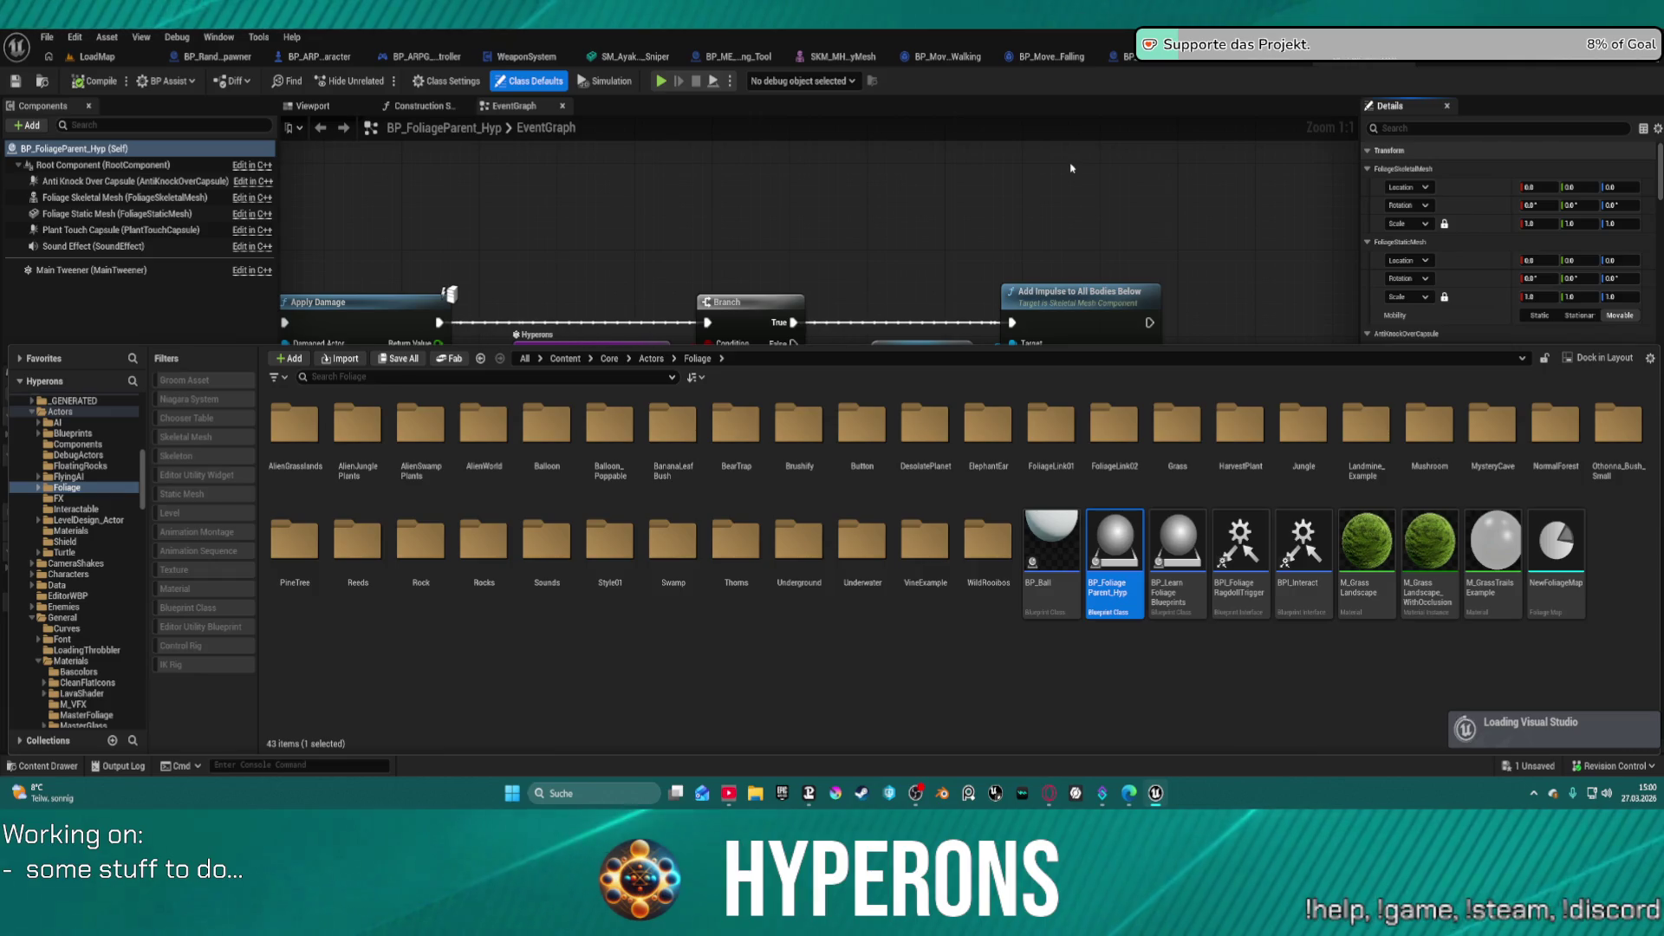
- In the SpawnDecals graph, set the class comparison's Select Class to BP Foliage Parent
{"action": "left_click", "coordinate": [1162, 81]}
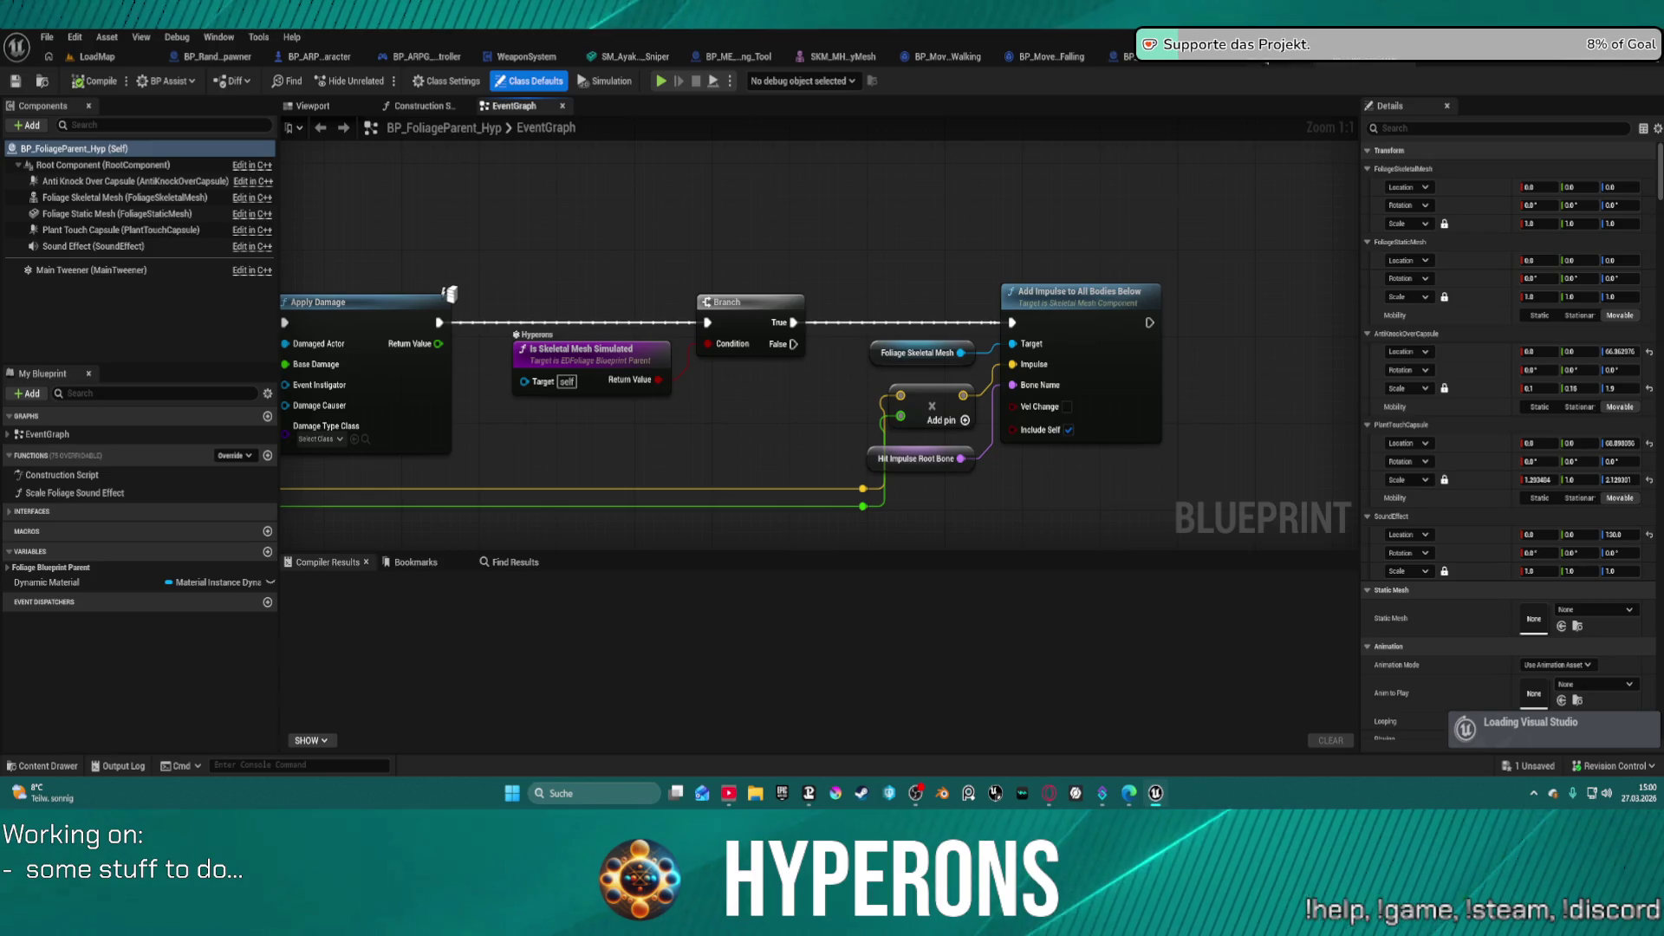
{"action": "left_click", "coordinate": [1266, 63]}
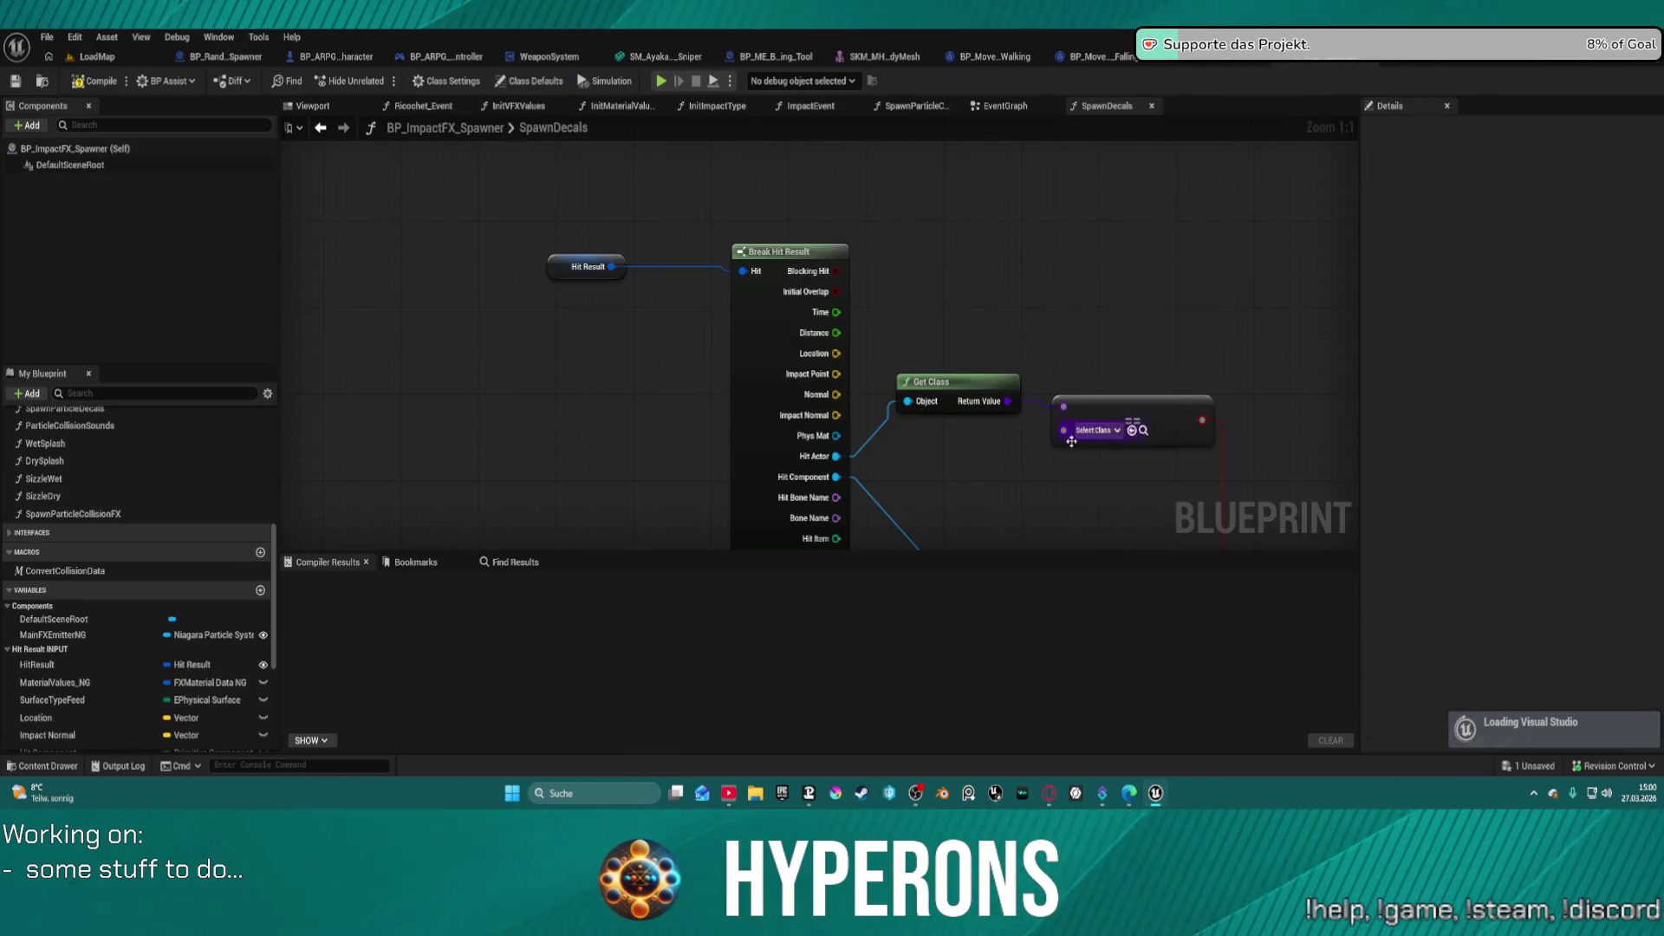
{"action": "left_click", "coordinate": [1132, 430]}
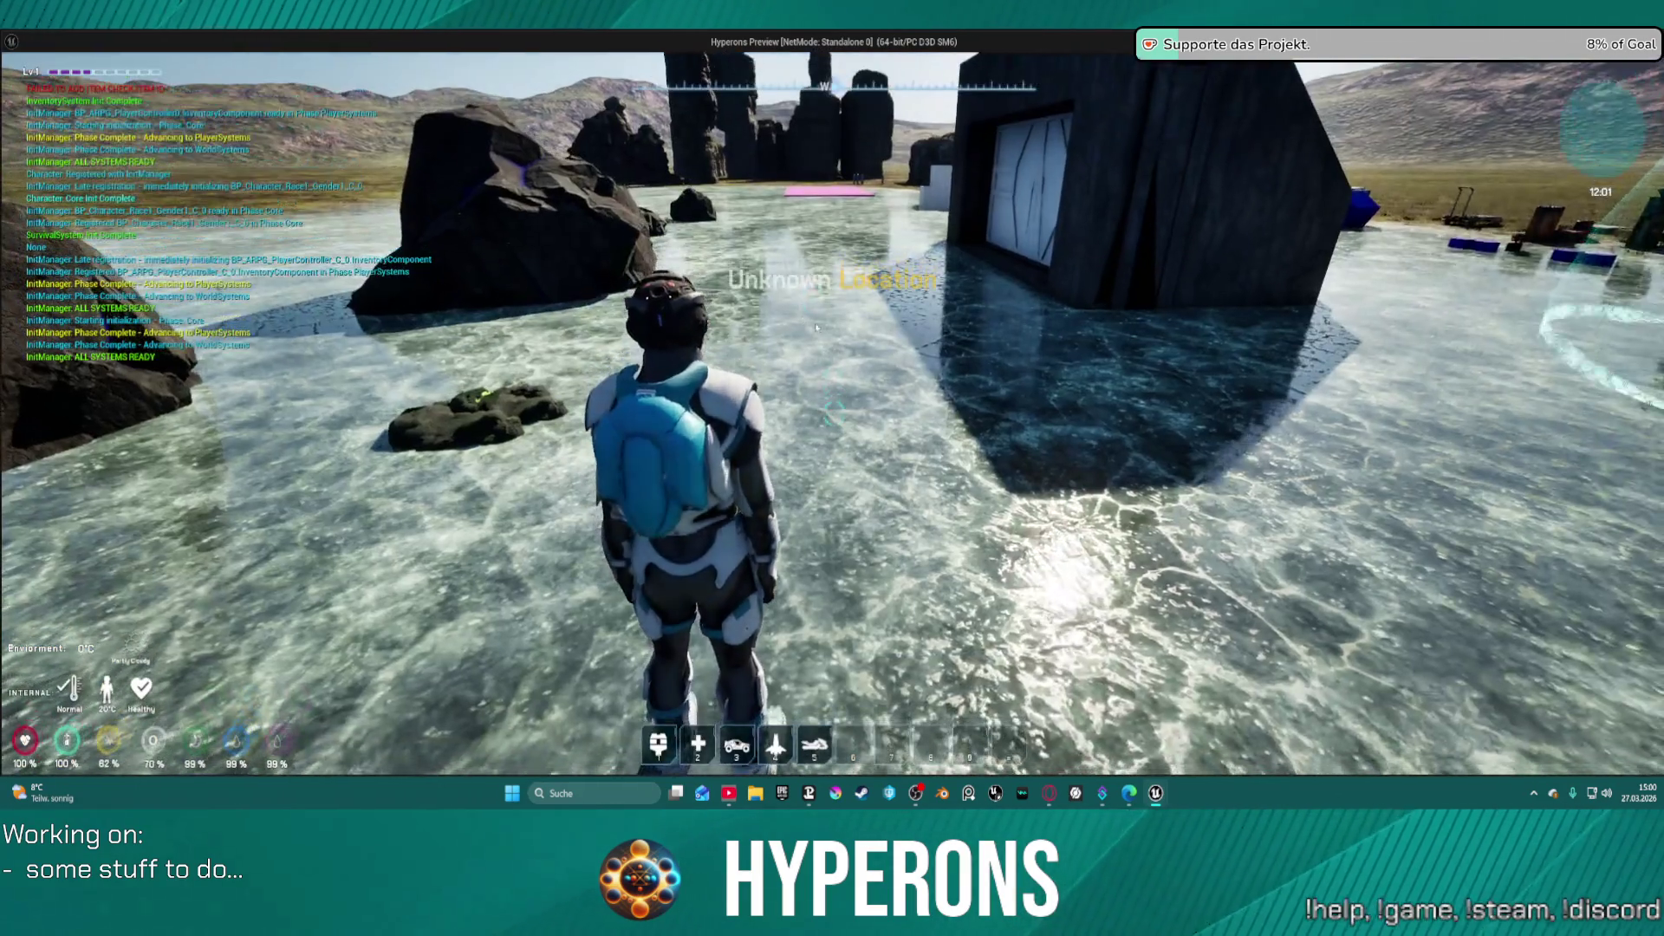
- Play the game, equip the MG 01 rifle, and shoot to hit the Branch breakpoint
{"action": "key", "text": "i"}
{"action": "double_click", "coordinate": [1488, 490]}
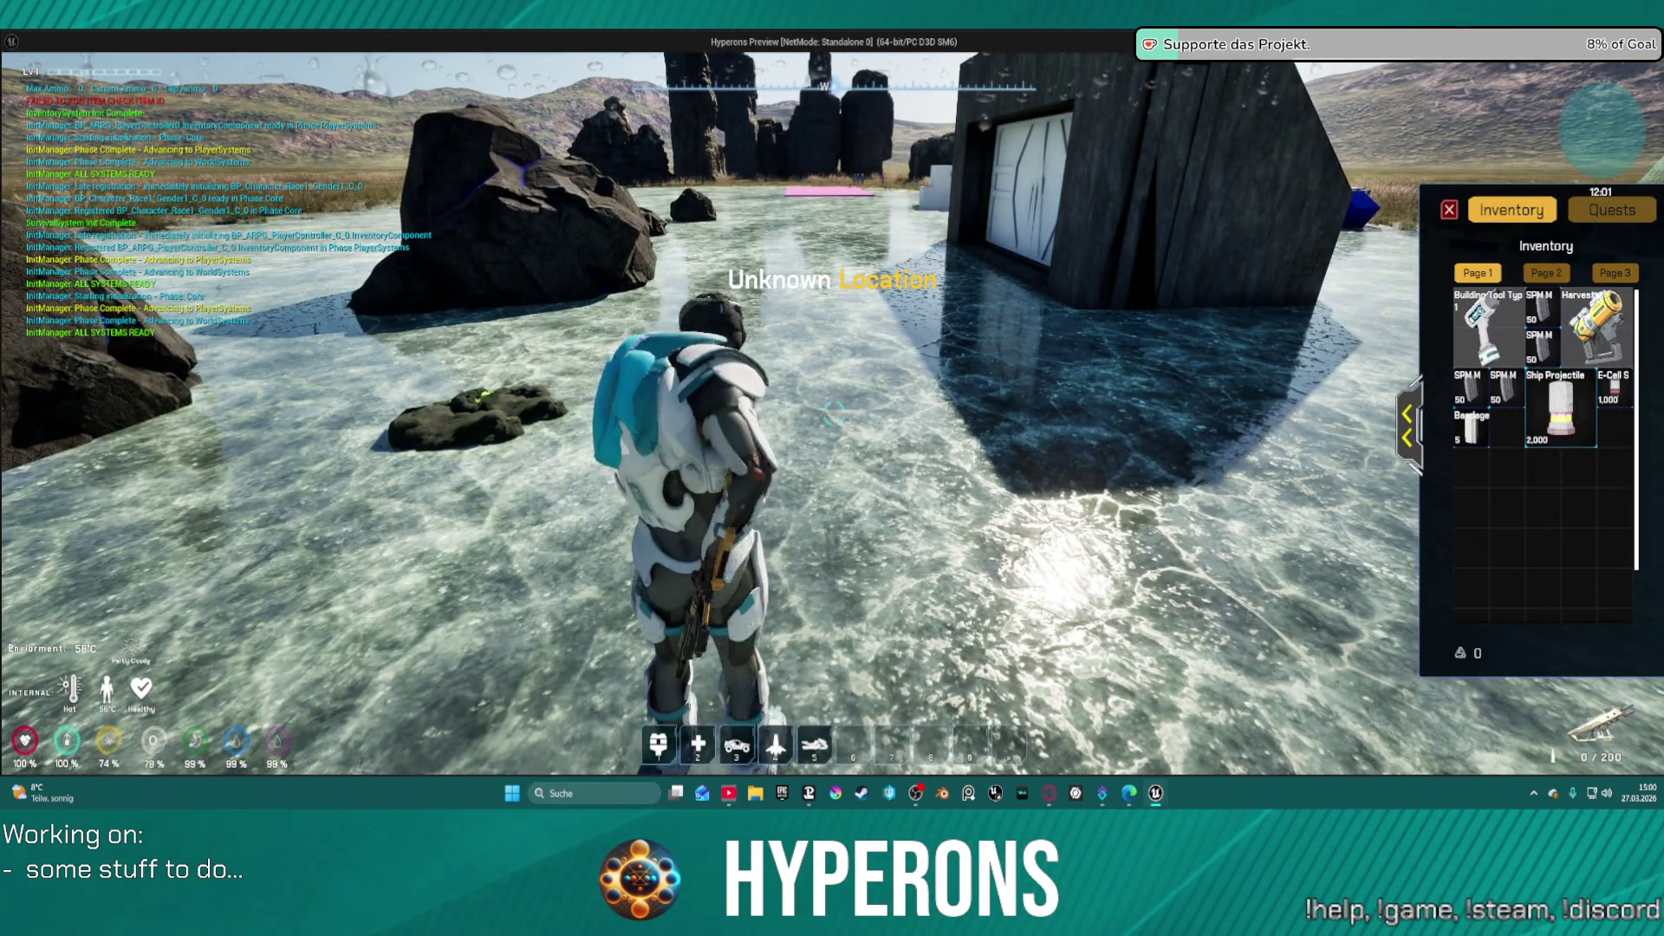
{"action": "key", "text": "i"}
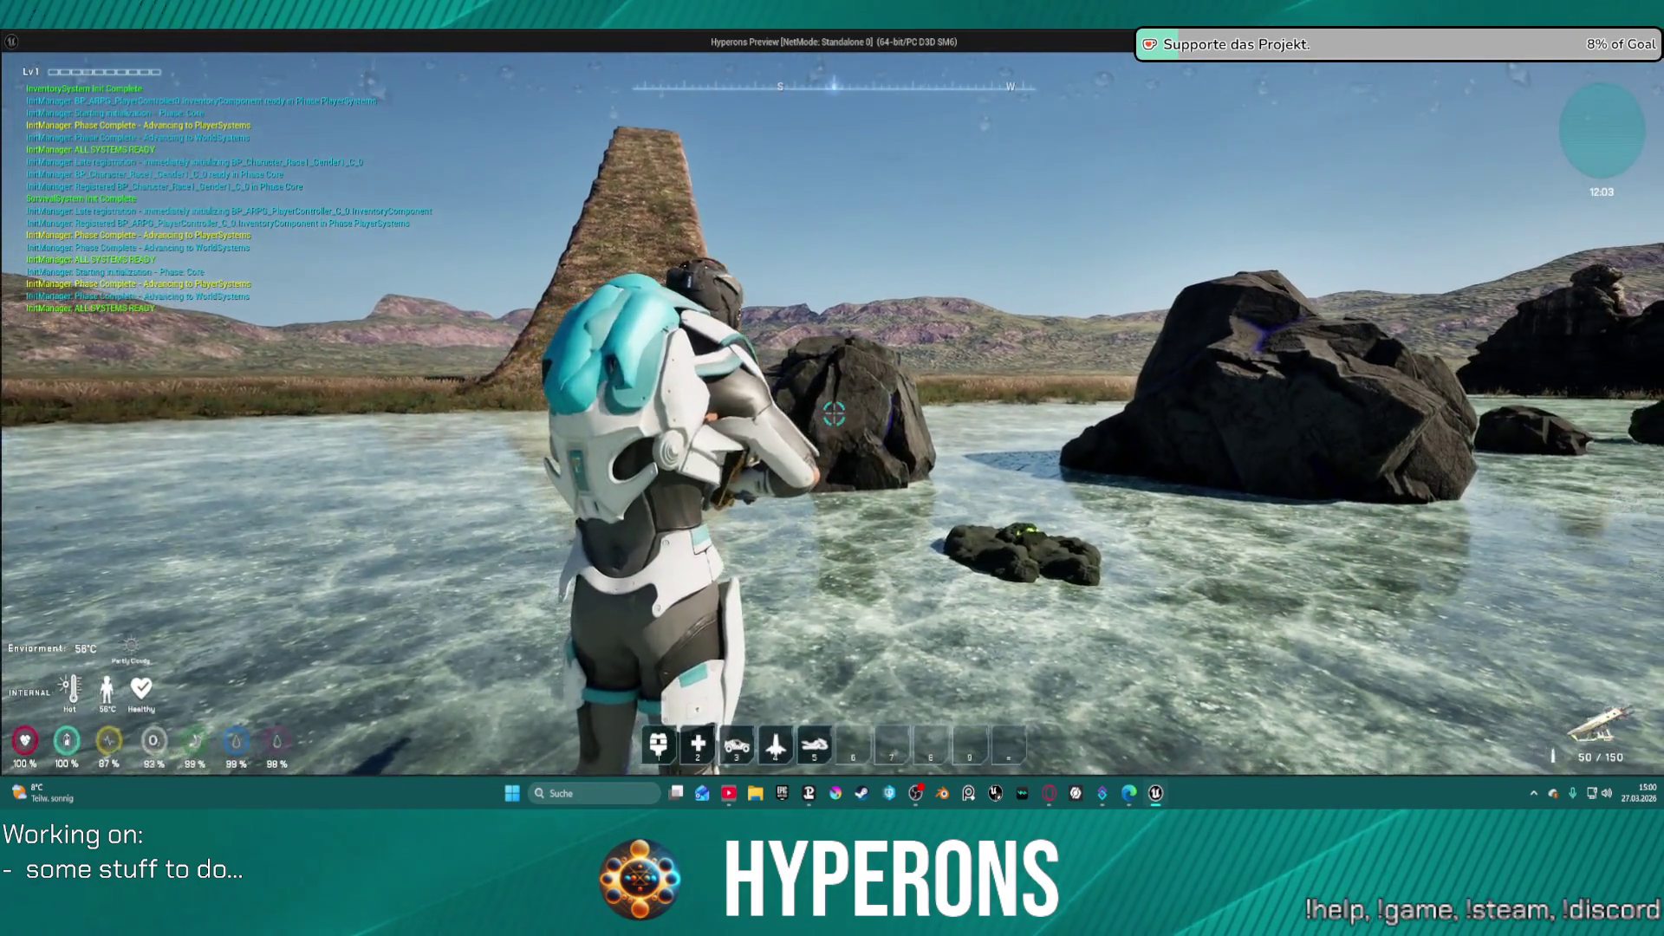
{"action": "left_click", "coordinate": [834, 414]}
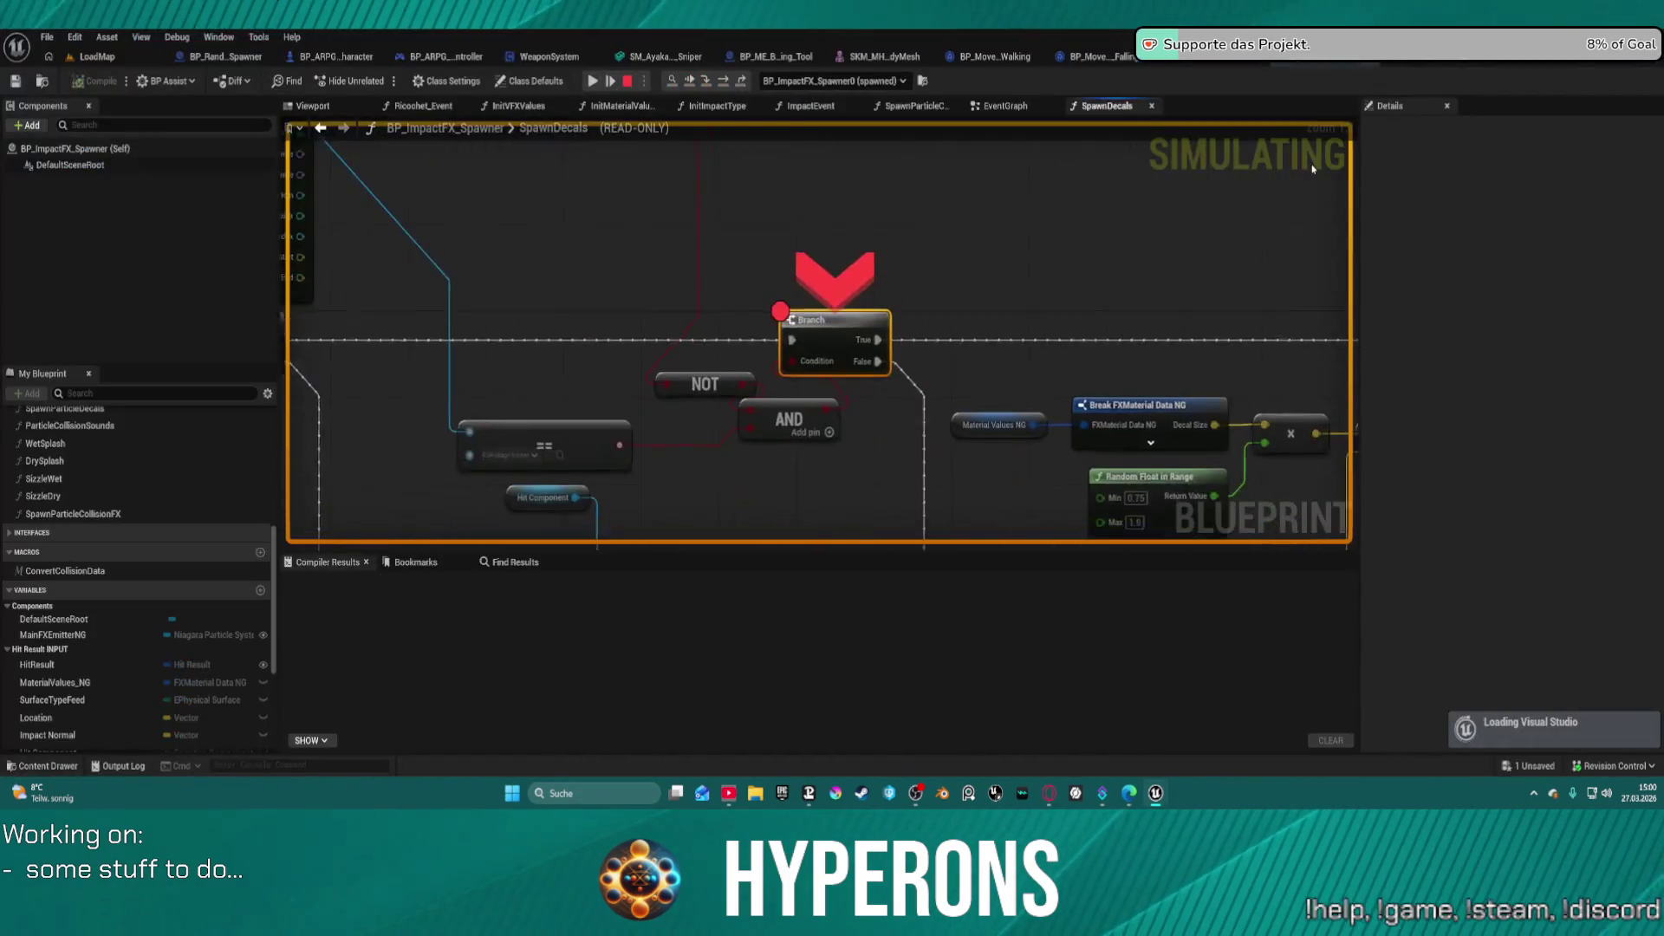
- Read the Branch, AND and NOT pin debug values (condition False), then step over and resume
{"action": "right_click", "coordinate": [781, 340]}
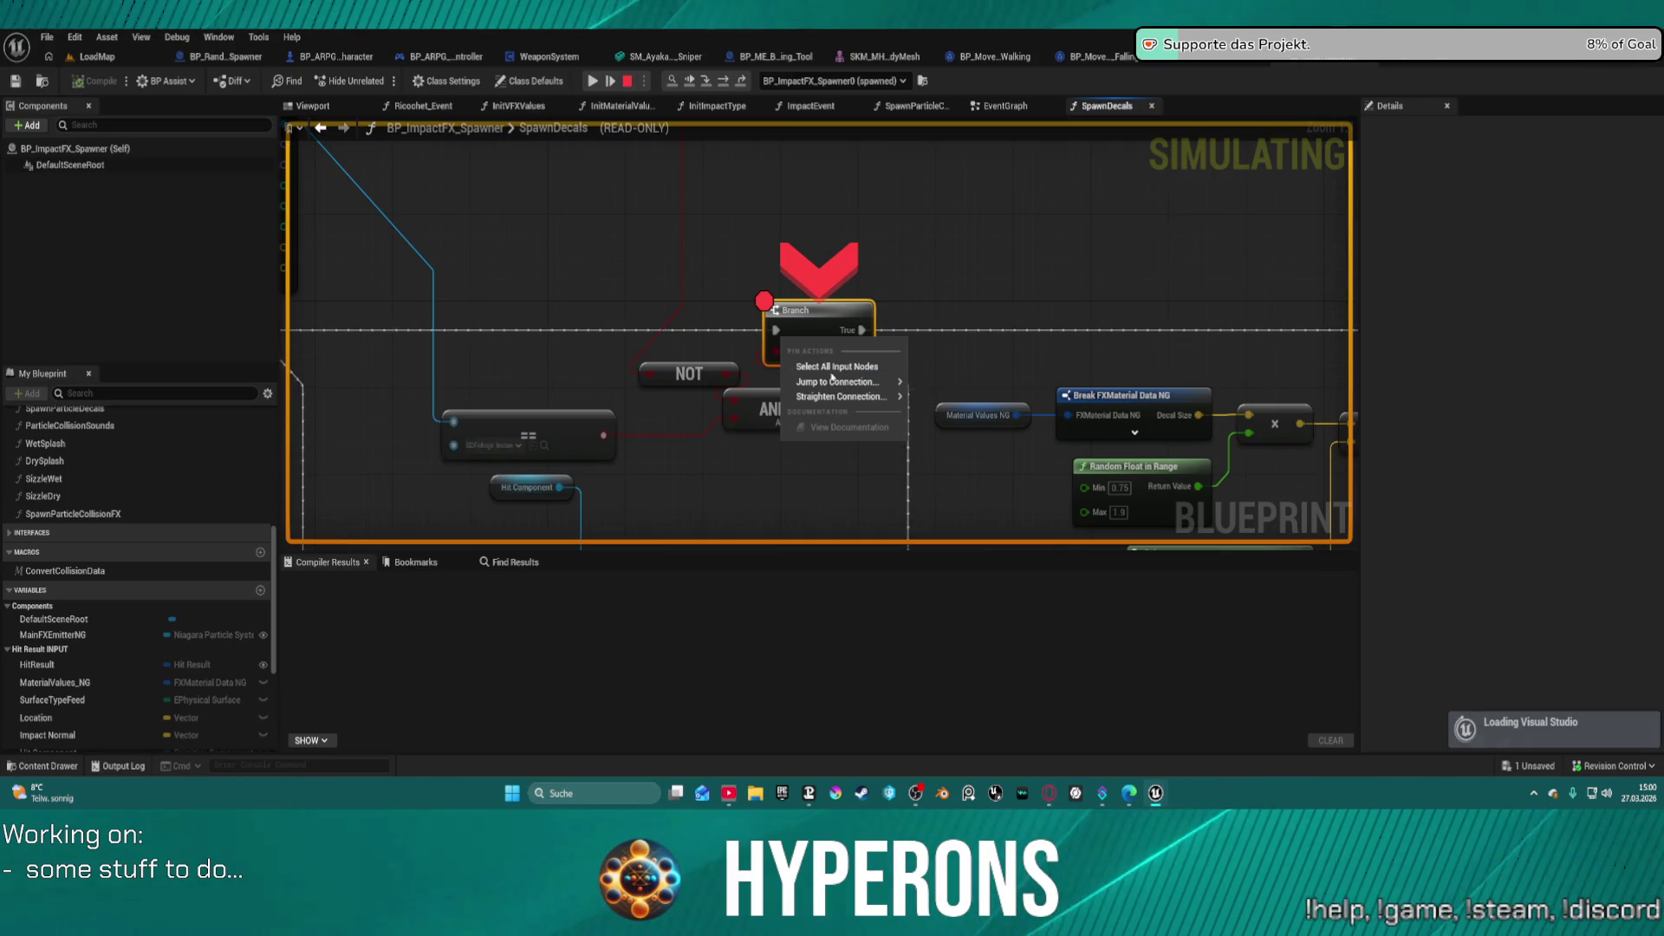
{"action": "key", "text": "Escape"}
{"action": "right_click", "coordinate": [801, 313]}
{"action": "left_click", "coordinate": [756, 233]}
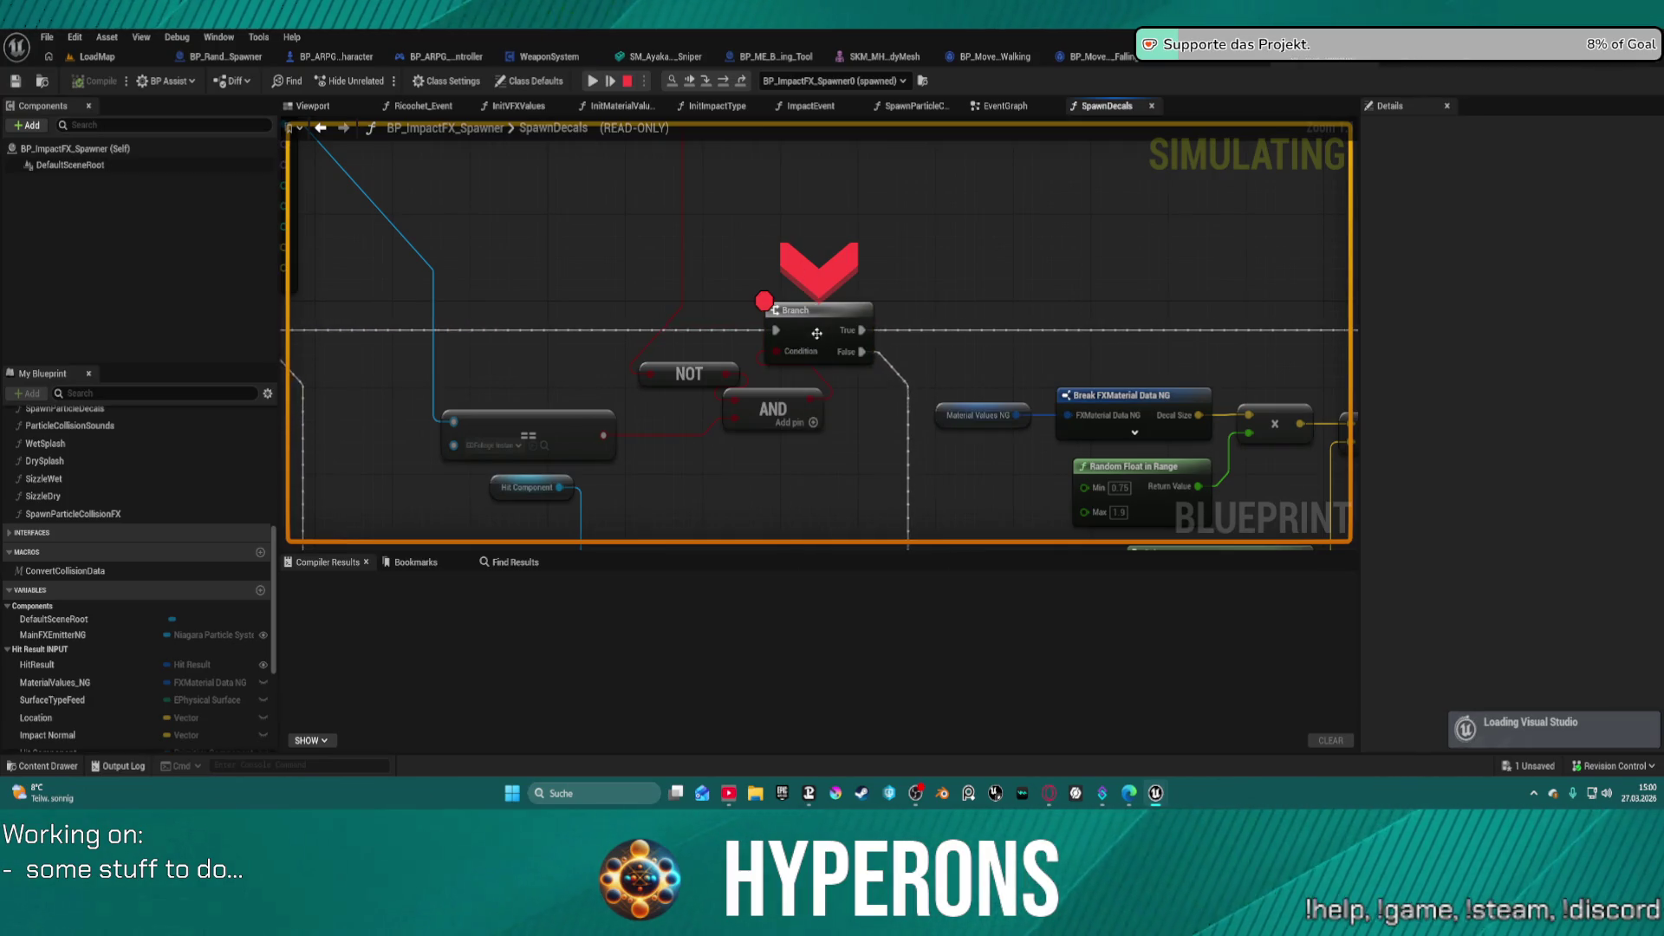
{"action": "mouse_move", "coordinate": [810, 357]}
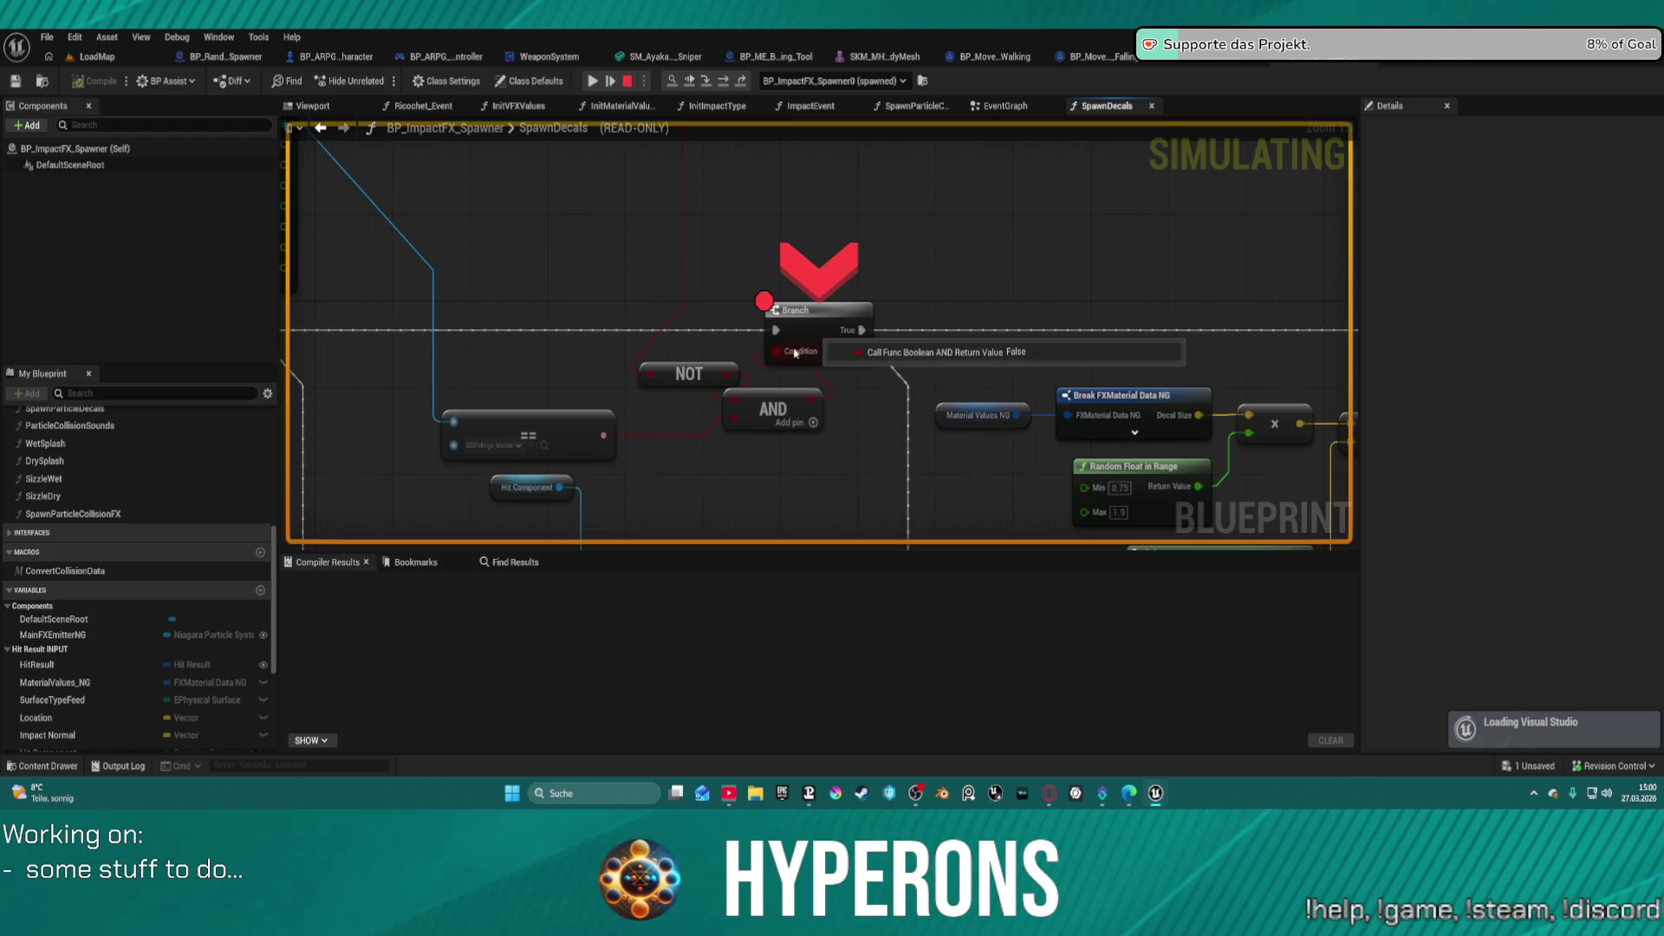
{"action": "mouse_move", "coordinate": [531, 432]}
{"action": "left_mouse_down"}
{"action": "mouse_move", "coordinate": [780, 367]}
{"action": "mouse_move", "coordinate": [742, 398]}
{"action": "mouse_move", "coordinate": [981, 382]}
{"action": "mouse_move", "coordinate": [961, 395]}
{"action": "left_mouse_up"}
{"action": "mouse_move", "coordinate": [714, 357]}
{"action": "mouse_move", "coordinate": [960, 395]}
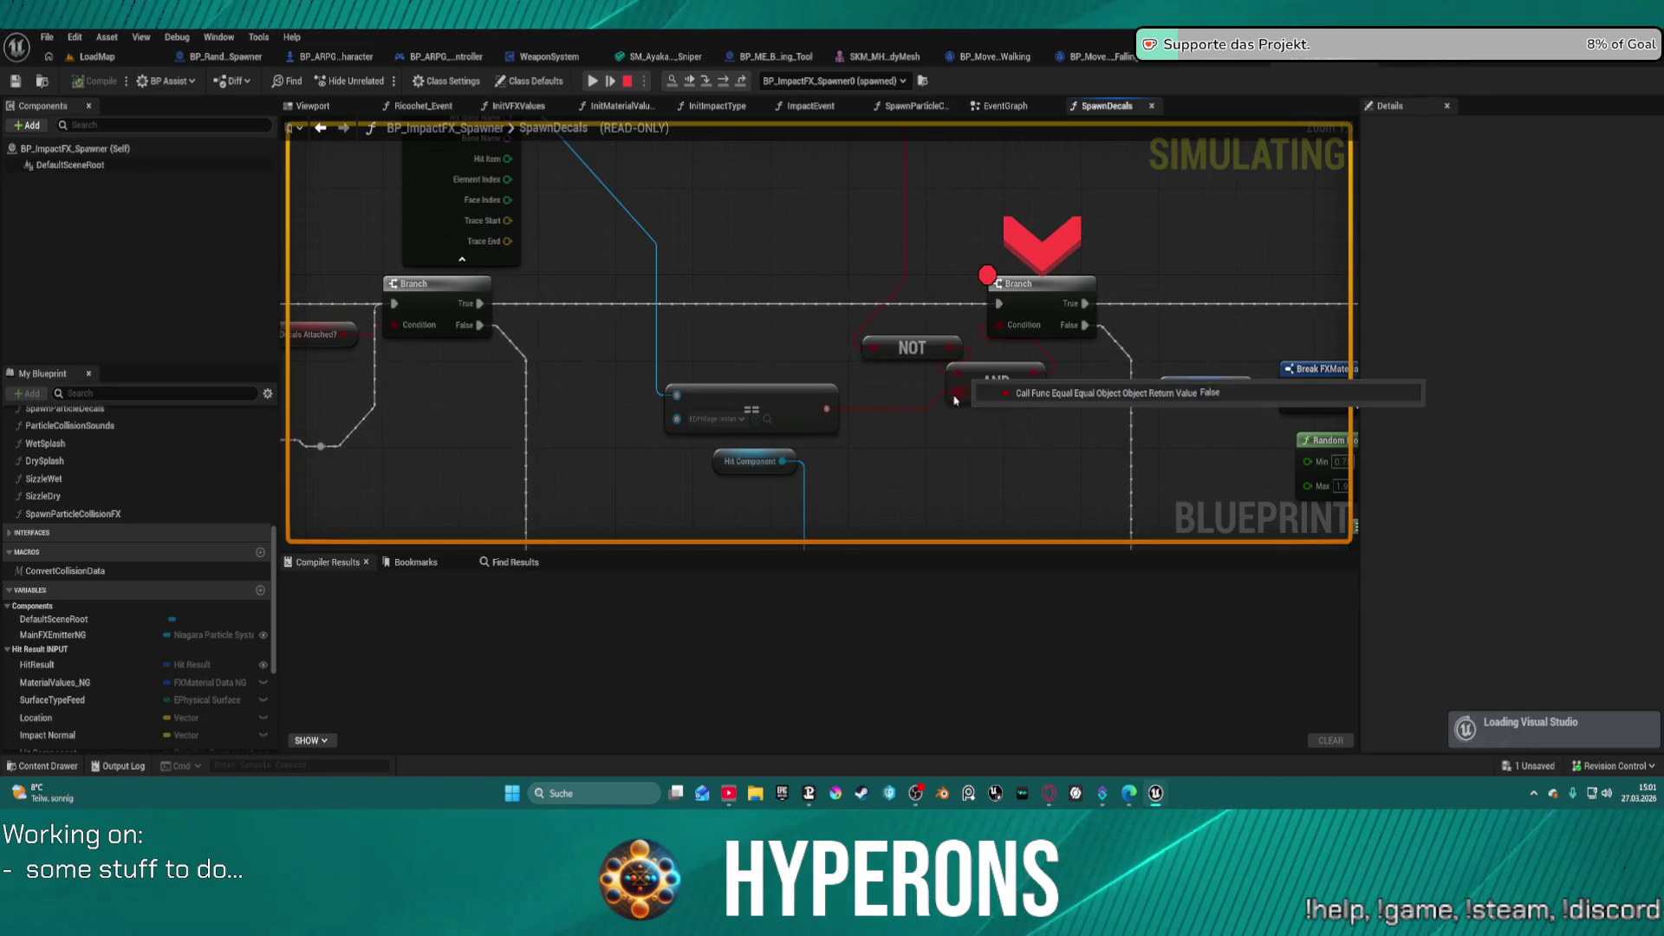
{"action": "mouse_move", "coordinate": [951, 349]}
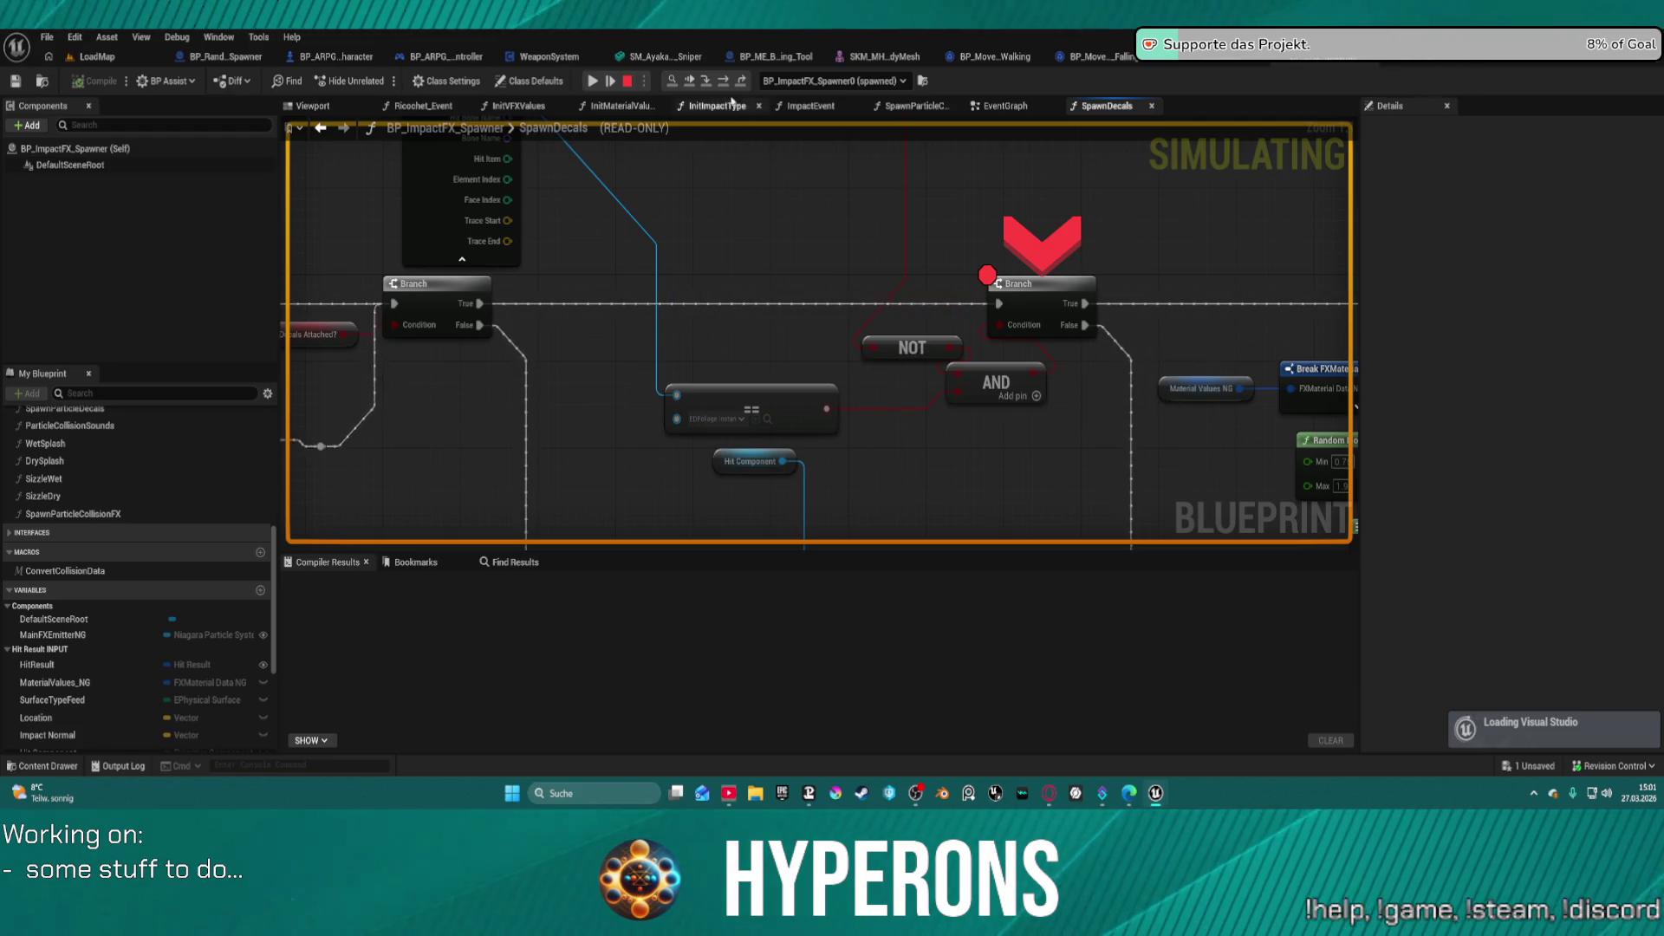
{"action": "left_click", "coordinate": [697, 80]}
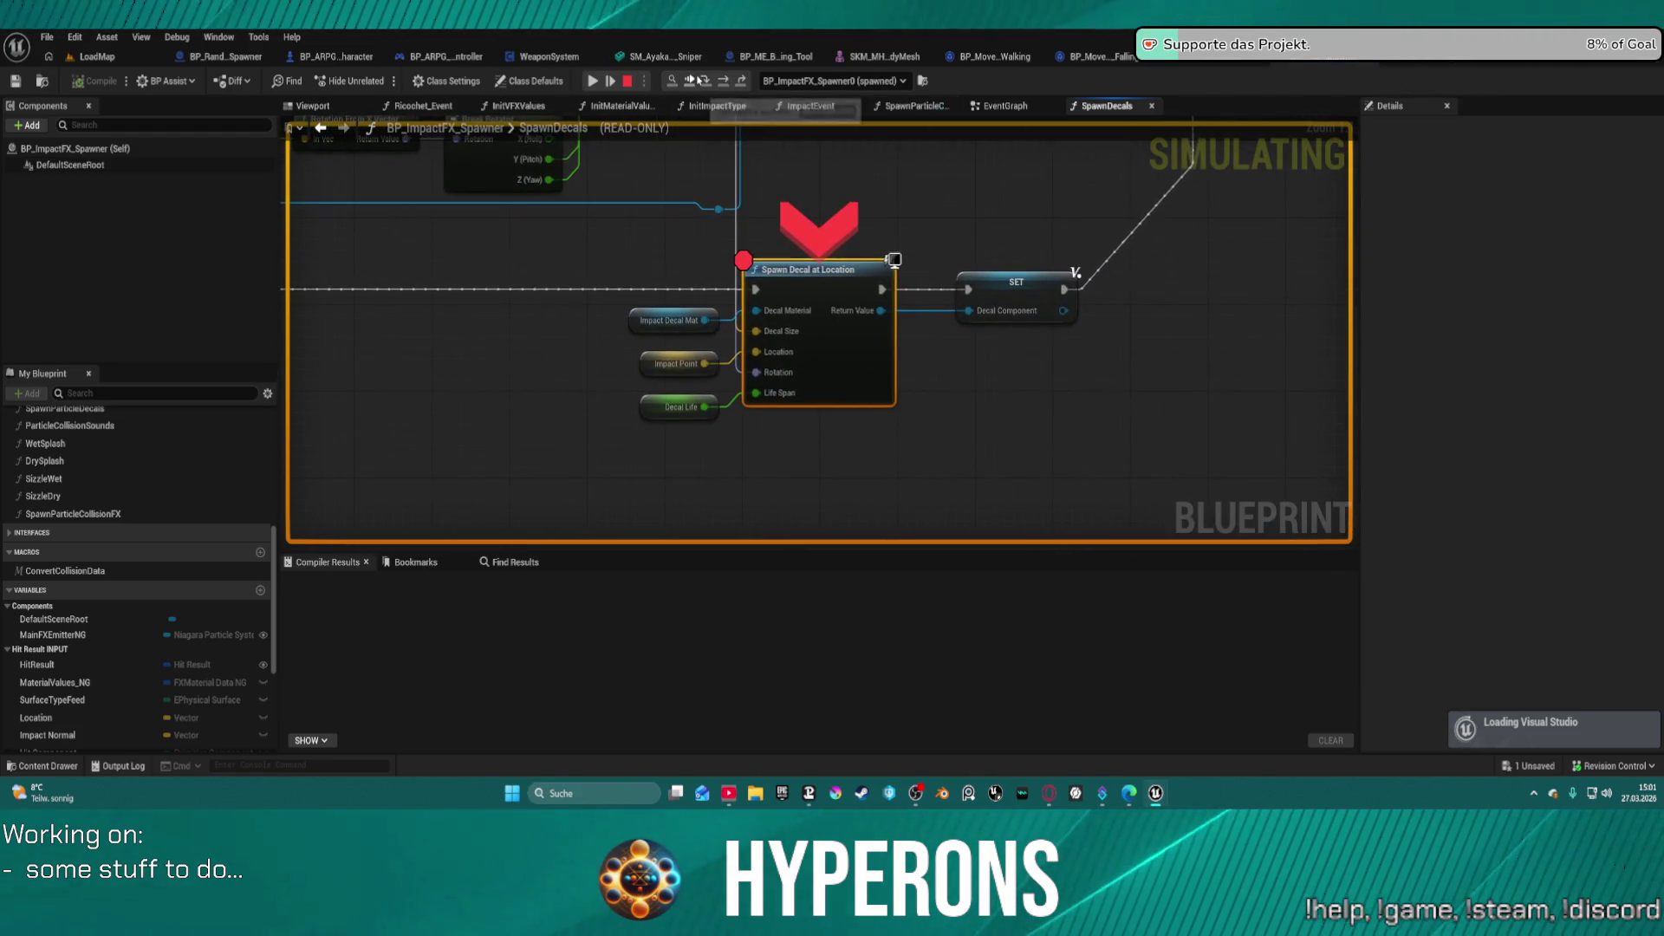
{"action": "left_click", "coordinate": [594, 81]}
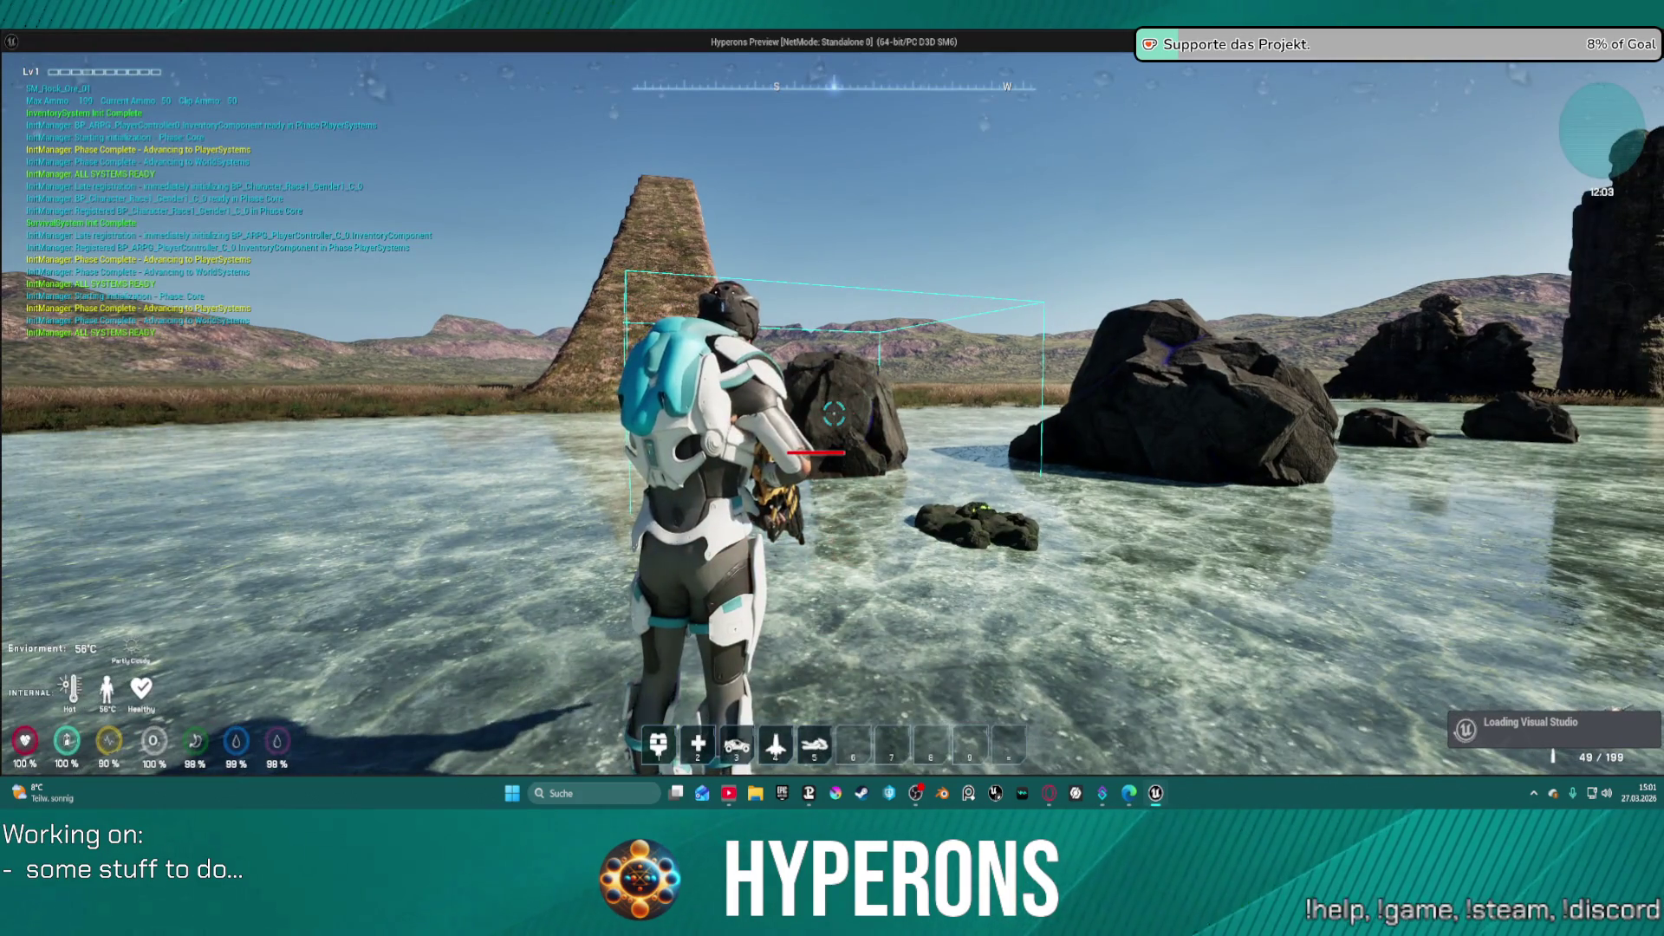
- Walk toward the rocks and fire the rifle, pausing again at the Branch breakpoint
{"action": "key", "text": "w"}
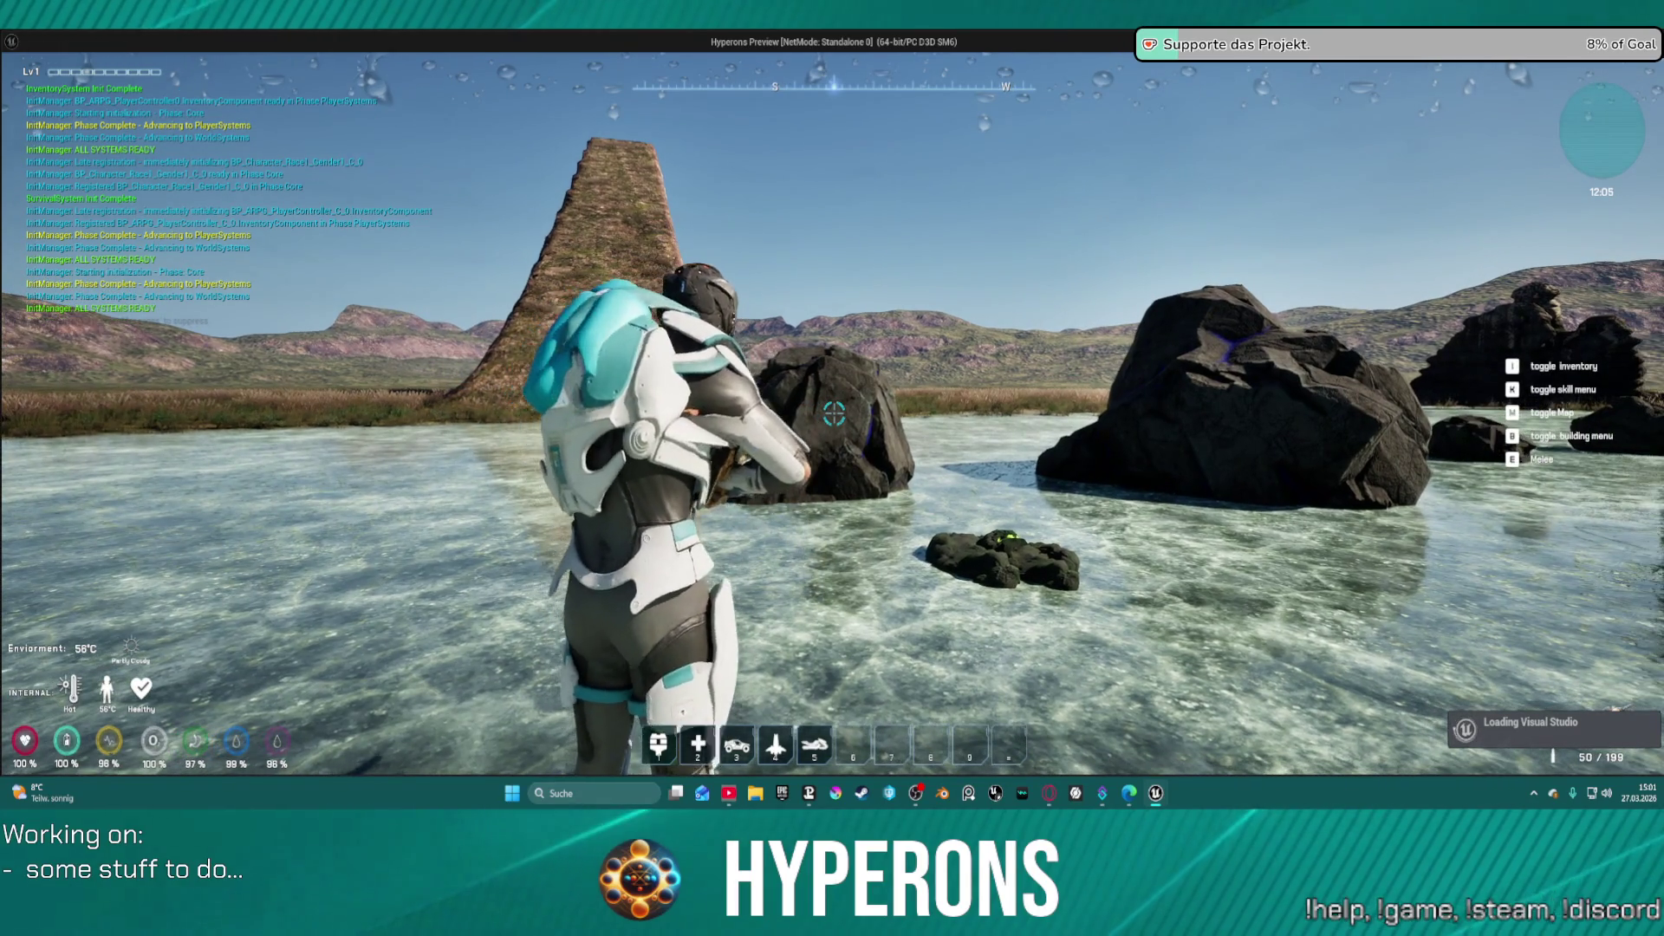
{"action": "left_click", "coordinate": [833, 415]}
{"action": "mouse_move", "coordinate": [798, 359]}
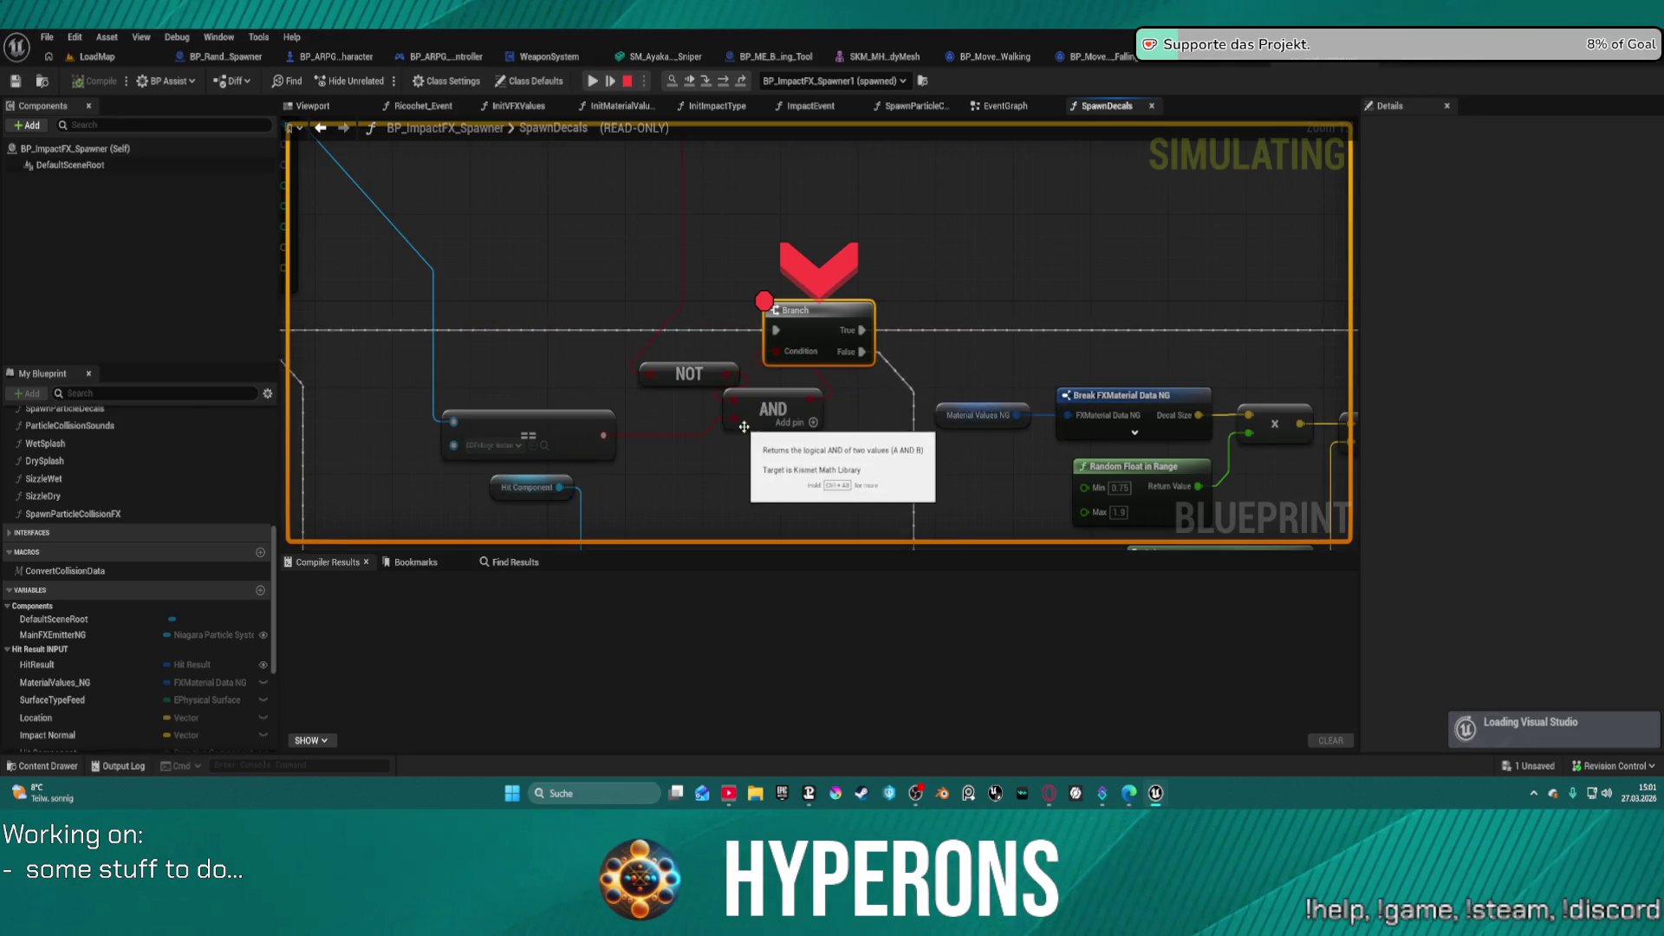
- Step to the Get Class == node, confirm it returns False, then stop the play session
{"action": "key", "text": "F10"}
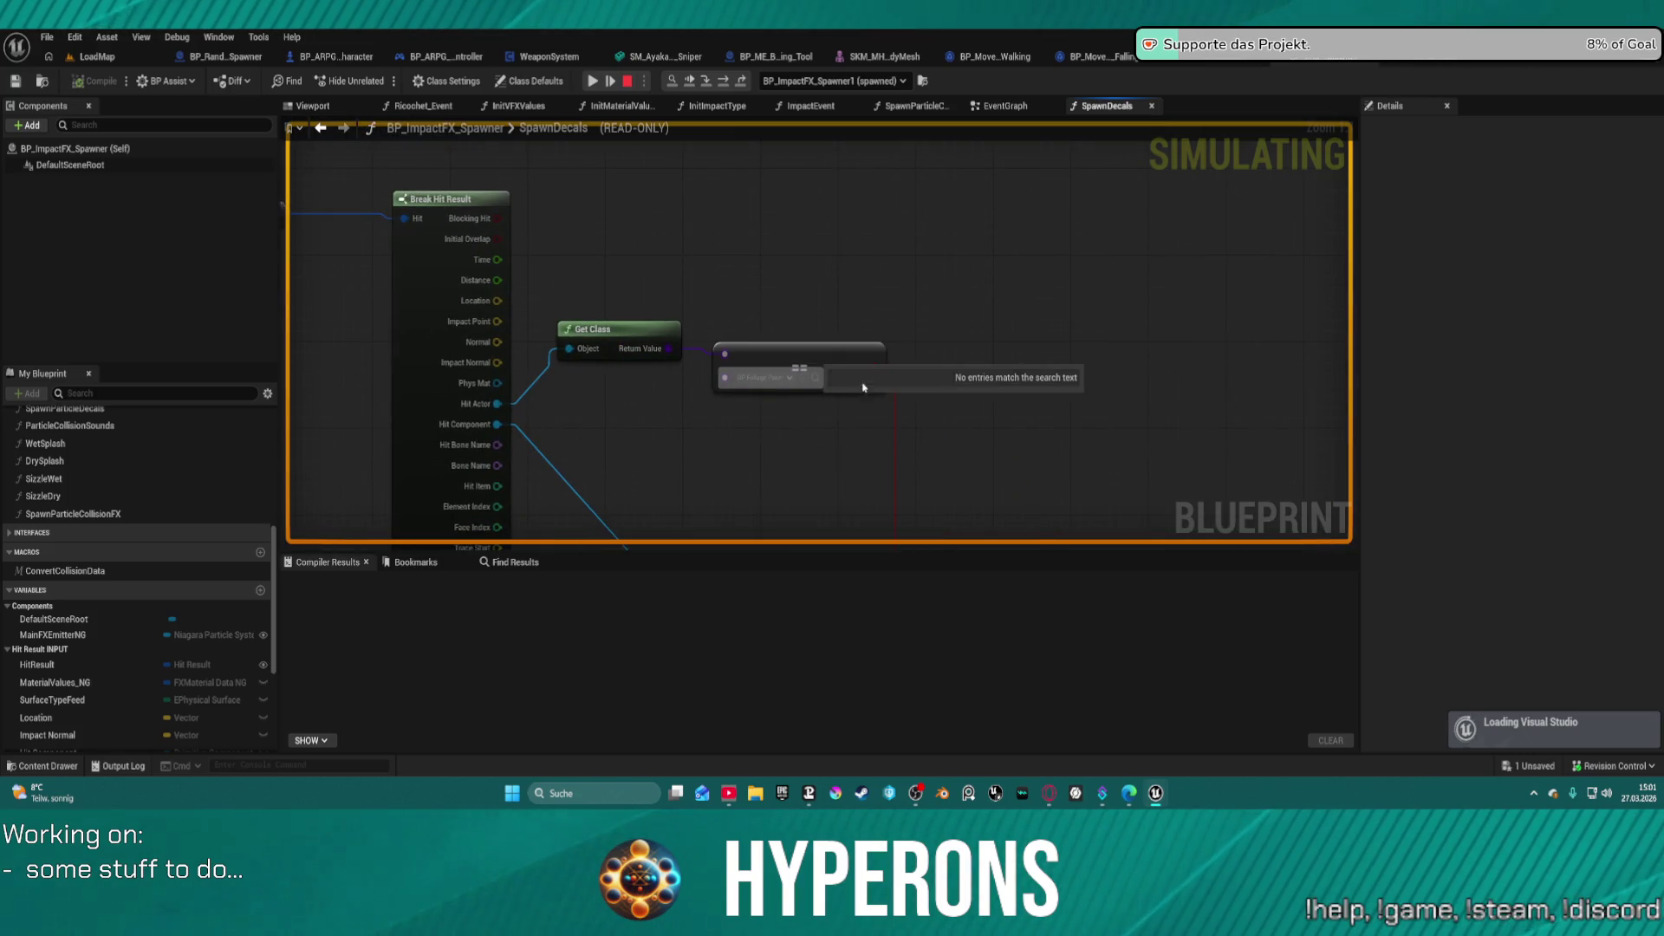
{"action": "mouse_move", "coordinate": [877, 364]}
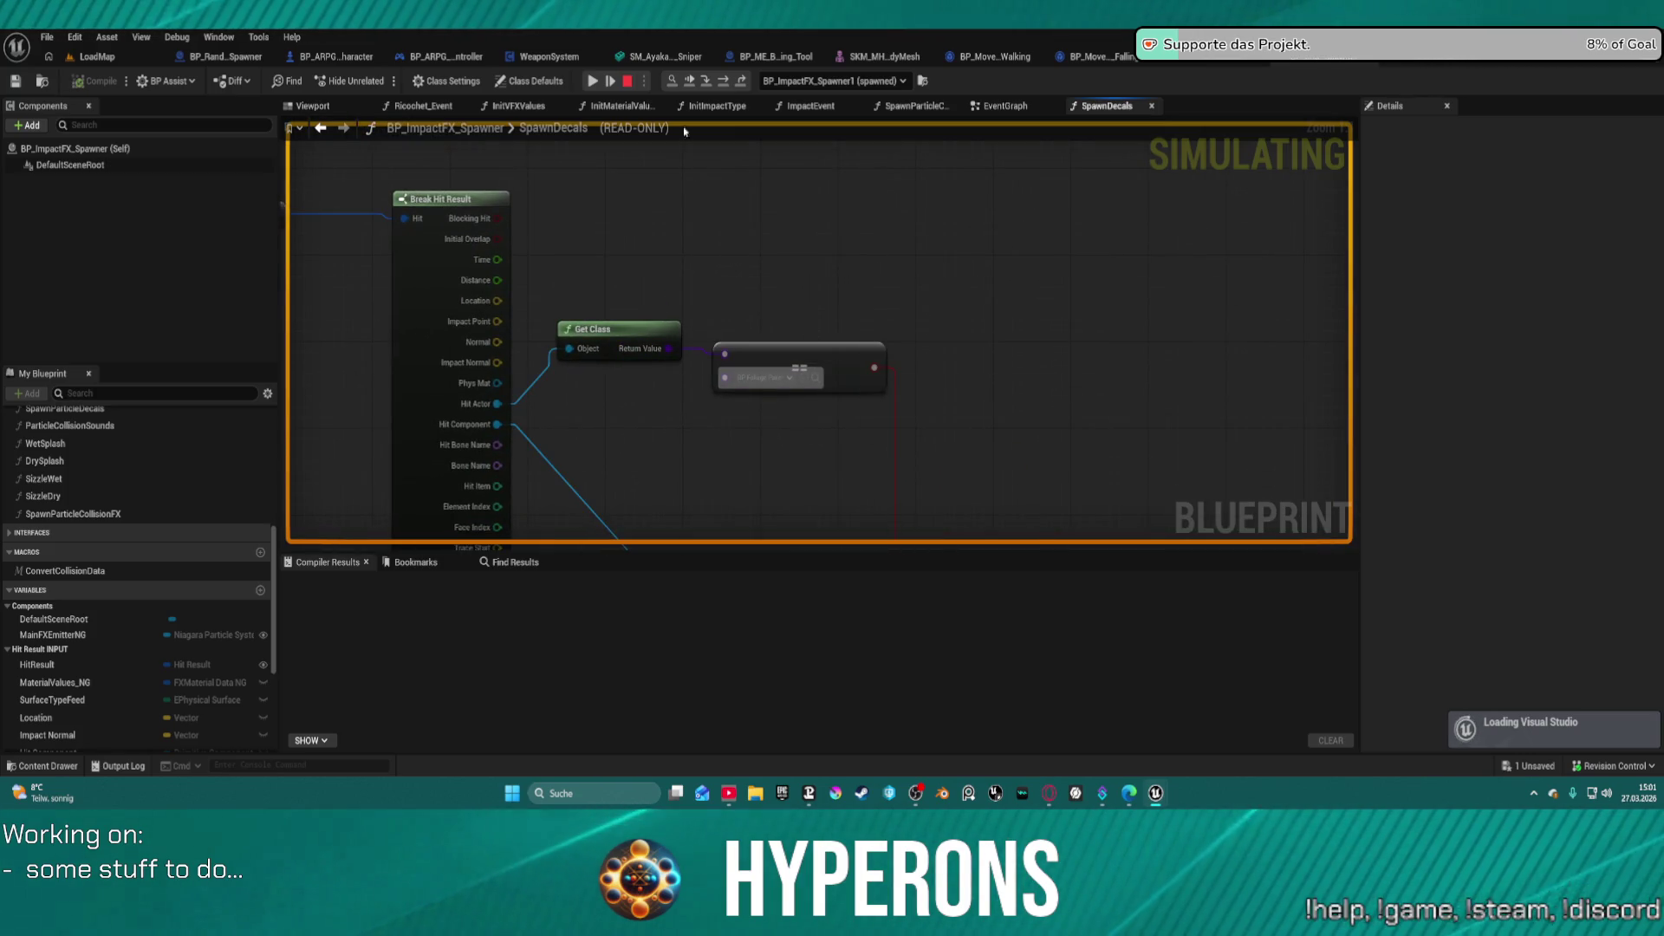
{"action": "key", "text": "F10"}
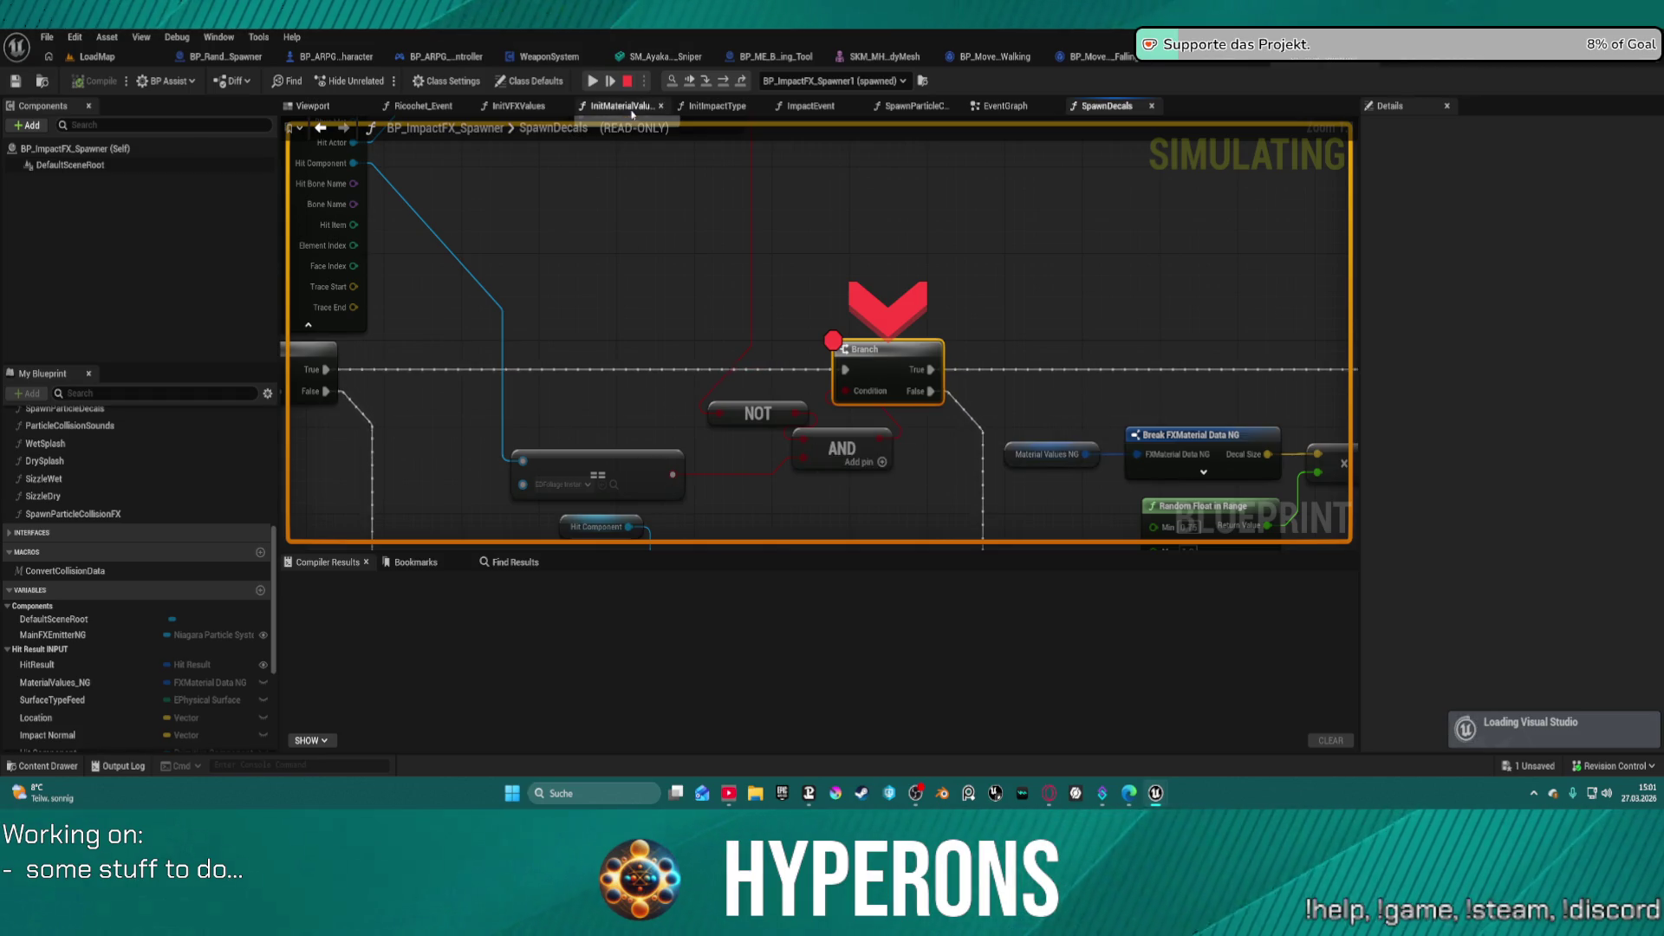
{"action": "key", "text": "Escape"}
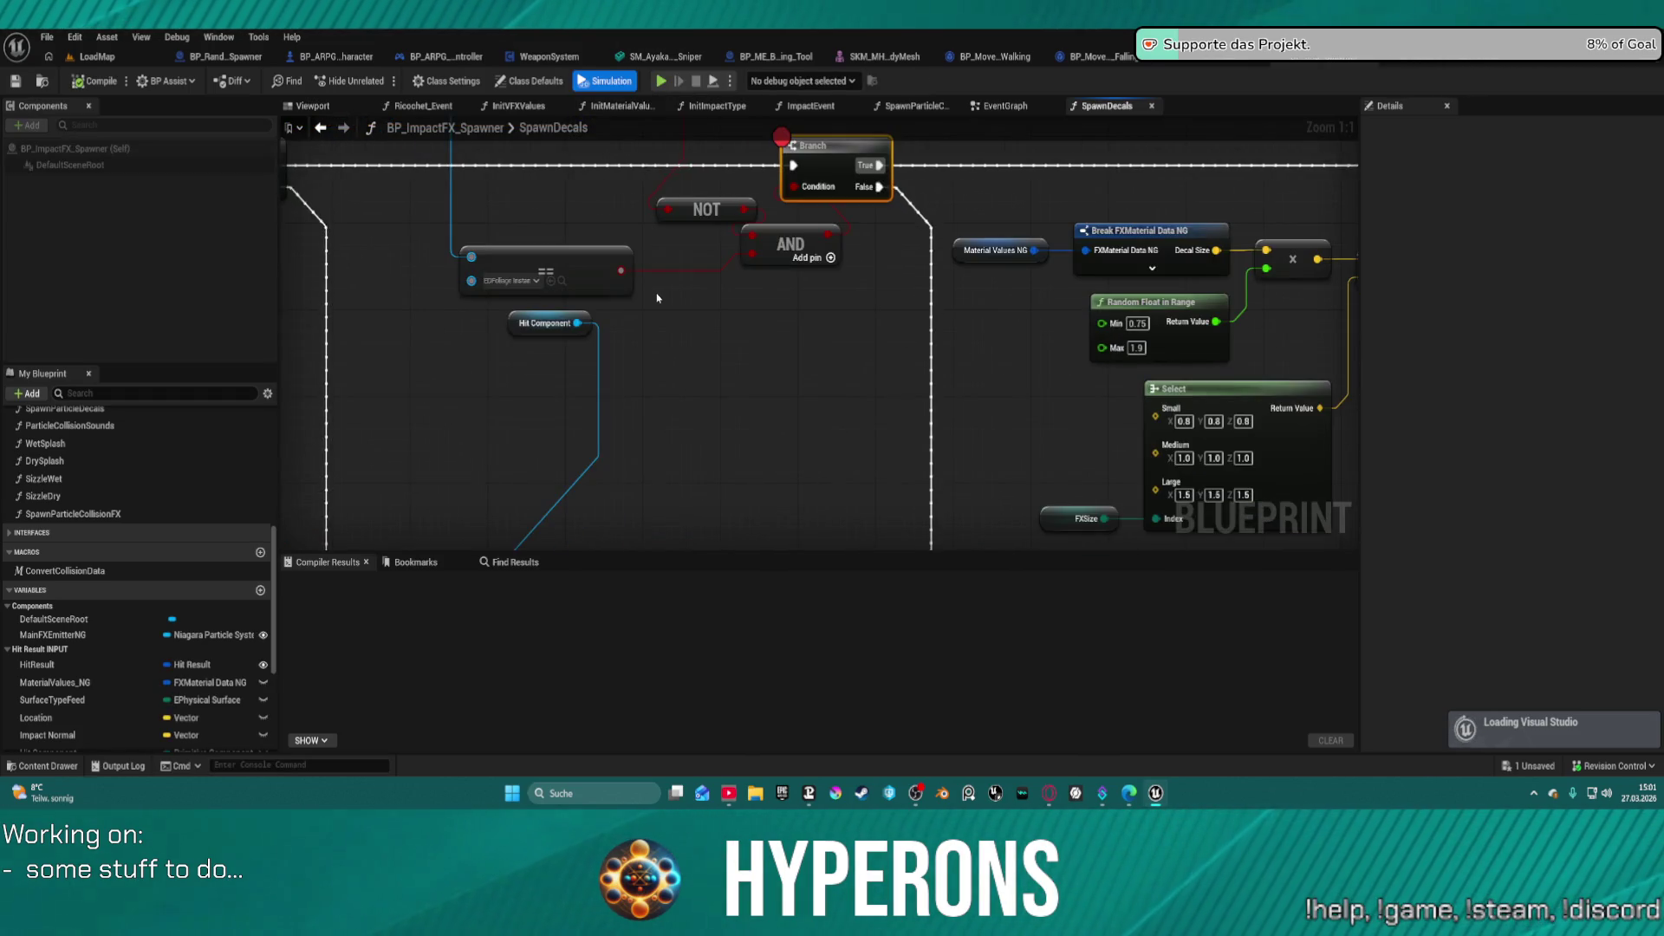
- Move the NOT node, rewire it from the == output toward the Branch, and align the nodes
{"action": "left_click_drag", "start_coordinate": [714, 209], "coordinate": [664, 191]}
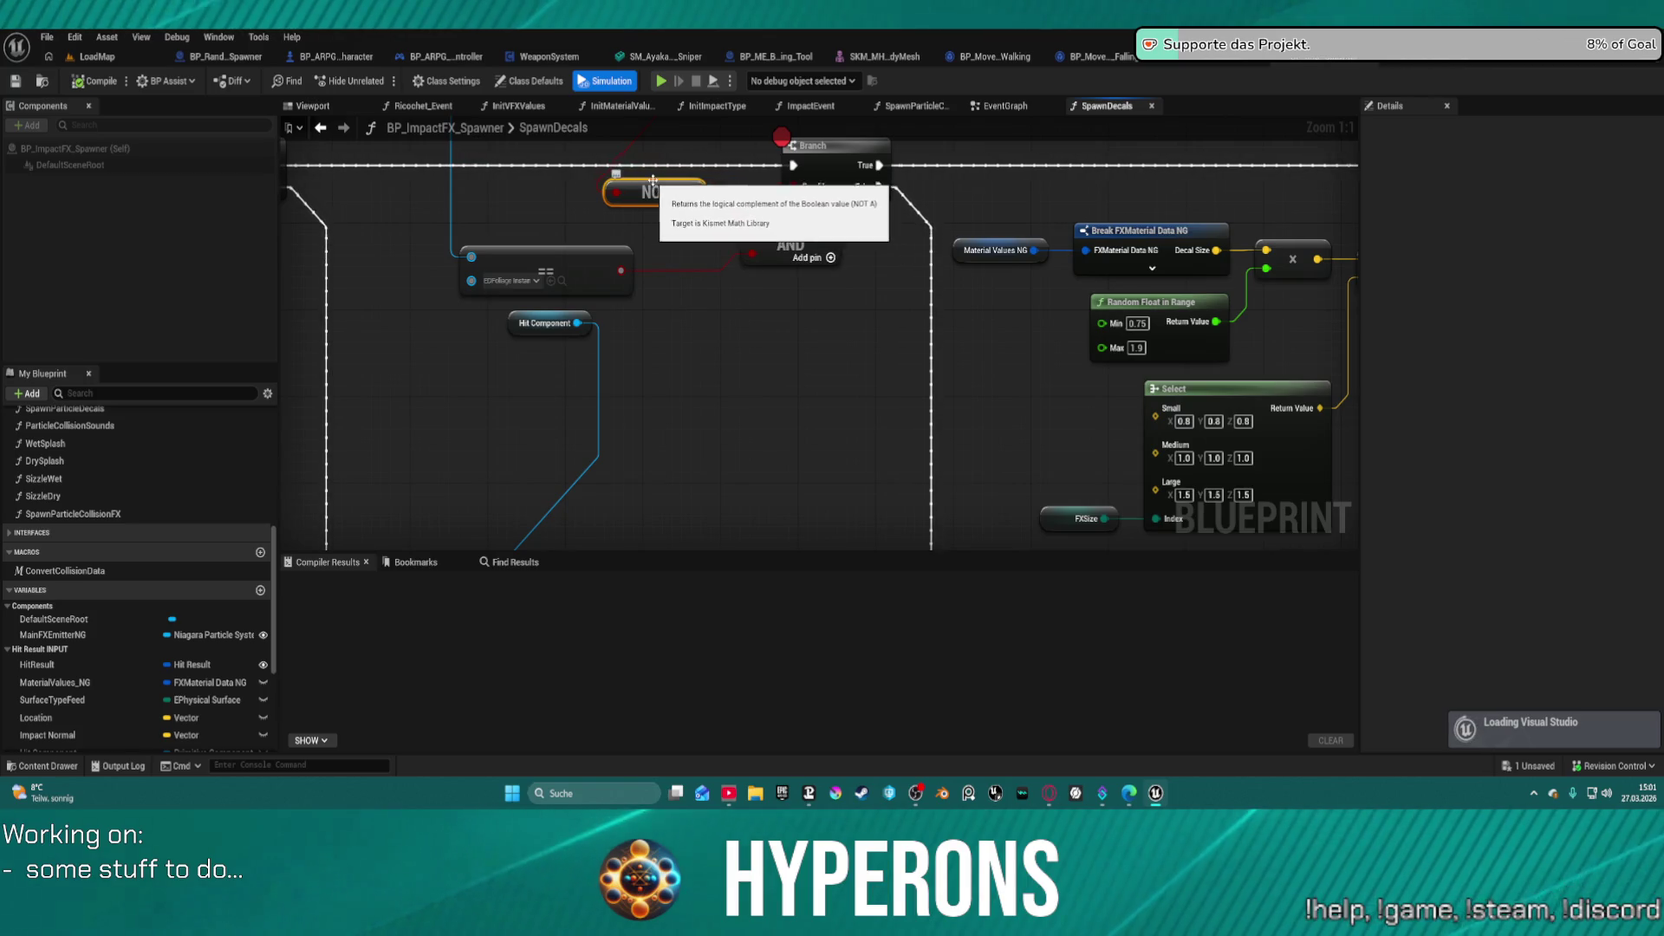
{"action": "mouse_move", "coordinate": [620, 271]}
{"action": "left_mouse_down"}
{"action": "mouse_move", "coordinate": [753, 257]}
{"action": "mouse_move", "coordinate": [772, 279]}
{"action": "left_mouse_up"}
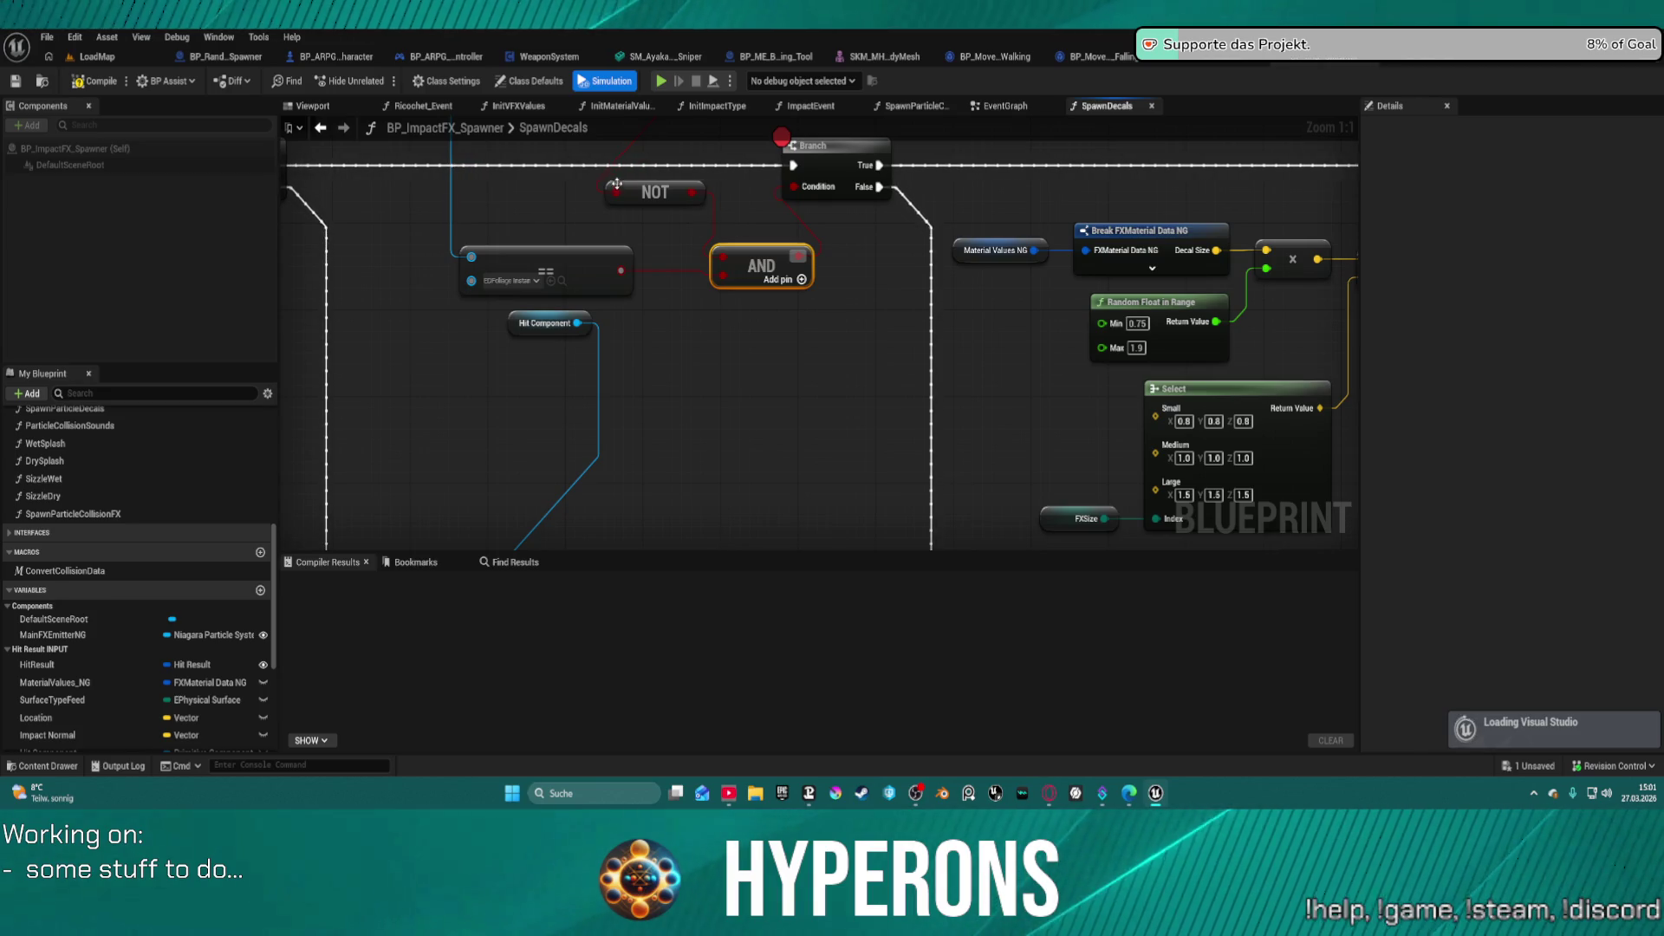
{"action": "mouse_move", "coordinate": [621, 193]}
{"action": "left_mouse_down"}
{"action": "mouse_move", "coordinate": [724, 263]}
{"action": "mouse_move", "coordinate": [632, 199]}
{"action": "mouse_move", "coordinate": [794, 186]}
{"action": "left_mouse_up"}
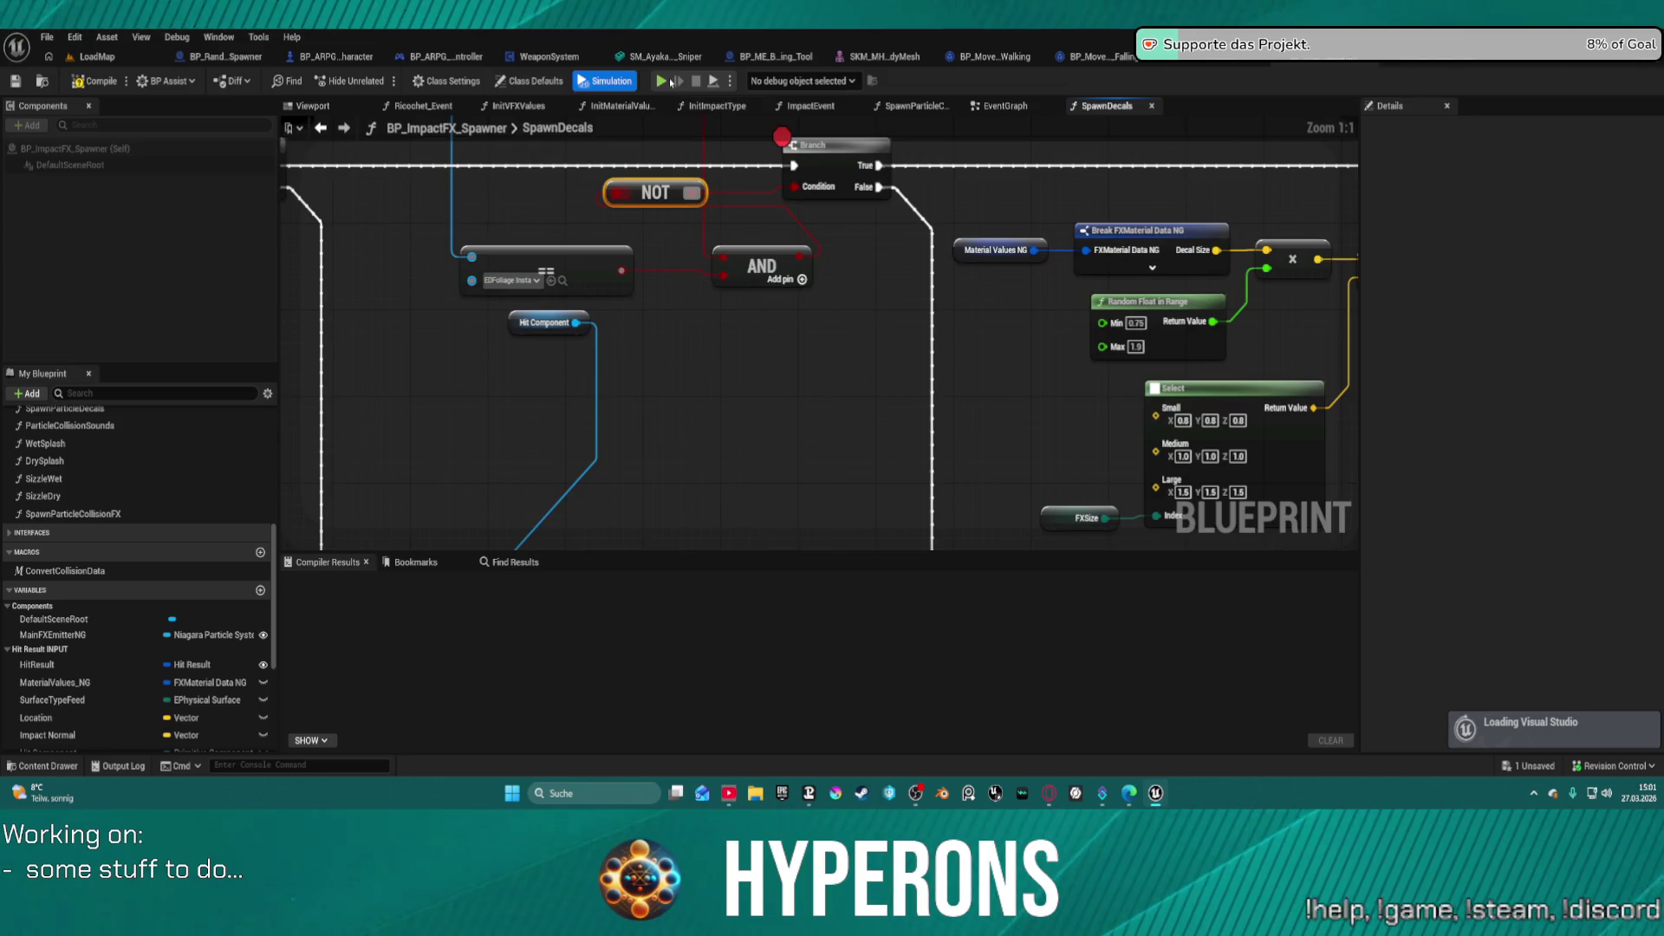
{"action": "key", "text": "f"}
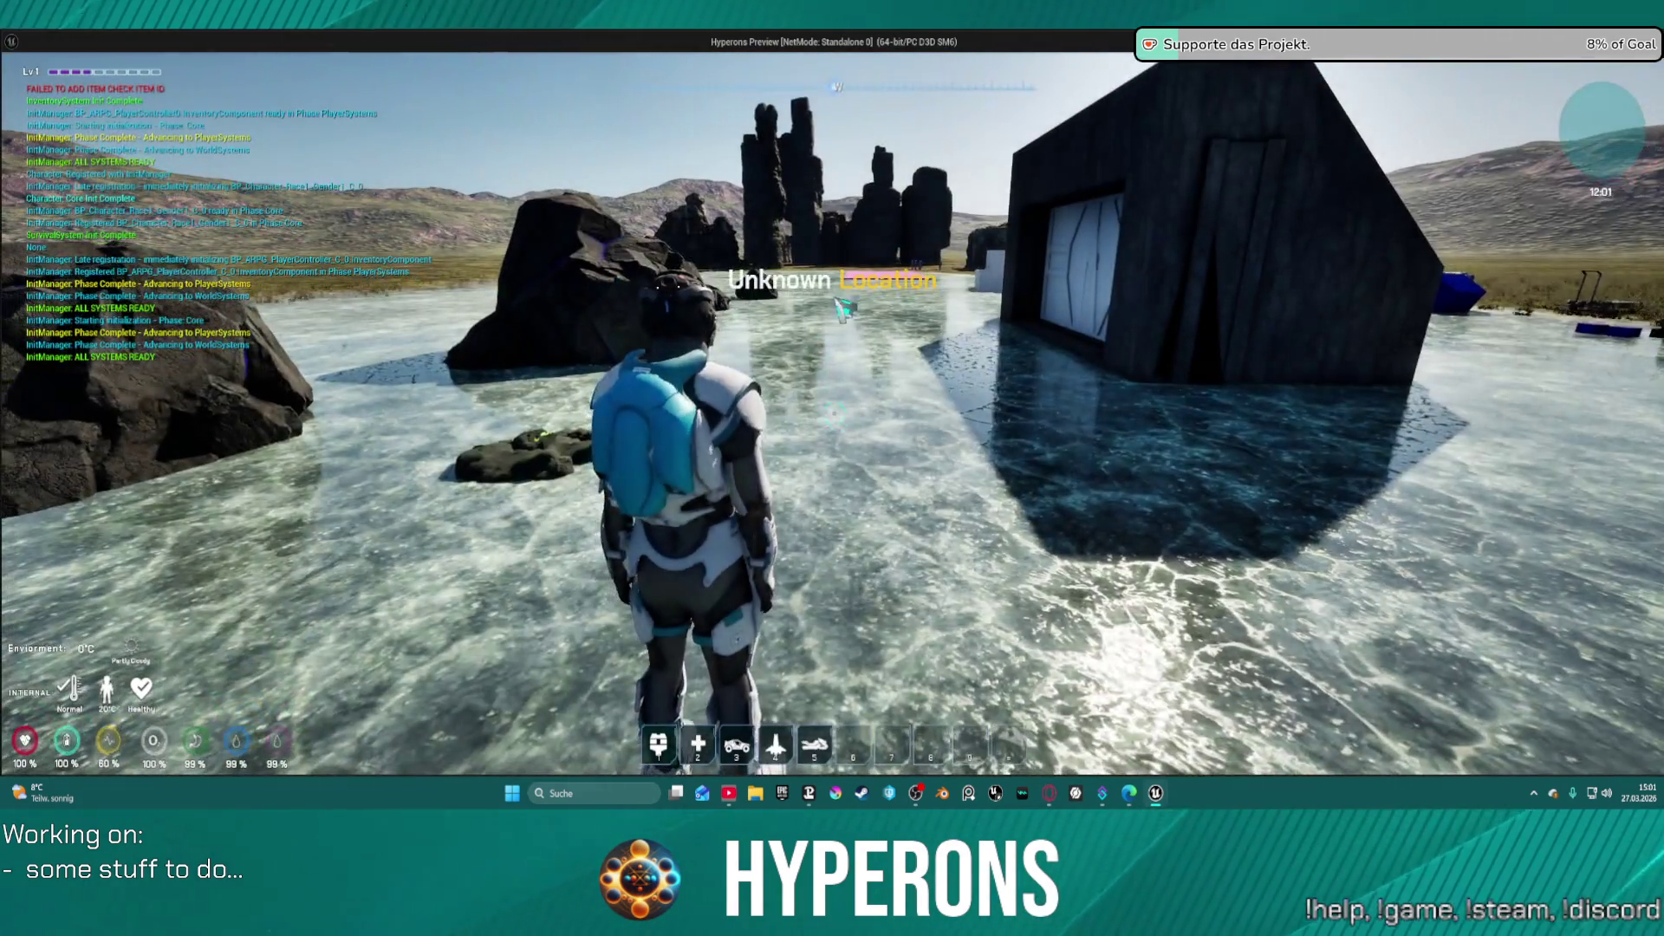
- Relaunch the game, equip the MG 01 rifle, and fire to hit the Branch breakpoint
{"action": "key", "text": "i"}
{"action": "right_click", "coordinate": [1519, 490]}
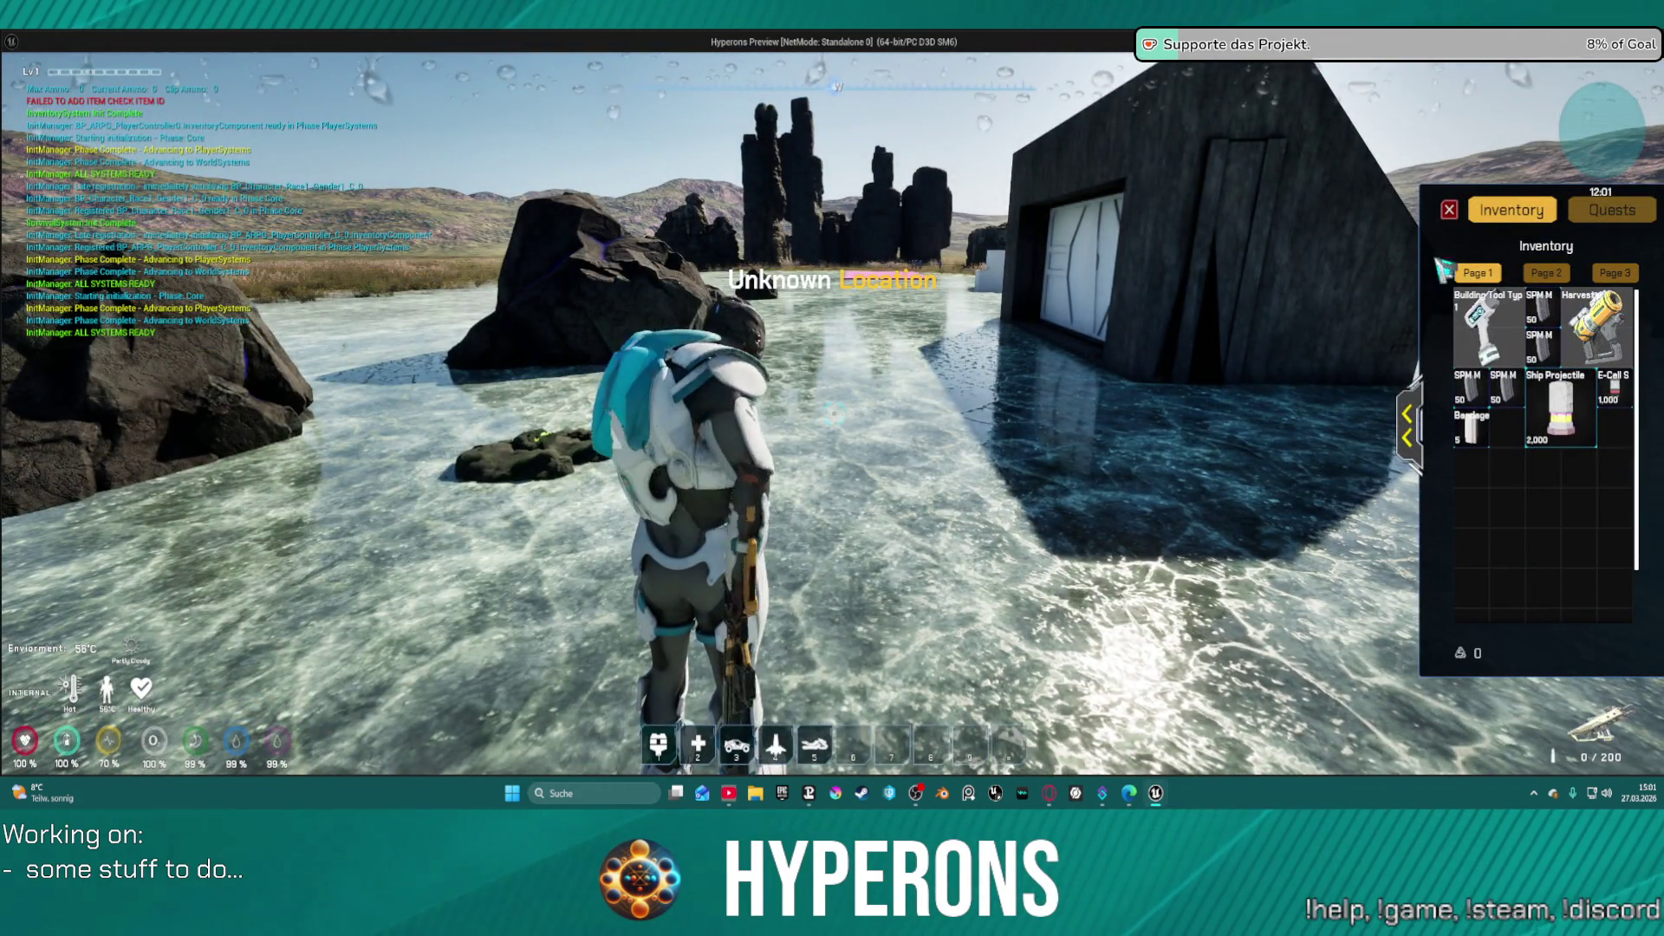
{"action": "key", "text": "i"}
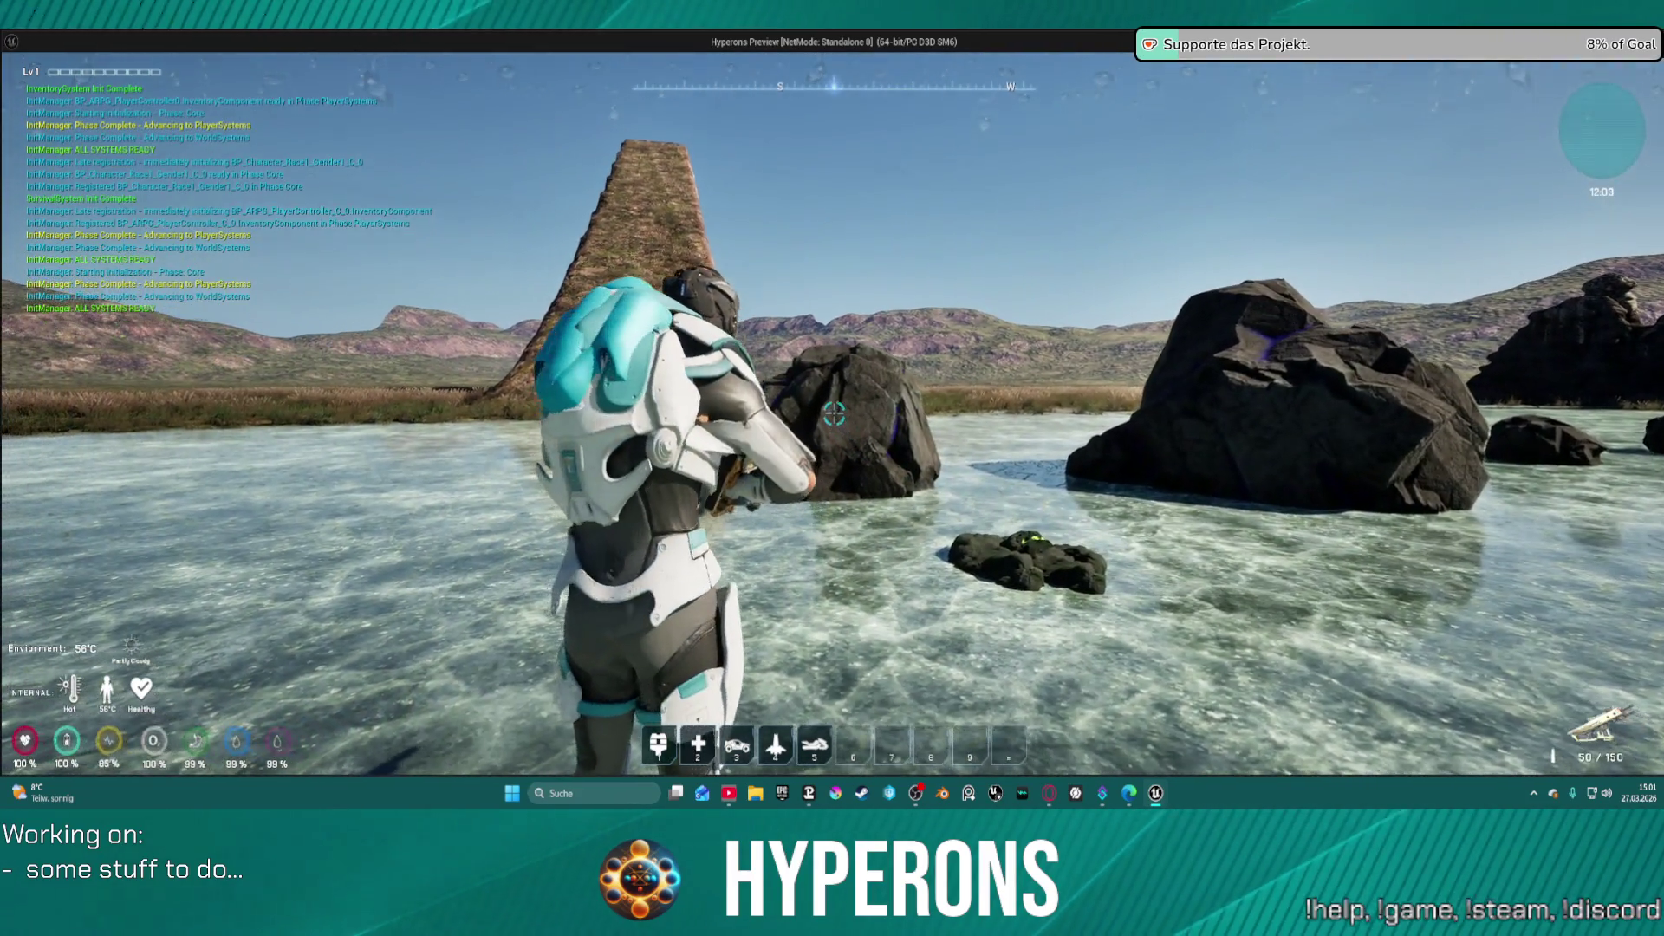
{"action": "left_click", "coordinate": [834, 413]}
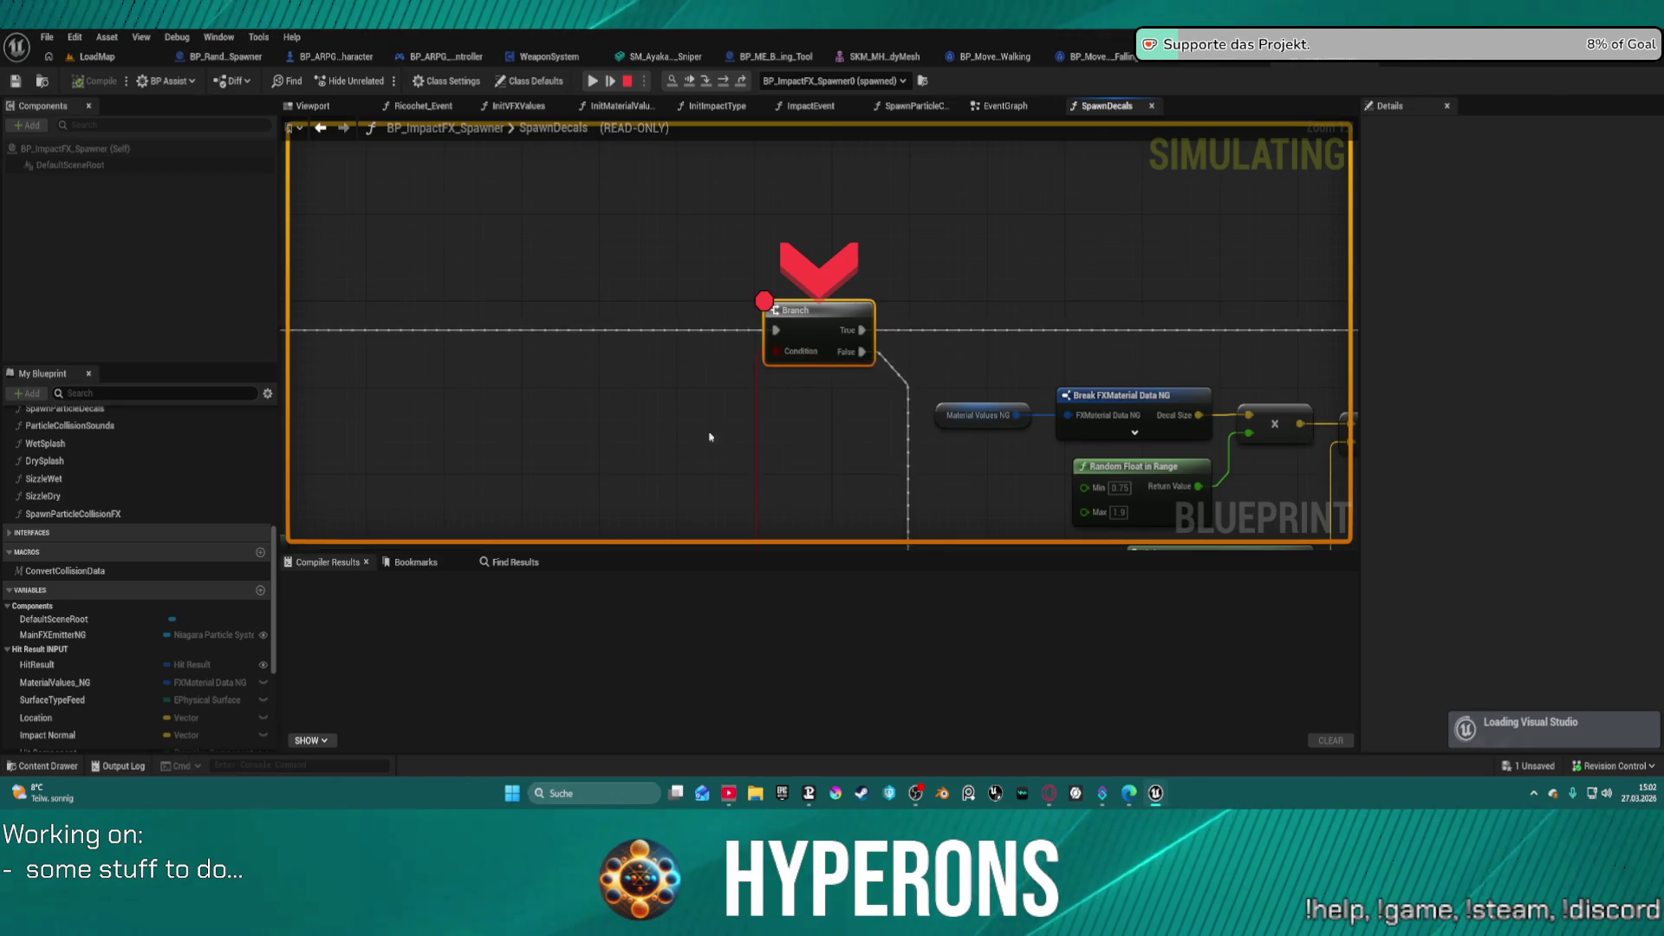
- Inspect the comparison, NOT, AND and Break Hit Result pin values, then resume the game
{"action": "key", "text": "F10"}
{"action": "mouse_move", "coordinate": [847, 241]}
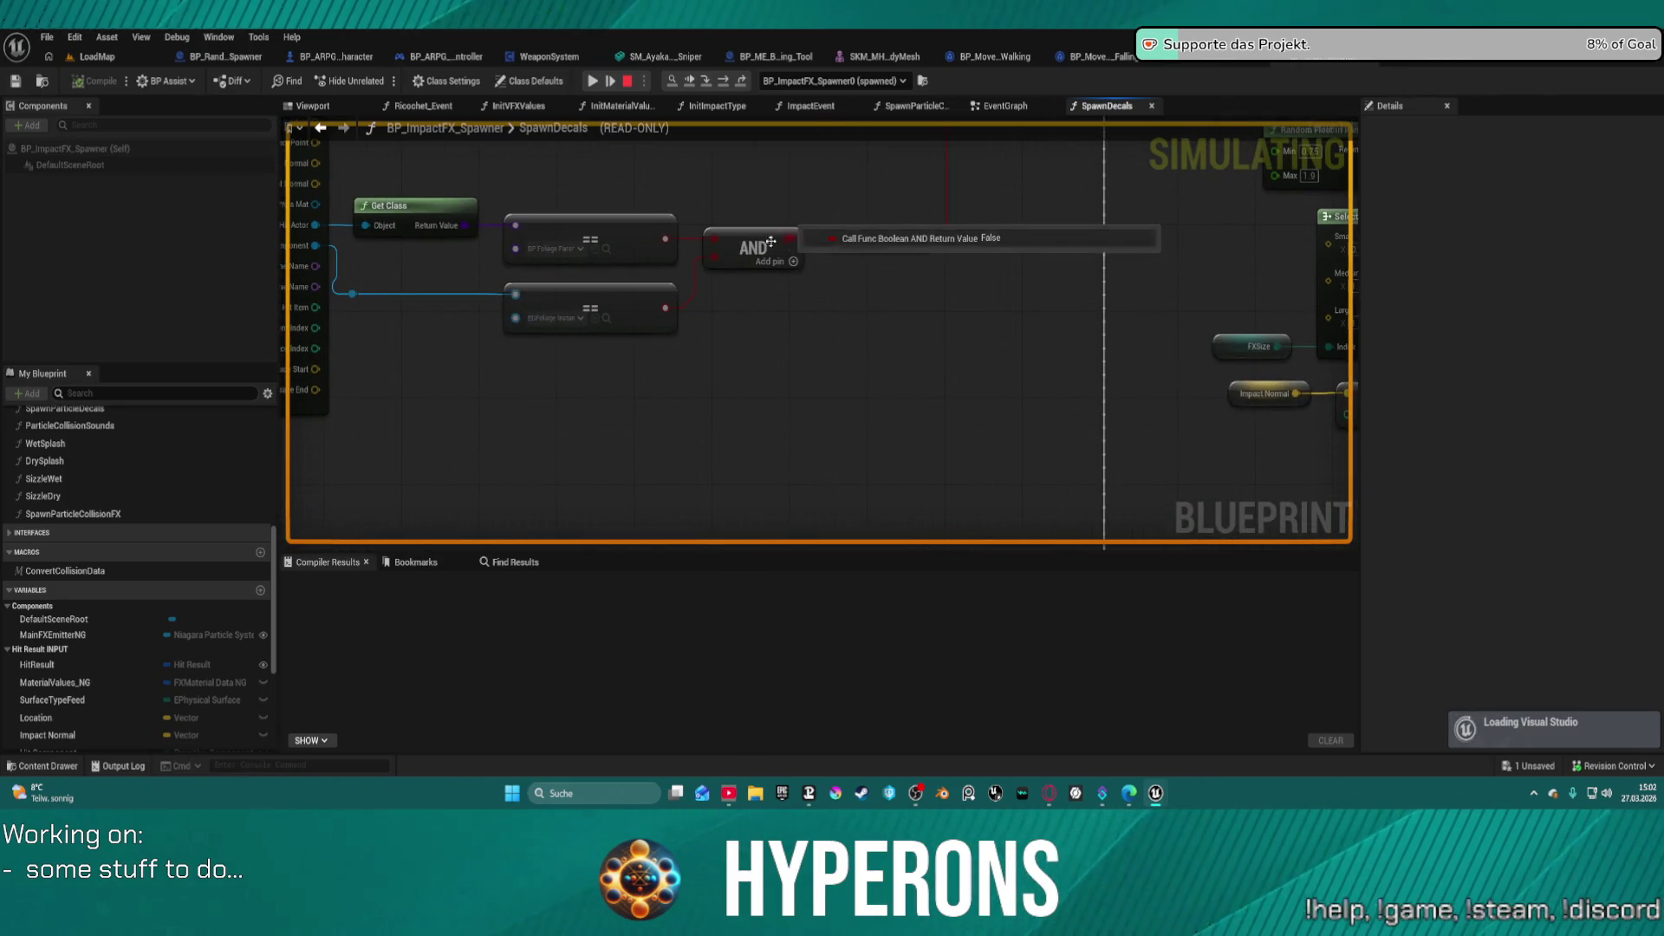
{"action": "mouse_move", "coordinate": [696, 245]}
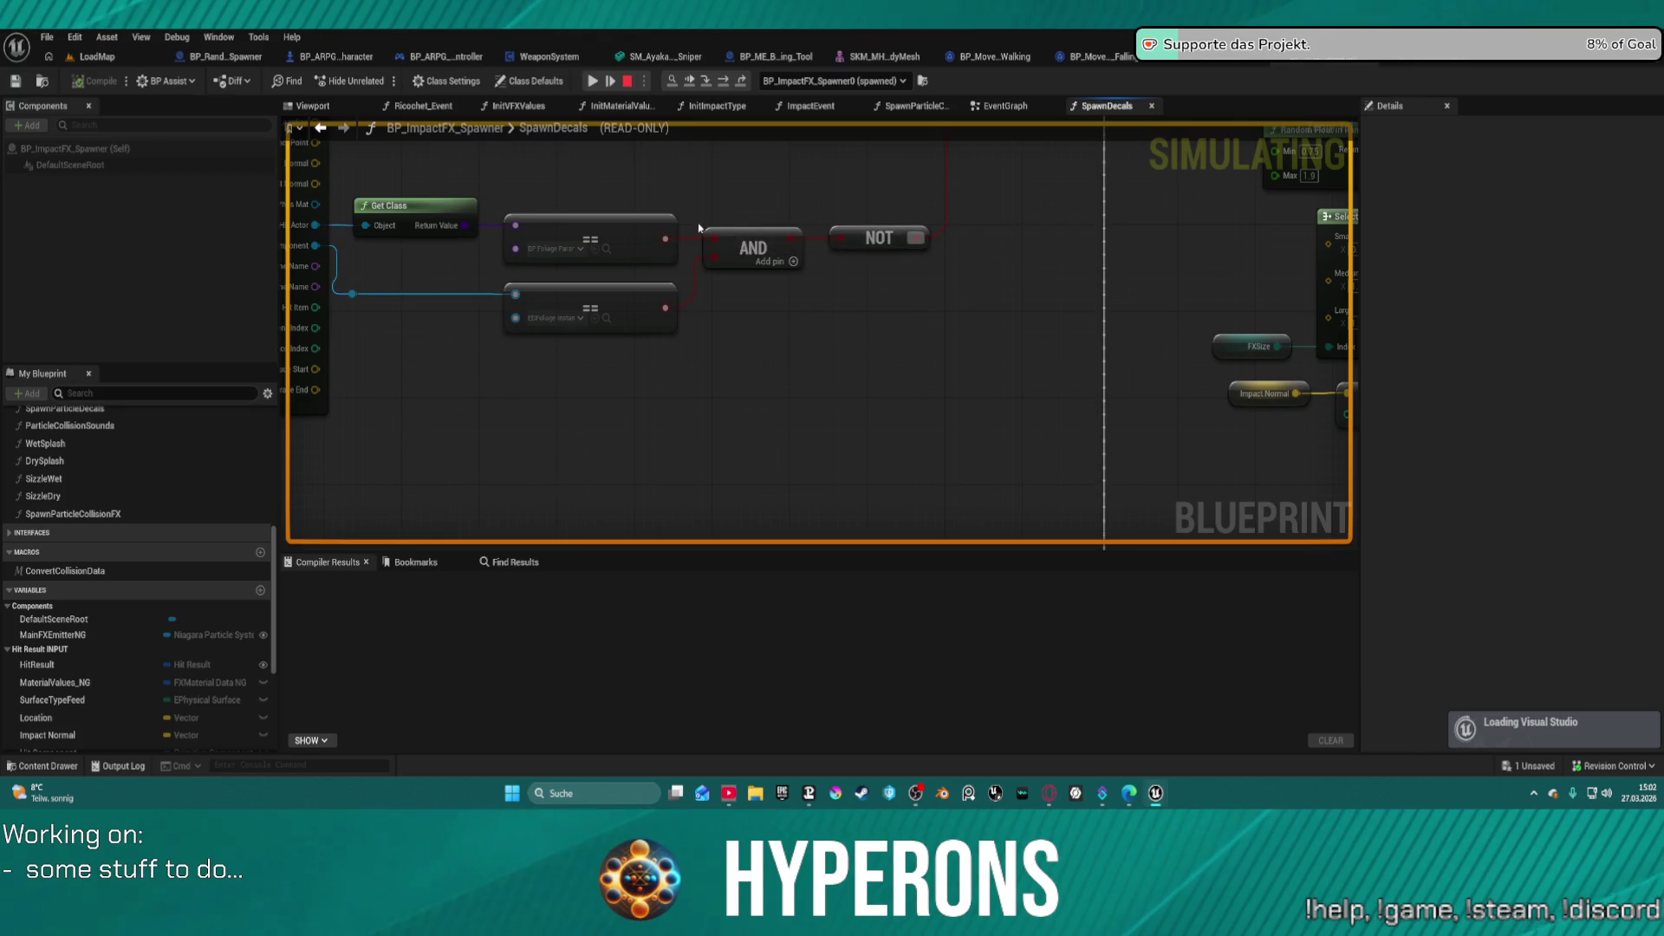
{"action": "mouse_move", "coordinate": [722, 240]}
{"action": "left_mouse_down"}
{"action": "mouse_move", "coordinate": [696, 373]}
{"action": "mouse_move", "coordinate": [669, 406]}
{"action": "left_mouse_up"}
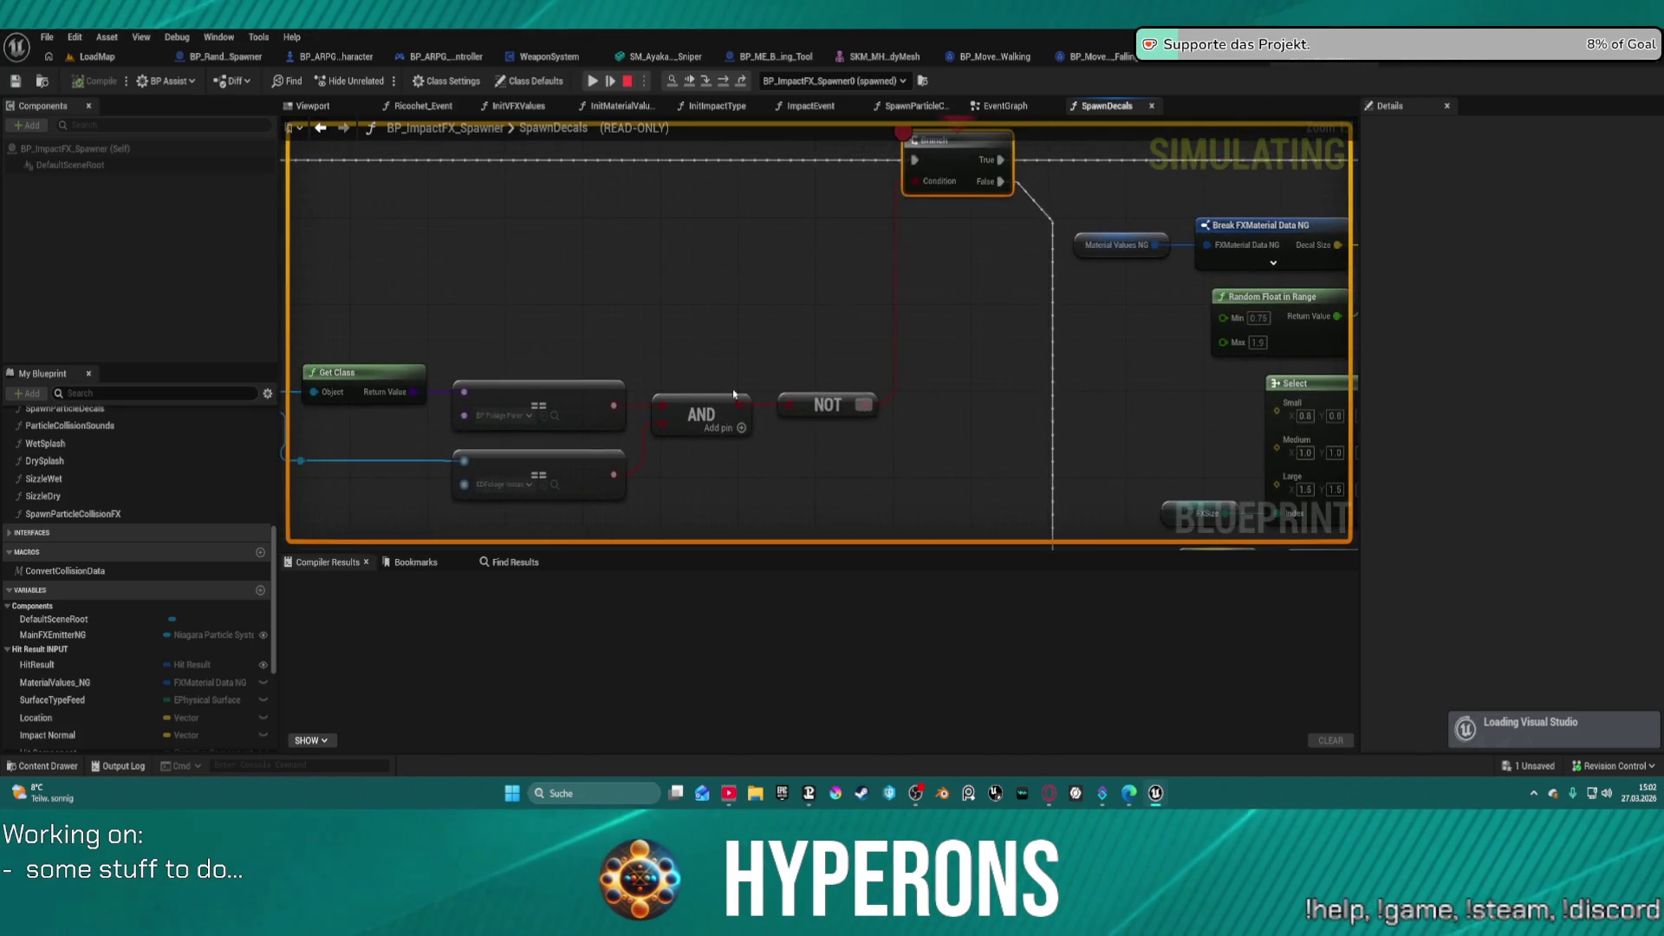
{"action": "left_click_drag", "start_coordinate": [527, 474], "coordinate": [785, 455]}
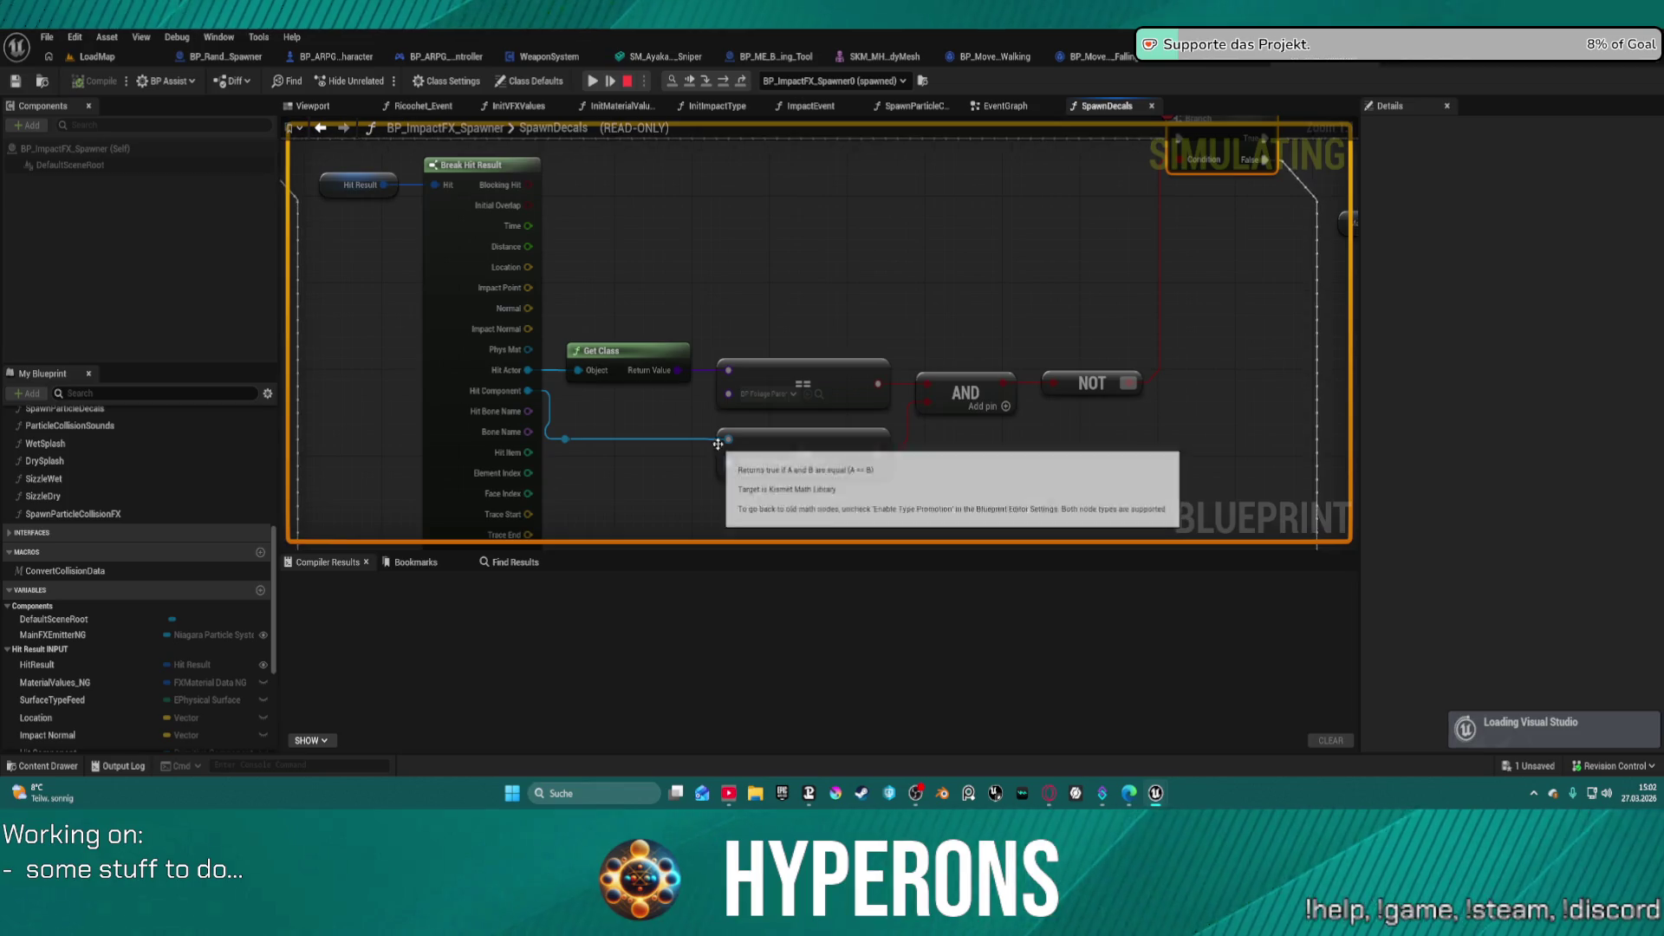
{"action": "mouse_move", "coordinate": [728, 439]}
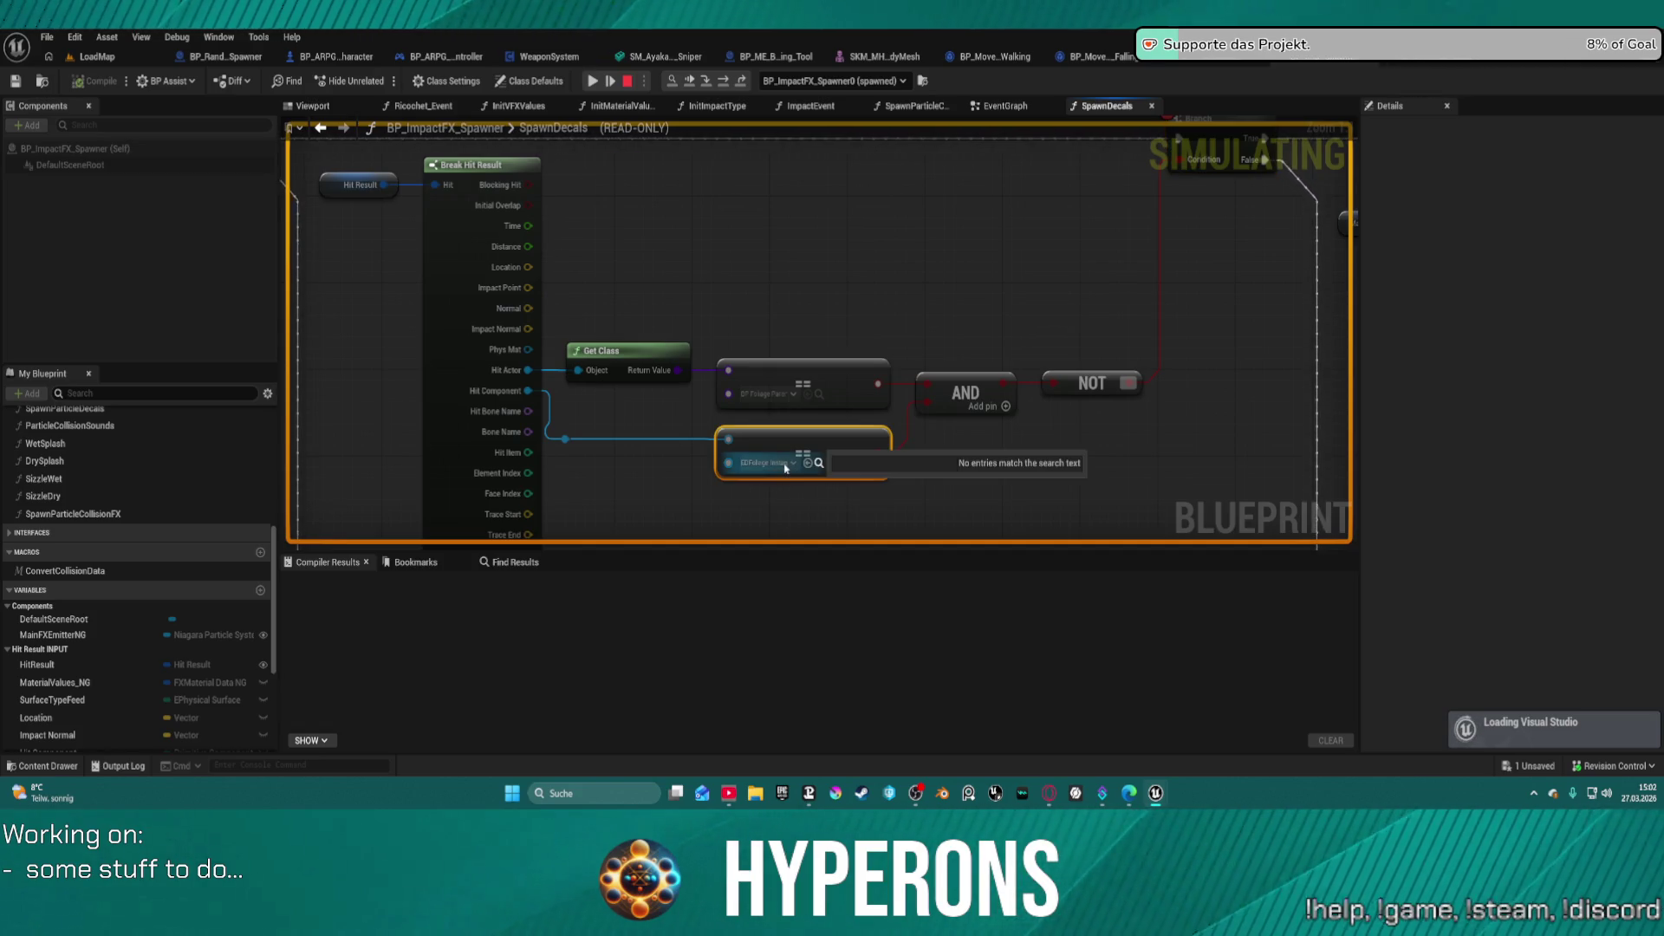
{"action": "mouse_move", "coordinate": [575, 440]}
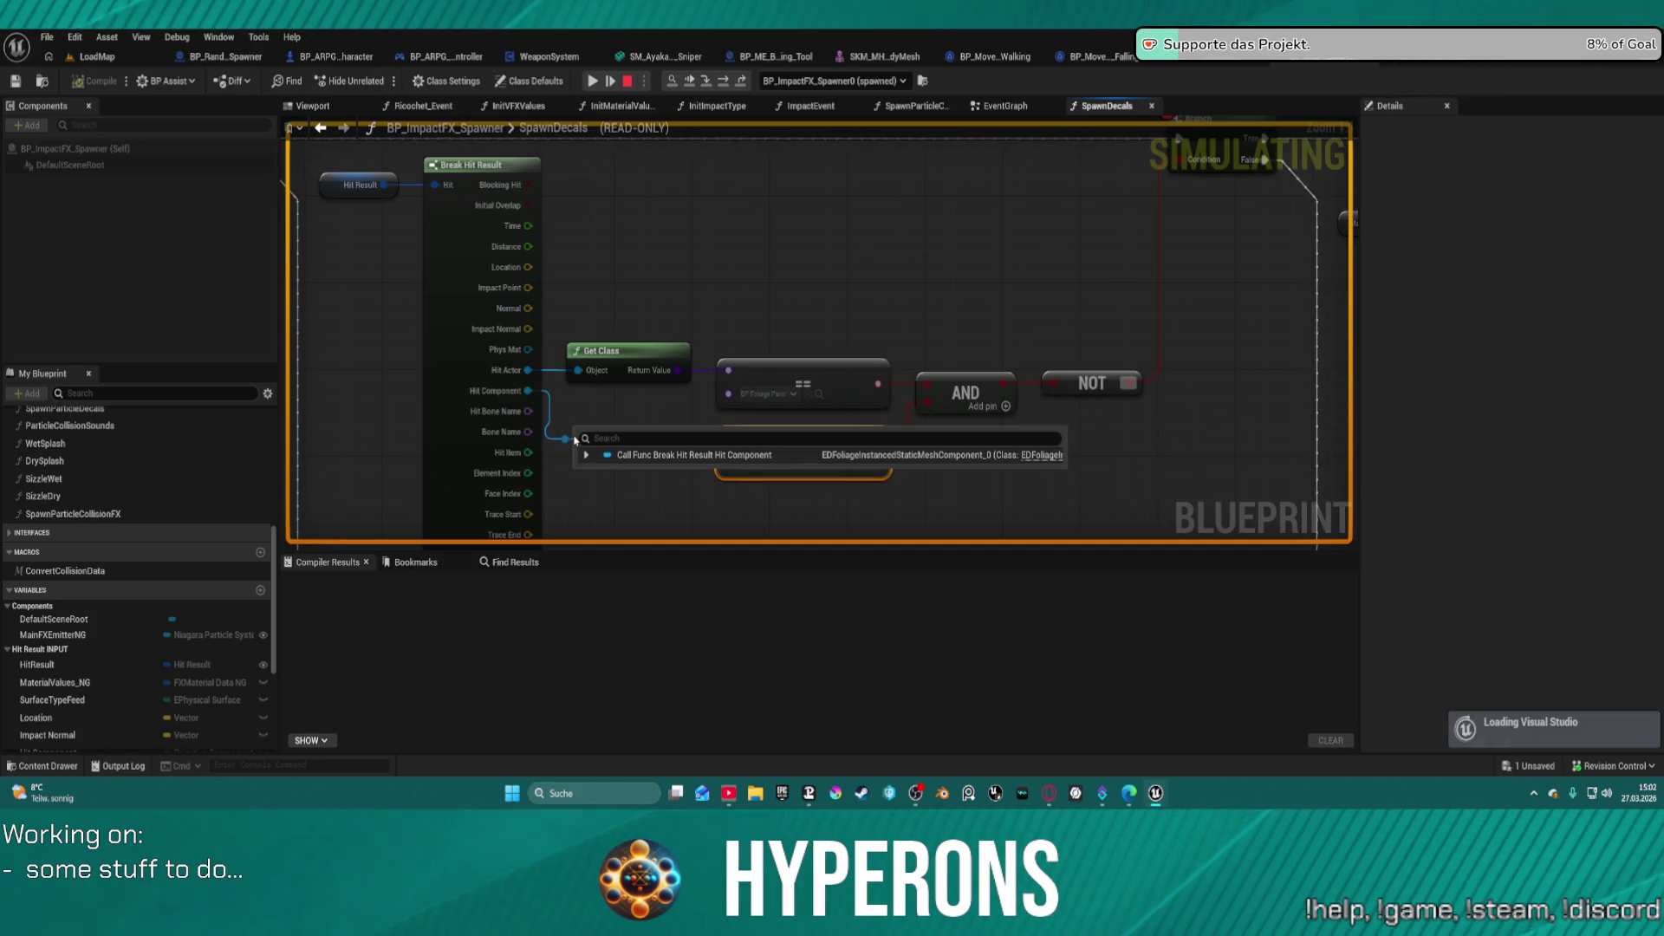
{"action": "mouse_move", "coordinate": [926, 409]}
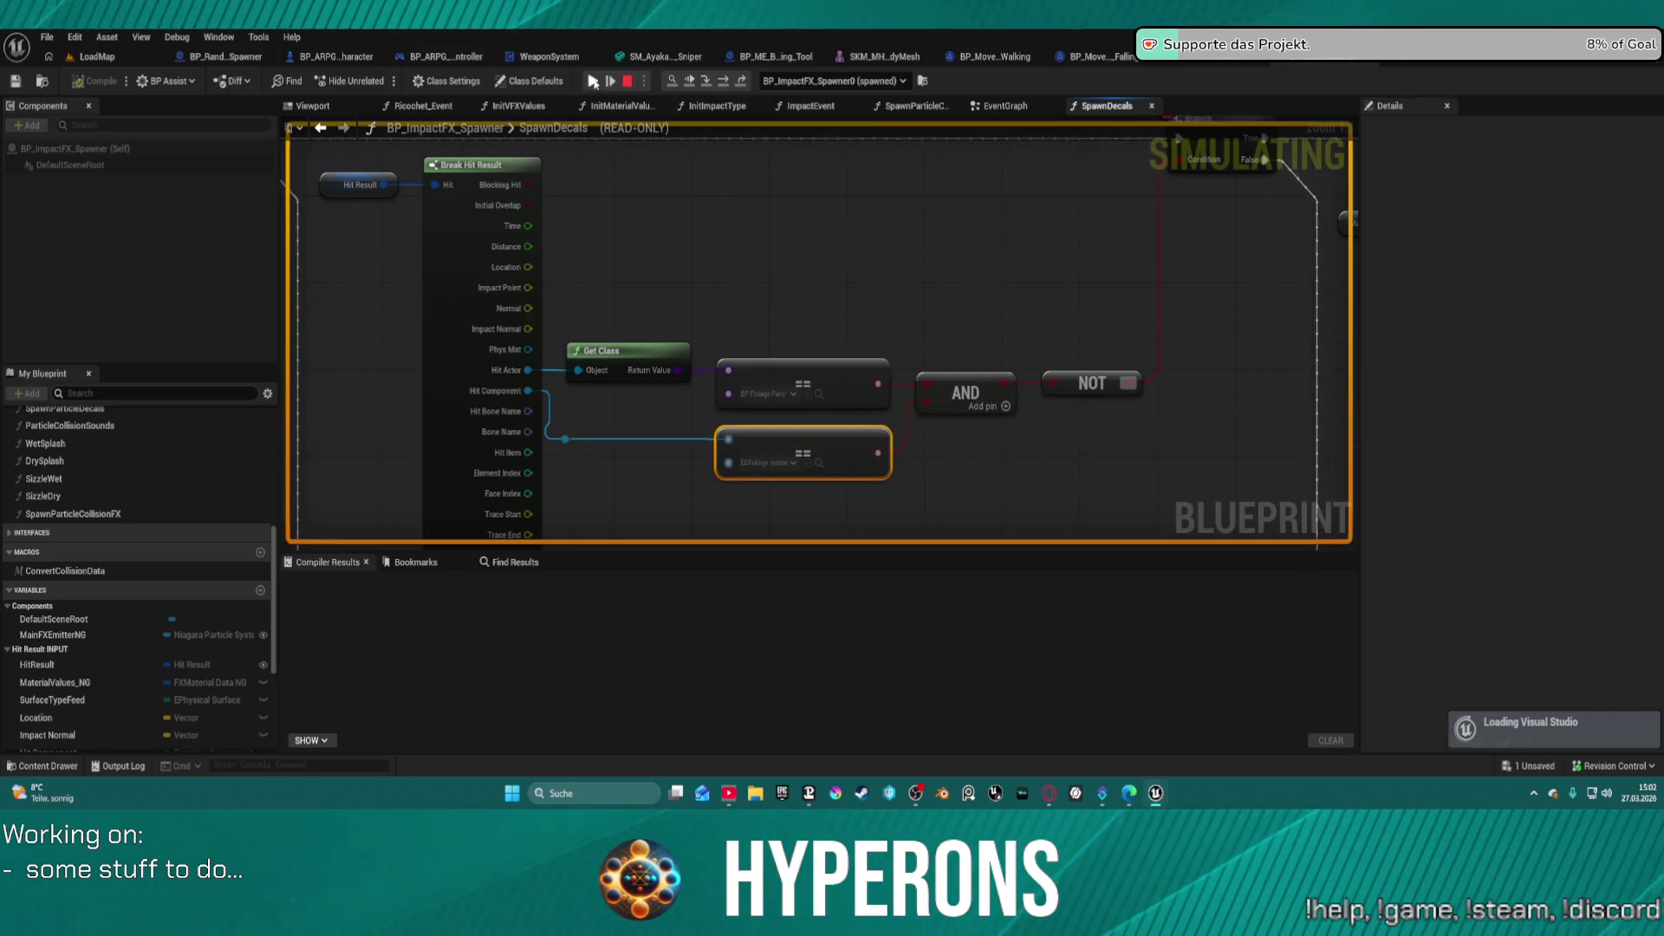
{"action": "left_click", "coordinate": [592, 81]}
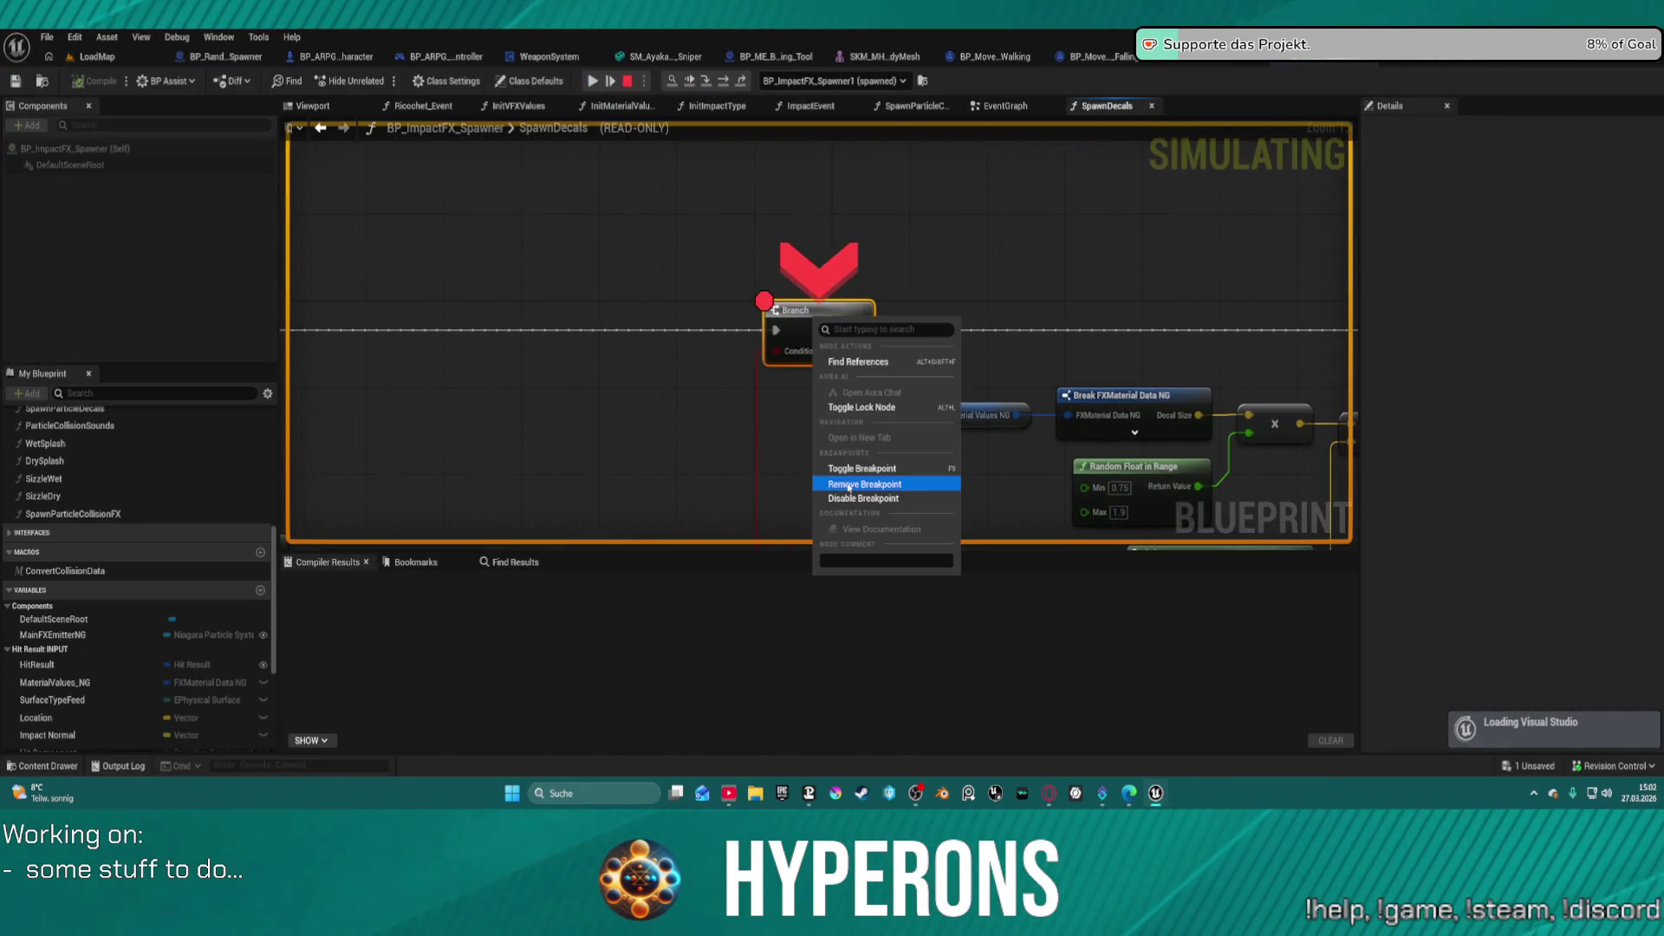
{"action": "left_click", "coordinate": [592, 81]}
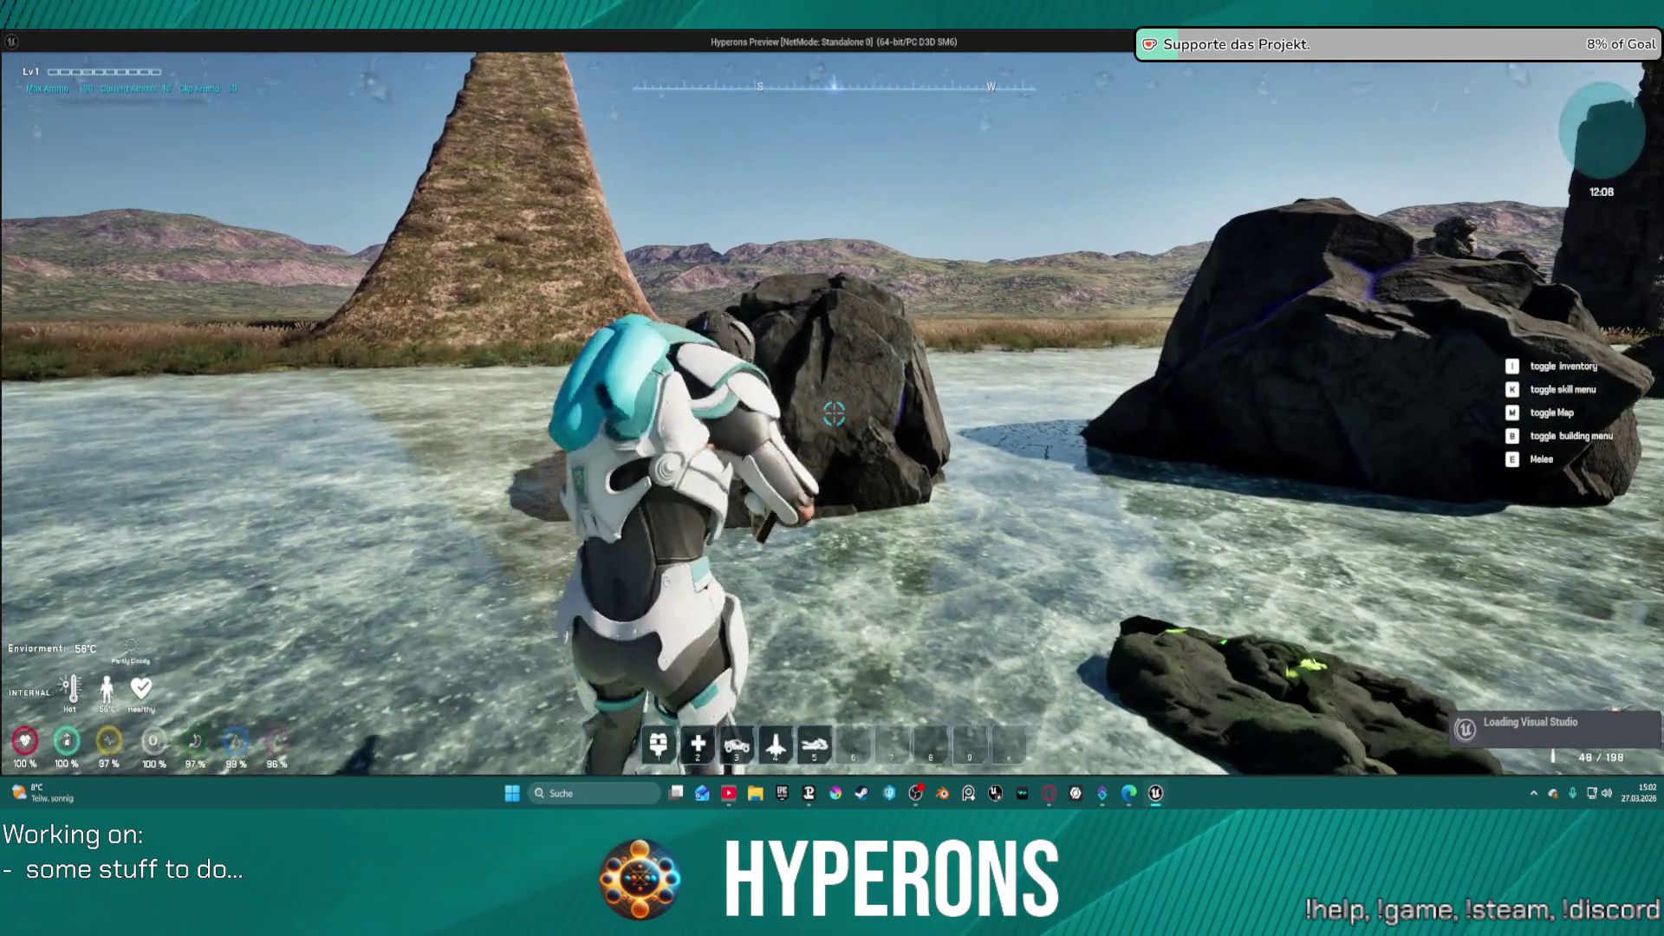
- Fire the rifle repeatedly at the Cobalt rock to test the impact effects
{"action": "left_click", "coordinate": [834, 415]}
{"action": "left_click", "coordinate": [834, 414]}
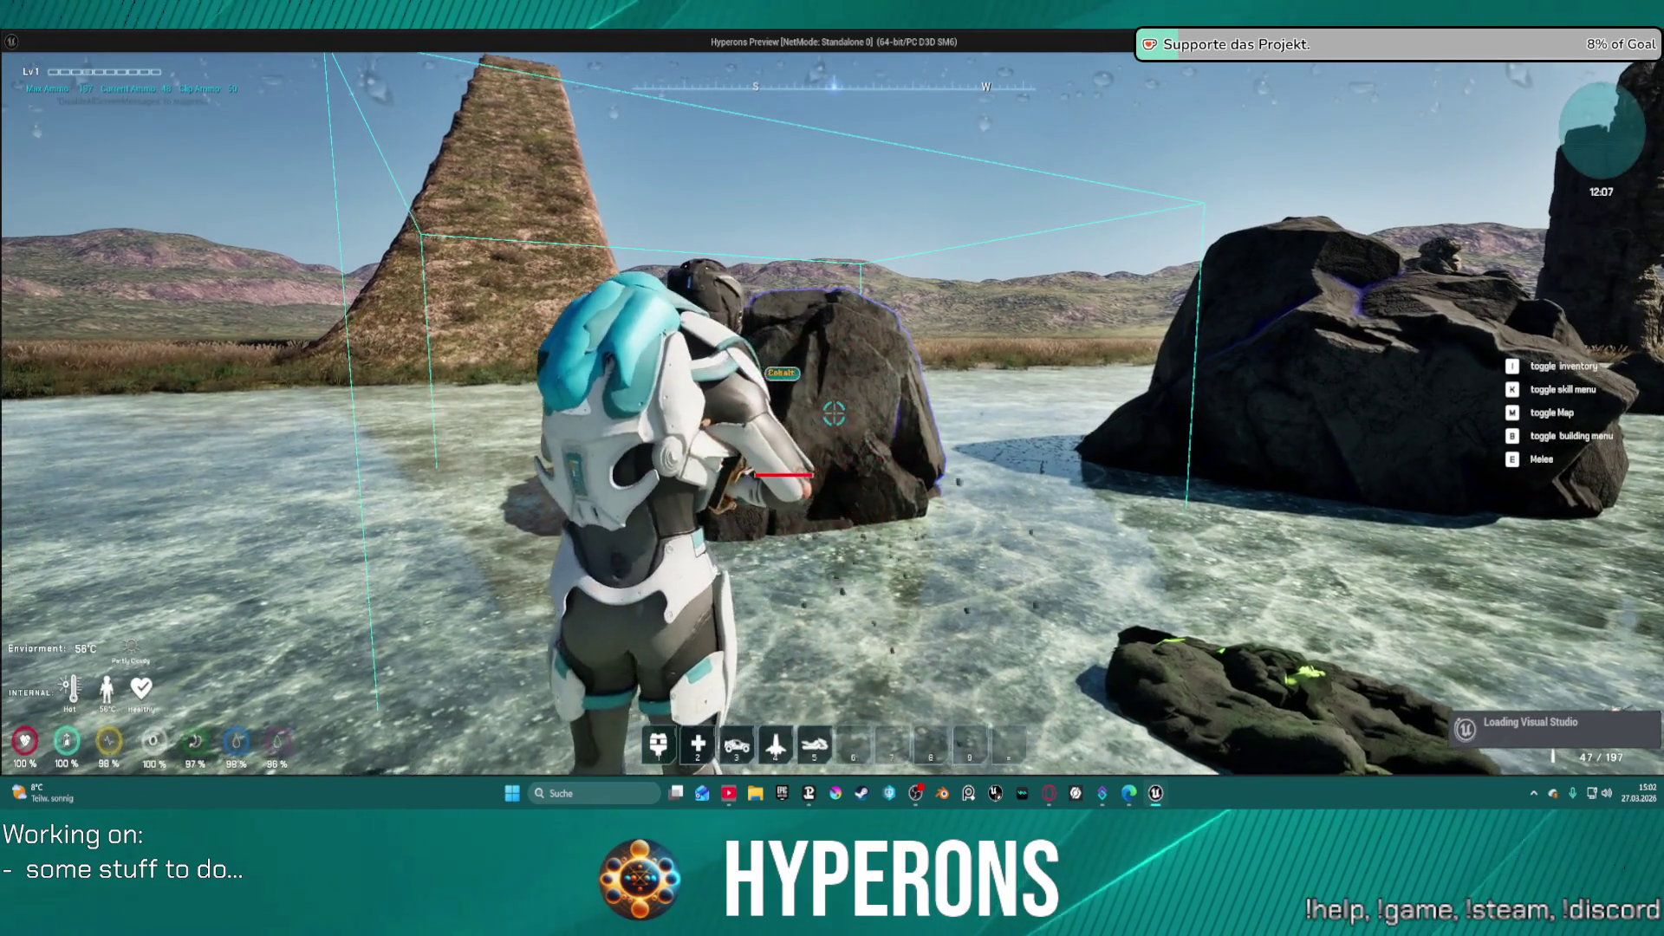
{"action": "left_click", "coordinate": [834, 415]}
{"action": "left_click", "coordinate": [834, 415]}
{"action": "left_click", "coordinate": [834, 414]}
{"action": "left_click", "coordinate": [834, 415]}
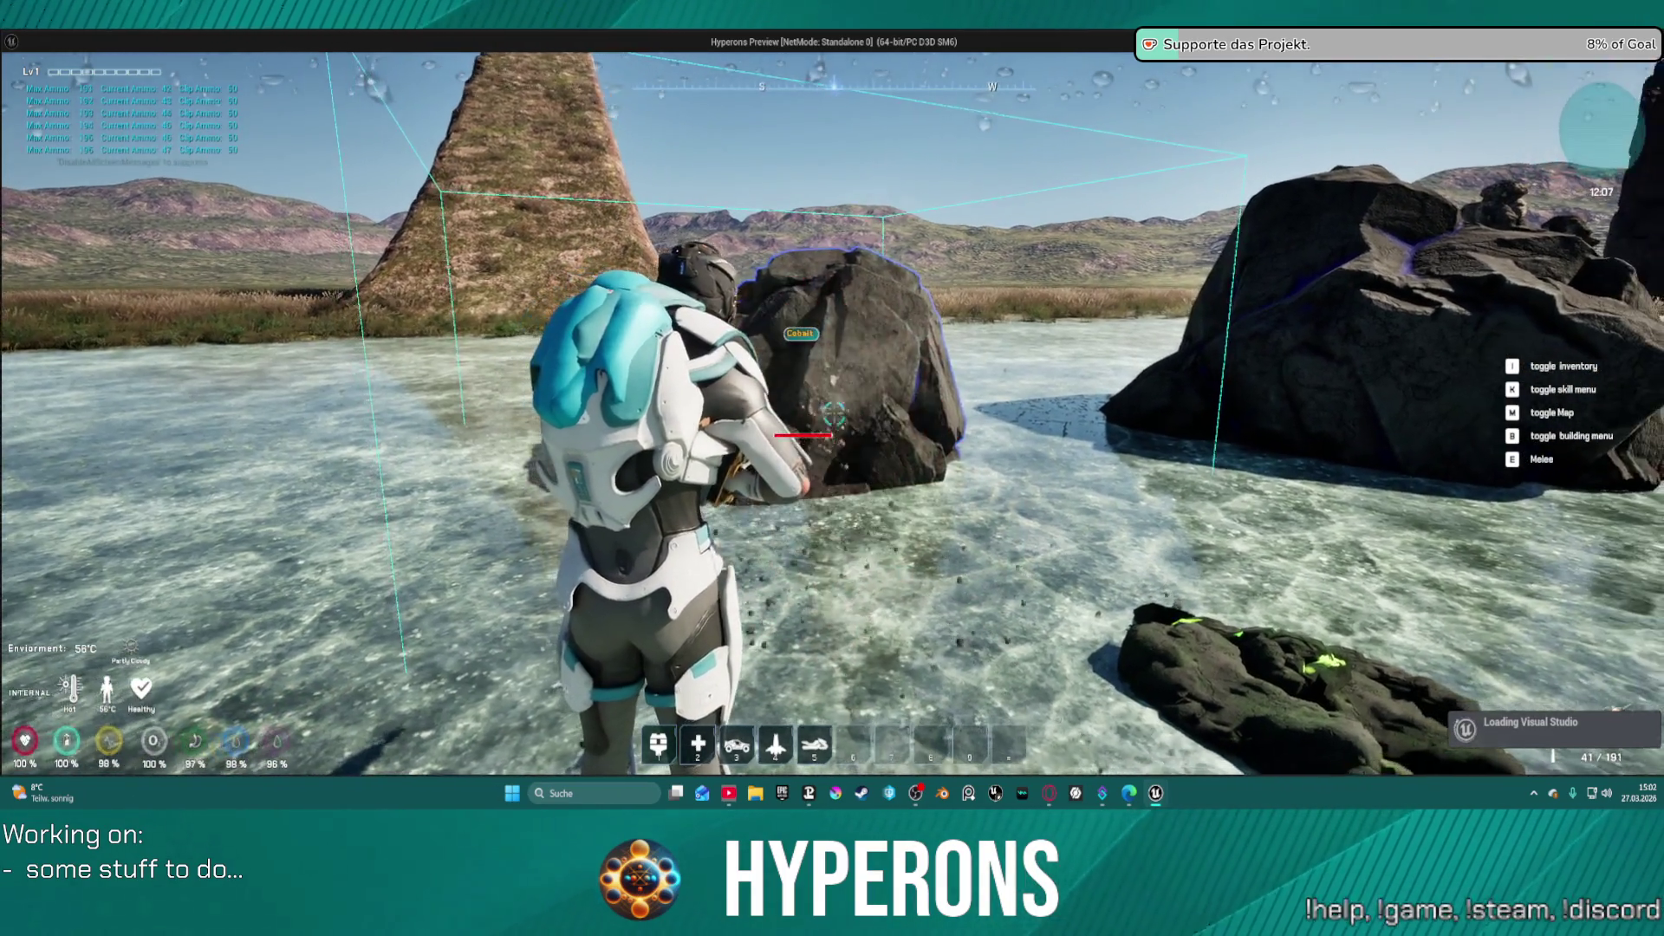
{"action": "left_click", "coordinate": [834, 414]}
{"action": "left_click", "coordinate": [833, 414]}
{"action": "left_click", "coordinate": [830, 409]}
{"action": "left_click", "coordinate": [830, 409]}
{"action": "left_click", "coordinate": [832, 412]}
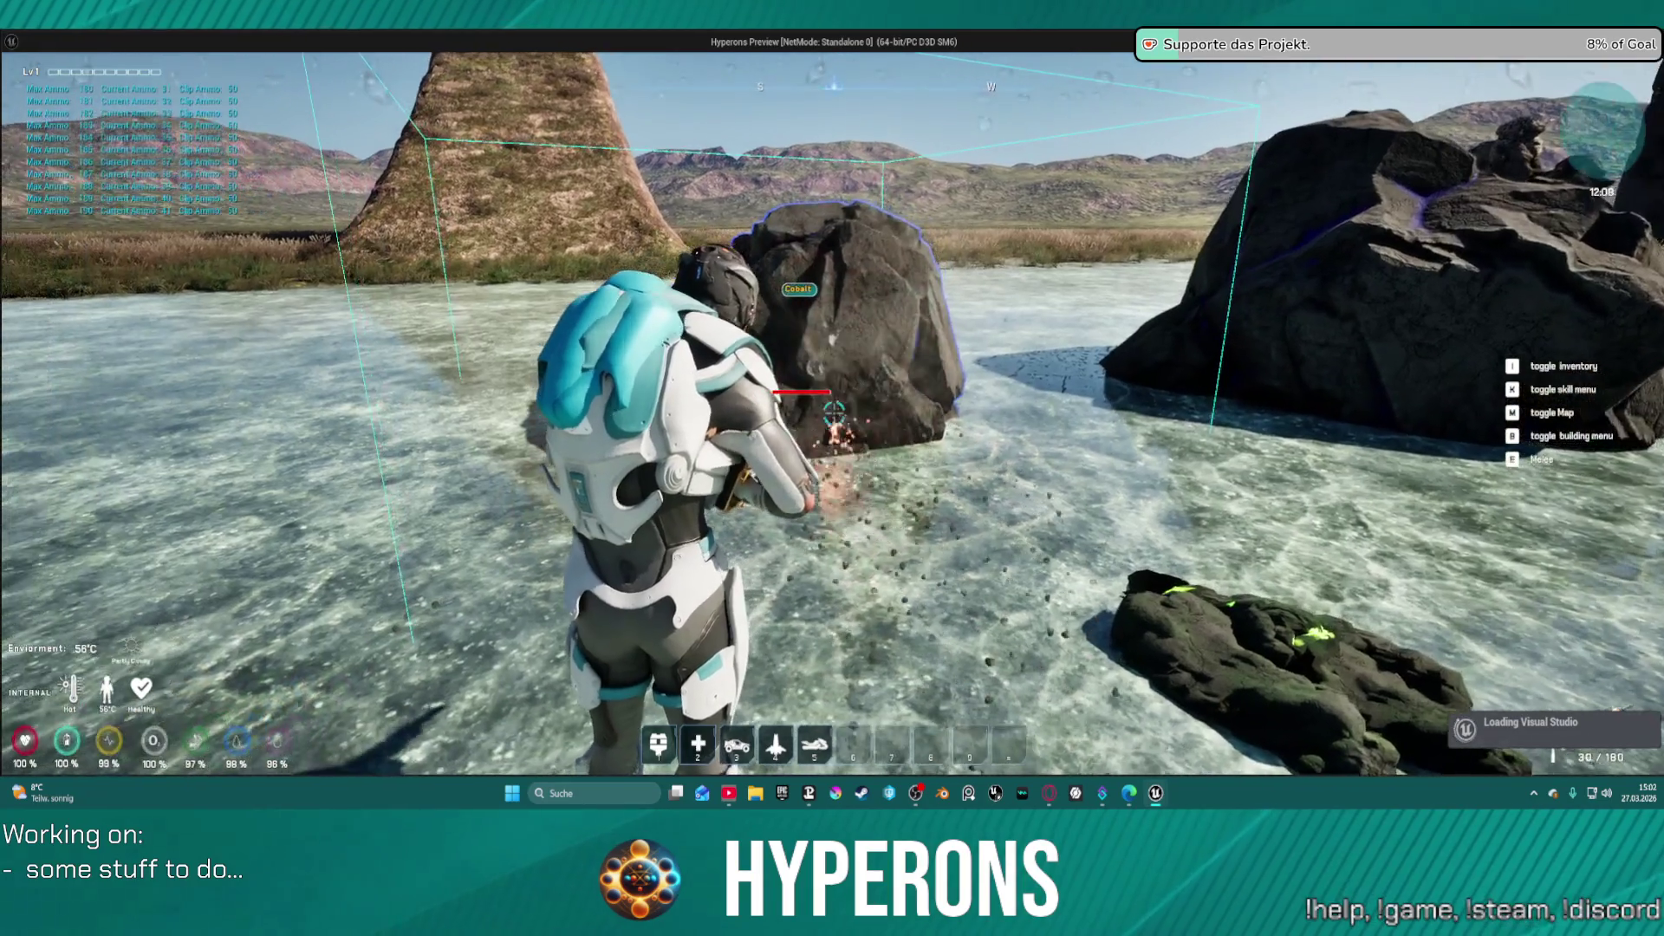
{"action": "left_click", "coordinate": [833, 414]}
{"action": "left_click", "coordinate": [833, 414]}
{"action": "left_click", "coordinate": [834, 415]}
{"action": "left_click", "coordinate": [834, 415]}
{"action": "left_click", "coordinate": [834, 414]}
- Walk up to the Cobalt rock, then return to the editor and stop the simulation
{"action": "key", "text": "s"}
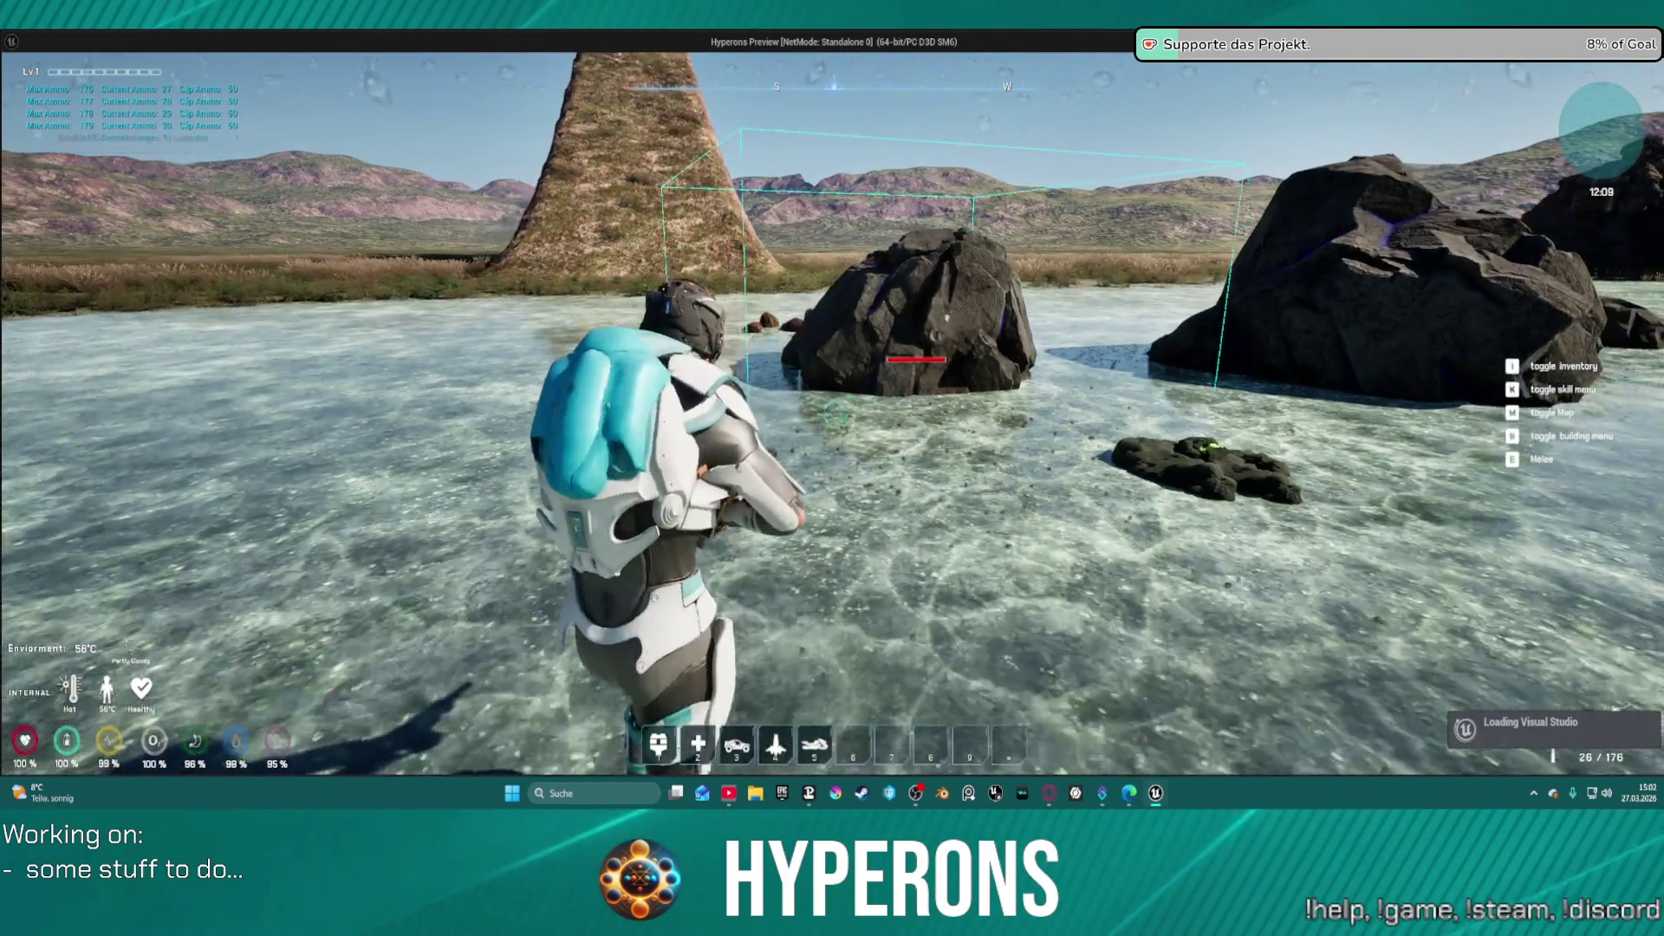
{"action": "key", "text": "w"}
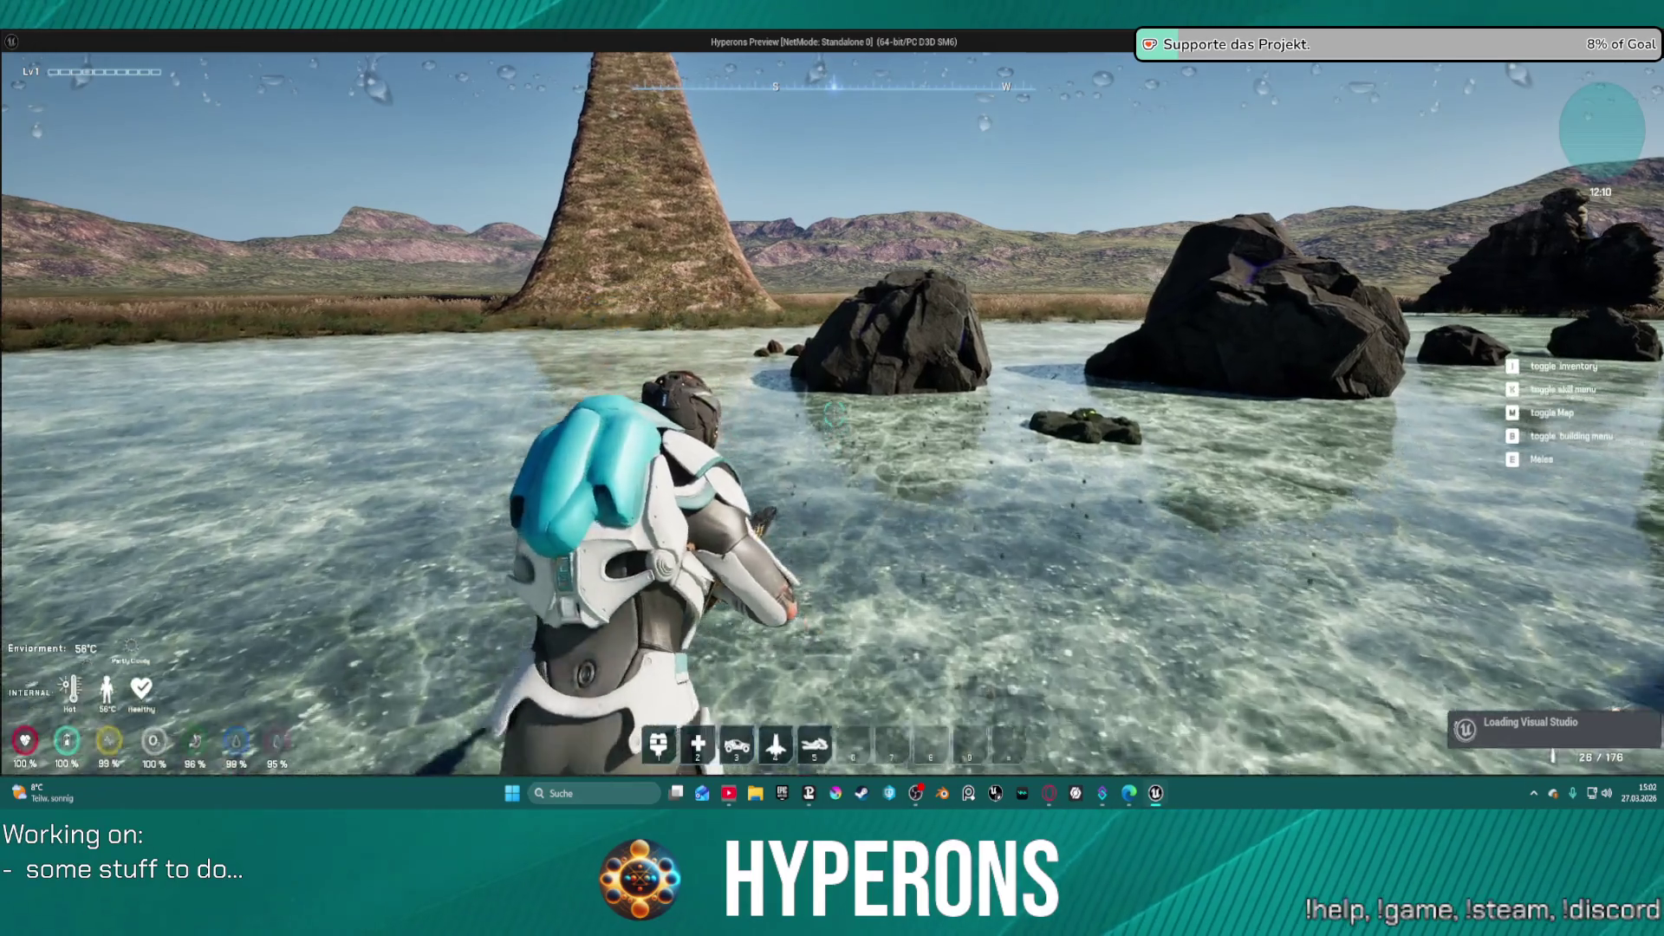
{"action": "key", "text": "w"}
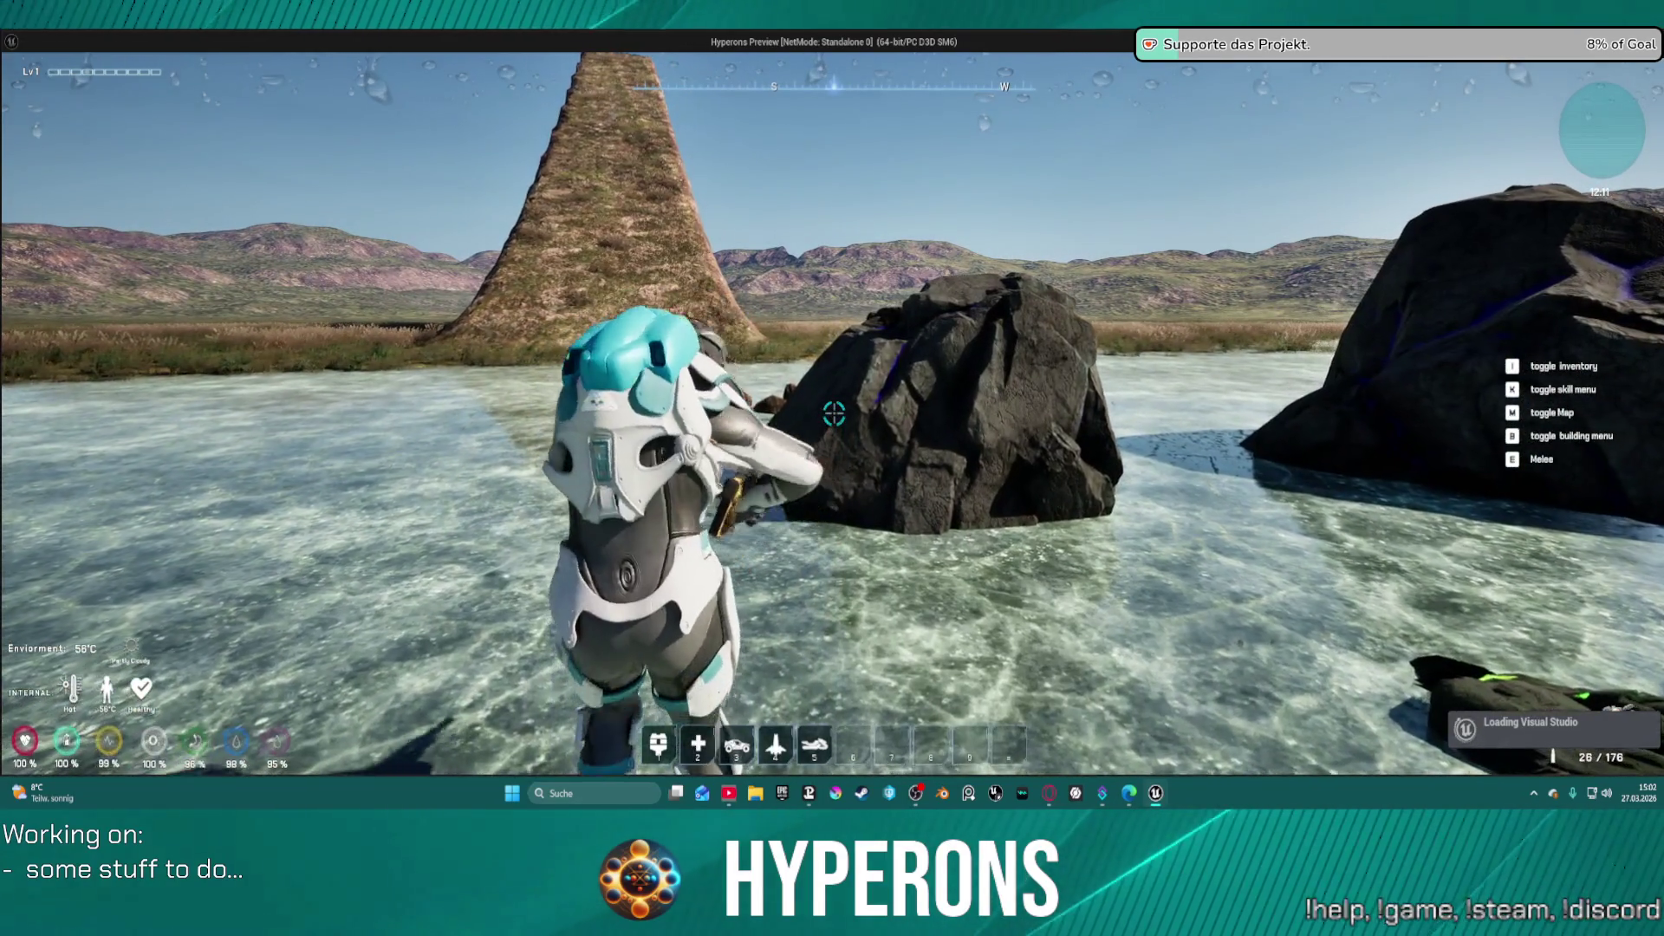
{"action": "key", "text": "s"}
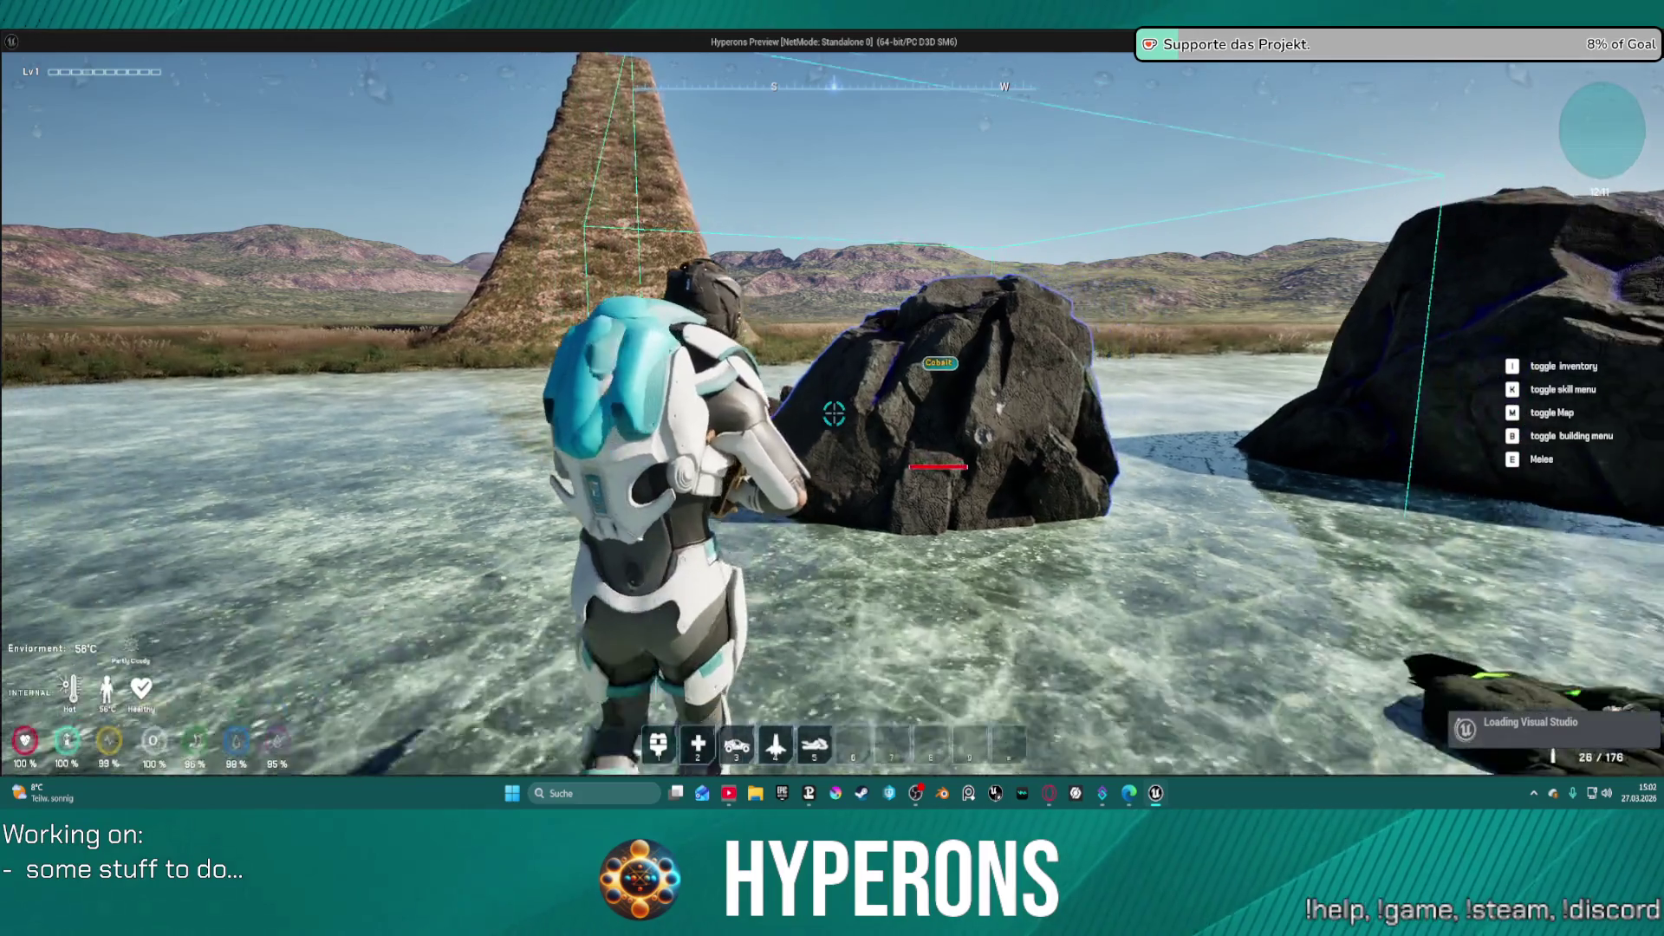
{"action": "key", "text": "shift+F1"}
{"action": "key", "text": "alt+Tab"}
{"action": "key", "text": "Escape"}
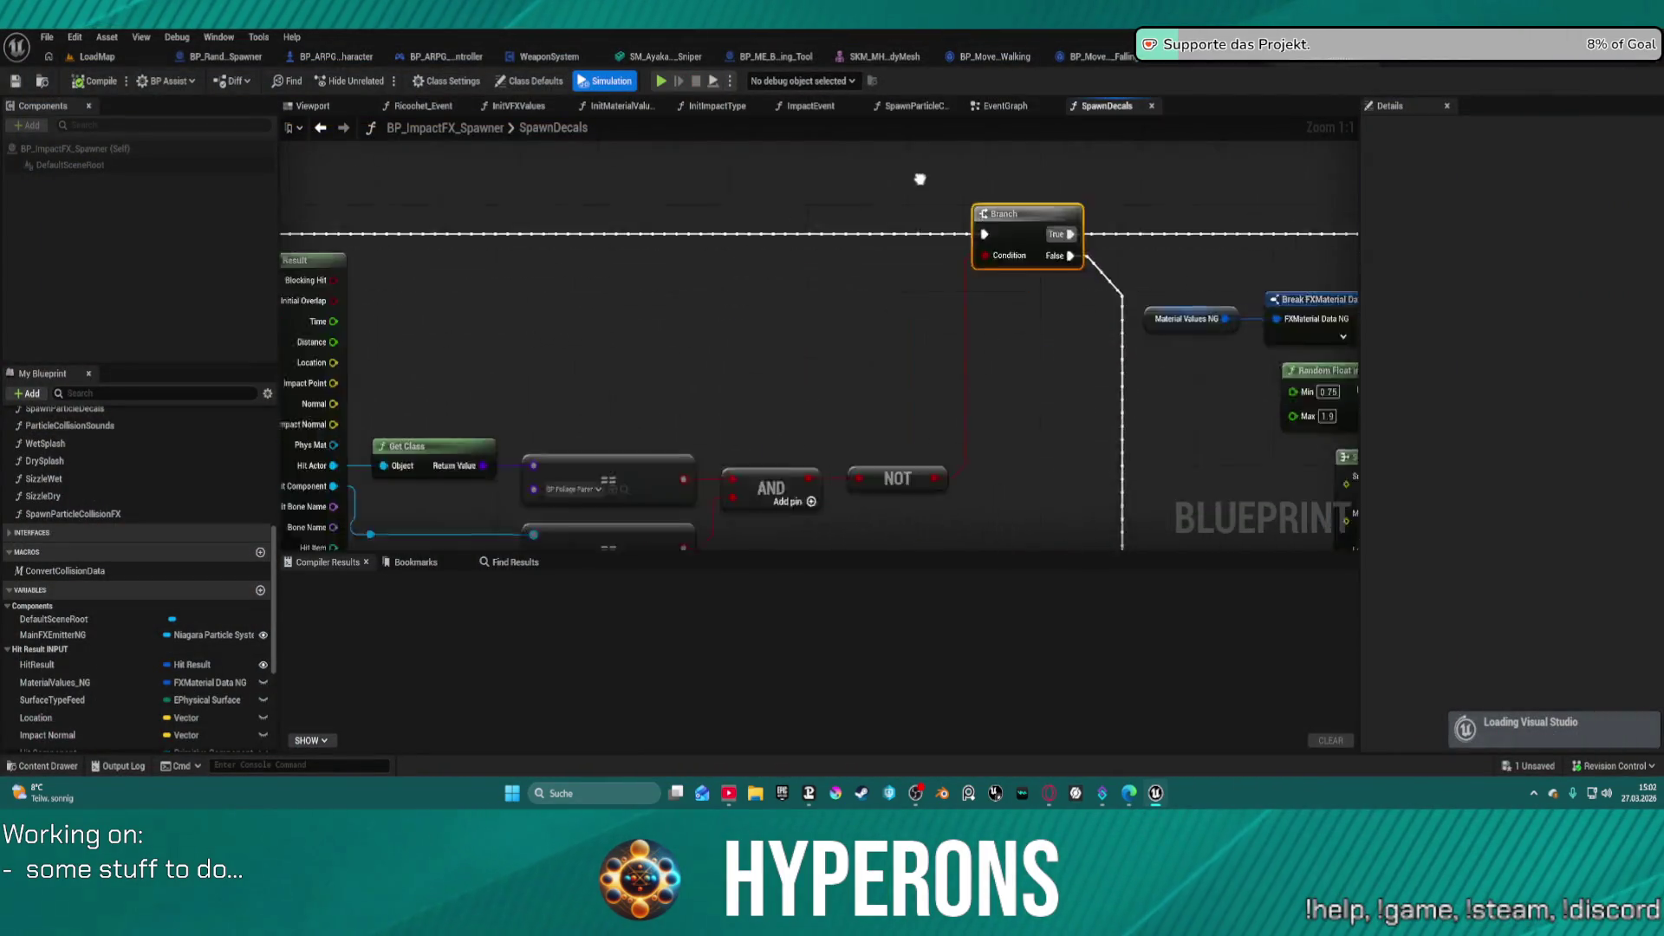
- Raise the upper == node and add an OR Boolean node wired to NOT
{"action": "scroll", "coordinate": [918, 175], "scroll_direction": "down", "scroll_amount": 1}
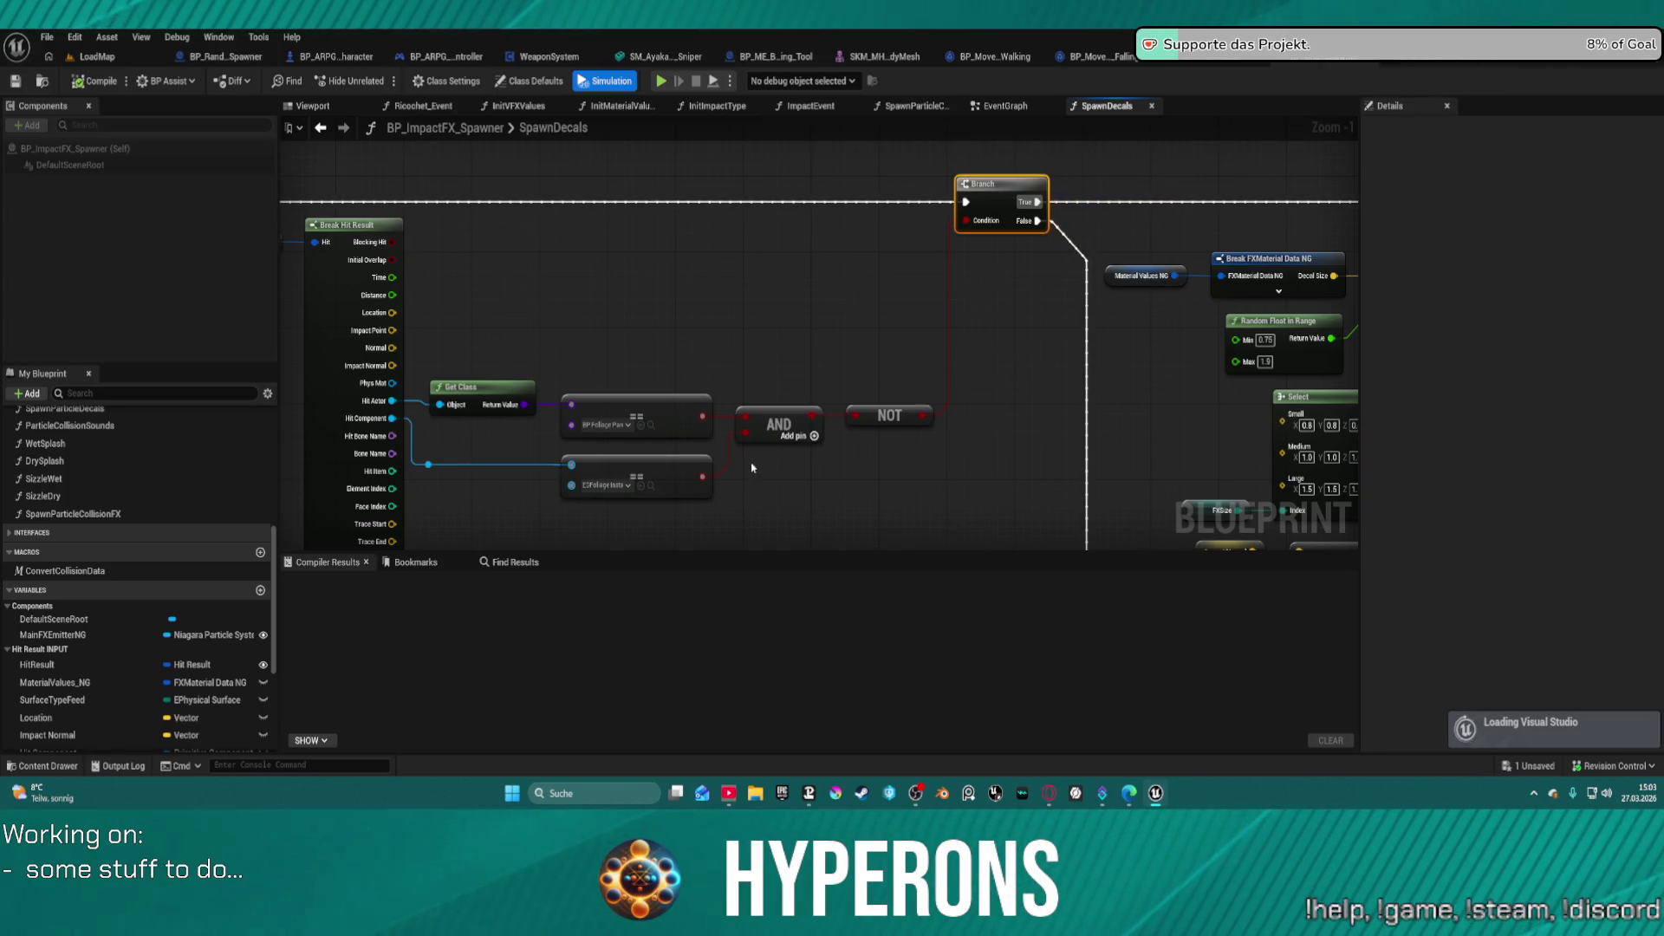
{"action": "mouse_move", "coordinate": [701, 394]}
{"action": "left_mouse_down"}
{"action": "mouse_move", "coordinate": [661, 364]}
{"action": "mouse_move", "coordinate": [698, 302]}
{"action": "left_mouse_up"}
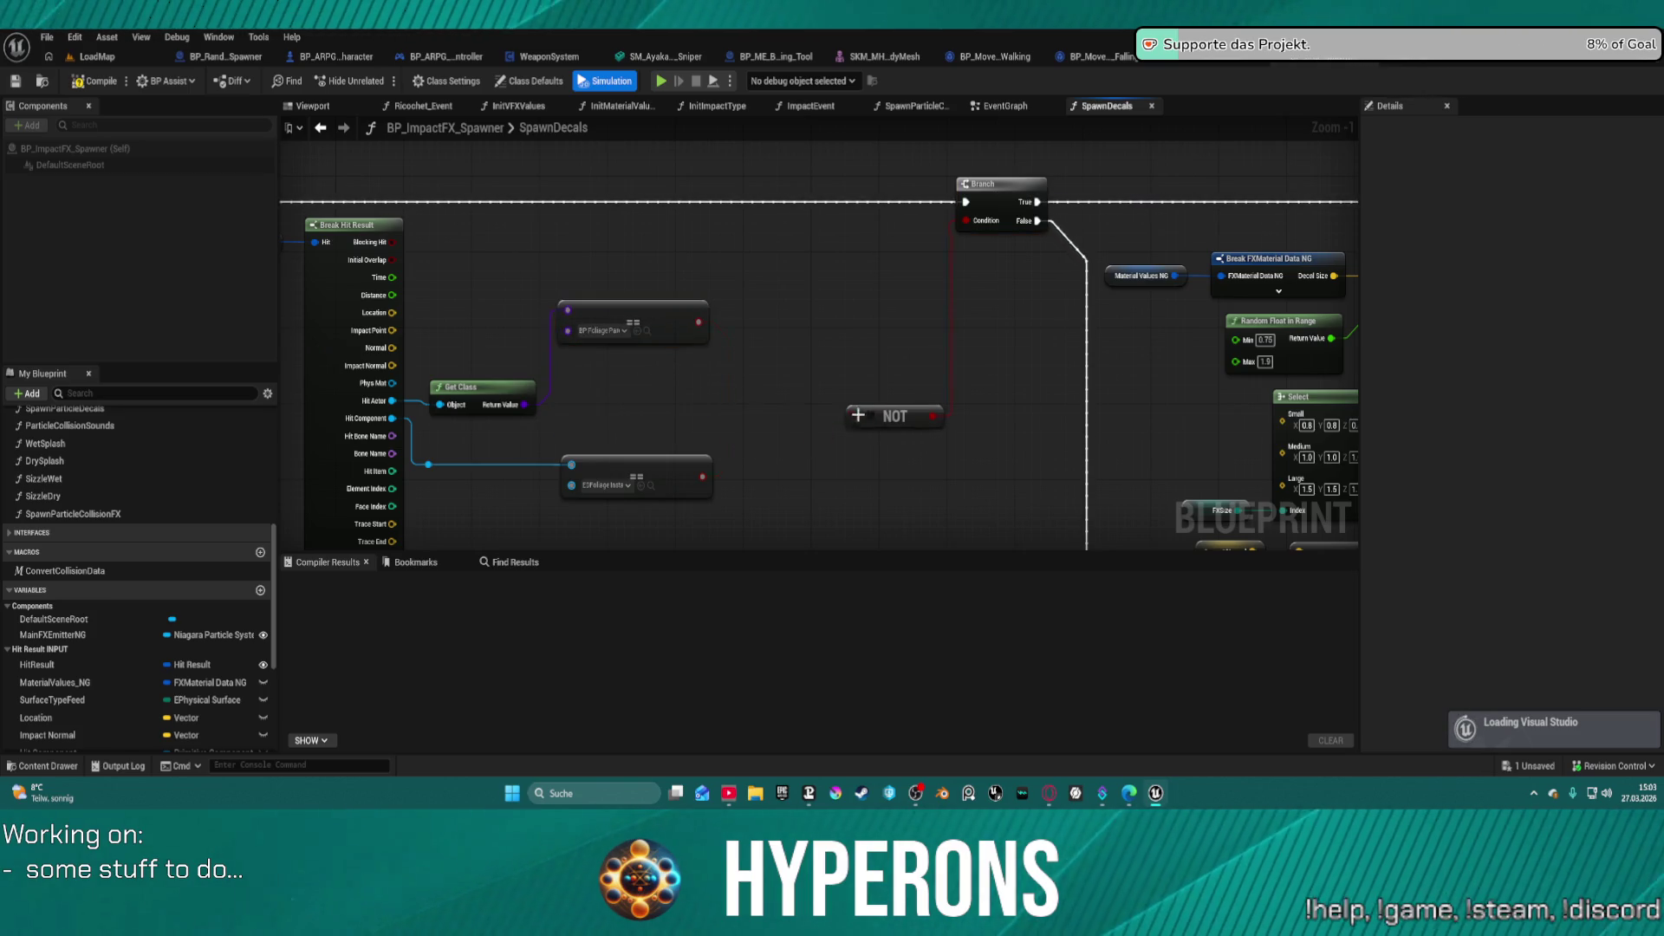
{"action": "left_click_drag", "start_coordinate": [858, 416], "coordinate": [703, 477]}
{"action": "mouse_move", "coordinate": [926, 410]}
{"action": "left_mouse_down"}
{"action": "mouse_move", "coordinate": [965, 420]}
{"action": "mouse_move", "coordinate": [900, 318]}
{"action": "left_mouse_up"}
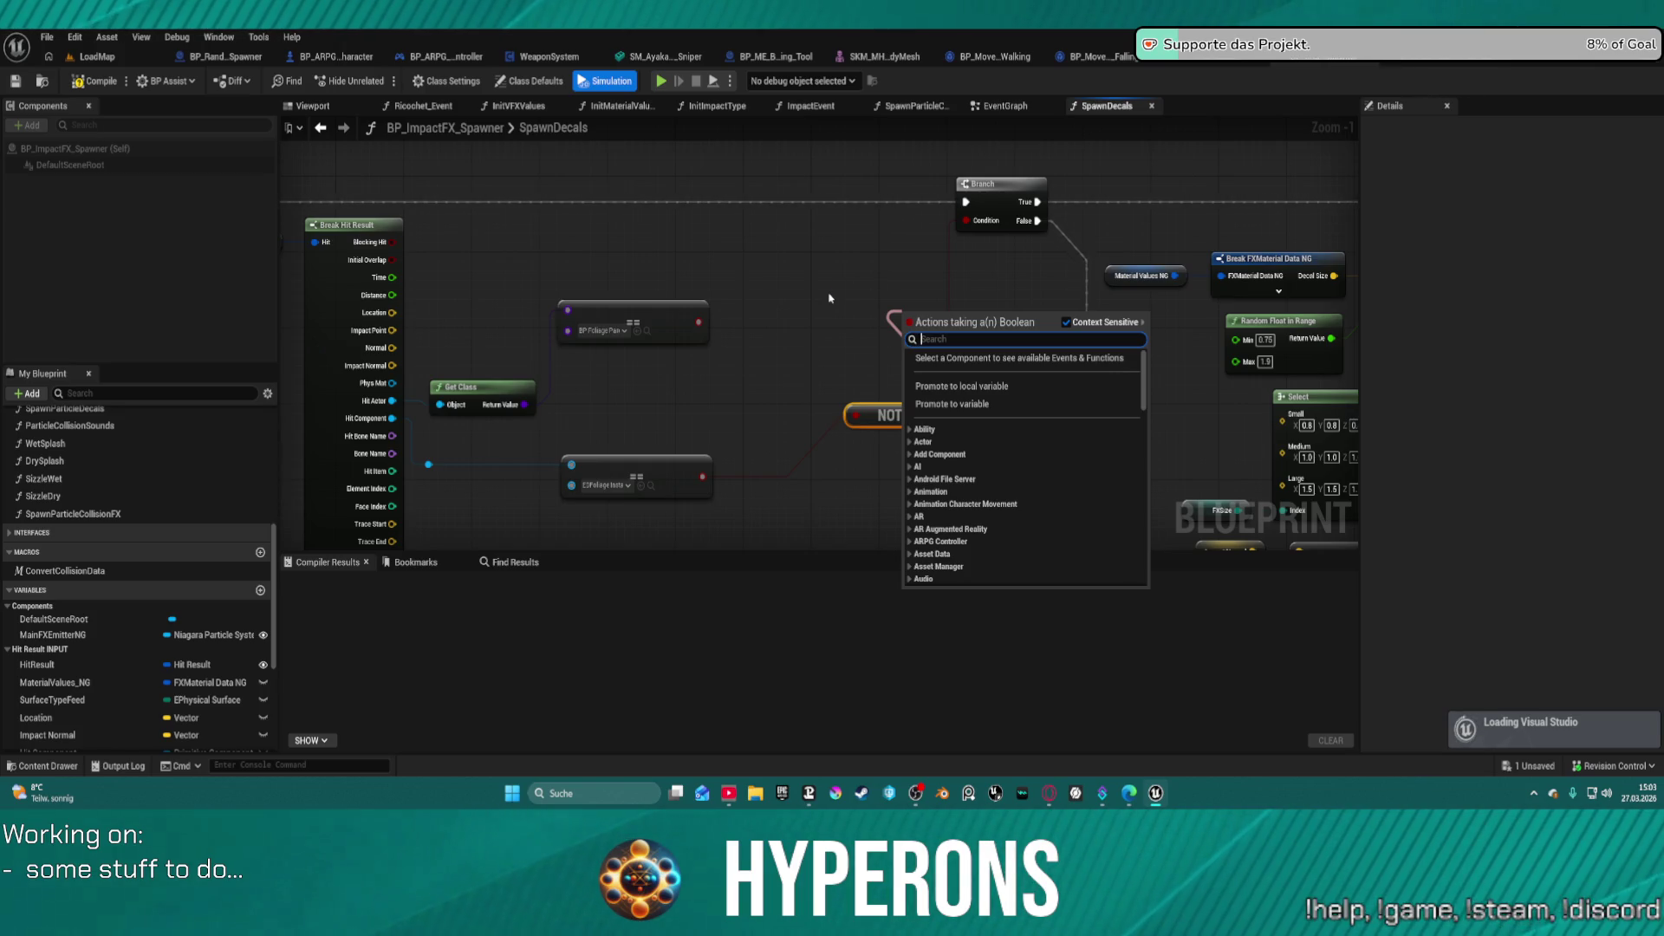
{"action": "type", "text": "or"}
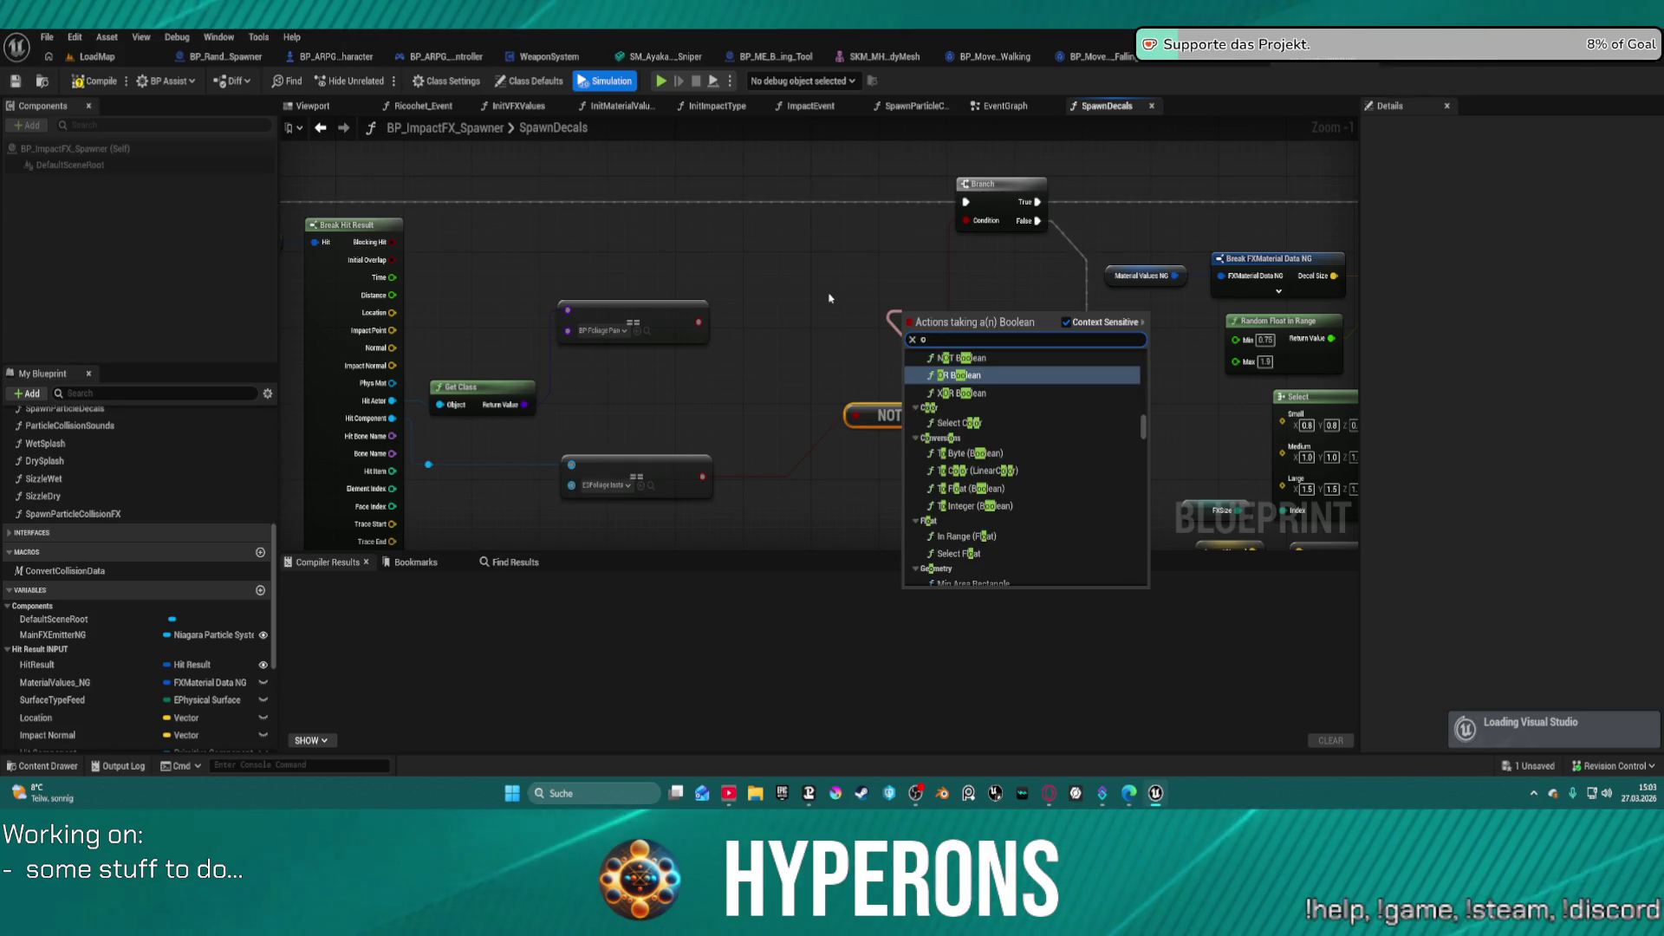
{"action": "key", "text": "Return"}
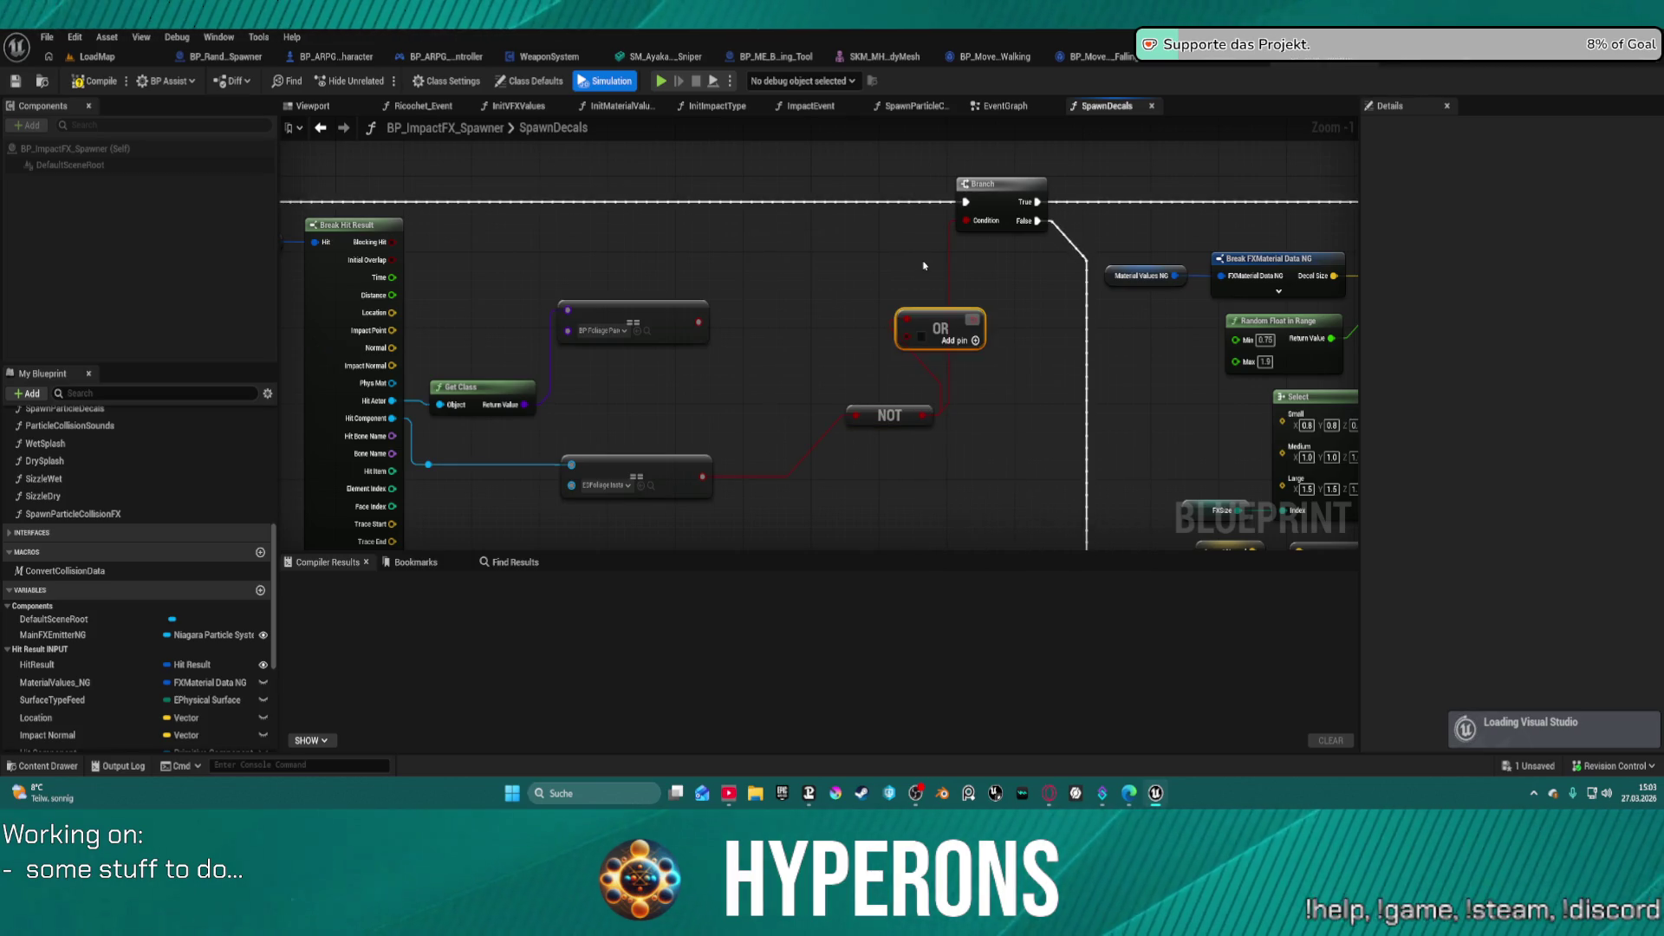
- Position the OR node and wire the upper == result into it
{"action": "mouse_move", "coordinate": [964, 314]}
{"action": "left_mouse_down"}
{"action": "mouse_move", "coordinate": [853, 295]}
{"action": "mouse_move", "coordinate": [733, 321]}
{"action": "left_mouse_up"}
{"action": "left_click_drag", "start_coordinate": [706, 459], "coordinate": [704, 475]}
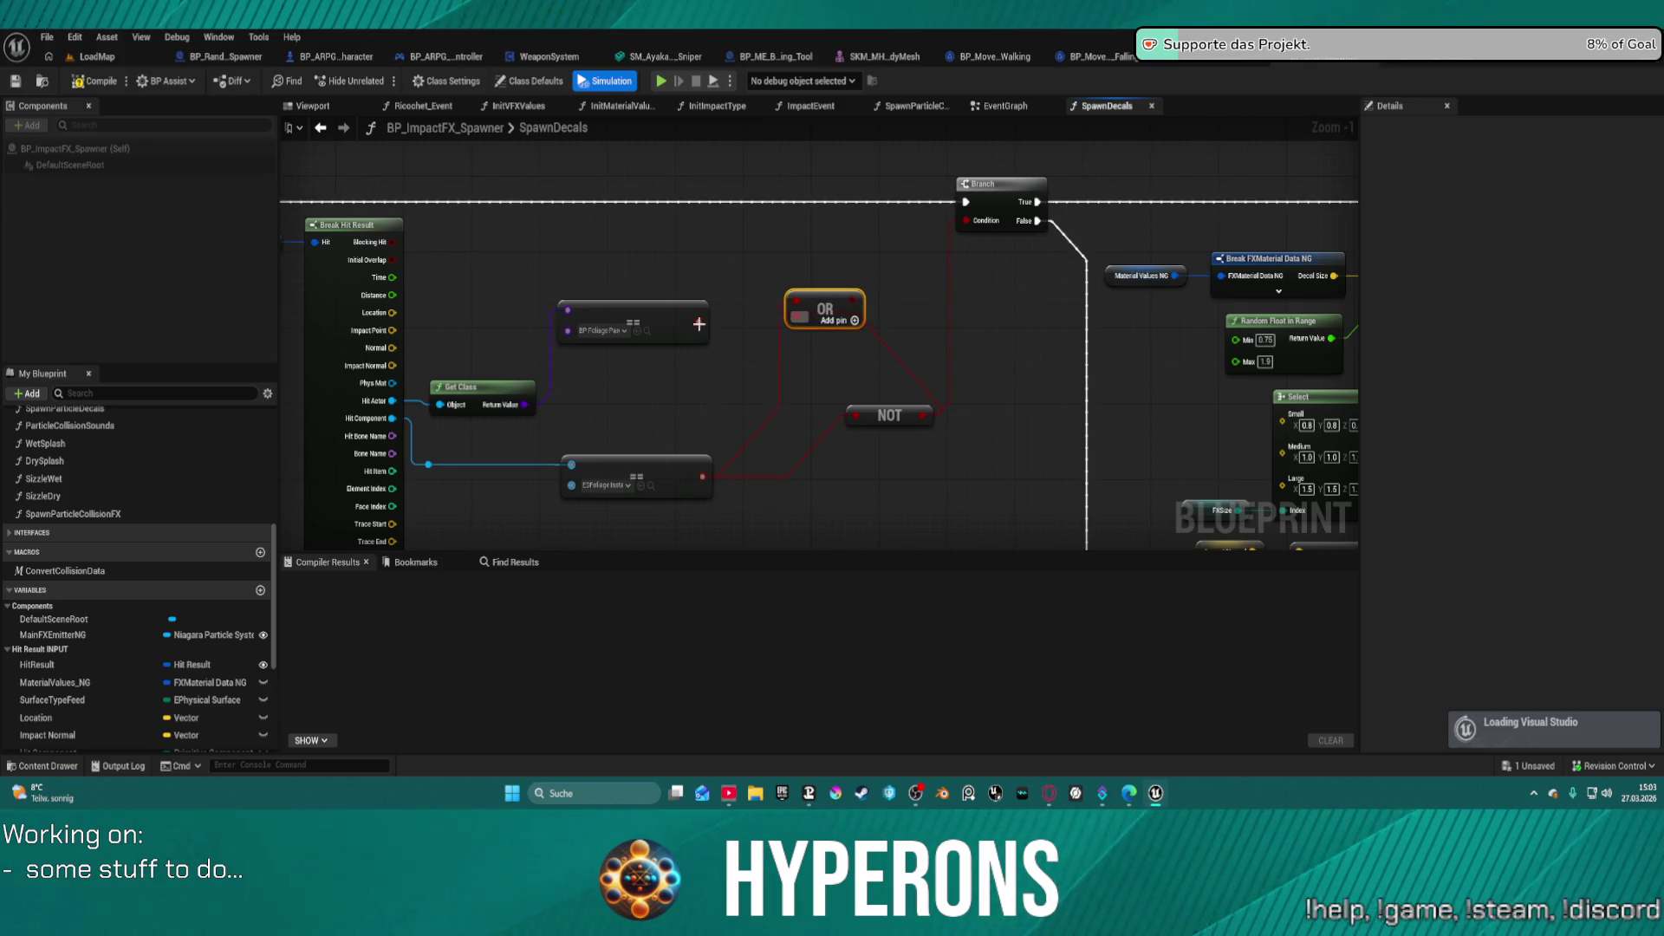
{"action": "mouse_move", "coordinate": [698, 322]}
{"action": "left_mouse_down"}
{"action": "mouse_move", "coordinate": [806, 312]}
{"action": "mouse_move", "coordinate": [856, 417]}
{"action": "left_mouse_up"}
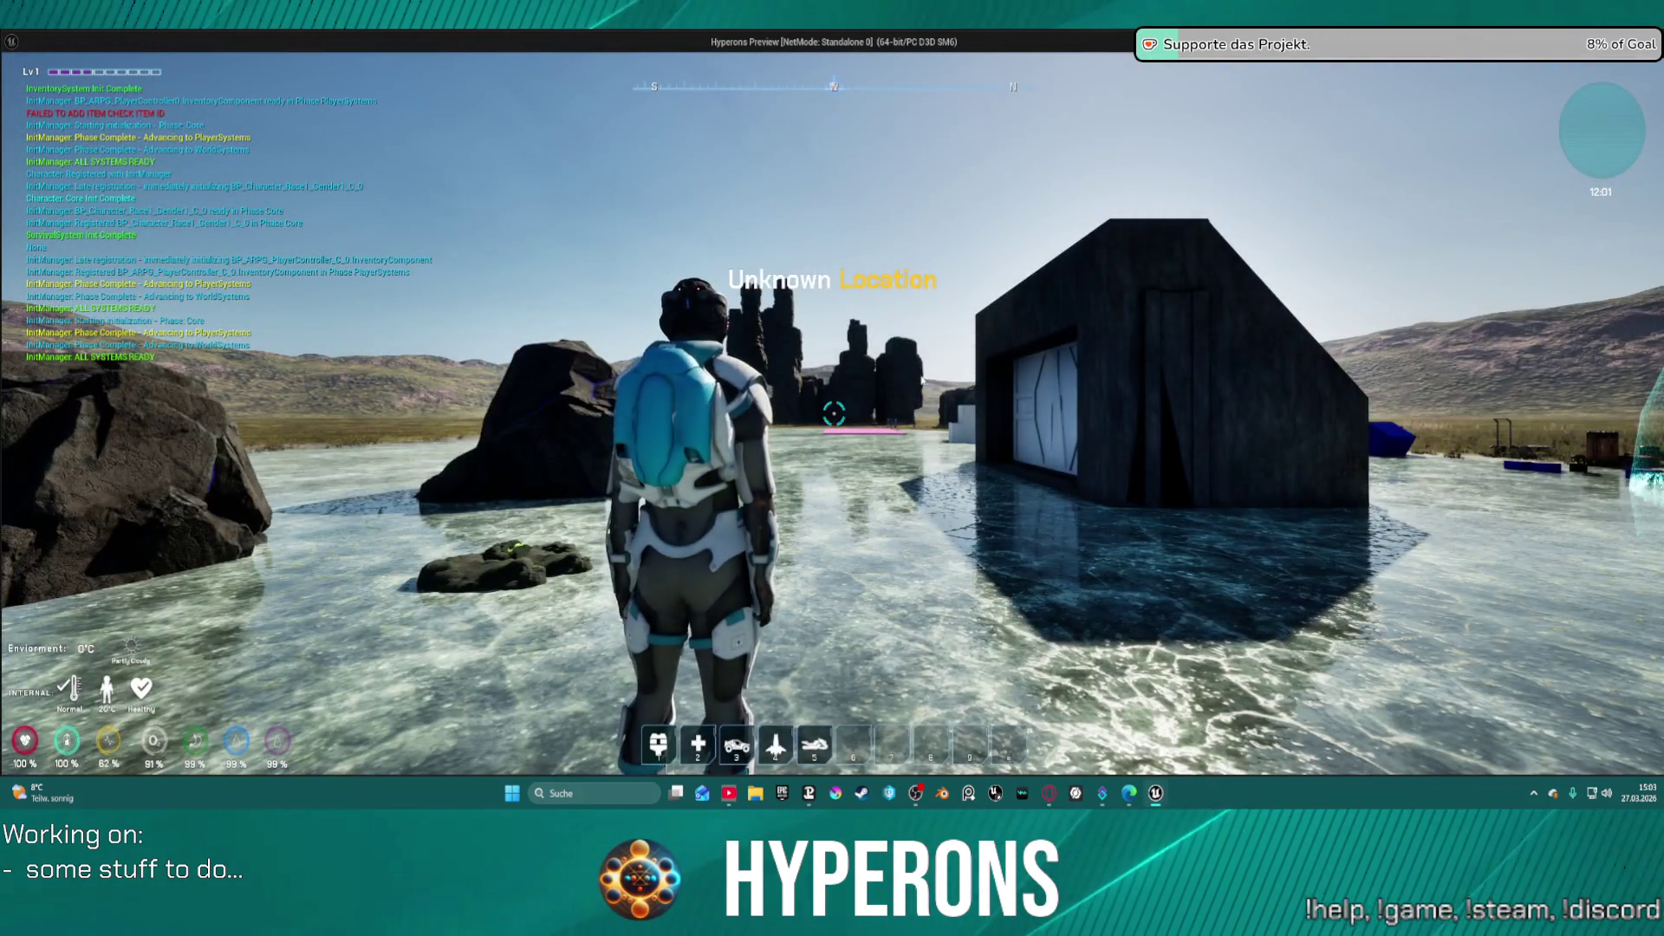
{"action": "key", "text": "i"}
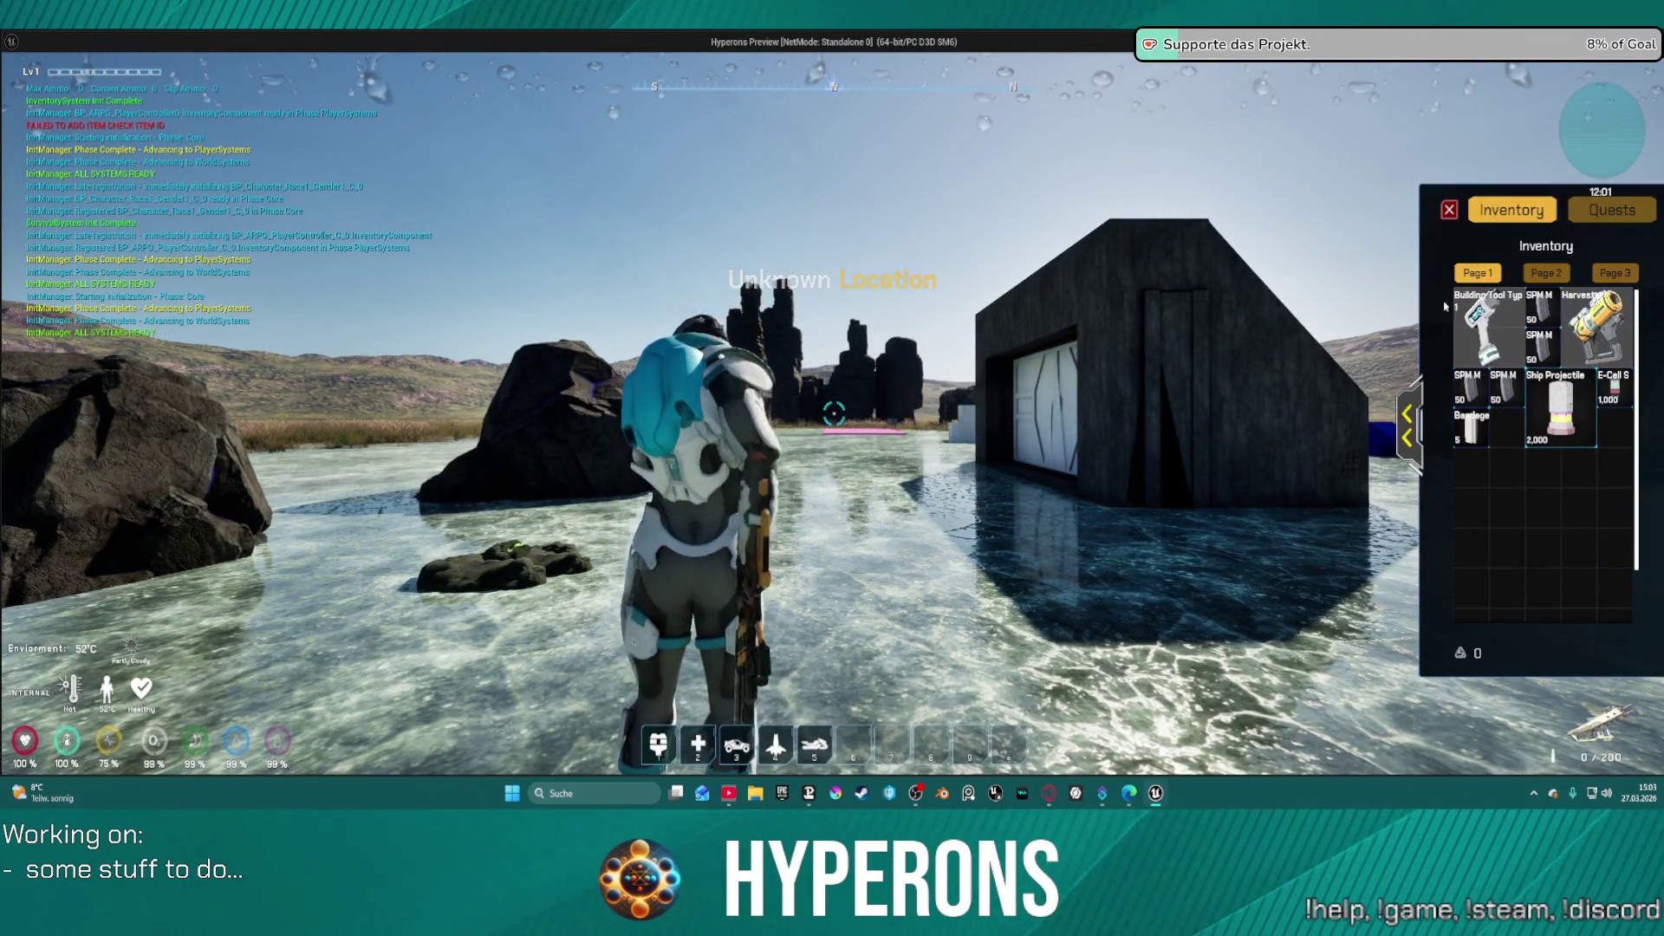
{"action": "key", "text": "i"}
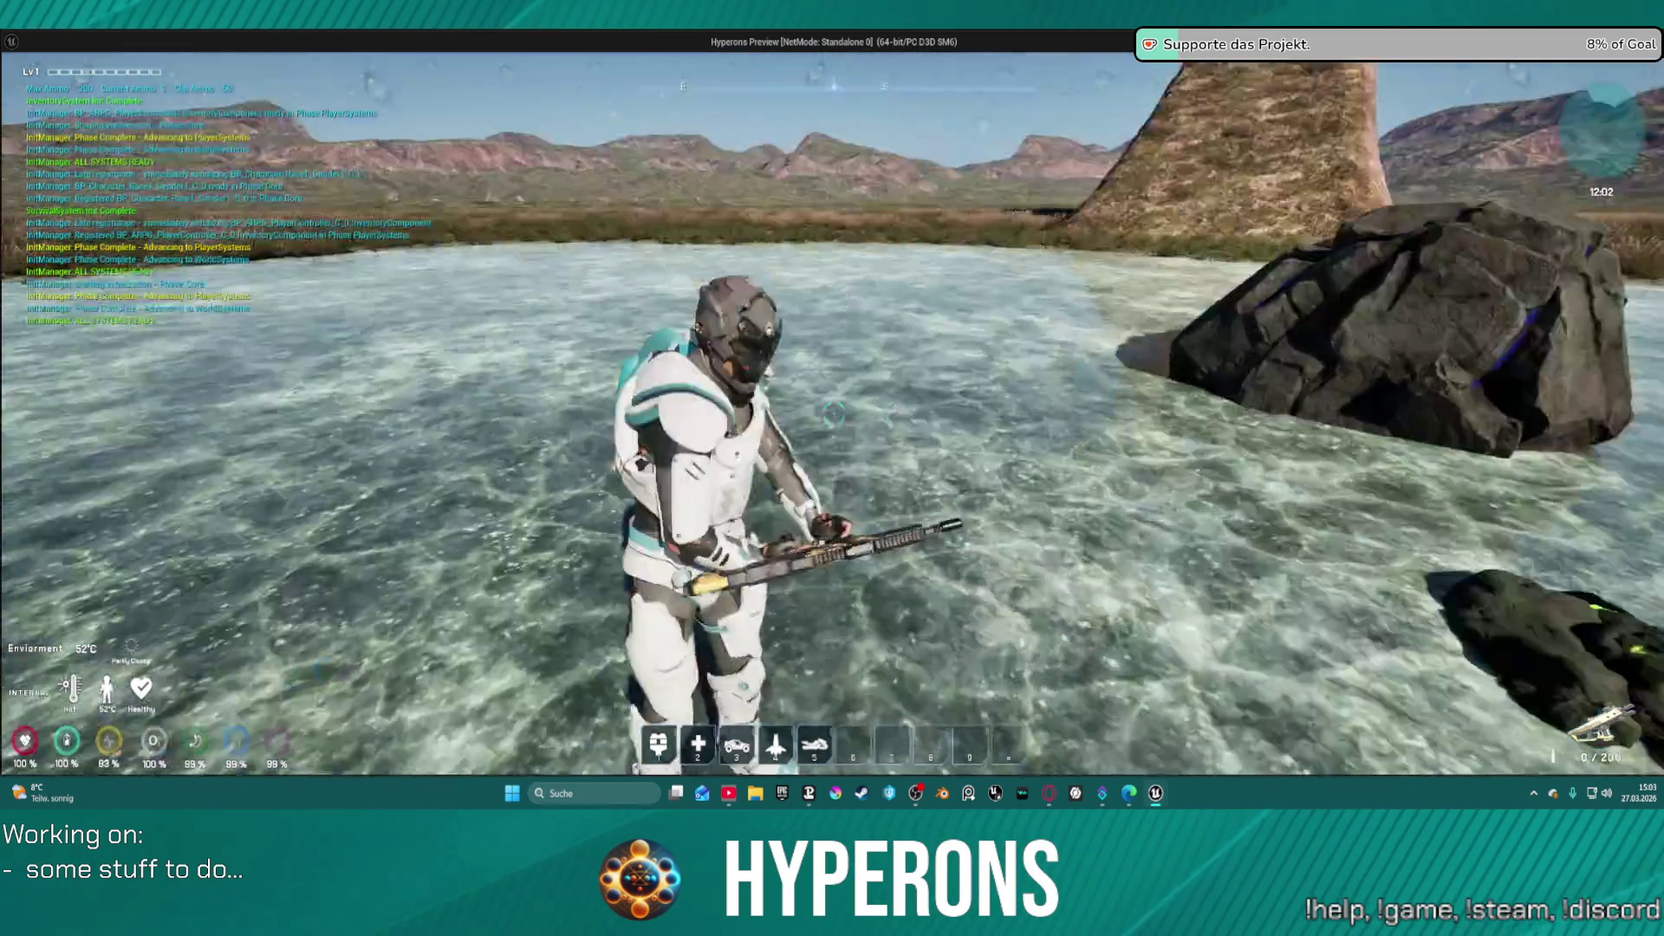
{"action": "key", "text": "r"}
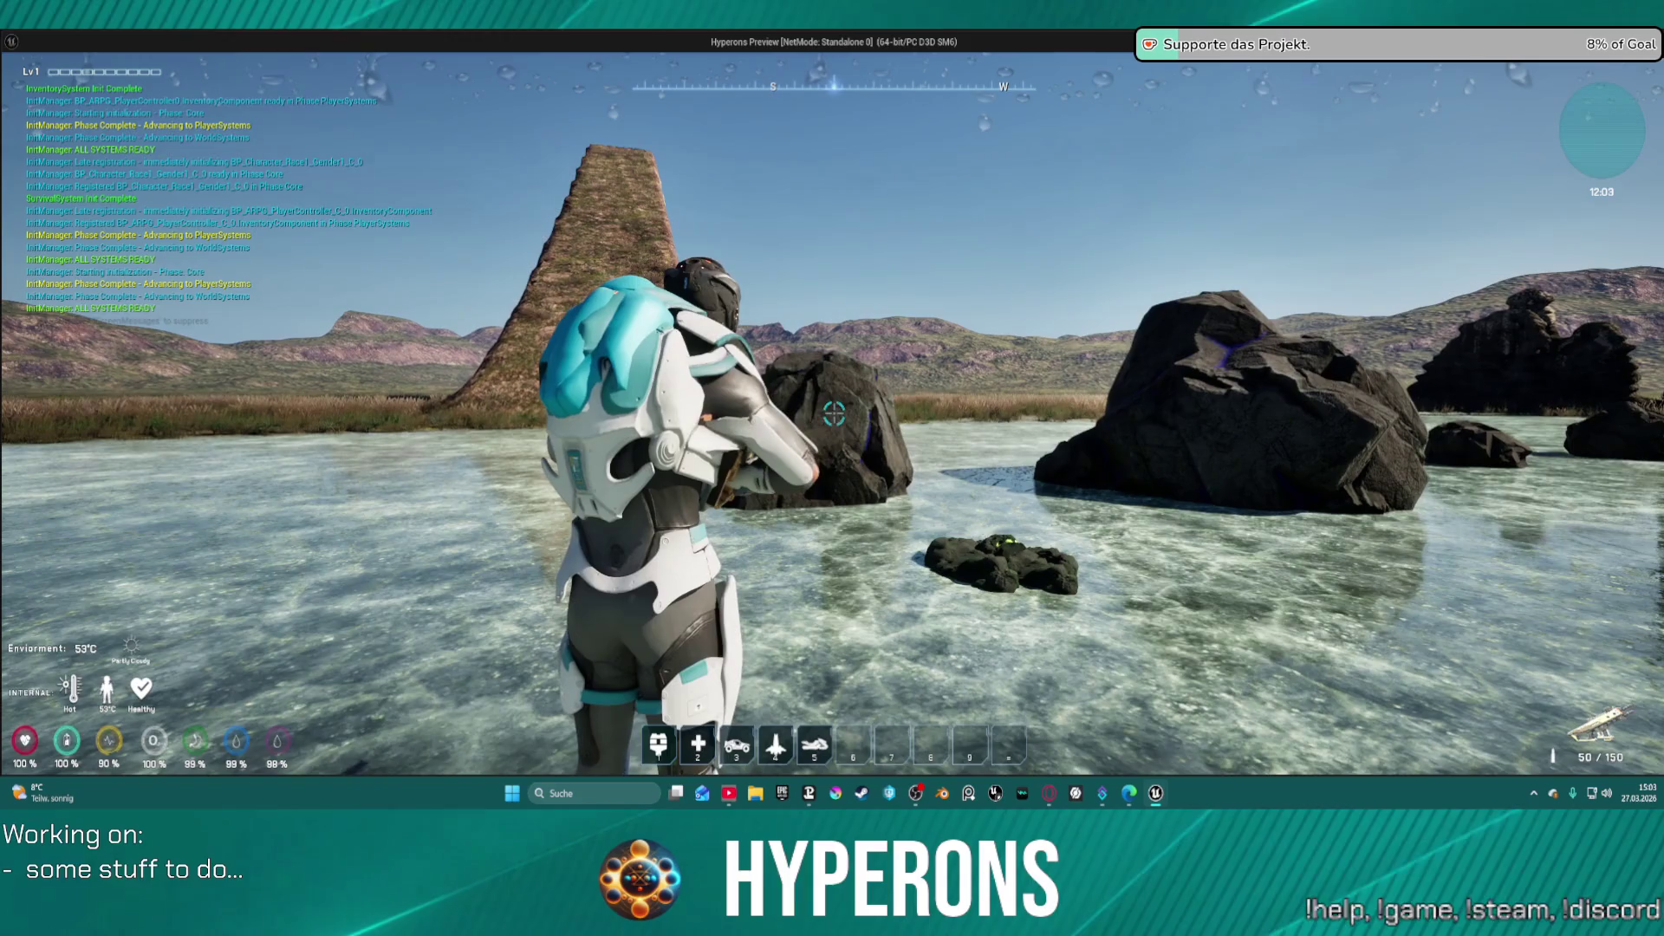
{"action": "left_click", "coordinate": [834, 414]}
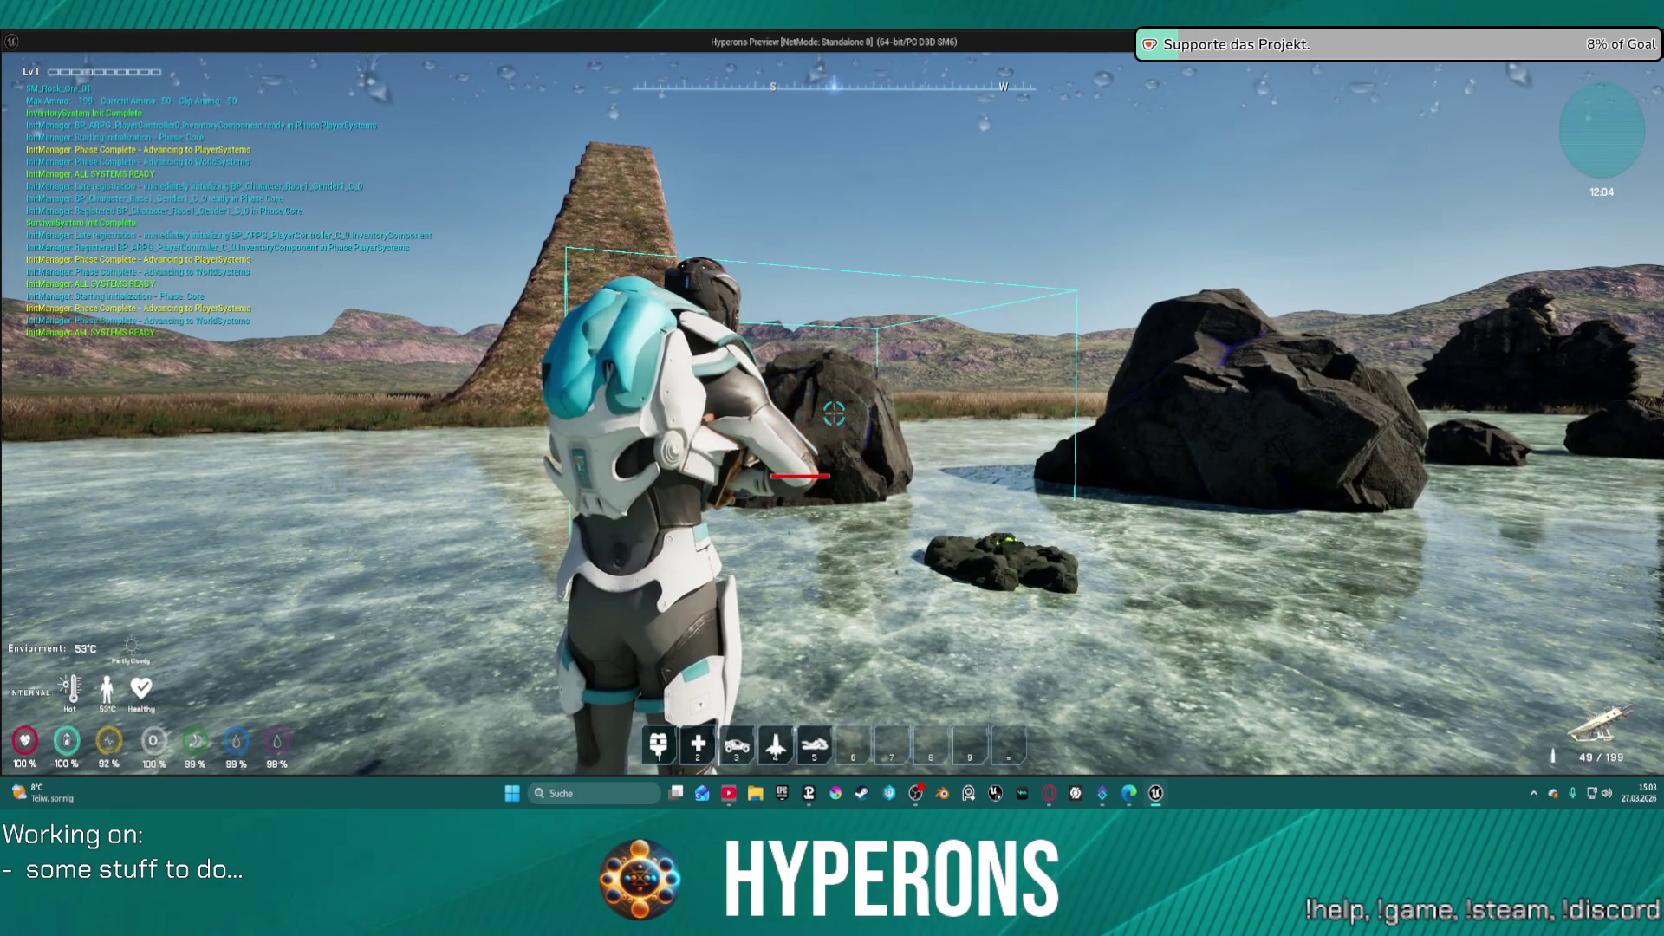
{"action": "left_click", "coordinate": [834, 414]}
{"action": "left_click", "coordinate": [834, 414]}
{"action": "left_click", "coordinate": [834, 414]}
{"action": "left_click", "coordinate": [834, 414]}
{"action": "left_click", "coordinate": [833, 415]}
{"action": "left_click", "coordinate": [834, 414]}
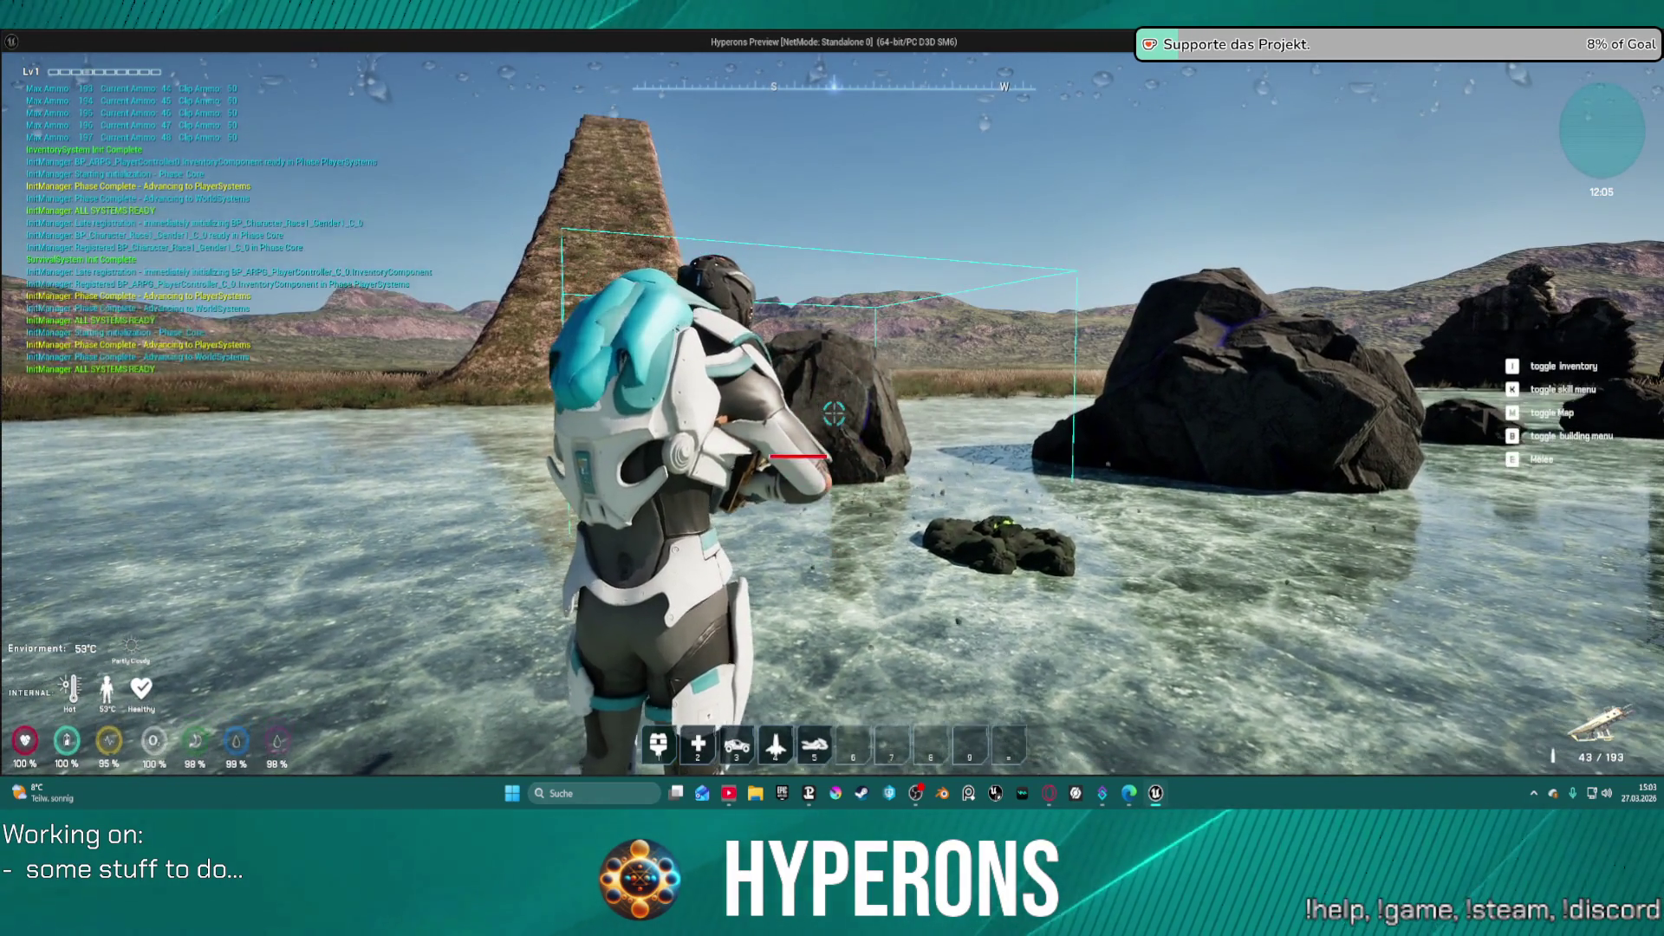
{"action": "left_click", "coordinate": [834, 414]}
{"action": "left_click", "coordinate": [834, 415]}
{"action": "left_click", "coordinate": [834, 415]}
{"action": "left_click", "coordinate": [834, 414]}
{"action": "key", "text": "w"}
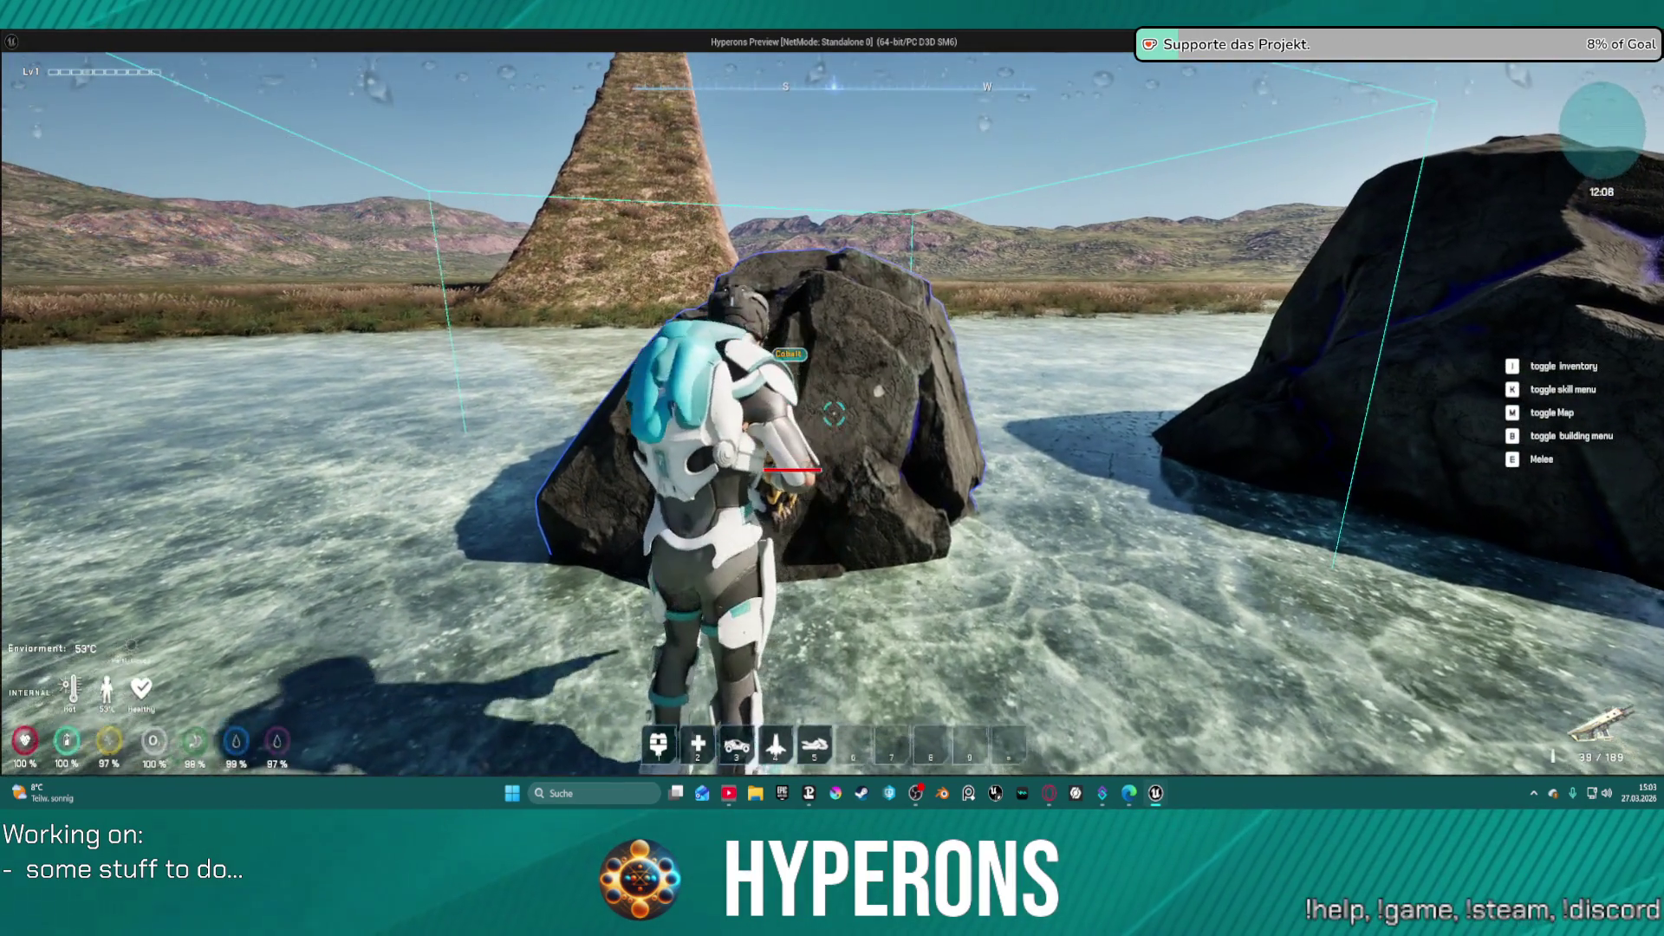
{"action": "key", "text": "s"}
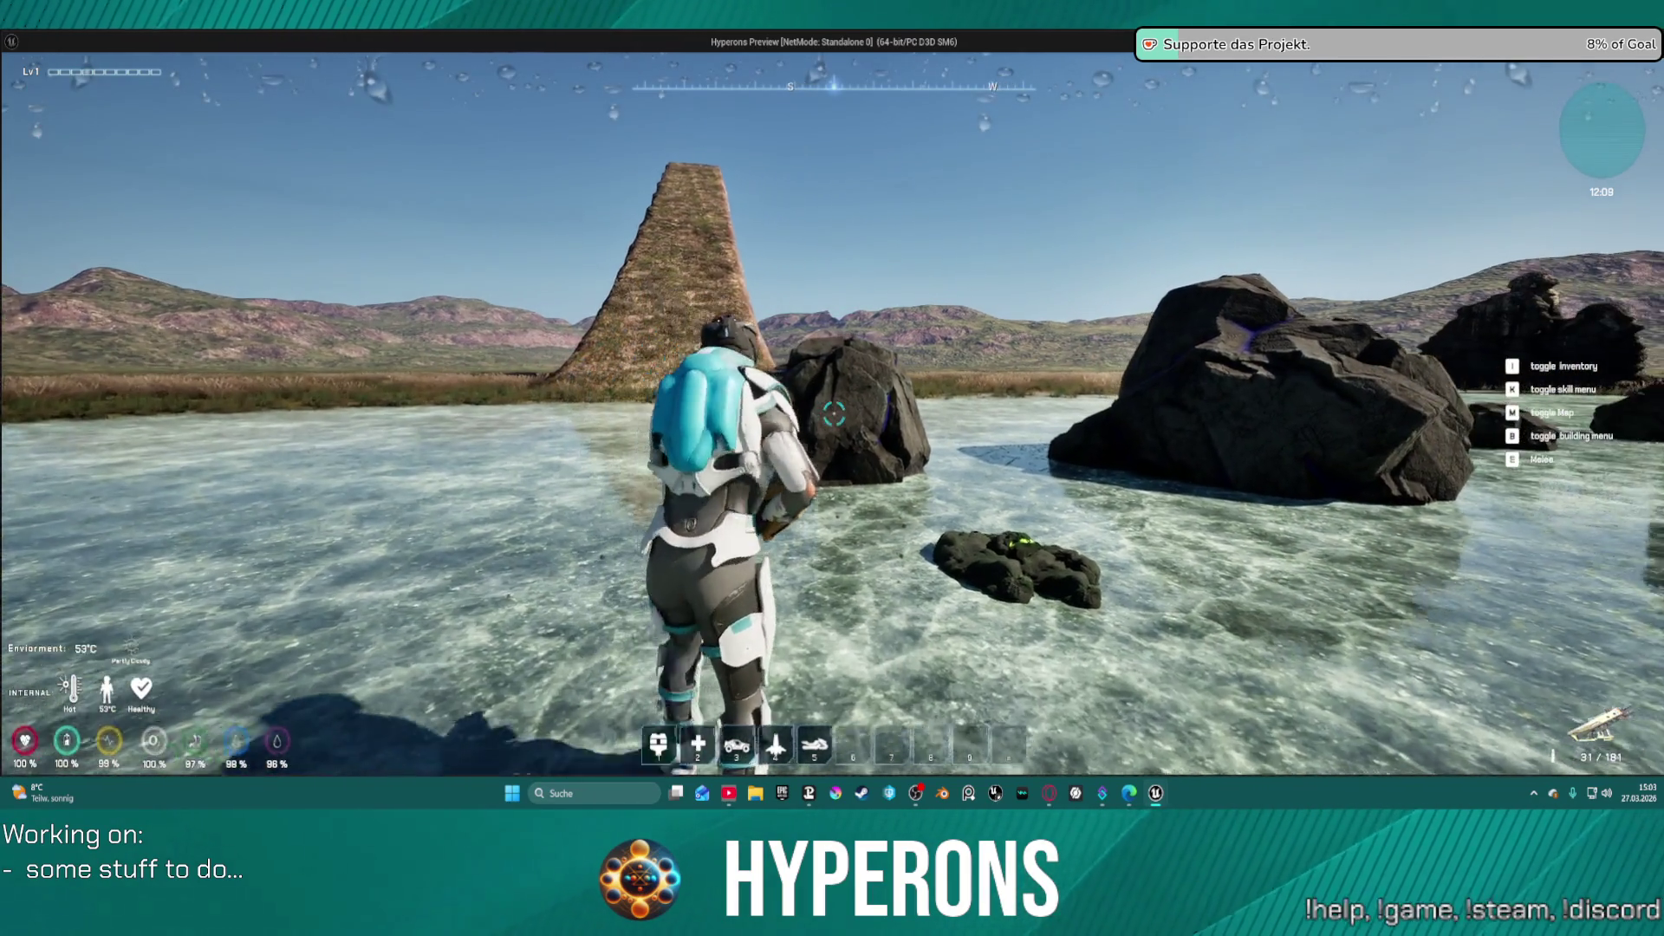
{"action": "key", "text": "w"}
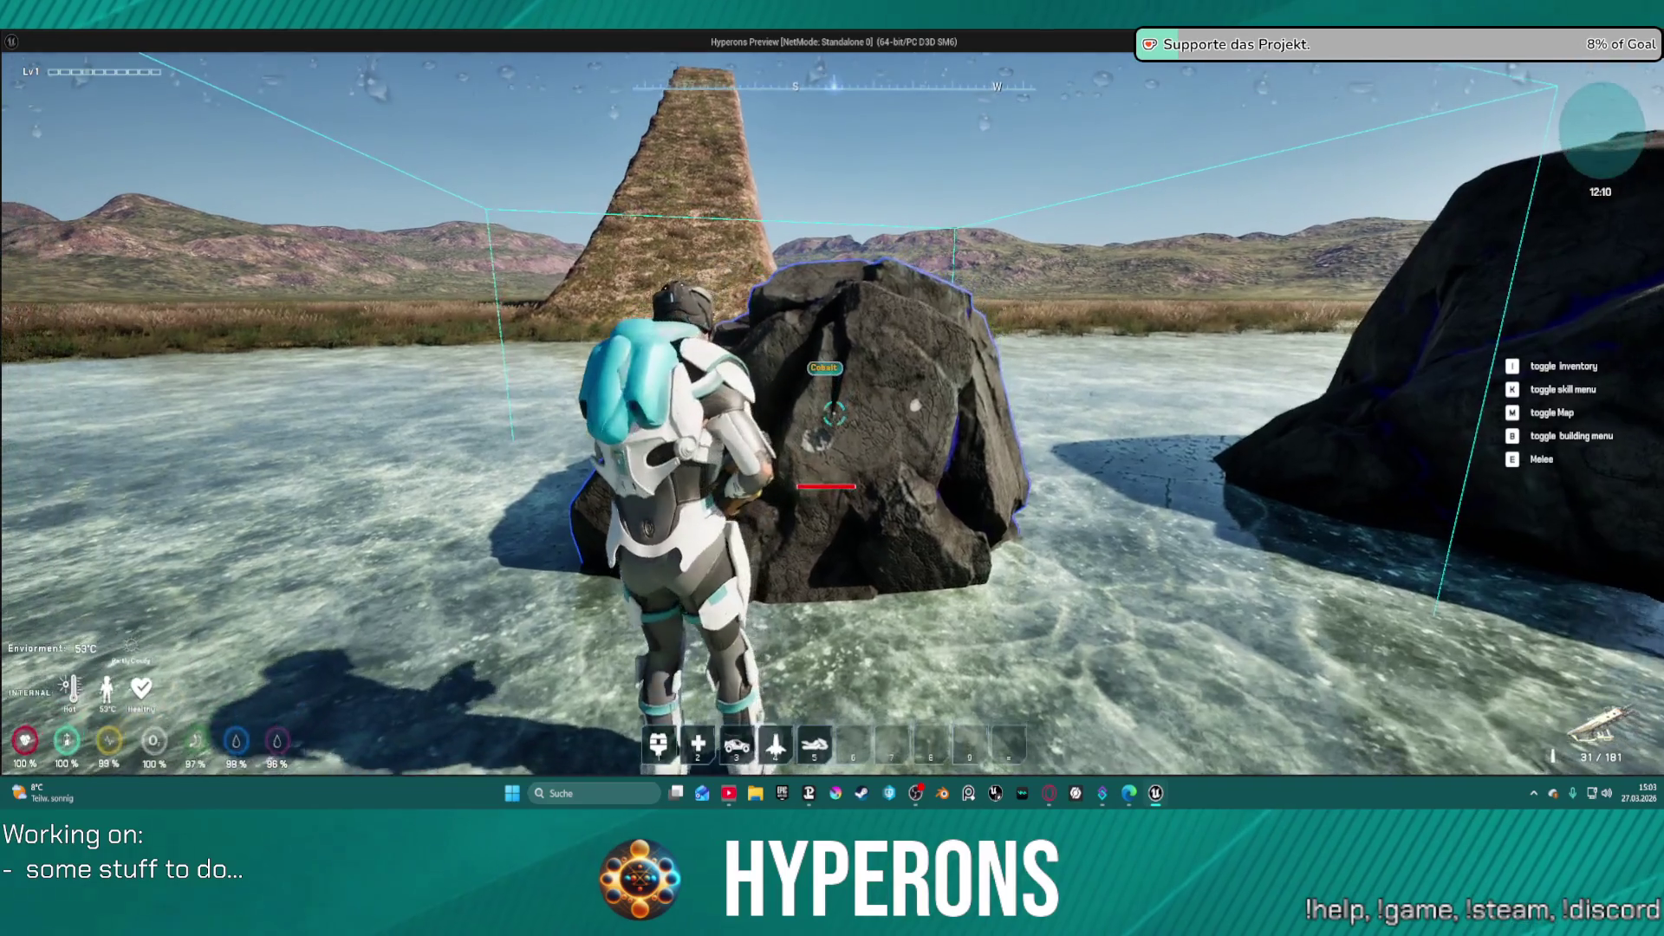
{"action": "key", "text": "Escape"}
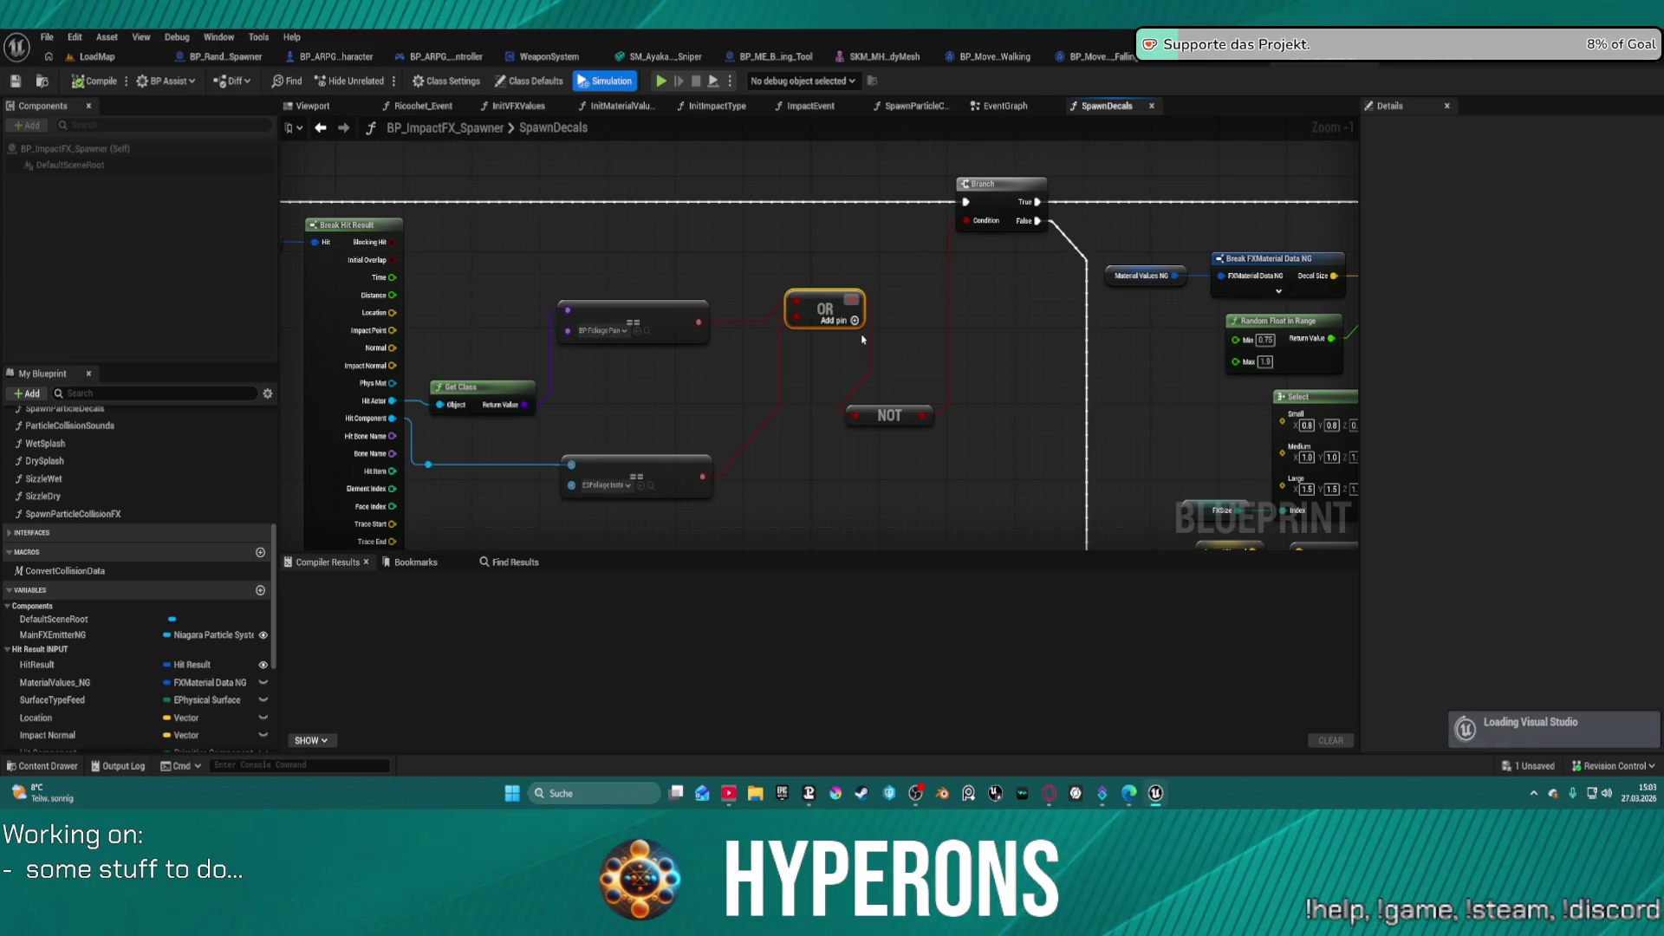
- Place Get Class beside Break Hit Result, move NOT above OR, and wire the == result into NOT
{"action": "mouse_move", "coordinate": [487, 384]}
{"action": "left_mouse_down"}
{"action": "mouse_move", "coordinate": [487, 286]}
{"action": "mouse_move", "coordinate": [512, 285]}
{"action": "left_mouse_up"}
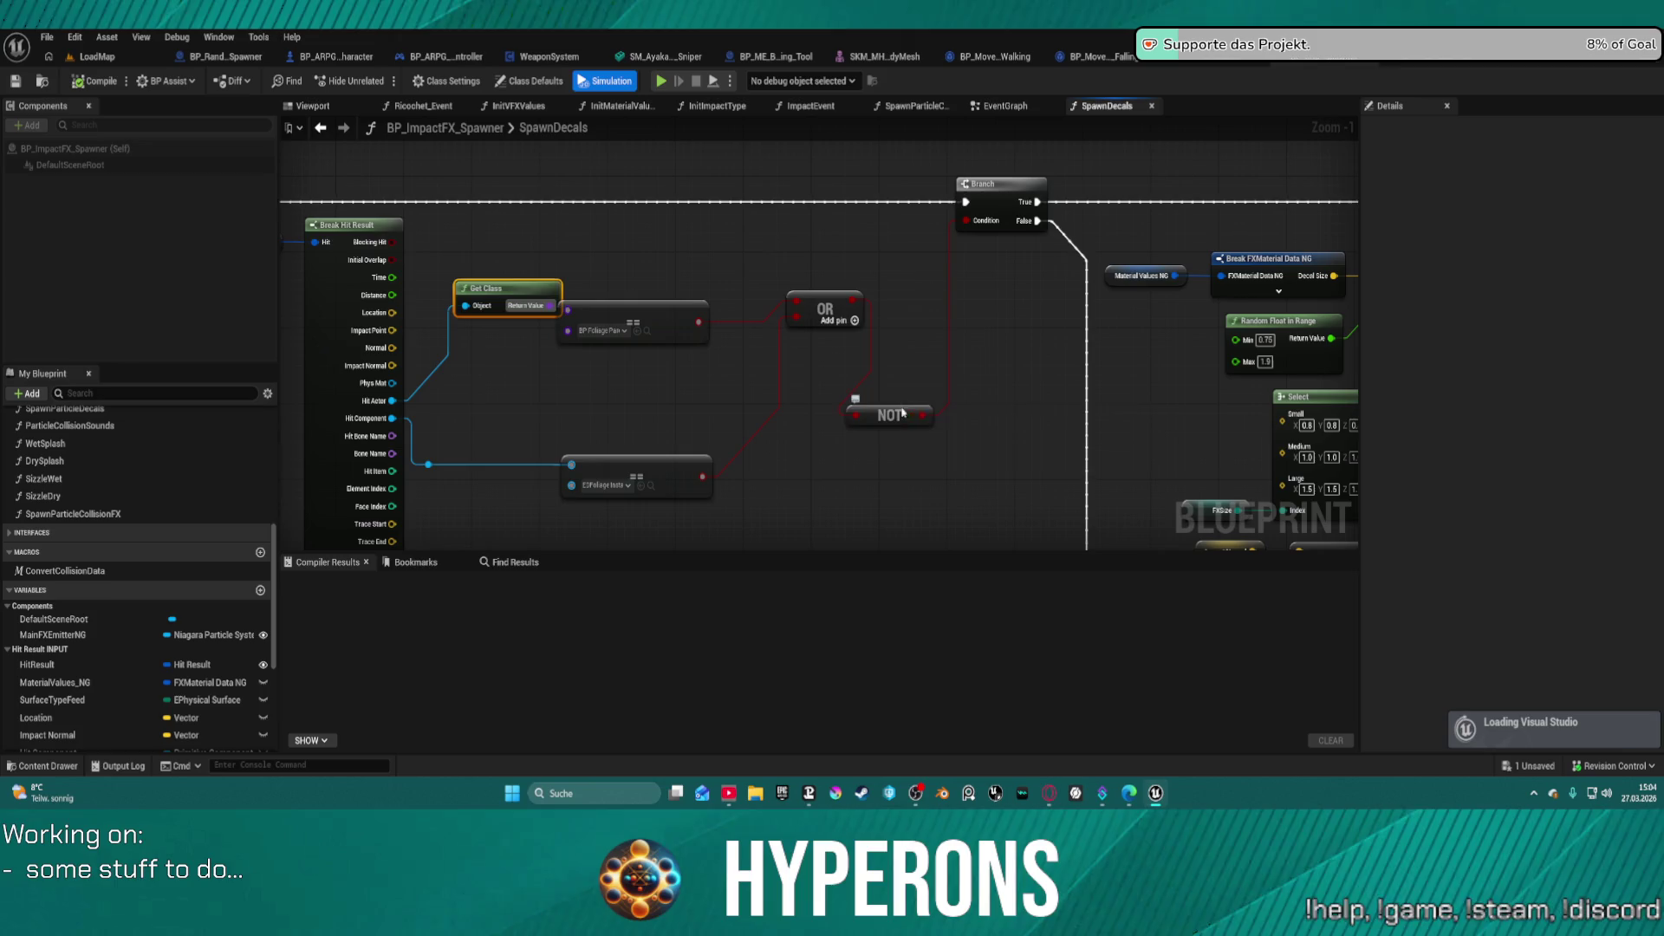
{"action": "mouse_move", "coordinate": [903, 407]}
{"action": "left_mouse_down"}
{"action": "mouse_move", "coordinate": [918, 291]}
{"action": "mouse_move", "coordinate": [842, 259]}
{"action": "mouse_move", "coordinate": [821, 384]}
{"action": "mouse_move", "coordinate": [839, 438]}
{"action": "left_mouse_up"}
{"action": "mouse_move", "coordinate": [698, 323]}
{"action": "left_mouse_down"}
{"action": "mouse_move", "coordinate": [743, 320]}
{"action": "mouse_move", "coordinate": [759, 274]}
{"action": "mouse_move", "coordinate": [806, 257]}
{"action": "mouse_move", "coordinate": [813, 290]}
{"action": "left_mouse_up"}
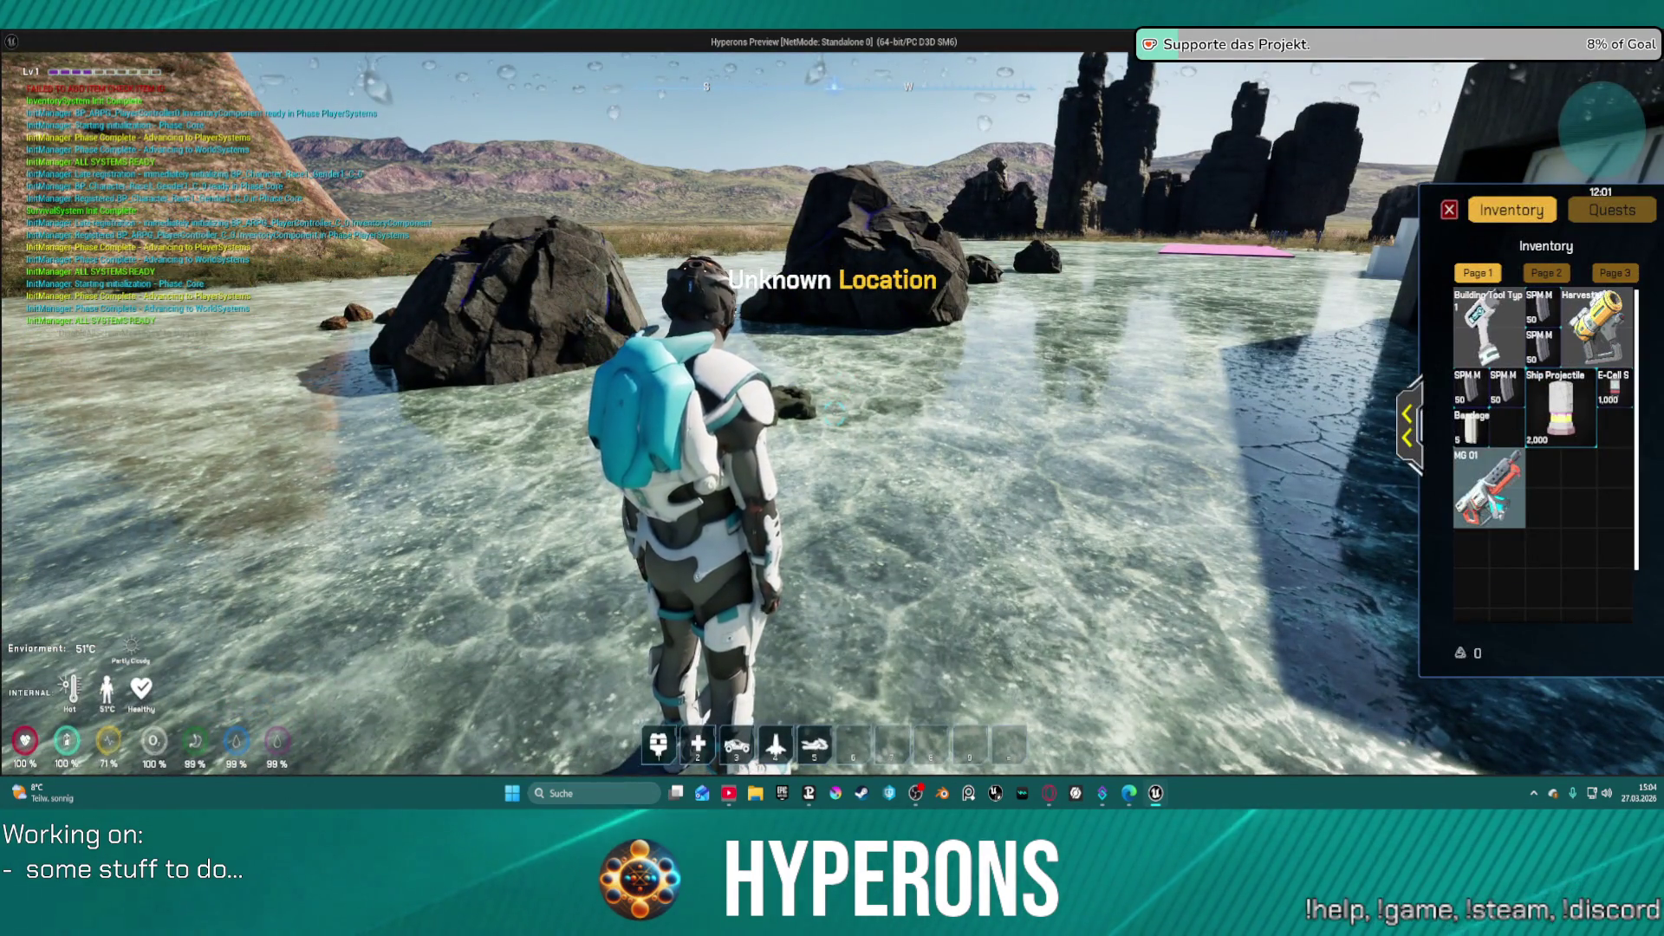
- Equip the MG 01 rifle from the inventory and reload it
{"action": "right_click", "coordinate": [1489, 490]}
{"action": "left_click", "coordinate": [1451, 214]}
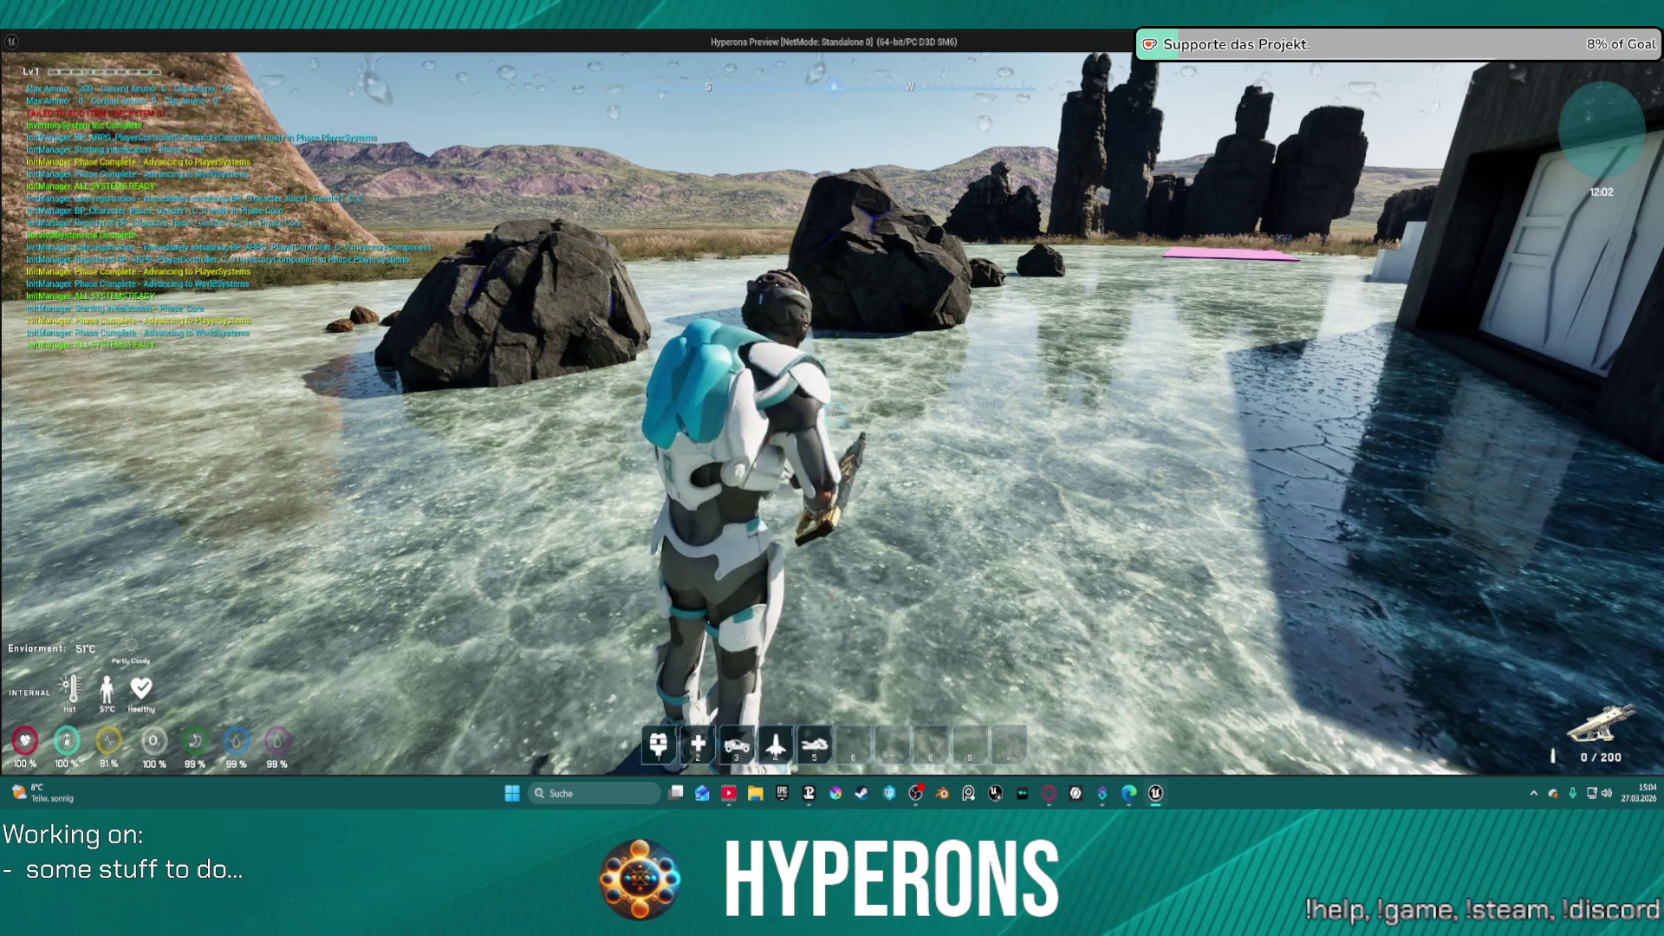
{"action": "key", "text": "r"}
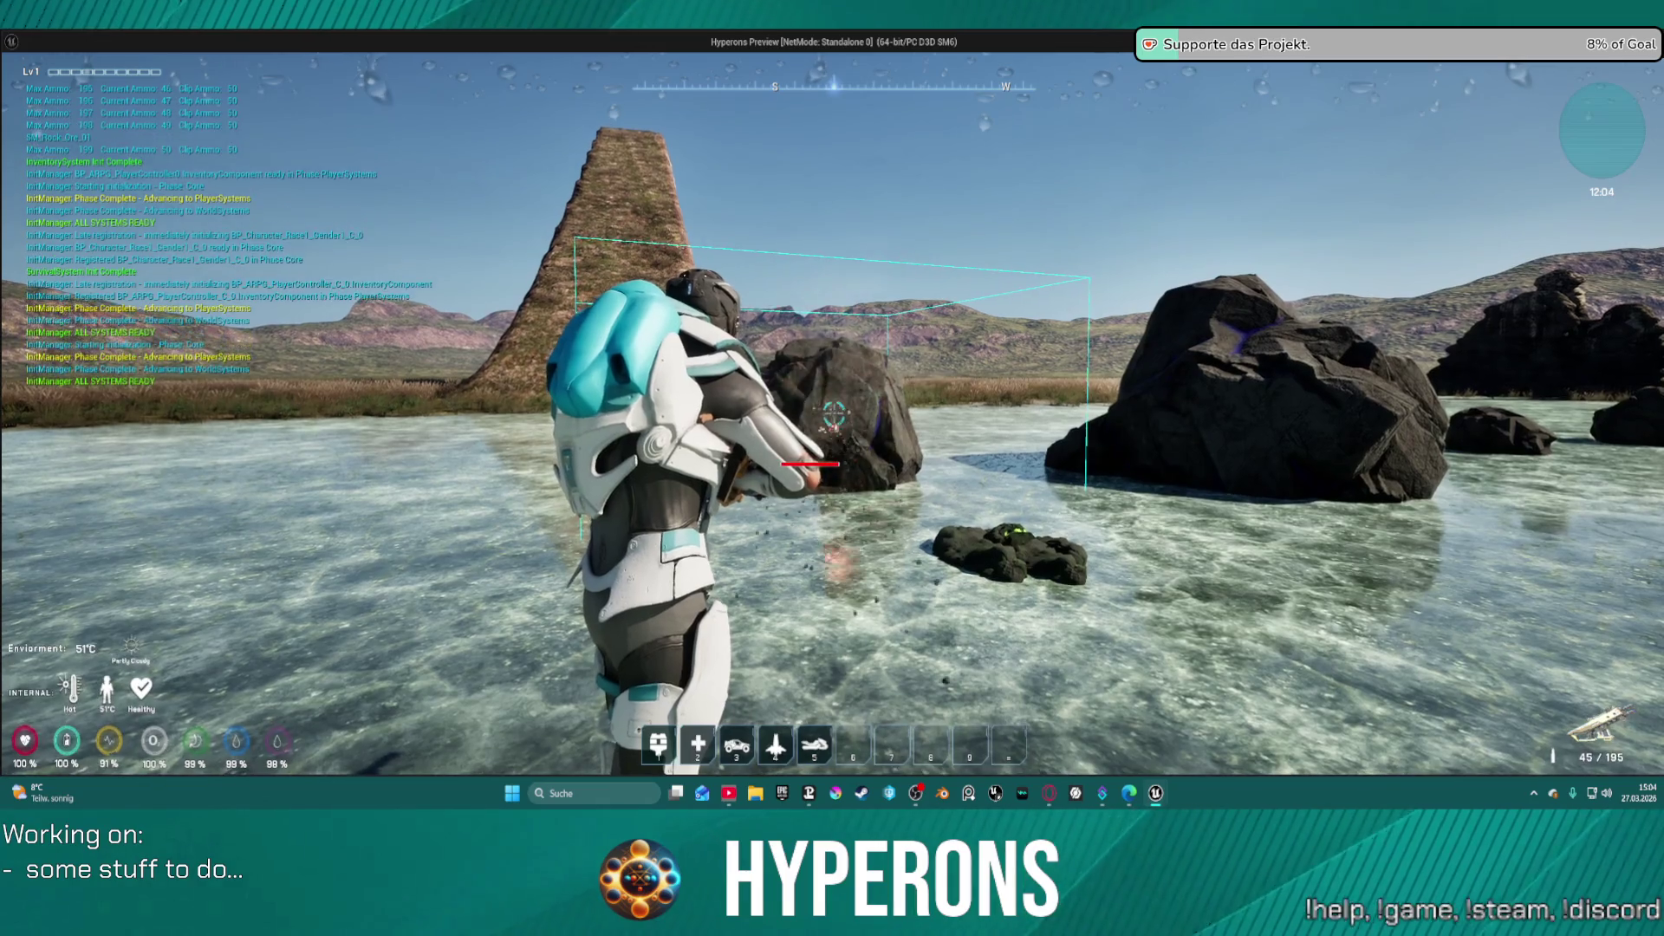
- Fire three shots at the Cobalt rock, aim, then end the game preview
{"action": "left_click", "coordinate": [833, 413]}
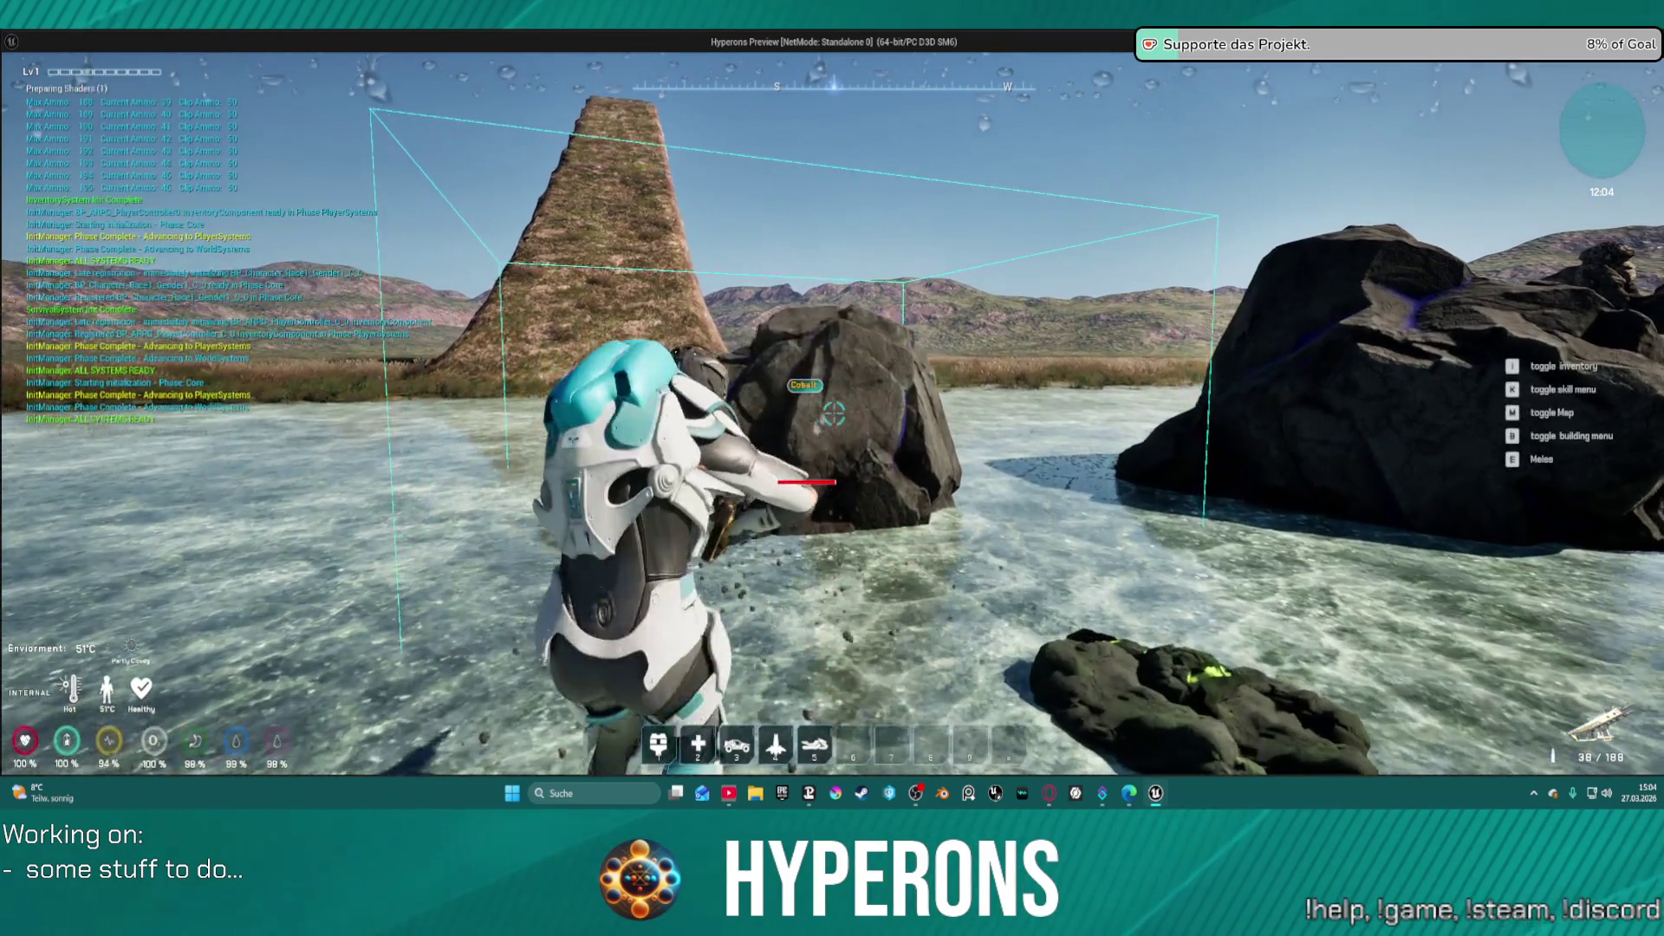
{"action": "left_click", "coordinate": [833, 414]}
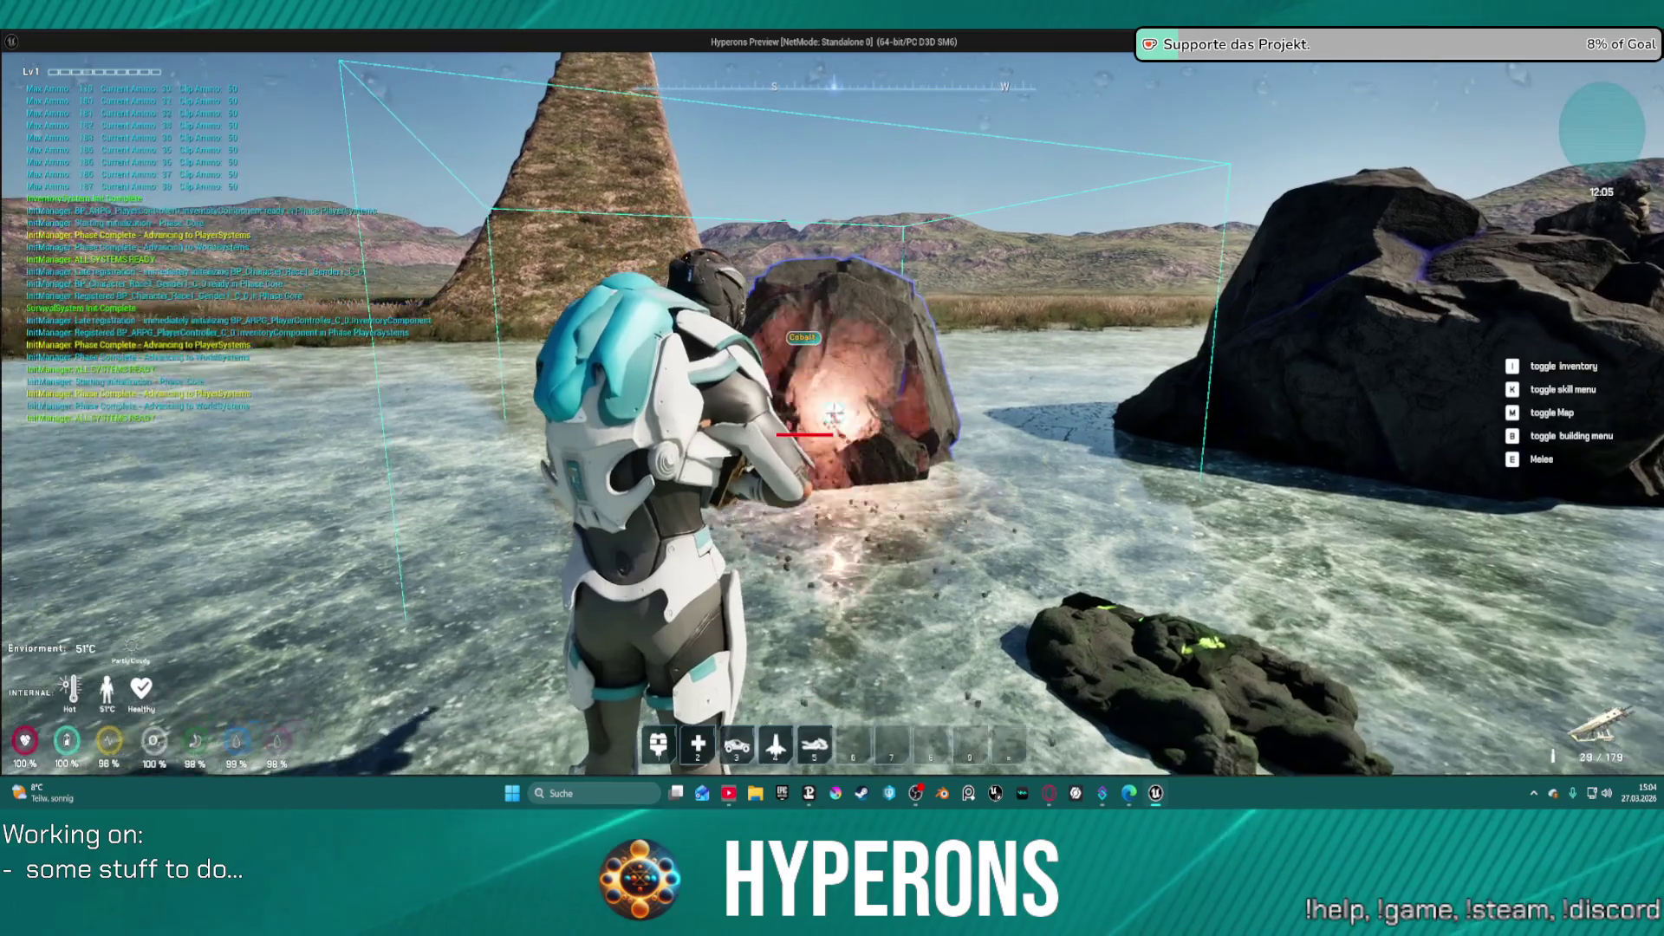
{"action": "left_click", "coordinate": [833, 413]}
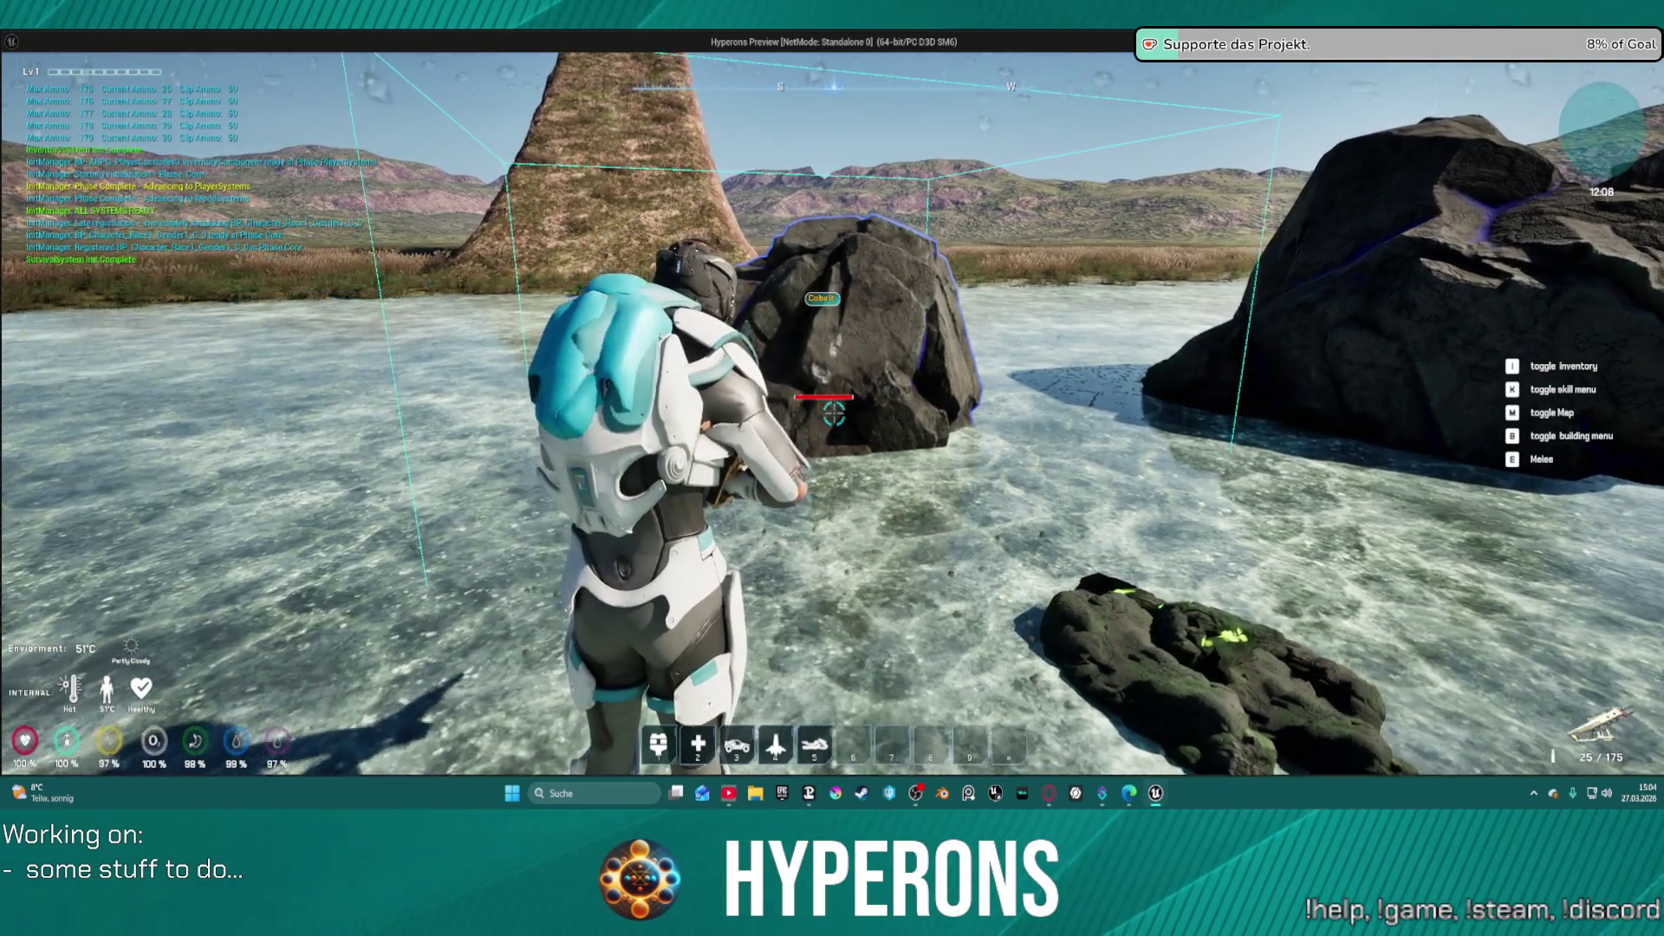
{"action": "key", "text": "s"}
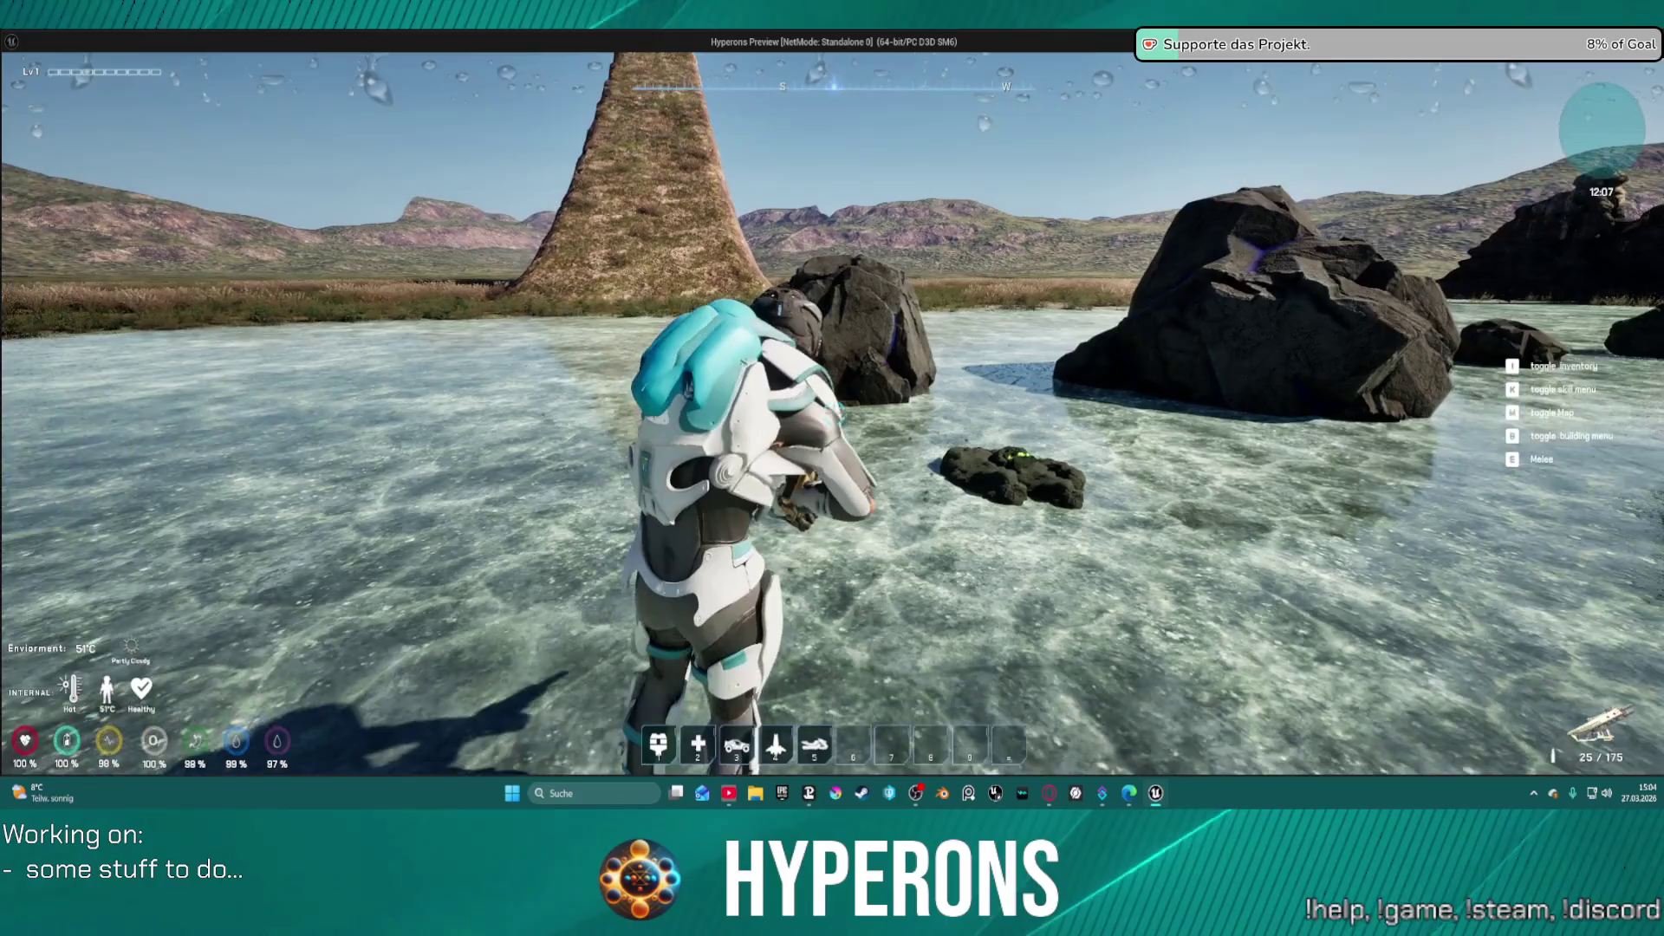
{"action": "right_click", "coordinate": [833, 414]}
{"action": "key", "text": "w"}
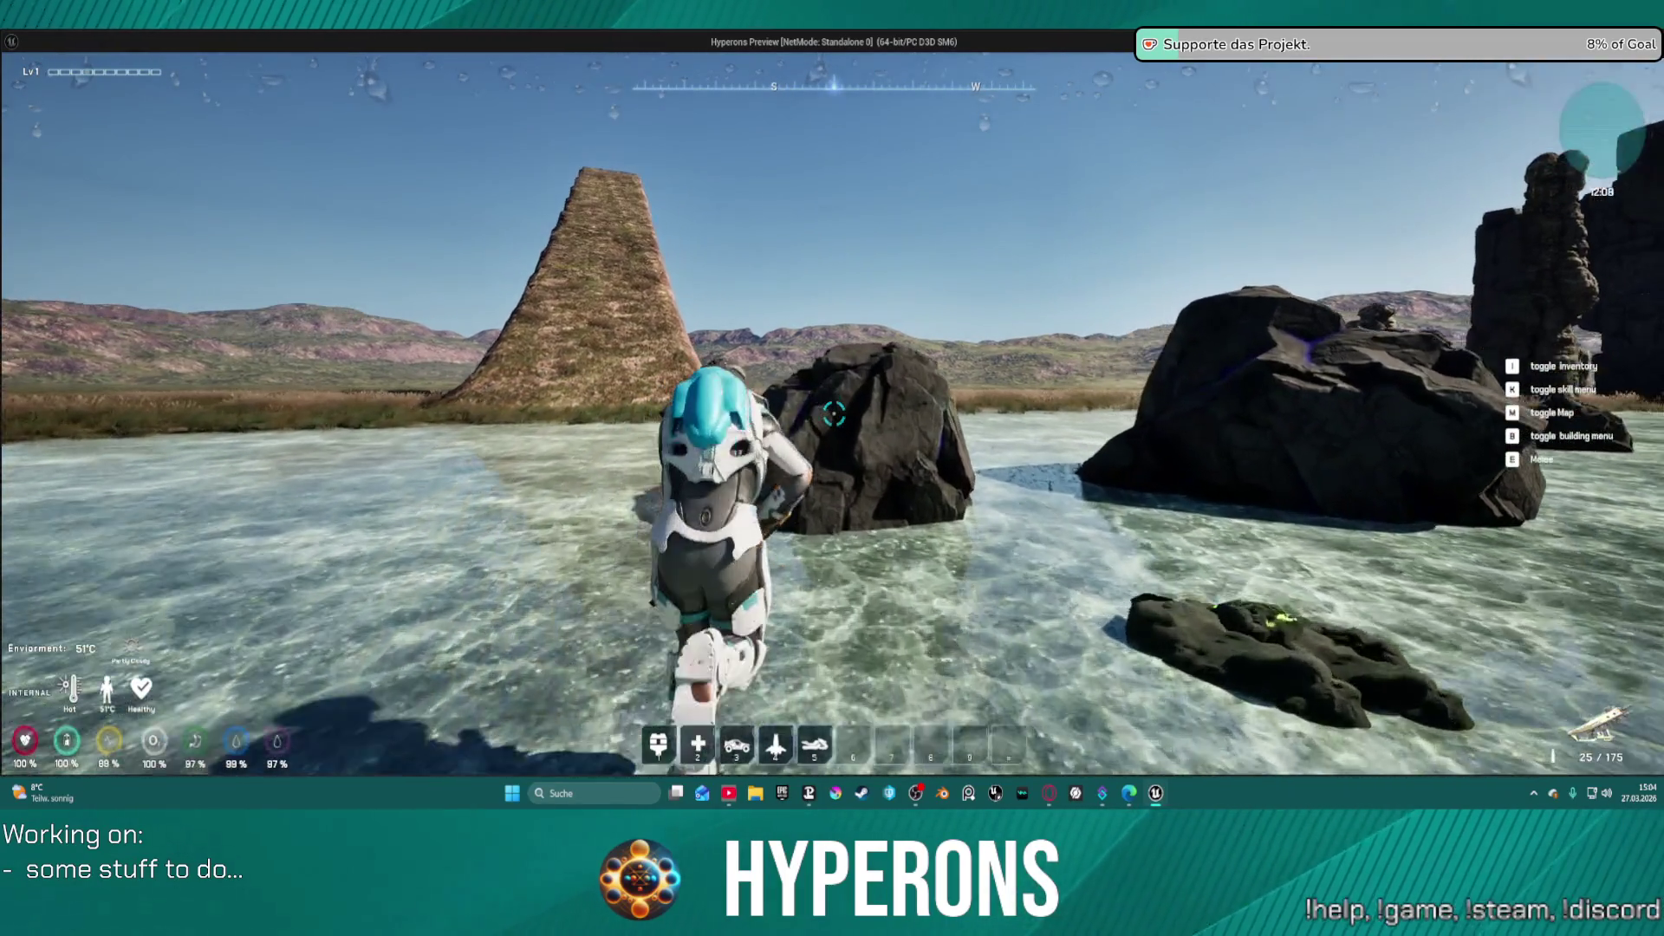
{"action": "key", "text": "Escape"}
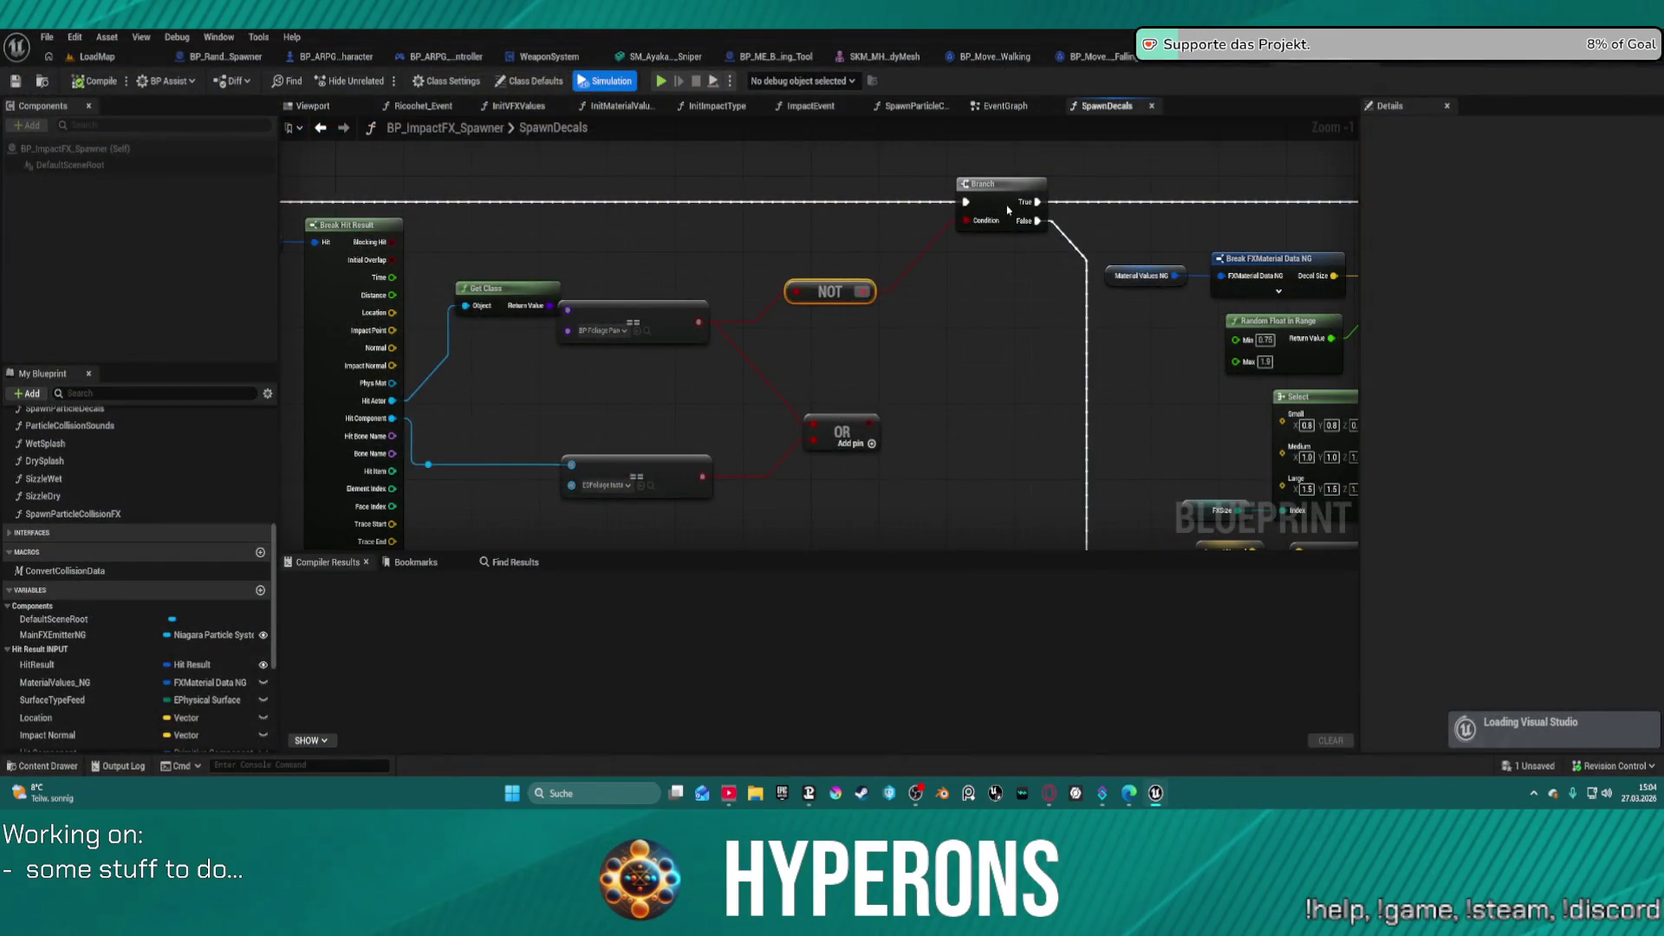
- Add a breakpoint on the SpawnDecals Branch node, relaunch with MG 01 equipped, and break there
{"action": "right_click", "coordinate": [1002, 194]}
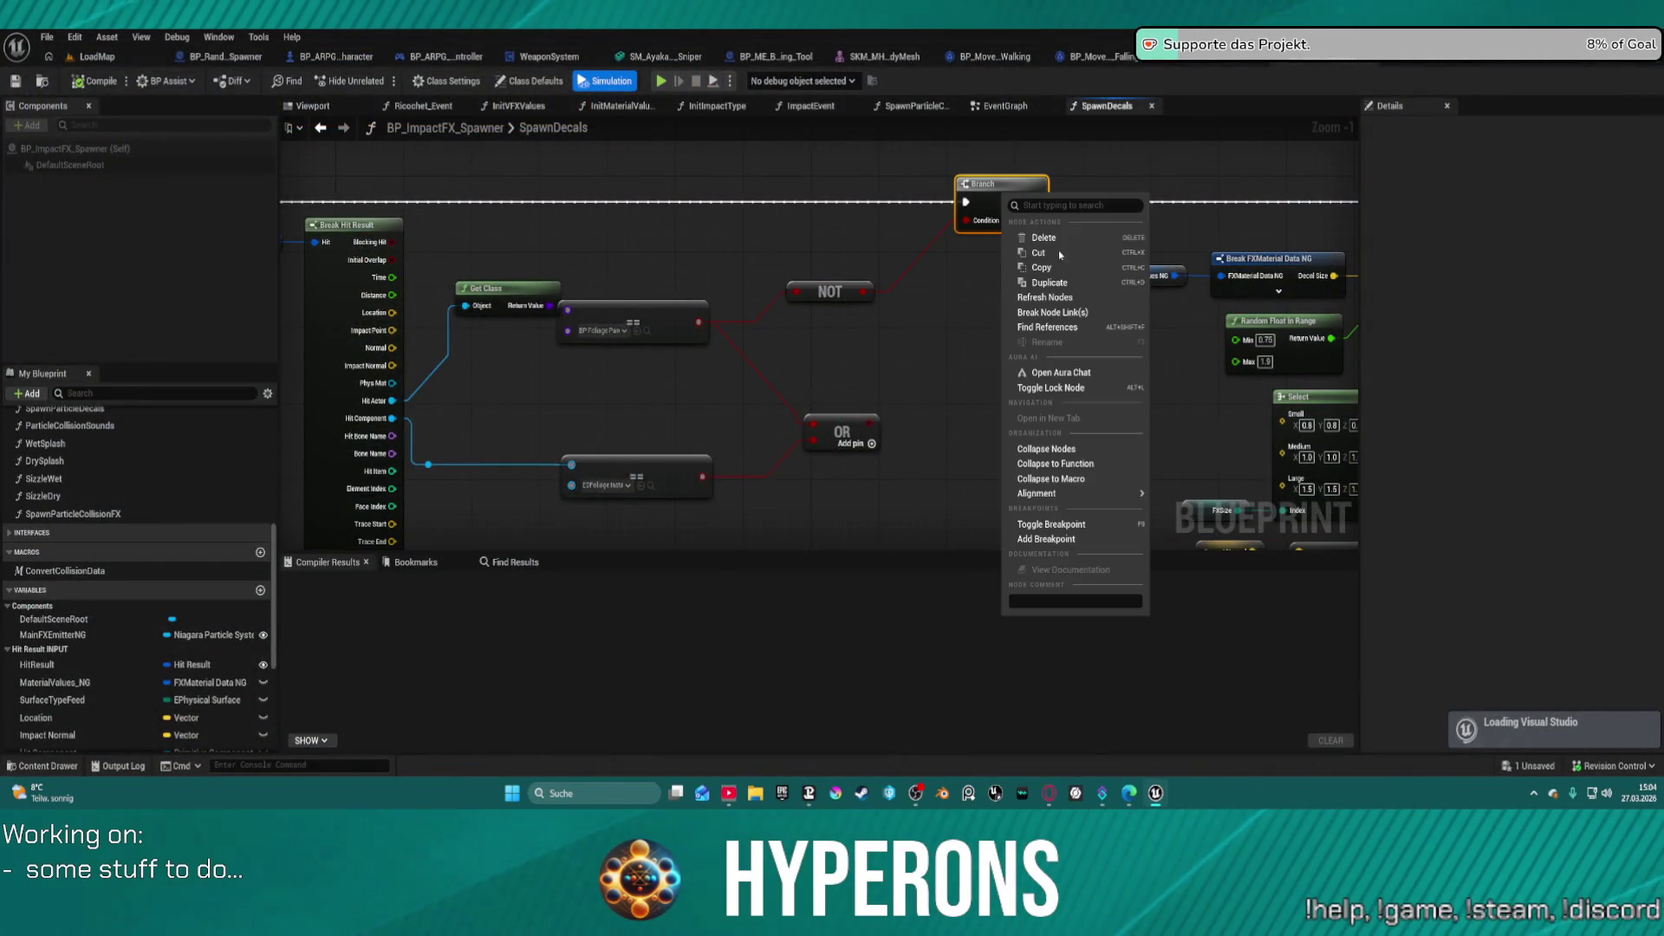
{"action": "left_click", "coordinate": [1076, 541]}
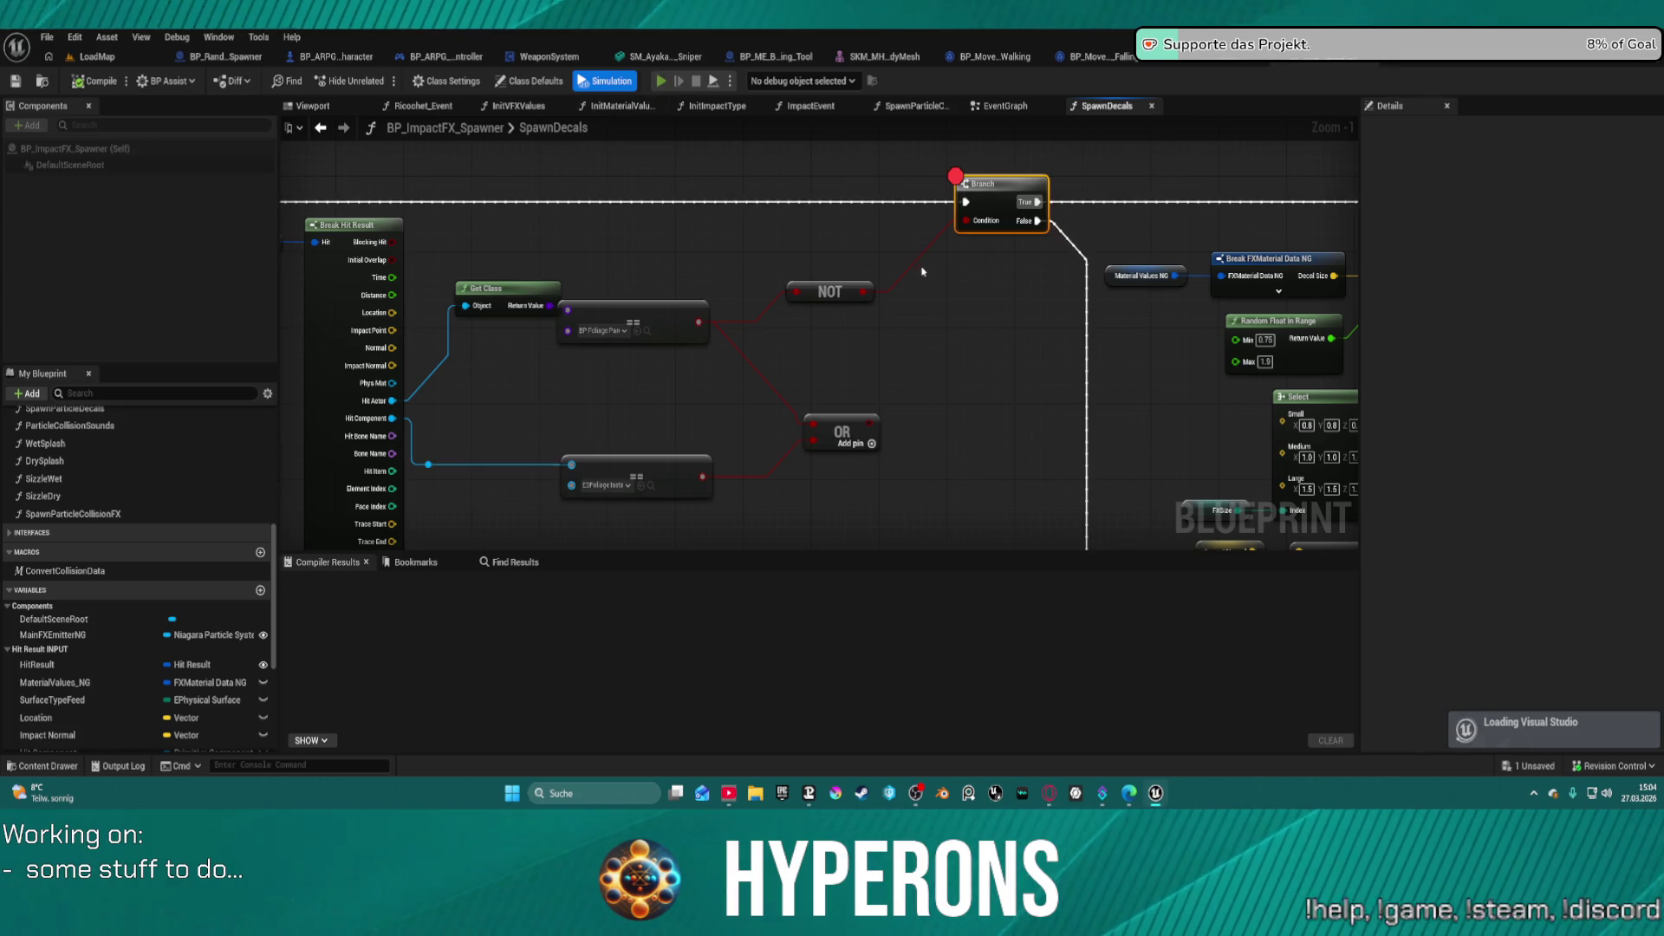
{"action": "key", "text": "alt+p"}
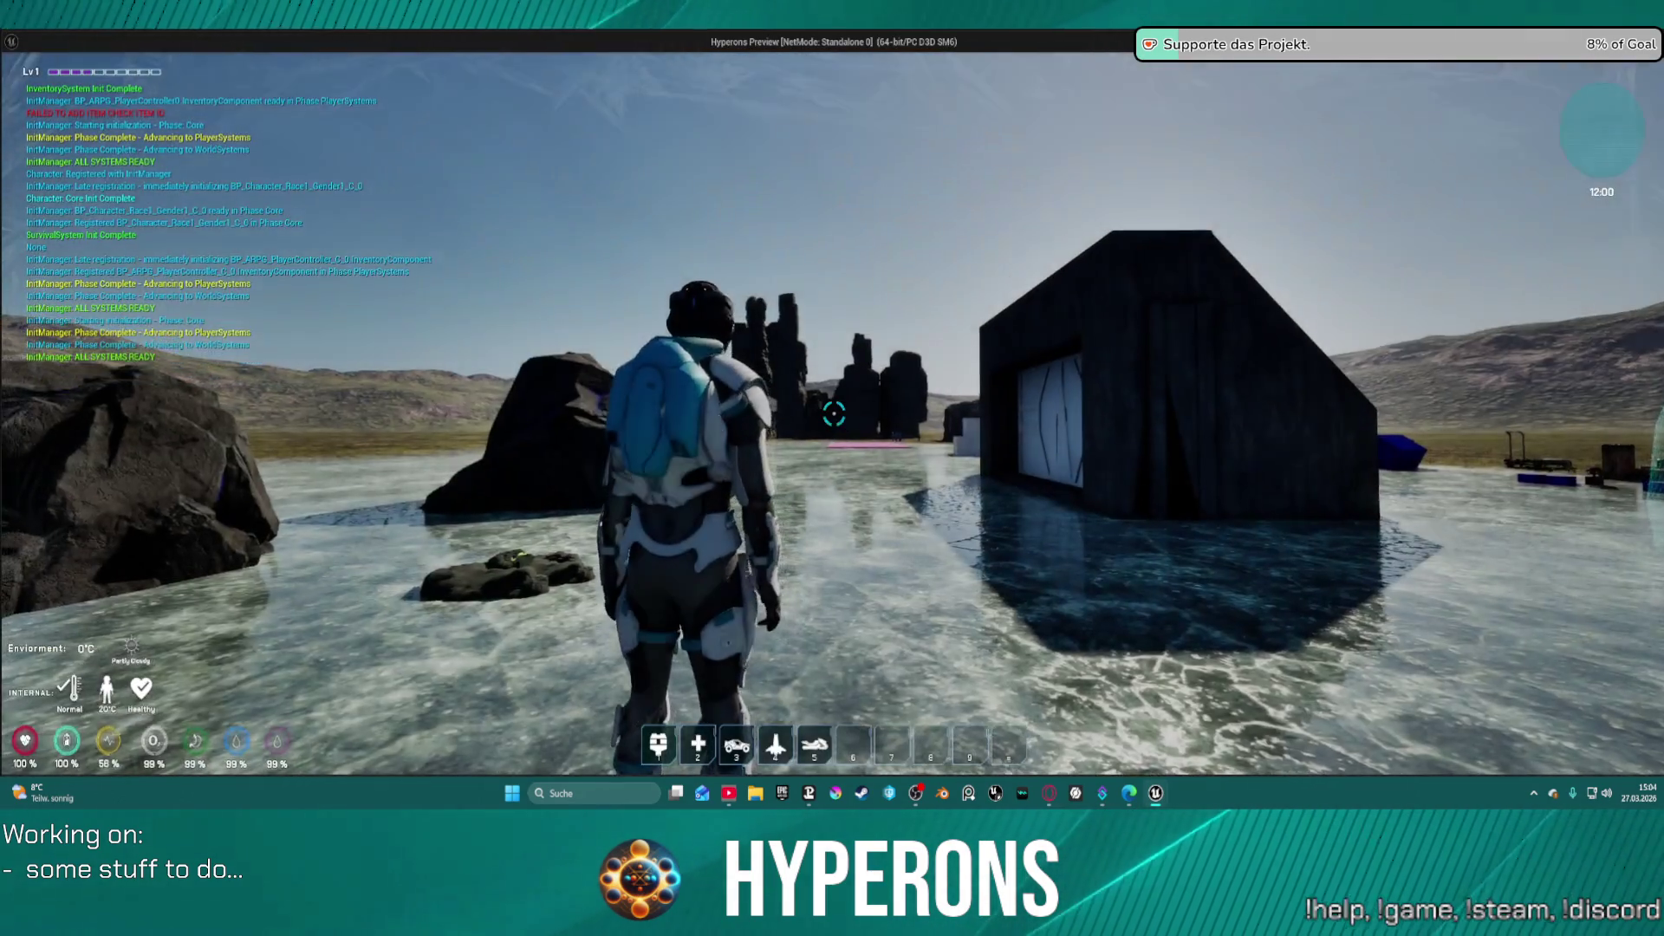
{"action": "key", "text": "i"}
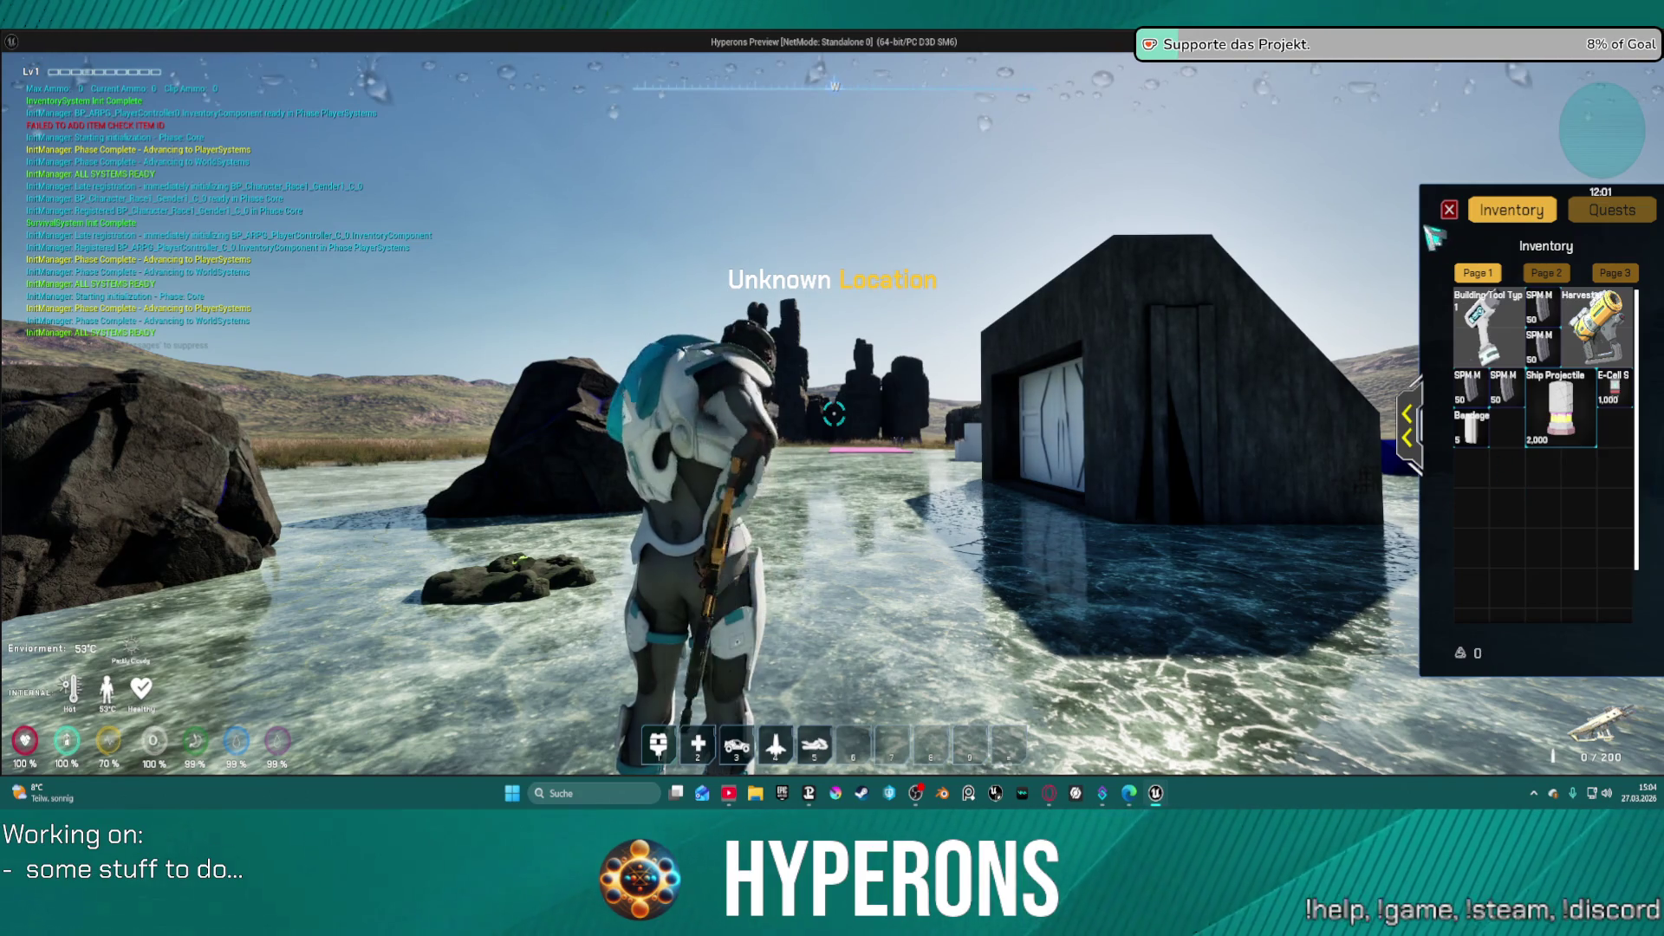
{"action": "key", "text": "i"}
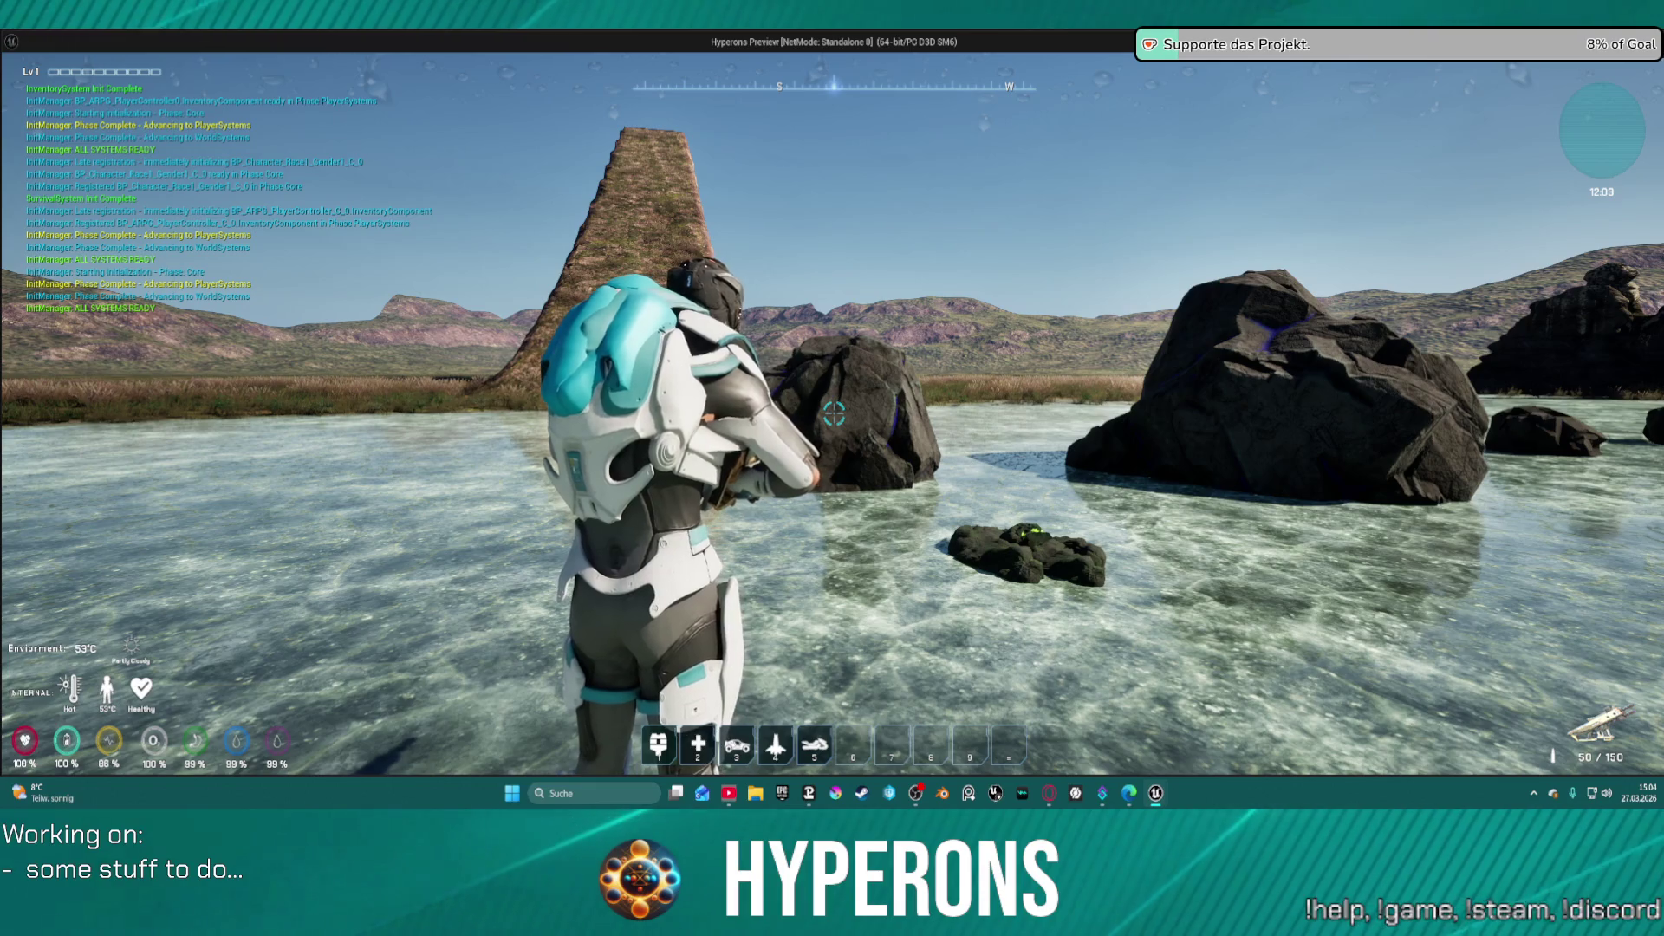
{"action": "key", "text": "Escape"}
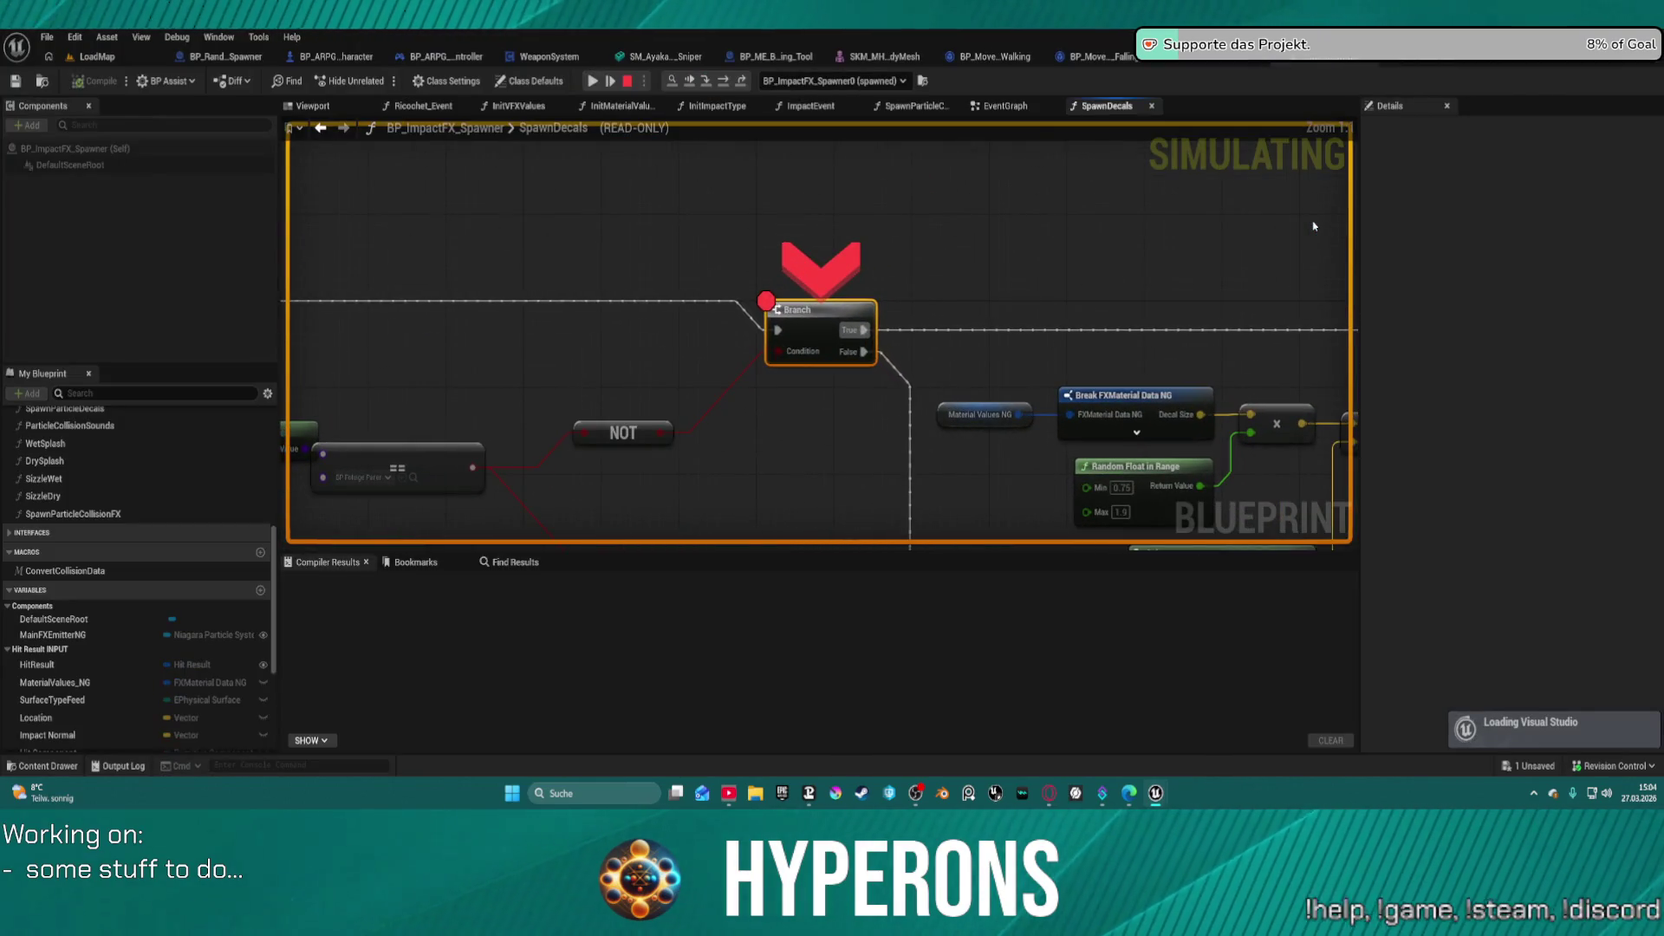
- Read the == and Get Class debug values in the paused graph, then return to the game window
{"action": "right_click", "coordinate": [1314, 226]}
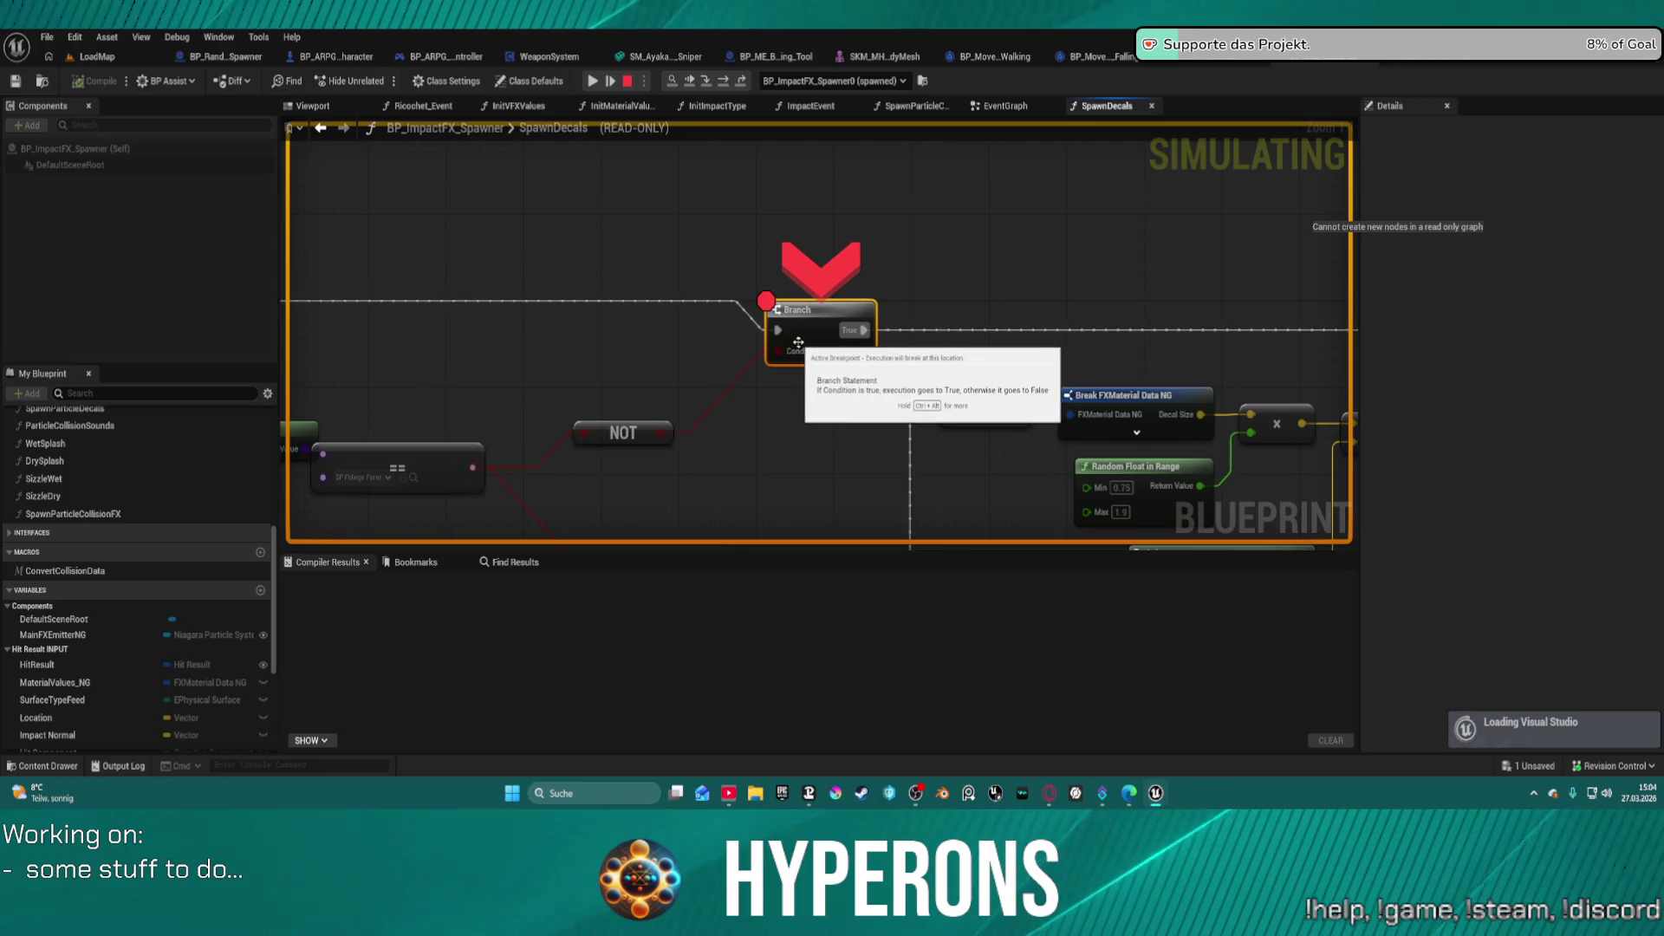
{"action": "mouse_move", "coordinate": [811, 371]}
{"action": "left_mouse_down"}
{"action": "mouse_move", "coordinate": [892, 339]}
{"action": "mouse_move", "coordinate": [1082, 314]}
{"action": "left_mouse_up"}
{"action": "mouse_move", "coordinate": [745, 413]}
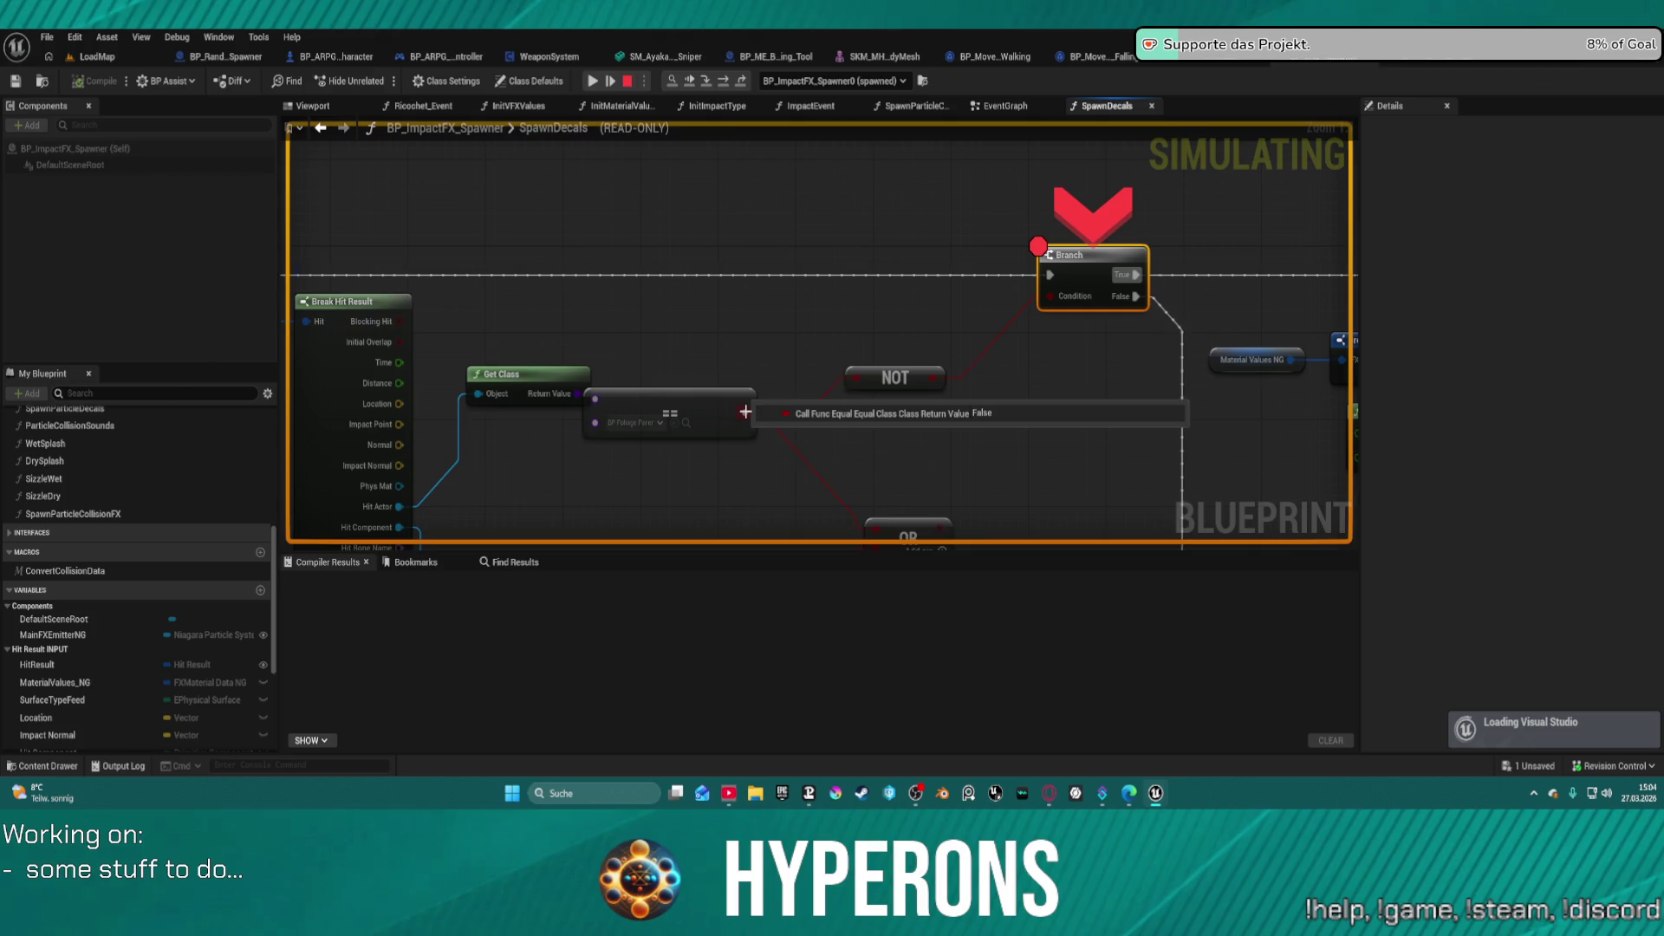
{"action": "mouse_move", "coordinate": [572, 399]}
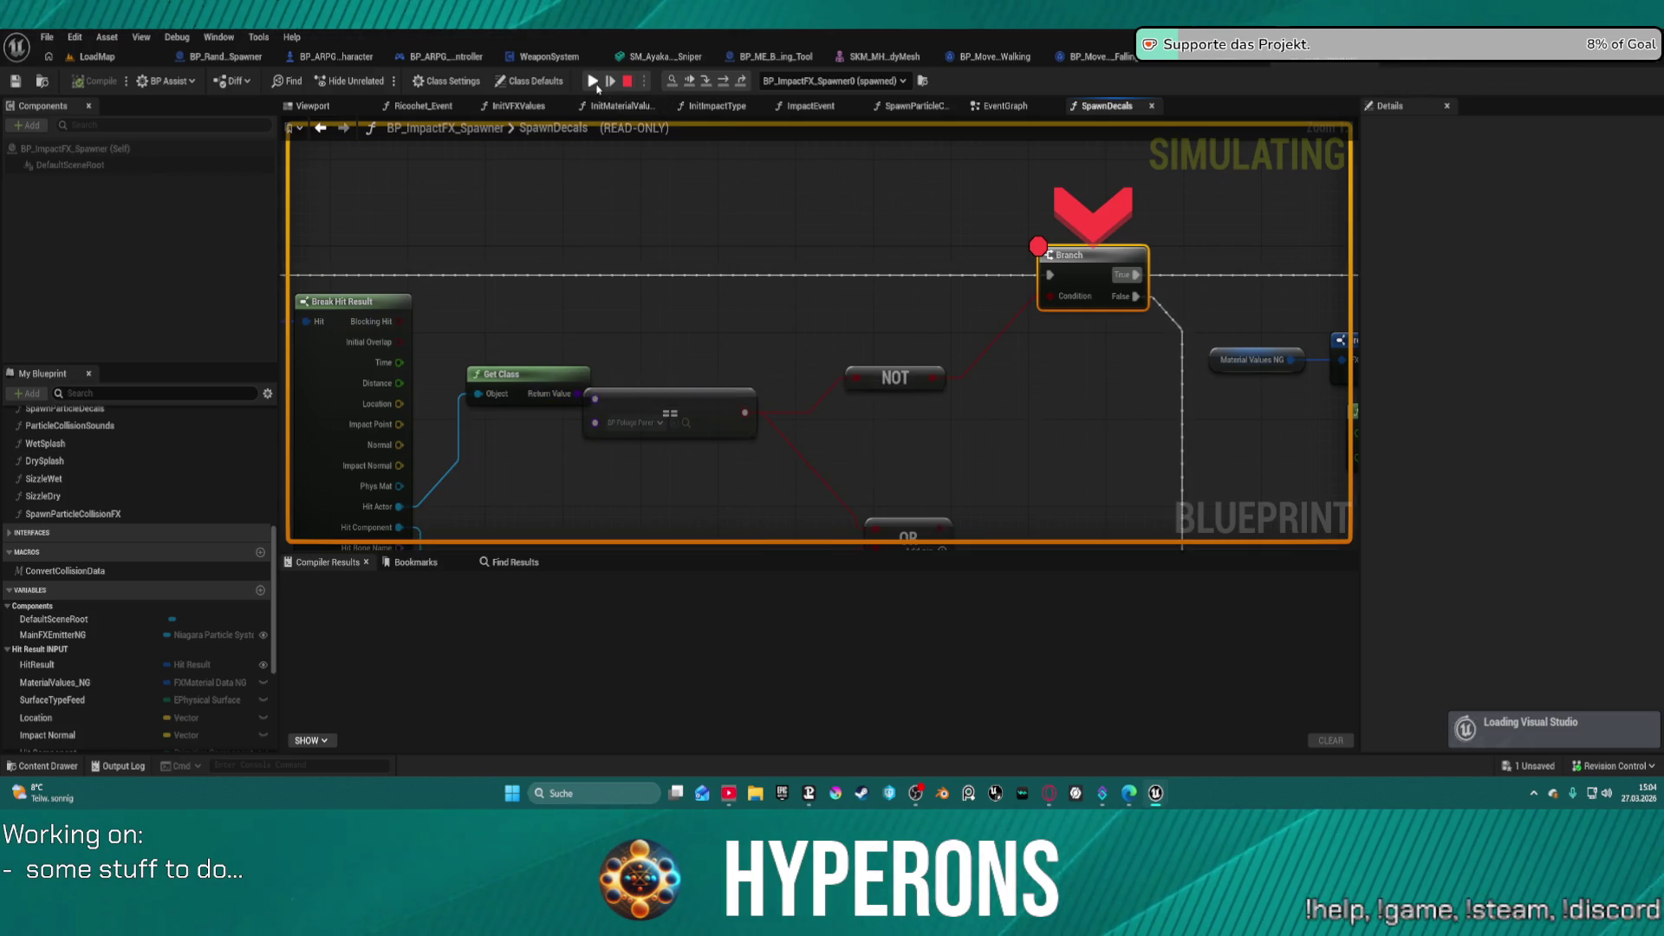
{"action": "left_click", "coordinate": [595, 84]}
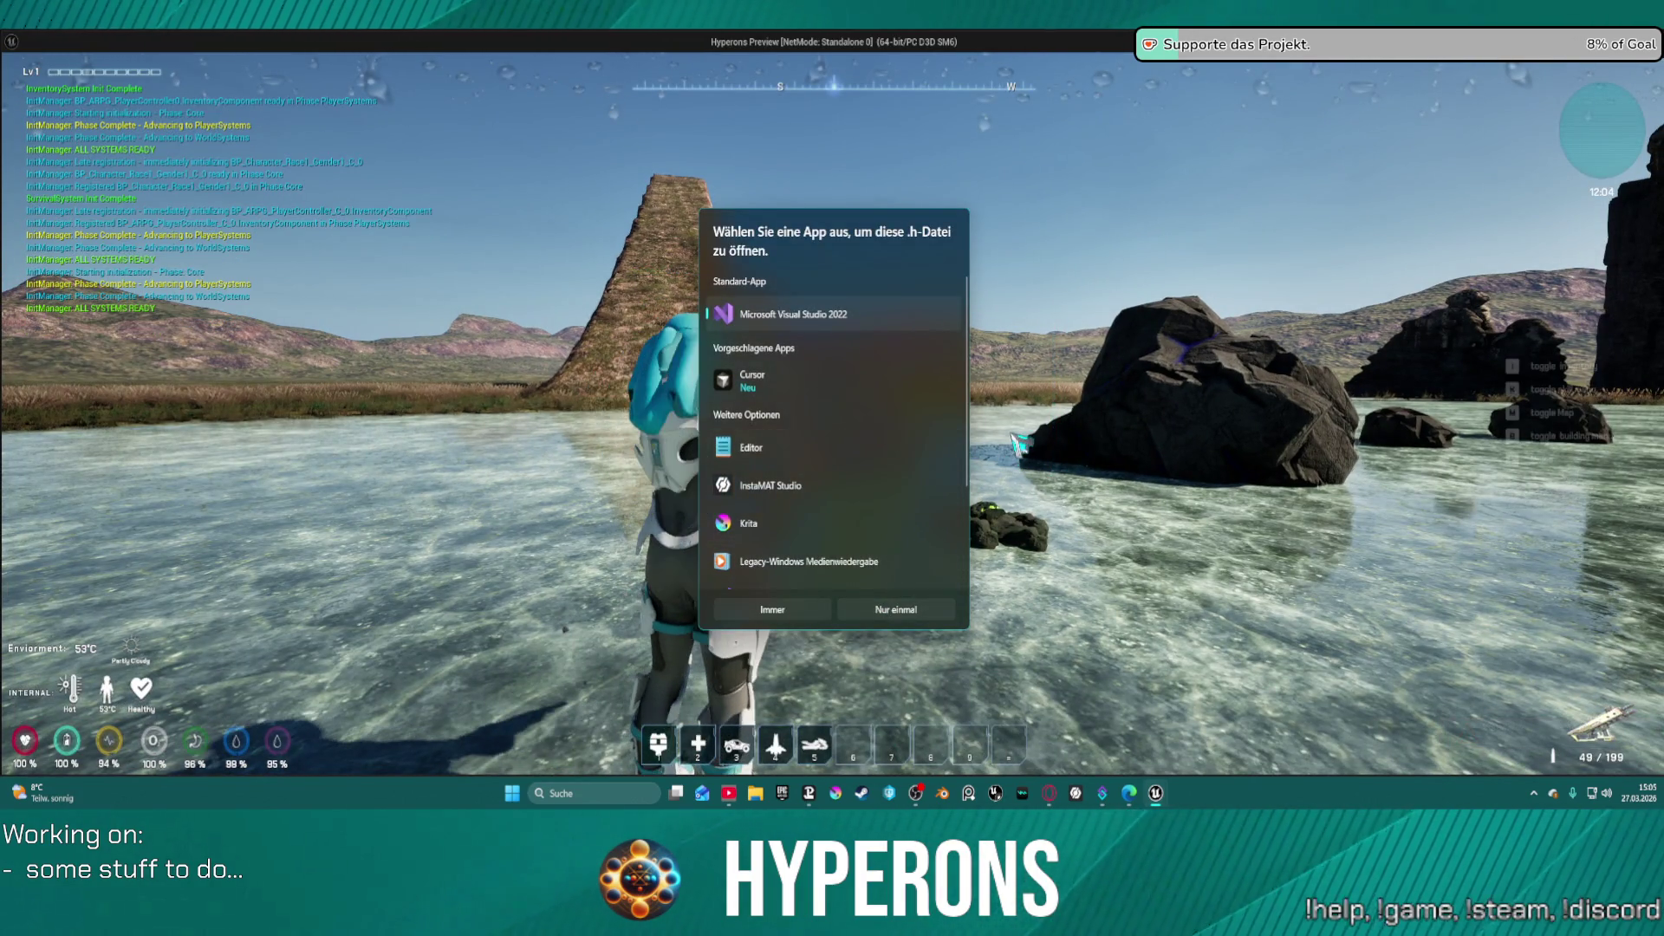
- Dismiss the .h open-with prompt and exit the current game preview
{"action": "left_click", "coordinate": [1020, 444]}
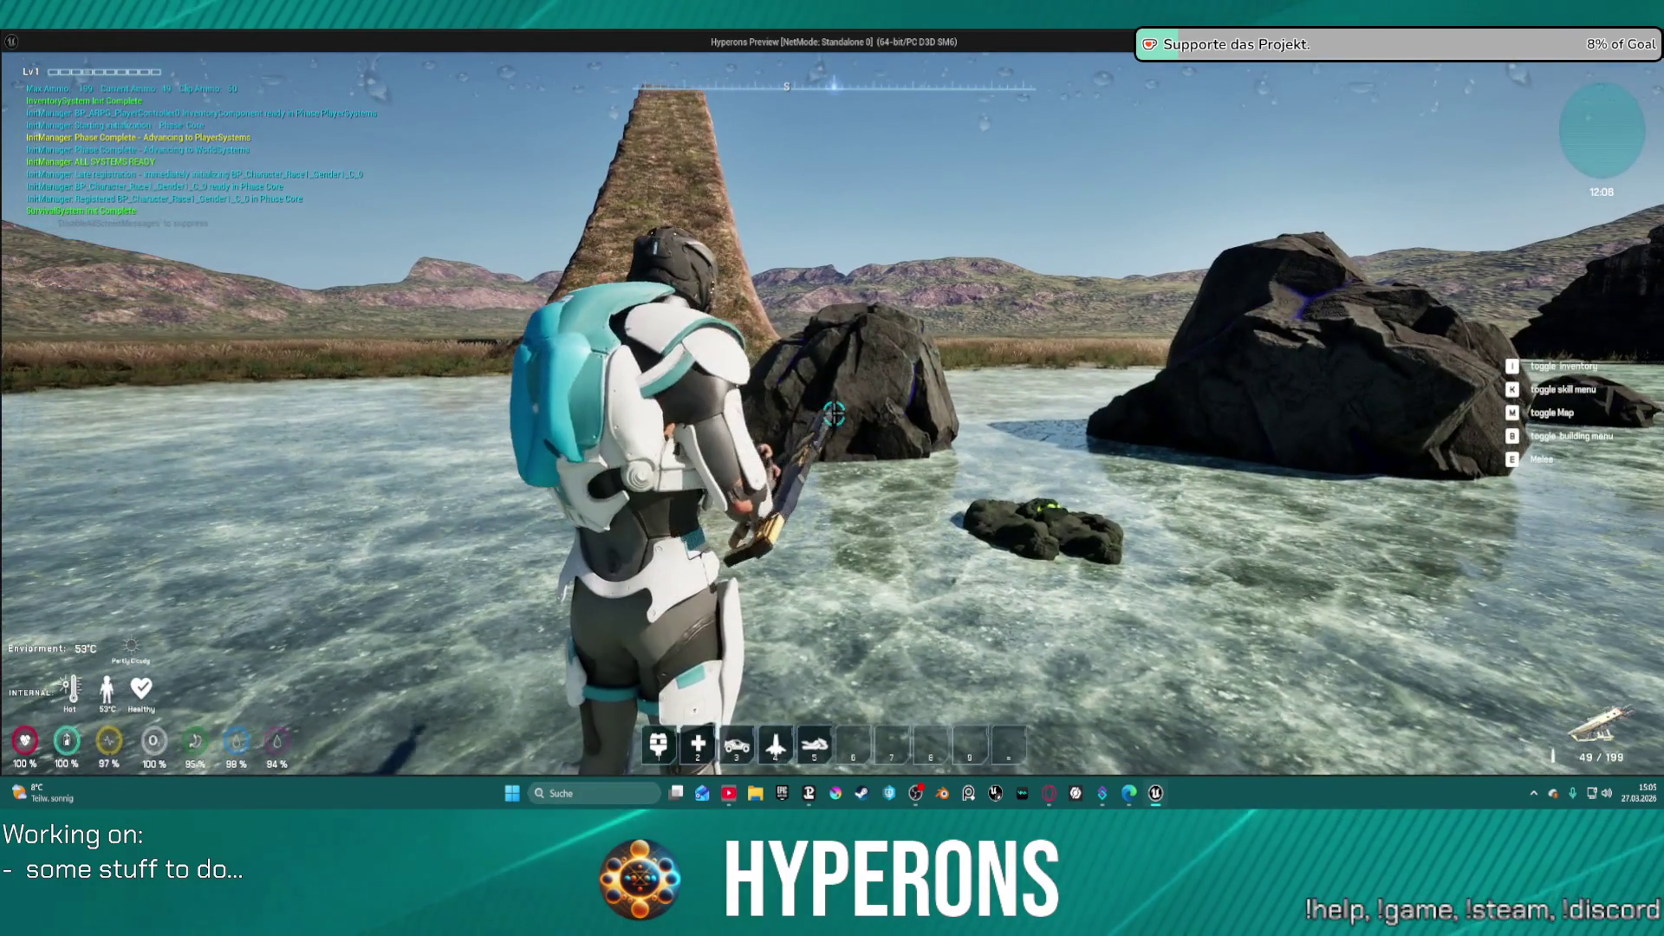
{"action": "key", "text": "w"}
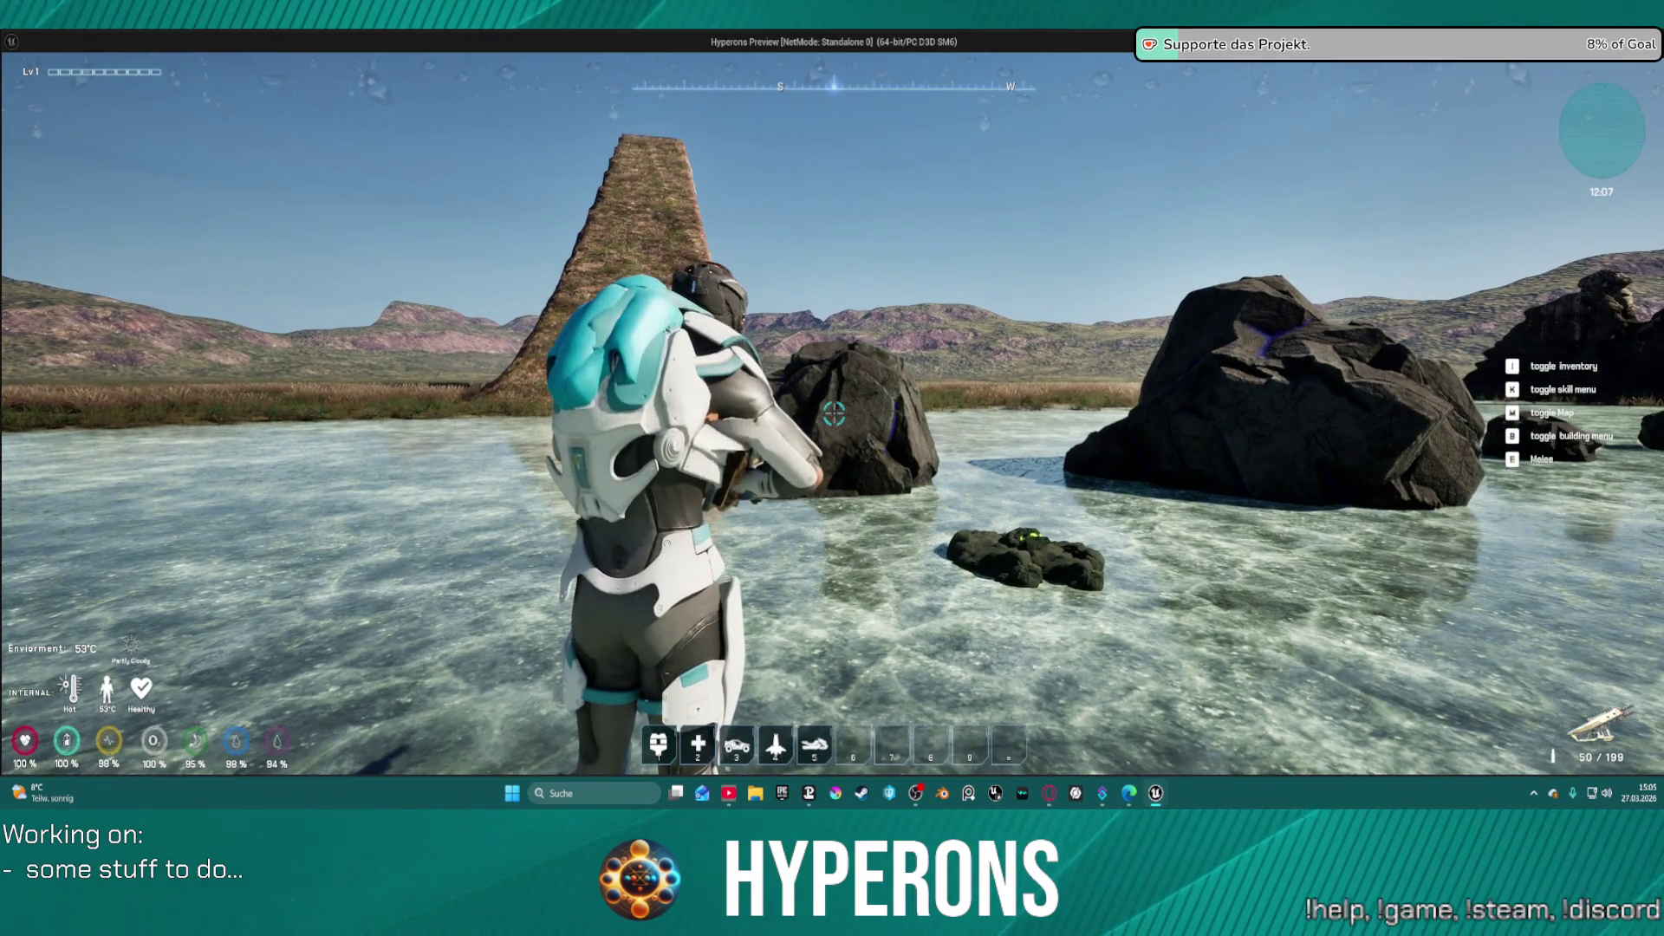
{"action": "key", "text": "b"}
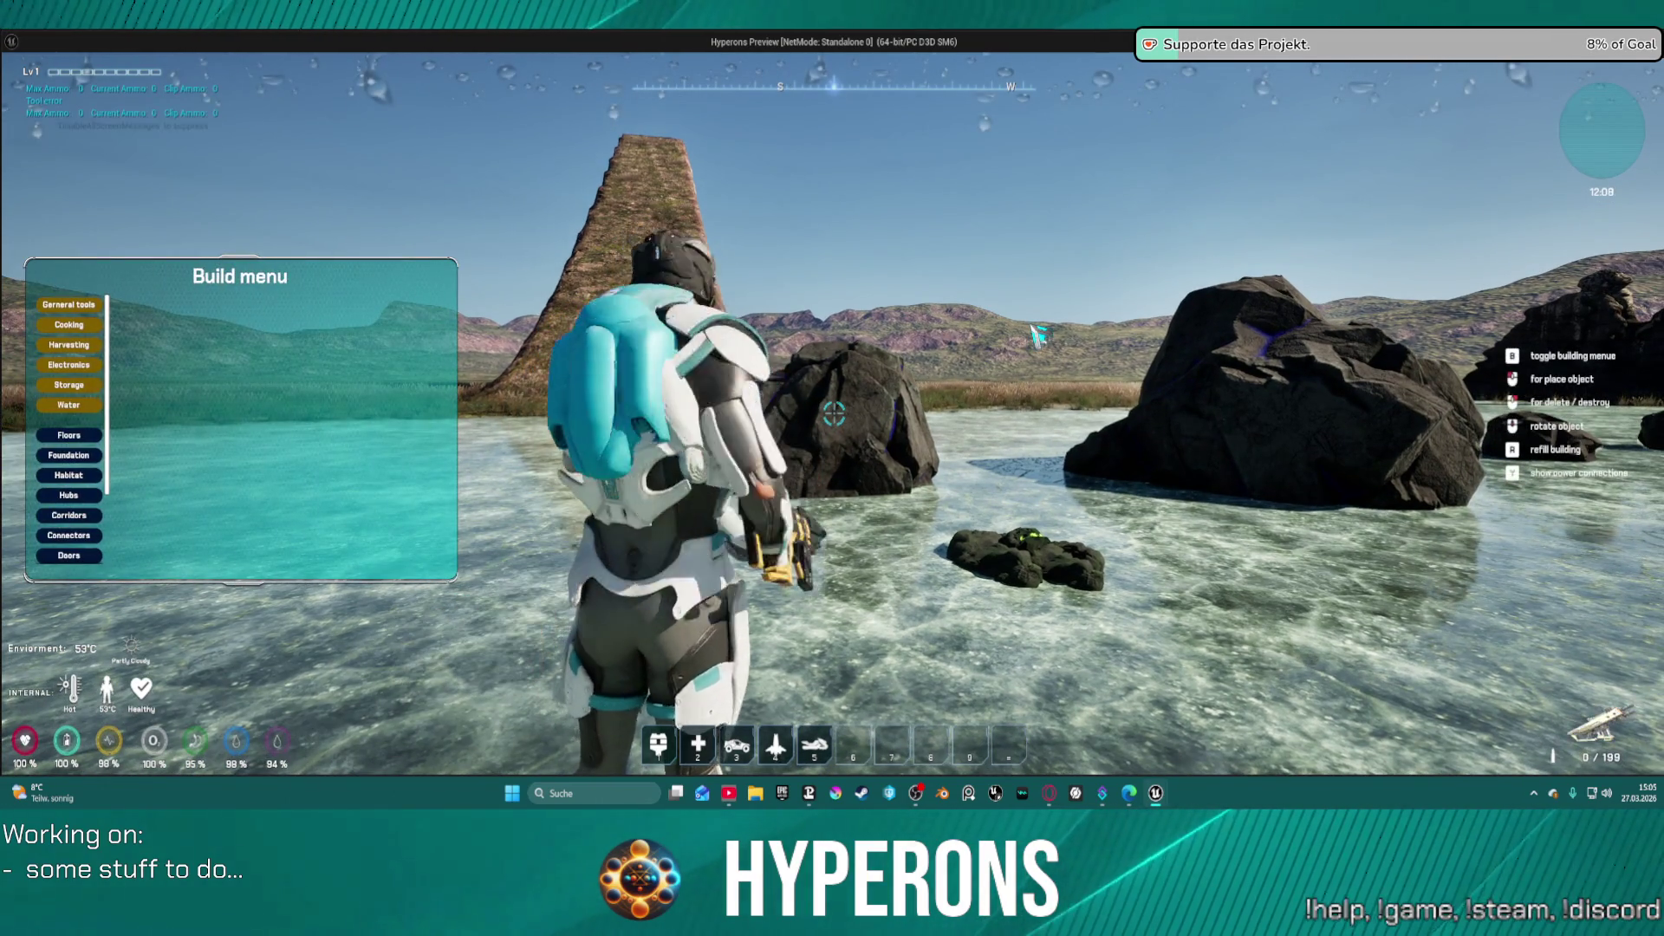
{"action": "key", "text": "Escape"}
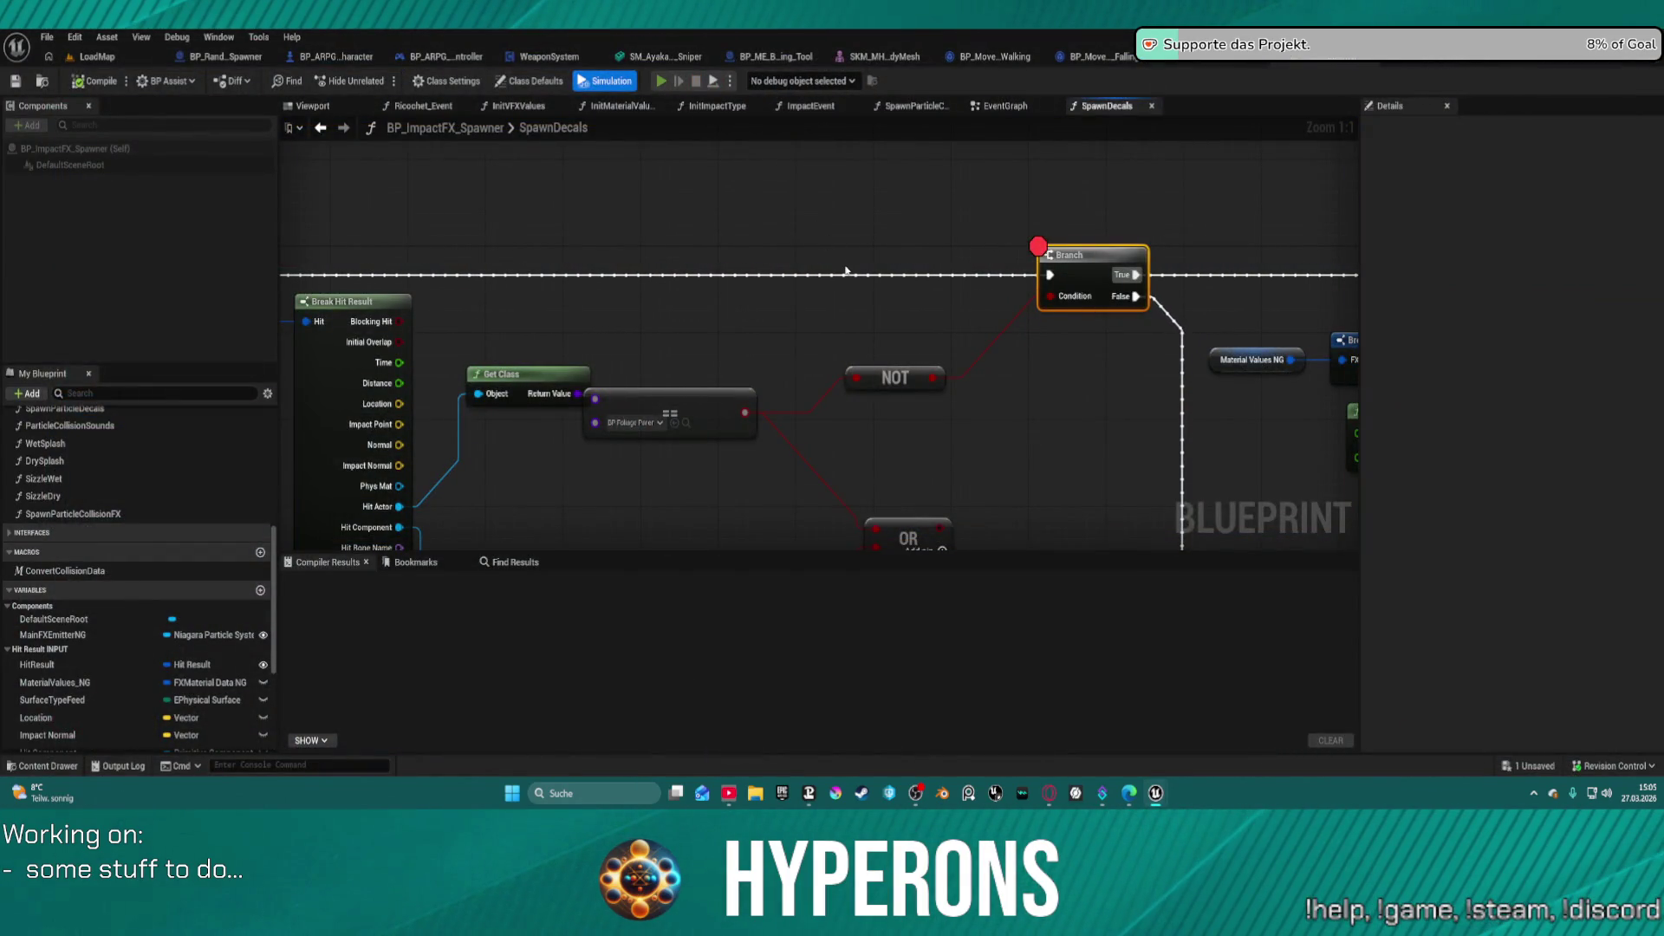
- Restart the preview, equip MG 01, and shoot a rock to hit the Branch breakpoint
{"action": "key", "text": "alt+p"}
{"action": "key", "text": "i"}
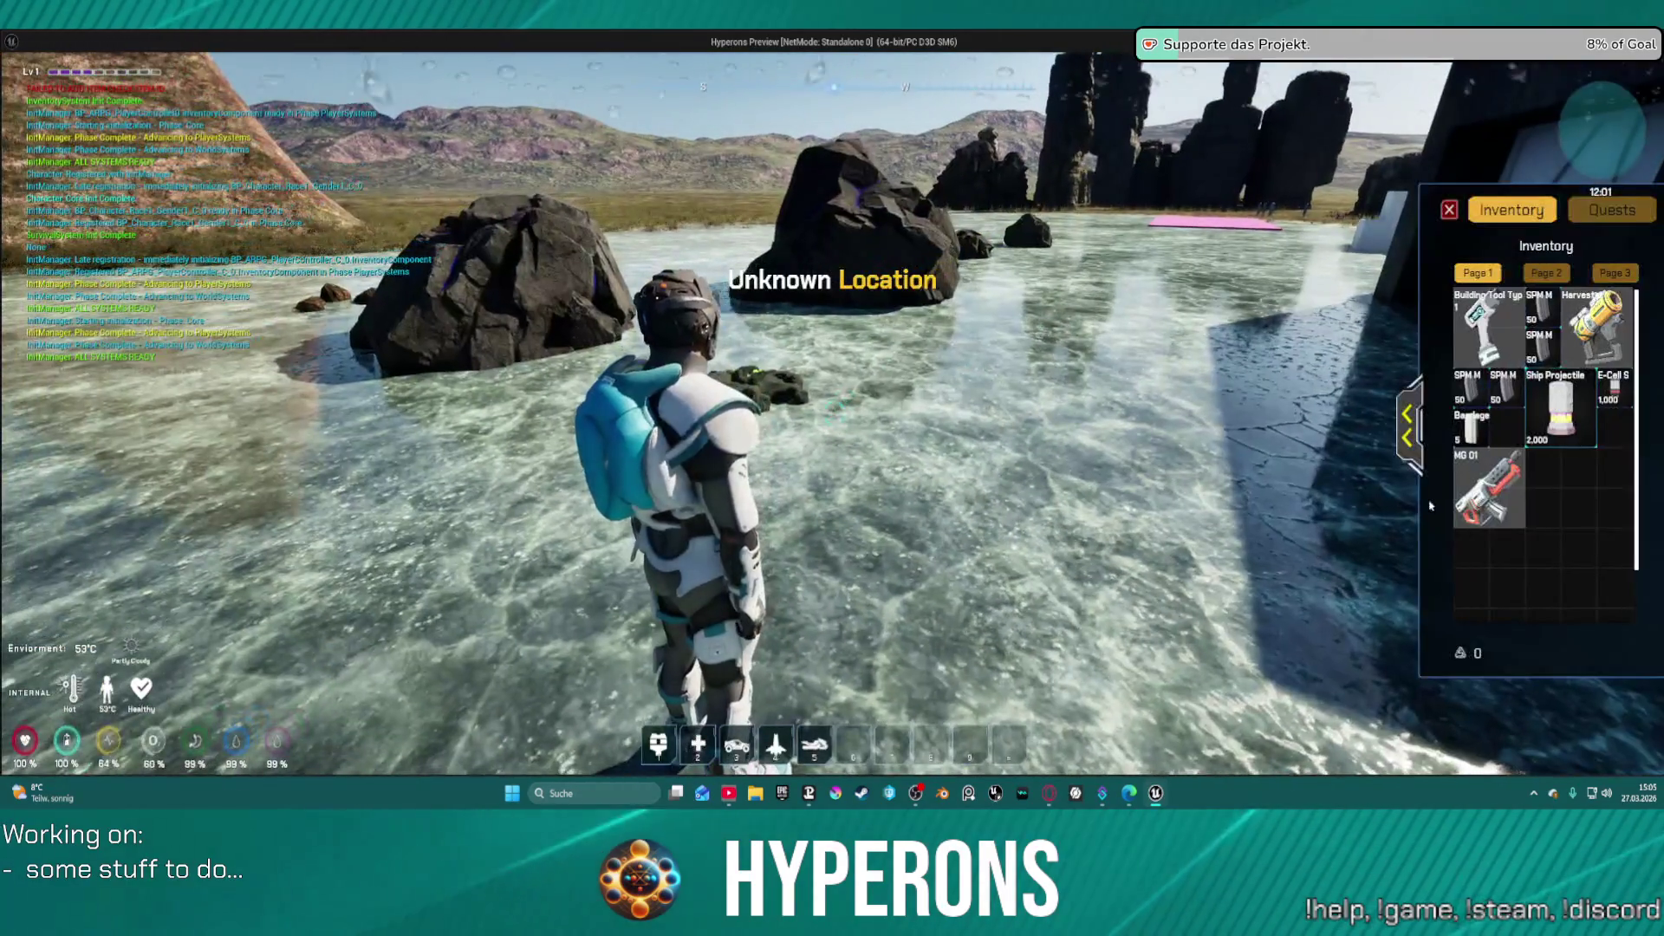
{"action": "double_click", "coordinate": [1486, 490]}
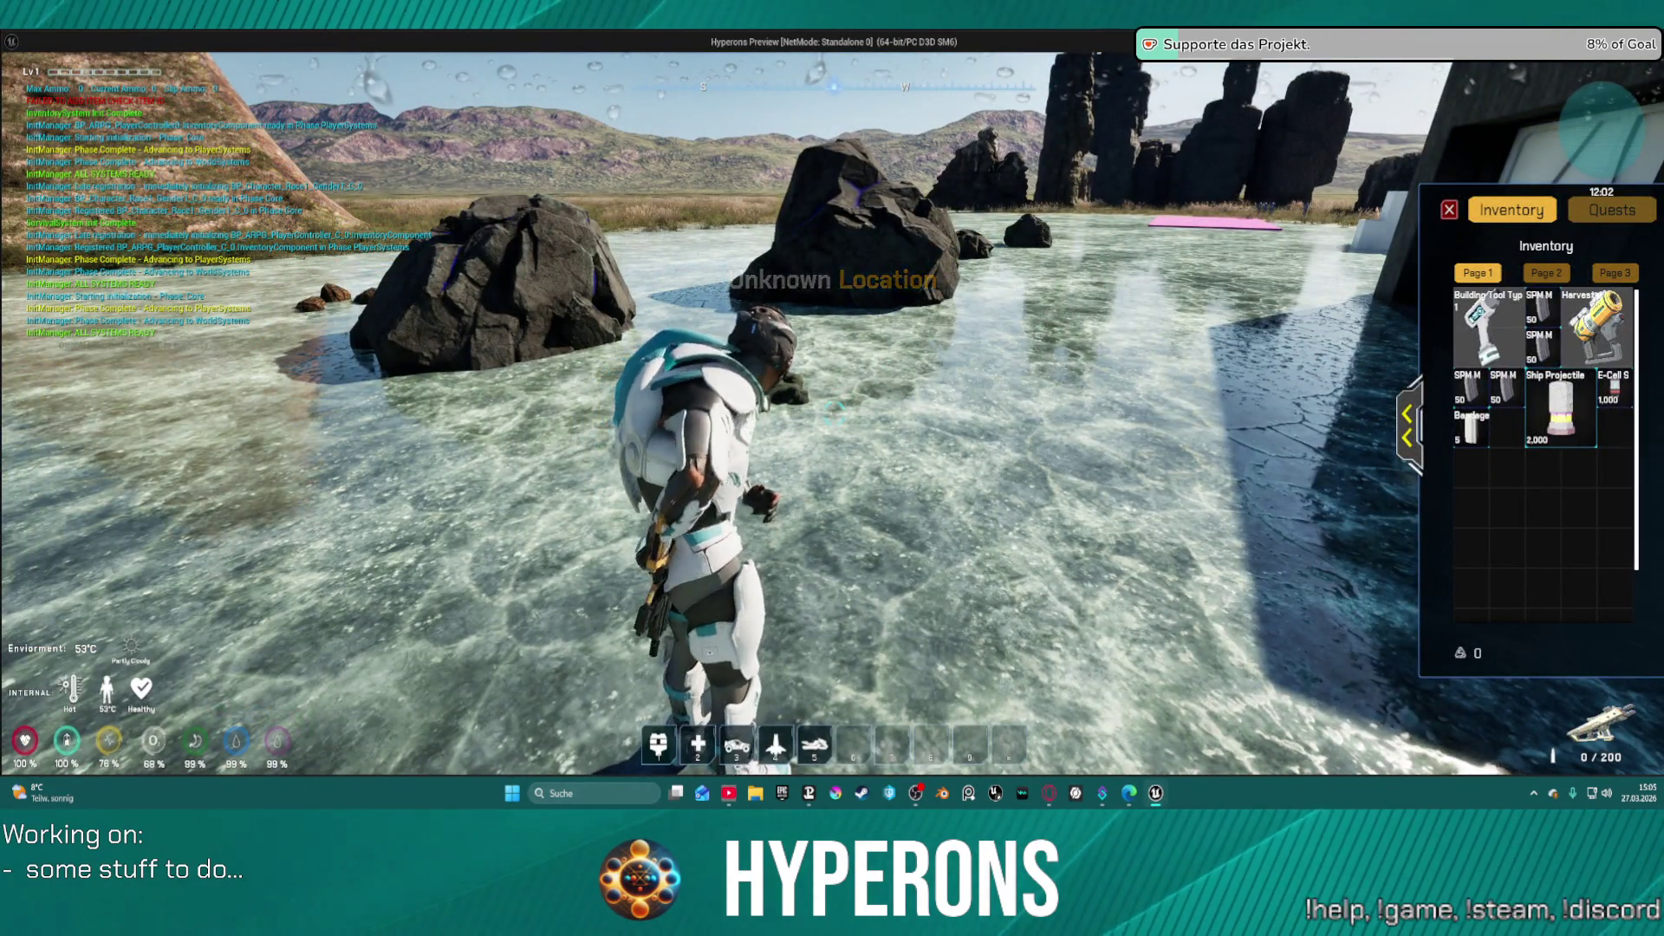
{"action": "key", "text": "i"}
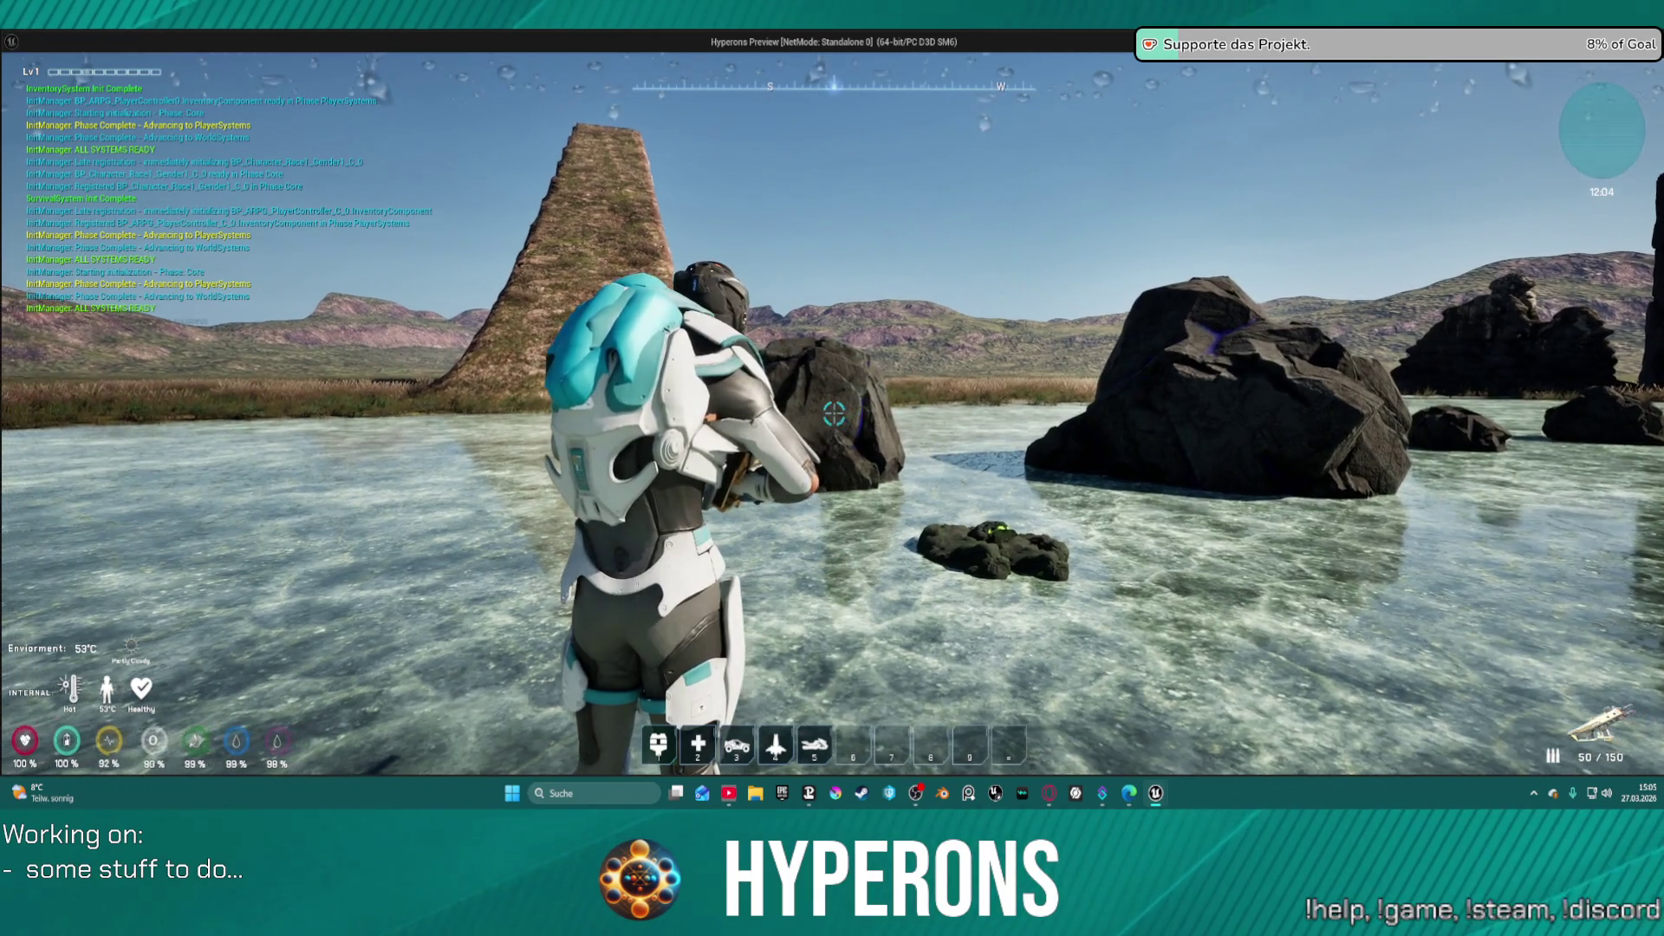
{"action": "left_click", "coordinate": [834, 414]}
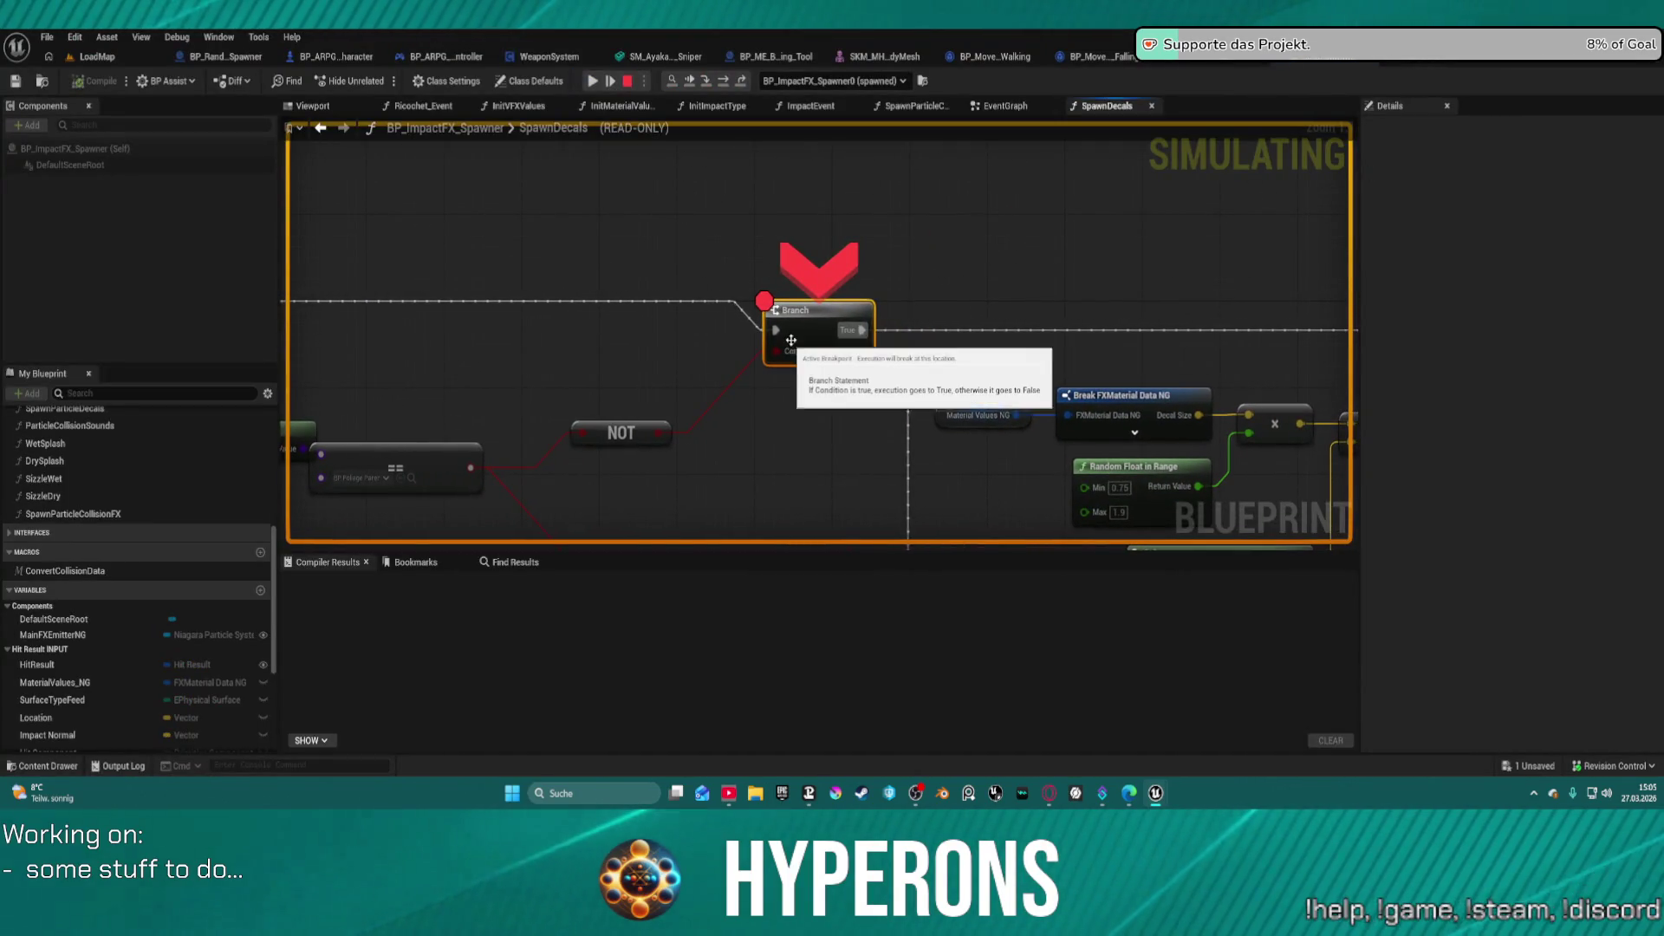
- Step through the decal spawning nodes on to Spawn Sounds, then resume the game
{"action": "left_click_drag", "start_coordinate": [738, 354], "coordinate": [1028, 256]}
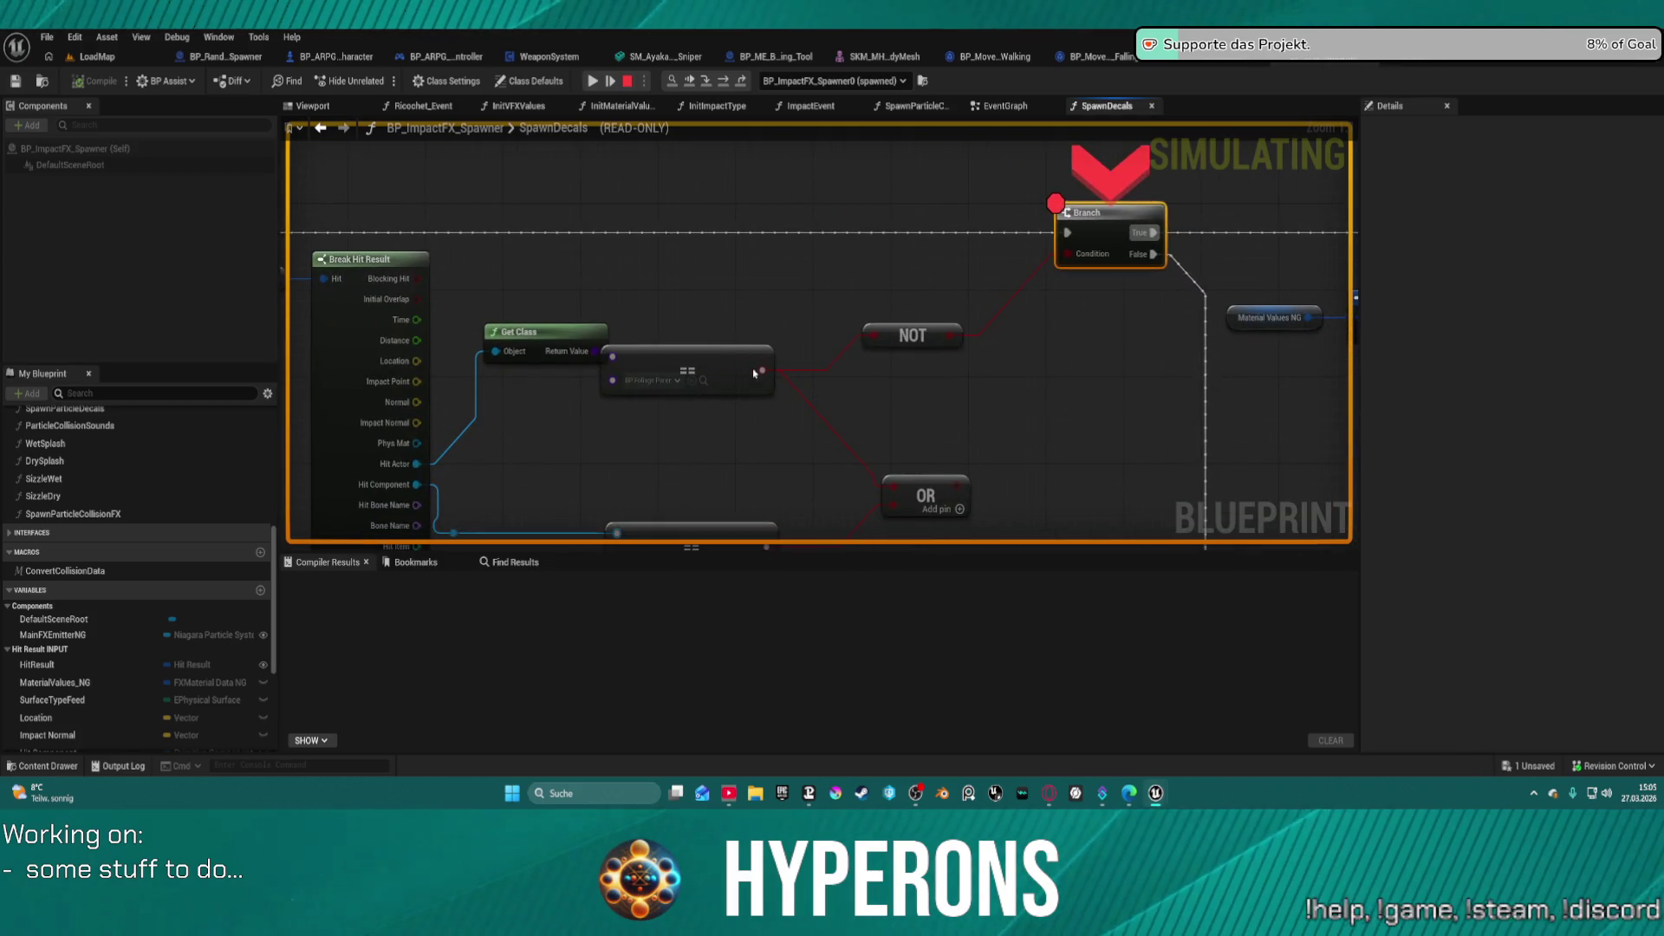
{"action": "left_click", "coordinate": [727, 84]}
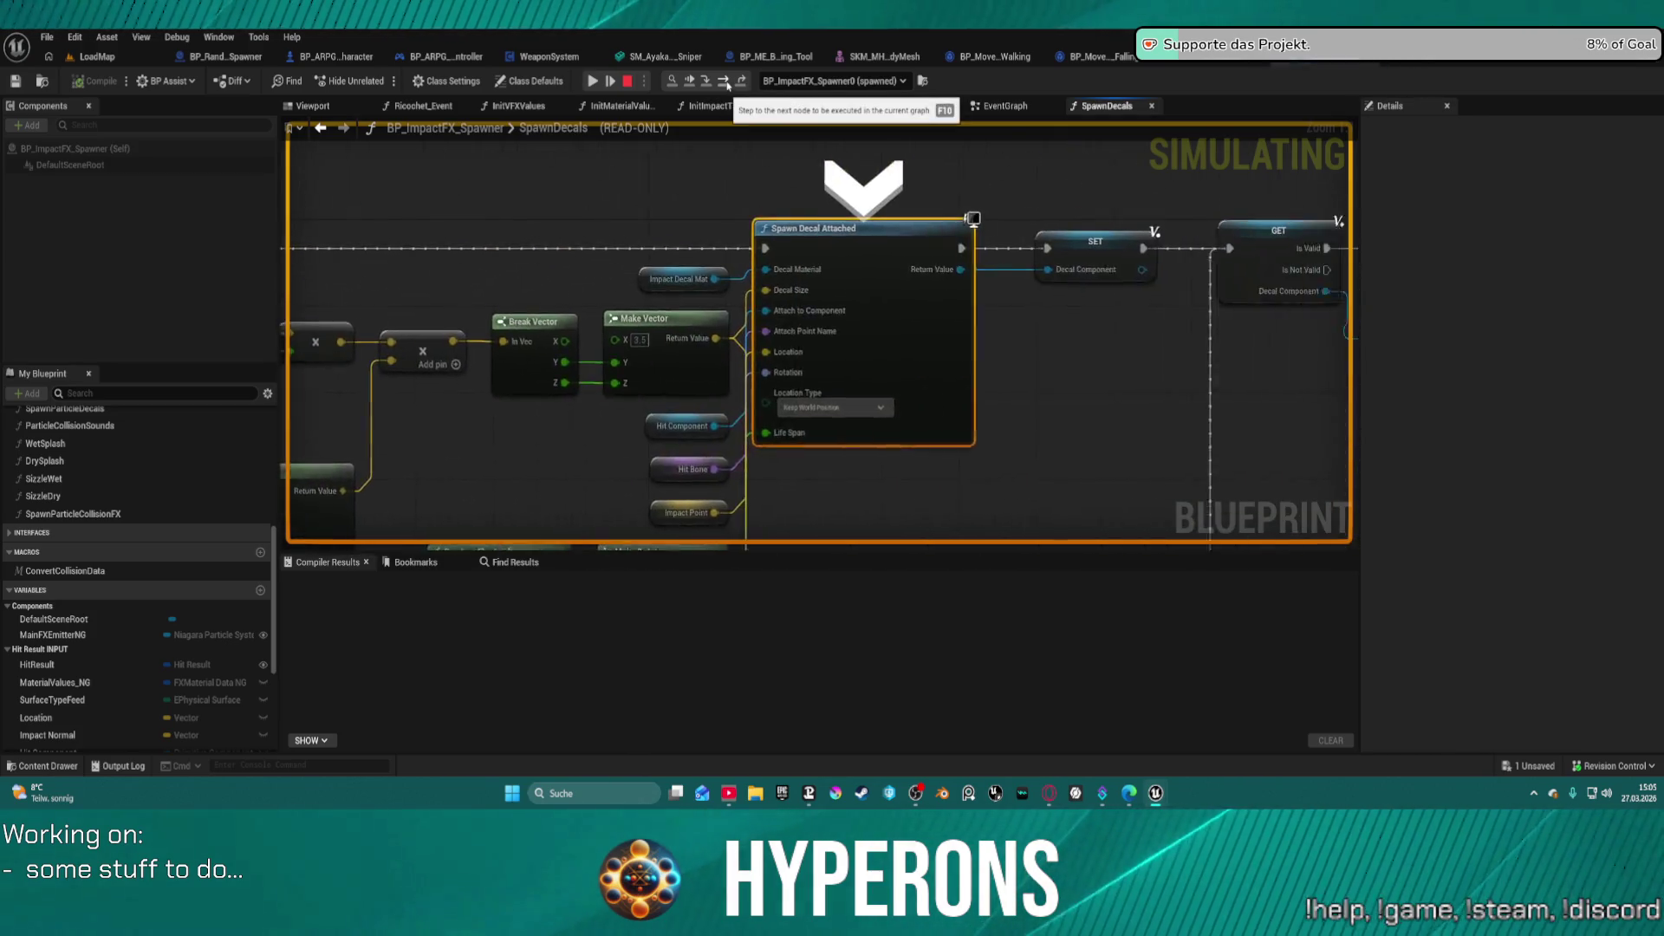
{"action": "left_click", "coordinate": [727, 85]}
{"action": "left_click", "coordinate": [728, 84]}
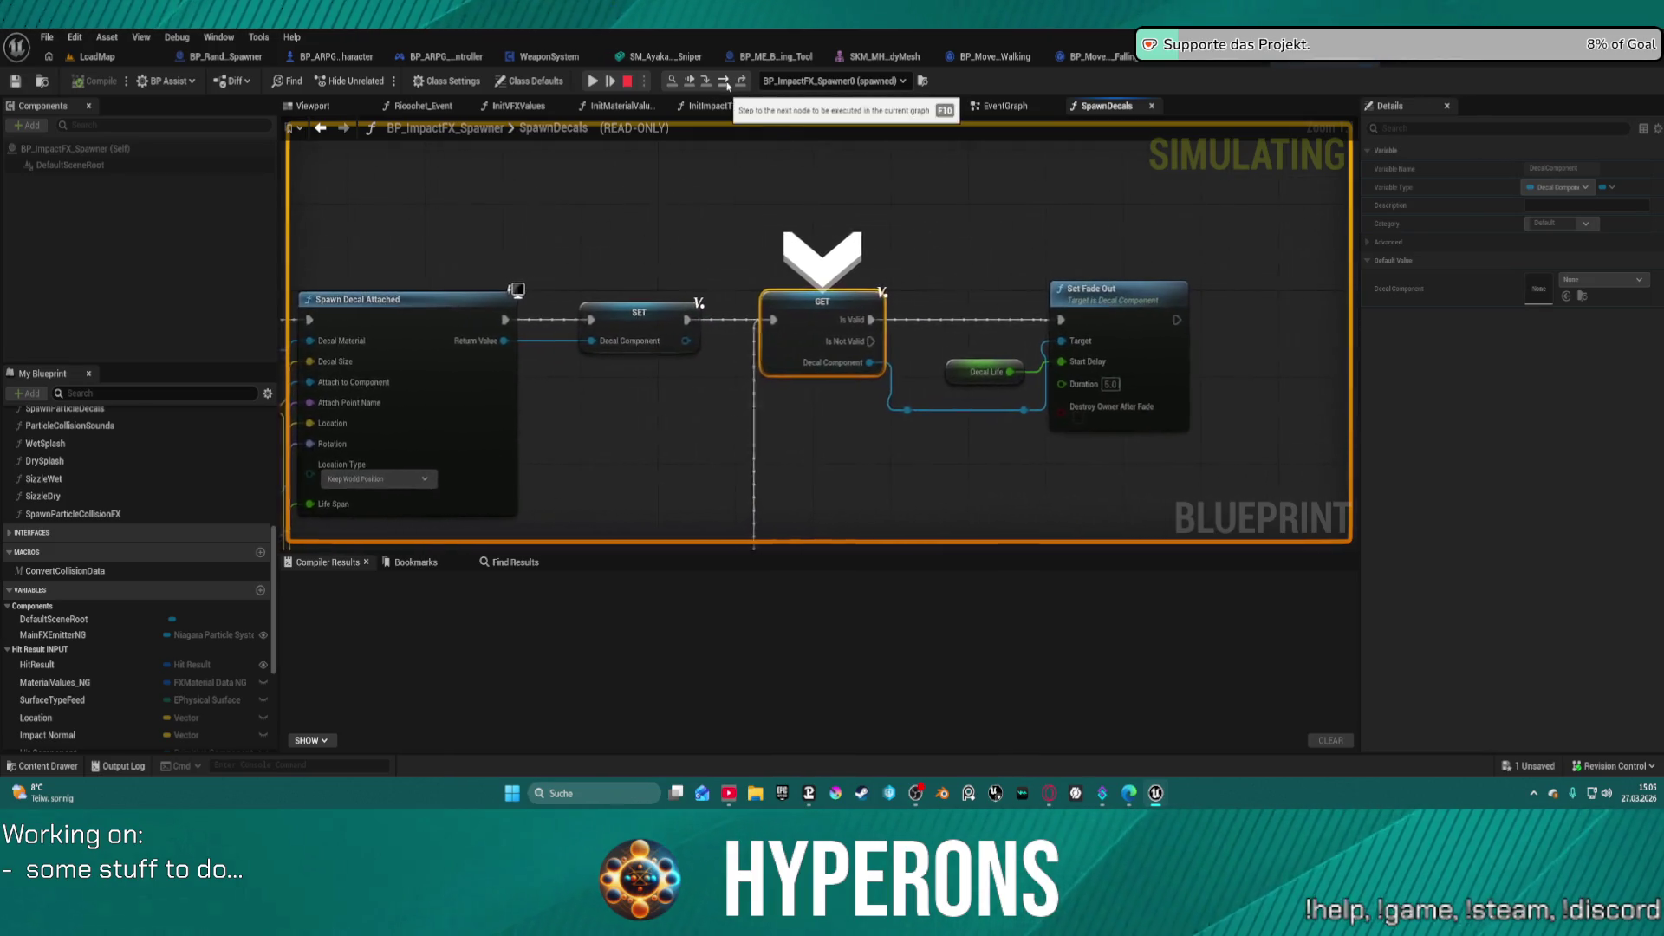
{"action": "left_click", "coordinate": [727, 84]}
{"action": "left_click", "coordinate": [727, 84]}
{"action": "left_click", "coordinate": [727, 84]}
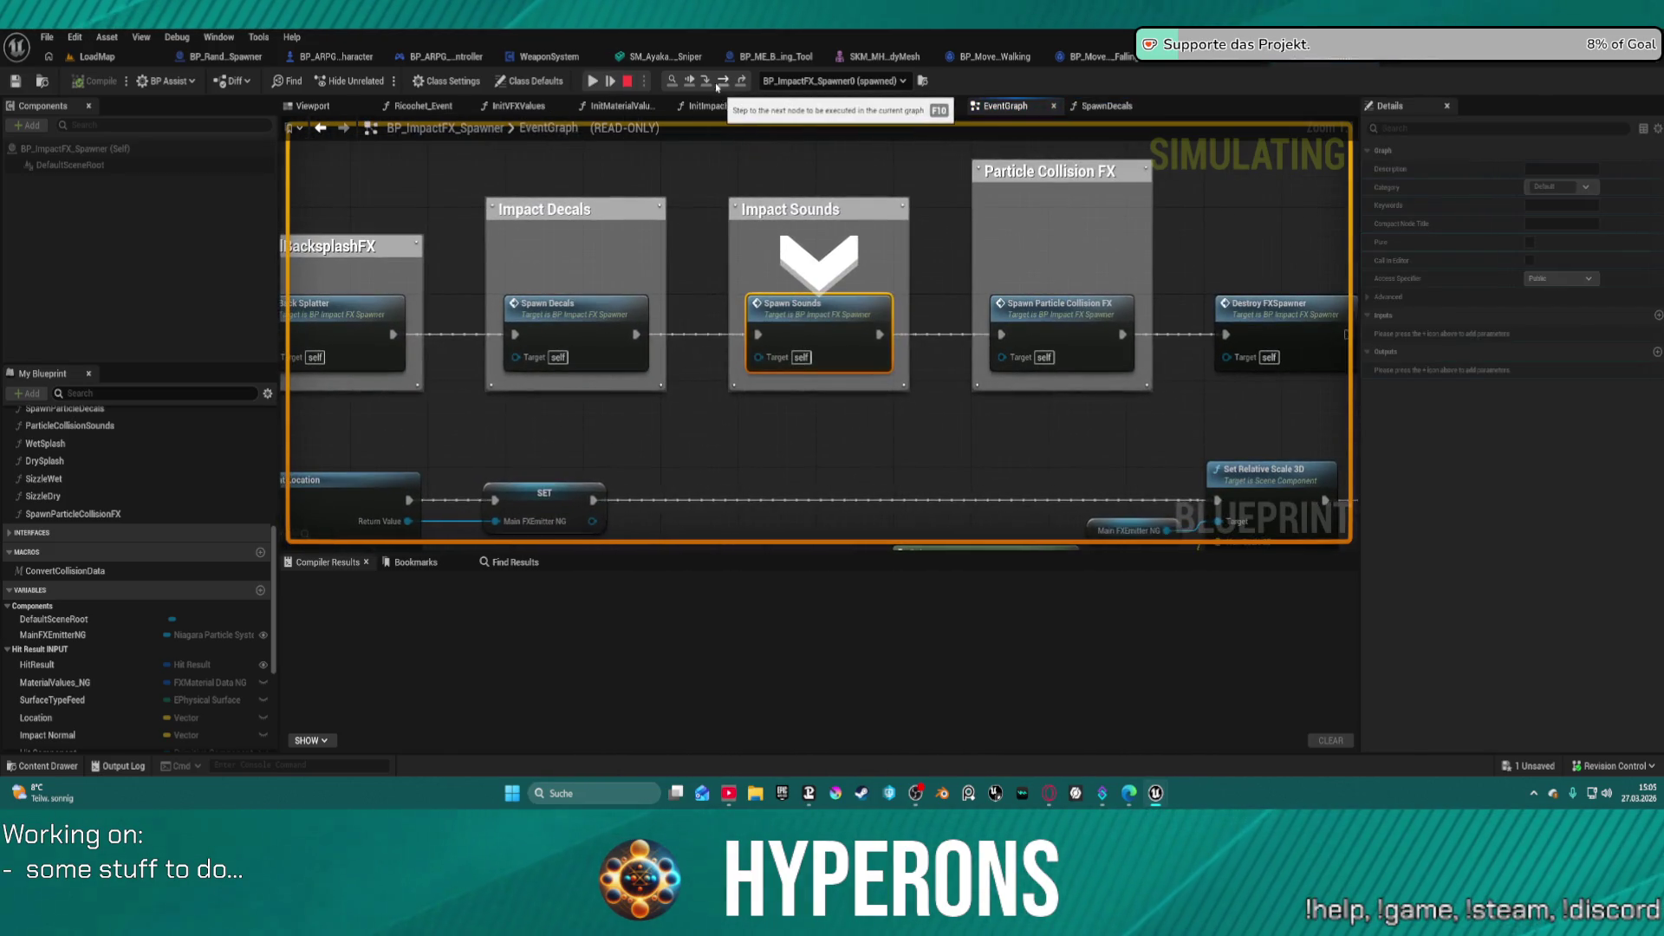
{"action": "left_click", "coordinate": [706, 84]}
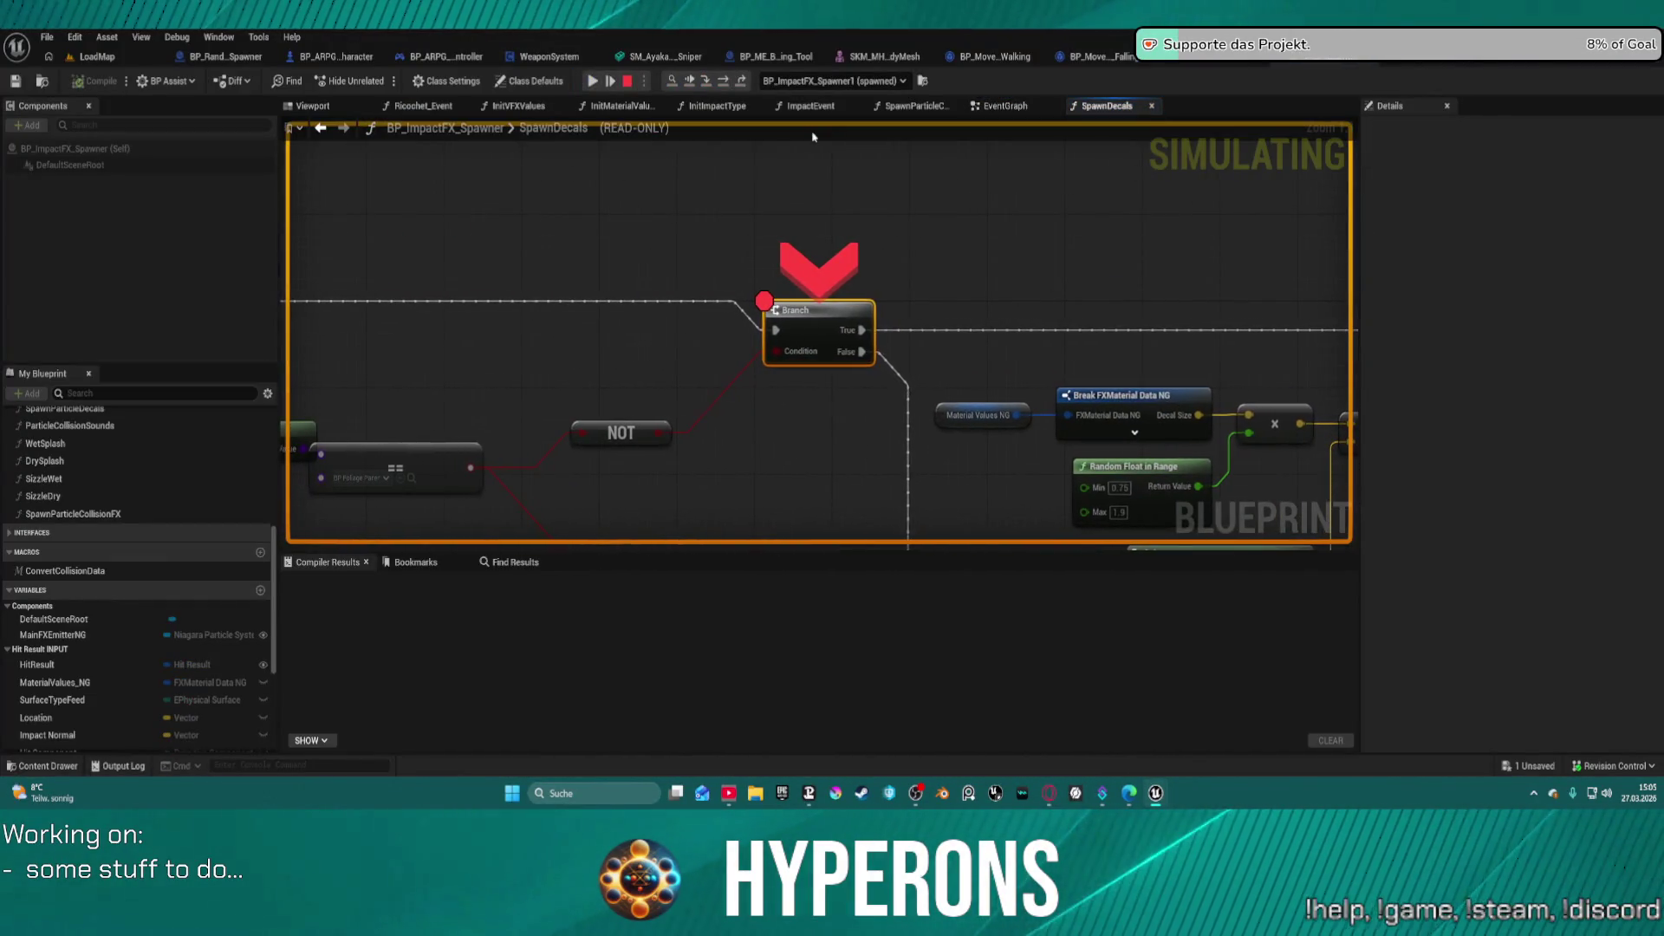
- Expand the Hit Result debug values beside Get Class and OR, then resume to the next break
{"action": "mouse_move", "coordinate": [802, 355]}
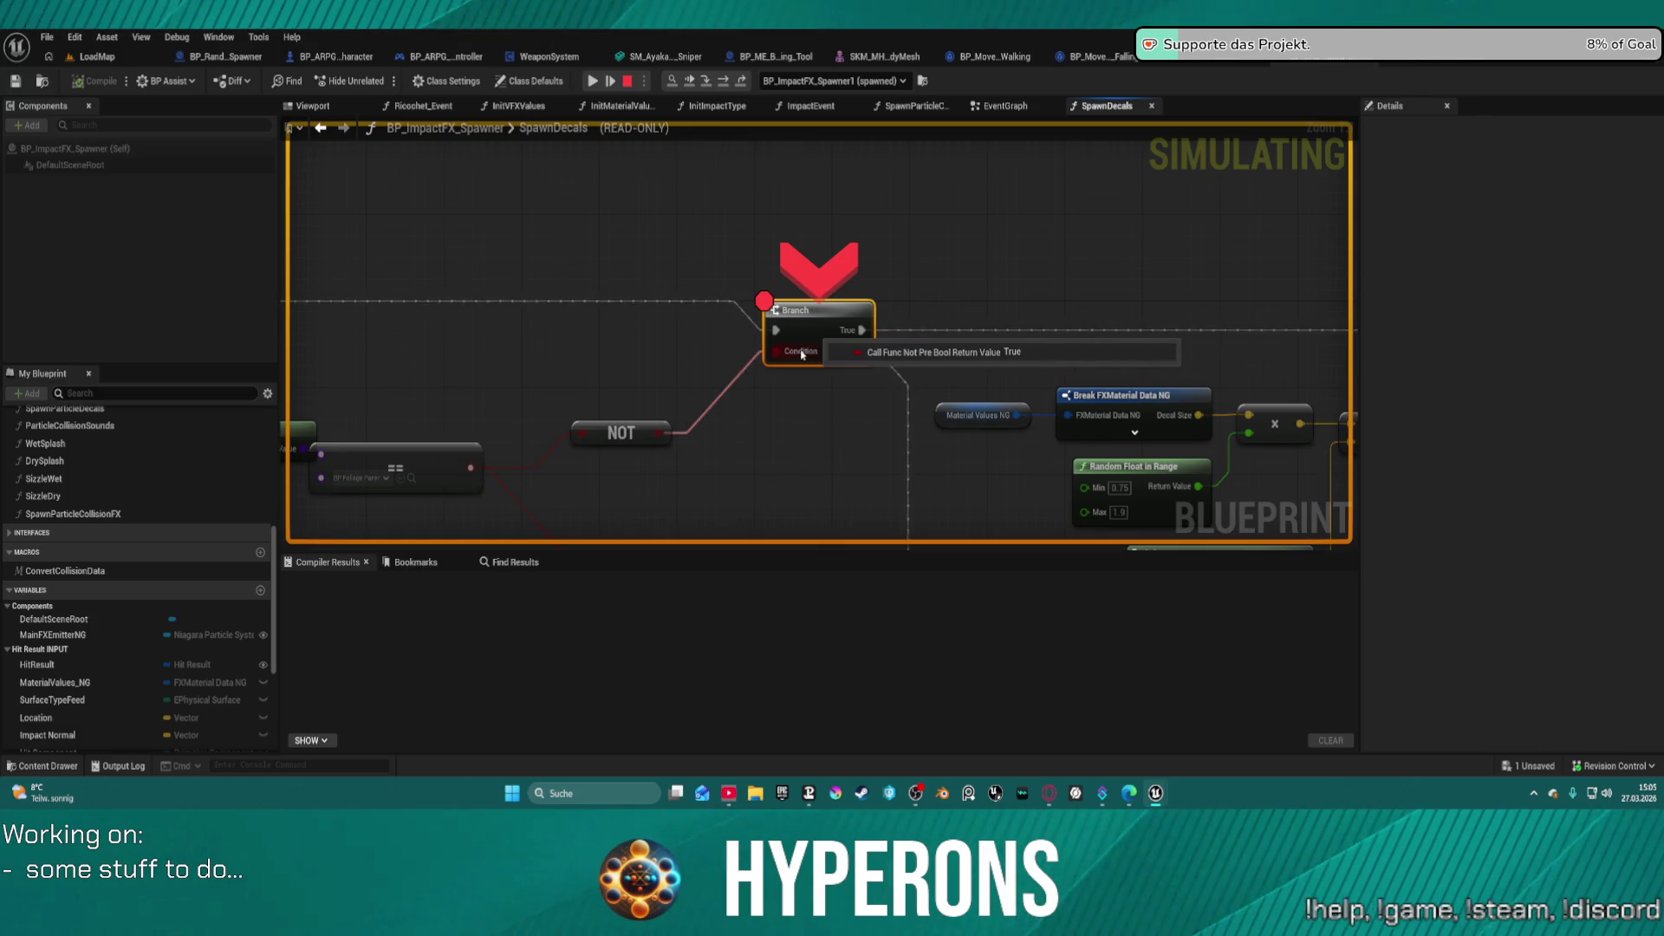
{"action": "mouse_move", "coordinate": [452, 419]}
{"action": "left_mouse_down"}
{"action": "mouse_move", "coordinate": [581, 343]}
{"action": "mouse_move", "coordinate": [874, 294]}
{"action": "left_mouse_up"}
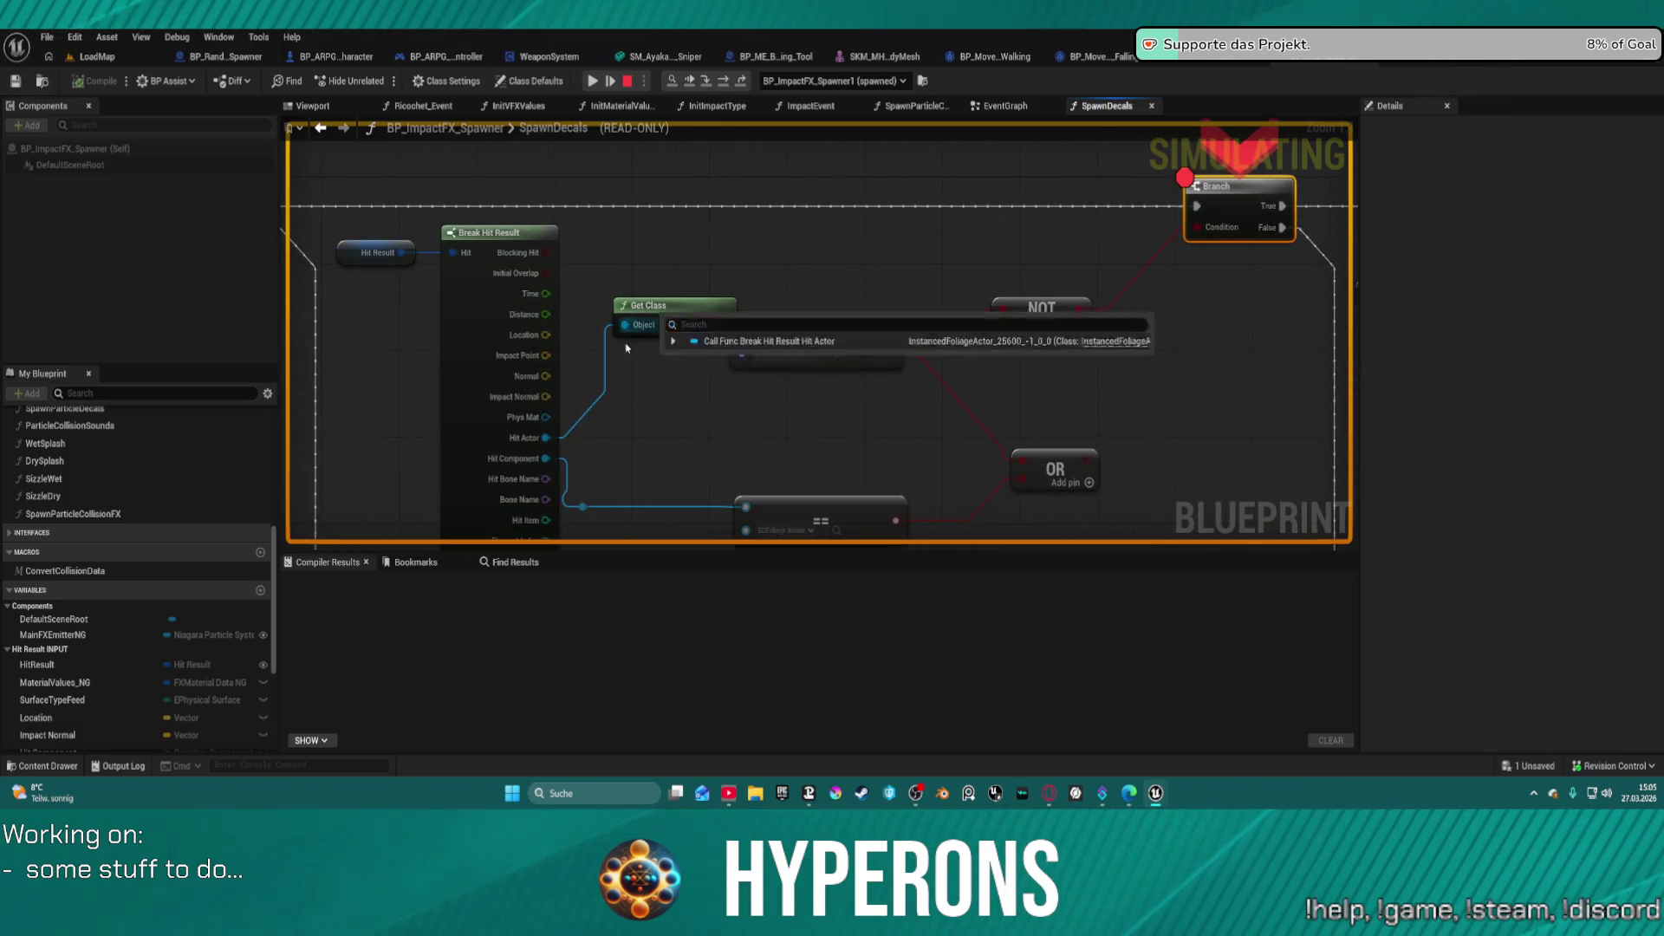
{"action": "mouse_move", "coordinate": [538, 443]}
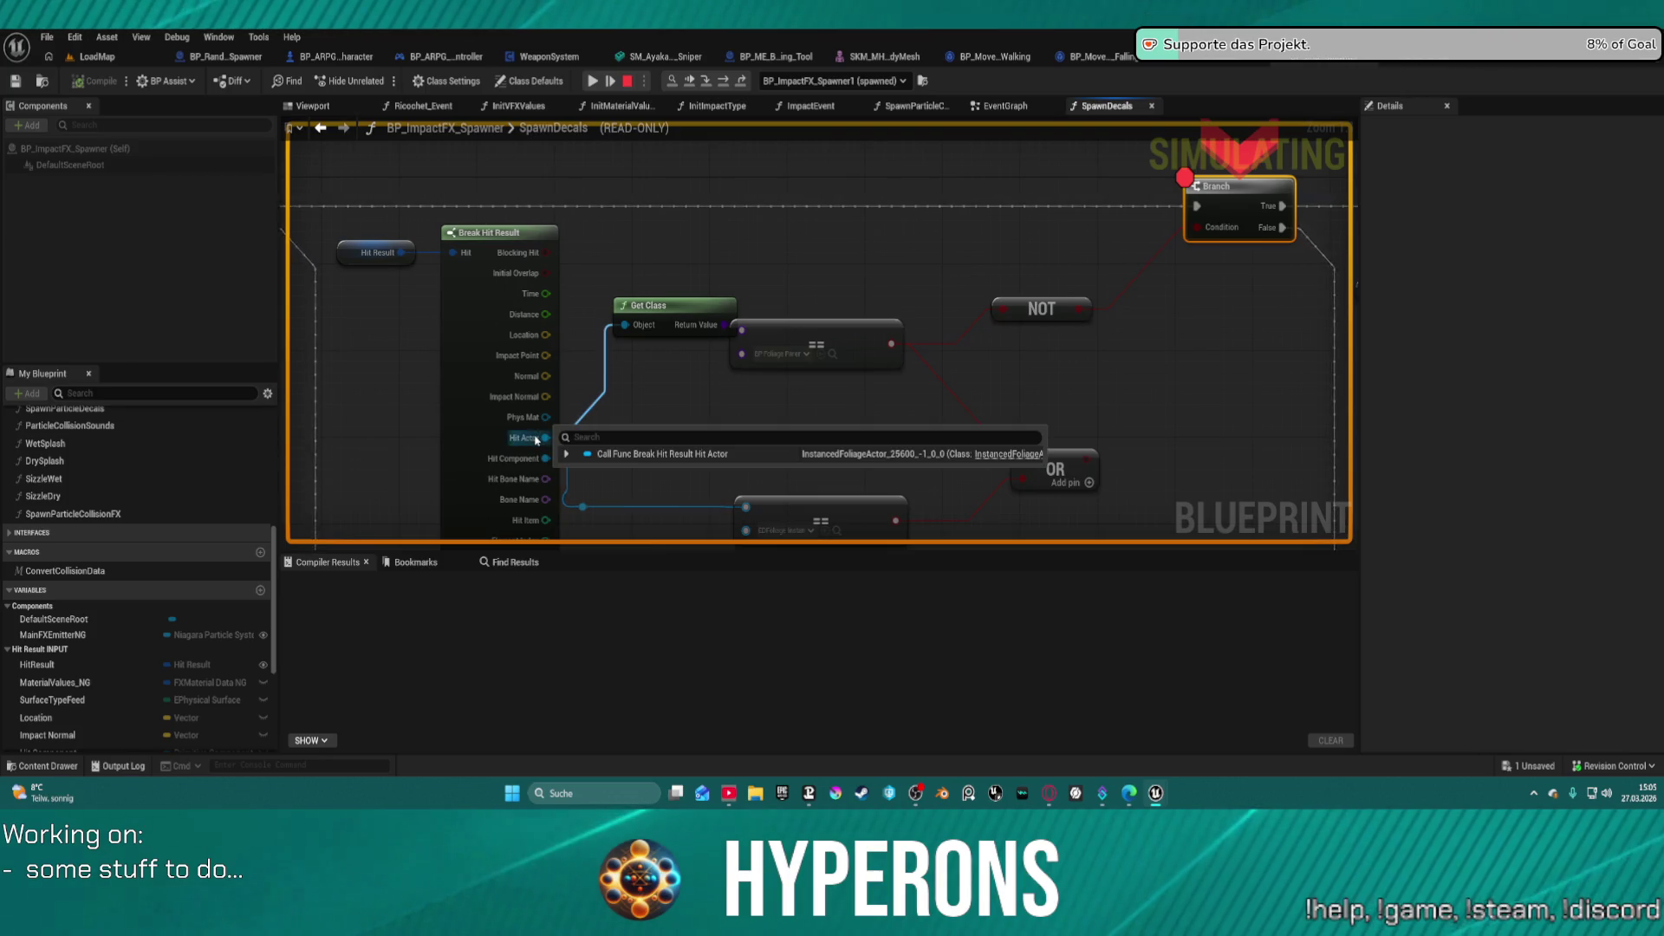
{"action": "mouse_move", "coordinate": [521, 355]}
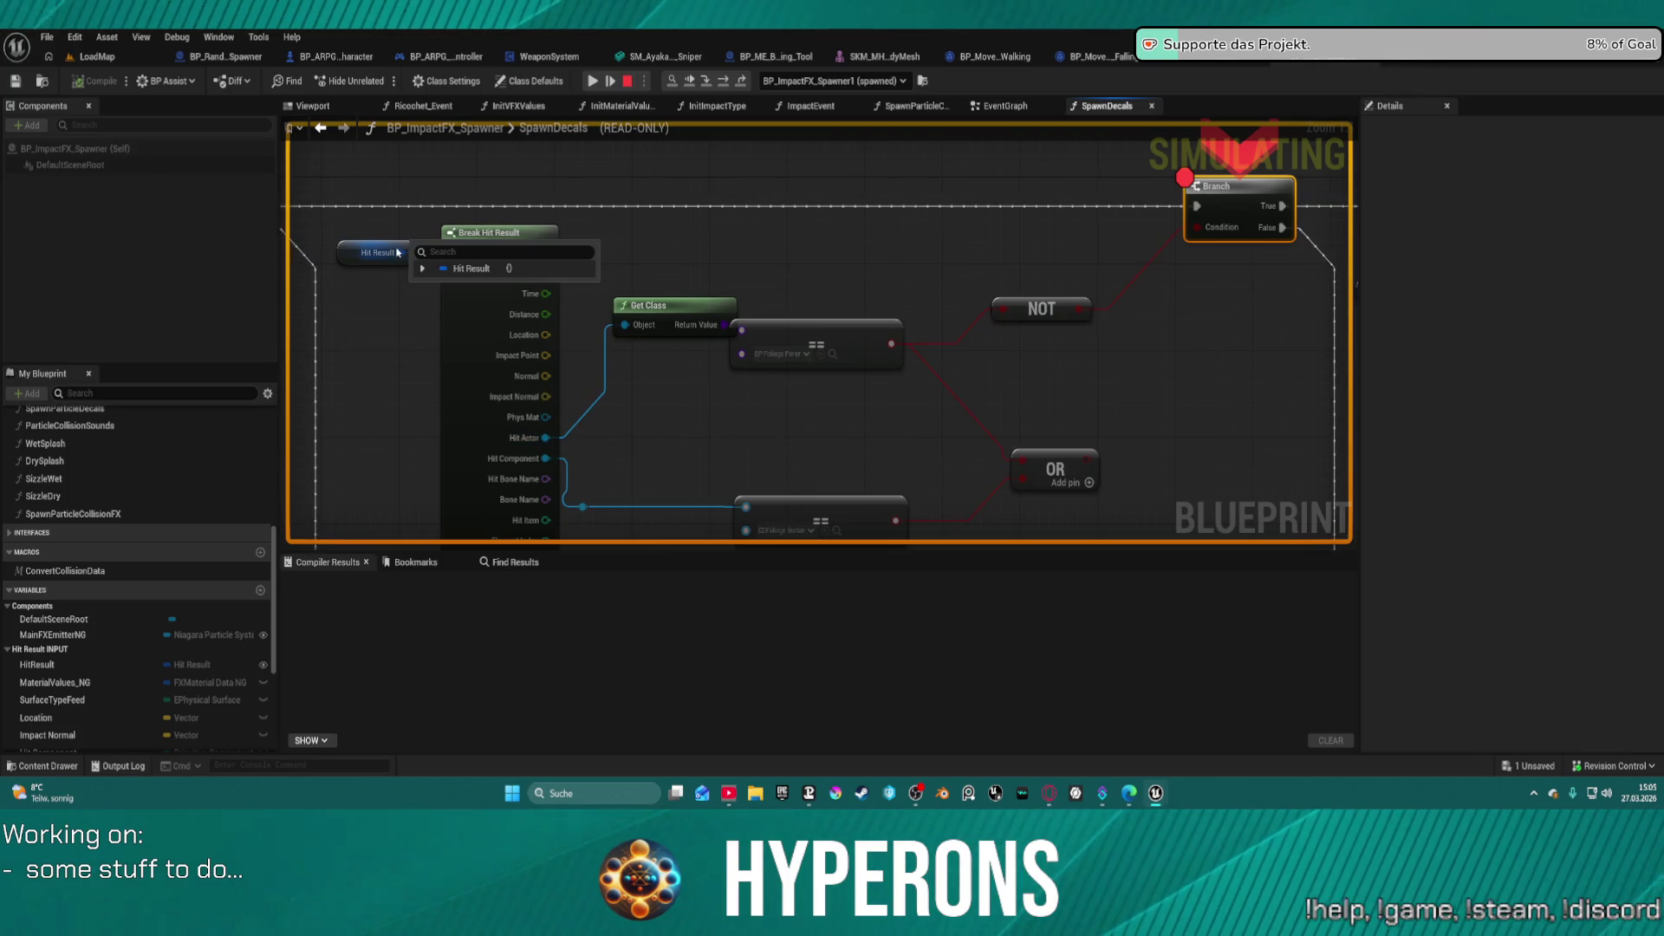
{"action": "left_click", "coordinate": [422, 267]}
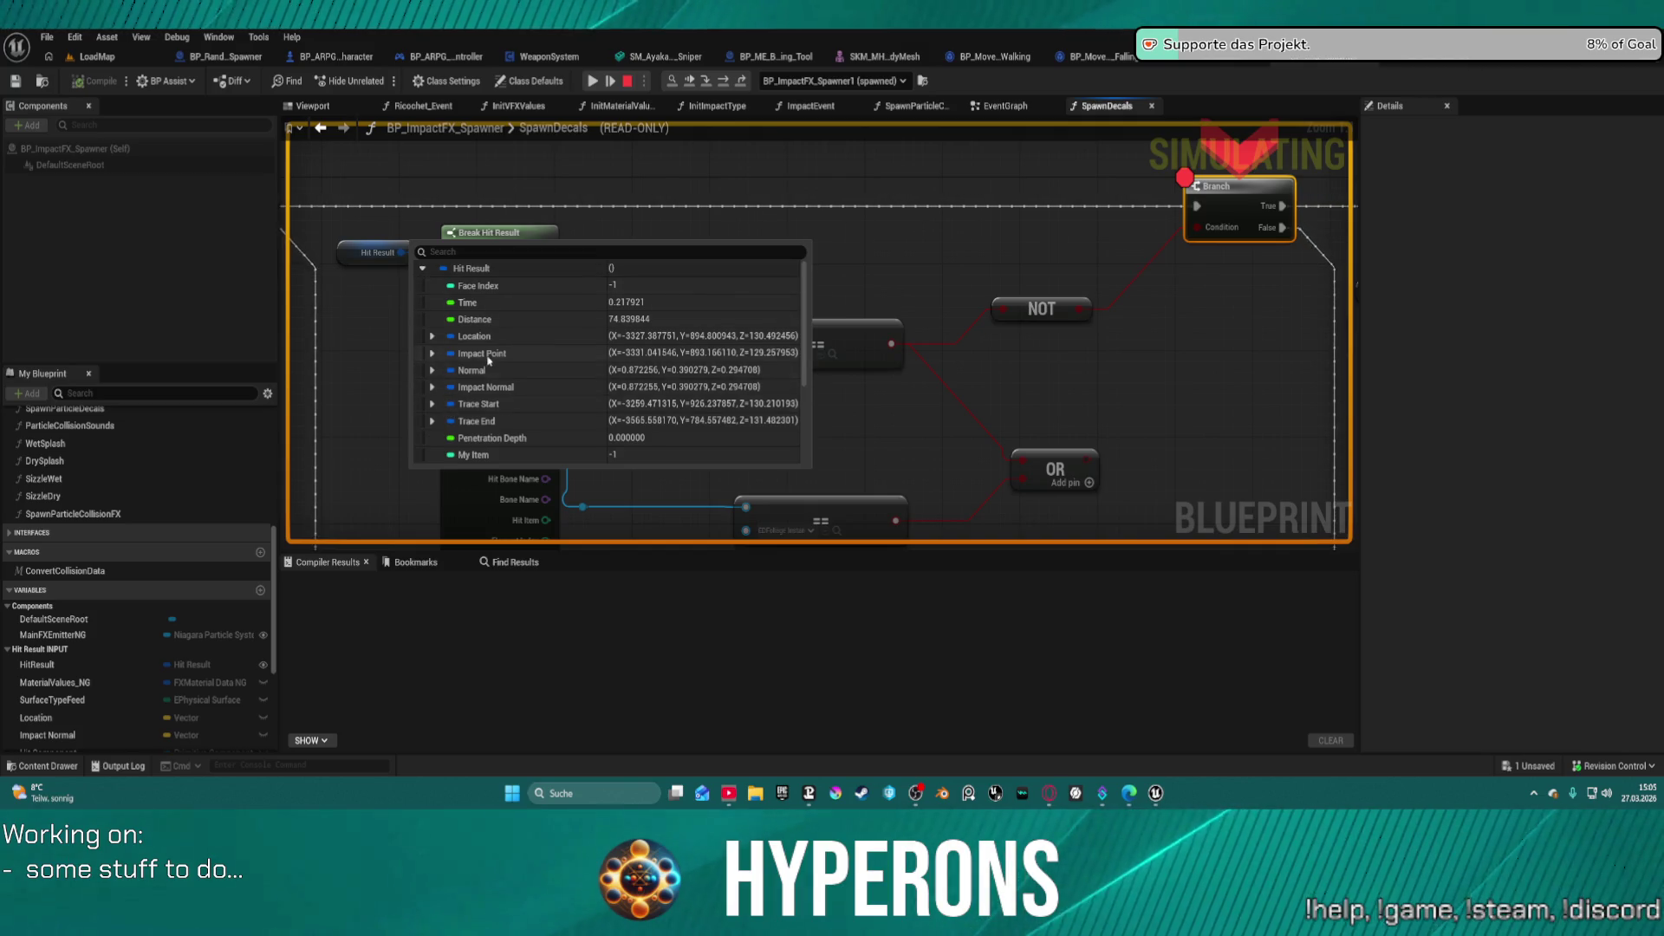
{"action": "scroll", "coordinate": [494, 364], "scroll_direction": "down", "scroll_amount": 3}
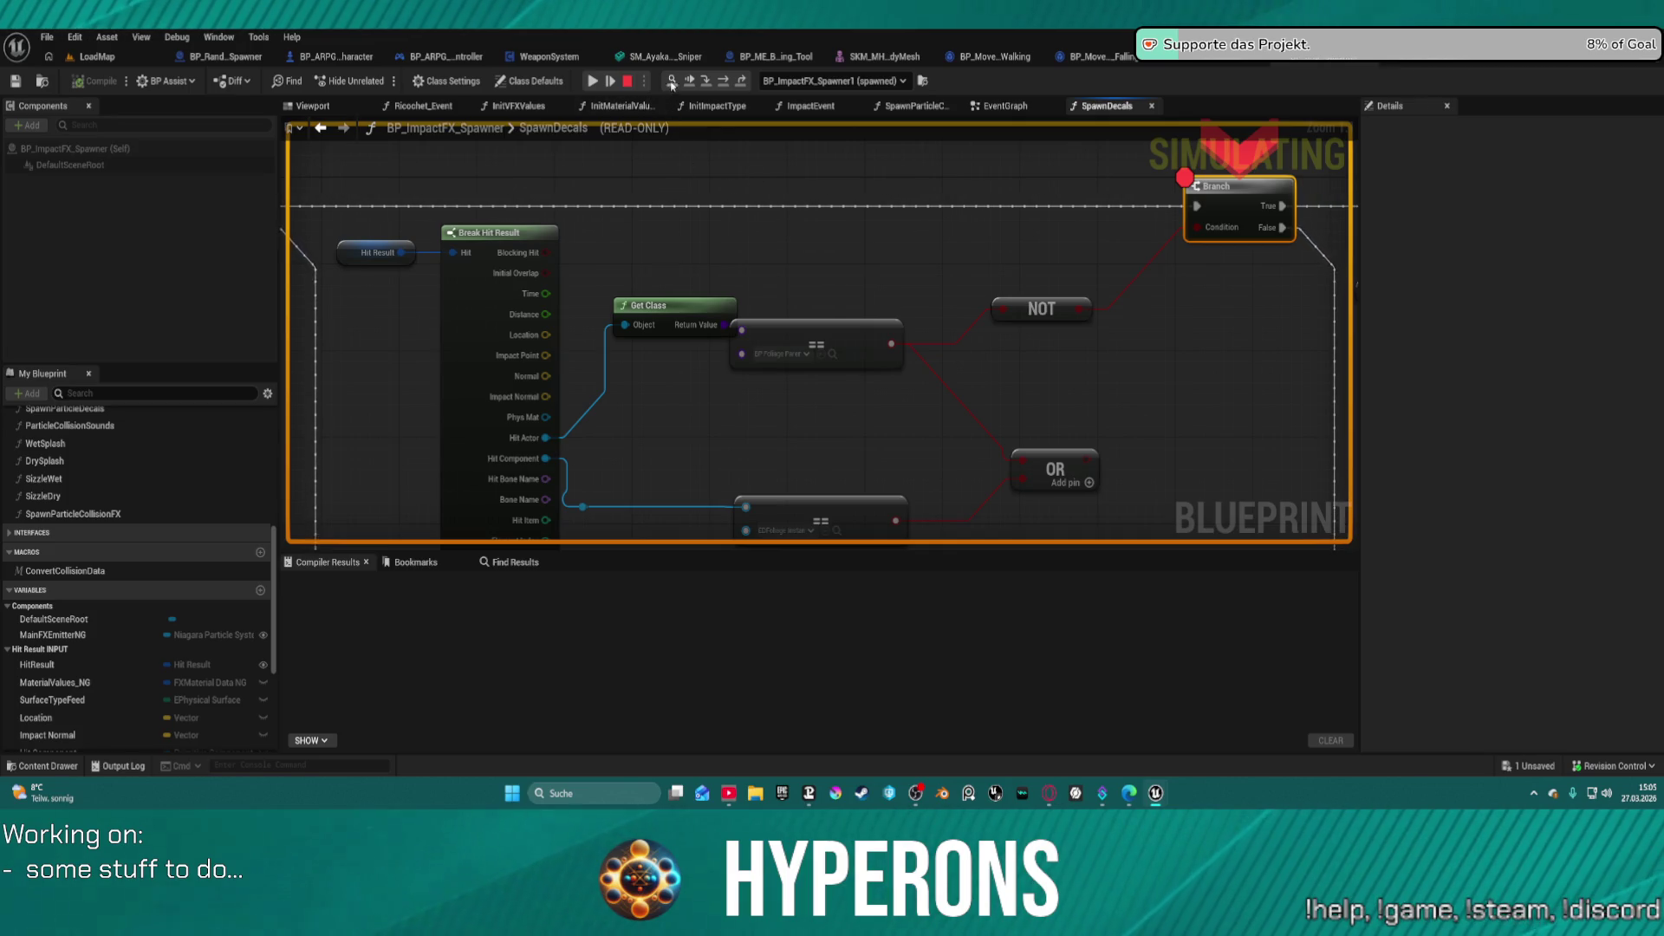
{"action": "left_click", "coordinate": [594, 81]}
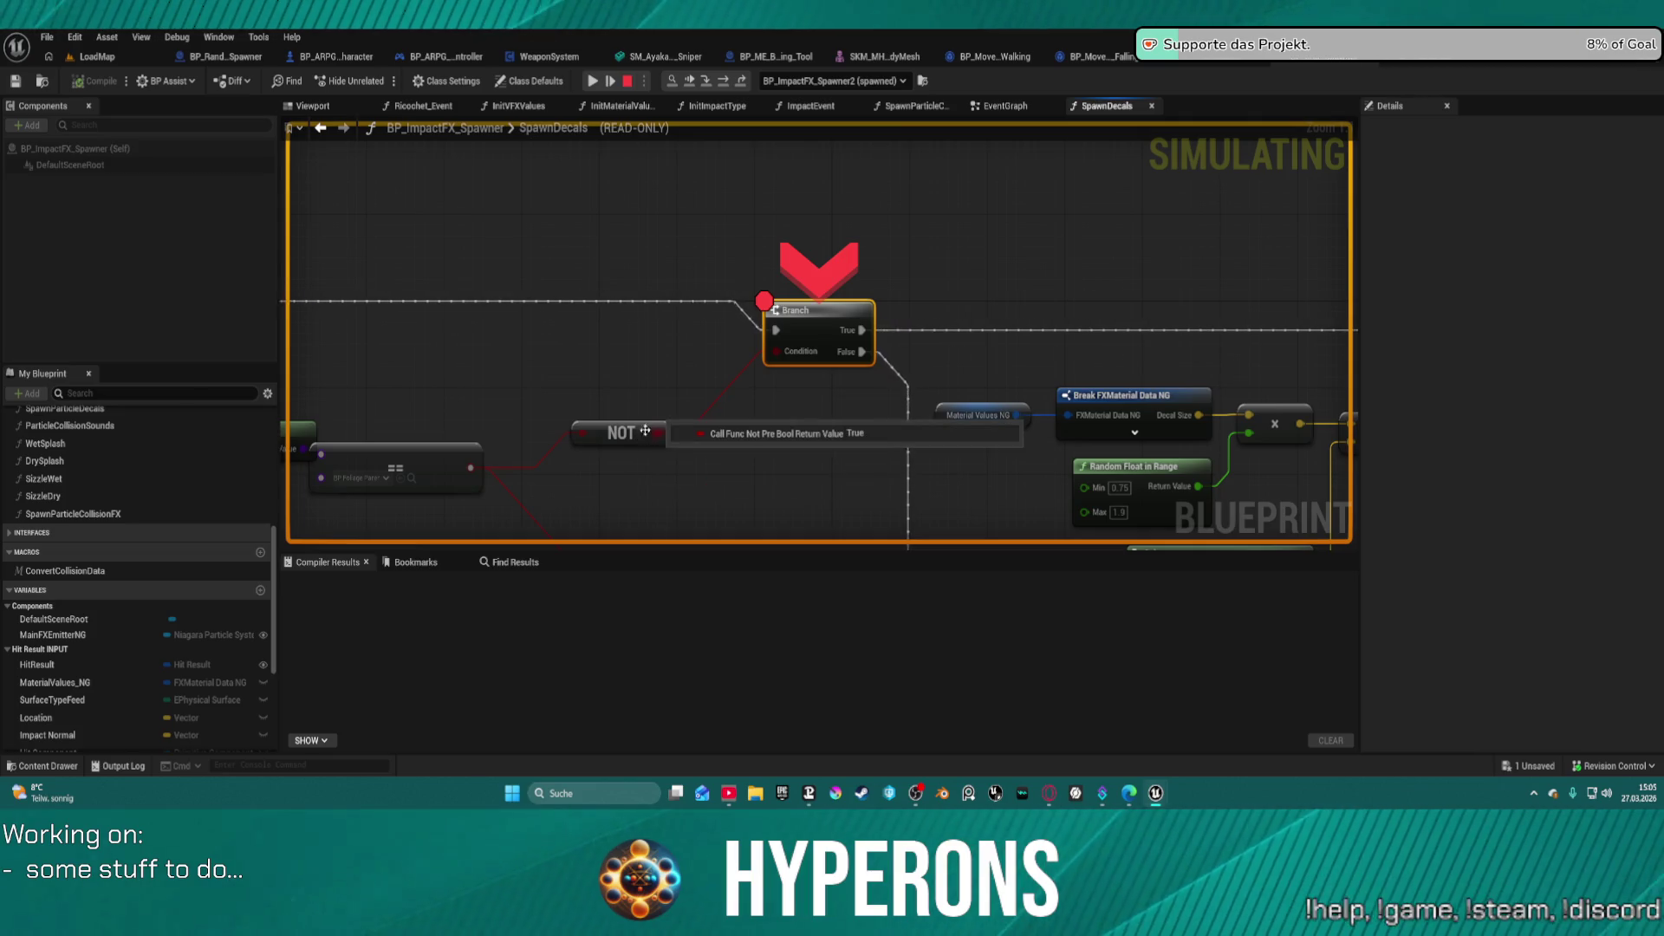
- Check the Branch comparison showing HD_RockOre1_C, then stop the simulation
{"action": "left_click_drag", "start_coordinate": [288, 448], "coordinate": [628, 336]}
{"action": "mouse_move", "coordinate": [628, 335]}
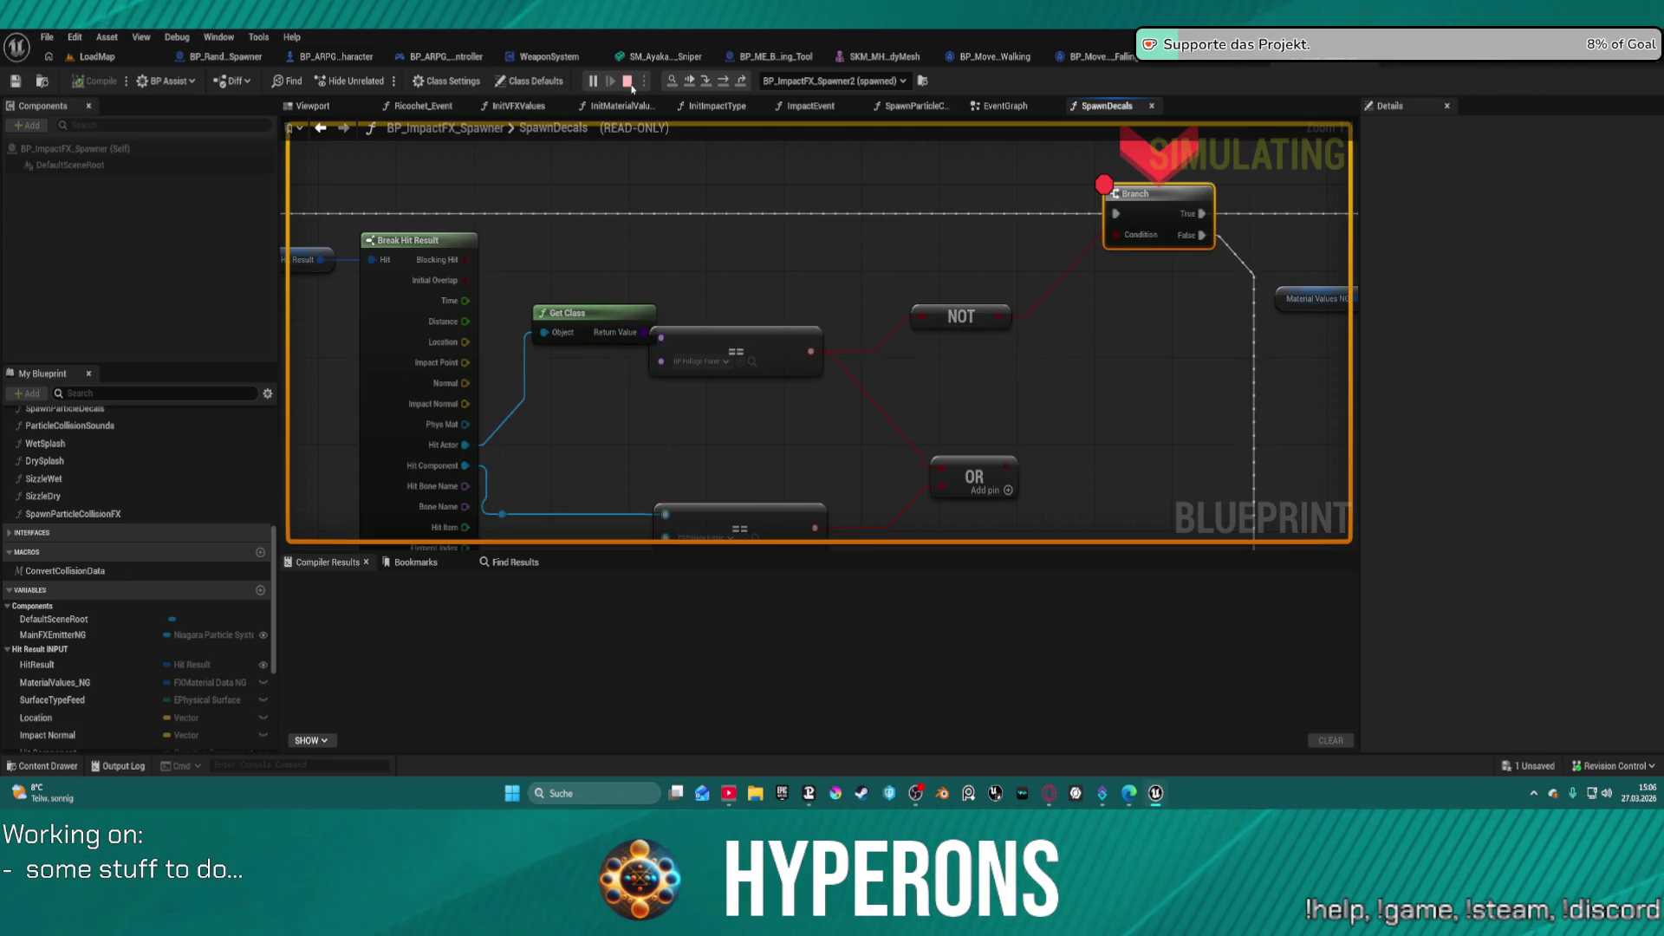
{"action": "key", "text": "Escape"}
- Replace the Get Class node with a Get Parent Actor node fed by Hit Actor
{"action": "left_click_drag", "start_coordinate": [574, 318], "coordinate": [554, 285]}
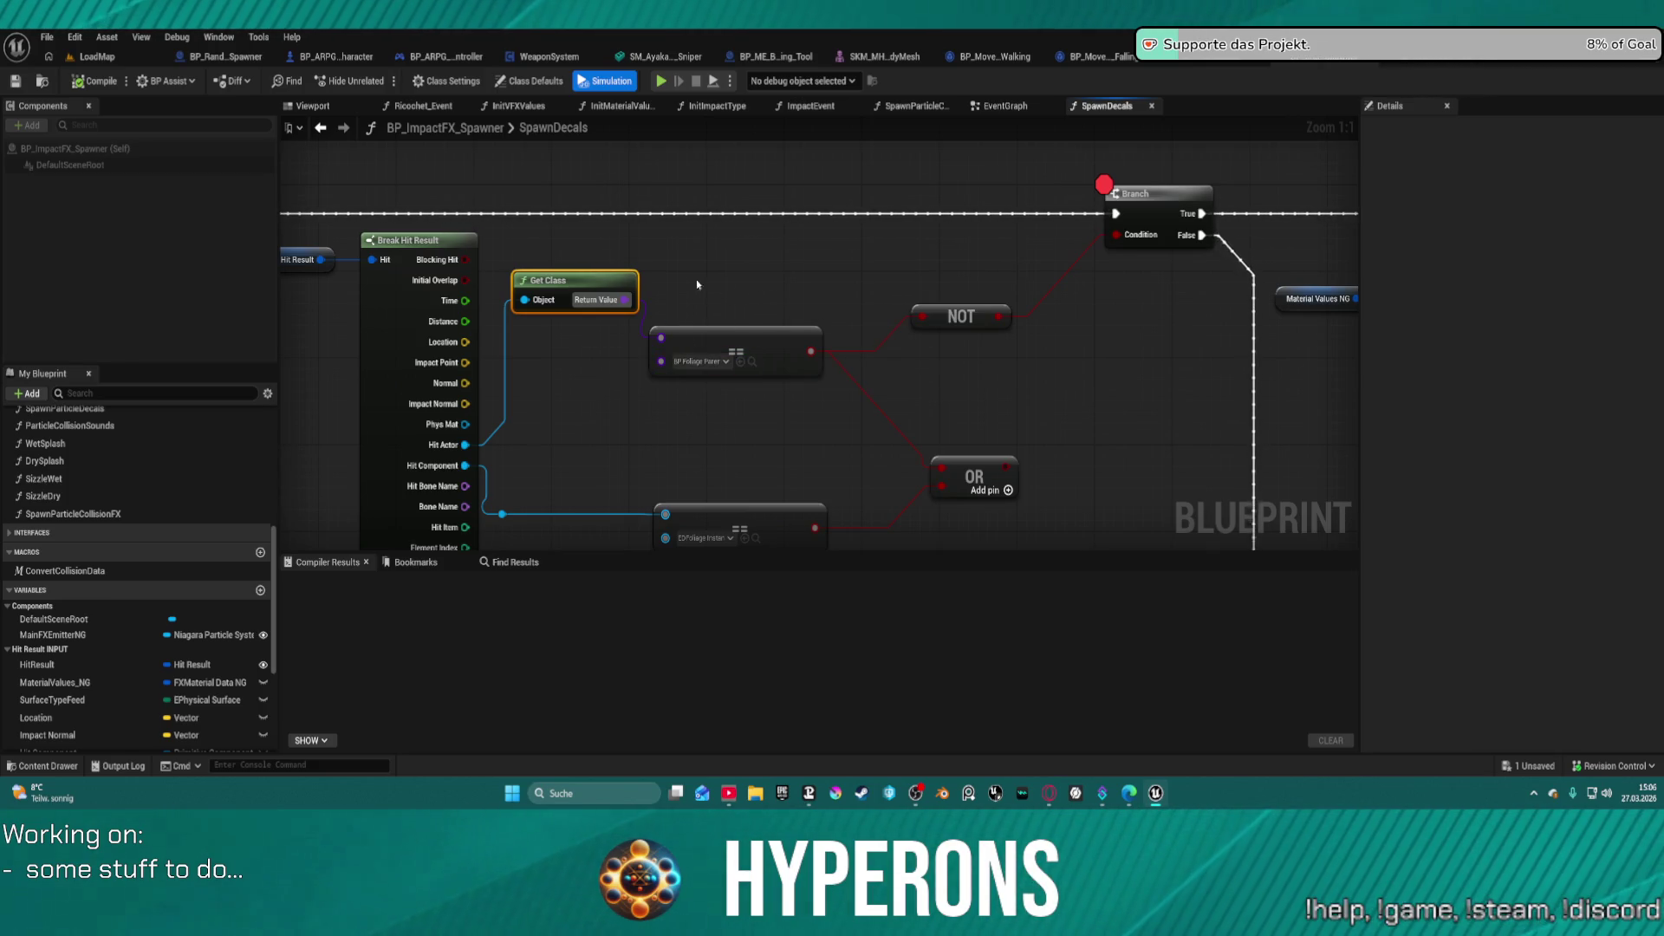
{"action": "key", "text": "Delete"}
{"action": "left_click_drag", "start_coordinate": [466, 445], "coordinate": [585, 354]}
{"action": "type", "text": "parent"}
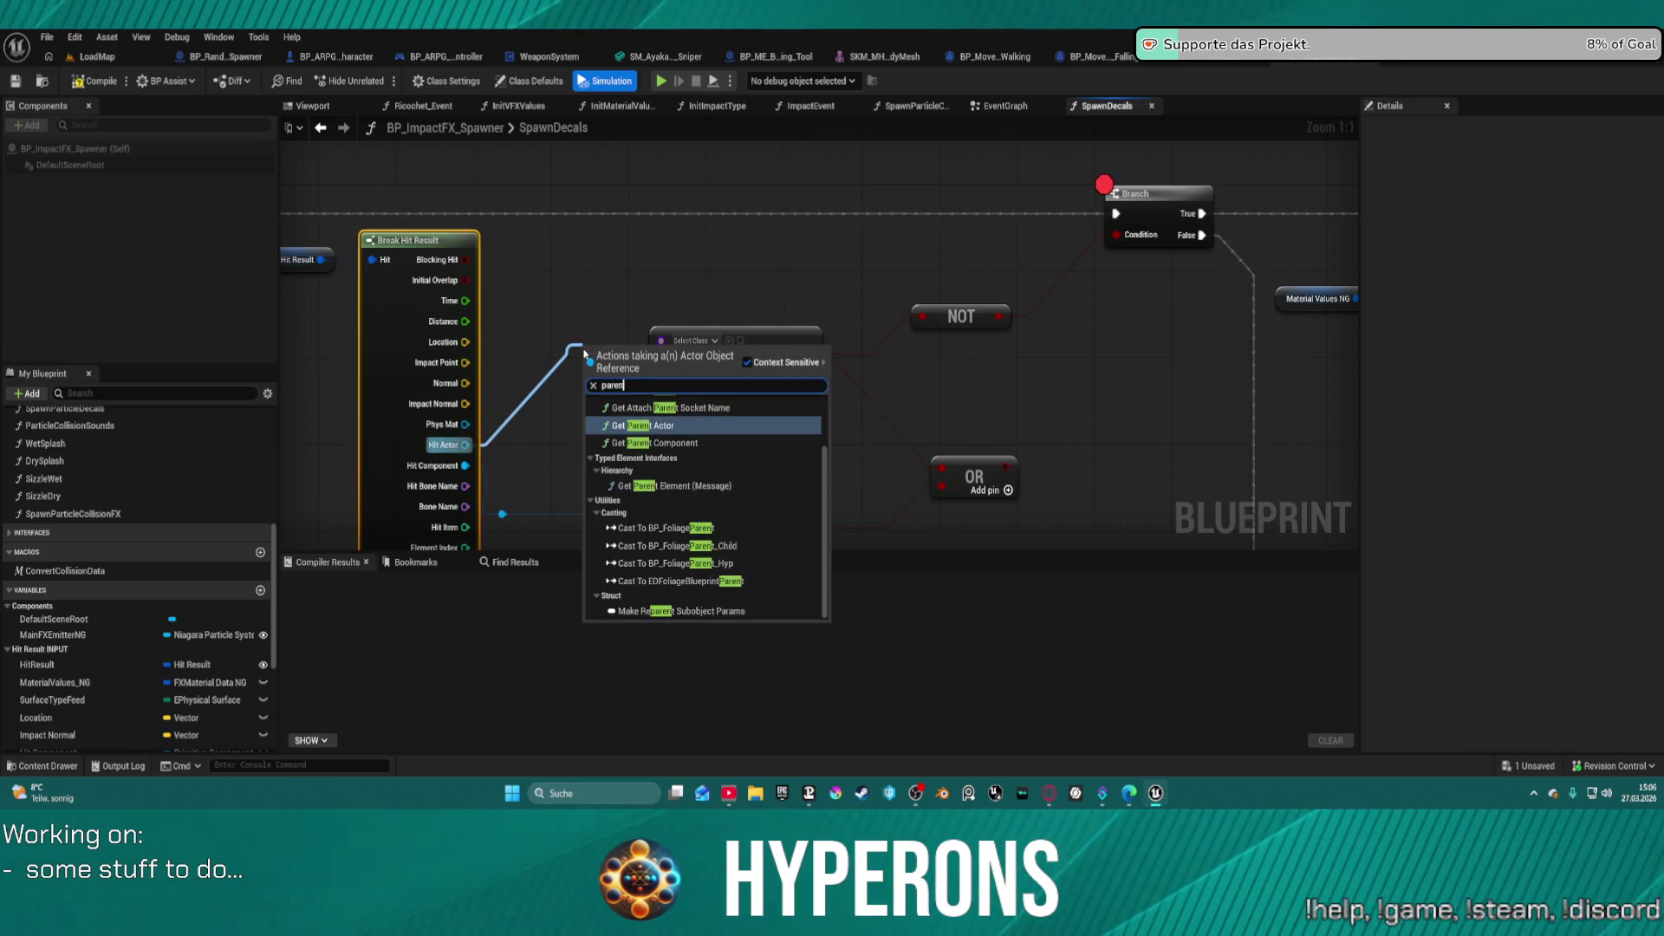
{"action": "left_click", "coordinate": [665, 426]}
{"action": "mouse_move", "coordinate": [637, 358]}
{"action": "left_mouse_down"}
{"action": "mouse_move", "coordinate": [557, 276]}
{"action": "mouse_move", "coordinate": [685, 351]}
{"action": "mouse_move", "coordinate": [699, 283]}
{"action": "left_mouse_up"}
- Add an Equal (==) node on Get Parent Actor's result and delete the old comparison
{"action": "type", "text": "=="}
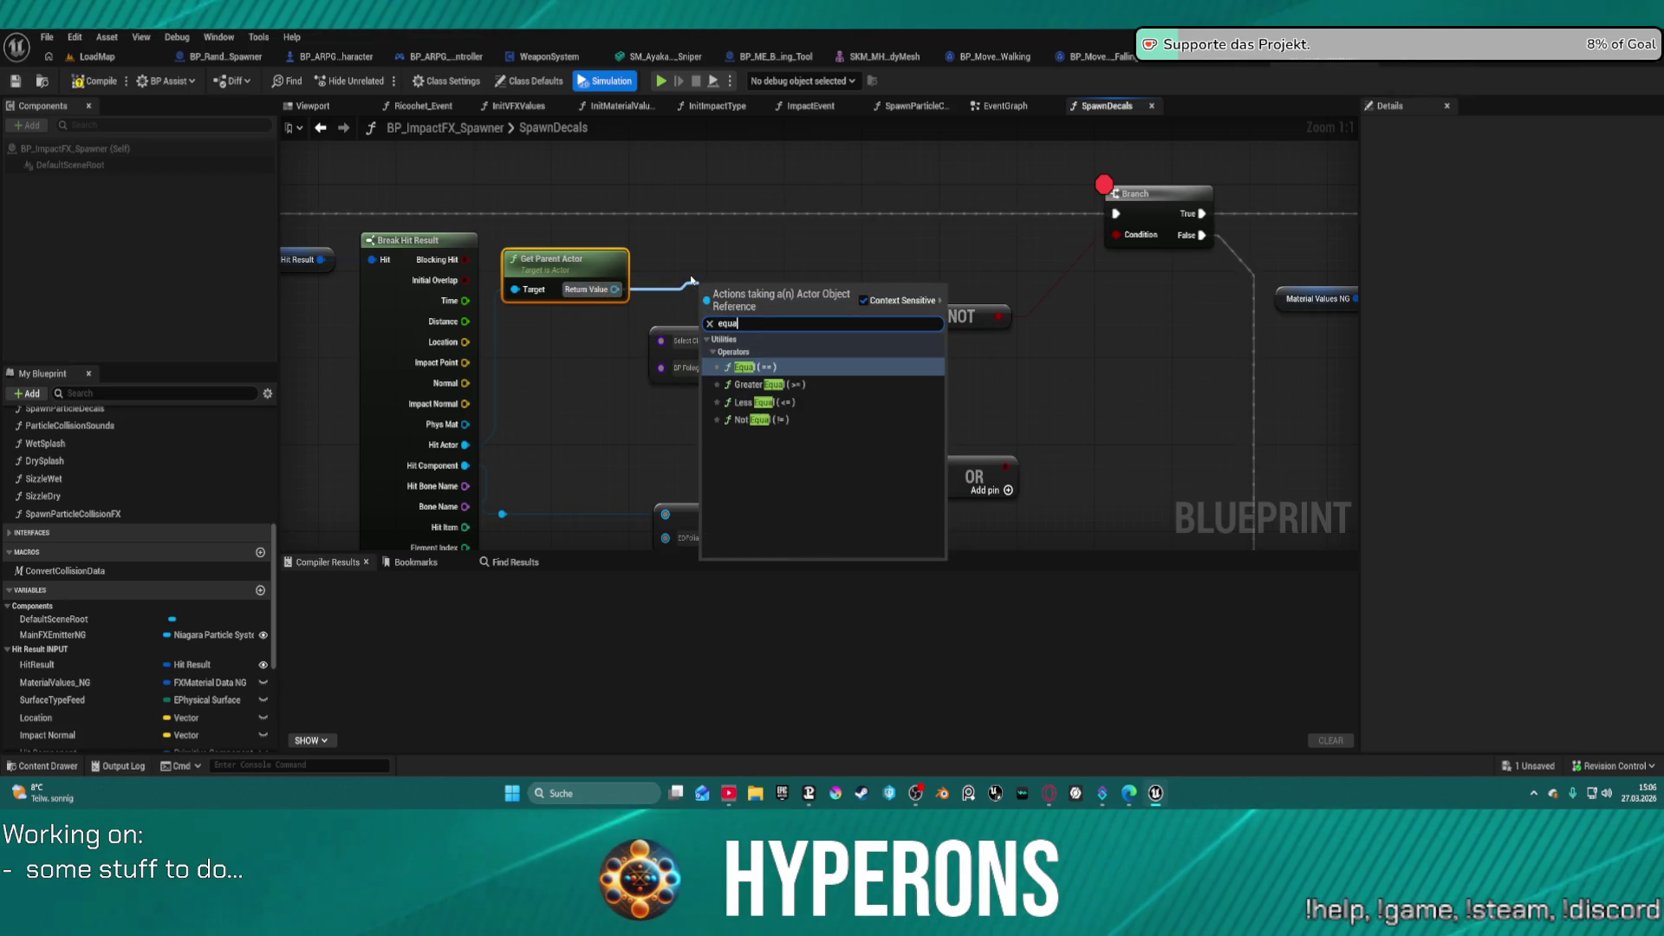
{"action": "key", "text": "Return"}
{"action": "left_click", "coordinate": [761, 360]}
{"action": "key", "text": "Delete"}
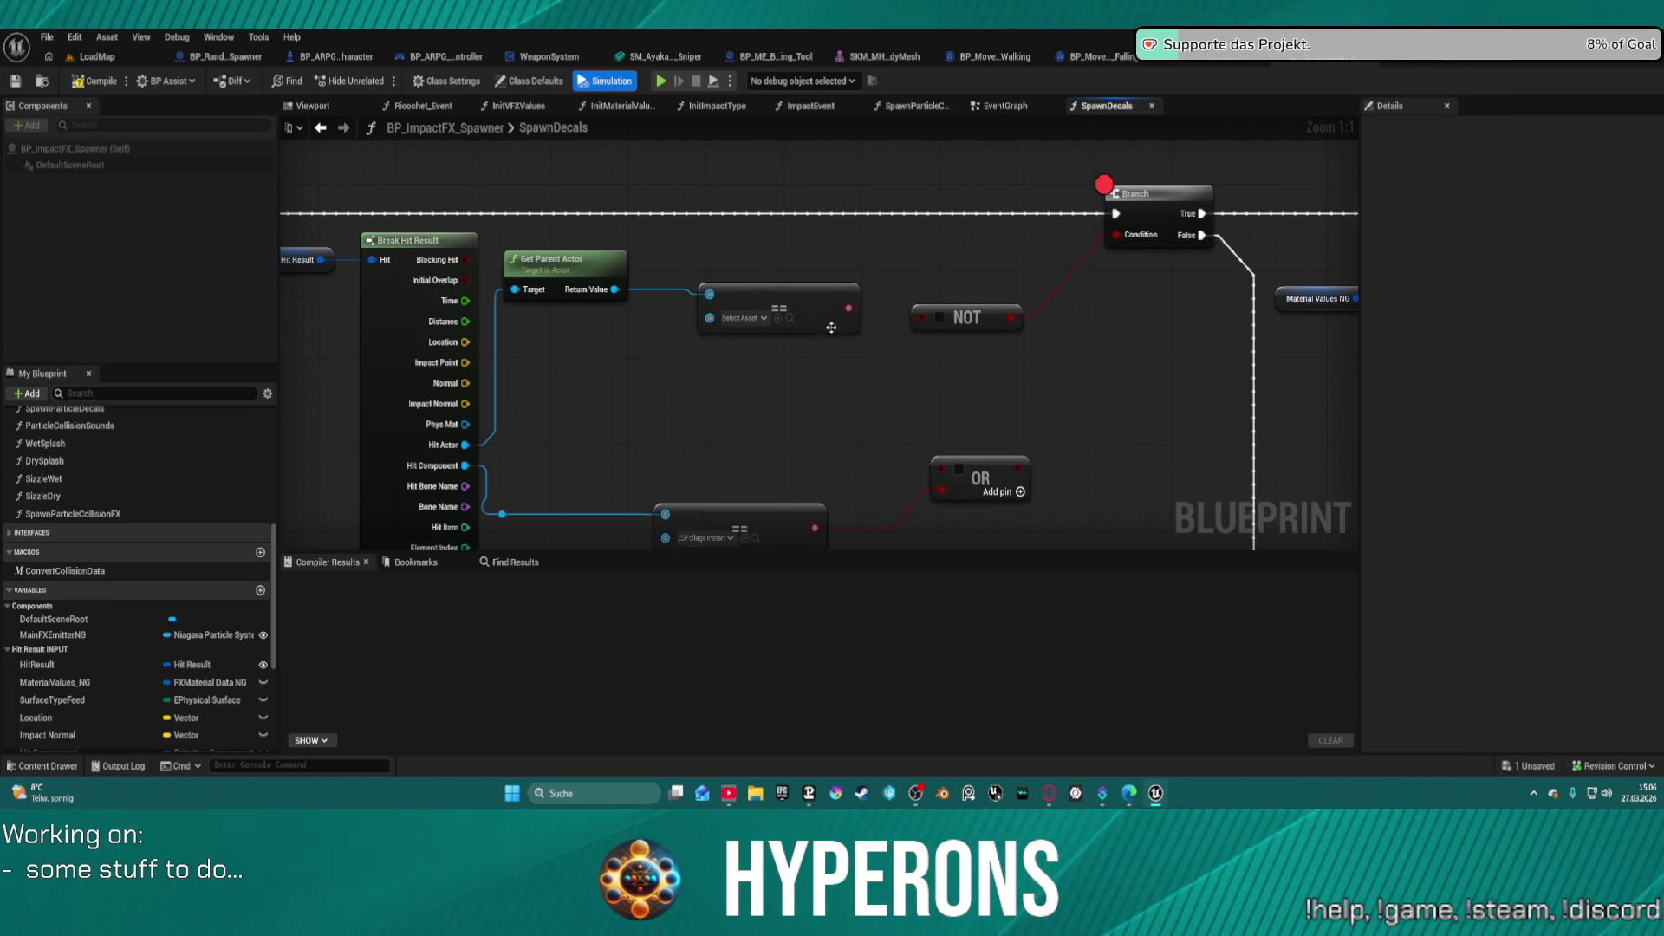
{"action": "left_click_drag", "start_coordinate": [848, 308], "coordinate": [903, 332]}
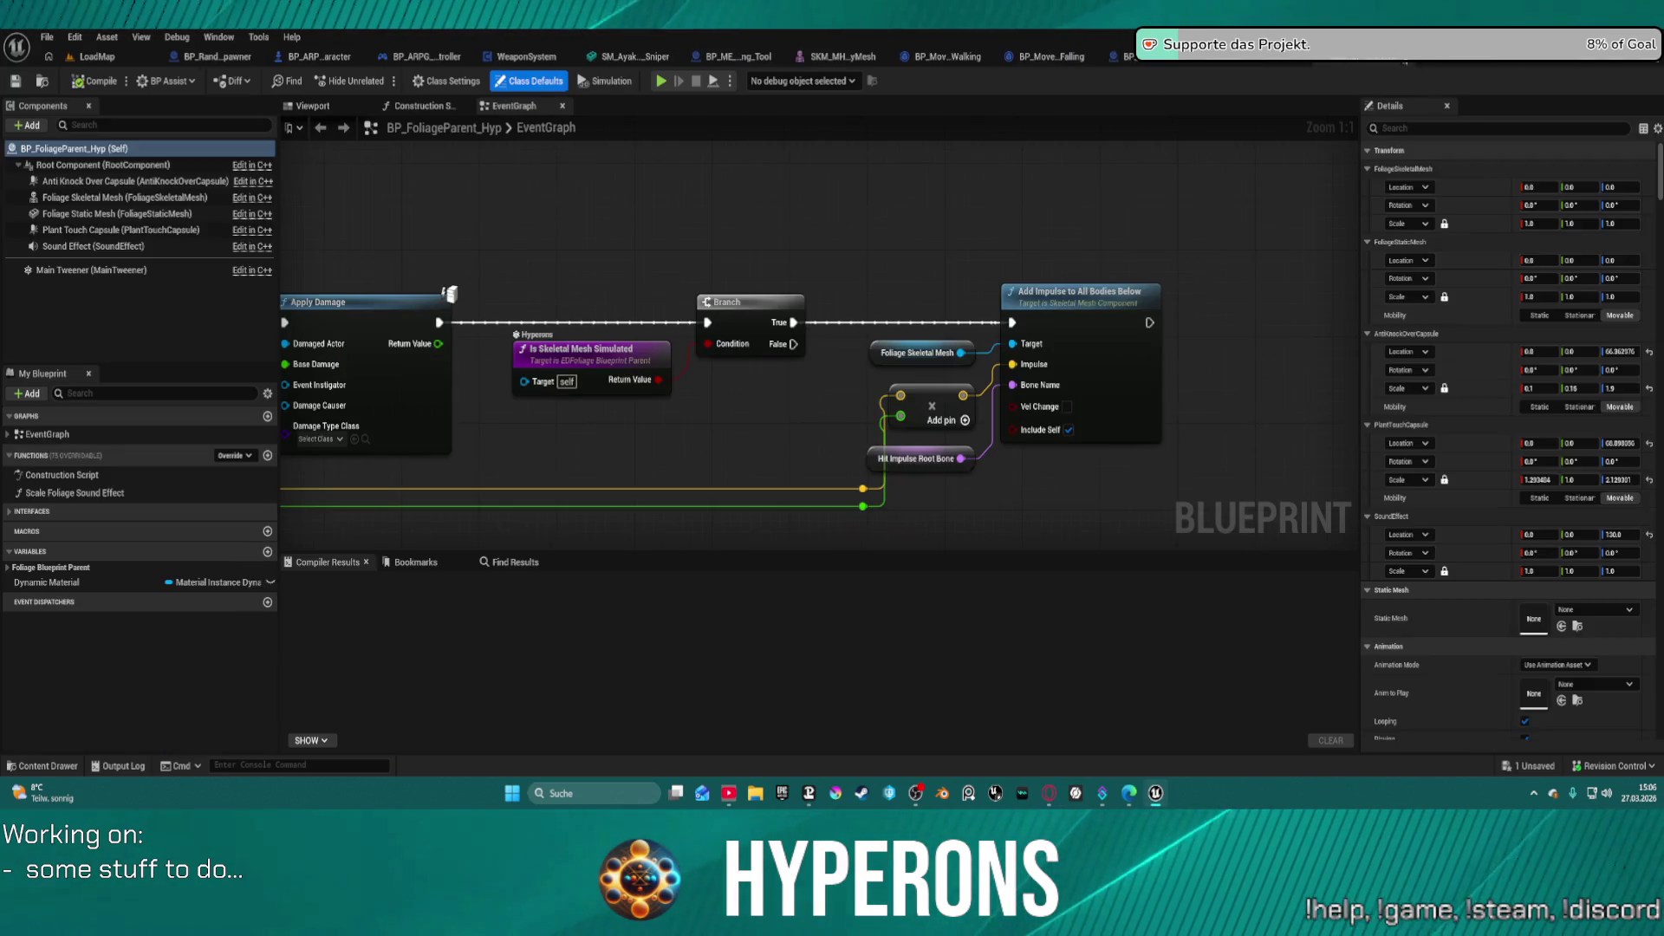
- Set BP_FoliageParent_Hyp on the == node's pin, then return to the BP_ImpactFX_Spawner graph
{"action": "left_click", "coordinate": [107, 36]}
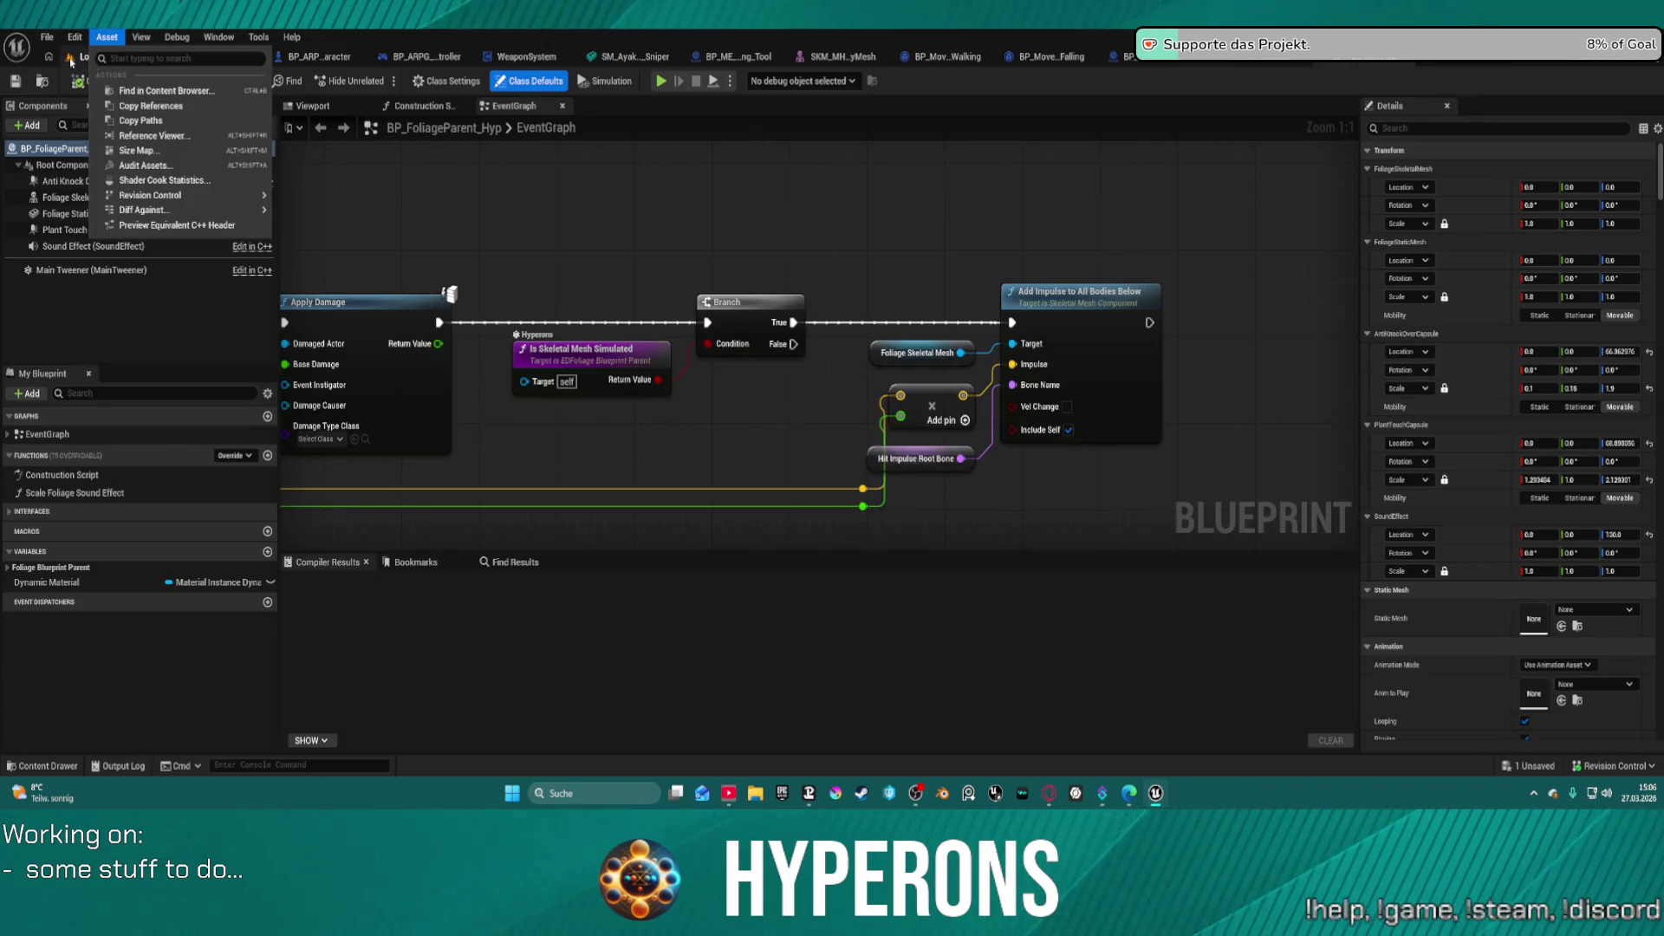
{"action": "left_click", "coordinate": [71, 57]}
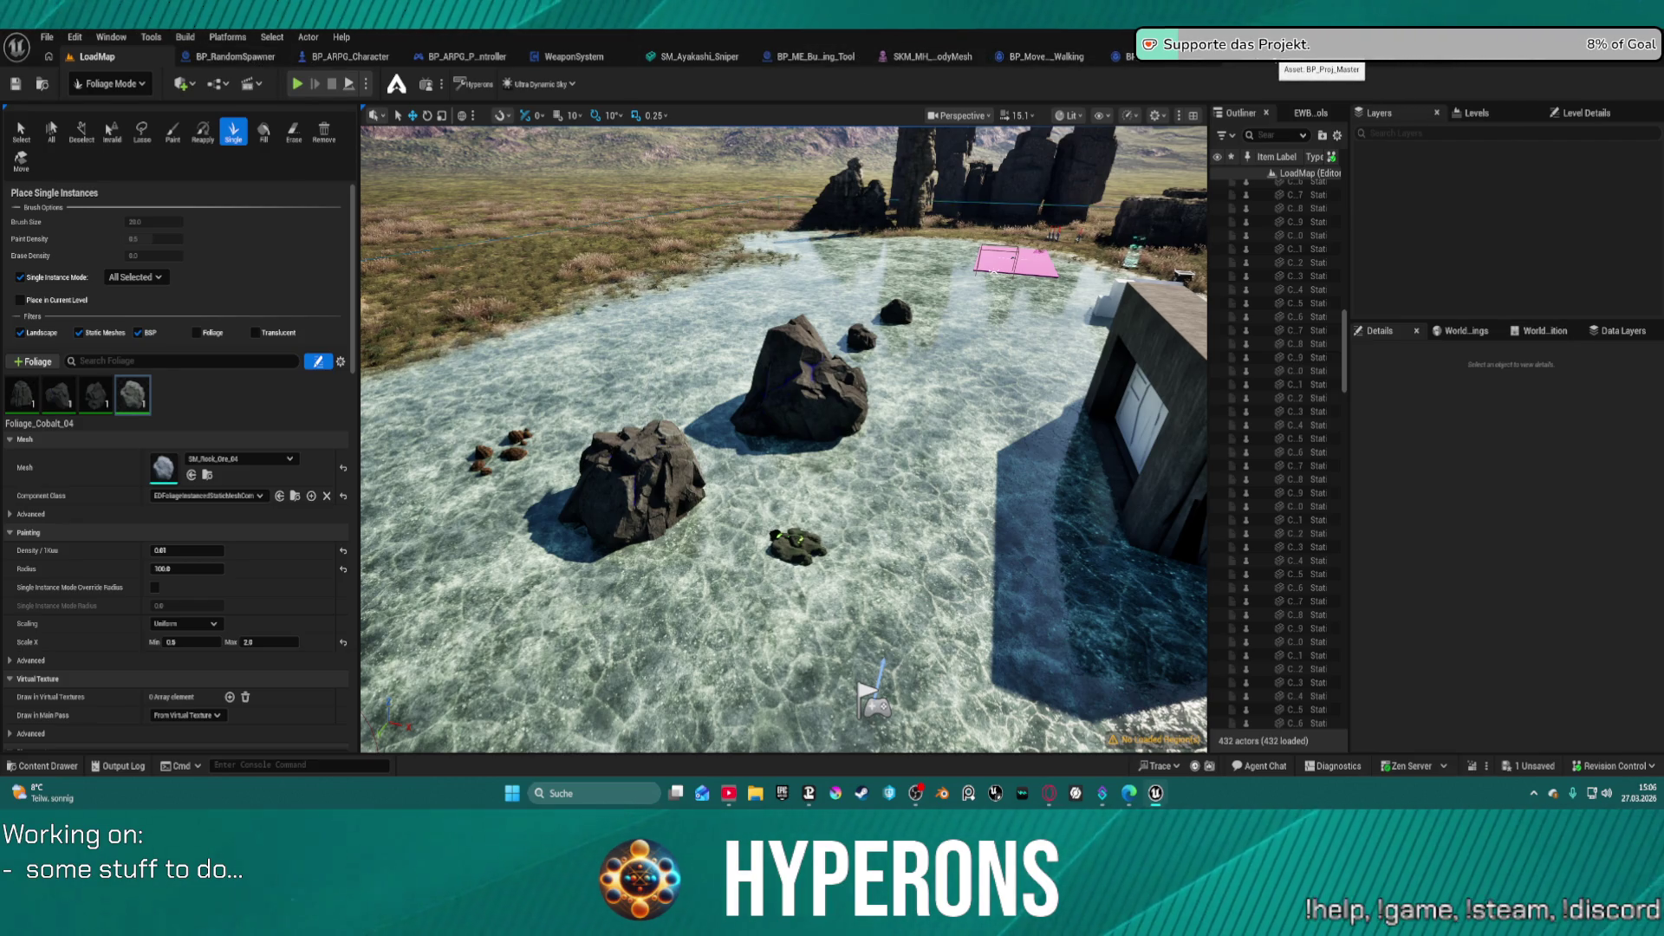
{"action": "left_click", "coordinate": [1153, 56]}
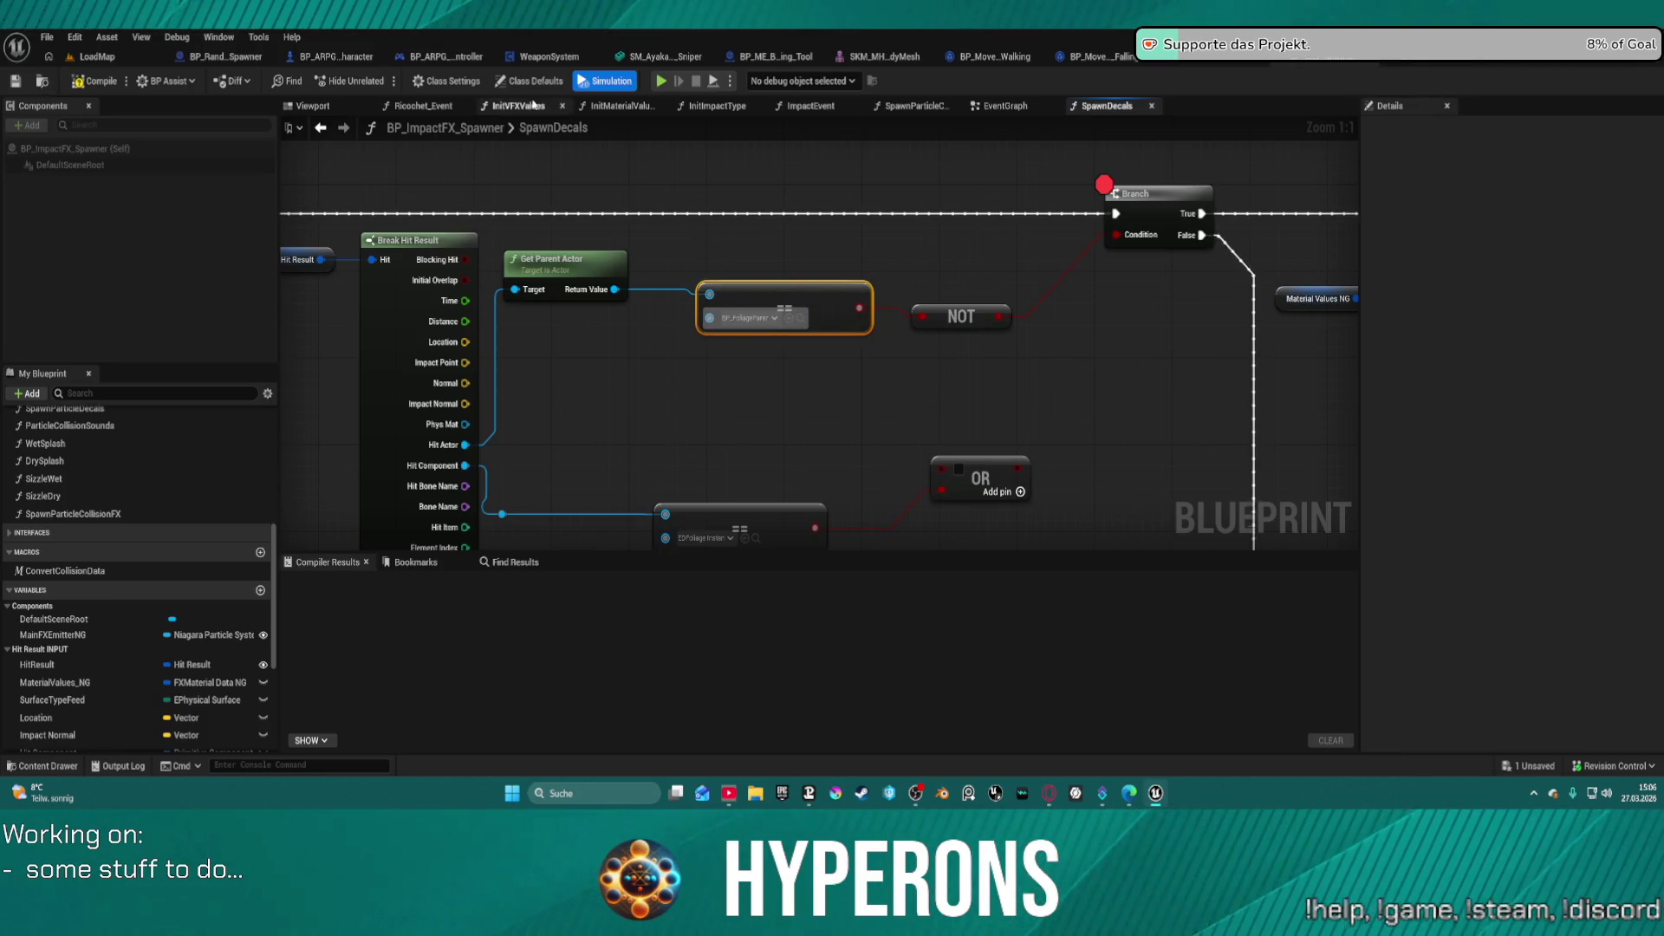
- Remove the Branch breakpoint, then in a new play session equip and reload MG 01
{"action": "right_click", "coordinate": [1153, 194]}
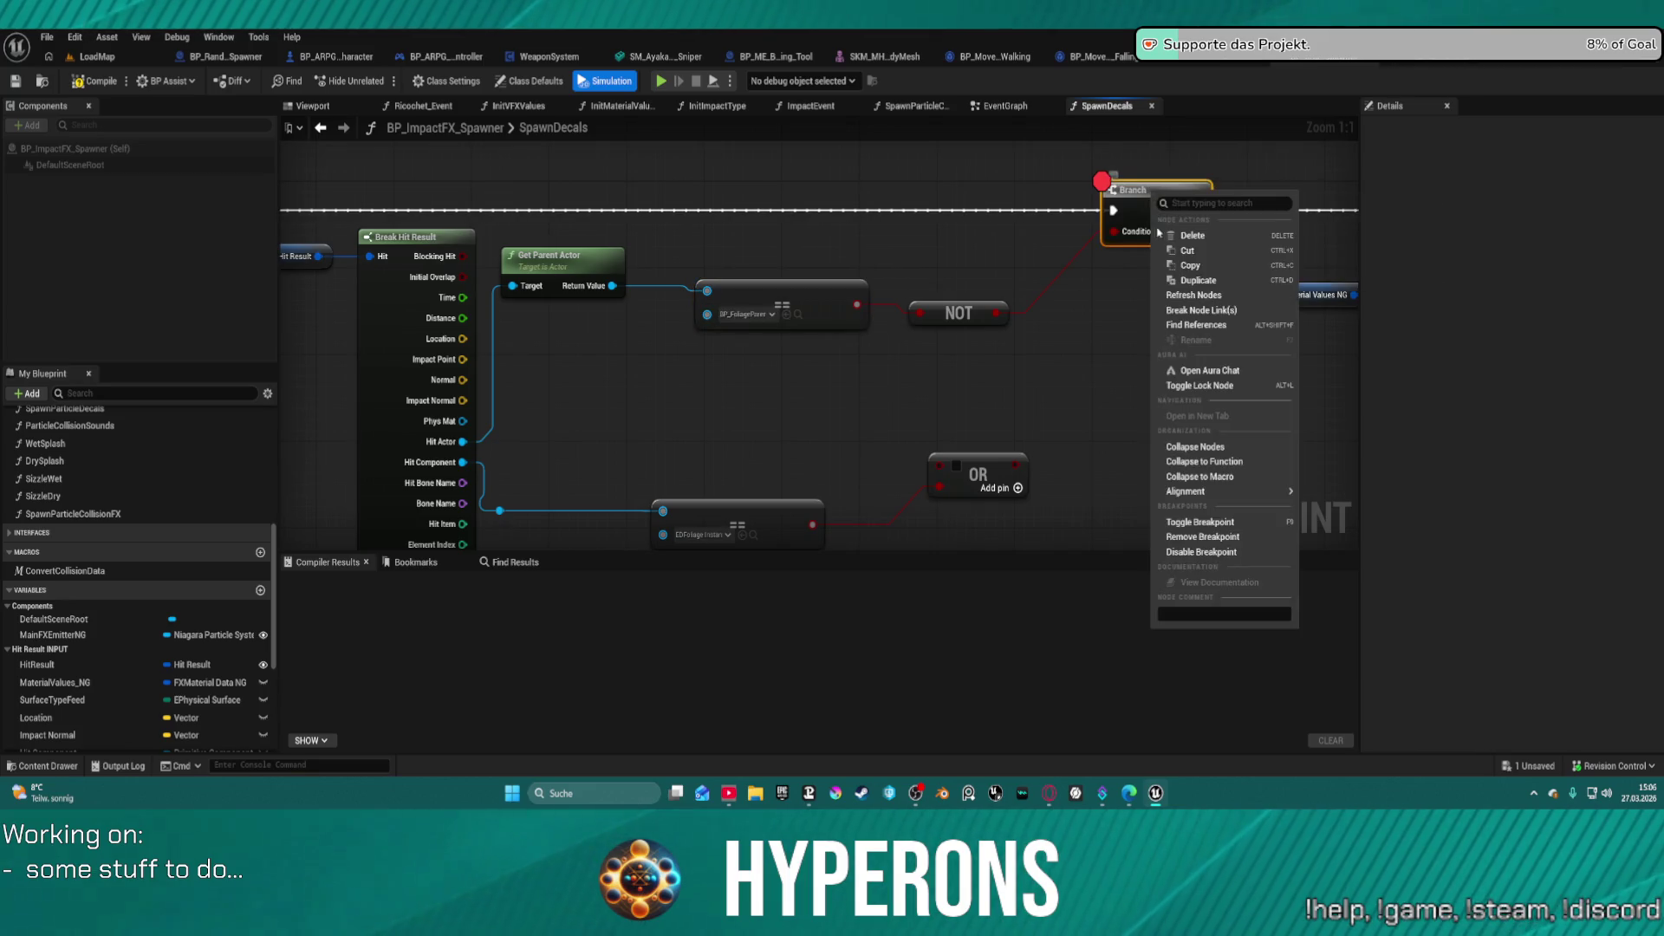
{"action": "left_click", "coordinate": [1241, 543]}
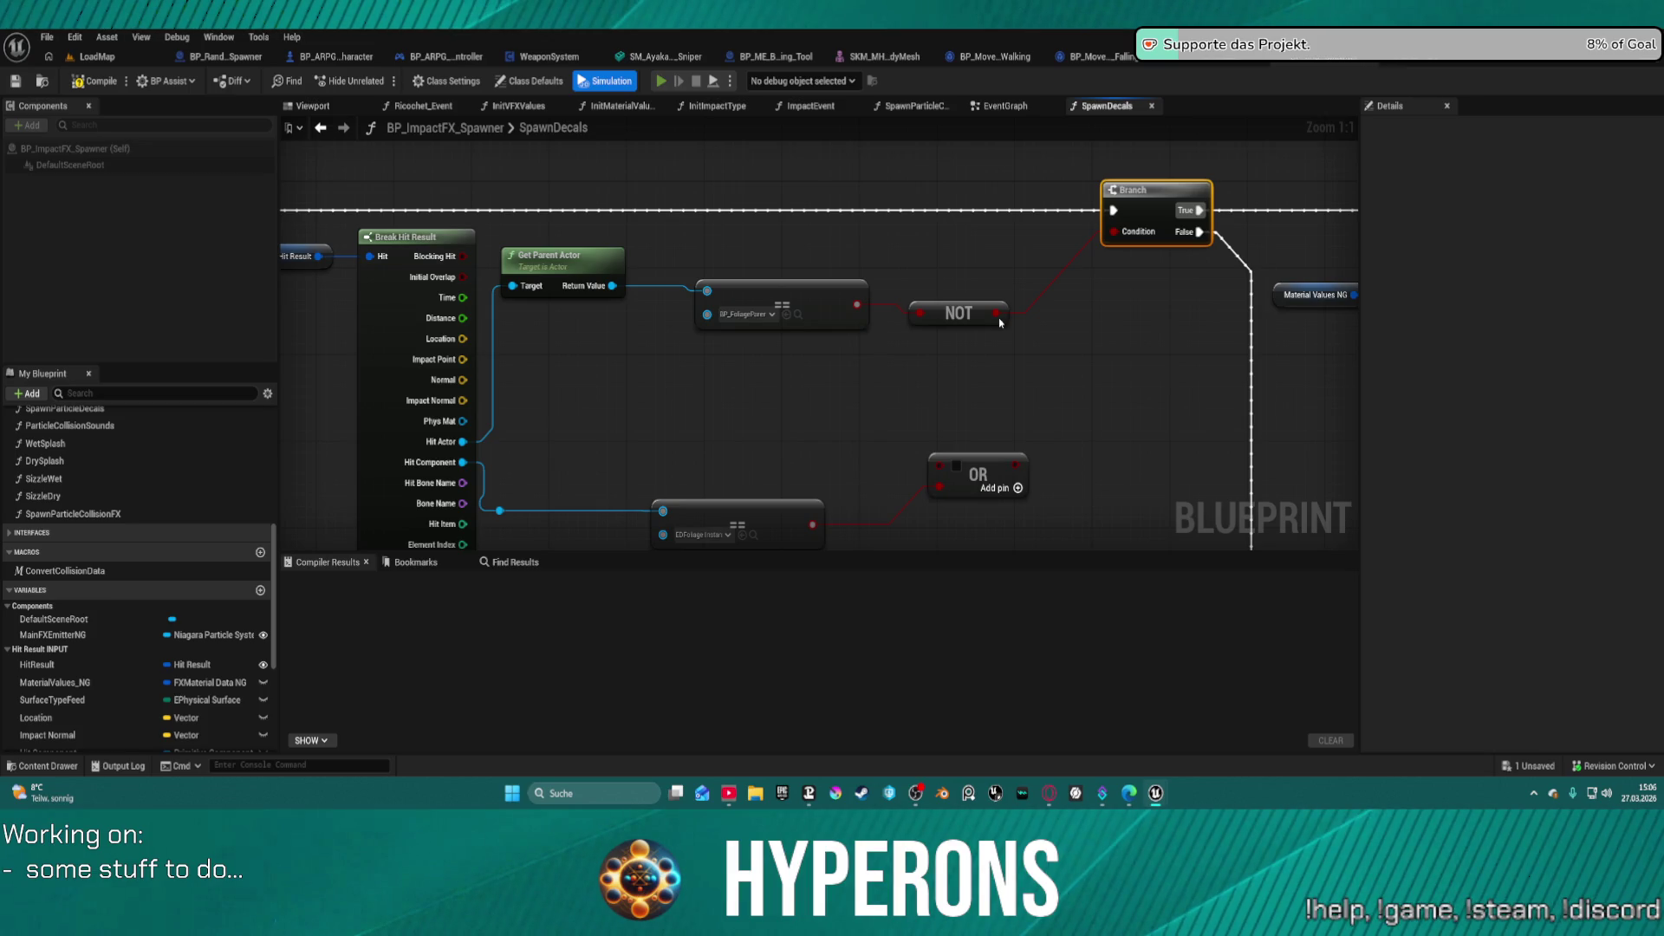
{"action": "key", "text": "i"}
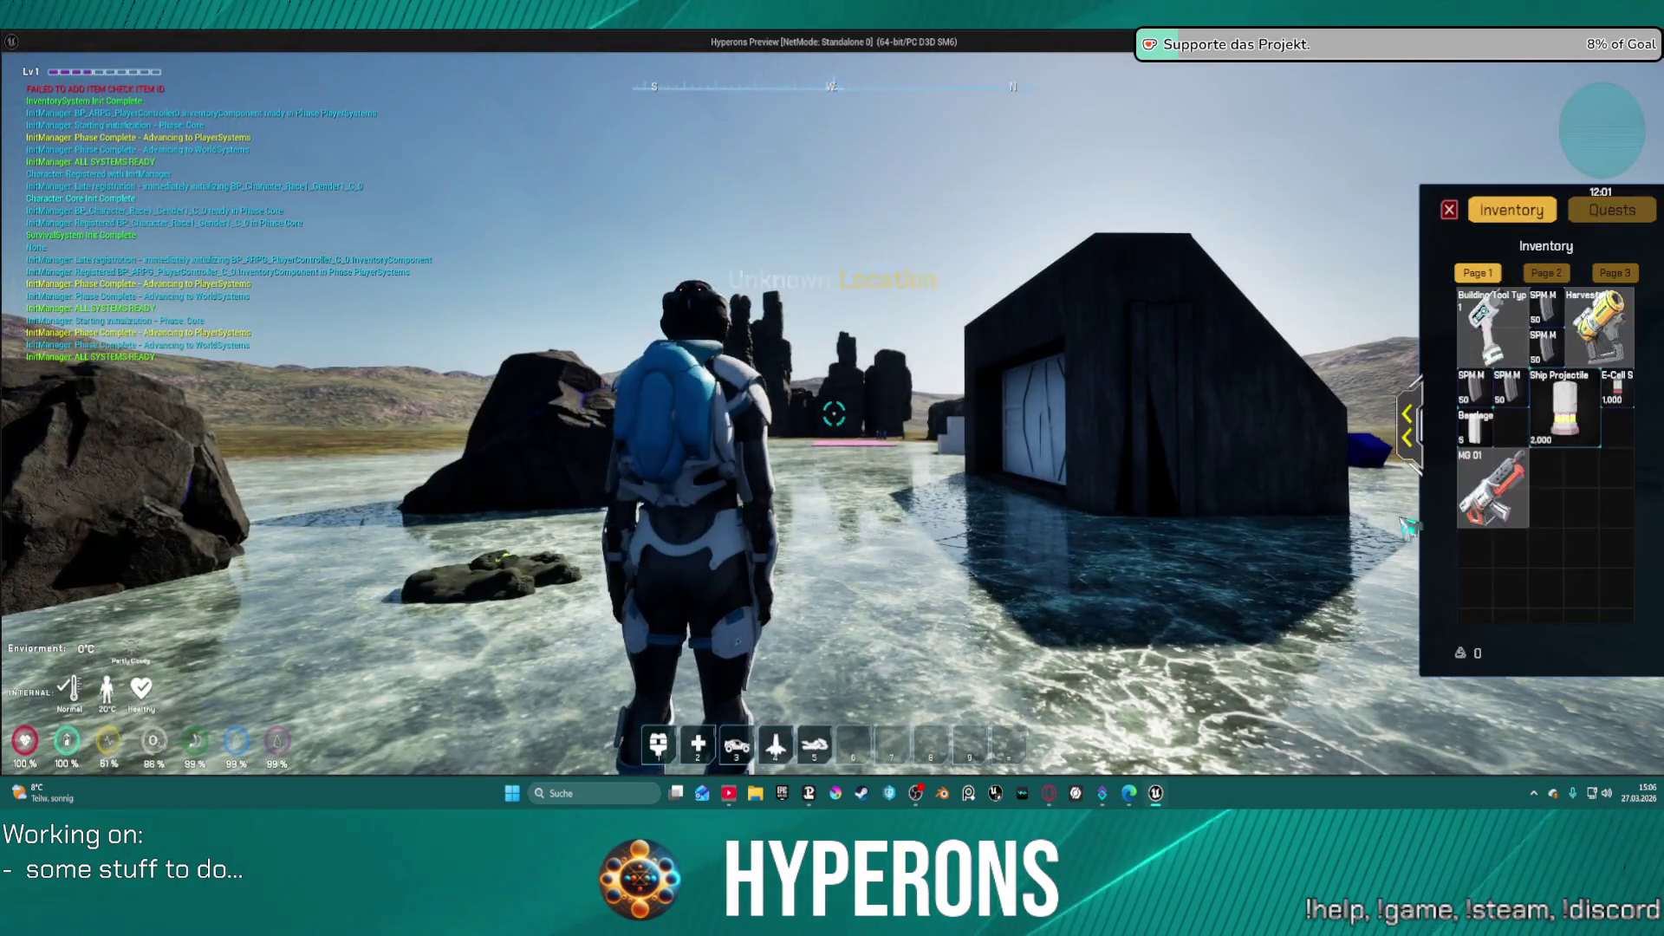
{"action": "right_click", "coordinate": [1489, 490]}
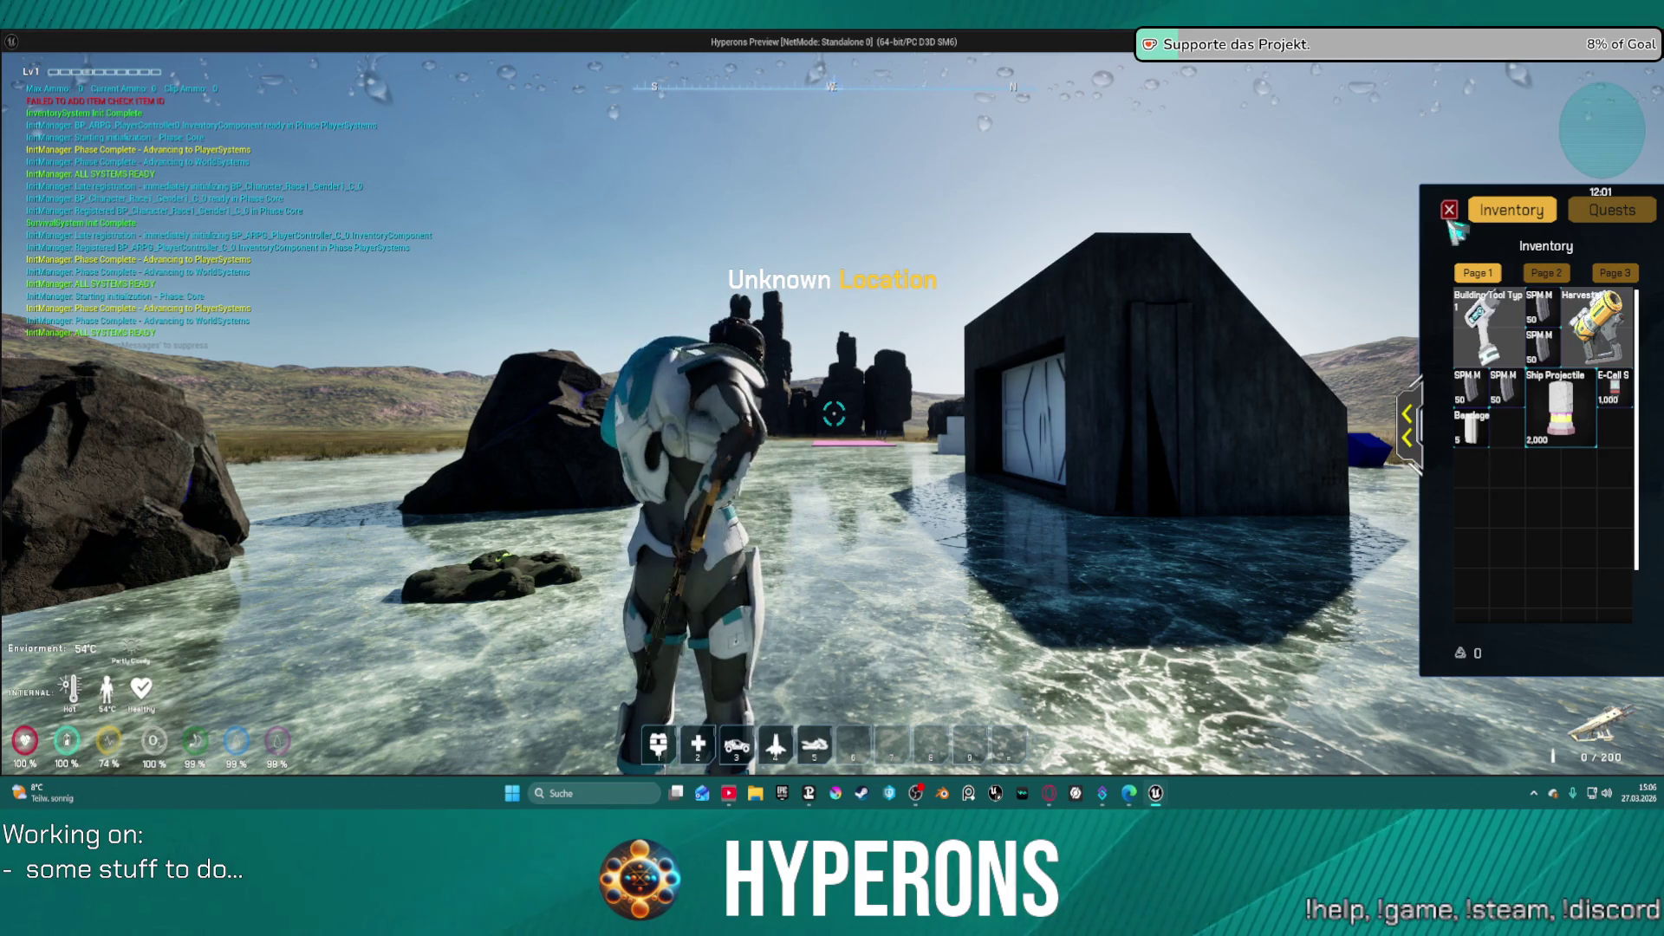
{"action": "key", "text": "i"}
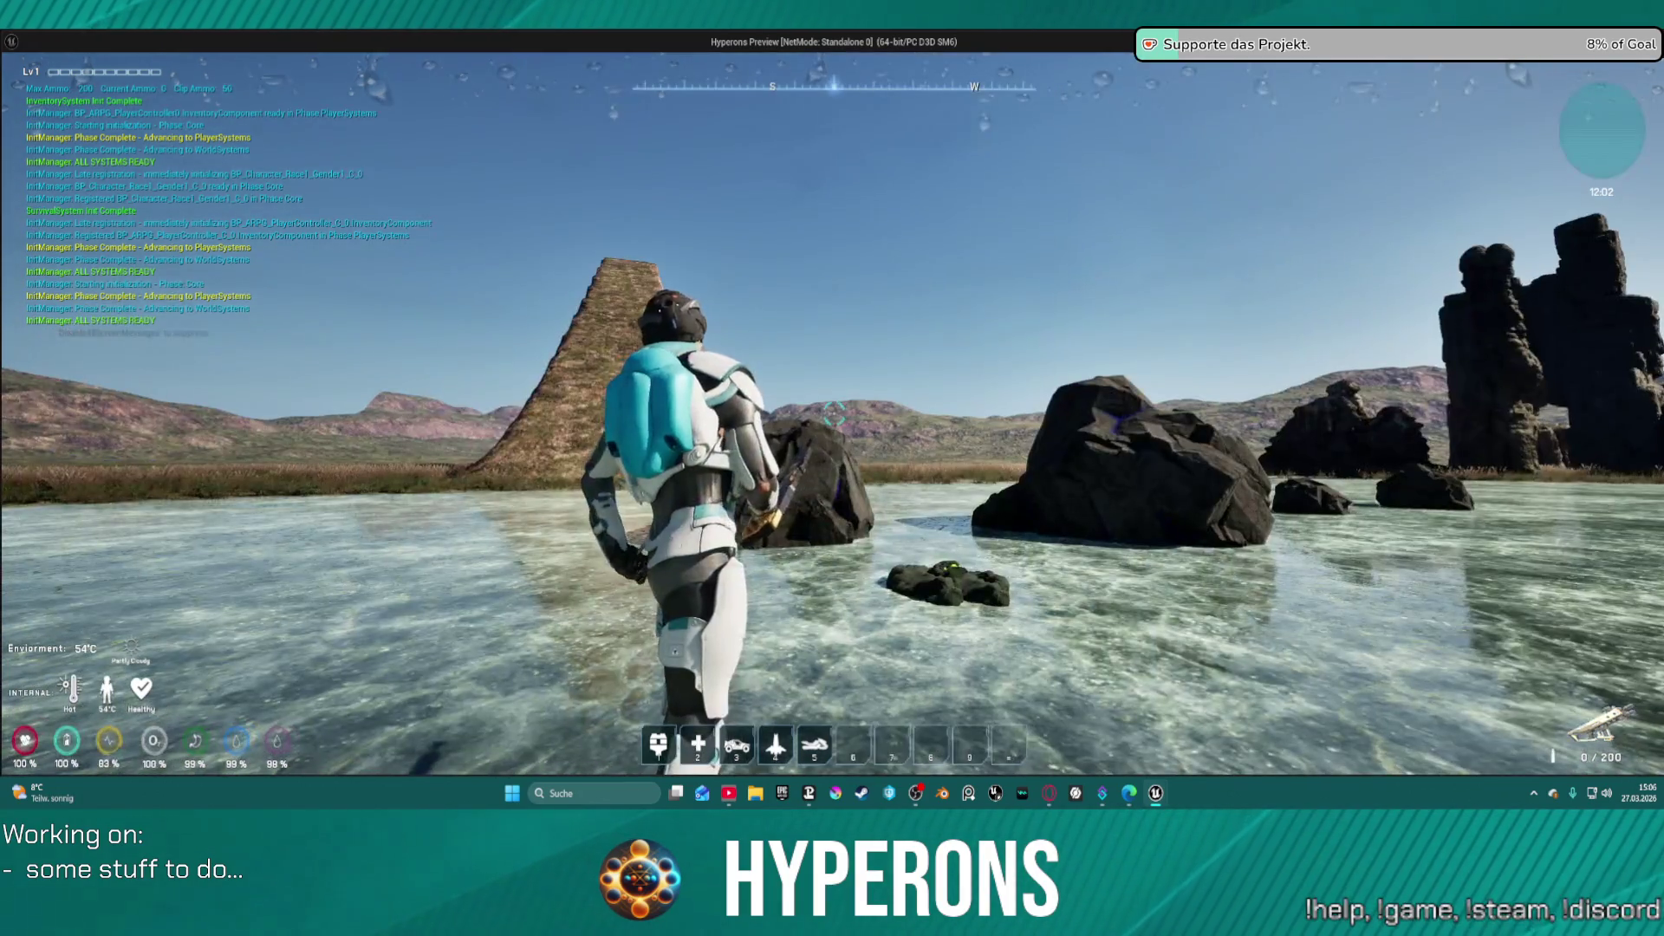
{"action": "key", "text": "r"}
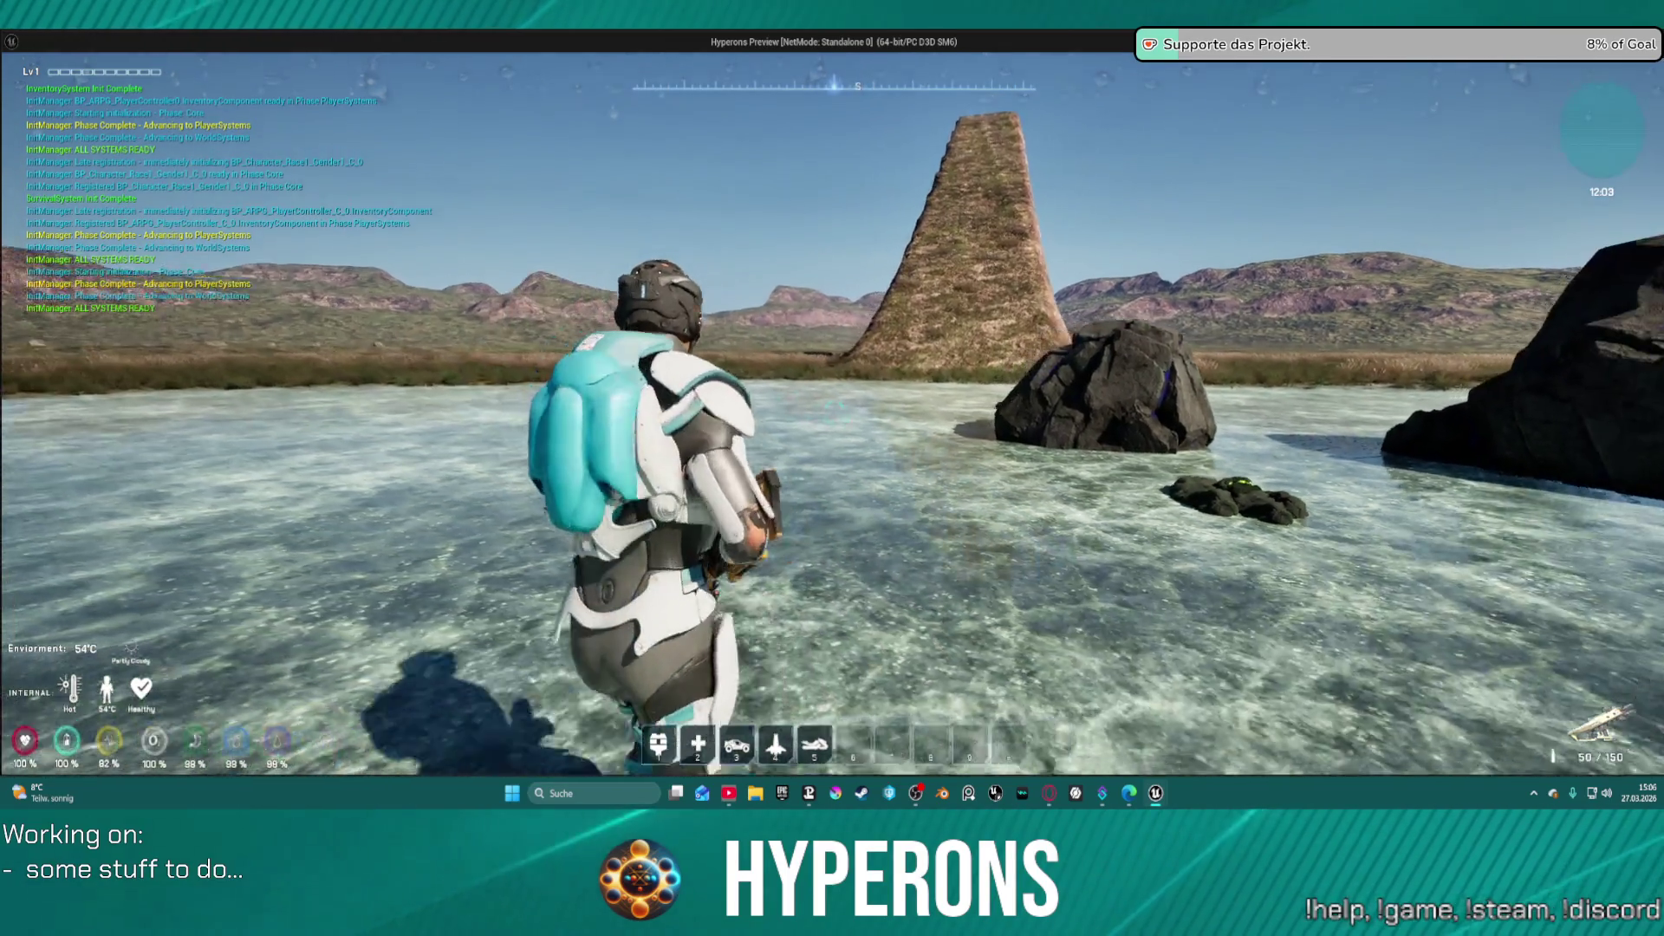
- Run to the rocks, fire repeatedly at the rock and foliage, then end the play test
{"action": "key", "text": "w"}
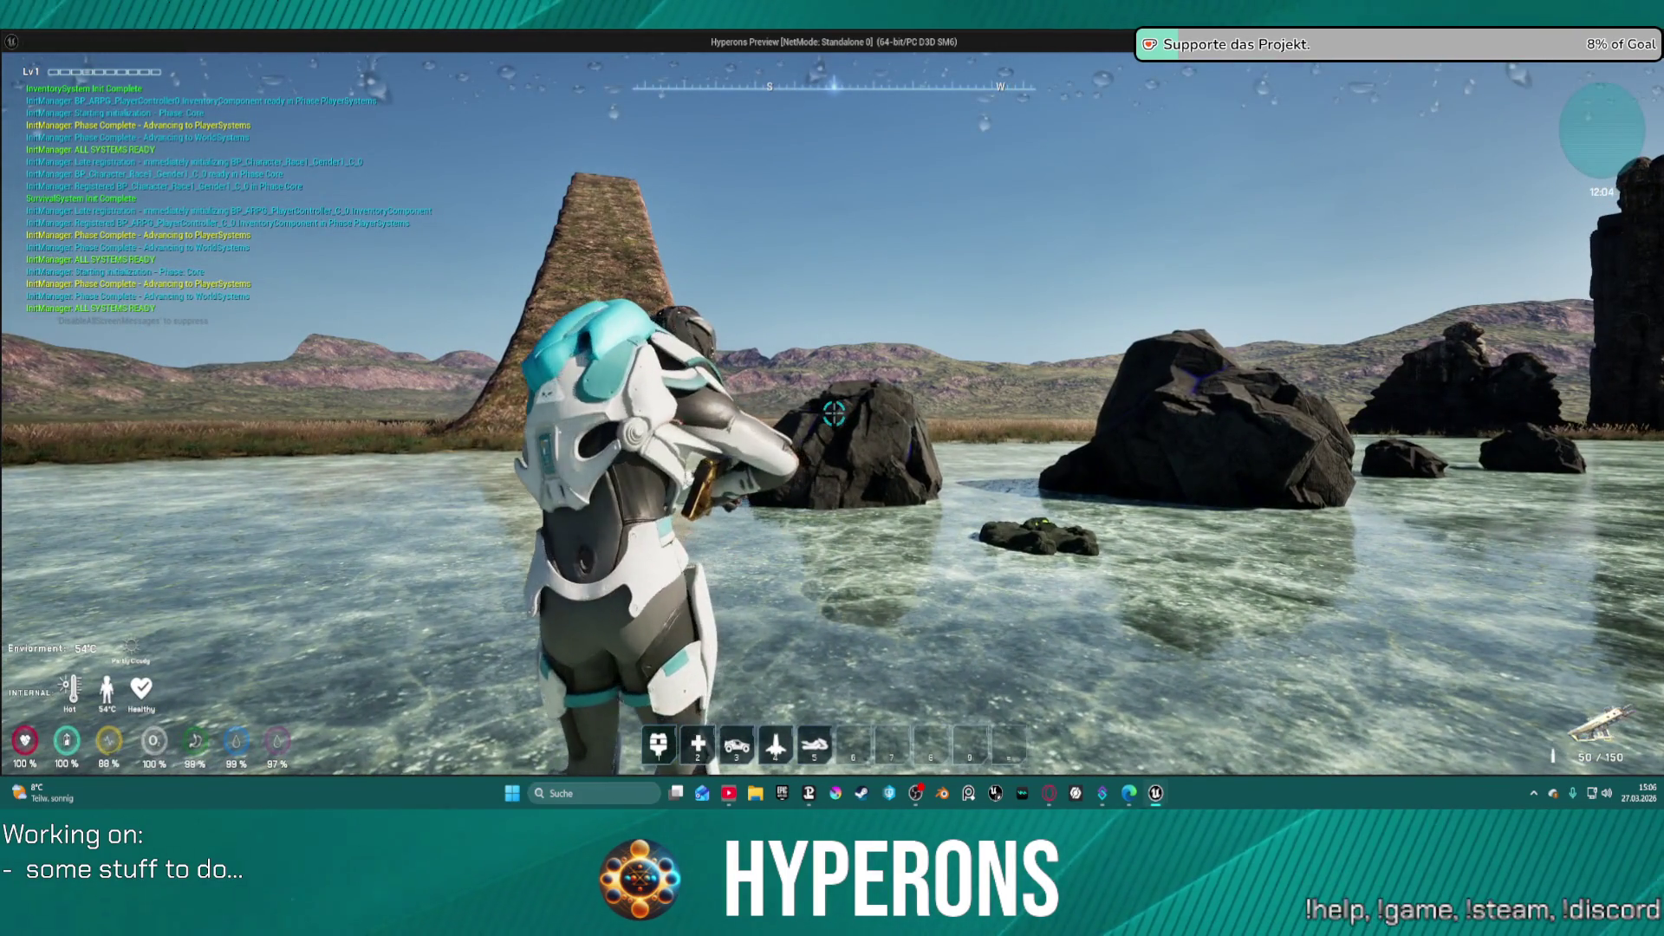
{"action": "key", "text": "w"}
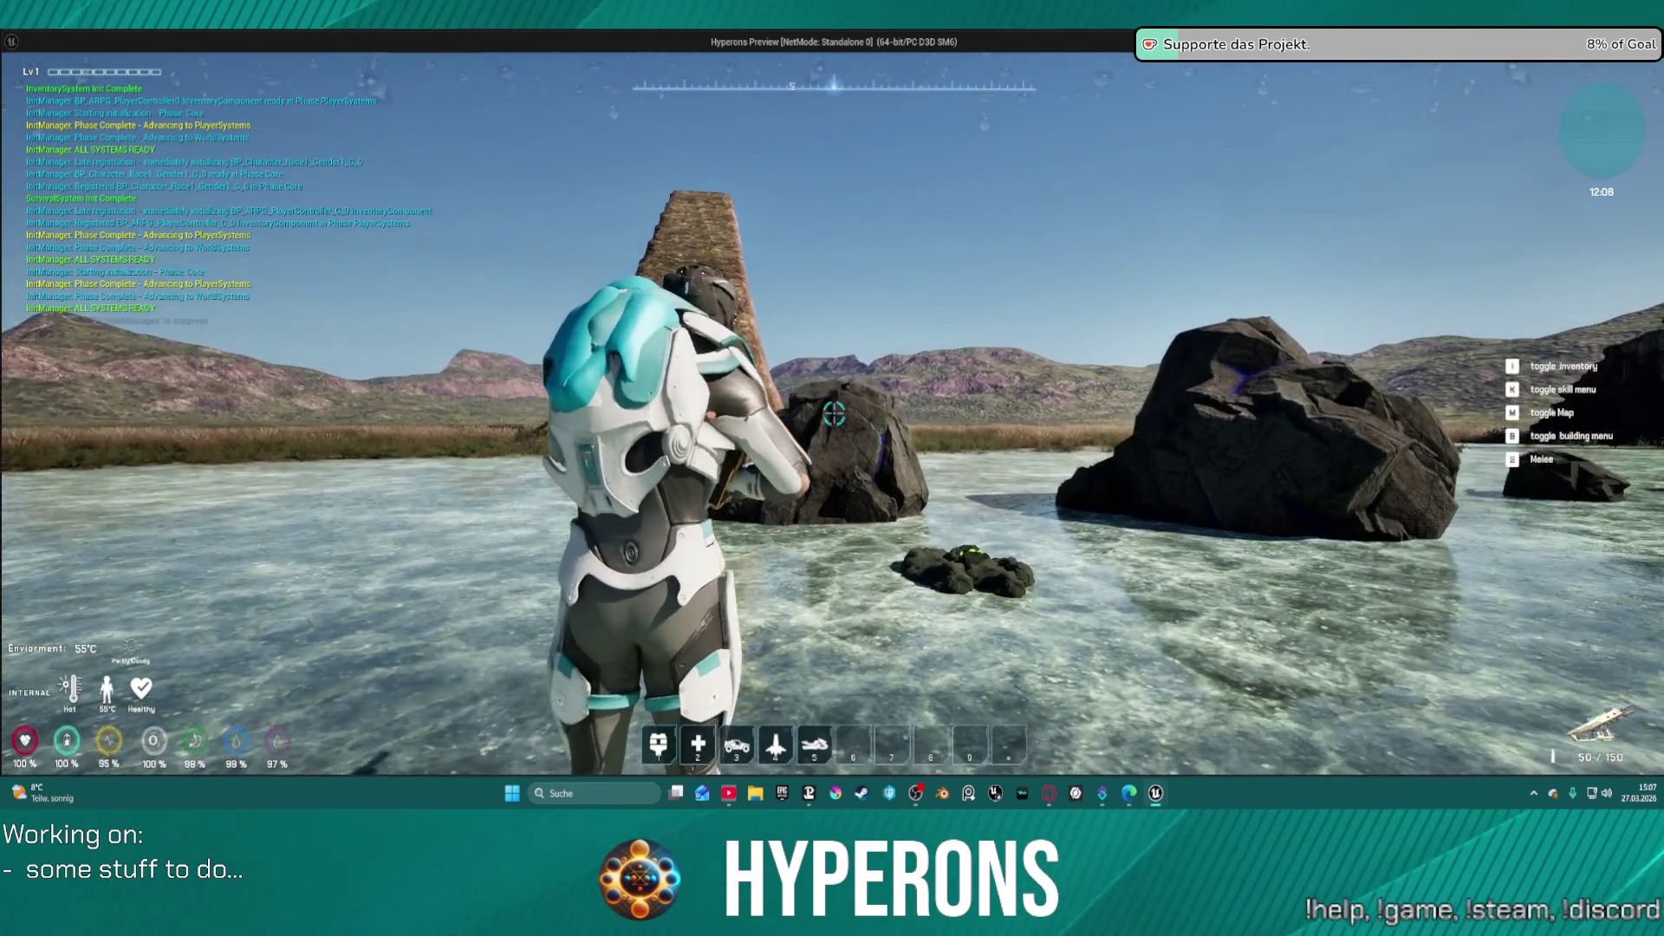
{"action": "left_click", "coordinate": [834, 414]}
{"action": "left_click", "coordinate": [833, 414]}
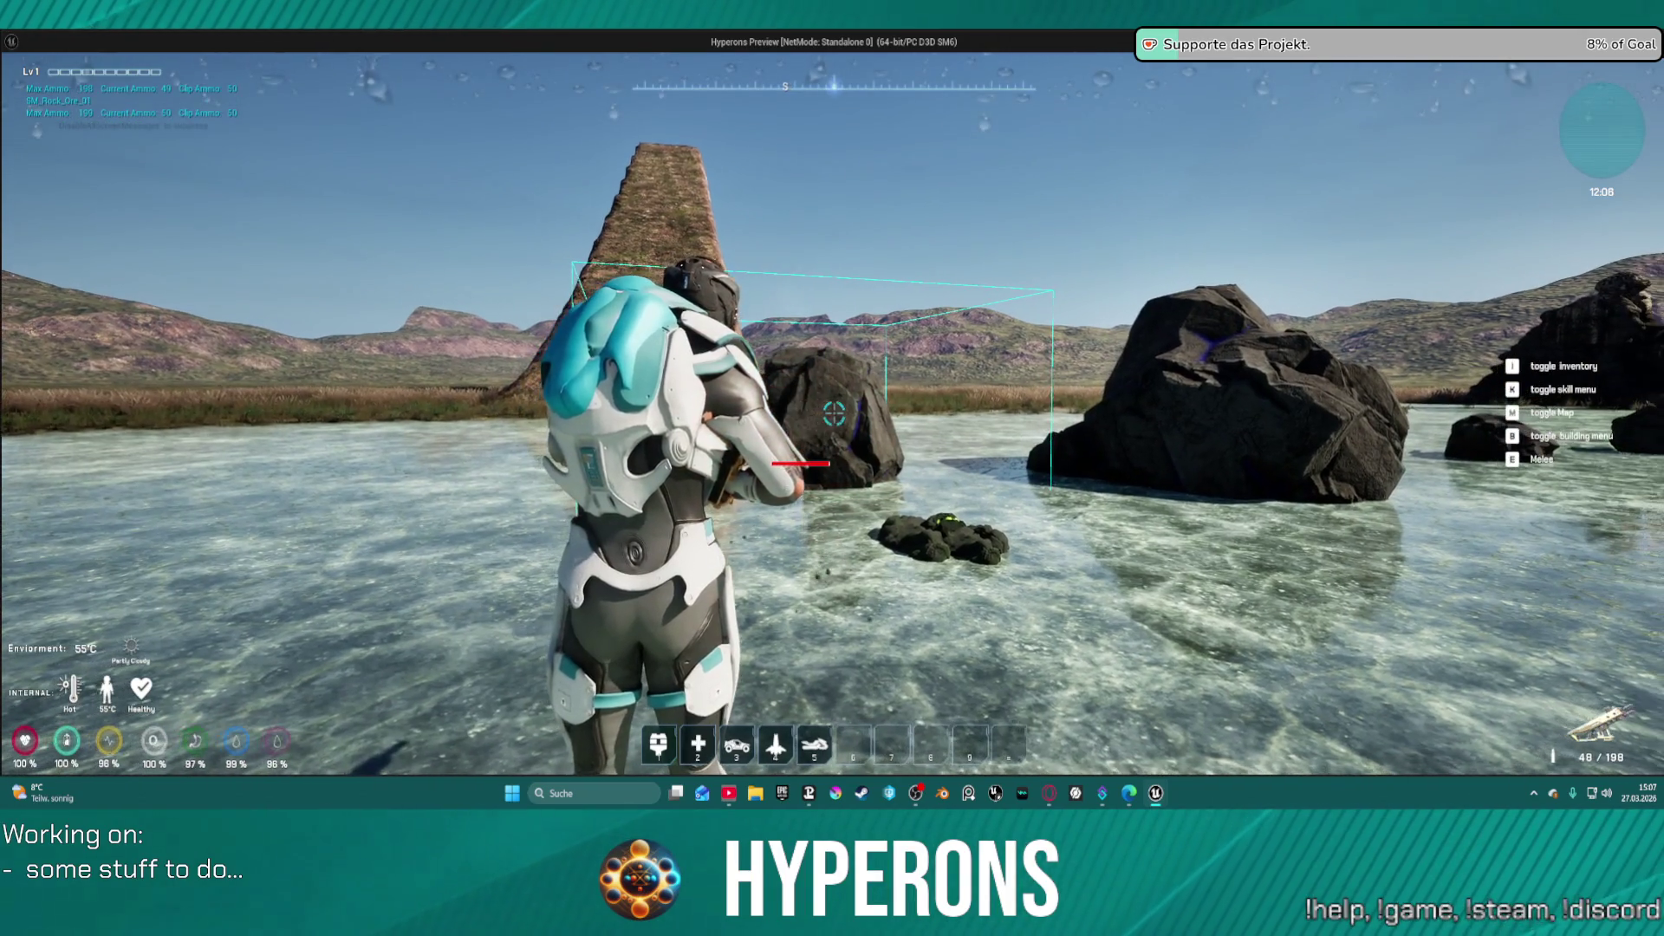
{"action": "left_click", "coordinate": [834, 415]}
{"action": "left_click", "coordinate": [834, 415]}
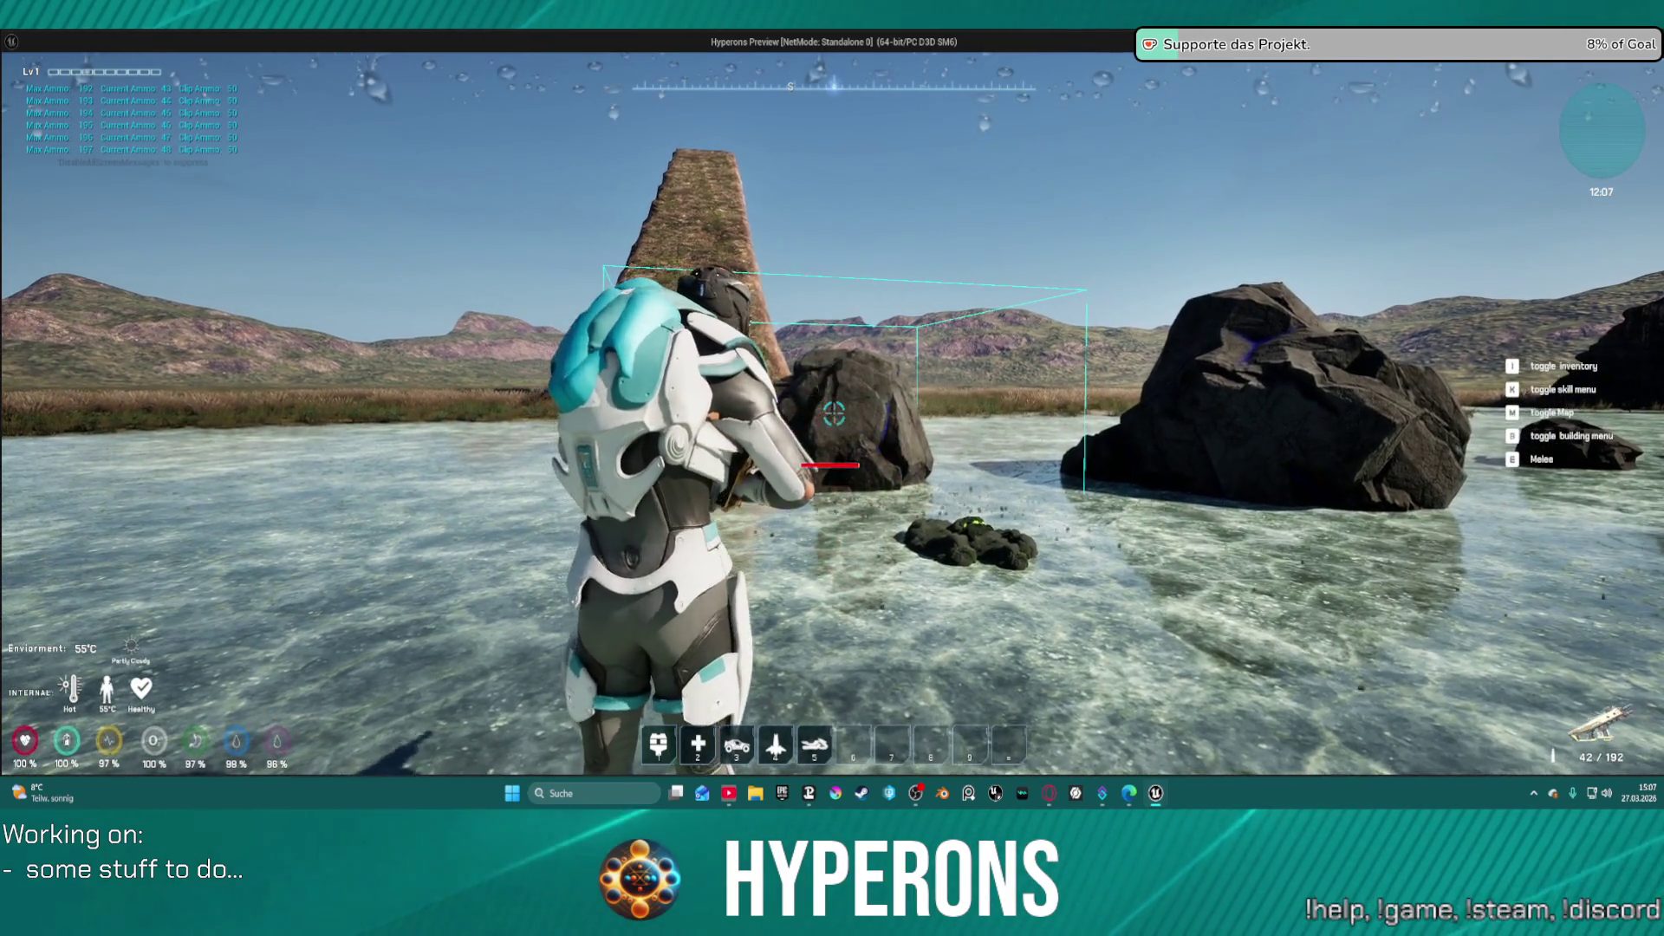
{"action": "left_click", "coordinate": [833, 415]}
{"action": "left_click", "coordinate": [834, 414]}
{"action": "key", "text": "w"}
{"action": "left_click", "coordinate": [834, 414]}
{"action": "left_click", "coordinate": [834, 414]}
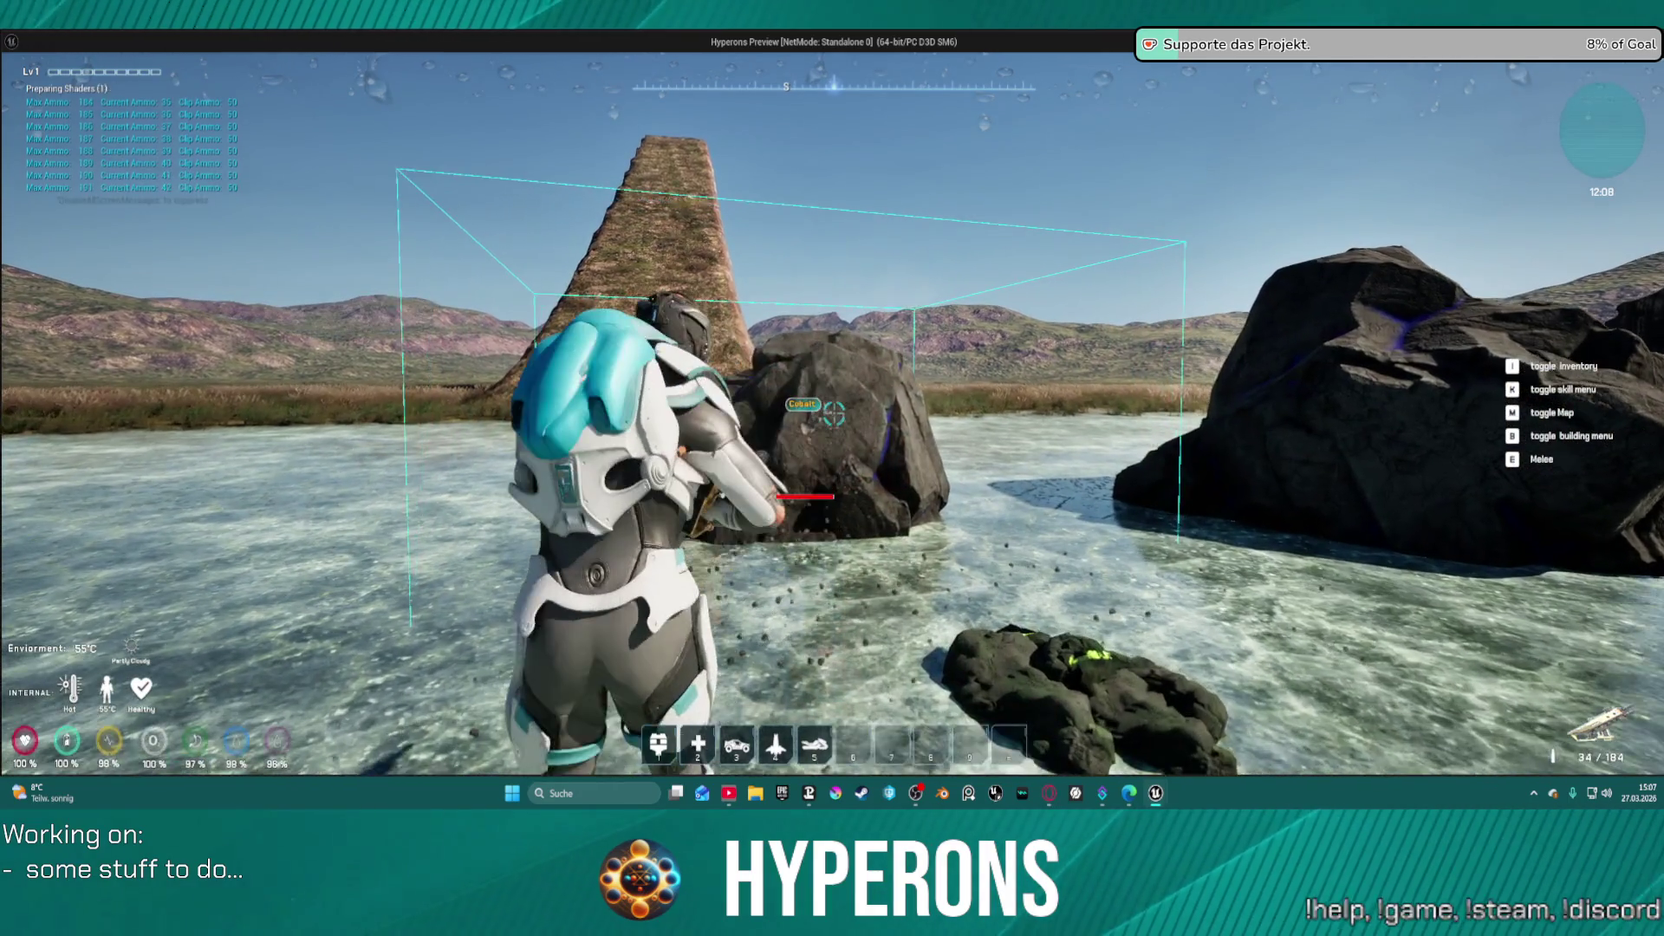
{"action": "left_click", "coordinate": [833, 415]}
{"action": "left_click", "coordinate": [834, 414]}
{"action": "left_click", "coordinate": [833, 415]}
{"action": "left_click", "coordinate": [834, 415]}
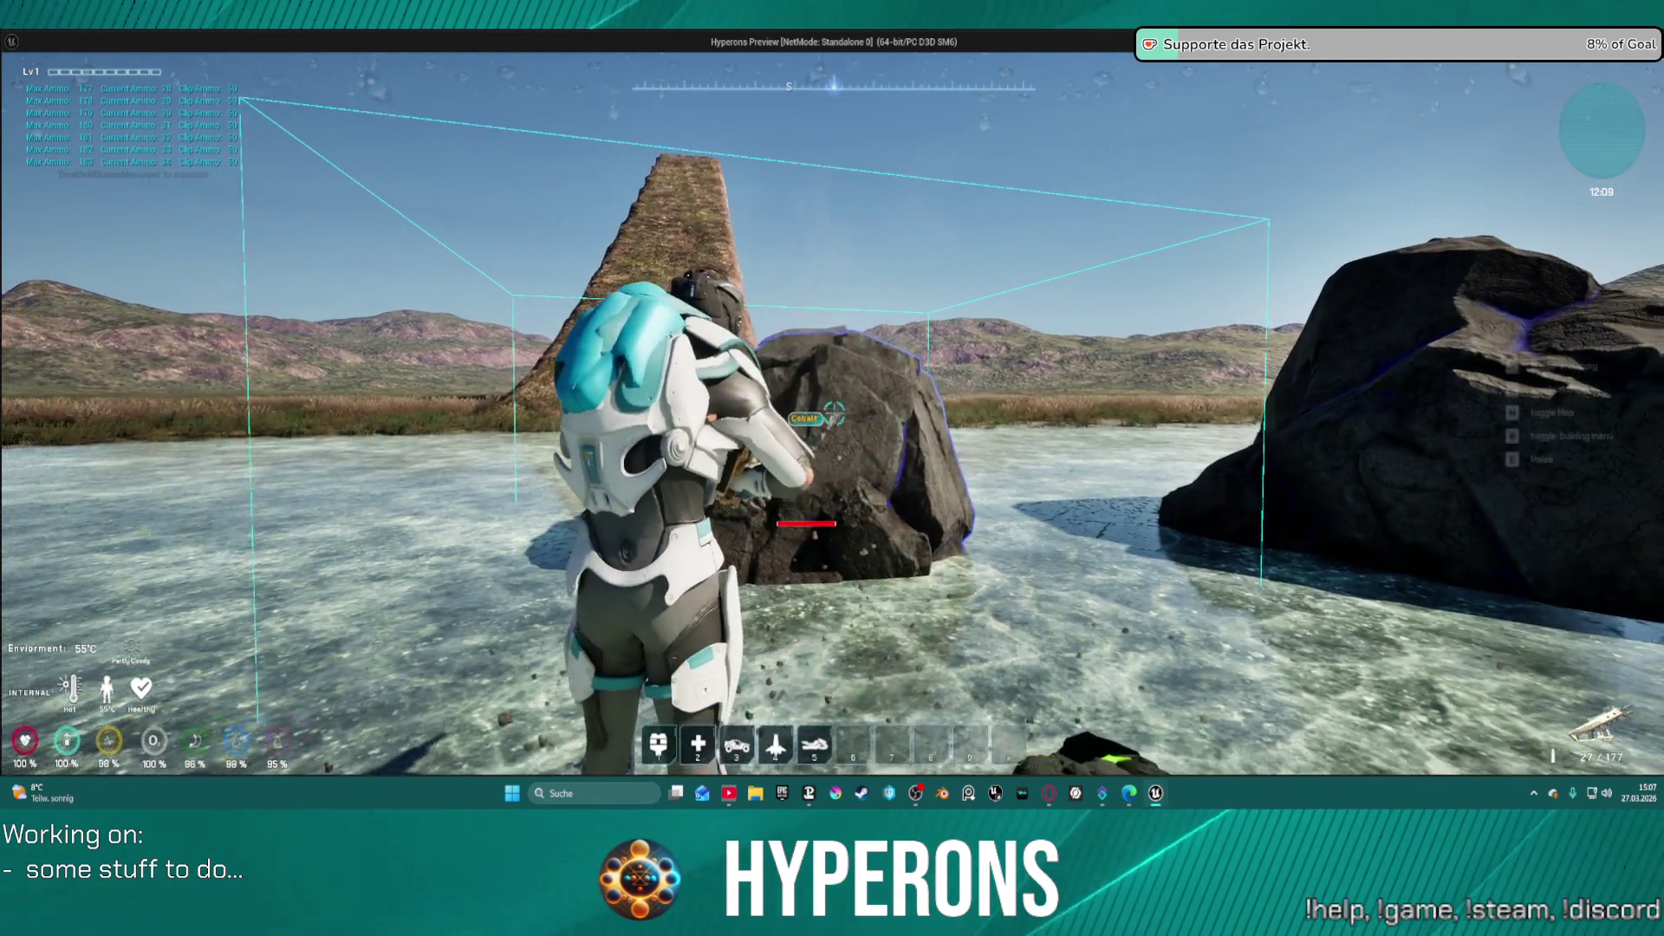
{"action": "left_click", "coordinate": [834, 414]}
{"action": "left_click", "coordinate": [834, 414]}
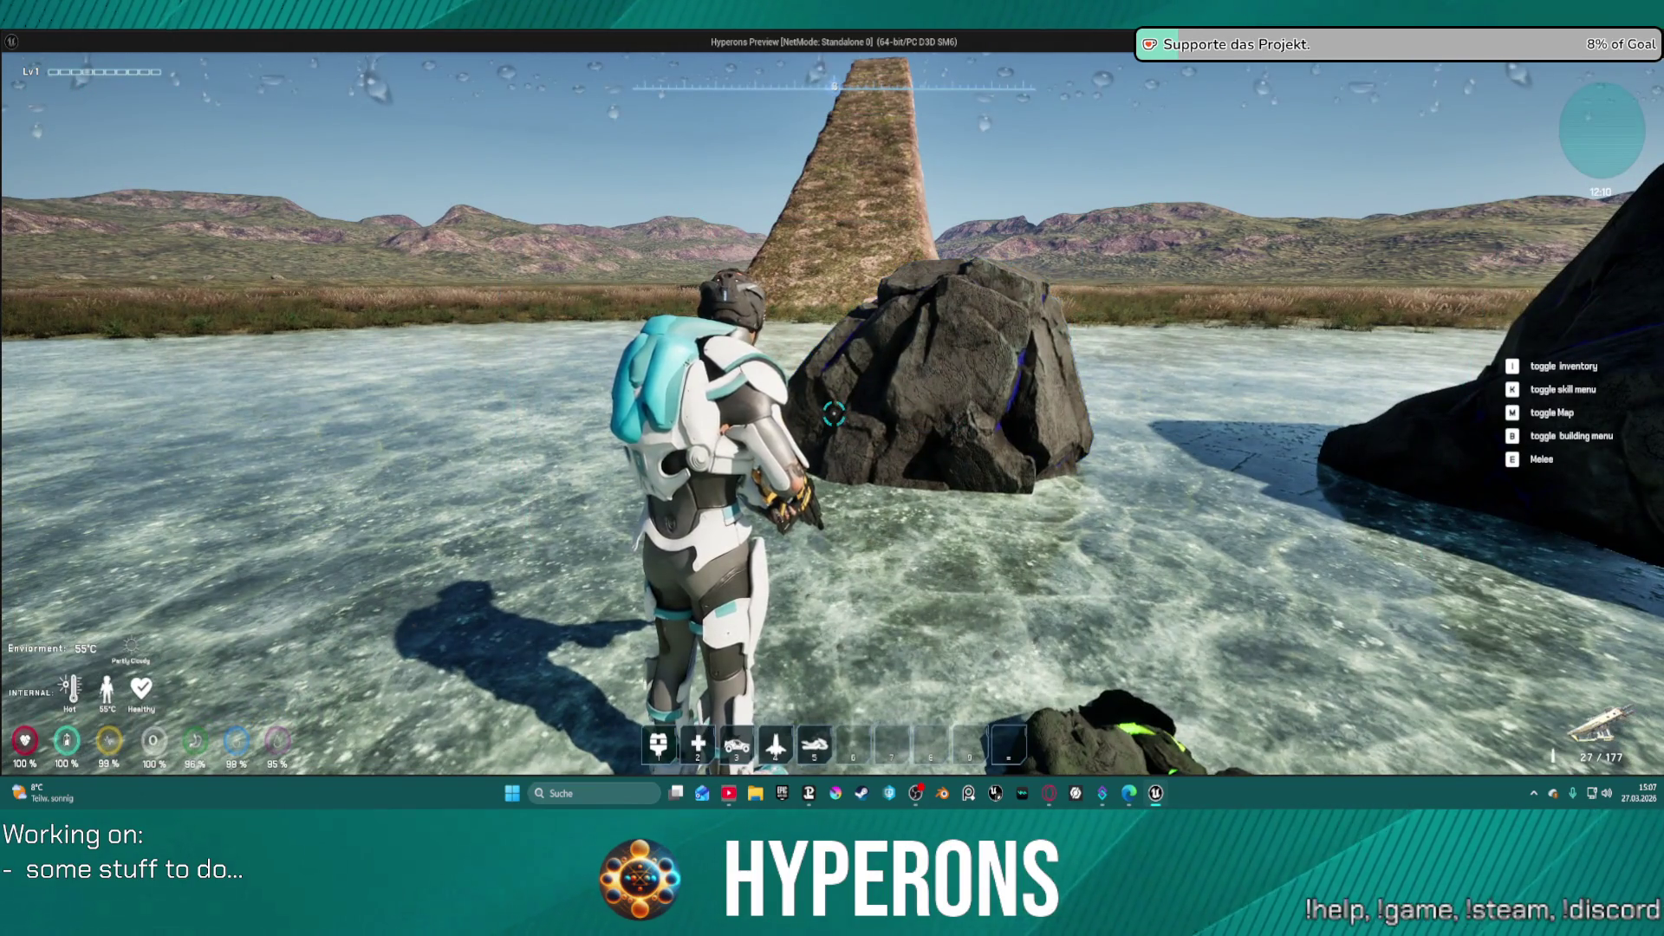
{"action": "key", "text": "Escape"}
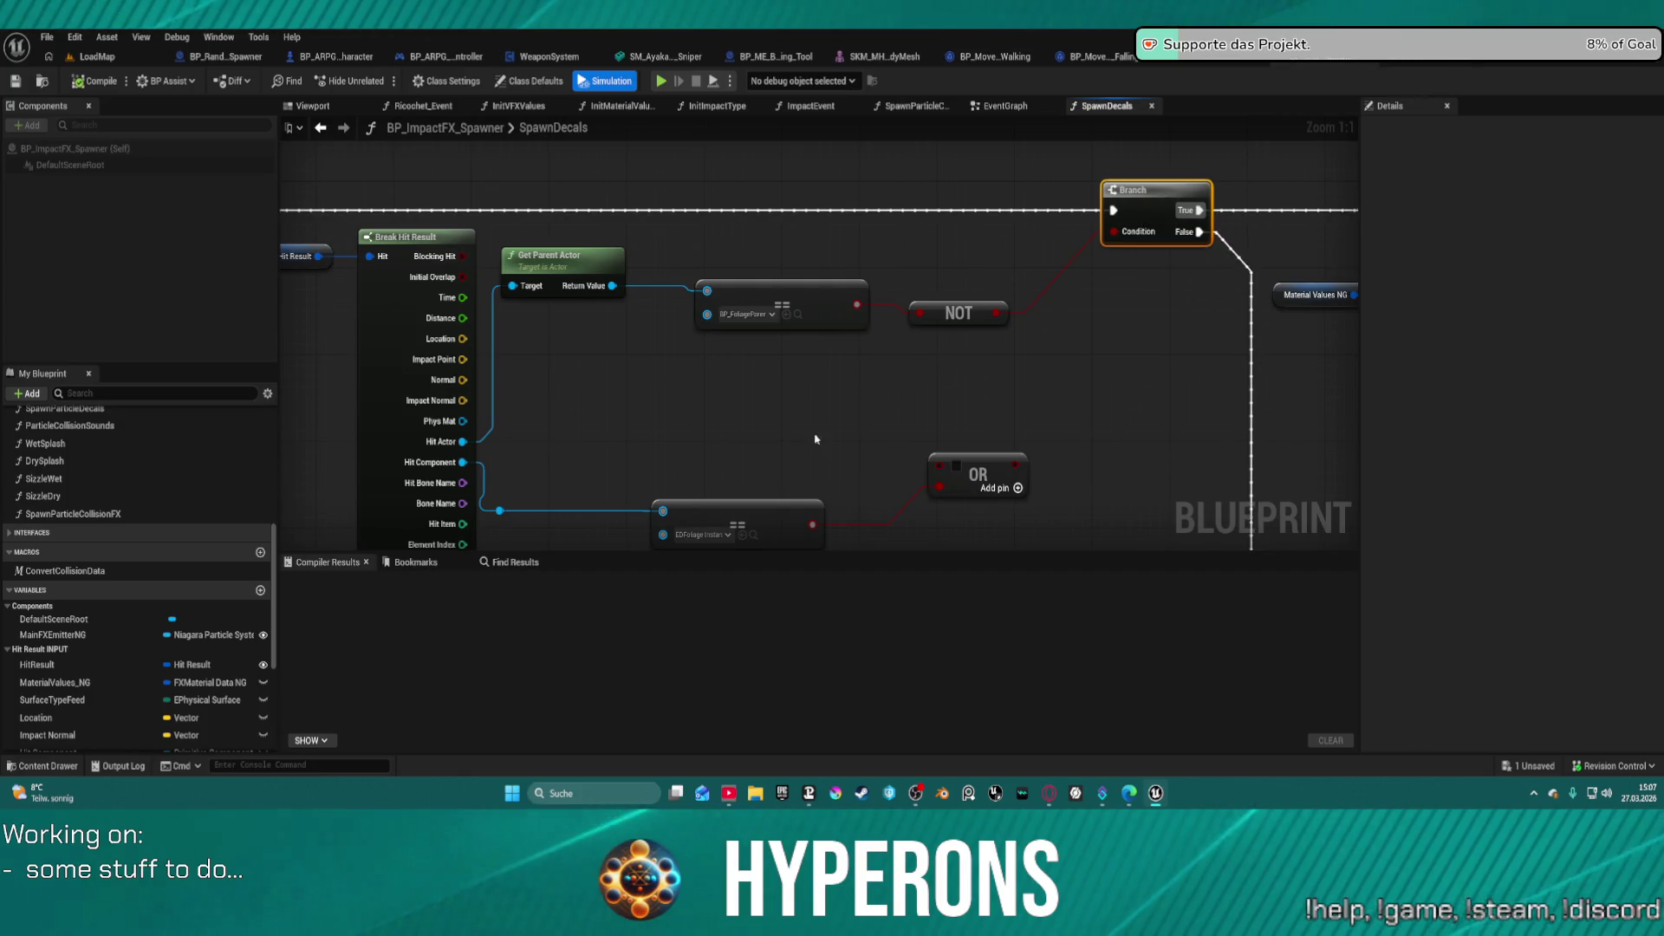
- Move the lower == and OR nodes up and wire the upper == result into OR
{"action": "left_click_drag", "start_coordinate": [762, 528], "coordinate": [816, 394]}
{"action": "mouse_move", "coordinate": [987, 473]}
{"action": "left_mouse_down"}
{"action": "mouse_move", "coordinate": [997, 353]}
{"action": "mouse_move", "coordinate": [978, 364]}
{"action": "left_mouse_up"}
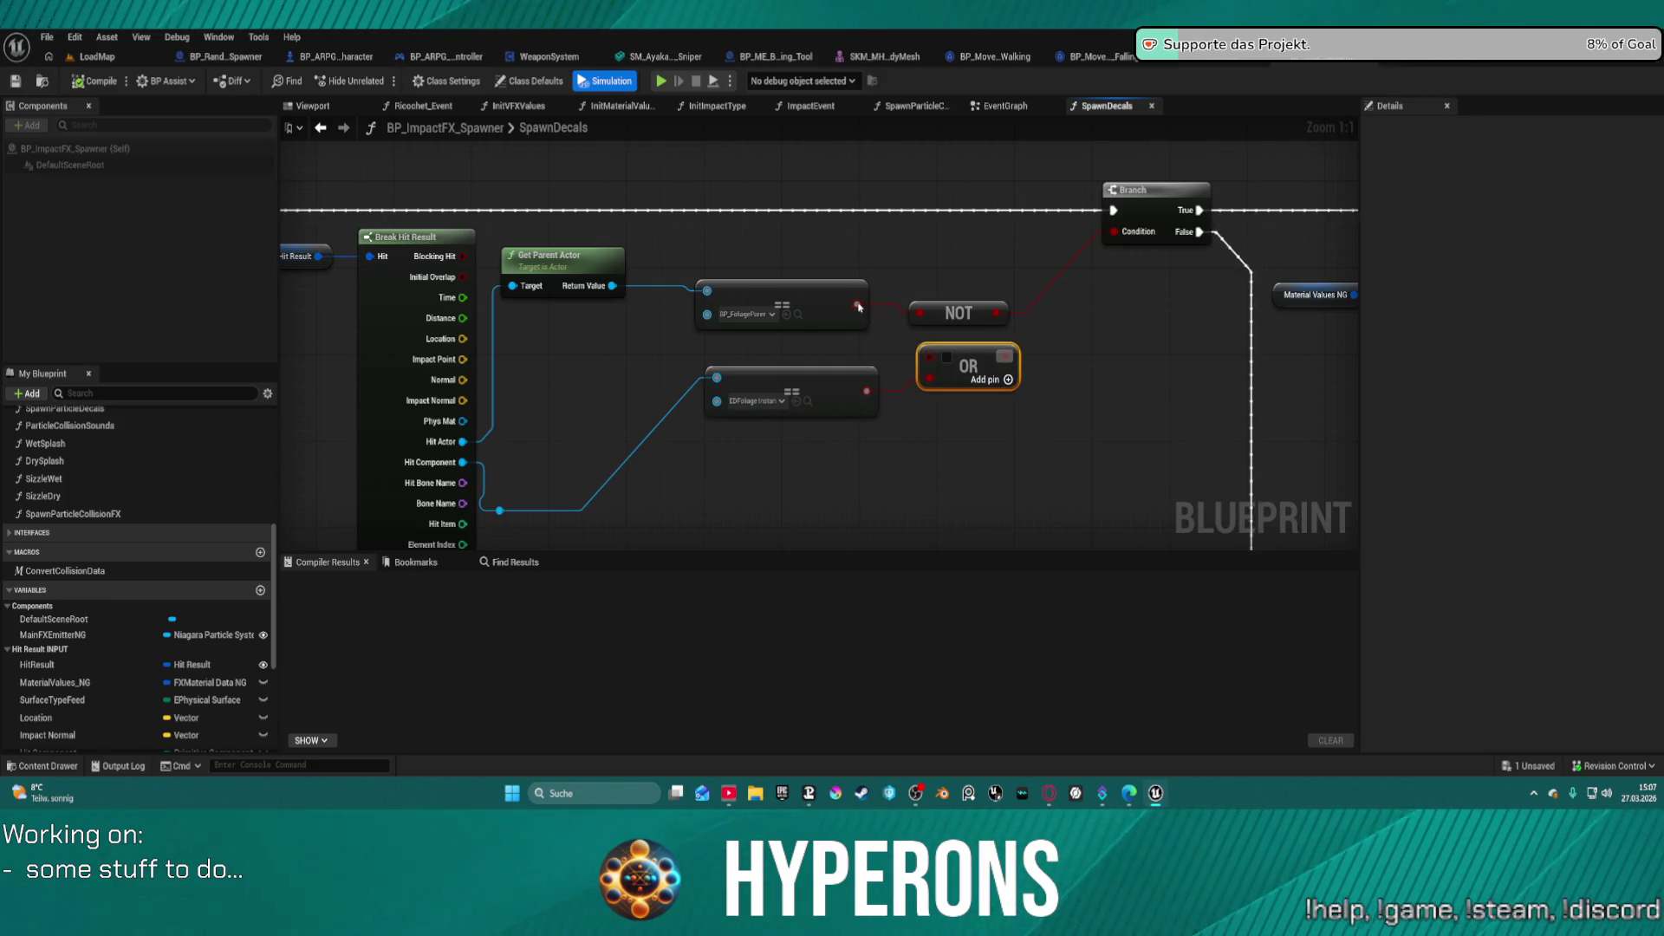
{"action": "left_click_drag", "start_coordinate": [859, 307], "coordinate": [860, 307]}
{"action": "mouse_move", "coordinate": [932, 364]}
{"action": "left_mouse_down"}
{"action": "mouse_move", "coordinate": [912, 314]}
{"action": "mouse_move", "coordinate": [1054, 311]}
{"action": "mouse_move", "coordinate": [1058, 358]}
{"action": "left_mouse_up"}
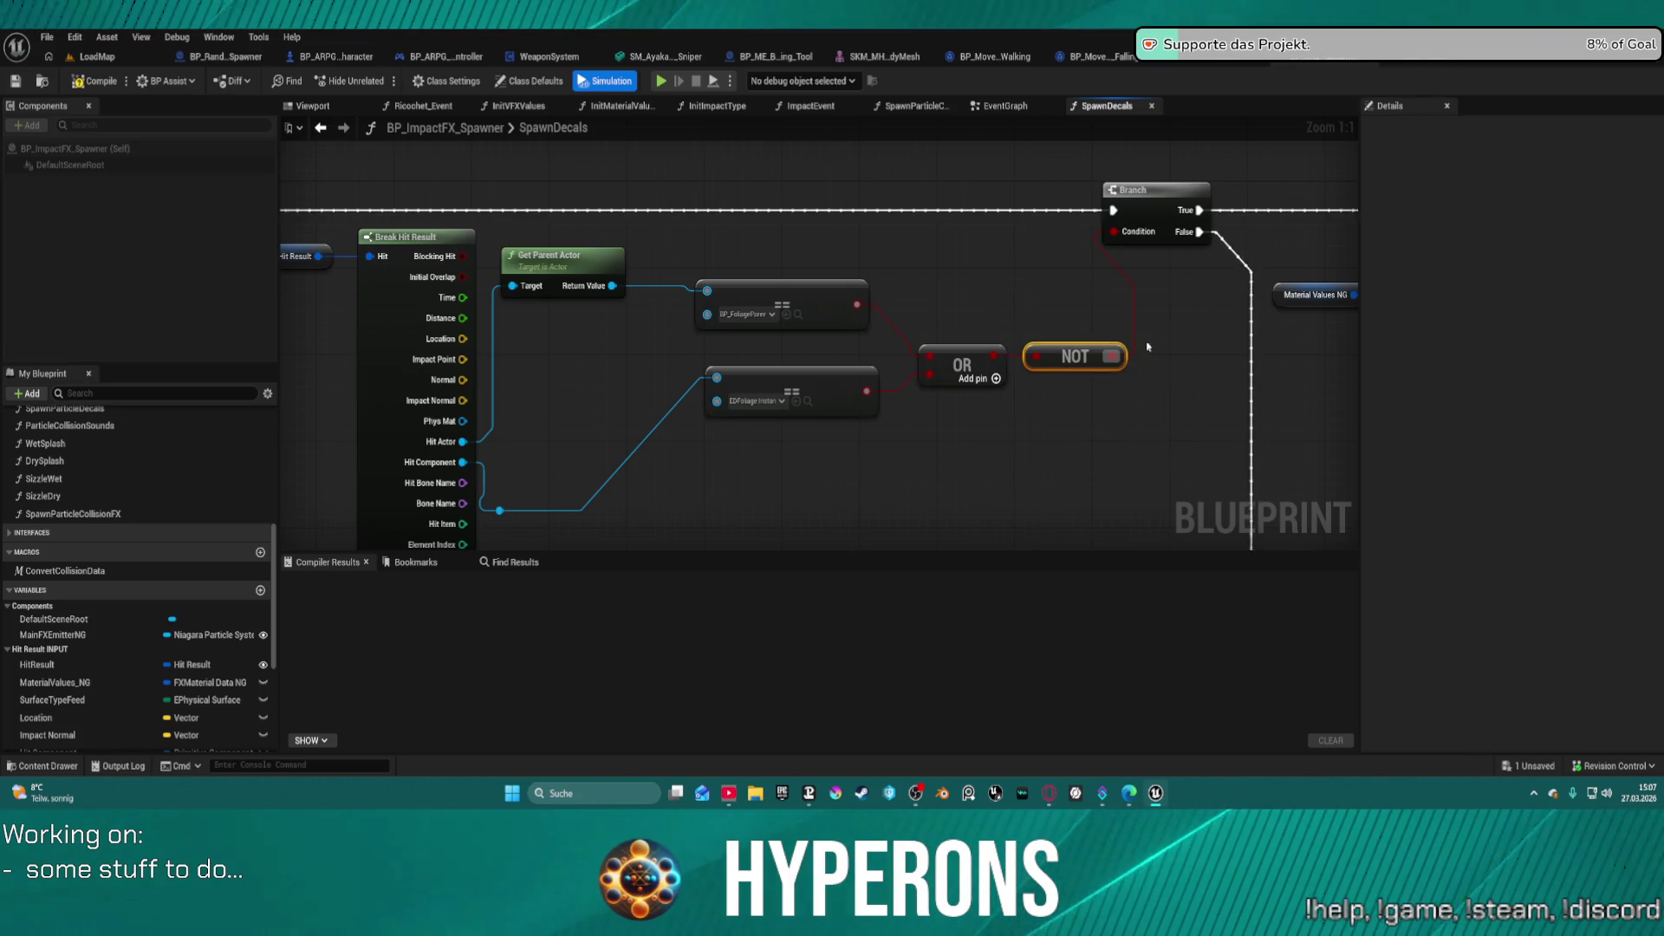
- Pan and zoom out to review the Break Hit Result, OR, NOT and Branch chain
{"action": "left_click_drag", "start_coordinate": [1118, 396], "coordinate": [828, 214]}
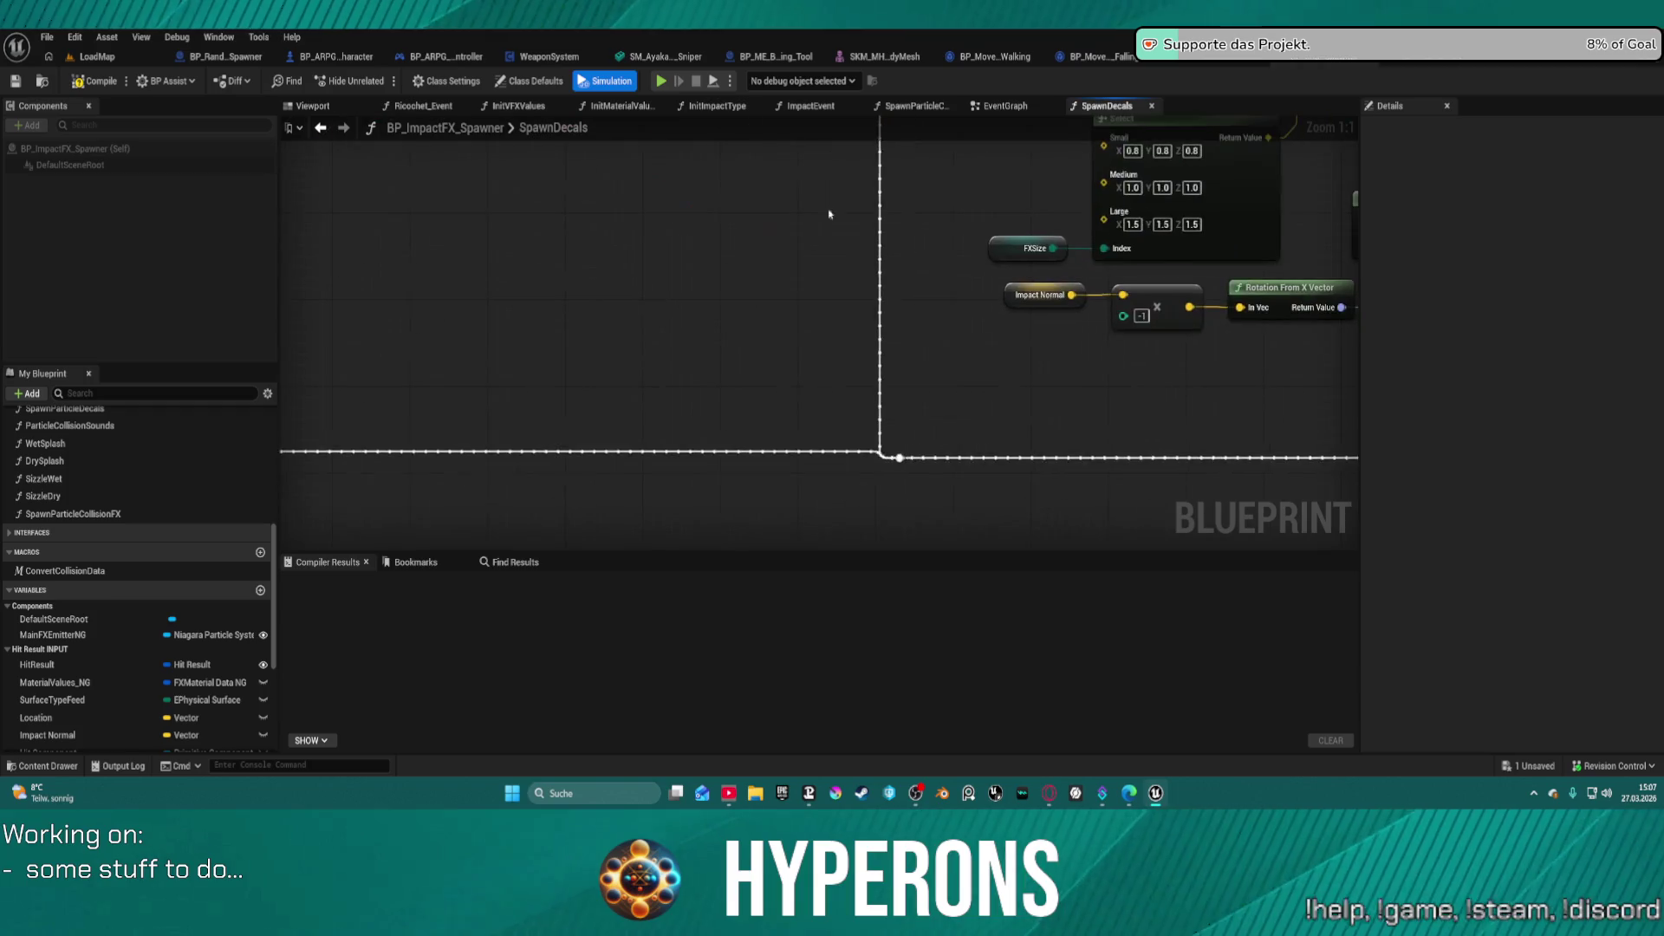
{"action": "left_click_drag", "start_coordinate": [910, 446], "coordinate": [617, 327]}
{"action": "scroll", "coordinate": [617, 326], "scroll_direction": "down", "scroll_amount": 2}
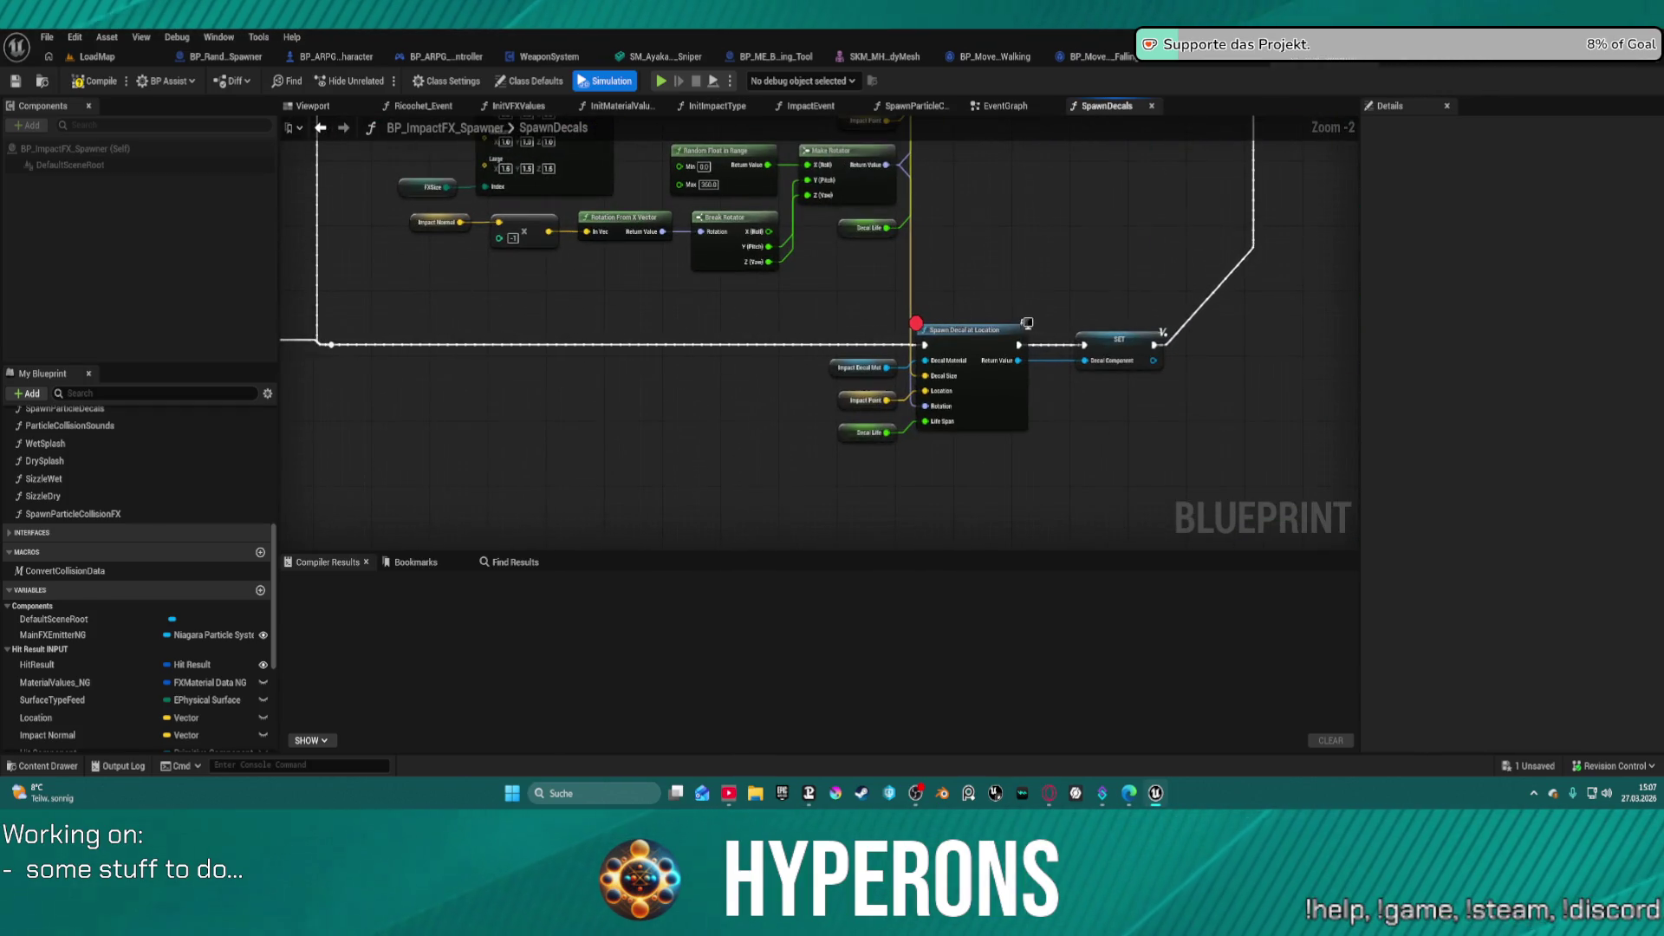
{"action": "mouse_move", "coordinate": [1164, 332]}
{"action": "left_mouse_down"}
{"action": "mouse_move", "coordinate": [1127, 347]}
{"action": "mouse_move", "coordinate": [1213, 304]}
{"action": "left_mouse_up"}
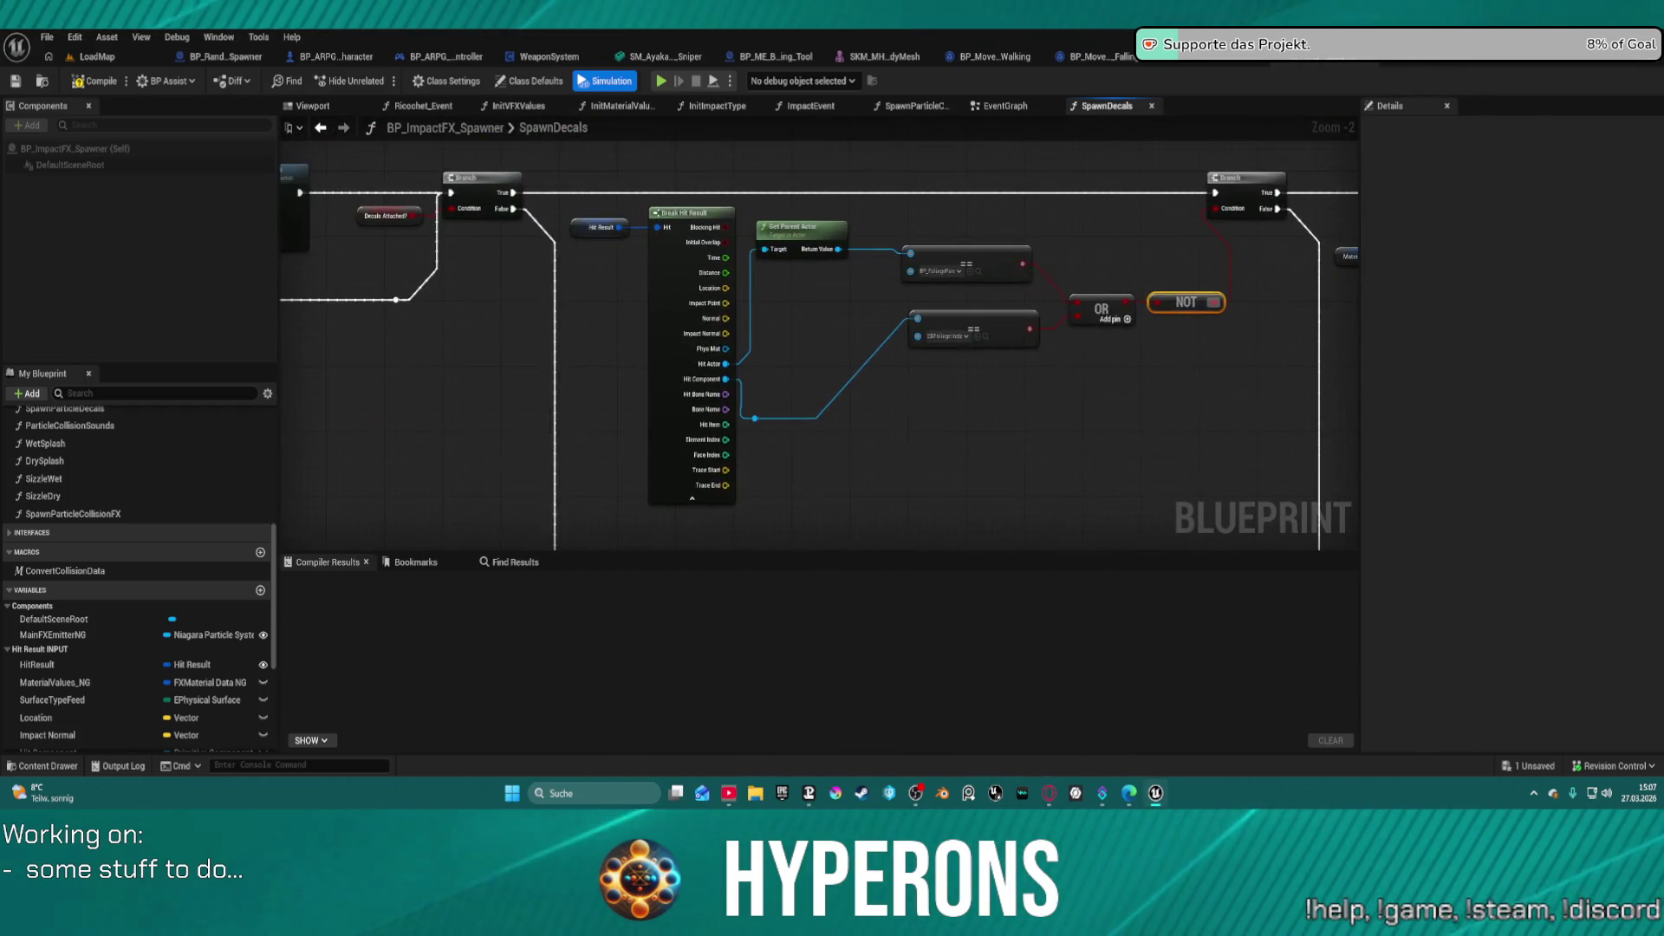
{"action": "left_click_drag", "start_coordinate": [741, 153], "coordinate": [741, 152]}
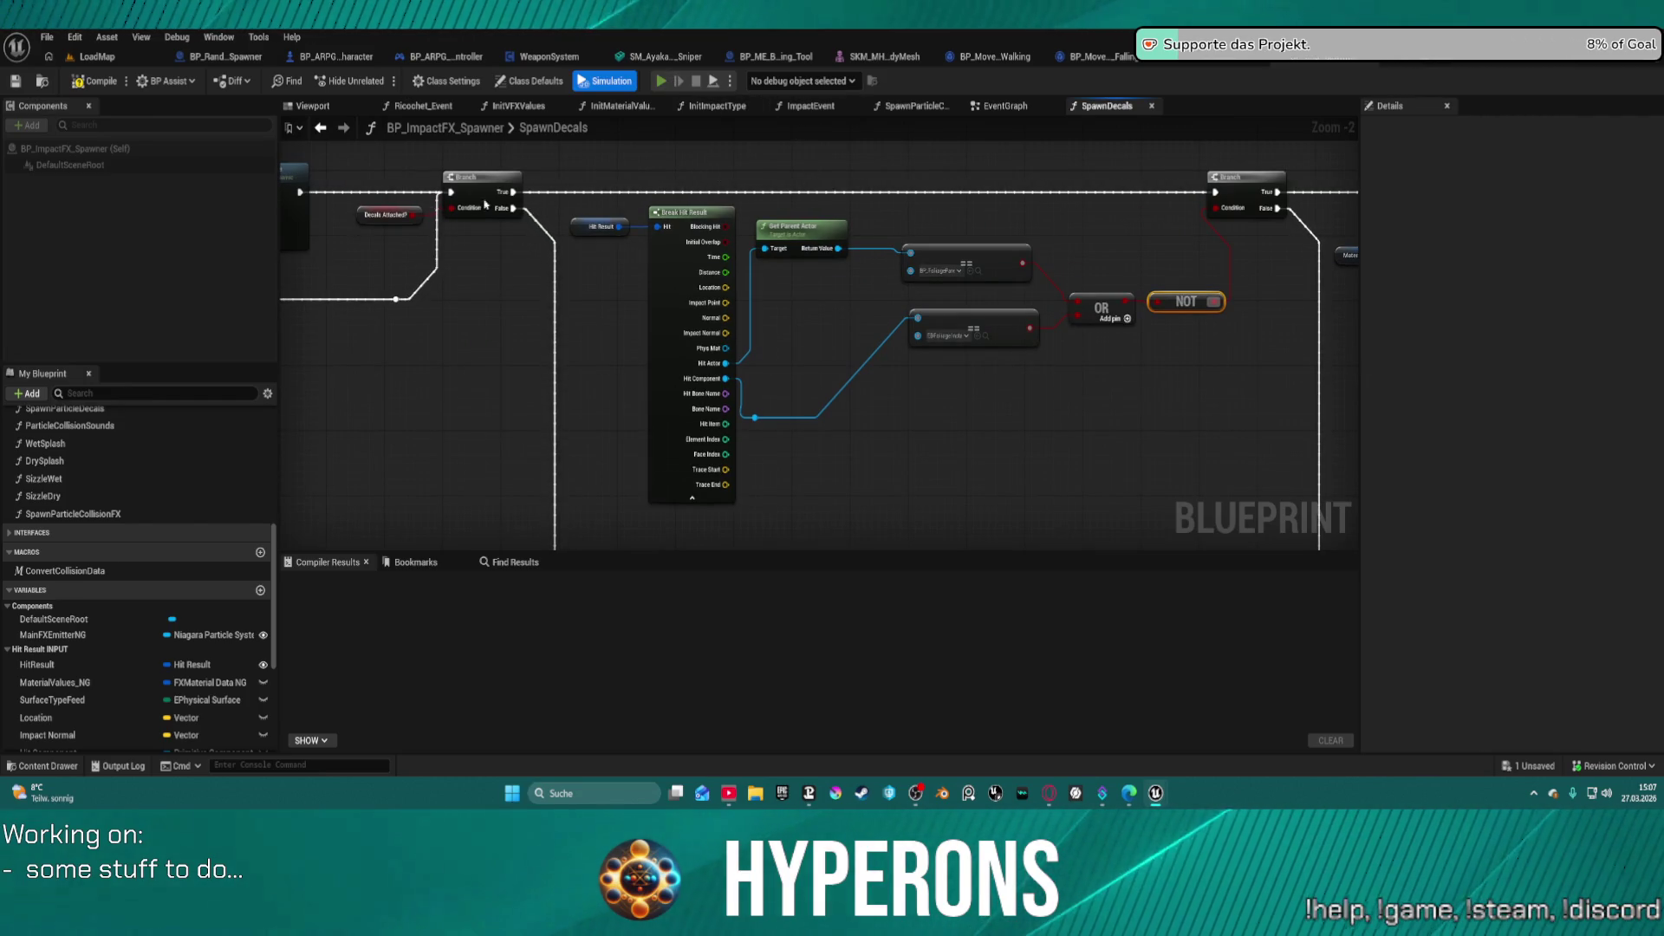
{"action": "key", "text": "alt+Tab"}
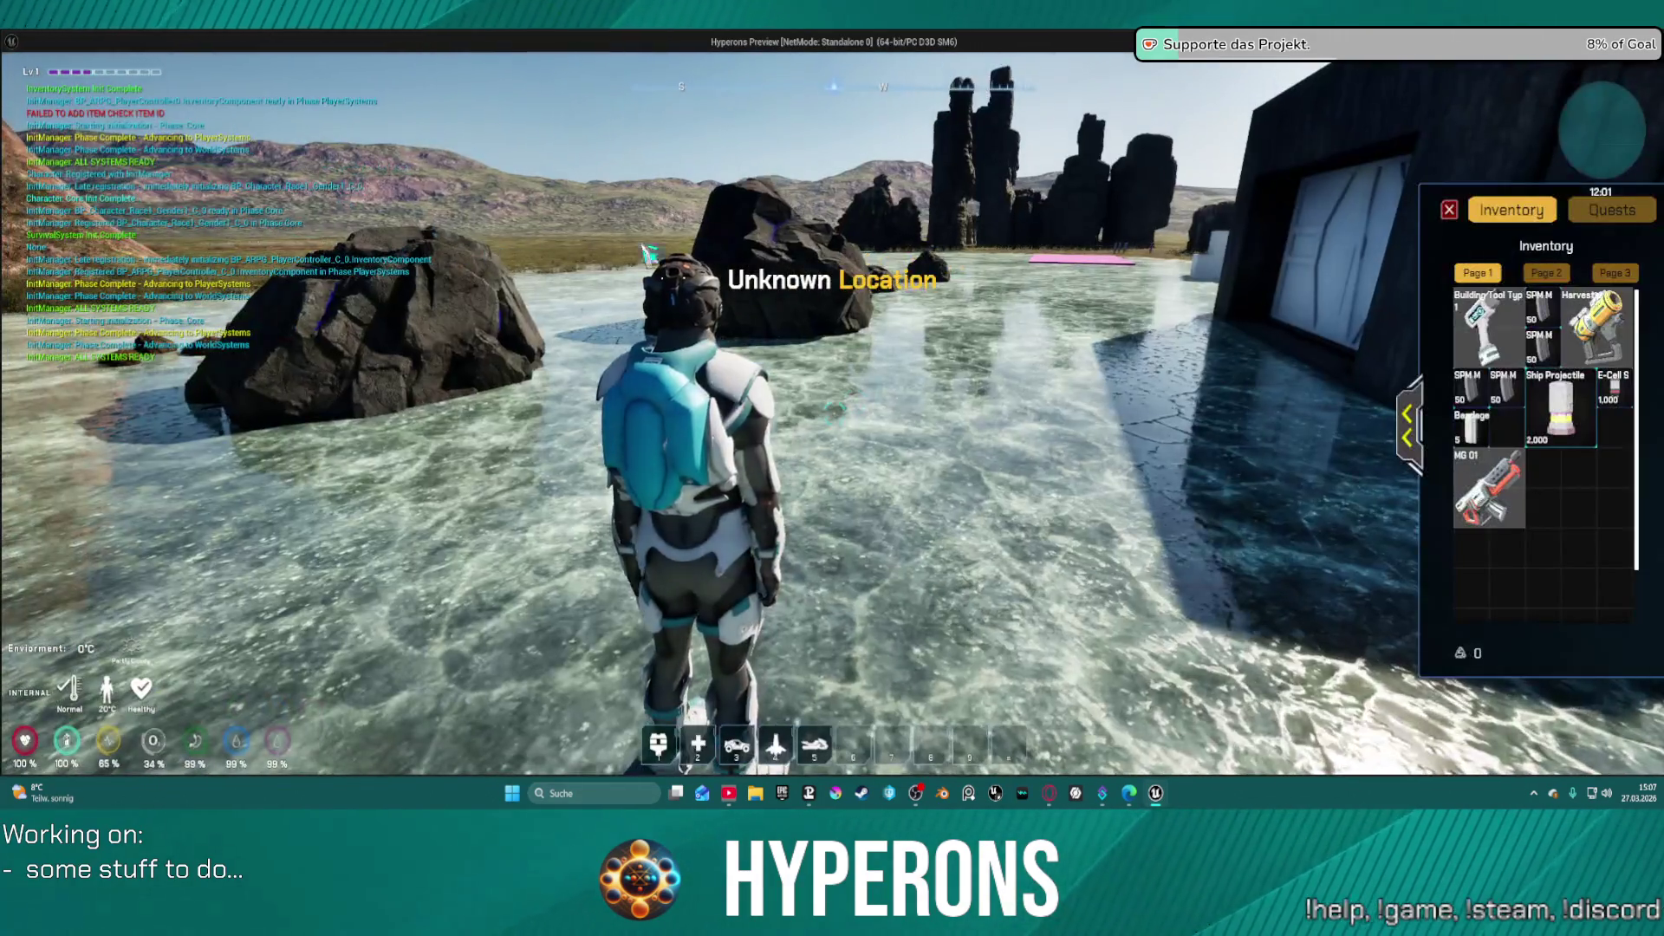
{"action": "double_click", "coordinate": [1508, 501]}
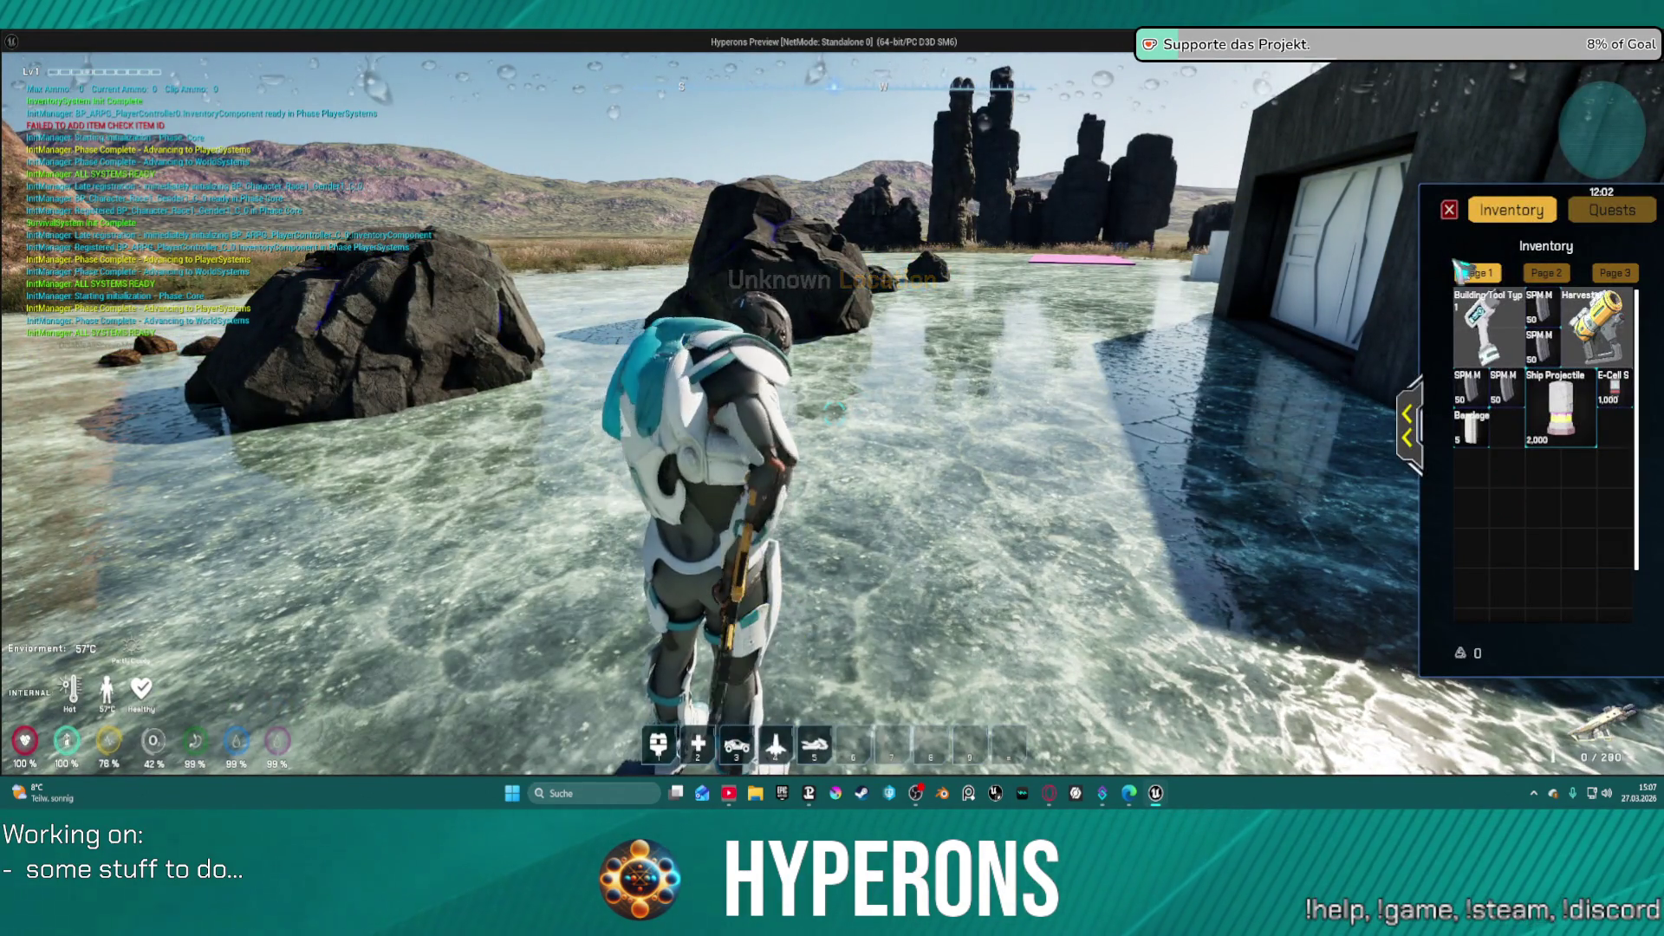
{"action": "key", "text": "i"}
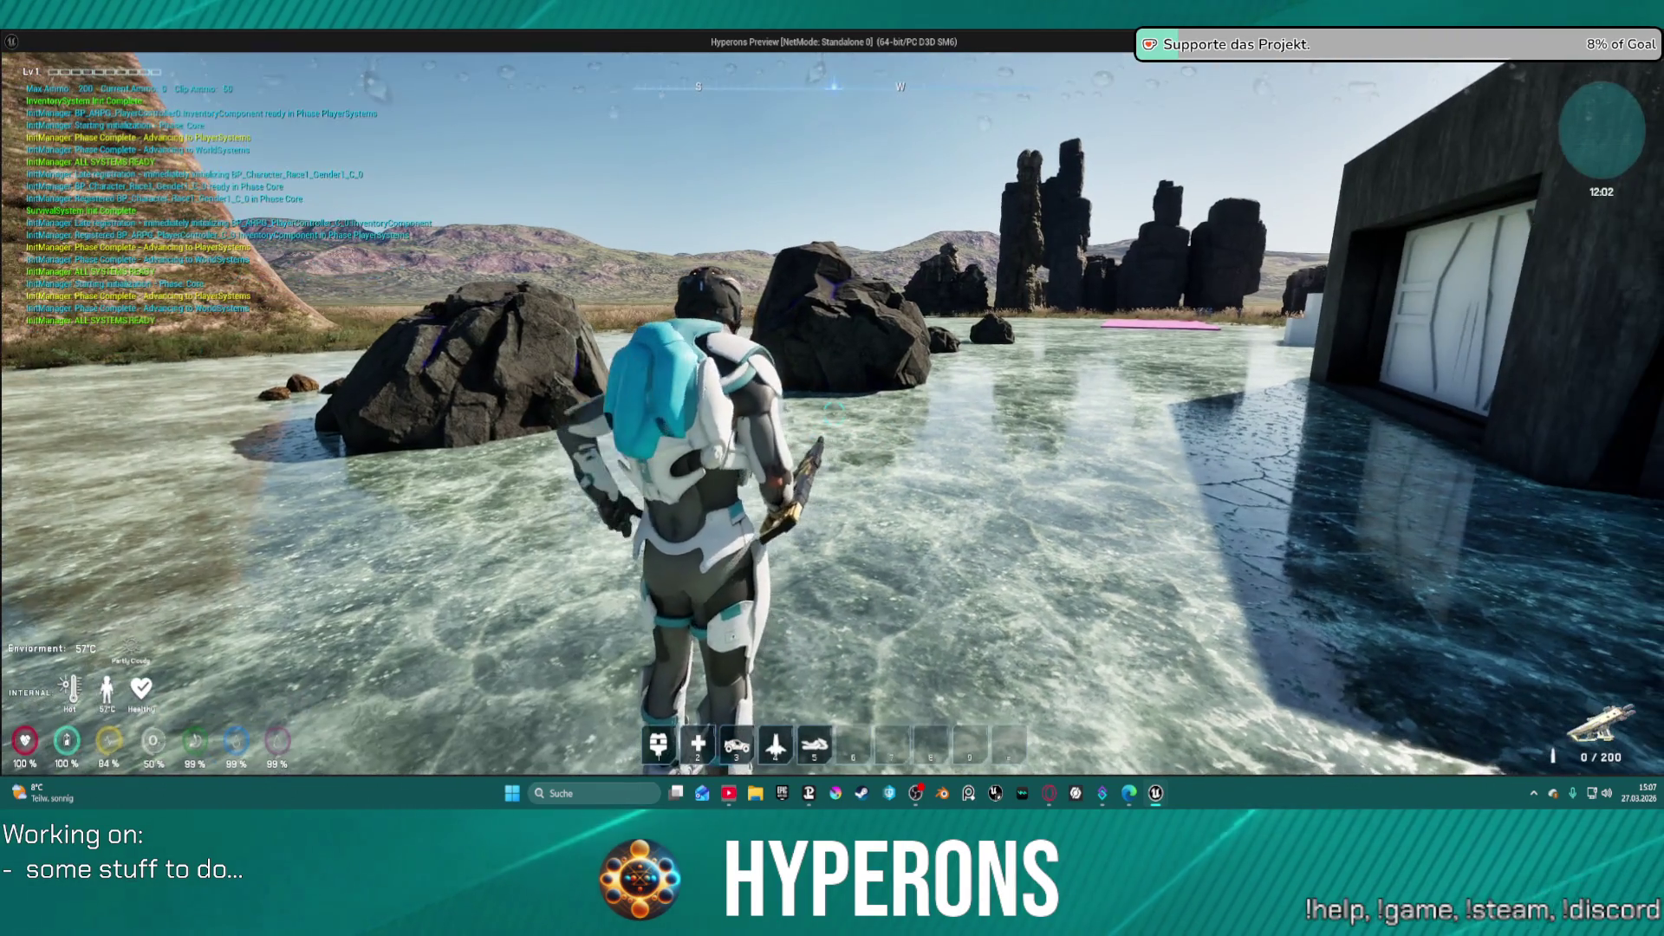
{"action": "key", "text": "r"}
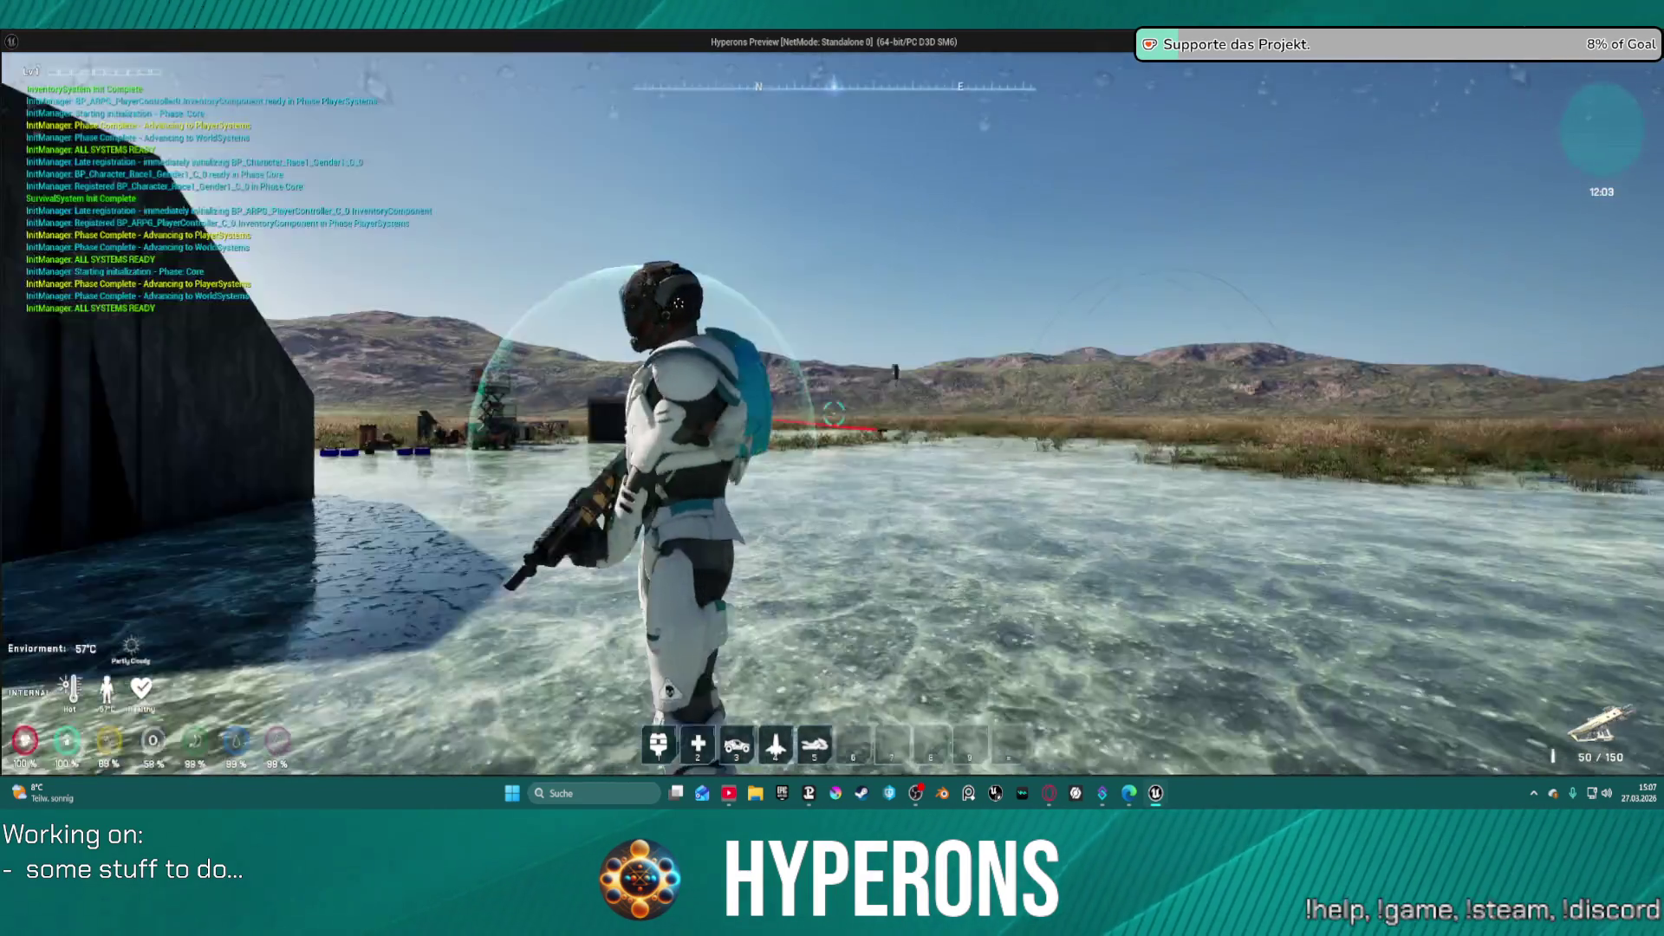
{"action": "key", "text": "w"}
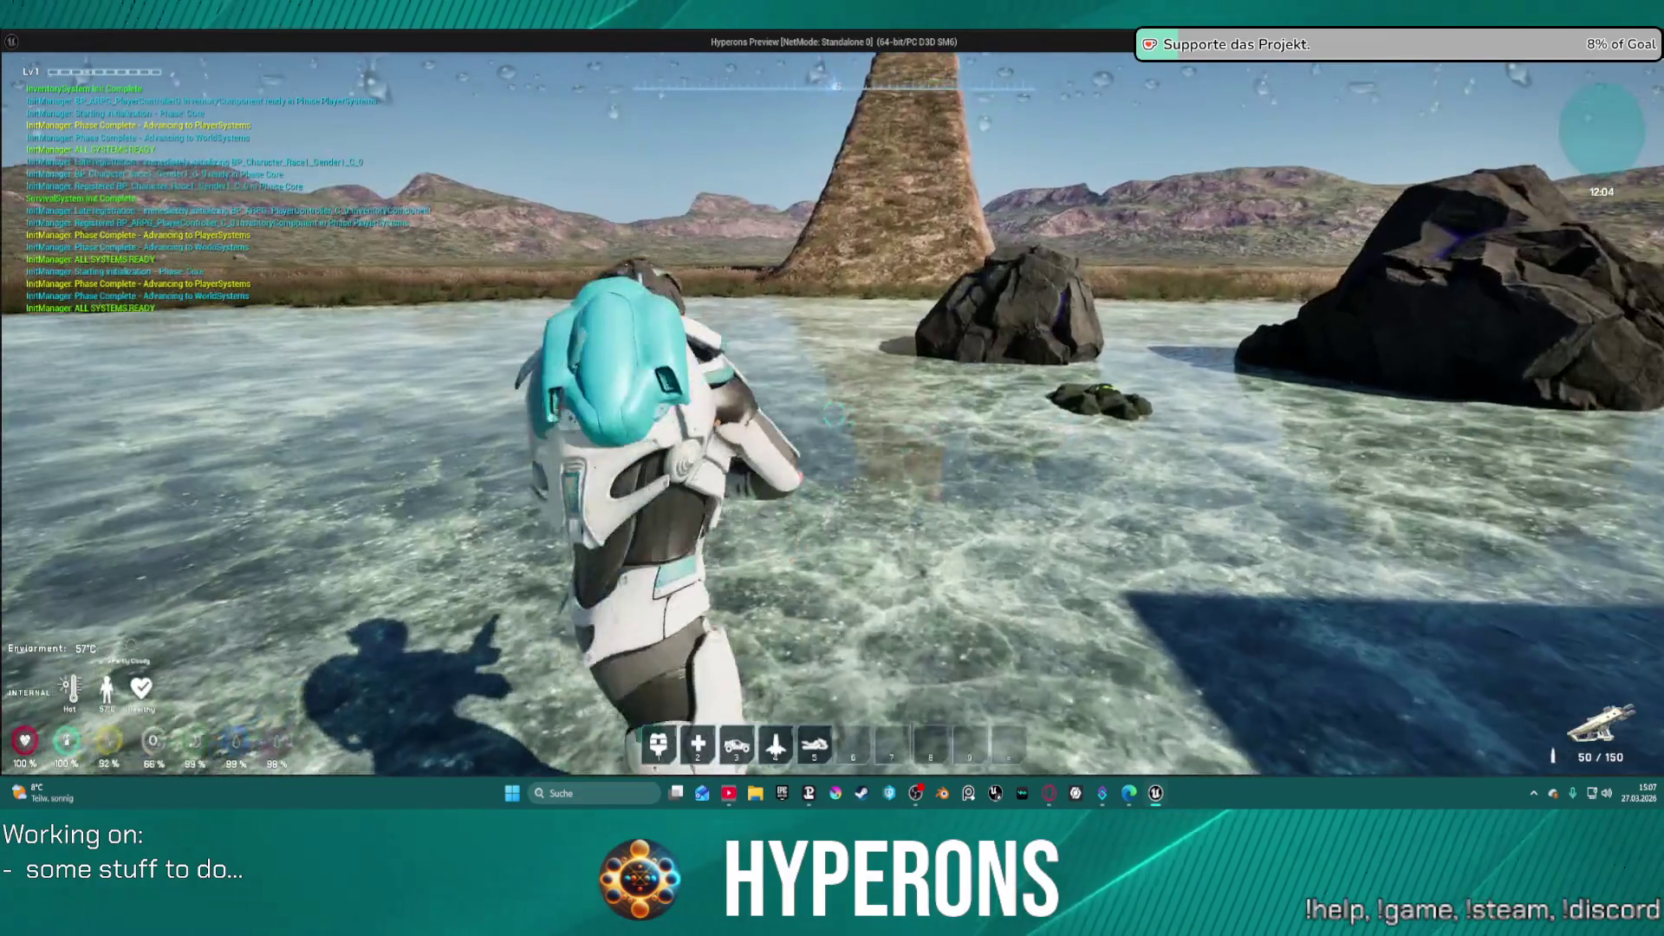
{"action": "key", "text": "w"}
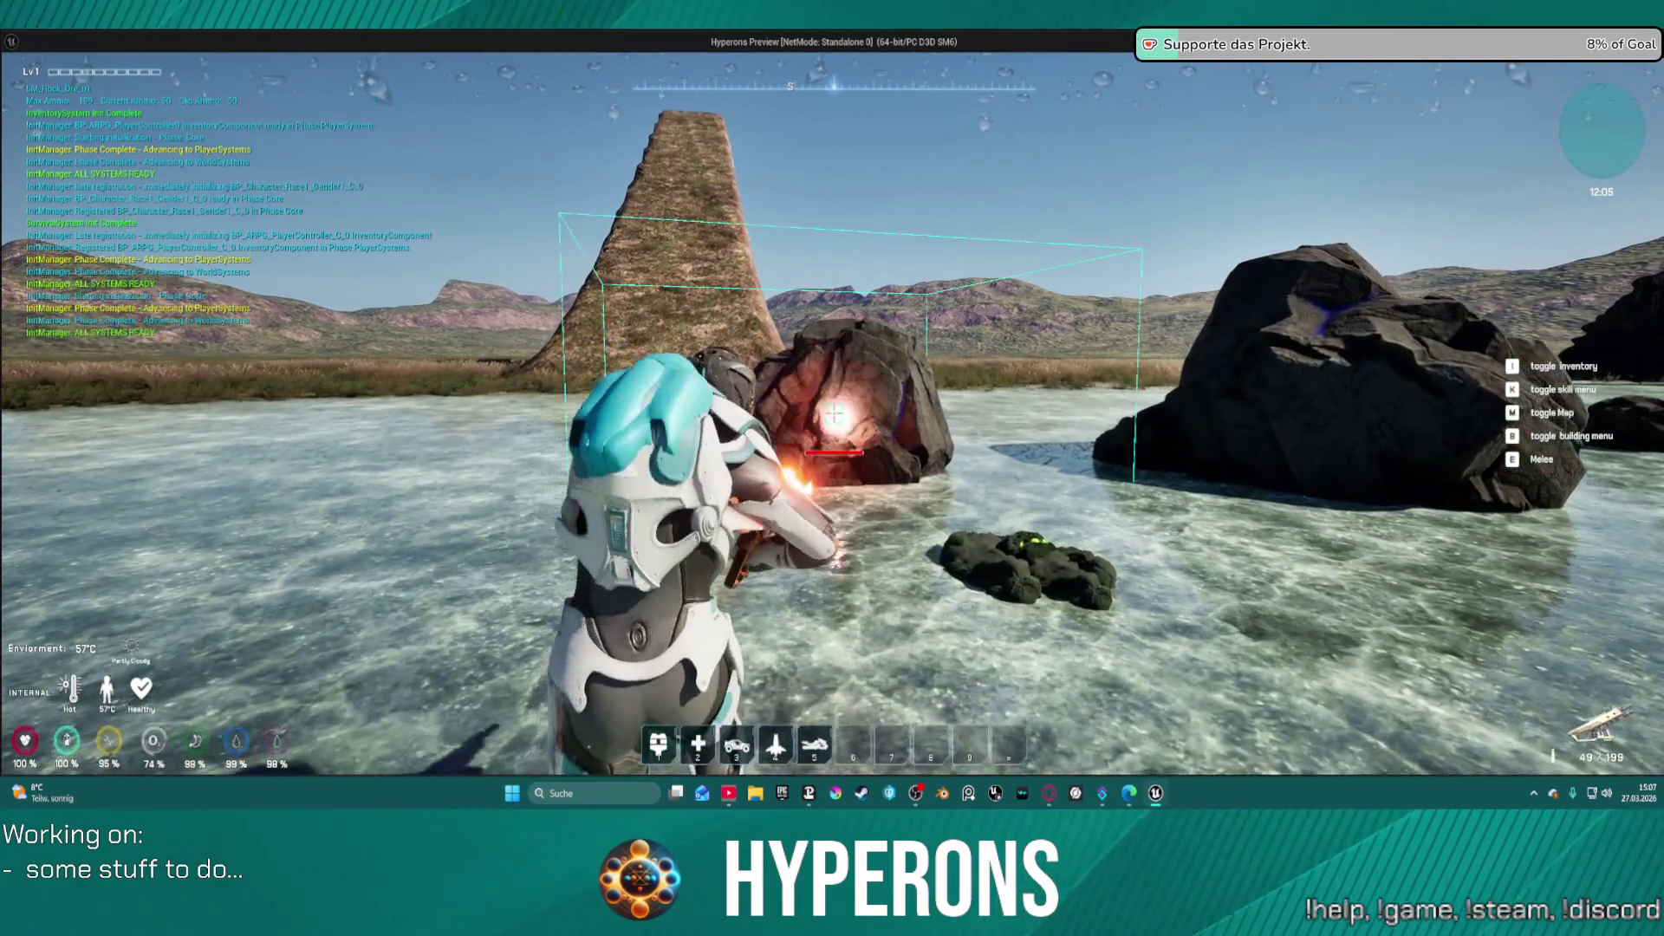
{"action": "left_click", "coordinate": [834, 414]}
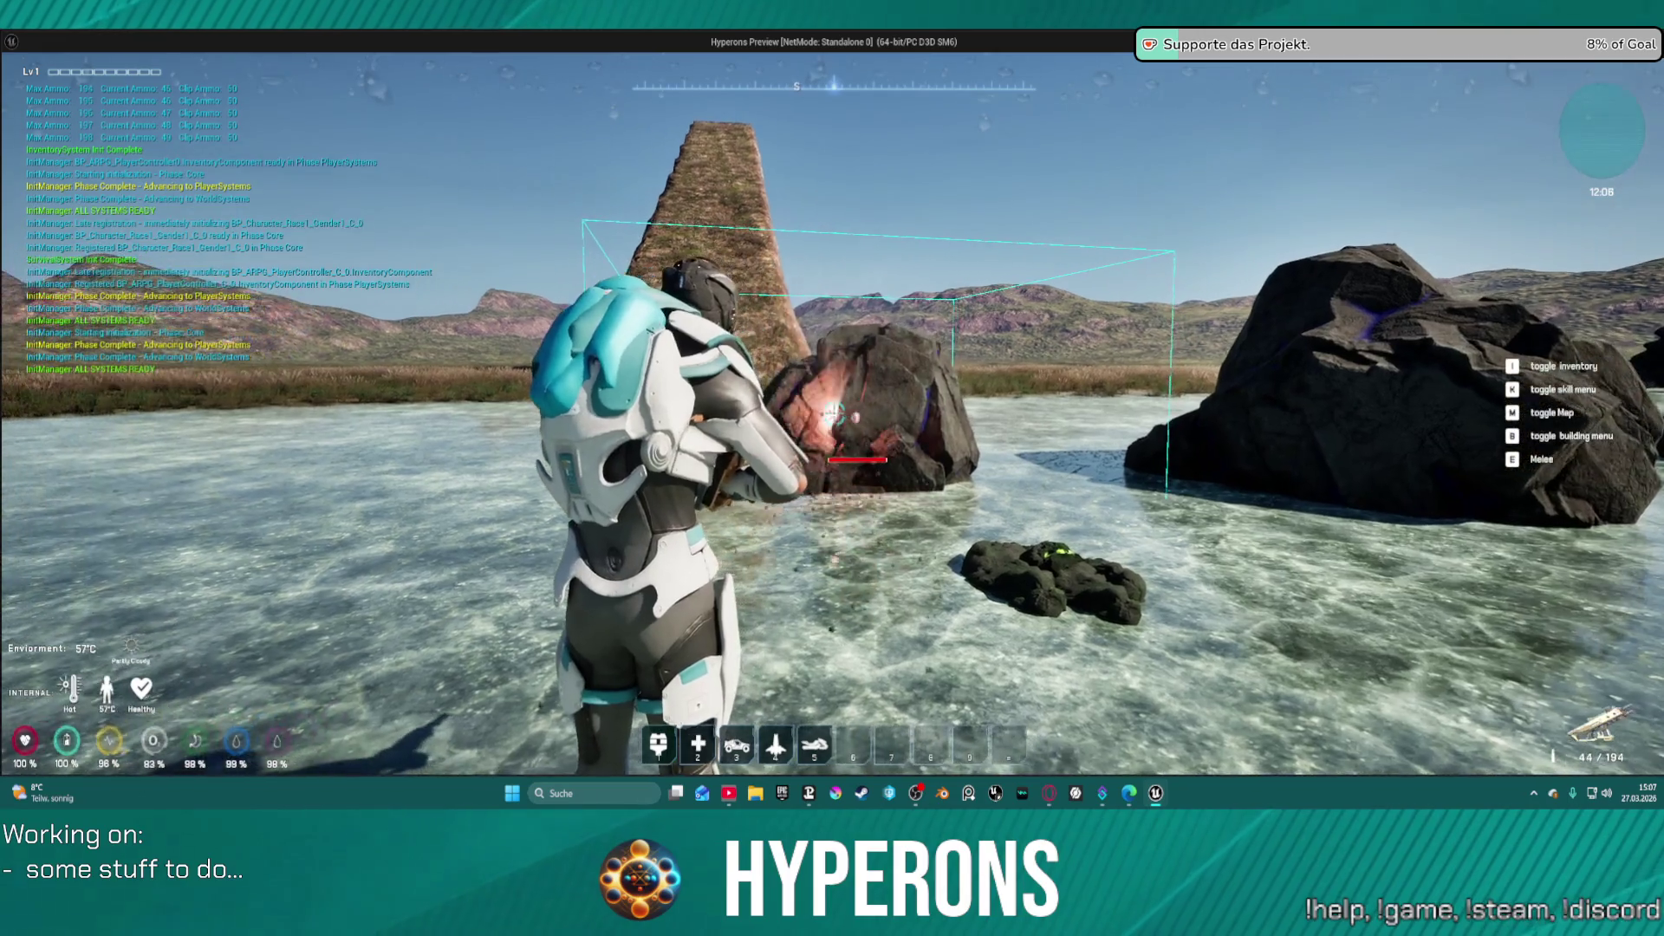
{"action": "left_click", "coordinate": [834, 414]}
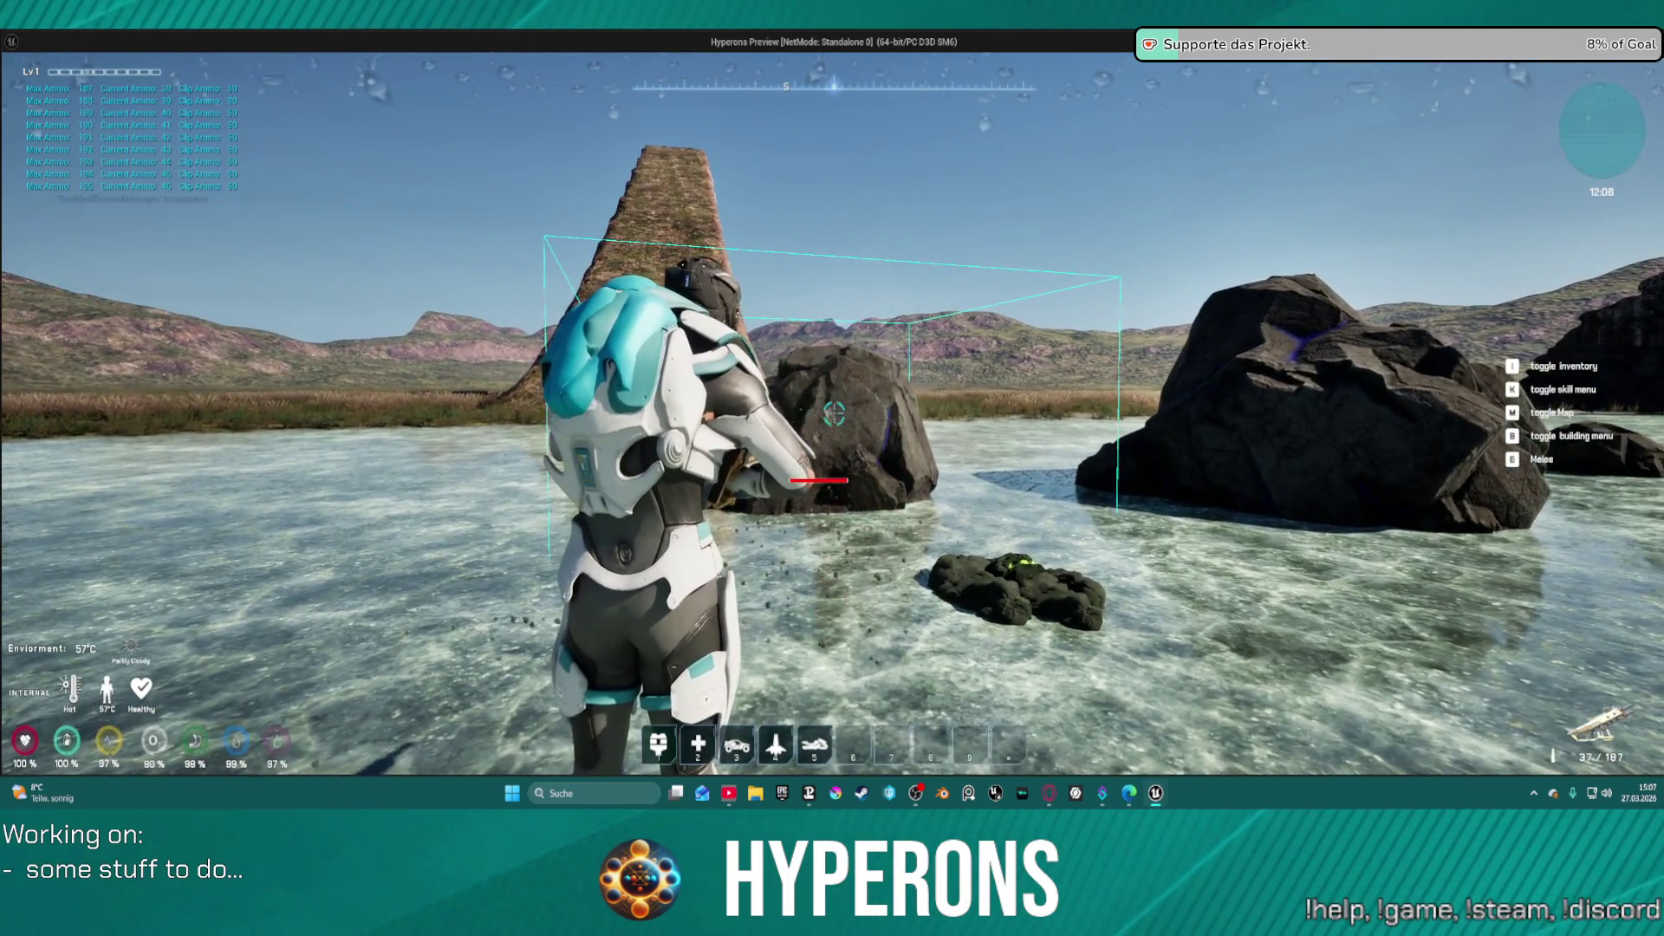
{"action": "left_click", "coordinate": [834, 414]}
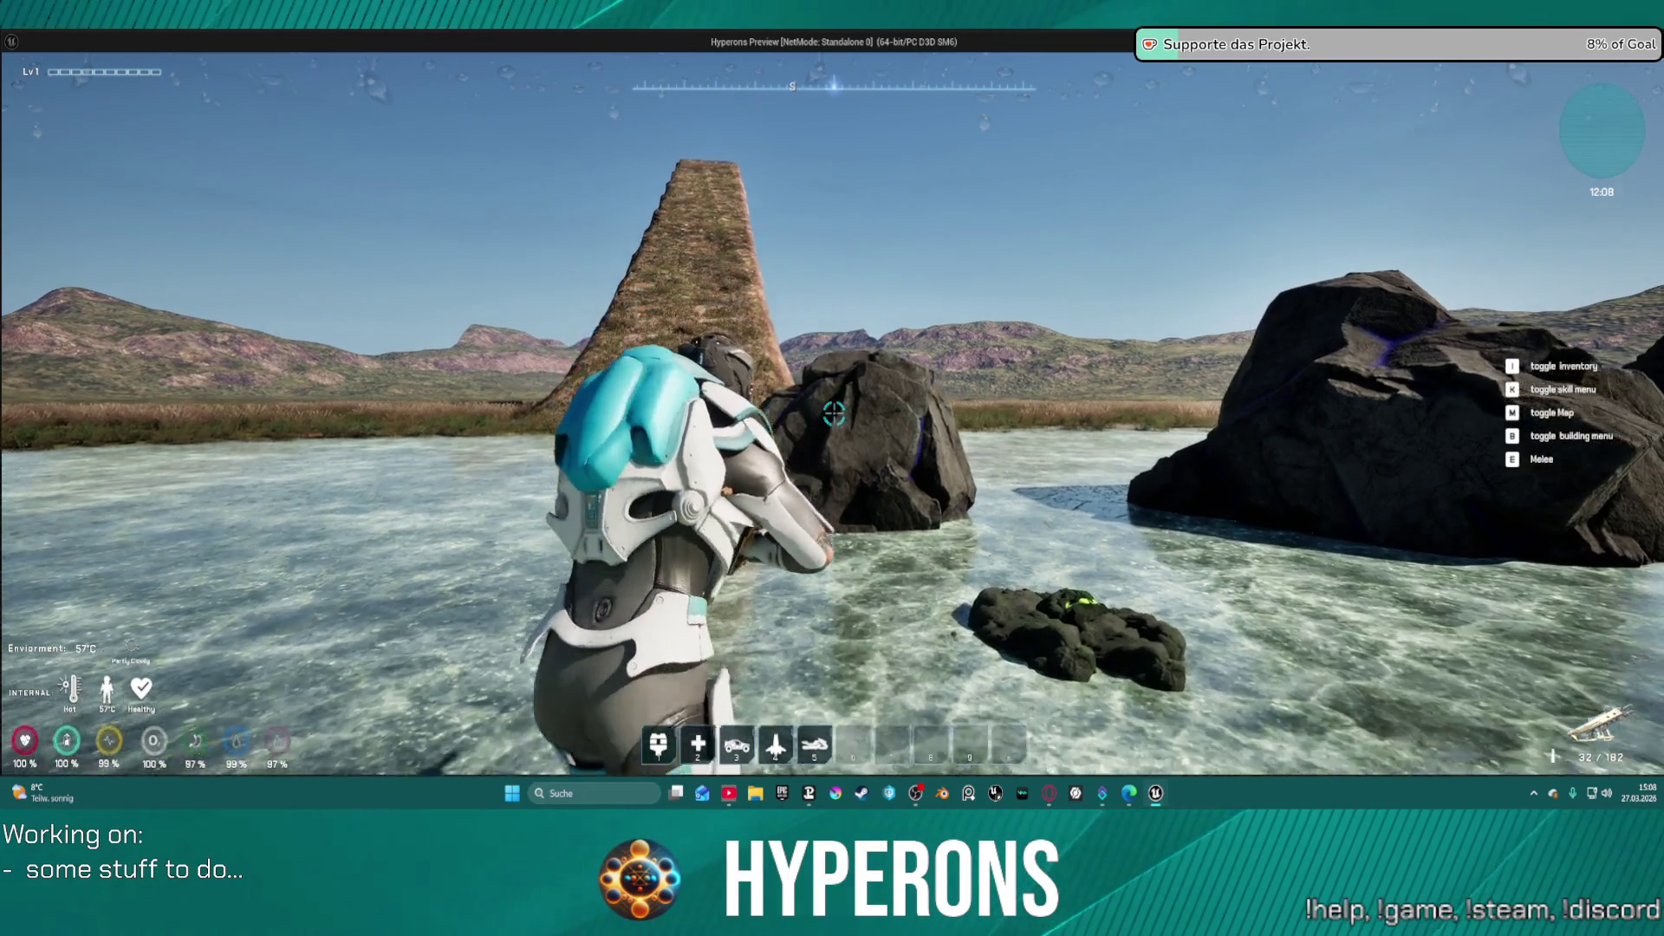
{"action": "left_click", "coordinate": [834, 414]}
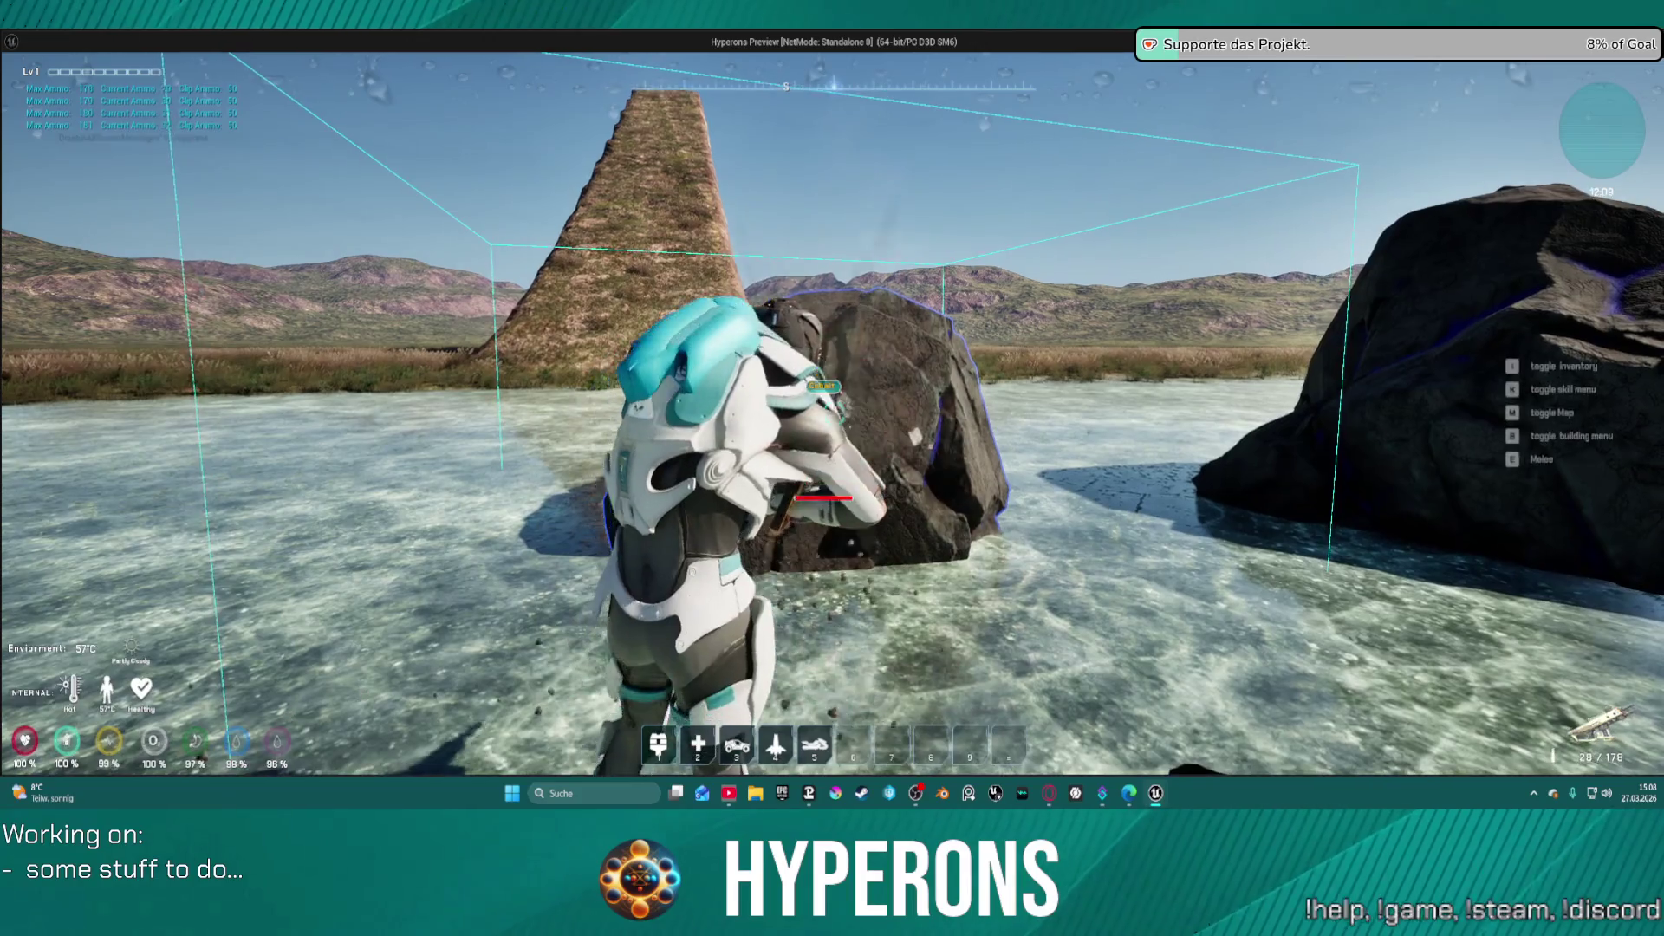
{"action": "left_click", "coordinate": [834, 415]}
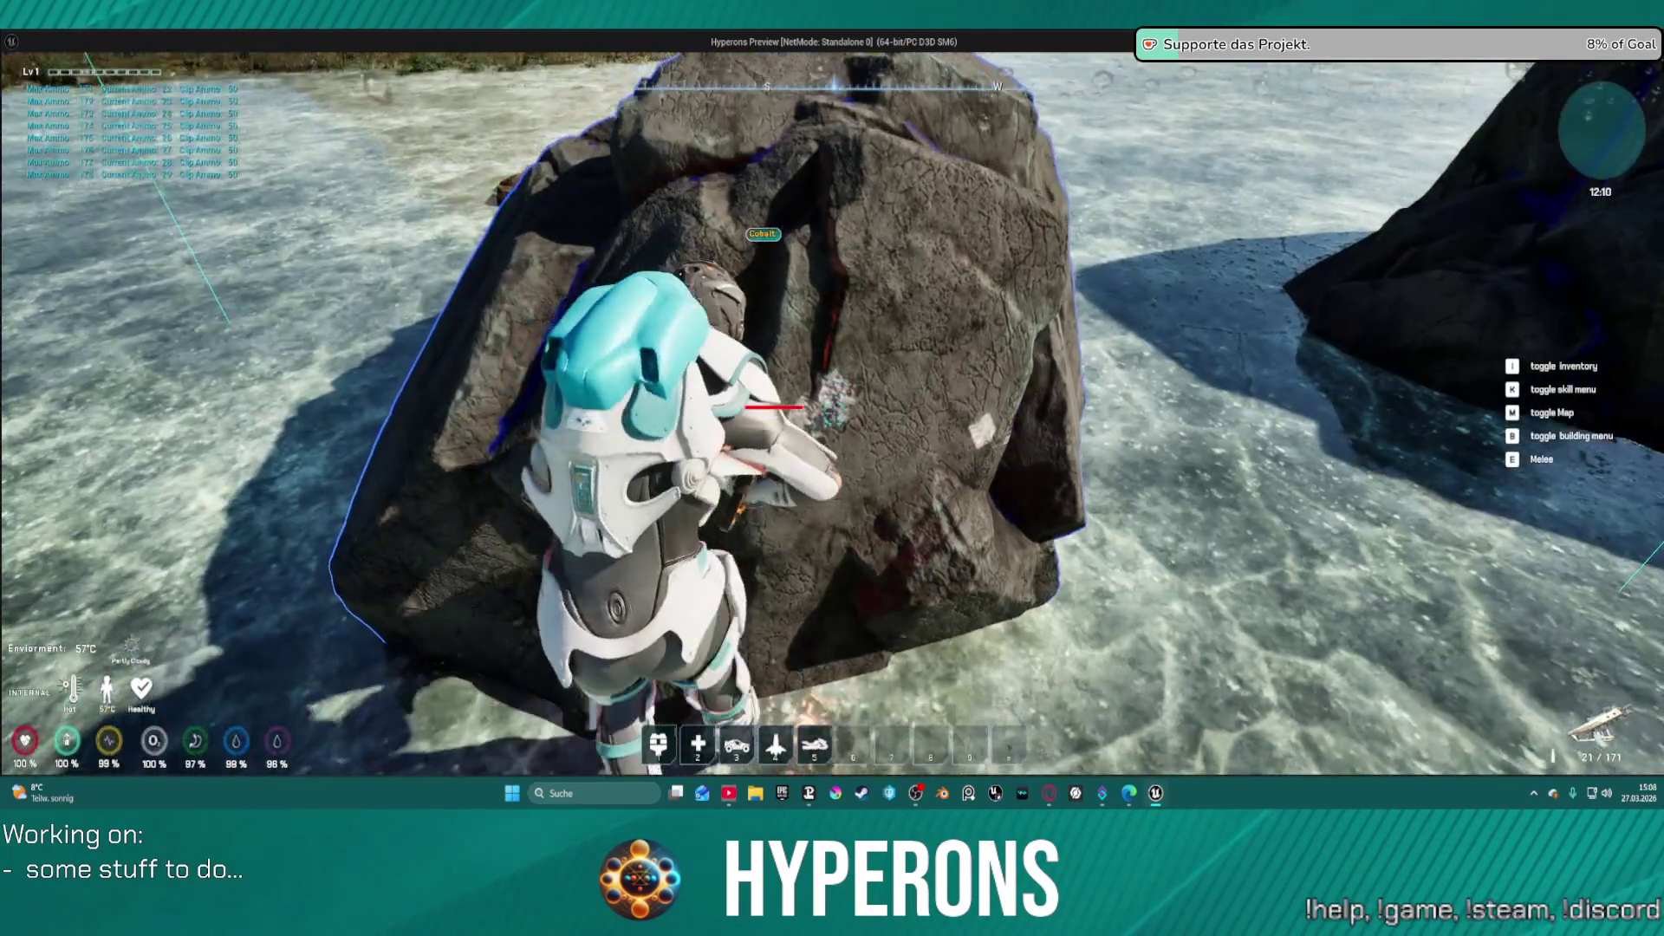
{"action": "key", "text": "Escape"}
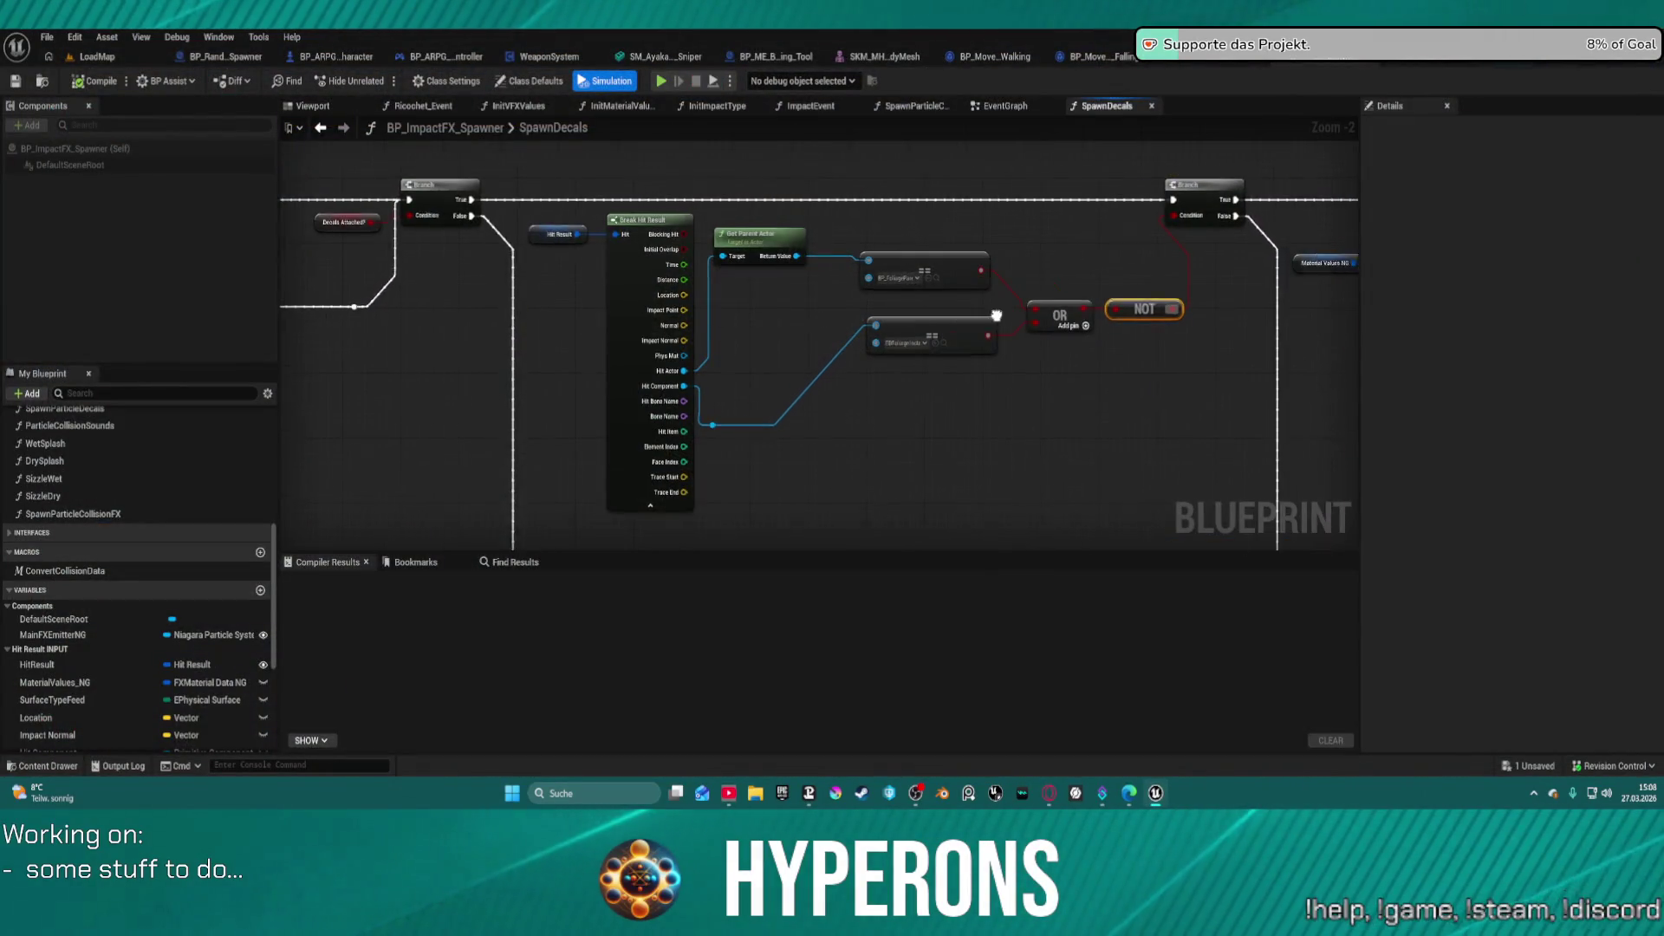
- Zoom the SpawnDecals graph to 1:1 and bring up the Branch node's actions menu
{"action": "scroll", "coordinate": [879, 336], "scroll_direction": "up", "scroll_amount": 2}
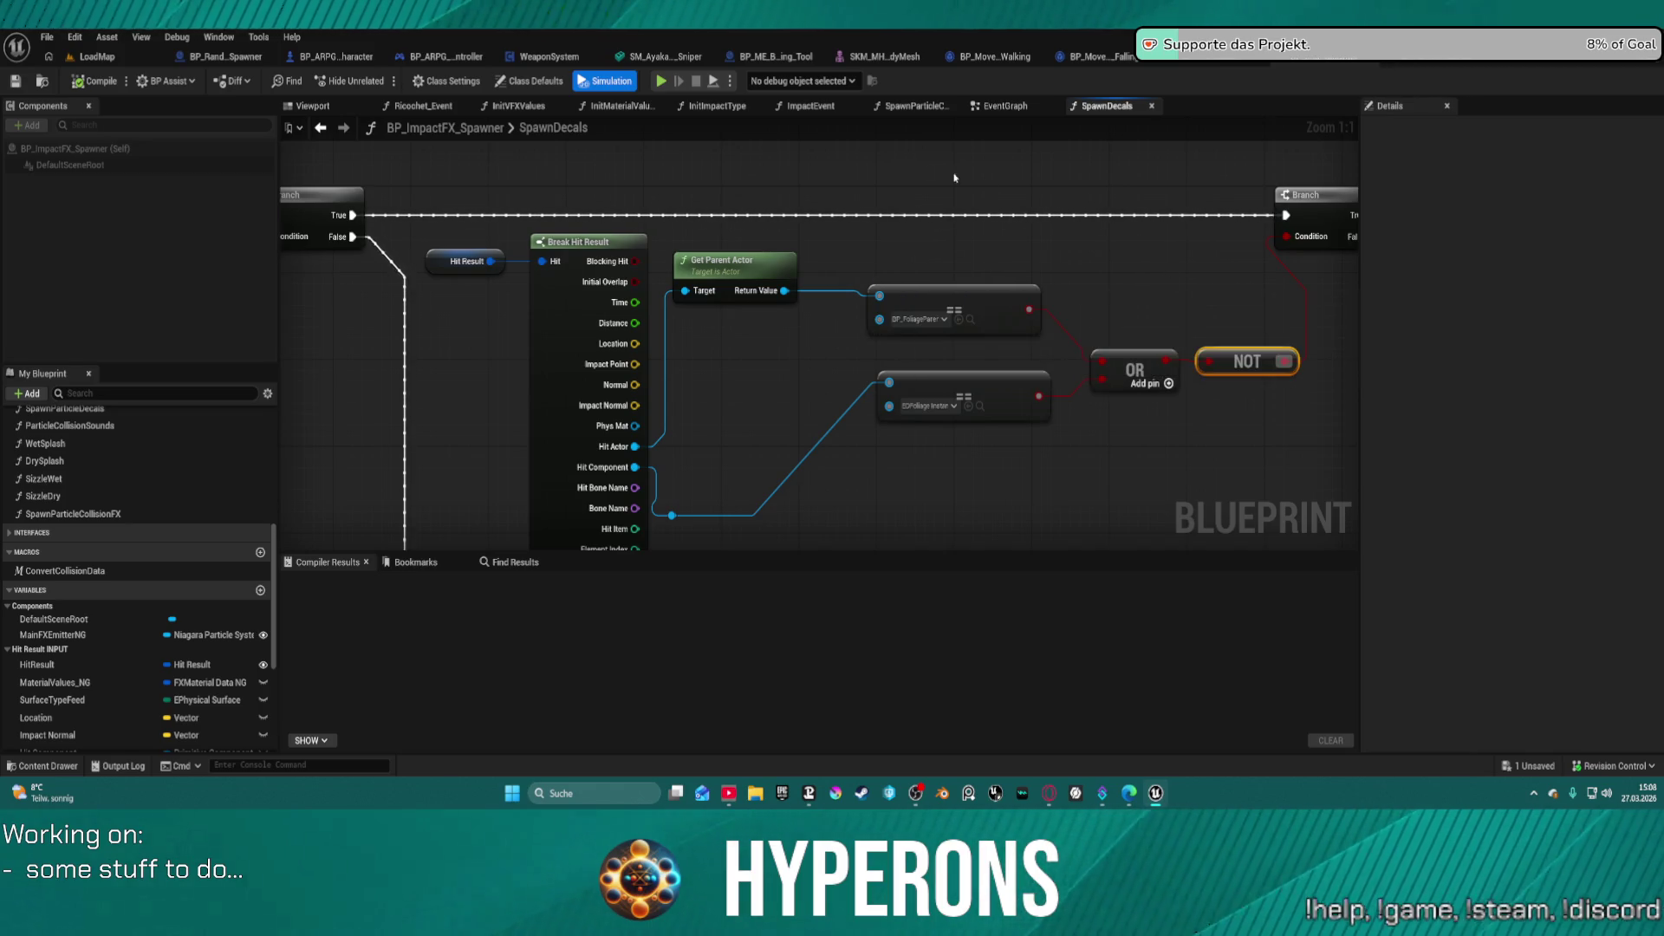
{"action": "right_click", "coordinate": [1318, 196]}
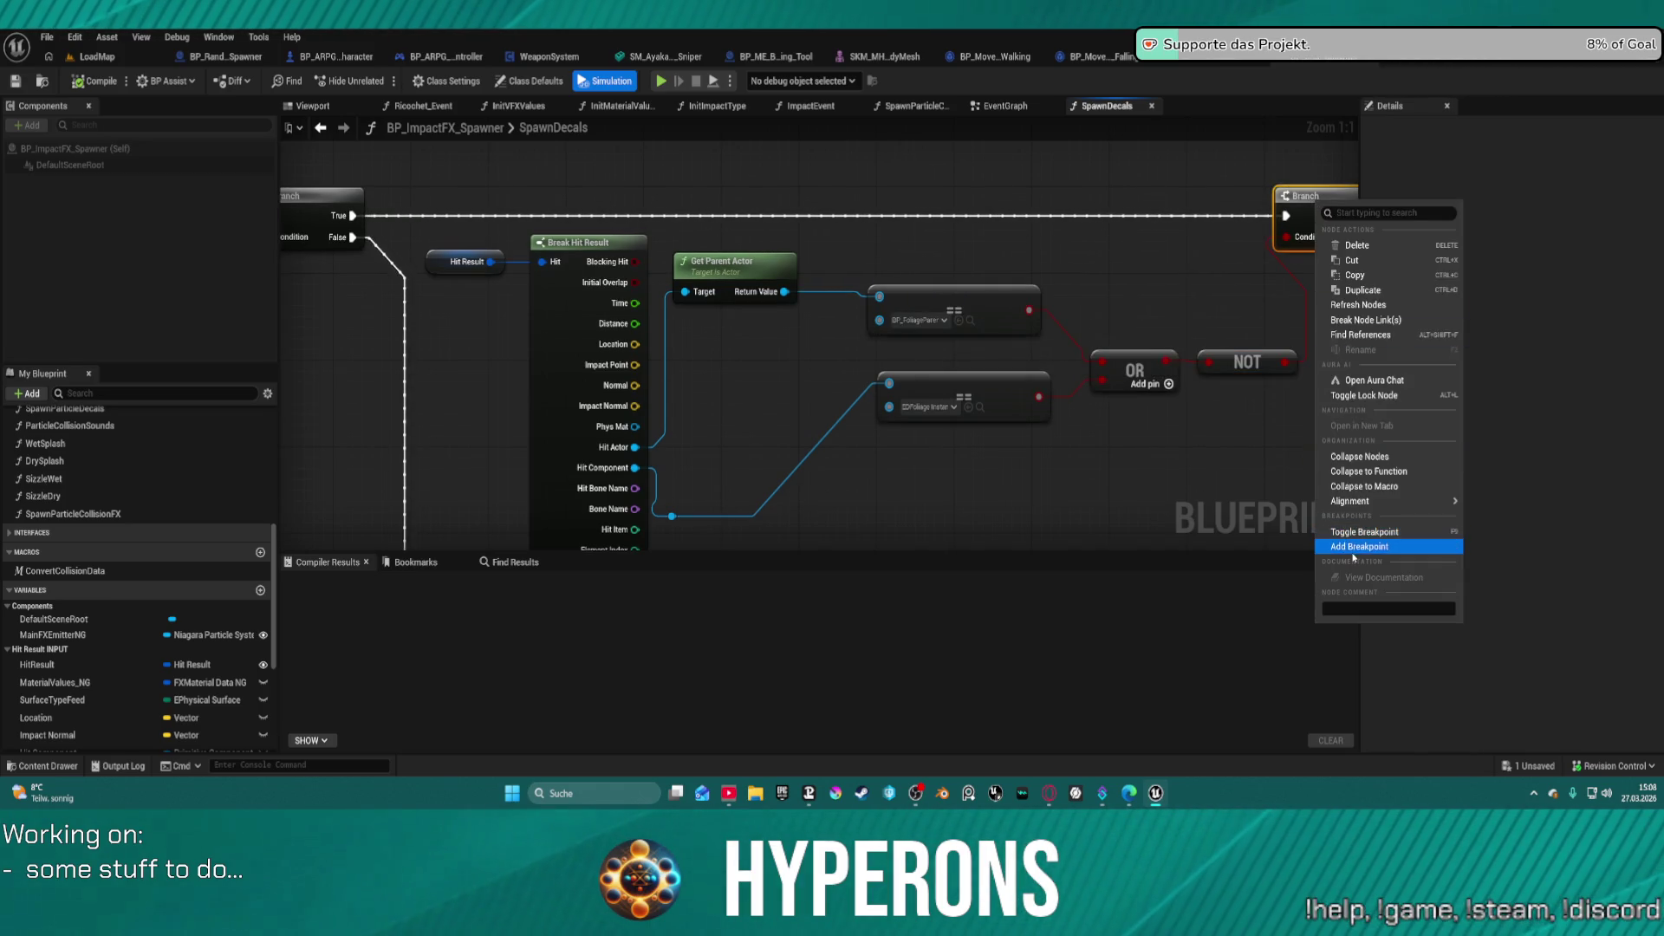
- Breakpoint the final Branch, add a Print String of the parent actor's name, and play again
{"action": "left_click", "coordinate": [1349, 547]}
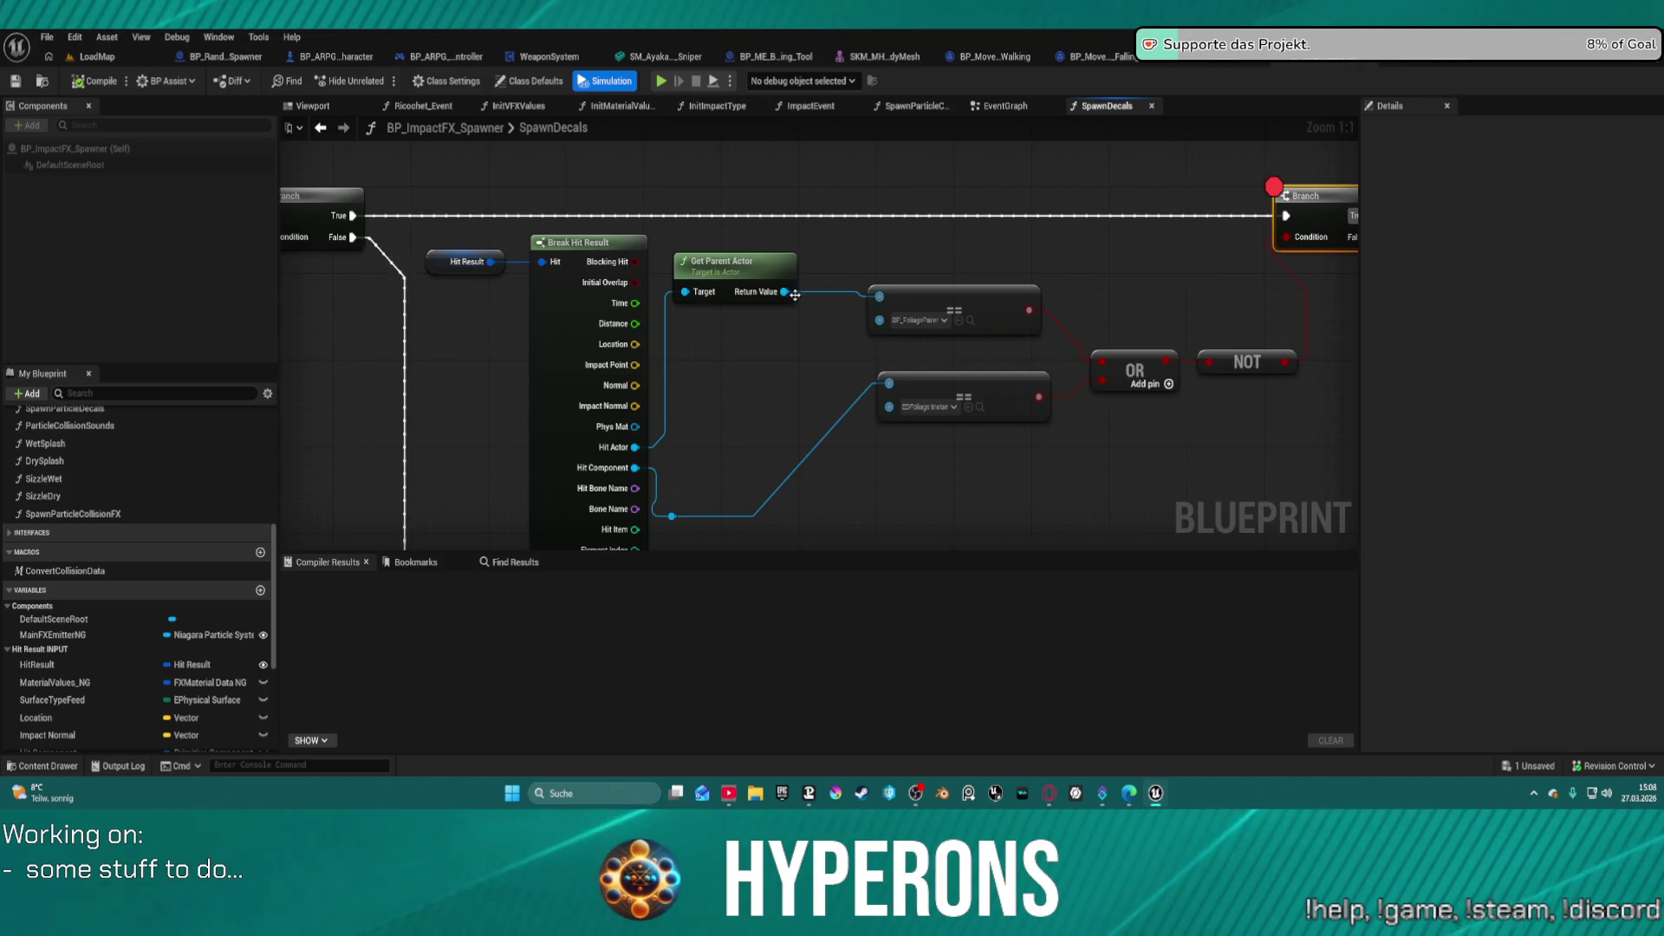
{"action": "mouse_move", "coordinate": [379, 216]}
{"action": "left_mouse_down"}
{"action": "mouse_move", "coordinate": [958, 215]}
{"action": "mouse_move", "coordinate": [941, 201]}
{"action": "left_mouse_up"}
{"action": "type", "text": "orint"}
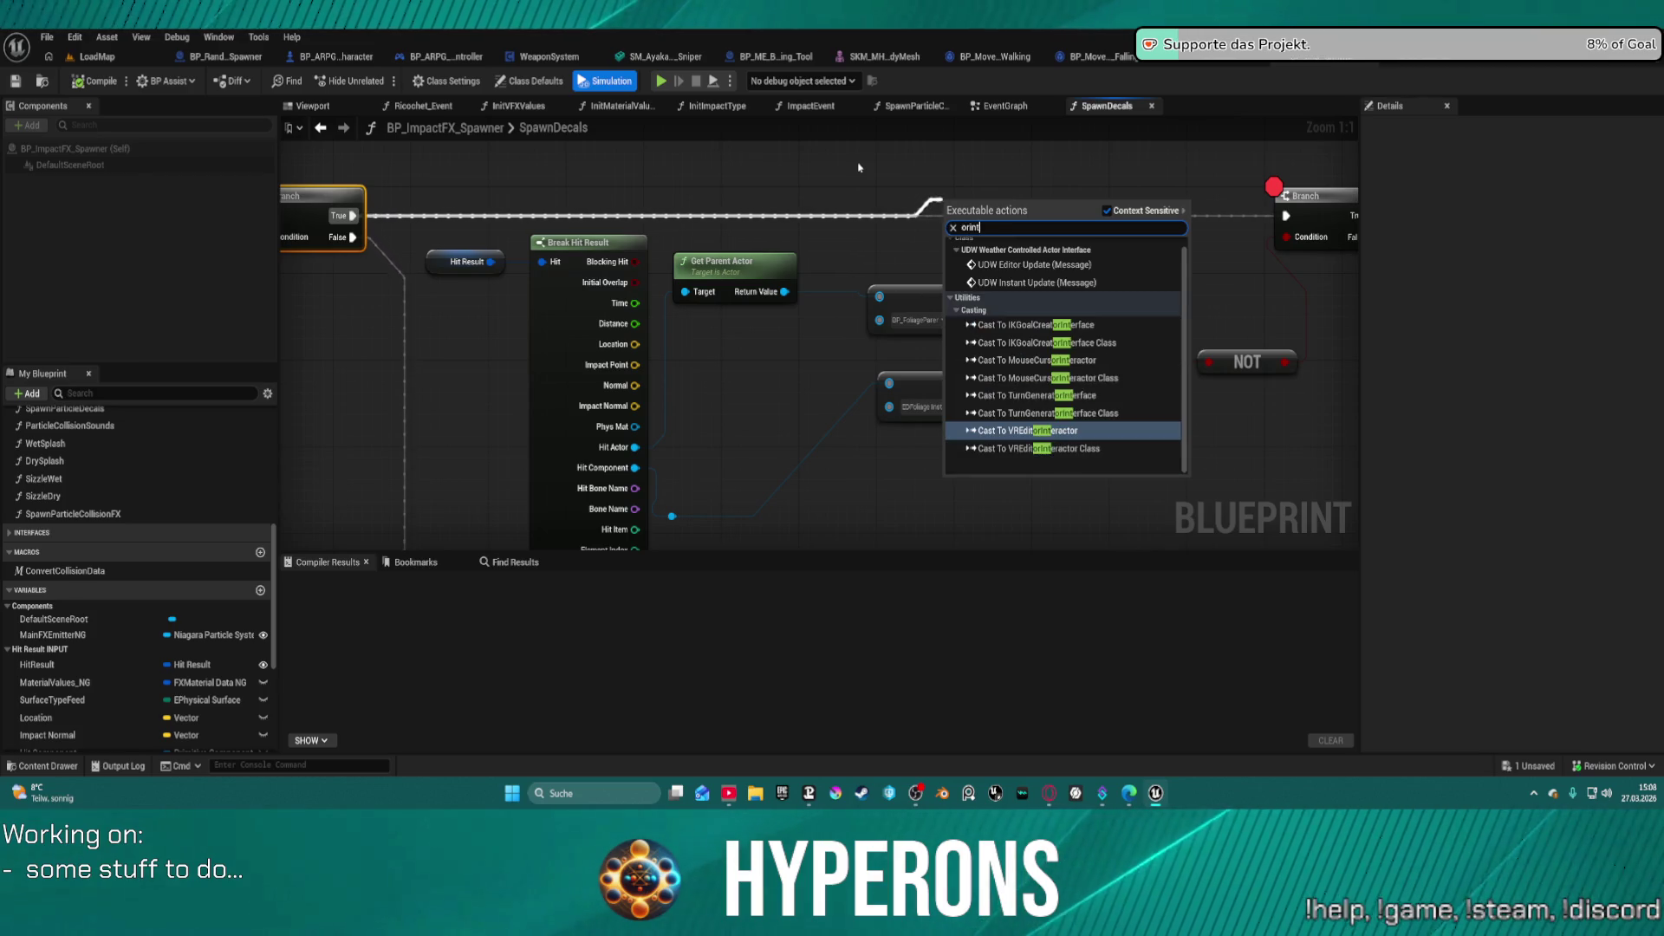
{"action": "key", "text": "BackSpace"}
{"action": "key", "text": "BackSpace"}
{"action": "key", "text": "BackSpace"}
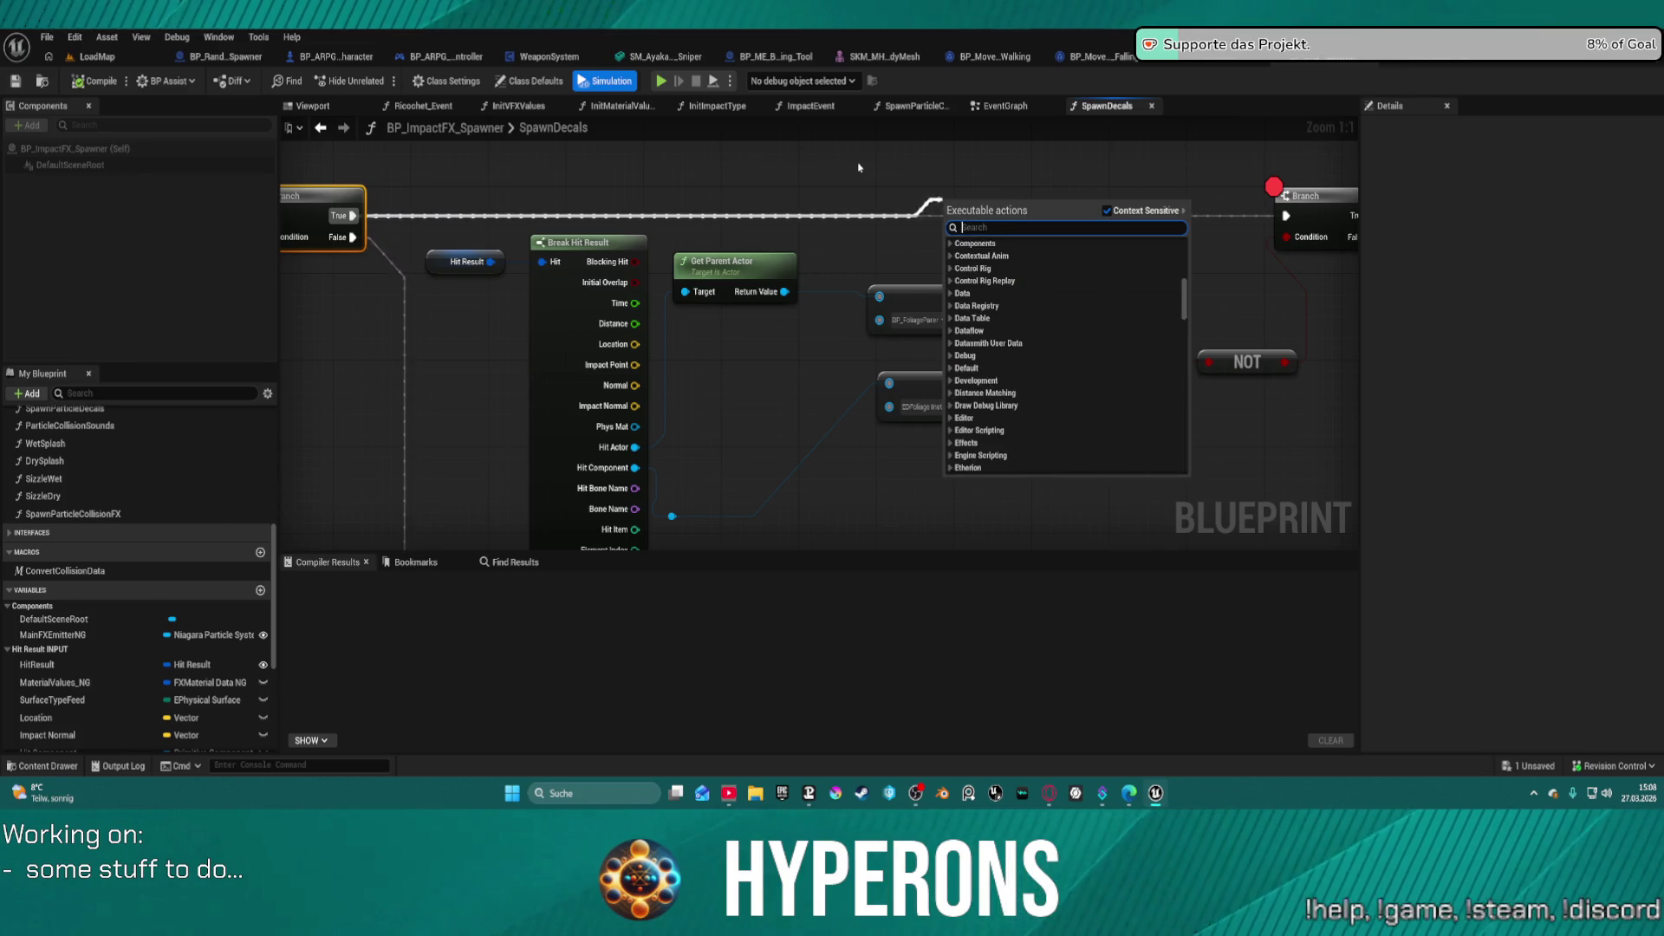
{"action": "type", "text": "print"}
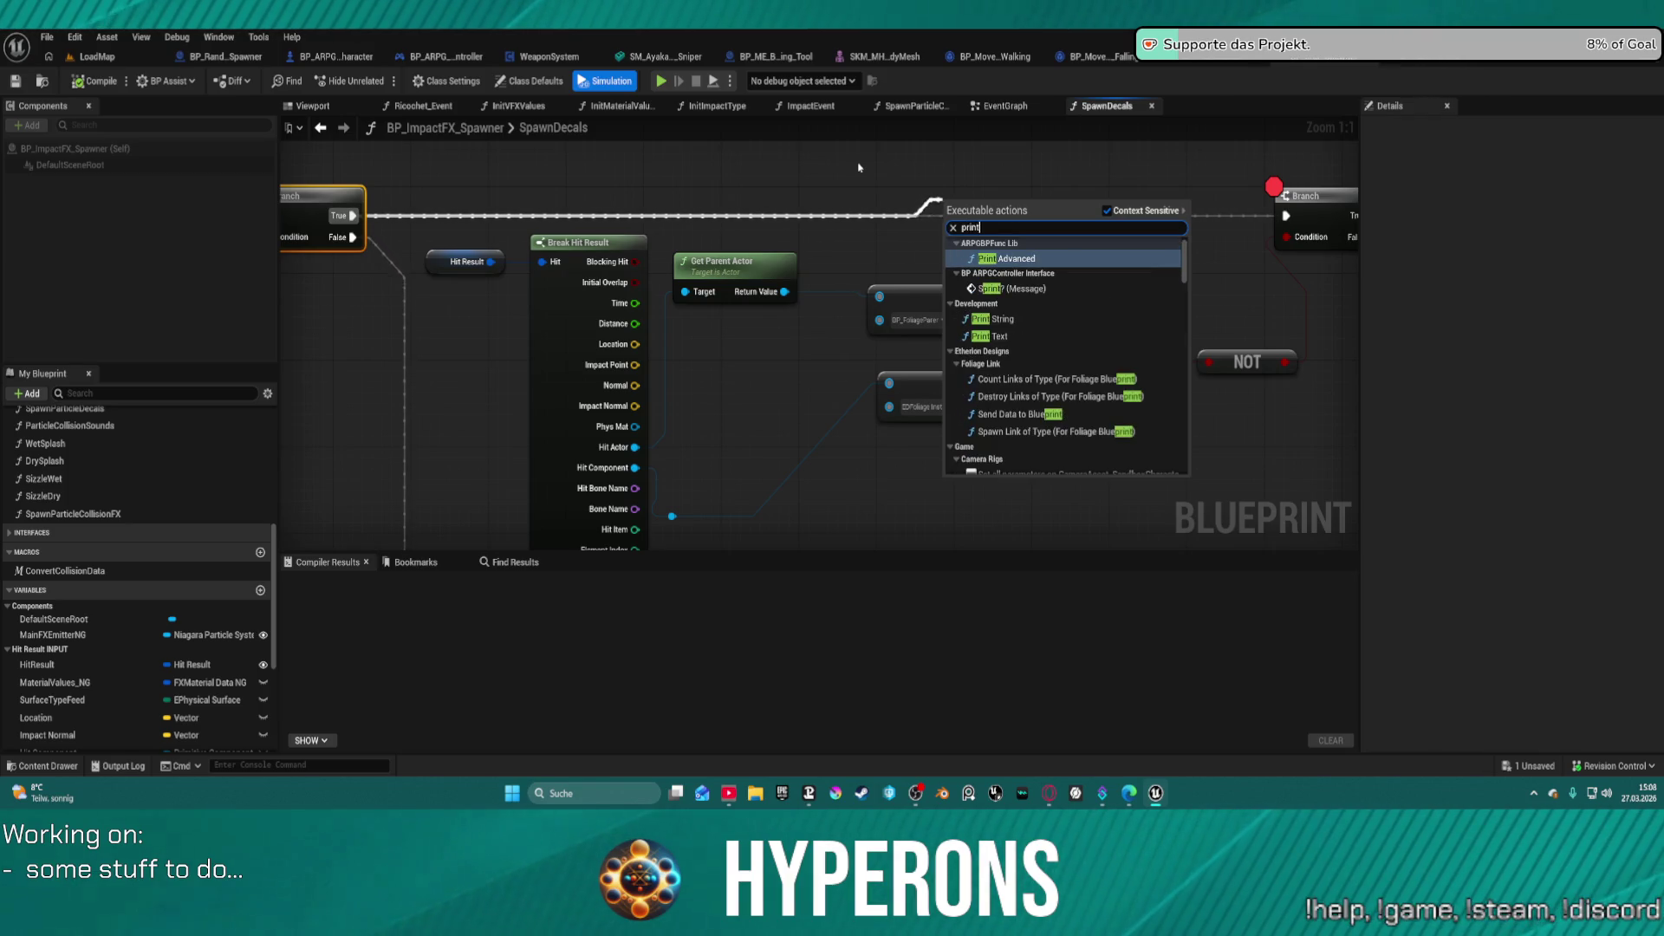
{"action": "key", "text": "Down"}
{"action": "key", "text": "Down"}
{"action": "key", "text": "Return"}
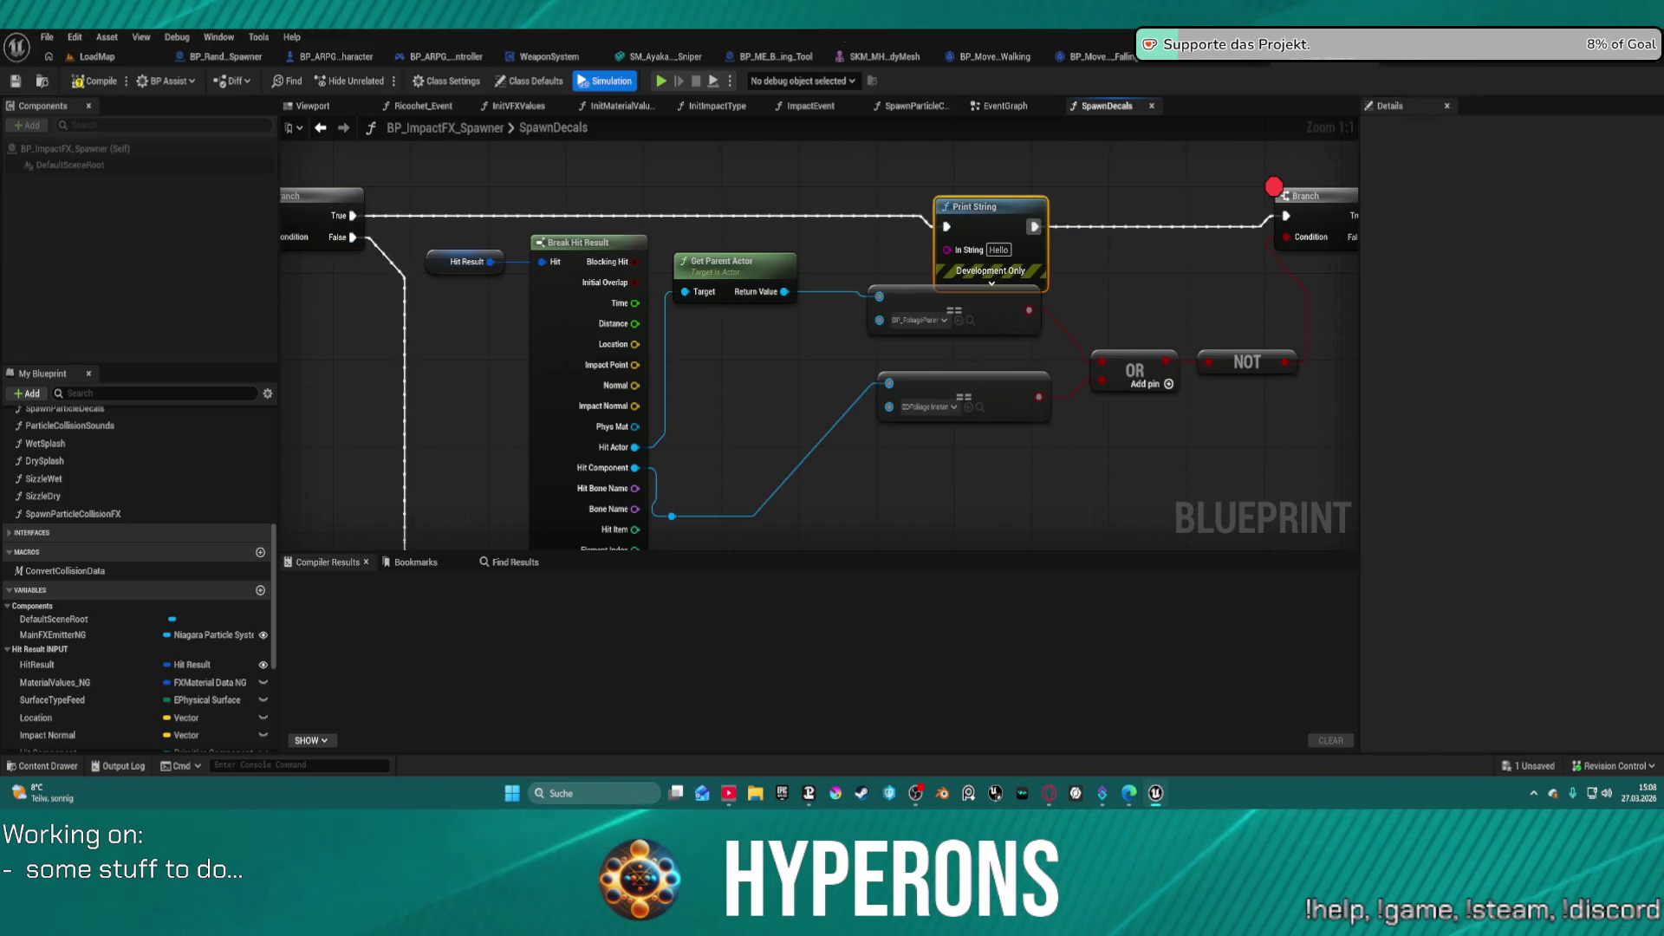
{"action": "left_click_drag", "start_coordinate": [786, 291], "coordinate": [952, 249]}
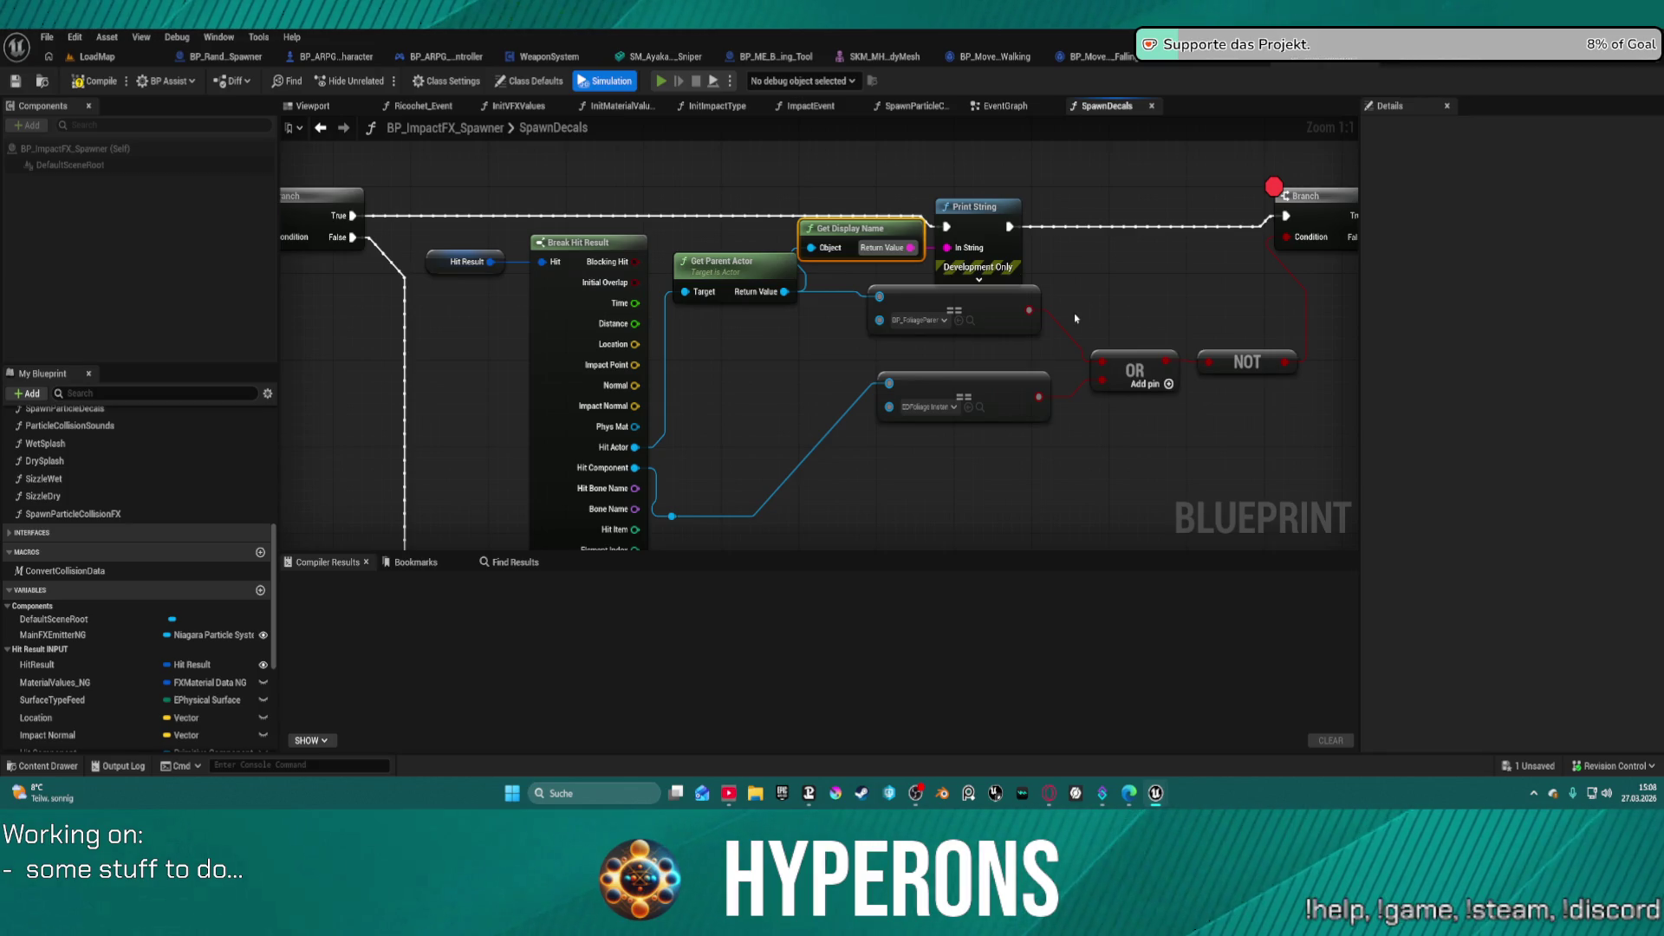
{"action": "key", "text": "alt+p"}
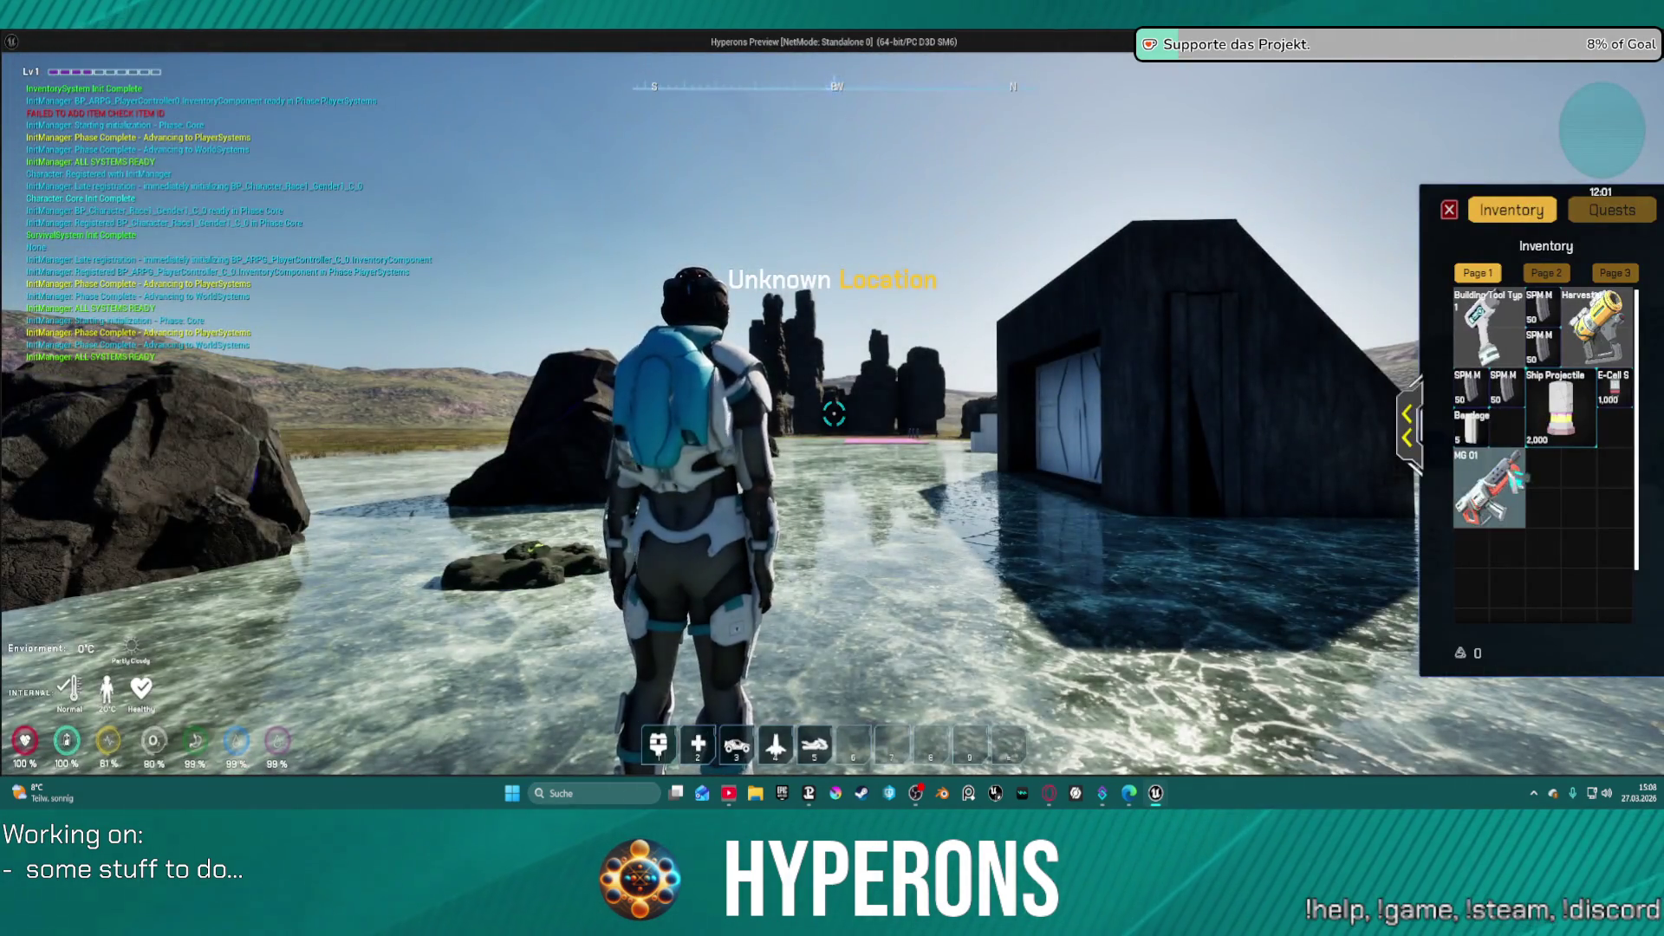
- Close the inventory with the gun equipped, reload, and shoot the rock to hit the breakpoint
{"action": "key", "text": "i"}
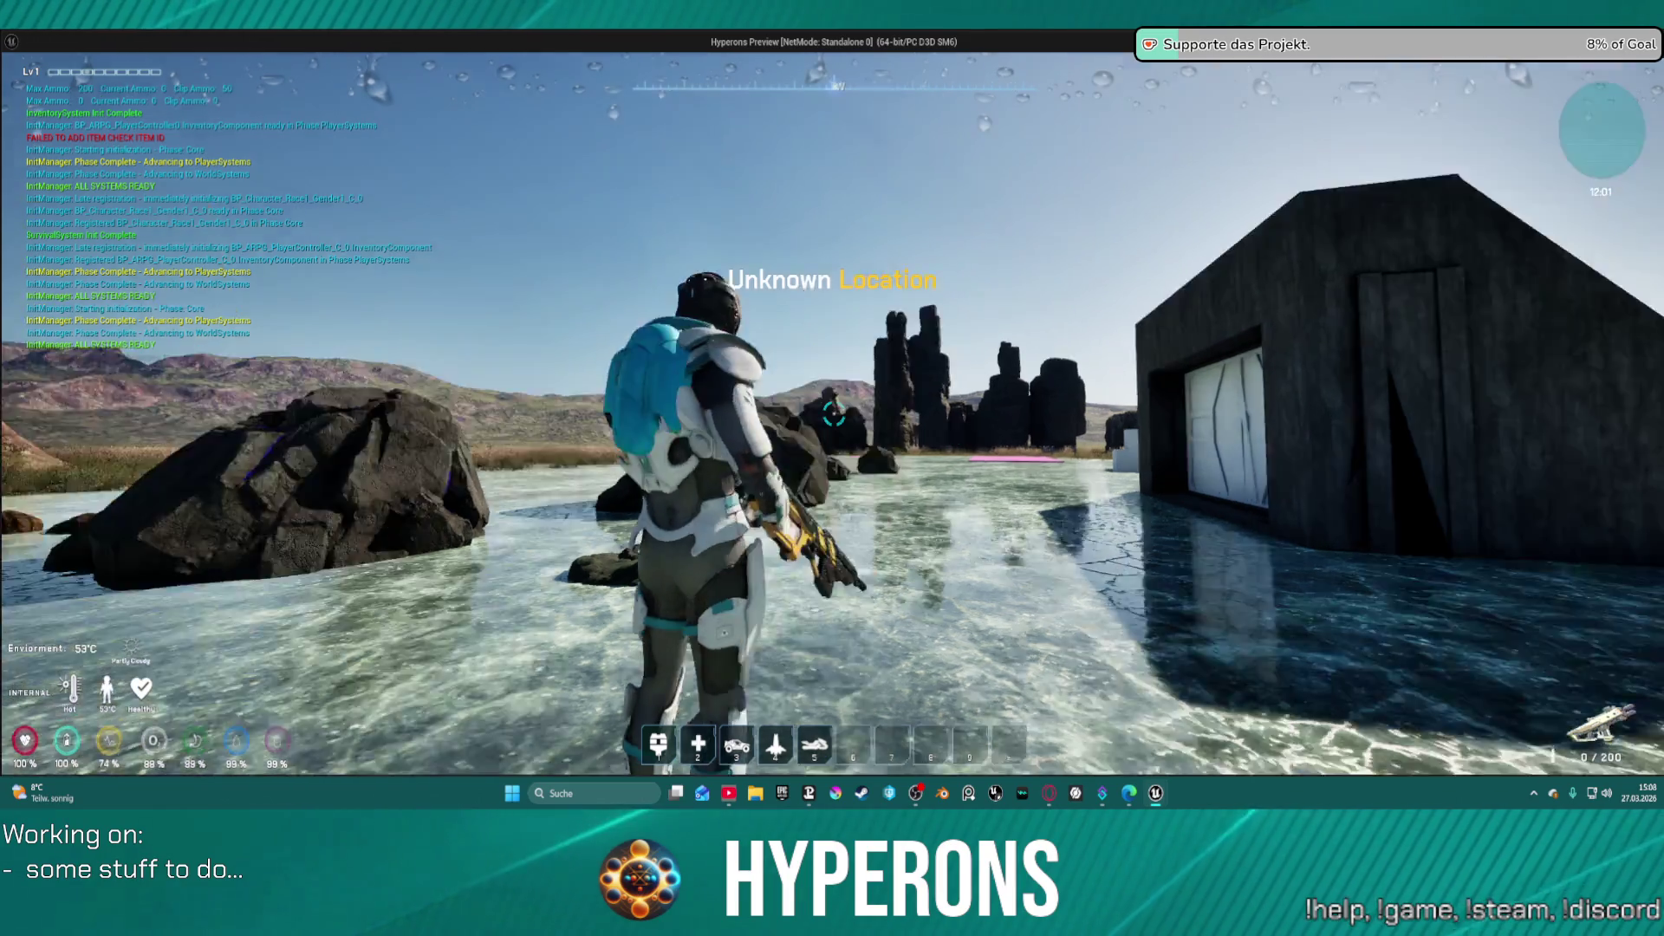
{"action": "key", "text": "r"}
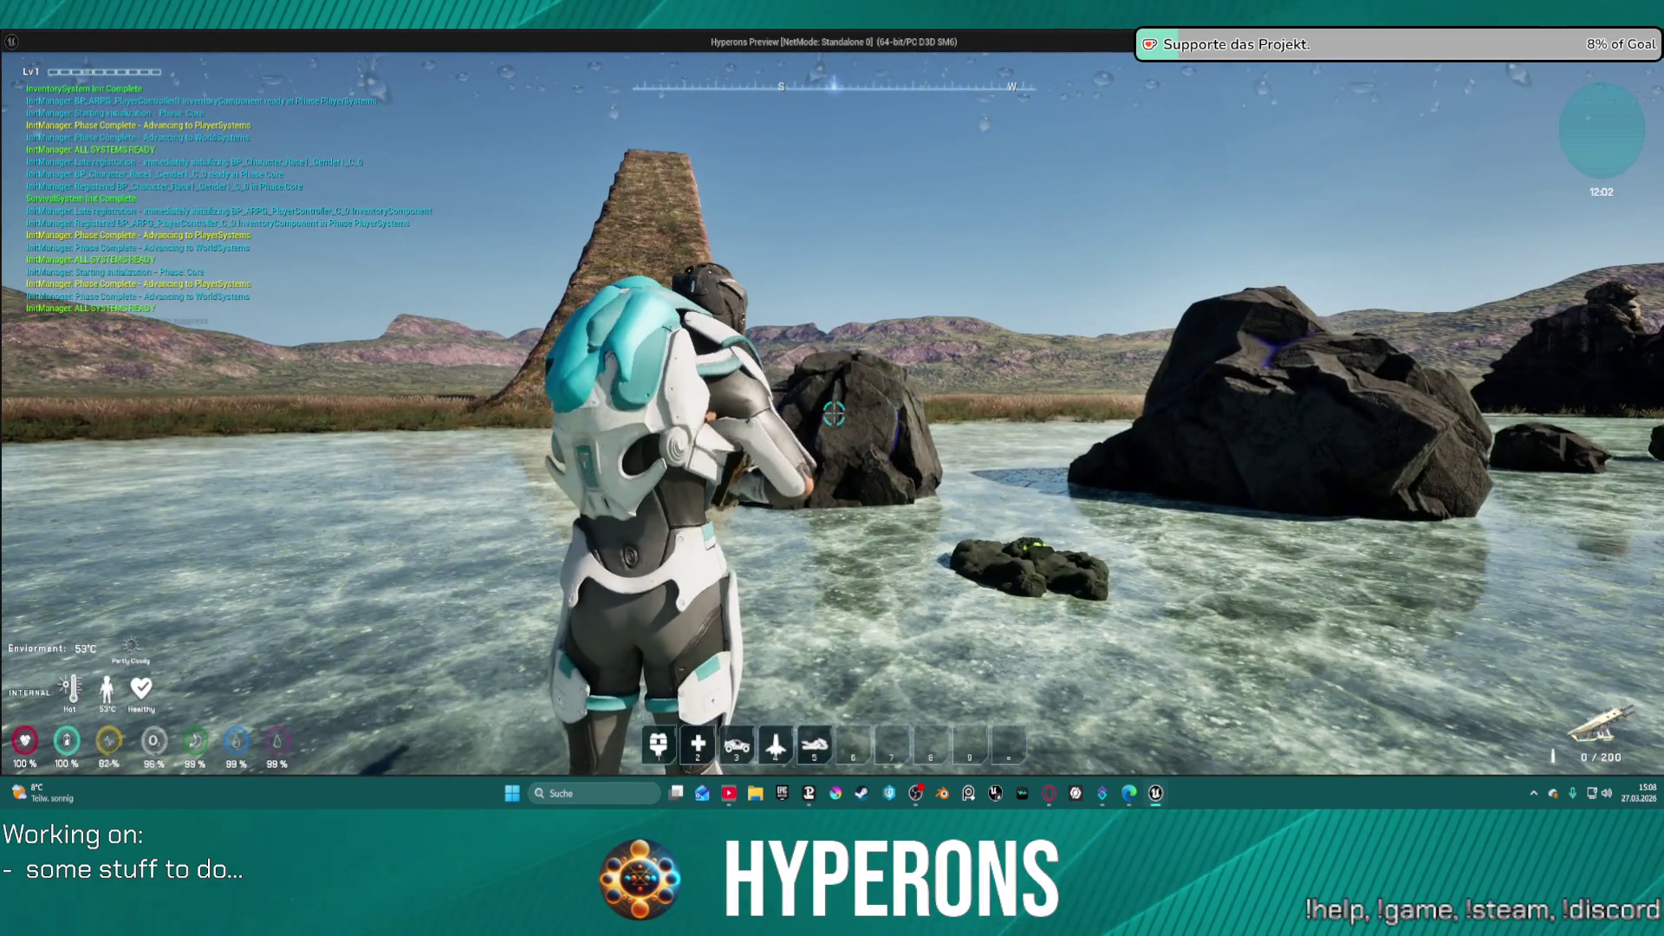
{"action": "left_click", "coordinate": [834, 415]}
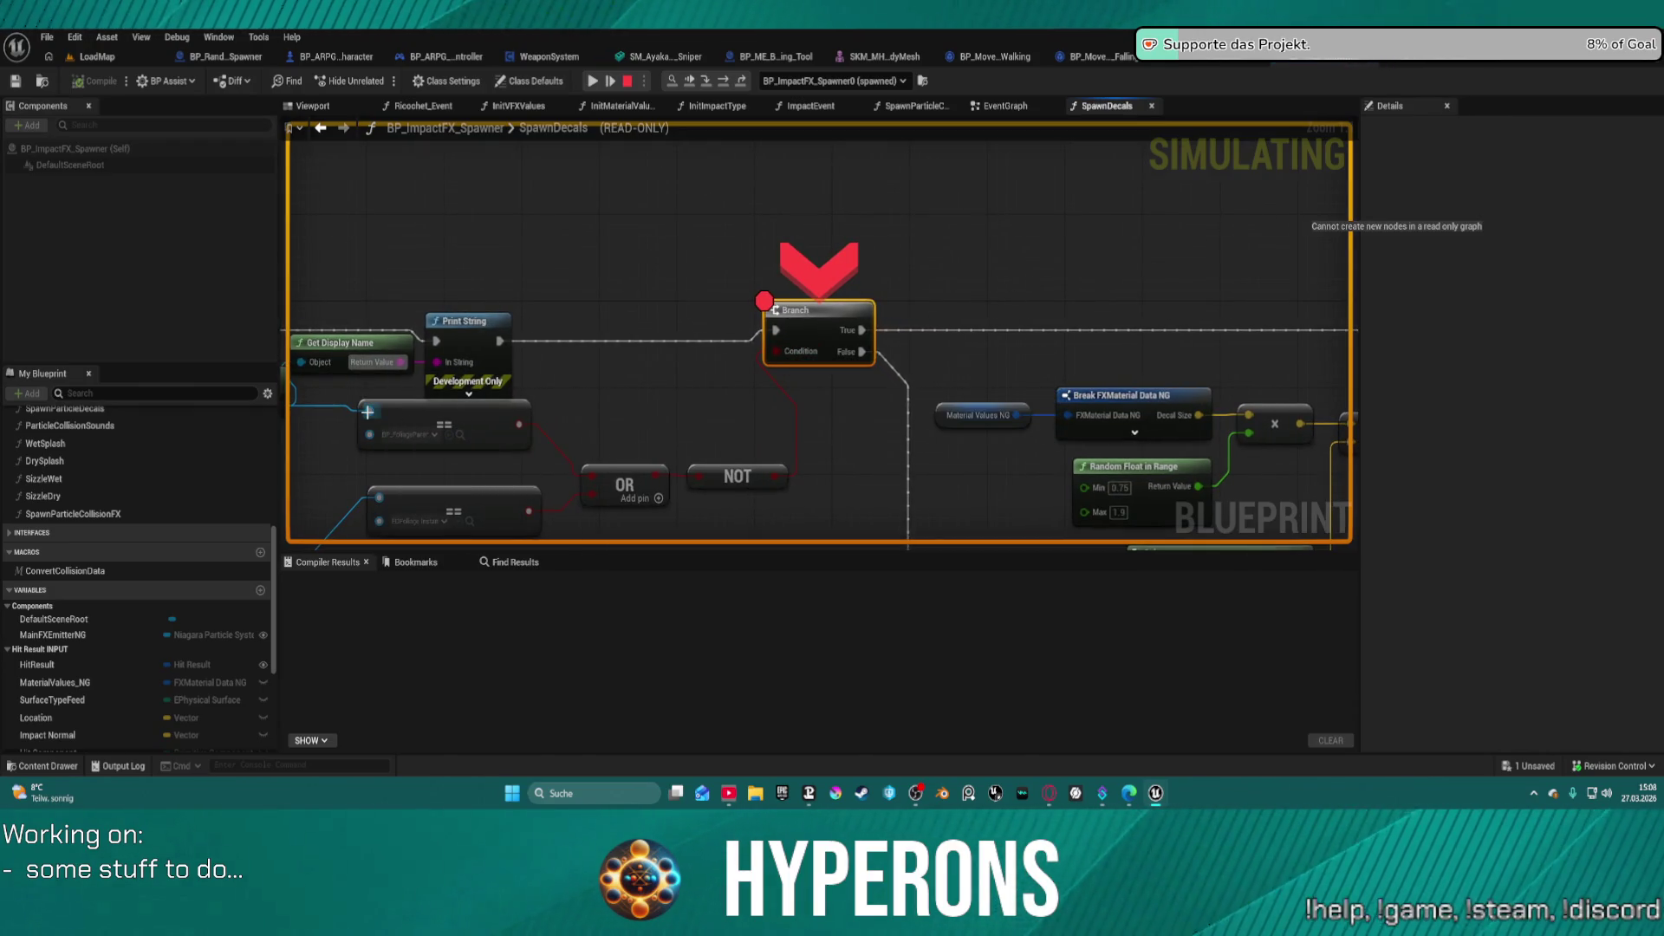
- Inspect the hit result pins, remove the Branch breakpoint, and resume the game
{"action": "left_click_drag", "start_coordinate": [367, 412], "coordinate": [844, 367]}
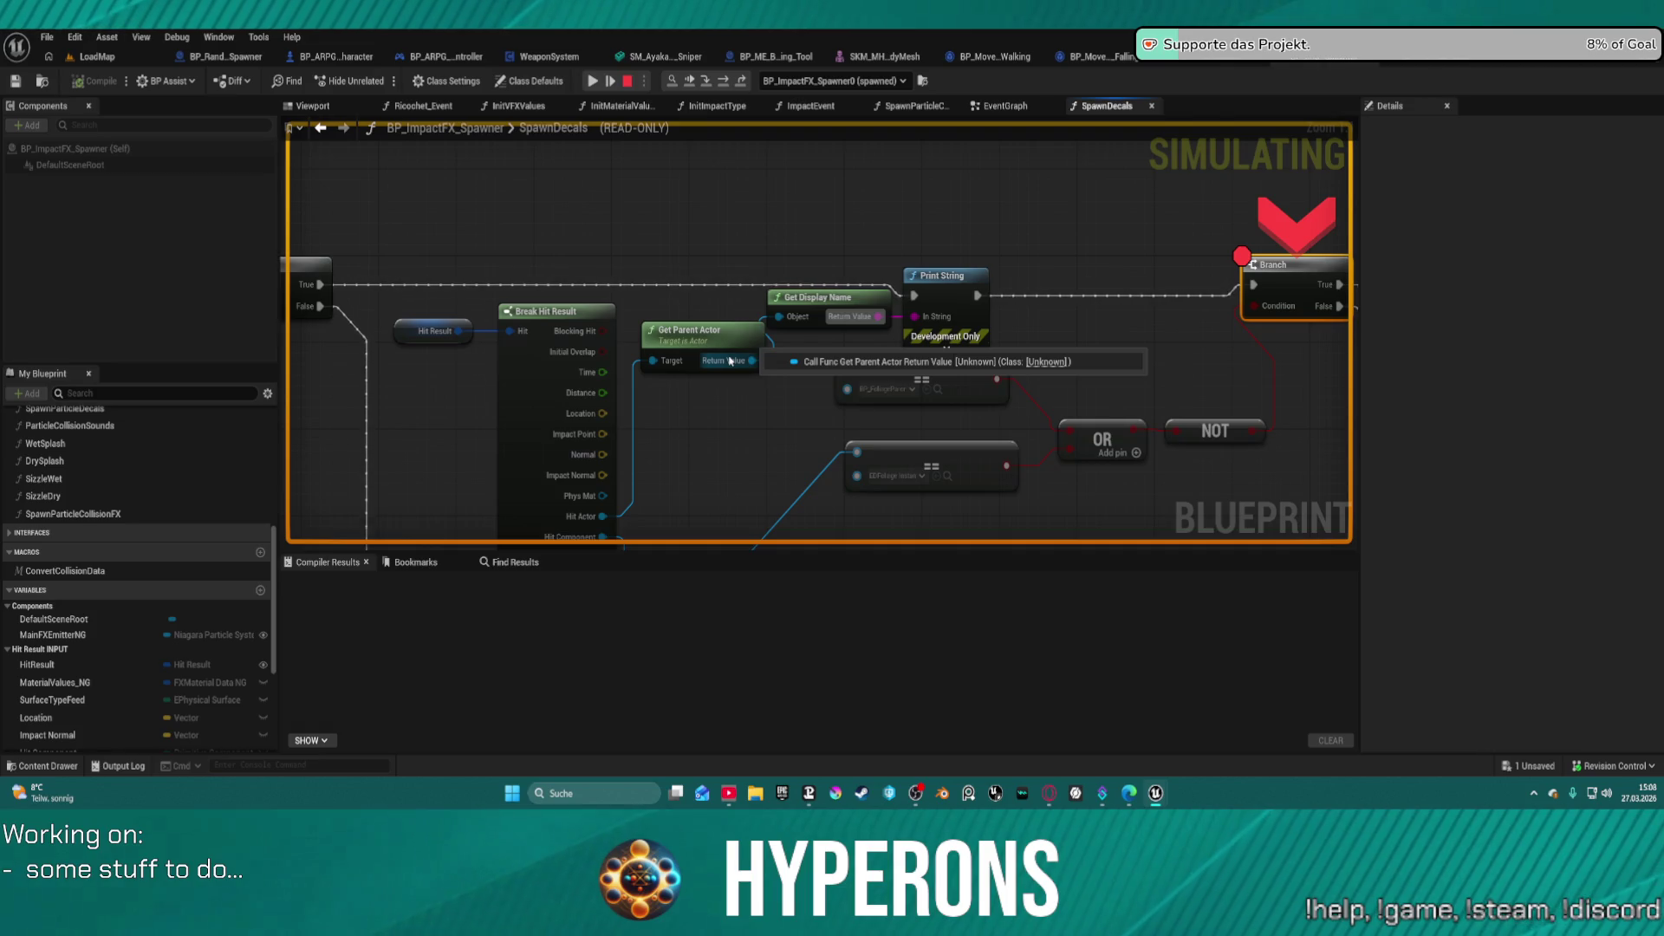
{"action": "mouse_move", "coordinate": [679, 361]}
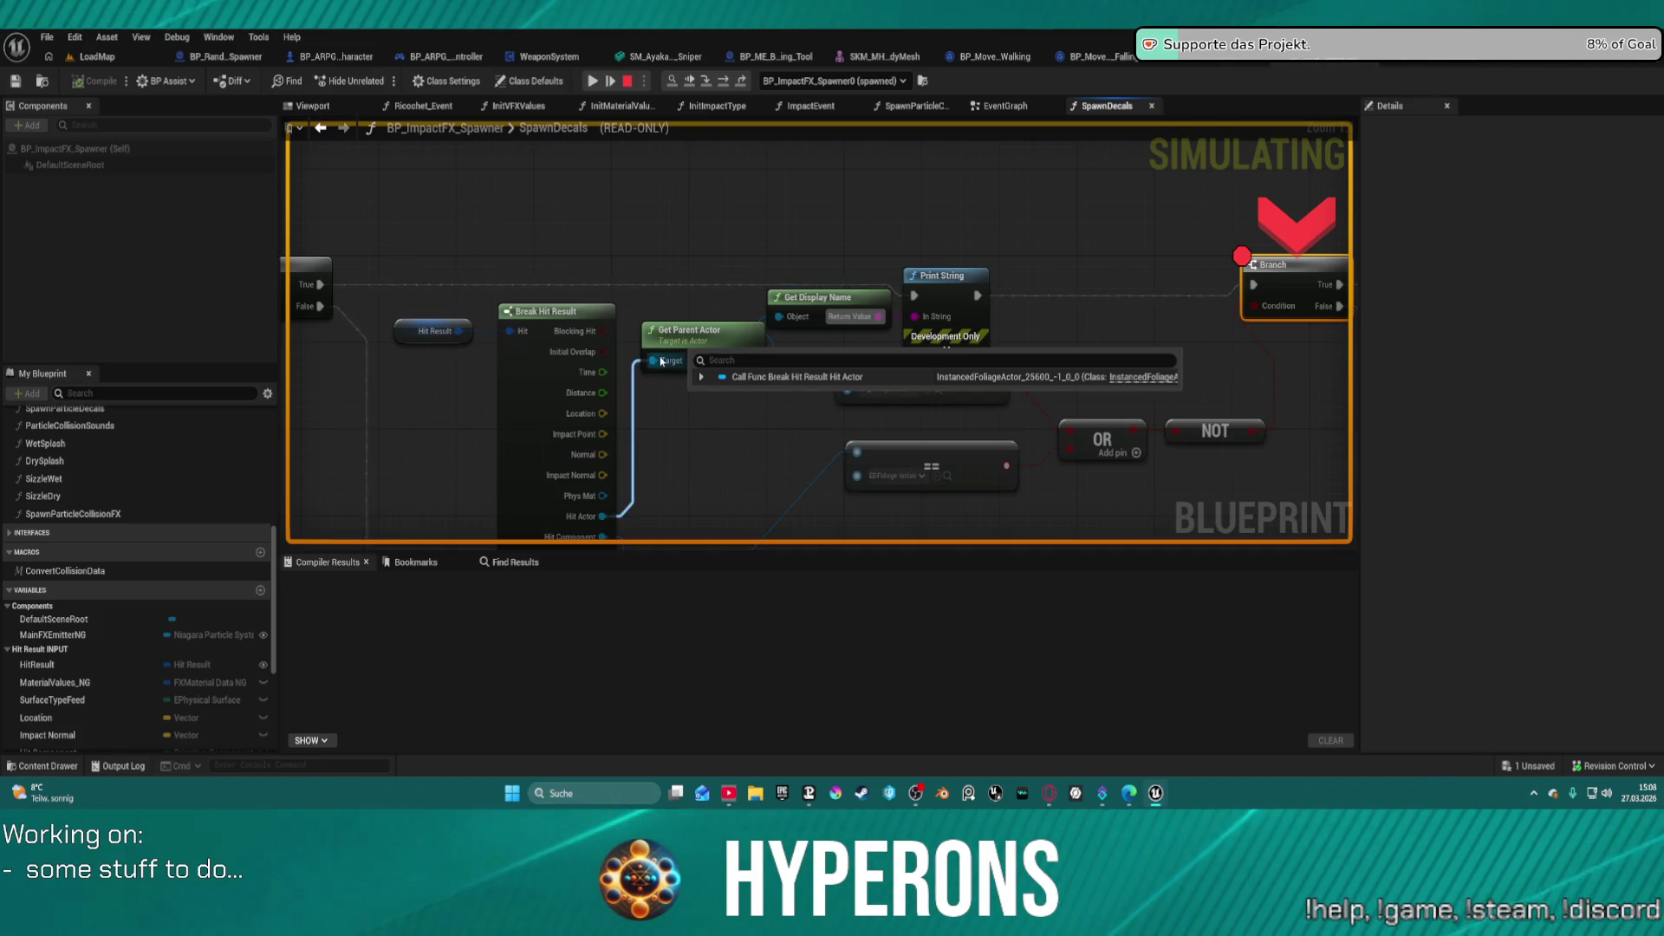
{"action": "right_click", "coordinate": [1286, 294]}
{"action": "left_click", "coordinate": [1328, 449]}
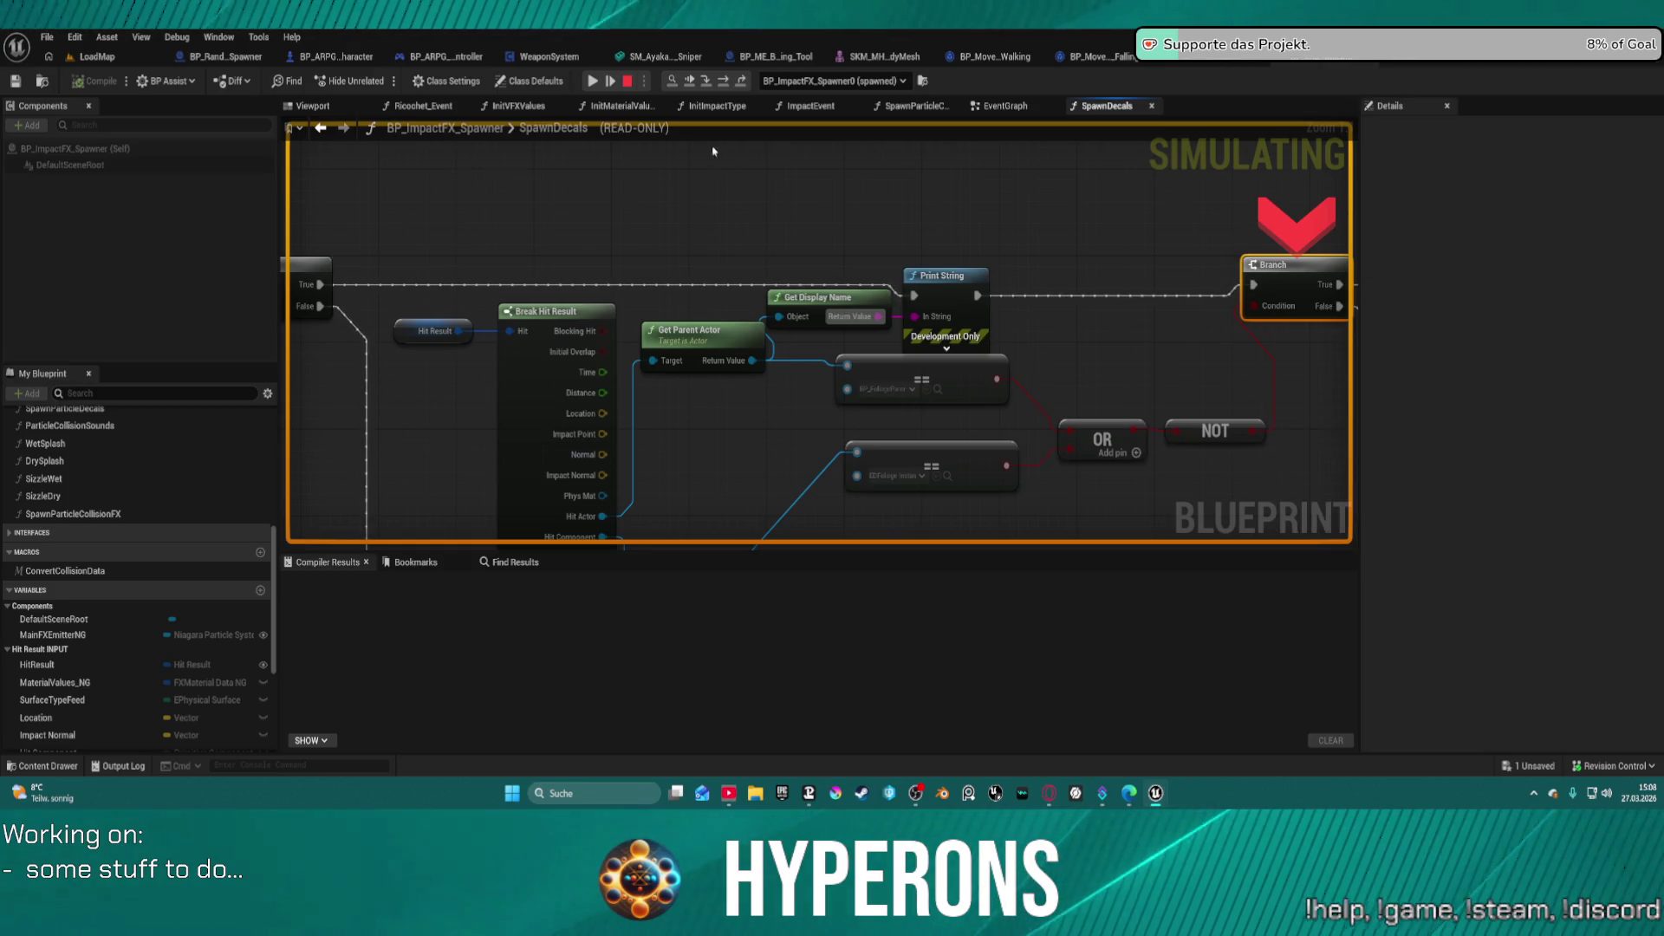
{"action": "key", "text": "F5"}
{"action": "key", "text": "w"}
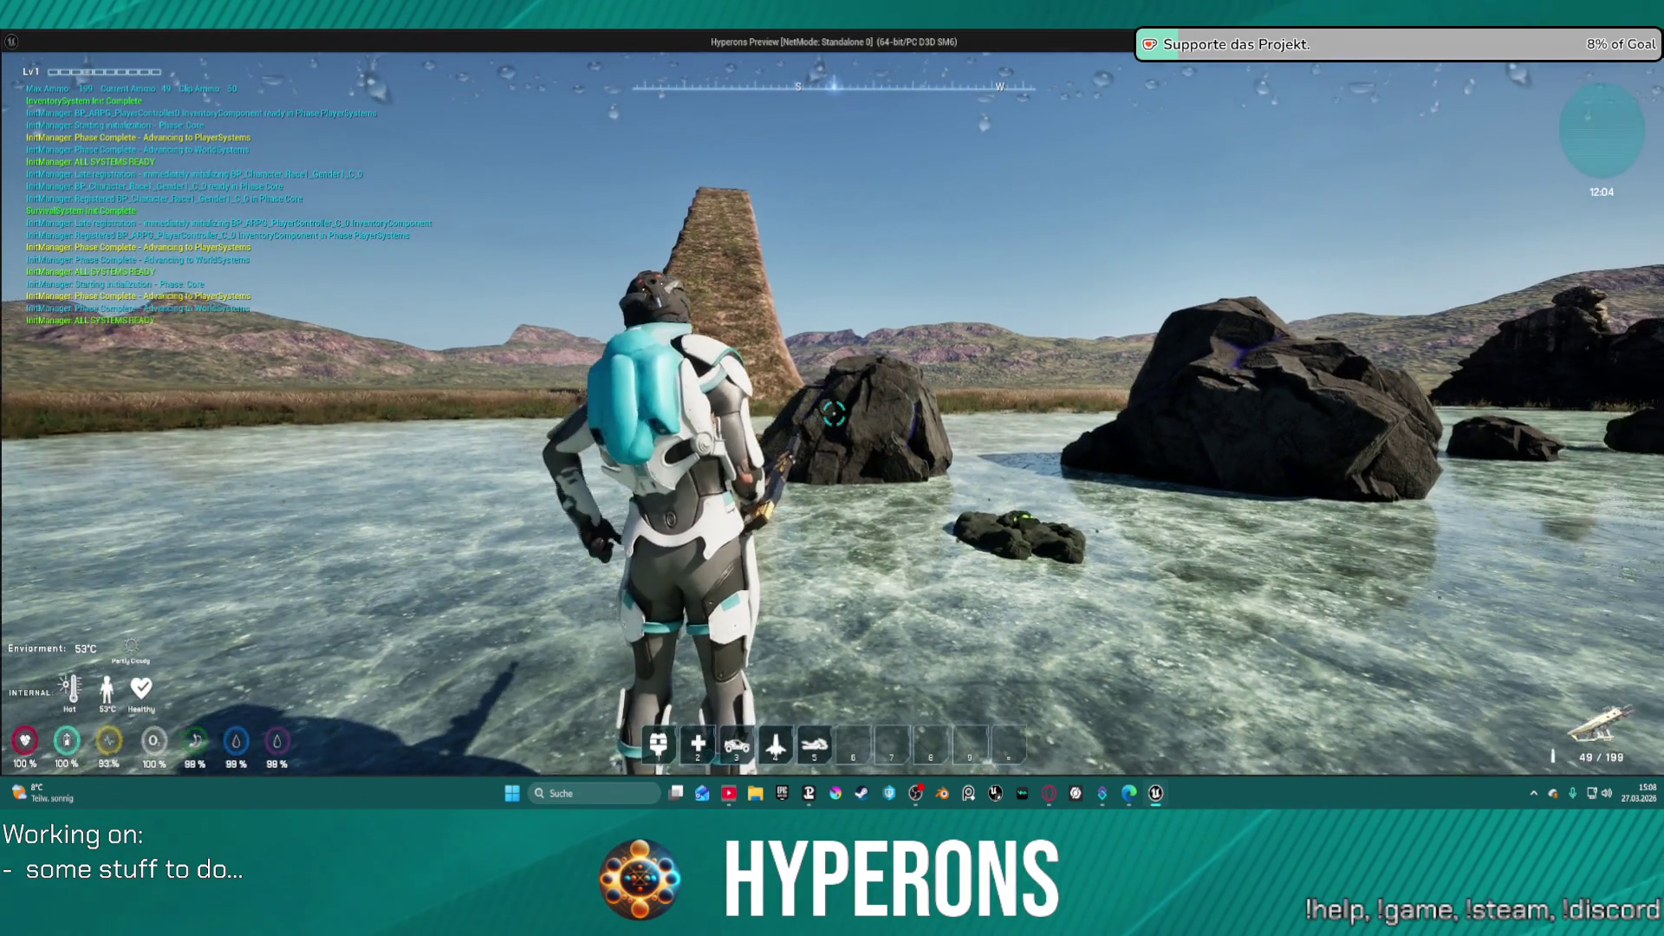
- Fire repeatedly at the Cobalt rock while walking toward it, then stop the play session
{"action": "key", "text": "h"}
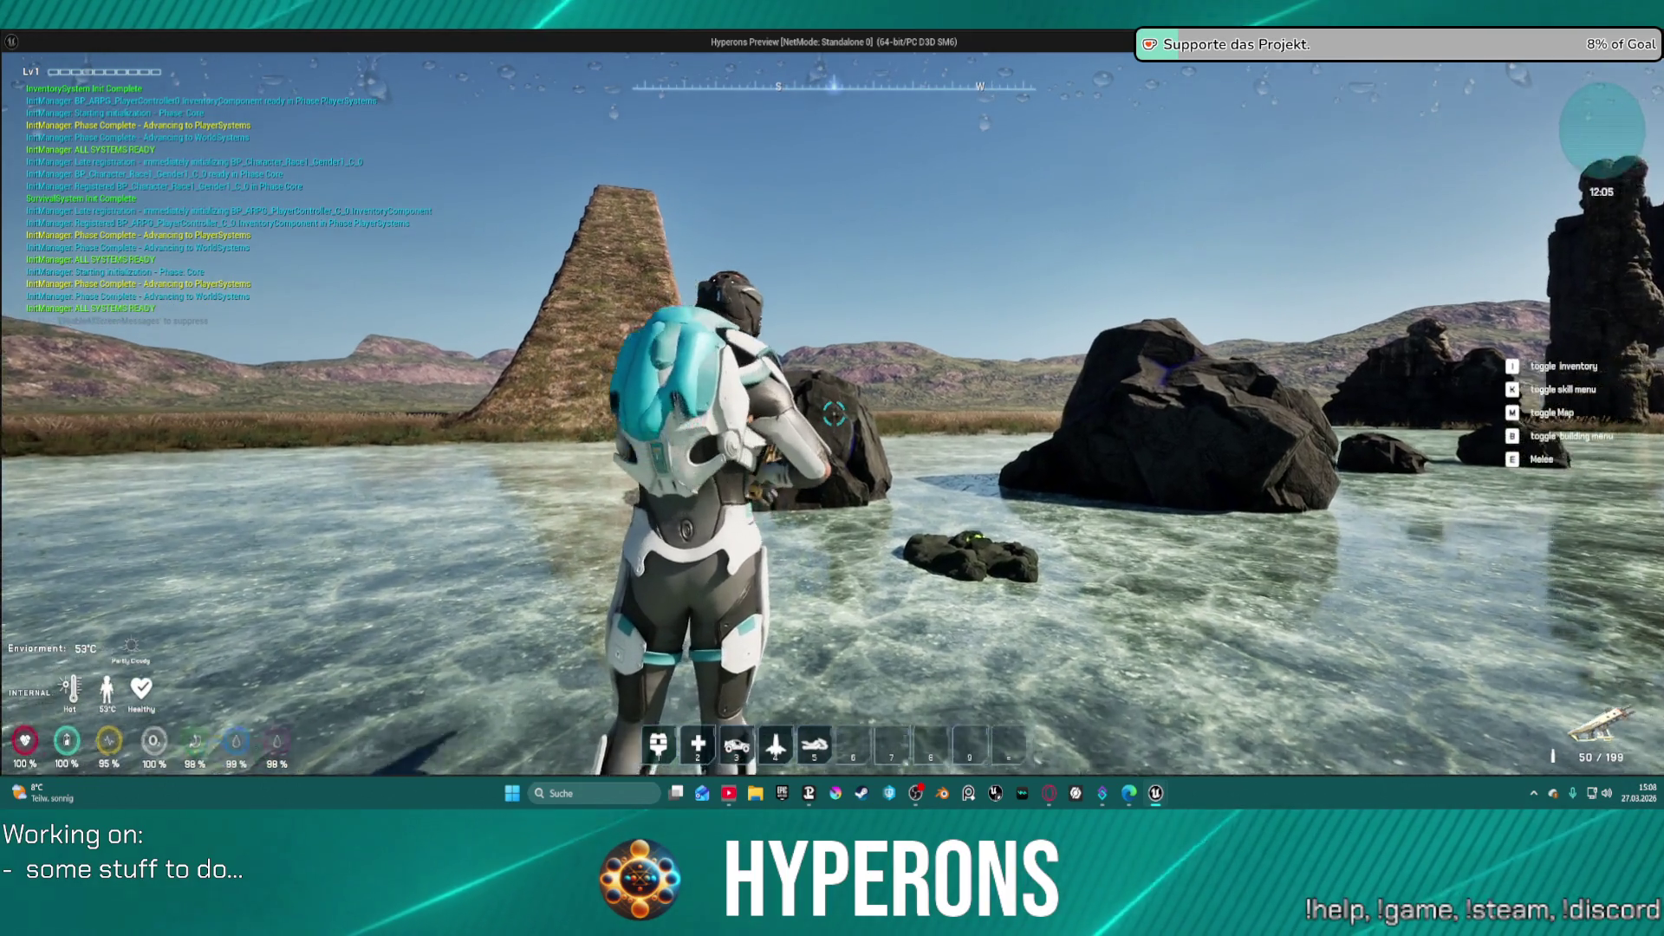
{"action": "left_click", "coordinate": [834, 414]}
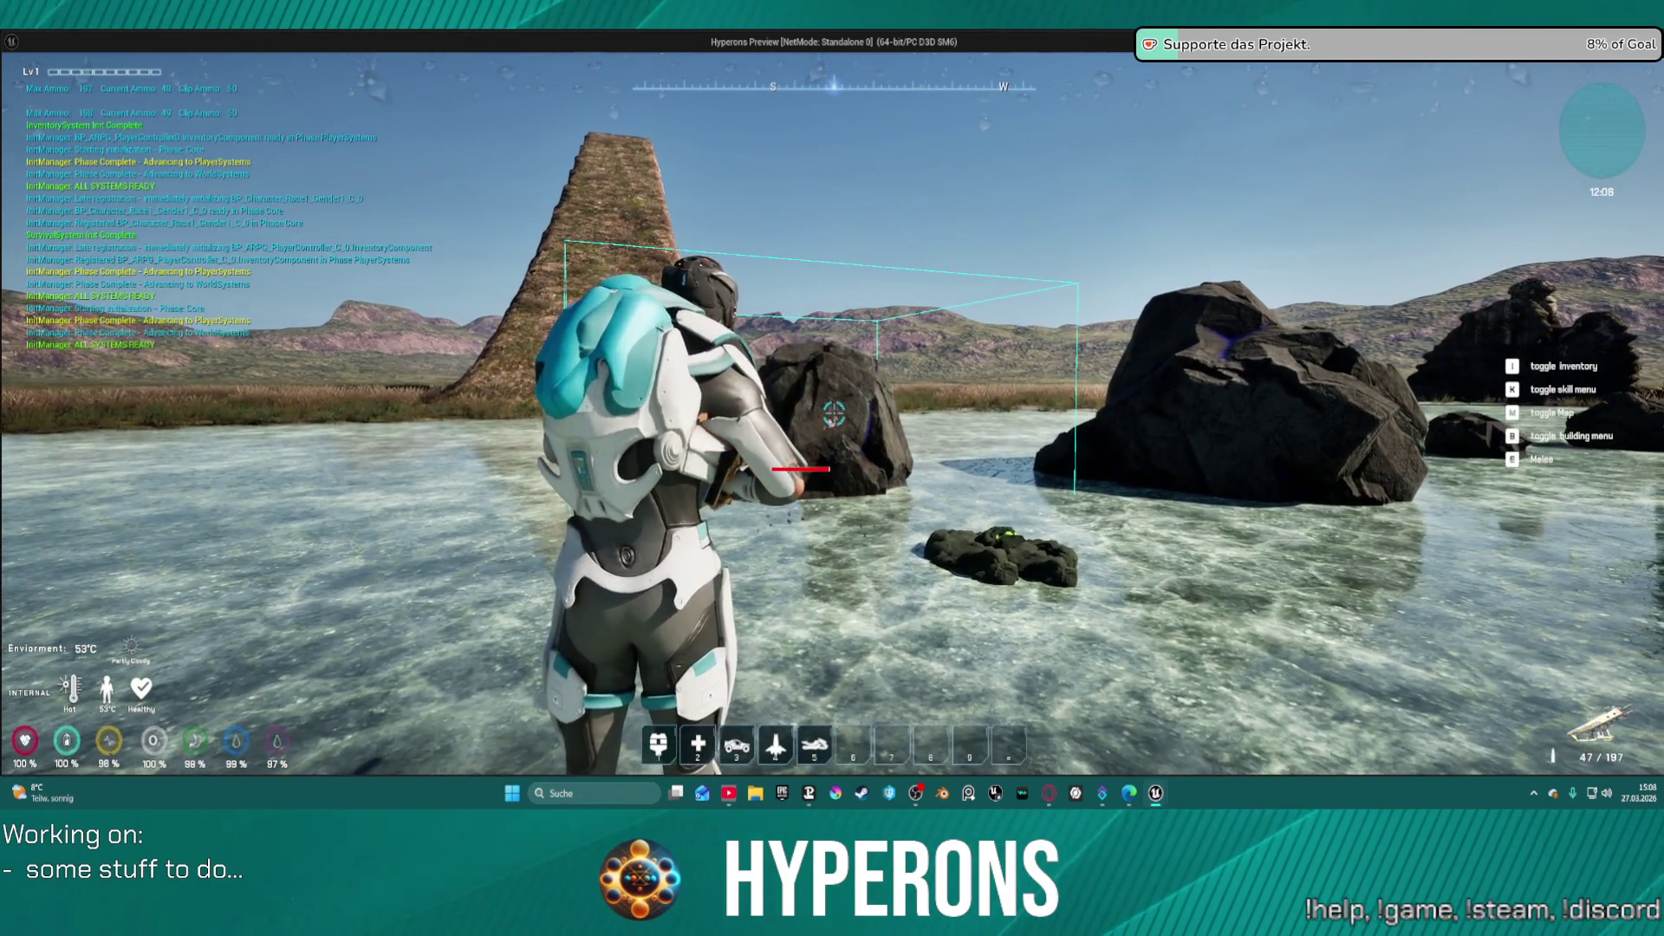
{"action": "left_click", "coordinate": [834, 414]}
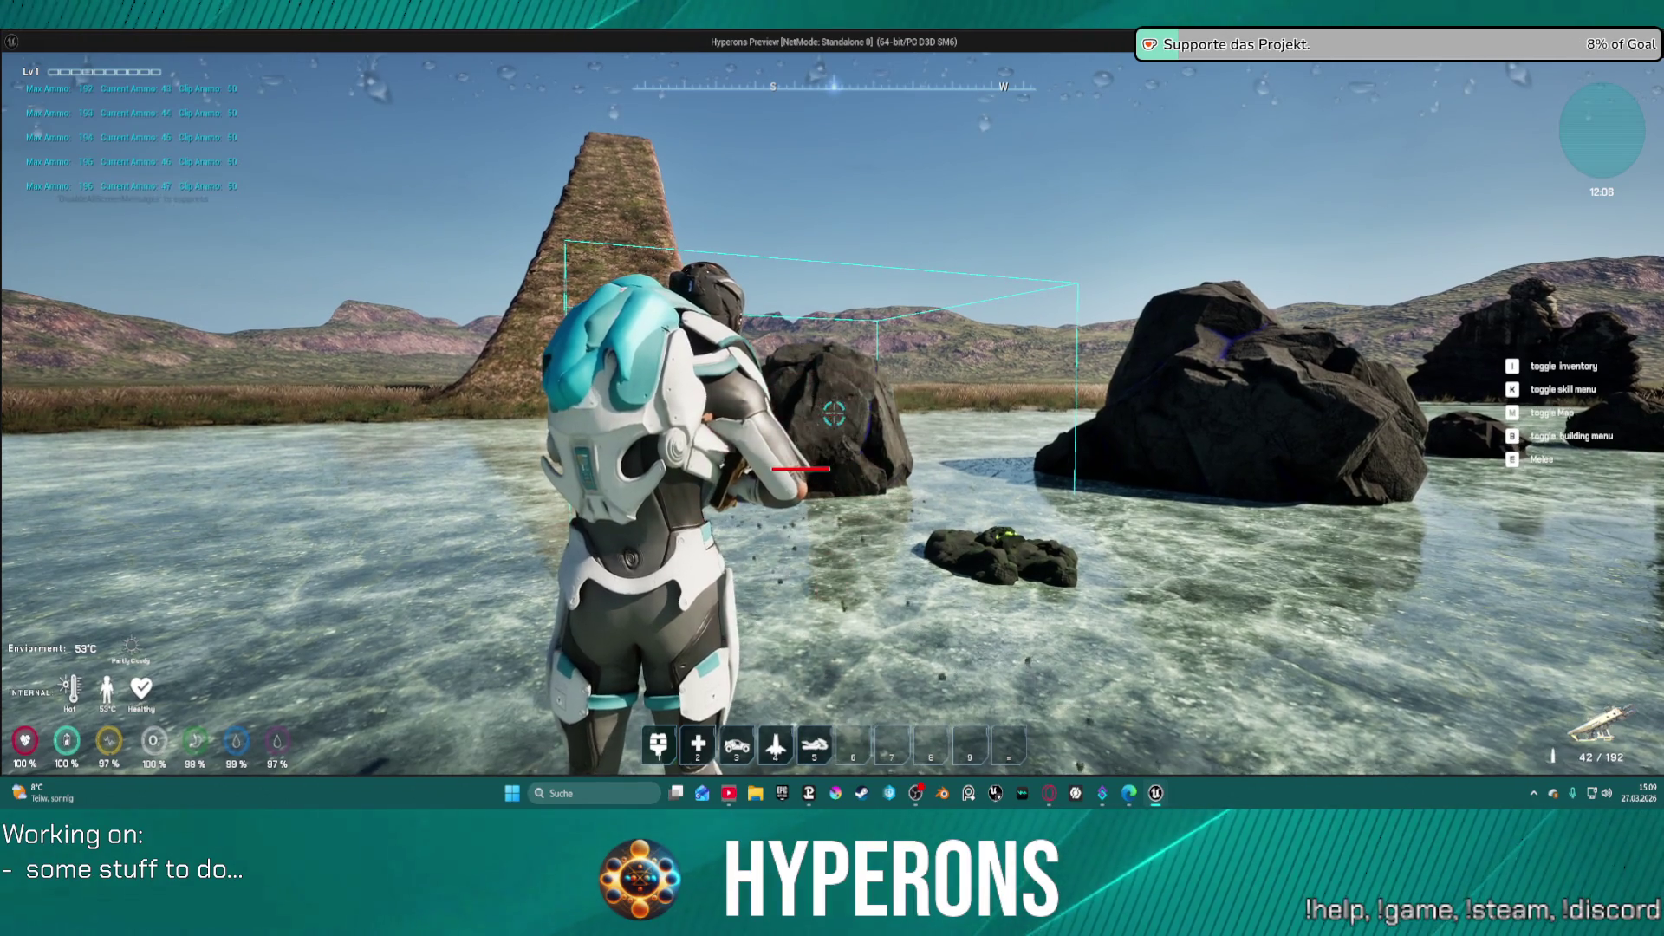
{"action": "left_click", "coordinate": [834, 415]}
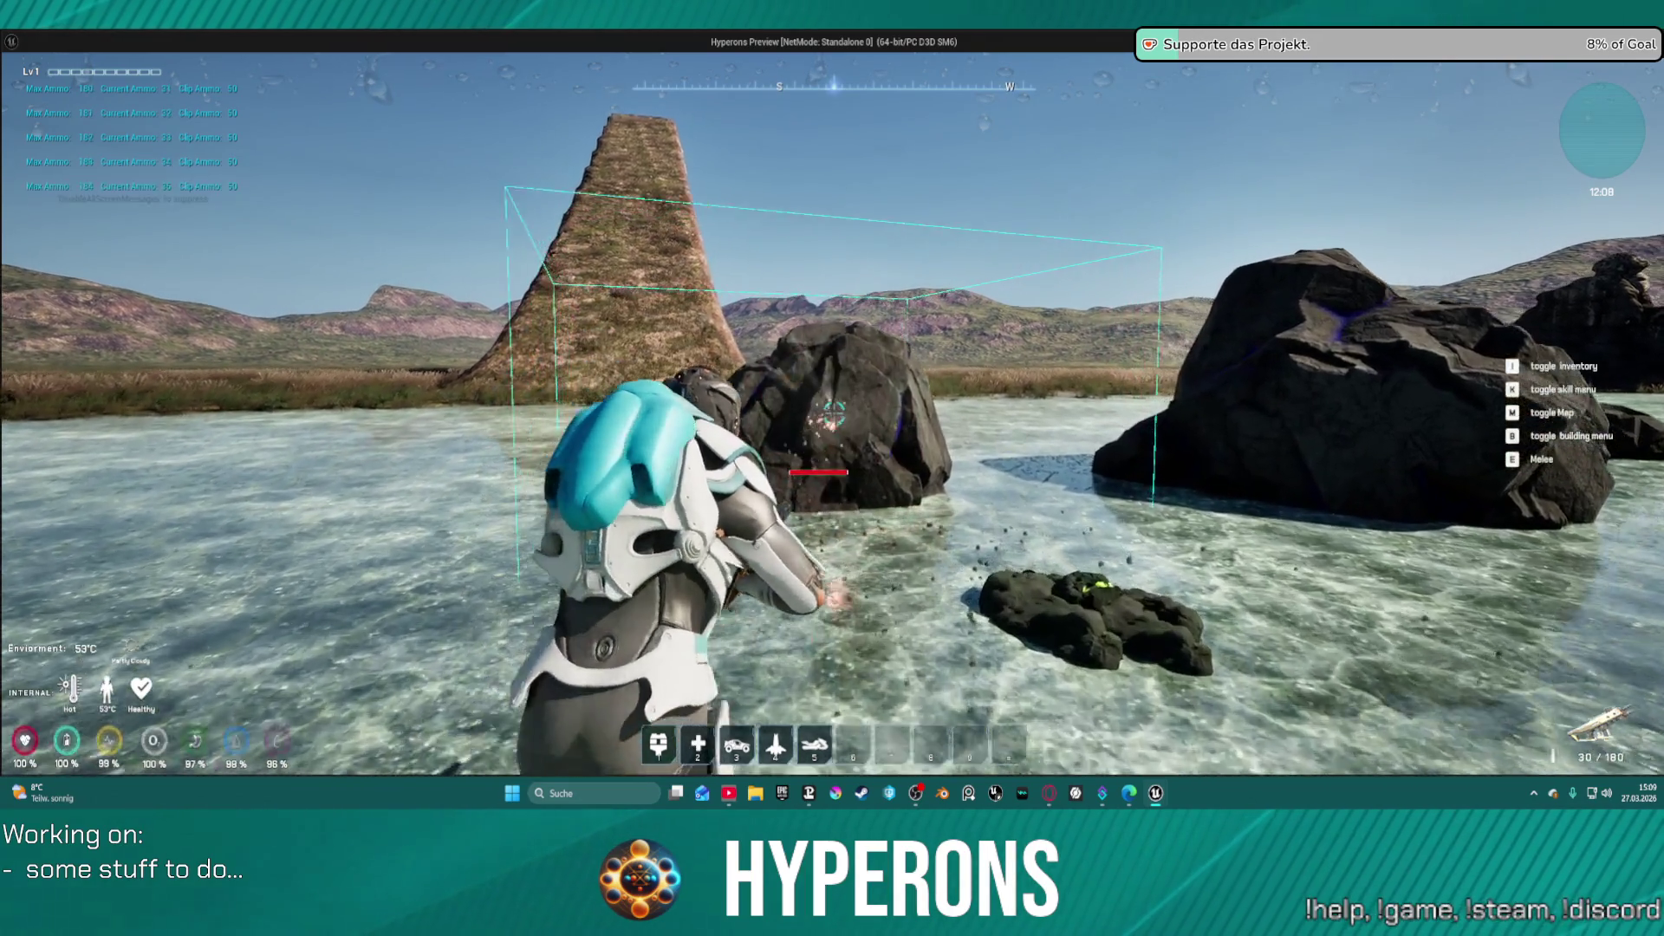
{"action": "left_click", "coordinate": [834, 414]}
{"action": "key", "text": "w"}
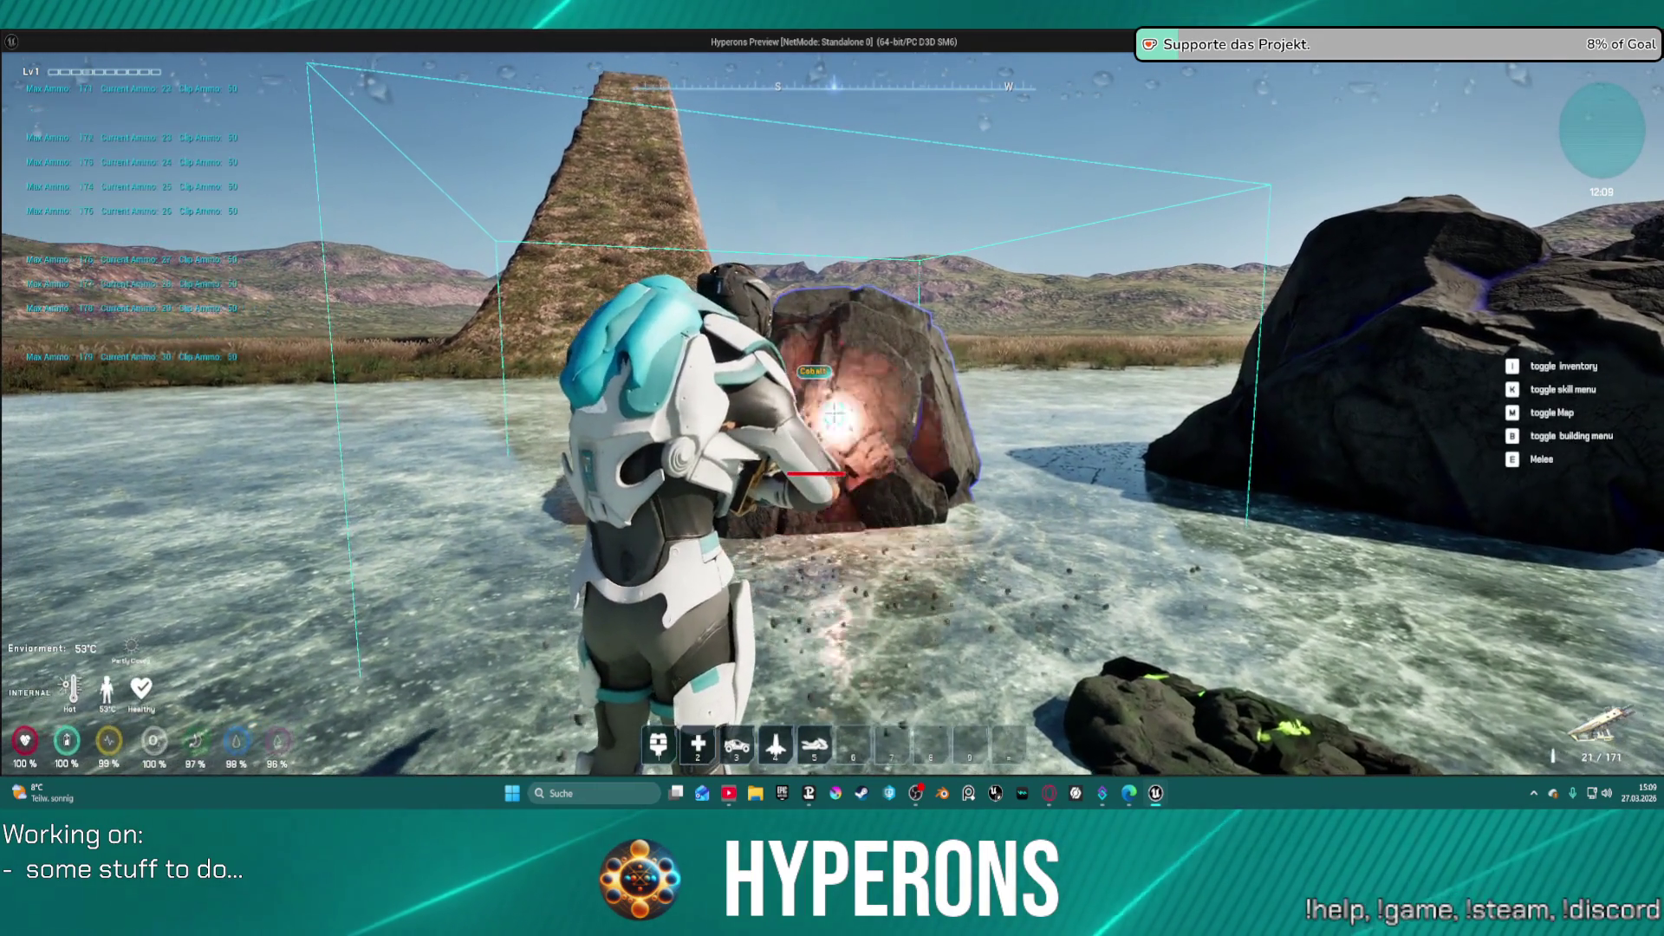
{"action": "left_click", "coordinate": [834, 415]}
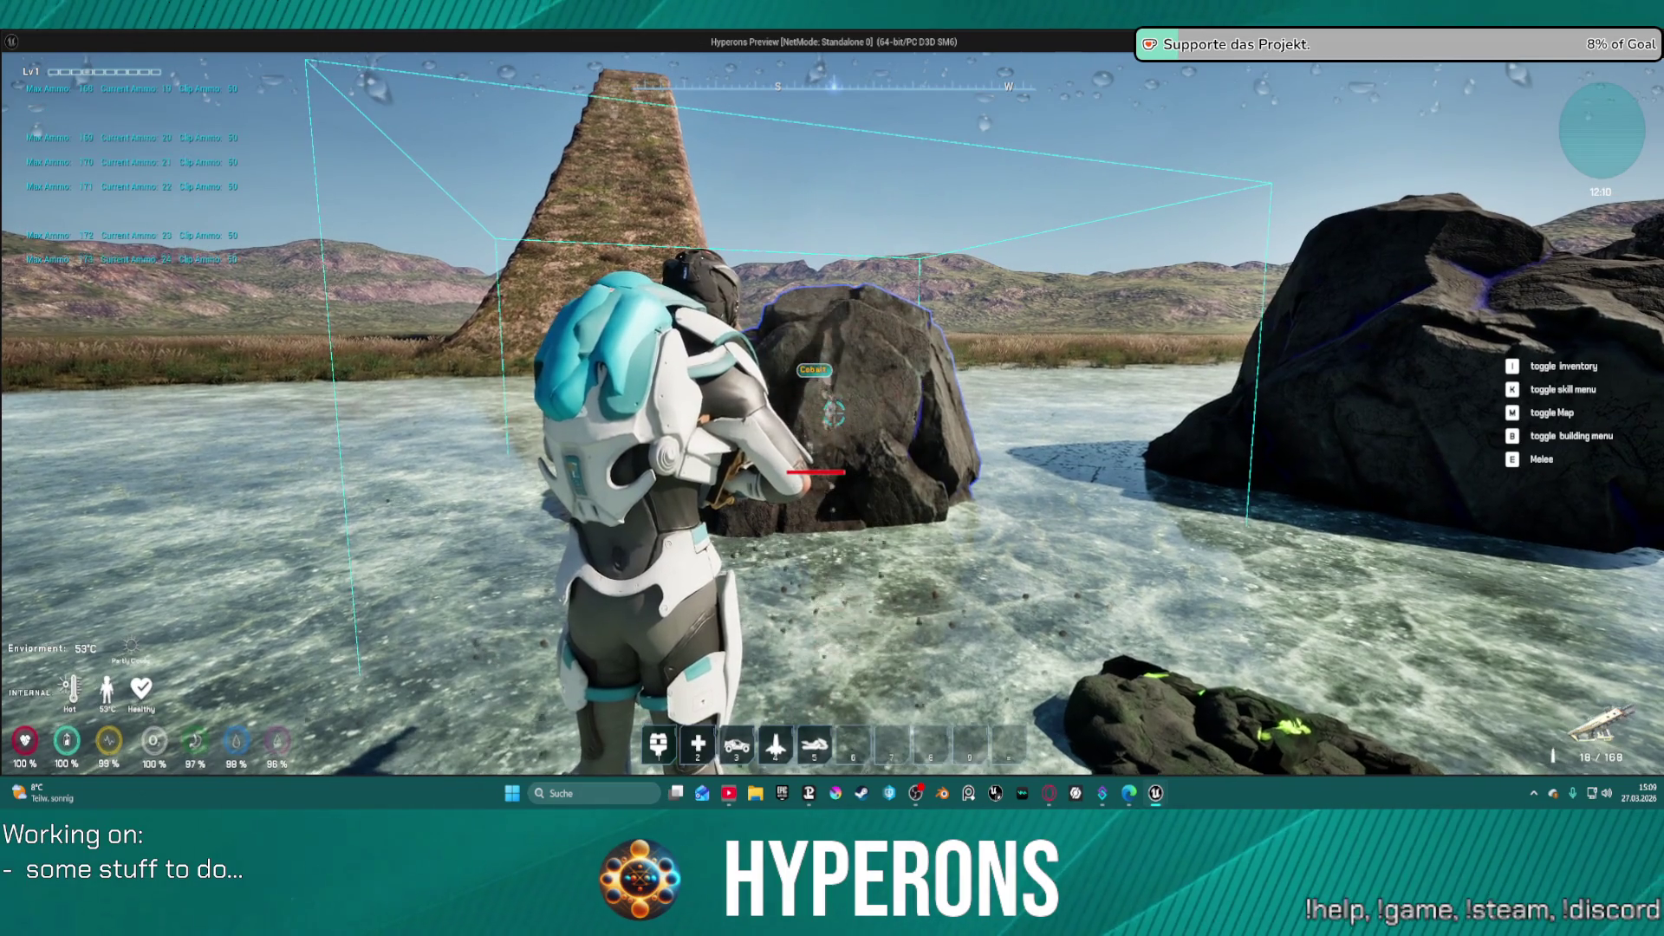
{"action": "left_click", "coordinate": [834, 414]}
{"action": "left_click", "coordinate": [834, 415]}
{"action": "left_click", "coordinate": [834, 415]}
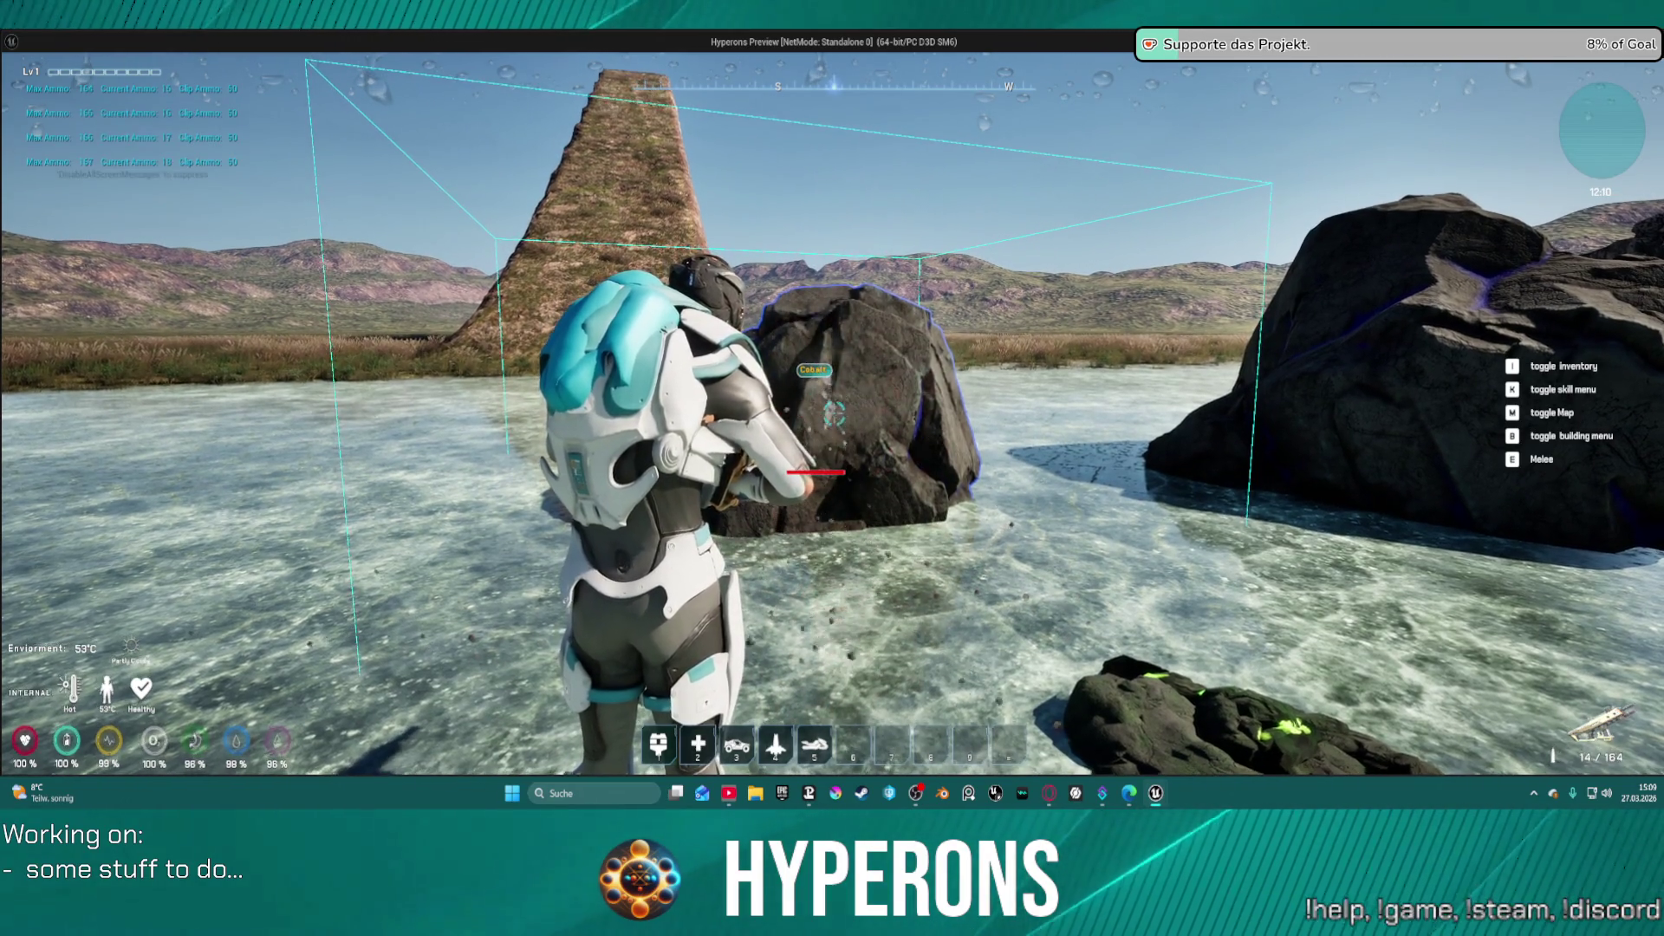
{"action": "left_click", "coordinate": [834, 414]}
{"action": "left_click", "coordinate": [834, 415]}
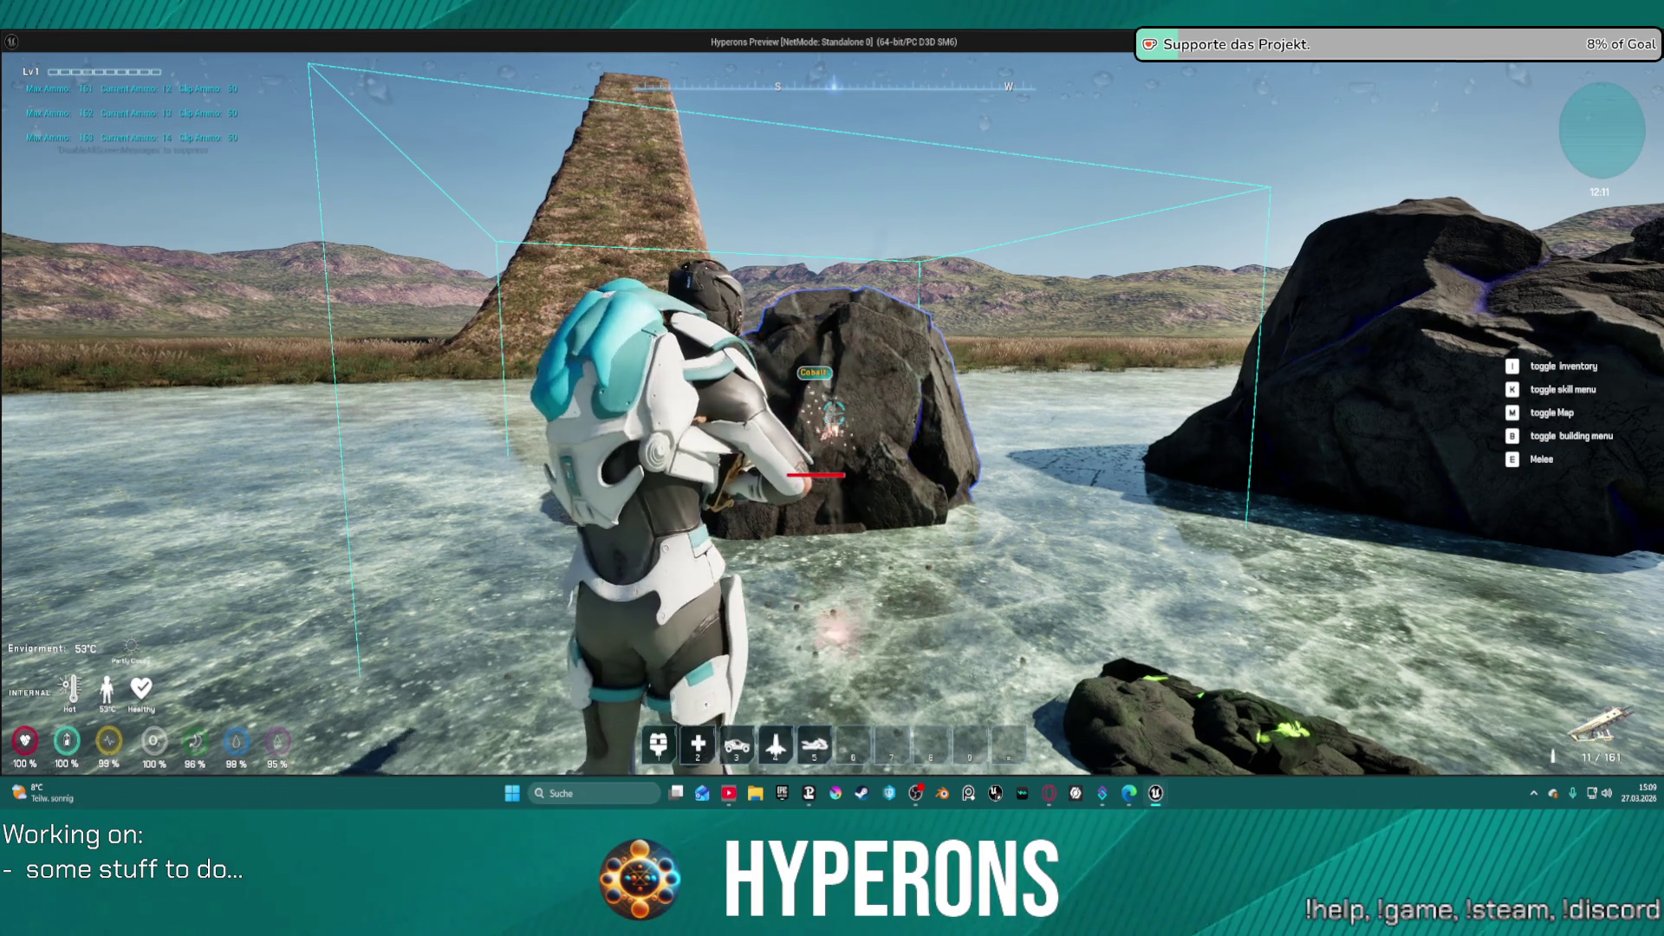
{"action": "left_click", "coordinate": [834, 414]}
{"action": "left_click", "coordinate": [834, 415]}
{"action": "left_click", "coordinate": [834, 414]}
{"action": "key", "text": "Escape"}
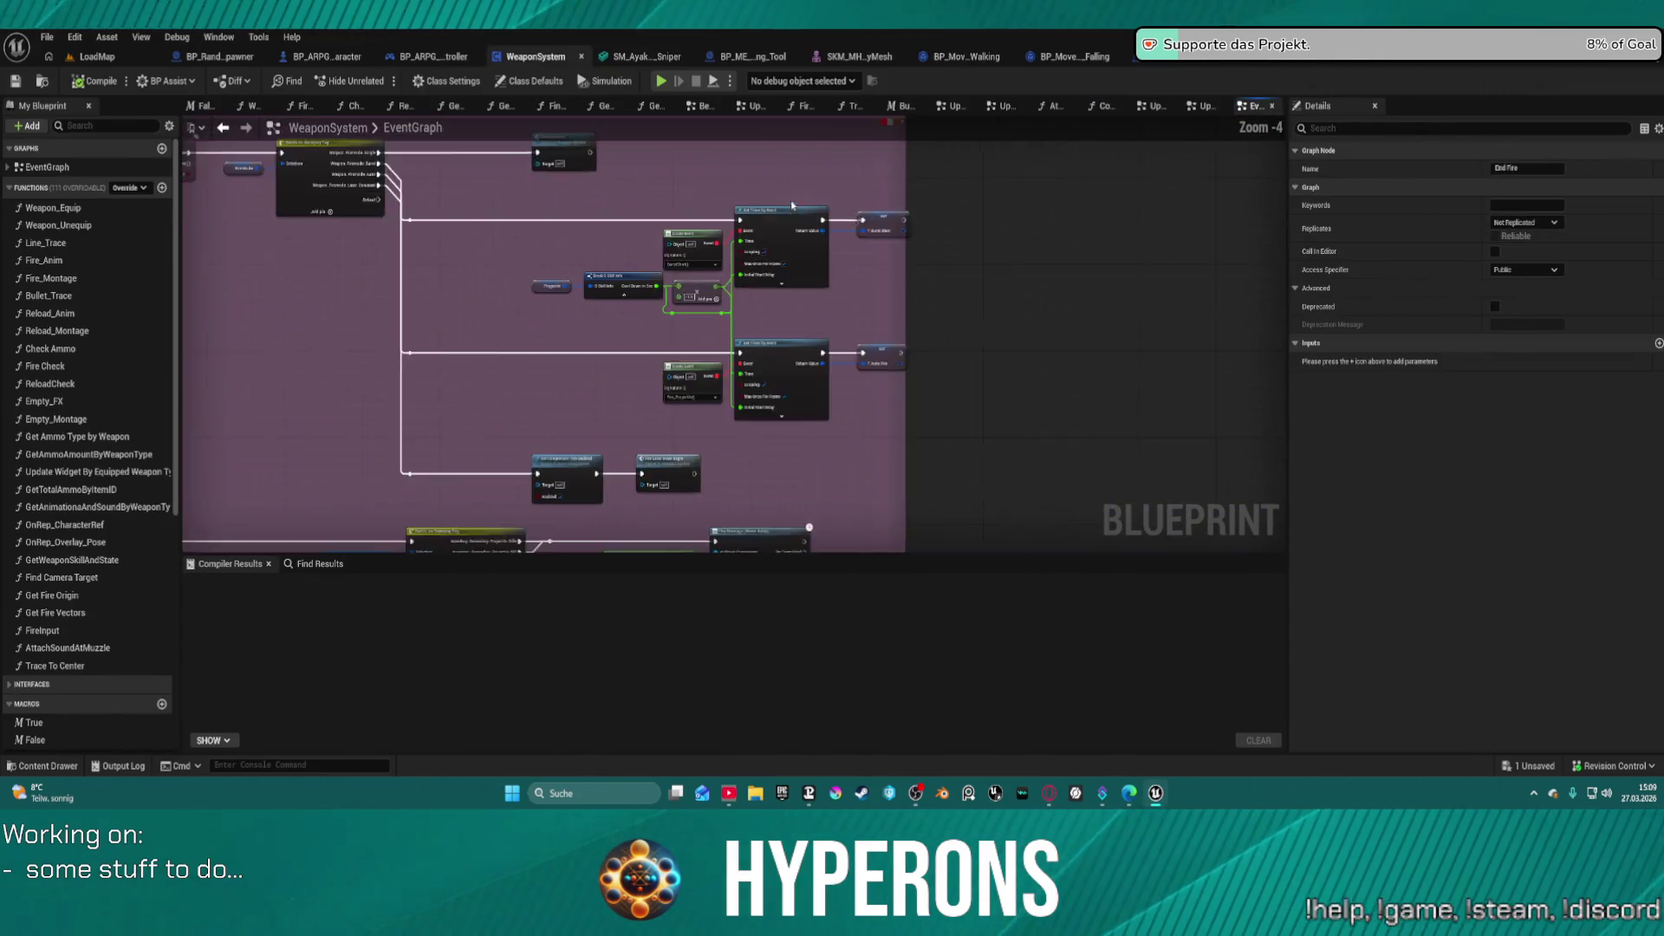
- In Check Ammo, wire the exec flow from the reroute knot to the Return Node and compile WeaponSystem
{"action": "scroll", "coordinate": [836, 308], "scroll_direction": "down", "scroll_amount": 4}
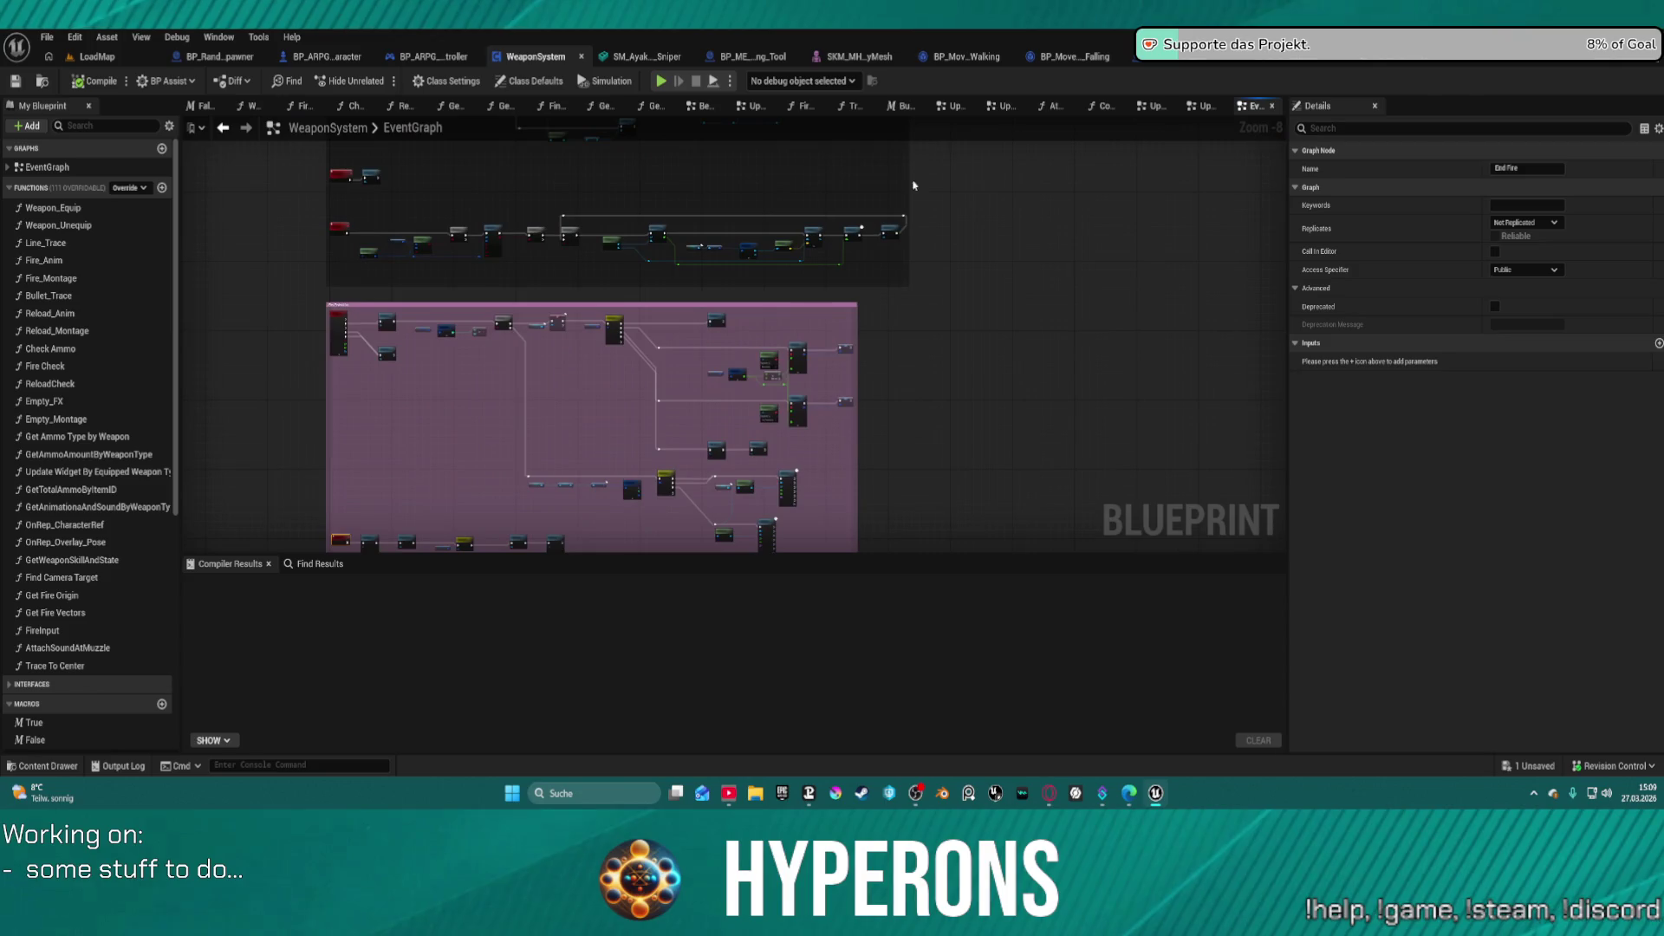
{"action": "scroll", "coordinate": [649, 336], "scroll_direction": "up", "scroll_amount": 5}
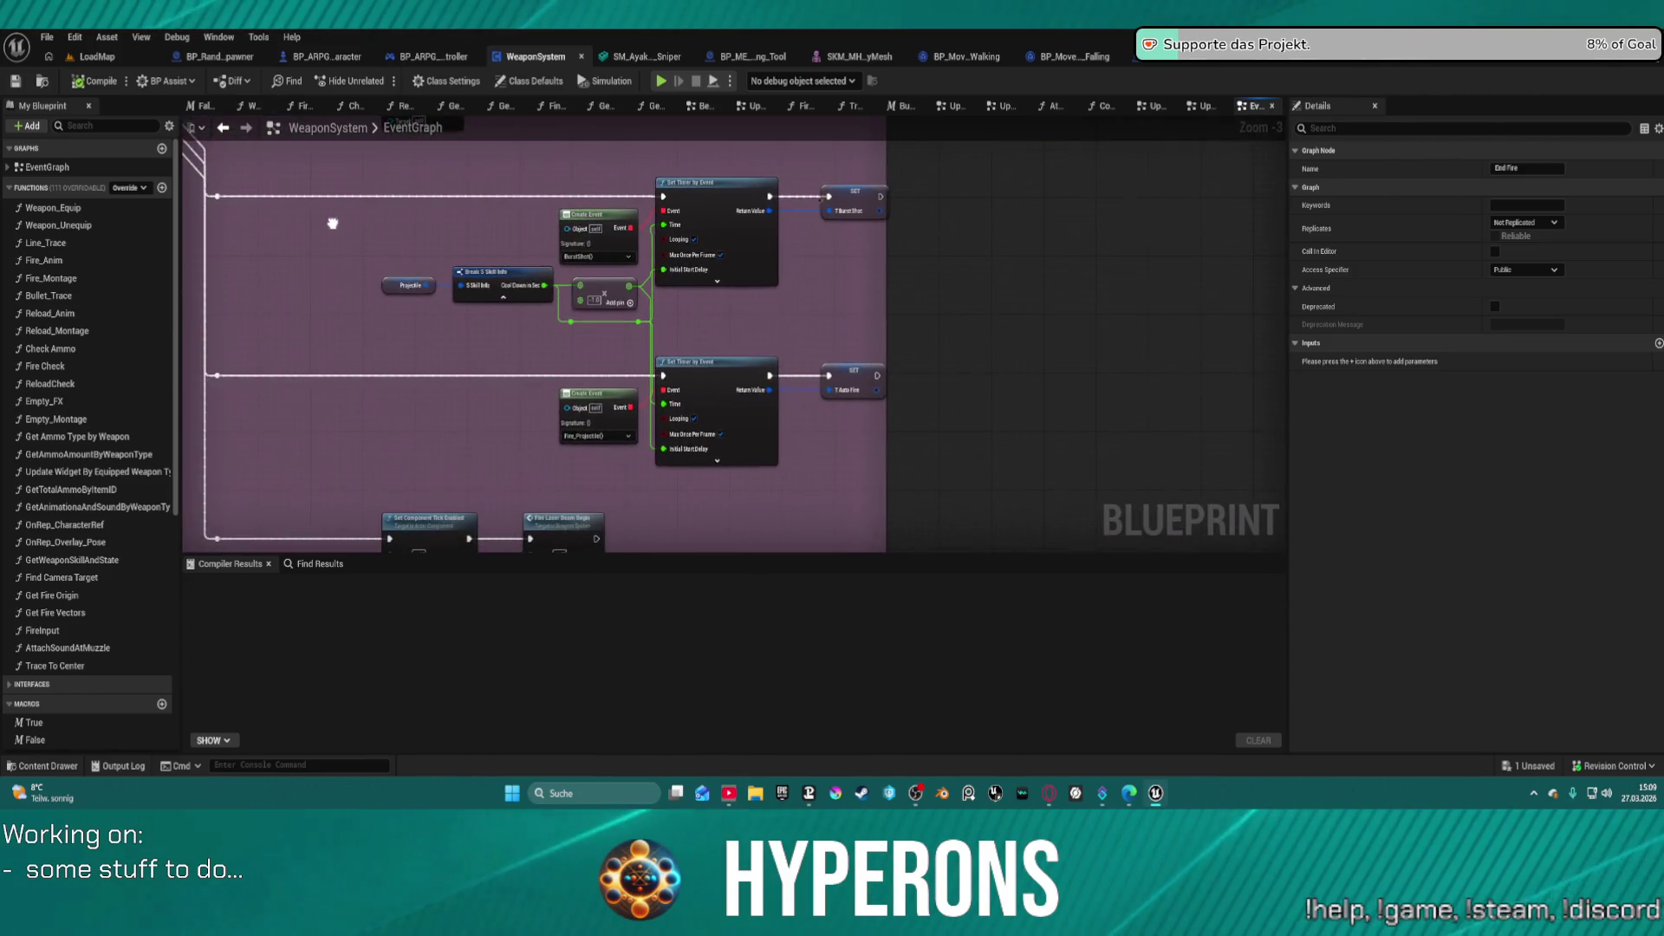
{"action": "scroll", "coordinate": [704, 491], "scroll_direction": "down", "scroll_amount": 8}
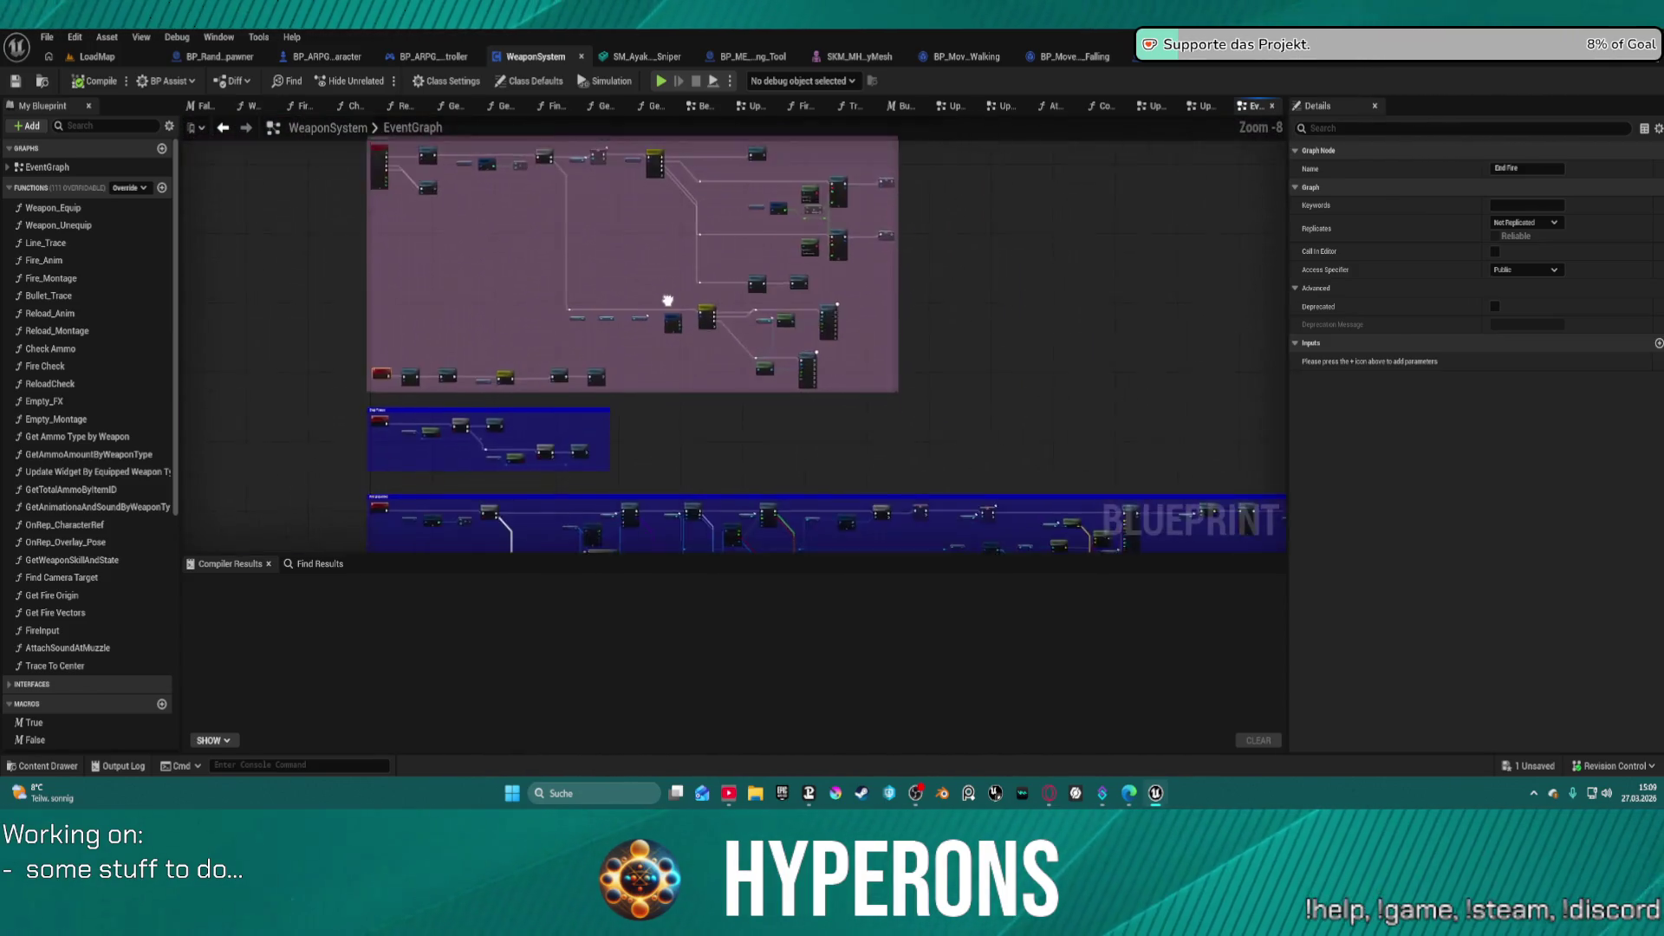
{"action": "double_click", "coordinate": [91, 347]}
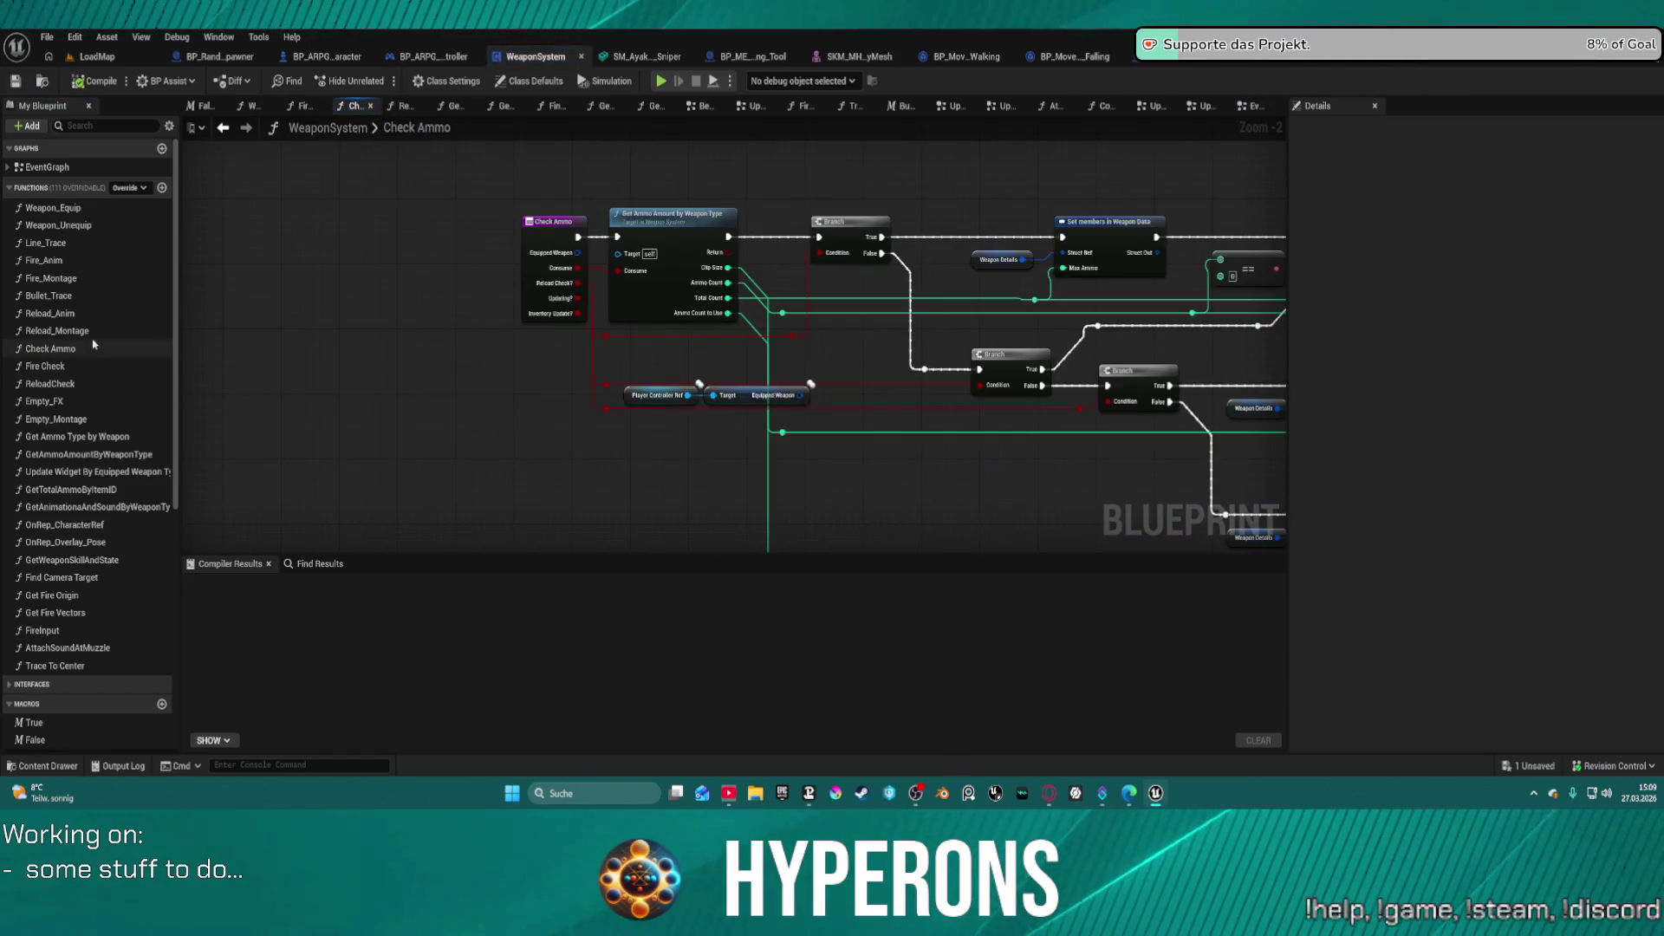
{"action": "scroll", "coordinate": [1080, 254], "scroll_direction": "down", "scroll_amount": 3}
{"action": "scroll", "coordinate": [995, 285], "scroll_direction": "up", "scroll_amount": 5}
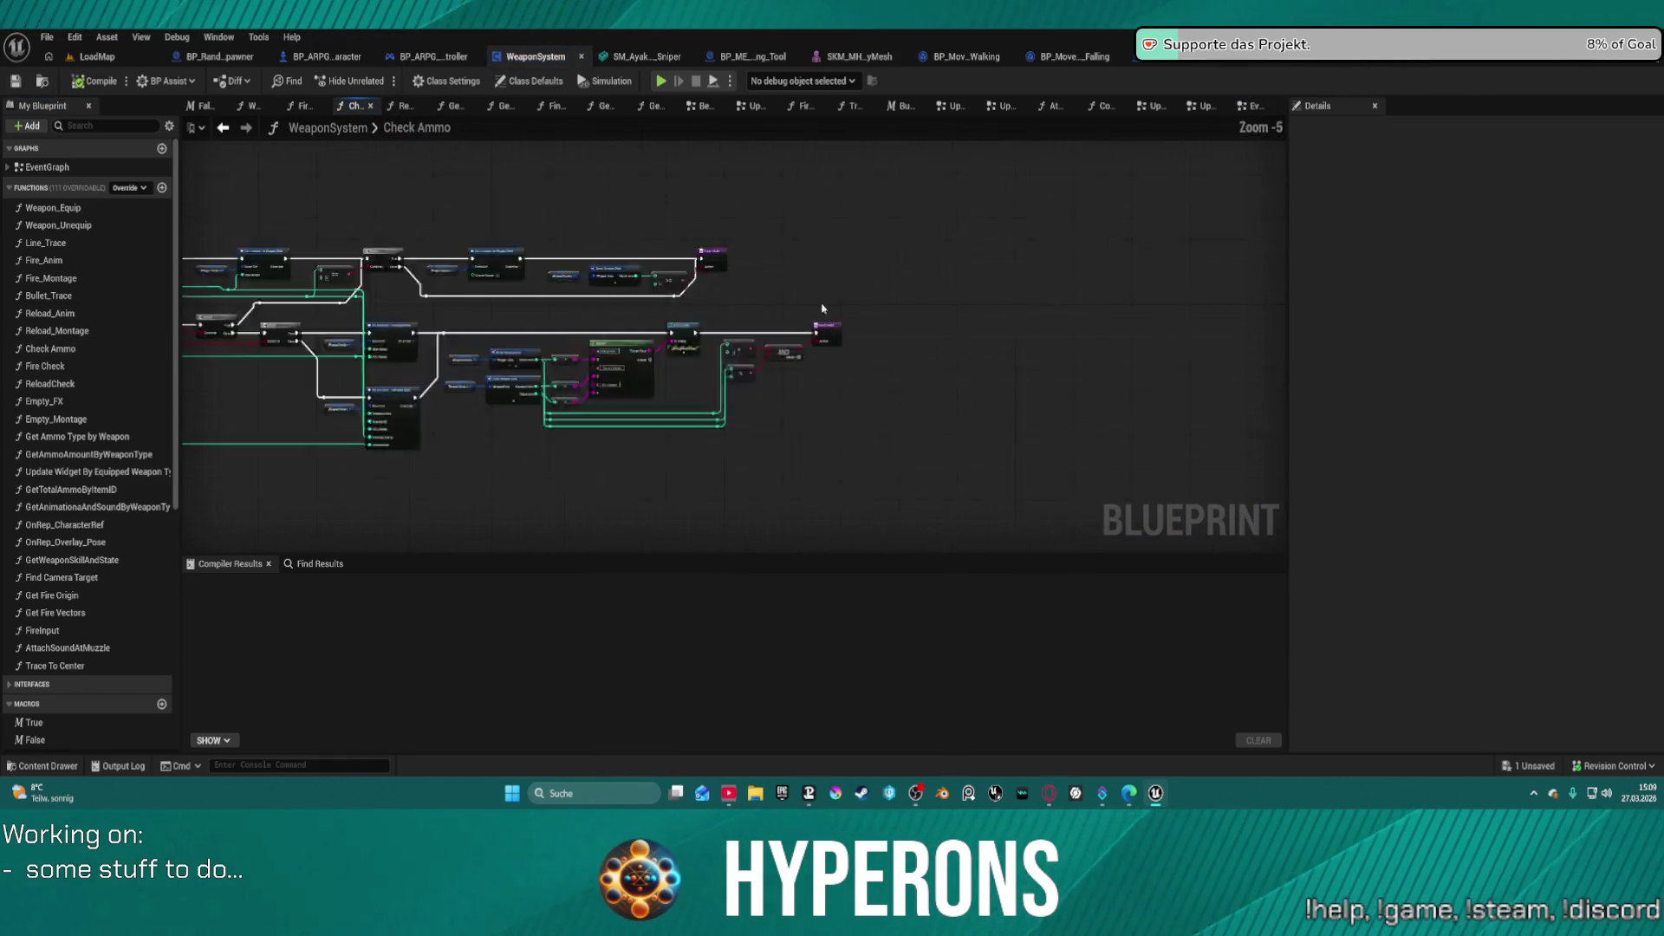
{"action": "left_click_drag", "start_coordinate": [995, 285], "coordinate": [1210, 263]}
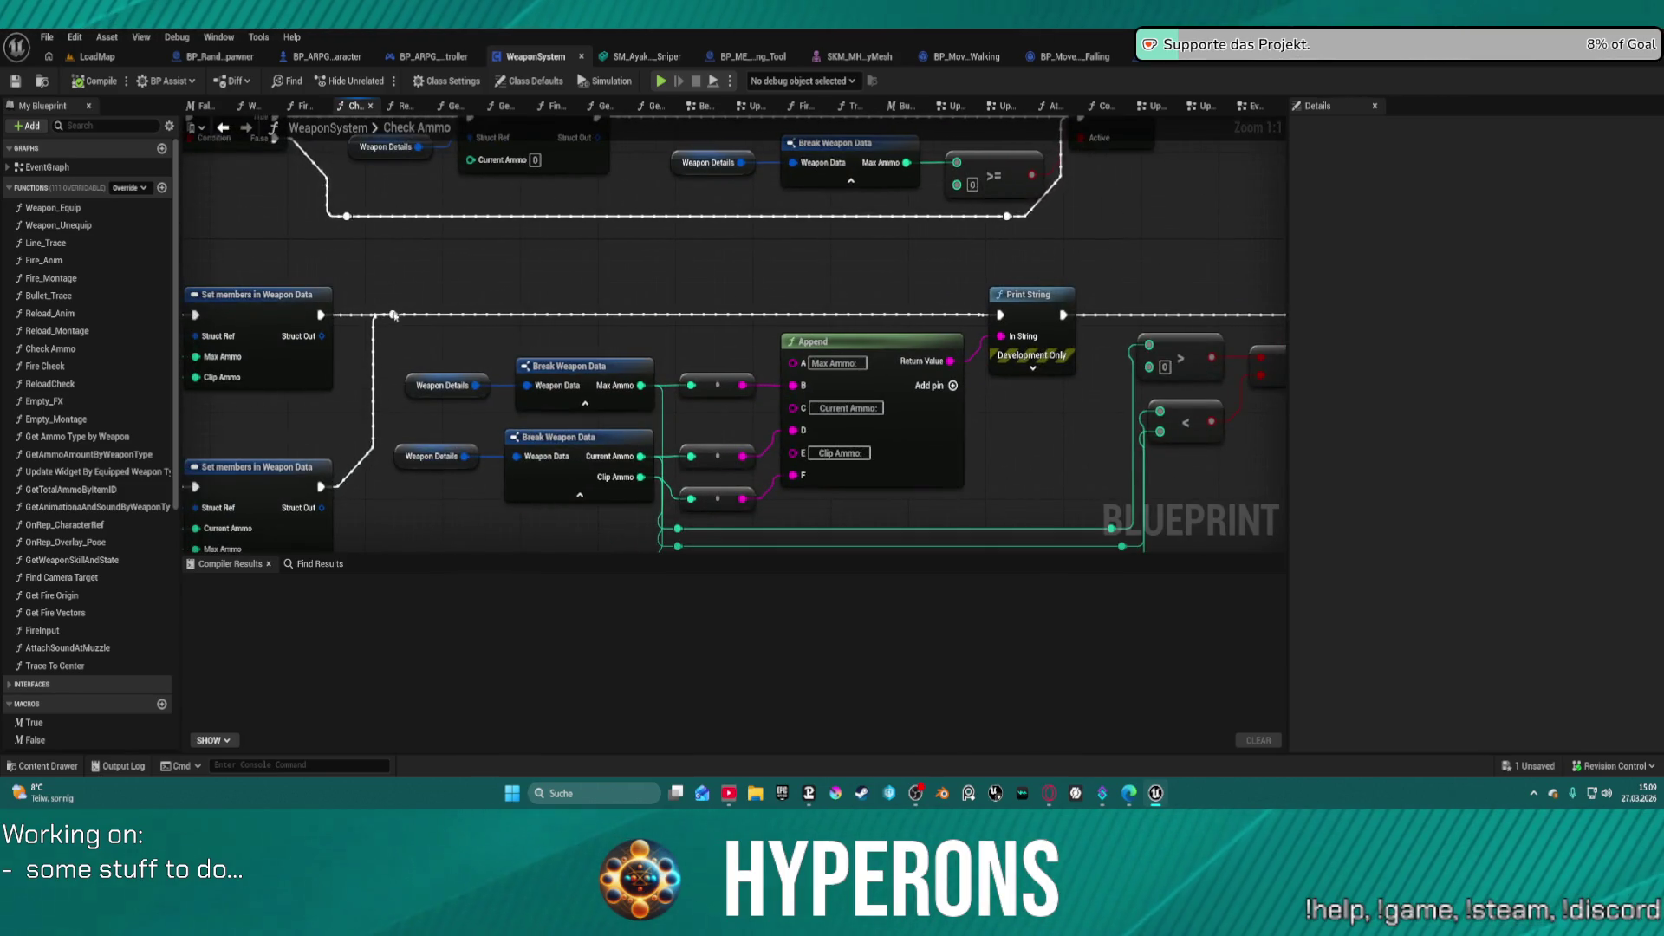
{"action": "mouse_move", "coordinate": [392, 315]}
{"action": "left_mouse_down"}
{"action": "mouse_move", "coordinate": [1419, 300]}
{"action": "mouse_move", "coordinate": [997, 316]}
{"action": "left_mouse_up"}
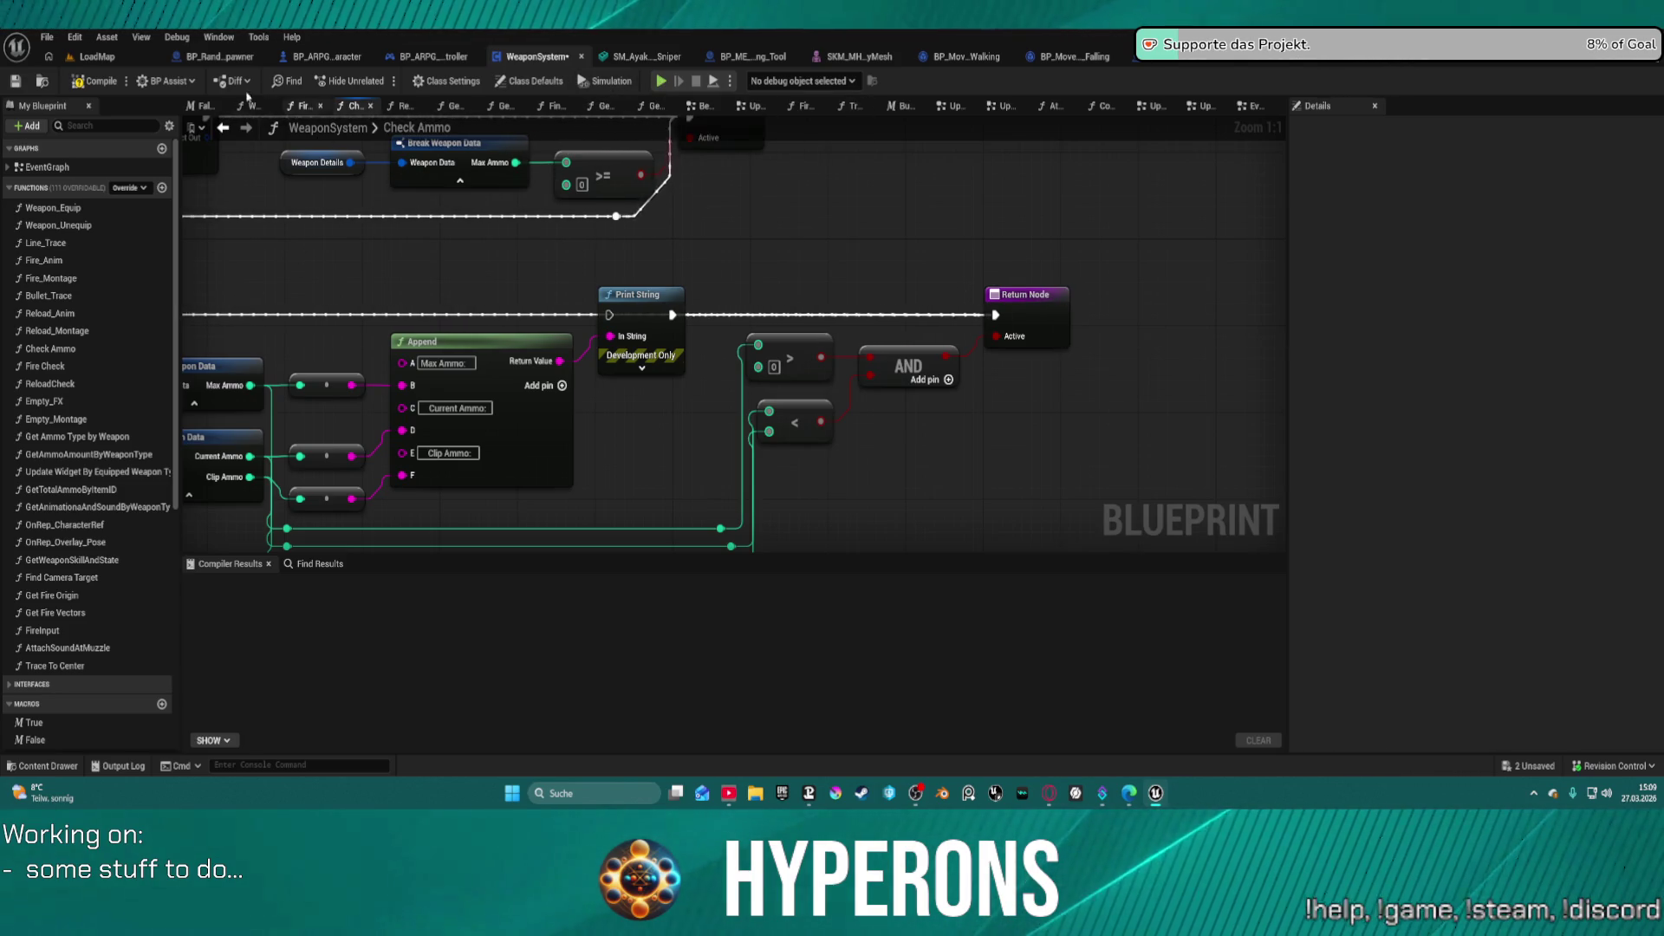
{"action": "left_click", "coordinate": [93, 83]}
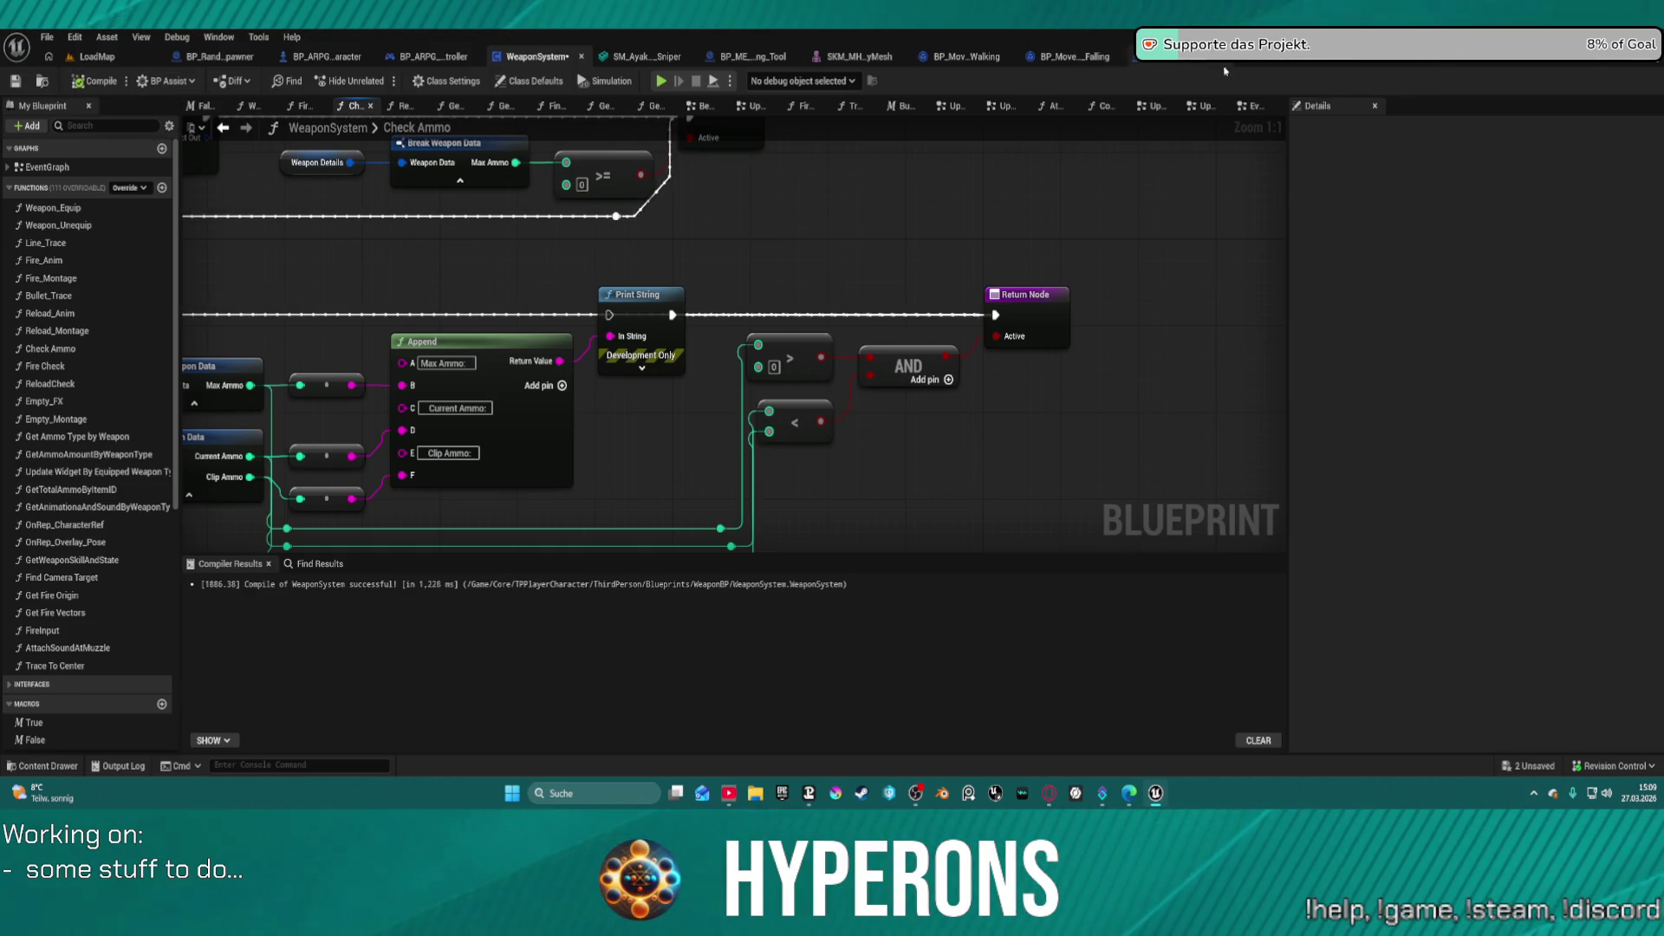
{"action": "left_click", "coordinate": [1383, 57]}
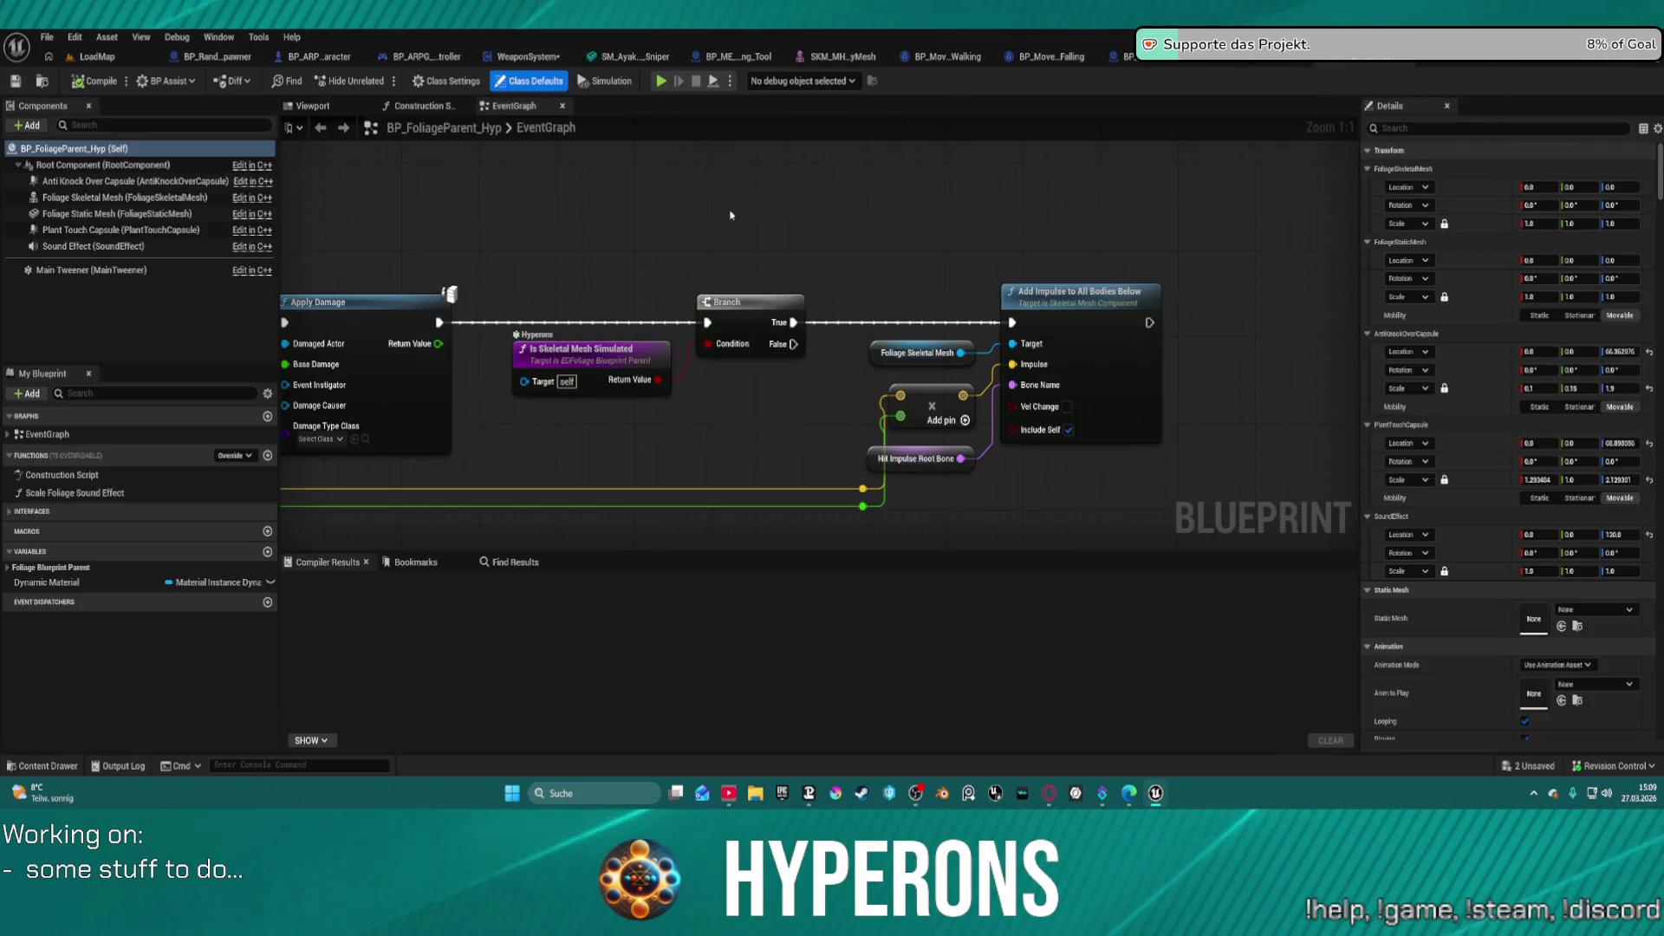
- Zoom out on BP_FoliageParent_Hyp's EventGraph, then go back to BP_Proj_Master's SpawnFX graph
{"action": "scroll", "coordinate": [684, 275], "scroll_direction": "down", "scroll_amount": 3}
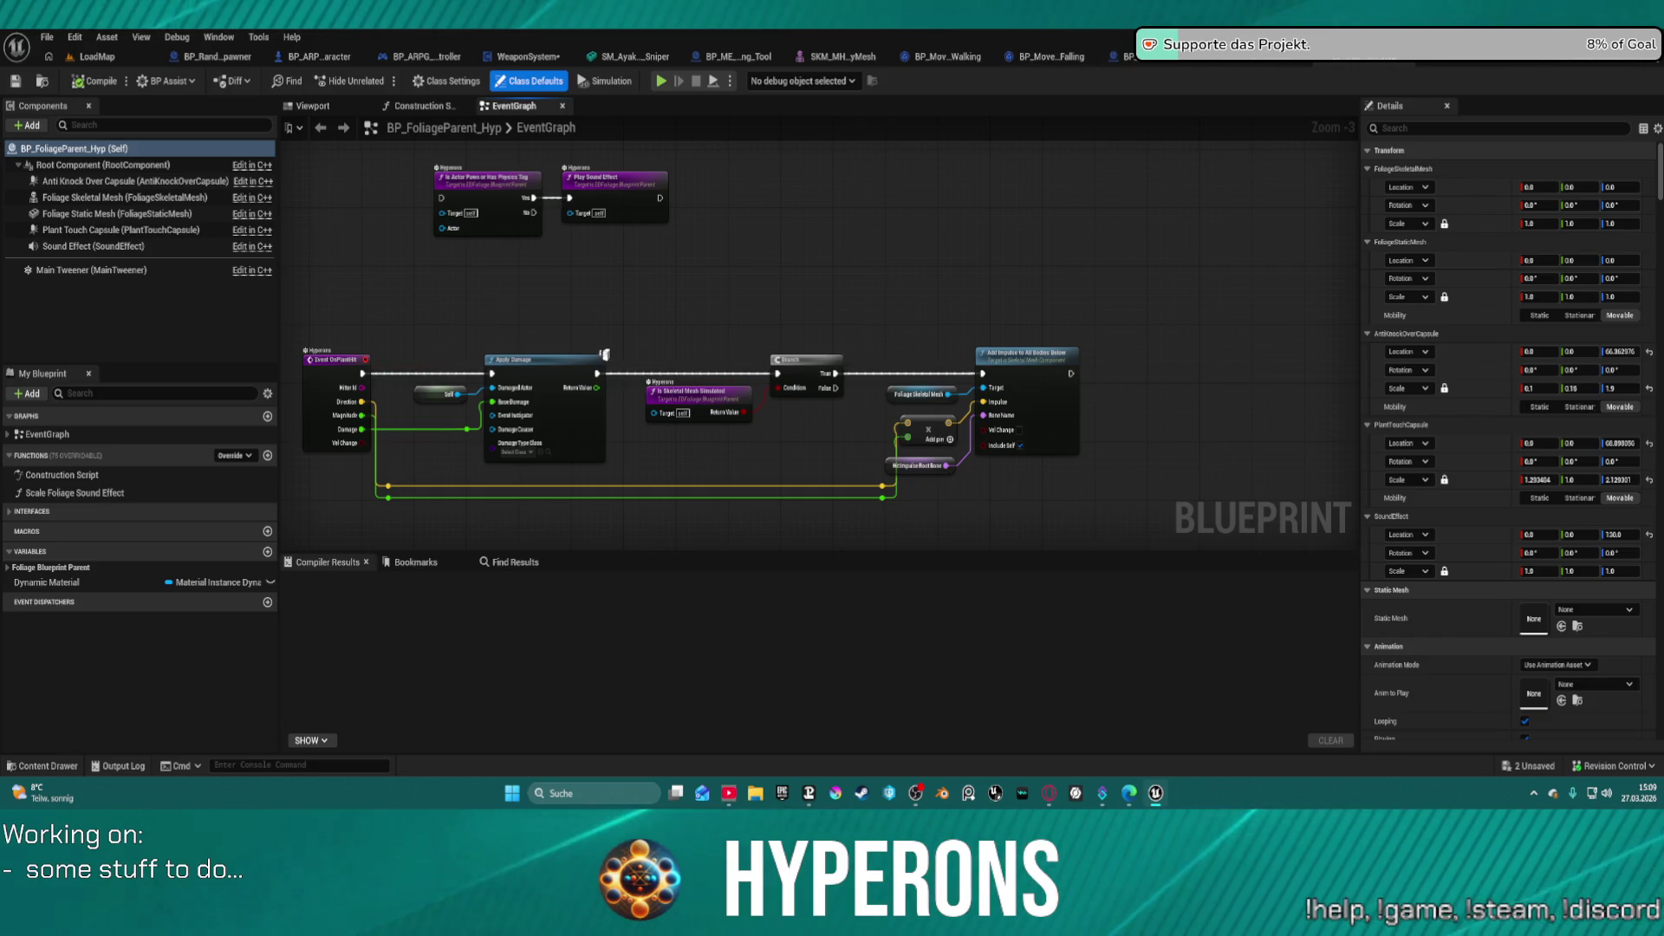
{"action": "left_click", "coordinate": [1148, 61]}
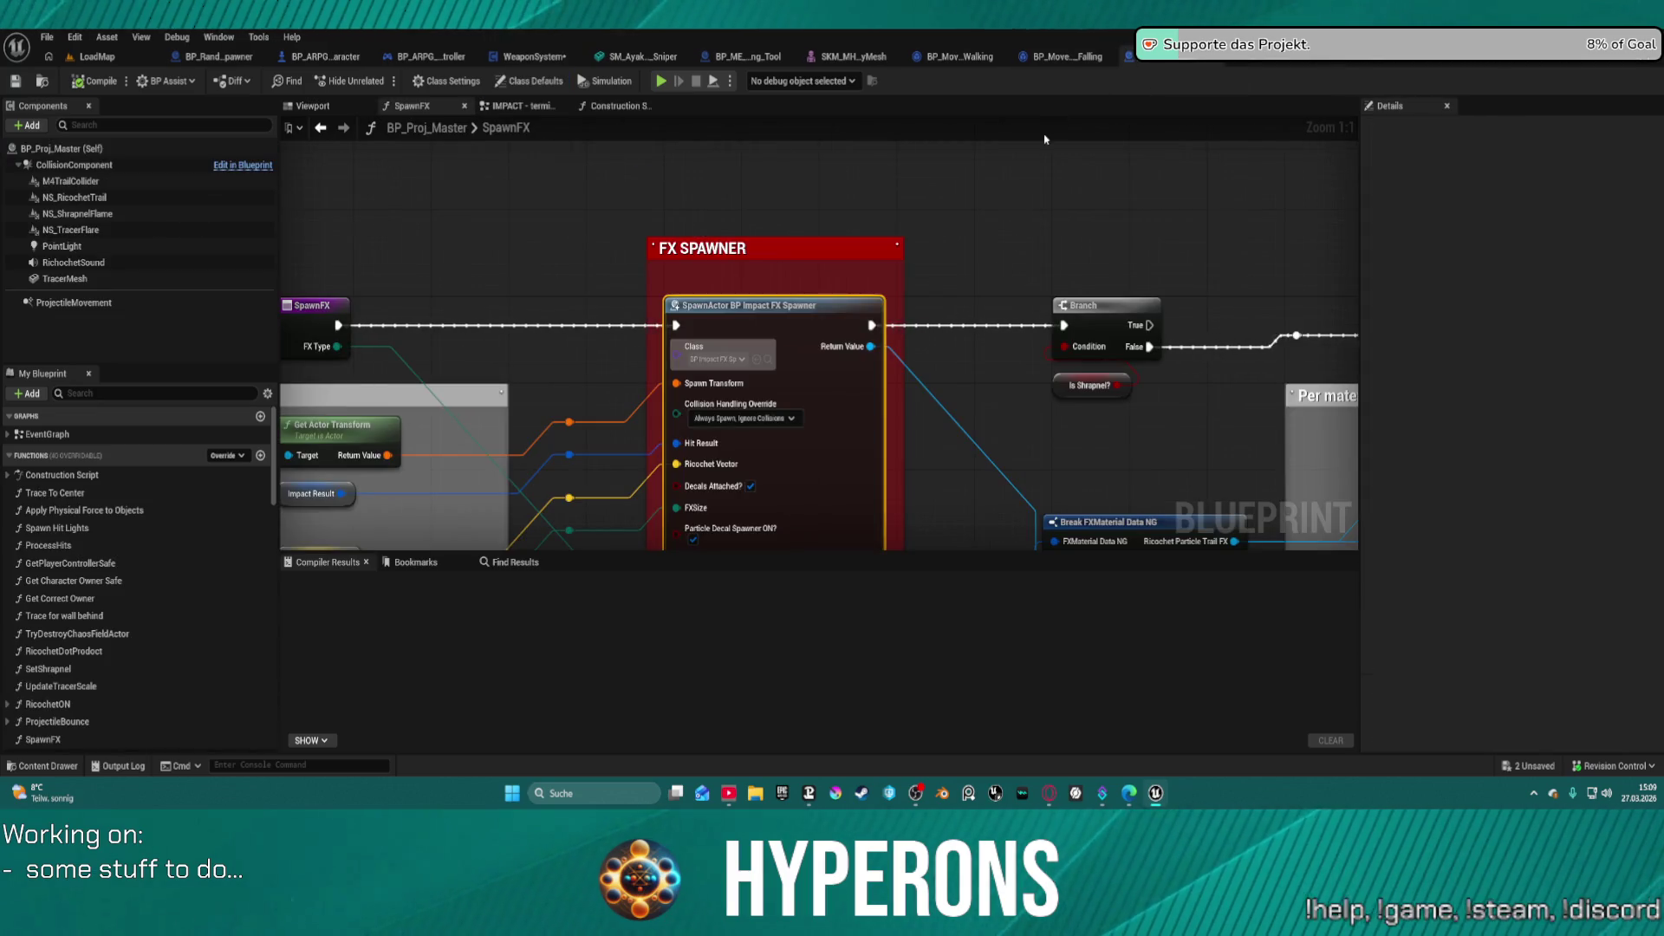
- Pan around SpawnFX to view the Prerequisite Inputs group, FX SPAWNER and the per-material ricochet comment
{"action": "scroll", "coordinate": [992, 324], "scroll_direction": "down", "scroll_amount": 1}
{"action": "mouse_move", "coordinate": [993, 324]}
{"action": "left_mouse_down"}
{"action": "mouse_move", "coordinate": [1230, 249]}
{"action": "mouse_move", "coordinate": [1205, 173]}
{"action": "mouse_move", "coordinate": [1094, 11]}
{"action": "left_mouse_up"}
{"action": "mouse_move", "coordinate": [954, 346]}
{"action": "left_mouse_down"}
{"action": "mouse_move", "coordinate": [924, 275]}
{"action": "mouse_move", "coordinate": [917, 391]}
{"action": "mouse_move", "coordinate": [888, 446]}
{"action": "left_mouse_up"}
{"action": "mouse_move", "coordinate": [1058, 108]}
{"action": "left_mouse_down"}
{"action": "mouse_move", "coordinate": [1047, 216]}
{"action": "mouse_move", "coordinate": [1062, 260]}
{"action": "mouse_move", "coordinate": [1057, 203]}
{"action": "mouse_move", "coordinate": [1119, 226]}
{"action": "left_mouse_up"}
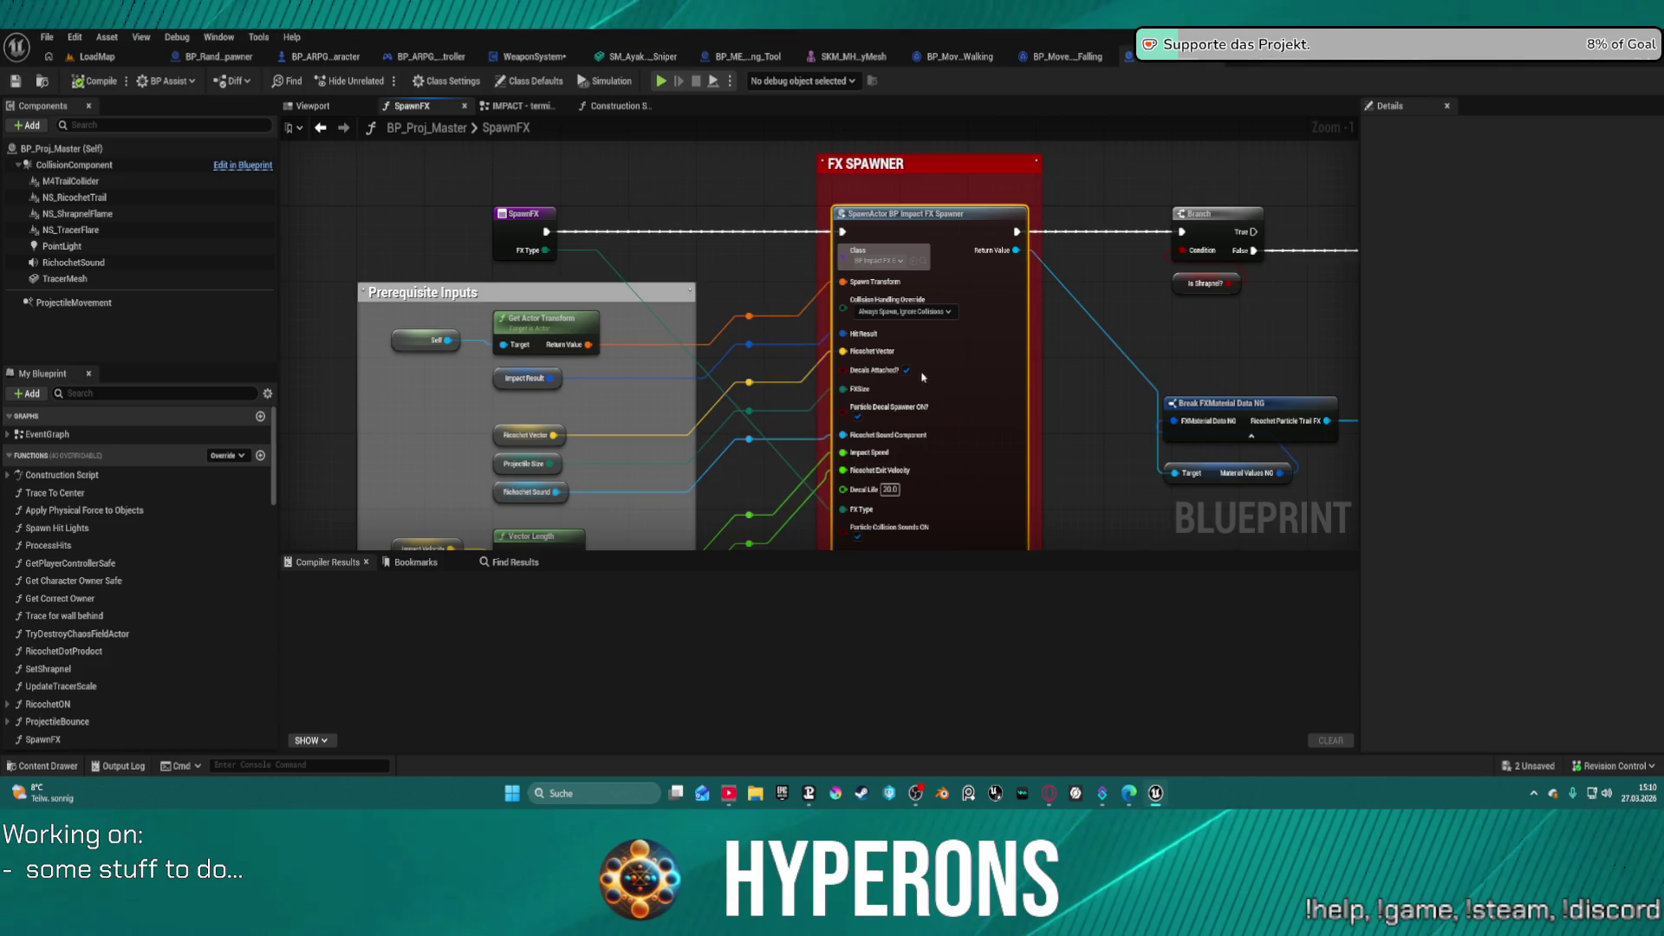
{"action": "mouse_move", "coordinate": [1108, 335]}
{"action": "left_mouse_down"}
{"action": "mouse_move", "coordinate": [959, 294]}
{"action": "mouse_move", "coordinate": [823, 230]}
{"action": "left_mouse_up"}
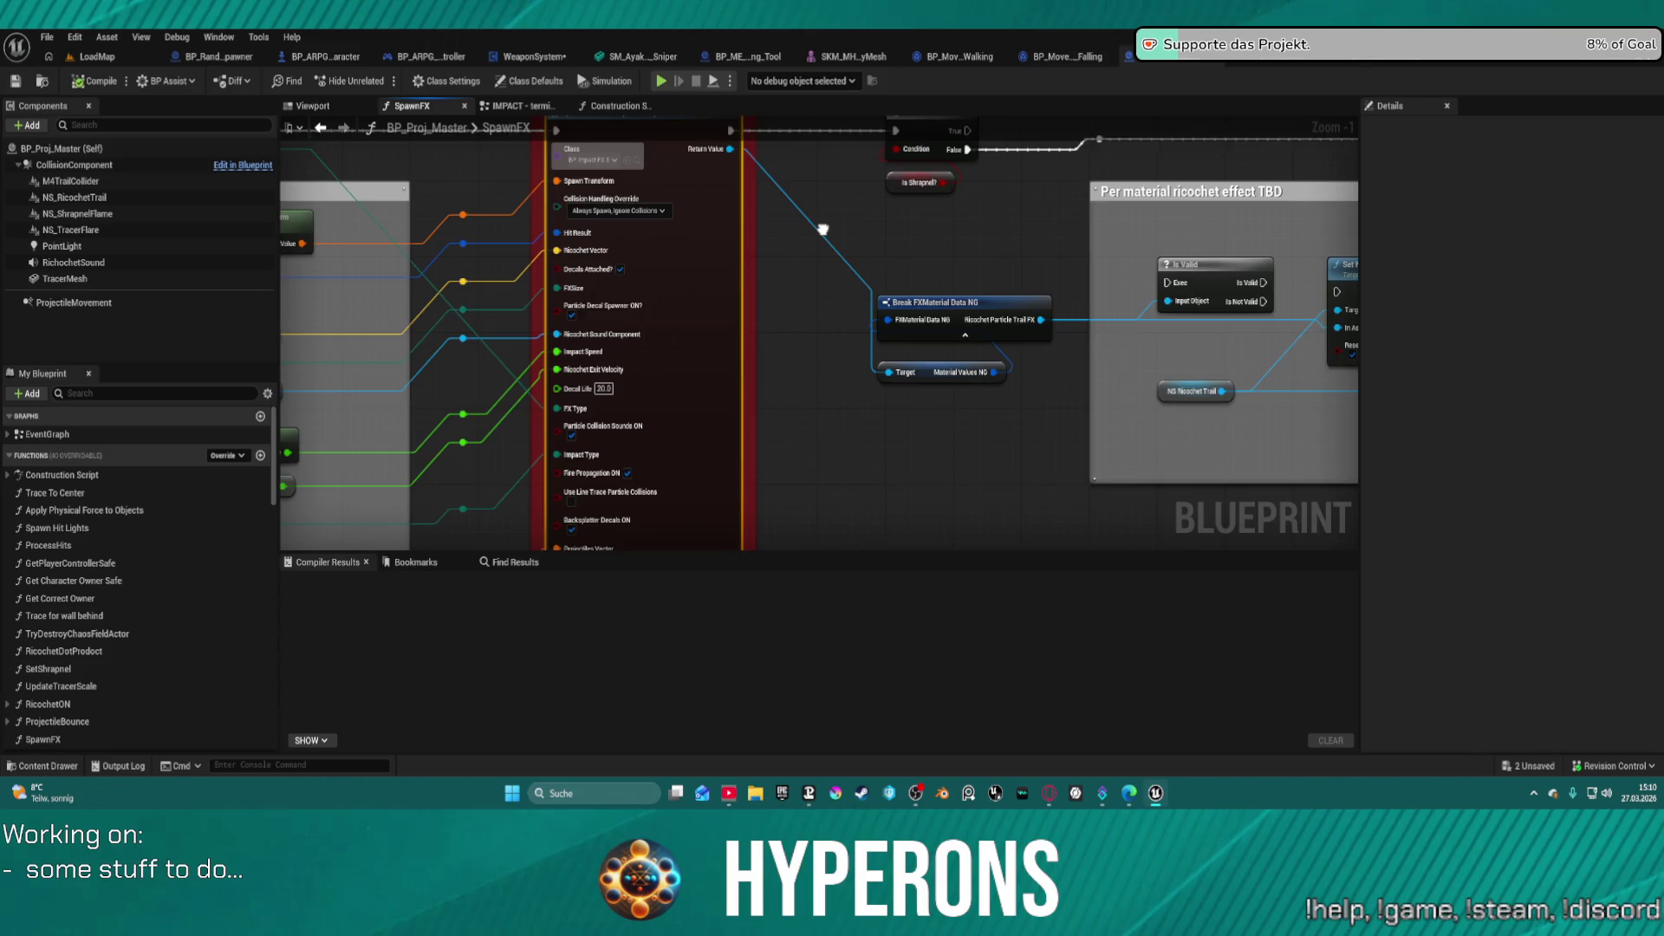
{"action": "scroll", "coordinate": [822, 230], "scroll_direction": "down", "scroll_amount": 2}
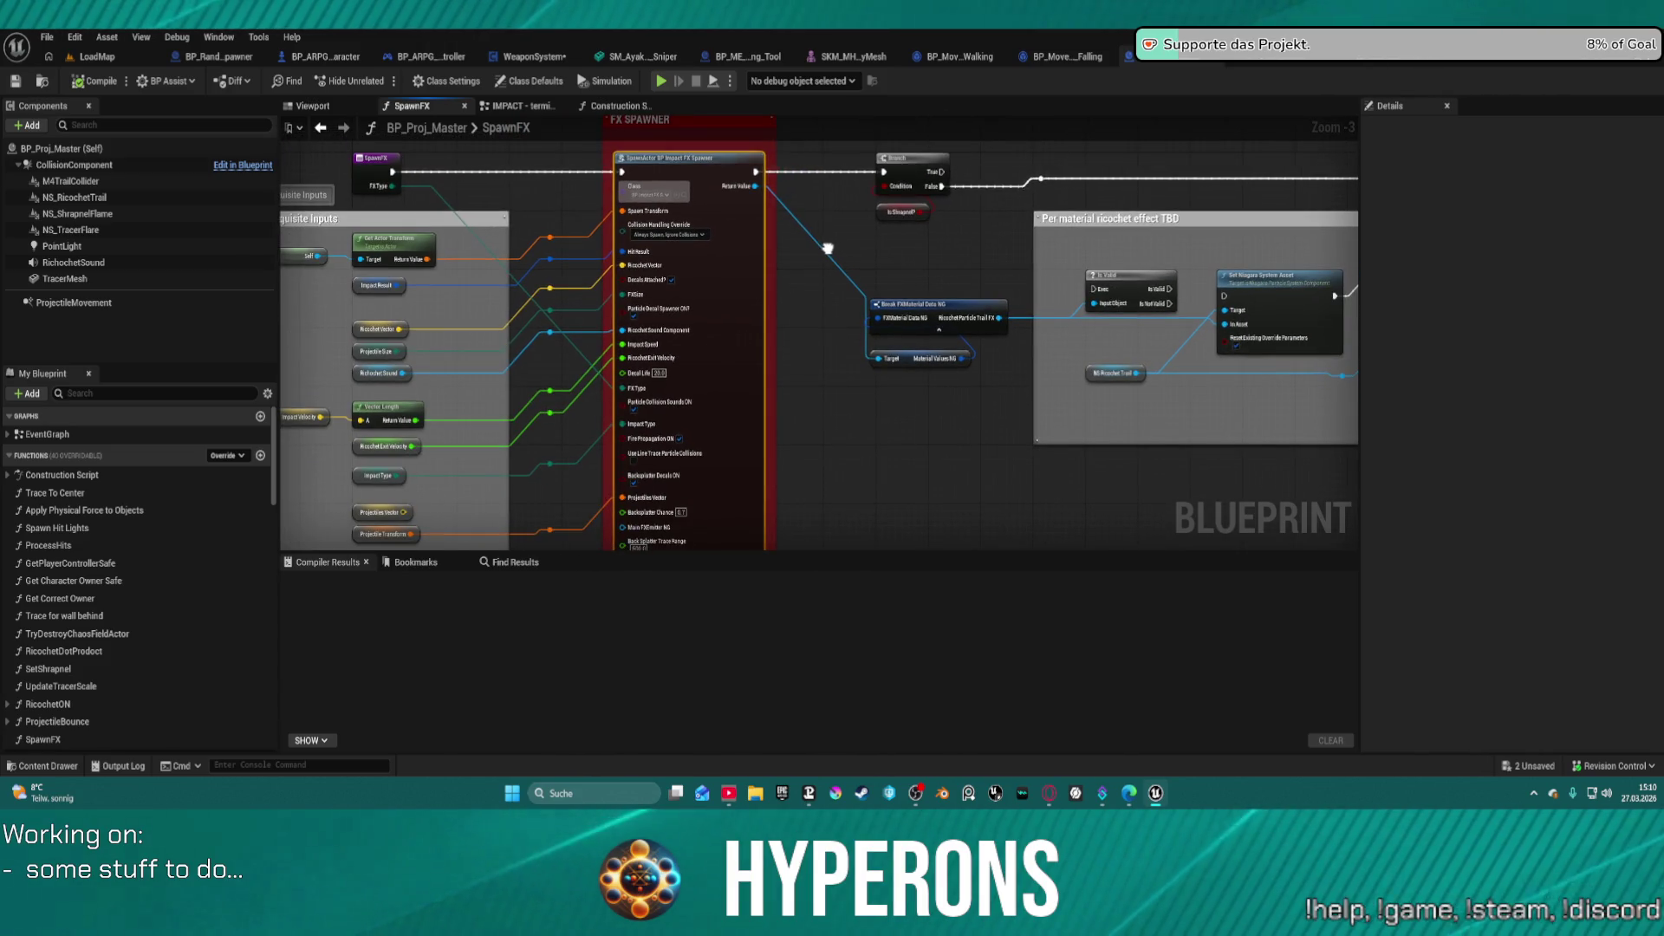
{"action": "mouse_move", "coordinate": [827, 250]}
{"action": "left_mouse_down"}
{"action": "mouse_move", "coordinate": [741, 232]}
{"action": "mouse_move", "coordinate": [506, 313]}
{"action": "left_mouse_up"}
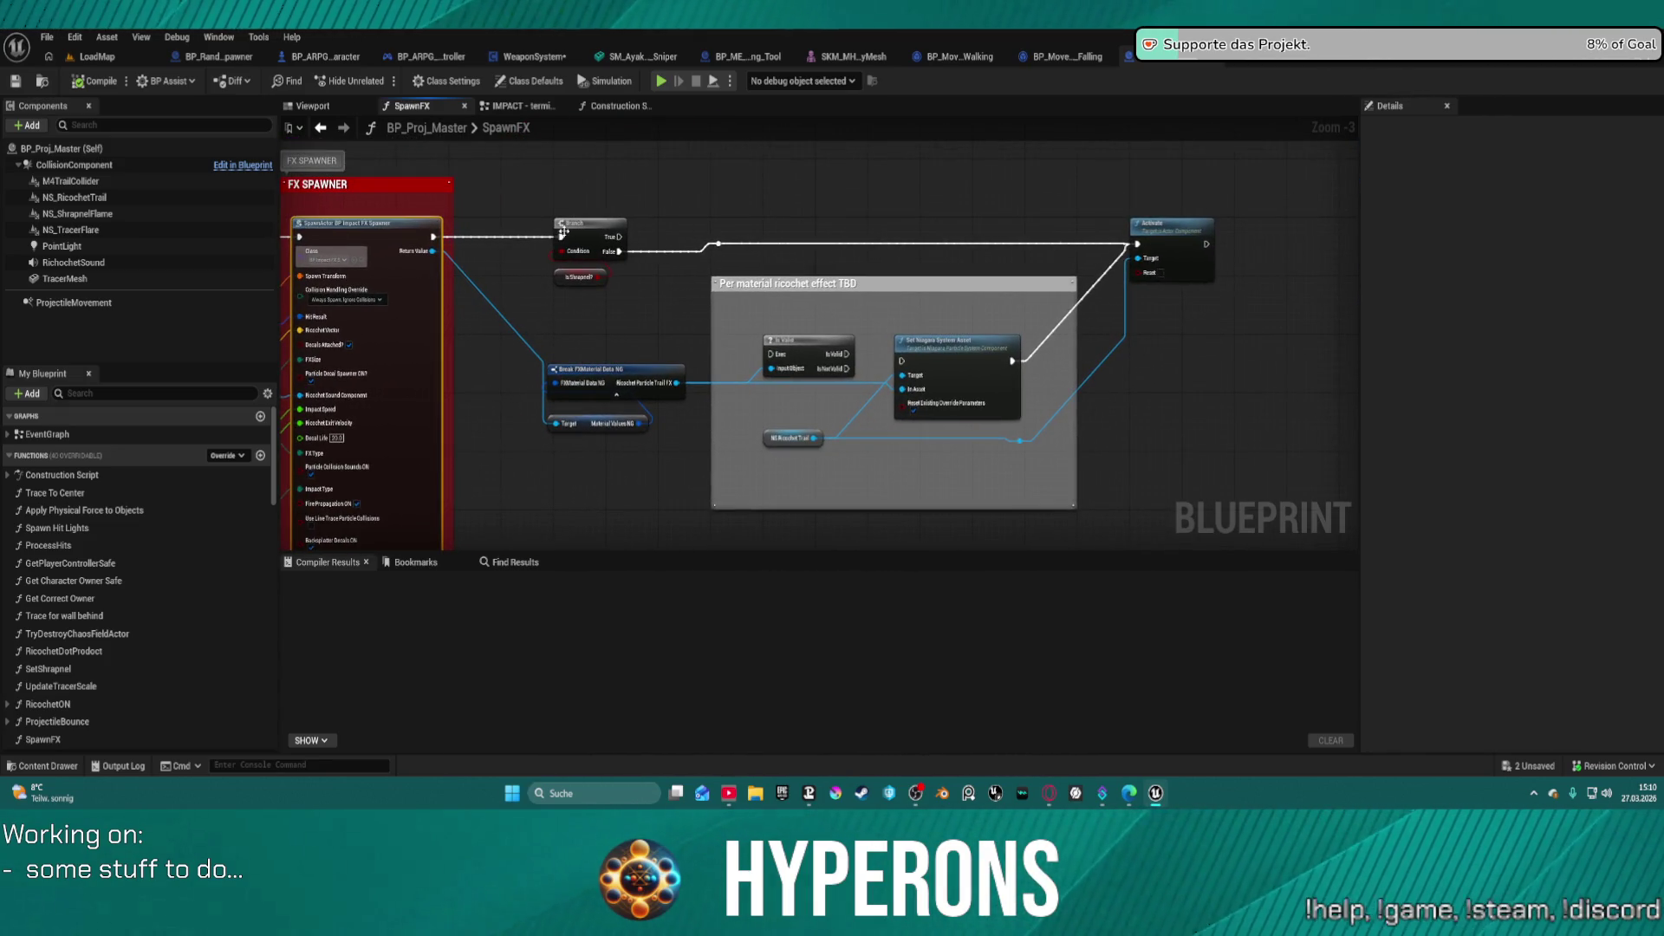
- Auto-format the graph from the Branch node and move the Prerequisite Inputs group further down
{"action": "left_click", "coordinate": [564, 230]}
{"action": "key", "text": "f"}
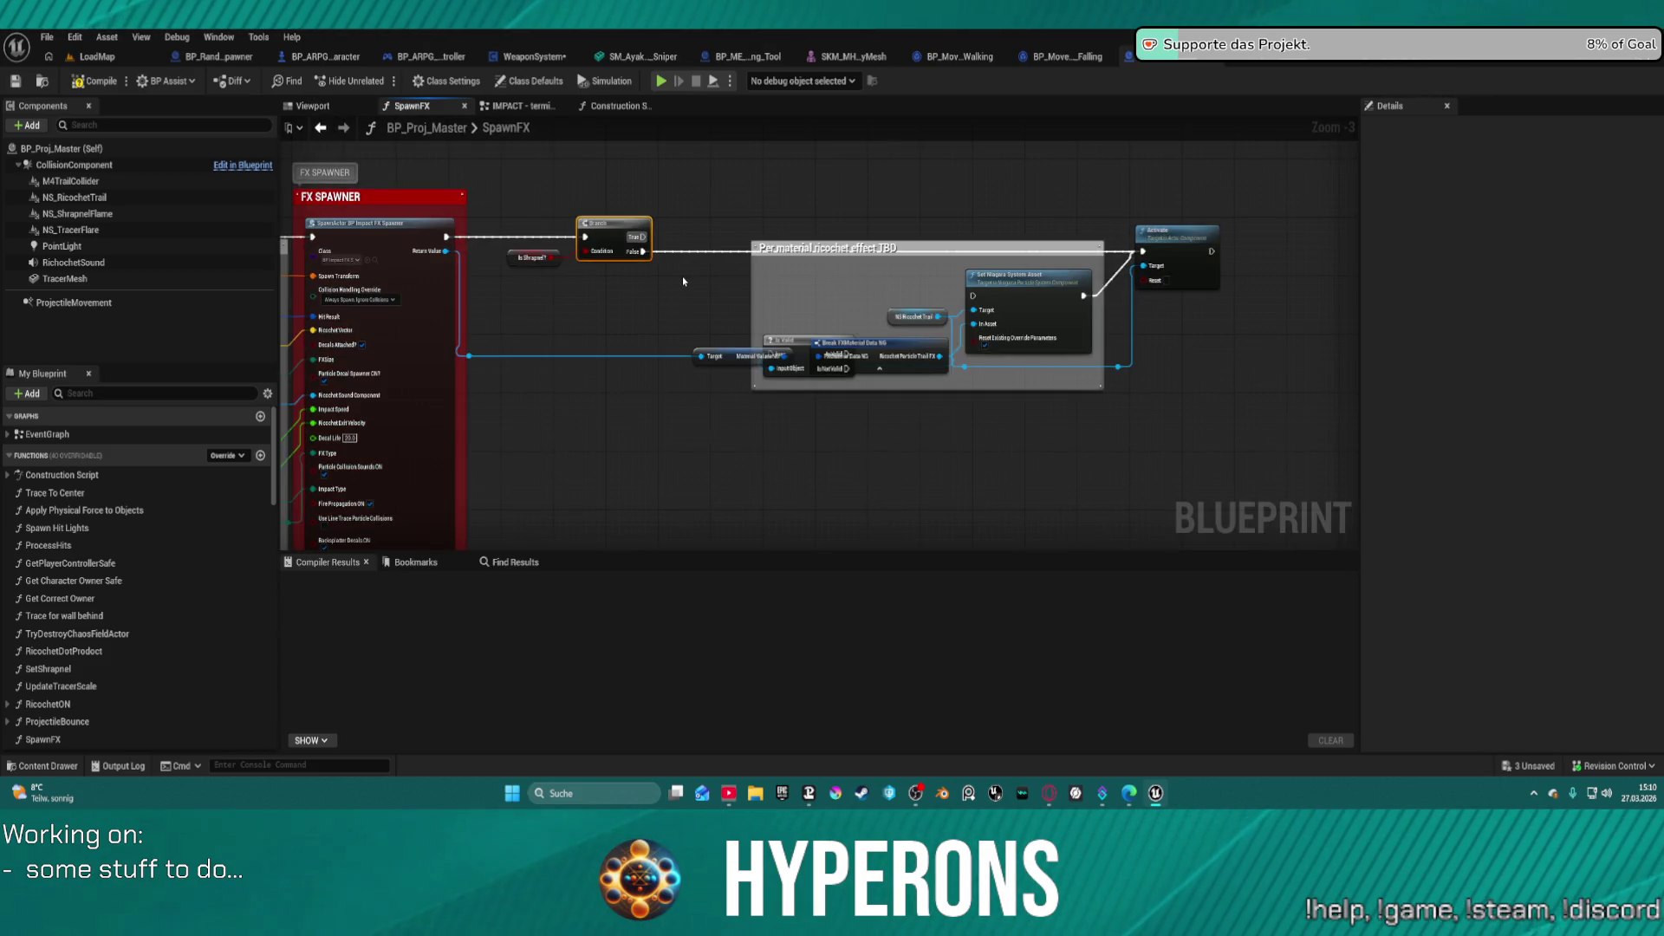
{"action": "mouse_move", "coordinate": [683, 277]}
{"action": "left_mouse_down"}
{"action": "mouse_move", "coordinate": [1404, 274]}
{"action": "mouse_move", "coordinate": [1257, 210]}
{"action": "left_mouse_up"}
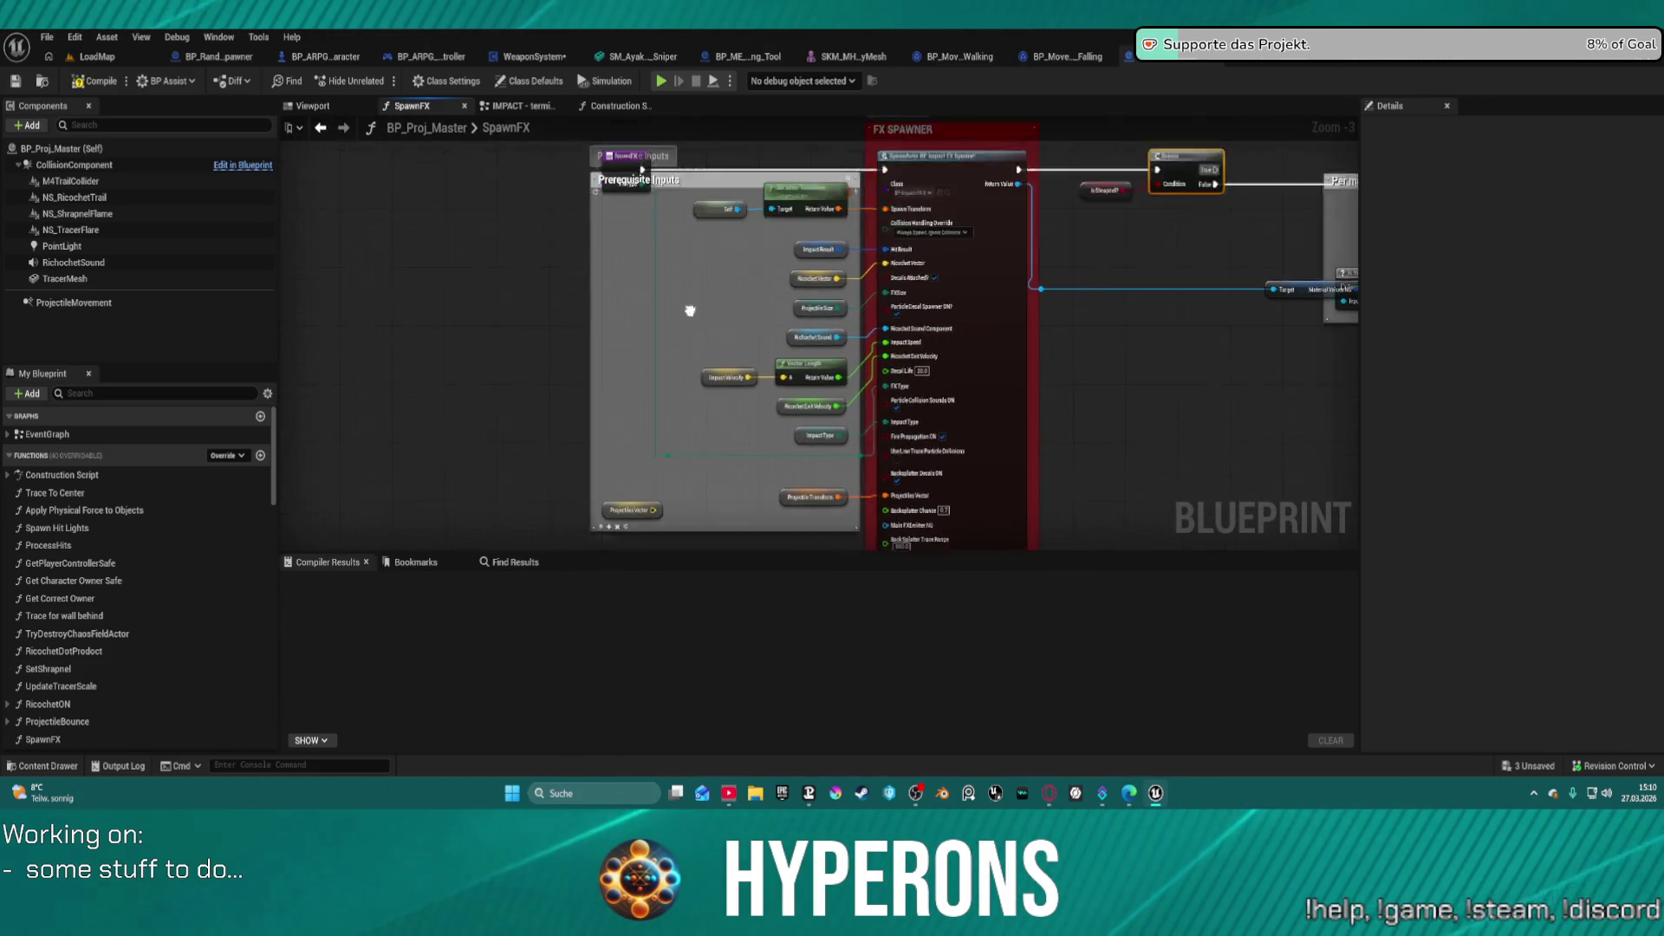
{"action": "left_click_drag", "start_coordinate": [690, 310], "coordinate": [642, 297]}
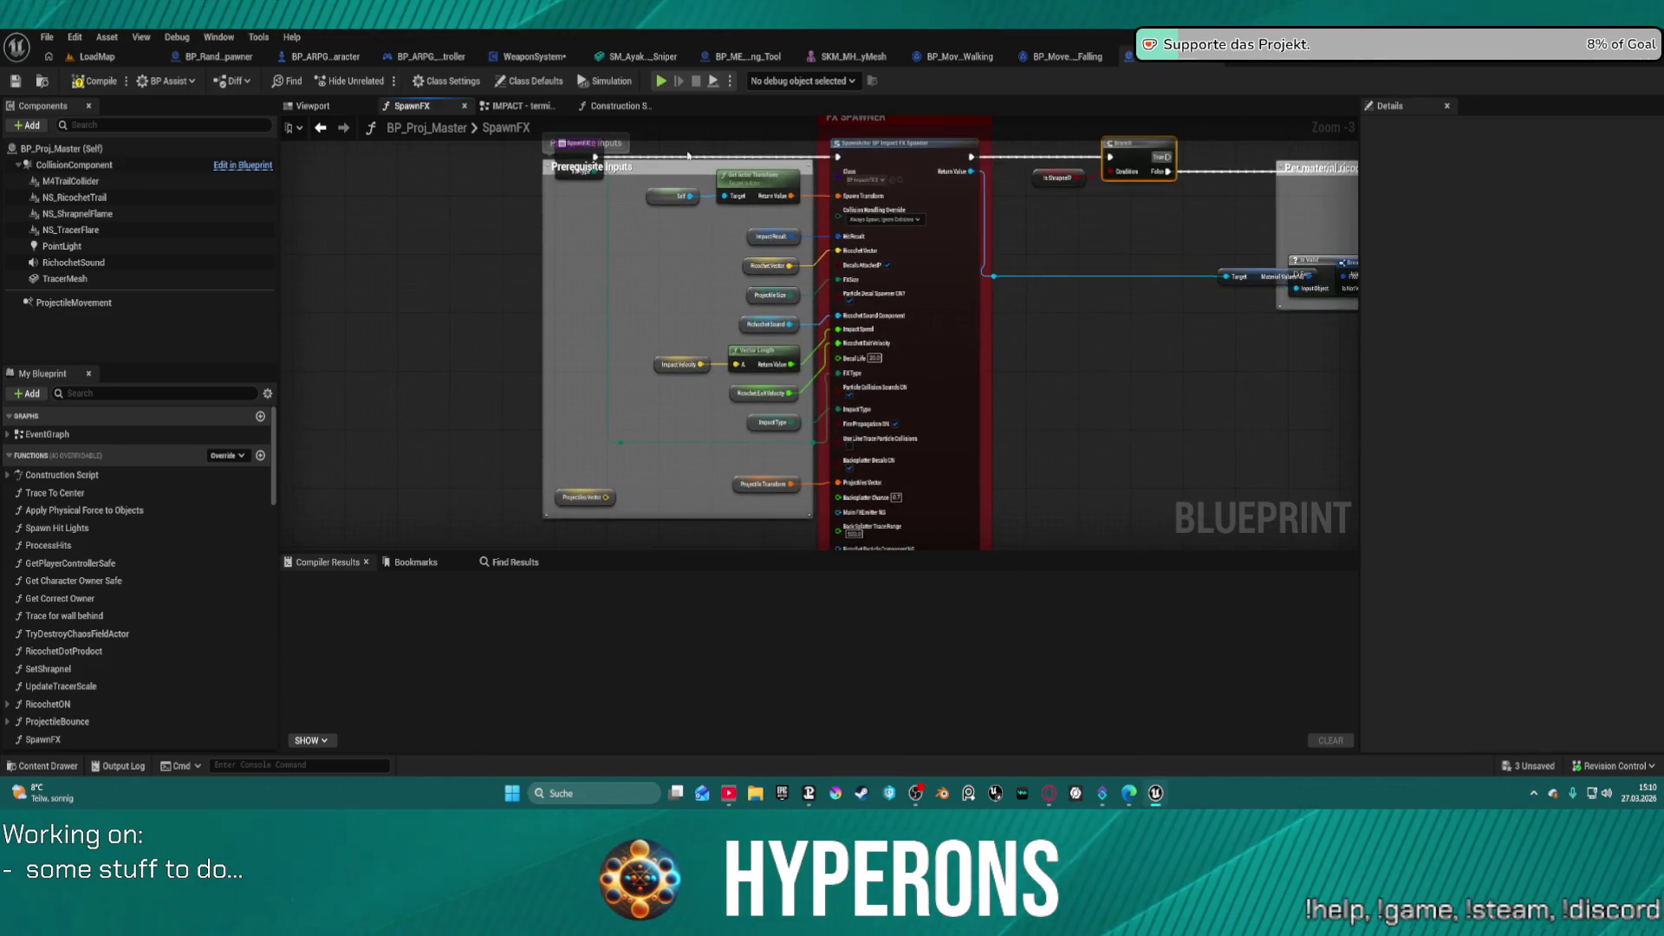
{"action": "left_click_drag", "start_coordinate": [675, 167], "coordinate": [659, 254]}
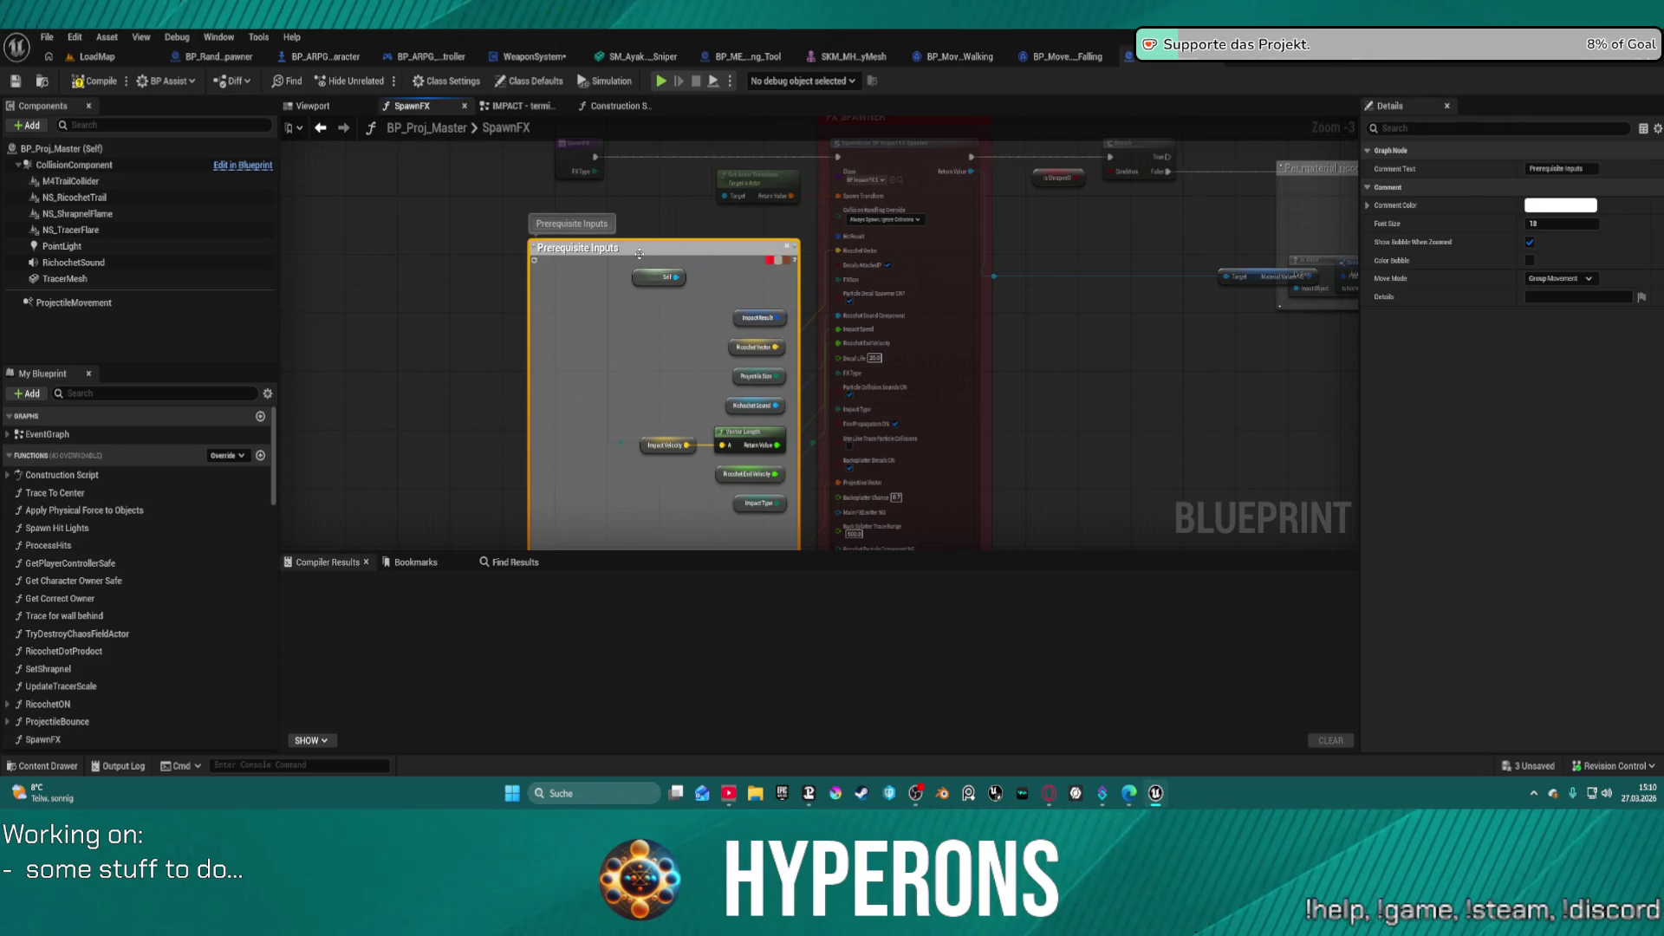
- Delete the Prerequisite Inputs comment box, keeping its nodes, and move the ImpactResult getter up-left
{"action": "key", "text": "Delete"}
{"action": "mouse_move", "coordinate": [728, 265]}
{"action": "left_mouse_down"}
{"action": "mouse_move", "coordinate": [694, 174]}
{"action": "mouse_move", "coordinate": [650, 227]}
{"action": "mouse_move", "coordinate": [627, 382]}
{"action": "mouse_move", "coordinate": [629, 305]}
{"action": "mouse_move", "coordinate": [587, 302]}
{"action": "left_mouse_up"}
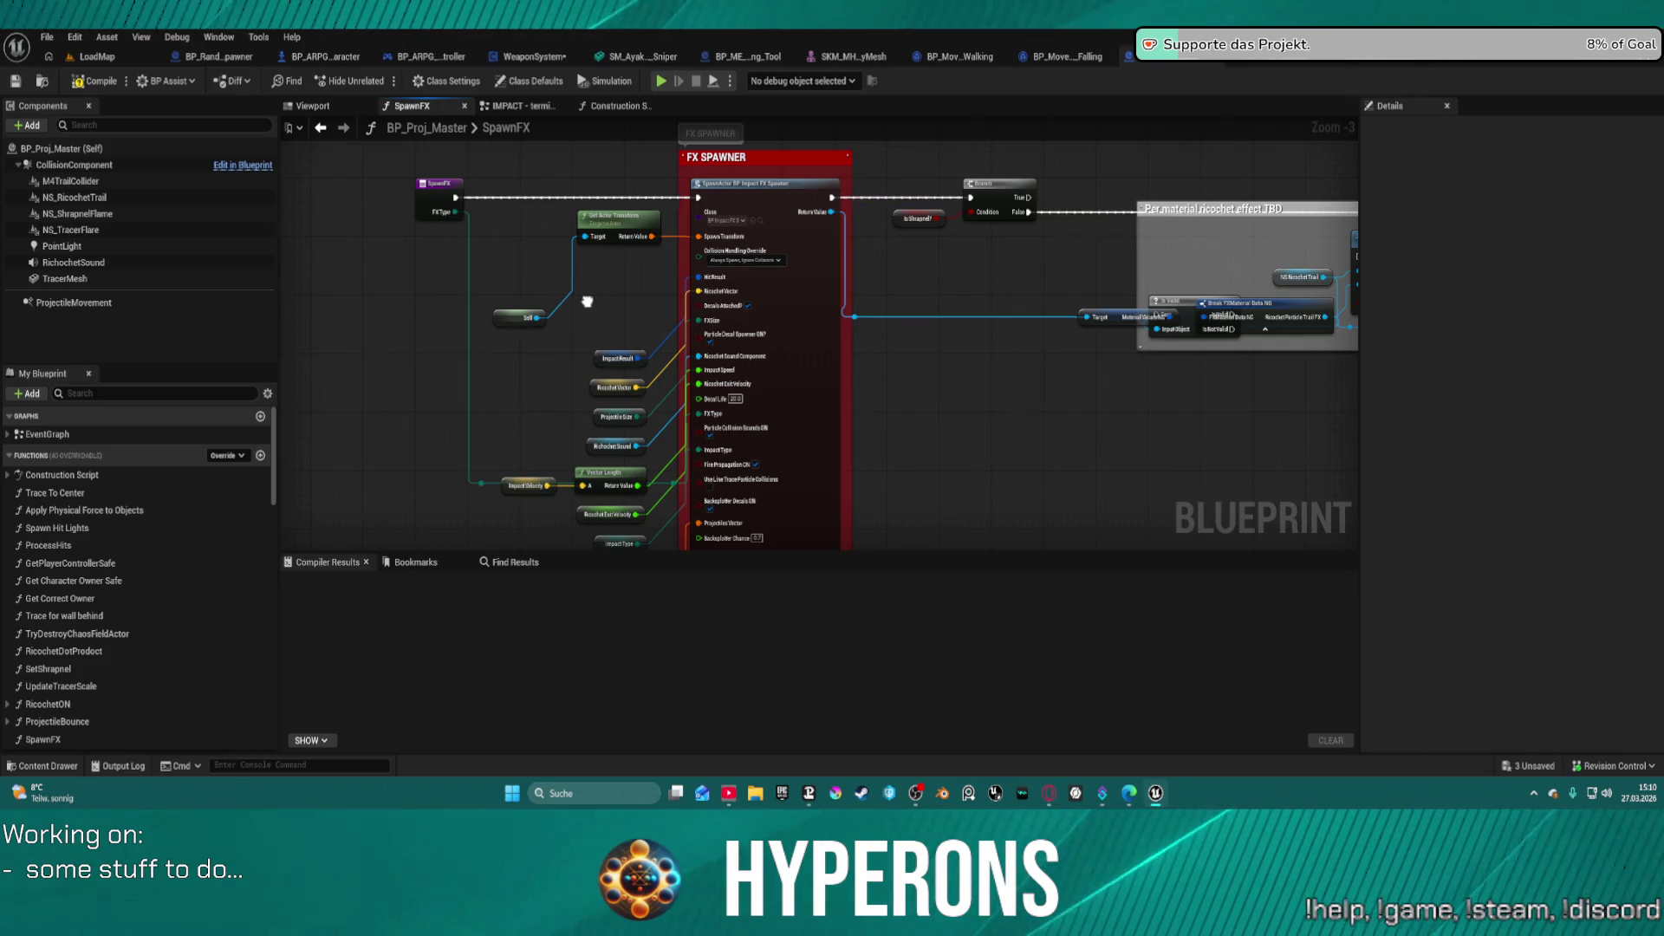
{"action": "left_click_drag", "start_coordinate": [587, 301], "coordinate": [581, 268]}
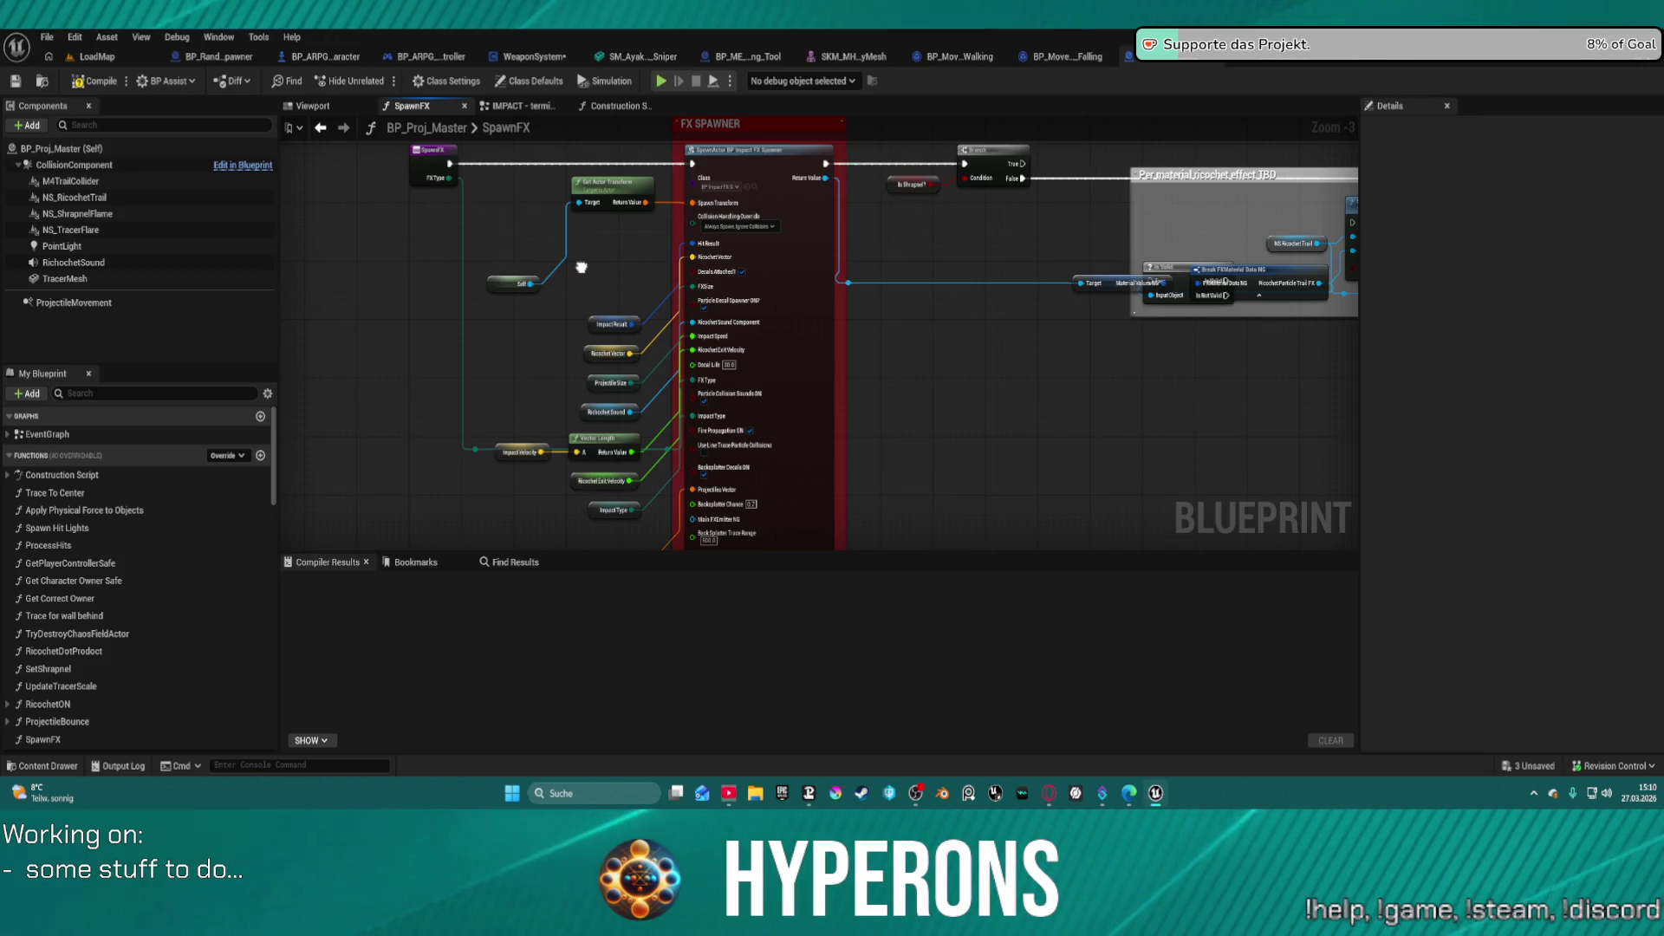
{"action": "left_click_drag", "start_coordinate": [582, 267], "coordinate": [575, 296]}
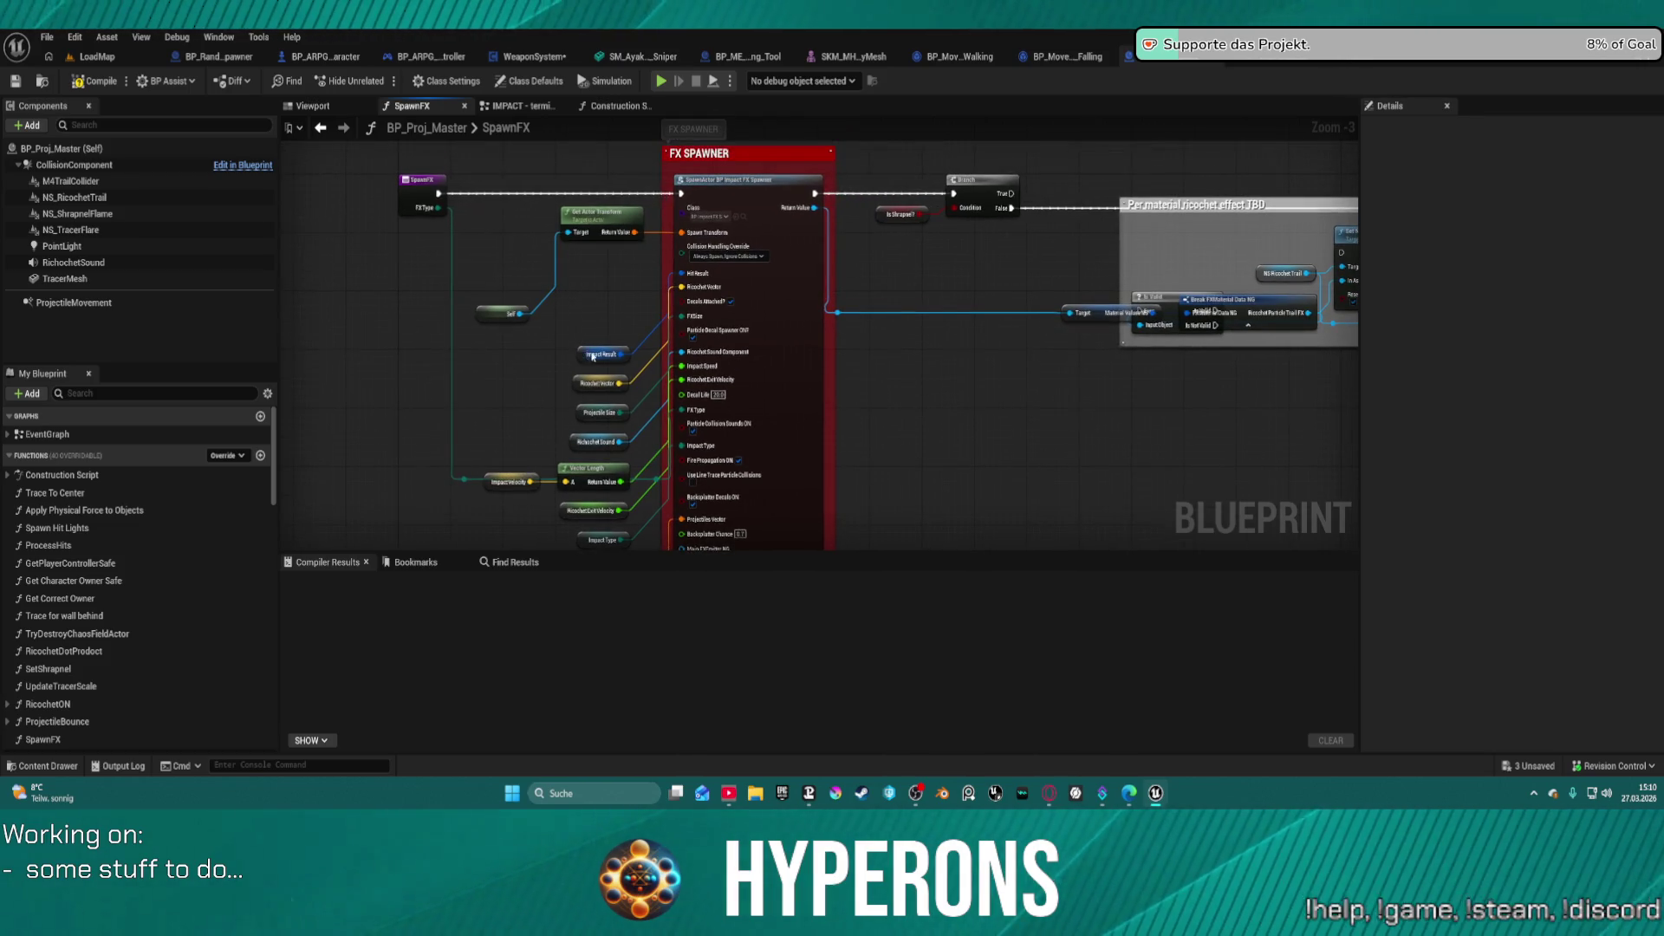
{"action": "mouse_move", "coordinate": [593, 356]}
{"action": "left_mouse_down"}
{"action": "mouse_move", "coordinate": [520, 253]}
{"action": "mouse_move", "coordinate": [376, 266]}
{"action": "left_mouse_up"}
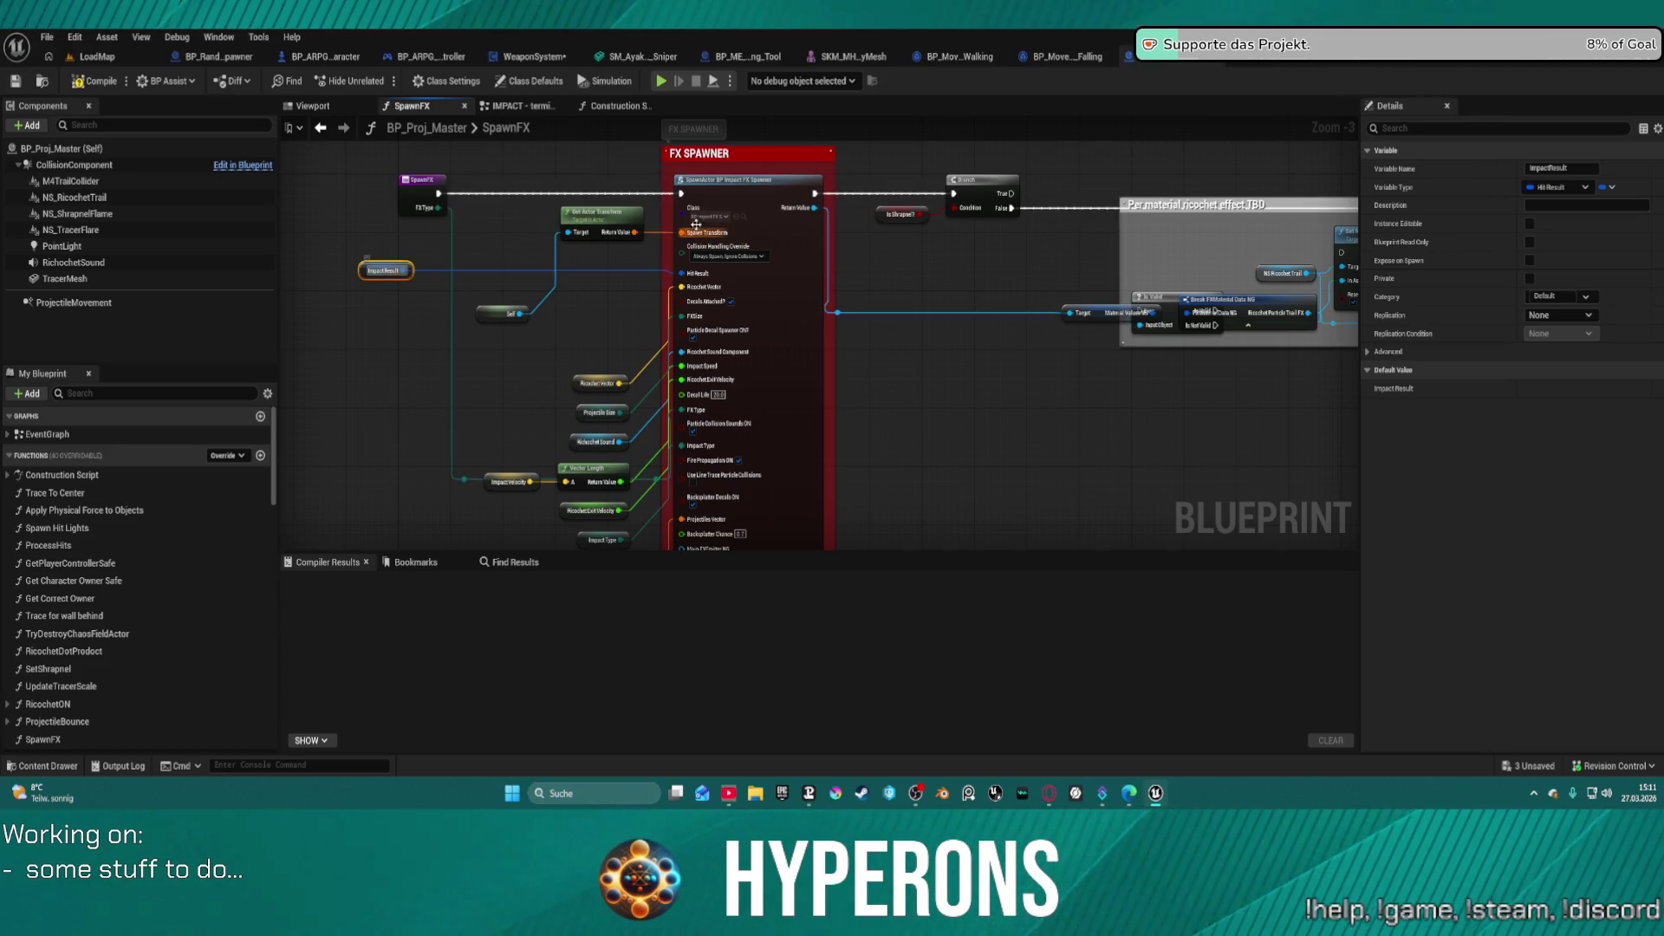
{"action": "right_click", "coordinate": [754, 198]}
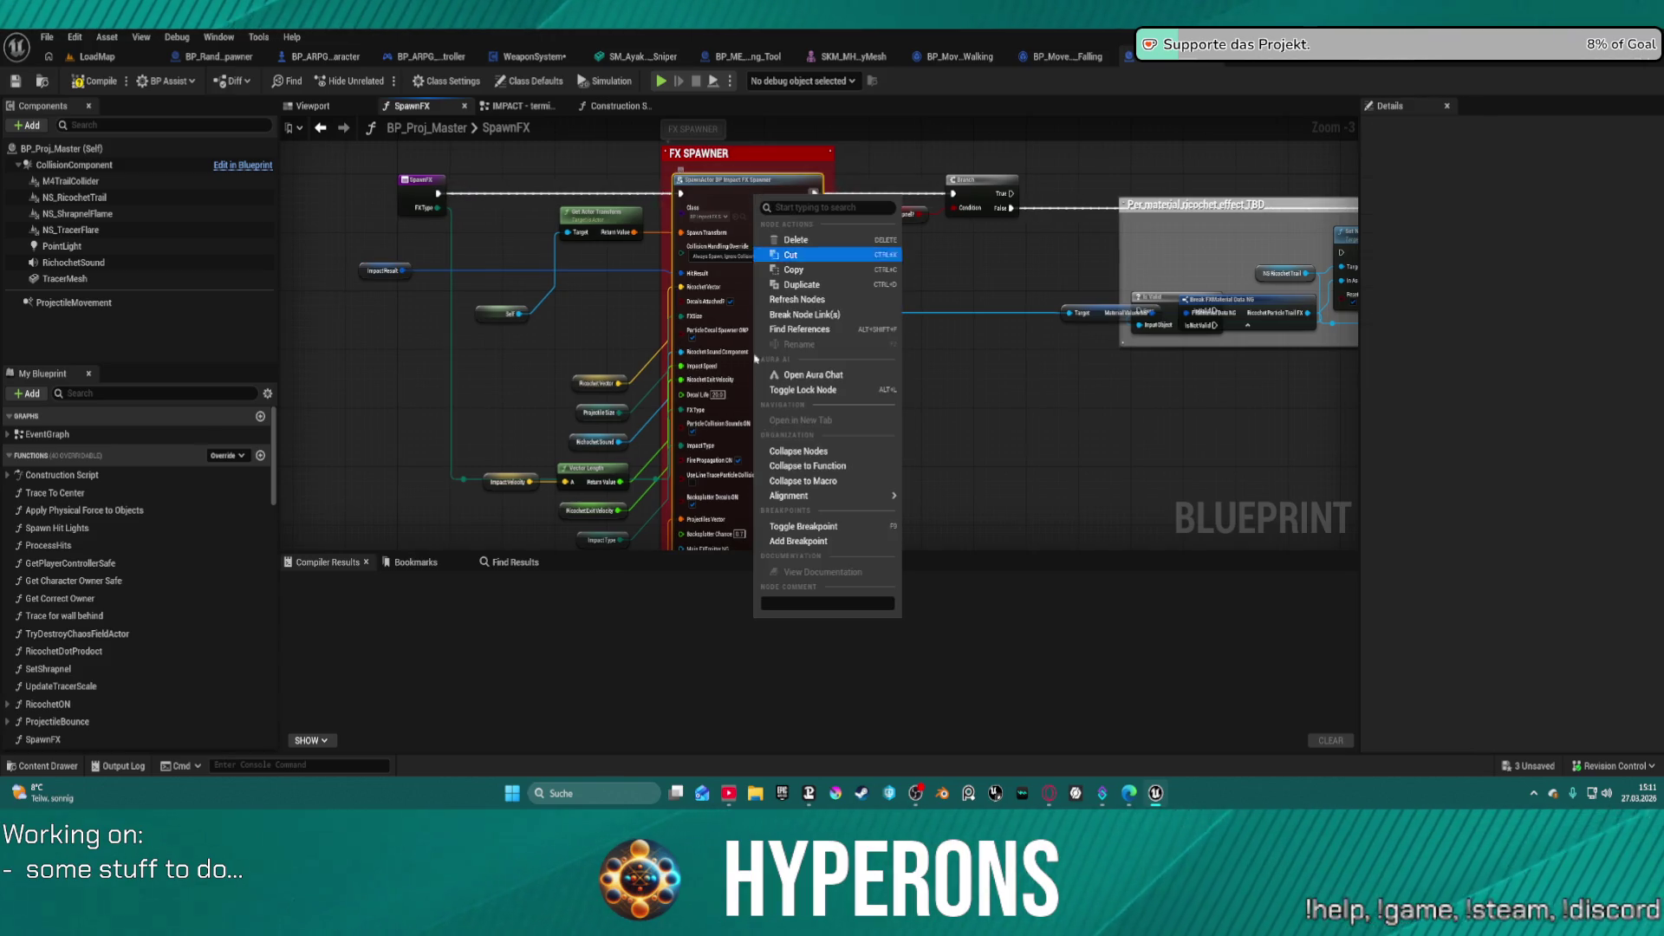
- Add a breakpoint on FX SPAWNER, then equip and reload the MG in the game
{"action": "left_click", "coordinate": [832, 543]}
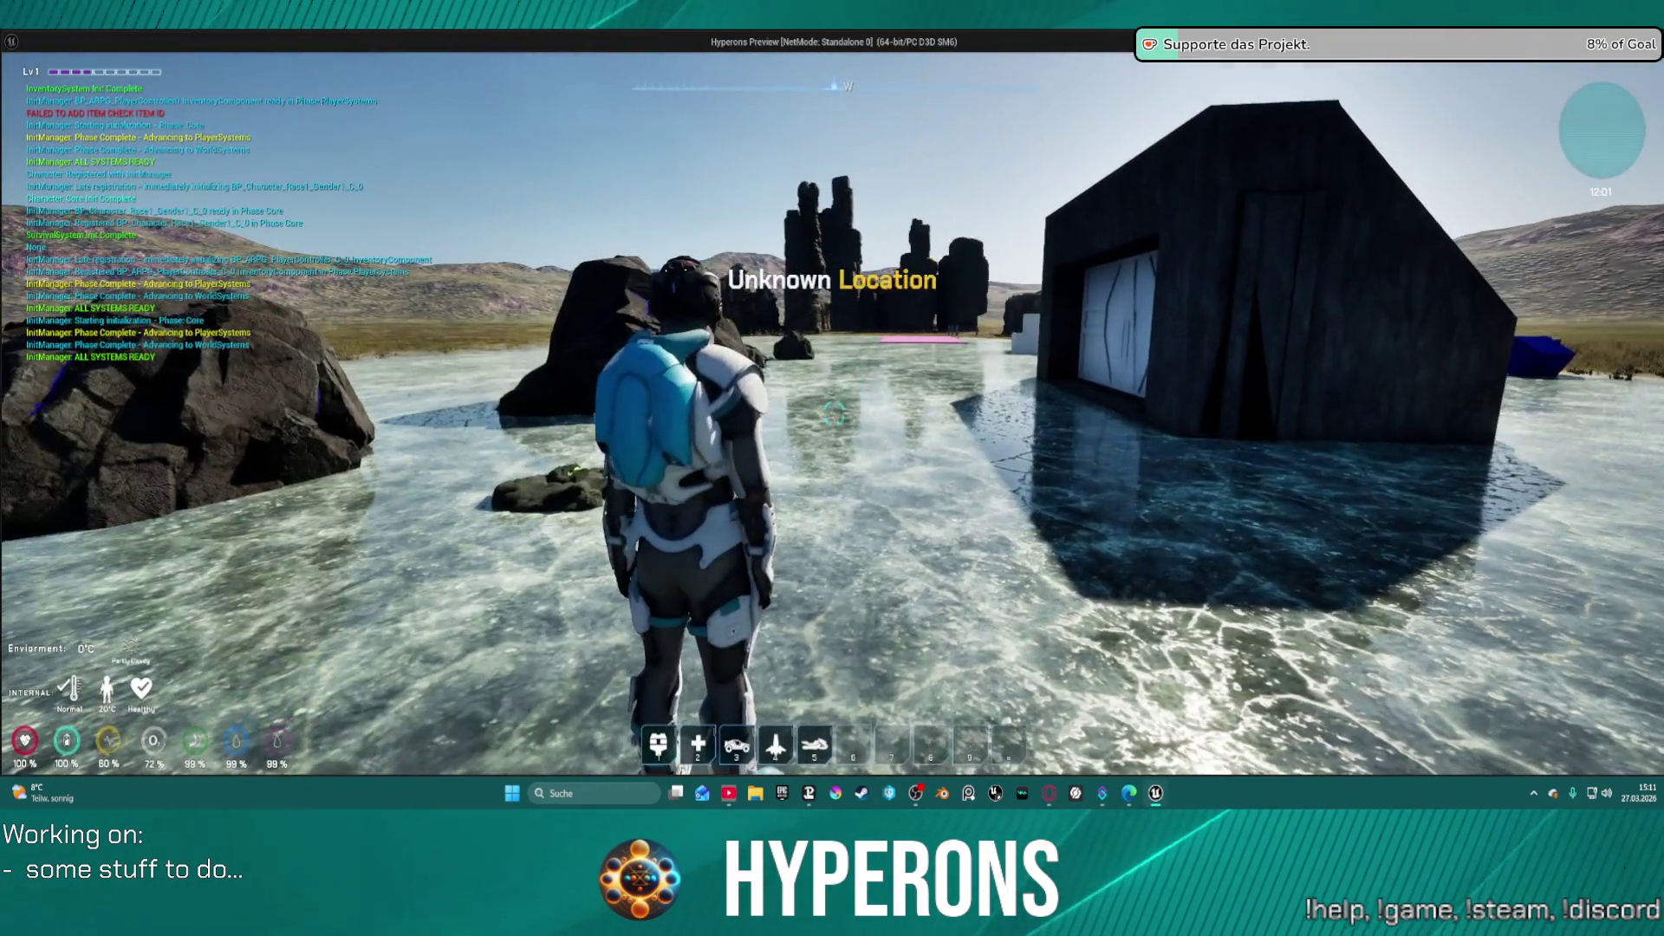
{"action": "key", "text": "i"}
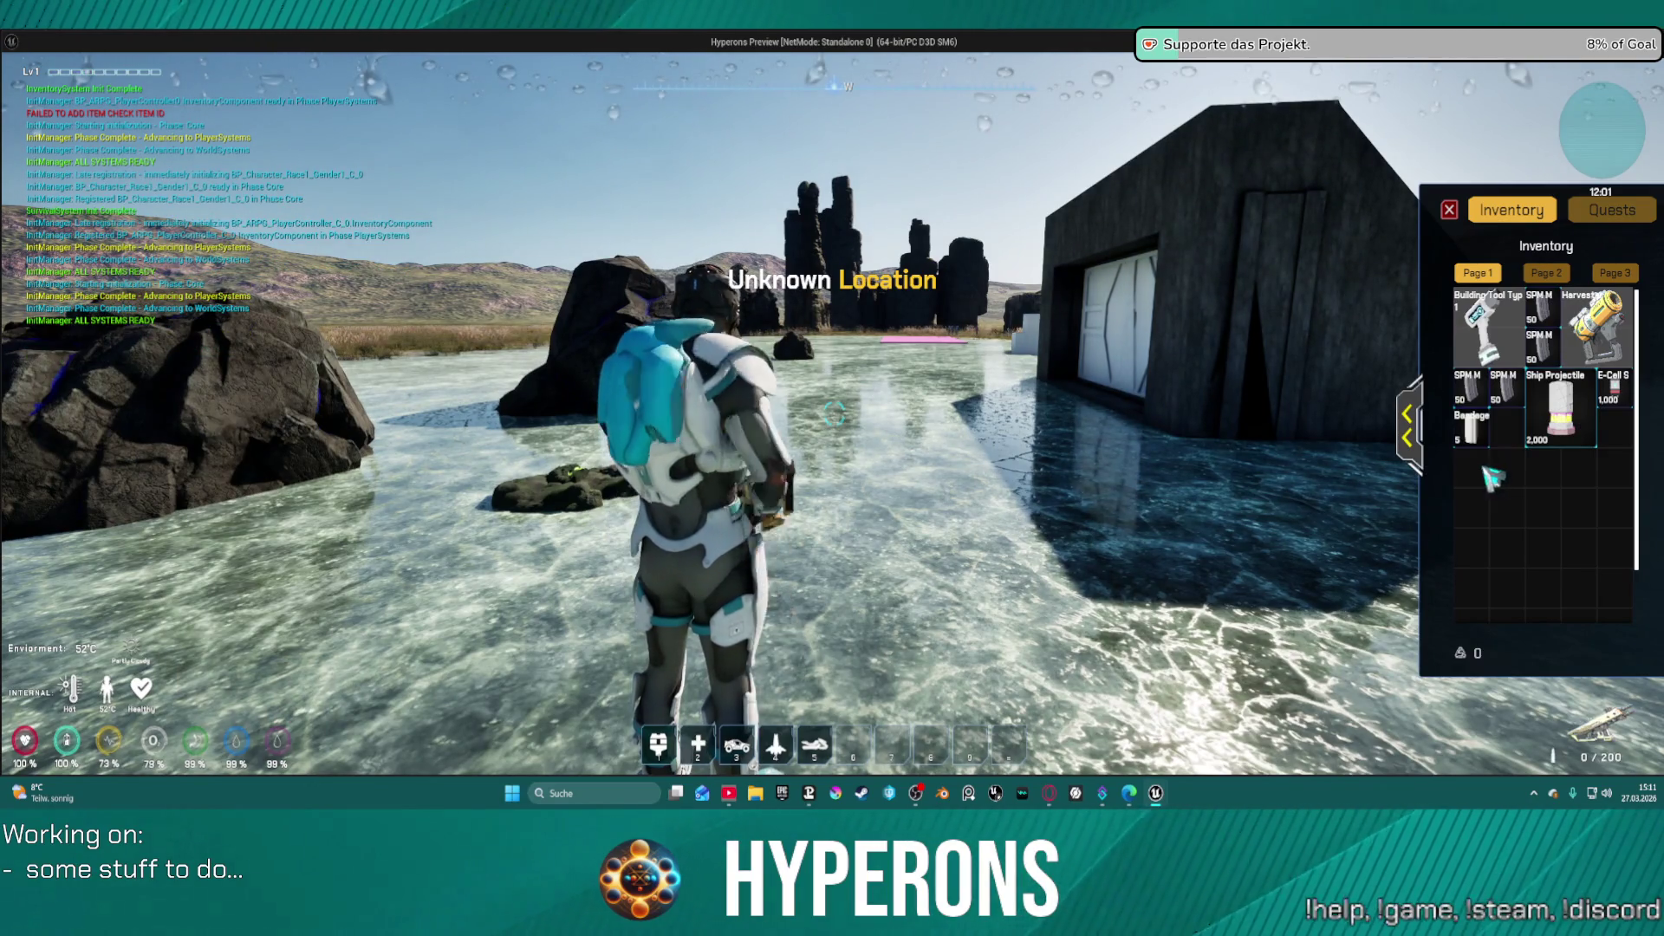
{"action": "key", "text": "i"}
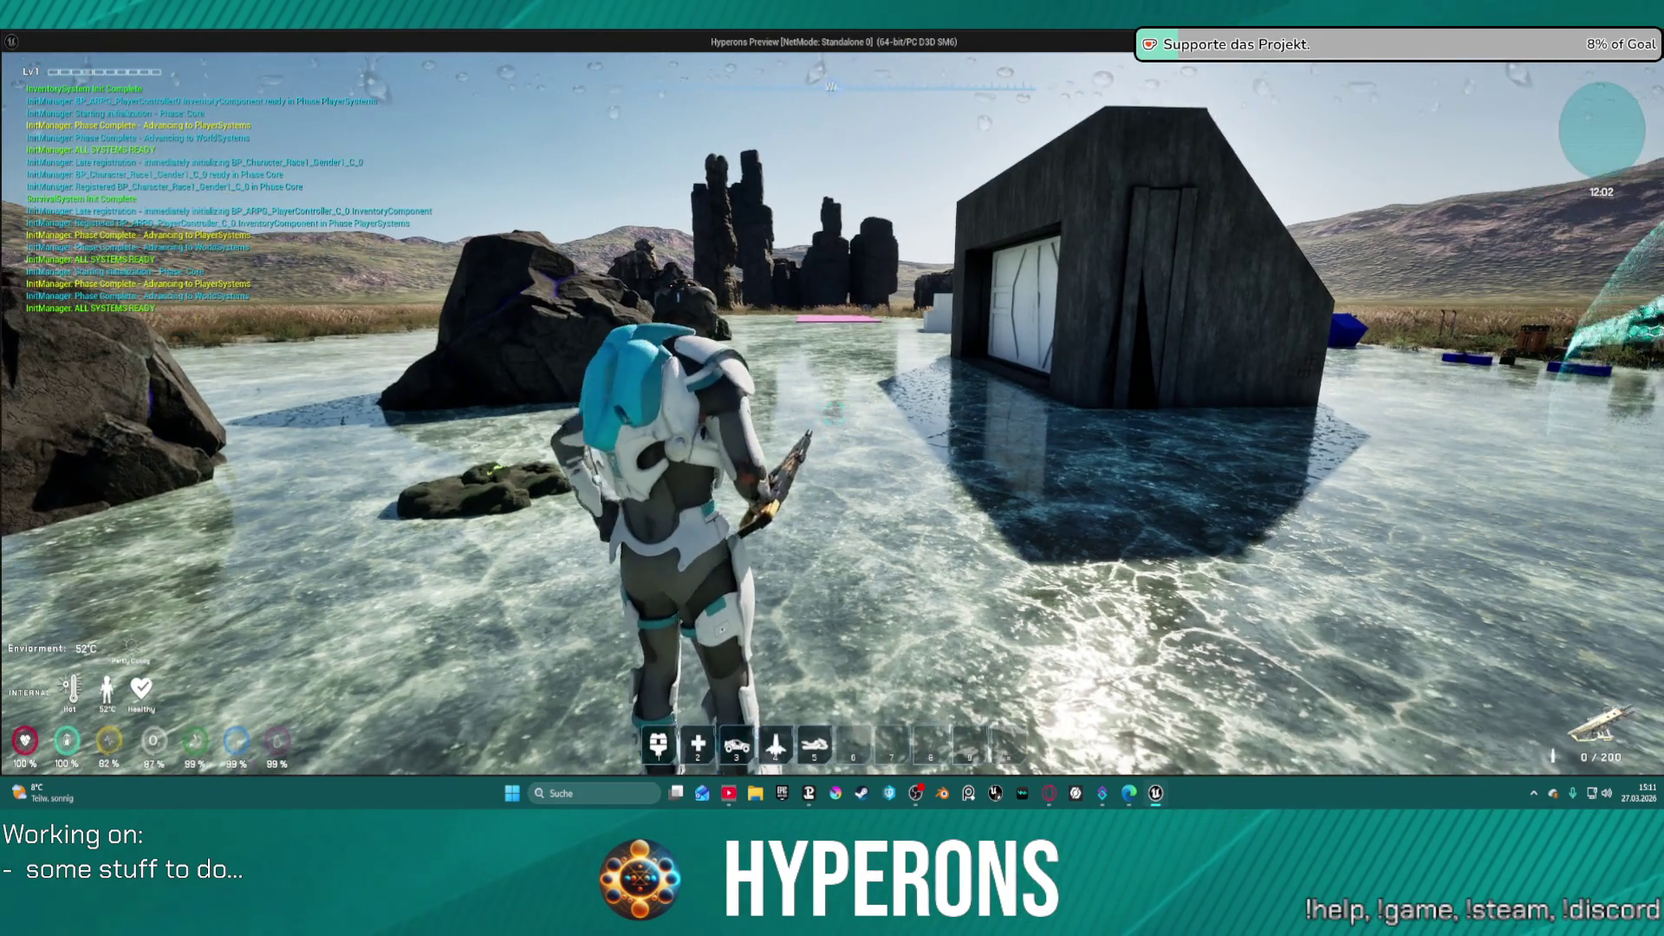
{"action": "key", "text": "r"}
- Walk toward the rocks until play pauses, then zoom in on the SpawnFX graph
{"action": "key", "text": "w"}
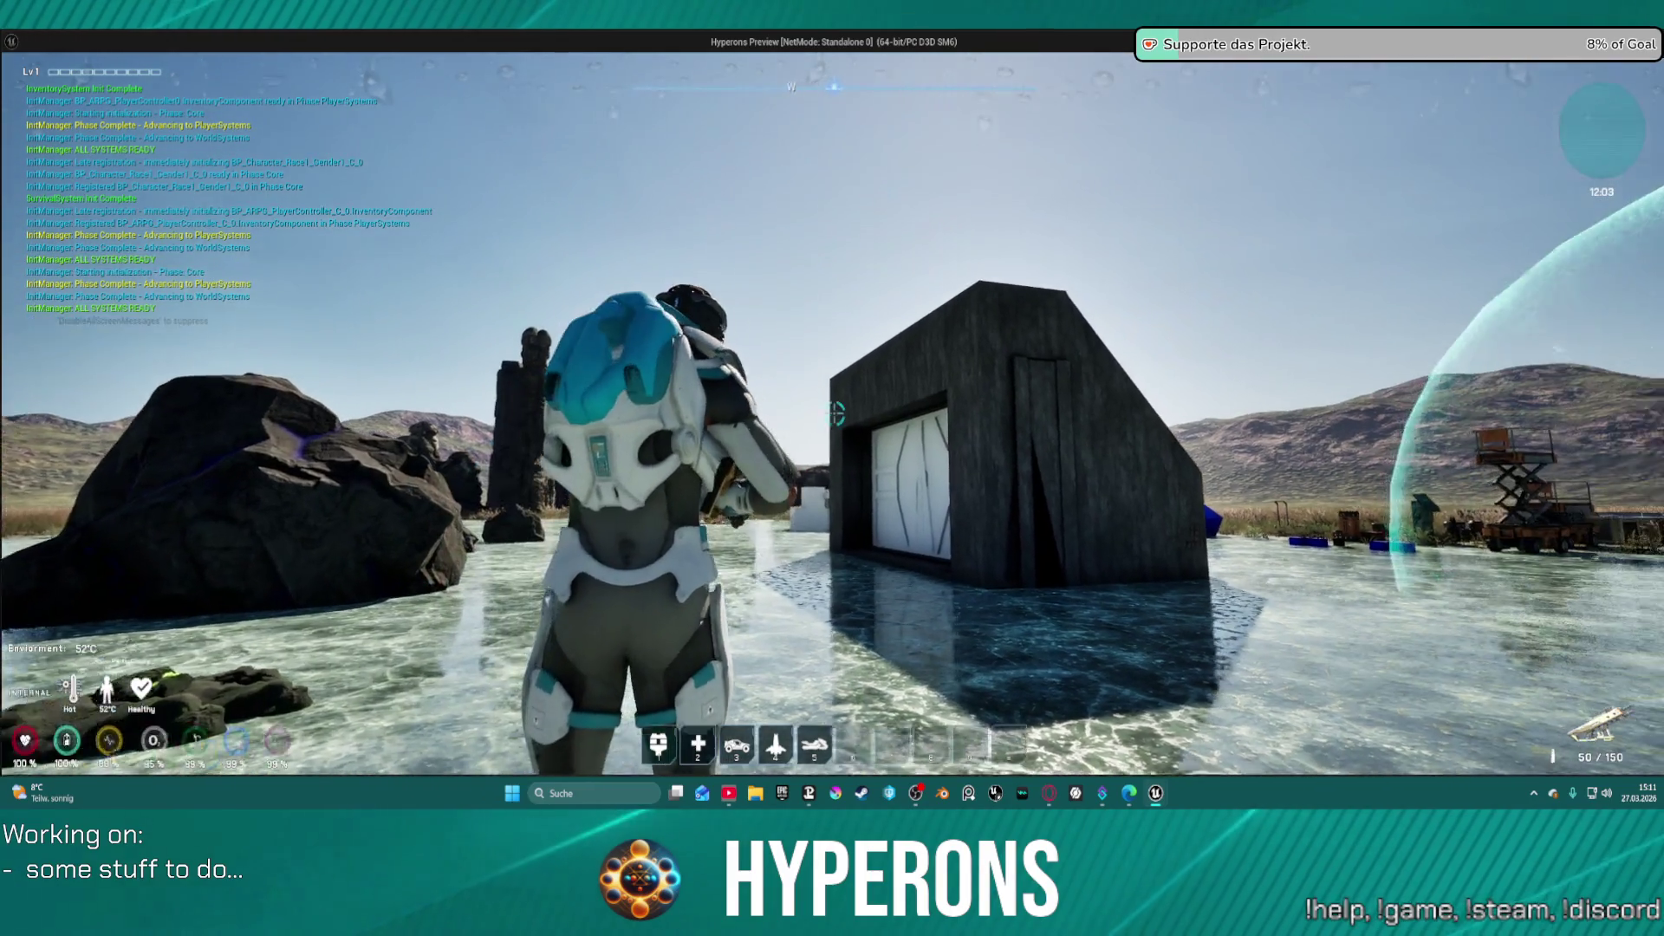
{"action": "key", "text": "w"}
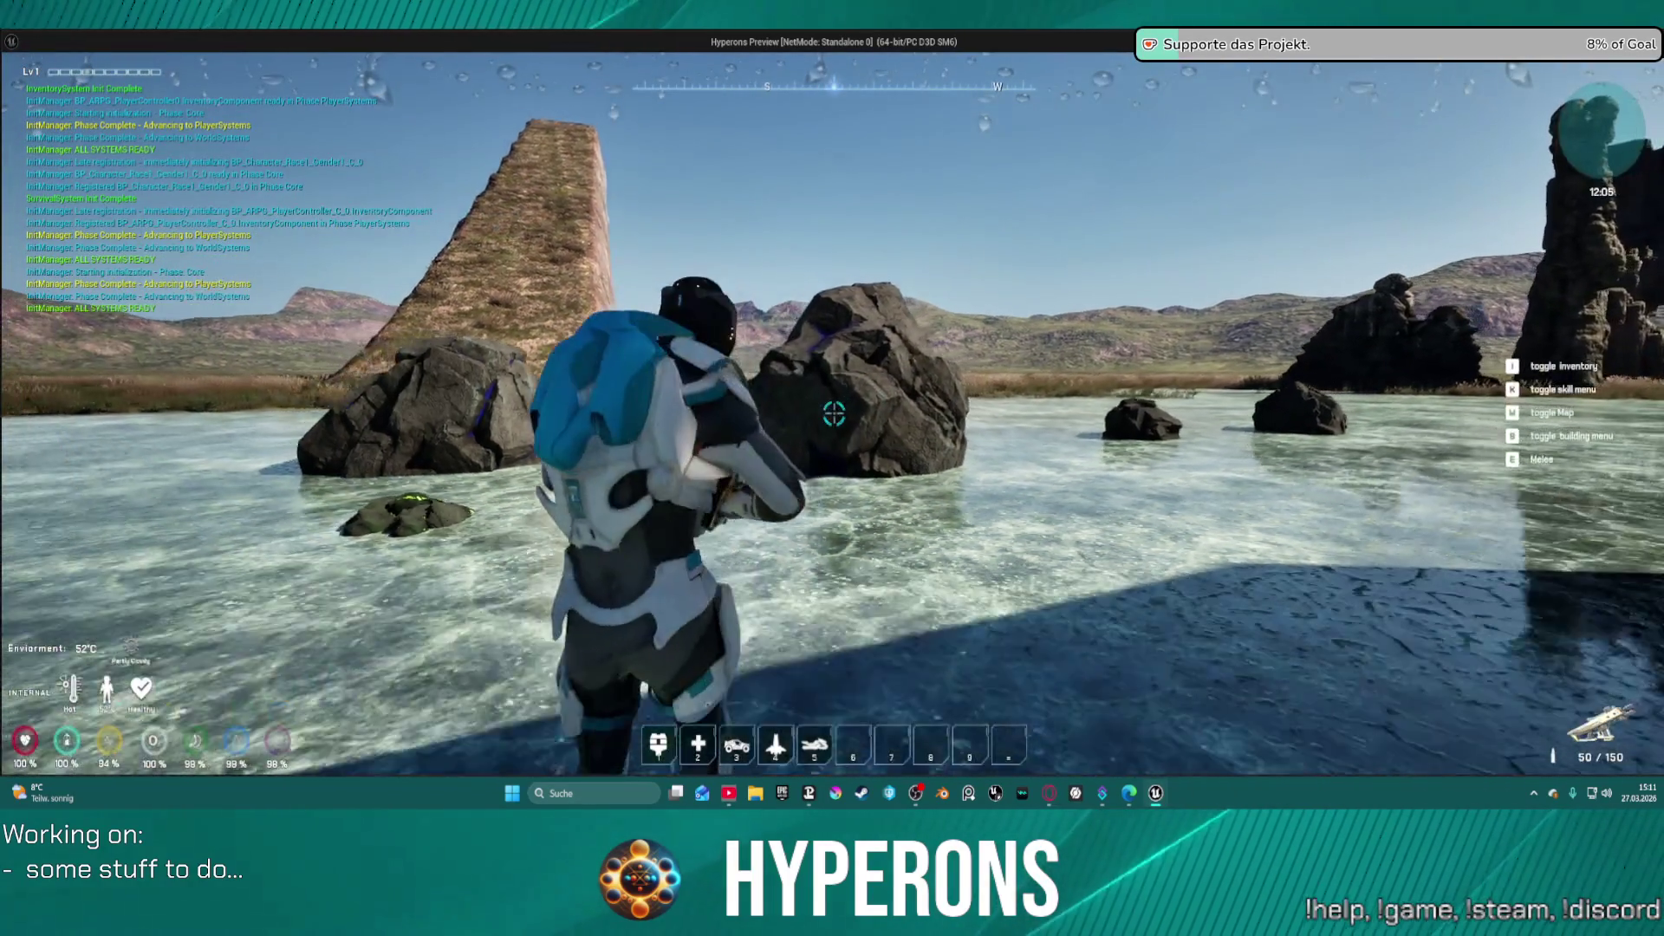
{"action": "key", "text": "alt+Tab"}
{"action": "scroll", "coordinate": [694, 256], "scroll_direction": "up", "scroll_amount": 4}
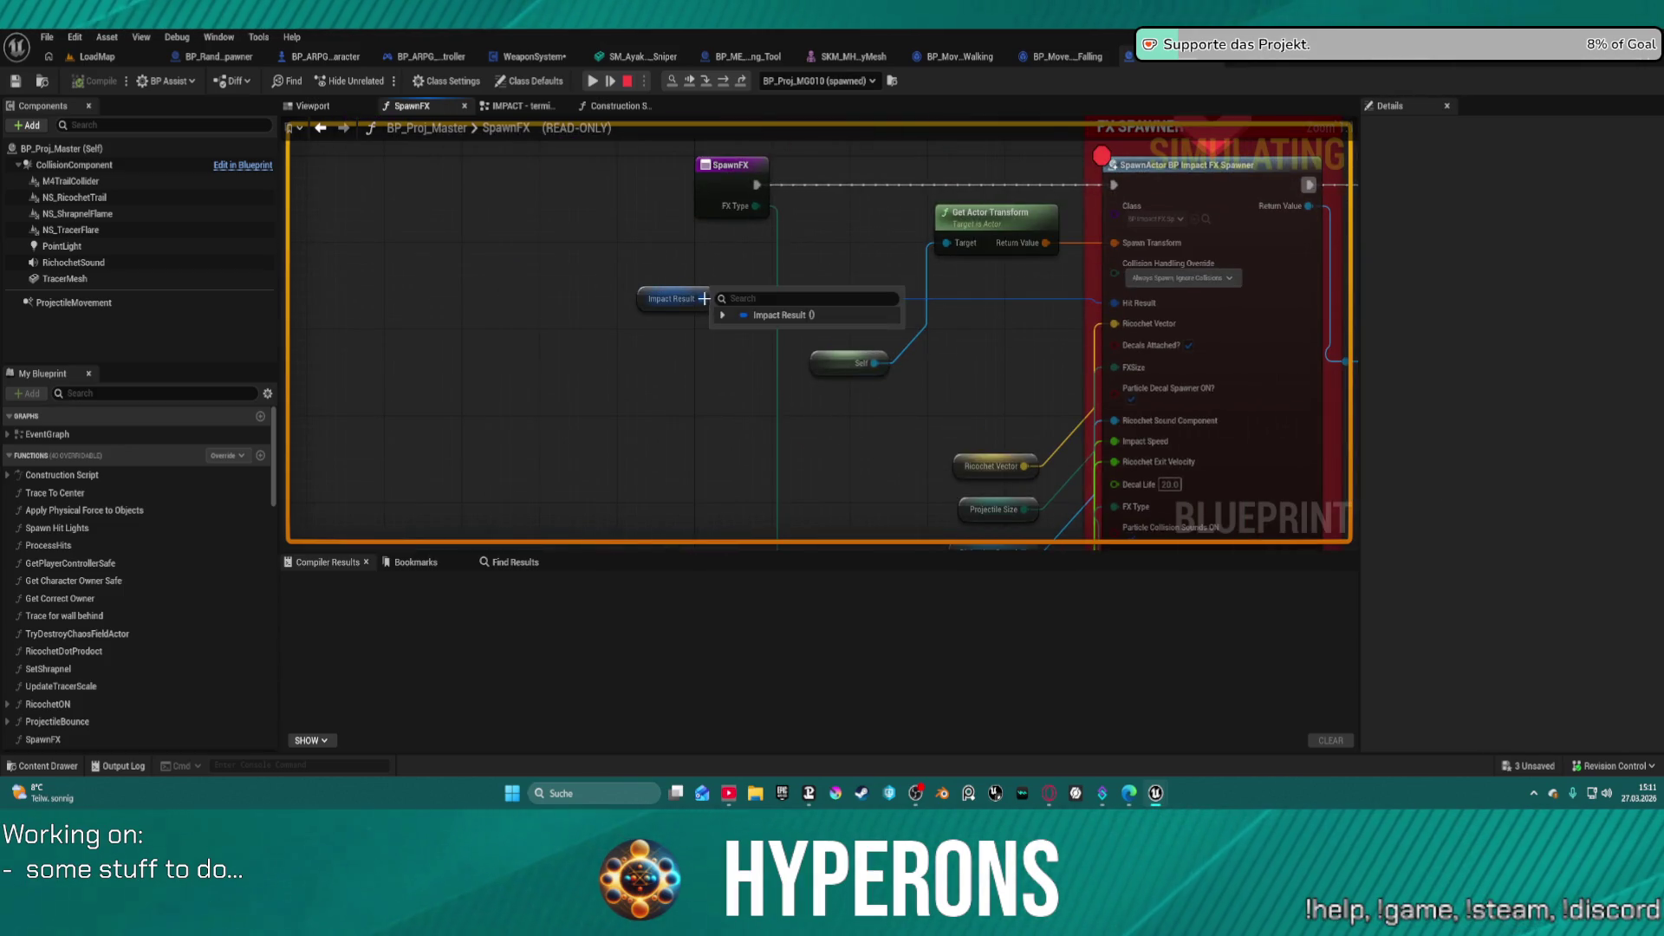
- Expand the Impact Result watch into its fields and resume play past the breakpoint twice
{"action": "left_click", "coordinate": [719, 315]}
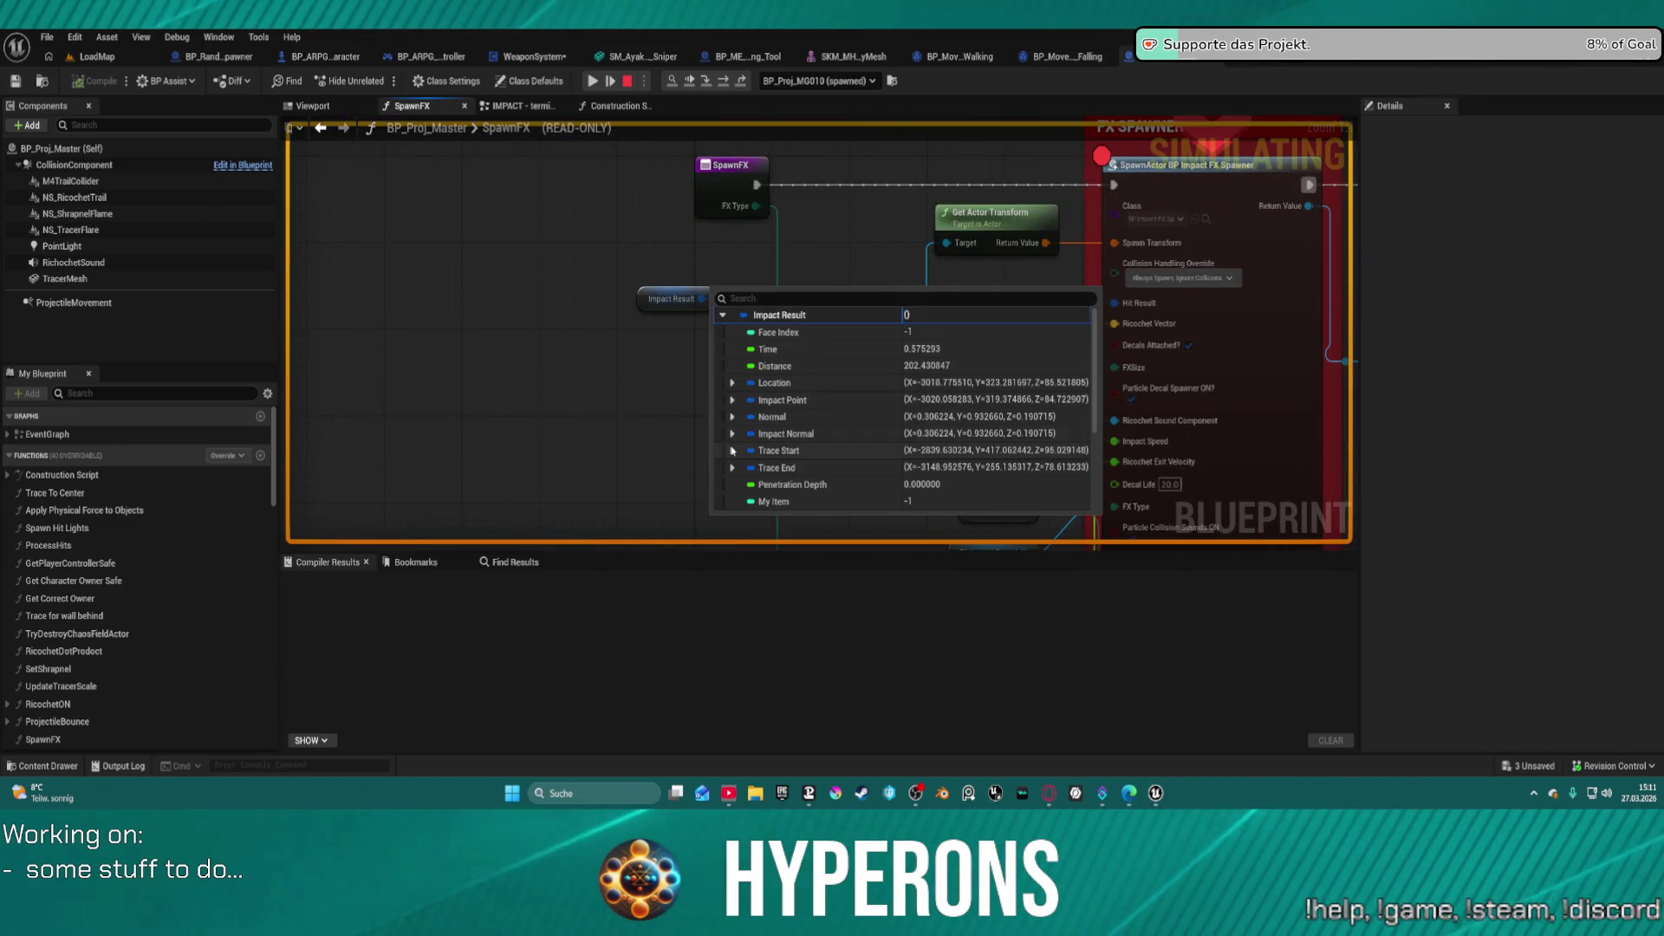
{"action": "scroll", "coordinate": [735, 442], "scroll_direction": "down", "scroll_amount": 3}
{"action": "scroll", "coordinate": [774, 433], "scroll_direction": "down", "scroll_amount": 1}
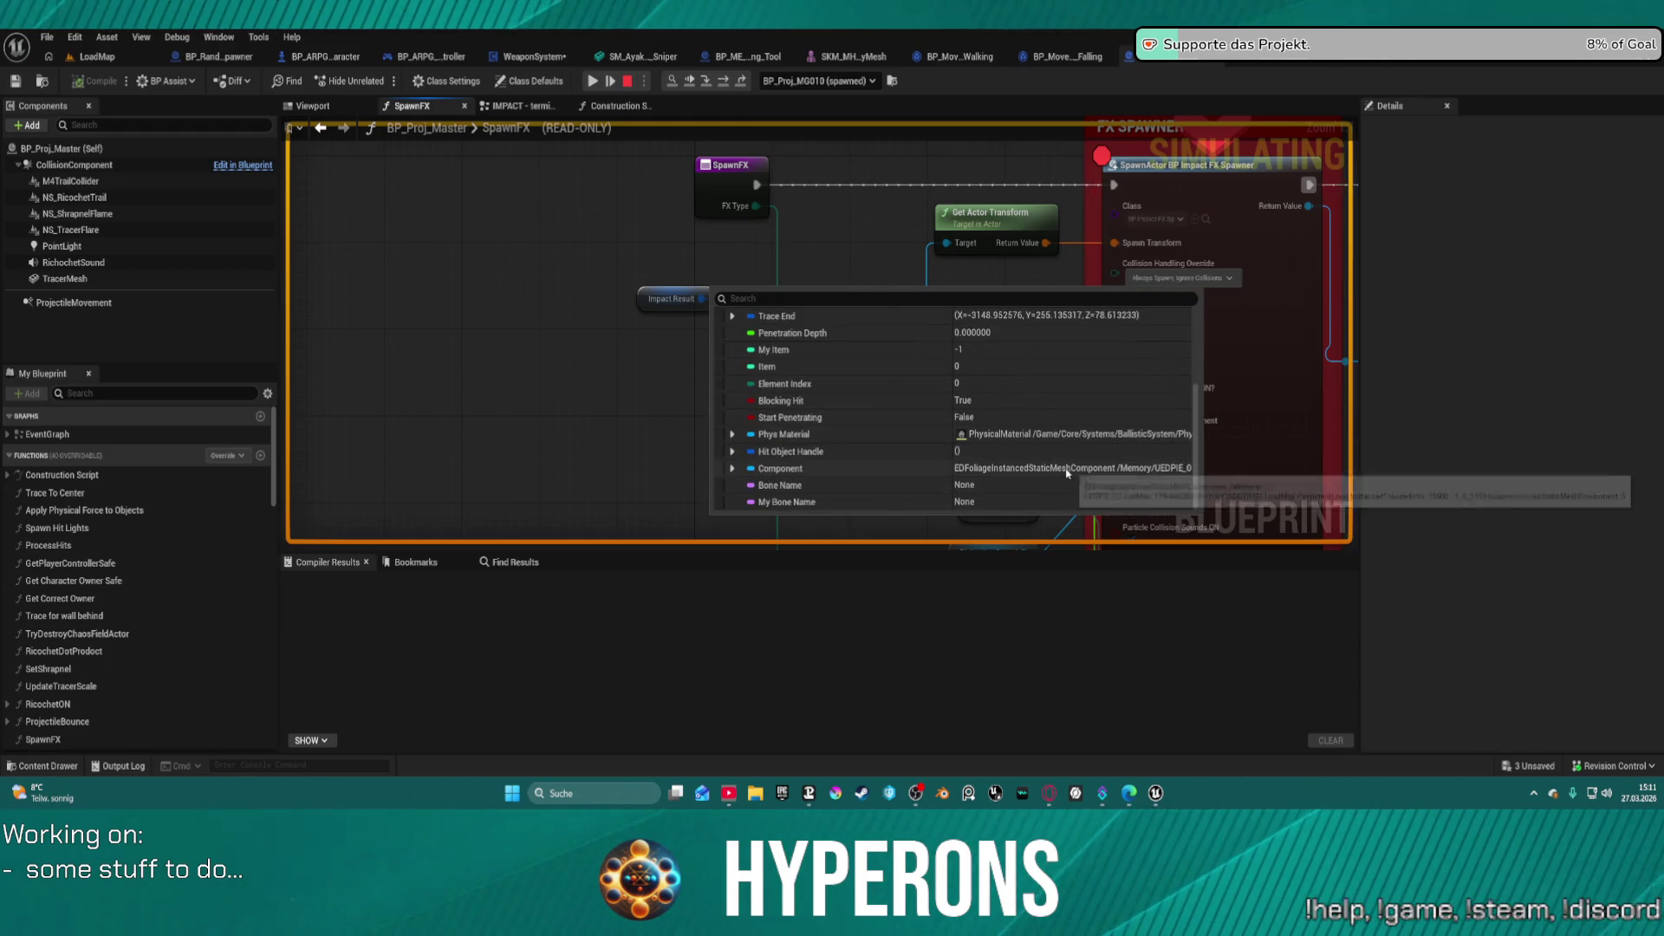
{"action": "left_click", "coordinate": [592, 82]}
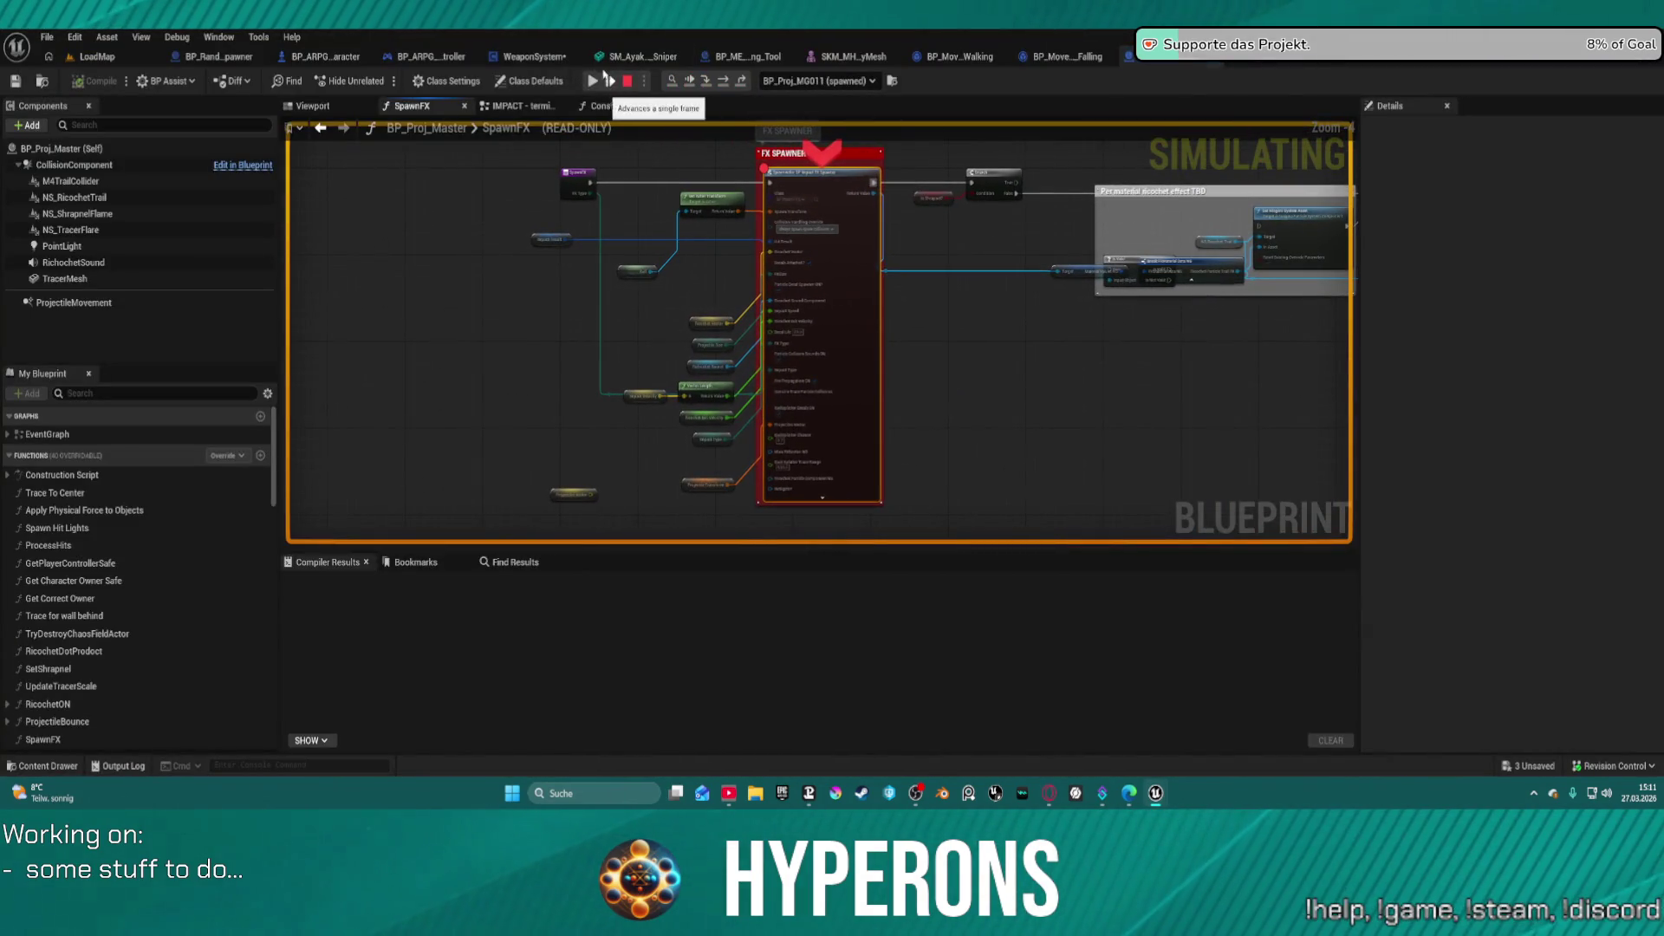
{"action": "left_click", "coordinate": [593, 81]}
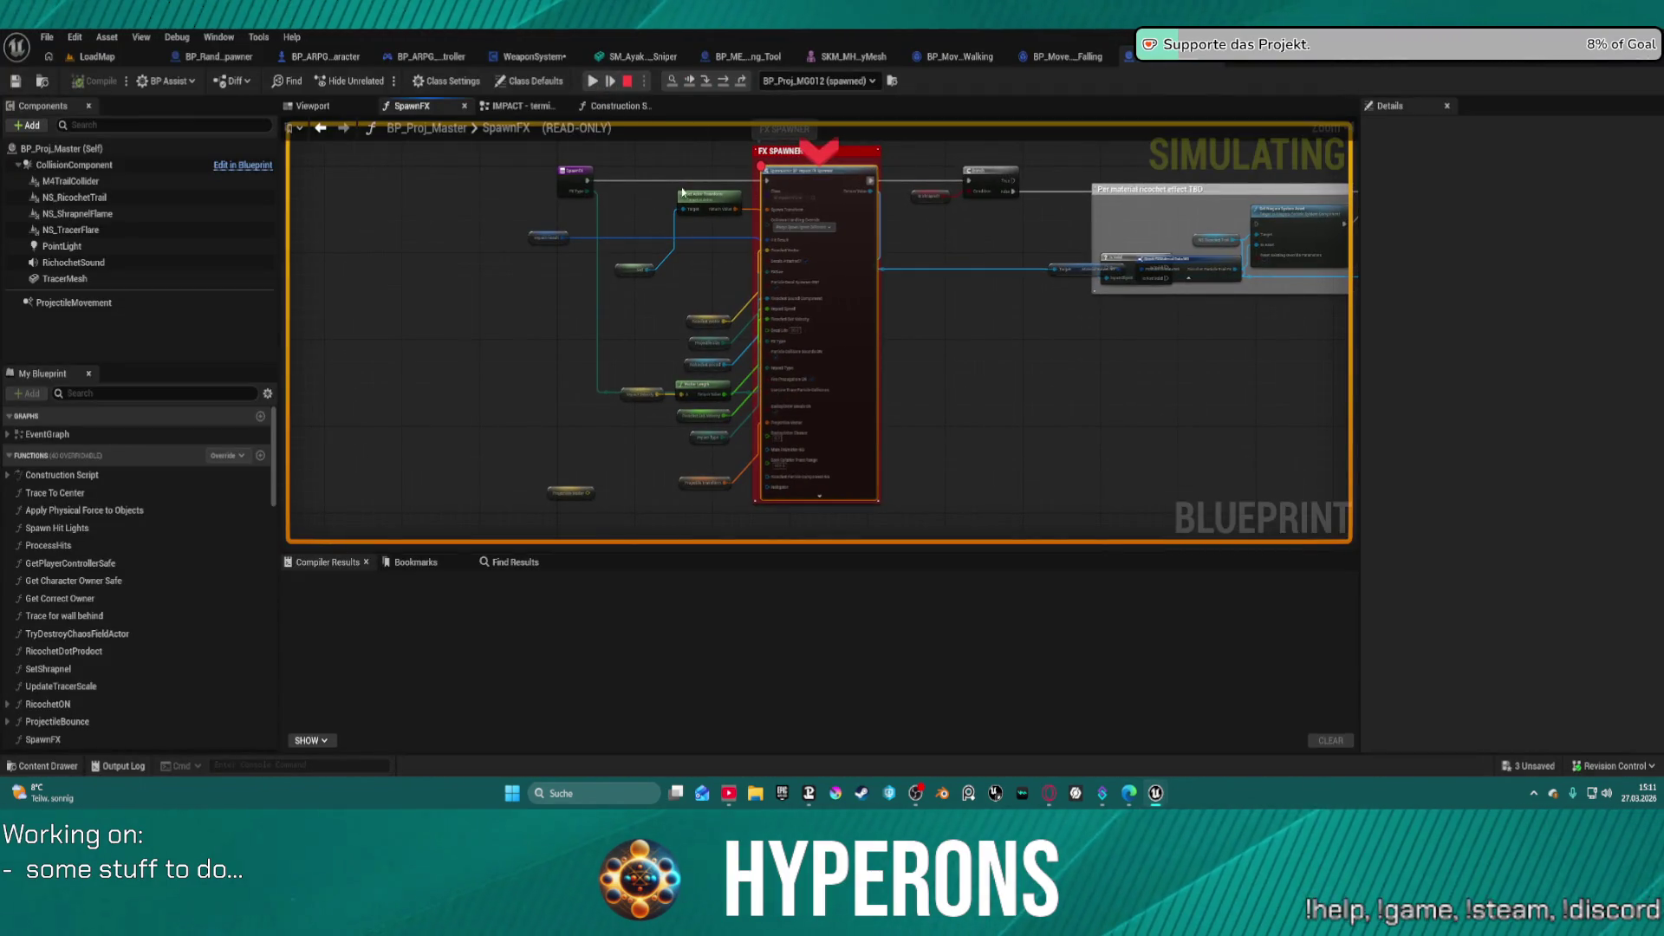
- Remove the FX Spawner breakpoint, resume the game, and fire at the rocks
{"action": "right_click", "coordinate": [809, 179]}
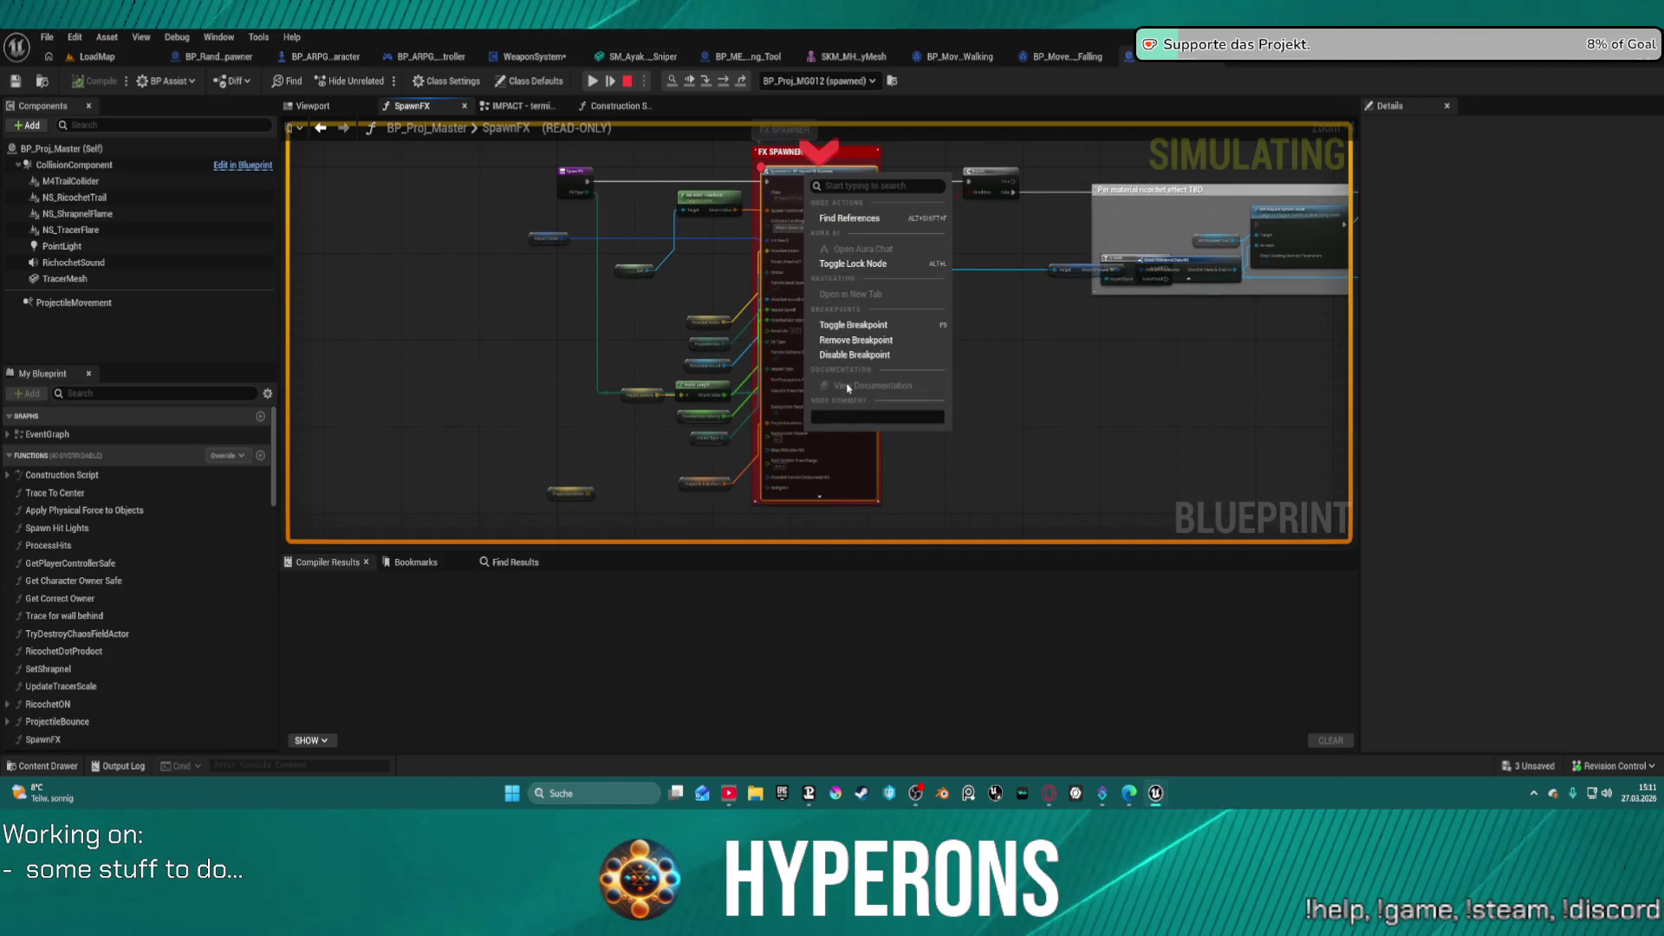
{"action": "left_click", "coordinate": [863, 340]}
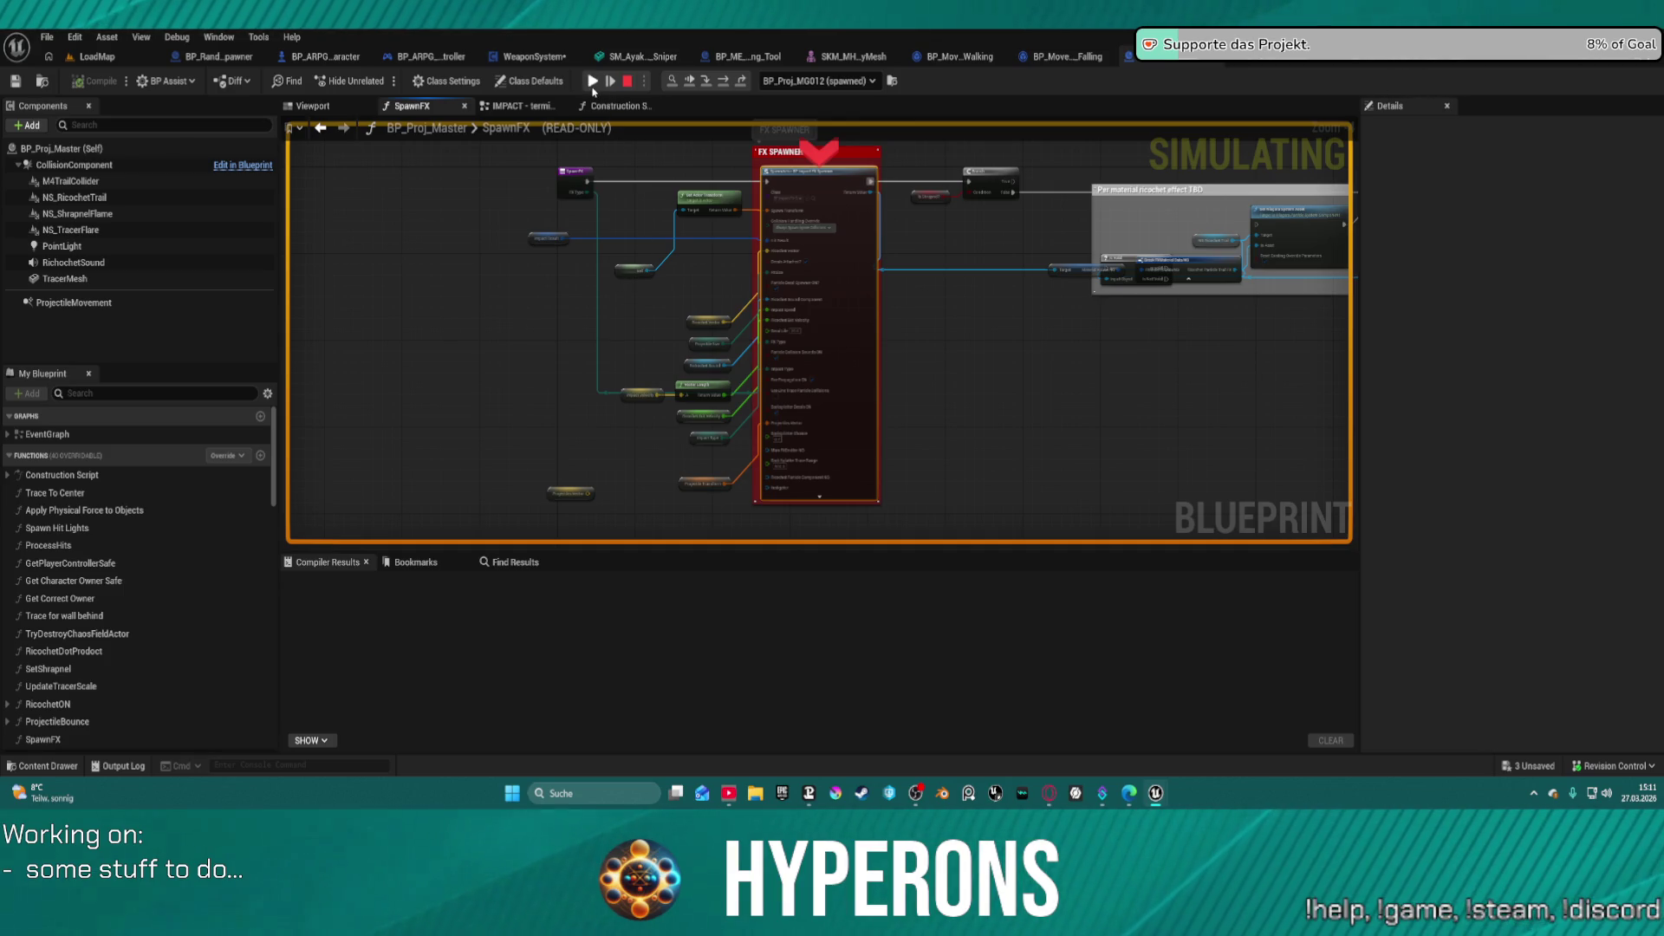
{"action": "left_click", "coordinate": [592, 80]}
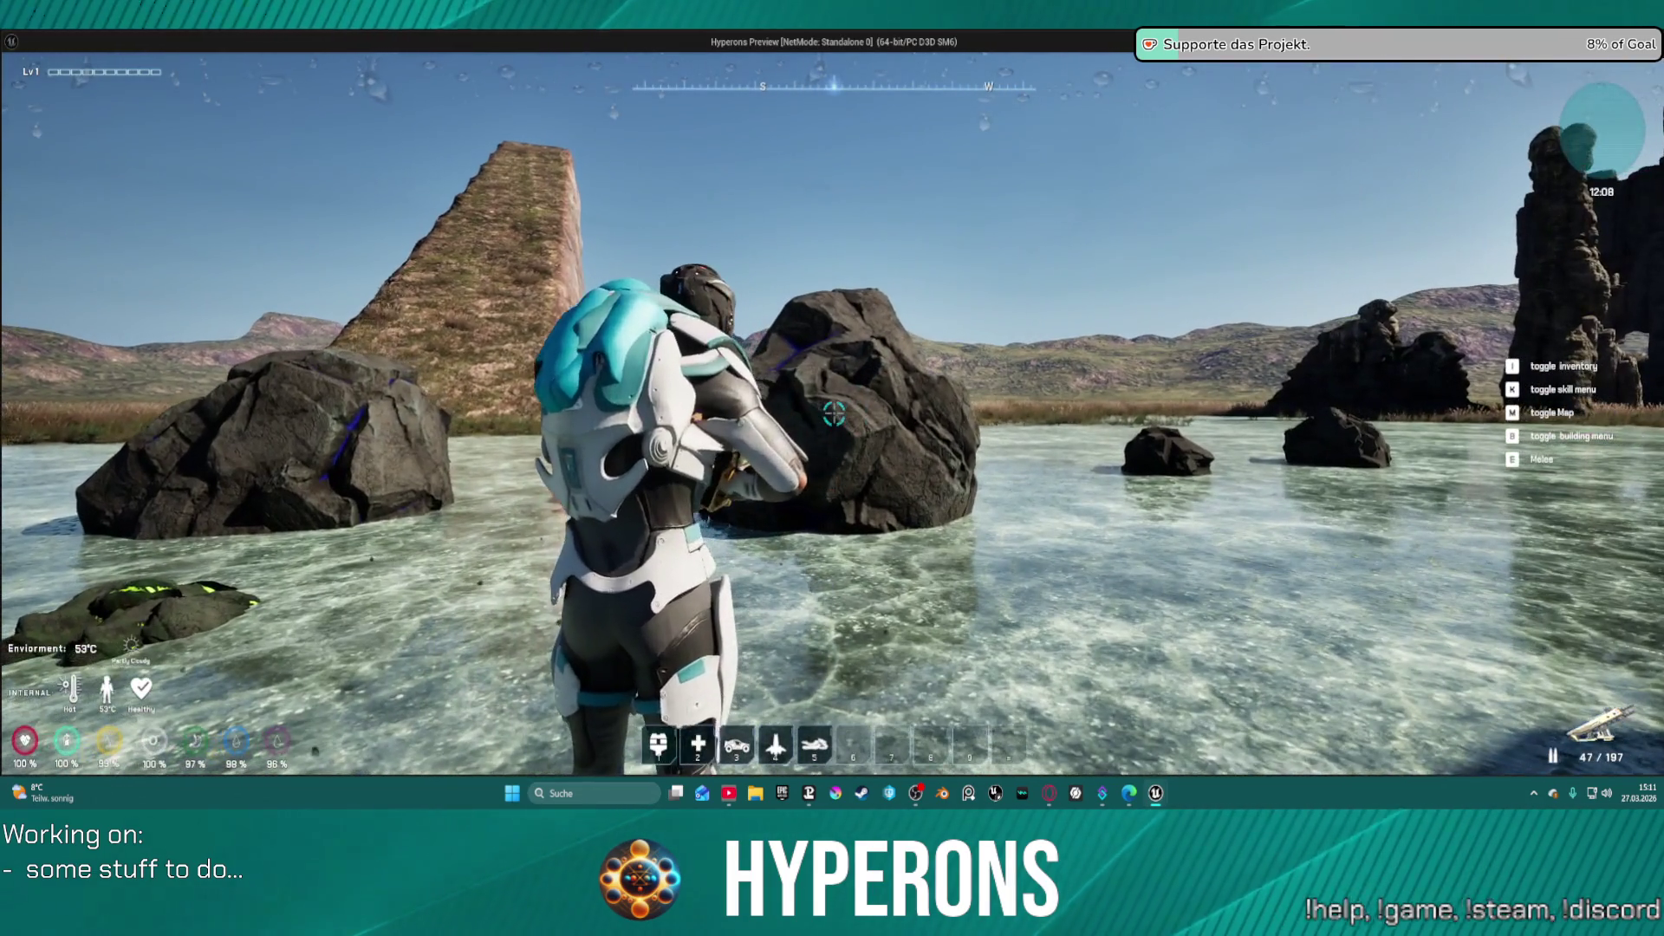
{"action": "left_click", "coordinate": [834, 415]}
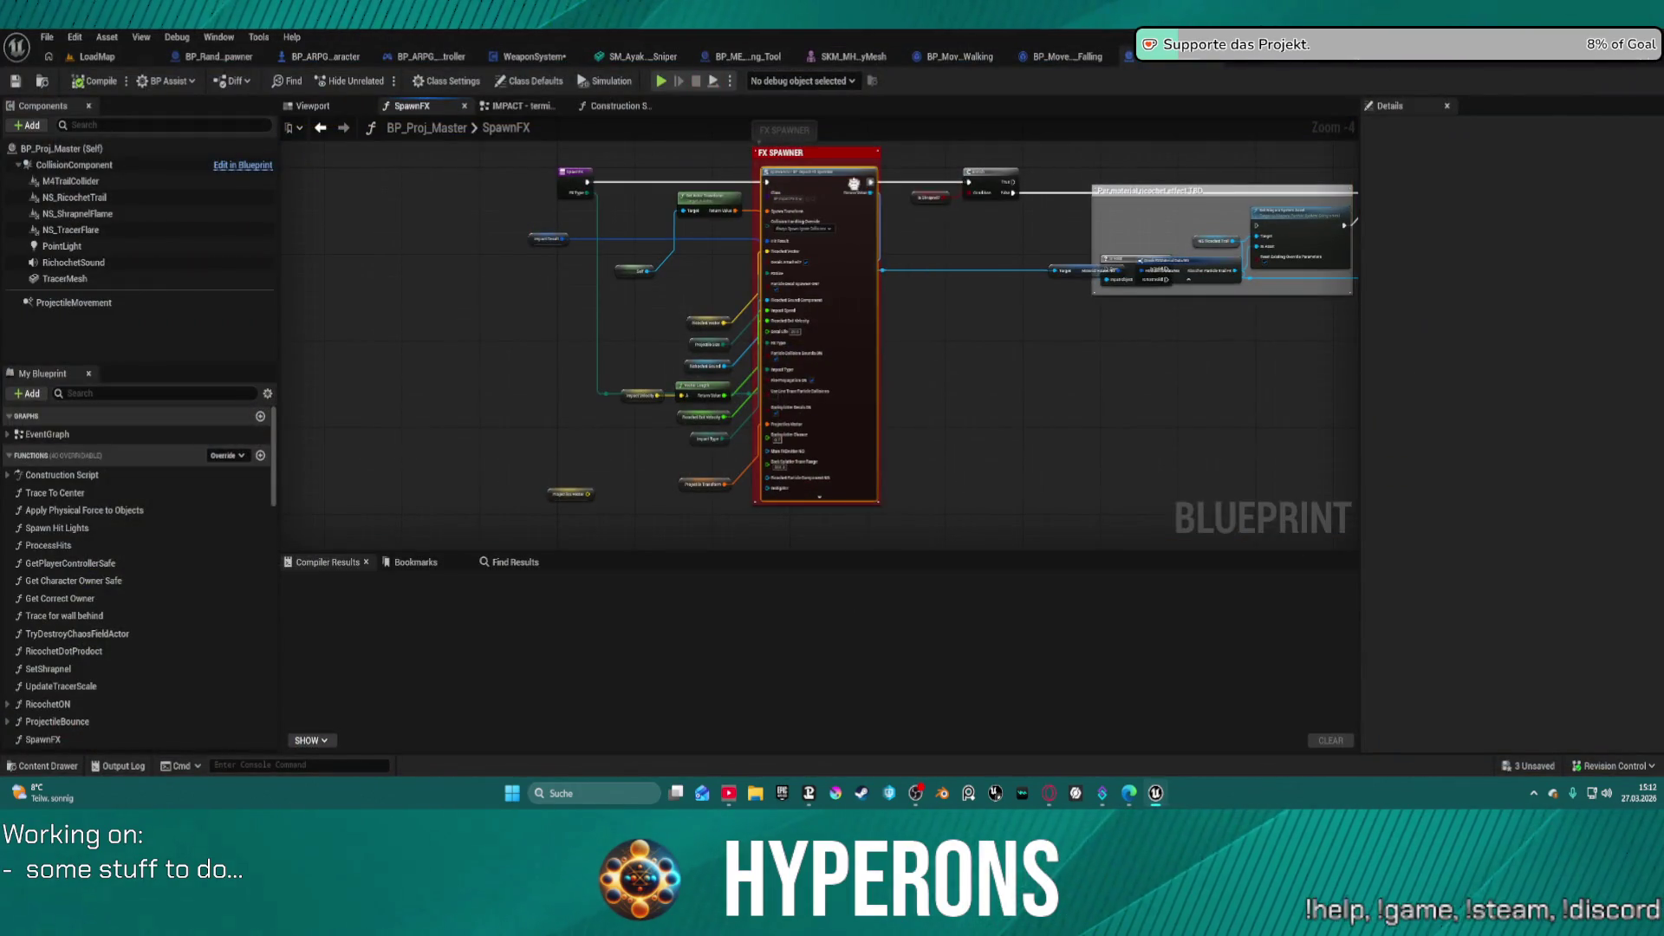
- Put the breakpoint back on the FX Spawner node and start a new play session
{"action": "right_click", "coordinate": [855, 184]}
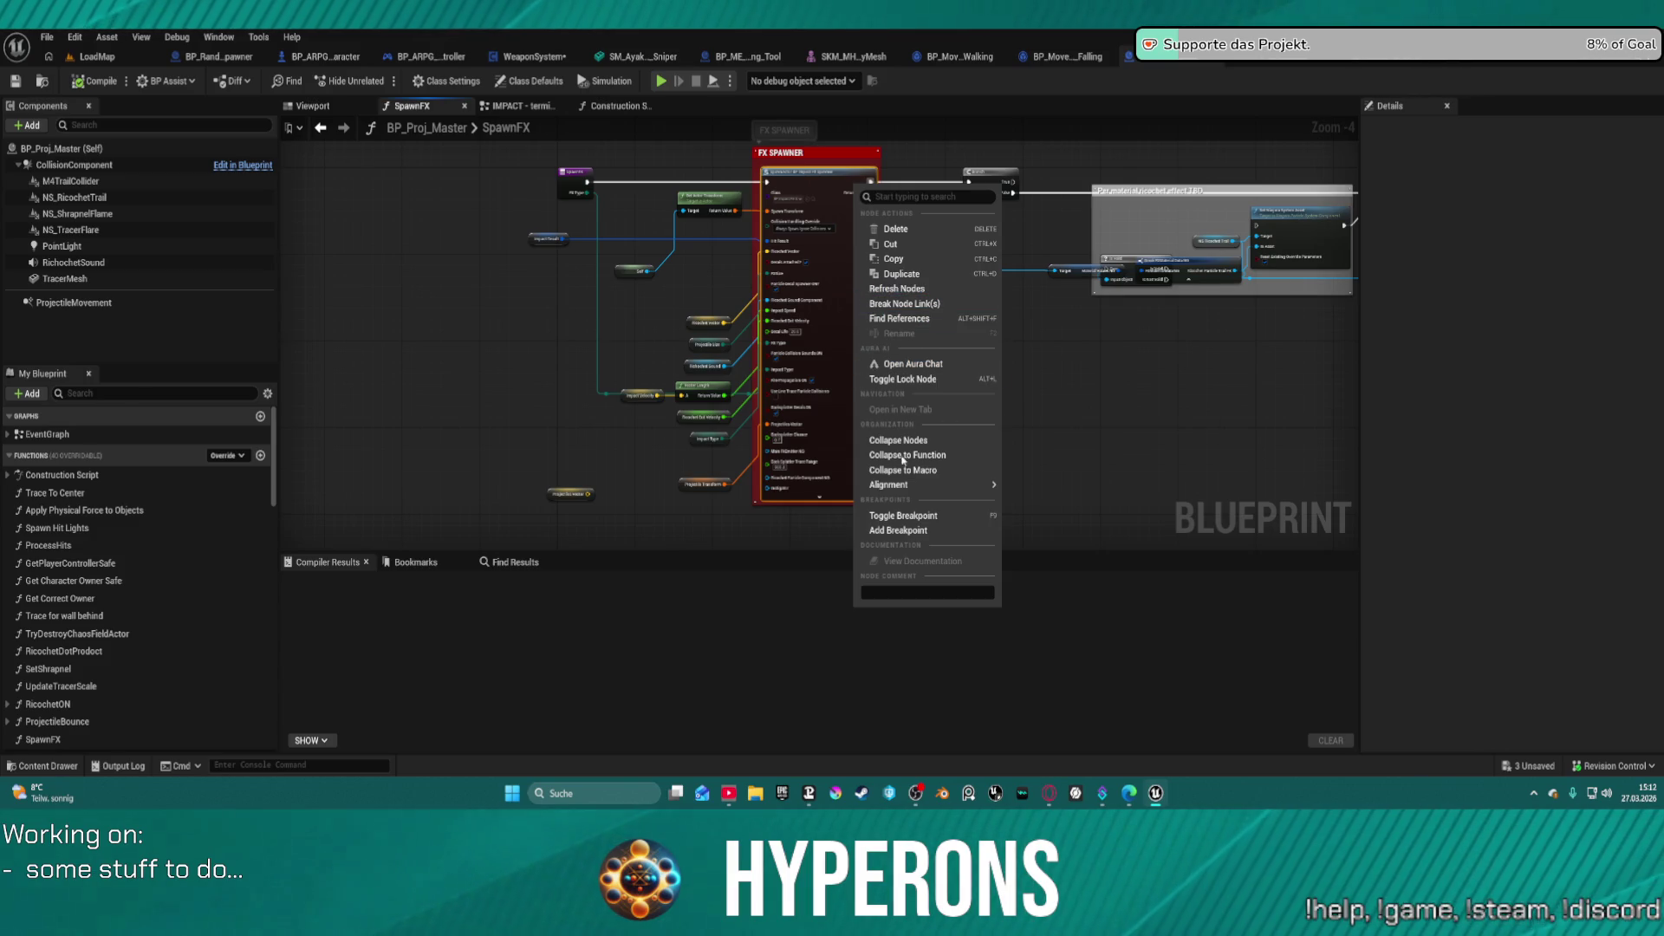
{"action": "left_click", "coordinate": [906, 531]}
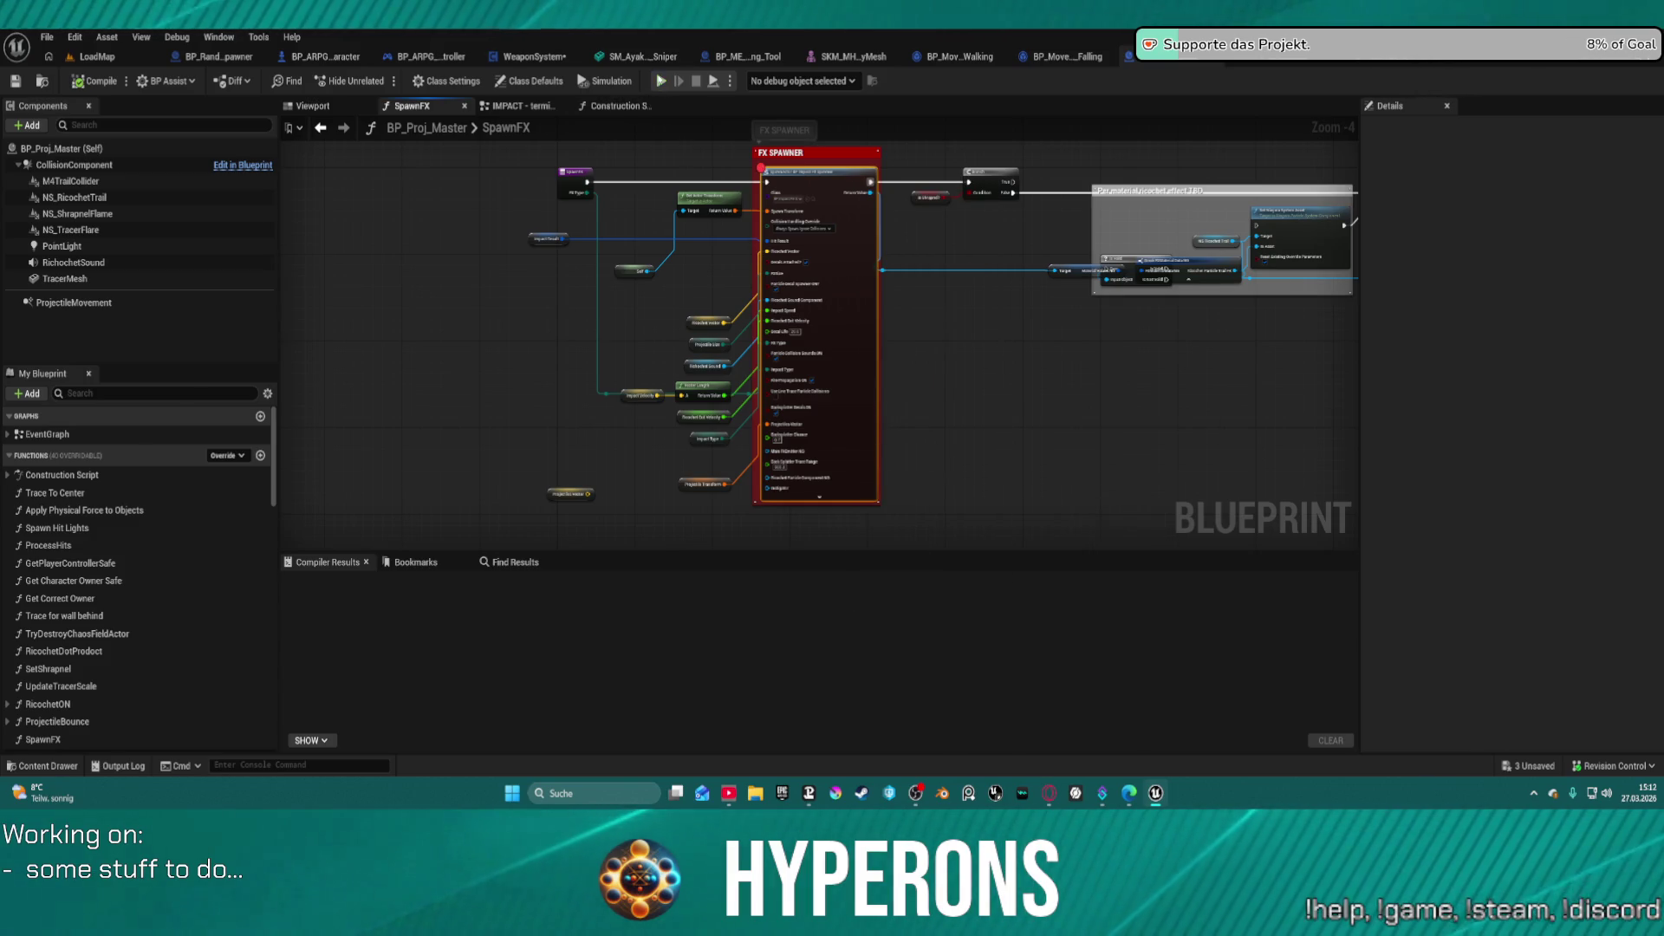
{"action": "left_click", "coordinate": [661, 80]}
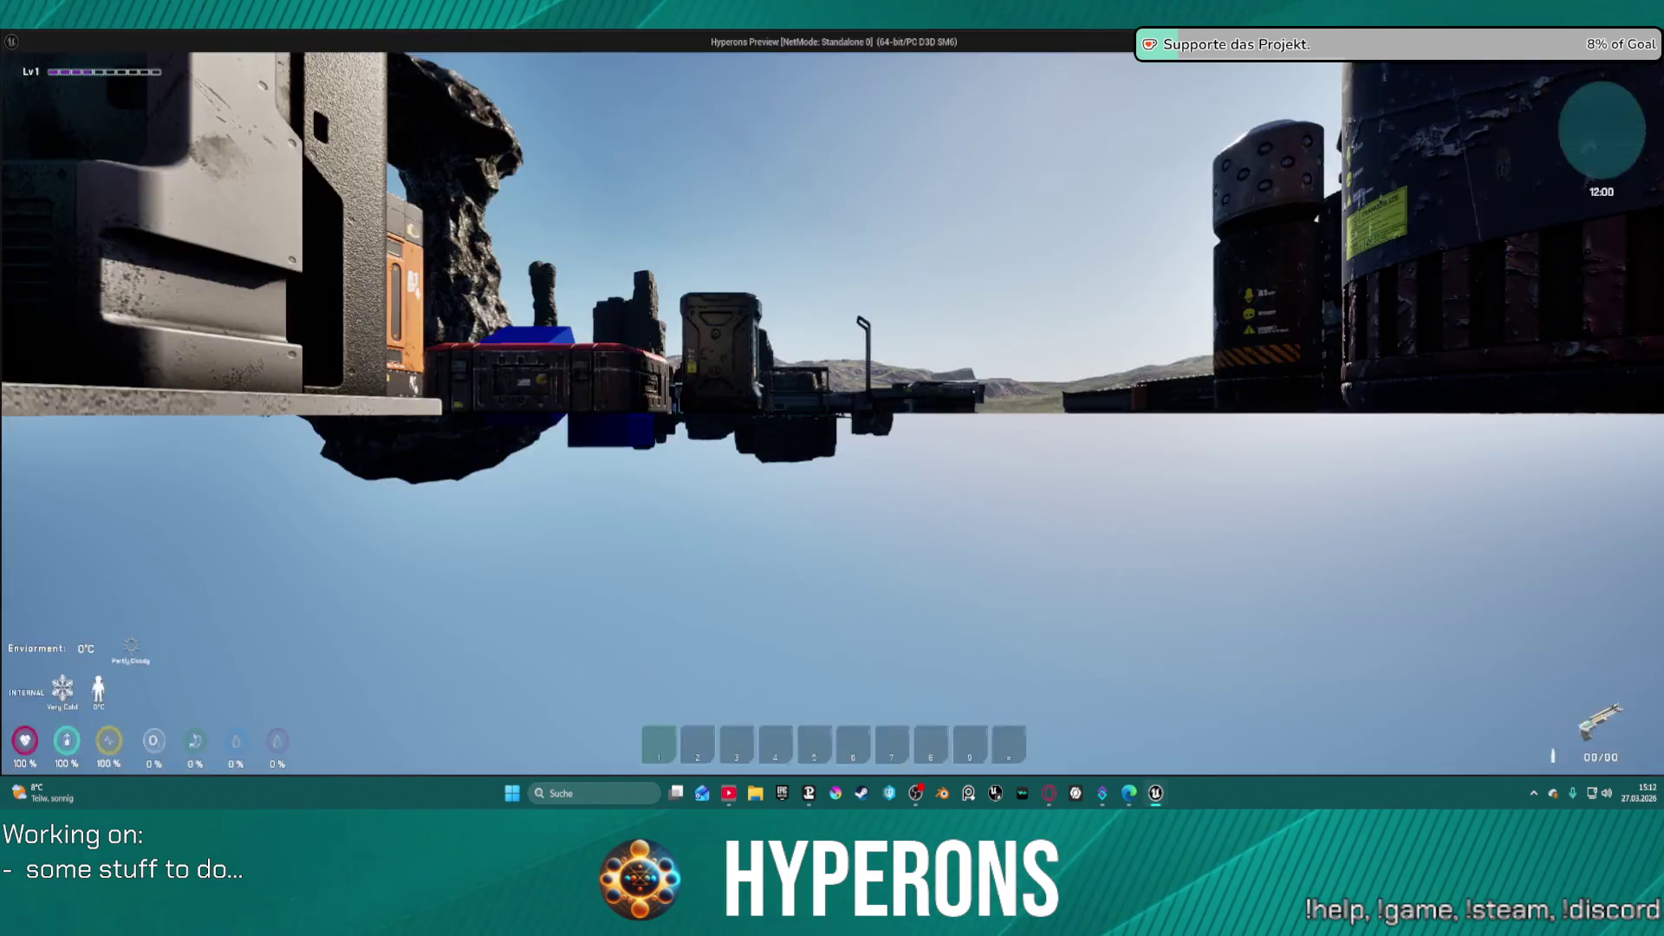
- Equip MG 01 from the inventory, reload it, and switch to the Blueprint editor
{"action": "key", "text": "i"}
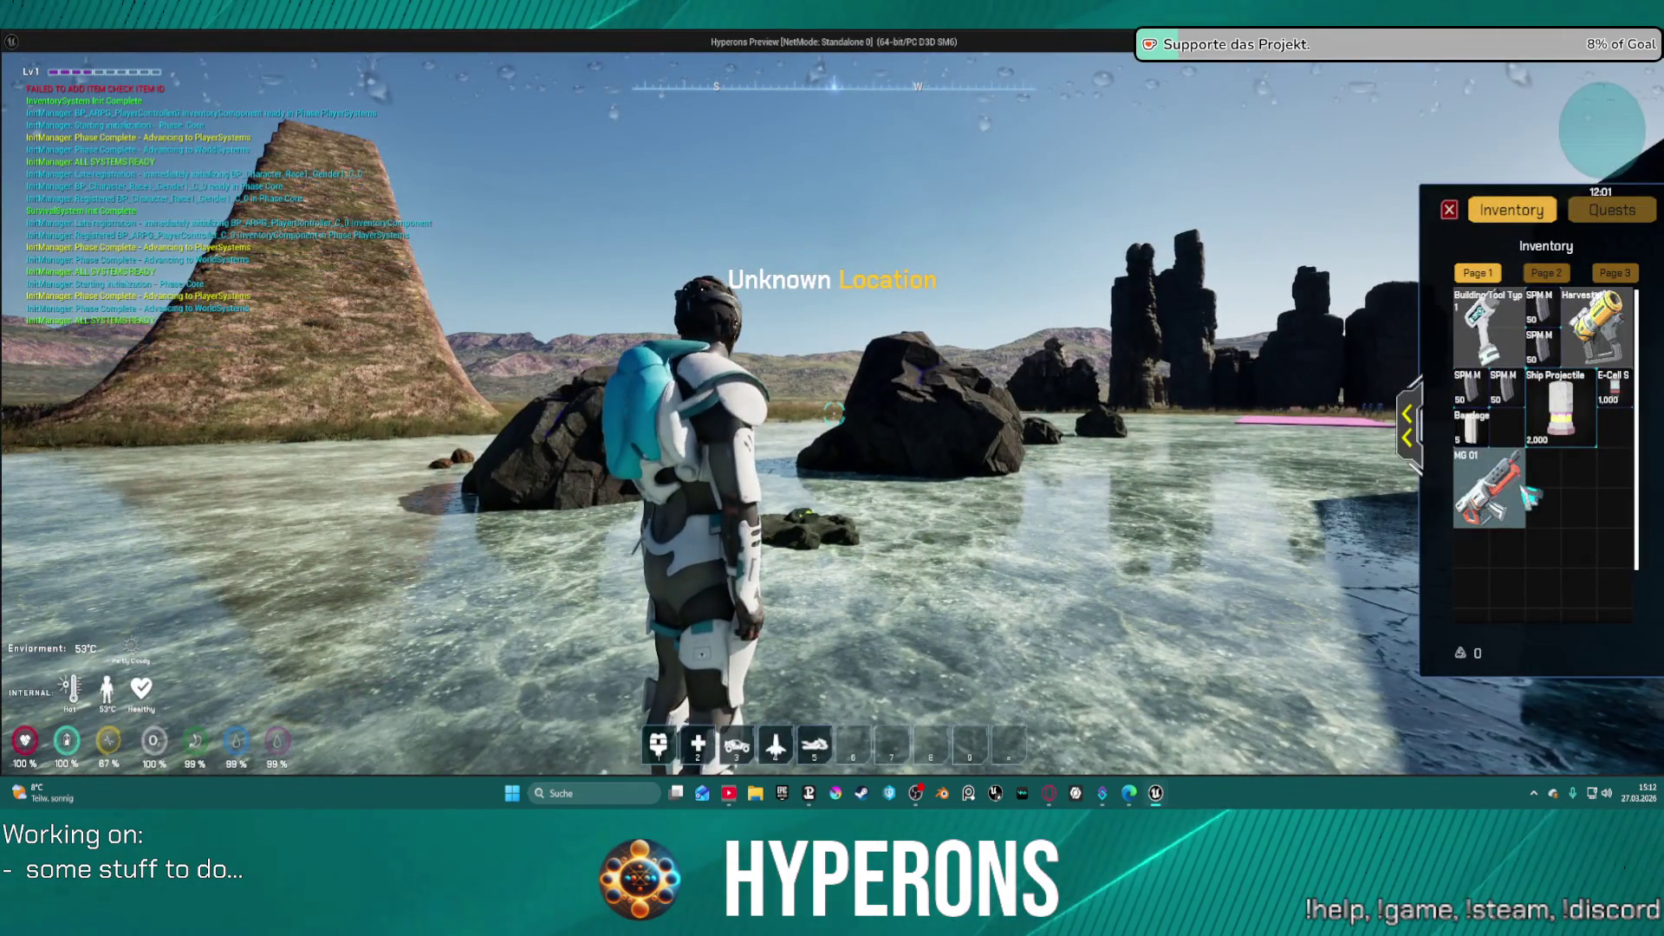
{"action": "double_click", "coordinate": [1528, 501]}
{"action": "left_click", "coordinate": [1449, 210]}
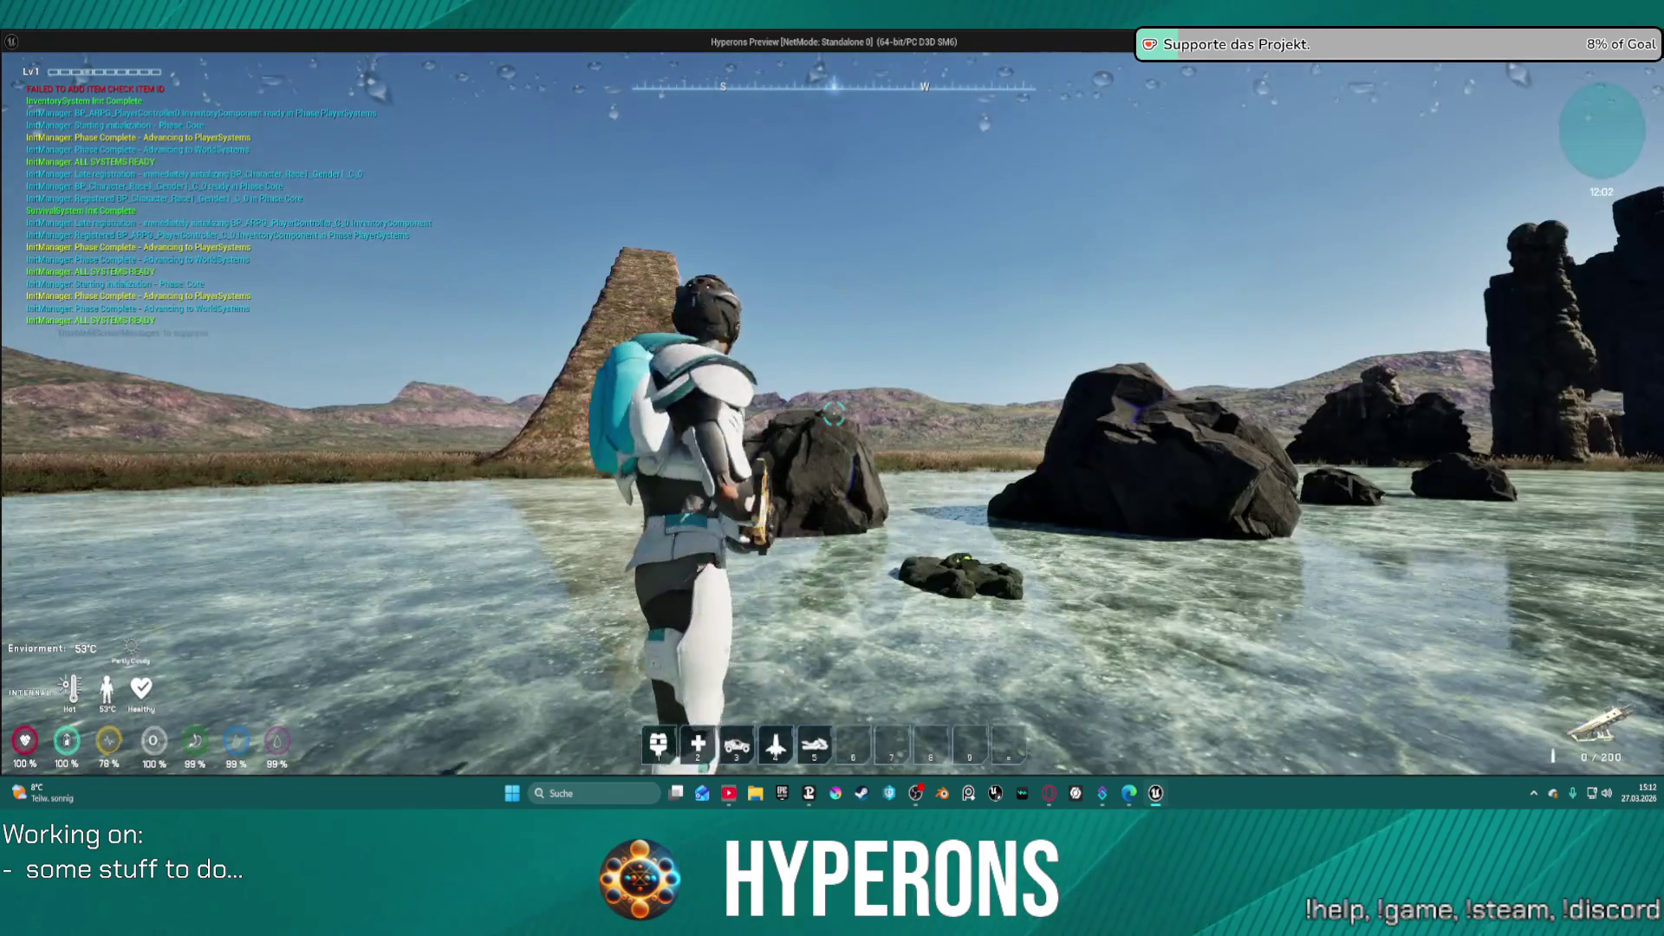
{"action": "key", "text": "r"}
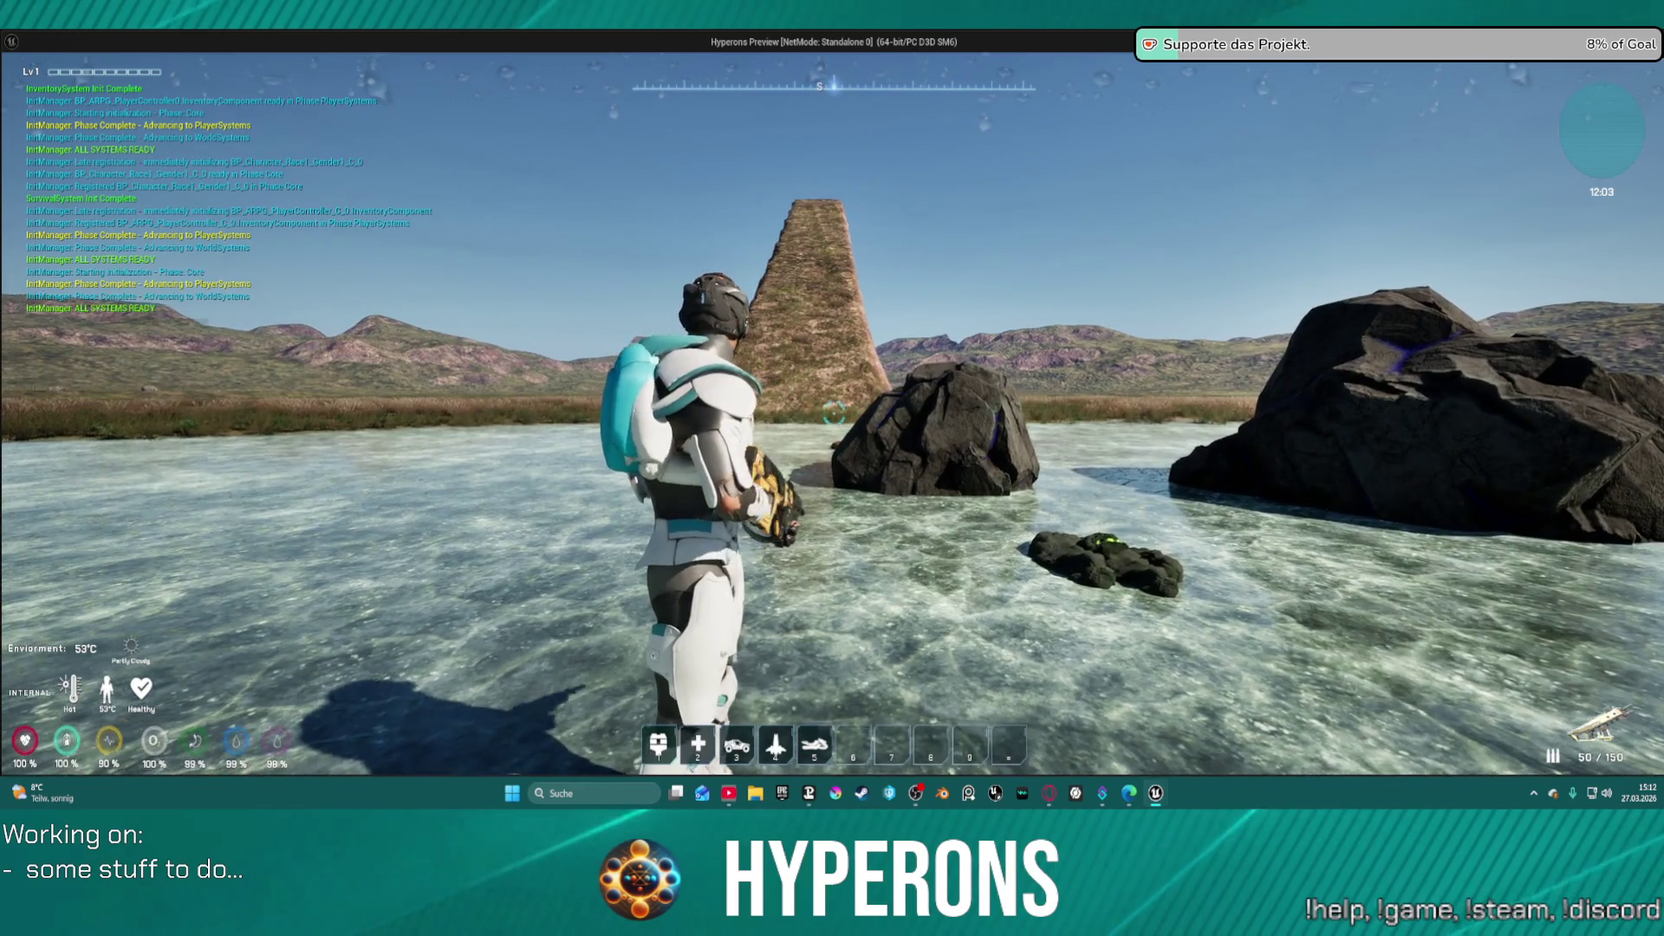
{"action": "key", "text": "alt+Tab"}
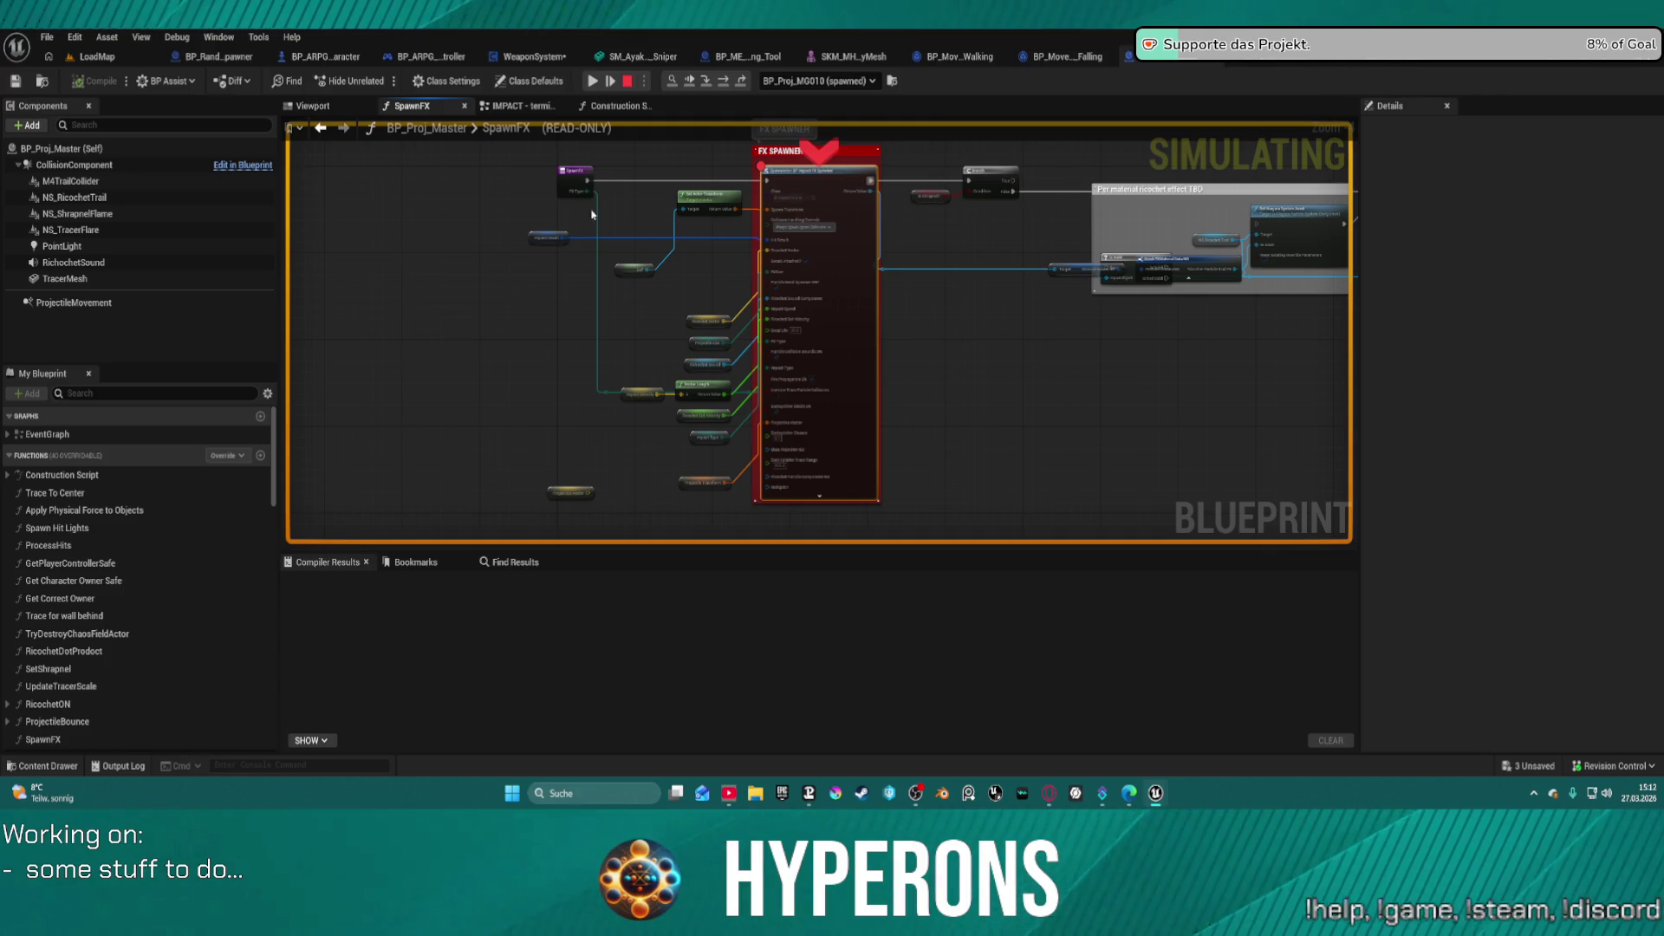
- Step into the FX Spawner call, resume the game, and aim and fire again to hit the breakpoint
{"action": "key", "text": "F11"}
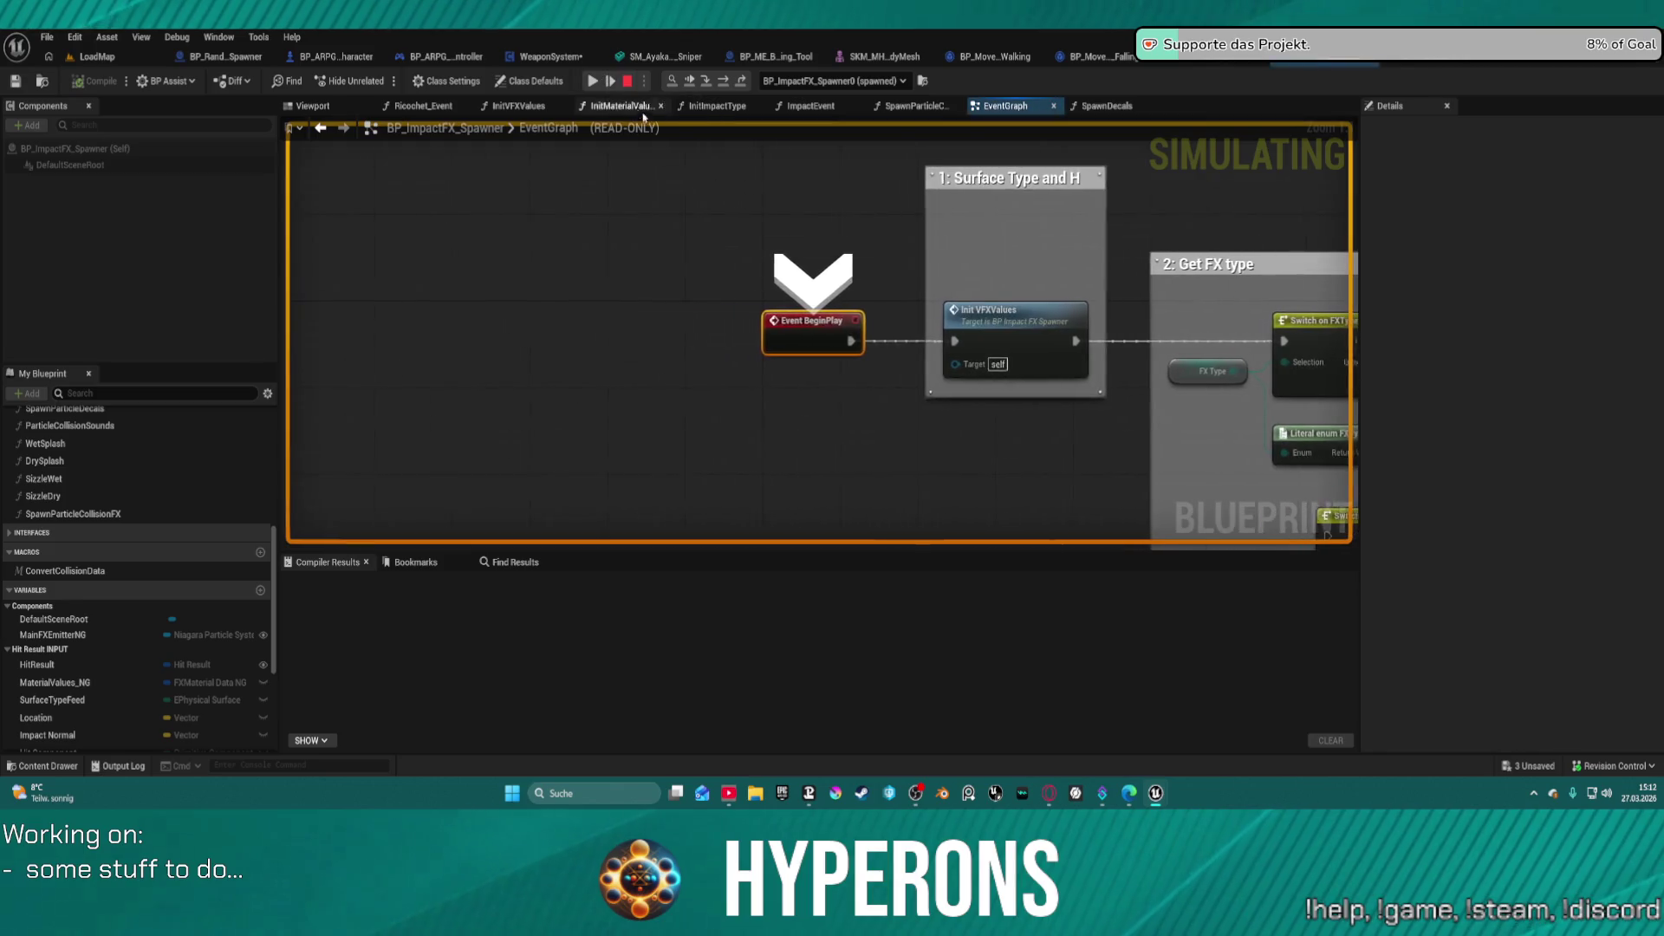
{"action": "left_click", "coordinate": [687, 85]}
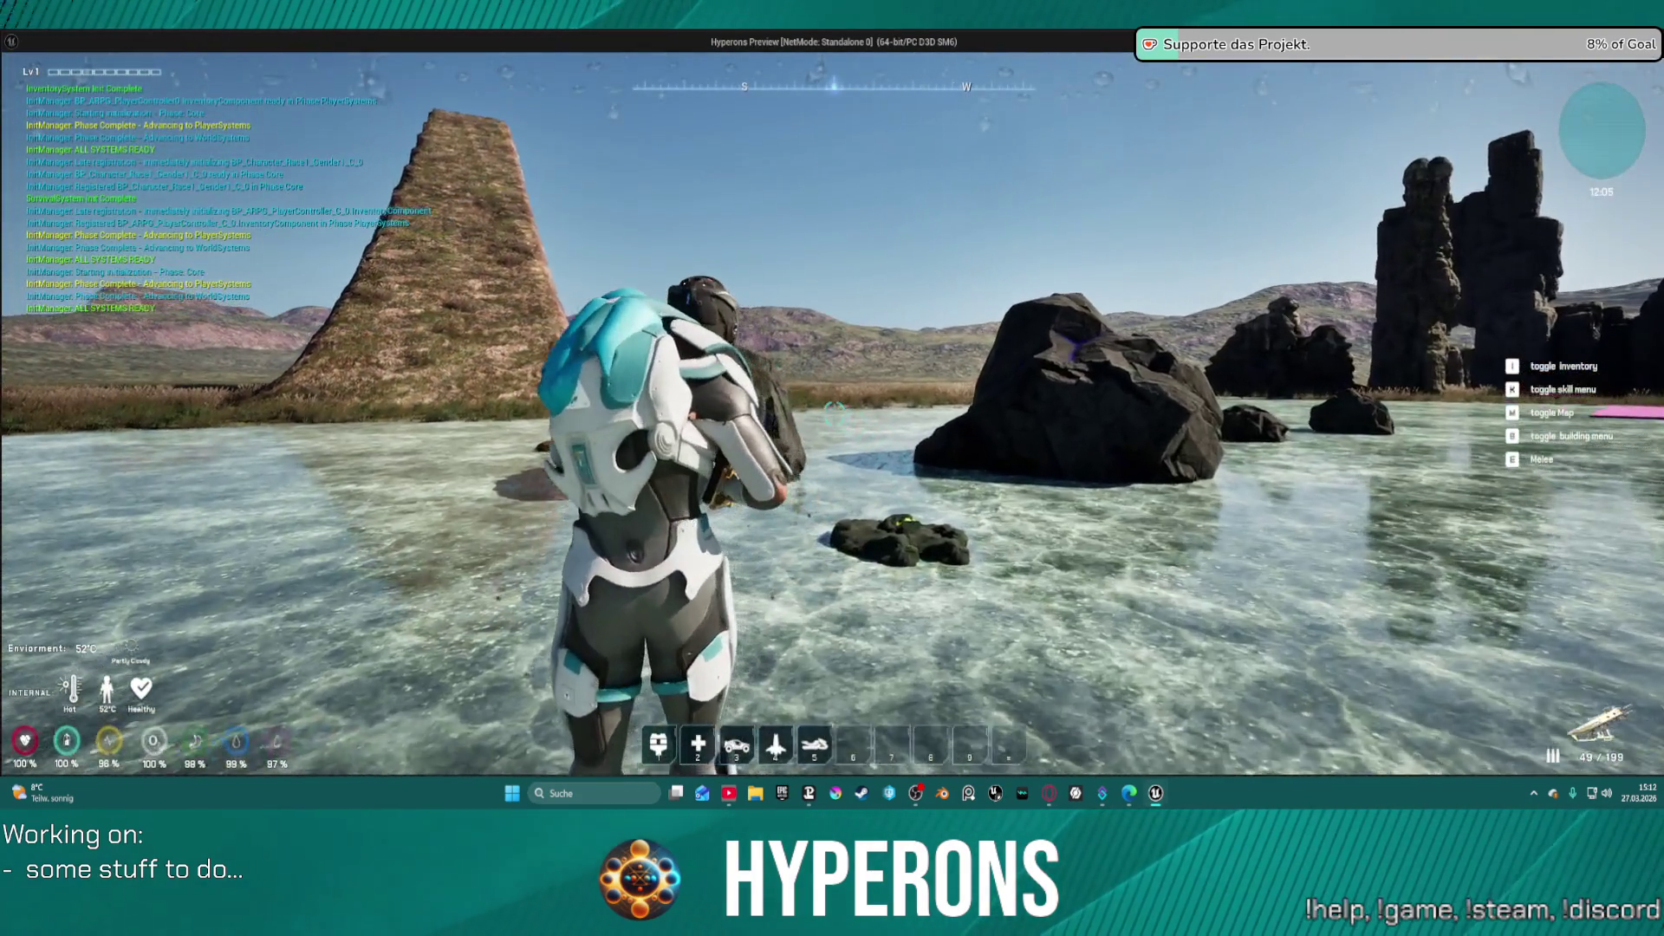
{"action": "right_click", "coordinate": [834, 415]}
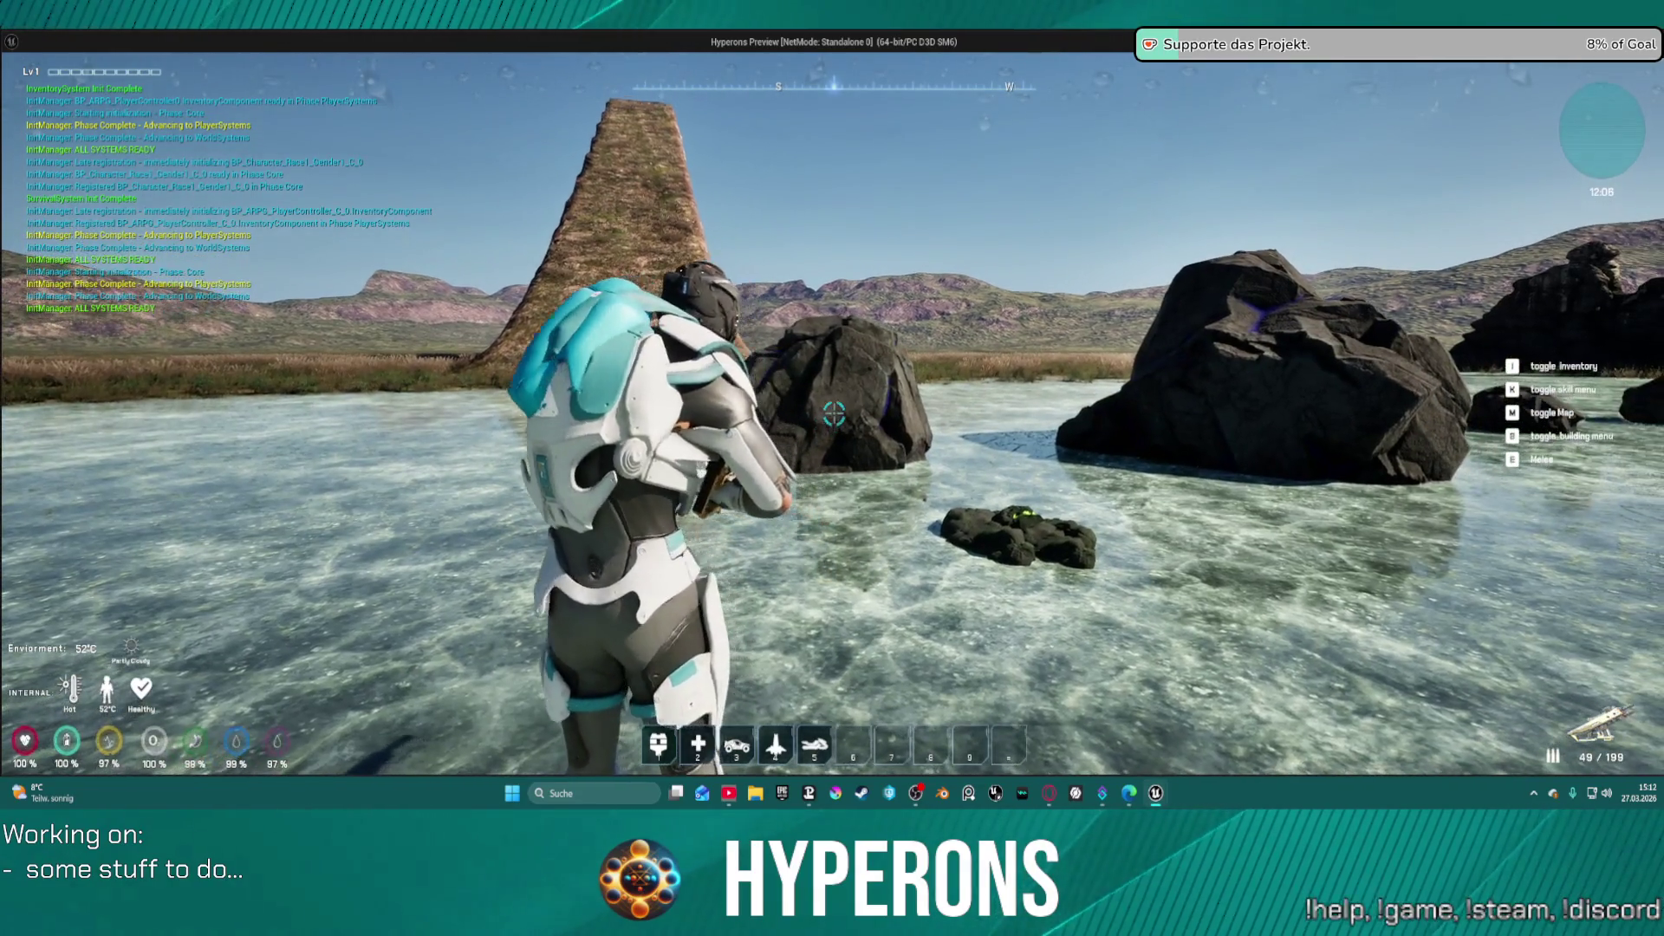
{"action": "left_click", "coordinate": [834, 415]}
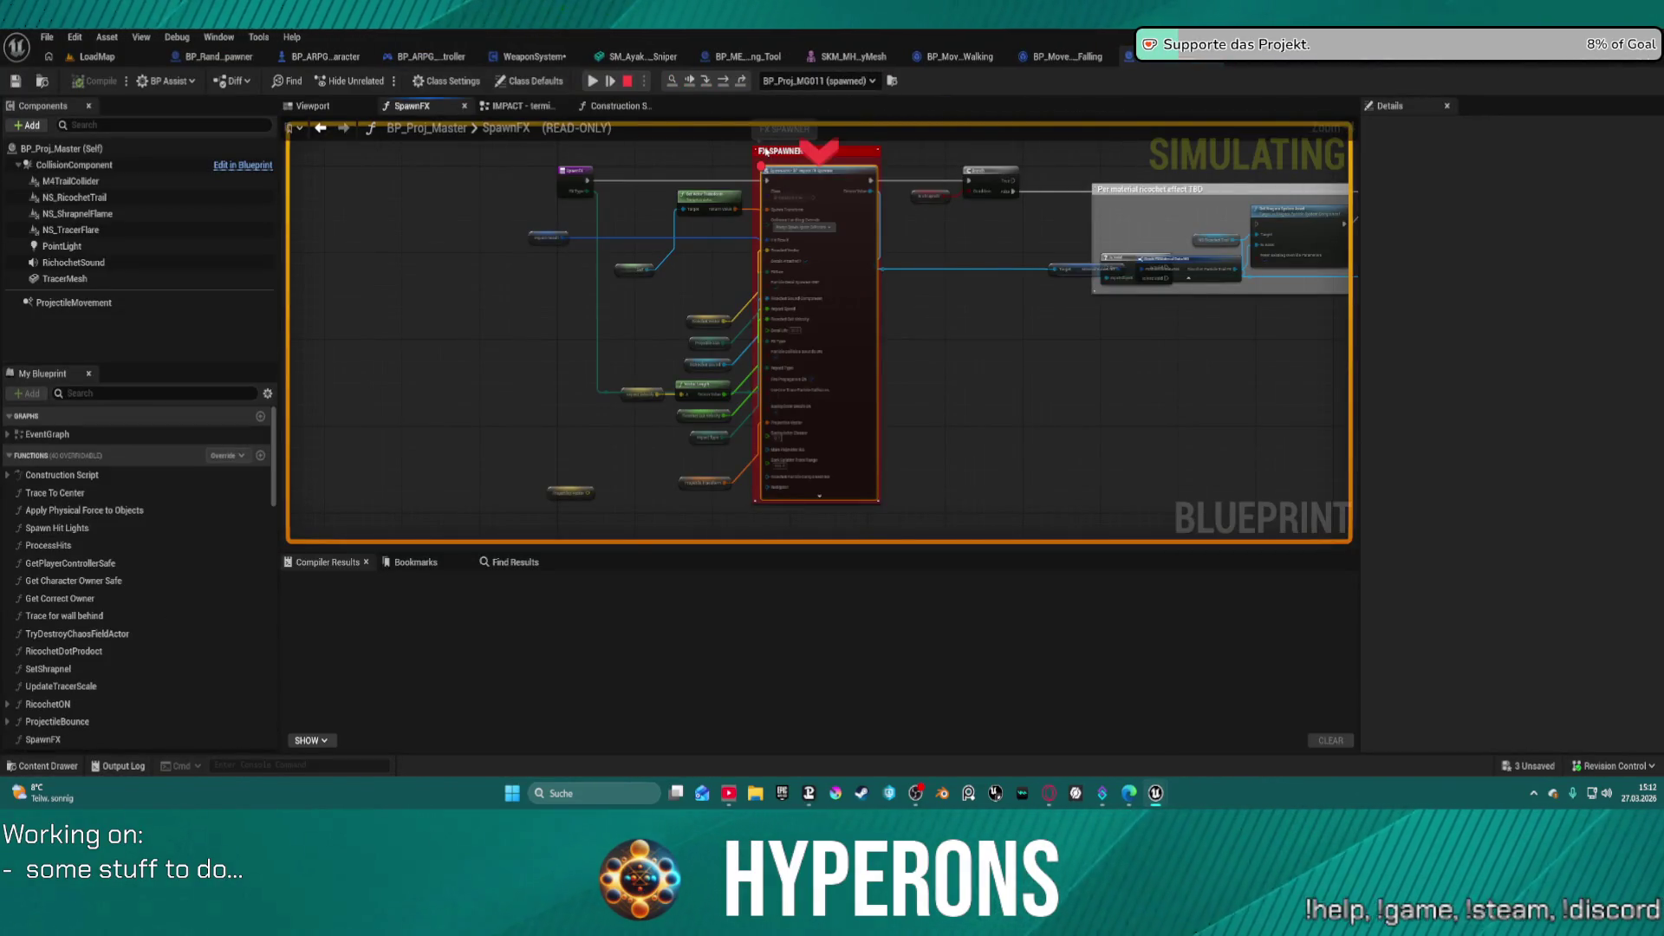
- Expand the Impact Result values and search them for 'act', revealing an HD_RockOre1_C hit, then stop play
{"action": "right_click", "coordinate": [768, 152]}
{"action": "key", "text": "Escape"}
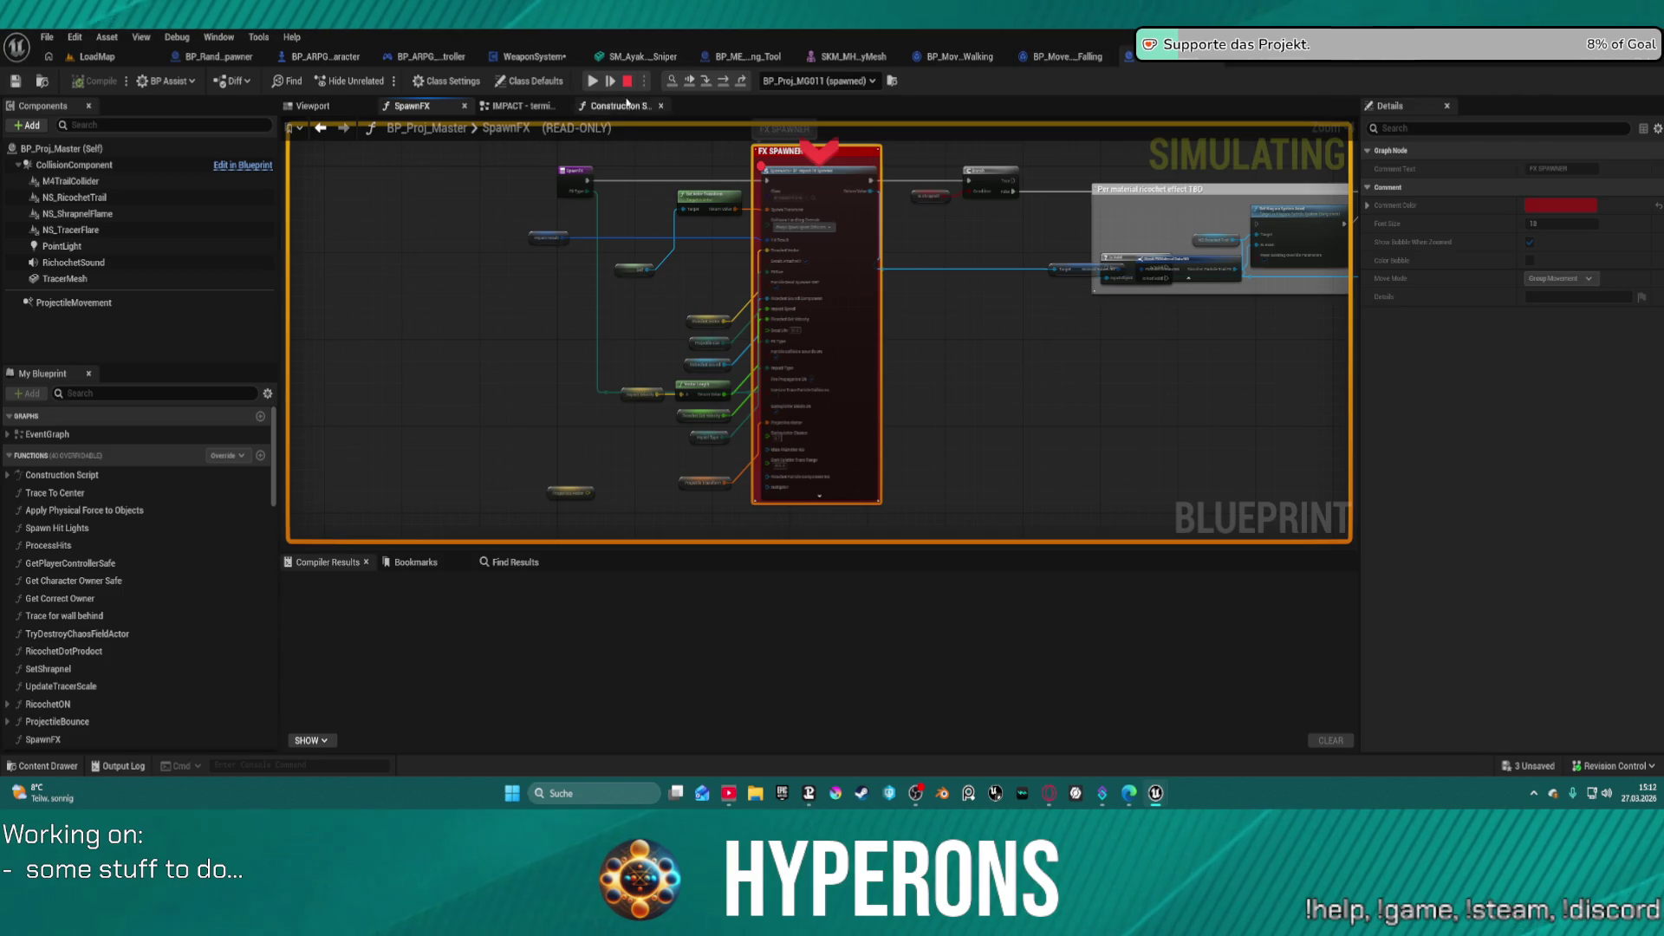
{"action": "left_click", "coordinate": [641, 156]}
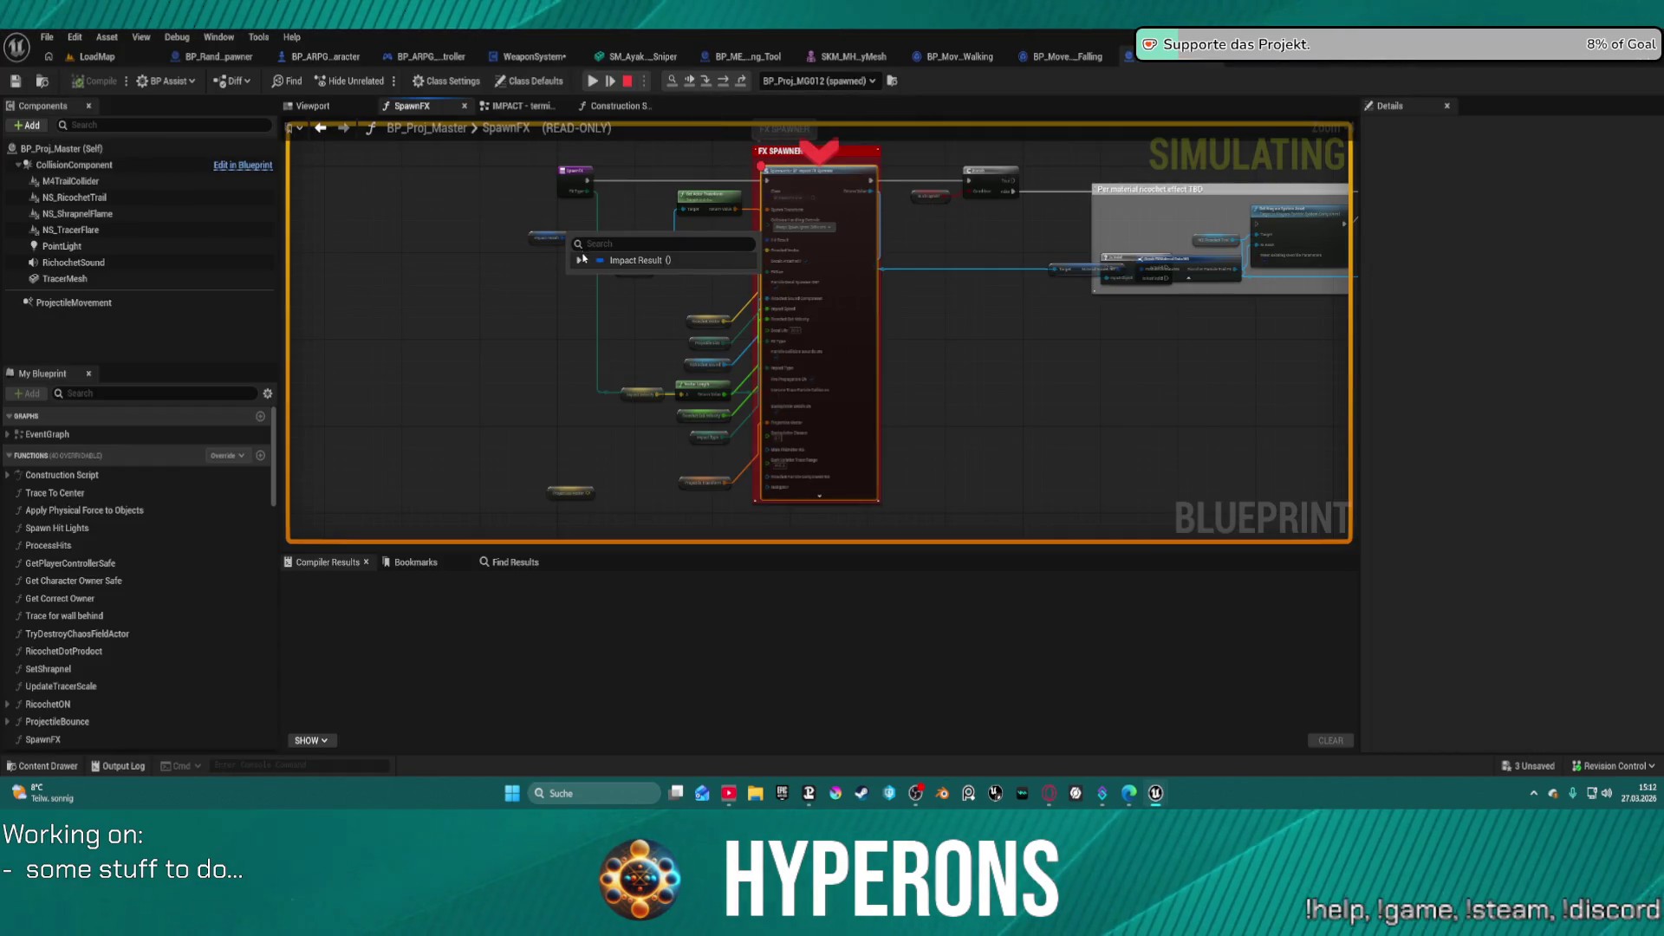
{"action": "left_click", "coordinate": [580, 260]}
{"action": "scroll", "coordinate": [605, 396], "scroll_direction": "down", "scroll_amount": 3}
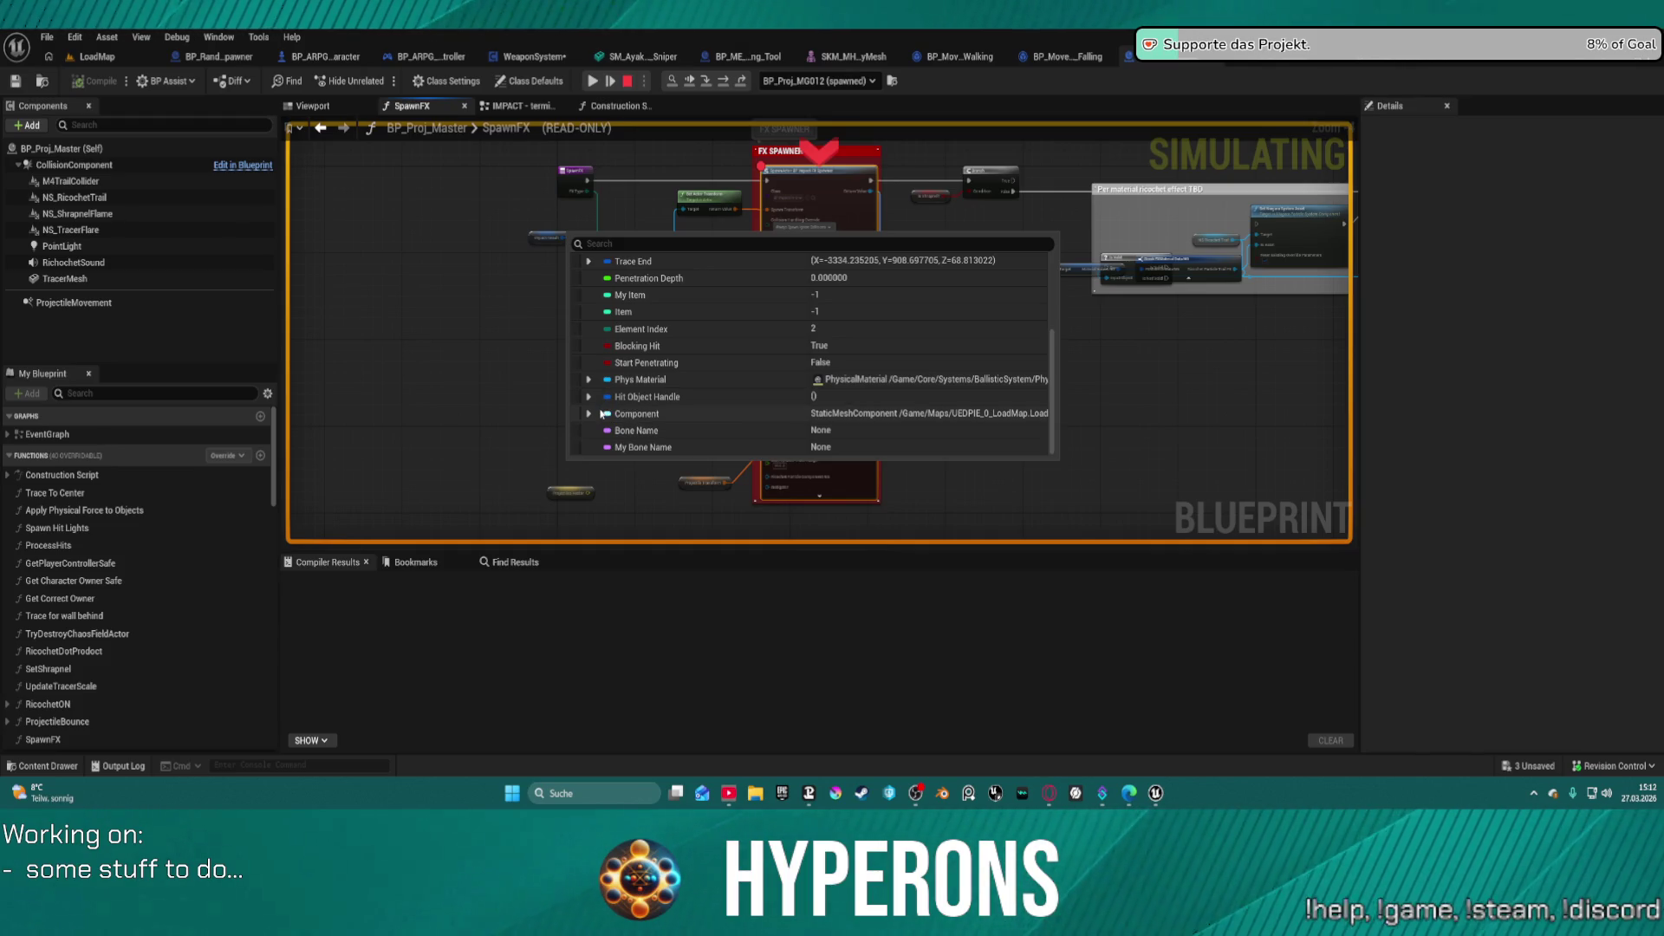
{"action": "scroll", "coordinate": [604, 414], "scroll_direction": "up", "scroll_amount": 3}
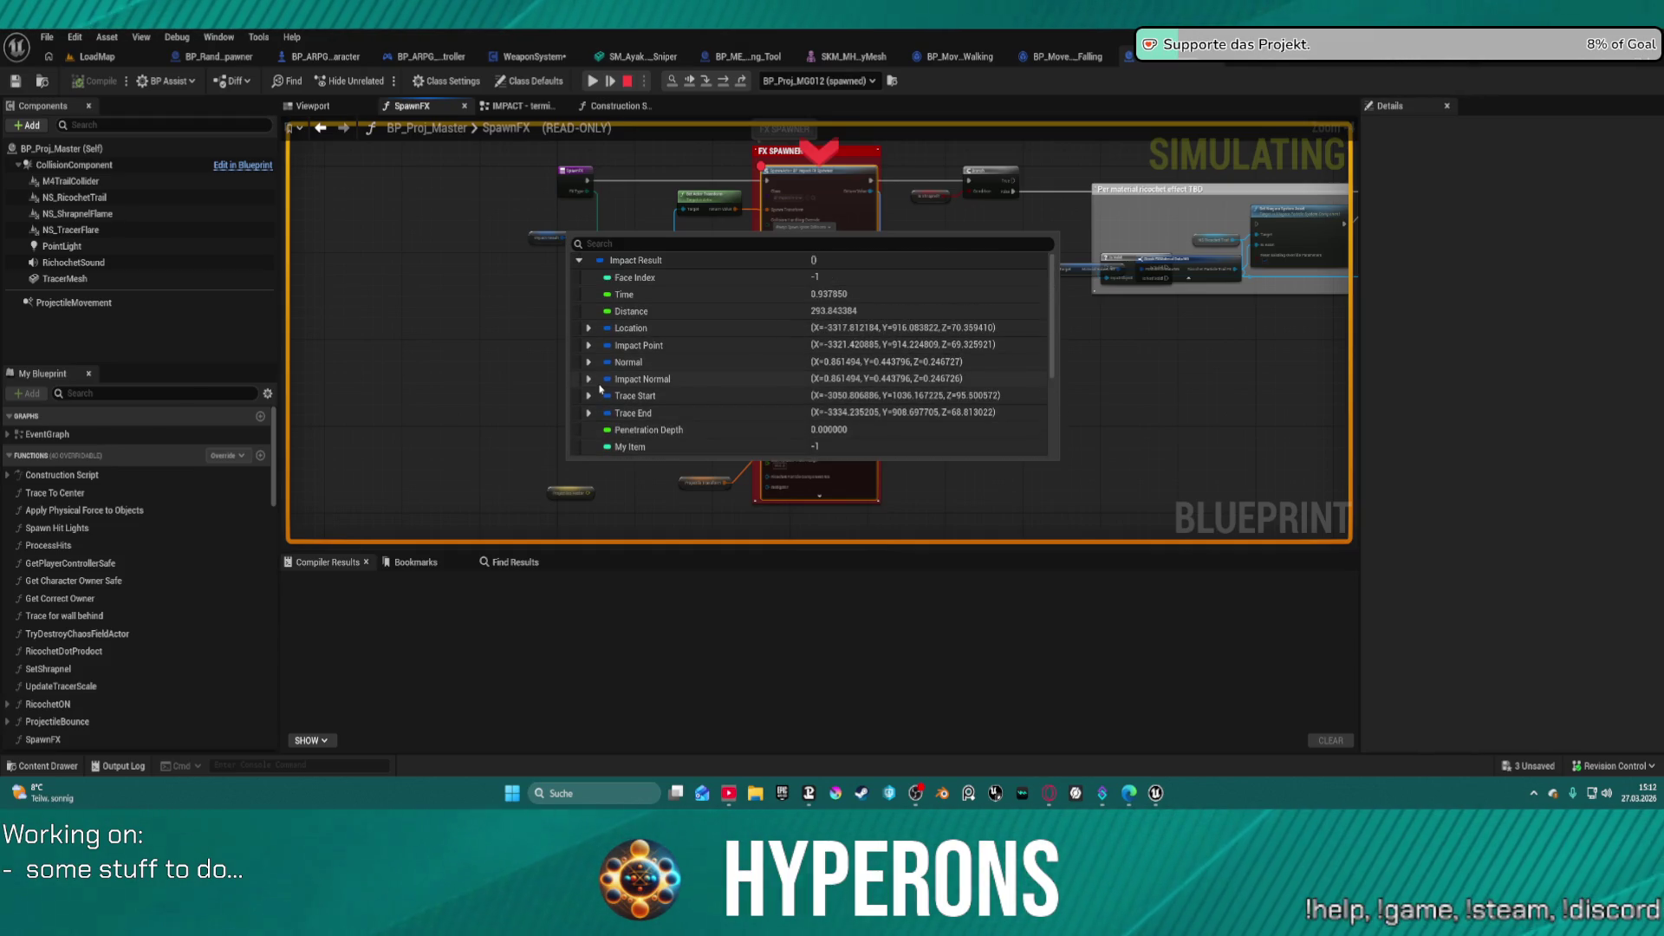
{"action": "scroll", "coordinate": [599, 389], "scroll_direction": "down", "scroll_amount": 3}
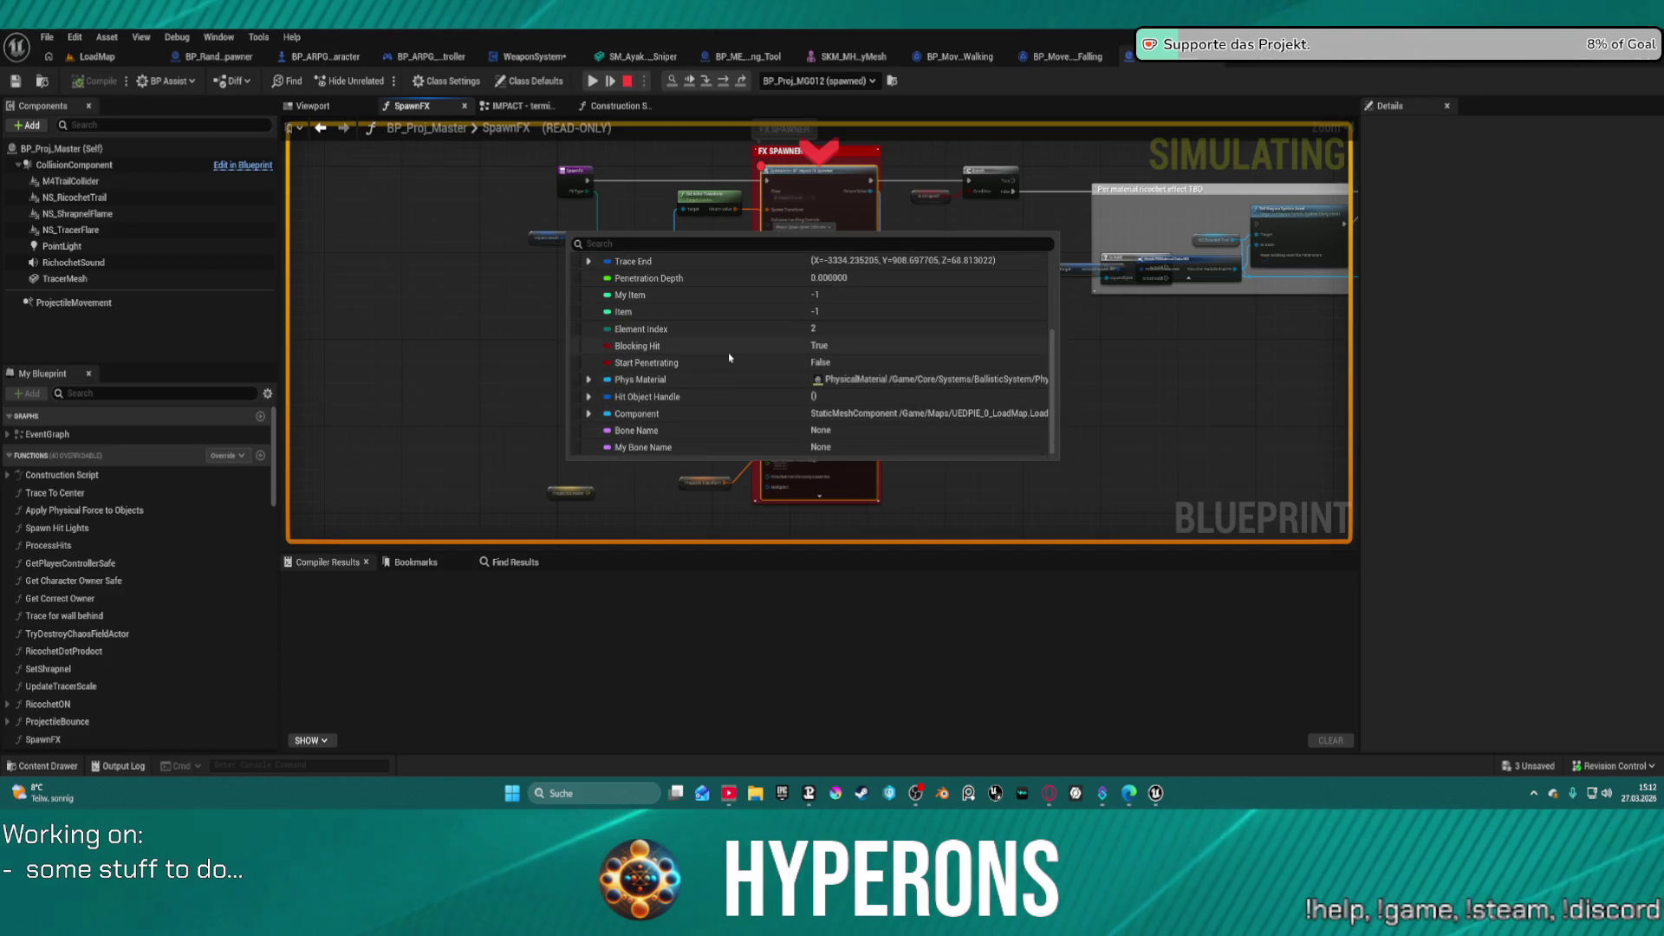
{"action": "scroll", "coordinate": [715, 351], "scroll_direction": "up", "scroll_amount": 3}
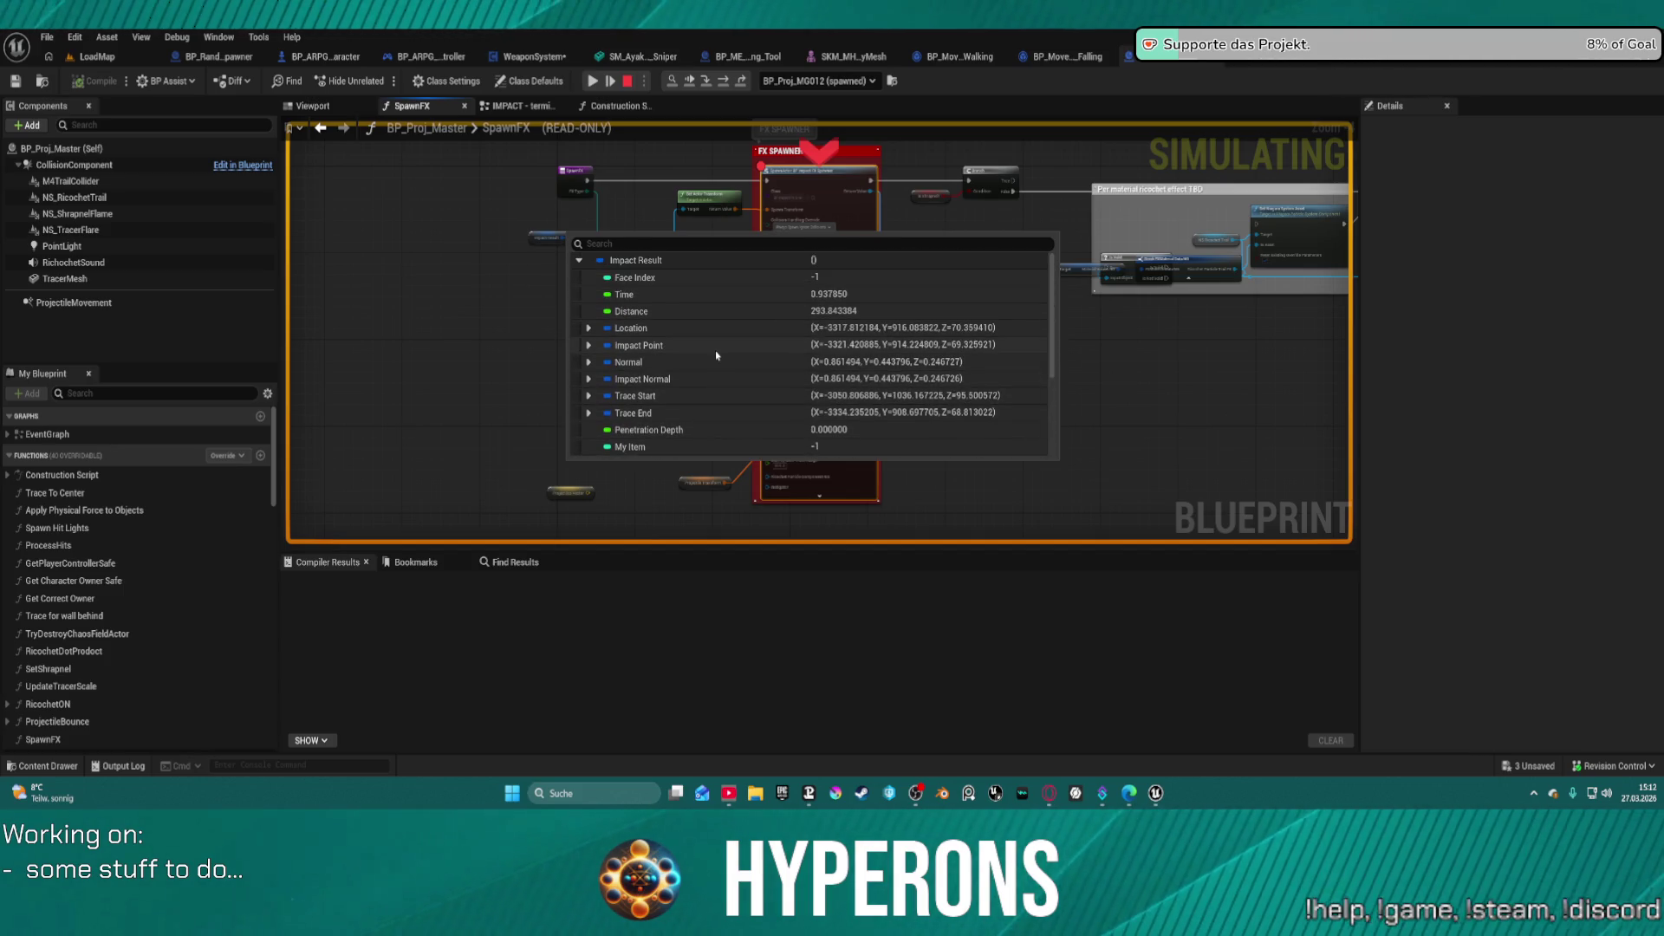
{"action": "scroll", "coordinate": [716, 355], "scroll_direction": "down", "scroll_amount": 3}
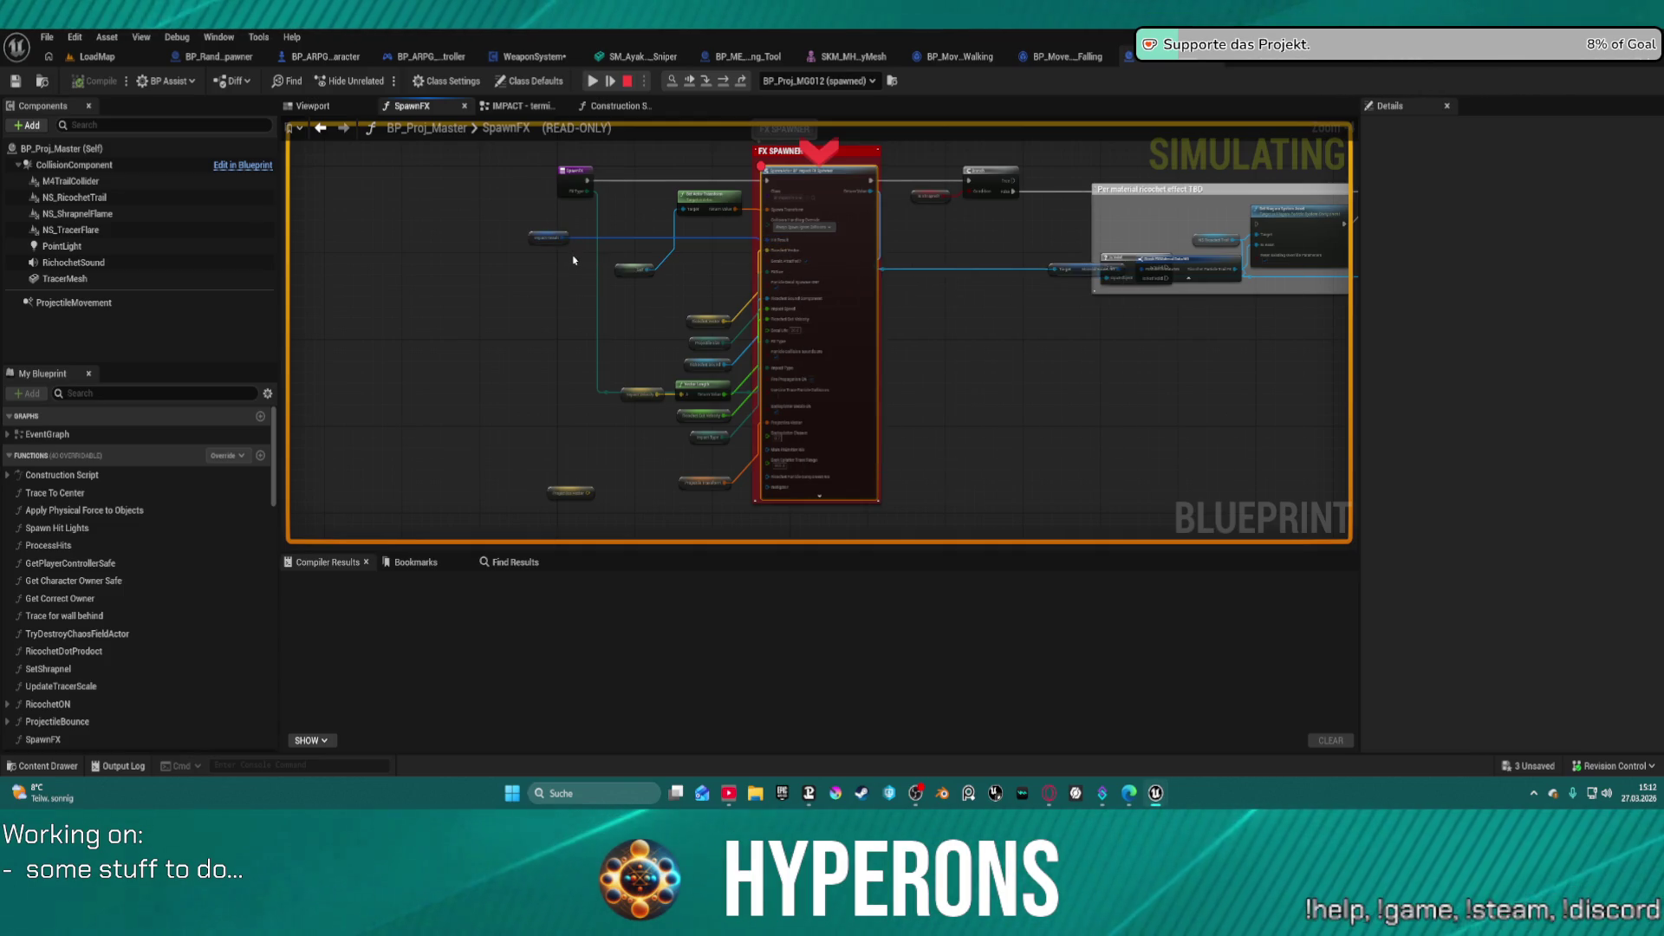
{"action": "left_click", "coordinate": [579, 260]}
{"action": "type", "text": "ac"}
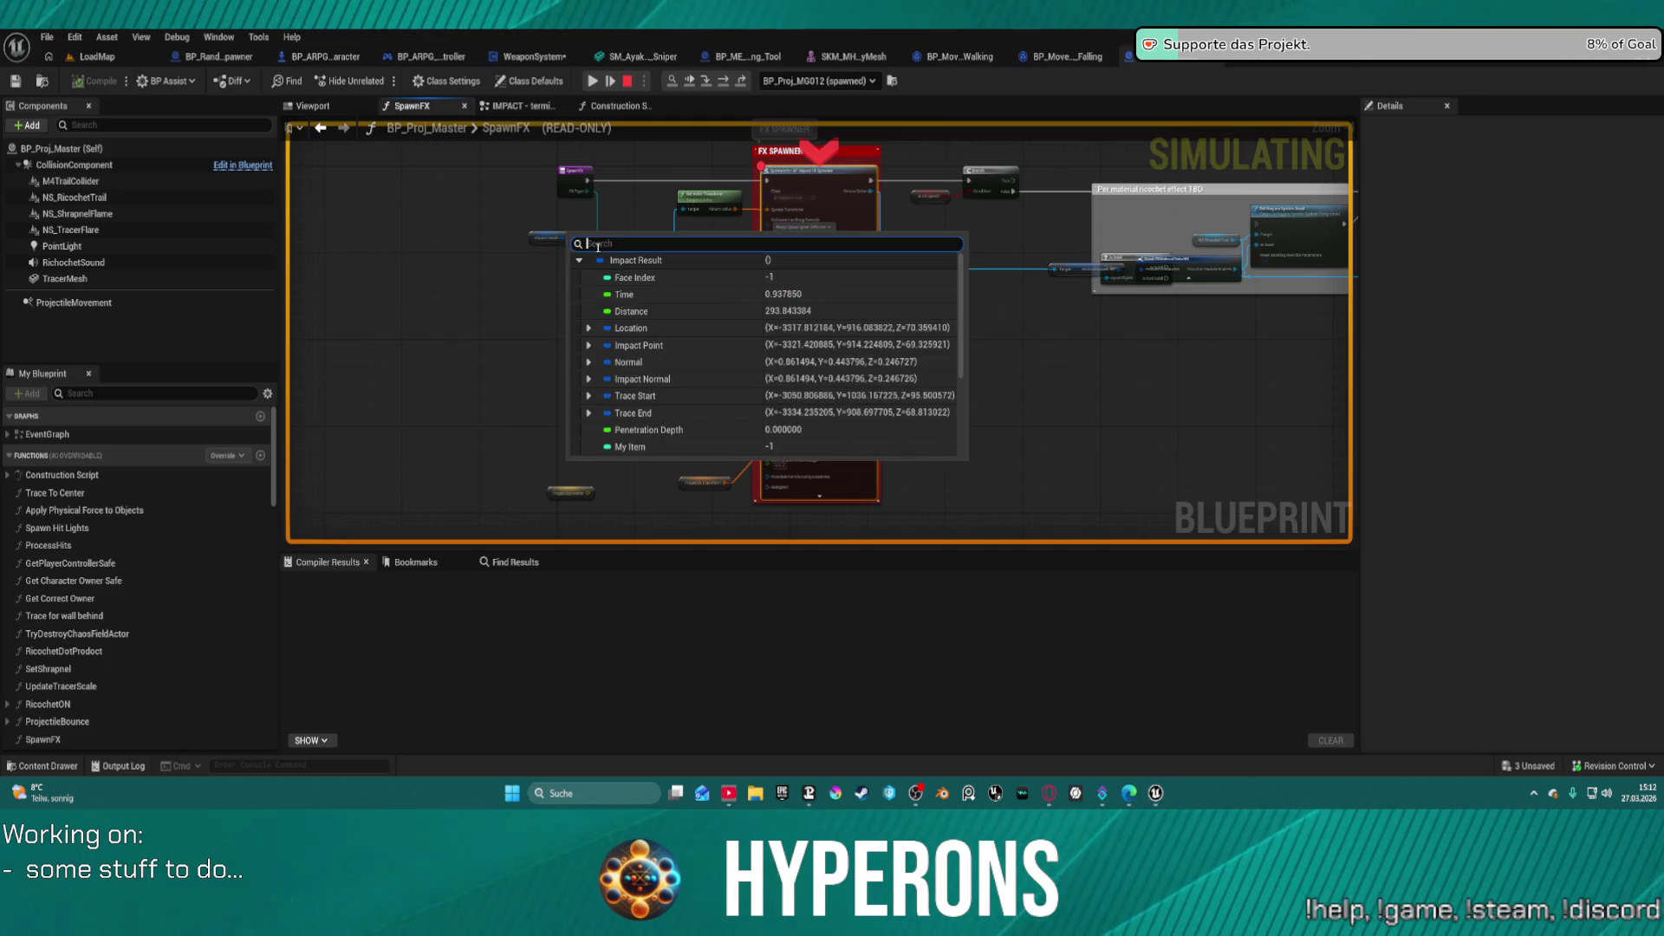
{"action": "type", "text": "t"}
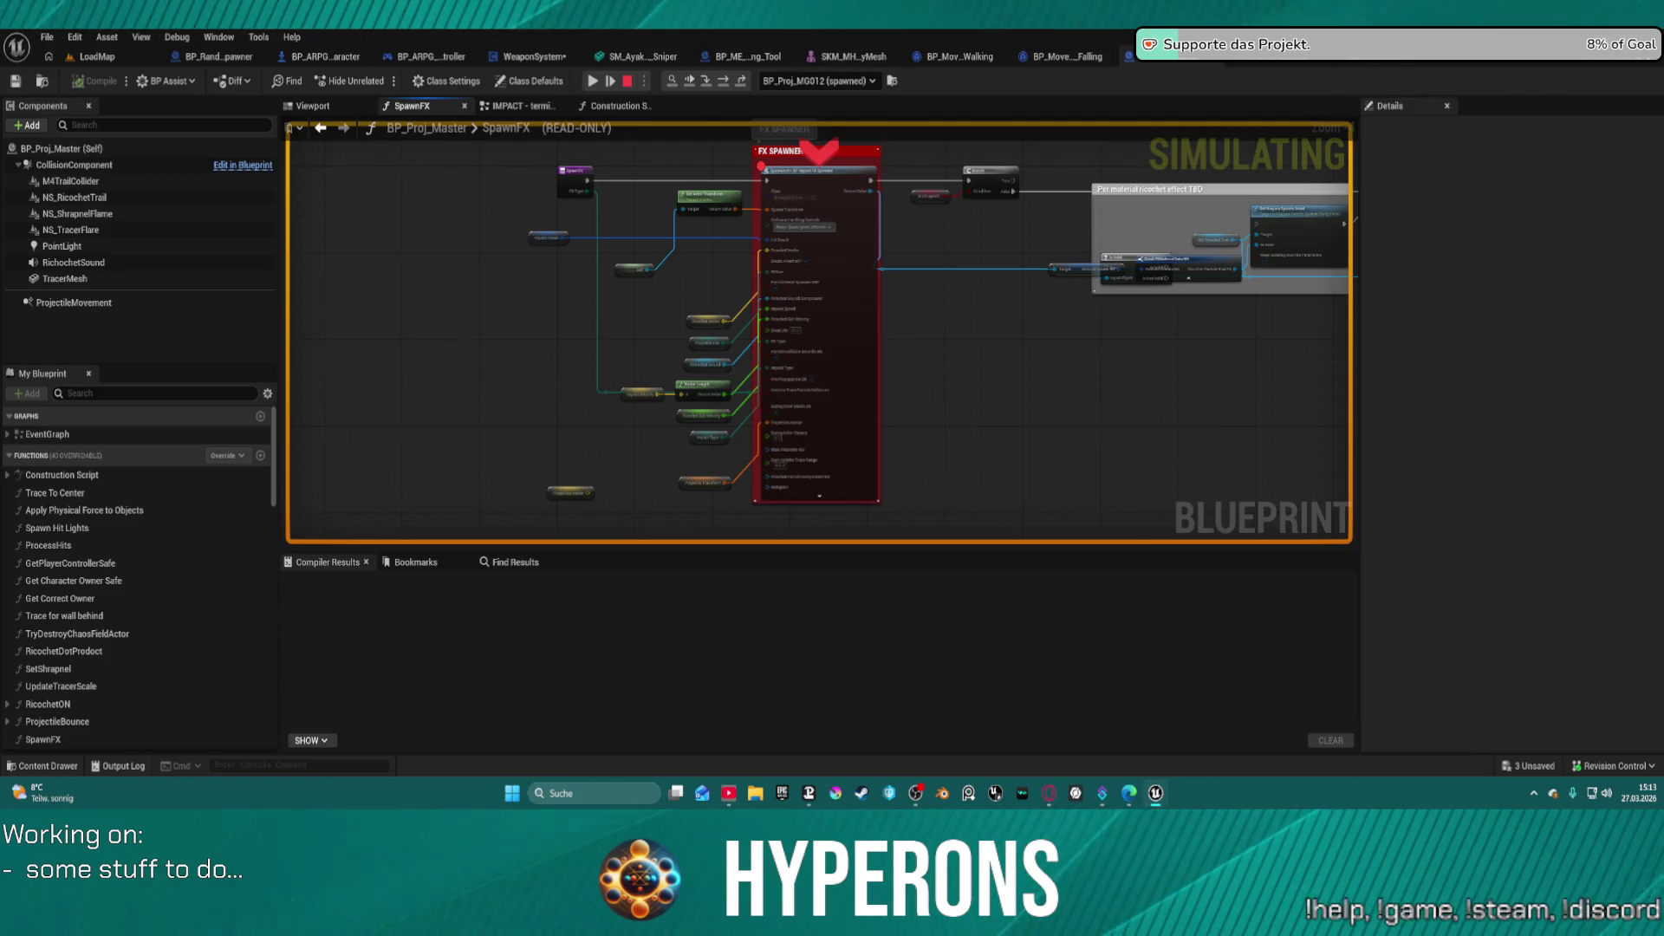
{"action": "key", "text": "Escape"}
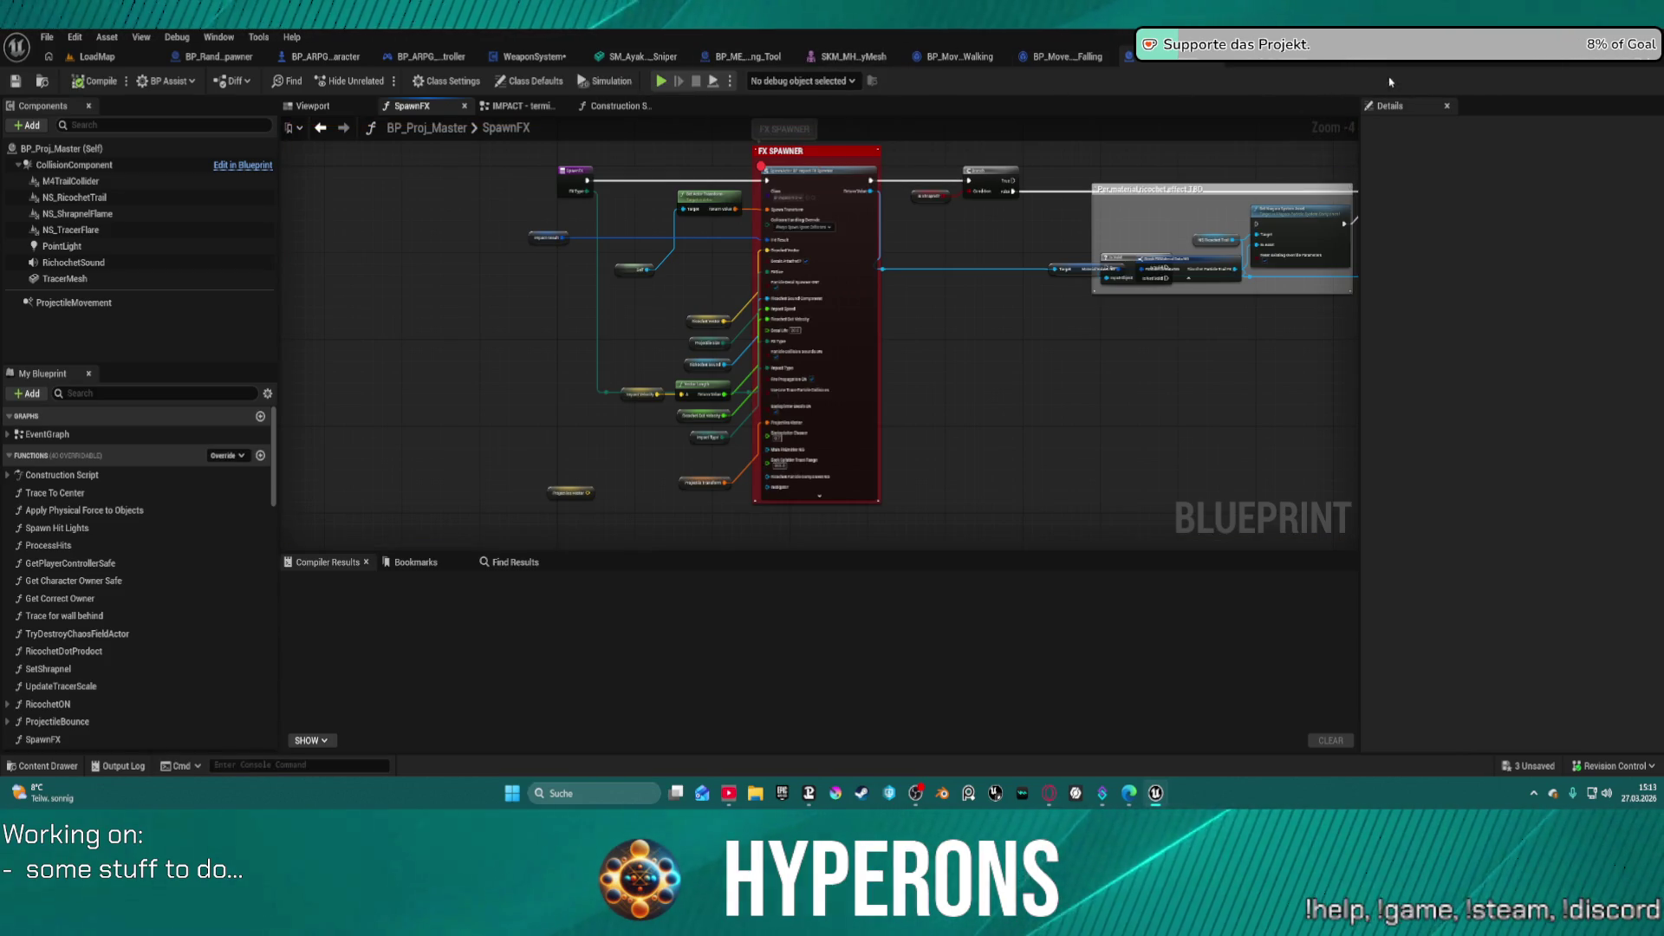
- Open BP_ImpactFX_Spawner and look through its ImpactEvent and InitImpactType function graphs
{"action": "left_click", "coordinate": [1287, 64]}
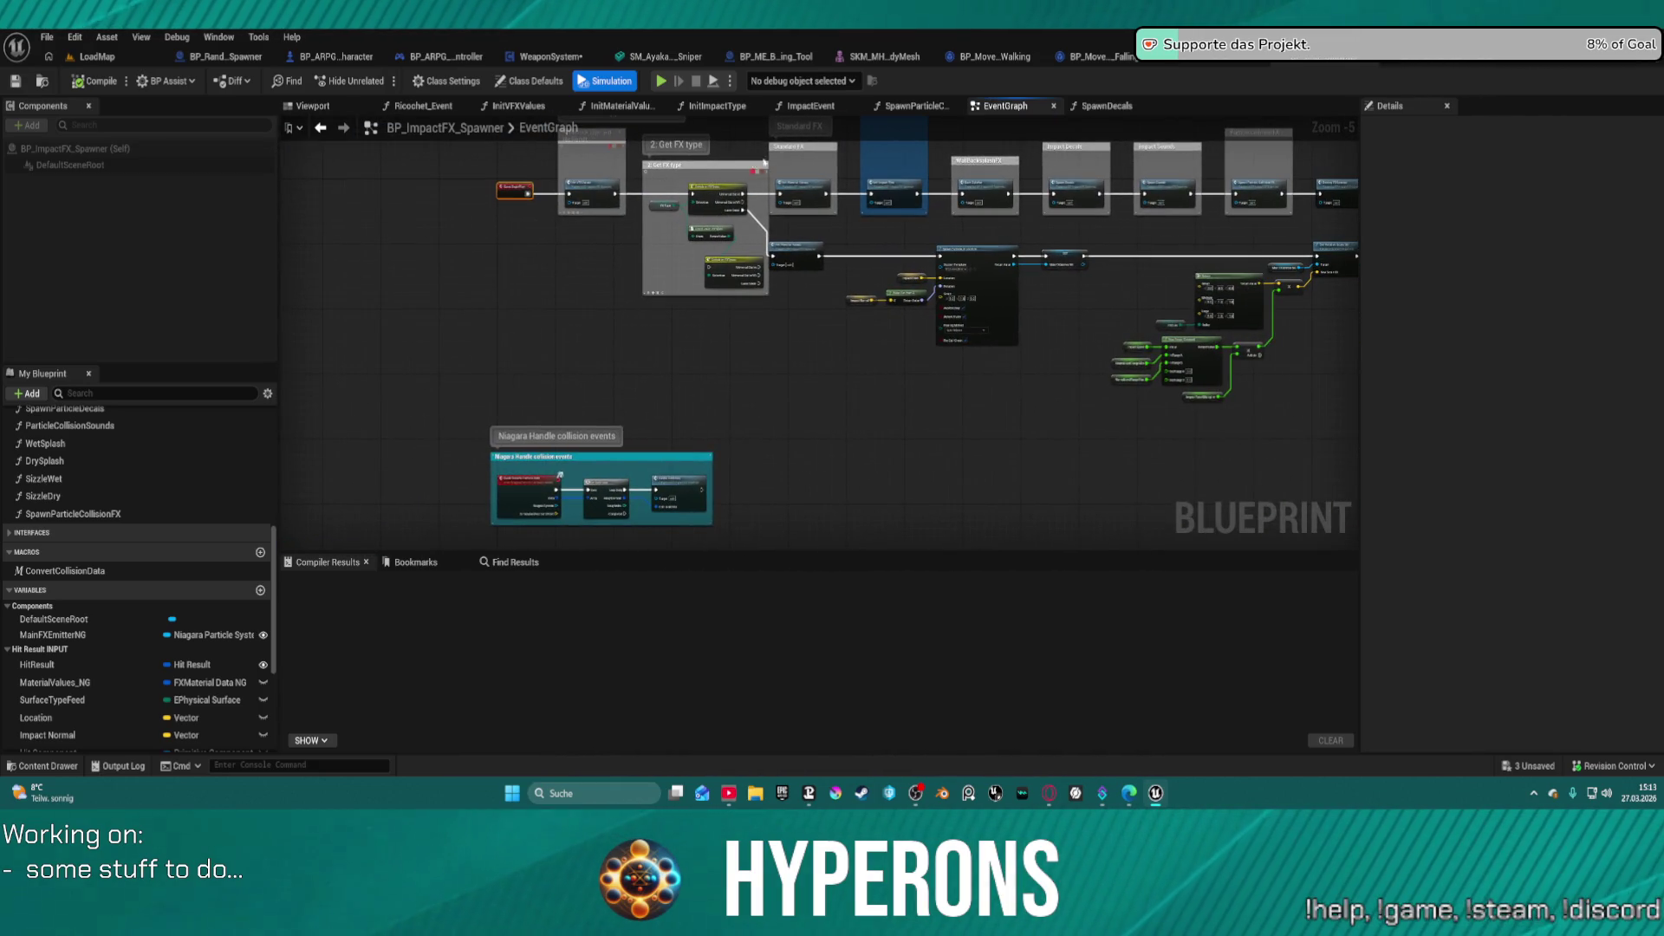
{"action": "left_click", "coordinate": [820, 106]}
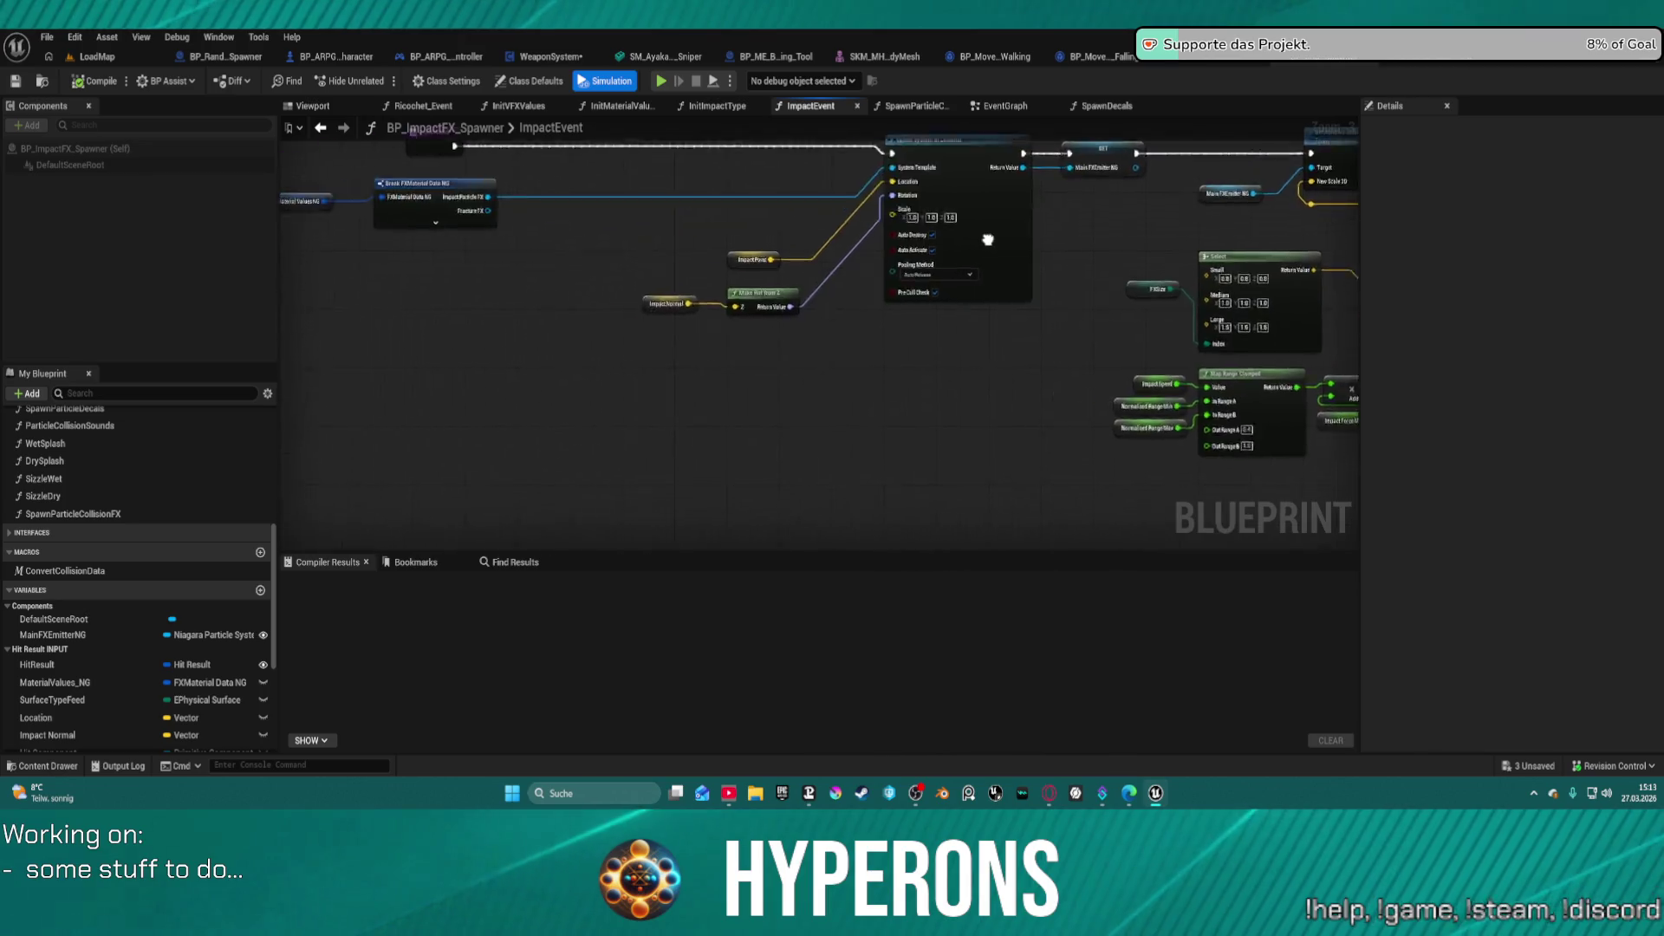
{"action": "scroll", "coordinate": [661, 212], "scroll_direction": "down", "scroll_amount": 5}
{"action": "scroll", "coordinate": [959, 253], "scroll_direction": "up", "scroll_amount": 5}
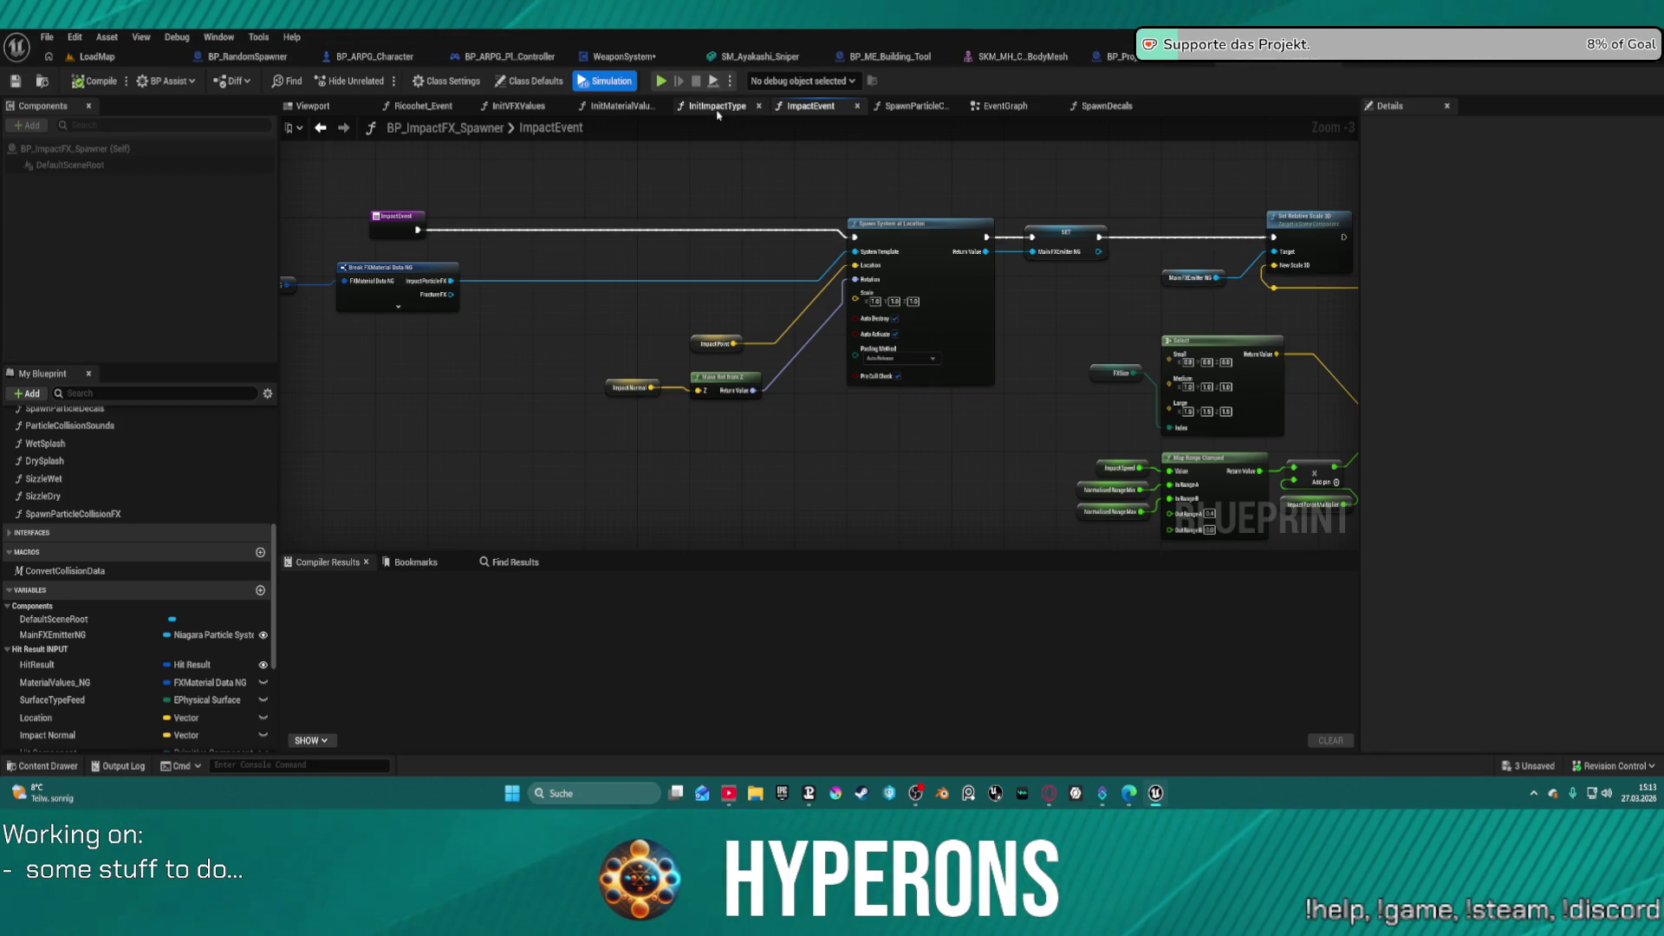
{"action": "left_click", "coordinate": [717, 106]}
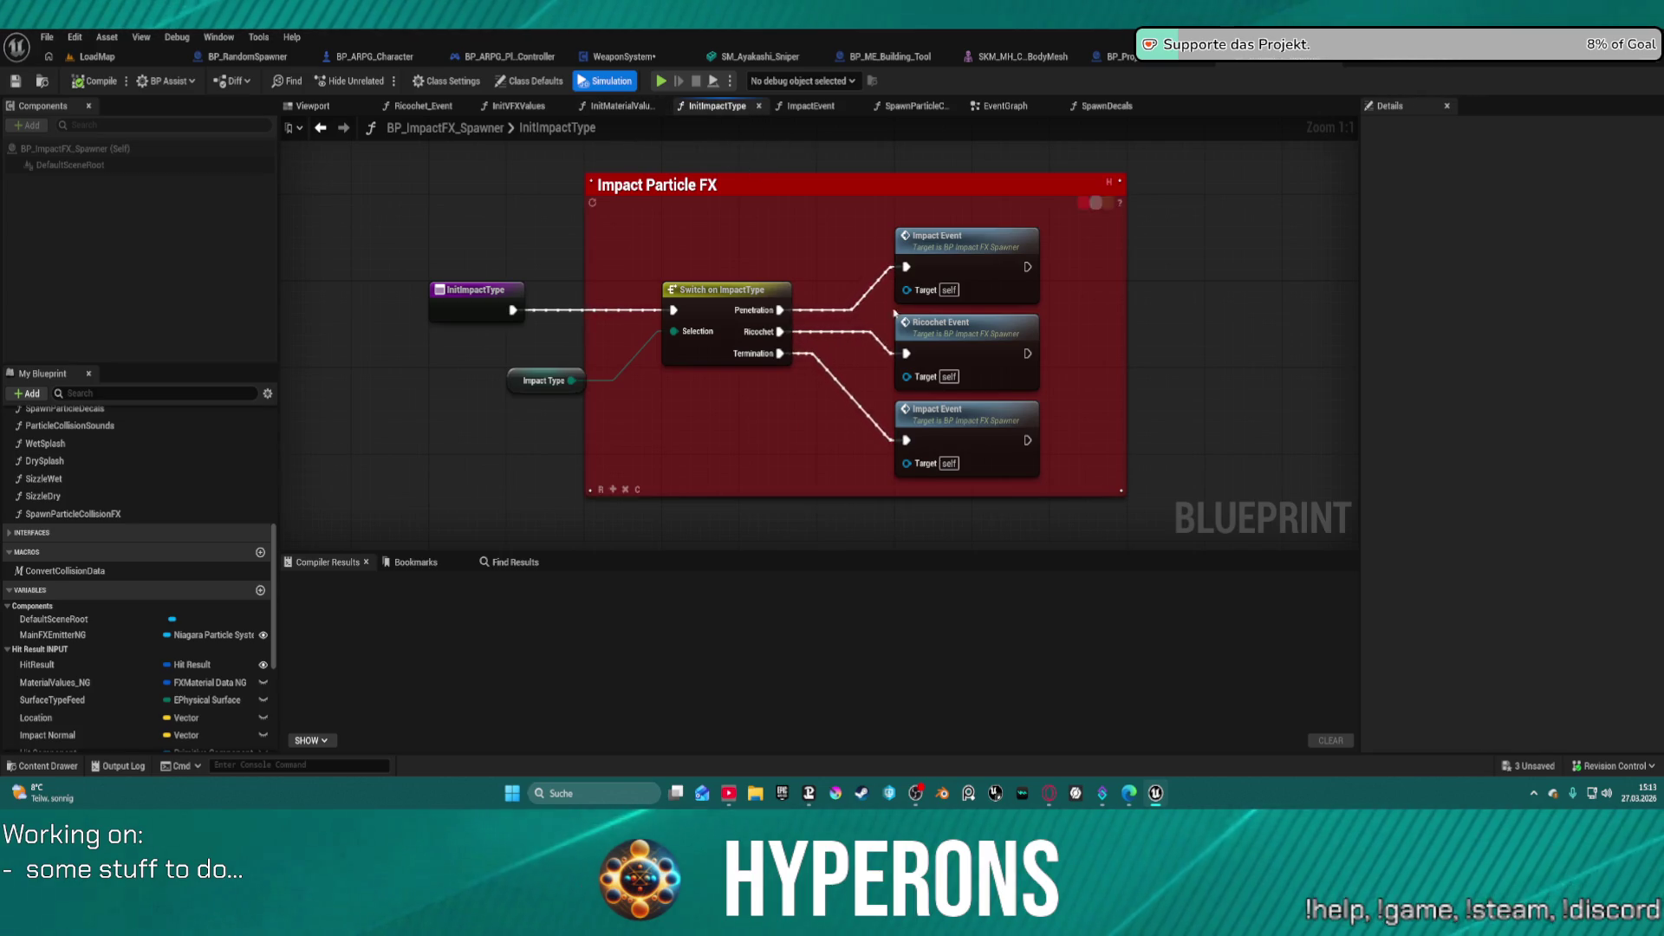
{"action": "double_click", "coordinate": [996, 286]}
{"action": "mouse_move", "coordinate": [1000, 308]}
{"action": "left_mouse_down"}
{"action": "mouse_move", "coordinate": [606, 294]}
{"action": "mouse_move", "coordinate": [813, 289]}
{"action": "left_mouse_up"}
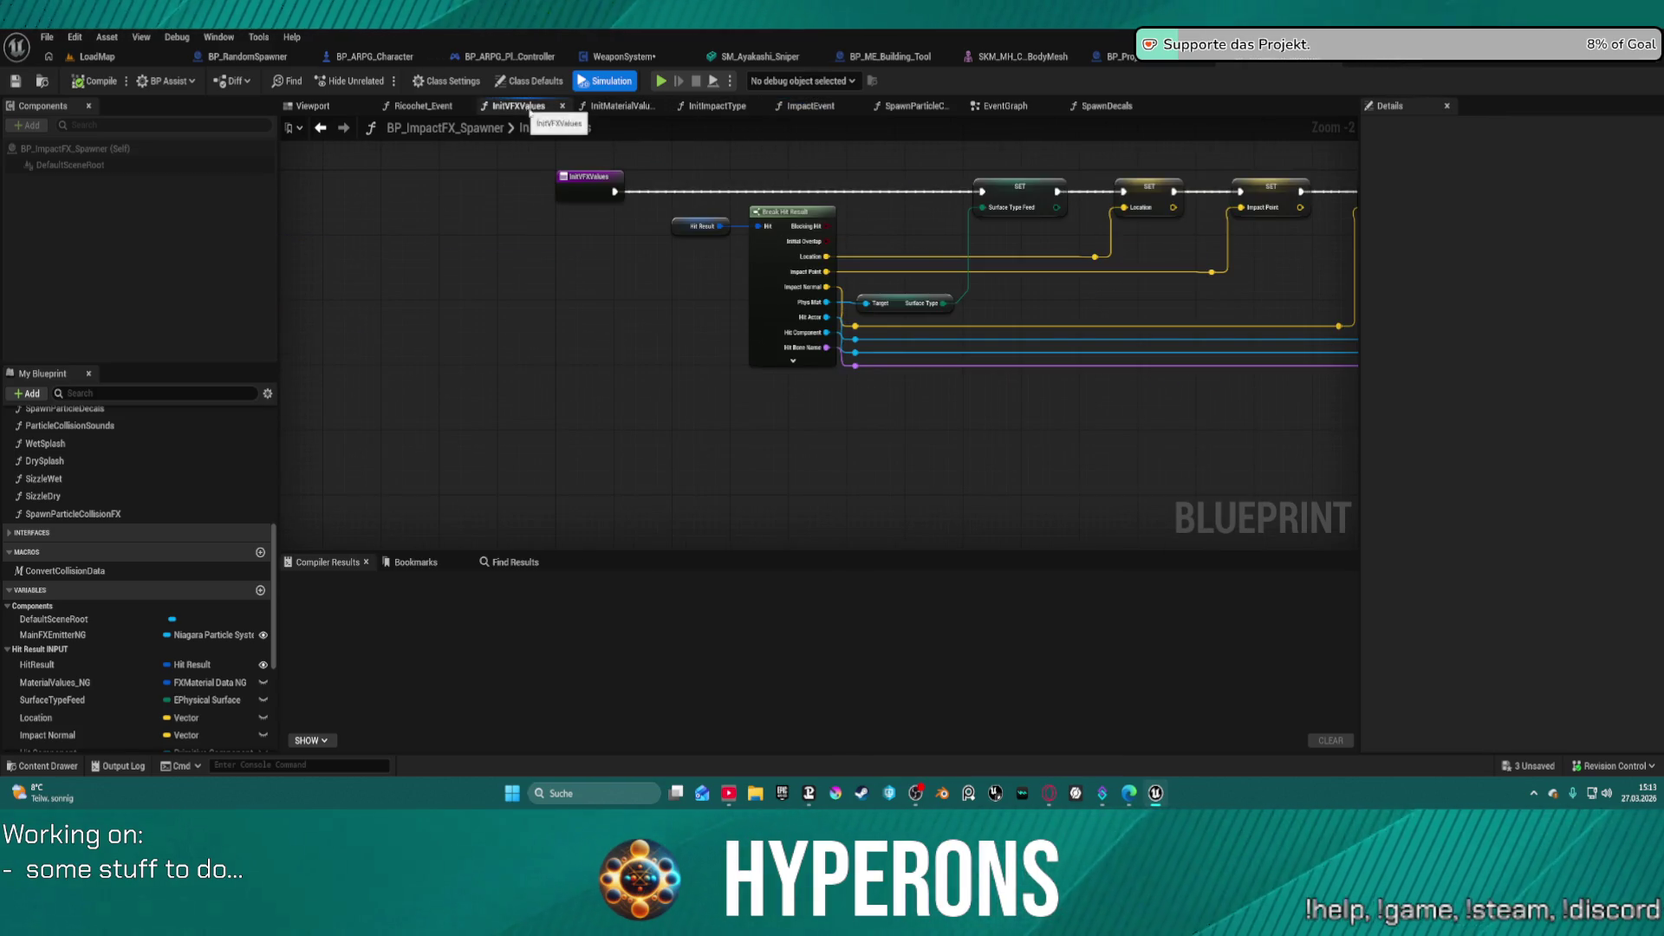
- Cycle through the Ricochet_Event, InitMaterialValues, InitImpactType, ImpactEvent and SpawnParticleCollisionFX graphs back to EventGraph
{"action": "left_click", "coordinate": [412, 109]}
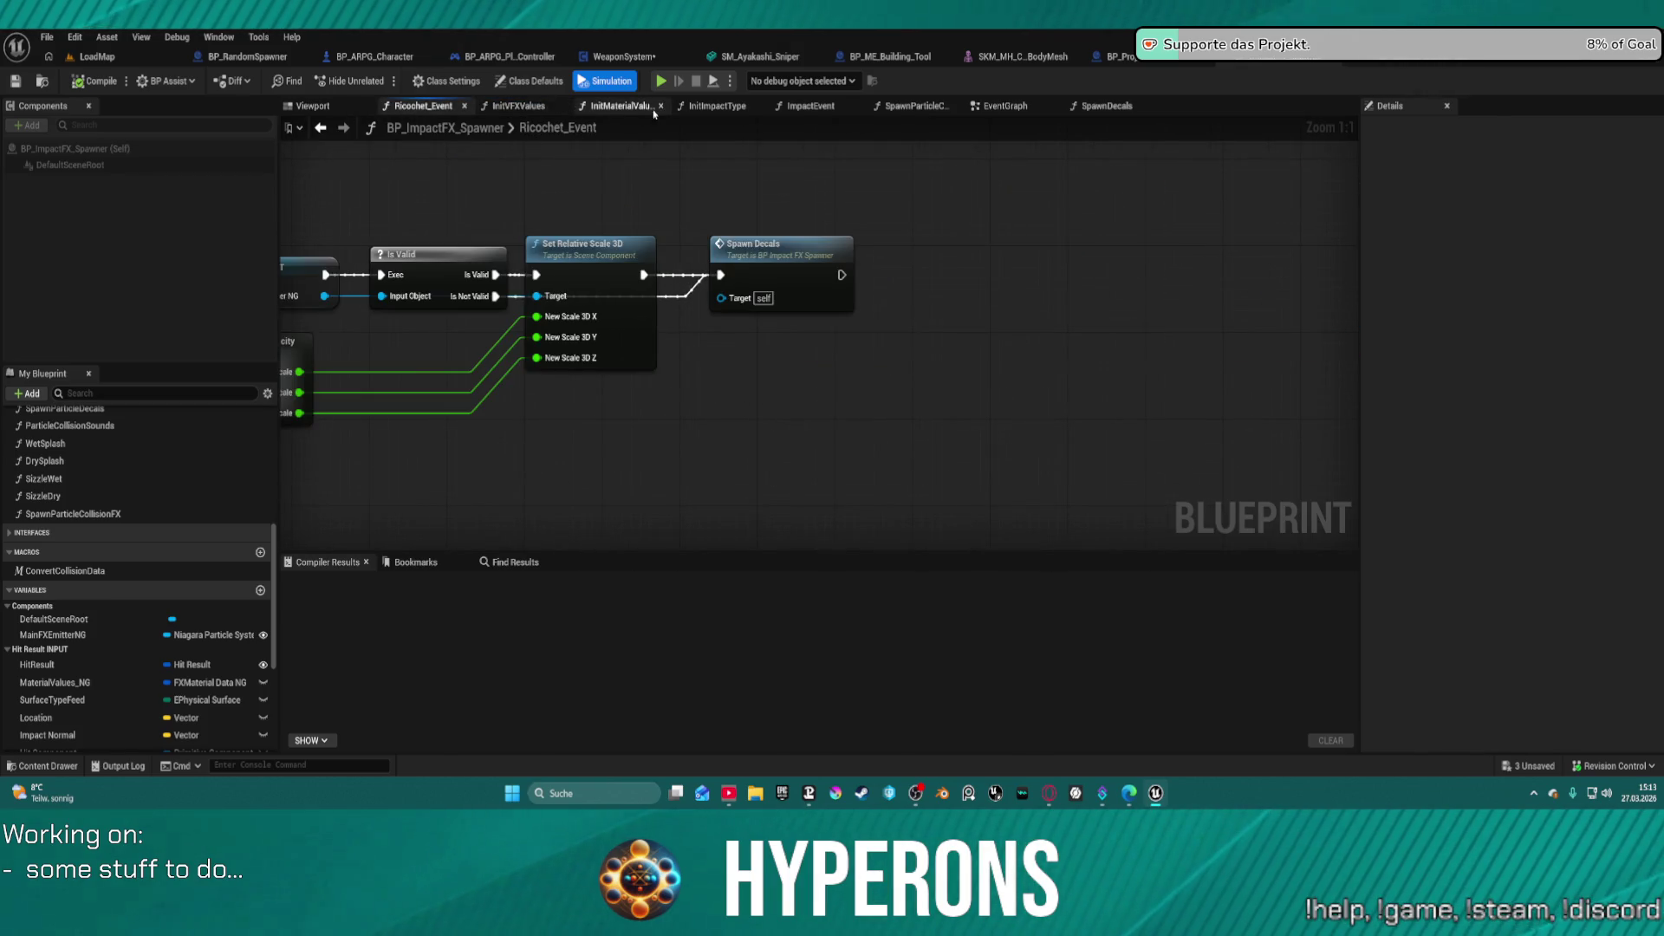
{"action": "left_click", "coordinate": [621, 105]}
{"action": "left_click", "coordinate": [717, 106]}
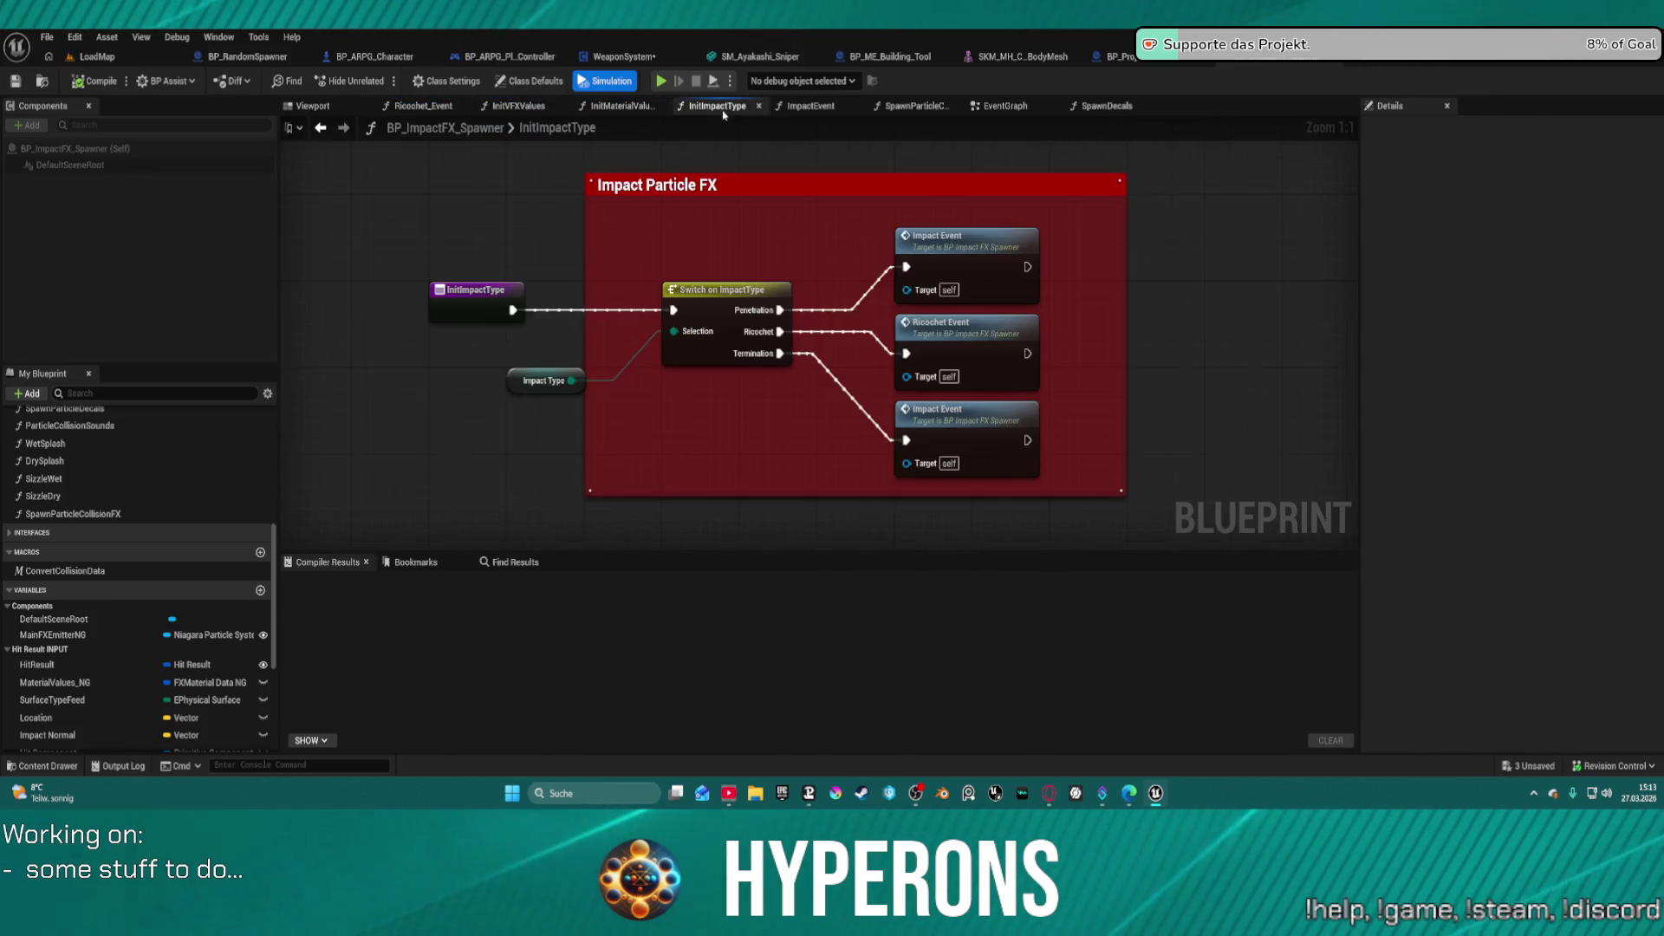
{"action": "left_click", "coordinate": [811, 106]}
{"action": "left_click", "coordinate": [915, 105]}
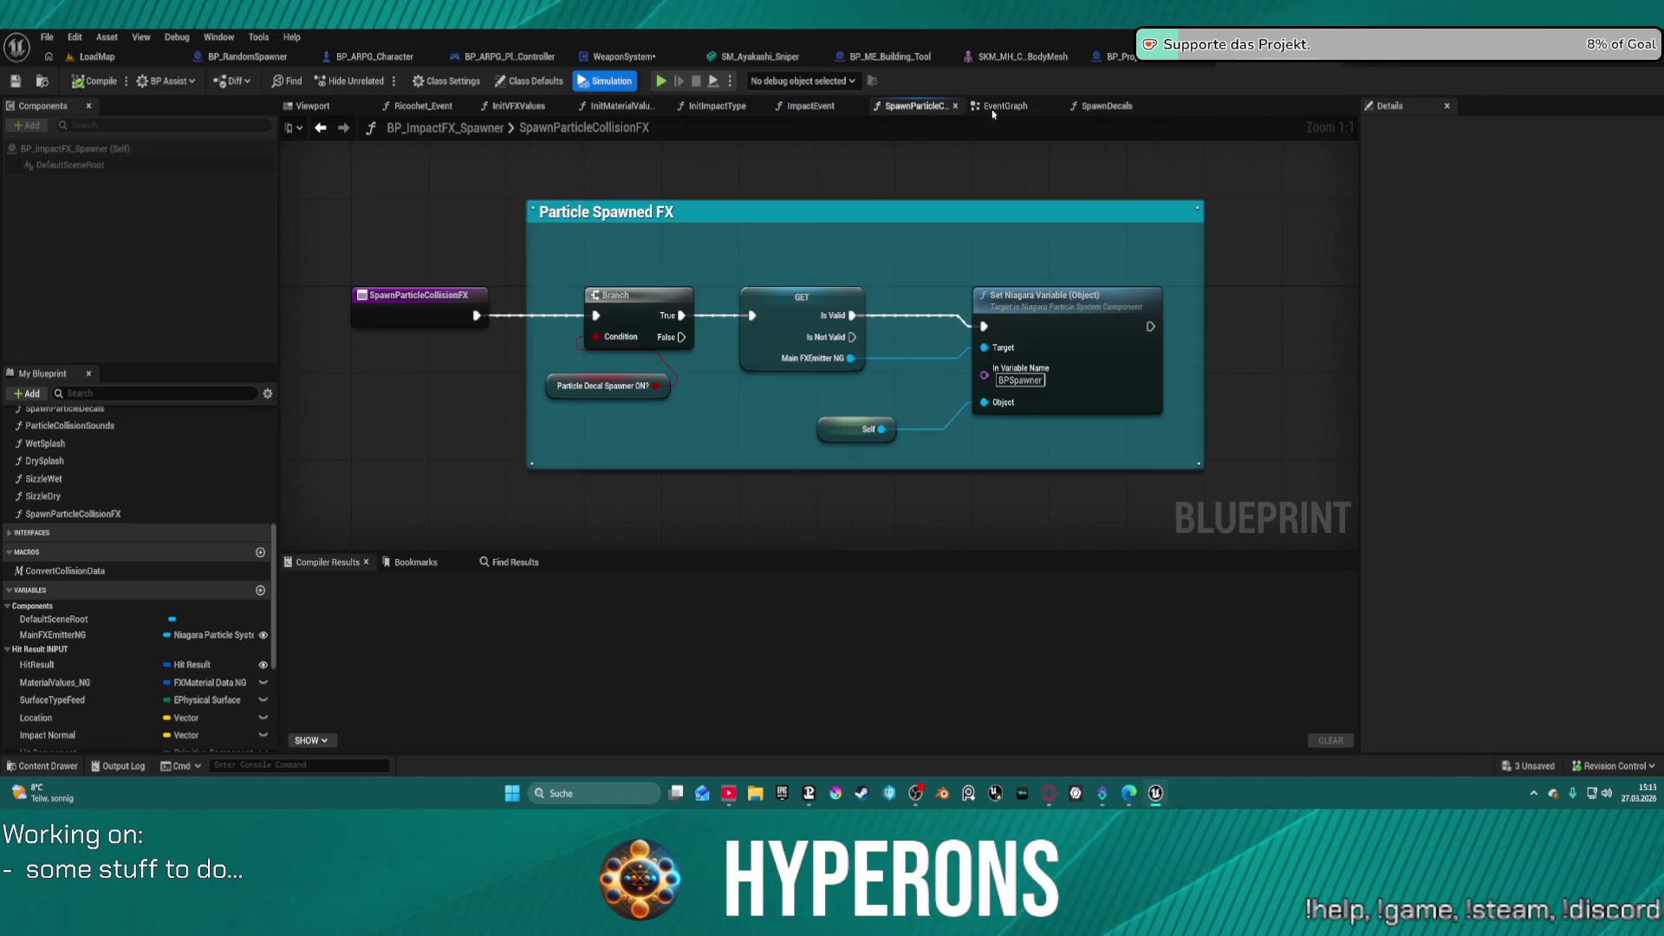
{"action": "left_click", "coordinate": [1006, 105]}
- Open SpawnDecals from the Spawn Decals node and view its Break Hit Result and Branch
{"action": "scroll", "coordinate": [1007, 208], "scroll_direction": "up", "scroll_amount": 5}
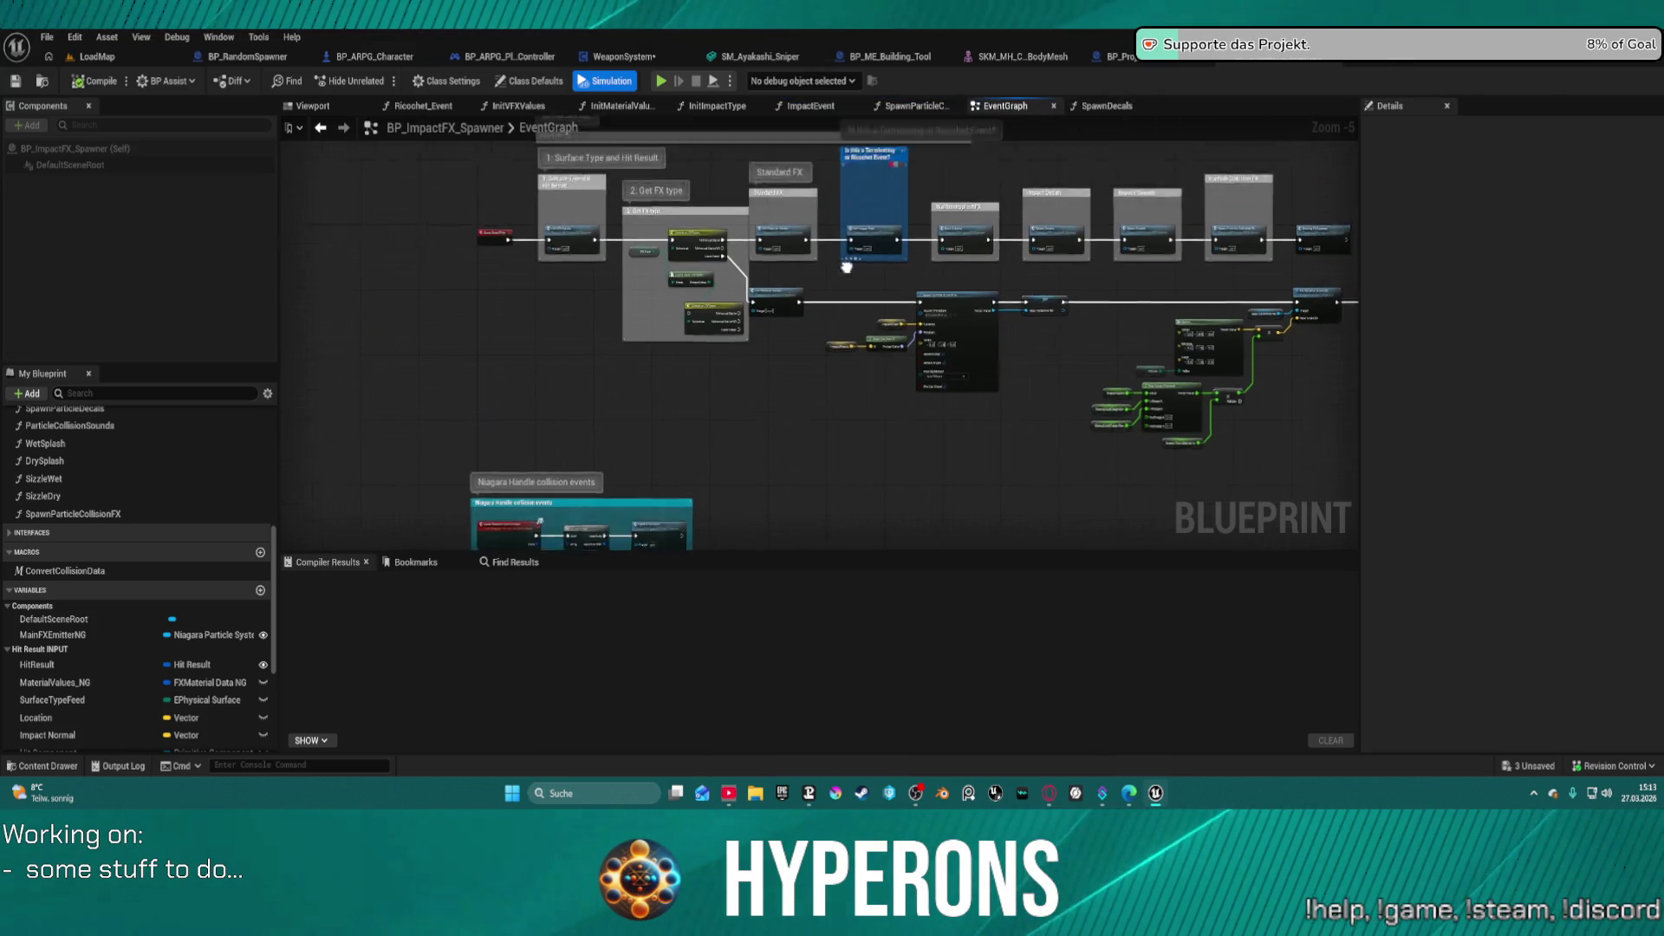
{"action": "left_click_drag", "start_coordinate": [1138, 265], "coordinate": [992, 258]}
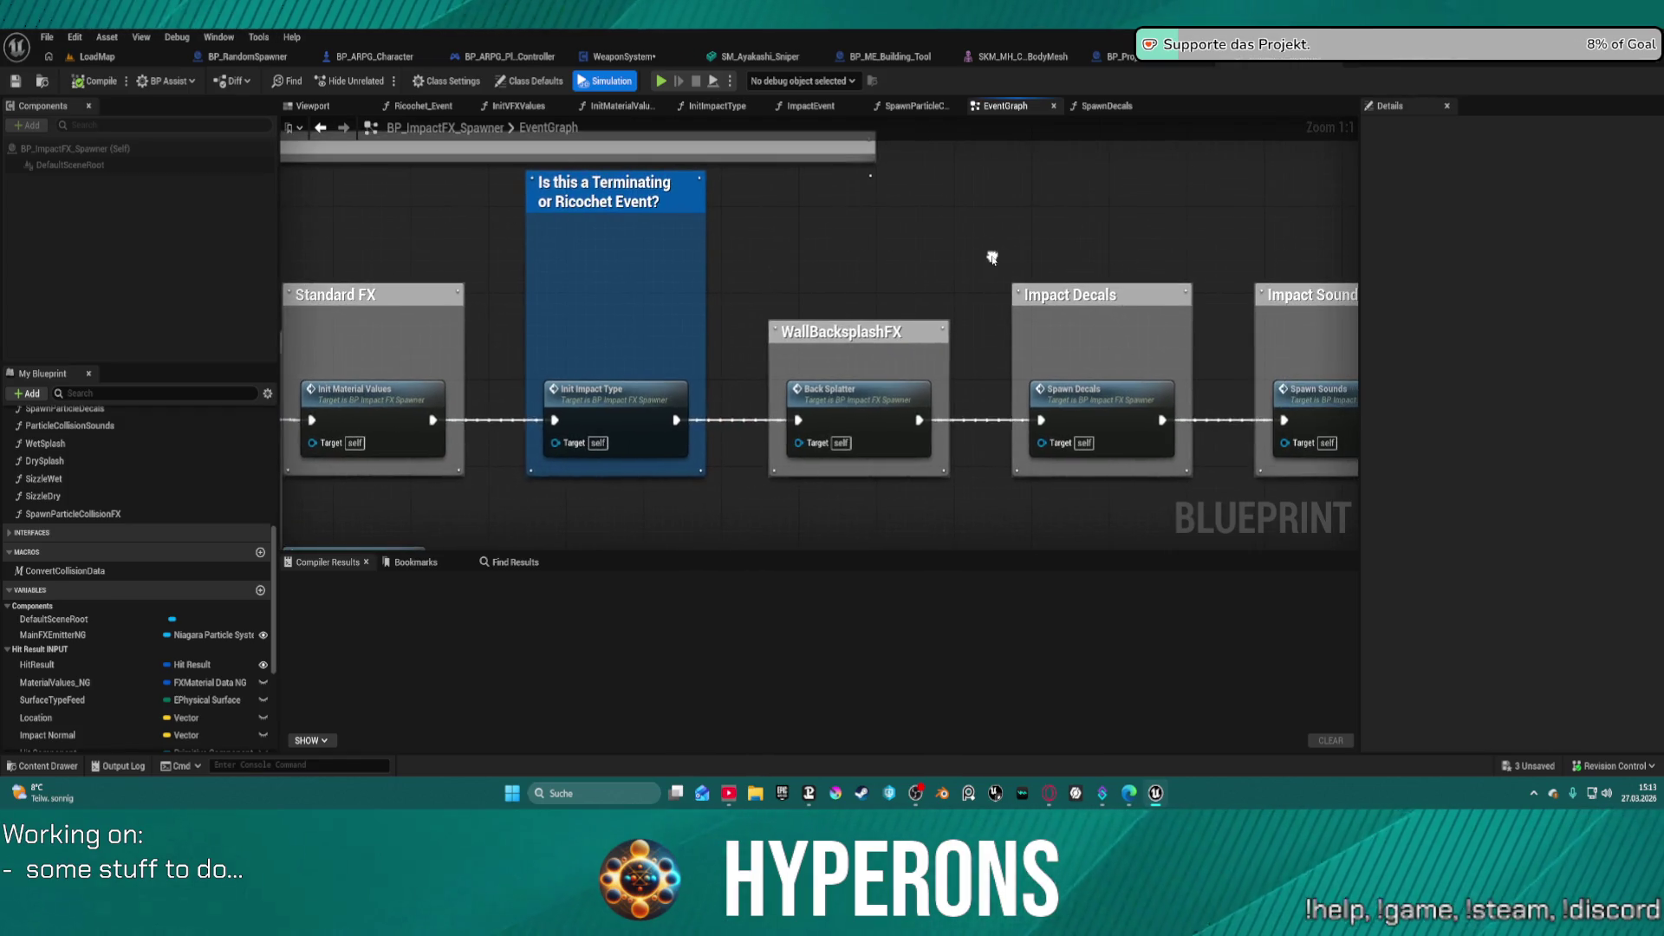
{"action": "left_click", "coordinate": [1077, 422]}
{"action": "double_click", "coordinate": [1077, 422]}
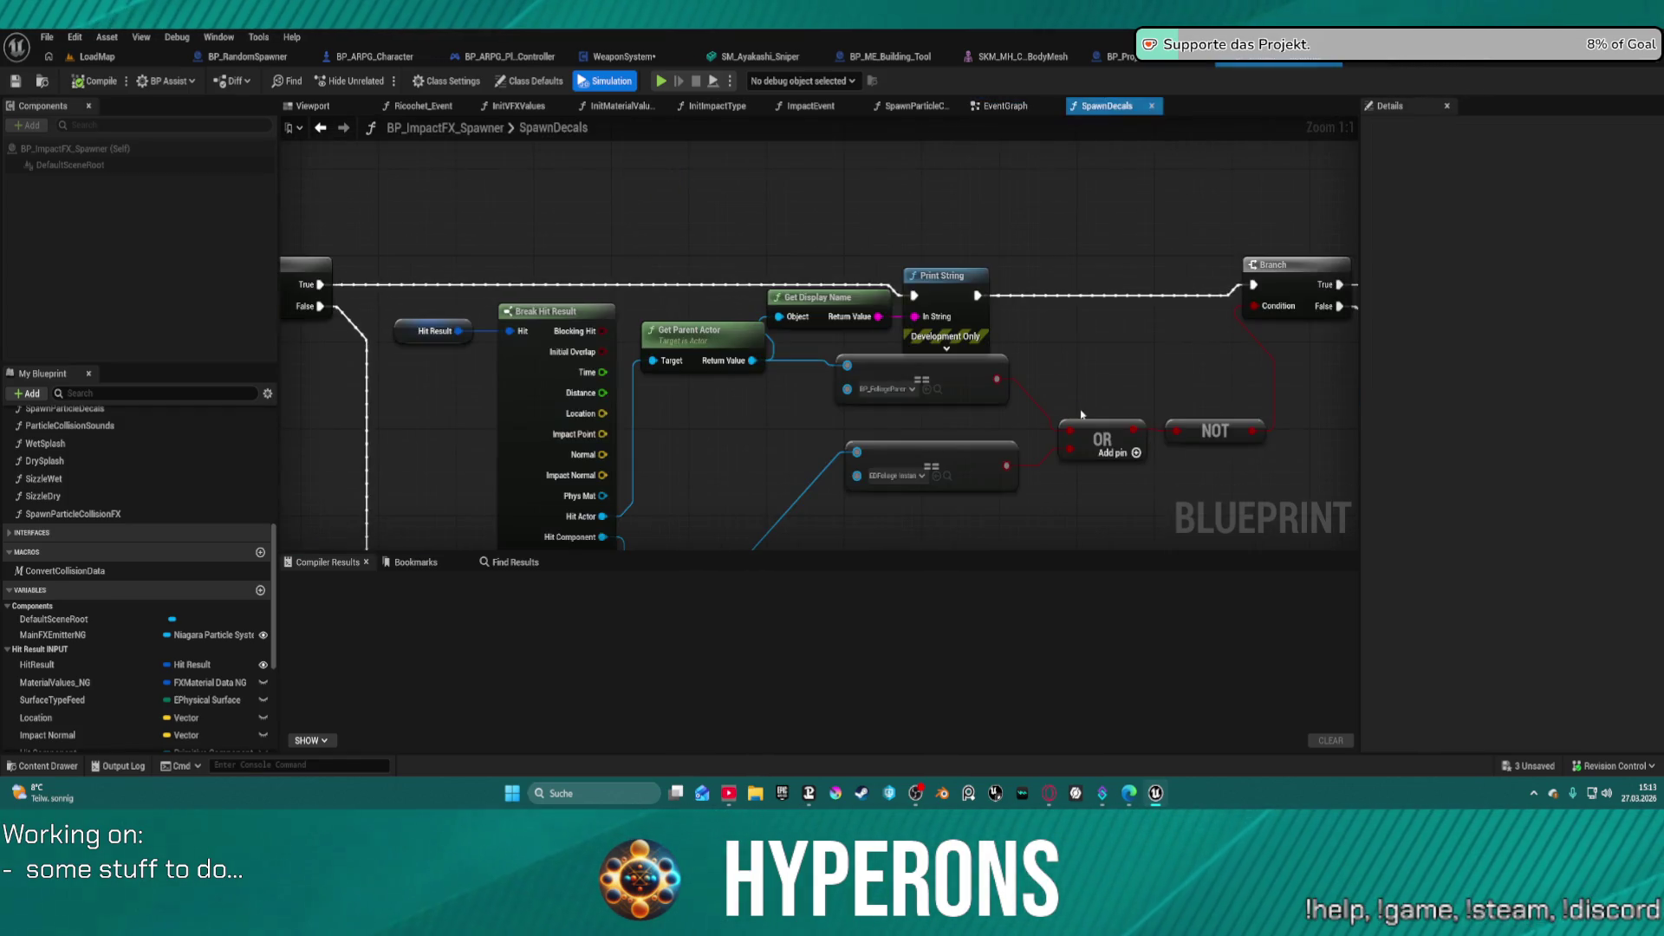
{"action": "mouse_move", "coordinate": [757, 303]}
{"action": "left_mouse_down"}
{"action": "mouse_move", "coordinate": [909, 138]}
{"action": "mouse_move", "coordinate": [727, 248]}
{"action": "mouse_move", "coordinate": [636, 270]}
{"action": "mouse_move", "coordinate": [748, 127]}
{"action": "left_mouse_up"}
{"action": "mouse_move", "coordinate": [320, 127]}
{"action": "left_mouse_down"}
{"action": "mouse_move", "coordinate": [458, 268]}
{"action": "mouse_move", "coordinate": [1378, 243]}
{"action": "mouse_move", "coordinate": [1248, 234]}
{"action": "left_mouse_up"}
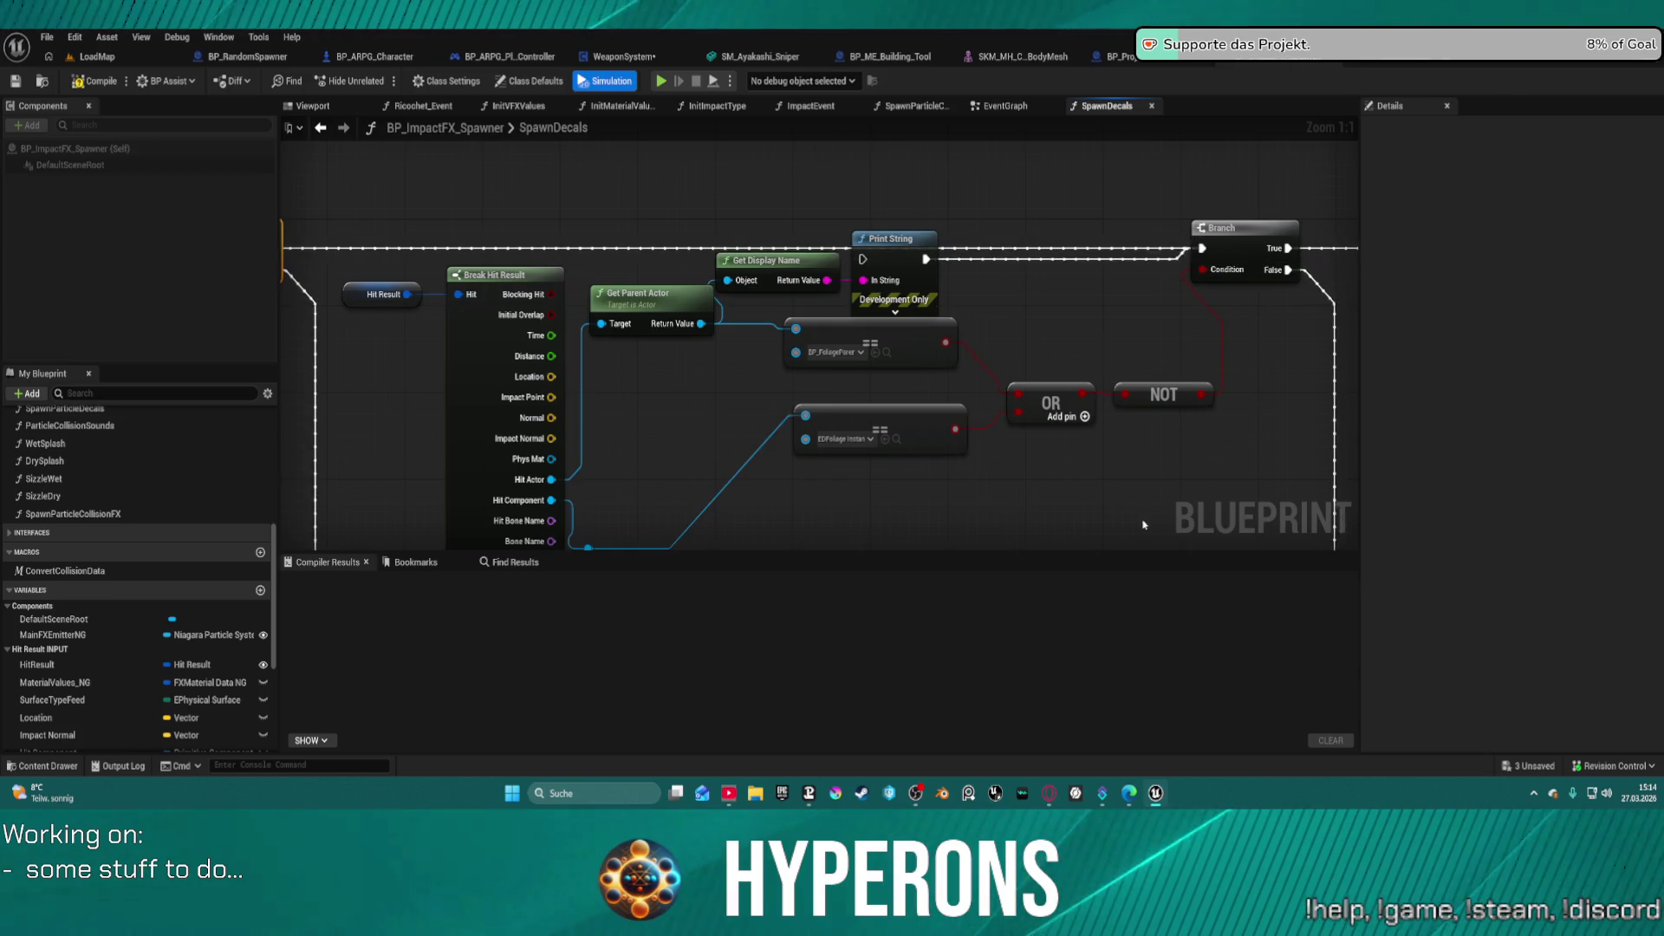
- Delete the ==, OR, Hit Result, Break Hit Result, Get Parent Actor and Print String nodes
{"action": "left_click_drag", "start_coordinate": [1020, 465], "coordinate": [882, 332]}
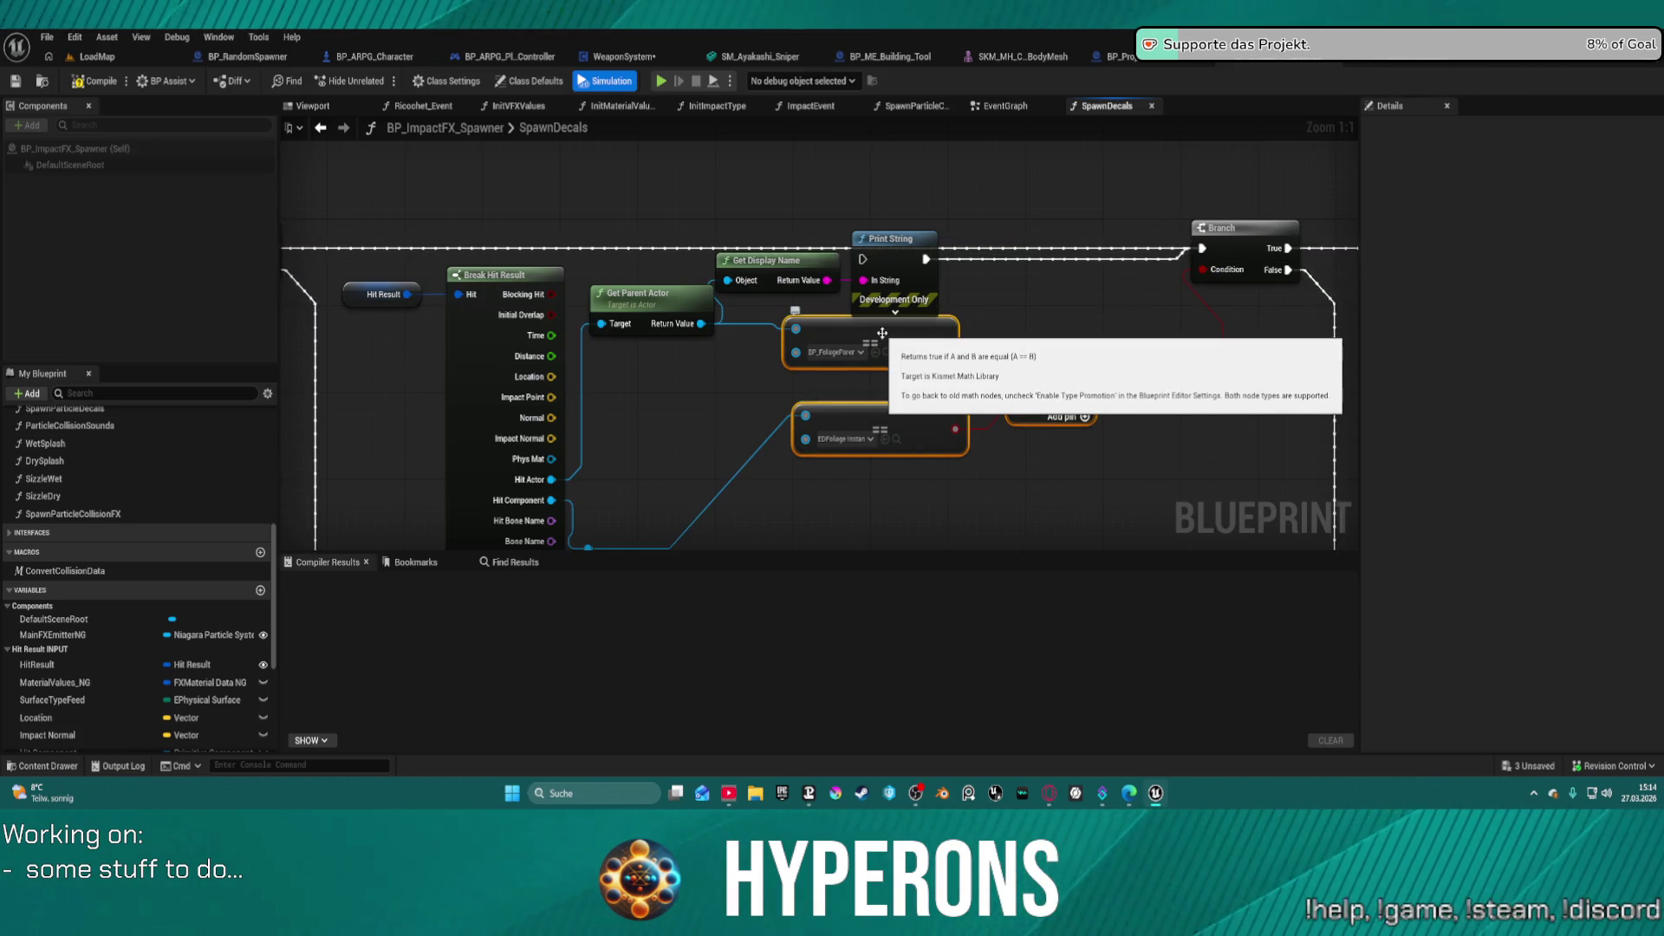
{"action": "key", "text": "Delete"}
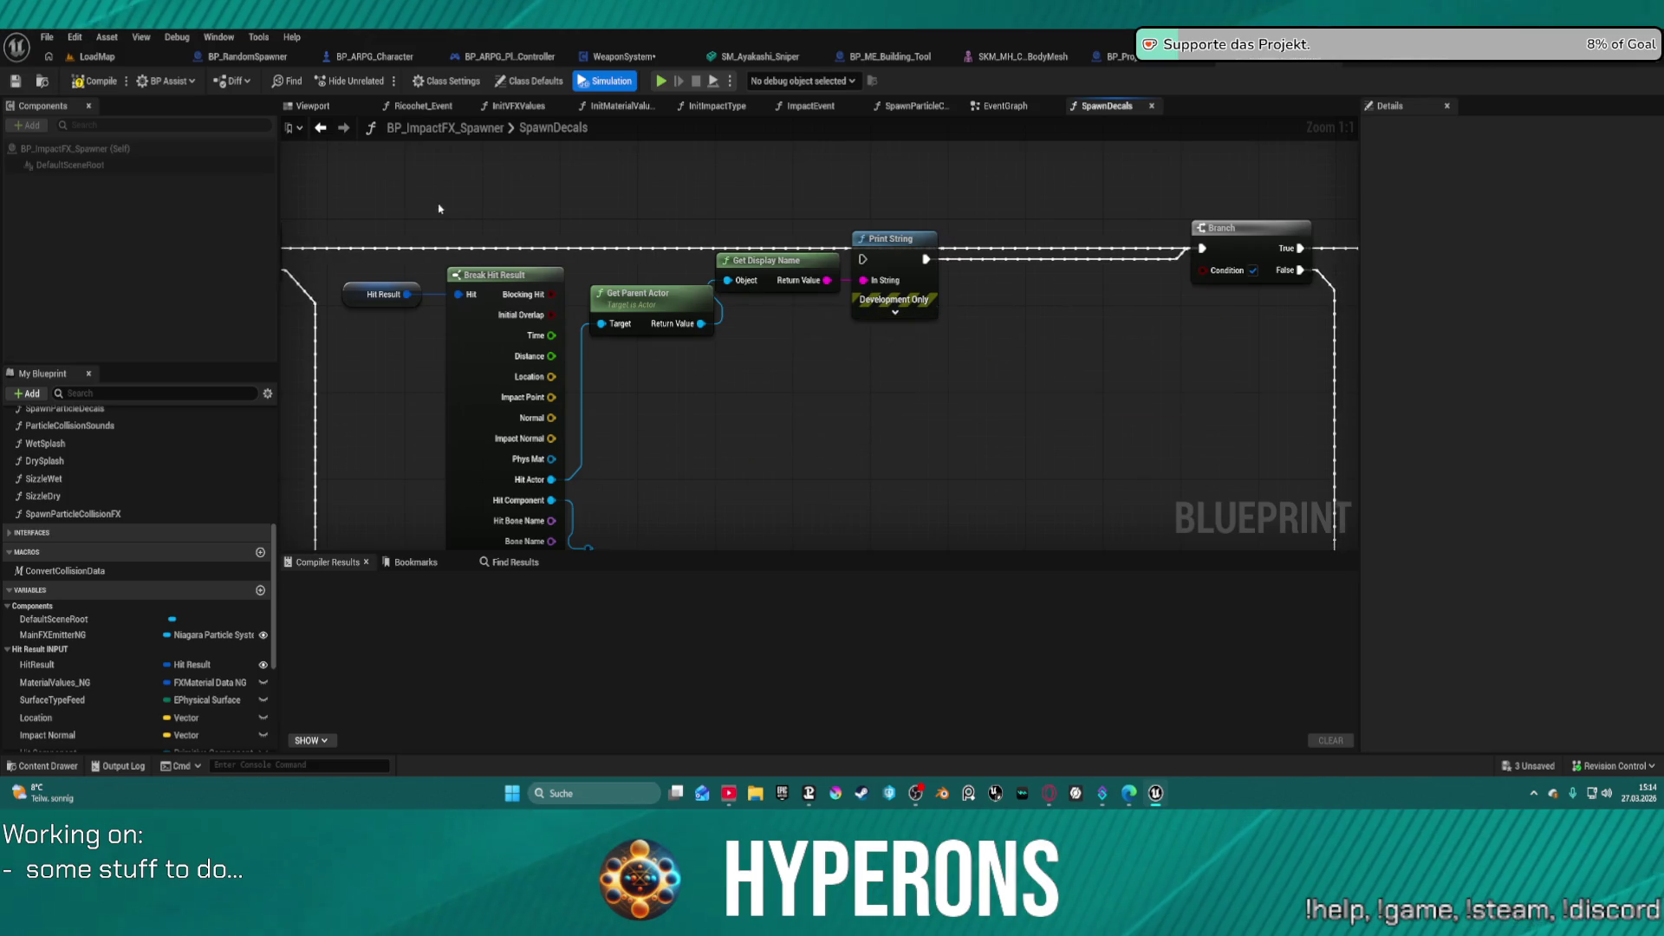
{"action": "left_click_drag", "start_coordinate": [361, 234], "coordinate": [535, 341]}
{"action": "left_click_drag", "start_coordinate": [868, 444], "coordinate": [874, 445]}
{"action": "key", "text": "Delete"}
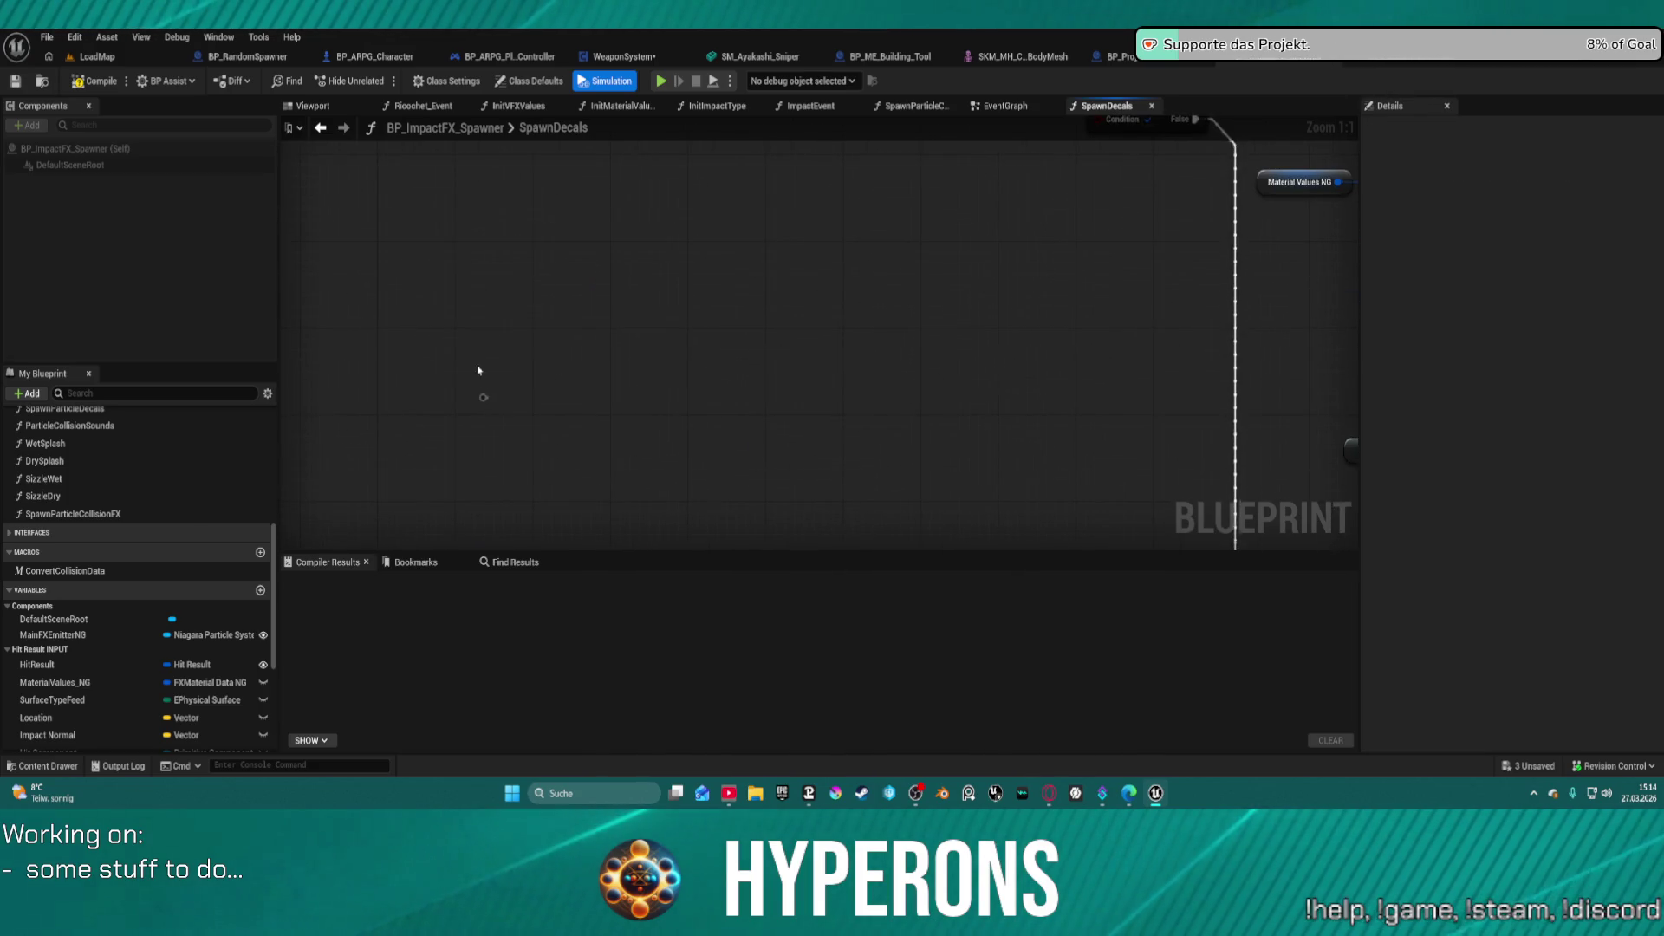
- Route the execution wire past the Branch node and delete the Branch
{"action": "scroll", "coordinate": [894, 407], "scroll_direction": "down", "scroll_amount": 3}
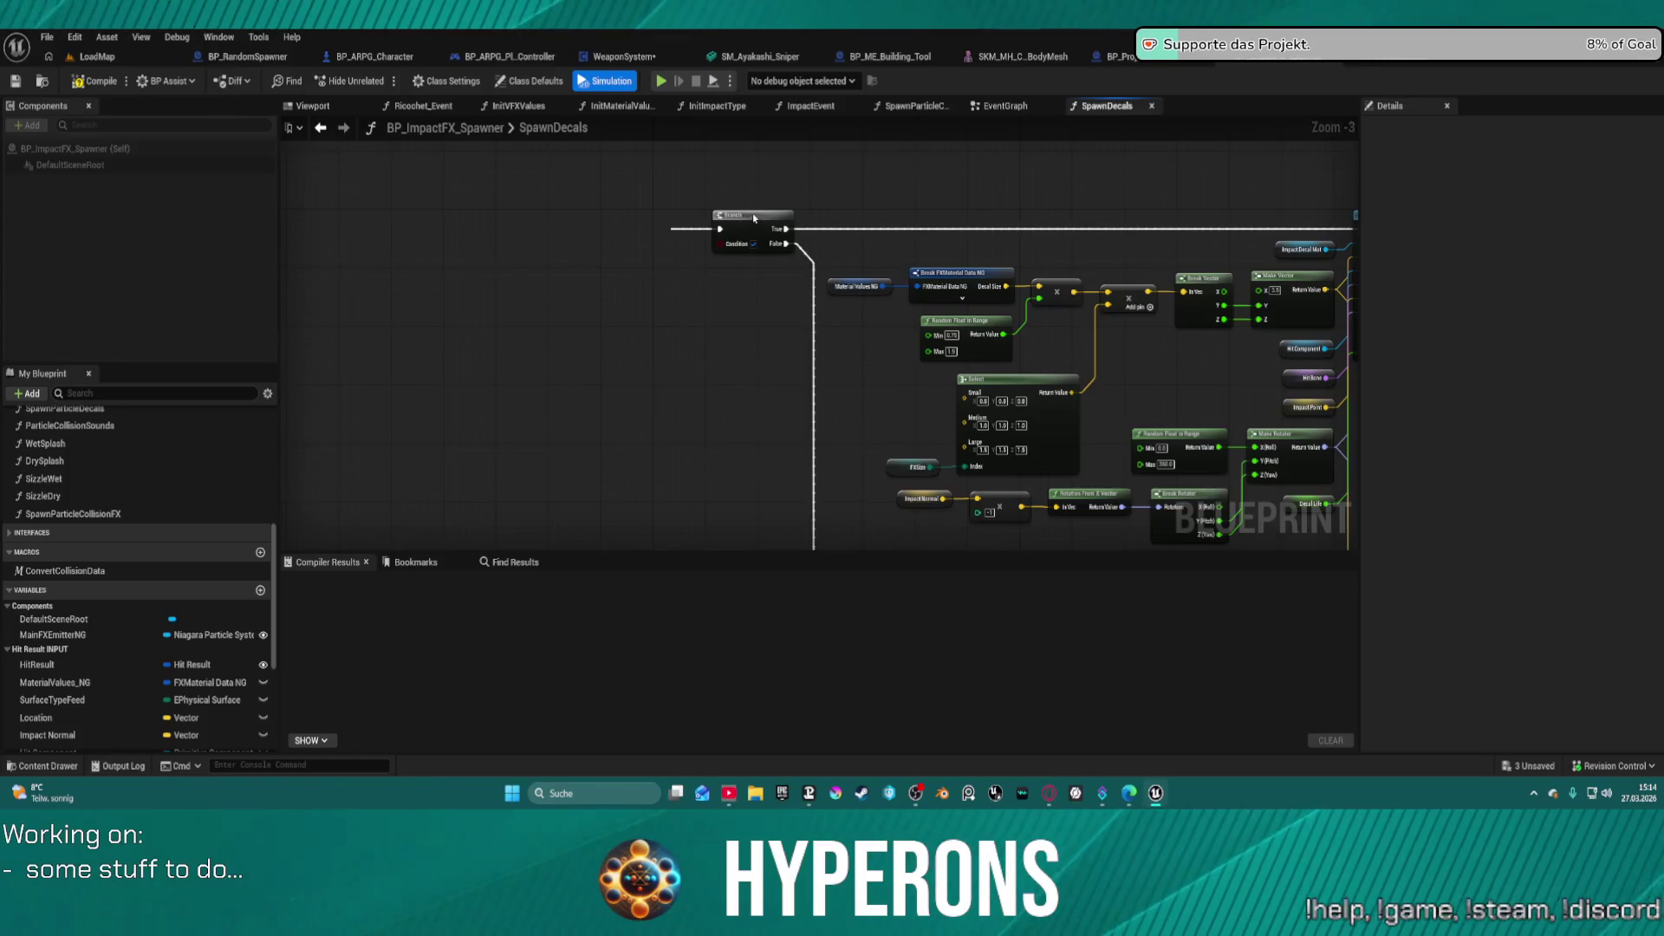
{"action": "left_click", "coordinate": [754, 218]}
{"action": "scroll", "coordinate": [846, 186], "scroll_direction": "down", "scroll_amount": 3}
{"action": "scroll", "coordinate": [1032, 168], "scroll_direction": "up", "scroll_amount": 2}
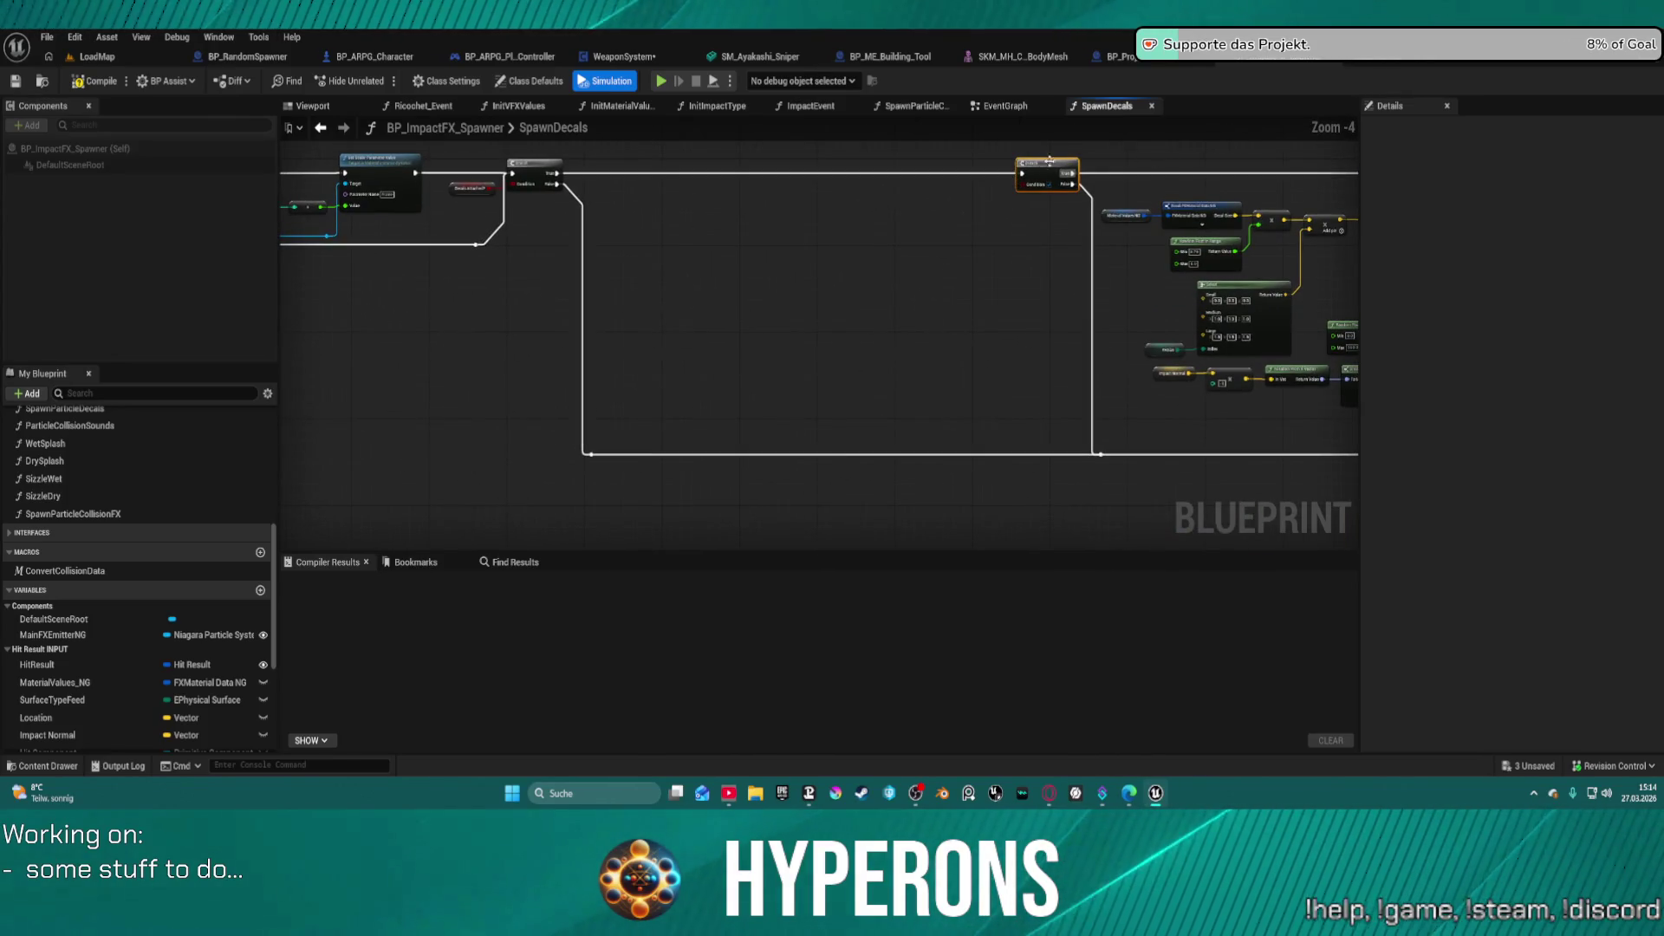
{"action": "mouse_move", "coordinate": [559, 176]}
{"action": "left_mouse_down"}
{"action": "mouse_move", "coordinate": [1352, 169]}
{"action": "mouse_move", "coordinate": [1080, 190]}
{"action": "left_mouse_up"}
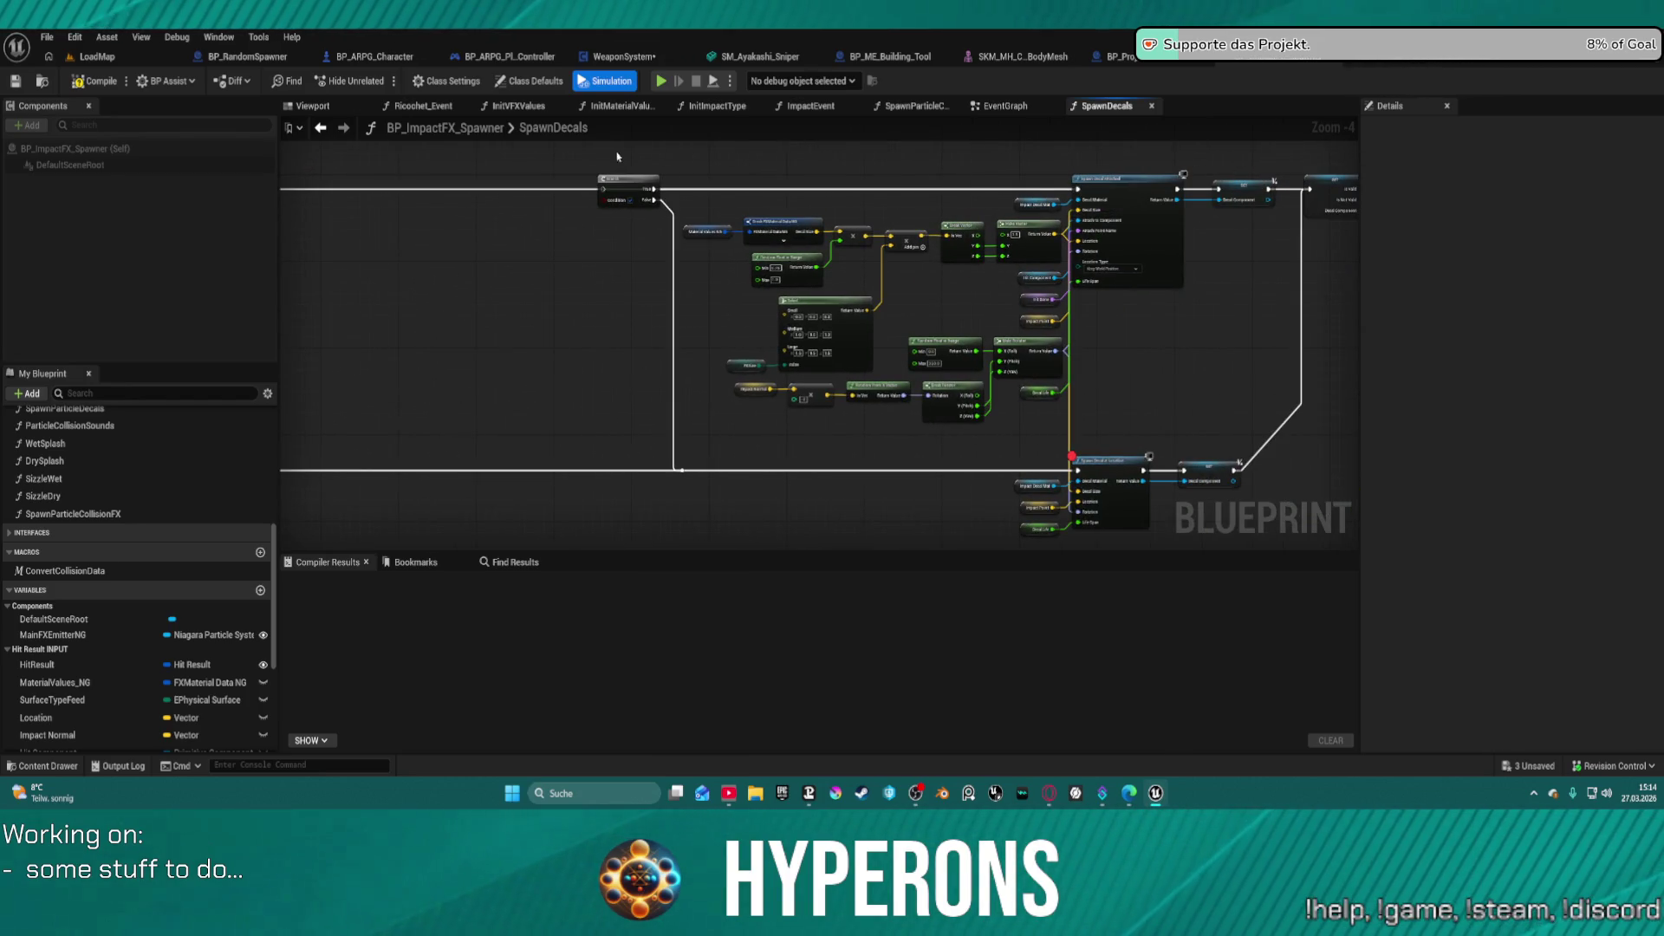
{"action": "key", "text": "Delete"}
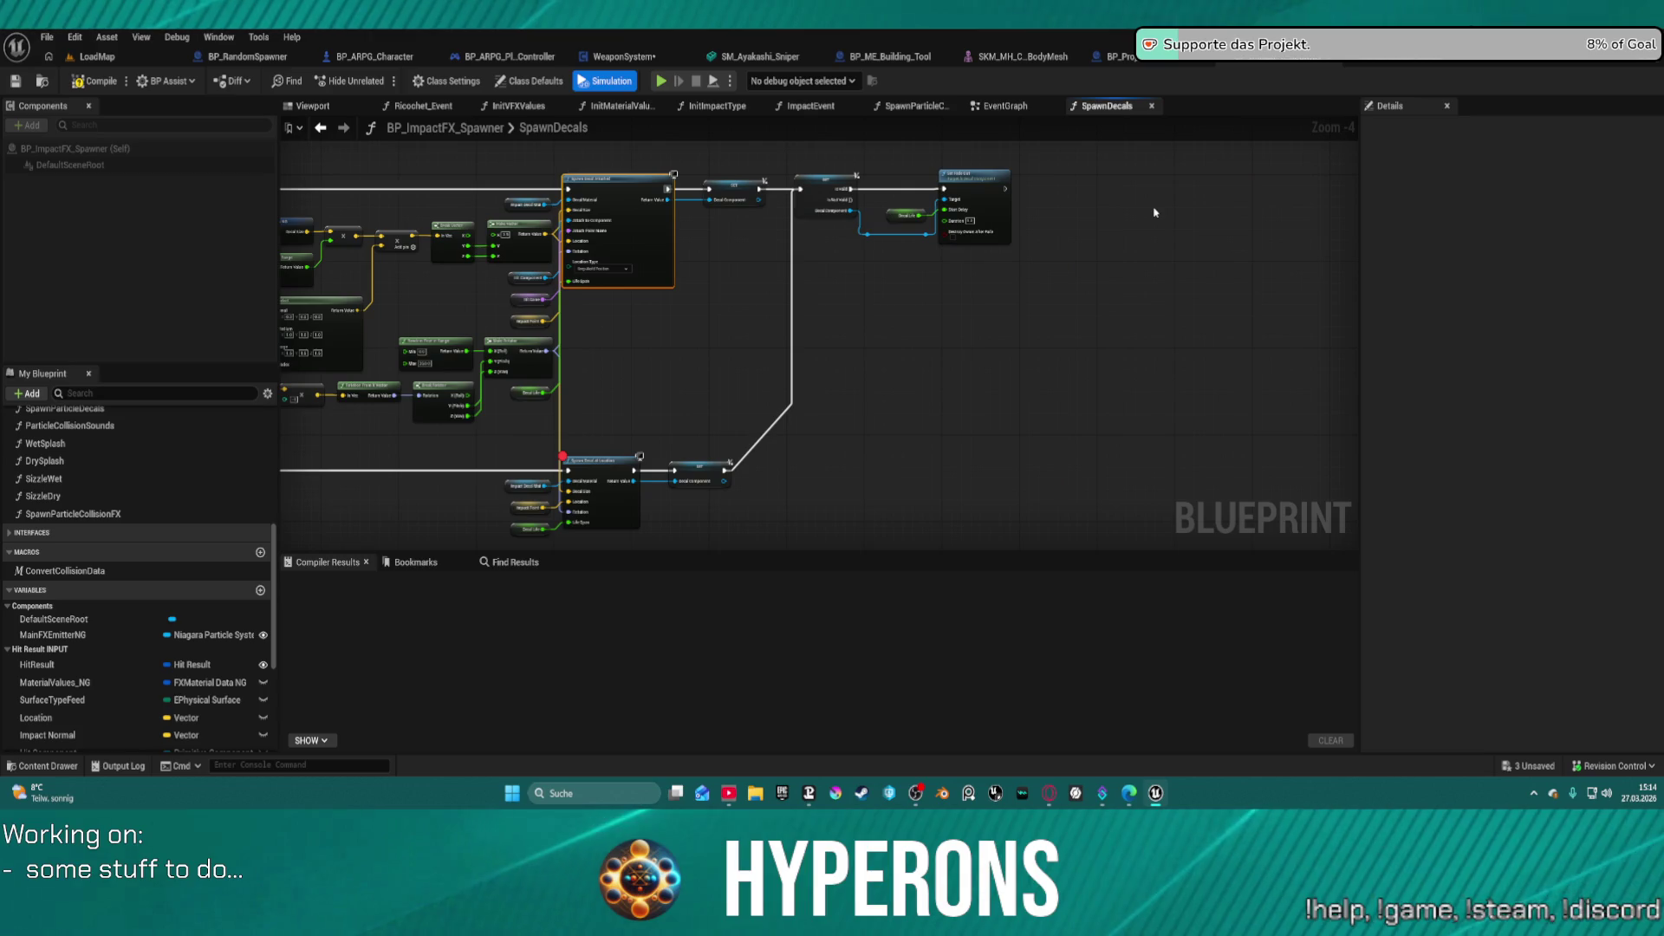
- Remove the breakpoint from Spawn Decal at Location and return to BP_Proj_Master's SpawnFX graph
{"action": "right_click", "coordinate": [598, 293]}
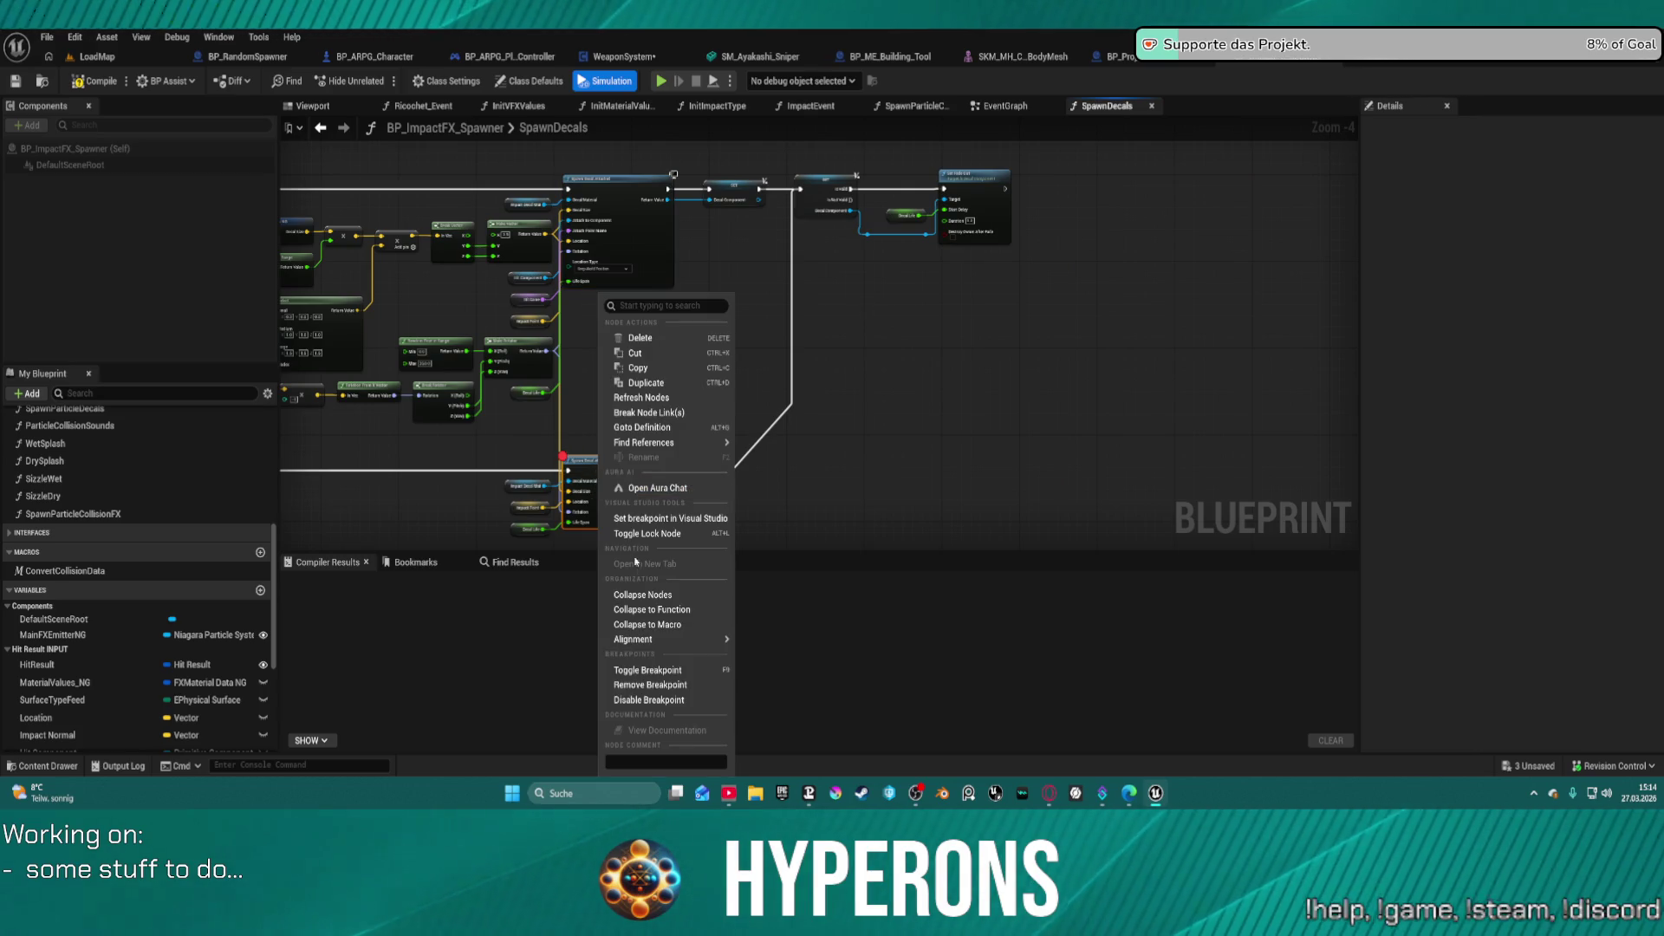
{"action": "left_click", "coordinate": [668, 685]}
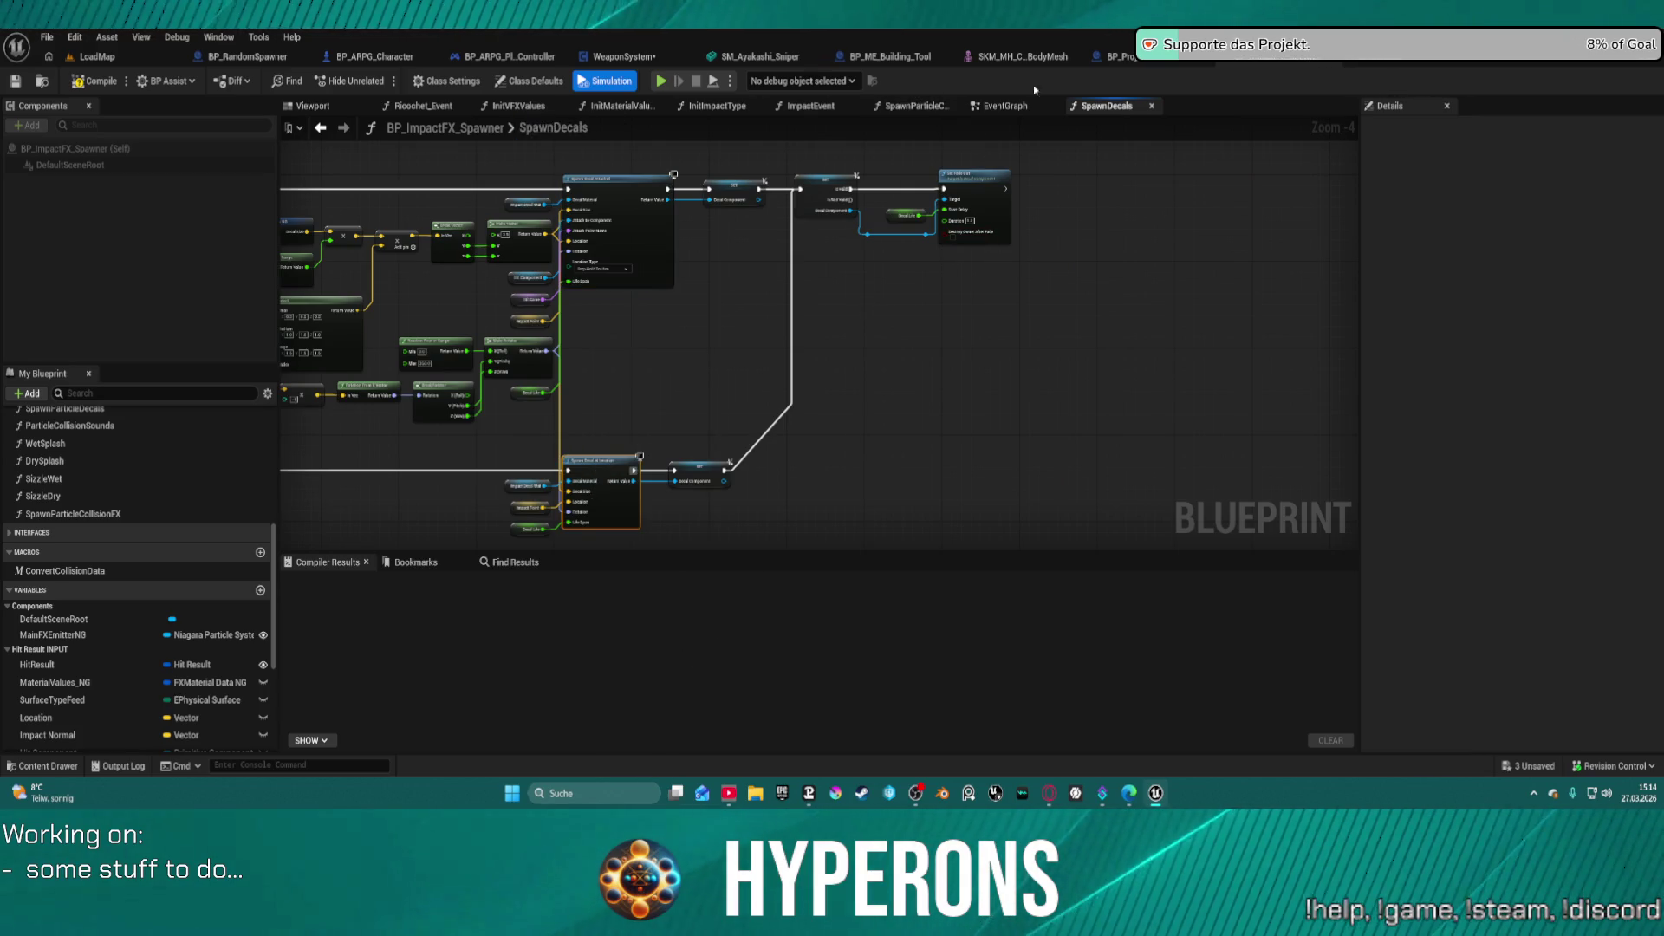
{"action": "left_click", "coordinate": [1151, 64]}
- Add a Select node from the Decals Attached? pin and place it beside the Spawn Actor node
{"action": "scroll", "coordinate": [578, 208], "scroll_direction": "up", "scroll_amount": 4}
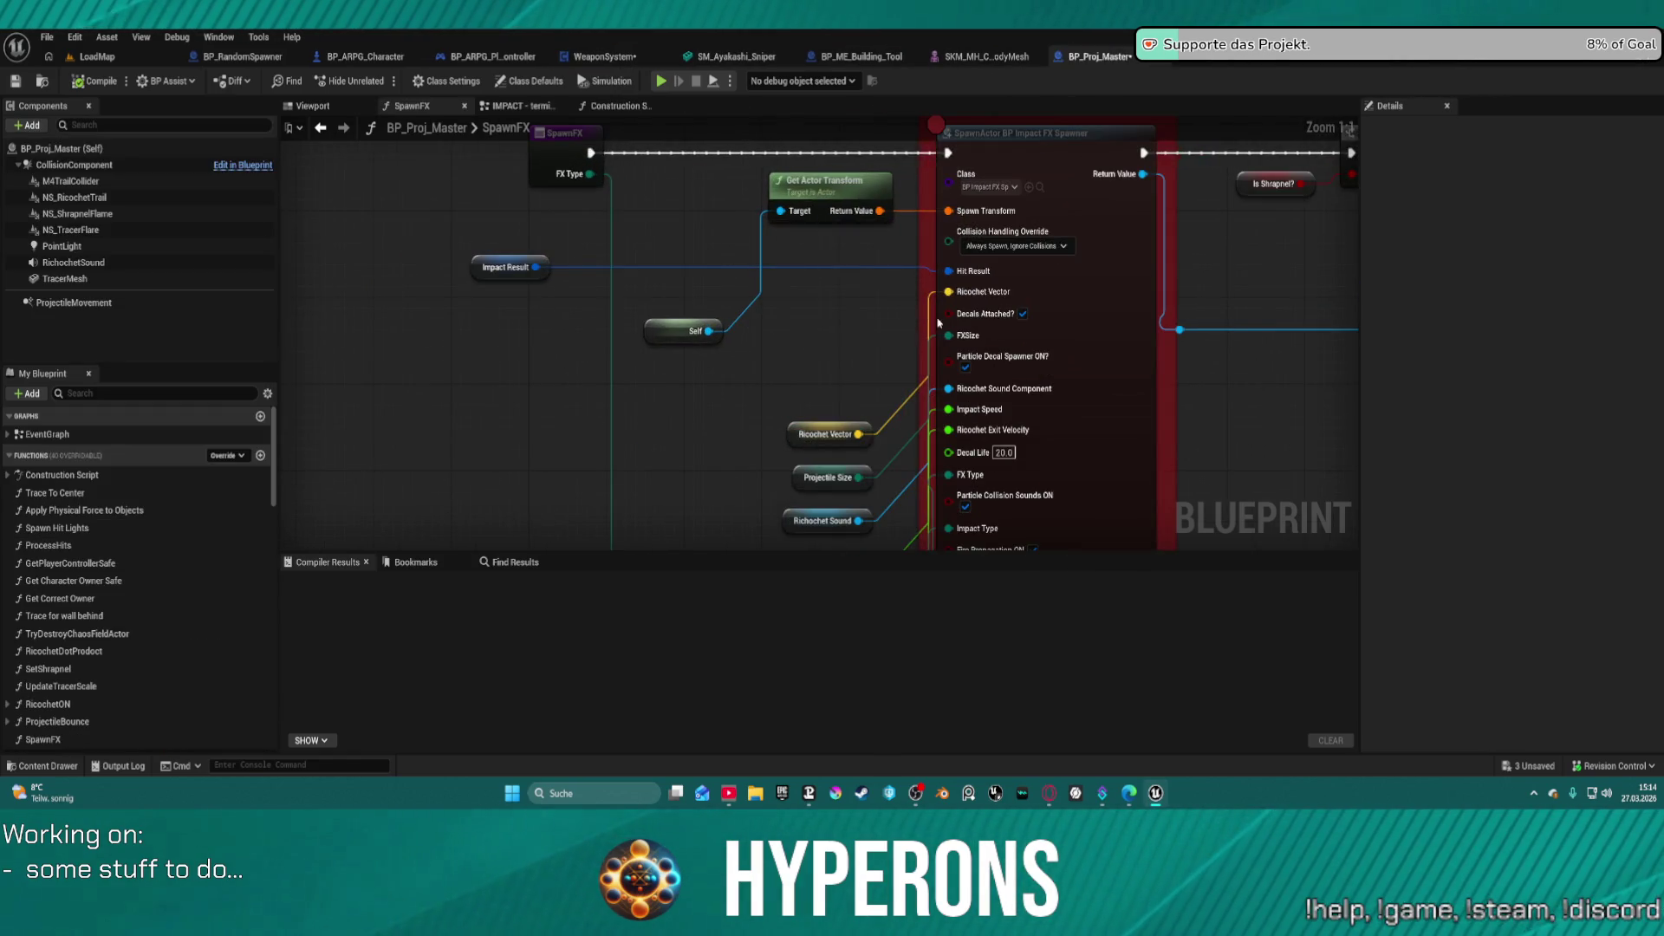
{"action": "left_click_drag", "start_coordinate": [938, 323], "coordinate": [812, 340]}
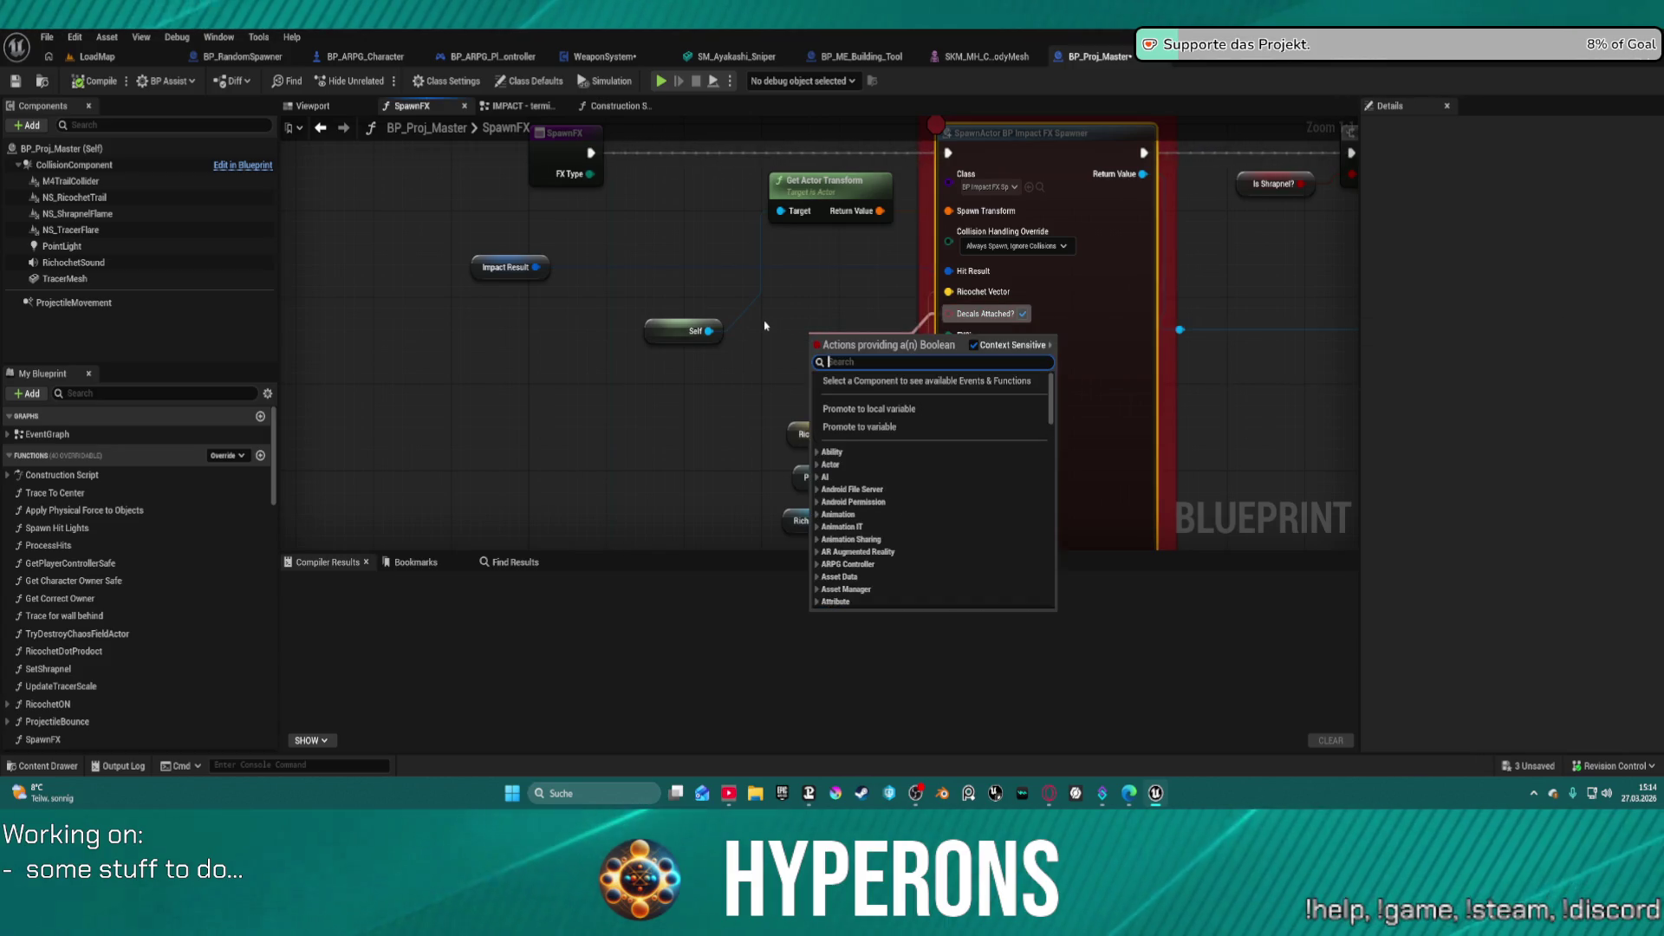
{"action": "type", "text": "lelec"}
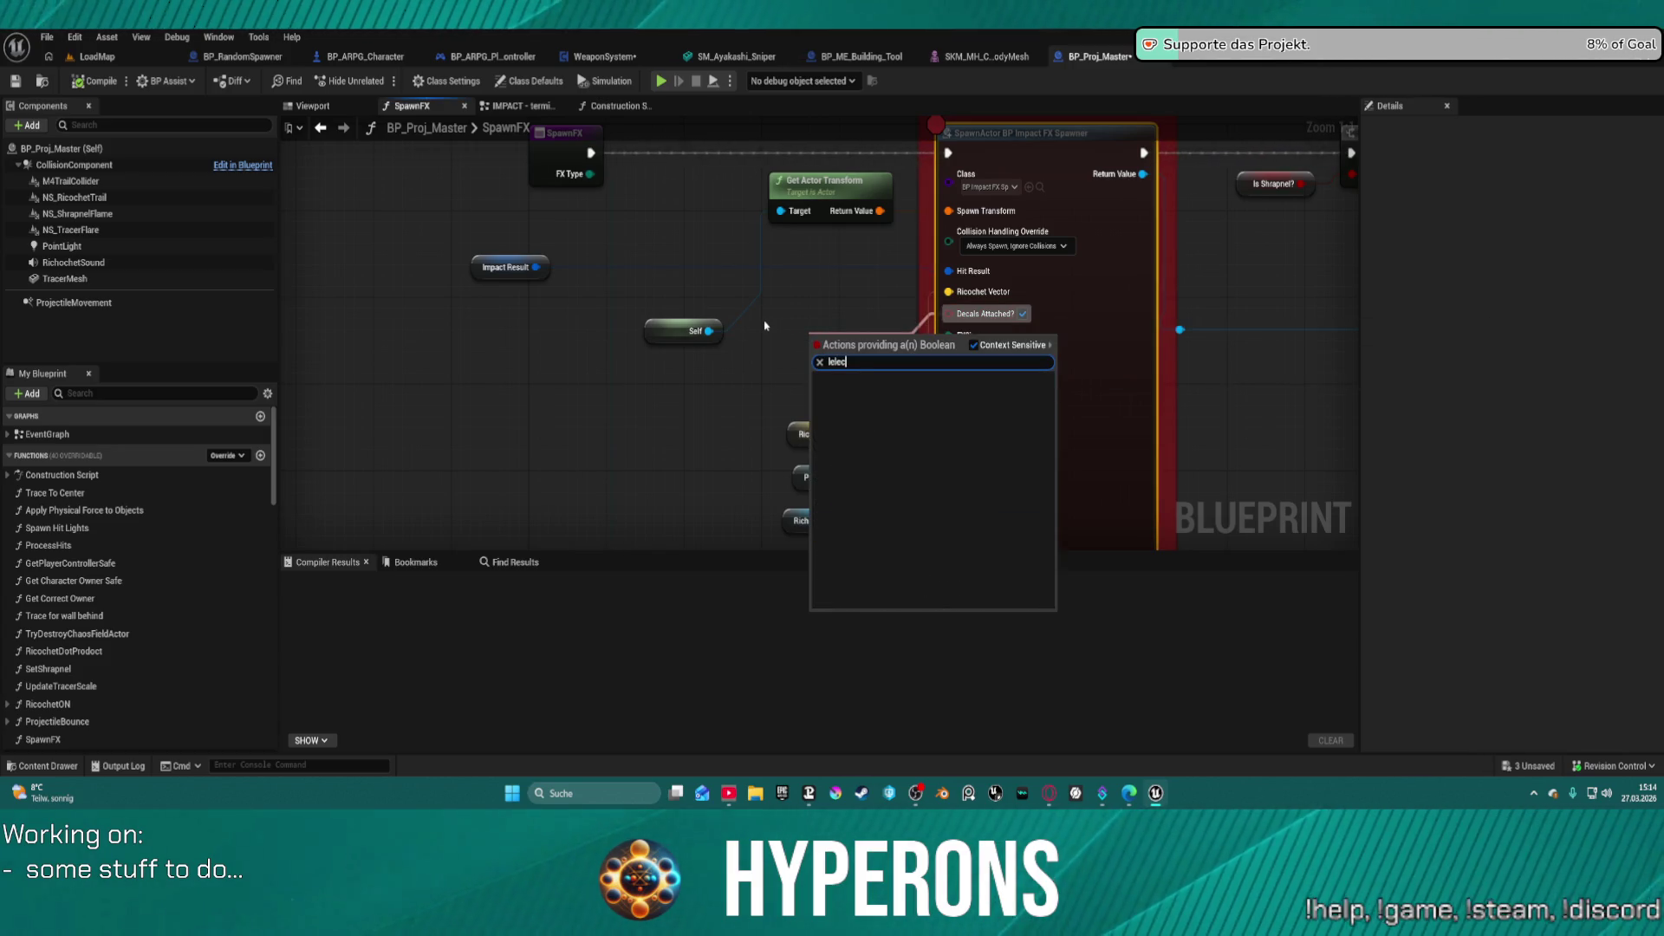
{"action": "key", "text": "BackSpace"}
{"action": "key", "text": "BackSpace"}
{"action": "key", "text": "BackSpace"}
{"action": "type", "text": "s"}
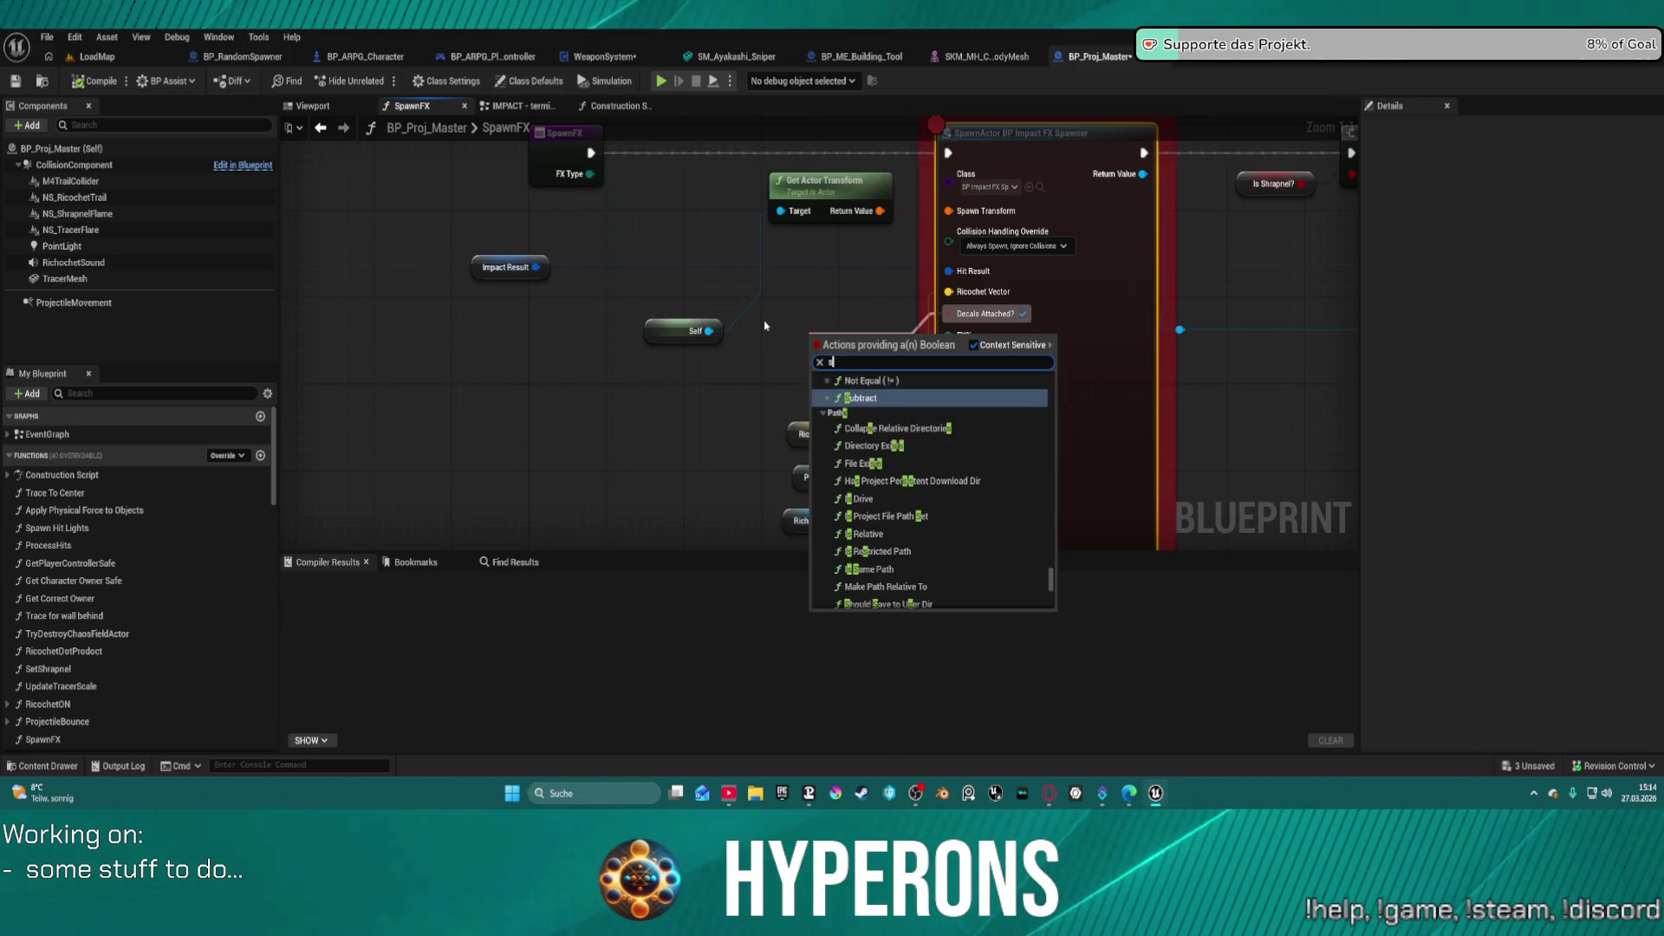
{"action": "type", "text": "elect"}
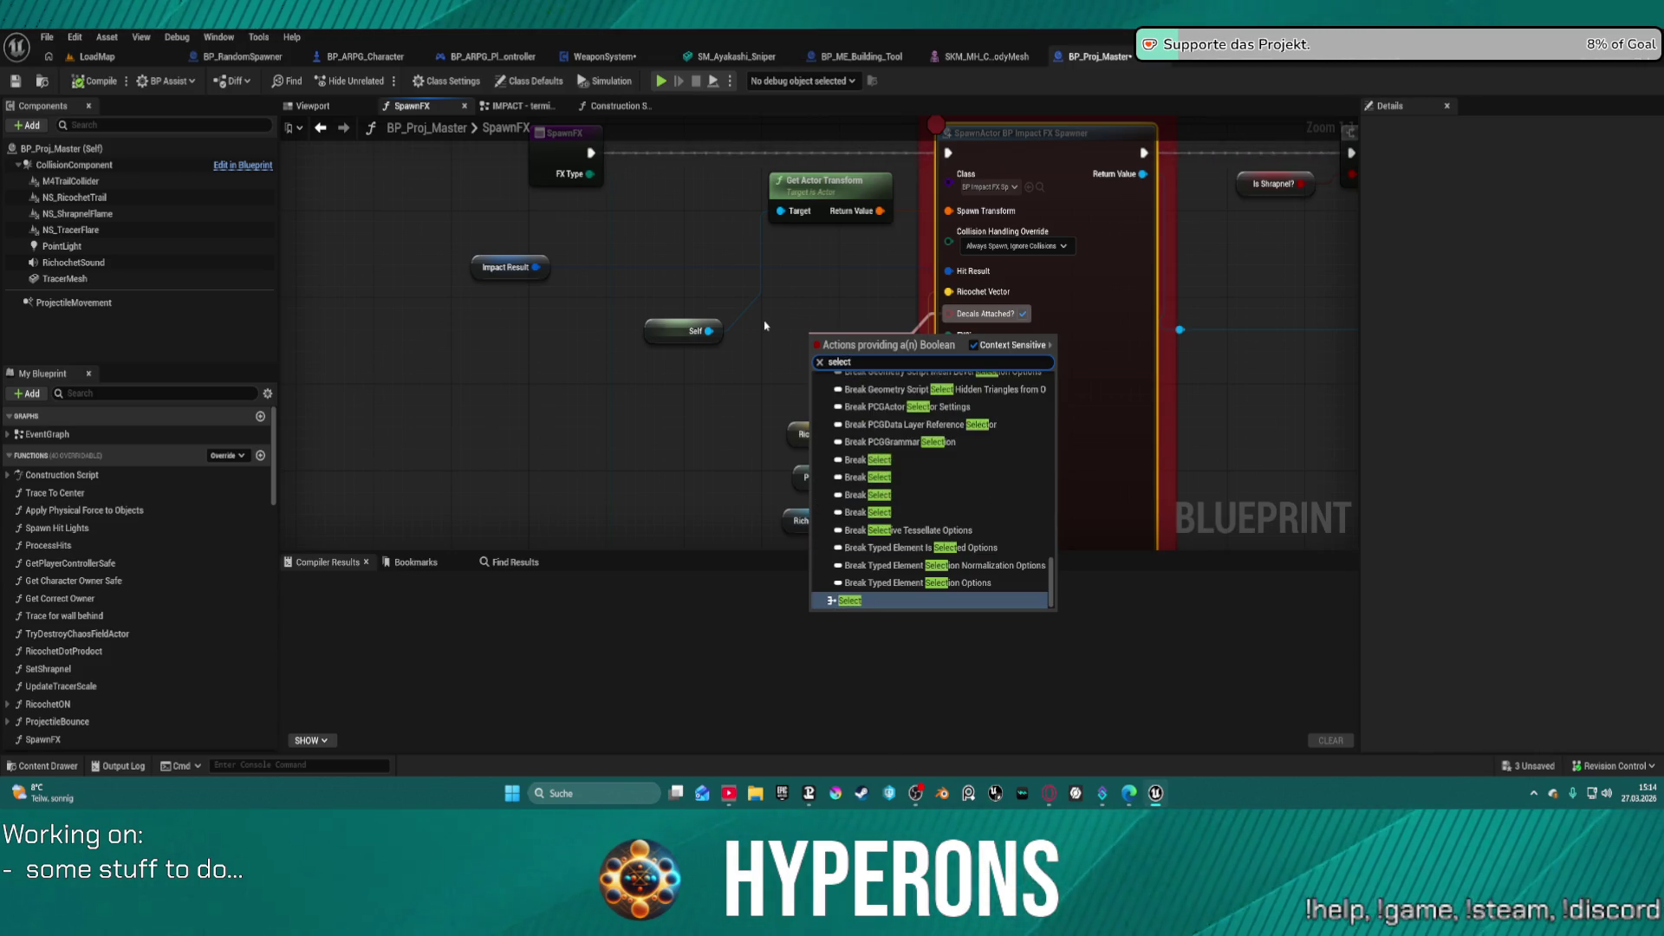
{"action": "key", "text": "Return"}
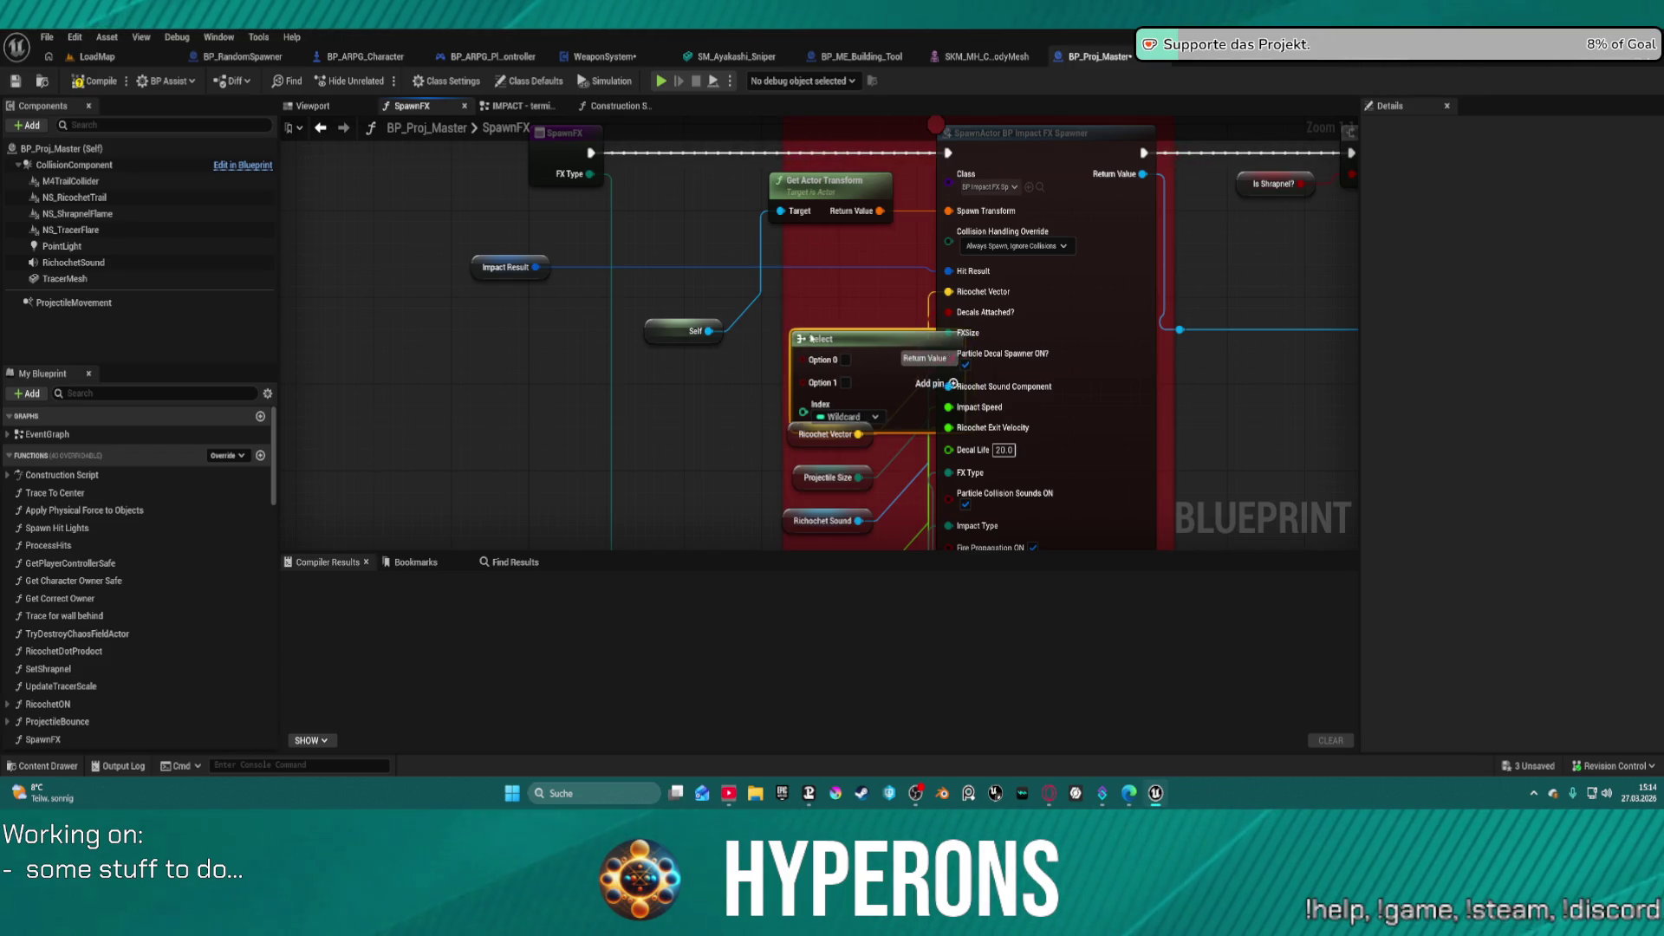
{"action": "mouse_move", "coordinate": [891, 356]}
{"action": "left_mouse_down"}
{"action": "mouse_move", "coordinate": [526, 297]}
{"action": "mouse_move", "coordinate": [824, 269]}
{"action": "left_mouse_up"}
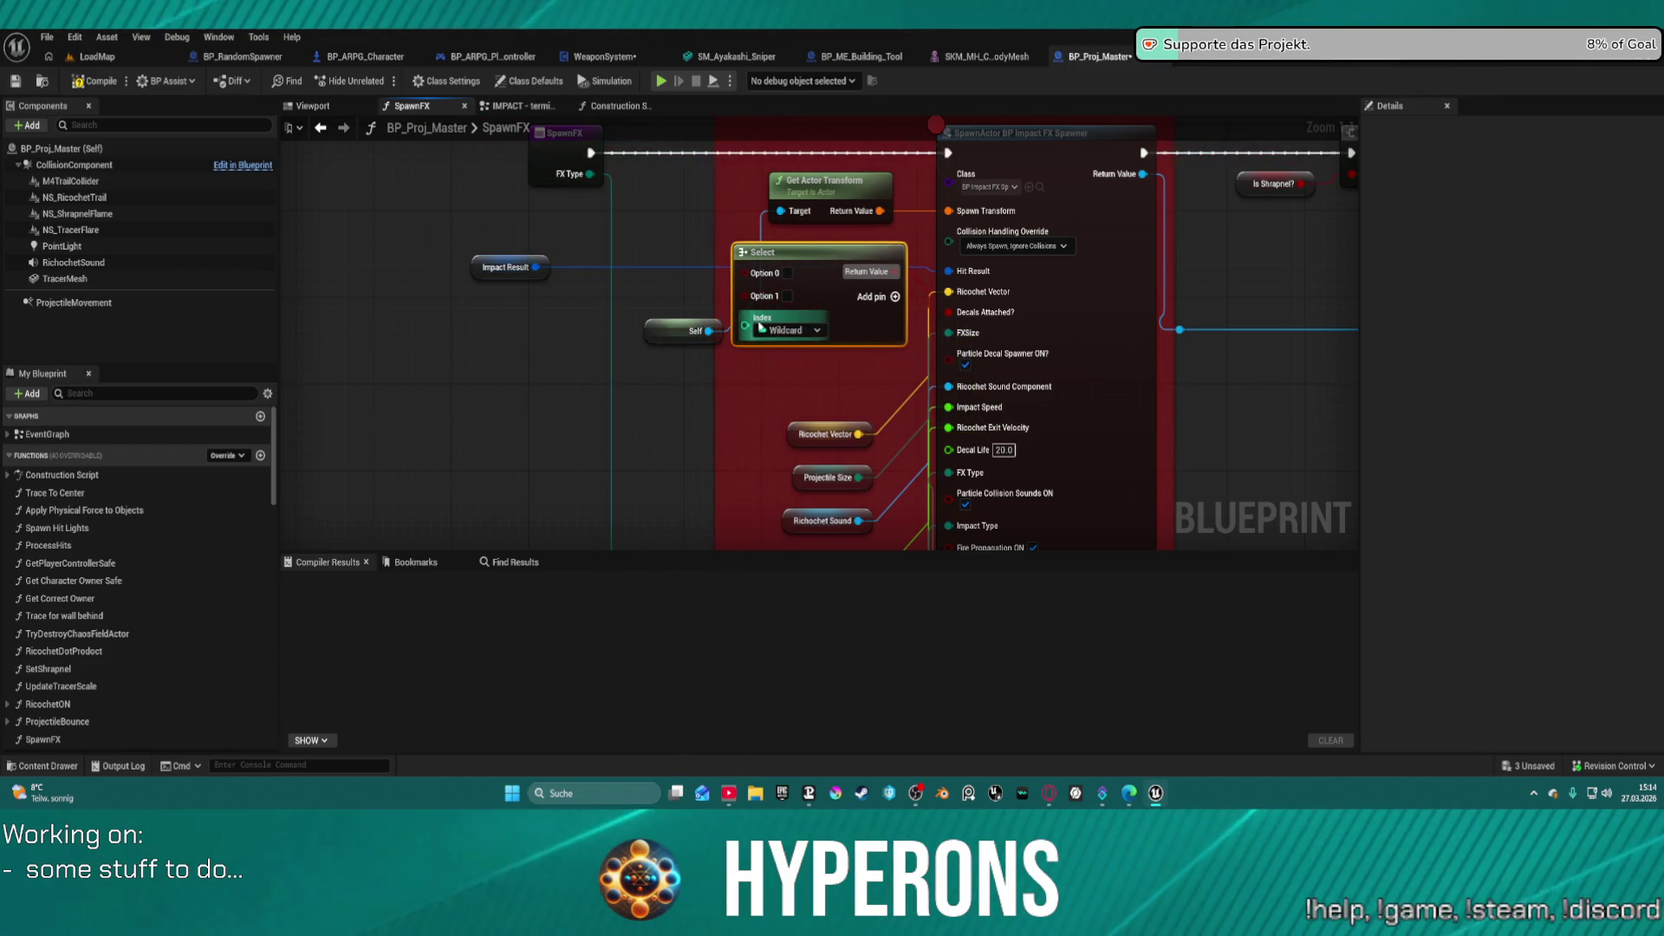
{"action": "left_click_drag", "start_coordinate": [654, 244], "coordinate": [719, 360]}
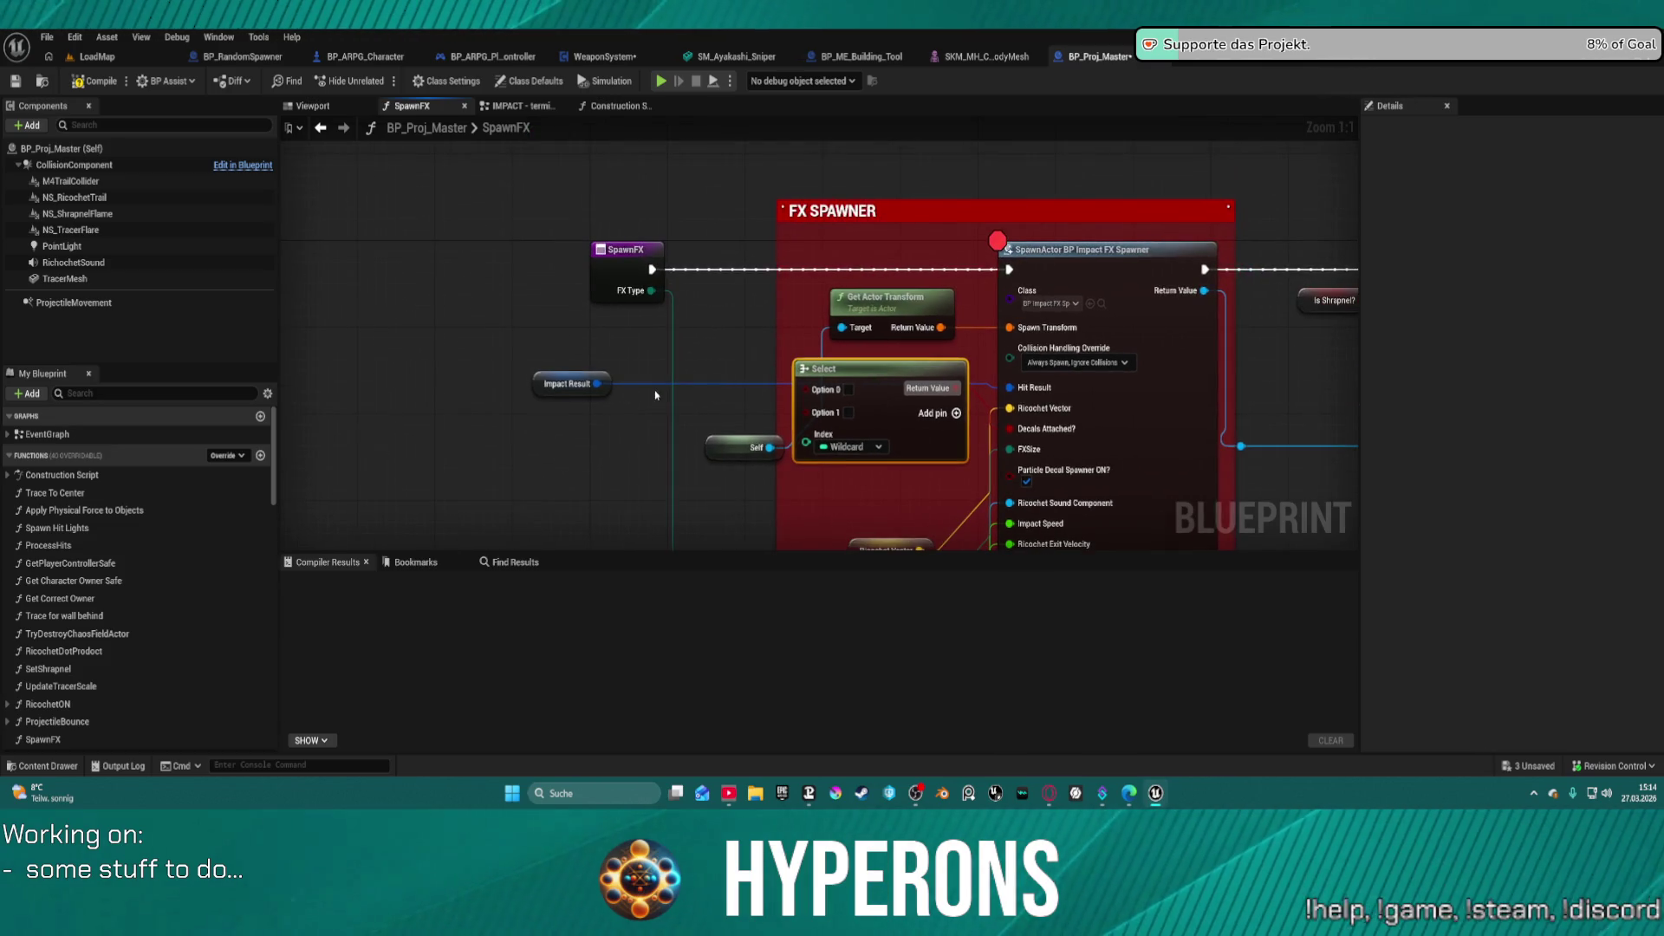
{"action": "right_click", "coordinate": [695, 325]}
- Add an expanded Break Hit Result node for Impact Result and move it up-left
{"action": "type", "text": "eq"}
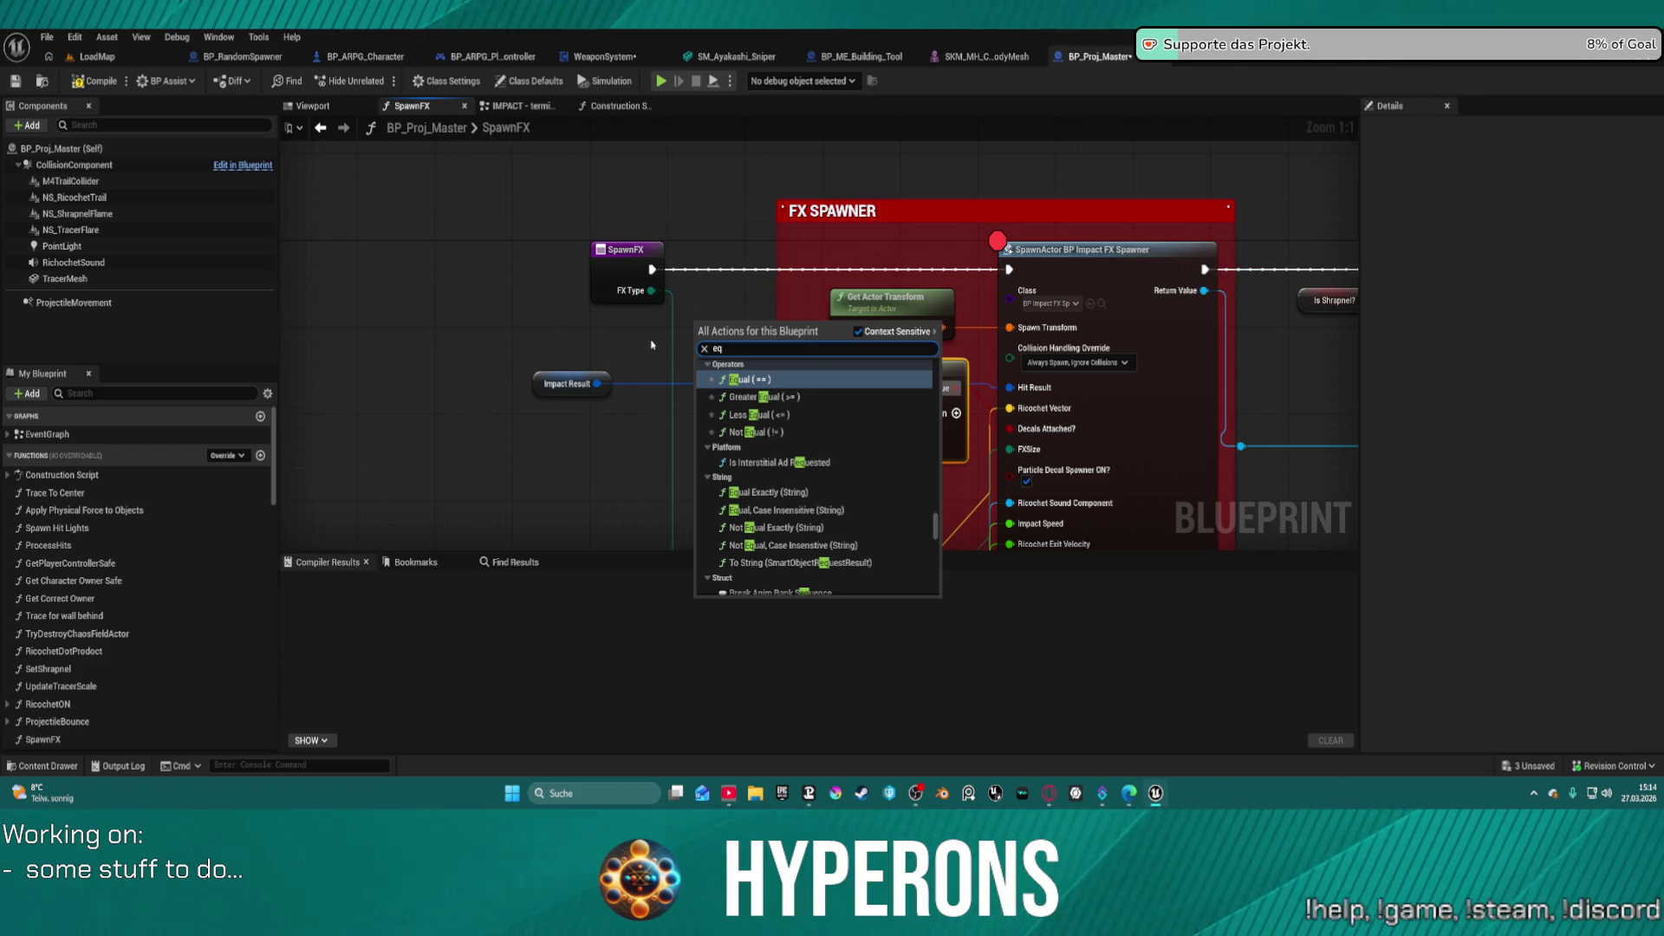
{"action": "key", "text": "Escape"}
{"action": "mouse_move", "coordinate": [542, 391]}
{"action": "left_mouse_down"}
{"action": "mouse_move", "coordinate": [290, 355]}
{"action": "mouse_move", "coordinate": [465, 427]}
{"action": "mouse_move", "coordinate": [453, 443]}
{"action": "left_mouse_up"}
{"action": "type", "text": "break"}
{"action": "left_click", "coordinate": [535, 473]}
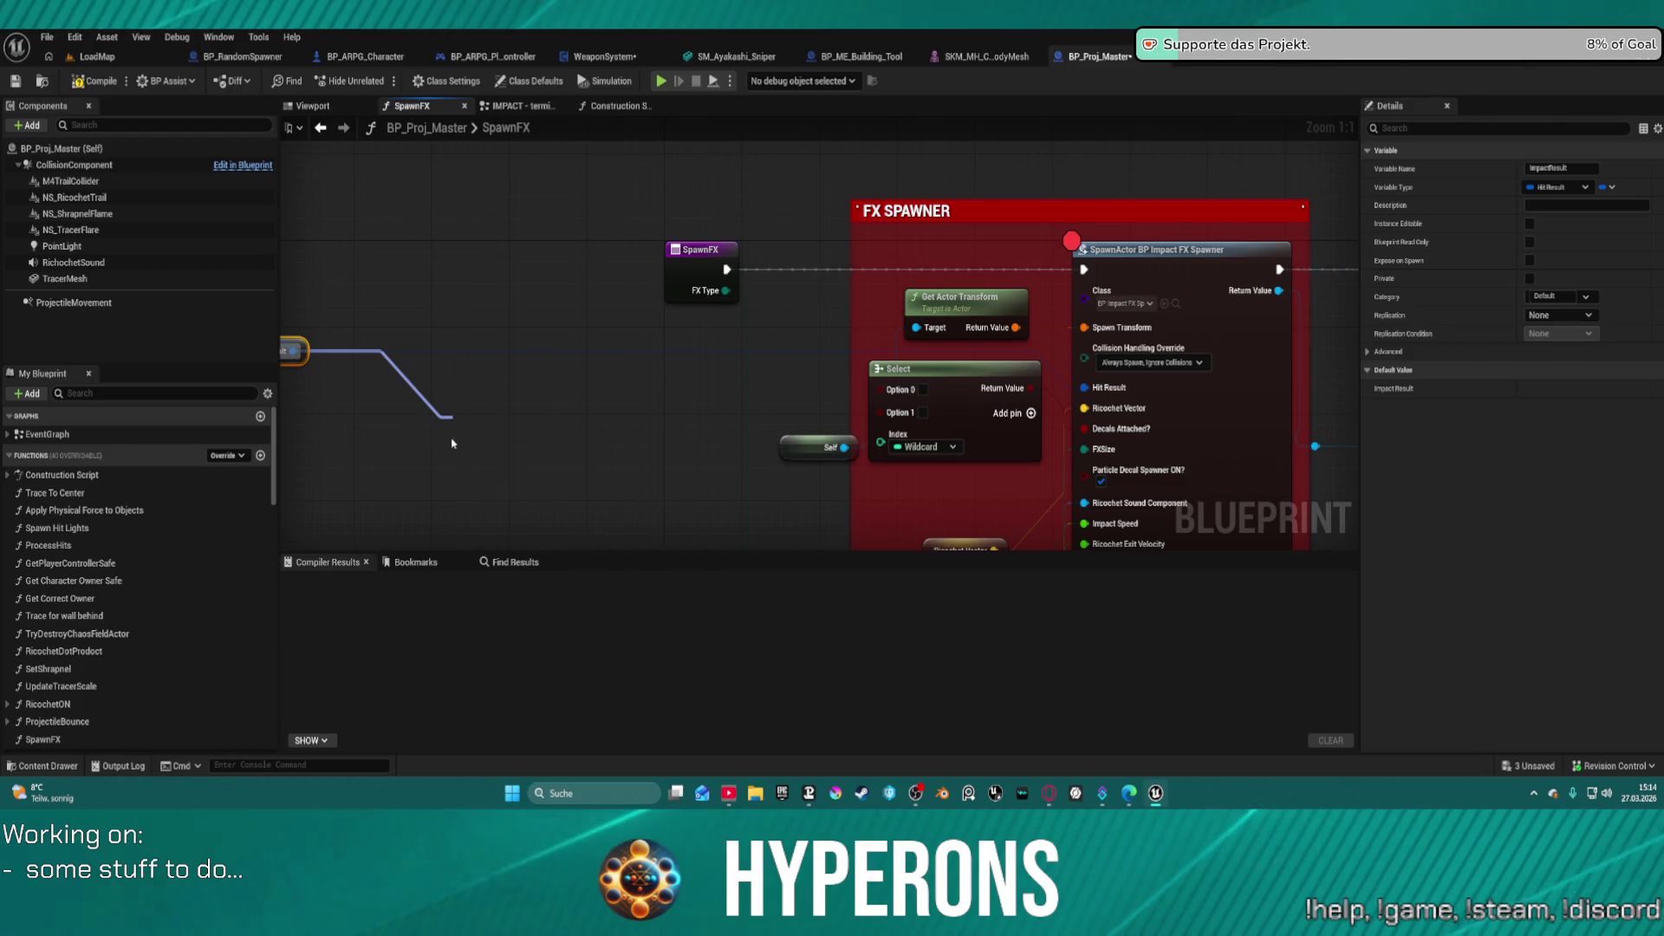
{"action": "left_click", "coordinate": [509, 481]}
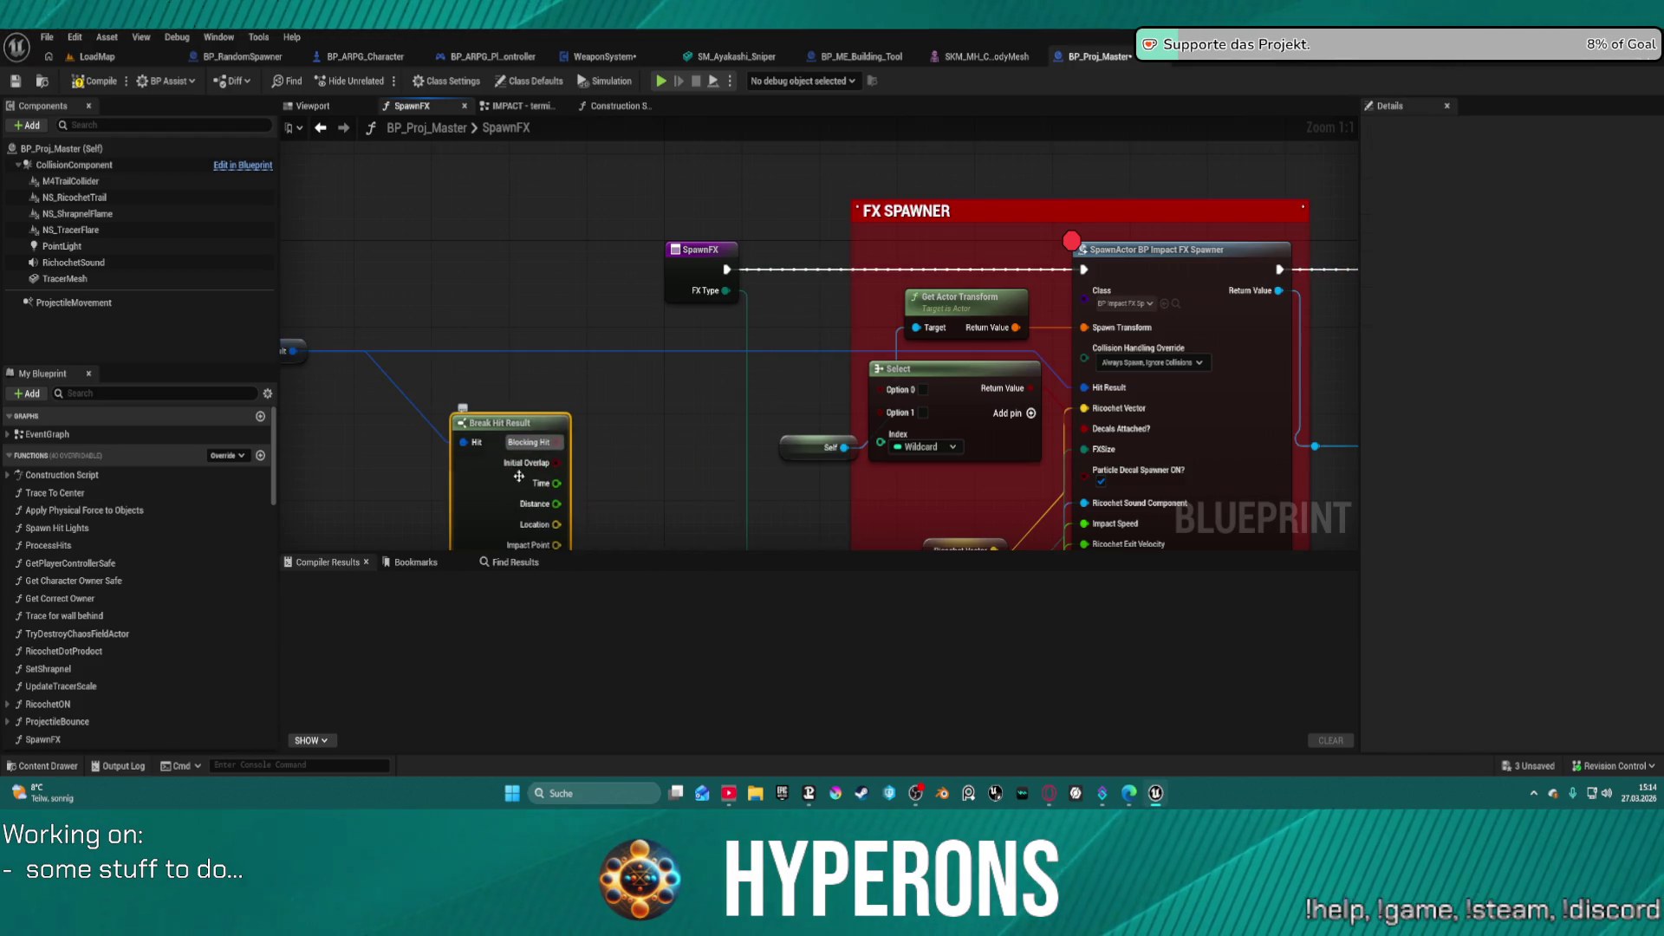
{"action": "left_click_drag", "start_coordinate": [502, 423], "coordinate": [460, 250]}
- Paste the copied ==, OR and NOT nodes and wire NOT into the Select node's Index
{"action": "left_click_drag", "start_coordinate": [482, 420], "coordinate": [567, 431]}
{"action": "type", "text": "ed"}
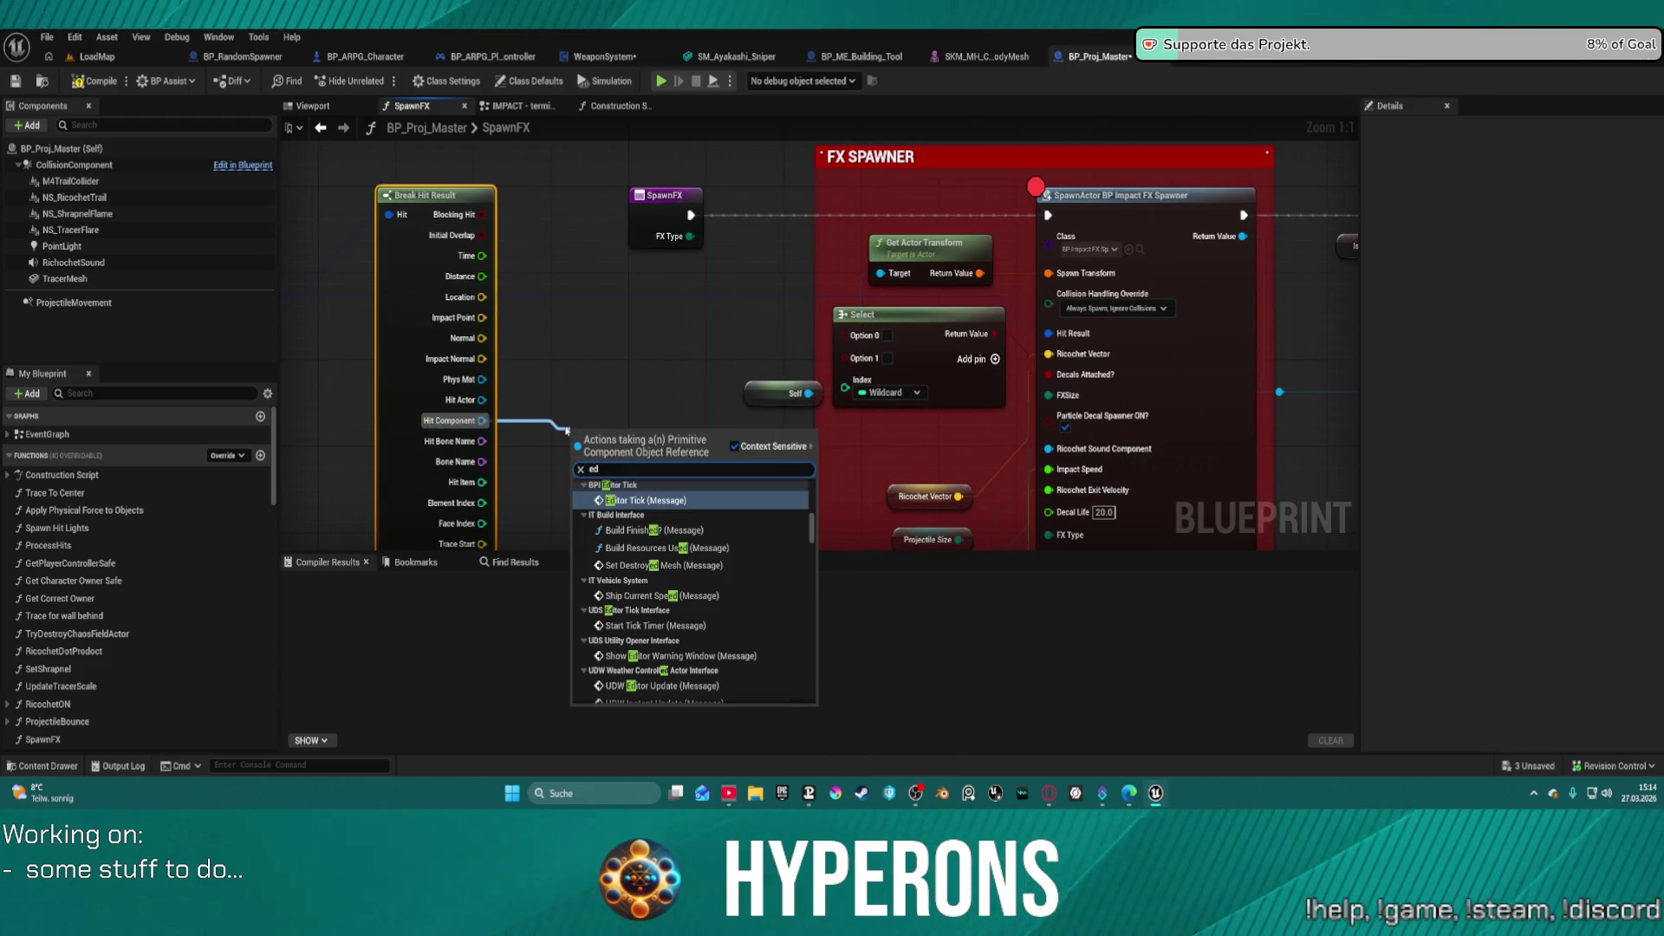
{"action": "key", "text": "BackSpace"}
{"action": "type", "text": "q"}
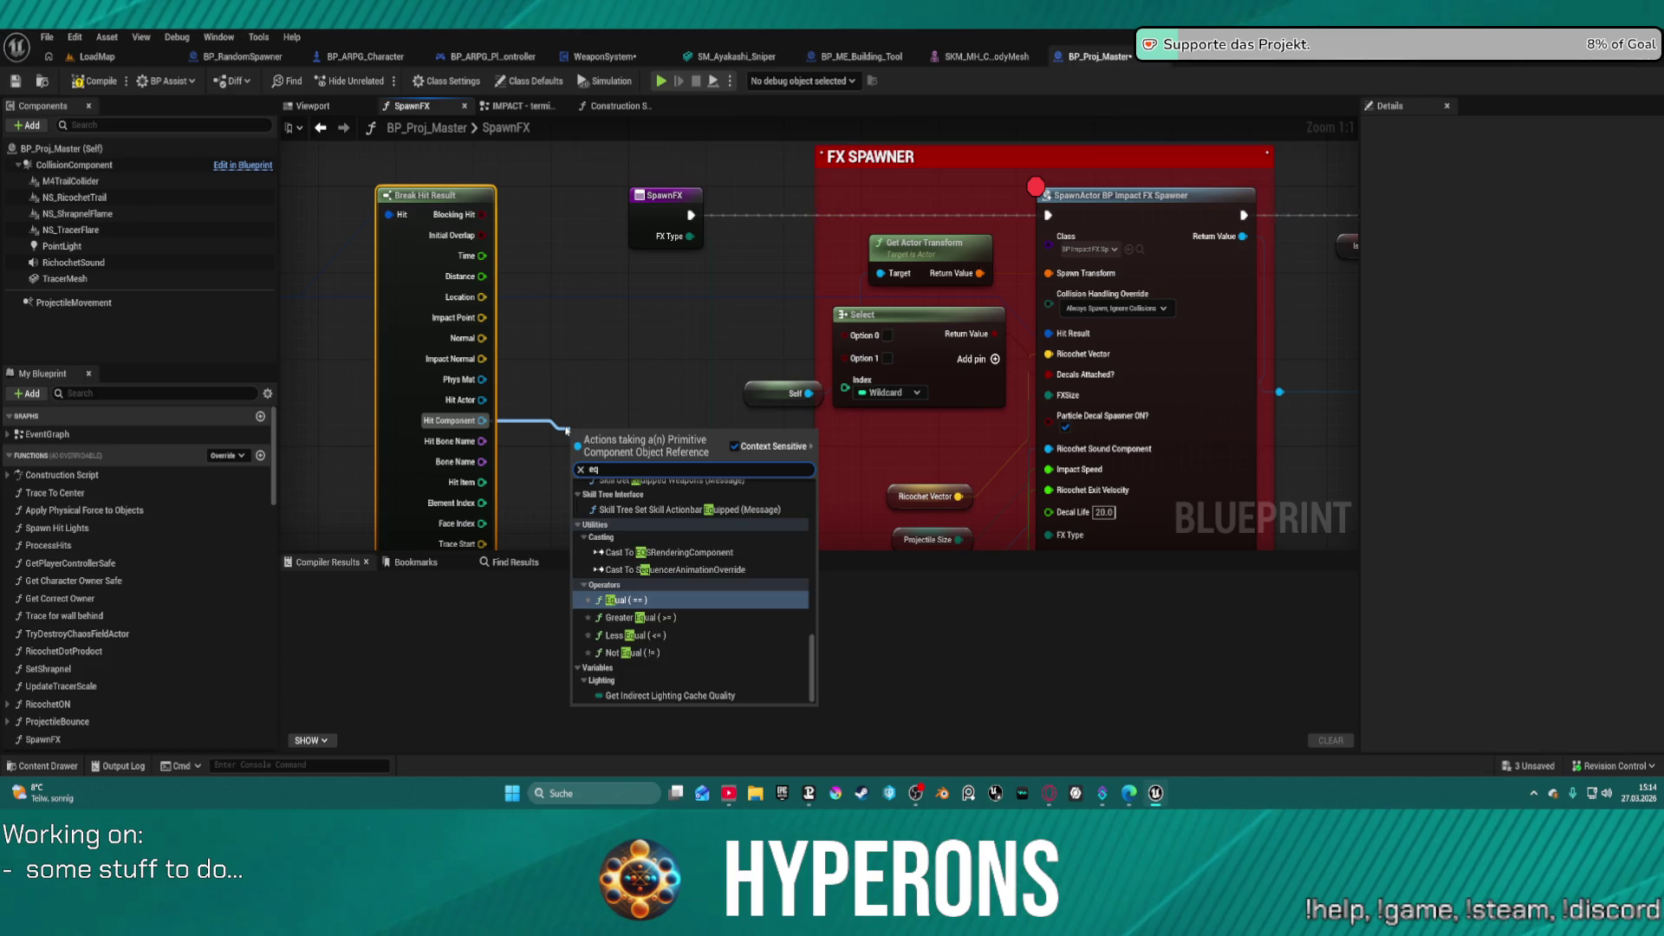
{"action": "key", "text": "Escape"}
{"action": "key", "text": "ctrl+v"}
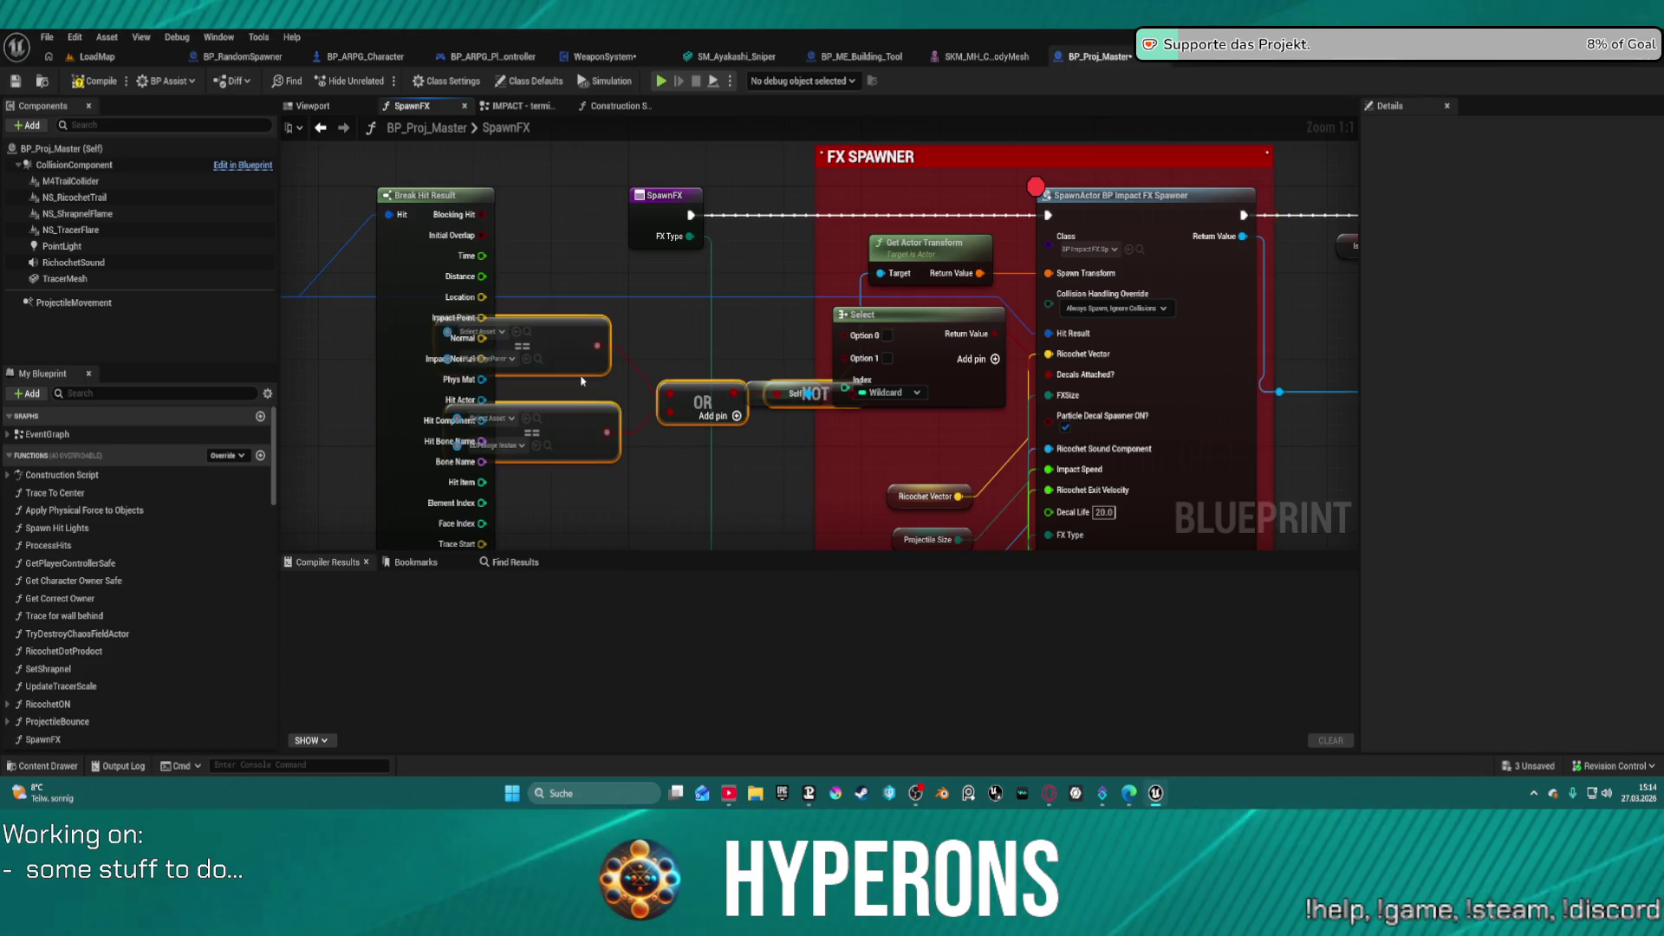
{"action": "mouse_move", "coordinate": [465, 428]}
{"action": "left_mouse_down"}
{"action": "mouse_move", "coordinate": [532, 482]}
{"action": "mouse_move", "coordinate": [472, 425]}
{"action": "mouse_move", "coordinate": [483, 411]}
{"action": "mouse_move", "coordinate": [482, 425]}
{"action": "left_mouse_up"}
{"action": "left_click", "coordinate": [533, 483]}
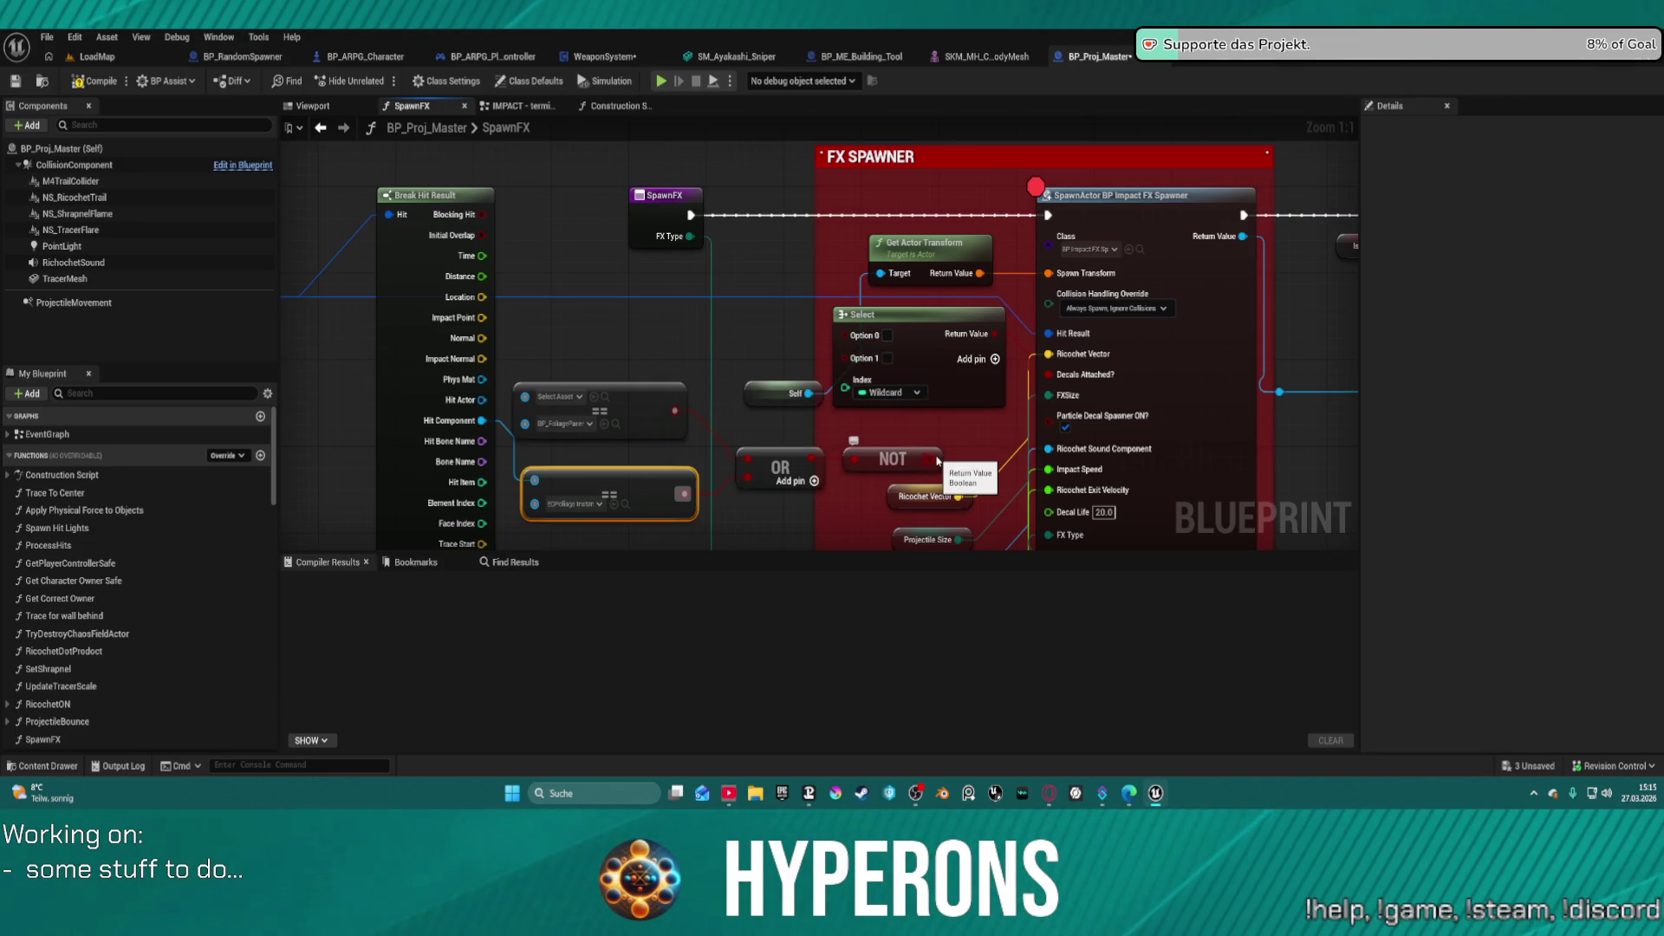
{"action": "left_click_drag", "start_coordinate": [938, 461], "coordinate": [845, 379]}
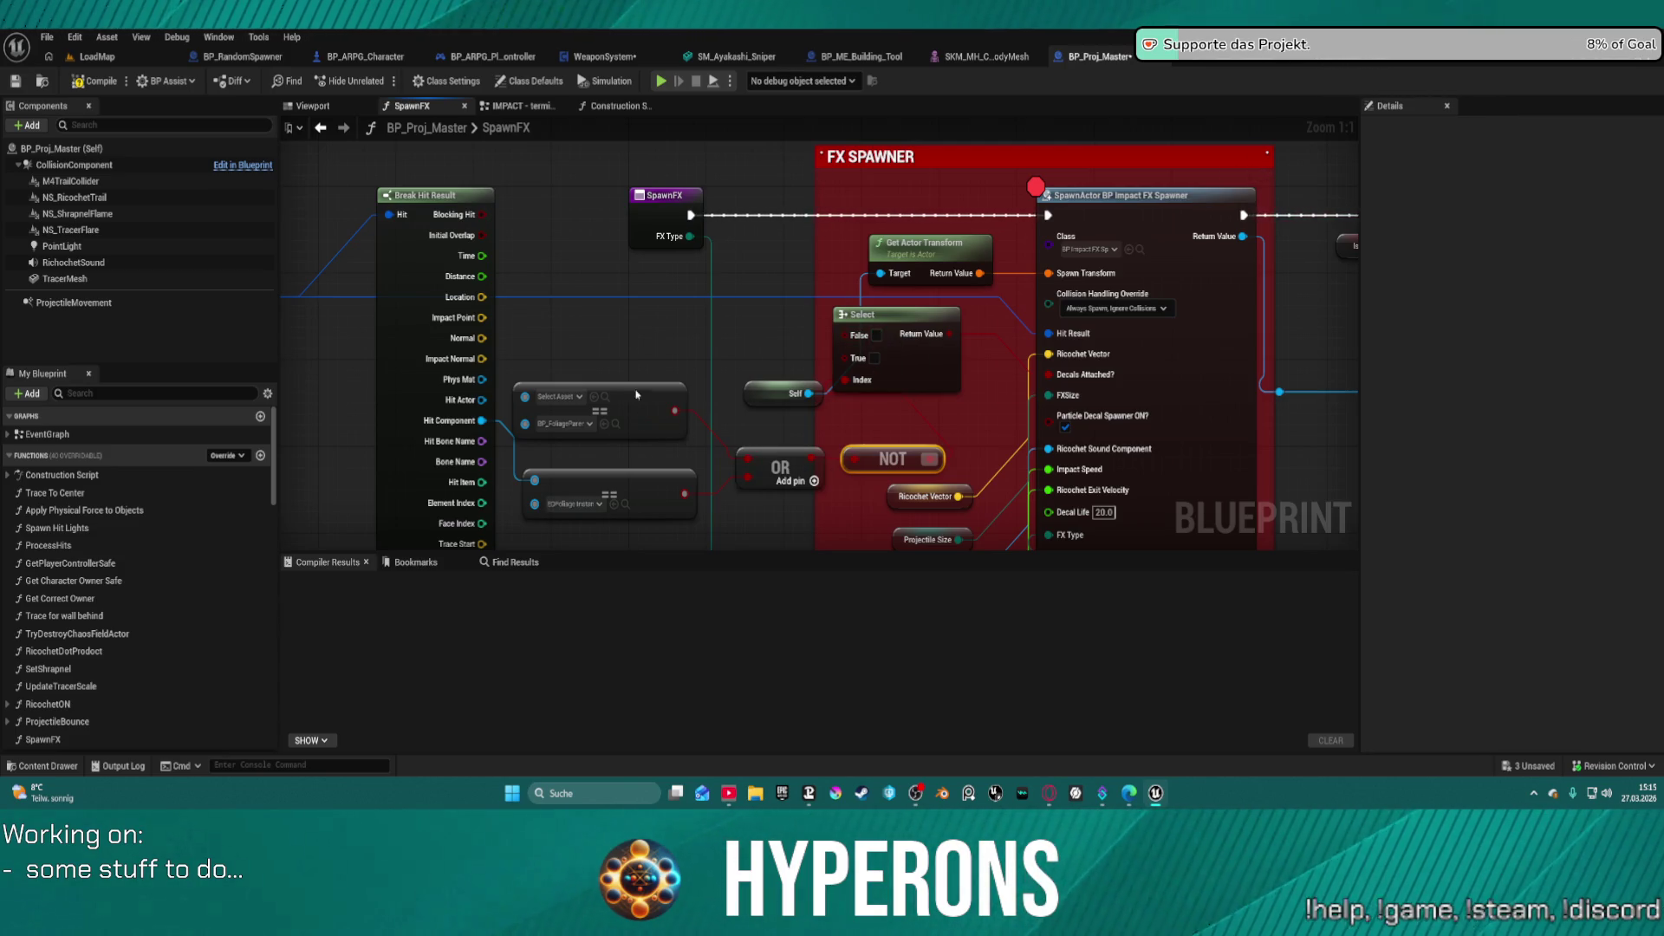
- Move Impact Result, Break Hit Result and both == nodes further left
{"action": "mouse_move", "coordinate": [636, 394]}
{"action": "left_mouse_down"}
{"action": "mouse_move", "coordinate": [1092, 394]}
{"action": "mouse_move", "coordinate": [1108, 497]}
{"action": "left_mouse_up"}
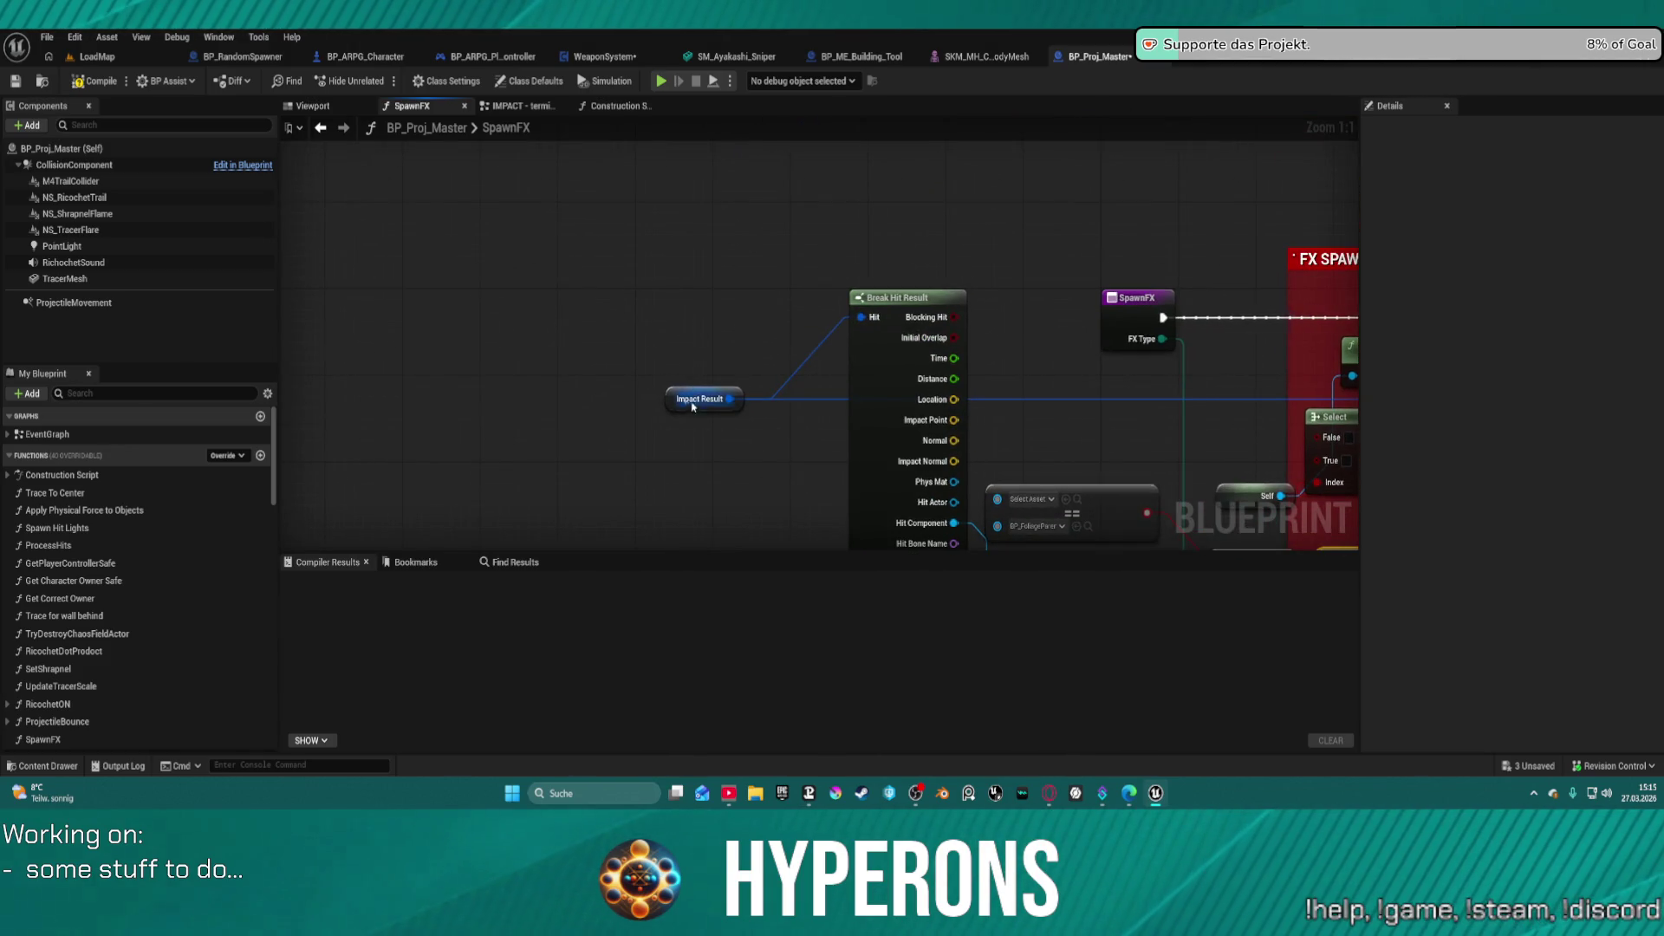
{"action": "left_click_drag", "start_coordinate": [693, 406], "coordinate": [364, 394]}
{"action": "left_click_drag", "start_coordinate": [871, 373], "coordinate": [600, 362]}
{"action": "left_click_drag", "start_coordinate": [1123, 417], "coordinate": [871, 377]}
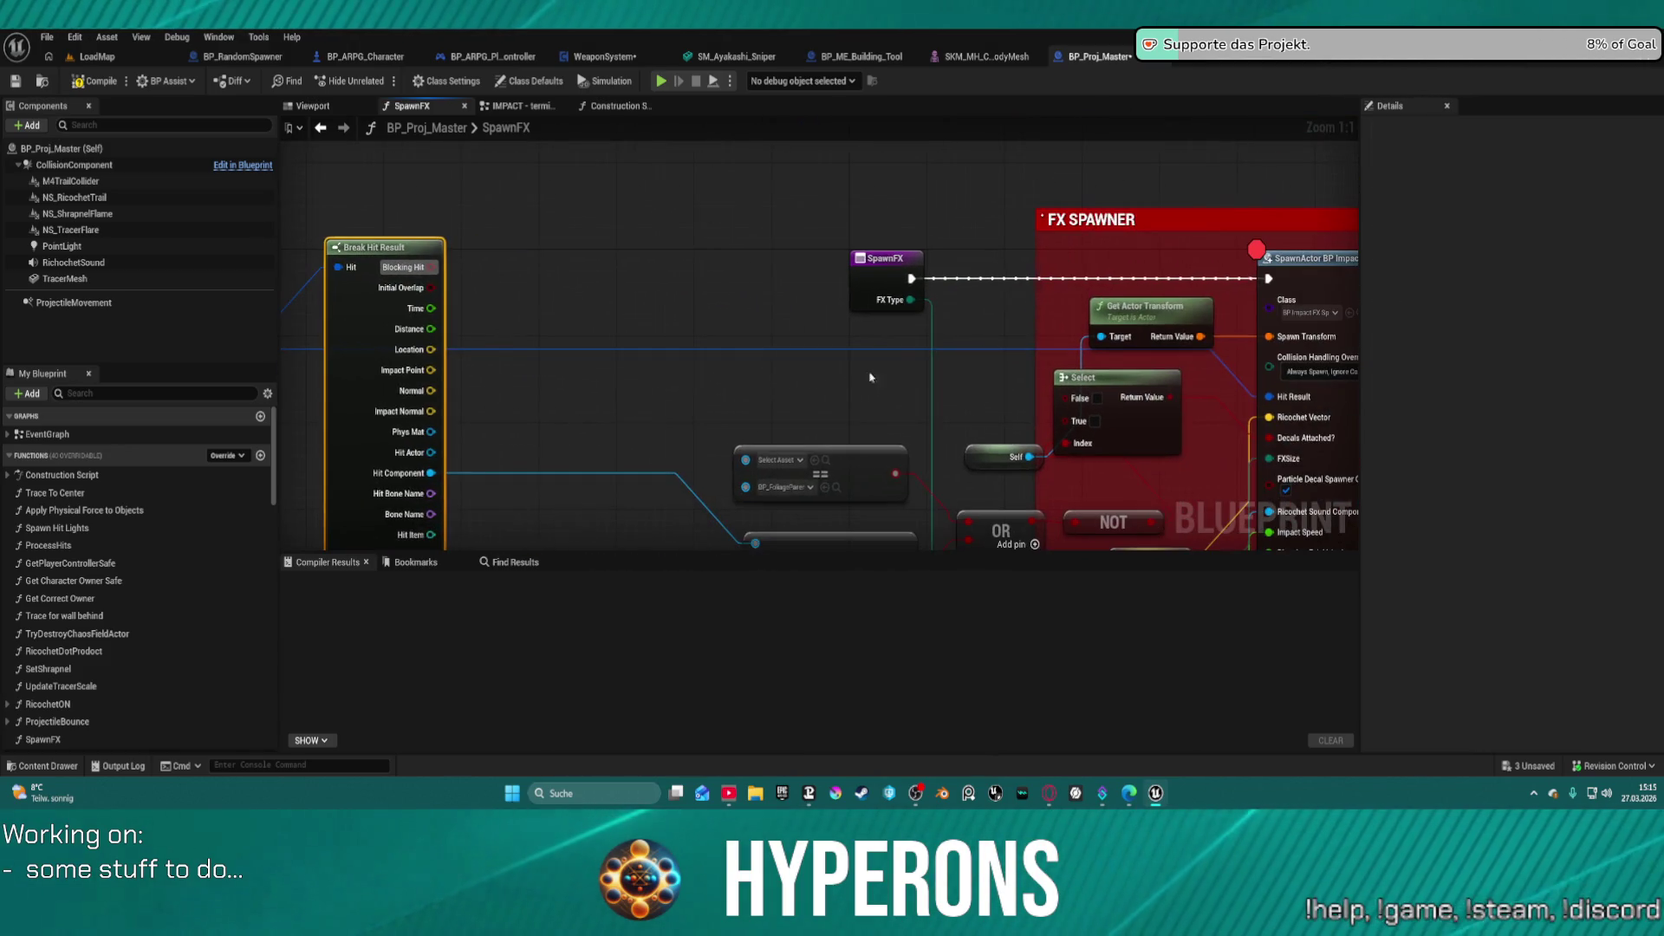
{"action": "left_click_drag", "start_coordinate": [824, 455], "coordinate": [687, 433]}
{"action": "left_click_drag", "start_coordinate": [846, 529], "coordinate": [708, 514]}
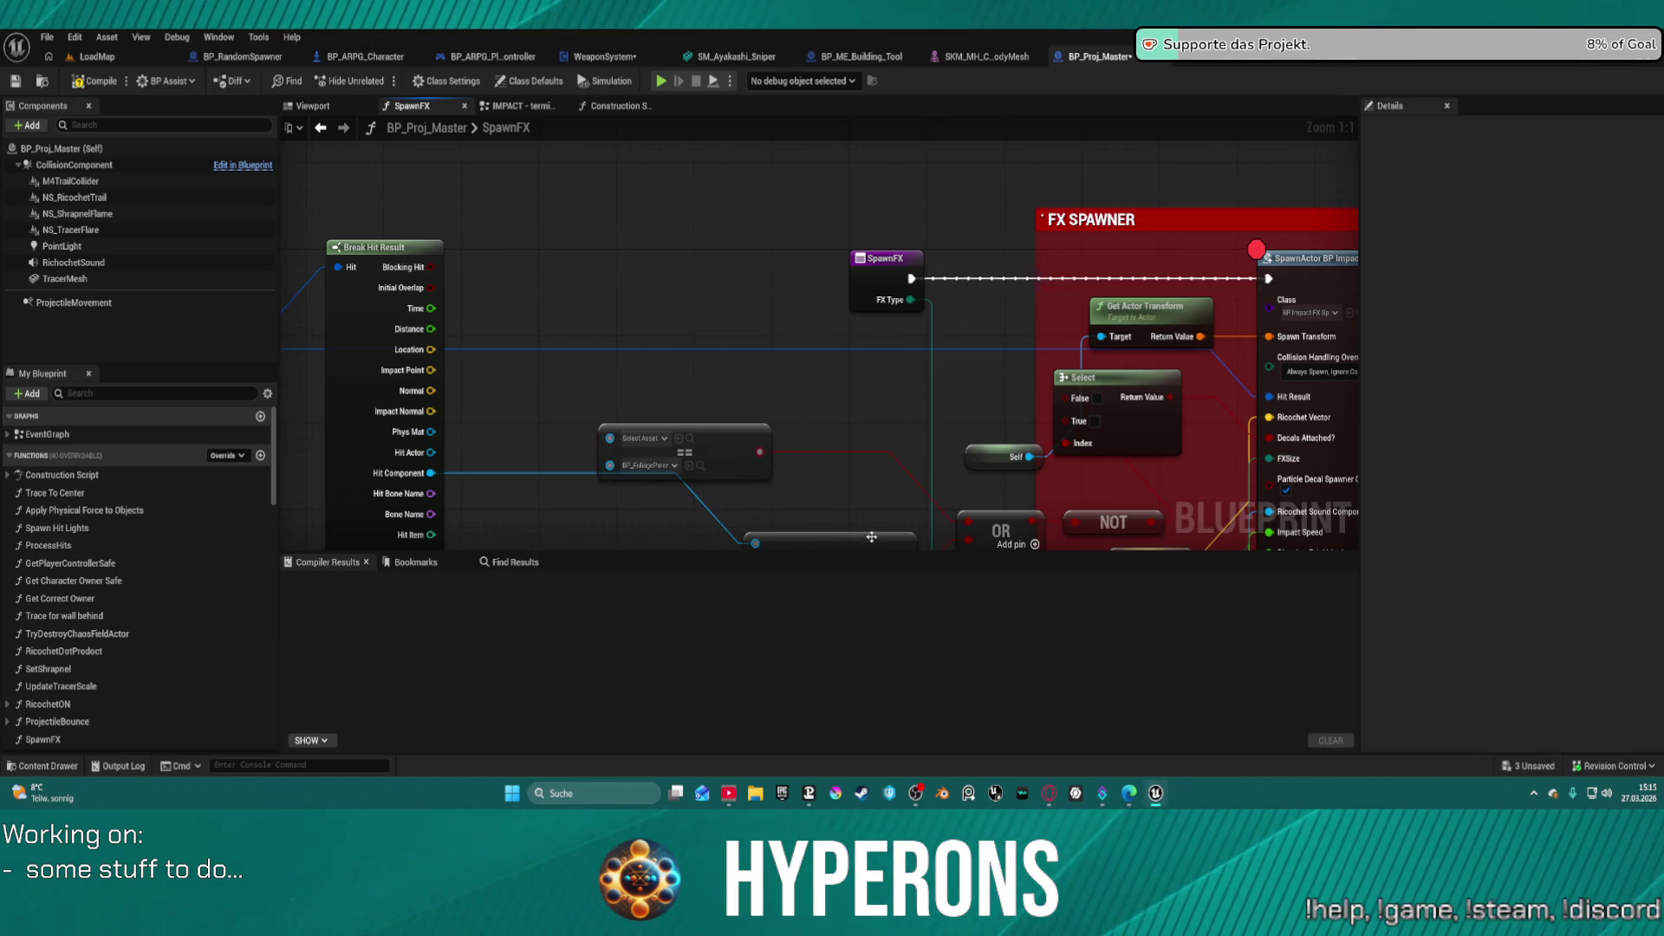
{"action": "left_click_drag", "start_coordinate": [871, 537], "coordinate": [706, 509]}
- Tick Select's True option, place OR and NOT beside the Equals, and wire Hit Actor to the upper ==
{"action": "left_click", "coordinate": [1095, 405]}
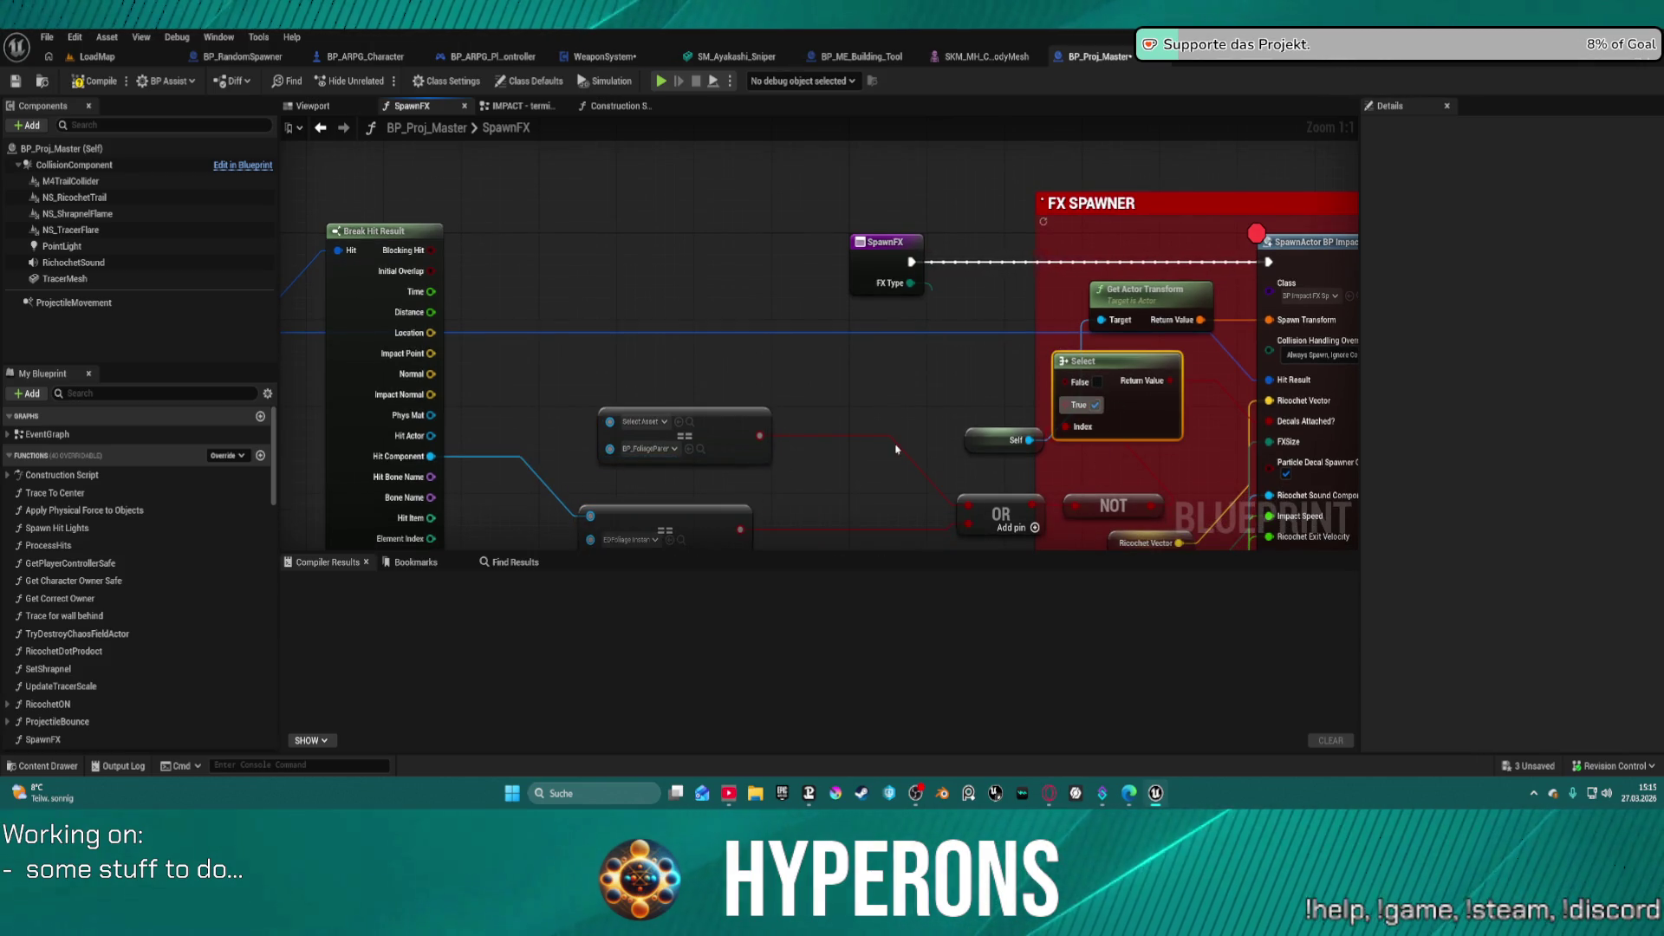
{"action": "mouse_move", "coordinate": [1006, 363]}
{"action": "left_mouse_down"}
{"action": "mouse_move", "coordinate": [1106, 390]}
{"action": "mouse_move", "coordinate": [932, 390]}
{"action": "mouse_move", "coordinate": [960, 368]}
{"action": "left_mouse_up"}
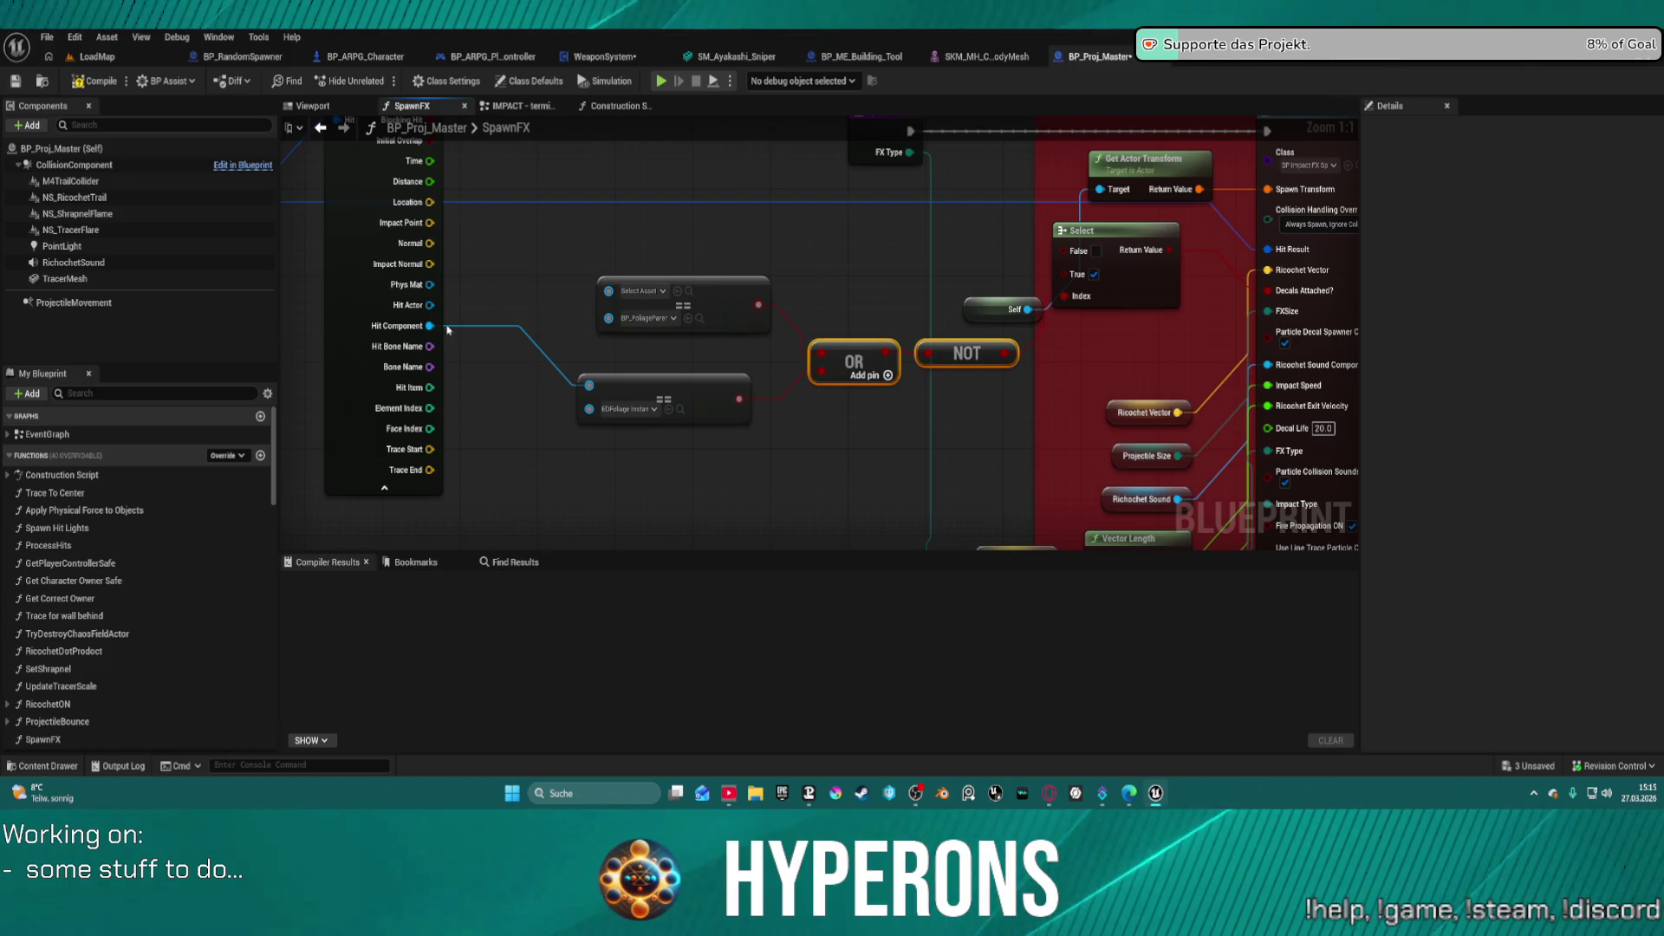
{"action": "left_click_drag", "start_coordinate": [429, 305], "coordinate": [608, 288]}
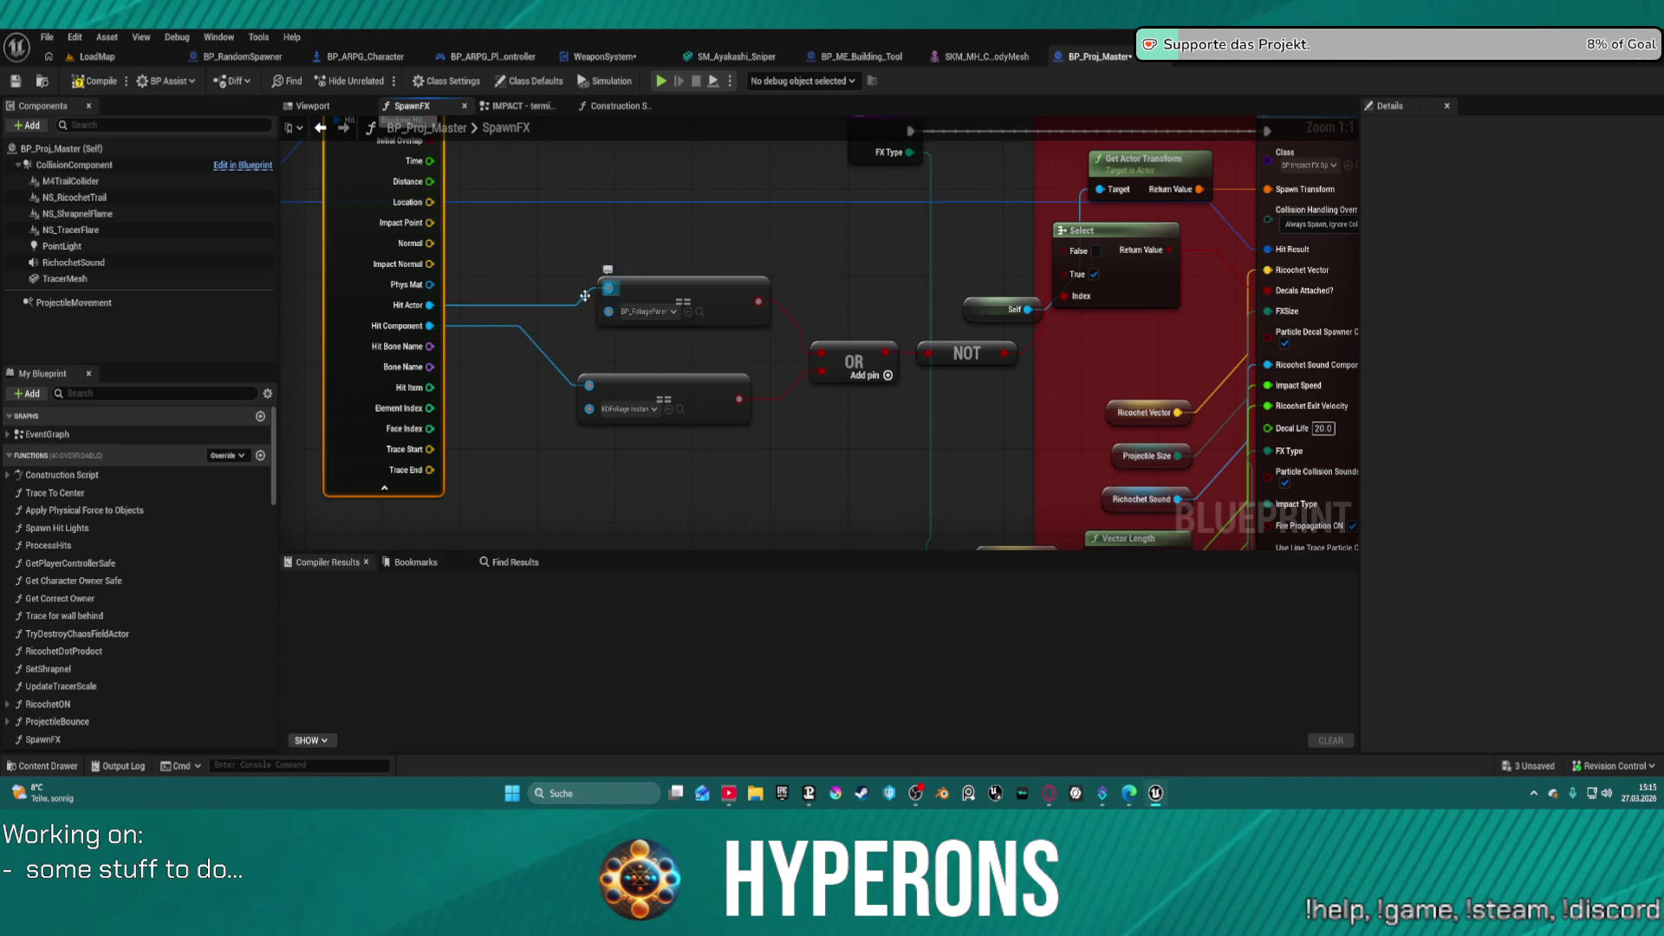
- Add a Get Parent Actor node from Hit Actor and feed its Return Value into the upper ==
{"action": "left_click_drag", "start_coordinate": [429, 305], "coordinate": [515, 238]}
{"action": "type", "text": "ge"}
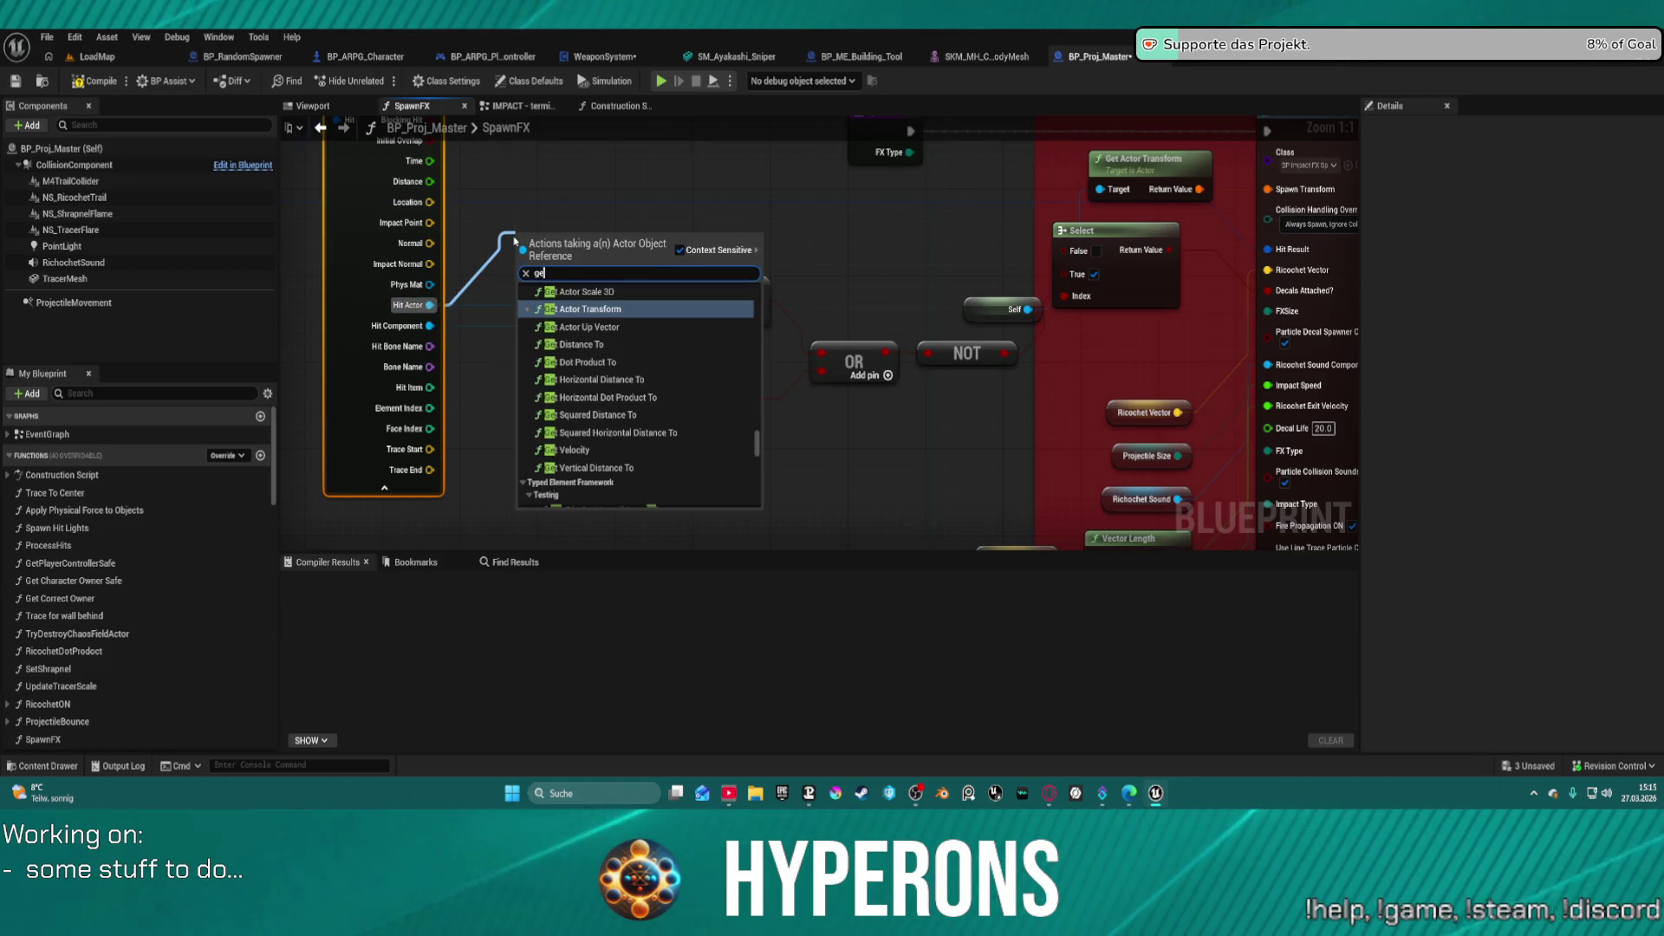
{"action": "type", "text": "t pat"}
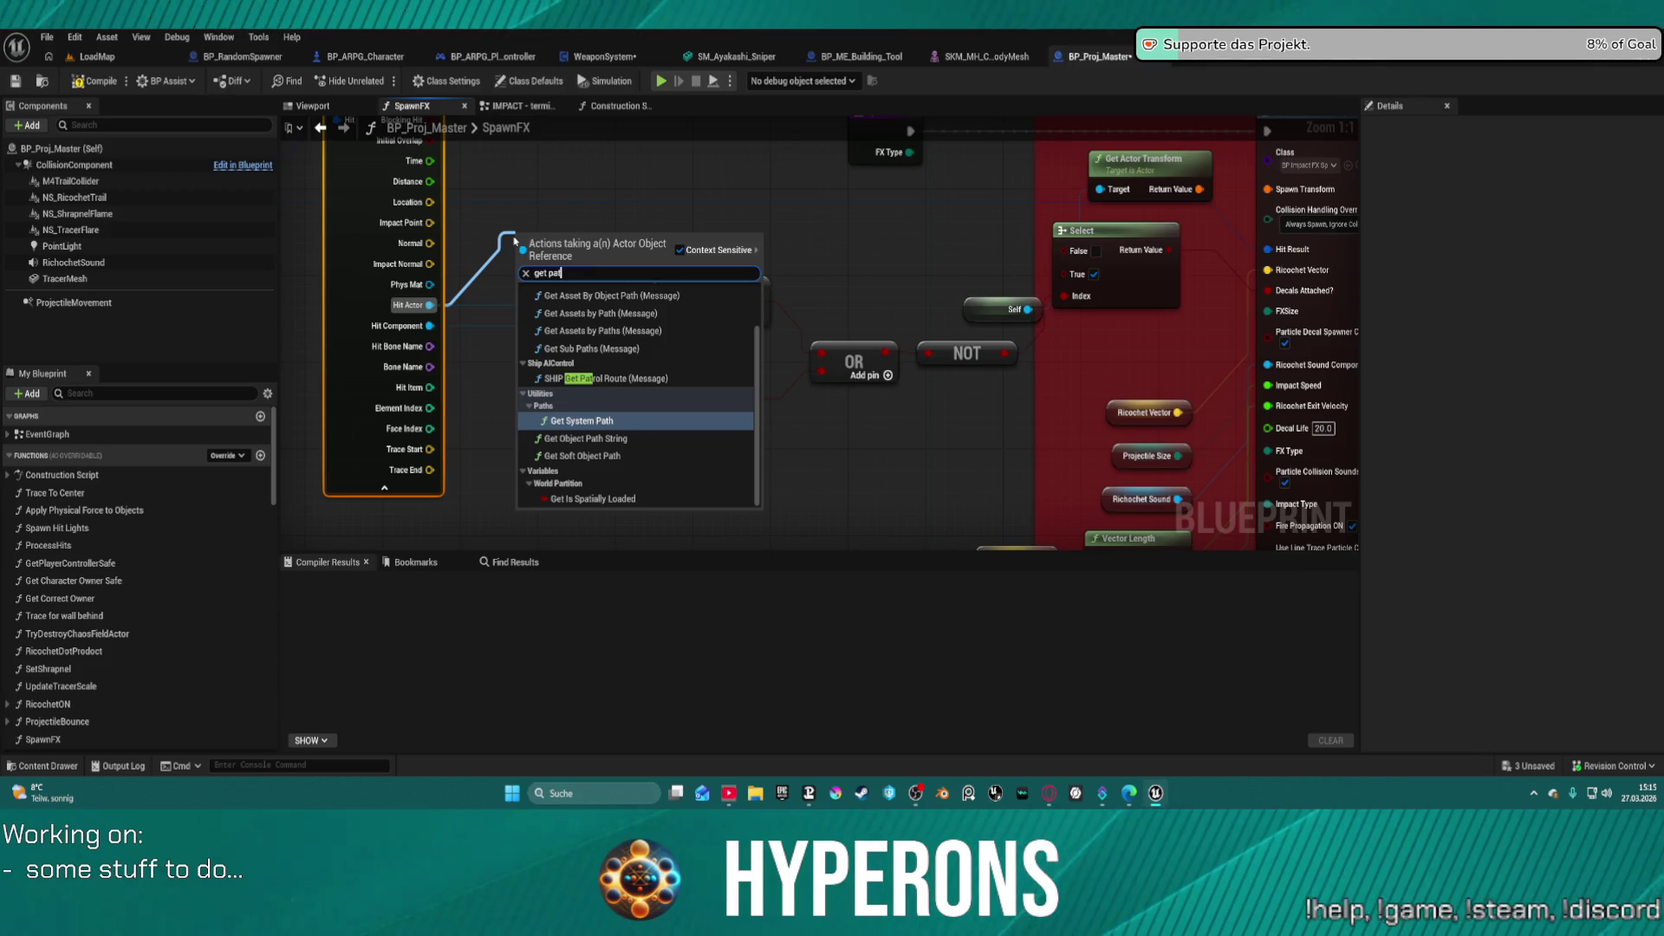
{"action": "scroll", "coordinate": [572, 303], "scroll_direction": "up", "scroll_amount": 2}
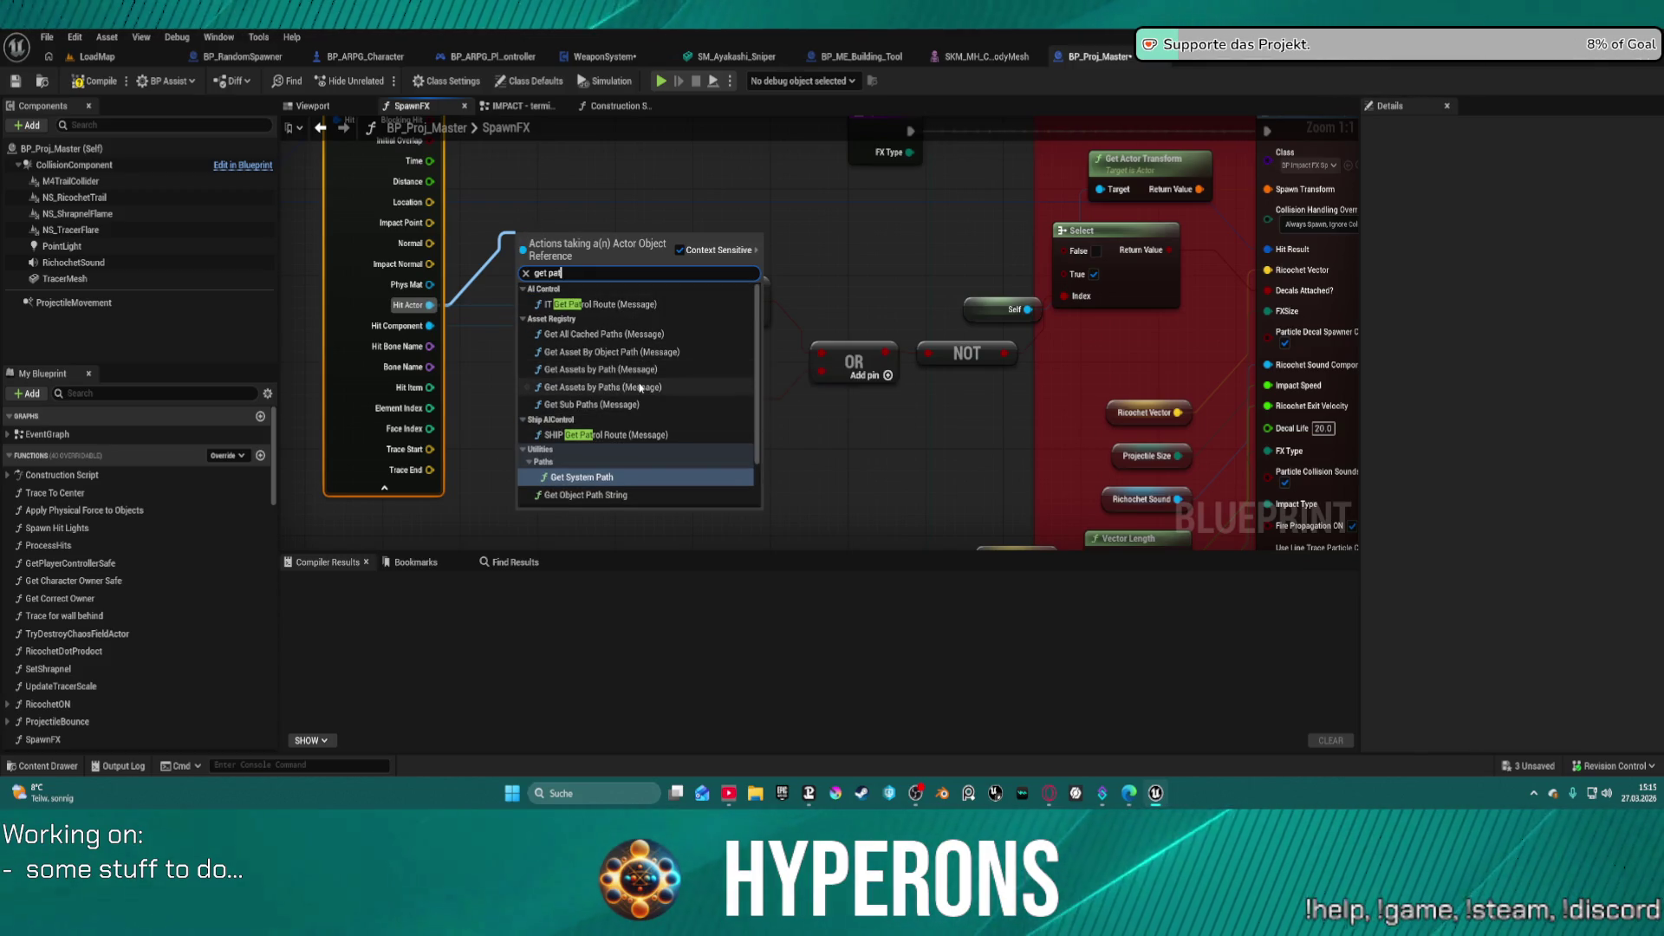
{"action": "key", "text": "BackSpace"}
{"action": "type", "text": "rent"}
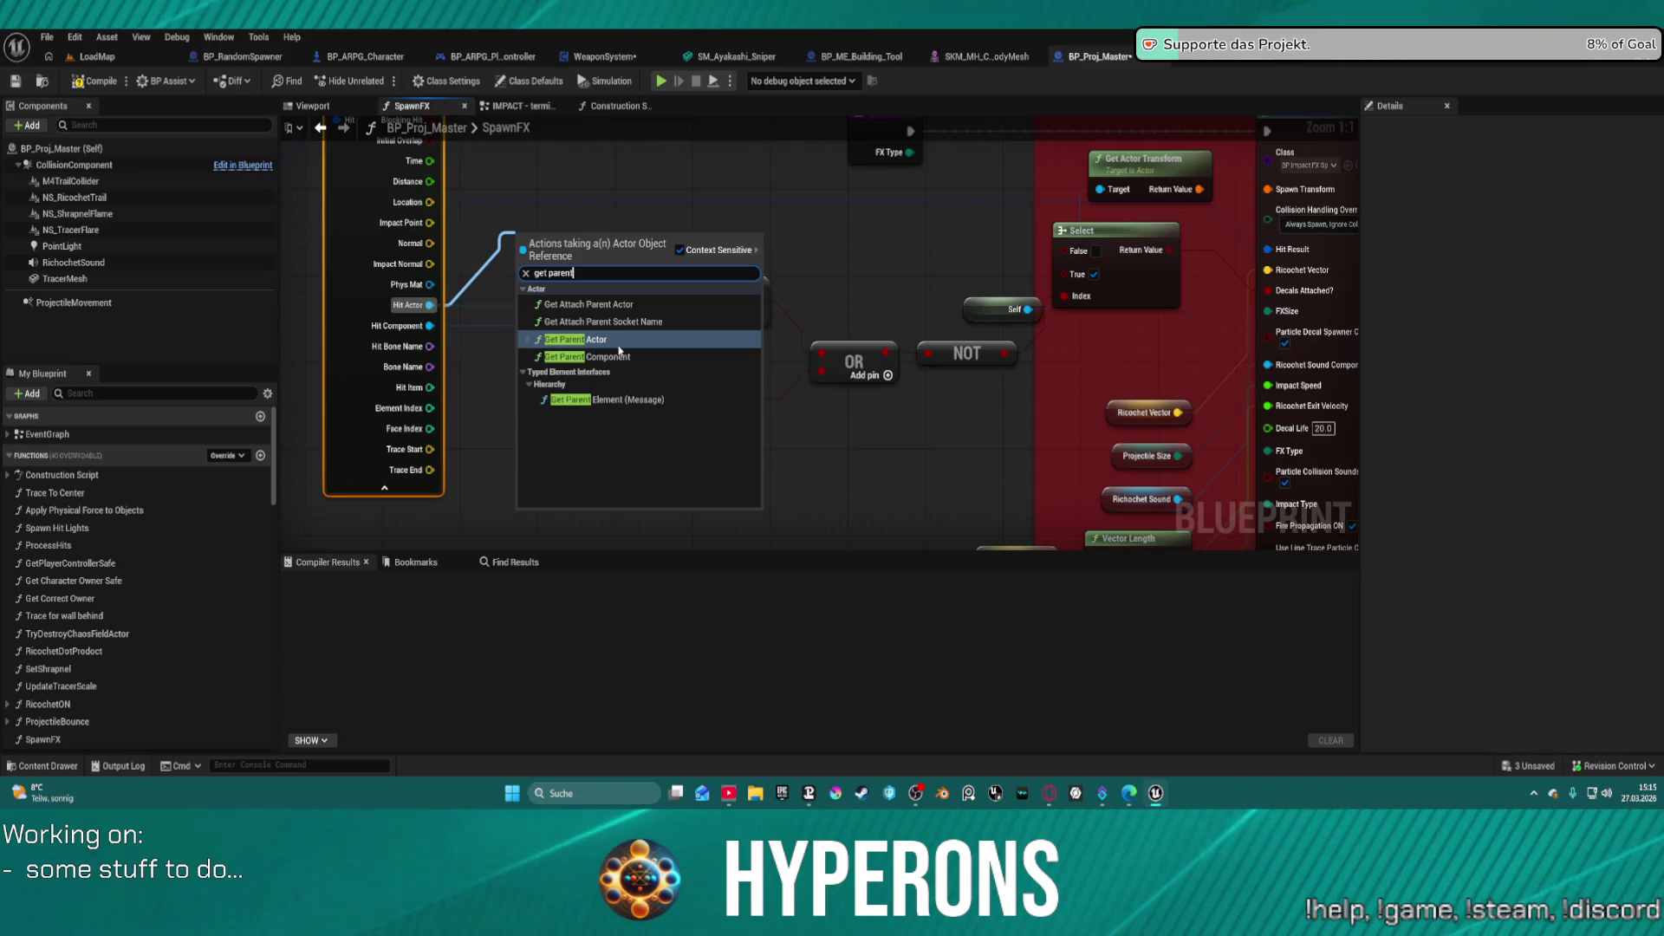
{"action": "left_click", "coordinate": [600, 341]}
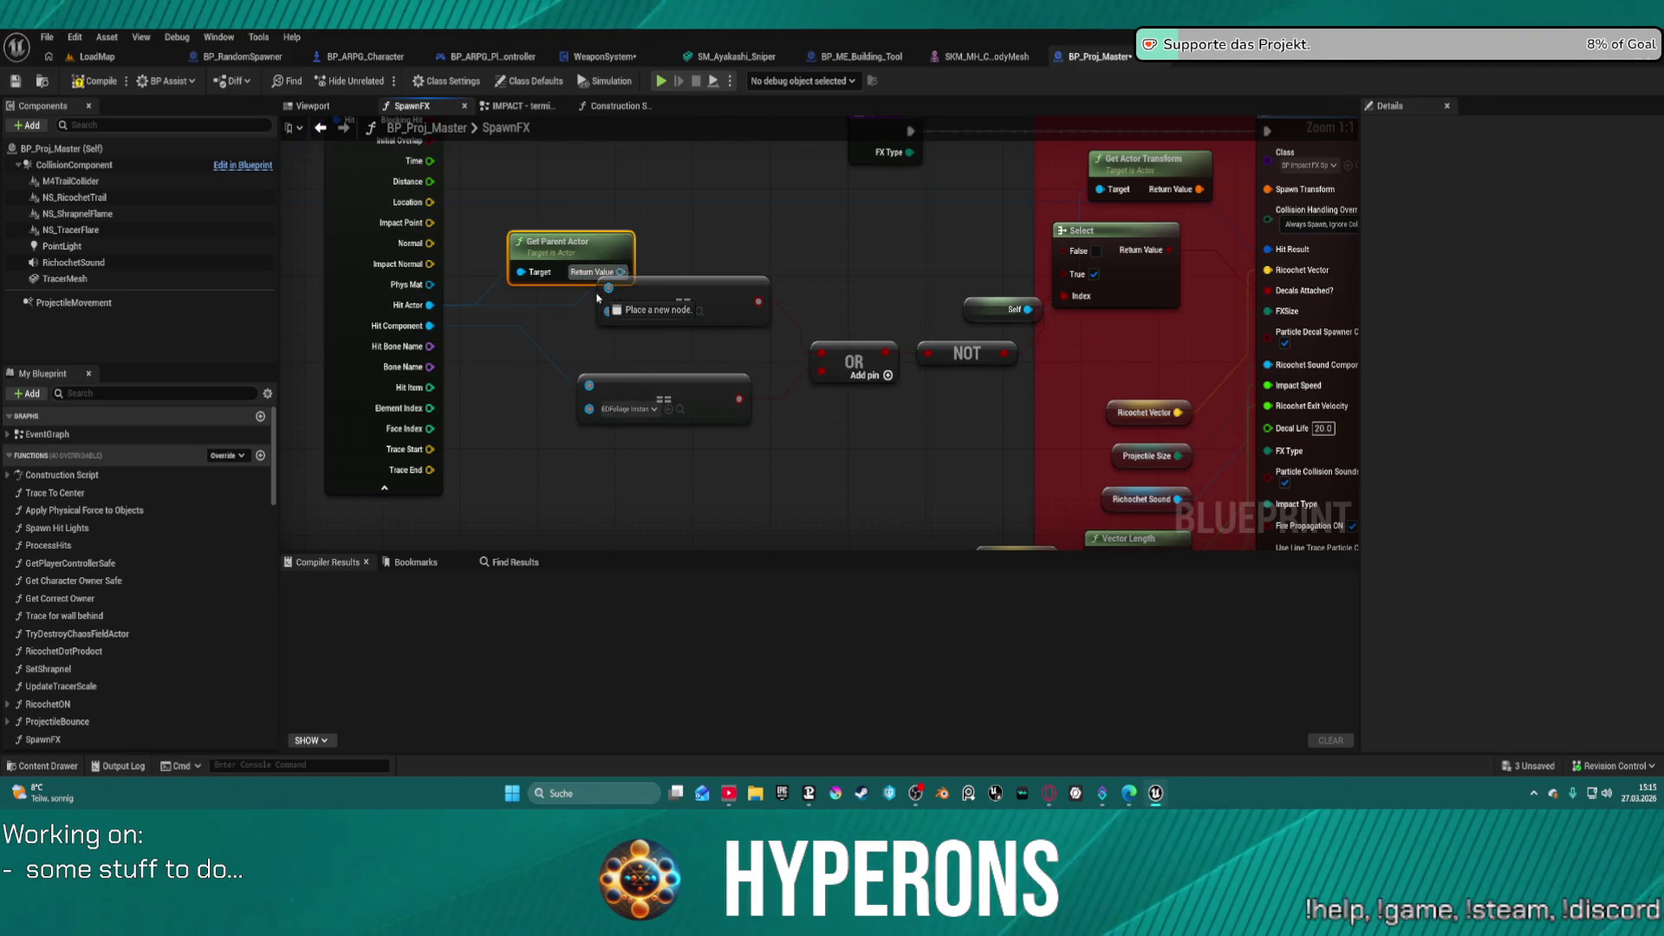
{"action": "left_click_drag", "start_coordinate": [621, 272], "coordinate": [608, 292]}
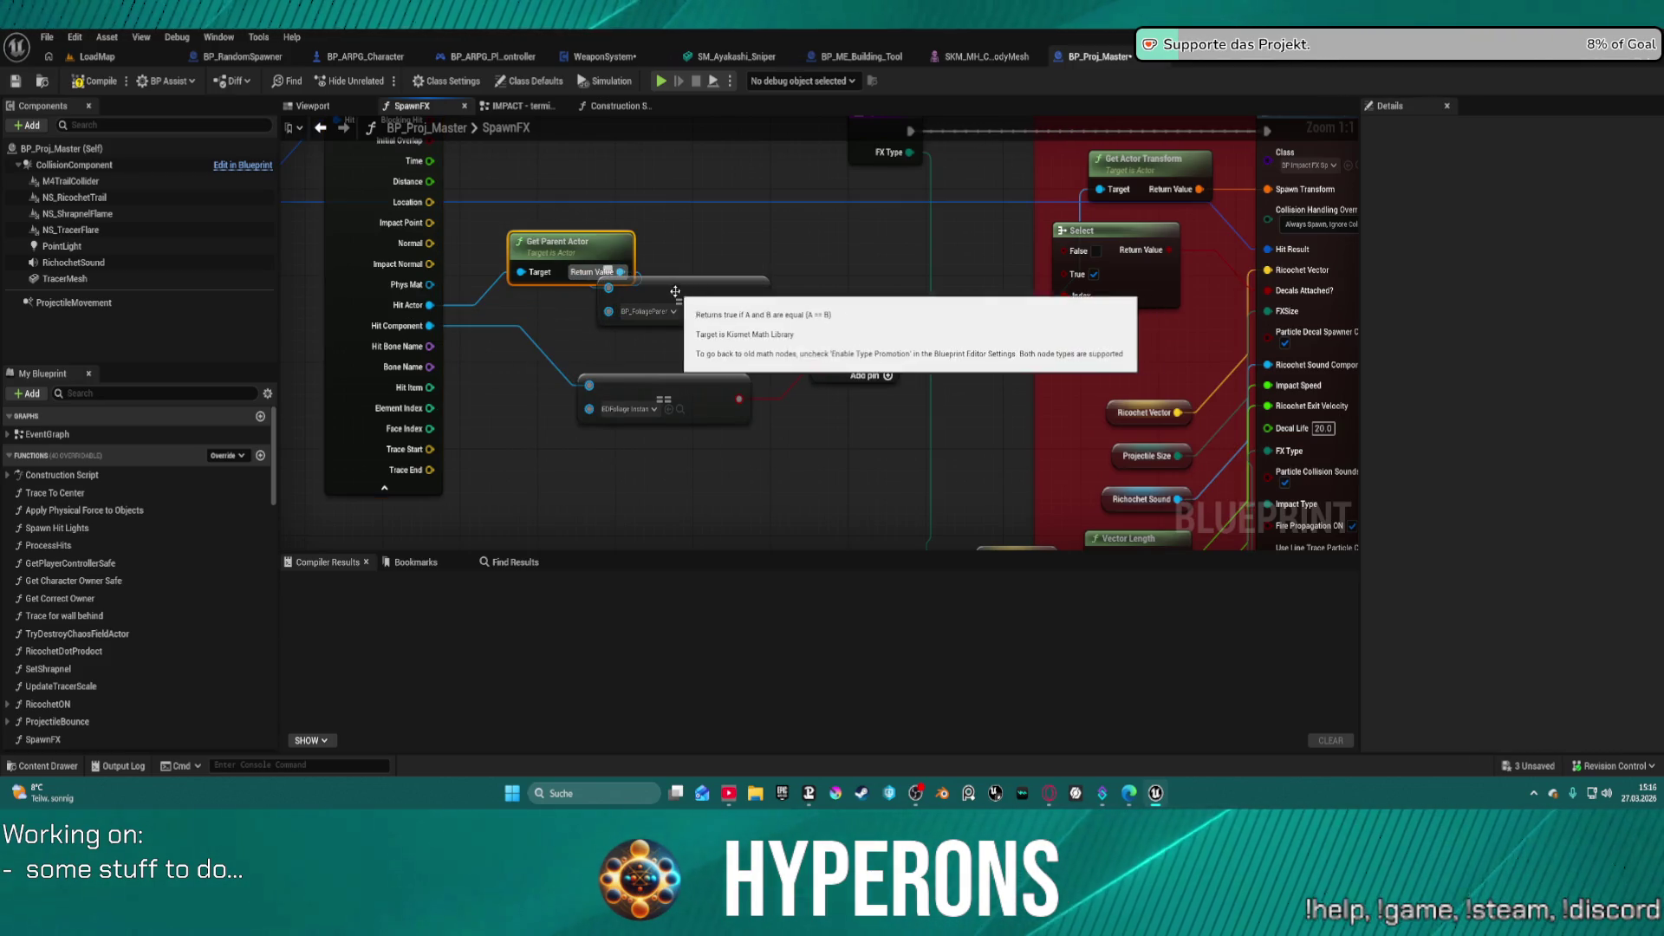
- Move the Get Parent Actor node up and review the full hit-check chain up to Select
{"action": "left_click_drag", "start_coordinate": [740, 274], "coordinate": [1503, 540]}
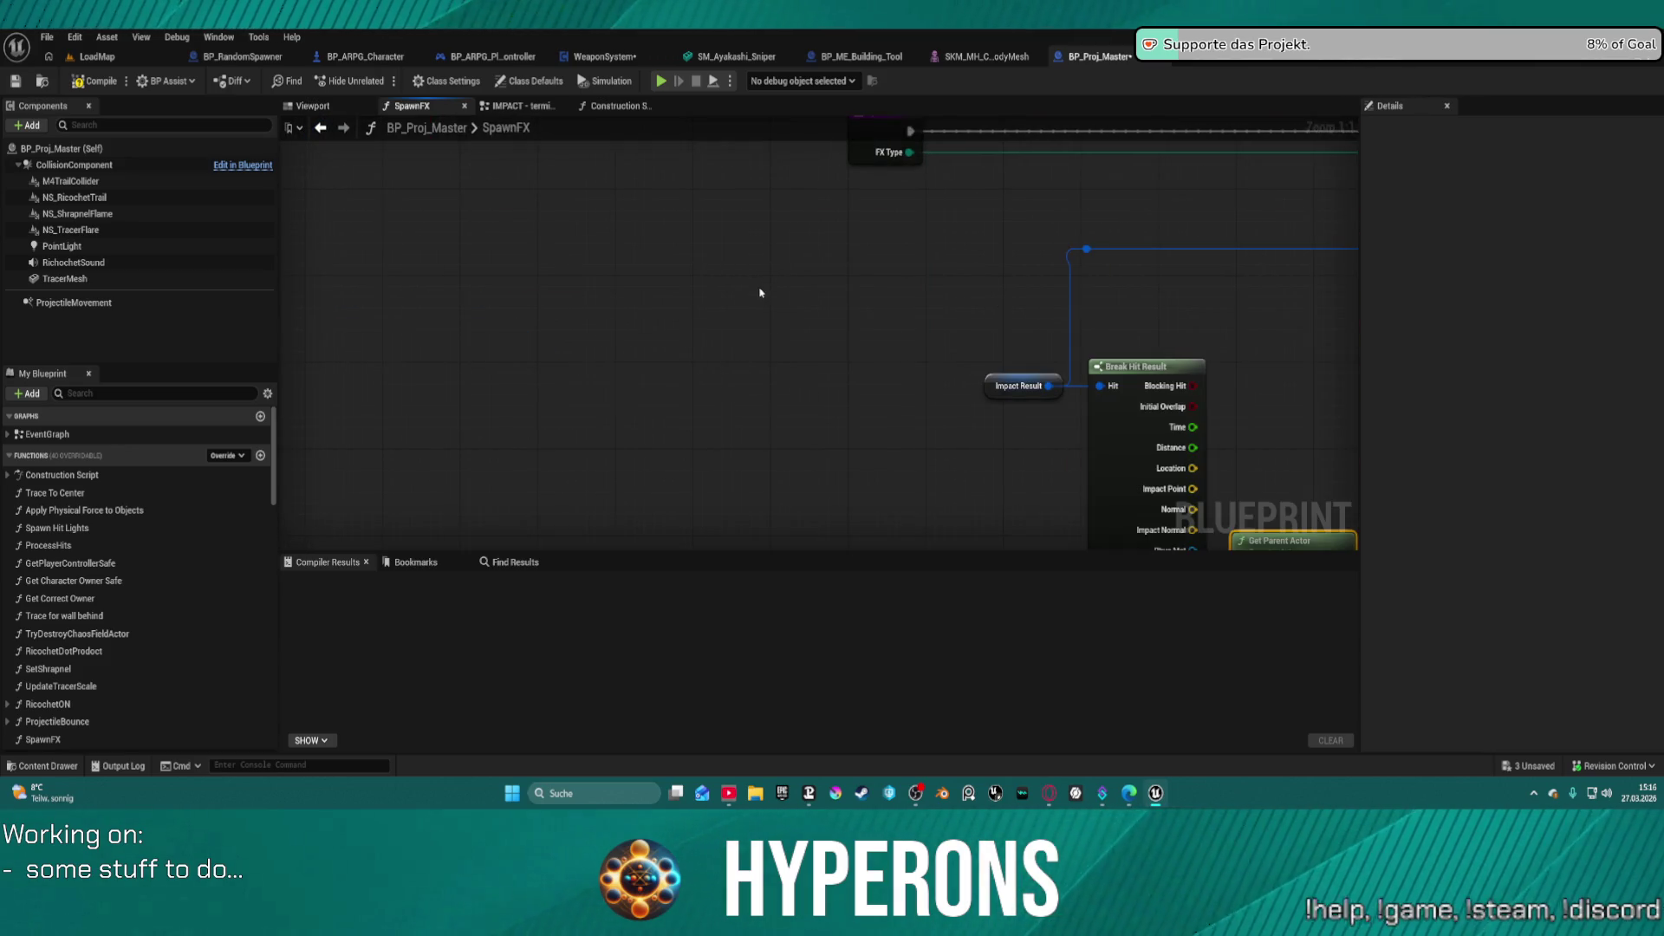
{"action": "left_click_drag", "start_coordinate": [760, 293], "coordinate": [304, 226]}
{"action": "scroll", "coordinate": [304, 226], "scroll_direction": "down", "scroll_amount": 3}
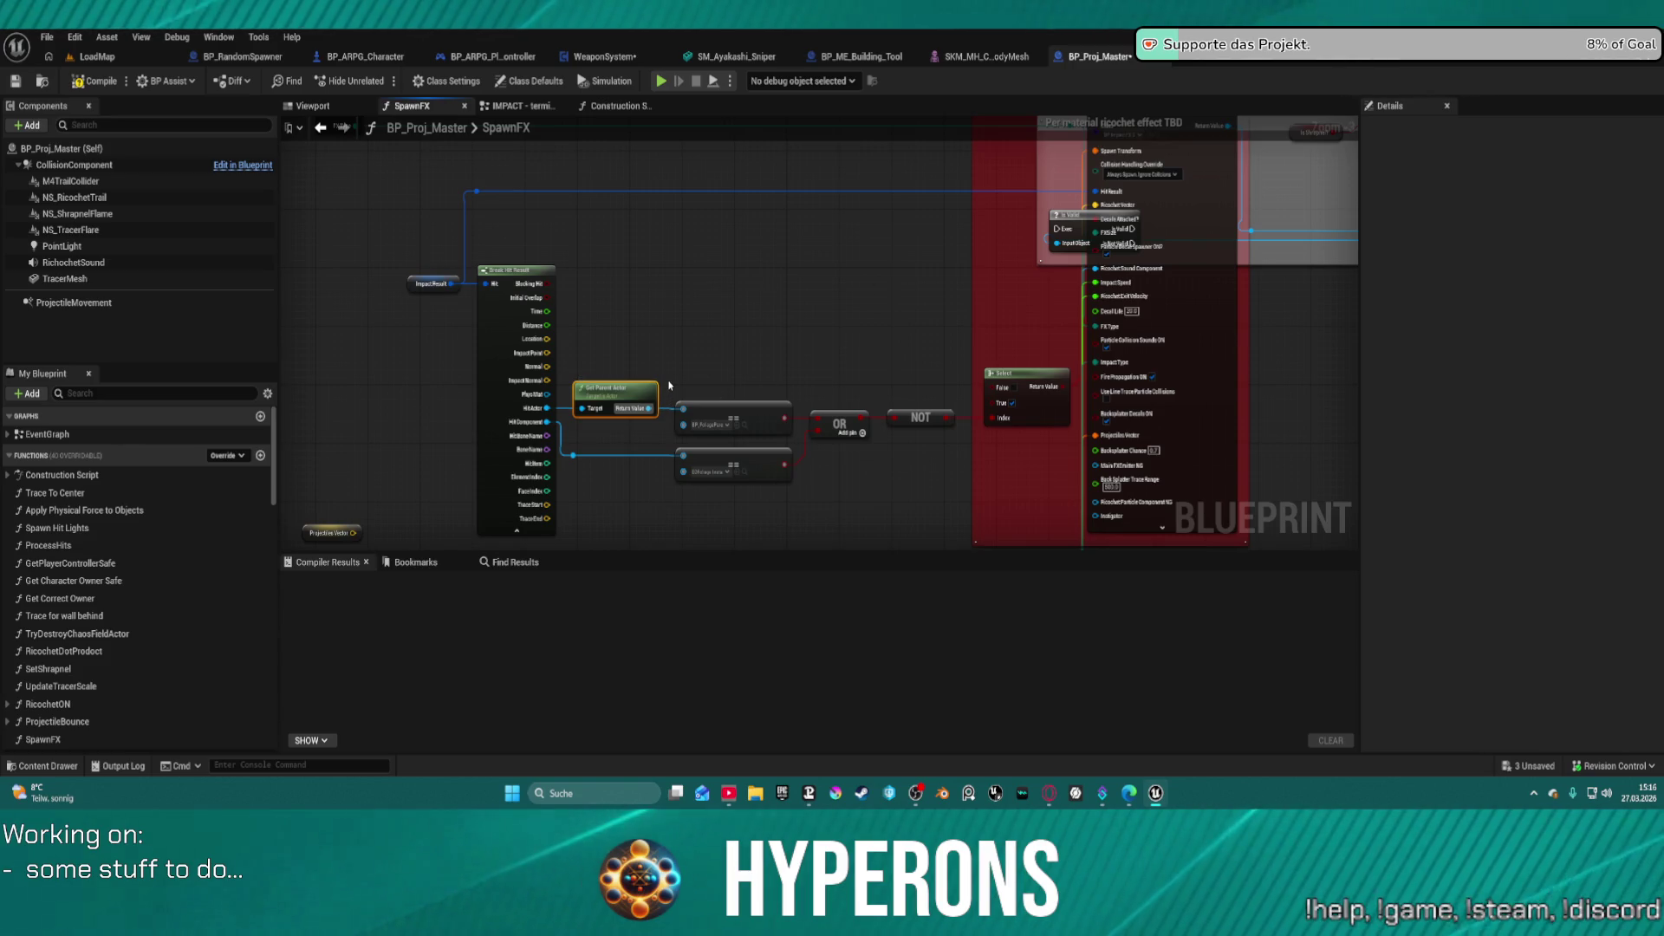
{"action": "scroll", "coordinate": [664, 351], "scroll_direction": "up", "scroll_amount": 3}
{"action": "left_click_drag", "start_coordinate": [662, 354], "coordinate": [672, 308]}
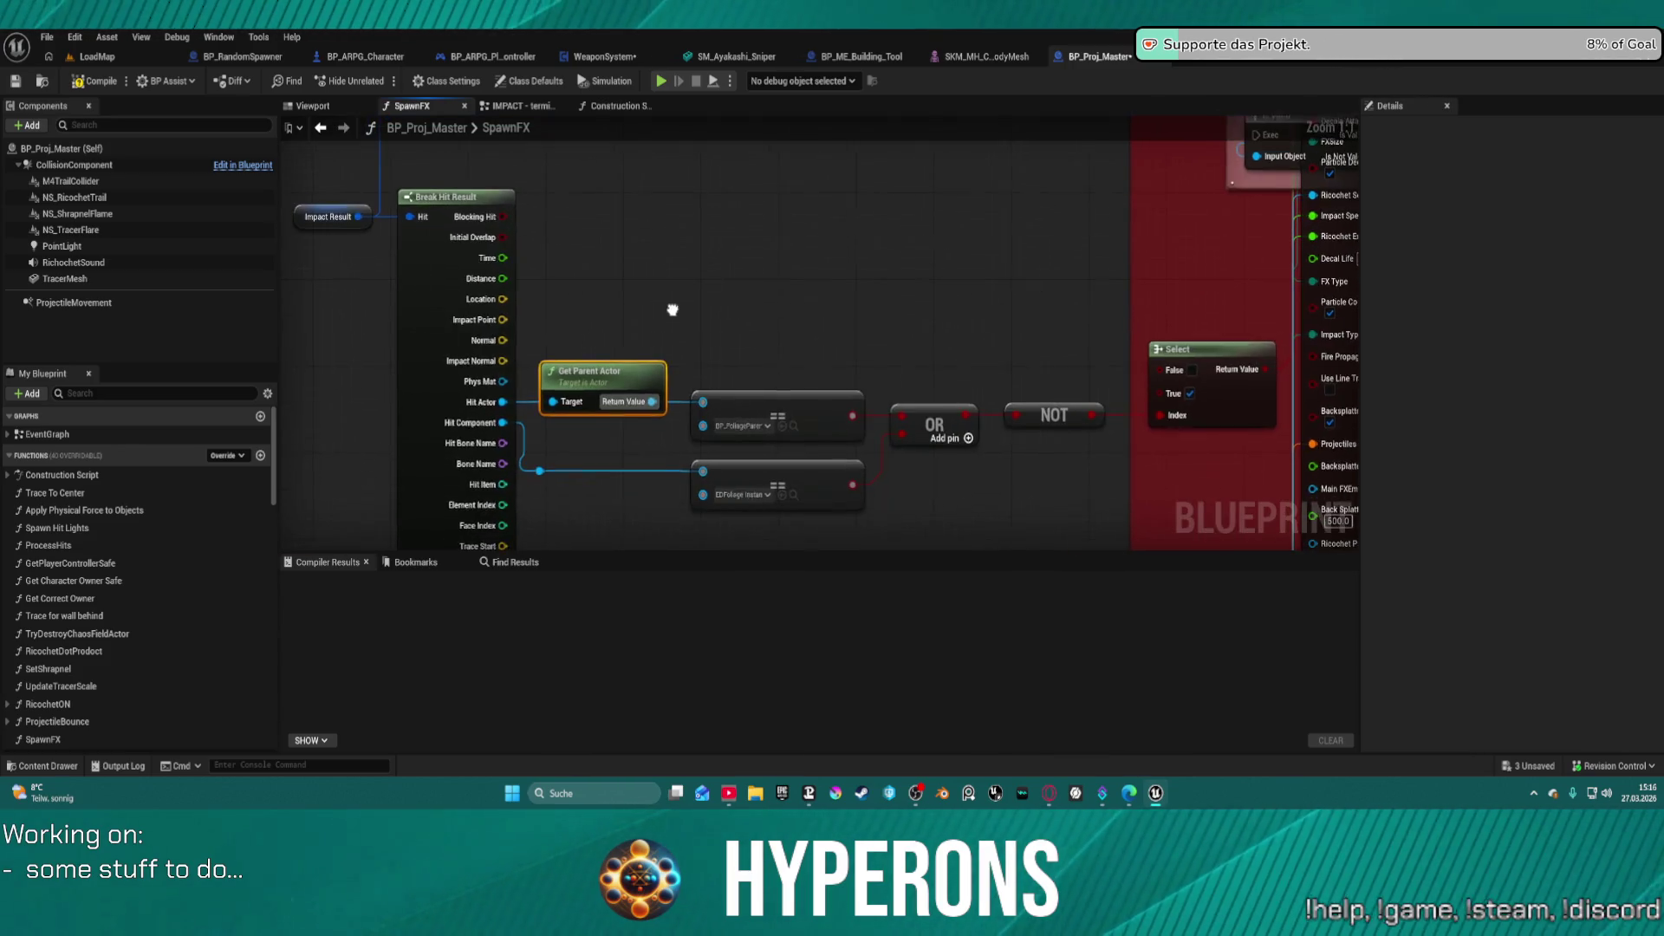
{"action": "left_click_drag", "start_coordinate": [625, 369], "coordinate": [630, 287]}
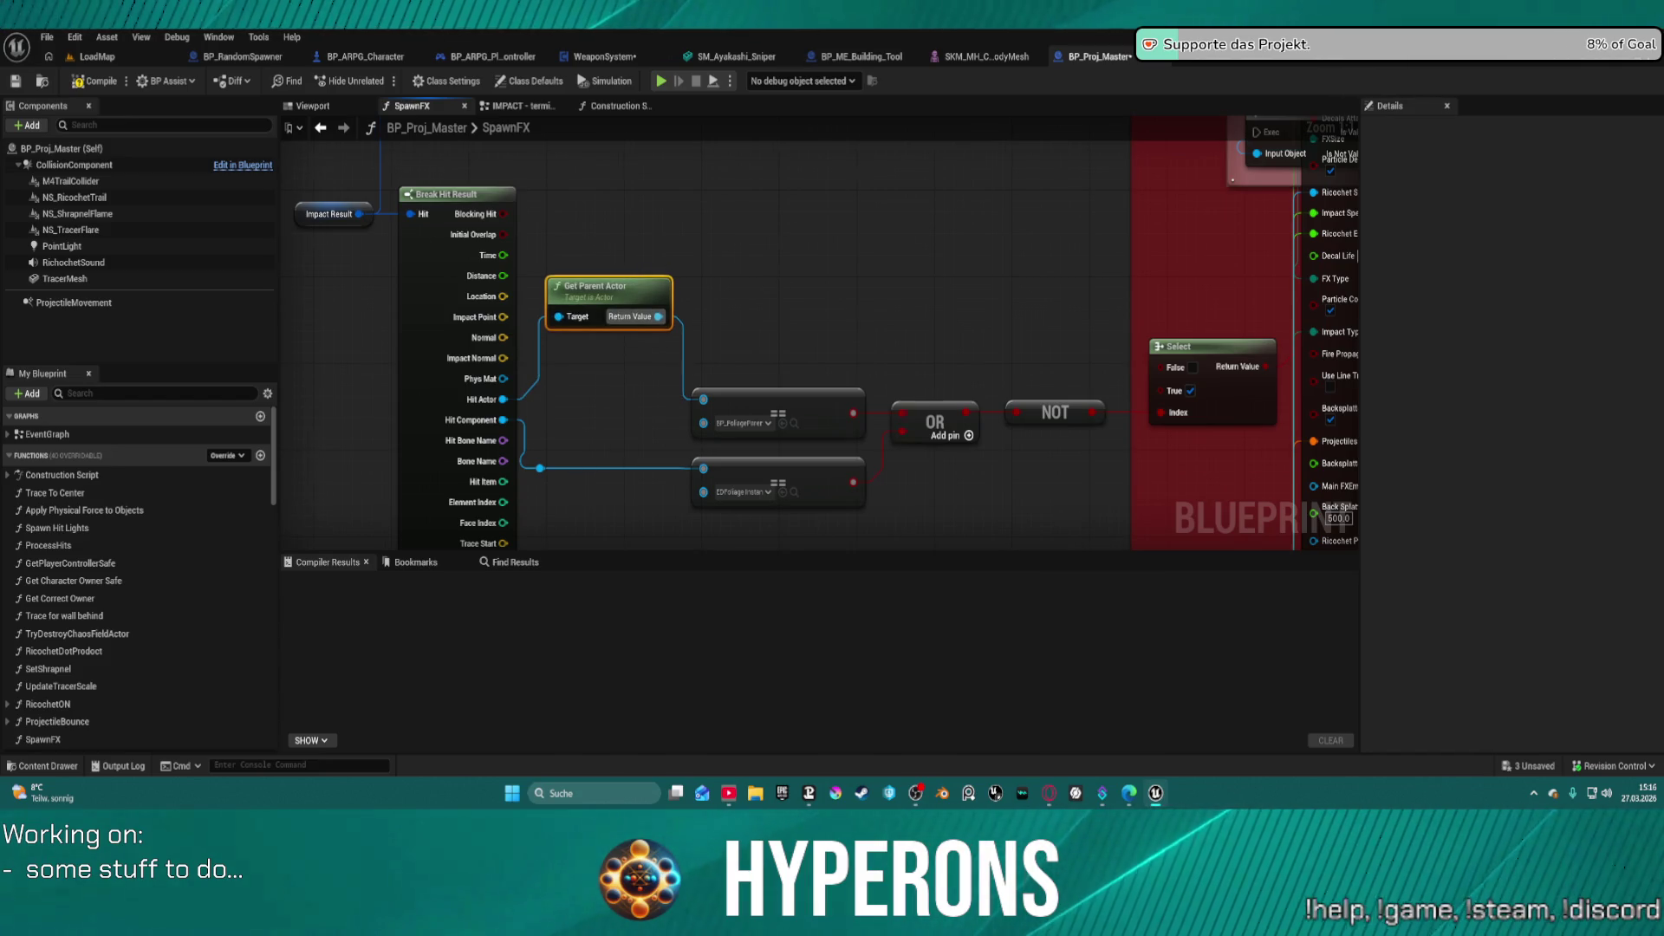
{"action": "left_click_drag", "start_coordinate": [783, 276], "coordinate": [654, 282]}
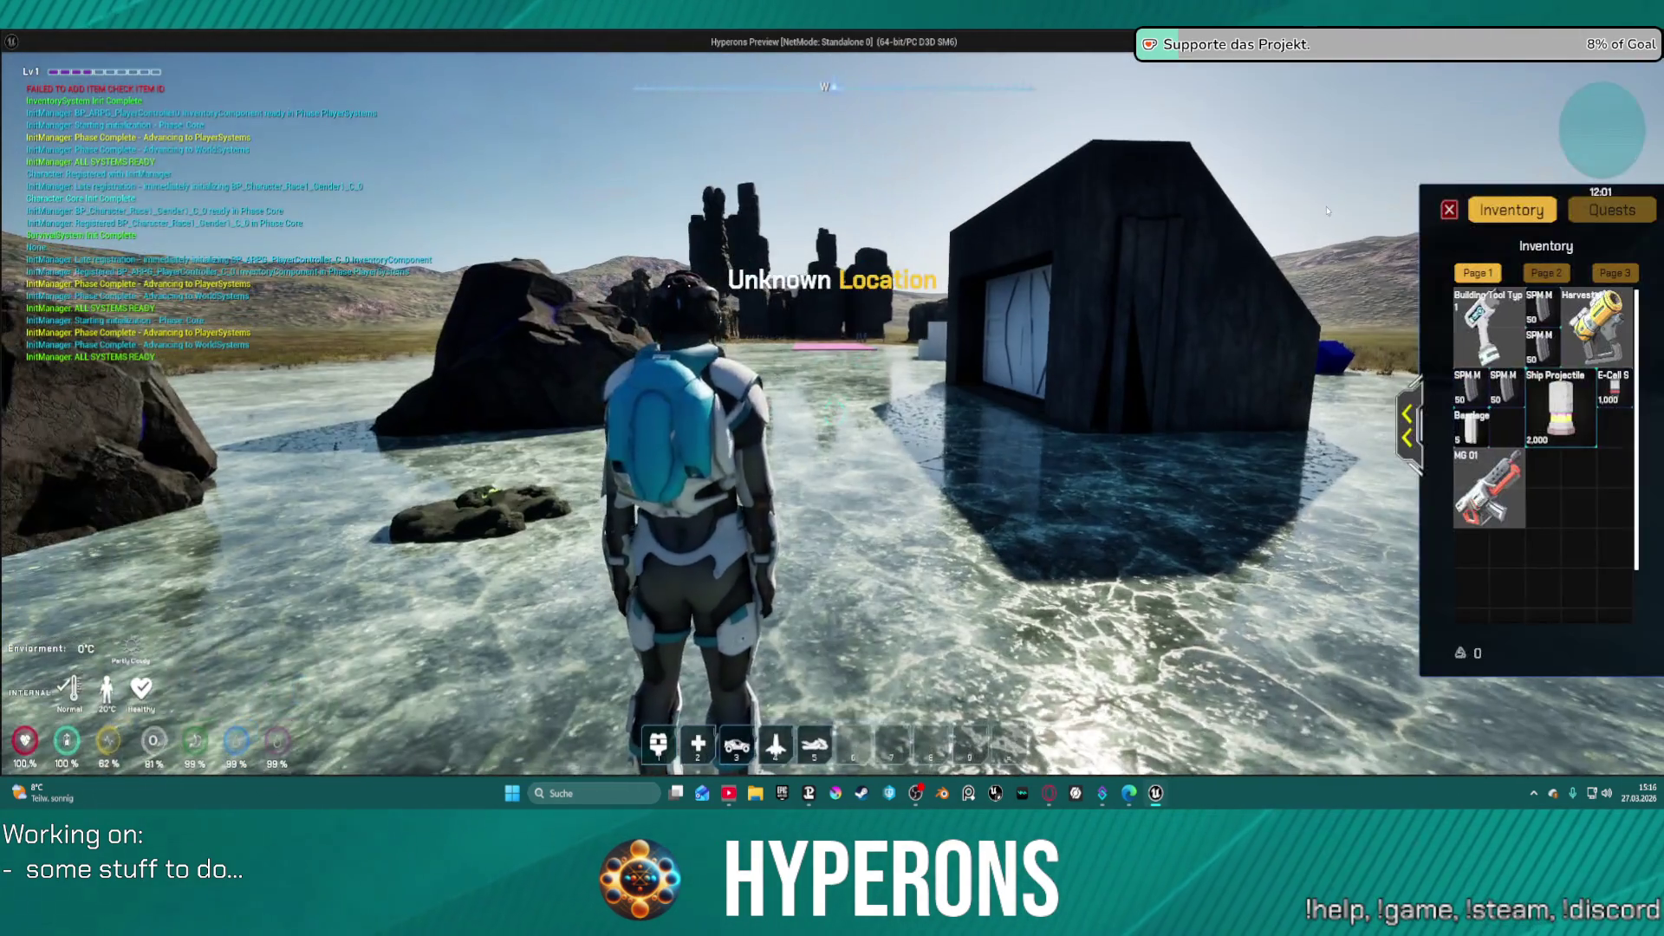
- Equip the MG 01 rifle from the inventory, resume play, and switch back to the SpawnFX graph
{"action": "right_click", "coordinate": [1496, 481]}
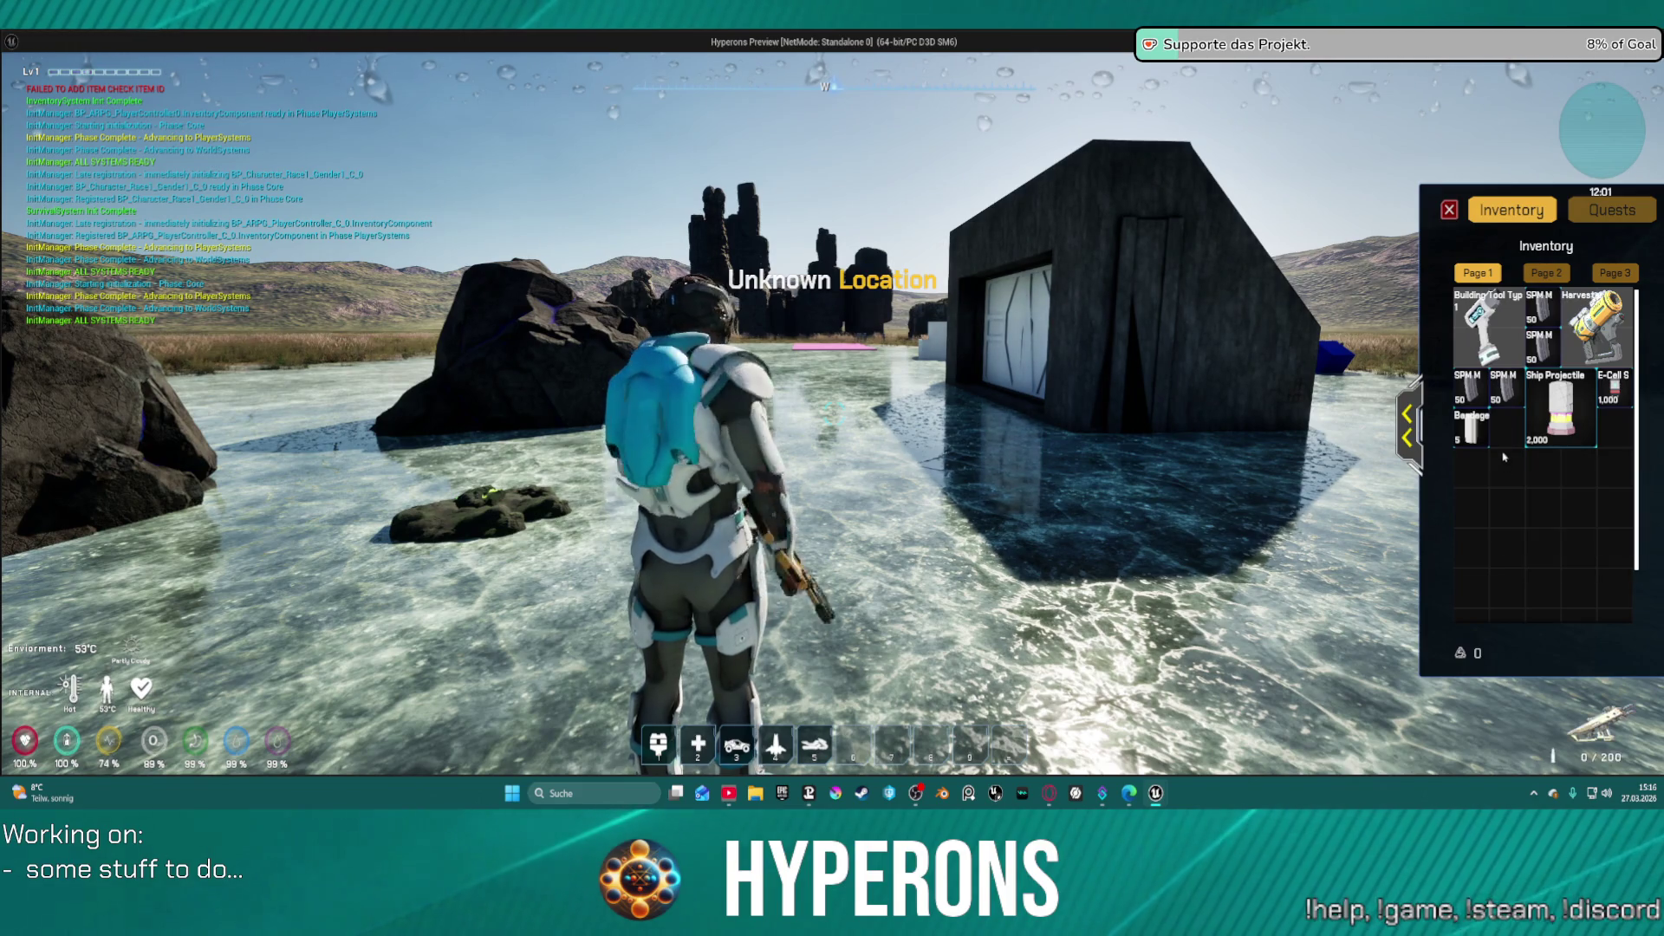
{"action": "key", "text": "i"}
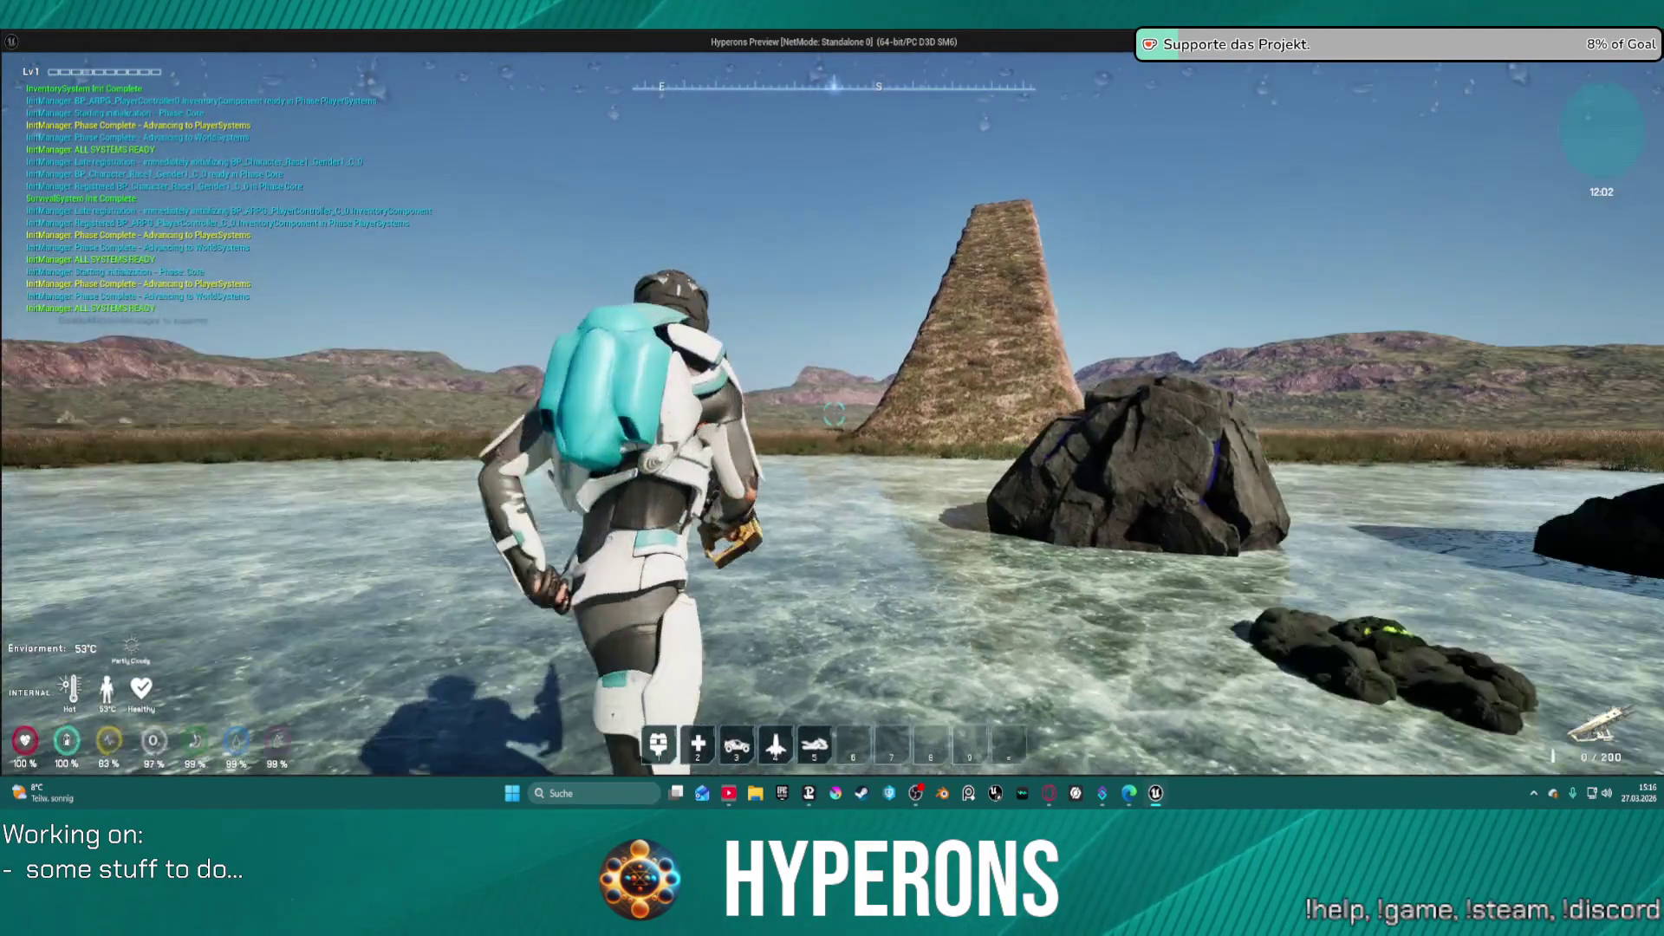
{"action": "key", "text": "alt+Tab"}
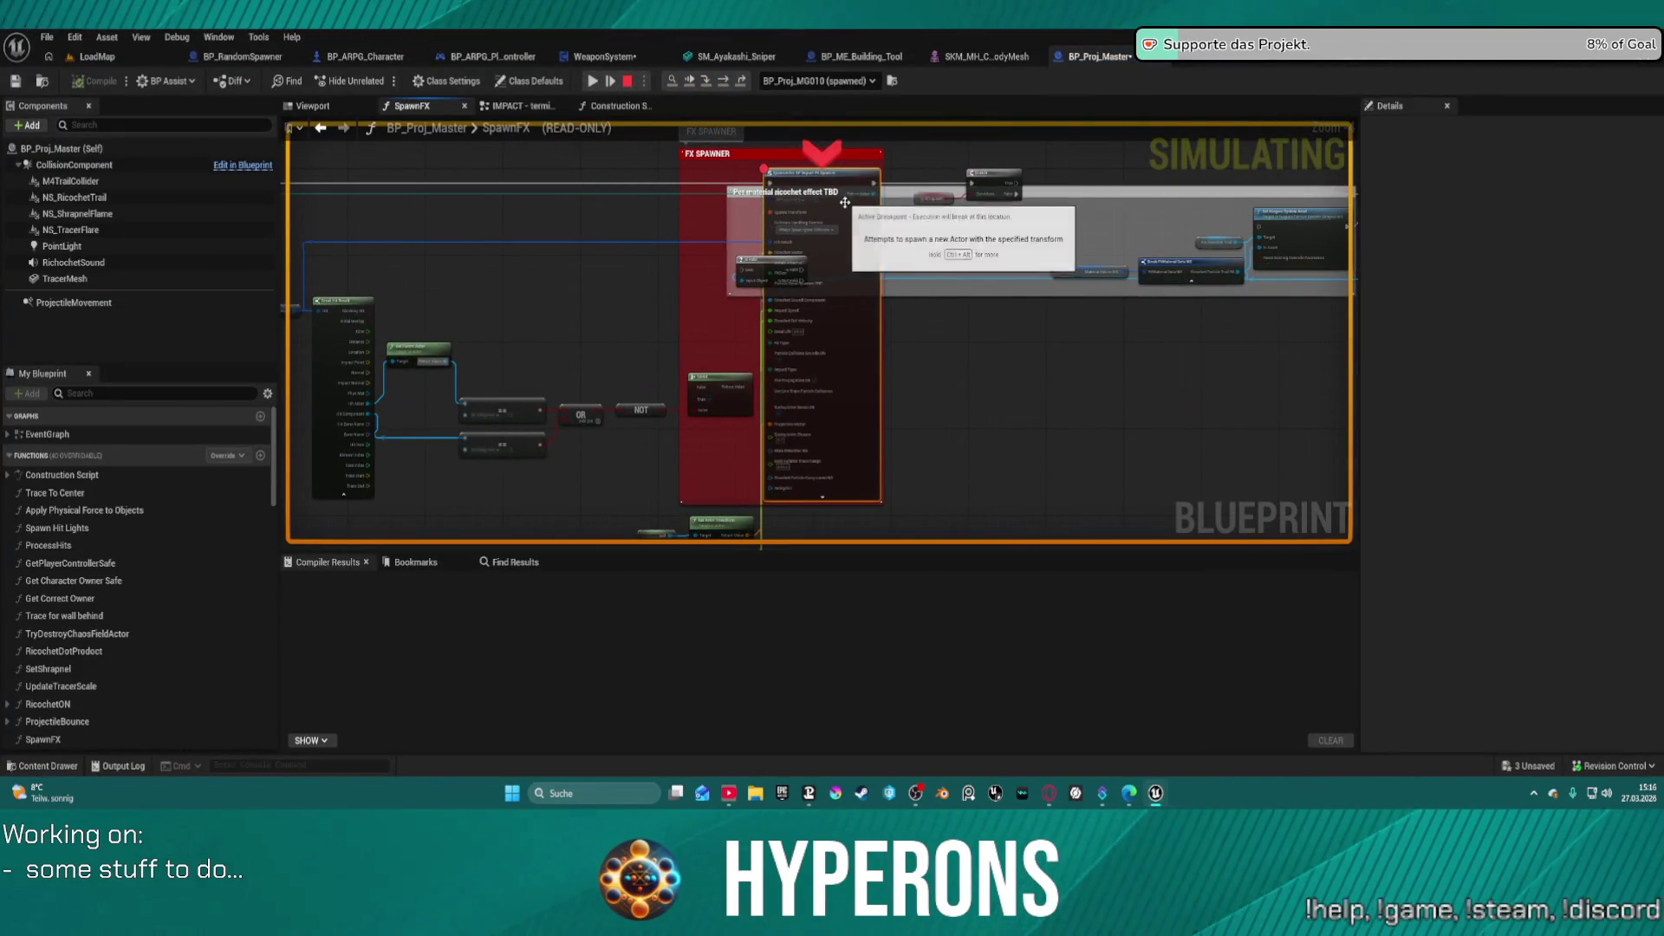
{"action": "right_click", "coordinate": [839, 258]}
{"action": "left_click", "coordinate": [956, 365]}
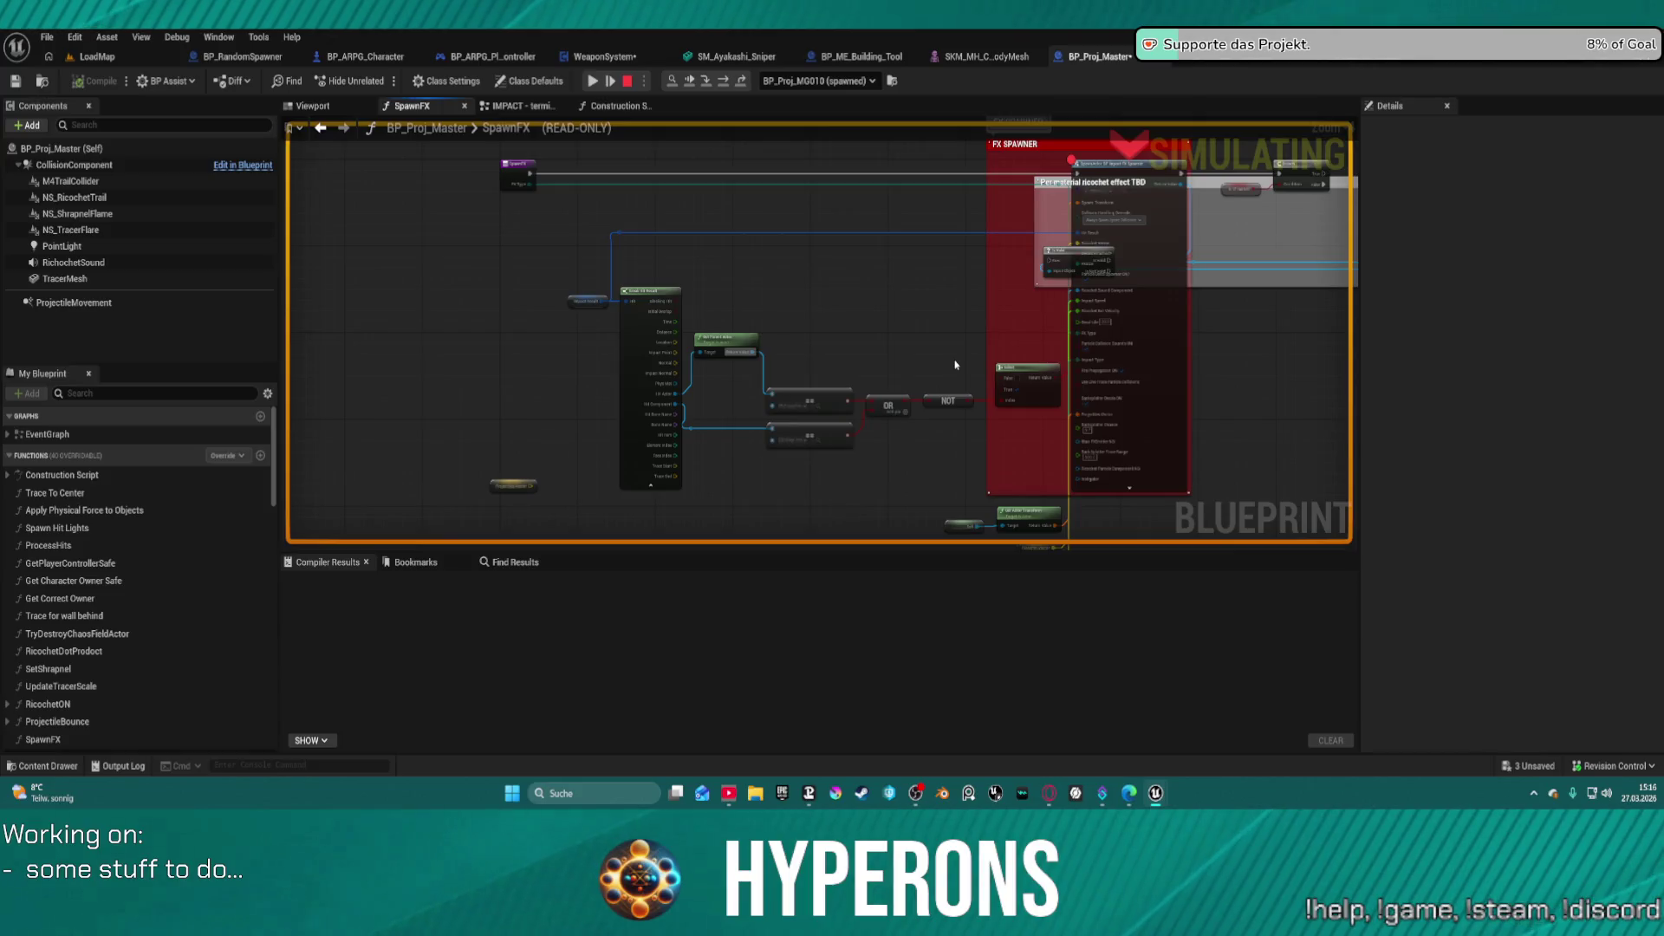
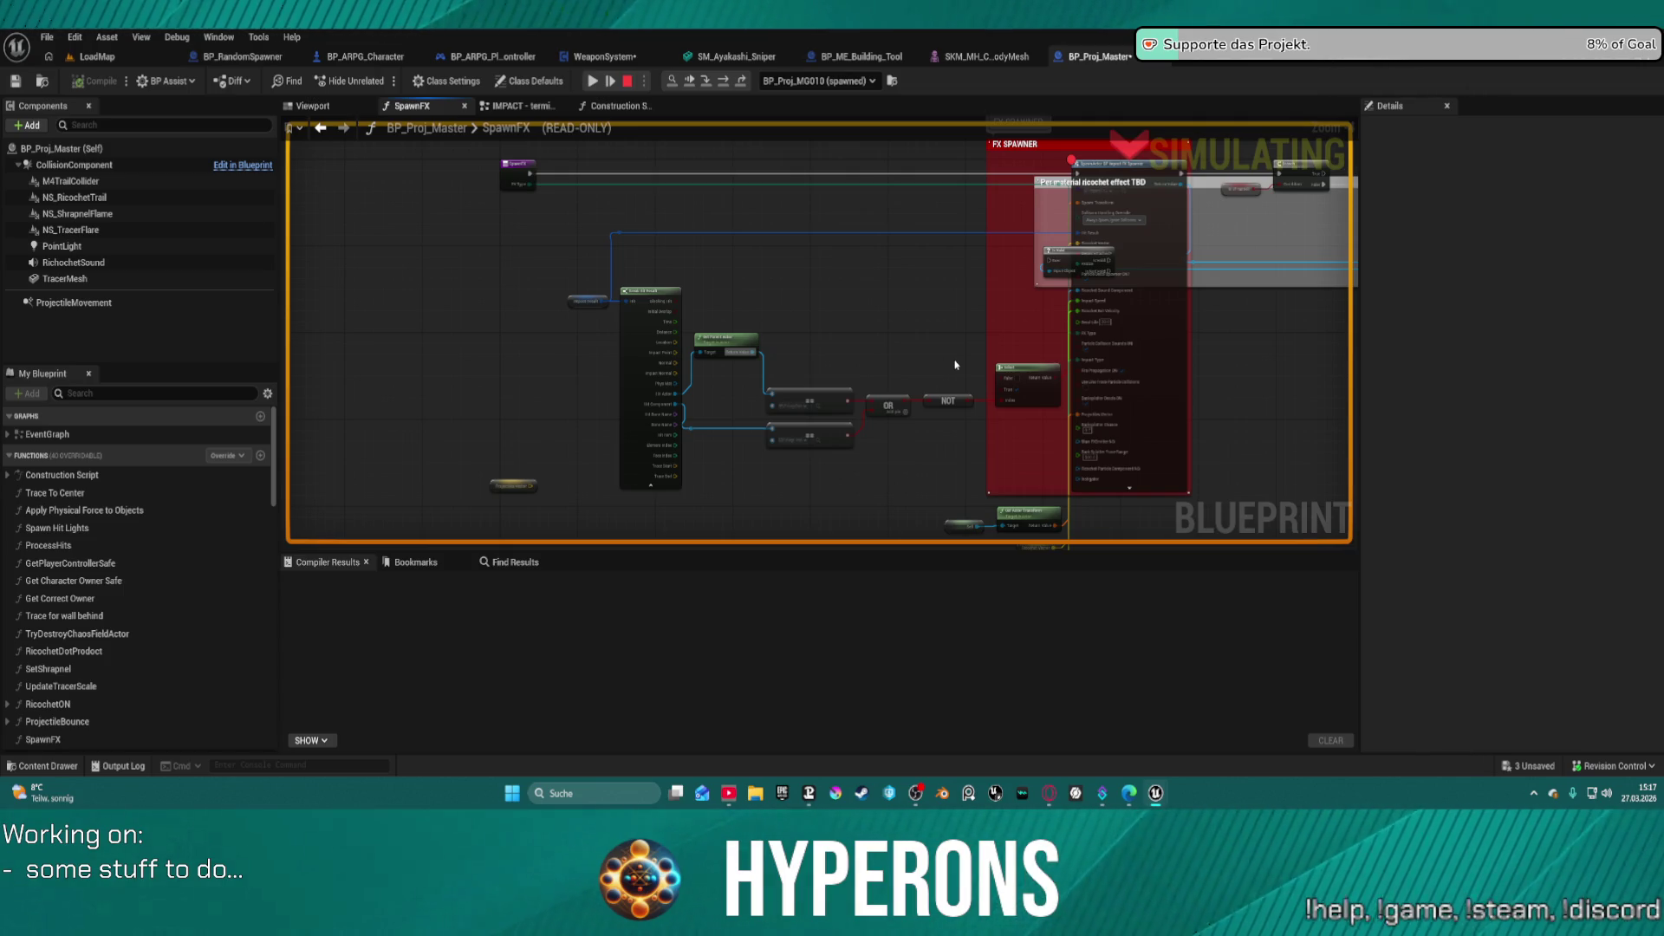
- Pan the graph over the hit-check nodes and continue to the next breakpoint hit
{"action": "scroll", "coordinate": [843, 335], "scroll_direction": "up", "scroll_amount": 3}
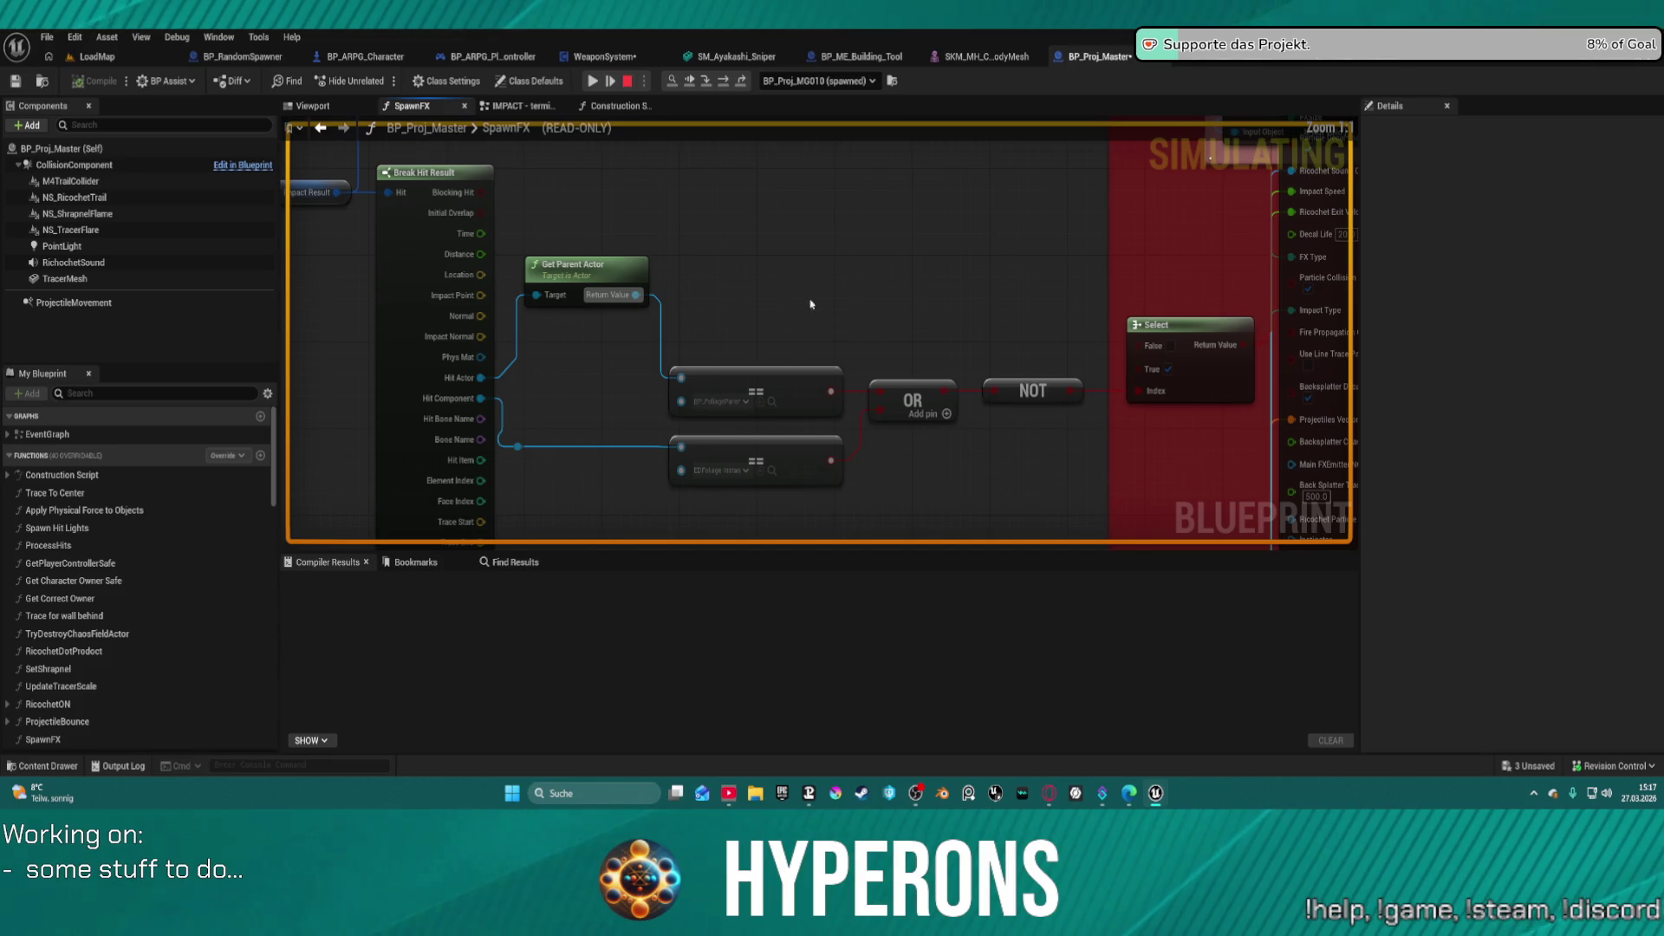
{"action": "mouse_move", "coordinate": [861, 156]}
{"action": "left_mouse_down"}
{"action": "mouse_move", "coordinate": [707, 171]}
{"action": "mouse_move", "coordinate": [763, 447]}
{"action": "mouse_move", "coordinate": [850, 440]}
{"action": "left_mouse_up"}
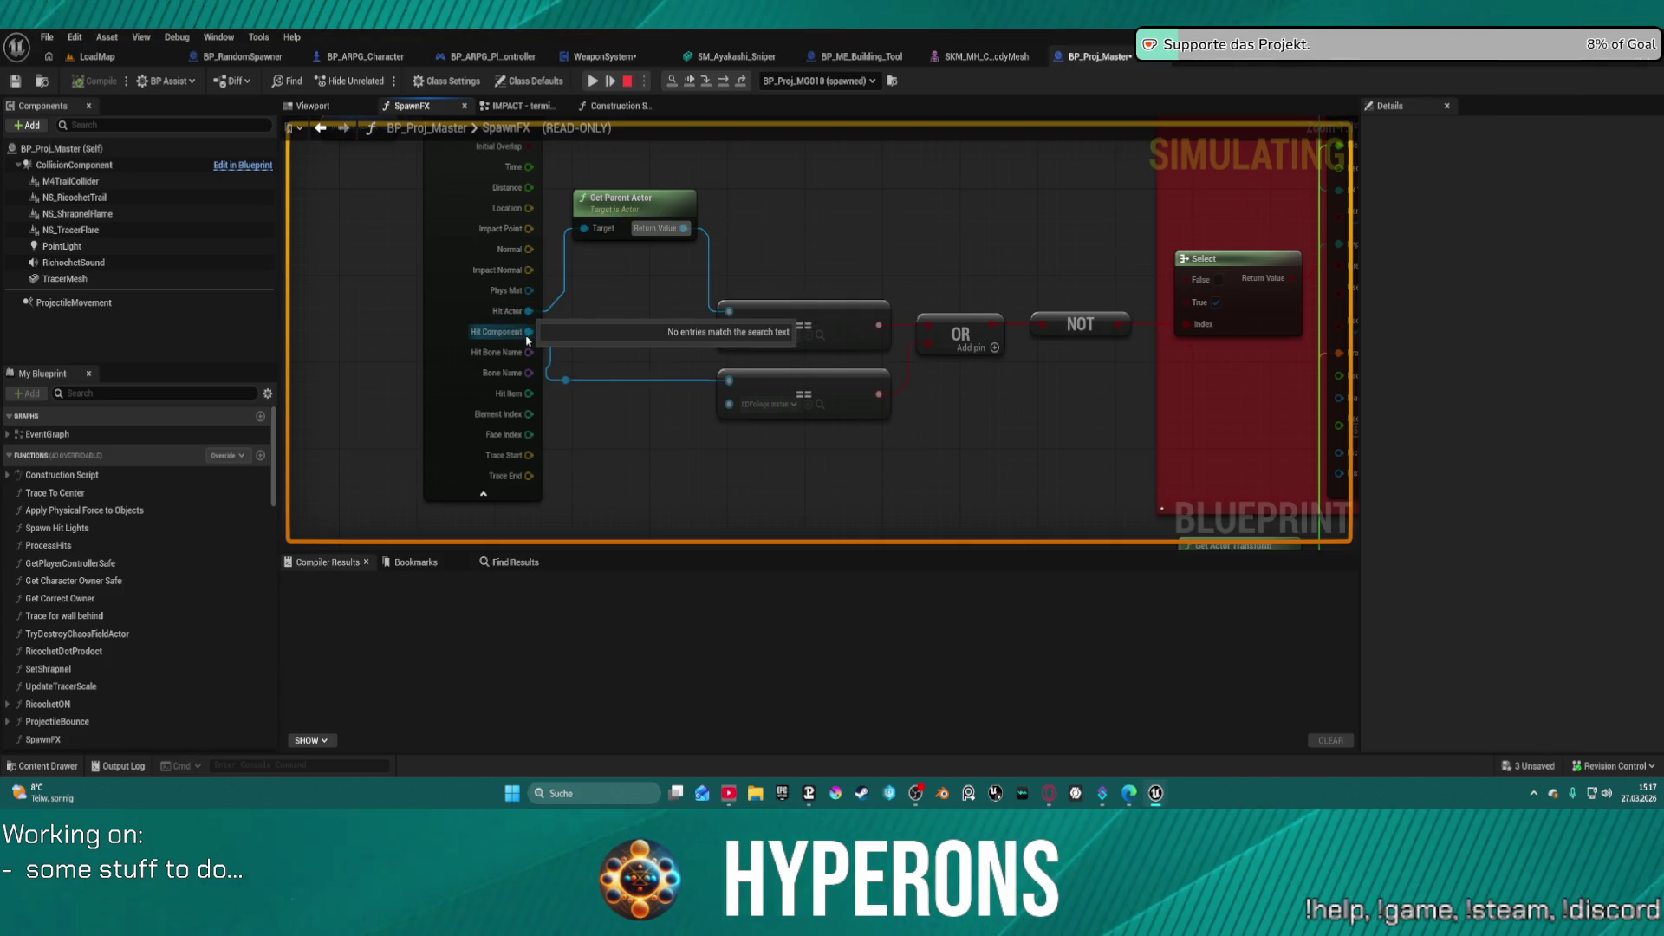
{"action": "left_click_drag", "start_coordinate": [528, 332], "coordinate": [572, 378]}
{"action": "scroll", "coordinate": [741, 373], "scroll_direction": "down", "scroll_amount": 3}
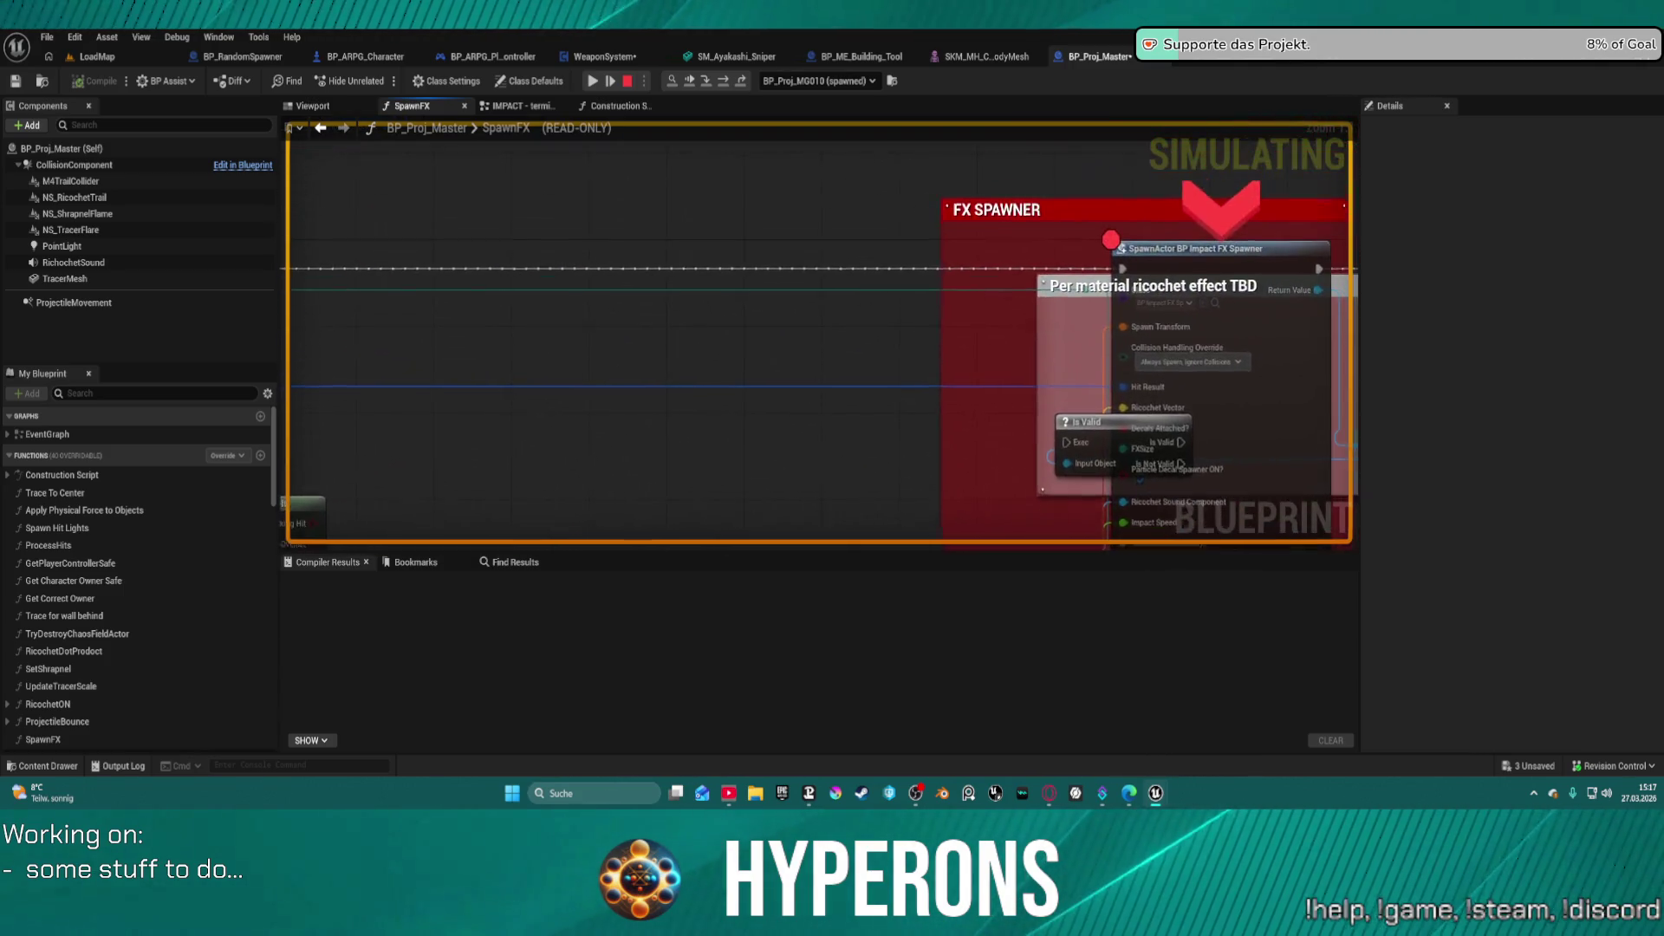
{"action": "scroll", "coordinate": [852, 443], "scroll_direction": "up", "scroll_amount": 3}
{"action": "left_click", "coordinate": [725, 83]}
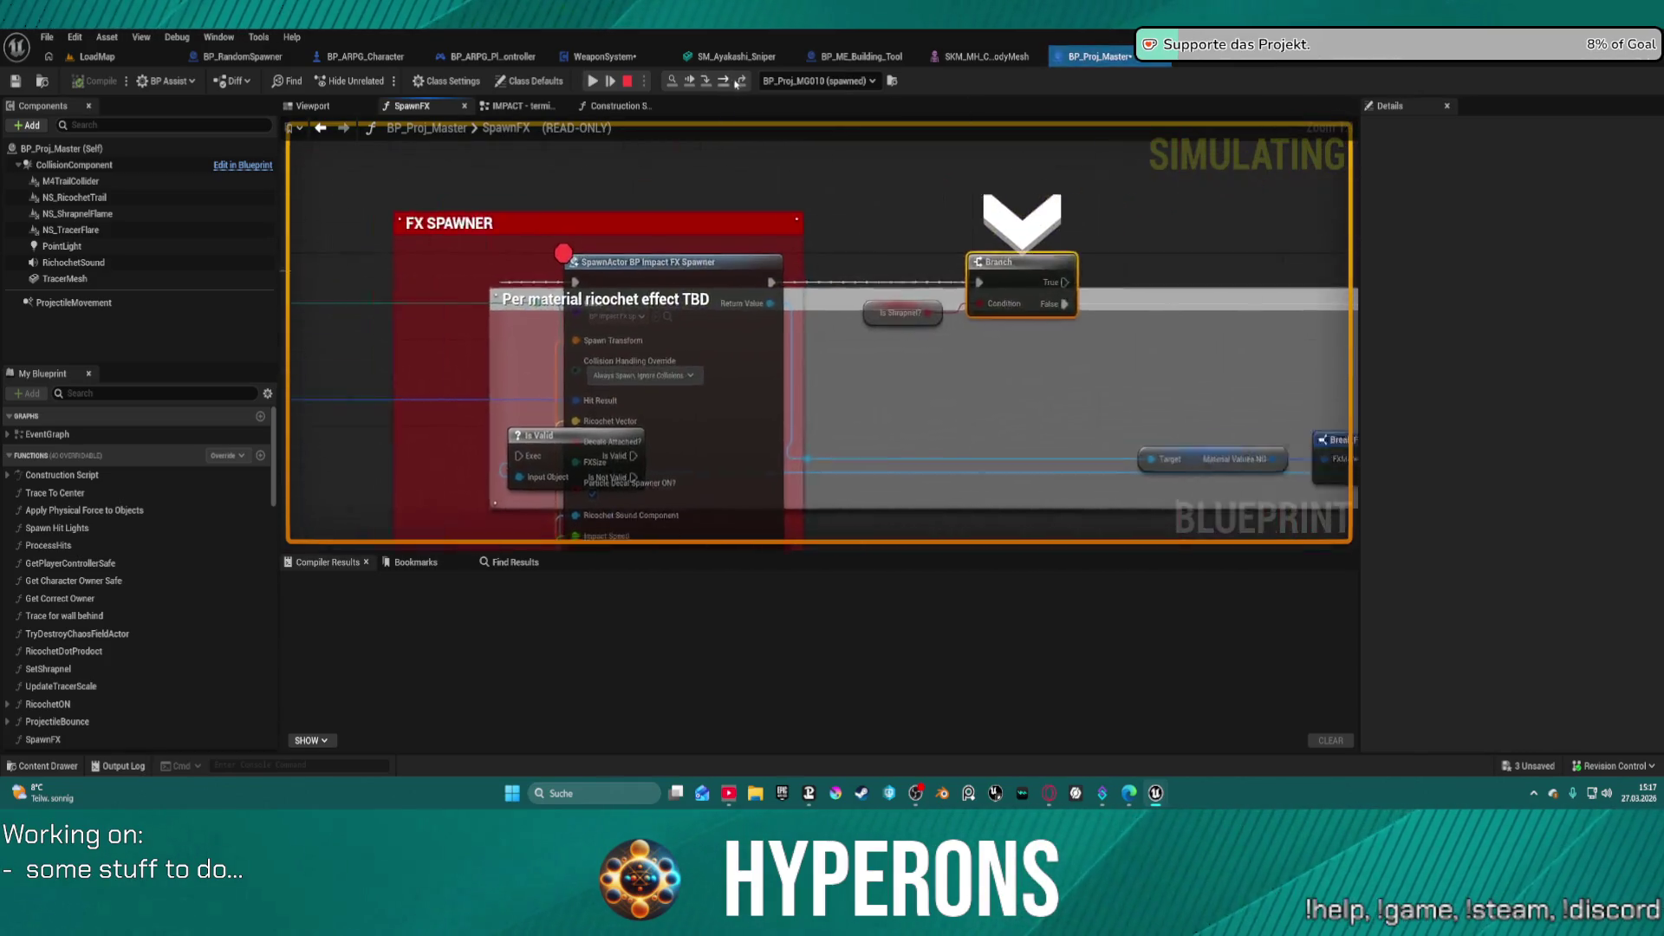
- Inspect the debug values on the Break Hit Result, comparison, OR and NOT pins
{"action": "mouse_move", "coordinate": [620, 319]}
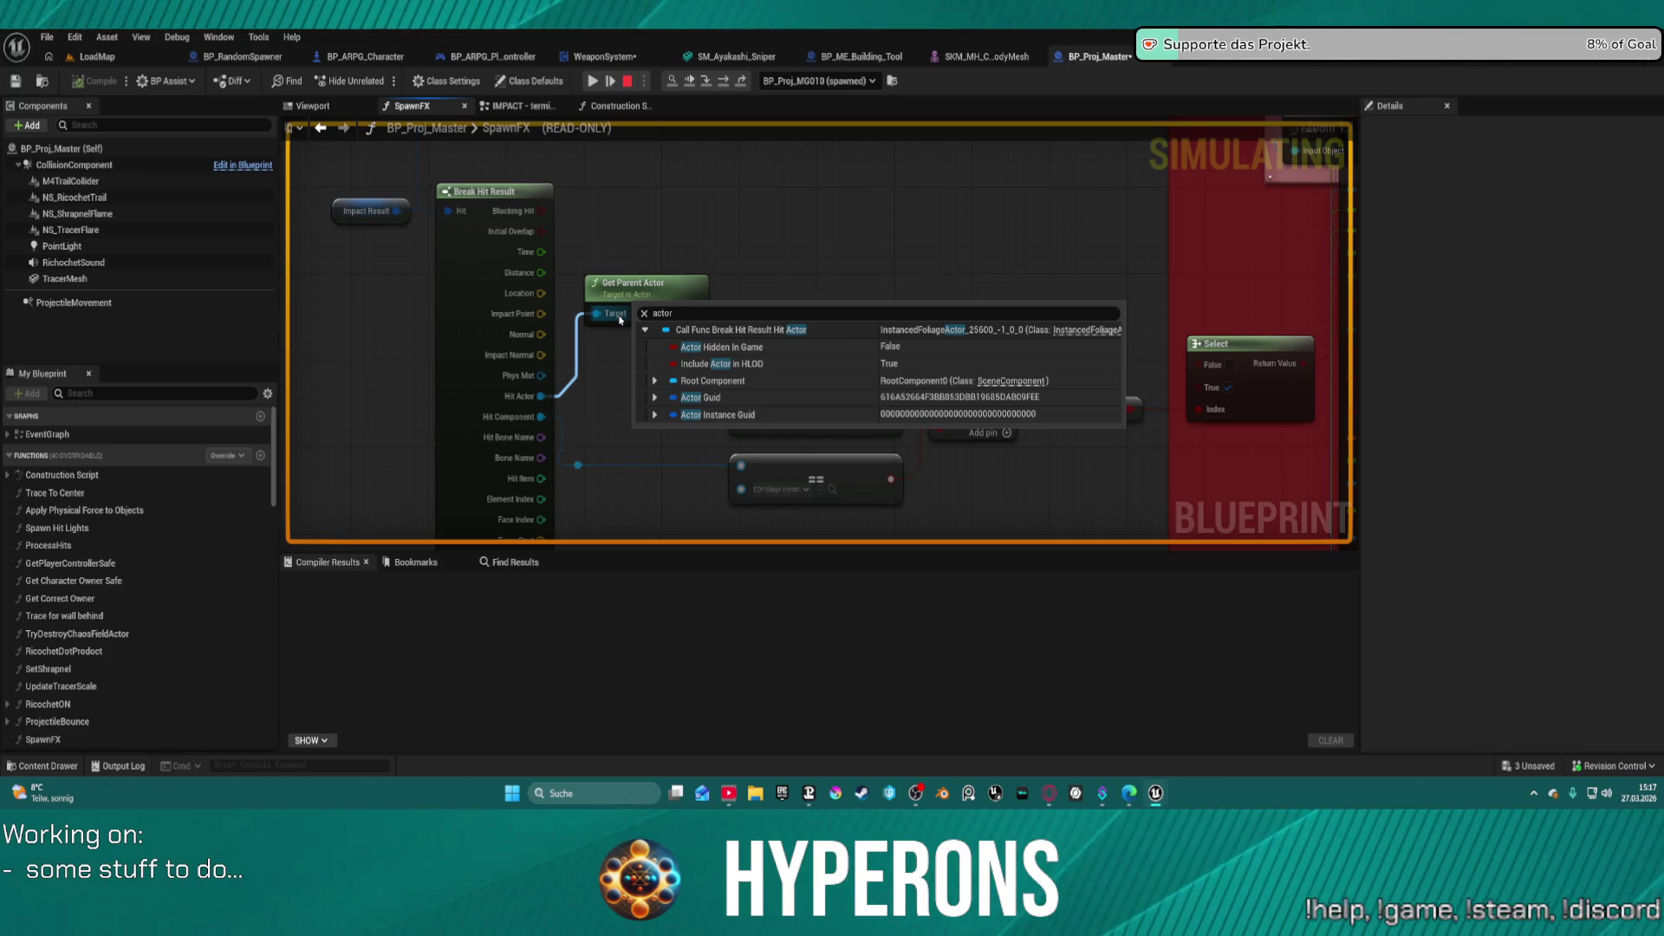
{"action": "mouse_move", "coordinate": [544, 417]}
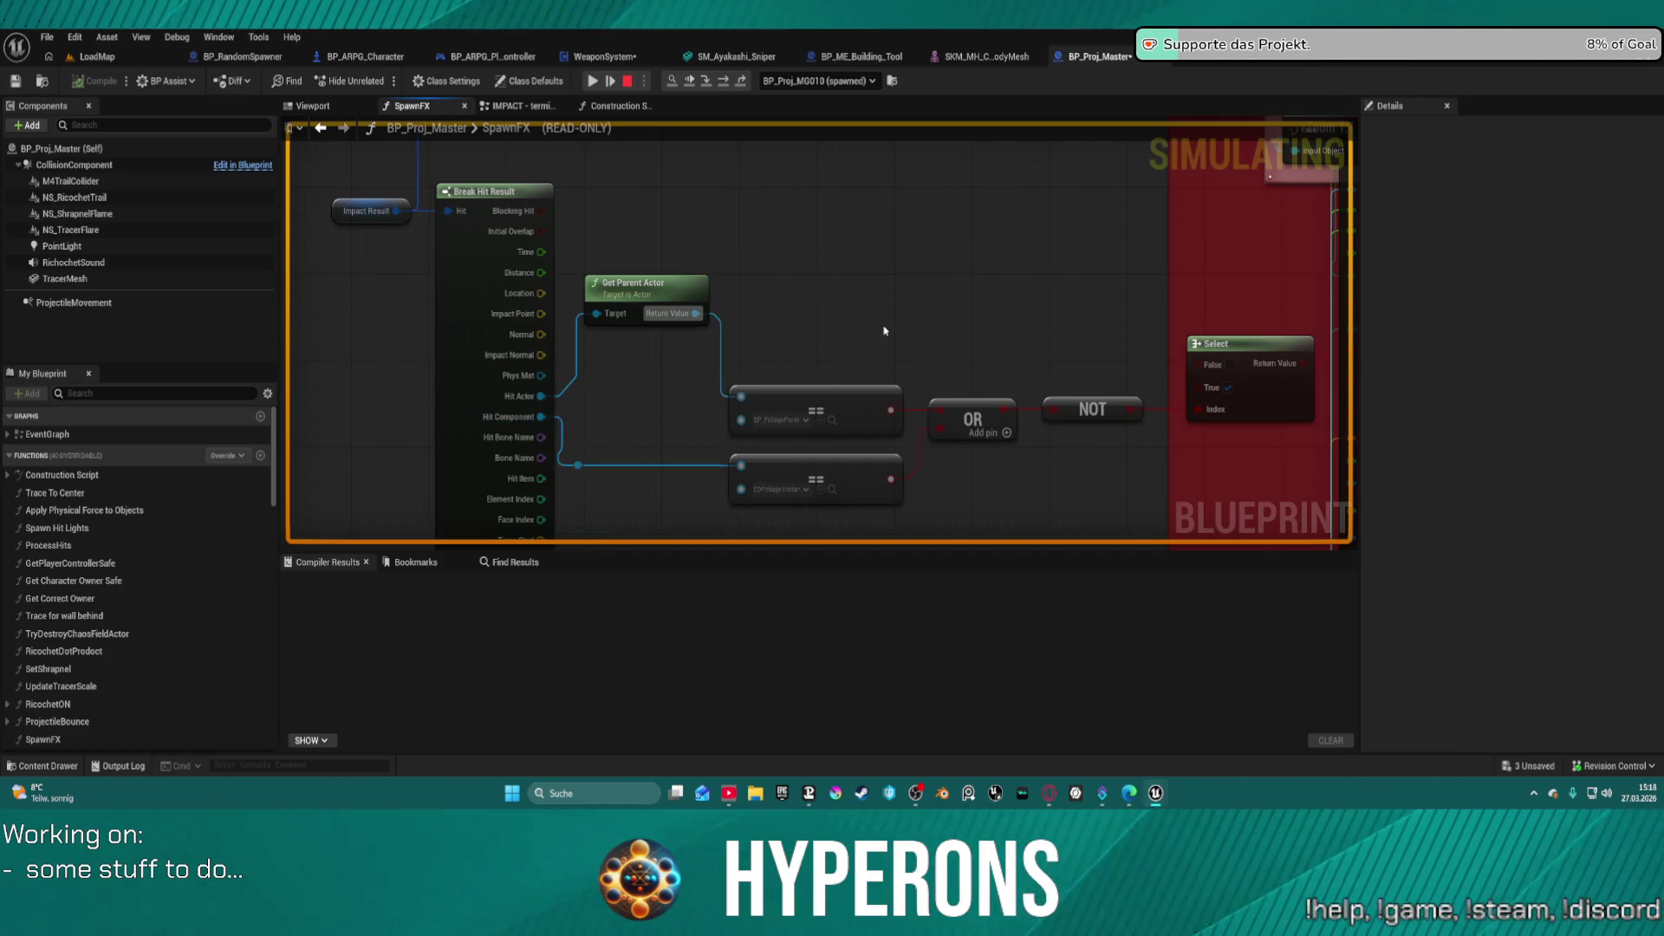
{"action": "left_click_drag", "start_coordinate": [884, 331], "coordinate": [673, 289]}
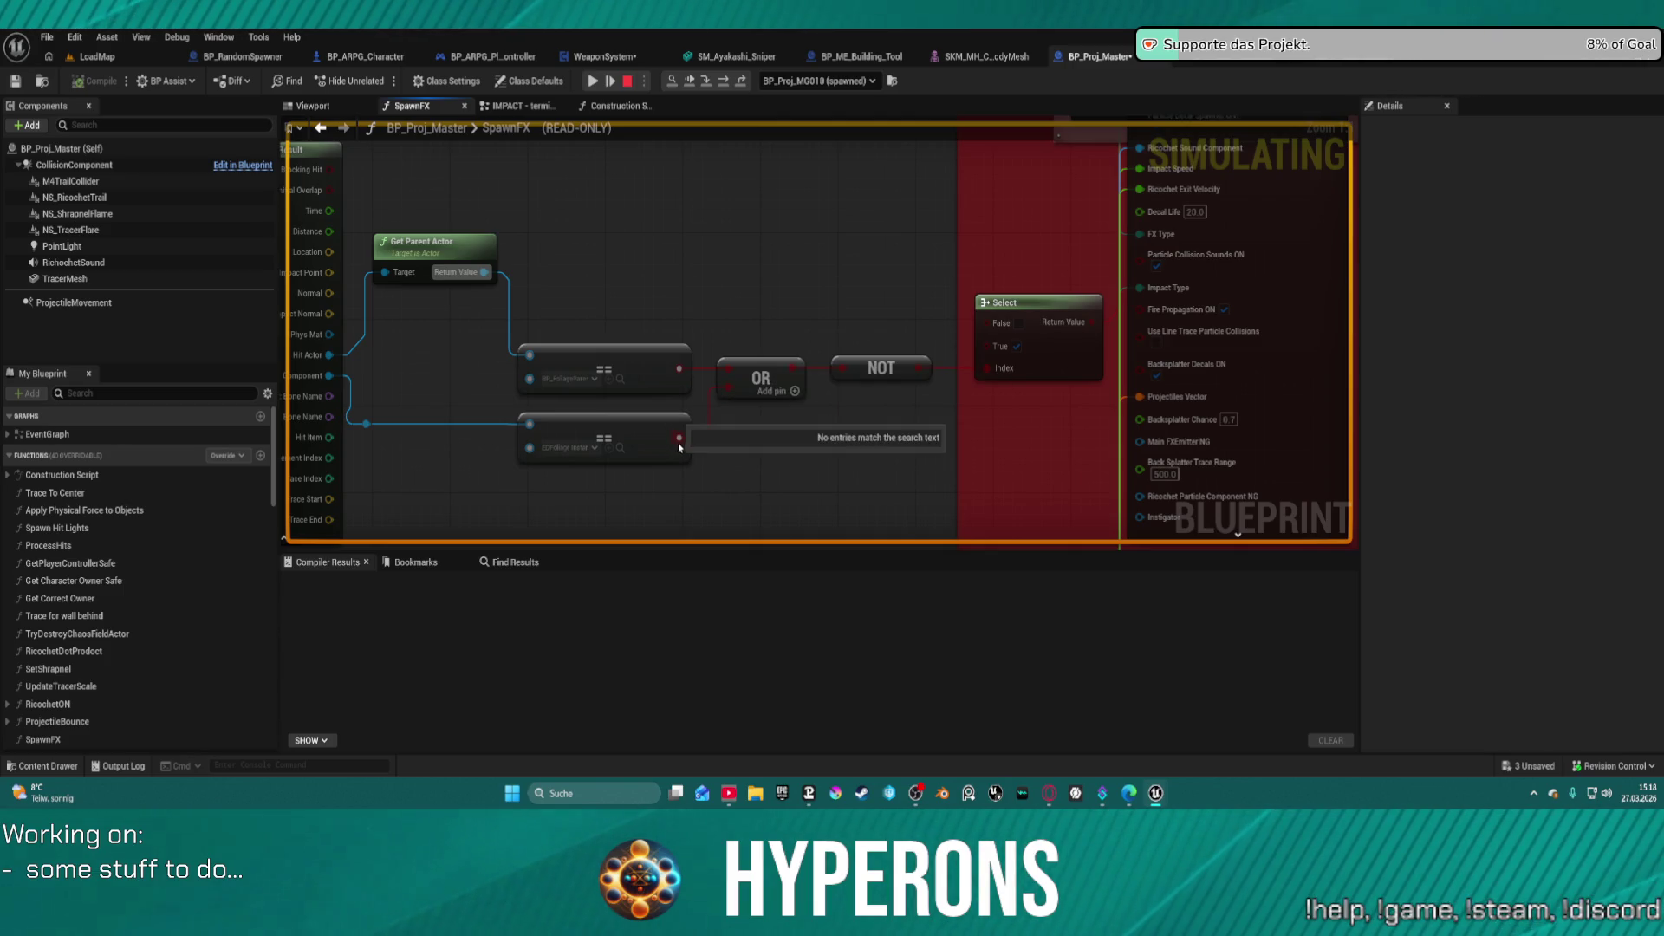
{"action": "mouse_move", "coordinate": [954, 375]}
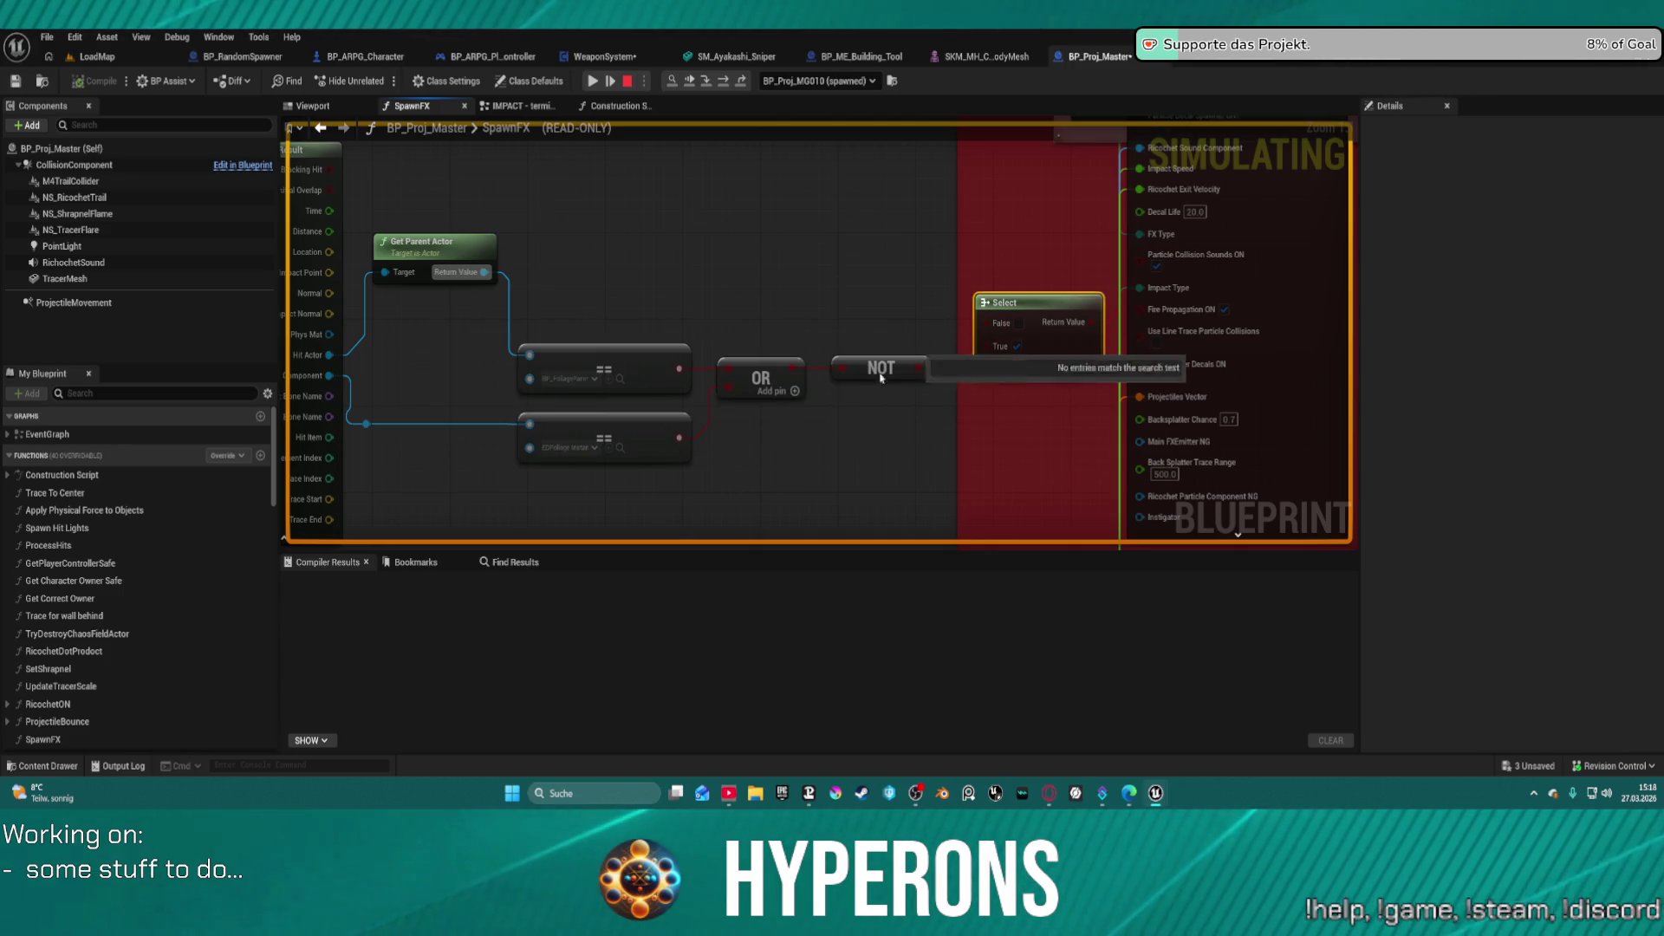
{"action": "left_click", "coordinate": [557, 380]}
{"action": "mouse_move", "coordinate": [529, 424]}
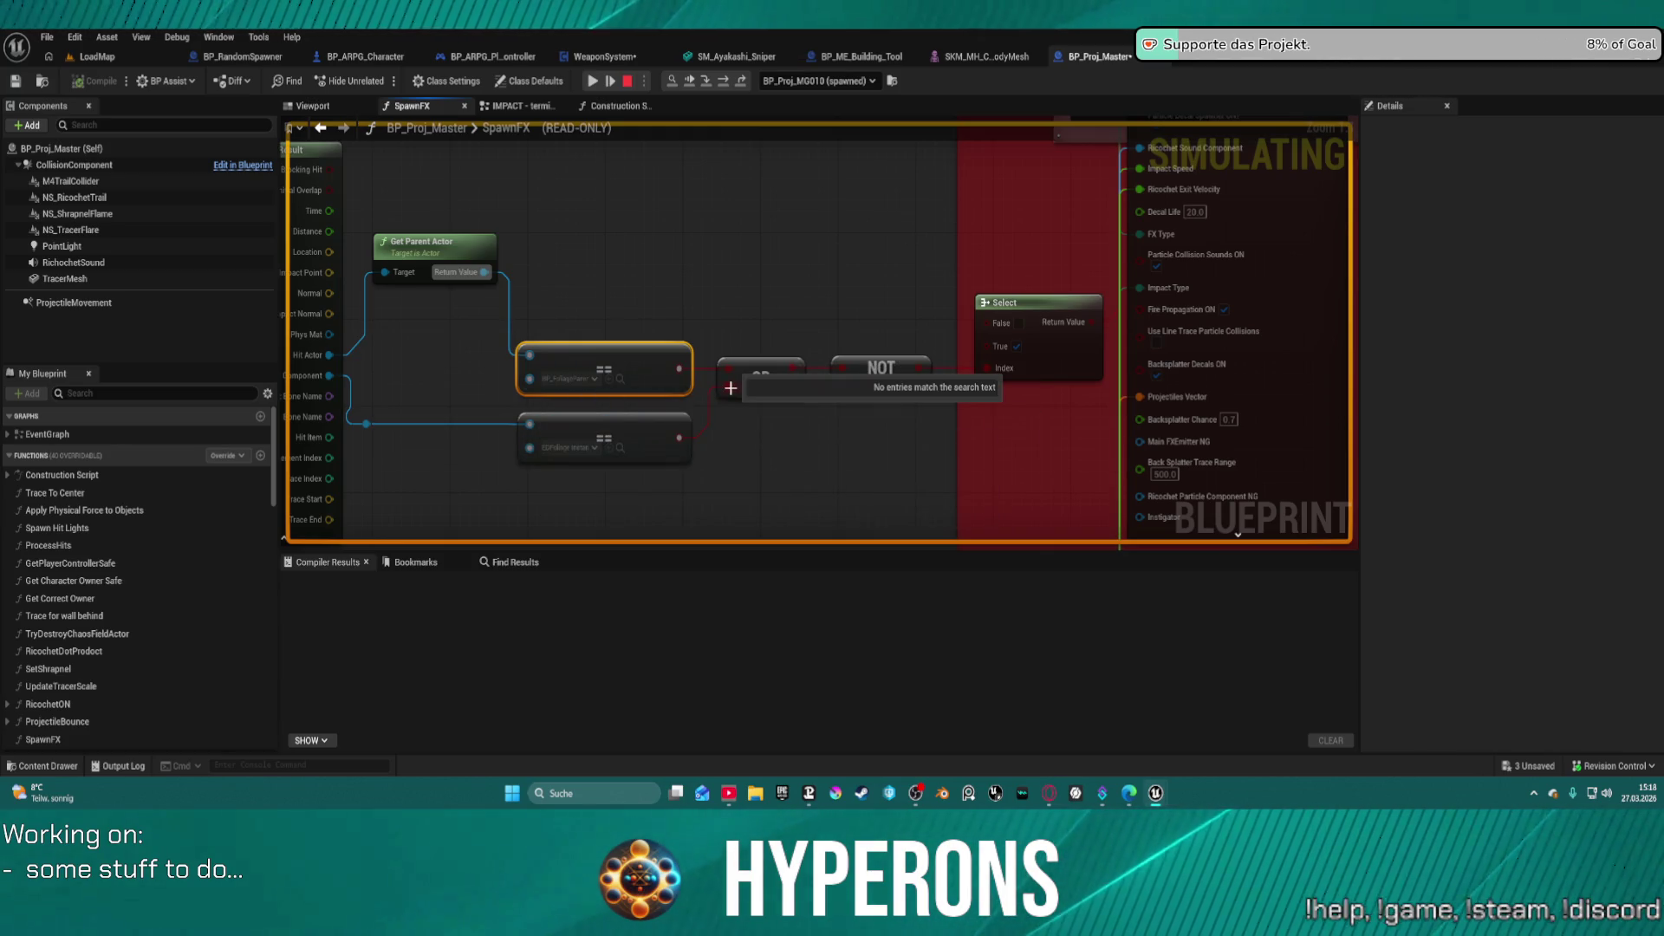
{"action": "mouse_move", "coordinate": [737, 392]}
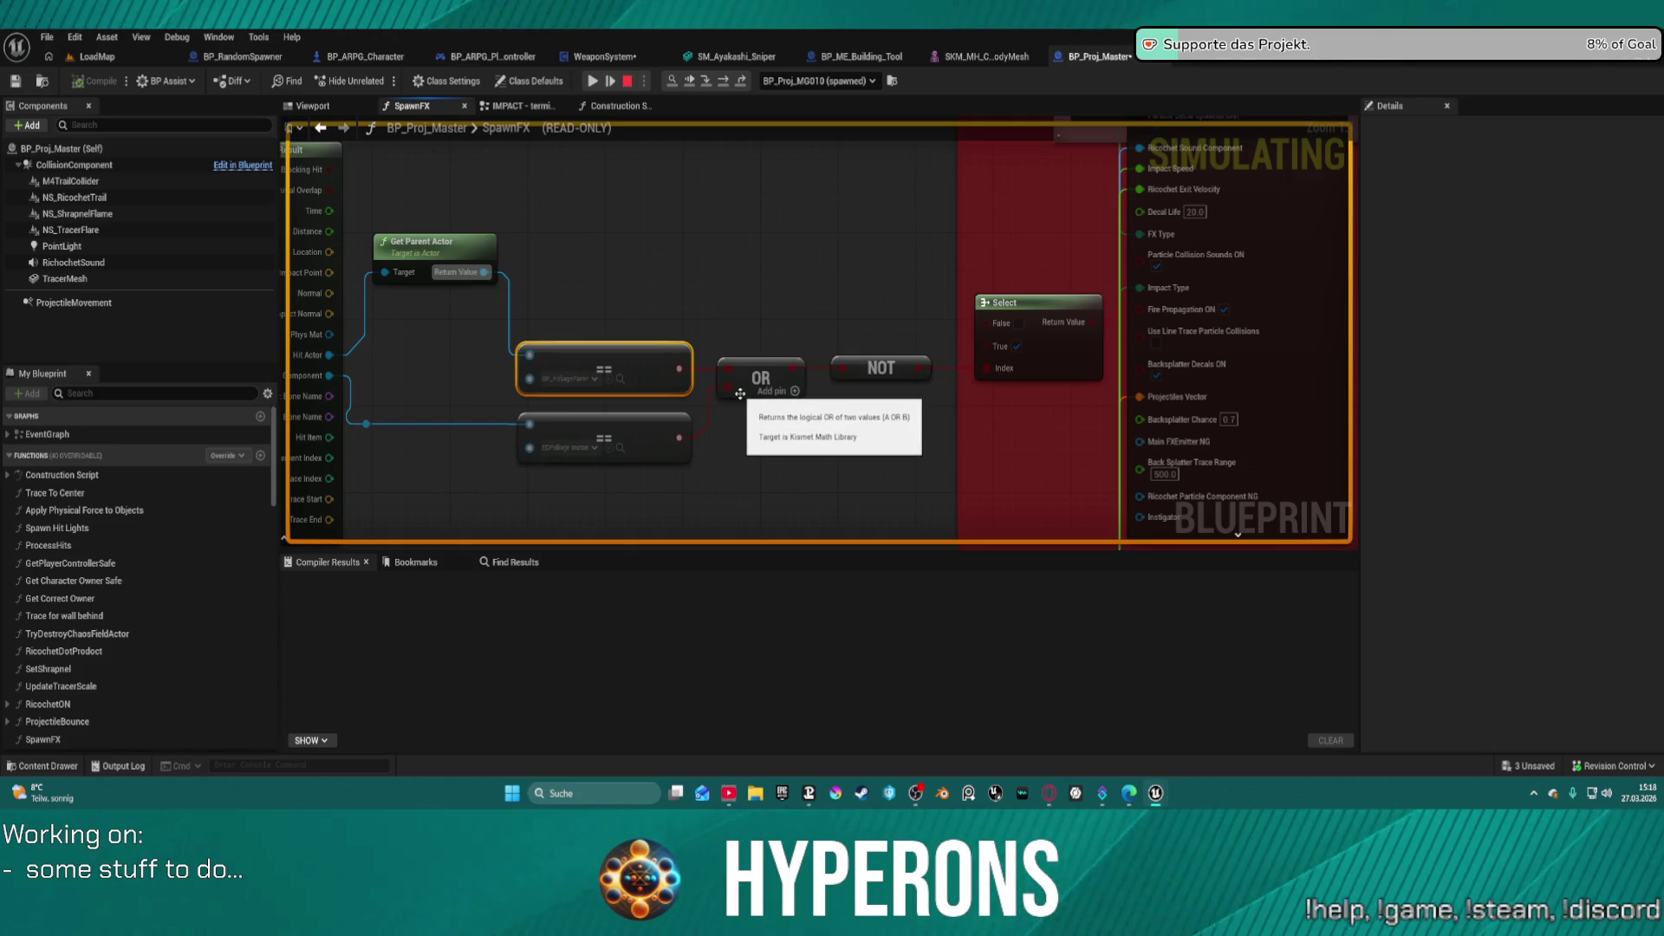
{"action": "mouse_move", "coordinate": [892, 366]}
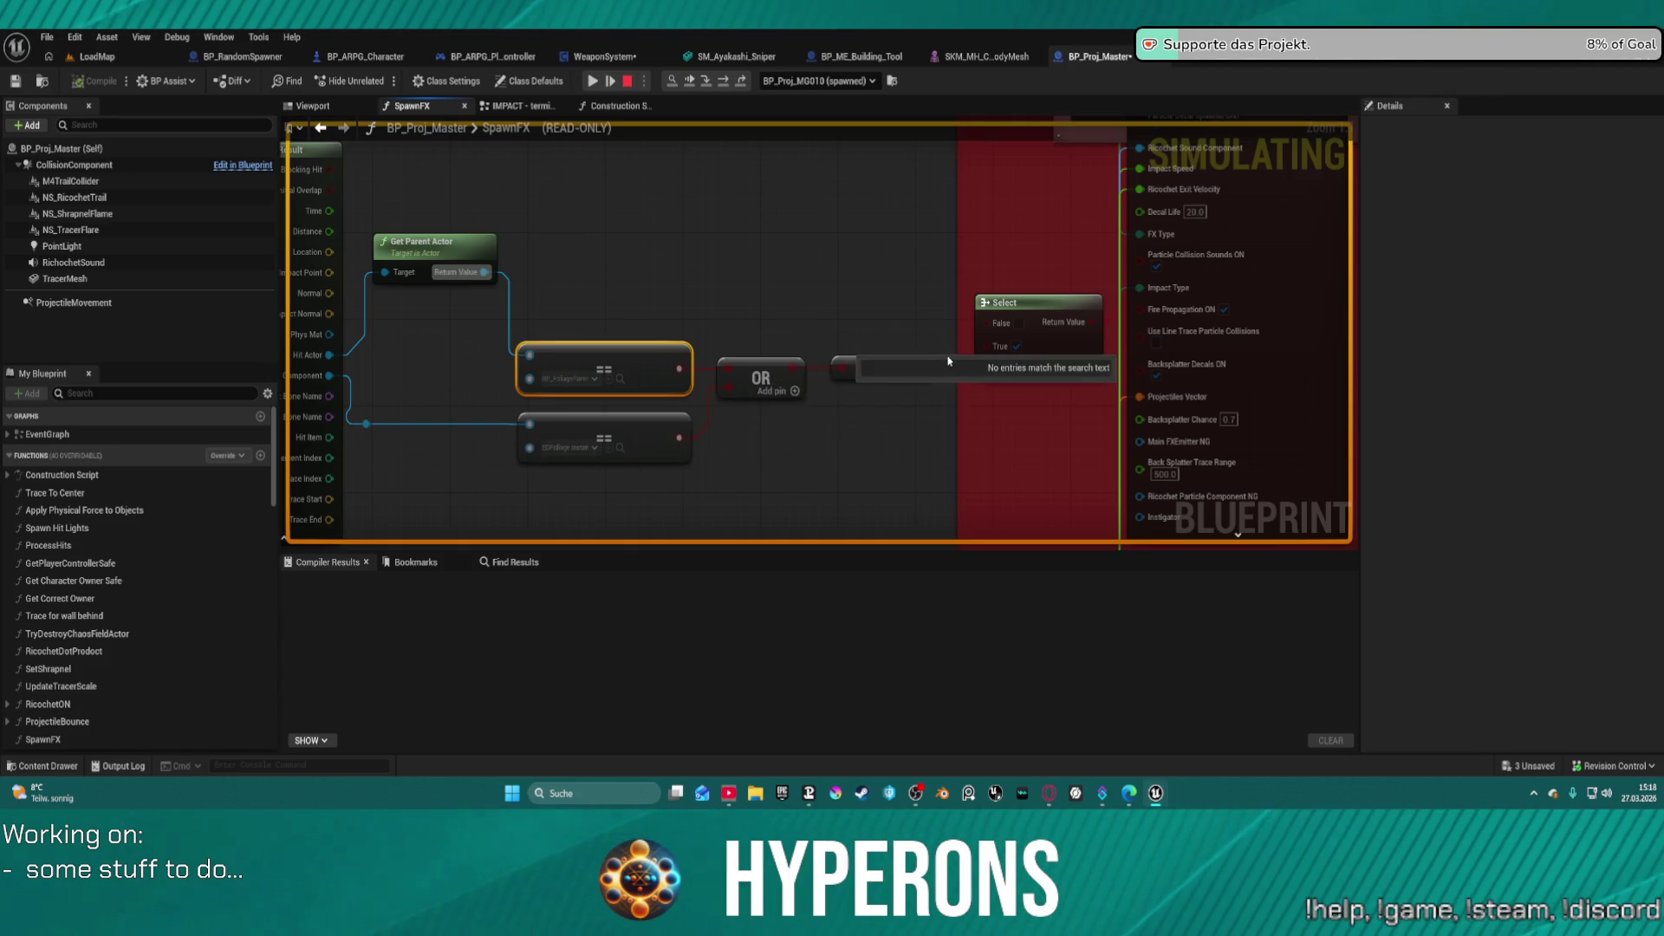
- Resume the paused game, leave it, and return to the SpawnFX entry node
{"action": "left_click", "coordinate": [593, 80]}
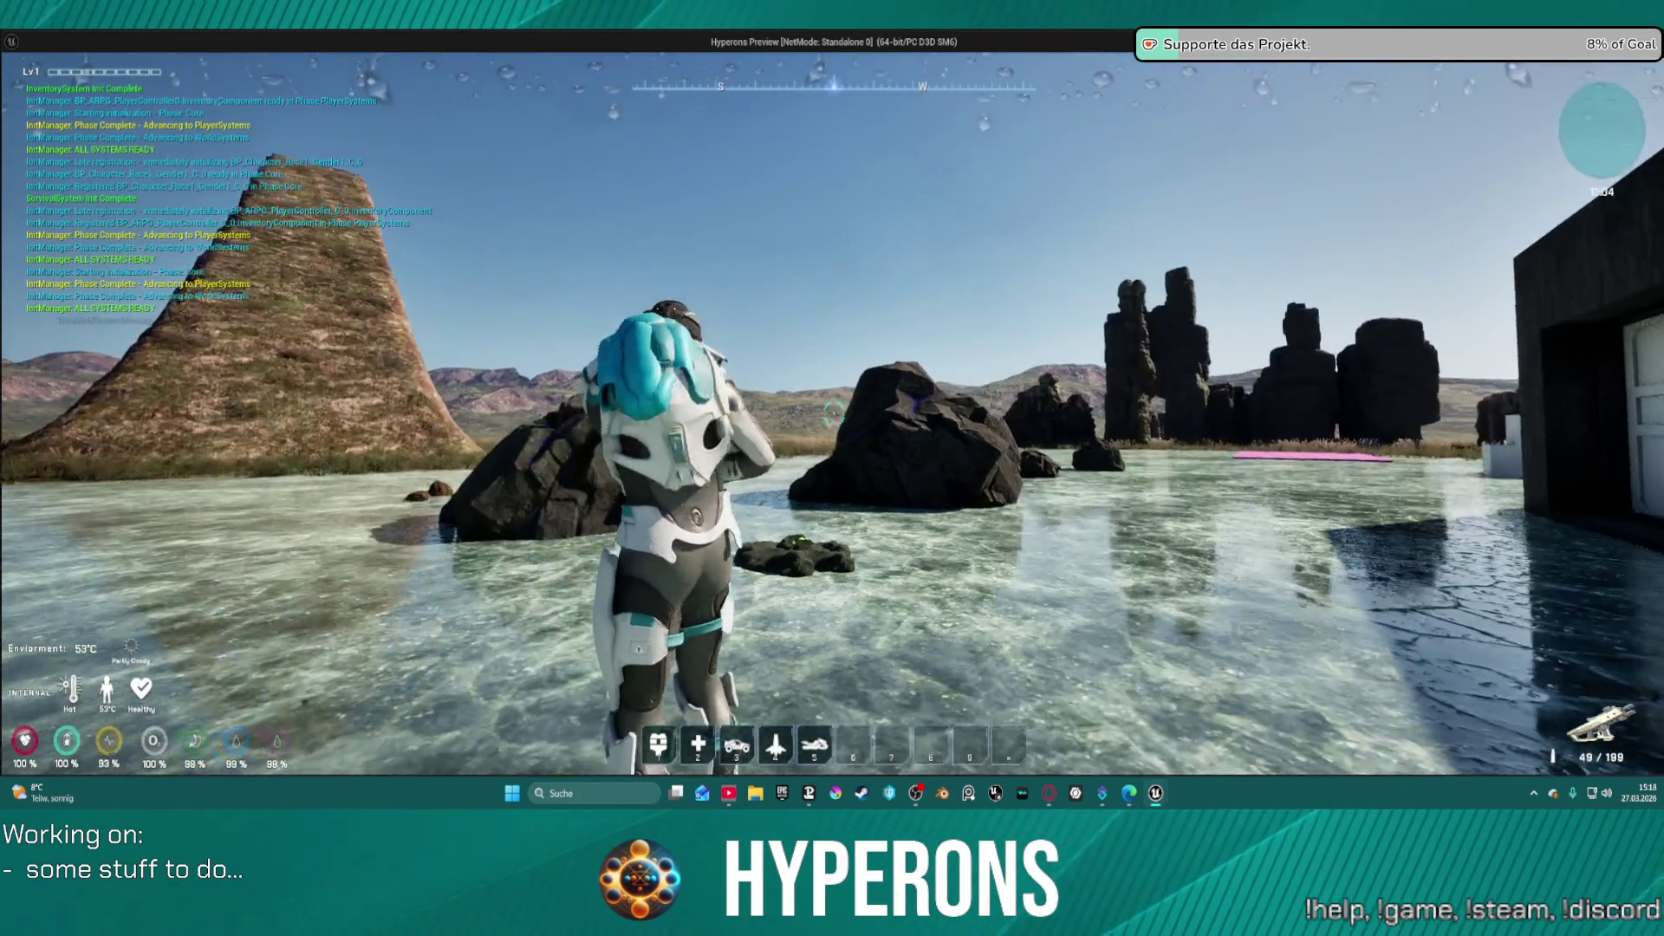
{"action": "key", "text": "i"}
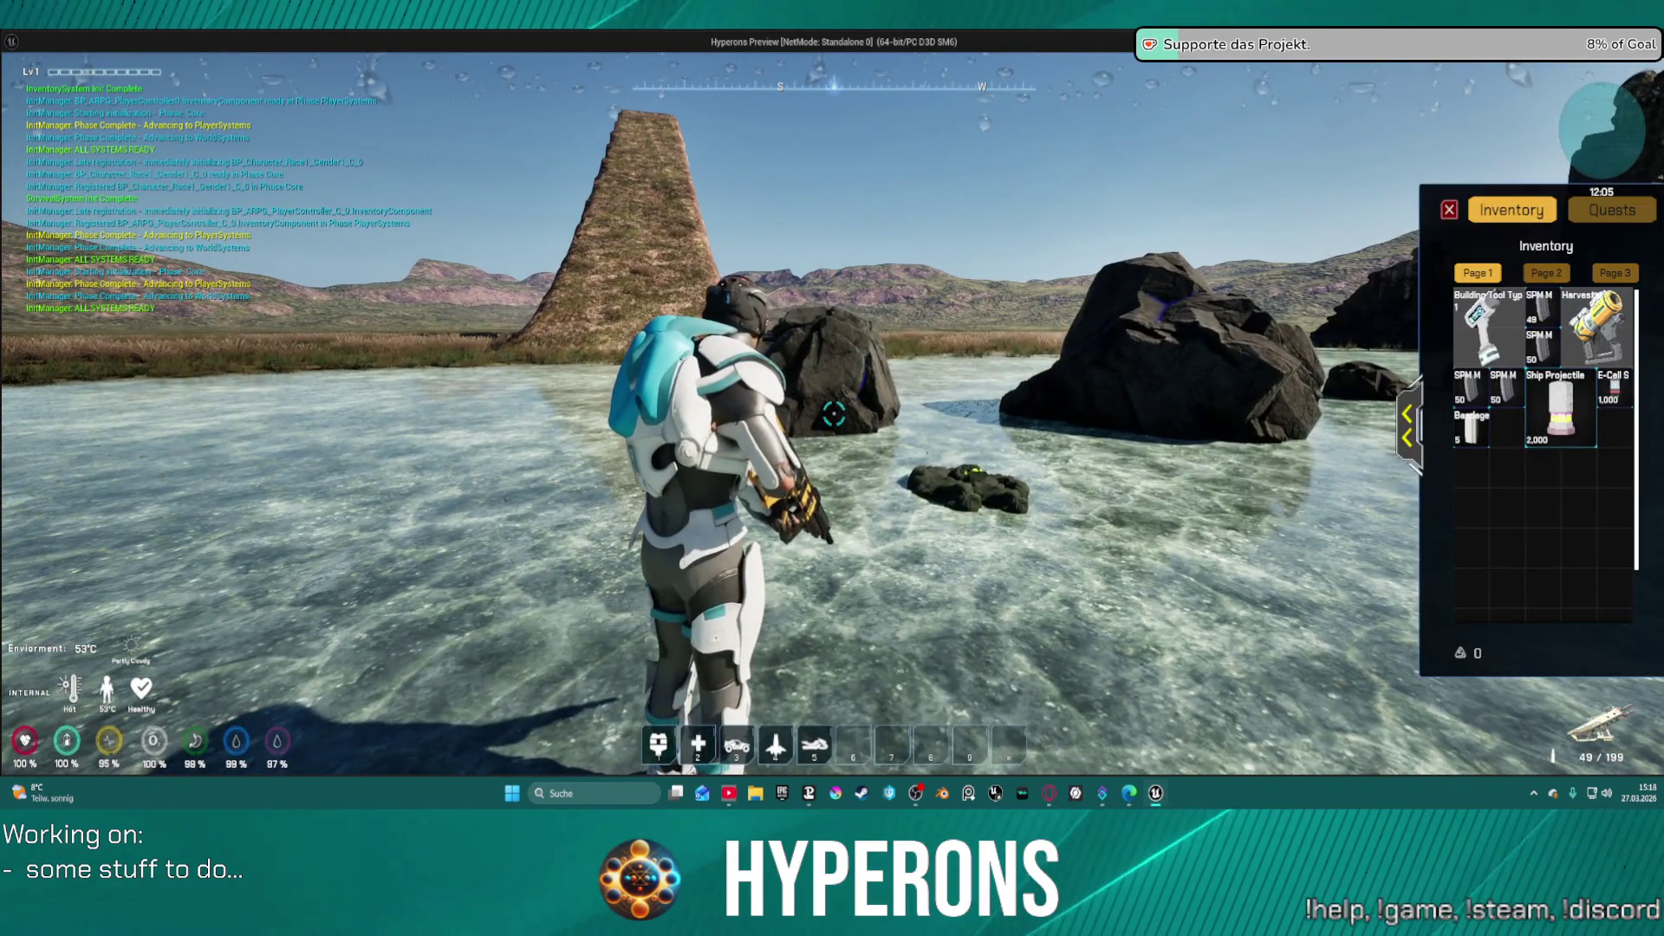
{"action": "key", "text": "i"}
{"action": "key", "text": "Escape"}
{"action": "mouse_move", "coordinate": [793, 222]}
{"action": "left_mouse_down"}
{"action": "mouse_move", "coordinate": [651, 267]}
{"action": "mouse_move", "coordinate": [890, 286]}
{"action": "mouse_move", "coordinate": [406, 154]}
{"action": "mouse_move", "coordinate": [945, 252]}
{"action": "mouse_move", "coordinate": [934, 238]}
{"action": "left_mouse_up"}
- Add a Print String node after SpawnFX, printing the NOT result
{"action": "type", "text": "print"}
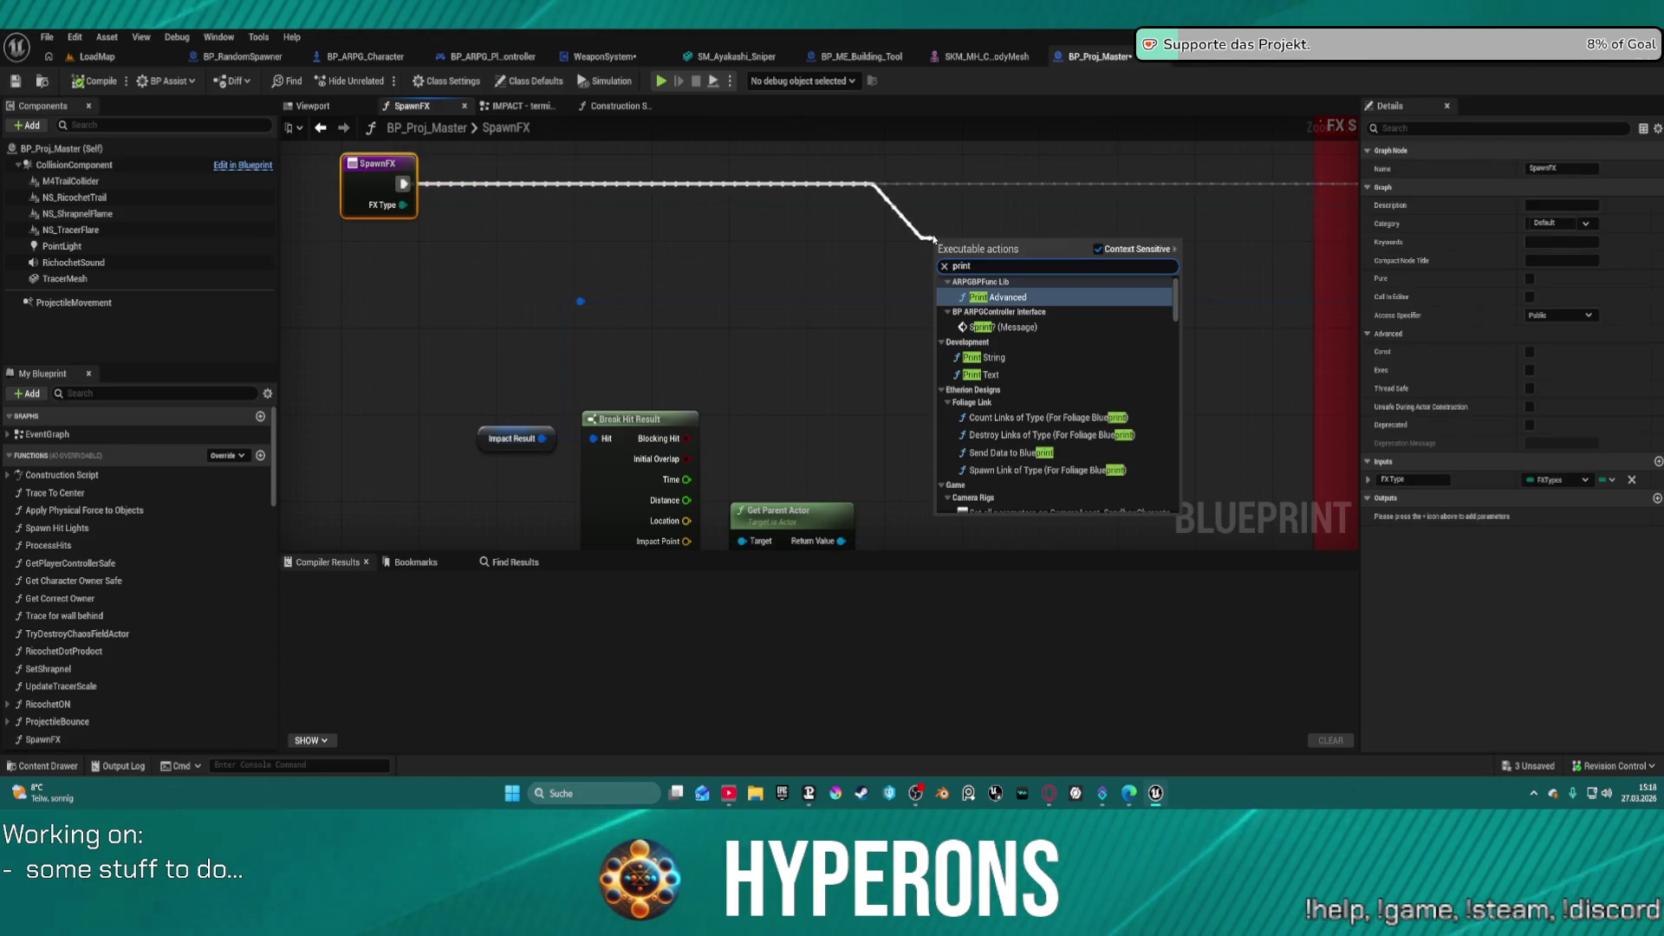
{"action": "key", "text": "Down"}
{"action": "key", "text": "Down"}
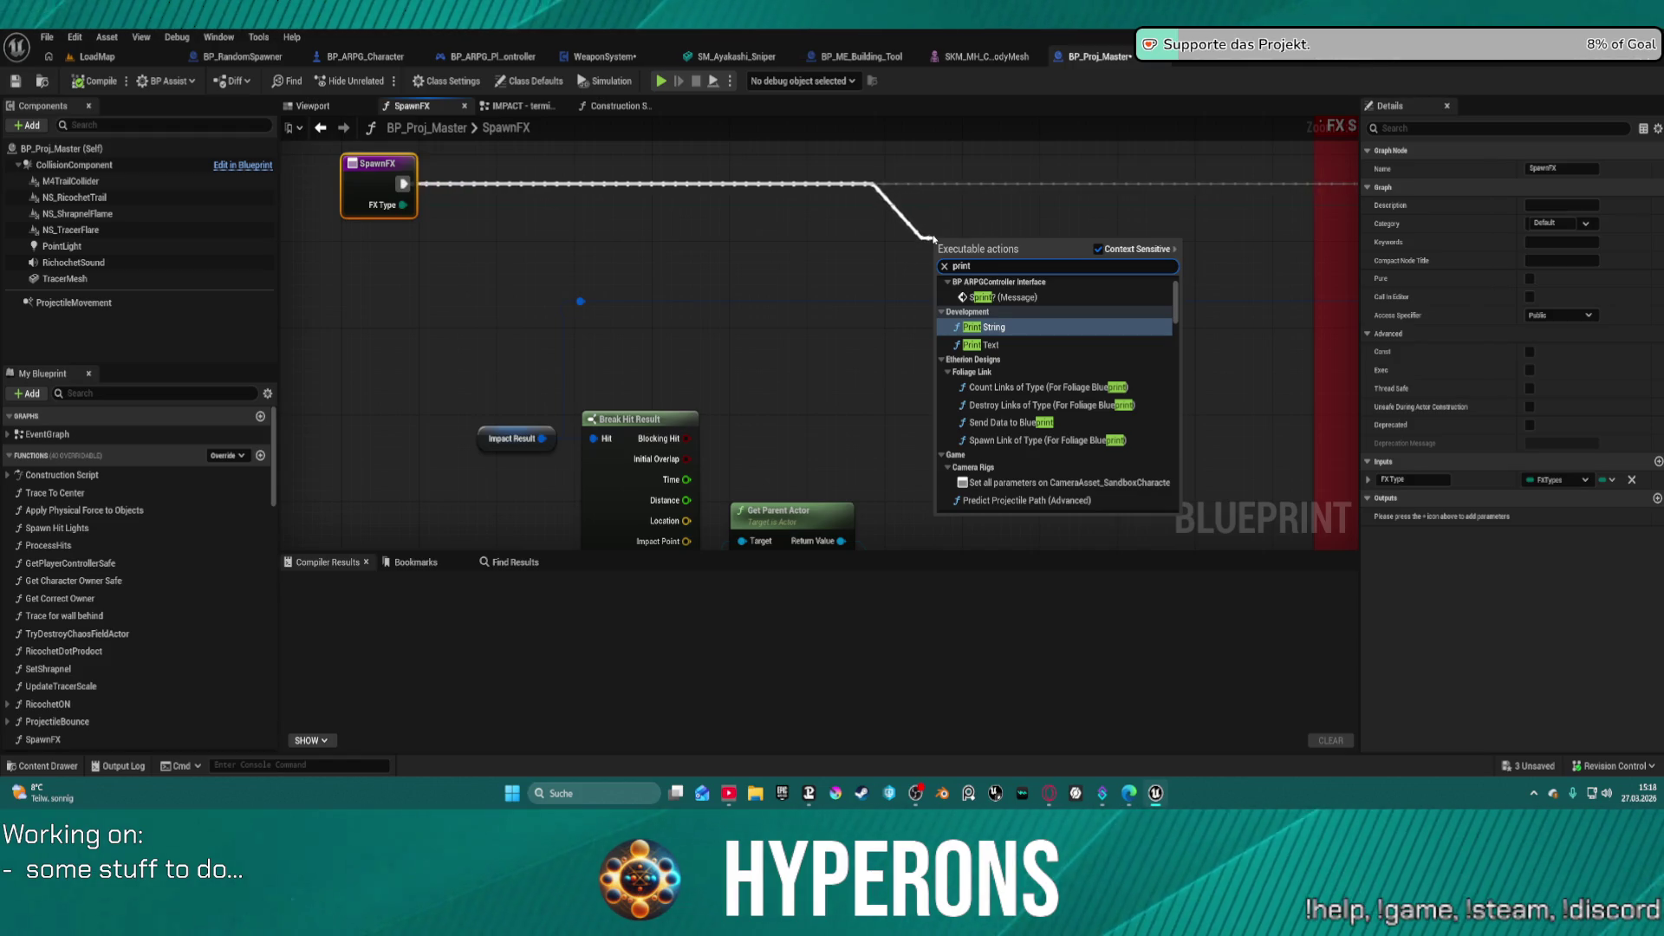
{"action": "key", "text": "Return"}
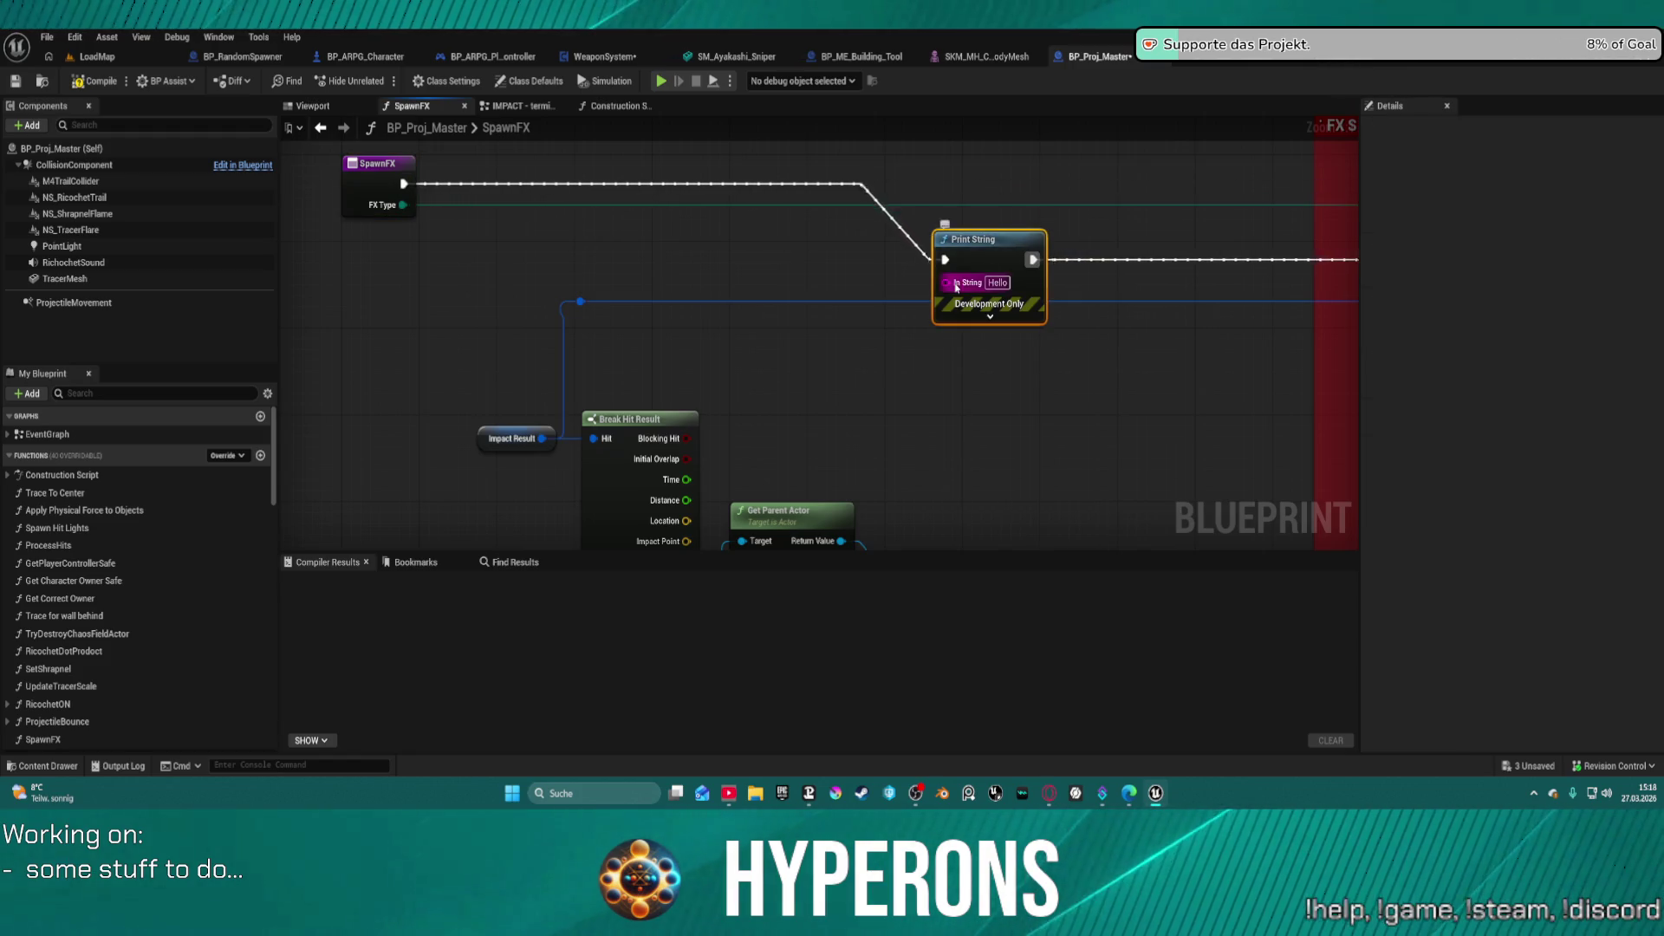
{"action": "mouse_move", "coordinate": [956, 288]}
{"action": "left_mouse_down"}
{"action": "mouse_move", "coordinate": [1021, 581]}
{"action": "mouse_move", "coordinate": [1117, 458]}
{"action": "mouse_move", "coordinate": [1197, 424]}
{"action": "mouse_move", "coordinate": [1157, 418]}
{"action": "left_mouse_up"}
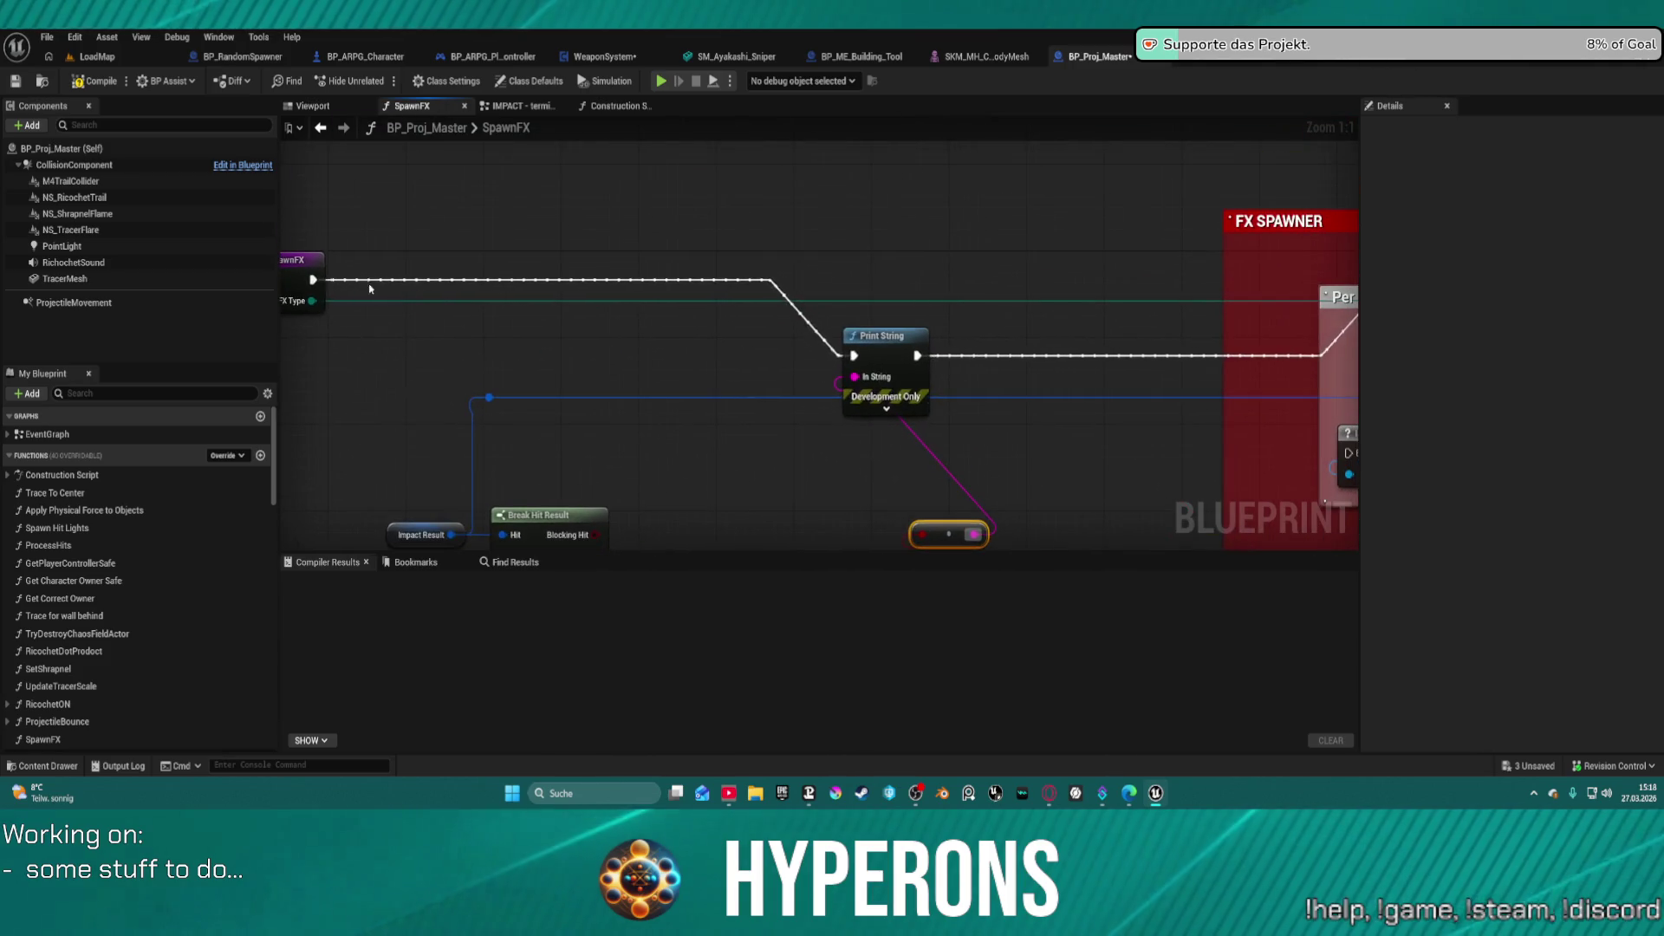
{"action": "left_click", "coordinate": [299, 267]}
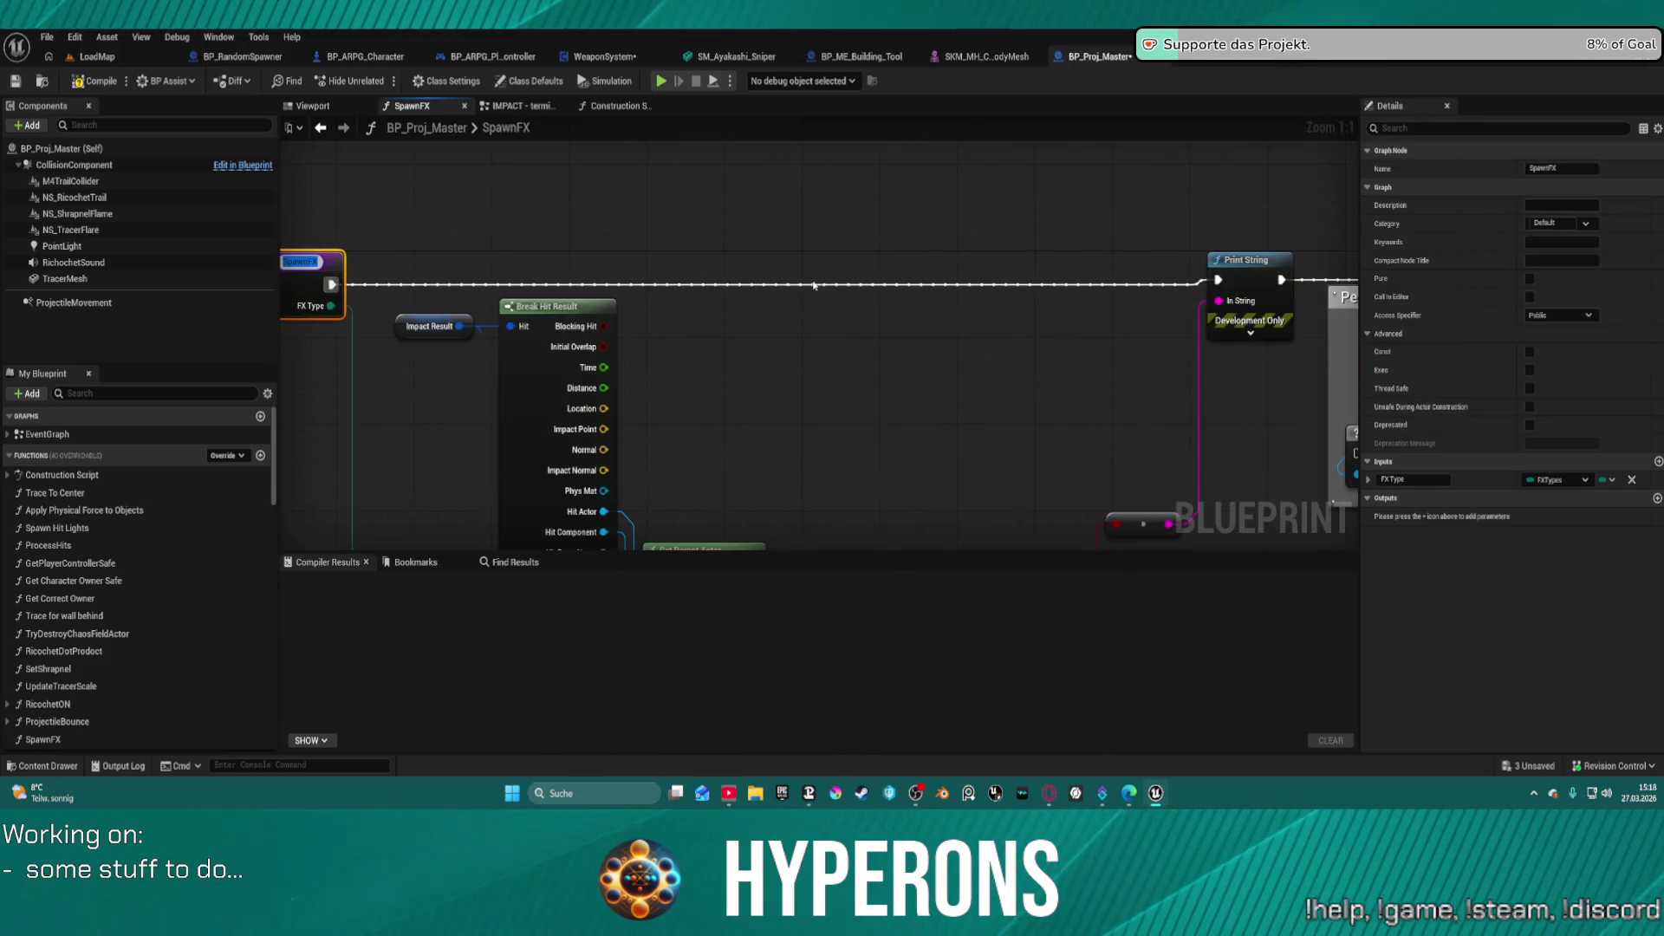
- Resize the 'Per material ricochet effect TBD' comment to enclose the Niagara nodes
{"action": "scroll", "coordinate": [678, 239], "scroll_direction": "down", "scroll_amount": 2}
{"action": "mouse_move", "coordinate": [613, 353]}
{"action": "left_mouse_down"}
{"action": "mouse_move", "coordinate": [670, 253]}
{"action": "mouse_move", "coordinate": [486, 260]}
{"action": "left_mouse_up"}
{"action": "left_click_drag", "start_coordinate": [520, 416], "coordinate": [686, 395]}
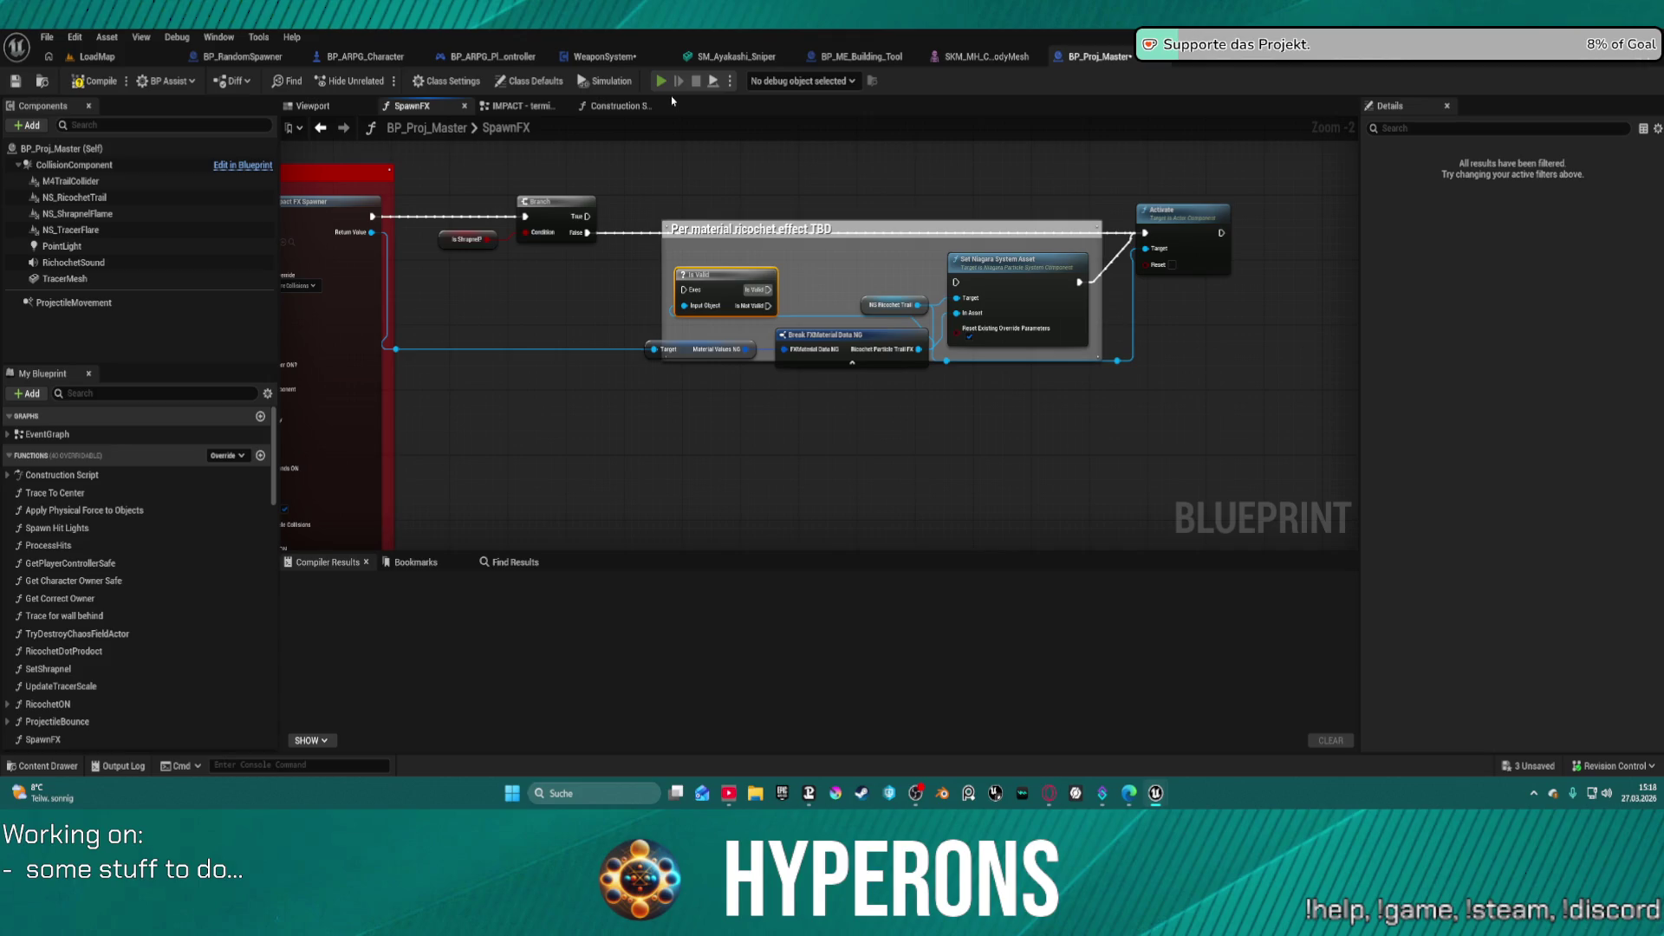
{"action": "key", "text": "i"}
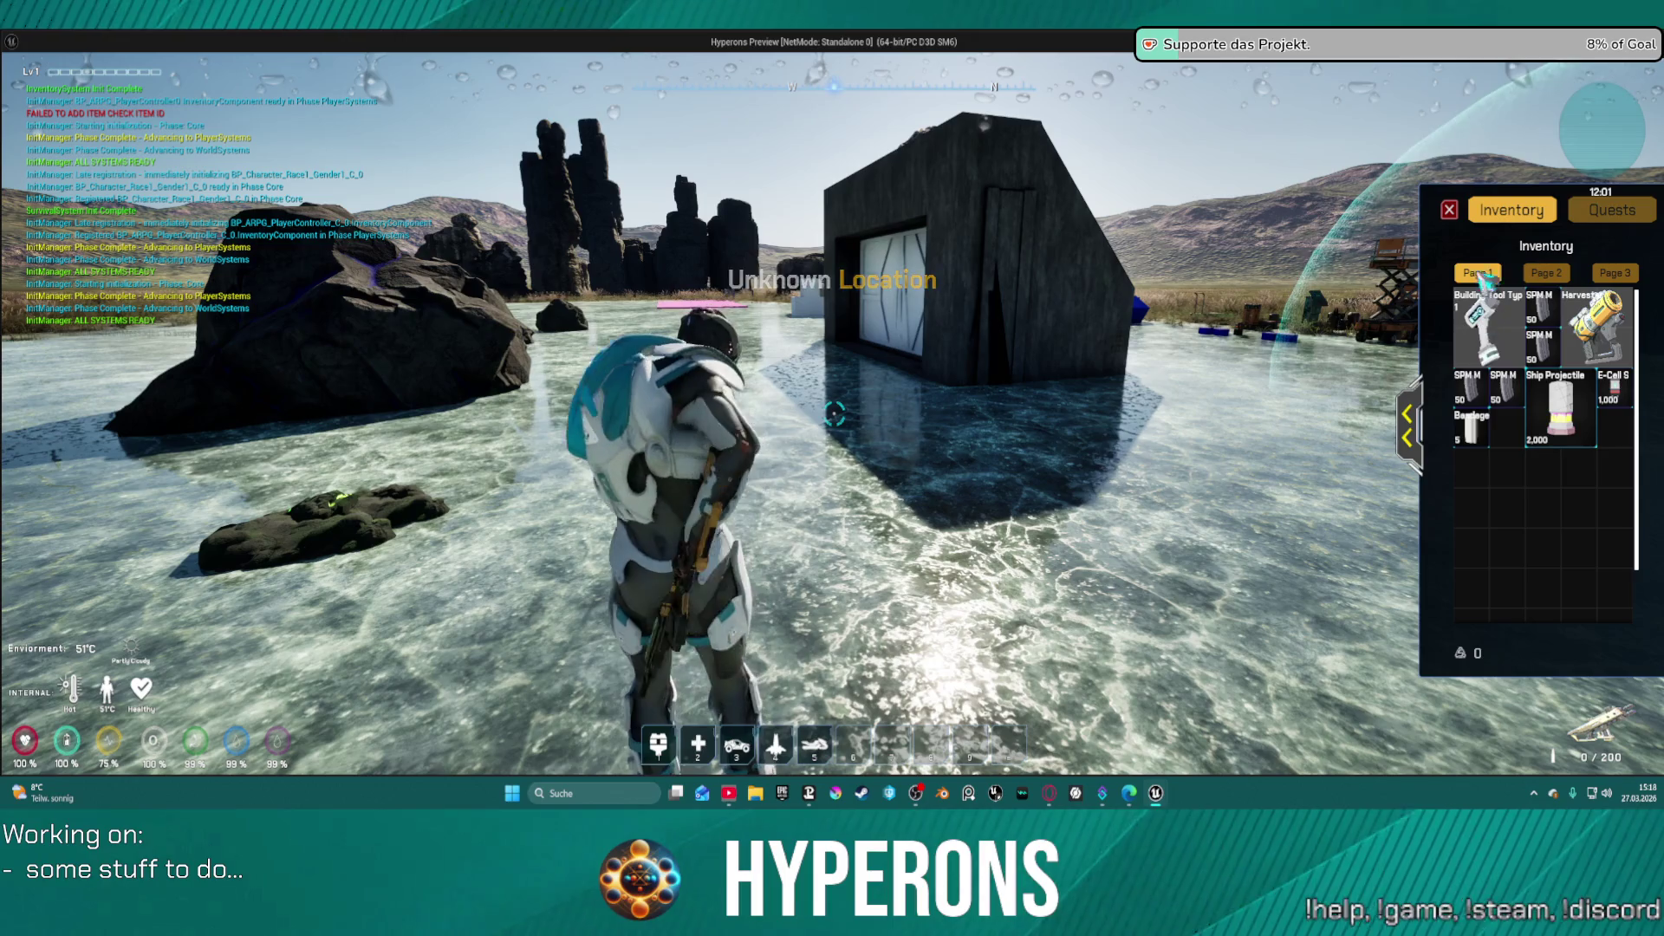
- Close the inventory, reload, and exit the game preview
{"action": "key", "text": "i"}
{"action": "key", "text": "r"}
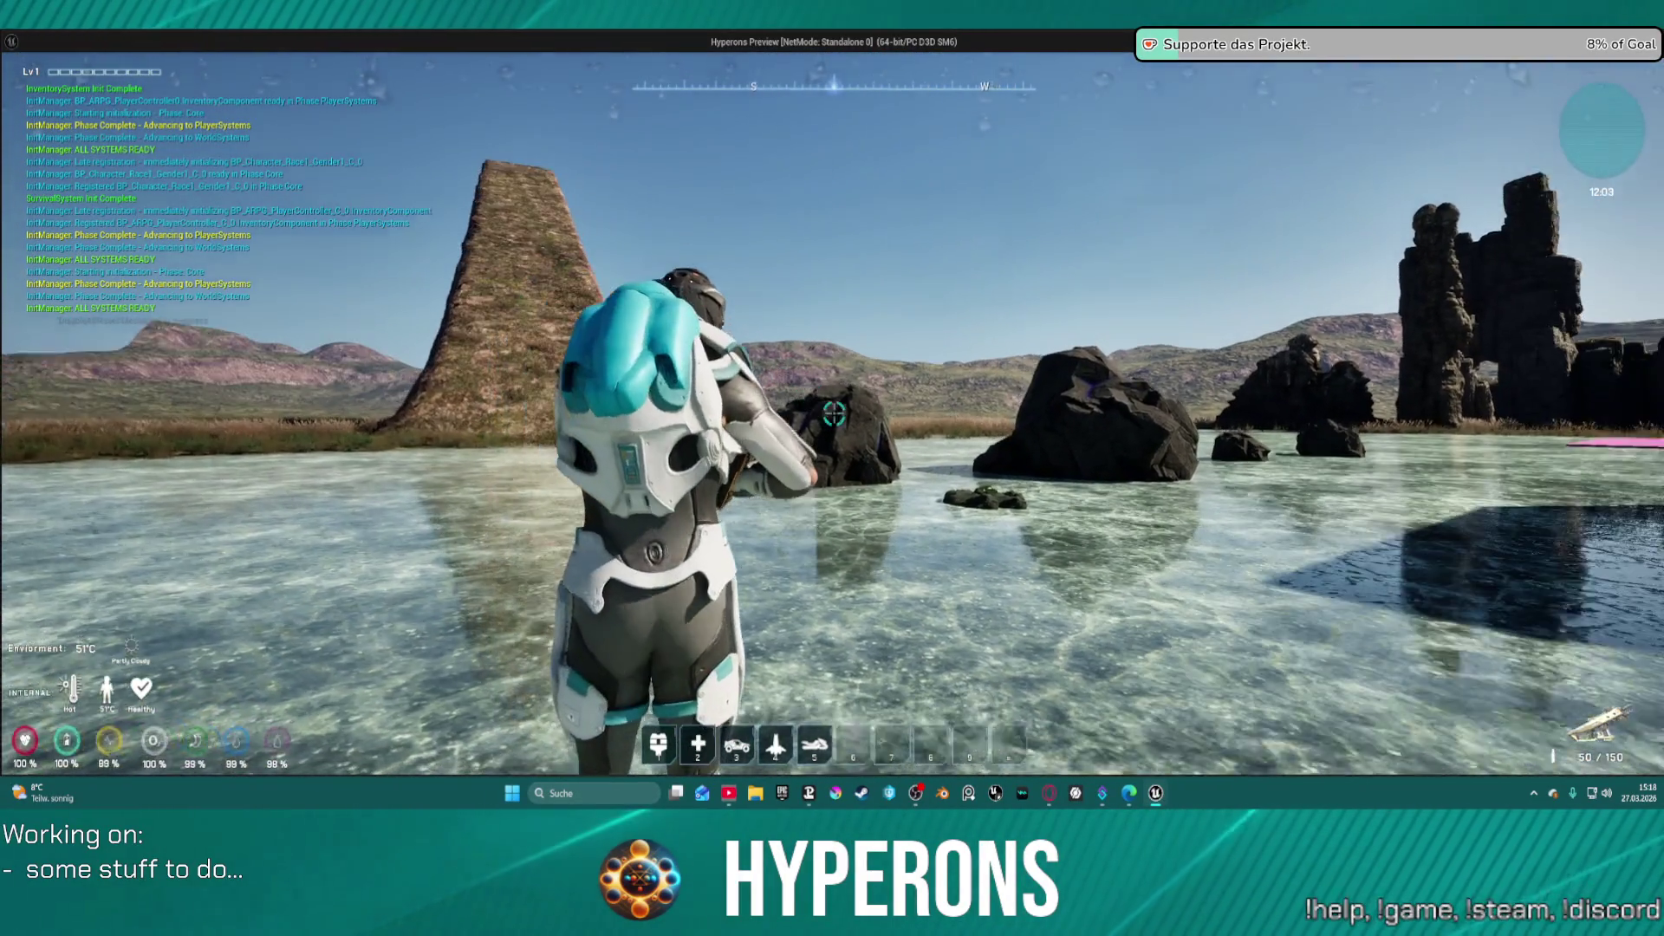
{"action": "key", "text": "Escape"}
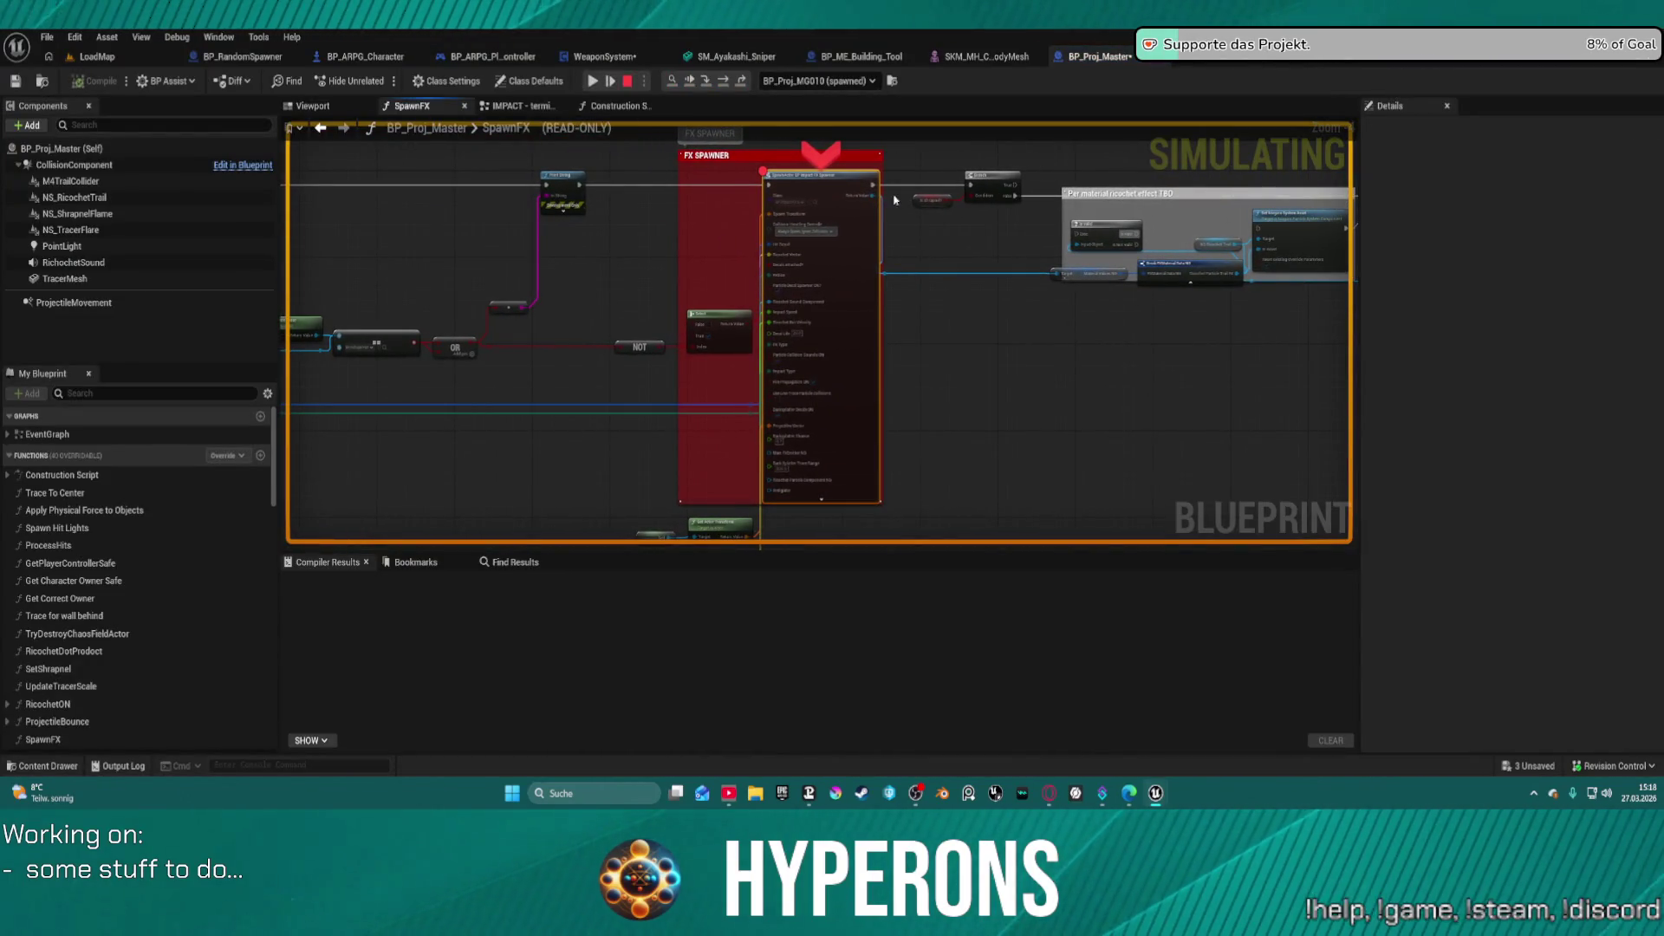
- Remove the FX Spawner node's breakpoint and launch a new game preview
{"action": "right_click", "coordinate": [823, 189]}
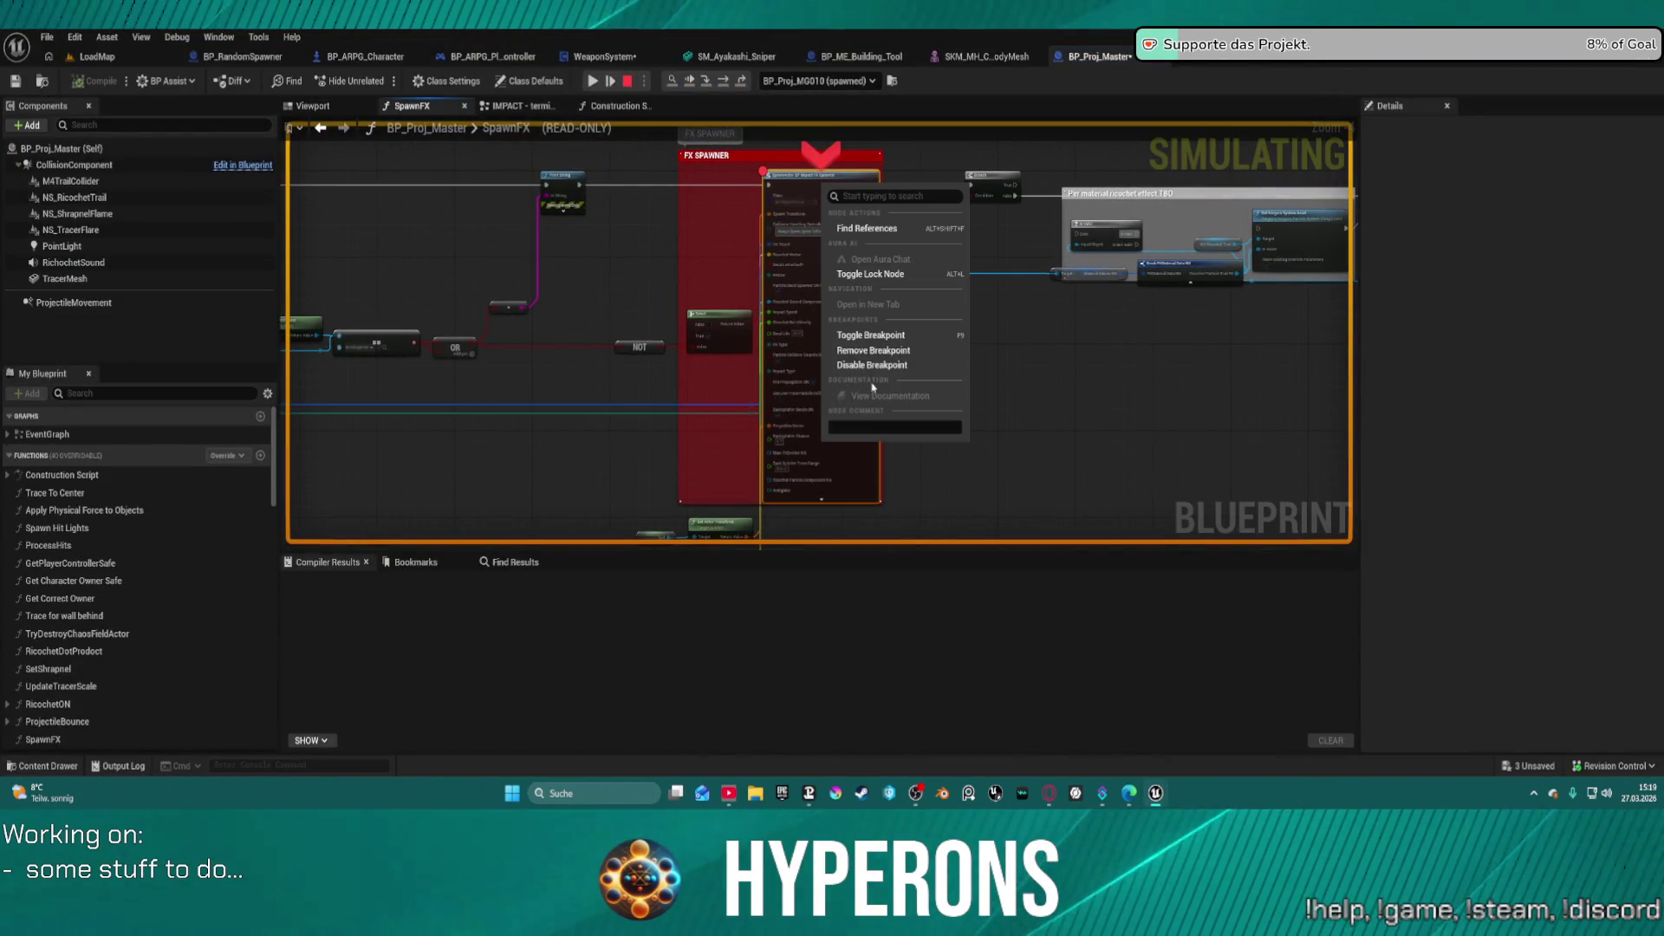
{"action": "left_click", "coordinate": [887, 351]}
{"action": "left_click", "coordinate": [596, 84]}
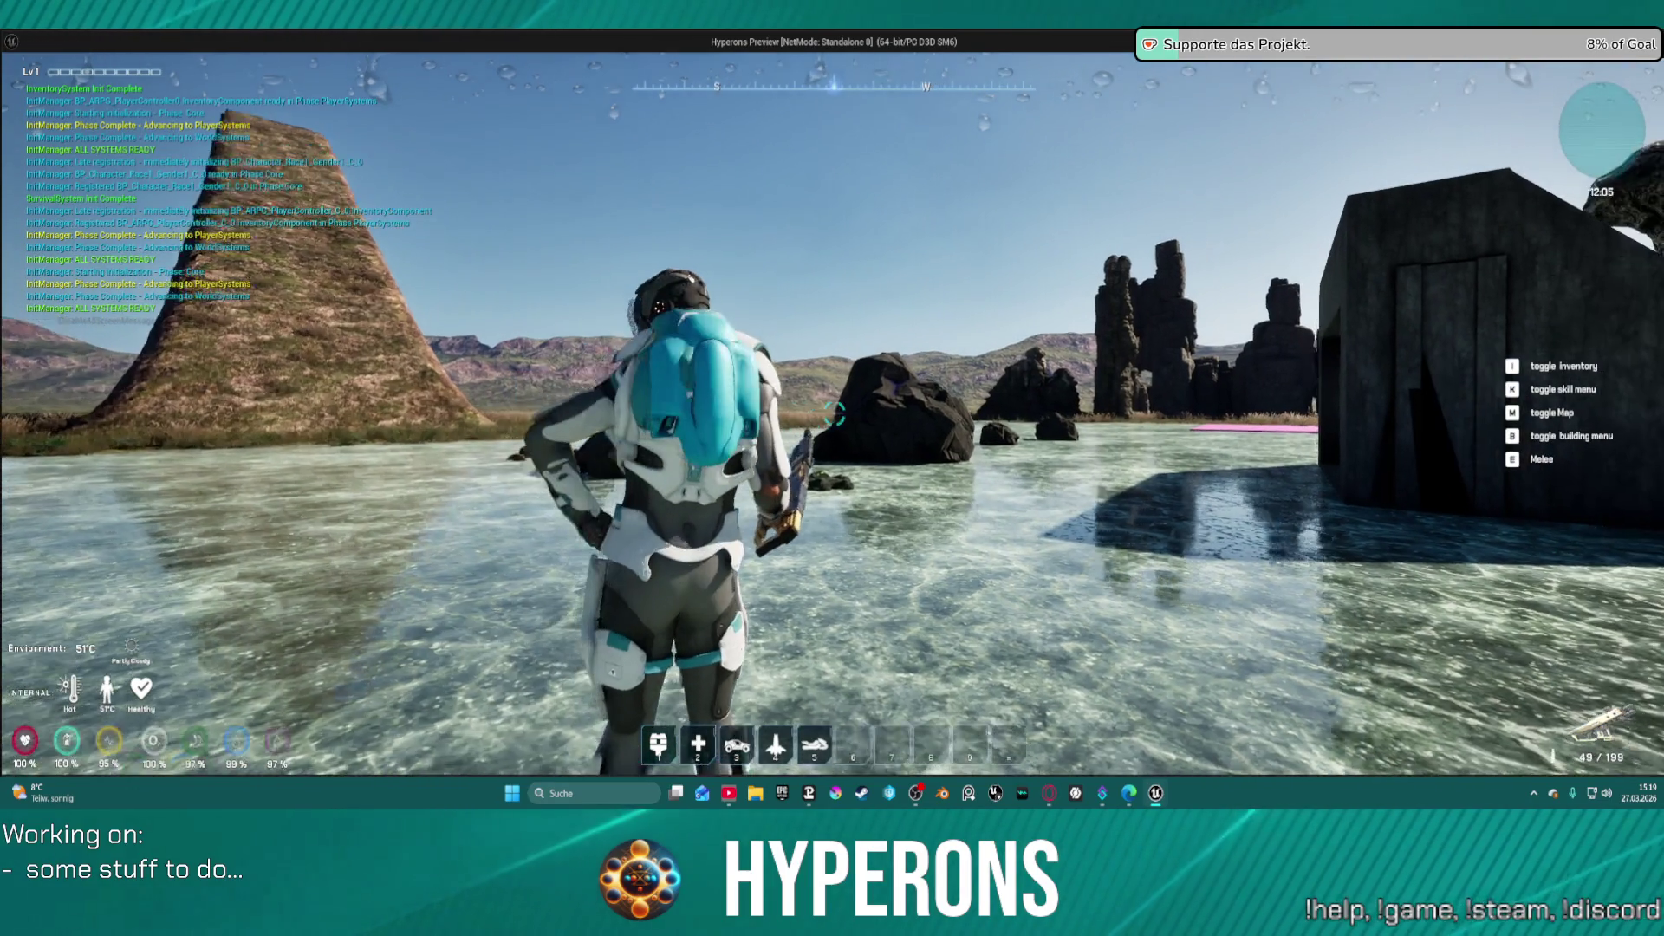
- Walk toward the rocks and fire three shots at a rock
{"action": "key", "text": "w"}
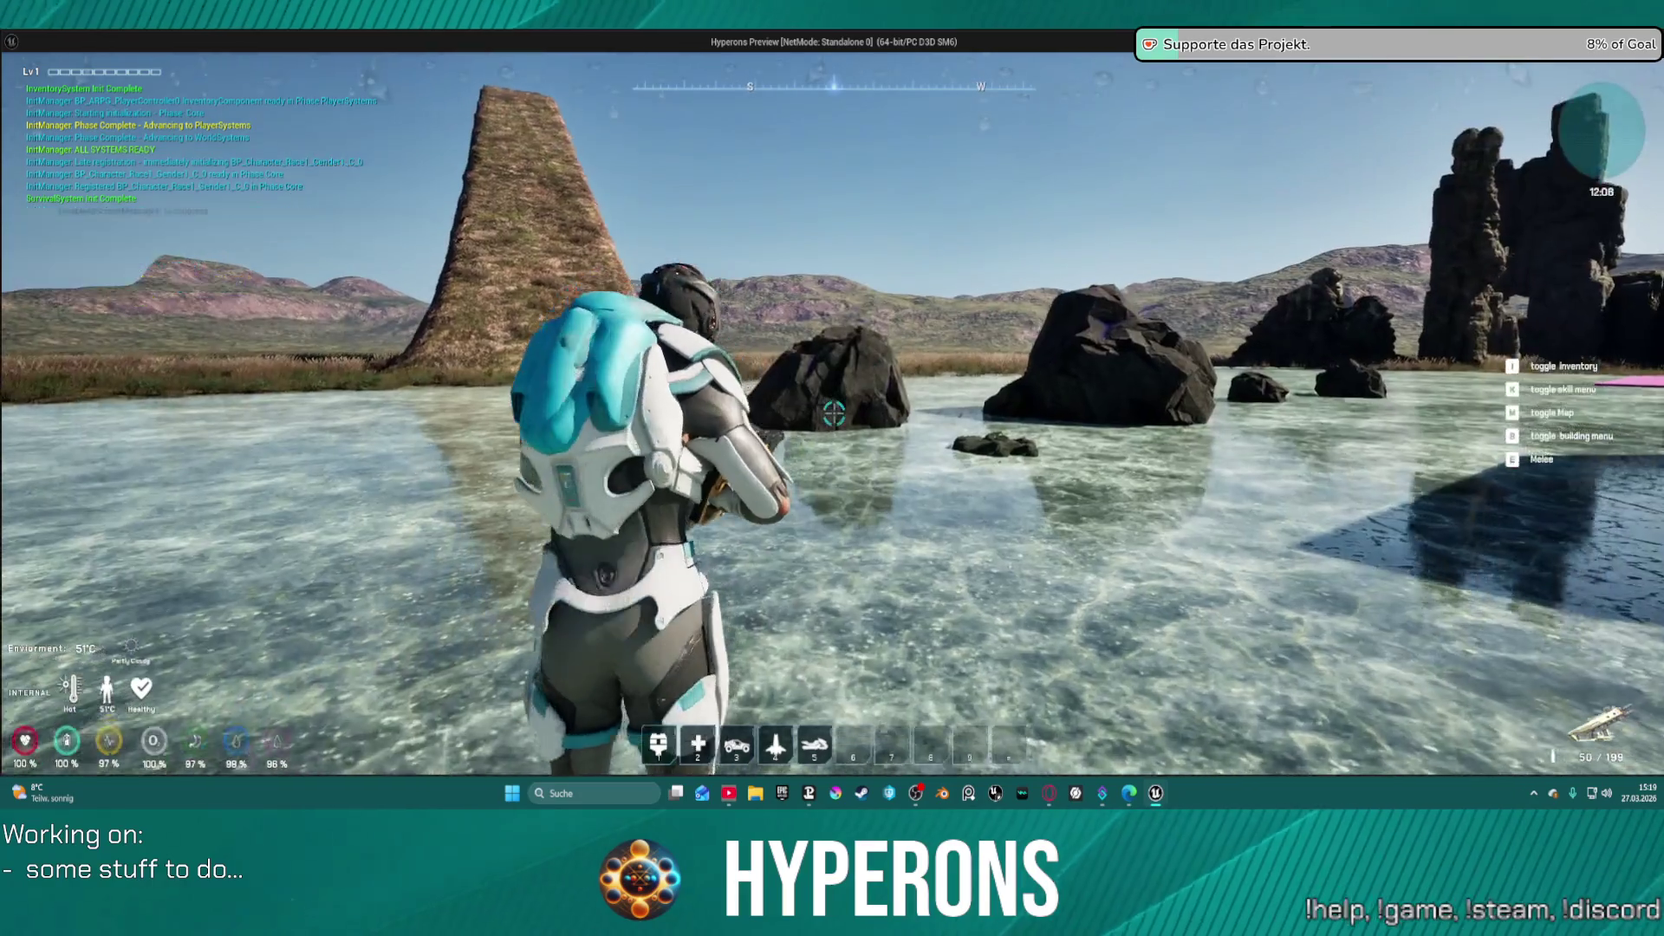
{"action": "key", "text": "w"}
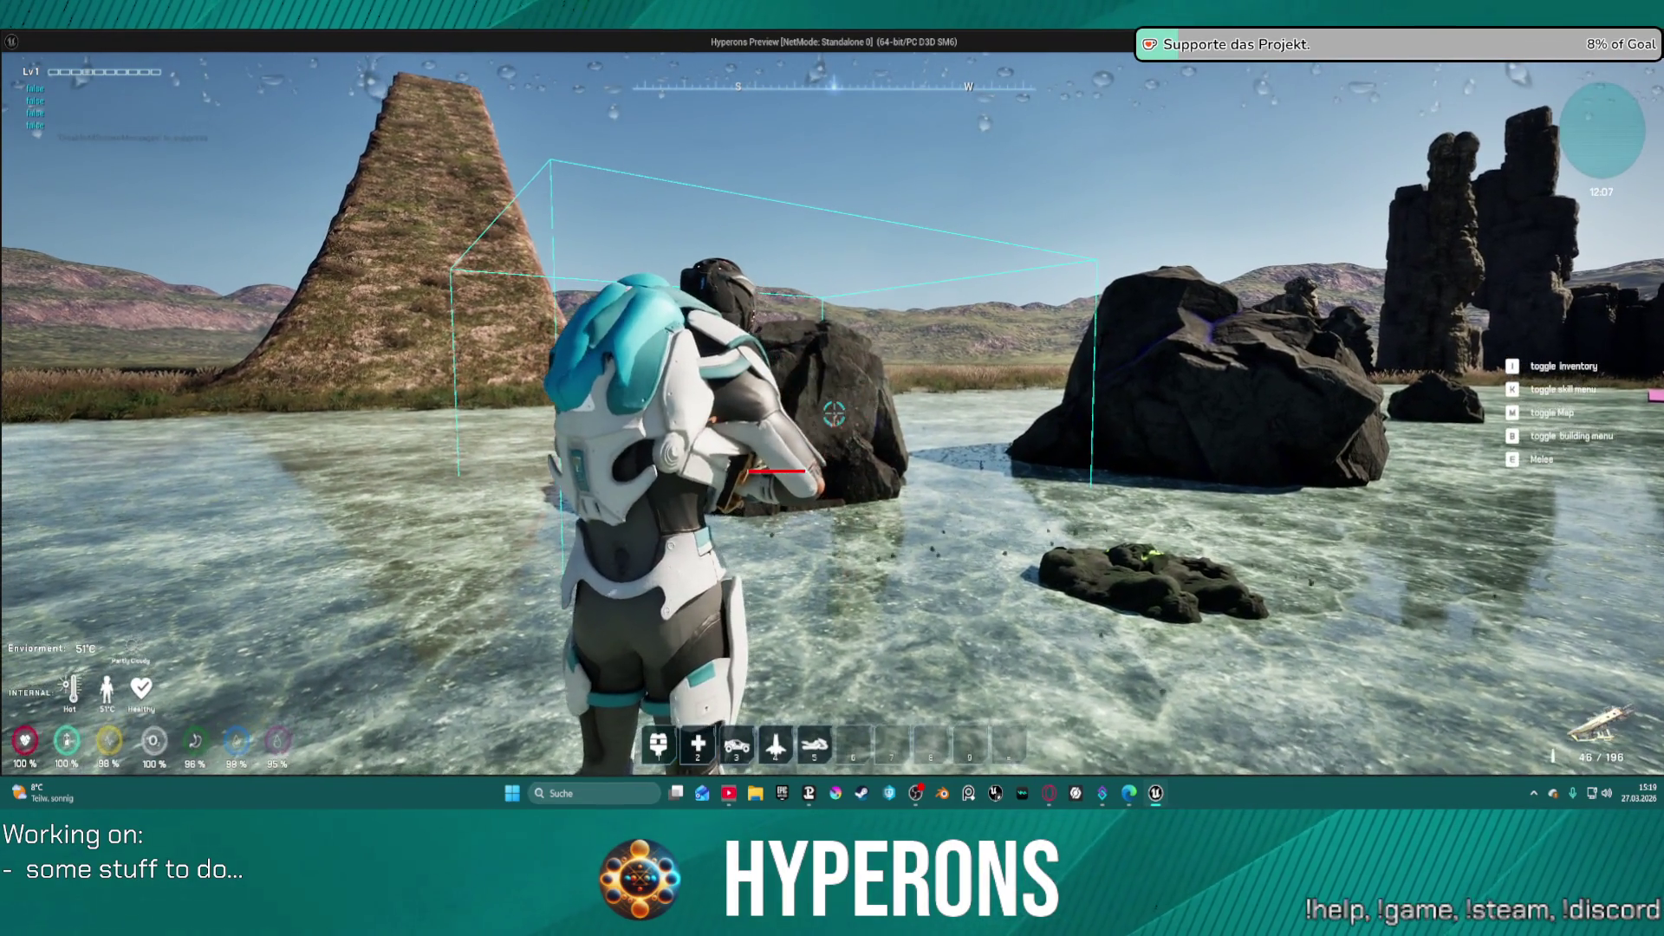
{"action": "left_click", "coordinate": [834, 415]}
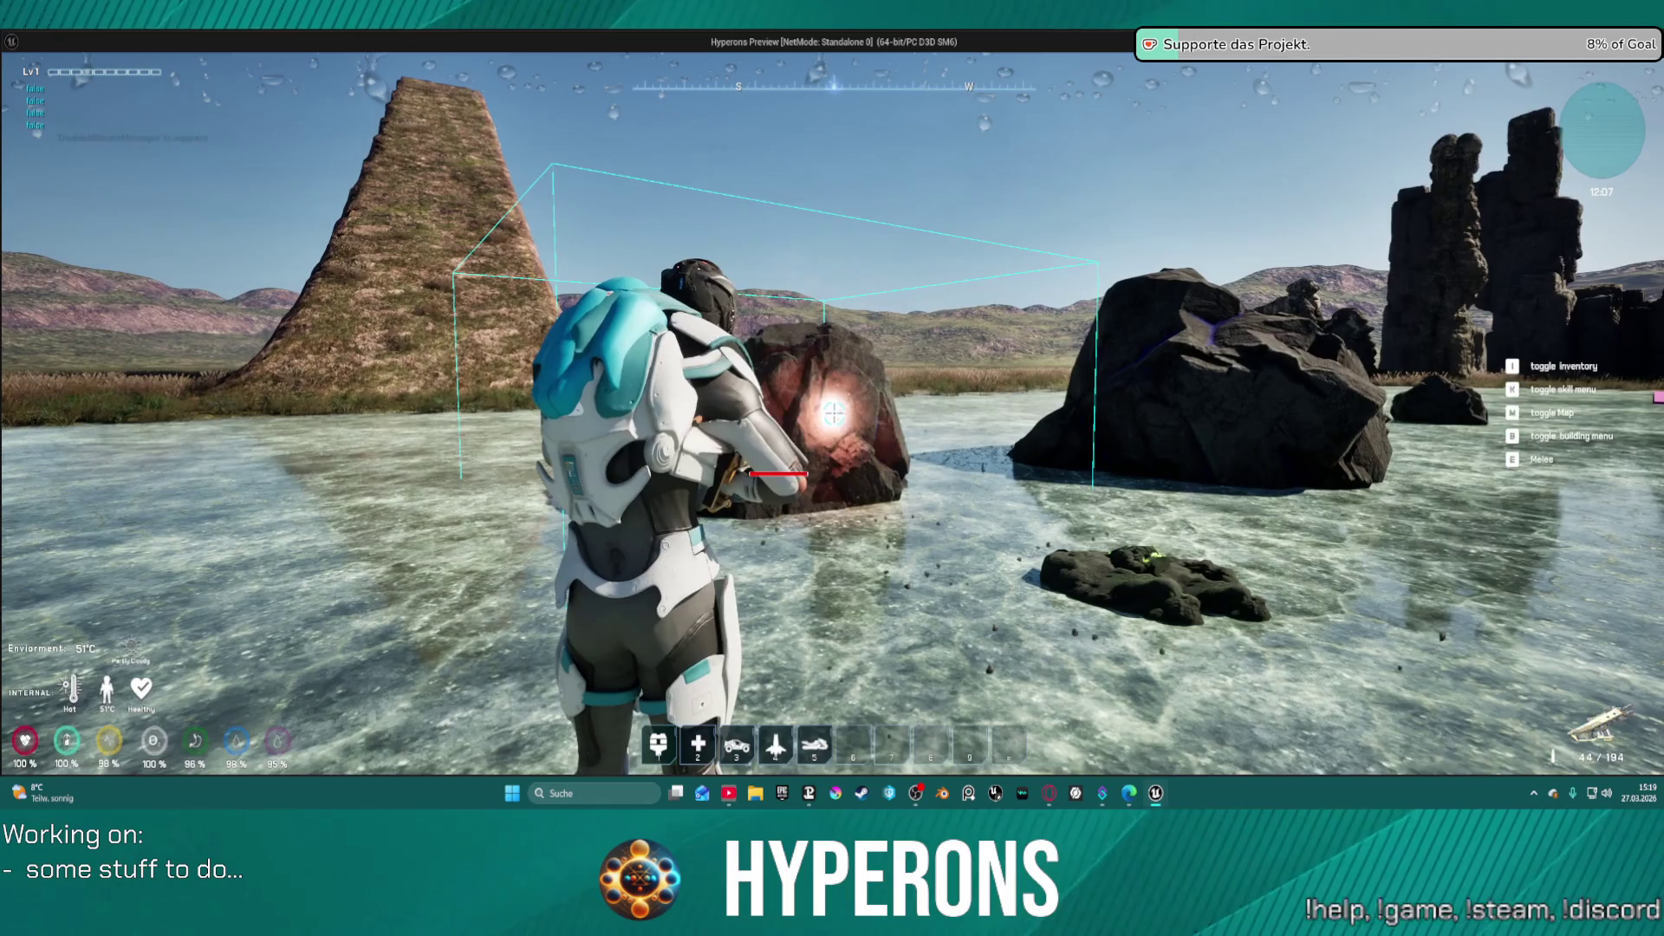
{"action": "key", "text": "w"}
{"action": "left_click", "coordinate": [833, 414]}
{"action": "key", "text": "w"}
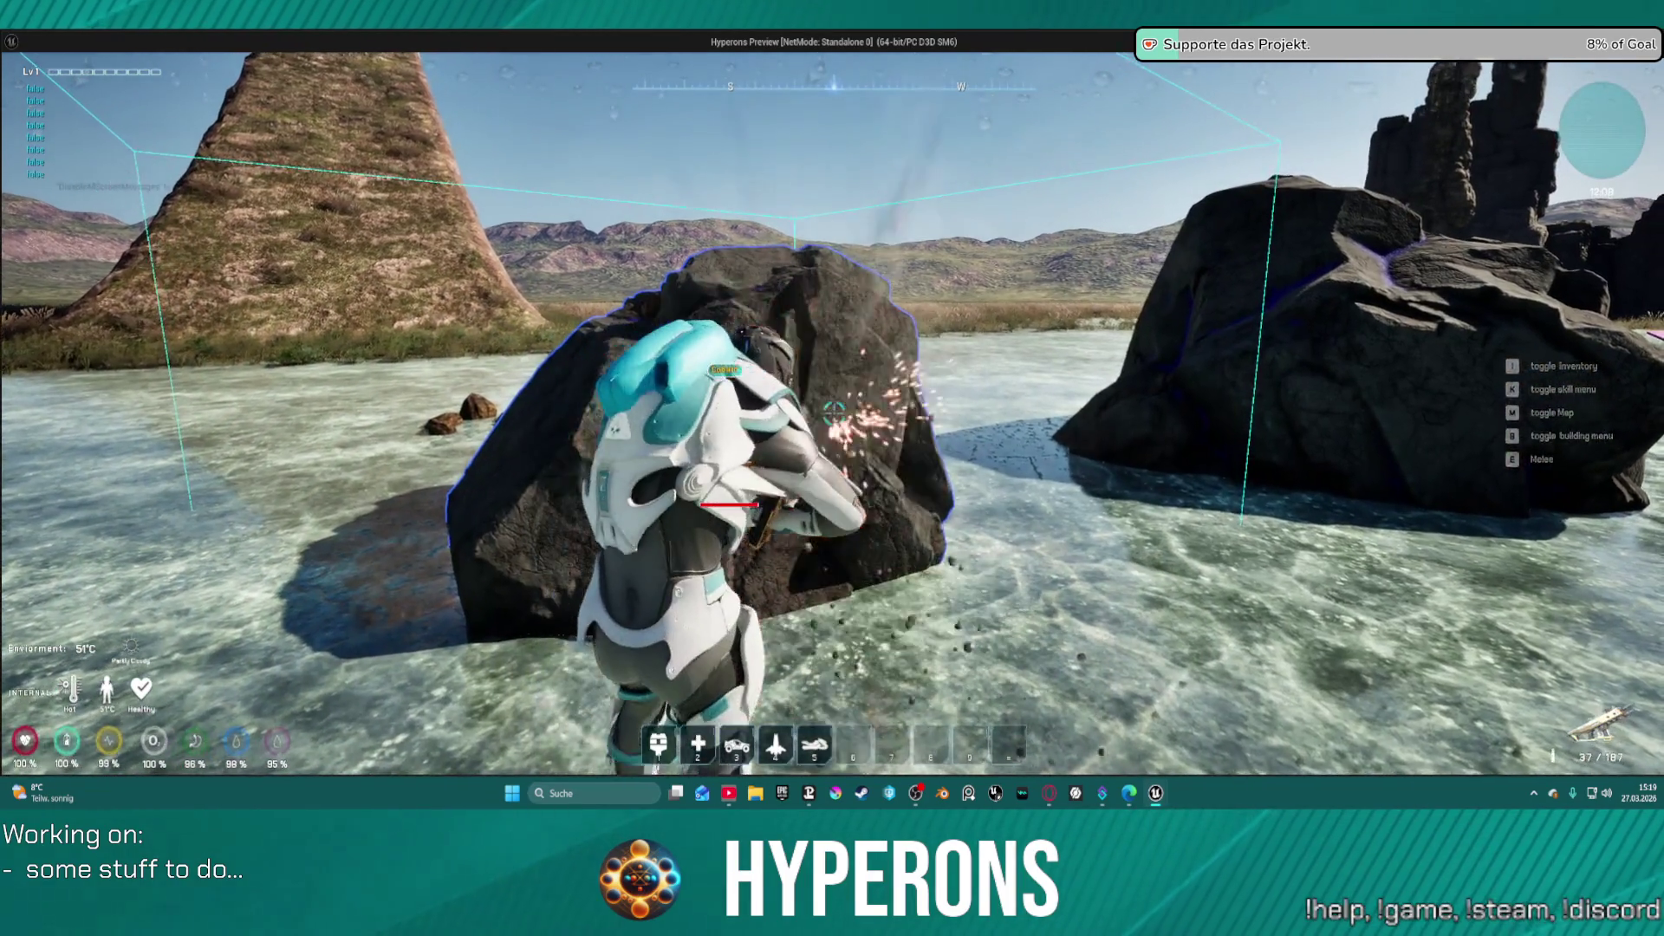
{"action": "left_click", "coordinate": [834, 414]}
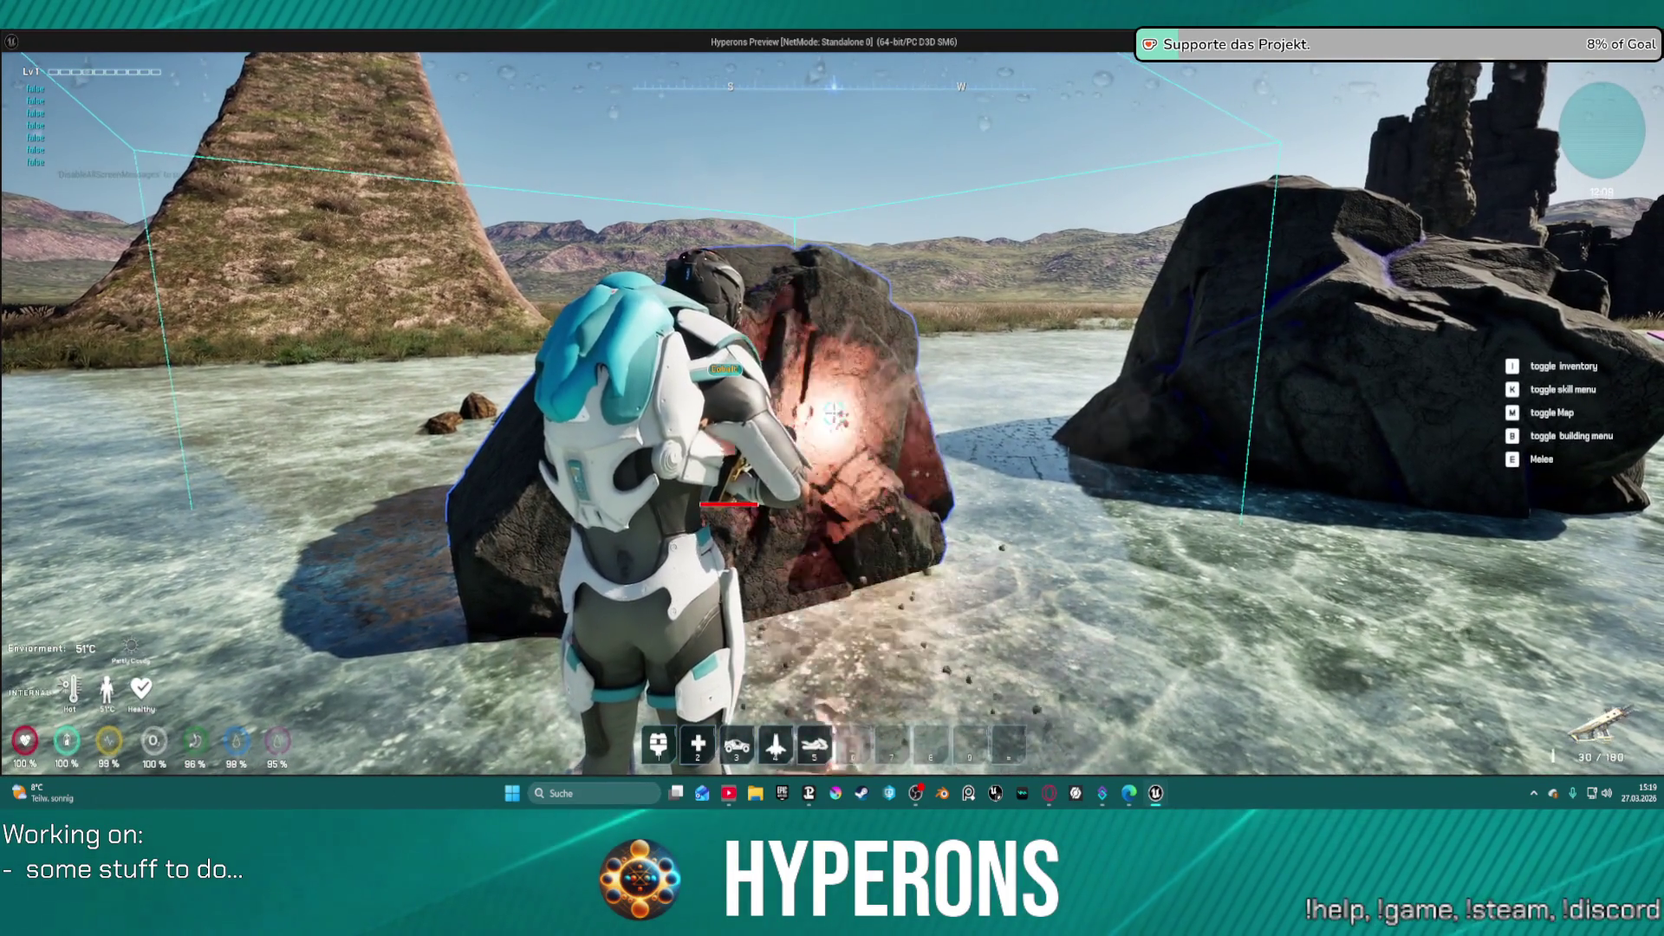
- Back away across the water, jump onto a rock, then stop the simulation
{"action": "key", "text": "s"}
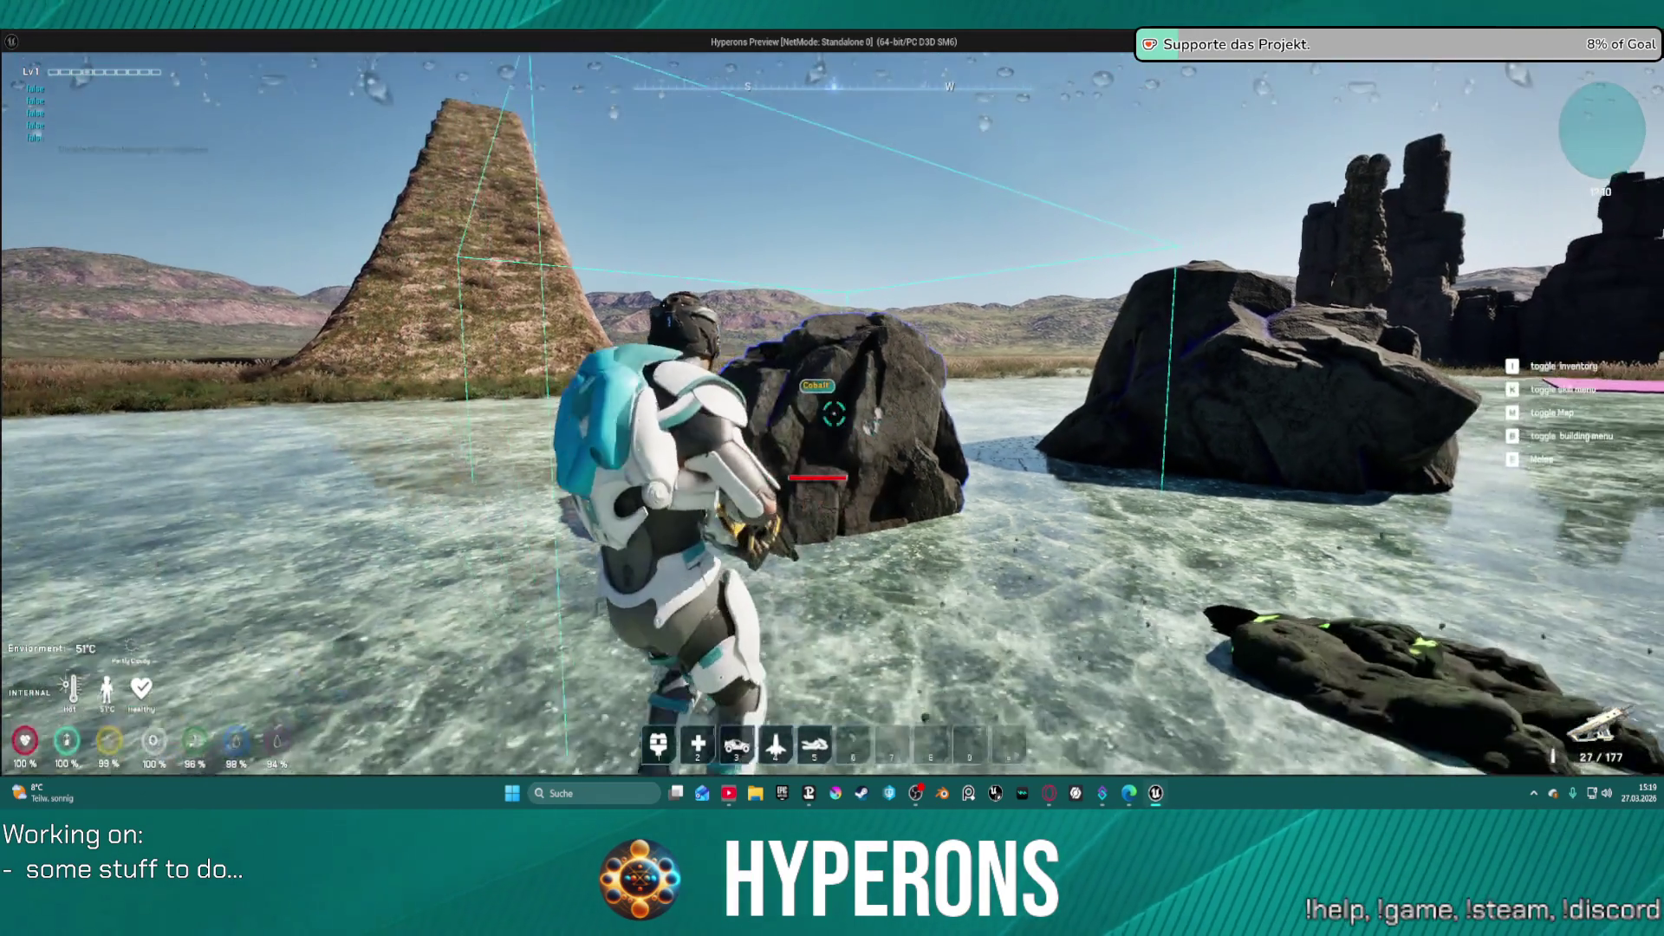
{"action": "key", "text": "s"}
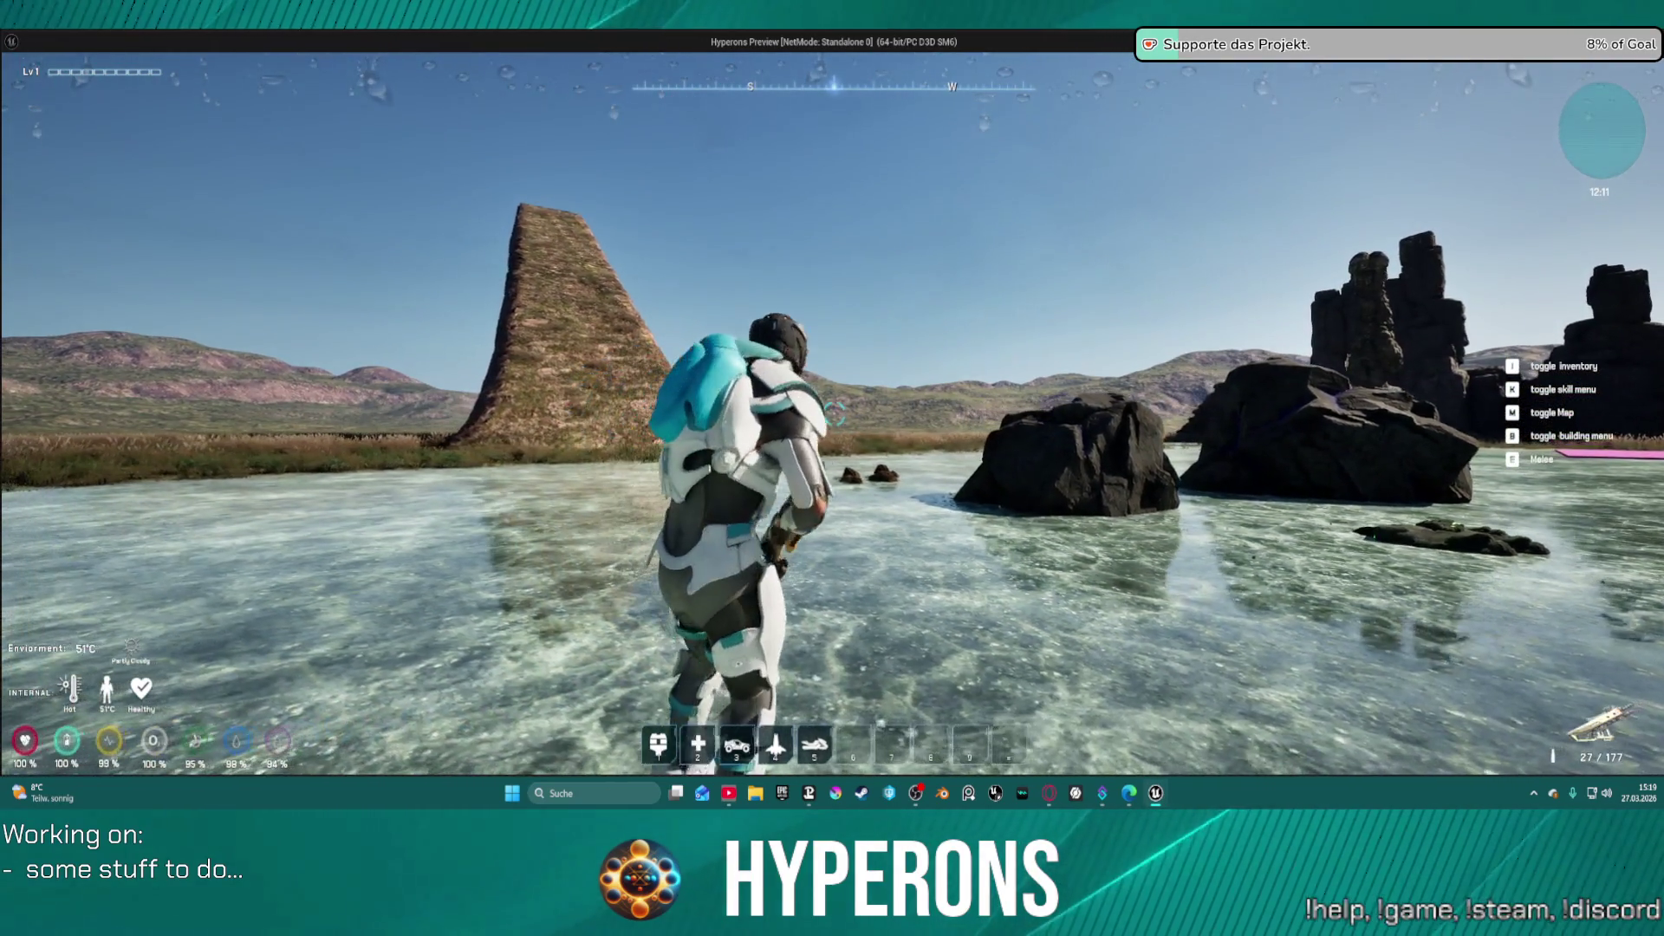
{"action": "key", "text": "space"}
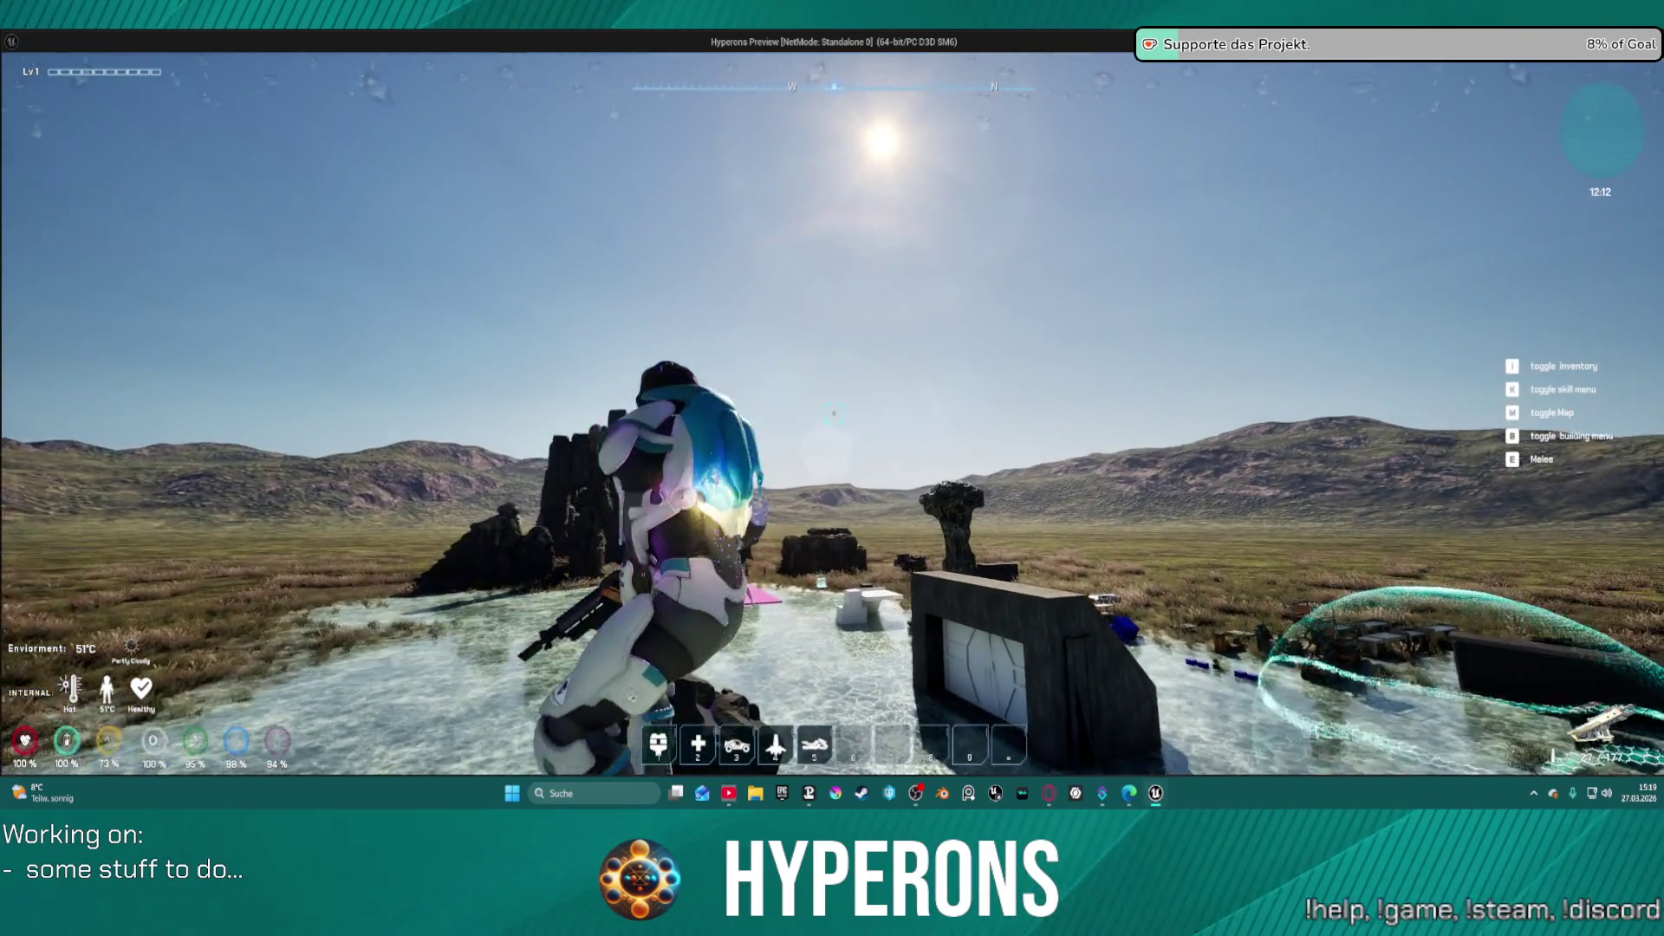
{"action": "key", "text": "alt+Tab"}
{"action": "key", "text": "Escape"}
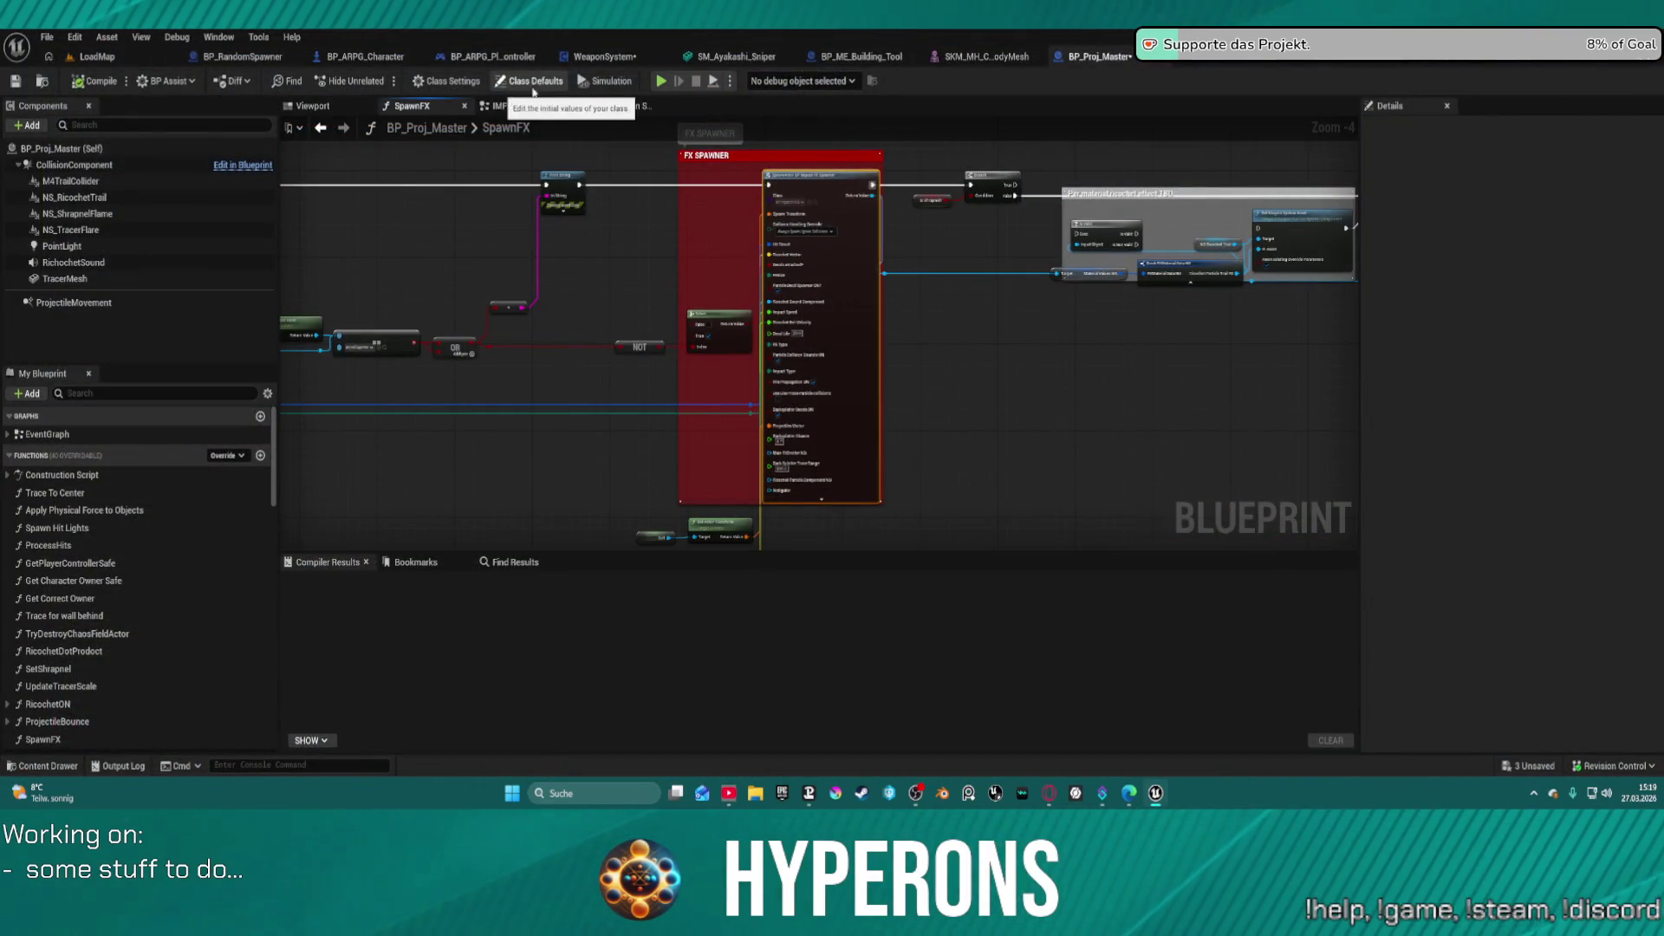
- Duplicate the foliage == comparison and place Get Parent Actor beside the new copy
{"action": "mouse_move", "coordinate": [657, 272]}
{"action": "left_mouse_down"}
{"action": "mouse_move", "coordinate": [902, 271]}
{"action": "mouse_move", "coordinate": [1148, 328]}
{"action": "mouse_move", "coordinate": [1067, 331]}
{"action": "left_mouse_up"}
{"action": "scroll", "coordinate": [1066, 331], "scroll_direction": "up", "scroll_amount": 5}
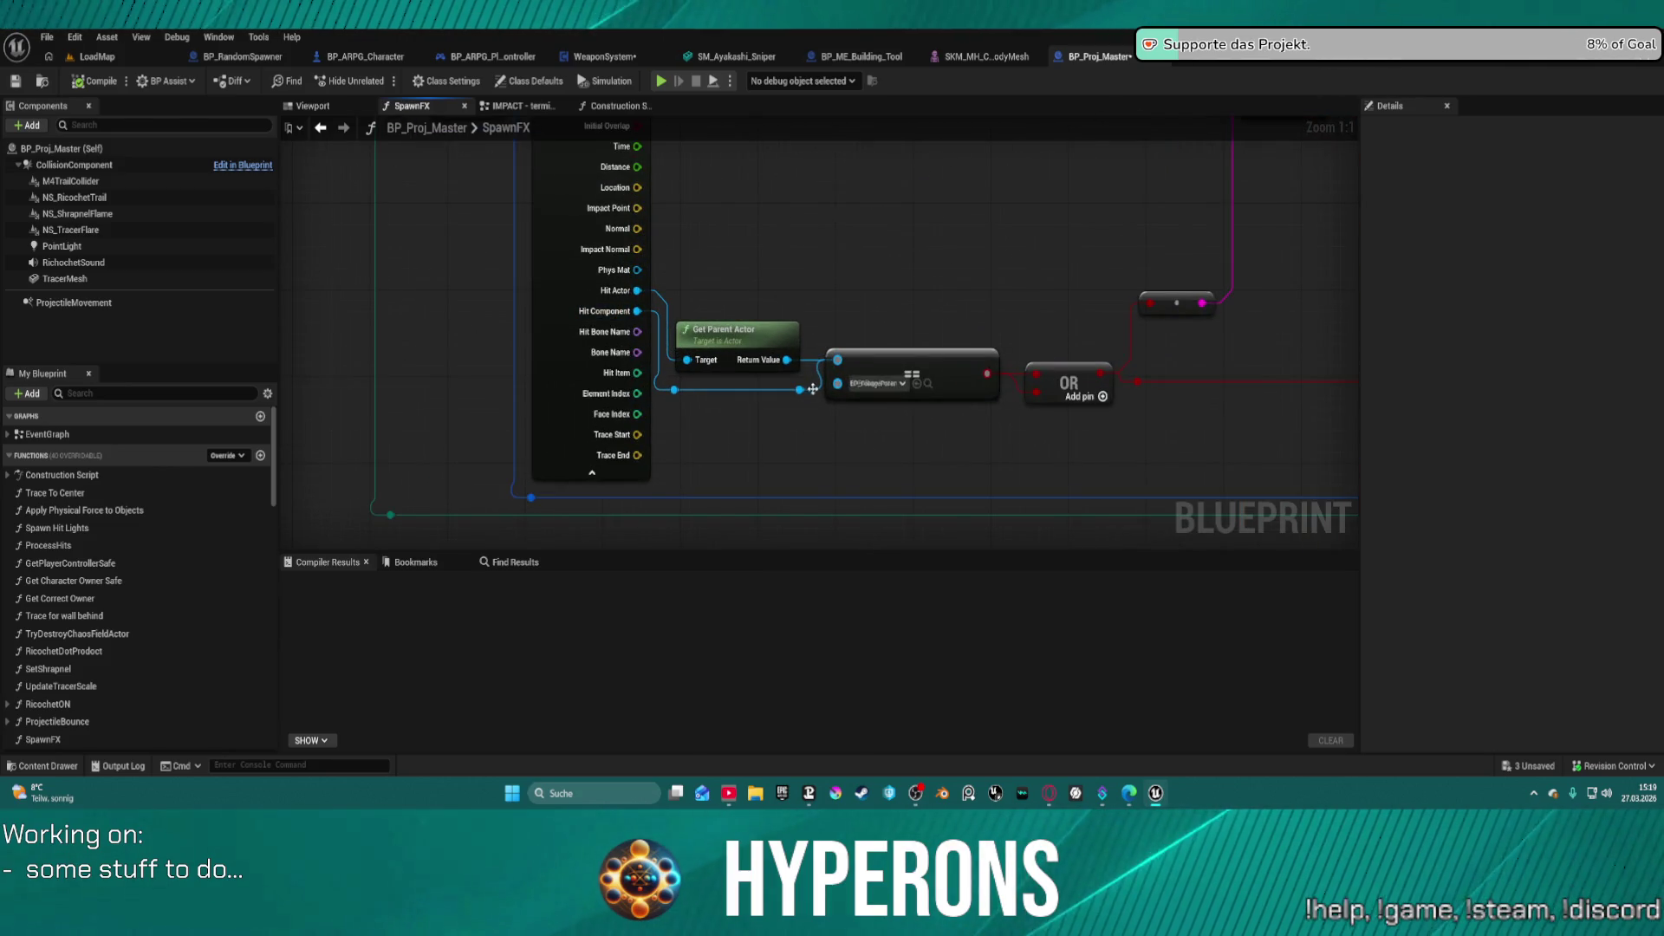
{"action": "key", "text": "ctrl+w"}
{"action": "left_click_drag", "start_coordinate": [893, 316], "coordinate": [894, 266]}
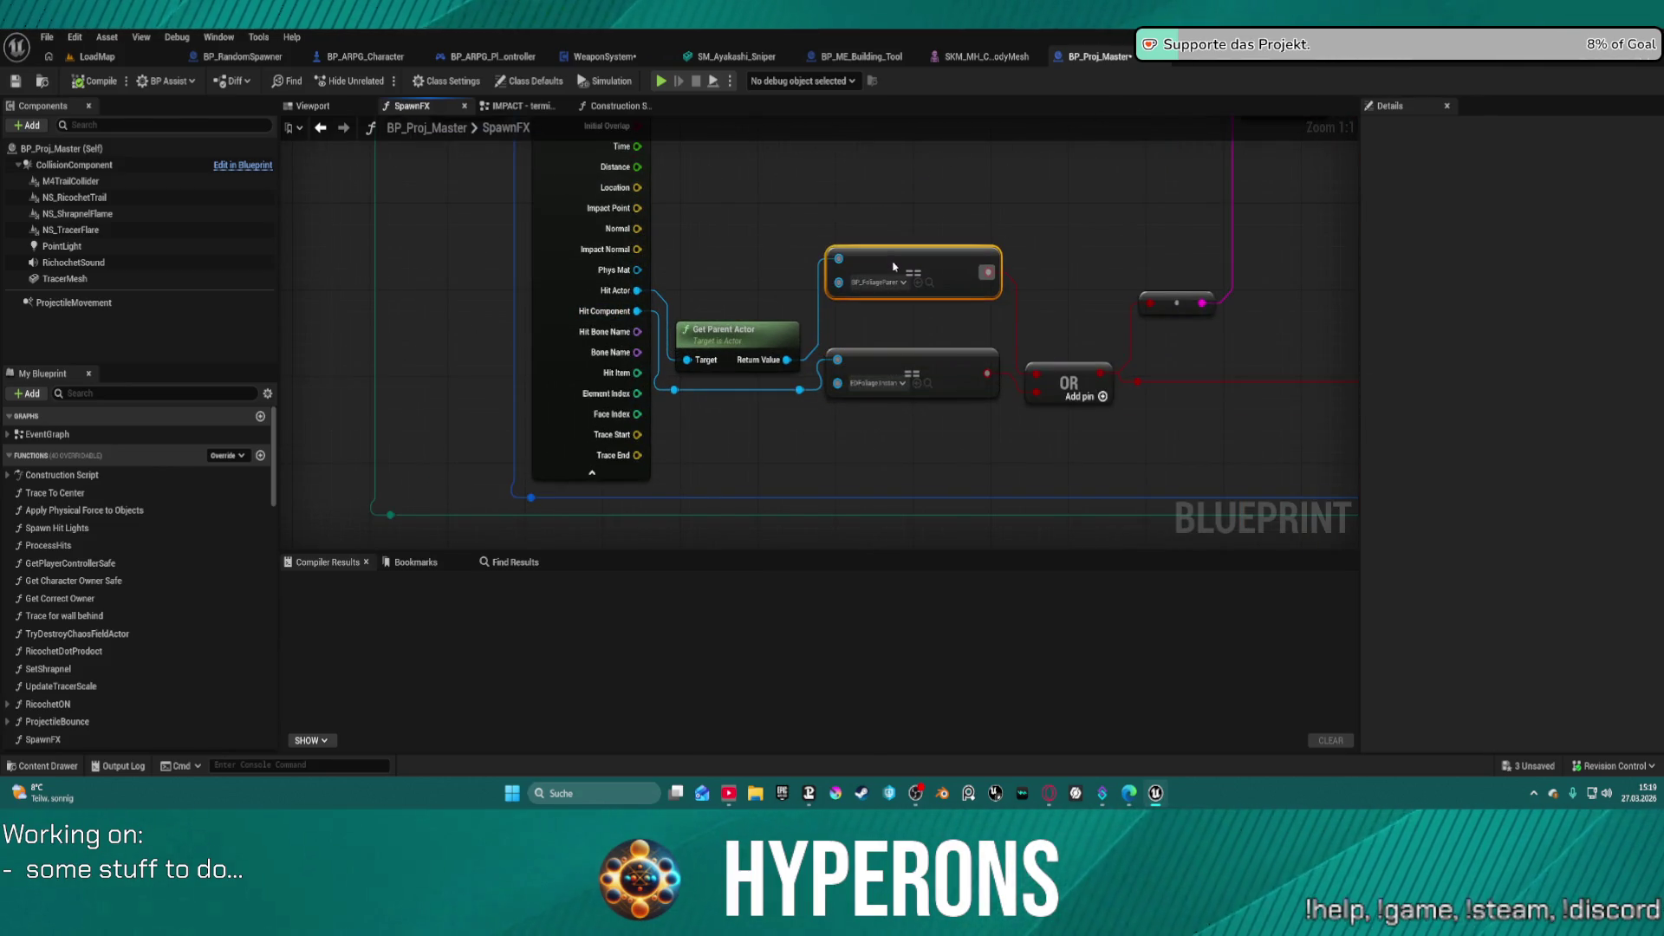
{"action": "mouse_move", "coordinate": [908, 355]}
{"action": "left_mouse_down"}
{"action": "mouse_move", "coordinate": [911, 424]}
{"action": "mouse_move", "coordinate": [912, 411]}
{"action": "left_mouse_up"}
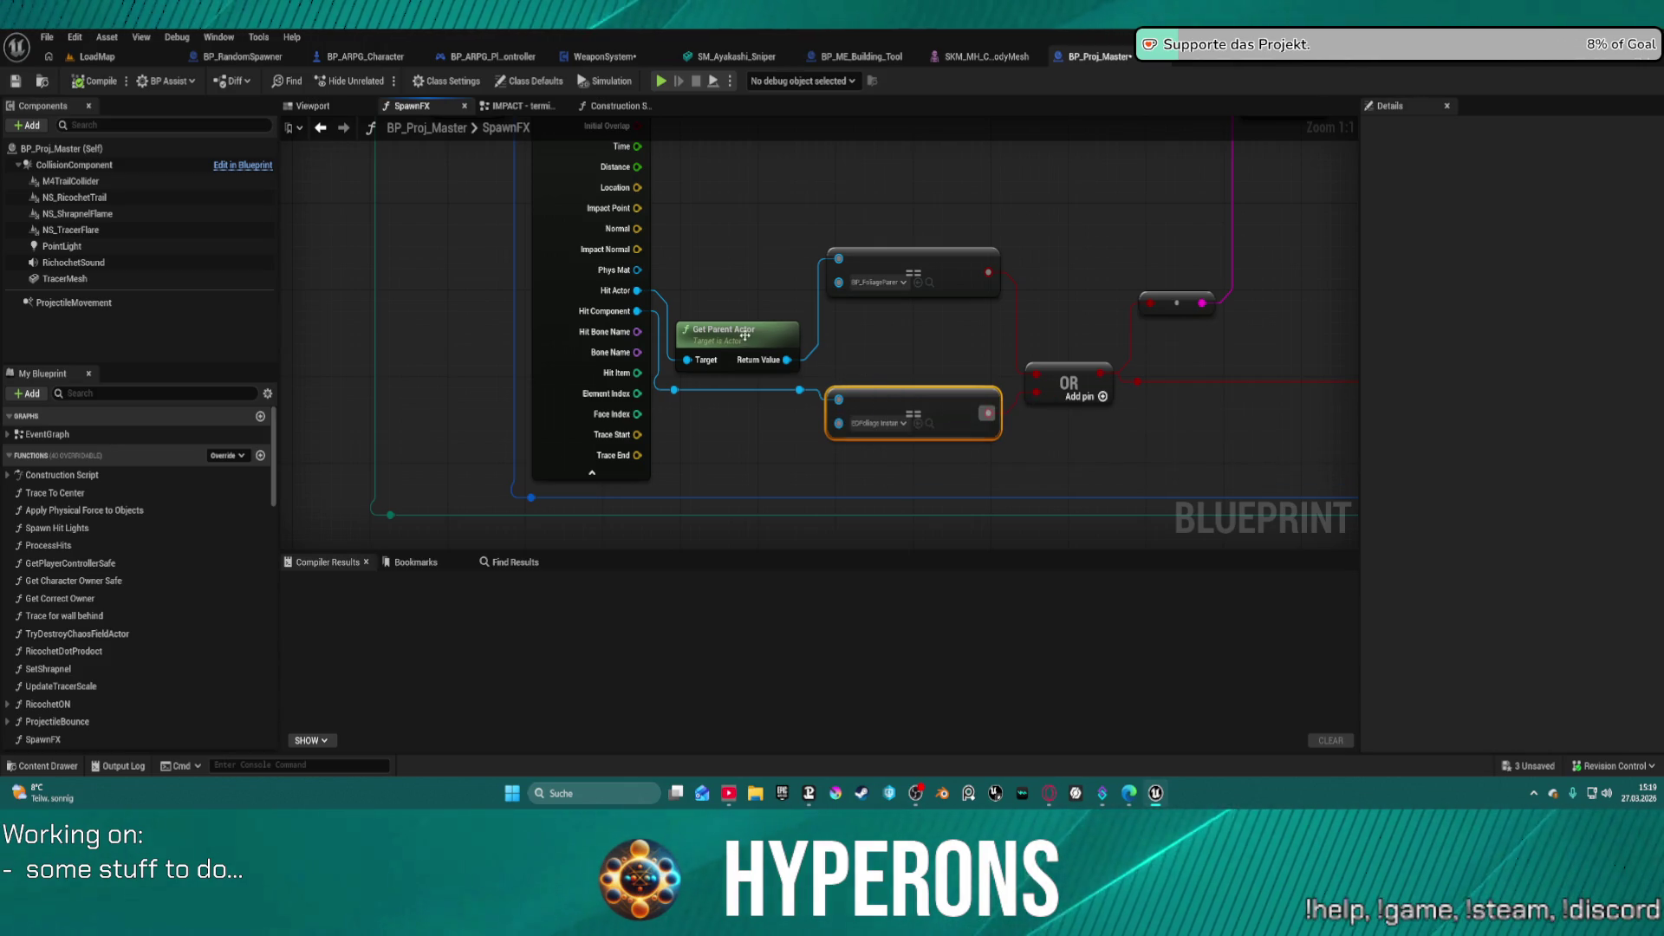
{"action": "left_click_drag", "start_coordinate": [745, 326], "coordinate": [740, 253]}
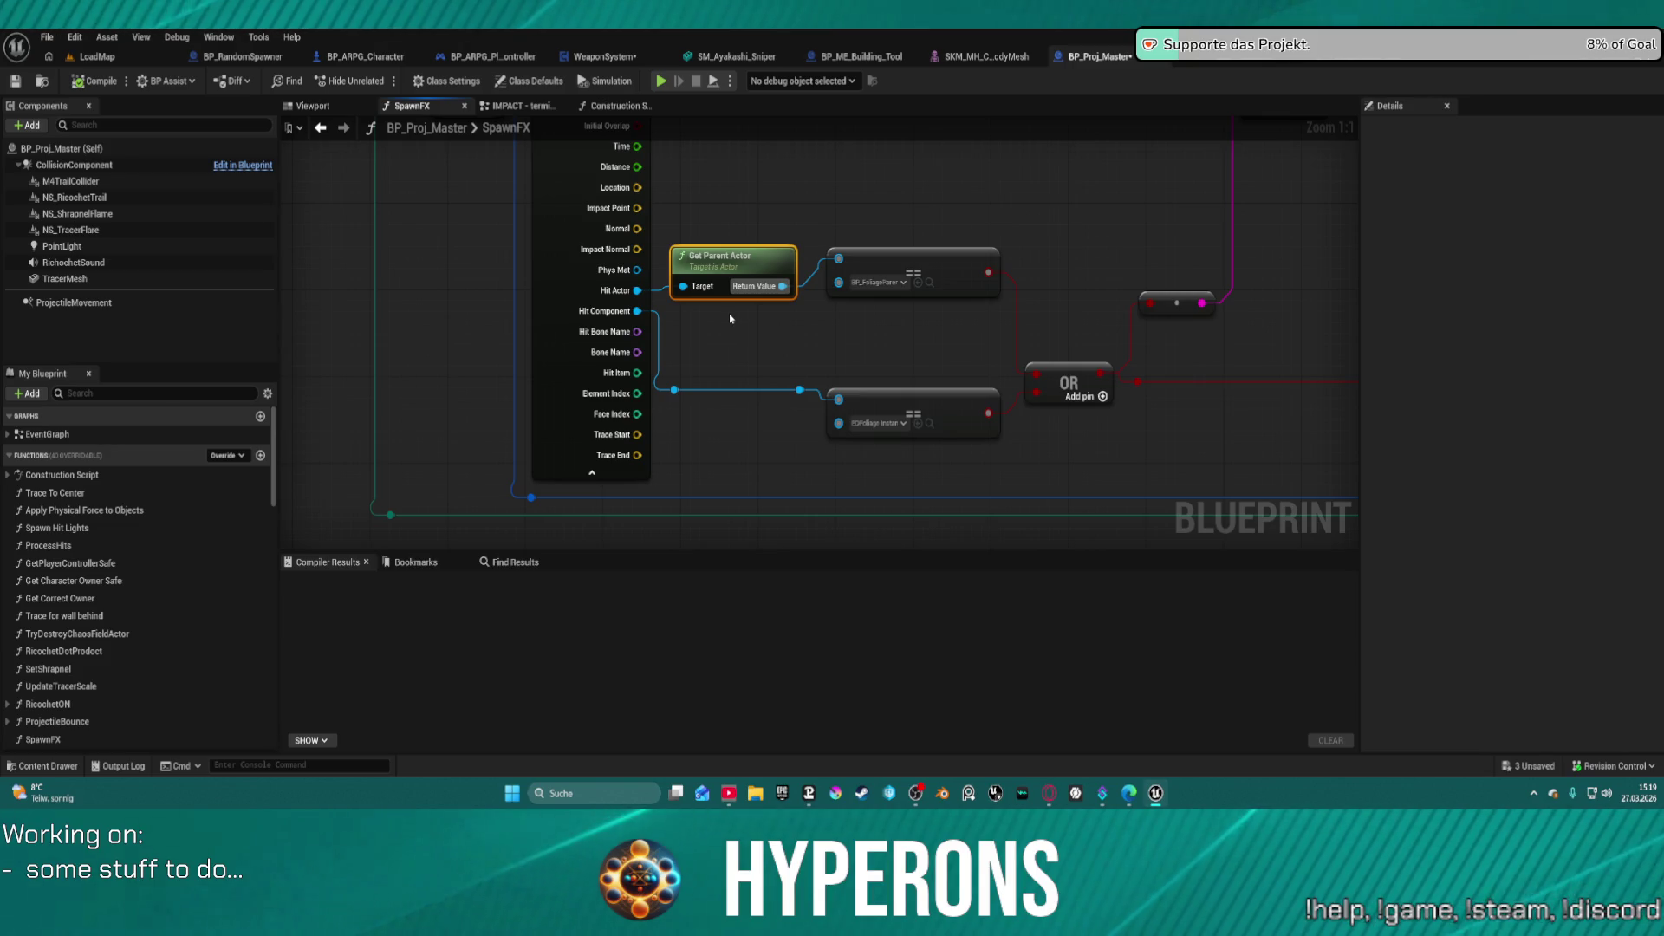
- Search for an 'append' node from Print String's In String pin
{"action": "mouse_move", "coordinate": [730, 319]}
{"action": "left_mouse_down"}
{"action": "mouse_move", "coordinate": [735, 388]}
{"action": "mouse_move", "coordinate": [739, 321]}
{"action": "mouse_move", "coordinate": [741, 385]}
{"action": "mouse_move", "coordinate": [744, 341]}
{"action": "mouse_move", "coordinate": [760, 405]}
{"action": "left_mouse_up"}
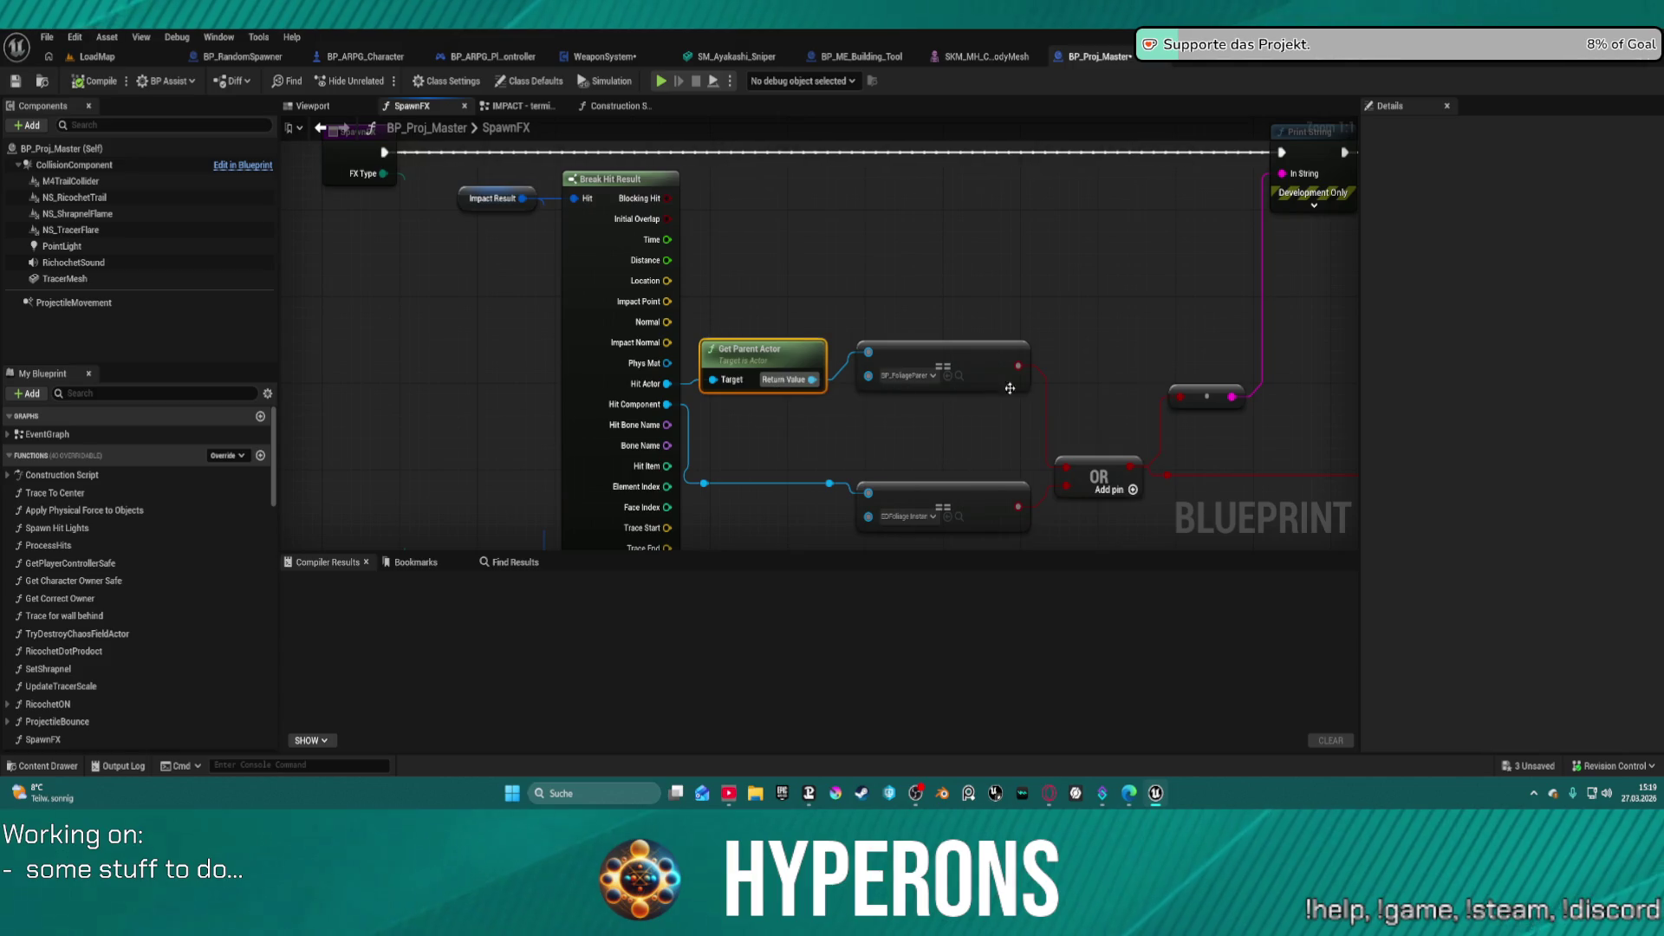
{"action": "left_click_drag", "start_coordinate": [1111, 368], "coordinate": [867, 385]}
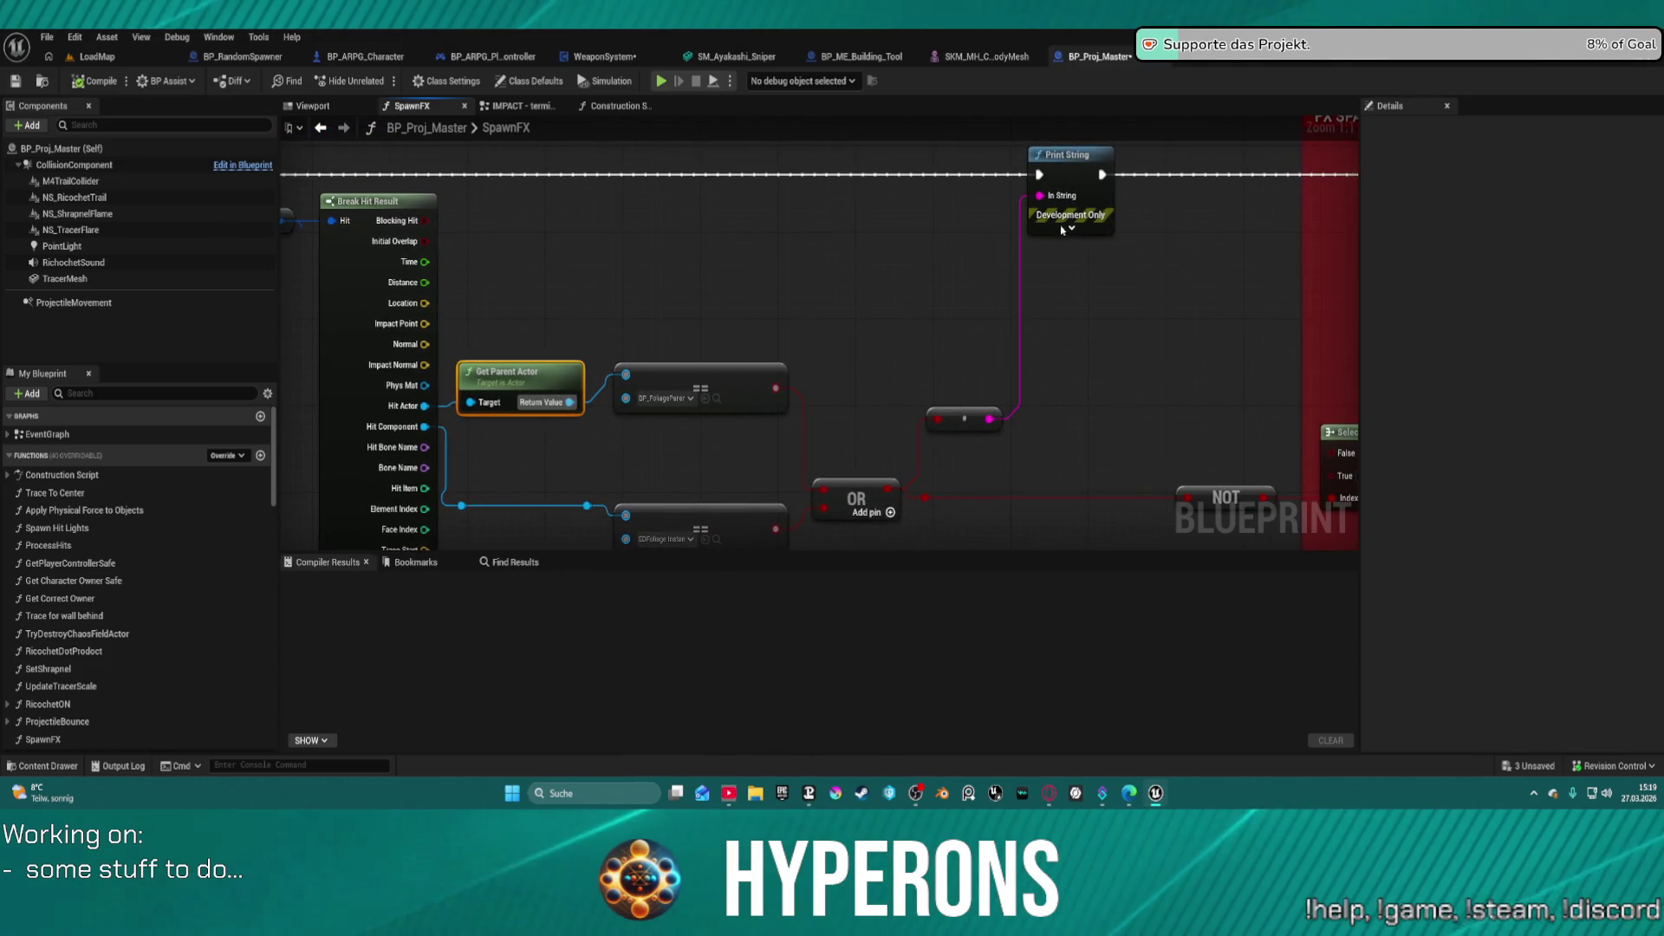
{"action": "left_click_drag", "start_coordinate": [1041, 195], "coordinate": [870, 209]}
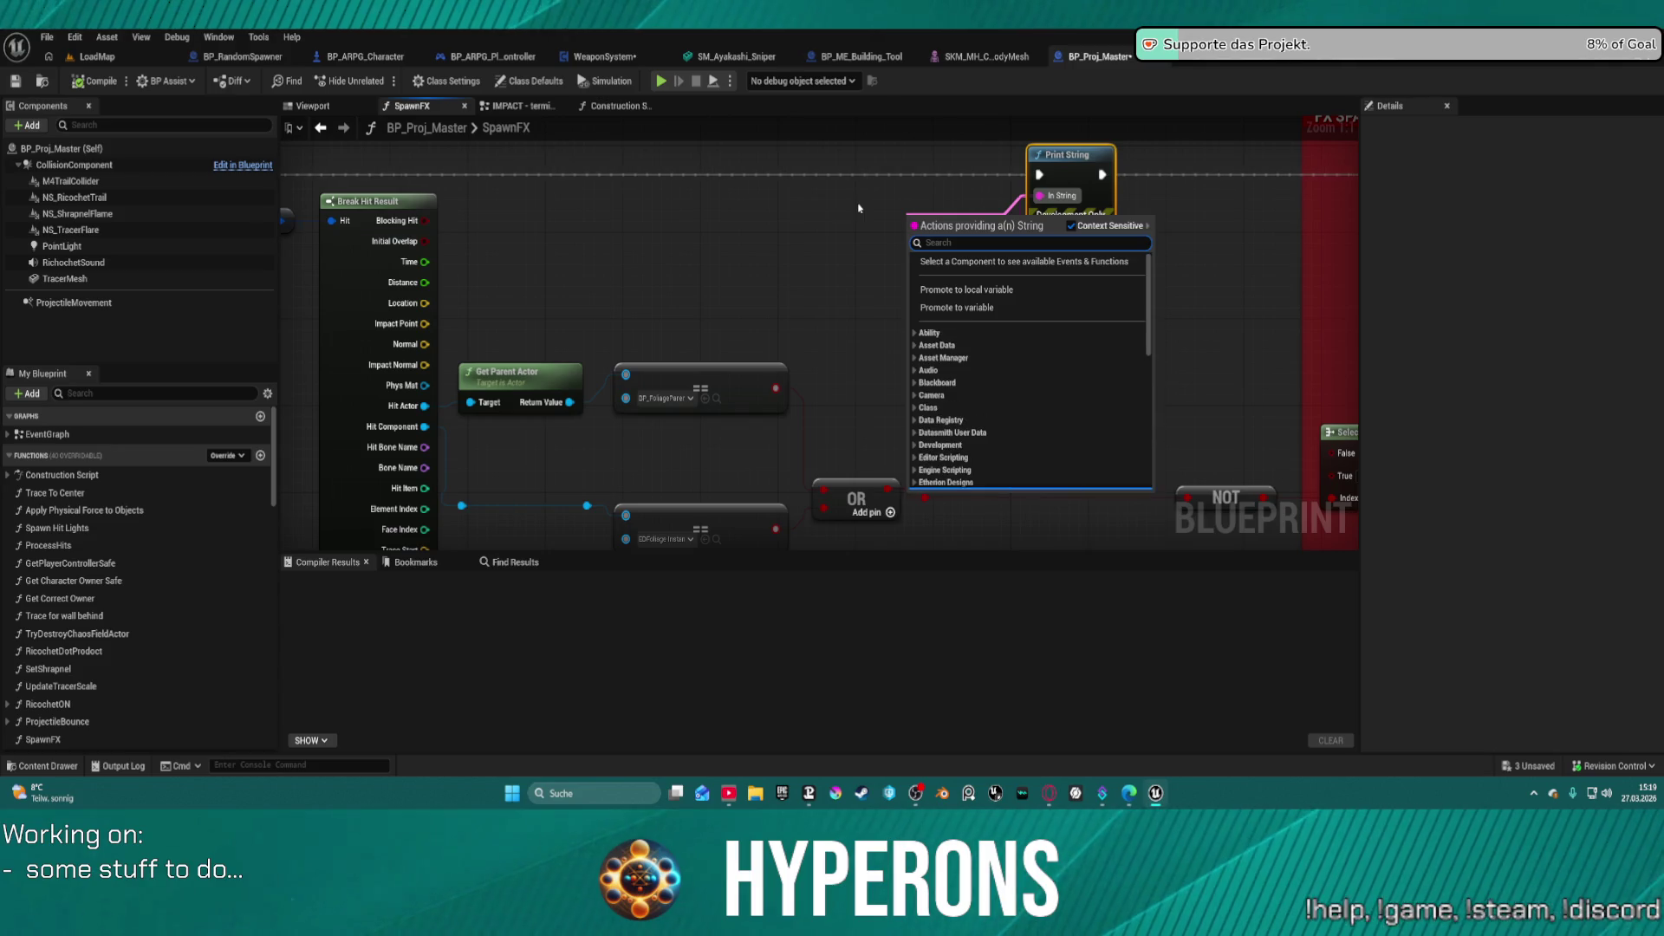
{"action": "type", "text": "apped"}
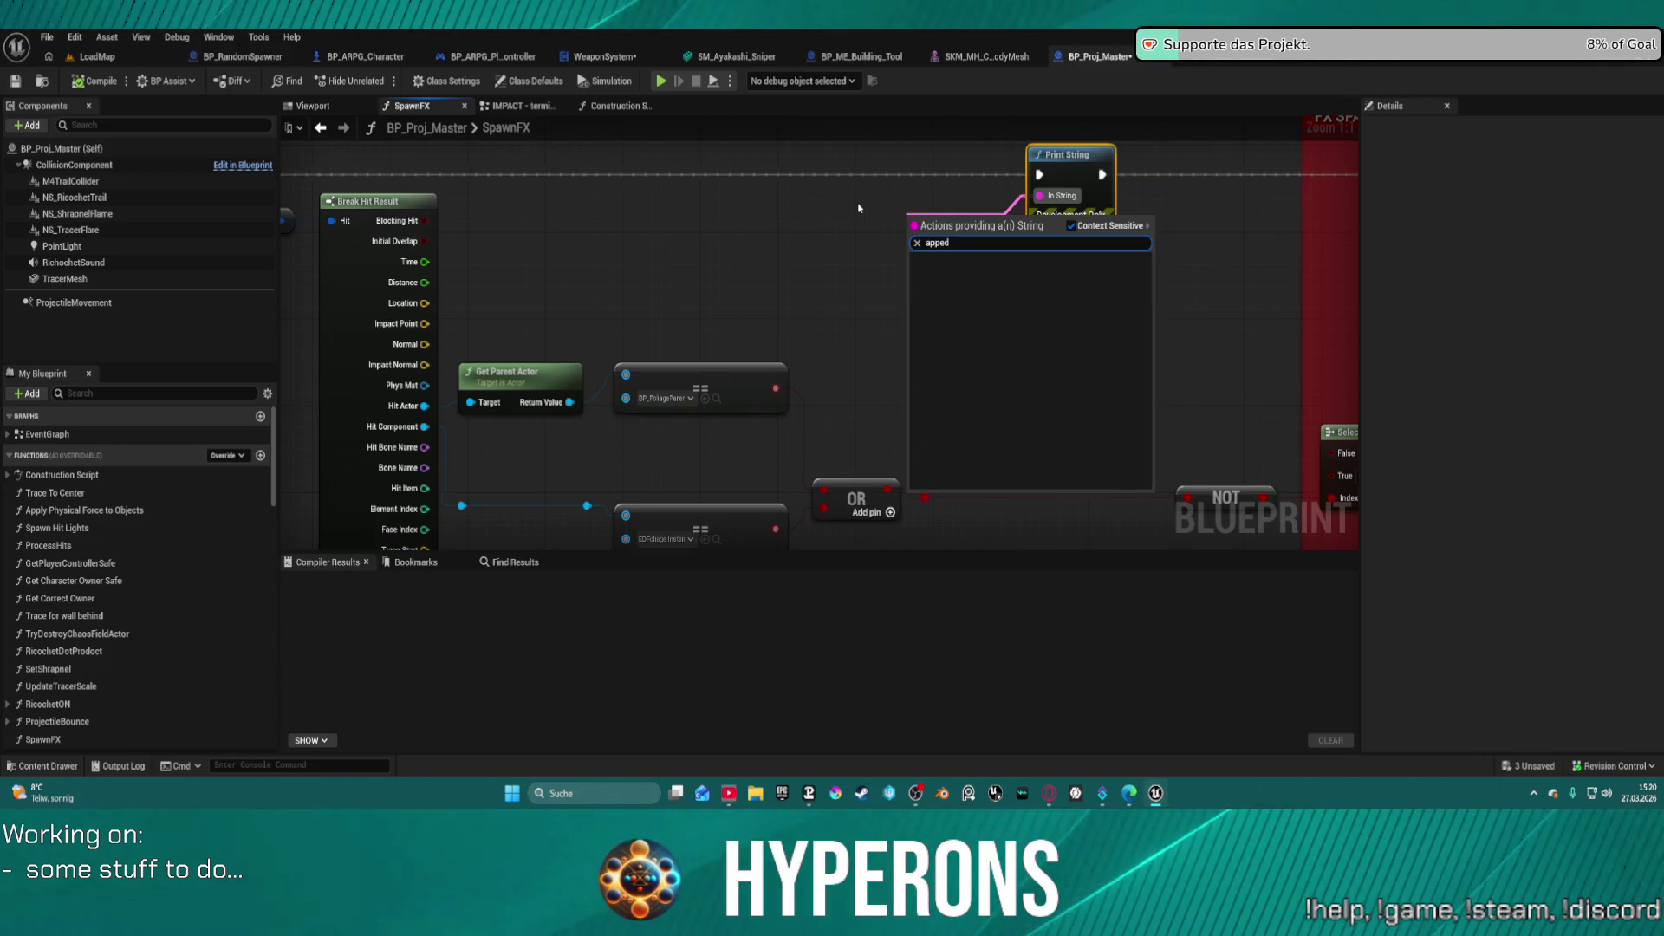
{"action": "key", "text": "BackSpace"}
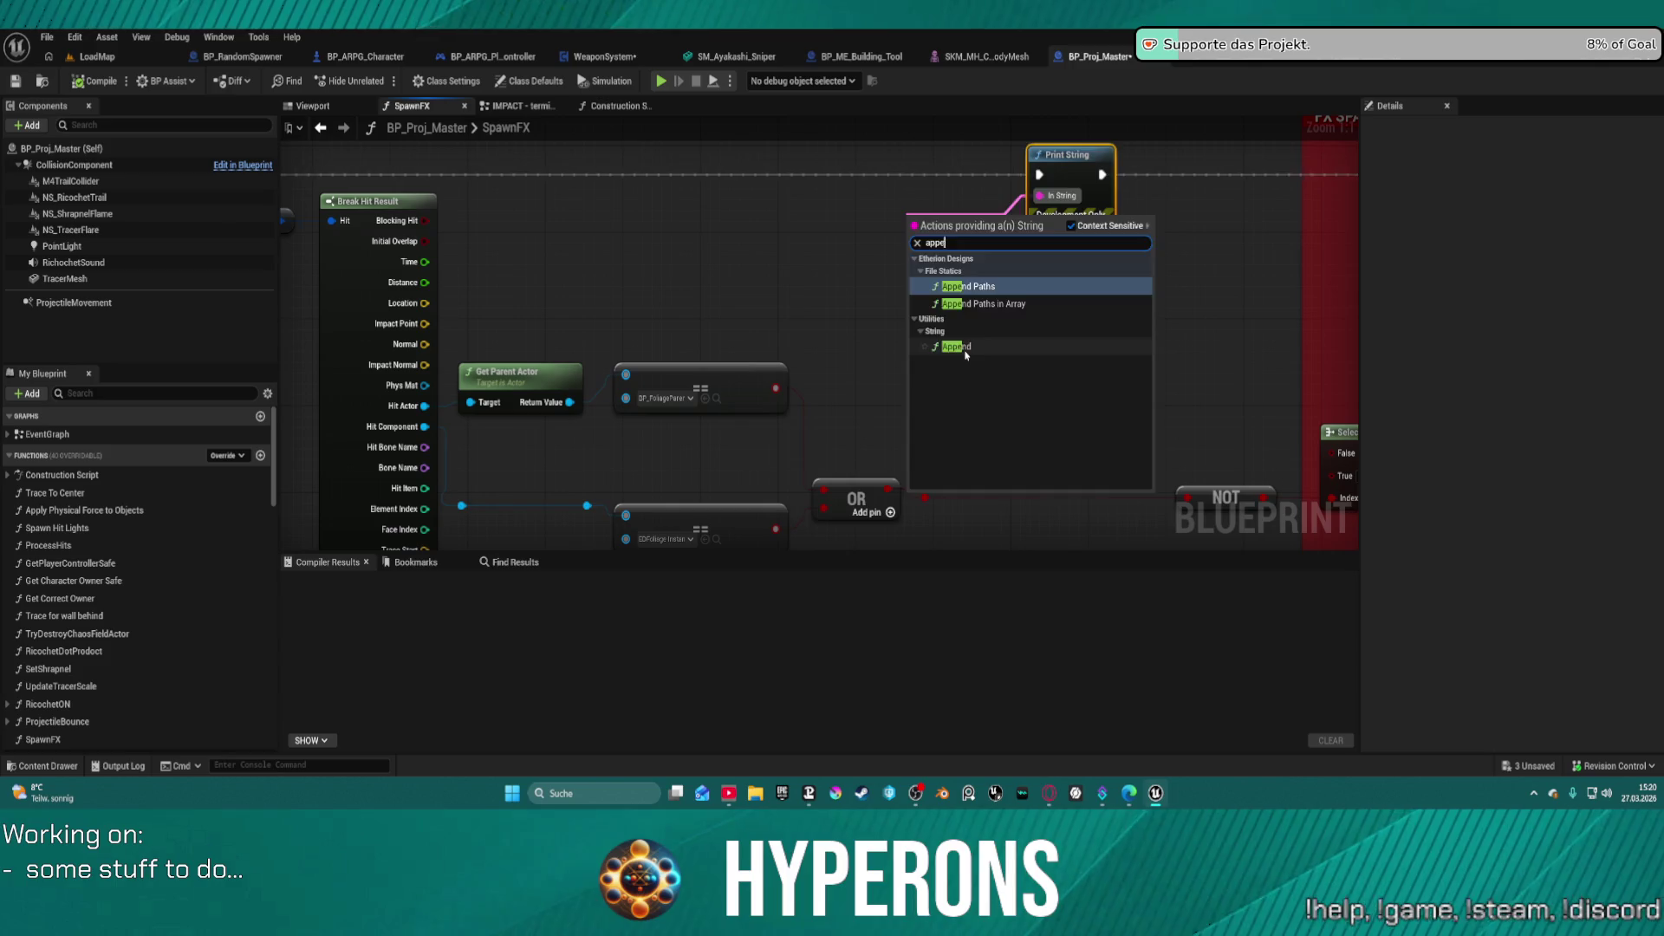
- Add an Append node feeding Print String, trial the comparison wiring, then delete the stray reroute
{"action": "left_click", "coordinate": [956, 346]}
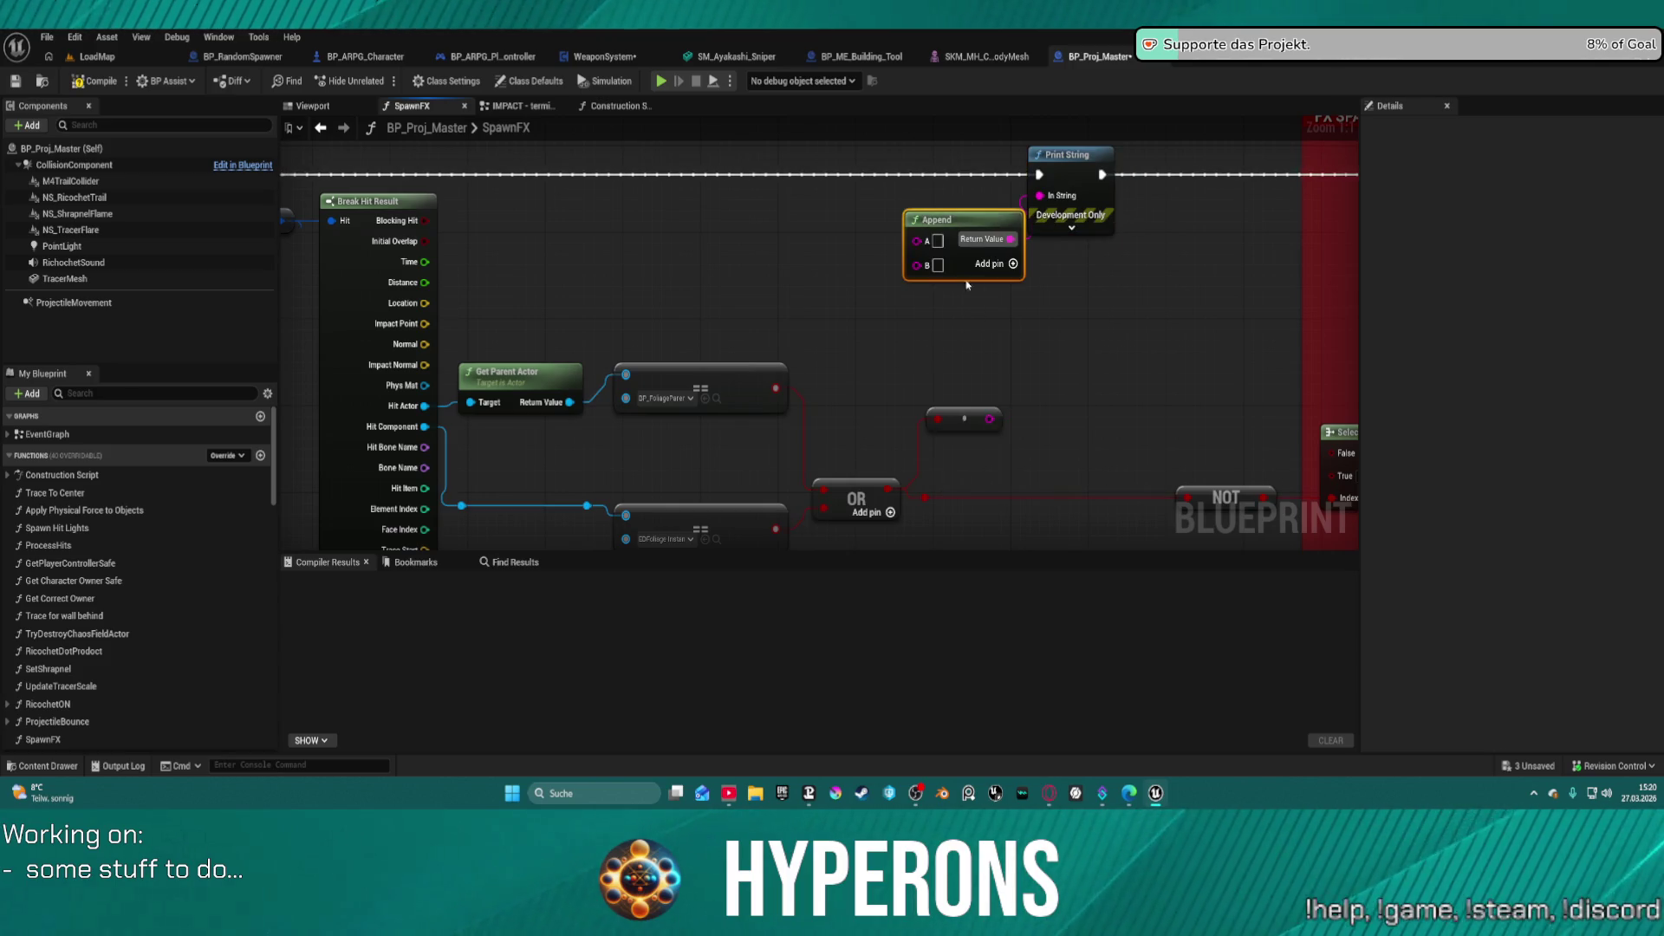
{"action": "left_click", "coordinate": [1014, 265]}
{"action": "mouse_move", "coordinate": [917, 290]}
{"action": "left_mouse_down"}
{"action": "mouse_move", "coordinate": [999, 420]}
{"action": "mouse_move", "coordinate": [895, 390]}
{"action": "mouse_move", "coordinate": [788, 390]}
{"action": "mouse_move", "coordinate": [980, 375]}
{"action": "left_mouse_up"}
{"action": "left_click_drag", "start_coordinate": [840, 341], "coordinate": [727, 386]}
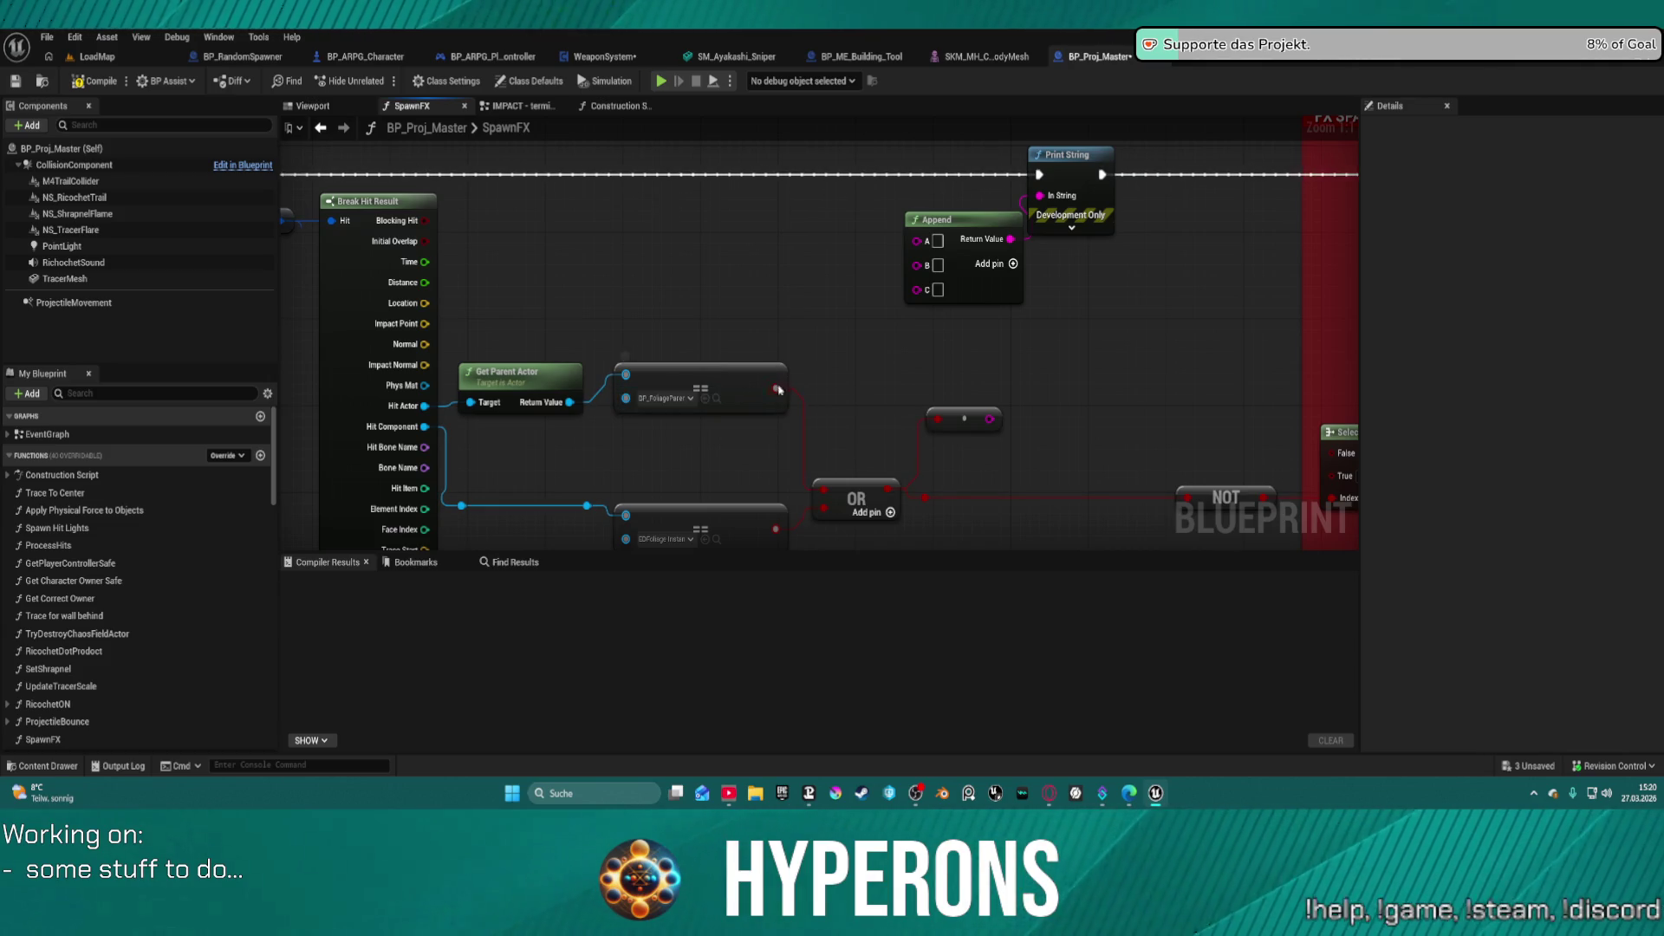
{"action": "left_click_drag", "start_coordinate": [777, 389], "coordinate": [825, 364]}
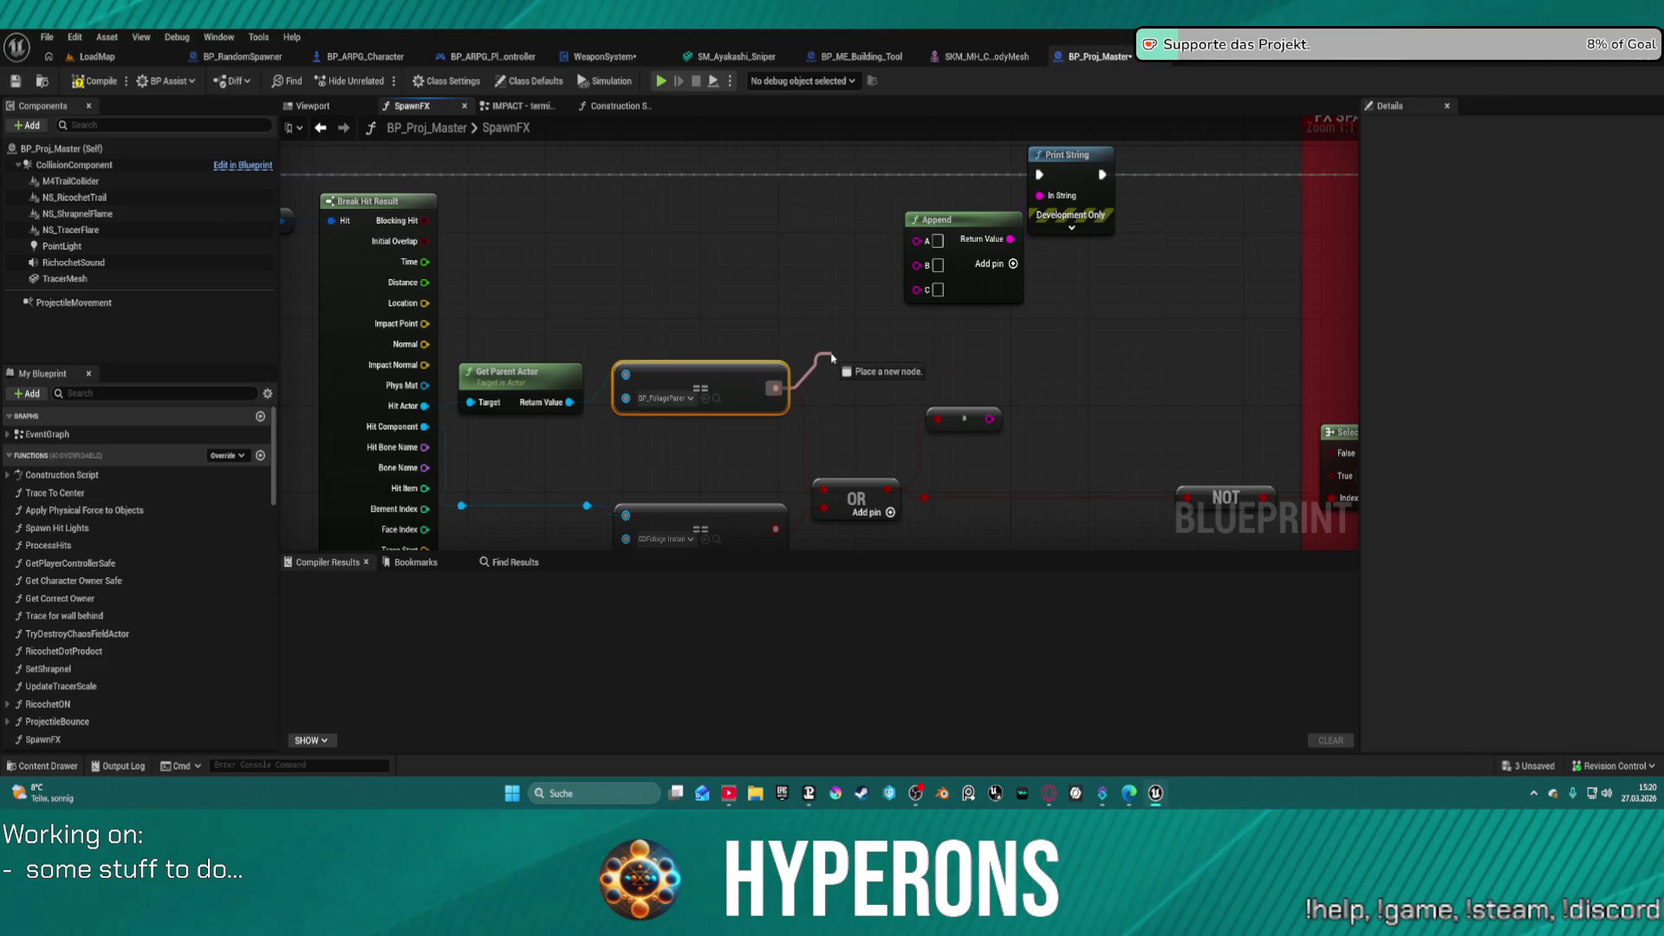
{"action": "left_click_drag", "start_coordinate": [901, 278], "coordinate": [916, 265]}
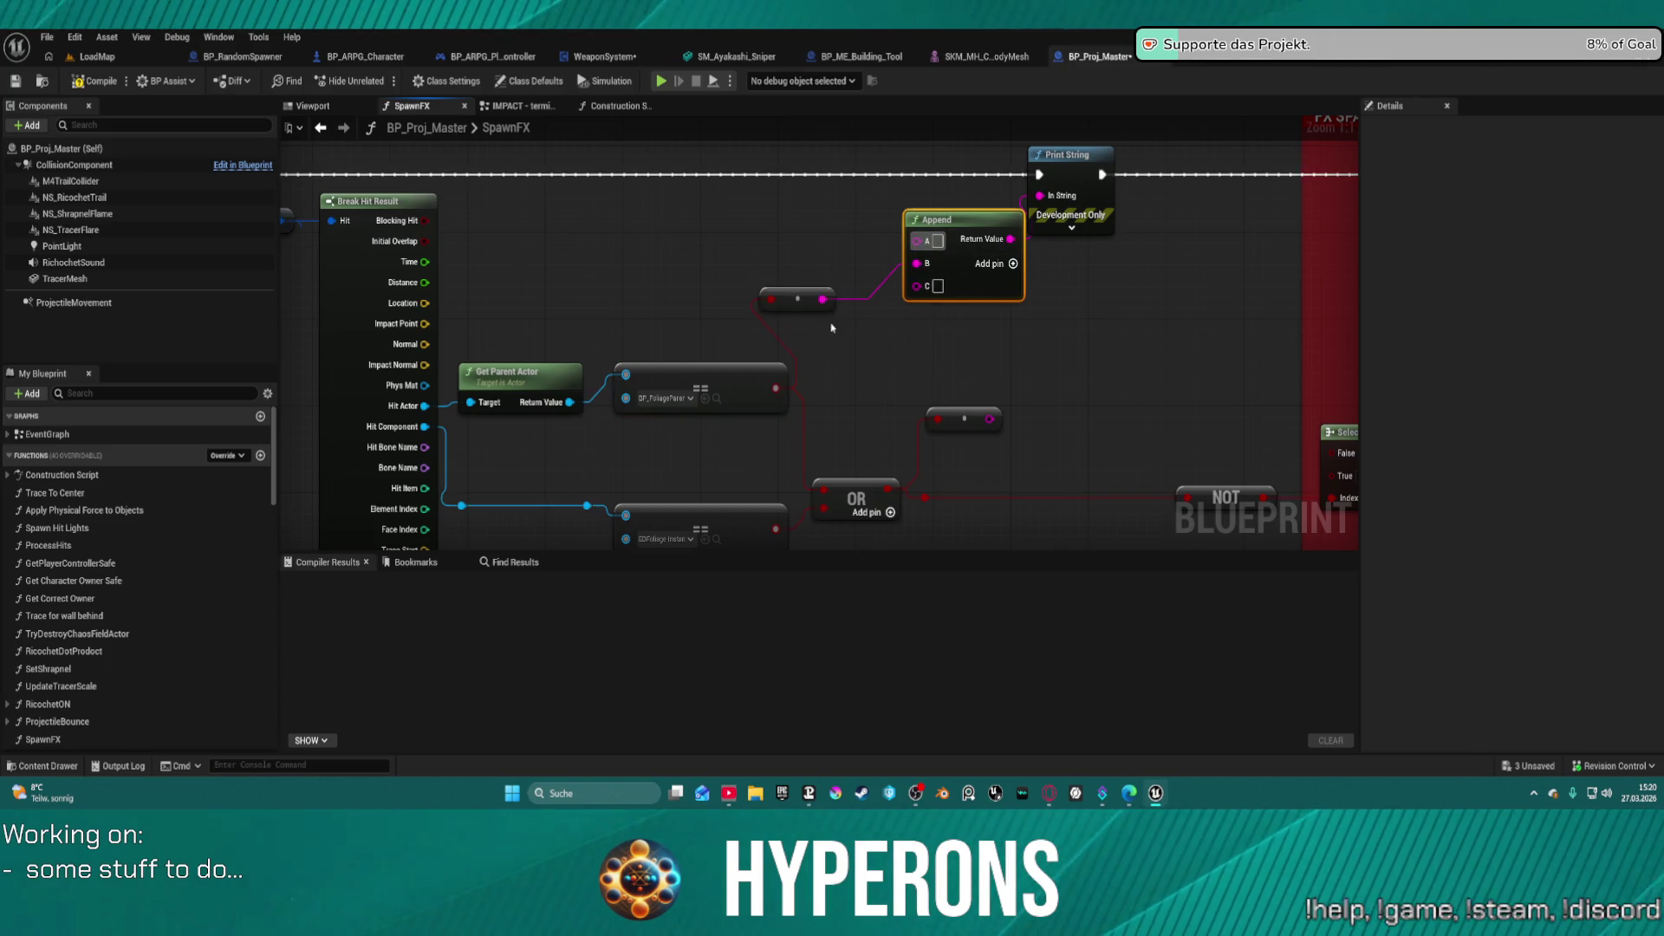
{"action": "mouse_move", "coordinate": [797, 299]}
{"action": "left_mouse_down"}
{"action": "mouse_move", "coordinate": [837, 331]}
{"action": "mouse_move", "coordinate": [907, 280]}
{"action": "left_mouse_up"}
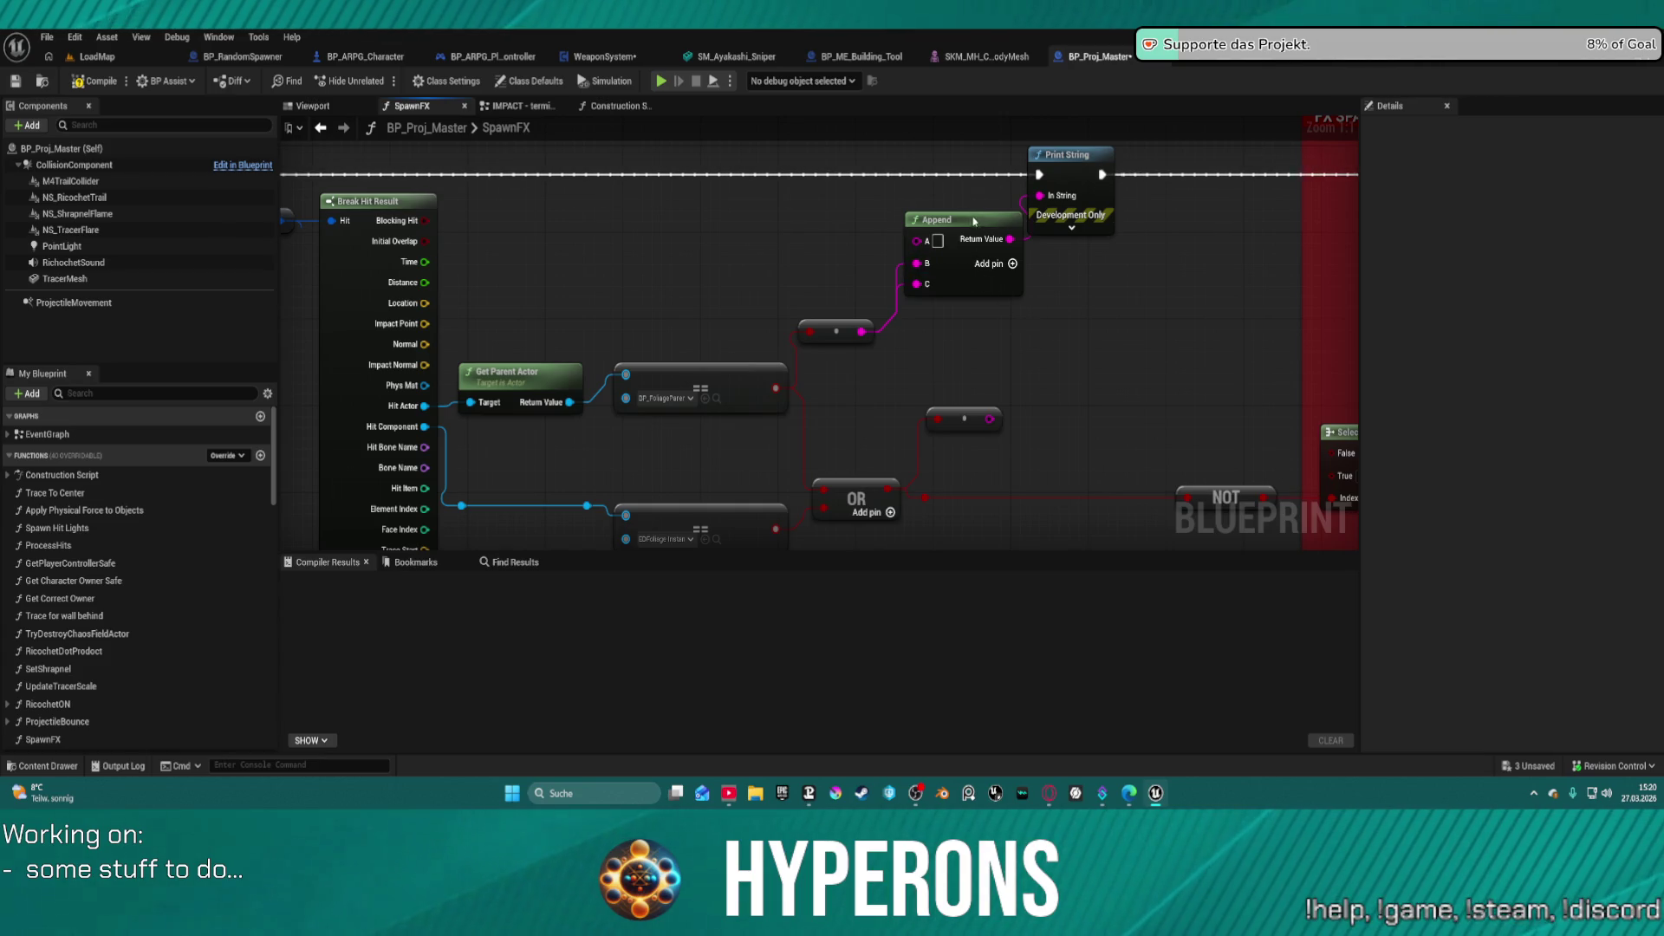
{"action": "left_click_drag", "start_coordinate": [974, 222], "coordinate": [999, 310]}
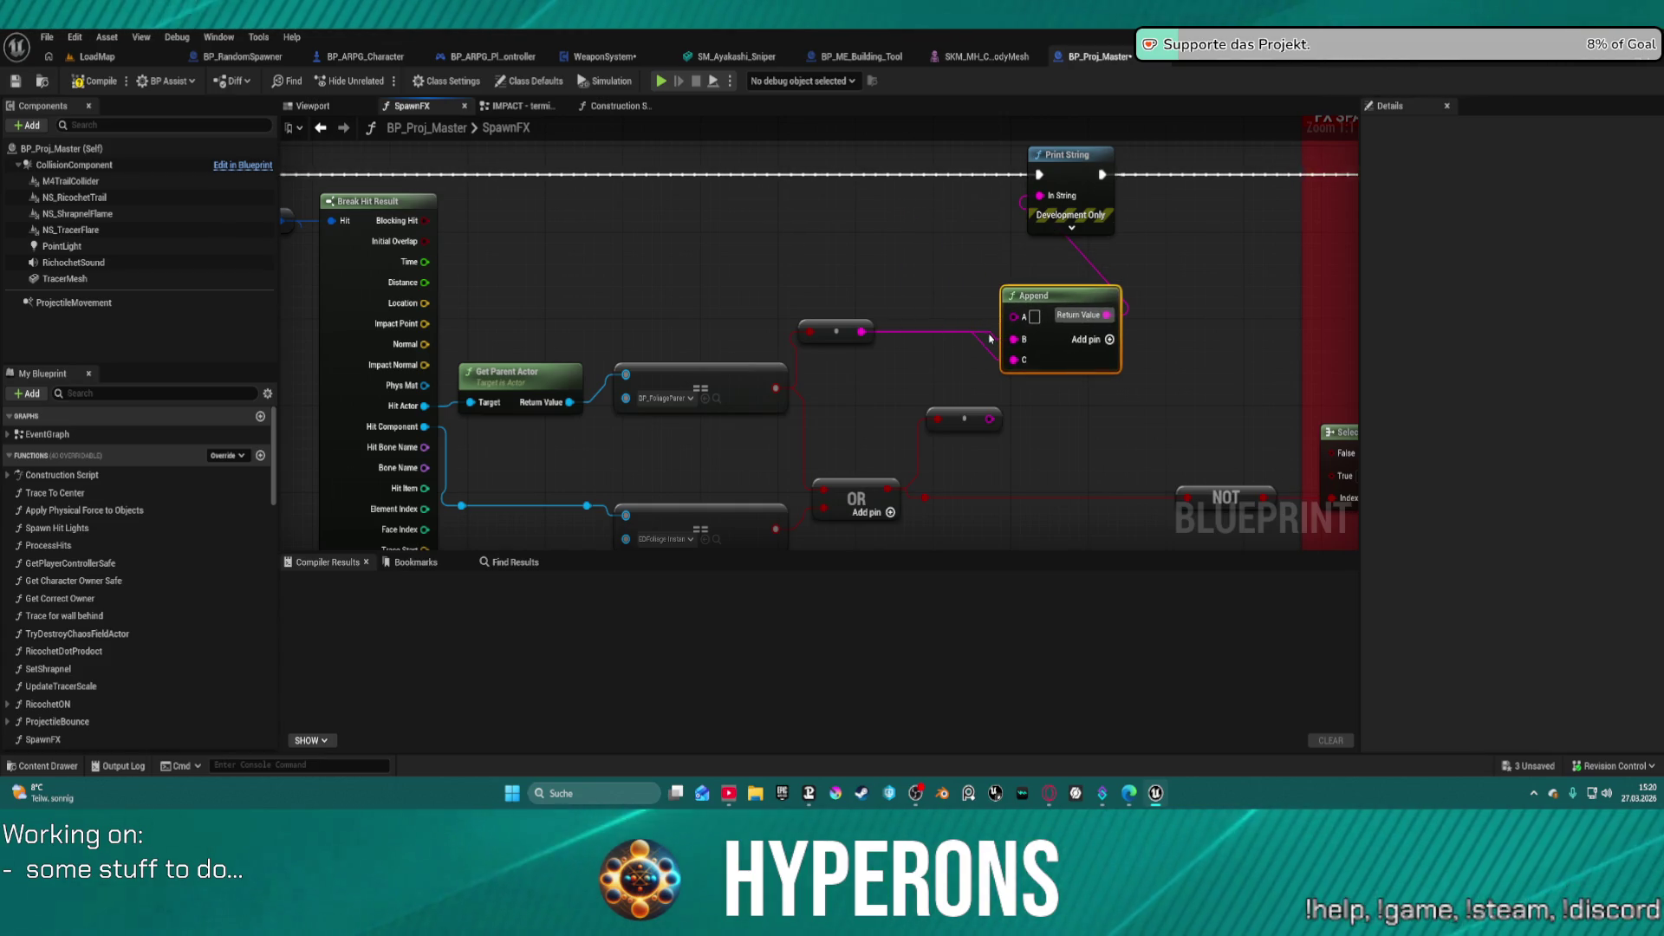
{"action": "left_click", "coordinate": [986, 339]}
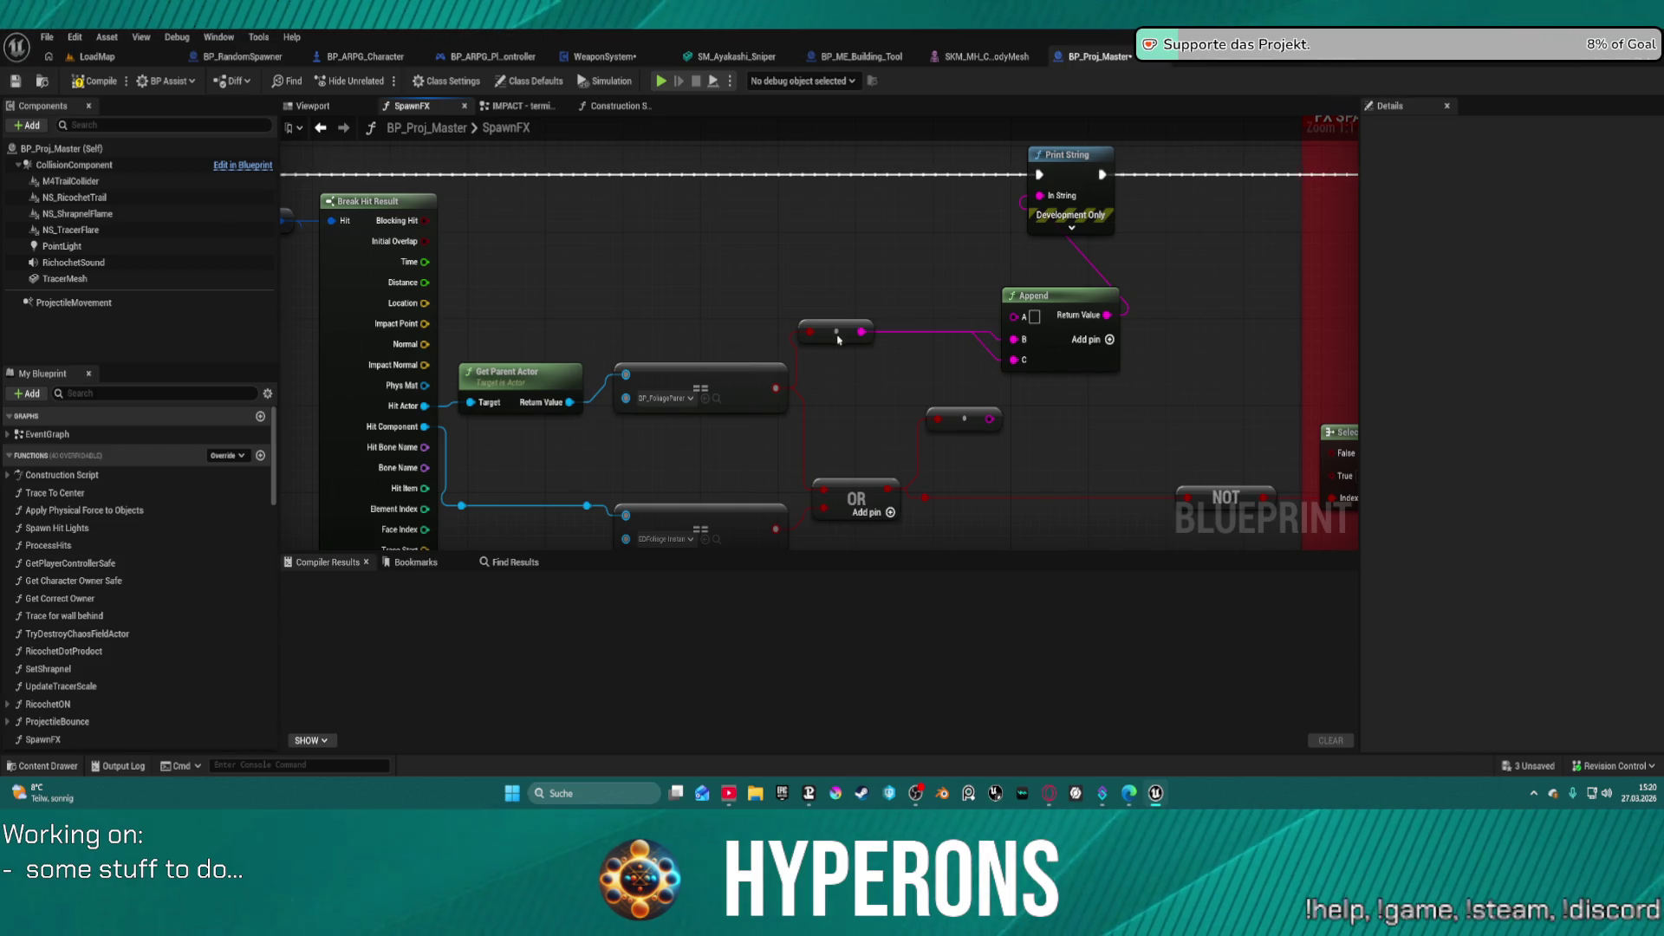
{"action": "key", "text": "Delete"}
{"action": "left_click_drag", "start_coordinate": [1024, 301], "coordinate": [925, 270]}
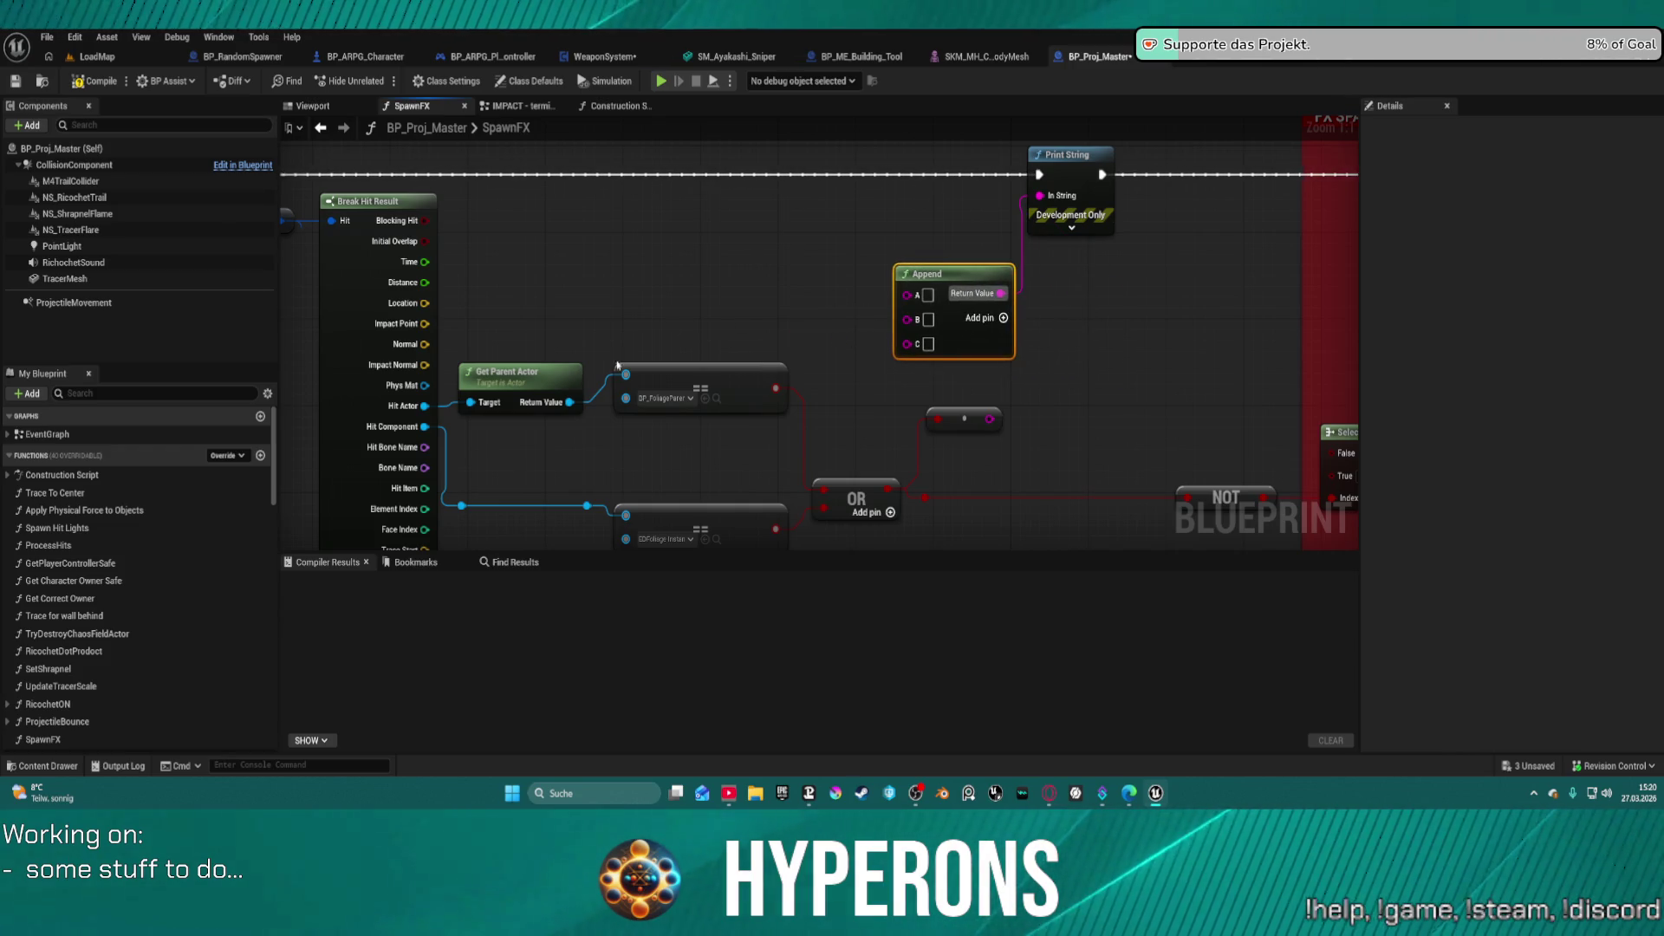
- Wire Get Parent Actor into Append's A via Get Display Name, the comparison into B, and add pins
{"action": "left_click_drag", "start_coordinate": [570, 409], "coordinate": [897, 294]}
{"action": "left_click_drag", "start_coordinate": [908, 301], "coordinate": [909, 300]}
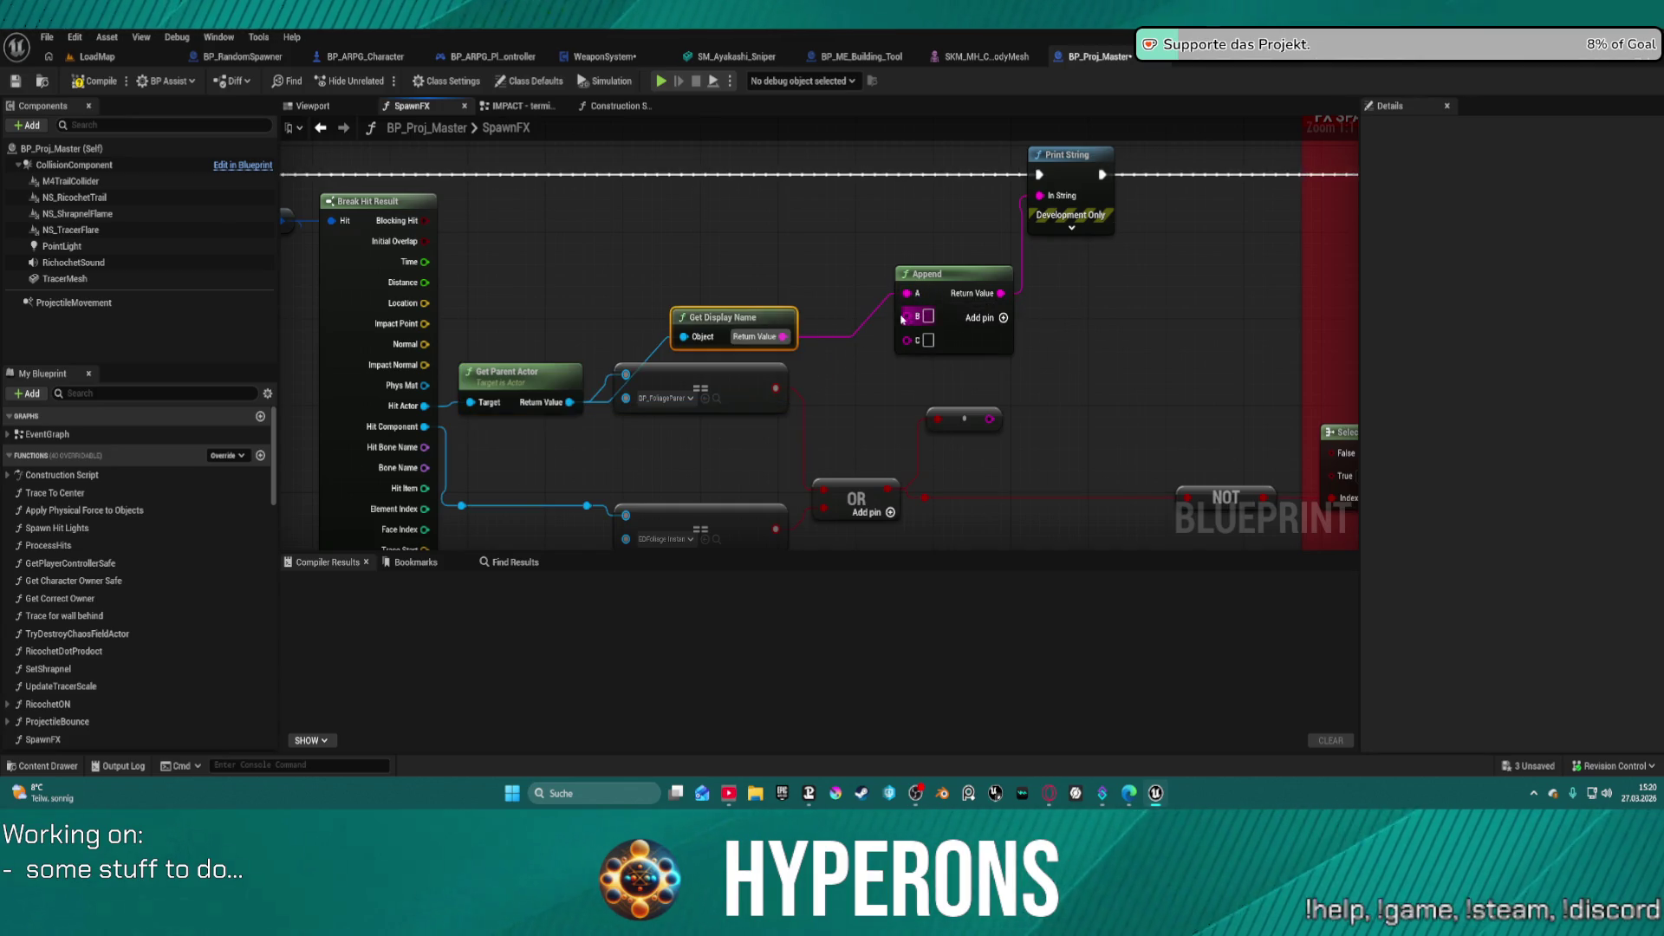
{"action": "left_click_drag", "start_coordinate": [754, 313], "coordinate": [658, 276]}
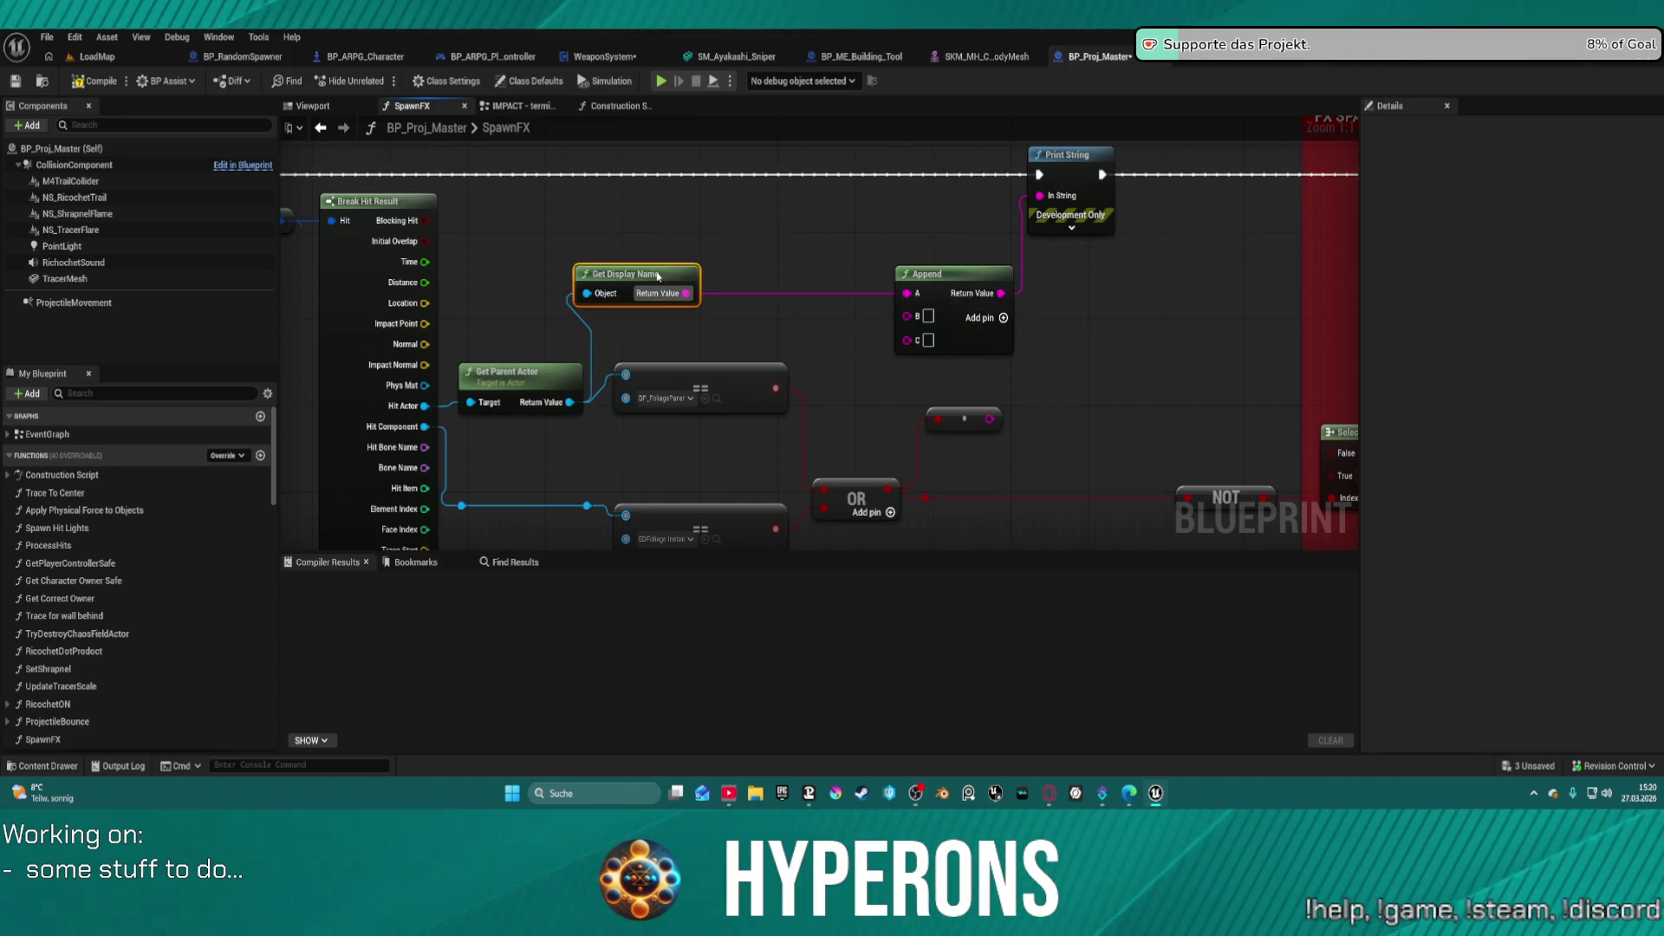
{"action": "left_click", "coordinate": [912, 317]}
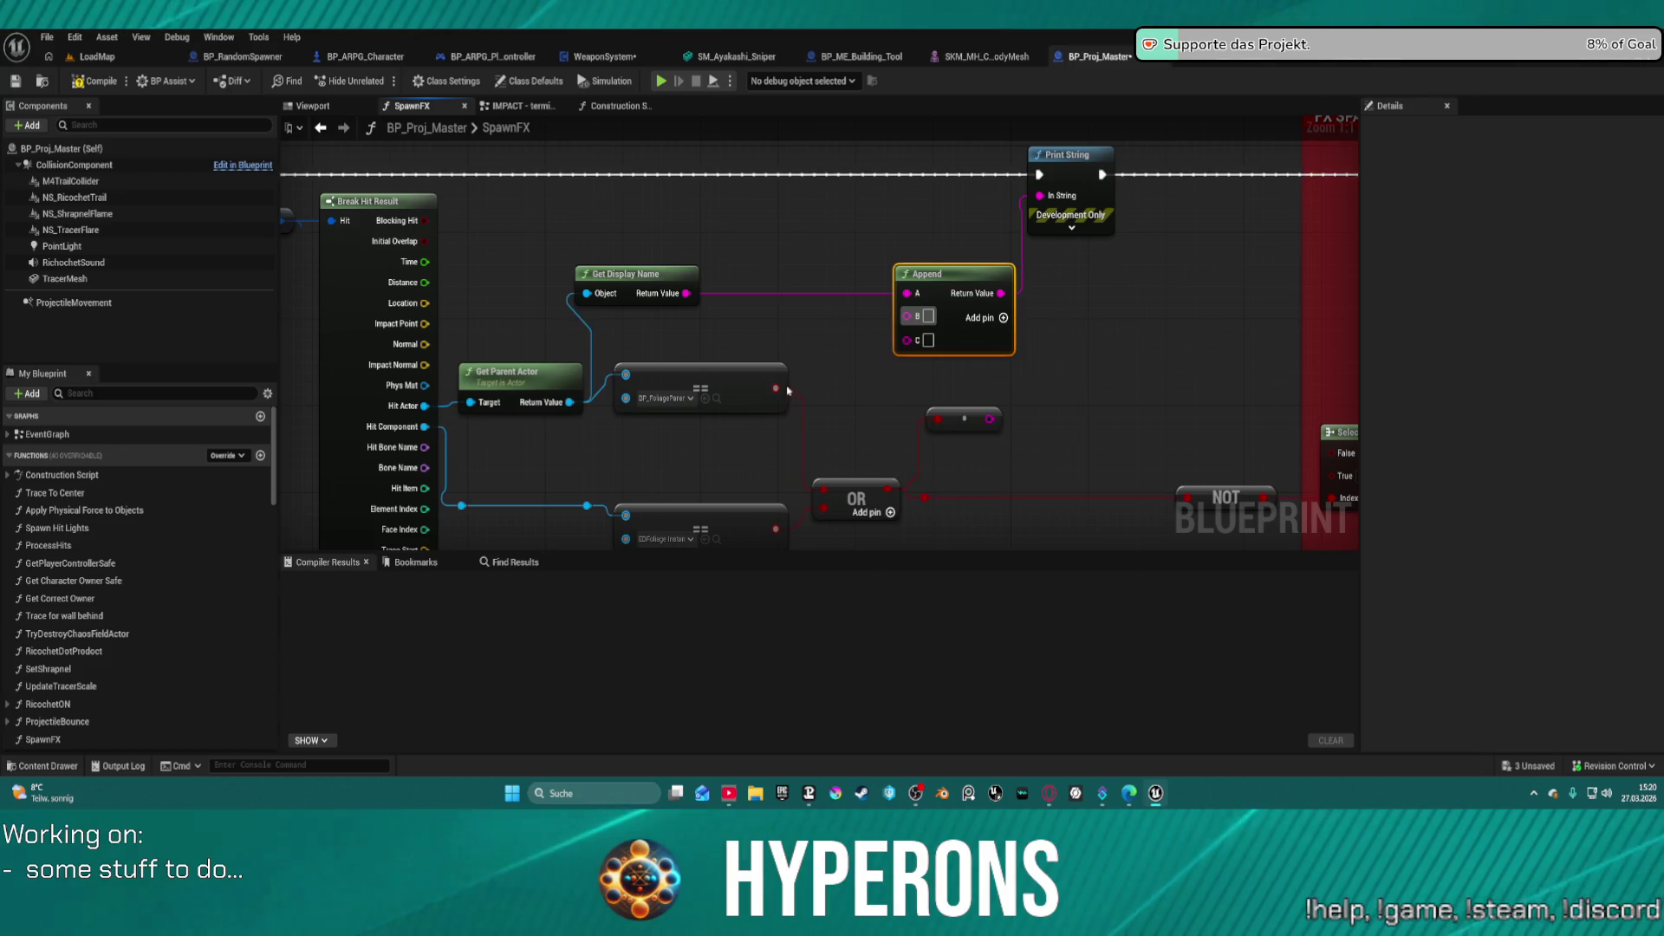
{"action": "mouse_move", "coordinate": [776, 388]}
{"action": "left_mouse_down"}
{"action": "mouse_move", "coordinate": [893, 360]}
{"action": "mouse_move", "coordinate": [917, 316]}
{"action": "left_mouse_up"}
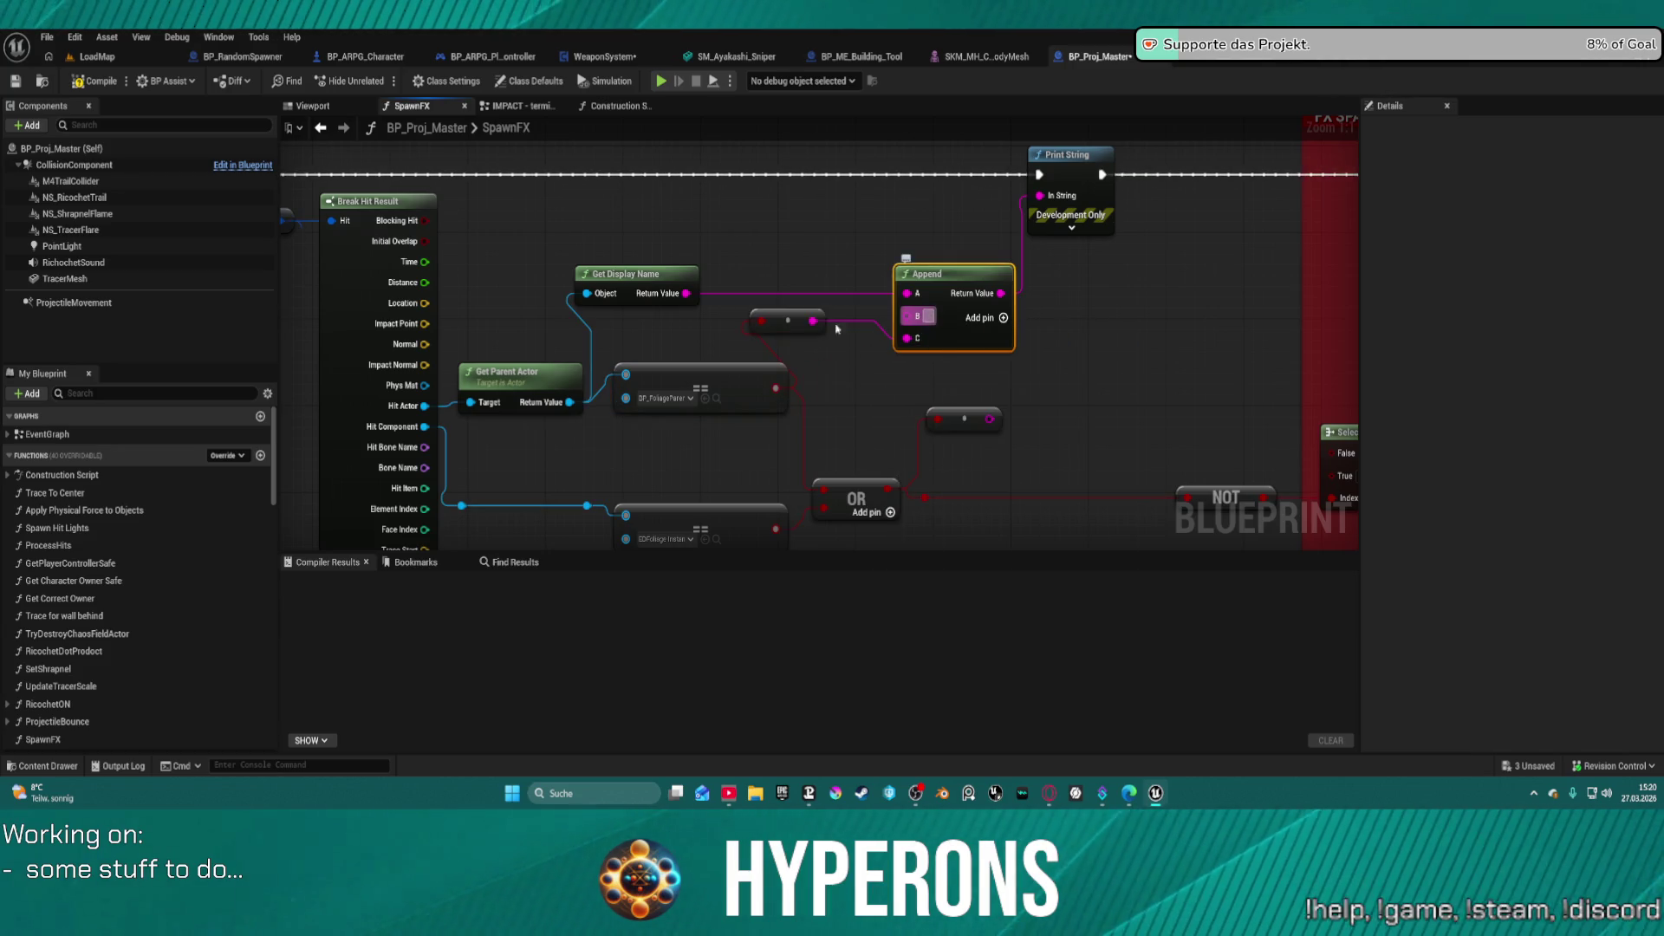
{"action": "left_click_drag", "start_coordinate": [800, 316], "coordinate": [868, 361]}
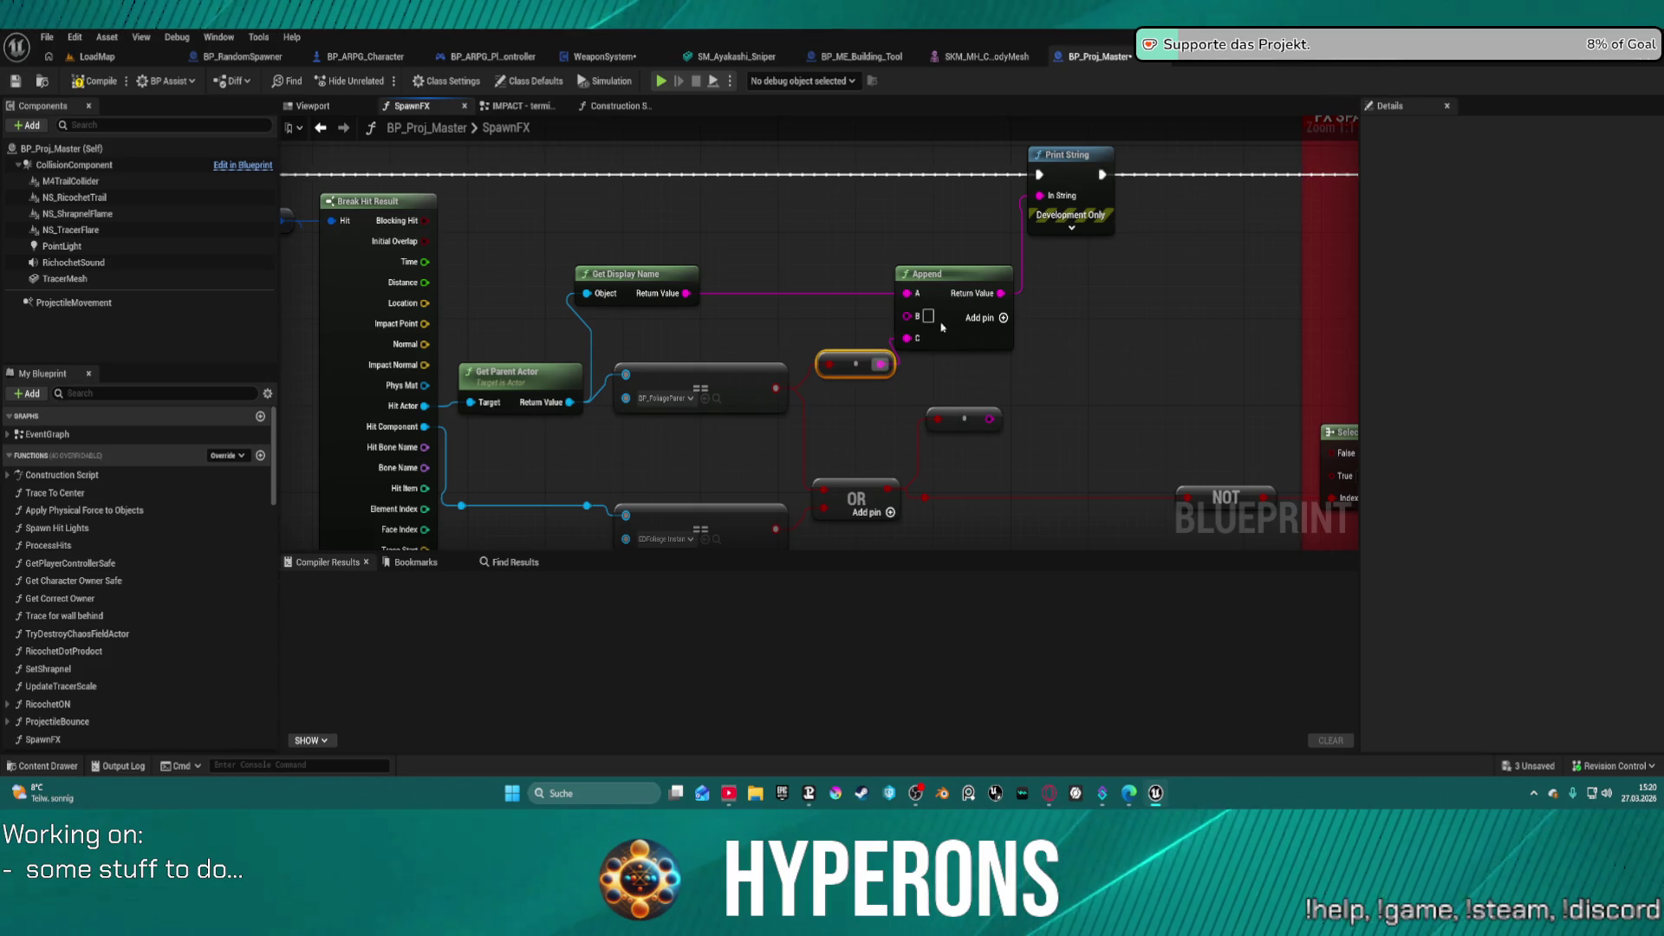
{"action": "left_click", "coordinate": [1004, 318]}
{"action": "left_click", "coordinate": [1004, 318]}
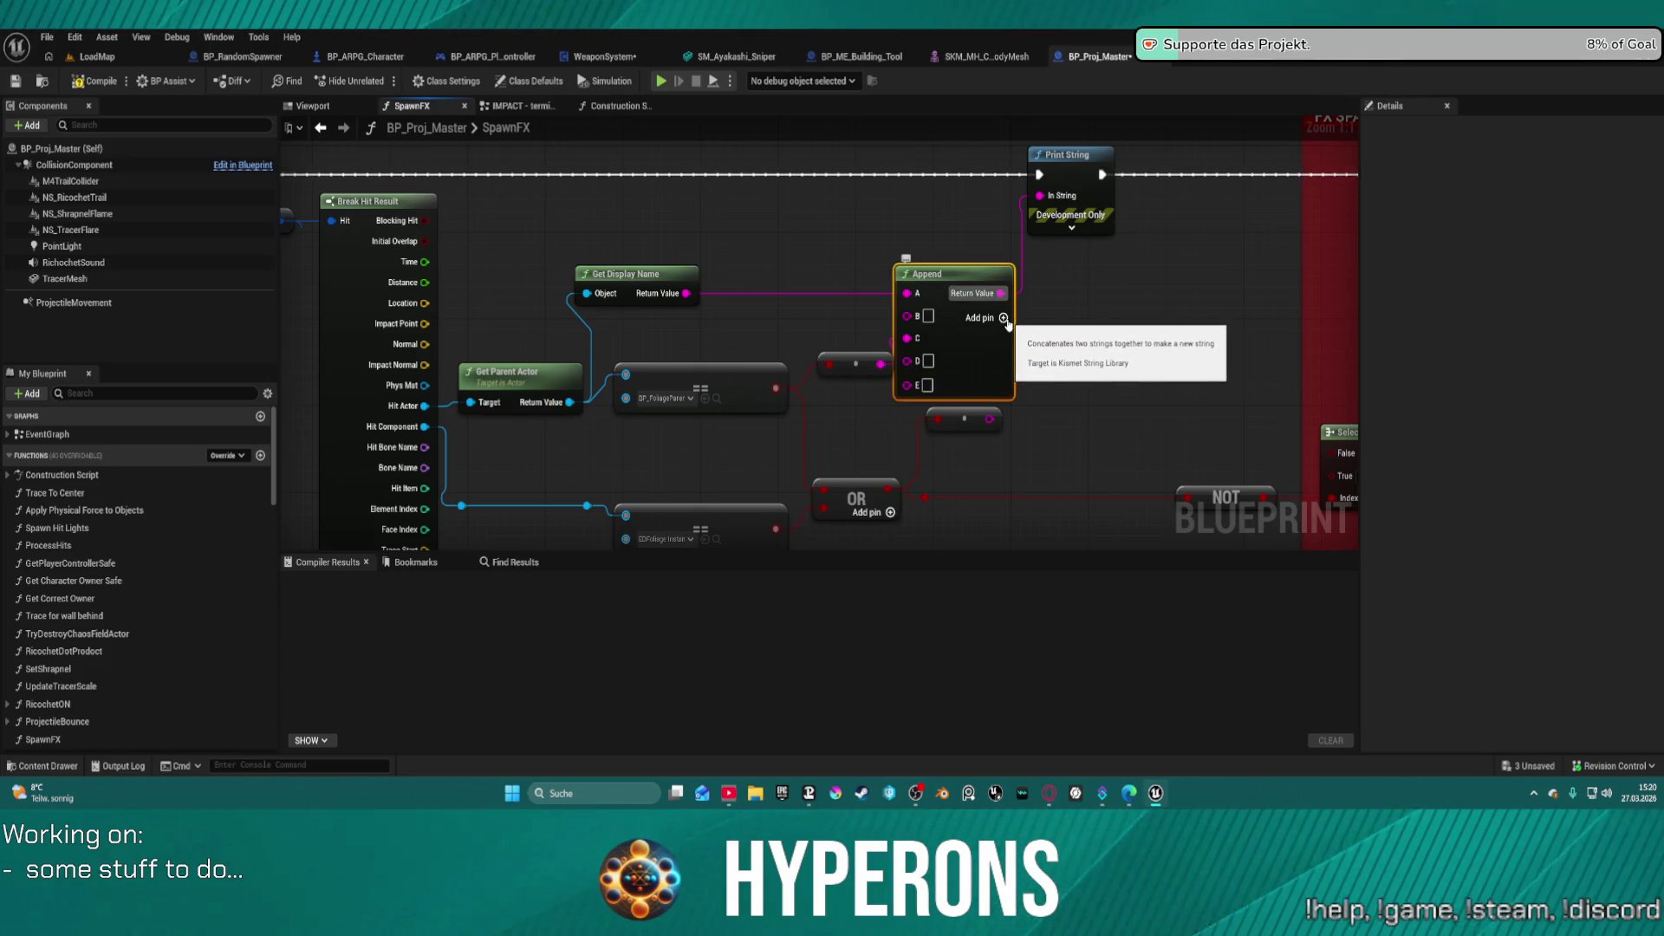
- Add another Append pin and feed the lower foliage check's conversion into input G
{"action": "left_click", "coordinate": [1004, 318]}
{"action": "left_click", "coordinate": [1004, 319]}
{"action": "left_click_drag", "start_coordinate": [986, 346], "coordinate": [1133, 358]}
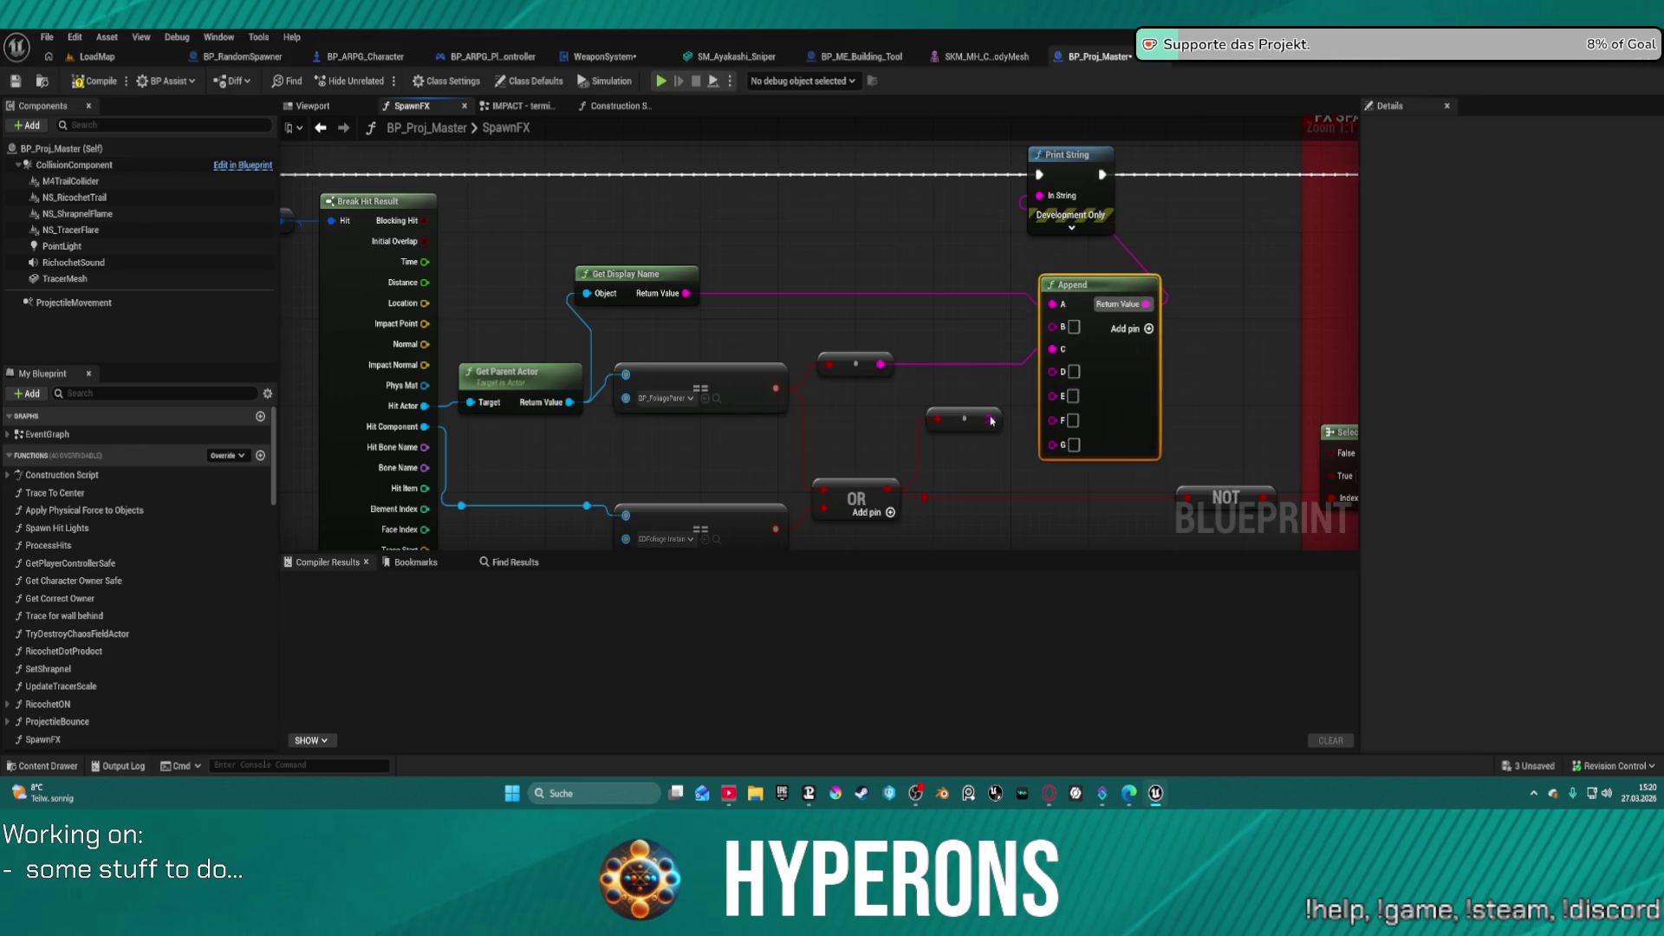
{"action": "left_click_drag", "start_coordinate": [990, 420], "coordinate": [1052, 443]}
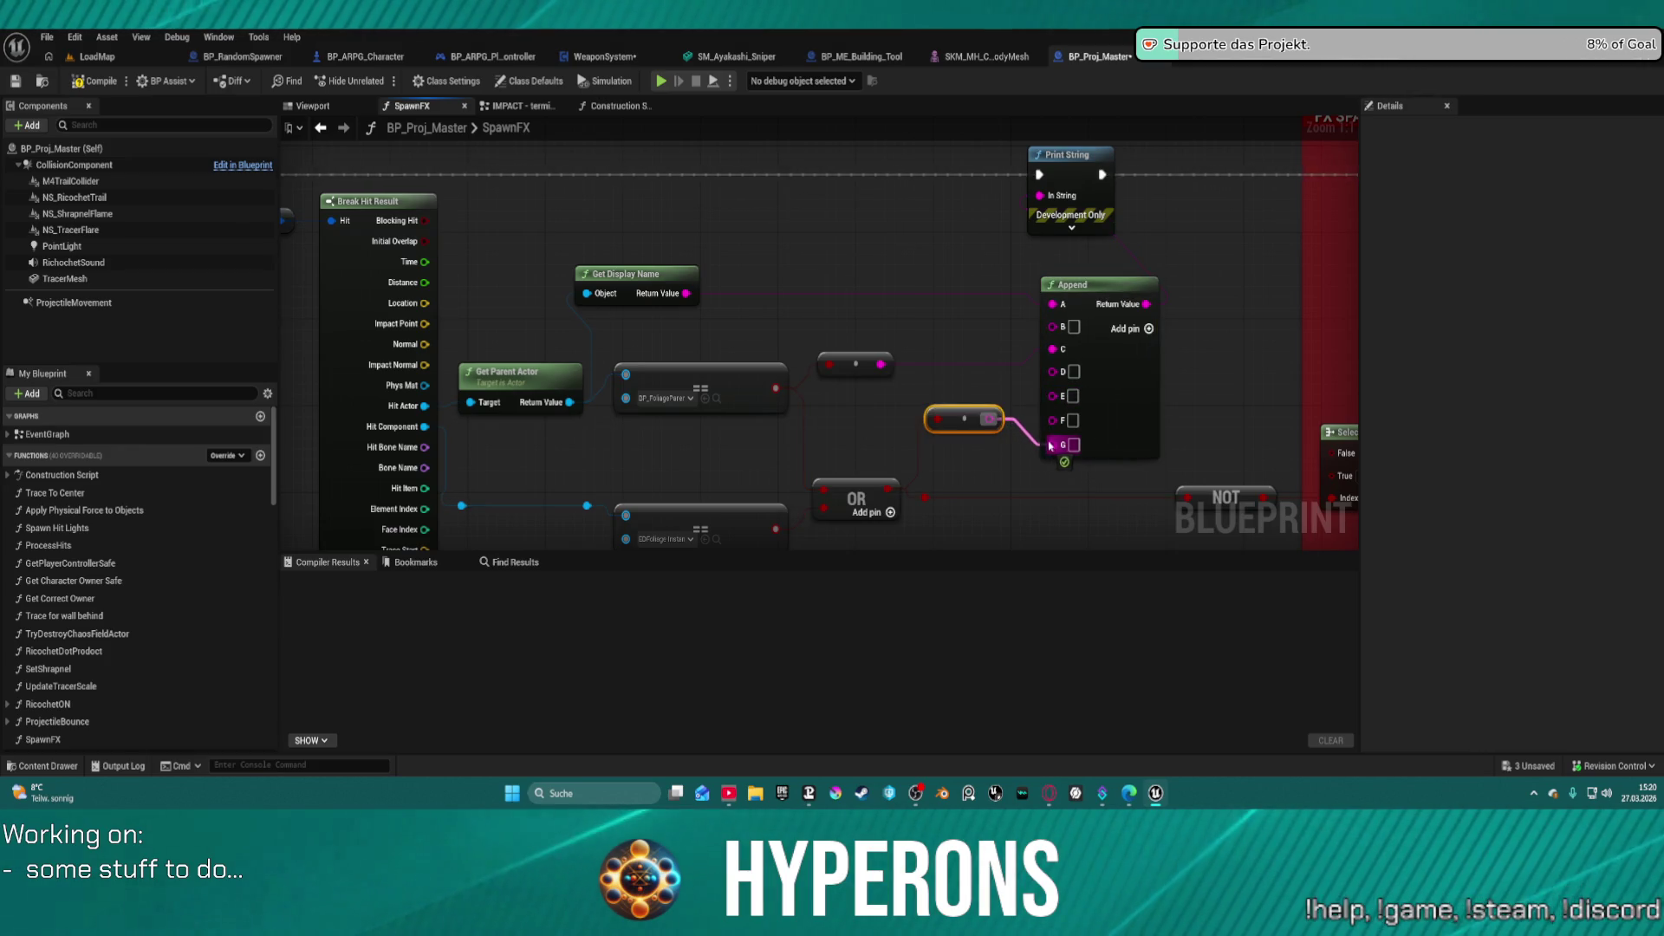
{"action": "mouse_move", "coordinate": [775, 529]}
{"action": "left_mouse_down"}
{"action": "mouse_move", "coordinate": [959, 417]}
{"action": "mouse_move", "coordinate": [948, 504]}
{"action": "left_mouse_up"}
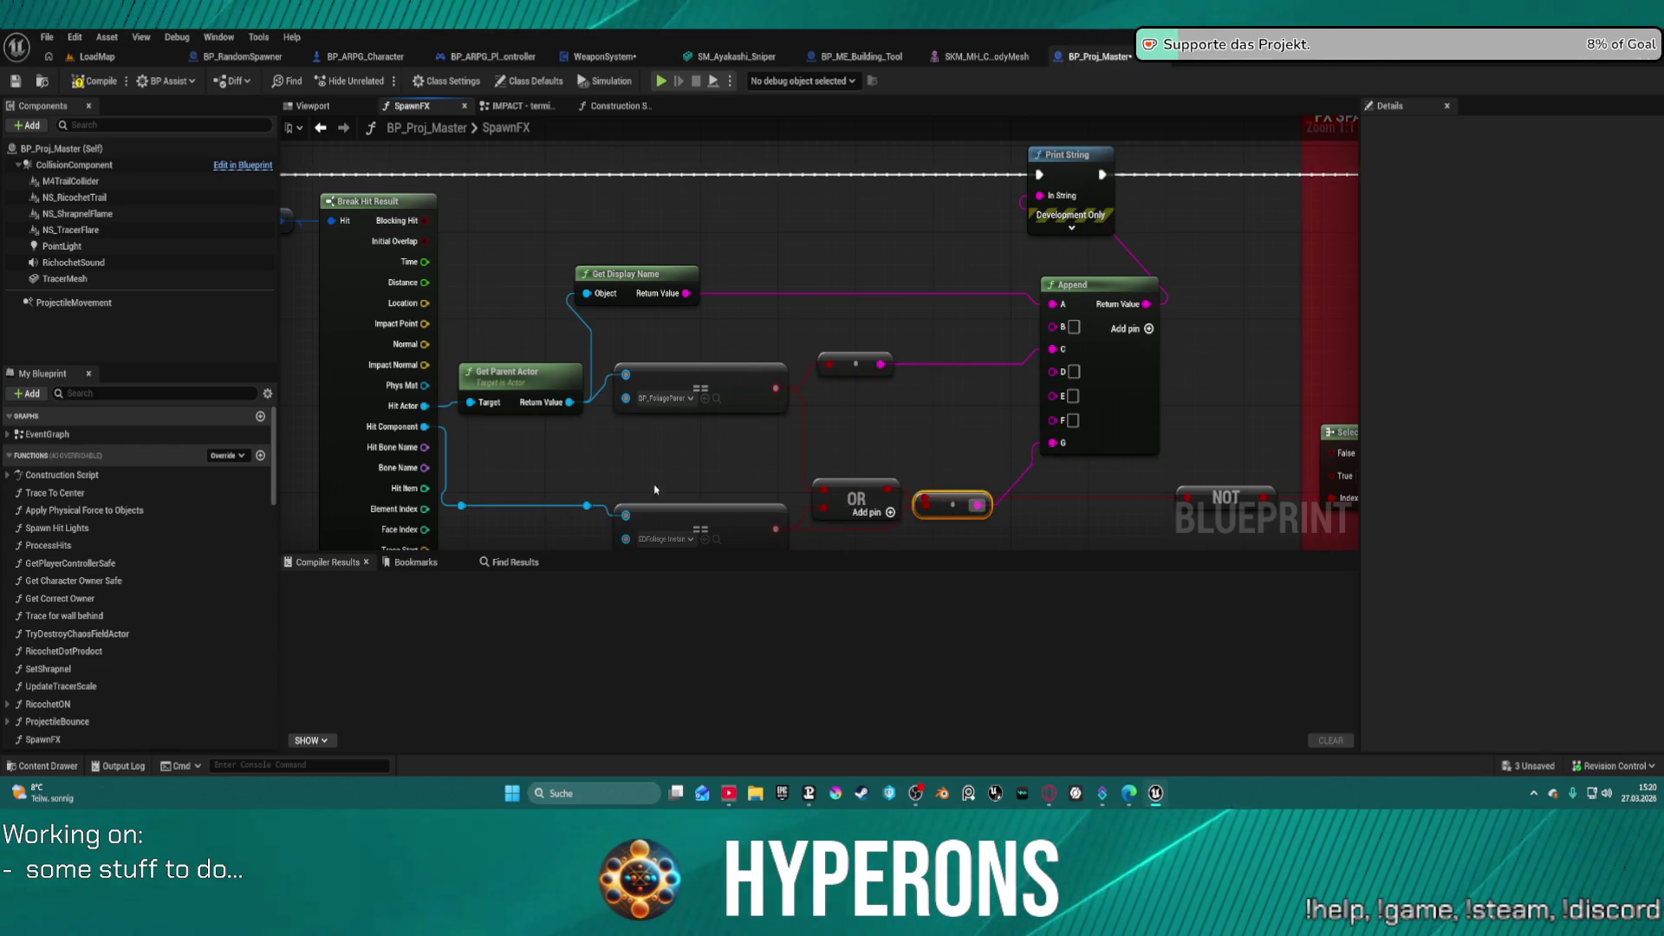
- Type 0 into Append's D input and route the hit component's display name into E
{"action": "left_click", "coordinate": [1080, 375]}
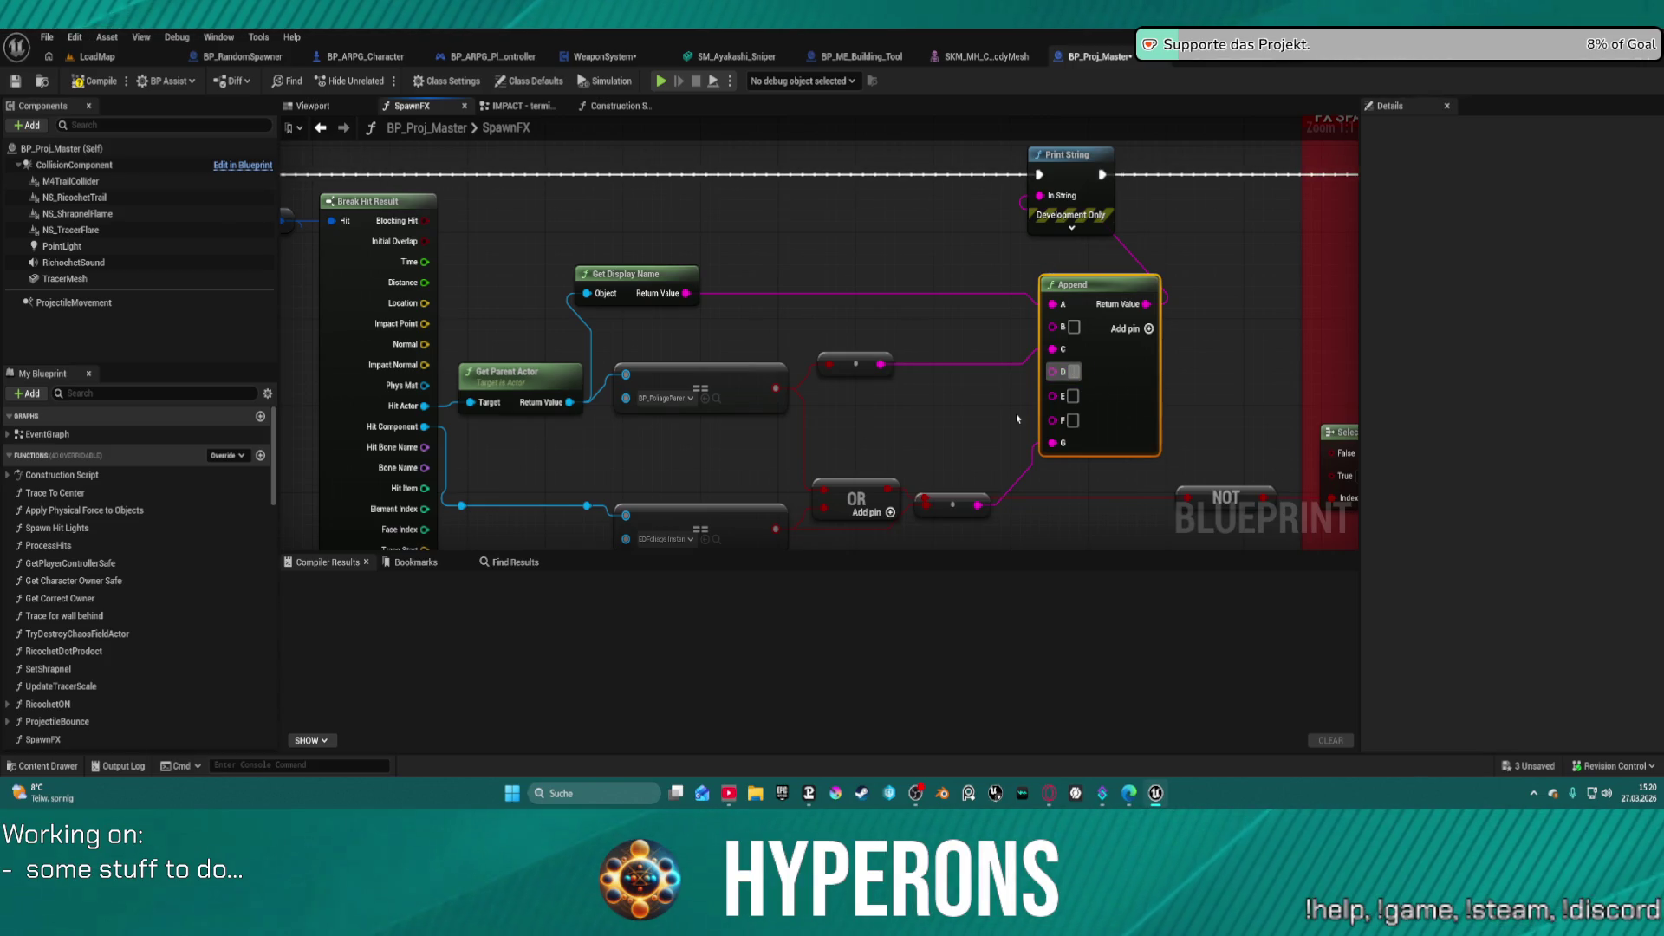
{"action": "type", "text": "0"}
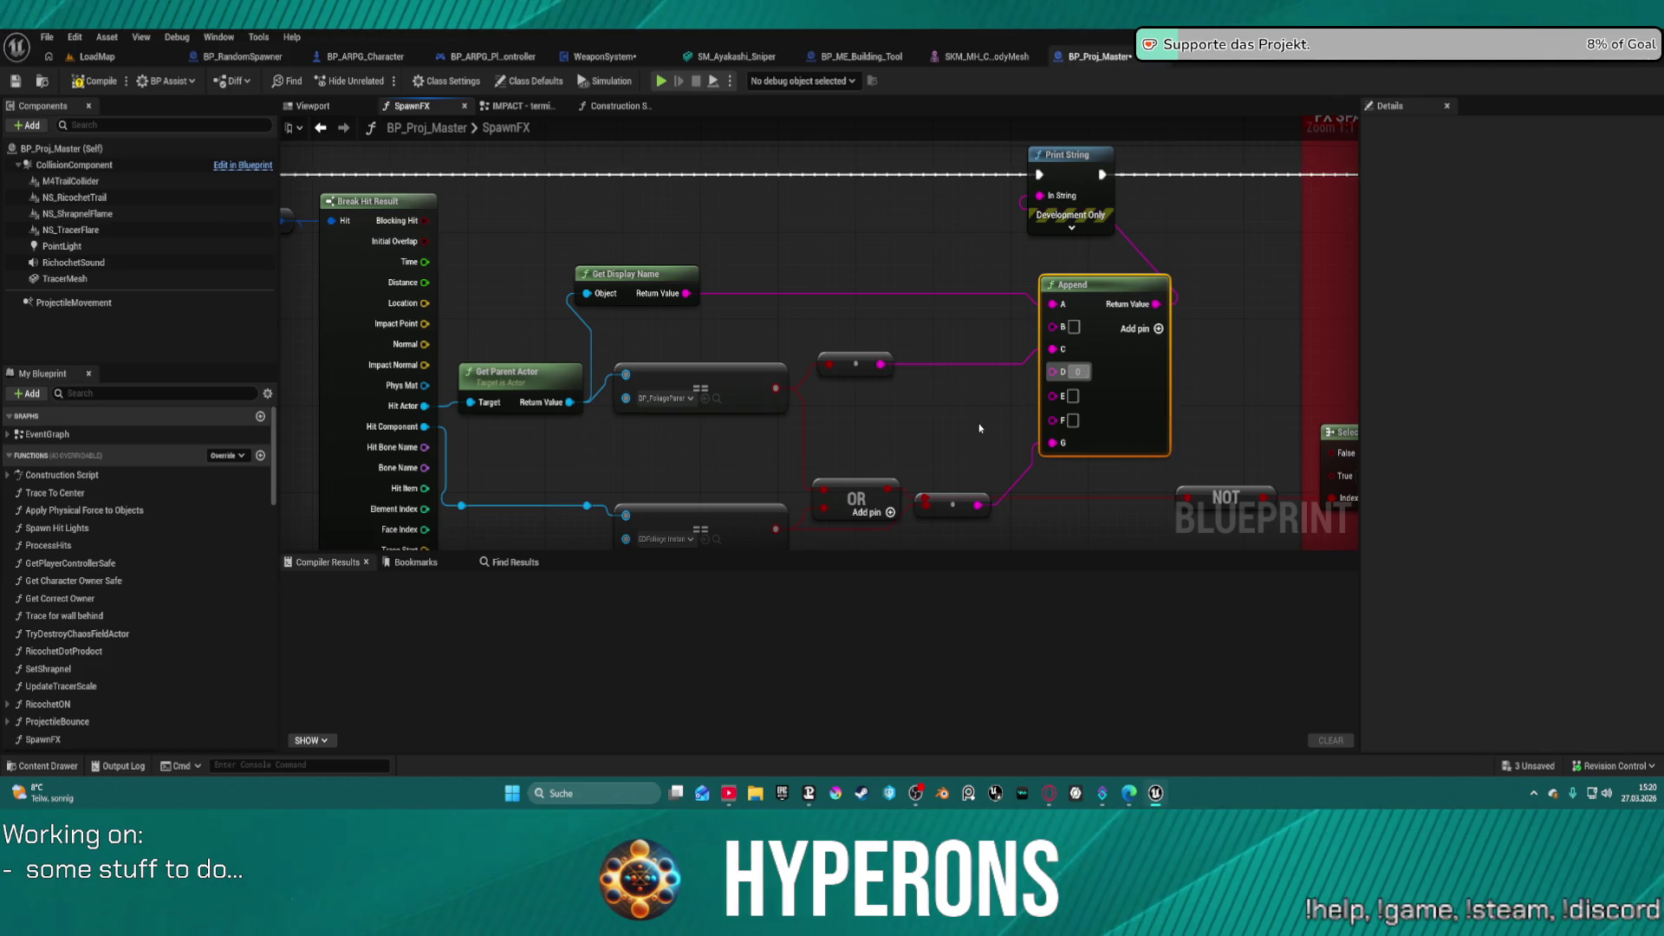
{"action": "mouse_move", "coordinate": [424, 426]}
{"action": "left_mouse_down"}
{"action": "mouse_move", "coordinate": [520, 459]}
{"action": "mouse_move", "coordinate": [973, 444]}
{"action": "mouse_move", "coordinate": [1054, 400]}
{"action": "mouse_move", "coordinate": [1040, 459]}
{"action": "mouse_move", "coordinate": [1053, 396]}
{"action": "left_mouse_up"}
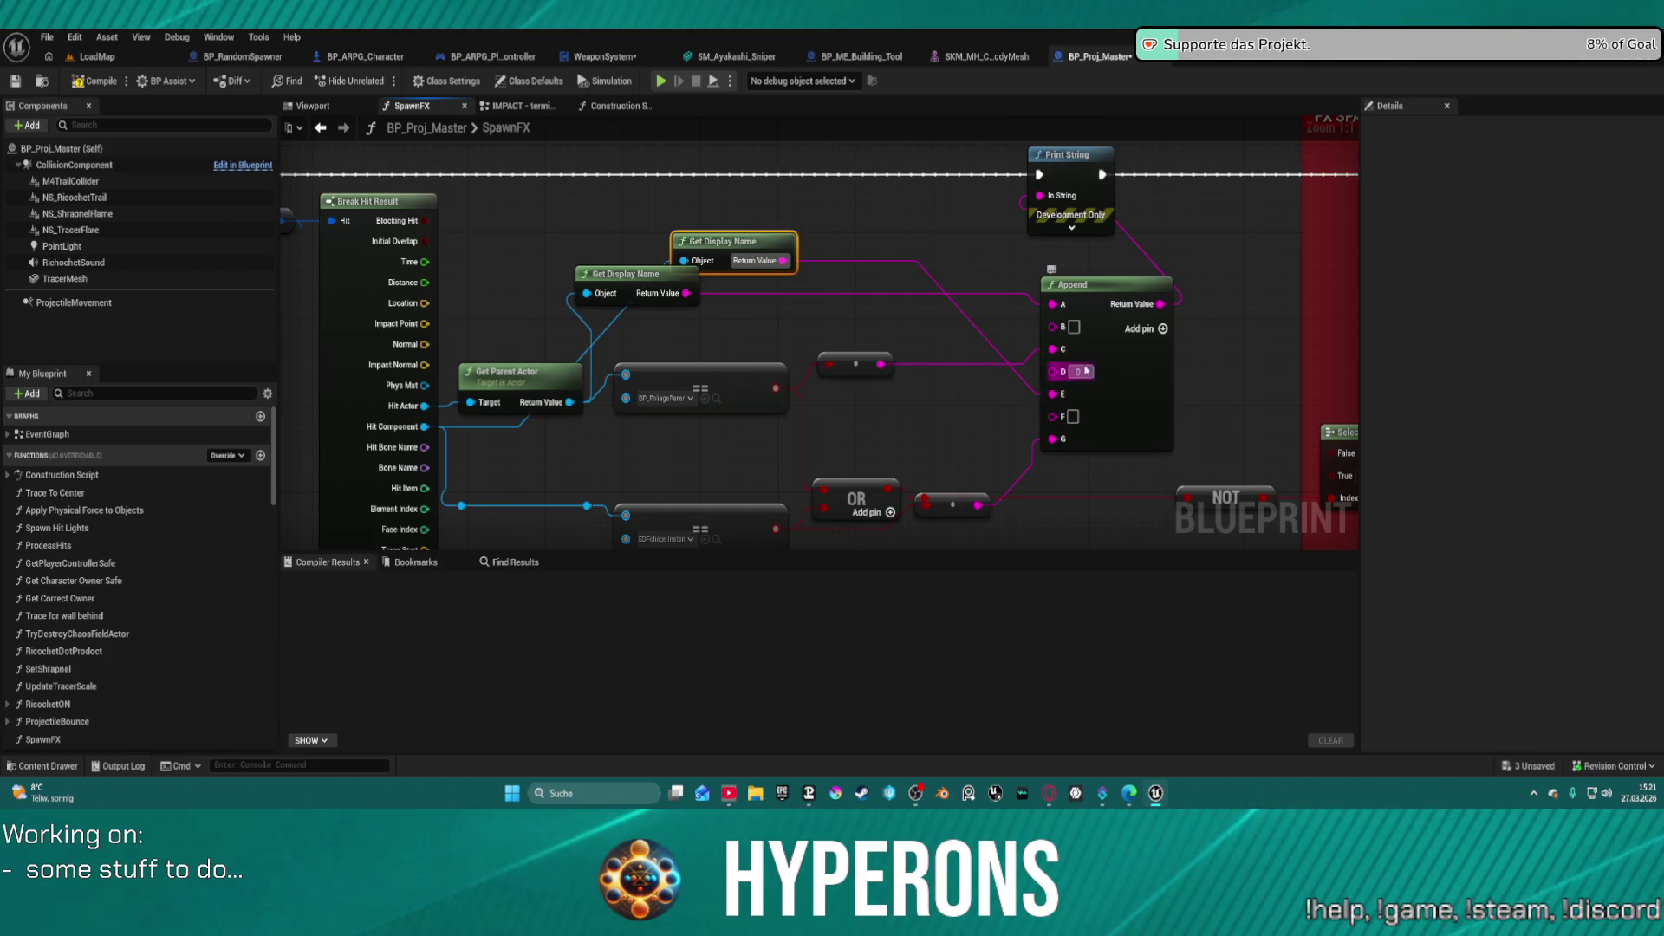
{"action": "mouse_move", "coordinate": [742, 252]}
{"action": "left_mouse_down"}
{"action": "mouse_move", "coordinate": [805, 376]}
{"action": "mouse_move", "coordinate": [786, 440]}
{"action": "mouse_move", "coordinate": [712, 458]}
{"action": "left_mouse_up"}
{"action": "left_click", "coordinate": [1112, 330]}
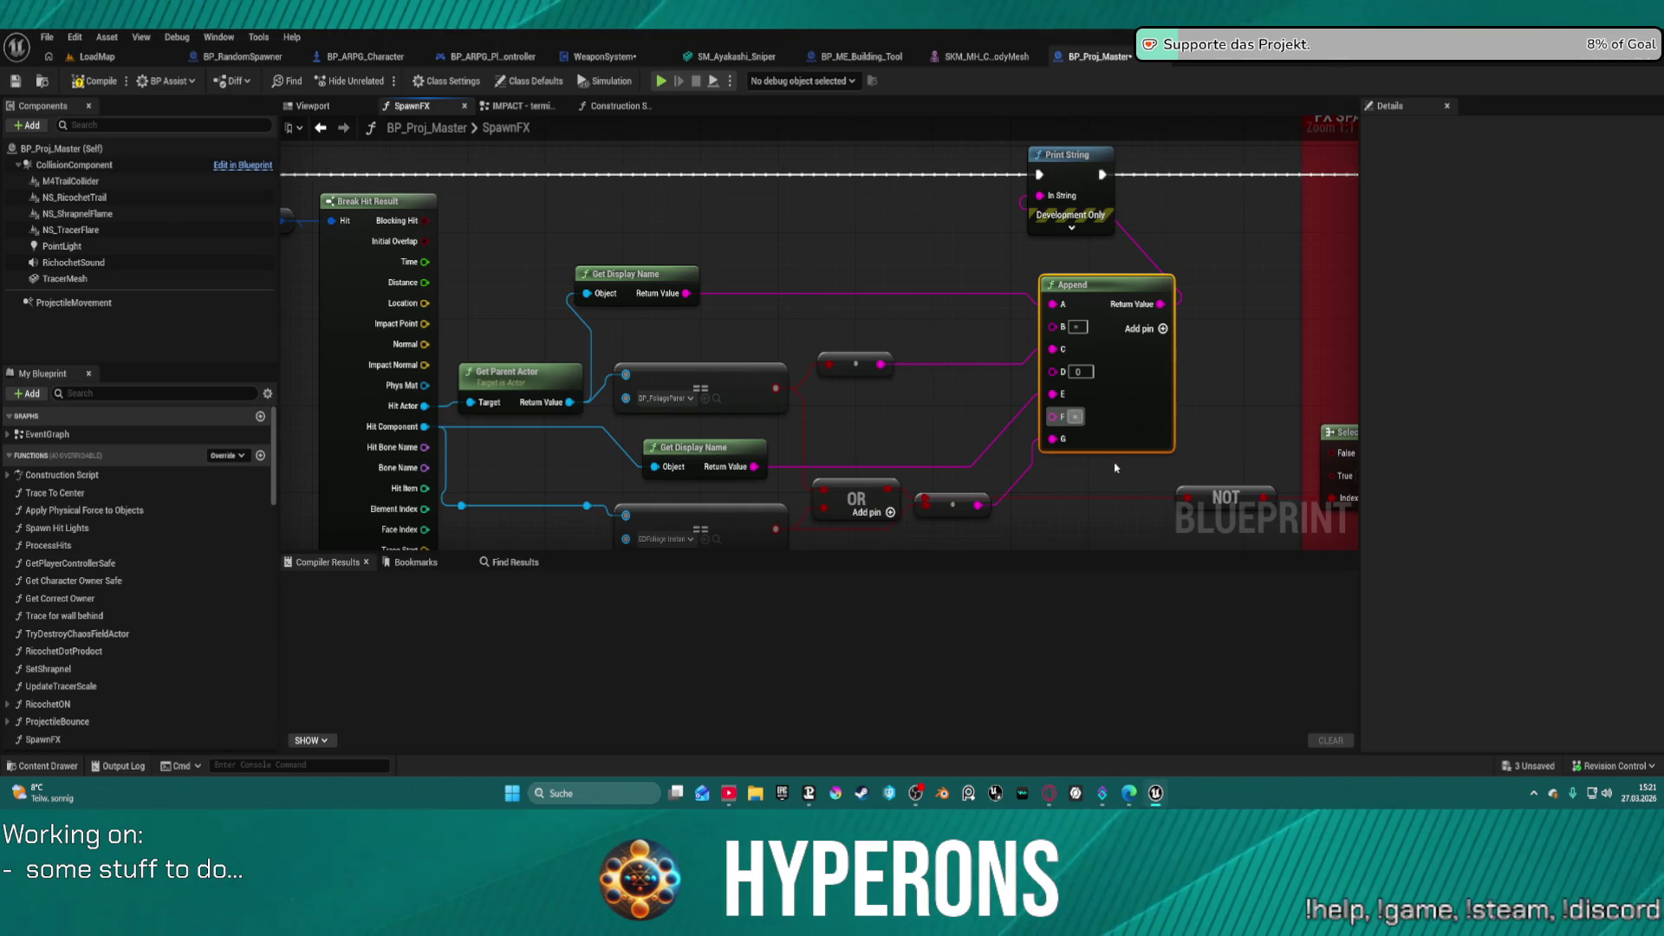
- Replace Append's D default with a ' - ' separator
{"action": "left_click", "coordinate": [1078, 372]}
{"action": "key", "text": "BackSpace"}
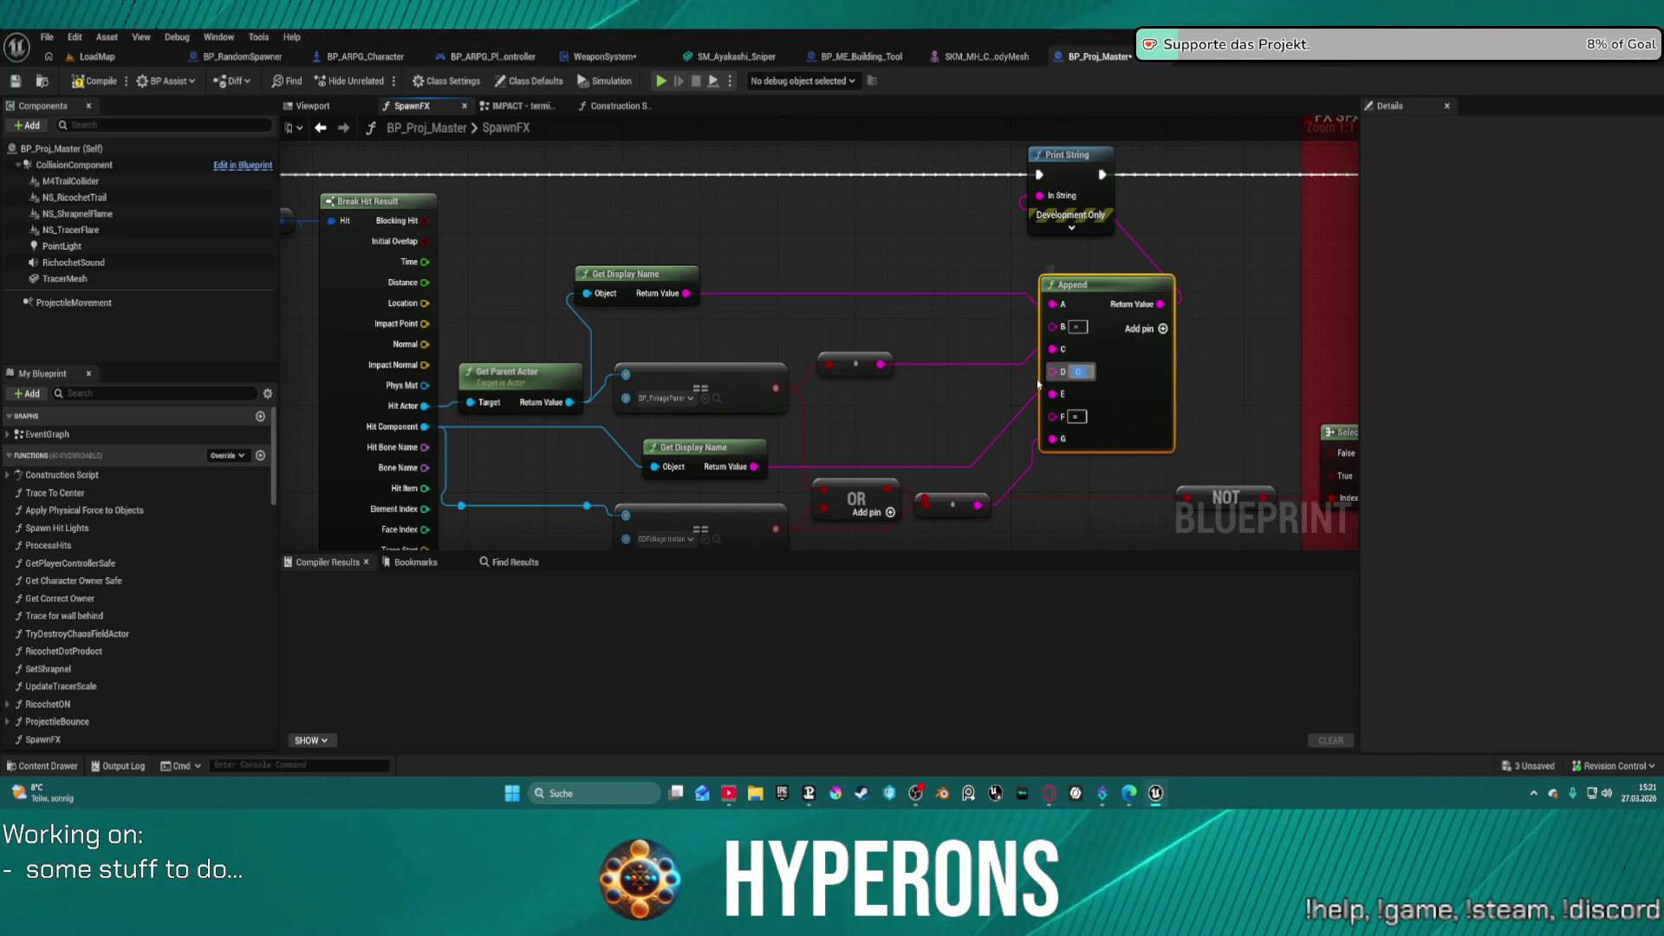
{"action": "type", "text": "-"}
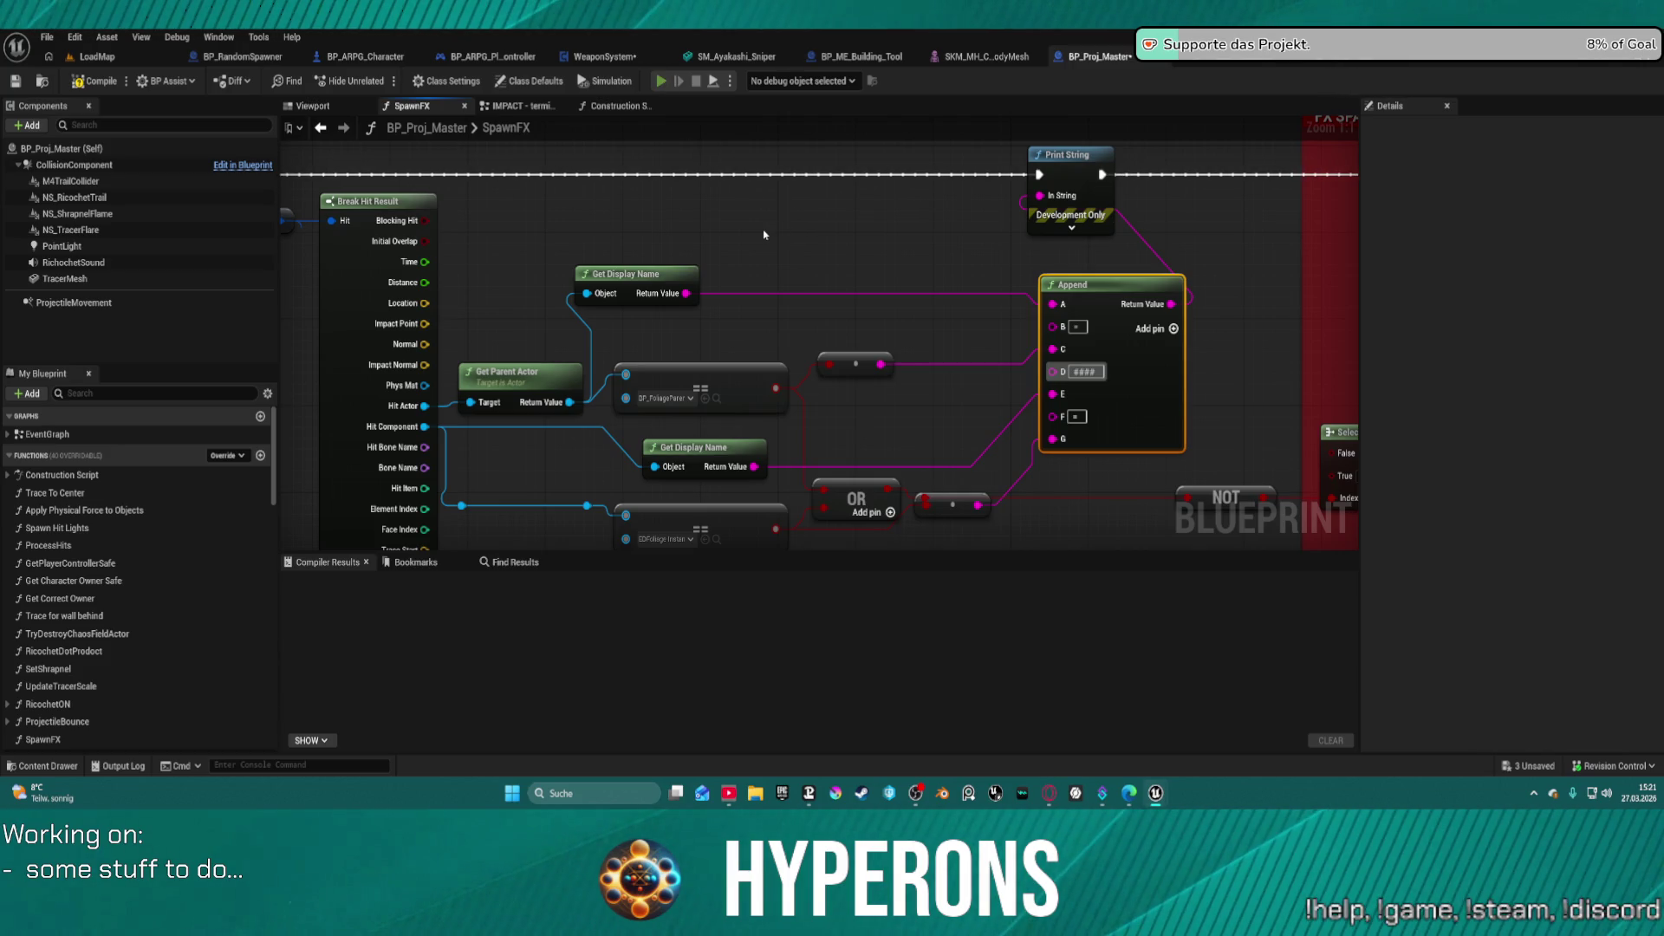
- Equip the MG 01 gun from the inventory and reload
{"action": "key", "text": "i"}
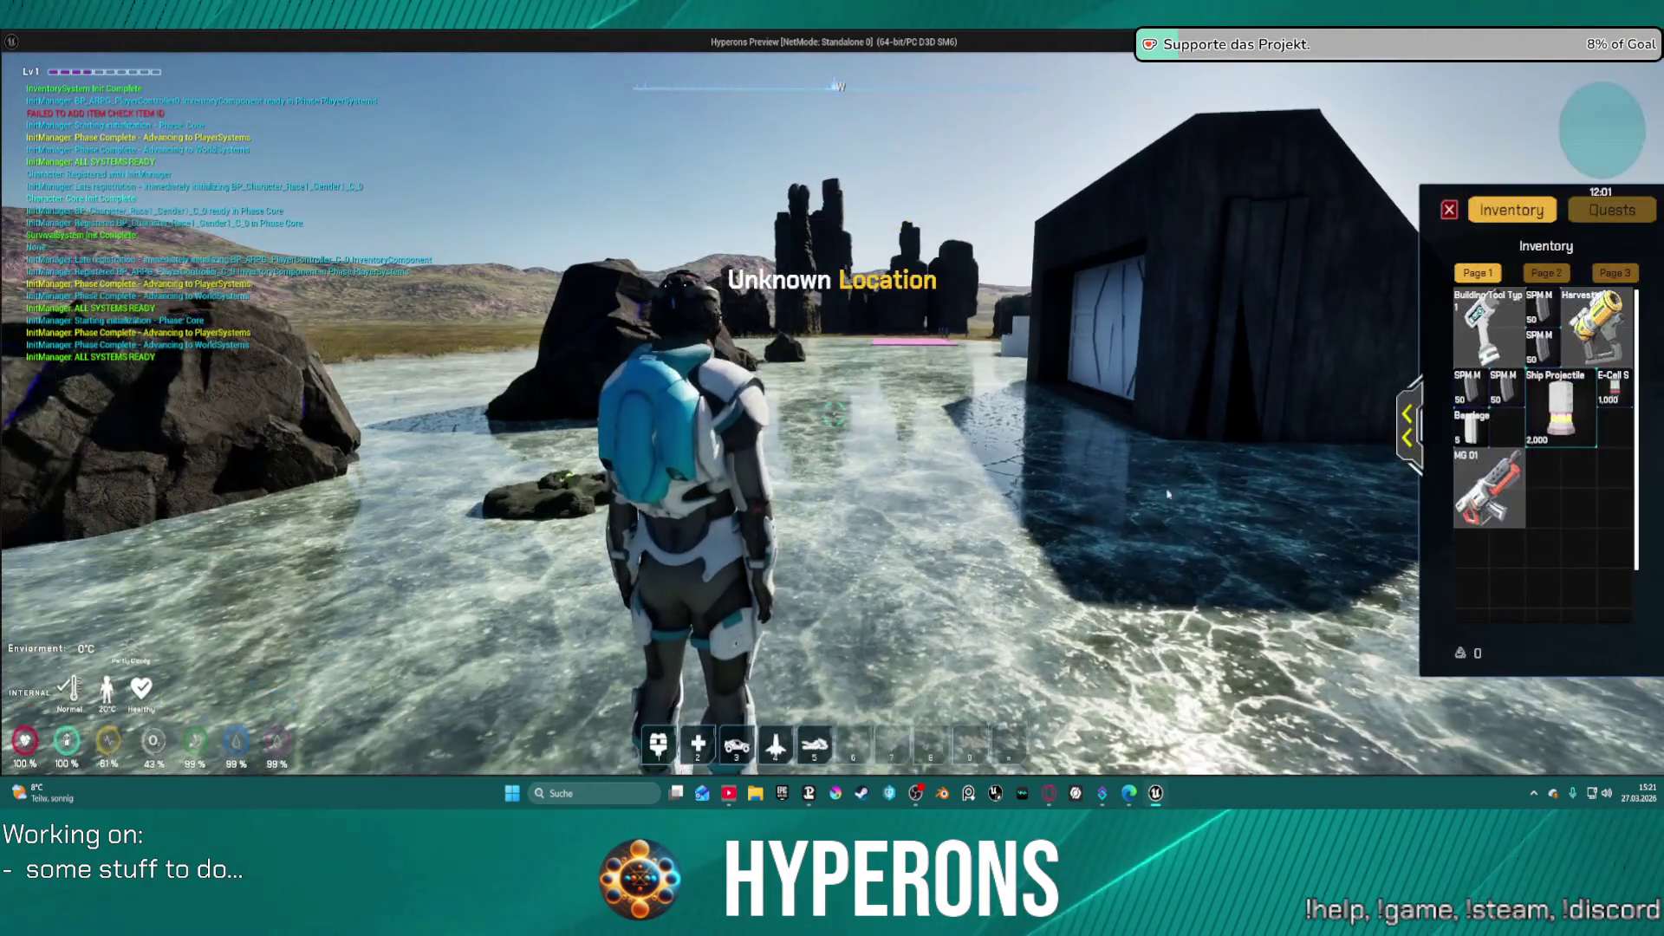
{"action": "double_click", "coordinate": [1482, 459]}
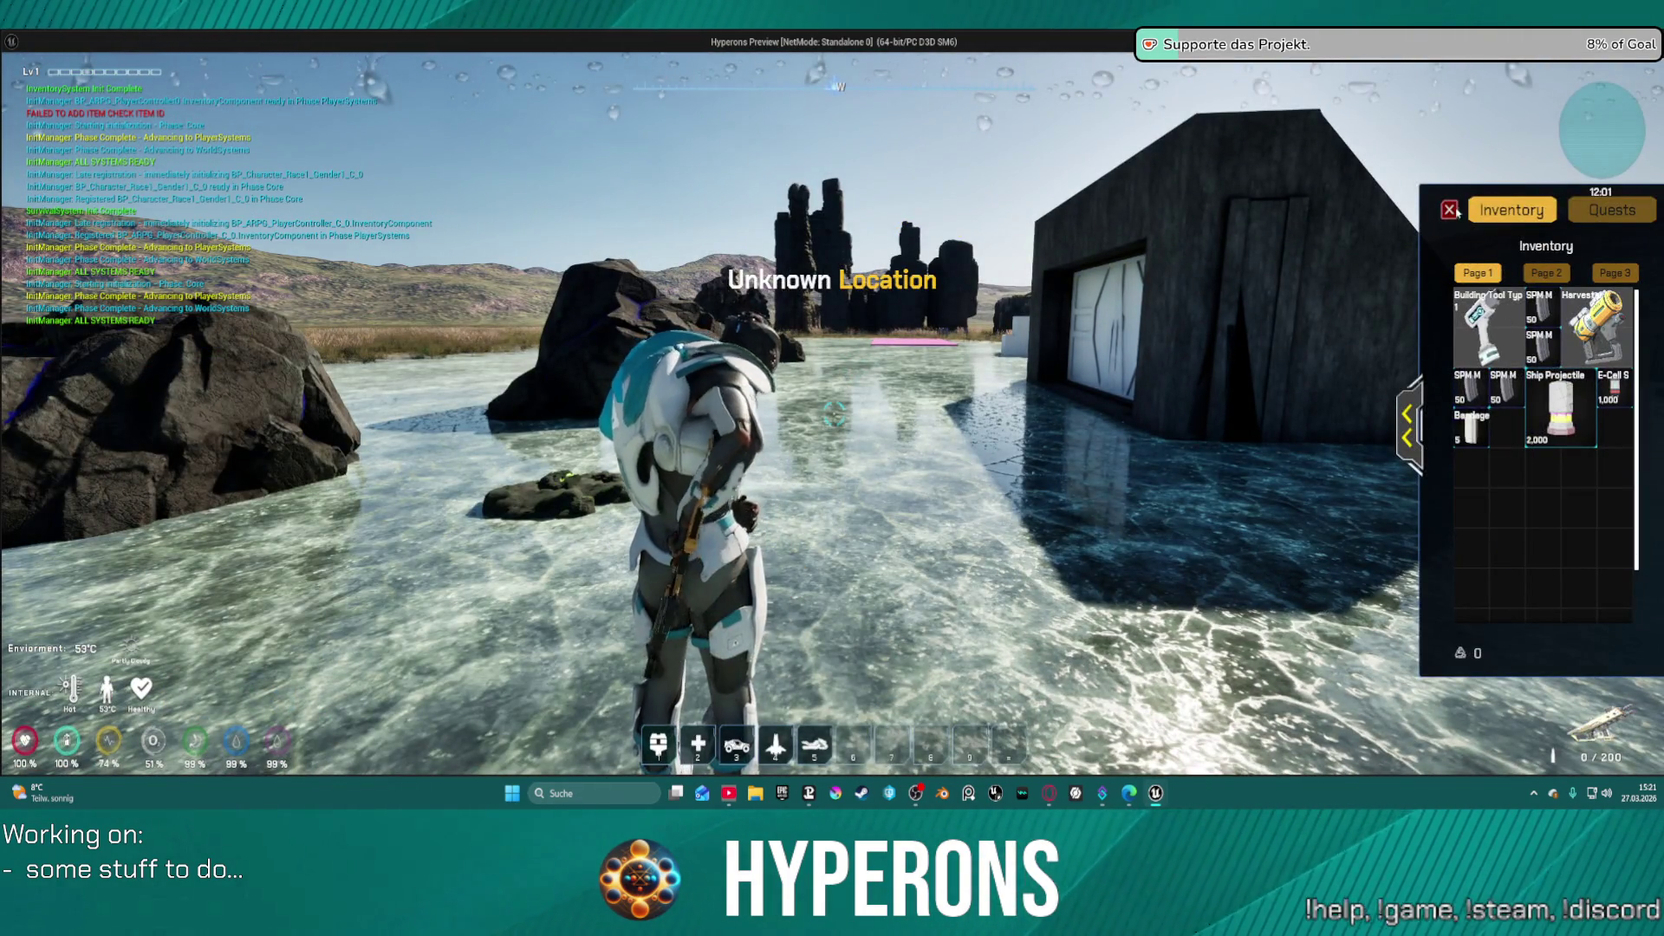
{"action": "key", "text": "i"}
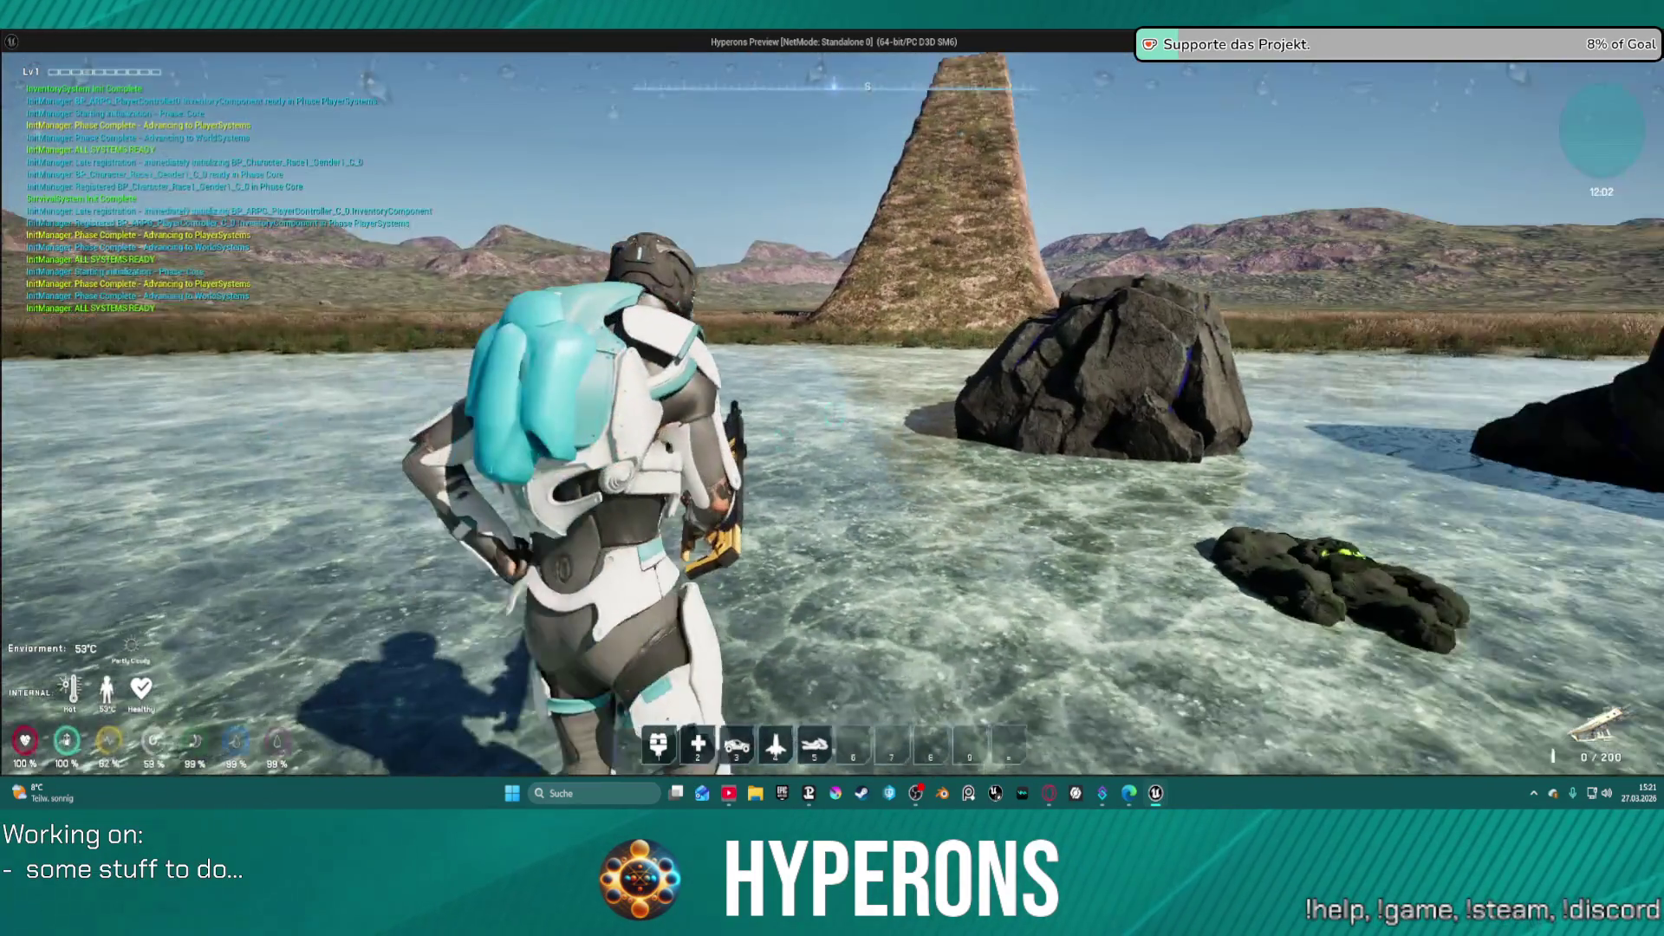
{"action": "key", "text": "w"}
{"action": "key", "text": "r"}
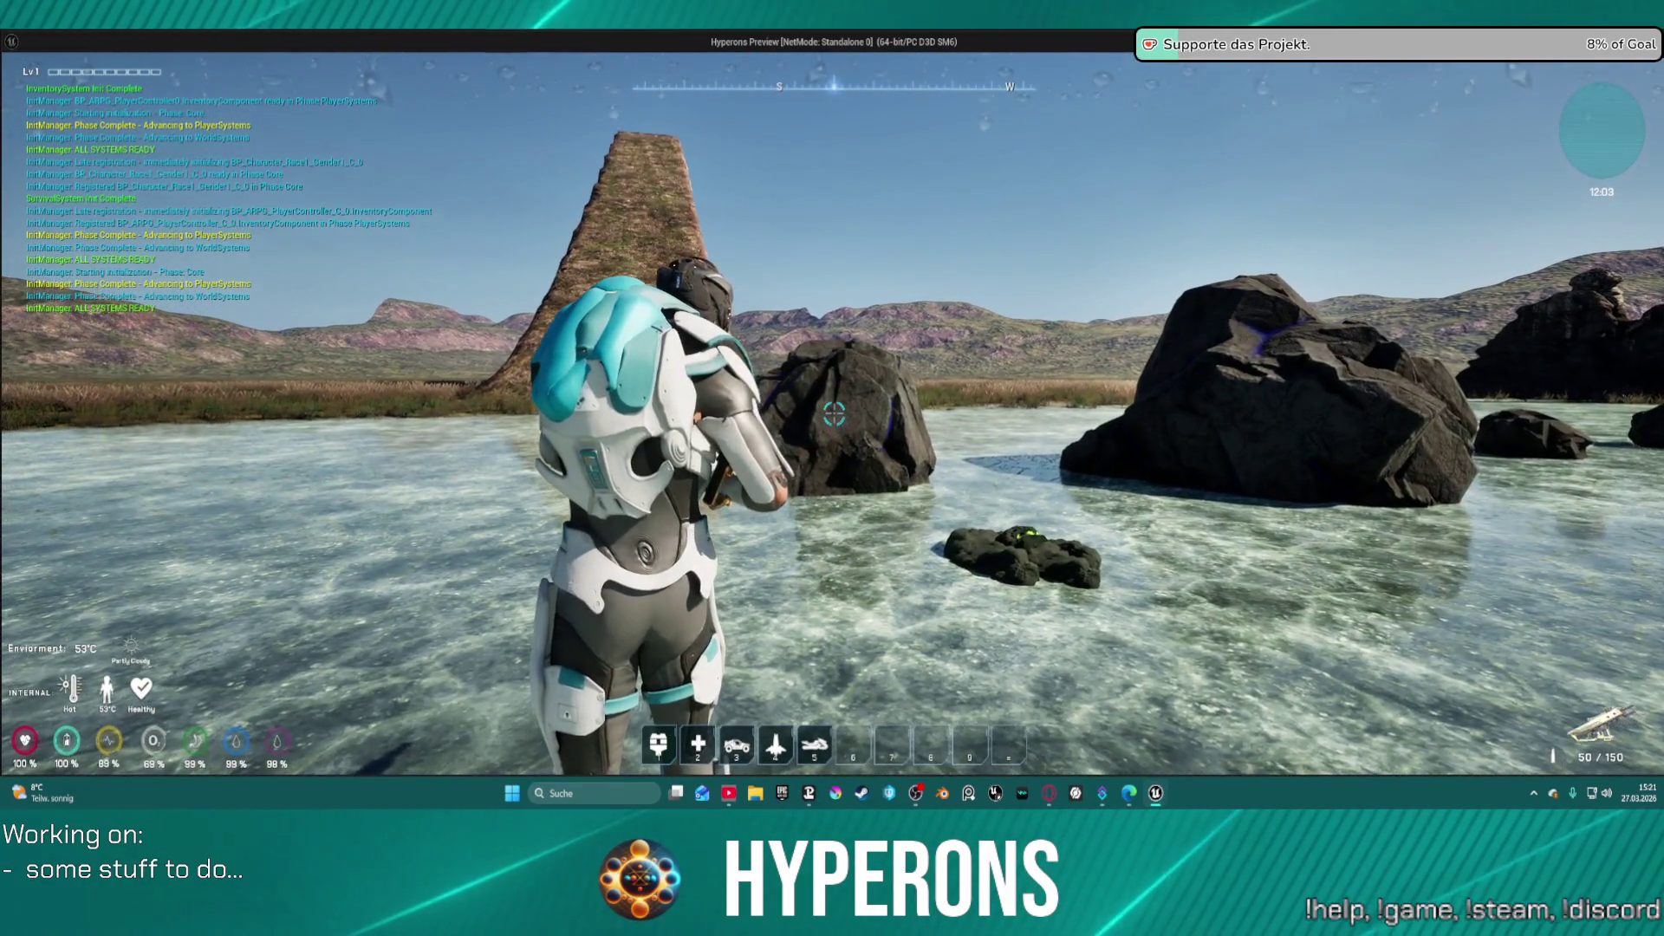
- Fire a long series of shots at the rock to test the hit effects
{"action": "left_click", "coordinate": [834, 414]}
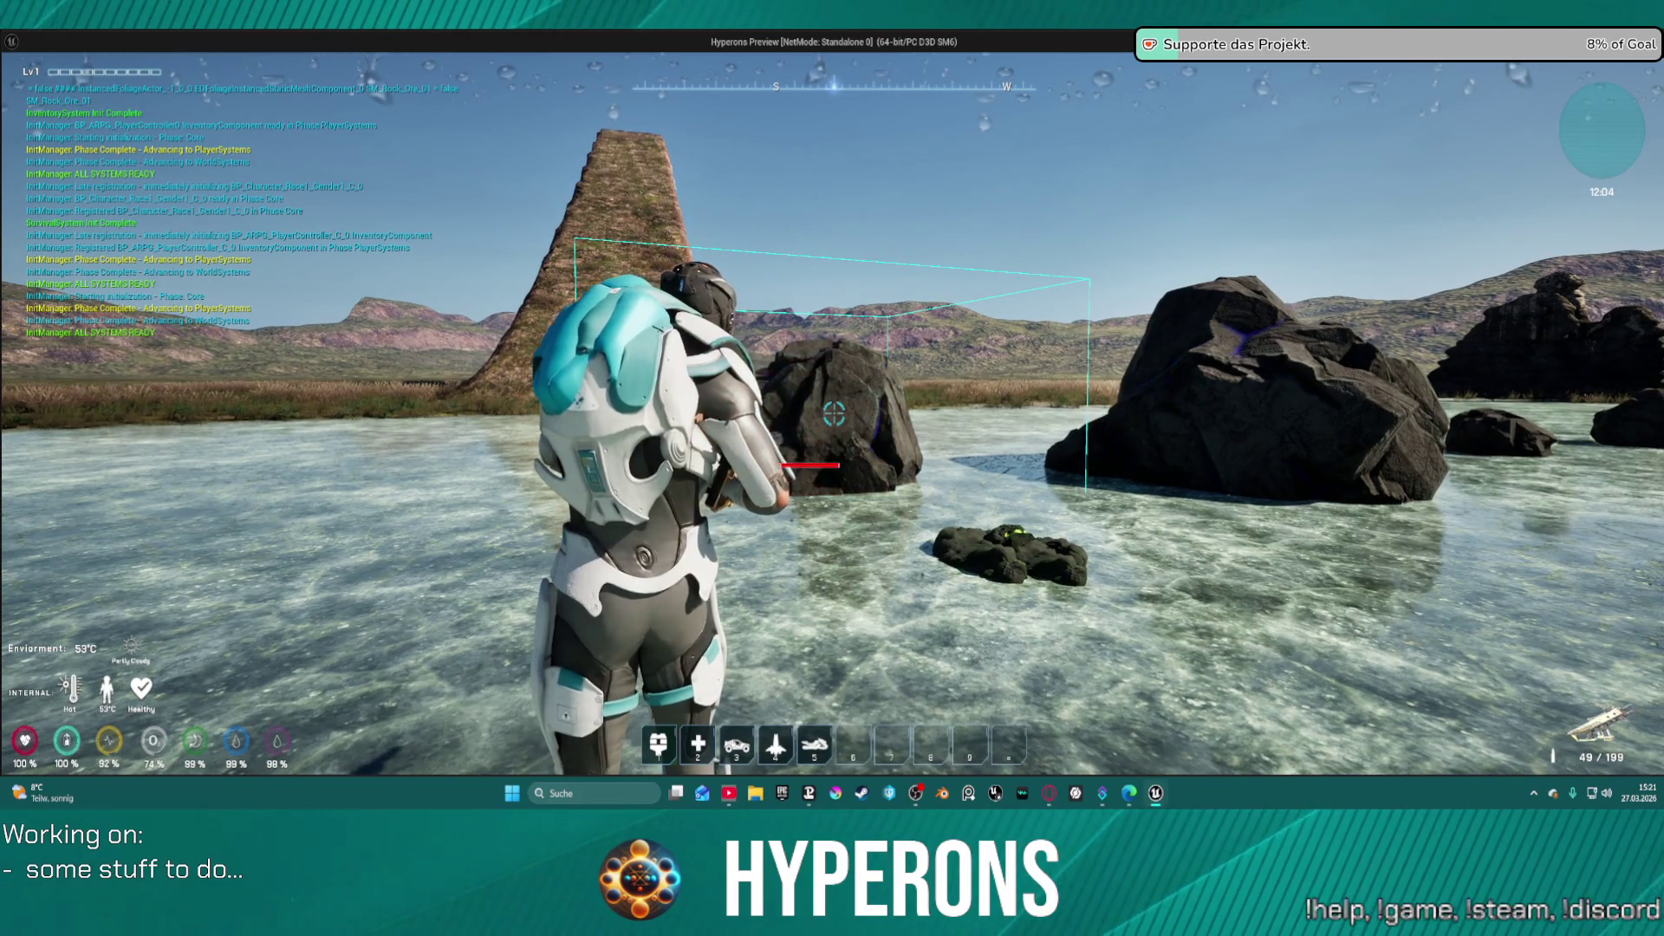
{"action": "left_click", "coordinate": [834, 415]}
{"action": "left_click", "coordinate": [833, 415]}
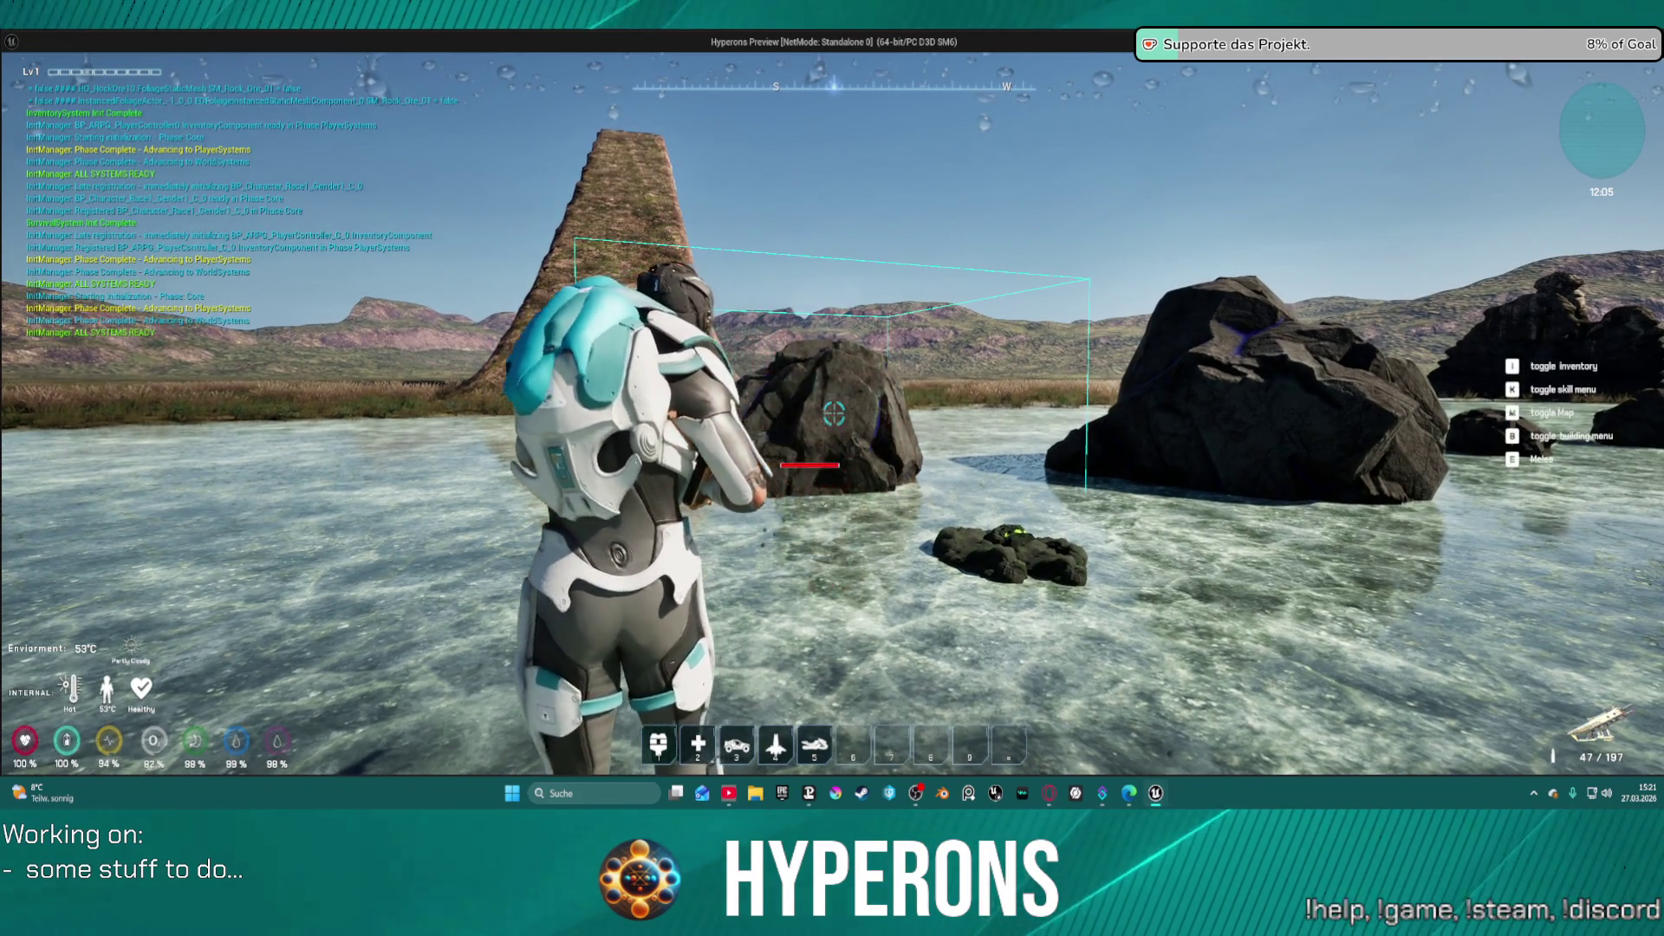
{"action": "left_click", "coordinate": [834, 414]}
{"action": "left_click", "coordinate": [834, 414]}
{"action": "left_click", "coordinate": [834, 415]}
{"action": "left_click", "coordinate": [834, 414]}
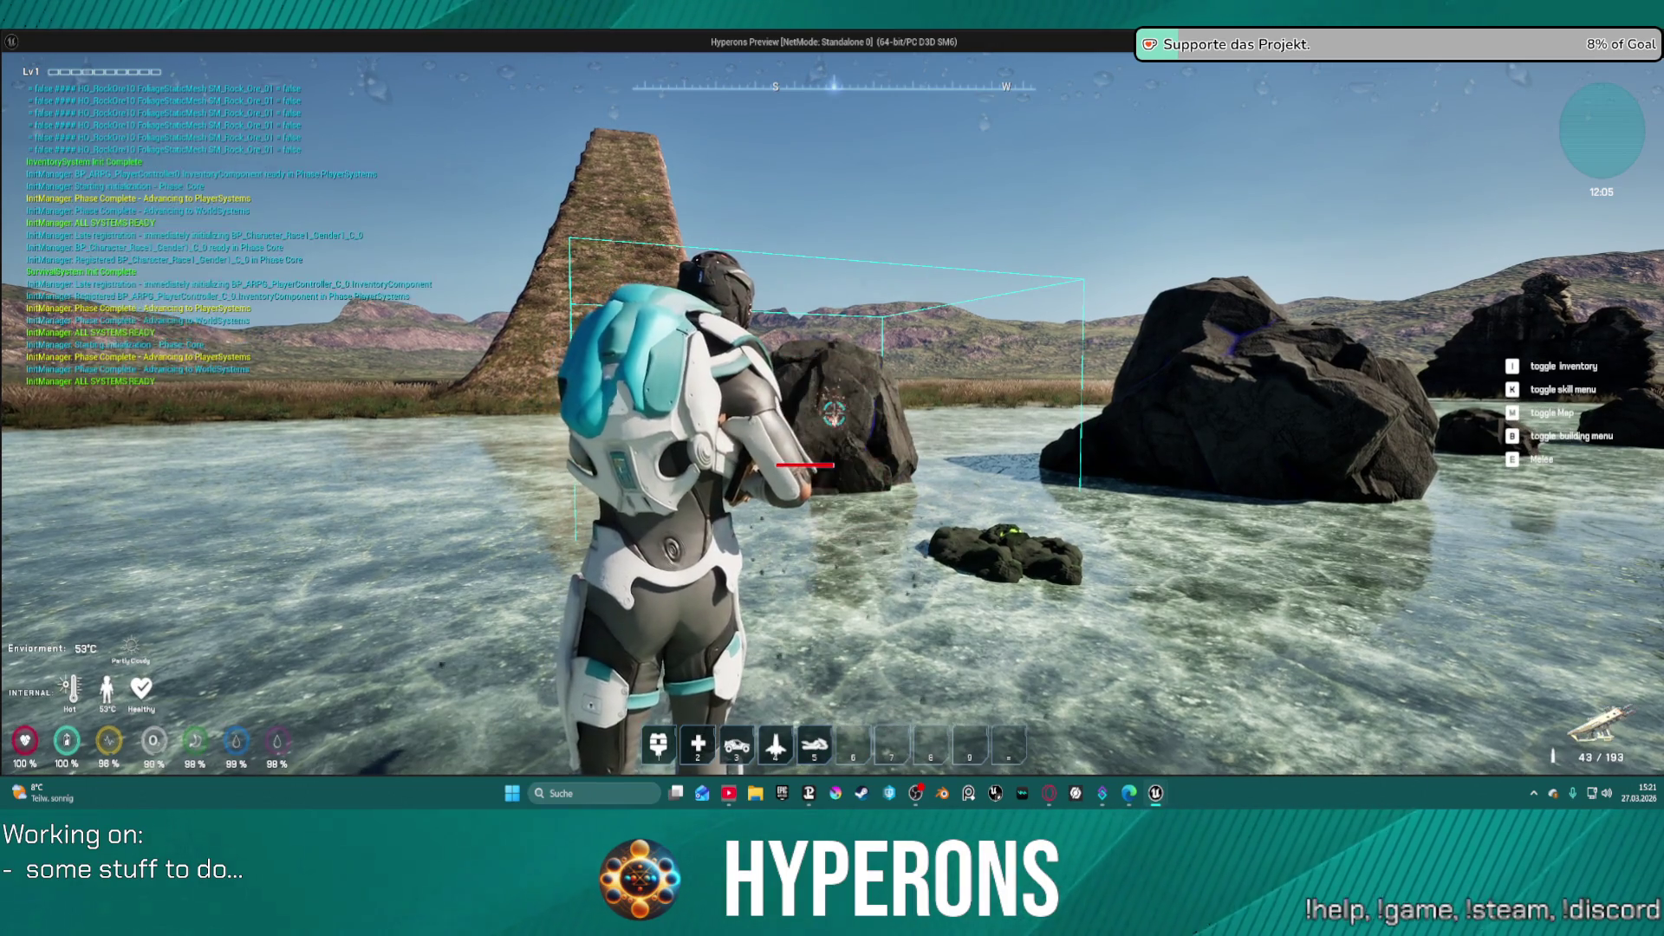
{"action": "left_click", "coordinate": [834, 414]}
{"action": "left_click", "coordinate": [834, 414]}
{"action": "left_click", "coordinate": [834, 414]}
{"action": "left_click", "coordinate": [834, 414]}
{"action": "left_click", "coordinate": [834, 414]}
{"action": "left_click", "coordinate": [834, 415]}
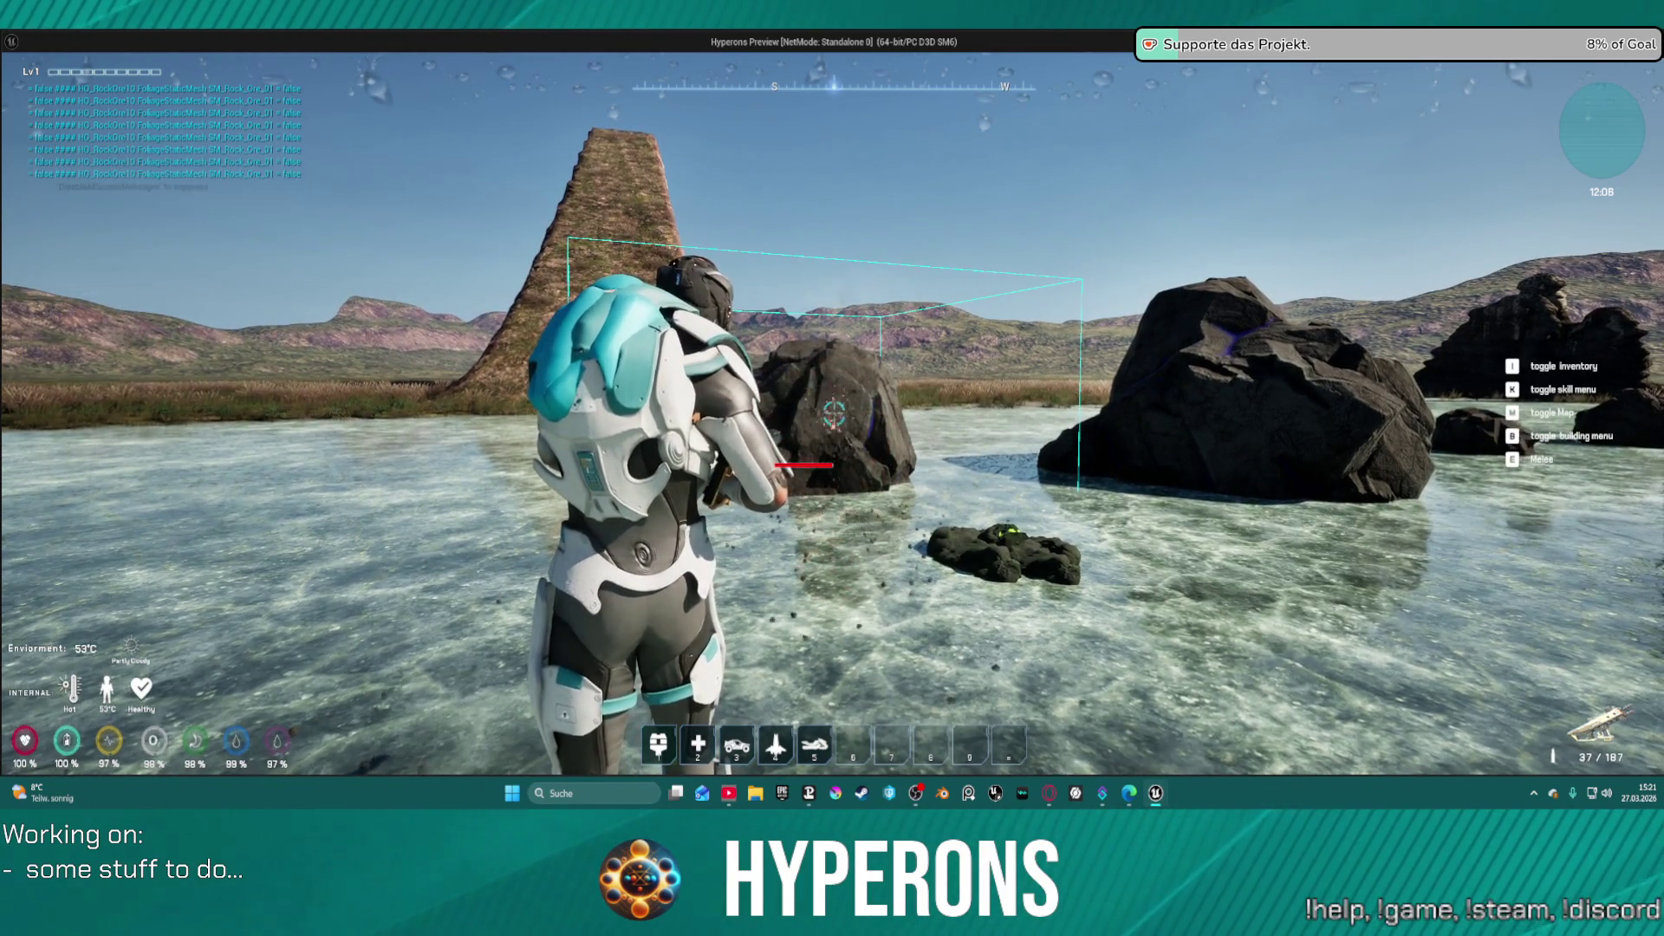
{"action": "left_click", "coordinate": [833, 414]}
{"action": "left_click", "coordinate": [834, 415]}
{"action": "left_click", "coordinate": [834, 415]}
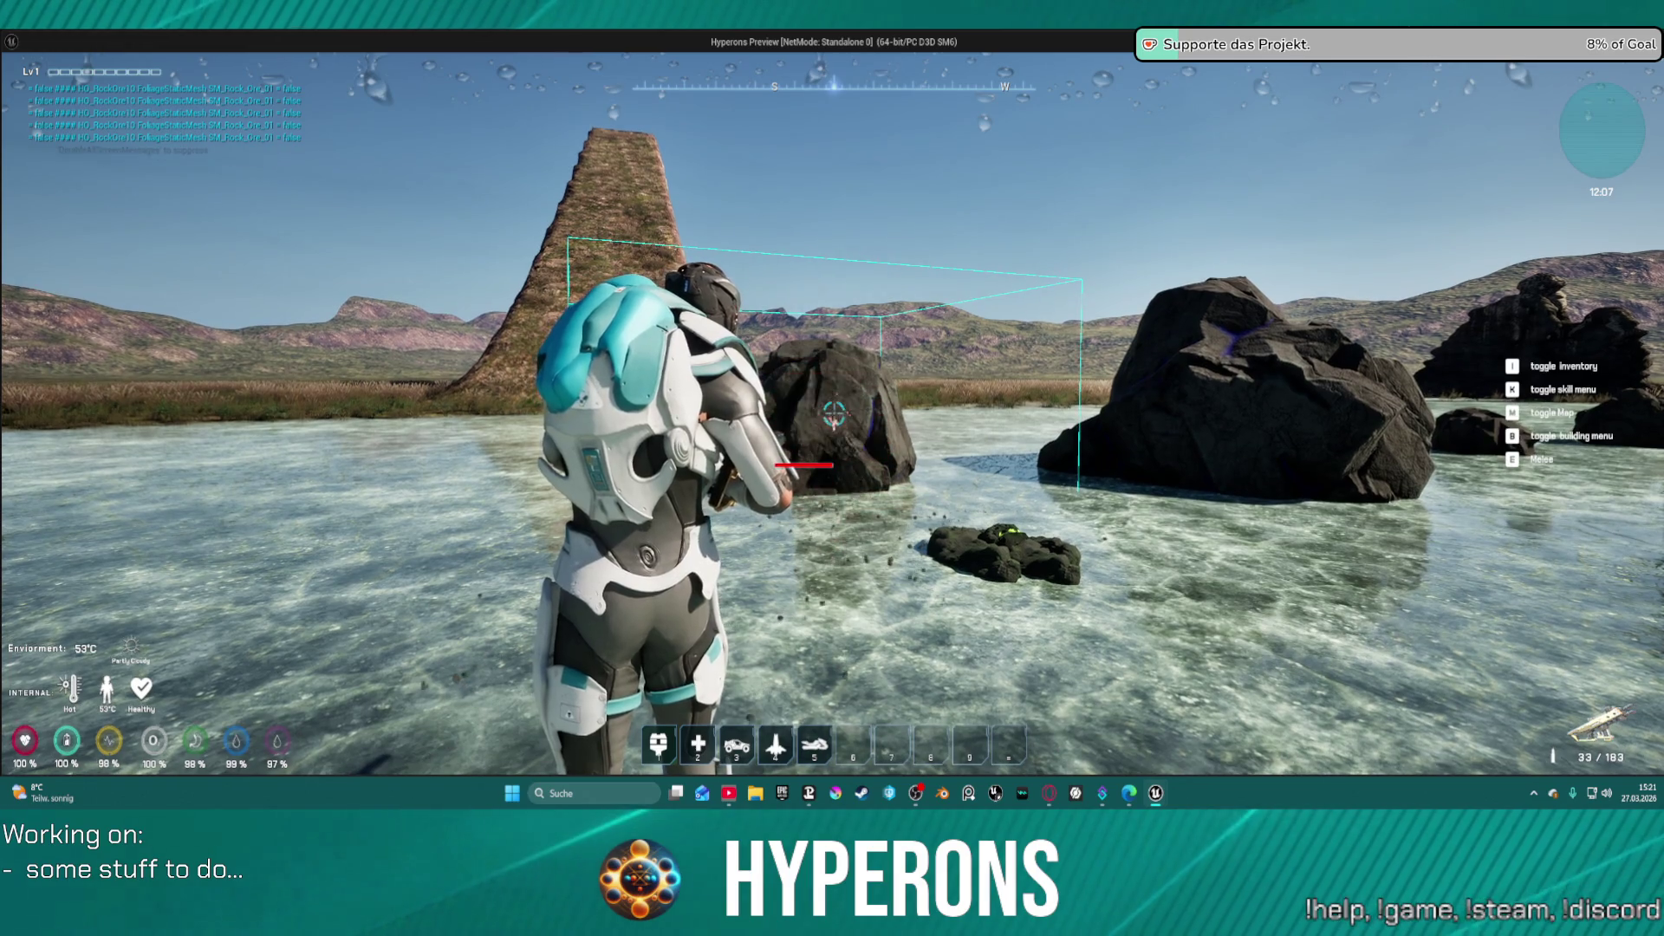
{"action": "left_click", "coordinate": [834, 414]}
{"action": "left_click", "coordinate": [834, 414]}
{"action": "left_click", "coordinate": [834, 414]}
{"action": "left_click", "coordinate": [834, 414]}
{"action": "left_click", "coordinate": [834, 415]}
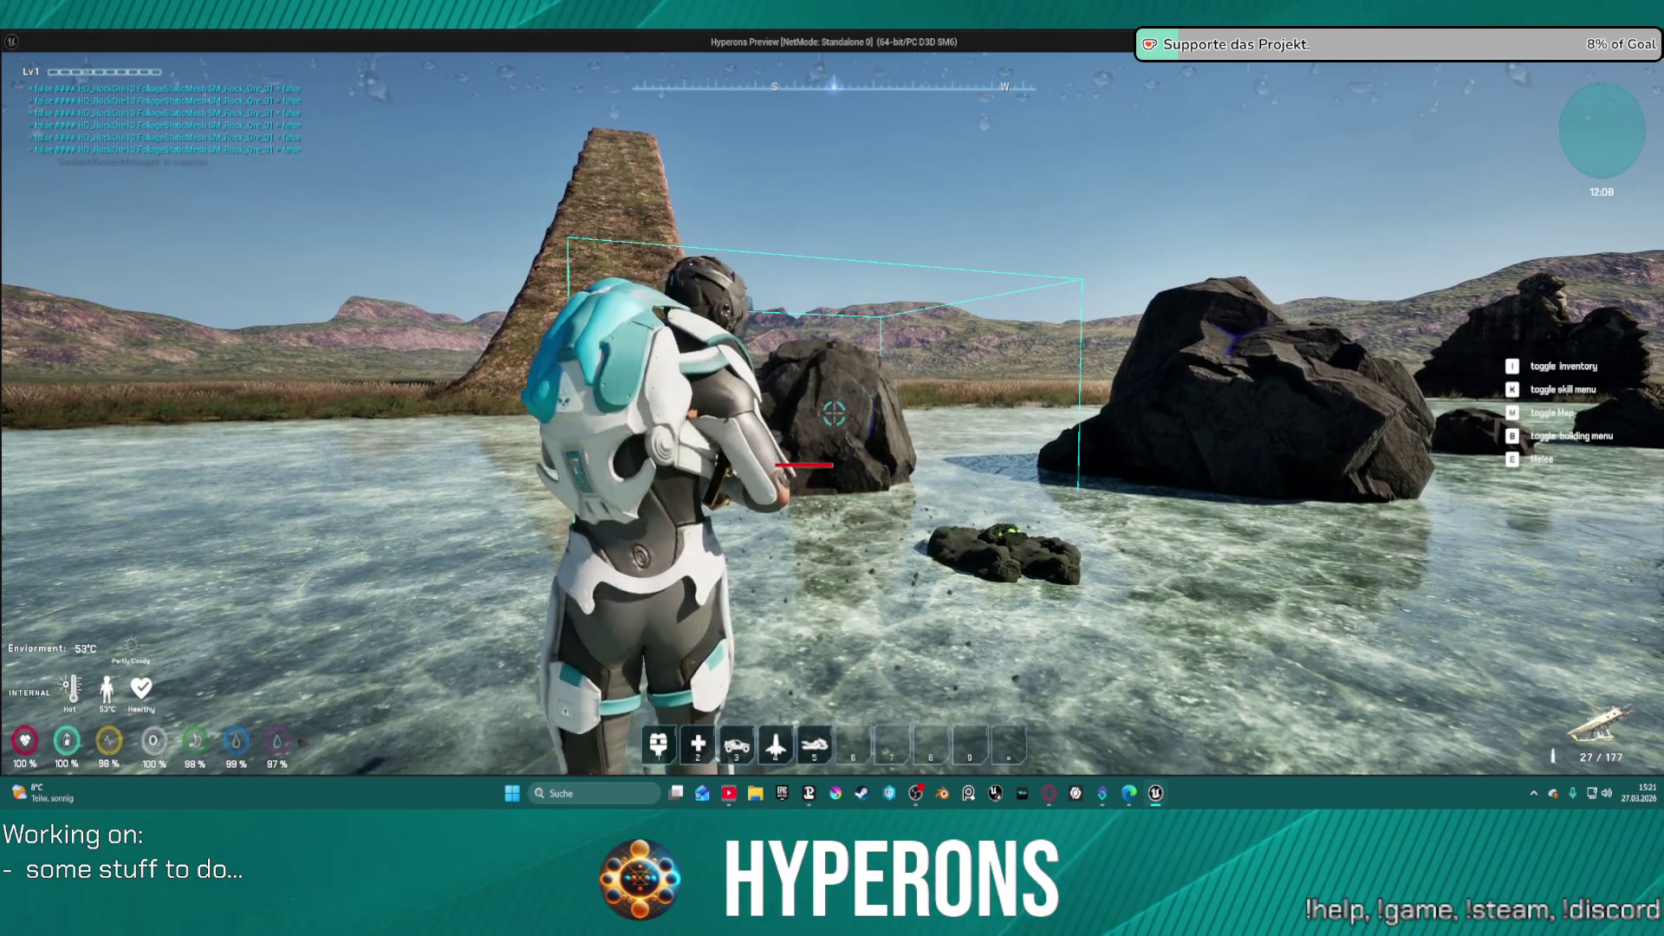
{"action": "left_click", "coordinate": [834, 414]}
{"action": "left_click", "coordinate": [834, 414]}
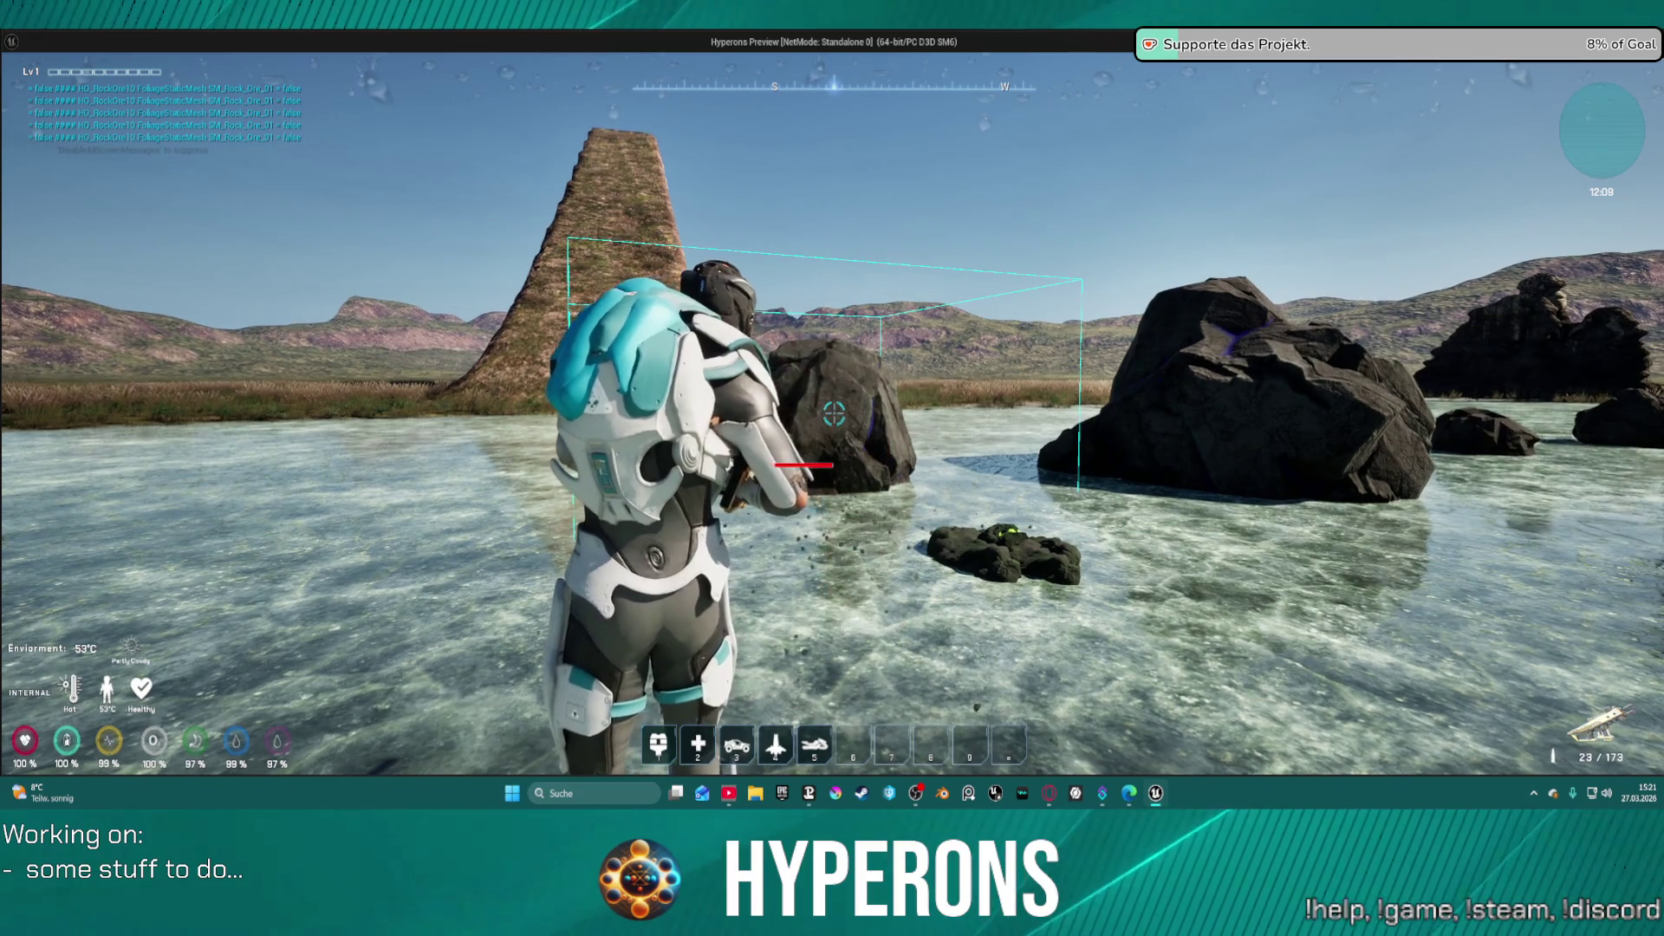
{"action": "left_click", "coordinate": [834, 414]}
{"action": "left_click", "coordinate": [834, 415]}
{"action": "left_click", "coordinate": [834, 415]}
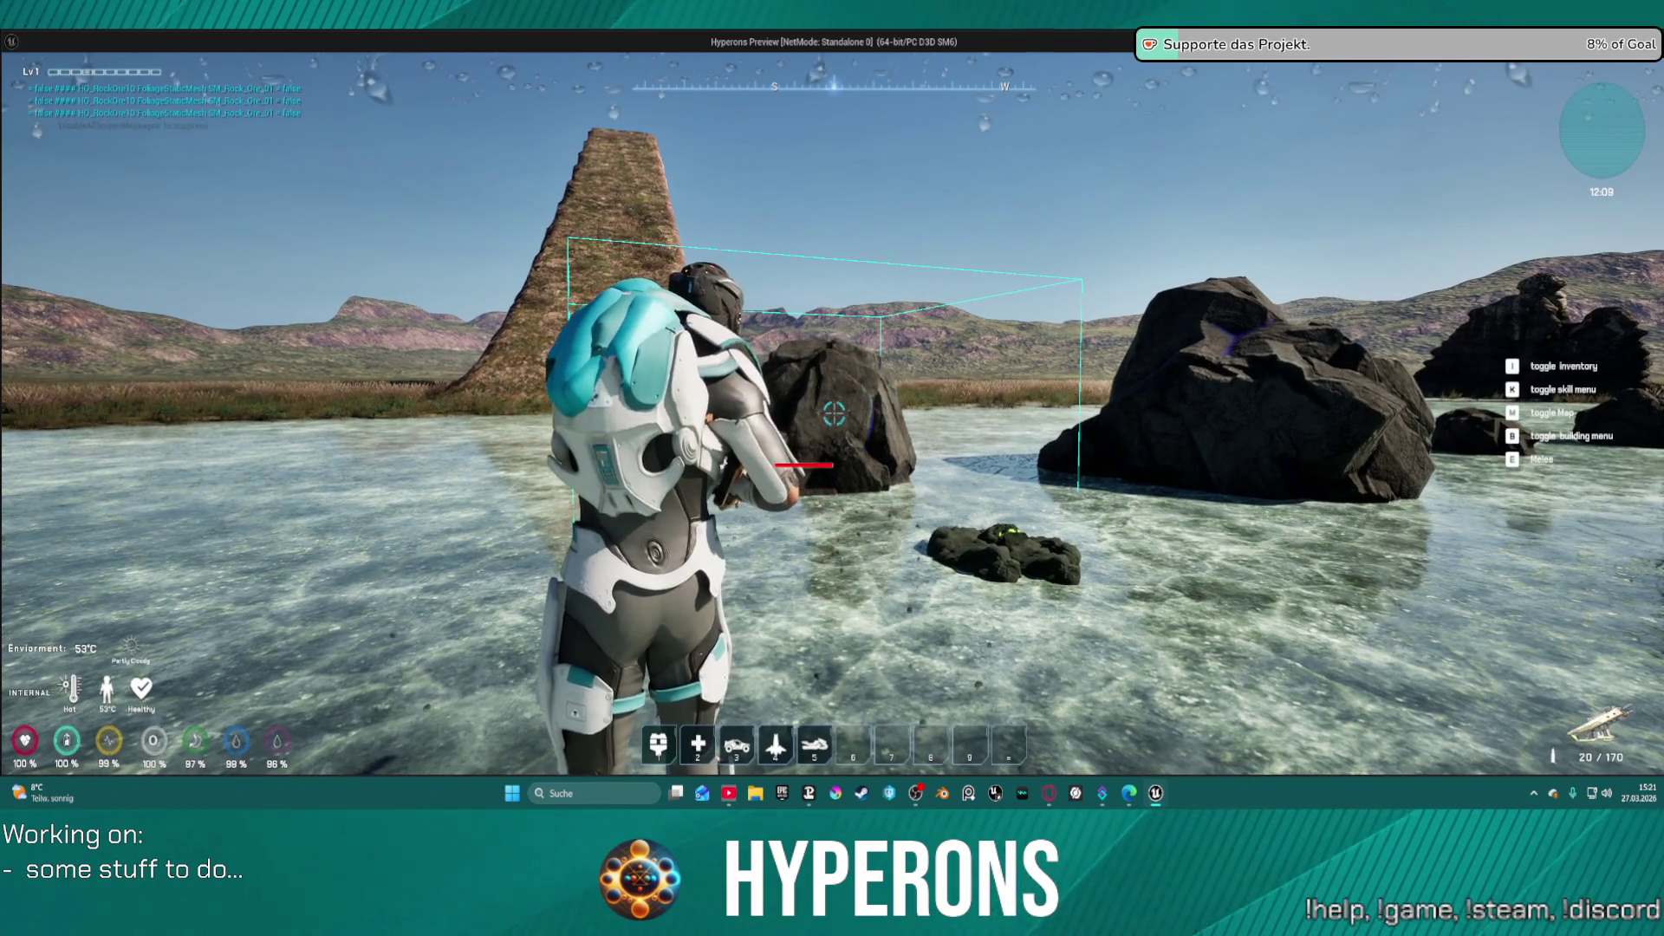
{"action": "left_click", "coordinate": [833, 414]}
{"action": "left_click", "coordinate": [833, 415]}
{"action": "left_click", "coordinate": [834, 414]}
{"action": "left_click", "coordinate": [834, 415]}
{"action": "left_click", "coordinate": [833, 415]}
{"action": "left_click", "coordinate": [834, 414]}
{"action": "left_click", "coordinate": [834, 415]}
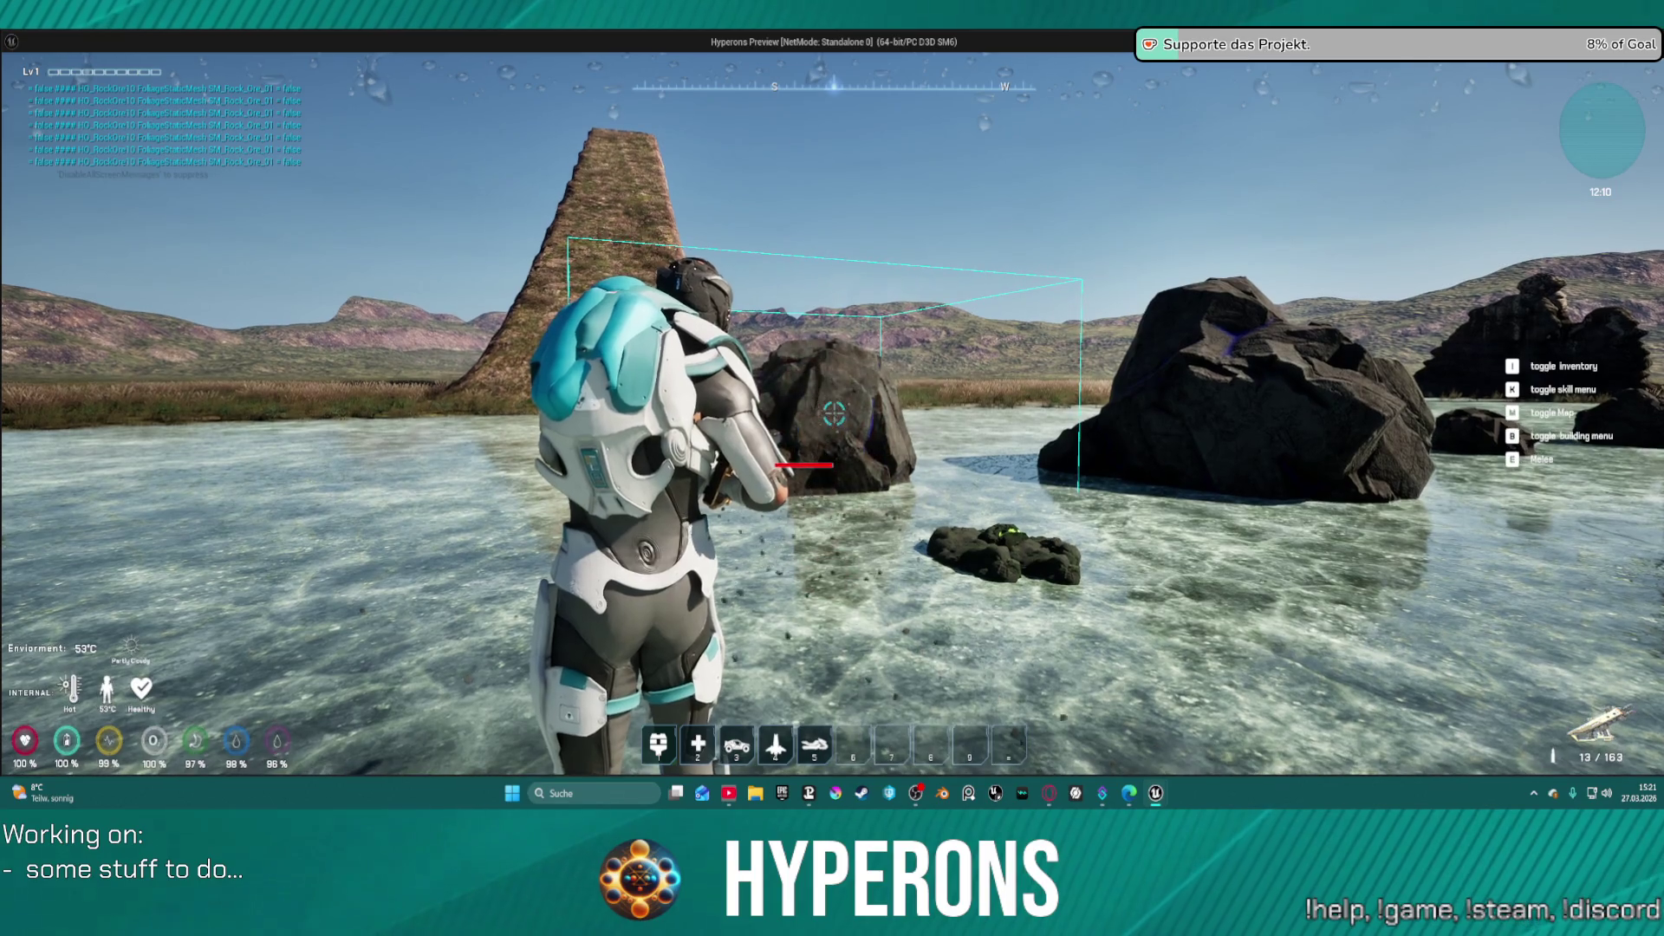
{"action": "left_click", "coordinate": [834, 415]}
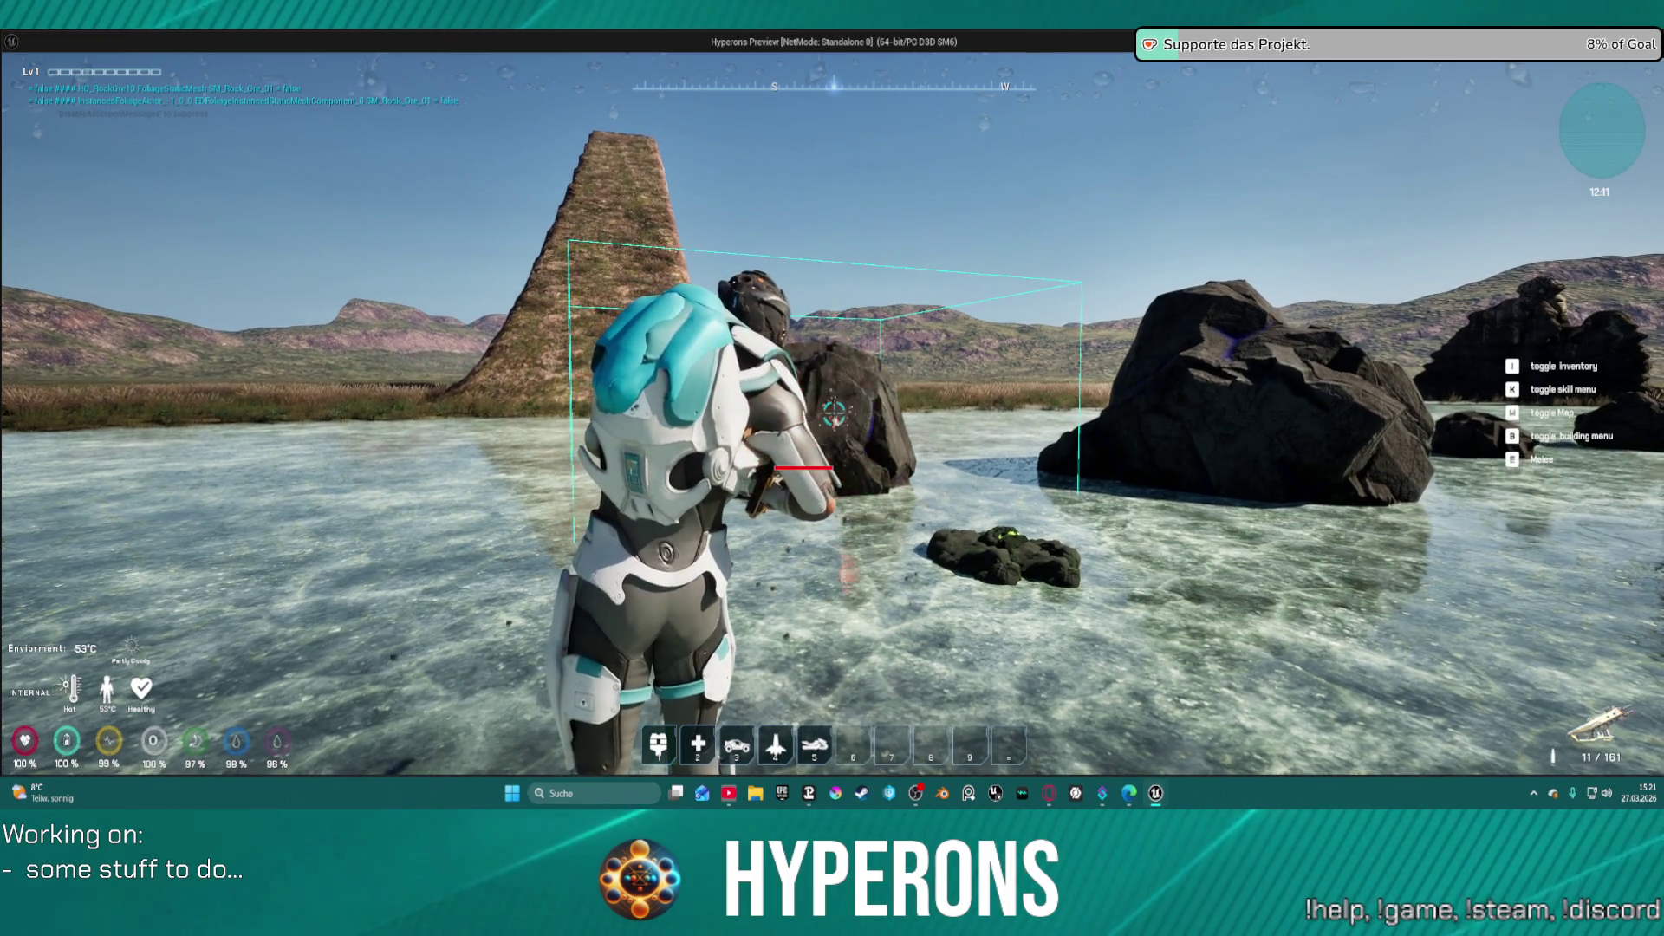
{"action": "left_click", "coordinate": [834, 415]}
{"action": "left_click", "coordinate": [834, 414]}
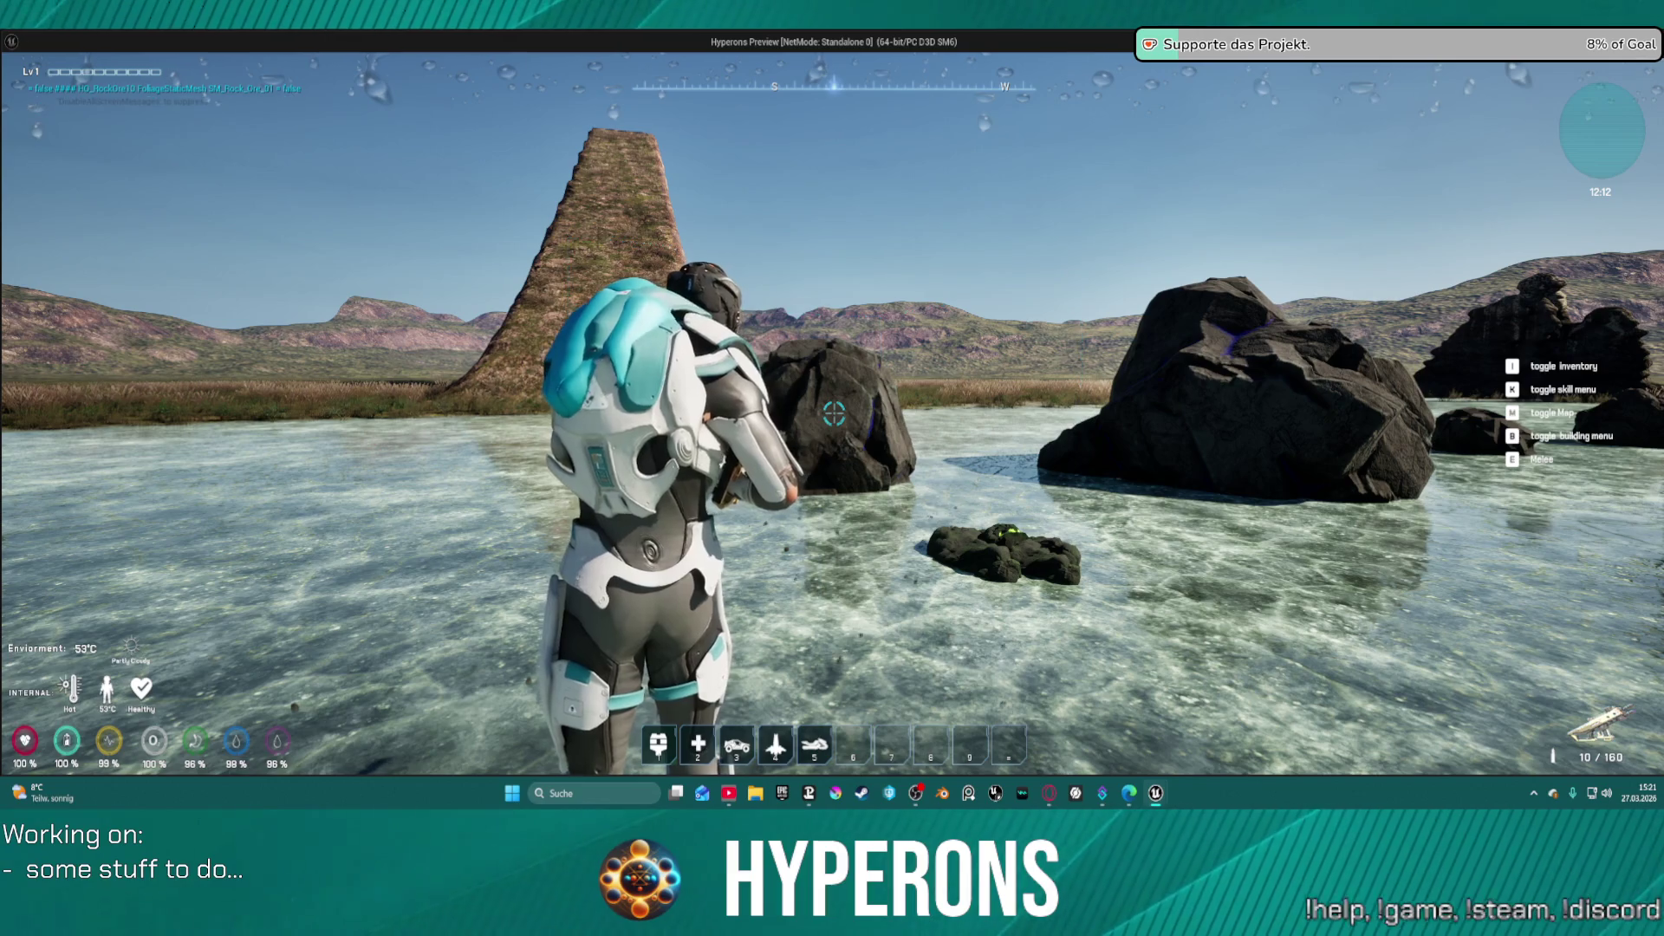
- Walk up to the rock, back away, and fire two shots from a distance
{"action": "key", "text": "w"}
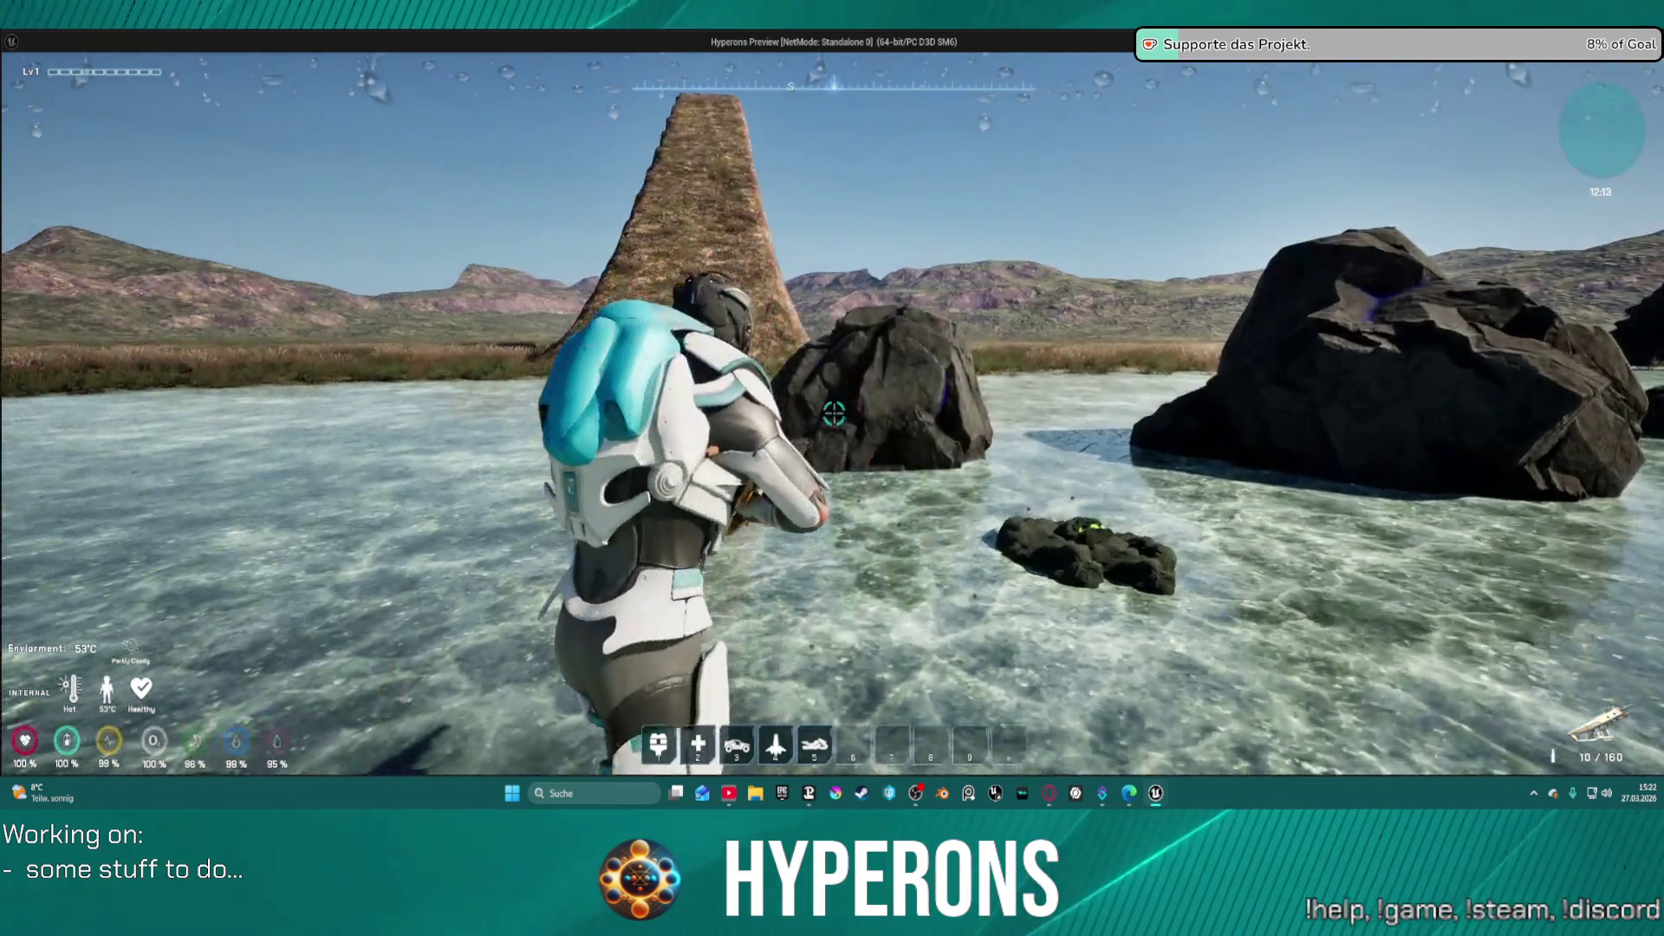
{"action": "key", "text": "w"}
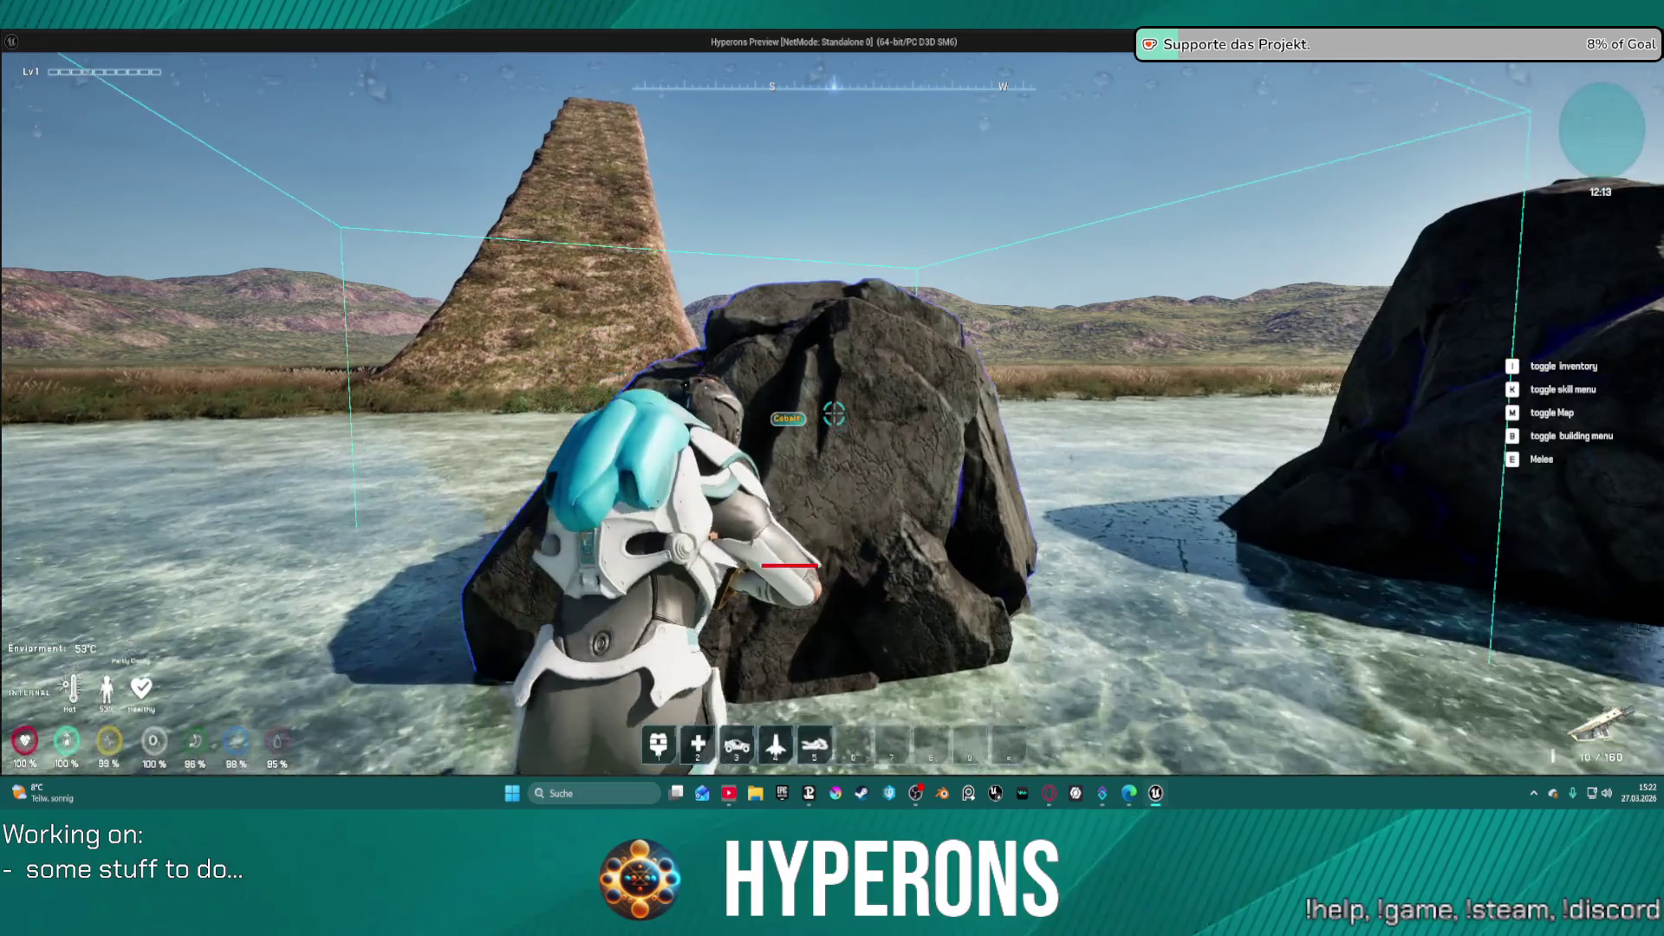
{"action": "key", "text": "s"}
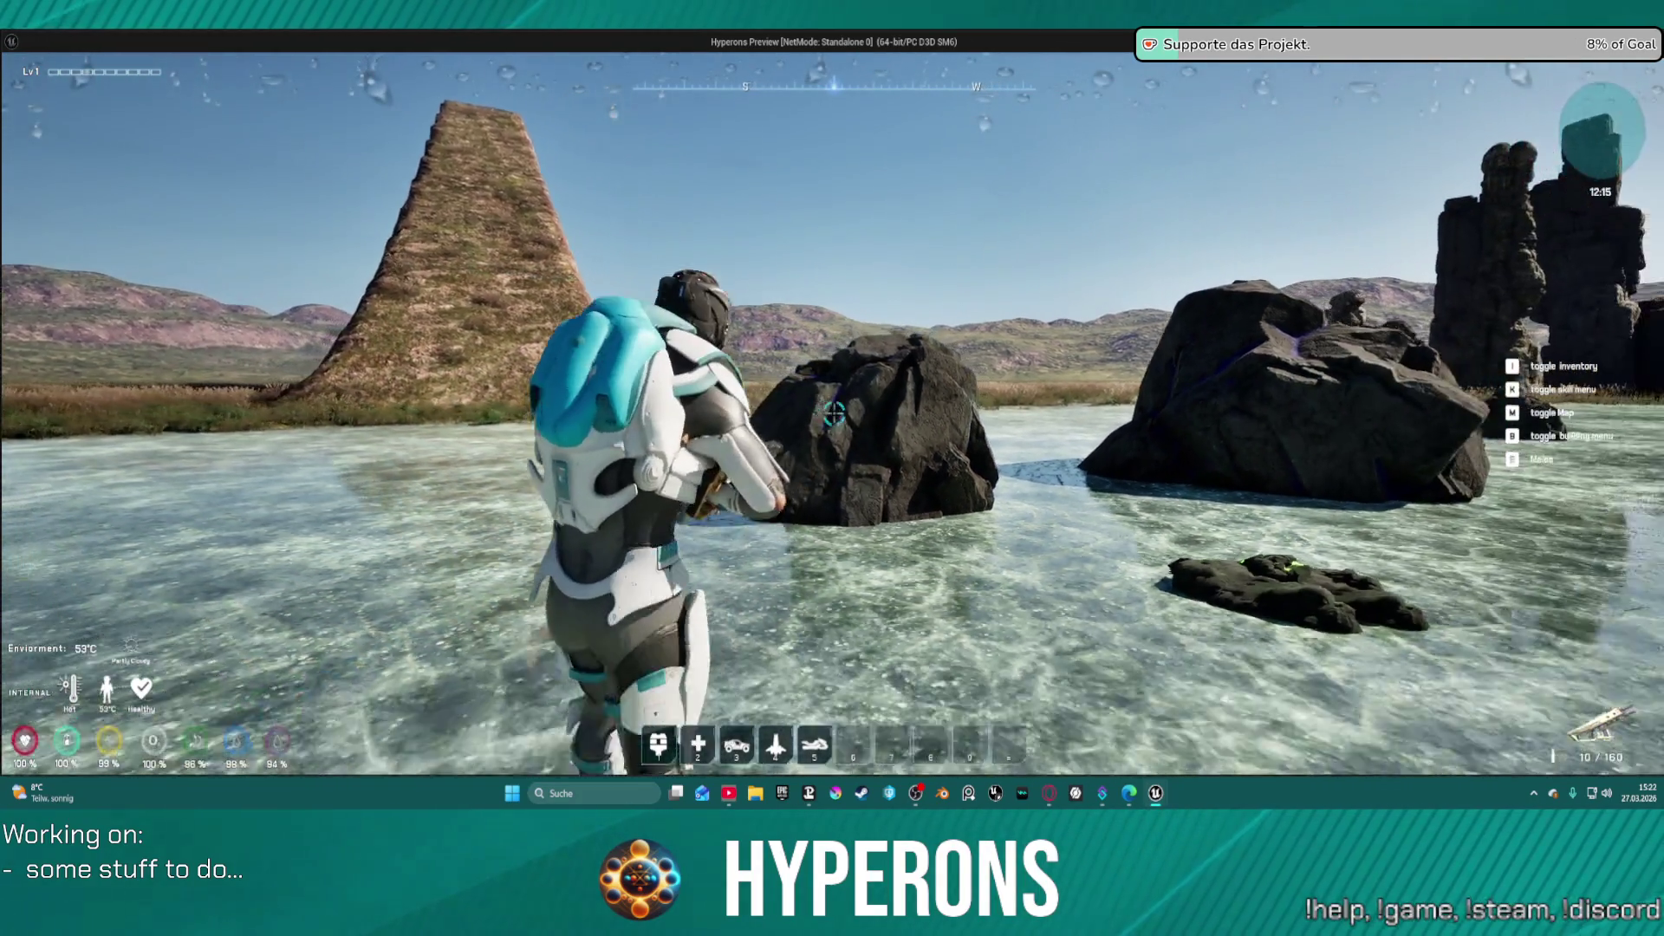
{"action": "left_click", "coordinate": [834, 413]}
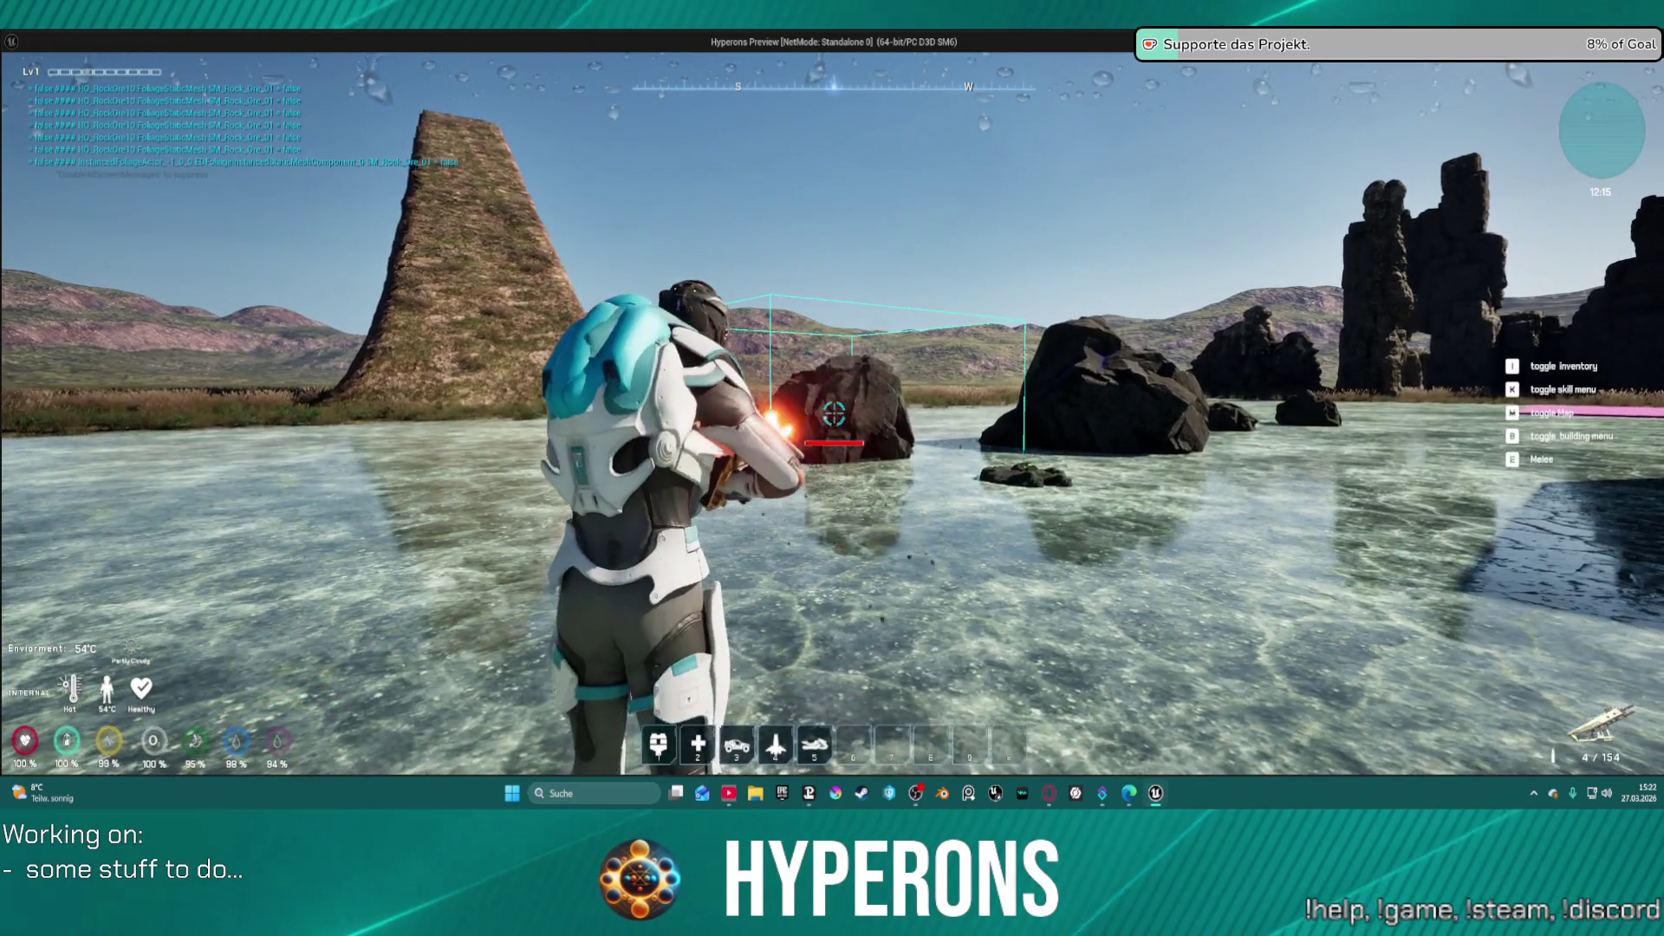
{"action": "left_click", "coordinate": [833, 414]}
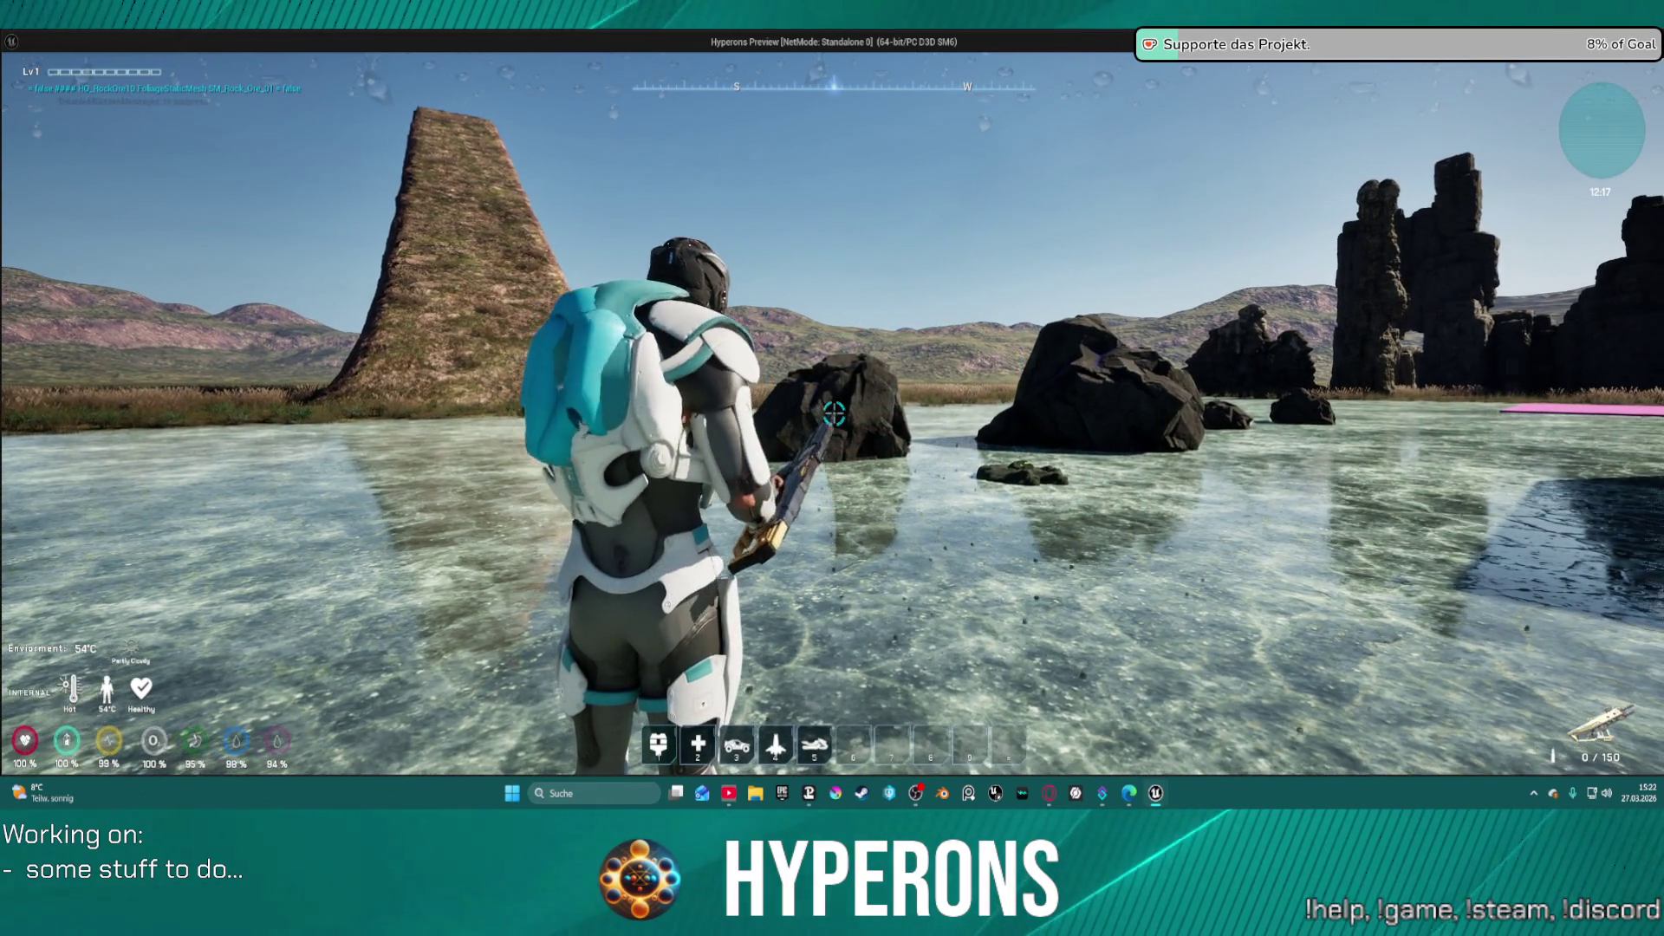
- Reload, fire more test shots at the rocks, then end the play session
{"action": "key", "text": "r"}
{"action": "key", "text": "w"}
{"action": "left_click", "coordinate": [834, 413]}
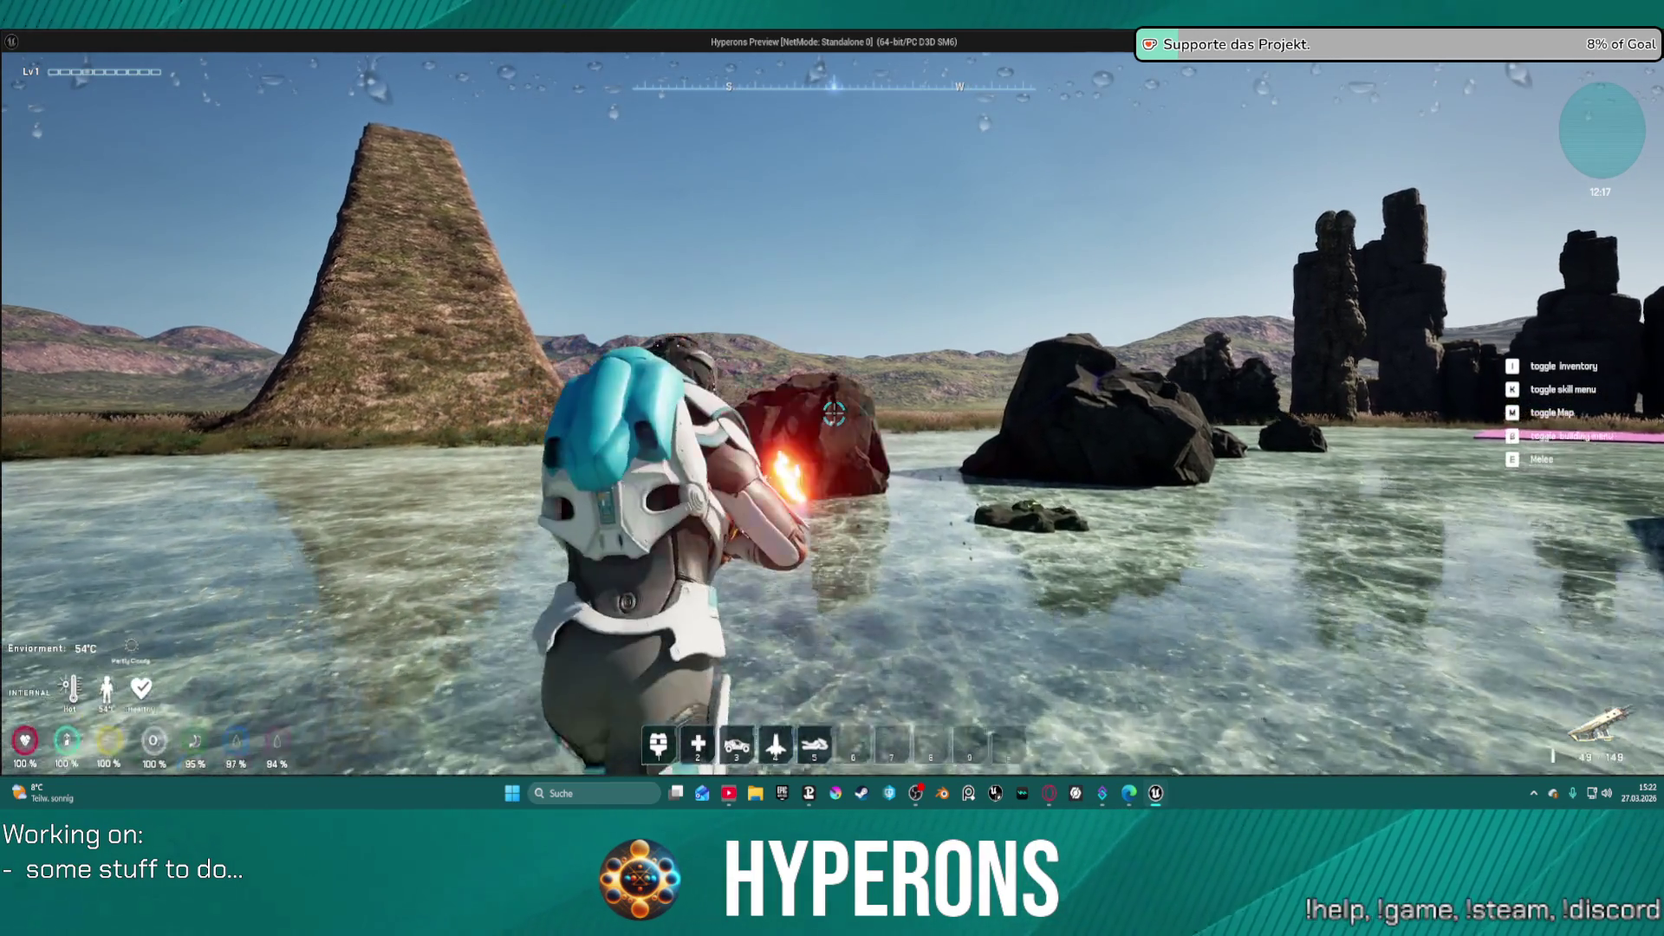
{"action": "left_click", "coordinate": [834, 413]}
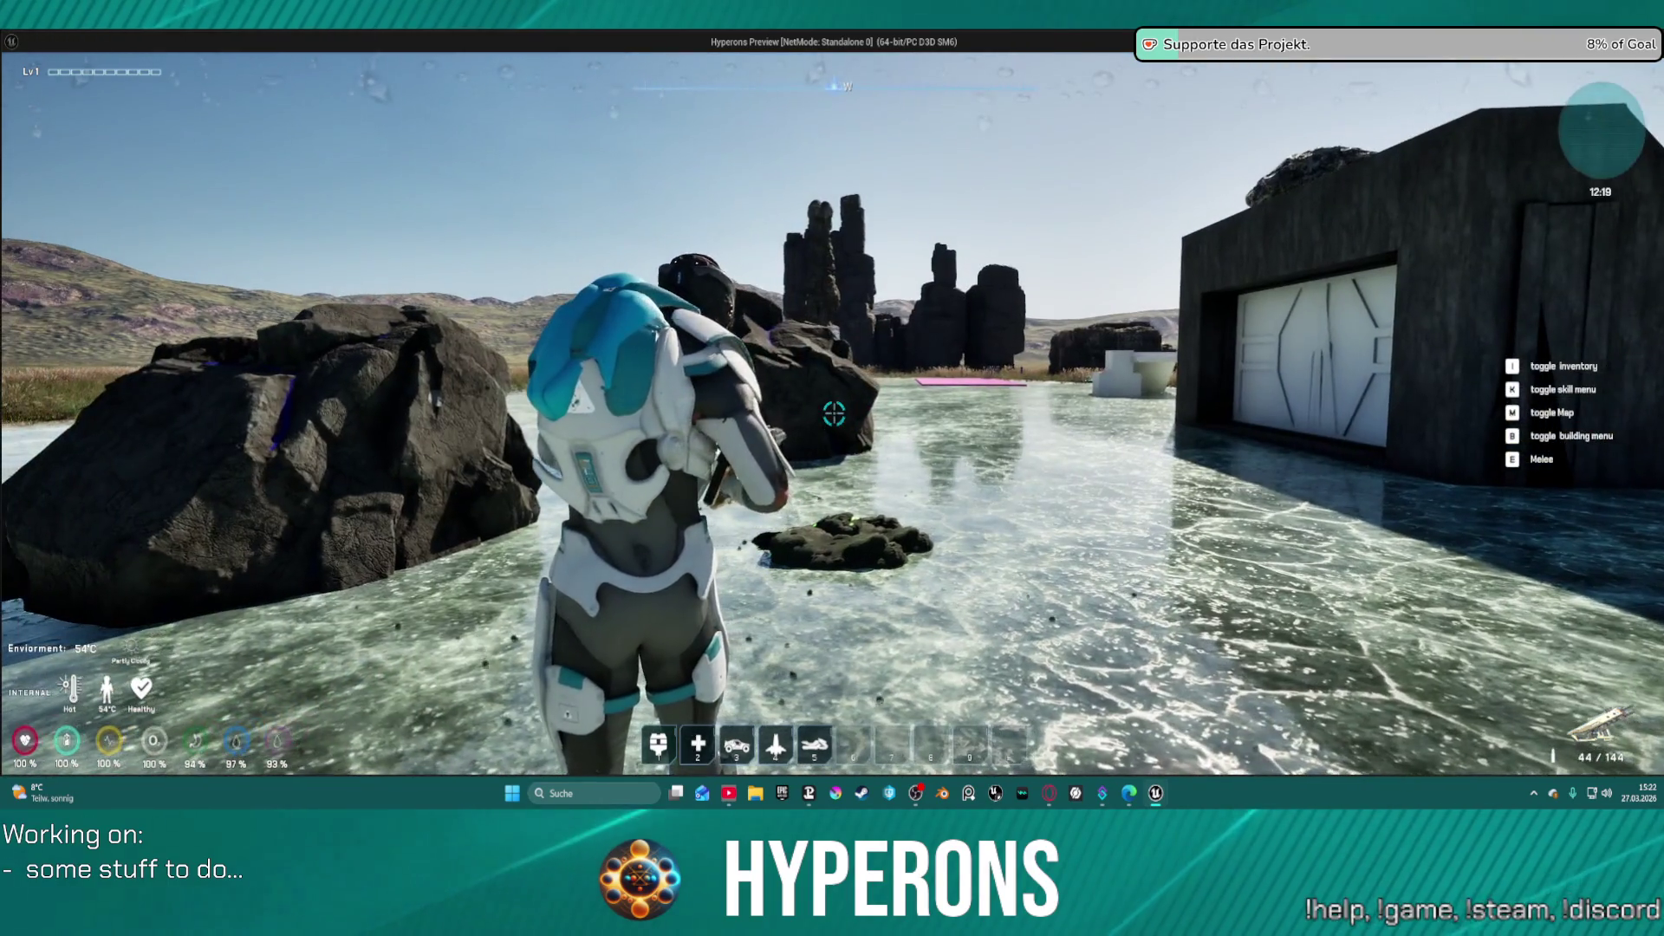
{"action": "left_click", "coordinate": [834, 413]}
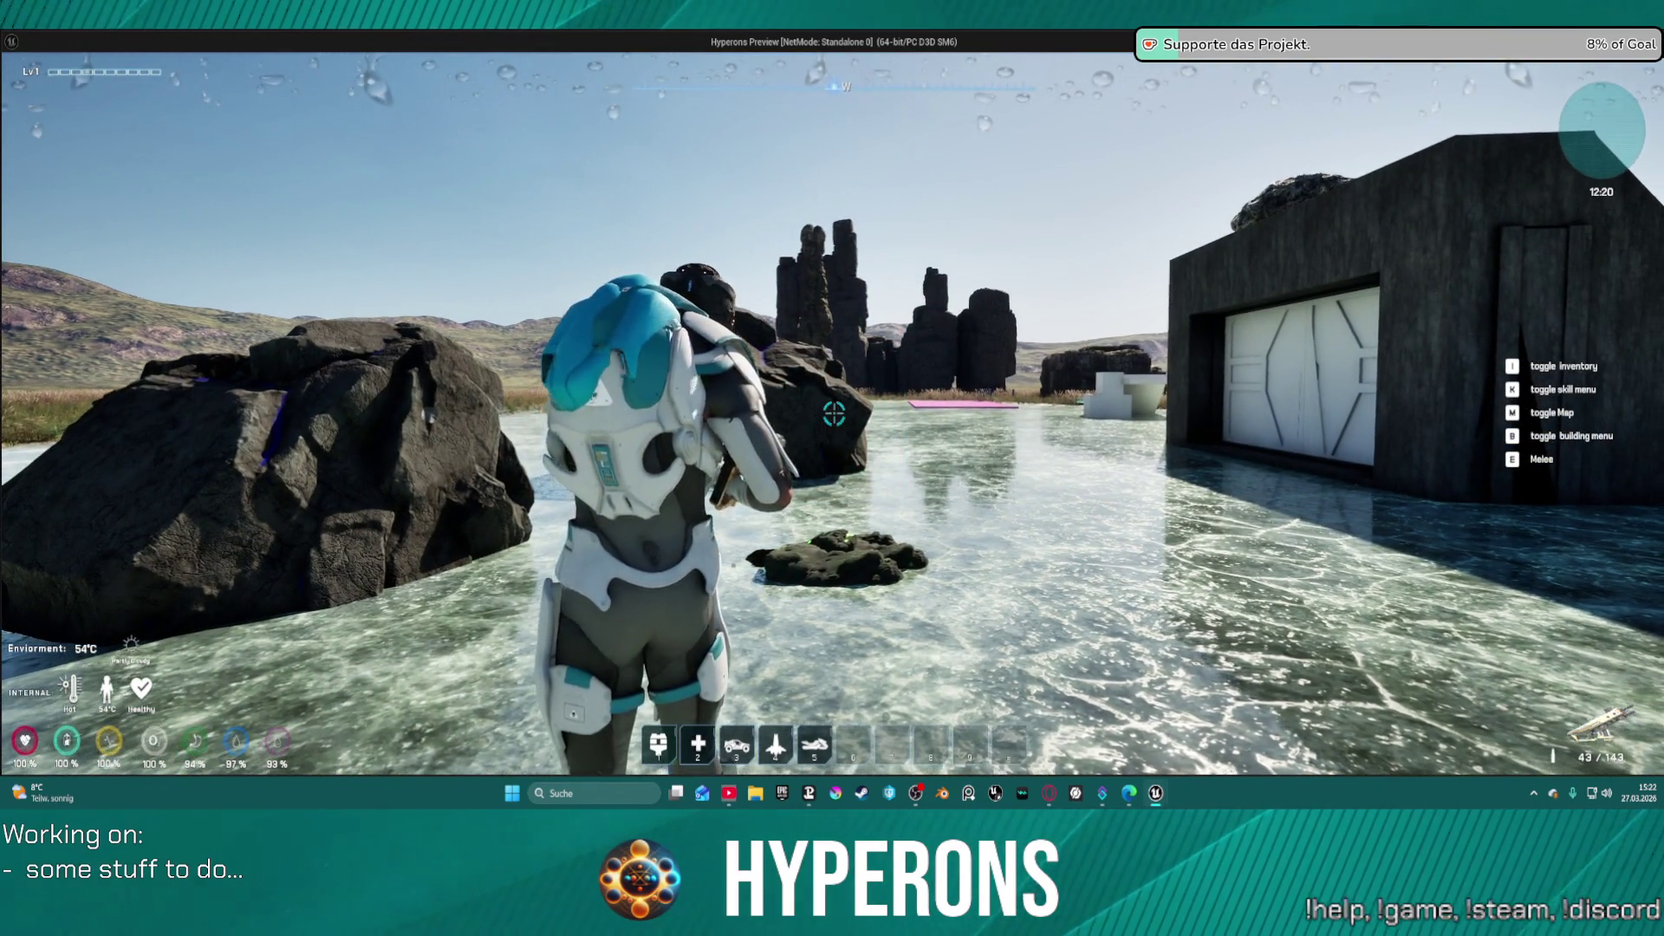
{"action": "left_click", "coordinate": [833, 413]}
{"action": "left_click", "coordinate": [834, 413]}
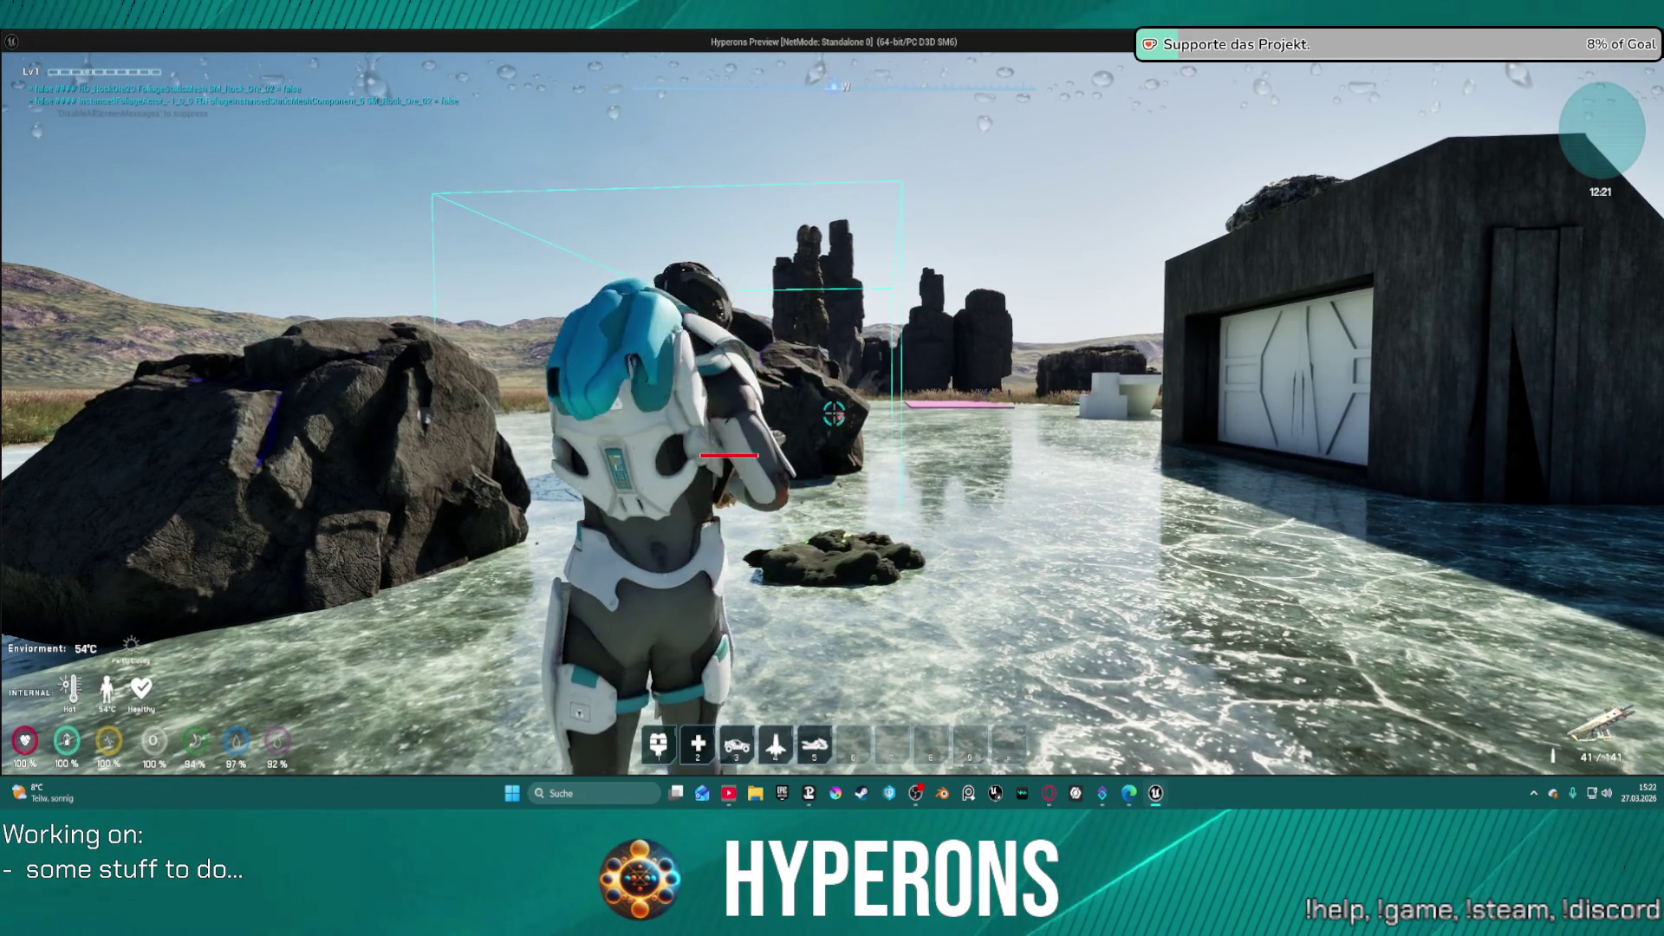
{"action": "left_click", "coordinate": [834, 413]}
{"action": "left_click", "coordinate": [834, 413]}
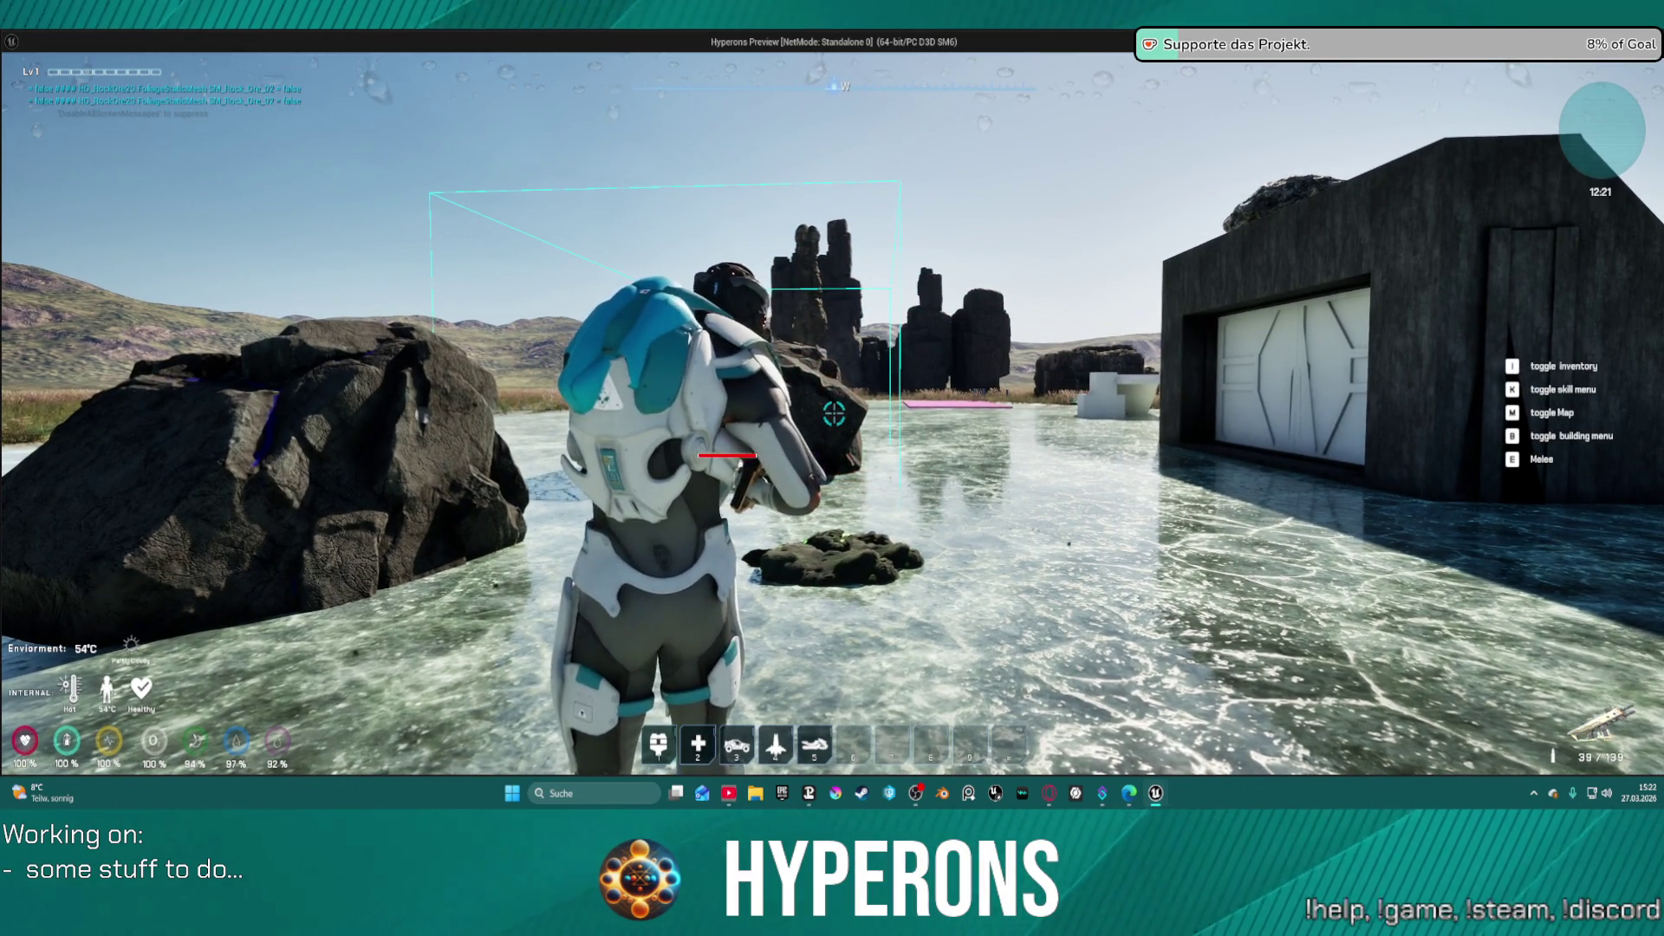
{"action": "left_click", "coordinate": [833, 414]}
{"action": "left_click", "coordinate": [834, 413]}
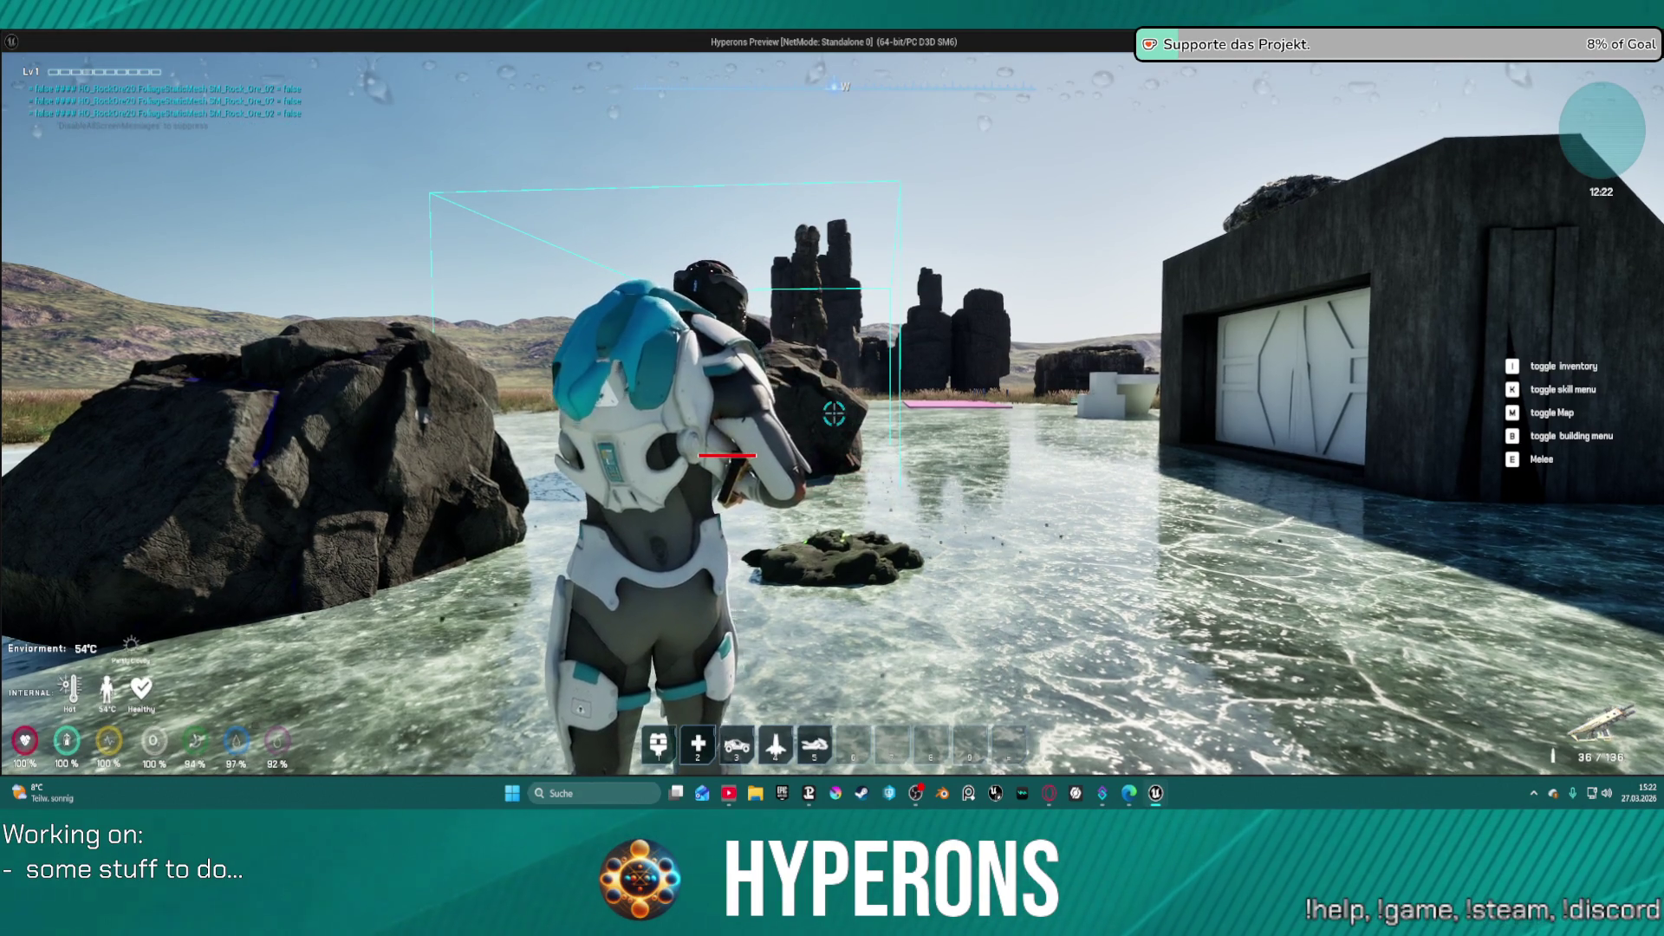
{"action": "mouse_move", "coordinate": [833, 413]}
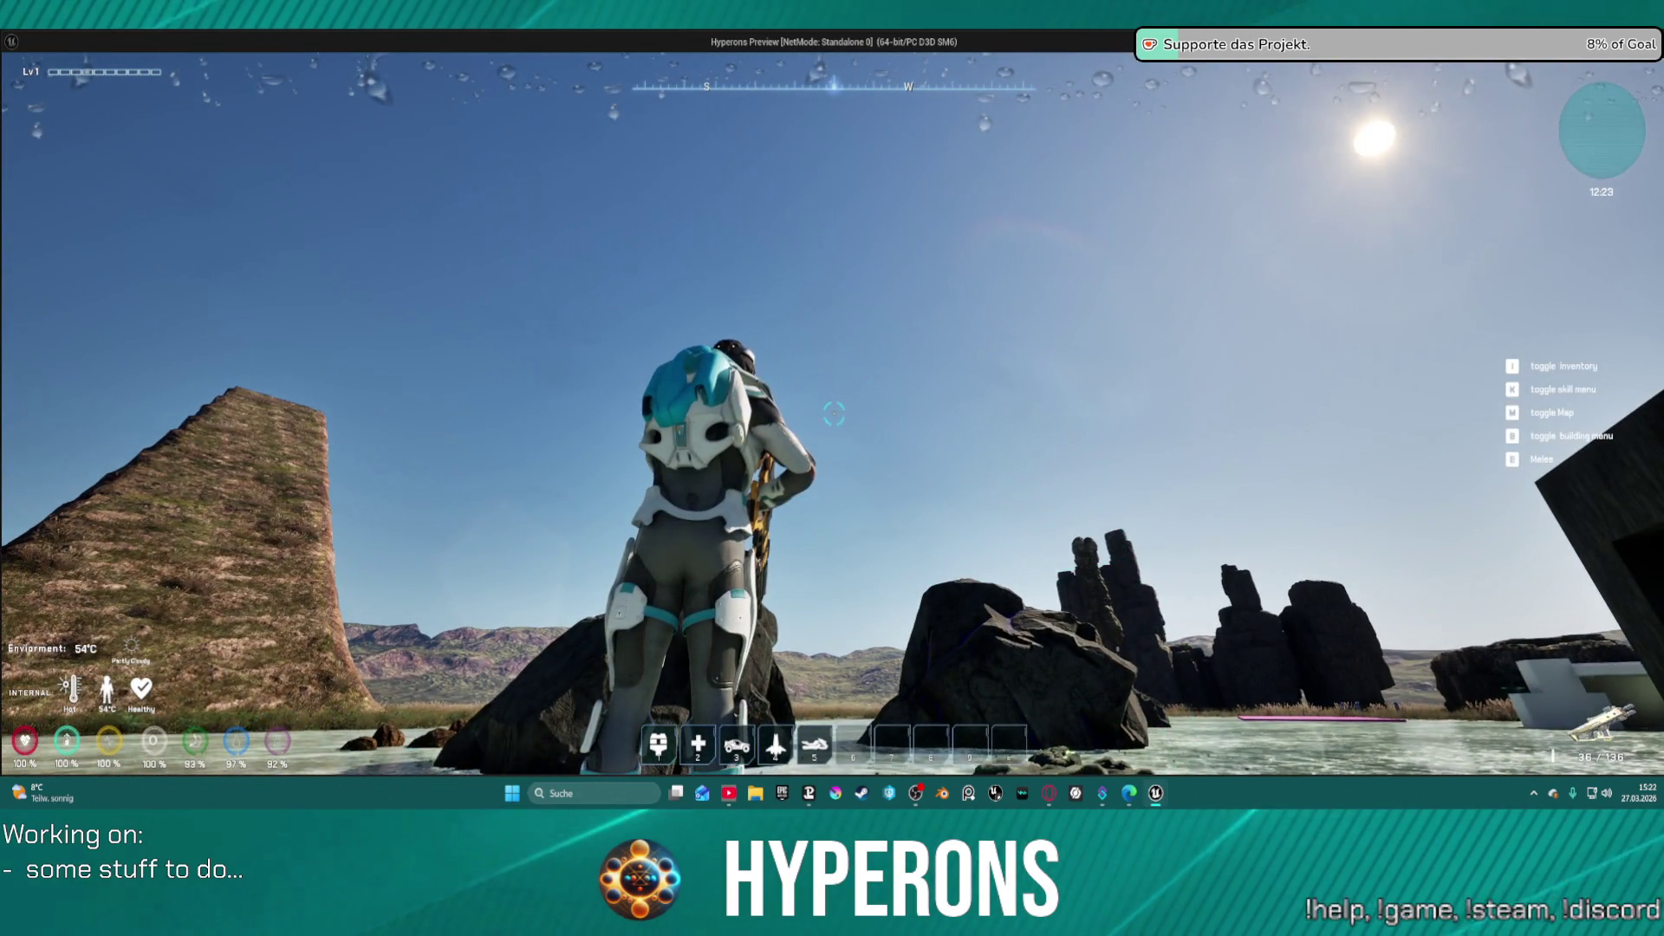
{"action": "key", "text": "Escape"}
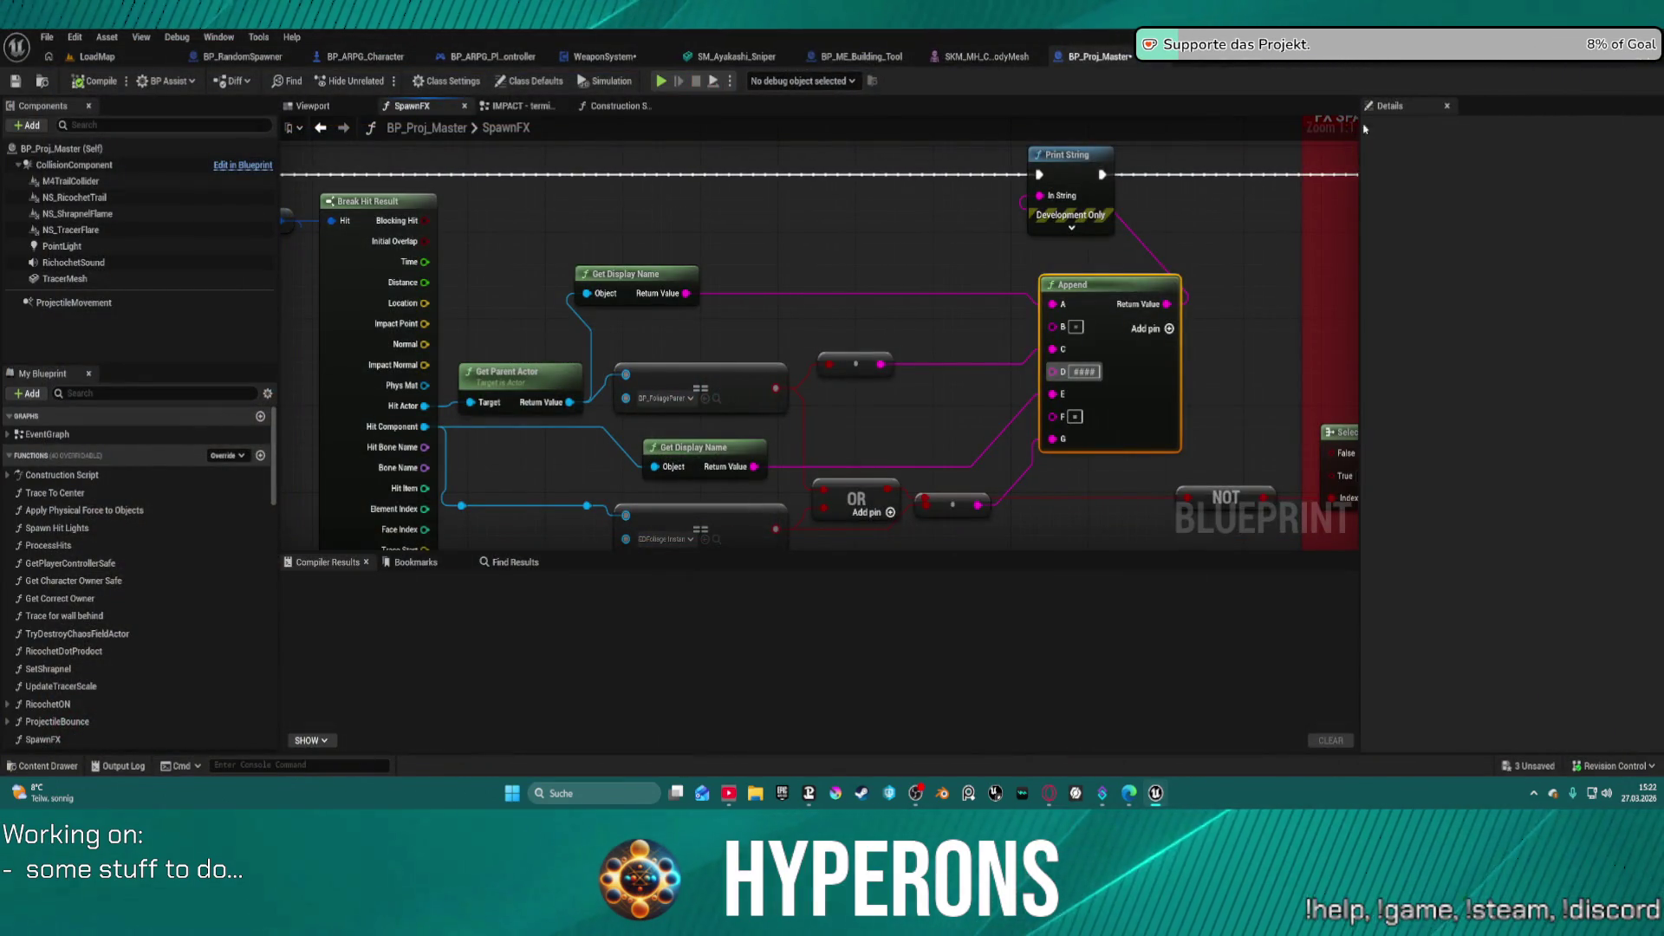
- Search the comparison node's class picker for 'foliage' so matching foliage assets are listed
{"action": "left_click", "coordinate": [677, 397]}
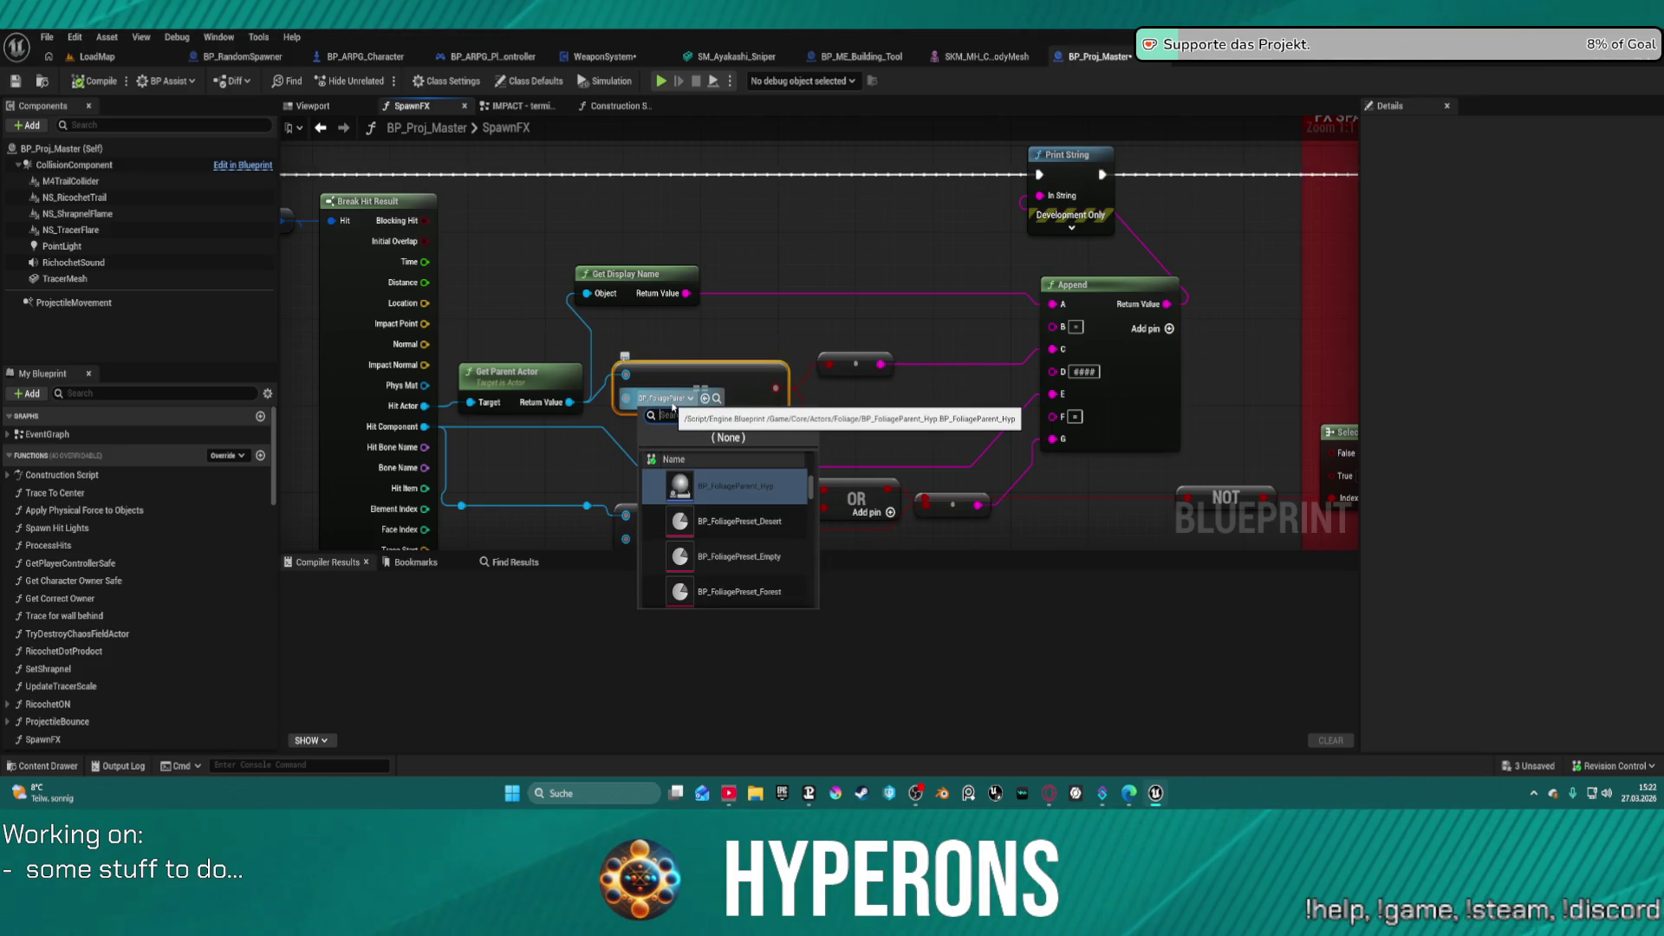
{"action": "type", "text": "Foiagge "}
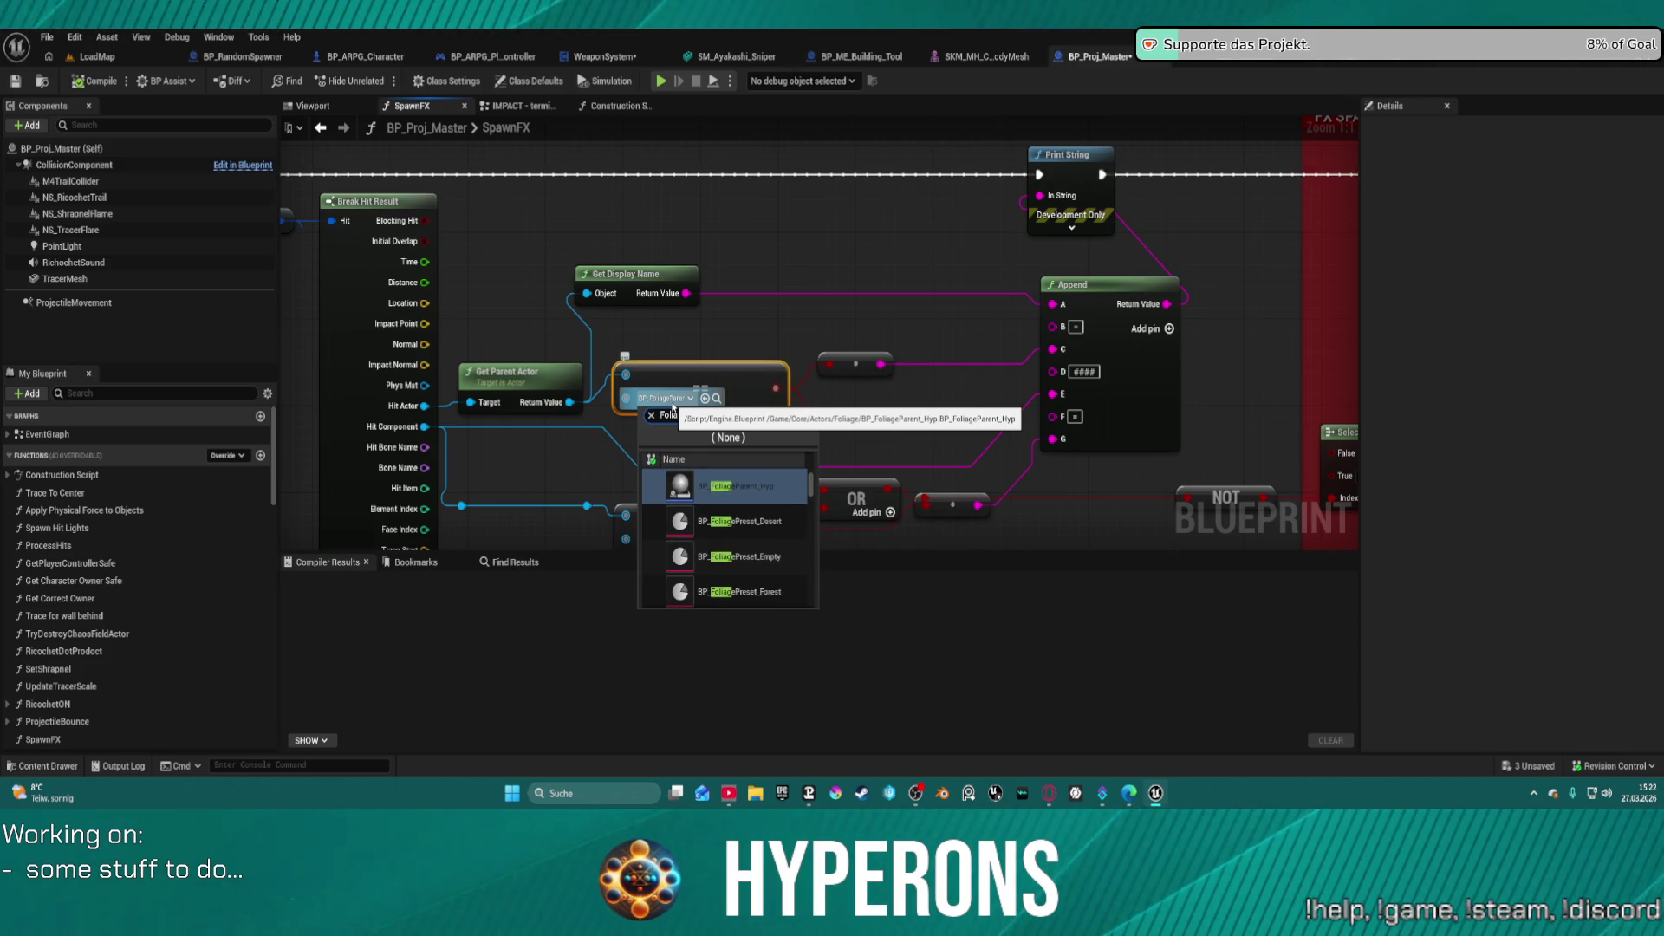
{"action": "type", "text": "stati"}
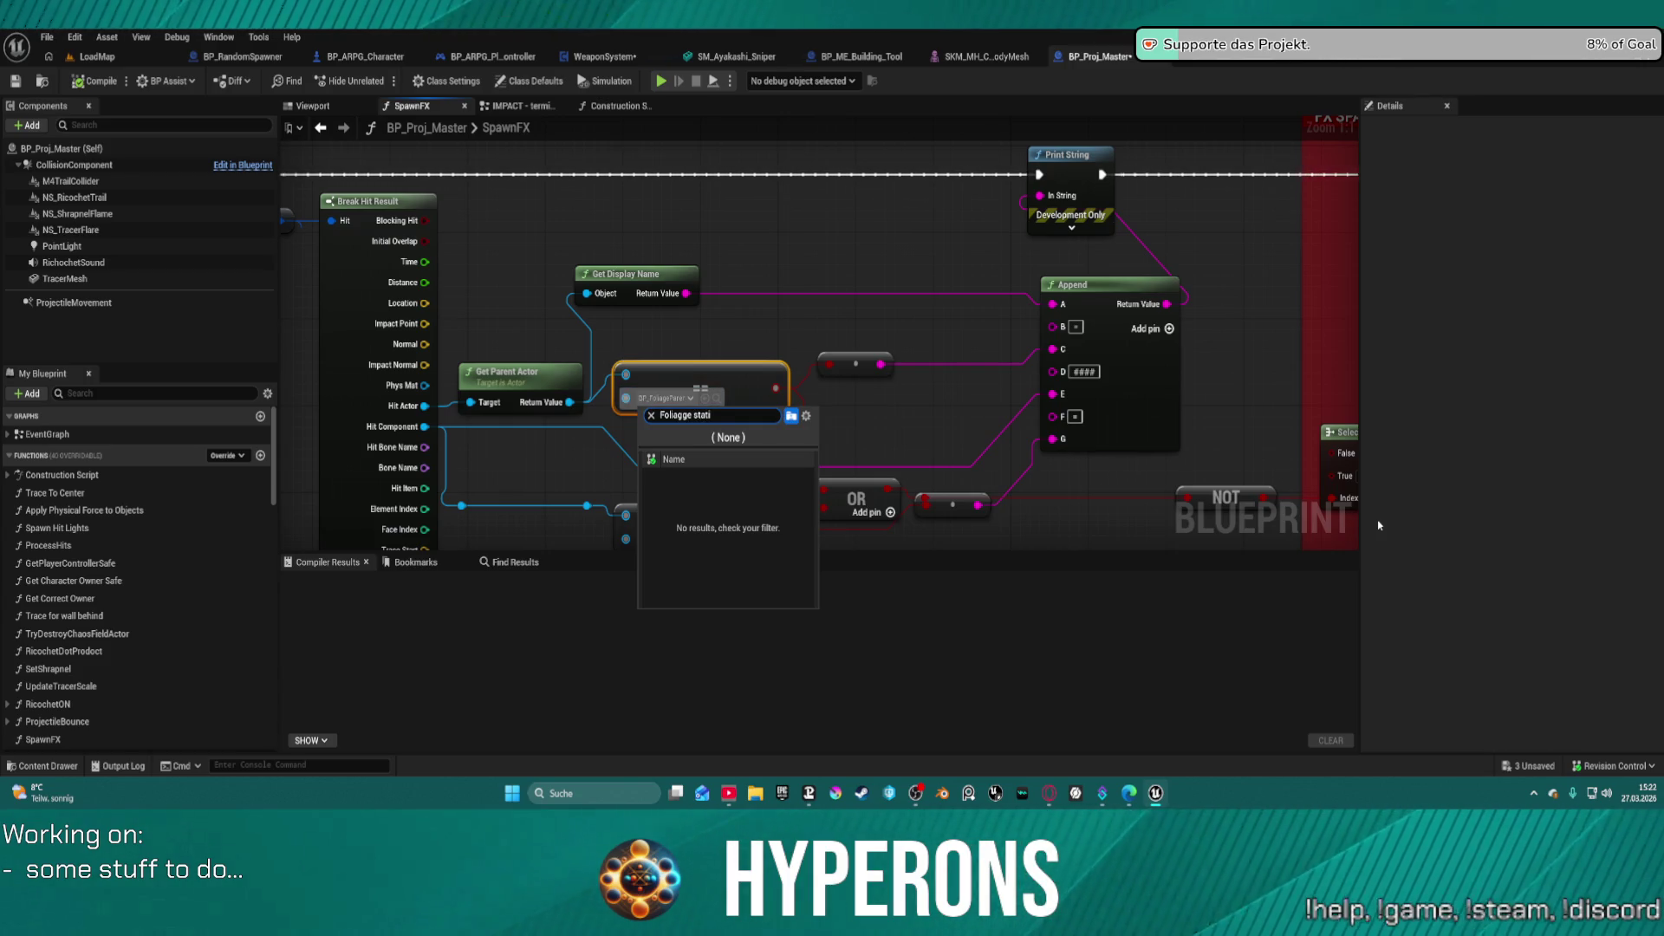
{"action": "key", "text": "BackSpace"}
{"action": "key", "text": "BackSpace"}
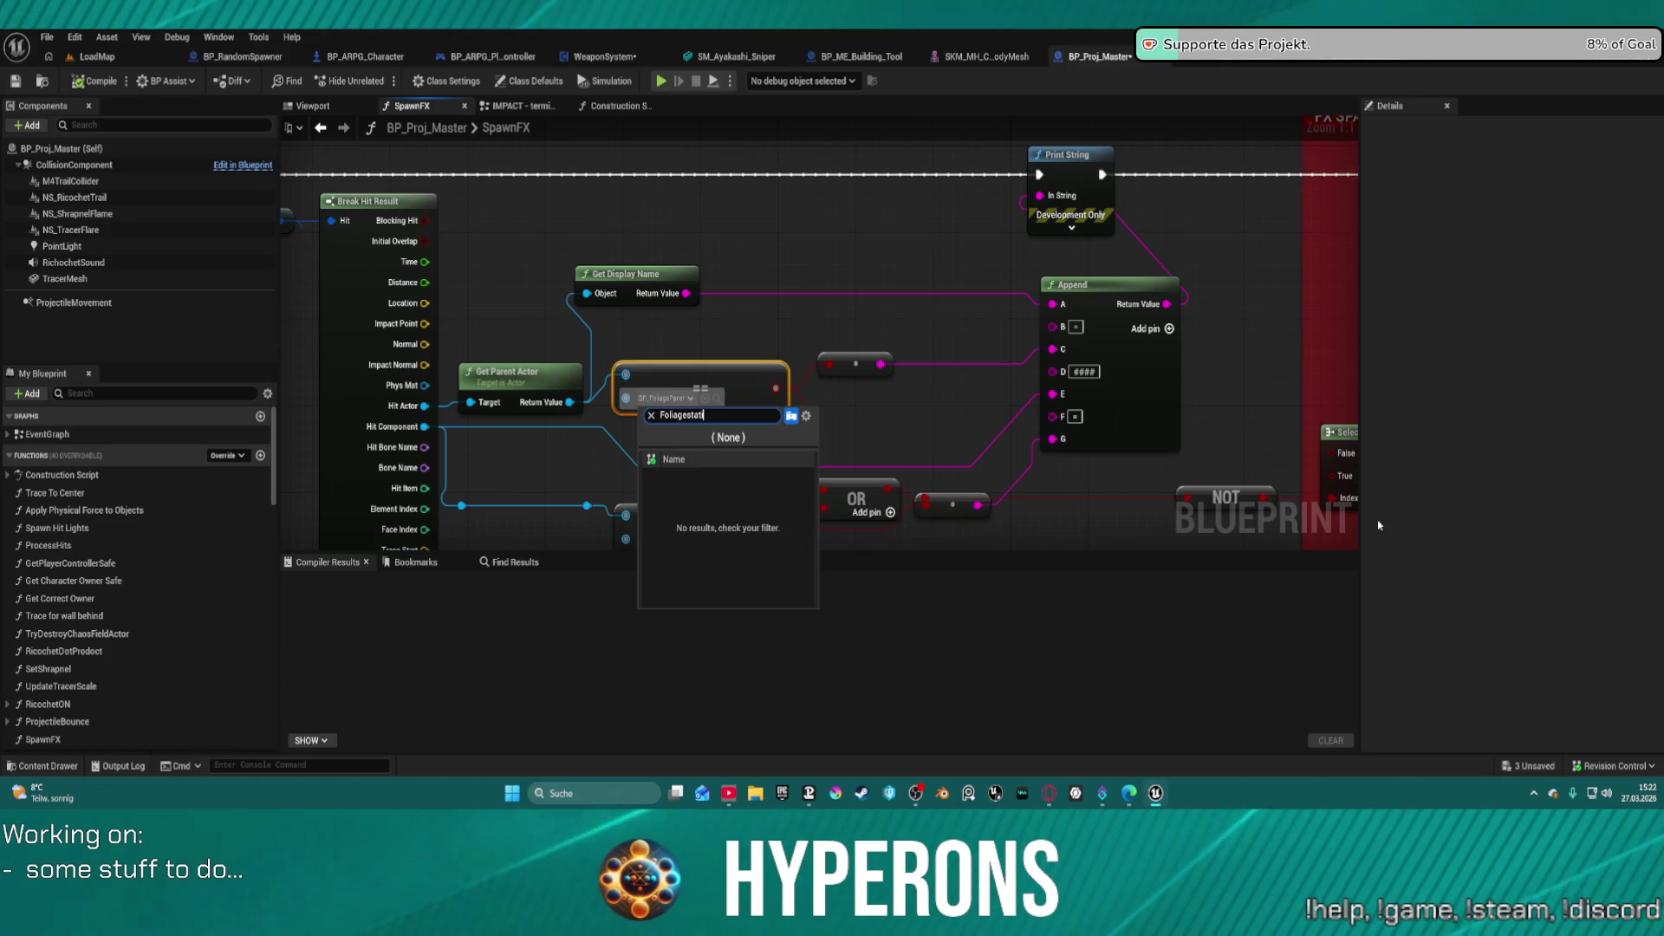
{"action": "type", "text": "c"}
{"action": "type", "text": "fol"}
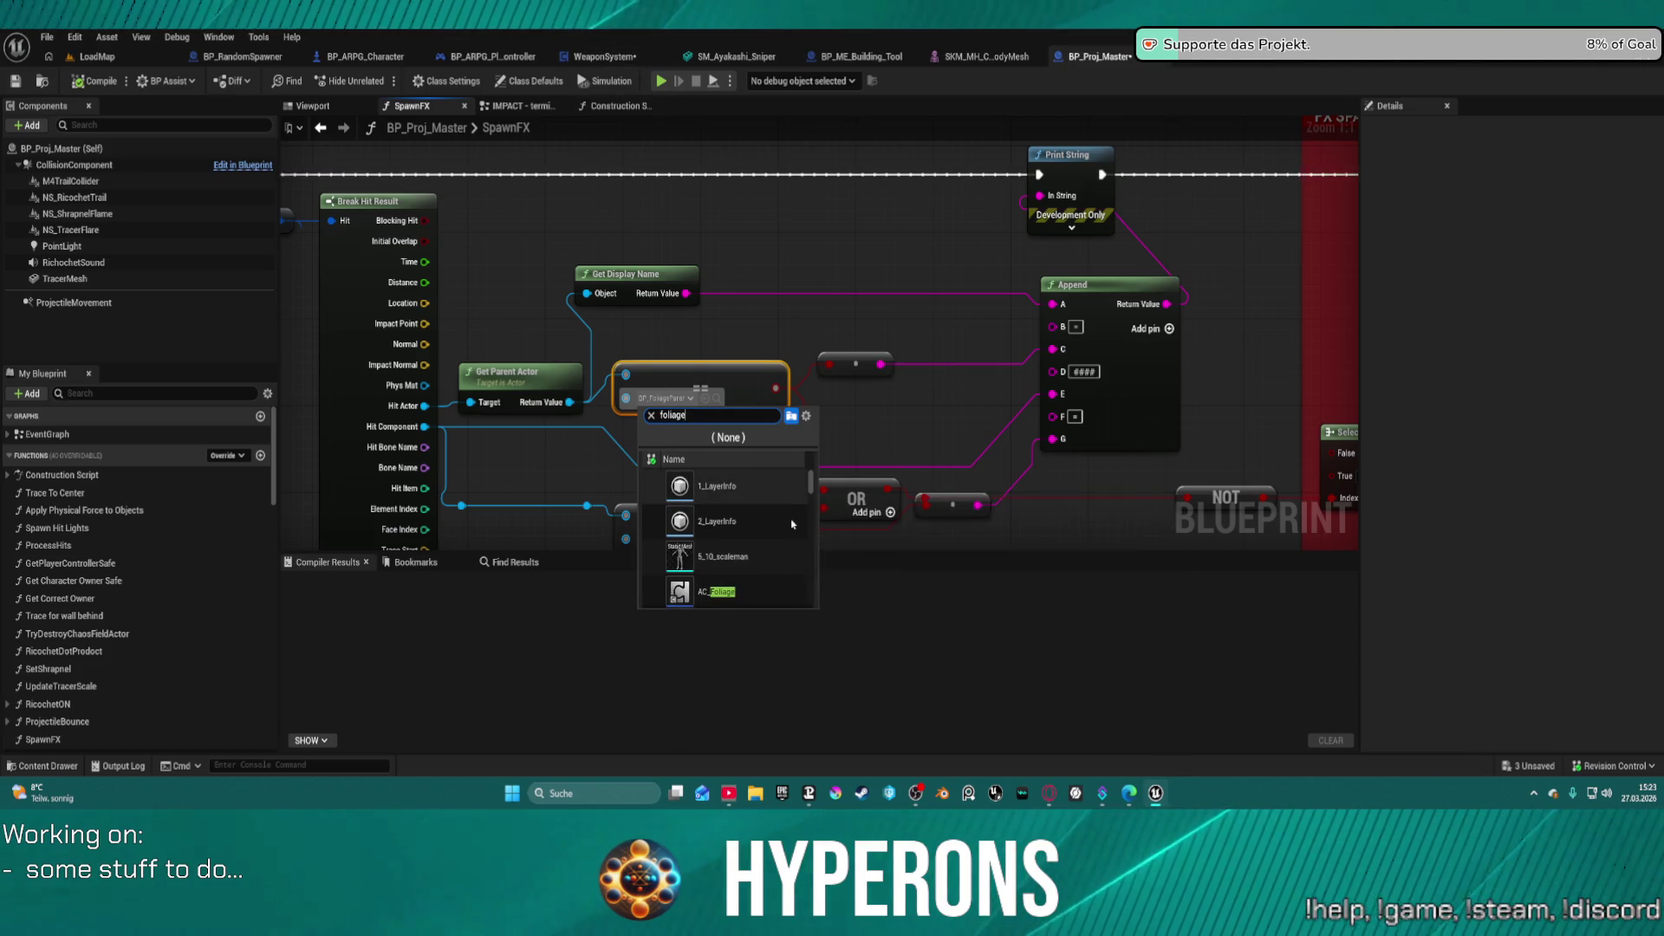
{"action": "scroll", "coordinate": [791, 523], "scroll_direction": "down", "scroll_amount": 2}
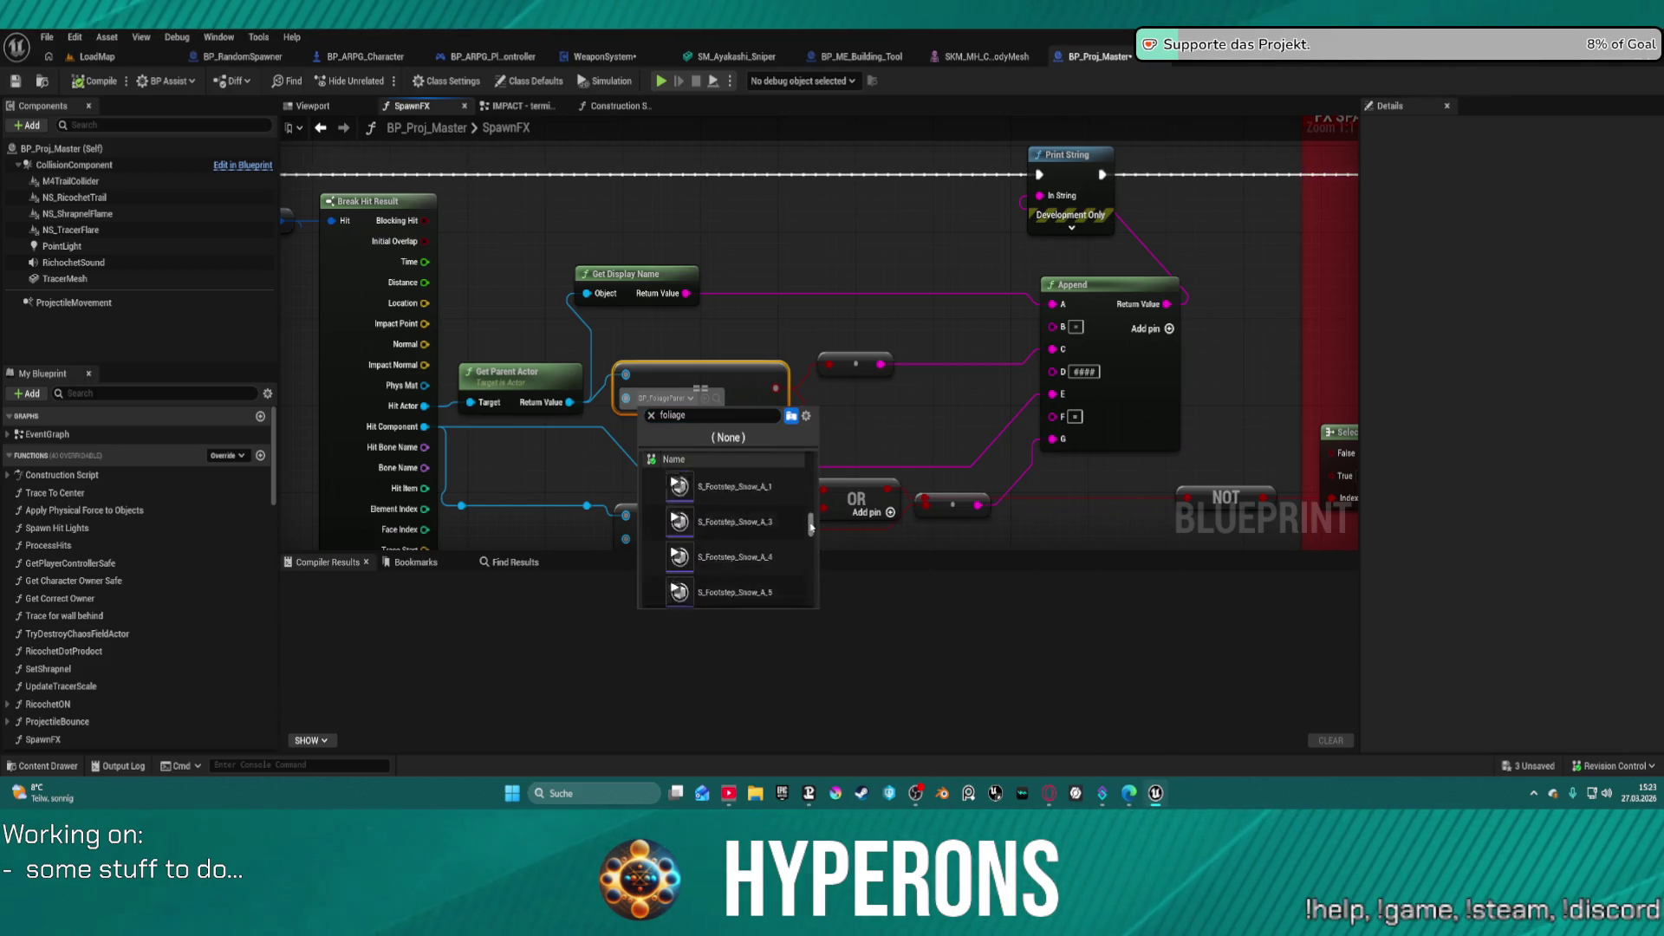
{"action": "scroll", "coordinate": [818, 503], "scroll_direction": "down", "scroll_amount": 5}
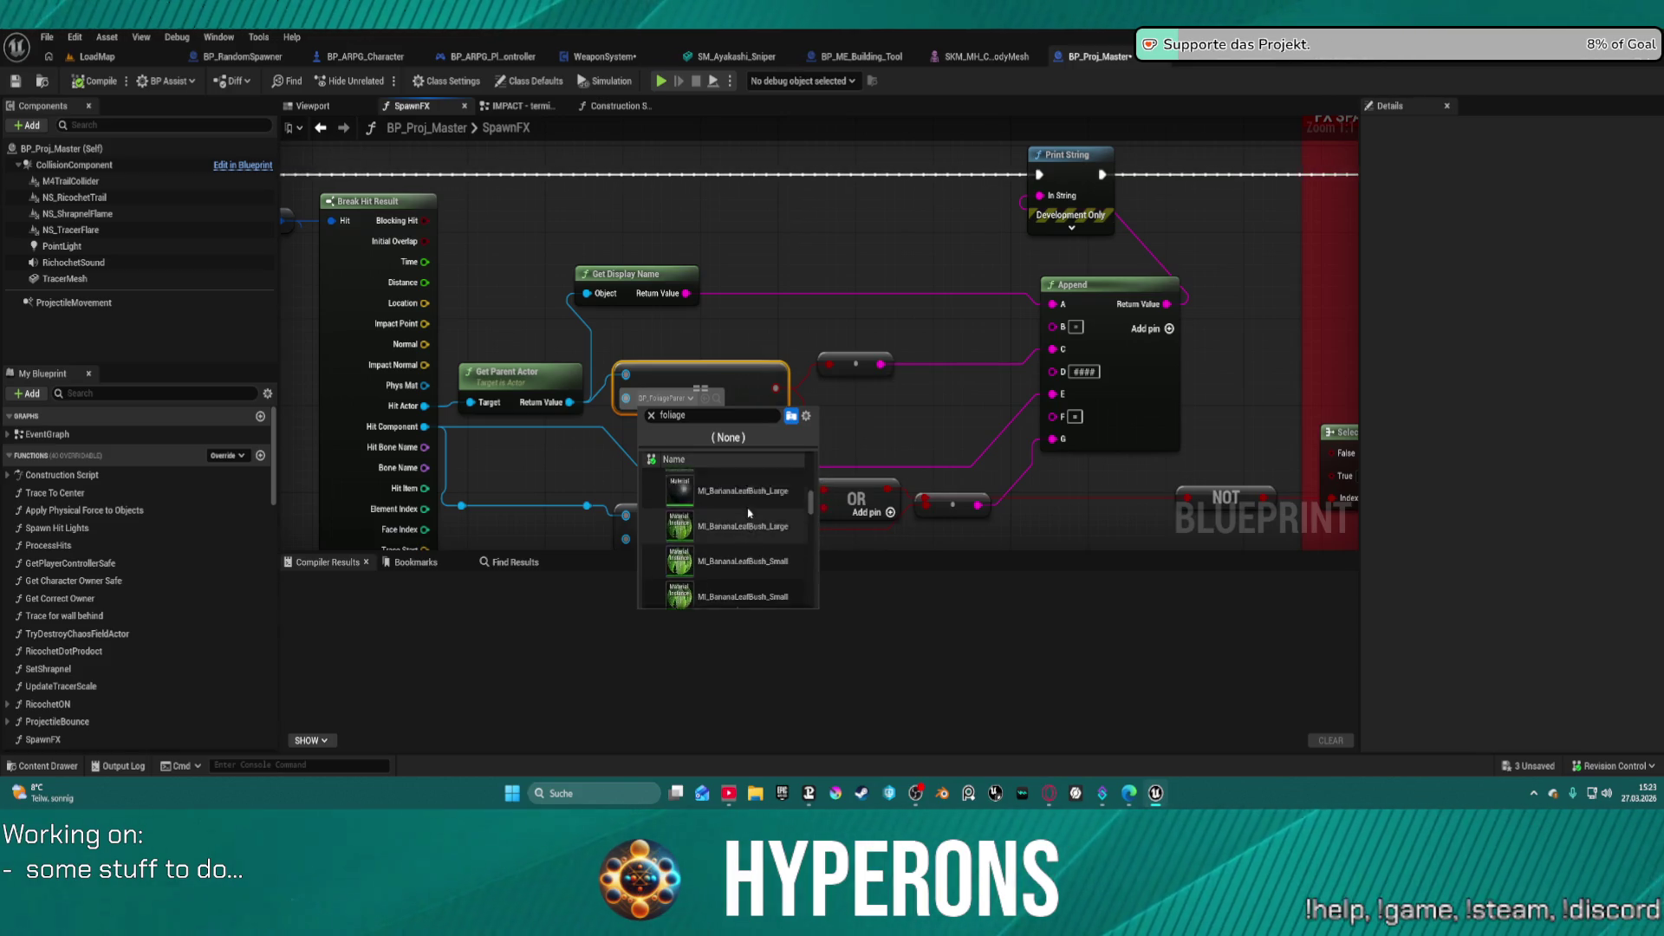
{"action": "scroll", "coordinate": [751, 512], "scroll_direction": "up", "scroll_amount": 3}
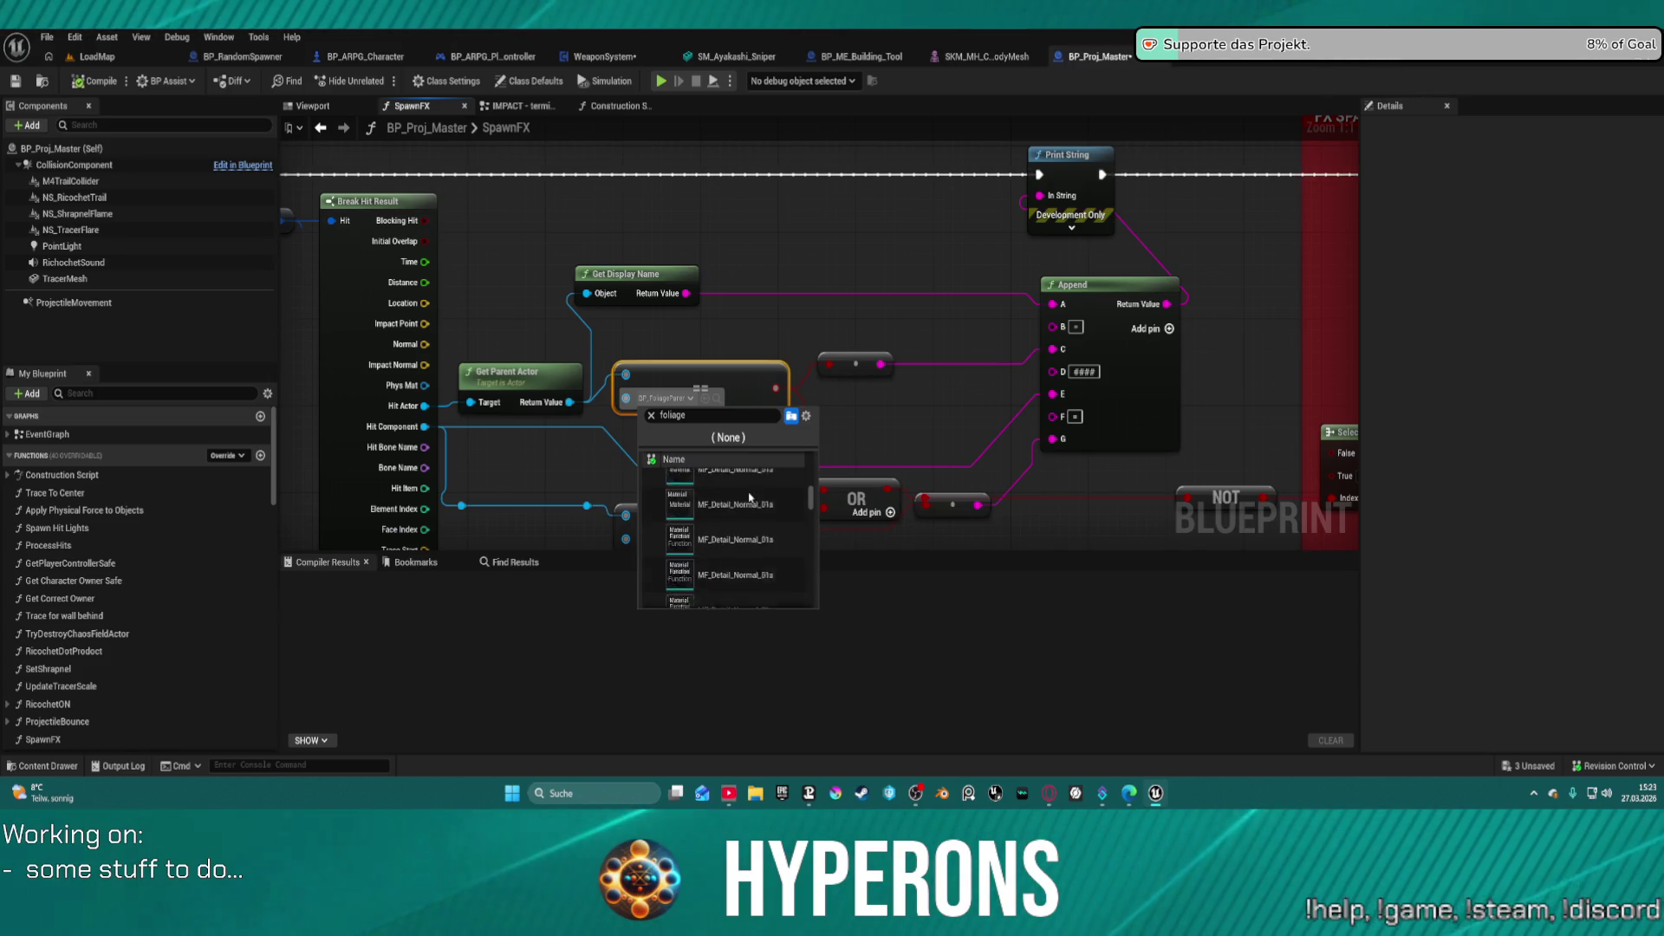
{"action": "scroll", "coordinate": [758, 486], "scroll_direction": "up", "scroll_amount": 3}
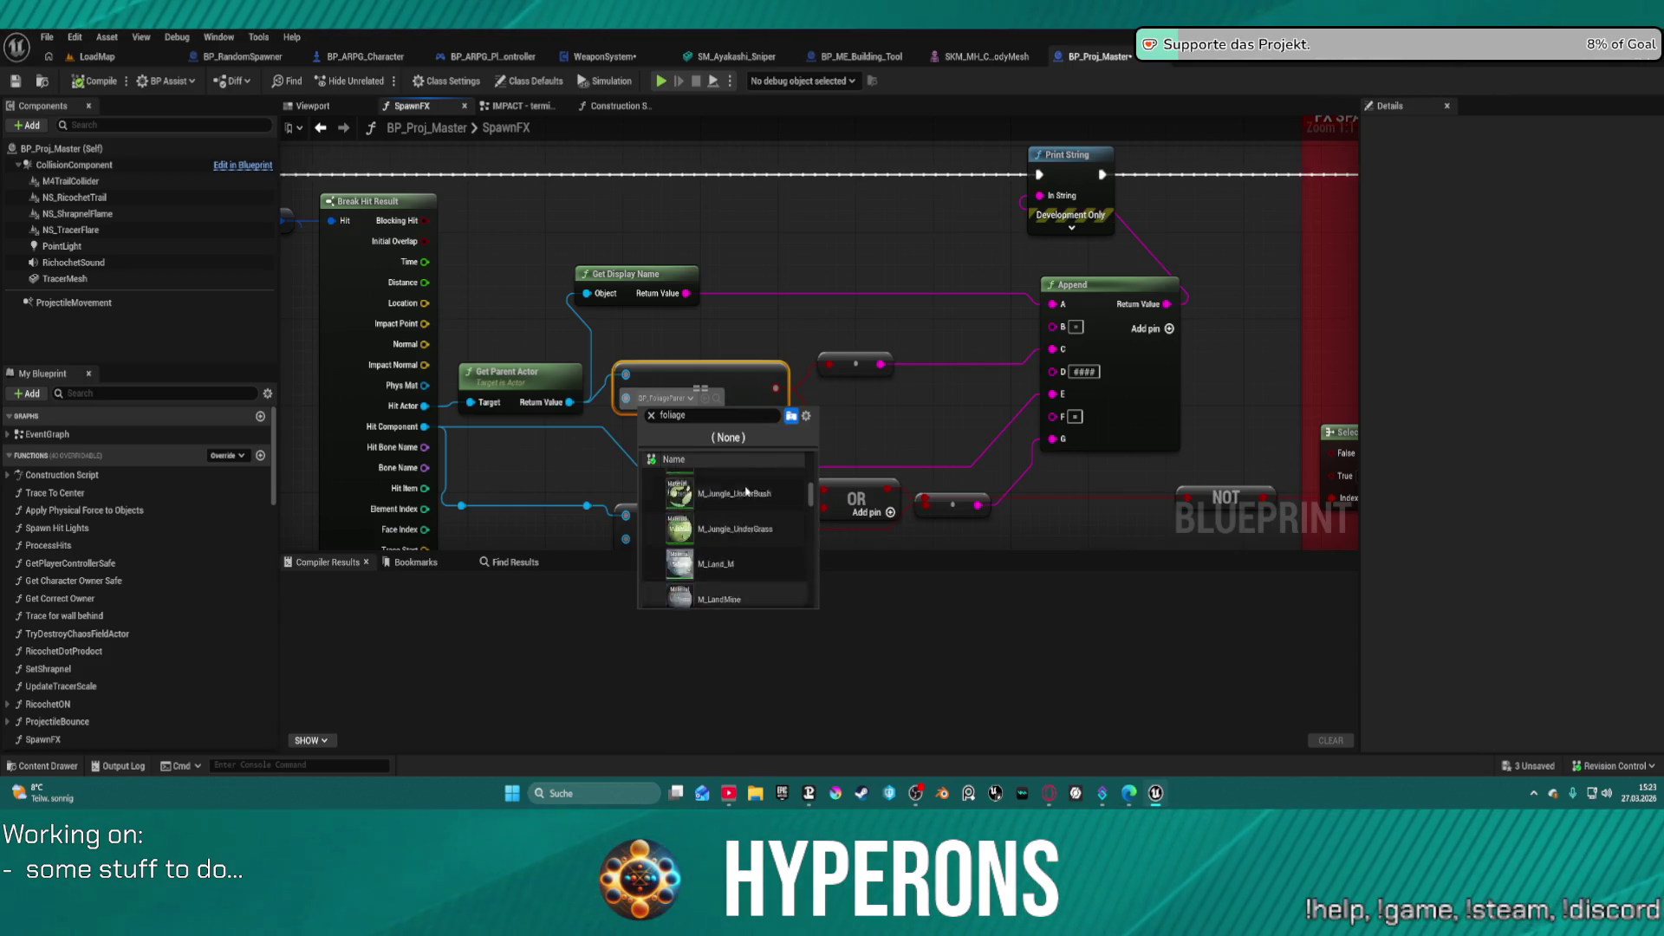
{"action": "scroll", "coordinate": [745, 488], "scroll_direction": "up", "scroll_amount": 10}
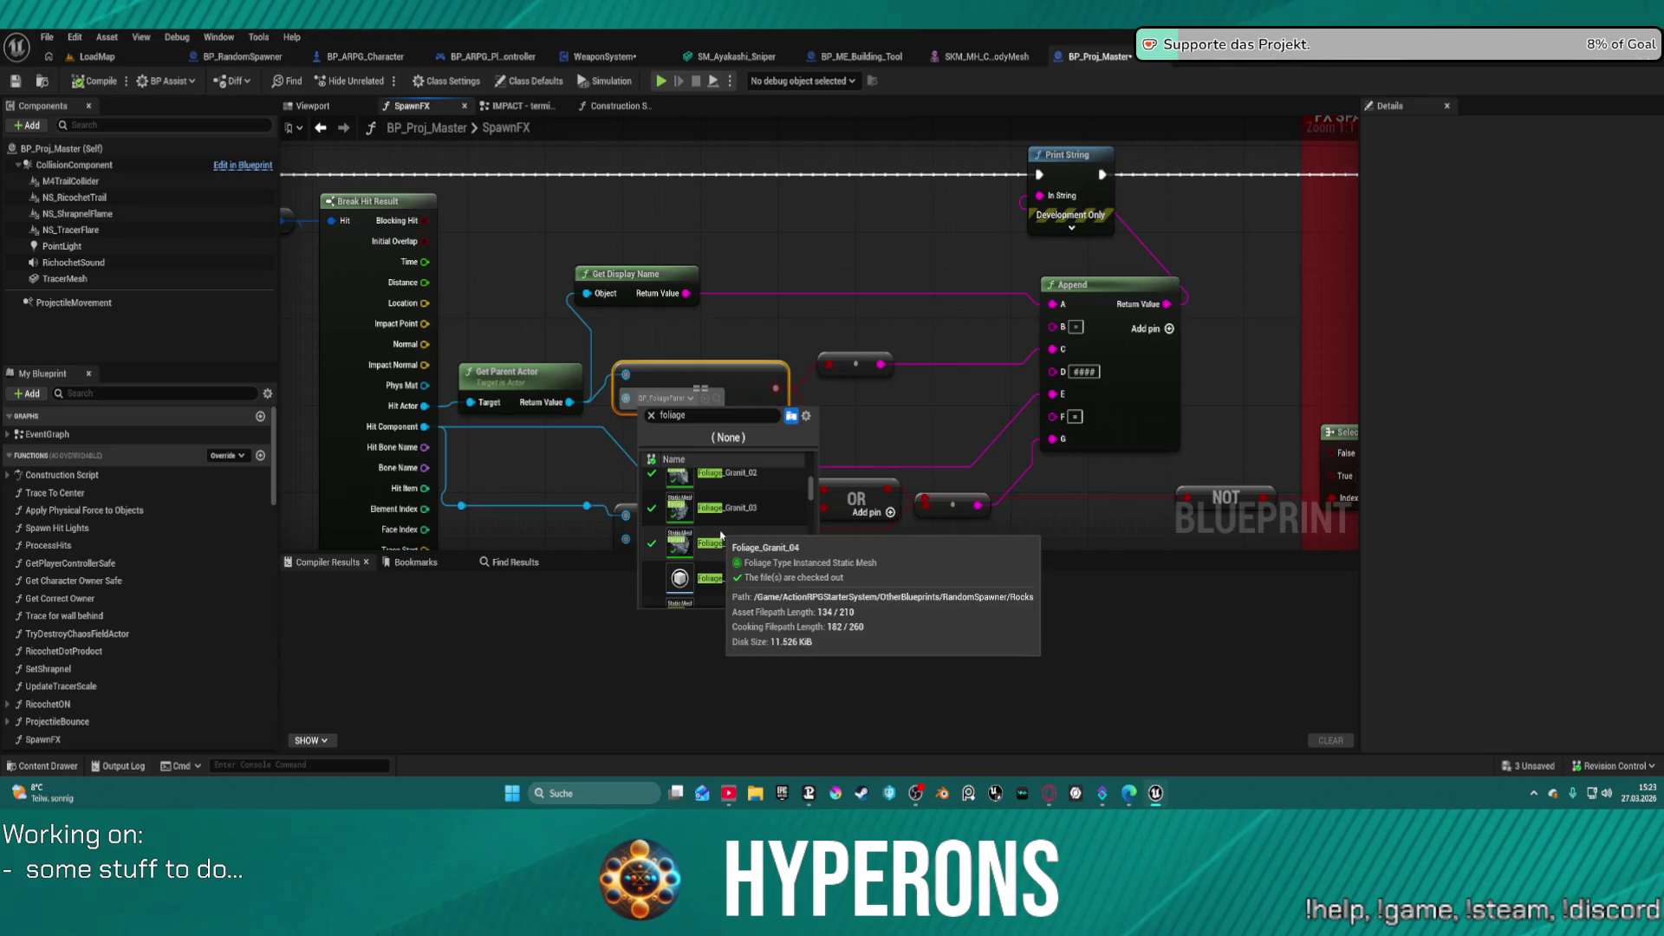
{"action": "scroll", "coordinate": [721, 535], "scroll_direction": "up", "scroll_amount": 3}
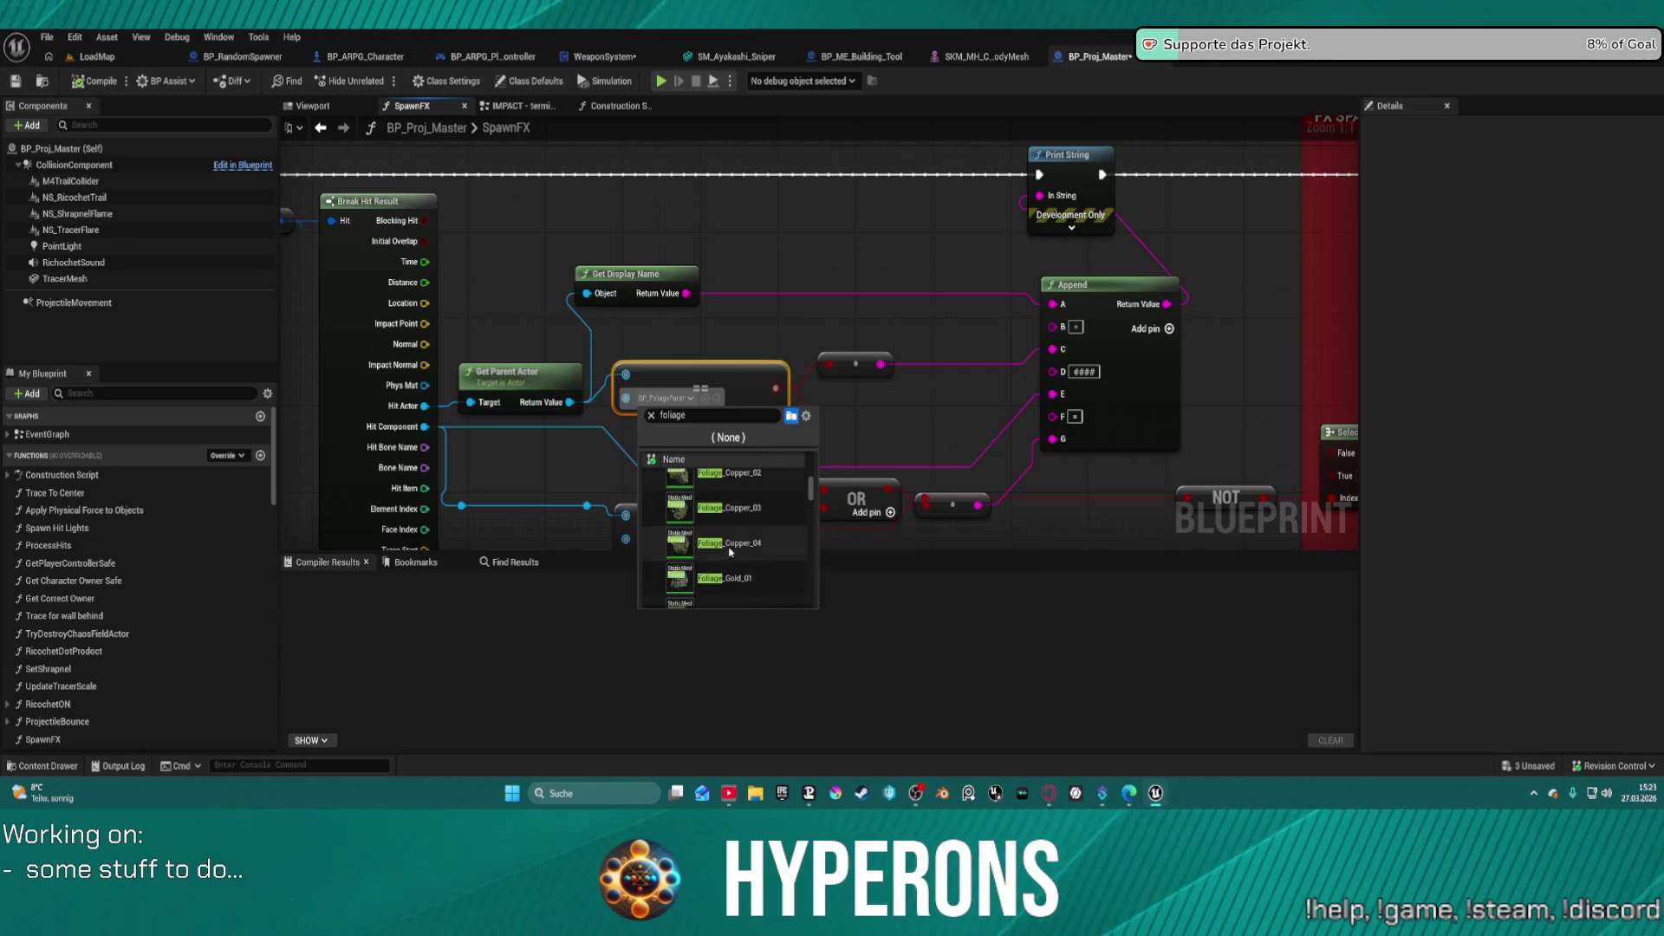
{"action": "scroll", "coordinate": [729, 551], "scroll_direction": "up", "scroll_amount": 3}
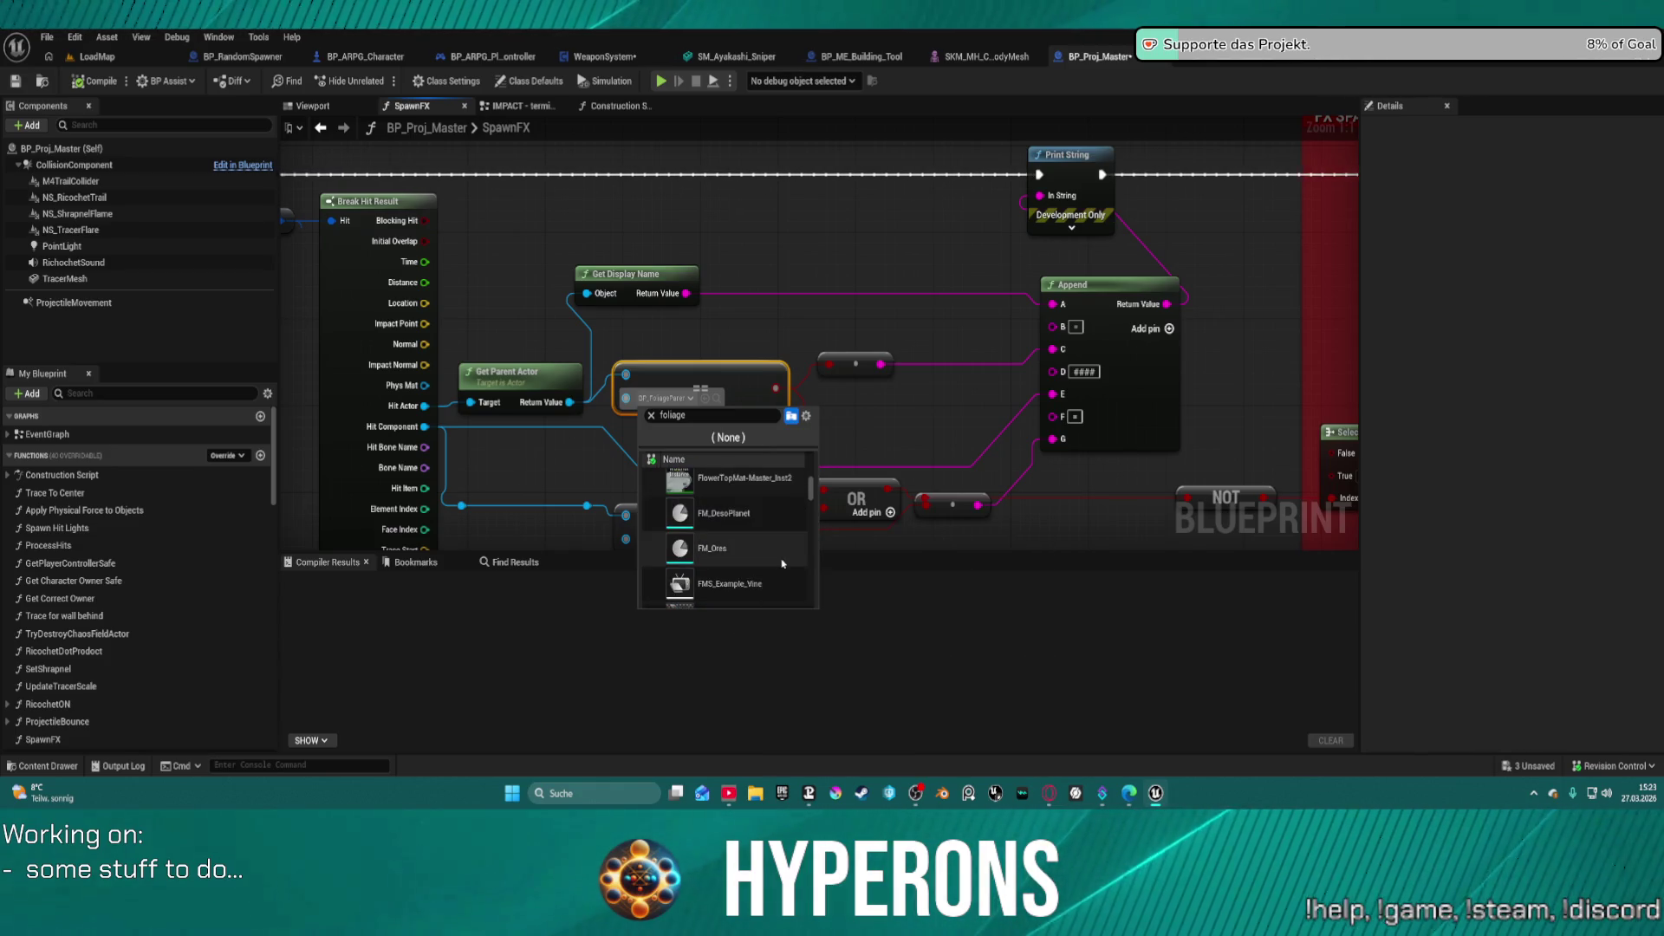
{"action": "scroll", "coordinate": [776, 555], "scroll_direction": "up", "scroll_amount": 3}
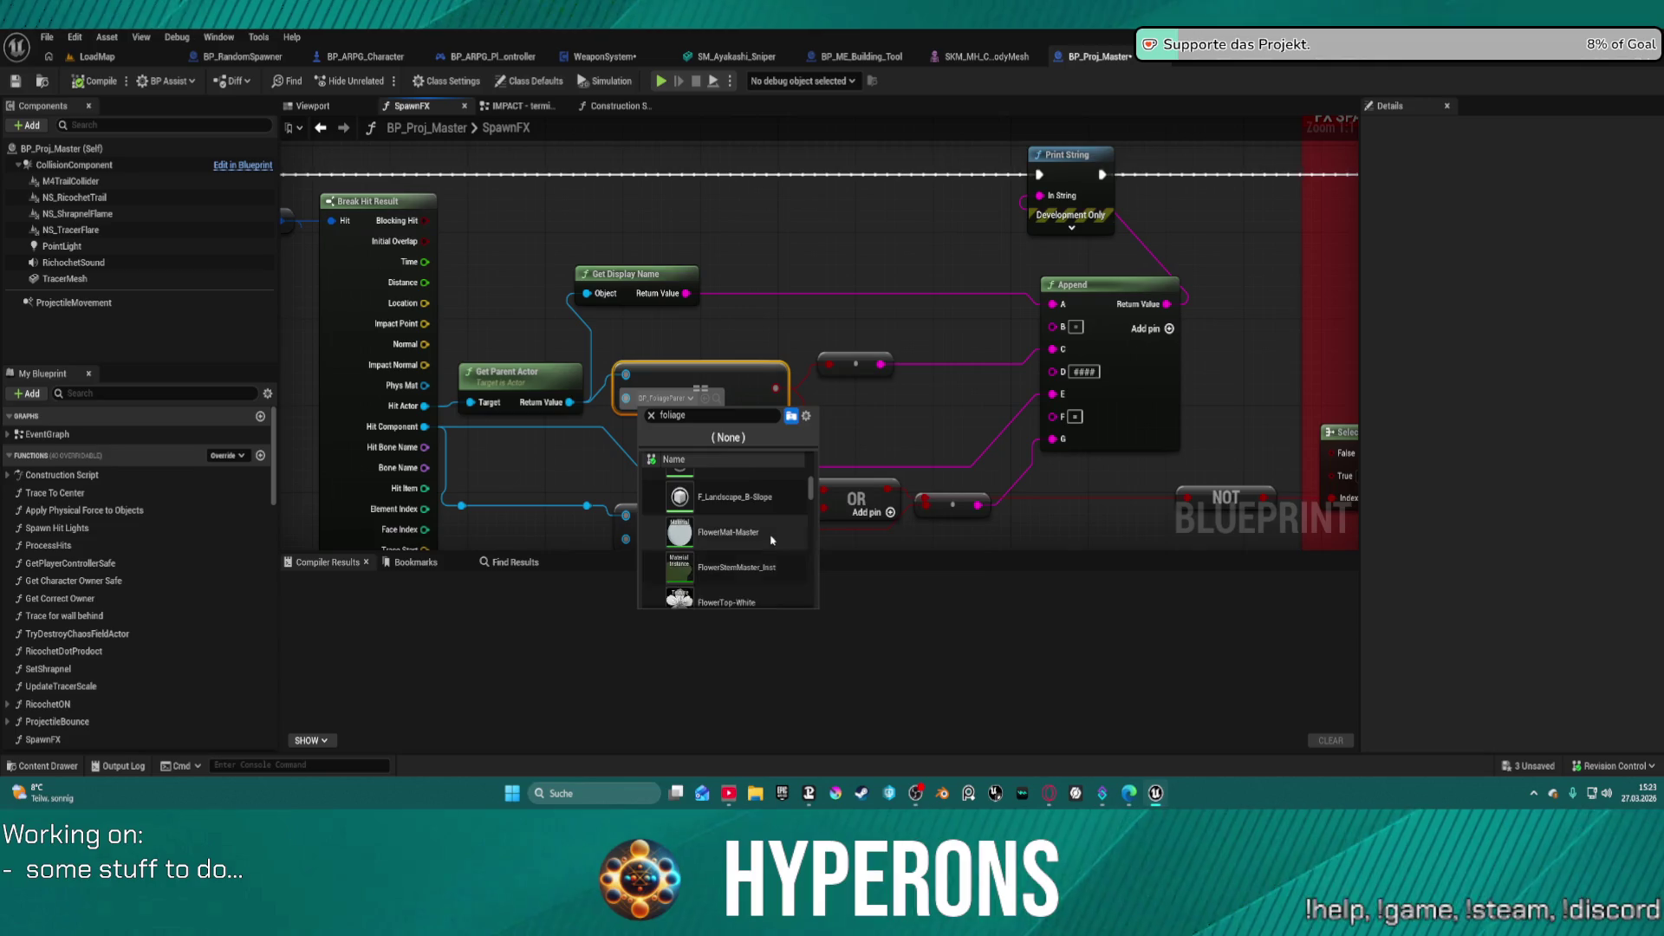
{"action": "scroll", "coordinate": [776, 533], "scroll_direction": "up", "scroll_amount": 3}
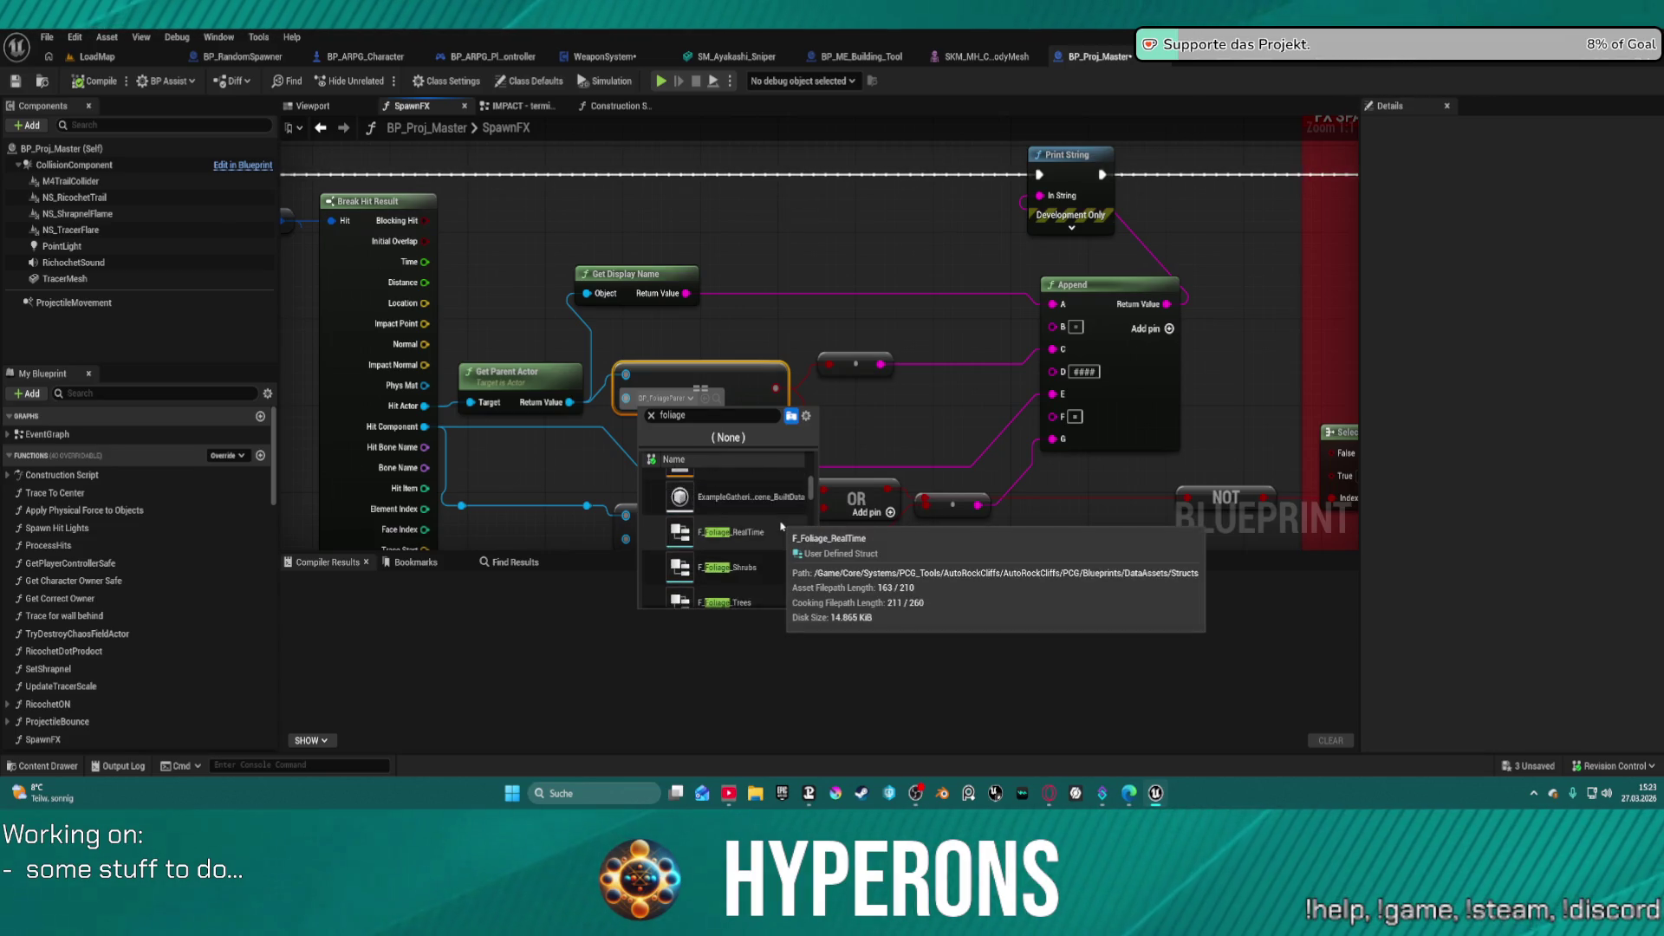
{"action": "scroll", "coordinate": [781, 526], "scroll_direction": "up", "scroll_amount": 1}
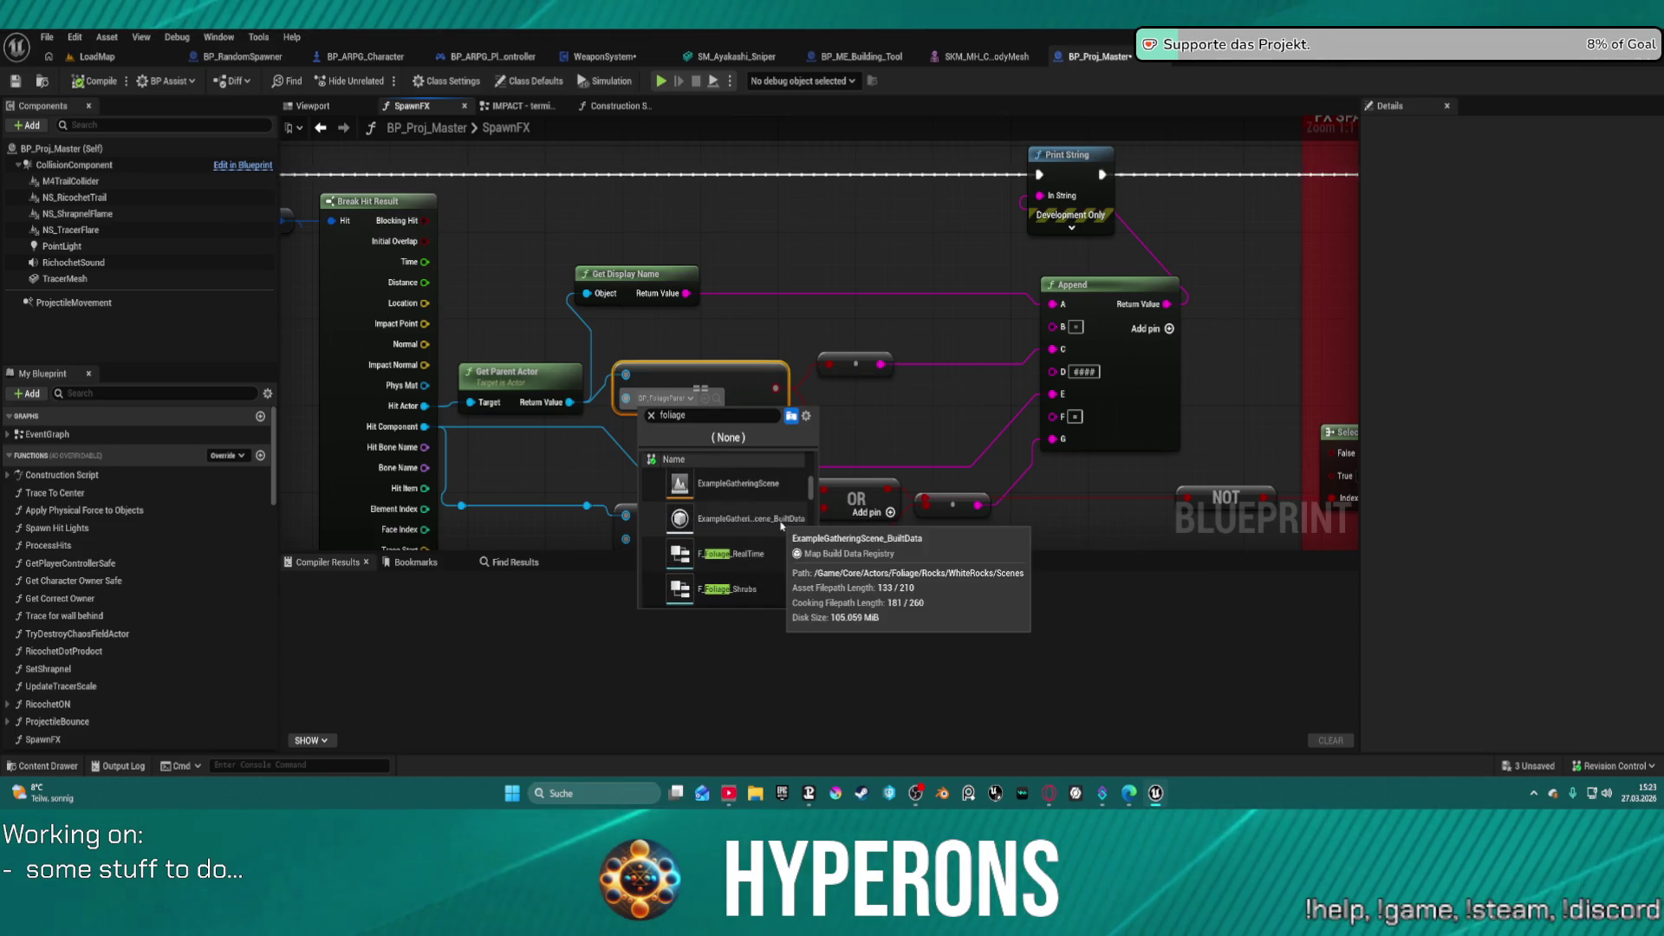
{"action": "scroll", "coordinate": [781, 526], "scroll_direction": "down", "scroll_amount": 5}
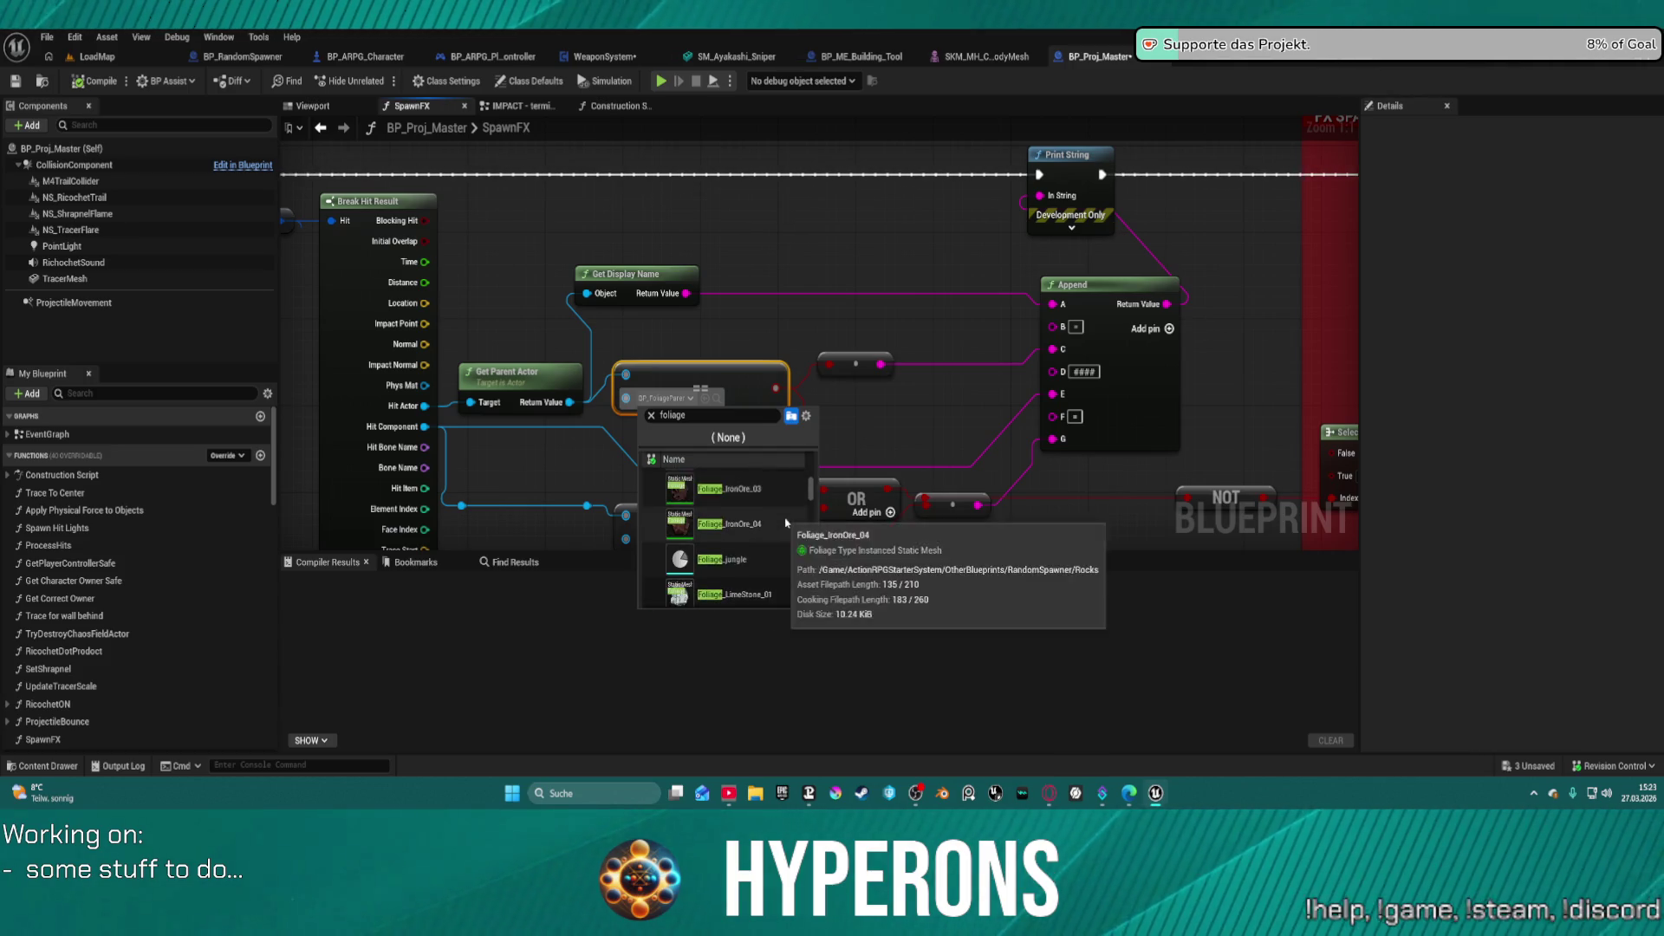
{"action": "scroll", "coordinate": [787, 522], "scroll_direction": "down", "scroll_amount": 3}
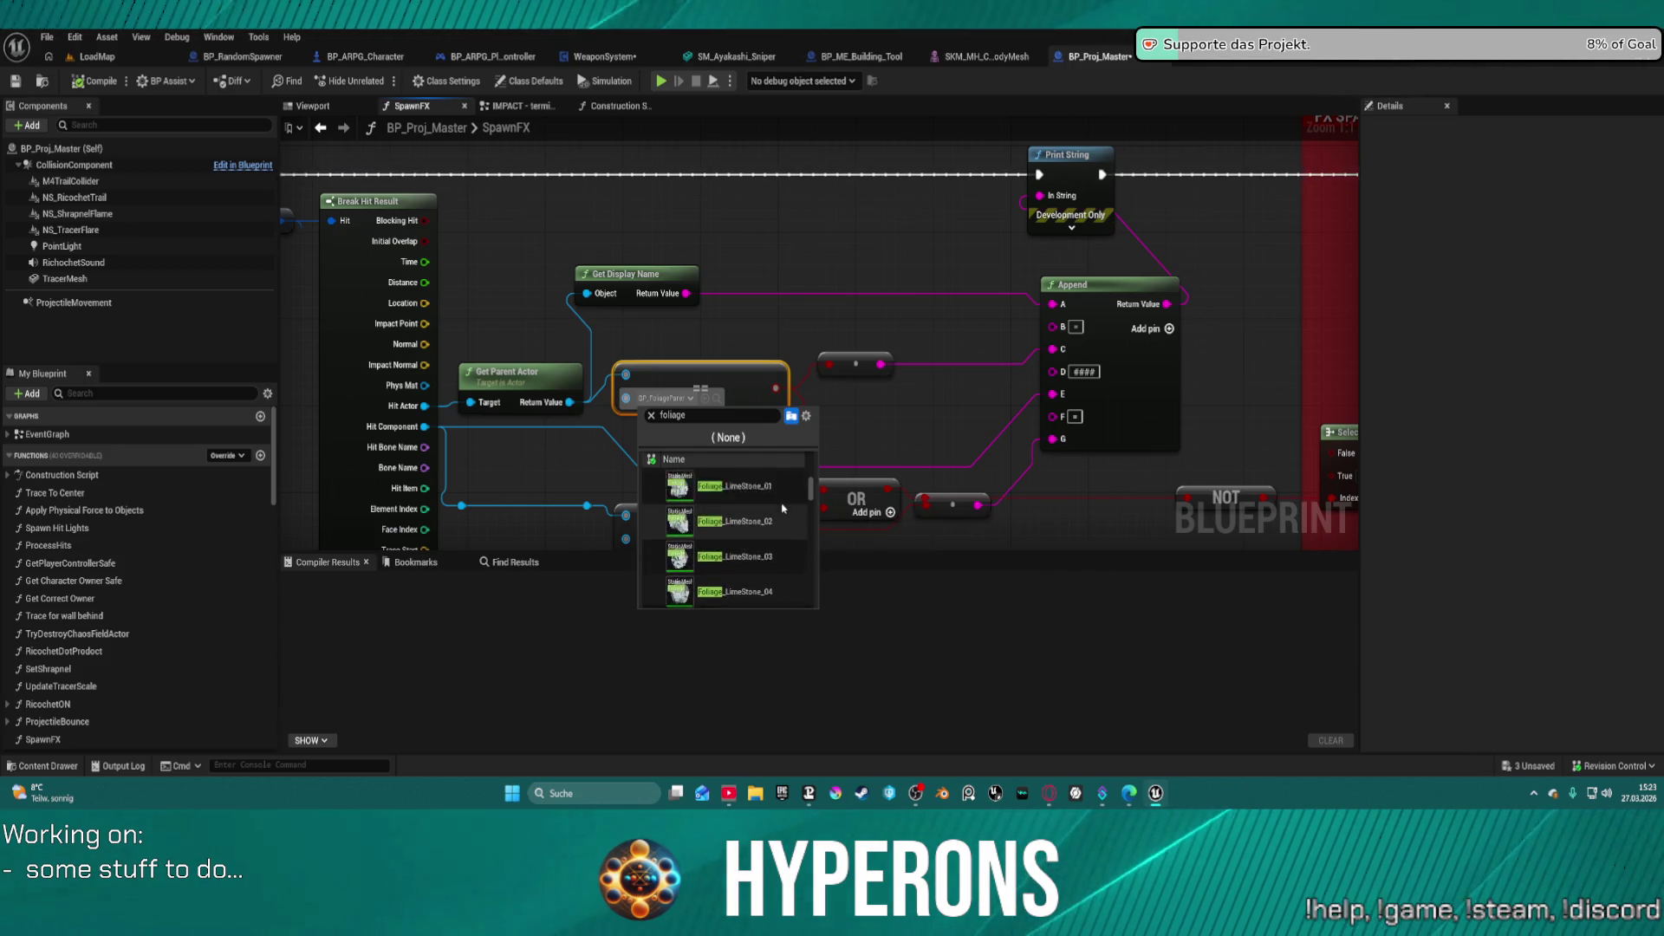
{"action": "scroll", "coordinate": [781, 504], "scroll_direction": "up", "scroll_amount": 1}
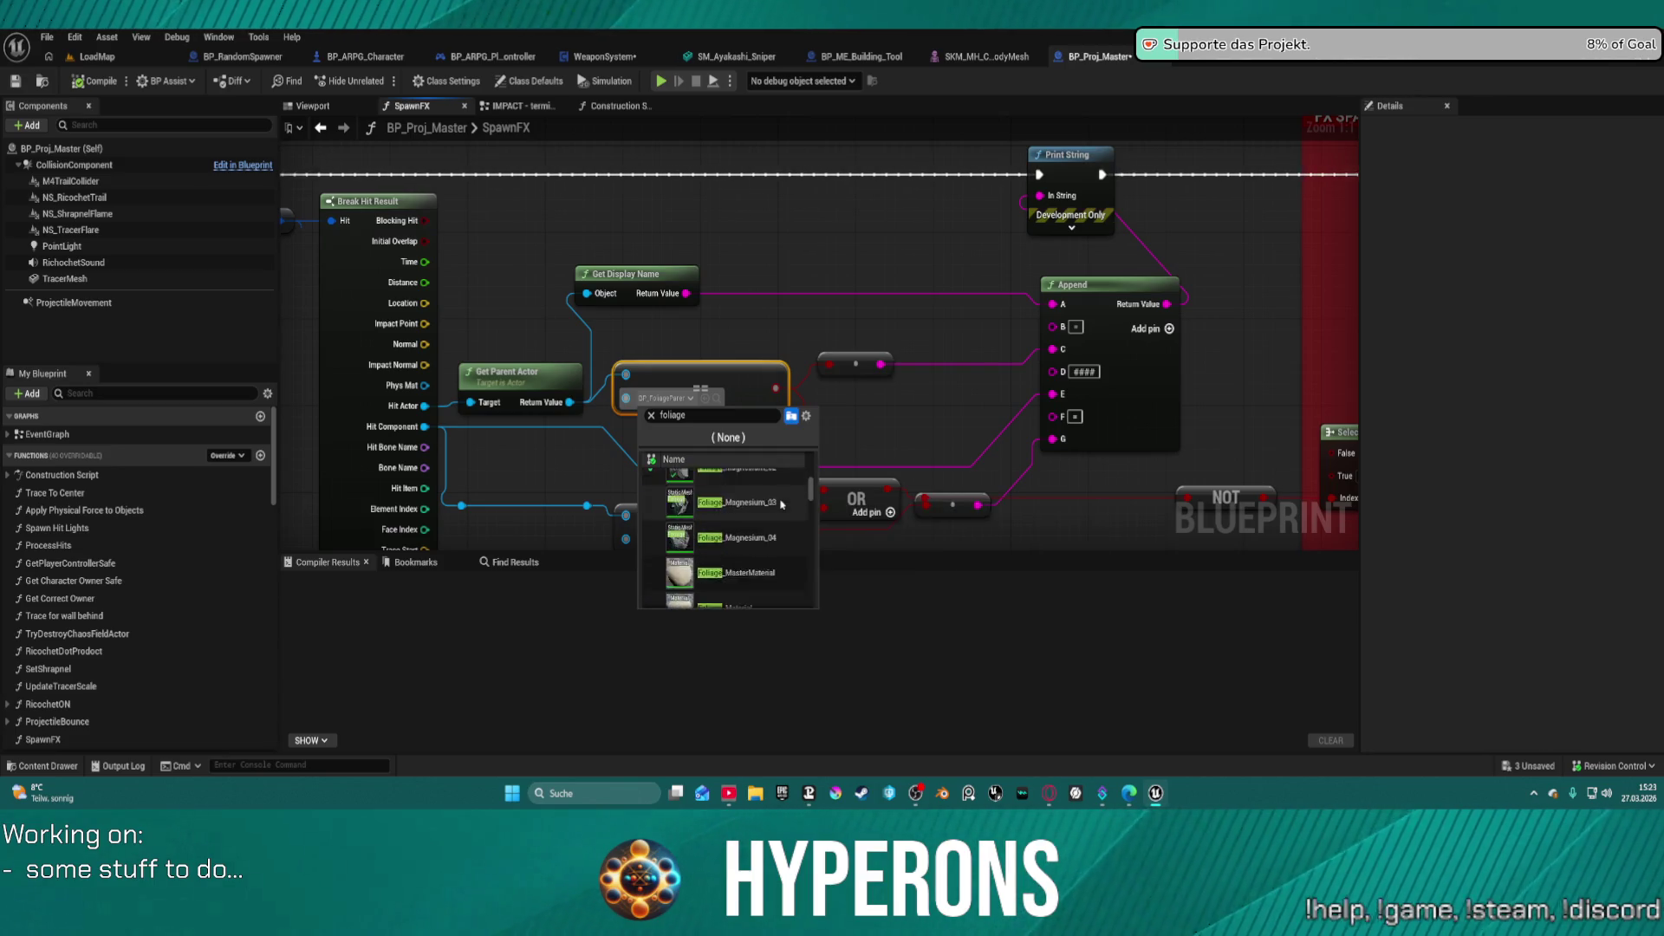
{"action": "scroll", "coordinate": [781, 505], "scroll_direction": "down", "scroll_amount": 4}
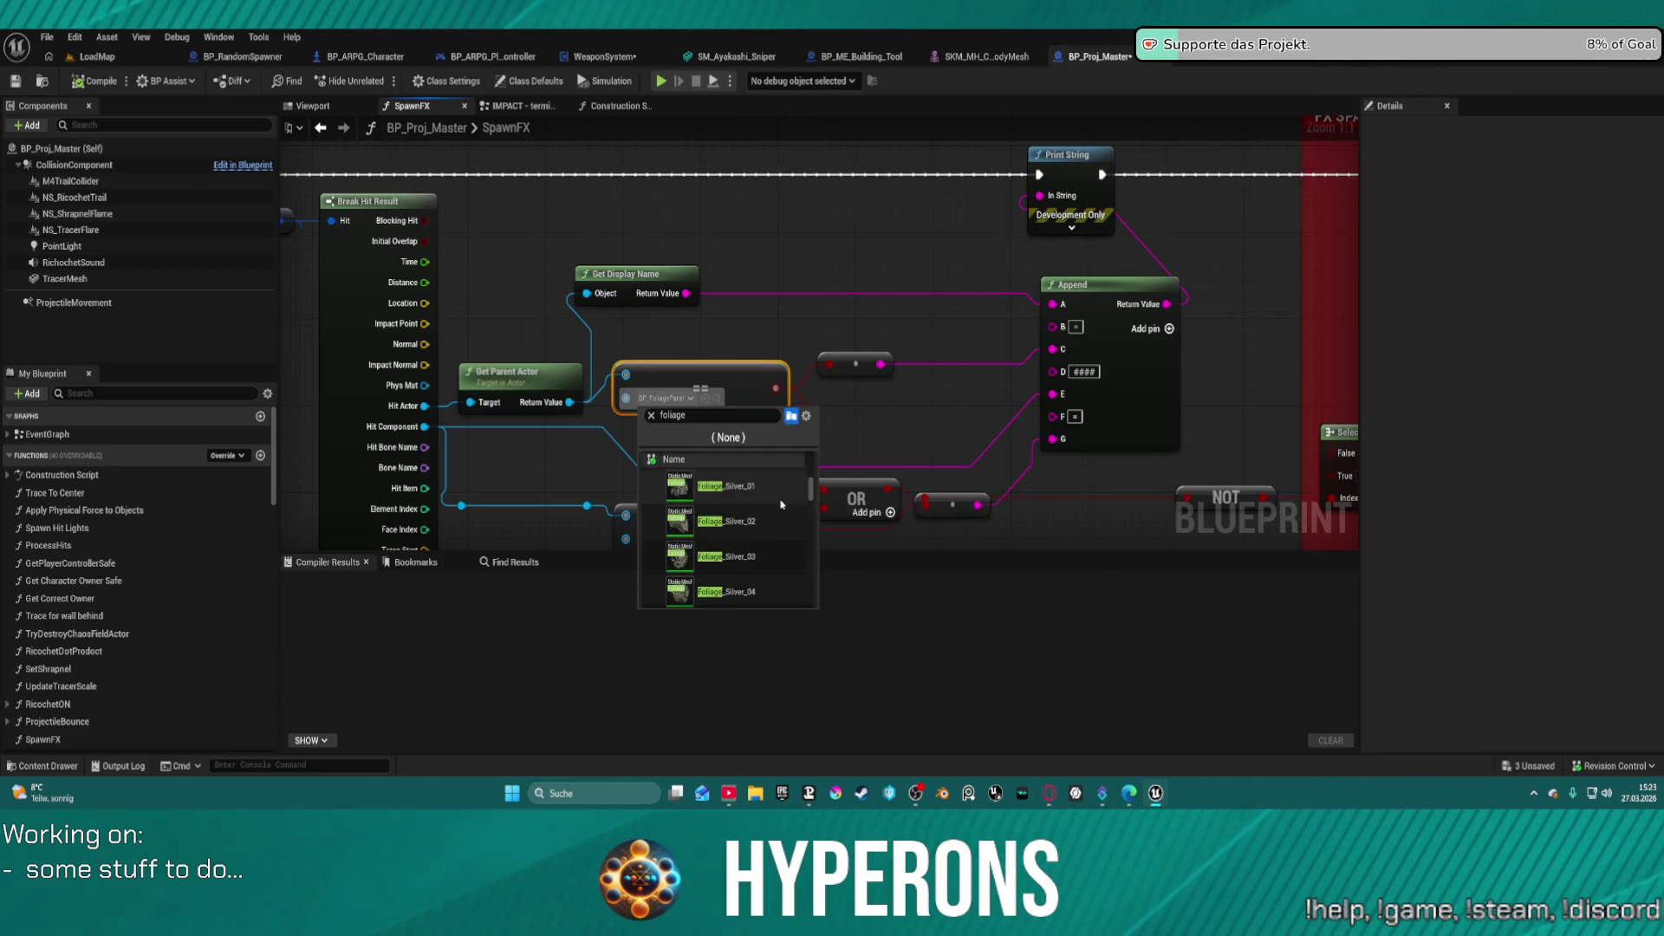
{"action": "scroll", "coordinate": [781, 504], "scroll_direction": "down", "scroll_amount": 2}
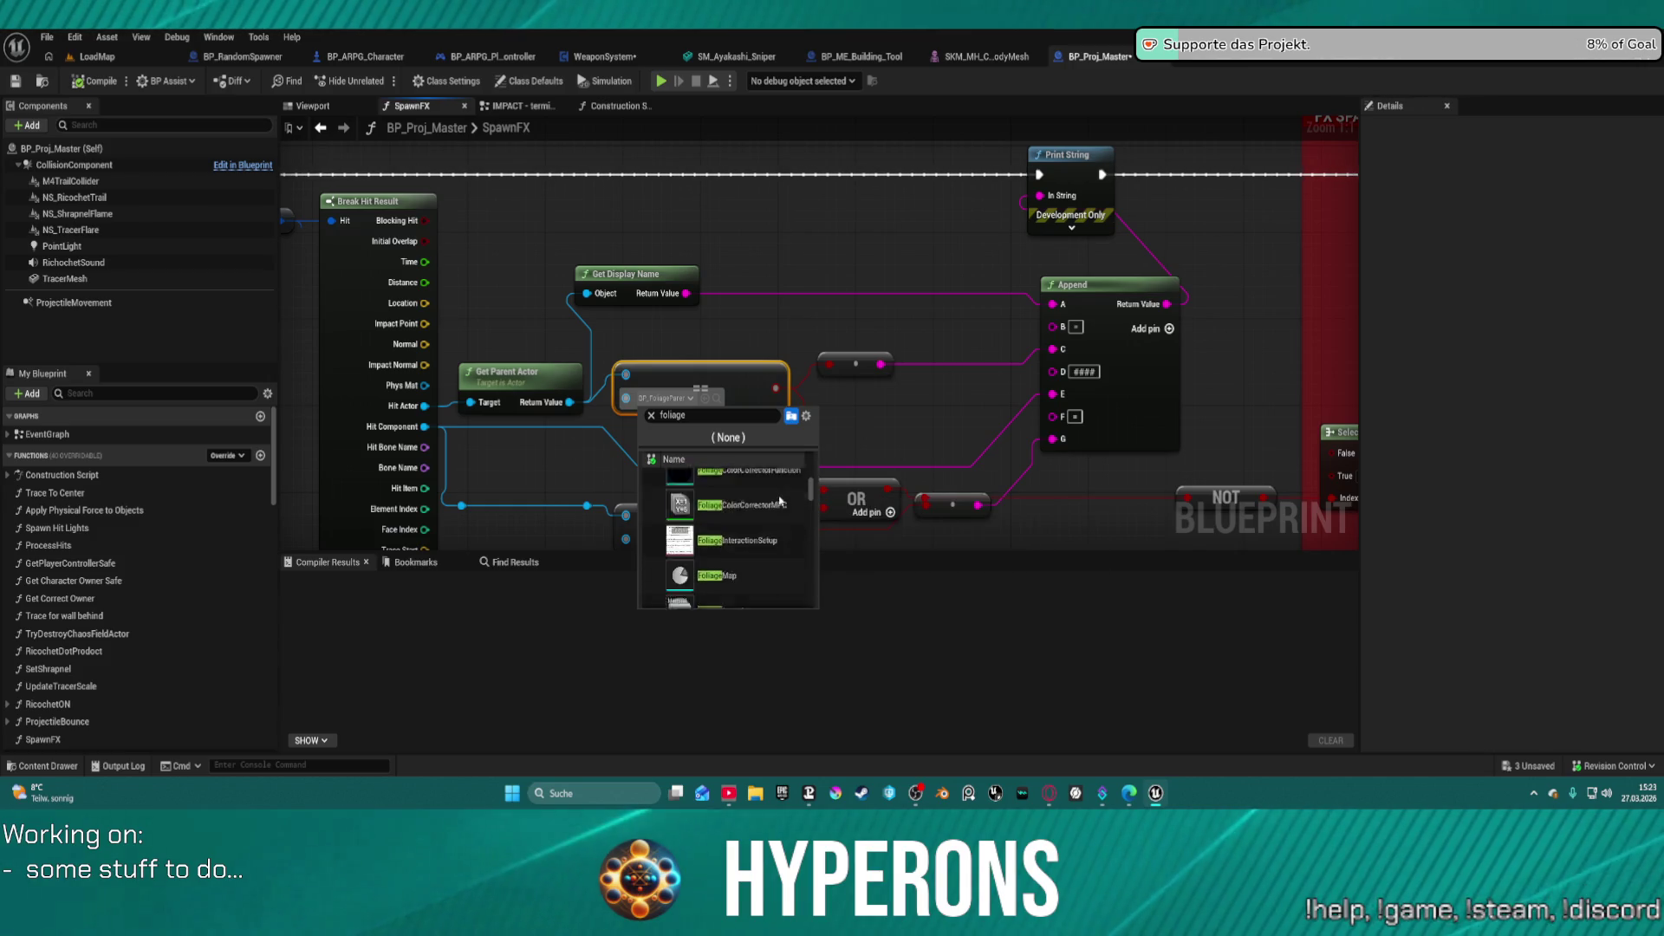
{"action": "scroll", "coordinate": [780, 501], "scroll_direction": "down", "scroll_amount": 3}
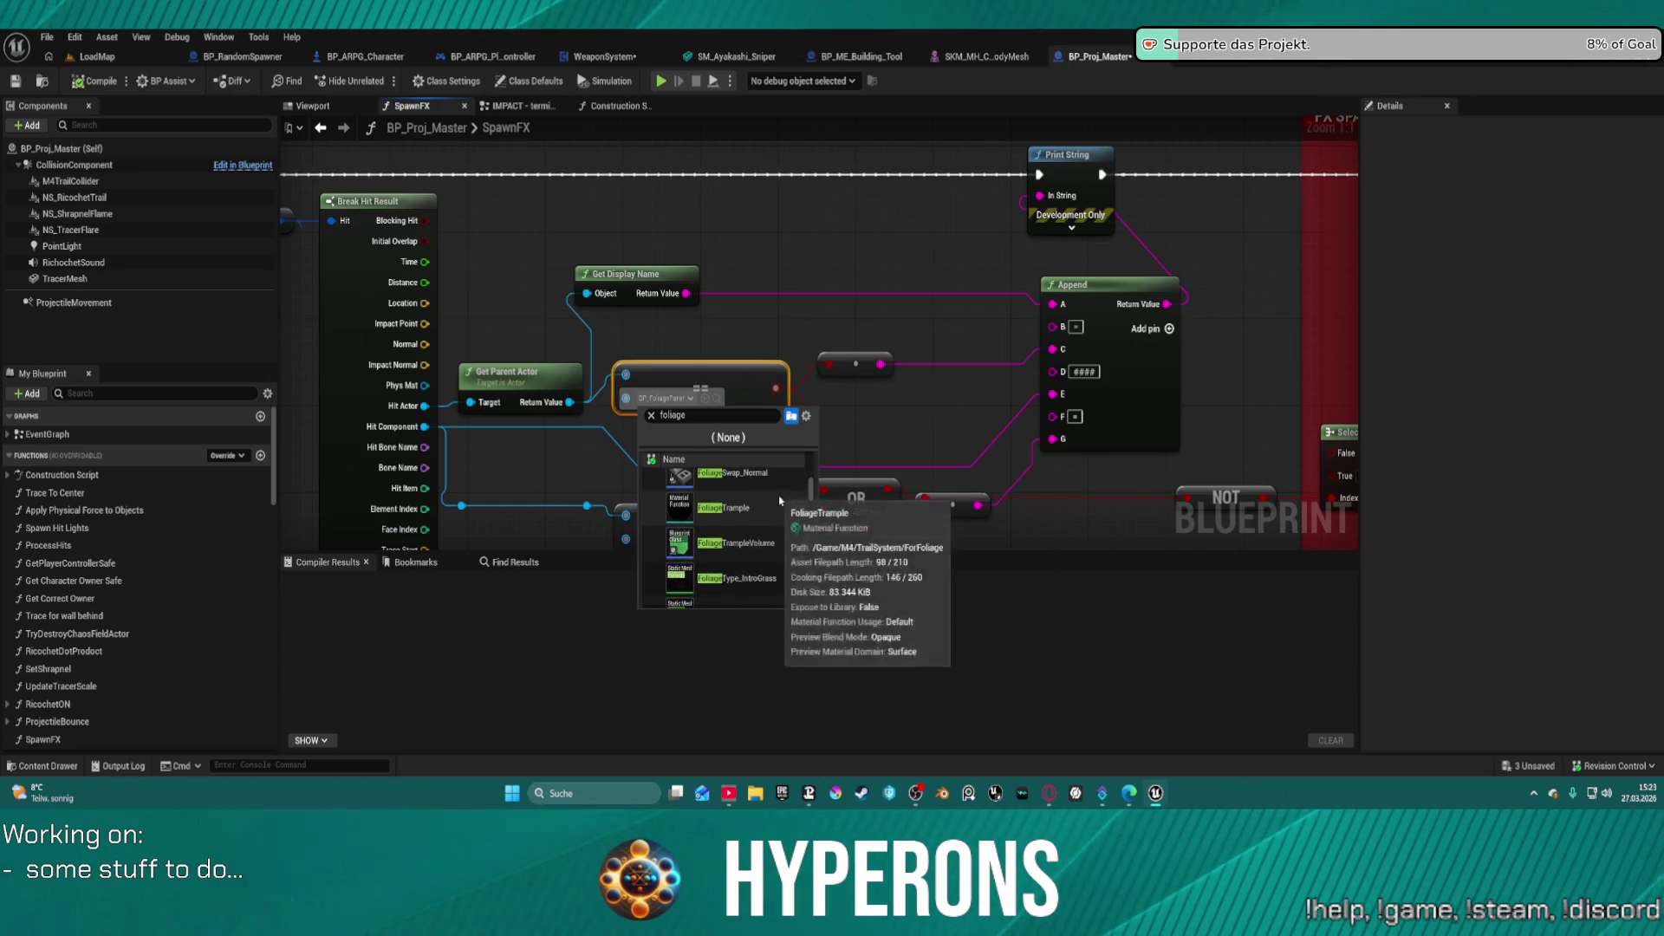
{"action": "scroll", "coordinate": [780, 502], "scroll_direction": "up", "scroll_amount": 1}
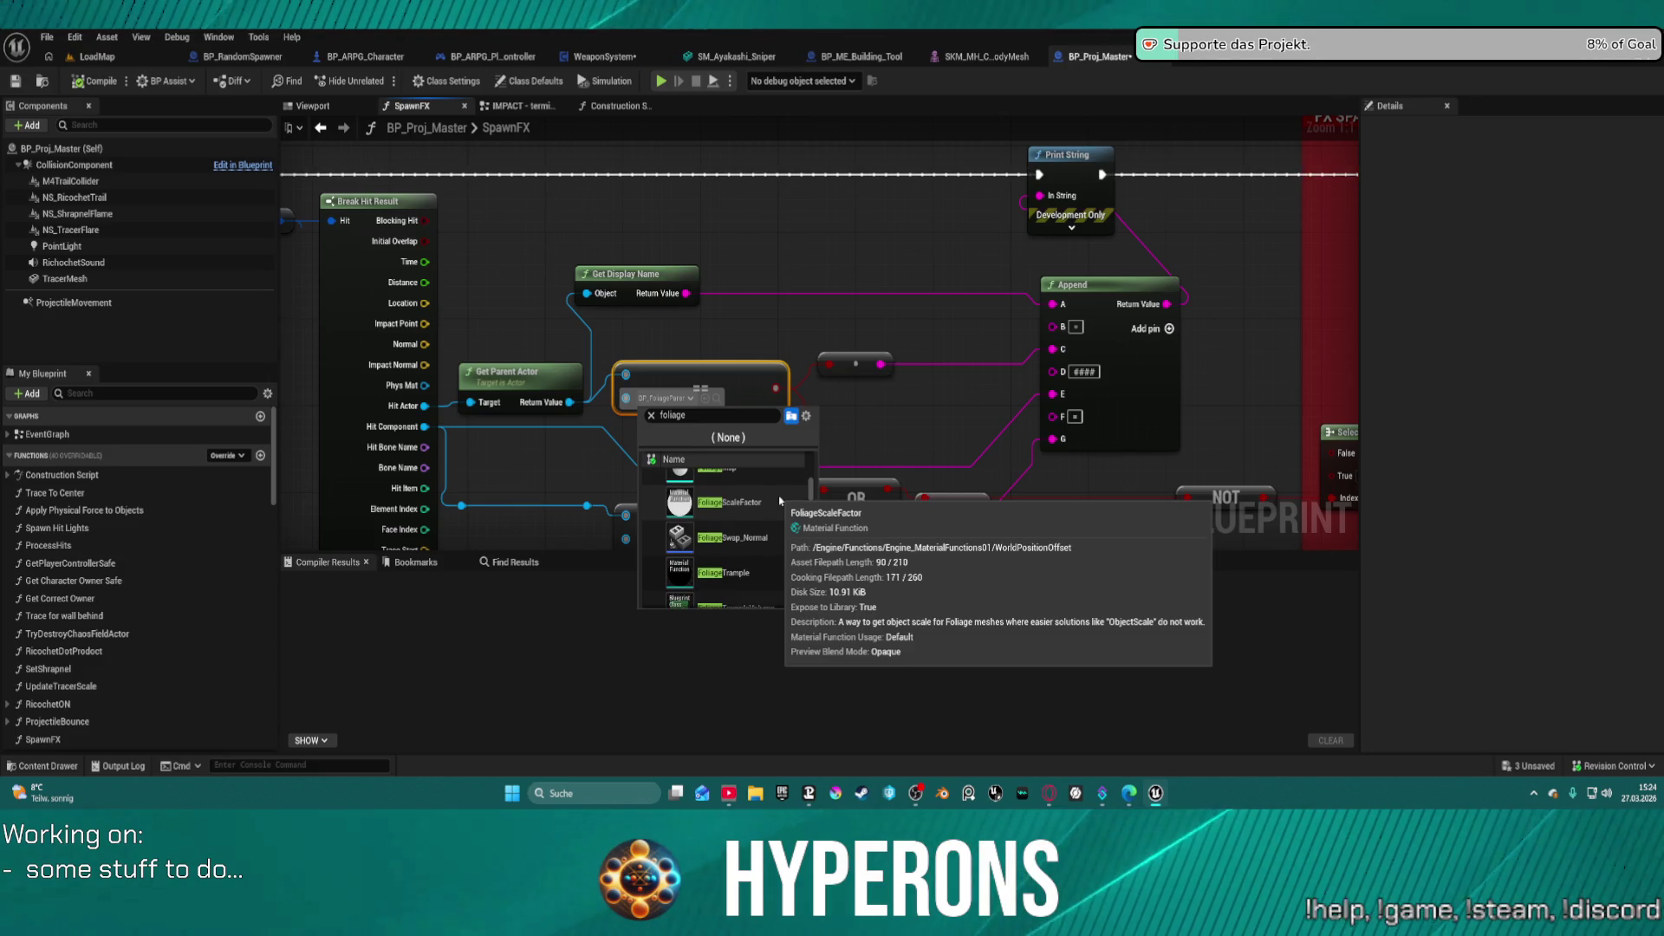
{"action": "scroll", "coordinate": [780, 501], "scroll_direction": "up", "scroll_amount": 2}
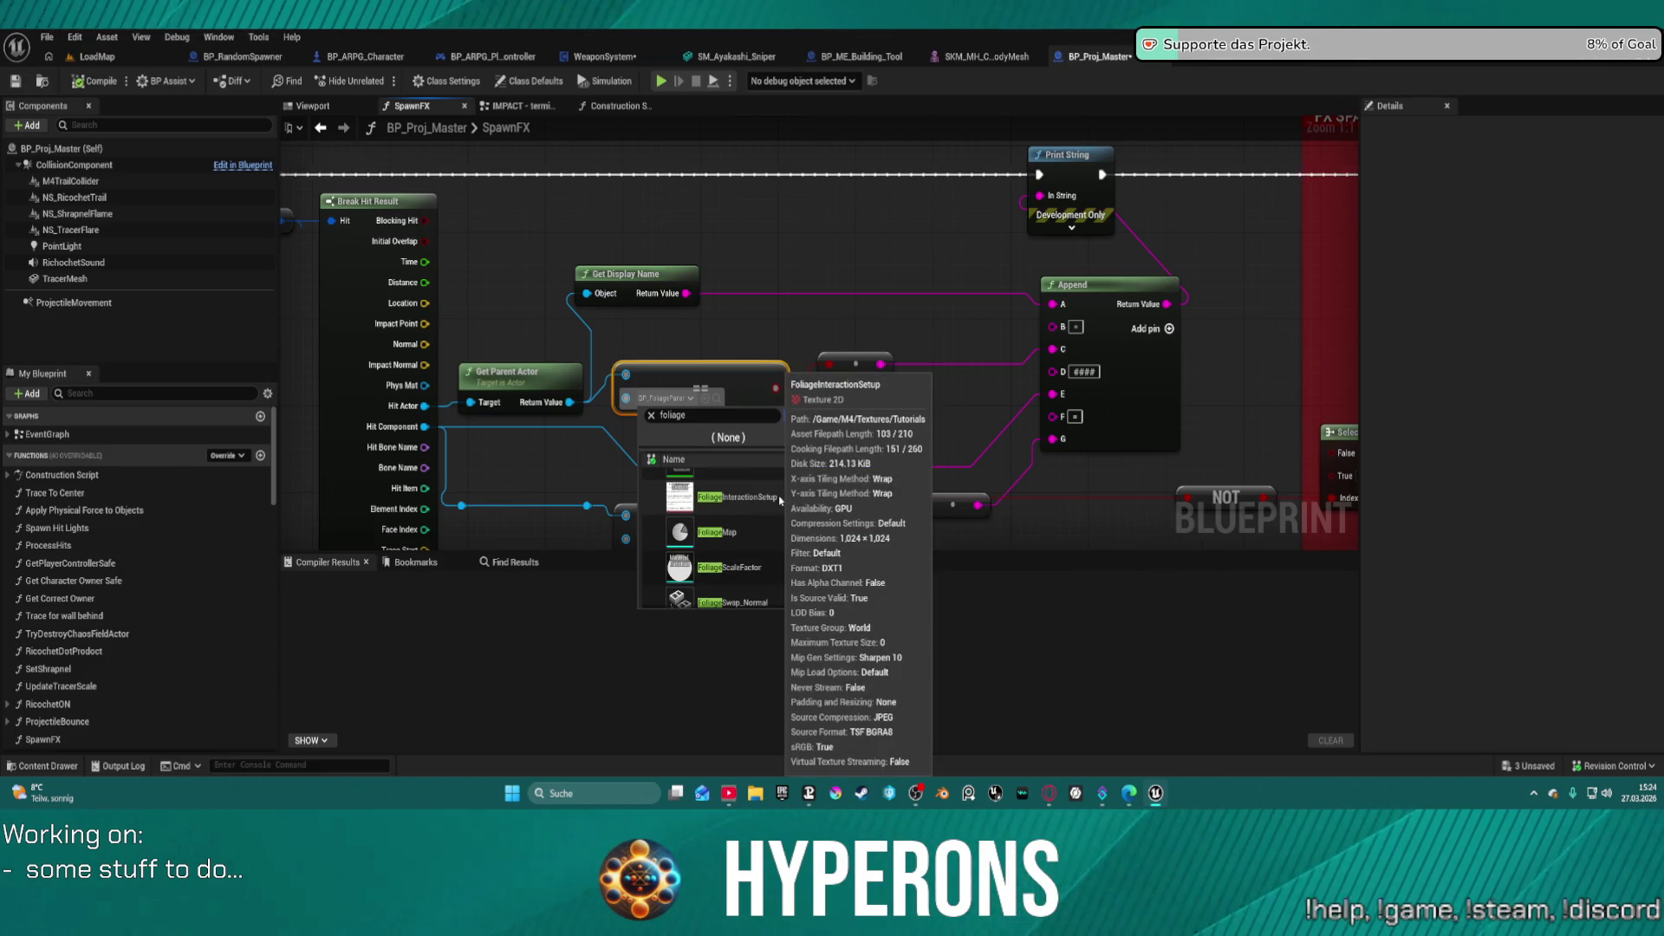
{"action": "scroll", "coordinate": [780, 501], "scroll_direction": "down", "scroll_amount": 5}
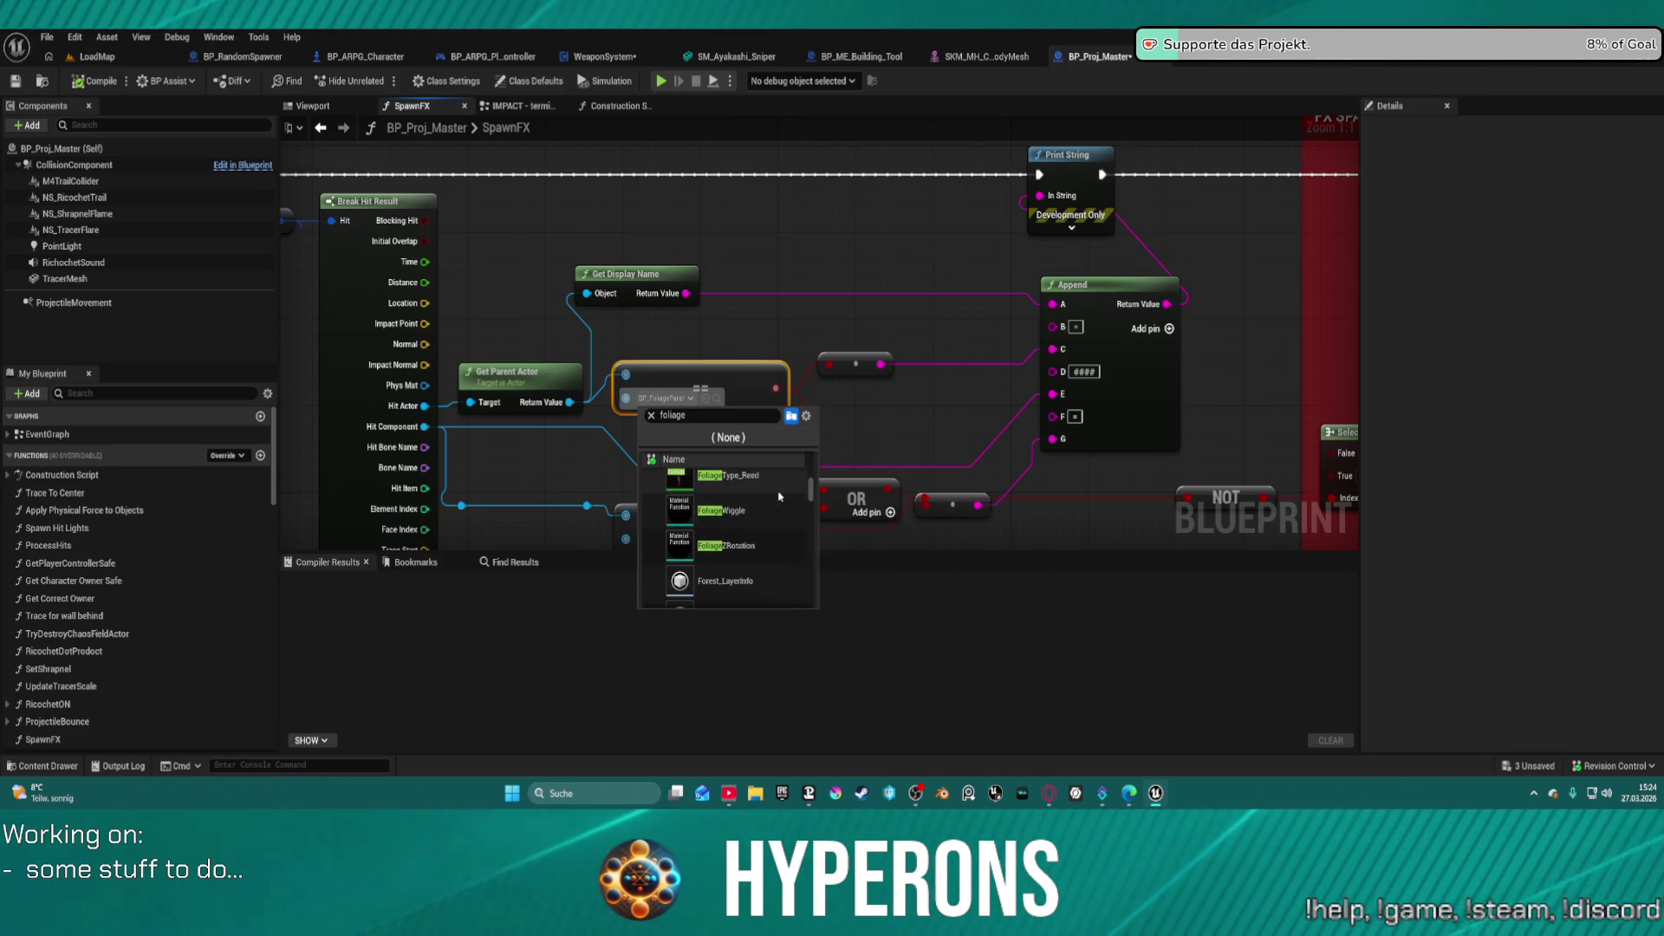
{"action": "scroll", "coordinate": [780, 498], "scroll_direction": "up", "scroll_amount": 3}
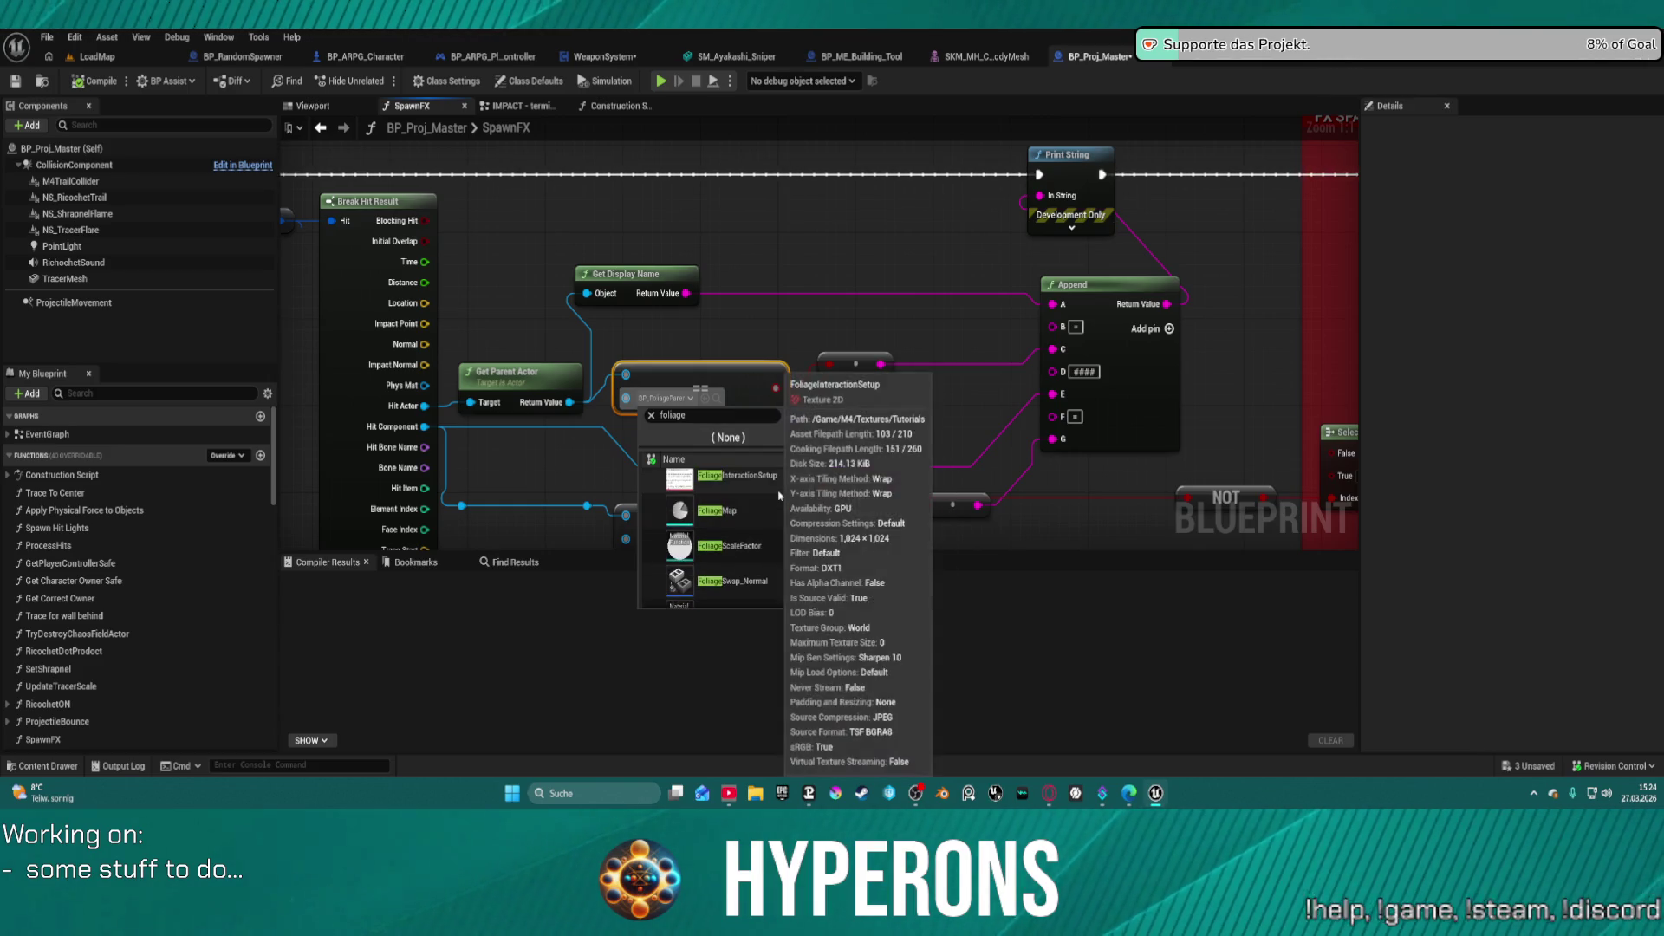
{"action": "scroll", "coordinate": [779, 495], "scroll_direction": "up", "scroll_amount": 1}
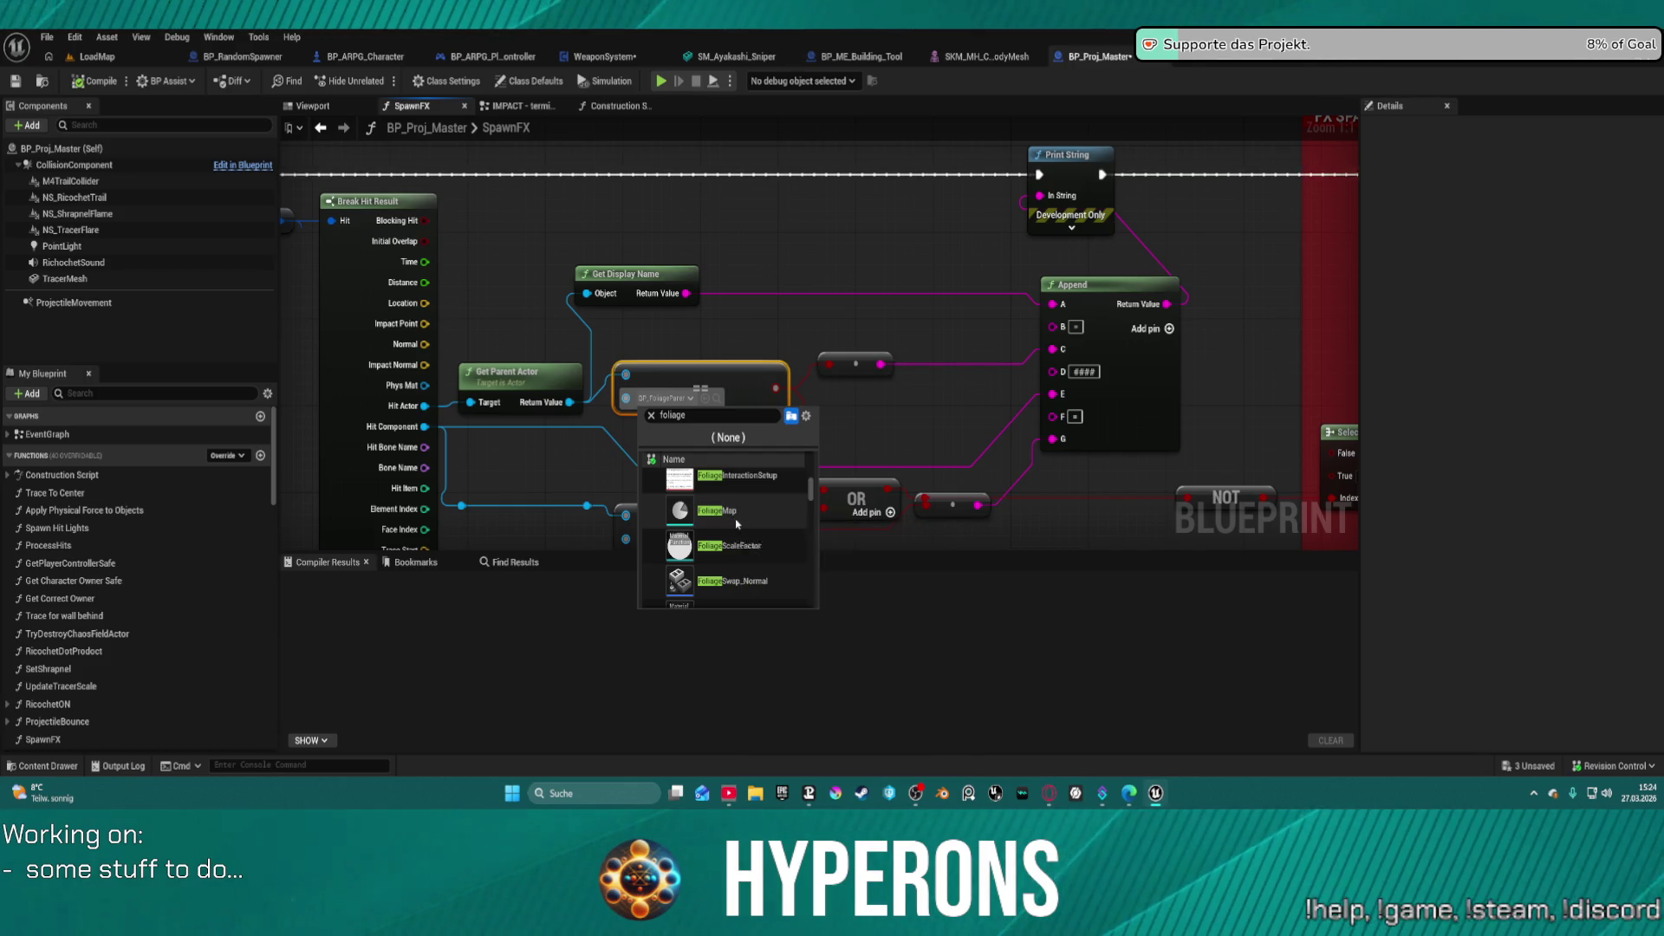
{"action": "scroll", "coordinate": [754, 531], "scroll_direction": "down", "scroll_amount": 3}
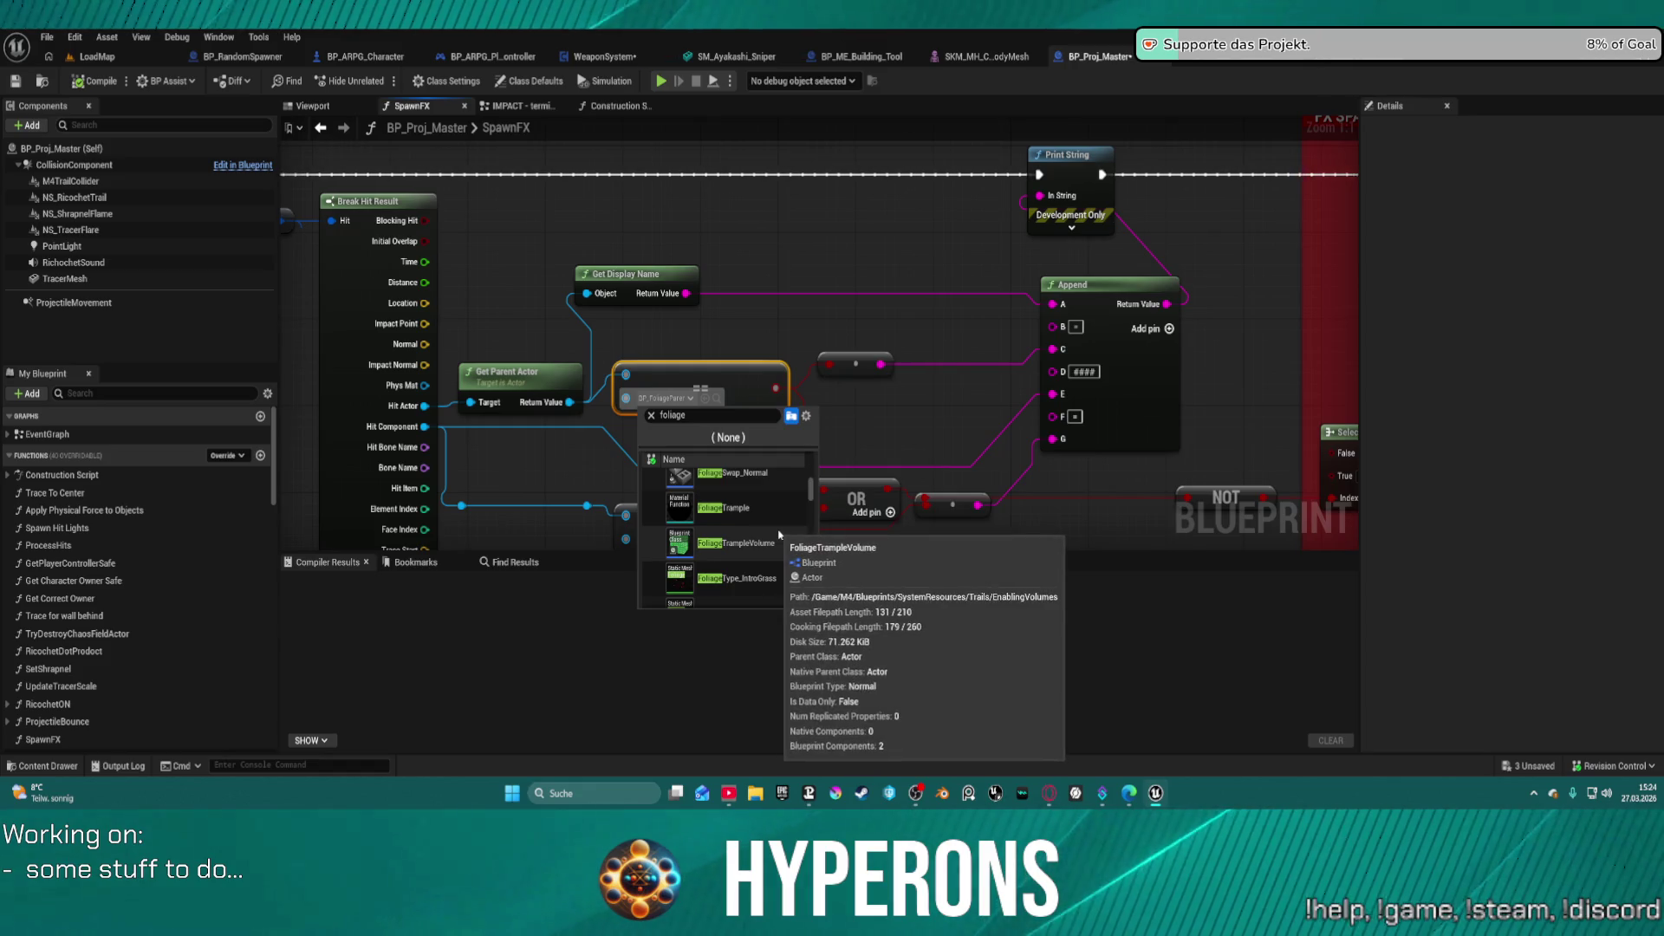
{"action": "scroll", "coordinate": [777, 538], "scroll_direction": "down", "scroll_amount": 5}
{"action": "scroll", "coordinate": [780, 538], "scroll_direction": "down", "scroll_amount": 4}
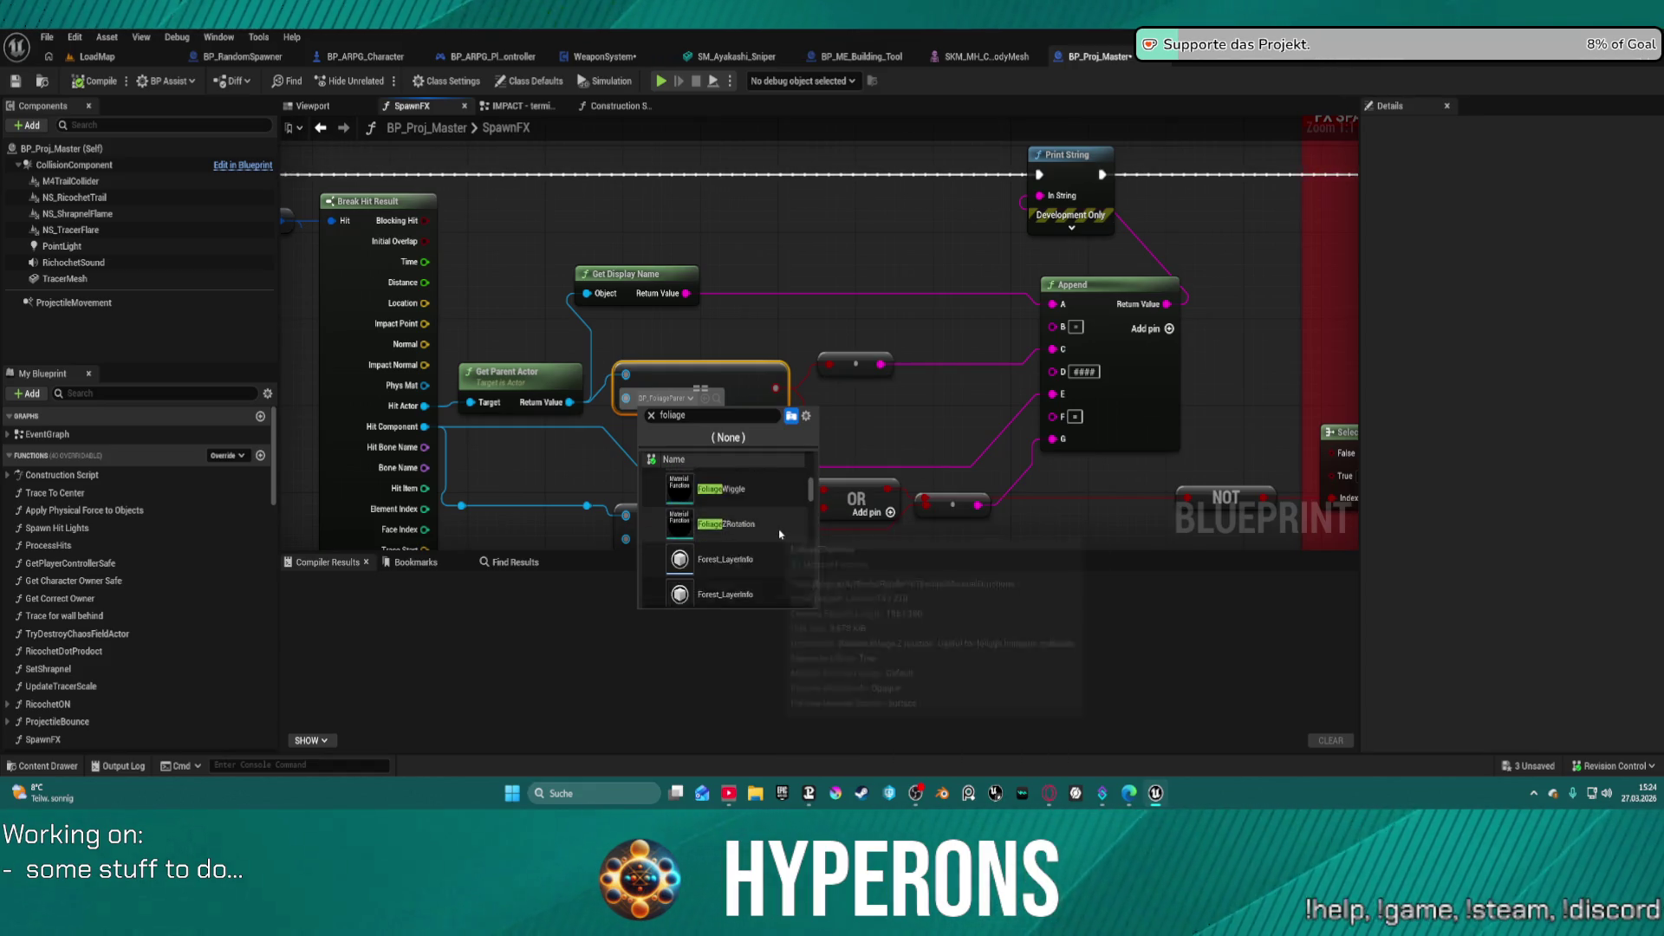
{"action": "scroll", "coordinate": [780, 536], "scroll_direction": "down", "scroll_amount": 3}
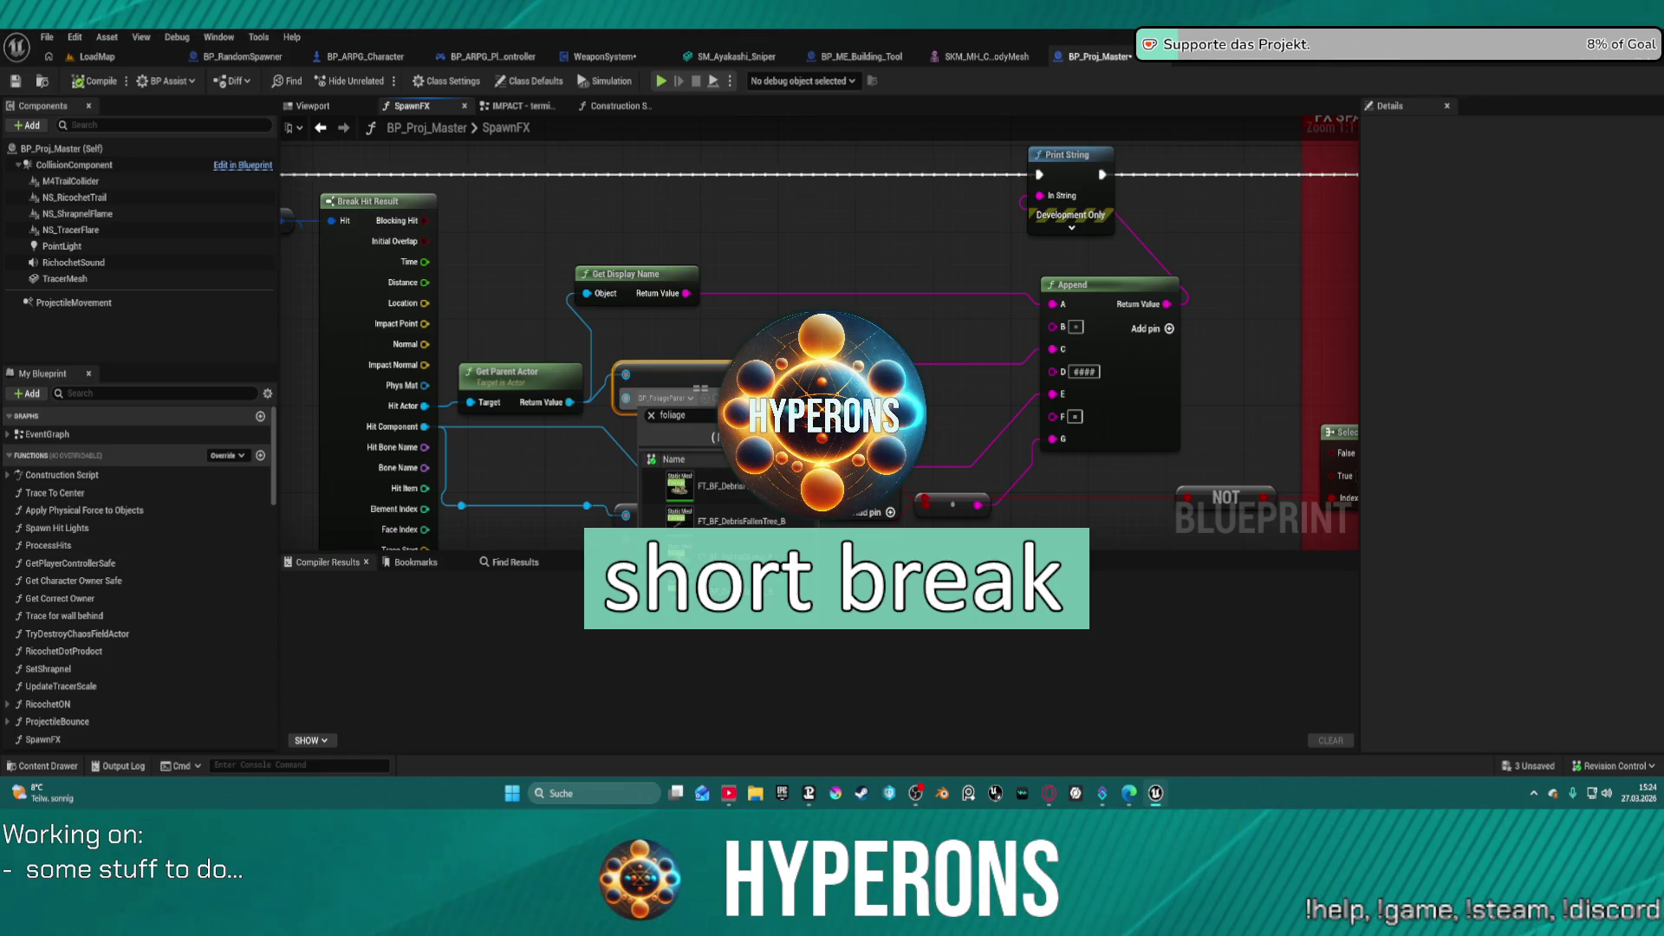
- Dismiss the foliage class picker without choosing any asset
{"action": "key", "text": "Escape"}
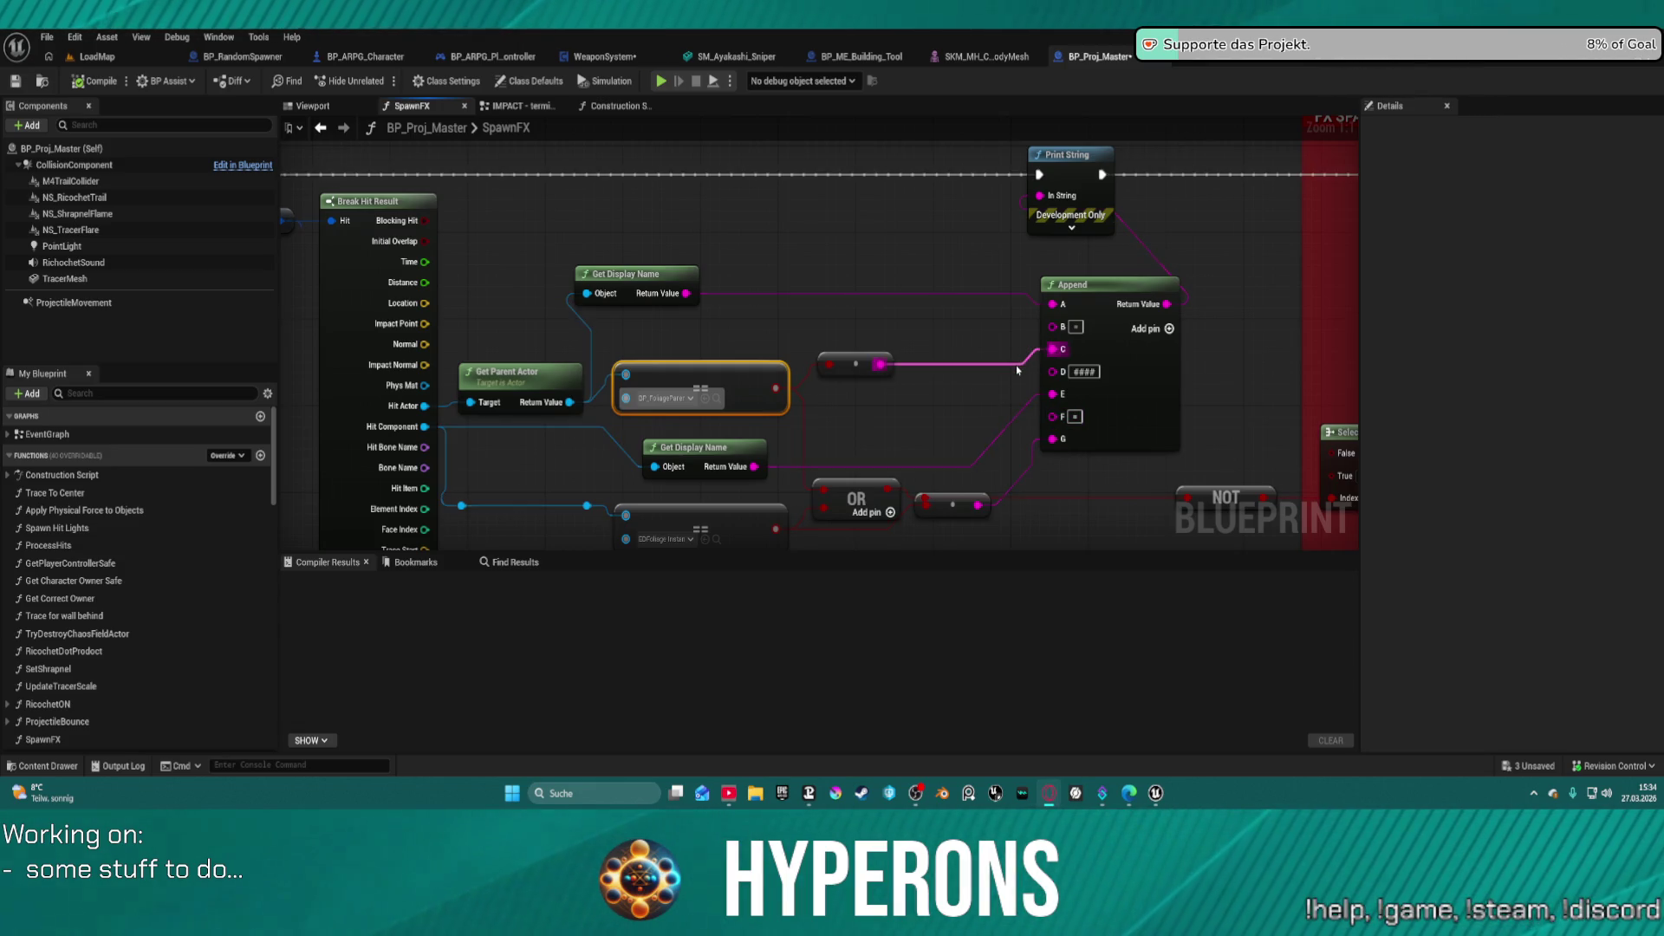
- Check the lower comparison's asset list, then open the Content Drawer and switch to the LoadMap level
{"action": "left_click_drag", "start_coordinate": [788, 412], "coordinate": [817, 339]}
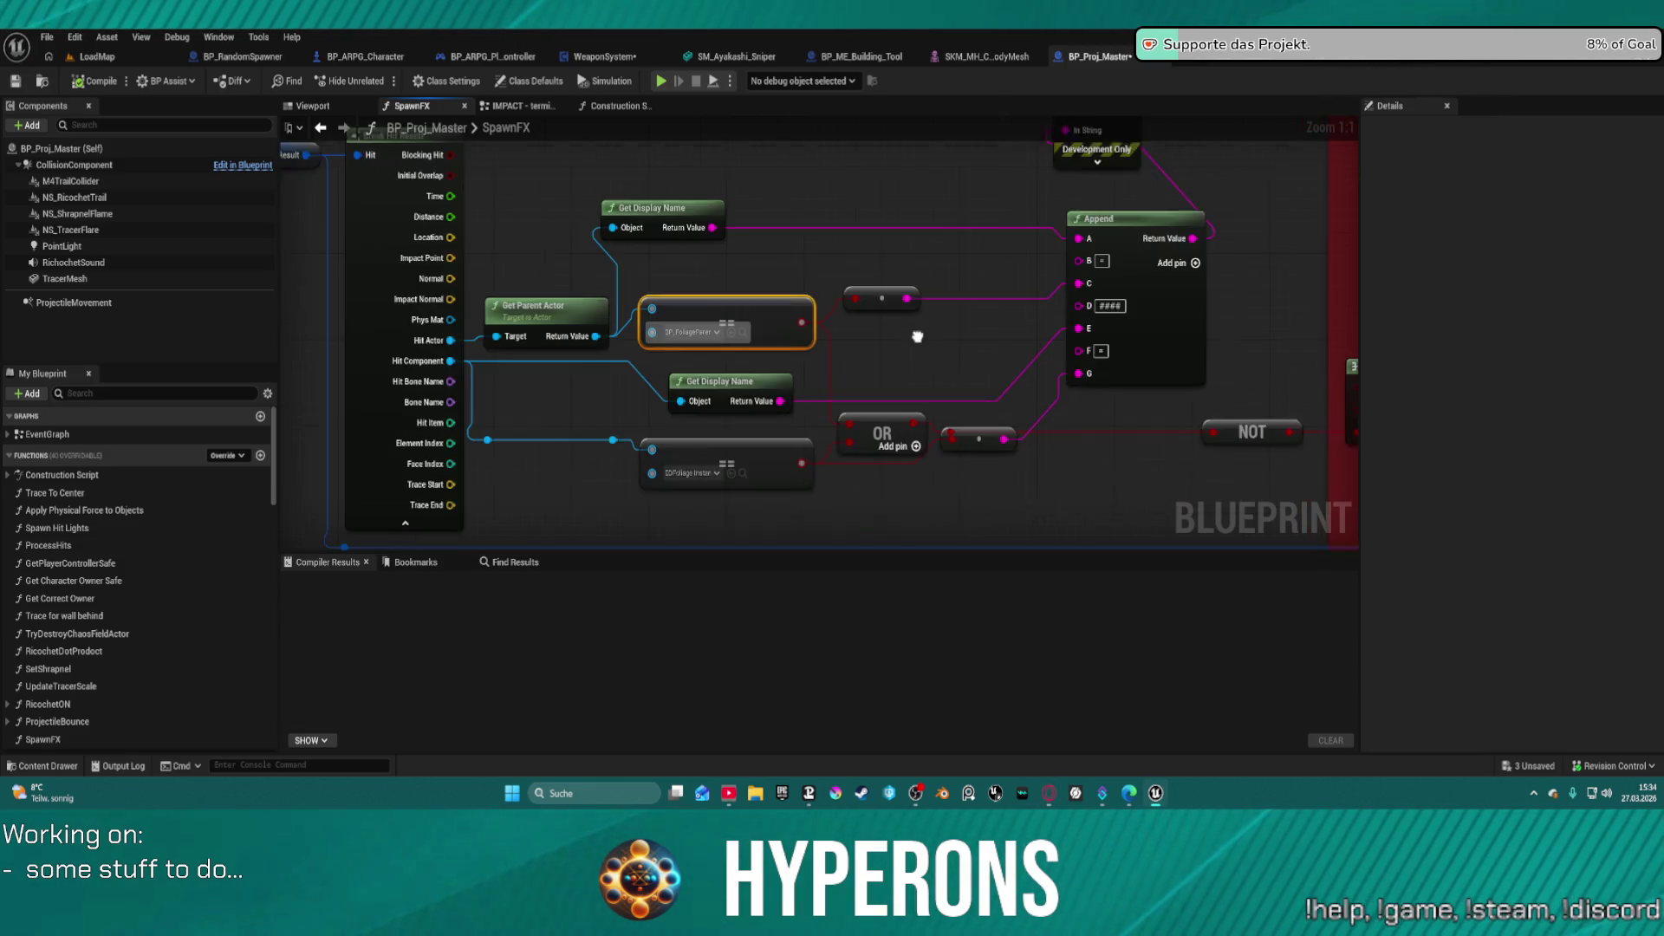
{"action": "left_click", "coordinate": [698, 468]}
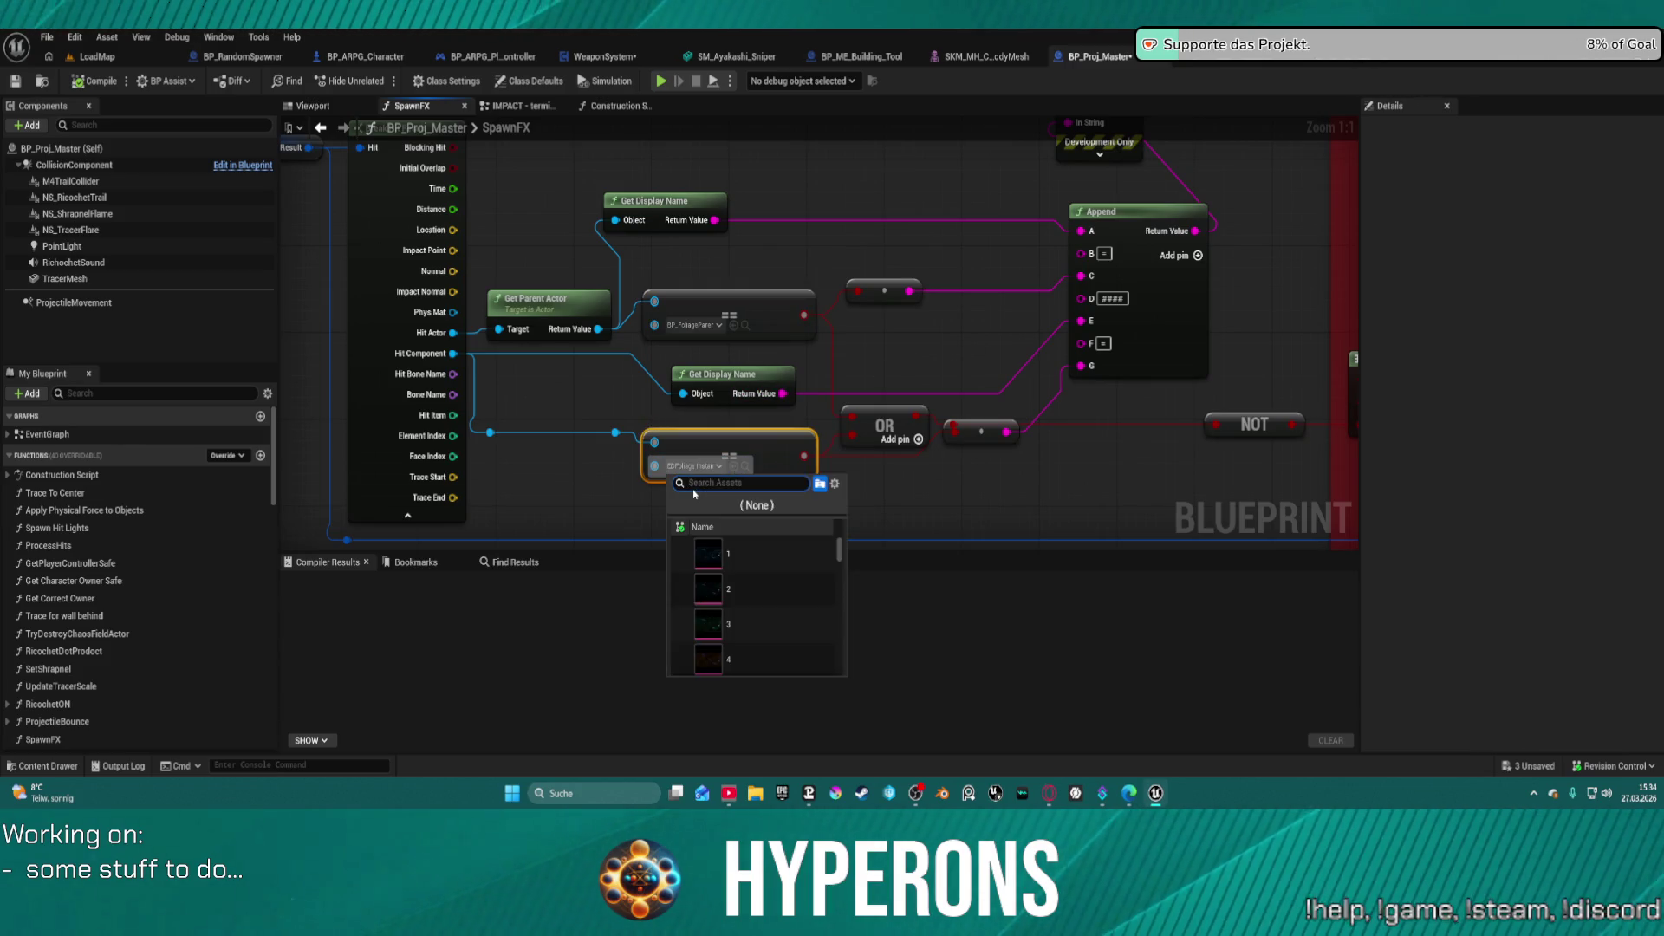
{"action": "left_click", "coordinate": [970, 349]}
{"action": "key", "text": "ctrl+space"}
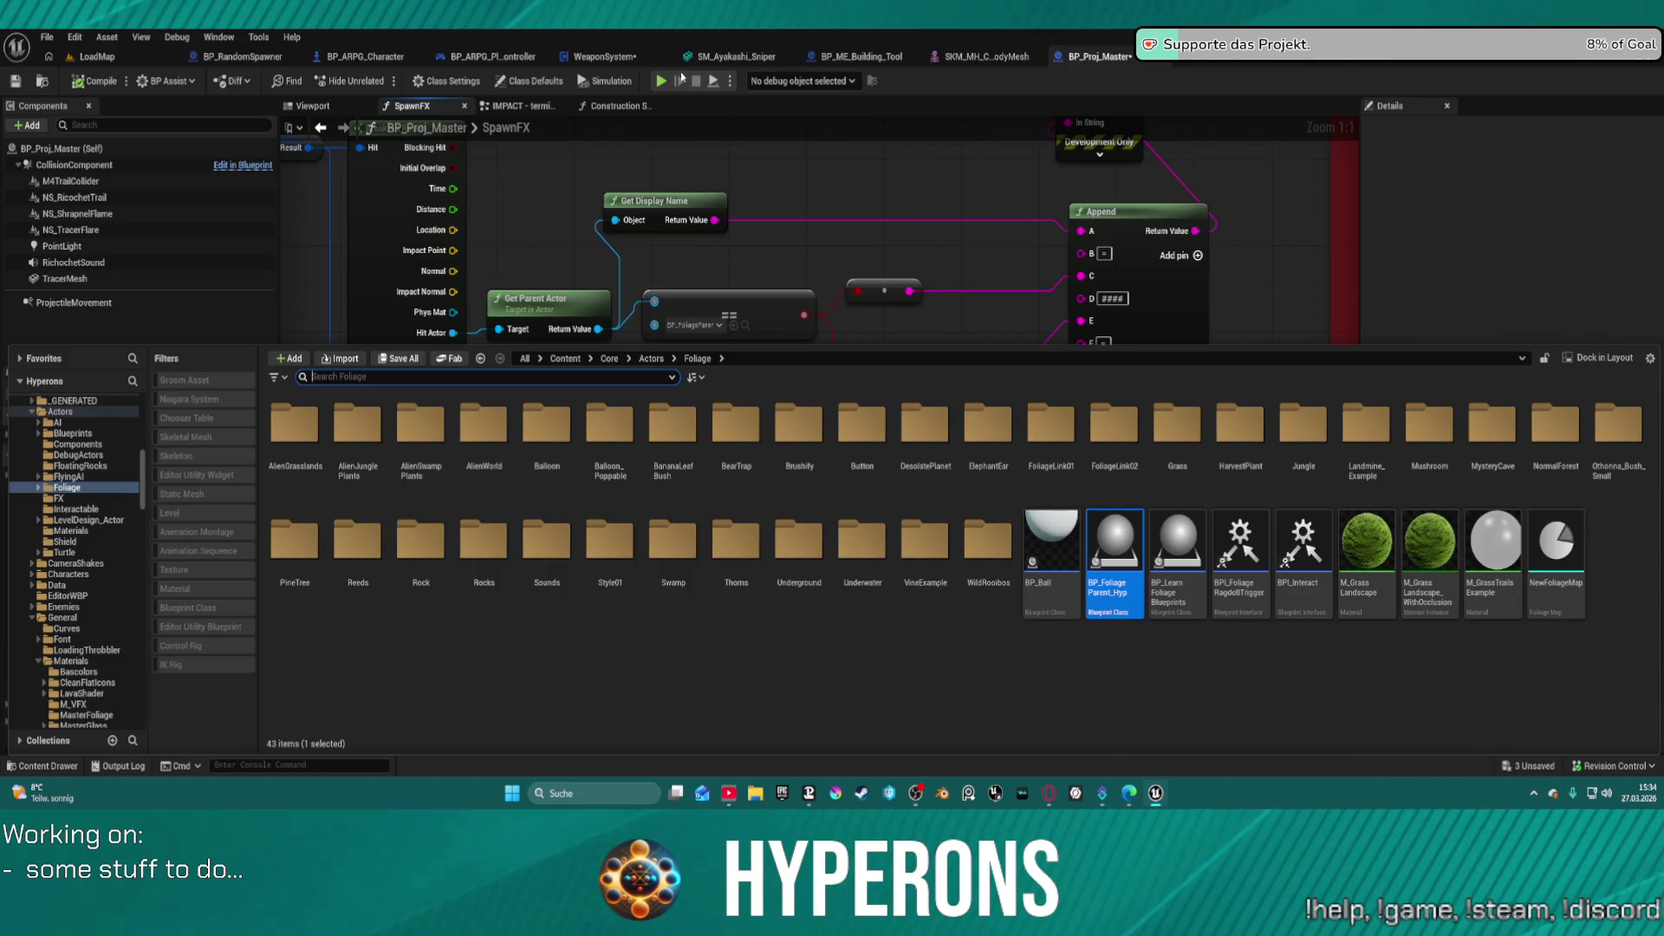
{"action": "left_click", "coordinate": [96, 56]}
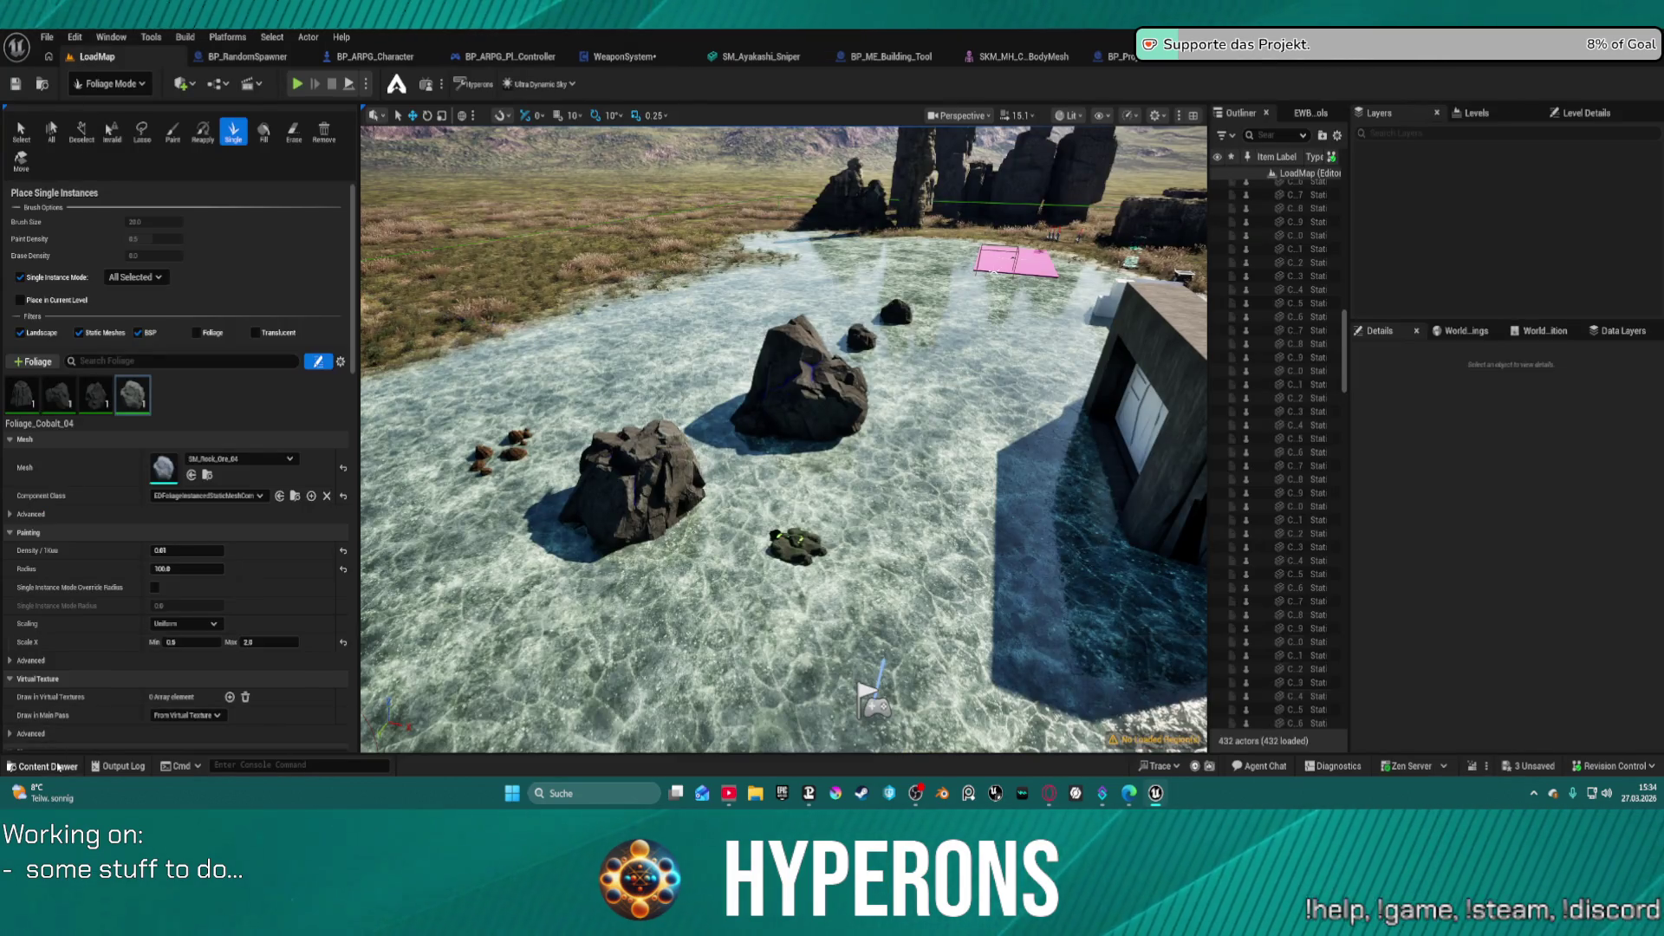
- Browse the Content Drawer's Actors folder, then close it to return to the level
{"action": "left_click", "coordinate": [41, 765]}
{"action": "left_click", "coordinate": [59, 569]}
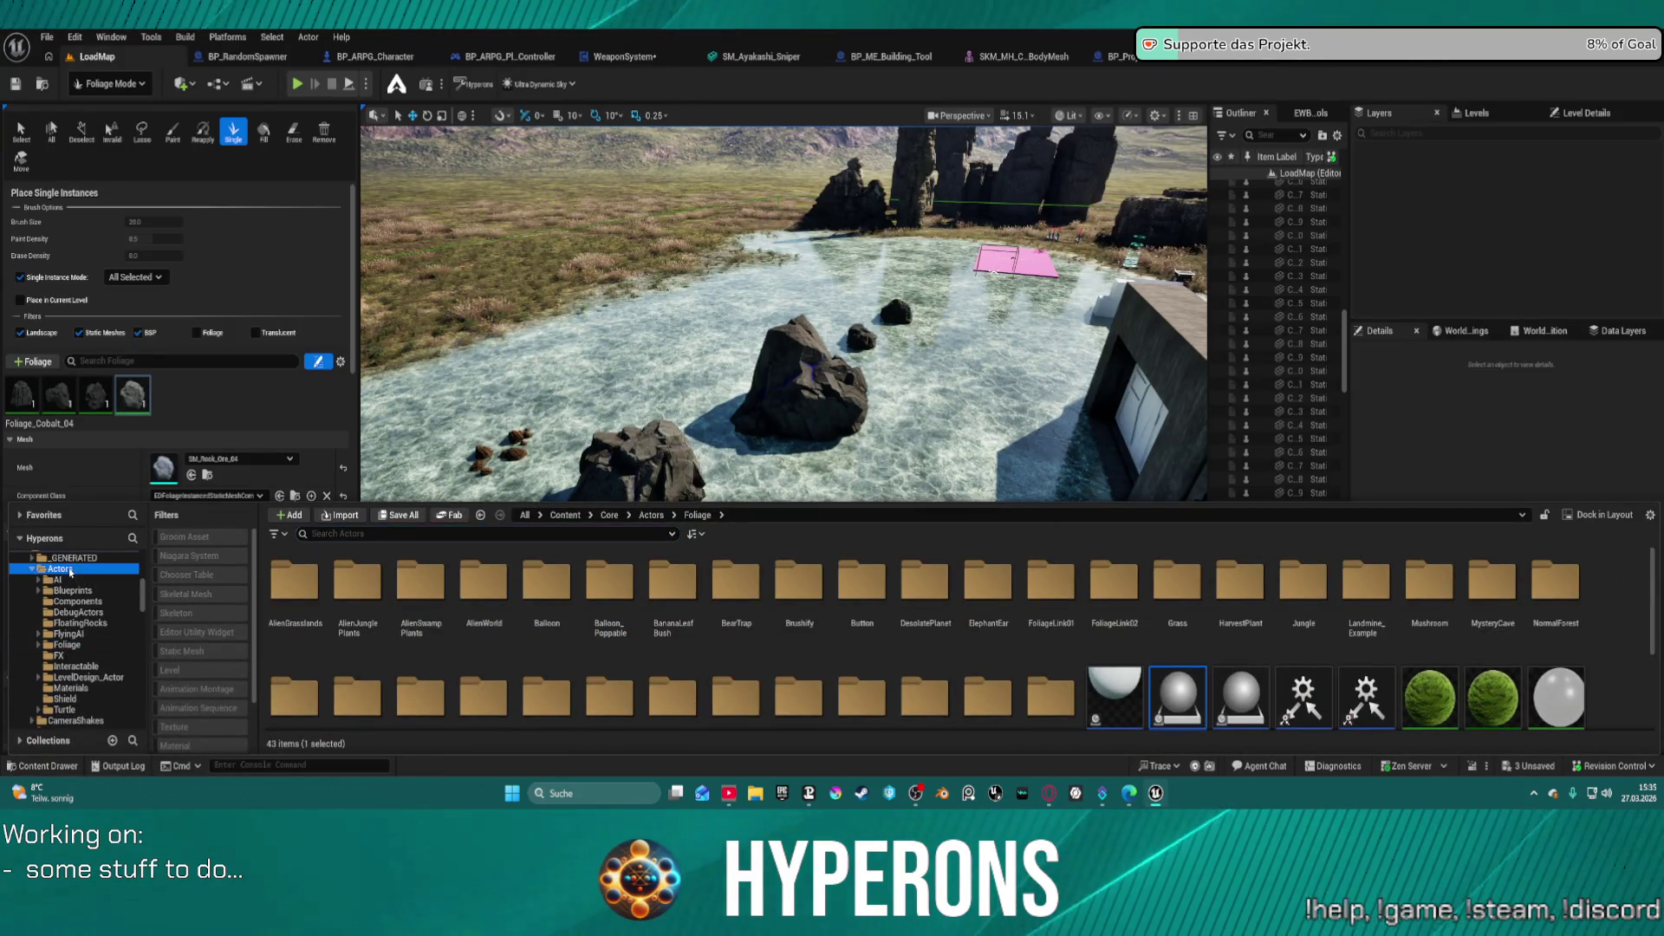
{"action": "scroll", "coordinate": [77, 607], "scroll_direction": "down", "scroll_amount": 5}
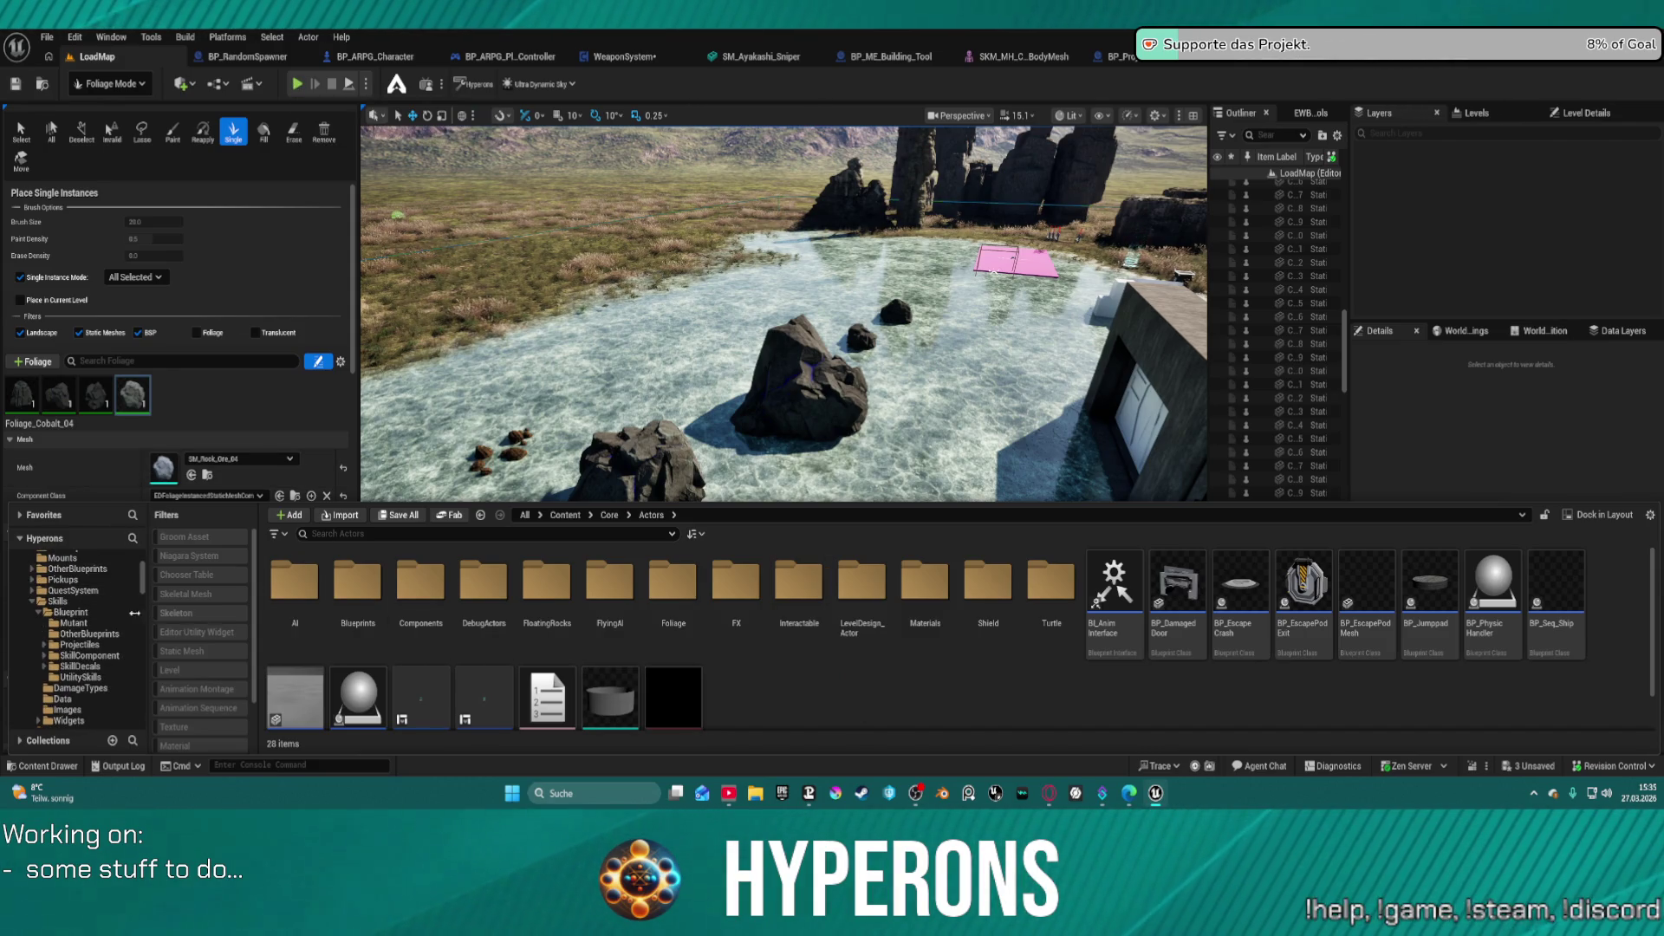
{"action": "left_click", "coordinate": [228, 394]}
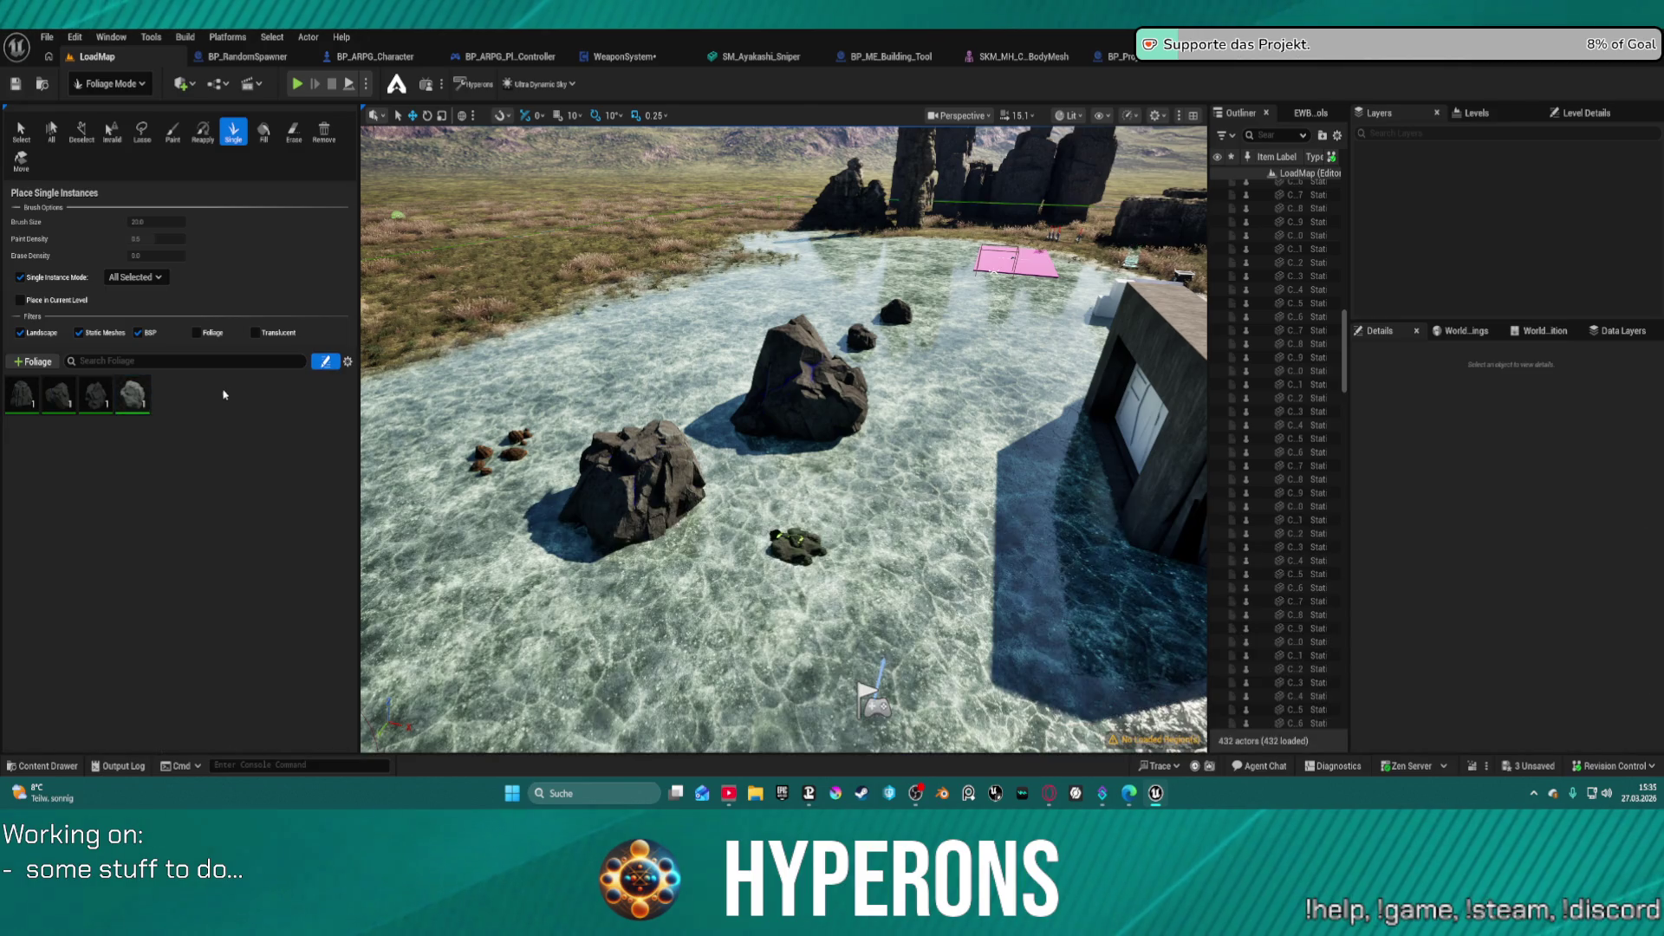
- Set Foliage_Cobalt_01's Component Class to EDFoliageInstancedStaticMeshComponent, then open the BP_FoliageParent_Hyp blueprint
{"action": "left_click", "coordinate": [40, 364]}
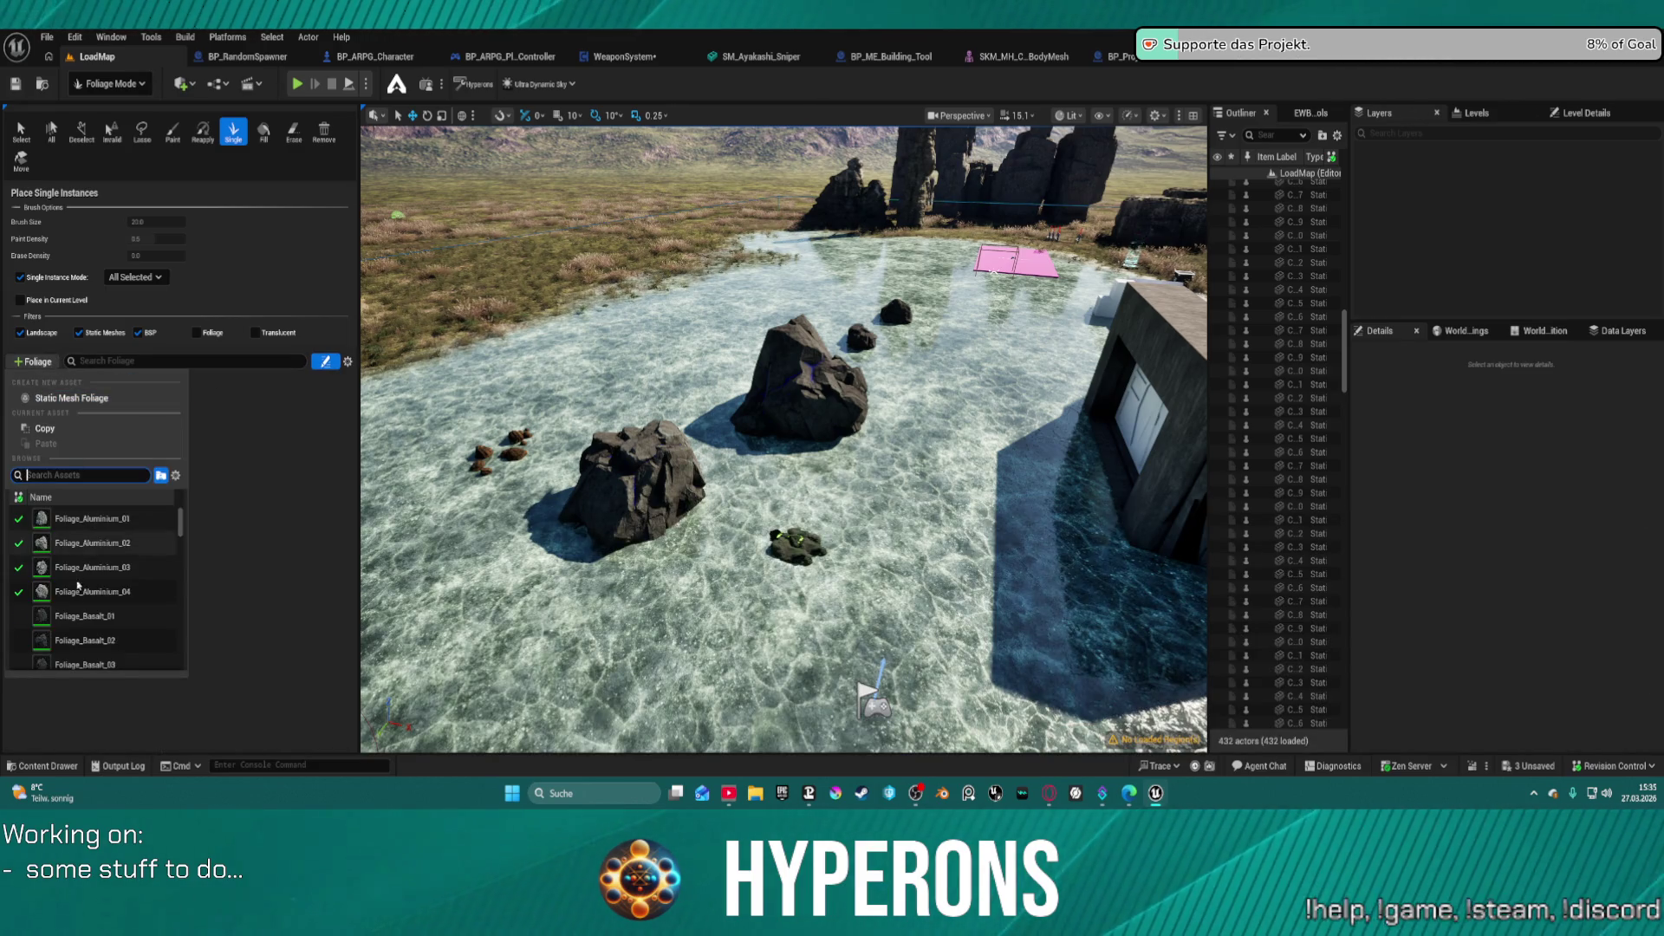
{"action": "left_click", "coordinate": [242, 518]}
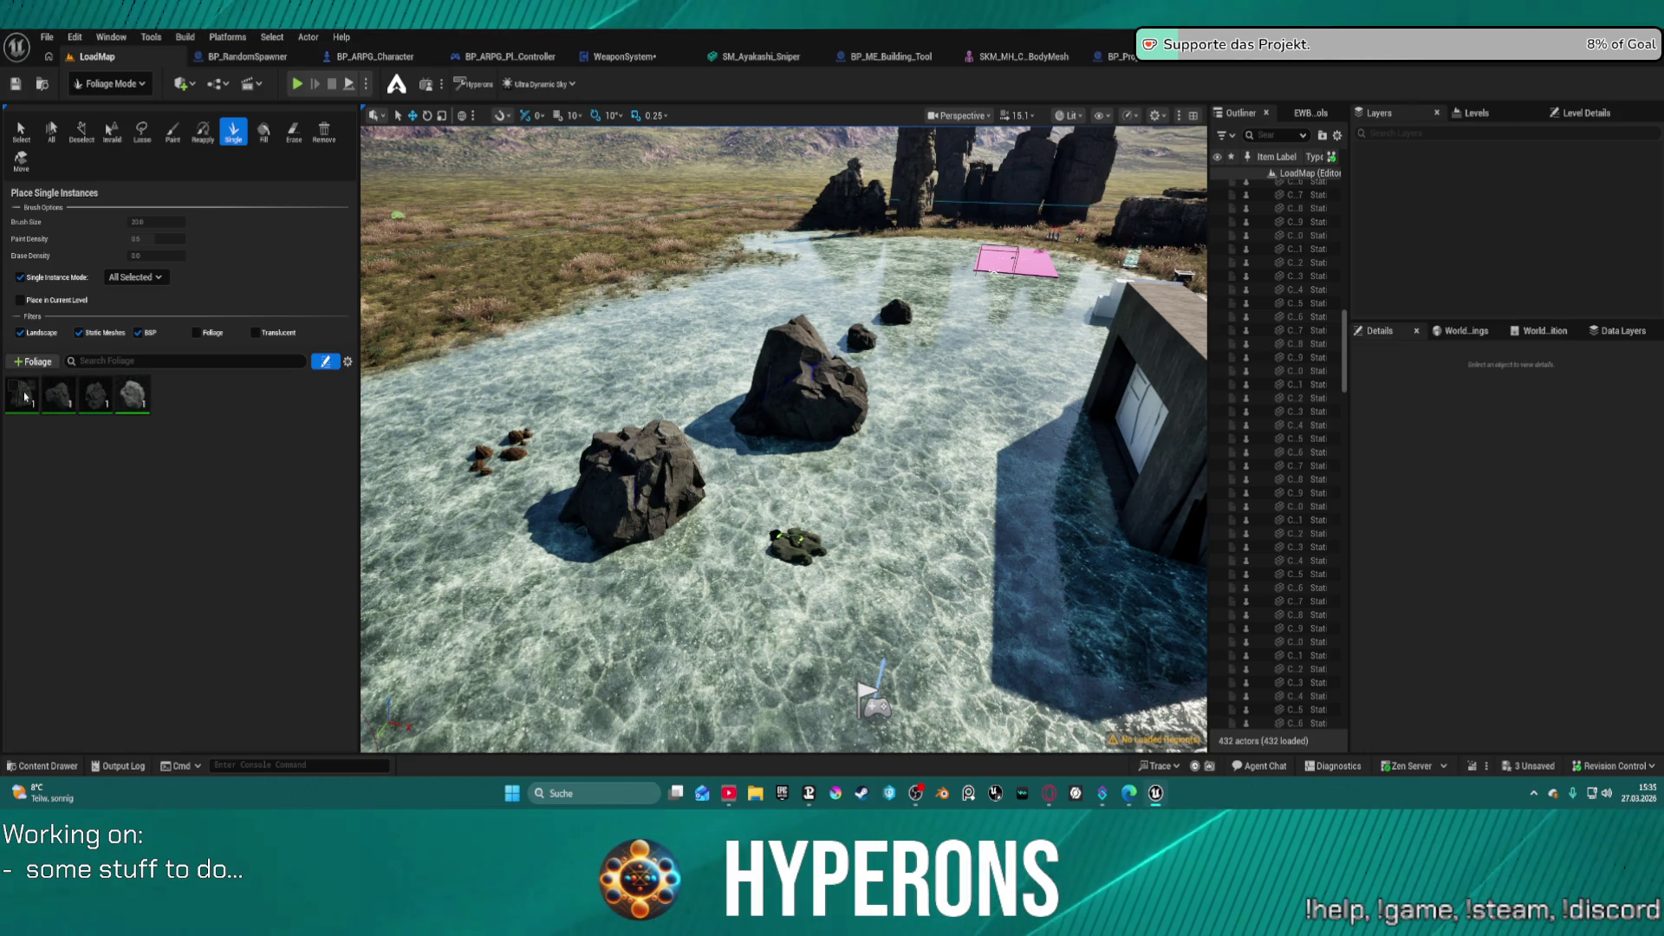
{"action": "left_click", "coordinate": [208, 496]}
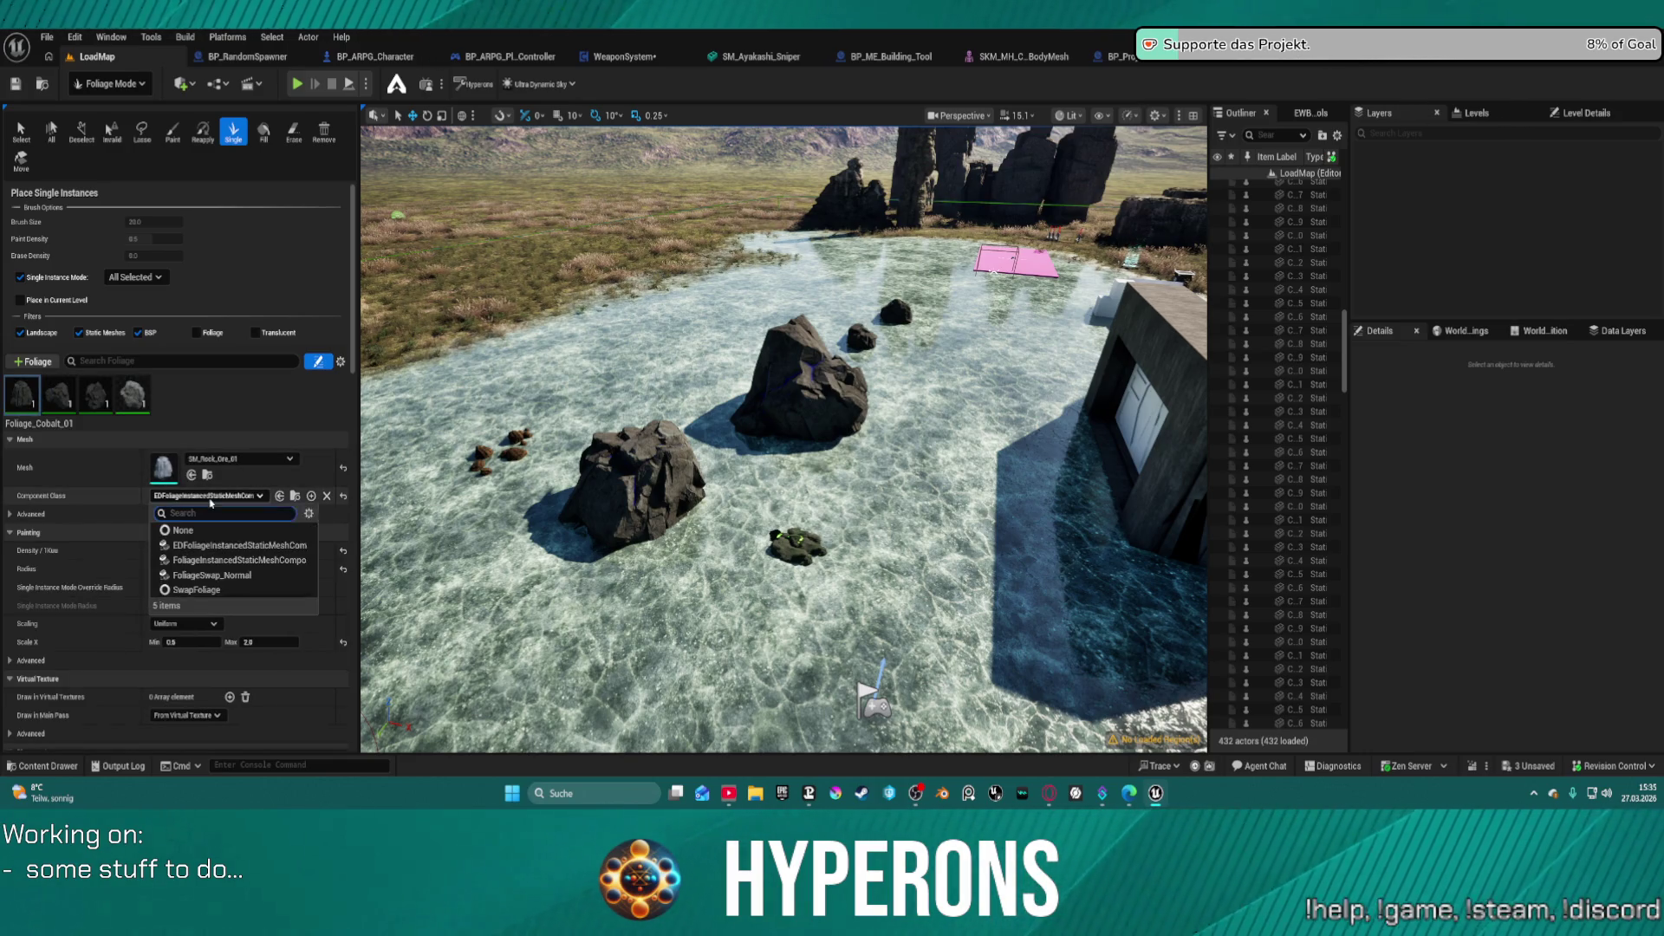
{"action": "left_click", "coordinate": [231, 562]}
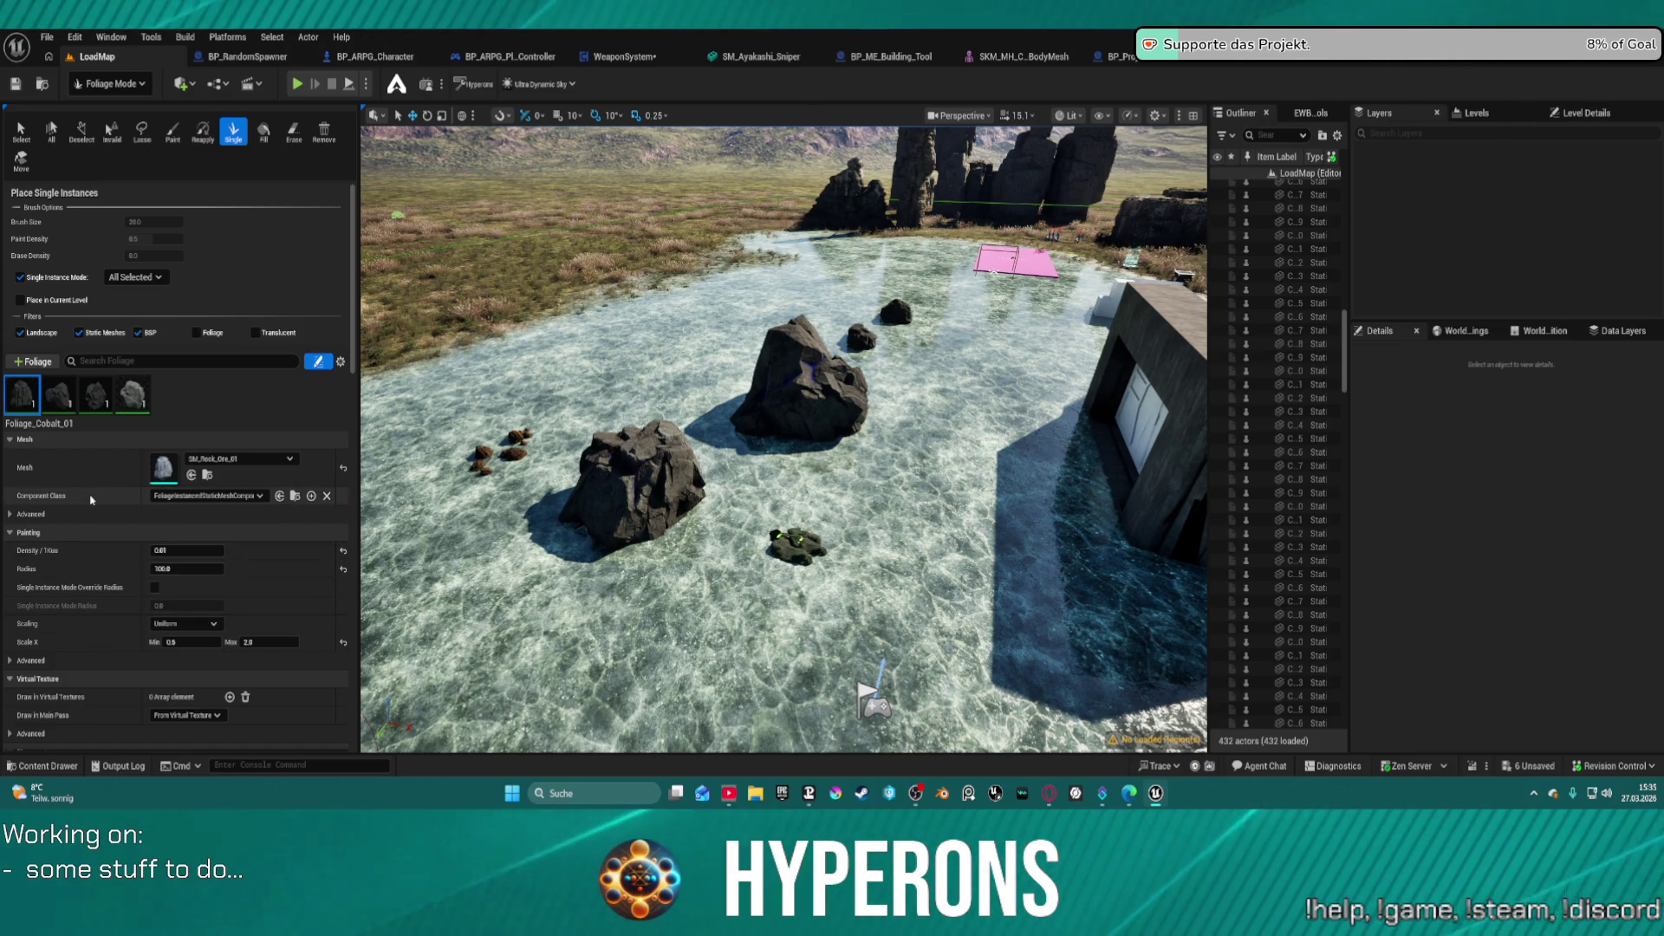
{"action": "left_click", "coordinate": [199, 498]}
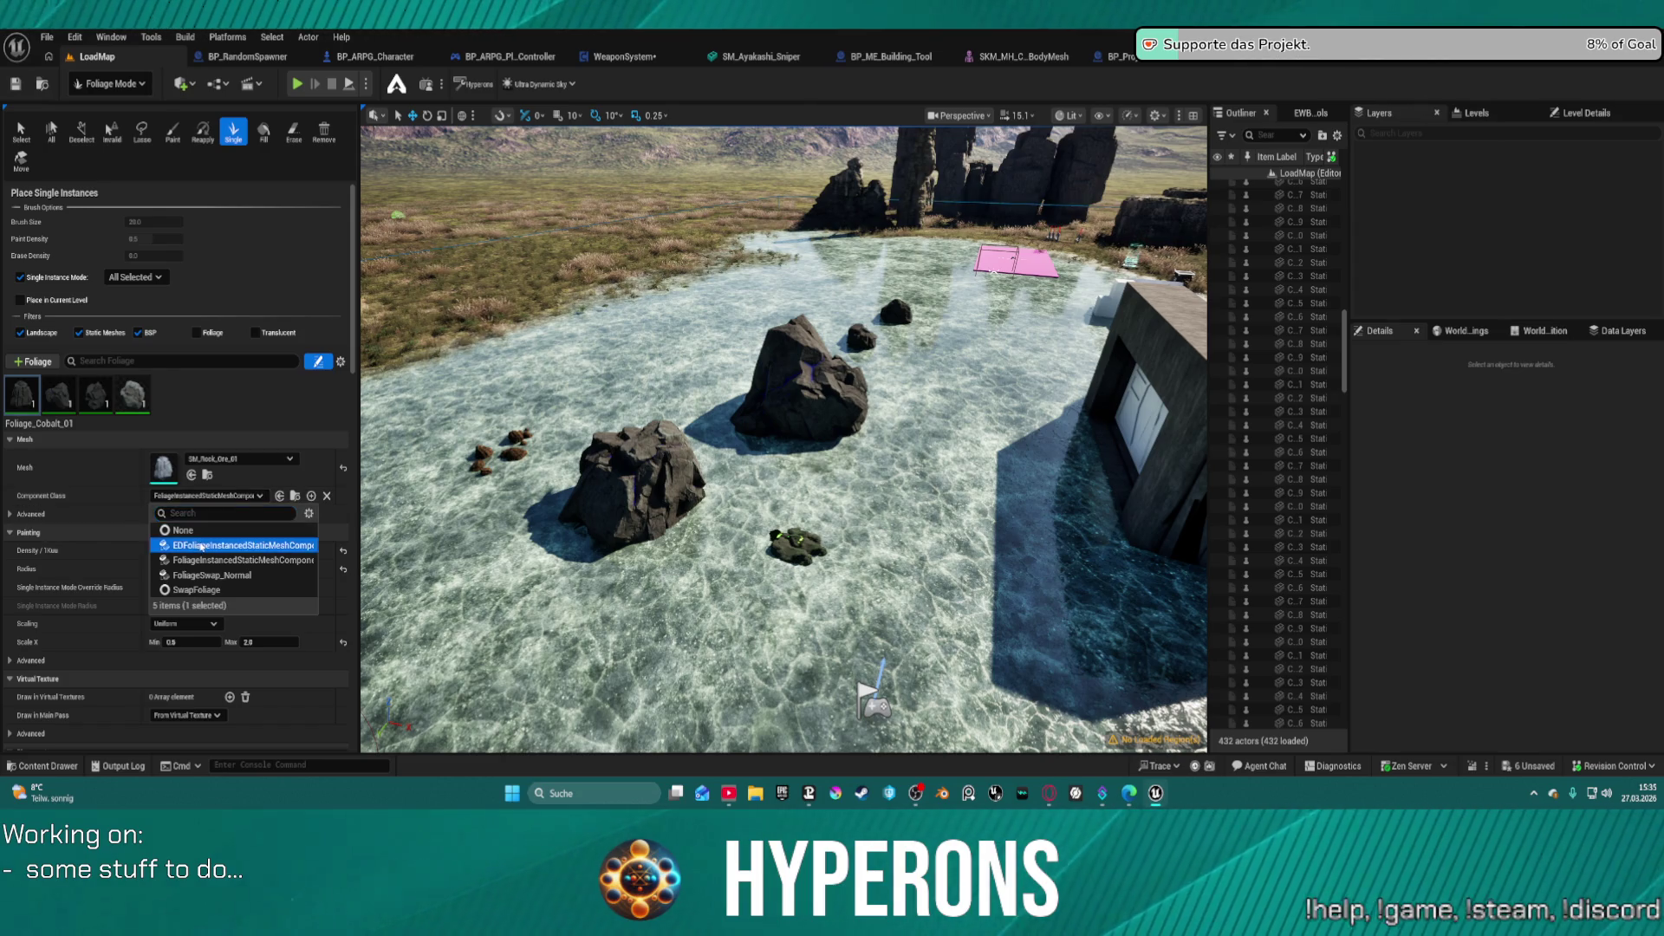
{"action": "left_click", "coordinate": [208, 547]}
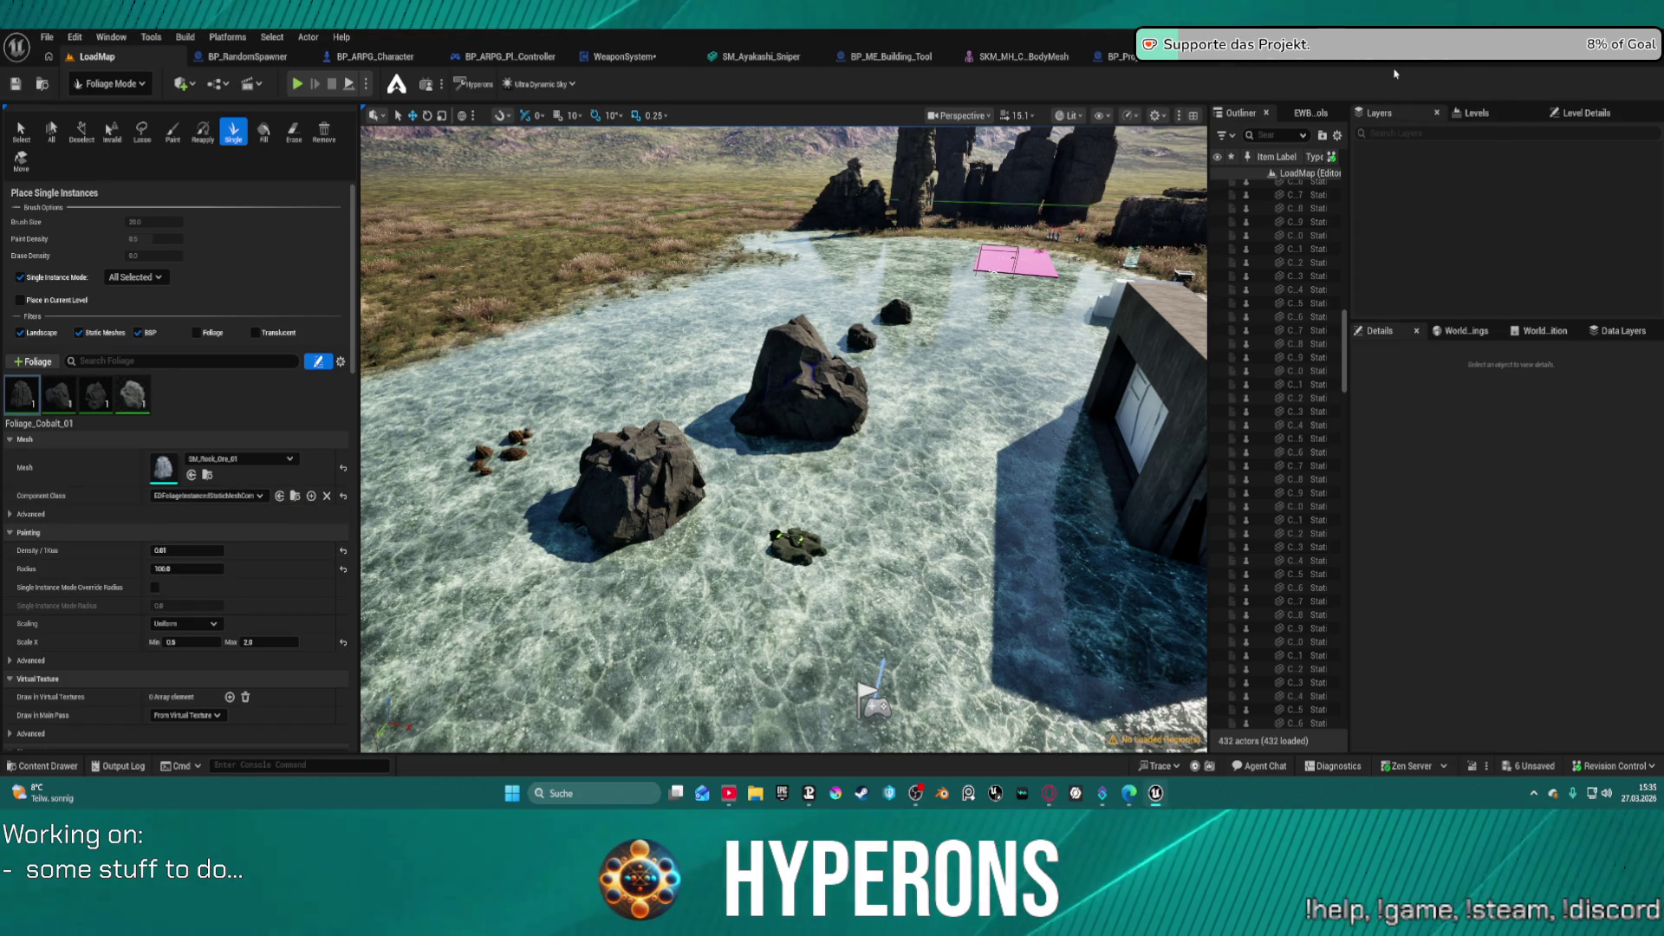
{"action": "left_click", "coordinate": [1343, 60]}
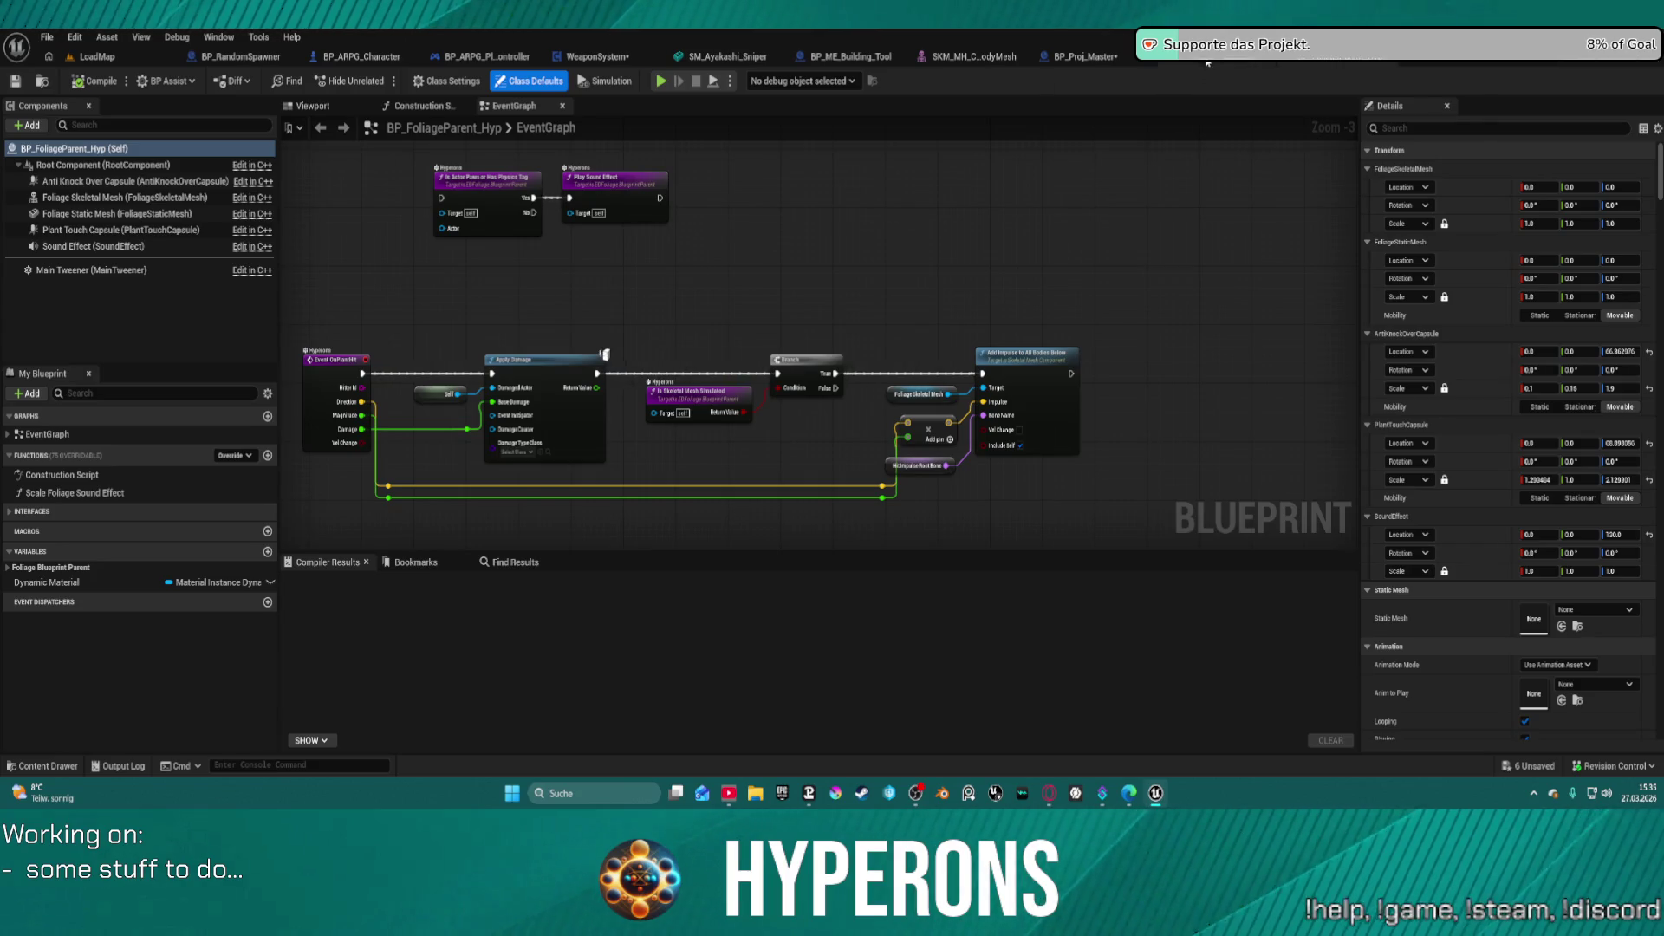
- Paste the copied class into the lower class comparison in BP_Proj_Master's SpawnFX graph
{"action": "left_click", "coordinate": [1207, 61]}
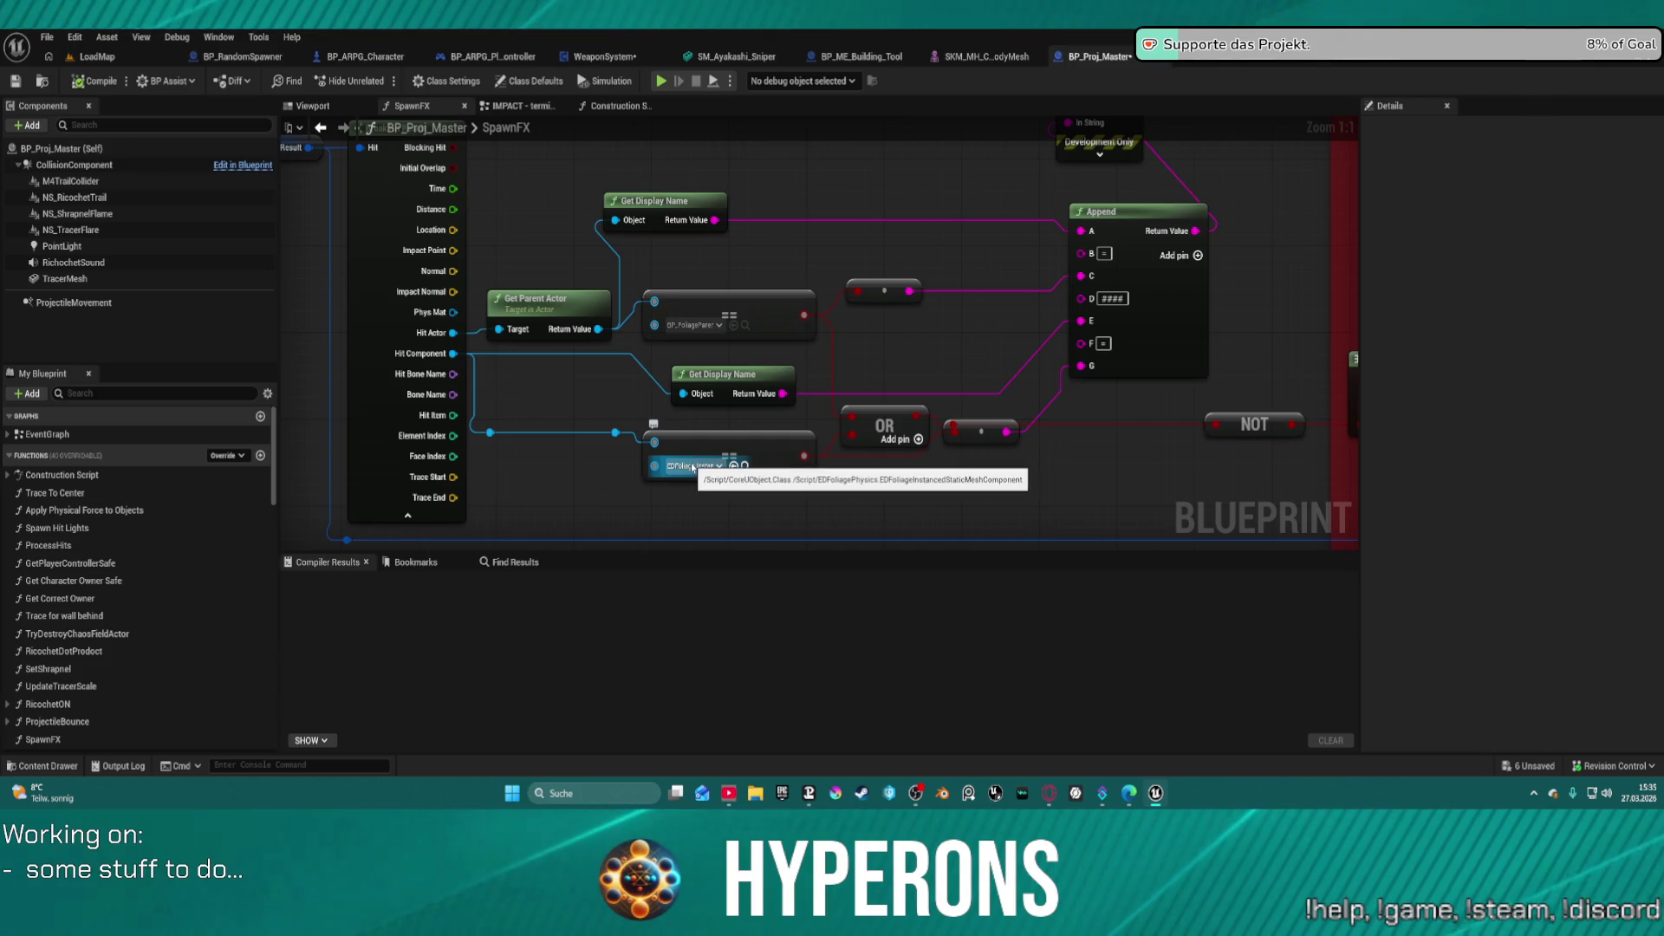
{"action": "left_click", "coordinate": [800, 459]}
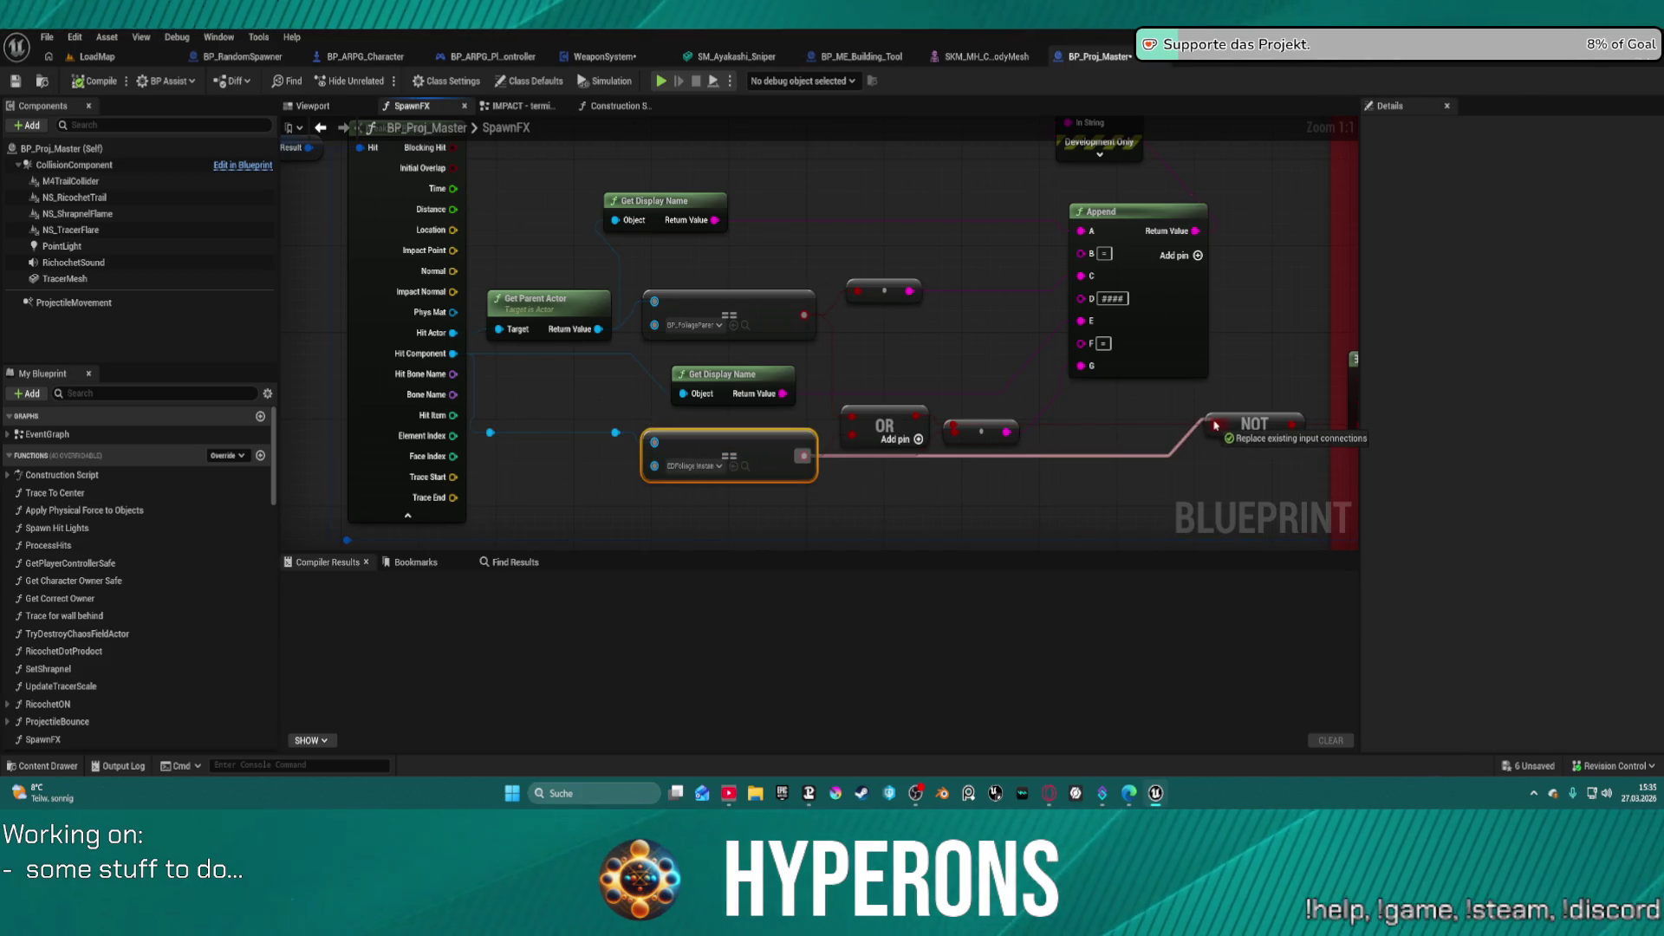
{"action": "key", "text": "ctrl+v"}
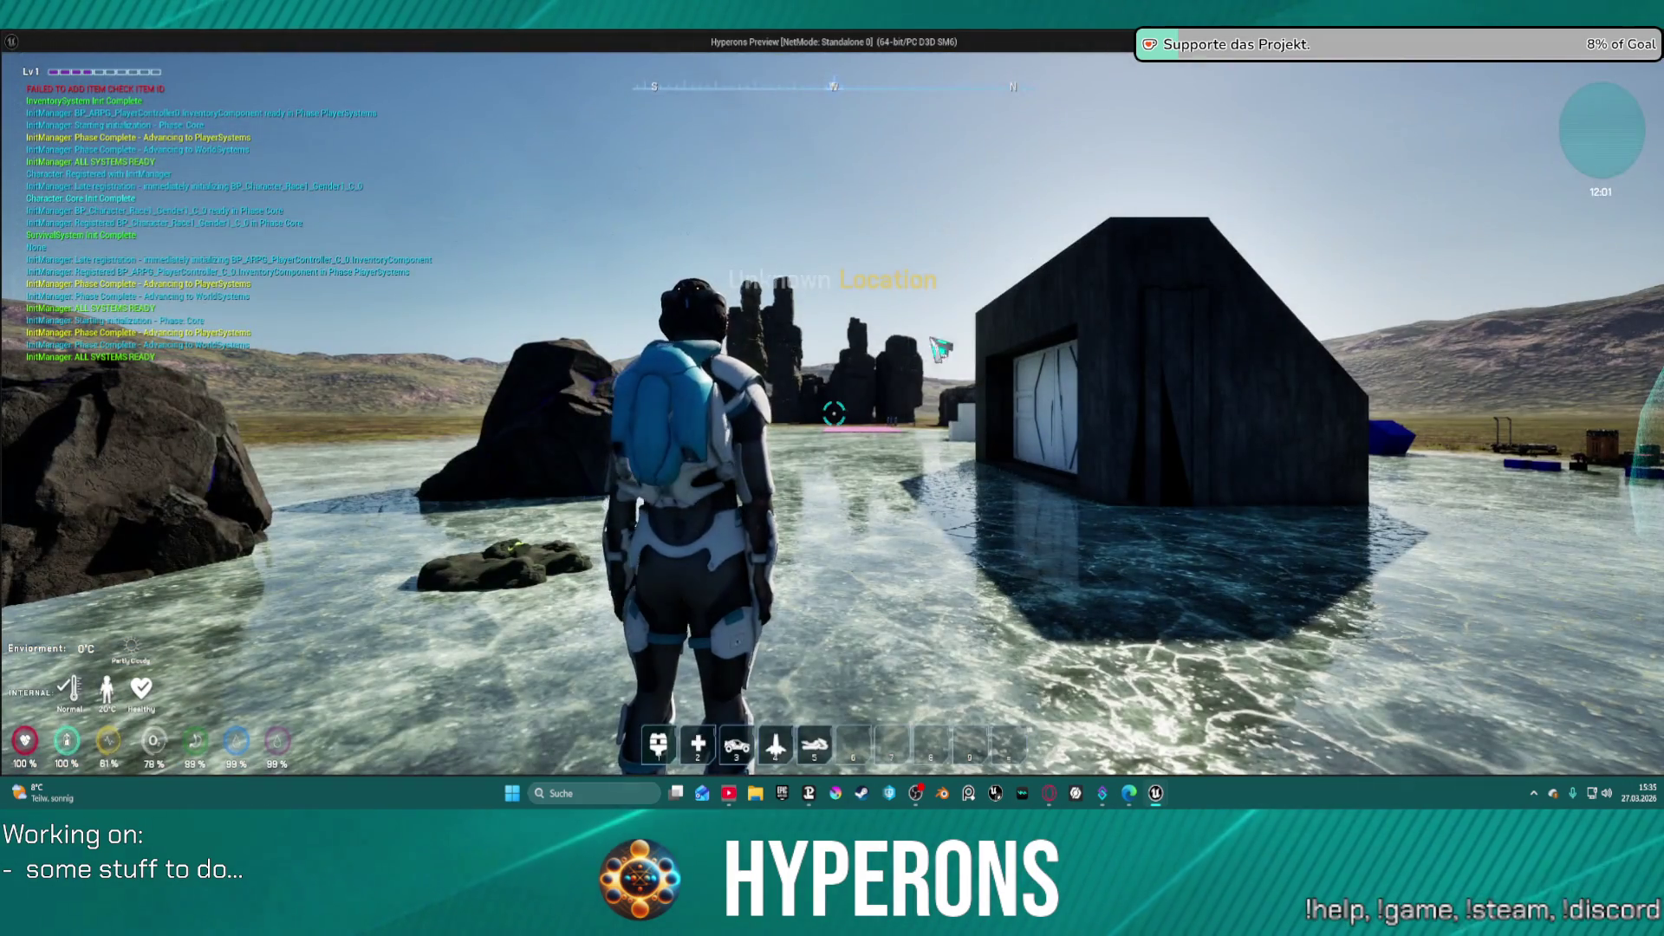
- In the test game, close the inventory, move up and fire repeated bursts at the rock
{"action": "key", "text": "i"}
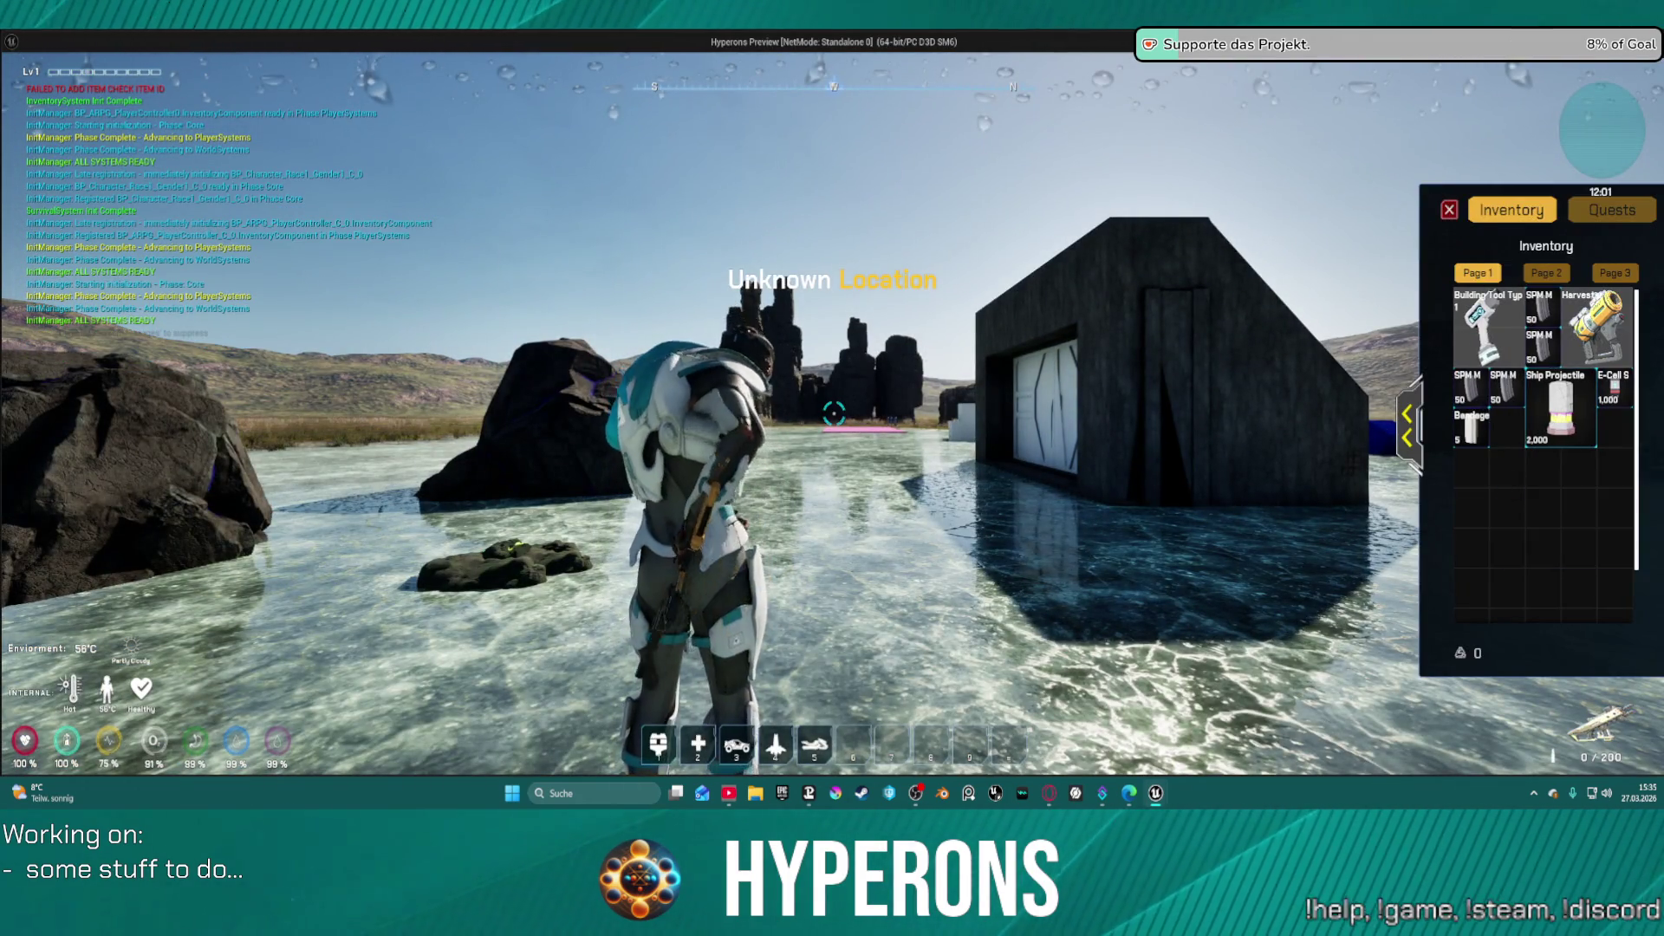
{"action": "key", "text": "i"}
{"action": "key", "text": "w"}
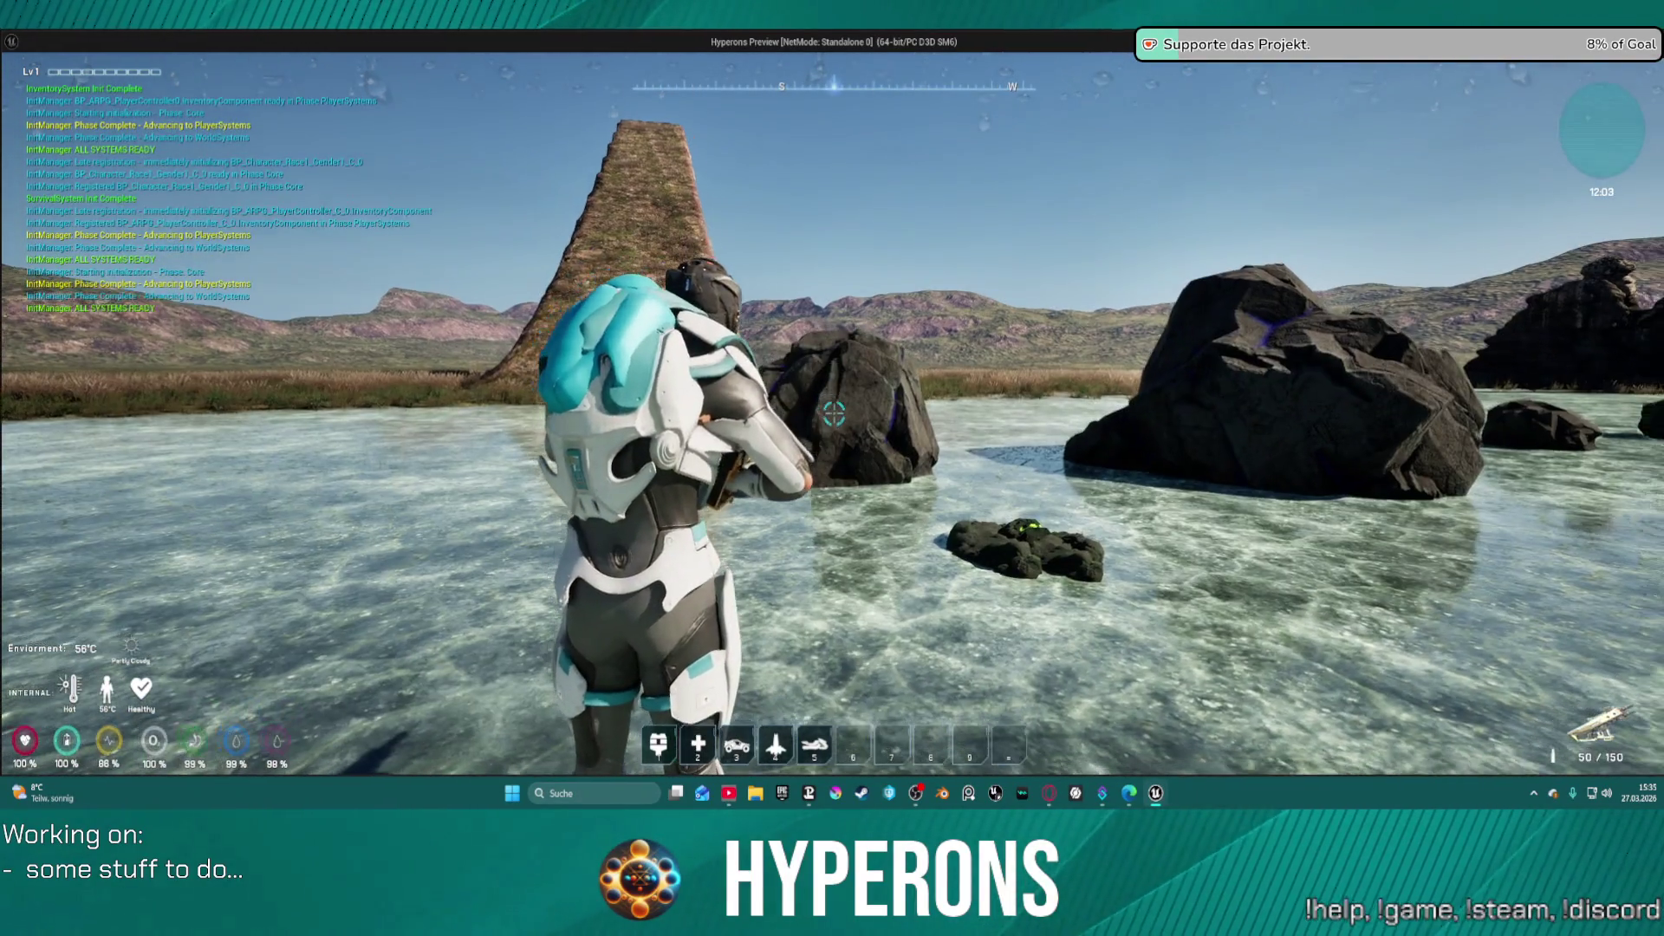
{"action": "left_click", "coordinate": [834, 415]}
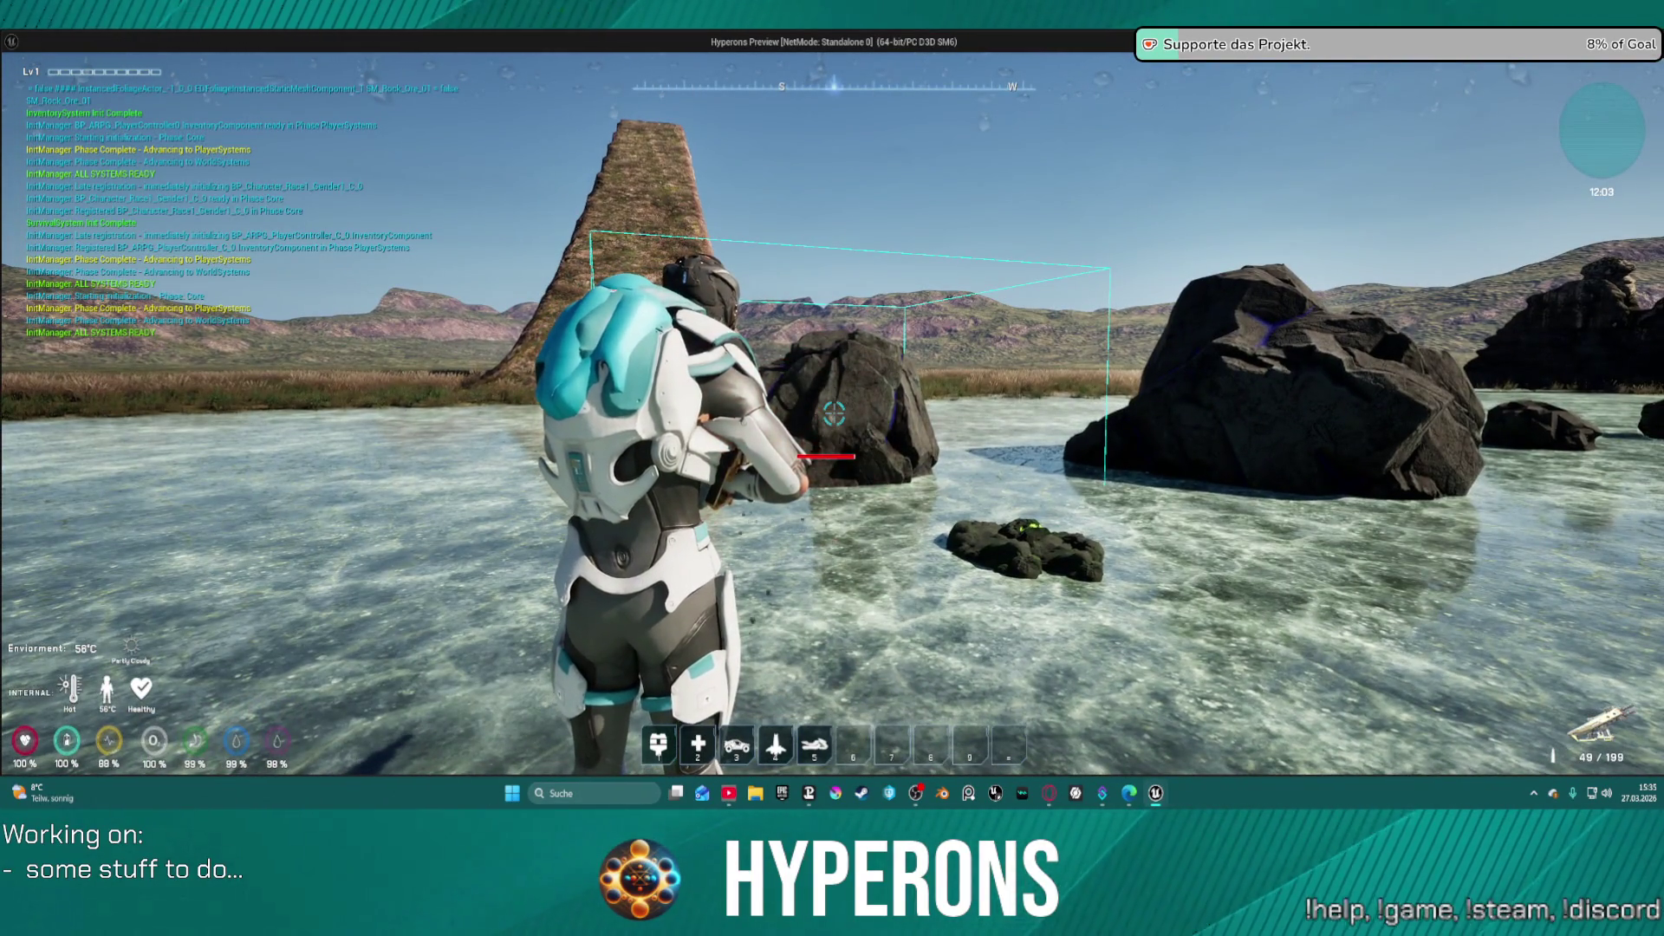
{"action": "left_click", "coordinate": [834, 414]}
{"action": "left_click", "coordinate": [834, 415]}
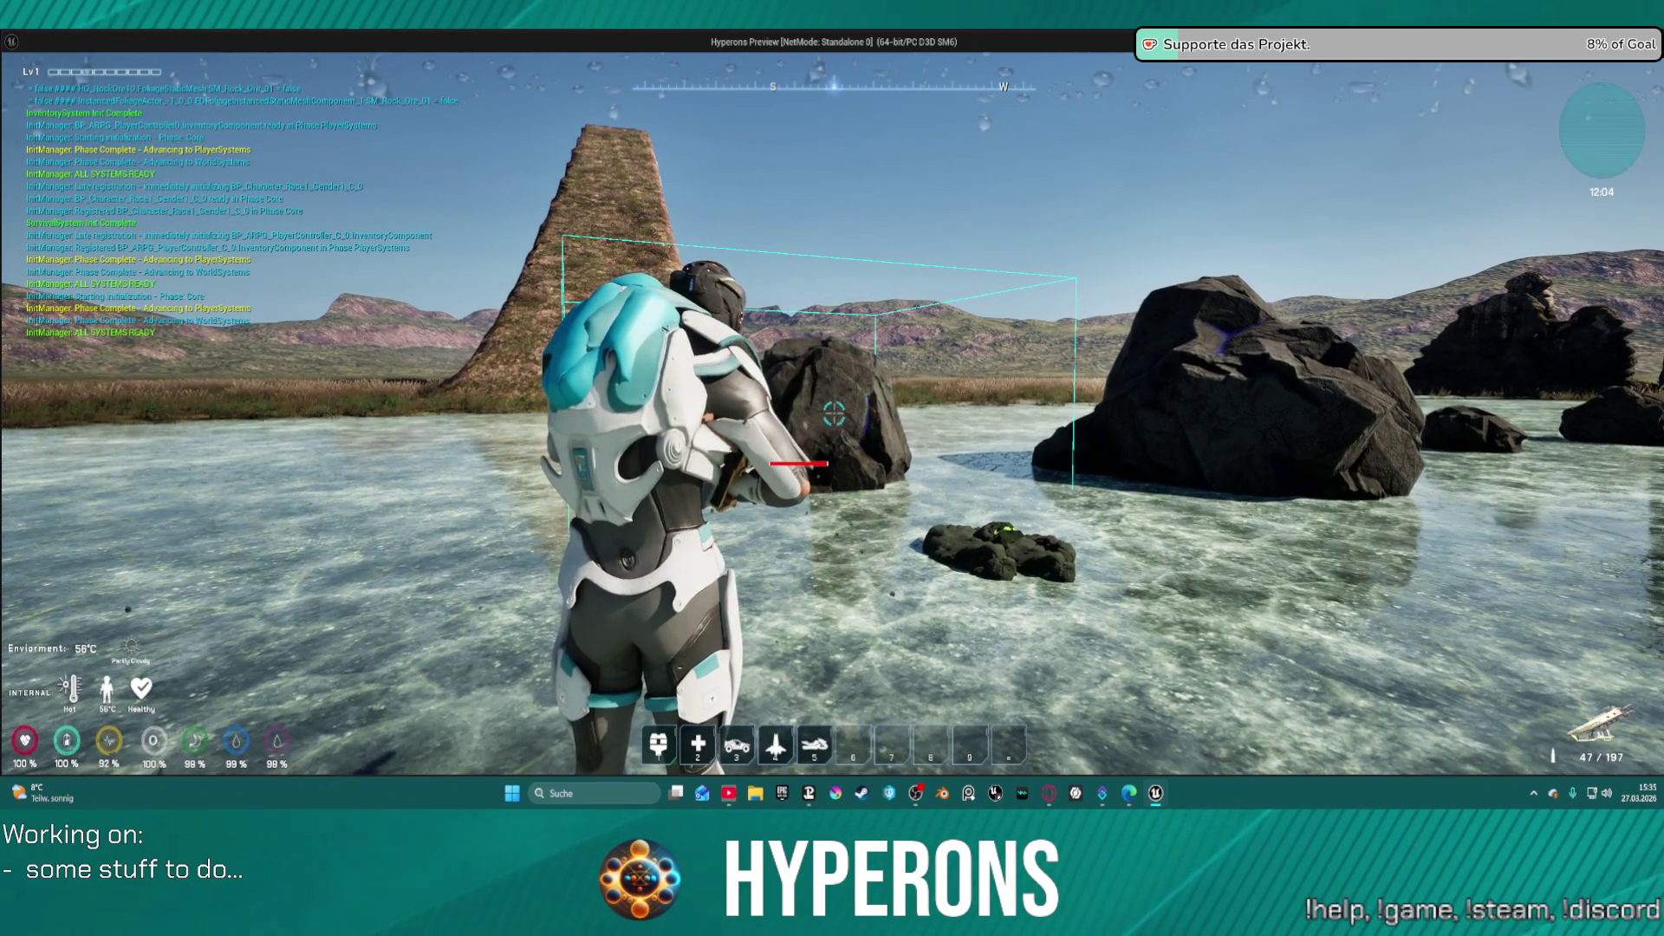
{"action": "left_click", "coordinate": [834, 414]}
{"action": "left_click", "coordinate": [834, 415]}
{"action": "left_click", "coordinate": [834, 414]}
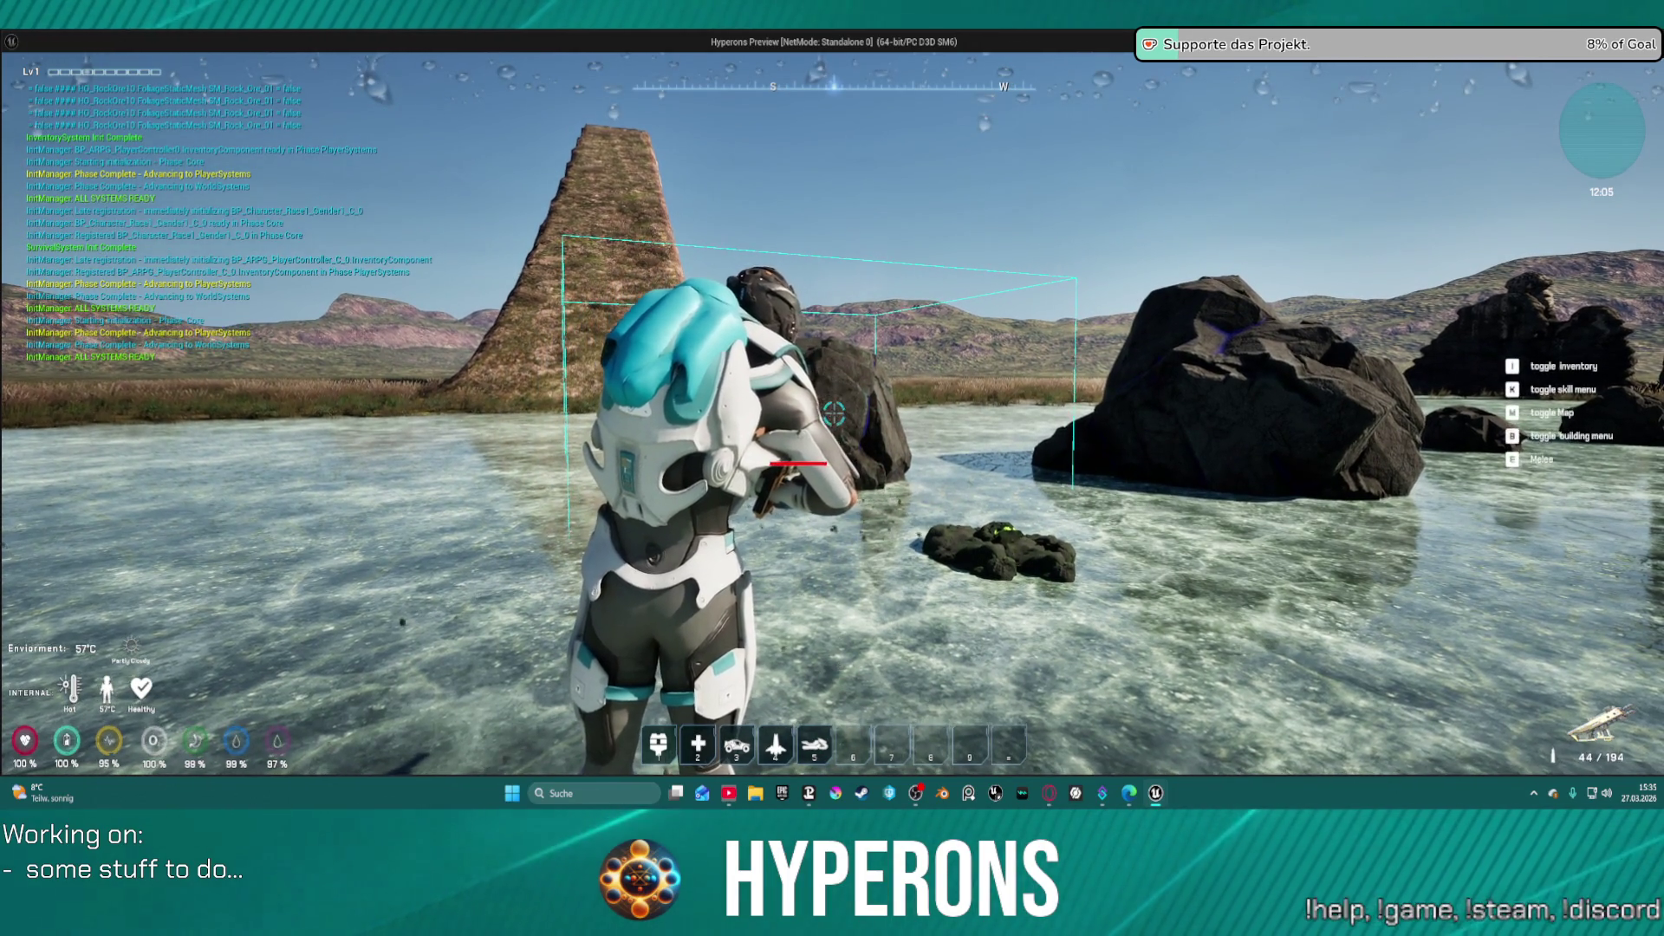
{"action": "left_click", "coordinate": [834, 415]}
{"action": "left_click", "coordinate": [834, 415]}
{"action": "left_click", "coordinate": [833, 415]}
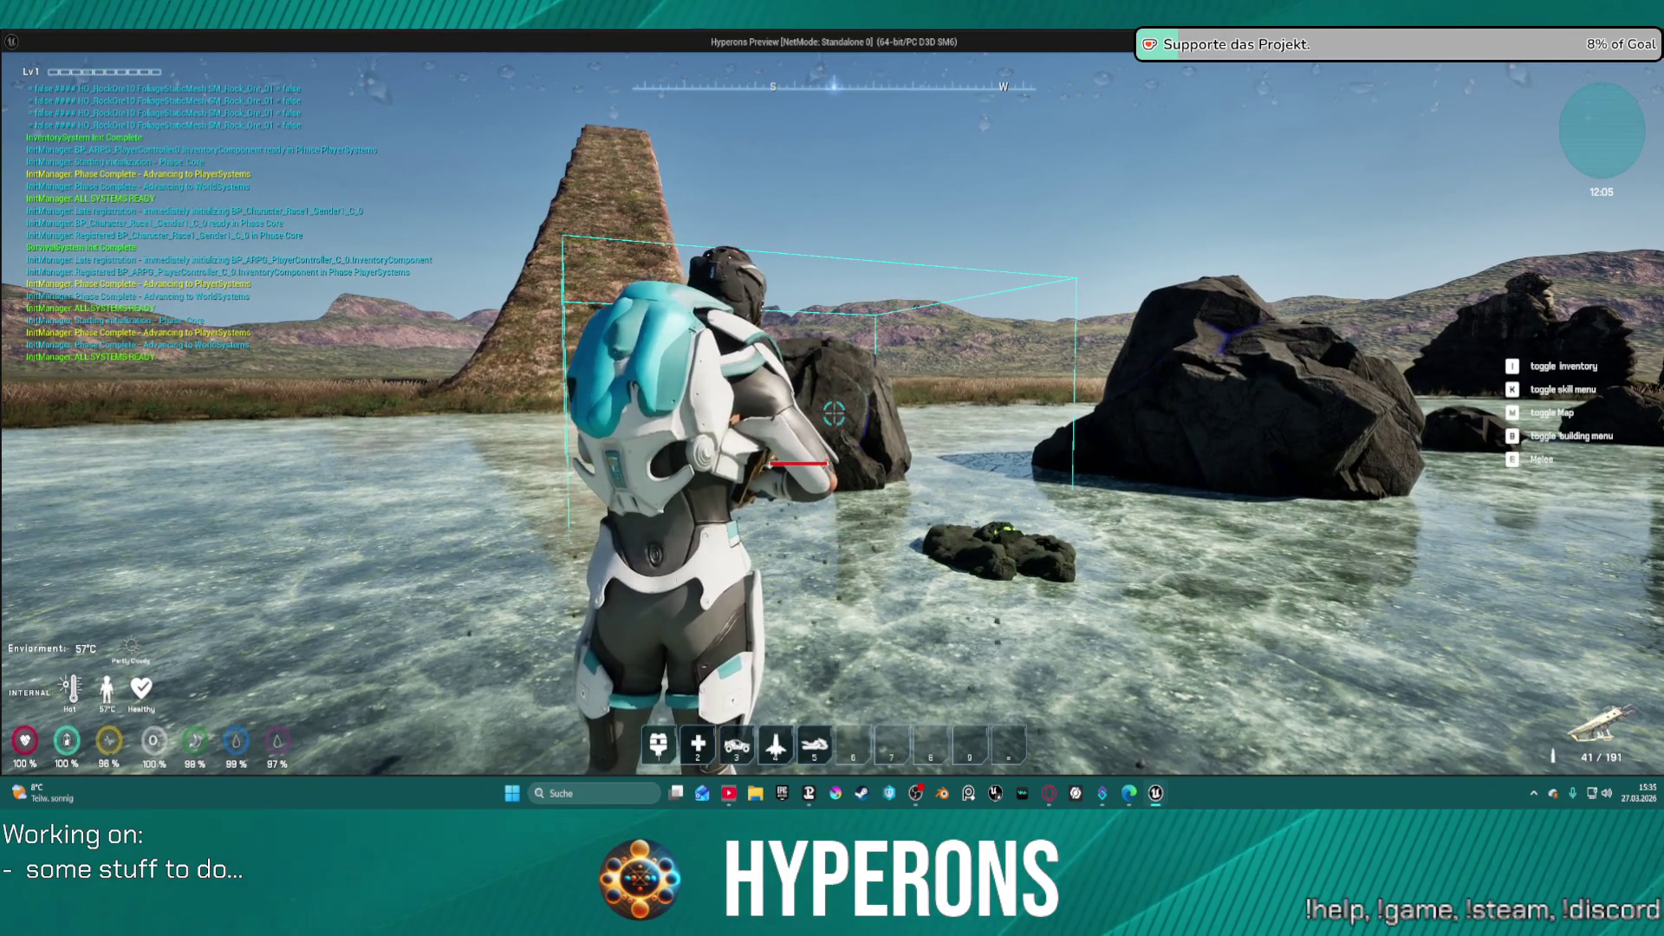
{"action": "left_click", "coordinate": [834, 415]}
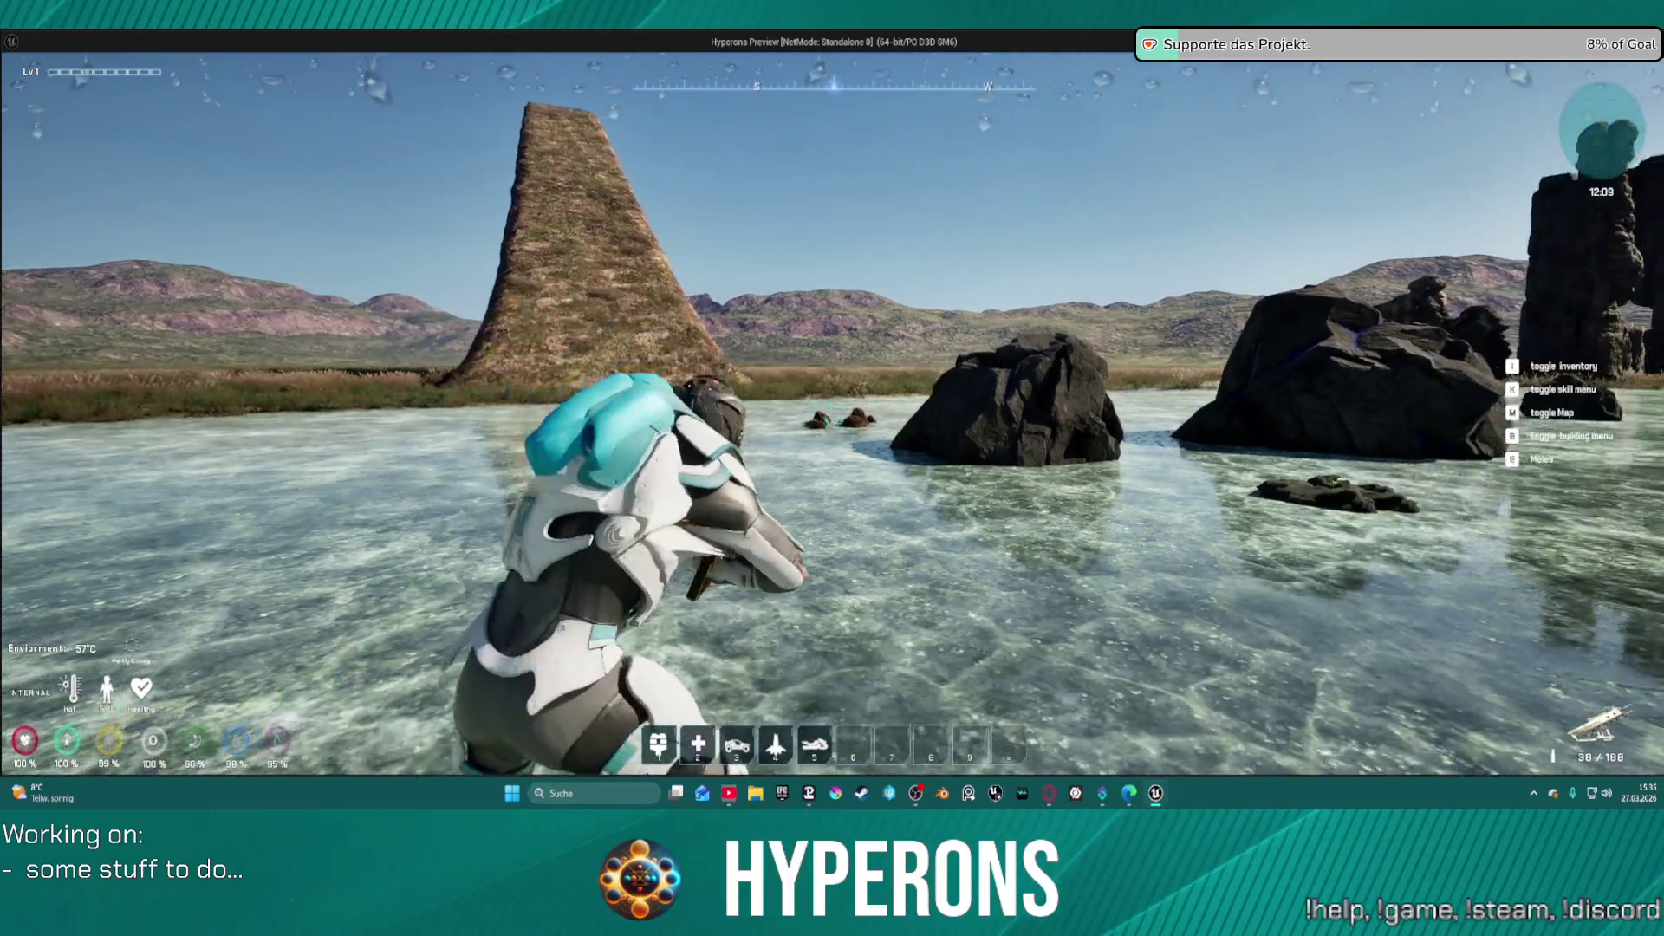
{"action": "left_click", "coordinate": [834, 415]}
{"action": "left_click", "coordinate": [834, 414]}
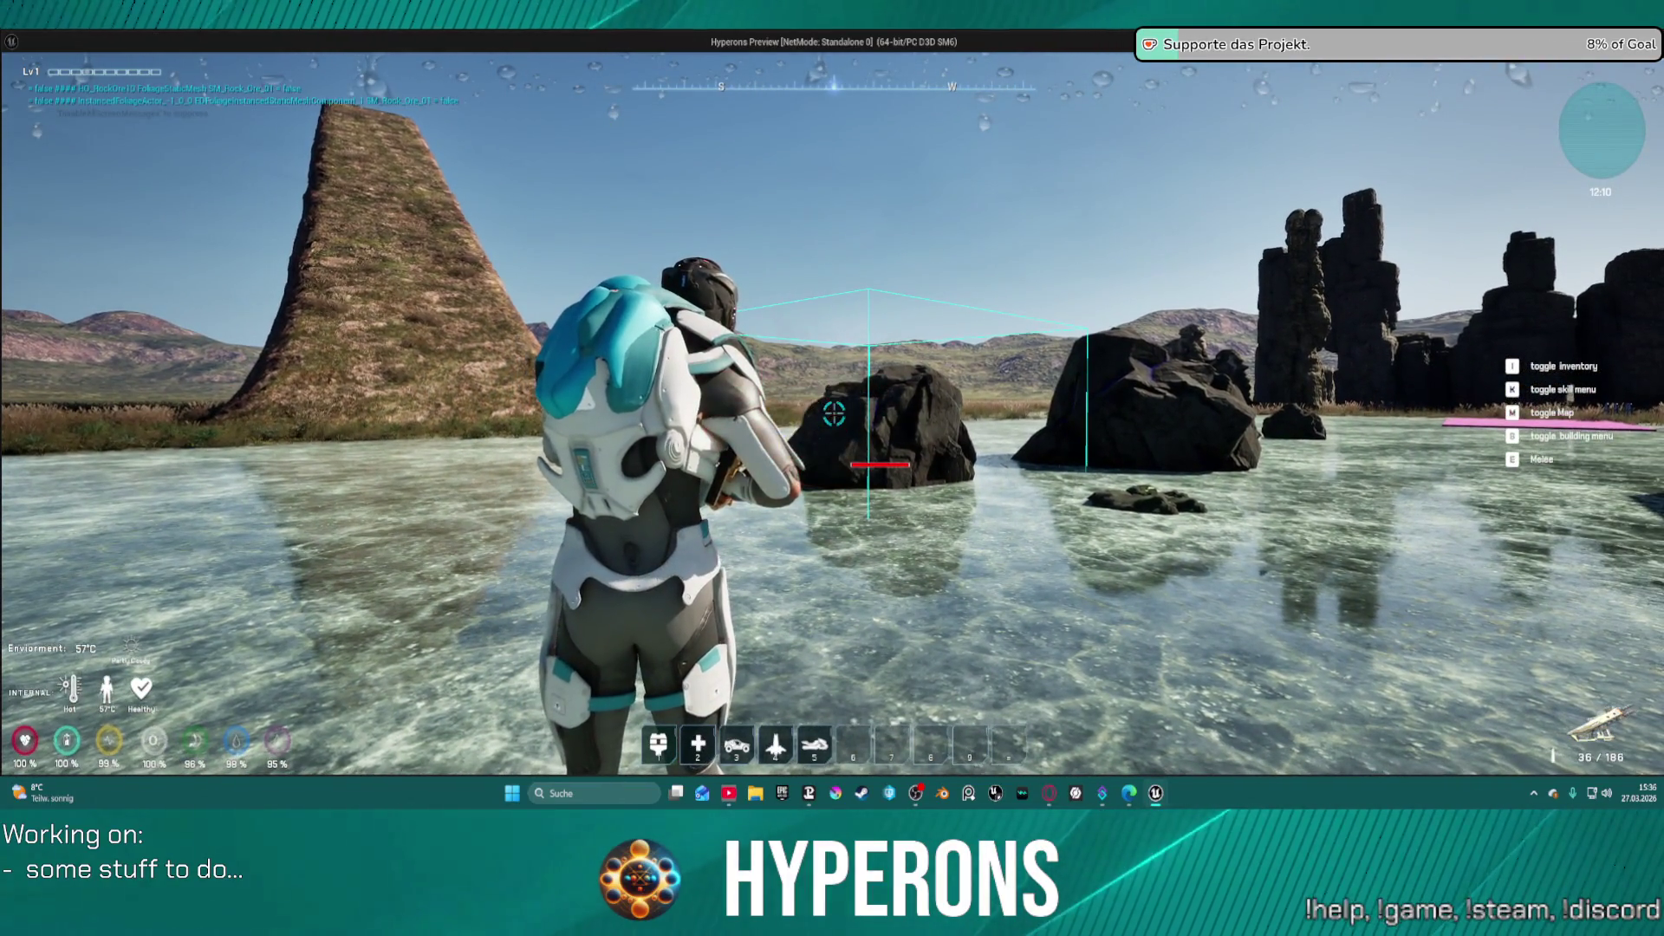
{"action": "left_click", "coordinate": [833, 414]}
{"action": "left_click", "coordinate": [834, 414]}
{"action": "left_click", "coordinate": [833, 414]}
{"action": "key", "text": "w"}
{"action": "left_click", "coordinate": [834, 414]}
{"action": "left_click", "coordinate": [834, 415]}
{"action": "left_click", "coordinate": [833, 414]}
{"action": "left_click", "coordinate": [834, 414]}
{"action": "left_click", "coordinate": [833, 414]}
{"action": "left_click", "coordinate": [834, 414]}
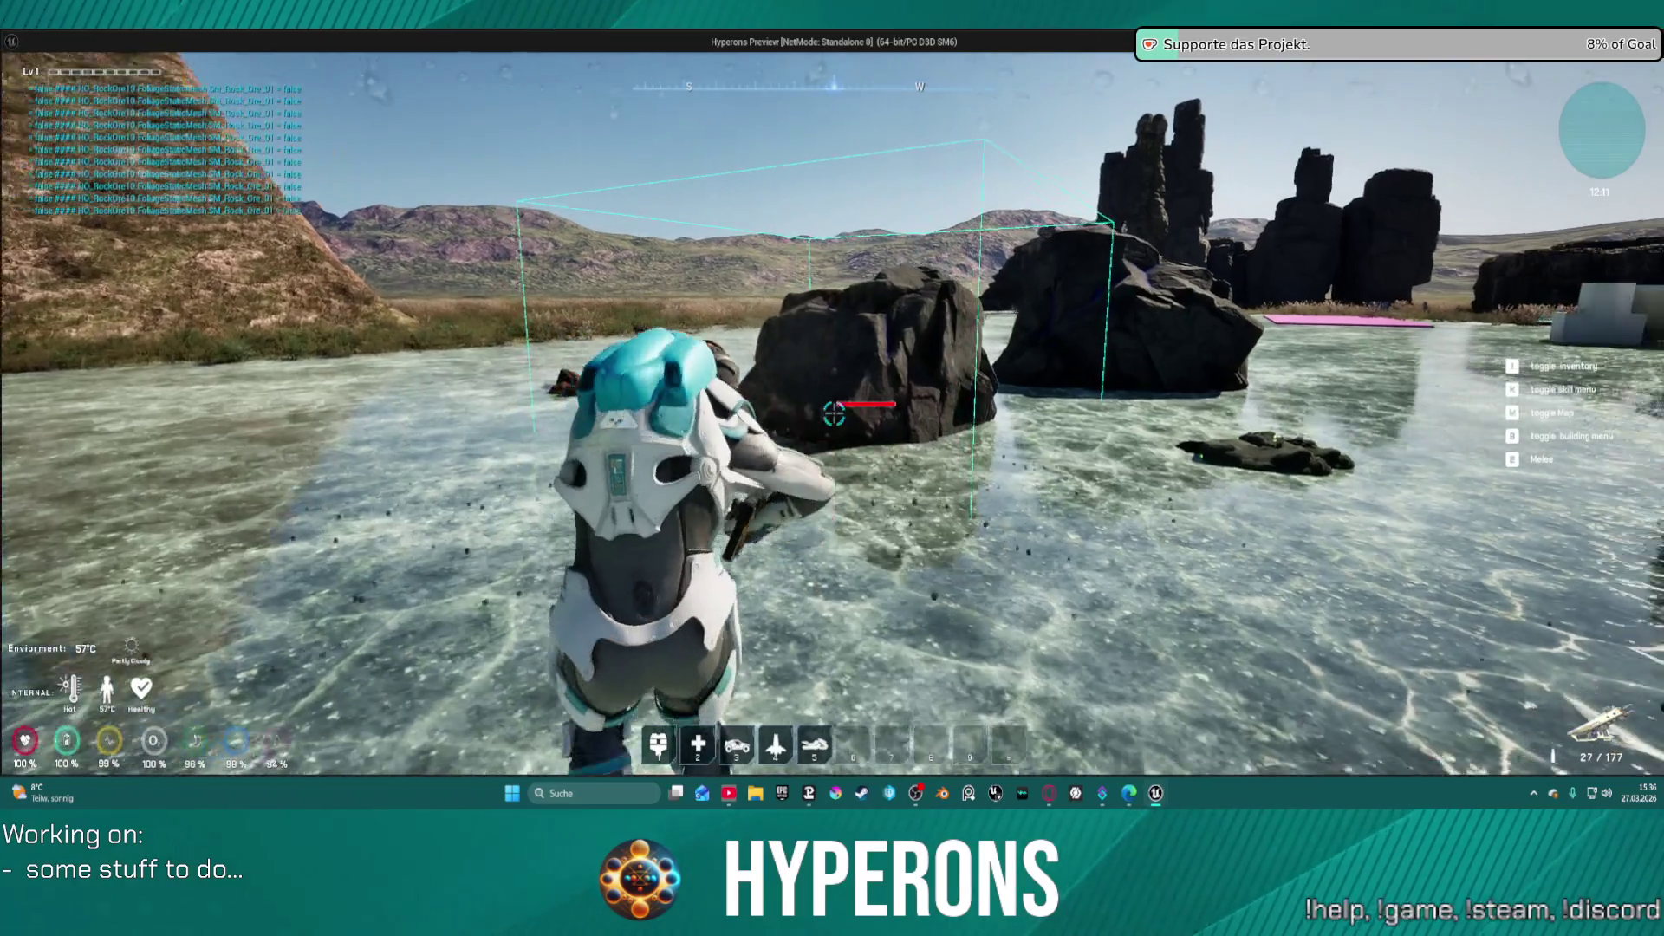
{"action": "left_click", "coordinate": [834, 415]}
{"action": "left_click", "coordinate": [834, 414]}
{"action": "left_click", "coordinate": [834, 415]}
{"action": "left_click", "coordinate": [833, 414]}
{"action": "left_click", "coordinate": [834, 414]}
{"action": "left_click", "coordinate": [834, 414]}
{"action": "left_click", "coordinate": [834, 415]}
{"action": "left_click", "coordinate": [834, 414]}
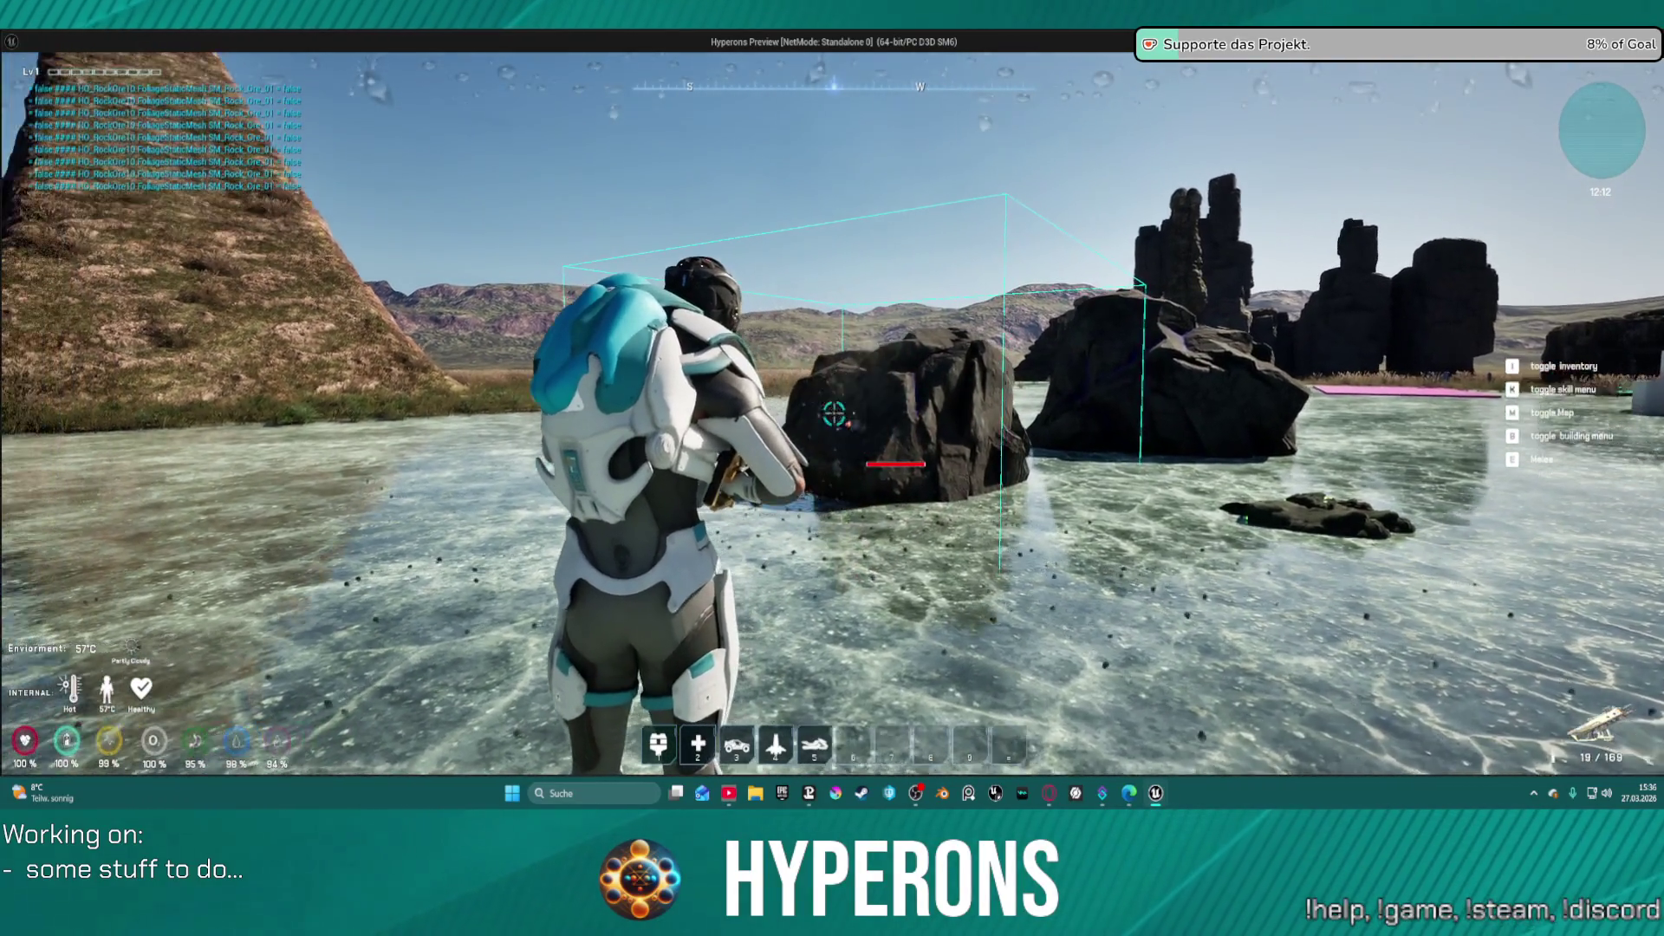
{"action": "left_click", "coordinate": [834, 414]}
{"action": "left_click", "coordinate": [834, 415]}
{"action": "left_click", "coordinate": [834, 414]}
{"action": "left_click", "coordinate": [834, 414]}
{"action": "left_click", "coordinate": [834, 414]}
{"action": "left_click", "coordinate": [834, 415]}
- Reposition toward the dark Cobalt rock, keep shooting it to check hit effects, then stop play
{"action": "key", "text": "s"}
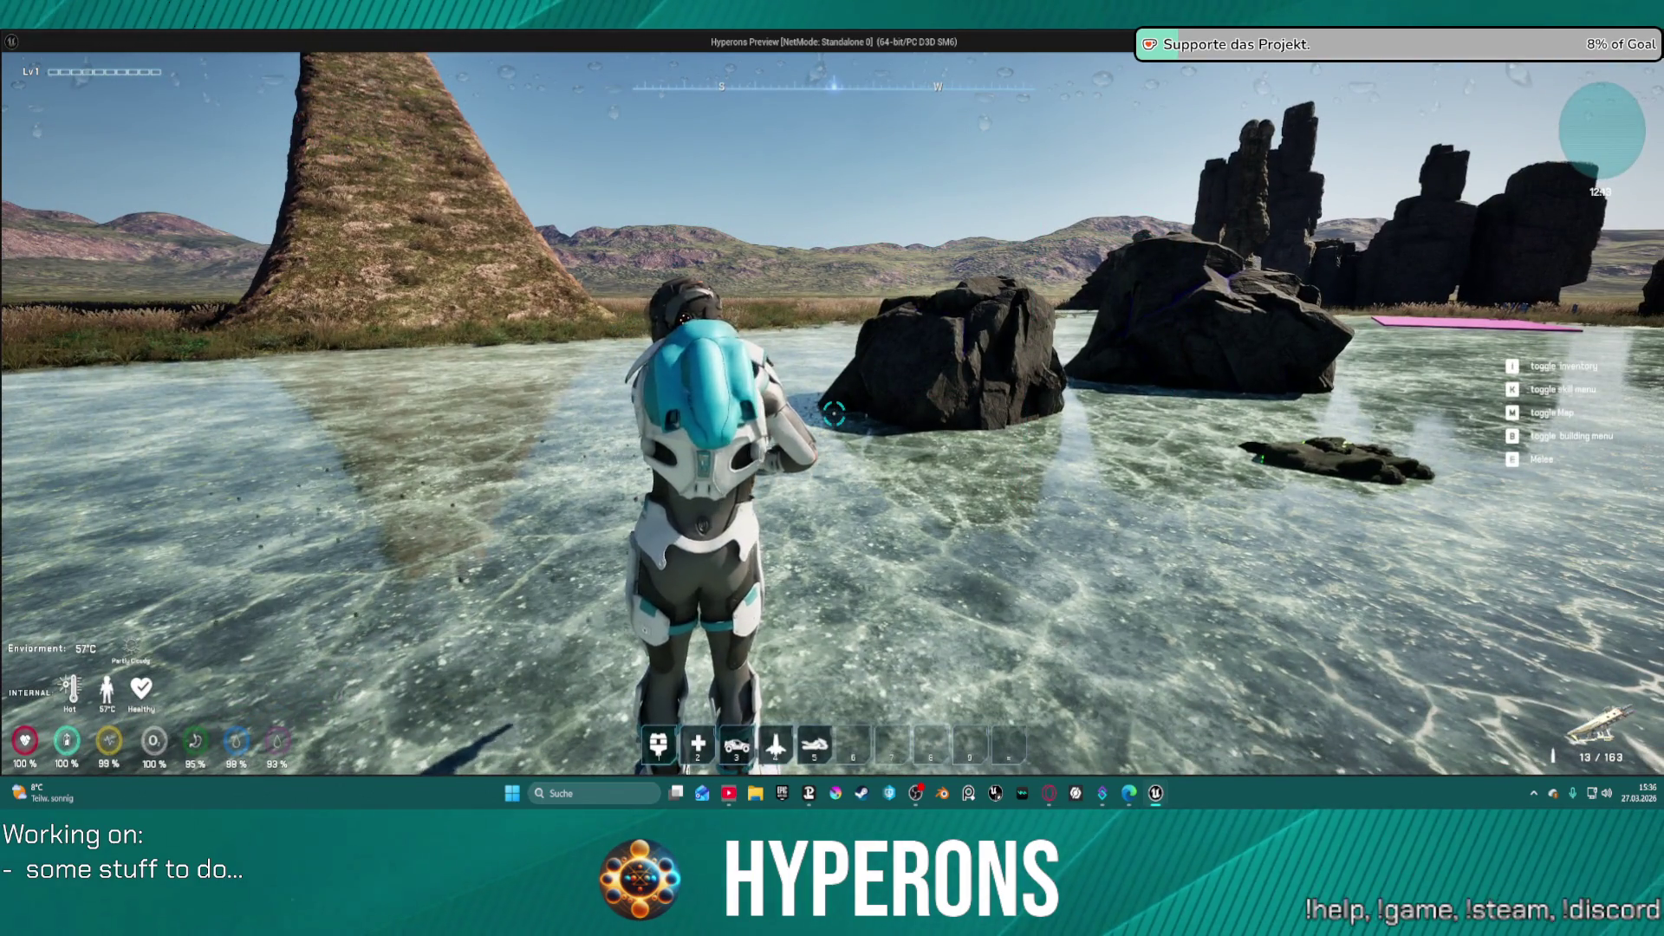
{"action": "key", "text": "s"}
{"action": "key", "text": "a"}
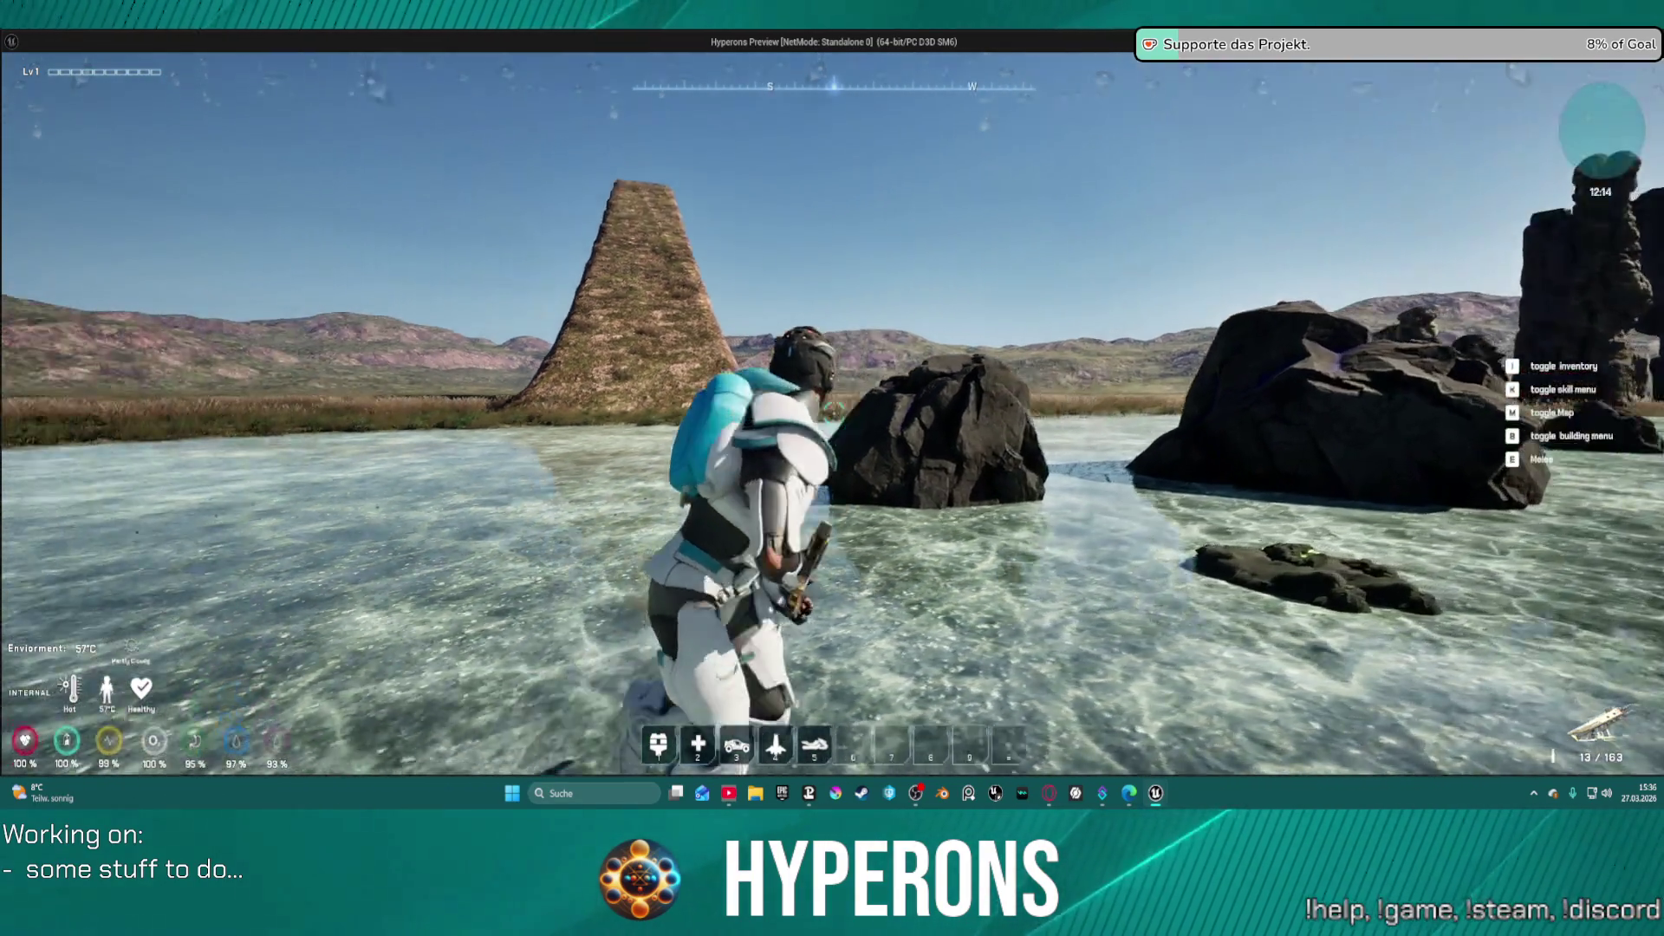
{"action": "key", "text": "w"}
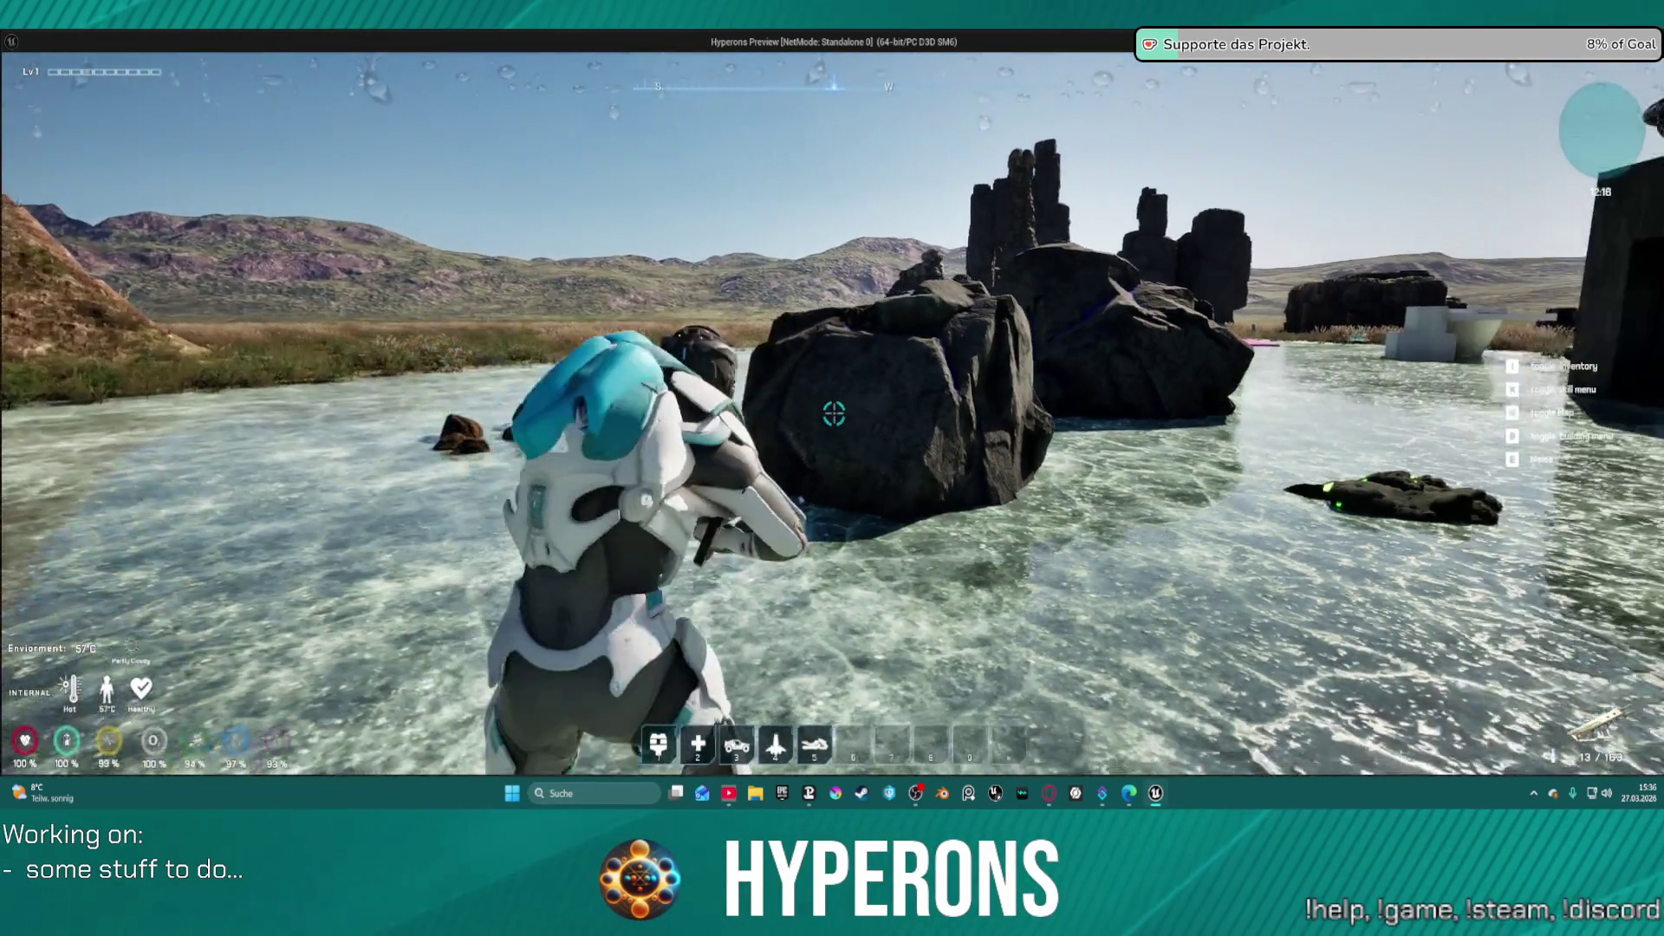
{"action": "left_click", "coordinate": [834, 414]}
{"action": "left_click", "coordinate": [833, 414]}
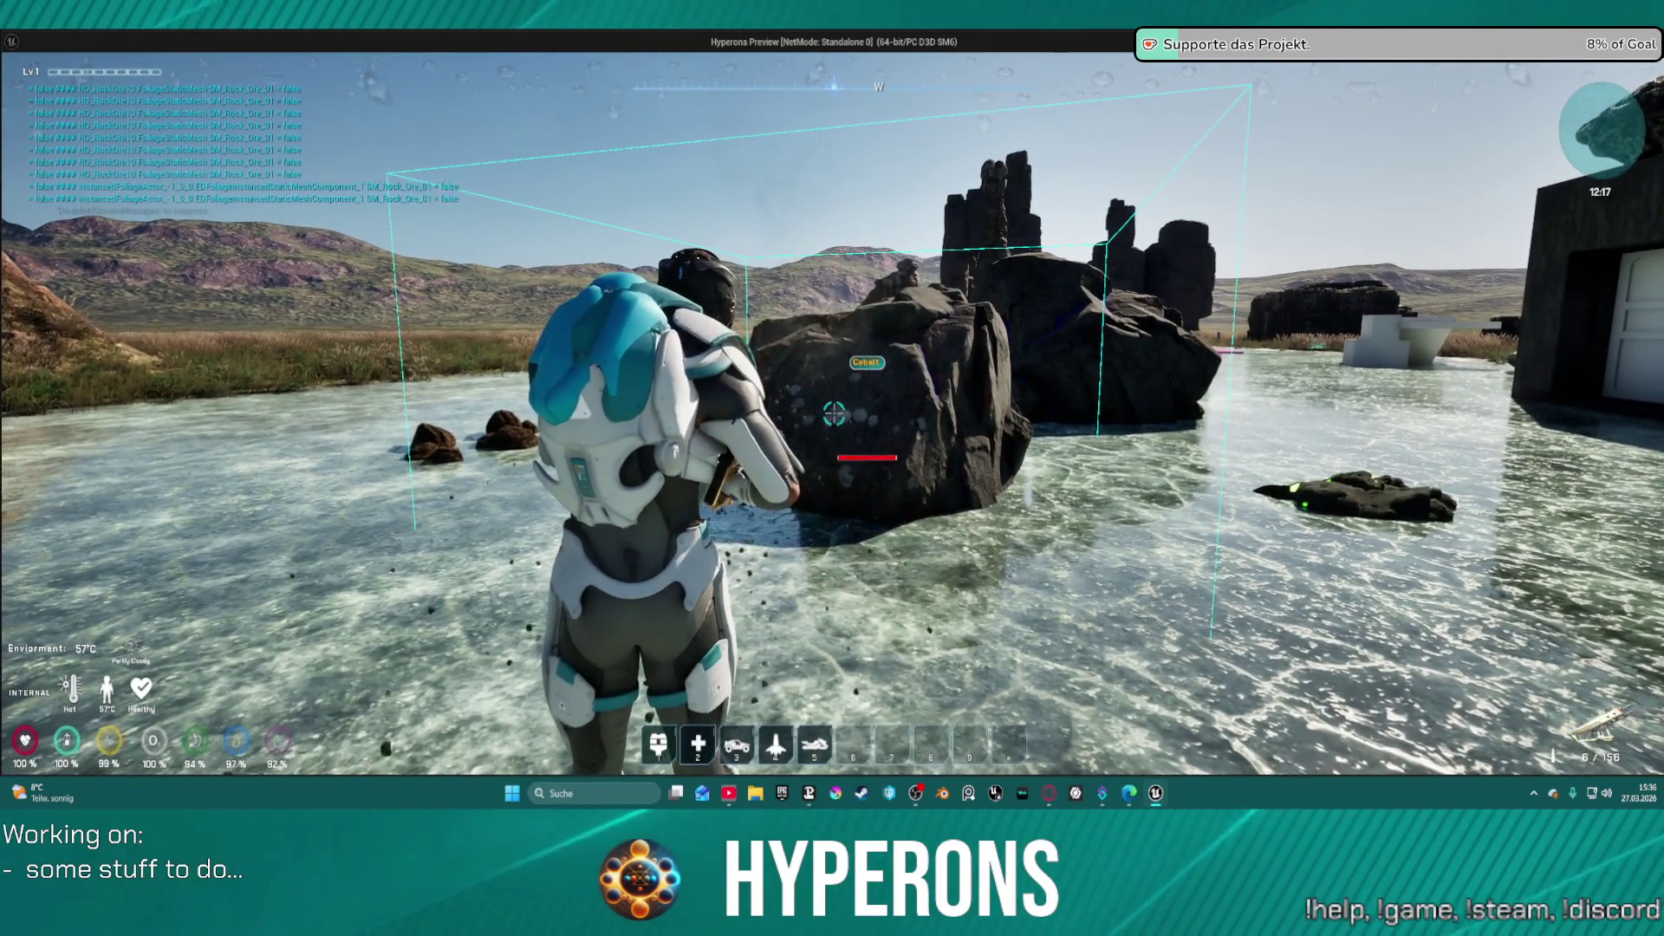
{"action": "left_click", "coordinate": [834, 414]}
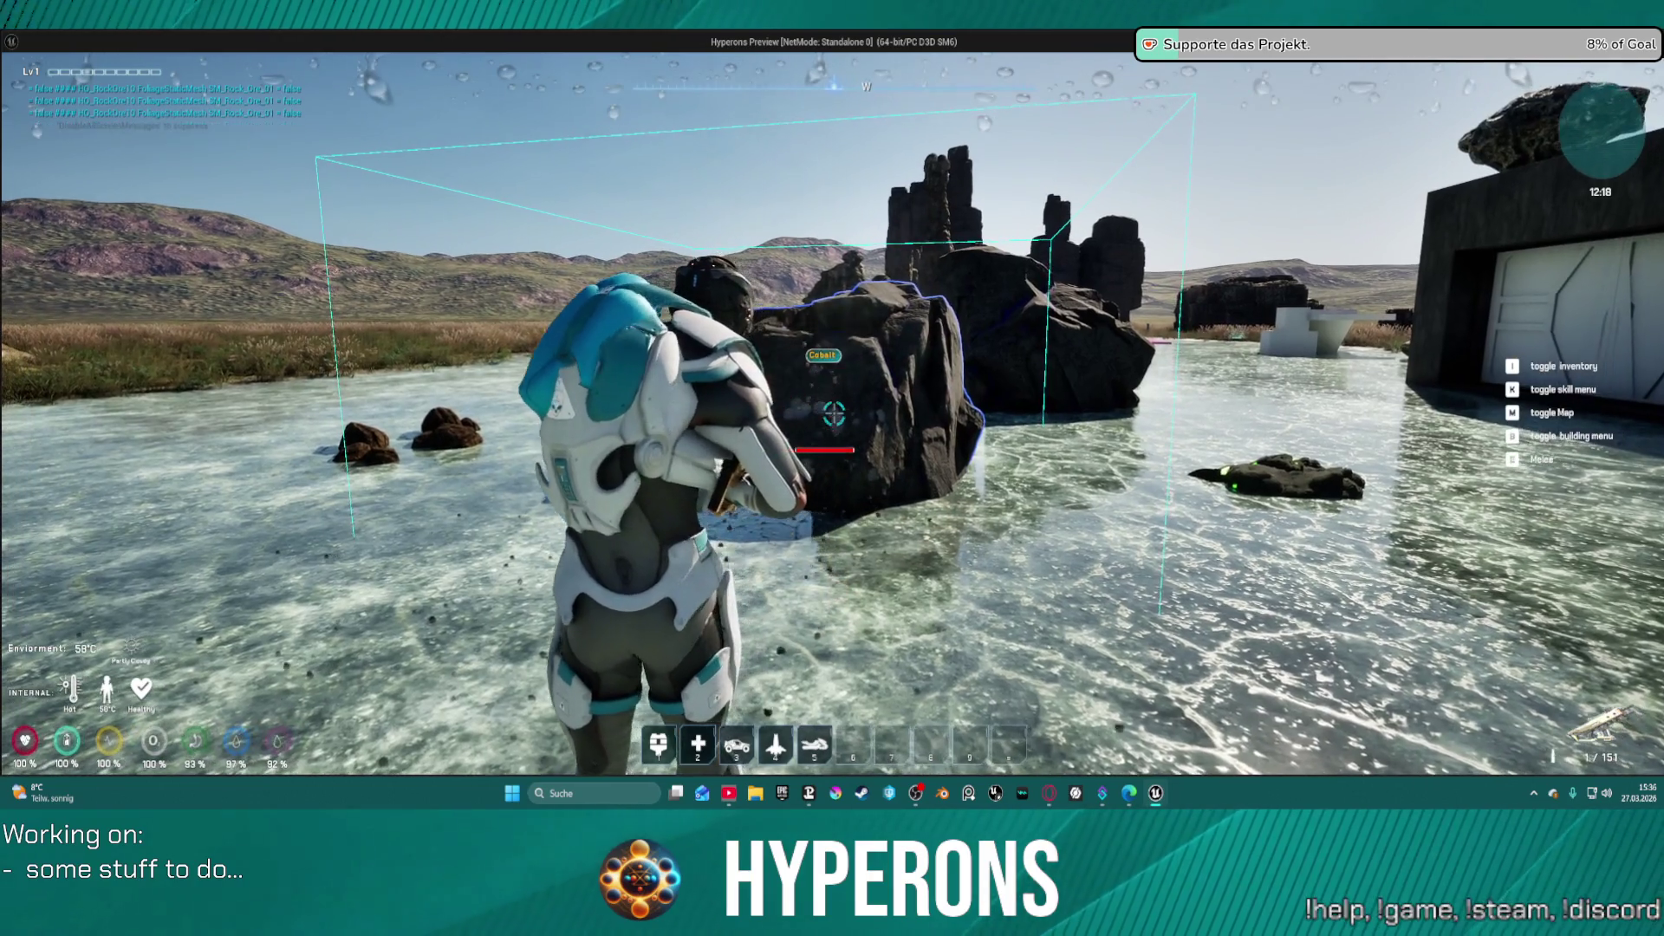
{"action": "left_click", "coordinate": [834, 413]}
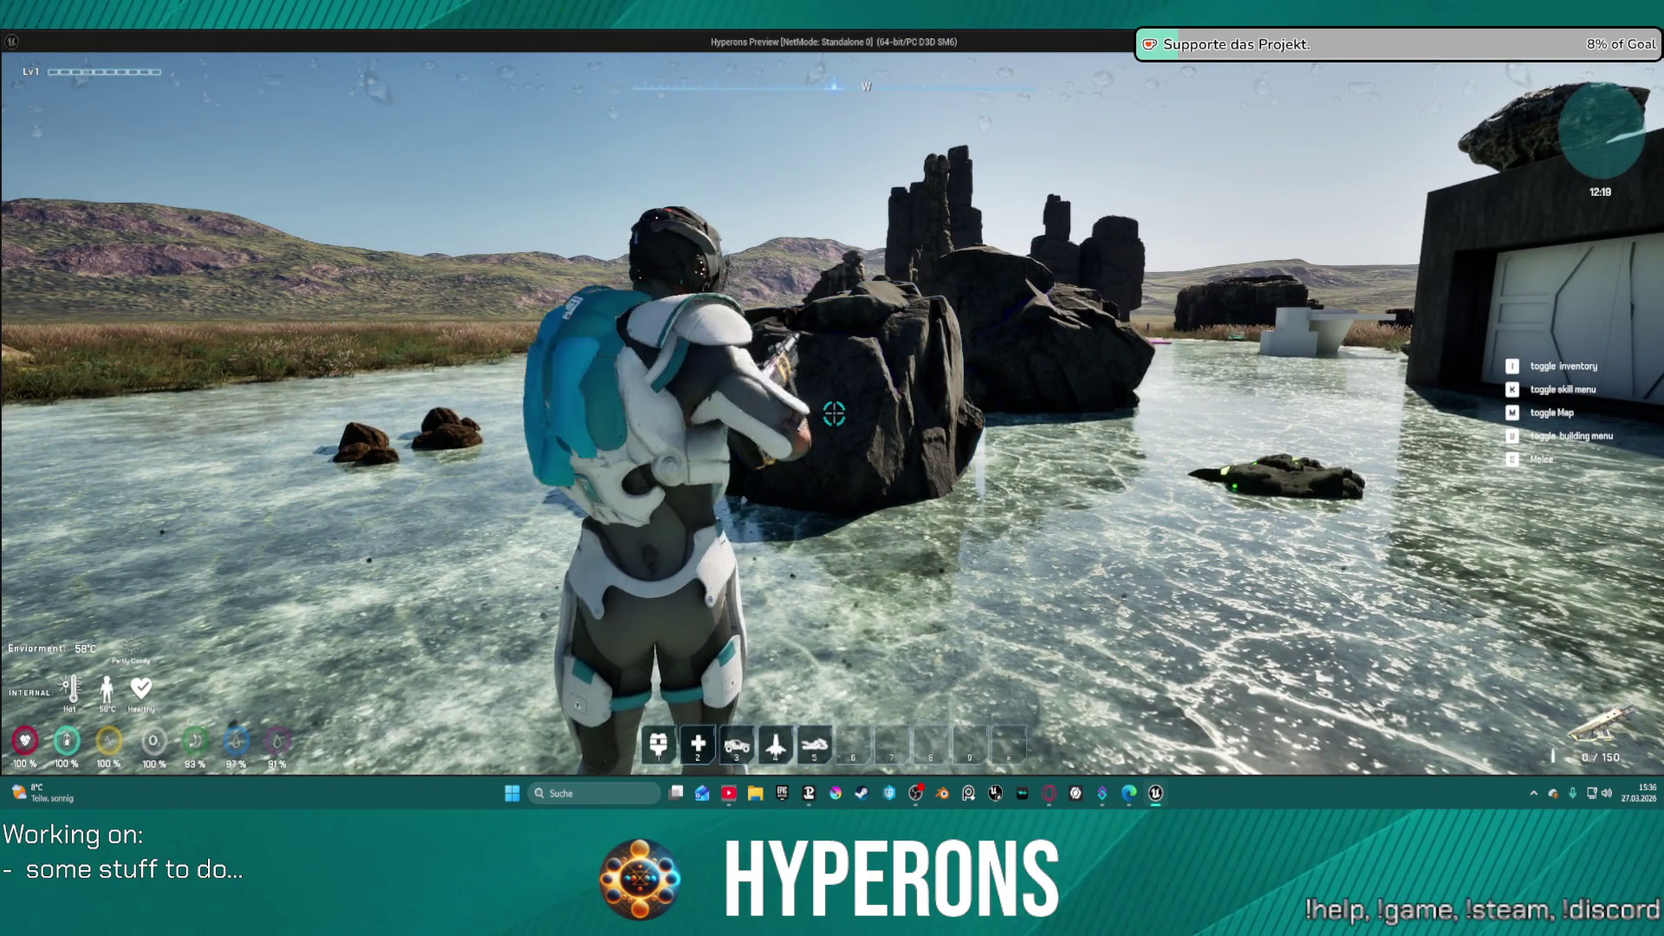
{"action": "key", "text": "w"}
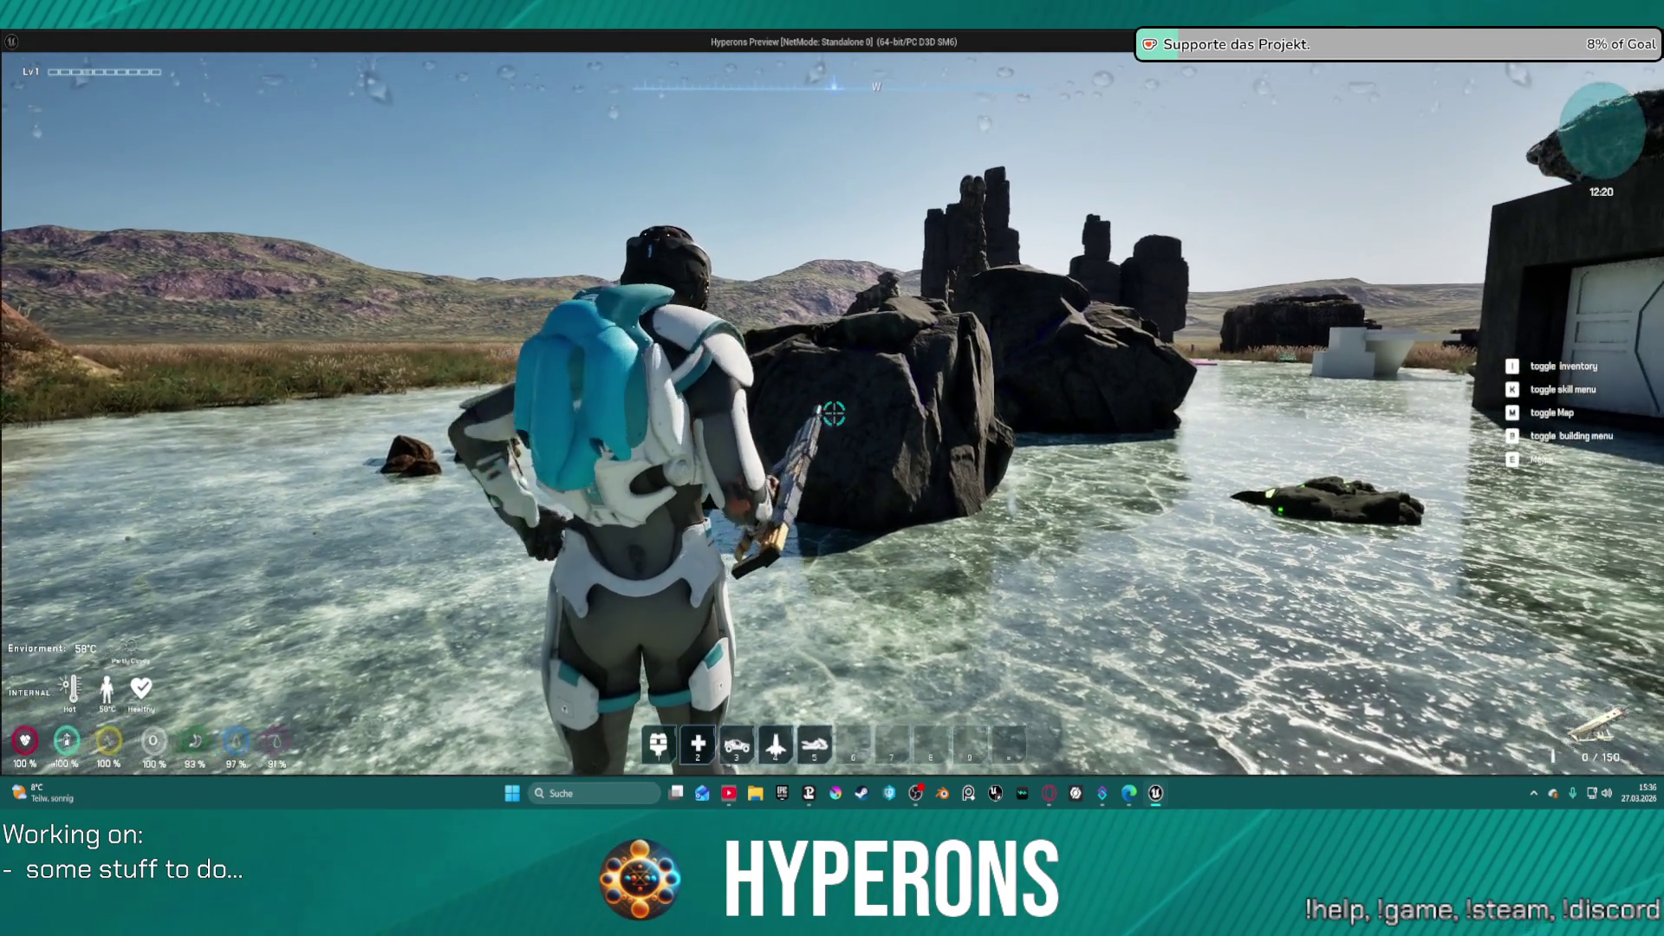
{"action": "left_click", "coordinate": [834, 413]}
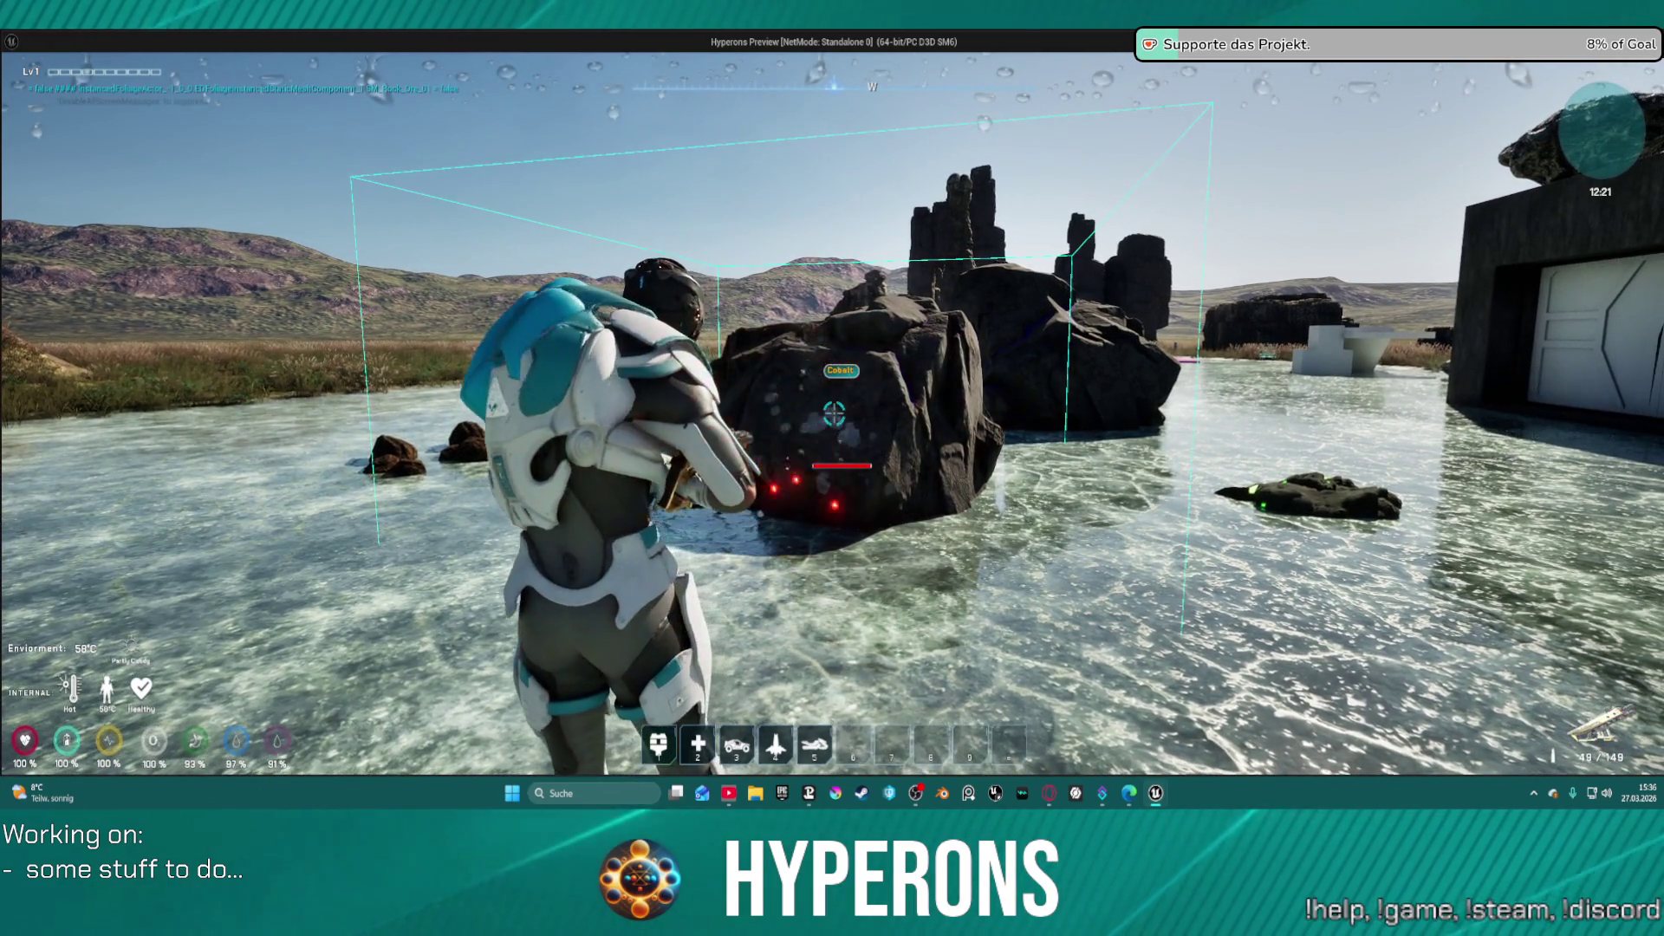
{"action": "left_click", "coordinate": [834, 414]}
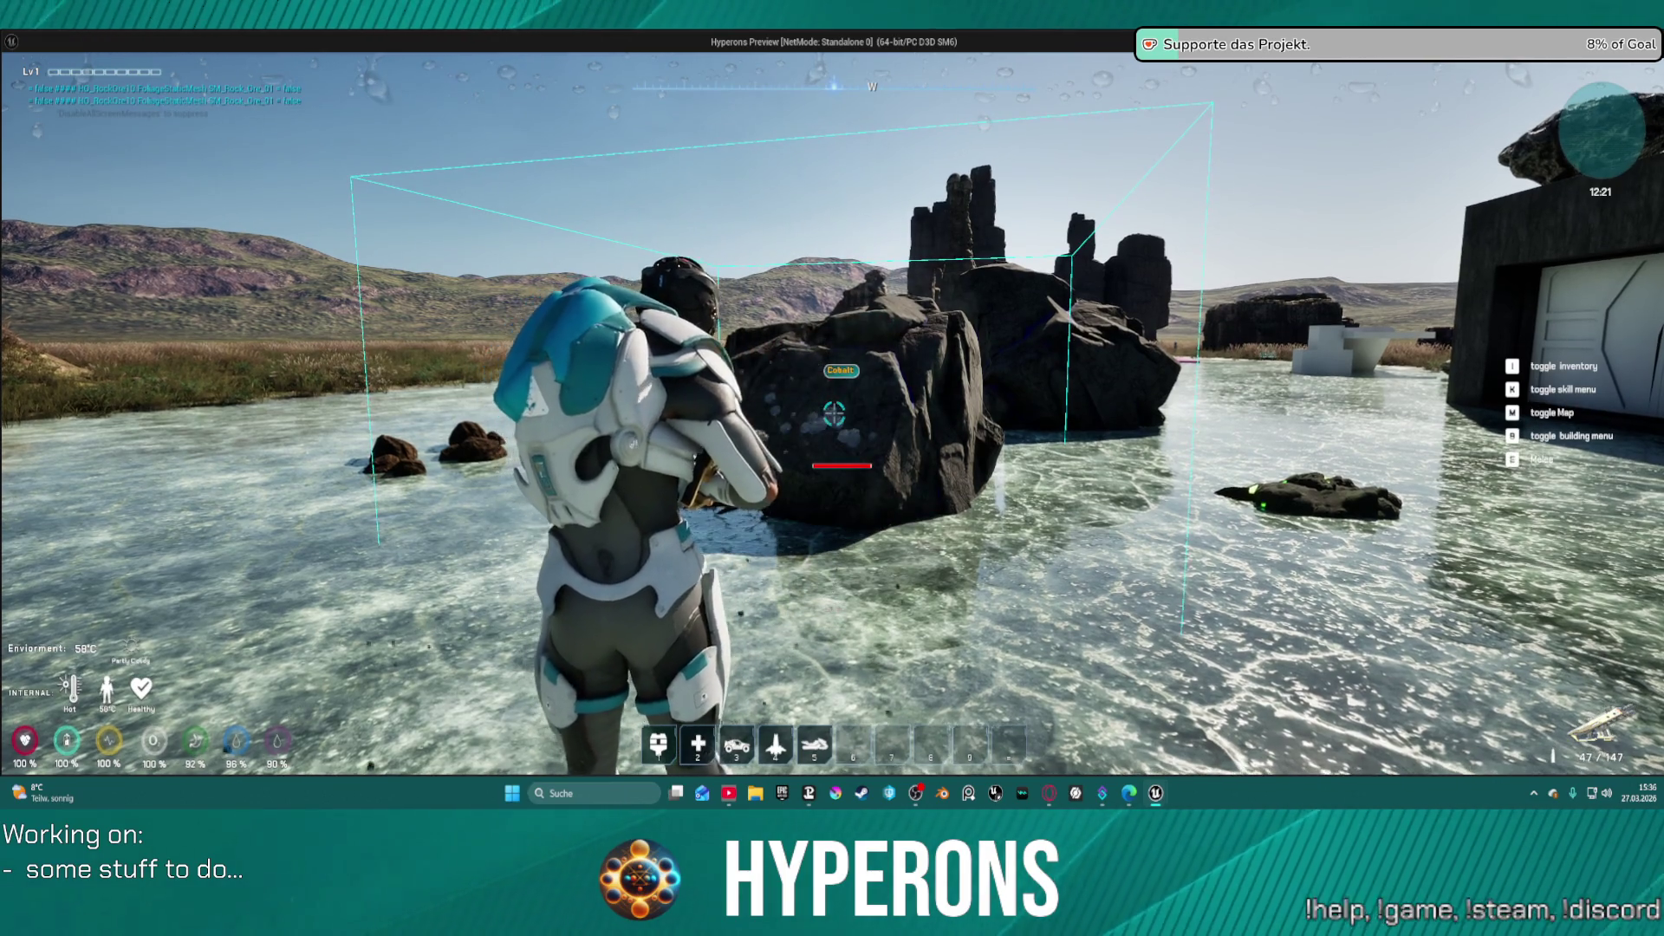
{"action": "left_click", "coordinate": [834, 413]}
{"action": "left_click", "coordinate": [834, 414]}
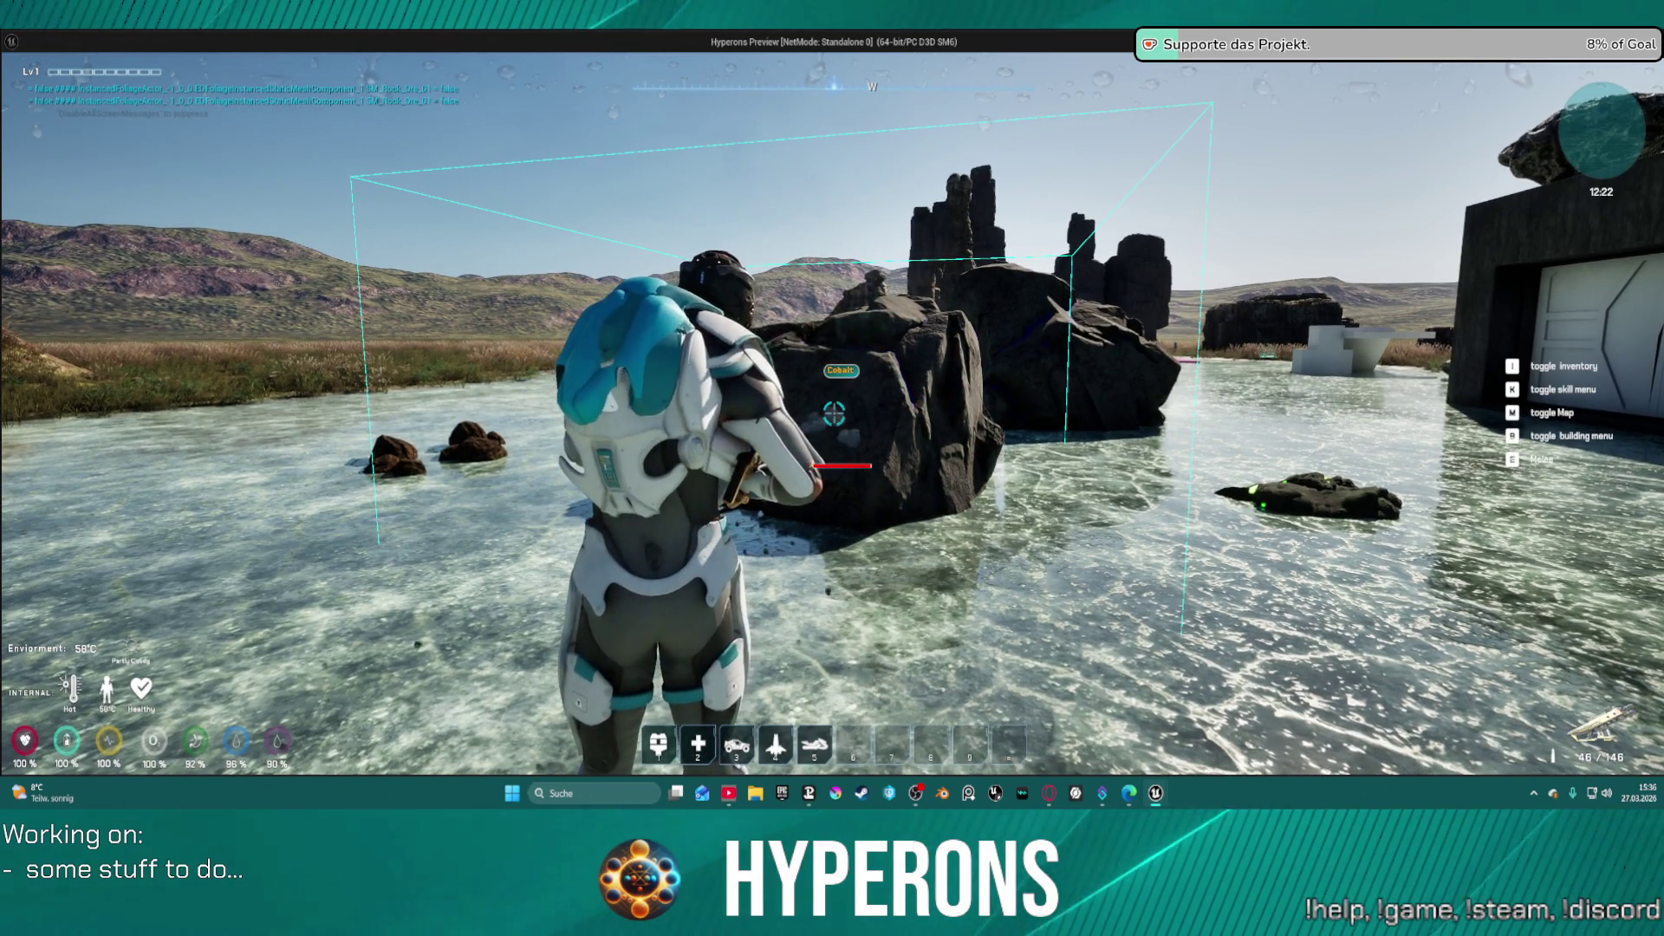
{"action": "left_click", "coordinate": [833, 414]}
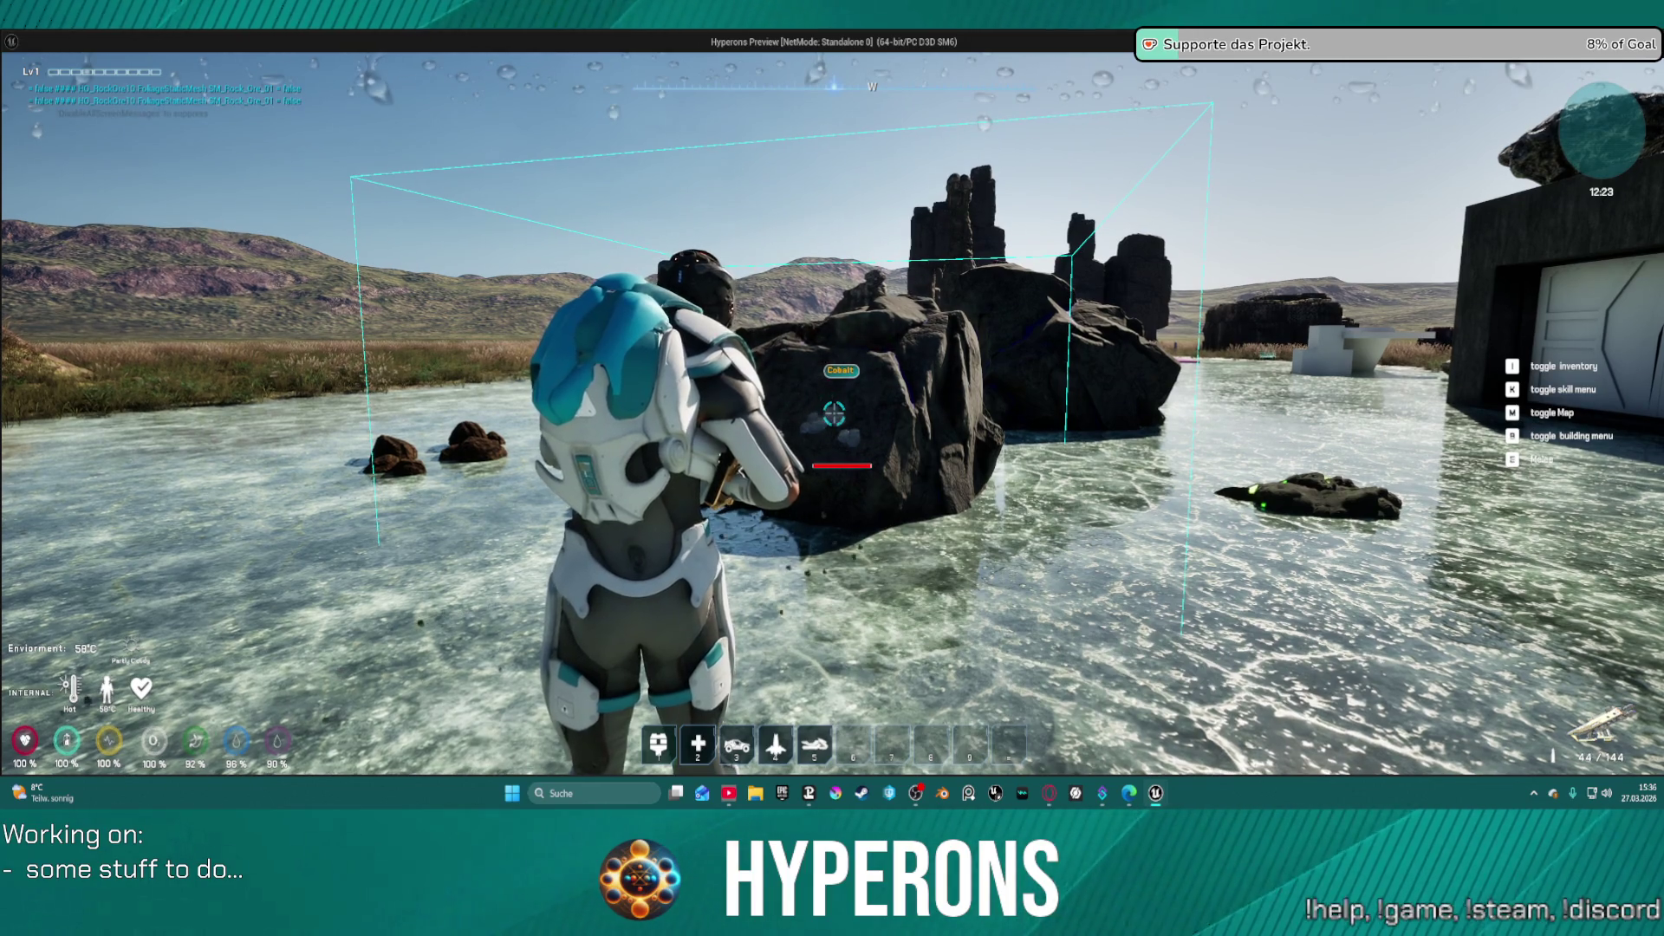
{"action": "left_click", "coordinate": [834, 413]}
{"action": "left_click", "coordinate": [834, 414]}
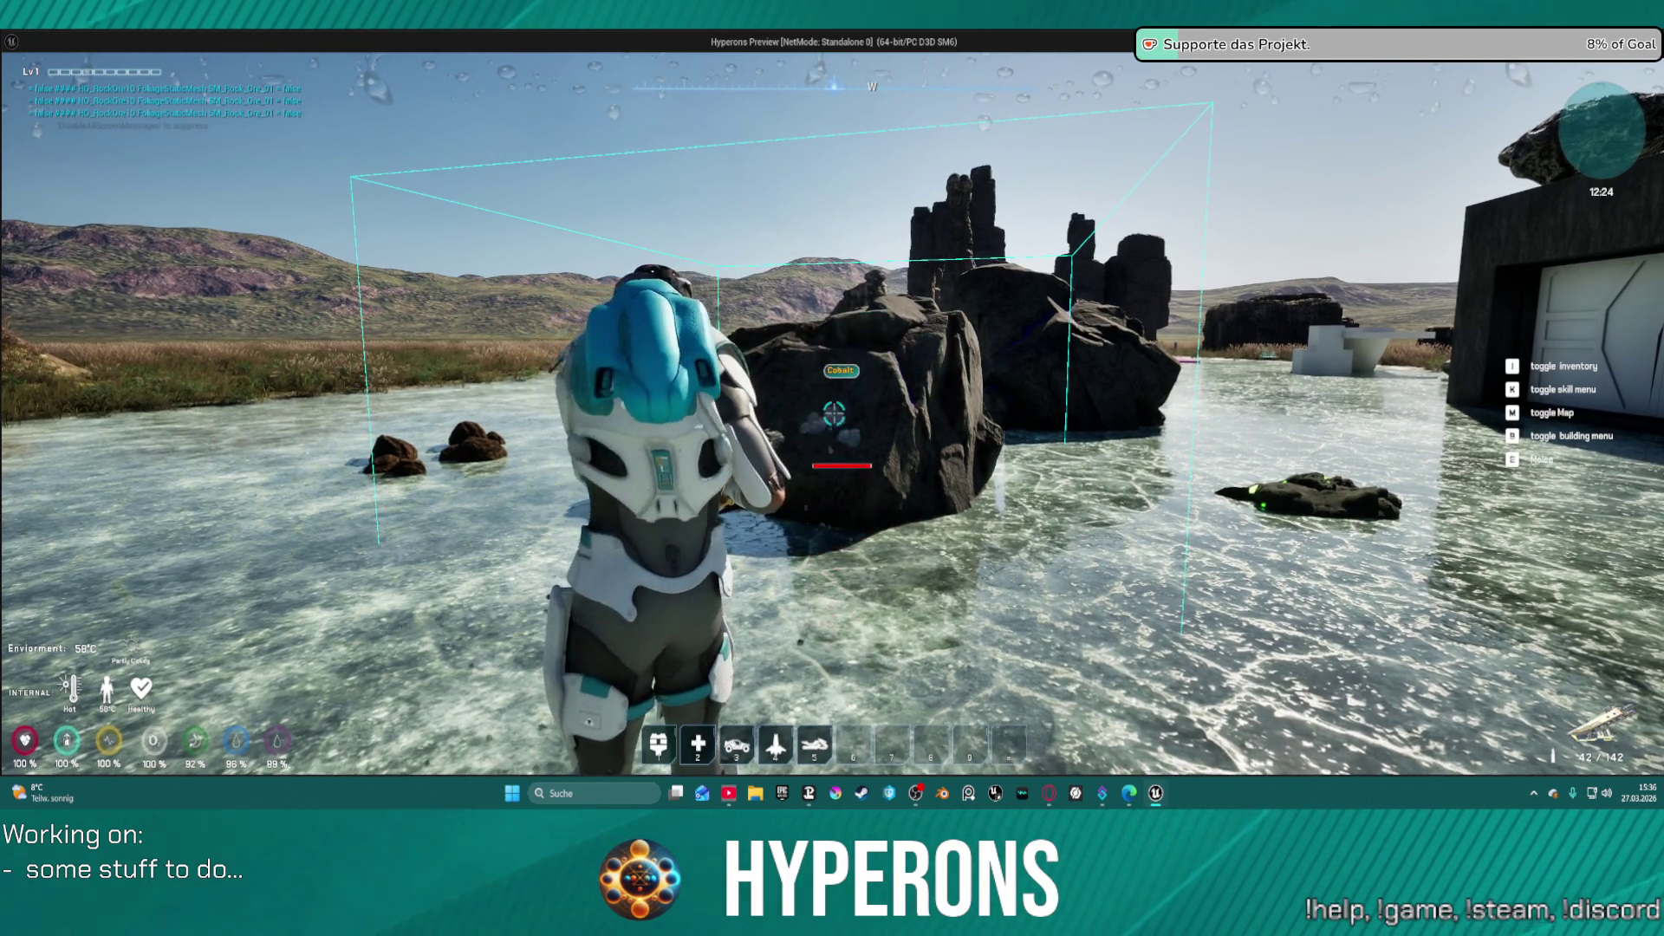
{"action": "left_click", "coordinate": [834, 413]}
{"action": "left_click", "coordinate": [834, 413]}
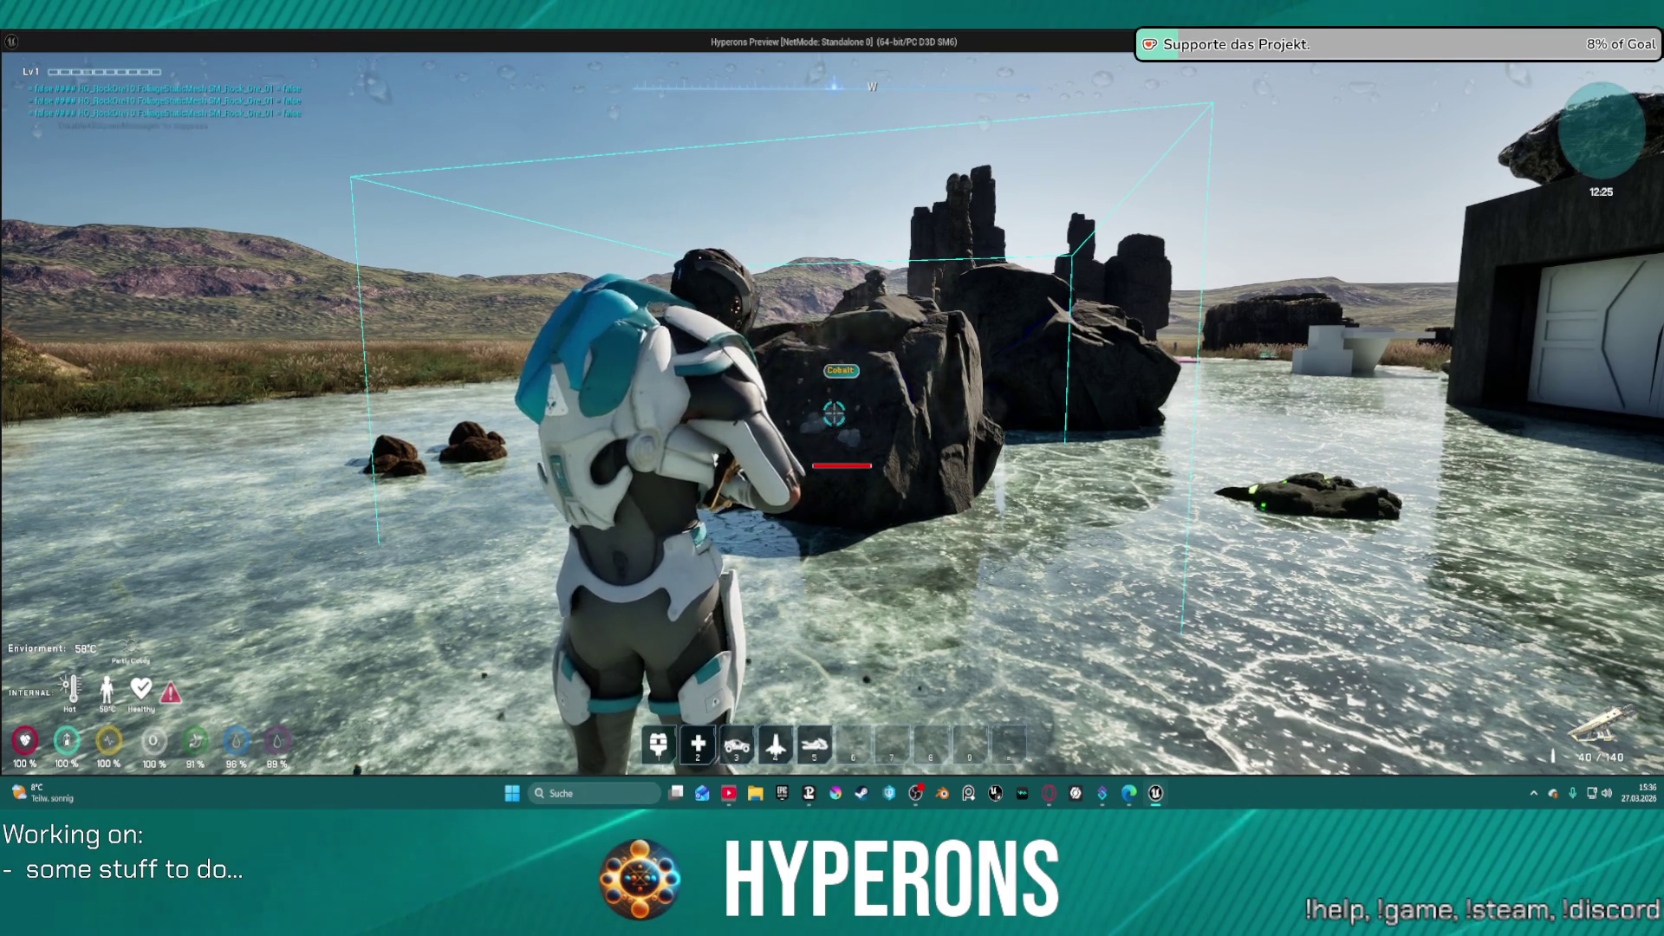
{"action": "left_click", "coordinate": [833, 413]}
{"action": "left_click", "coordinate": [833, 413]}
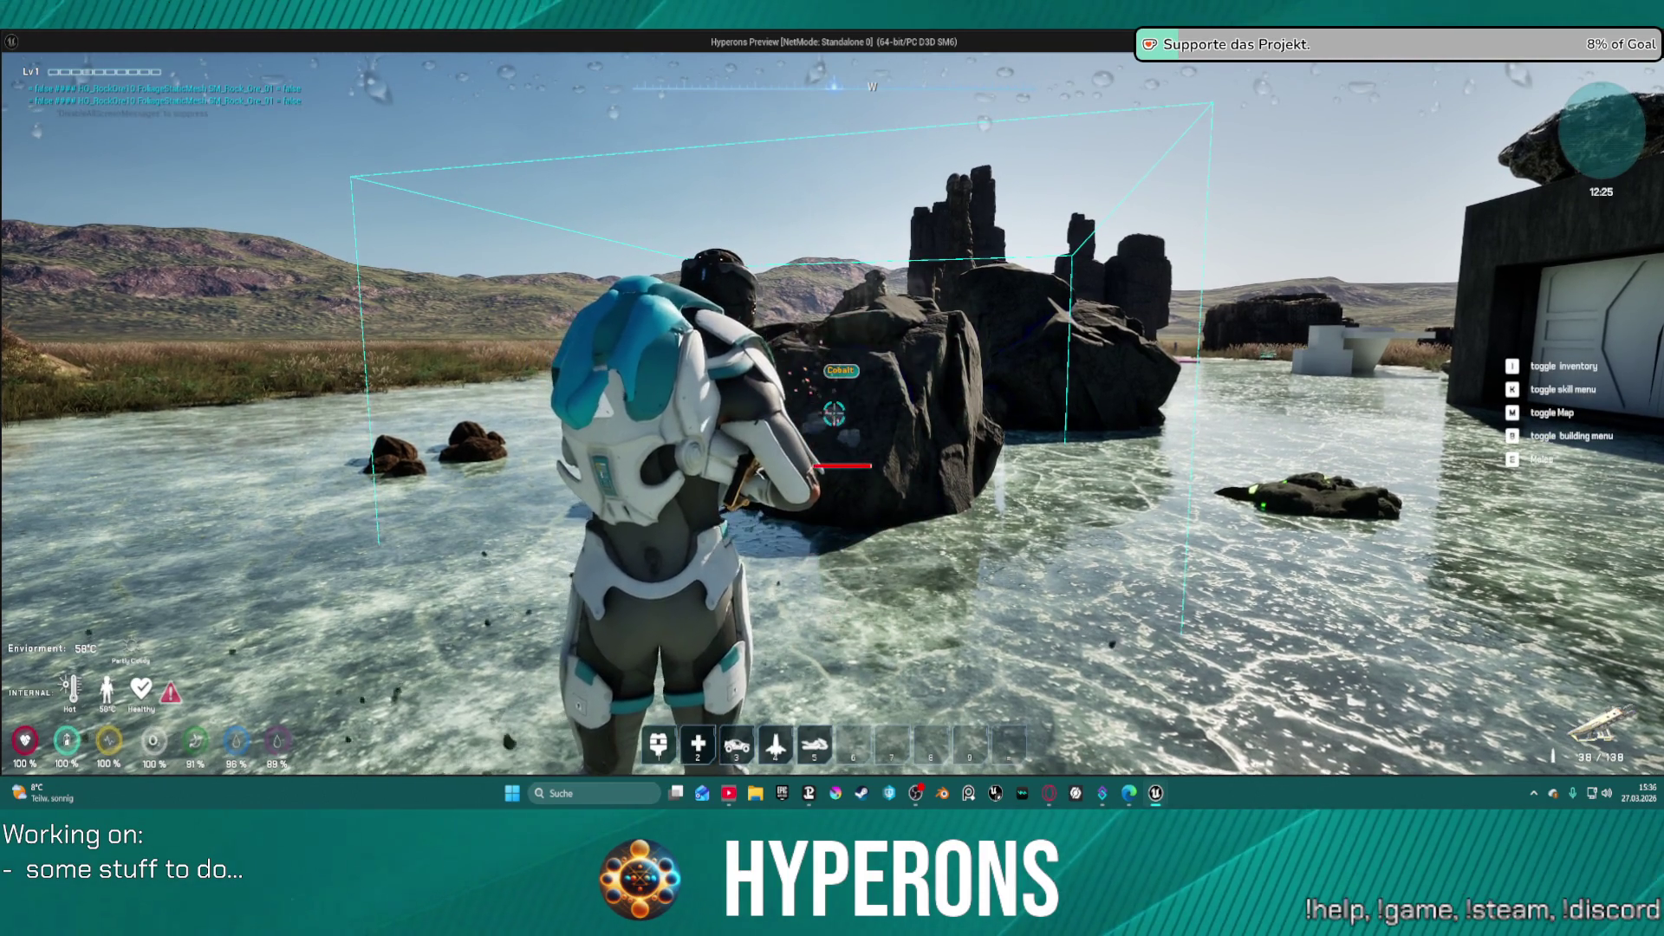
{"action": "left_click", "coordinate": [834, 413]}
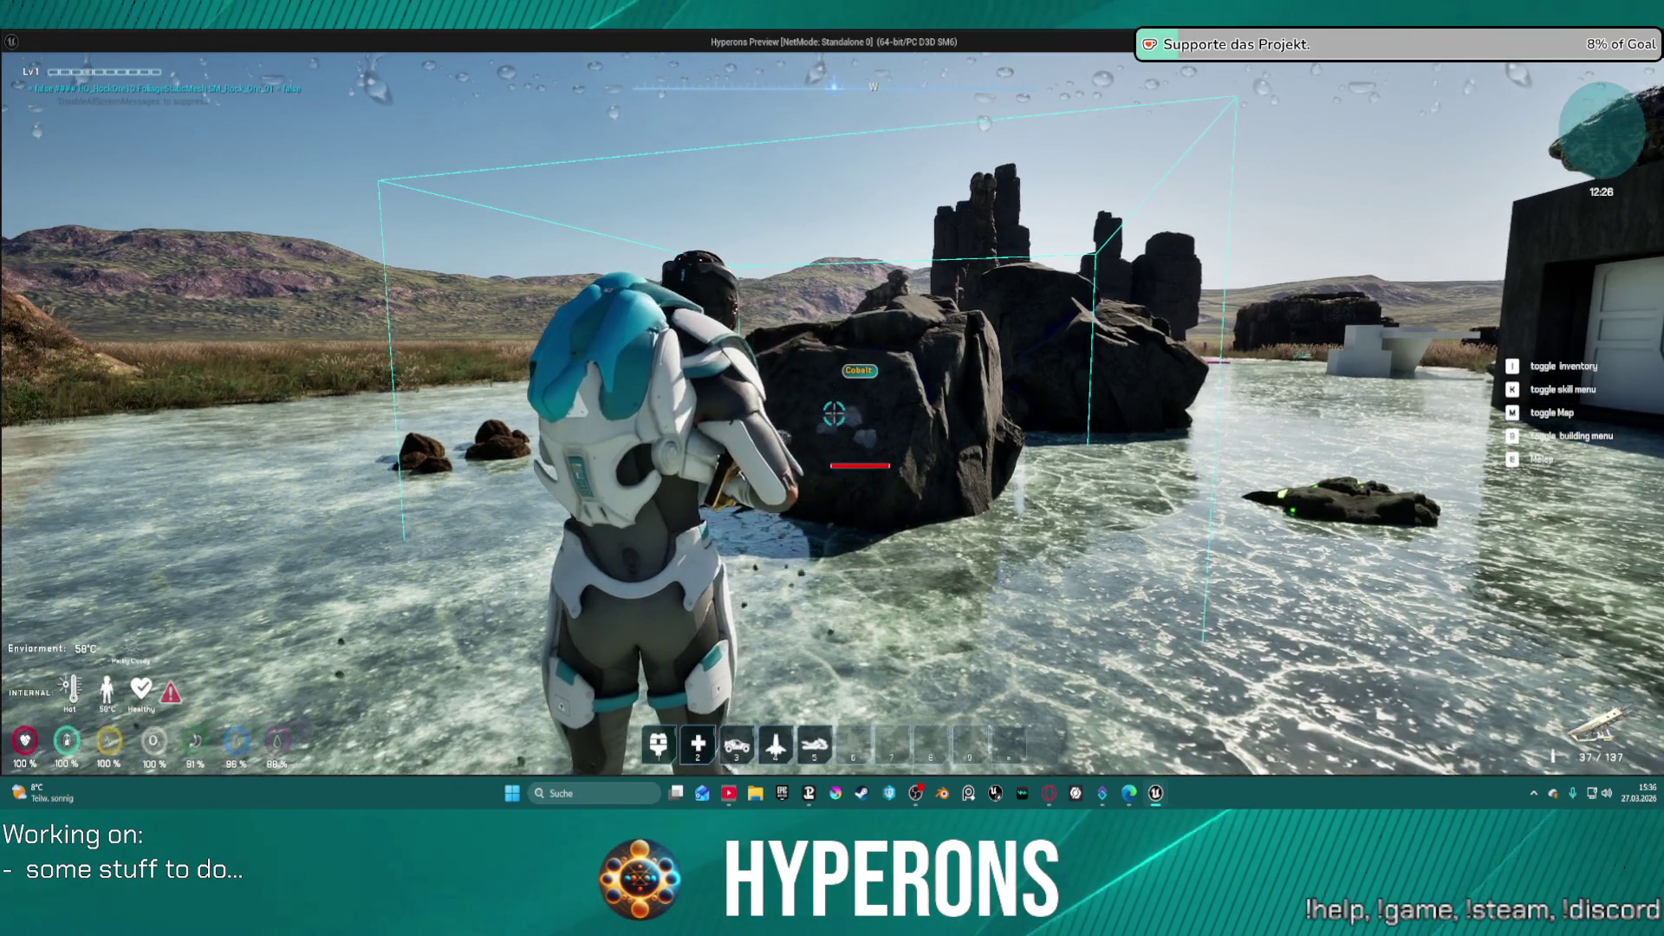
{"action": "key", "text": "Escape"}
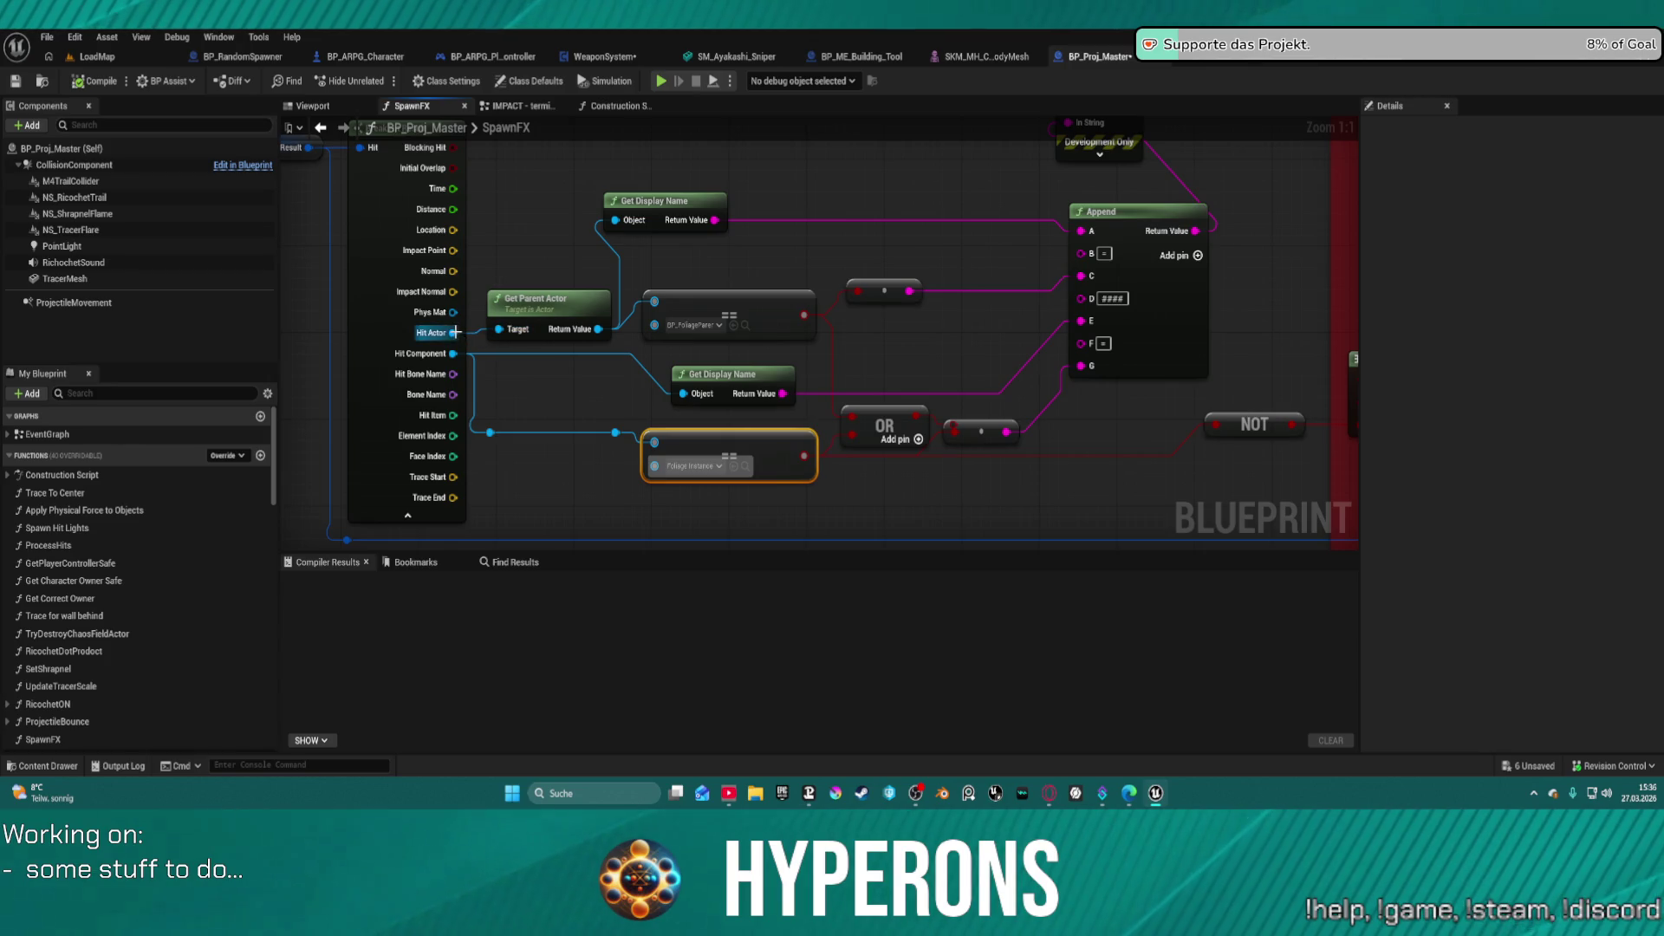
- Wire Hit Actor into Get Display Name's Object pin, then equip and reload MG 01 in the test game
{"action": "mouse_move", "coordinate": [454, 332]}
{"action": "left_mouse_down"}
{"action": "mouse_move", "coordinate": [791, 260]}
{"action": "mouse_move", "coordinate": [659, 252]}
{"action": "mouse_move", "coordinate": [614, 220]}
{"action": "left_mouse_up"}
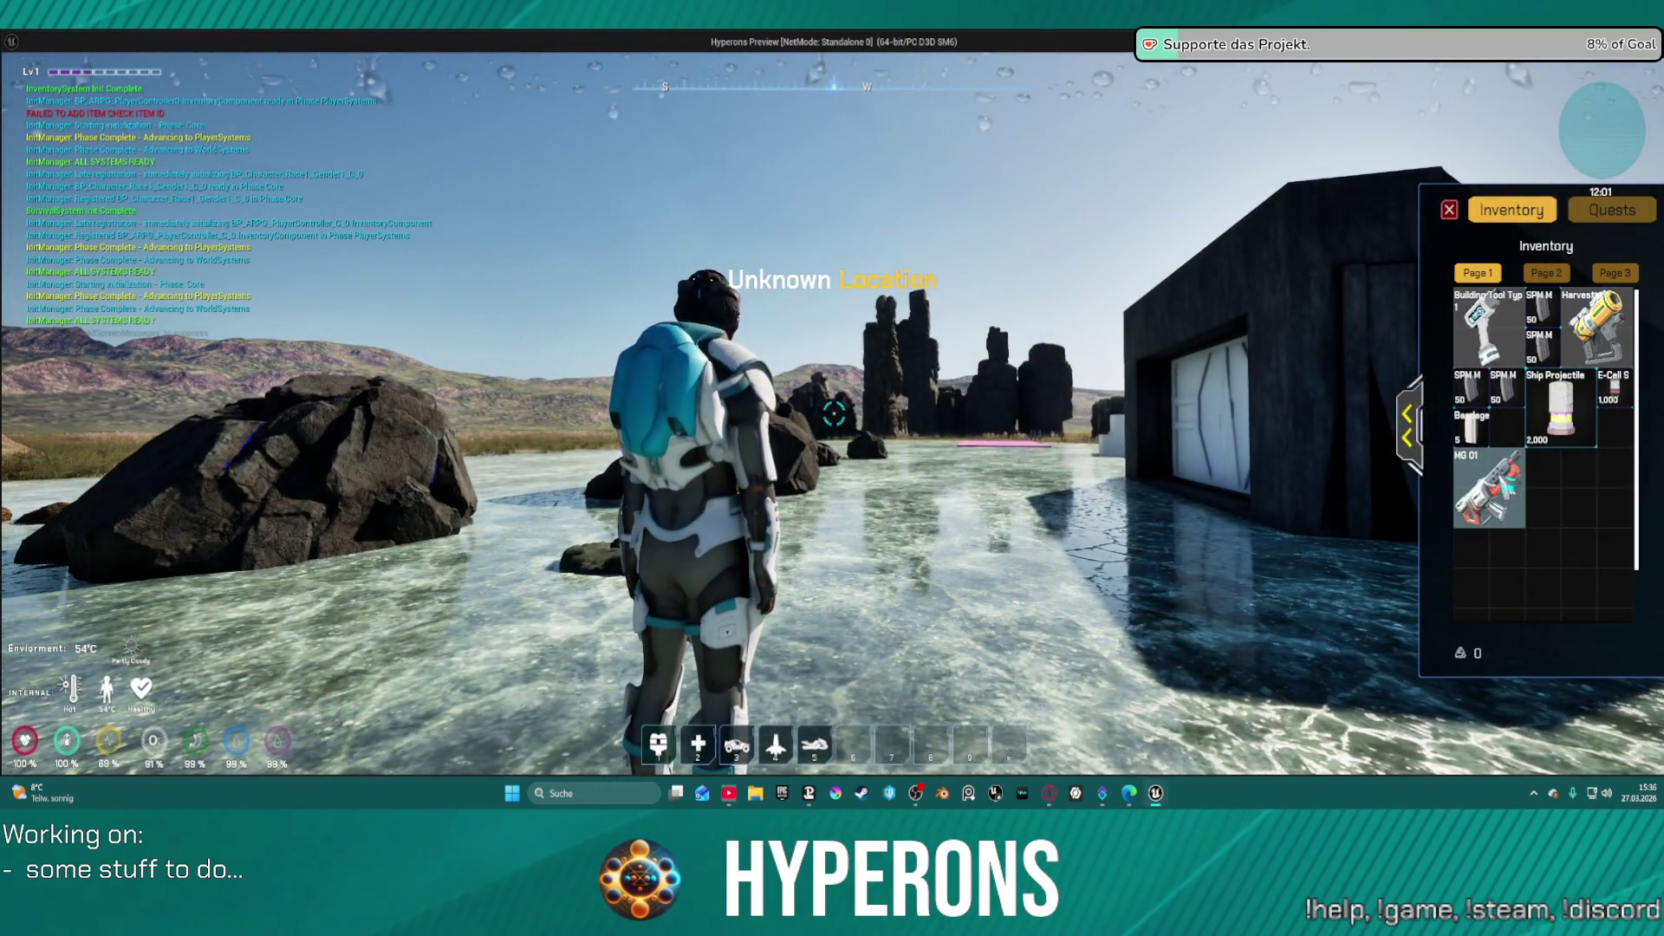
{"action": "double_click", "coordinate": [1490, 490]}
{"action": "key", "text": "i"}
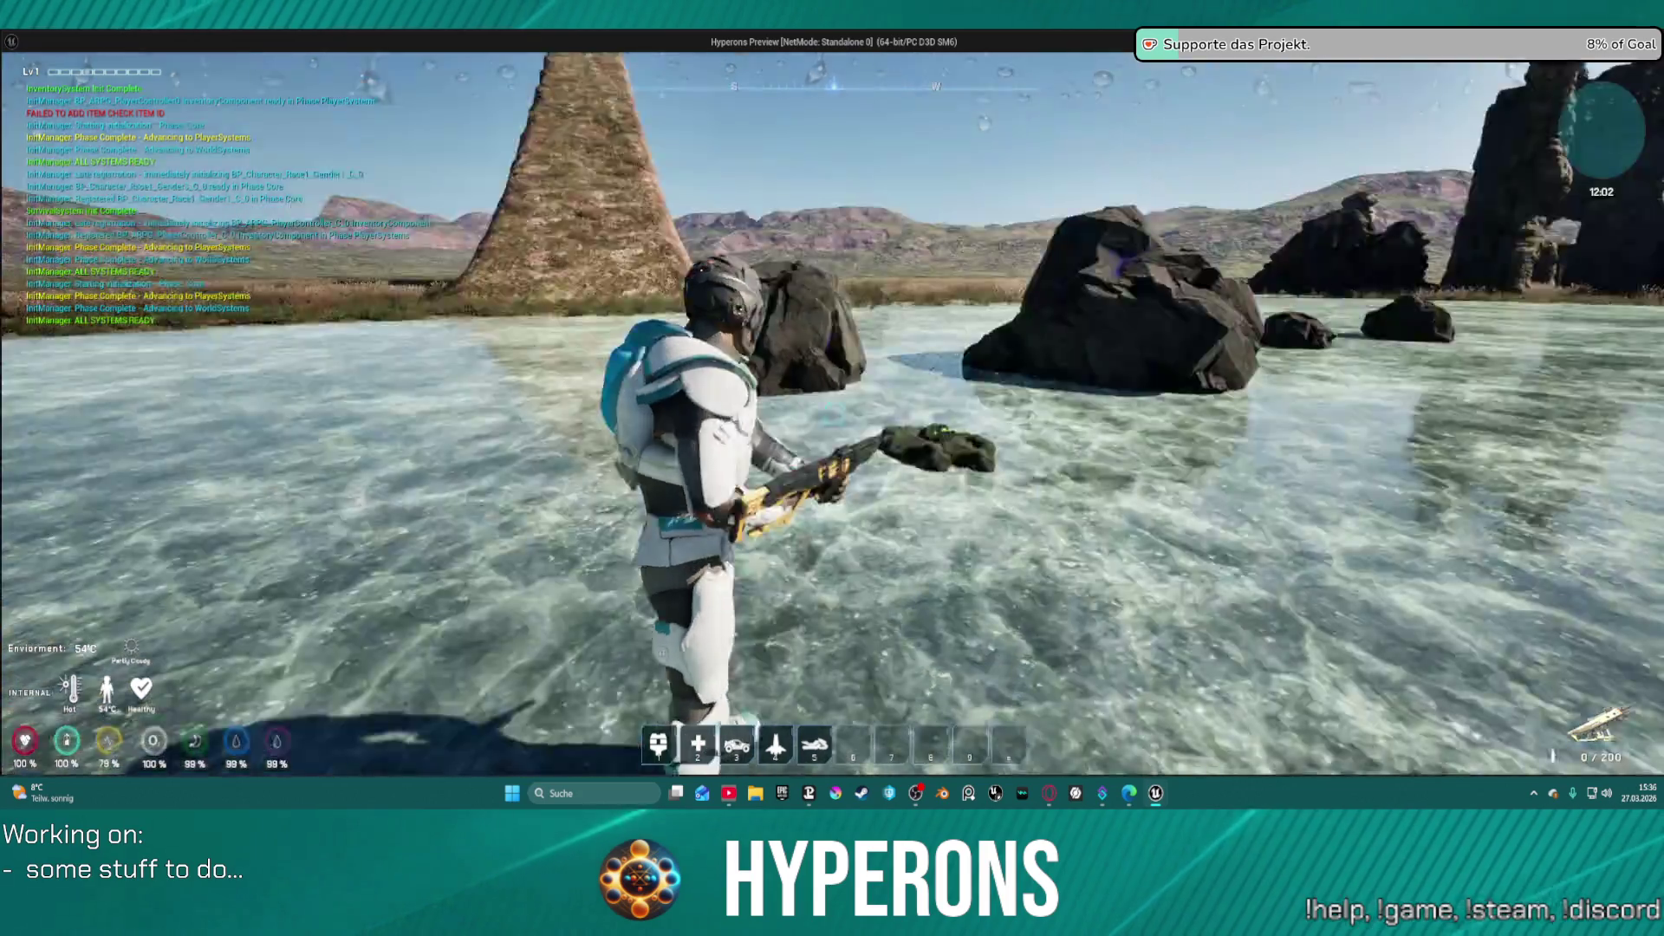
{"action": "key", "text": "r"}
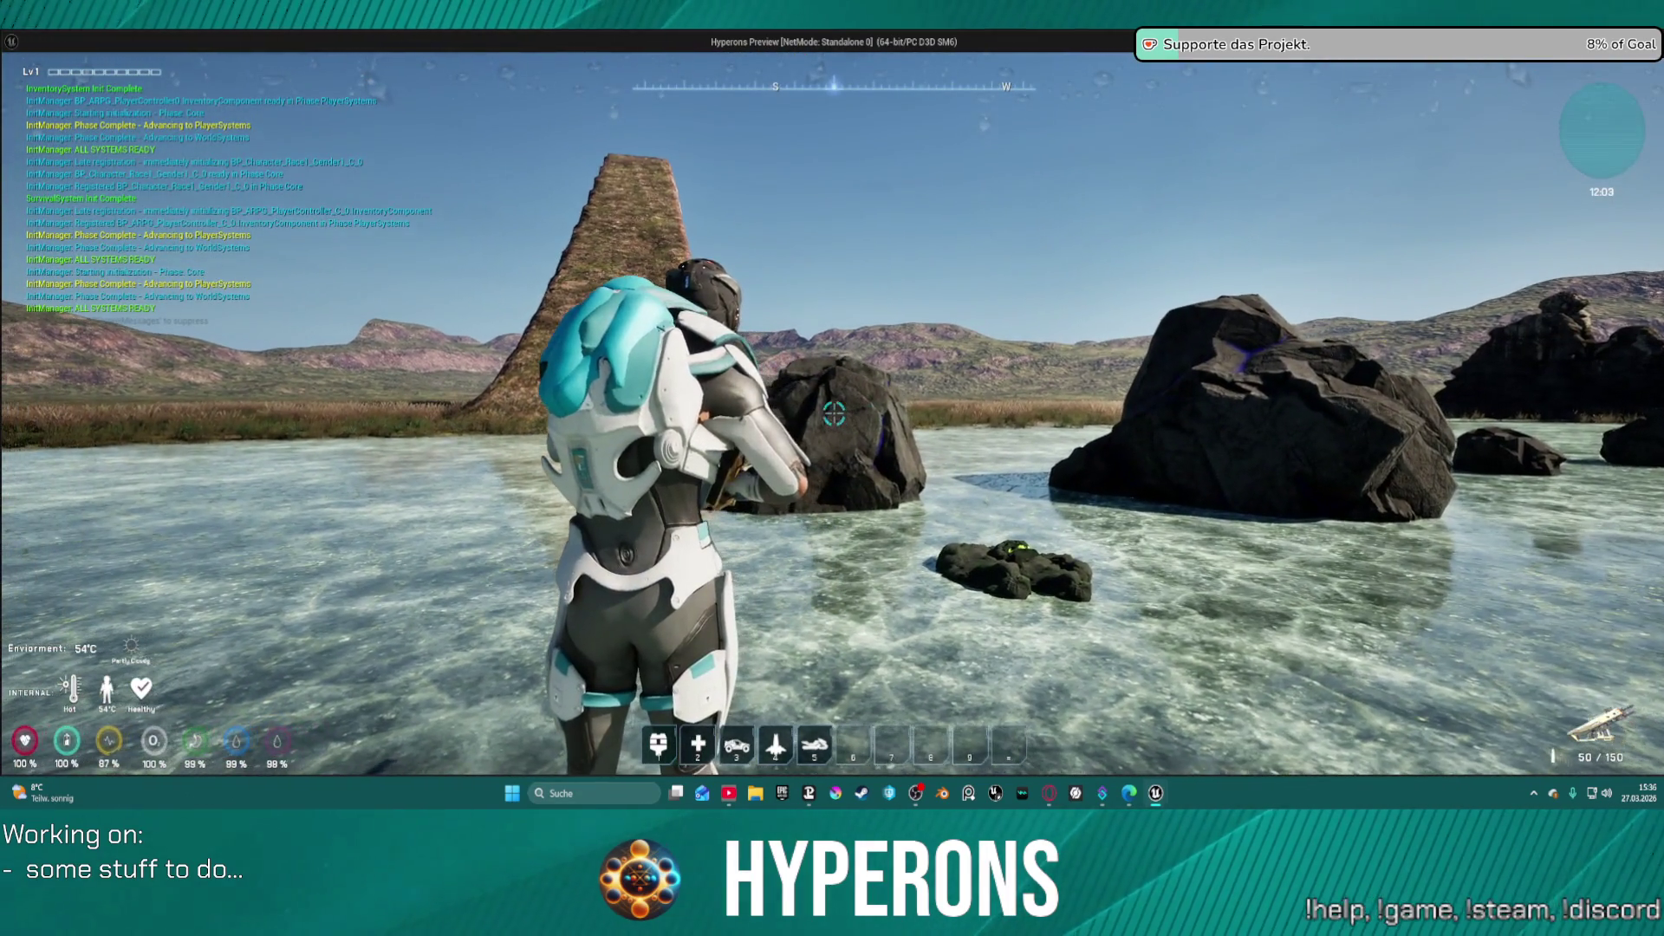
- Fire repeatedly at the rock to test hit effects, then leave the play session
{"action": "left_click", "coordinate": [834, 414]}
{"action": "left_click", "coordinate": [834, 413]}
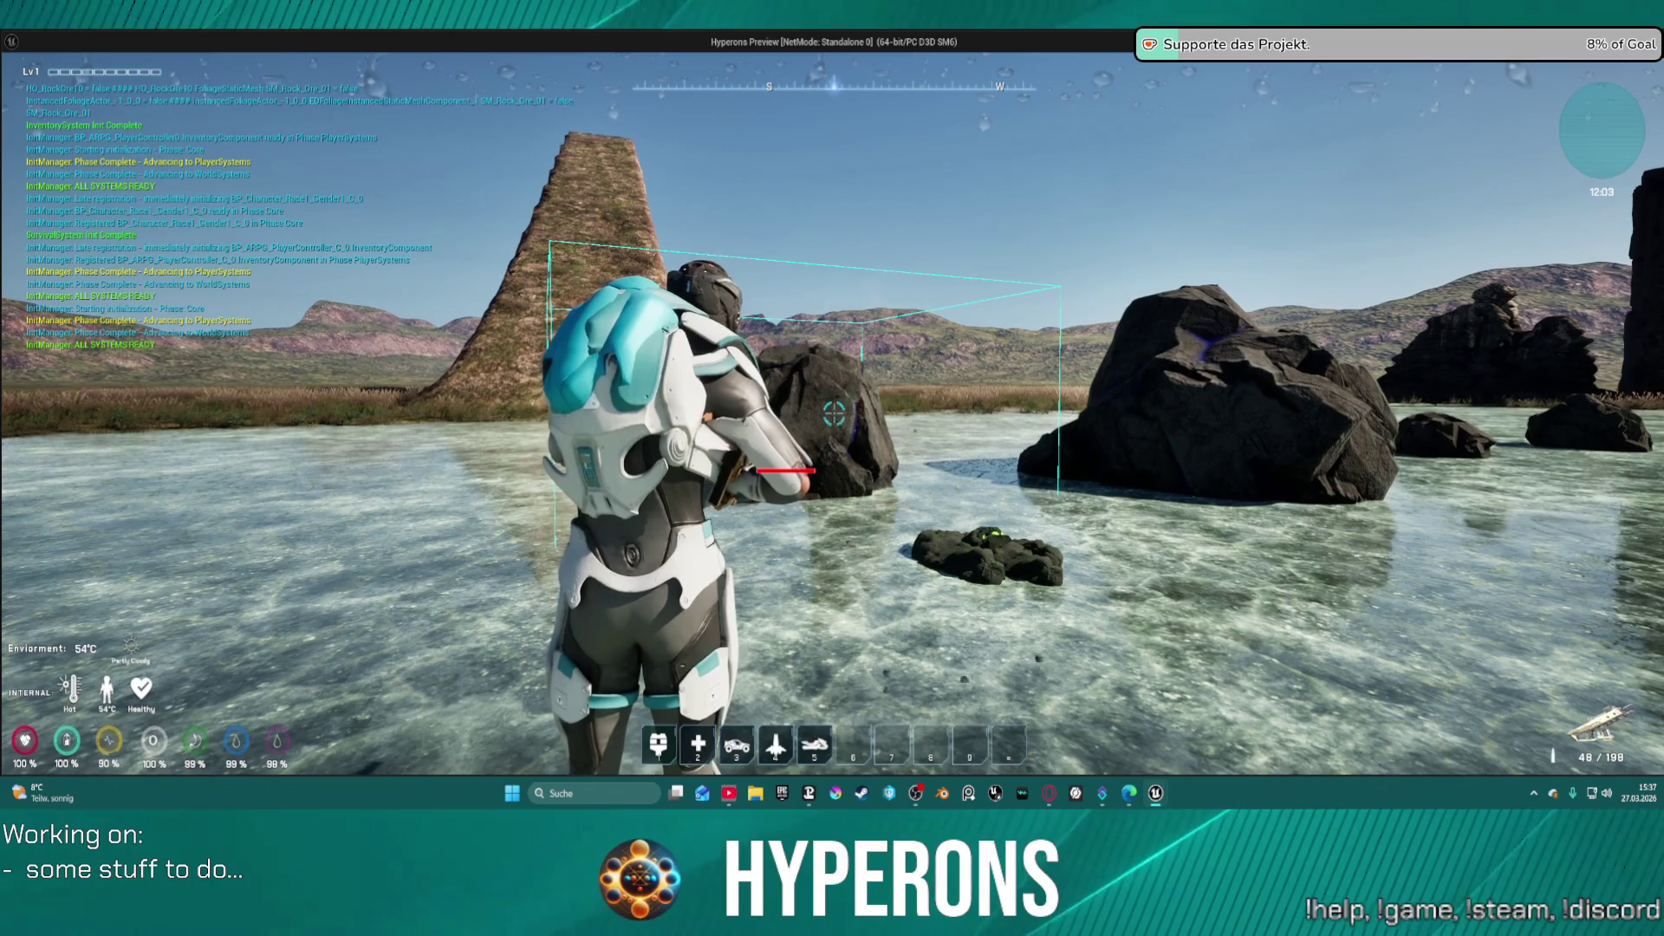
{"action": "left_click", "coordinate": [833, 414]}
{"action": "left_click", "coordinate": [834, 414]}
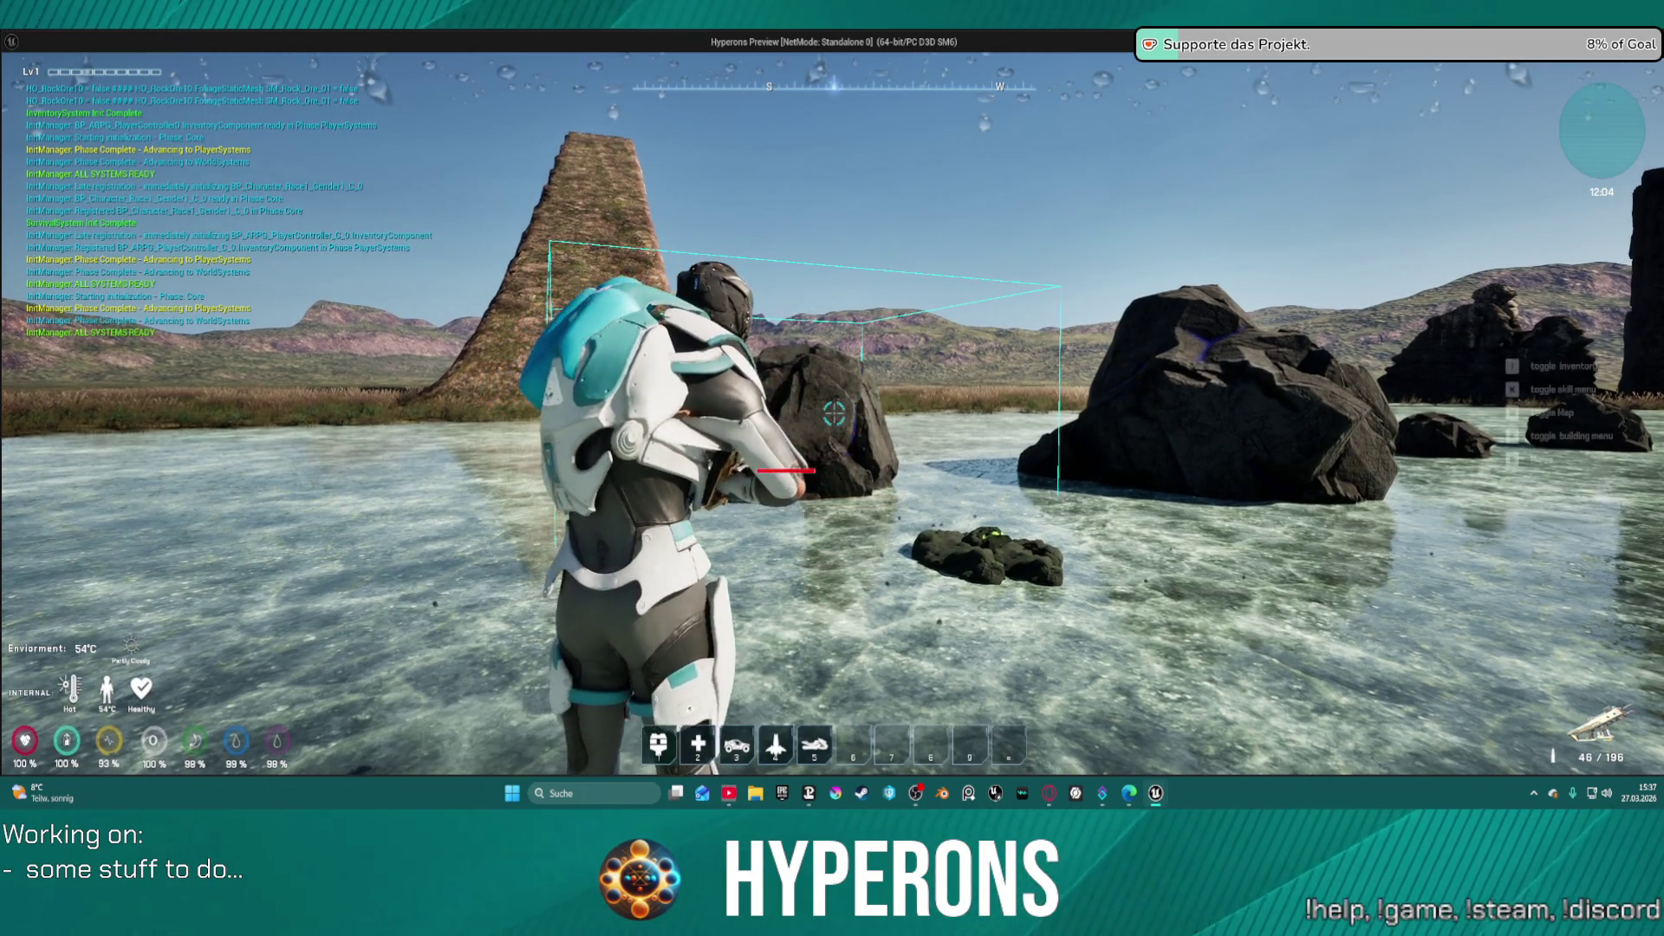
{"action": "left_click", "coordinate": [834, 414]}
{"action": "left_click", "coordinate": [834, 413]}
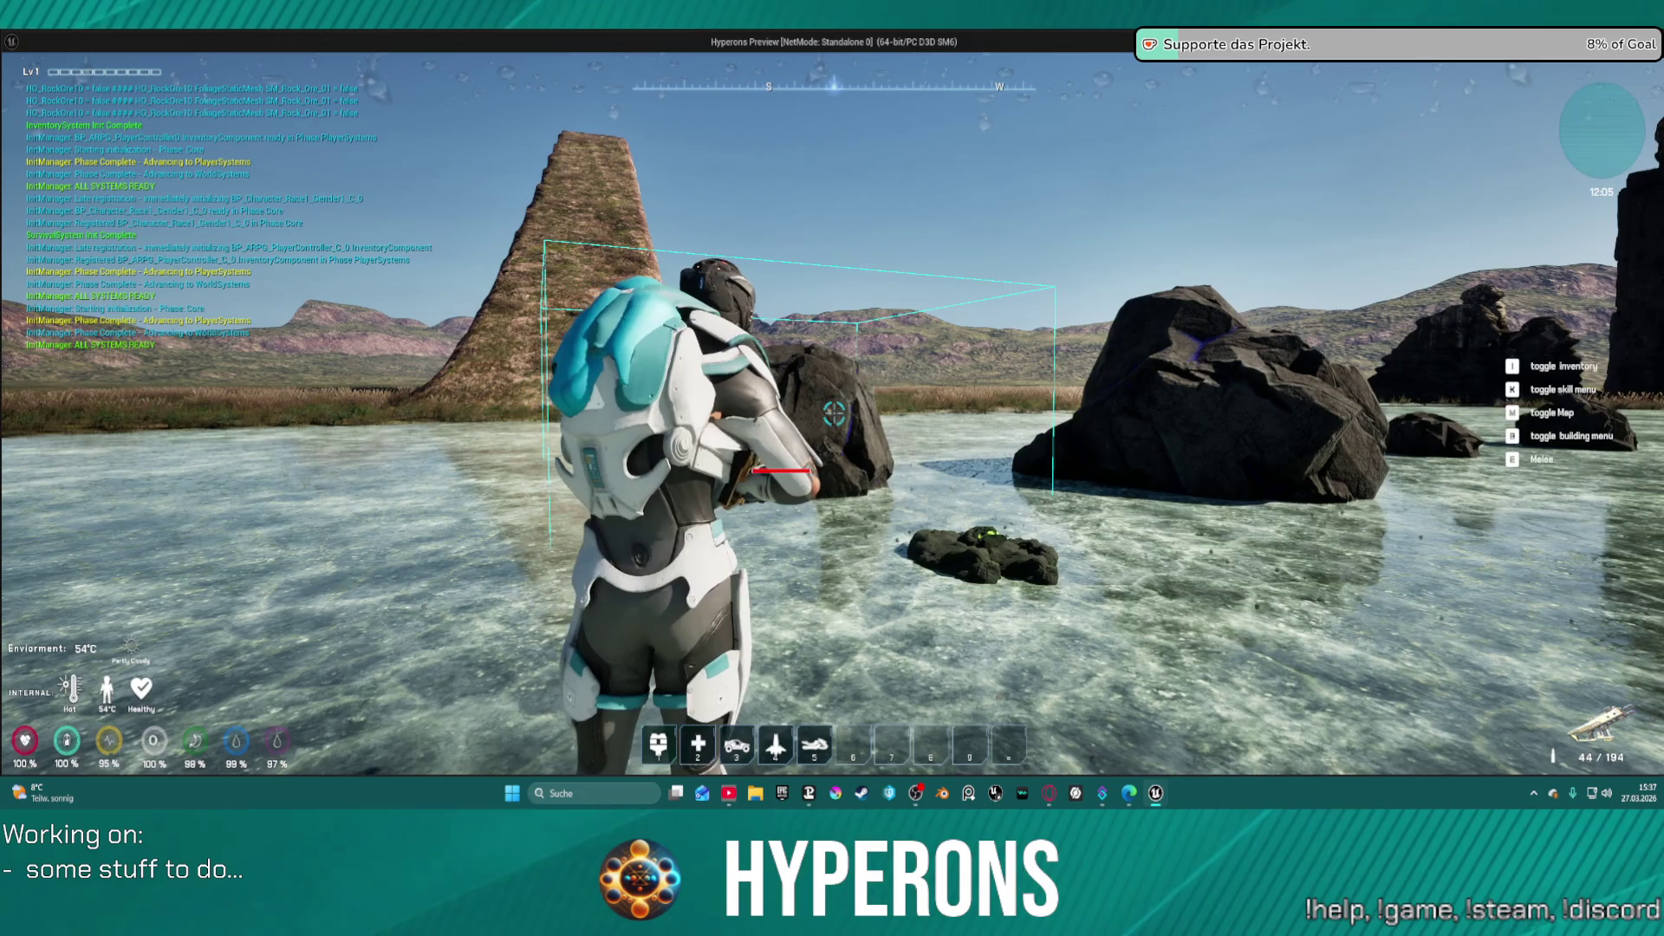
{"action": "left_click", "coordinate": [834, 414]}
{"action": "left_click", "coordinate": [834, 413]}
{"action": "left_click", "coordinate": [834, 413]}
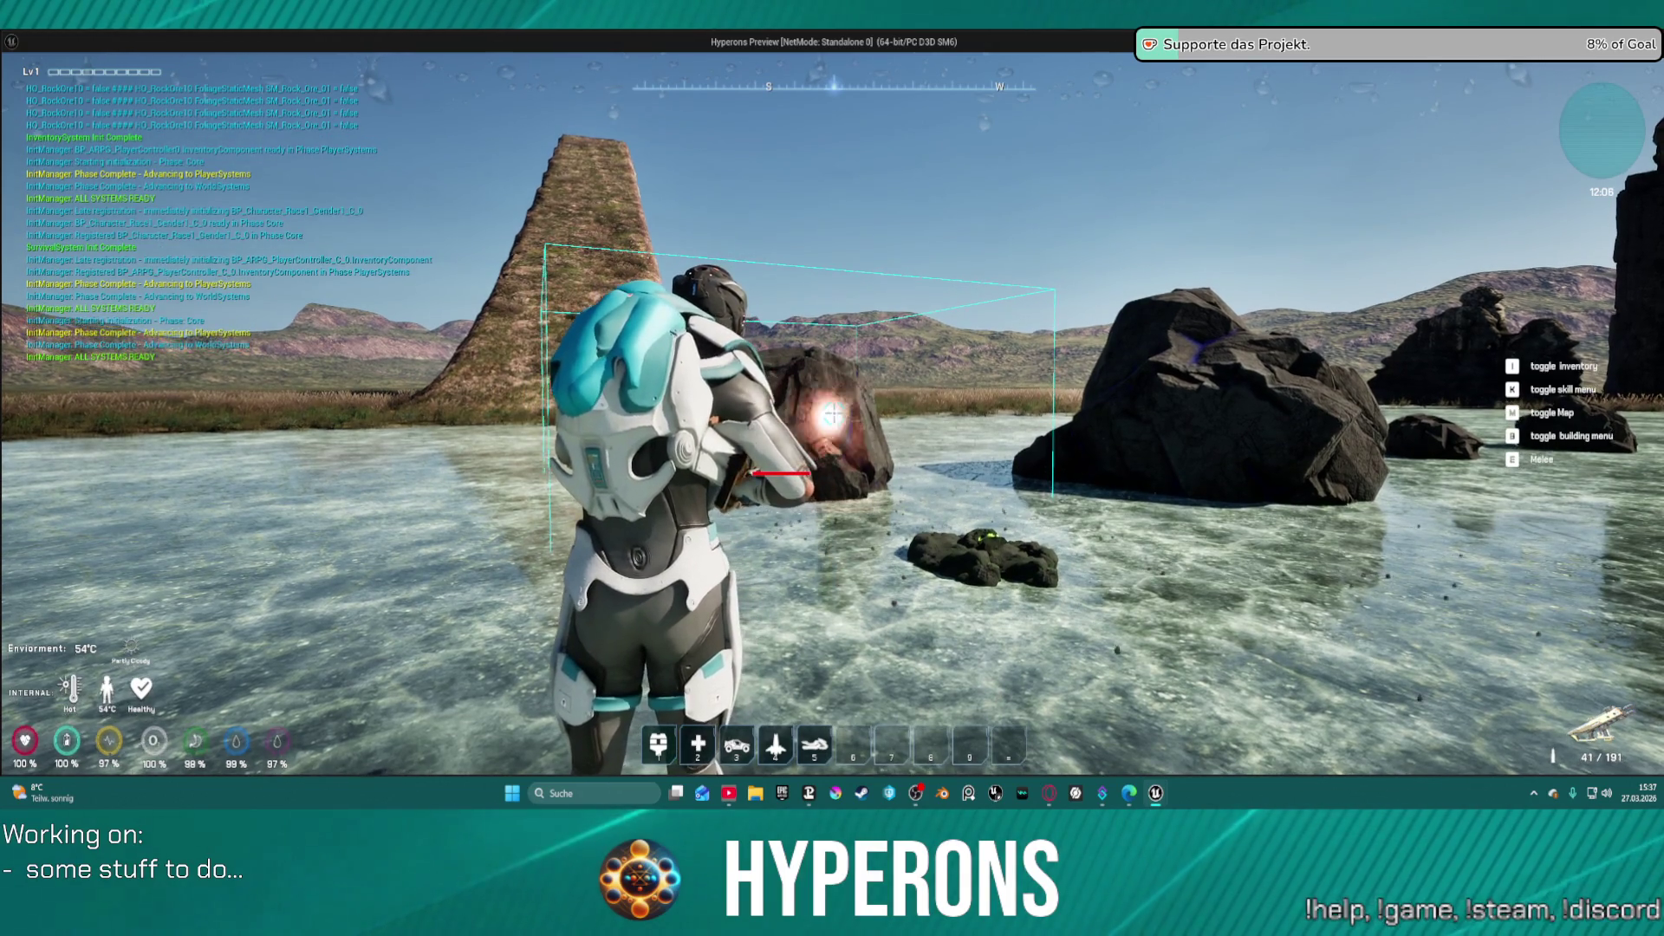
{"action": "left_click", "coordinate": [834, 413]}
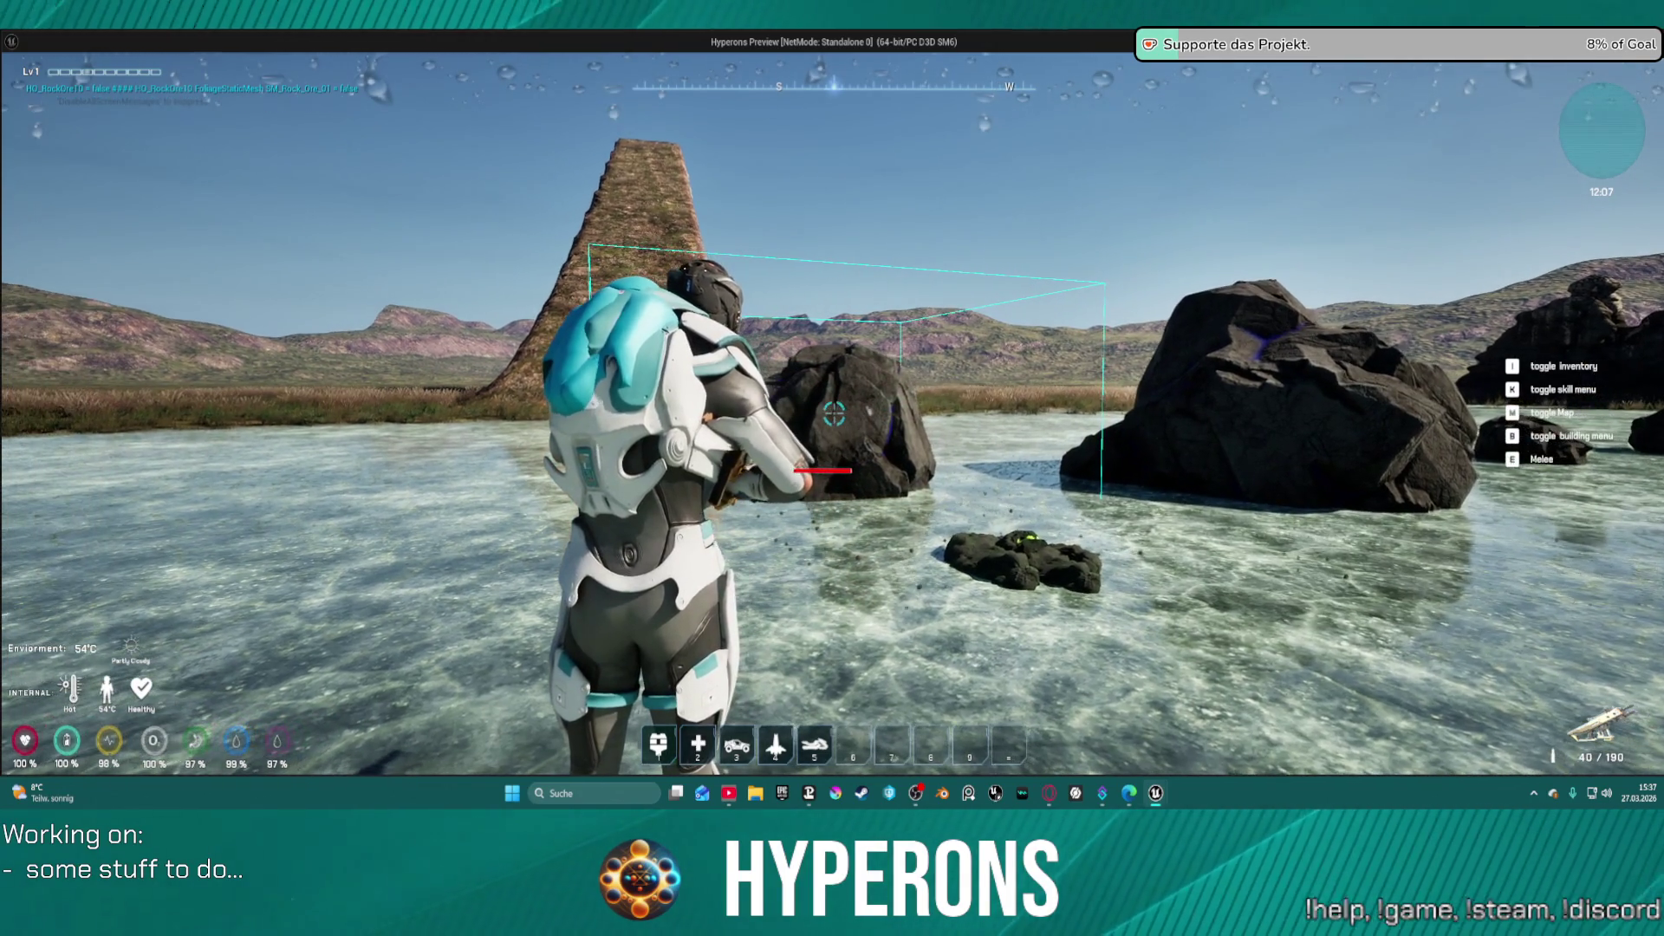
{"action": "left_click", "coordinate": [834, 413]}
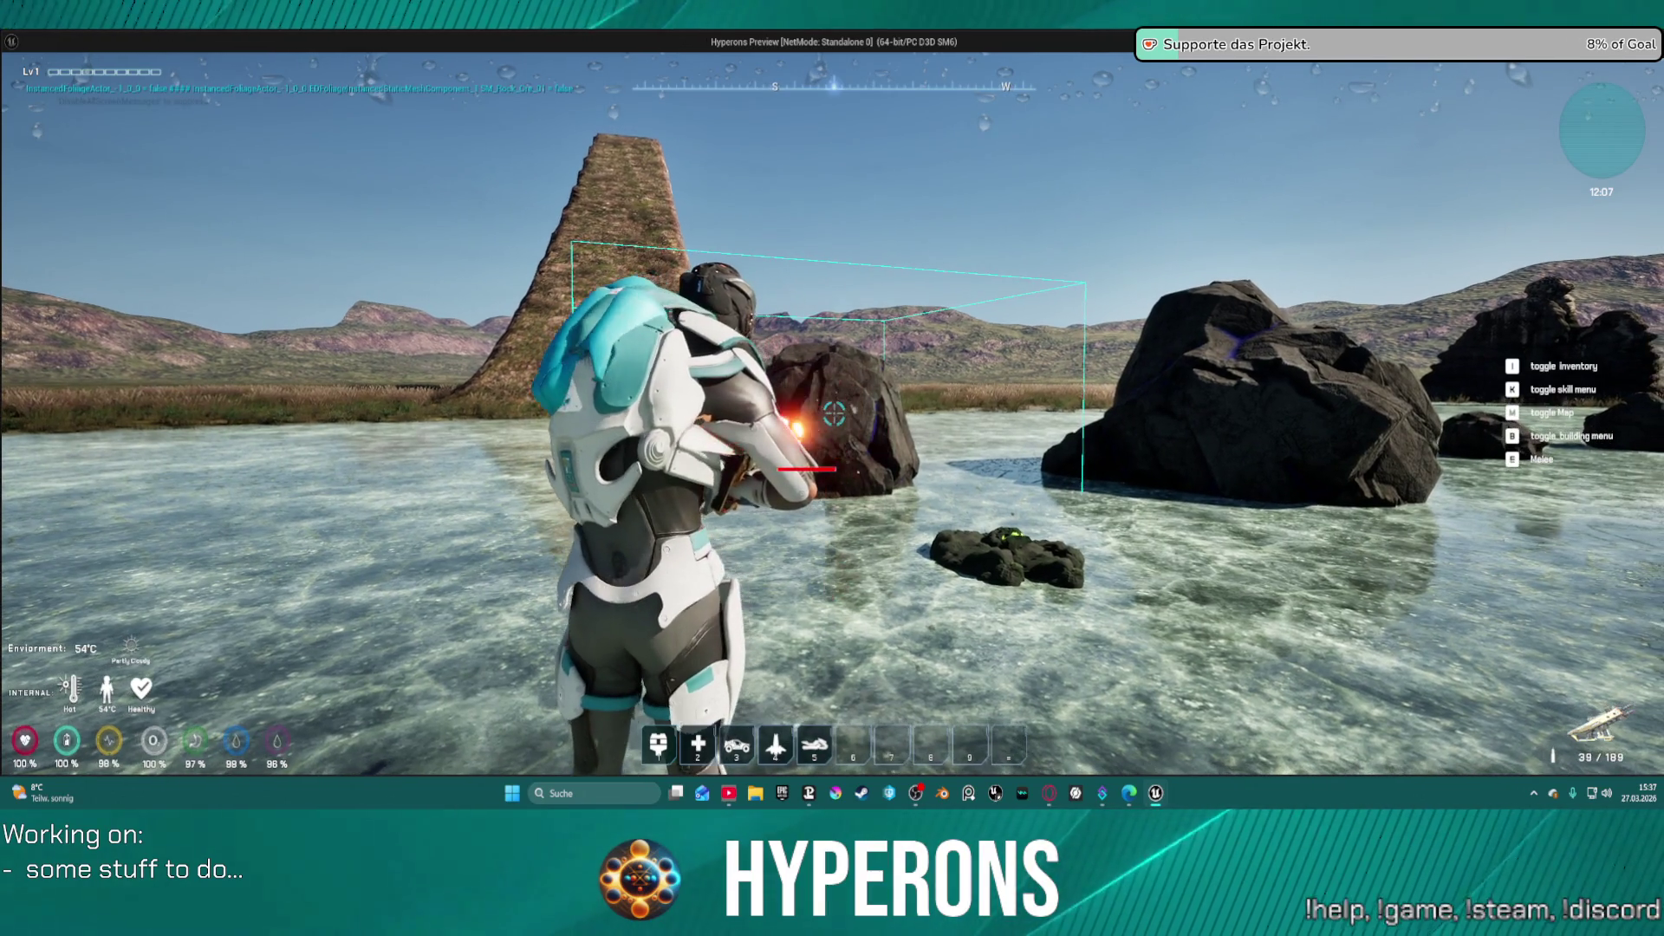
{"action": "left_click", "coordinate": [834, 413]}
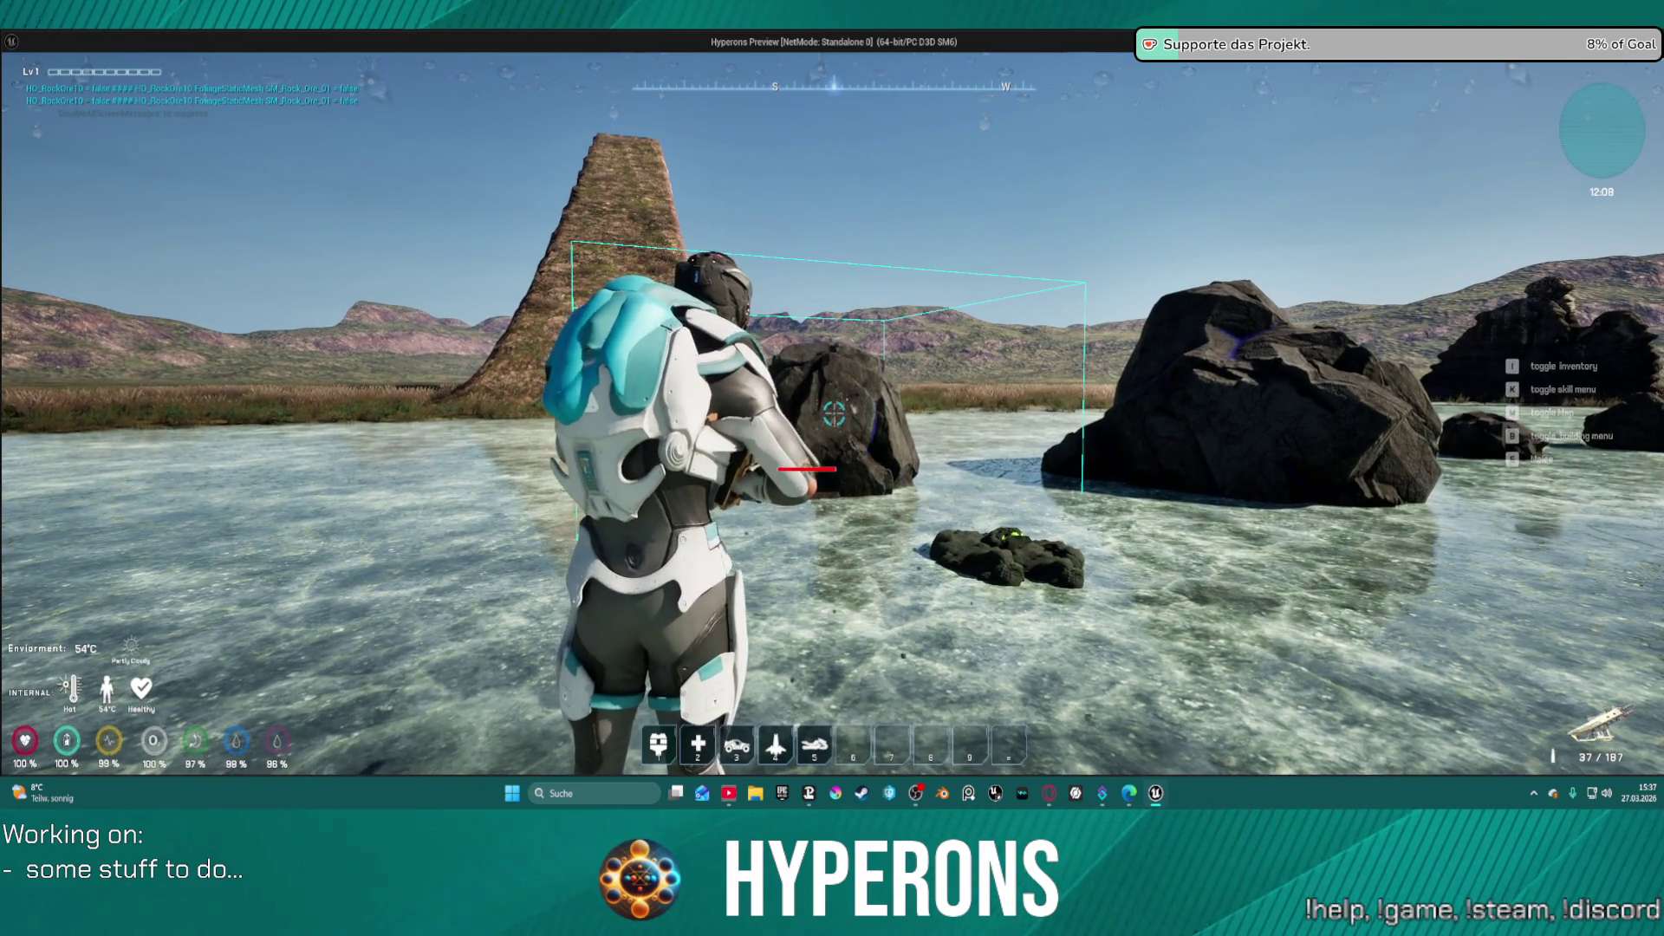
{"action": "left_click", "coordinate": [834, 414]}
{"action": "left_click", "coordinate": [834, 414]}
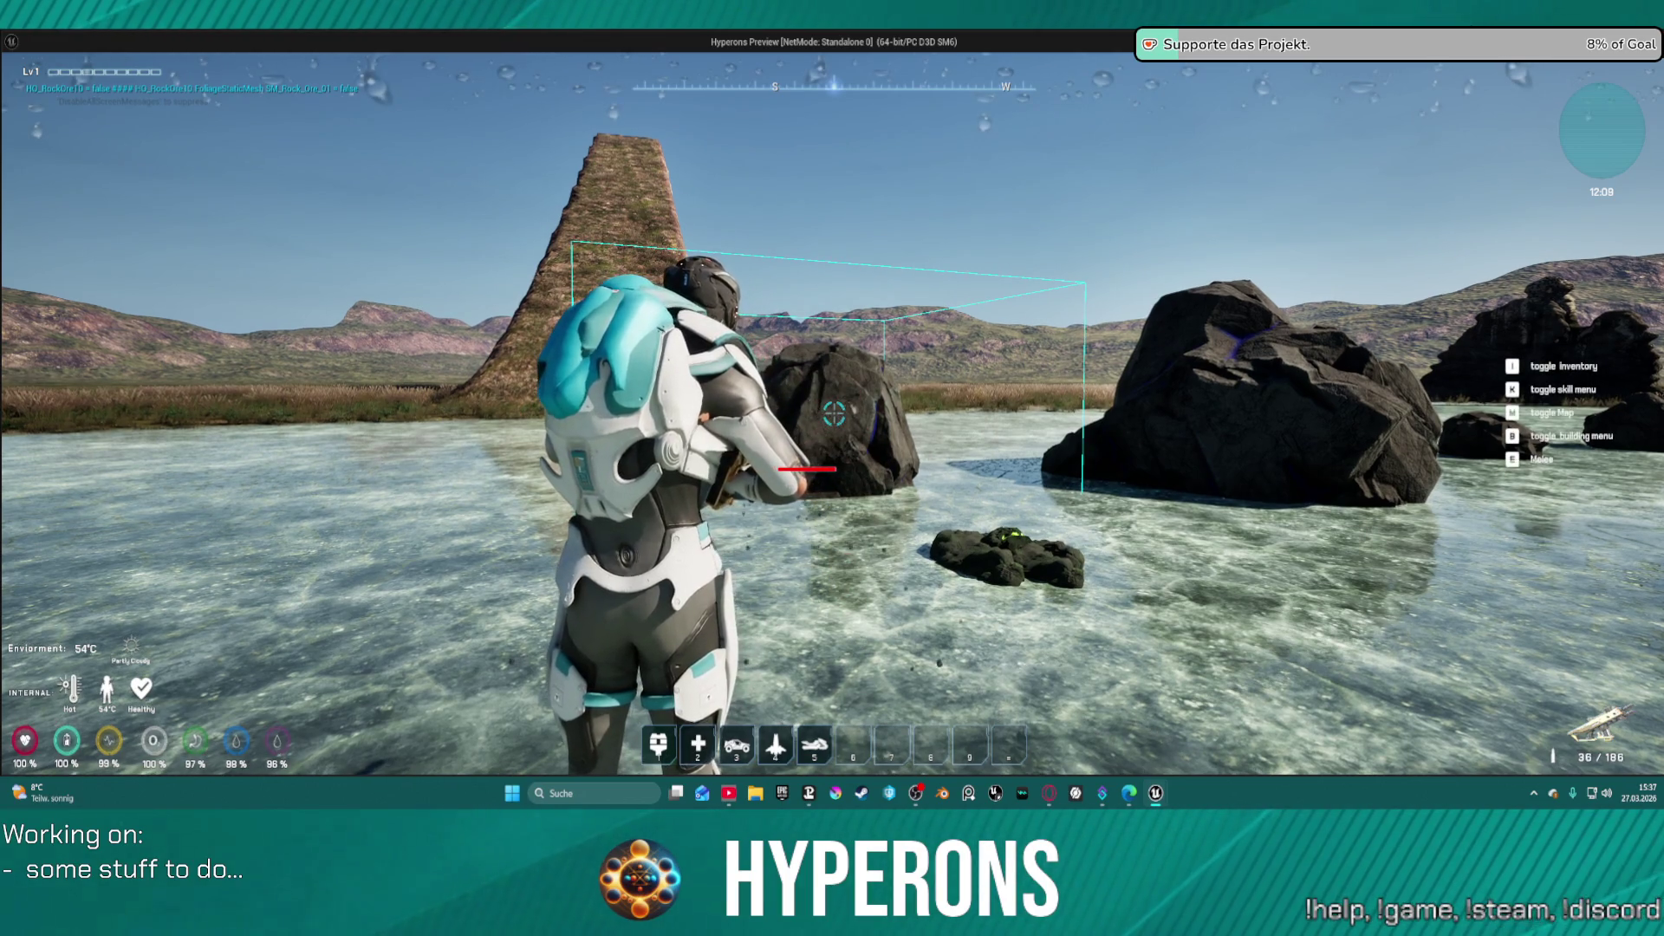
{"action": "left_click", "coordinate": [834, 413]}
{"action": "left_click", "coordinate": [834, 413]}
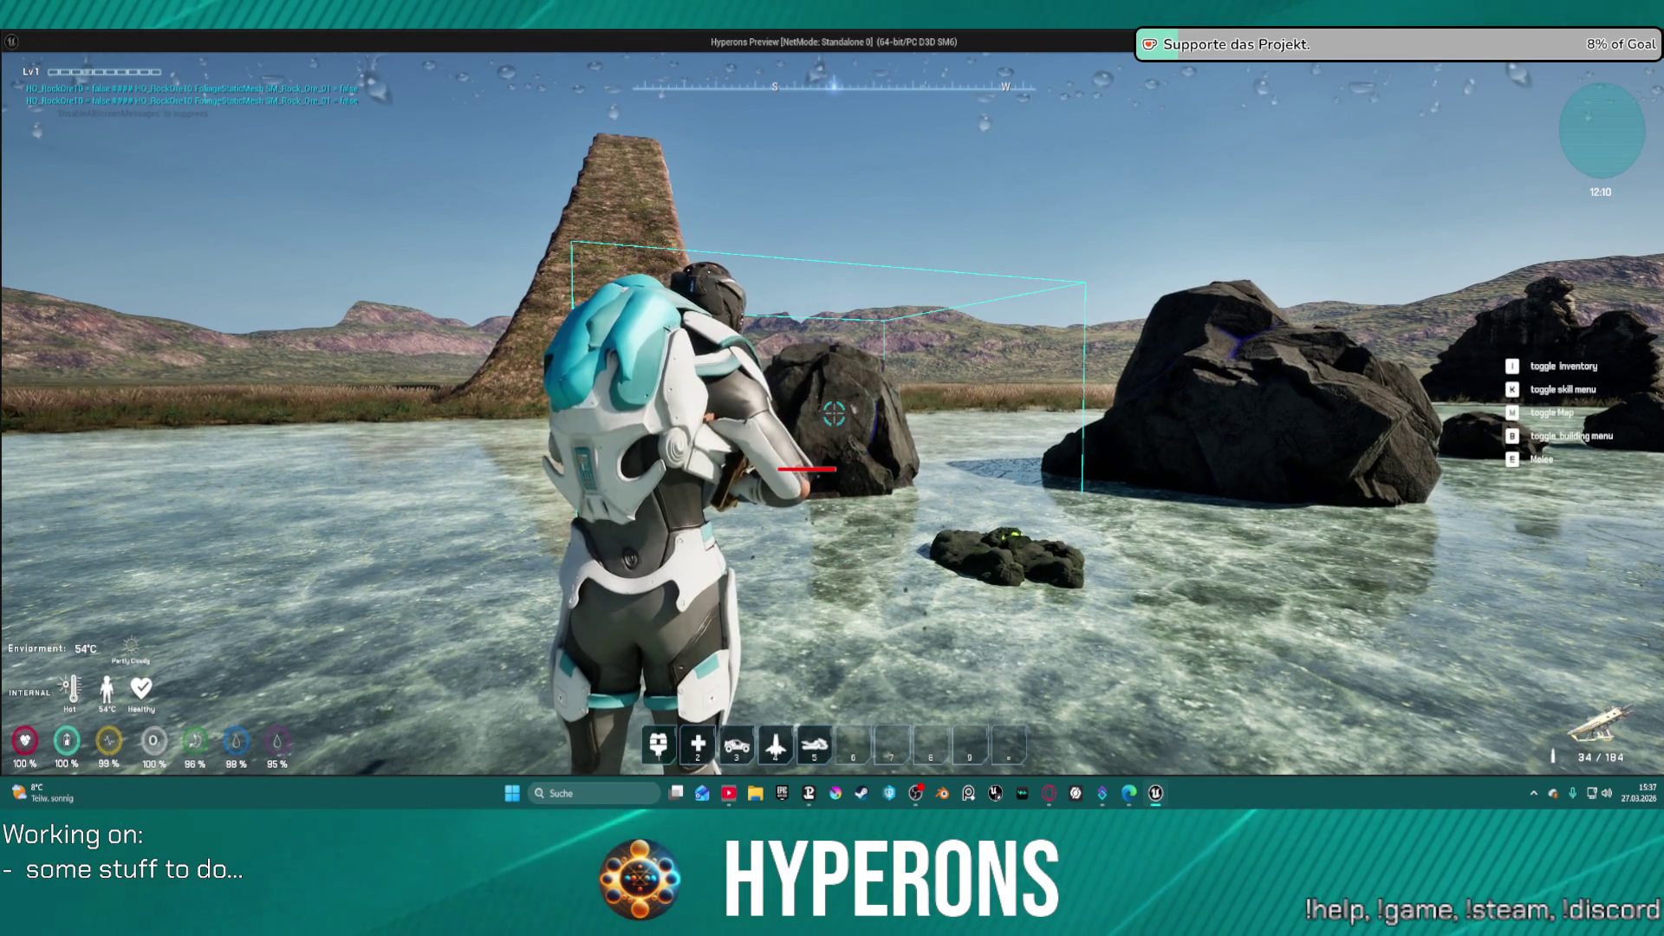
{"action": "left_click", "coordinate": [834, 413]}
{"action": "left_click", "coordinate": [834, 414]}
{"action": "left_click", "coordinate": [834, 414]}
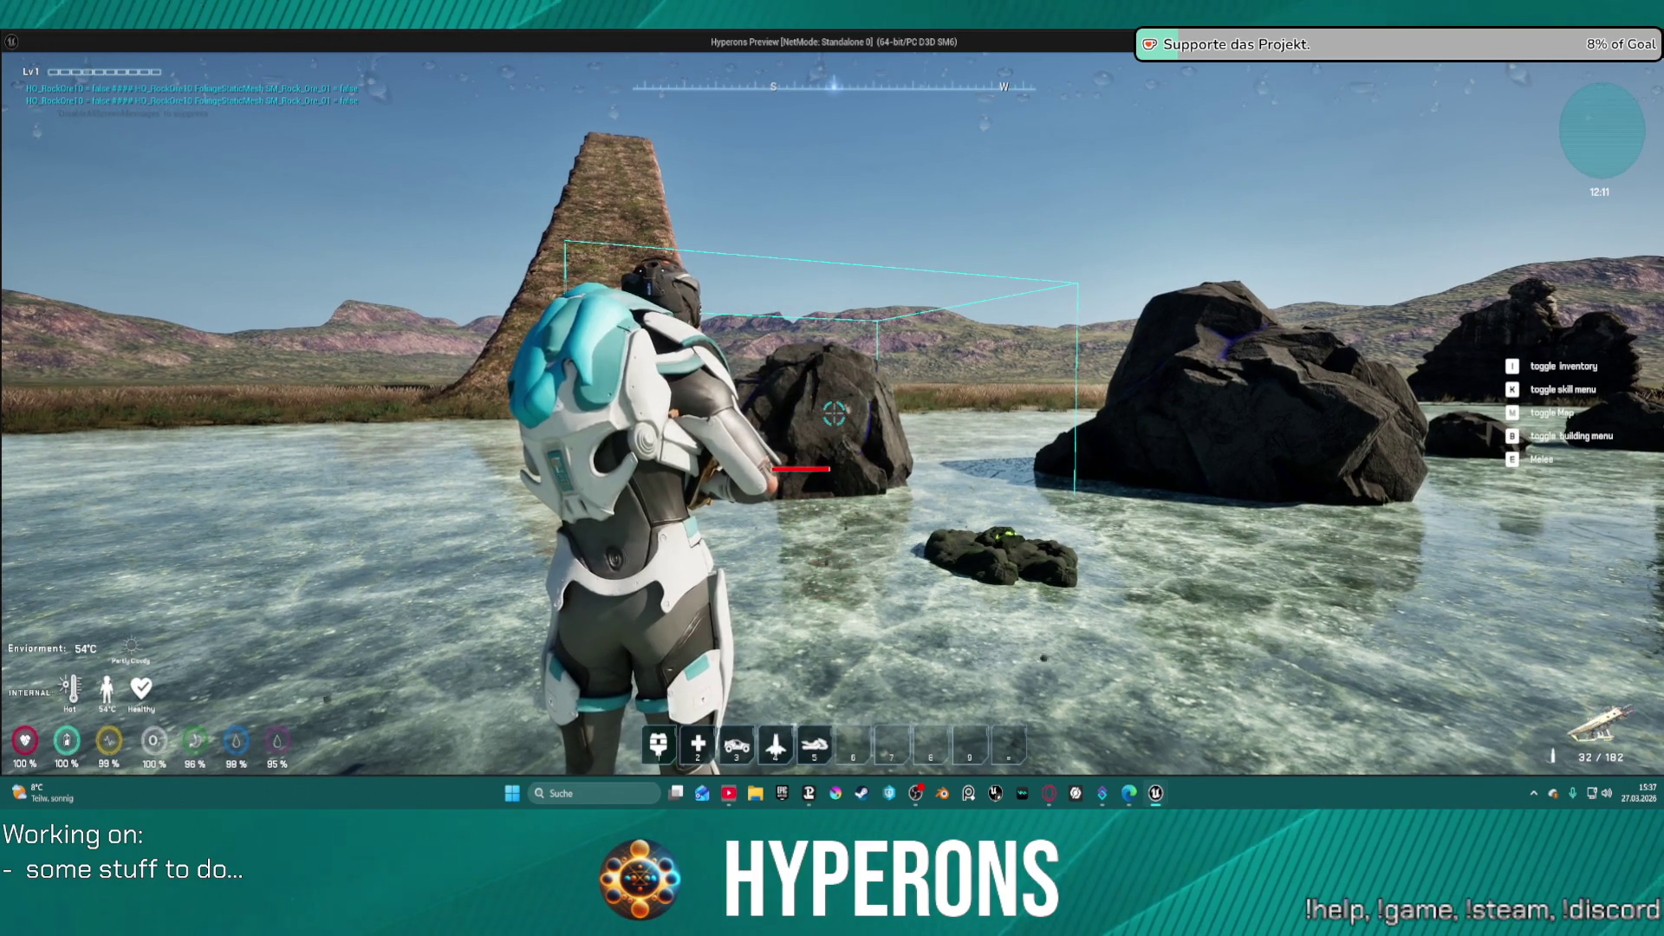
{"action": "left_click", "coordinate": [834, 413]}
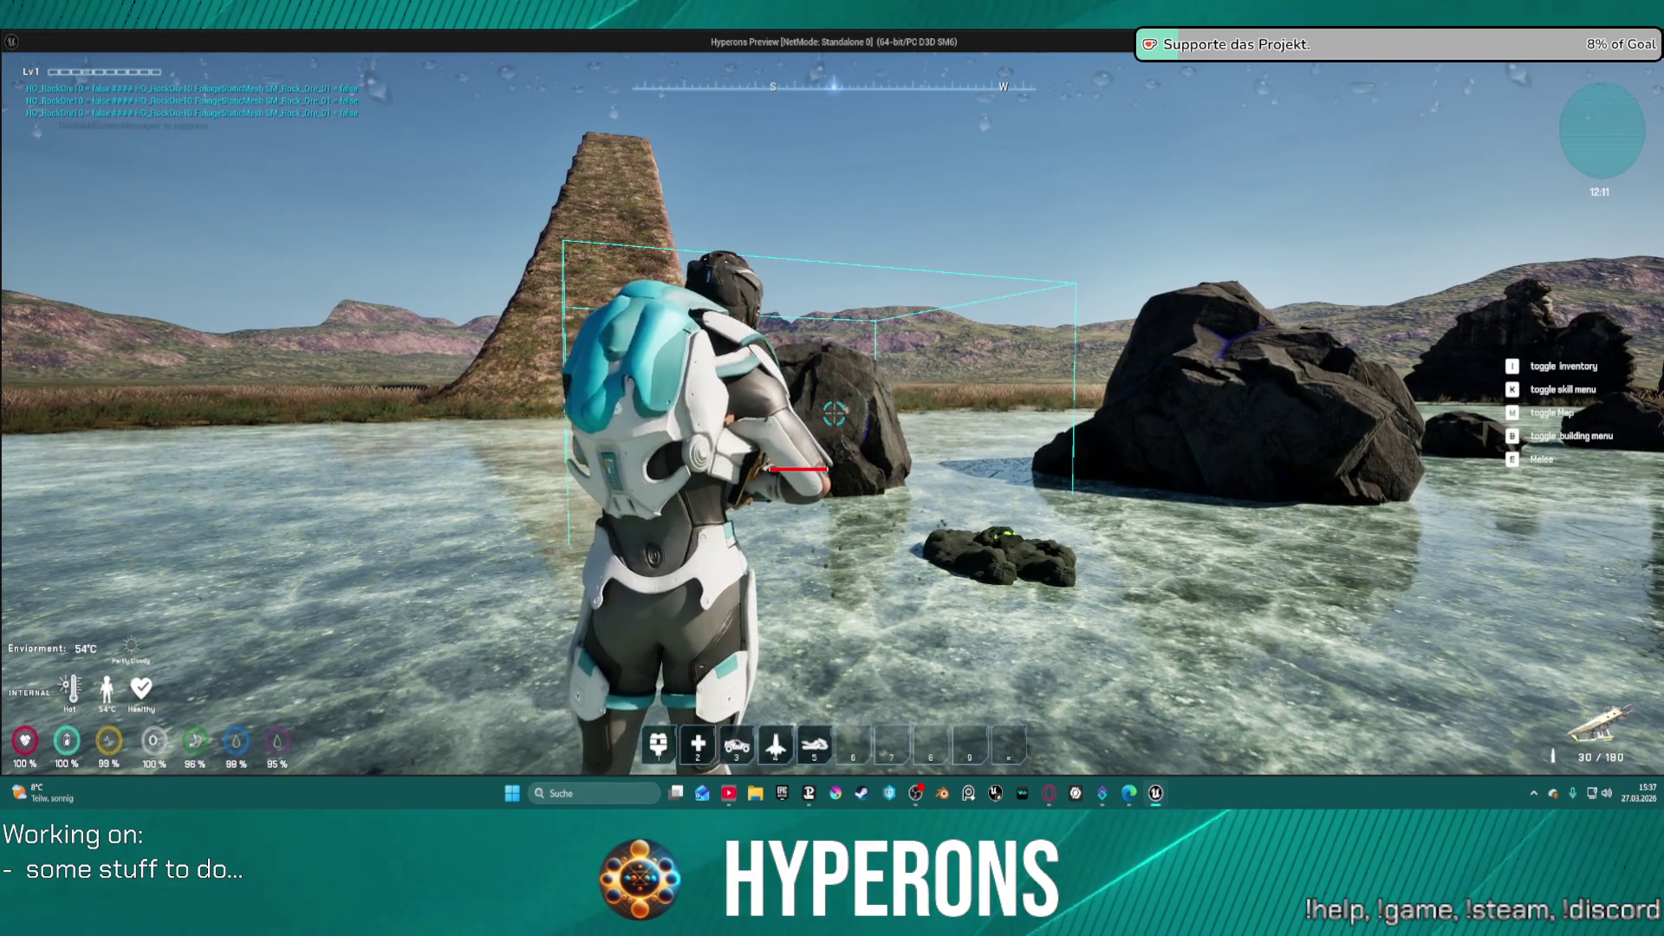
{"action": "left_click", "coordinate": [834, 414]}
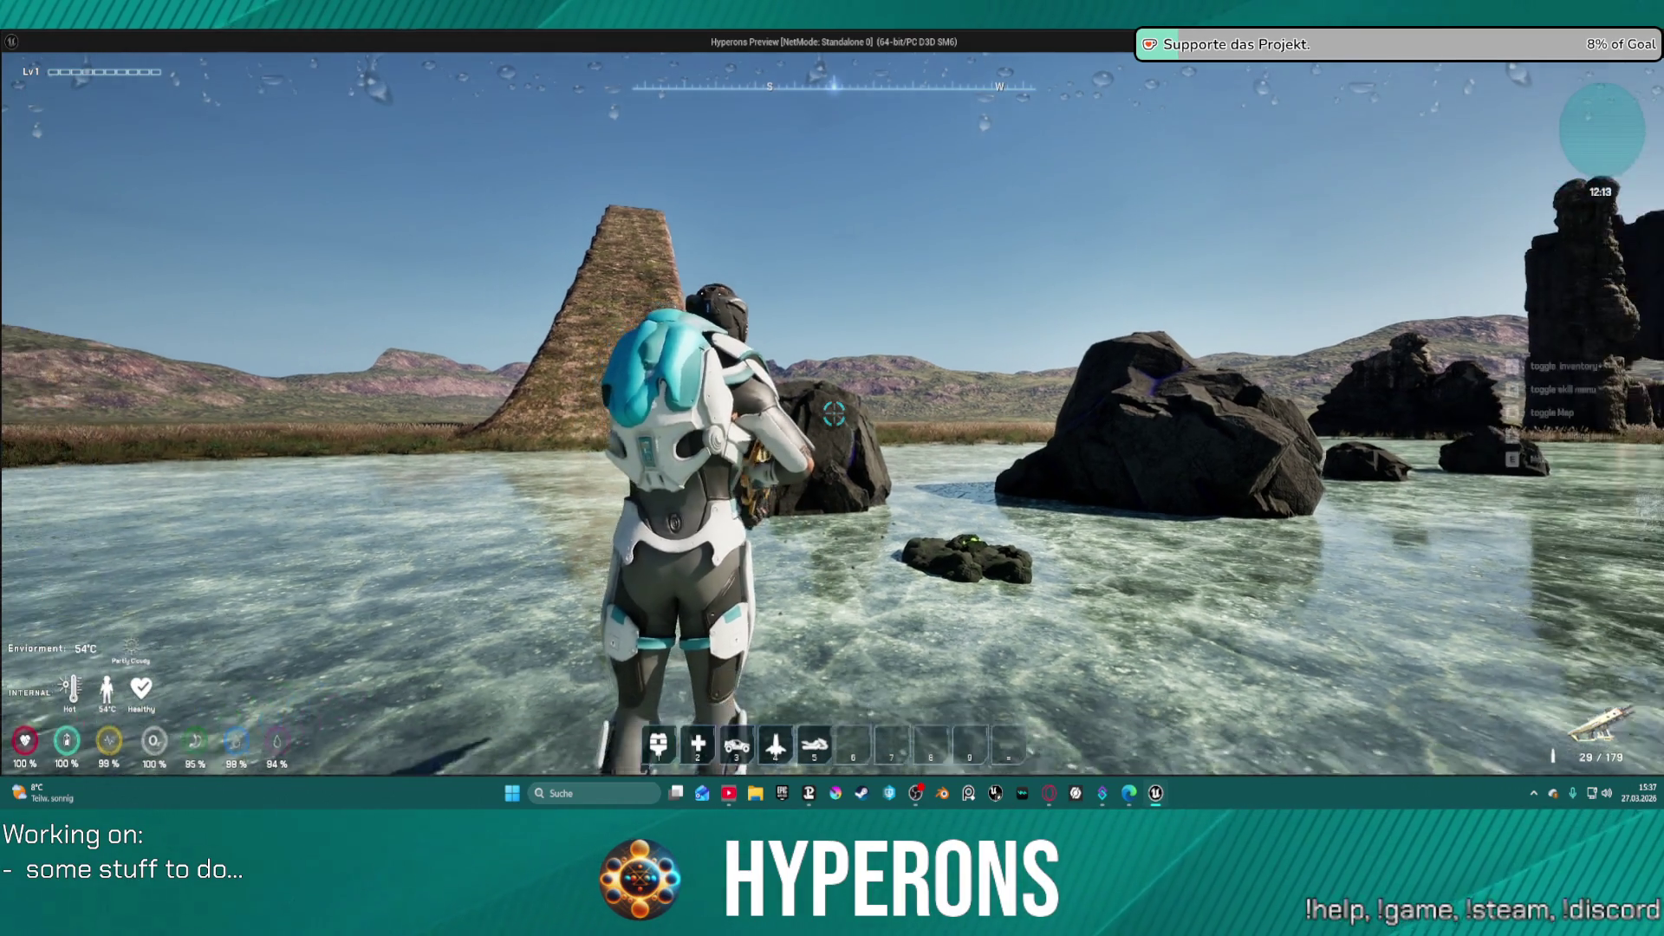
{"action": "key", "text": "alt+Tab"}
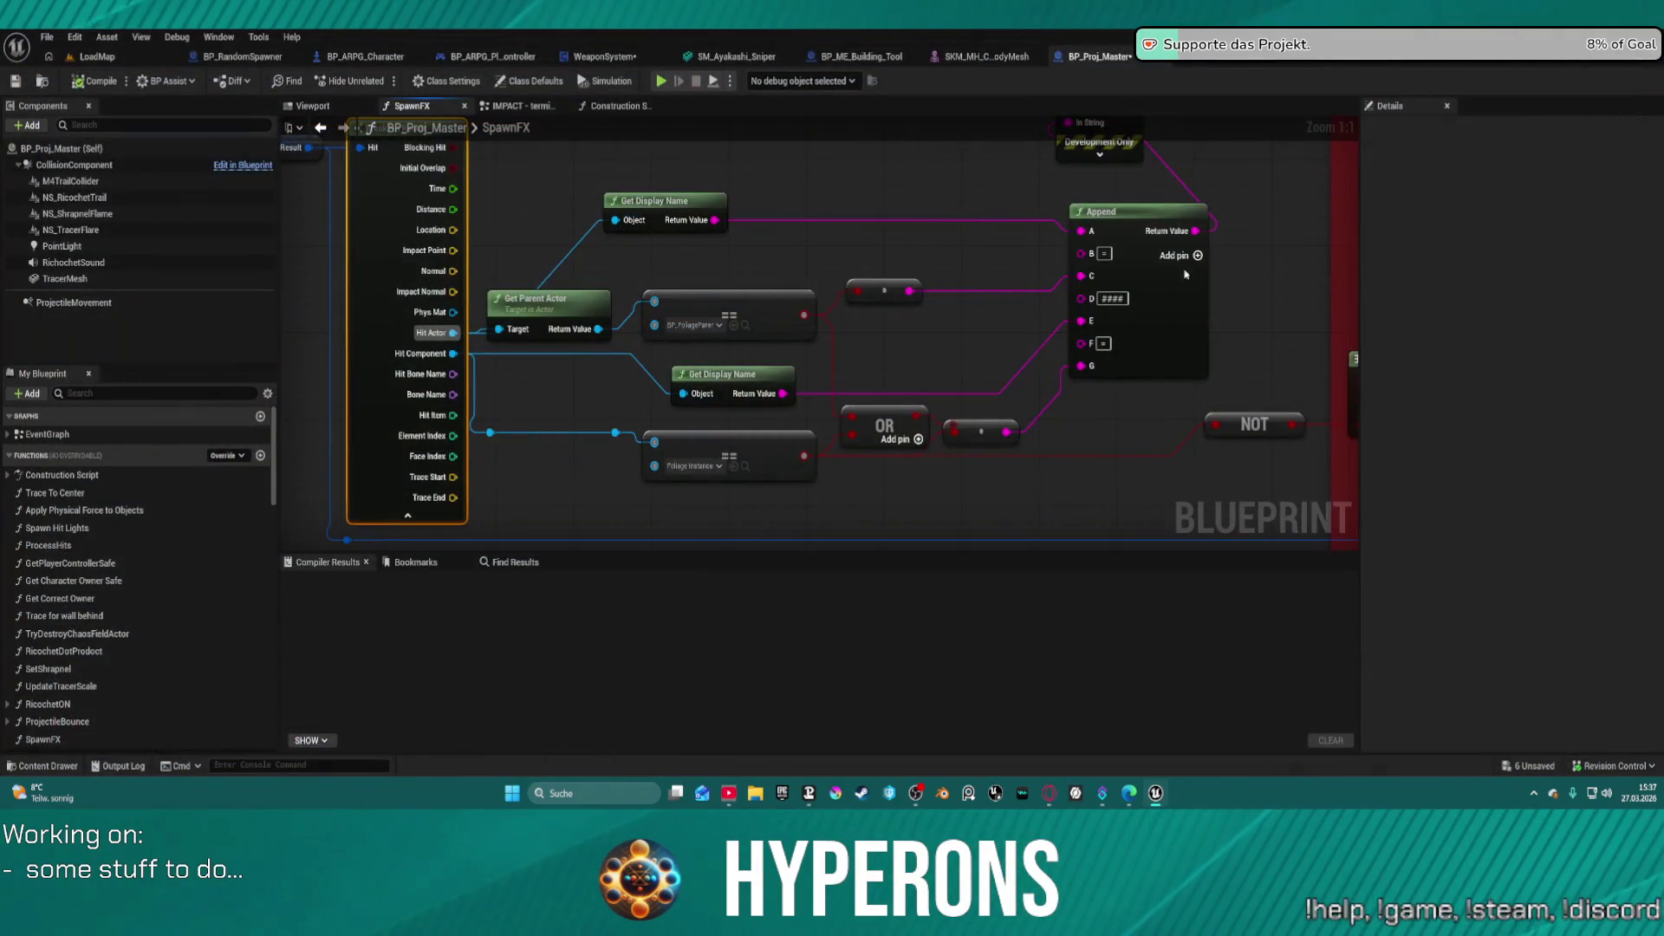
- Open the class picker on the lower comparison's Foliage Instance value
{"action": "left_click", "coordinate": [690, 466]}
{"action": "type", "text": "foliagestaticmesh"}
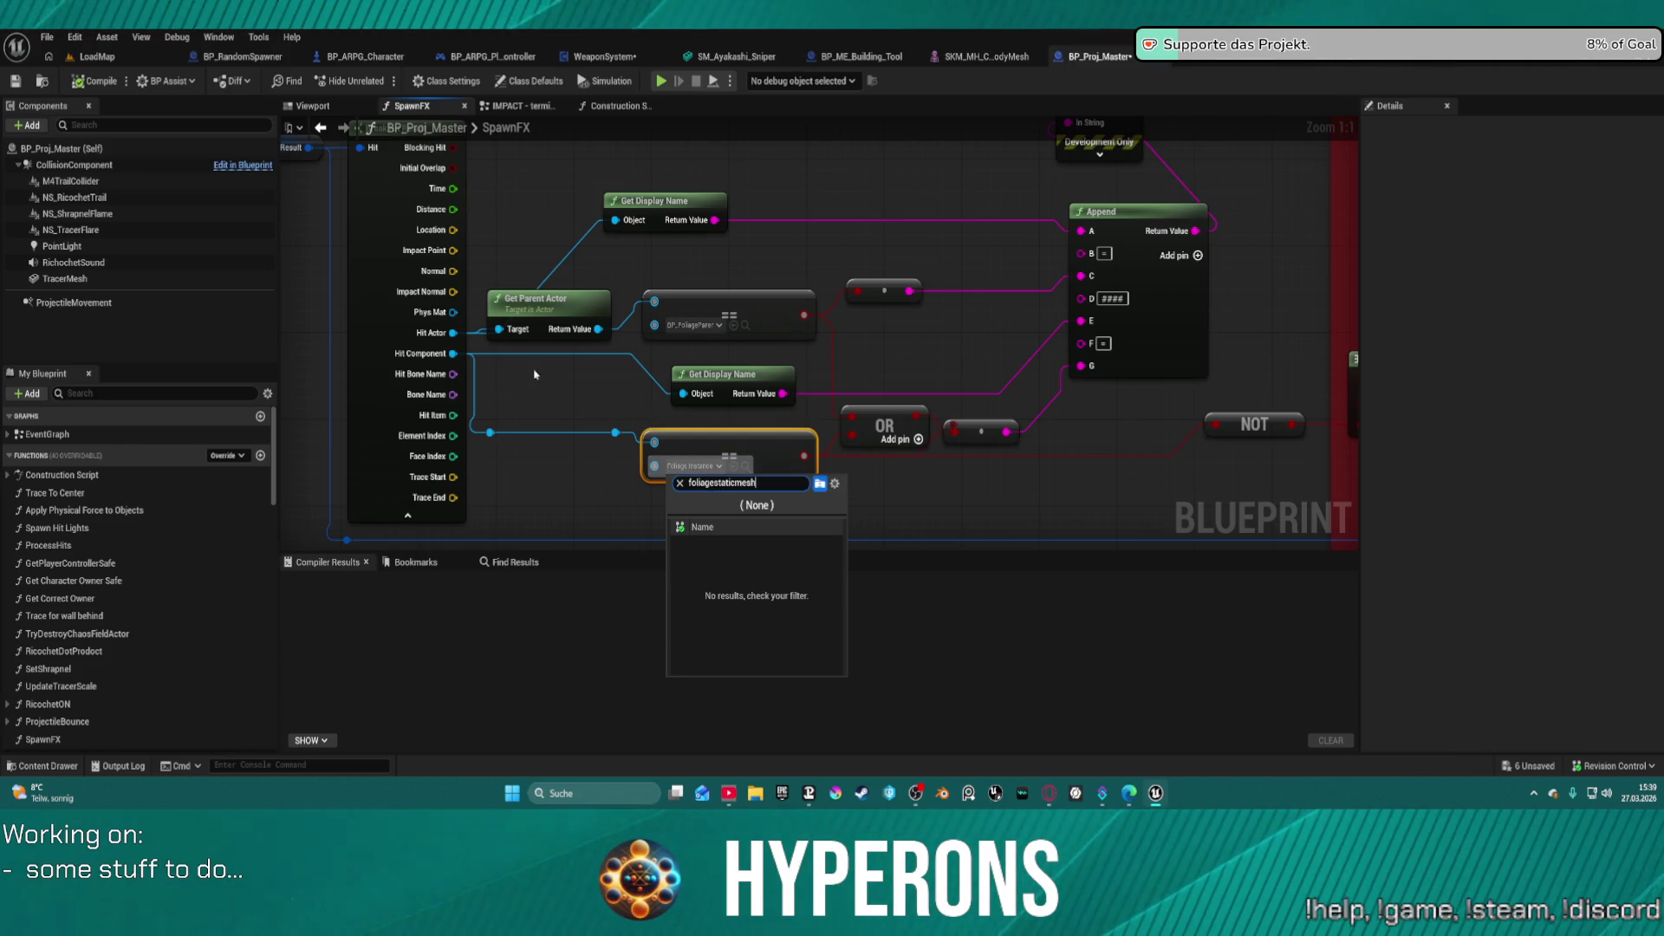
- Close the picker and rearrange the reroute and NOT nodes, undoing an accidental comment box
{"action": "left_click", "coordinate": [1098, 508]}
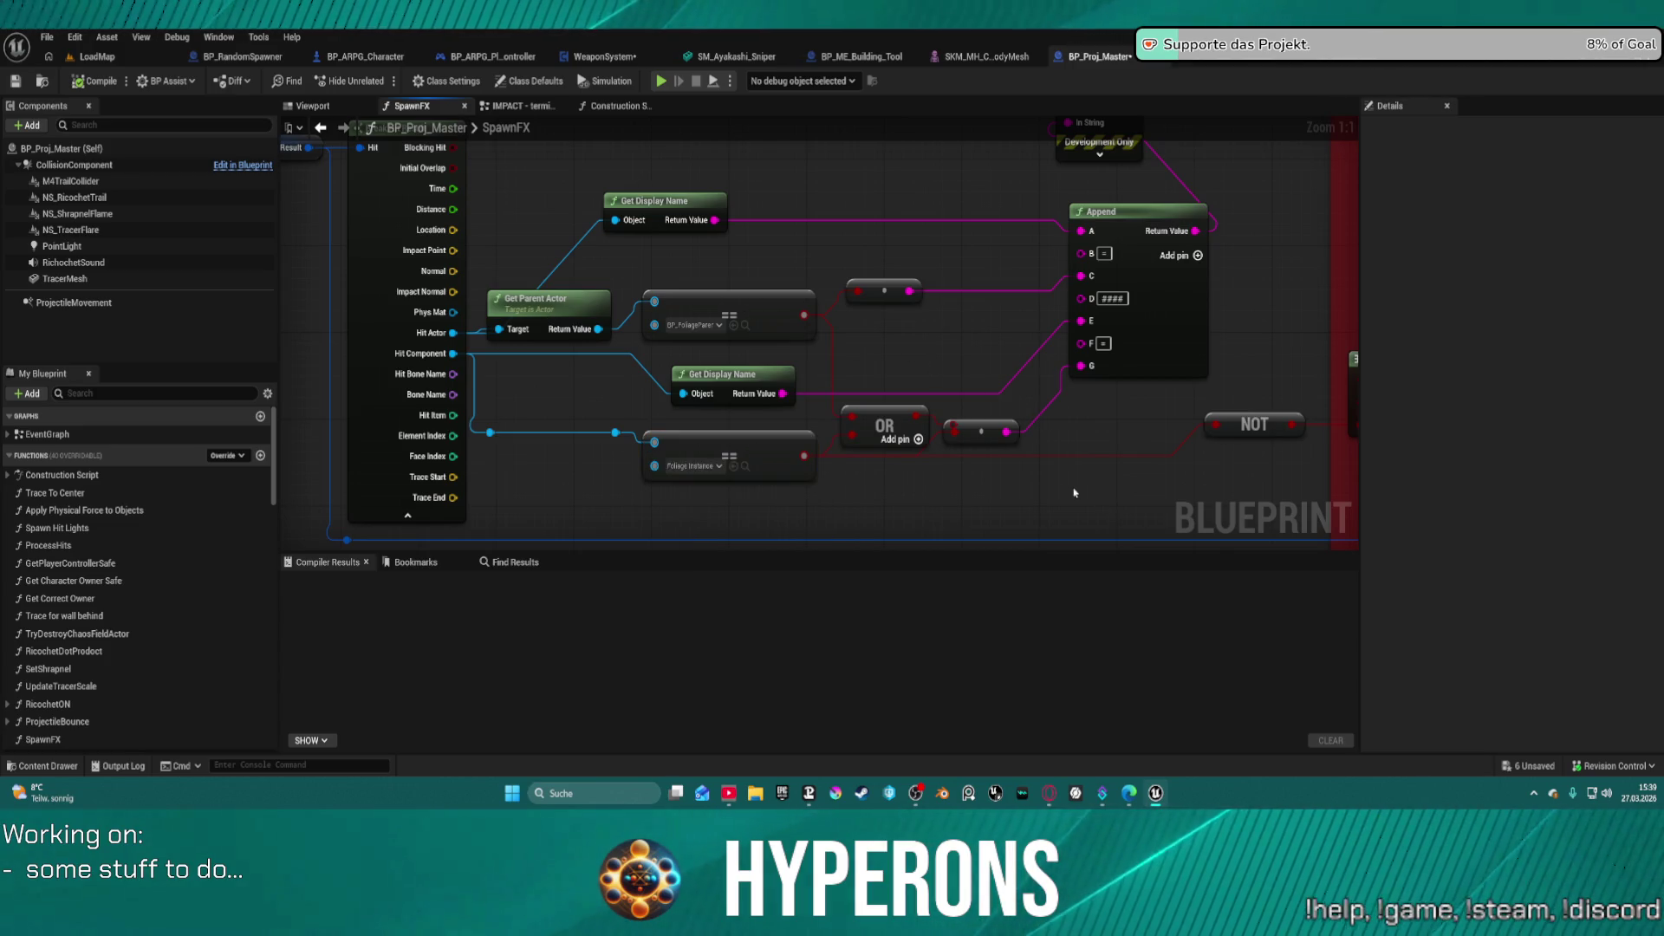
{"action": "mouse_move", "coordinate": [993, 429]}
{"action": "left_mouse_down"}
{"action": "mouse_move", "coordinate": [1019, 382]}
{"action": "mouse_move", "coordinate": [898, 381]}
{"action": "mouse_move", "coordinate": [950, 384]}
{"action": "mouse_move", "coordinate": [799, 351]}
{"action": "left_mouse_up"}
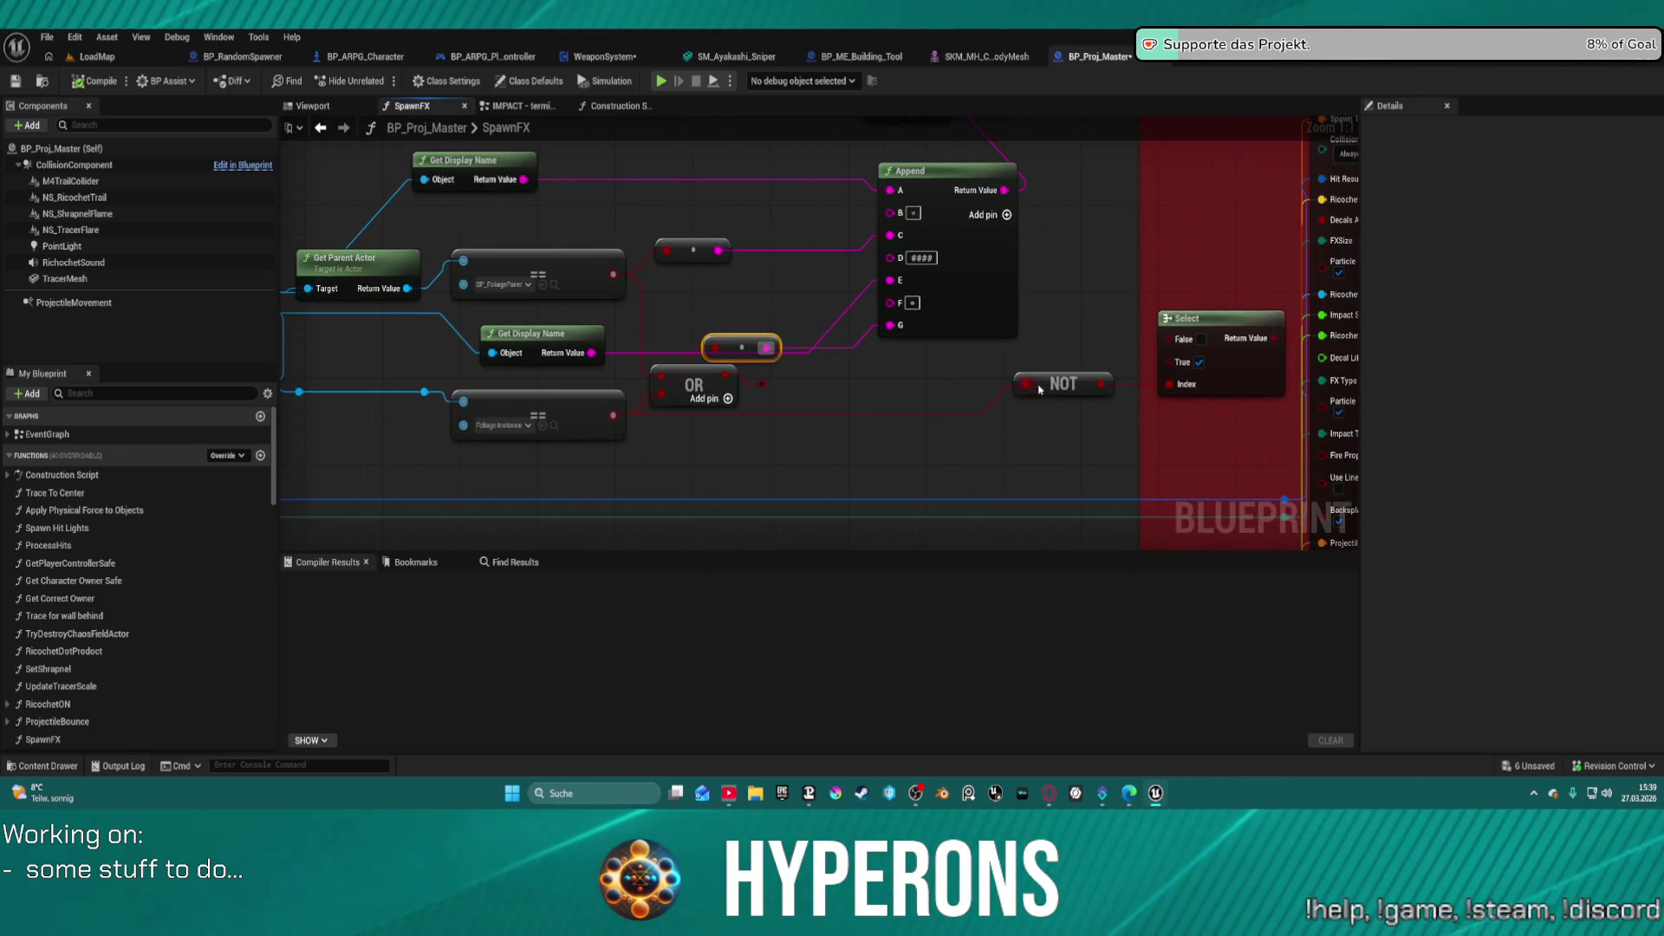
{"action": "mouse_move", "coordinate": [1064, 389]}
{"action": "left_mouse_down"}
{"action": "mouse_move", "coordinate": [1056, 407]}
{"action": "mouse_move", "coordinate": [955, 419]}
{"action": "left_mouse_up"}
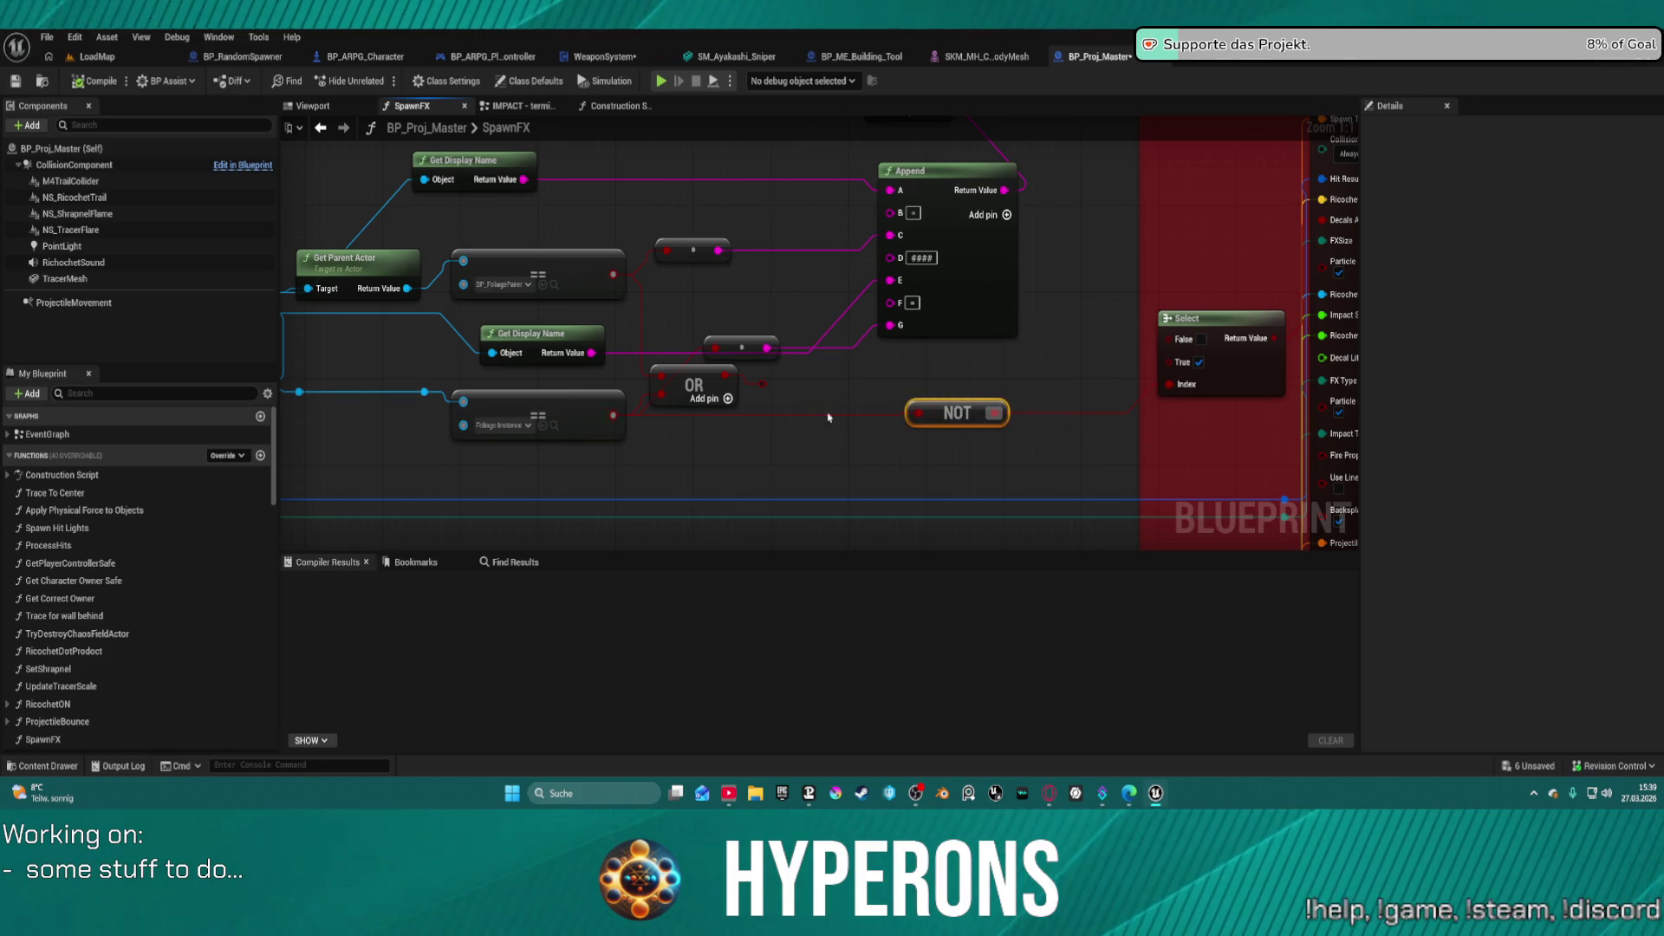
{"action": "mouse_move", "coordinate": [501, 434]}
{"action": "left_mouse_down"}
{"action": "mouse_move", "coordinate": [942, 425]}
{"action": "mouse_move", "coordinate": [928, 423]}
{"action": "left_mouse_up"}
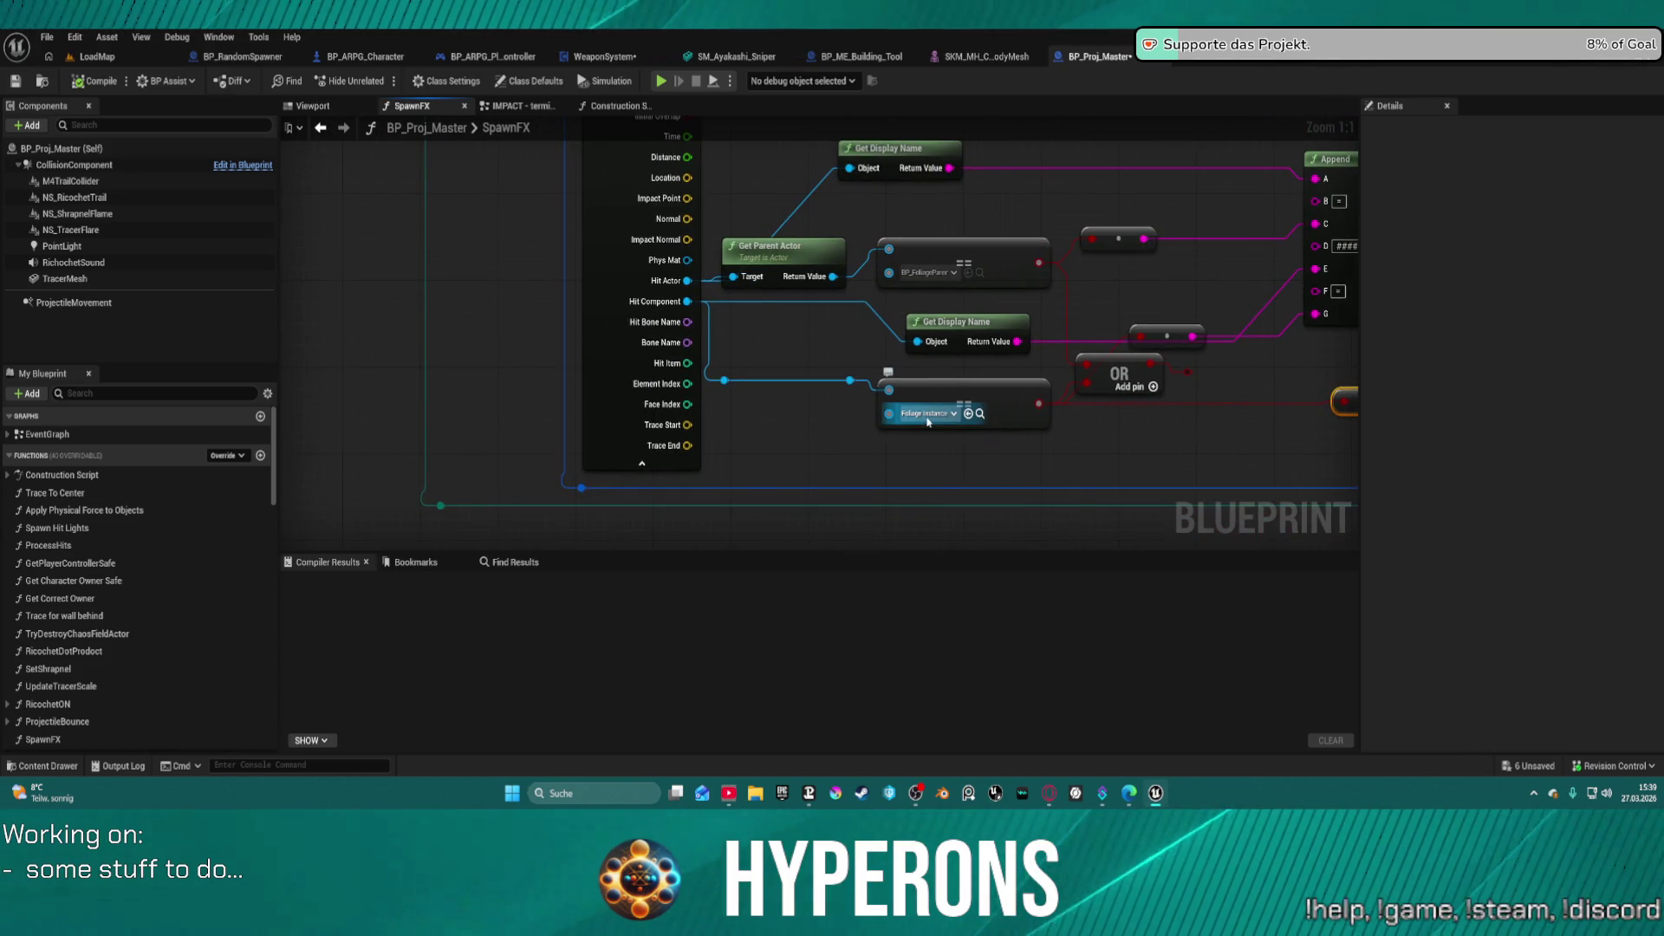
{"action": "left_click", "coordinate": [928, 422]}
{"action": "left_click", "coordinate": [933, 422]}
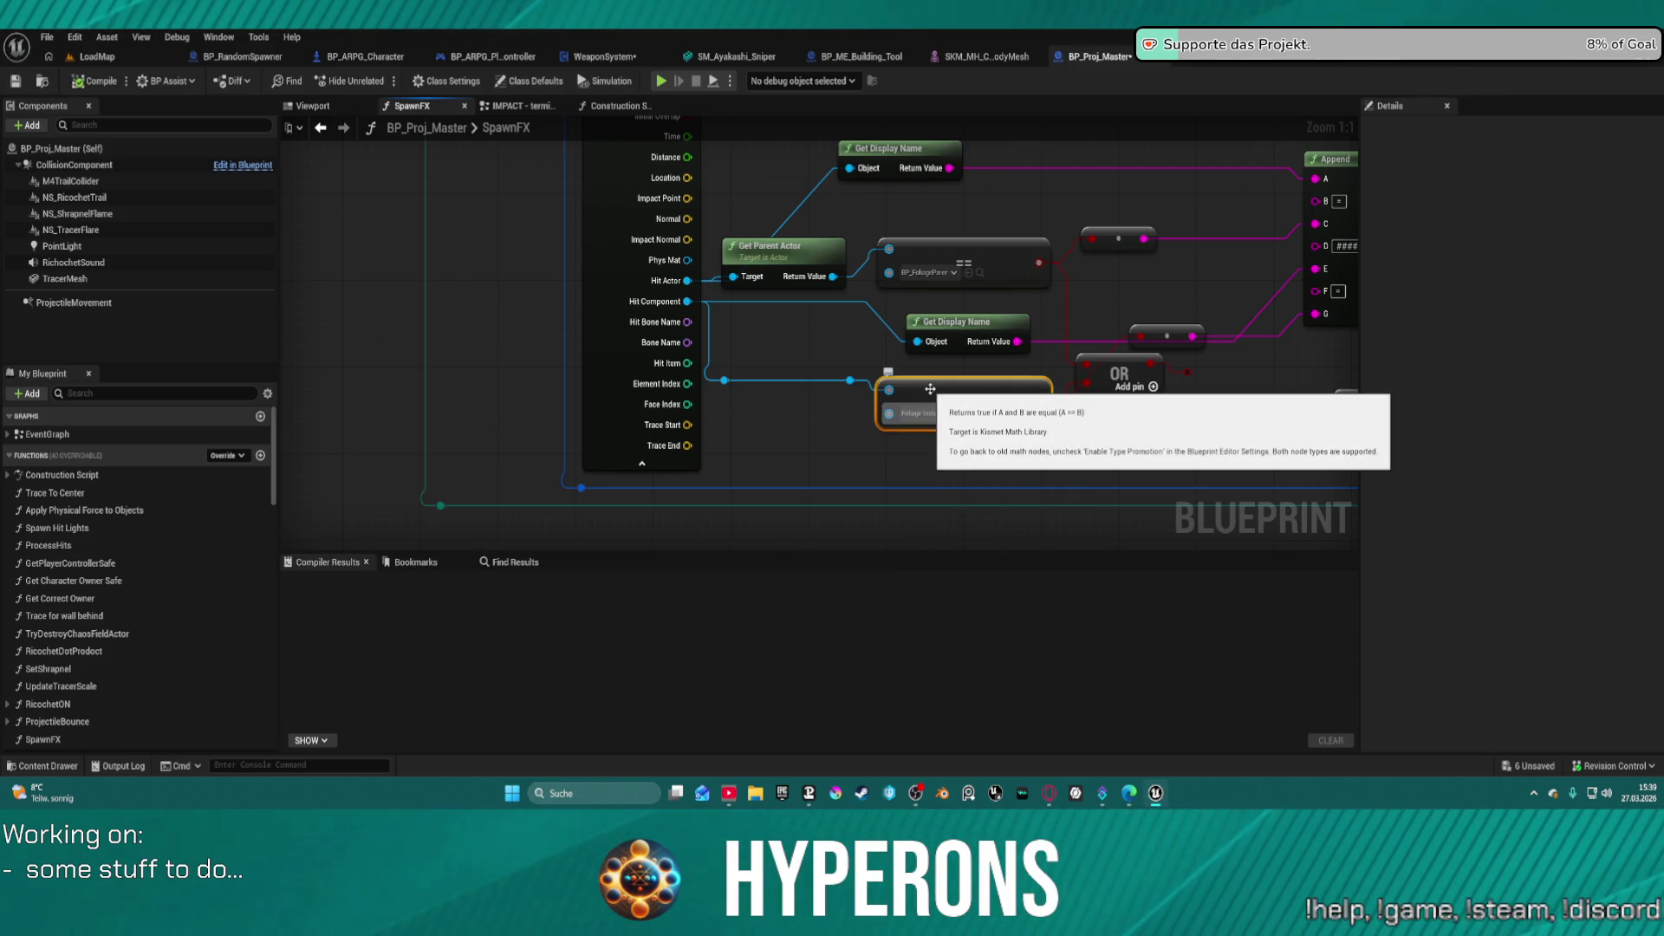
{"action": "type", "text": "ce"}
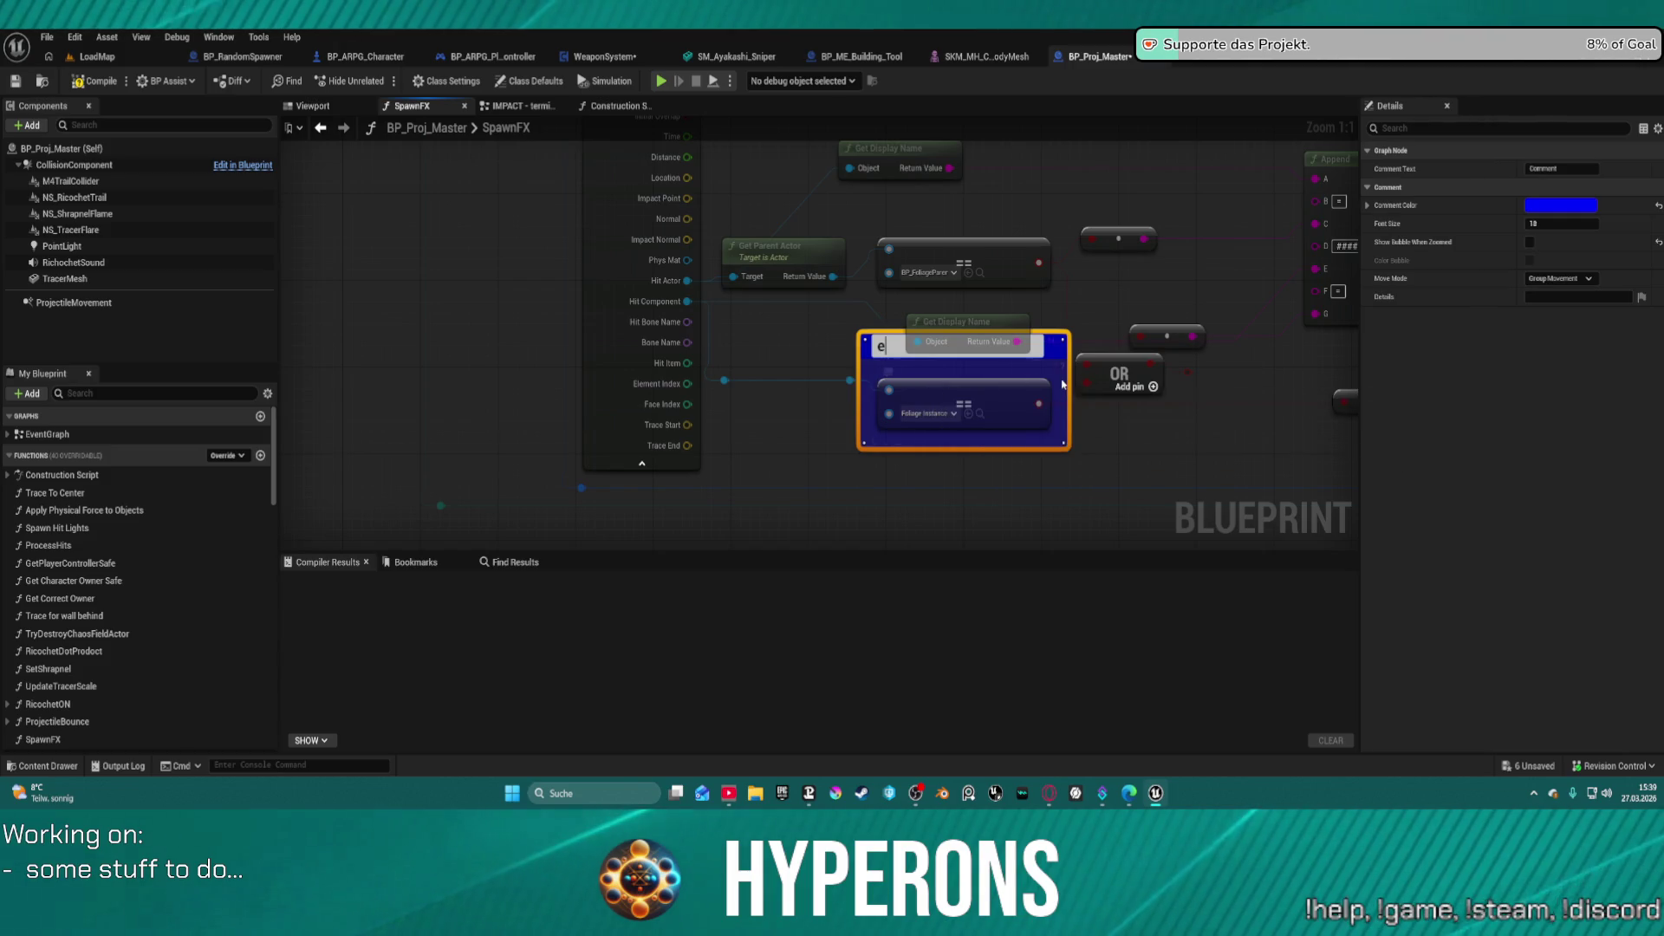
{"action": "key", "text": "ctrl+z"}
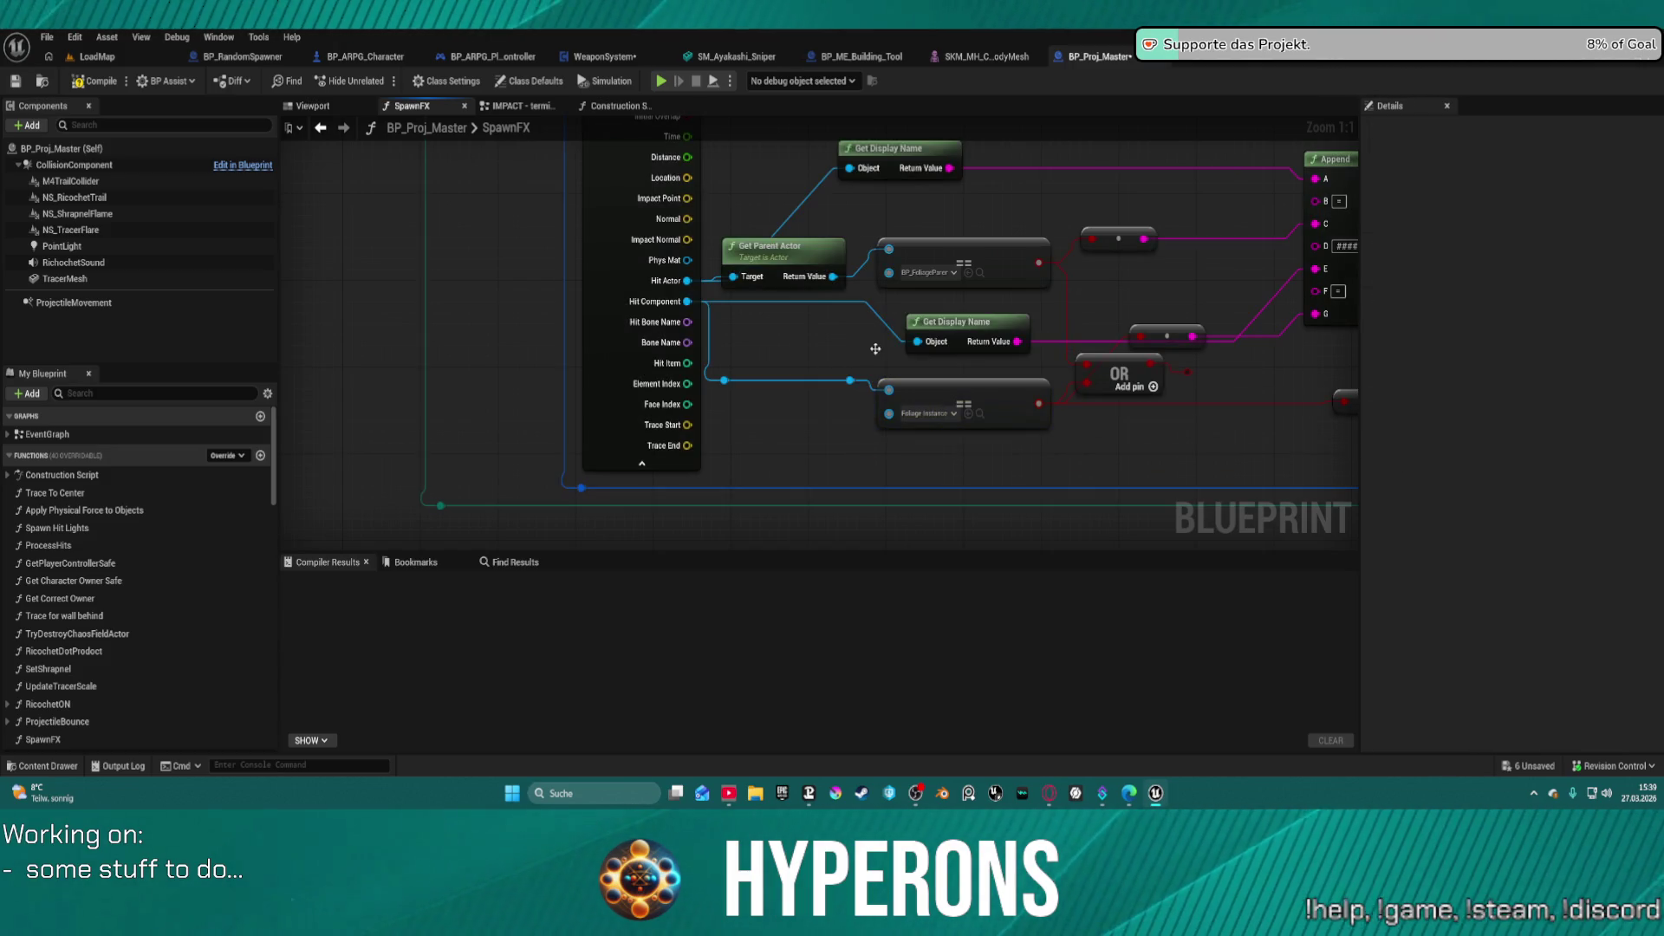
- Search the Foliage Instance picker for instanced static mesh and choose Foliage_Aluminium_01
{"action": "left_click", "coordinate": [928, 415]}
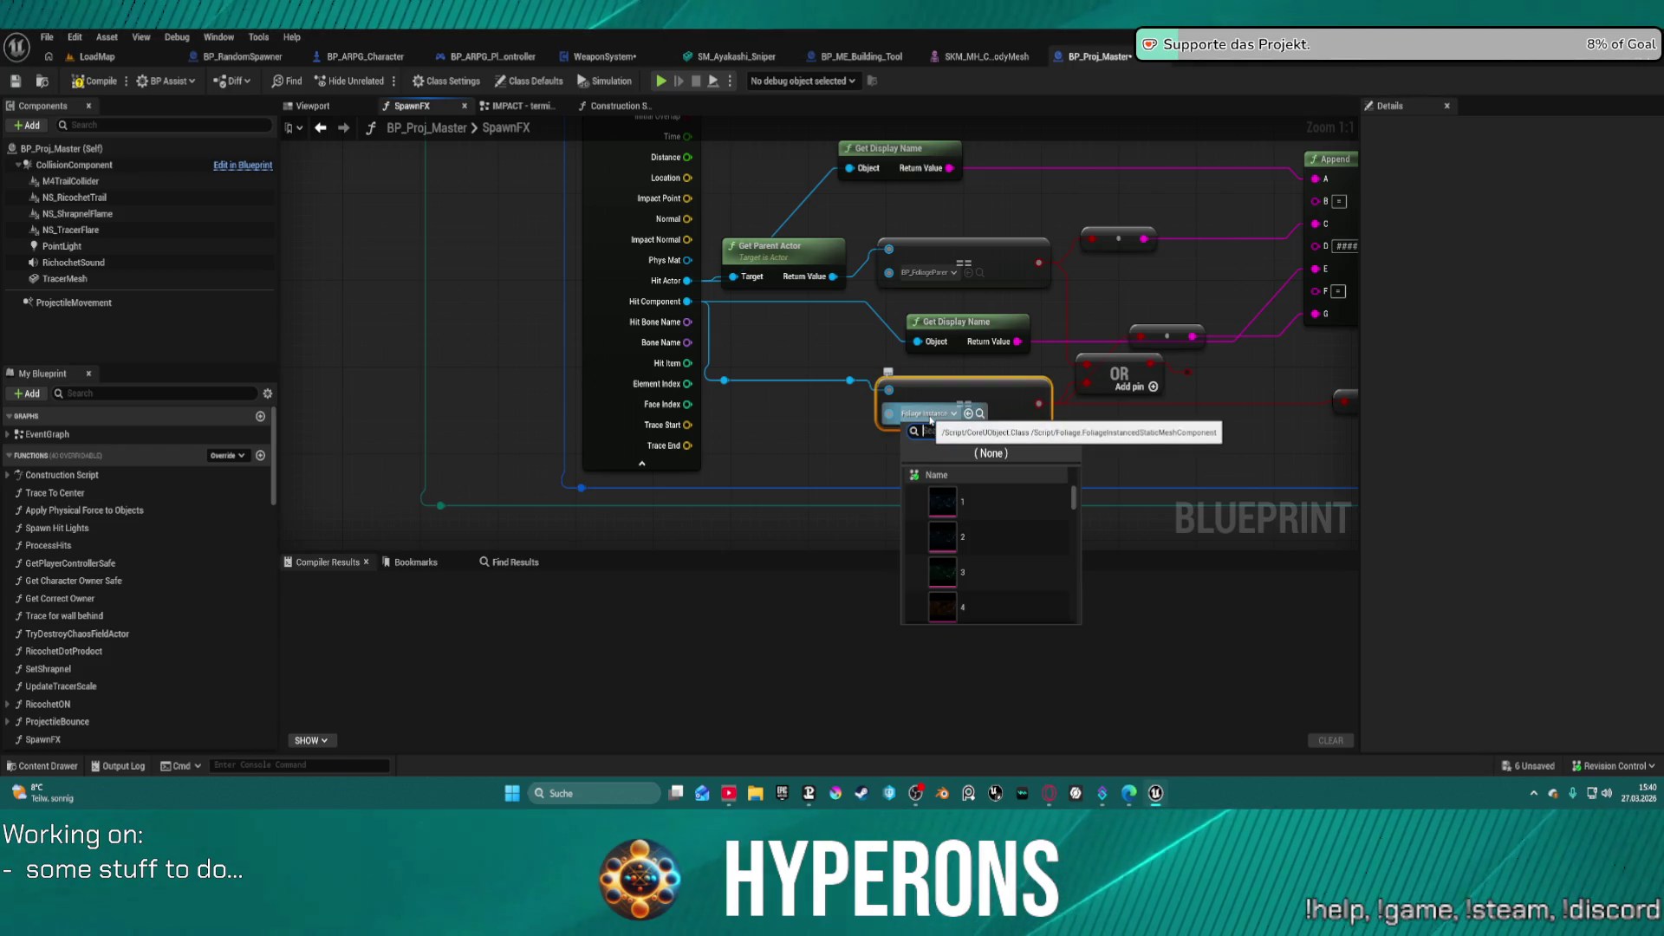
{"action": "type", "text": "ins"}
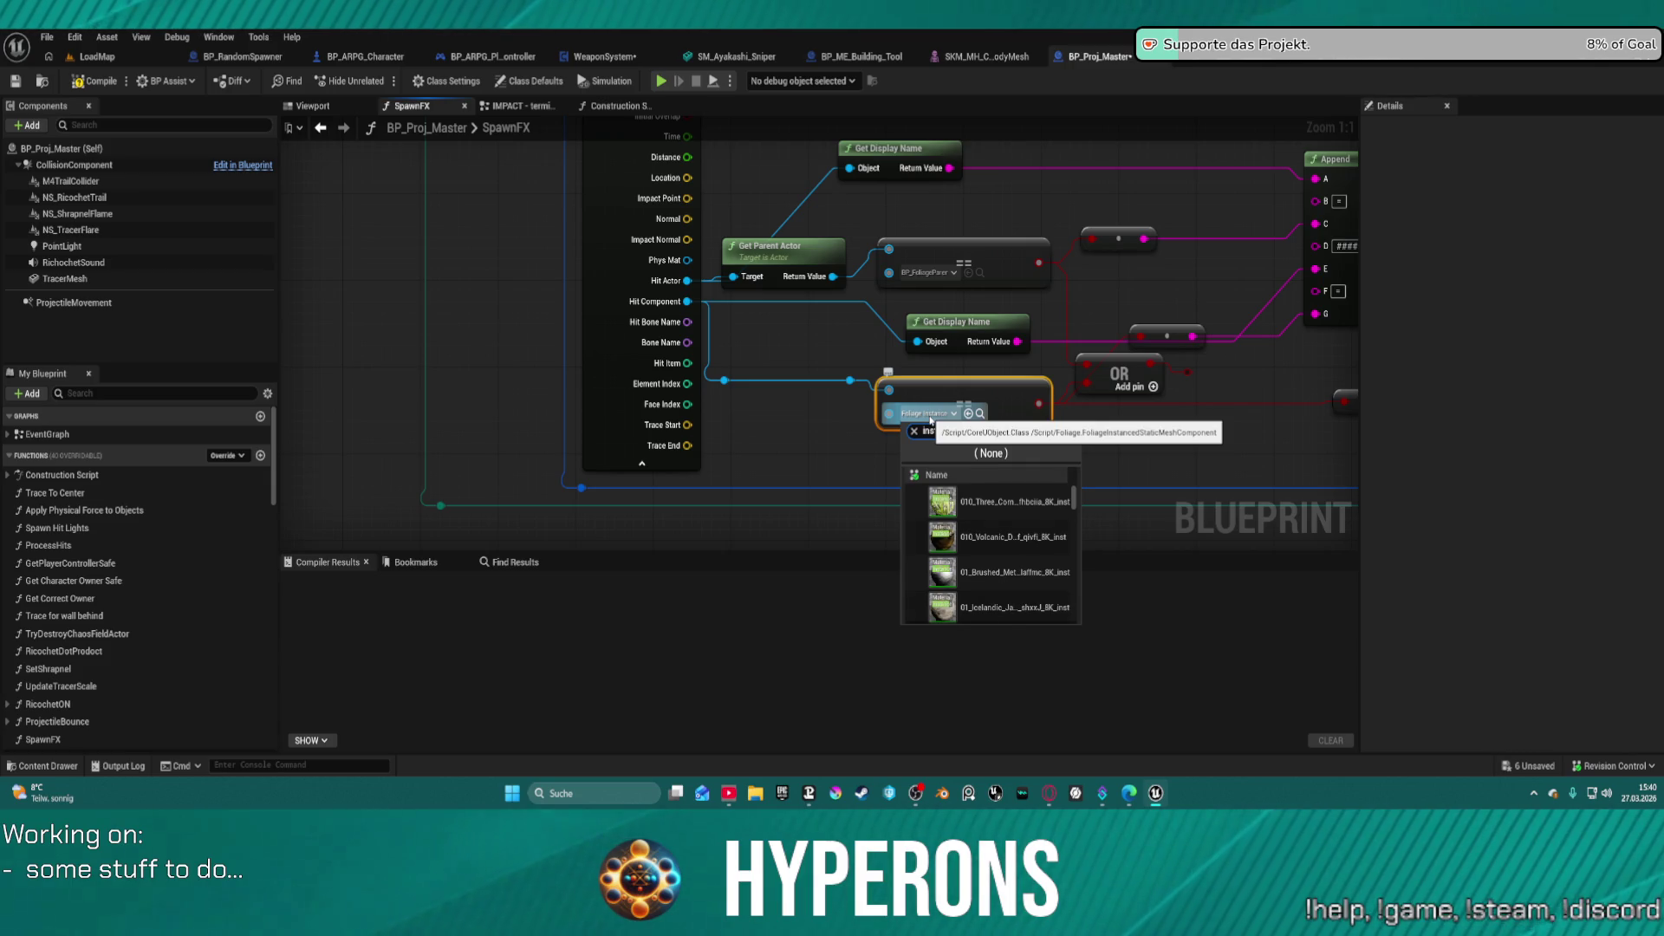
{"action": "type", "text": "tance"}
{"action": "key", "text": "BackSpace"}
{"action": "type", "text": "ed s"}
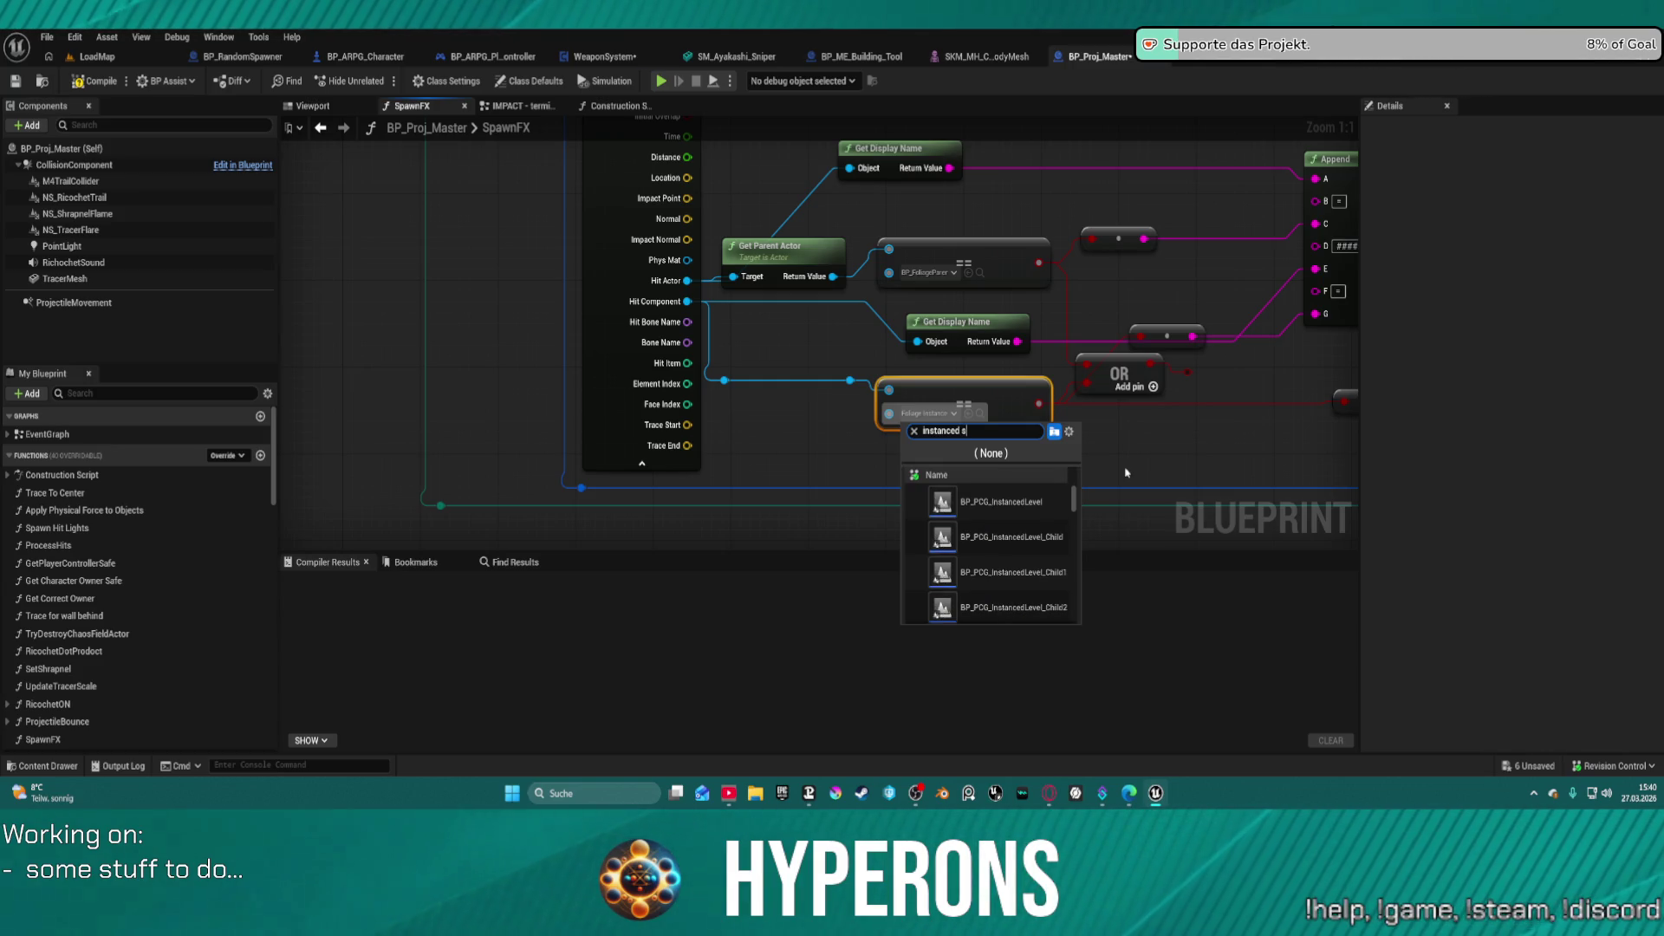
{"action": "type", "text": "tatic"}
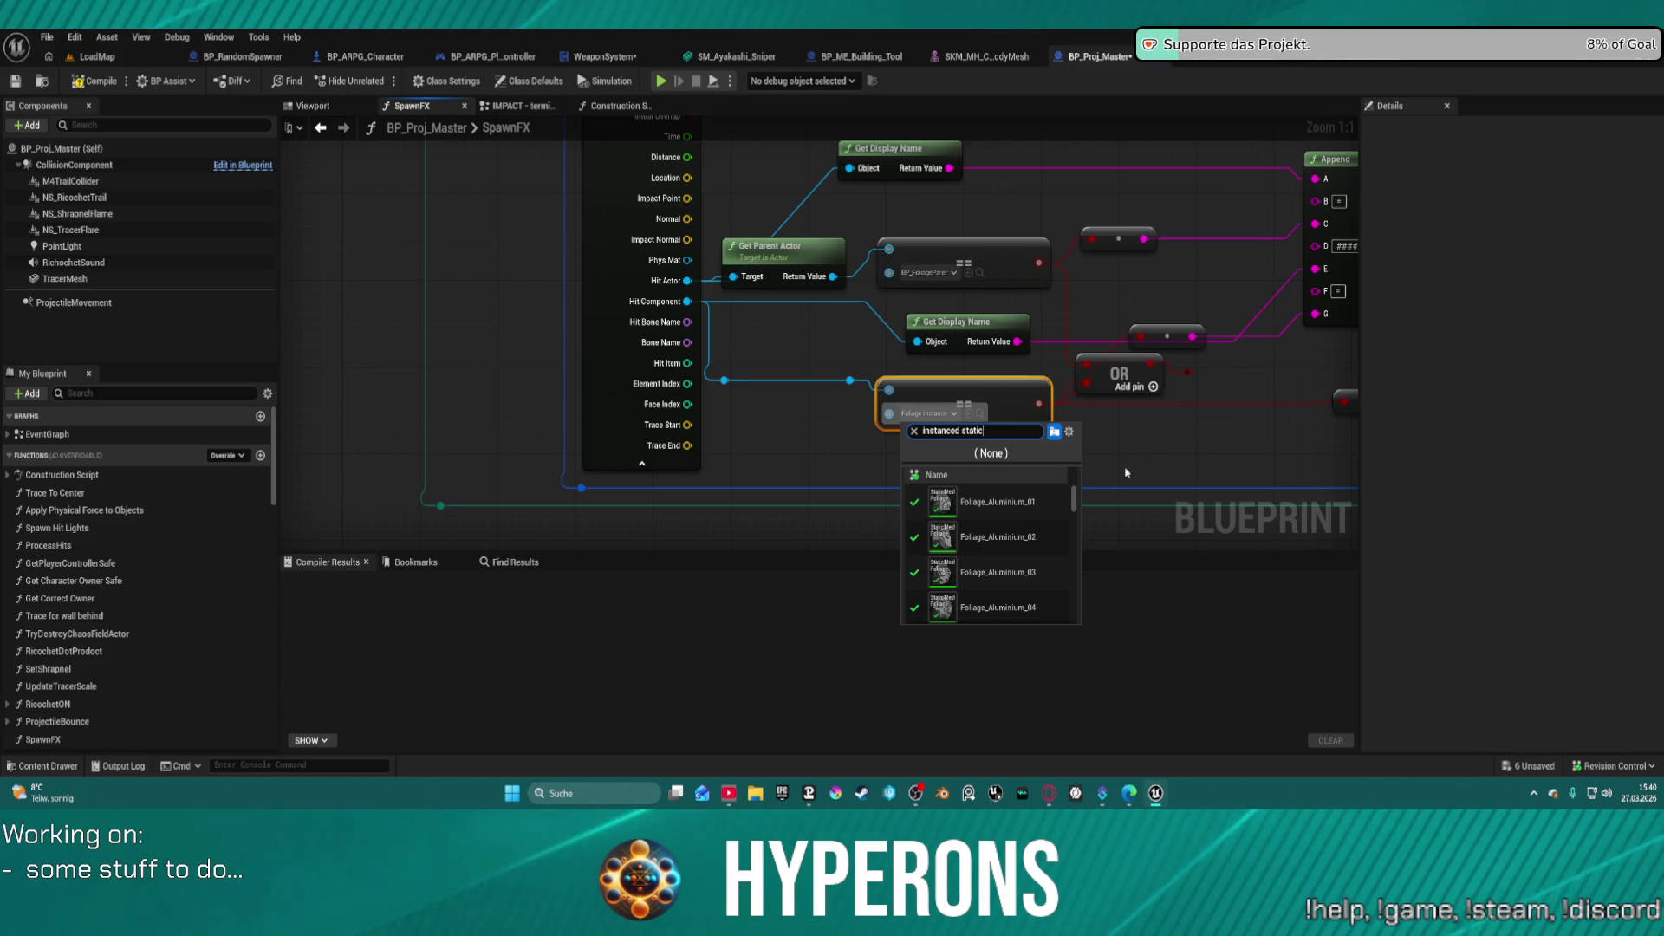
{"action": "type", "text": "me"}
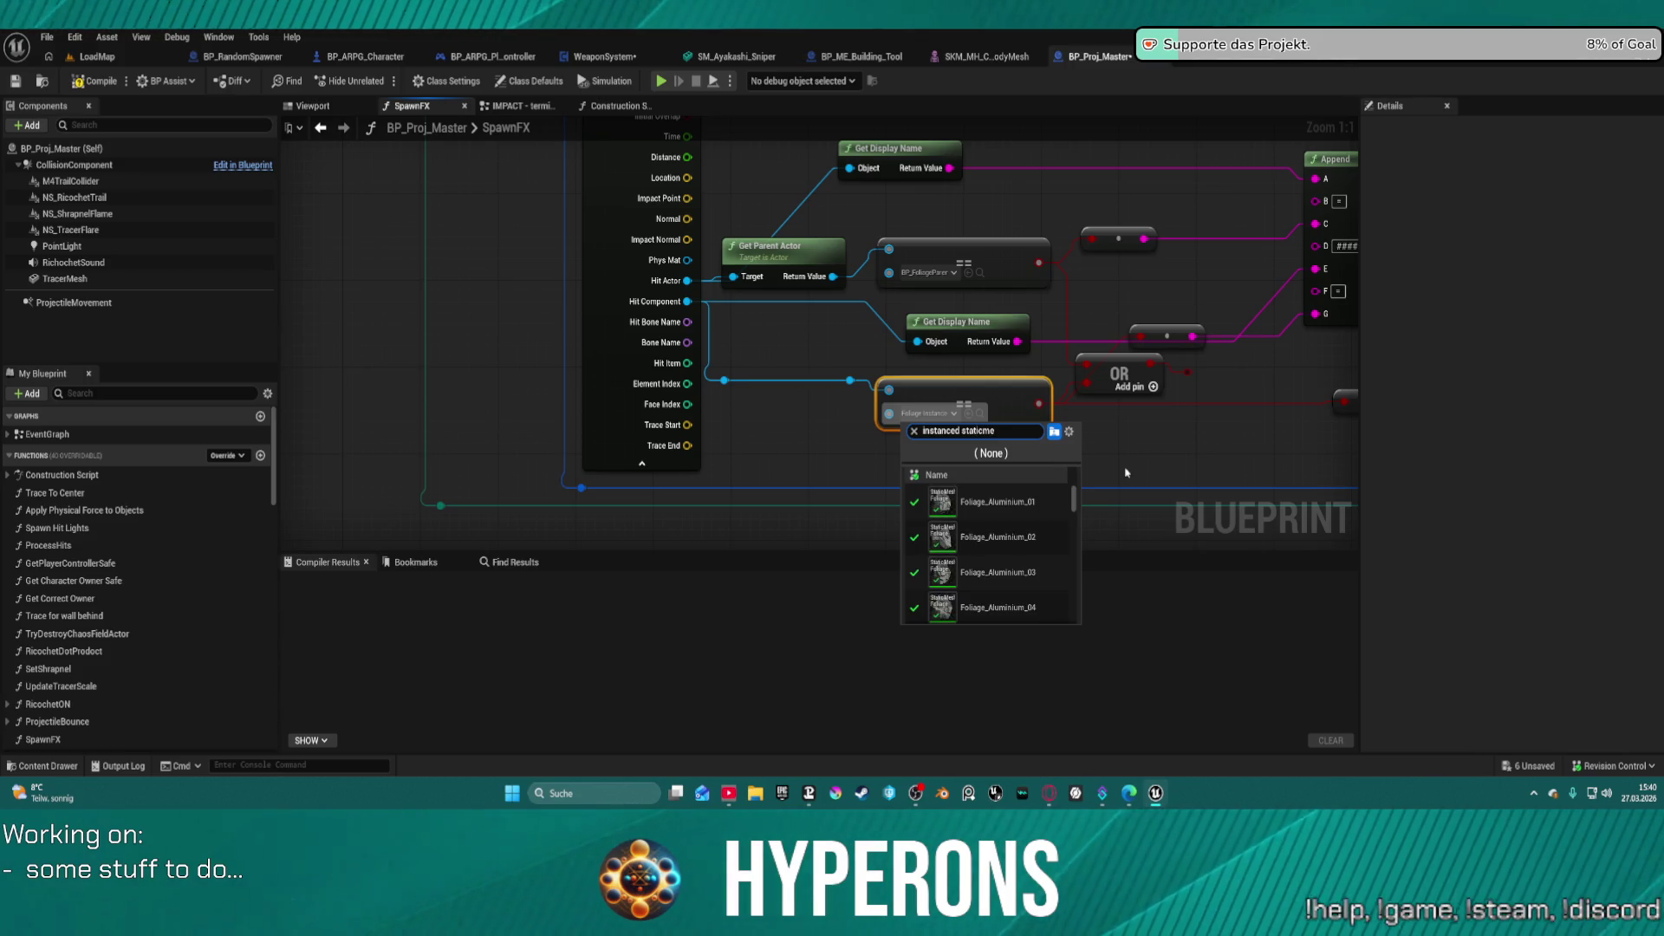
{"action": "type", "text": "ch"}
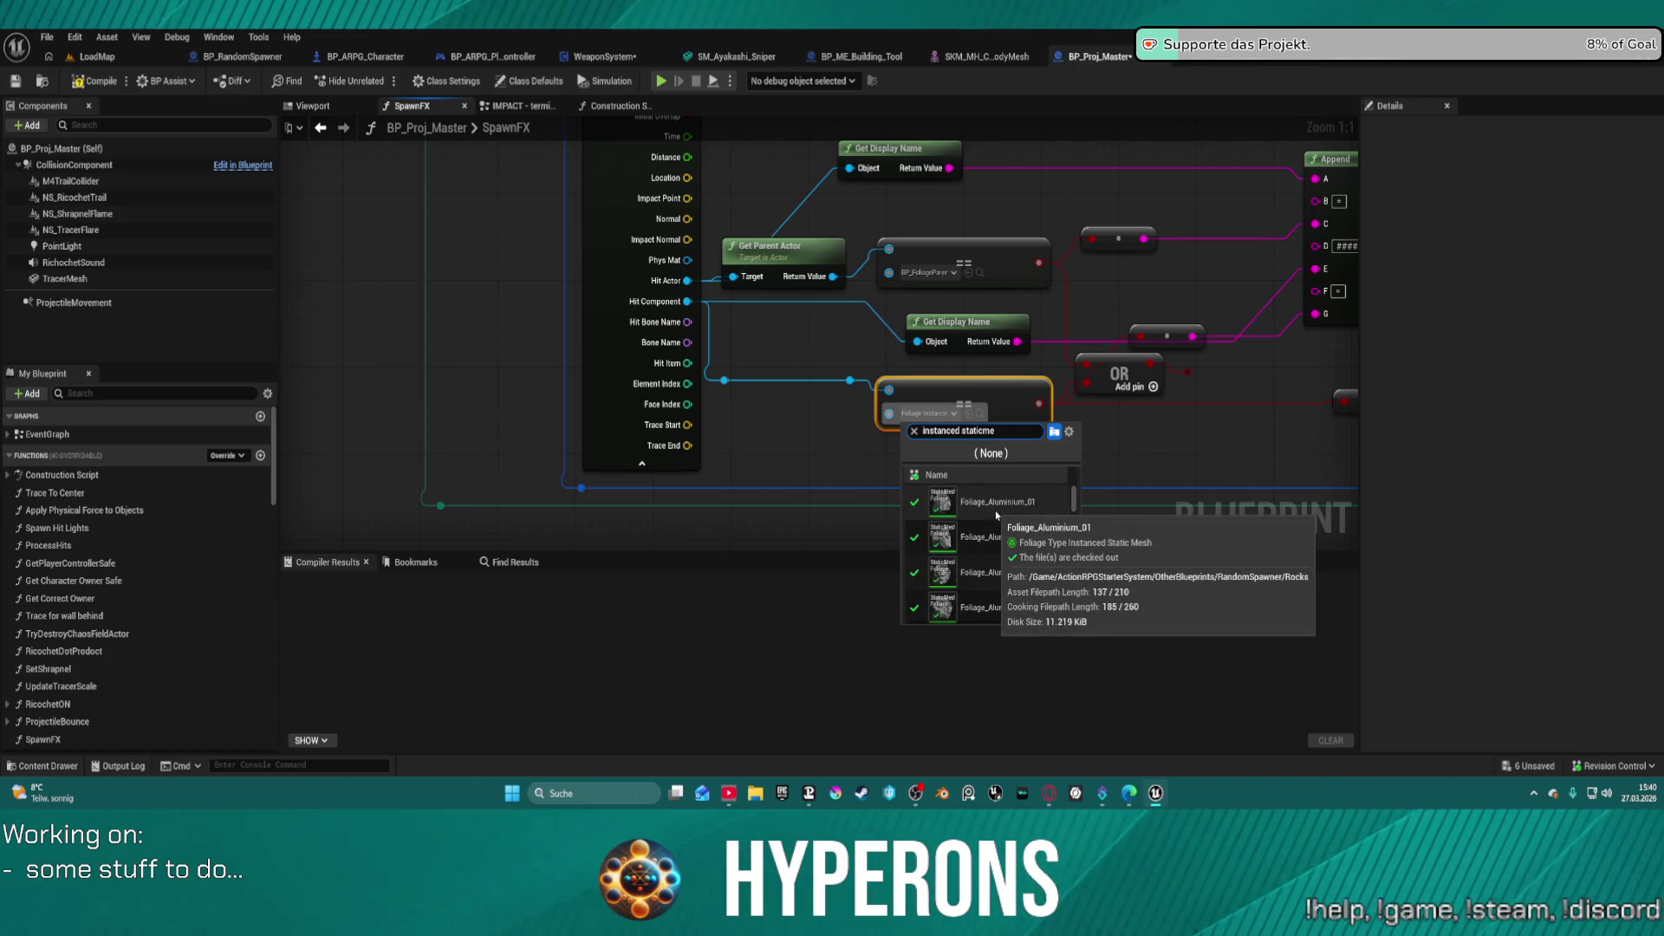
{"action": "left_click", "coordinate": [995, 512]}
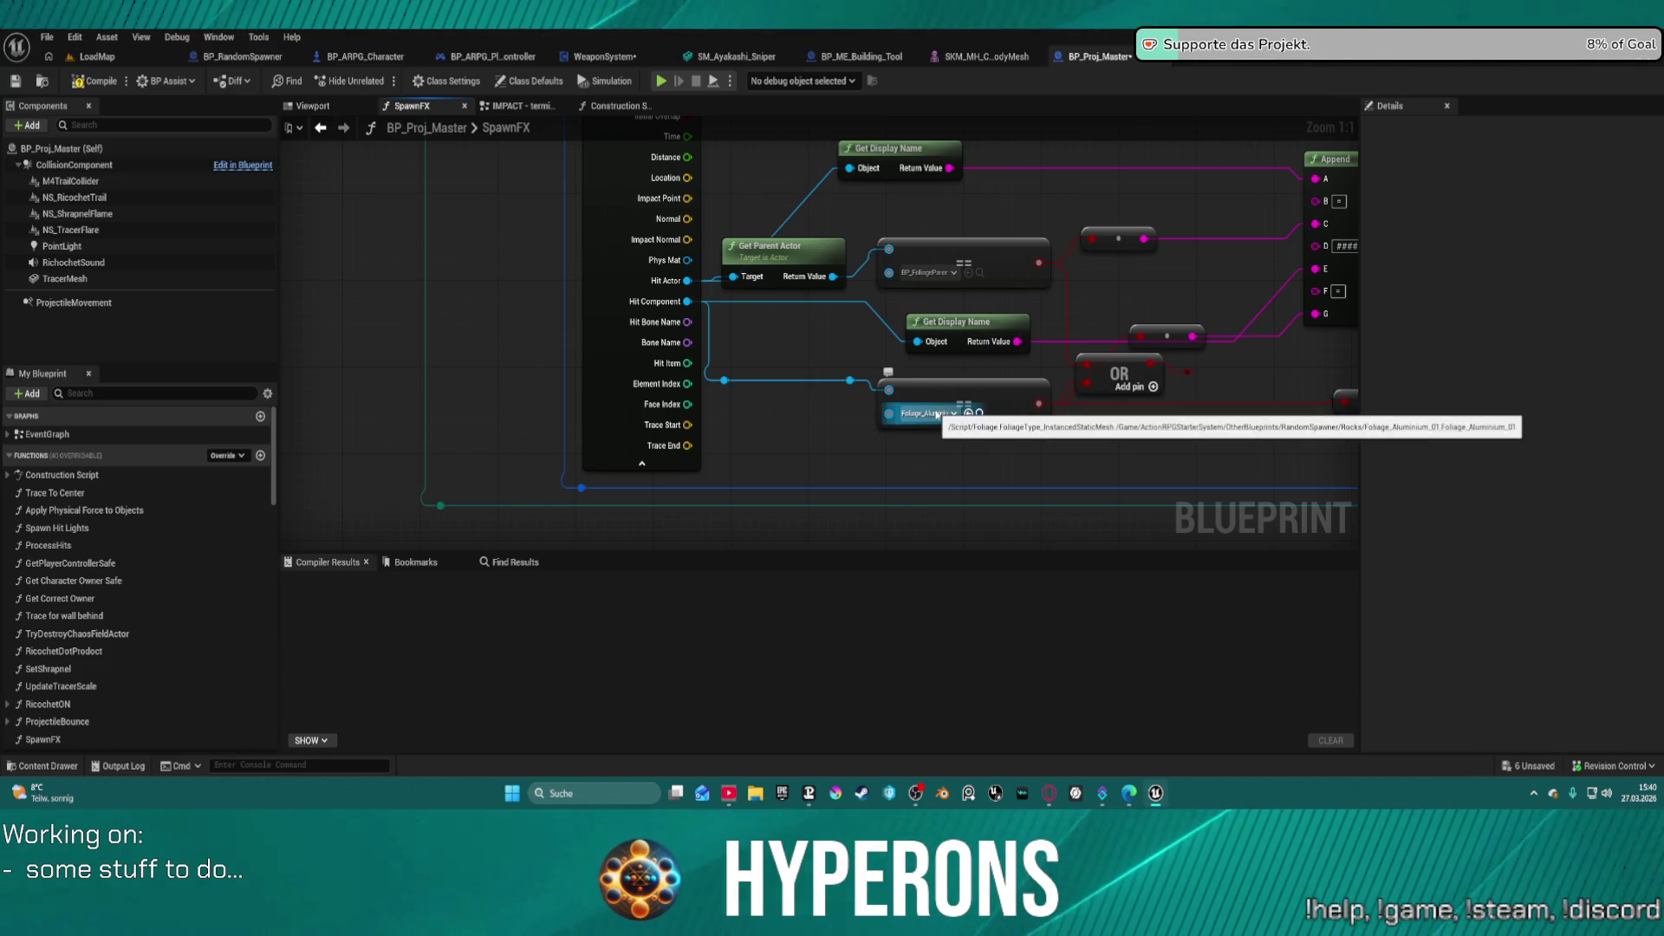
- Locate the Foliage_Aluminium_01 foliage type and inspect its settings, then close them
{"action": "left_click", "coordinate": [980, 414]}
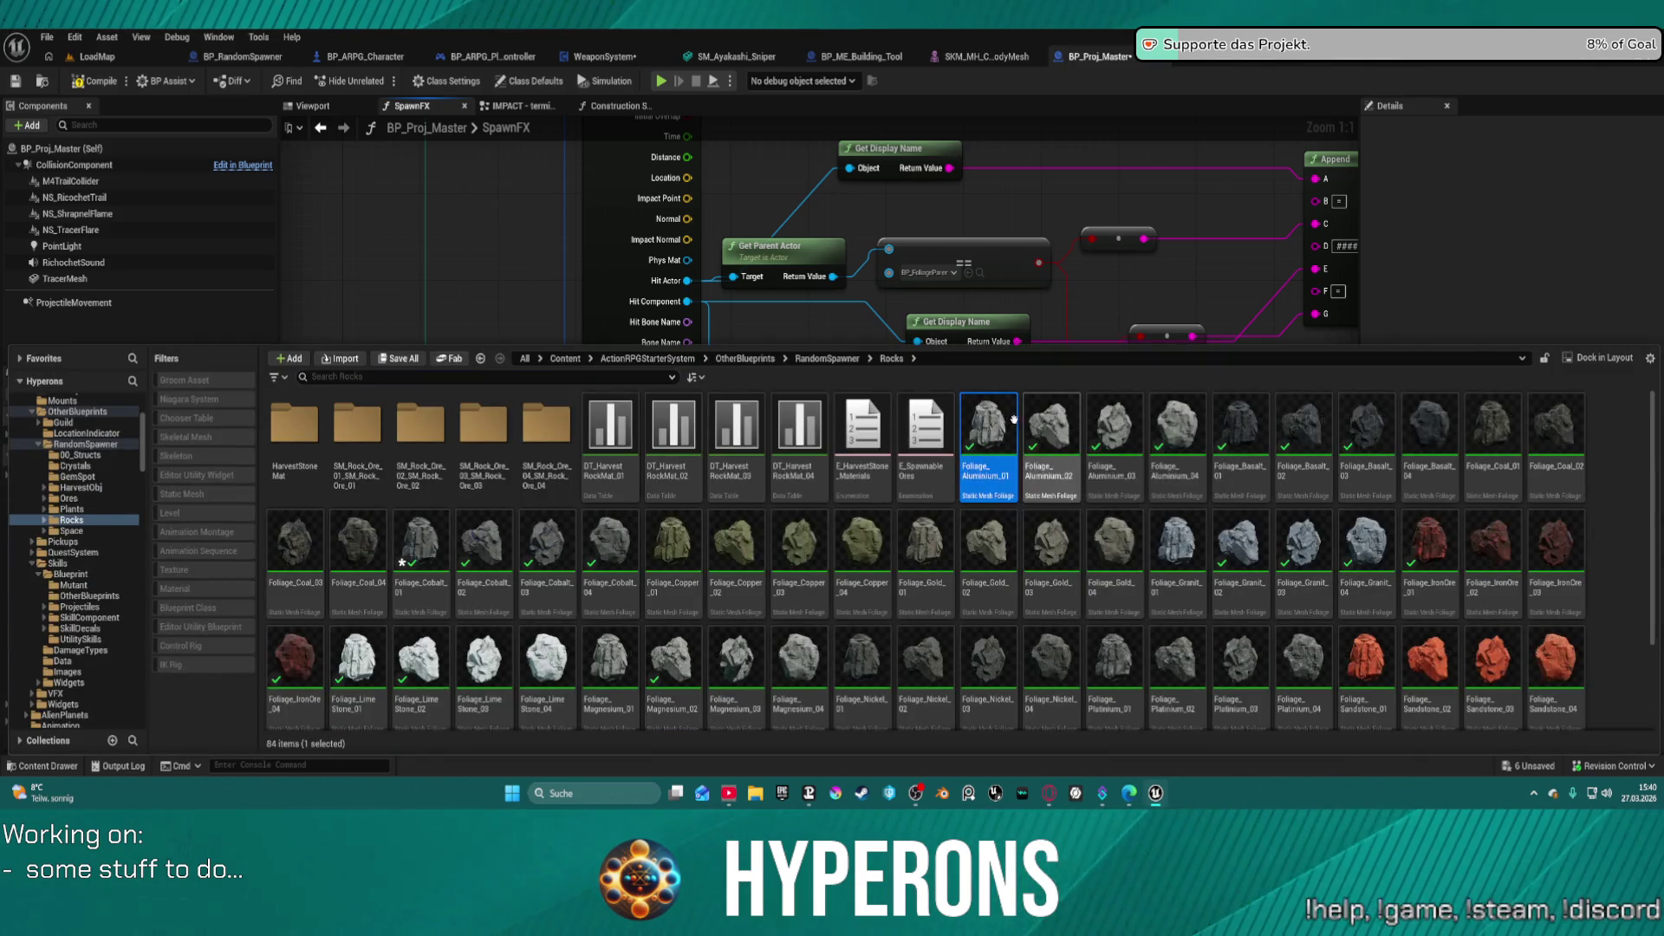
{"action": "double_click", "coordinate": [995, 413]}
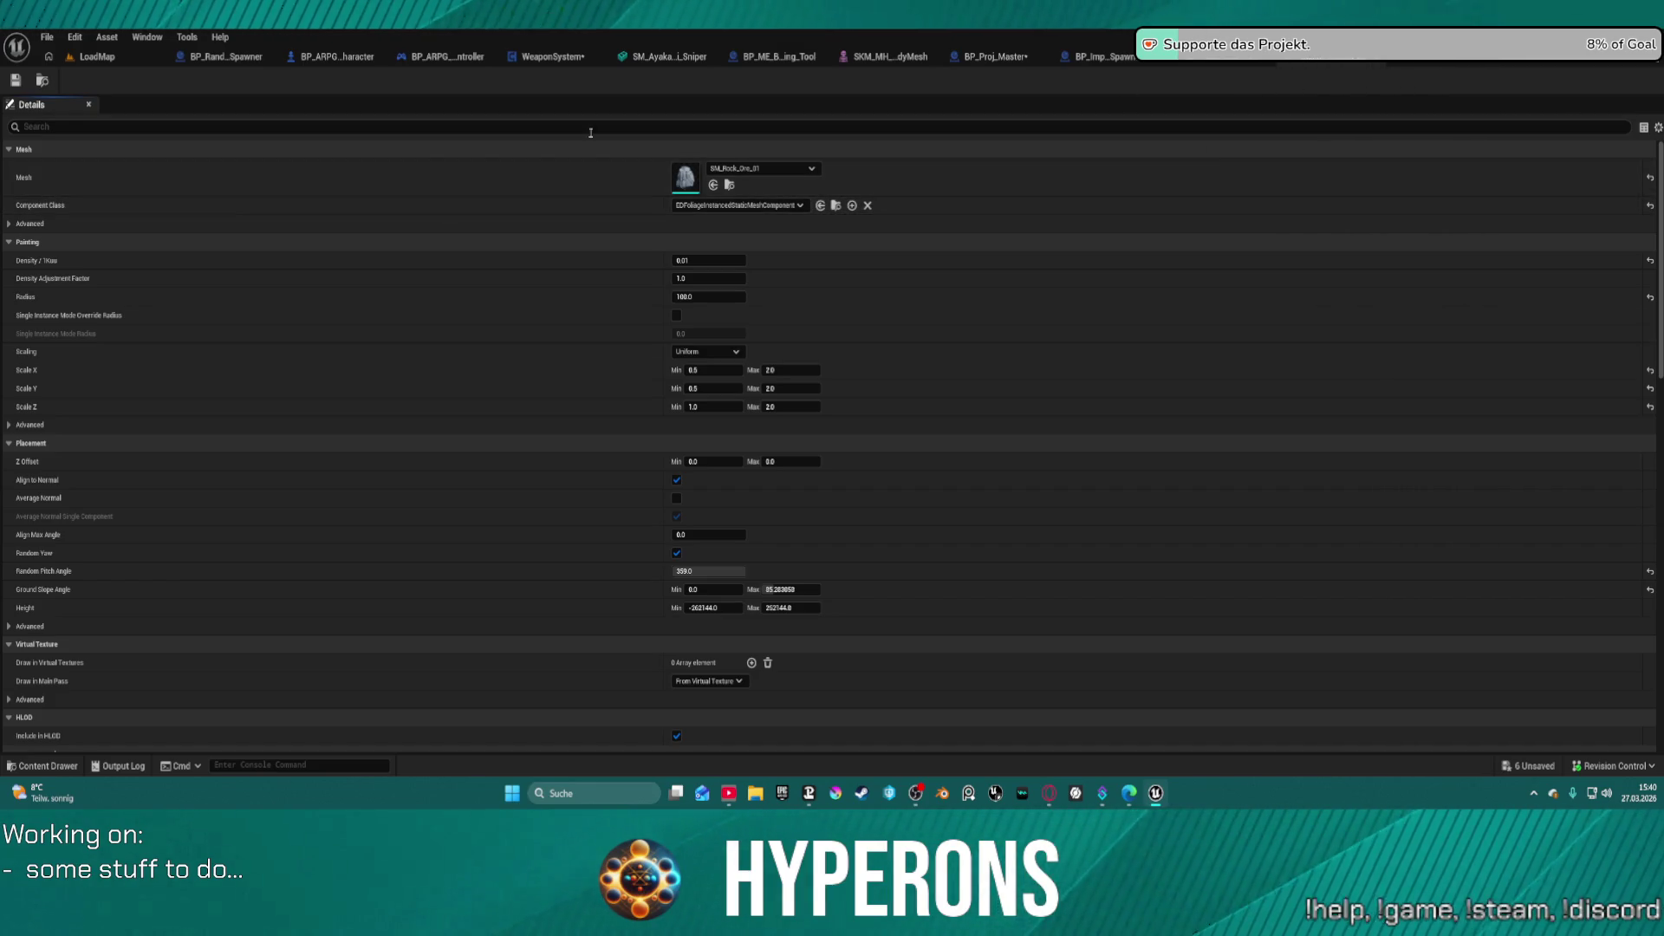
{"action": "left_click", "coordinate": [1227, 66]}
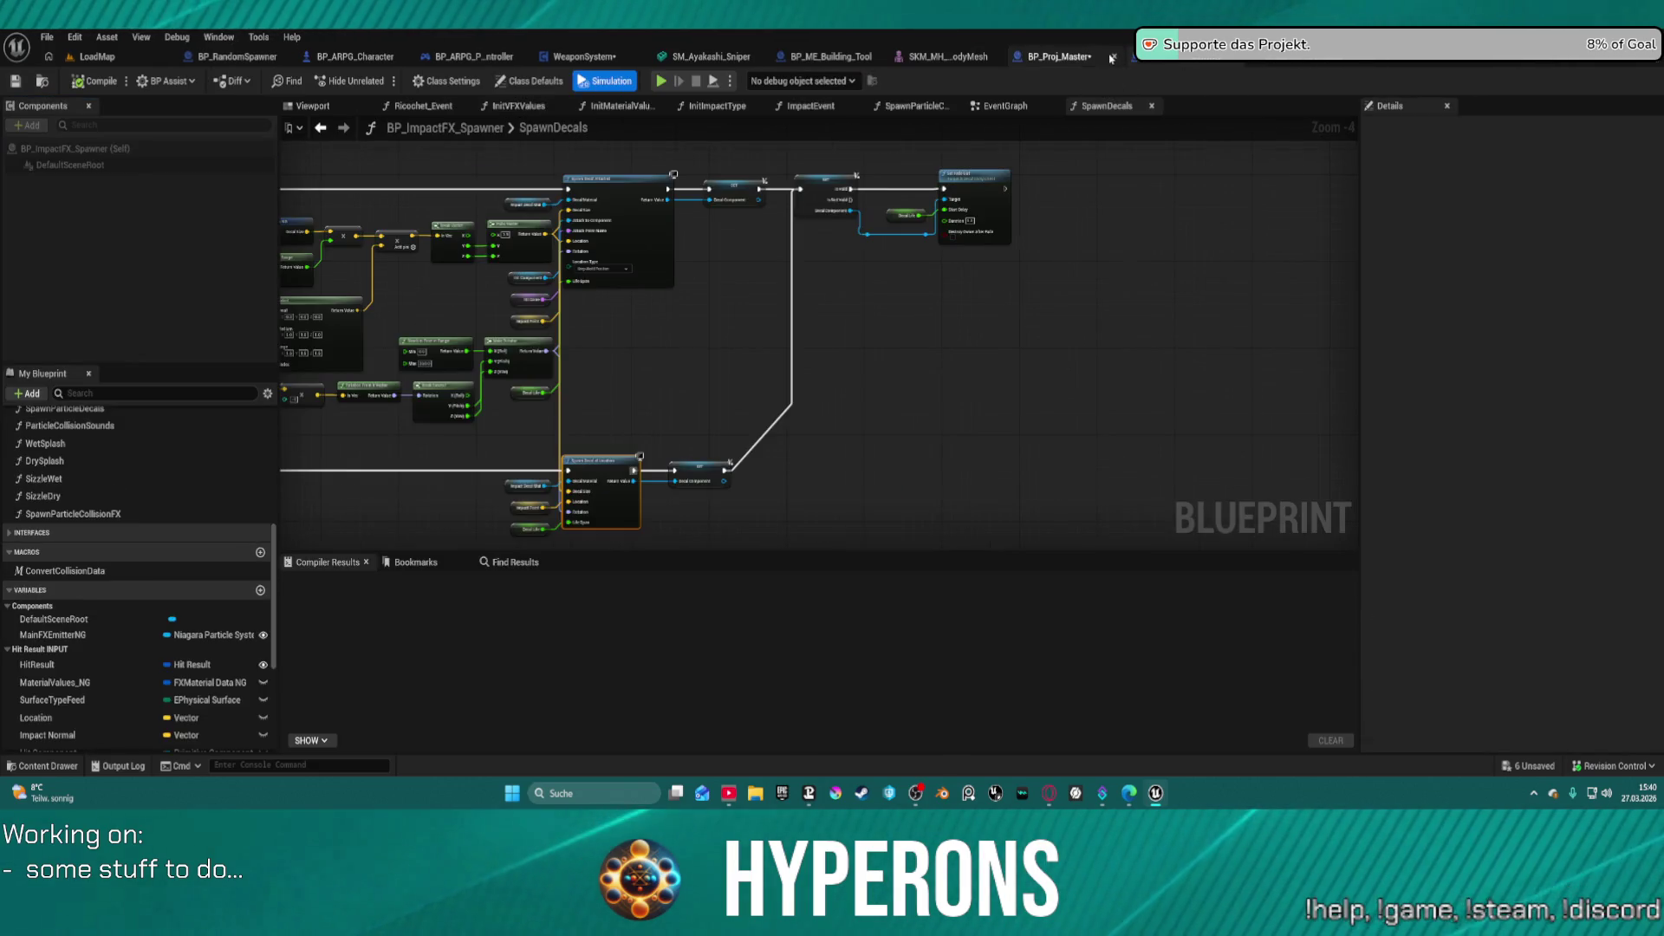
- Paste the copied value into the SpawnFX node pin, reposition the reroute, and open the Content Drawer
{"action": "left_click", "coordinate": [1044, 58]}
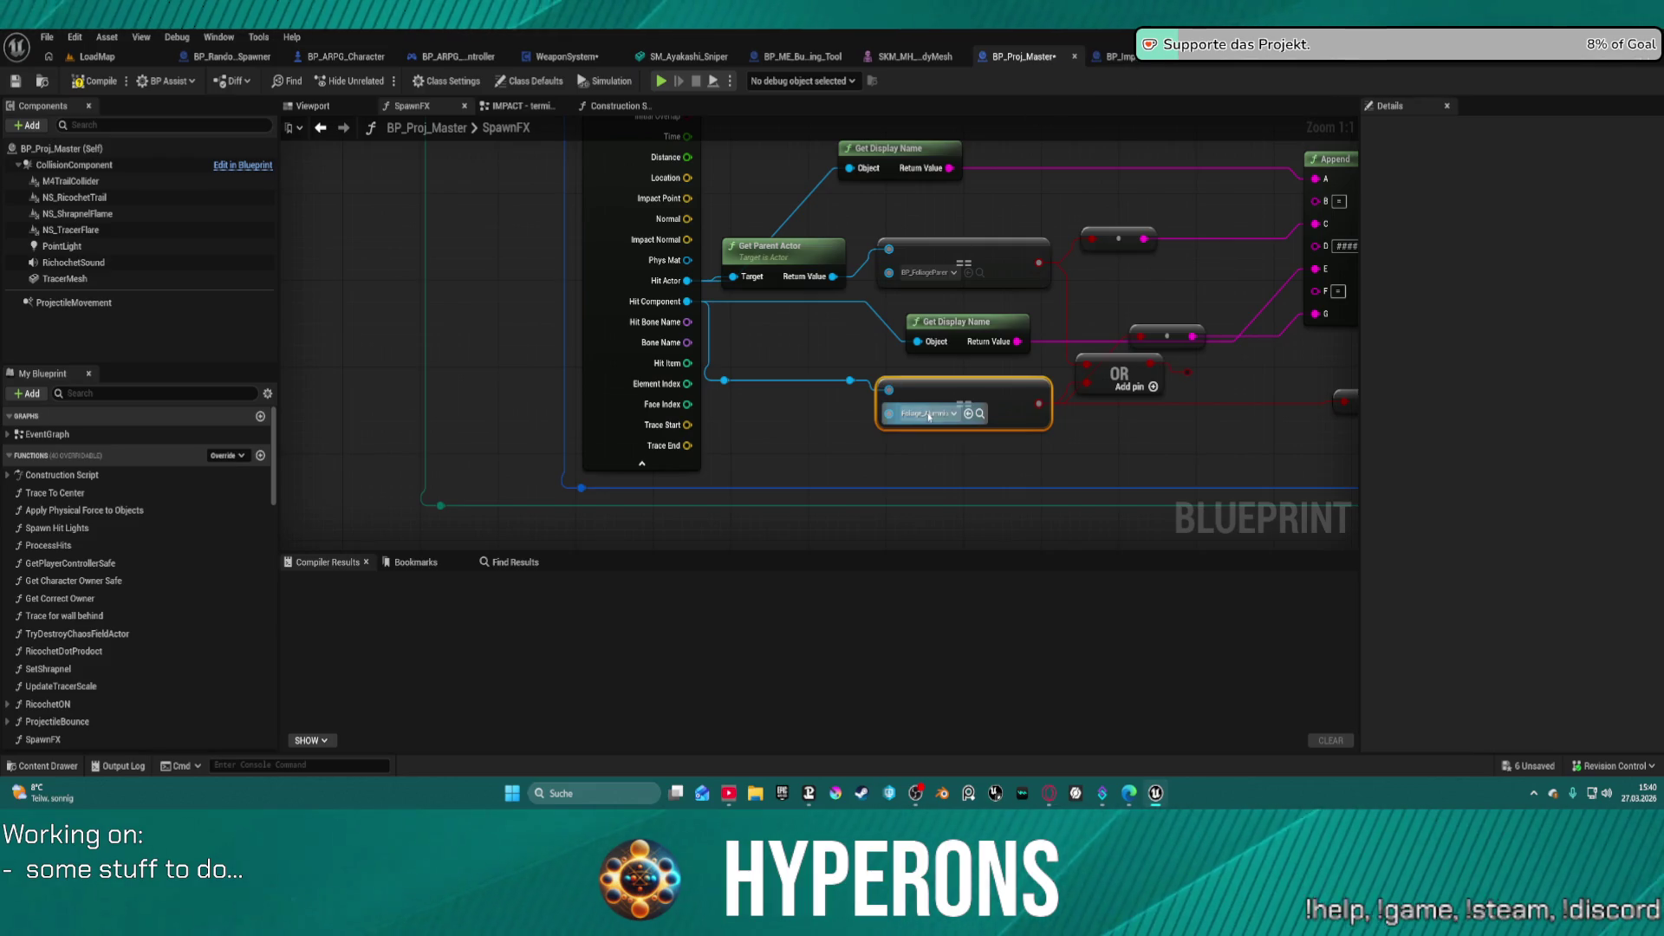
{"action": "key", "text": "ctrl+v"}
{"action": "mouse_move", "coordinate": [1076, 436]}
{"action": "left_mouse_down"}
{"action": "mouse_move", "coordinate": [792, 434]}
{"action": "mouse_move", "coordinate": [840, 442]}
{"action": "left_mouse_up"}
{"action": "mouse_move", "coordinate": [812, 358]}
{"action": "left_mouse_down"}
{"action": "mouse_move", "coordinate": [812, 297]}
{"action": "mouse_move", "coordinate": [721, 319]}
{"action": "mouse_move", "coordinate": [747, 336]}
{"action": "mouse_move", "coordinate": [766, 320]}
{"action": "left_mouse_up"}
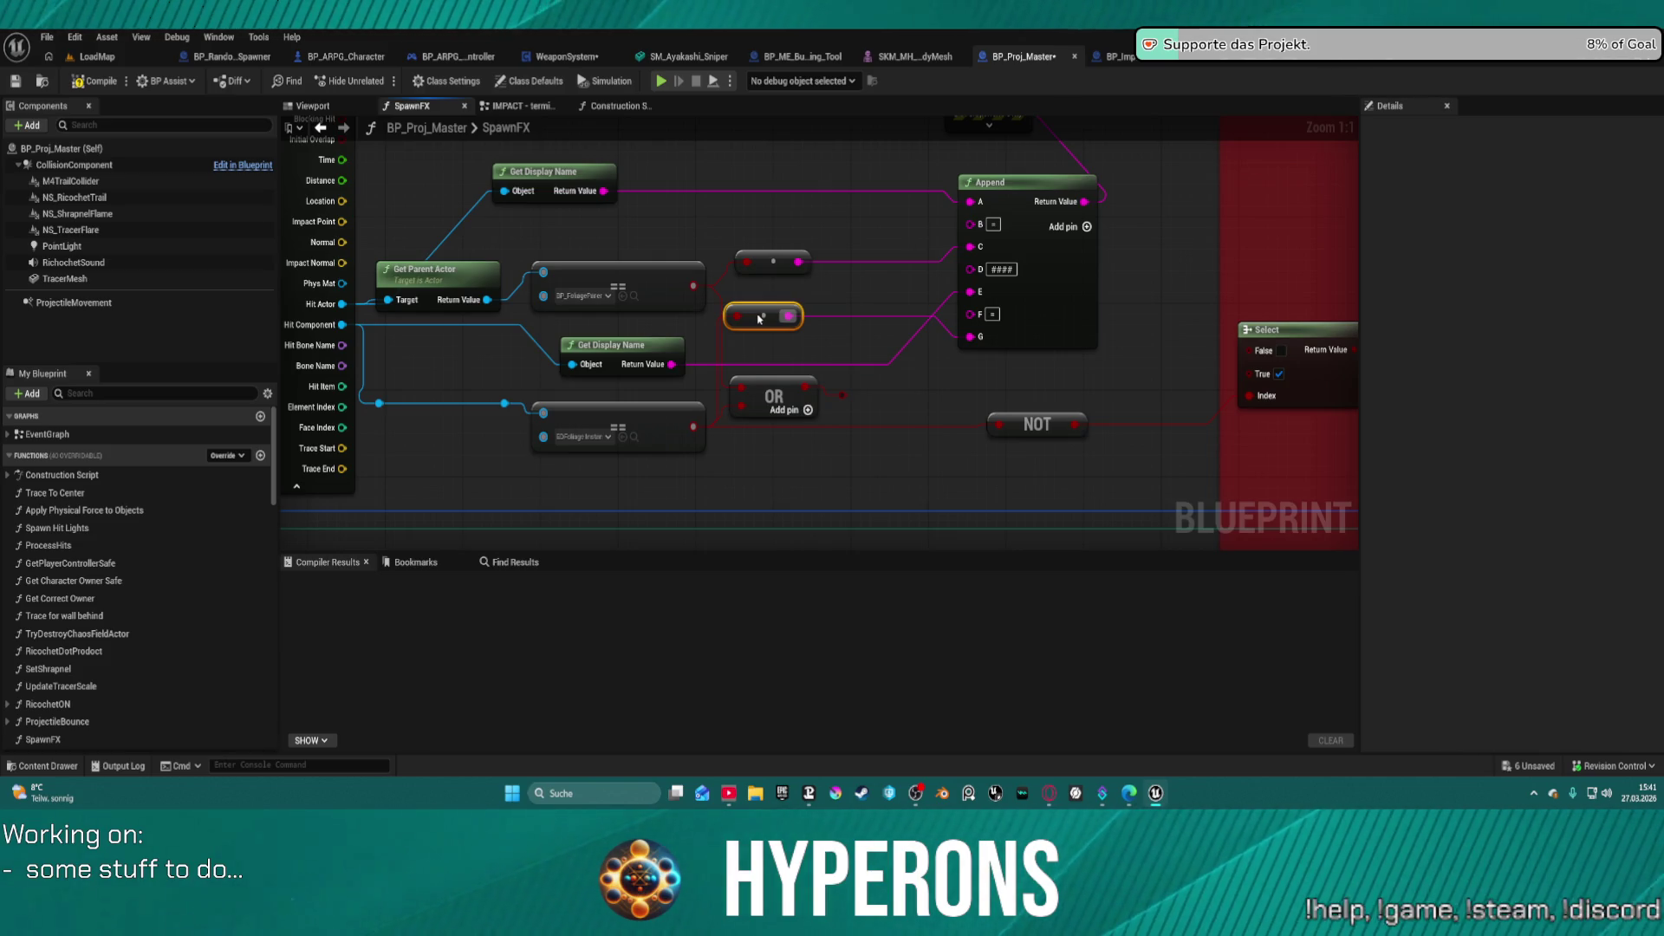
{"action": "key", "text": "ctrl+space"}
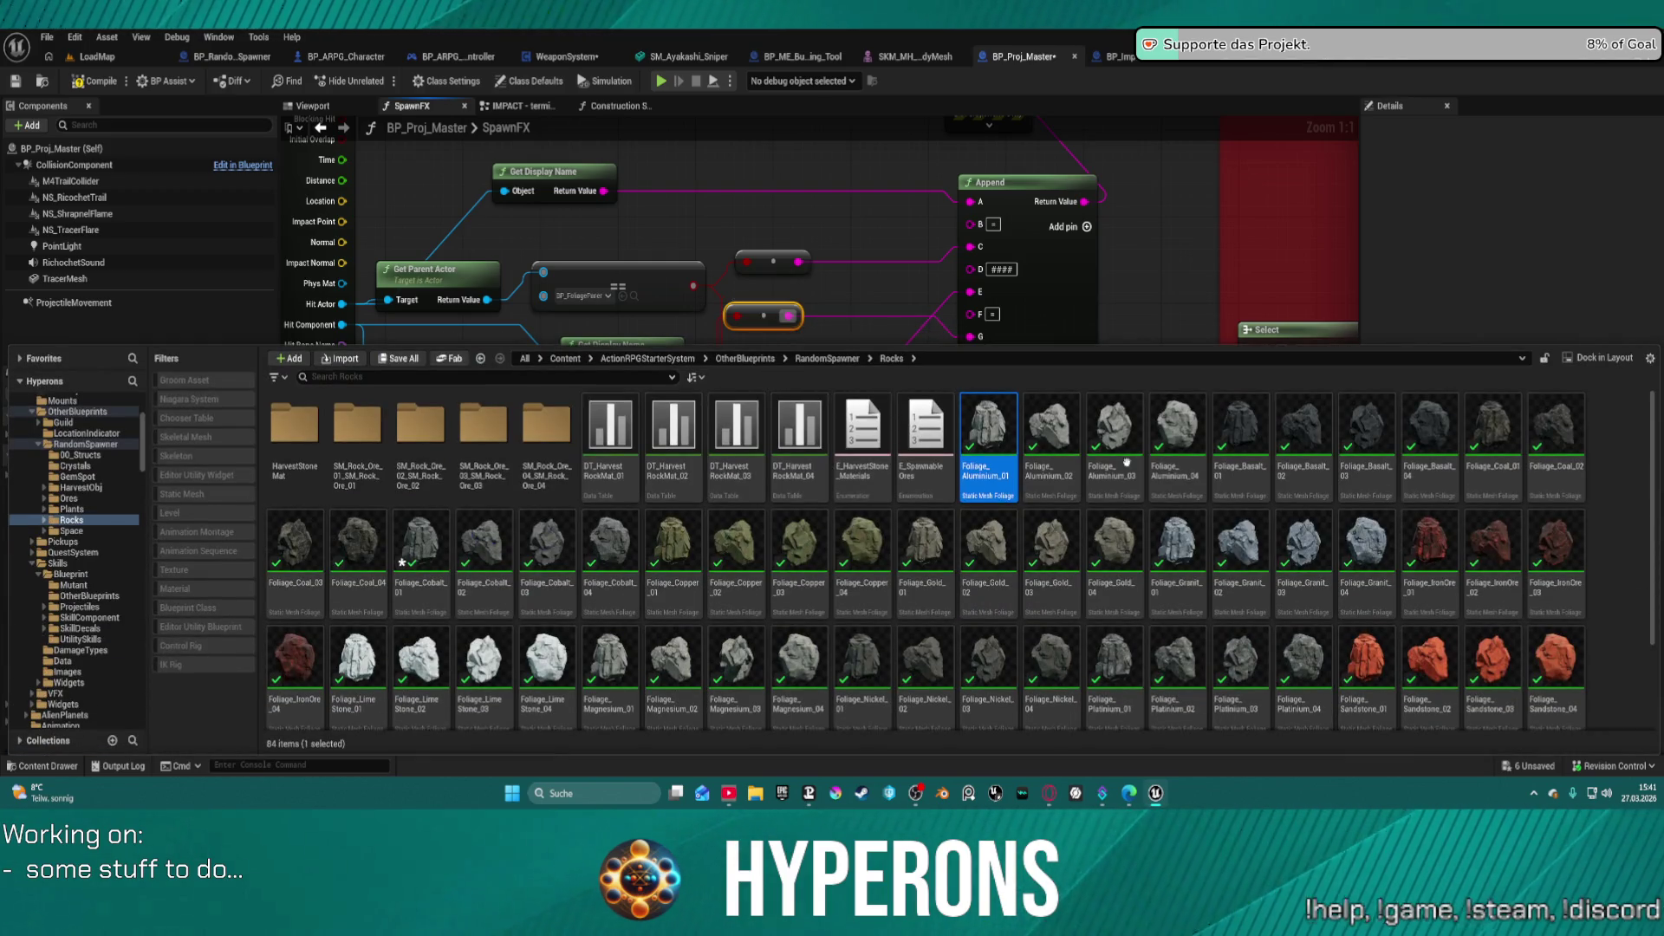
- Create a new Static Mesh Foliage asset in the Rocks folder and open its settings
{"action": "right_click", "coordinate": [1603, 483]}
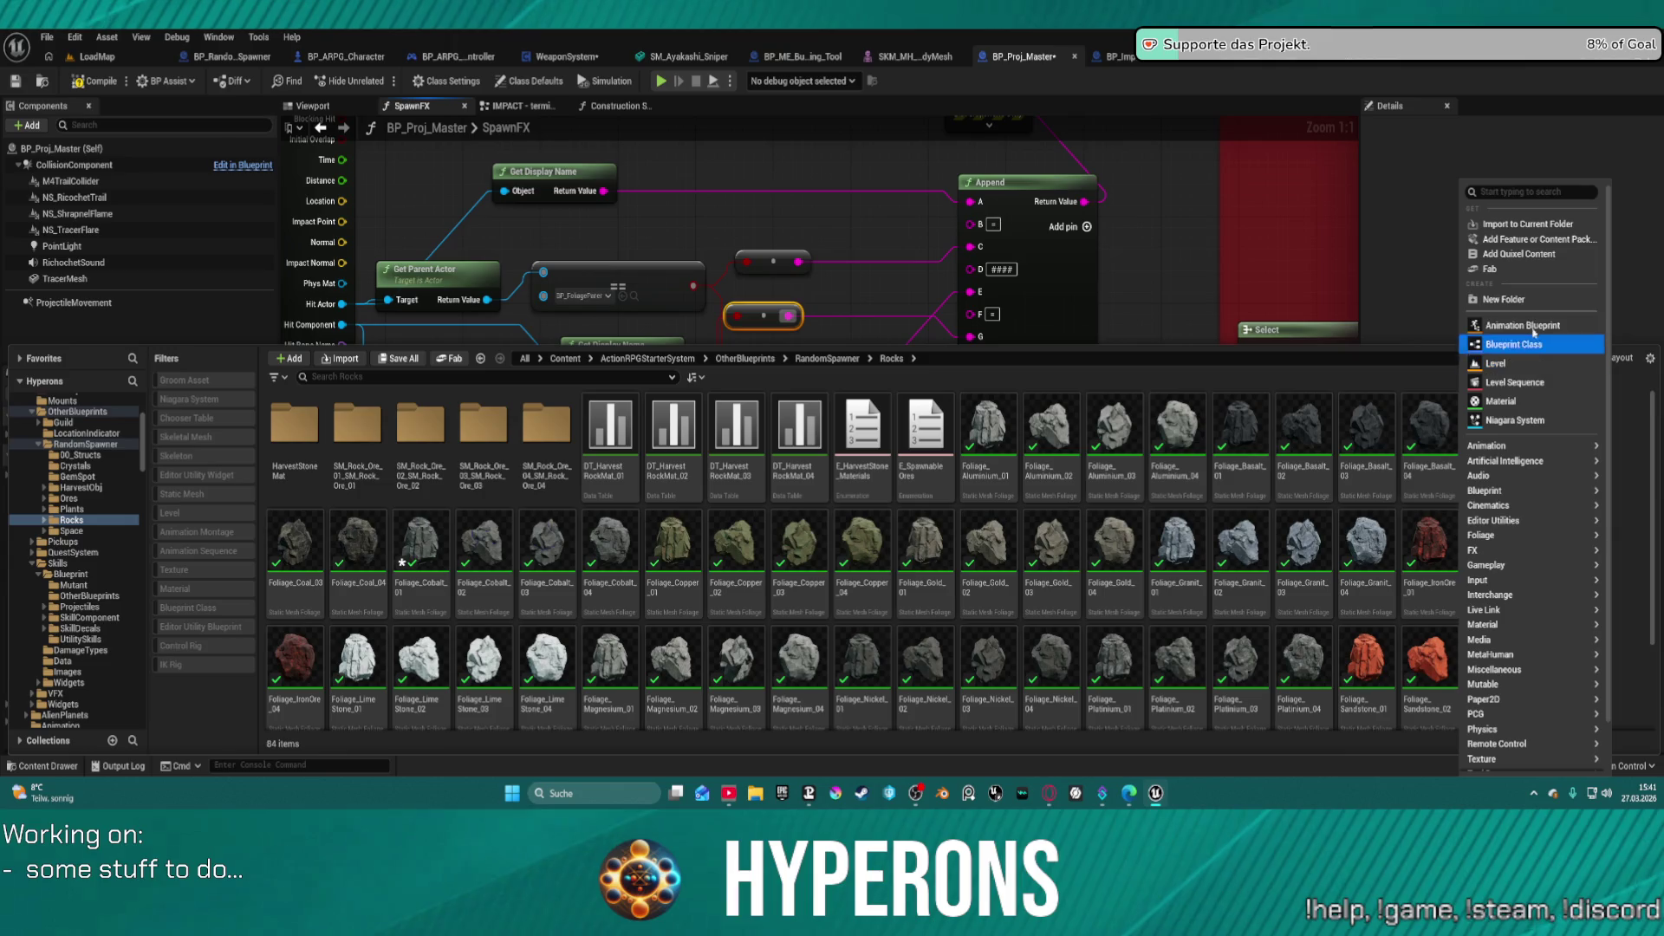
{"action": "mouse_move", "coordinate": [1525, 535]}
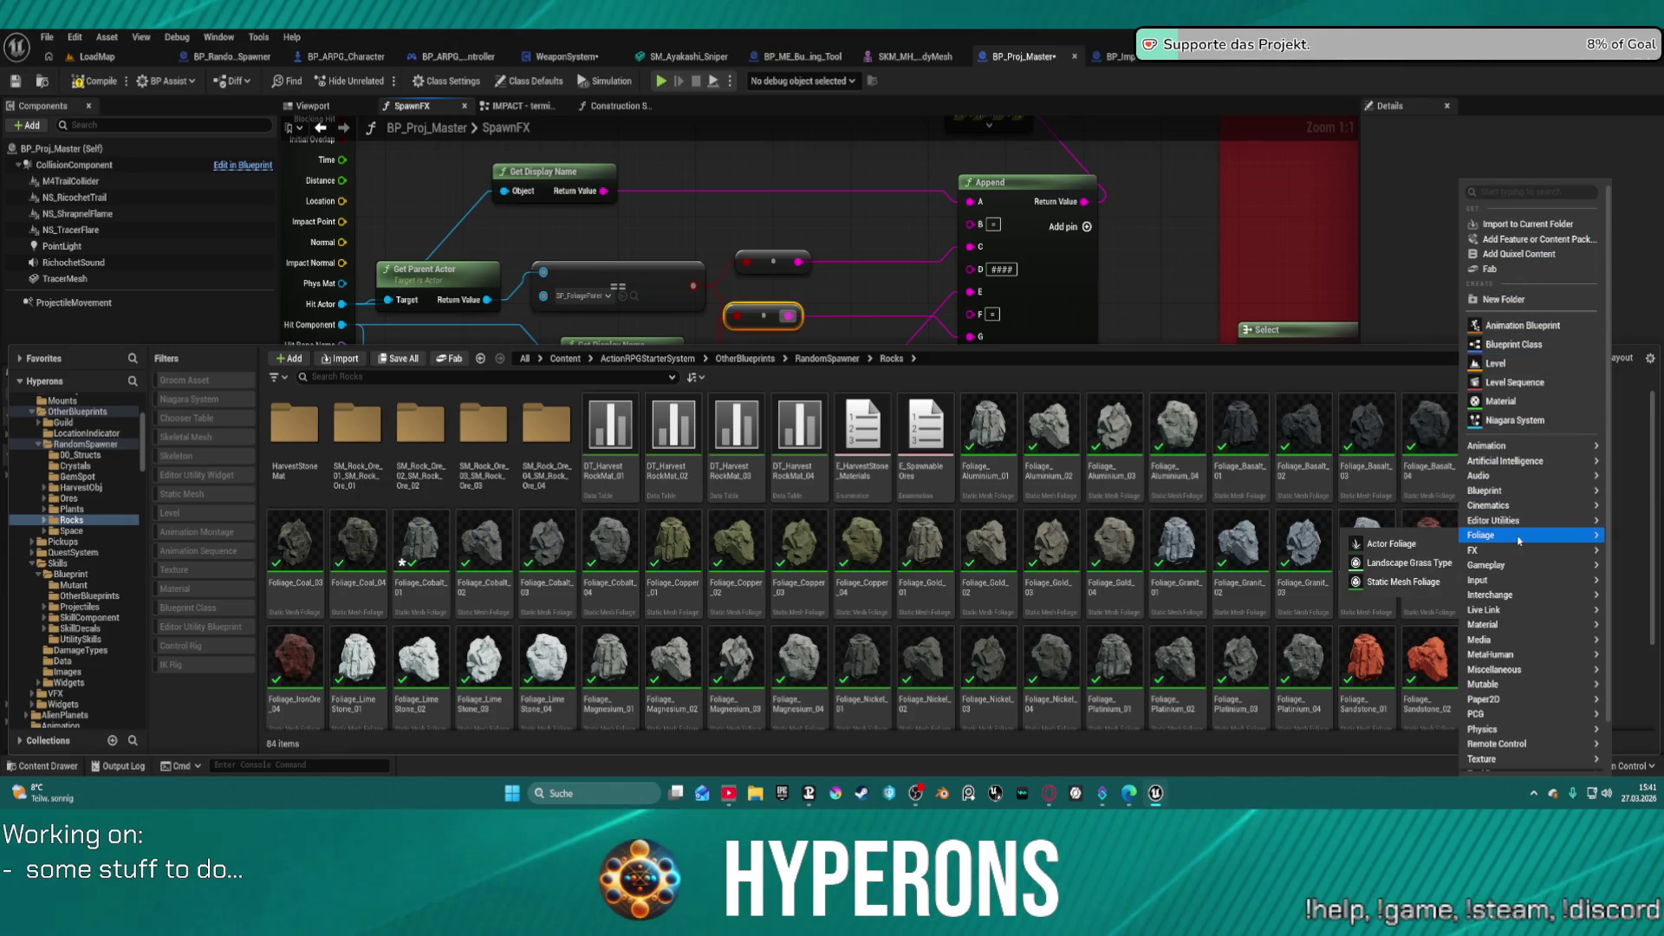
{"action": "left_click", "coordinate": [1425, 582]}
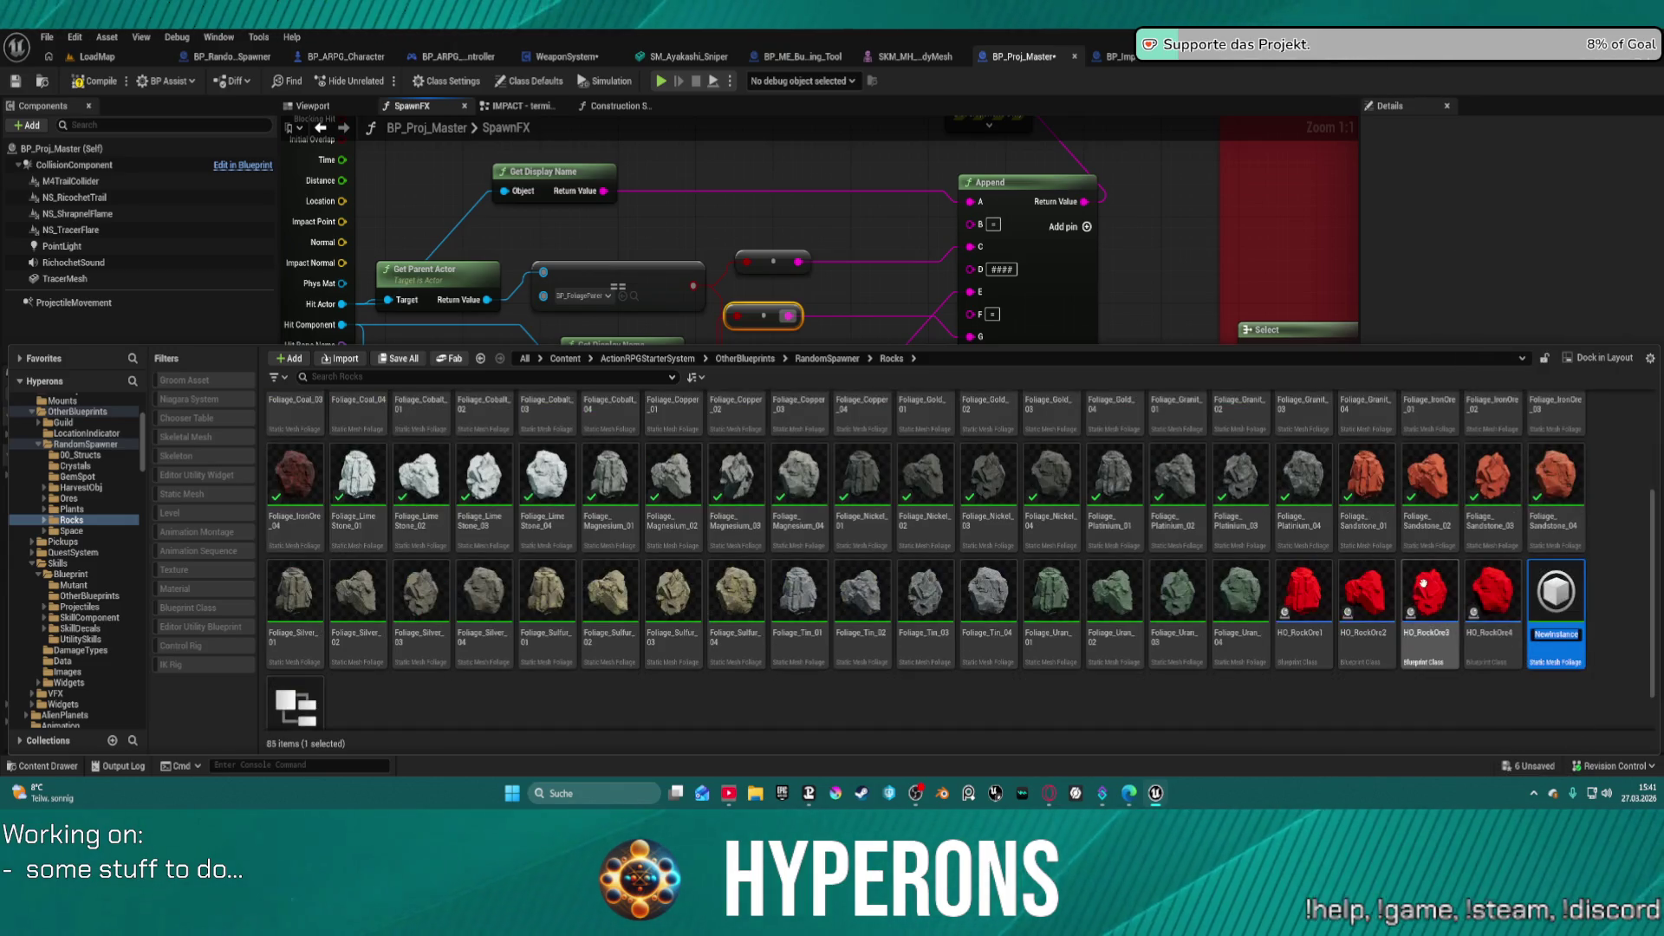
{"action": "double_click", "coordinate": [1560, 607]}
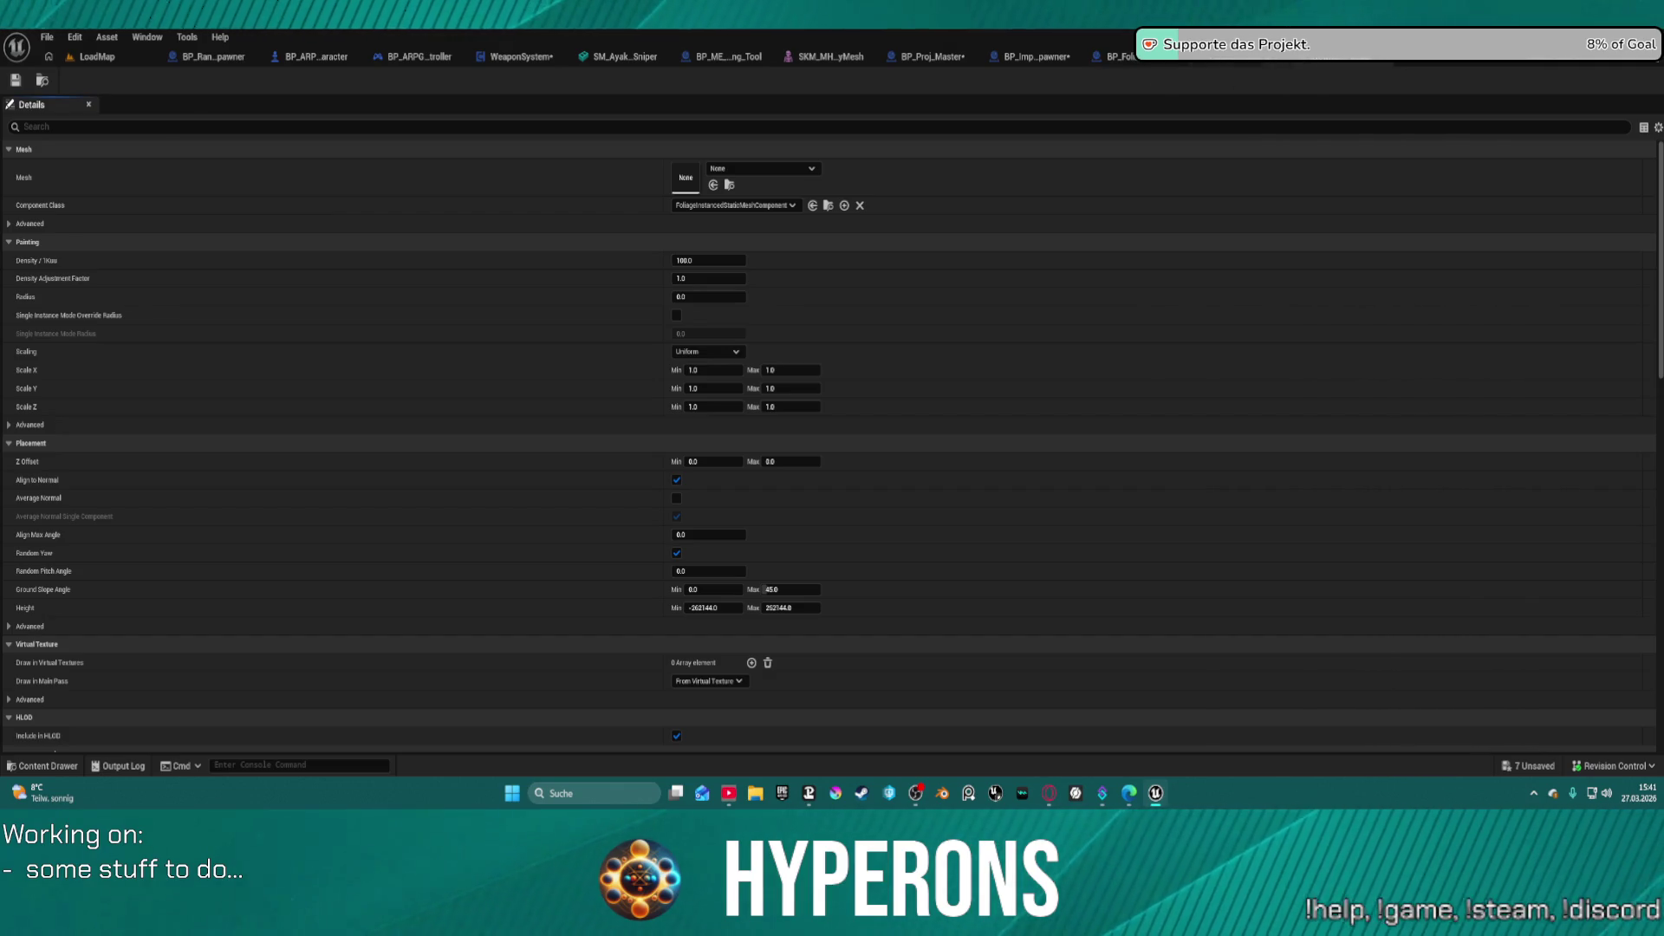
- Paste the Foliage Instance value into the lower == node's pin in SpawnFX and move the OR node aside
{"action": "left_click", "coordinate": [934, 56]}
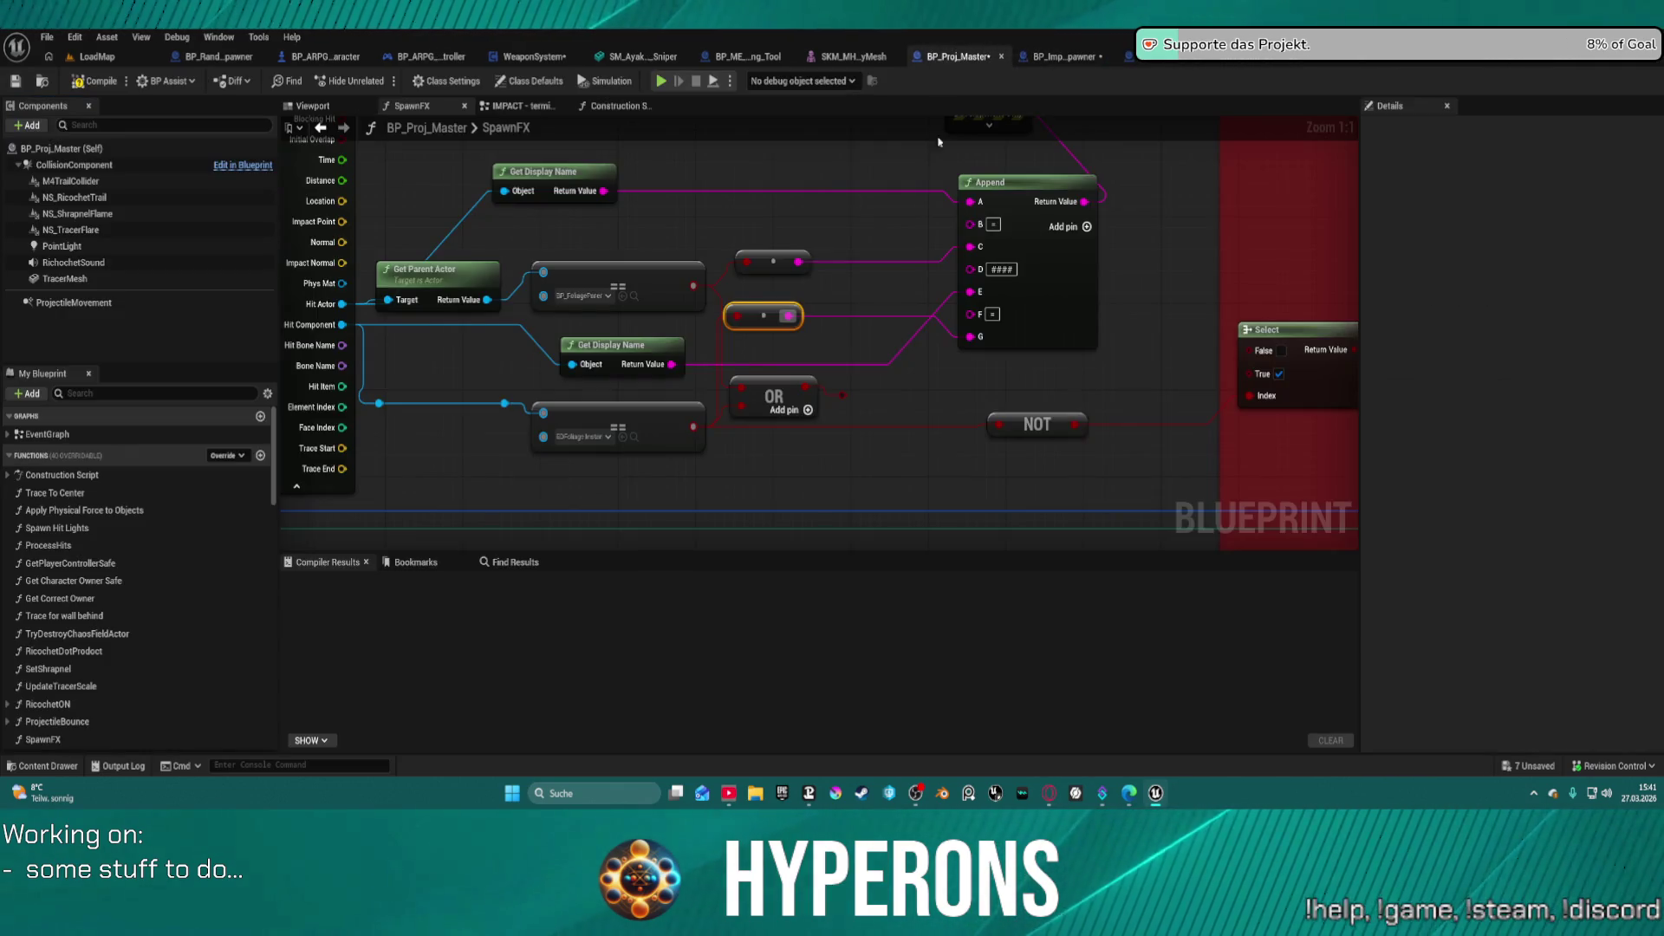
{"action": "left_click", "coordinate": [586, 431]}
{"action": "key", "text": "ctrl+v"}
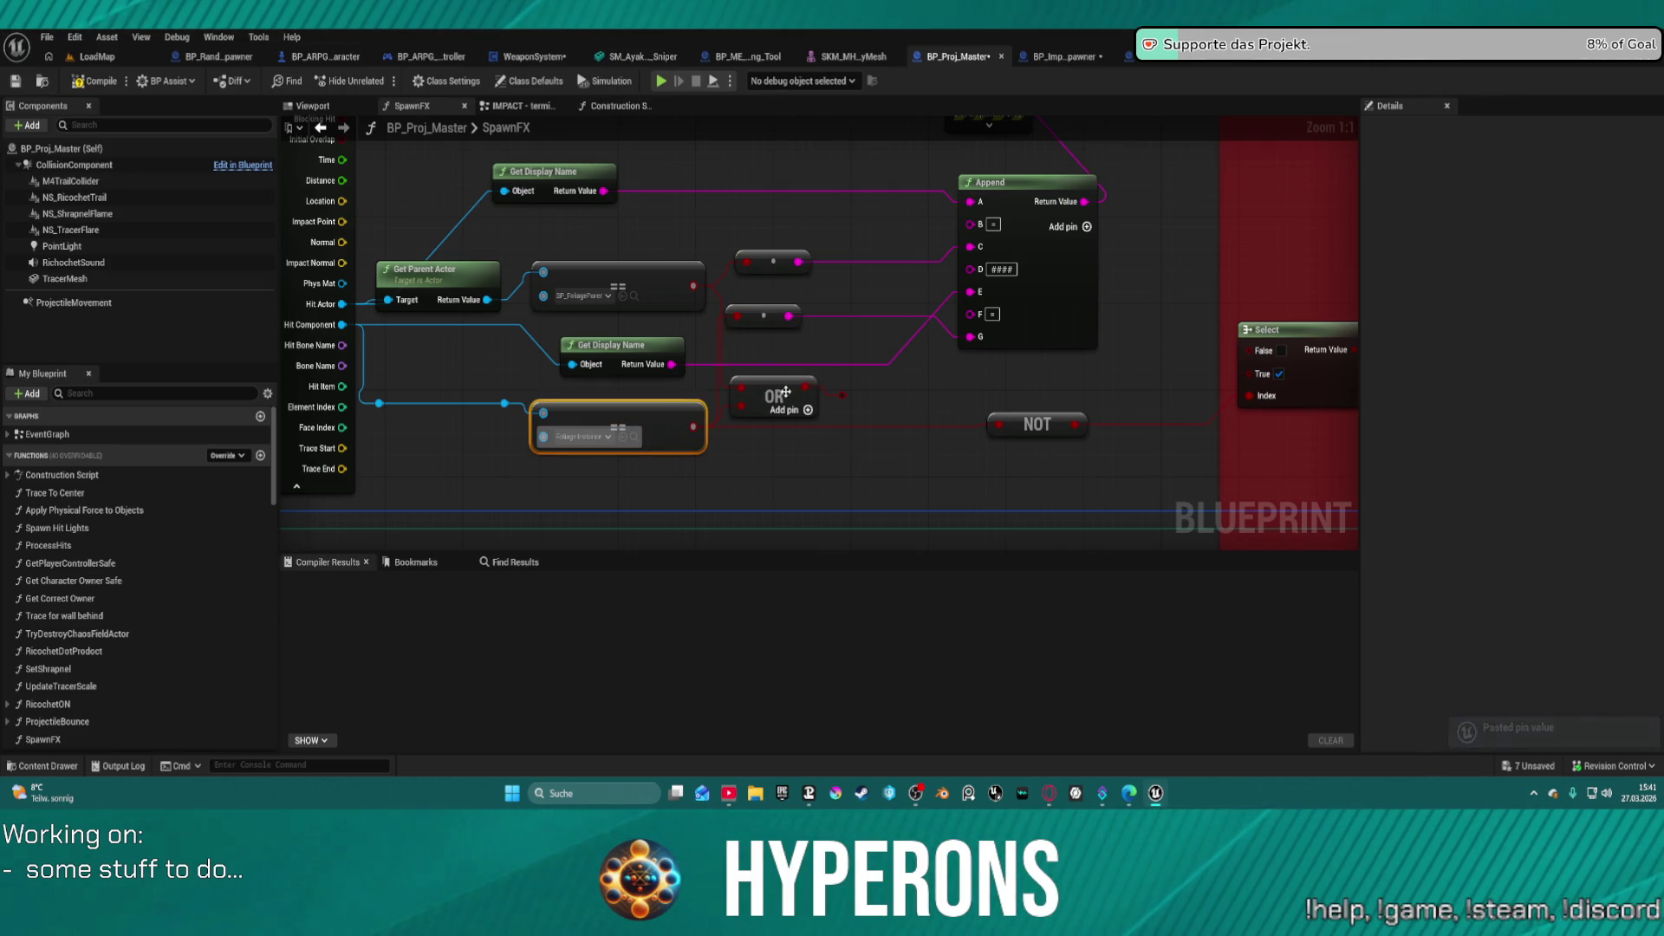
{"action": "mouse_move", "coordinate": [785, 392]}
{"action": "left_mouse_down"}
{"action": "mouse_move", "coordinate": [942, 353]}
{"action": "mouse_move", "coordinate": [896, 418]}
{"action": "mouse_move", "coordinate": [772, 299]}
{"action": "mouse_move", "coordinate": [929, 321]}
{"action": "left_mouse_up"}
- Delete the obsolete Get Display Name, Get Parent Actor, cast and OR nodes from SpawnFX
{"action": "left_click_drag", "start_coordinate": [536, 197], "coordinate": [636, 268]}
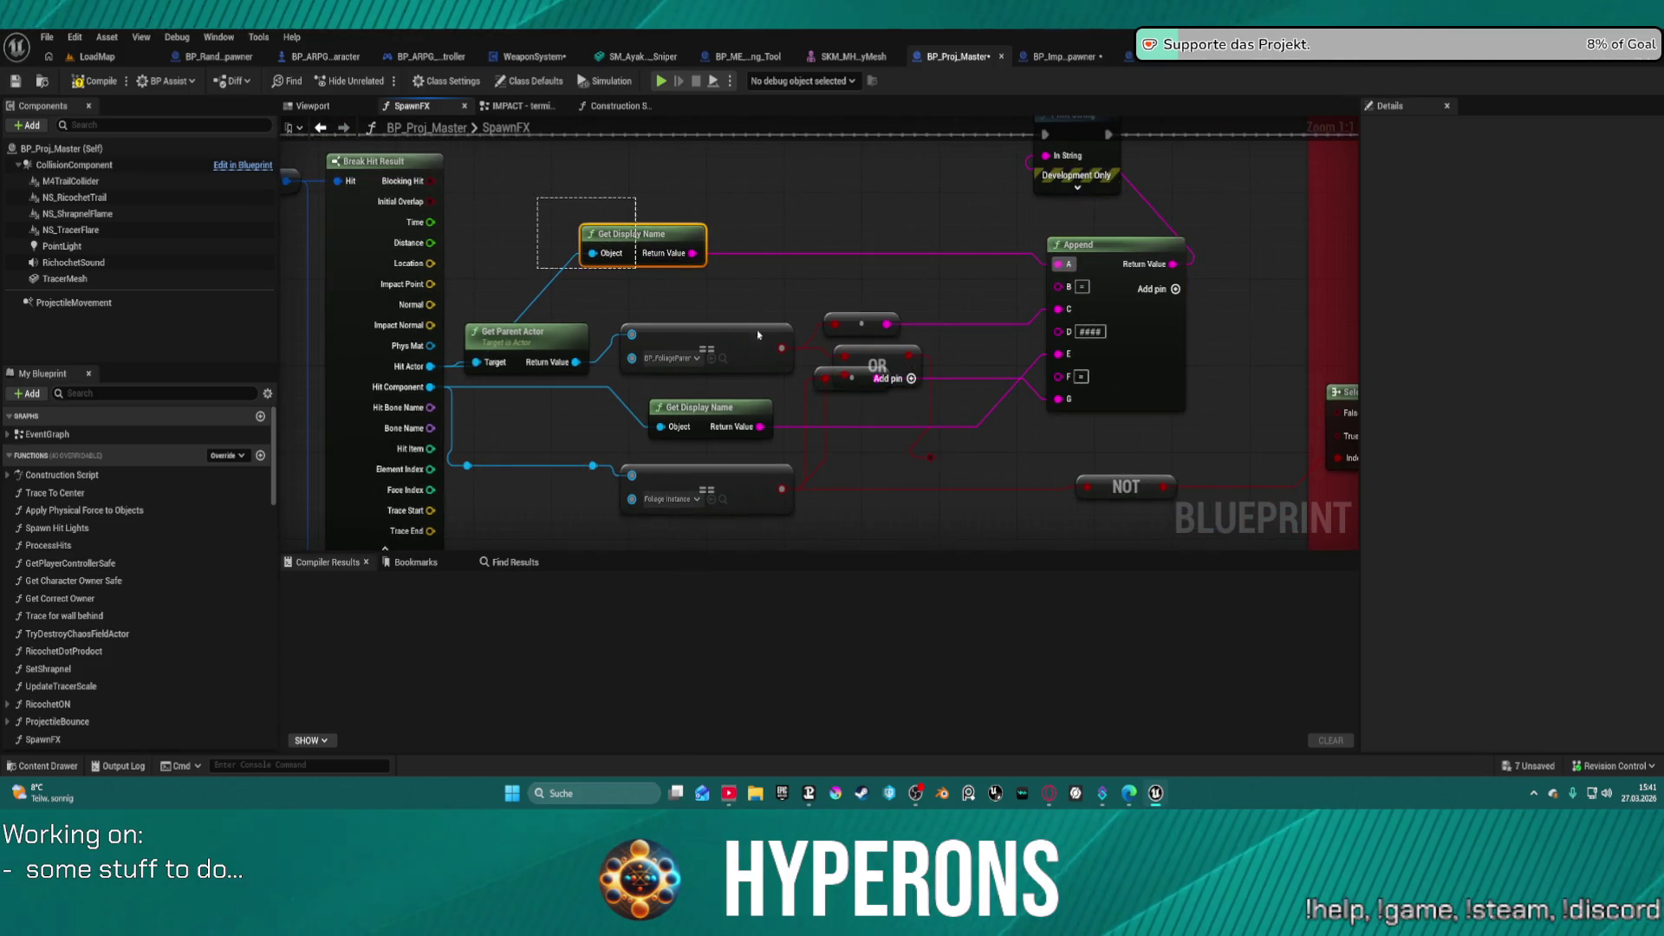
{"action": "left_click_drag", "start_coordinate": [758, 335], "coordinate": [895, 386]}
{"action": "key", "text": "Delete"}
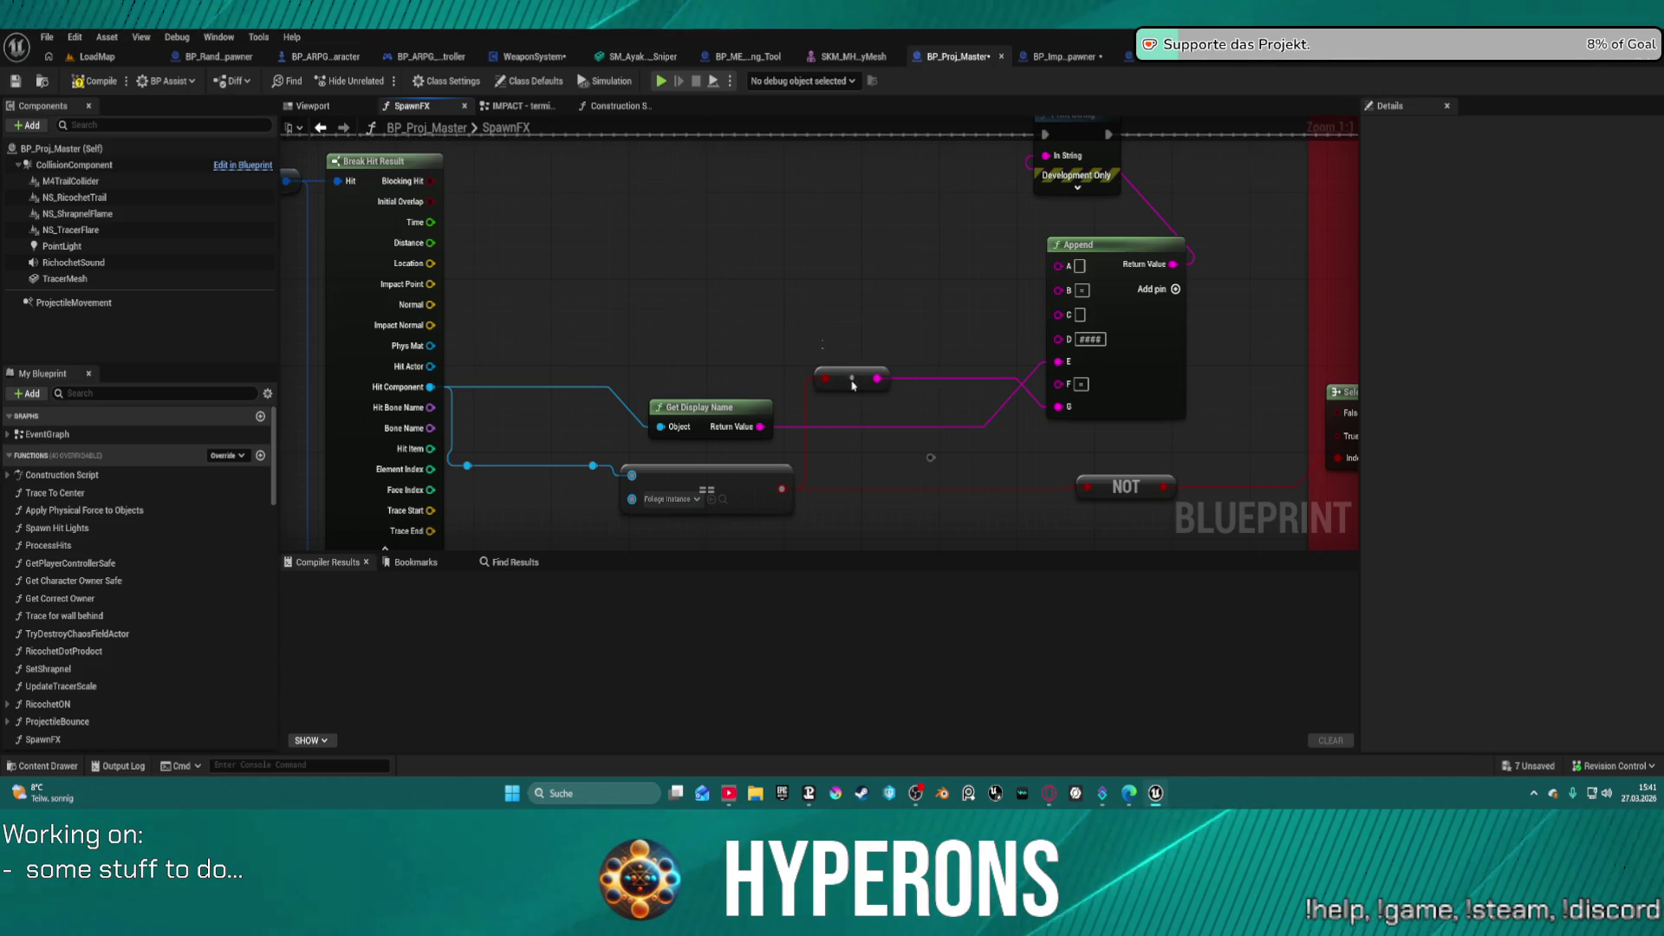
{"action": "left_click_drag", "start_coordinate": [822, 341], "coordinate": [879, 404]}
- Remove four extra pins from the Append node, leaving inputs A–C
{"action": "right_click", "coordinate": [1080, 267]}
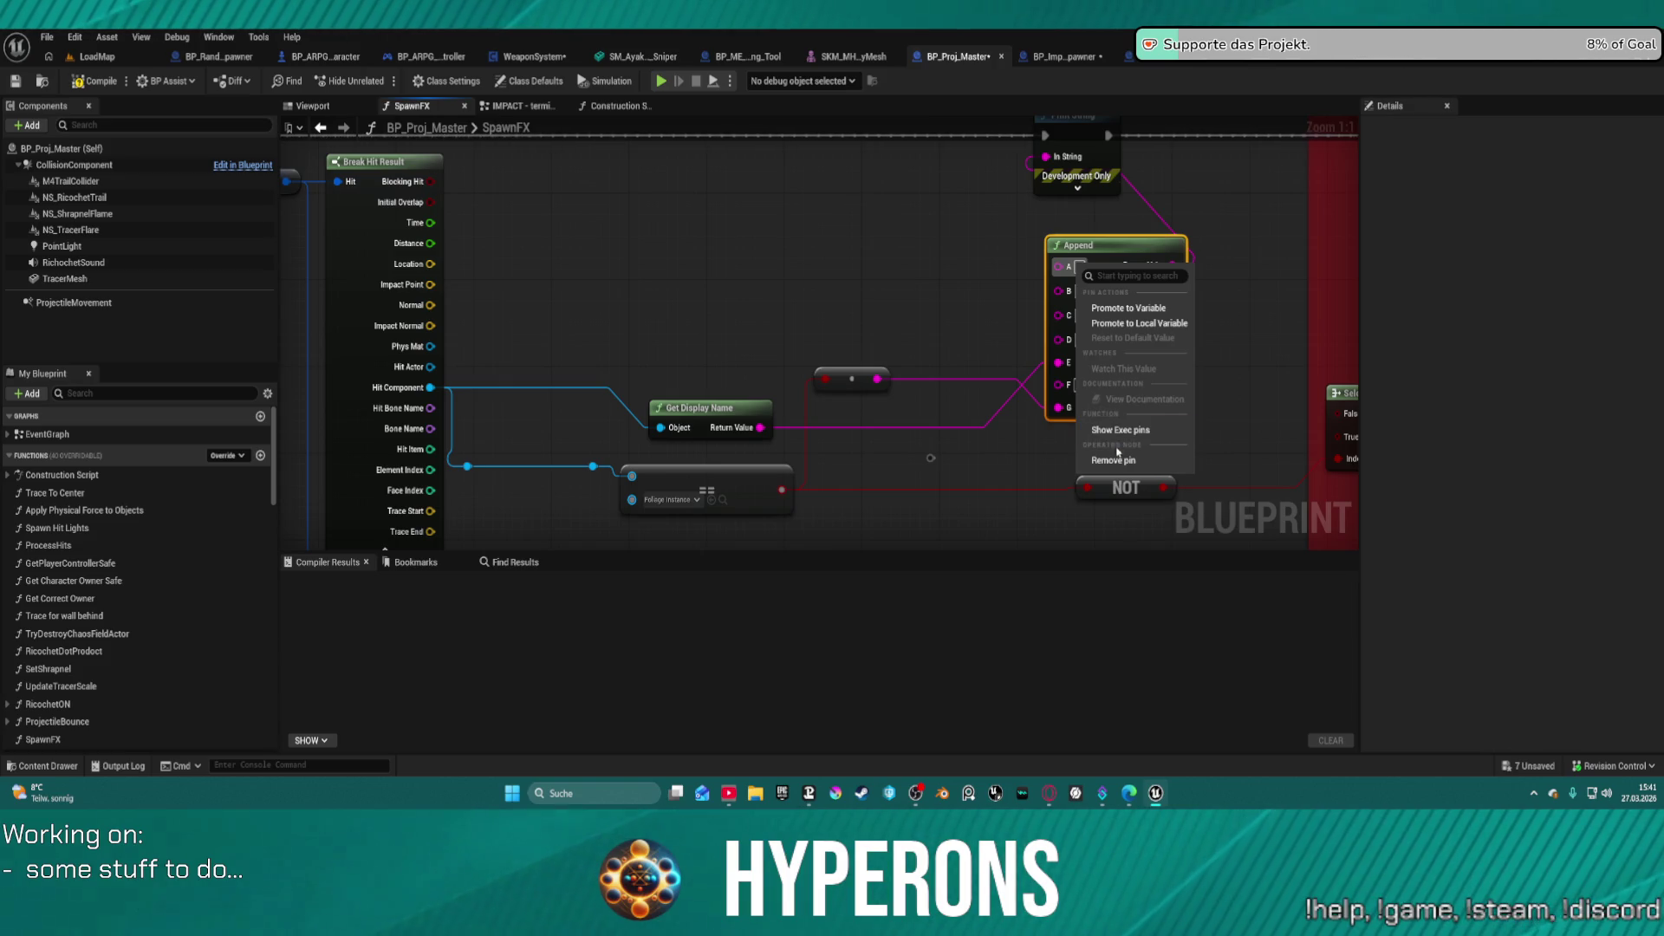
{"action": "left_click", "coordinate": [1116, 461]}
{"action": "right_click", "coordinate": [1077, 276]}
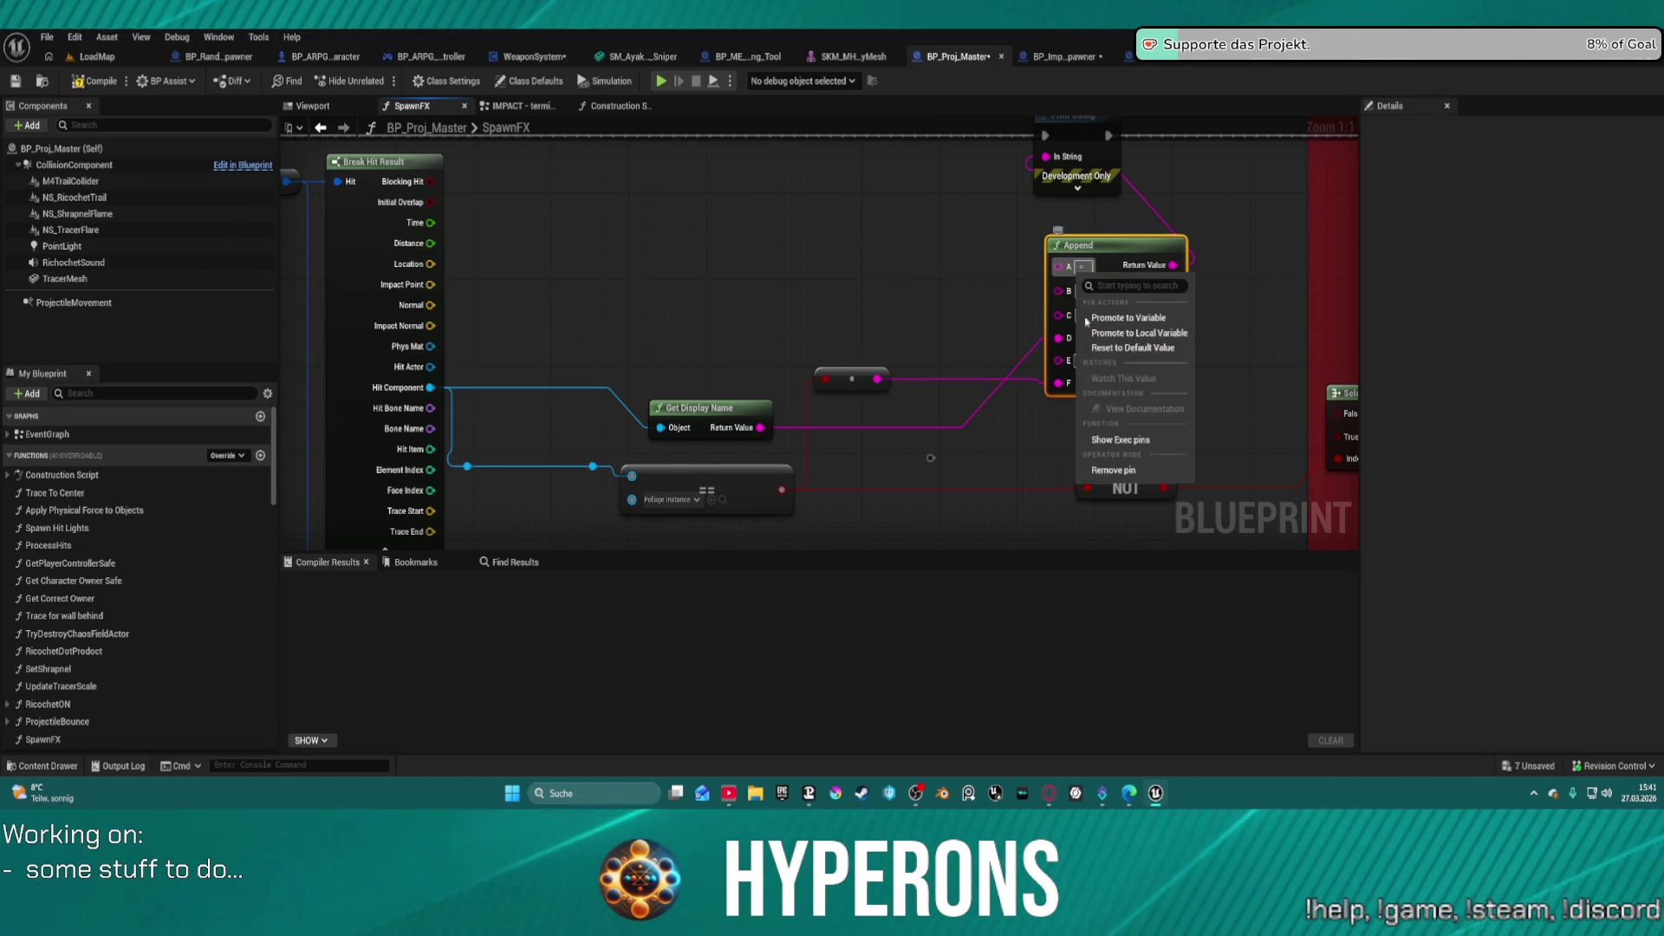
{"action": "left_click", "coordinate": [1116, 466]}
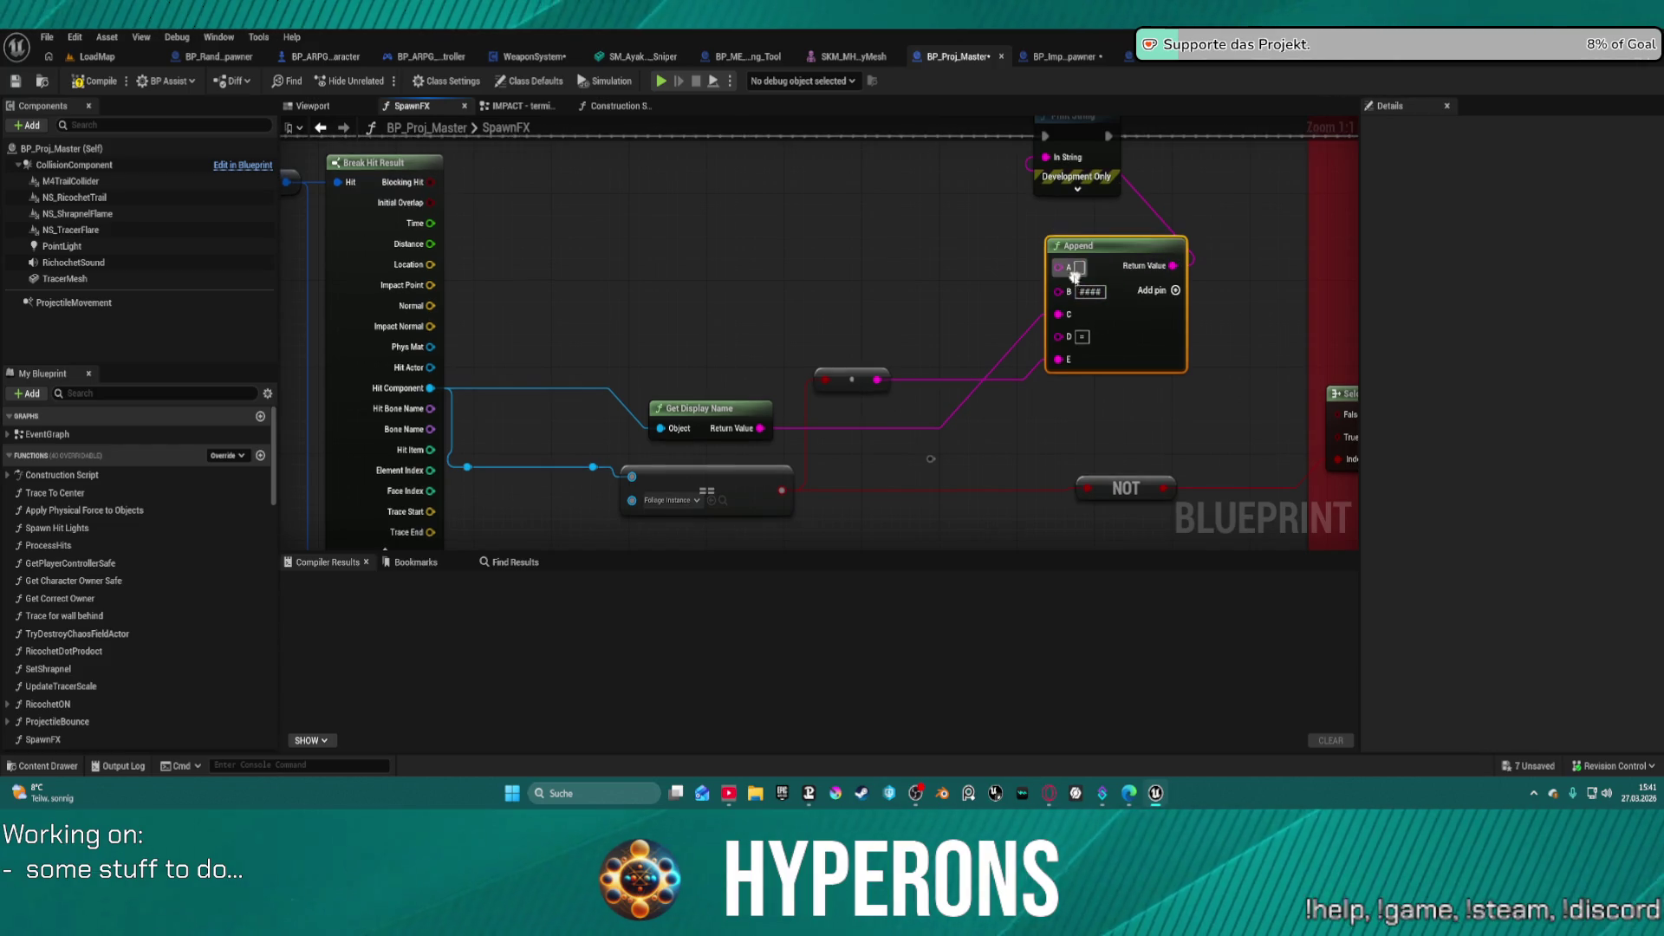
{"action": "right_click", "coordinate": [1076, 274]}
{"action": "left_click", "coordinate": [1129, 475]}
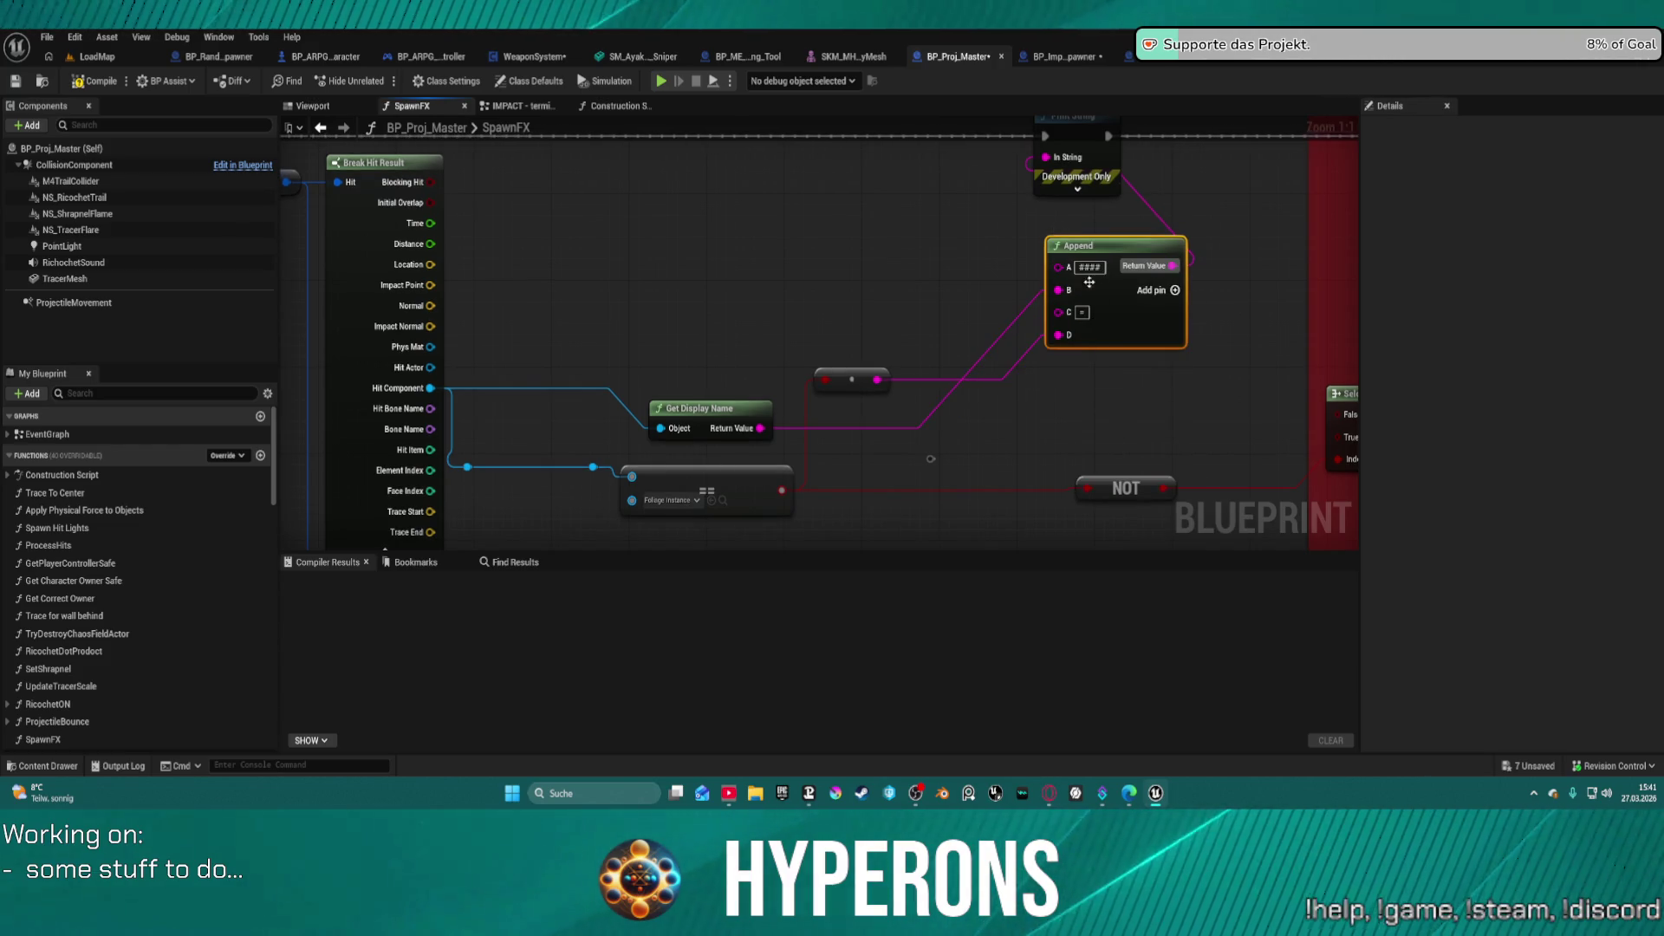
{"action": "right_click", "coordinate": [1086, 274]}
{"action": "left_click", "coordinate": [1124, 474]}
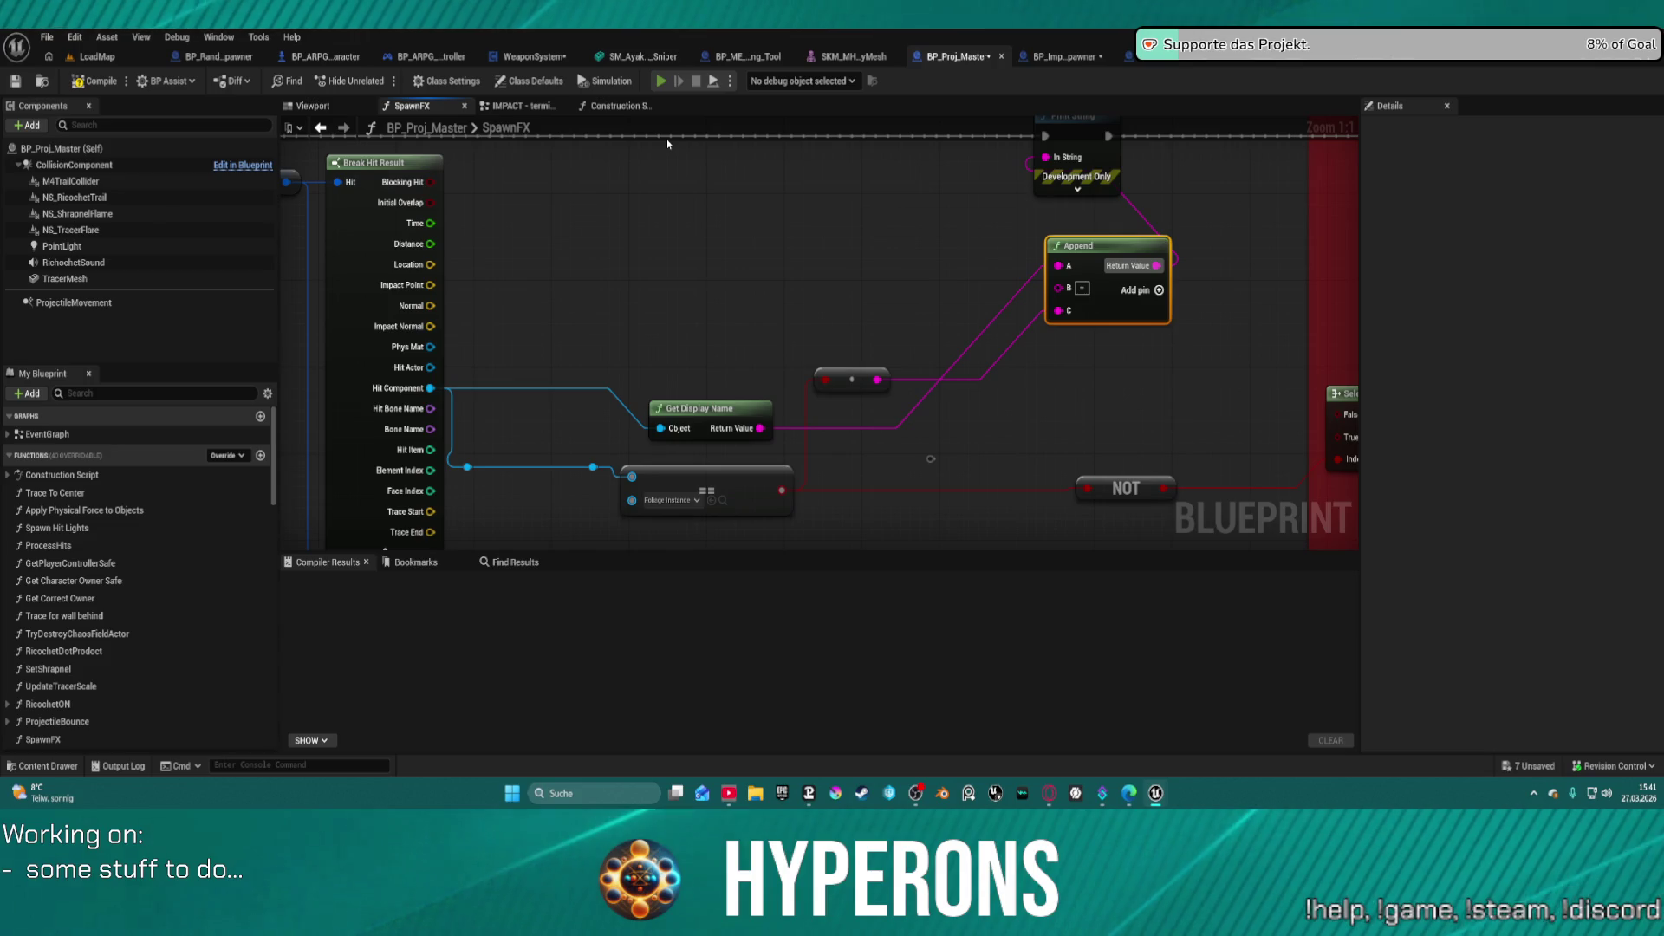
- Dismiss the inventory, fire sixteen shots at the rock, then return to the editor and stop play
{"action": "key", "text": "i"}
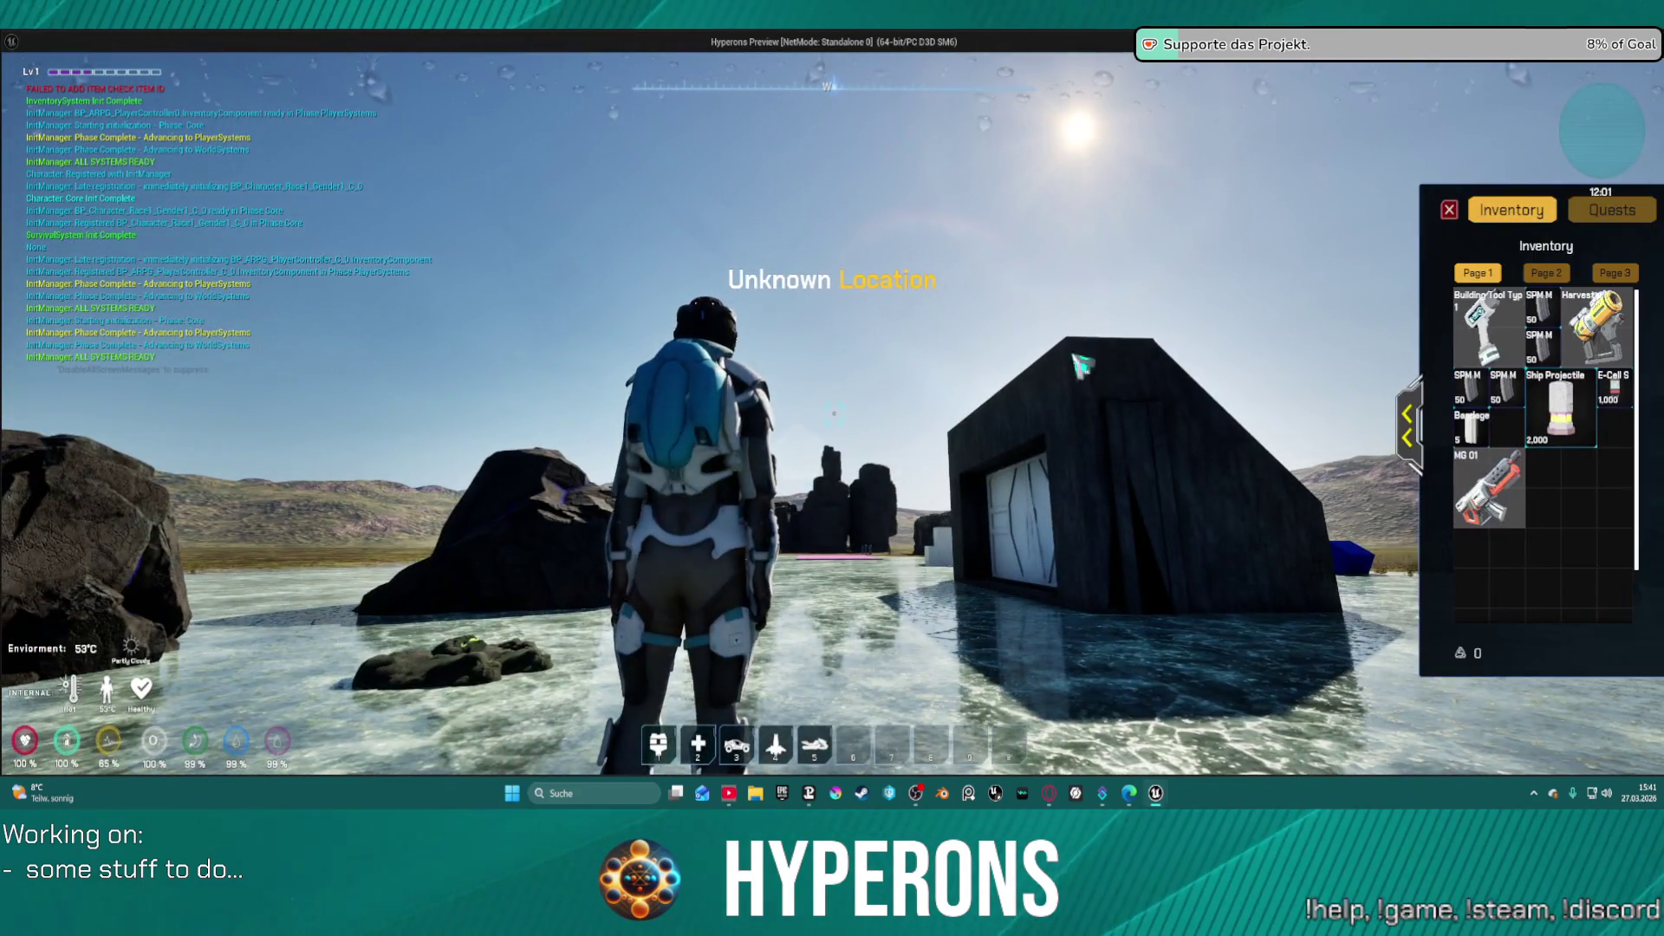
{"action": "left_click", "coordinate": [1450, 213]}
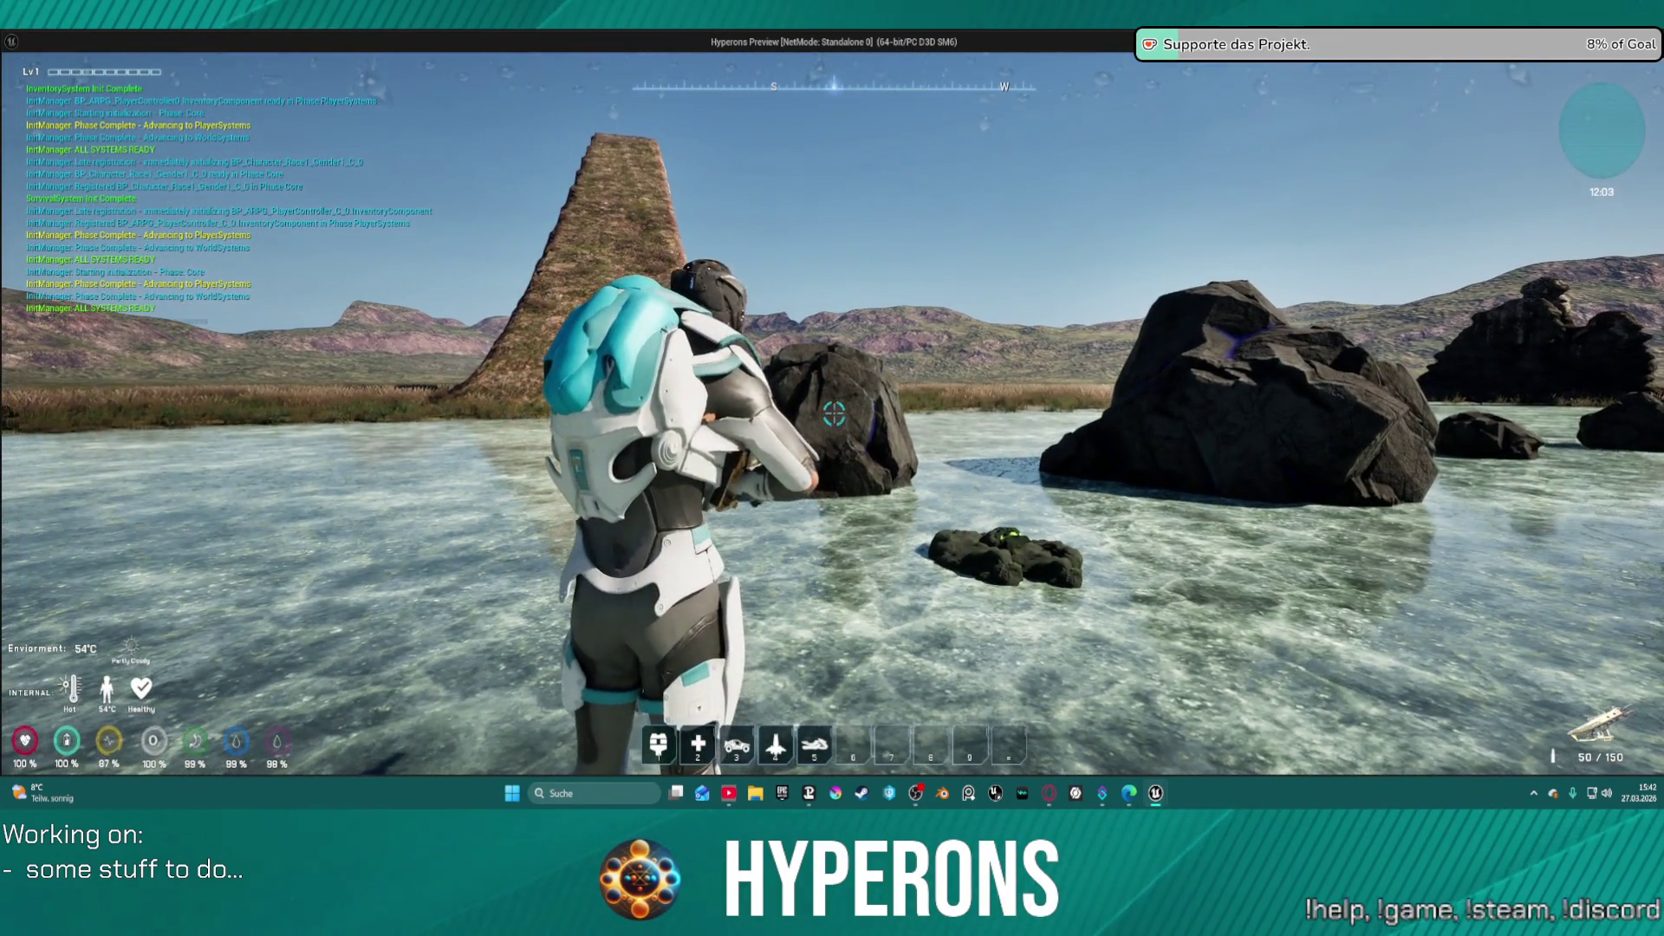
{"action": "left_click", "coordinate": [832, 418]}
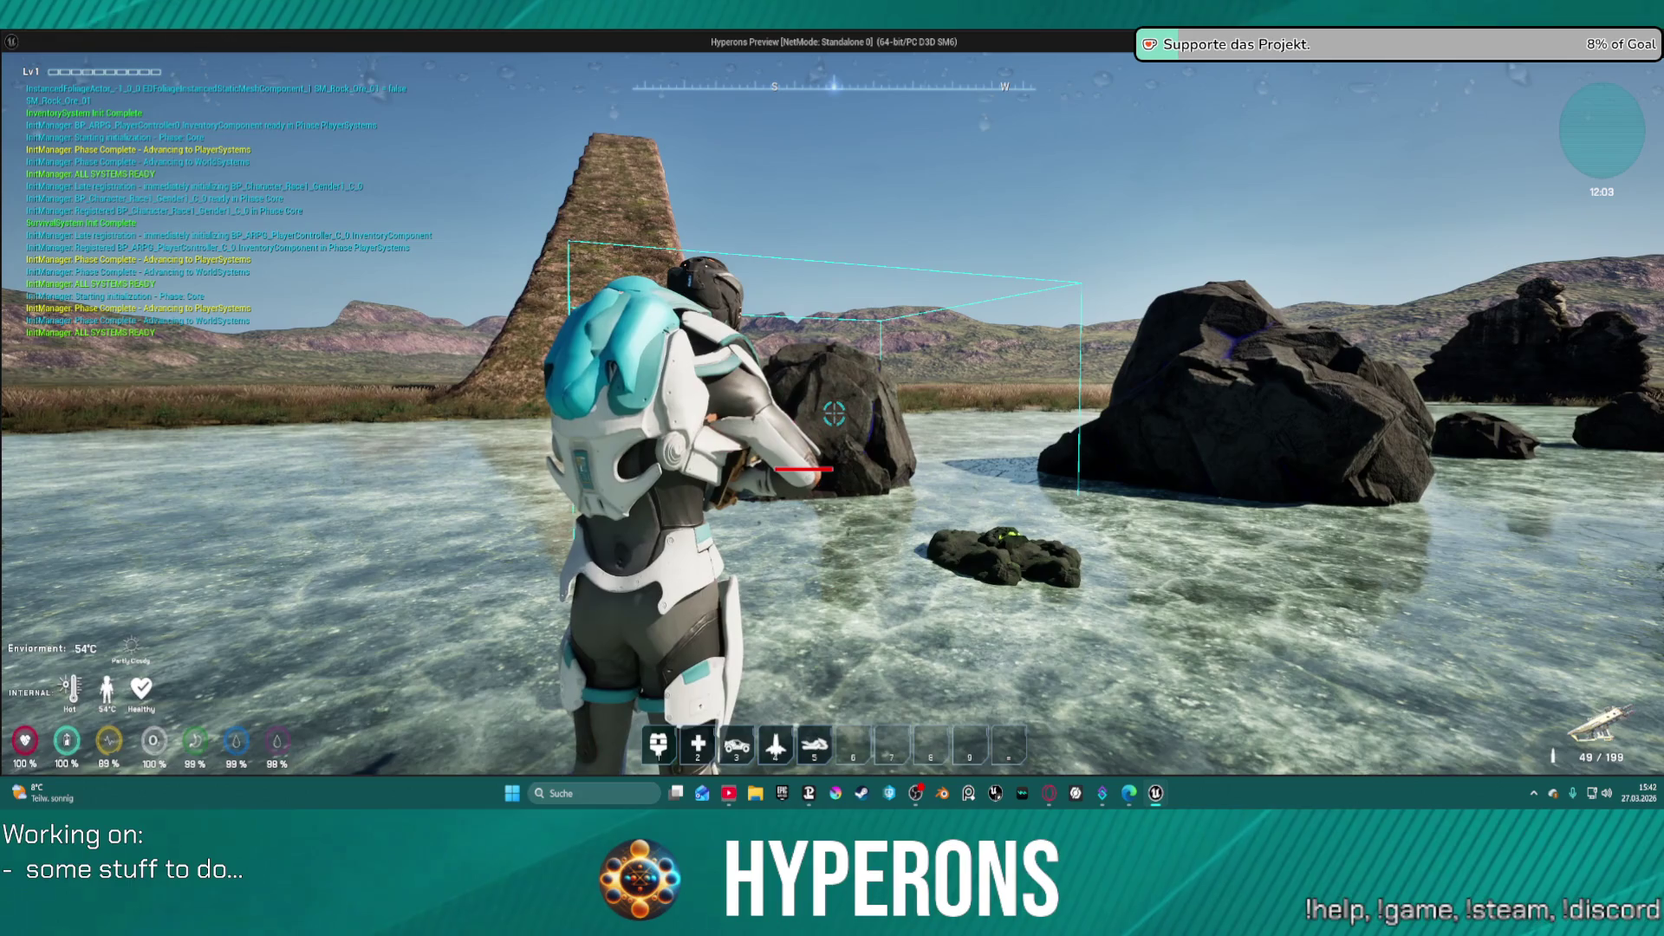
{"action": "left_click", "coordinate": [834, 415]}
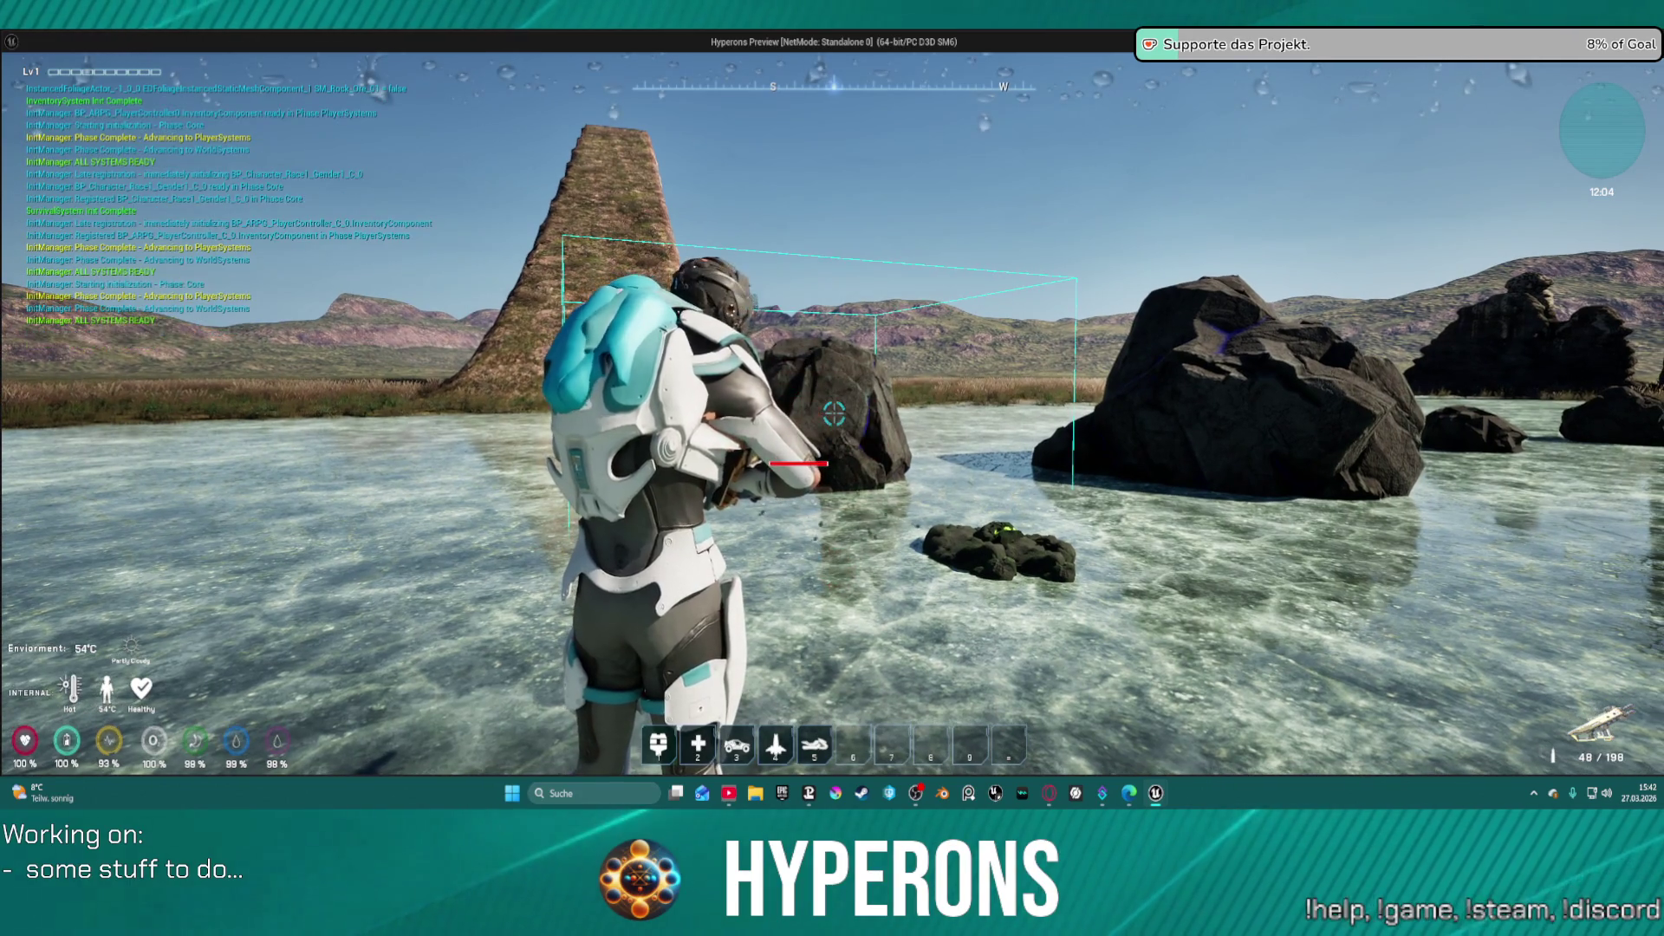
{"action": "left_click", "coordinate": [834, 415]}
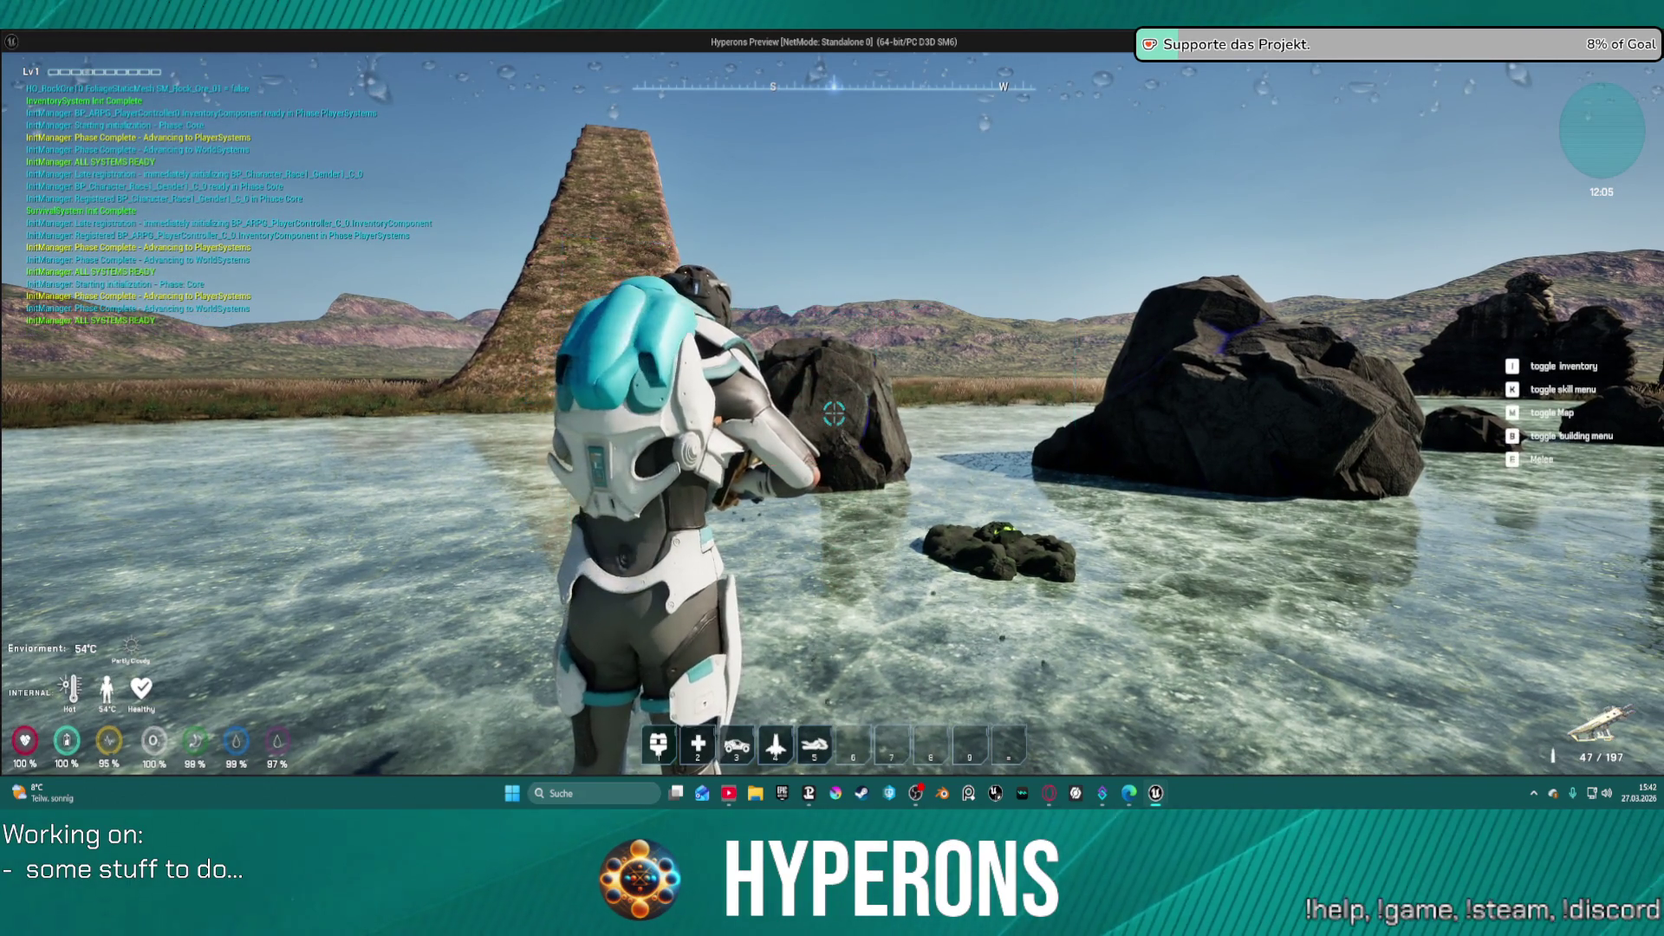
{"action": "left_click", "coordinate": [834, 415]}
{"action": "left_click", "coordinate": [834, 414]}
{"action": "left_click", "coordinate": [833, 414]}
{"action": "left_click", "coordinate": [834, 414]}
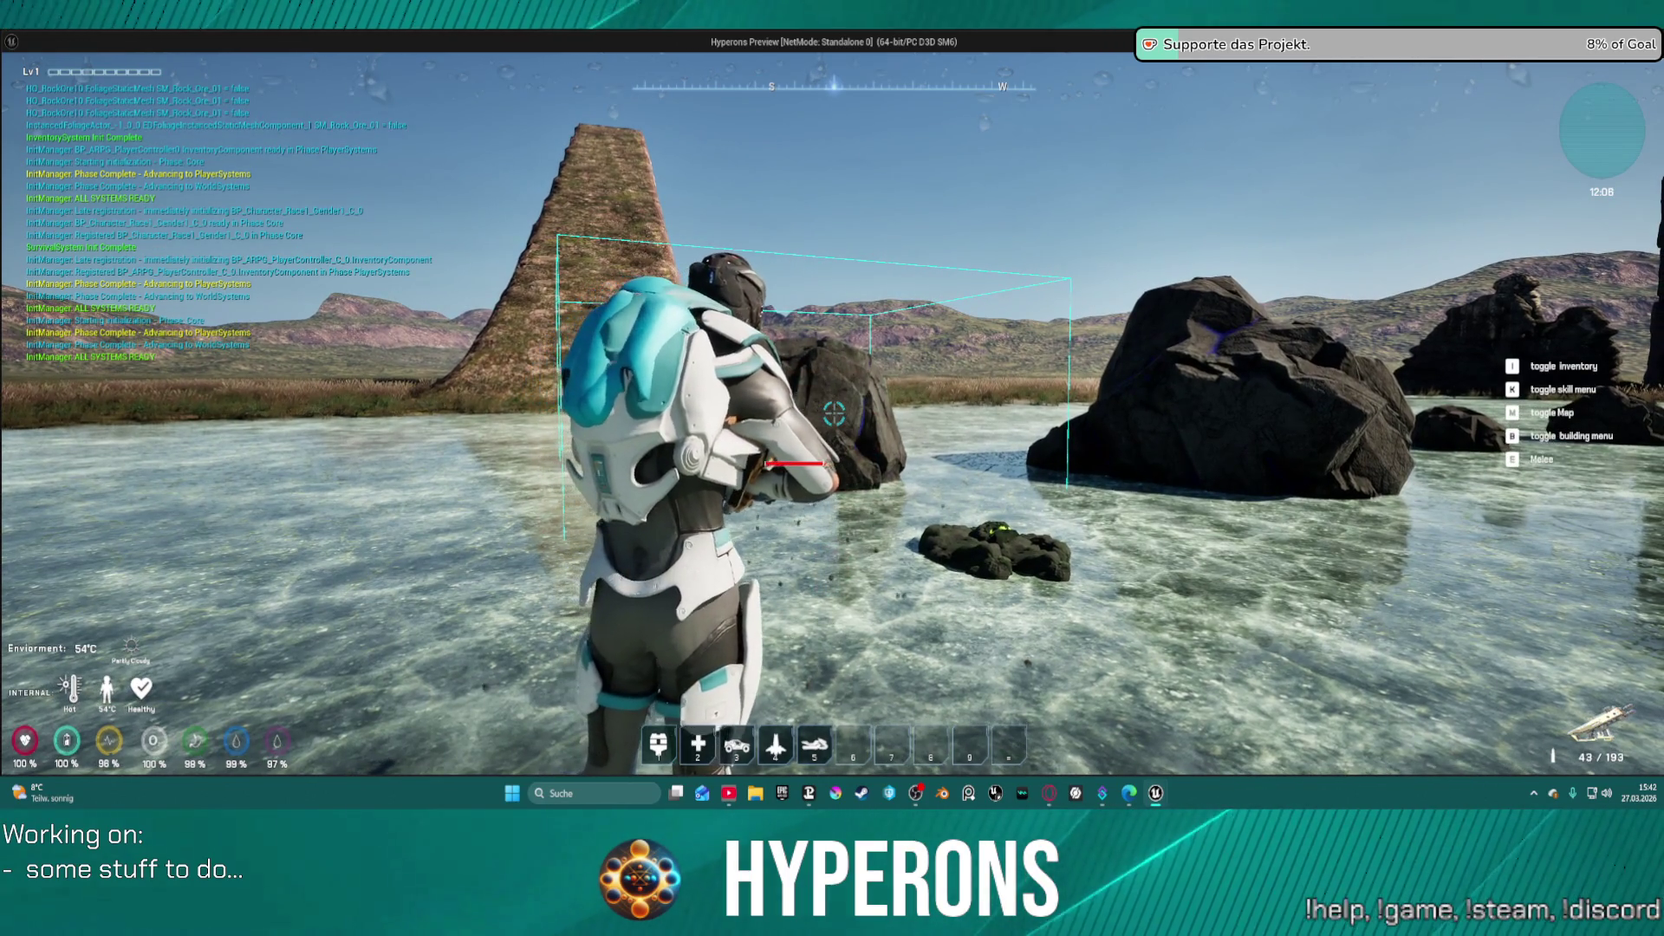
{"action": "left_click", "coordinate": [834, 414]}
{"action": "left_click", "coordinate": [833, 415]}
{"action": "left_click", "coordinate": [834, 415]}
{"action": "left_click", "coordinate": [833, 414]}
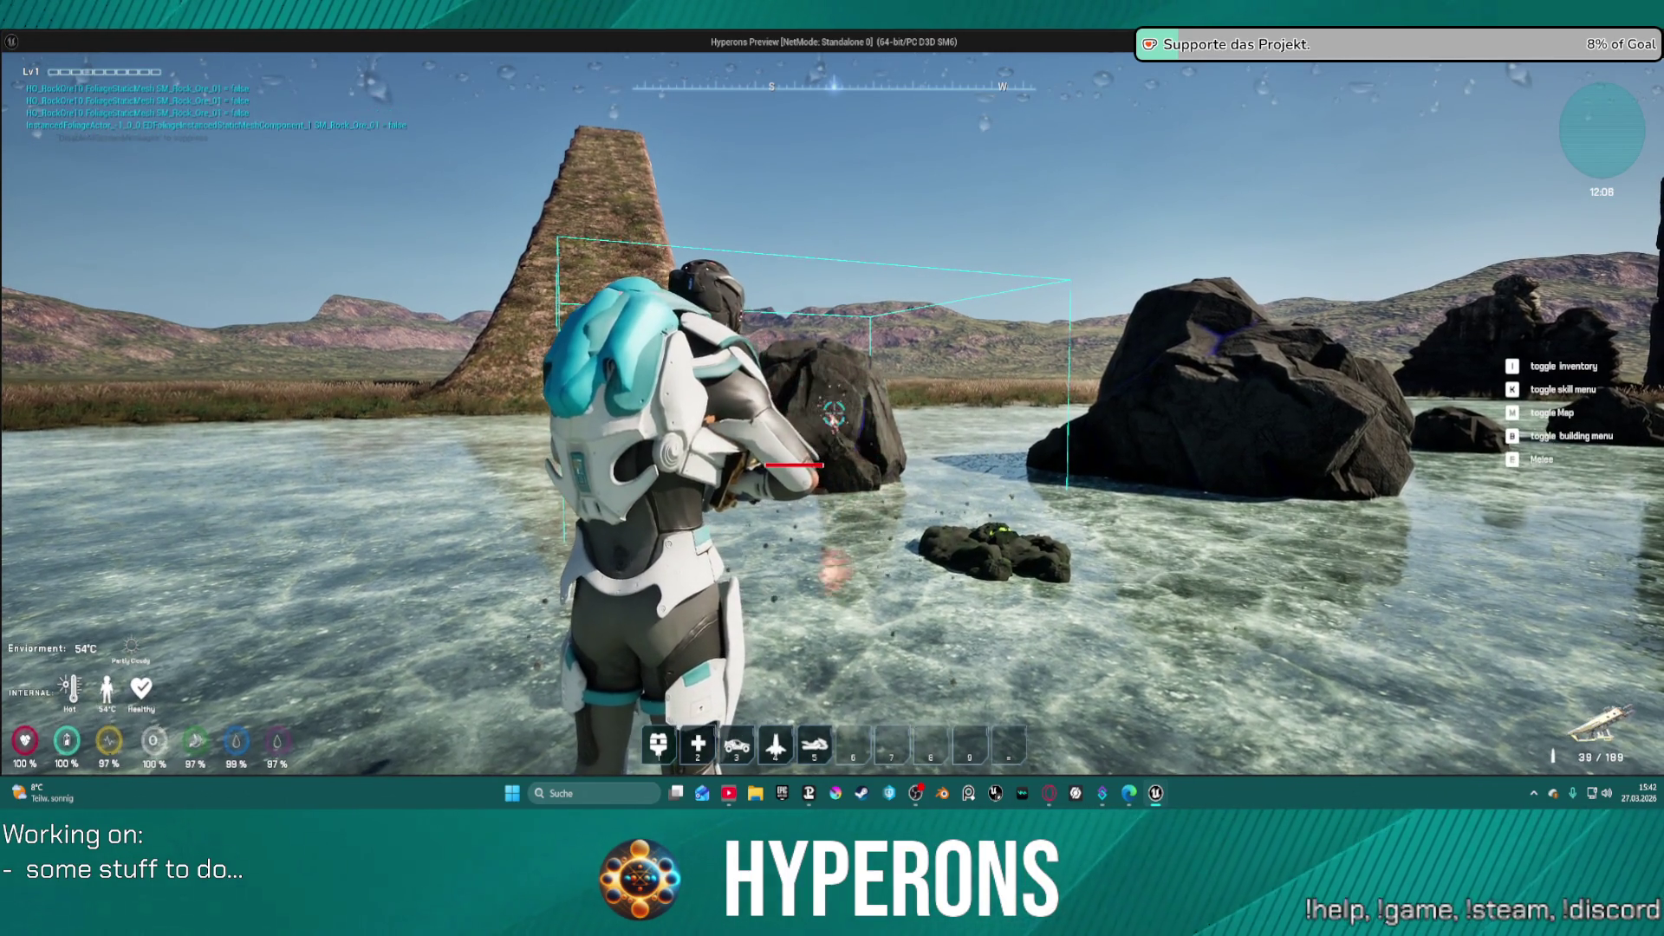
{"action": "left_click", "coordinate": [834, 414]}
{"action": "left_click", "coordinate": [833, 414]}
{"action": "left_click", "coordinate": [834, 414]}
{"action": "left_click", "coordinate": [834, 414]}
{"action": "left_click", "coordinate": [834, 414]}
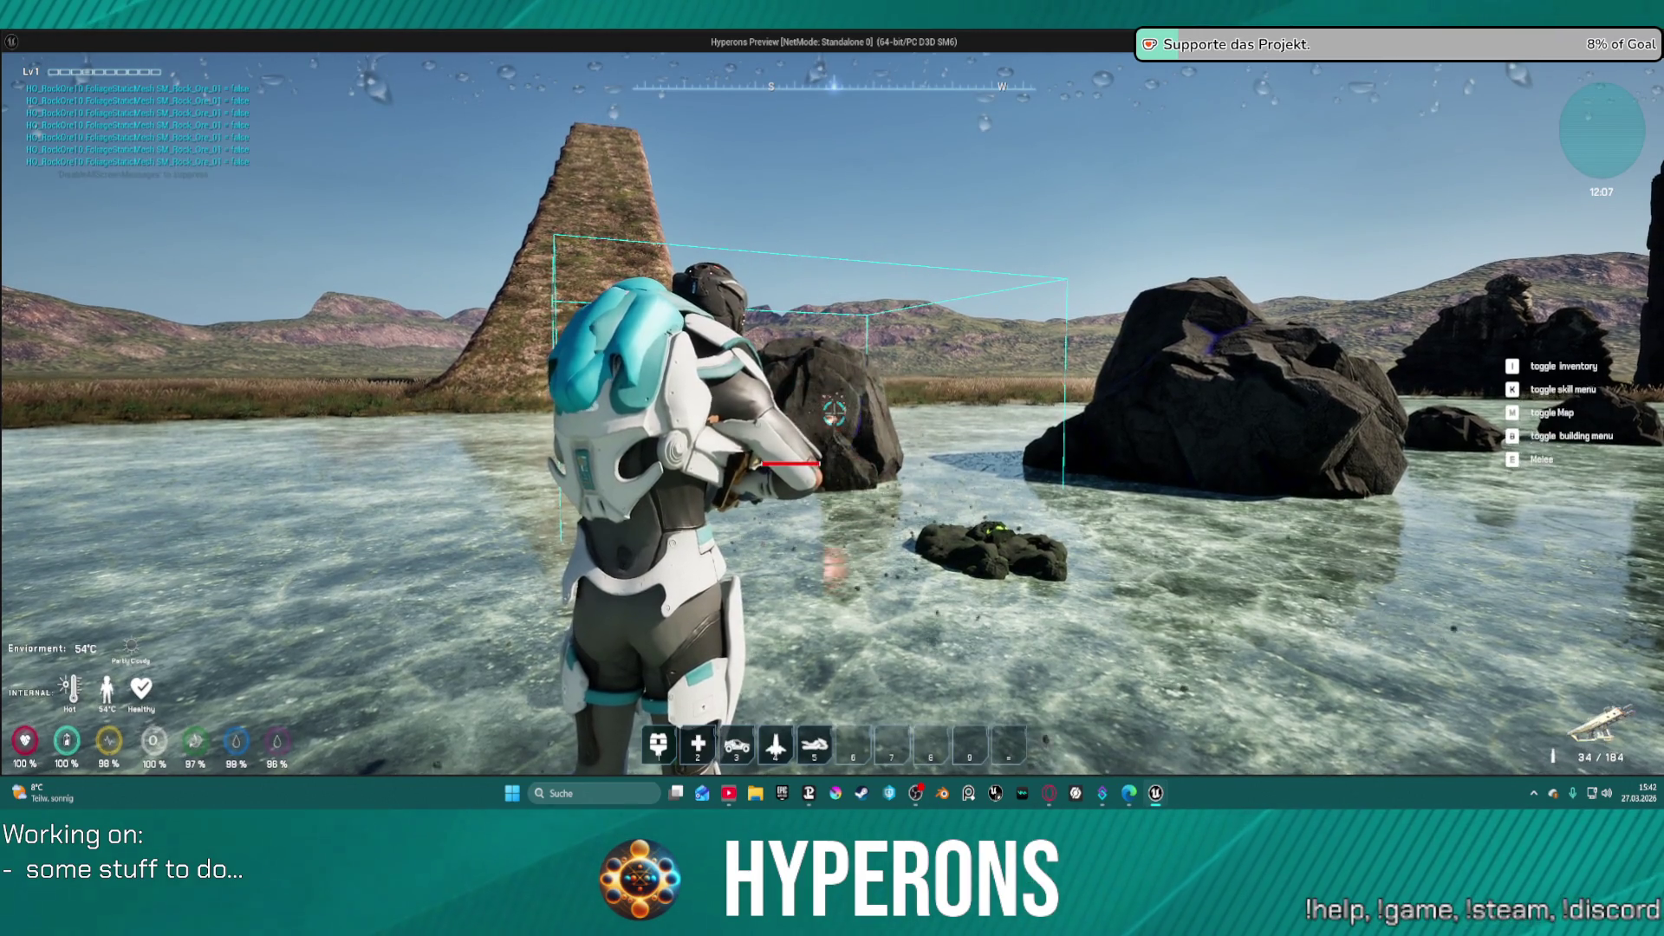
{"action": "left_click", "coordinate": [834, 414]}
{"action": "left_click", "coordinate": [834, 414]}
{"action": "left_click", "coordinate": [834, 415]}
{"action": "left_click", "coordinate": [834, 414]}
{"action": "left_click", "coordinate": [834, 414]}
{"action": "left_click", "coordinate": [833, 415]}
{"action": "left_click", "coordinate": [834, 415]}
{"action": "left_click", "coordinate": [833, 415]}
{"action": "left_click", "coordinate": [834, 414]}
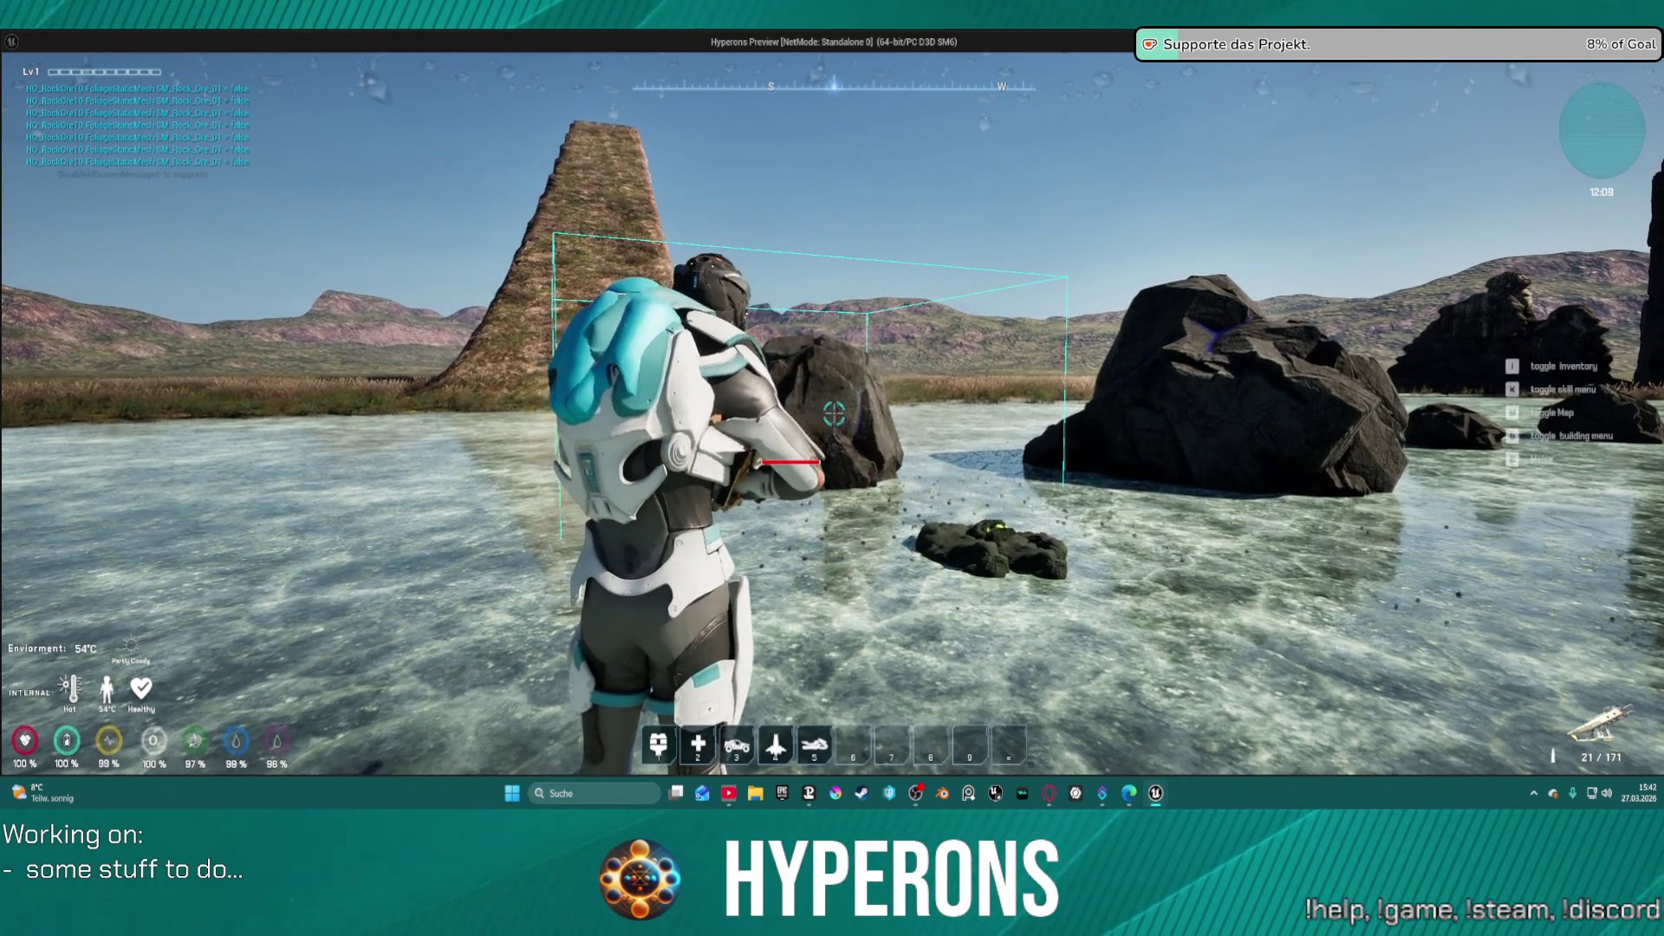
{"action": "key", "text": "alt+Tab"}
{"action": "key", "text": "Escape"}
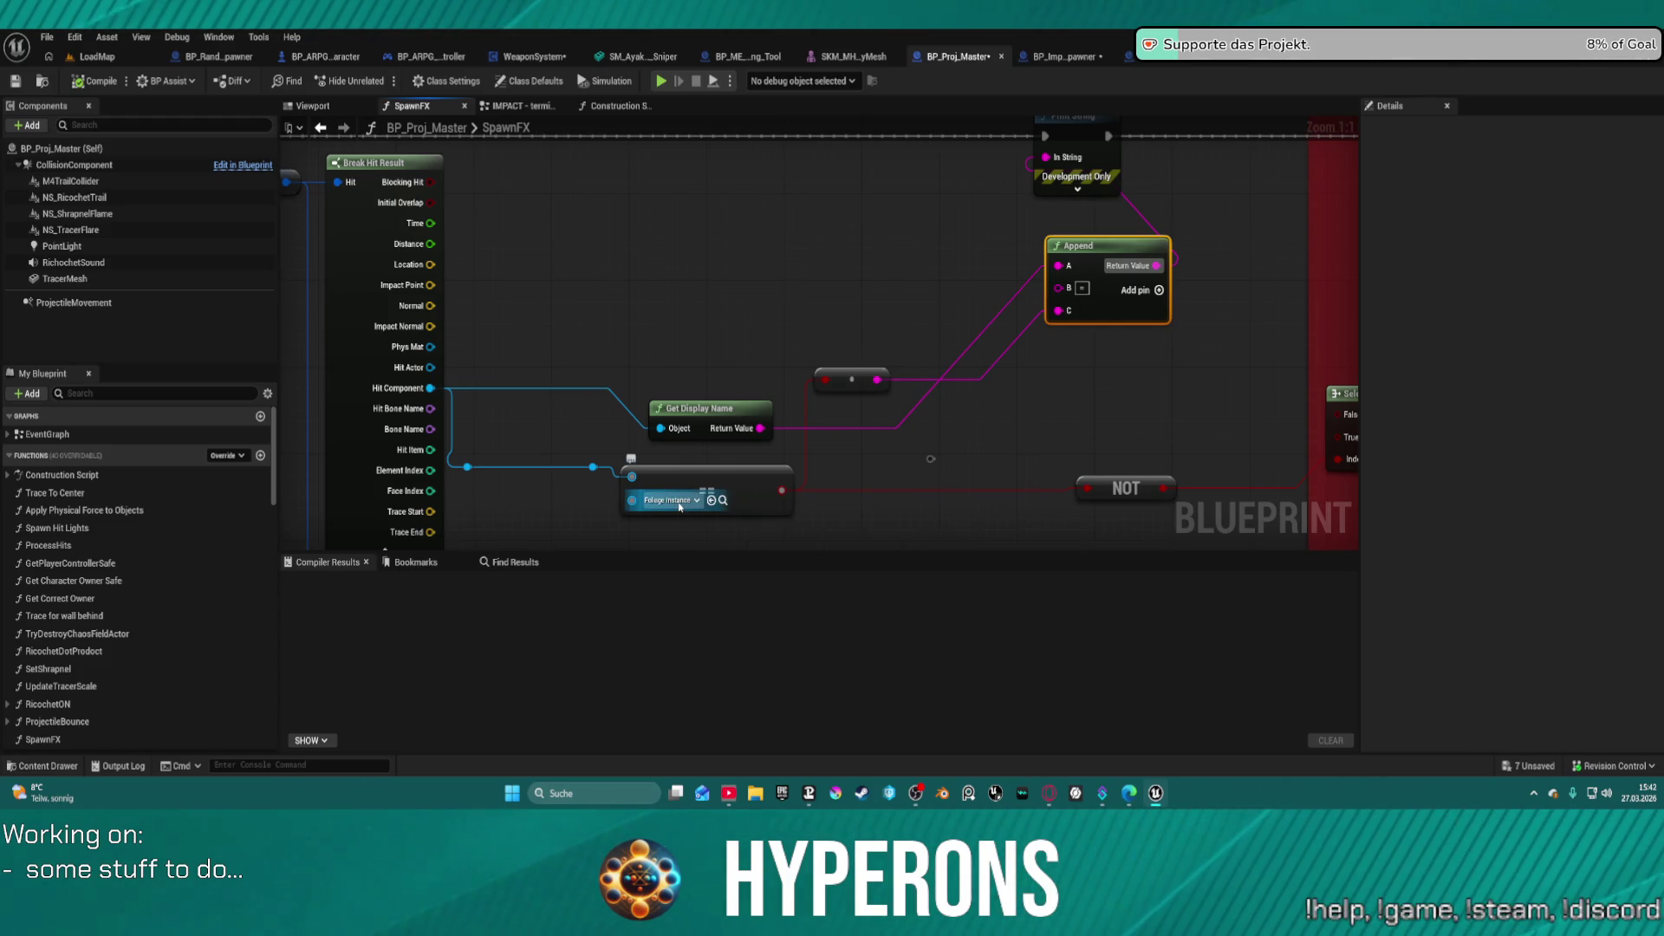
- Open the lower comparison's Foliage Instance asset picker, then switch to the LoadMap level
{"action": "left_click", "coordinate": [680, 504]}
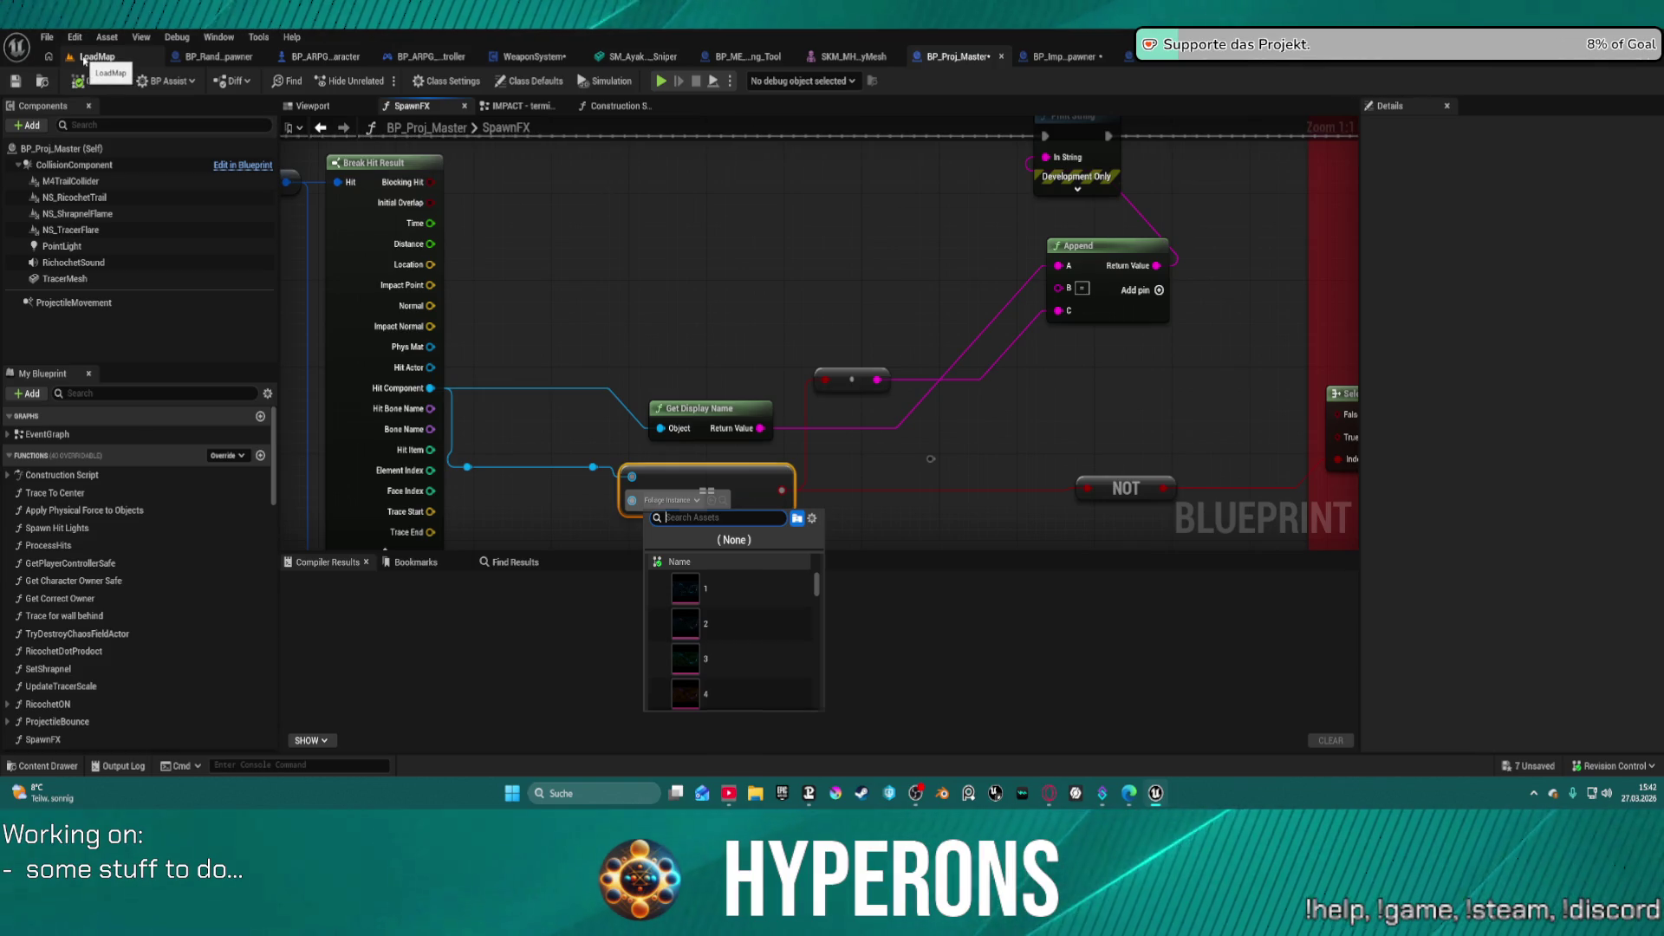
{"action": "left_click", "coordinate": [83, 58]}
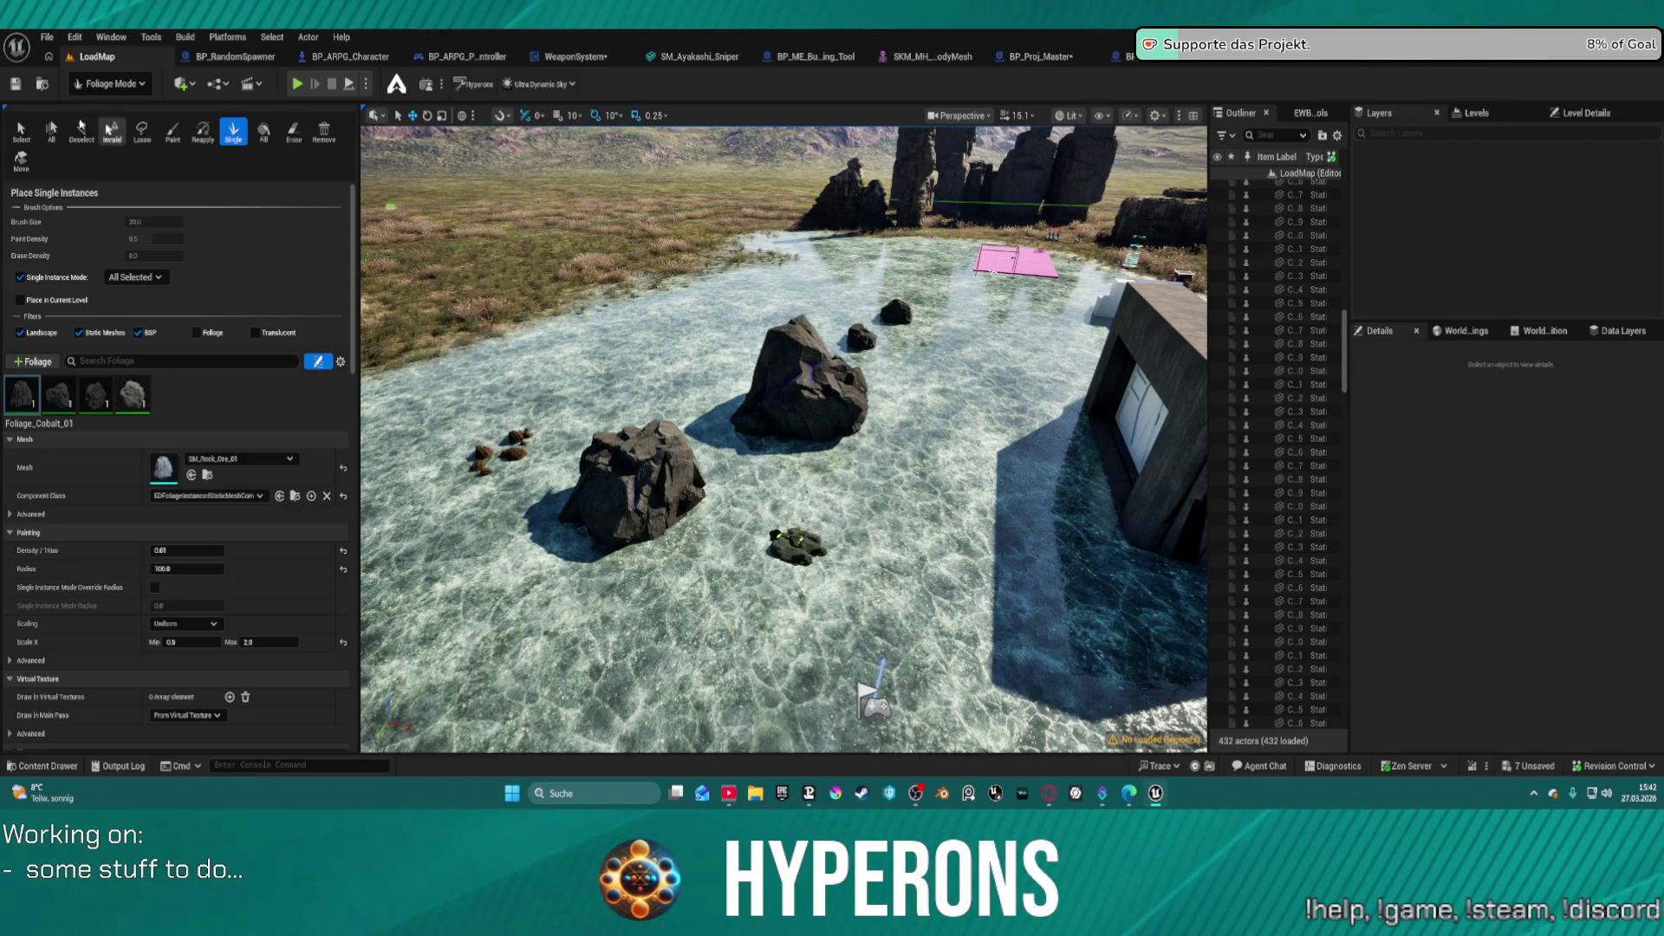
- In Foliage Mode, select the large rock instance and browse to Core/Actors/Foliage/WildRooibos in the Content Drawer
{"action": "left_click", "coordinate": [25, 130]}
{"action": "left_click", "coordinate": [663, 485]}
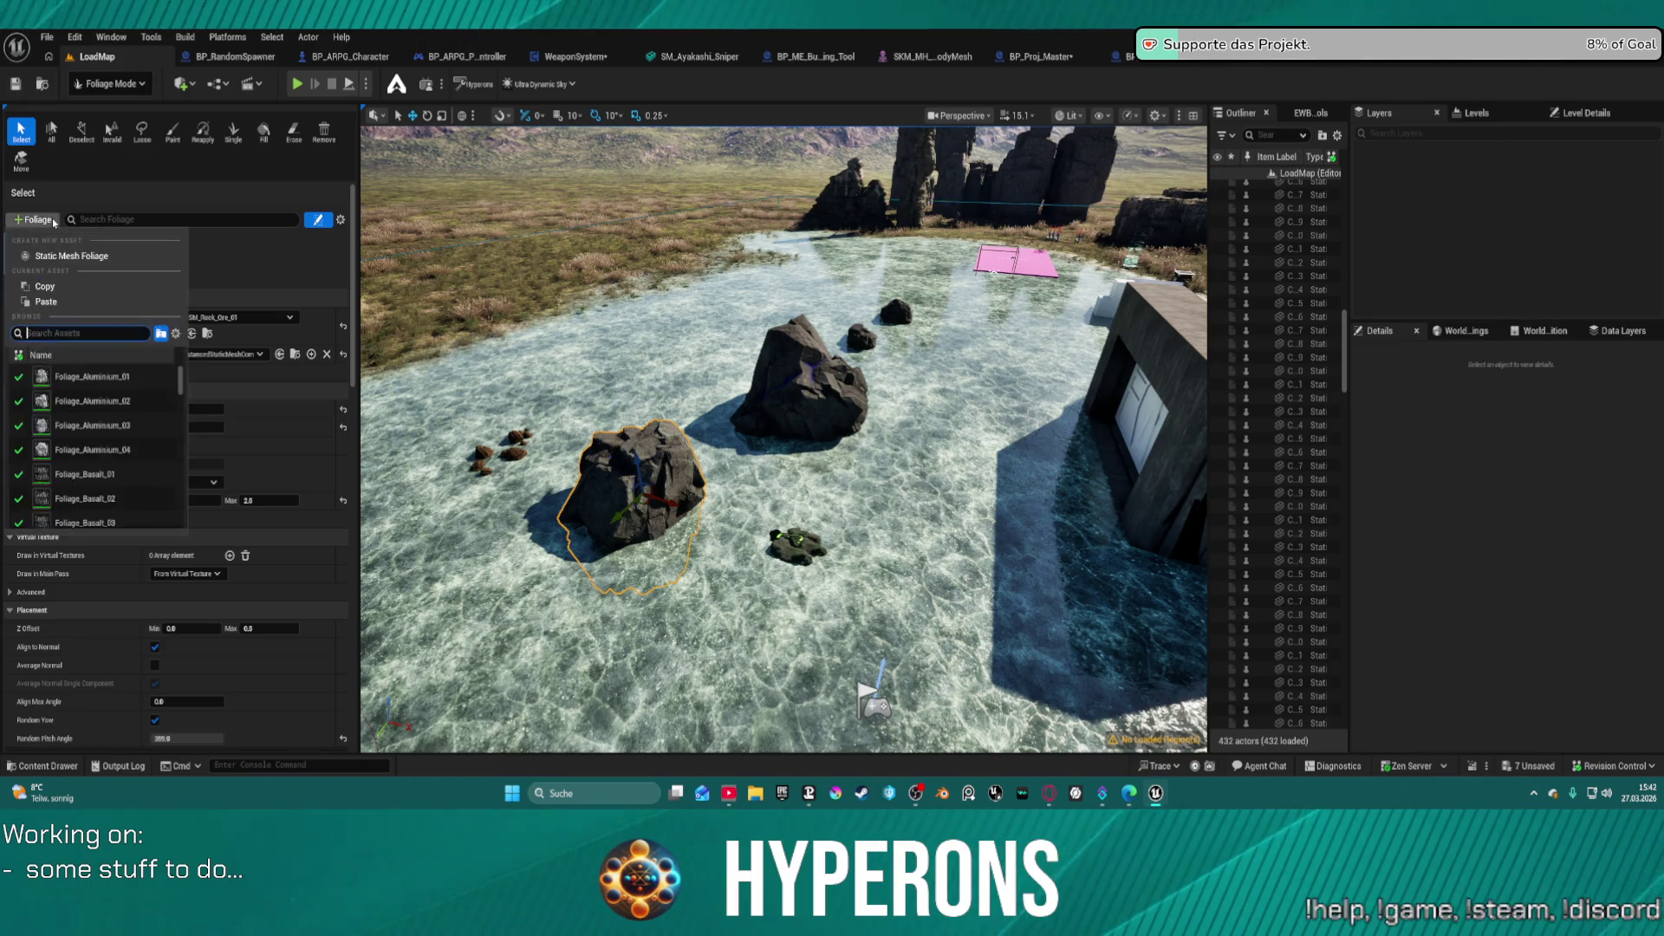
{"action": "key", "text": "ctrl+space"}
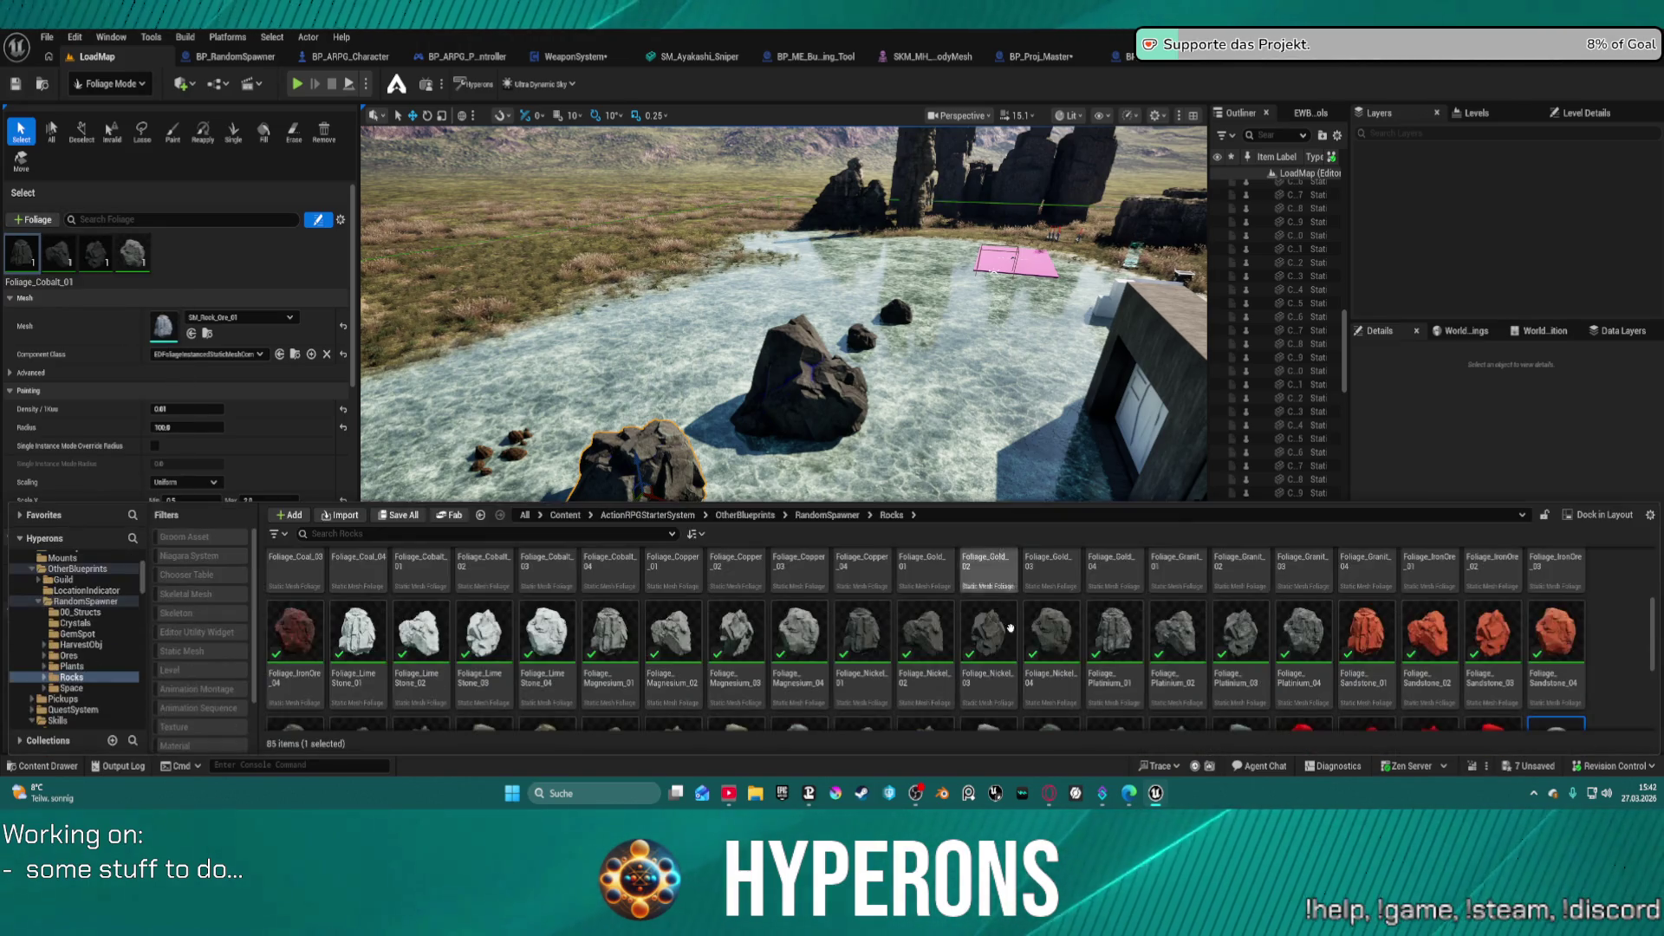
{"action": "scroll", "coordinate": [78, 650], "scroll_direction": "up", "scroll_amount": 10}
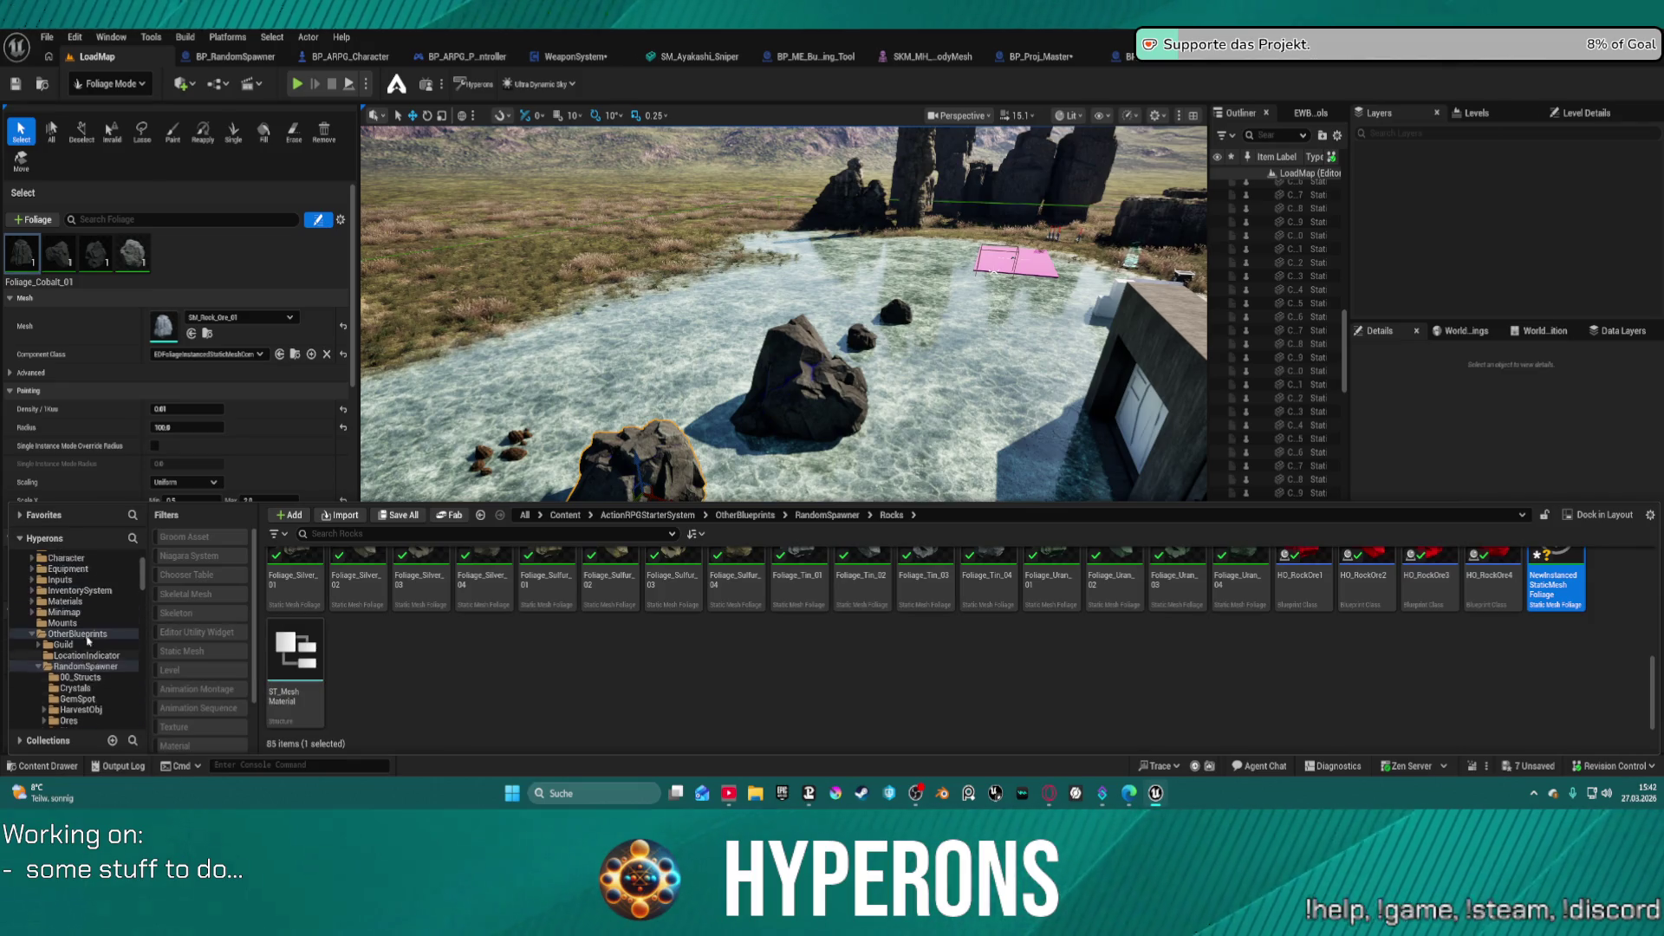
{"action": "scroll", "coordinate": [78, 666], "scroll_direction": "down", "scroll_amount": 5}
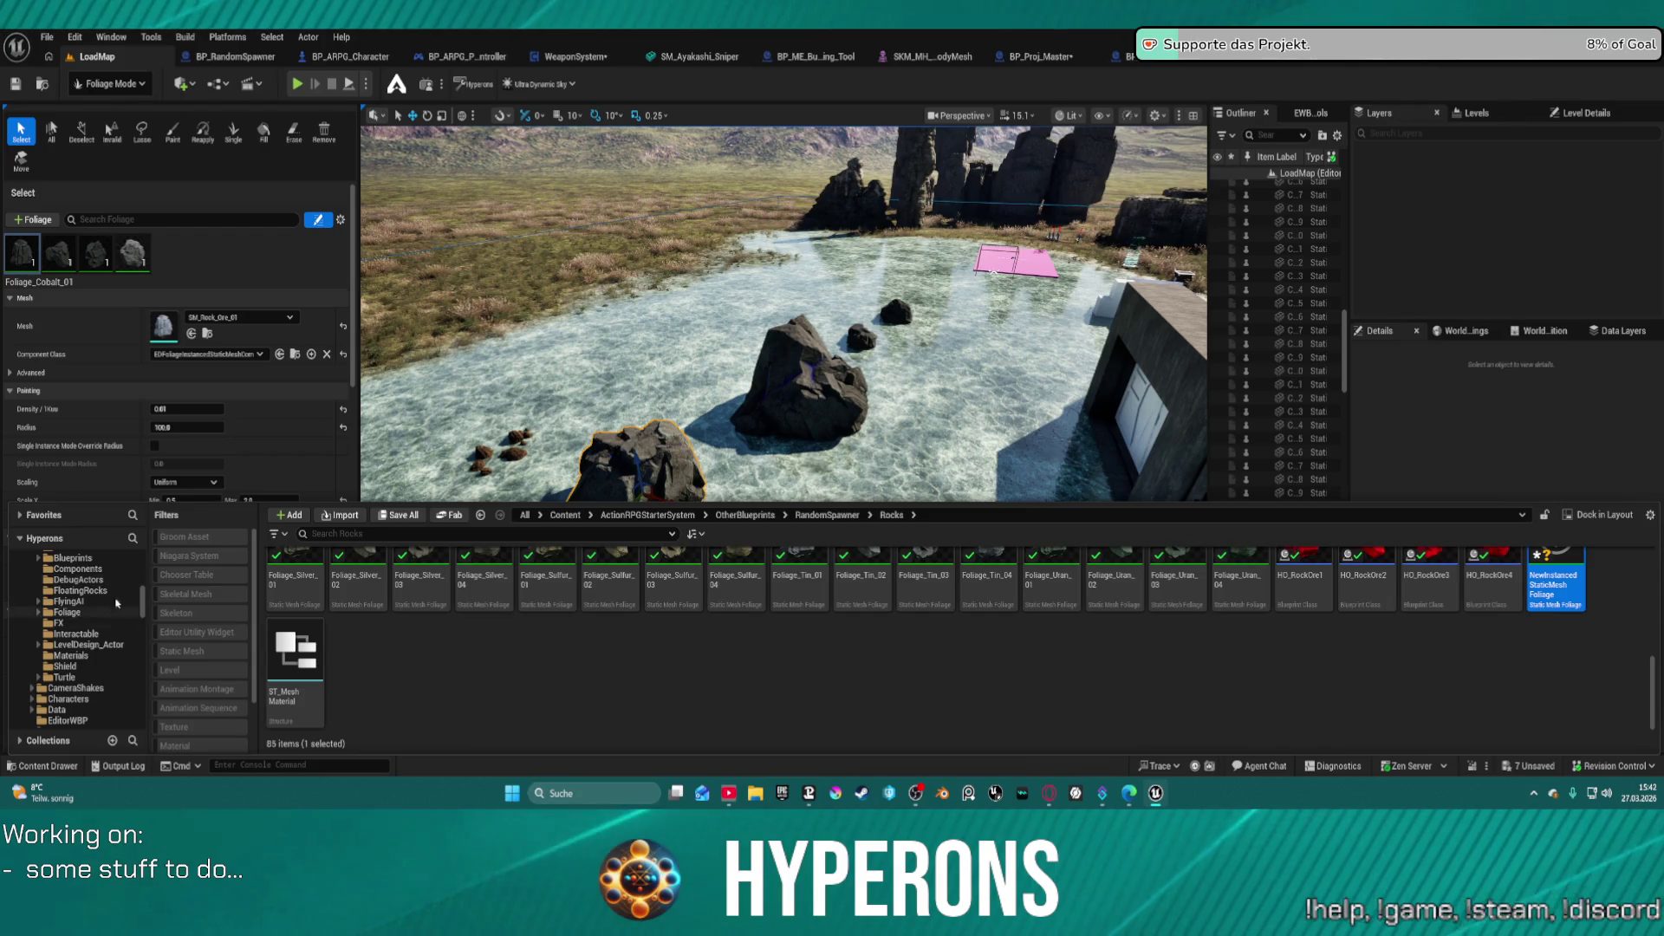
{"action": "left_click", "coordinate": [68, 612]}
{"action": "scroll", "coordinate": [865, 650], "scroll_direction": "up", "scroll_amount": 2}
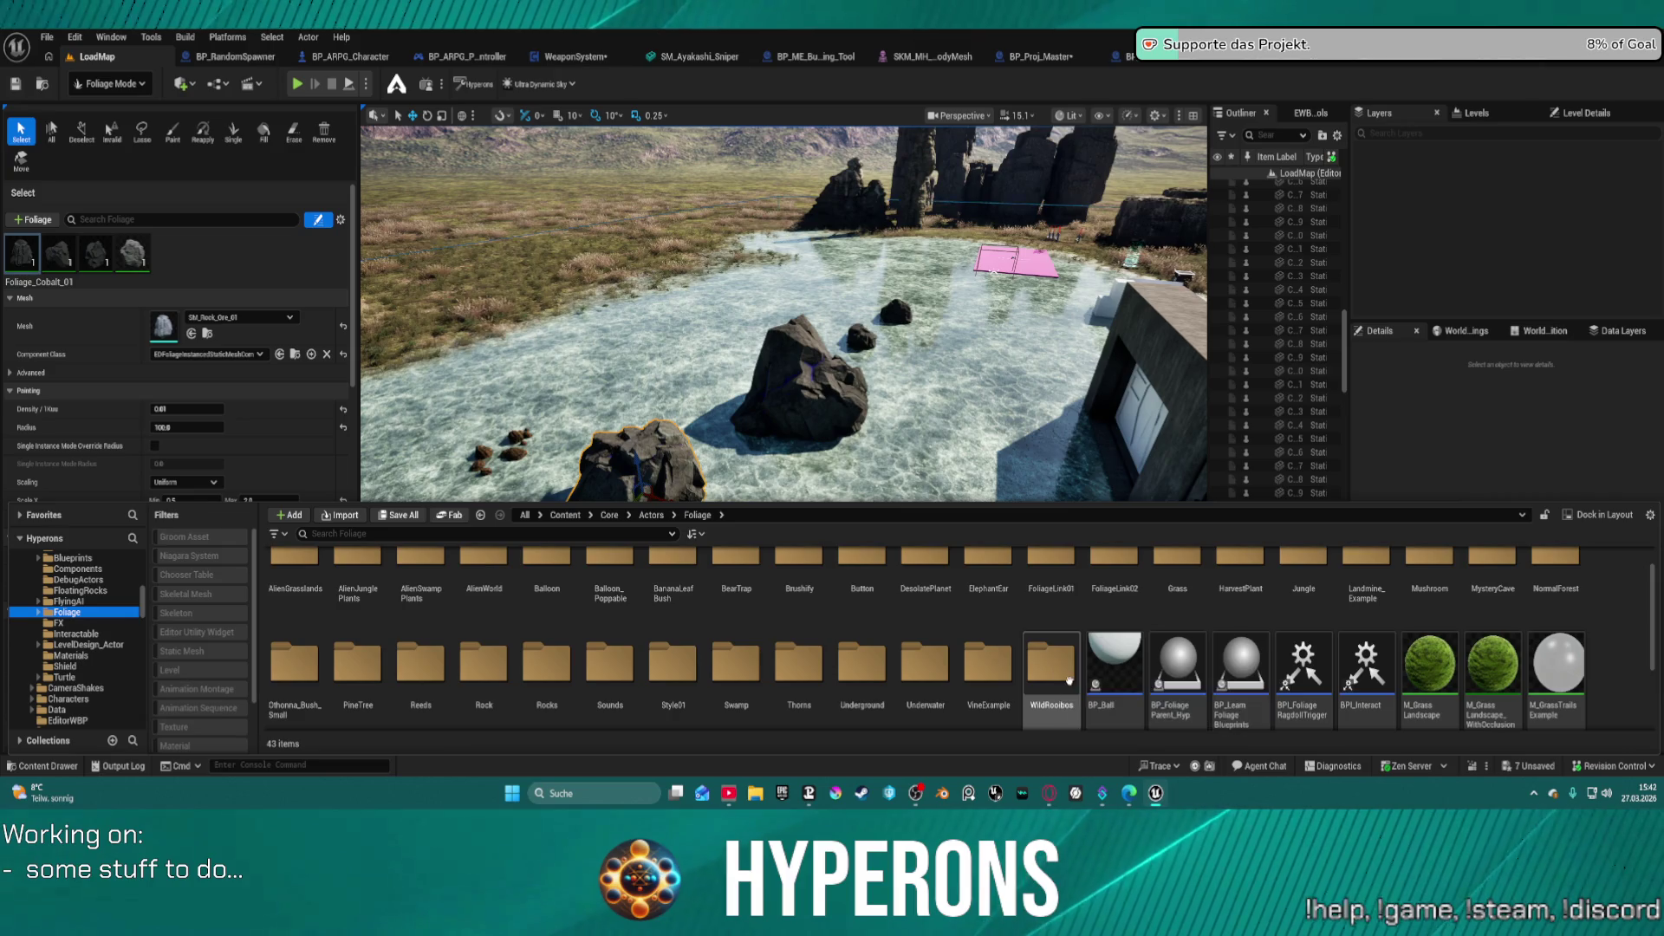
{"action": "double_click", "coordinate": [1055, 663]}
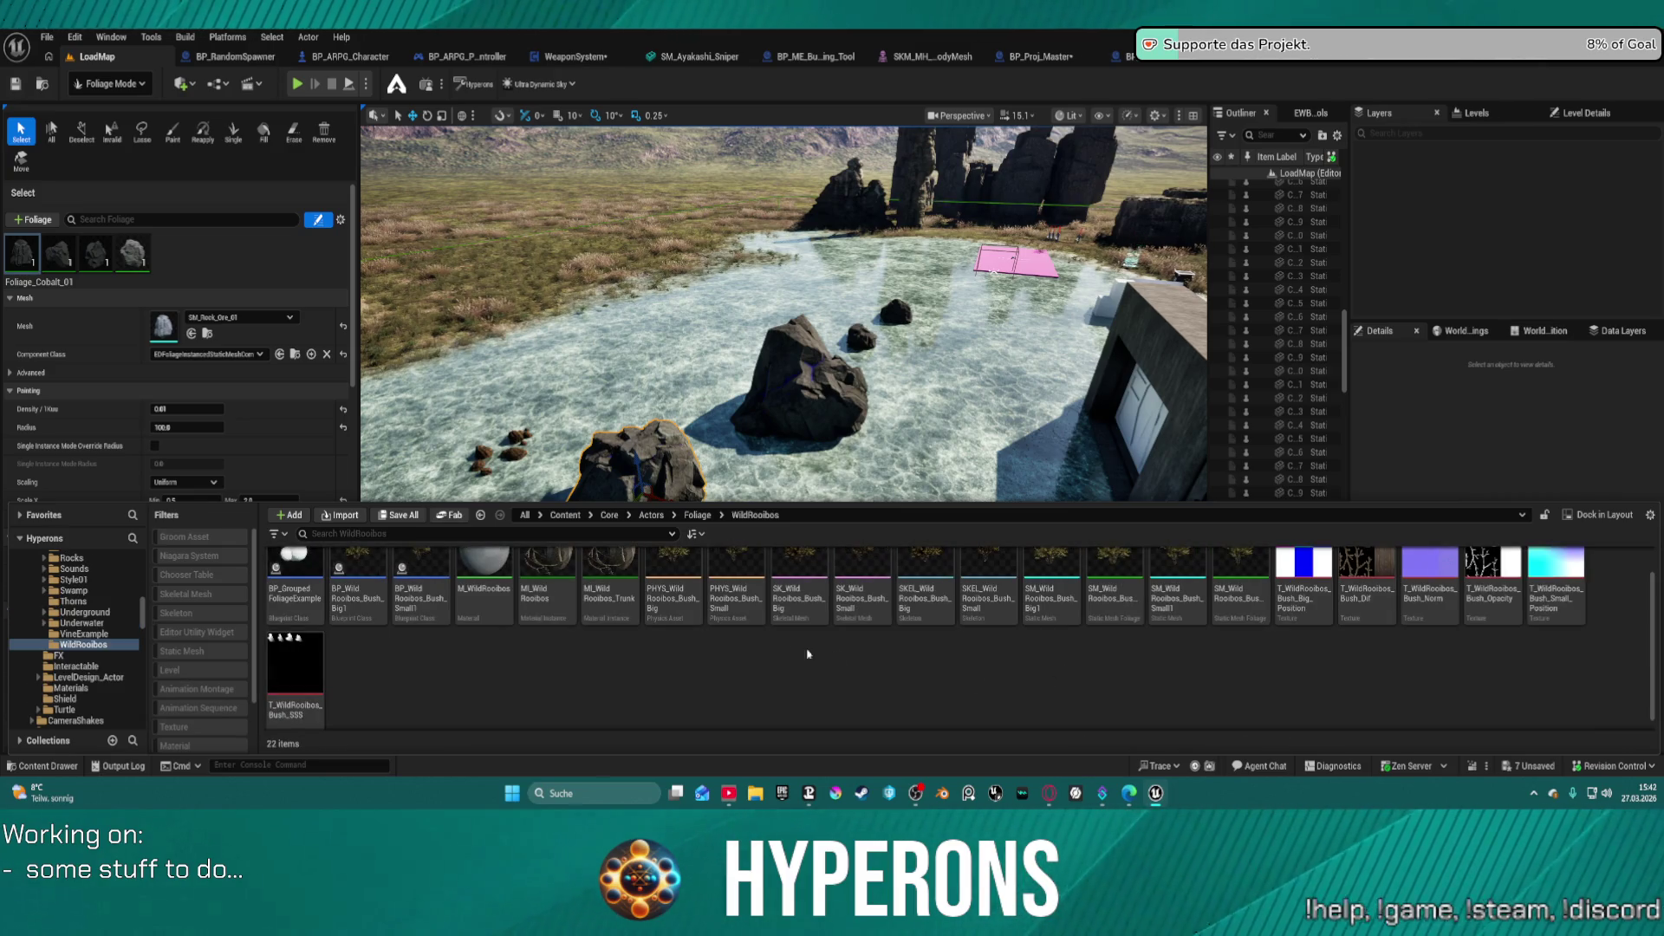
- Cancel adding a duplicate bush foliage type and open the existing SM_WildRooibos_Bush_Small1 foliage type
{"action": "mouse_move", "coordinate": [1186, 586]}
{"action": "left_mouse_down"}
{"action": "mouse_move", "coordinate": [224, 457]}
{"action": "mouse_move", "coordinate": [224, 276]}
{"action": "left_mouse_up"}
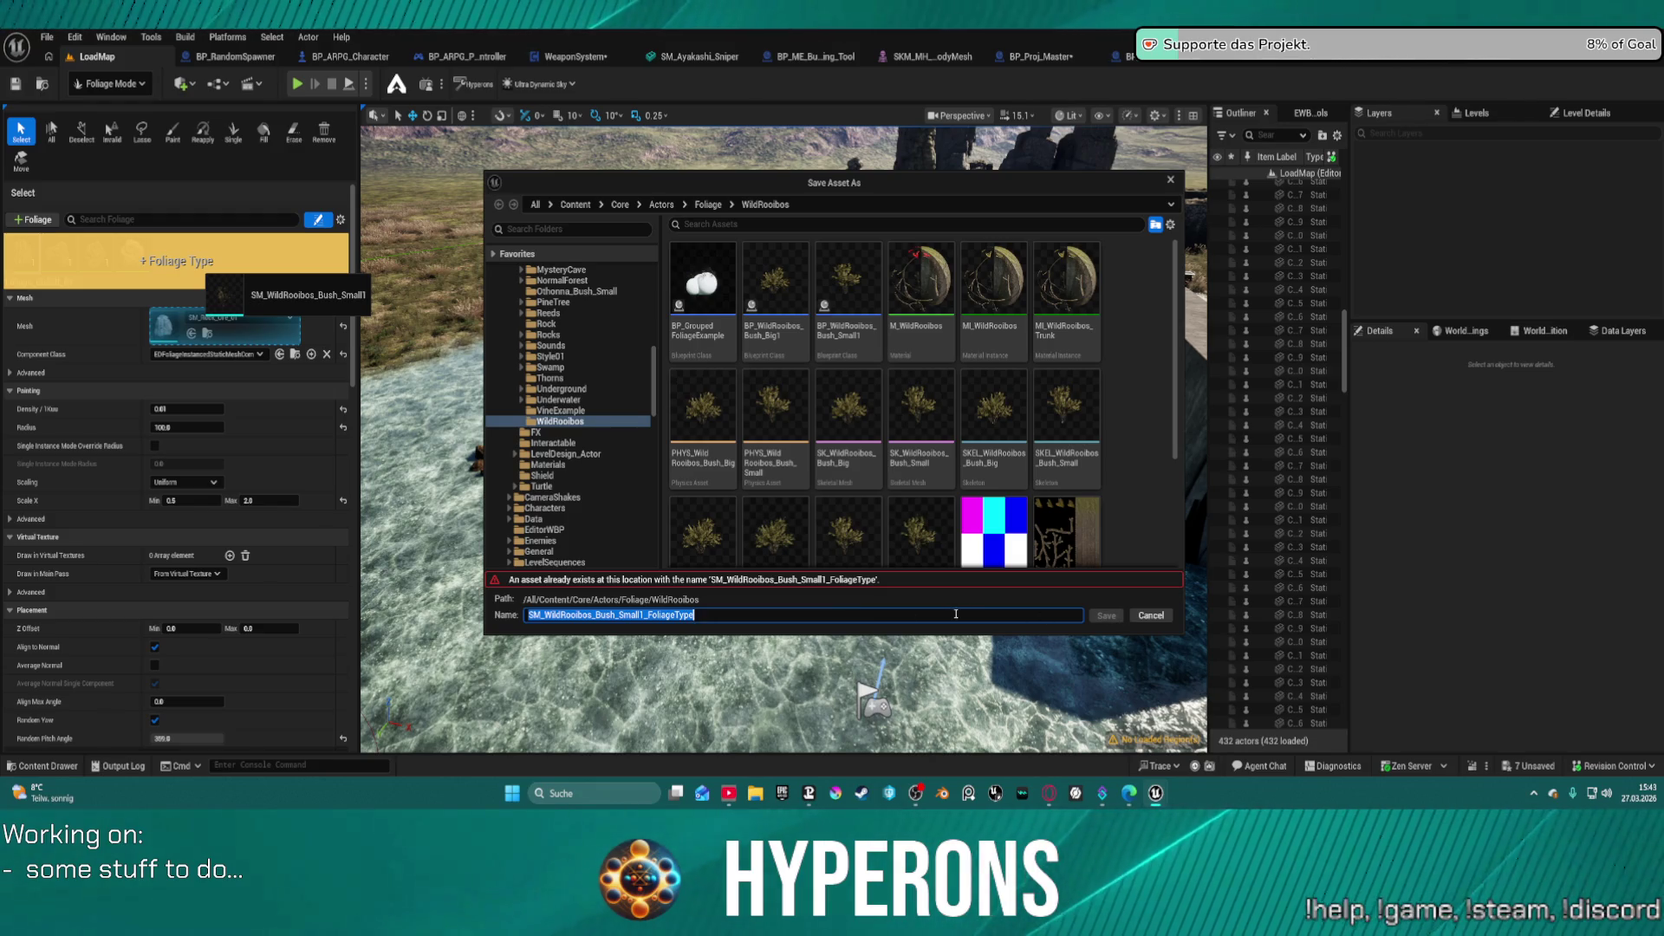
{"action": "left_click", "coordinate": [1149, 615]}
{"action": "key", "text": "ctrl+space"}
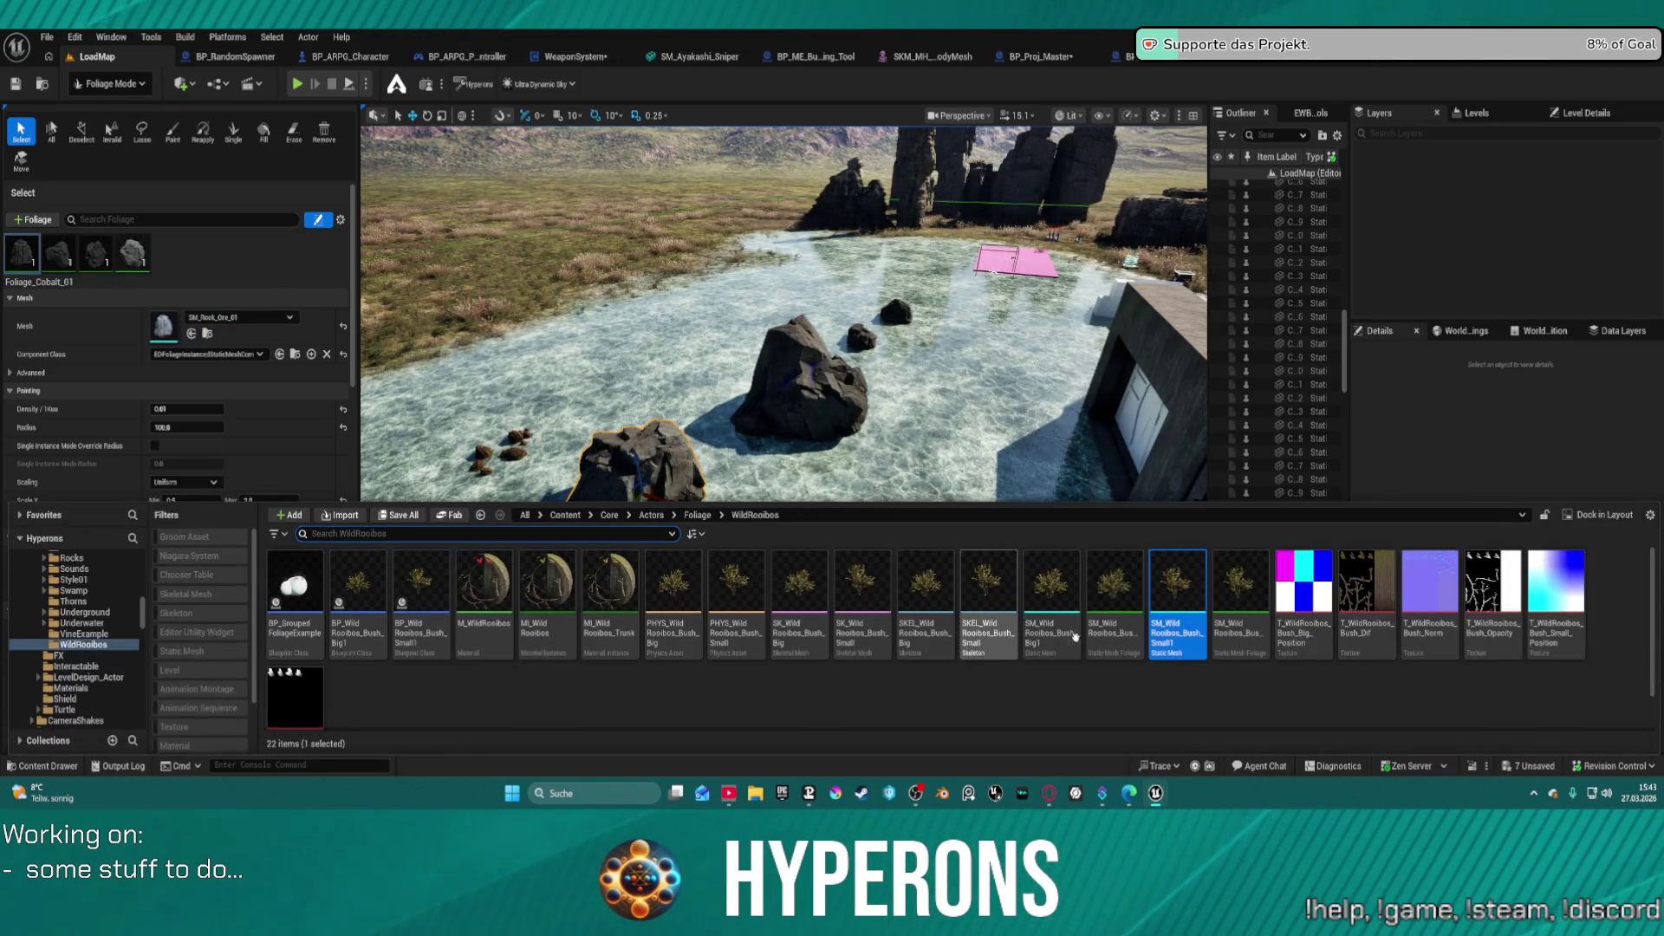
{"action": "left_click", "coordinate": [1219, 635]}
{"action": "double_click", "coordinate": [1222, 640]}
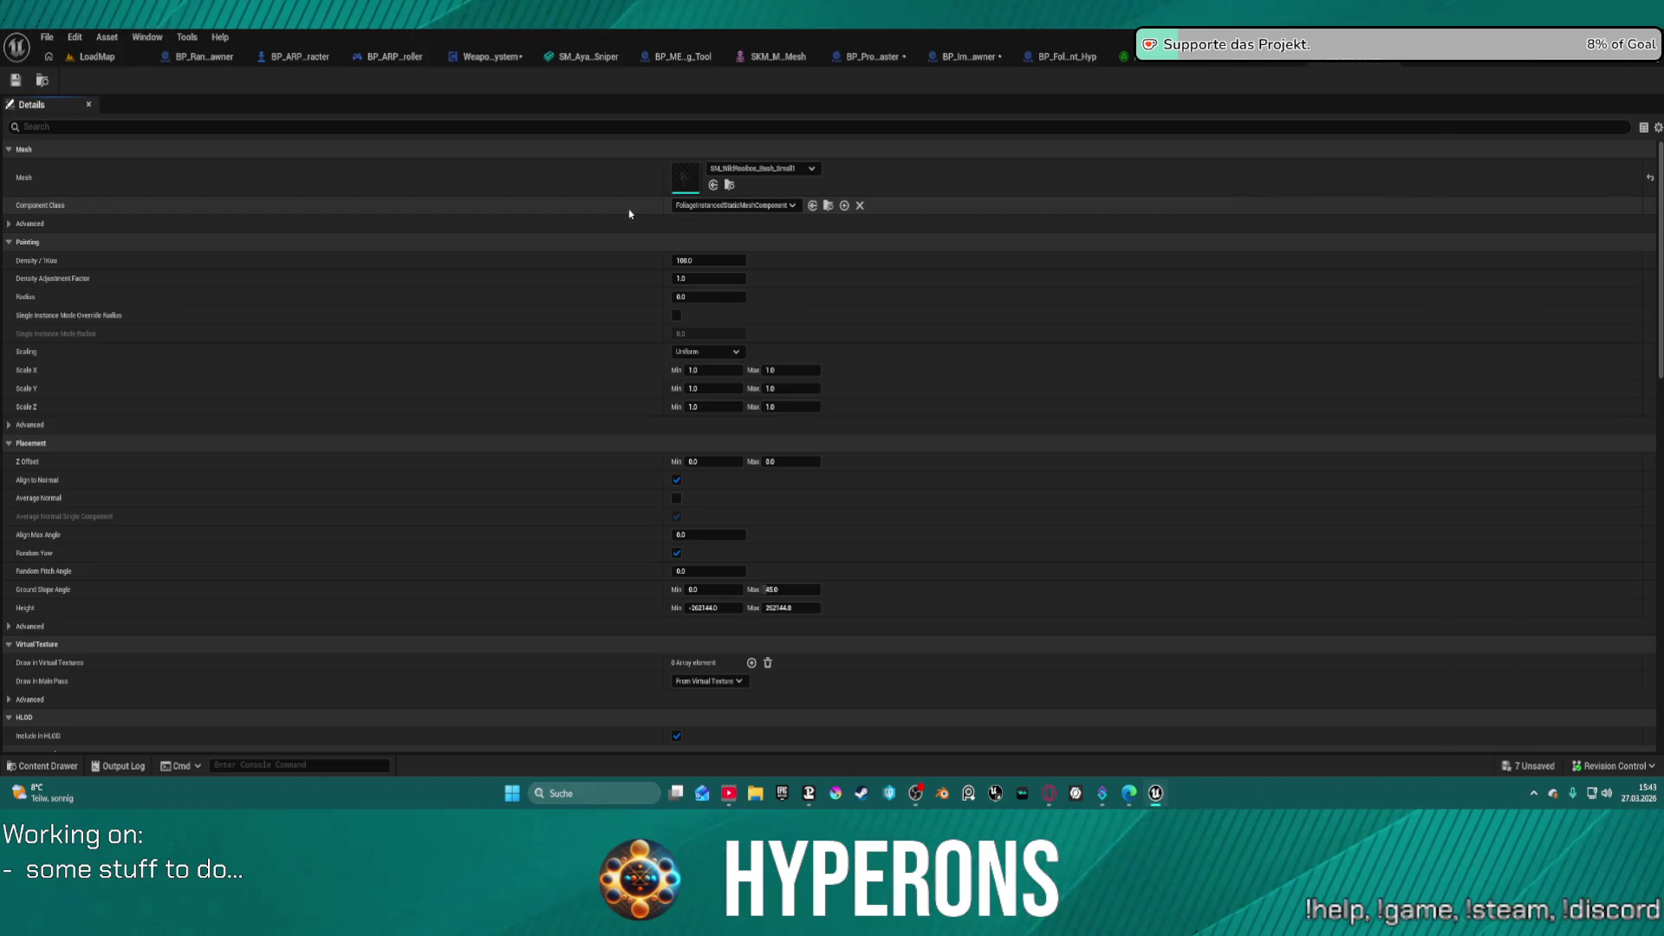
- Cycle through the BP_FoliageParent_Hyp, BP_ImpactFX_Spawner and BP_Proj_Master tabs, panning SpawnFX to the hit-result nodes
{"action": "left_click", "coordinate": [1050, 57]}
{"action": "left_click", "coordinate": [988, 56]}
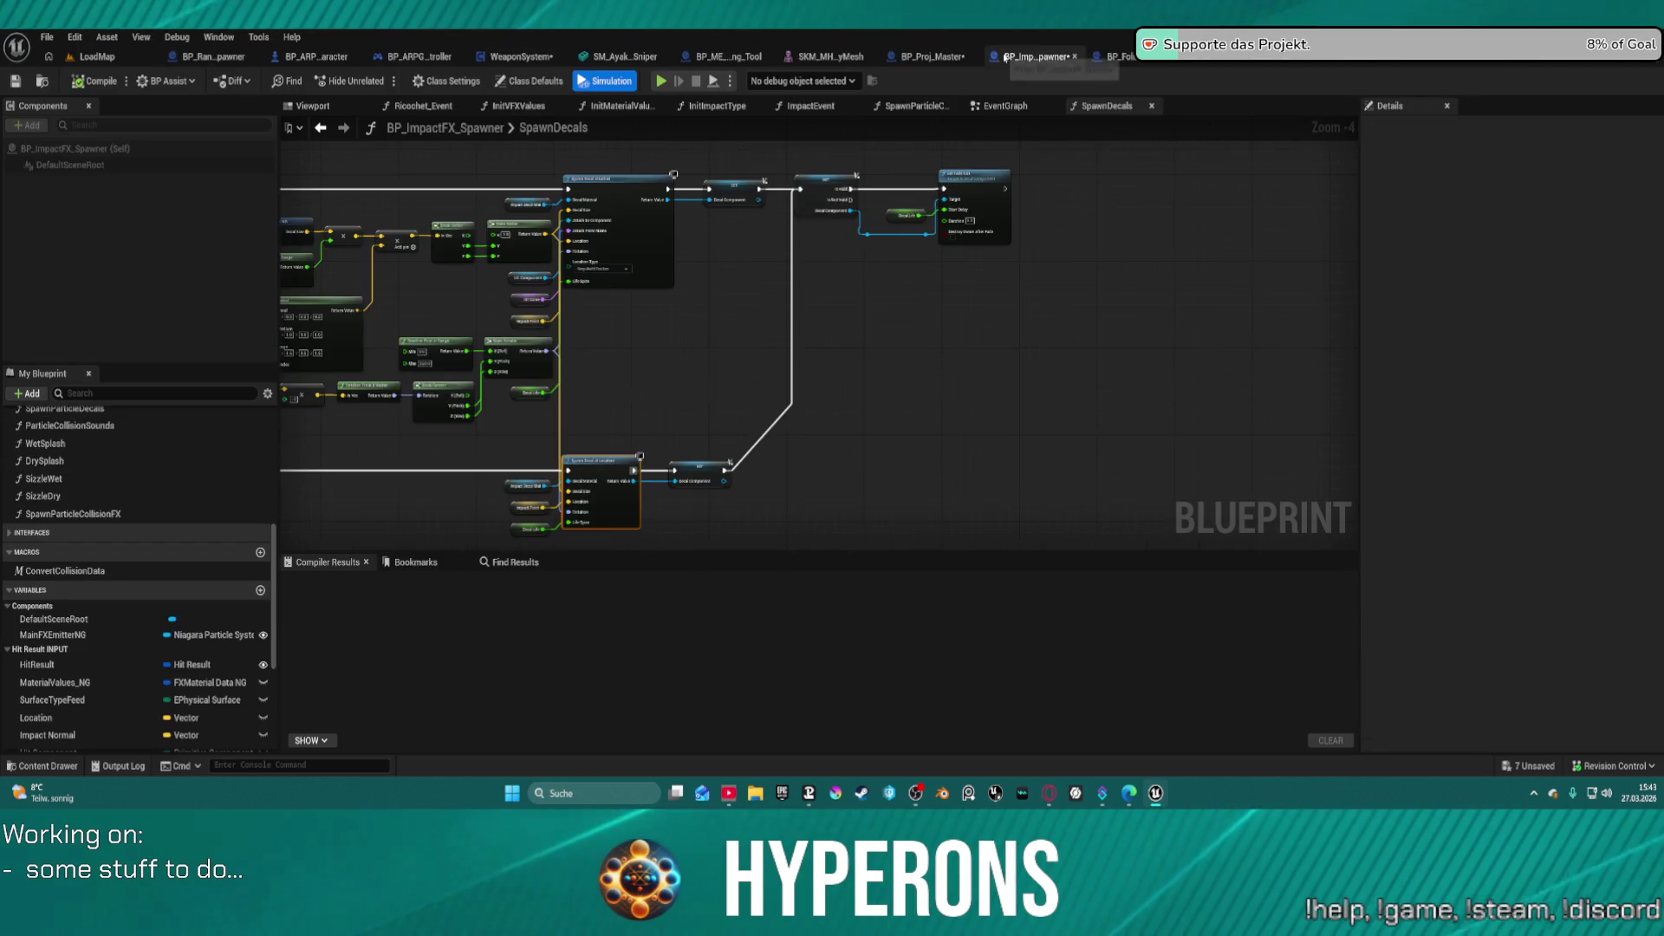
{"action": "left_click", "coordinate": [926, 61]}
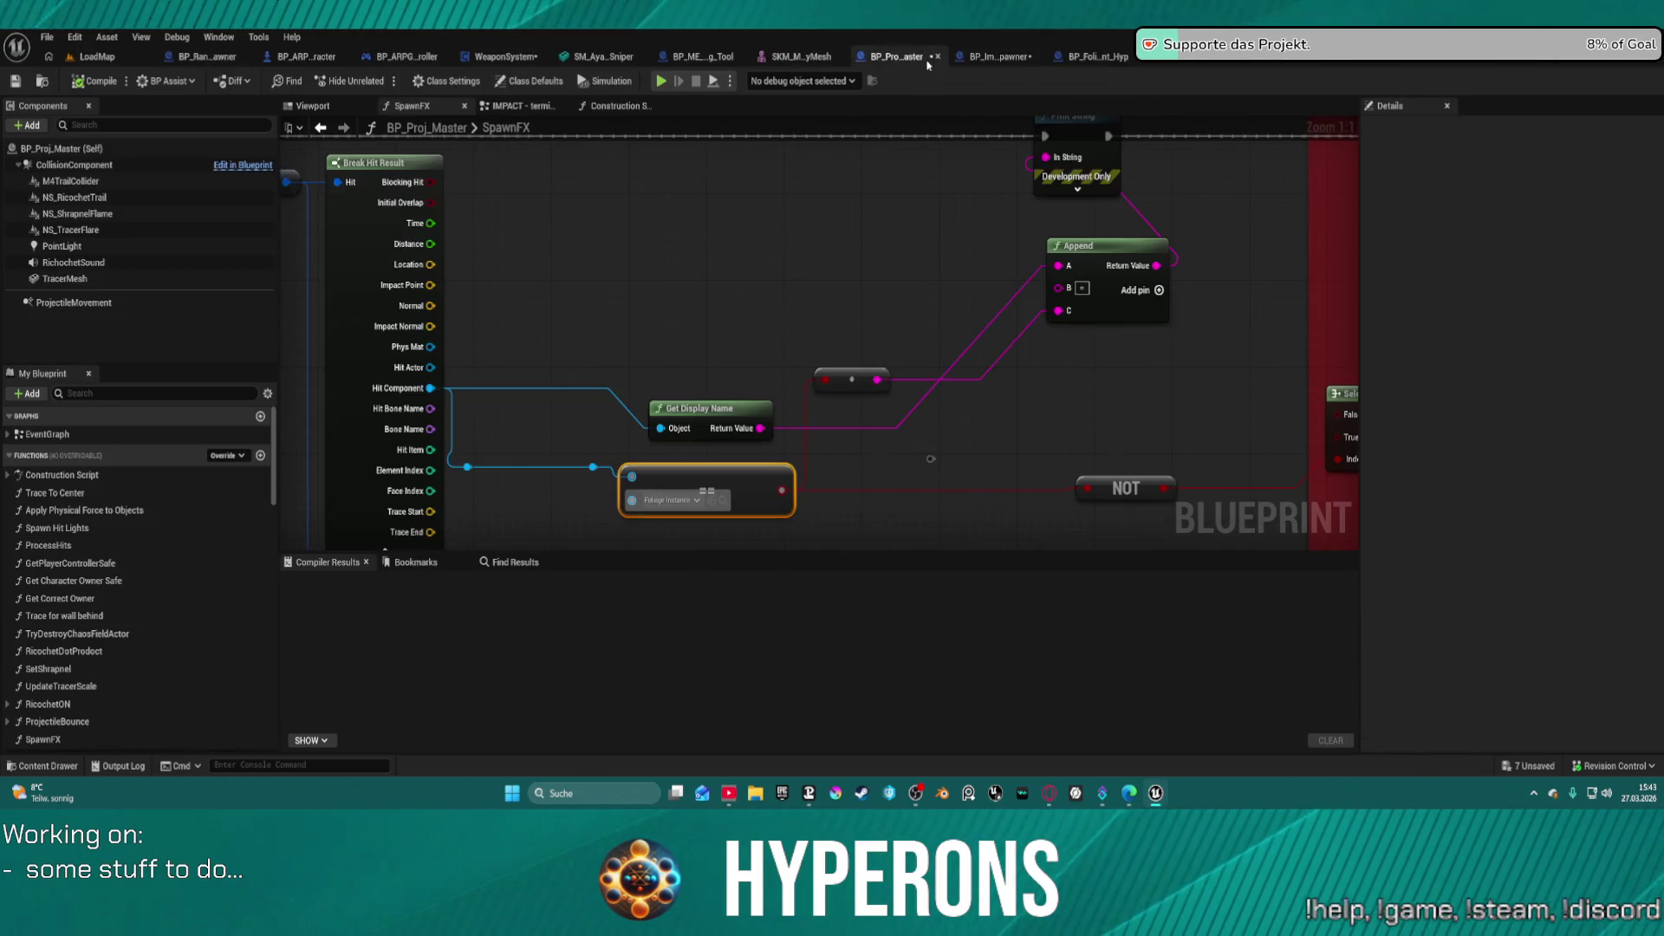
{"action": "mouse_move", "coordinate": [568, 327]}
{"action": "left_mouse_down"}
{"action": "mouse_move", "coordinate": [780, 171]}
{"action": "mouse_move", "coordinate": [728, 244]}
{"action": "mouse_move", "coordinate": [674, 268]}
{"action": "left_mouse_up"}
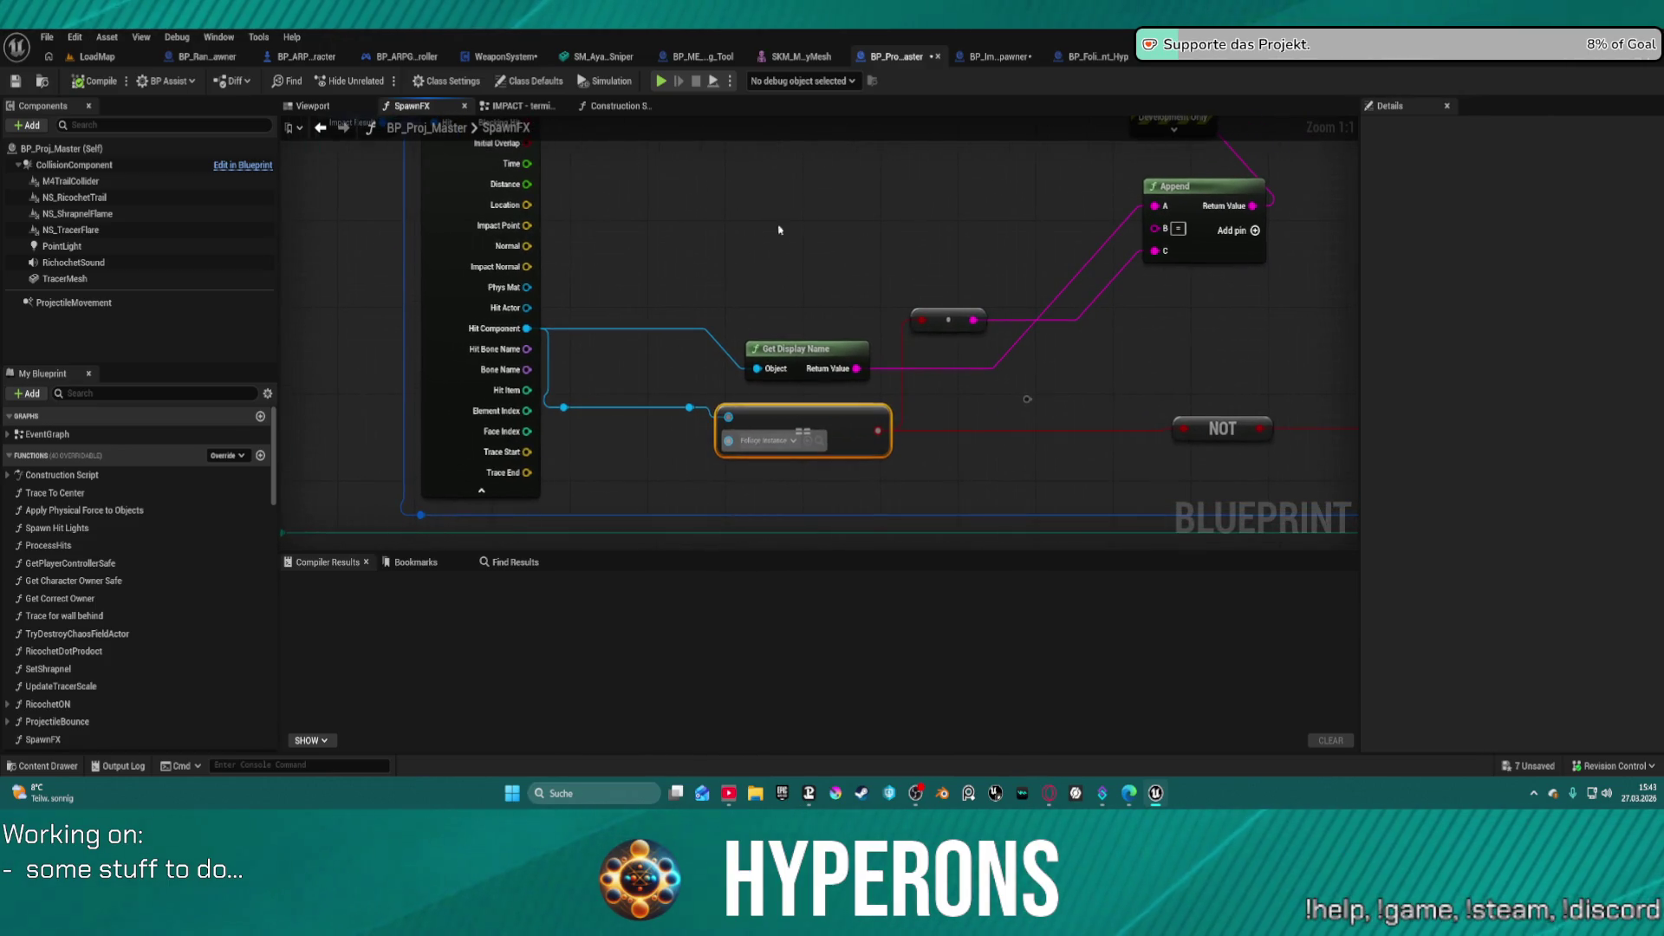
{"action": "left_click", "coordinate": [1083, 57]}
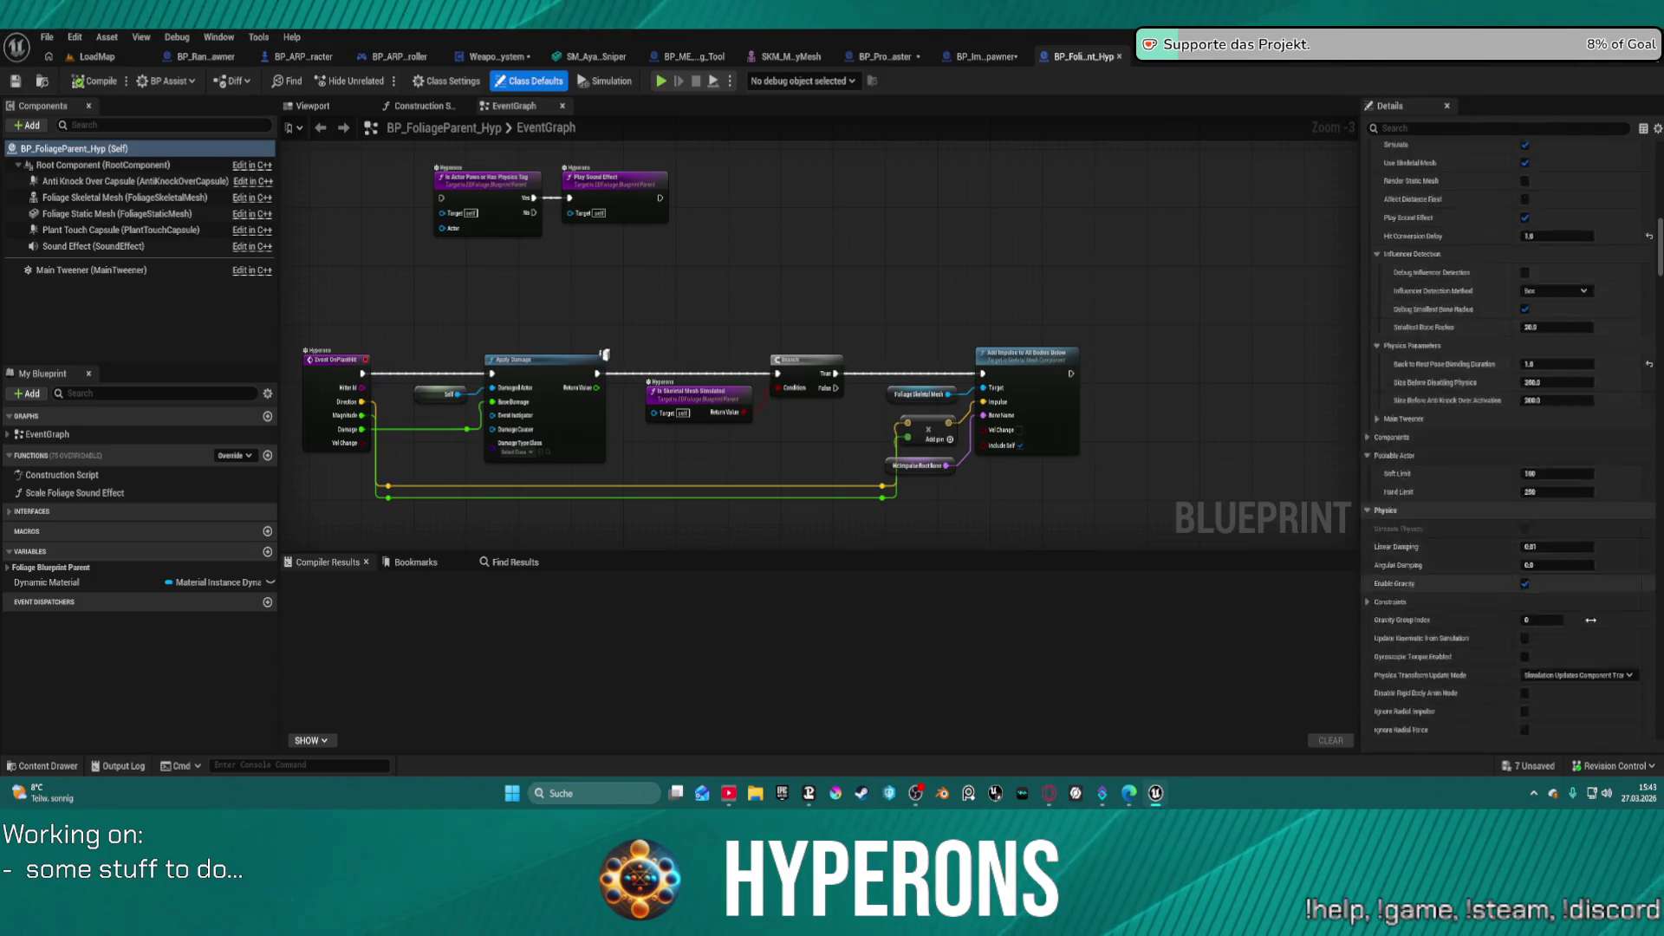
- Filter Class Defaults by 'tag' and add a third Actor Tags entry, Index[2], set to 'Foliage'
{"action": "scroll", "coordinate": [1586, 607], "scroll_direction": "down", "scroll_amount": 15}
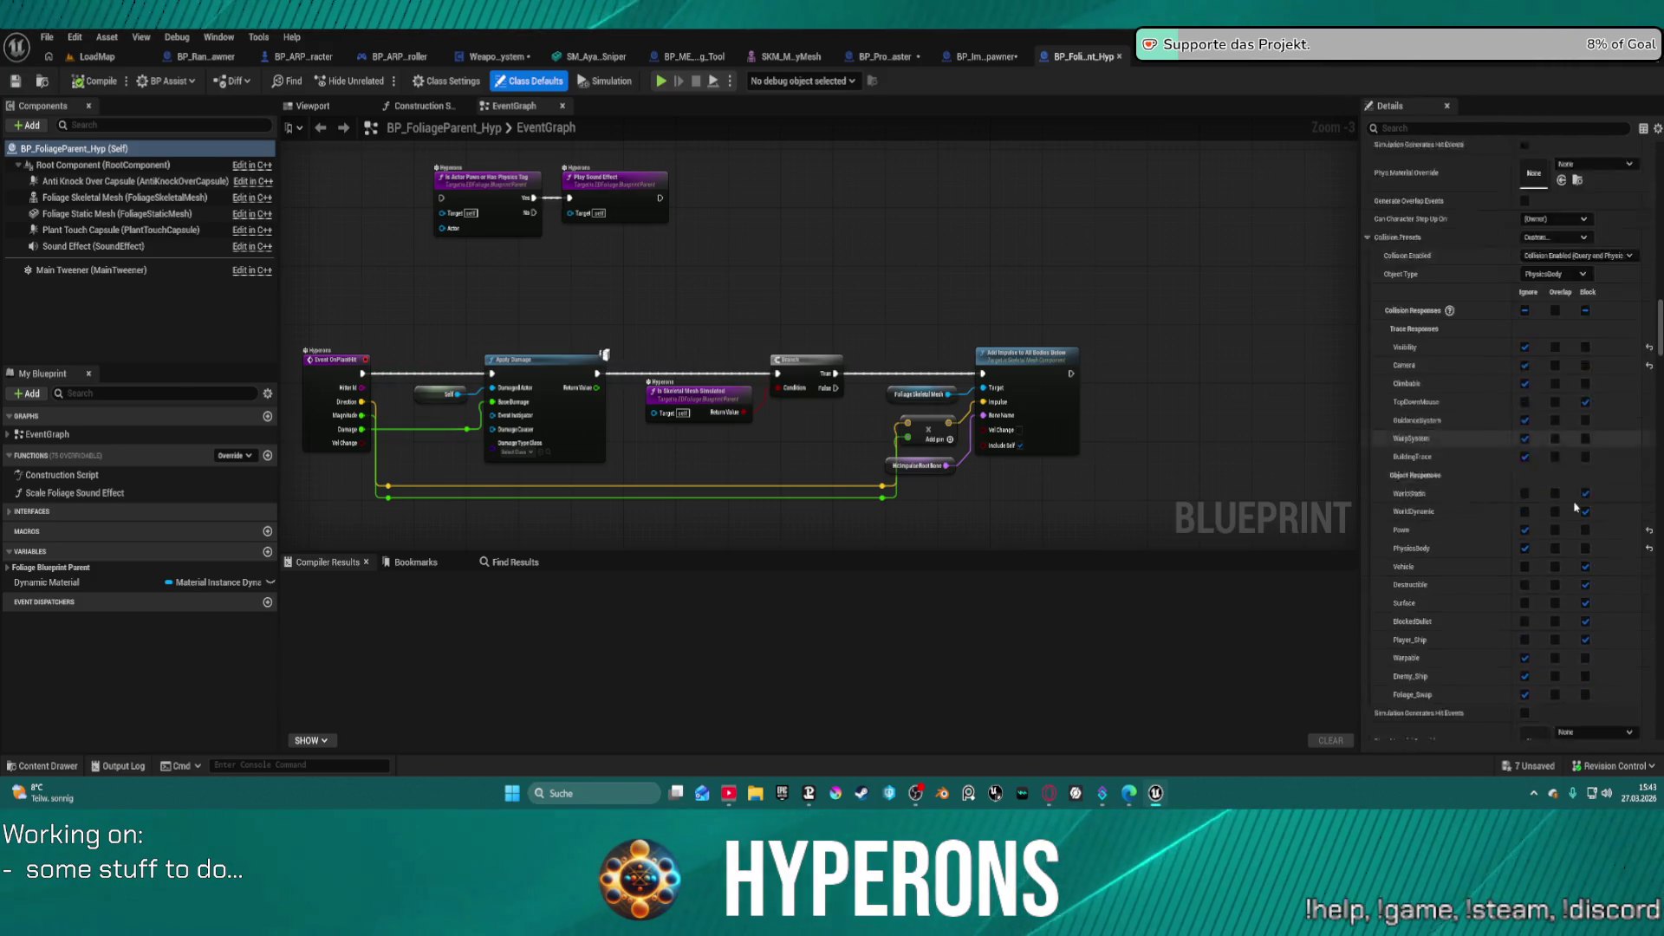
{"action": "scroll", "coordinate": [1576, 507], "scroll_direction": "down", "scroll_amount": 10}
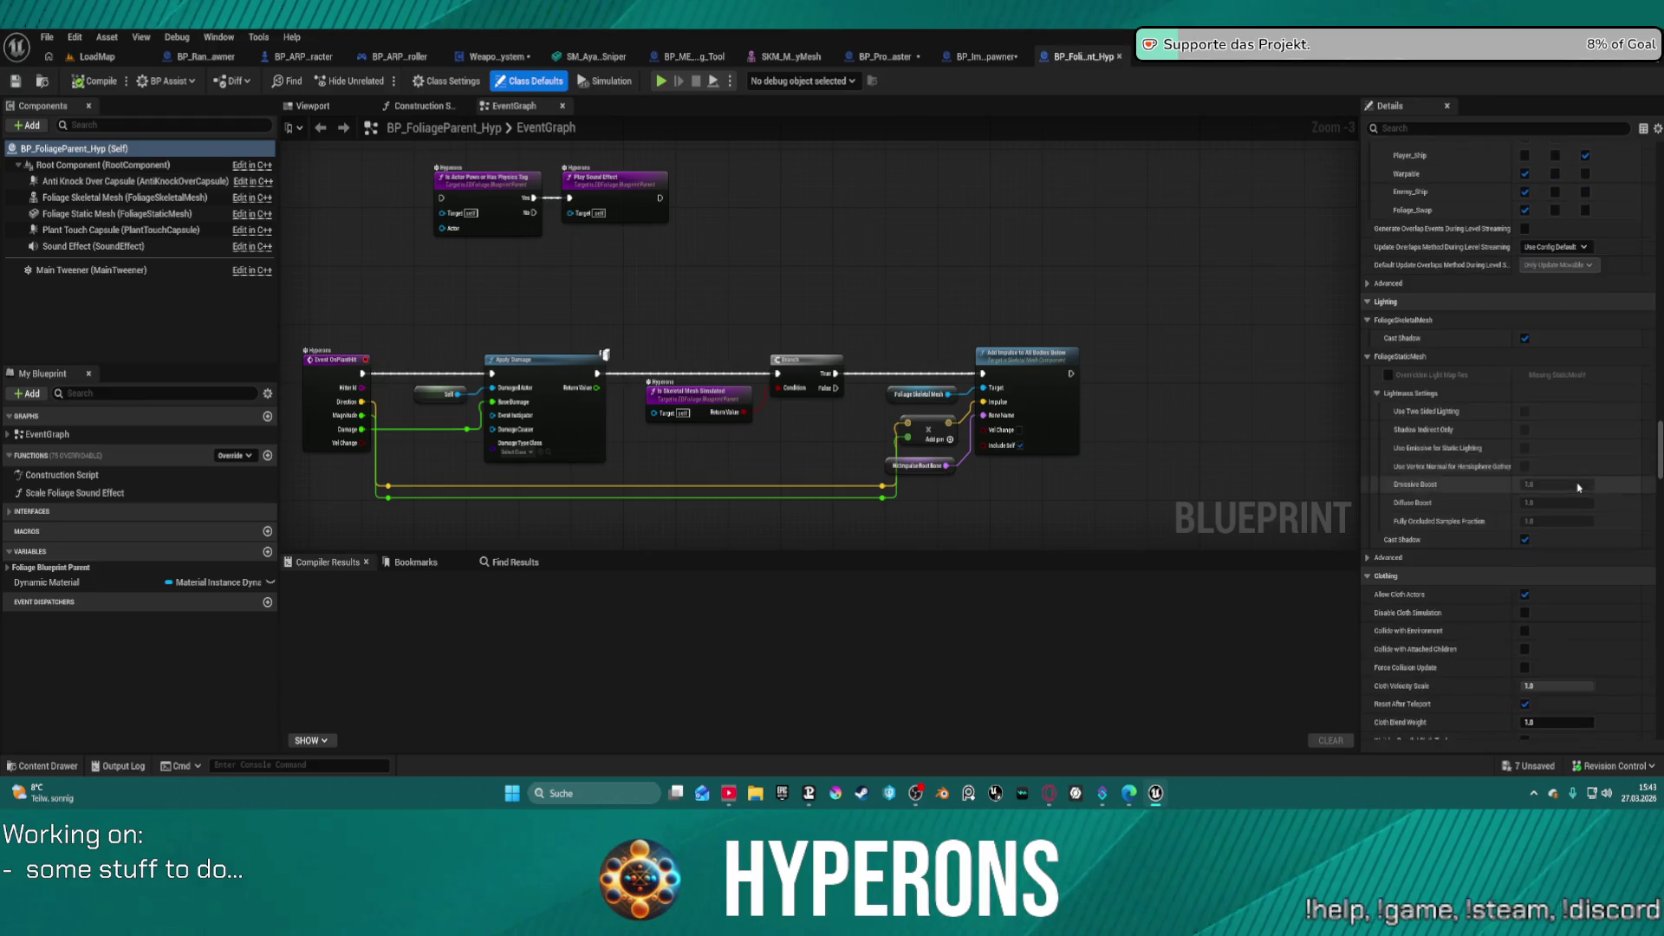
{"action": "scroll", "coordinate": [1579, 488], "scroll_direction": "down", "scroll_amount": 10}
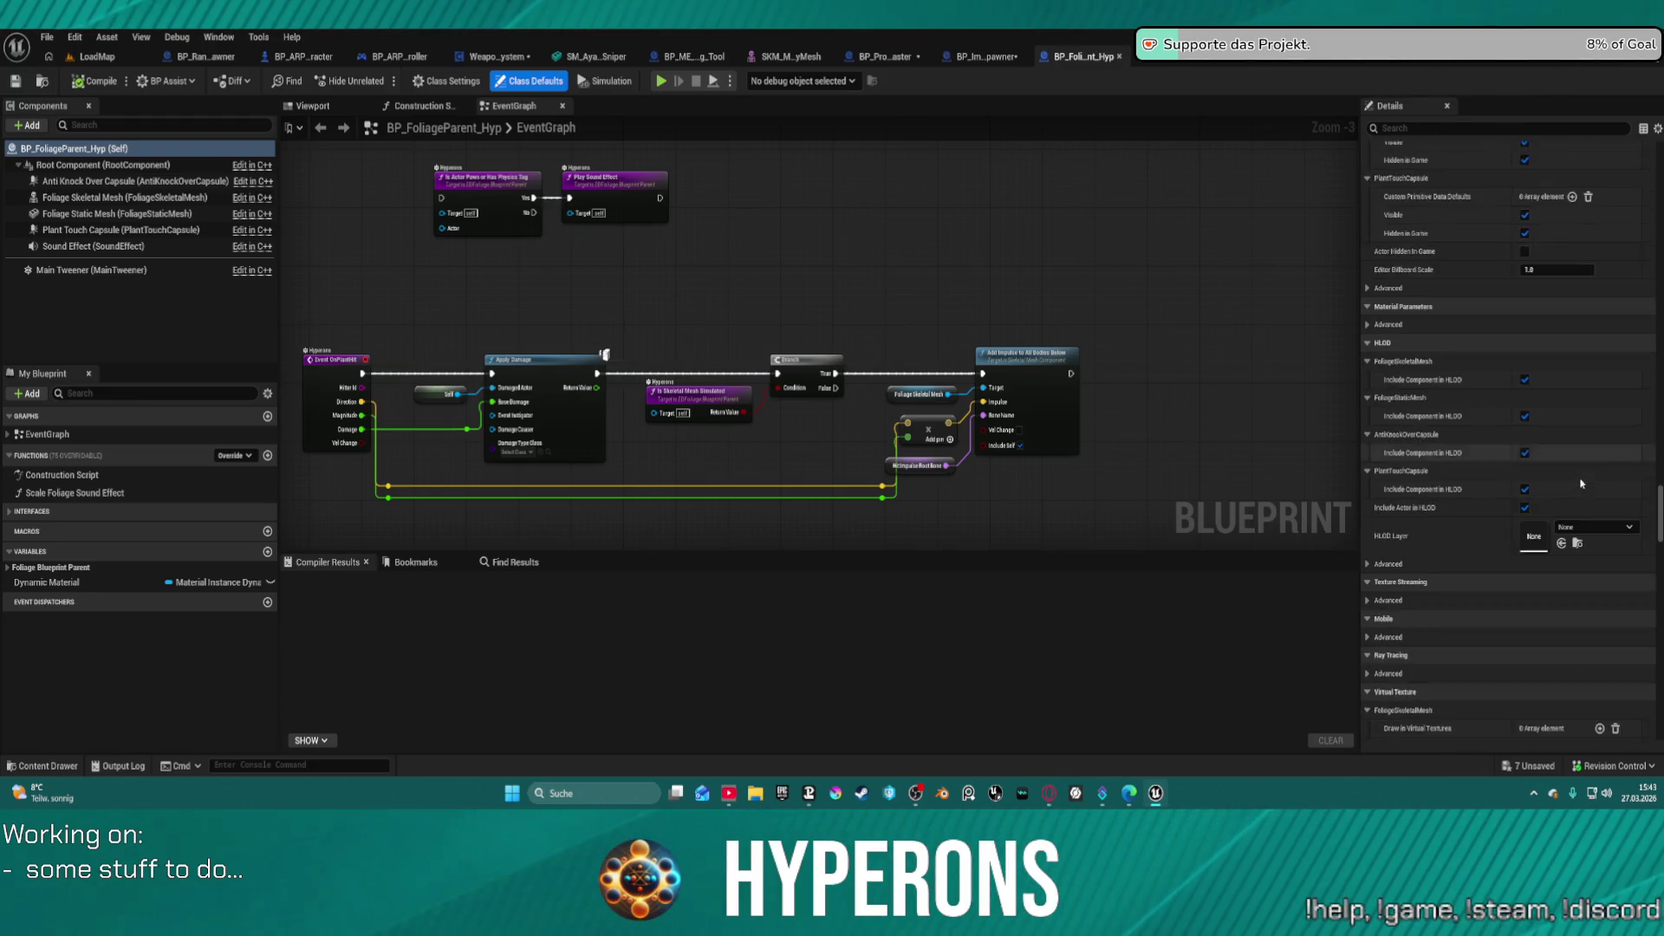
{"action": "scroll", "coordinate": [1581, 484], "scroll_direction": "down", "scroll_amount": 8}
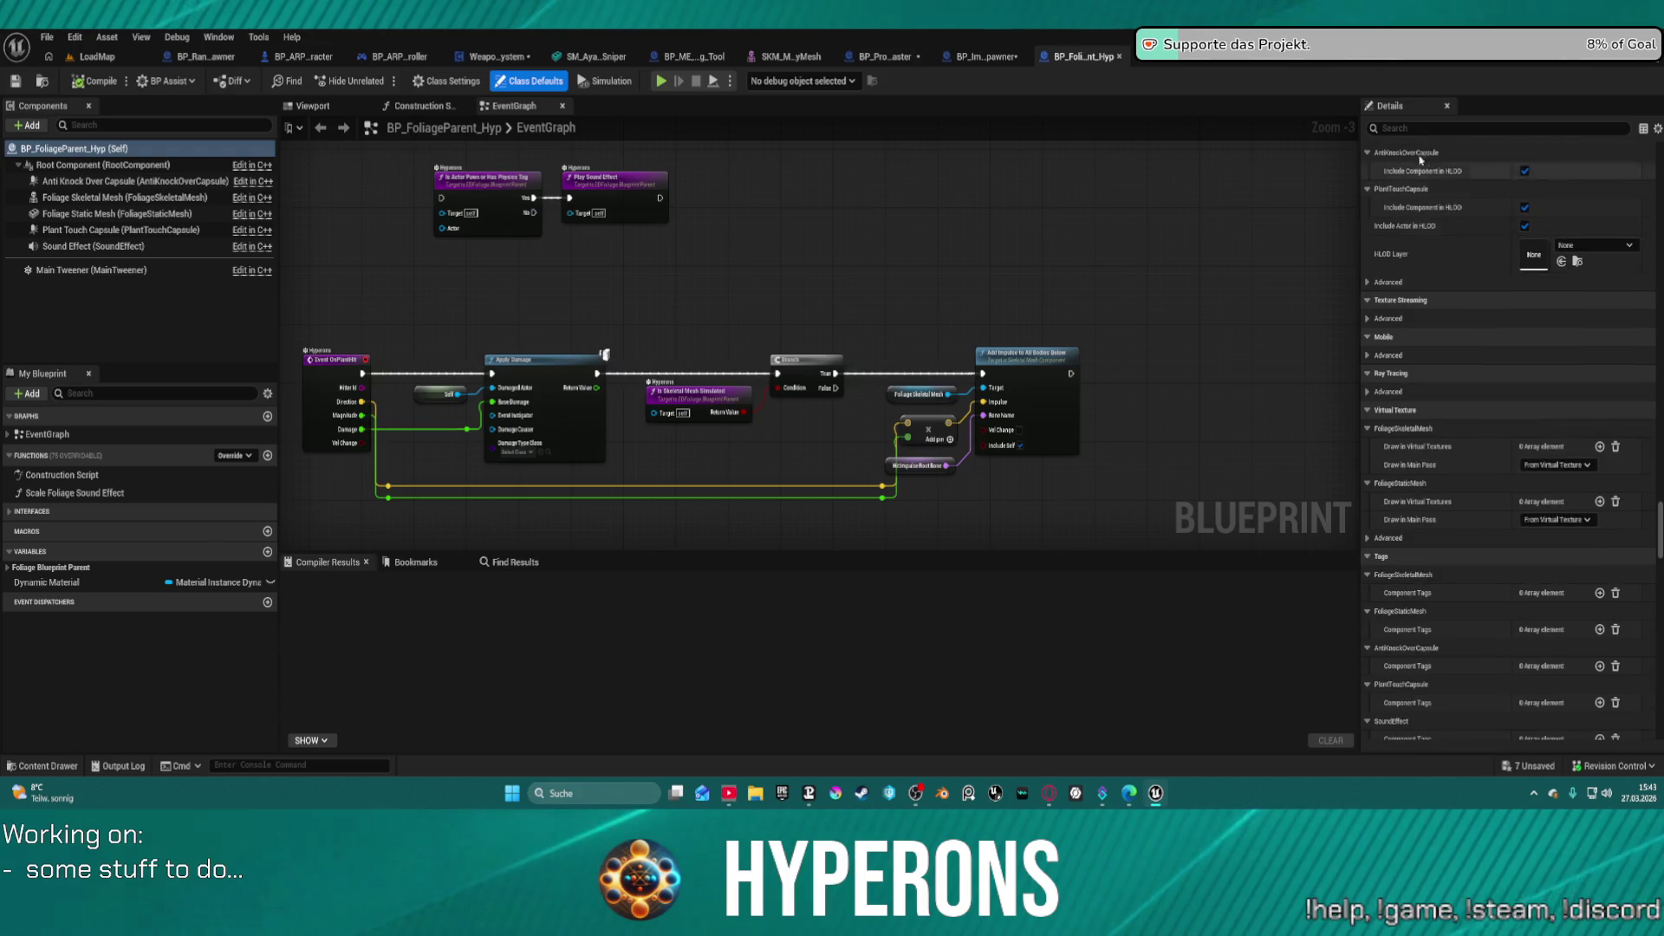
{"action": "left_click", "coordinate": [1393, 130]}
{"action": "type", "text": "ta"}
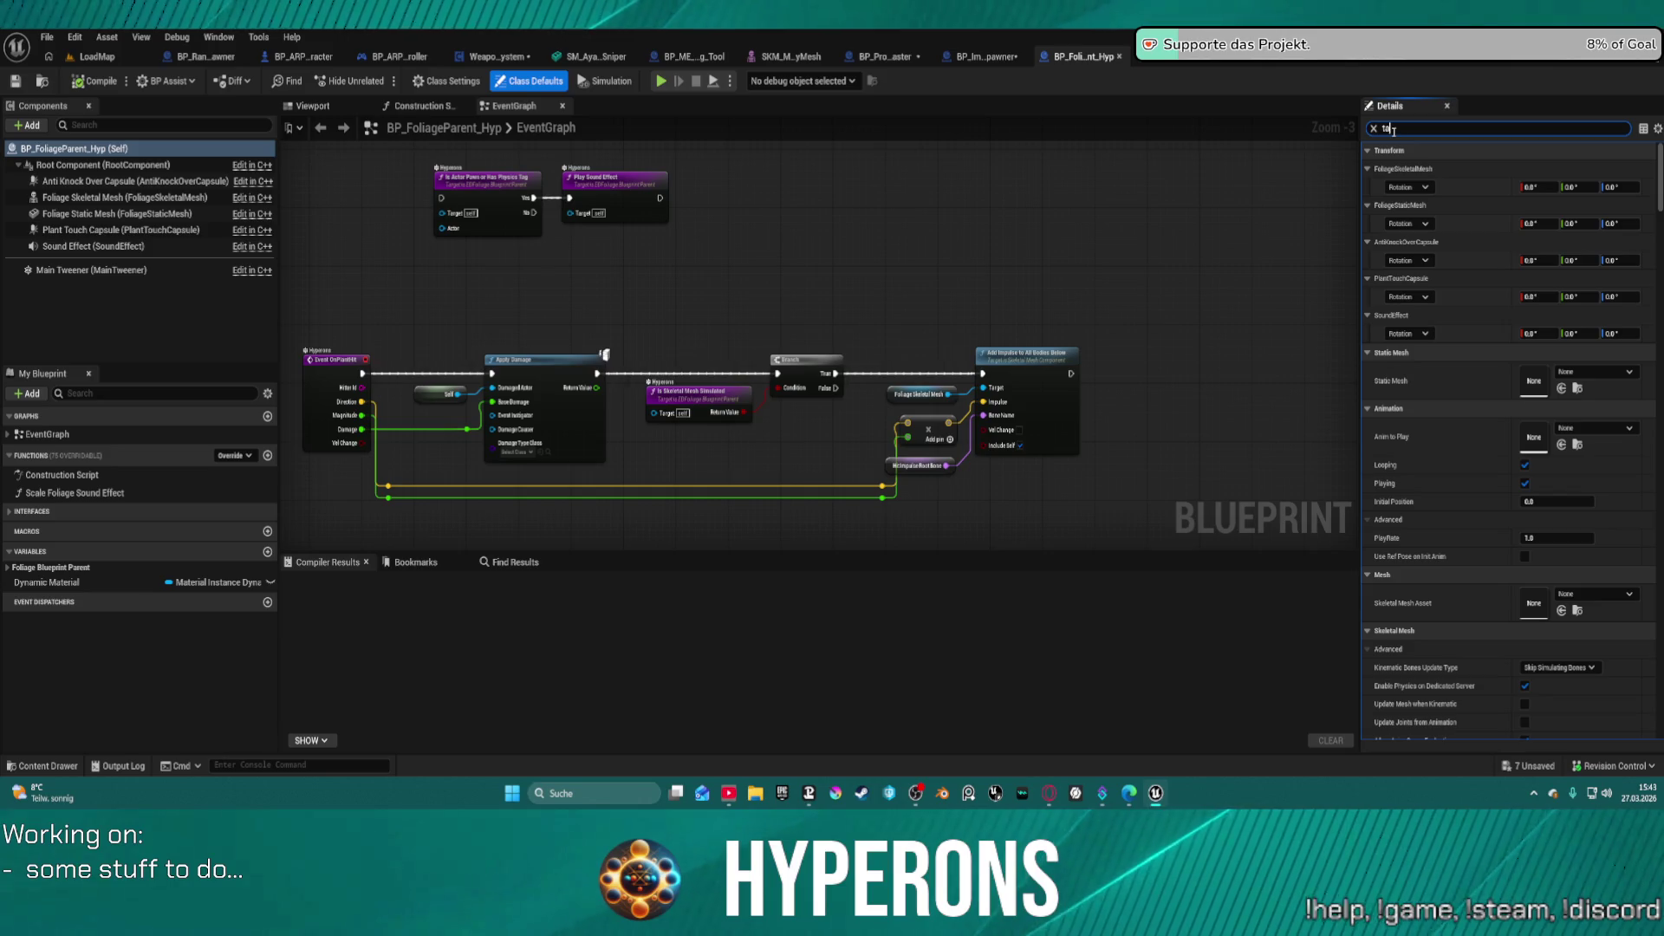
{"action": "type", "text": "g"}
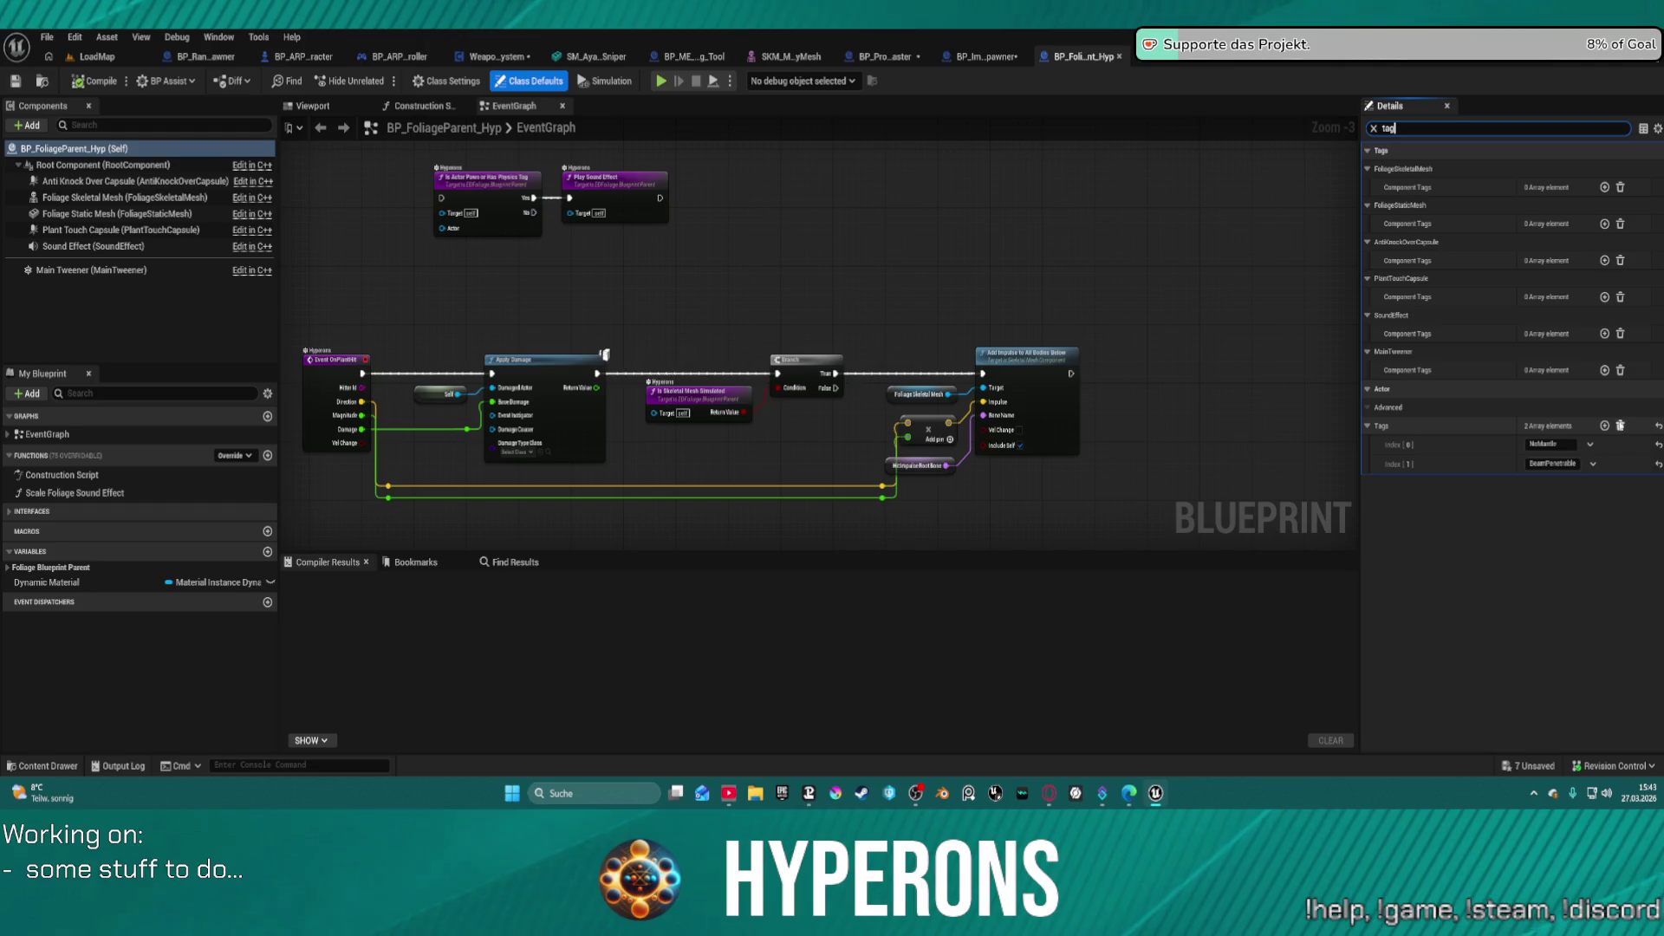
{"action": "left_click", "coordinate": [1606, 426]}
{"action": "left_click", "coordinate": [1556, 483]}
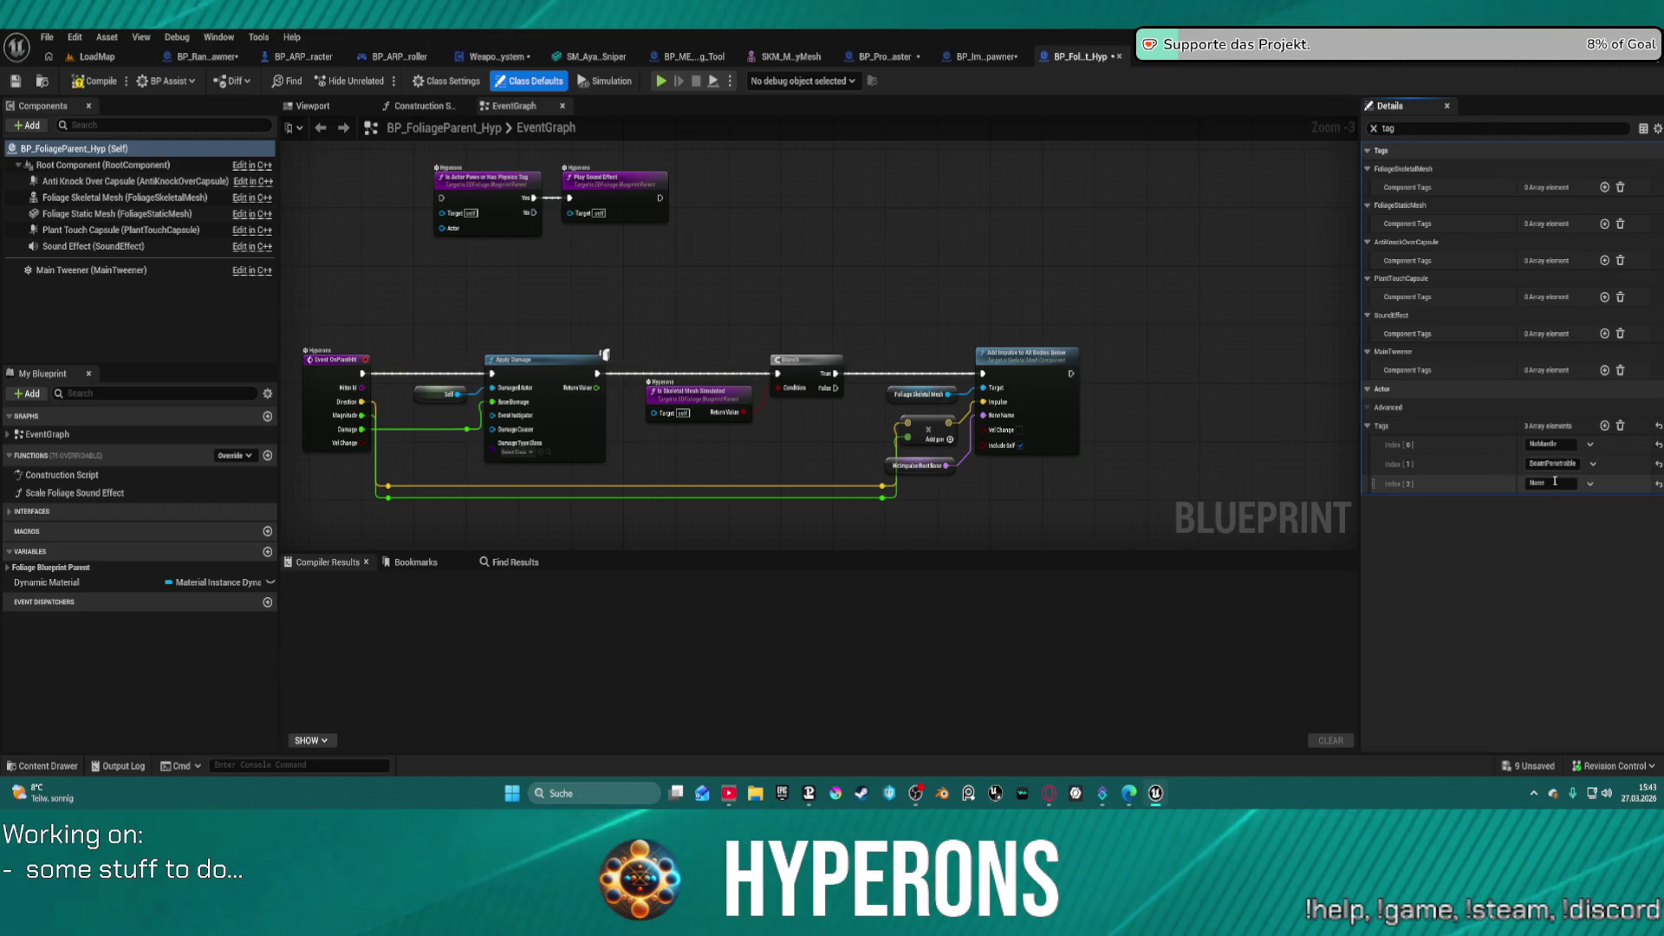
{"action": "type", "text": "Foliag"}
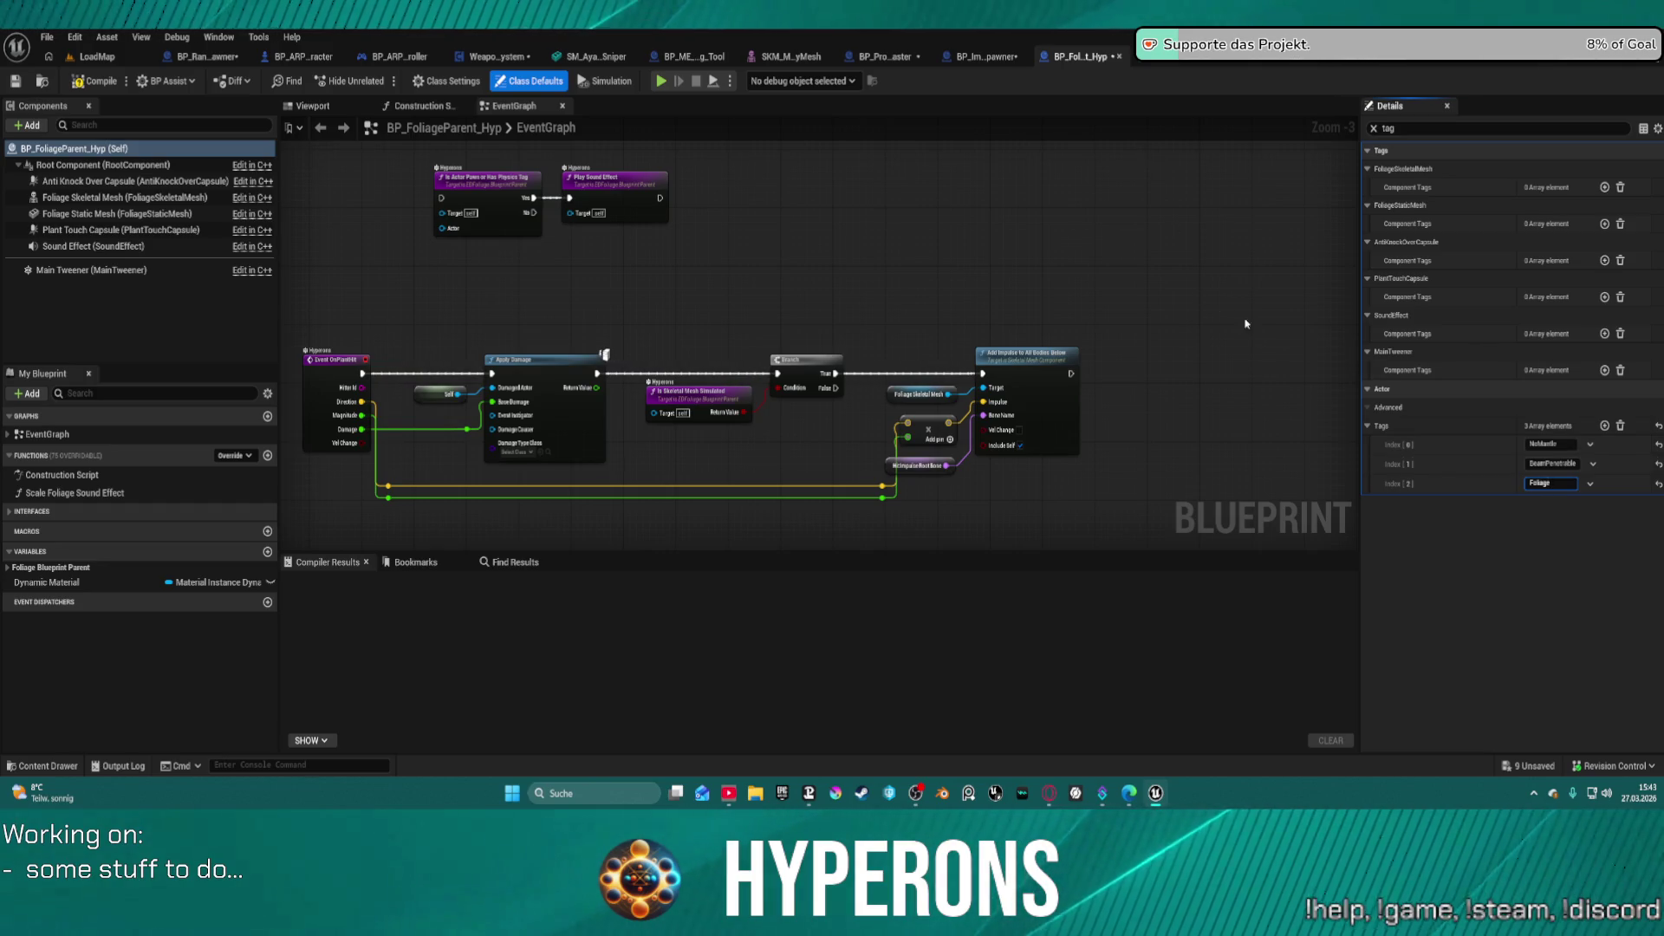
{"action": "left_click", "coordinate": [1445, 488]}
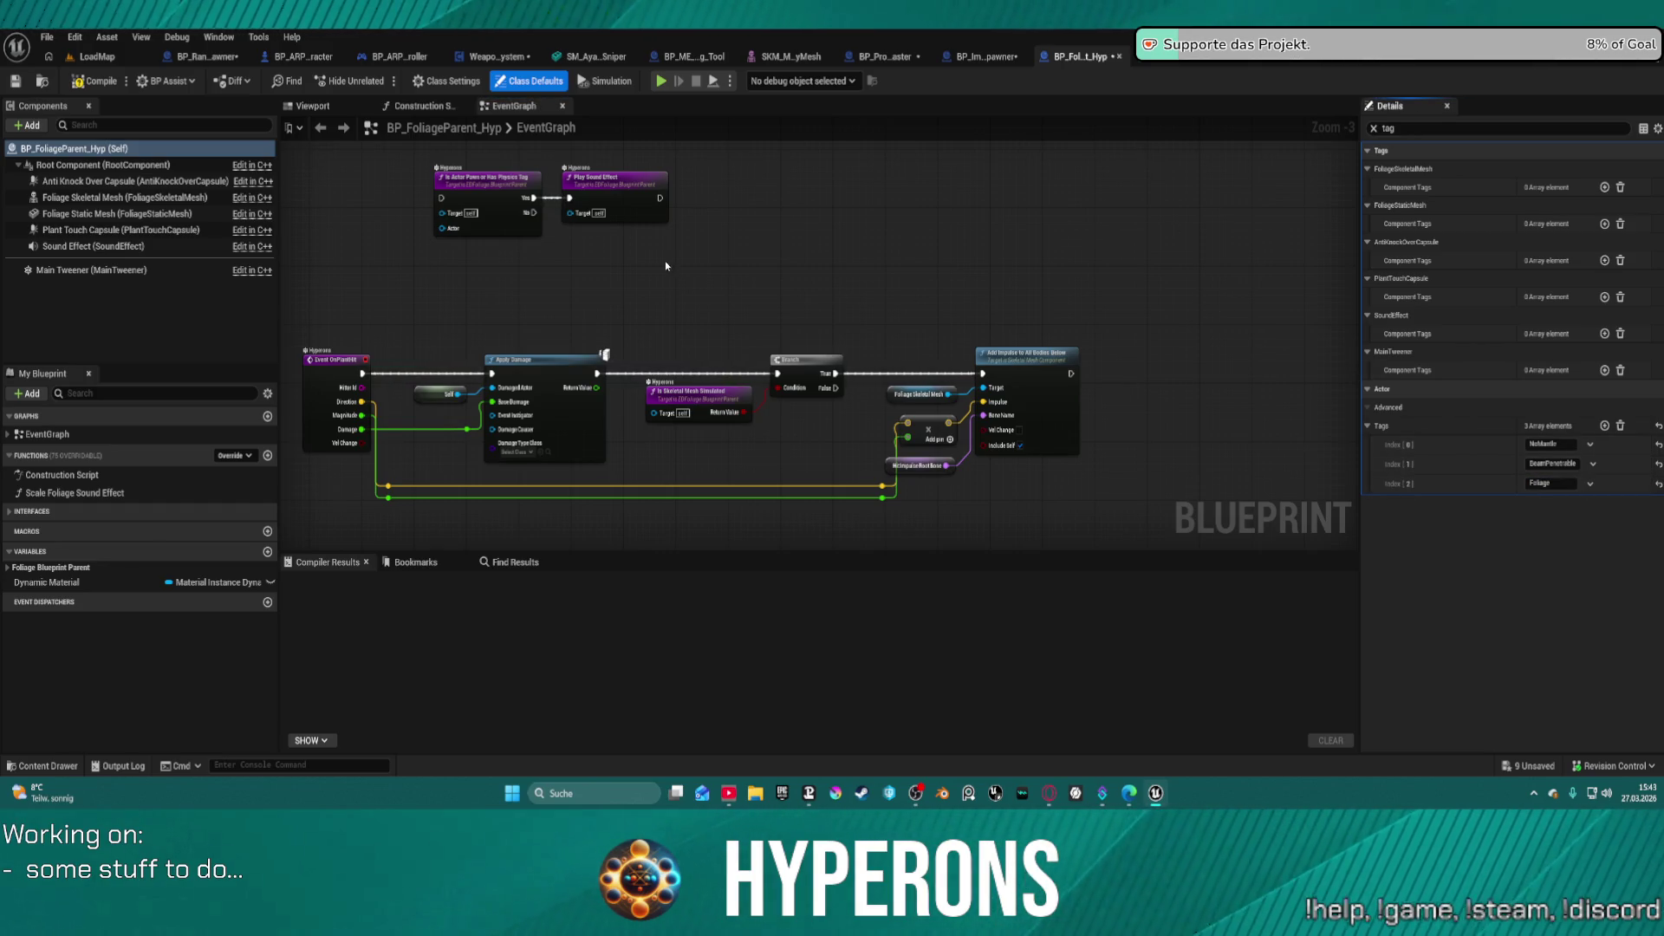
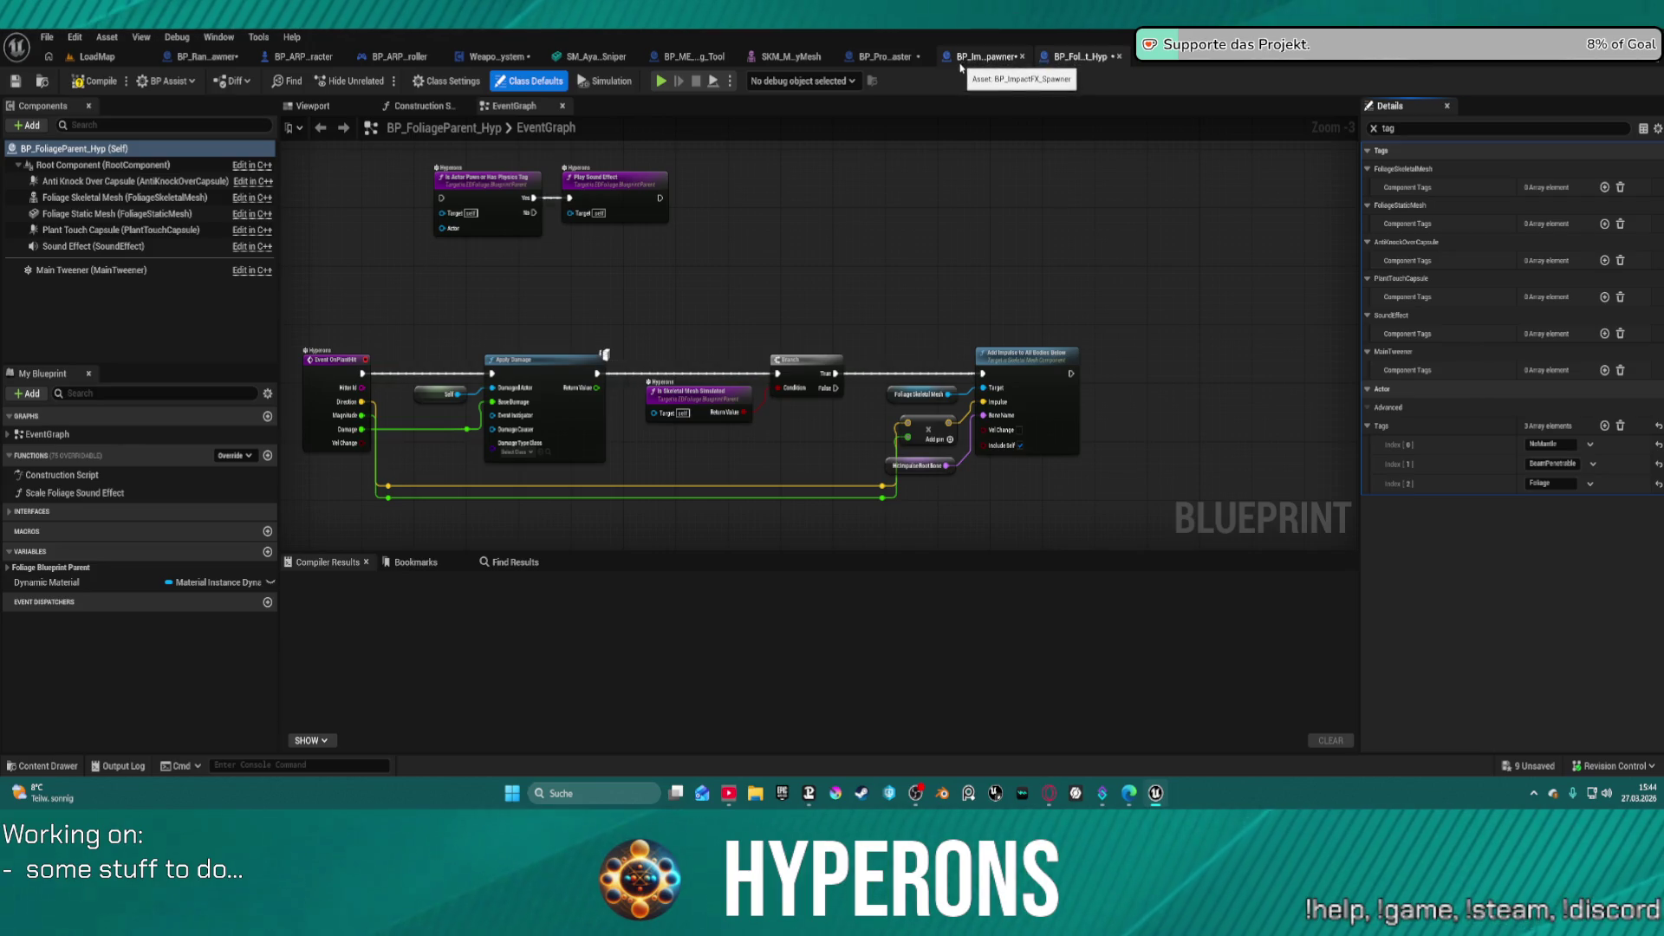
- Clear the tag filter on Foliage Static Mesh's details and show the Self class defaults
{"action": "left_click", "coordinate": [83, 217]}
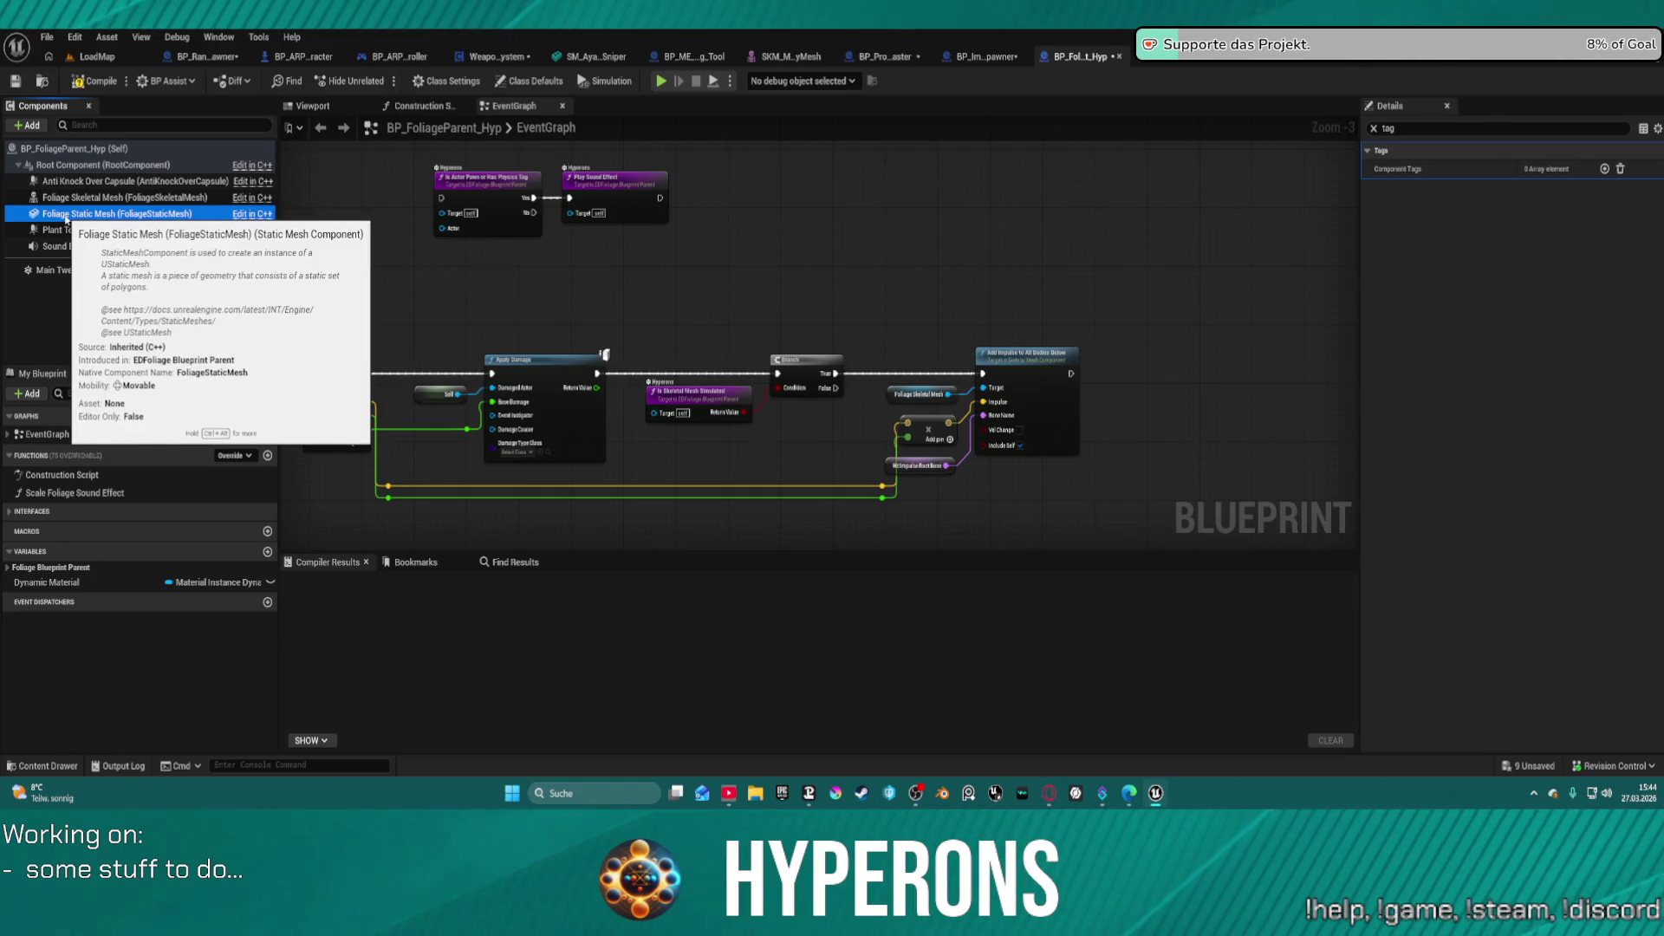
{"action": "left_click", "coordinate": [1374, 128]}
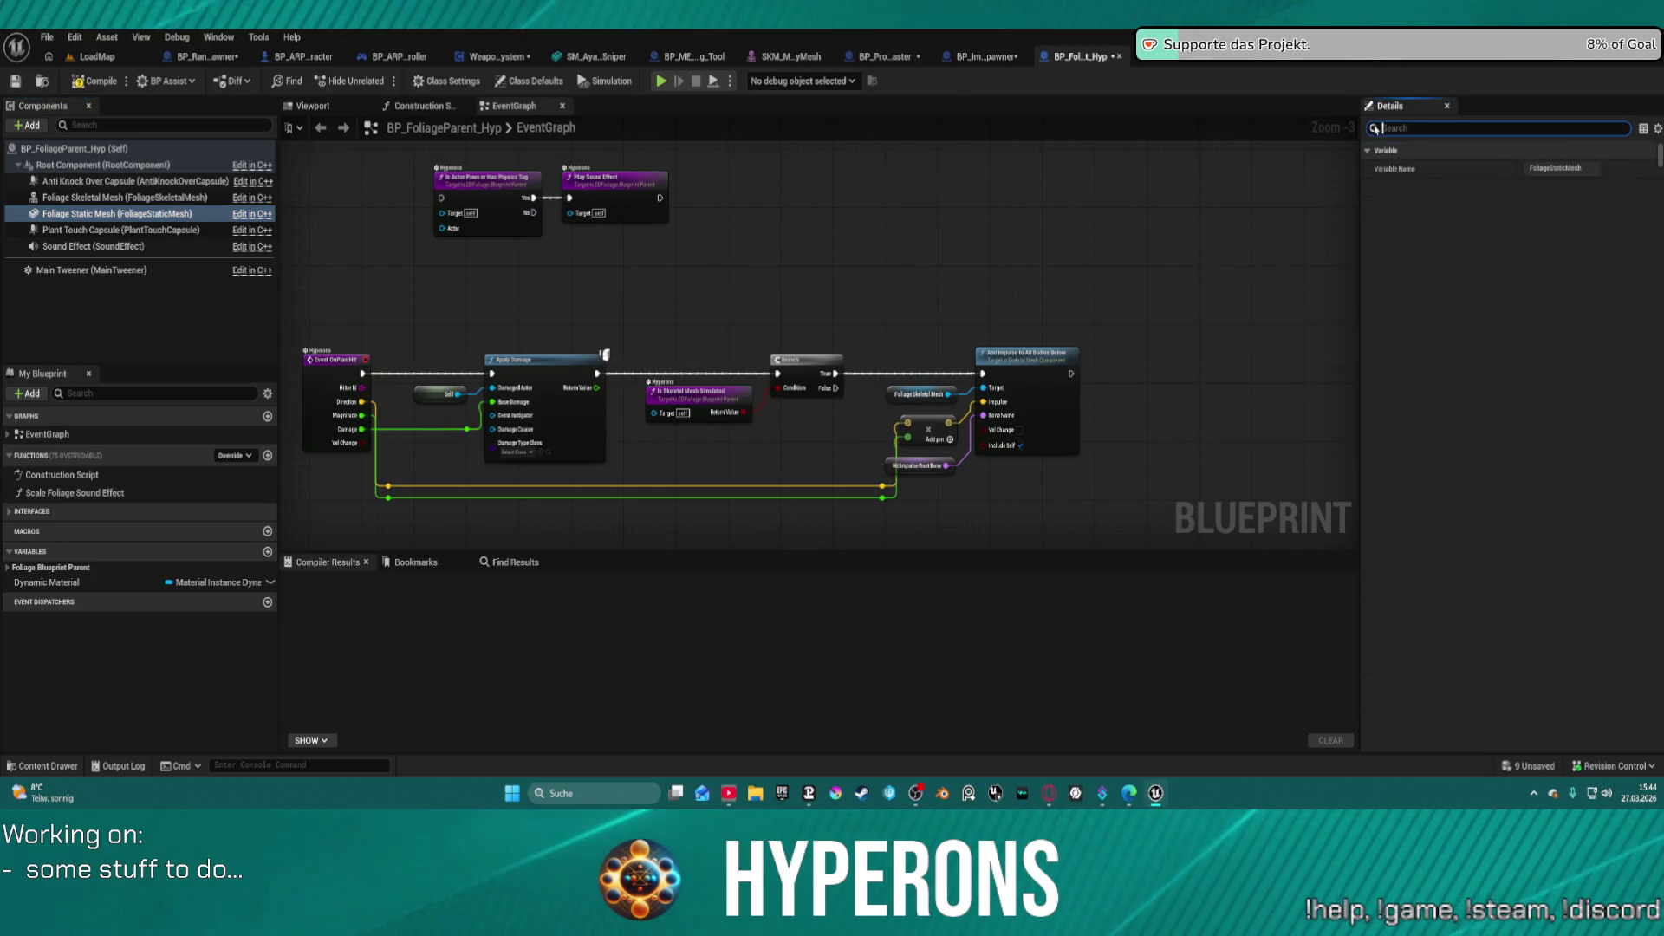
{"action": "key", "text": "Escape"}
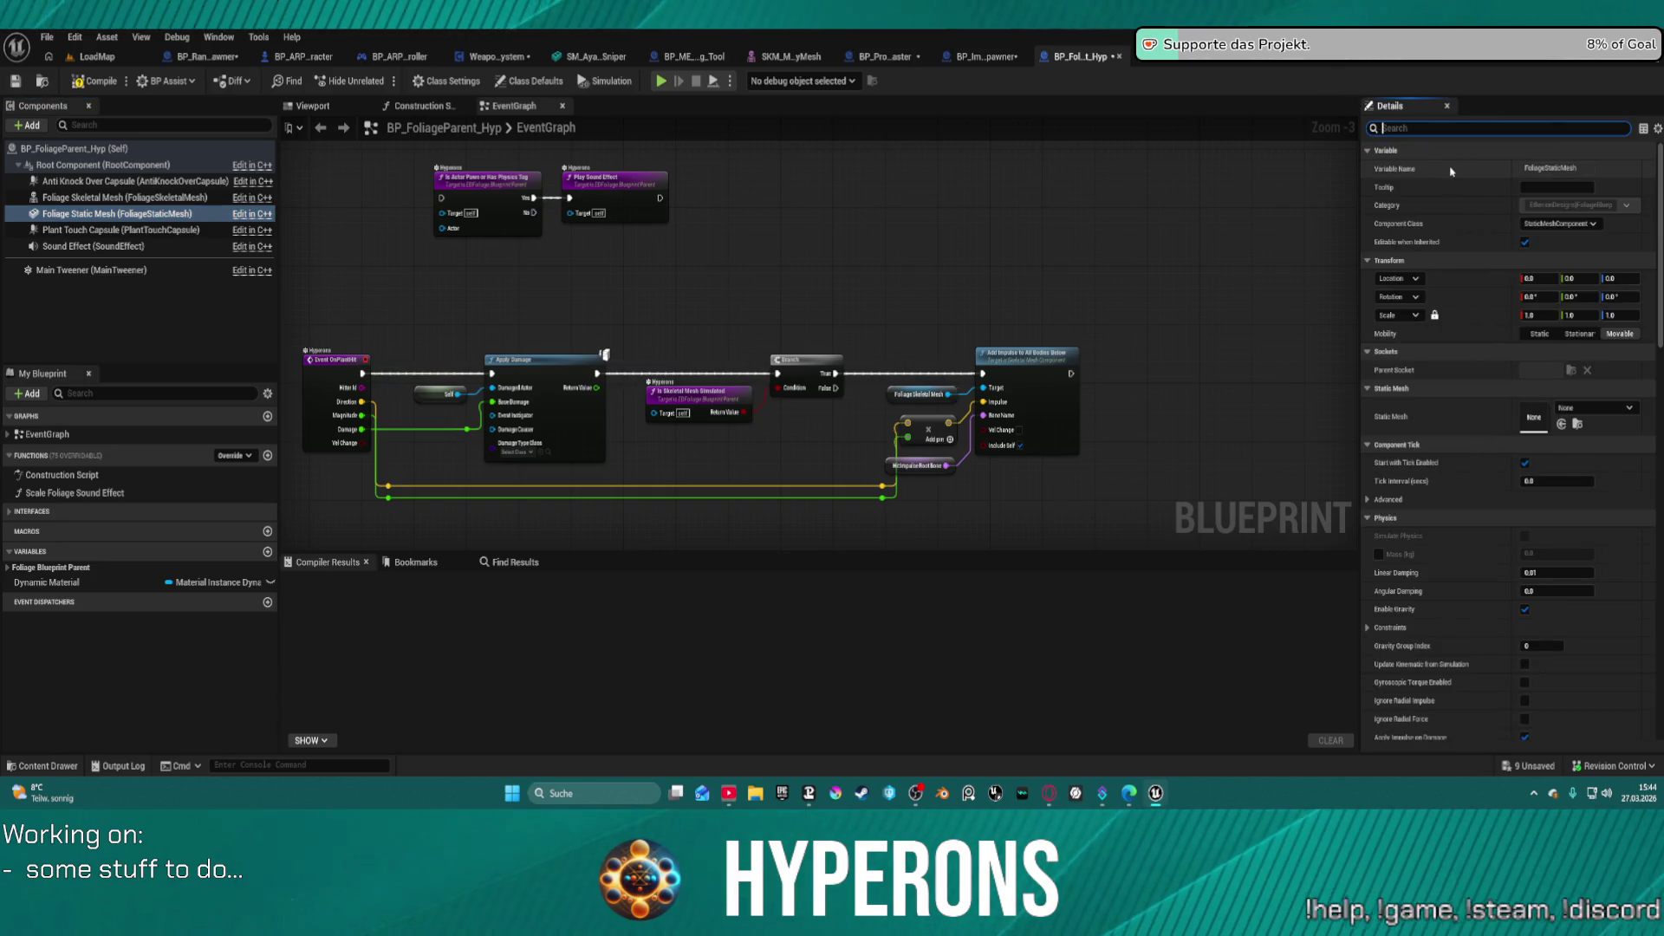
{"action": "left_click", "coordinate": [1472, 234]}
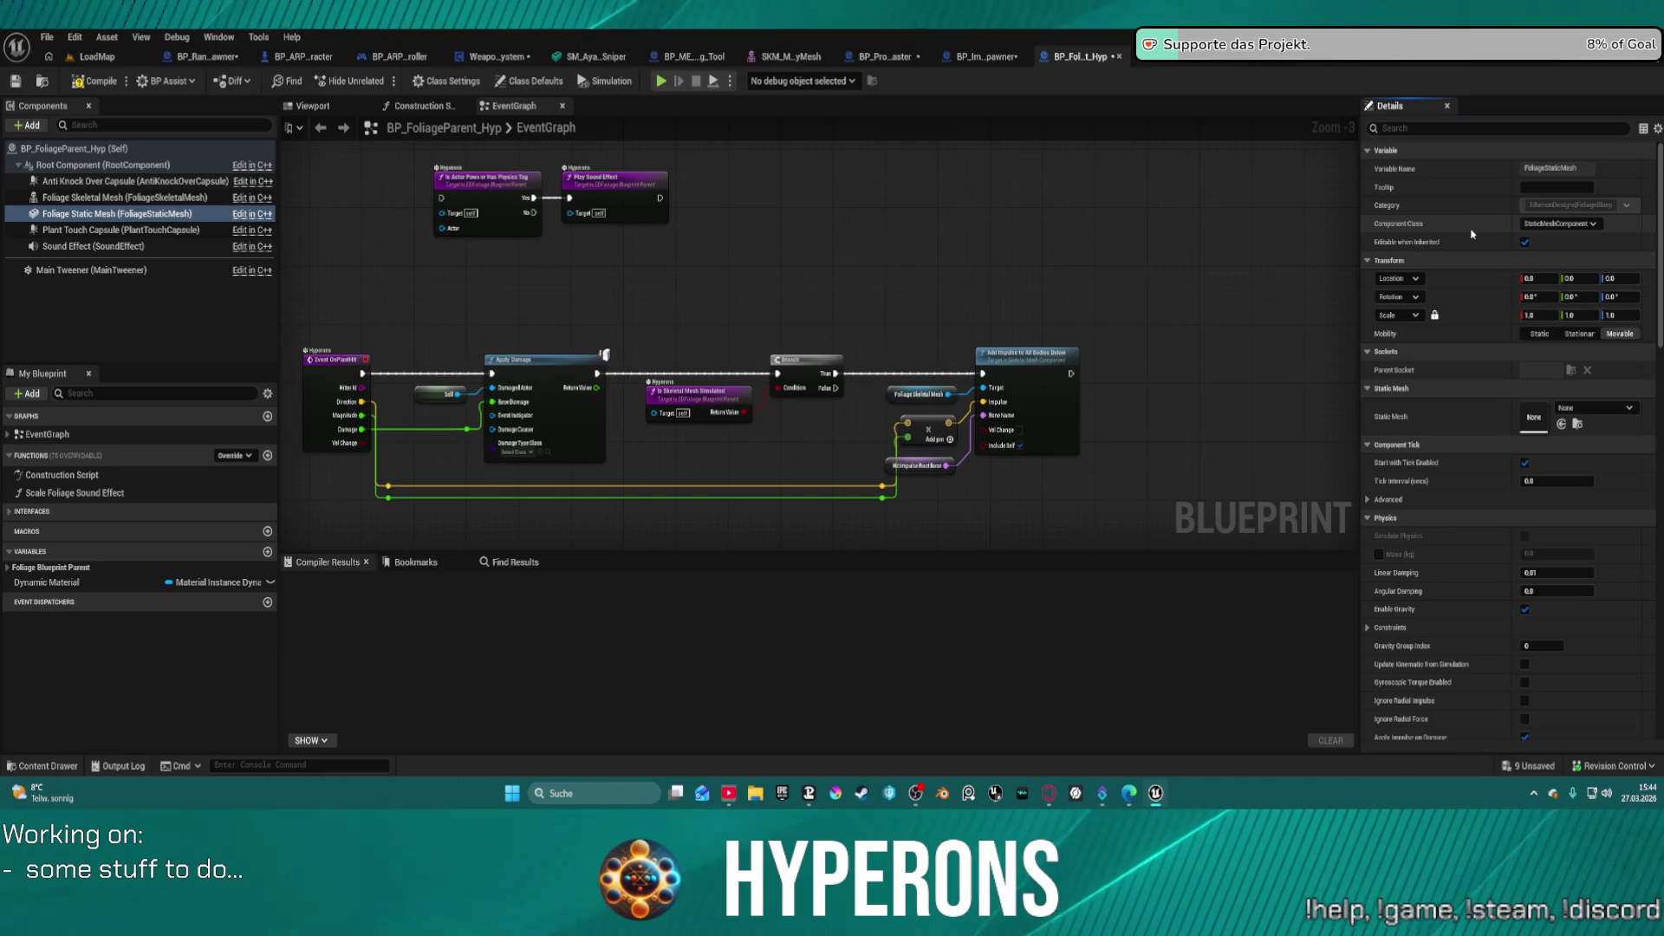
{"action": "right_click", "coordinate": [1463, 232]}
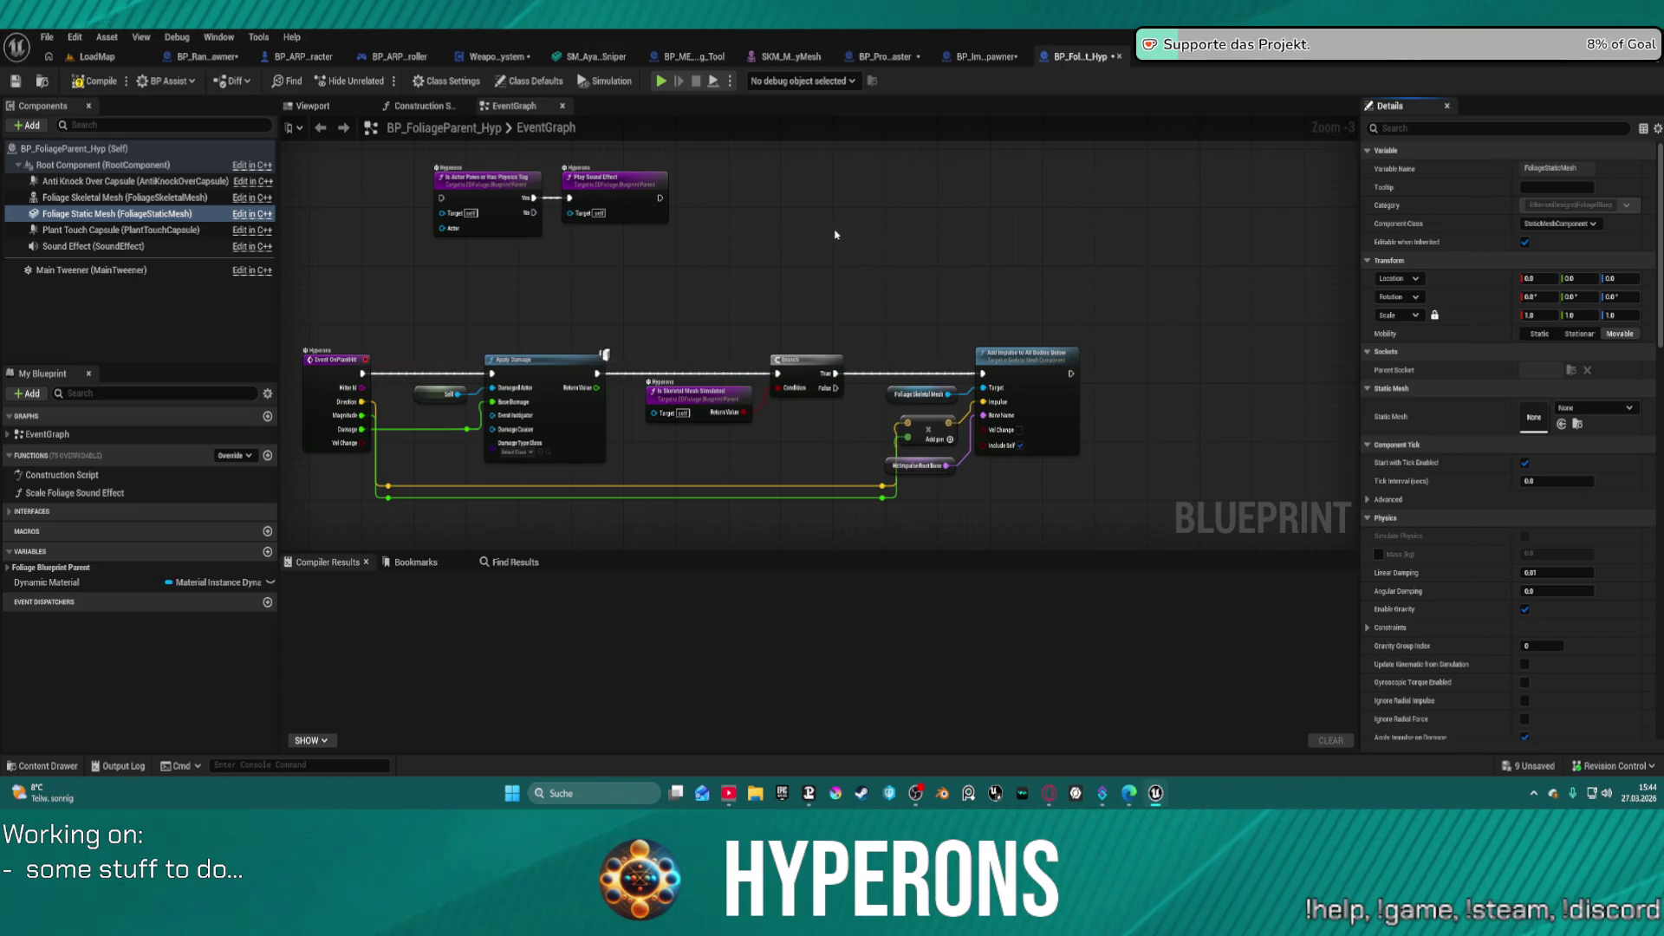
{"action": "left_click", "coordinate": [74, 148]}
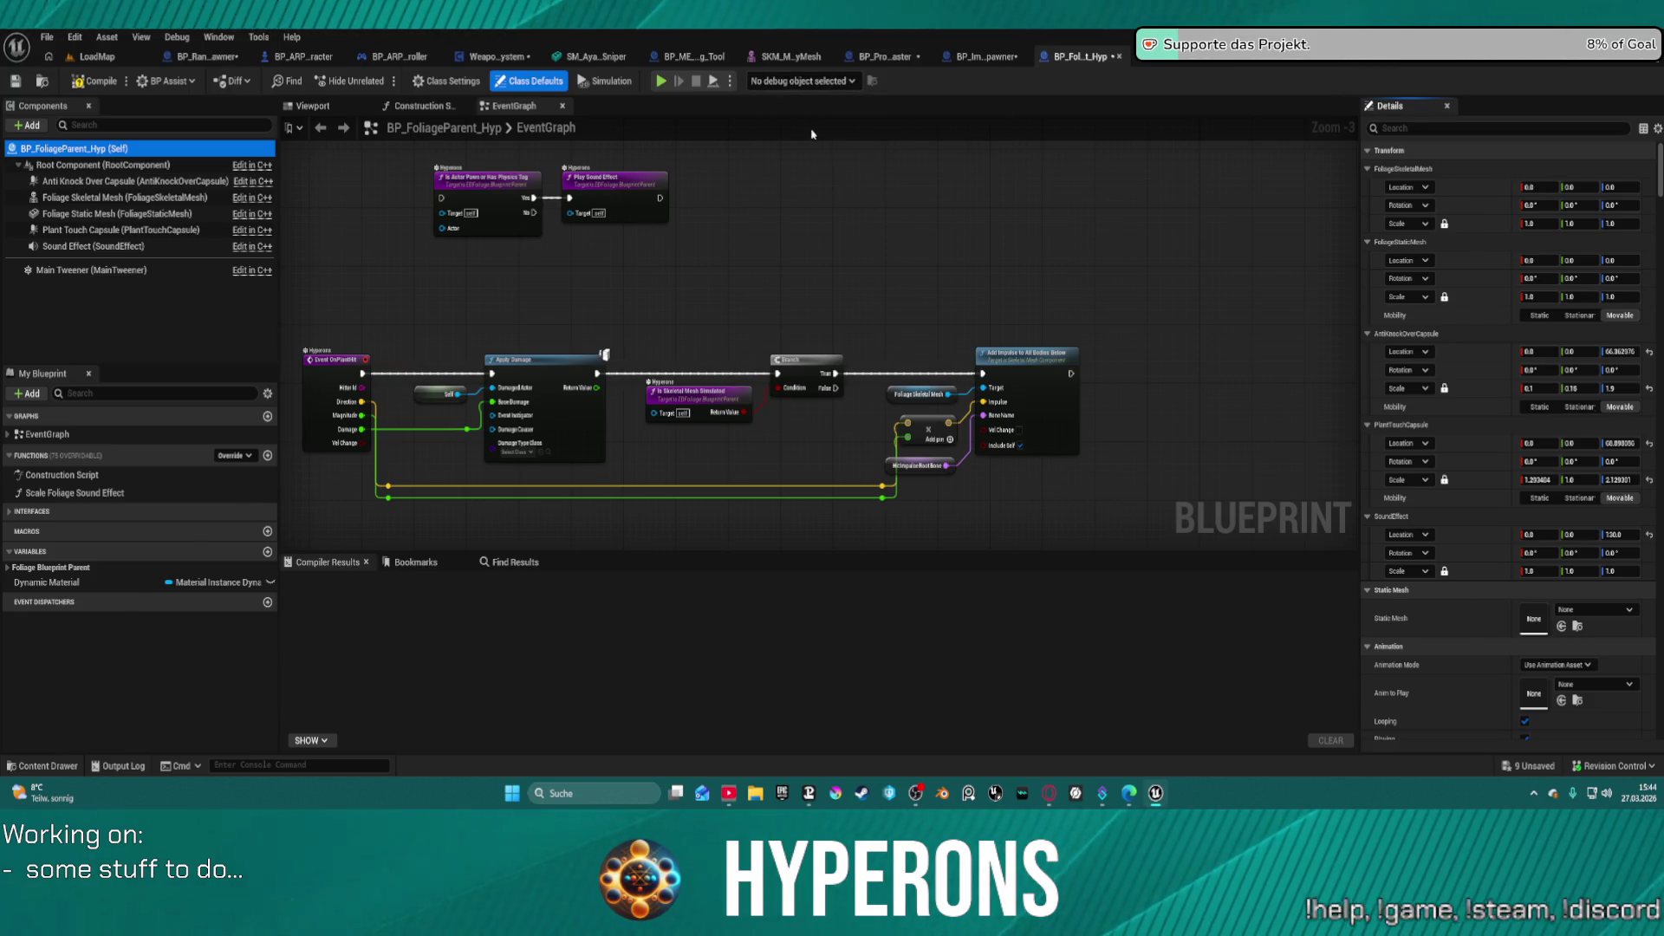
- Switch to BP_Proj_Master's SpawnFX graph and pan to the Foliage Instance node
{"action": "left_click", "coordinate": [901, 63]}
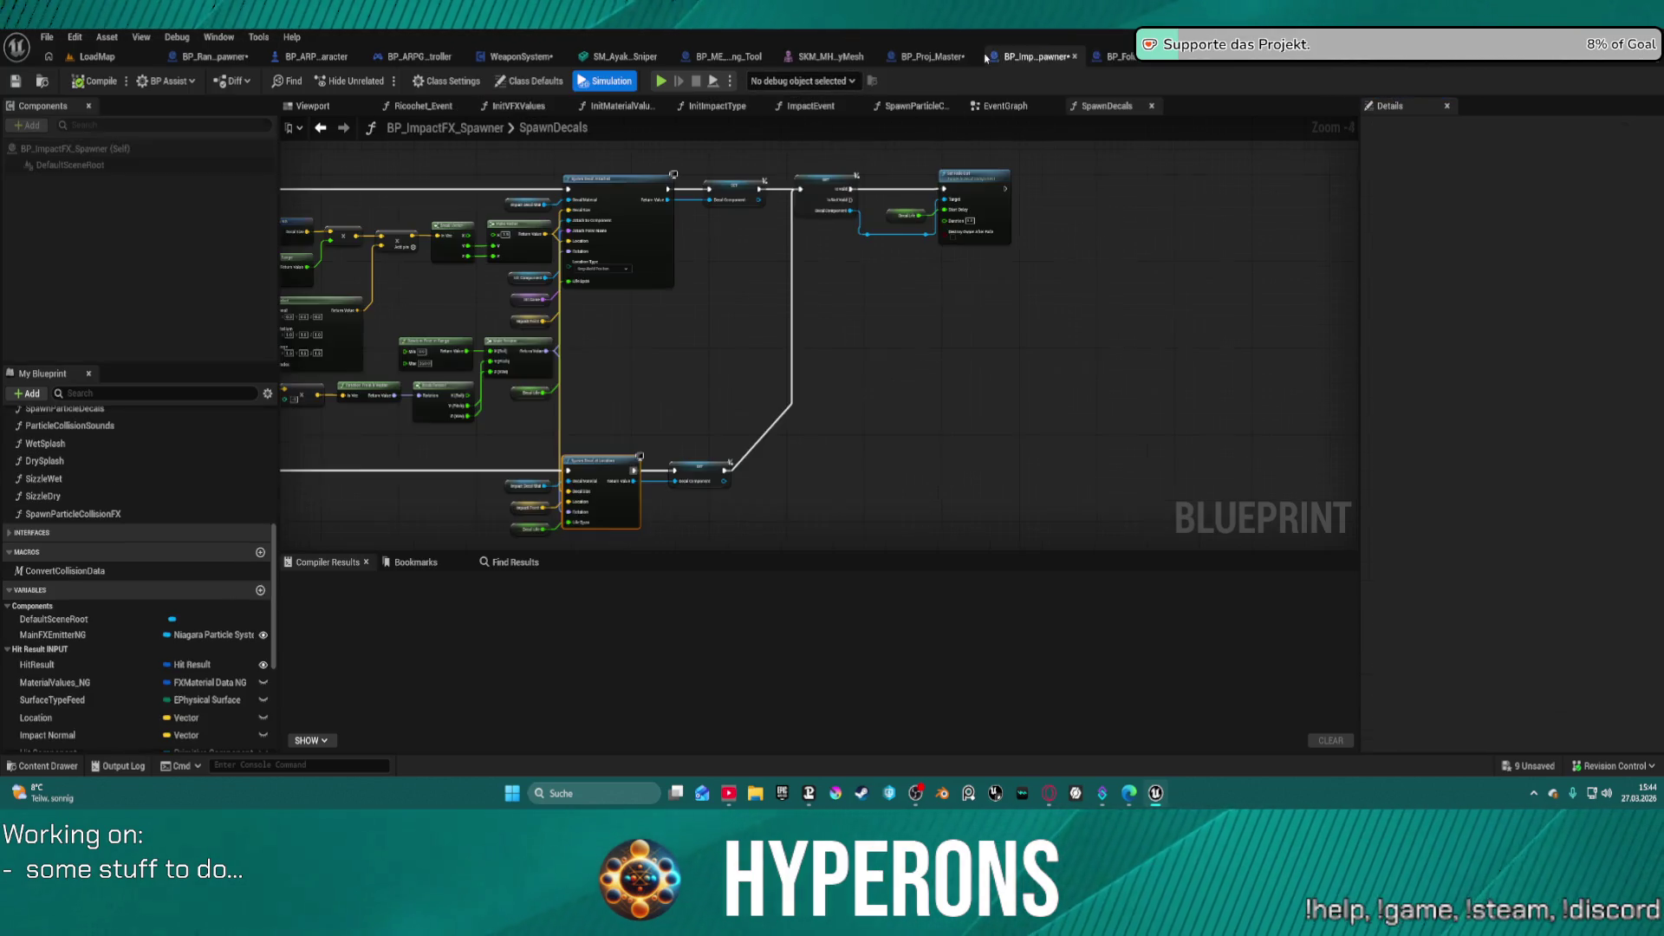
{"action": "left_click", "coordinate": [906, 63]}
{"action": "mouse_move", "coordinate": [806, 197]}
{"action": "left_mouse_down"}
{"action": "mouse_move", "coordinate": [899, 186]}
{"action": "mouse_move", "coordinate": [711, 171]}
{"action": "left_mouse_up"}
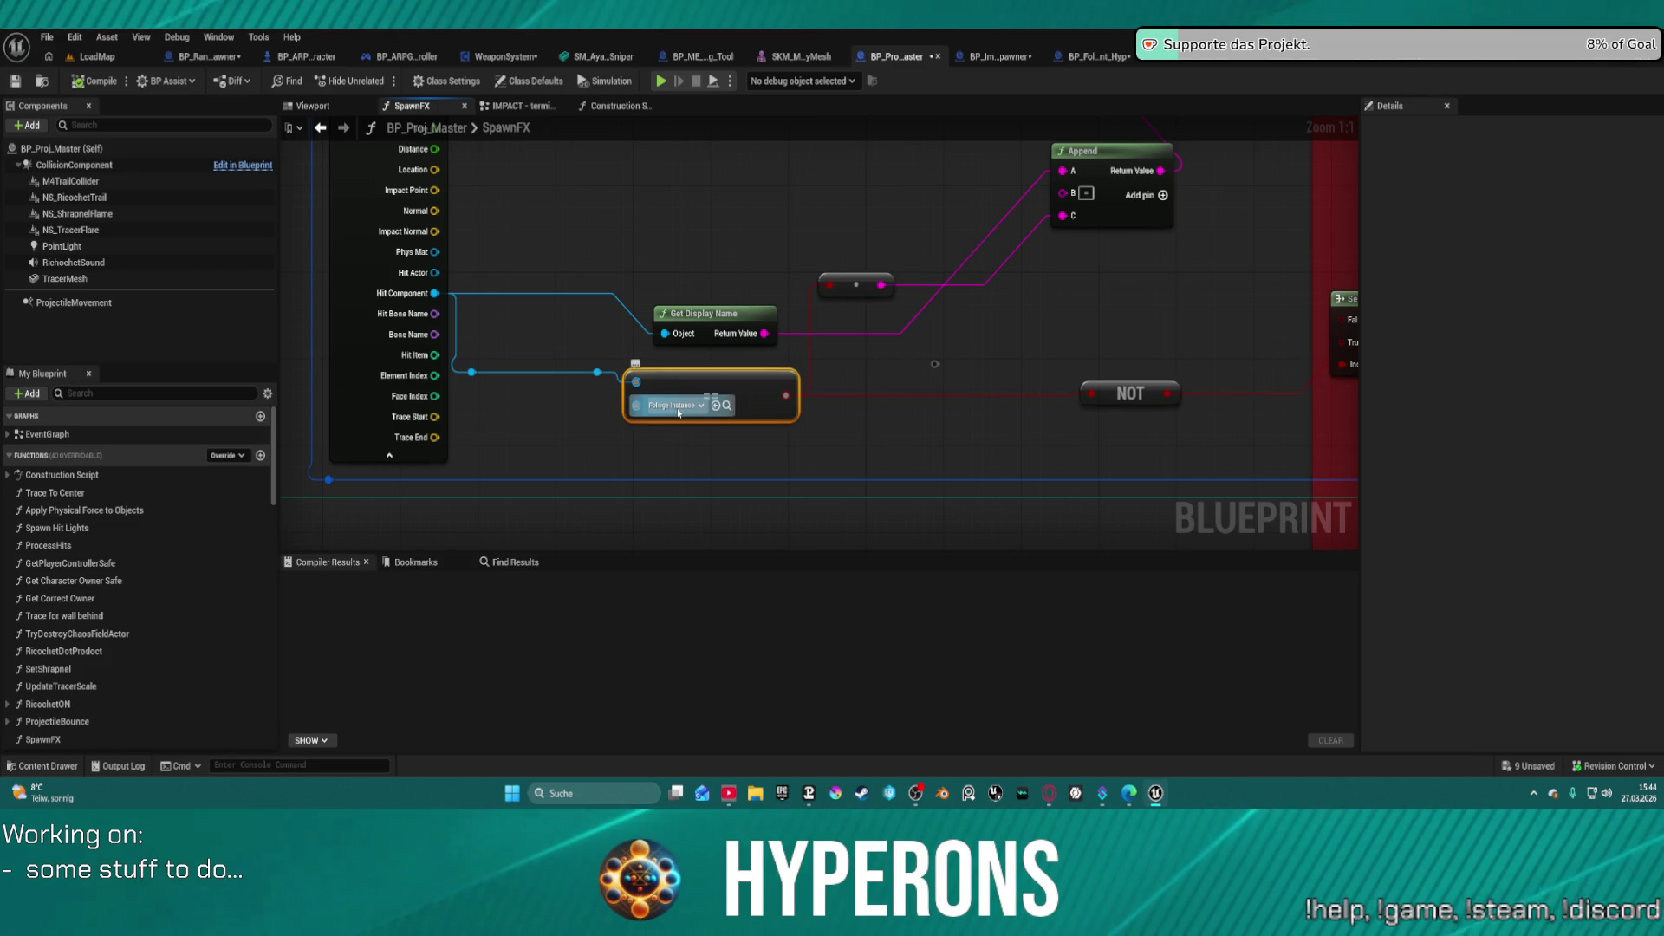
- Search the Foliage Instance asset picker for 'static mesh' and 'foliage', then close it without choosing
{"action": "left_click", "coordinate": [680, 406]}
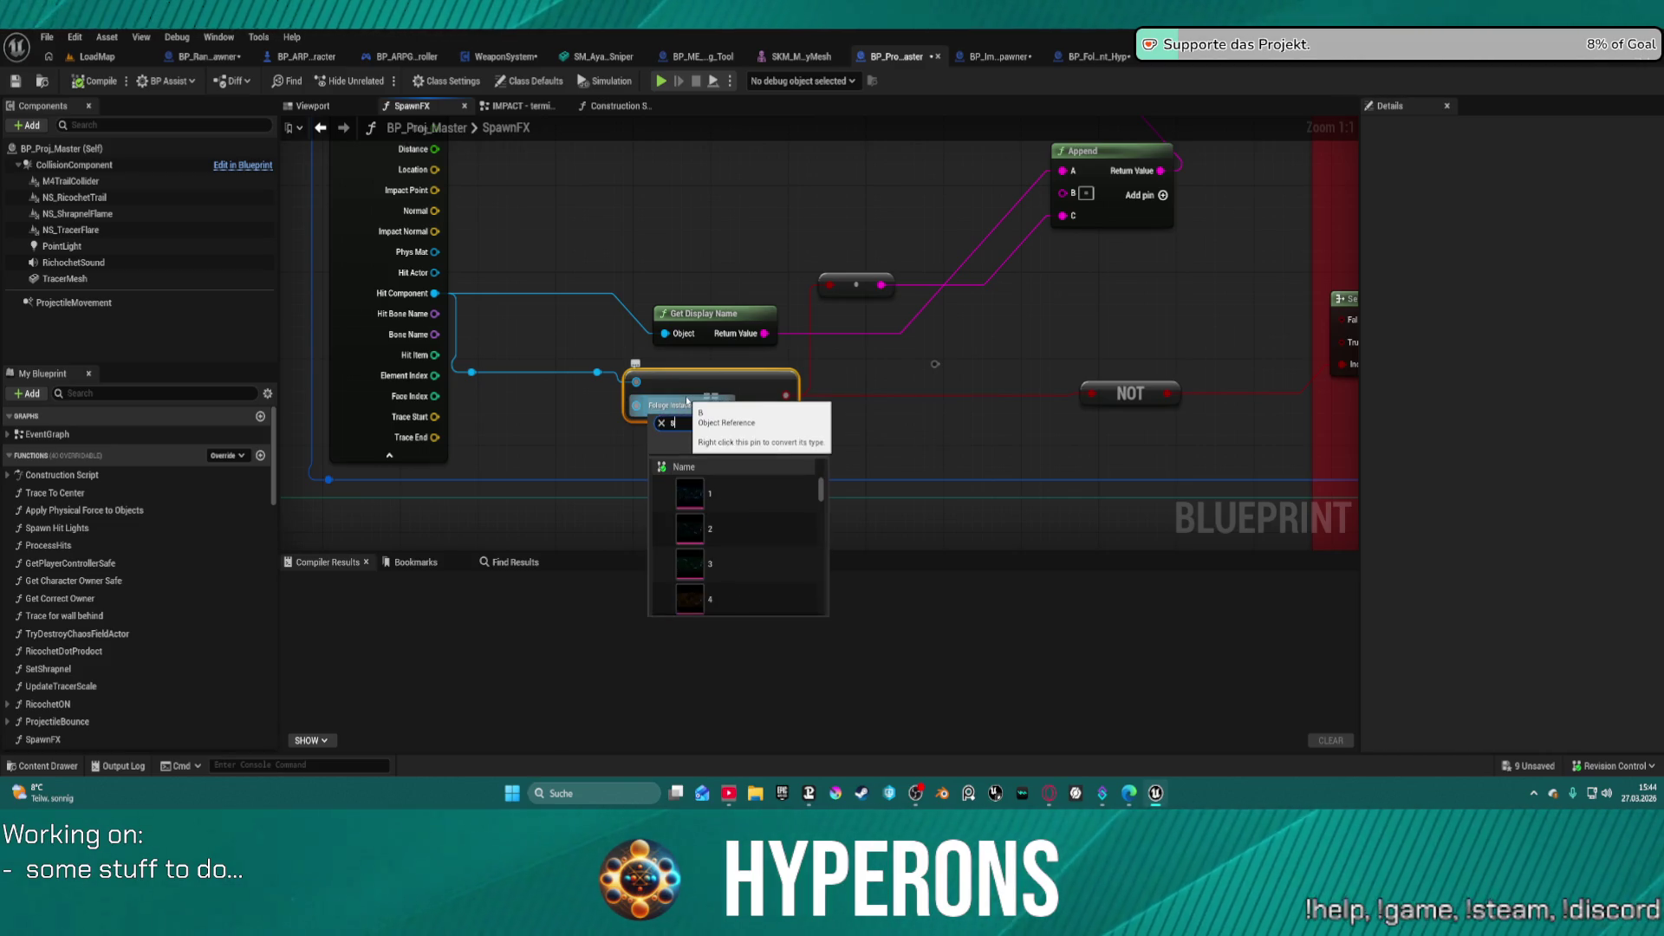
{"action": "type", "text": "tatic"}
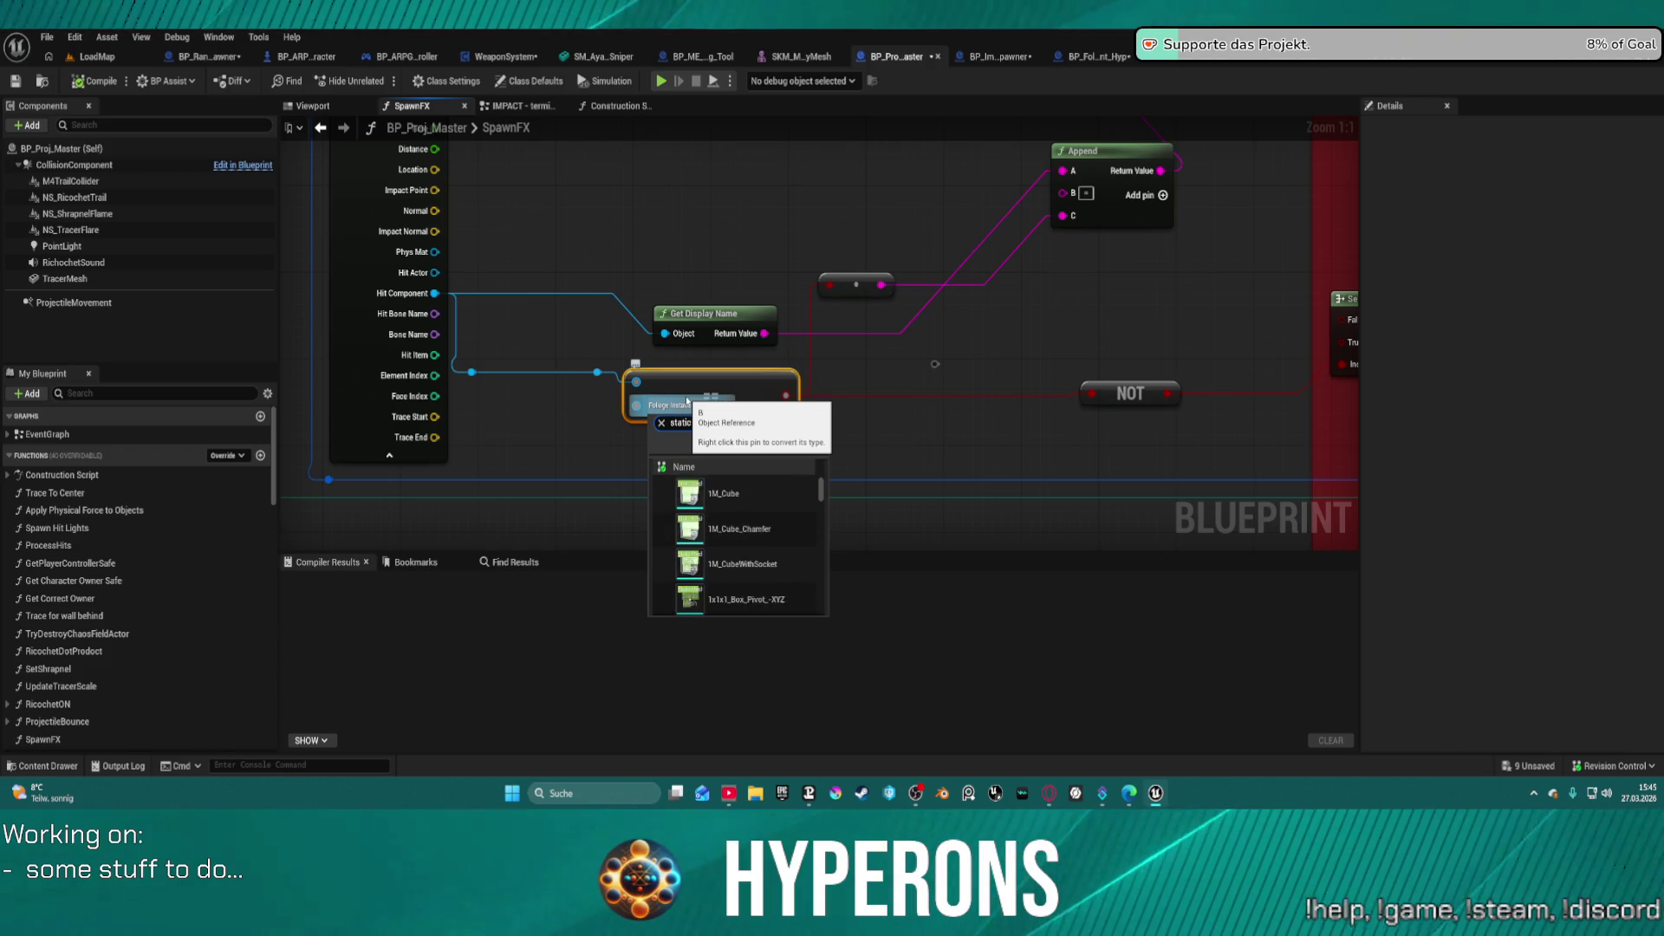
{"action": "type", "text": " me"}
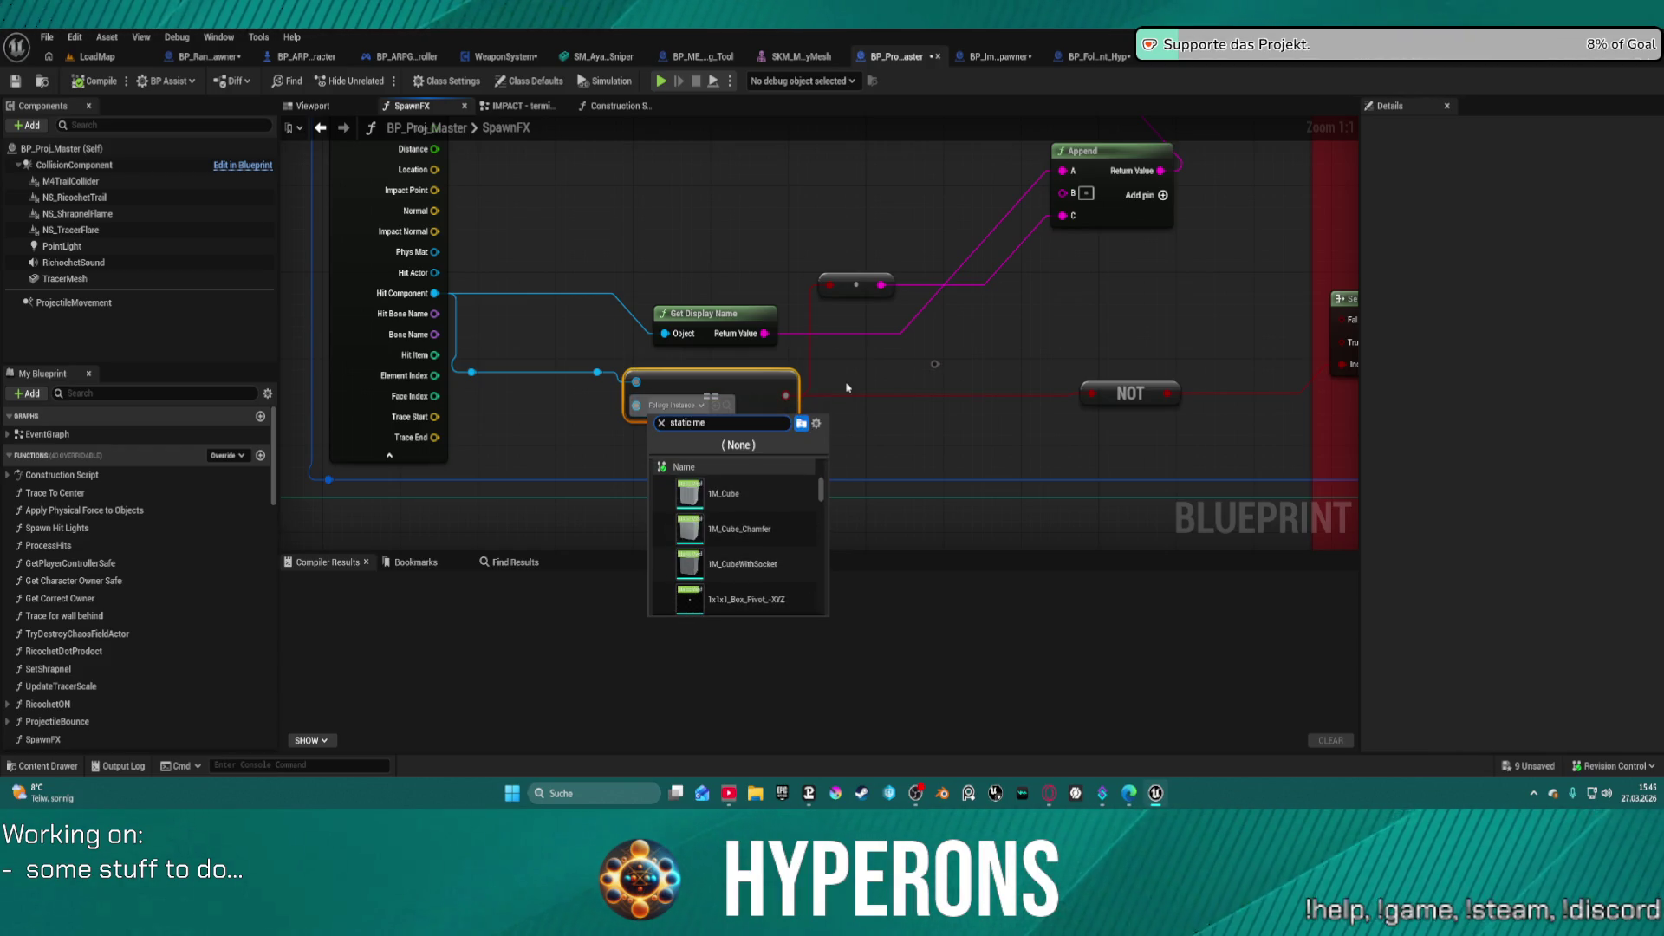
{"action": "type", "text": "shcom"}
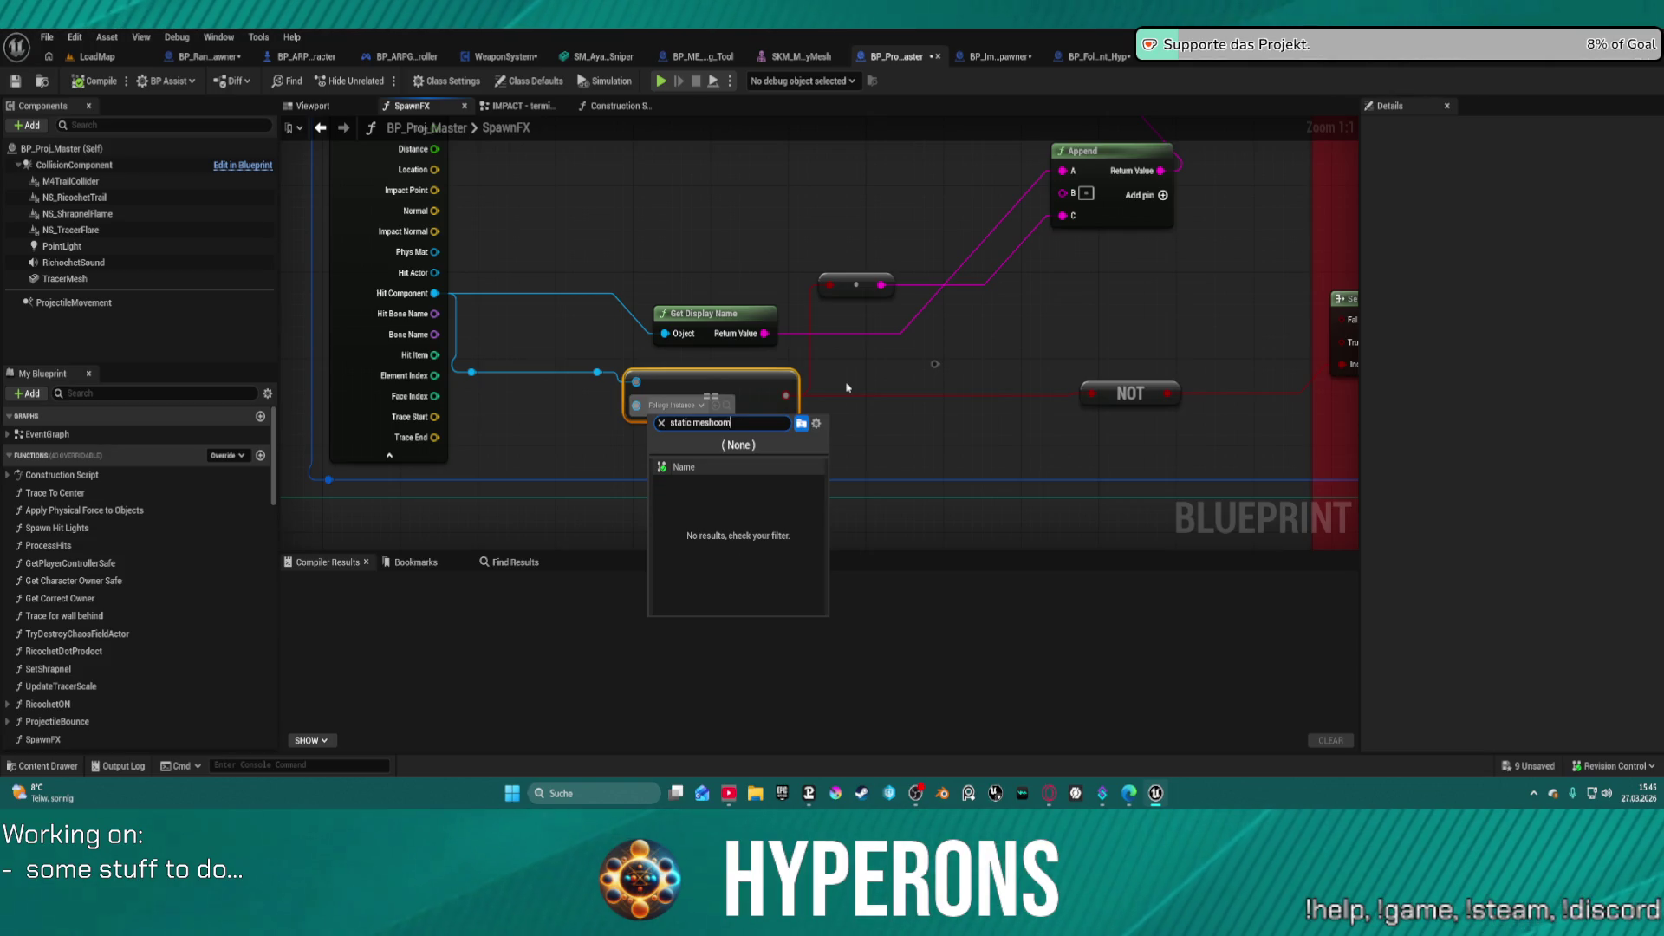
{"action": "key", "text": "BackSpace"}
{"action": "type", "text": "som"}
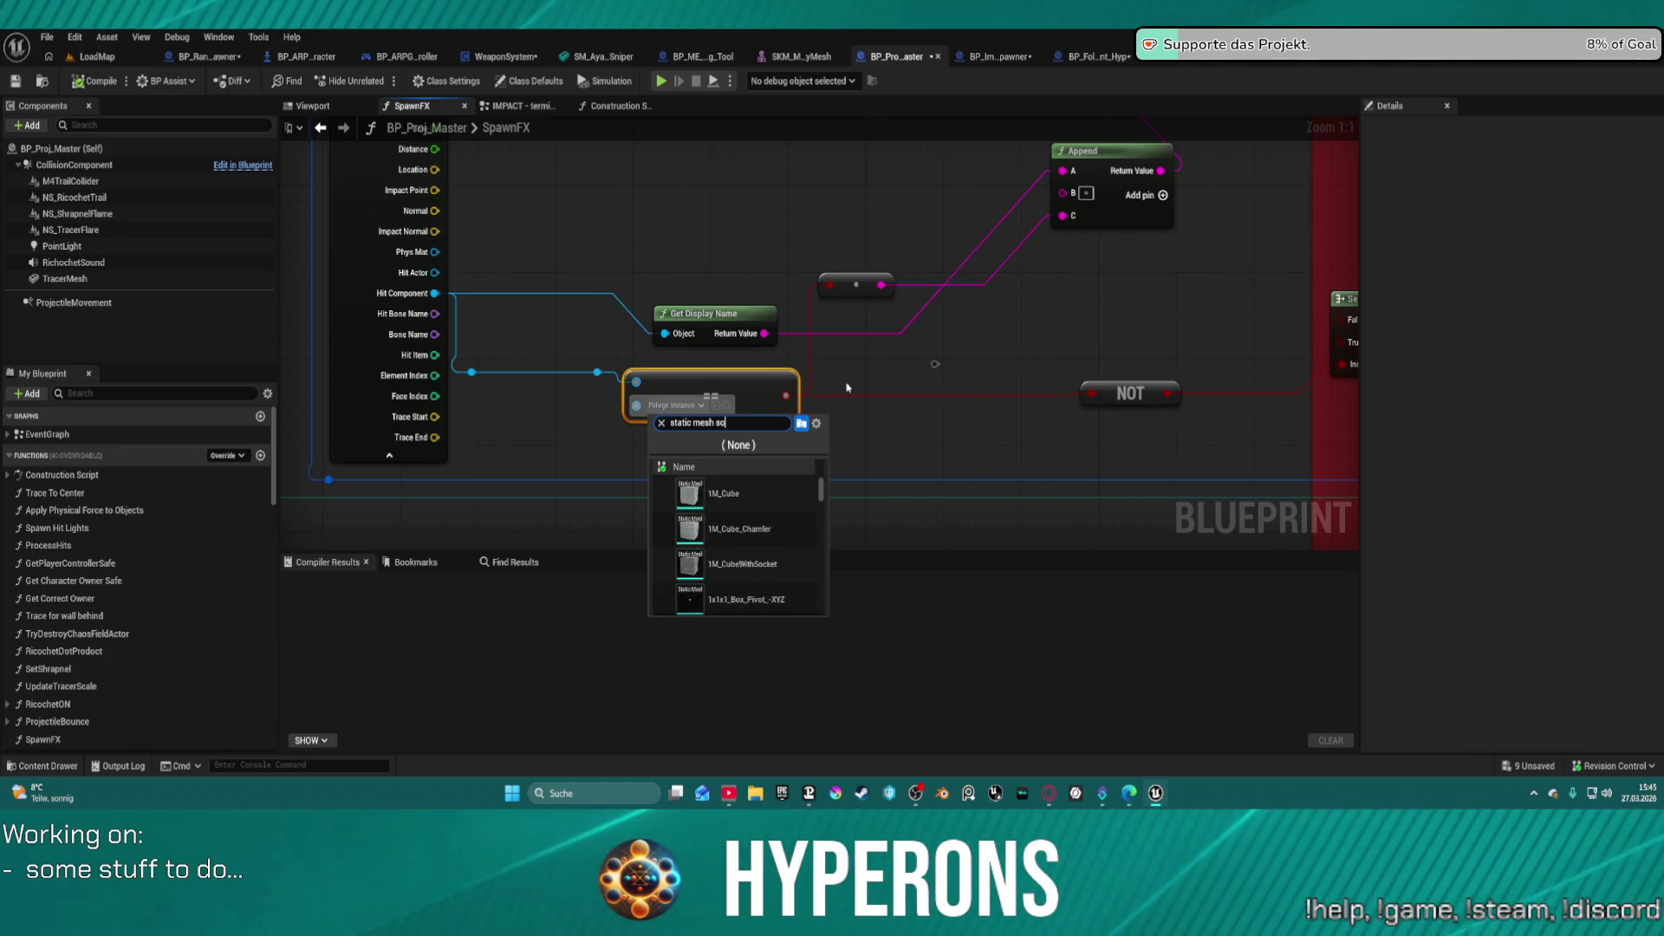
{"action": "key", "text": "BackSpace"}
{"action": "key", "text": "BackSpace"}
{"action": "key", "text": "BackSpace"}
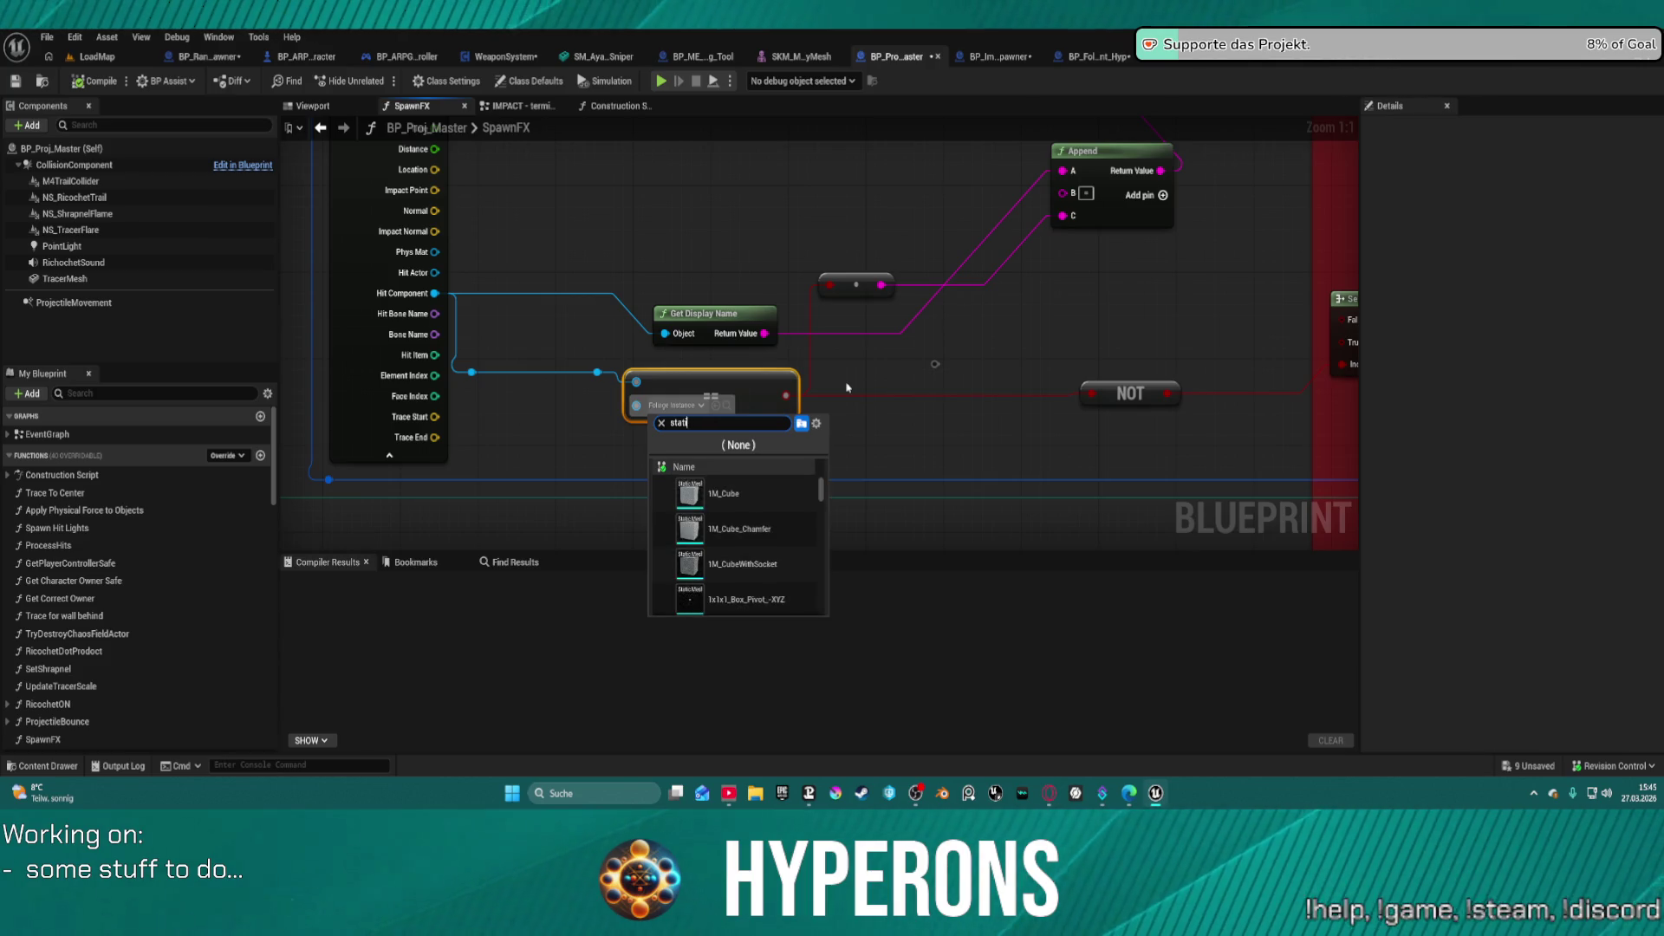
{"action": "type", "text": "foliage"}
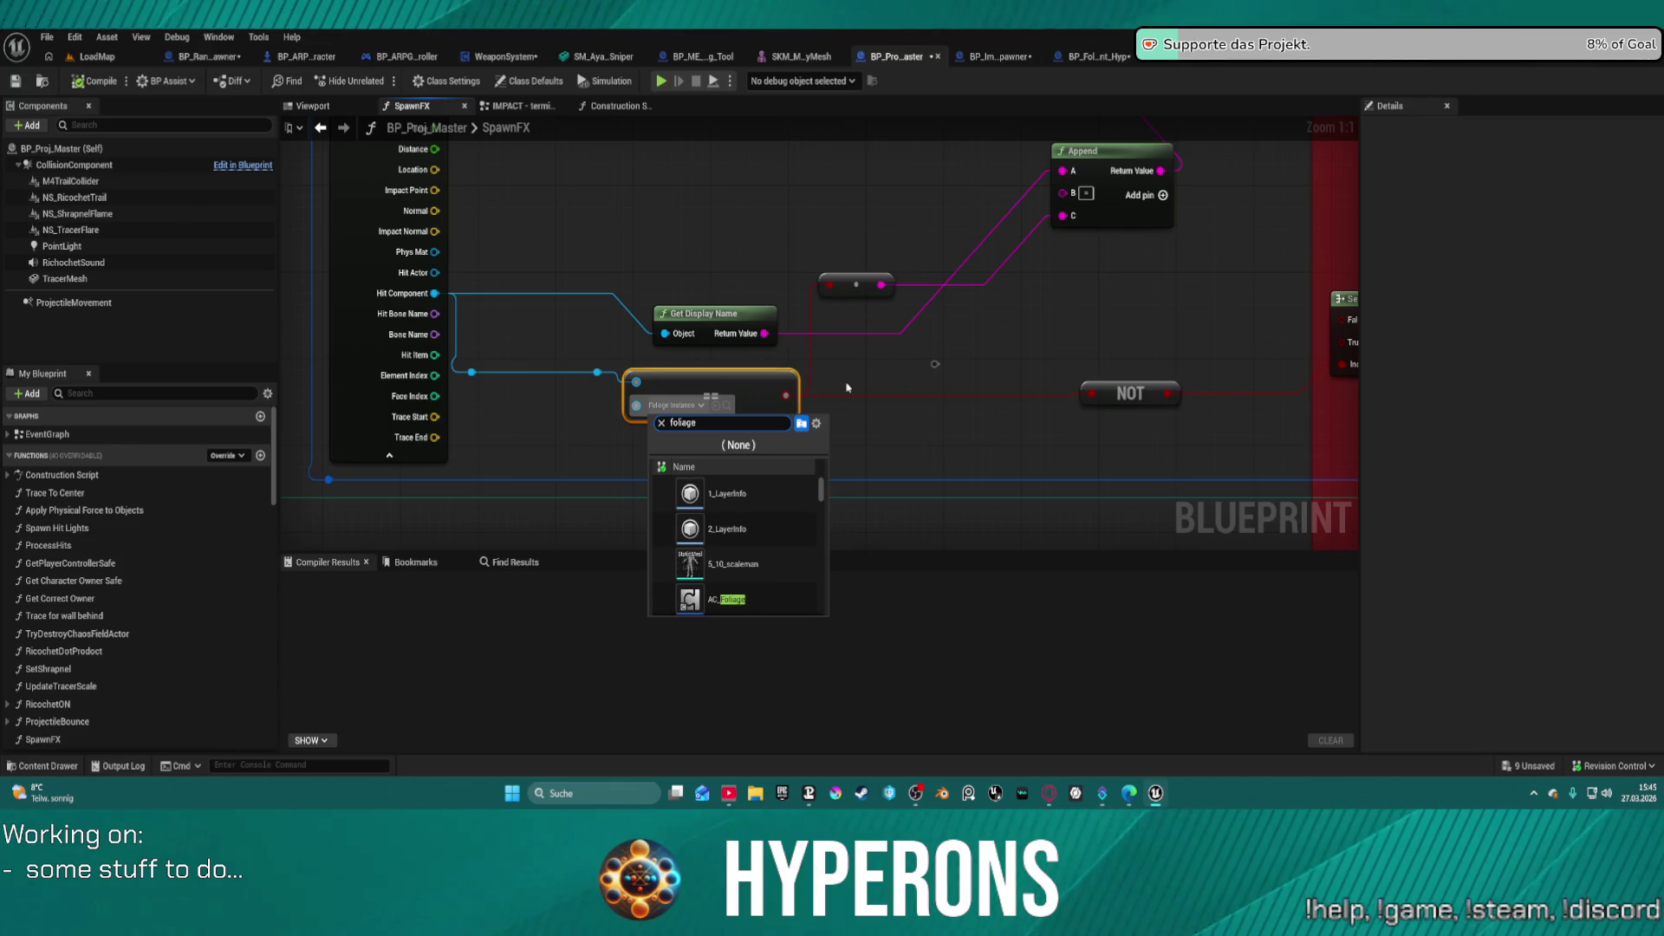
{"action": "scroll", "coordinate": [733, 521], "scroll_direction": "down", "scroll_amount": 2}
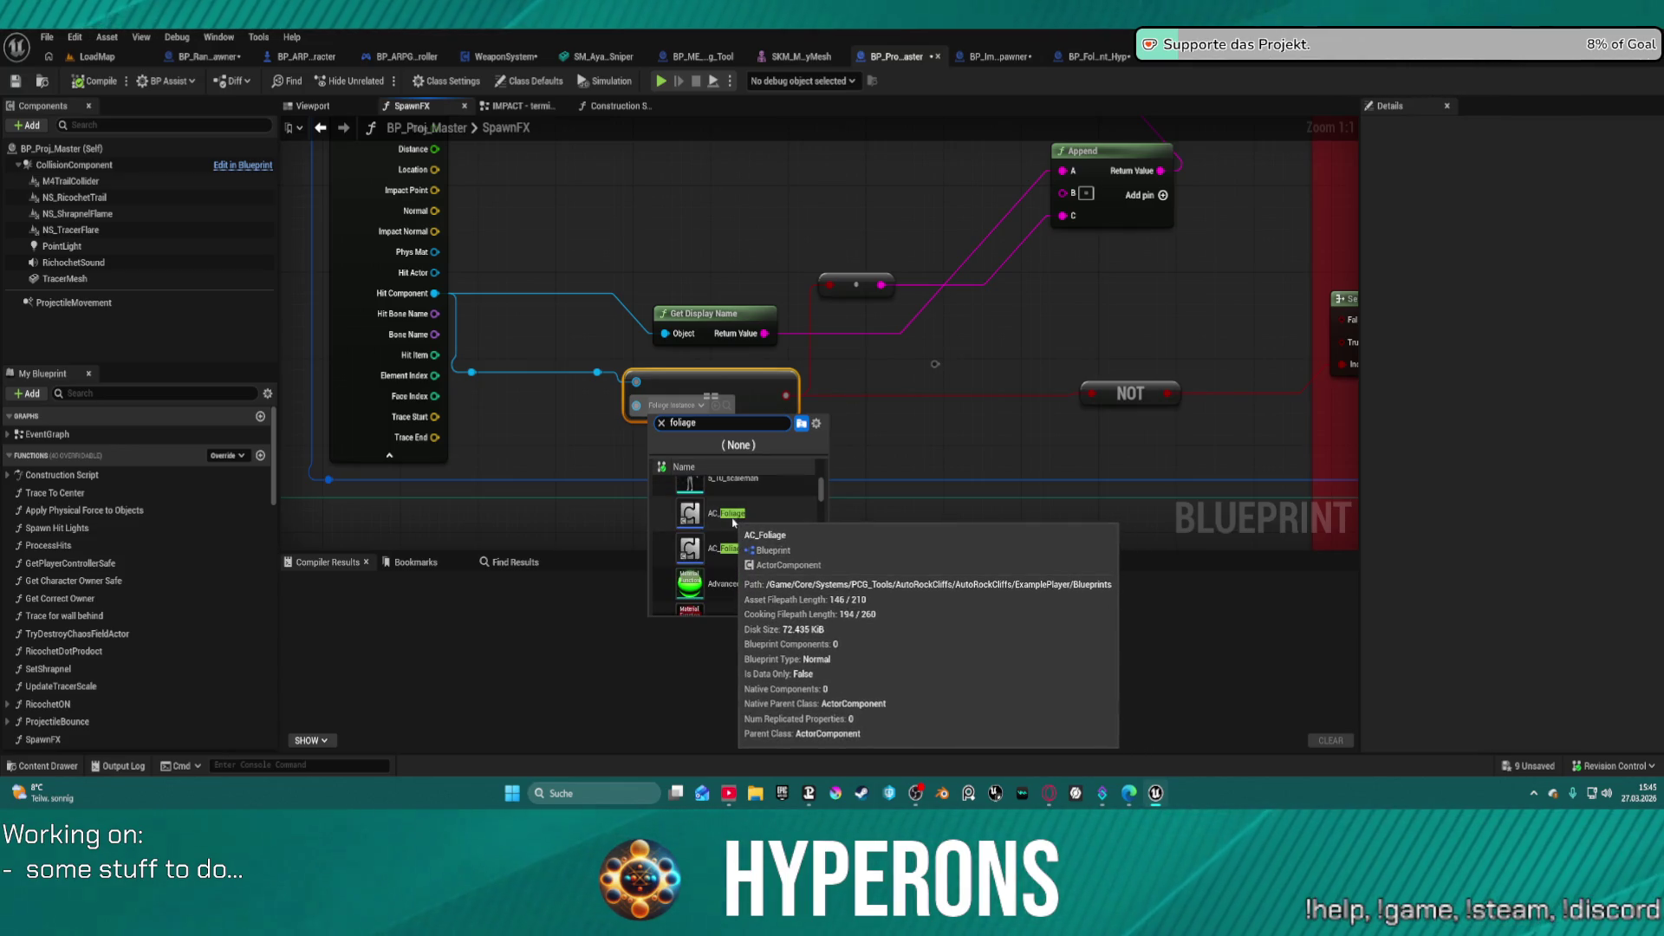
{"action": "mouse_move", "coordinate": [739, 552]}
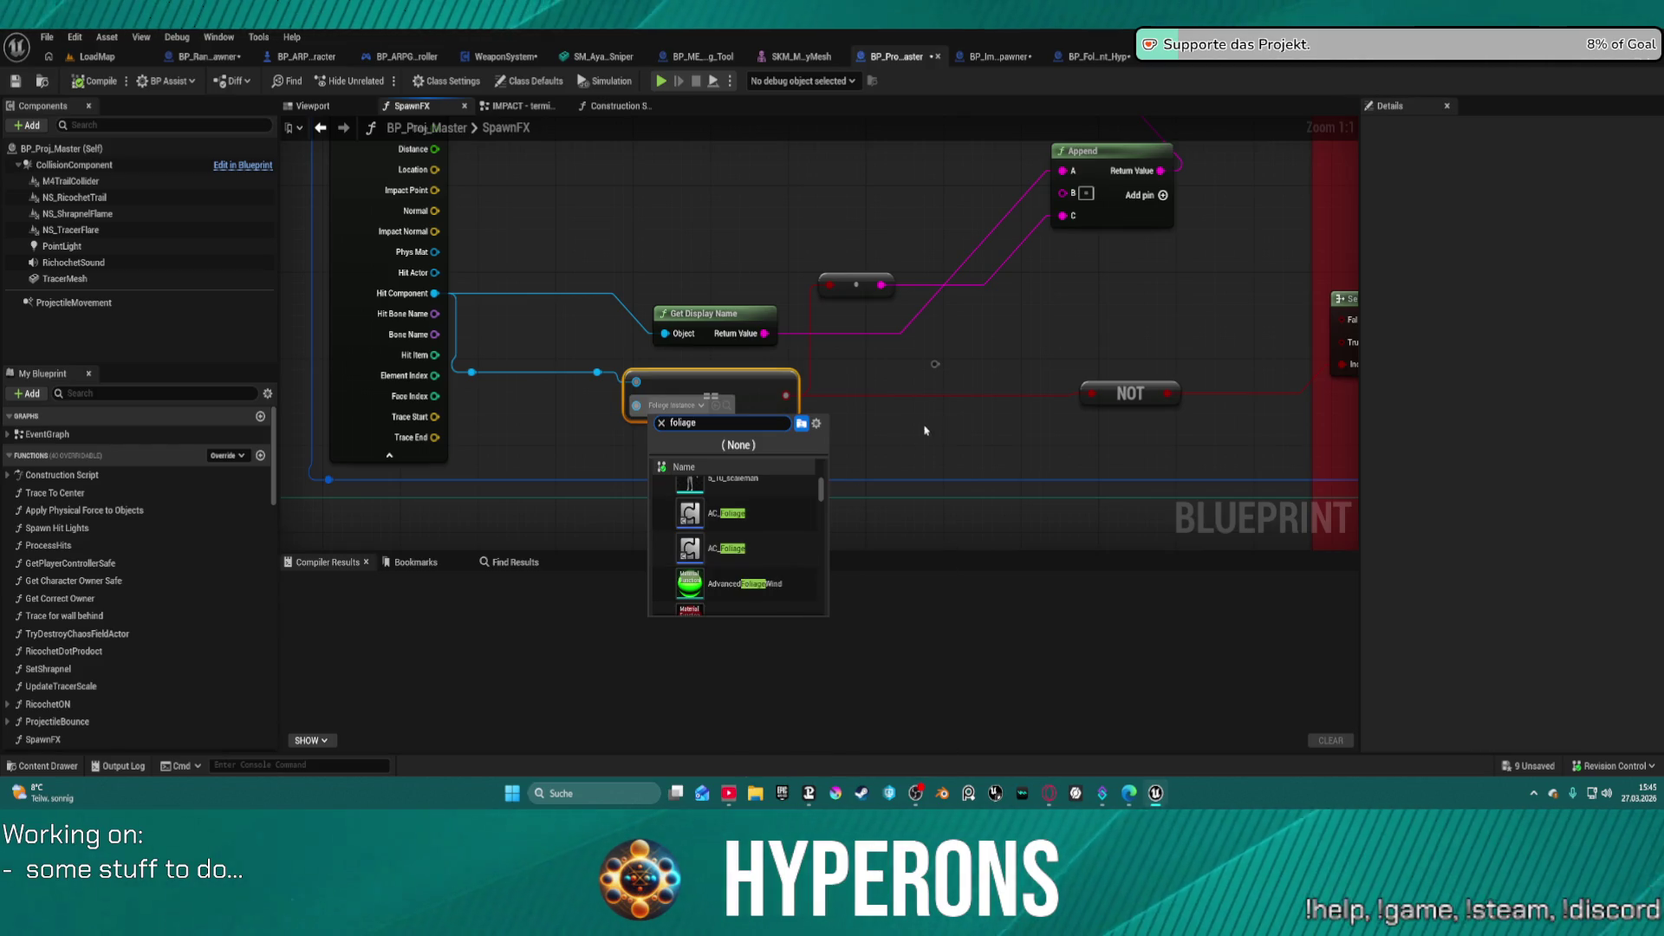
{"action": "left_click", "coordinate": [984, 357]}
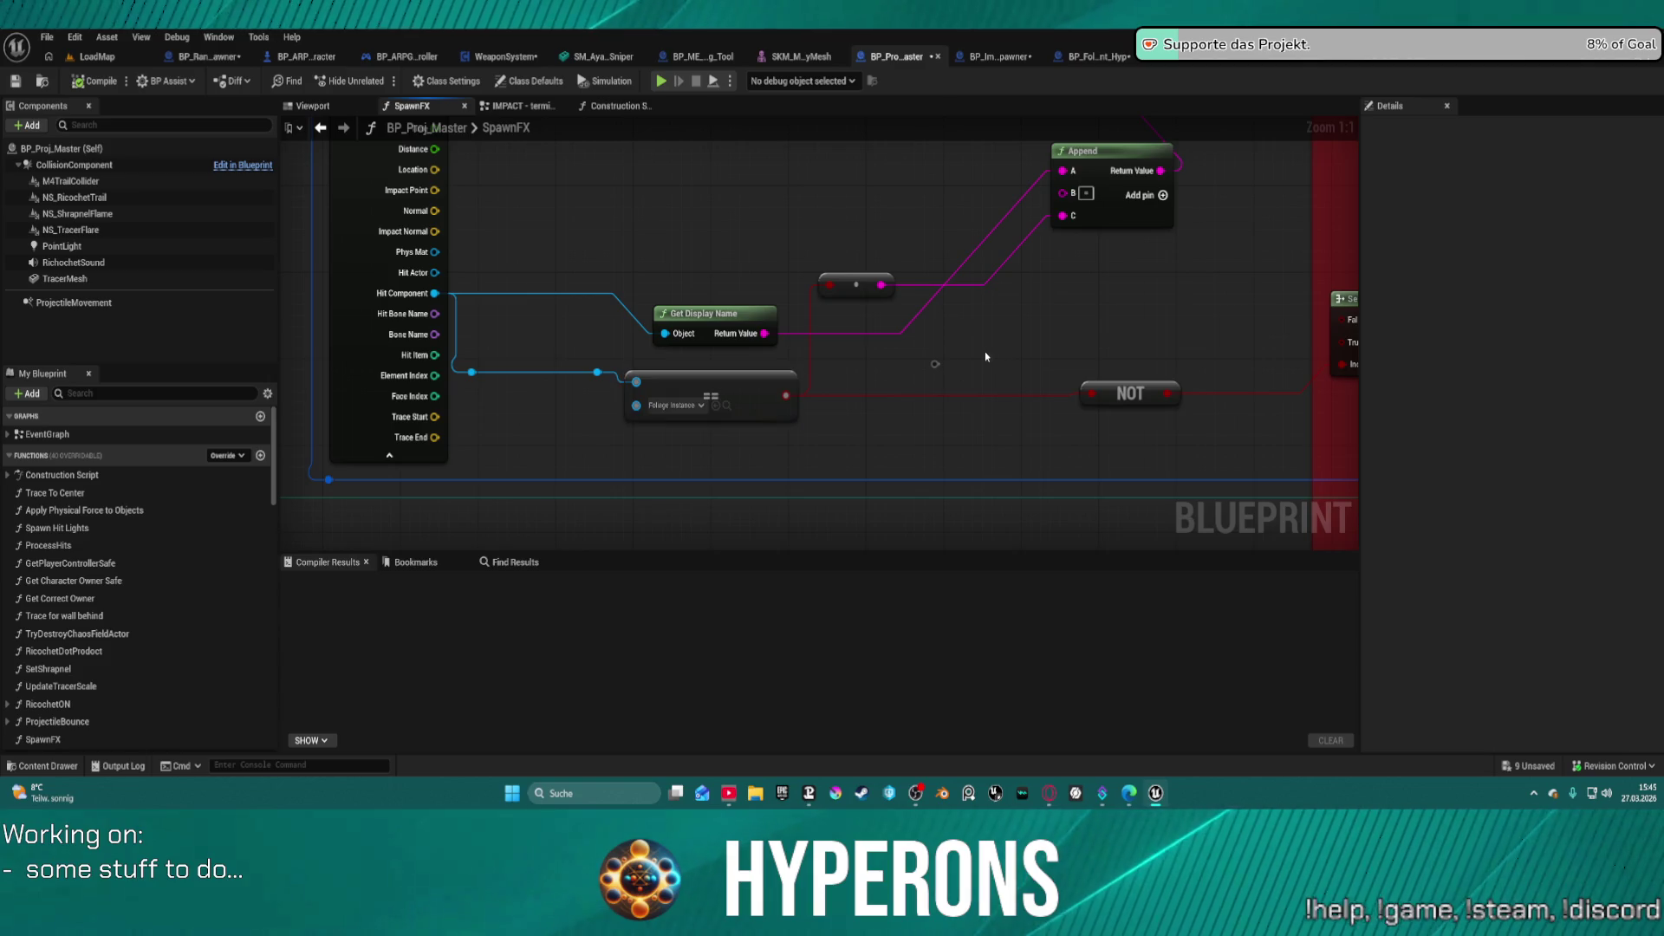
{"action": "left_click_drag", "start_coordinate": [590, 252], "coordinate": [621, 384]}
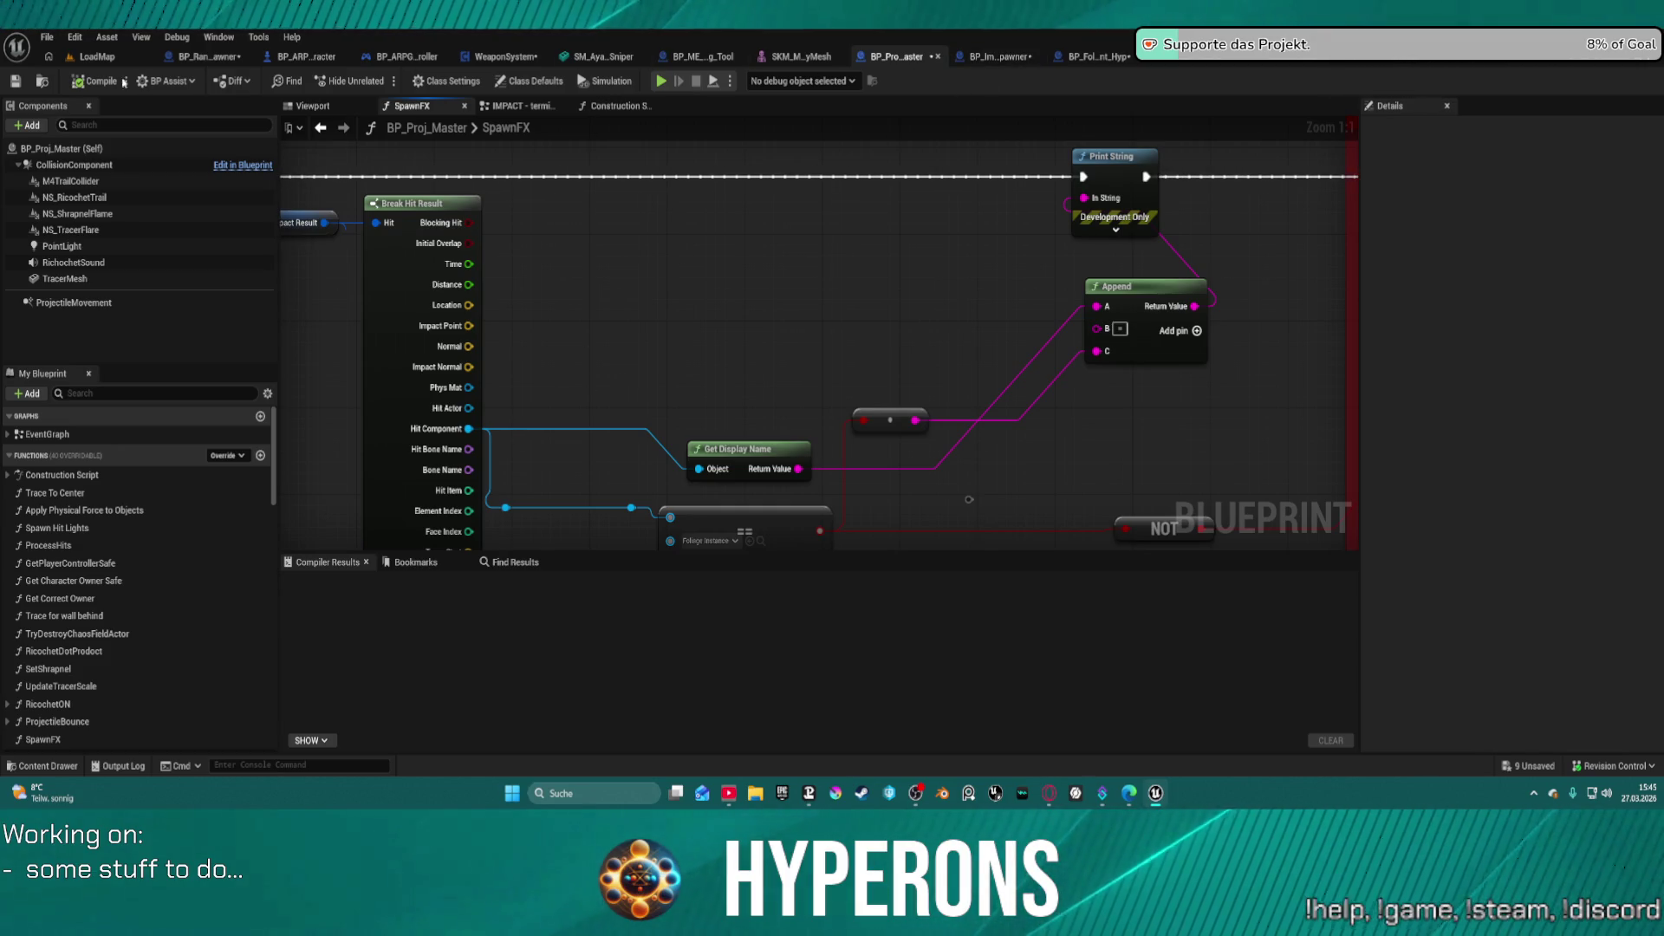
{"action": "left_click", "coordinate": [91, 55]}
- Expand the foliage advanced mesh settings and open the first foliage type, Foliage_Cobalt_01, in its editor
{"action": "scroll", "coordinate": [221, 566], "scroll_direction": "down", "scroll_amount": 10}
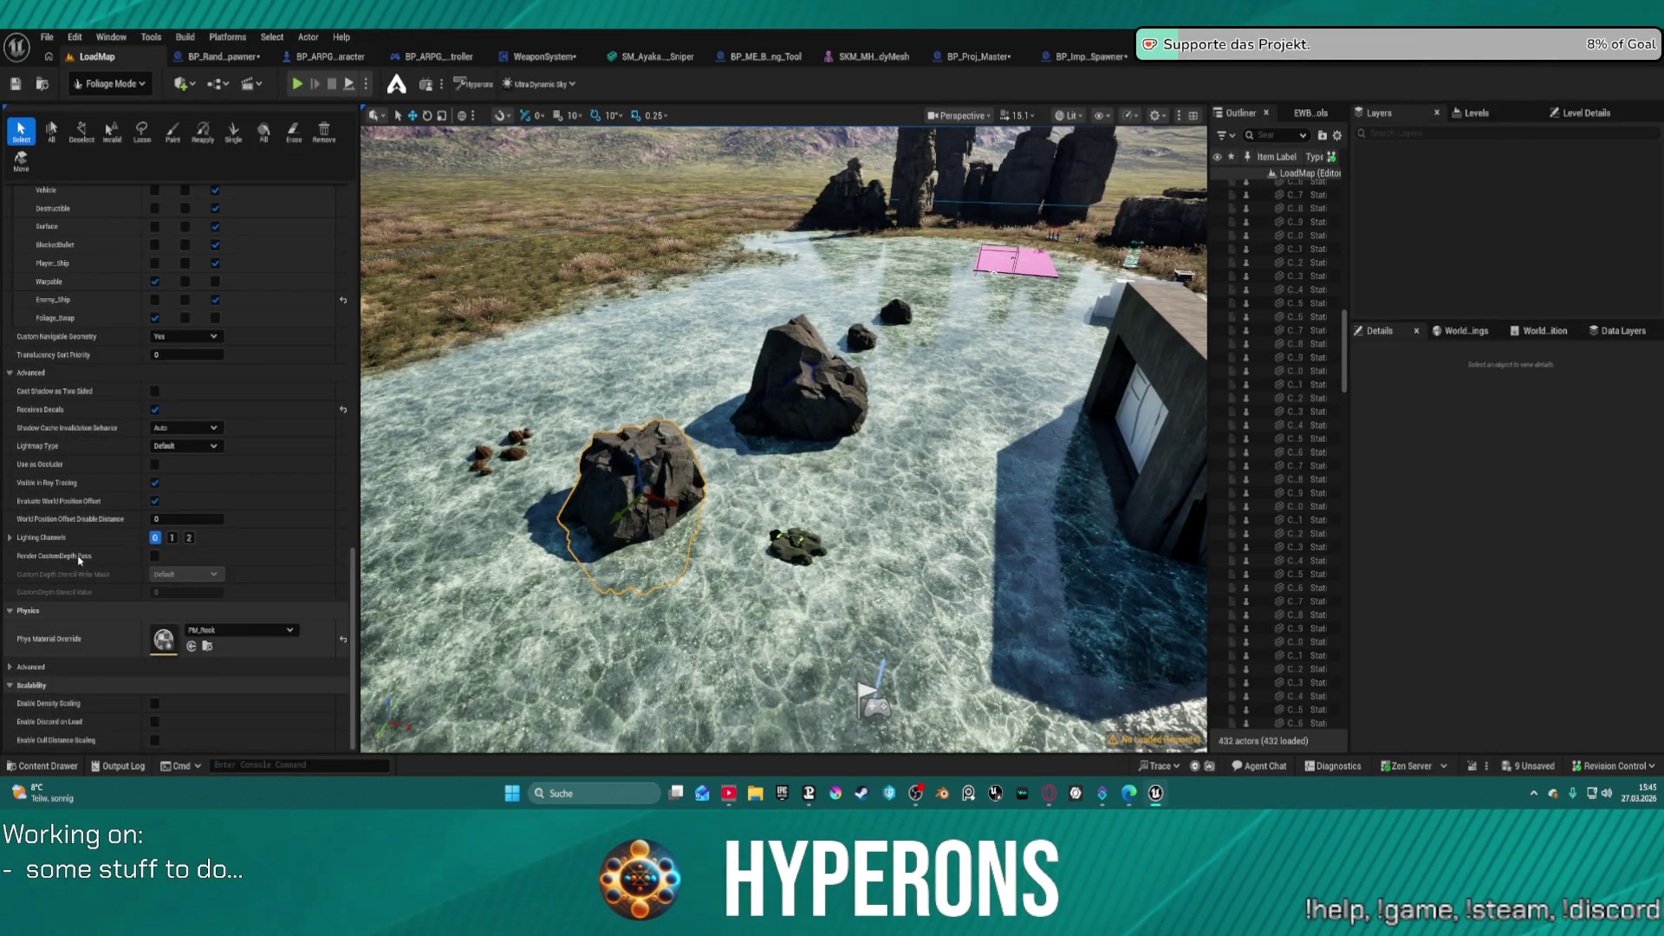
{"action": "scroll", "coordinate": [85, 543], "scroll_direction": "up", "scroll_amount": 3}
{"action": "scroll", "coordinate": [85, 543], "scroll_direction": "up", "scroll_amount": 15}
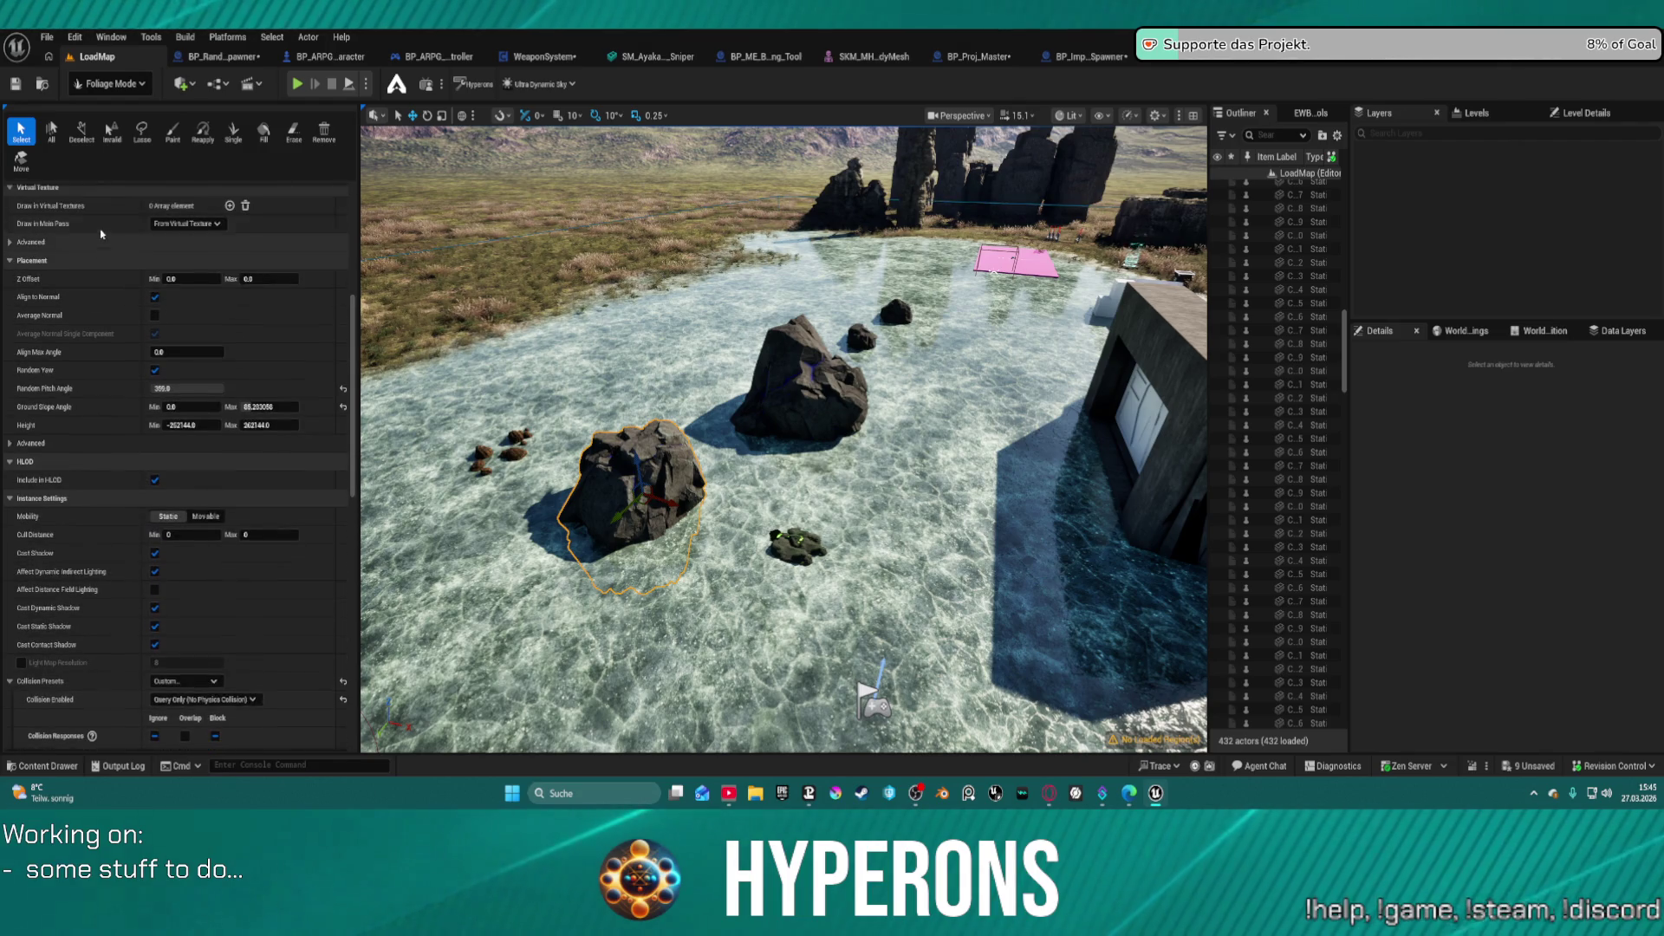
{"action": "scroll", "coordinate": [107, 376], "scroll_direction": "up", "scroll_amount": 5}
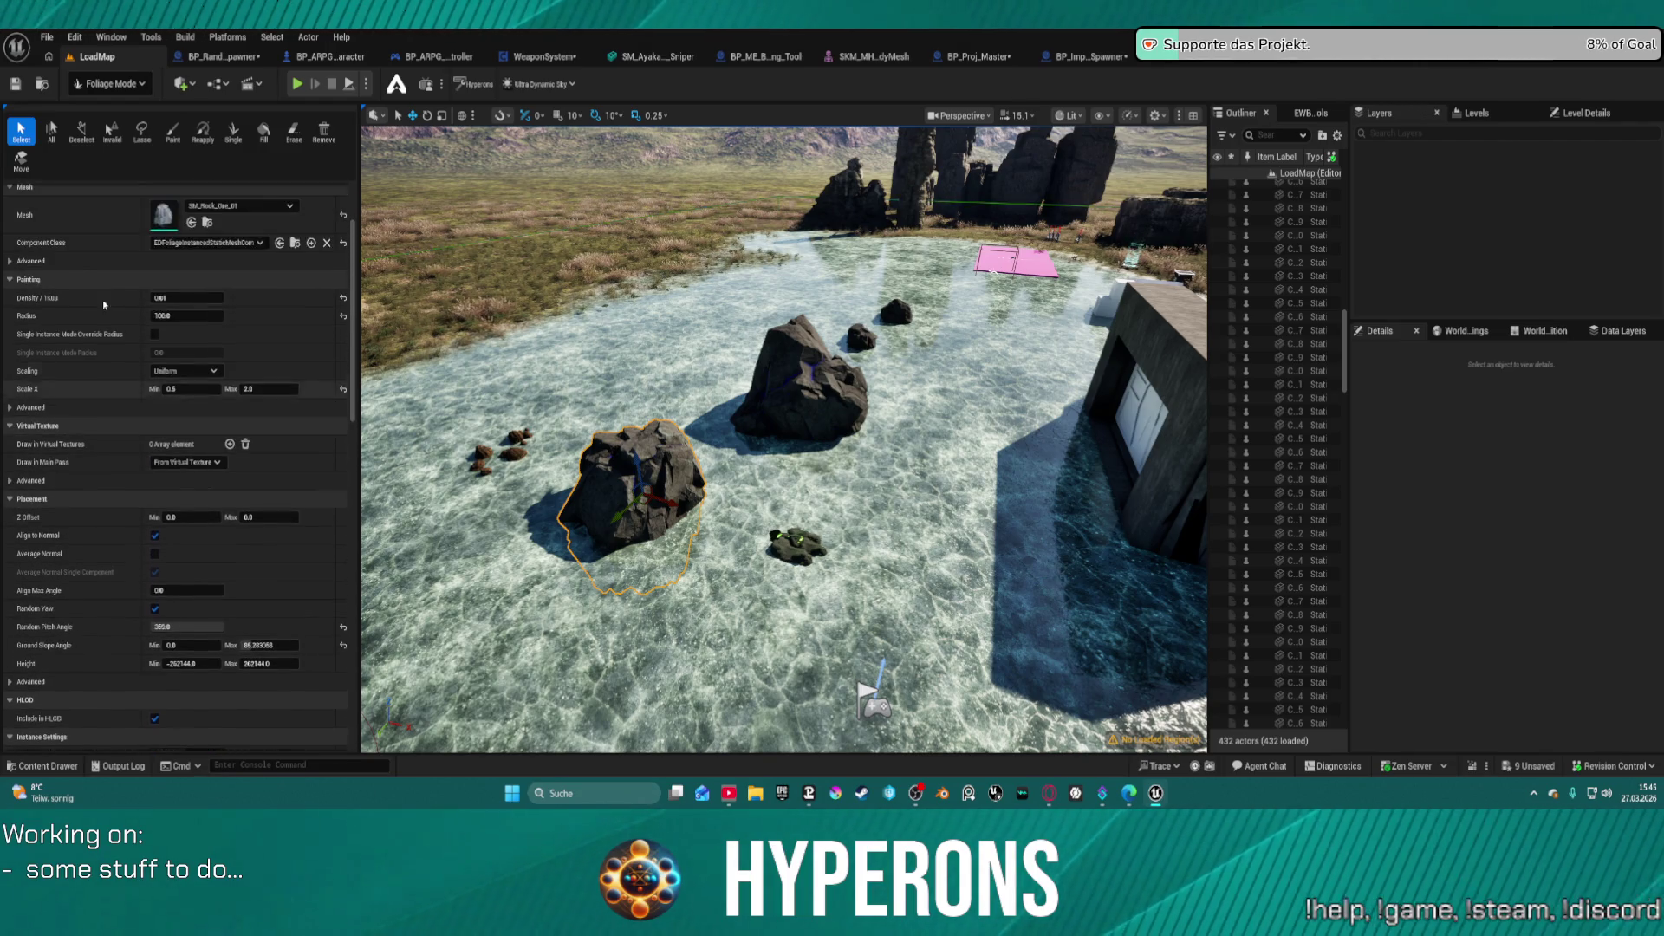
{"action": "scroll", "coordinate": [96, 236], "scroll_direction": "up", "scroll_amount": 3}
{"action": "left_click", "coordinate": [28, 373]}
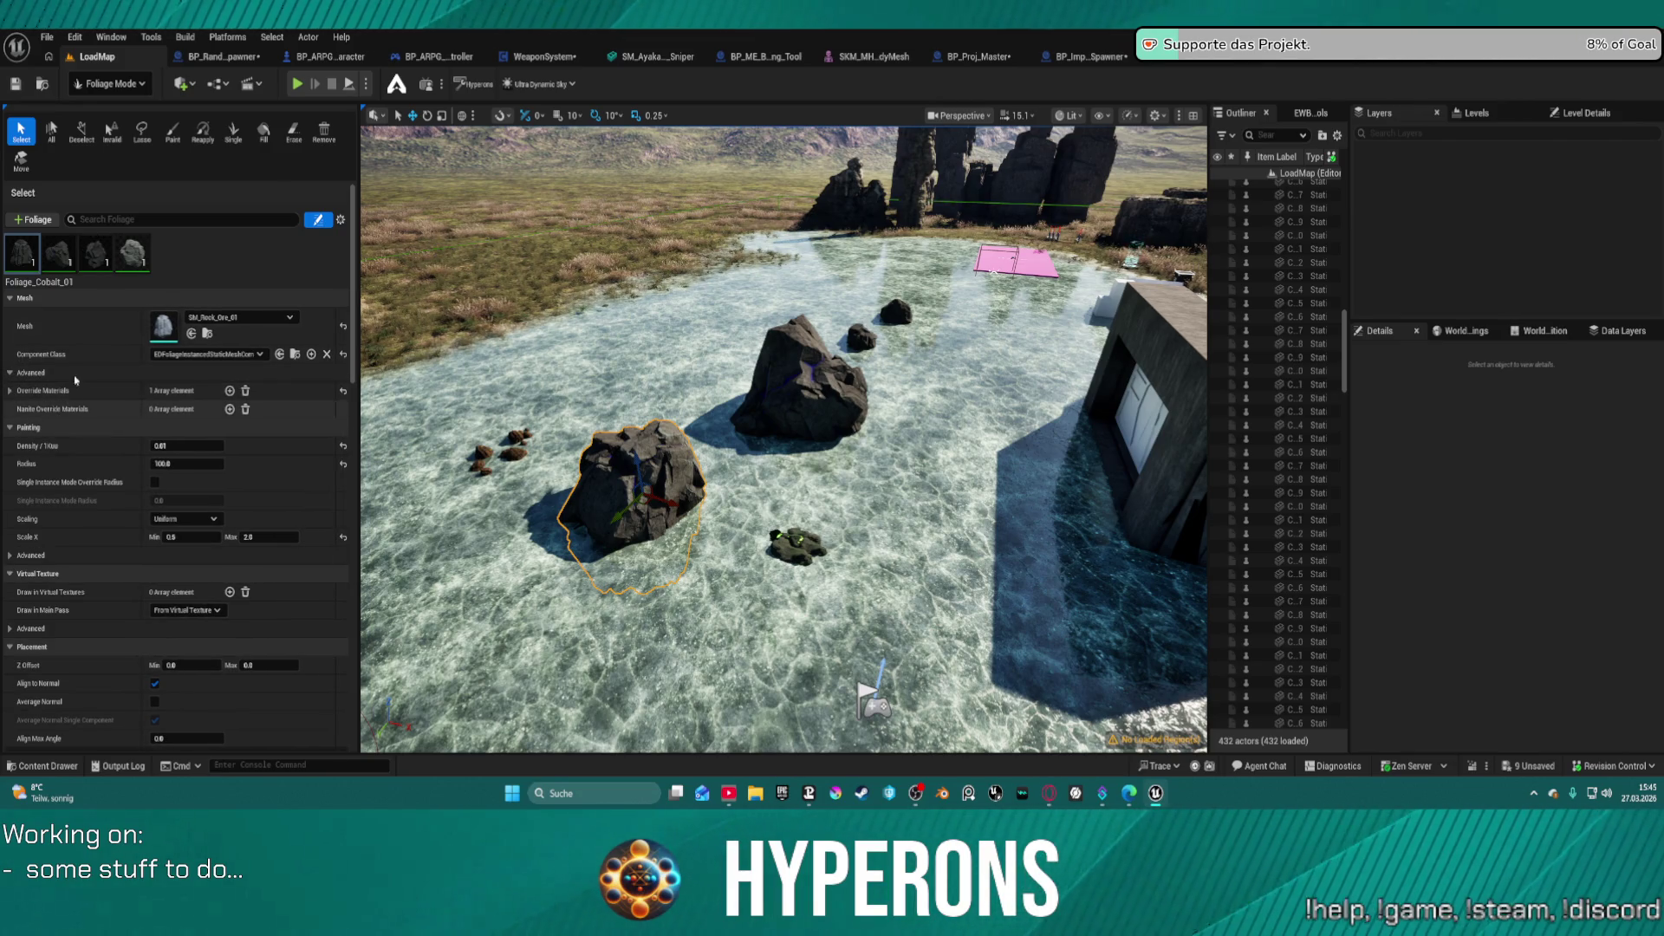
{"action": "left_click", "coordinate": [104, 222]}
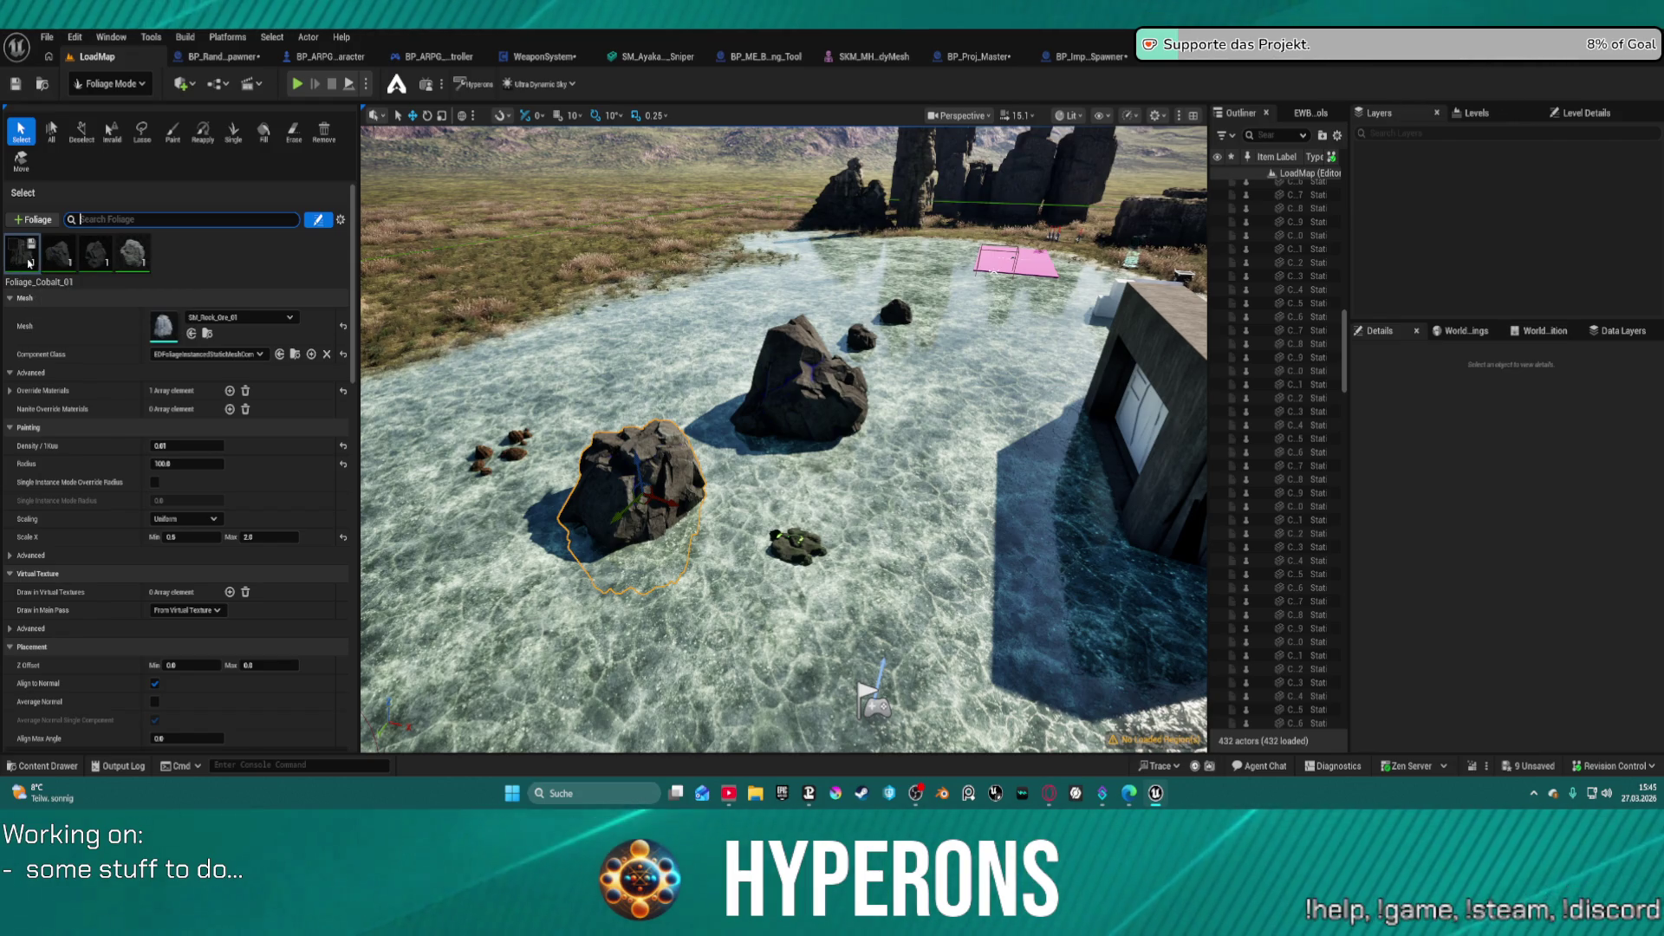
{"action": "left_click", "coordinate": [82, 332]}
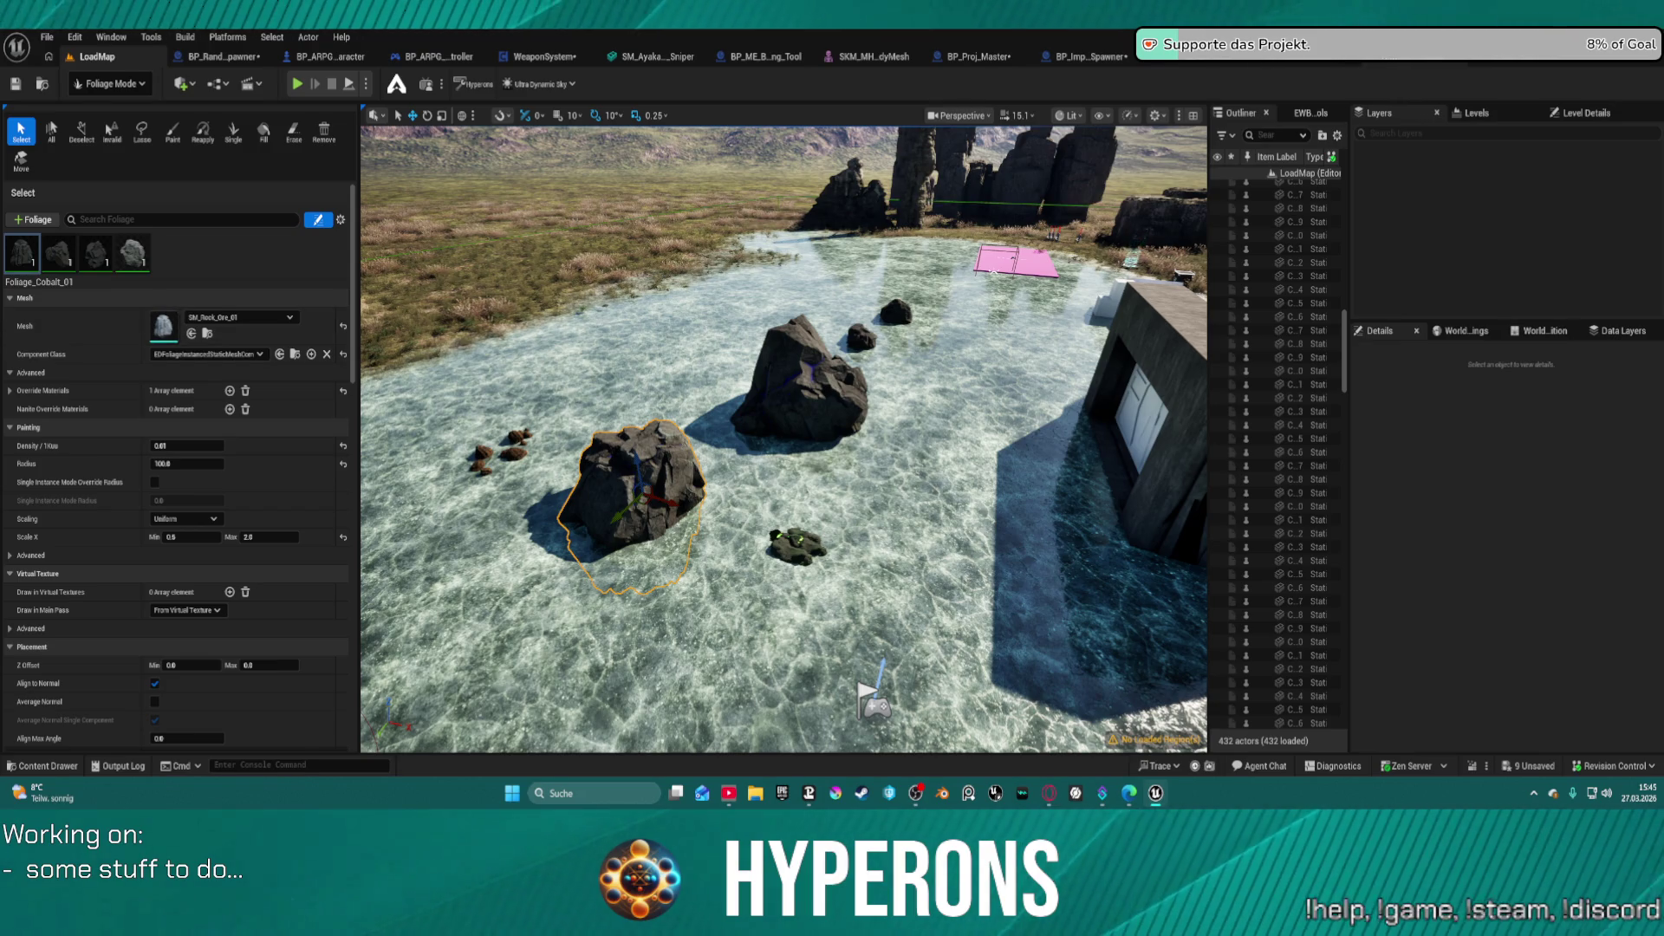
{"action": "left_click", "coordinate": [1324, 65]}
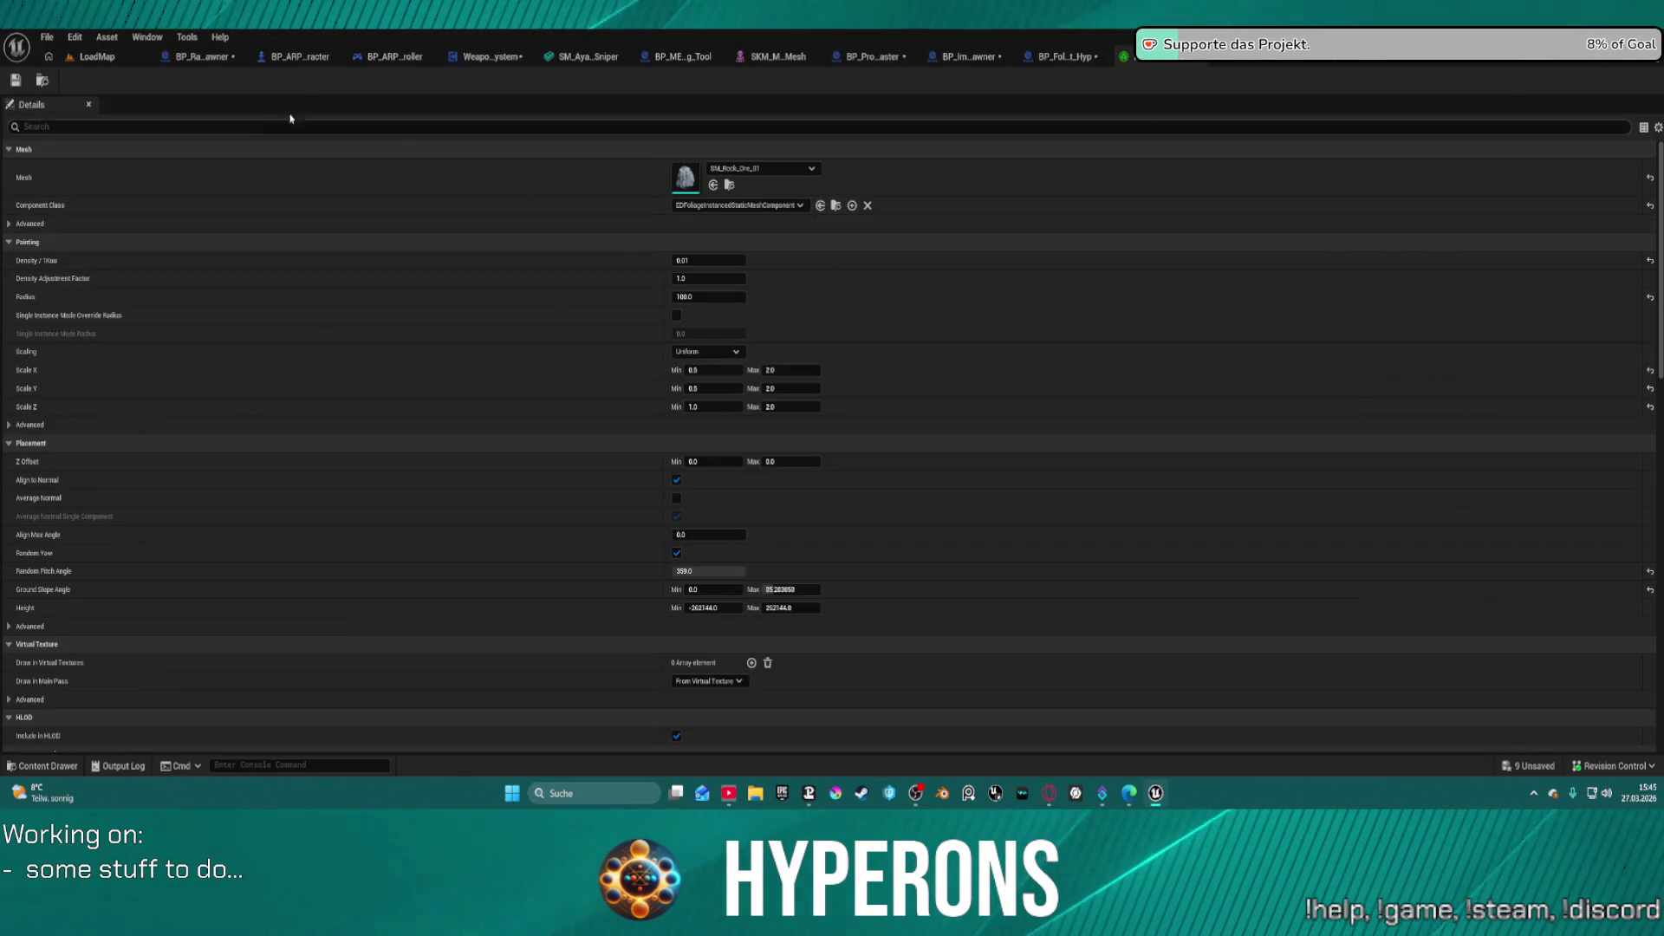
- Search Foliage_Cobalt_01's details for 'tag', clear it, then return to BP_FoliageParent_Hyp
{"action": "left_click", "coordinate": [240, 128]}
{"action": "type", "text": "tag"}
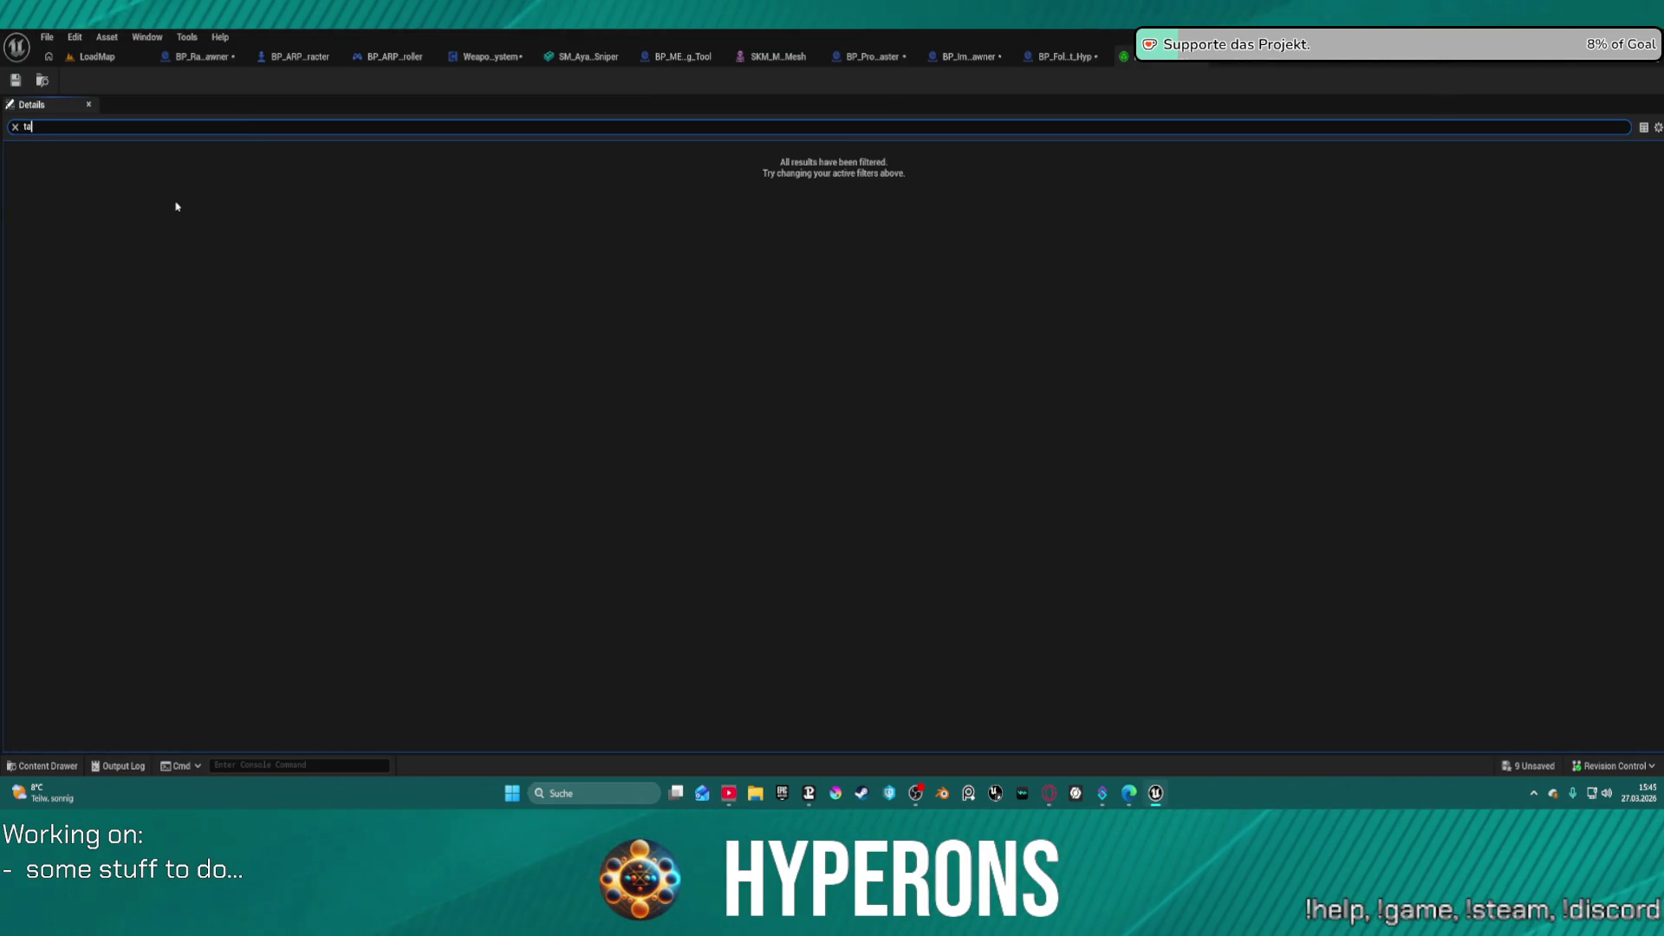
{"action": "key", "text": "BackSpace"}
{"action": "key", "text": "BackSpace"}
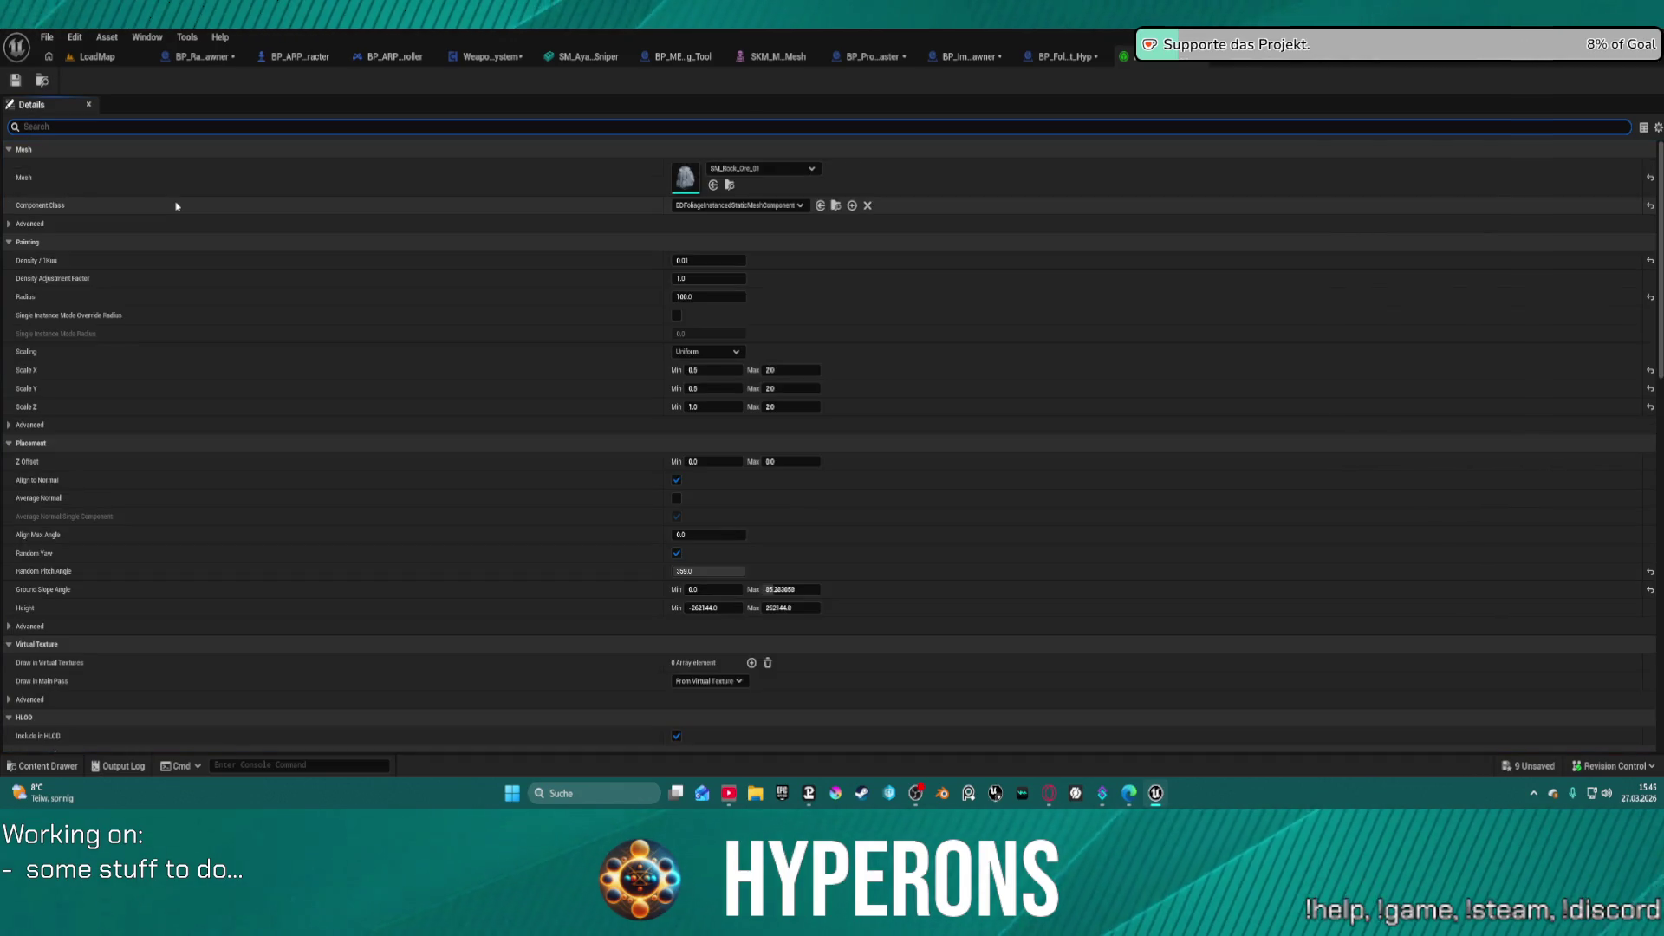
{"action": "scroll", "coordinate": [365, 636], "scroll_direction": "down", "scroll_amount": 10}
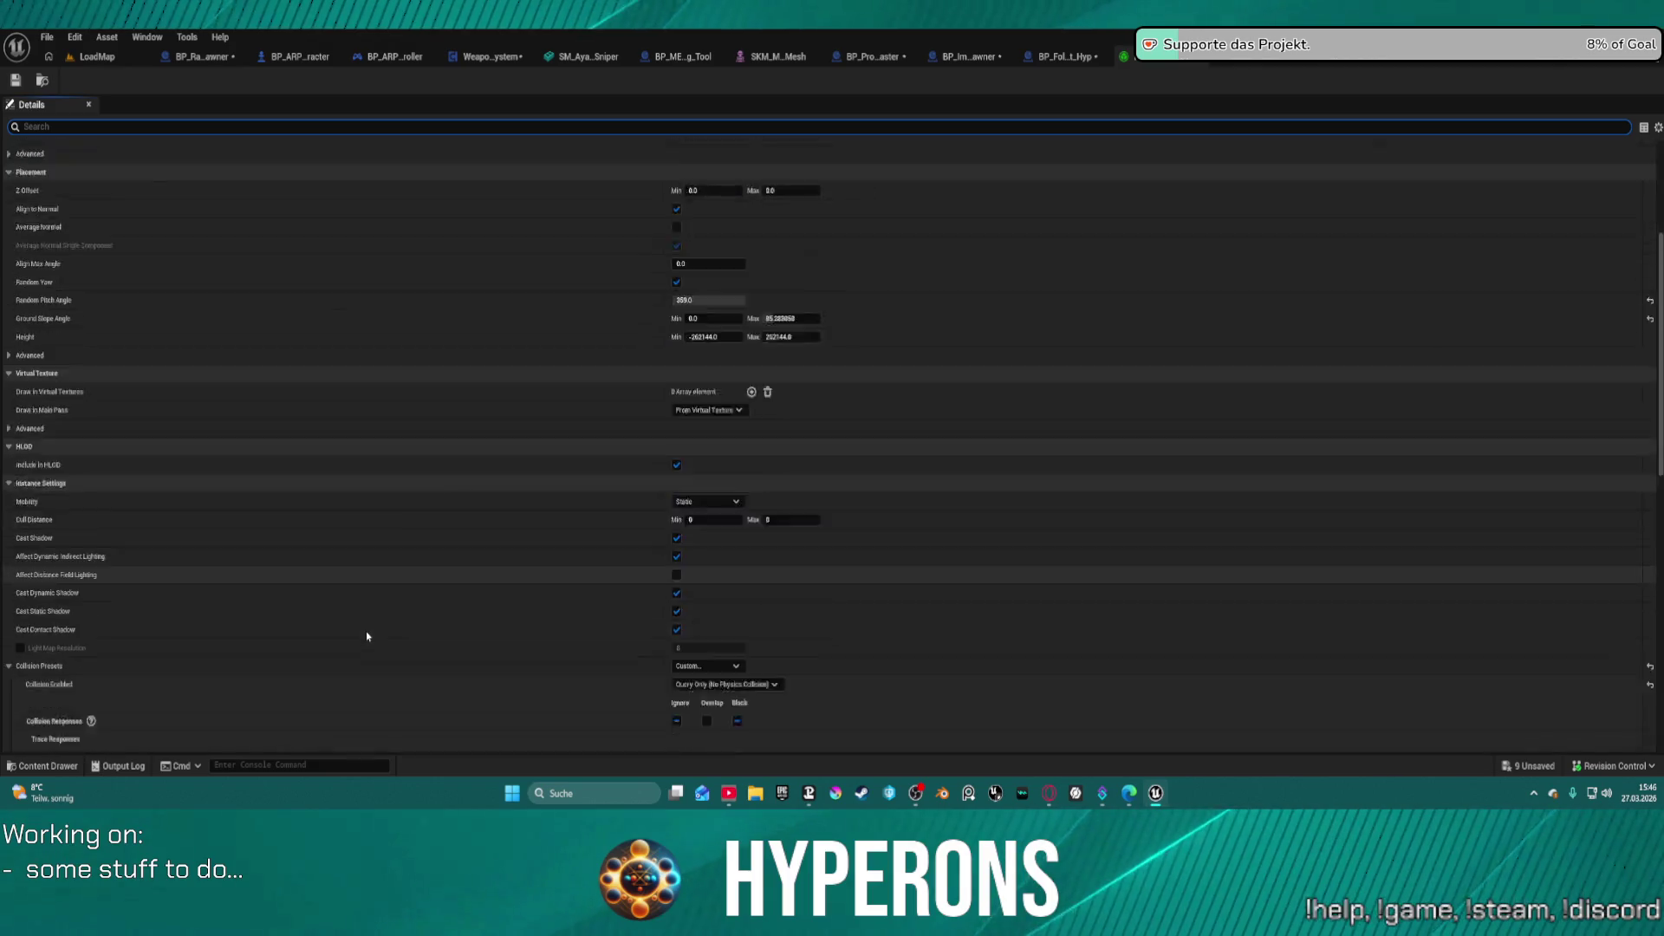
{"action": "scroll", "coordinate": [366, 636], "scroll_direction": "down", "scroll_amount": 5}
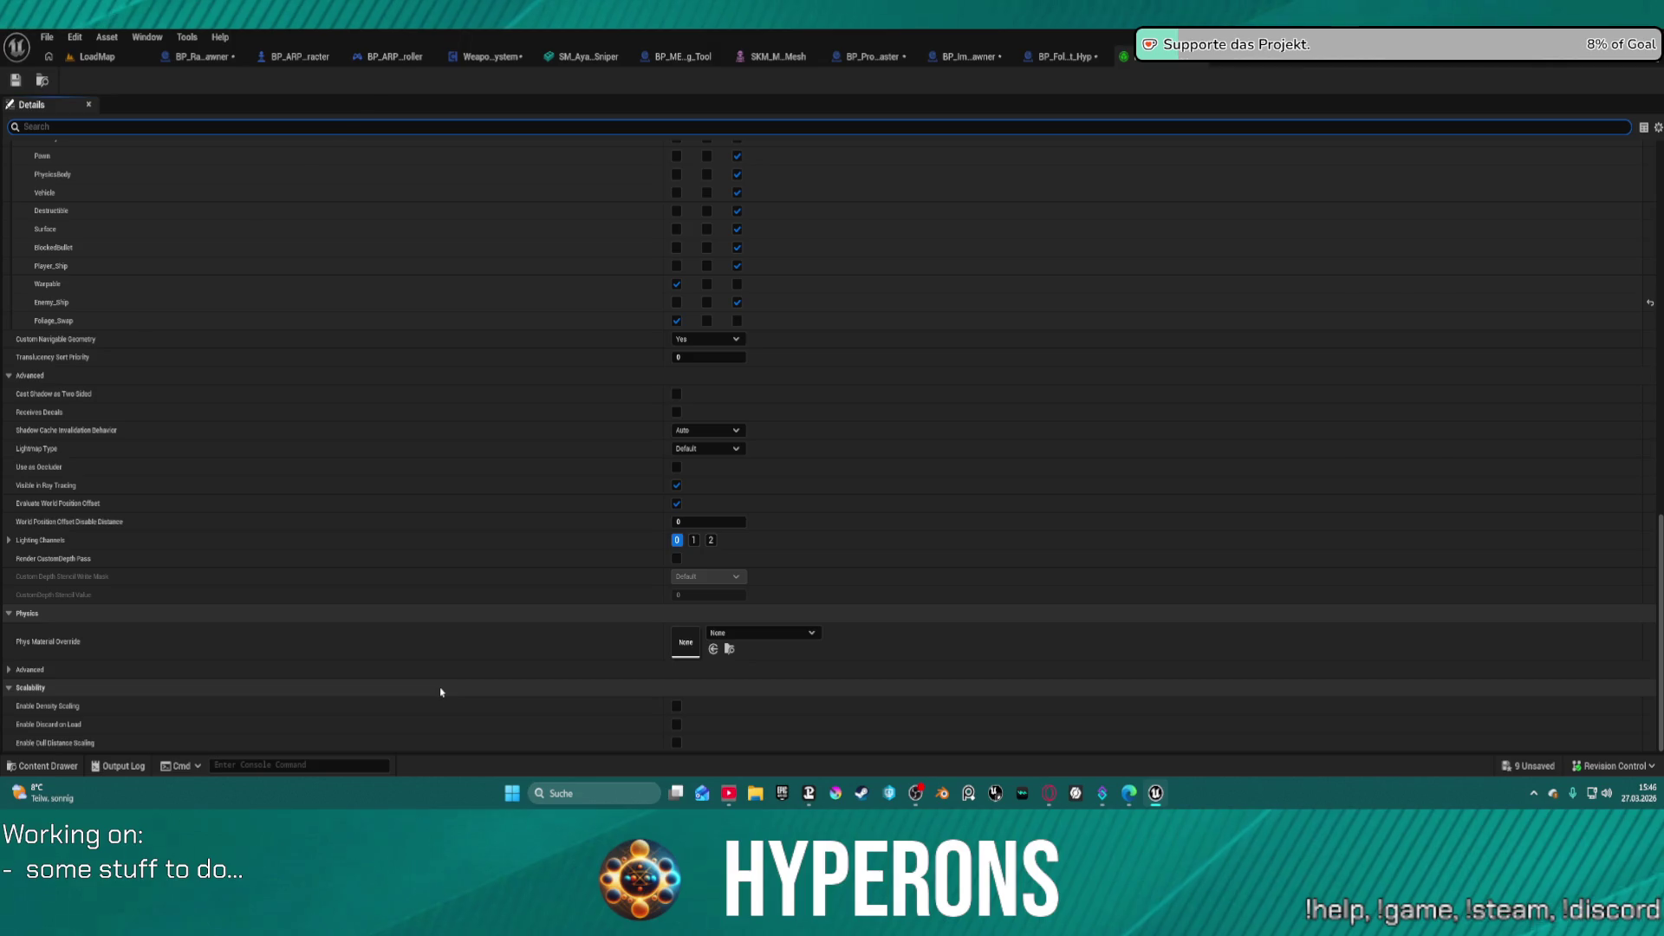
{"action": "scroll", "coordinate": [533, 654], "scroll_direction": "up", "scroll_amount": 15}
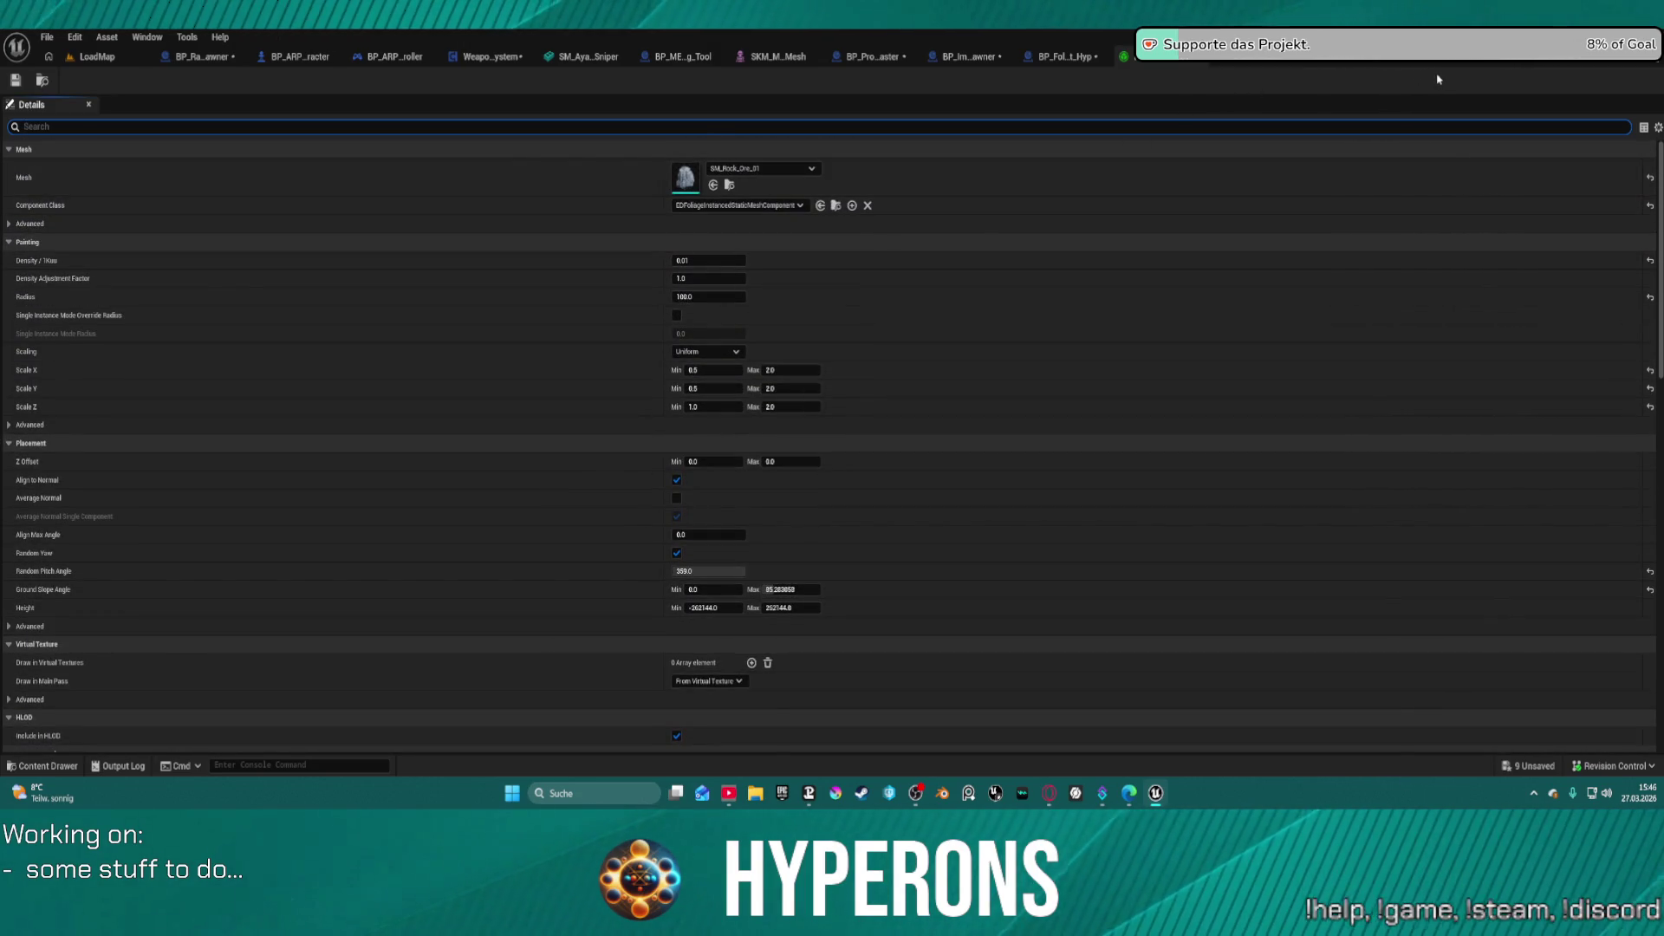
{"action": "left_click", "coordinate": [1060, 63]}
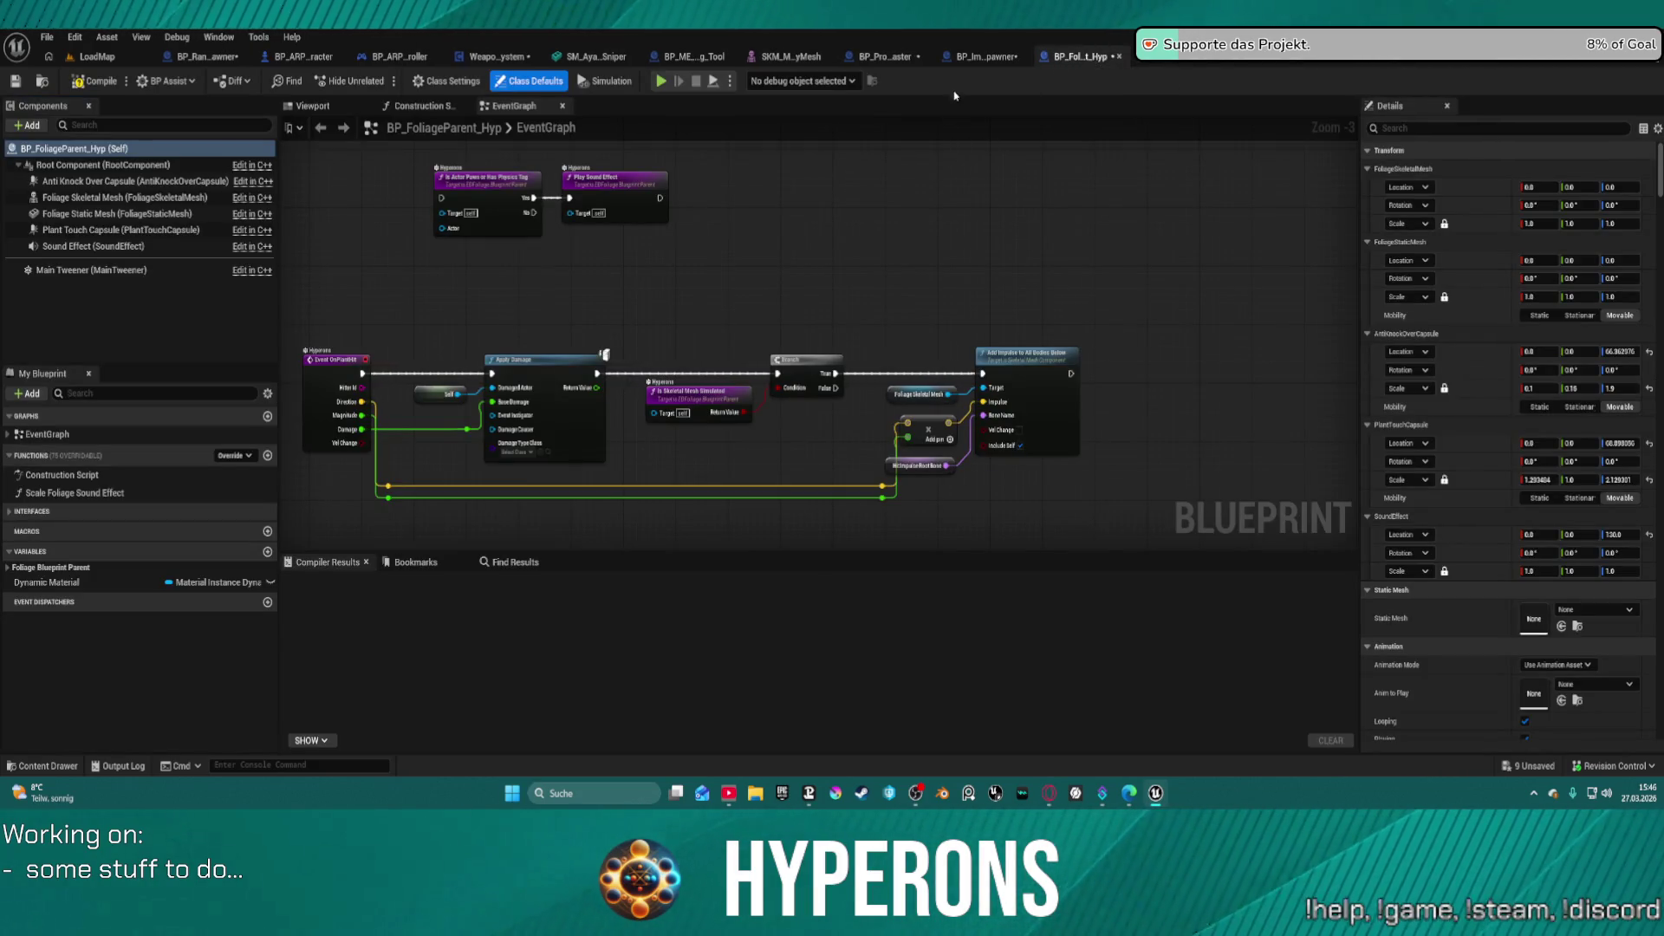
- Glance at BP_ImpactFX_Spawner and BP_FoliageParent_Hyp, then show BP_Proj_Master's SpawnFX graph
{"action": "left_click", "coordinate": [987, 56]}
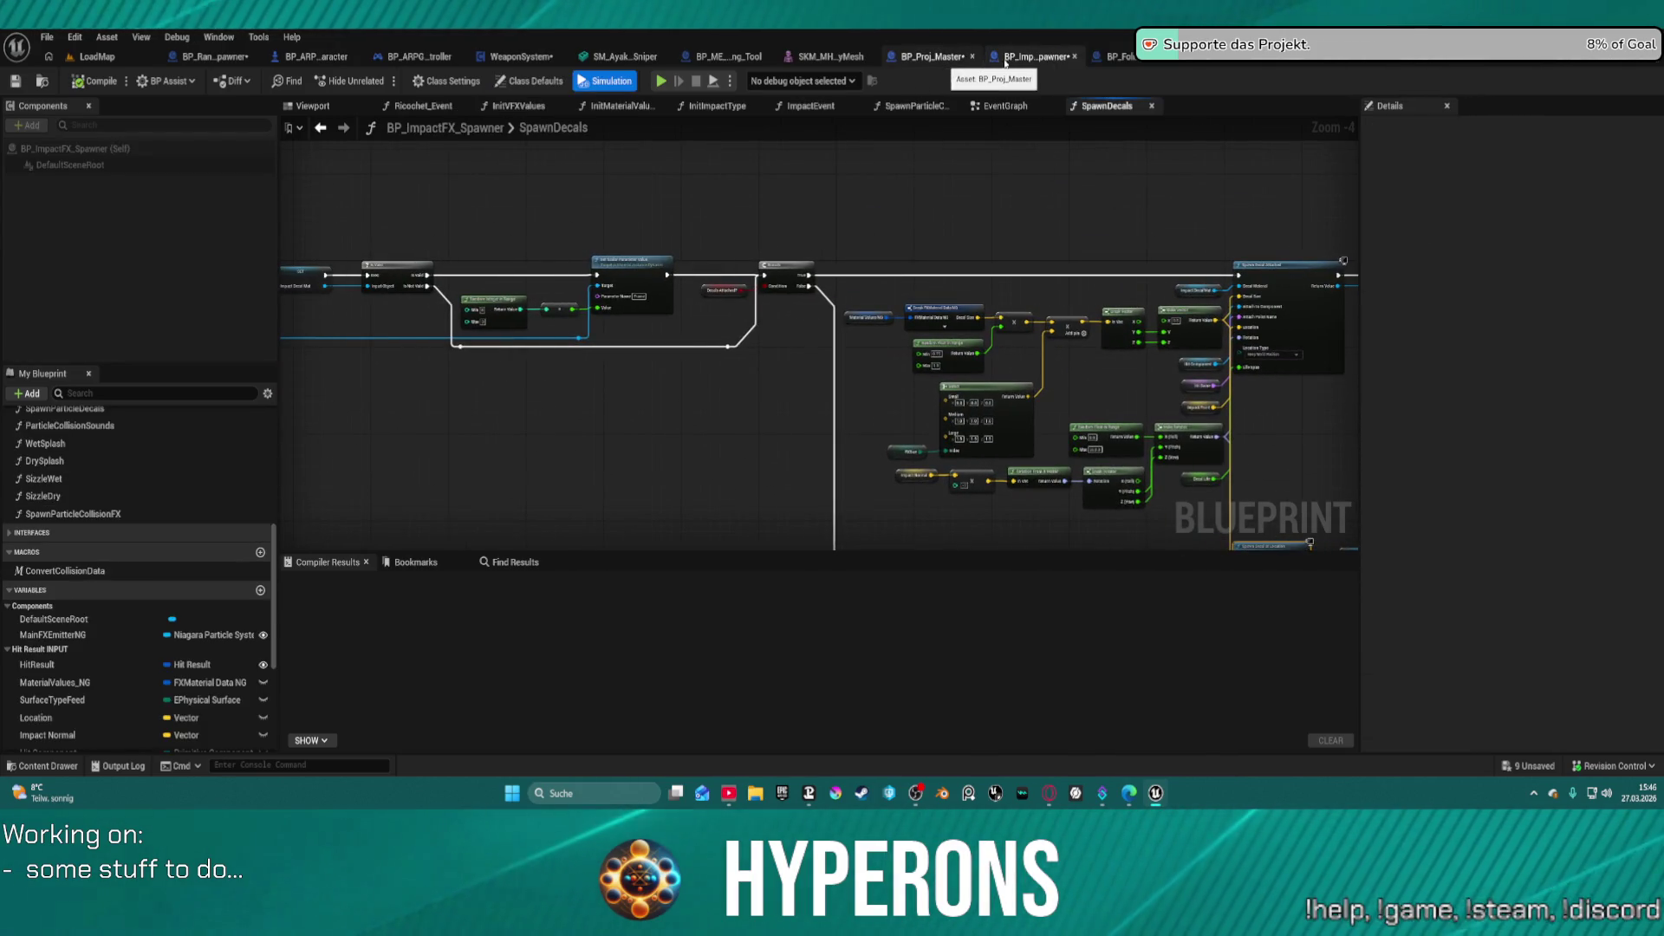
{"action": "left_click", "coordinate": [1091, 59]}
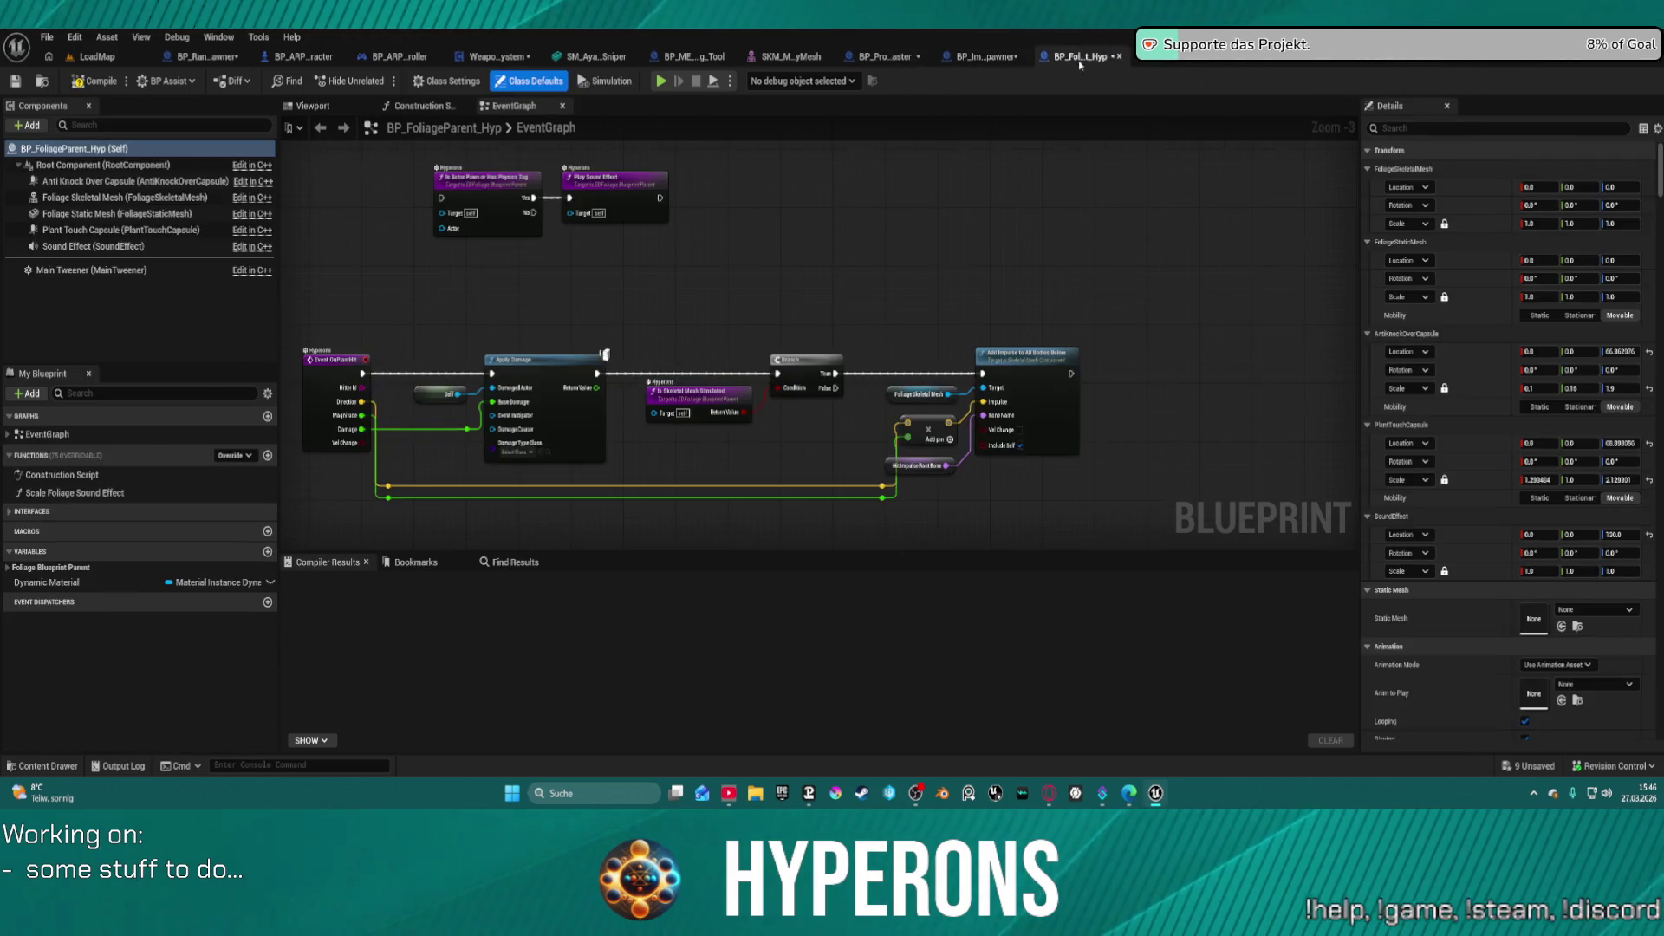
{"action": "left_click", "coordinate": [887, 59]}
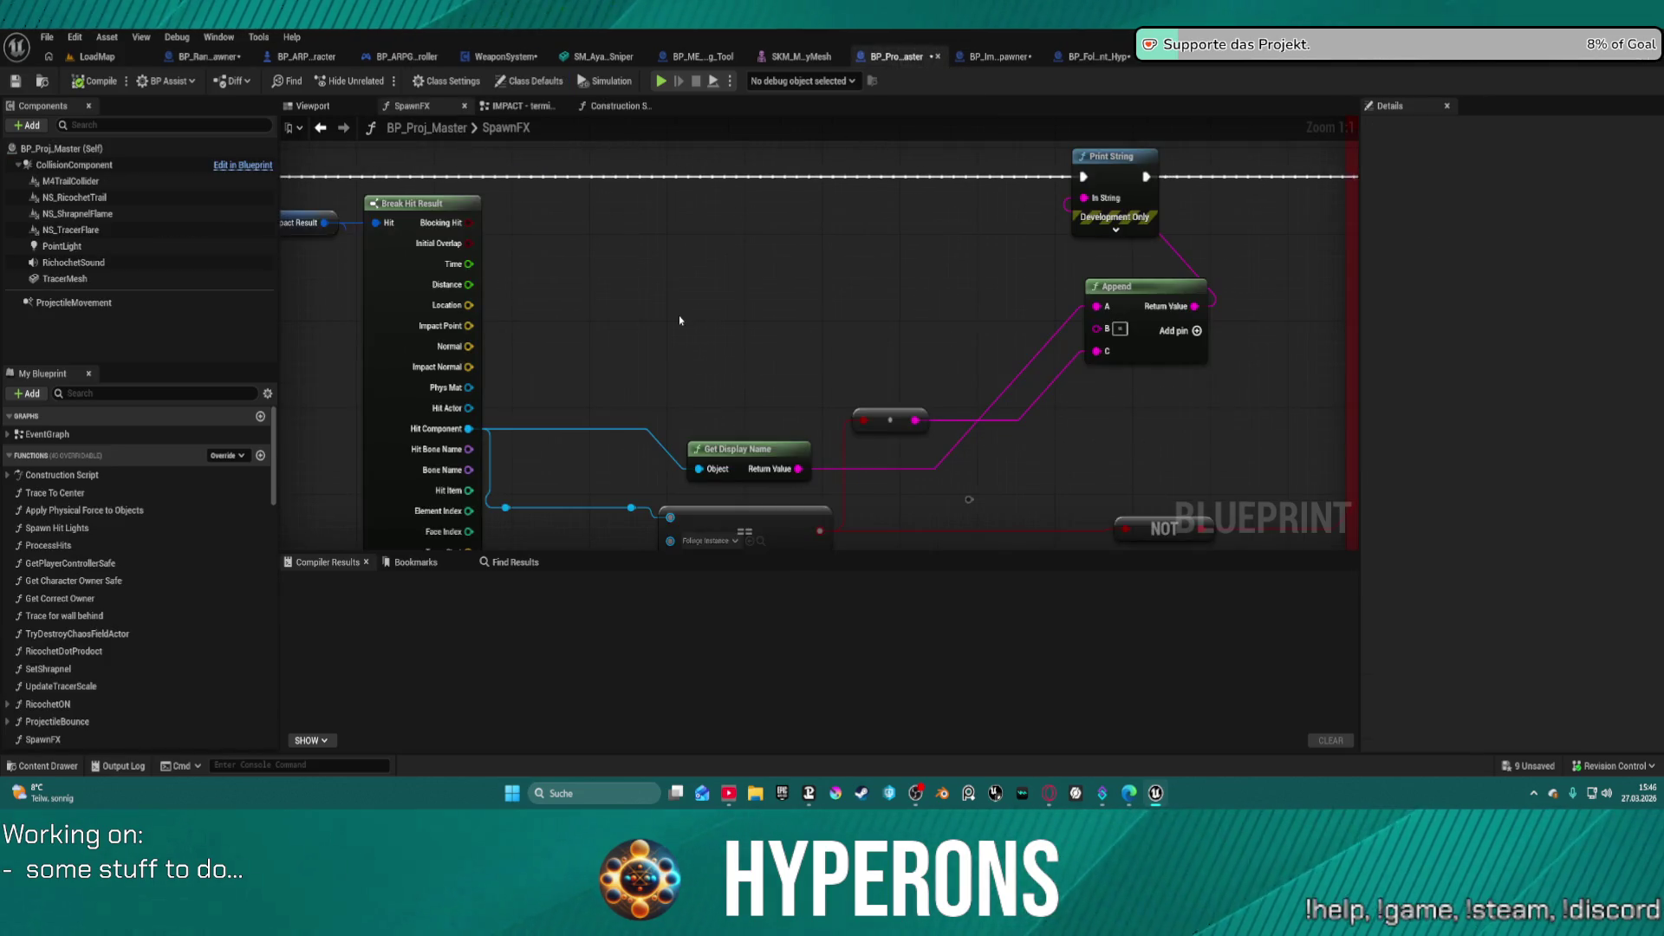
- Add a Cast To InstancedStaticMeshComponent node on SpawnFX's execution flow
{"action": "mouse_move", "coordinate": [680, 321]}
{"action": "left_mouse_down"}
{"action": "mouse_move", "coordinate": [469, 413]}
{"action": "mouse_move", "coordinate": [899, 286]}
{"action": "left_mouse_up"}
{"action": "scroll", "coordinate": [899, 286], "scroll_direction": "down", "scroll_amount": 1}
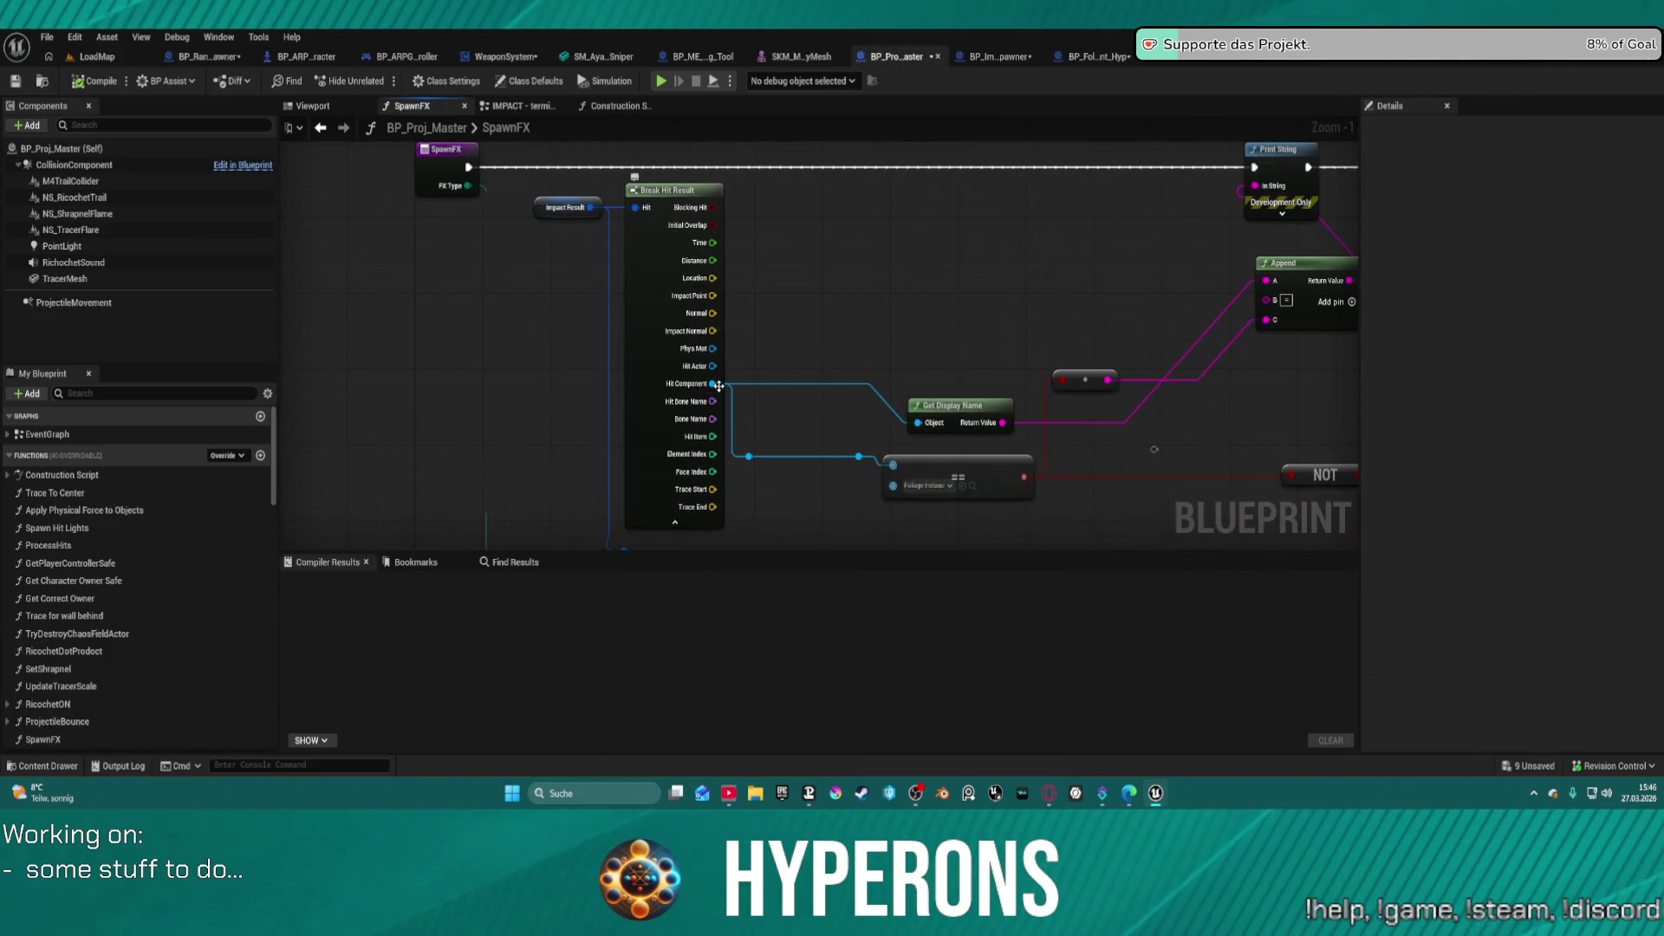
{"action": "left_click_drag", "start_coordinate": [719, 385], "coordinate": [828, 320]}
{"action": "type", "text": "f"}
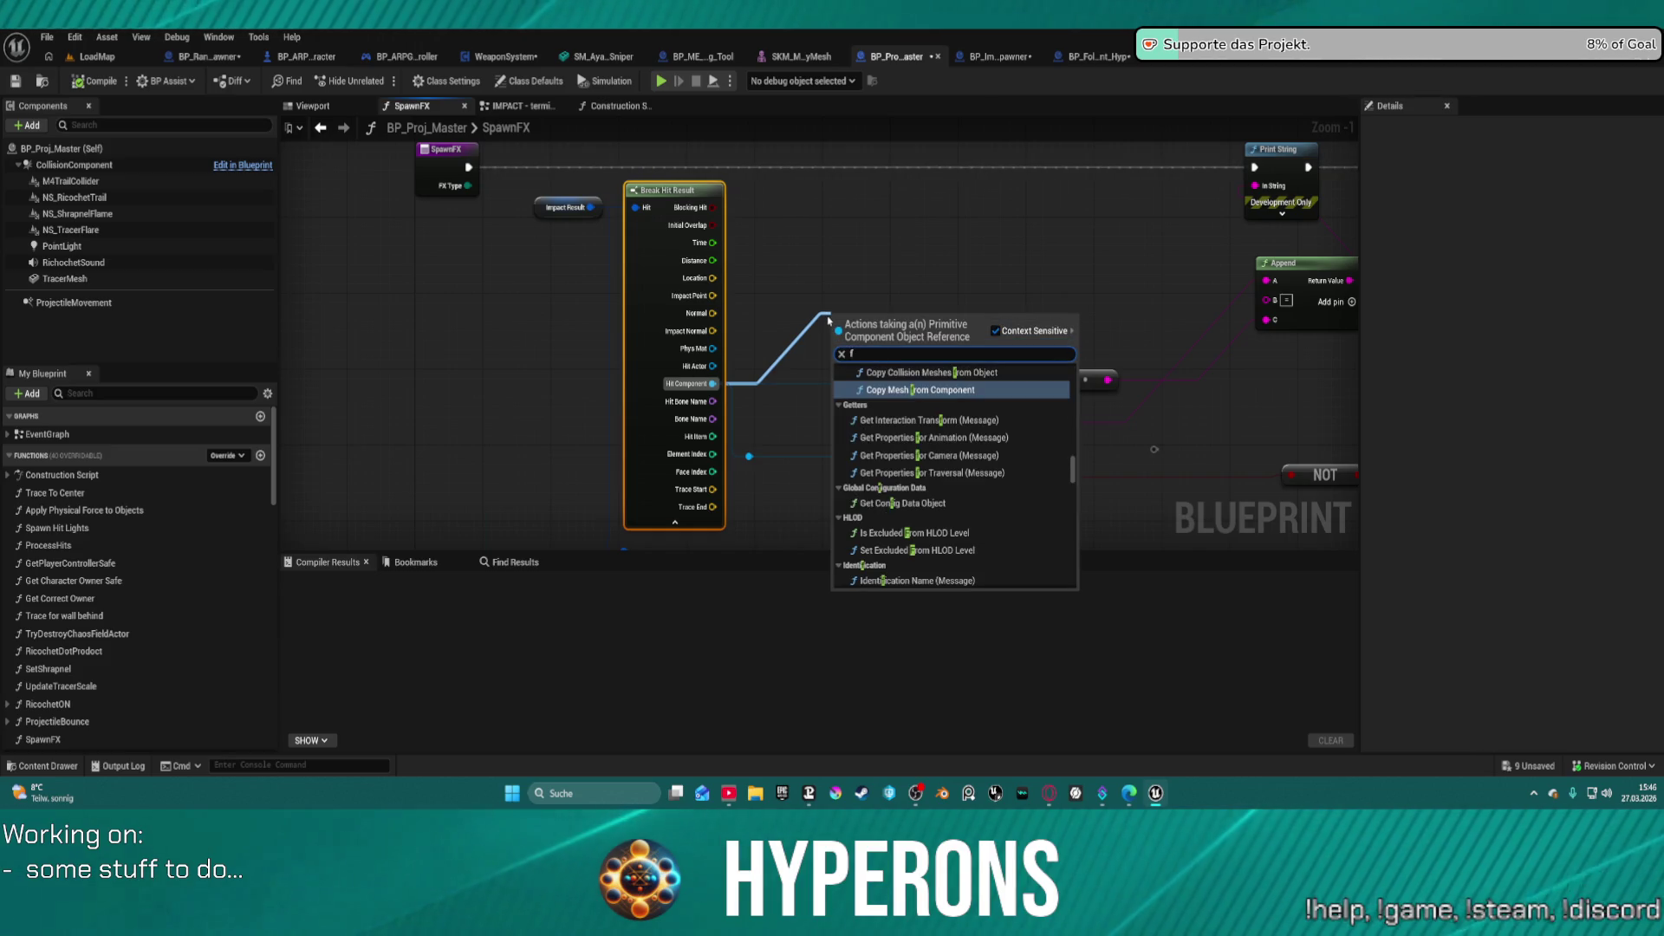
{"action": "key", "text": "BackSpace"}
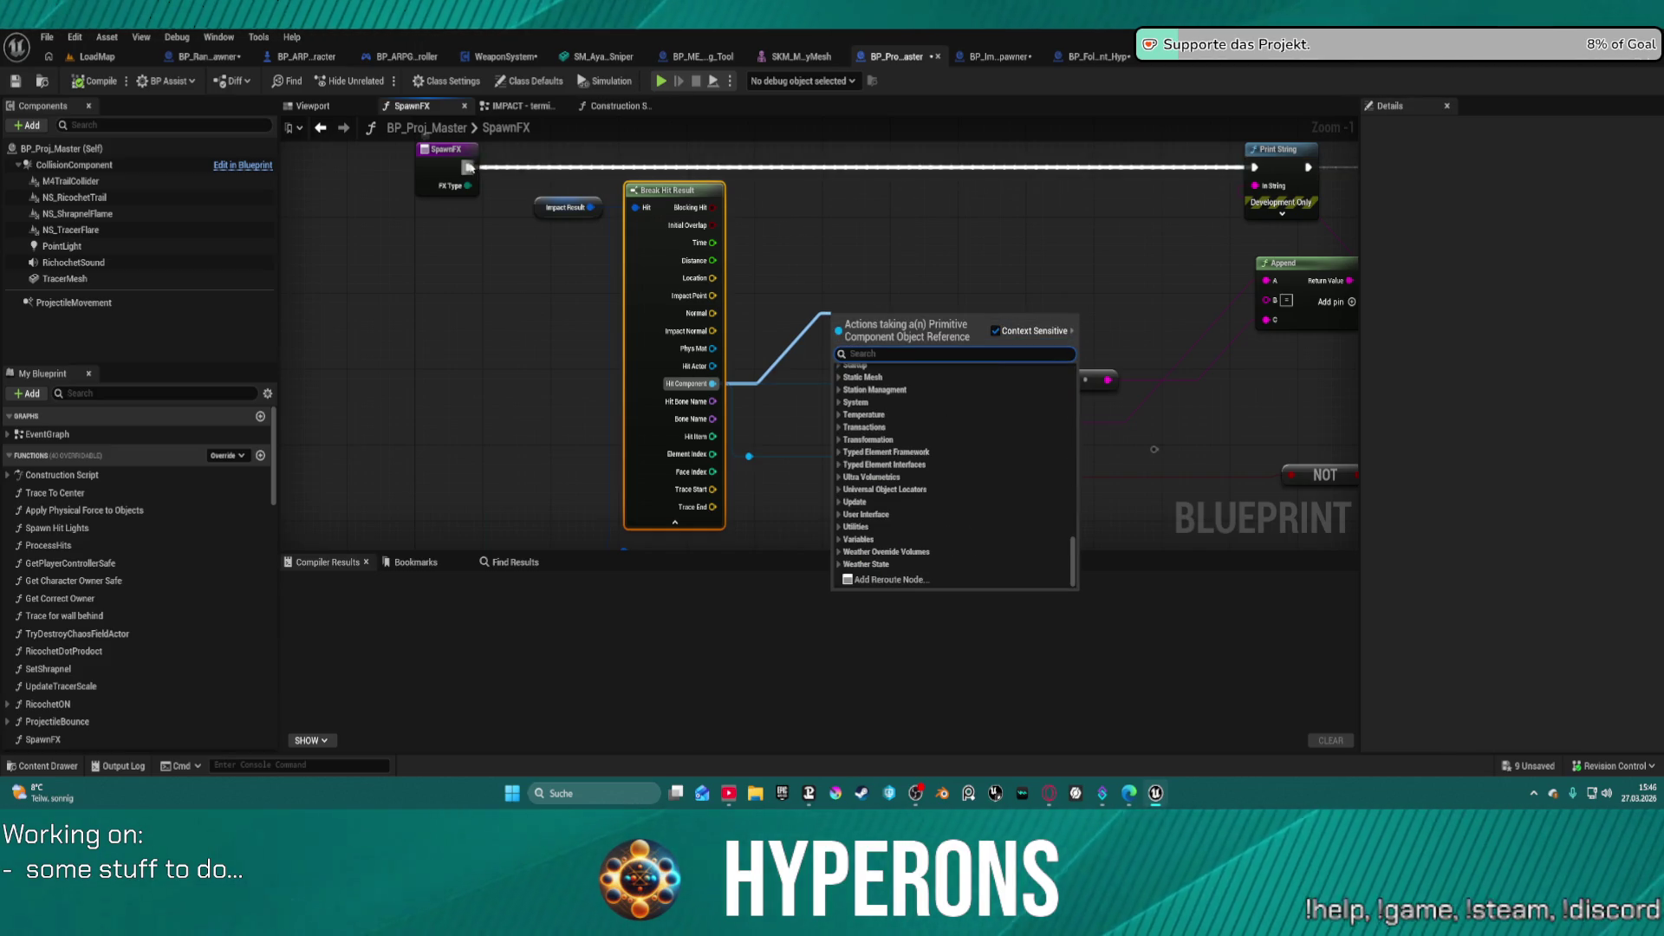
{"action": "left_click_drag", "start_coordinate": [468, 167], "coordinate": [894, 171]}
{"action": "type", "text": "cas"}
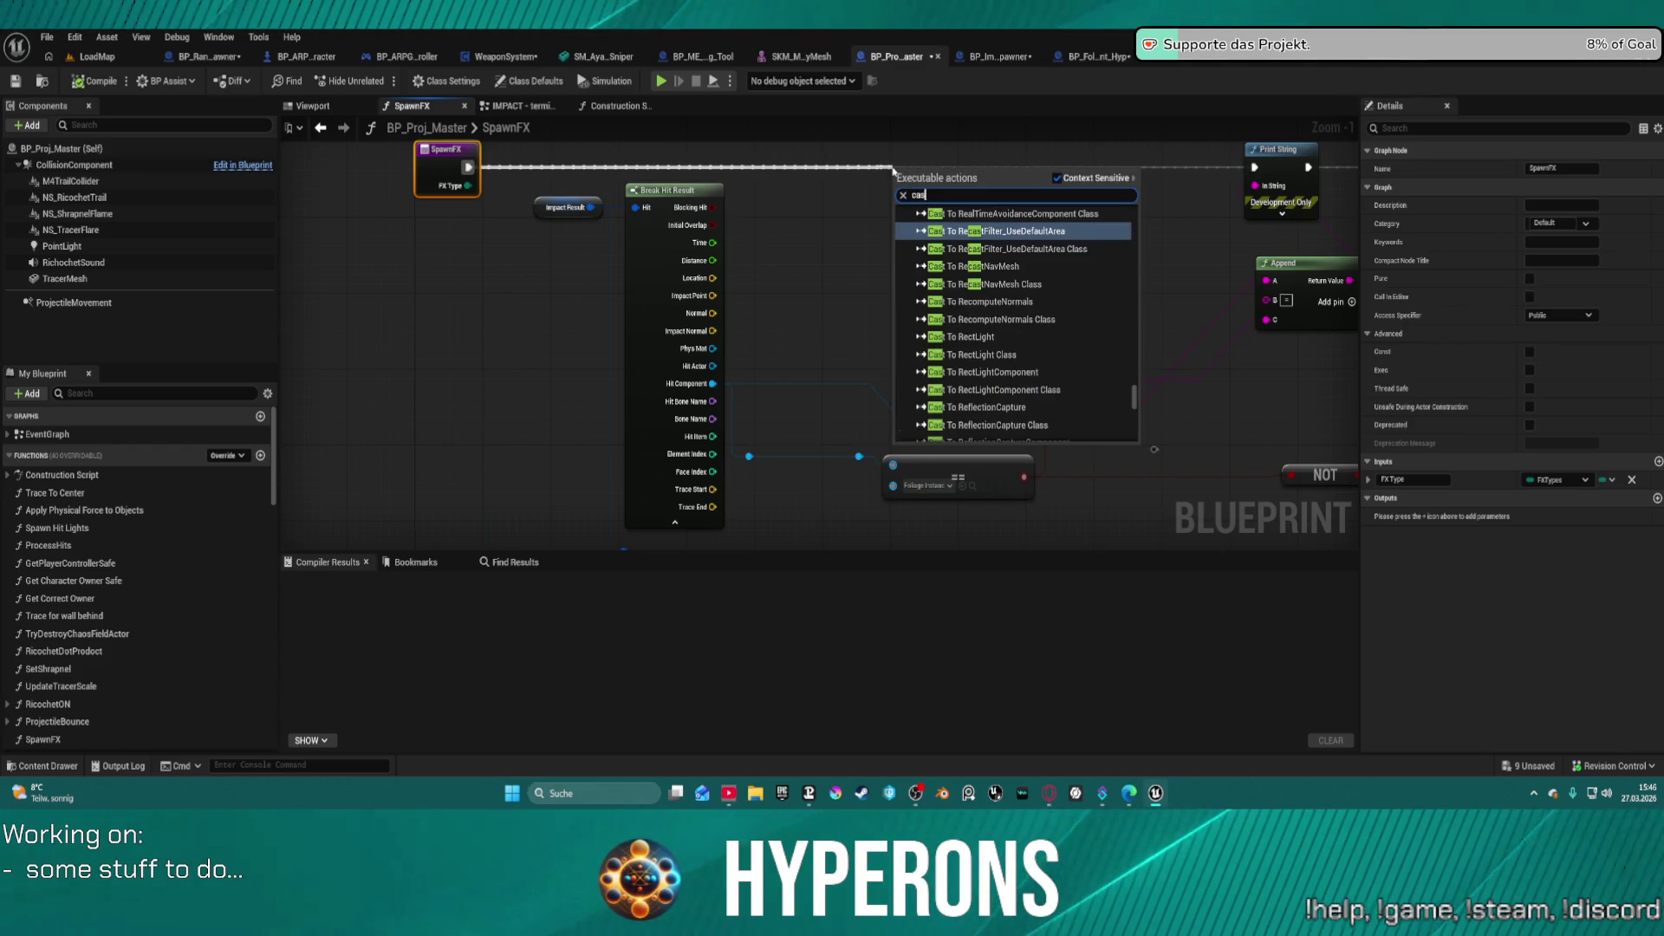
{"action": "type", "text": "t to st"}
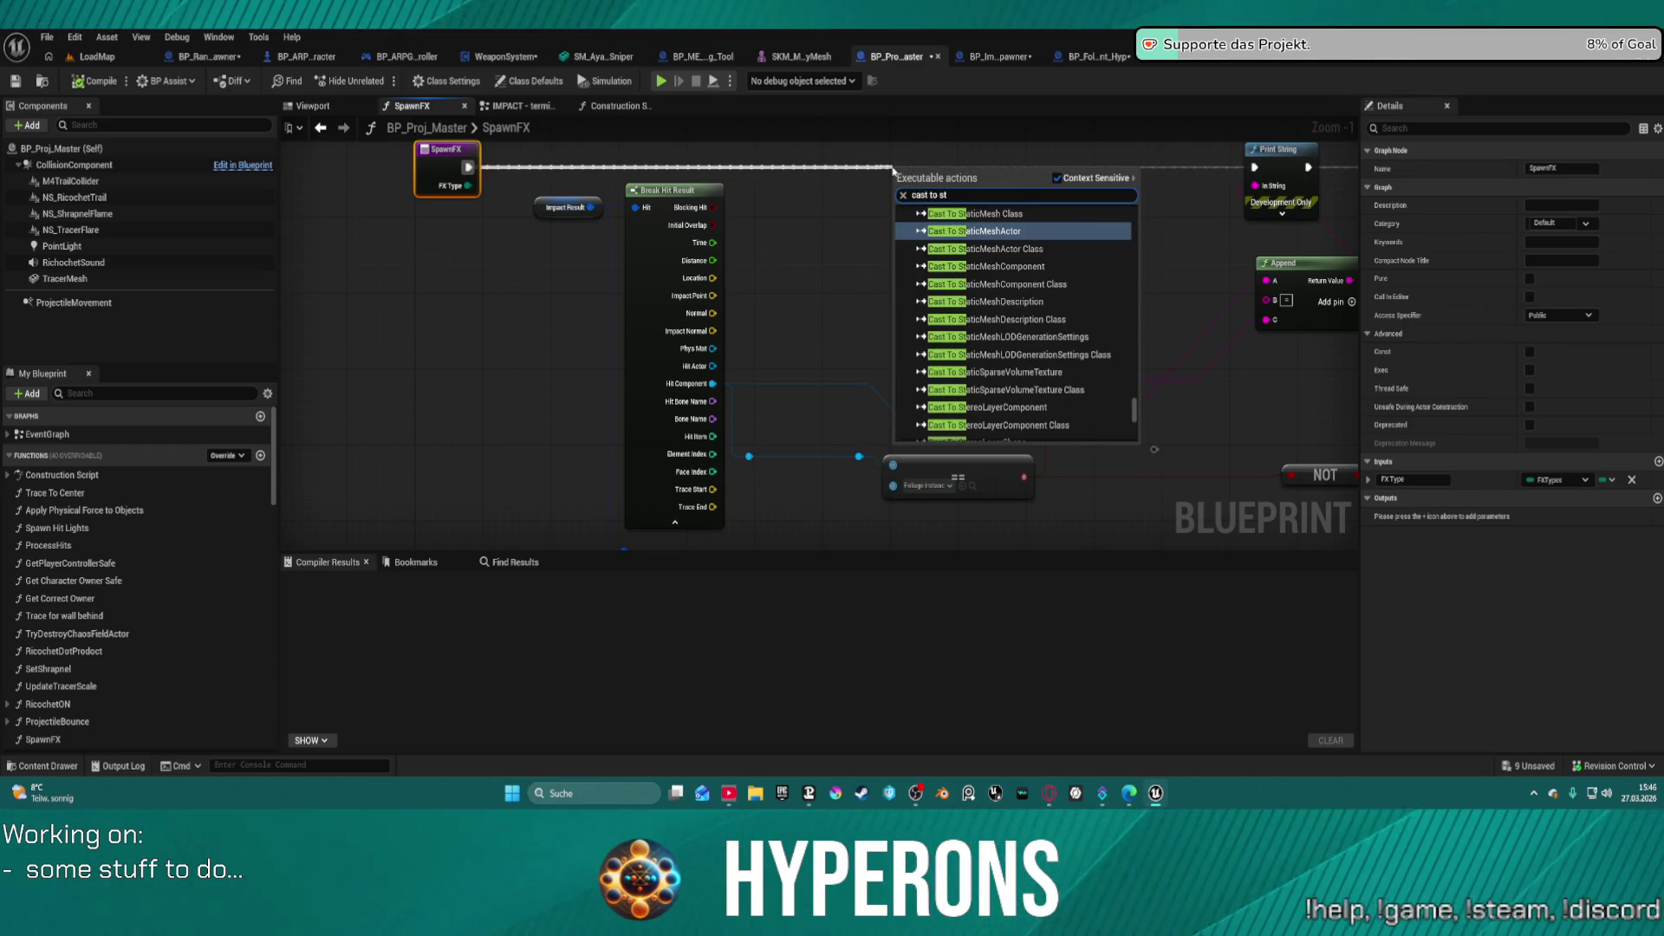
{"action": "type", "text": "a"}
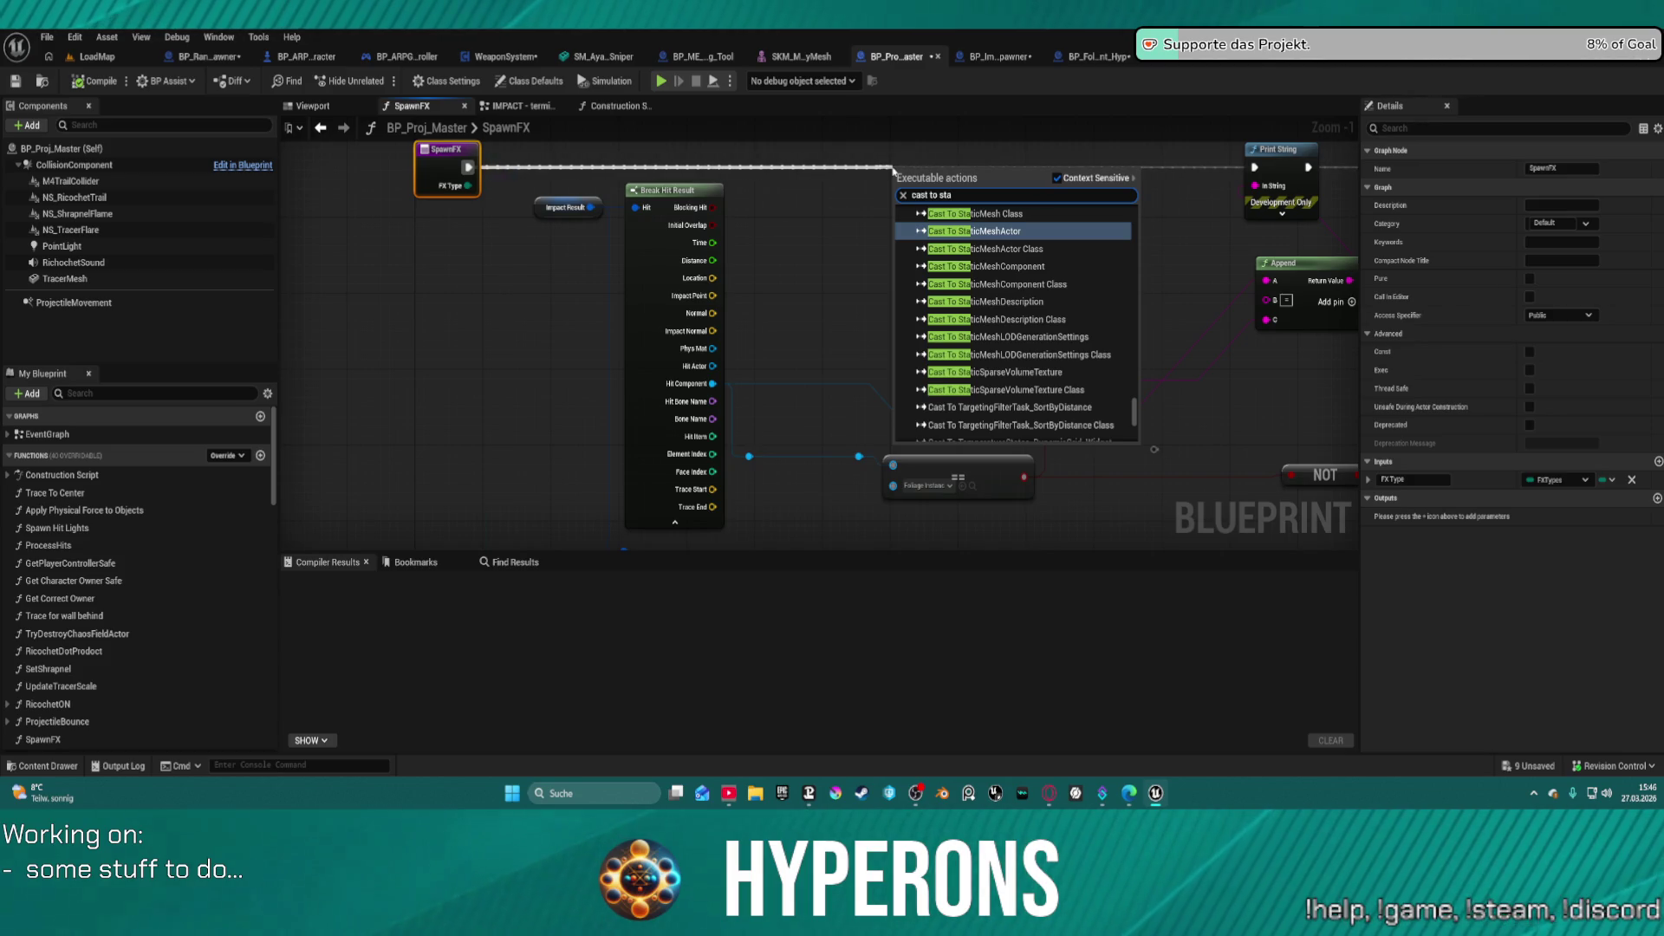
{"action": "type", "text": "m"}
{"action": "key", "text": "BackSpace"}
{"action": "key", "text": "BackSpace"}
{"action": "key", "text": "BackSpace"}
{"action": "type", "text": "fo"}
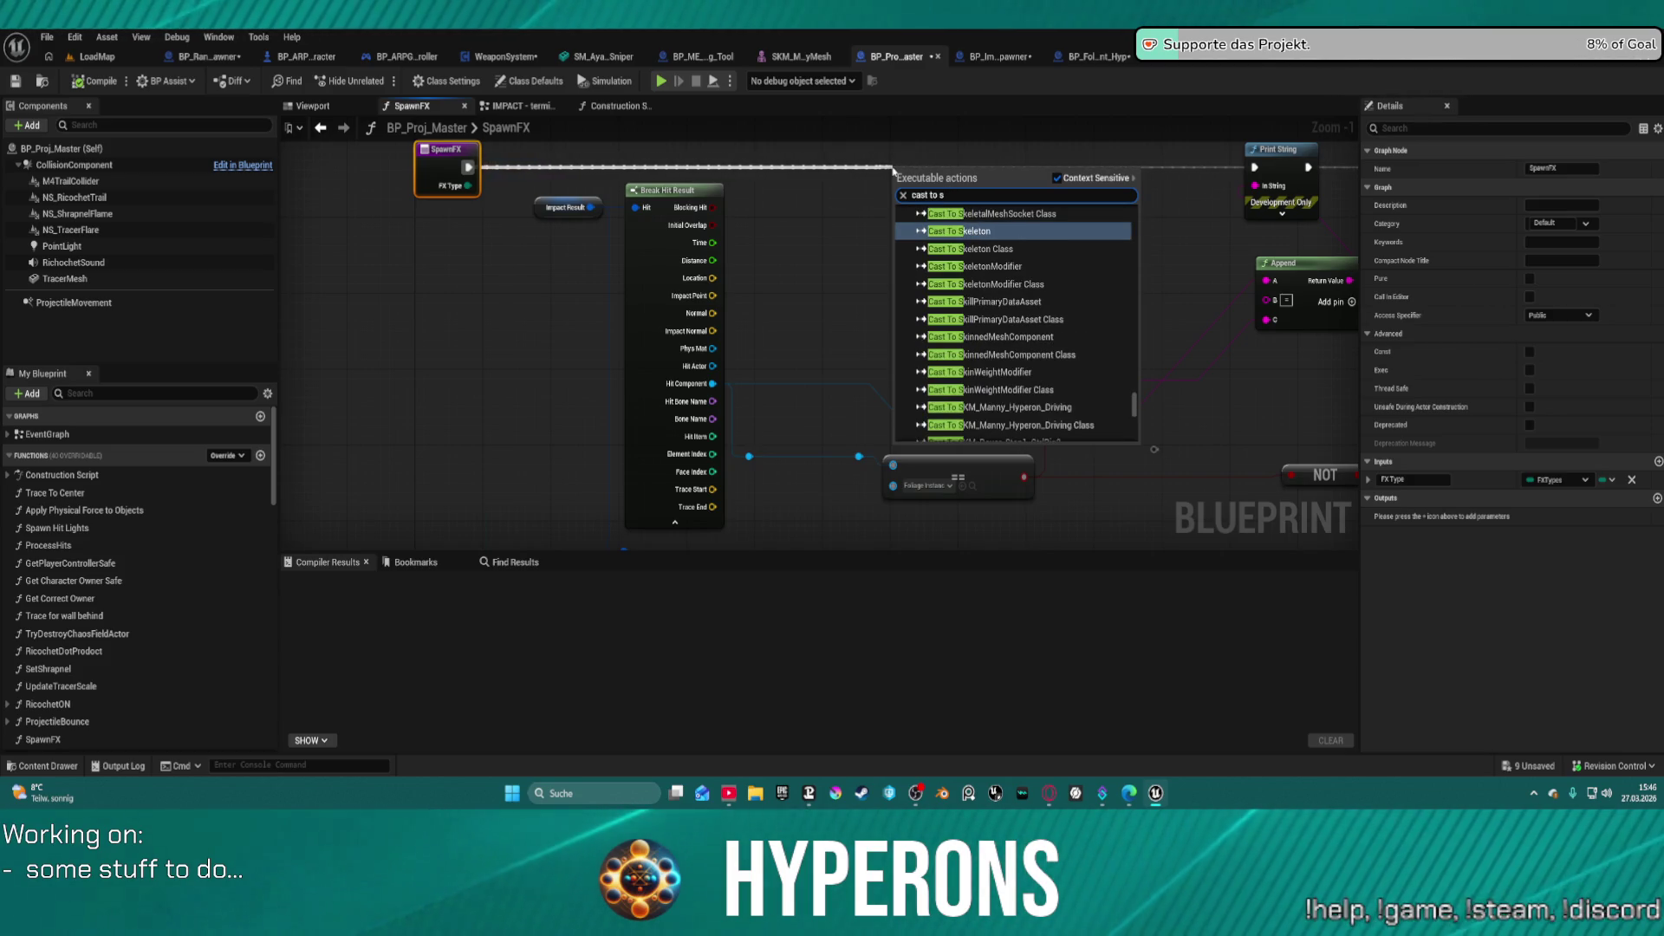
{"action": "type", "text": "liage"}
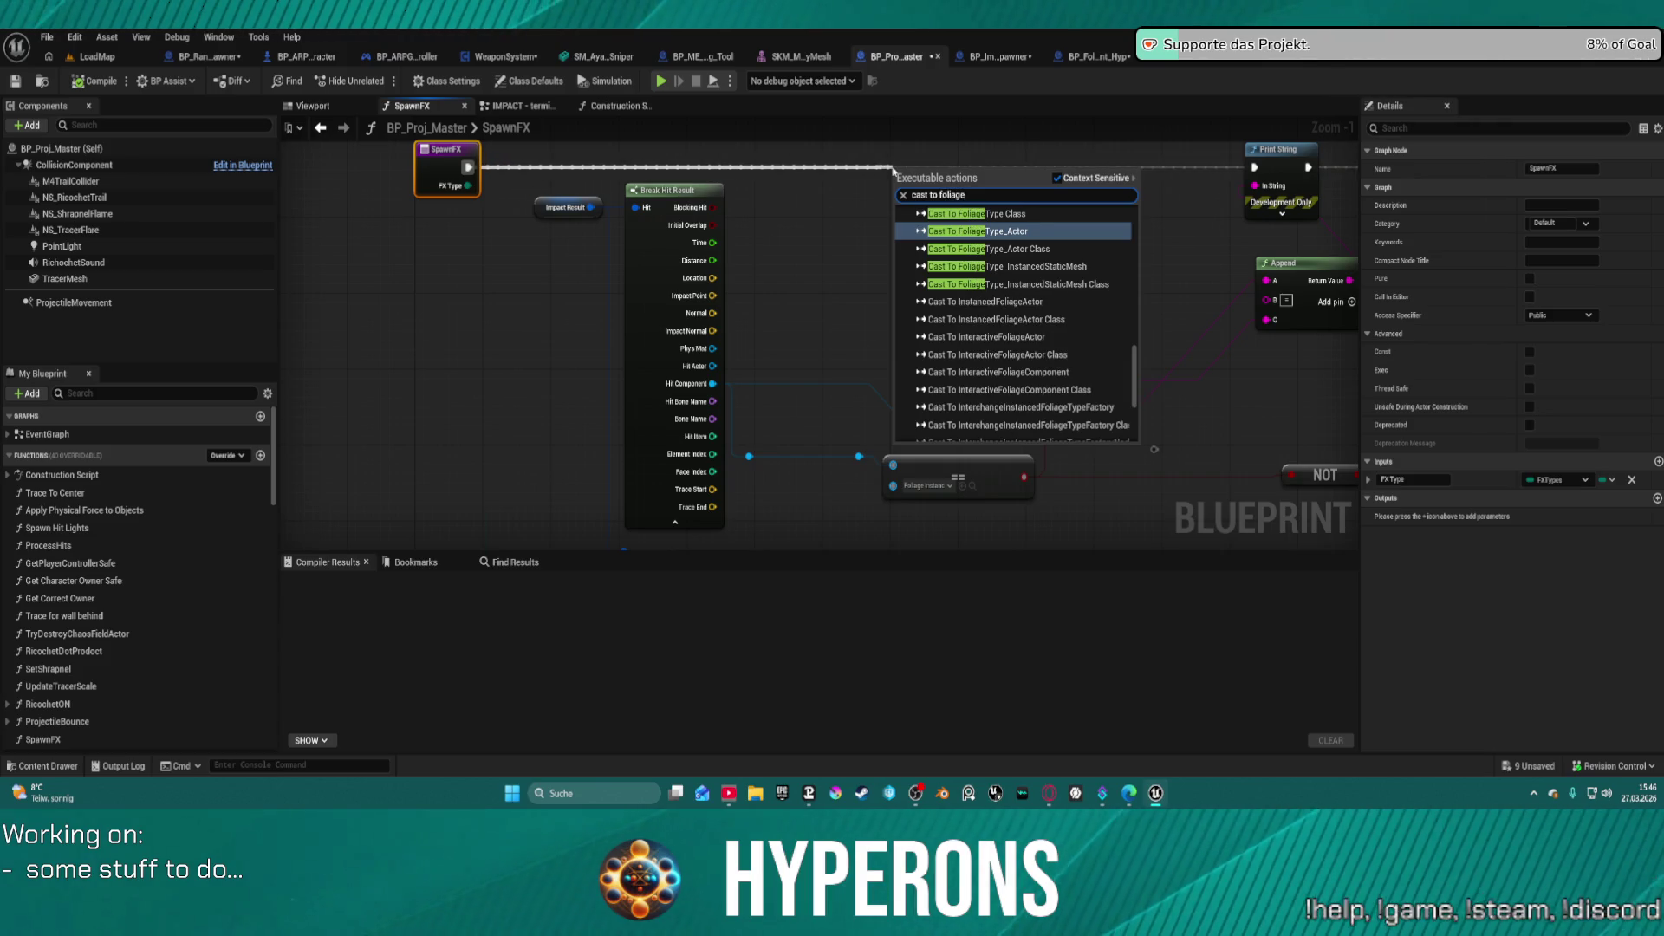
{"action": "type", "text": "st"}
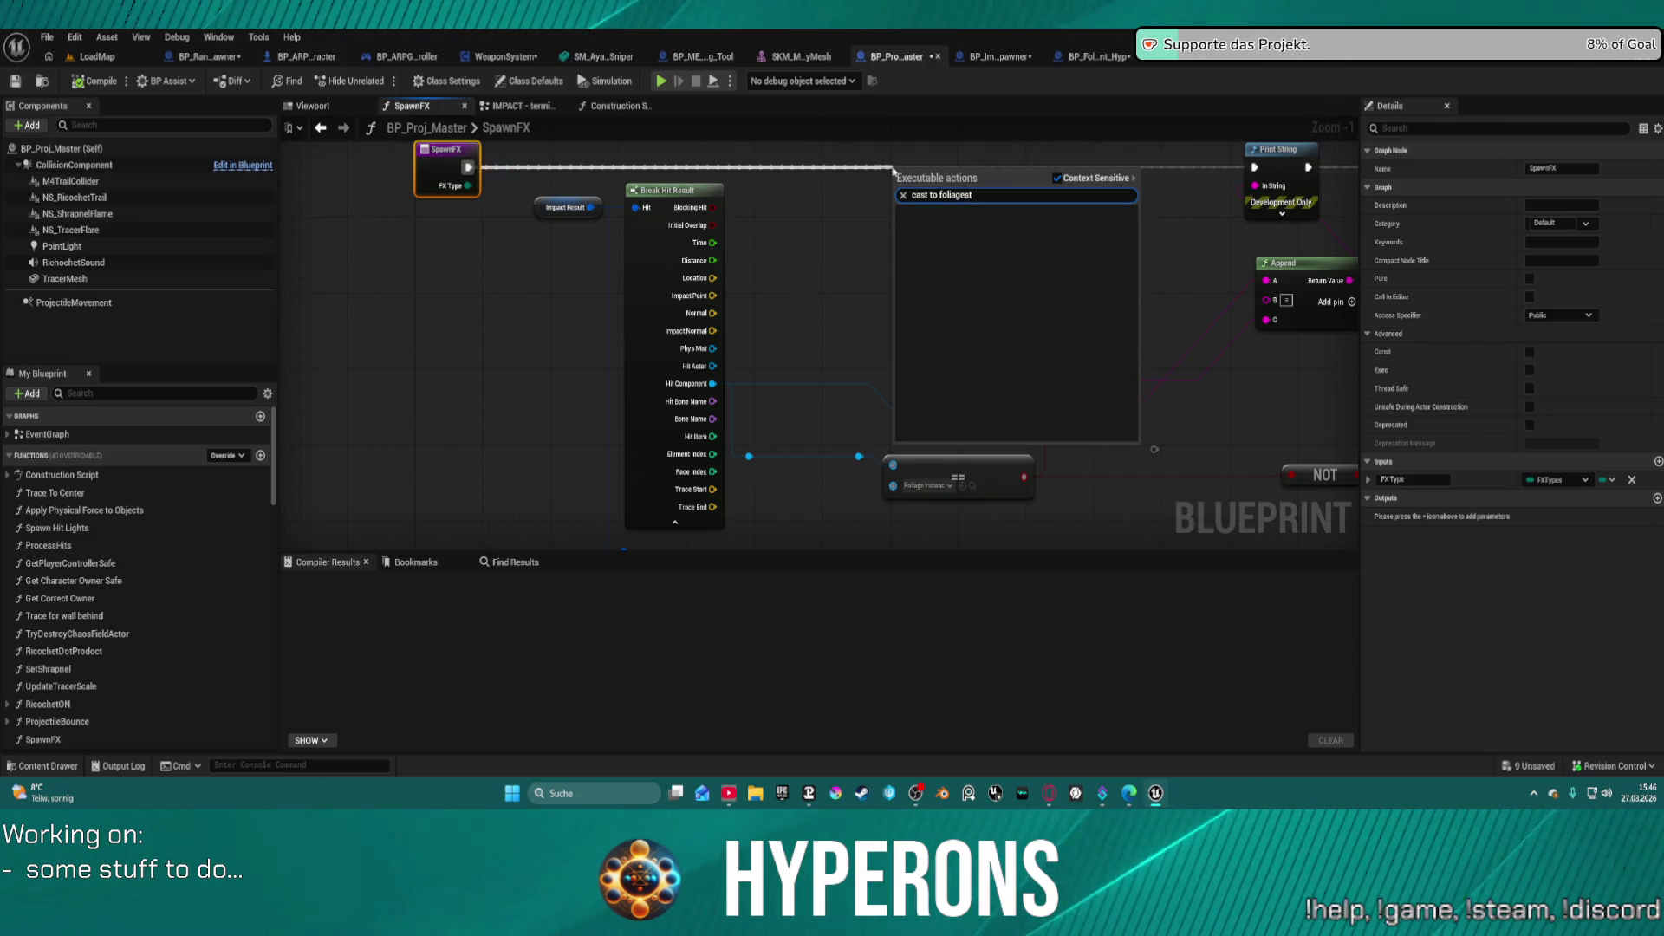
{"action": "key", "text": "BackSpace"}
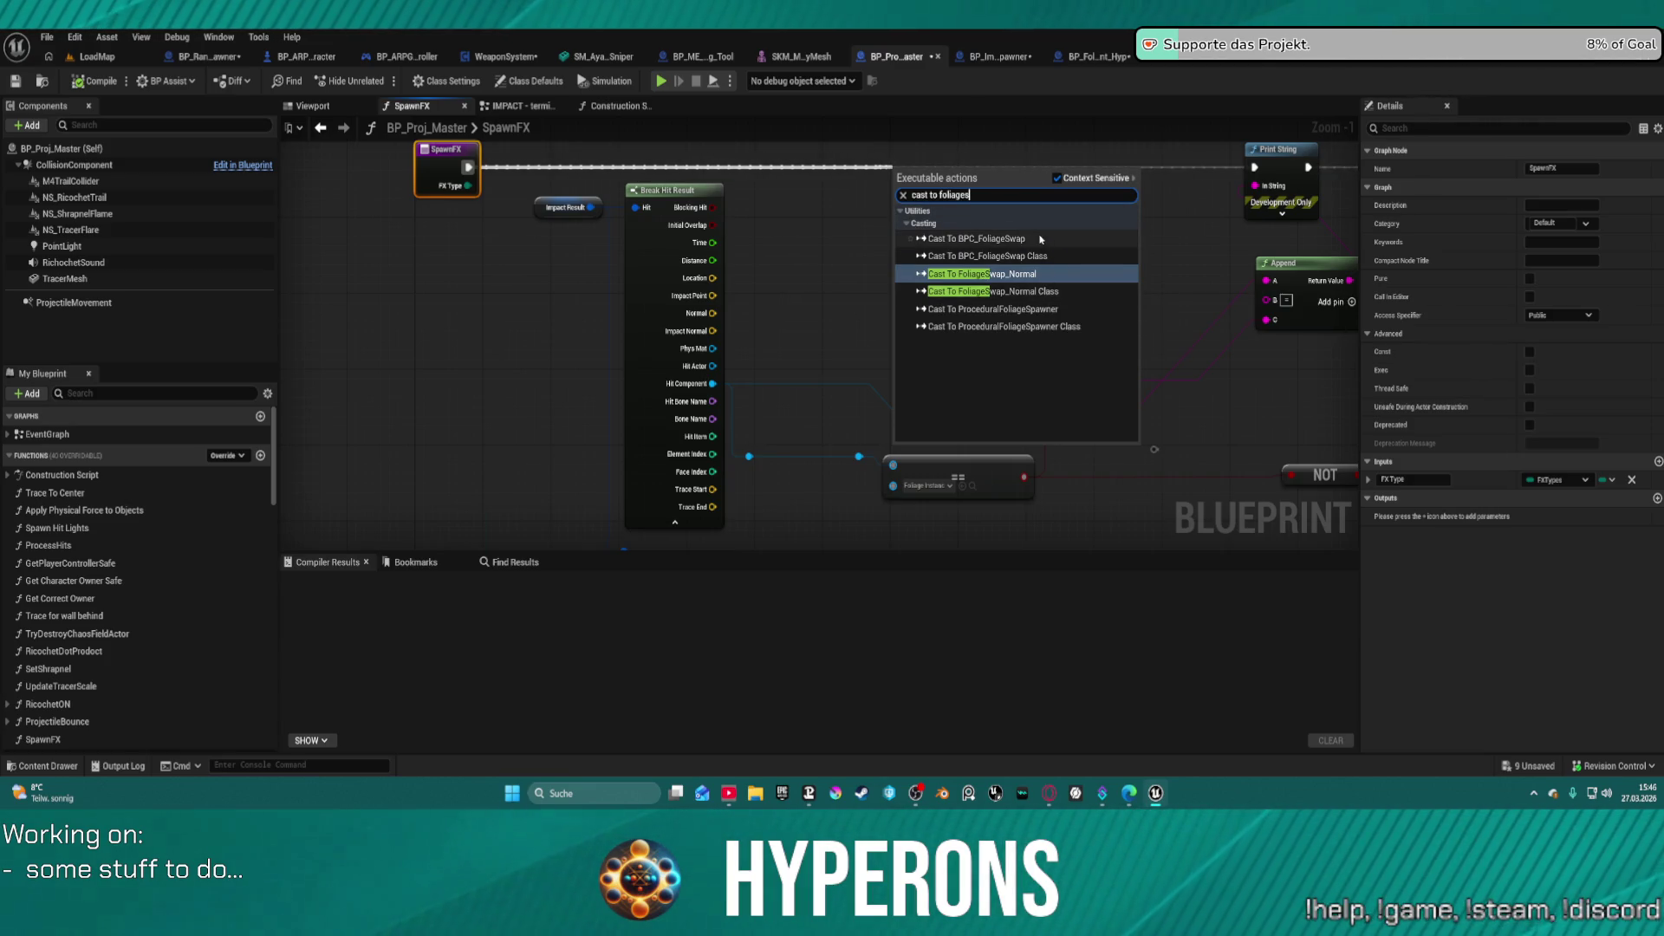
{"action": "key", "text": "BackSpace"}
{"action": "key", "text": "BackSpace"}
{"action": "key", "text": "BackSpace"}
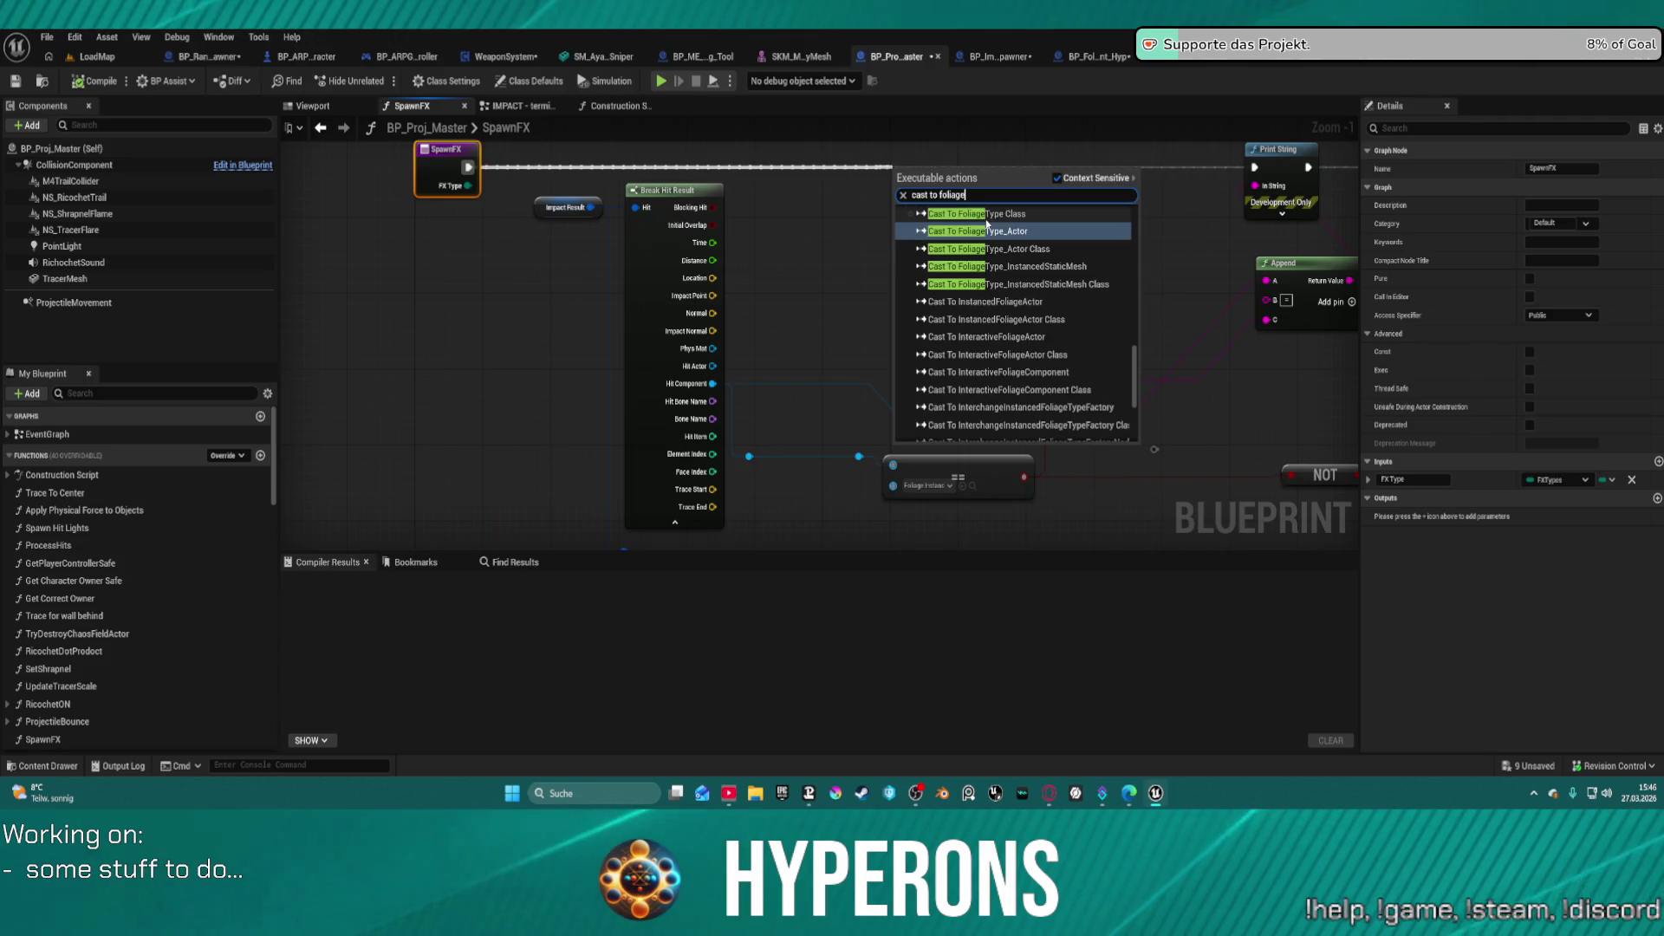
{"action": "key", "text": "BackSpace"}
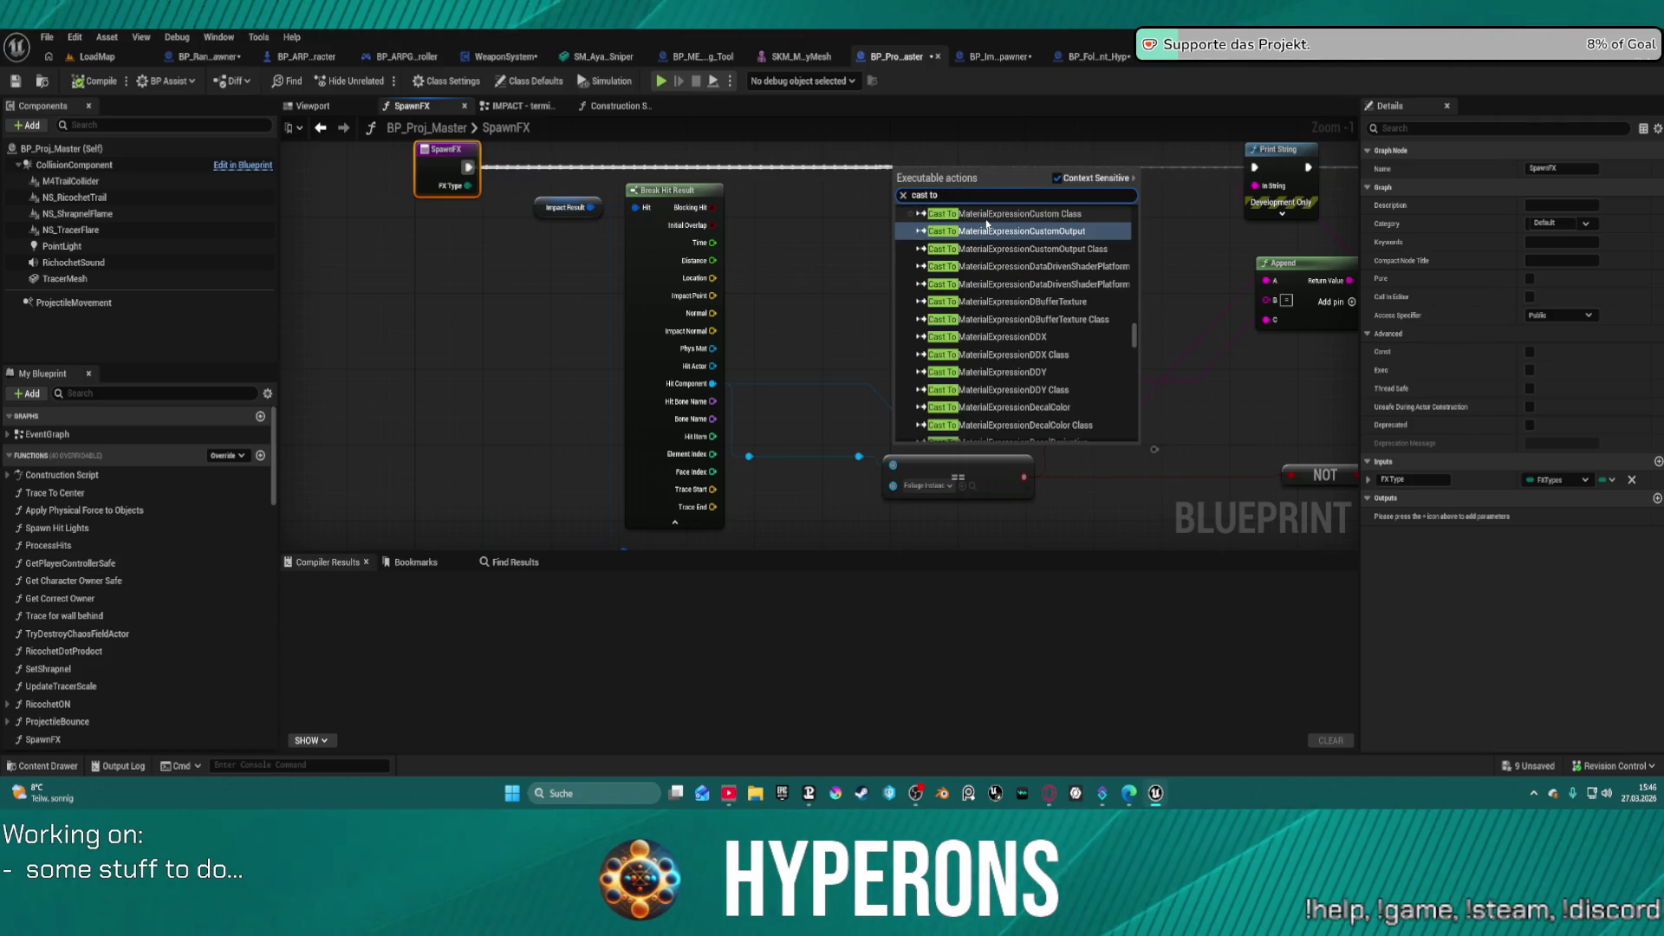
{"action": "type", "text": "instanced s"}
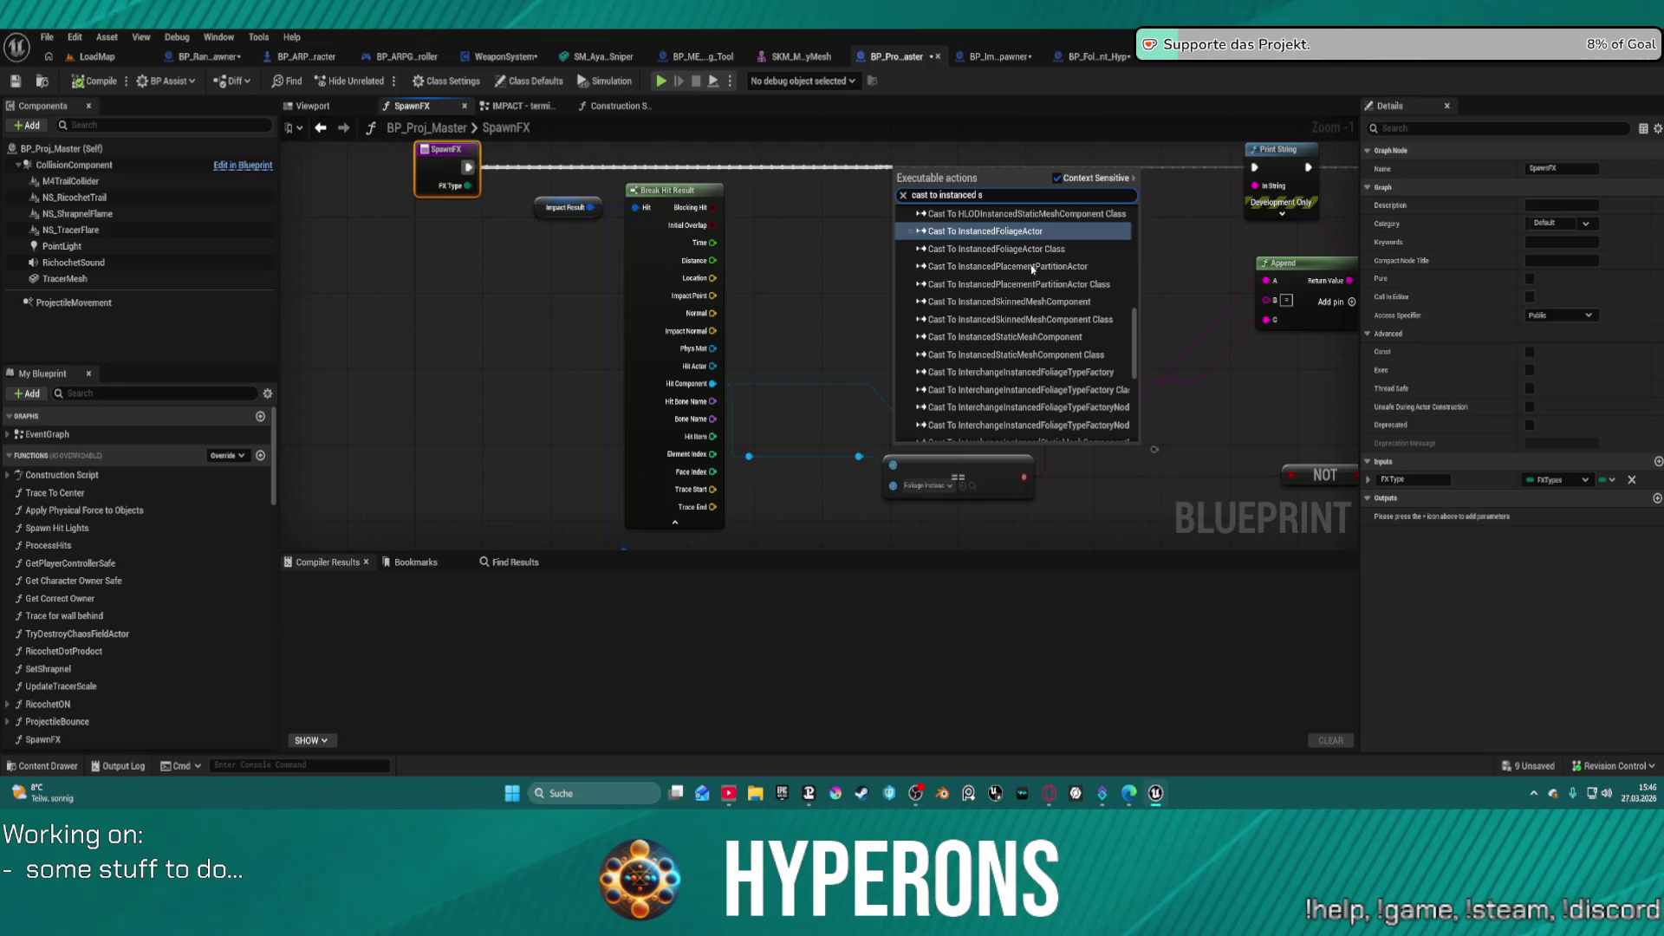
{"action": "left_click", "coordinate": [1045, 337]}
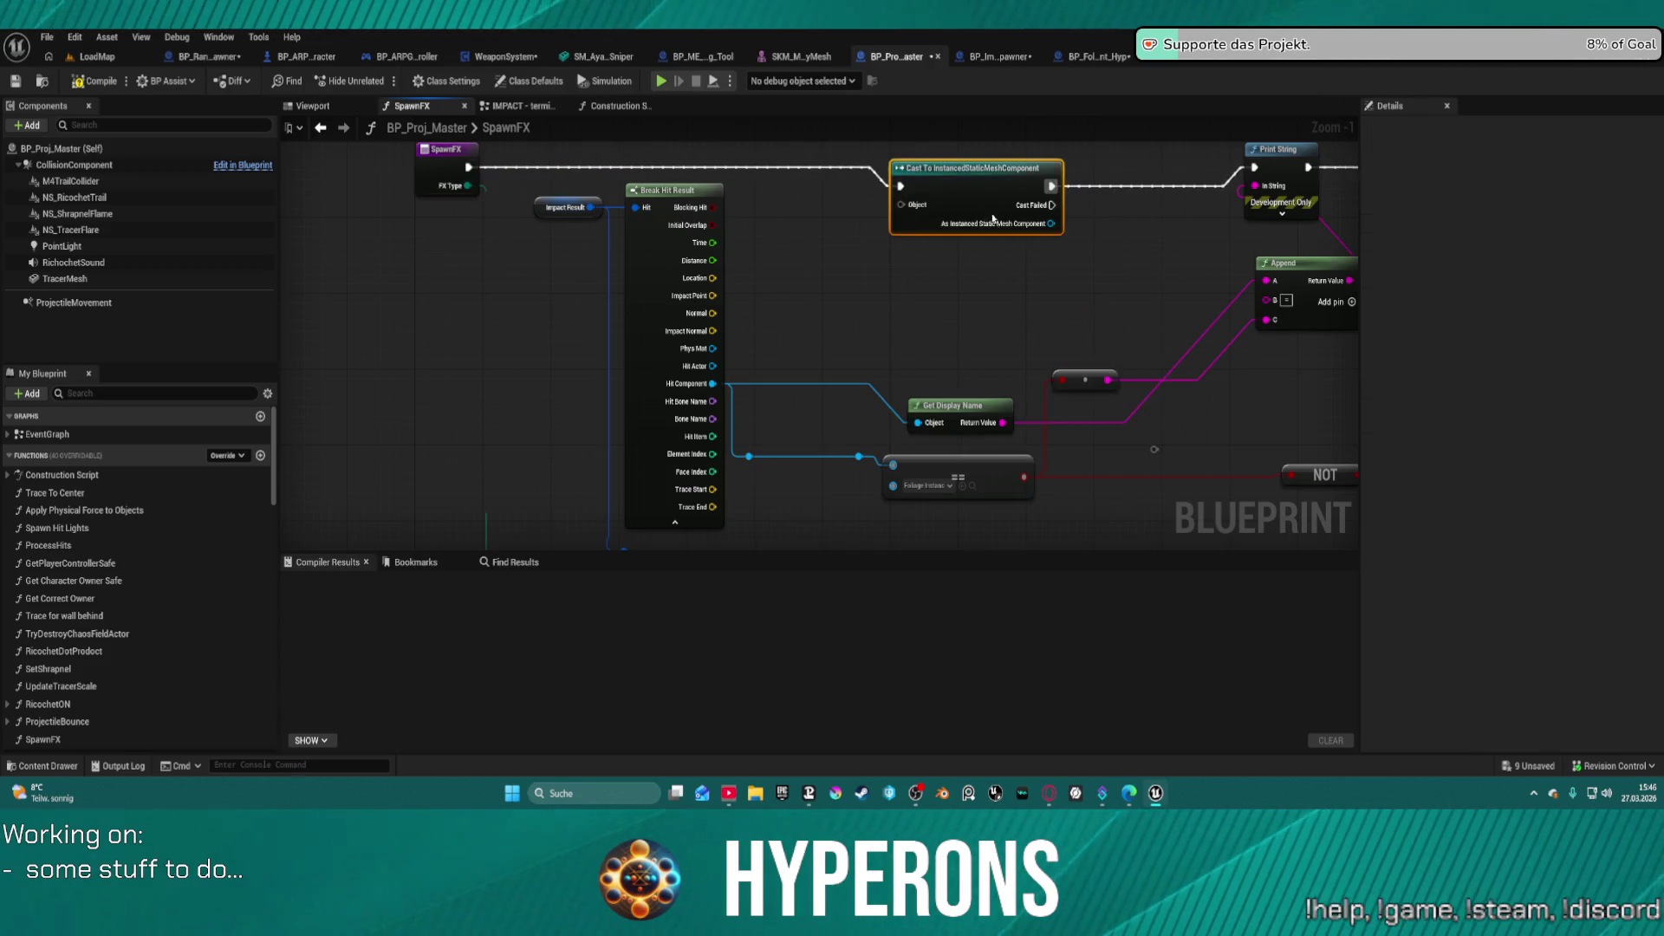
- Wire Break Hit Result's Hit Component into the cast's Object input
{"action": "left_click_drag", "start_coordinate": [974, 165], "coordinate": [965, 153]}
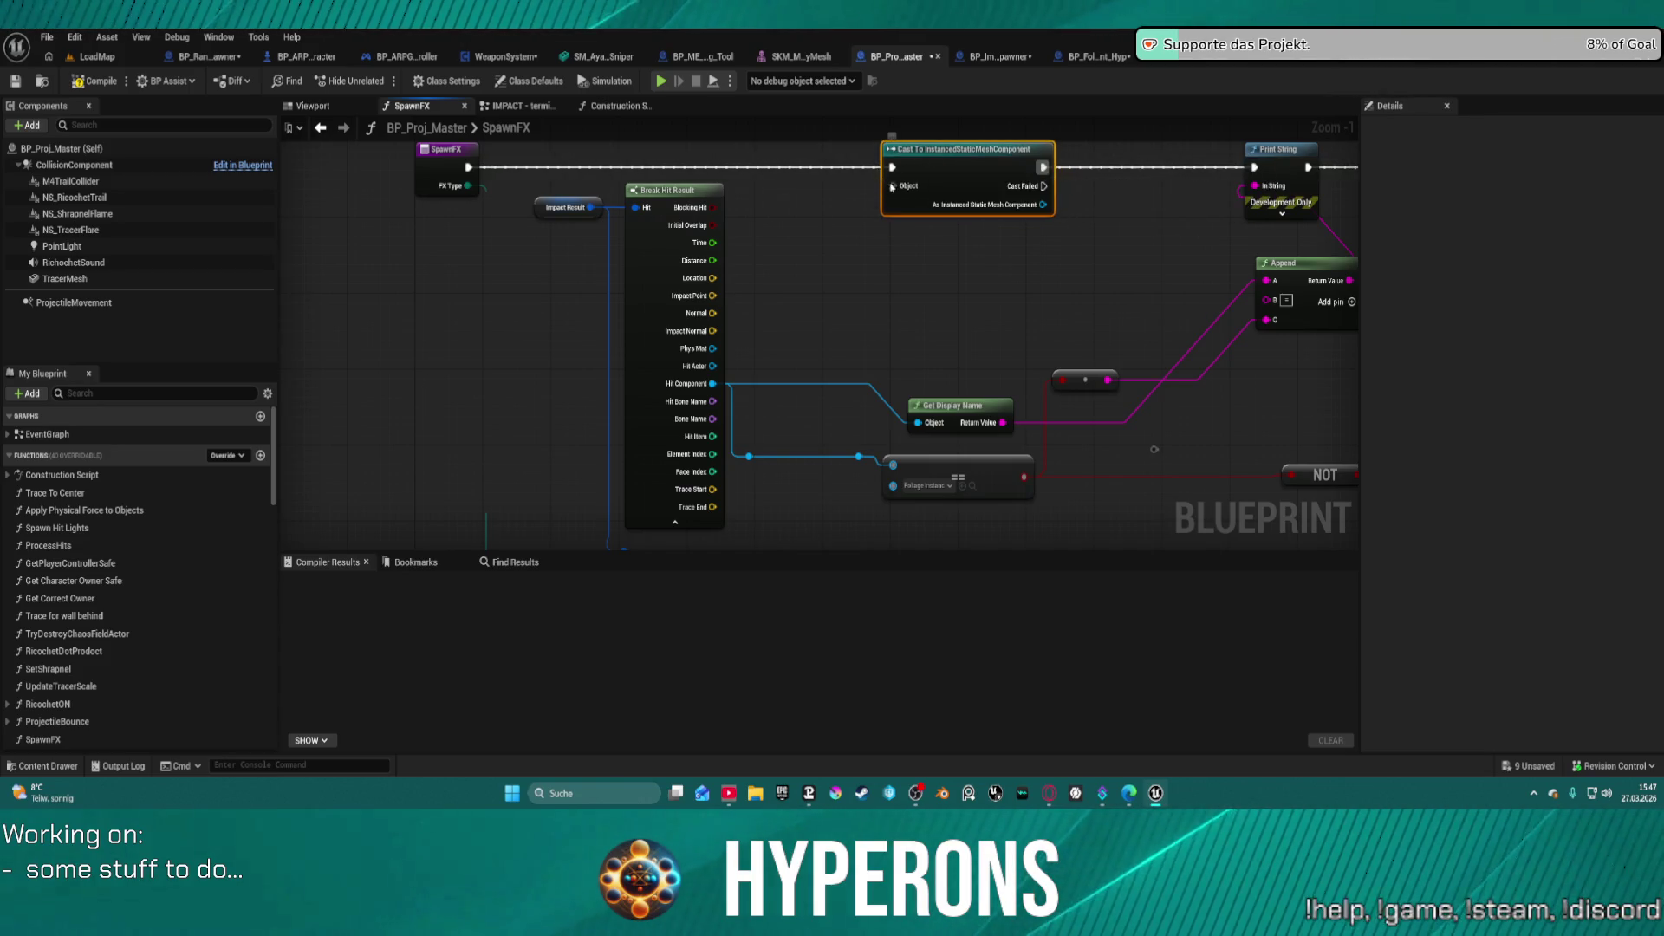
{"action": "left_click_drag", "start_coordinate": [893, 186], "coordinate": [715, 383]}
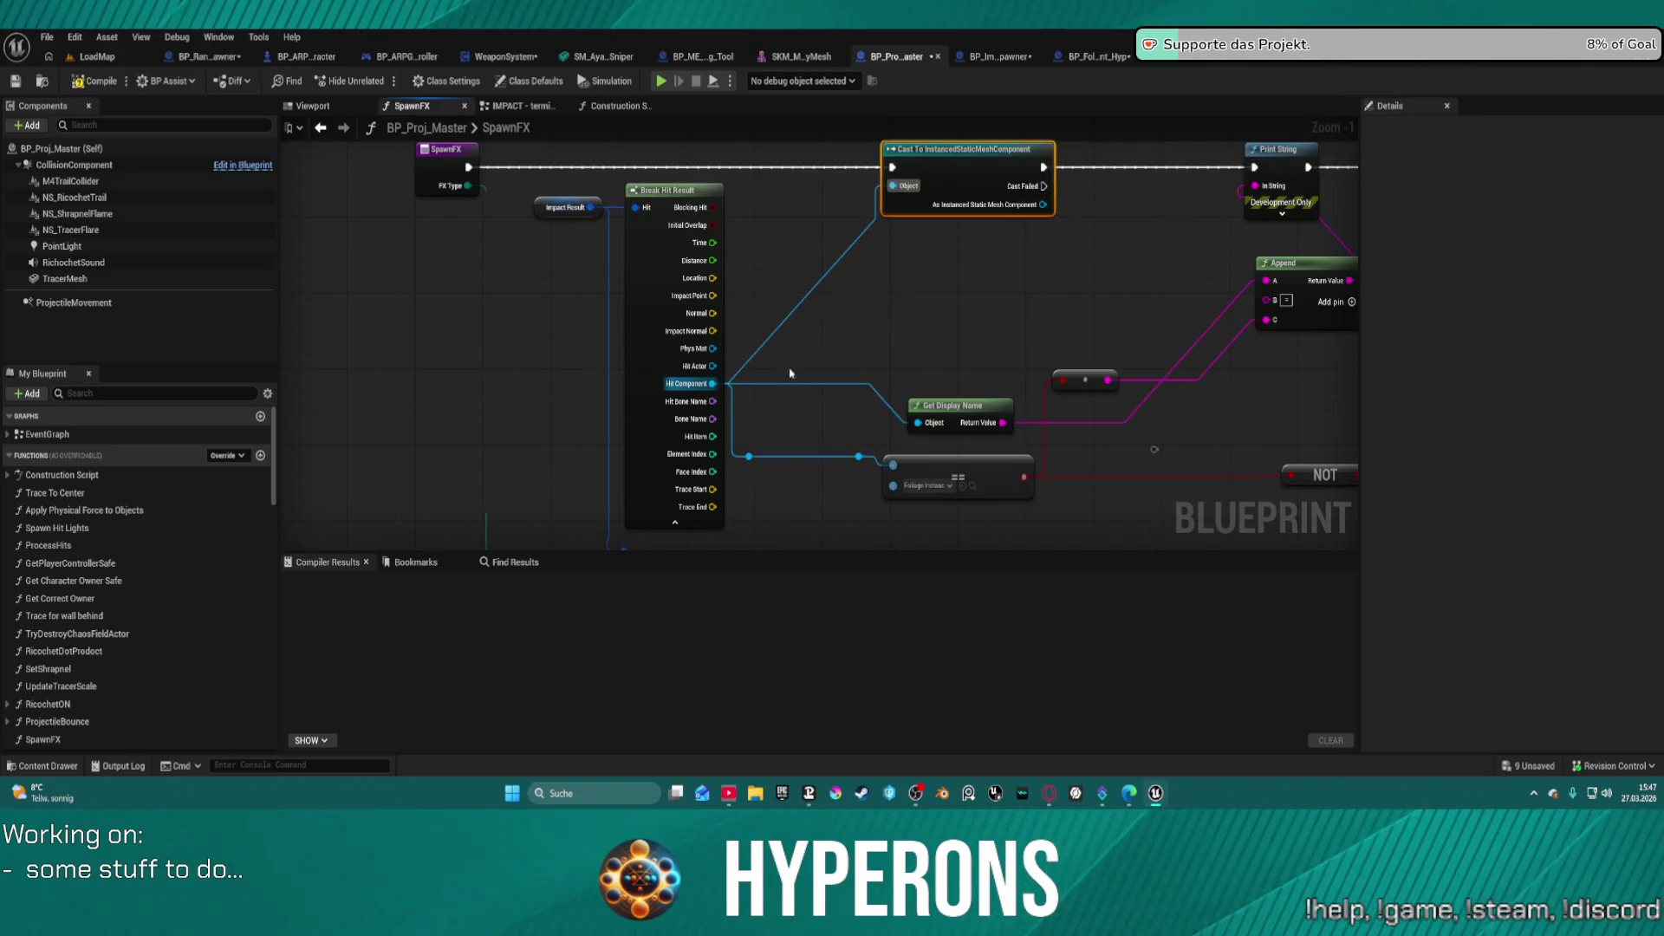
{"action": "left_click_drag", "start_coordinate": [1083, 260], "coordinate": [648, 296]}
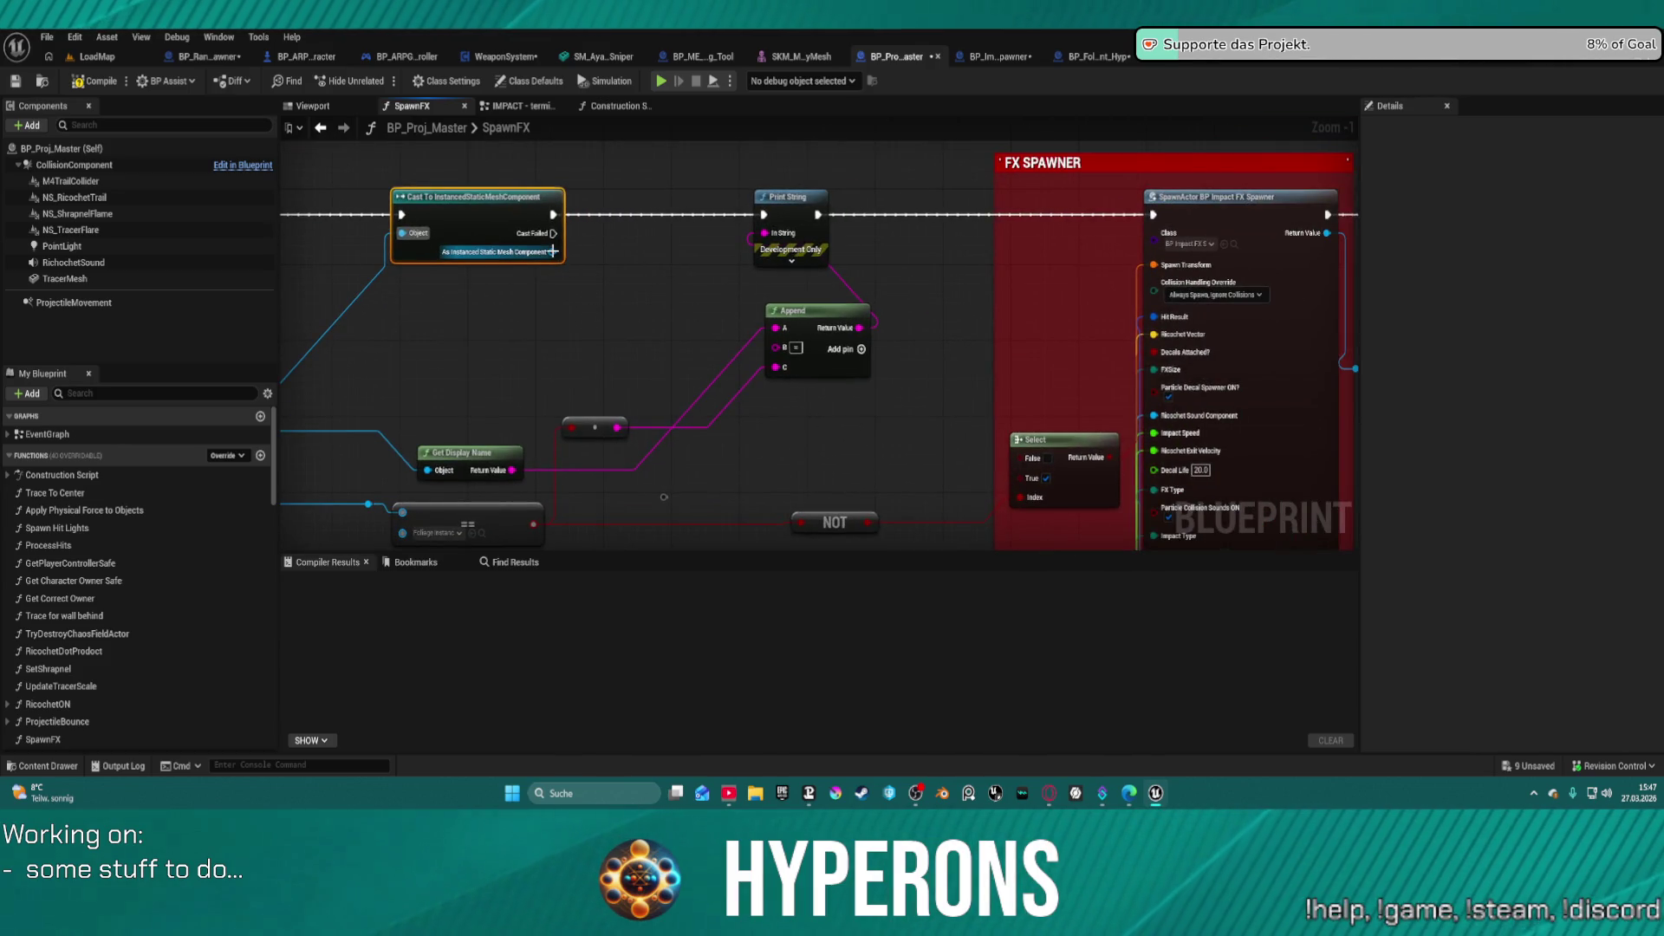
{"action": "left_click_drag", "start_coordinate": [456, 218], "coordinate": [720, 222]}
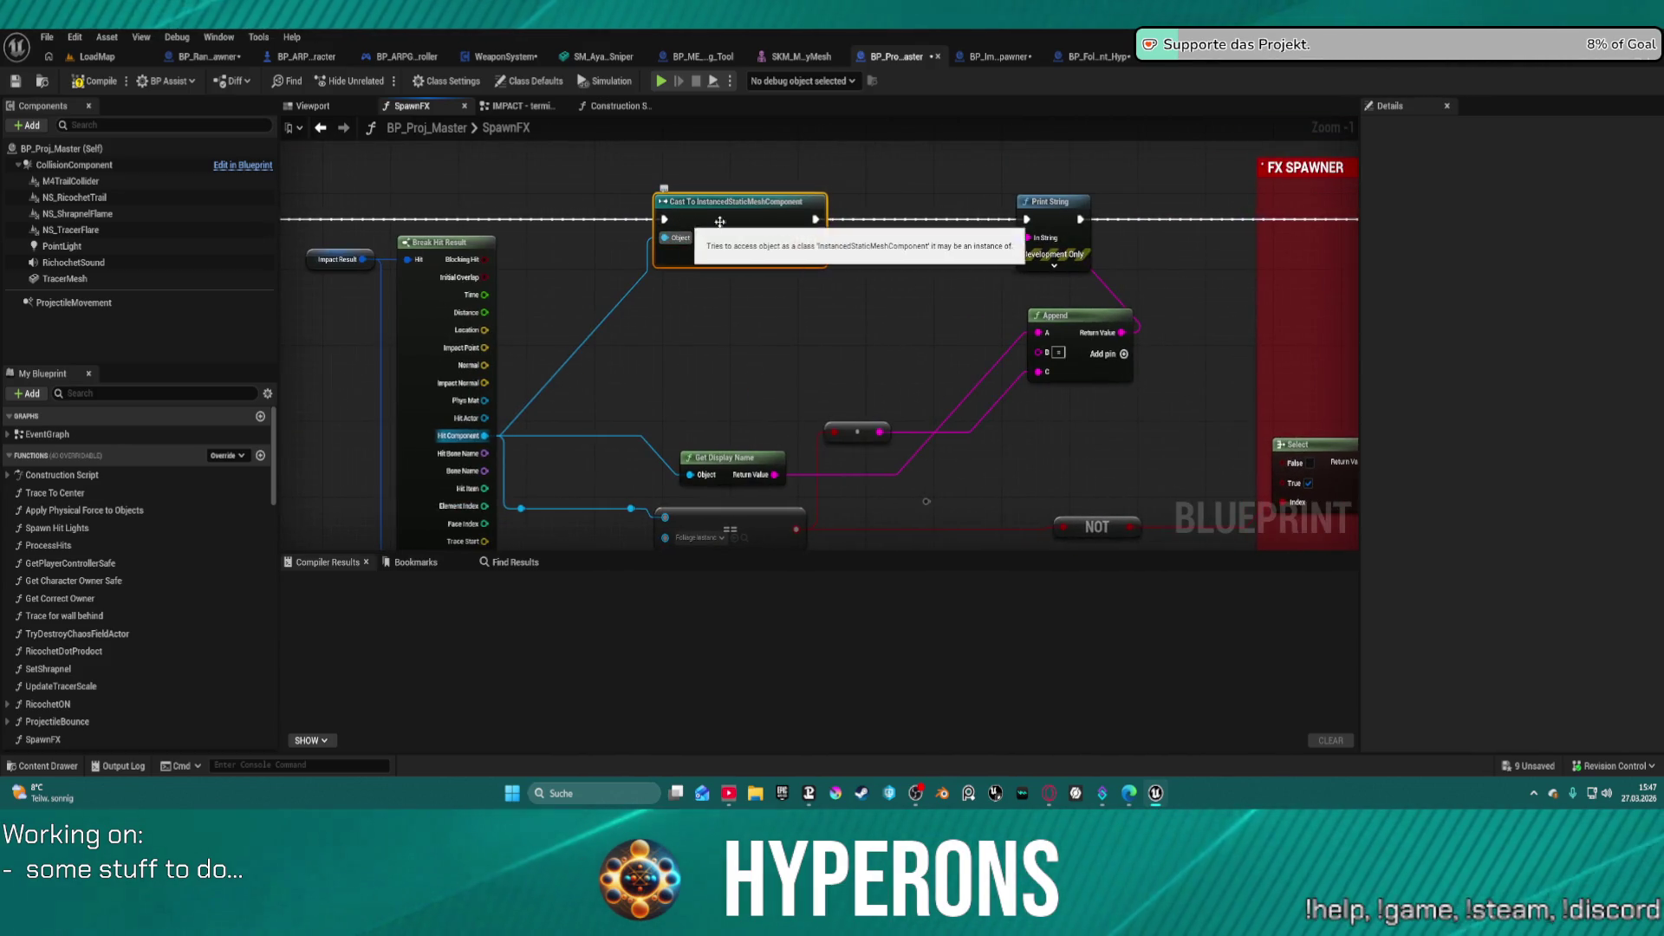
{"action": "left_click_drag", "start_coordinate": [262, 220], "coordinate": [1164, 216]}
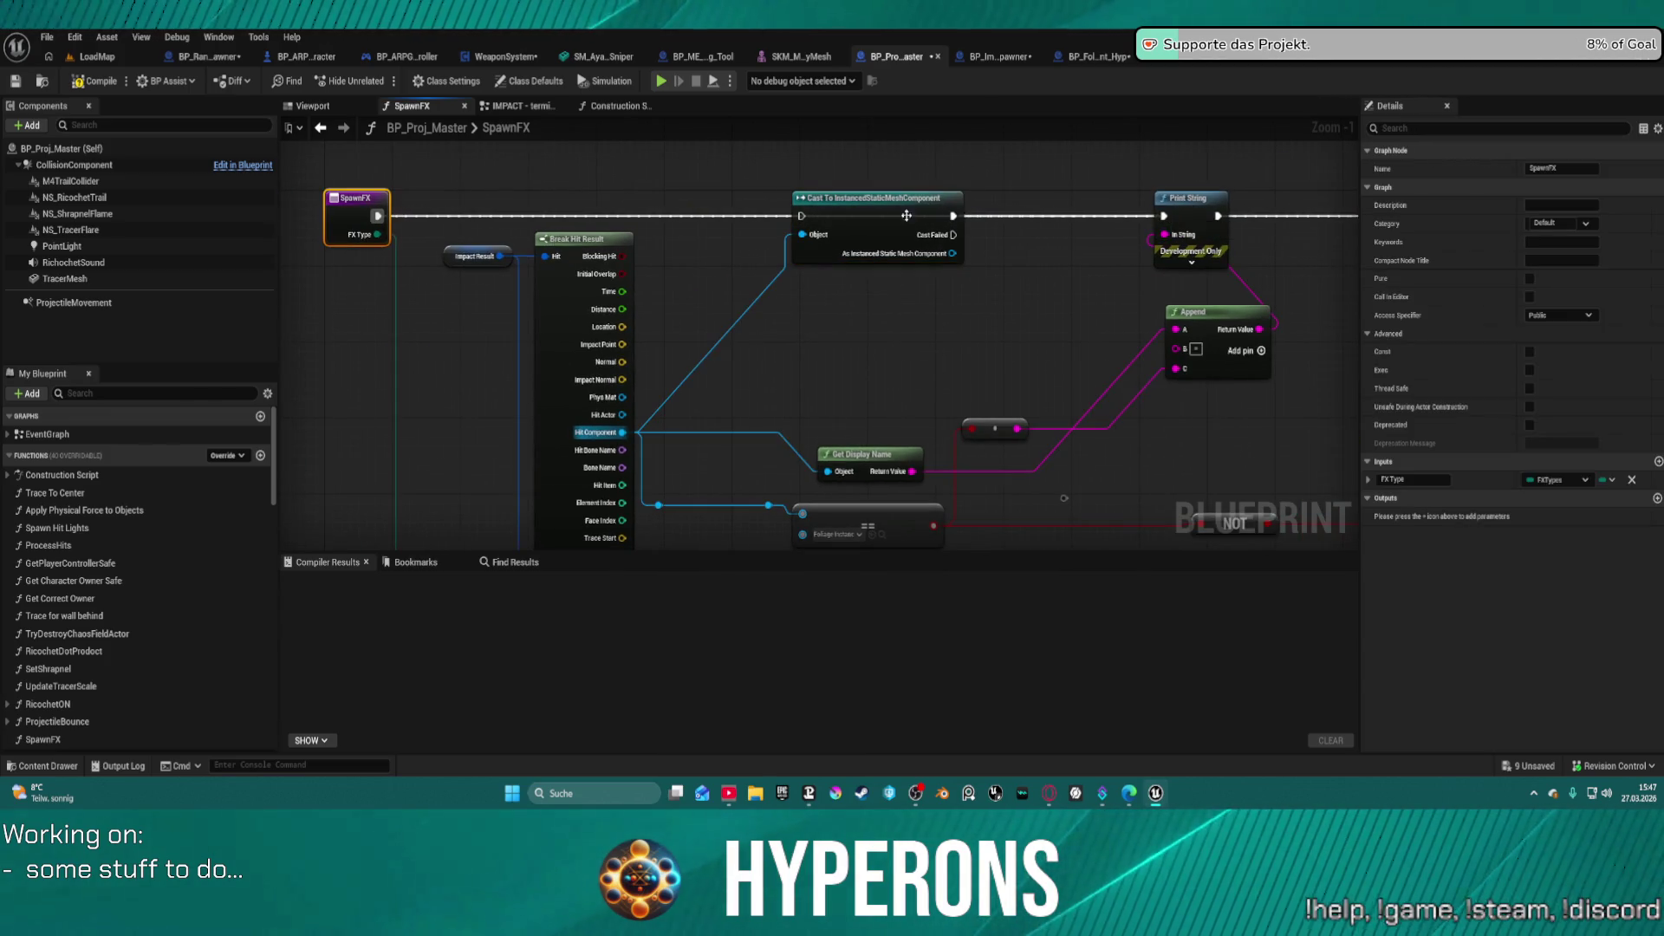
- Convert the cast to a pure cast, move it below the execution line, and launch a test
{"action": "right_click", "coordinate": [884, 215]}
{"action": "left_click", "coordinate": [943, 656]}
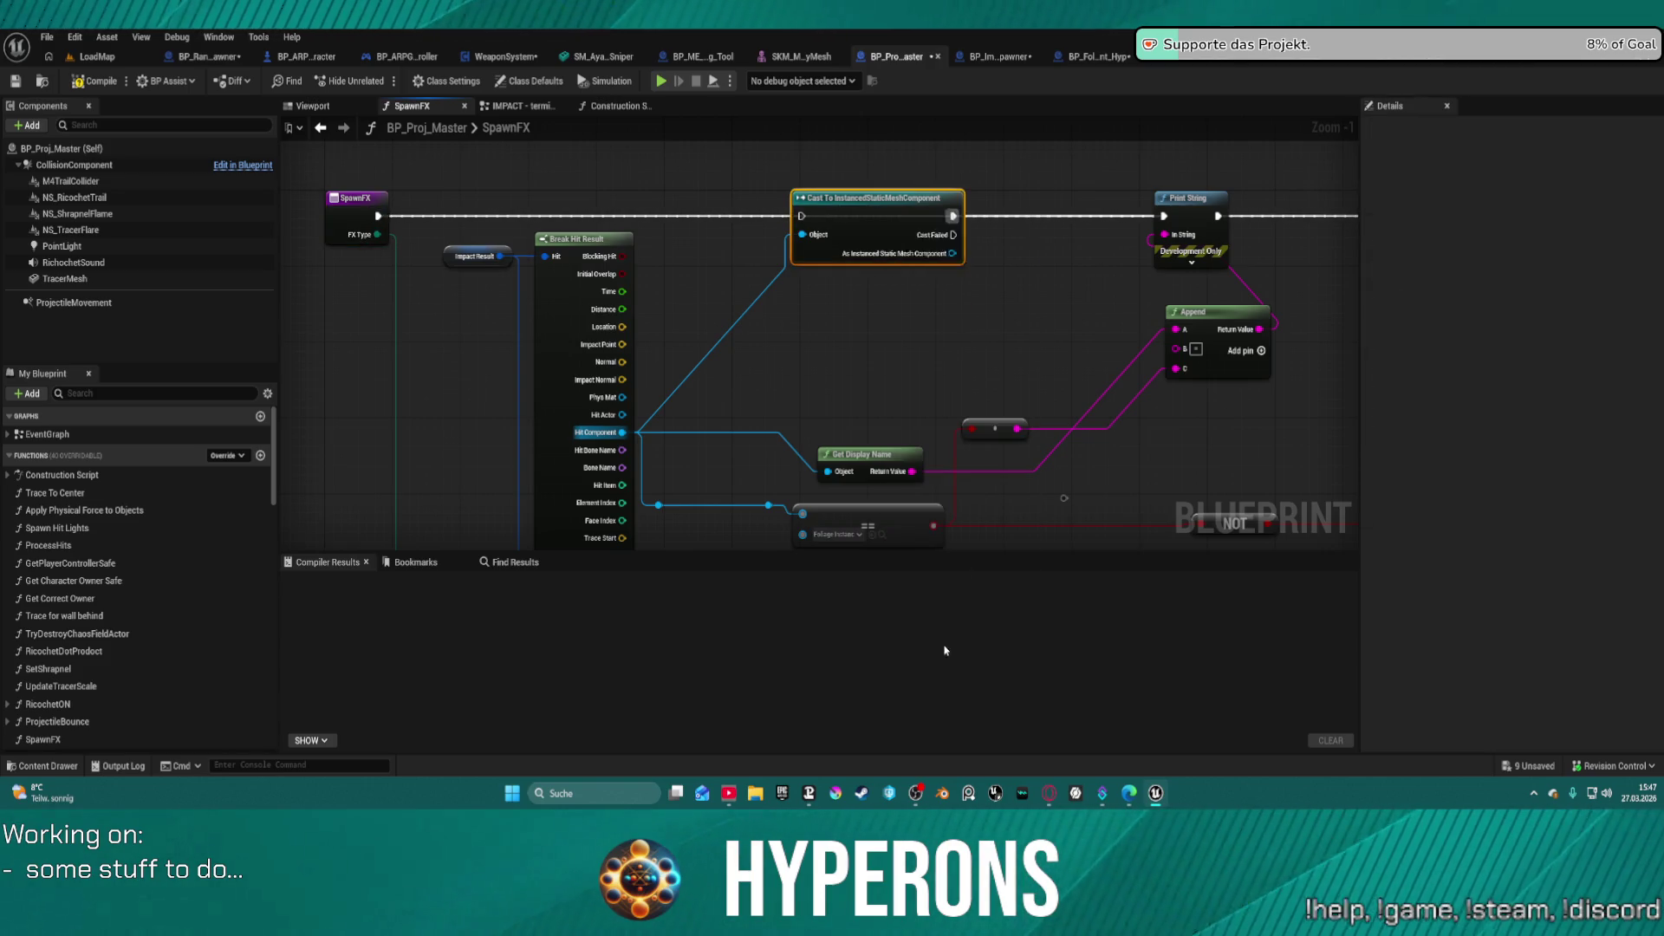
{"action": "left_click_drag", "start_coordinate": [880, 199], "coordinate": [886, 352]}
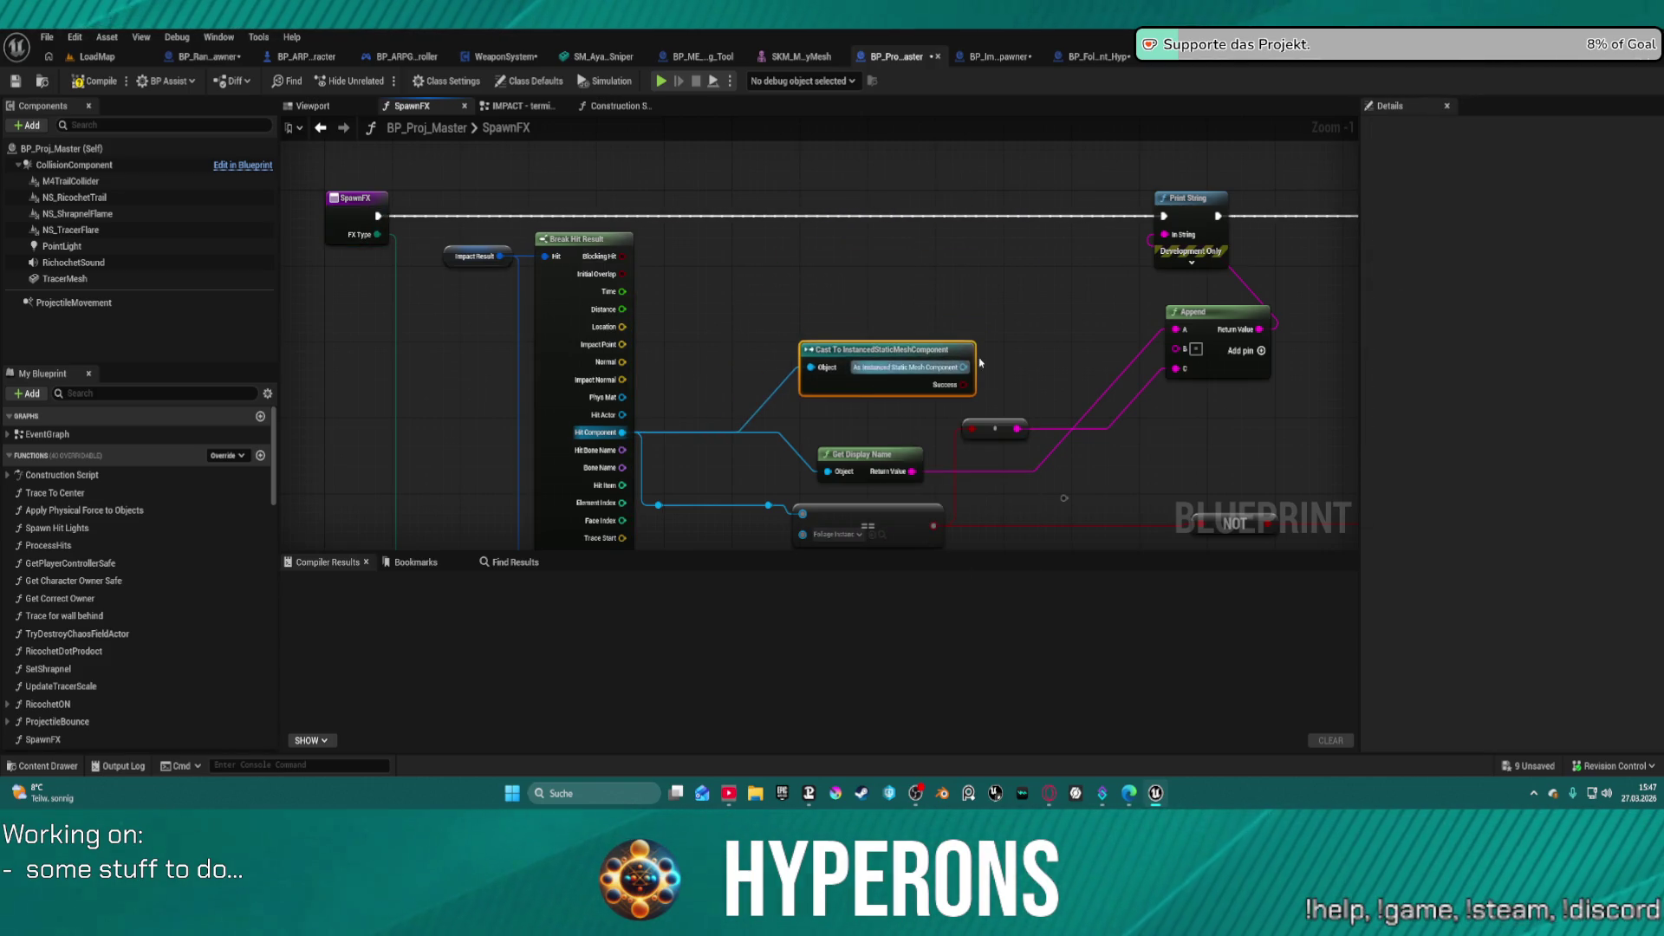
{"action": "mouse_move", "coordinate": [1001, 380]}
{"action": "left_mouse_down"}
{"action": "mouse_move", "coordinate": [759, 349]}
{"action": "mouse_move", "coordinate": [1031, 390]}
{"action": "mouse_move", "coordinate": [1177, 471]}
{"action": "left_mouse_up"}
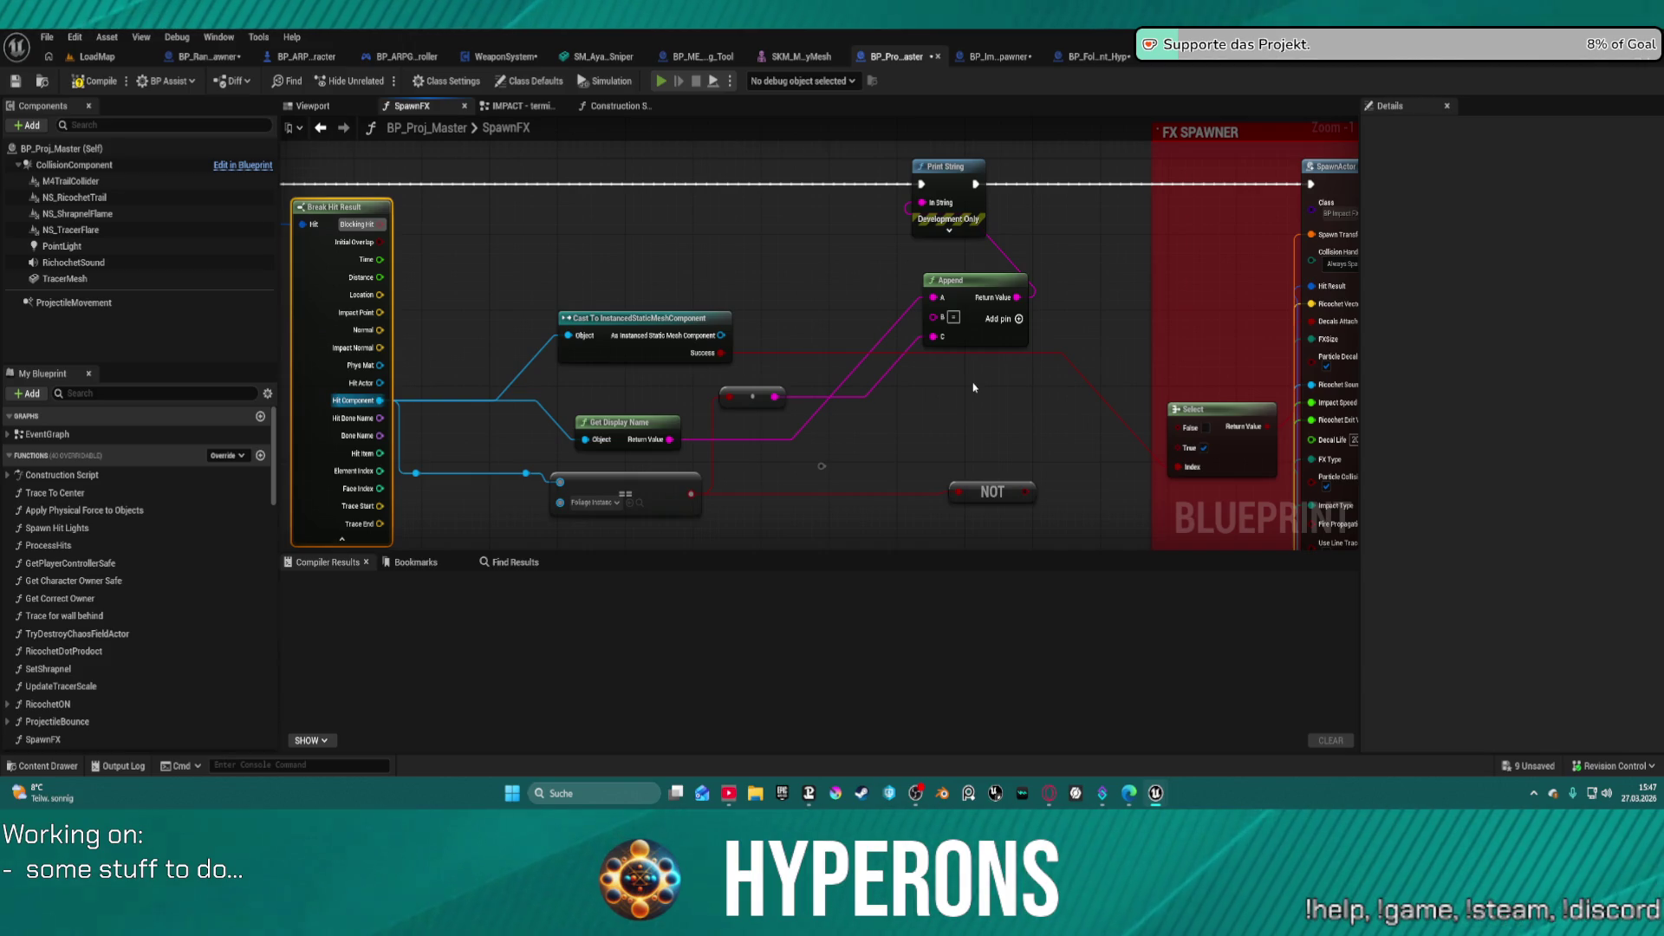
{"action": "key", "text": "alt+p"}
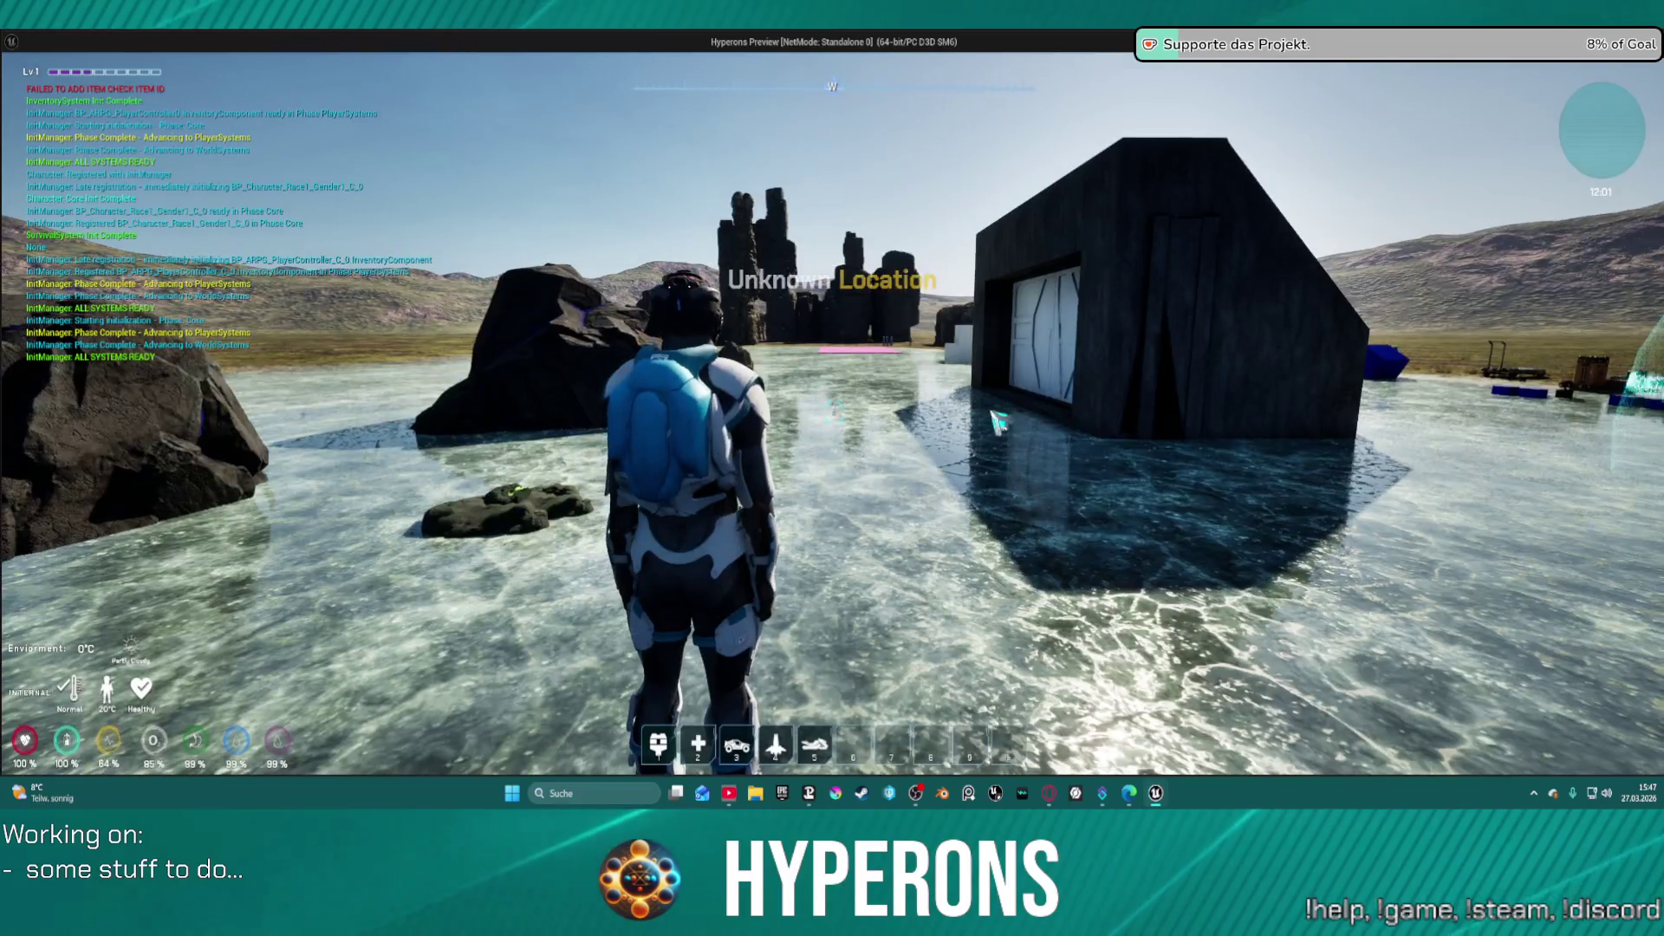
- Equip MG 01, reload, fire at the rock while approaching it, then end the test
{"action": "key", "text": "i"}
{"action": "double_click", "coordinate": [1489, 490]}
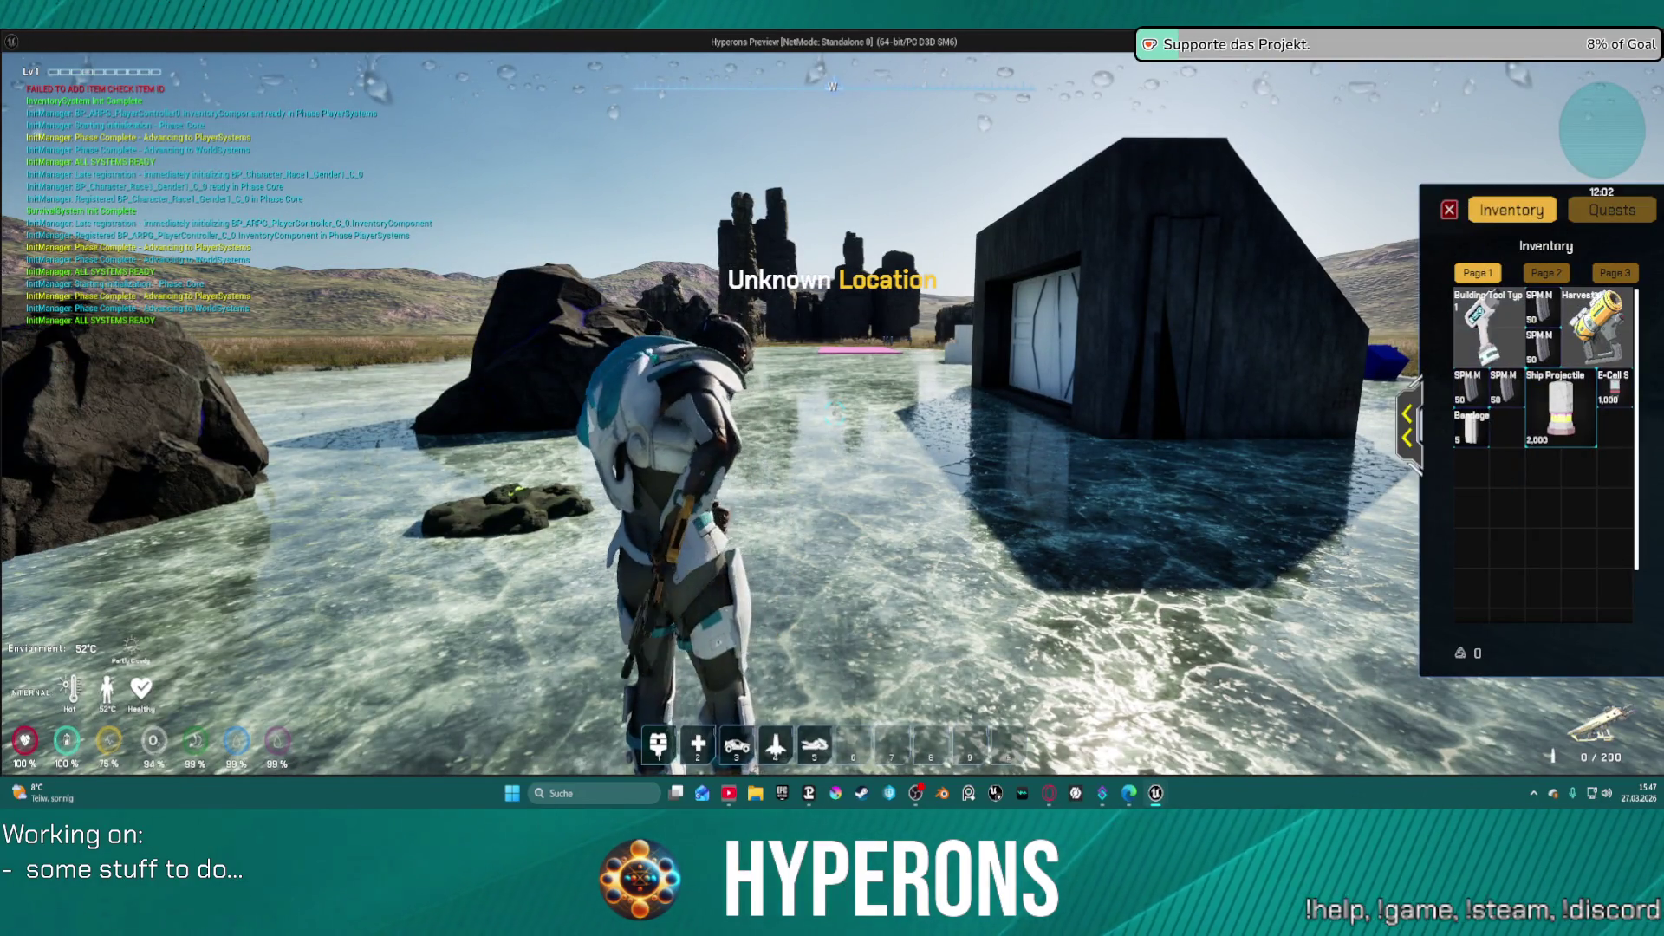
{"action": "key", "text": "i"}
{"action": "key", "text": "r"}
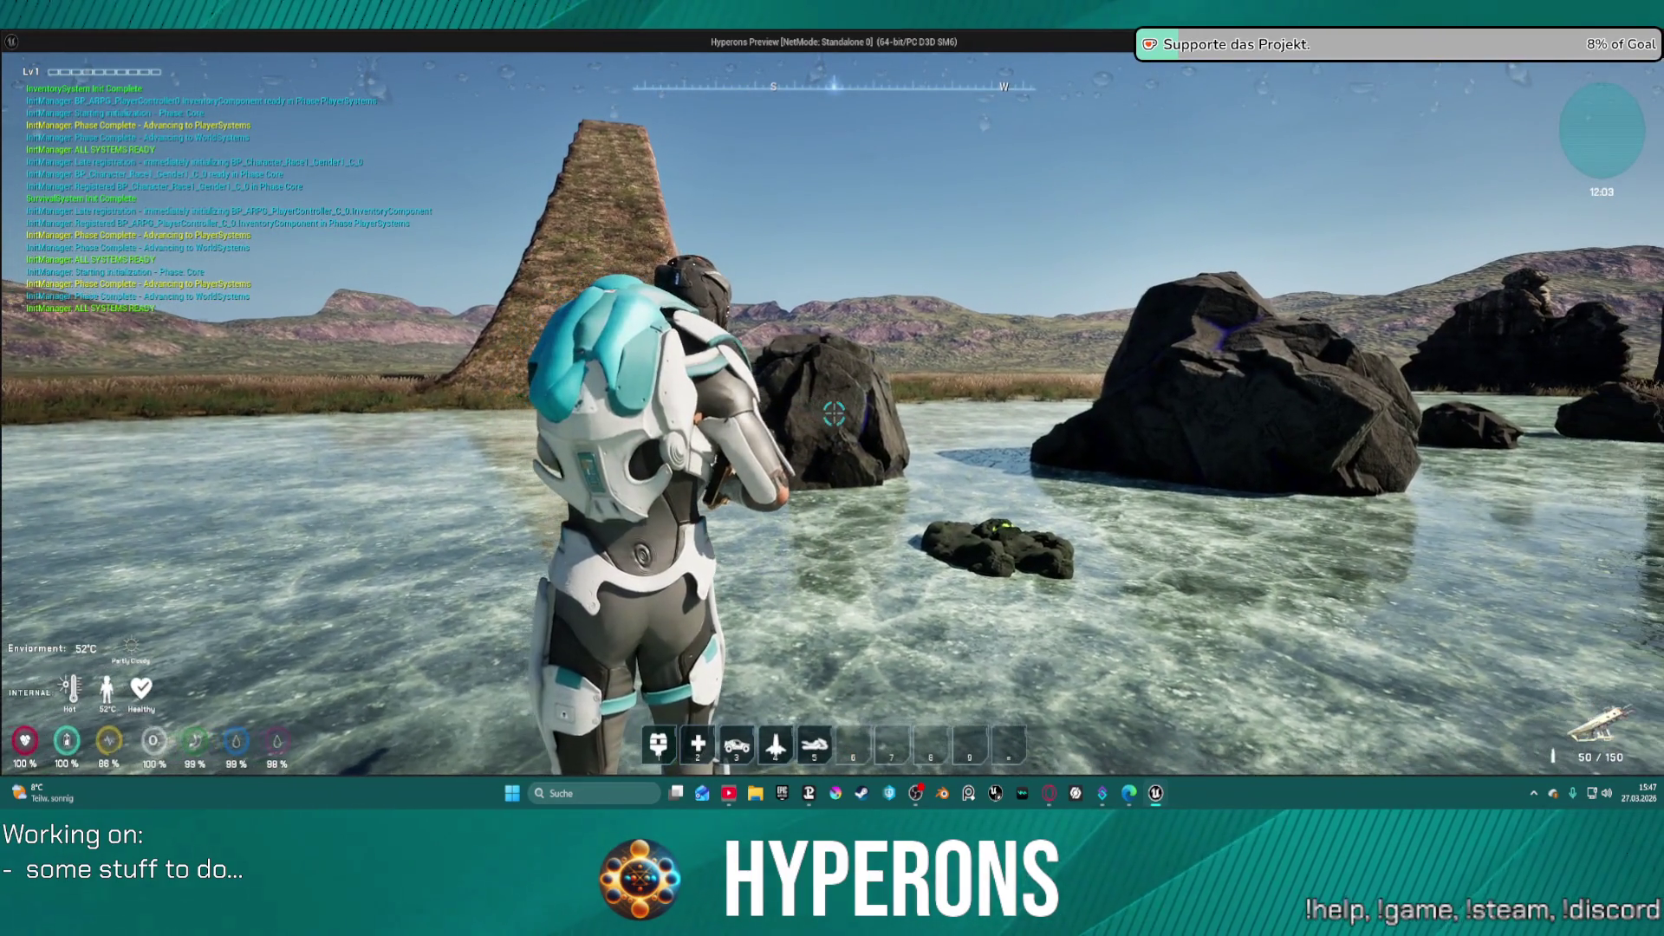
{"action": "left_click", "coordinate": [834, 415]}
{"action": "left_click", "coordinate": [834, 415]}
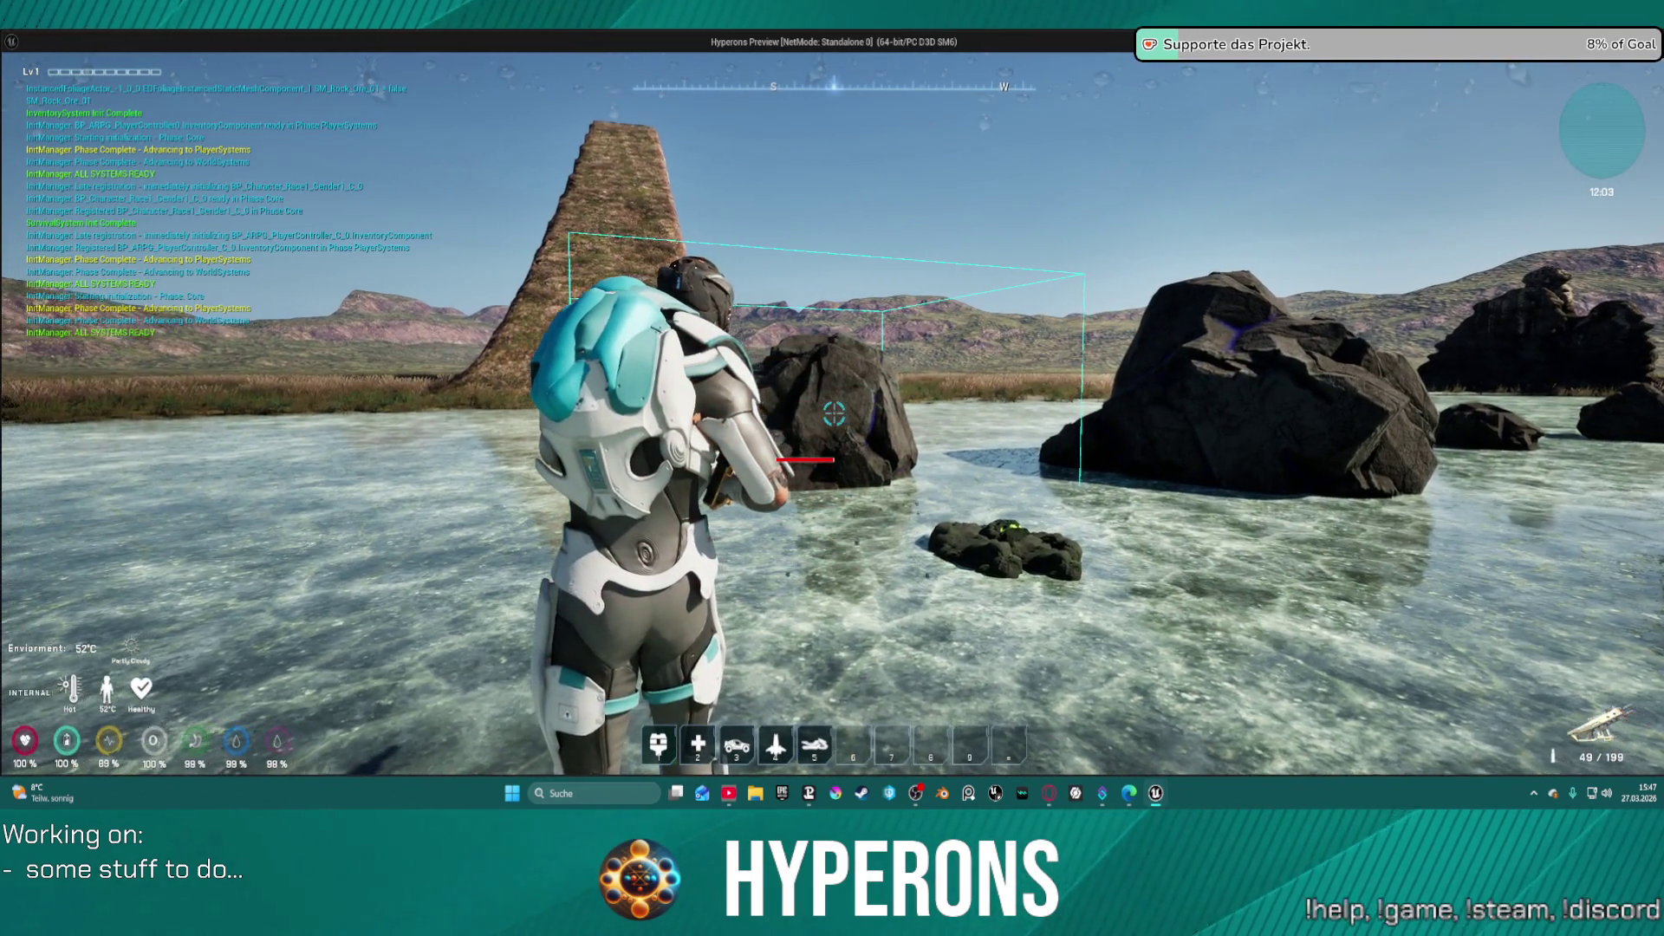
{"action": "key", "text": "w"}
{"action": "left_click", "coordinate": [834, 415]}
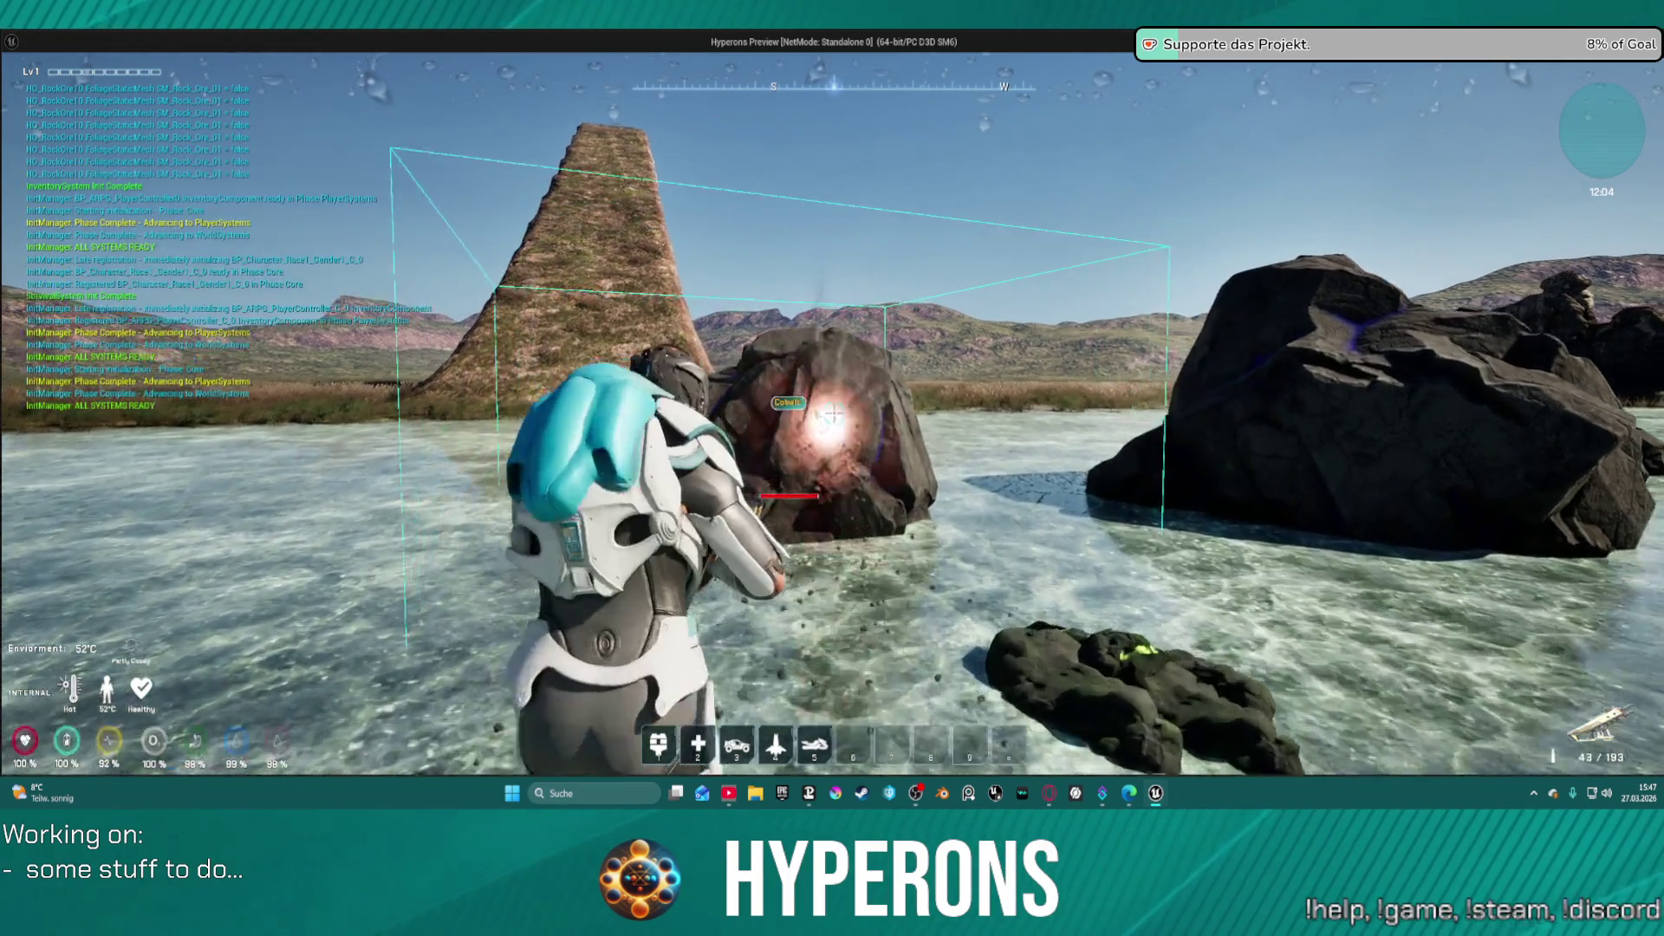
{"action": "key", "text": "w"}
{"action": "left_click", "coordinate": [833, 415]}
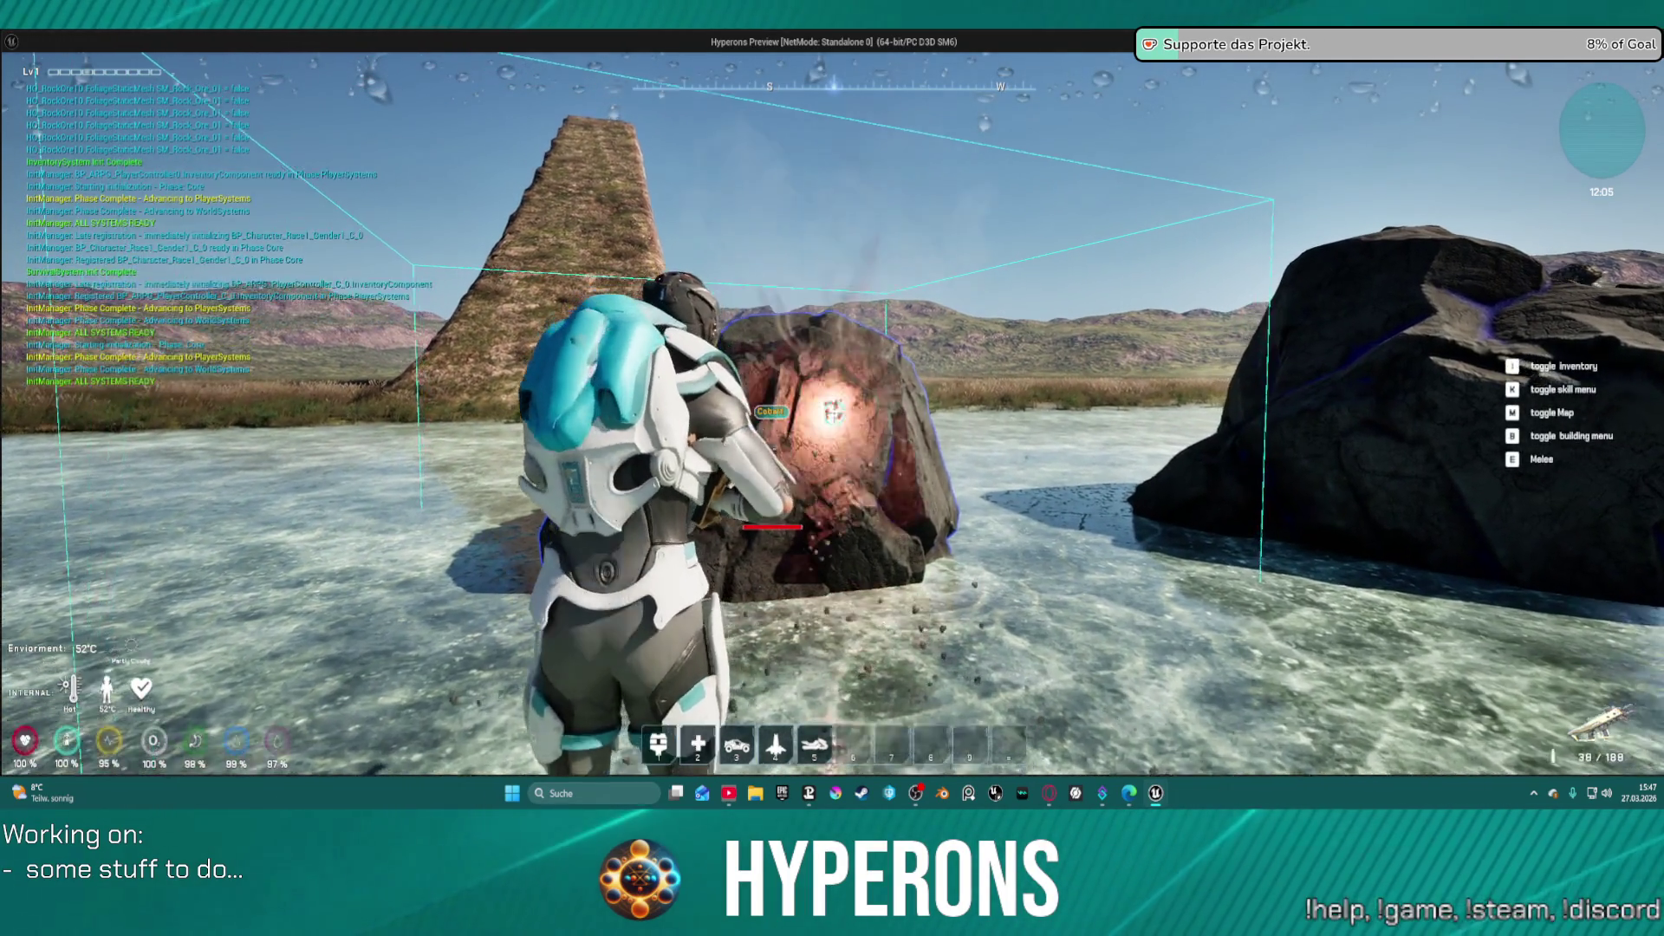
{"action": "key", "text": "s"}
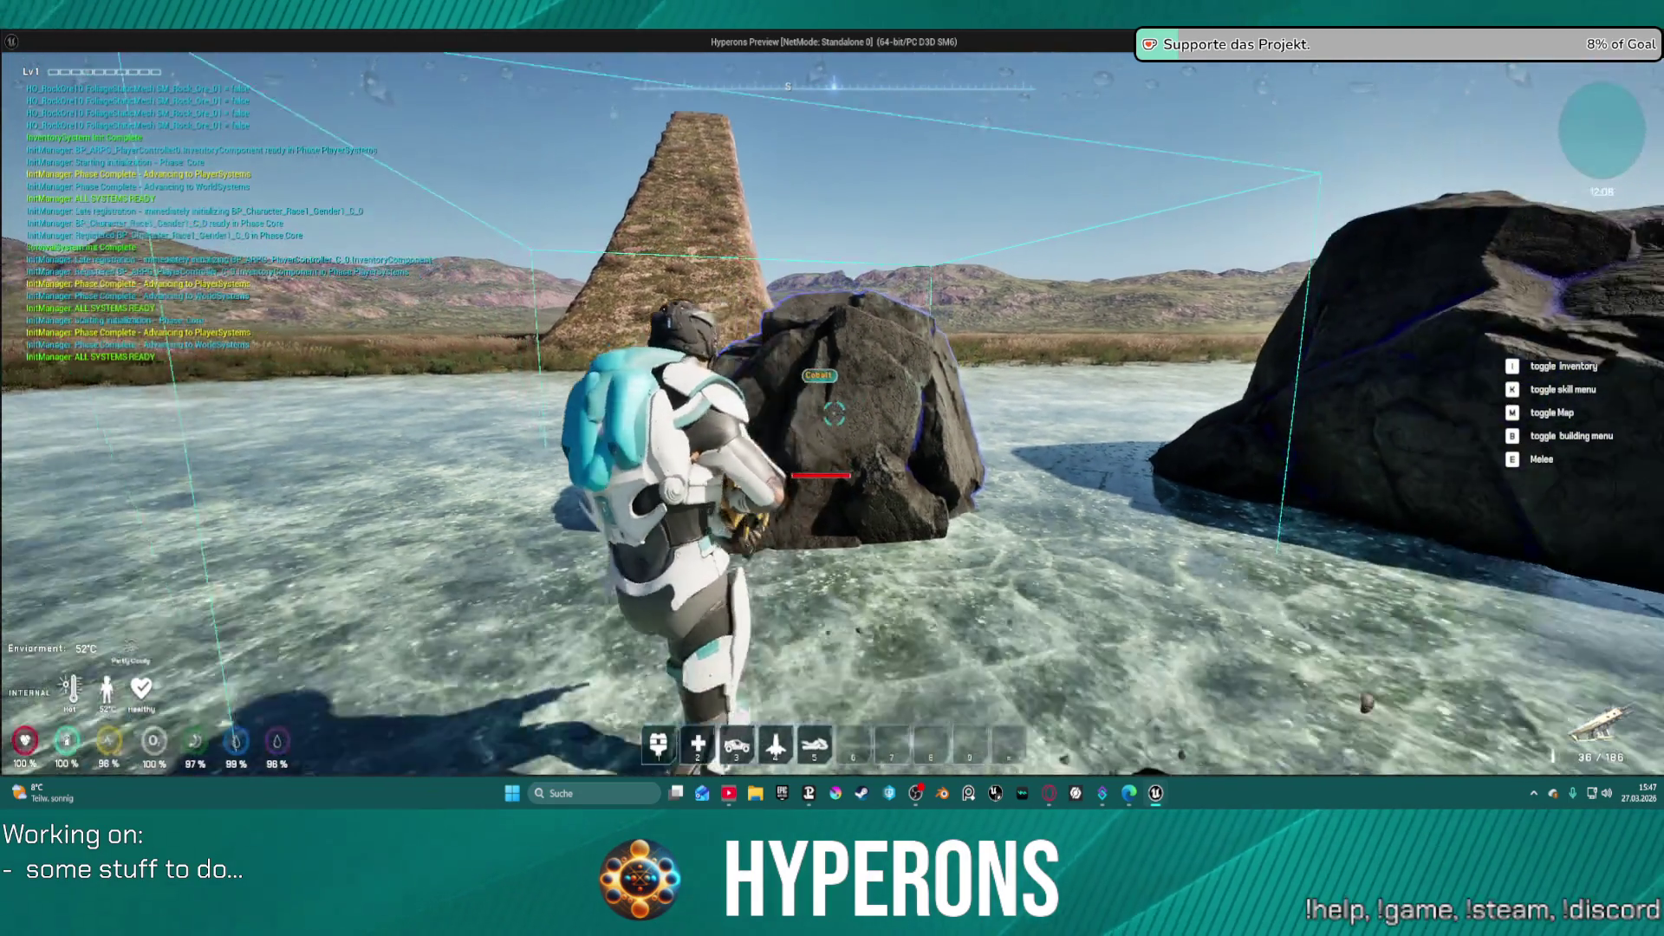
{"action": "key", "text": "Escape"}
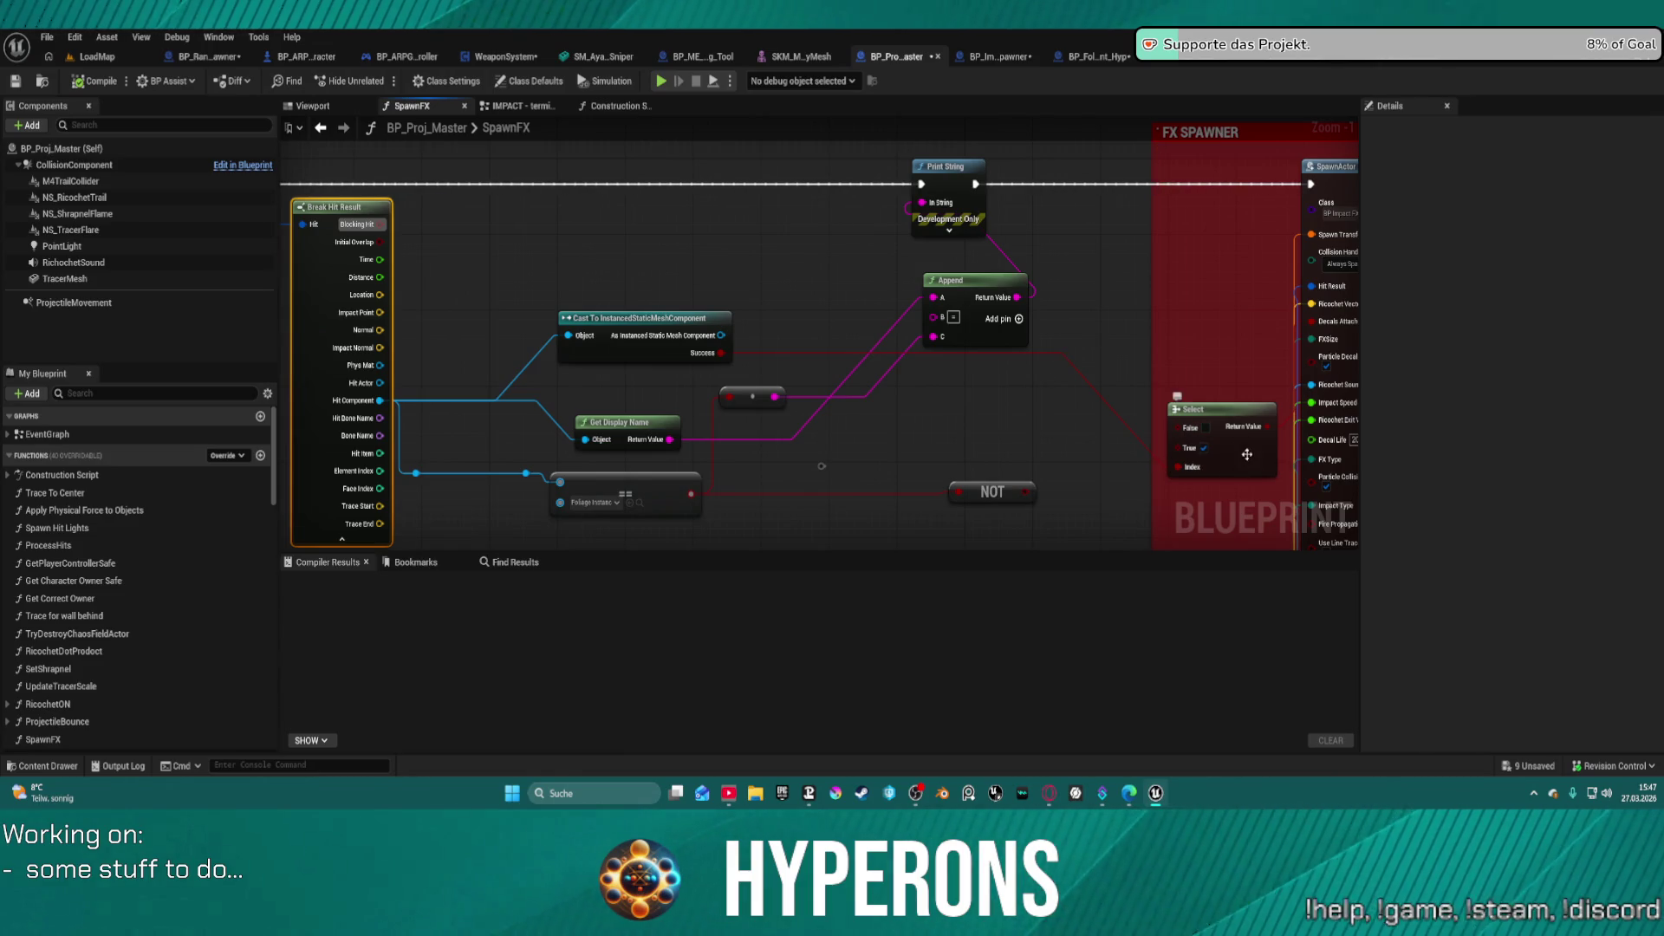
- Raise the Select node inside FX SPAWNER and wire a new string node into Append's C input
{"action": "mouse_move", "coordinate": [1247, 454]}
{"action": "left_mouse_down"}
{"action": "mouse_move", "coordinate": [1191, 440]}
{"action": "mouse_move", "coordinate": [1201, 371]}
{"action": "left_mouse_up"}
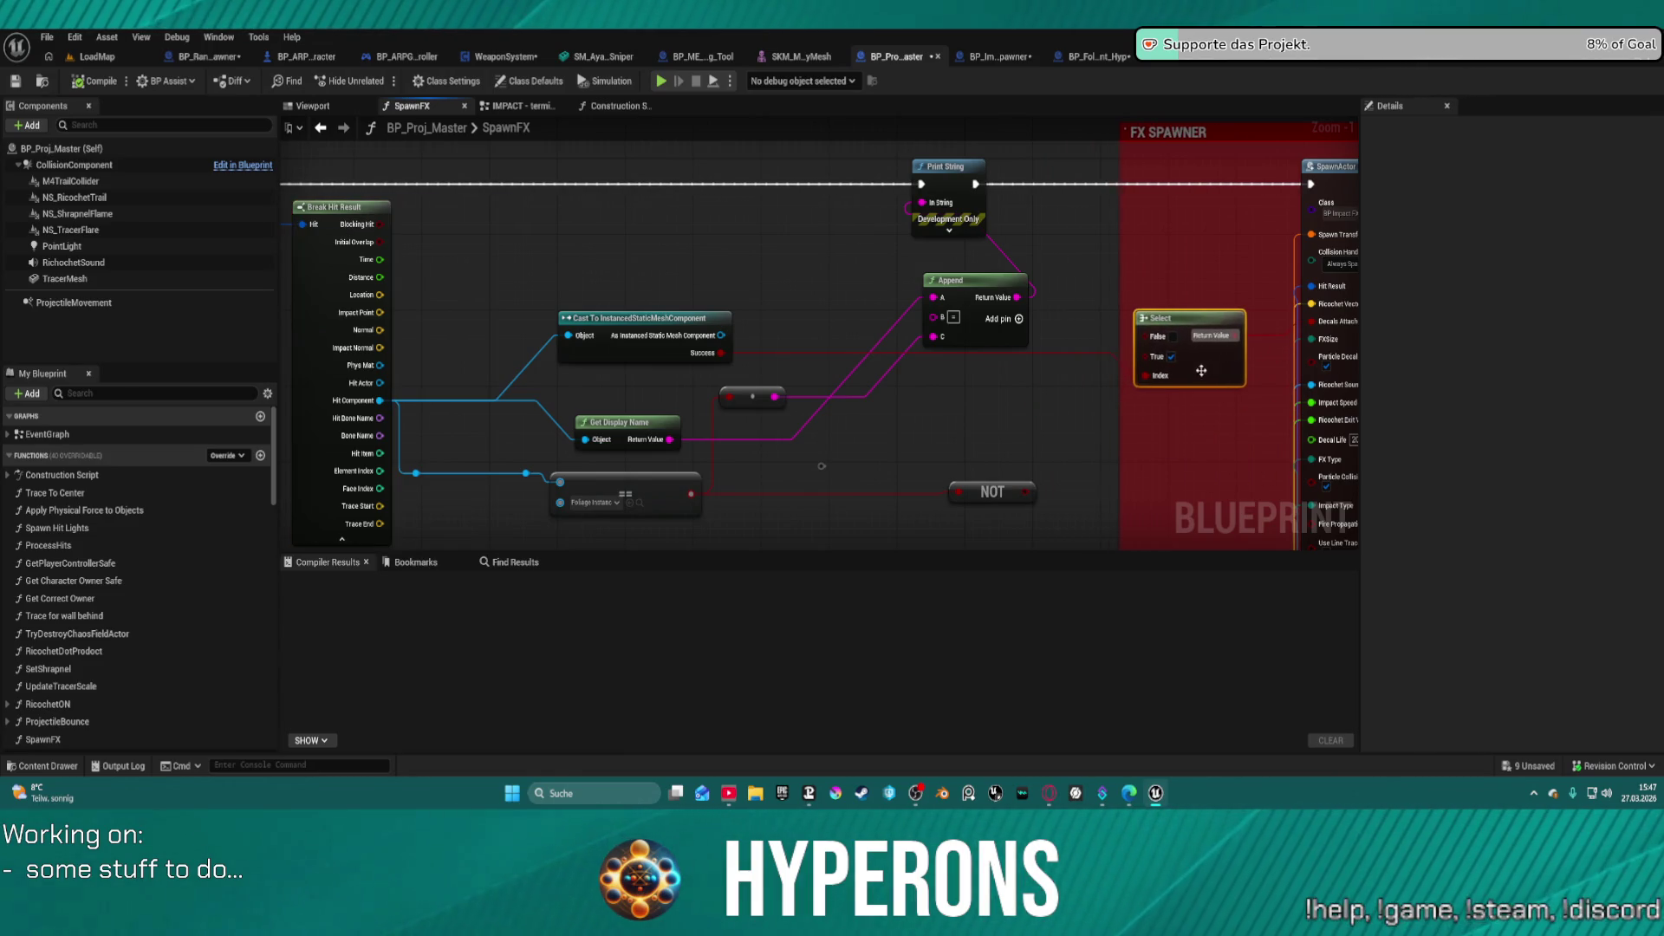
{"action": "left_click", "coordinate": [728, 359]}
{"action": "left_click_drag", "start_coordinate": [790, 302], "coordinate": [935, 336]}
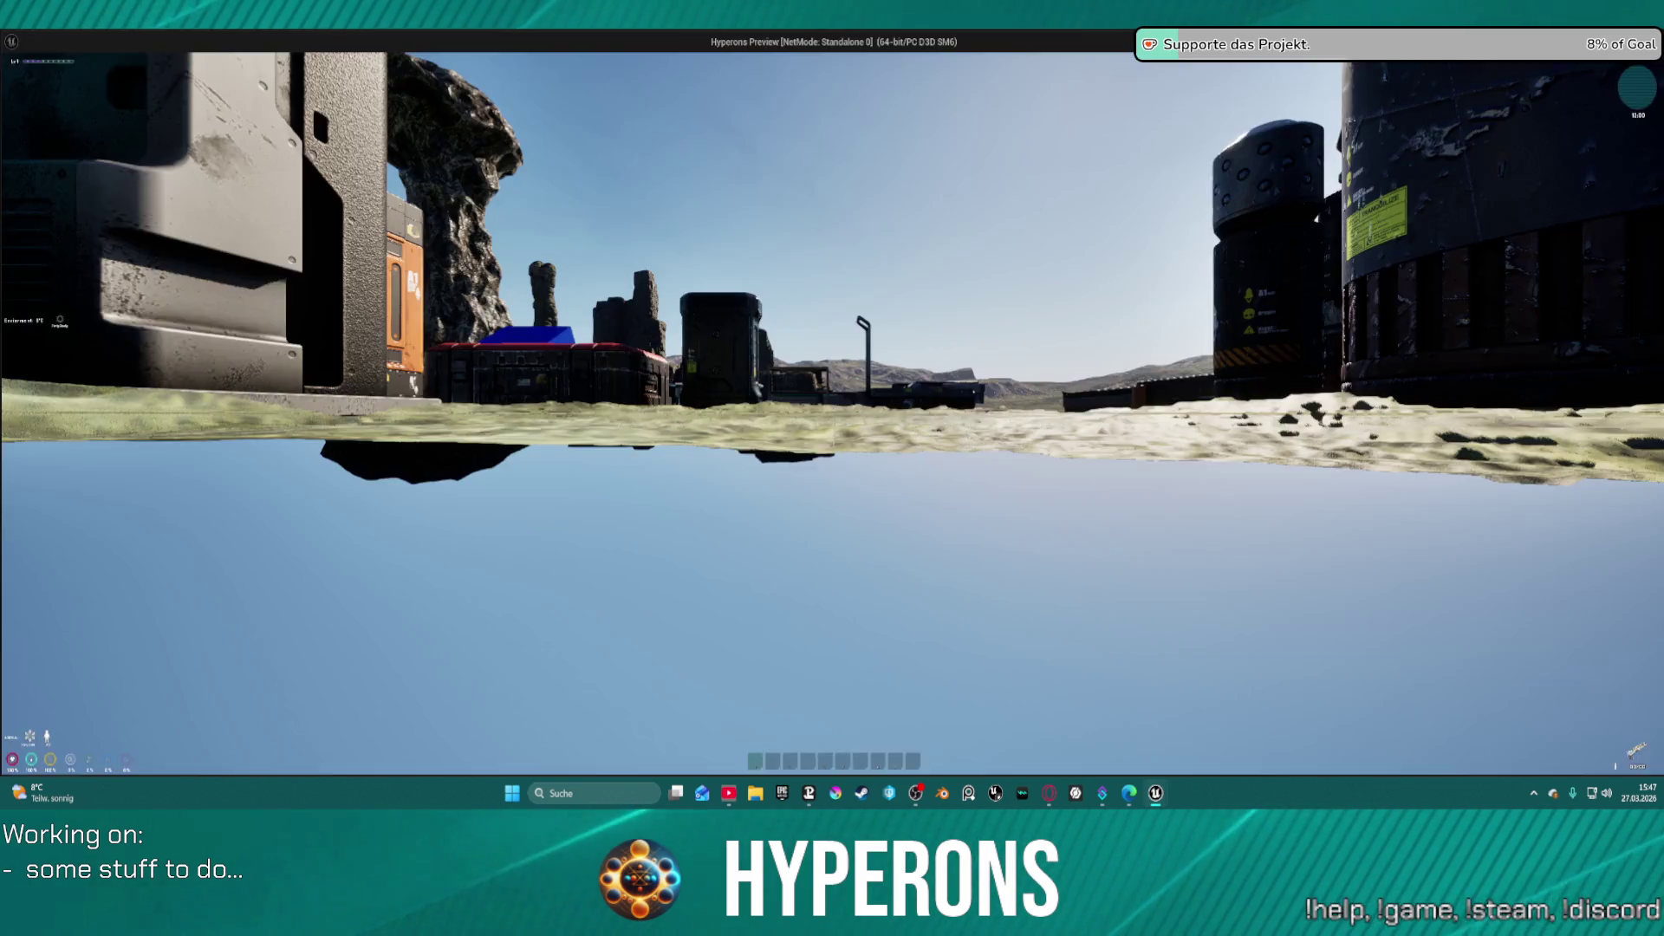
- Equip the MG 01 rifle from the inventory and close the inventory panel
{"action": "key", "text": "i"}
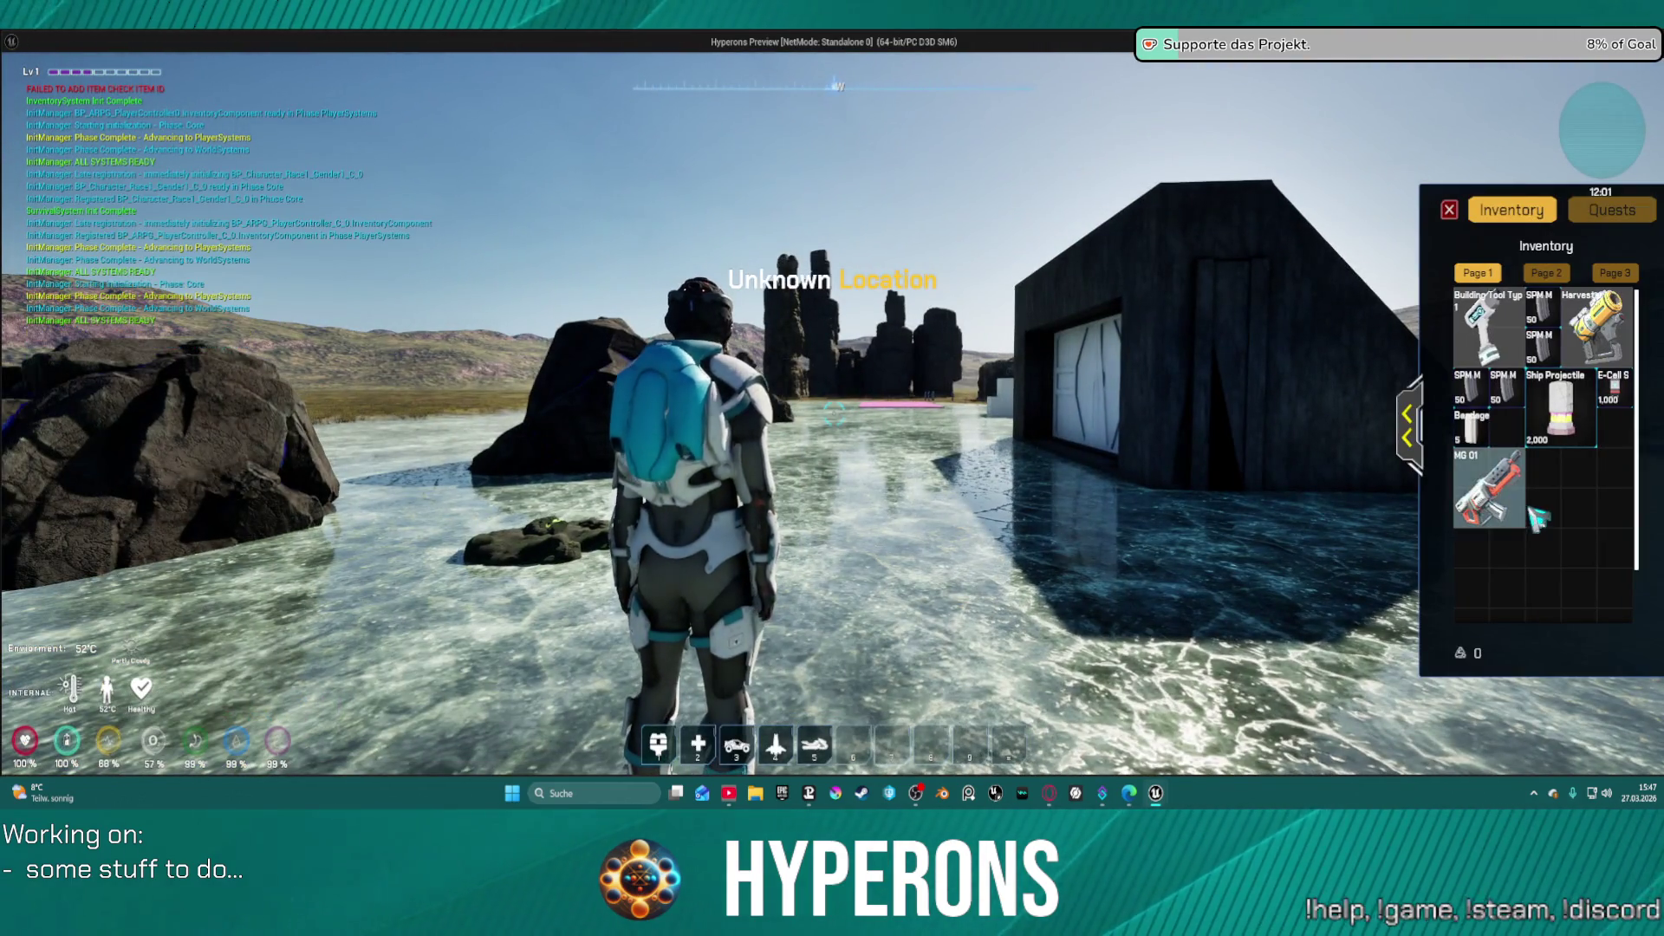
{"action": "double_click", "coordinate": [1489, 490]}
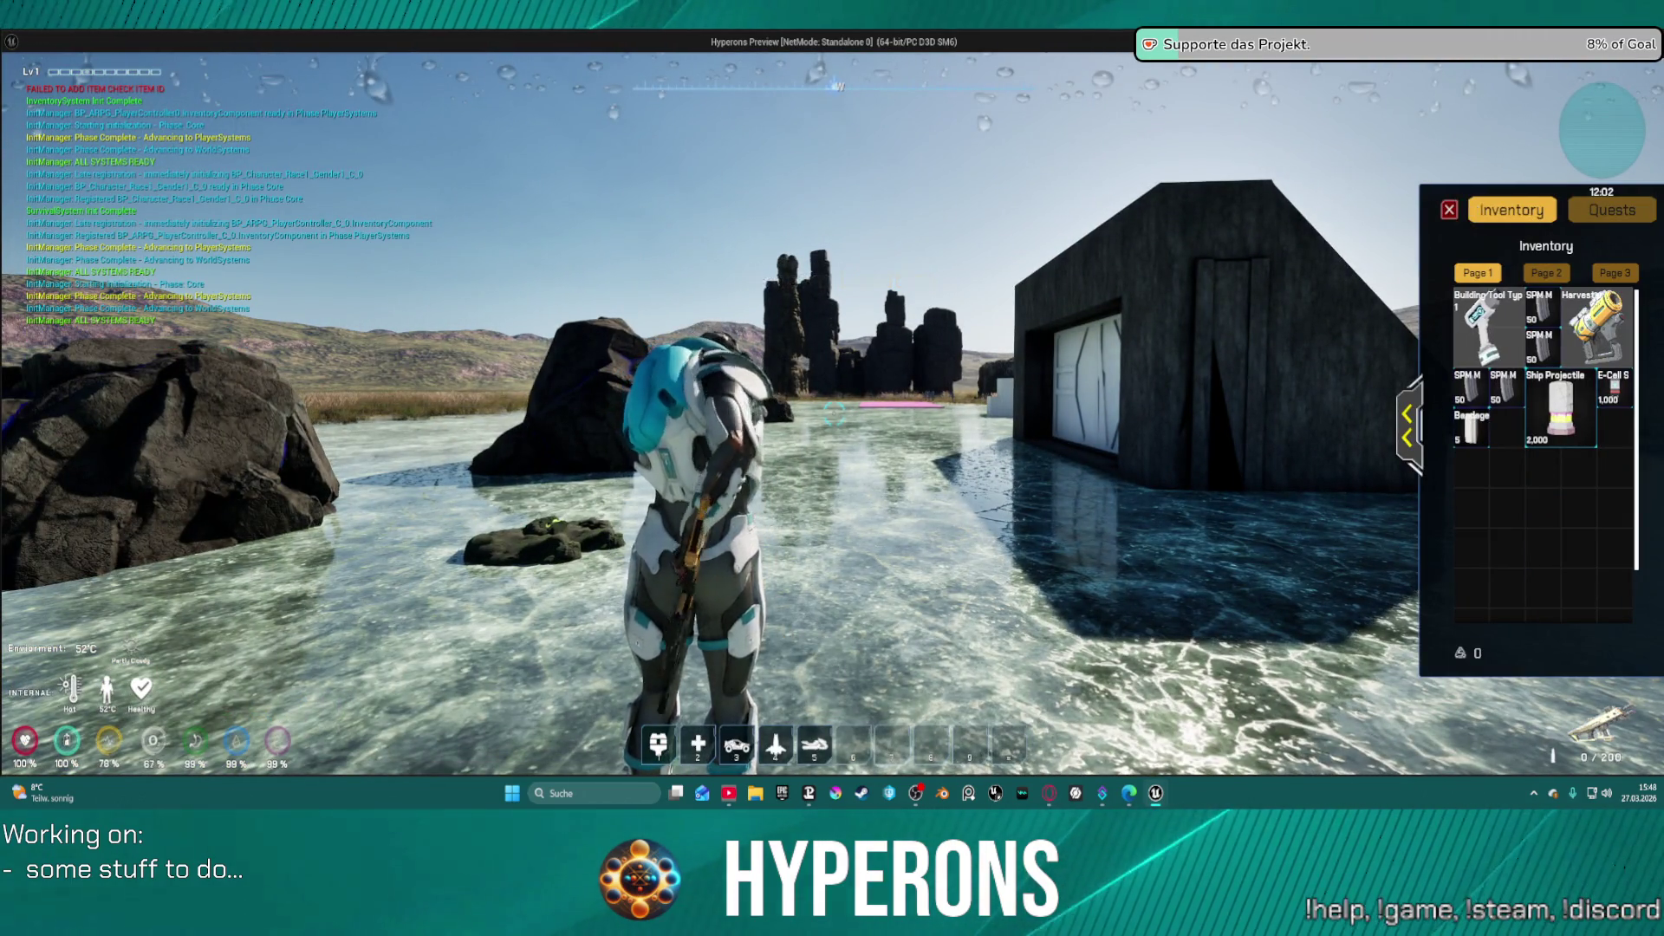
{"action": "left_click", "coordinate": [1459, 207]}
- Fire repeatedly at the rock while walking toward it, then back away
{"action": "key", "text": "w"}
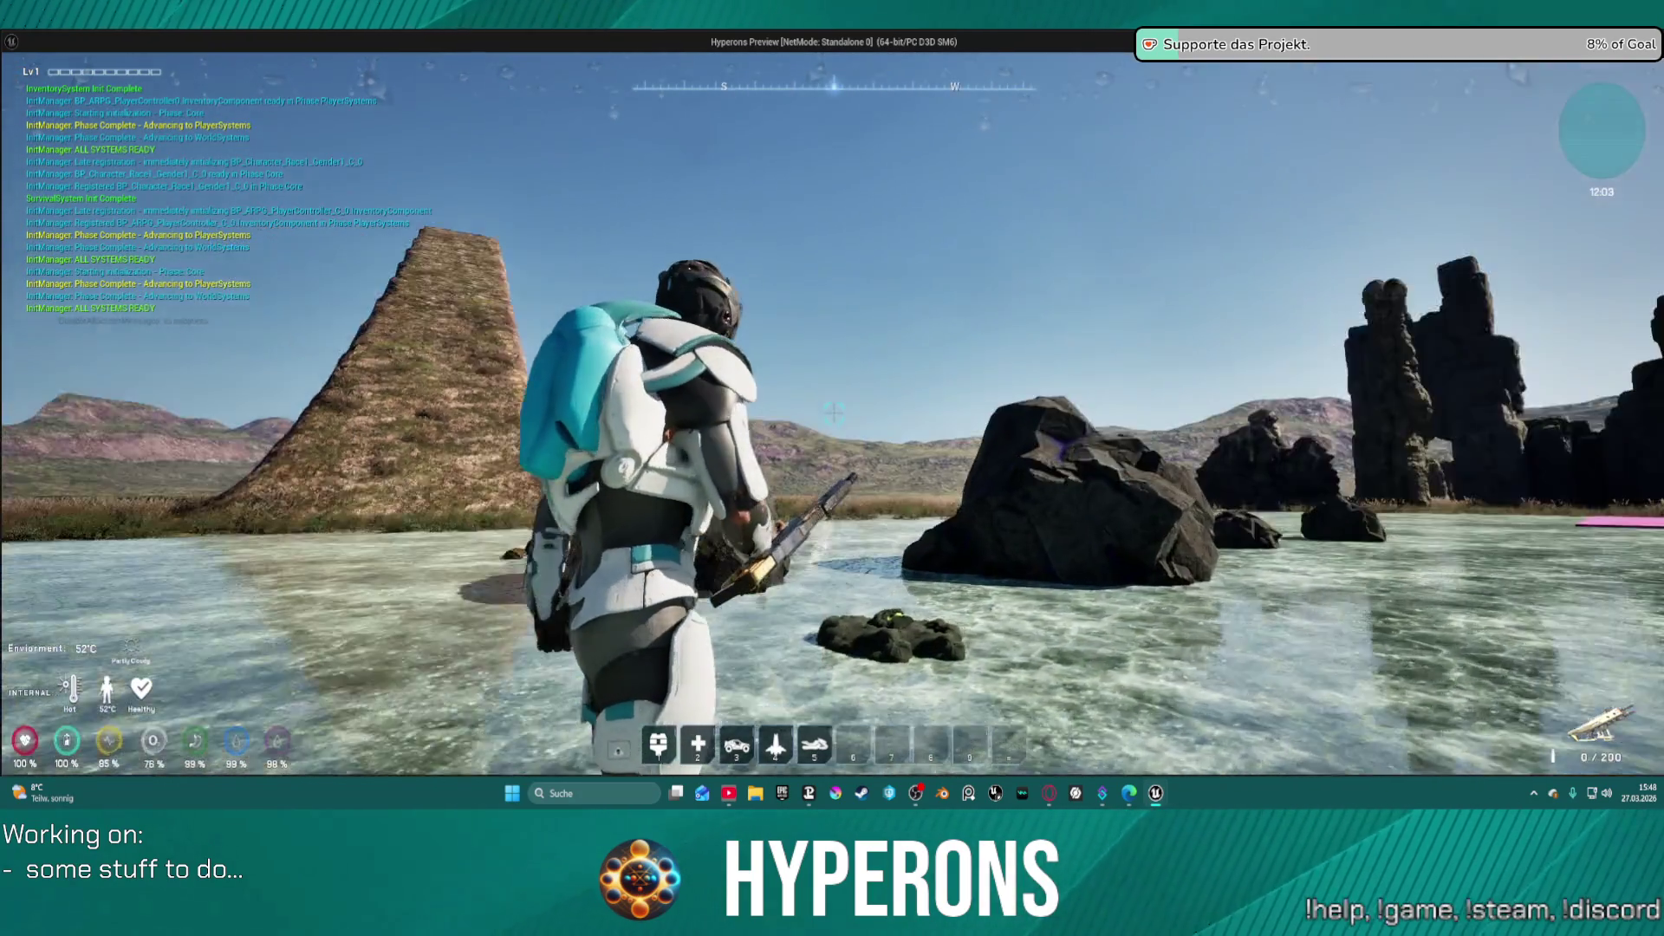
{"action": "left_click", "coordinate": [834, 414]}
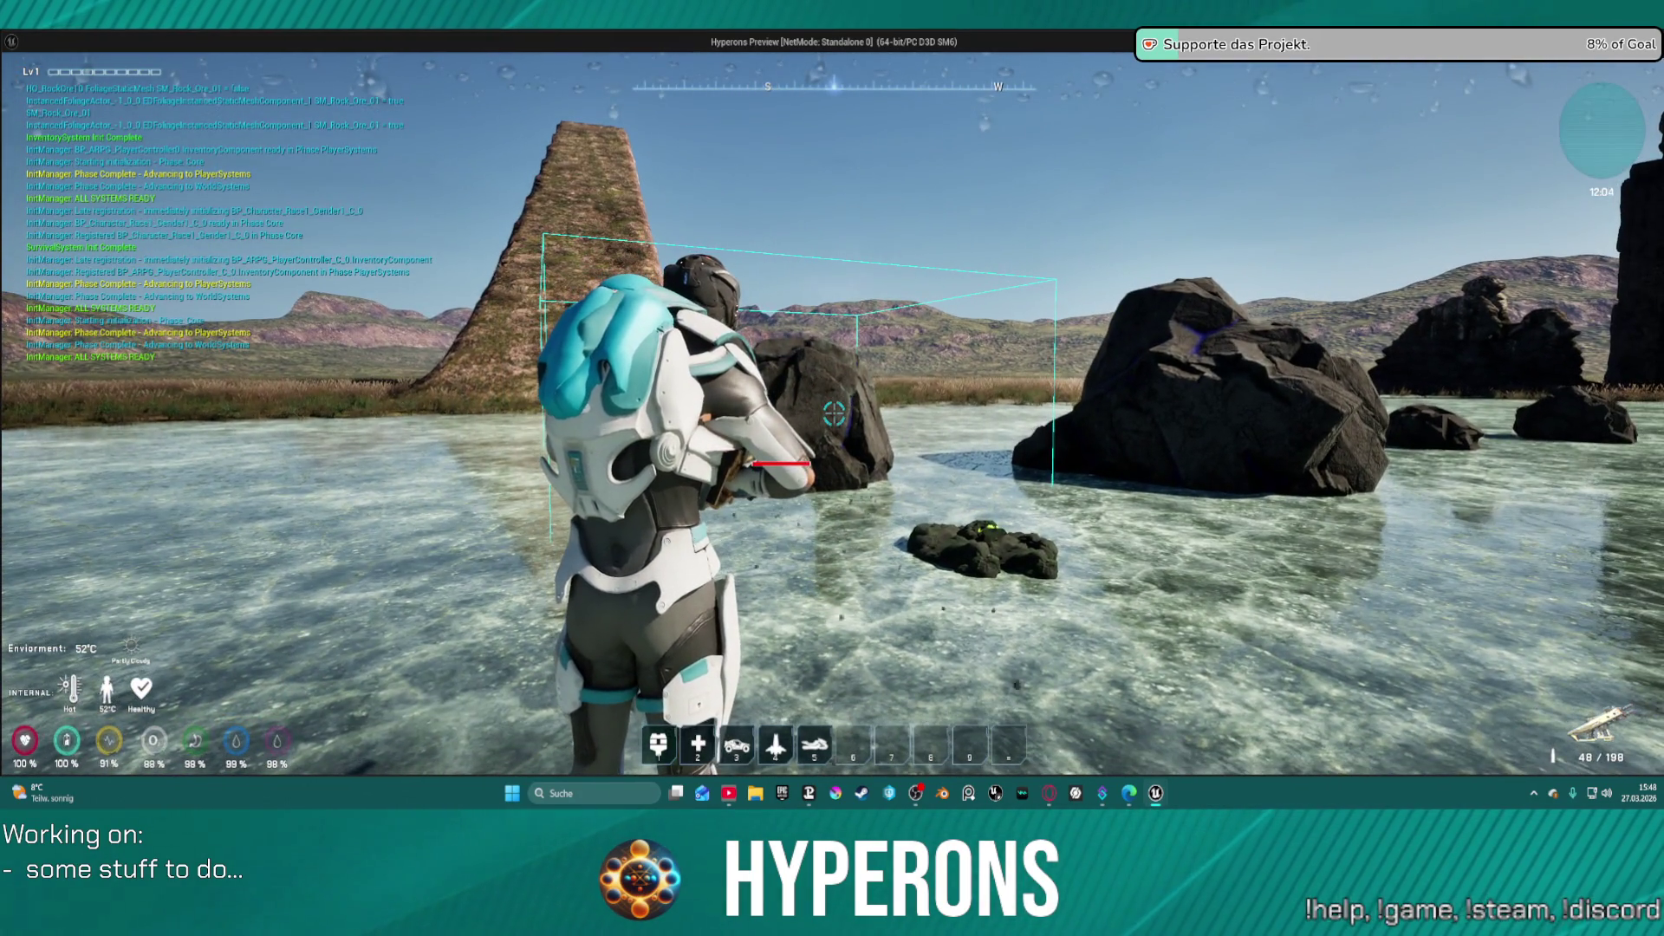
{"action": "left_click", "coordinate": [834, 413]}
{"action": "key", "text": "w"}
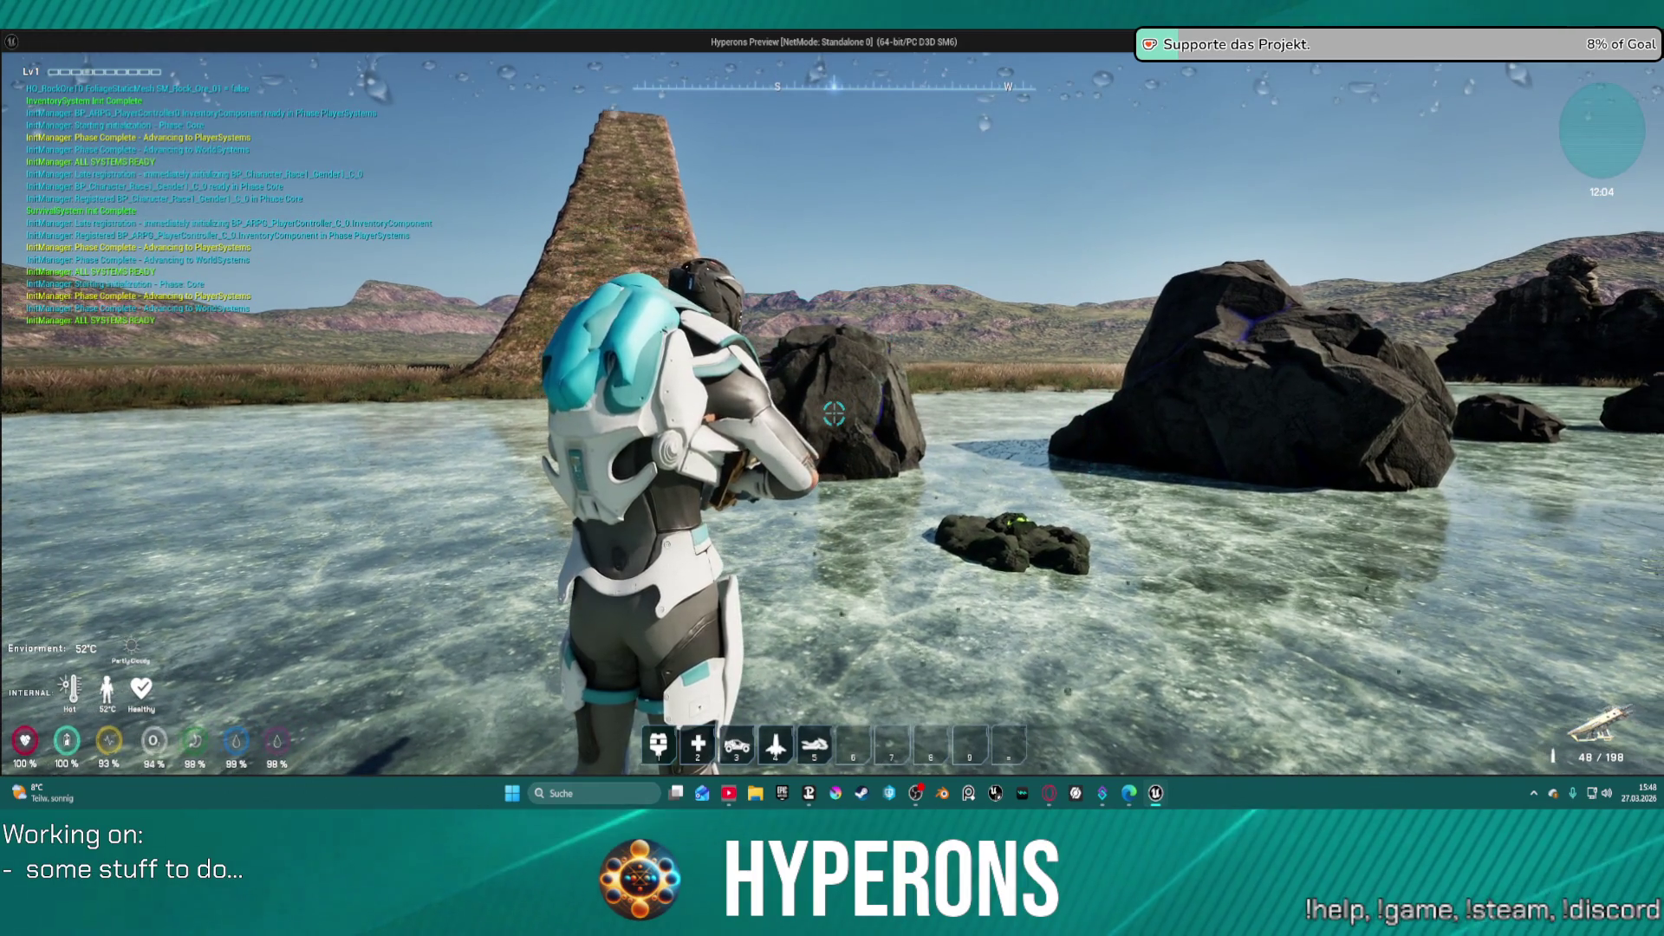
{"action": "left_click", "coordinate": [834, 413]}
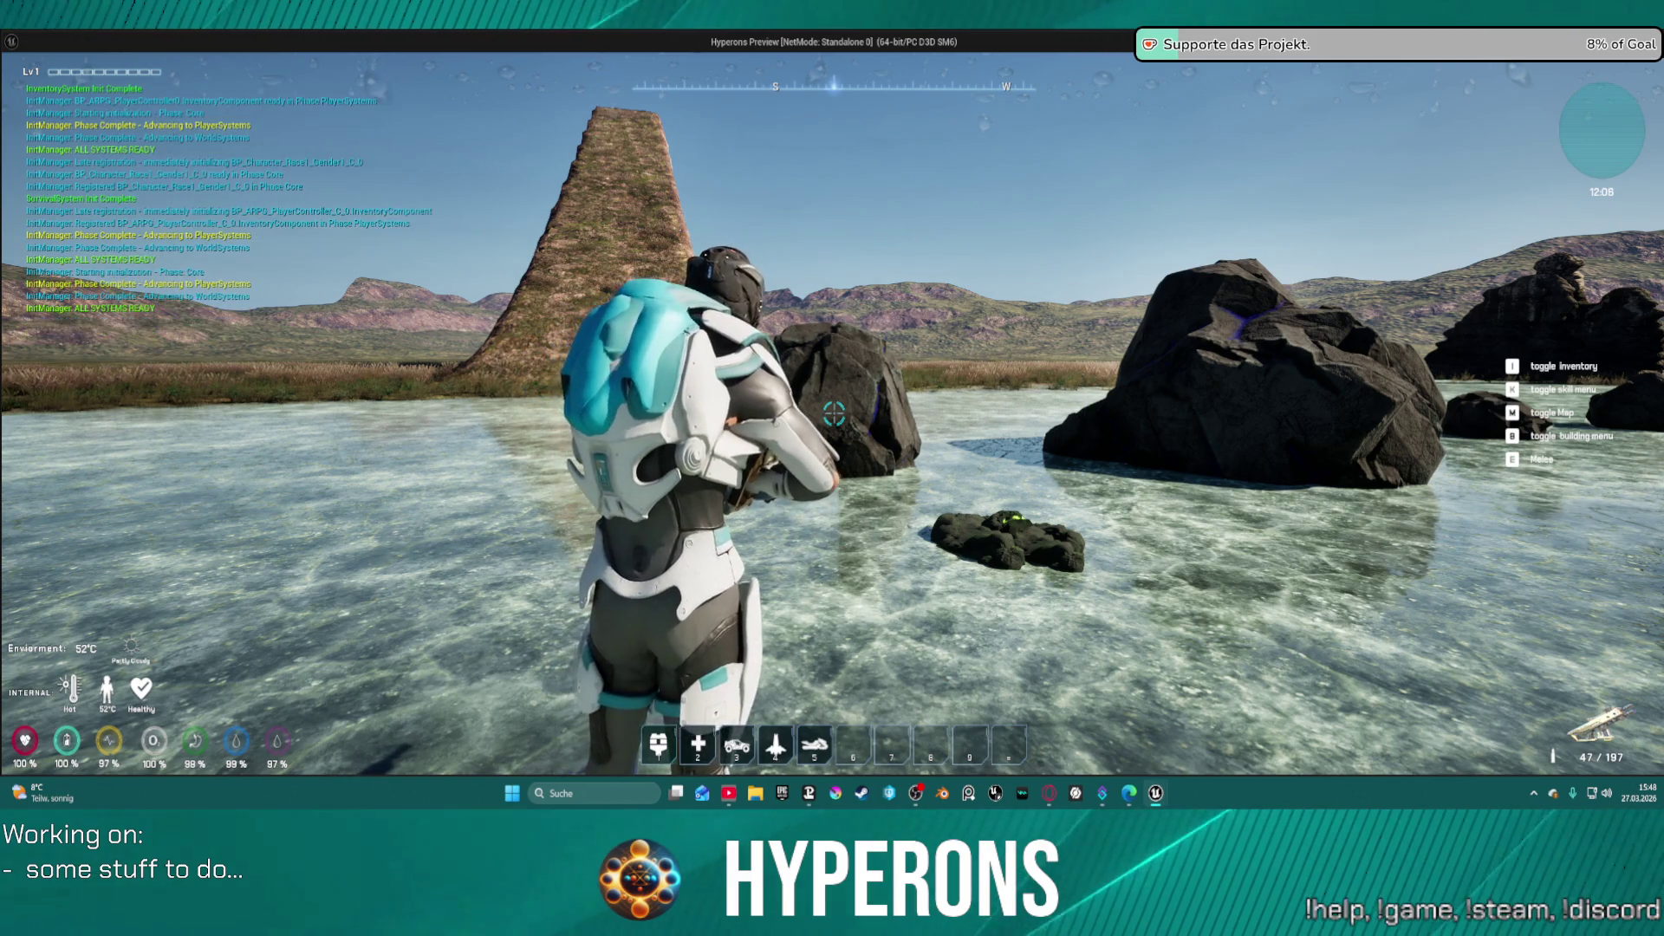
{"action": "left_click", "coordinate": [834, 414]}
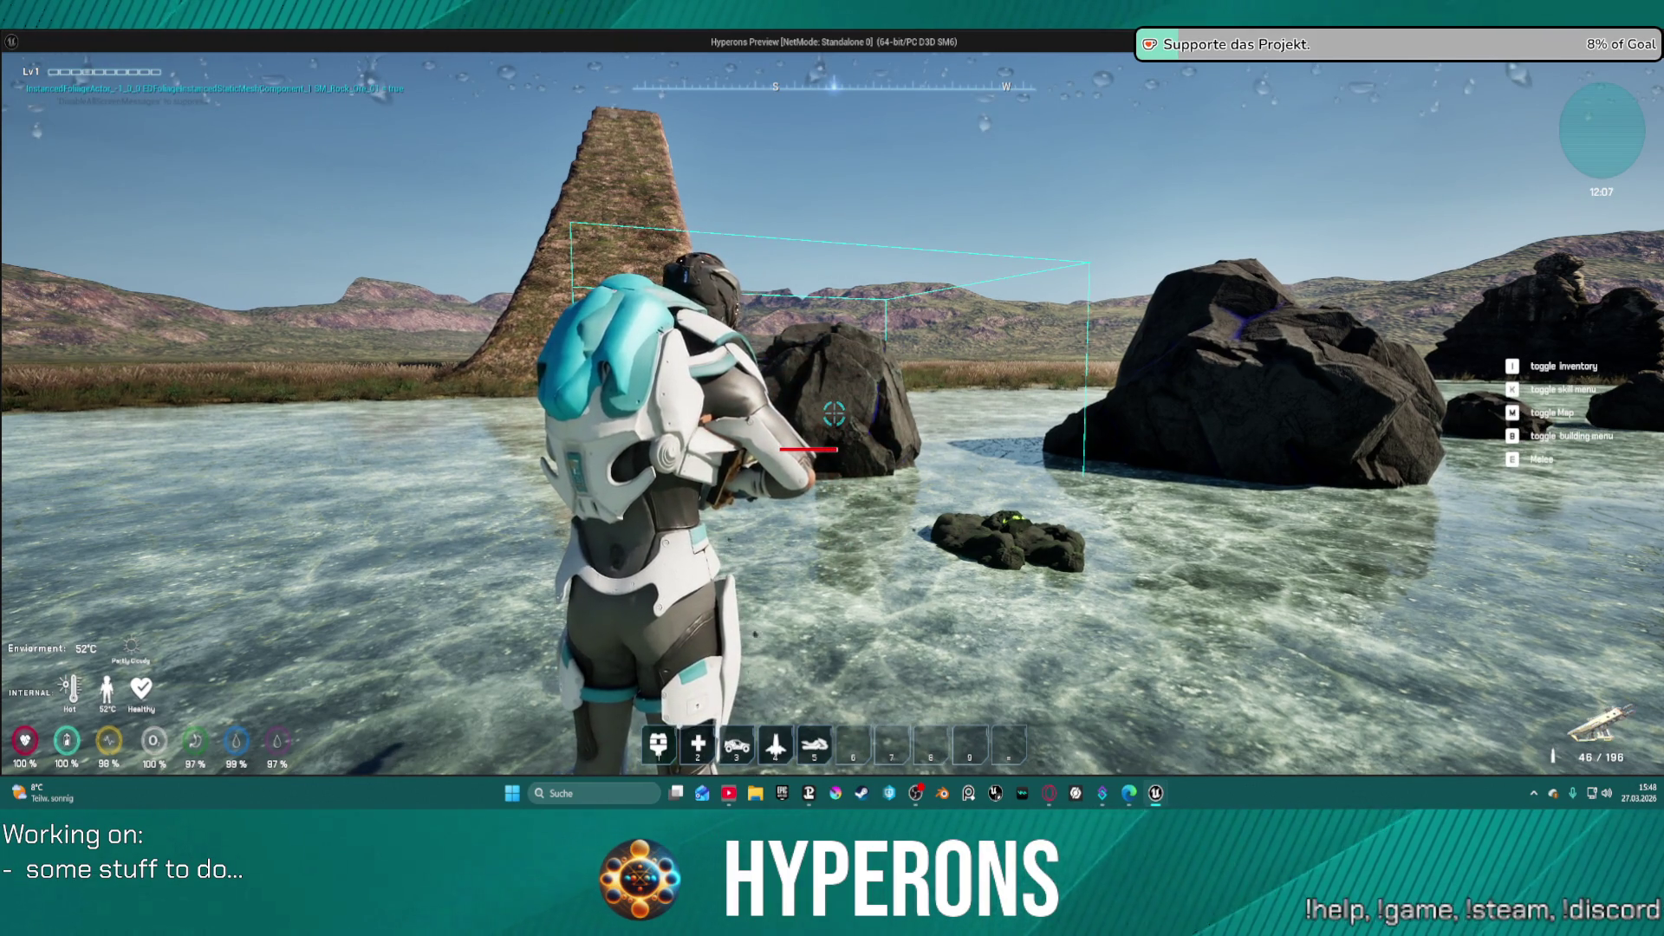
{"action": "key", "text": "w"}
{"action": "left_click", "coordinate": [834, 413]}
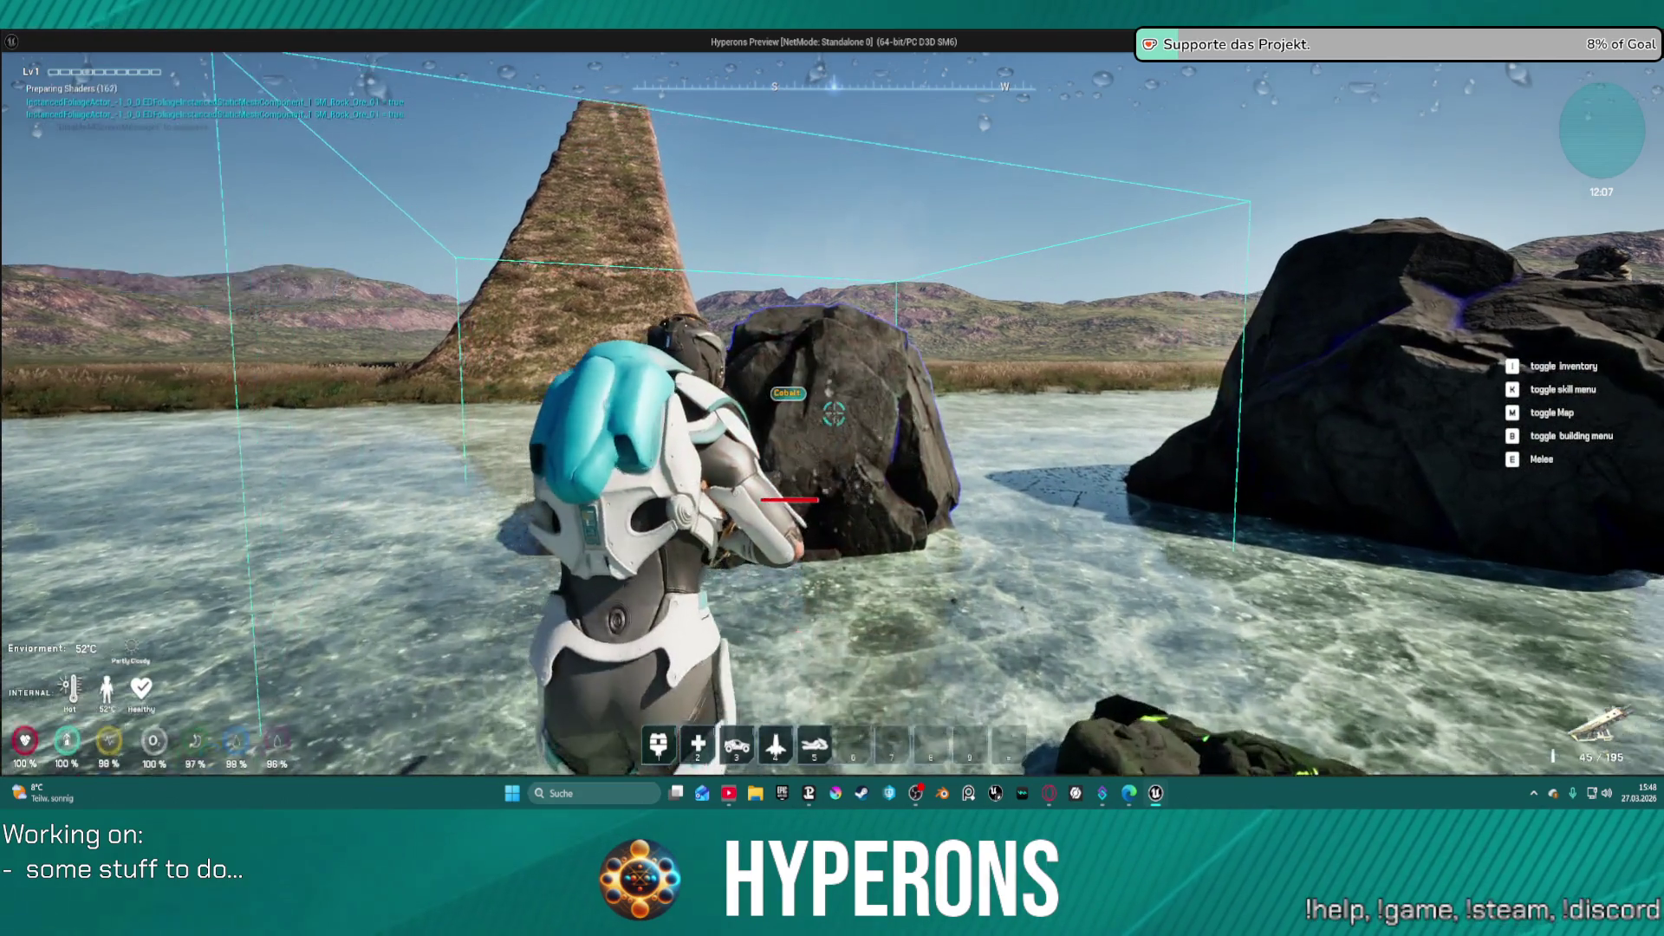
{"action": "left_click", "coordinate": [834, 413]}
{"action": "left_click", "coordinate": [834, 414]}
{"action": "left_click", "coordinate": [833, 413]}
{"action": "left_click", "coordinate": [834, 413]}
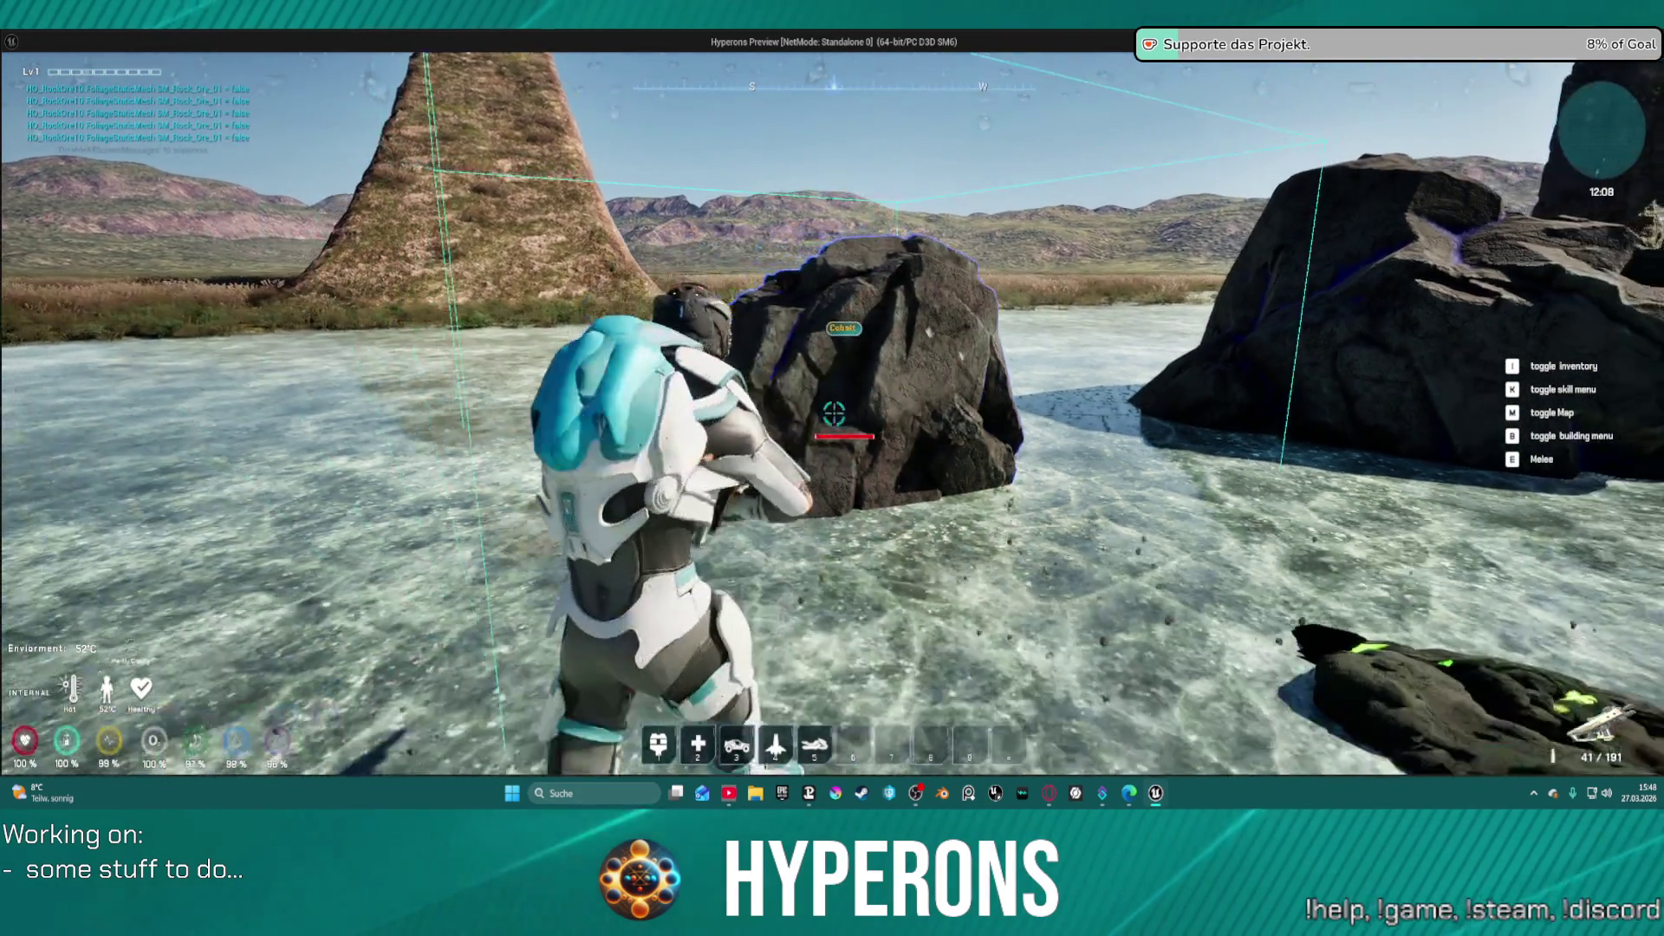
{"action": "left_click", "coordinate": [834, 414]}
{"action": "key", "text": "s"}
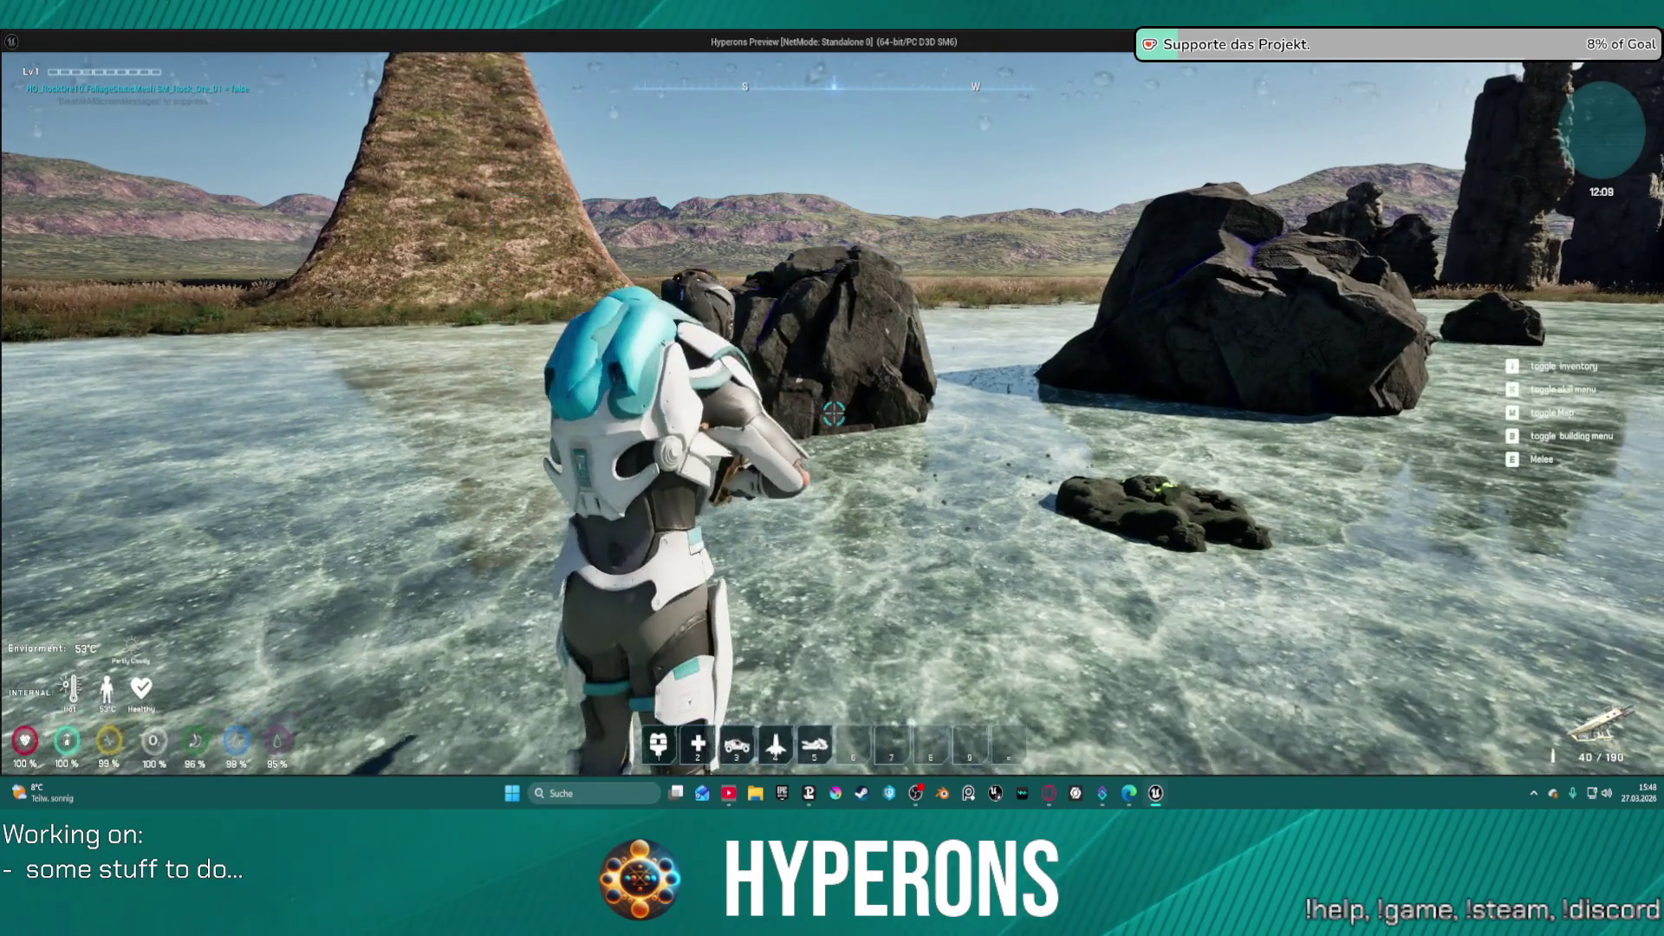
- Shoot a burst at the dark Cobalt rock, move to another rock, and exit the game
{"action": "key", "text": "w"}
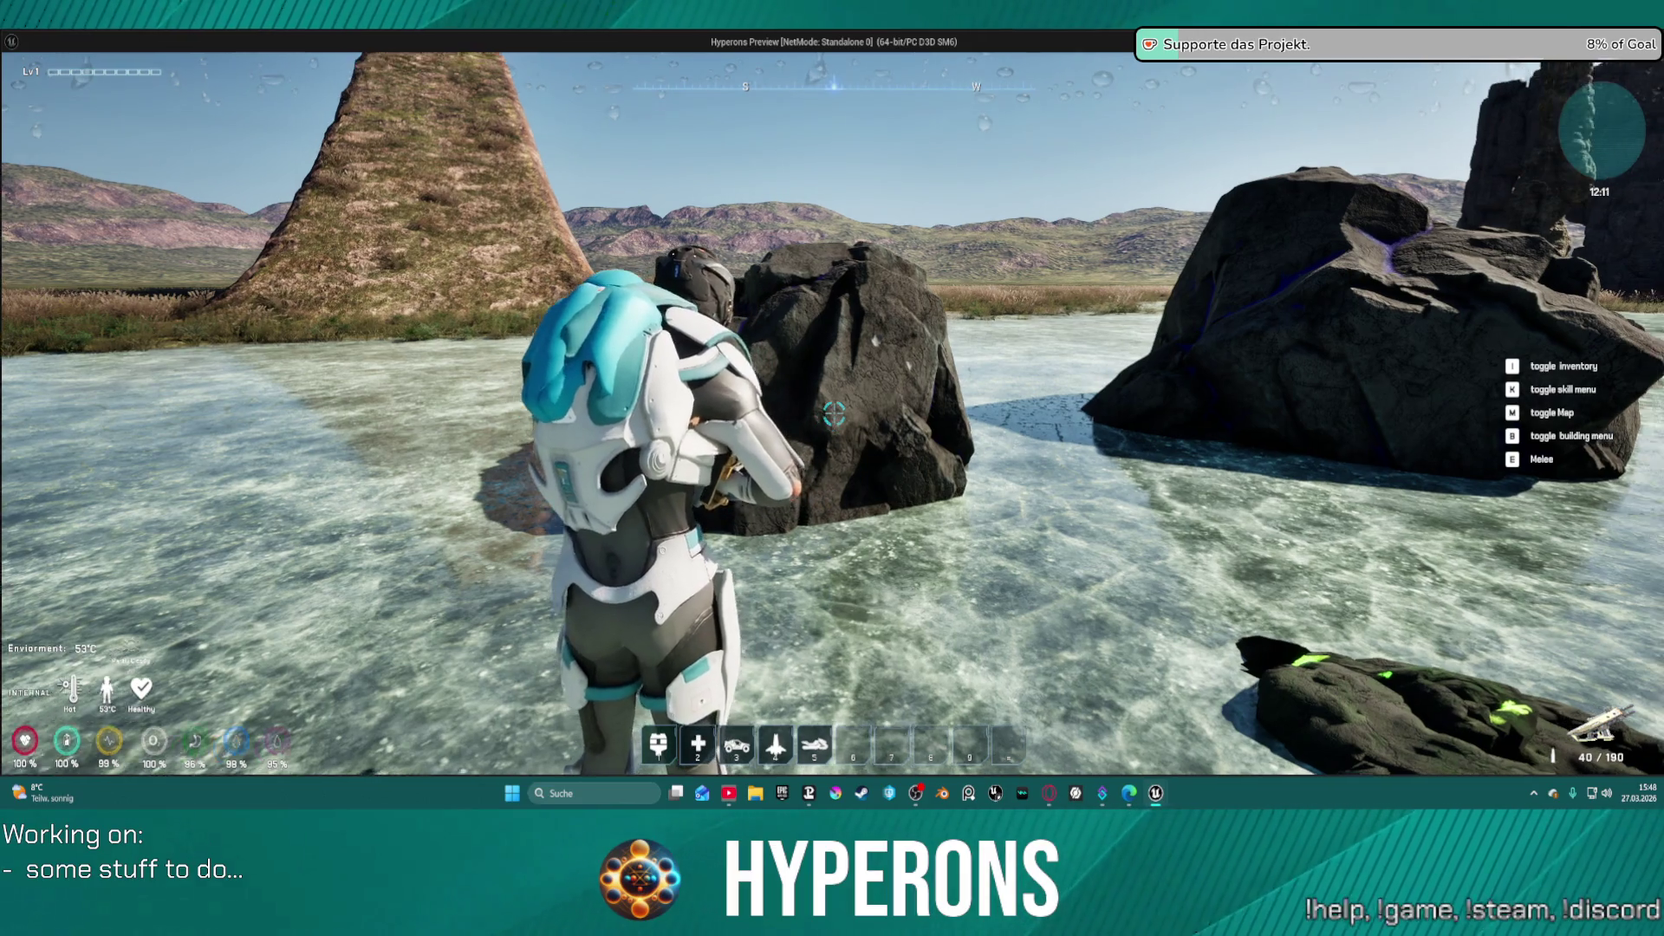
{"action": "left_click", "coordinate": [834, 413]}
{"action": "left_click", "coordinate": [834, 413]}
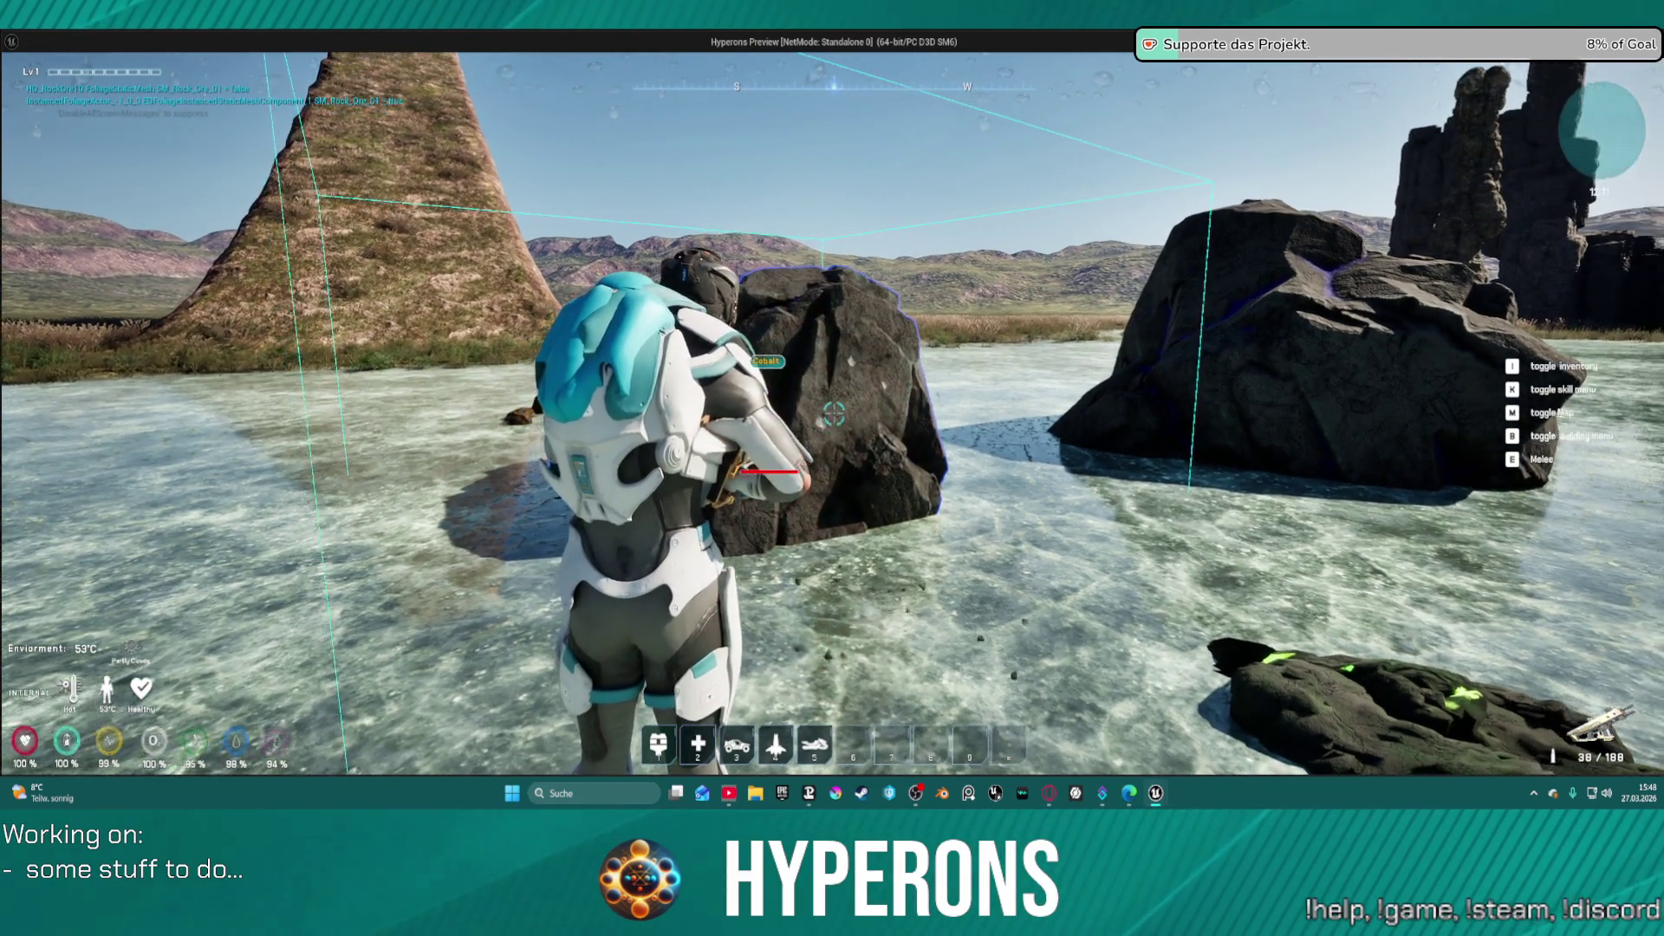
{"action": "left_click", "coordinate": [834, 413]}
{"action": "left_click", "coordinate": [833, 413]}
{"action": "left_click", "coordinate": [833, 413]}
{"action": "left_click", "coordinate": [834, 414]}
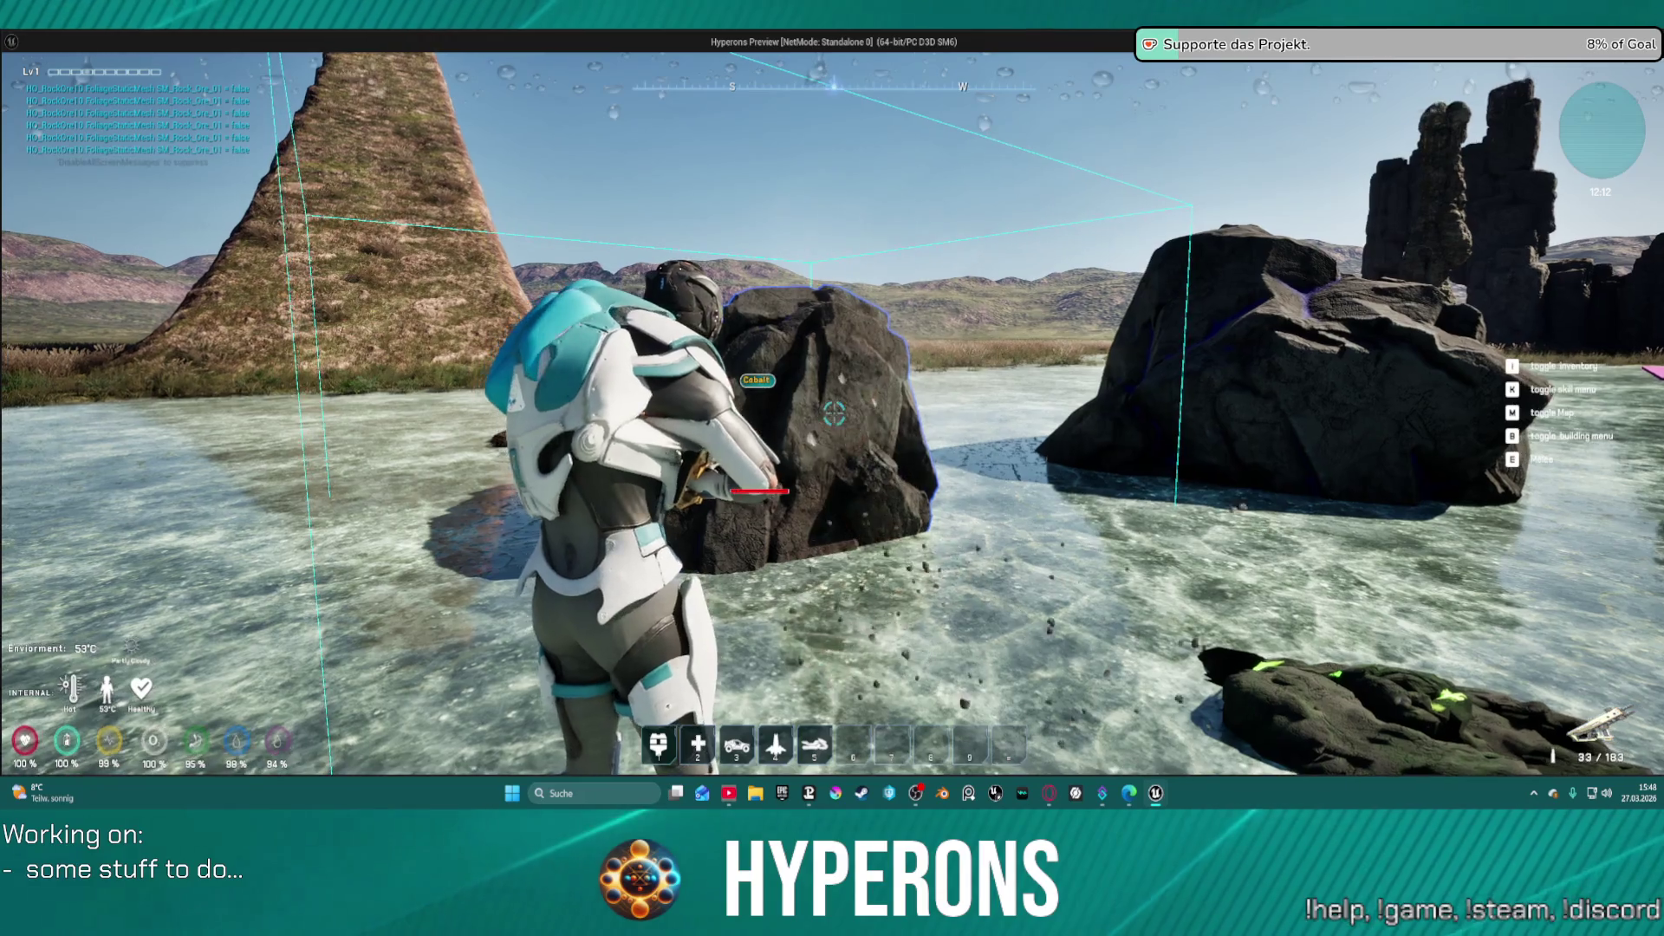
{"action": "left_click", "coordinate": [834, 413]}
{"action": "left_click", "coordinate": [834, 414]}
{"action": "left_click", "coordinate": [834, 413]}
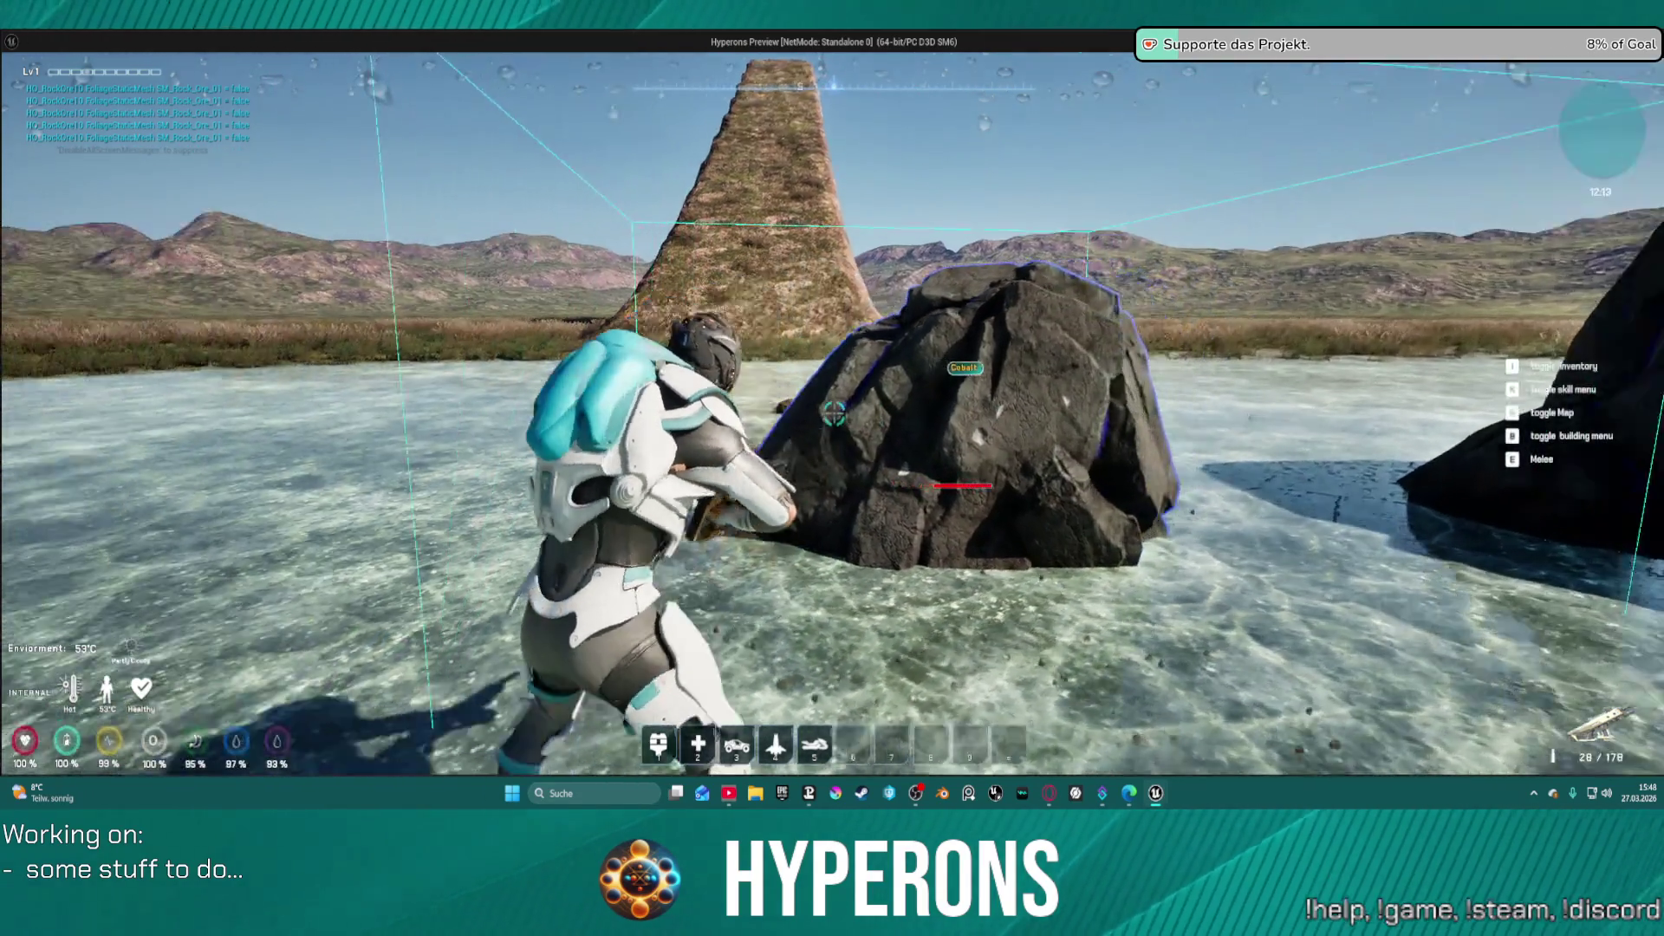
{"action": "key", "text": "s"}
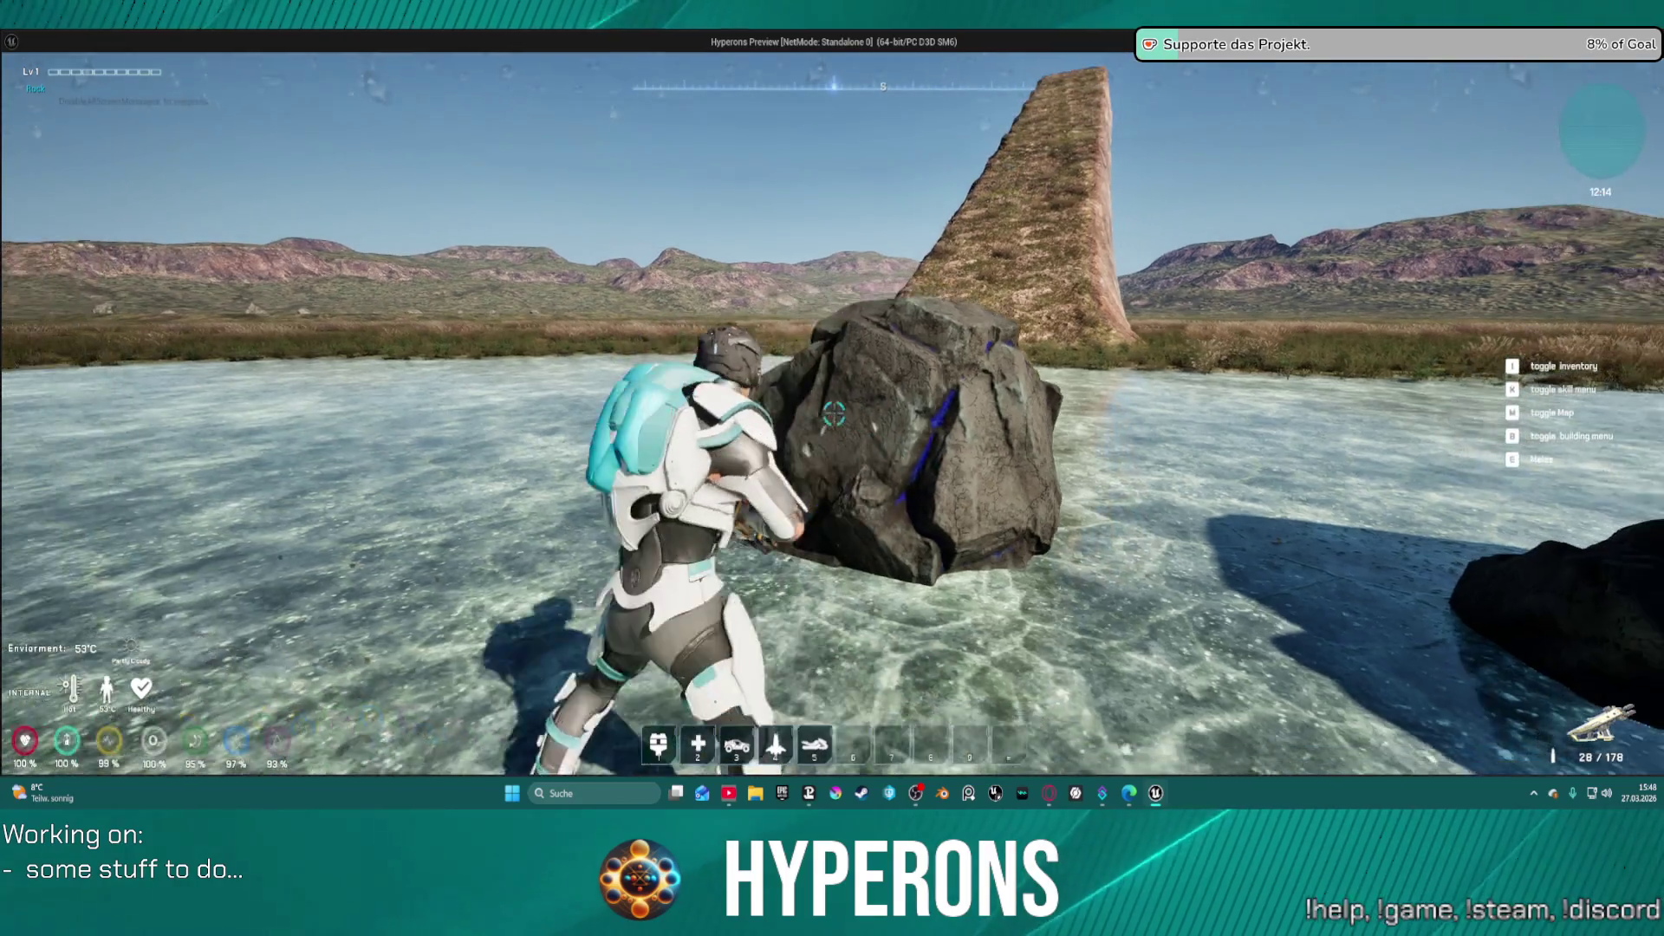
{"action": "key", "text": "s"}
{"action": "key", "text": "s"}
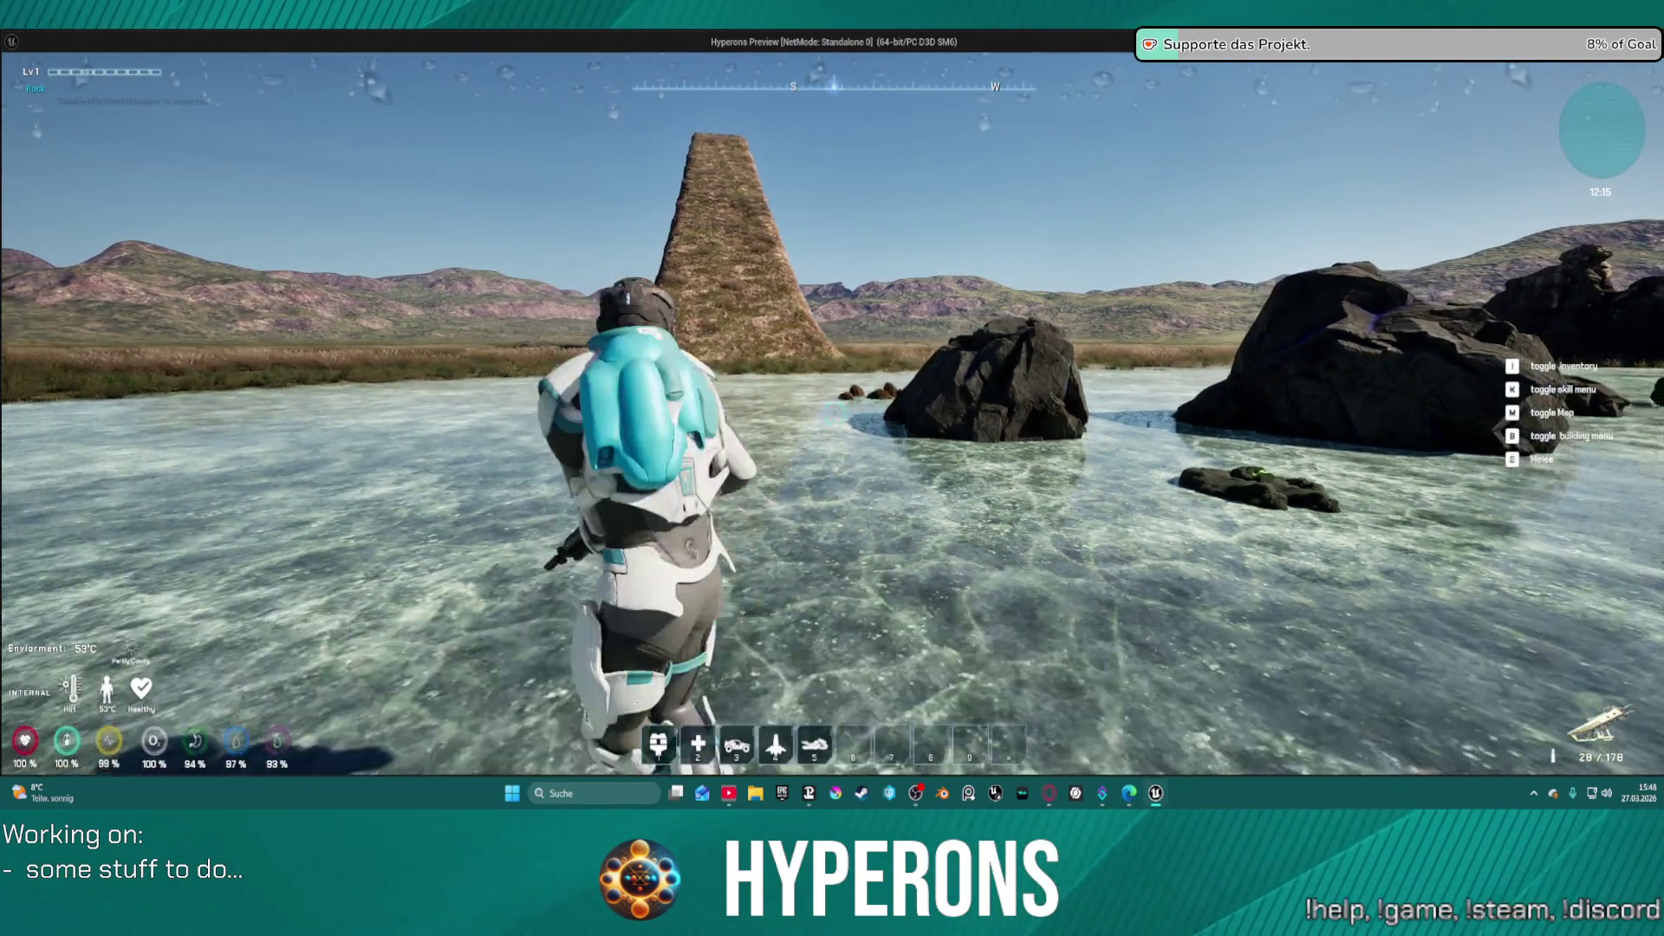
{"action": "key", "text": "w"}
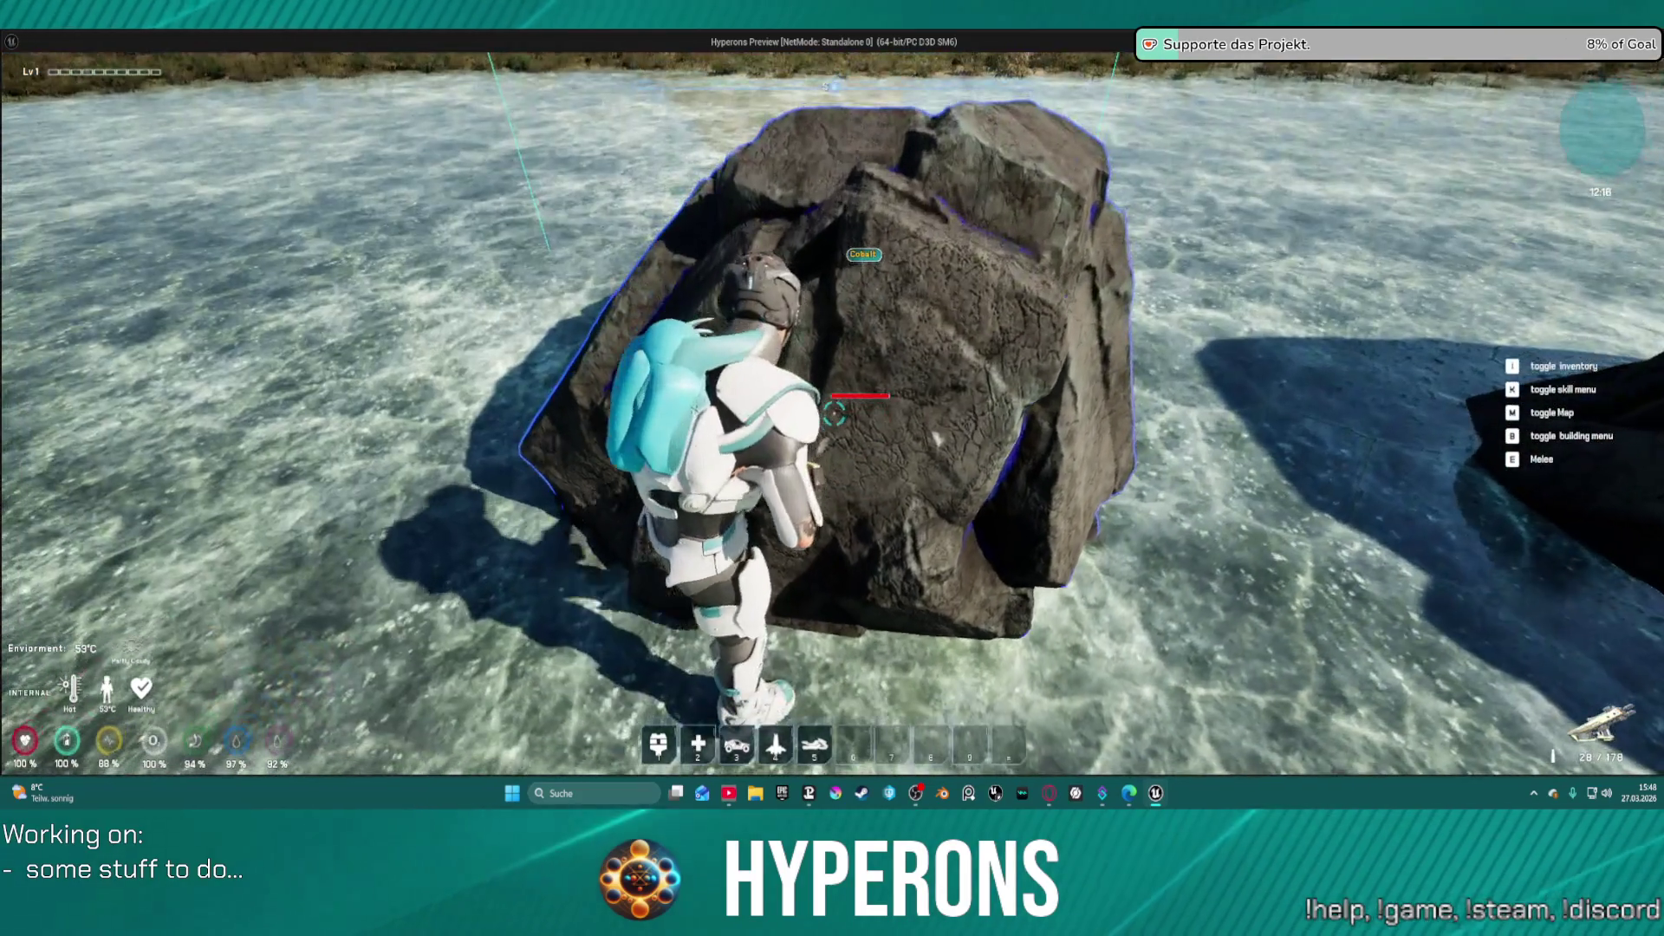
{"action": "key", "text": "Escape"}
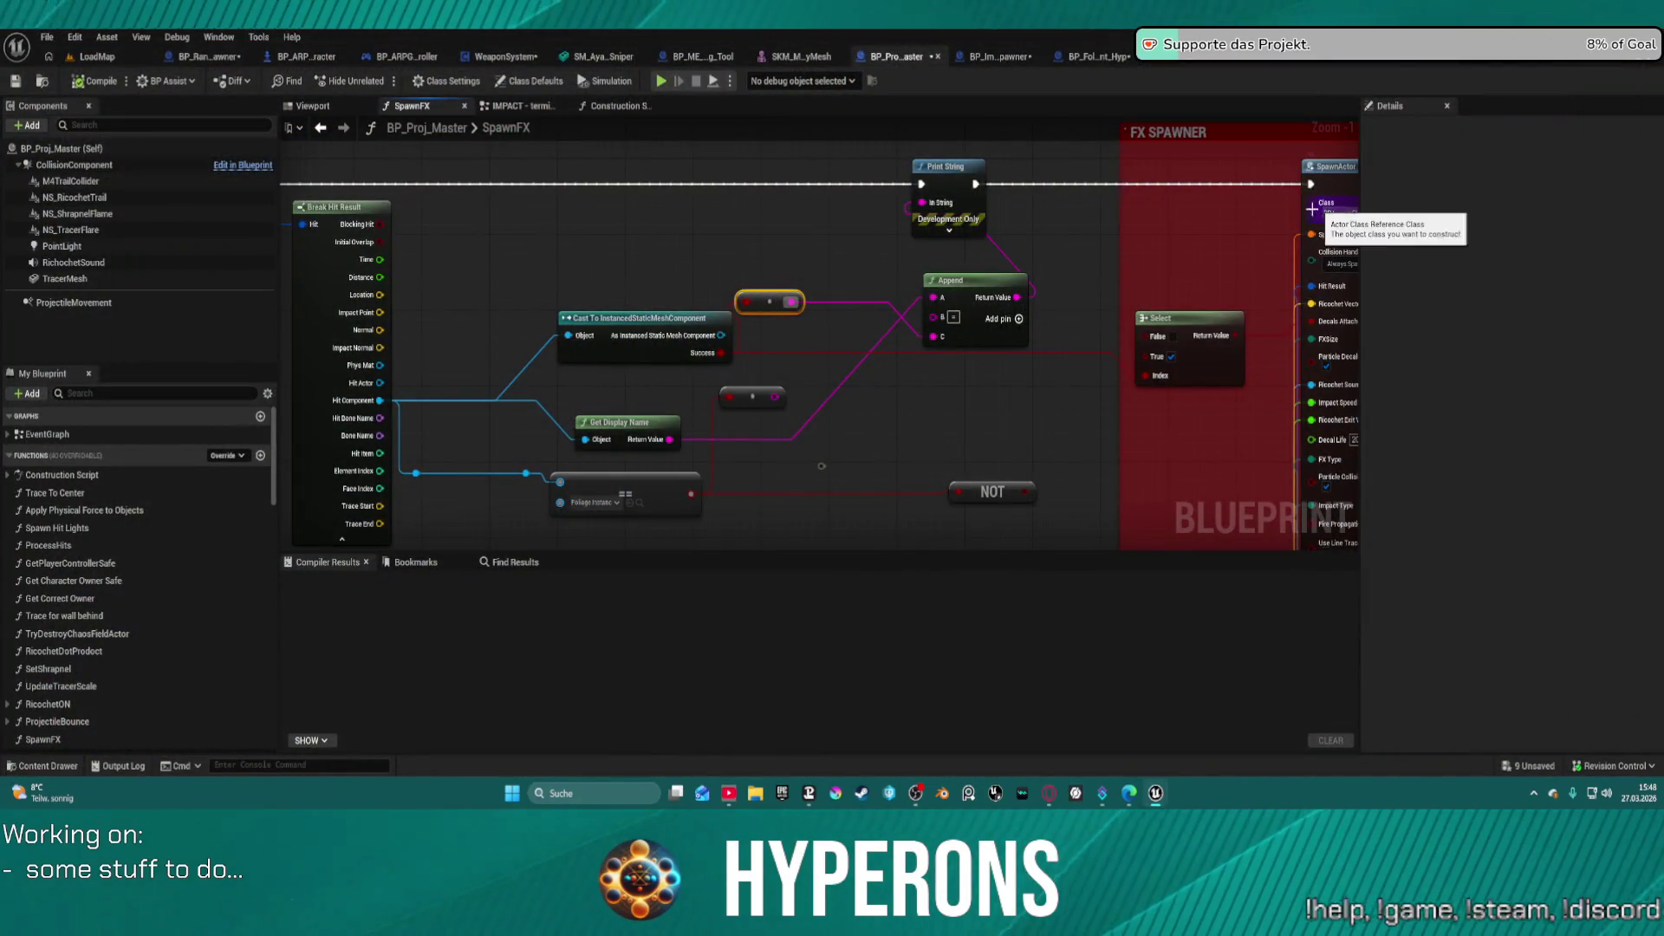
- Select the SpawnFX entry node, drag out its exec wire, and nudge Print String slightly left
{"action": "mouse_move", "coordinate": [915, 240]}
{"action": "left_mouse_down"}
{"action": "mouse_move", "coordinate": [934, 244]}
{"action": "mouse_move", "coordinate": [702, 222]}
{"action": "left_mouse_up"}
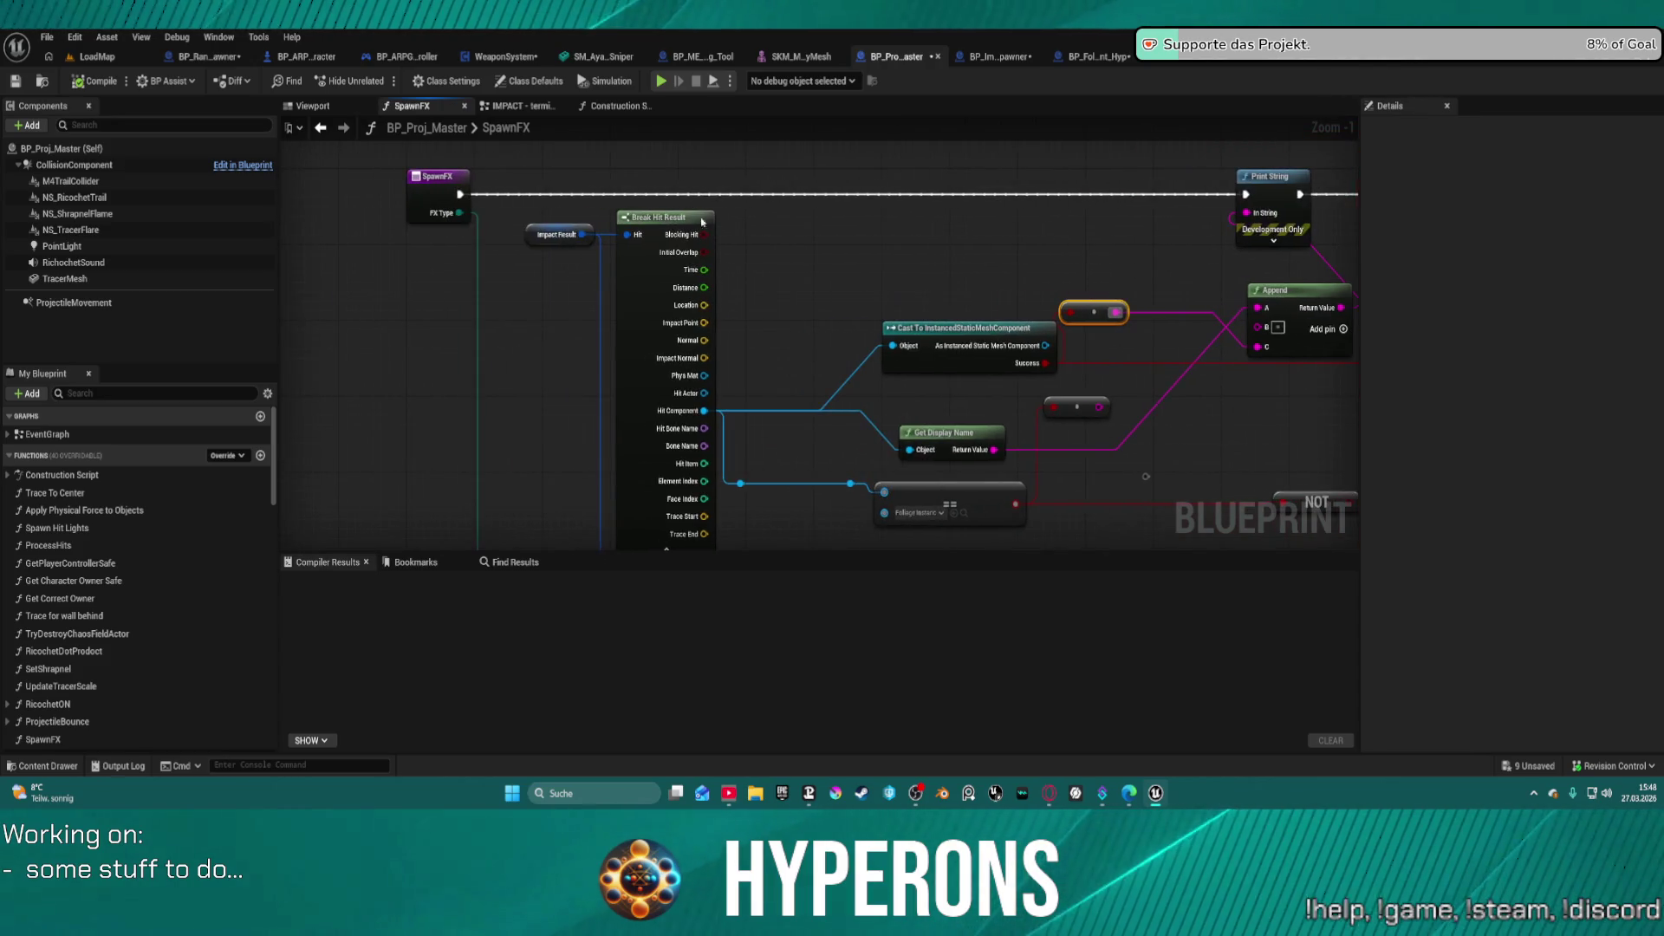
{"action": "left_click", "coordinate": [457, 201]}
{"action": "mouse_move", "coordinate": [460, 195]}
{"action": "left_mouse_down"}
{"action": "mouse_move", "coordinate": [1441, 180]}
{"action": "mouse_move", "coordinate": [1102, 209]}
{"action": "mouse_move", "coordinate": [1310, 197]}
{"action": "left_mouse_up"}
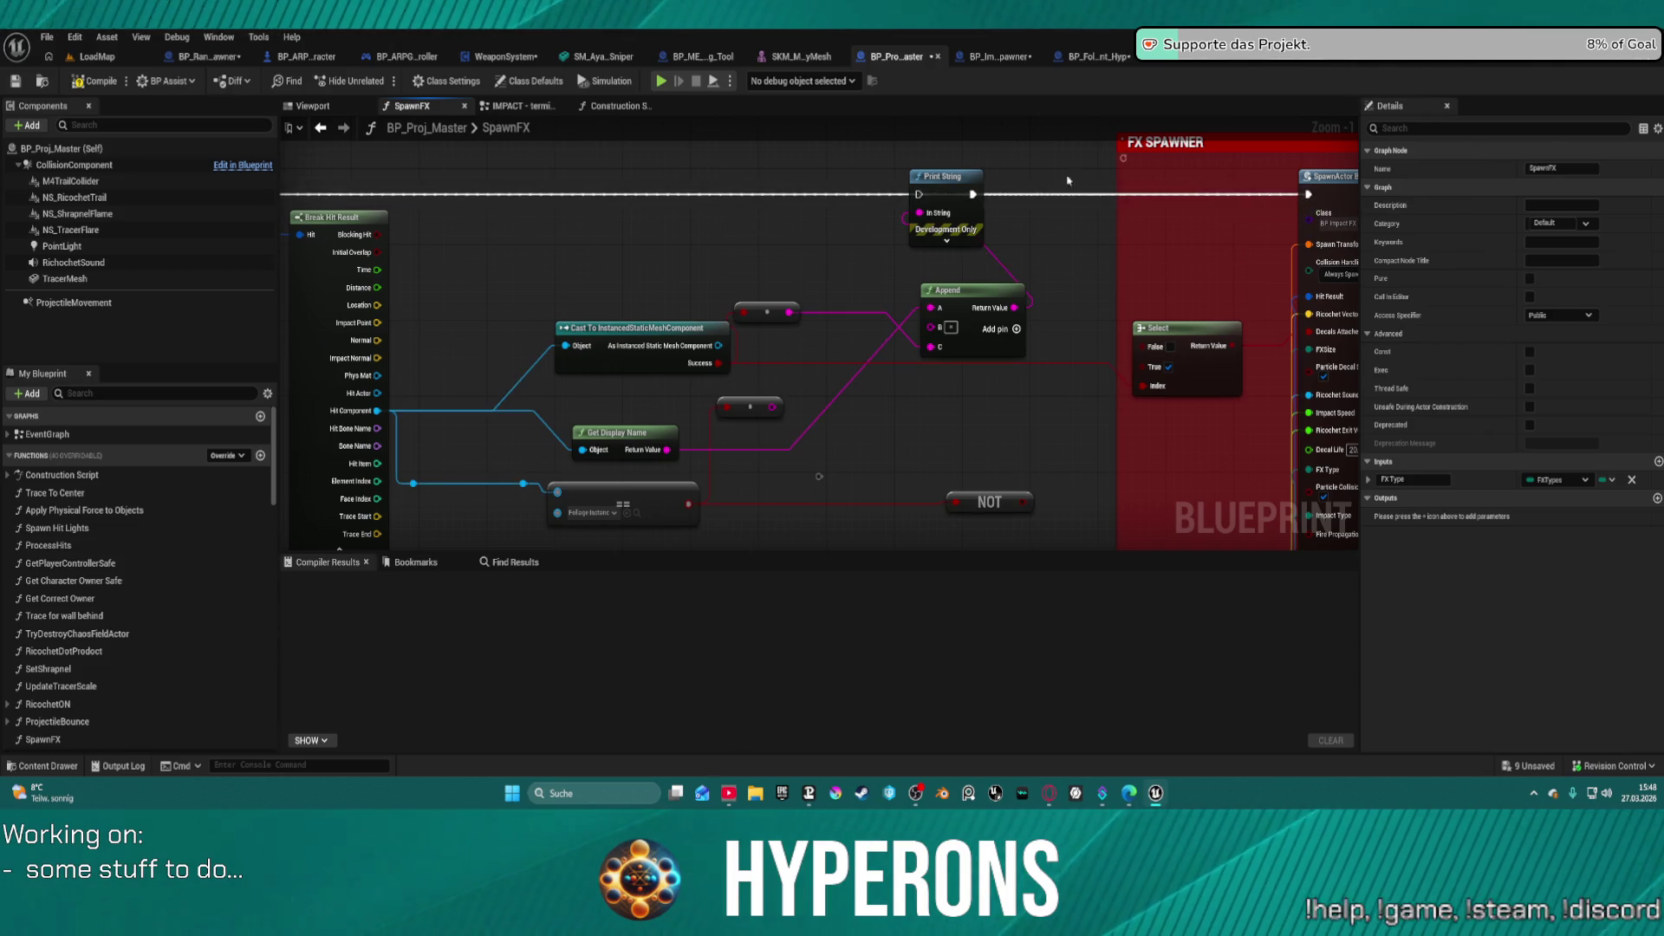
{"action": "left_click_drag", "start_coordinate": [947, 200], "coordinate": [865, 201]}
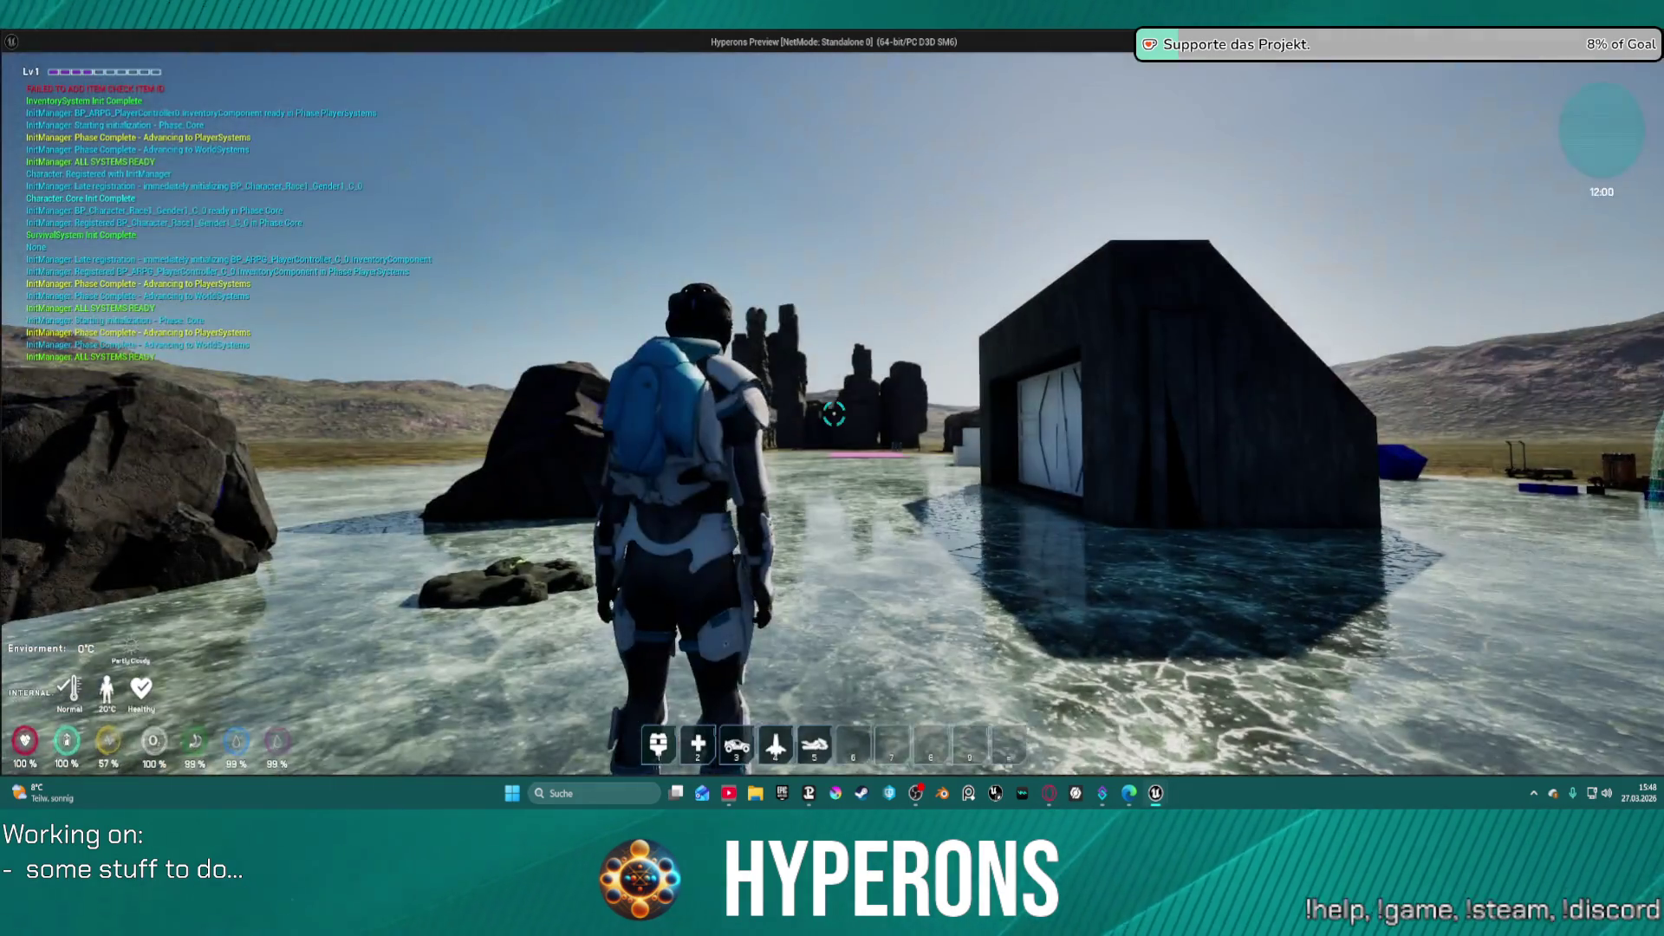
- Equip the MG 01 rifle from the in-game inventory
{"action": "key", "text": "i"}
{"action": "right_click", "coordinate": [1507, 475]}
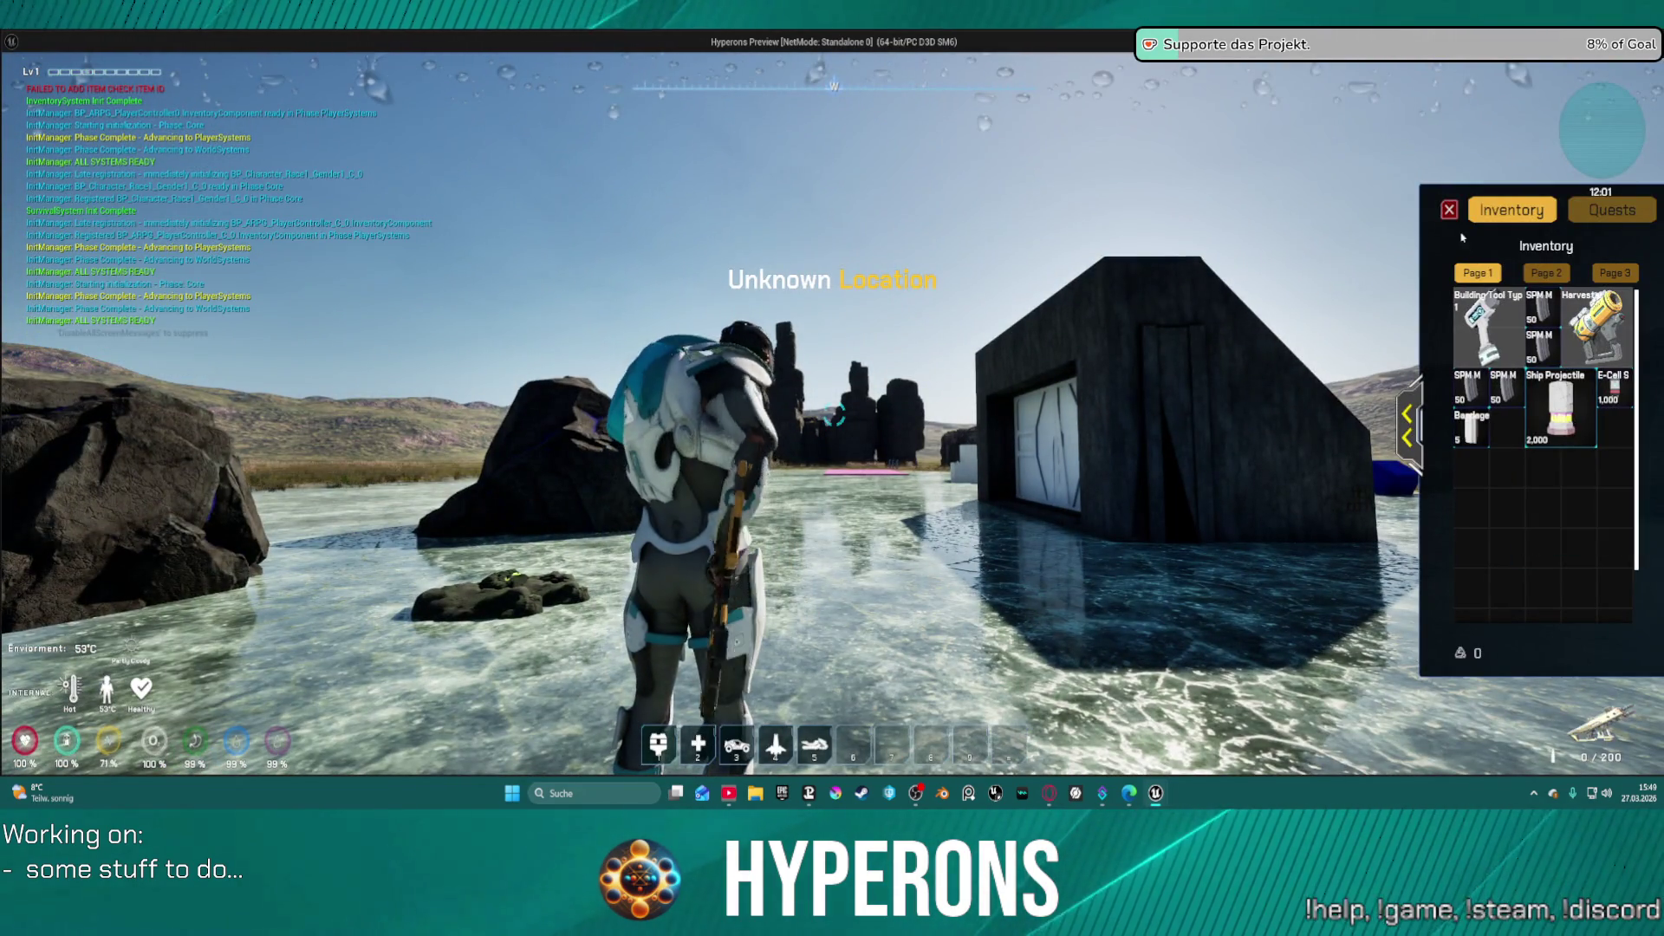
{"action": "key", "text": "i"}
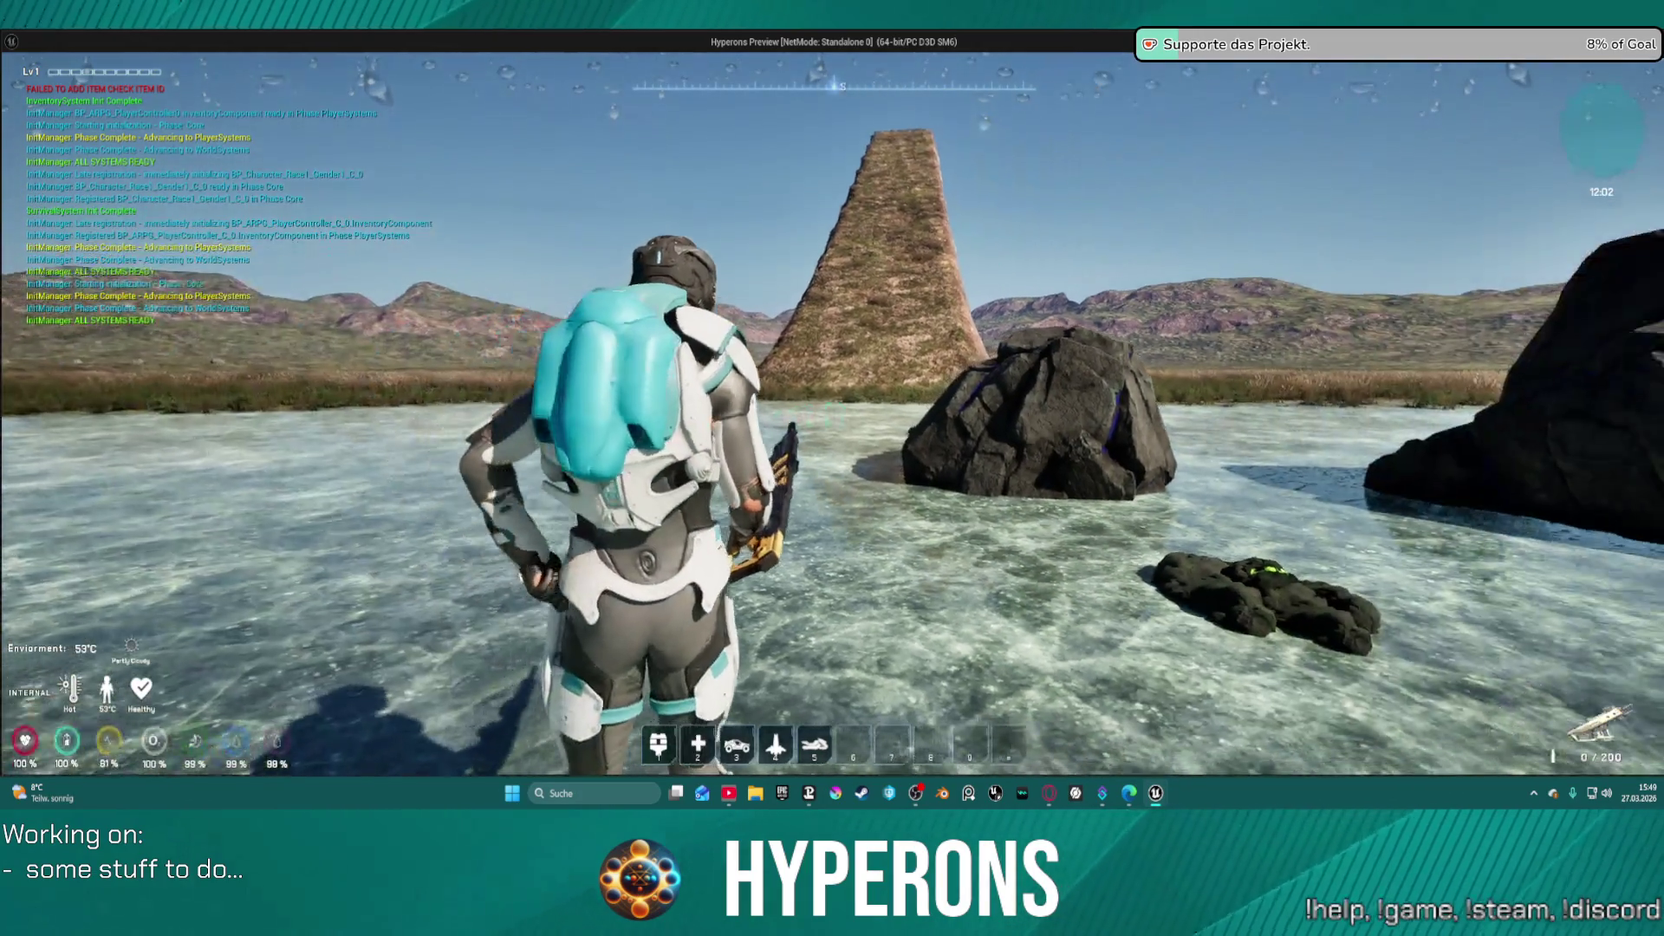
- Fire repeatedly at the Cobalt rock while walking closer to it
{"action": "left_click", "coordinate": [834, 413]}
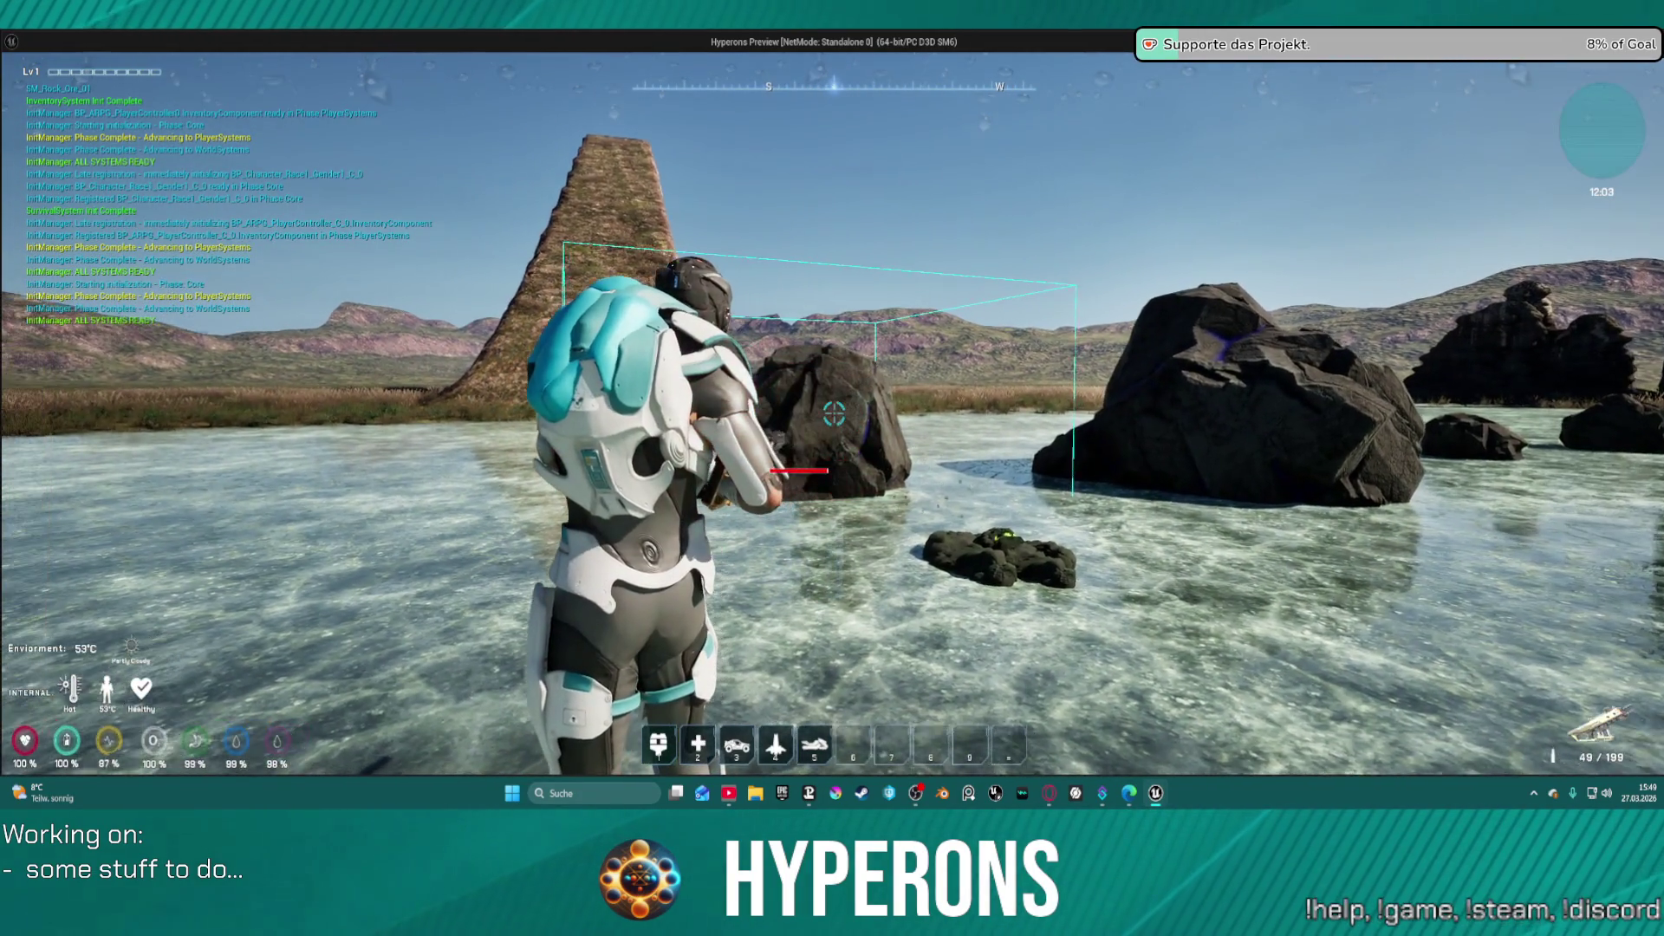
{"action": "key", "text": "w"}
{"action": "left_click", "coordinate": [834, 413]}
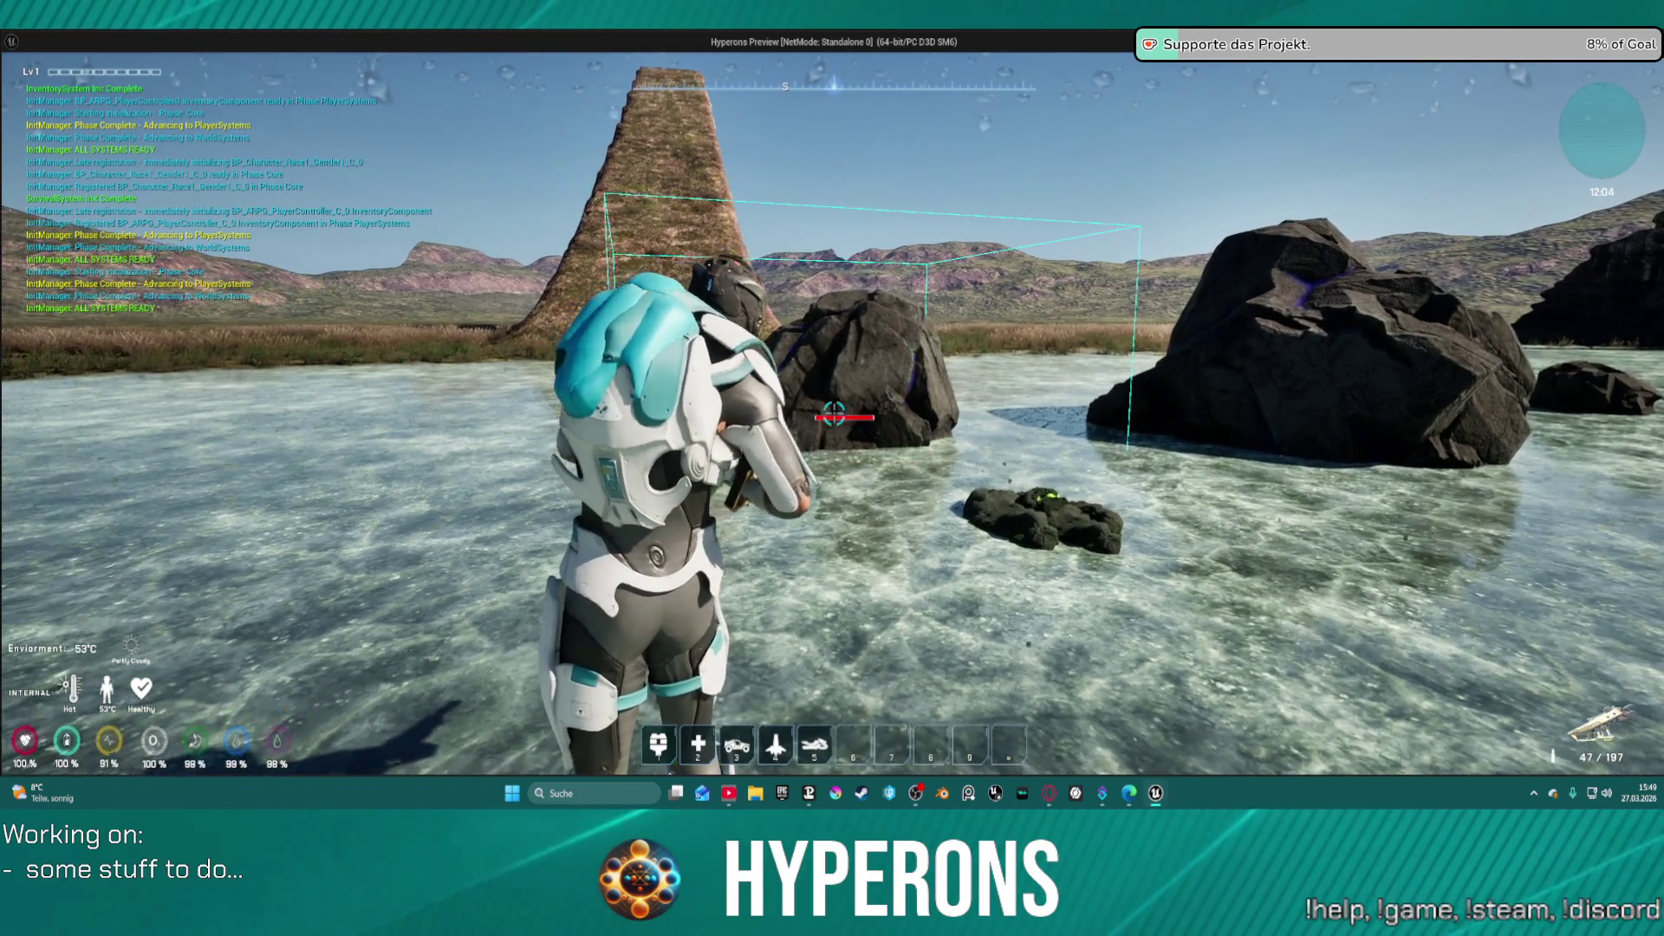
{"action": "key", "text": "w"}
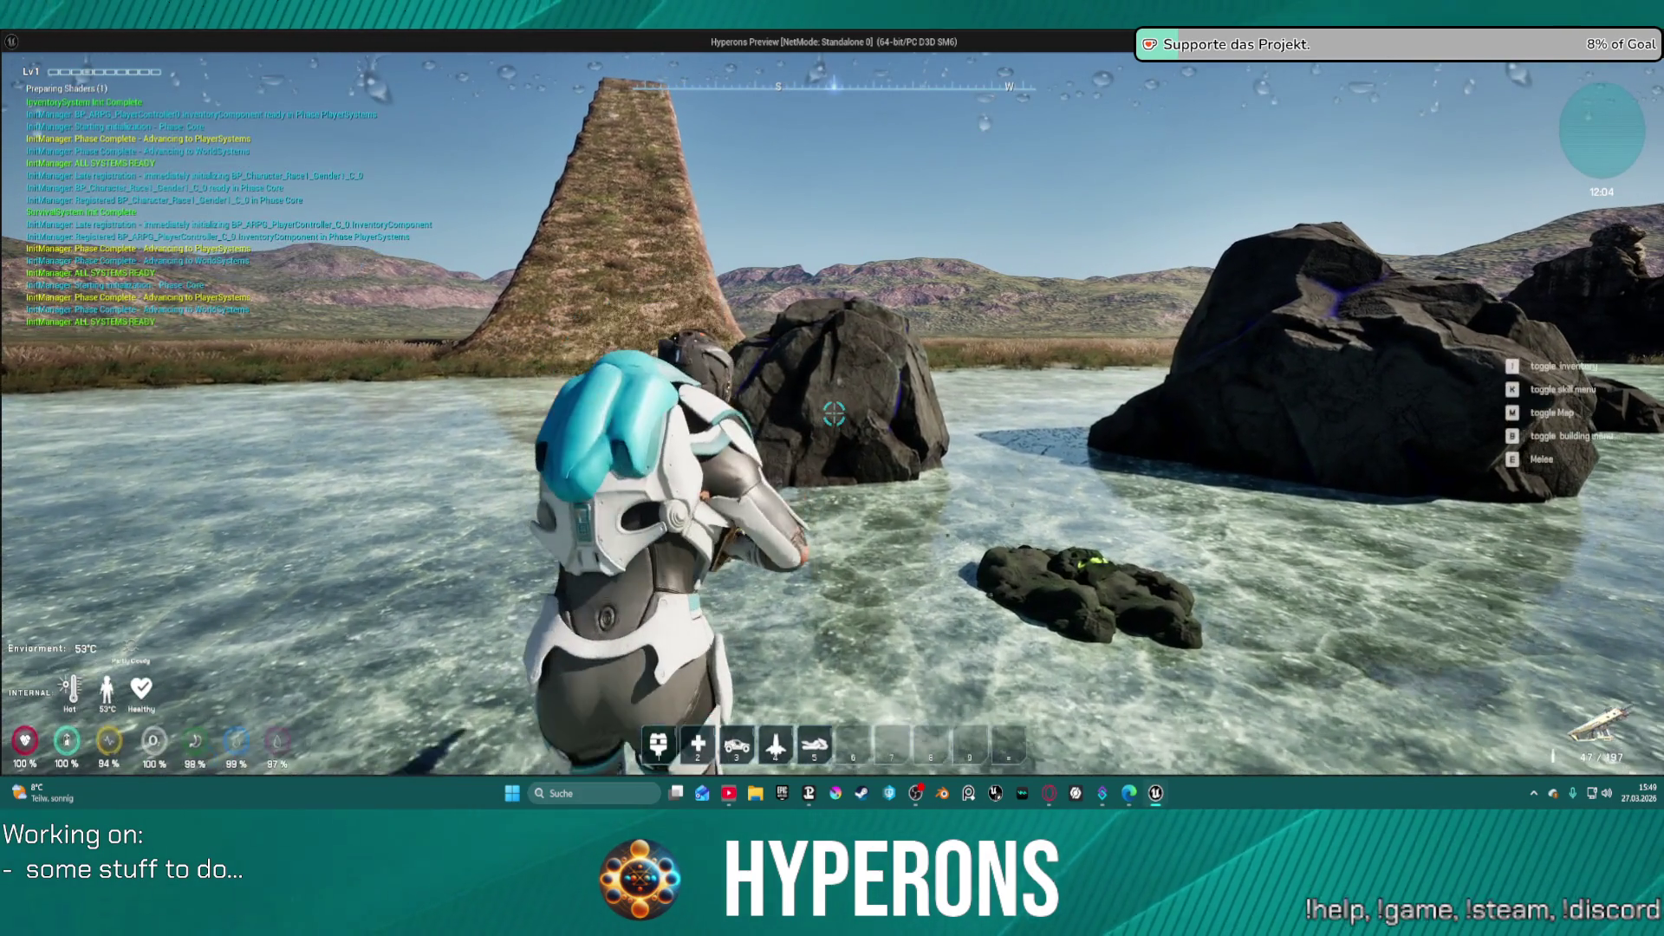
{"action": "key", "text": "w"}
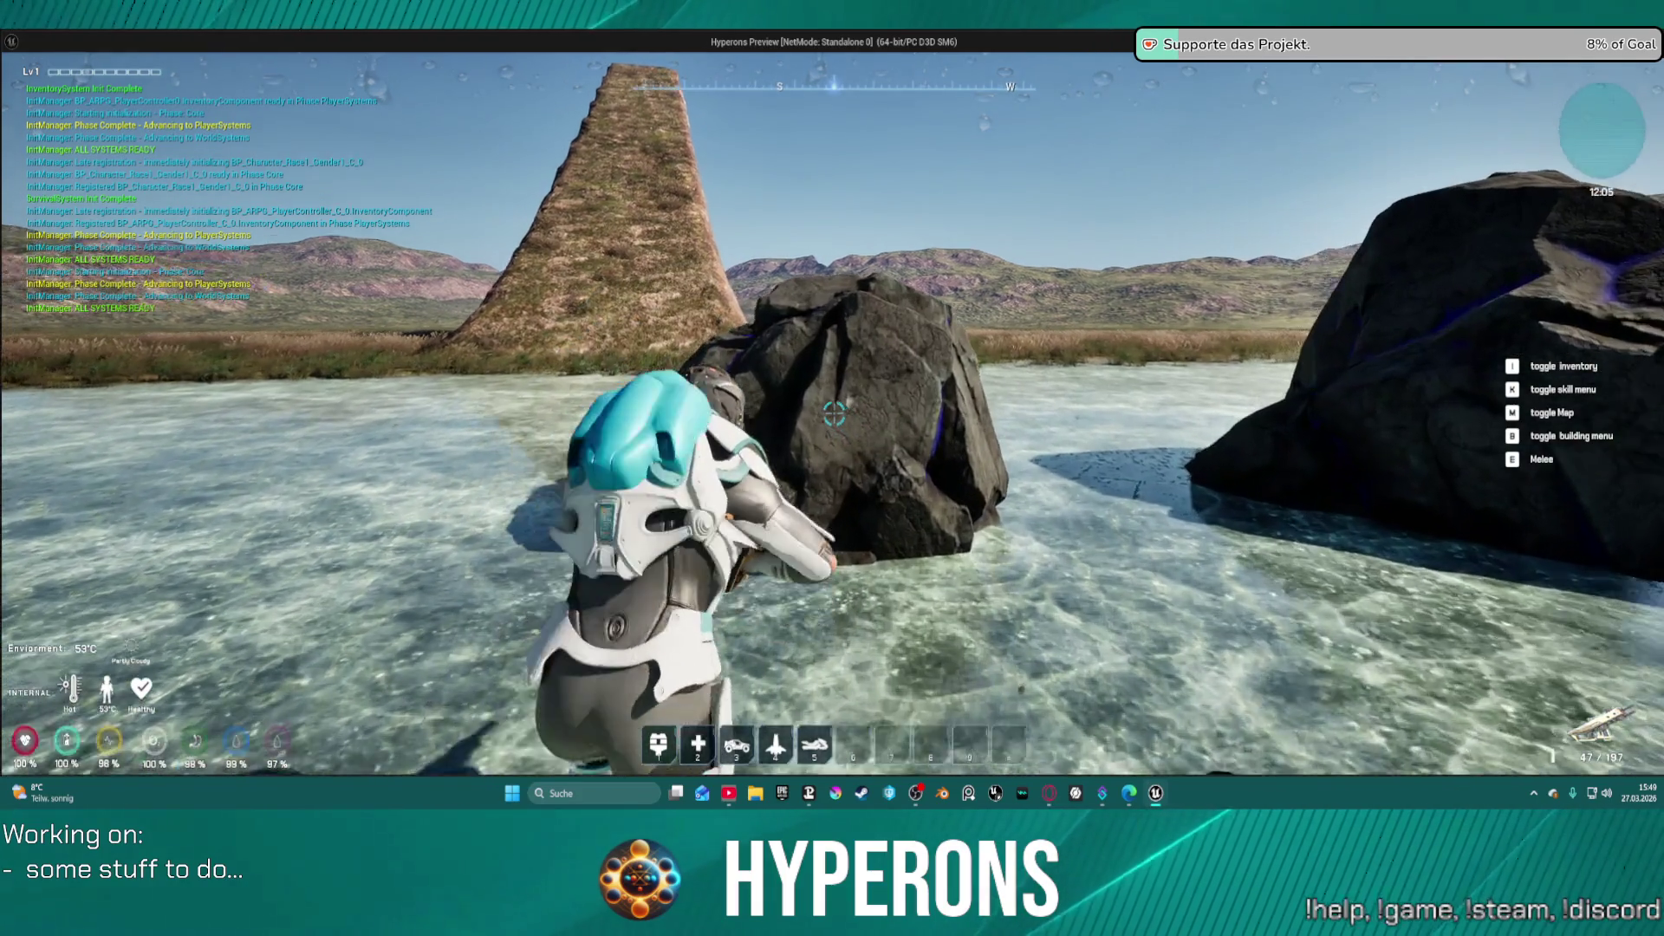
{"action": "left_click", "coordinate": [833, 413]}
{"action": "left_click", "coordinate": [833, 415]}
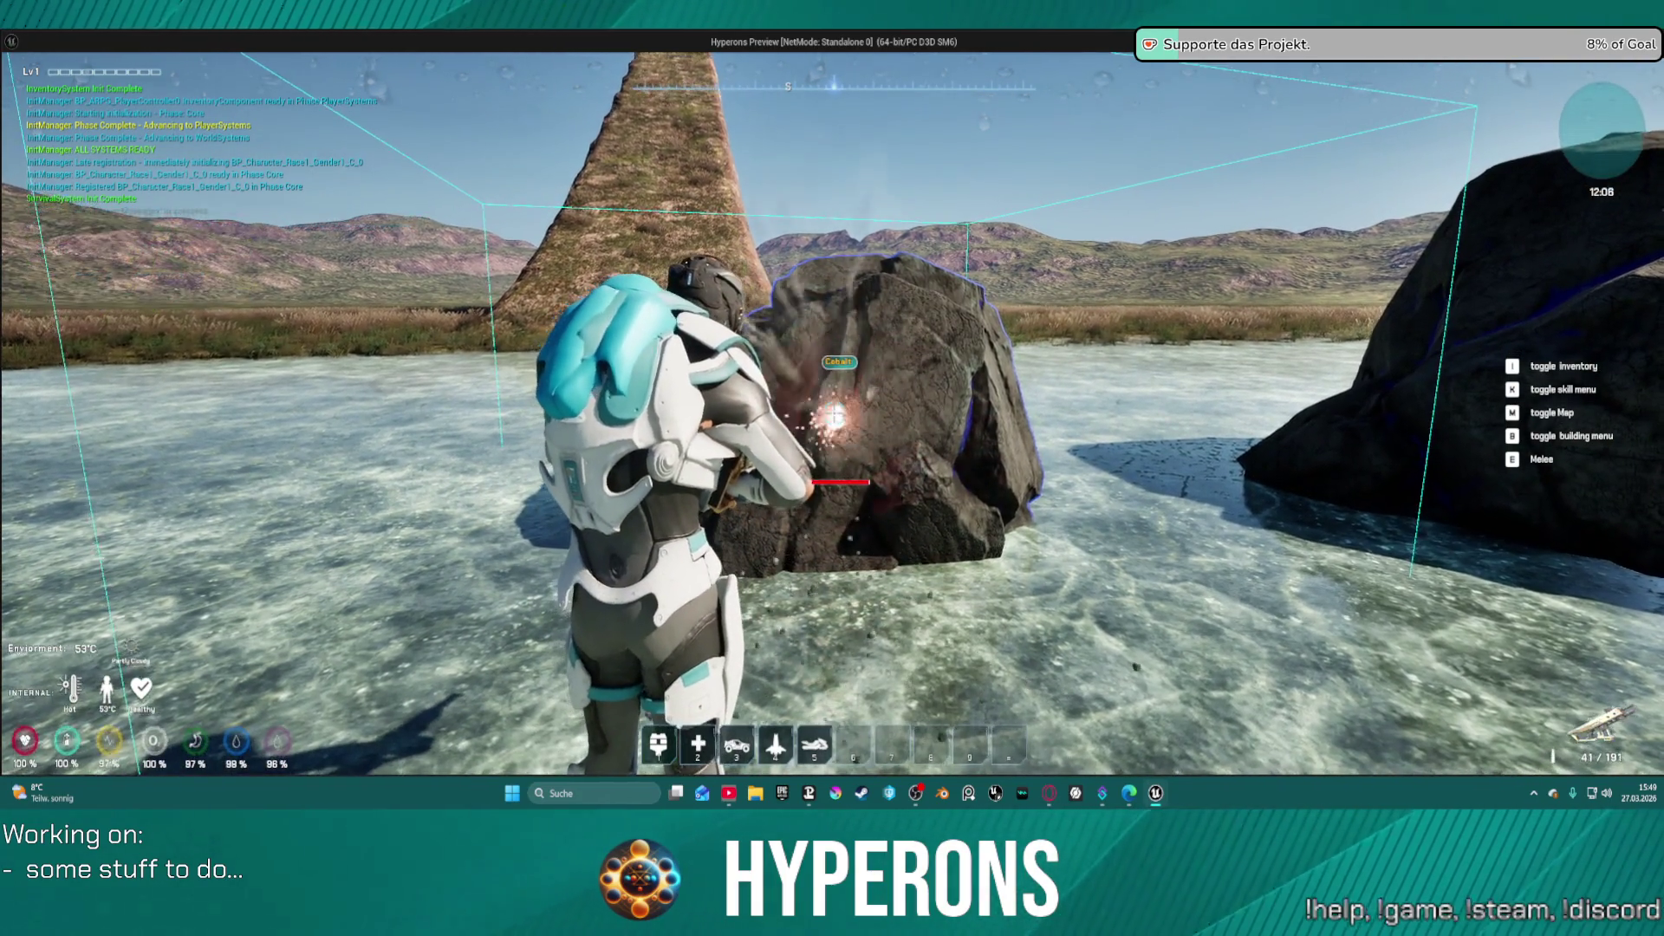
{"action": "left_click", "coordinate": [834, 414]}
{"action": "left_click", "coordinate": [833, 414]}
{"action": "left_click", "coordinate": [832, 415]}
{"action": "left_click", "coordinate": [834, 414]}
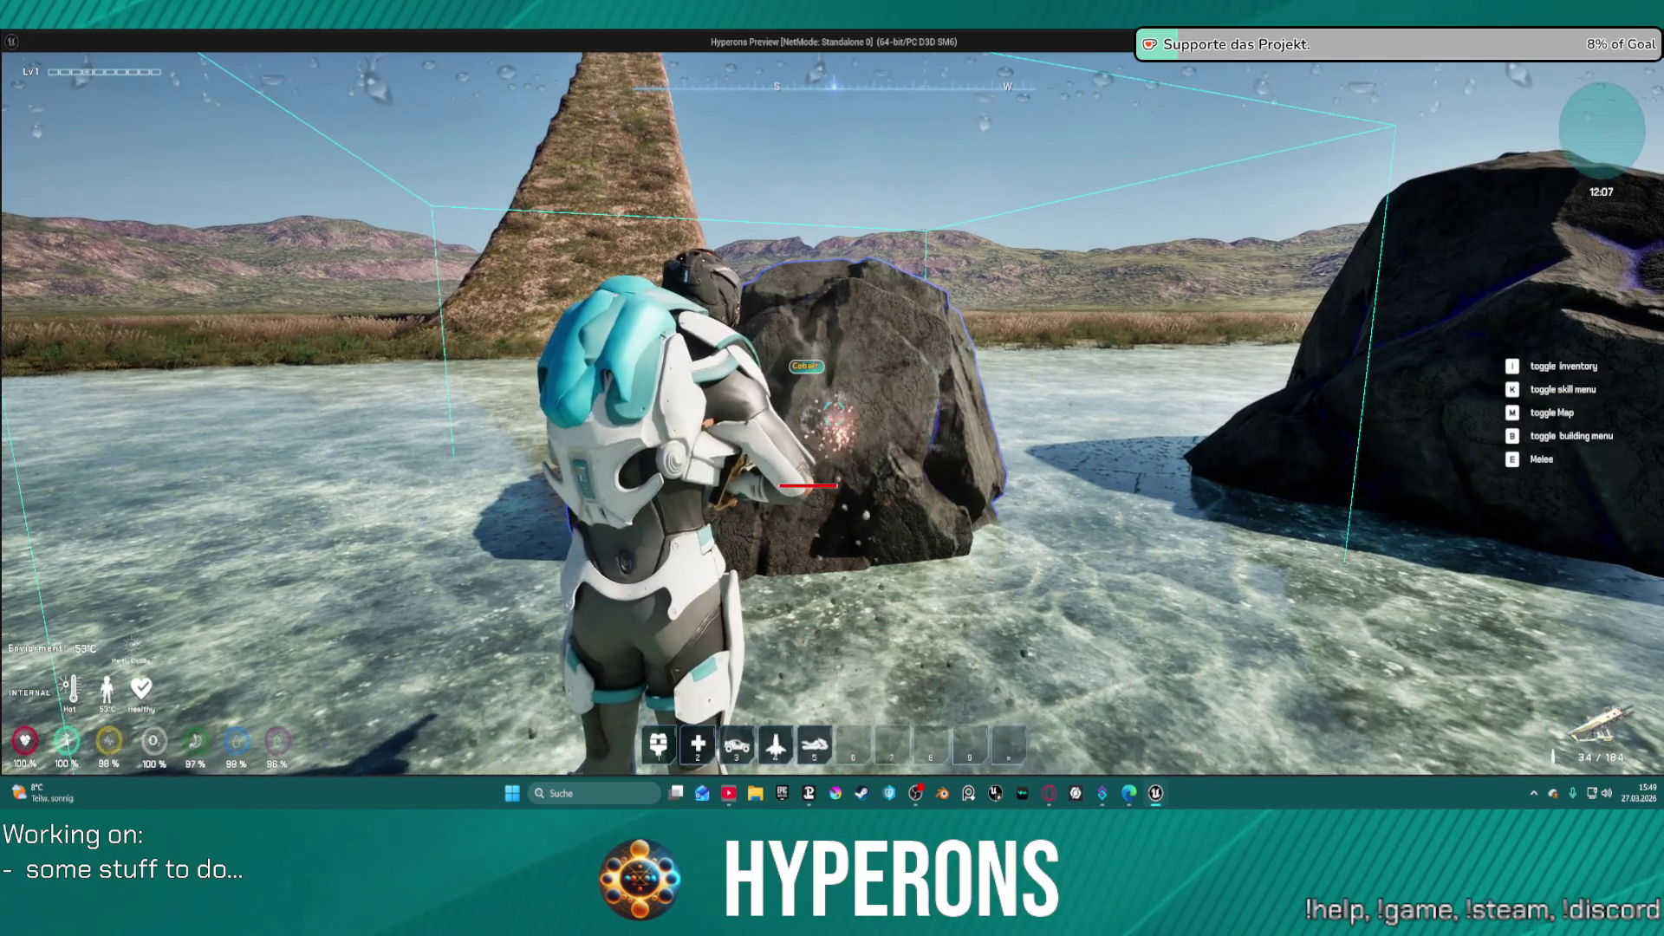
{"action": "left_click", "coordinate": [834, 413]}
{"action": "left_click", "coordinate": [834, 413]}
- Move around the rock to inspect the impacts, then stop the play test with Esc
{"action": "key", "text": "s"}
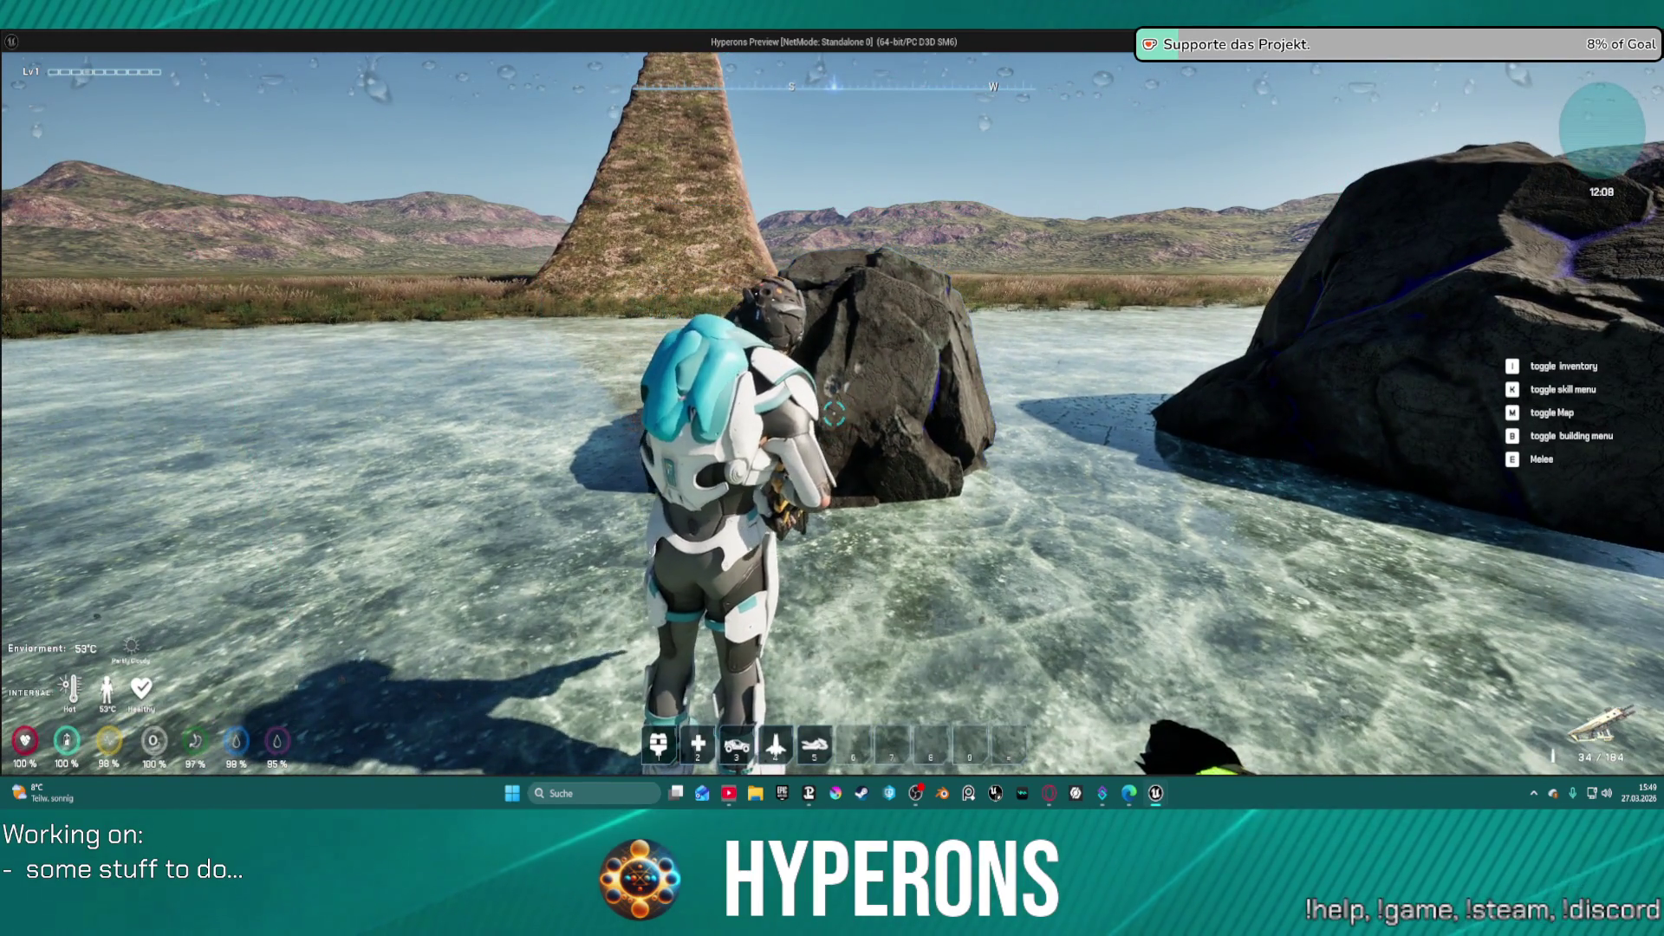
{"action": "key", "text": "w"}
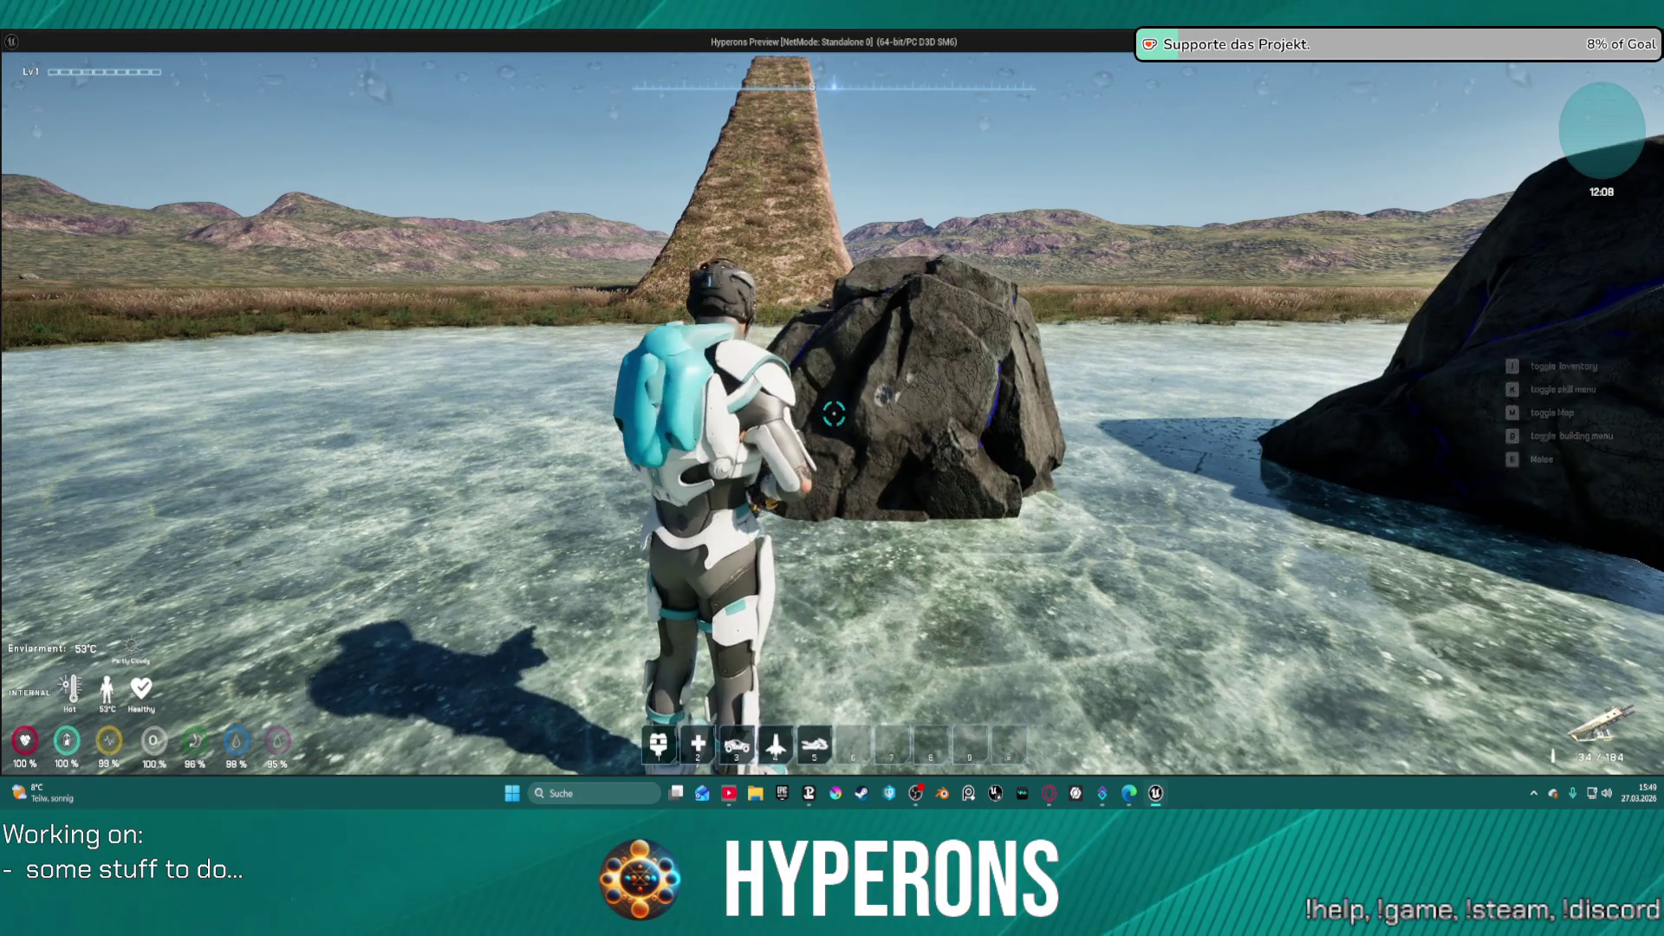
{"action": "key", "text": "s"}
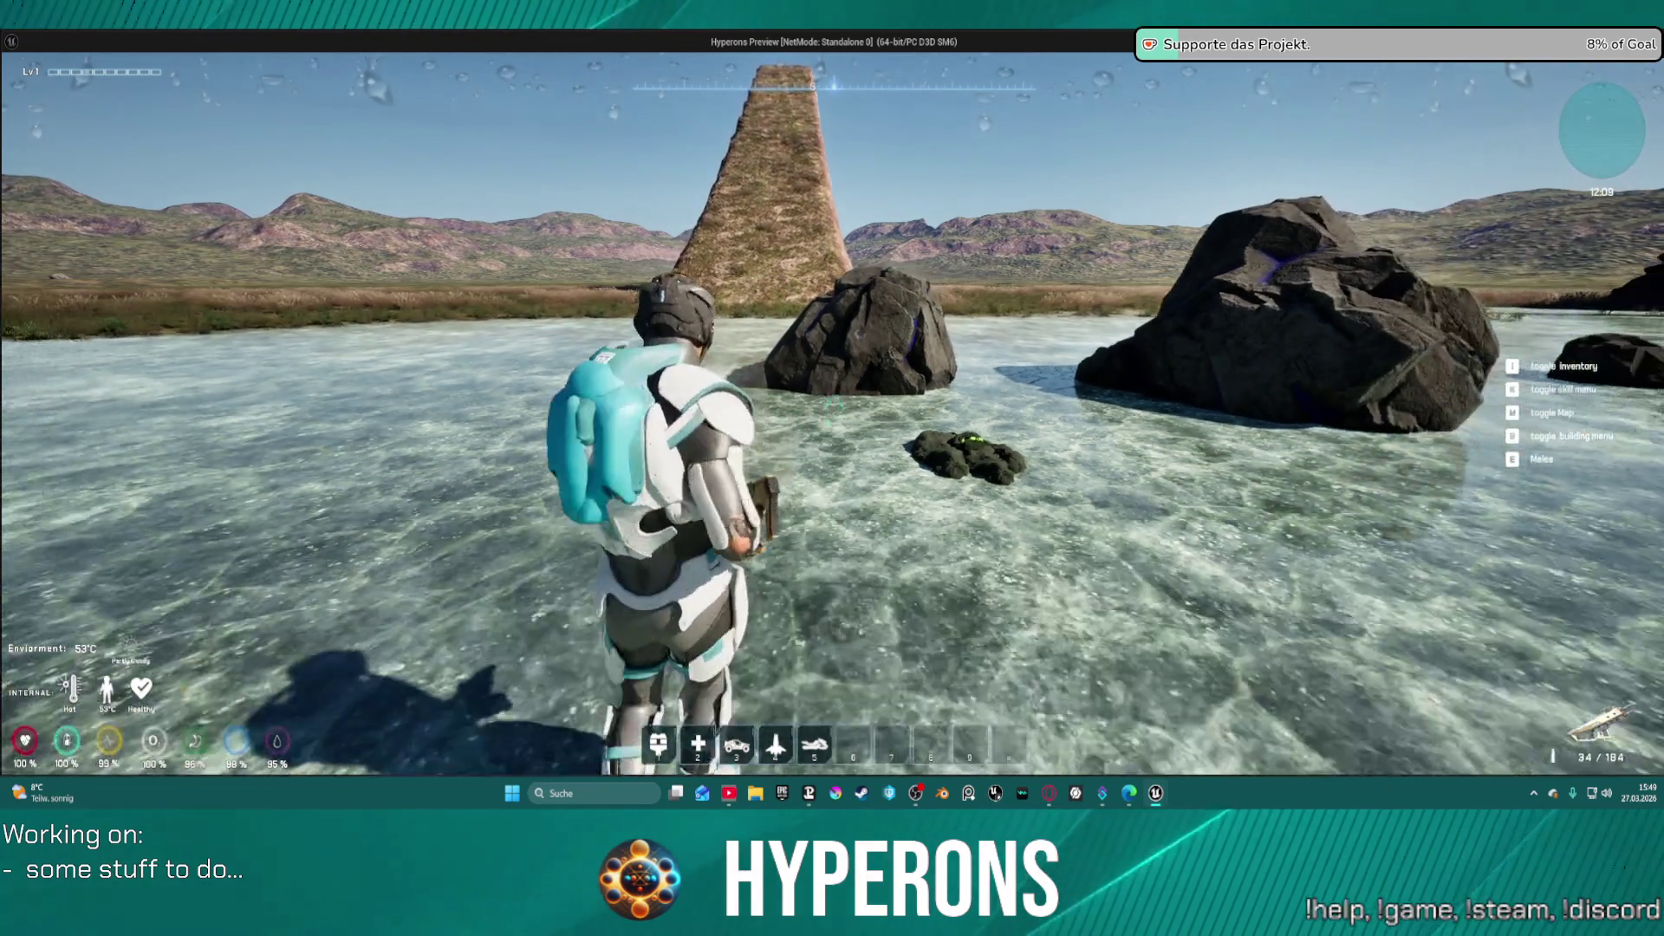
{"action": "key", "text": "w"}
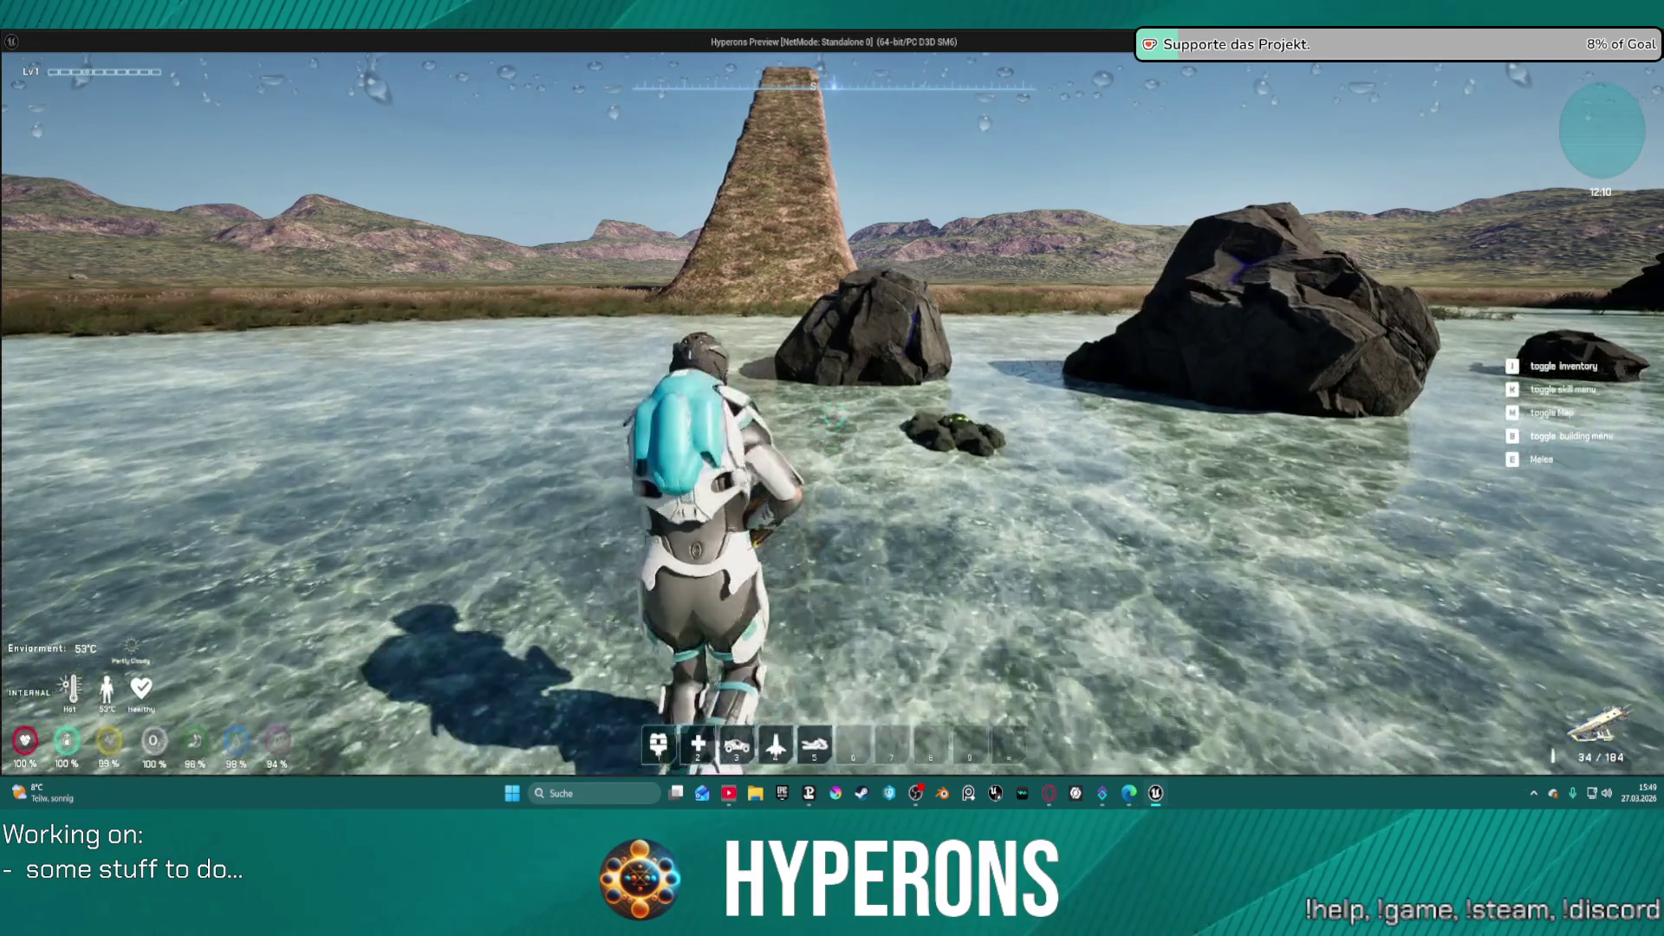
{"action": "key", "text": "space"}
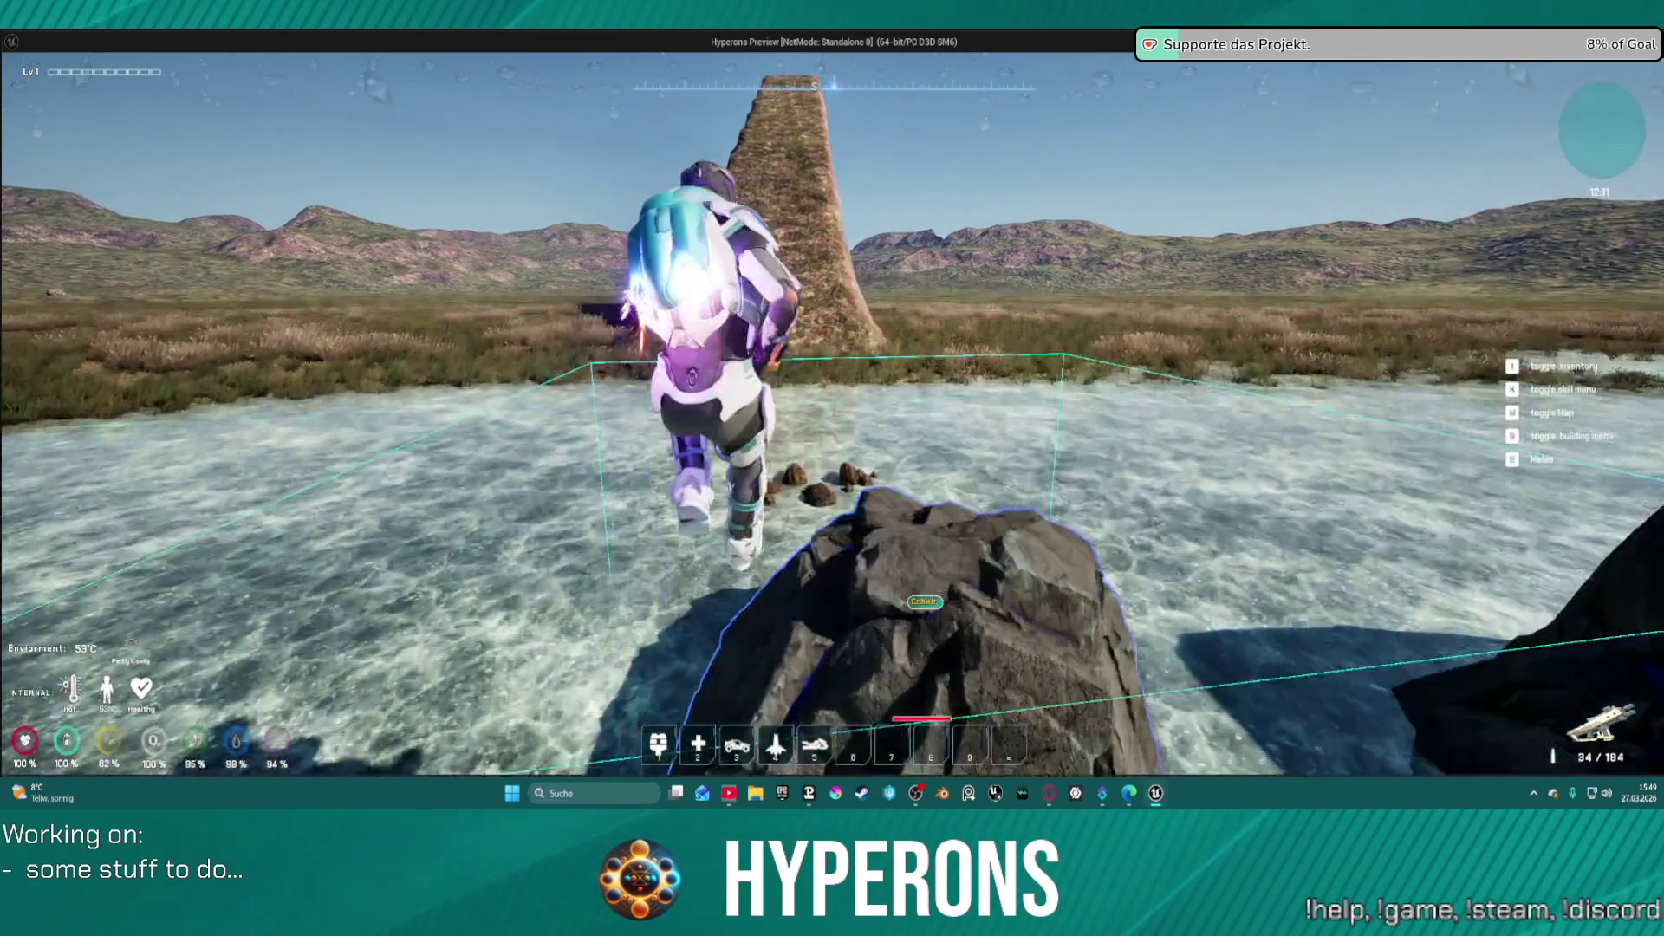
{"action": "key", "text": "s"}
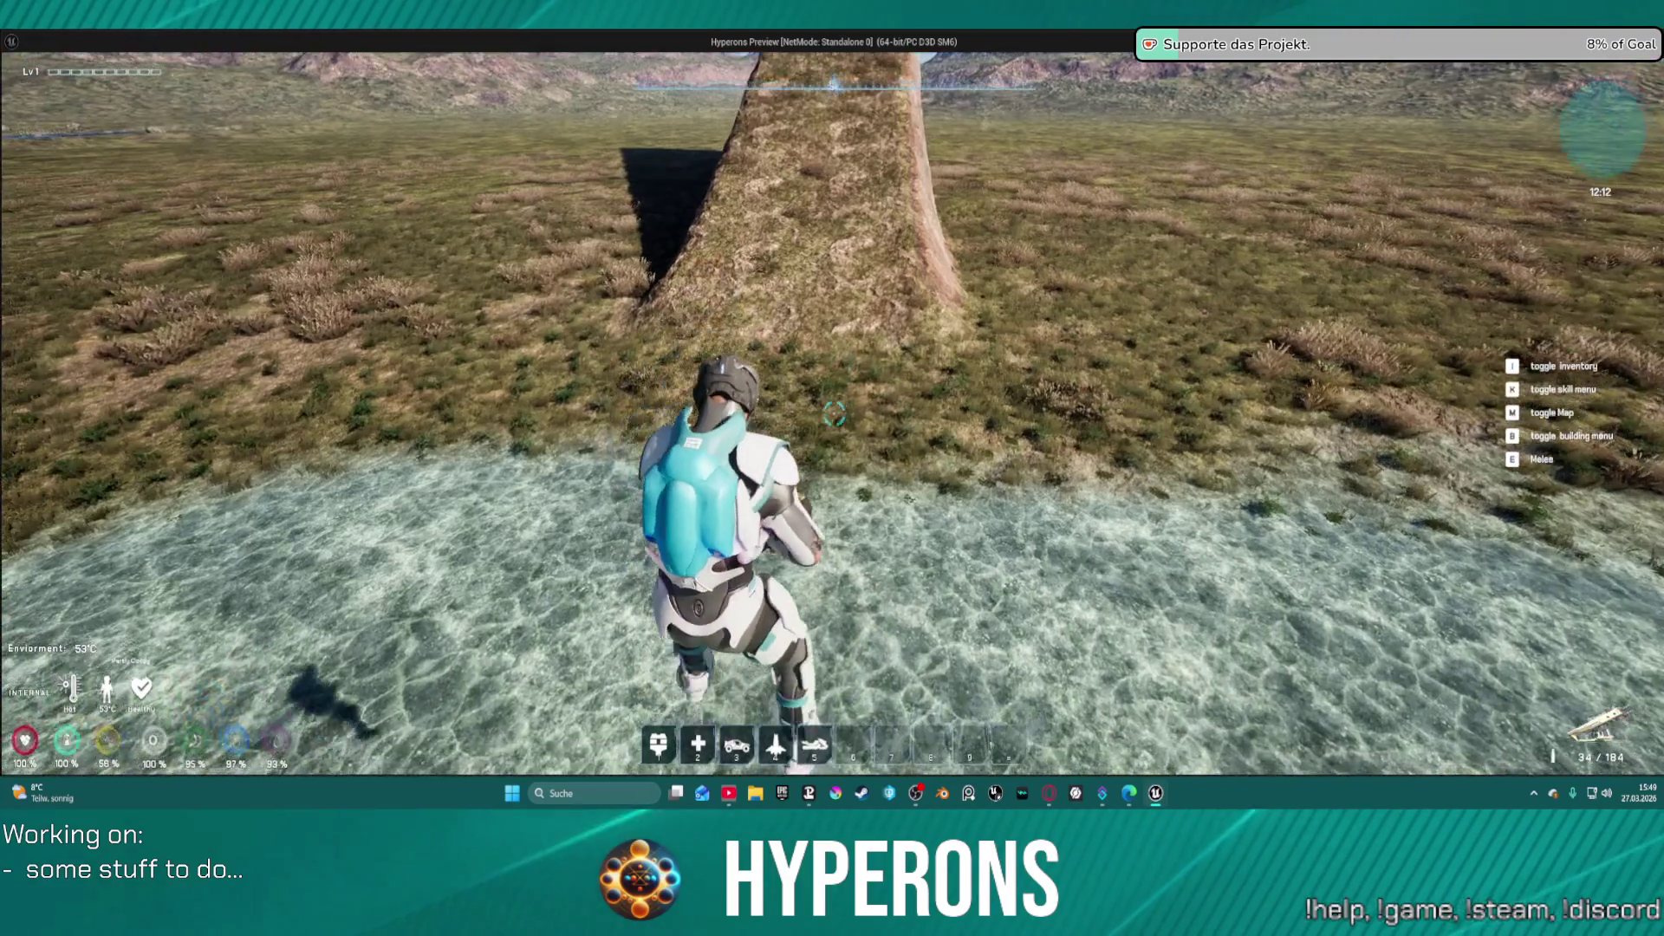
{"action": "key", "text": "Escape"}
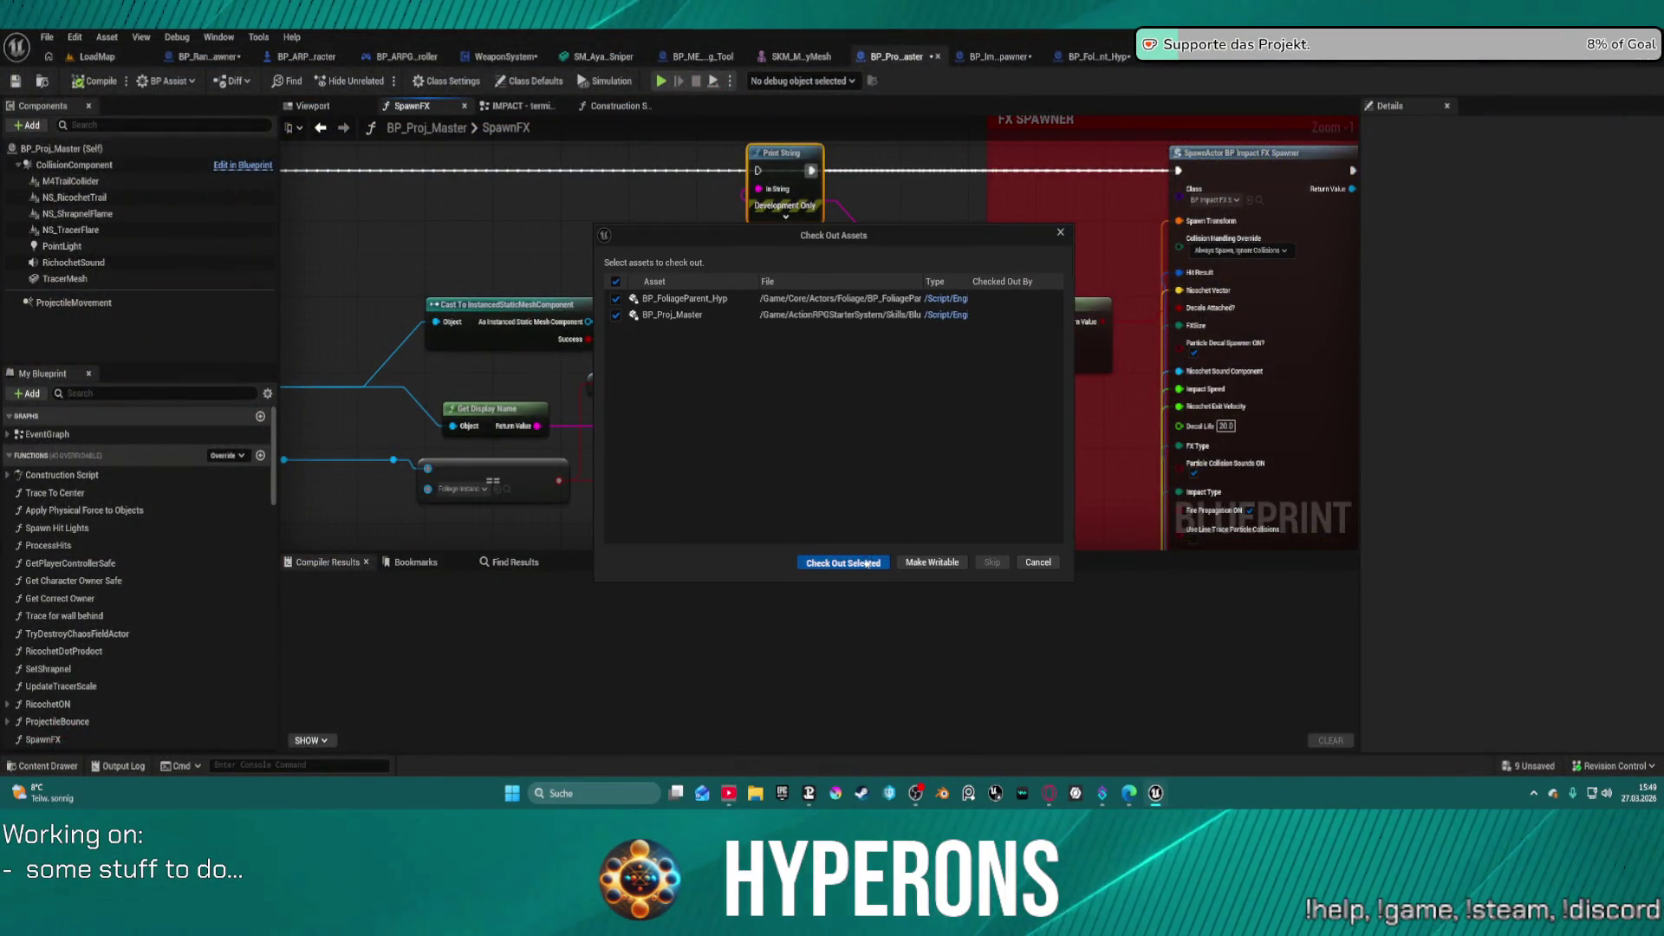
- Check out BP_FoliageParent_Hyp and BP_Proj_Master, then nudge the Select node up
{"action": "left_click", "coordinate": [844, 562]}
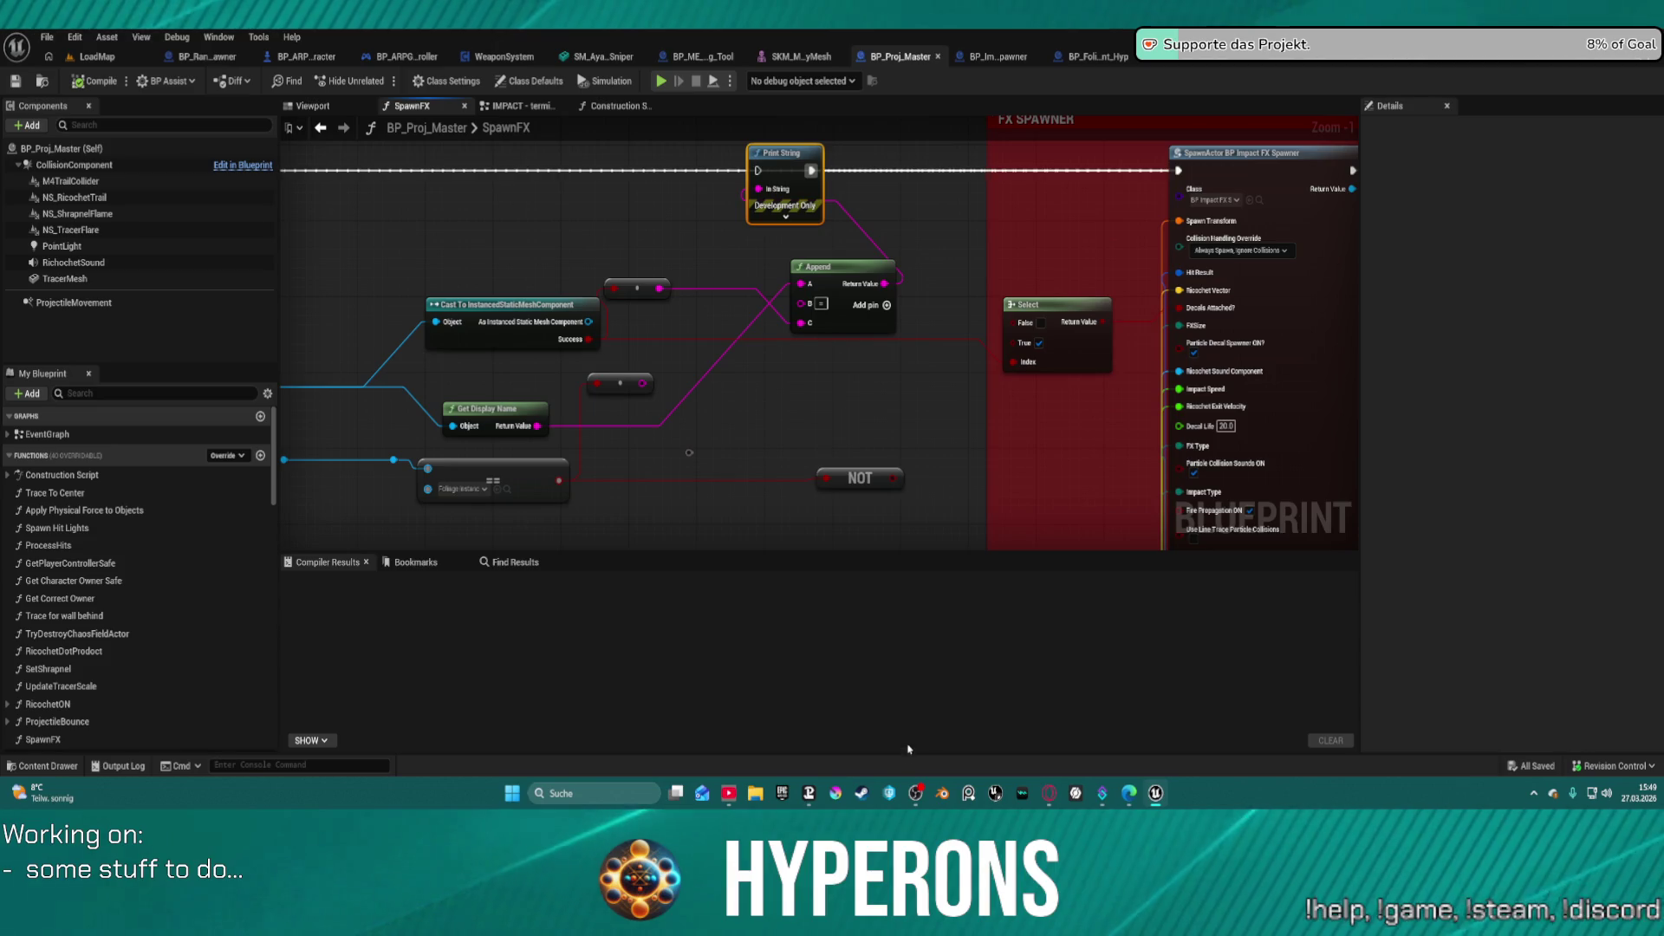
{"action": "mouse_move", "coordinate": [915, 793]}
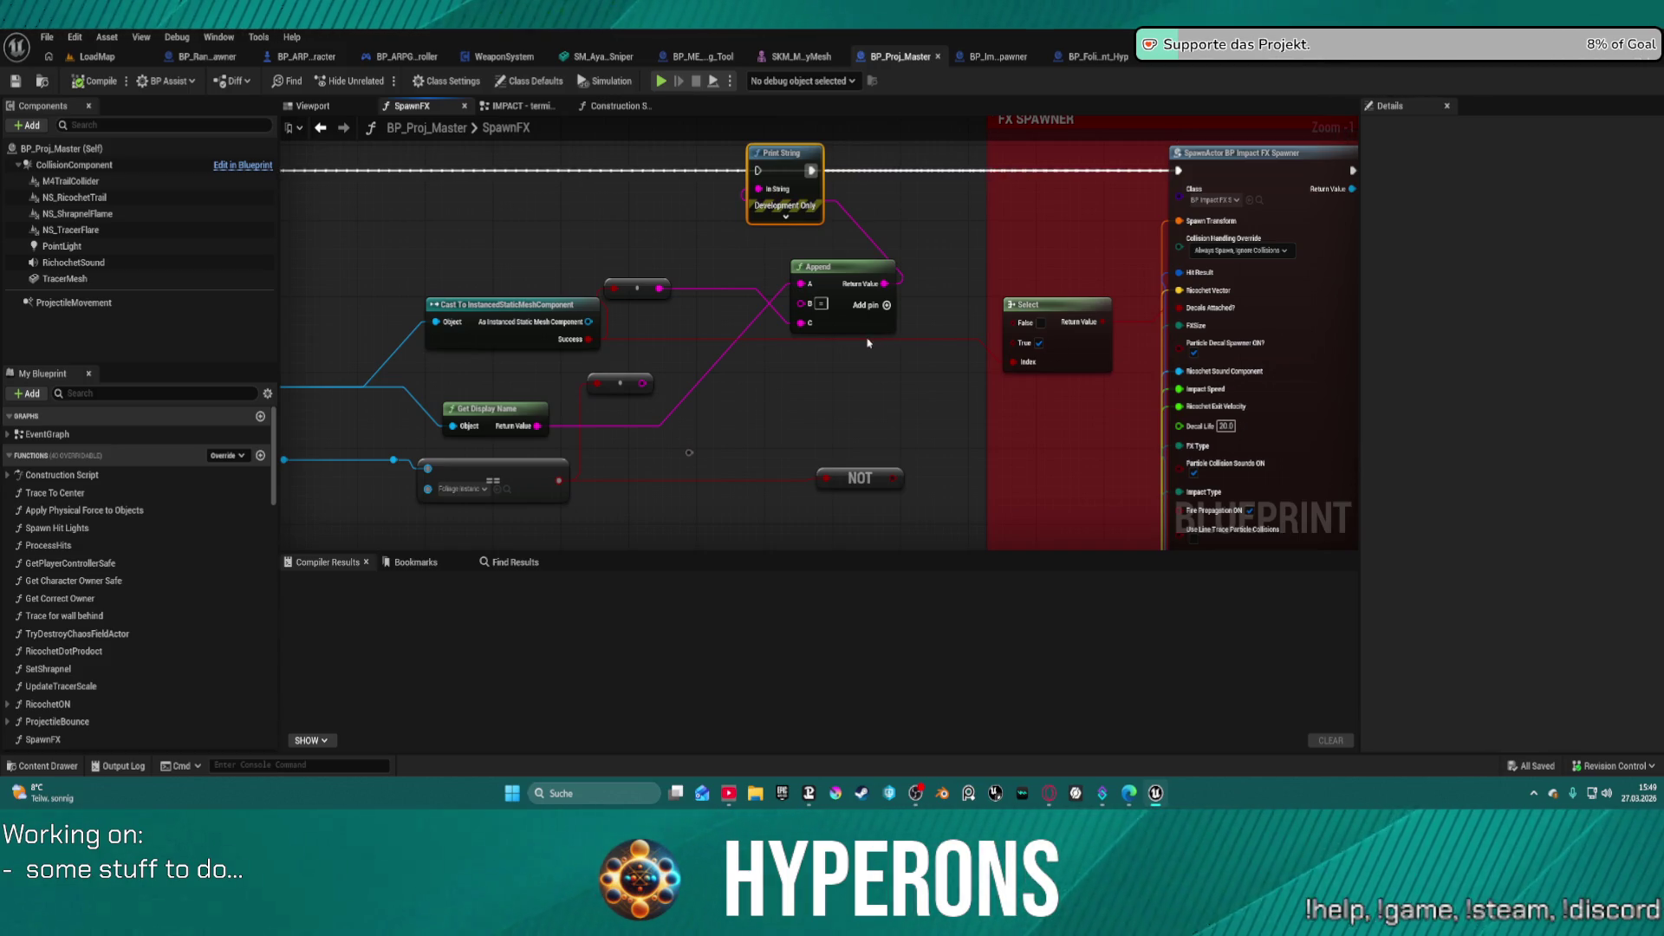
{"action": "mouse_move", "coordinate": [1006, 298]}
{"action": "left_mouse_down"}
{"action": "mouse_move", "coordinate": [1012, 253]}
{"action": "mouse_move", "coordinate": [1014, 269]}
{"action": "left_mouse_up"}
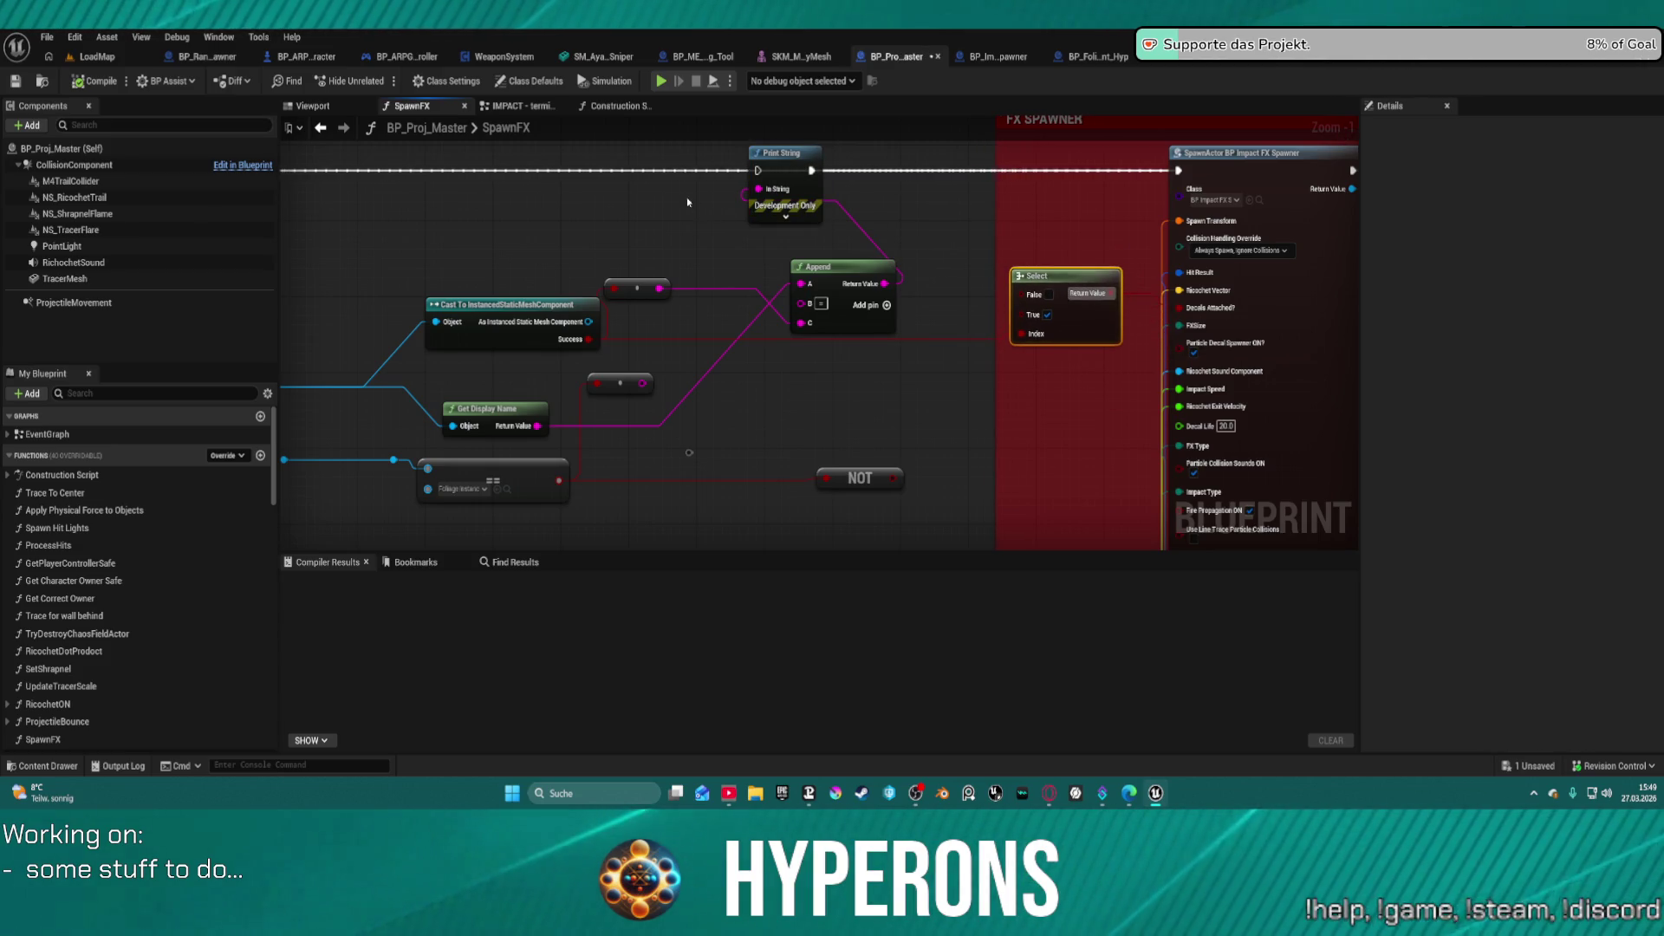
- Delete the Print String, Append, Get Display Name and reroute debug nodes from SpawnFX
{"action": "left_click_drag", "start_coordinate": [607, 143], "coordinate": [866, 308]}
{"action": "key", "text": "Delete"}
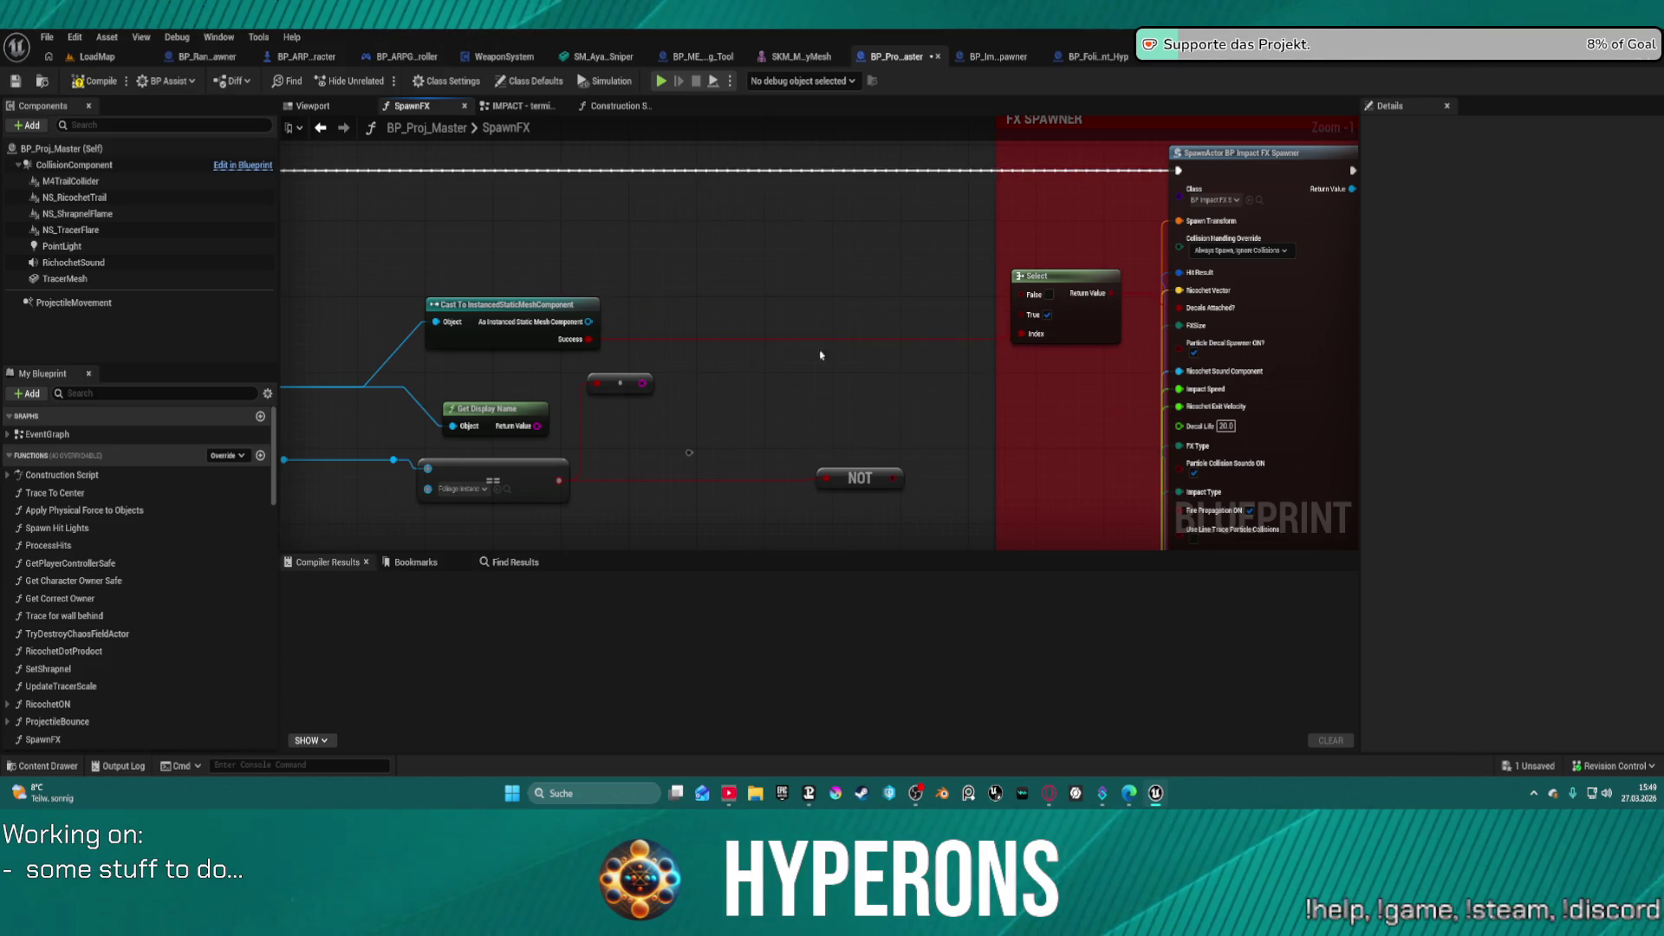
{"action": "left_click", "coordinate": [494, 409]}
{"action": "key", "text": "Delete"}
{"action": "left_click", "coordinate": [619, 383]}
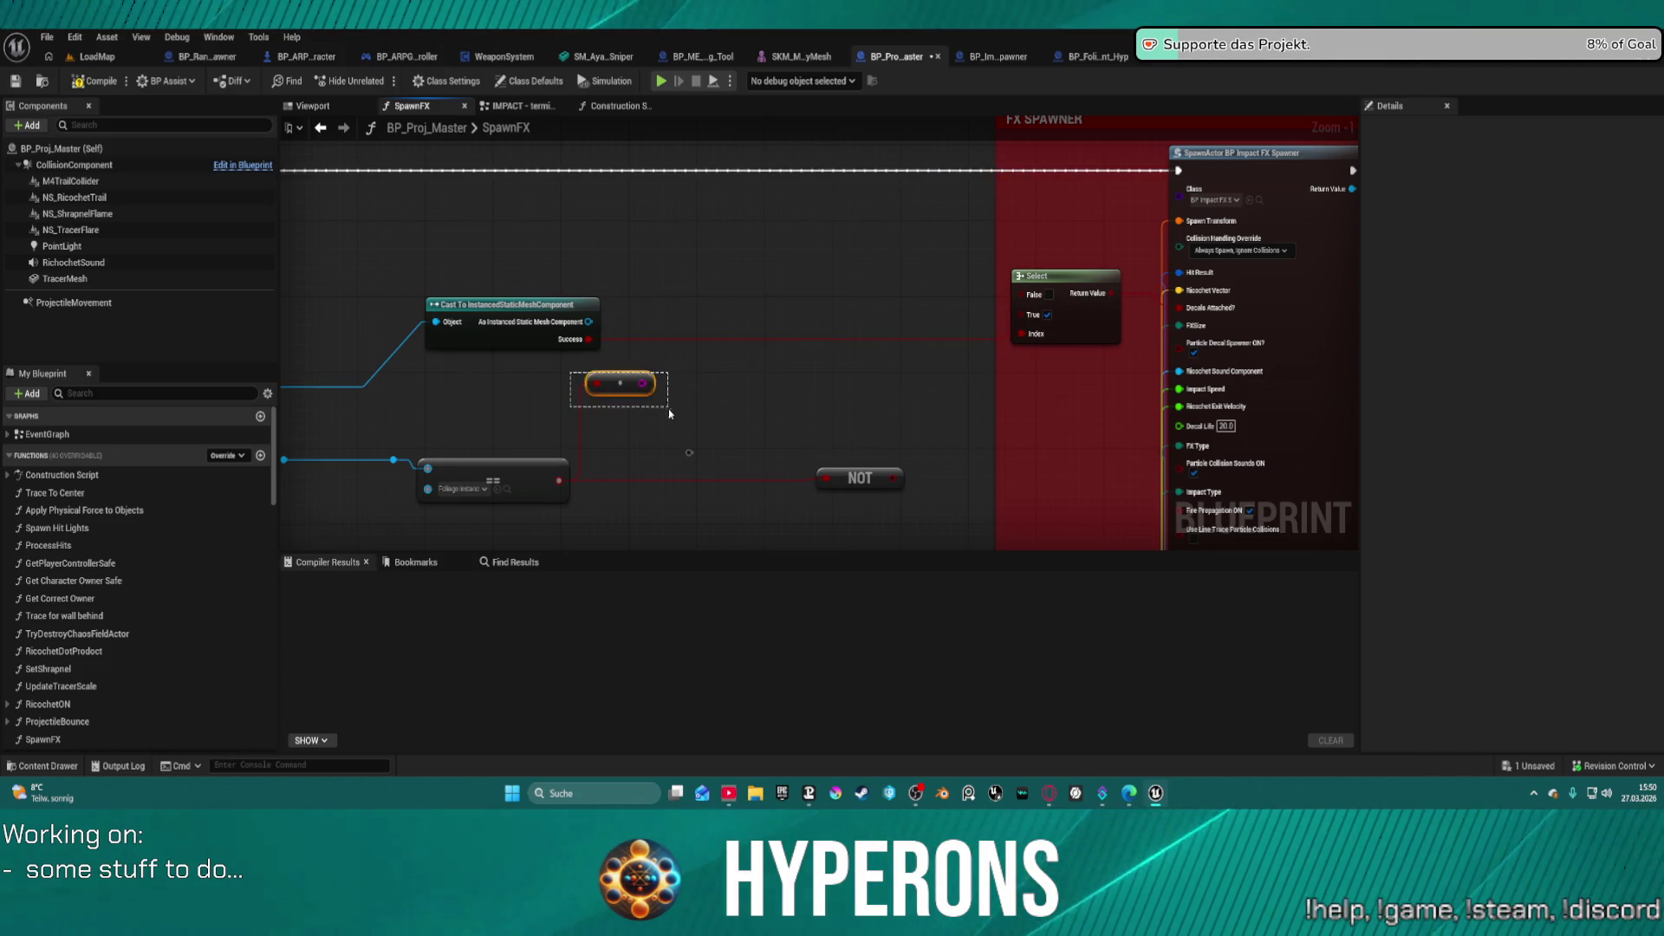
{"action": "key", "text": "Delete"}
- Reposition the NOT, Cast To InstancedStaticMeshComponent and Select nodes near the FX spawner
{"action": "mouse_move", "coordinate": [858, 478]}
{"action": "left_mouse_down"}
{"action": "mouse_move", "coordinate": [846, 398]}
{"action": "mouse_move", "coordinate": [743, 398]}
{"action": "mouse_move", "coordinate": [787, 417]}
{"action": "mouse_move", "coordinate": [1137, 409]}
{"action": "mouse_move", "coordinate": [905, 399]}
{"action": "left_mouse_up"}
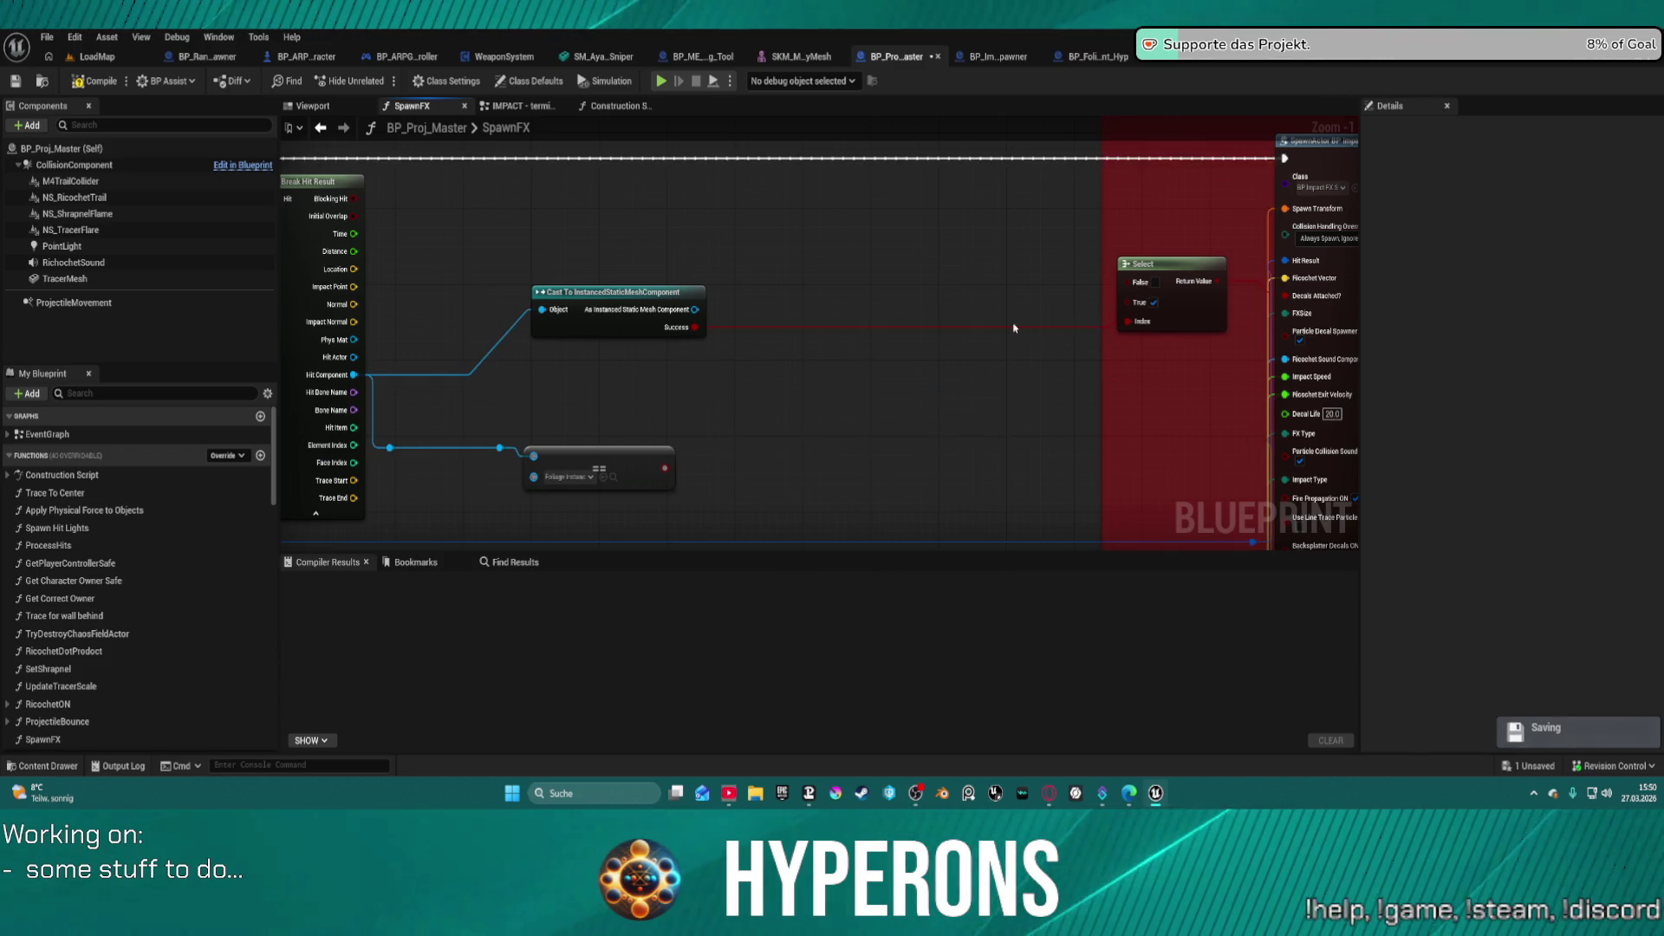
{"action": "left_click_drag", "start_coordinate": [681, 323], "coordinate": [672, 360]}
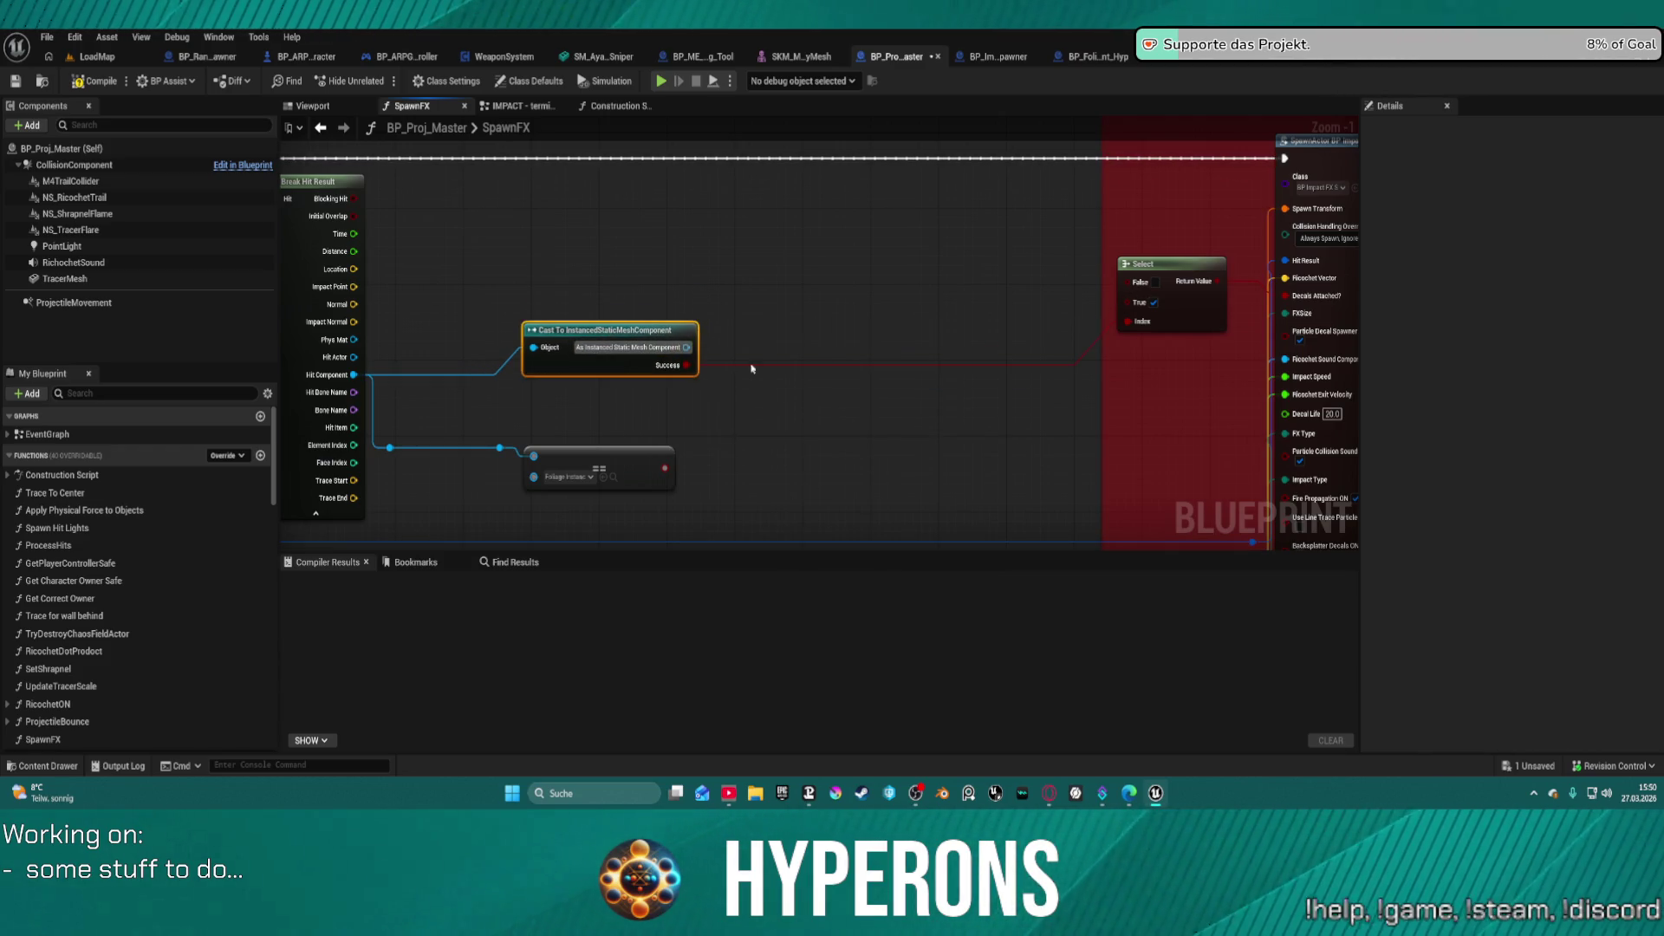
{"action": "mouse_move", "coordinate": [1179, 262]}
{"action": "left_mouse_down"}
{"action": "mouse_move", "coordinate": [977, 253]}
{"action": "mouse_move", "coordinate": [1056, 291]}
{"action": "left_mouse_up"}
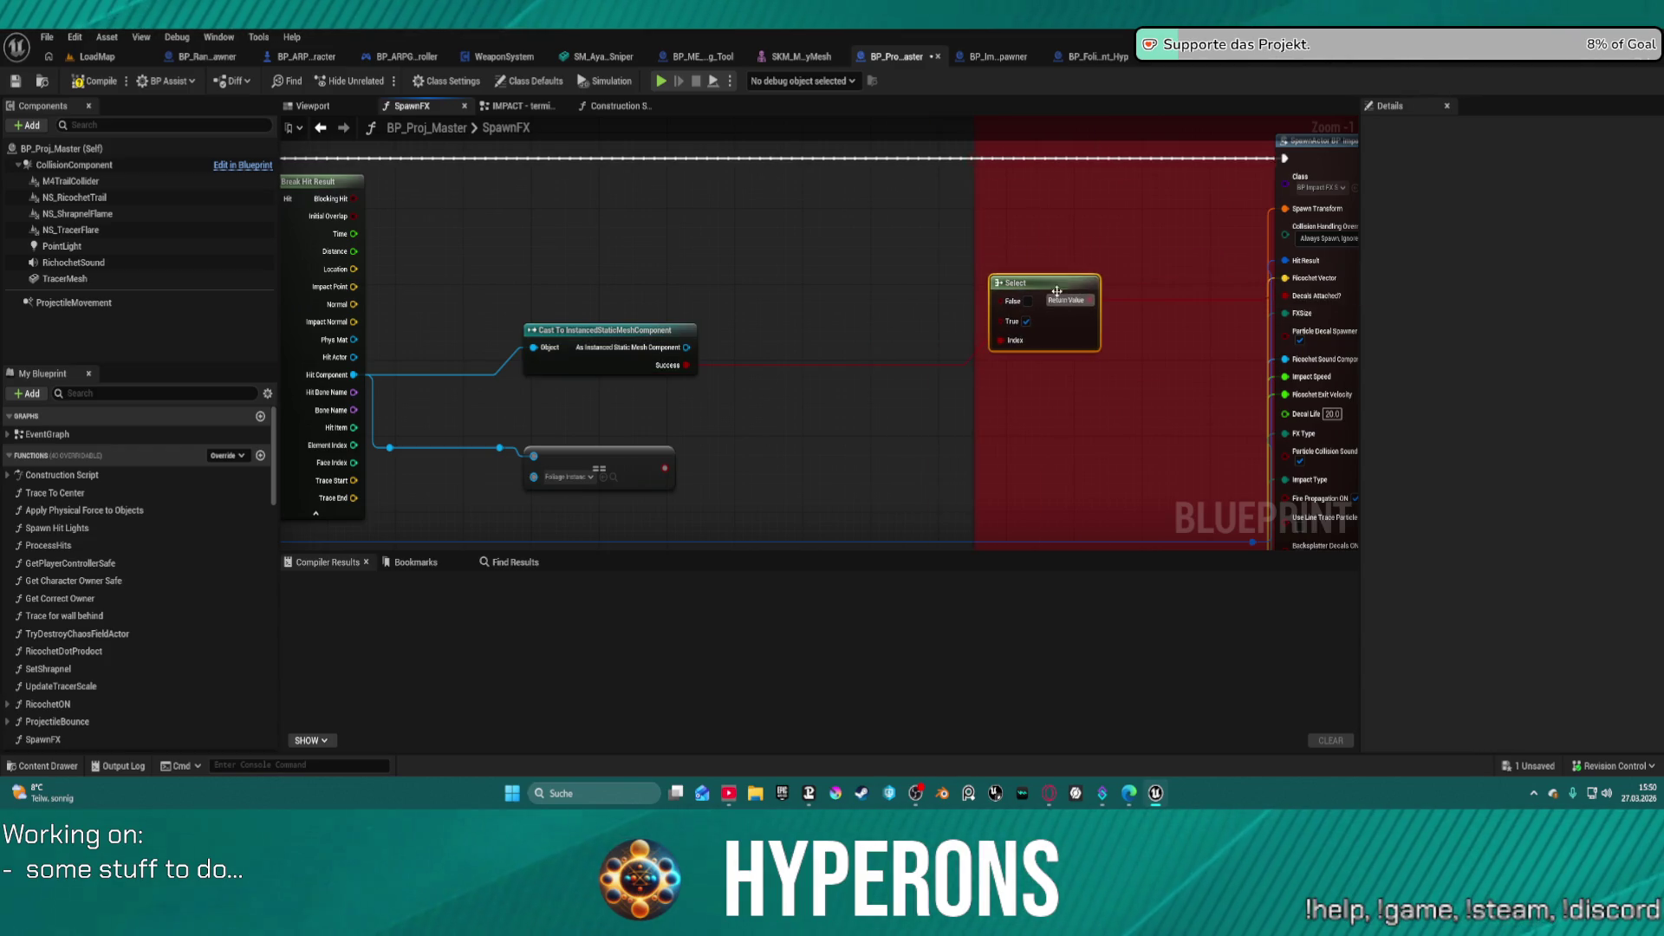
{"action": "left_click", "coordinate": [1132, 306]}
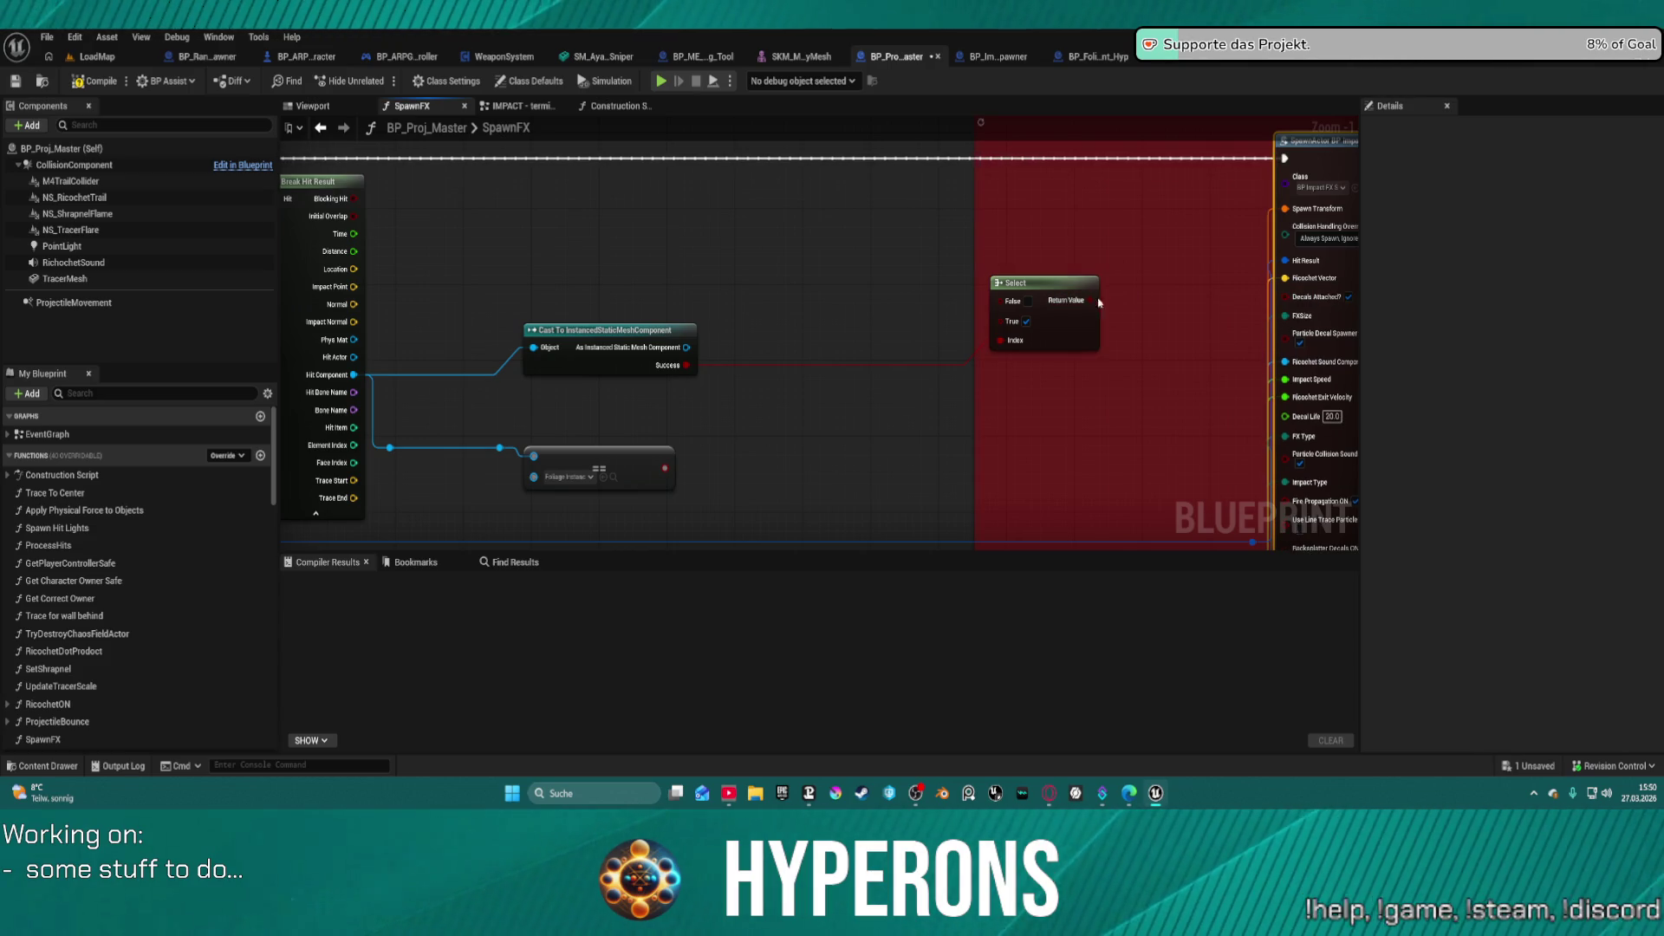
{"action": "left_click_drag", "start_coordinate": [1053, 286], "coordinate": [1043, 323]}
- Pull a wire off Decals Attached? without adding a node, then launch a standalone test
{"action": "left_click_drag", "start_coordinate": [1289, 305], "coordinate": [1063, 232]}
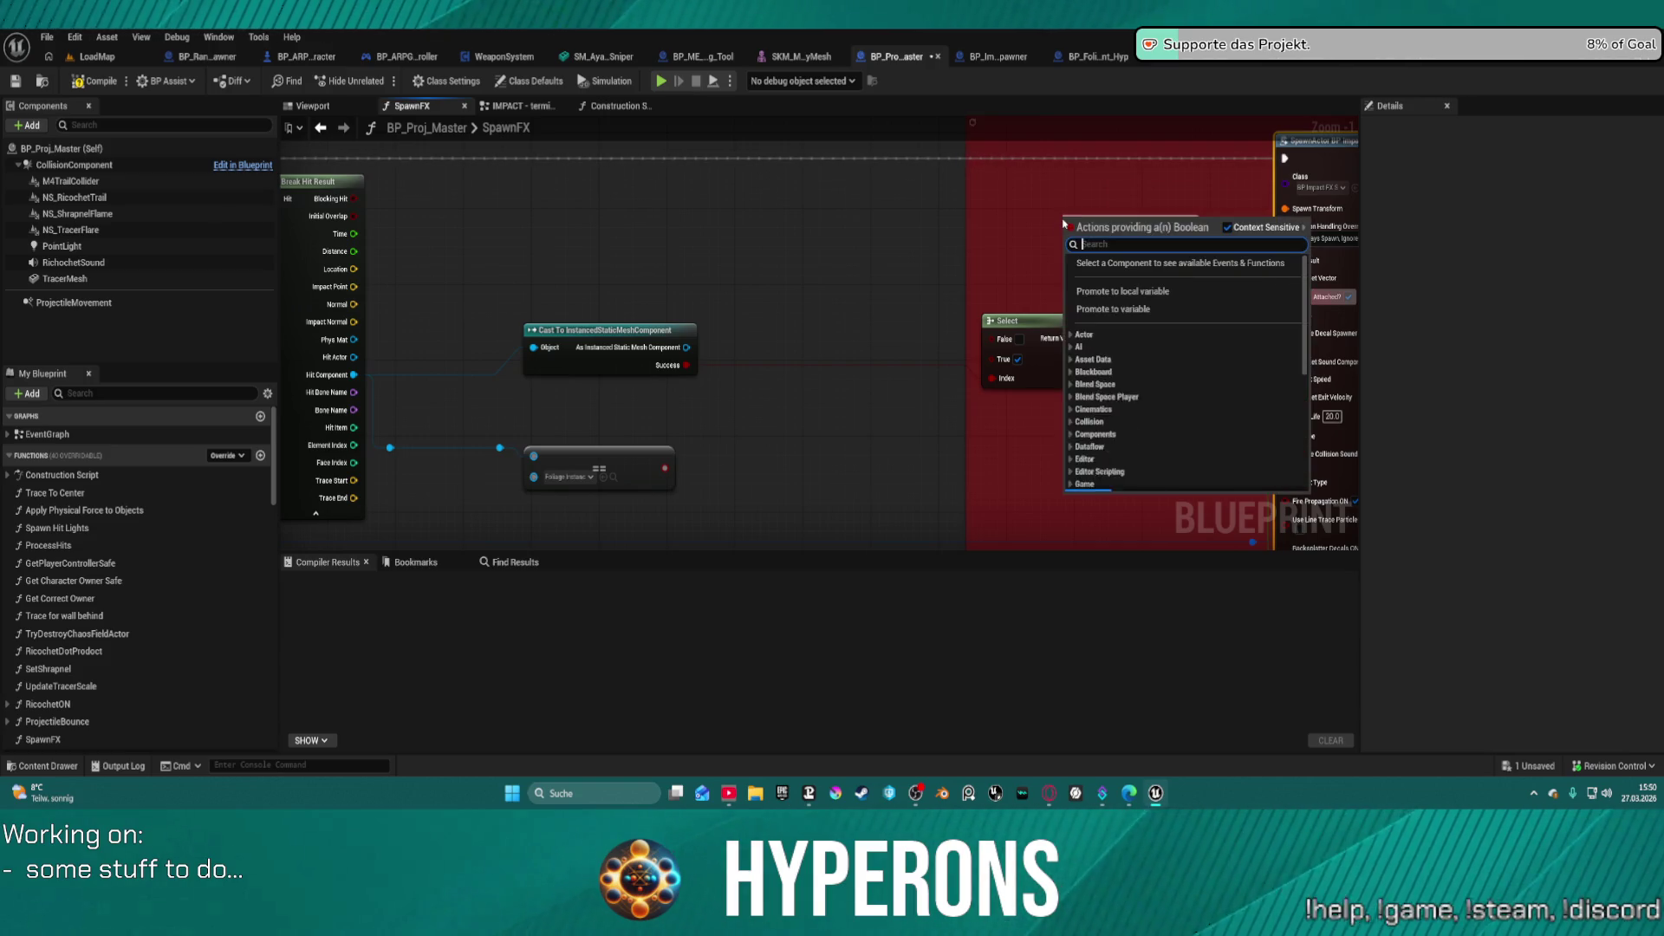
{"action": "key", "text": "Escape"}
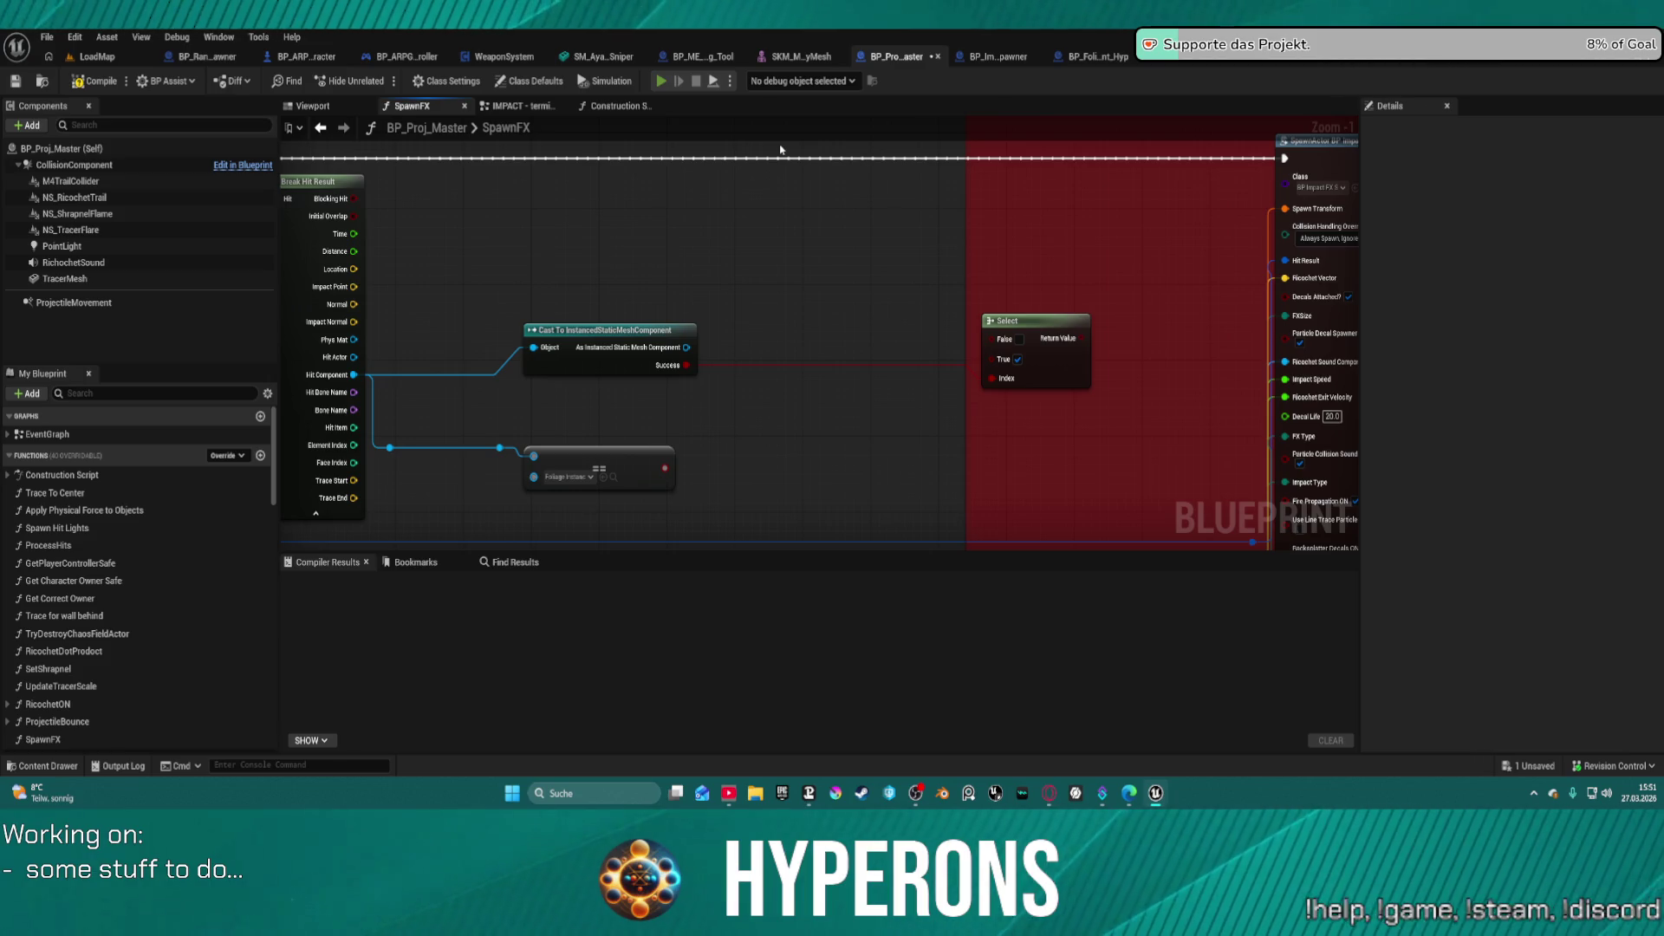
{"action": "key", "text": "alt+Tab"}
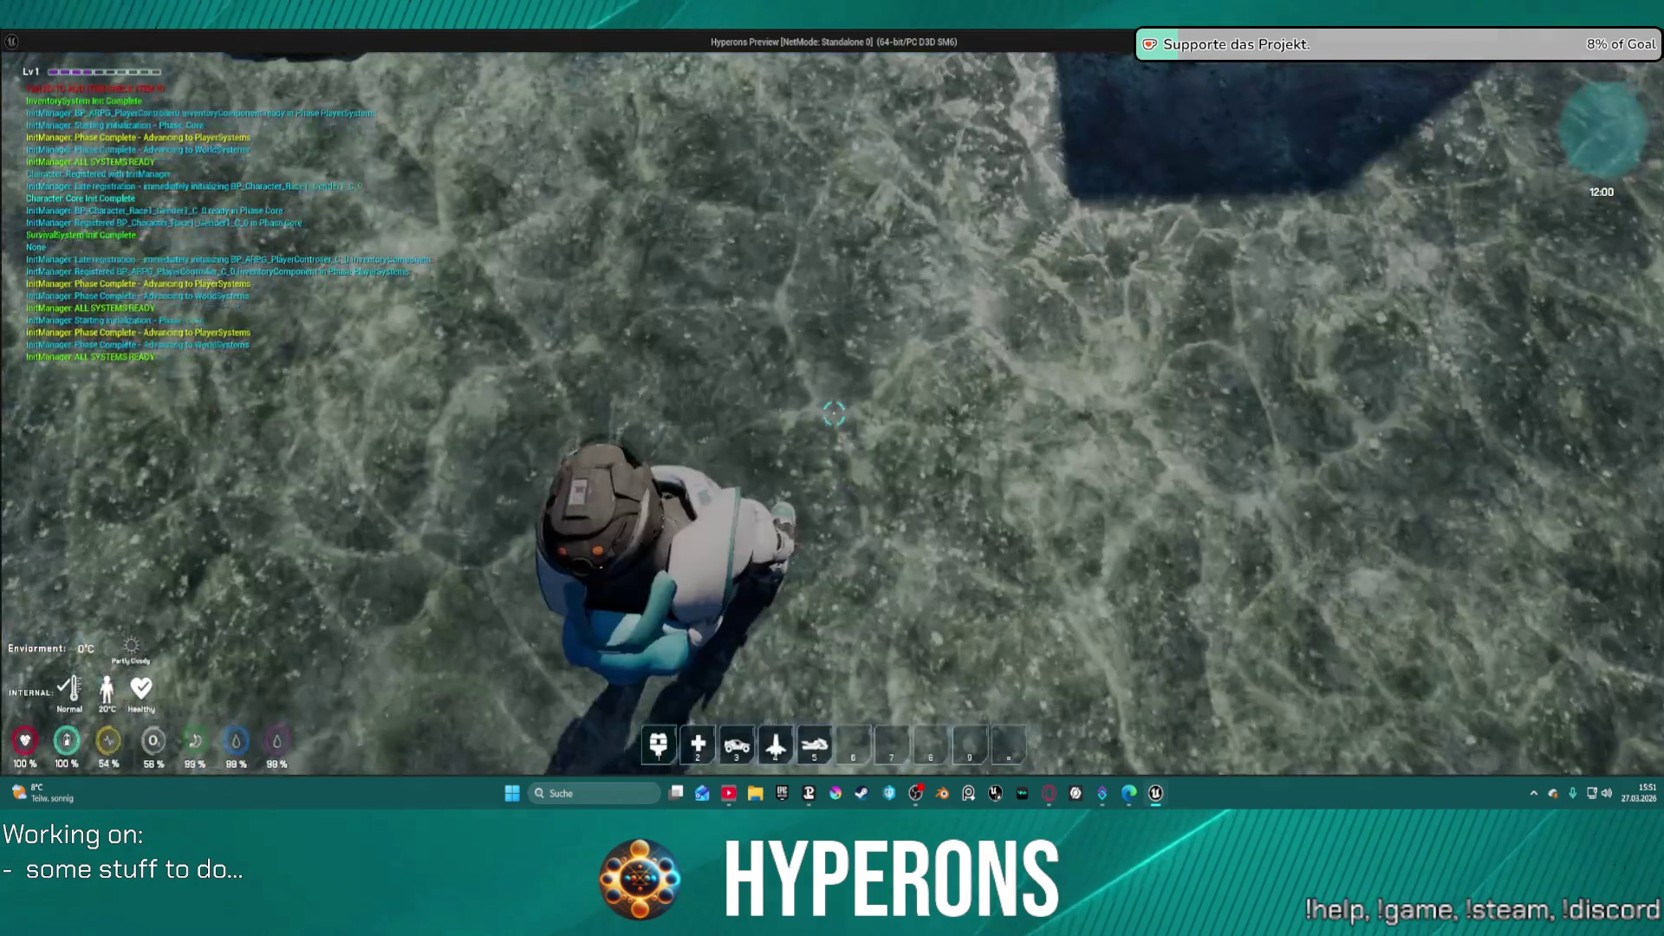
- Equip the MG 01 from the in-game inventory
{"action": "key", "text": "i"}
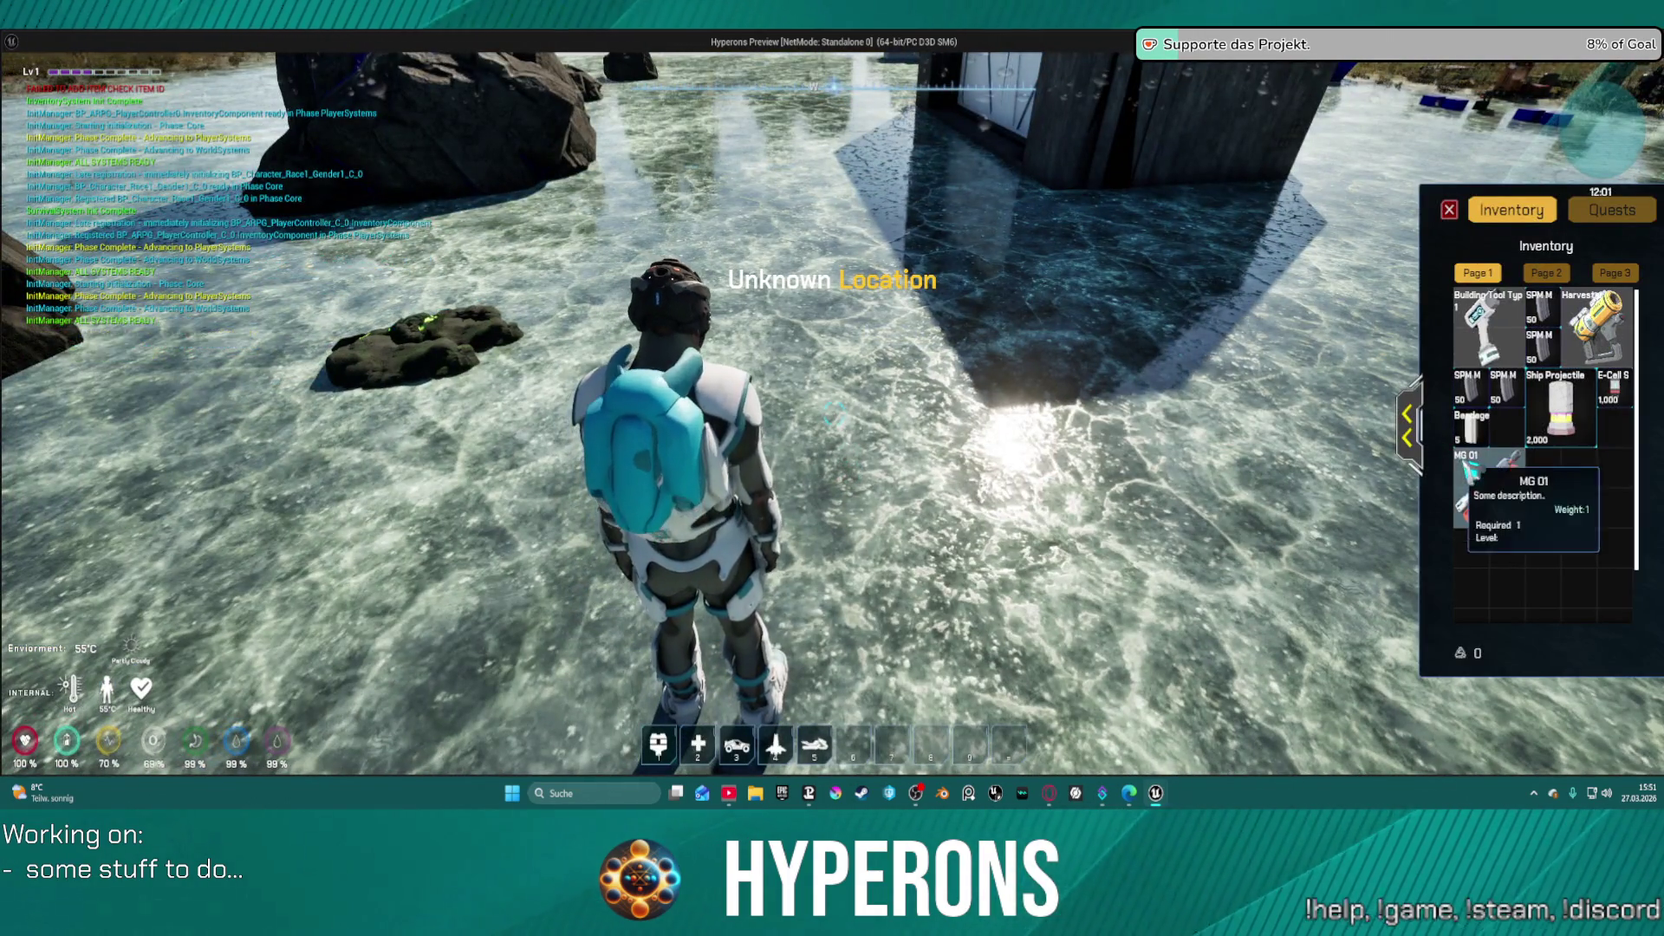
{"action": "double_click", "coordinate": [1506, 454]}
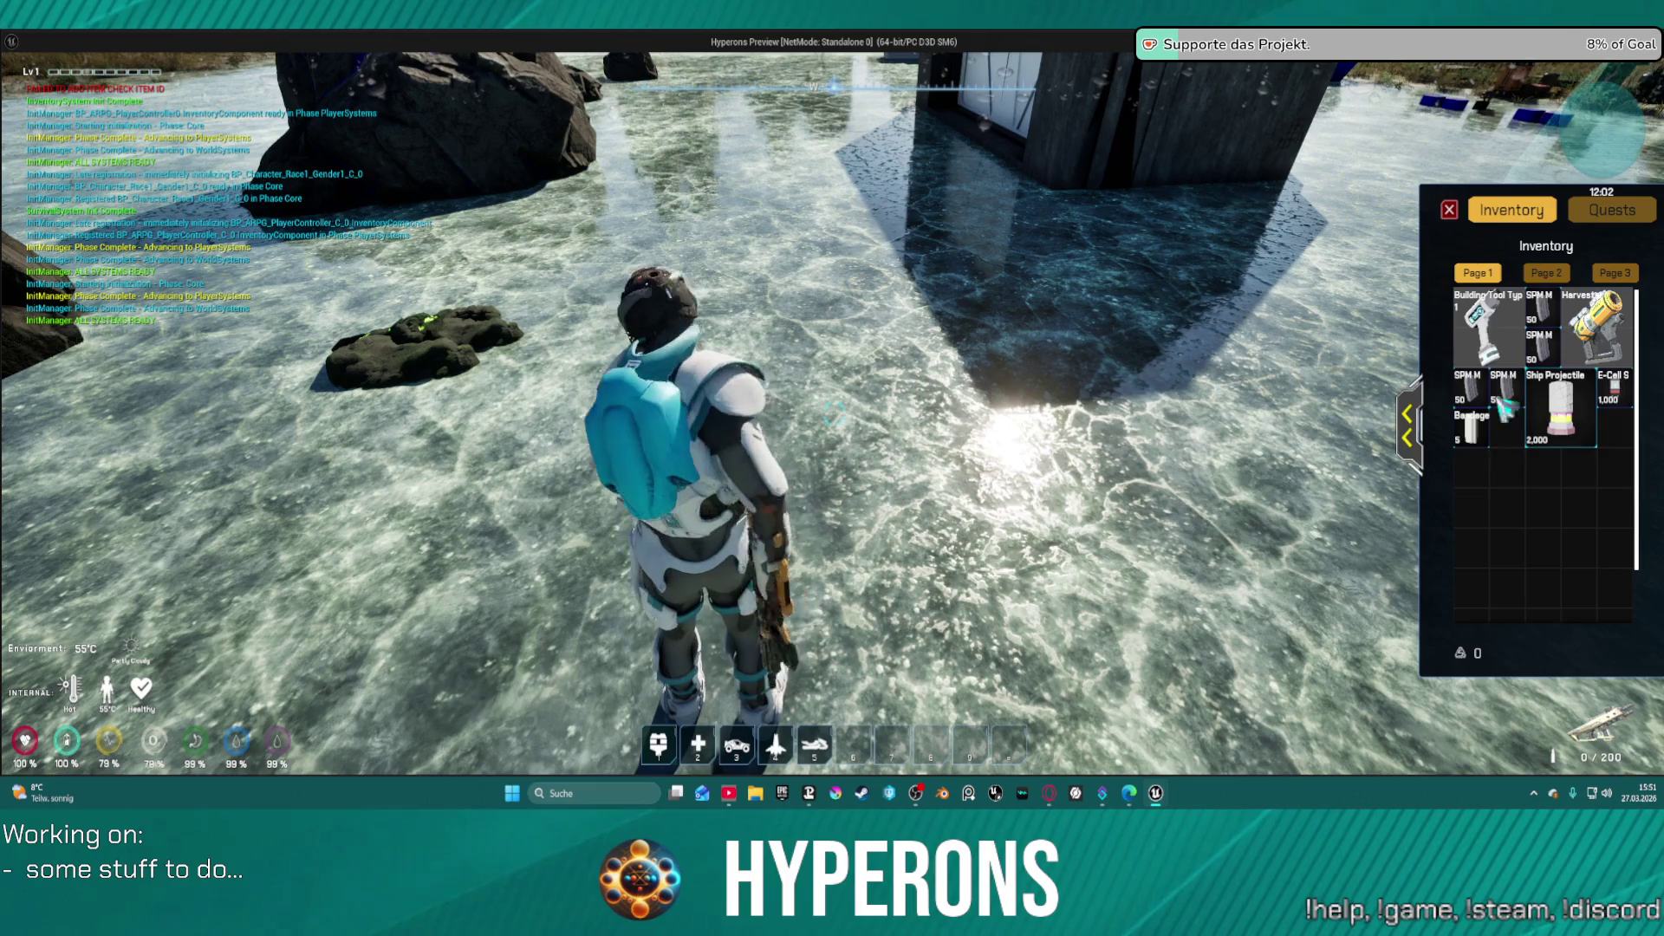
{"action": "key", "text": "i"}
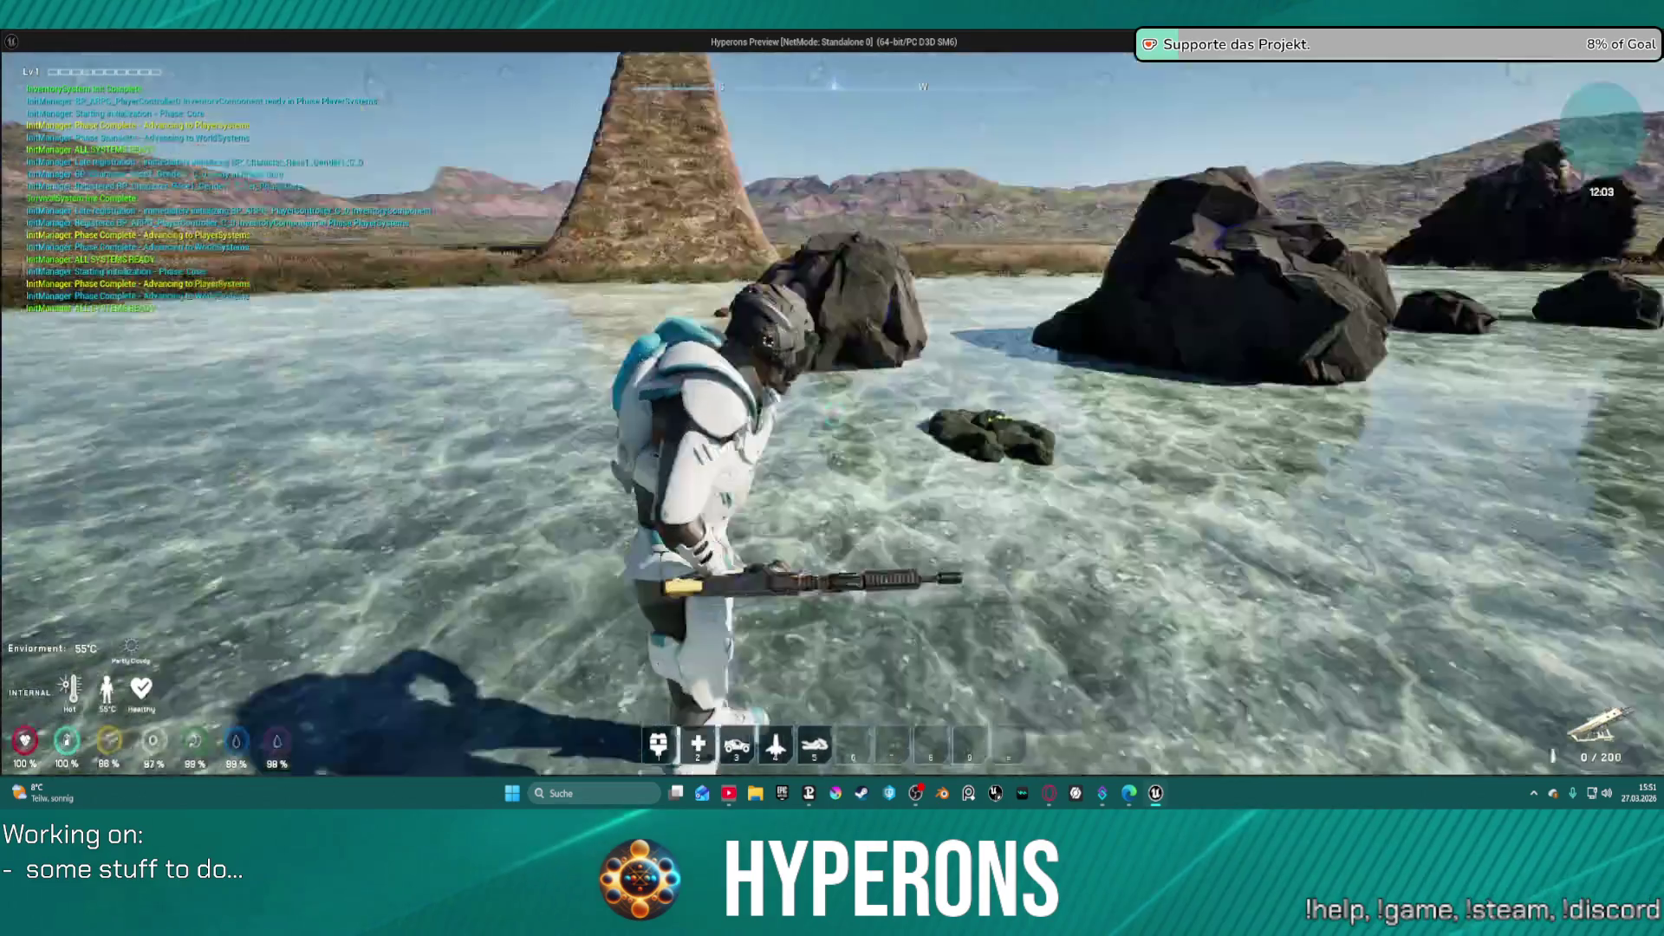
- Fire the MG 01 at the rocks while approaching, then end the play session
{"action": "key", "text": "r"}
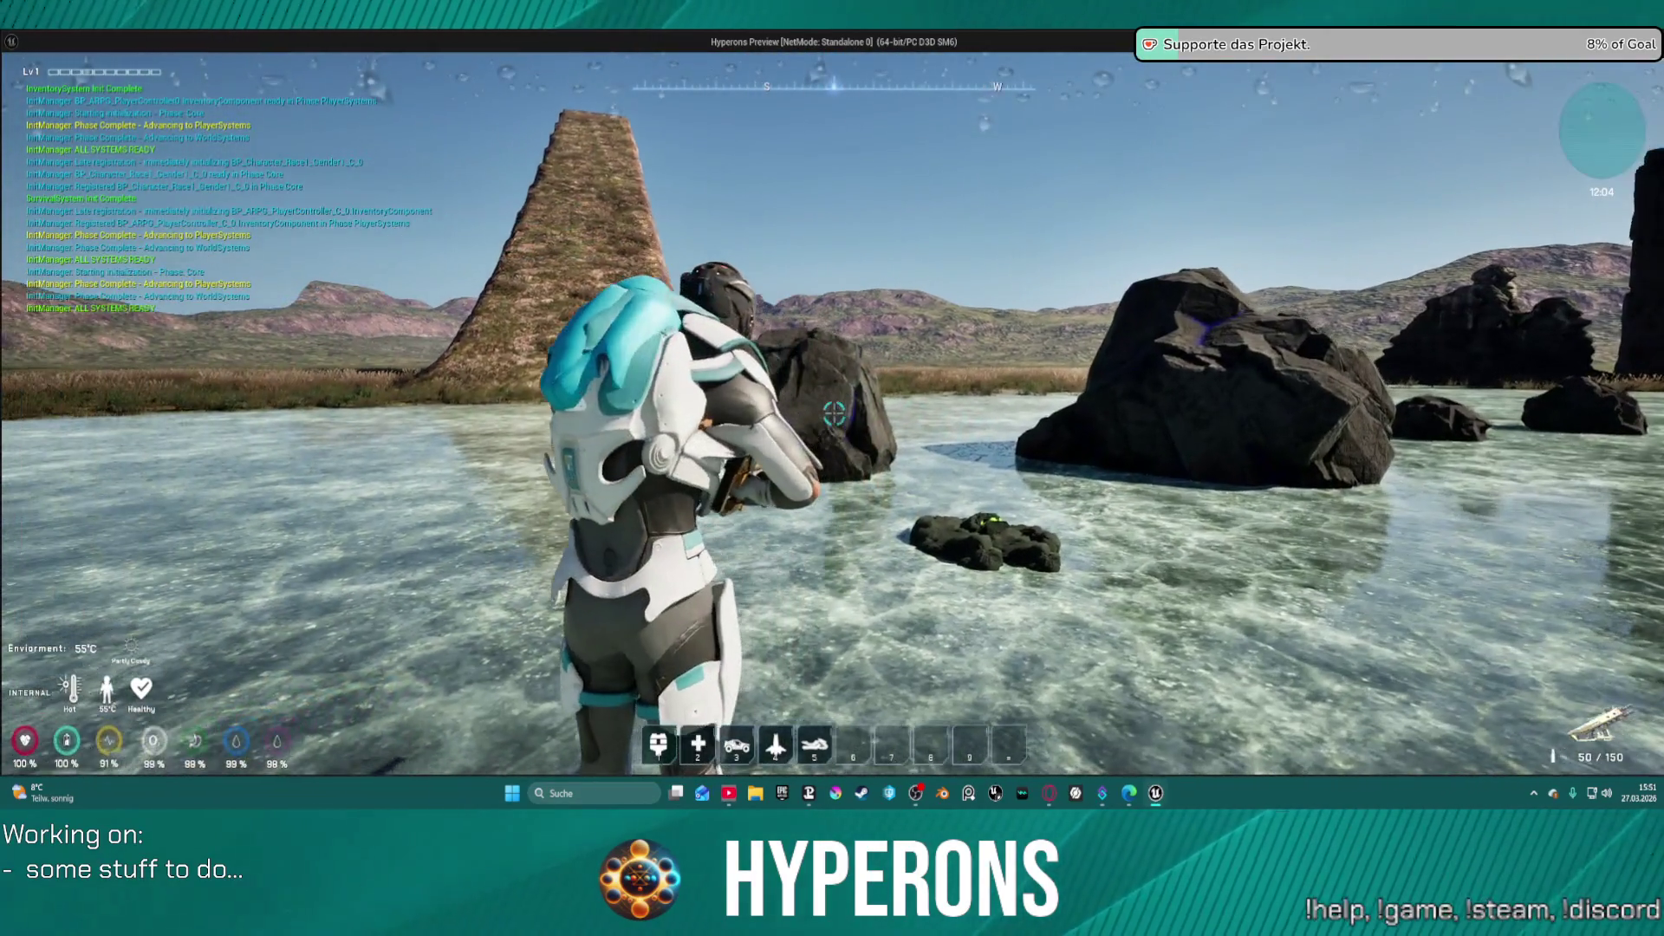
{"action": "left_click", "coordinate": [834, 413]}
{"action": "left_click", "coordinate": [834, 413]}
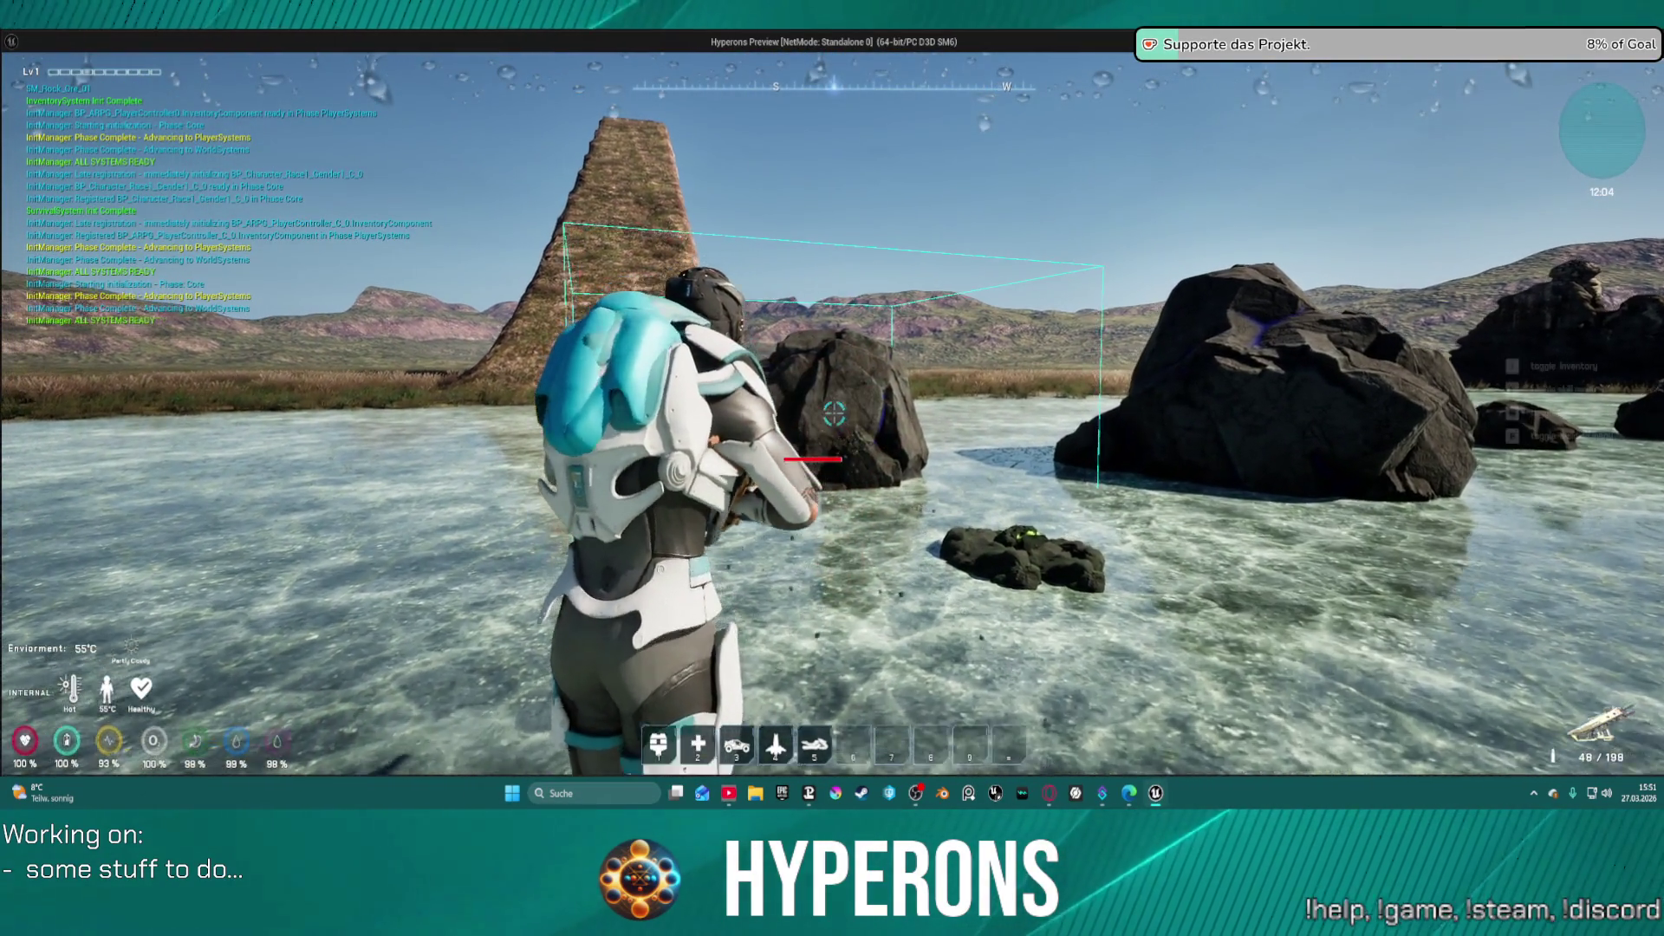
{"action": "key", "text": "w"}
{"action": "left_click", "coordinate": [833, 414]}
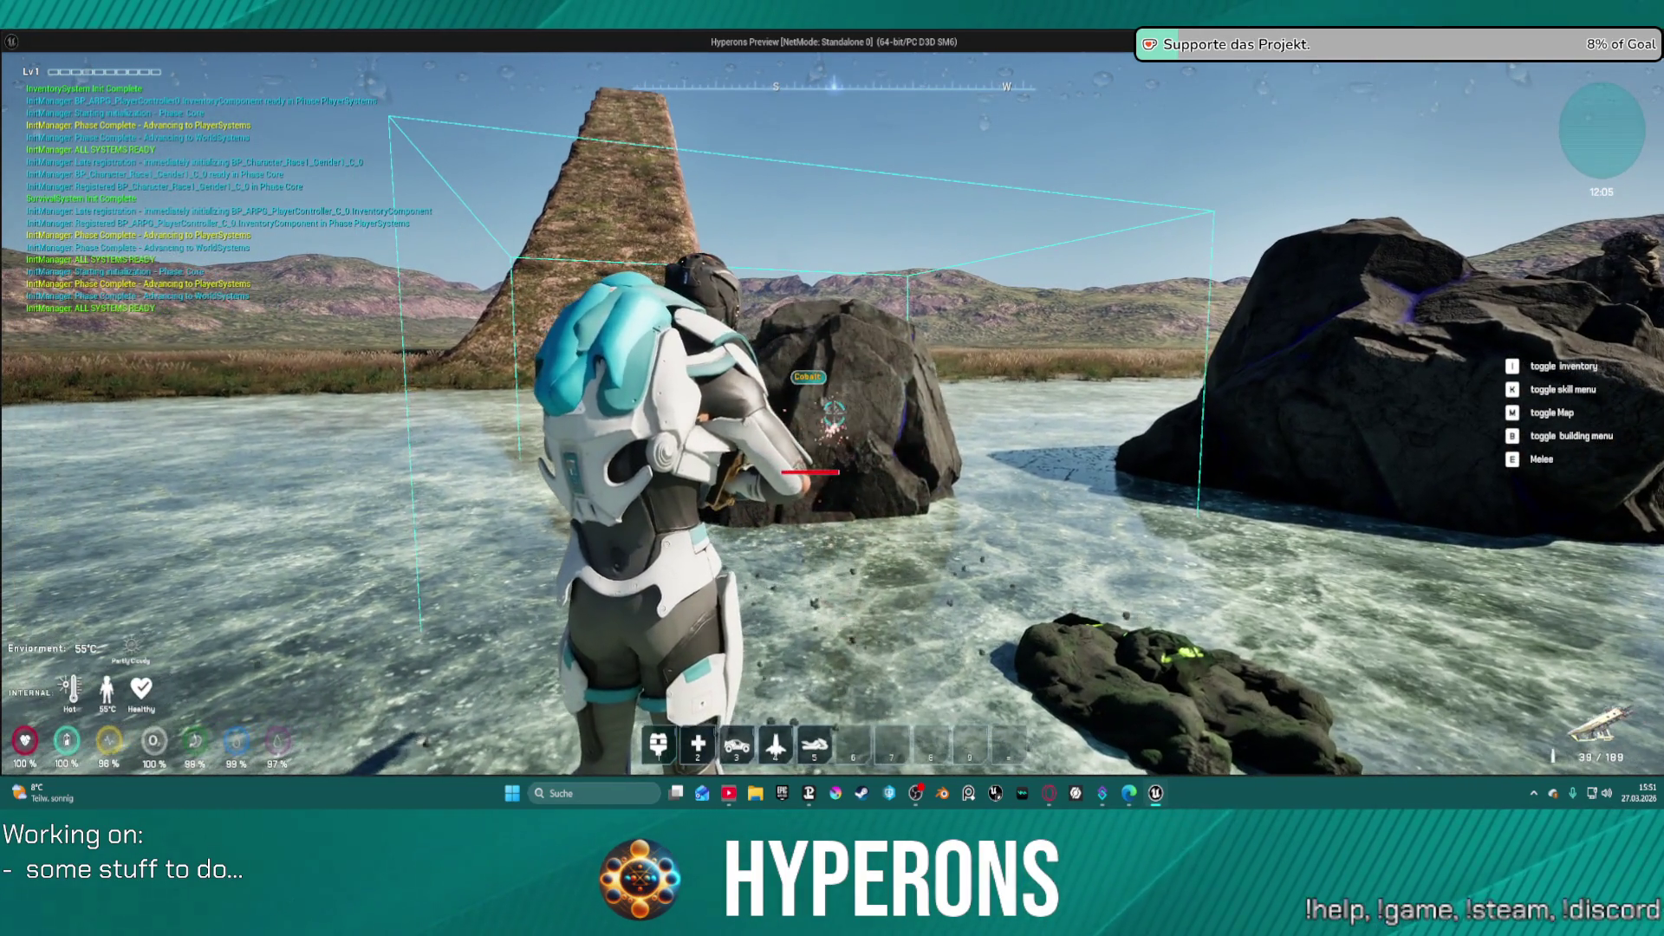
{"action": "left_click", "coordinate": [834, 413]}
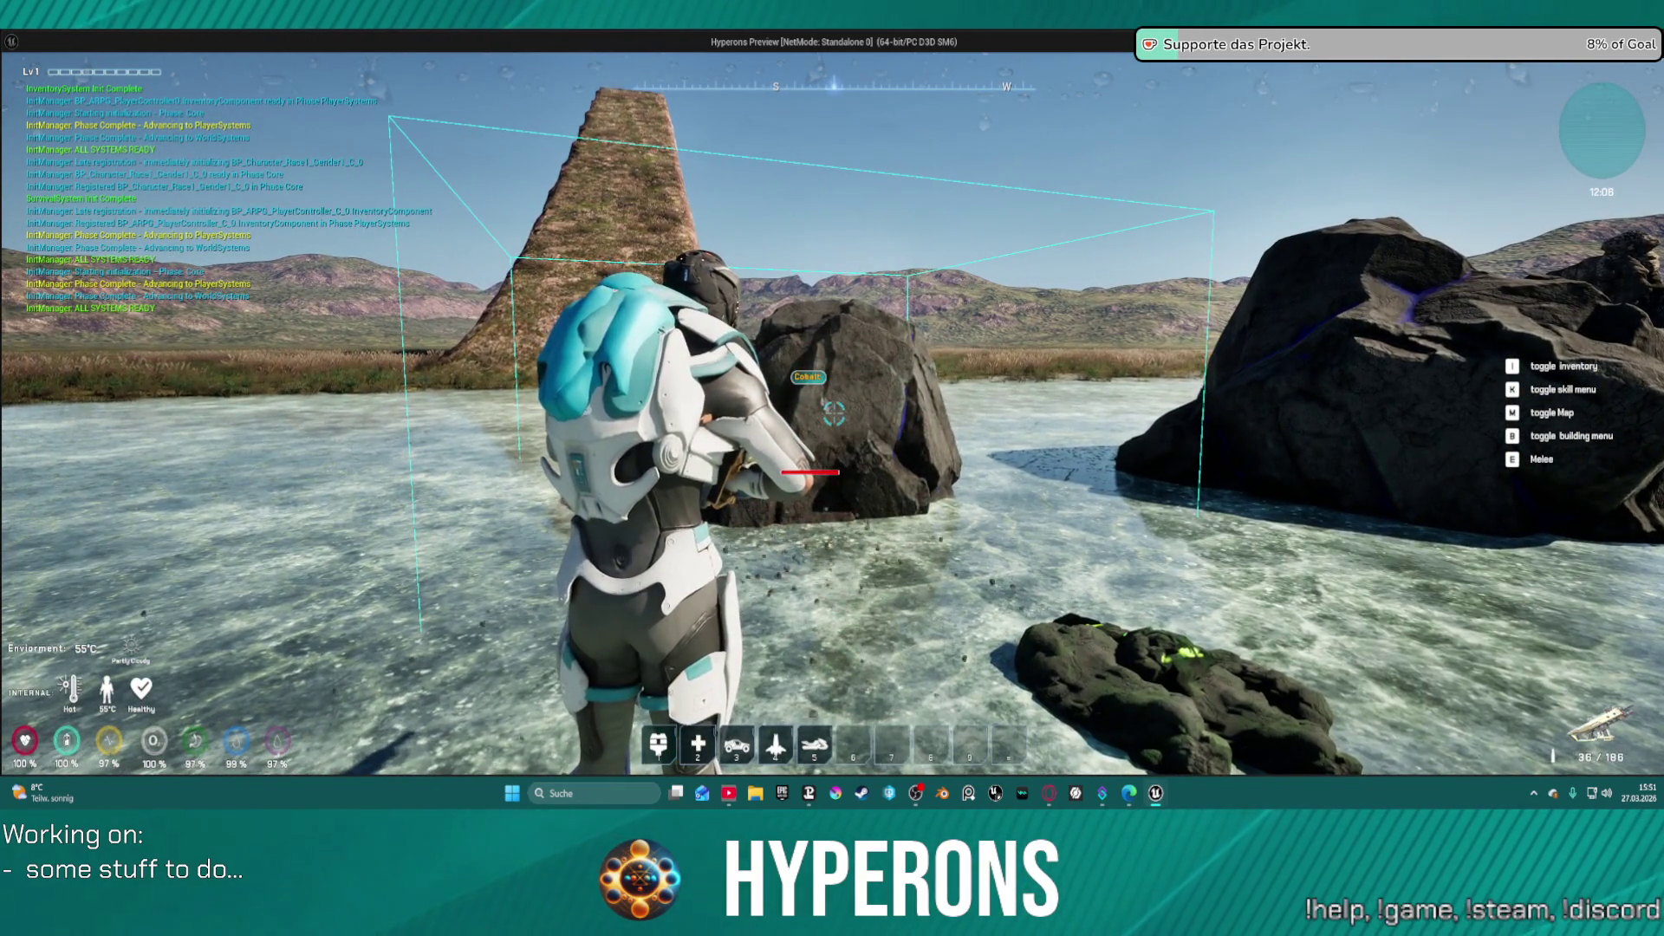
{"action": "key", "text": "w"}
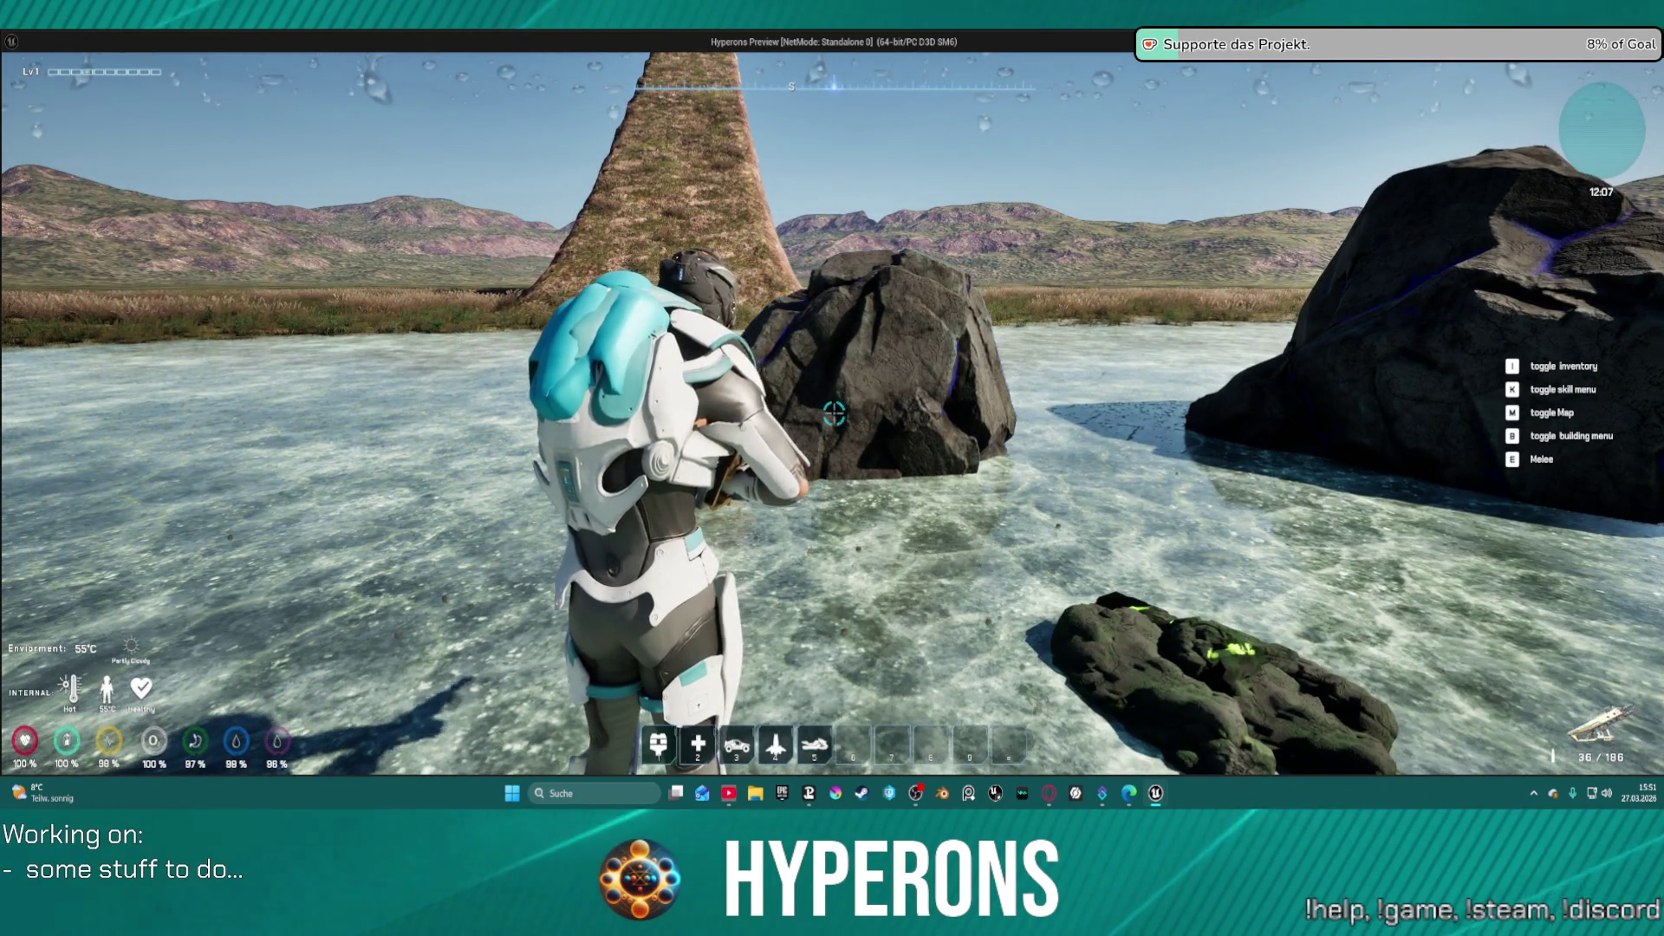
{"action": "key", "text": "Escape"}
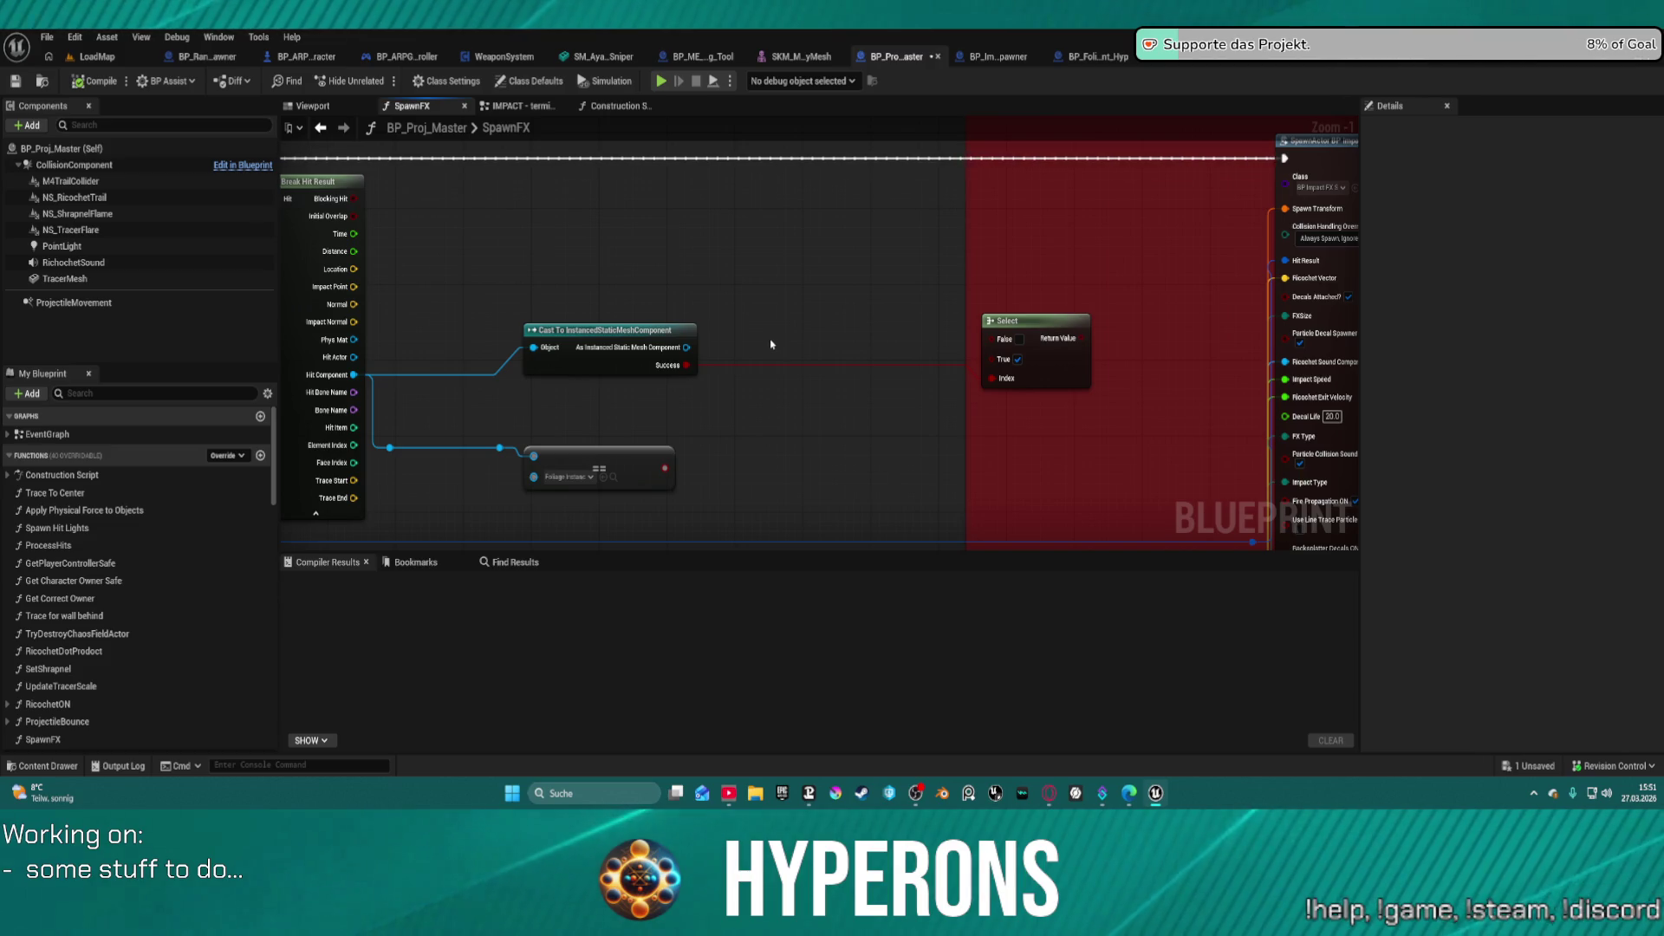
- Tick the Select node's True value, wire Cast Success into Decals Attached?, and relaunch the test
{"action": "left_click", "coordinate": [1017, 359]}
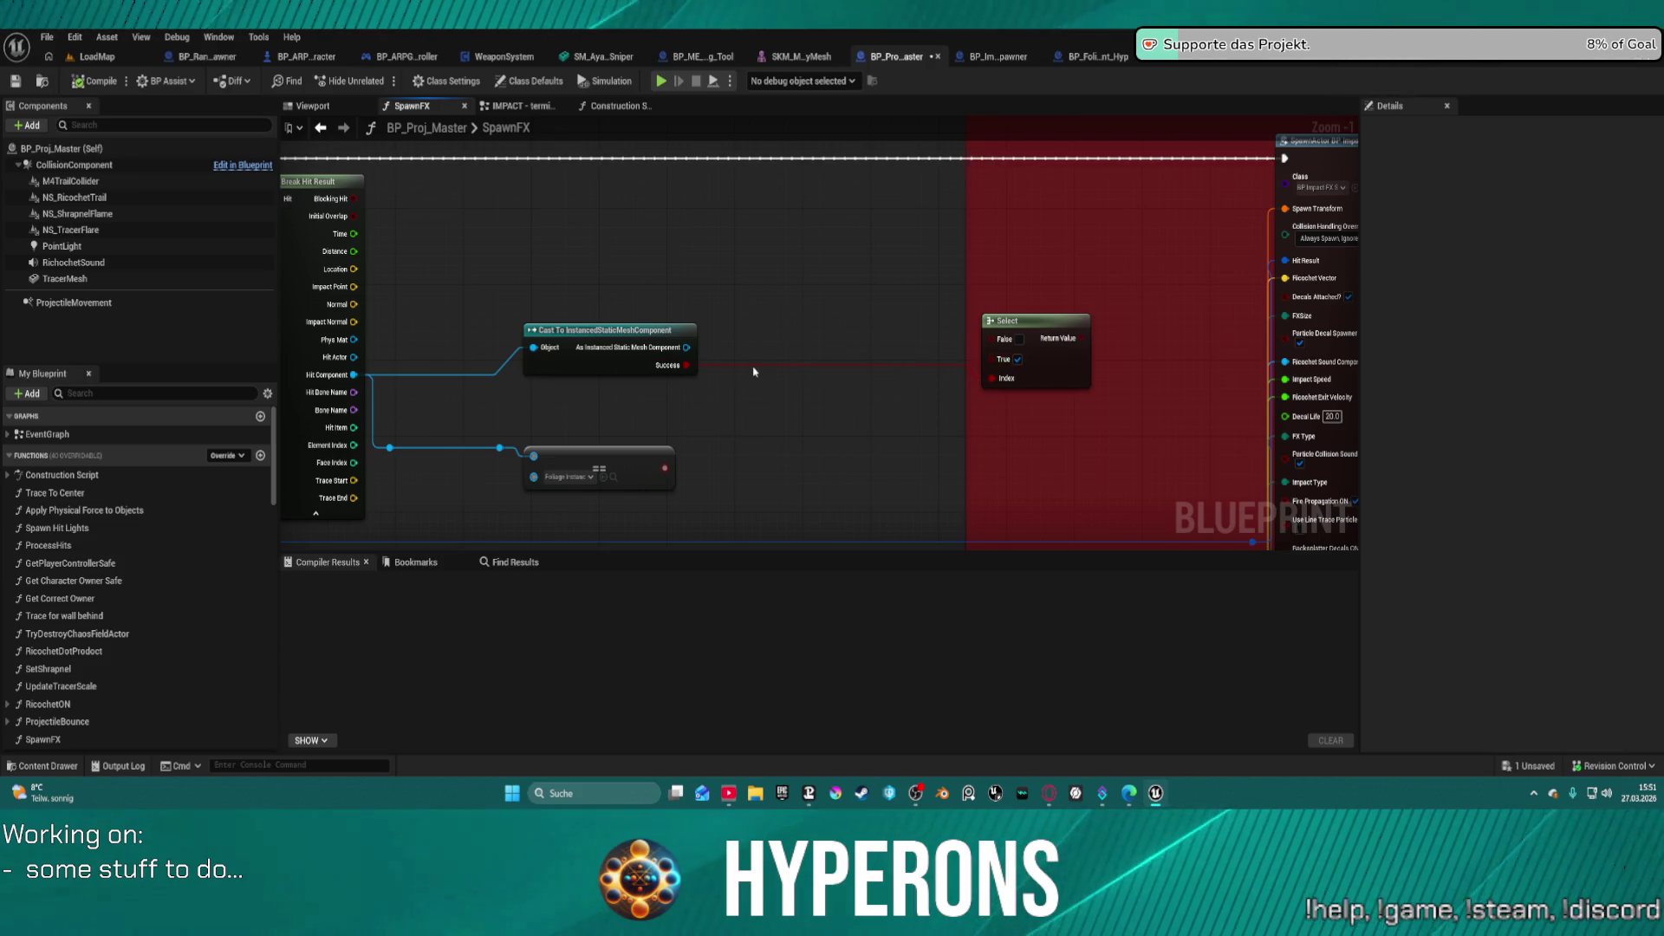
{"action": "left_click_drag", "start_coordinate": [684, 365], "coordinate": [1285, 296]}
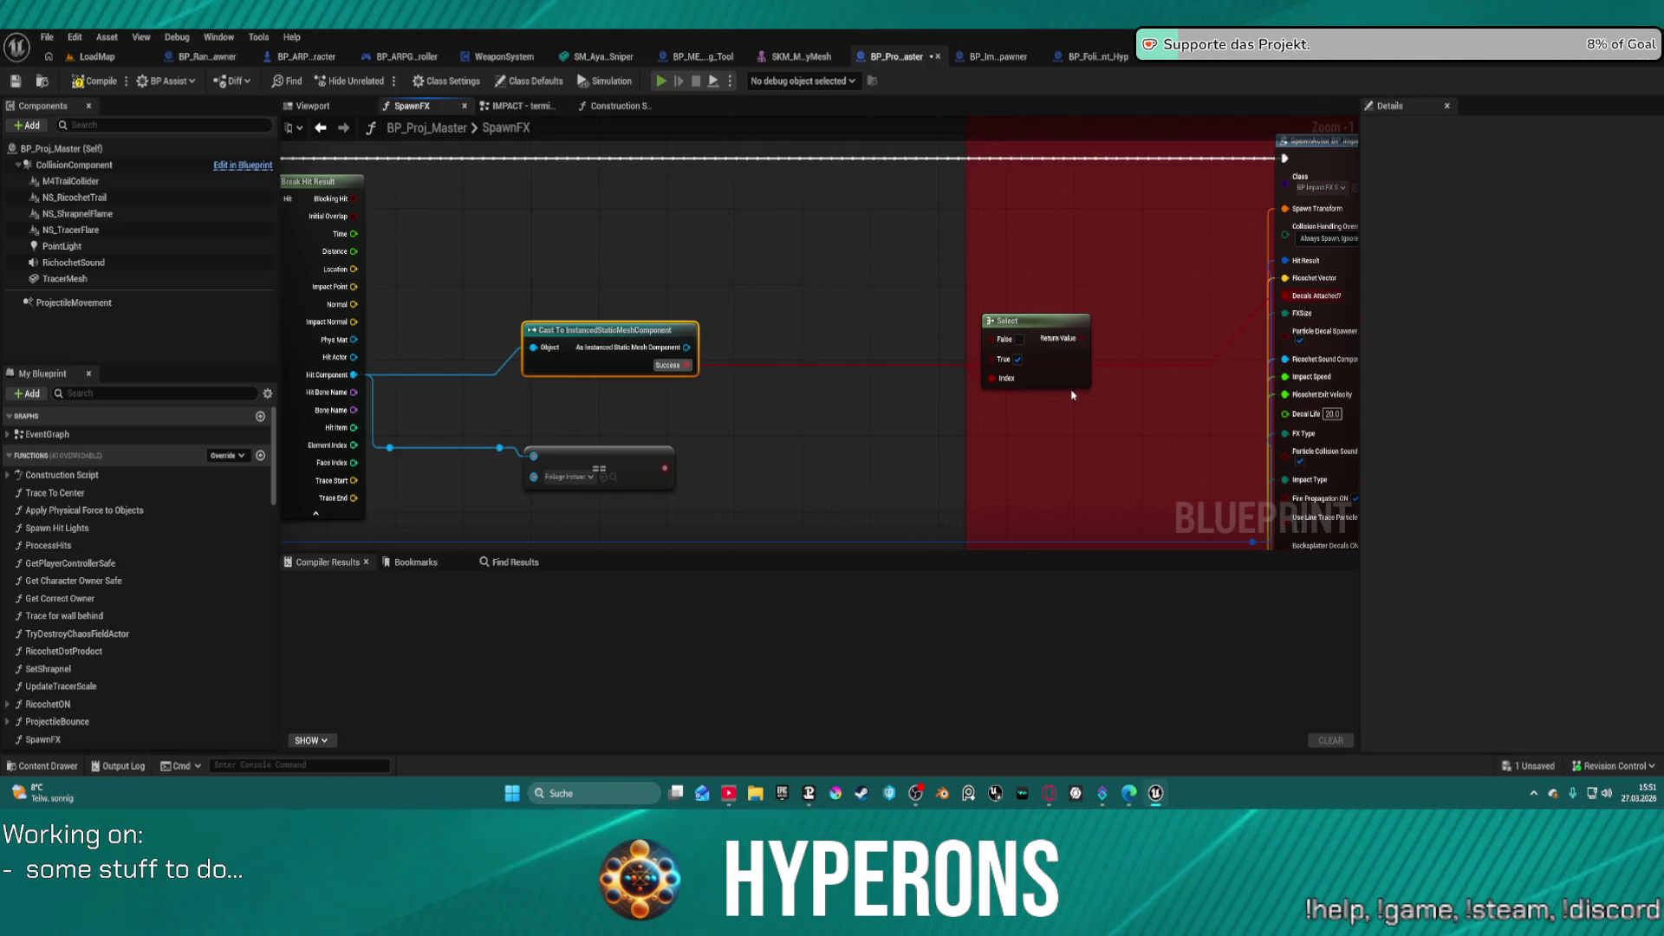
{"action": "key", "text": "alt+p"}
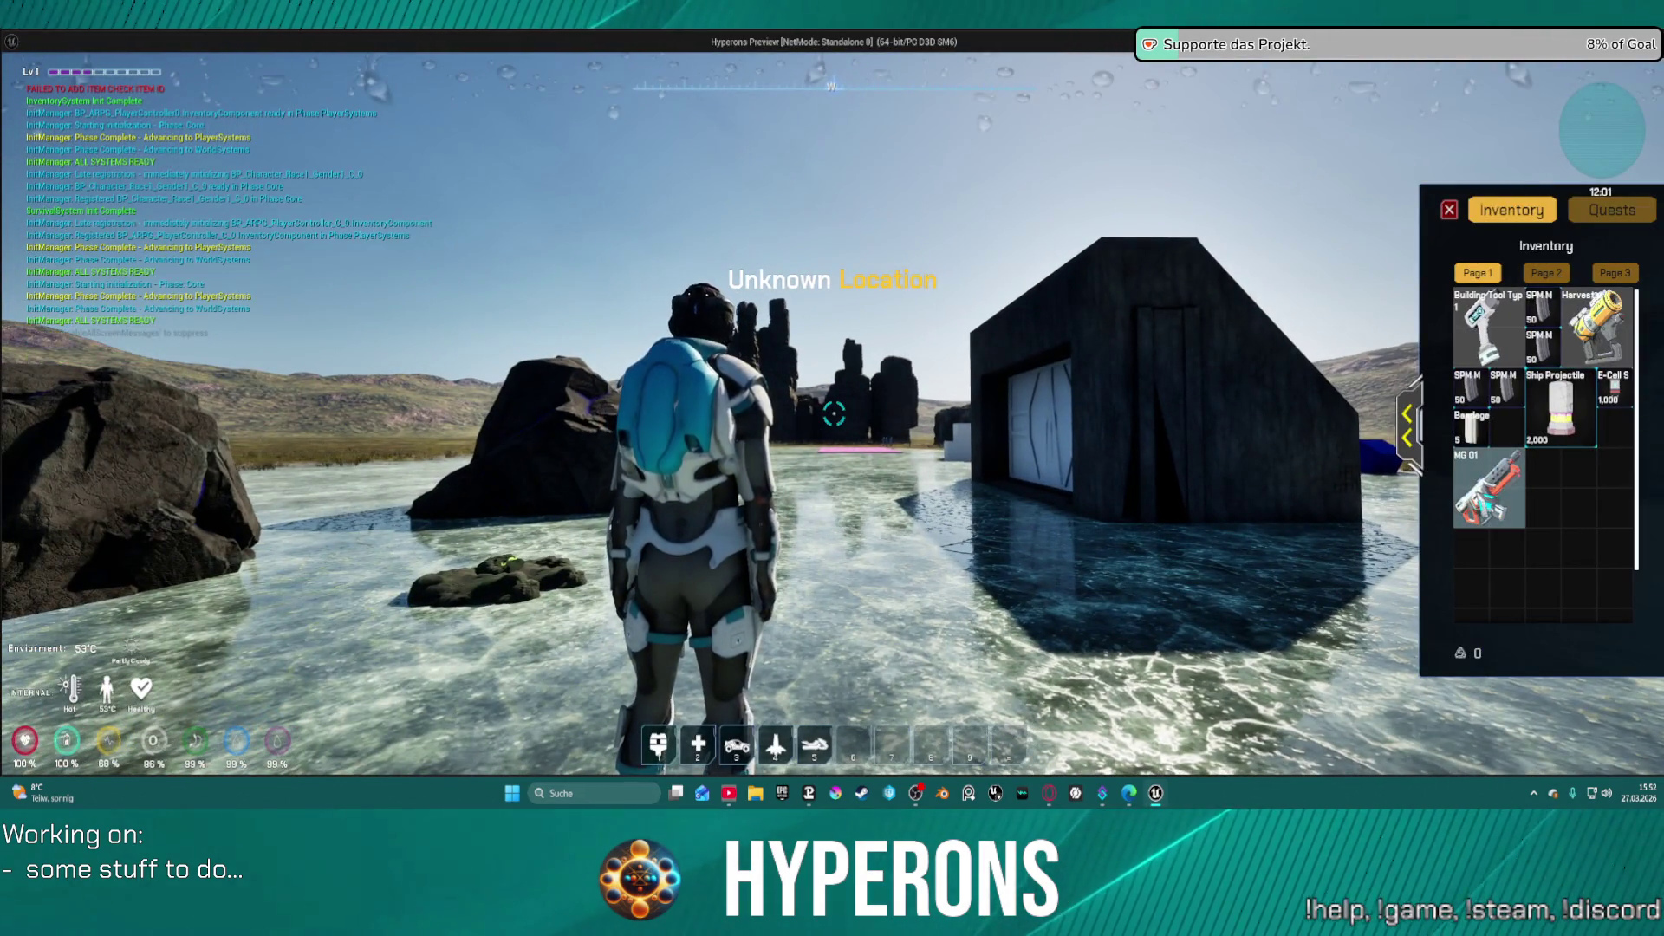
- Equip the MG 01 and fire a long burst at the Cobalt rock
{"action": "double_click", "coordinate": [1484, 499]}
{"action": "left_click", "coordinate": [1449, 210]}
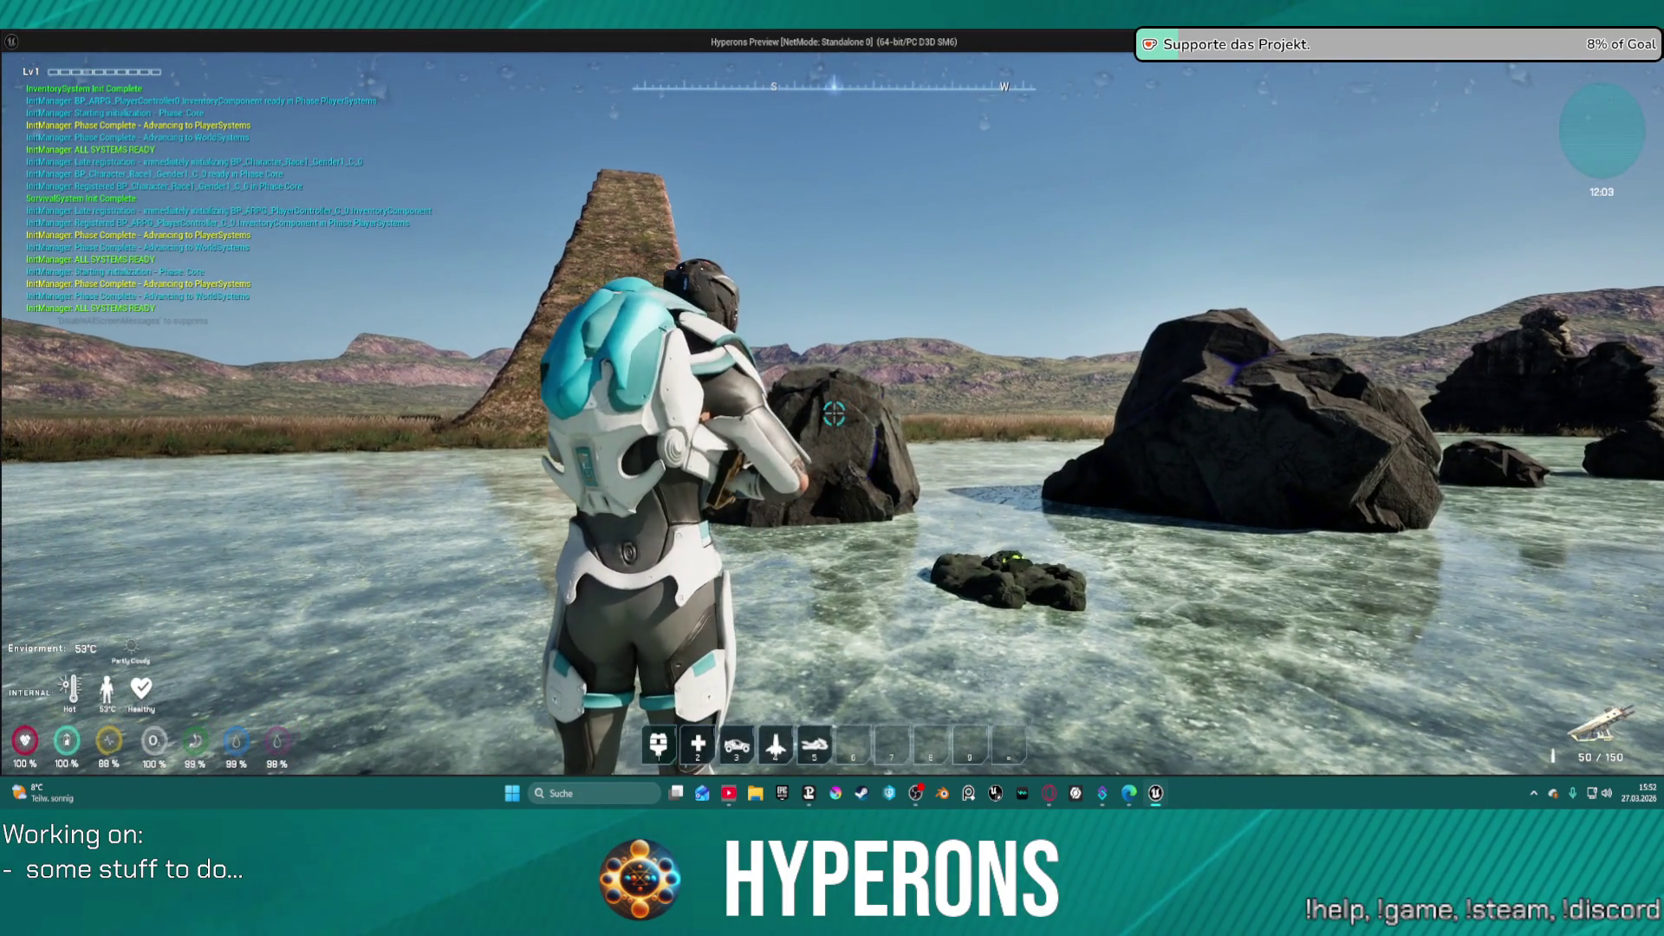
{"action": "left_click", "coordinate": [833, 415]}
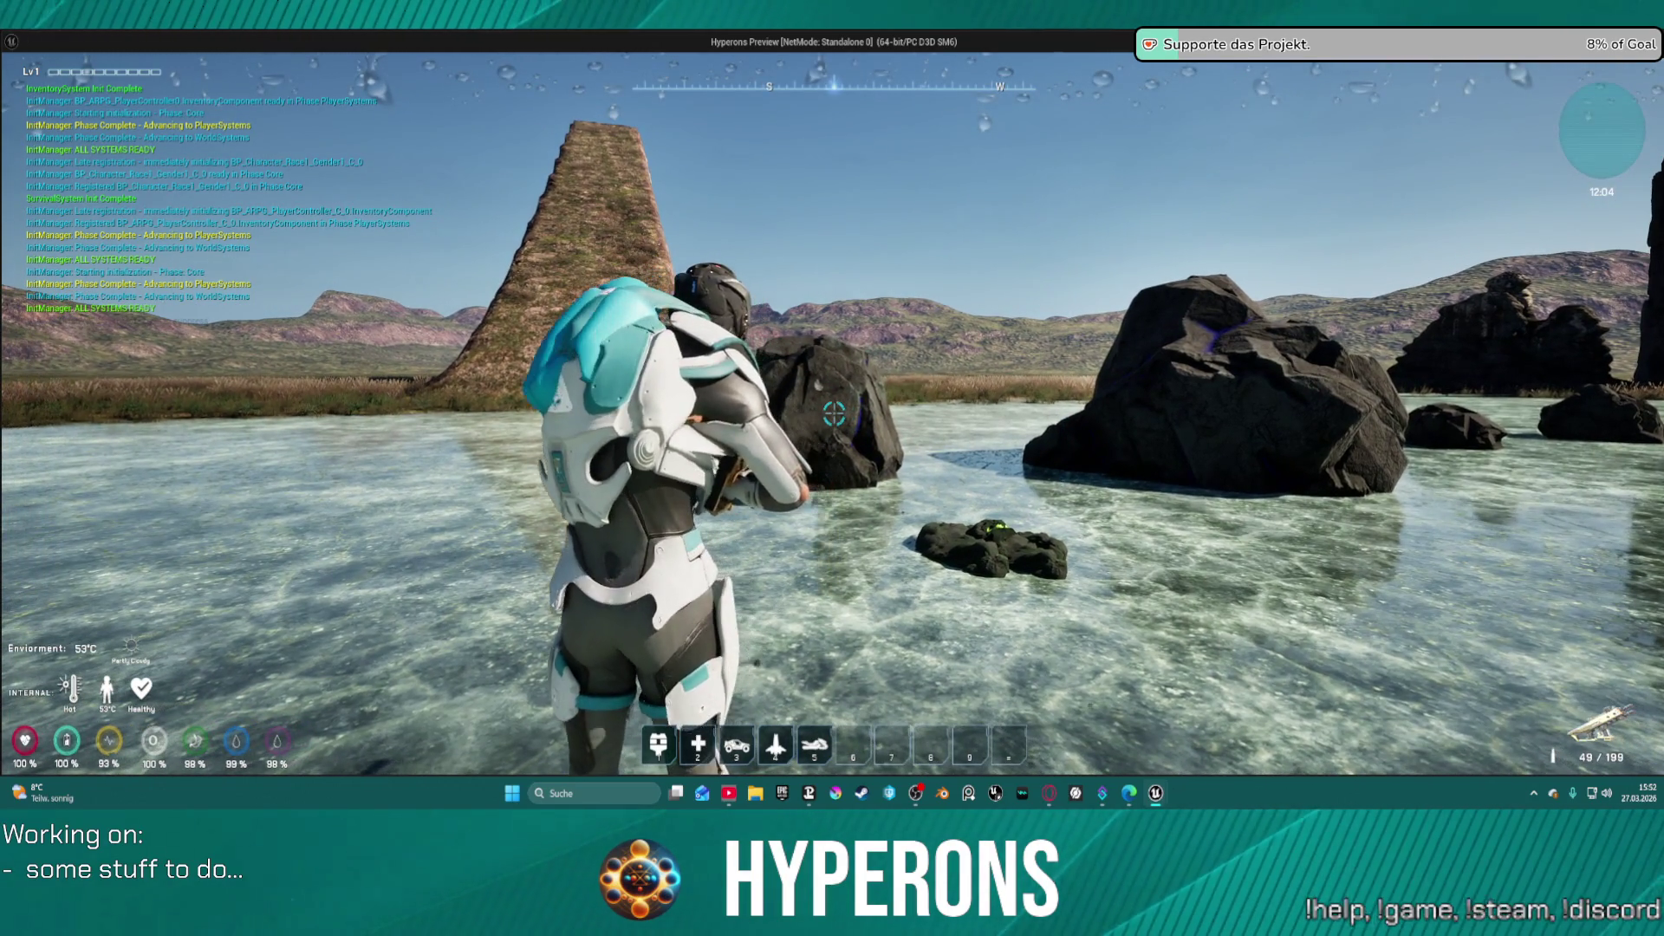
{"action": "left_click", "coordinate": [834, 414]}
{"action": "left_click", "coordinate": [834, 414]}
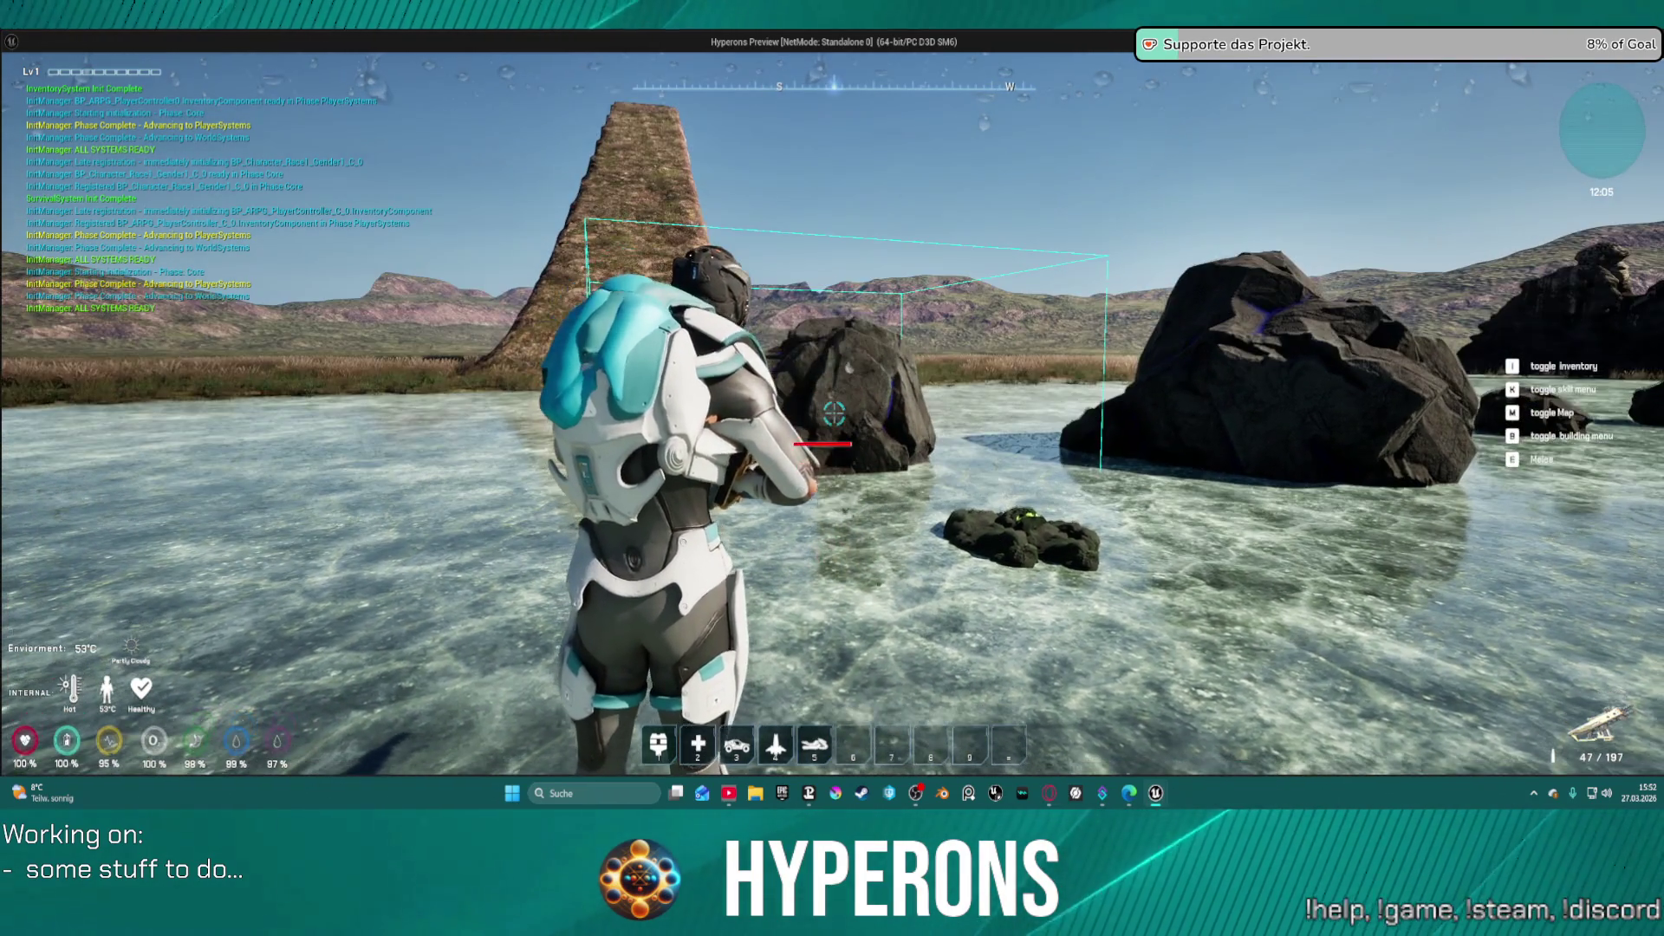
{"action": "left_click", "coordinate": [834, 414]}
{"action": "left_click", "coordinate": [834, 414]}
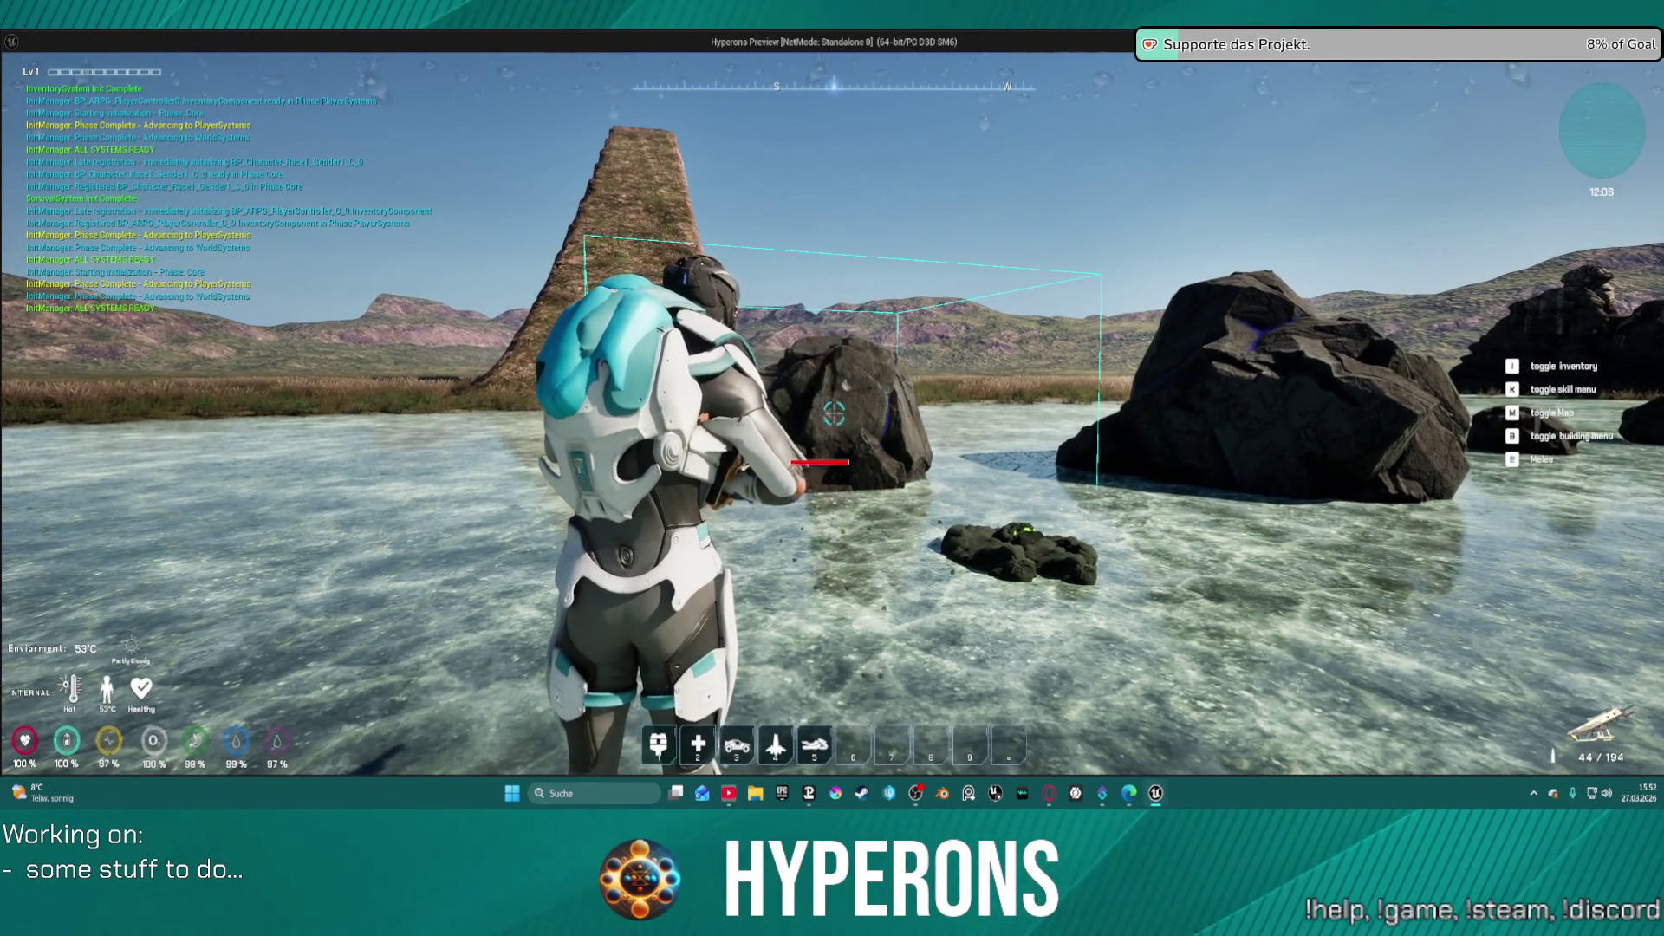
{"action": "left_click", "coordinate": [834, 414]}
{"action": "left_click", "coordinate": [834, 415]}
{"action": "left_click", "coordinate": [834, 414]}
{"action": "left_click", "coordinate": [833, 415]}
{"action": "left_click", "coordinate": [834, 414]}
{"action": "left_click", "coordinate": [834, 415]}
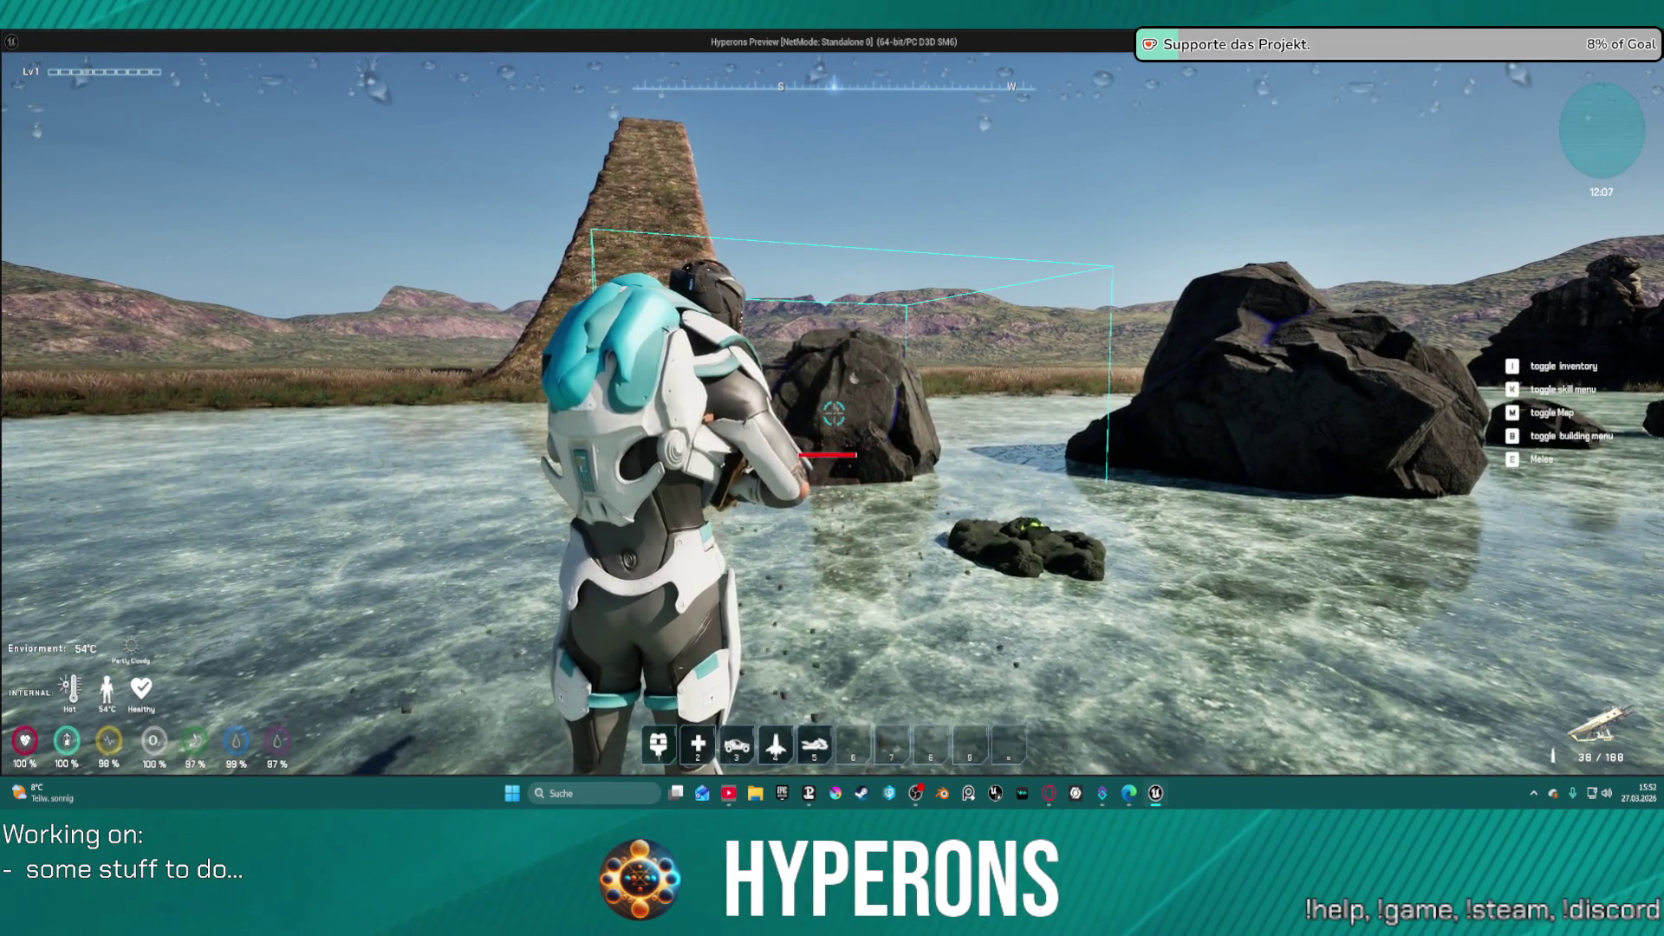
{"action": "left_click", "coordinate": [834, 414]}
- Walk toward and away from the Cobalt rock to check impacts, then end play with Esc
{"action": "left_click", "coordinate": [834, 414]}
{"action": "left_click", "coordinate": [834, 415]}
{"action": "key", "text": "w"}
{"action": "left_click", "coordinate": [834, 414]}
{"action": "left_click", "coordinate": [834, 414]}
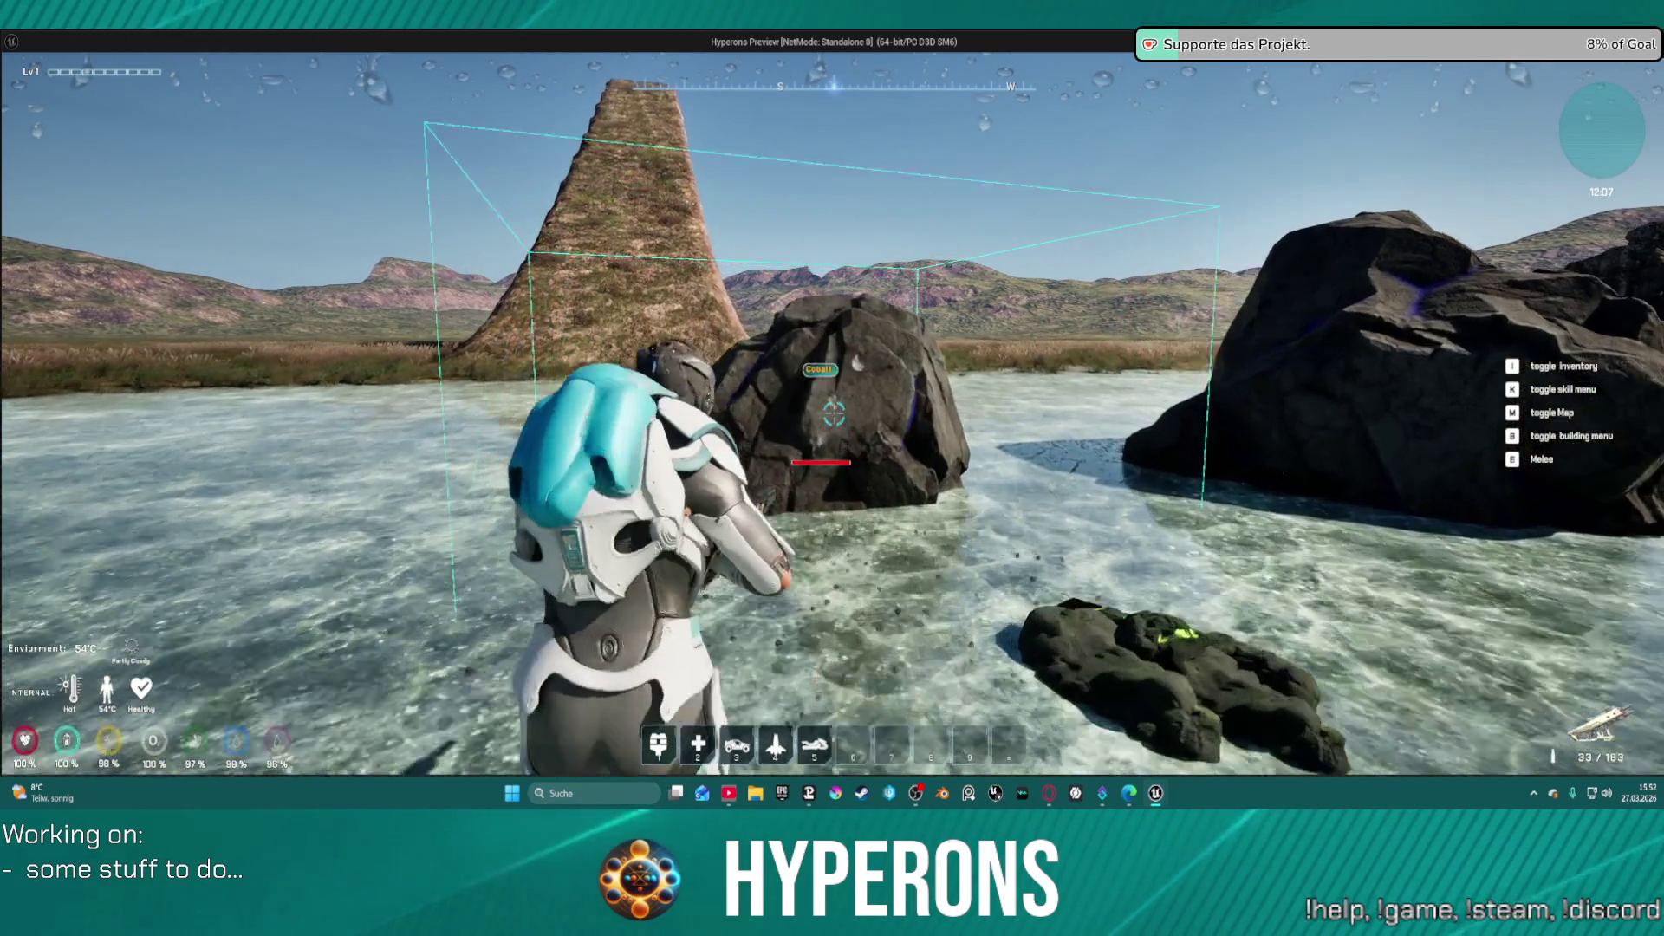
{"action": "key", "text": "w"}
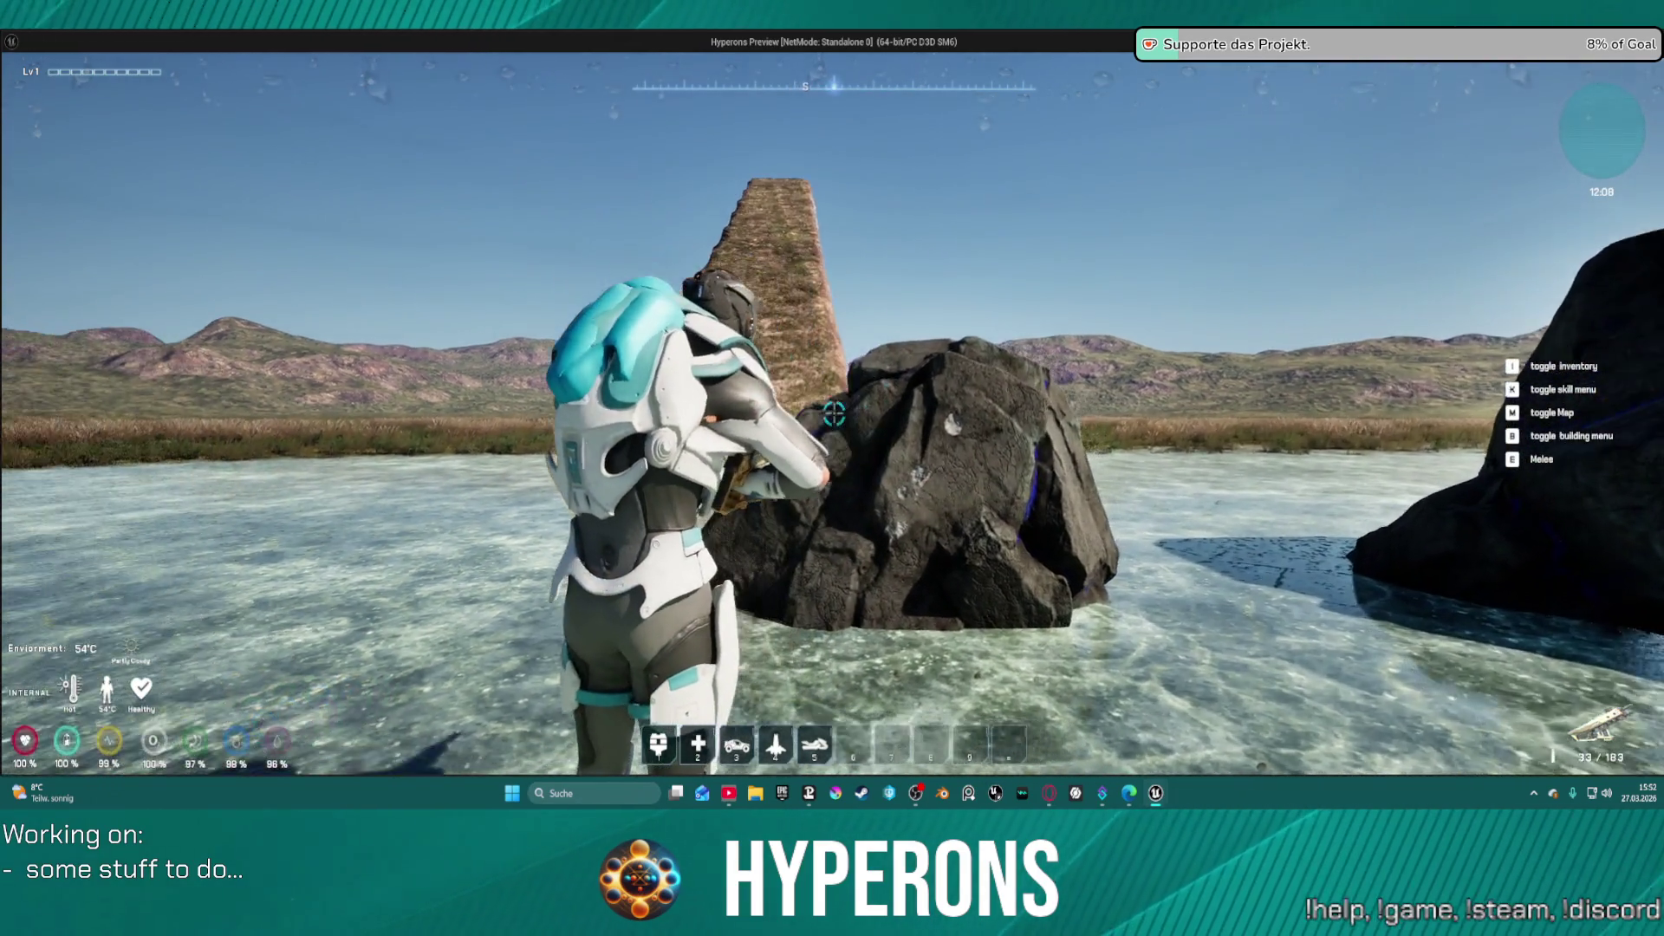
{"action": "key", "text": "w"}
{"action": "key", "text": "s"}
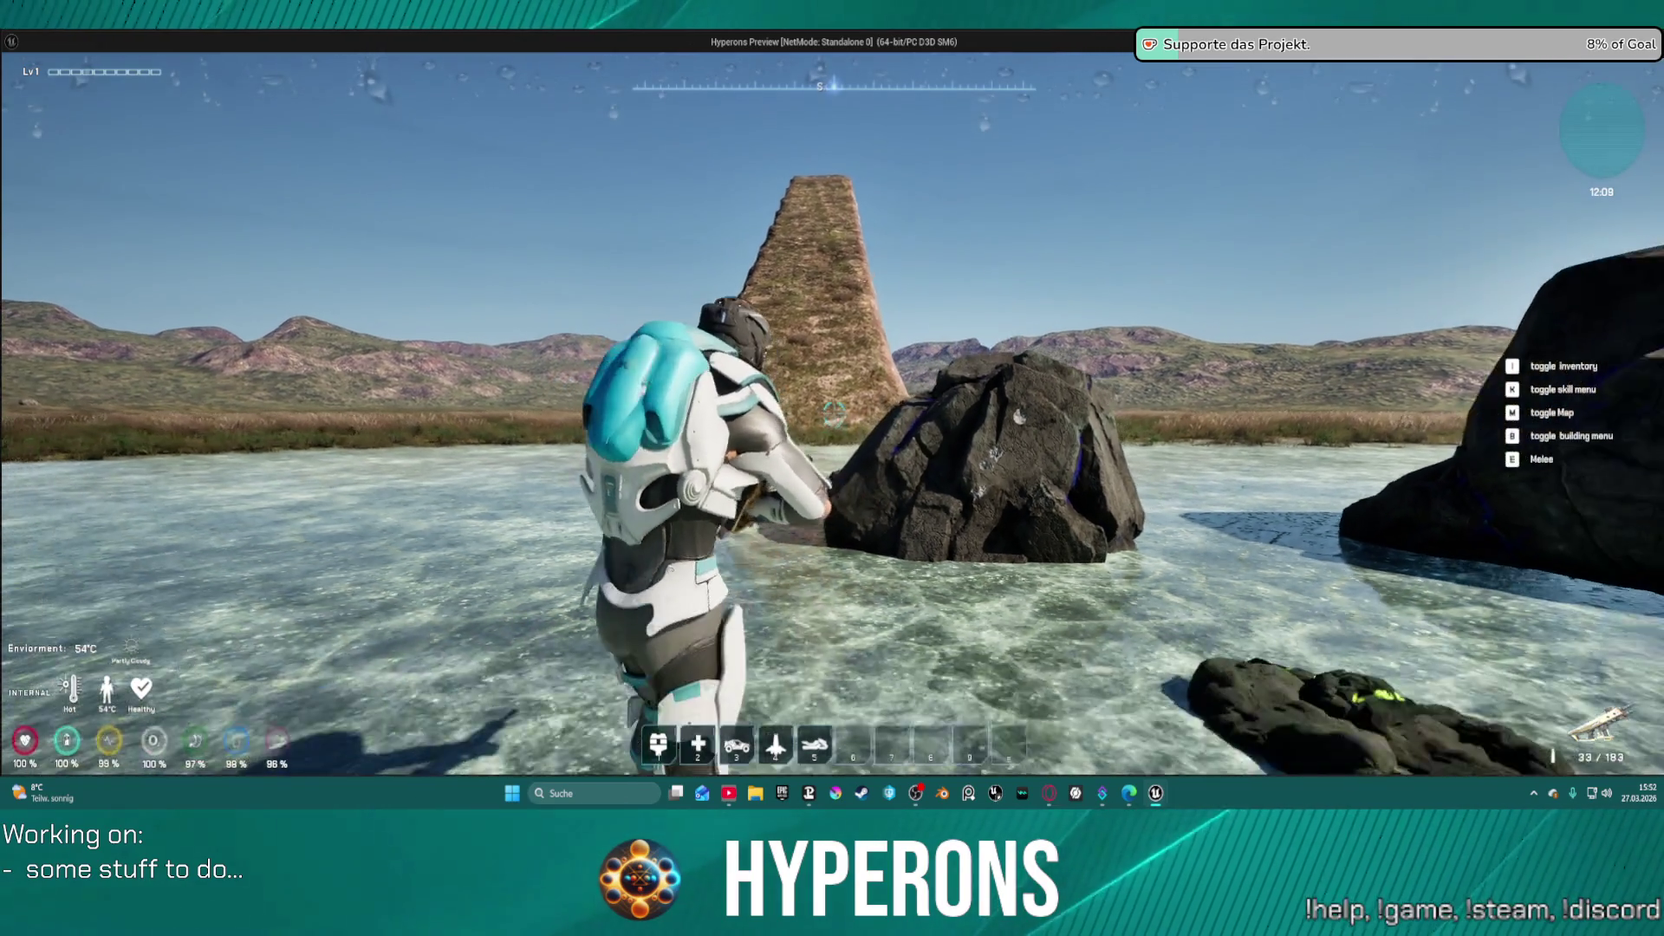
{"action": "key", "text": "w"}
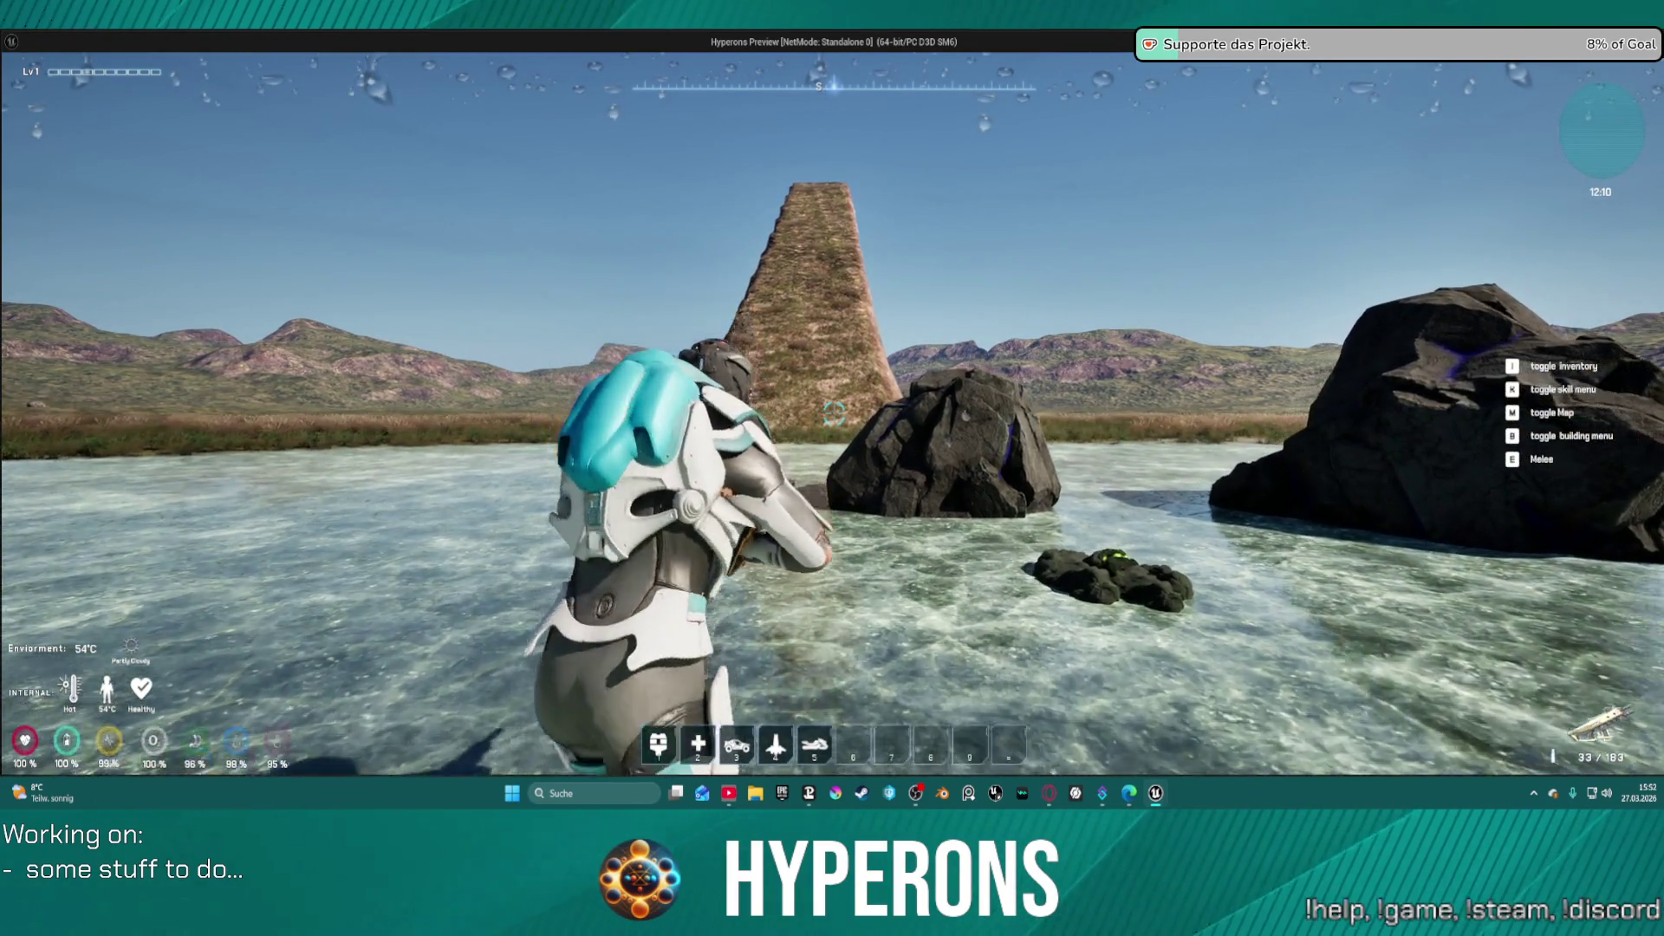
{"action": "key", "text": "s"}
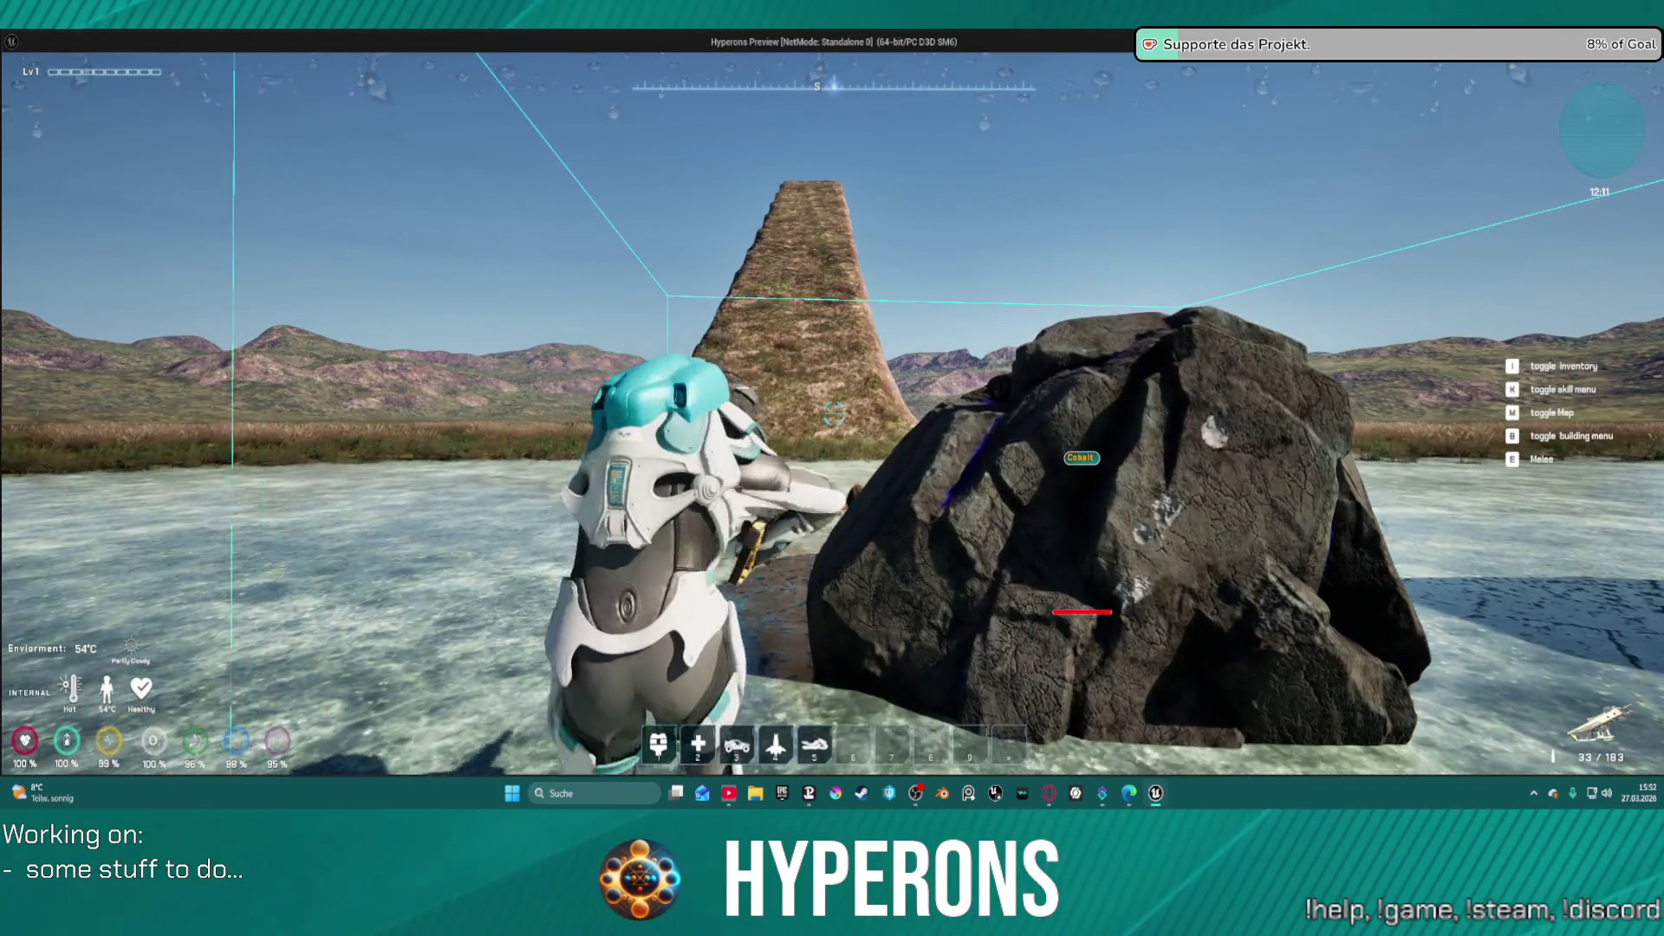
{"action": "key", "text": "s"}
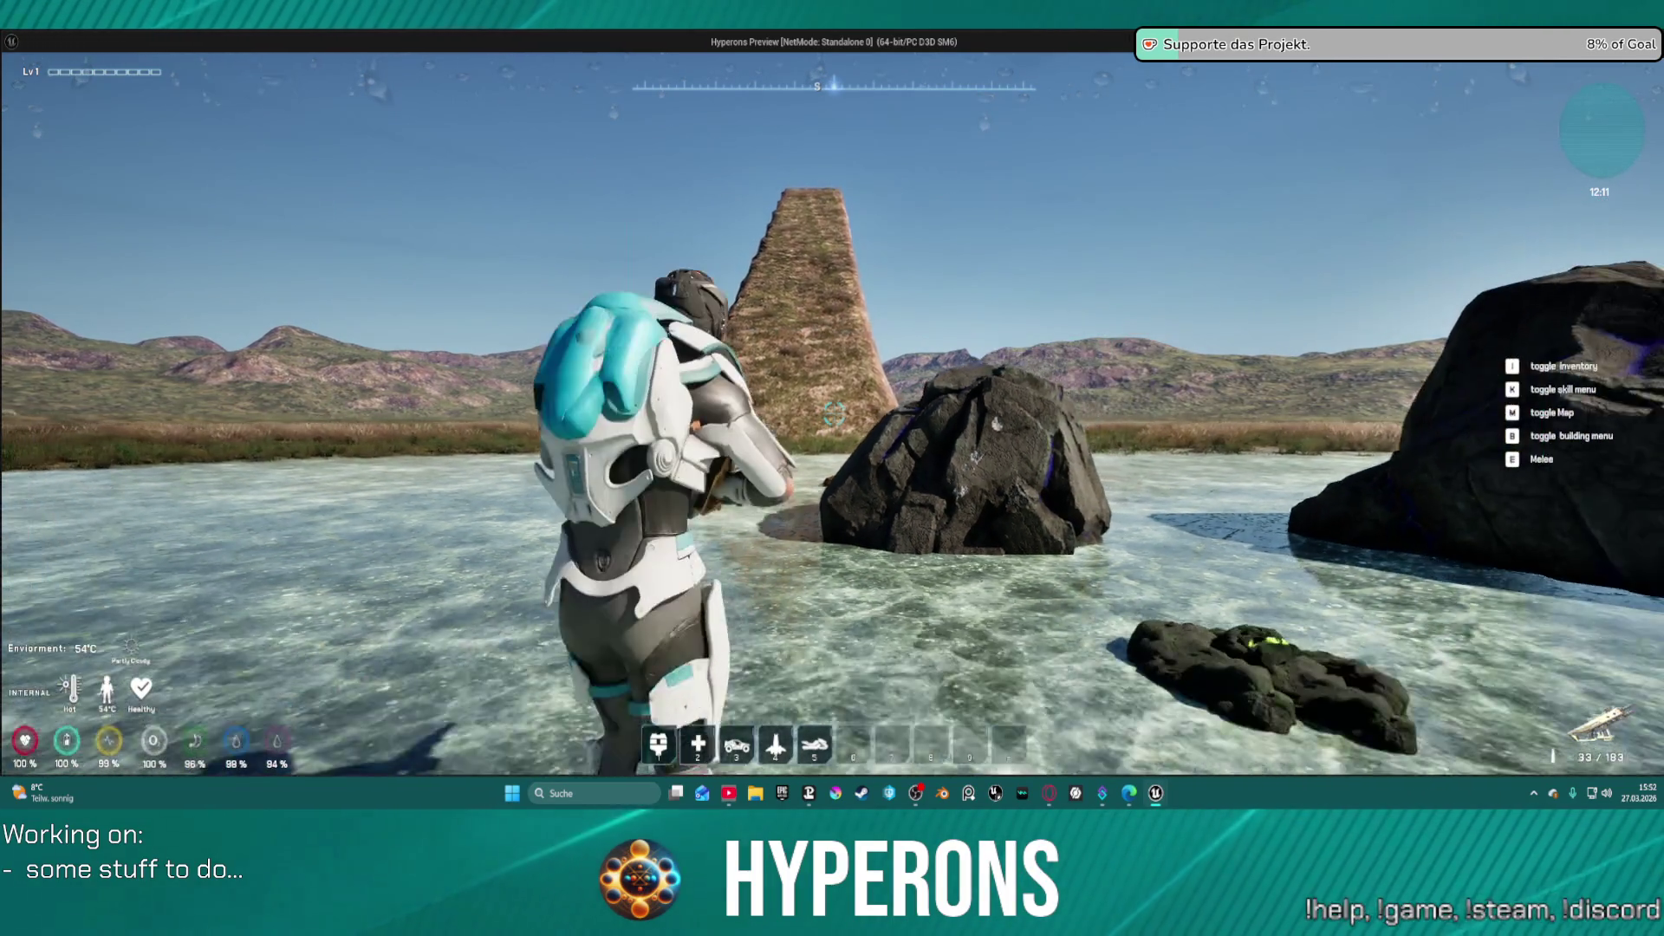
{"action": "key", "text": "Escape"}
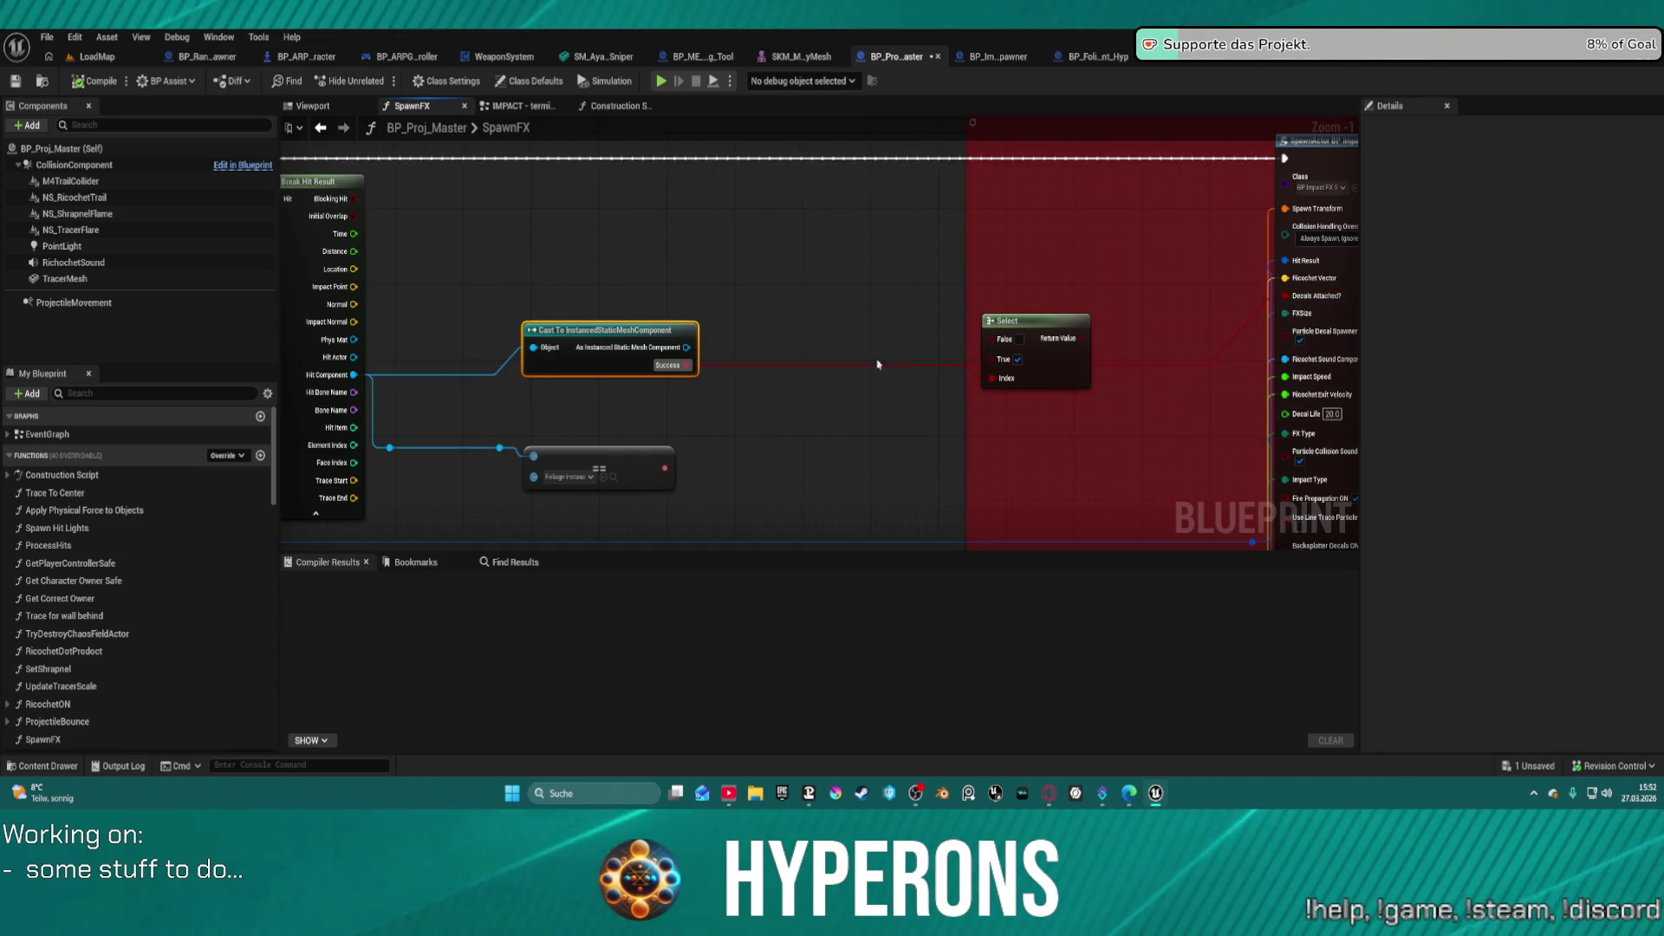
- Add a Print String node right after the SpawnFX entry node
{"action": "mouse_move", "coordinate": [881, 360]}
{"action": "left_mouse_down"}
{"action": "mouse_move", "coordinate": [993, 462]}
{"action": "mouse_move", "coordinate": [1013, 506]}
{"action": "left_mouse_up"}
{"action": "left_click_drag", "start_coordinate": [683, 307], "coordinate": [807, 298]}
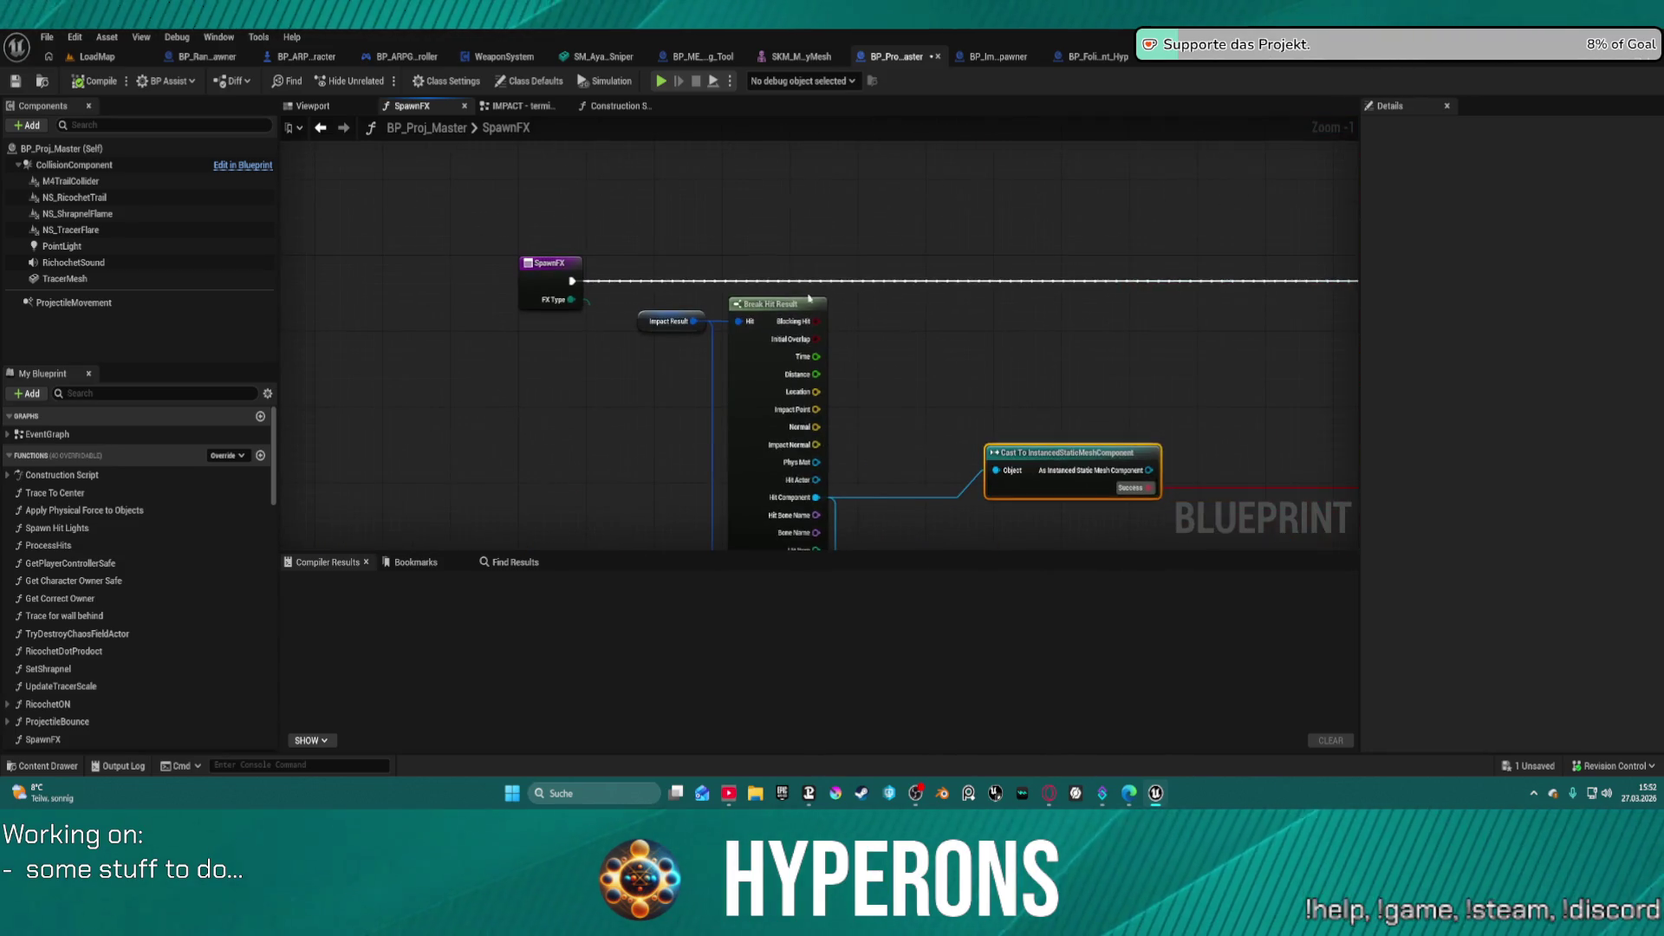
{"action": "mouse_move", "coordinate": [576, 284]}
{"action": "left_mouse_down"}
{"action": "mouse_move", "coordinate": [1078, 283]}
{"action": "mouse_move", "coordinate": [1059, 282]}
{"action": "left_mouse_up"}
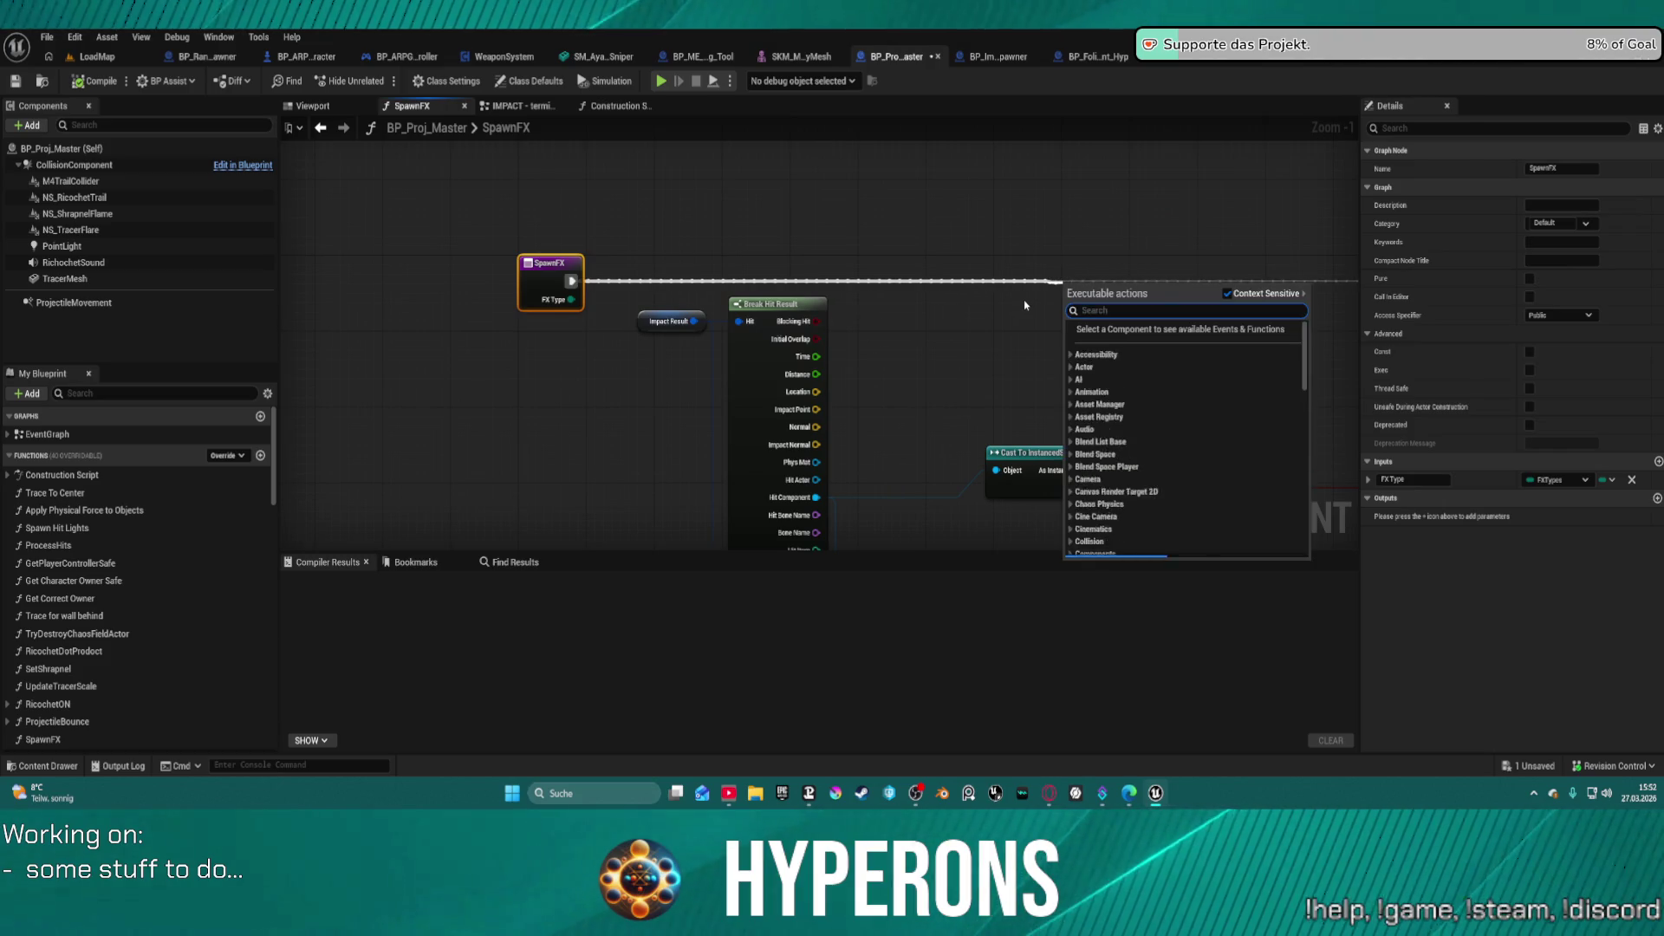
{"action": "type", "text": "print"}
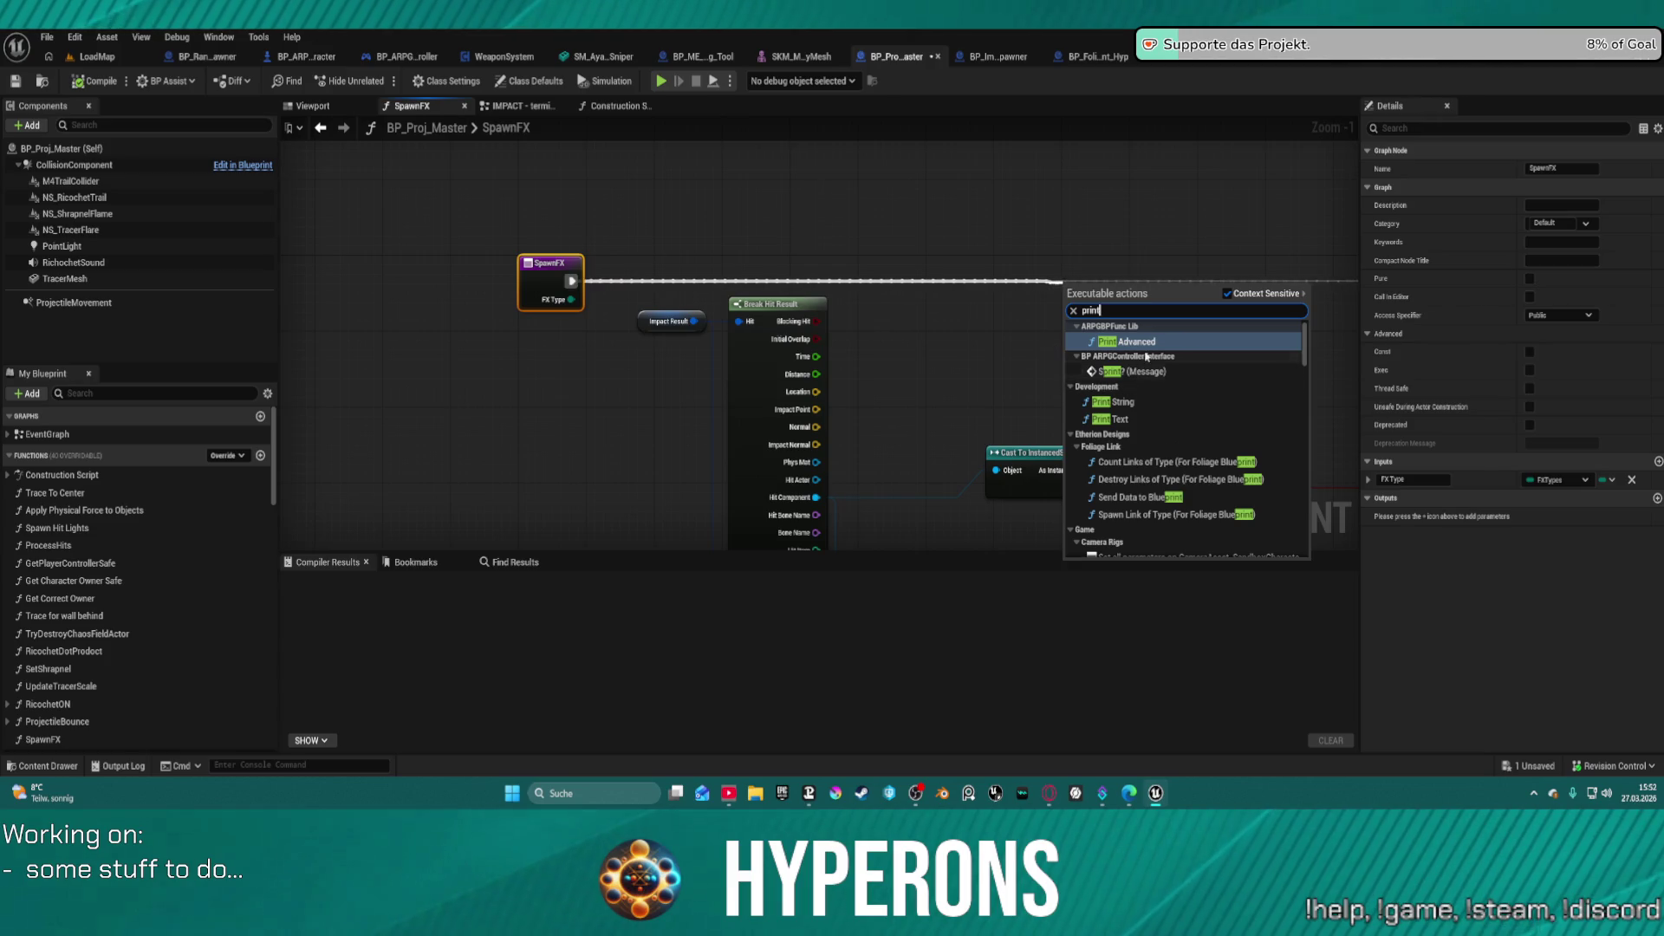
{"action": "left_click", "coordinate": [1117, 401]}
- Shift the Print String node to the right and equip the MG 01 in the relaunched preview
{"action": "left_click_drag", "start_coordinate": [1116, 278], "coordinate": [1193, 271]}
{"action": "left_click_drag", "start_coordinate": [1149, 488], "coordinate": [1156, 306]}
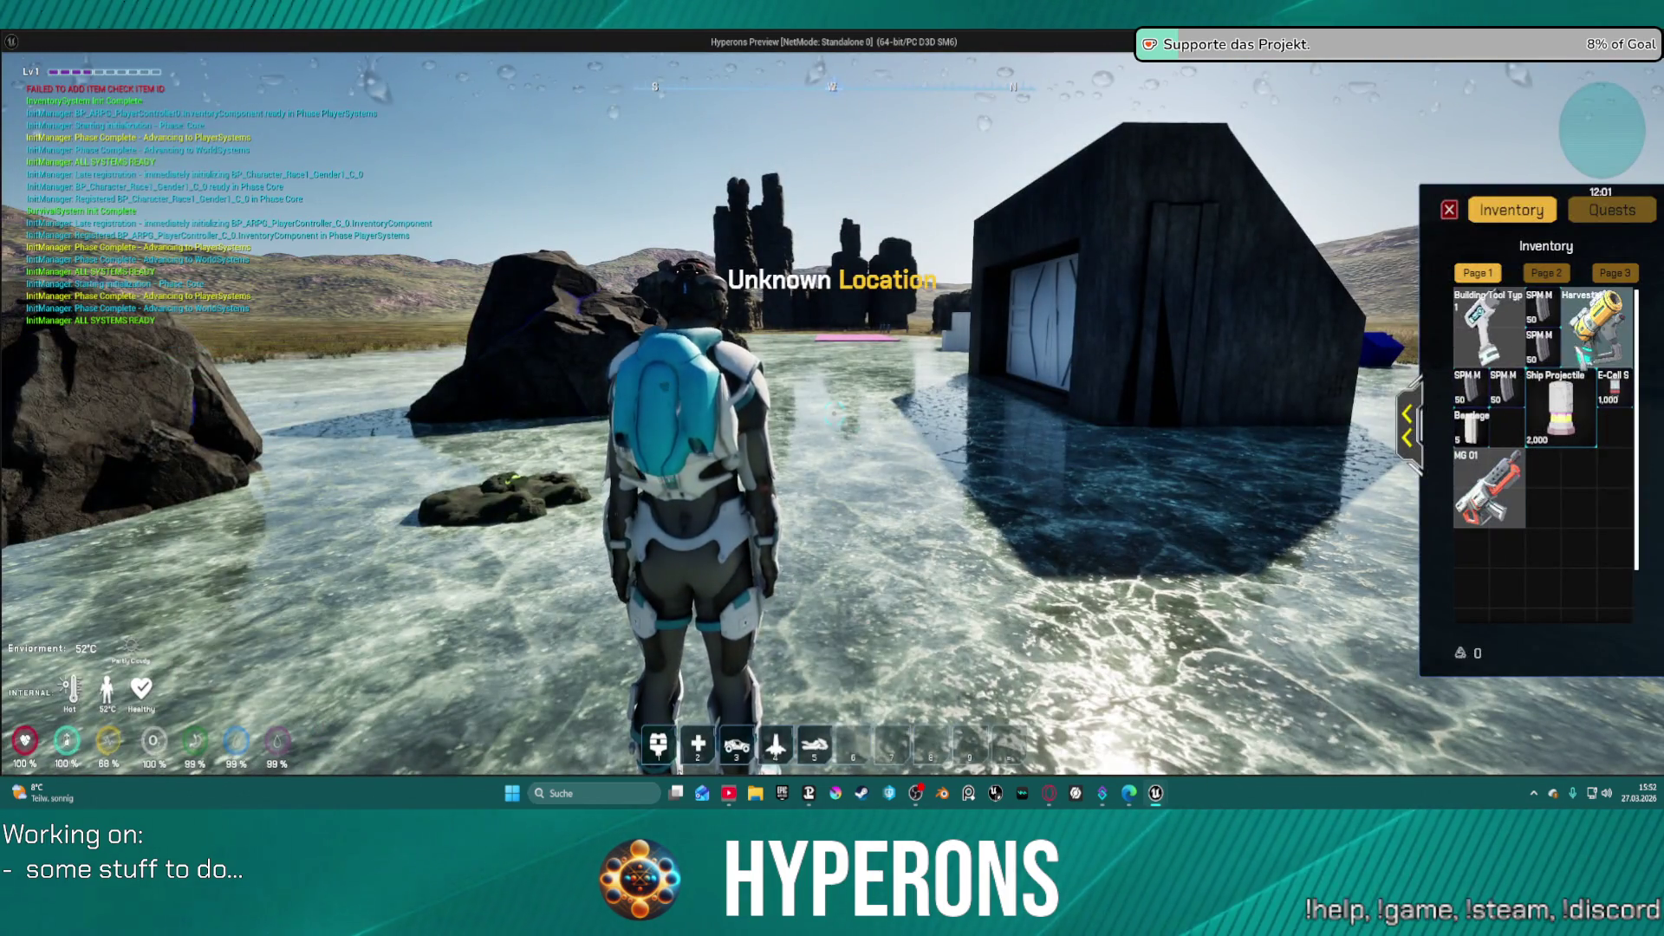
{"action": "double_click", "coordinate": [1489, 490]}
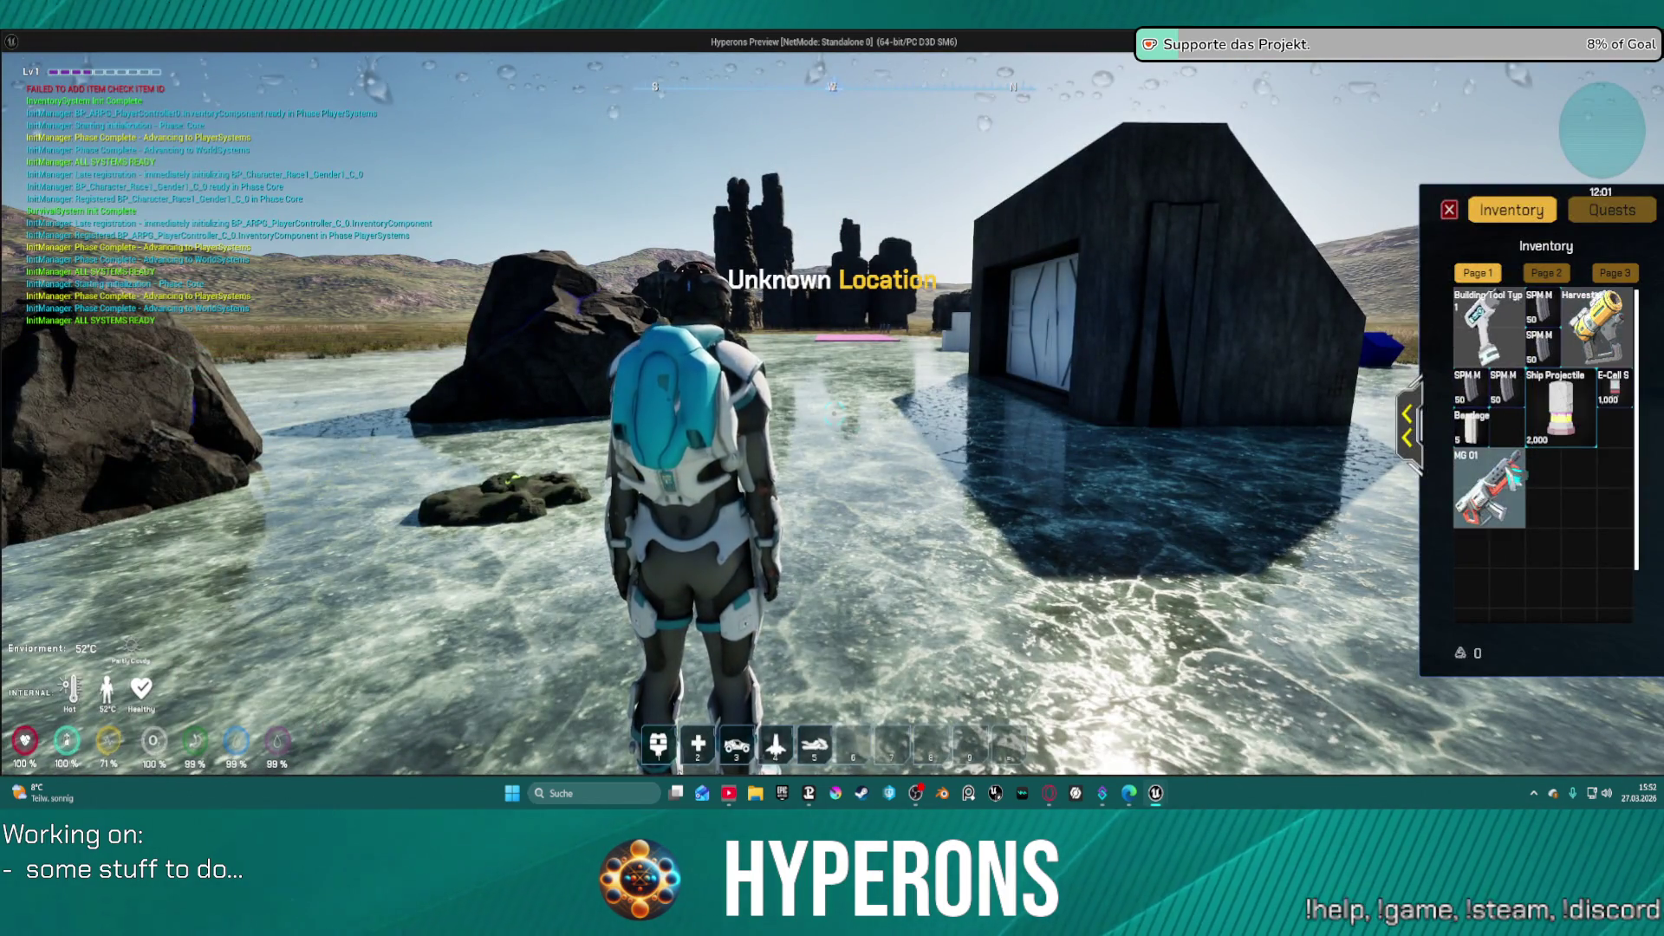
- Close the inventory and fire at the rock repeatedly while stepping toward and away
{"action": "left_click", "coordinate": [1450, 209]}
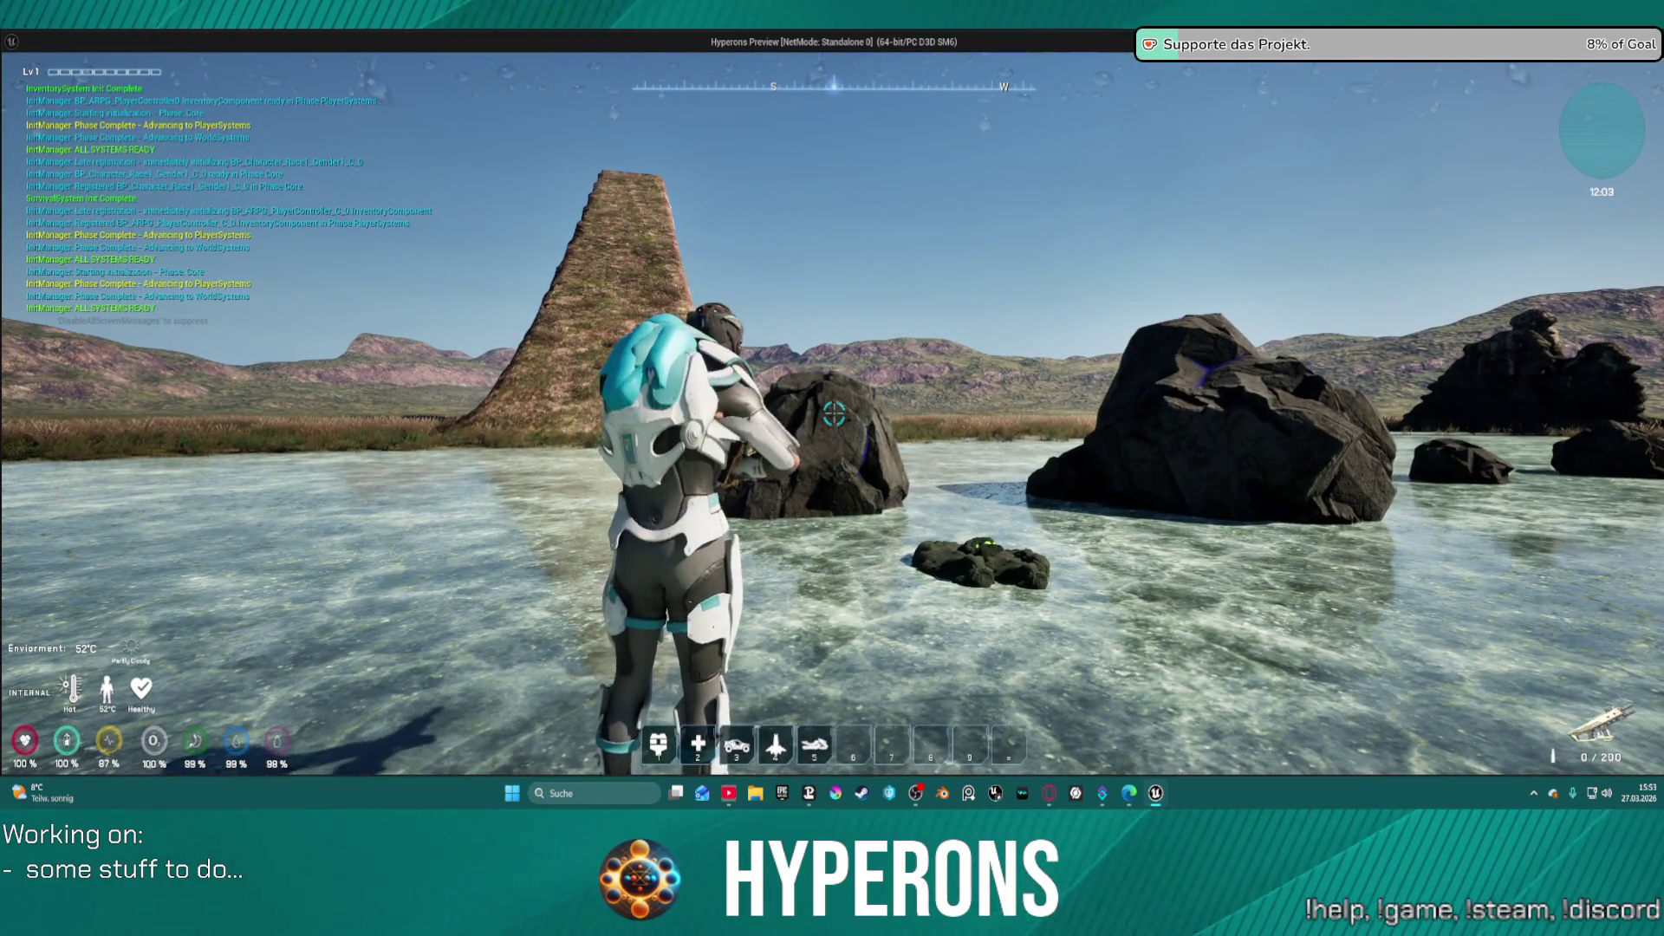
{"action": "key", "text": "w"}
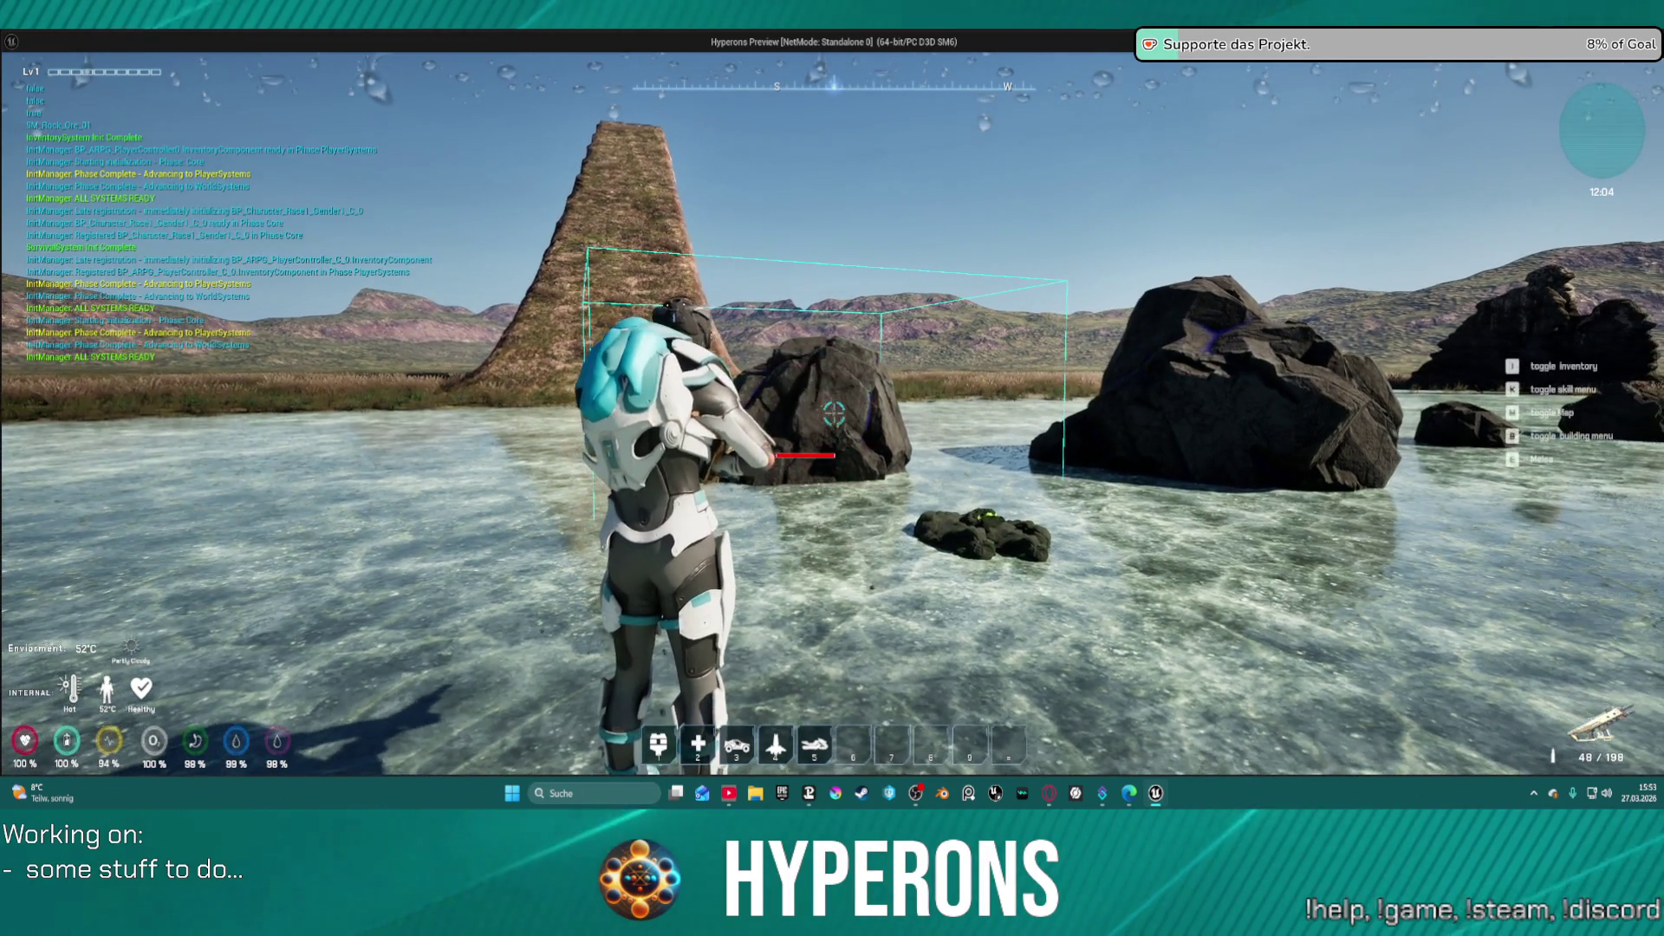
{"action": "left_click", "coordinate": [834, 414]}
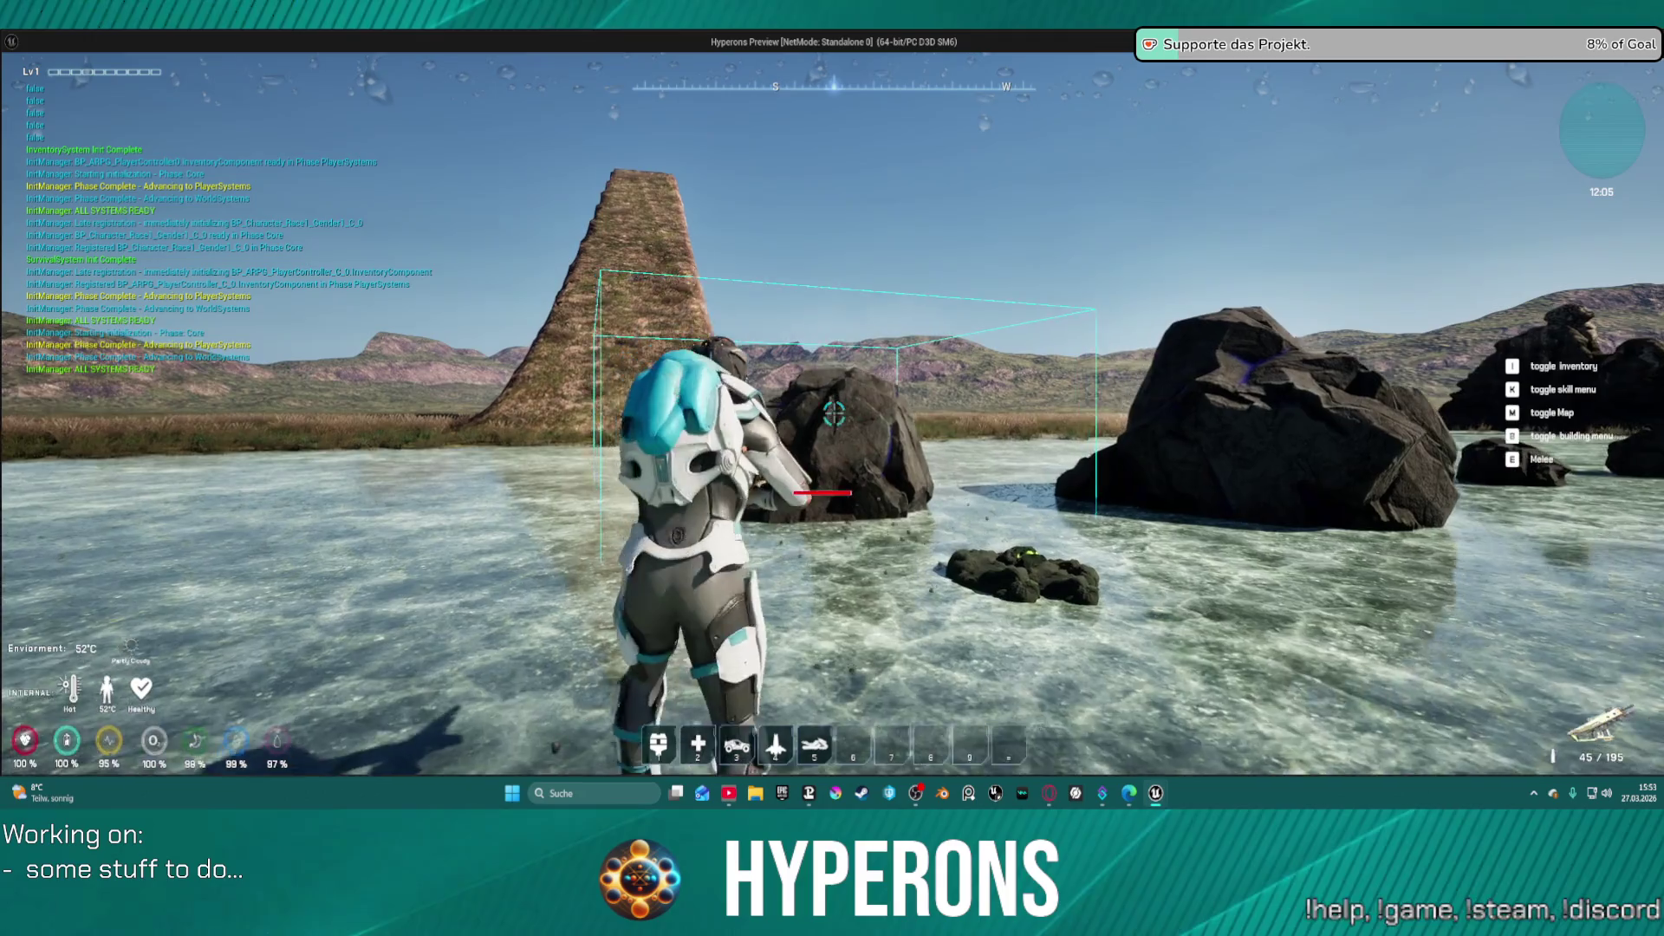
{"action": "key", "text": "w"}
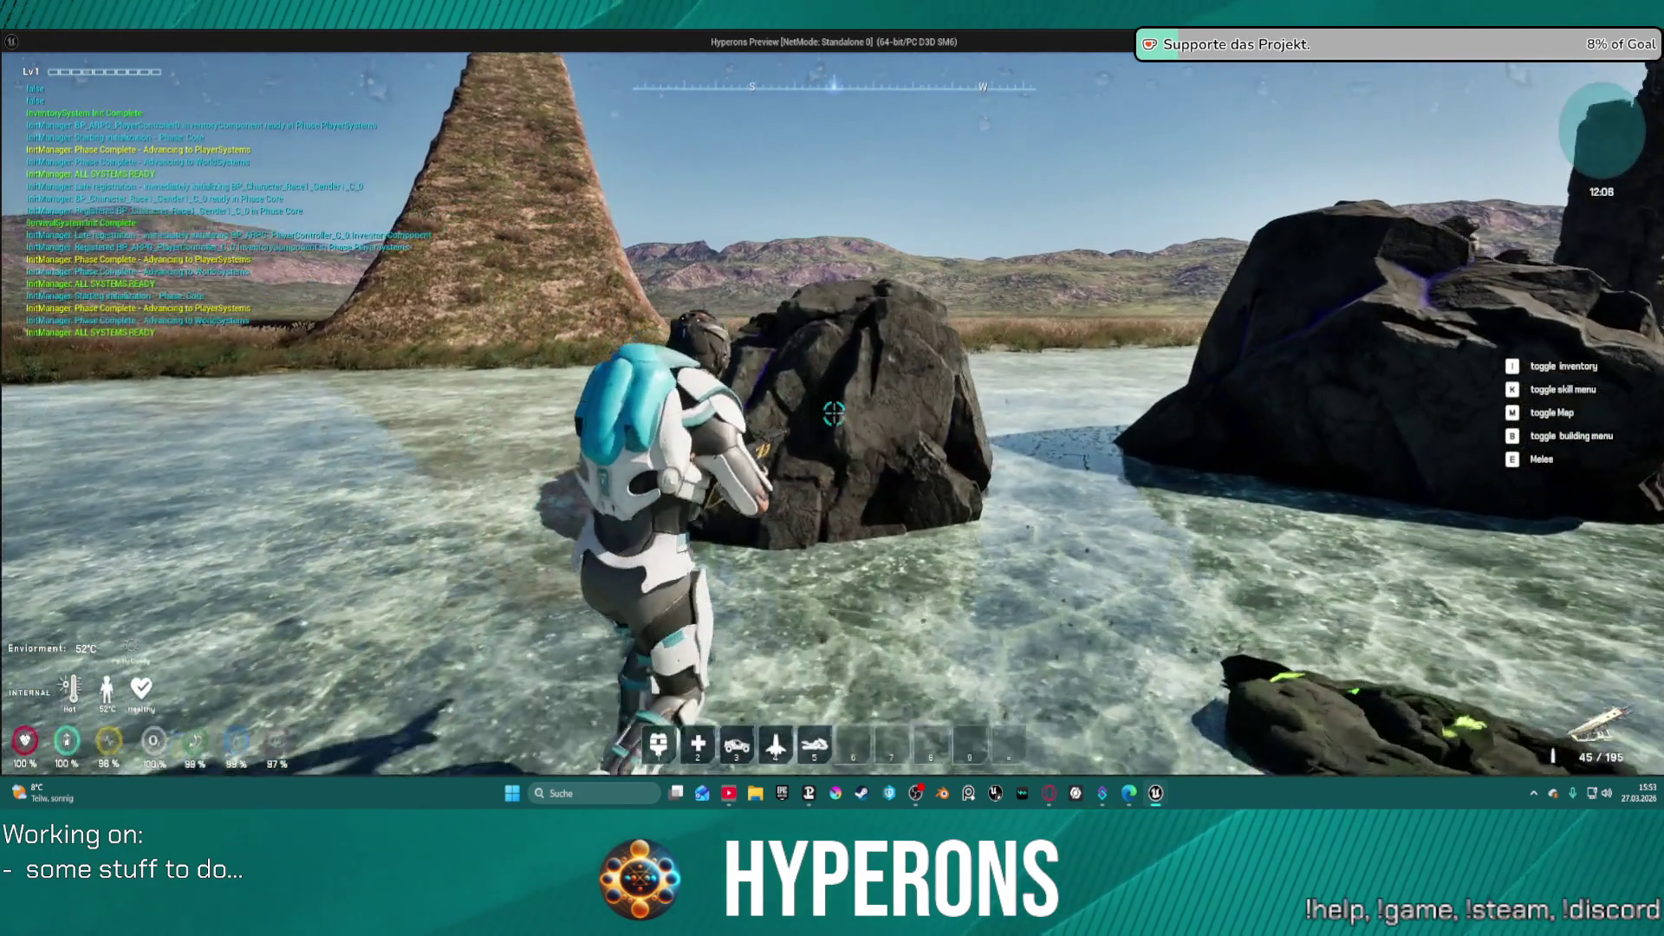
{"action": "left_click", "coordinate": [834, 414]}
{"action": "key", "text": "s"}
{"action": "left_click", "coordinate": [834, 414]}
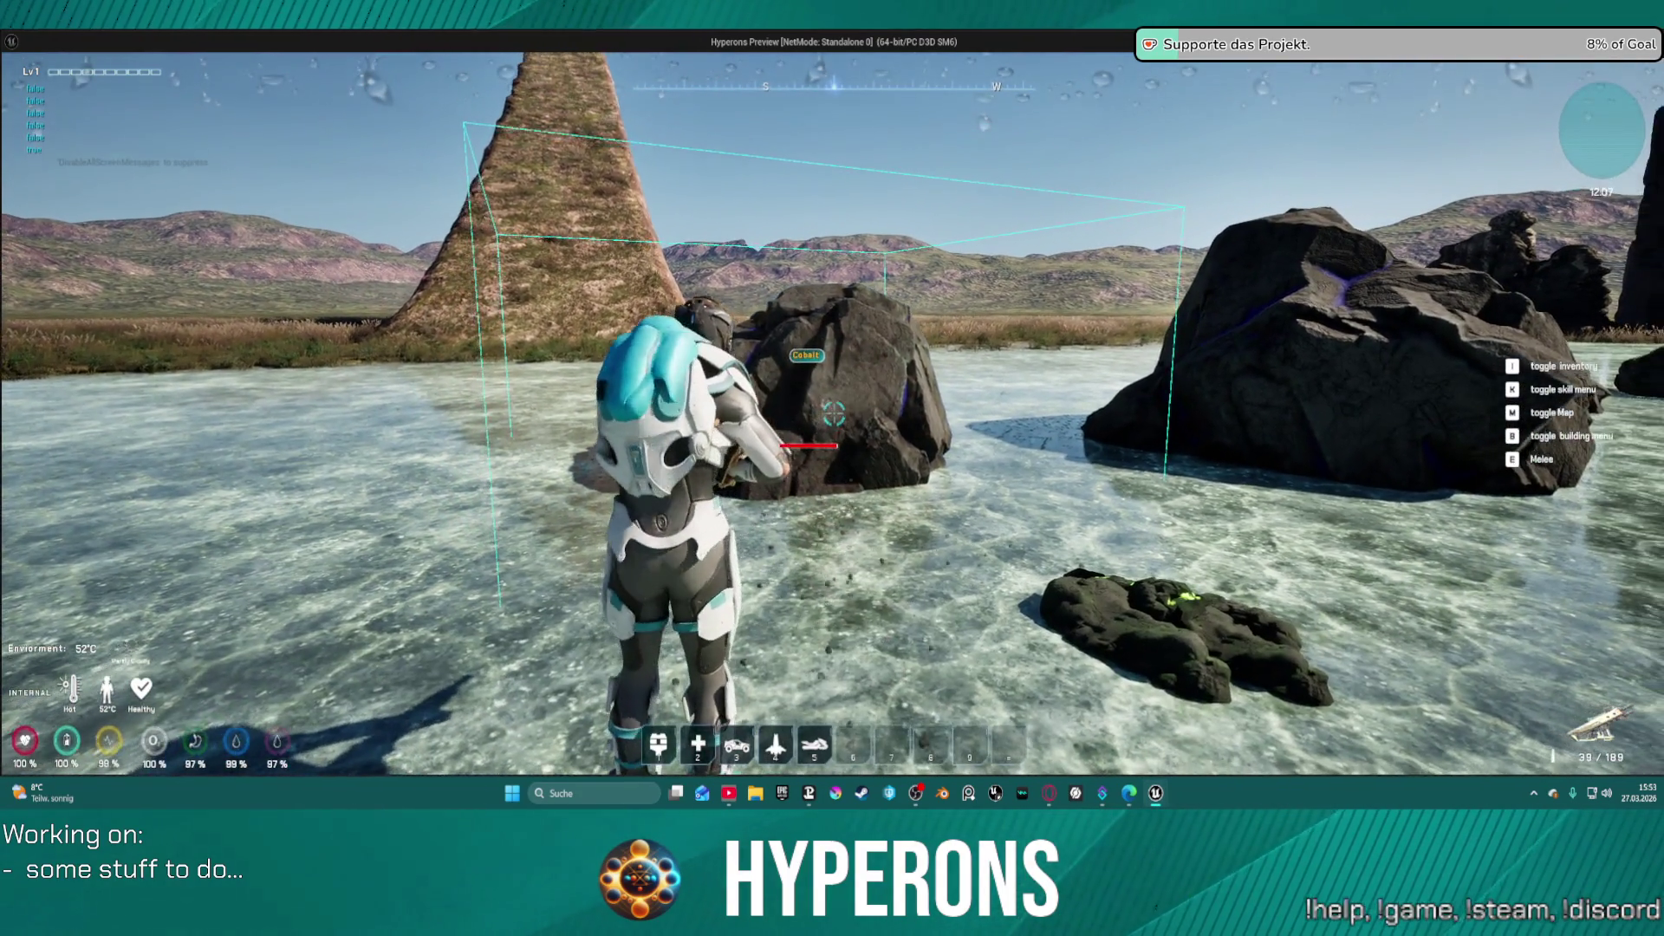
{"action": "left_click", "coordinate": [834, 414]}
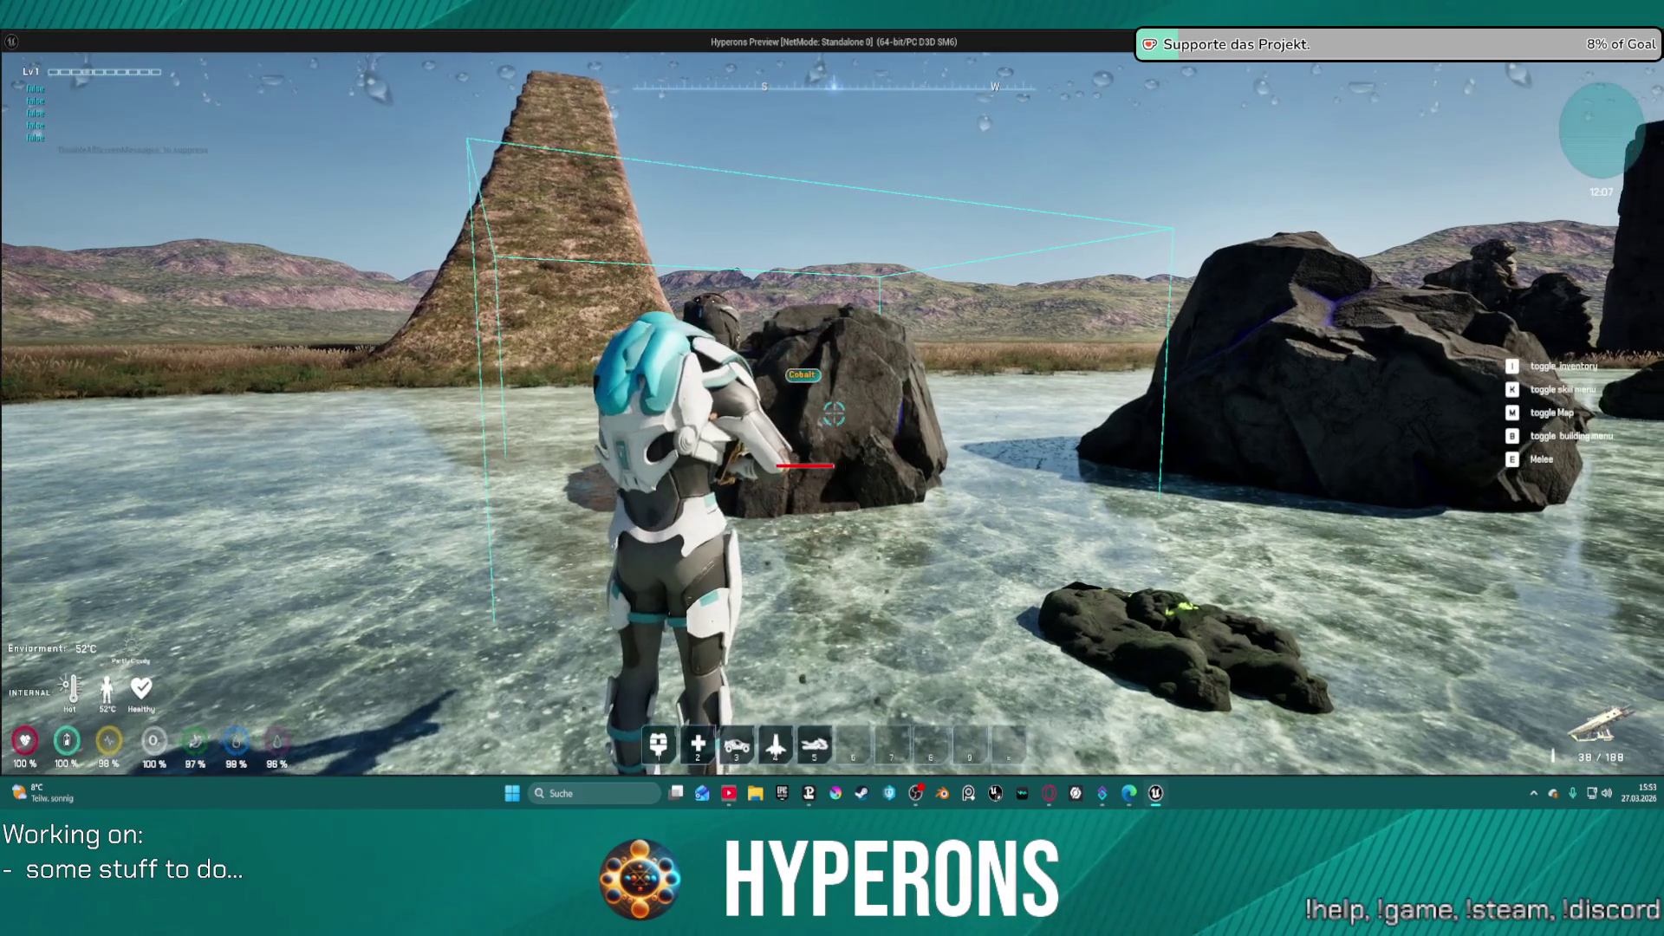
{"action": "left_click", "coordinate": [834, 414]}
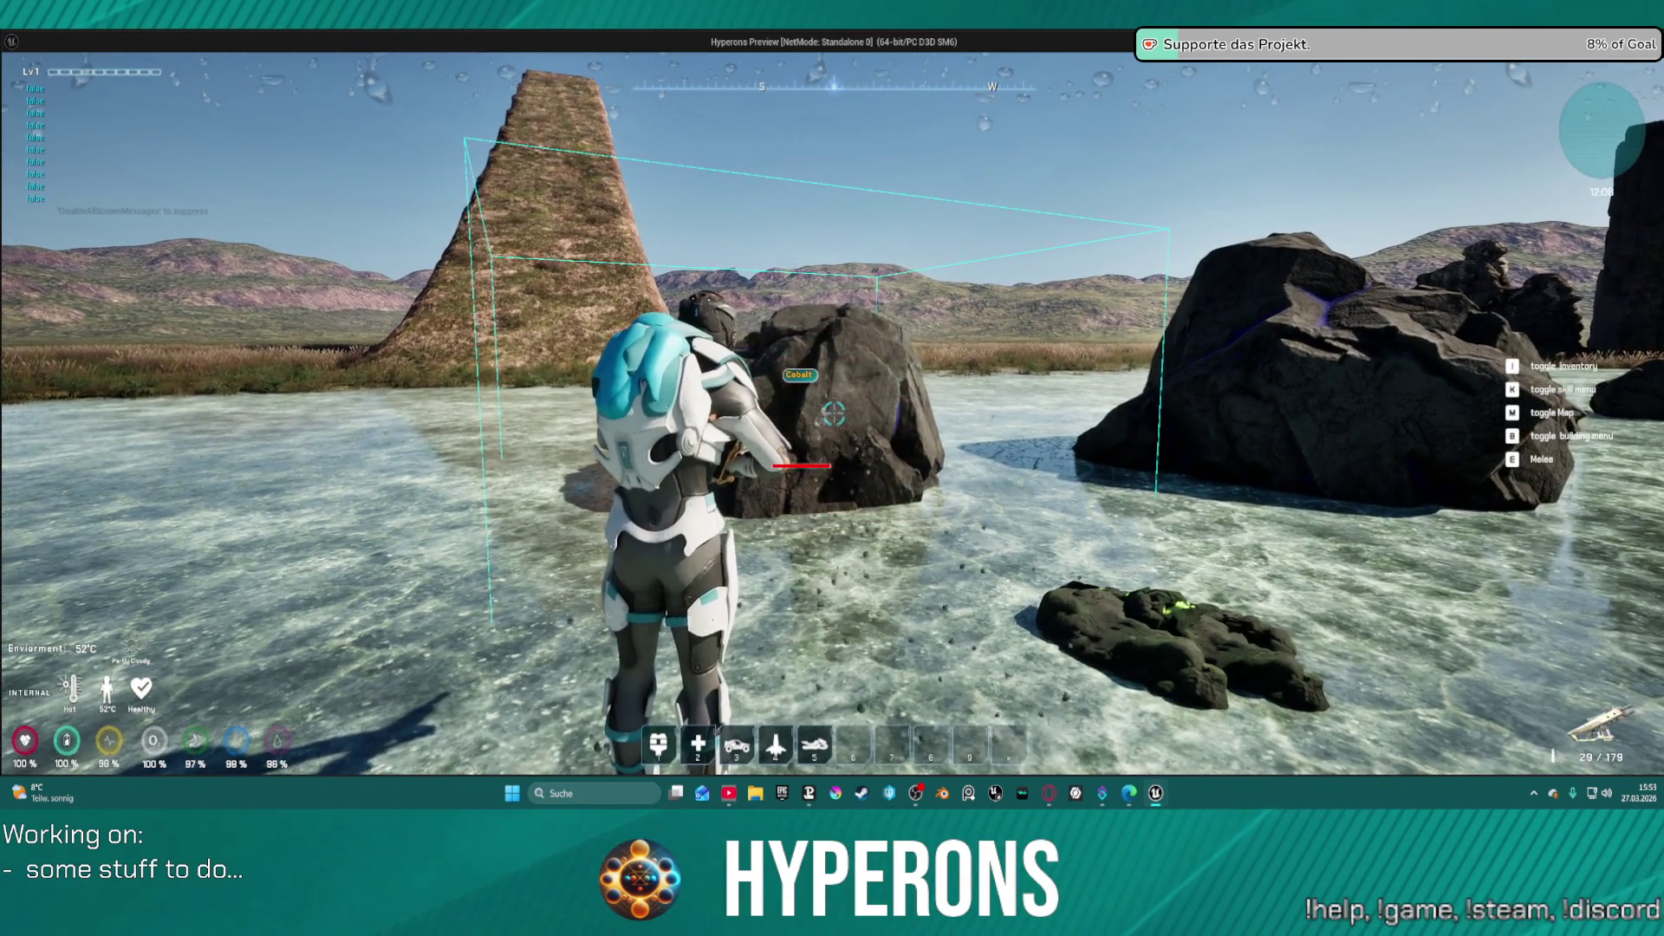
{"action": "key", "text": "w"}
{"action": "key", "text": "s"}
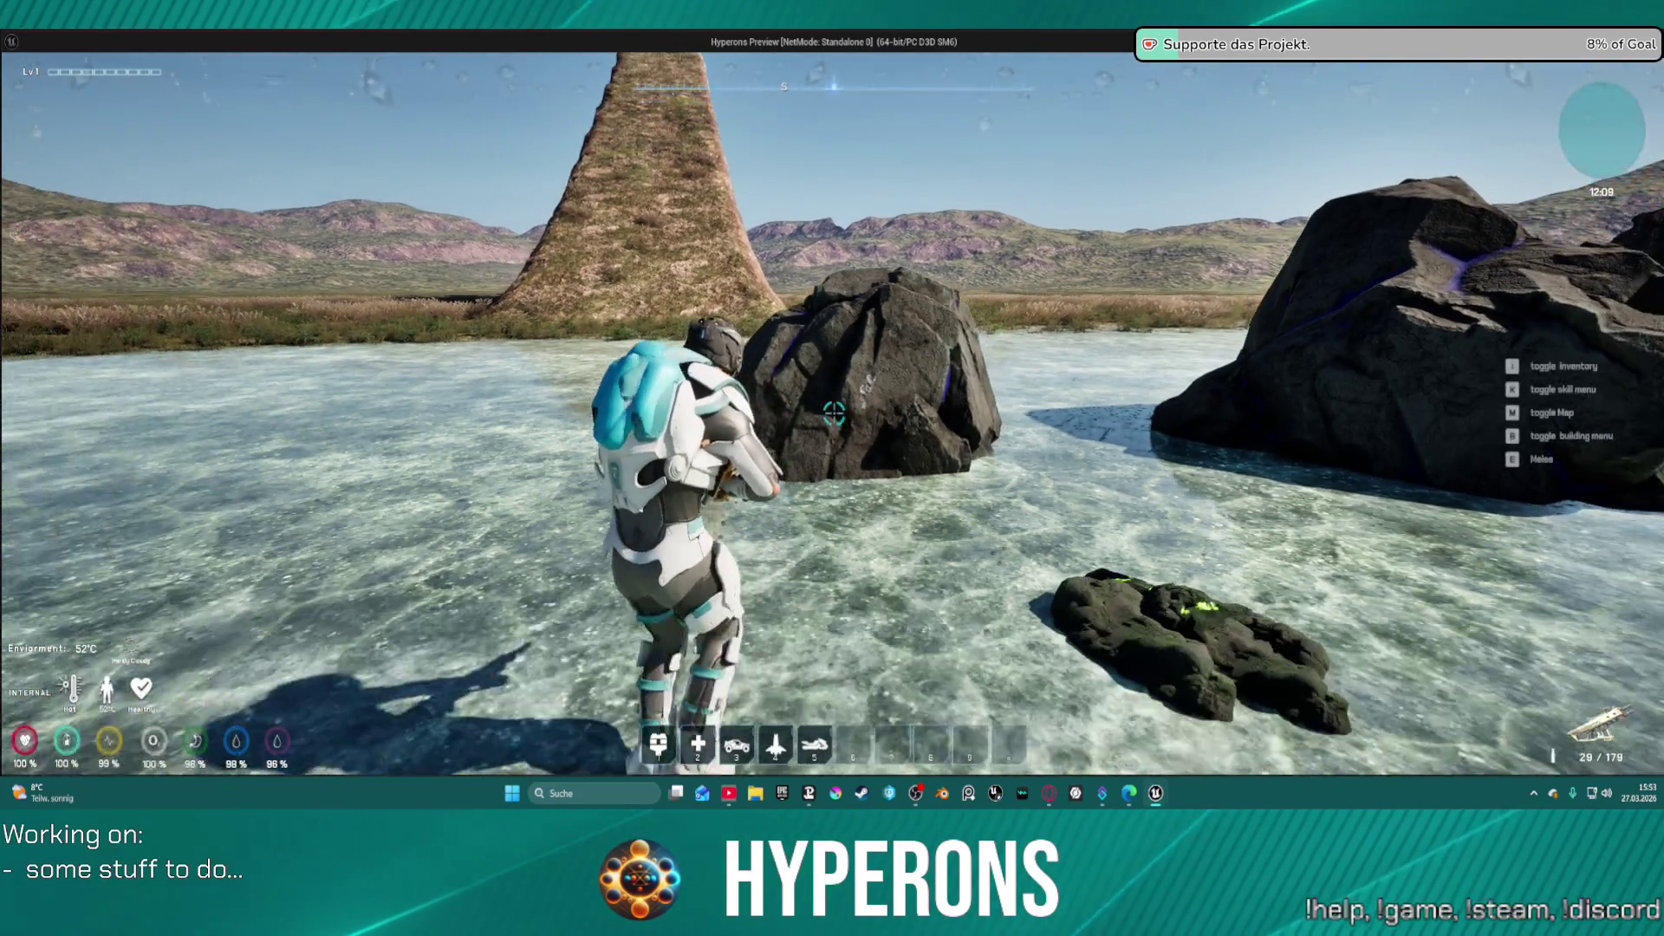
{"action": "left_click", "coordinate": [834, 415]}
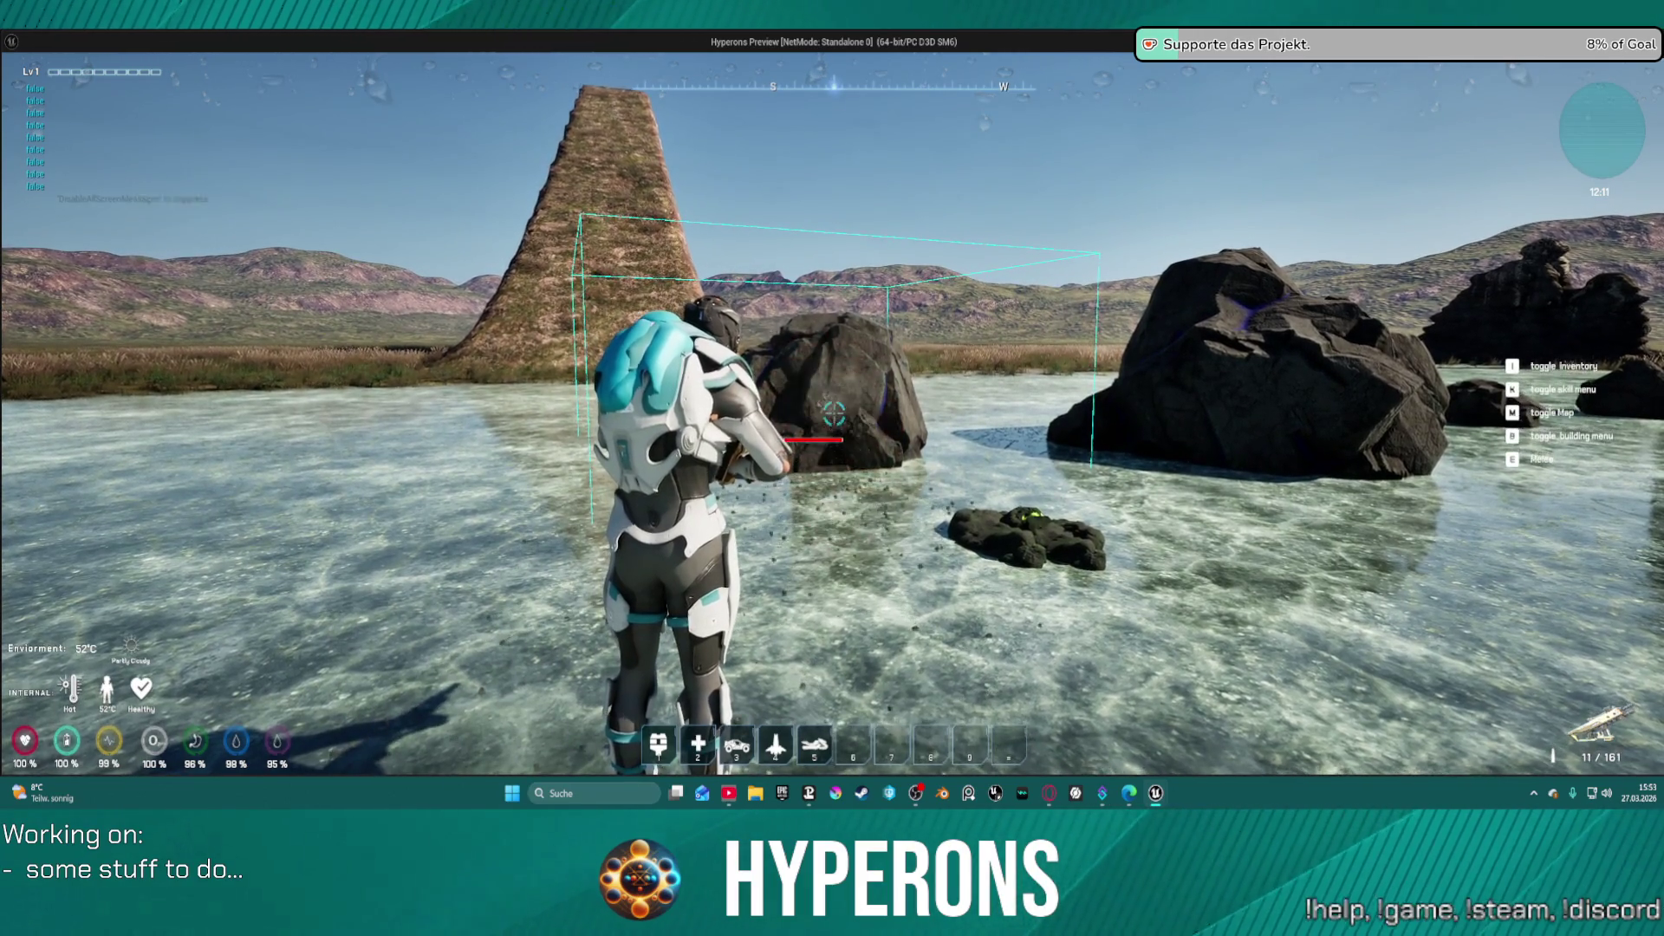
- Shoot the Cobalt rock up close, then return to the editor and stop the simulation
{"action": "key", "text": "w"}
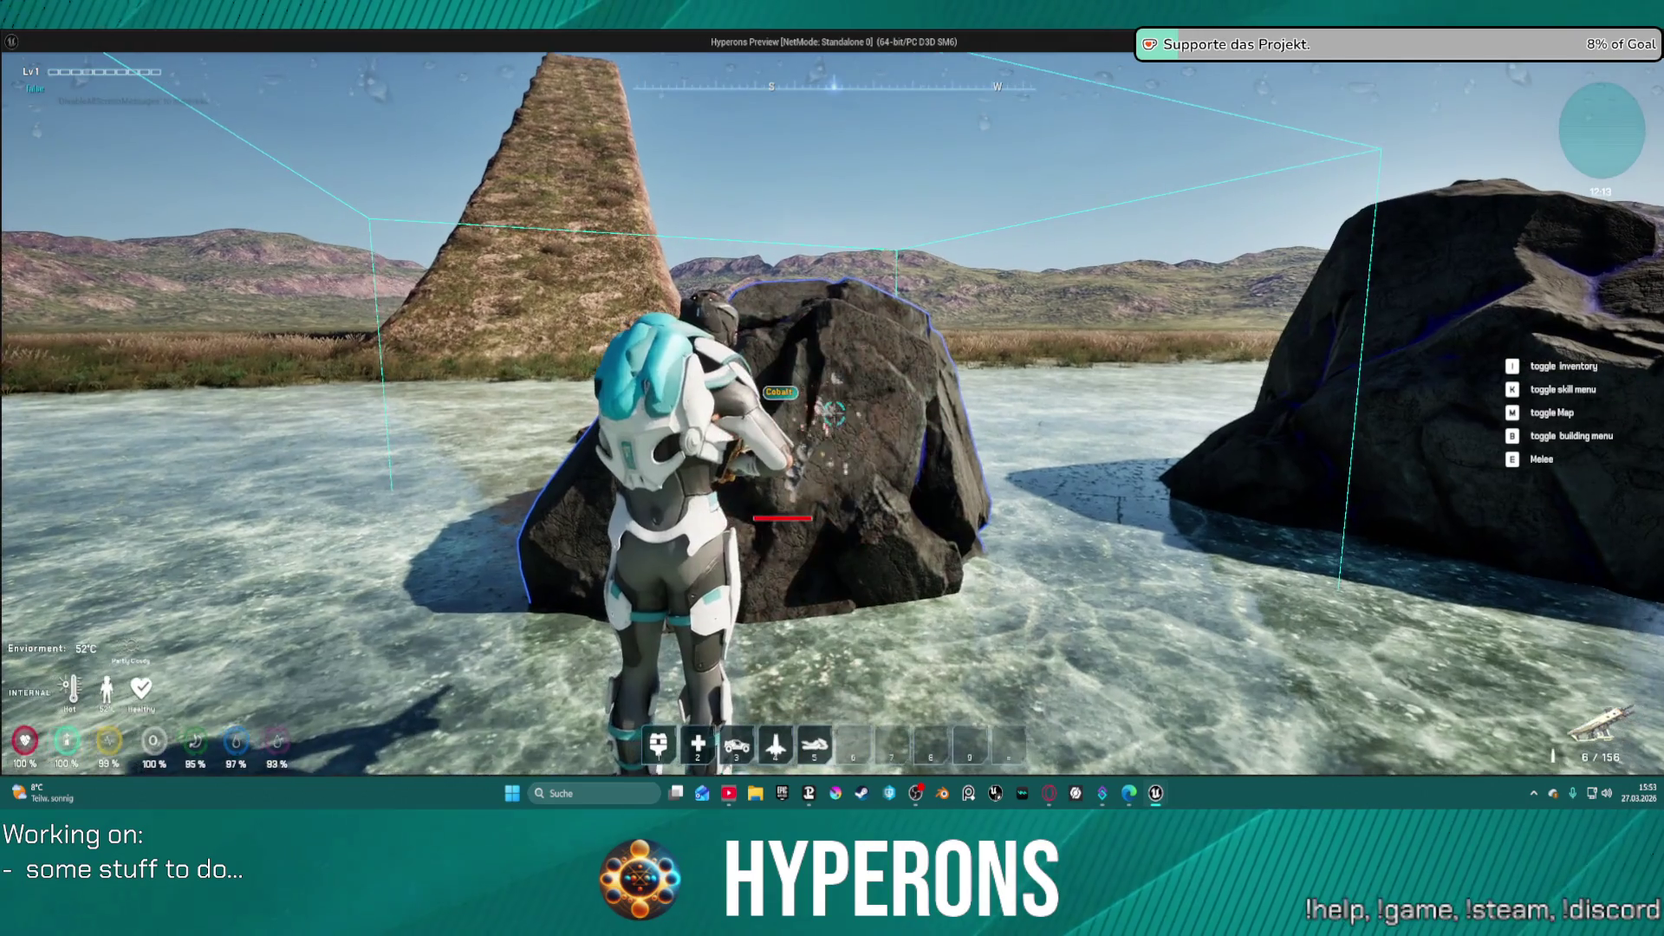
{"action": "left_click", "coordinate": [834, 414]}
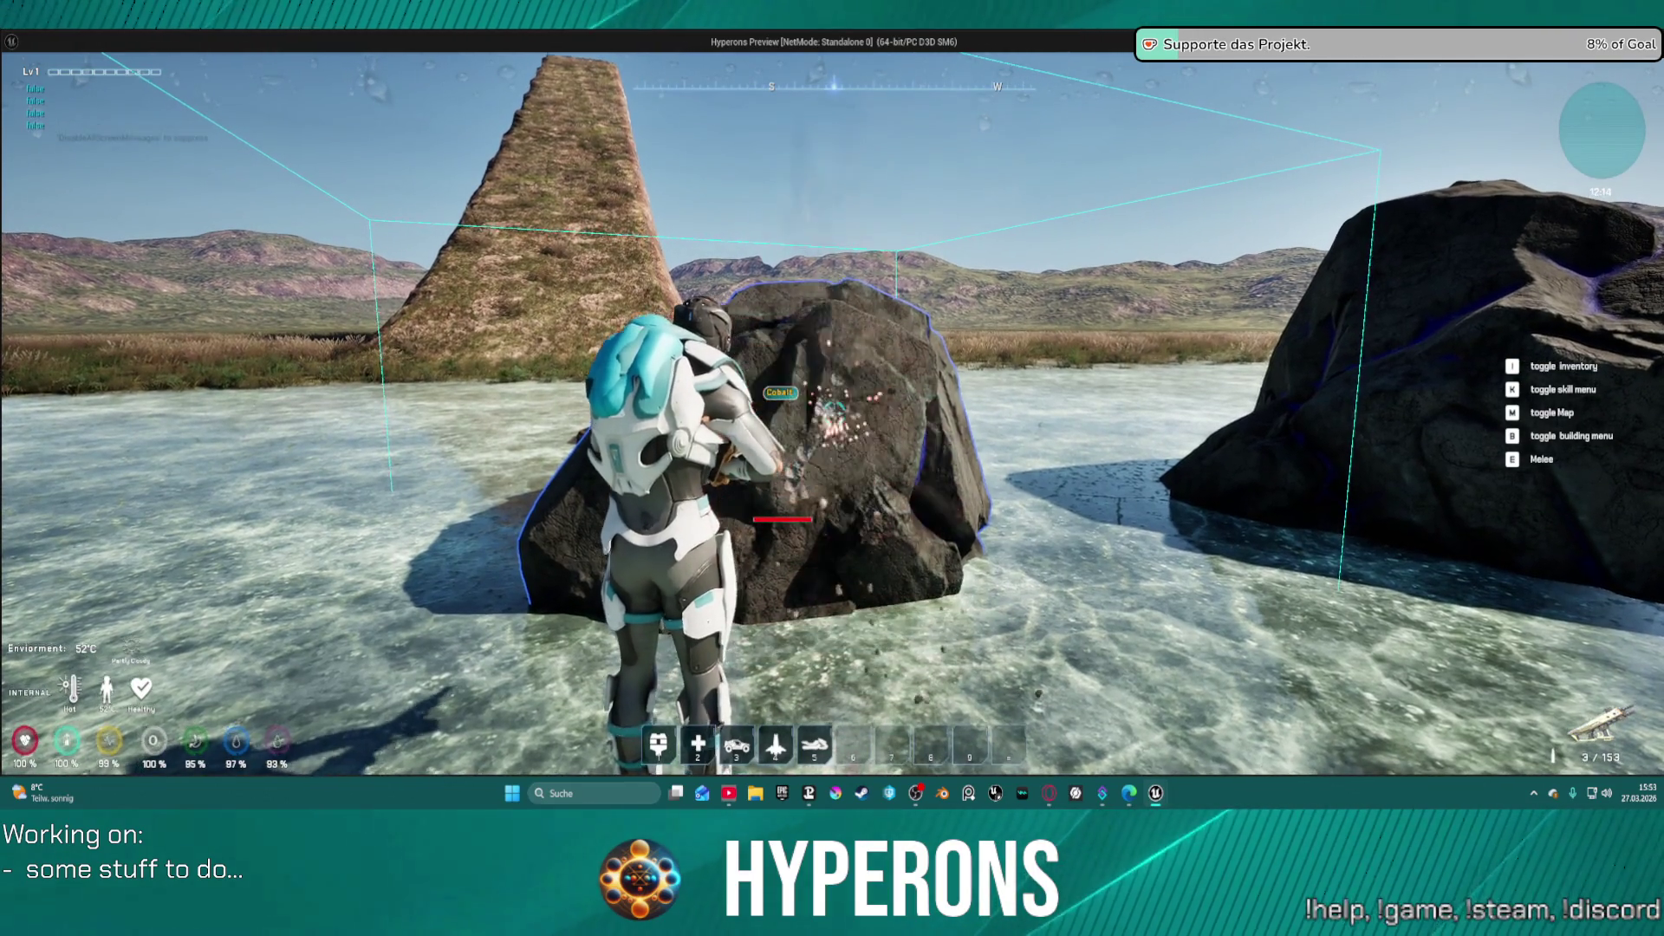
{"action": "key", "text": "s"}
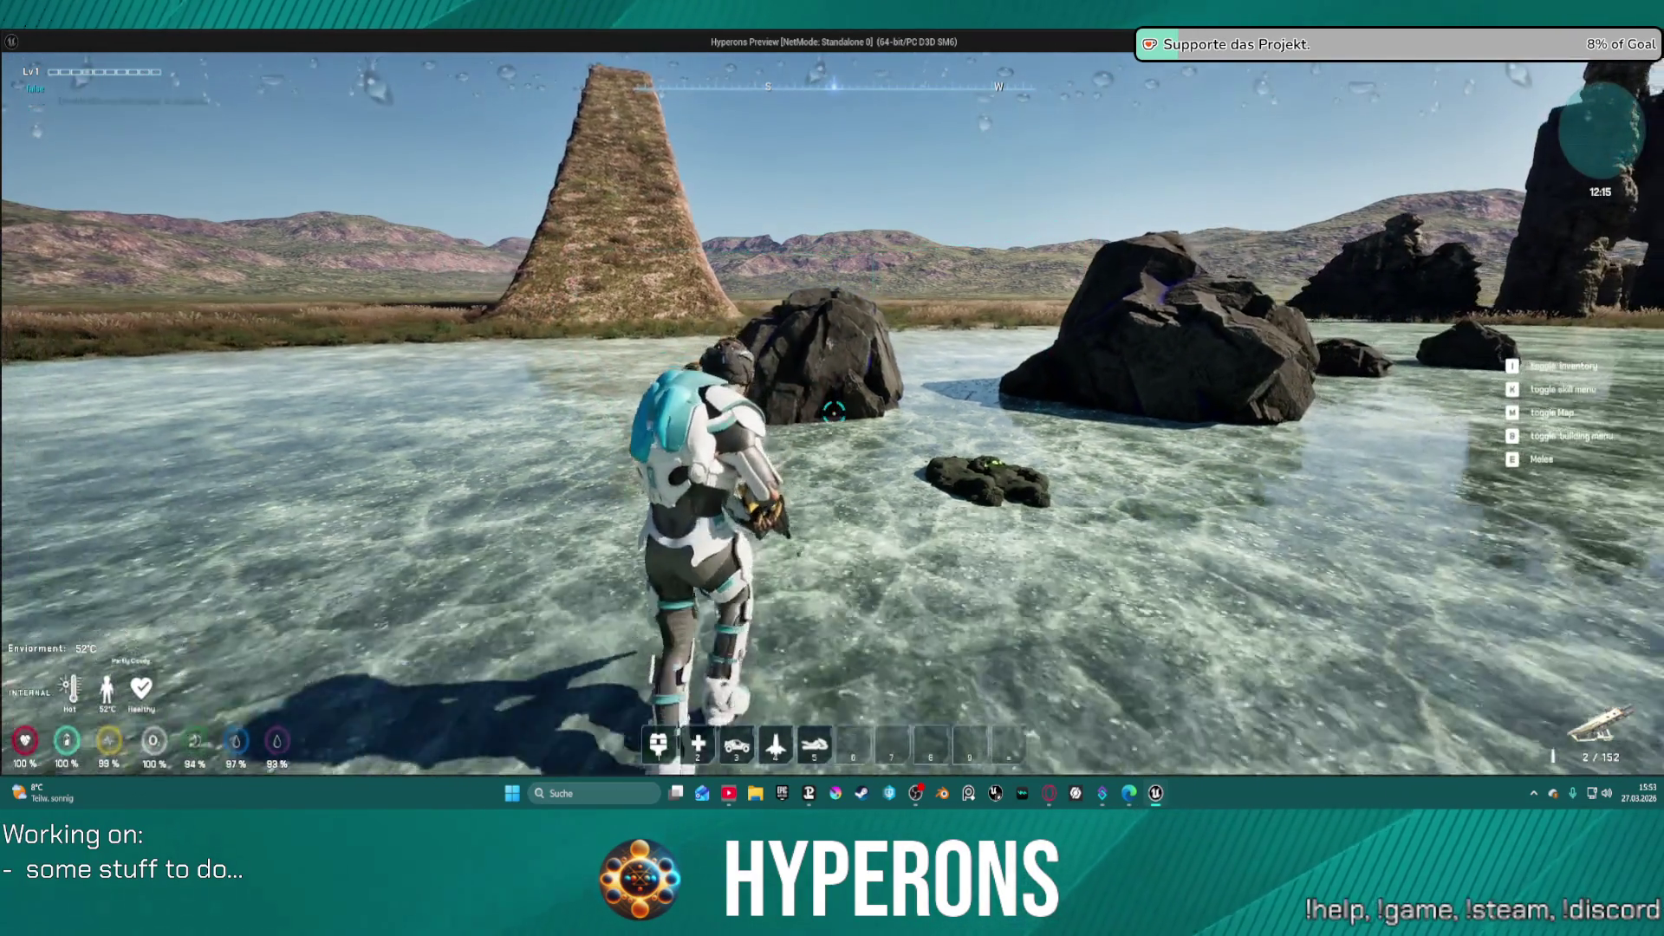
{"action": "key", "text": "w"}
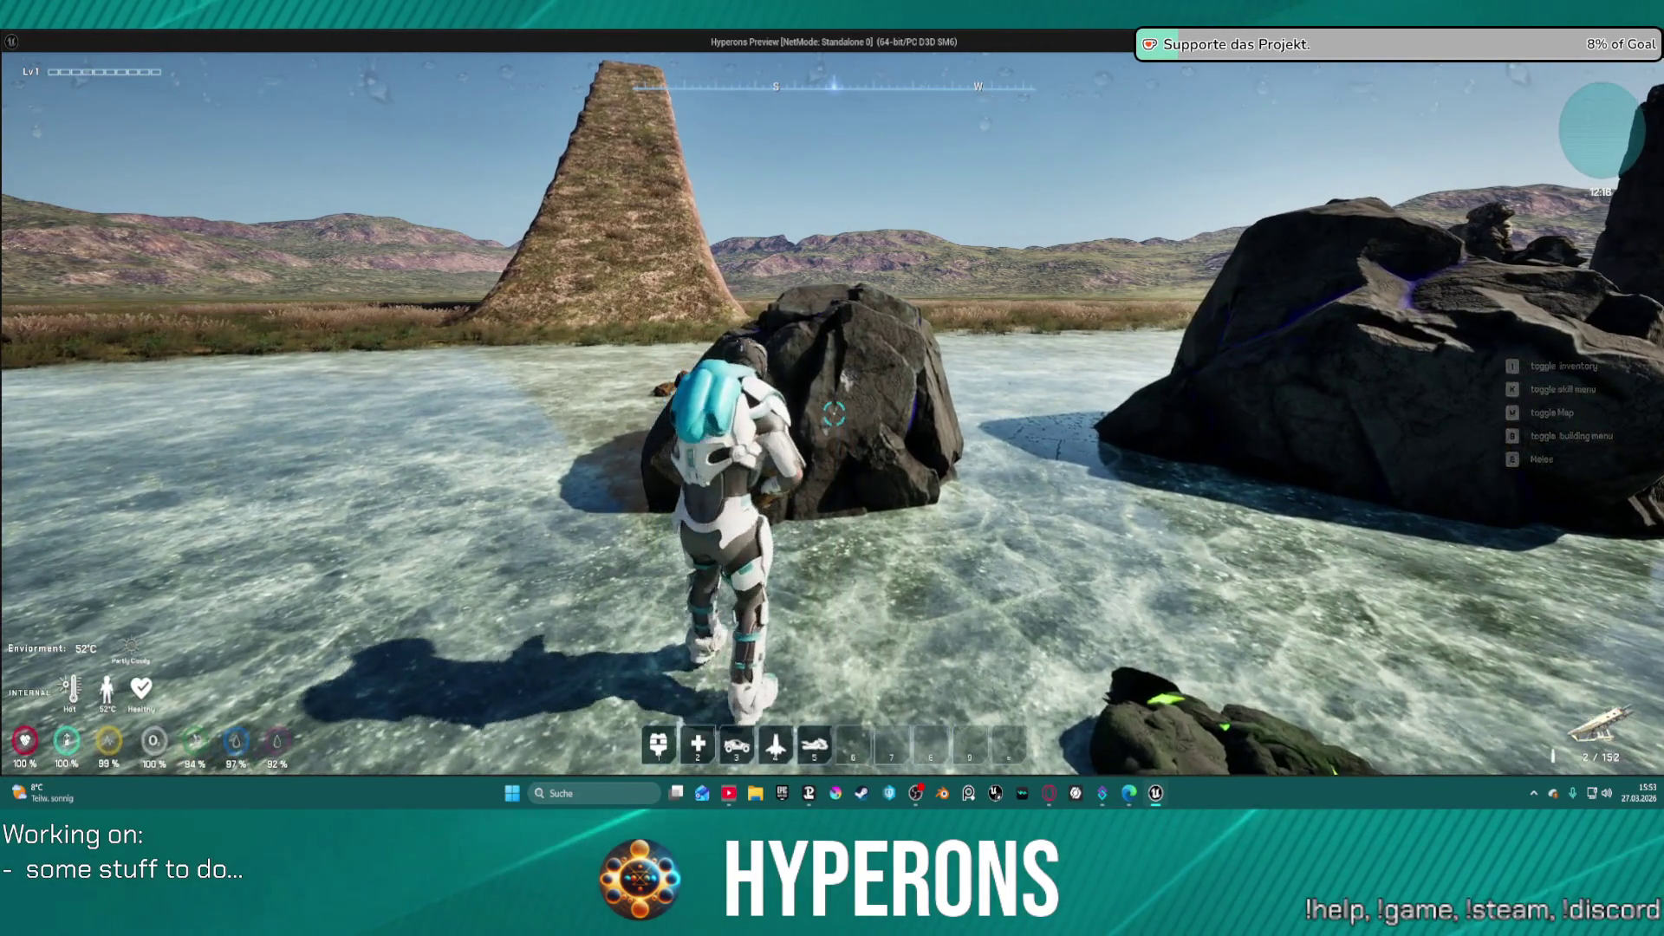
{"action": "key", "text": "s"}
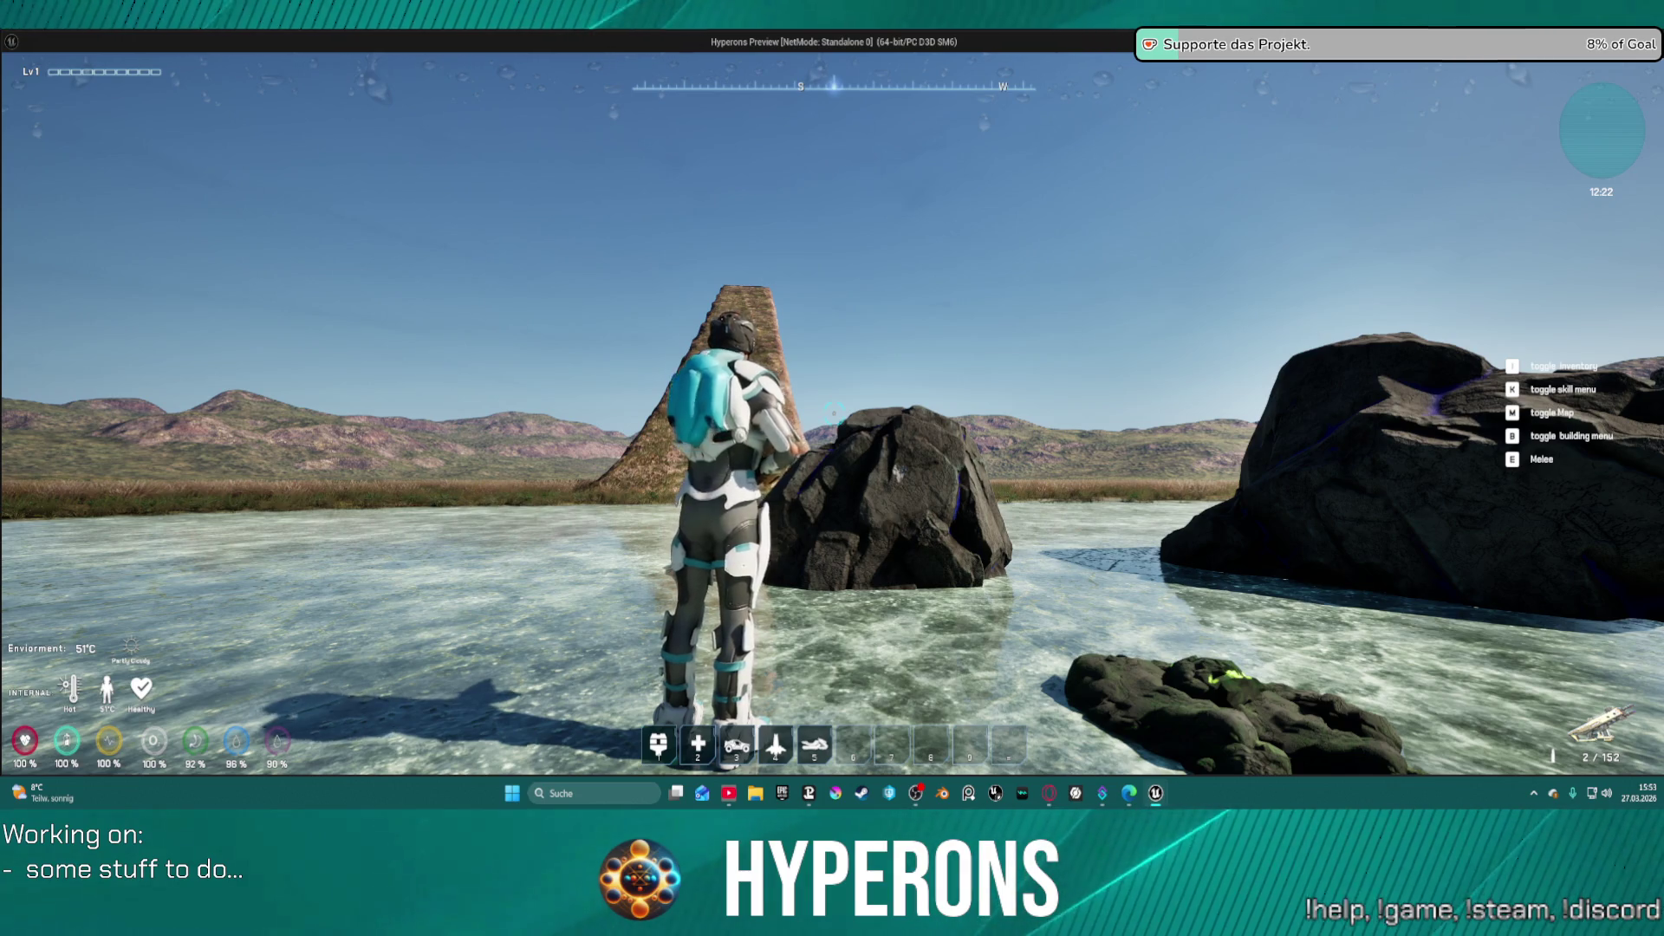
{"action": "key", "text": "alt+Tab"}
{"action": "key", "text": "Escape"}
{"action": "mouse_move", "coordinate": [1194, 391]}
{"action": "left_mouse_down"}
{"action": "mouse_move", "coordinate": [844, 405]}
{"action": "mouse_move", "coordinate": [699, 352]}
{"action": "mouse_move", "coordinate": [726, 326]}
{"action": "left_mouse_up"}
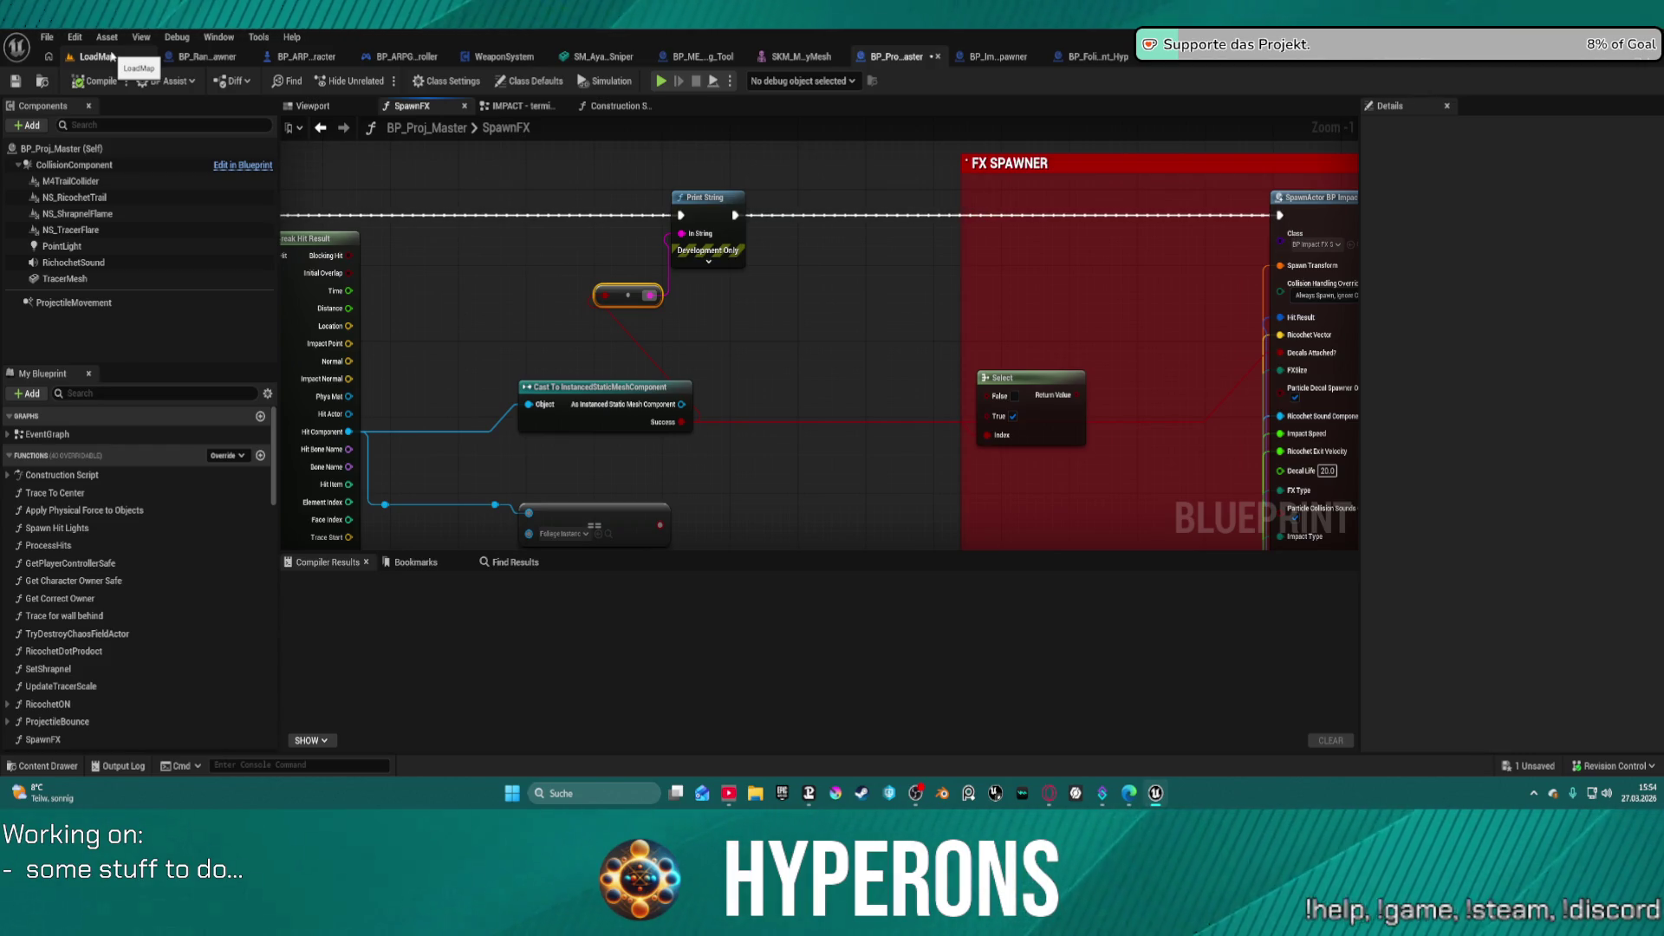
- Wire the Select result into Decals Attached?, raise Select, and move the Foliage Instance comparison node up
{"action": "left_click_drag", "start_coordinate": [1073, 399], "coordinate": [1271, 358]}
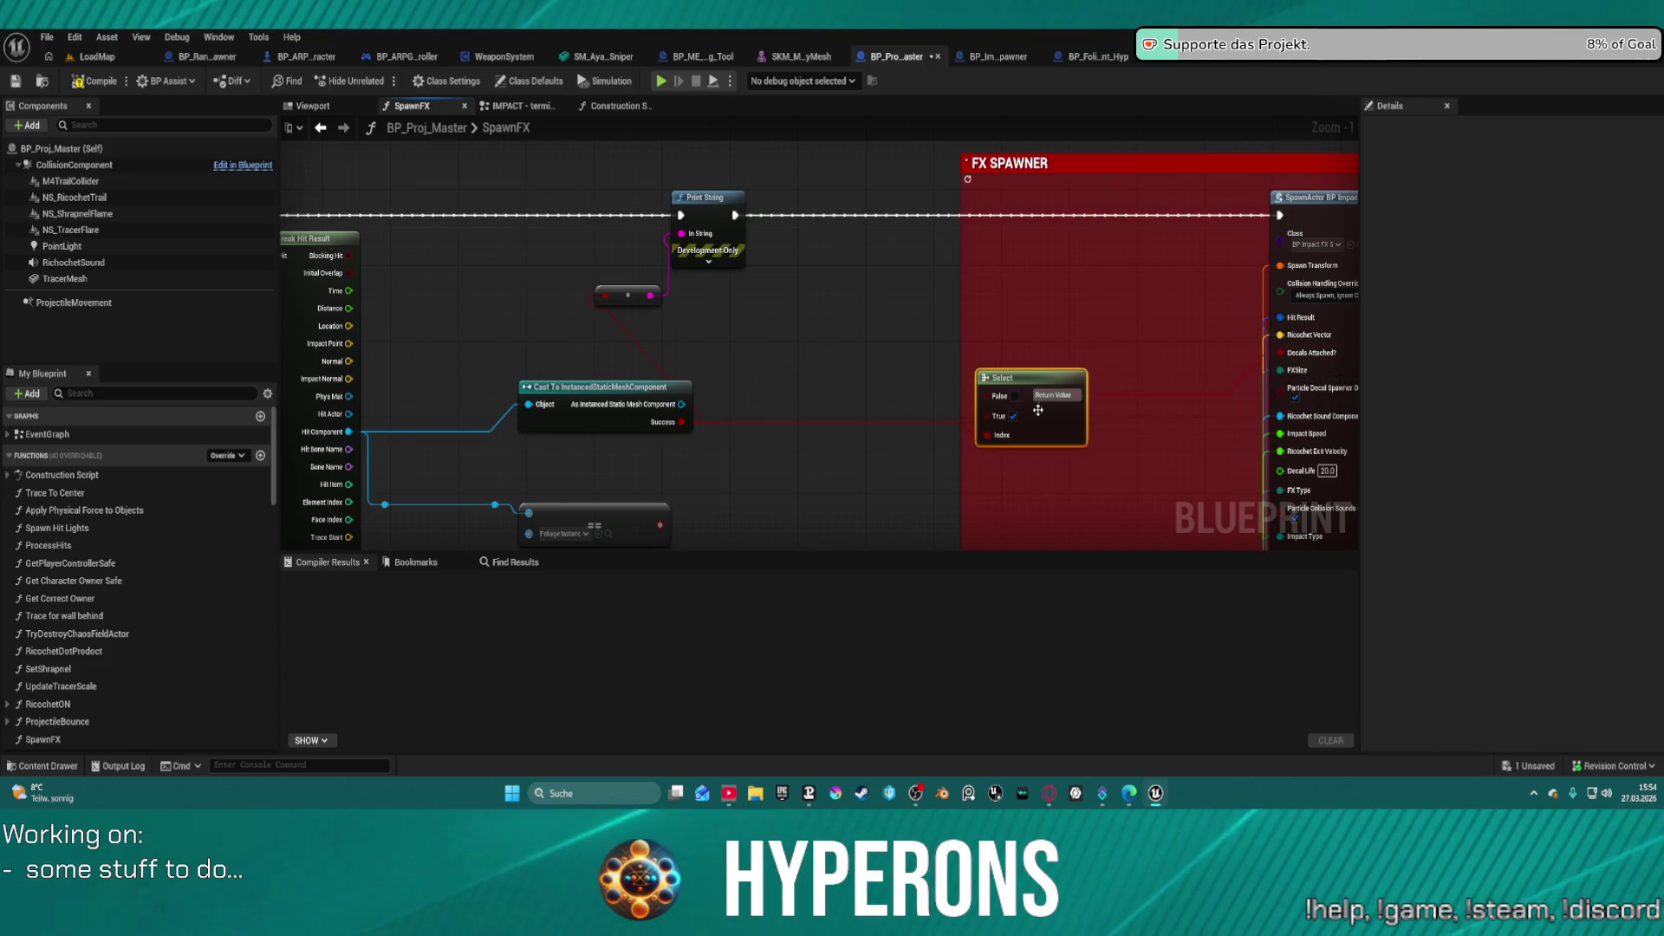
{"action": "left_click_drag", "start_coordinate": [1041, 377], "coordinate": [1086, 357]}
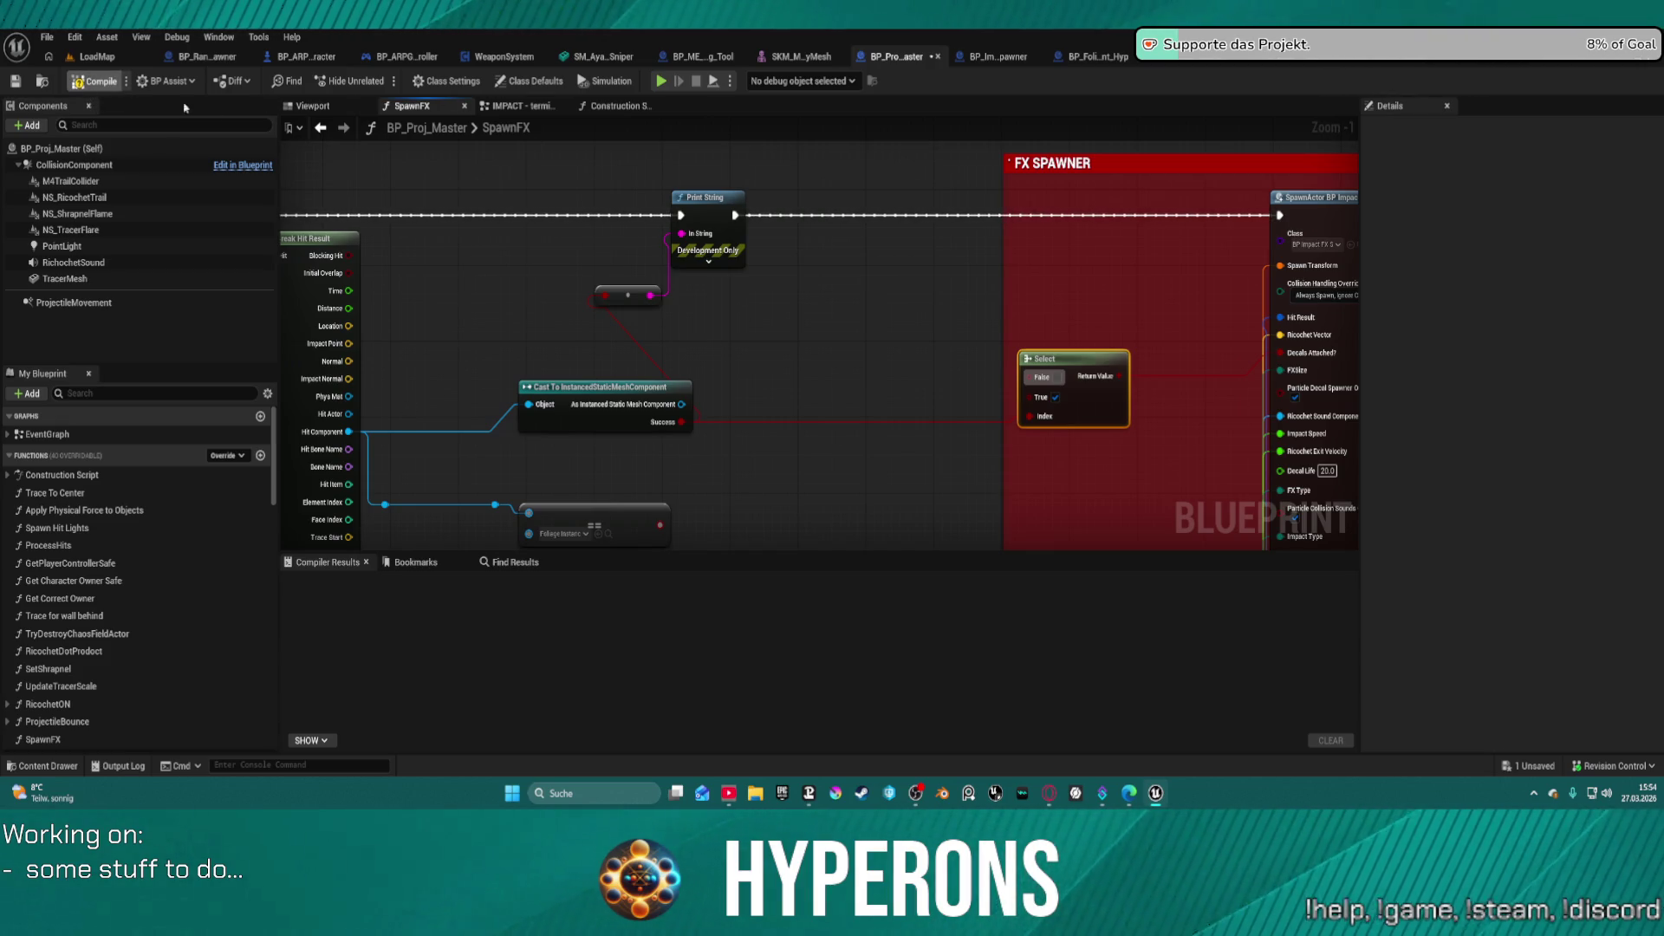
{"action": "left_click_drag", "start_coordinate": [547, 194], "coordinate": [1023, 222]}
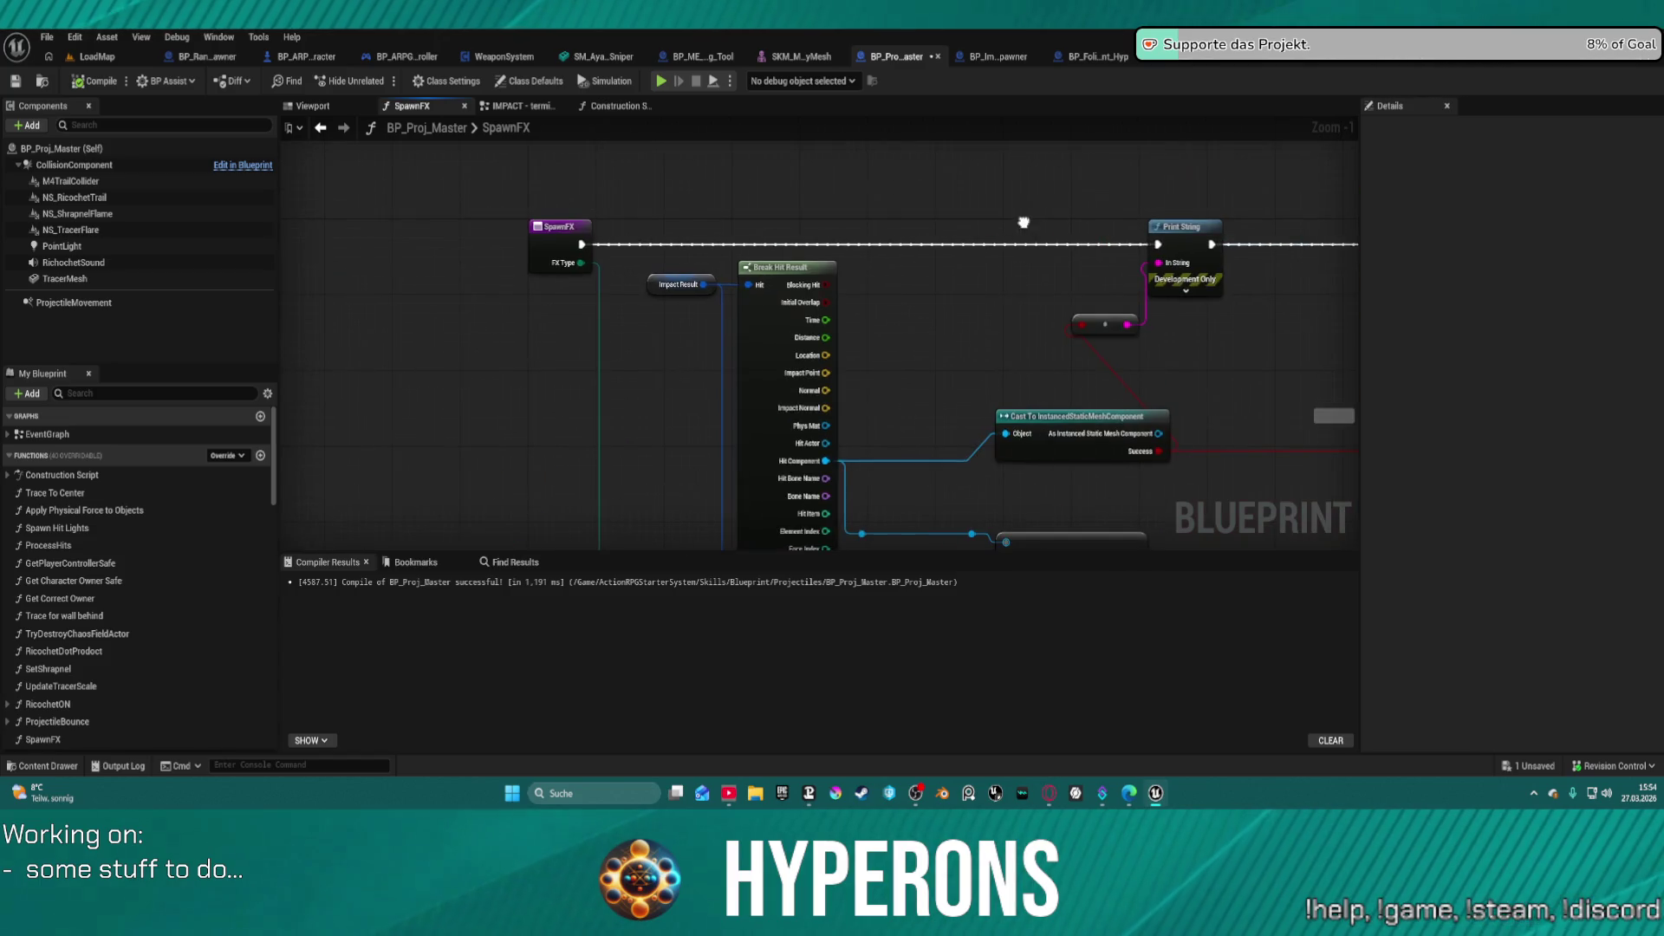
{"action": "left_click_drag", "start_coordinate": [1341, 336], "coordinate": [1029, 304]}
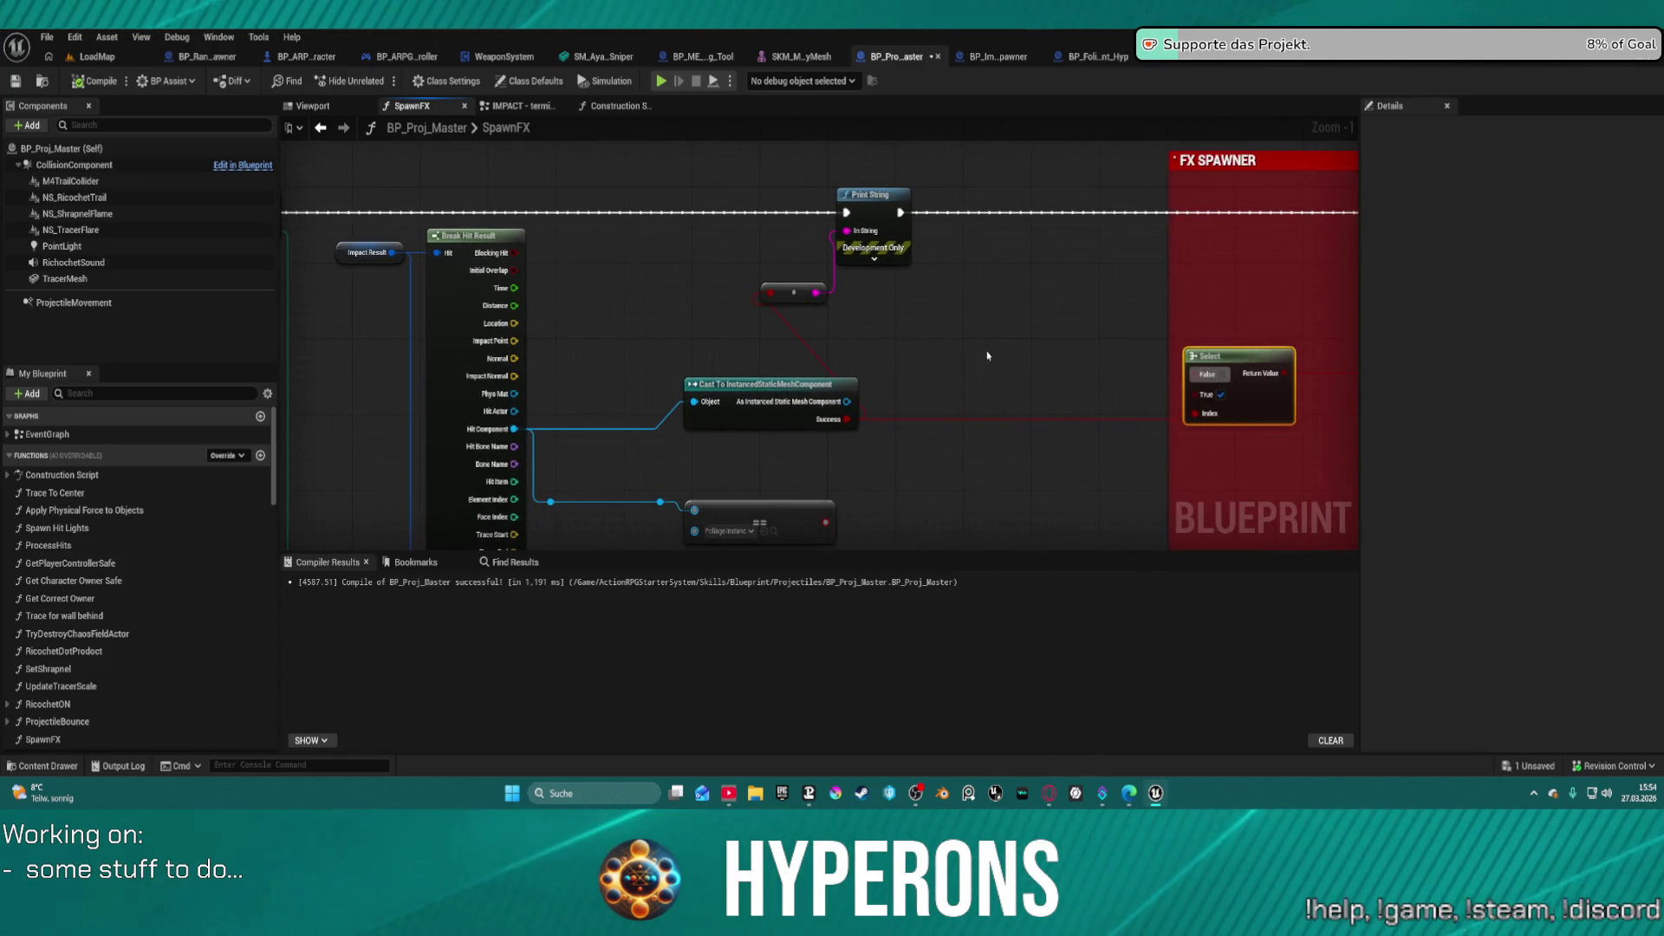
{"action": "mouse_move", "coordinate": [984, 360]}
{"action": "left_mouse_down"}
{"action": "mouse_move", "coordinate": [788, 346]}
{"action": "mouse_move", "coordinate": [672, 376]}
{"action": "left_mouse_up"}
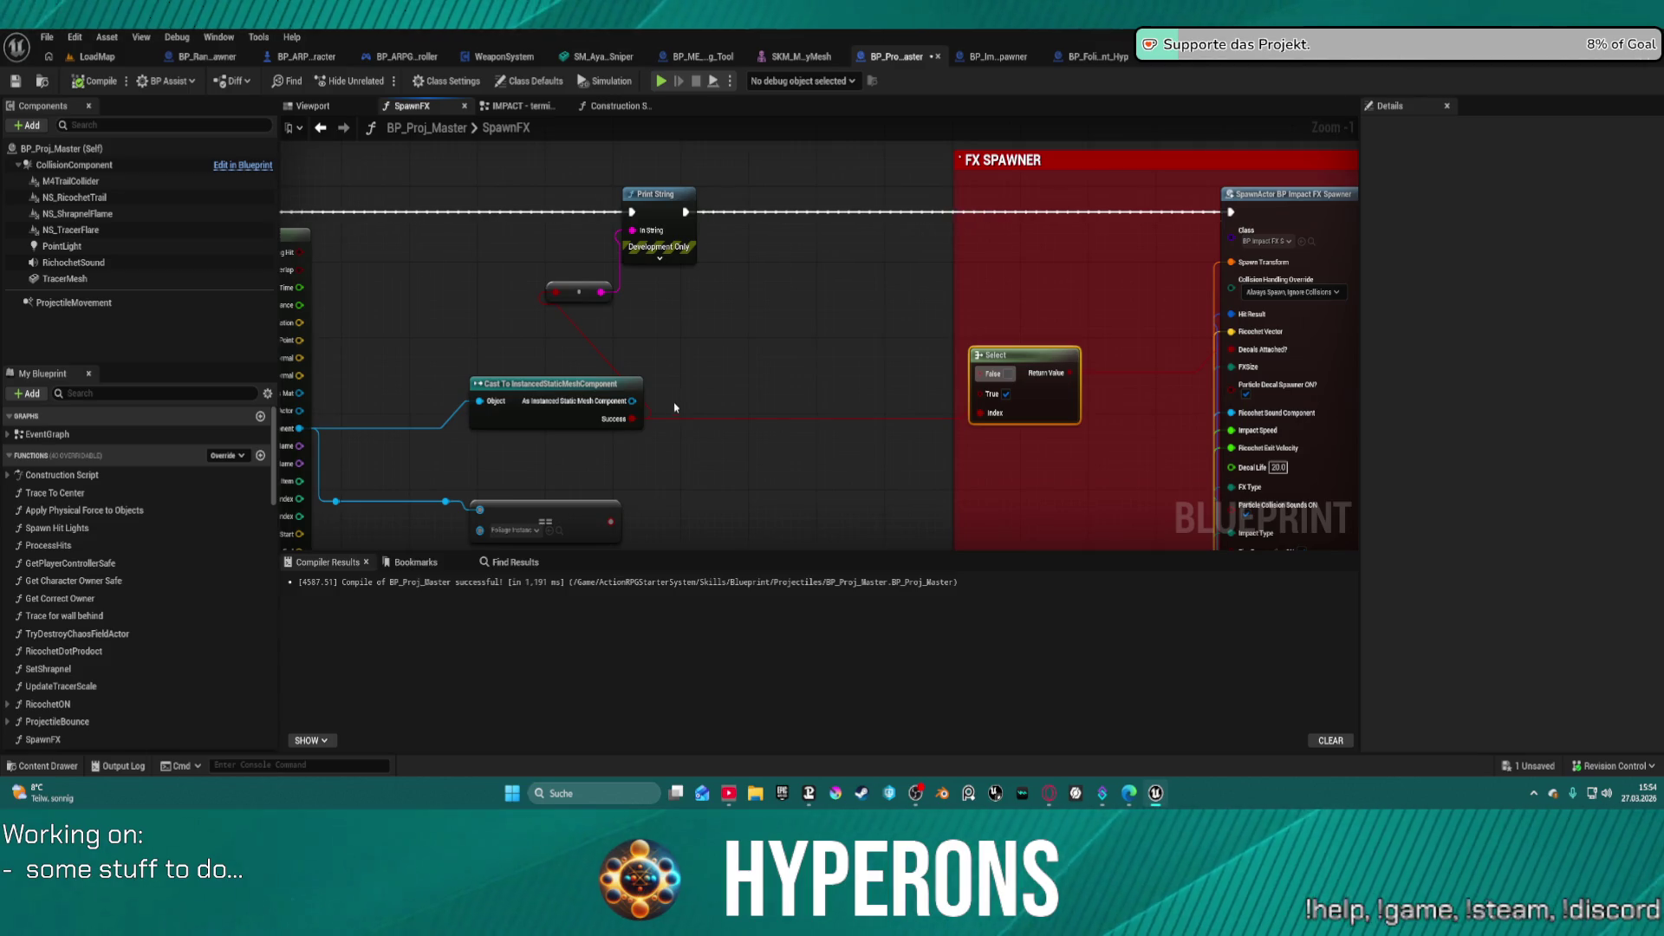
{"action": "mouse_move", "coordinate": [572, 534]}
{"action": "left_mouse_down"}
{"action": "mouse_move", "coordinate": [728, 420]}
{"action": "mouse_move", "coordinate": [721, 471]}
{"action": "mouse_move", "coordinate": [671, 475]}
{"action": "left_mouse_up"}
{"action": "left_click_drag", "start_coordinate": [560, 514], "coordinate": [650, 476]}
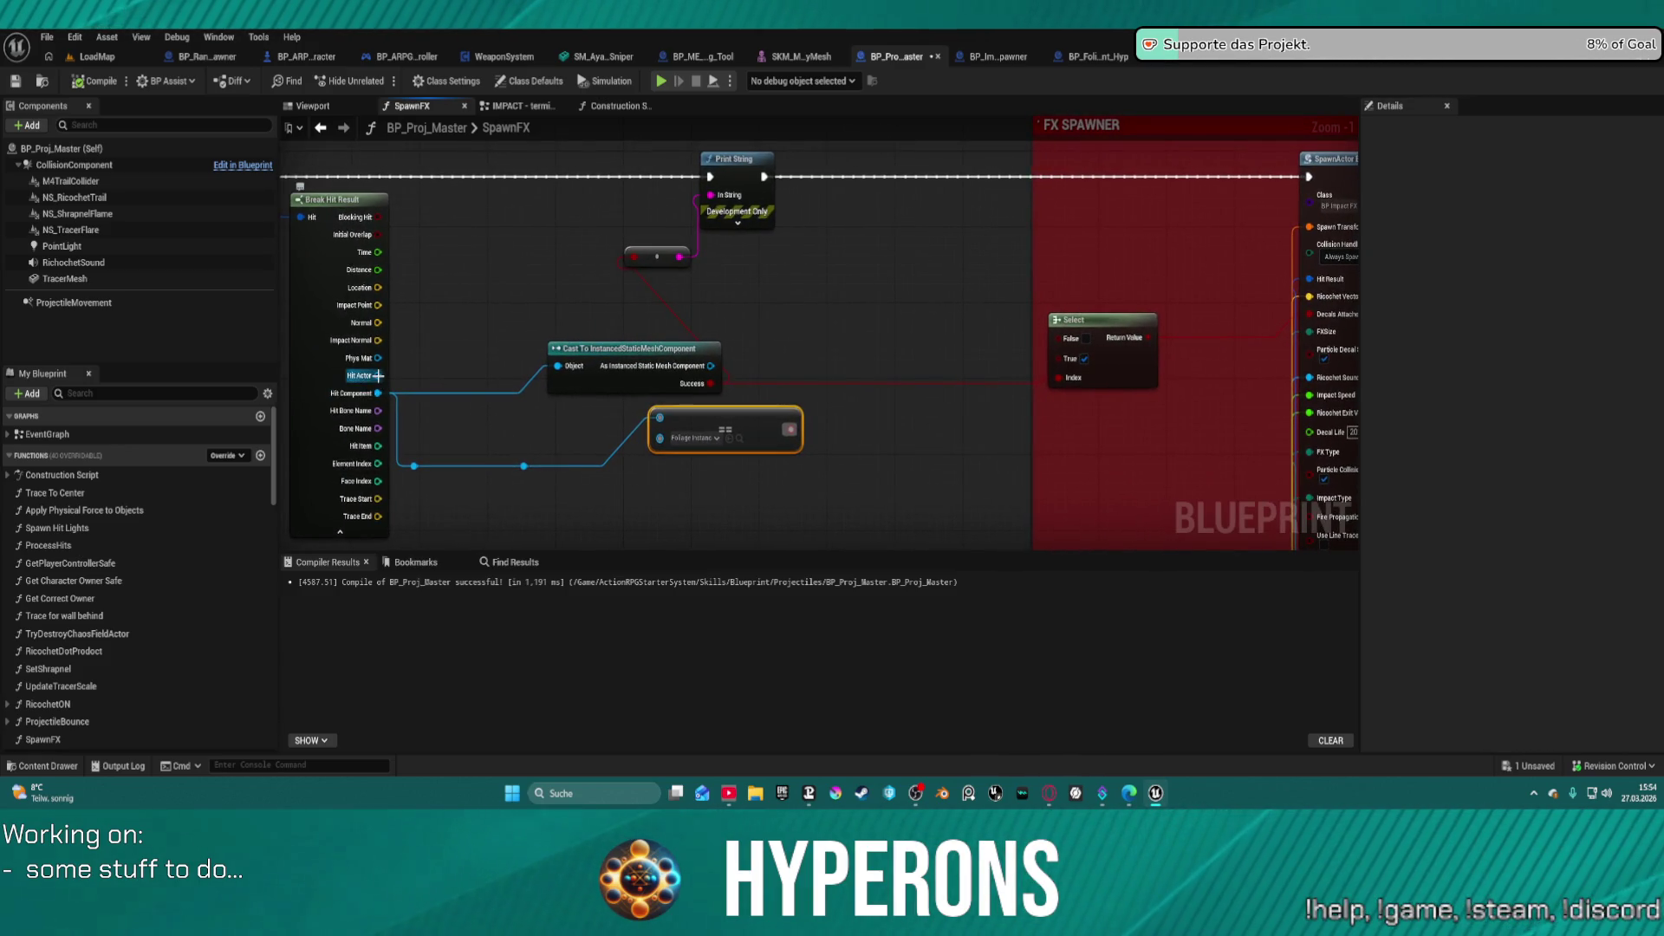
- Add Get Parent Actor off Hit Actor, feed it into Print String, and launch a standalone preview
{"action": "mouse_move", "coordinate": [378, 375]}
{"action": "left_mouse_down"}
{"action": "mouse_move", "coordinate": [426, 381]}
{"action": "mouse_move", "coordinate": [504, 321]}
{"action": "mouse_move", "coordinate": [496, 307]}
{"action": "left_mouse_up"}
{"action": "type", "text": "get"}
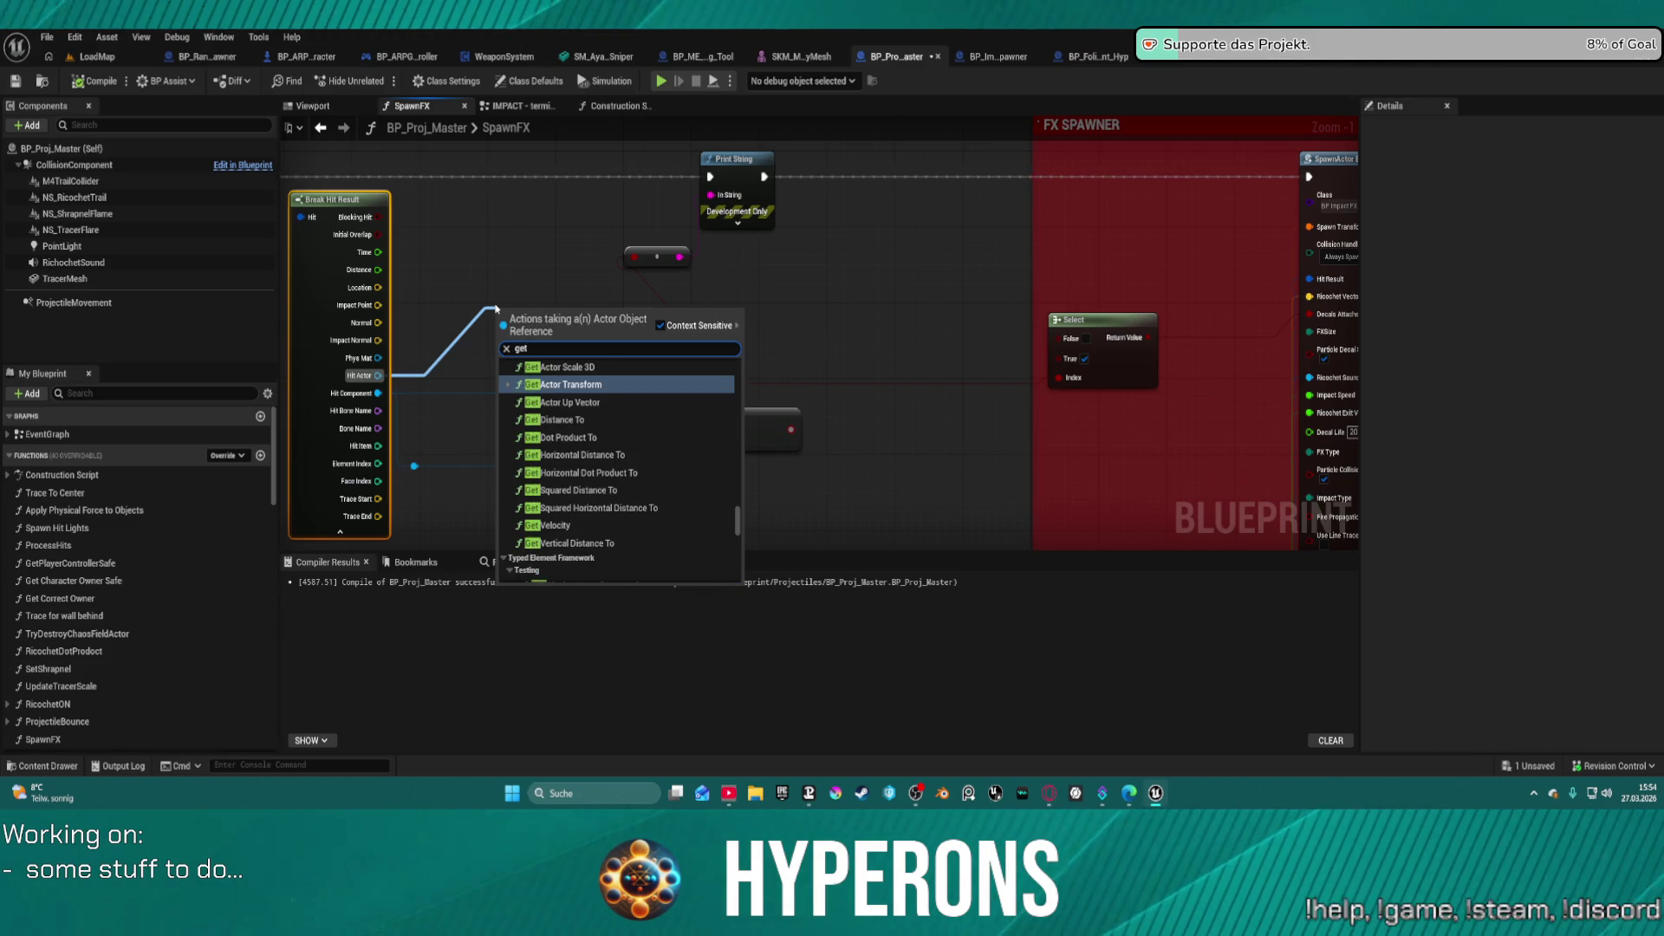
{"action": "type", "text": " ac"}
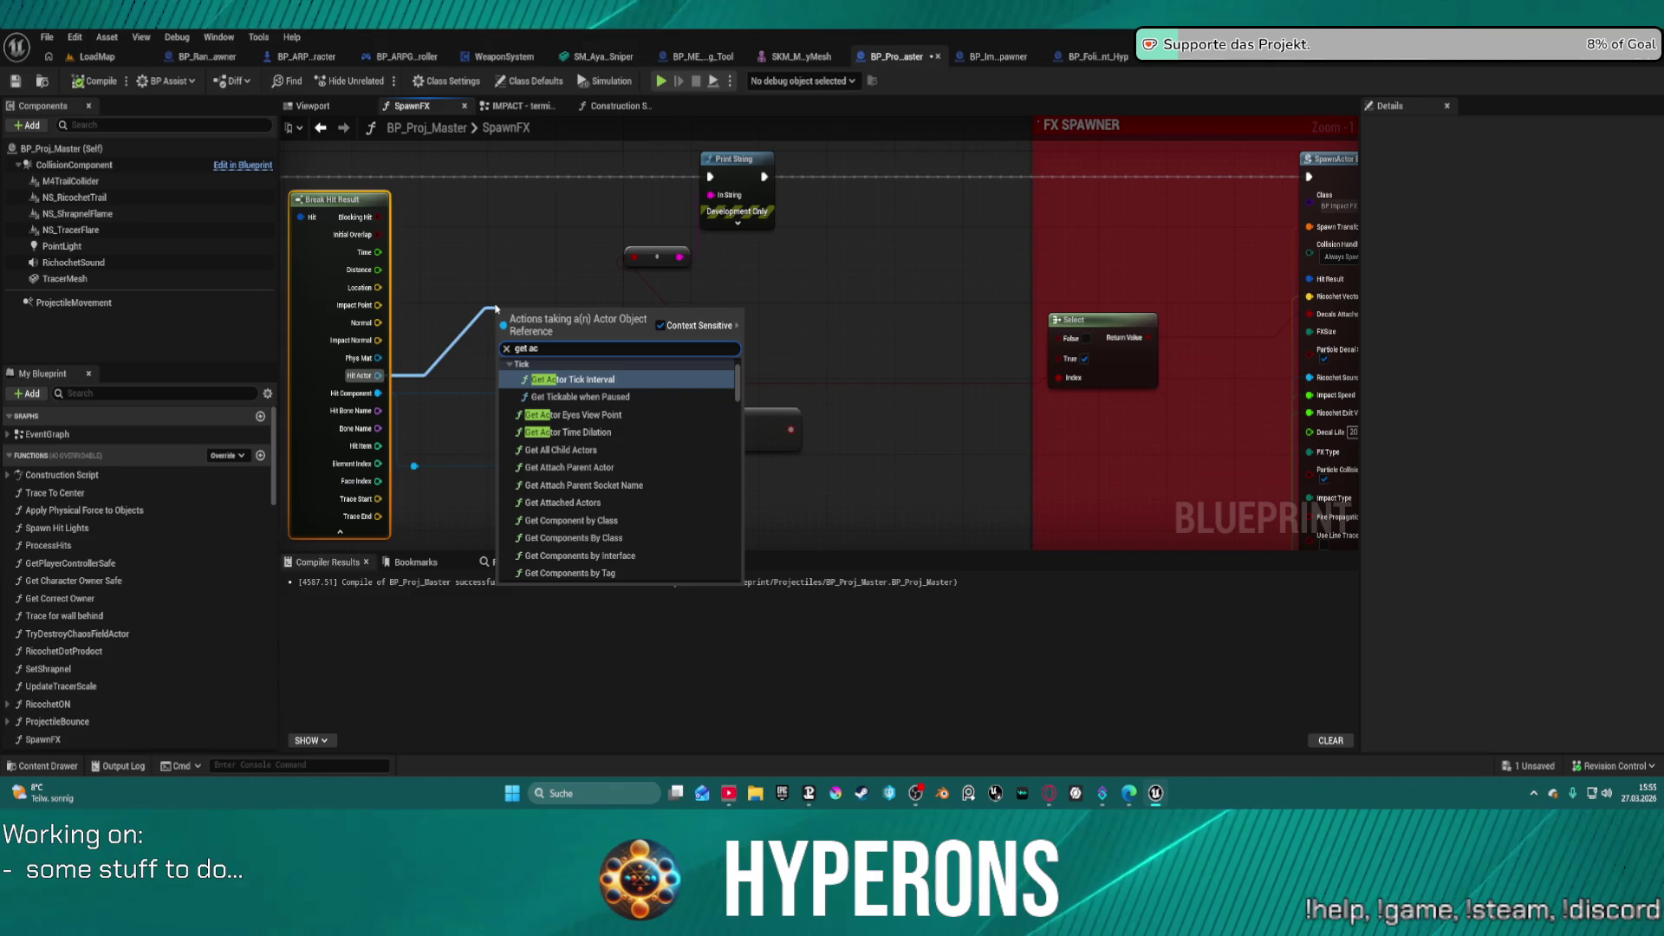
{"action": "key", "text": "BackSpace"}
{"action": "key", "text": "BackSpace"}
{"action": "key", "text": "BackSpace"}
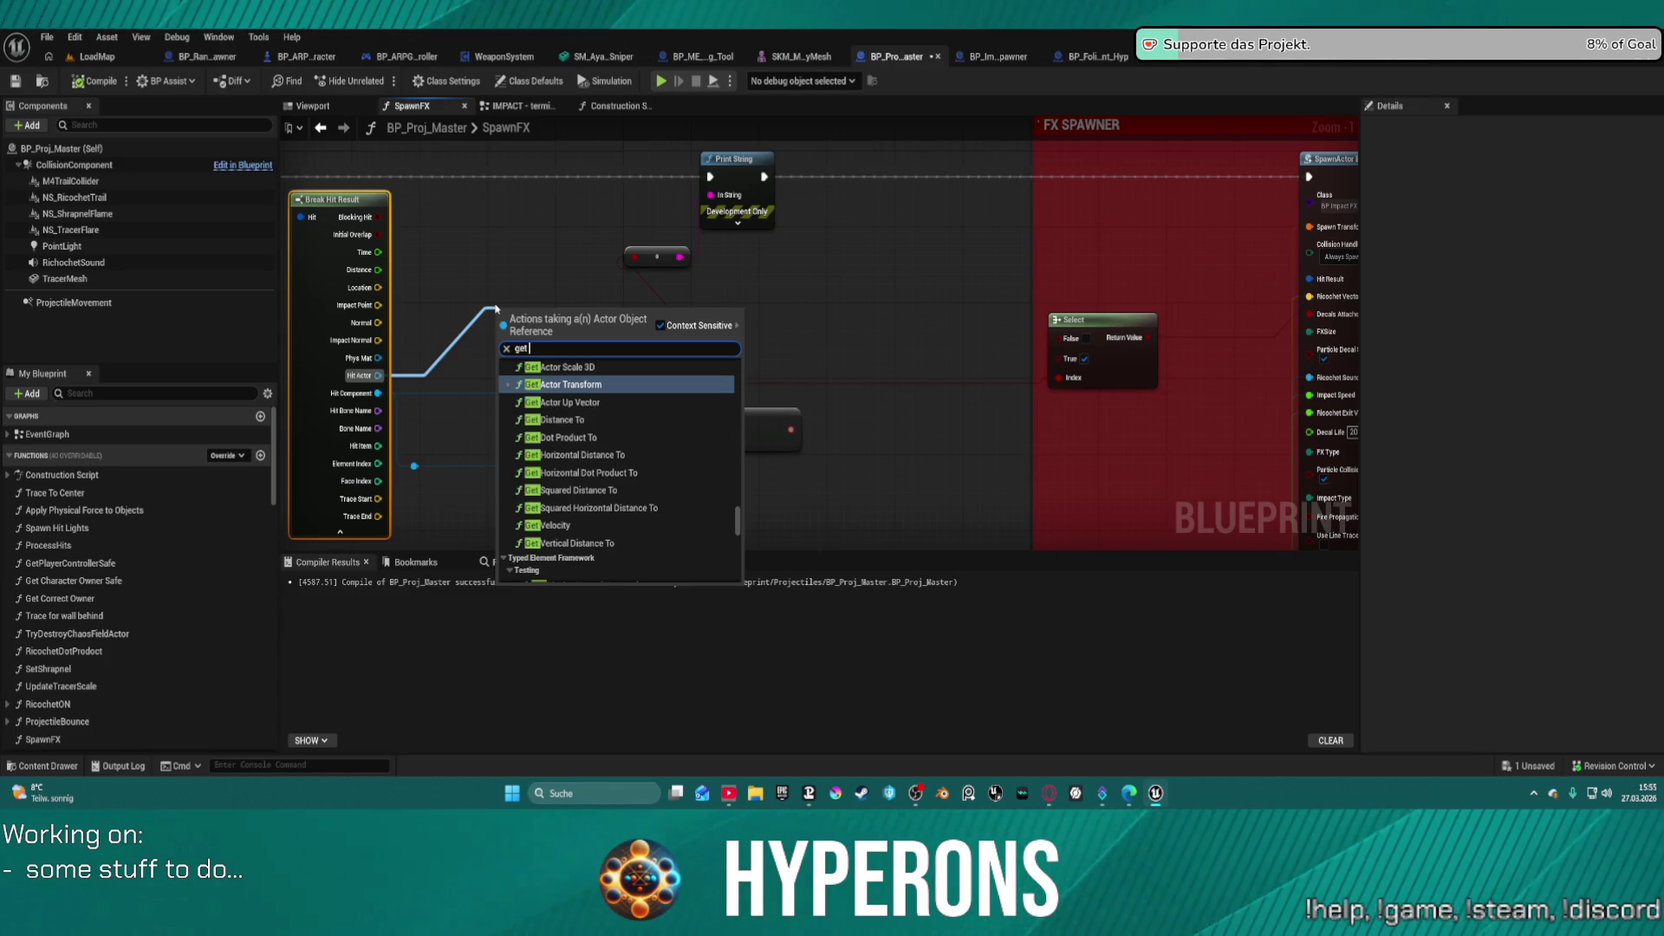
{"action": "type", "text": "pan"}
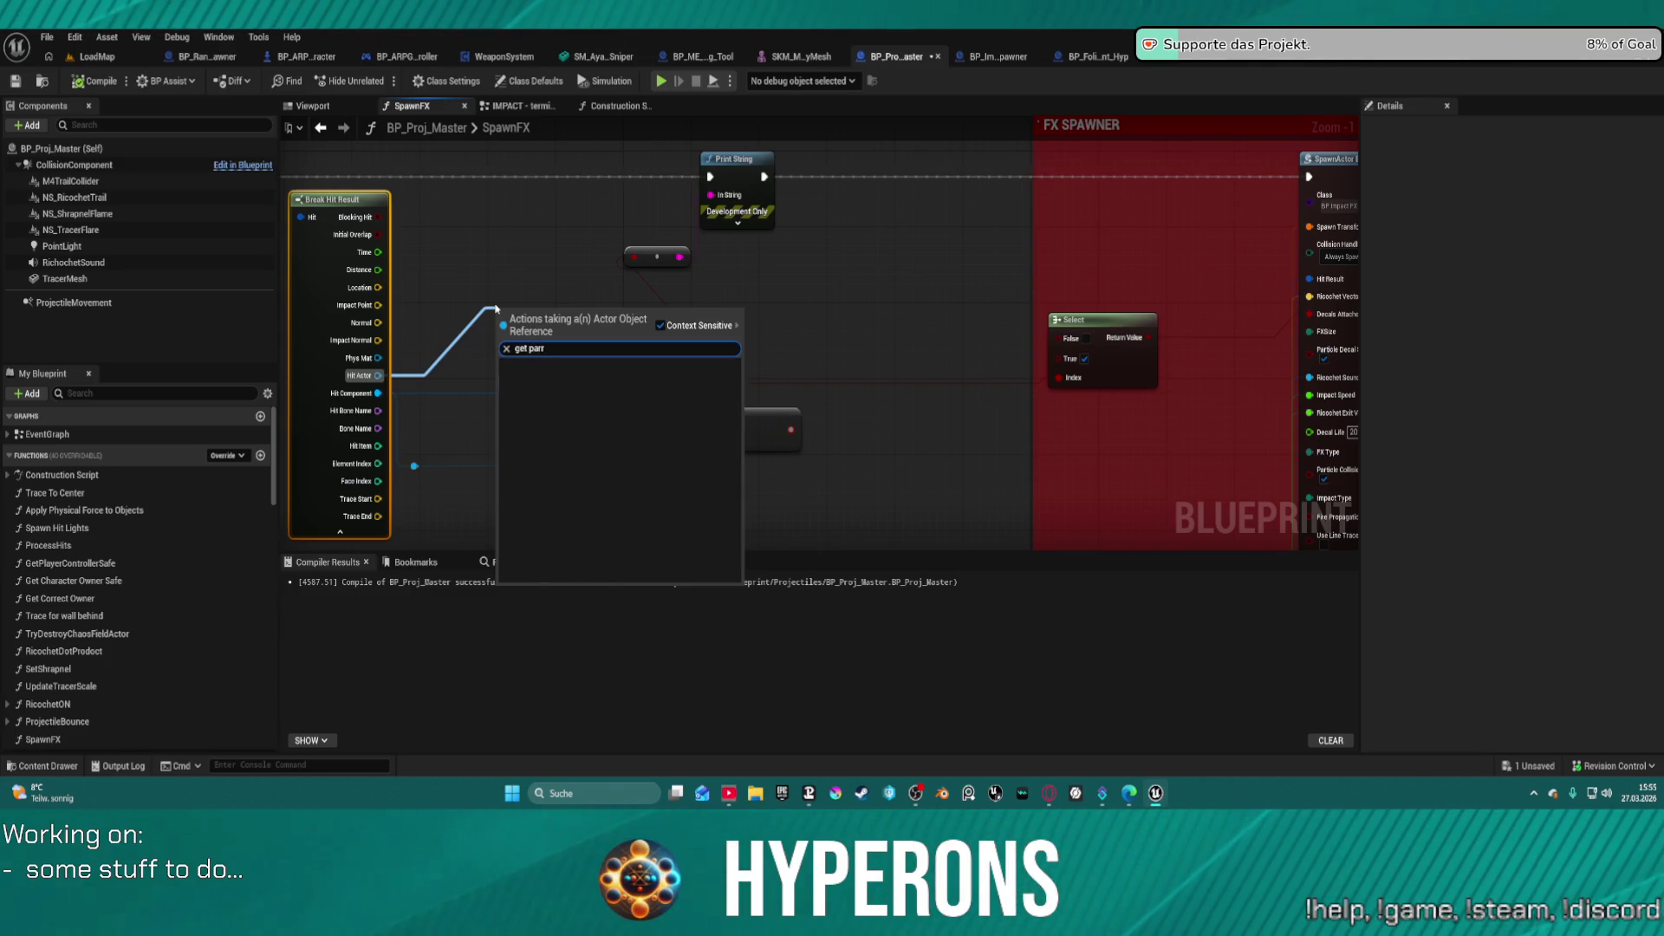
{"action": "key", "text": "BackSpace"}
{"action": "scroll", "coordinate": [624, 375], "scroll_direction": "up", "scroll_amount": 1}
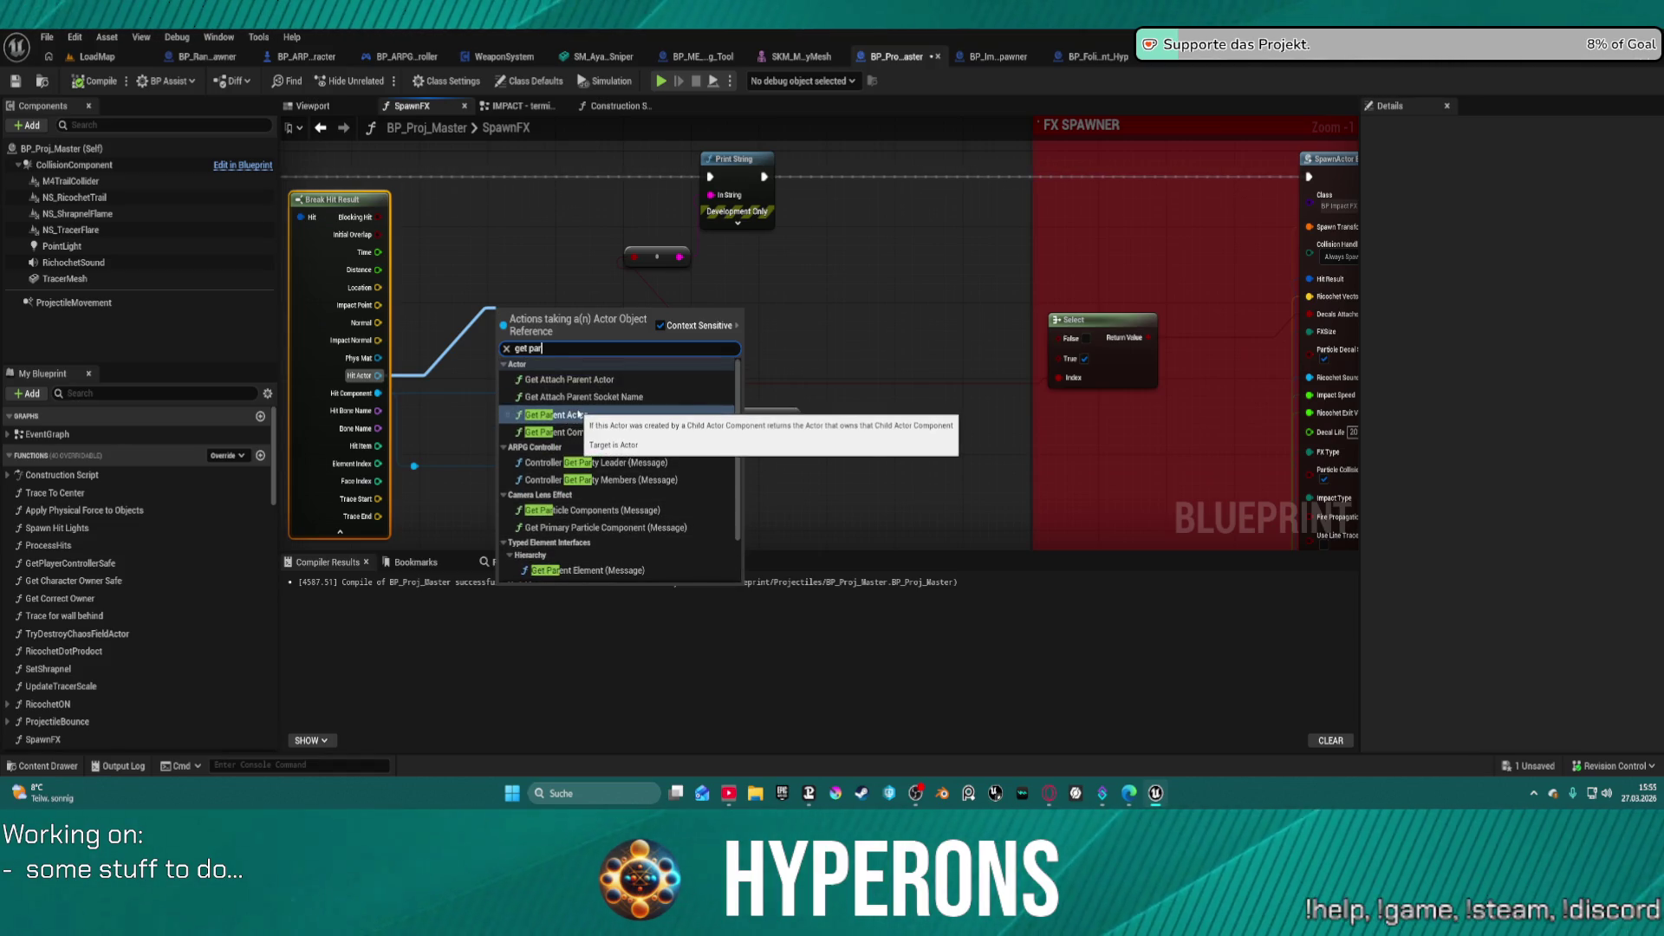
{"action": "left_click", "coordinate": [572, 414]}
{"action": "mouse_move", "coordinate": [575, 337]}
{"action": "left_mouse_down"}
{"action": "mouse_move", "coordinate": [657, 278]}
{"action": "mouse_move", "coordinate": [714, 197]}
{"action": "left_mouse_up"}
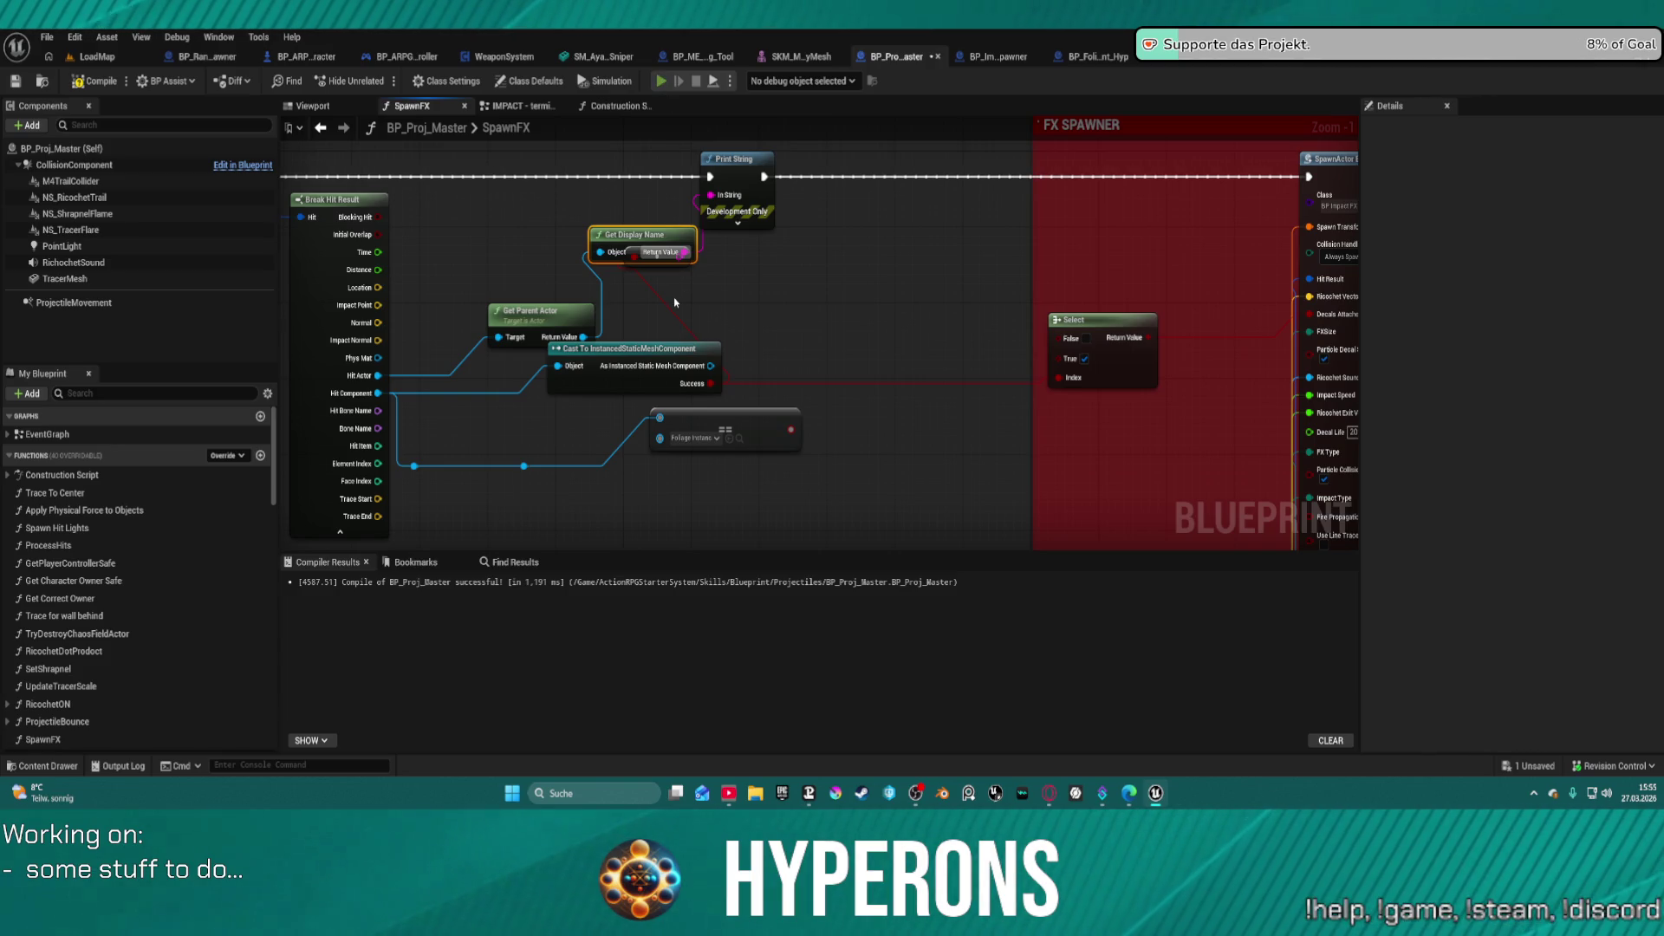
{"action": "key", "text": "alt+Tab"}
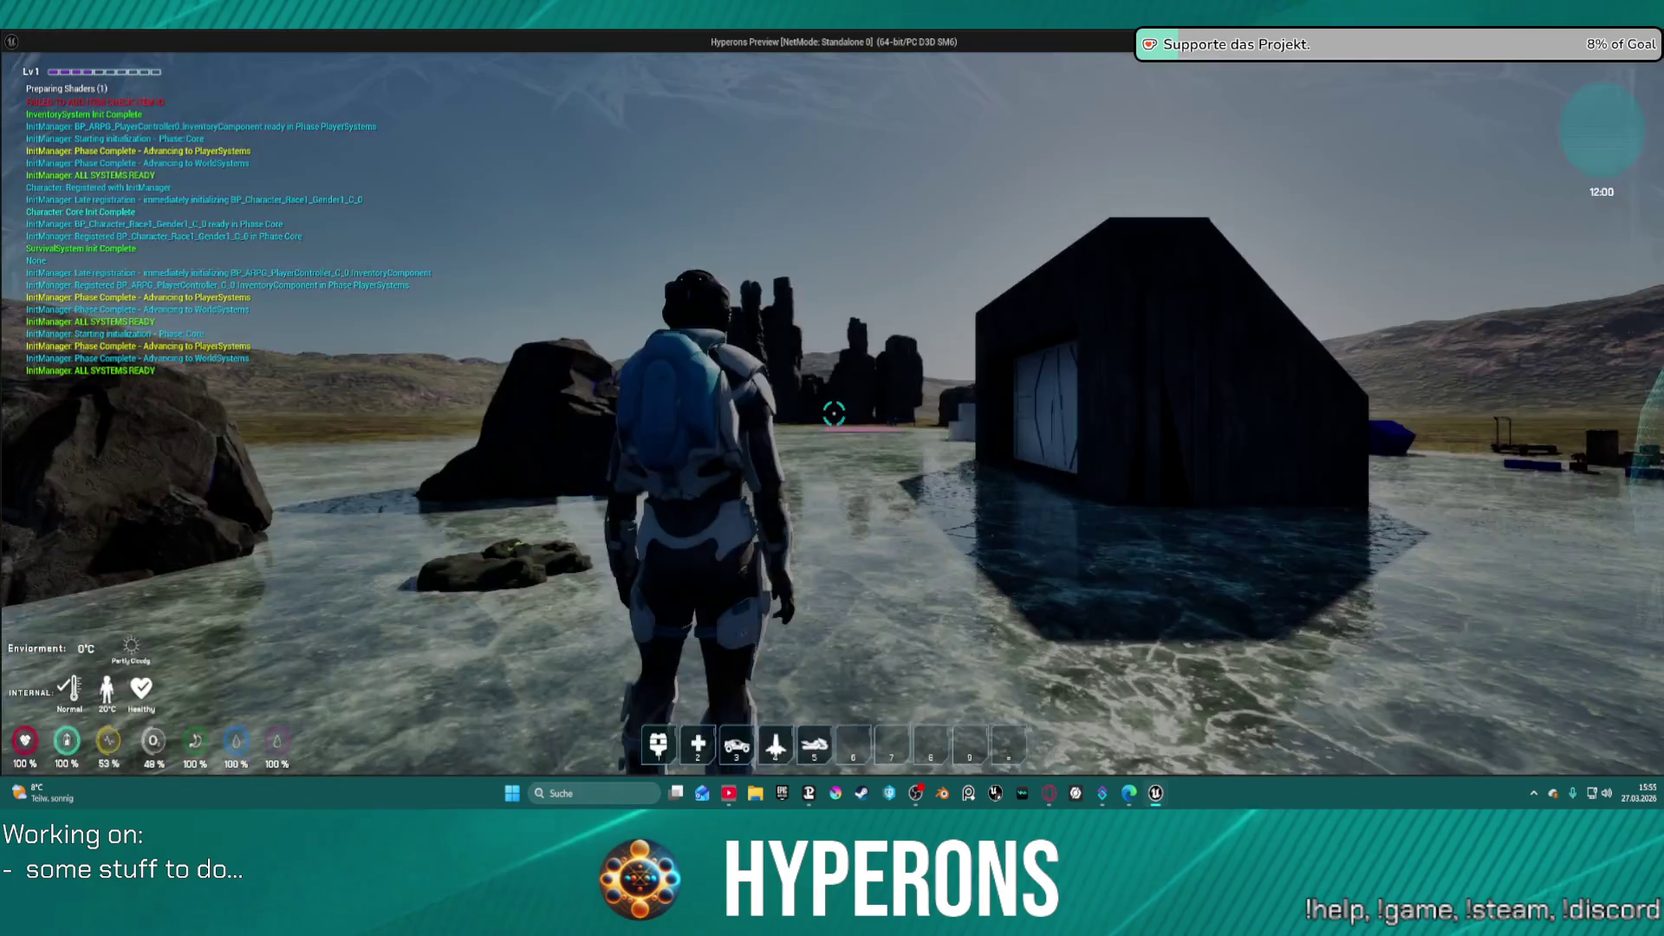
- Equip the MG 01 gun from the in-game inventory and close the inventory
{"action": "key", "text": "i"}
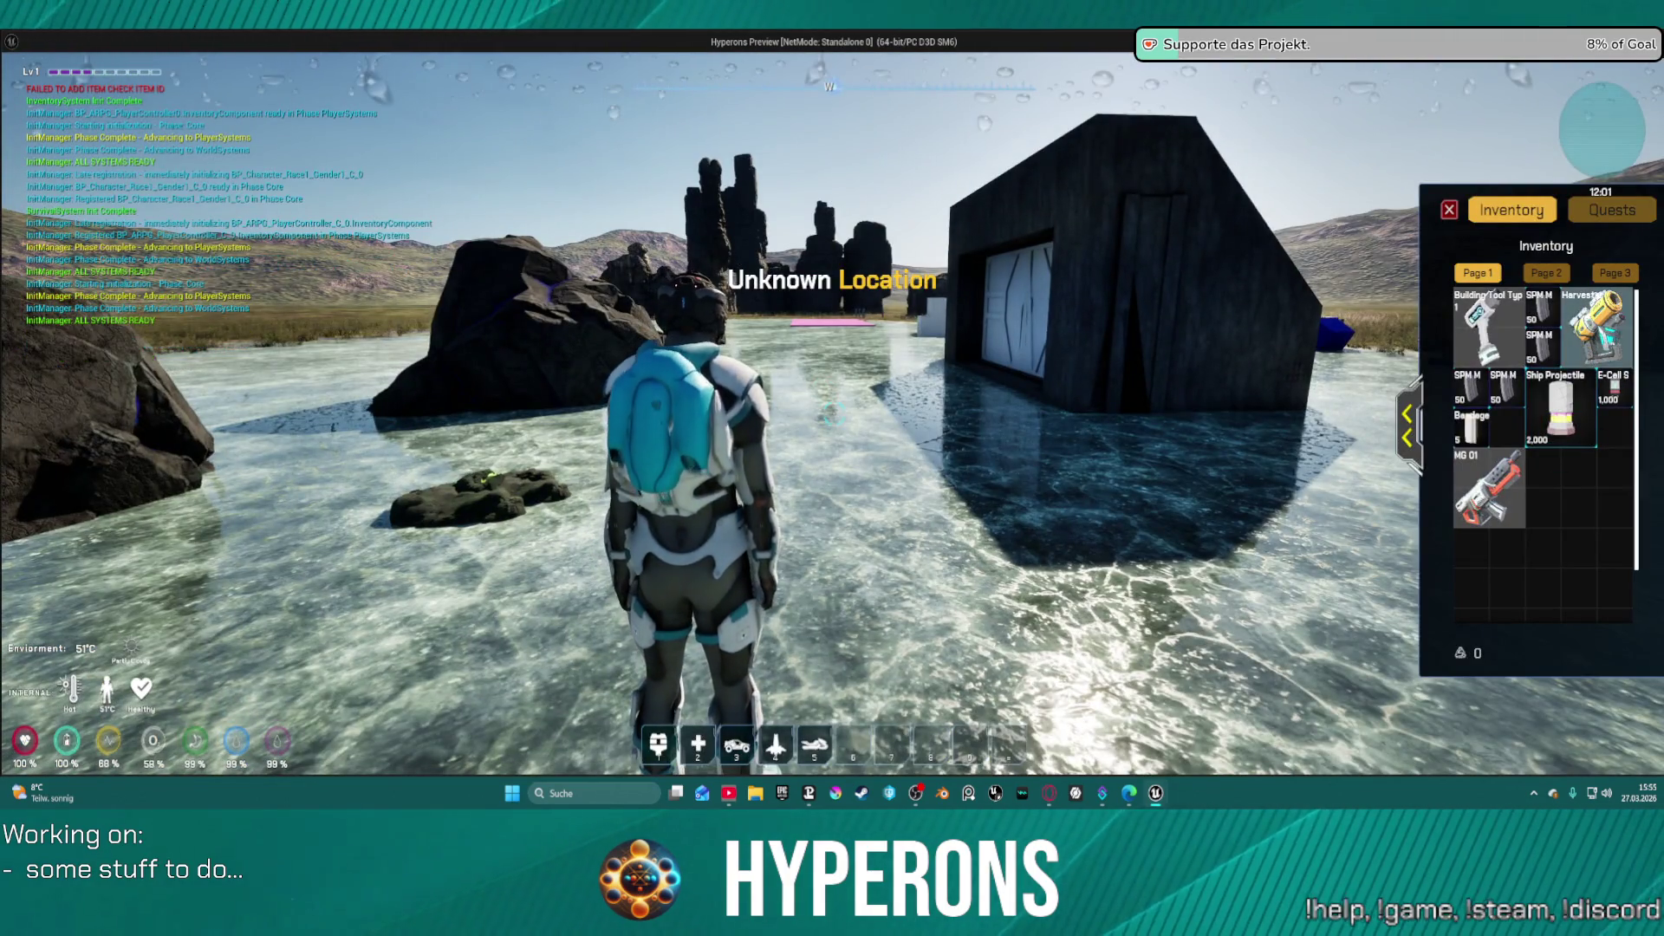
{"action": "right_click", "coordinate": [1508, 499]}
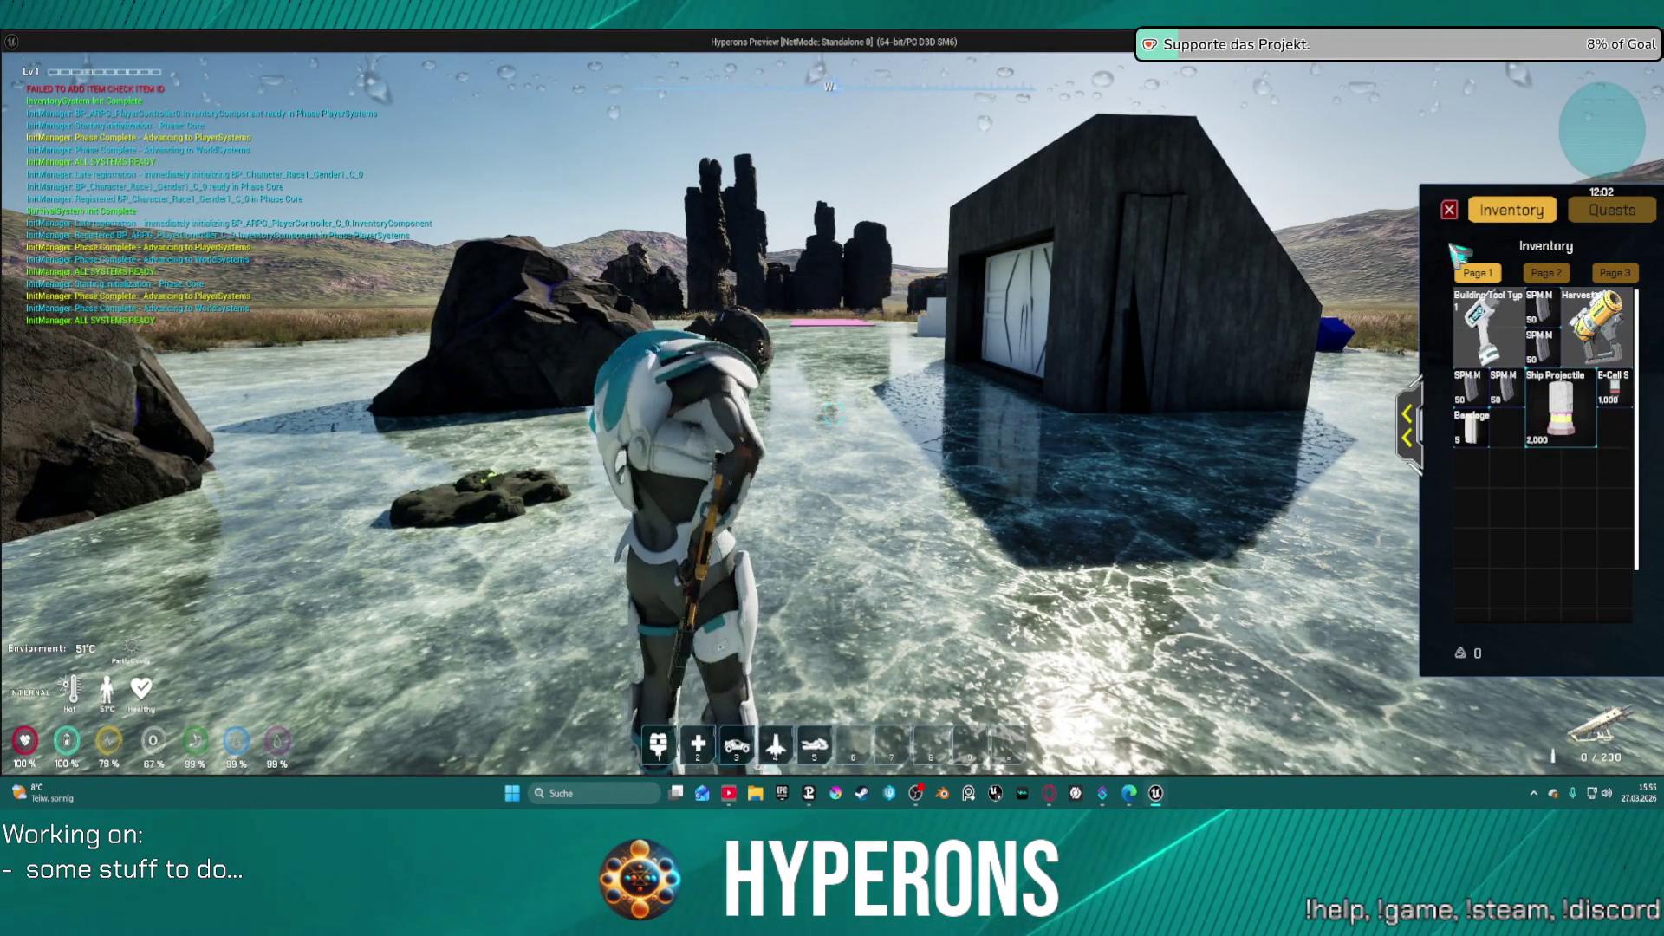
{"action": "left_click", "coordinate": [1449, 210]}
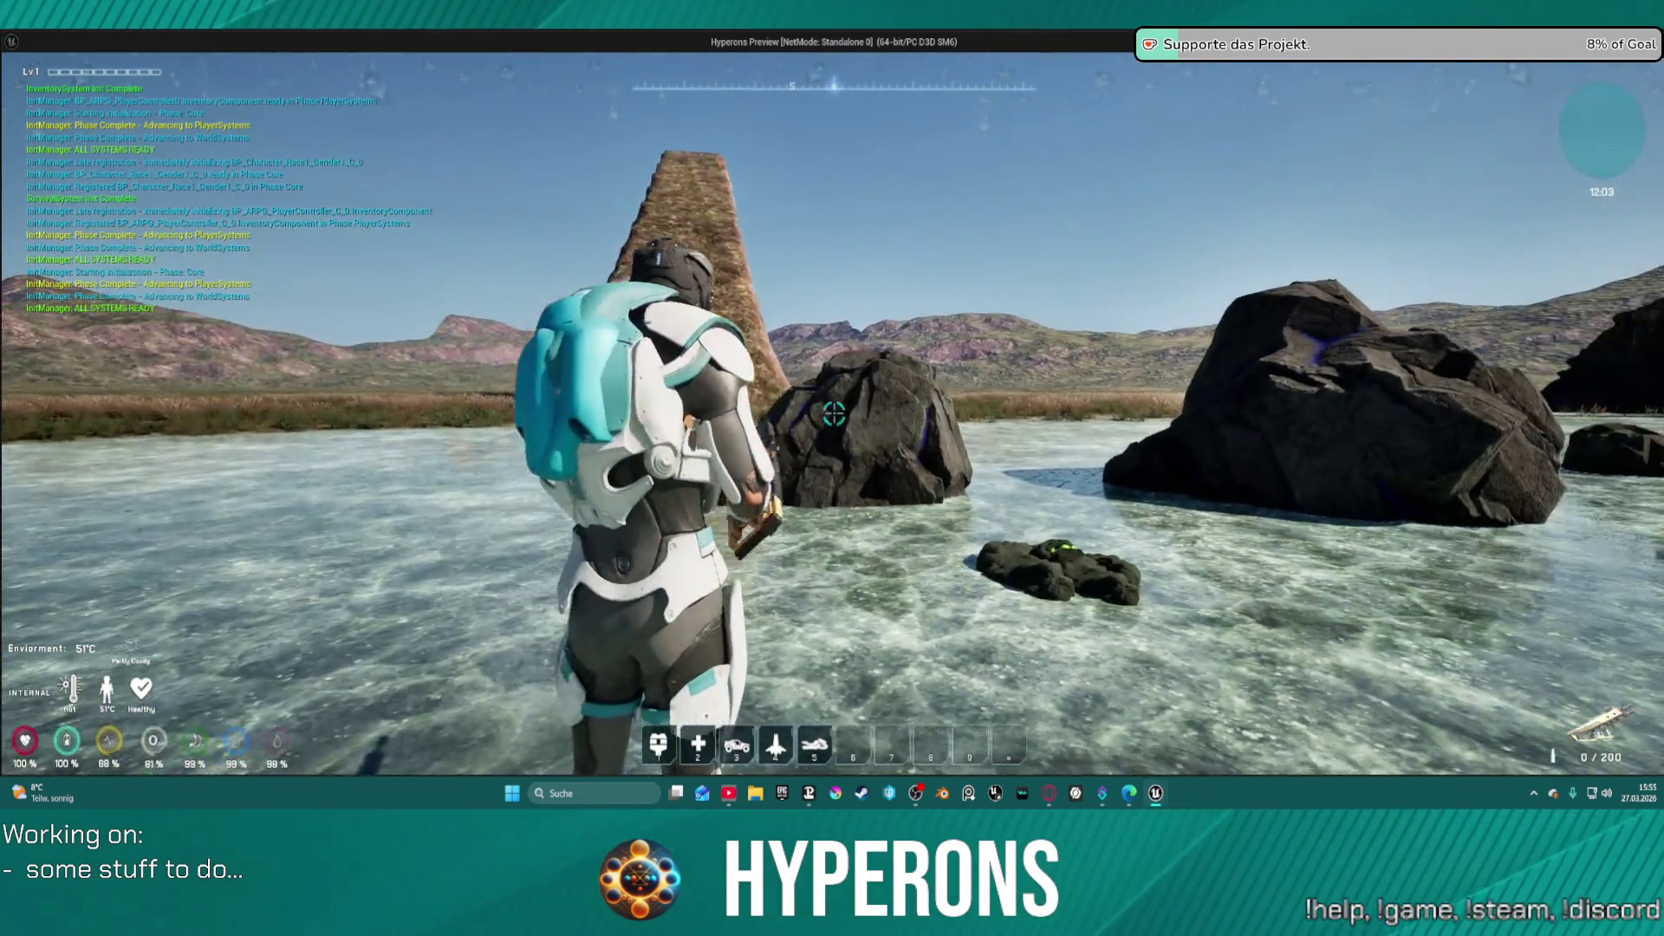
- Reload and fire several shots at the rocks, then return to the Blueprint editor
{"action": "key", "text": "r"}
{"action": "left_click", "coordinate": [833, 414]}
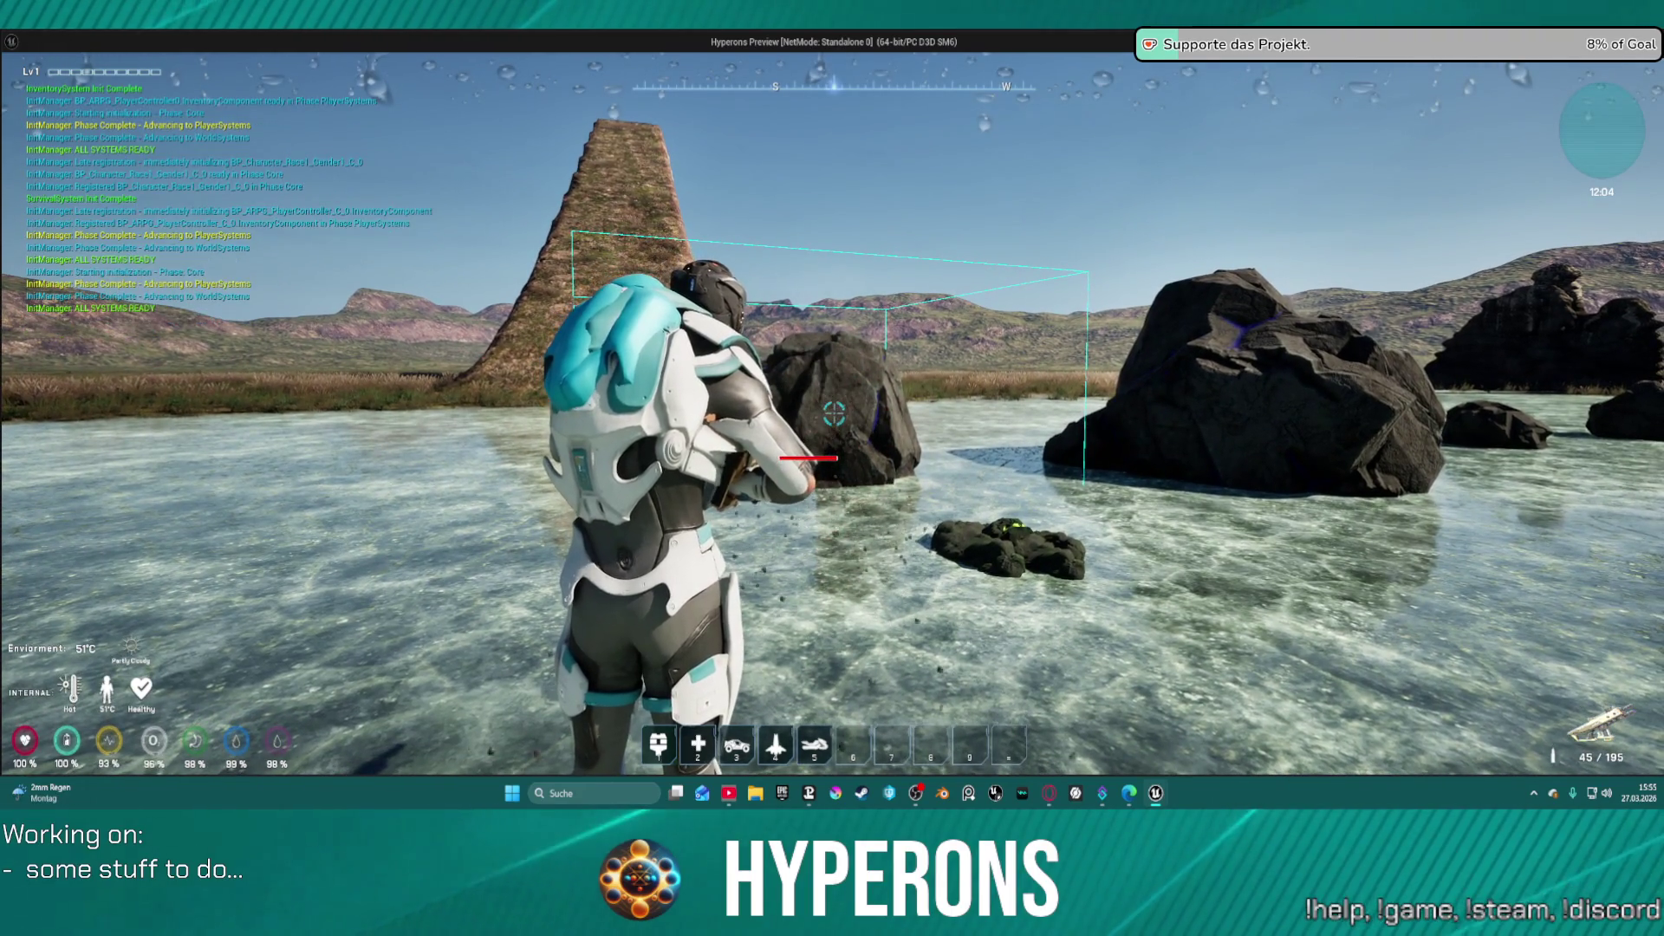
{"action": "key", "text": "w"}
{"action": "left_click", "coordinate": [834, 415]}
{"action": "left_click", "coordinate": [834, 415]}
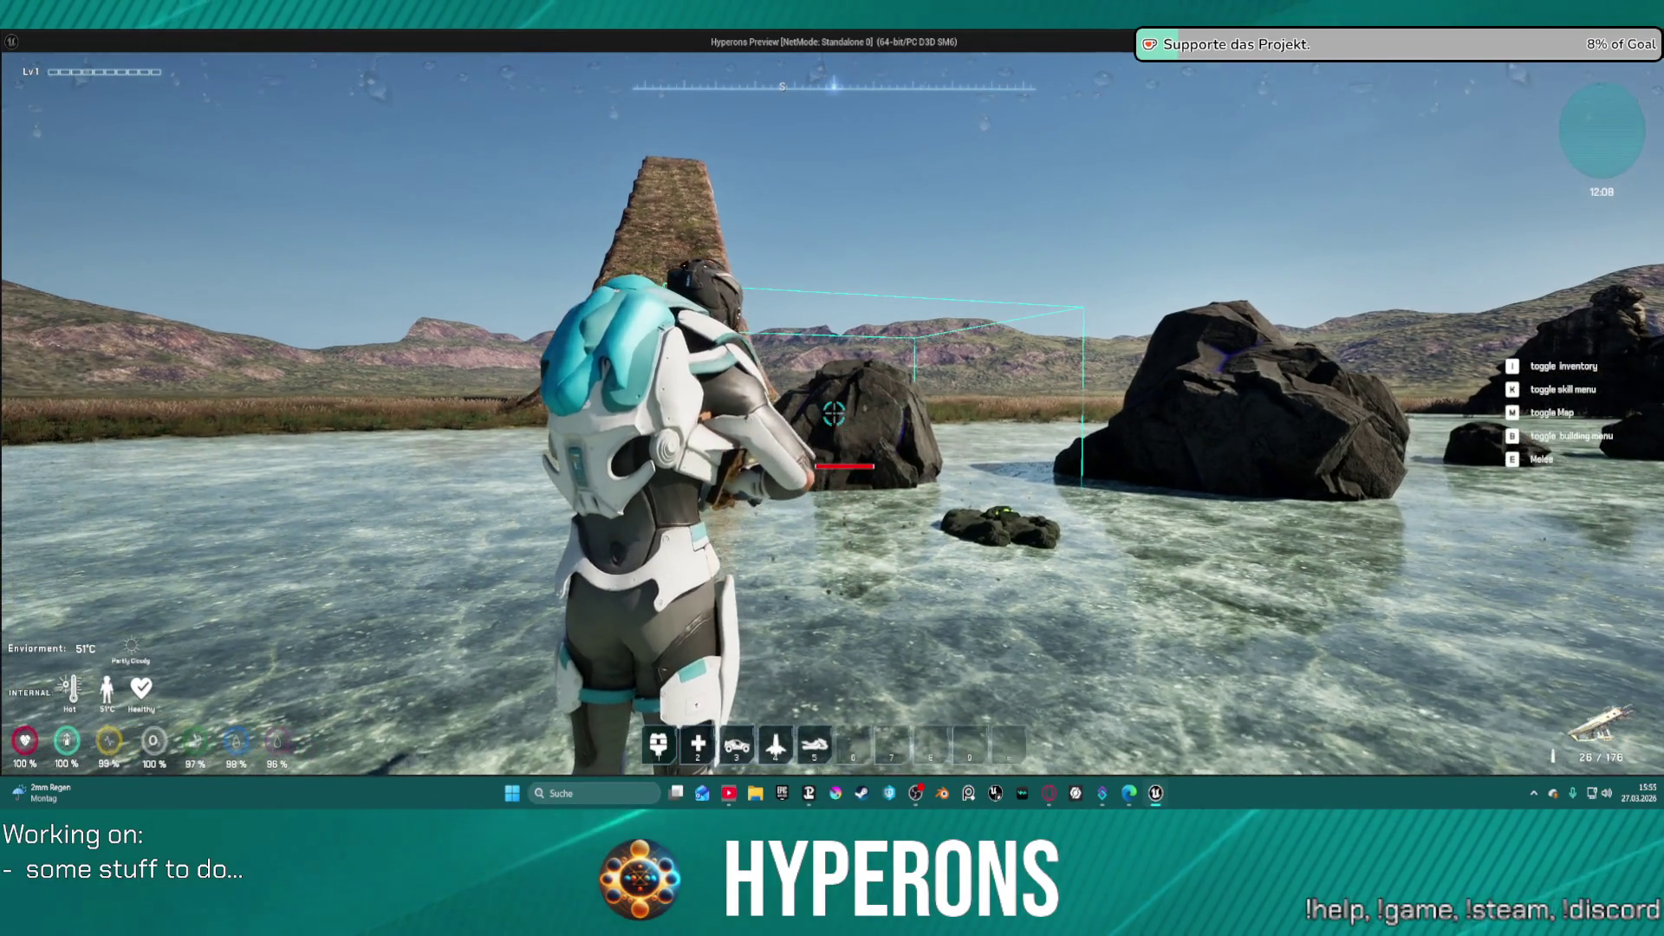
{"action": "key", "text": "alt+Tab"}
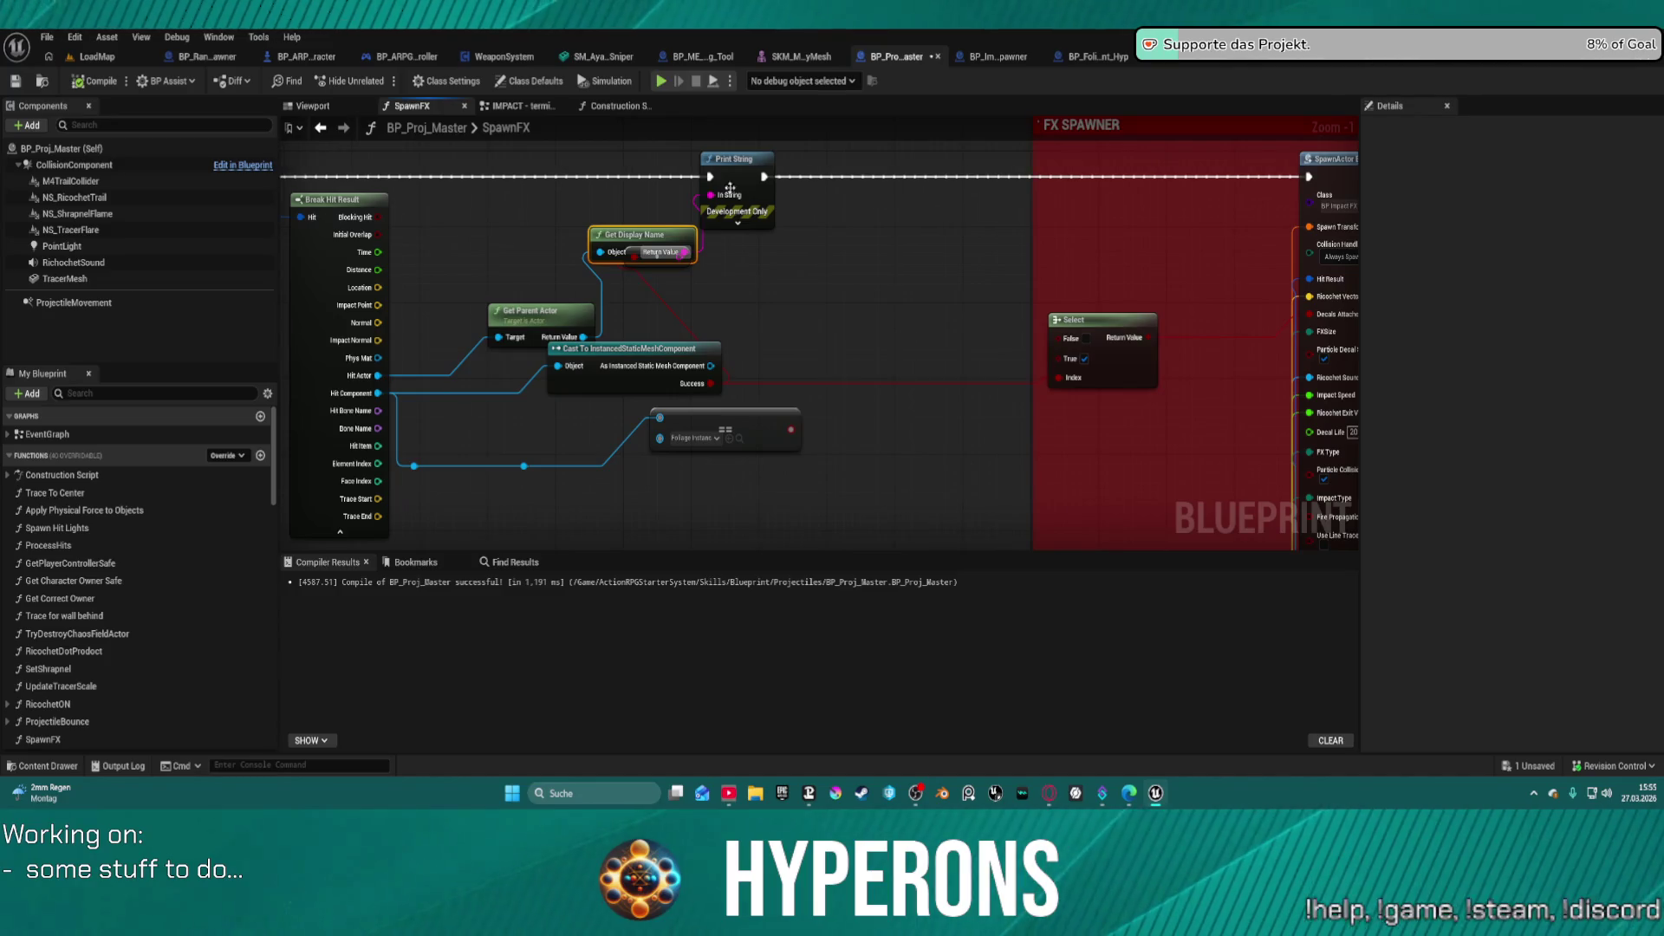
- Reposition the Get Display Name and Get Parent Actor nodes and wire Hit Item toward Get Display Name
{"action": "mouse_move", "coordinate": [630, 237]}
{"action": "left_mouse_down"}
{"action": "mouse_move", "coordinate": [590, 202]}
{"action": "mouse_move", "coordinate": [680, 285]}
{"action": "mouse_move", "coordinate": [605, 256]}
{"action": "left_mouse_up"}
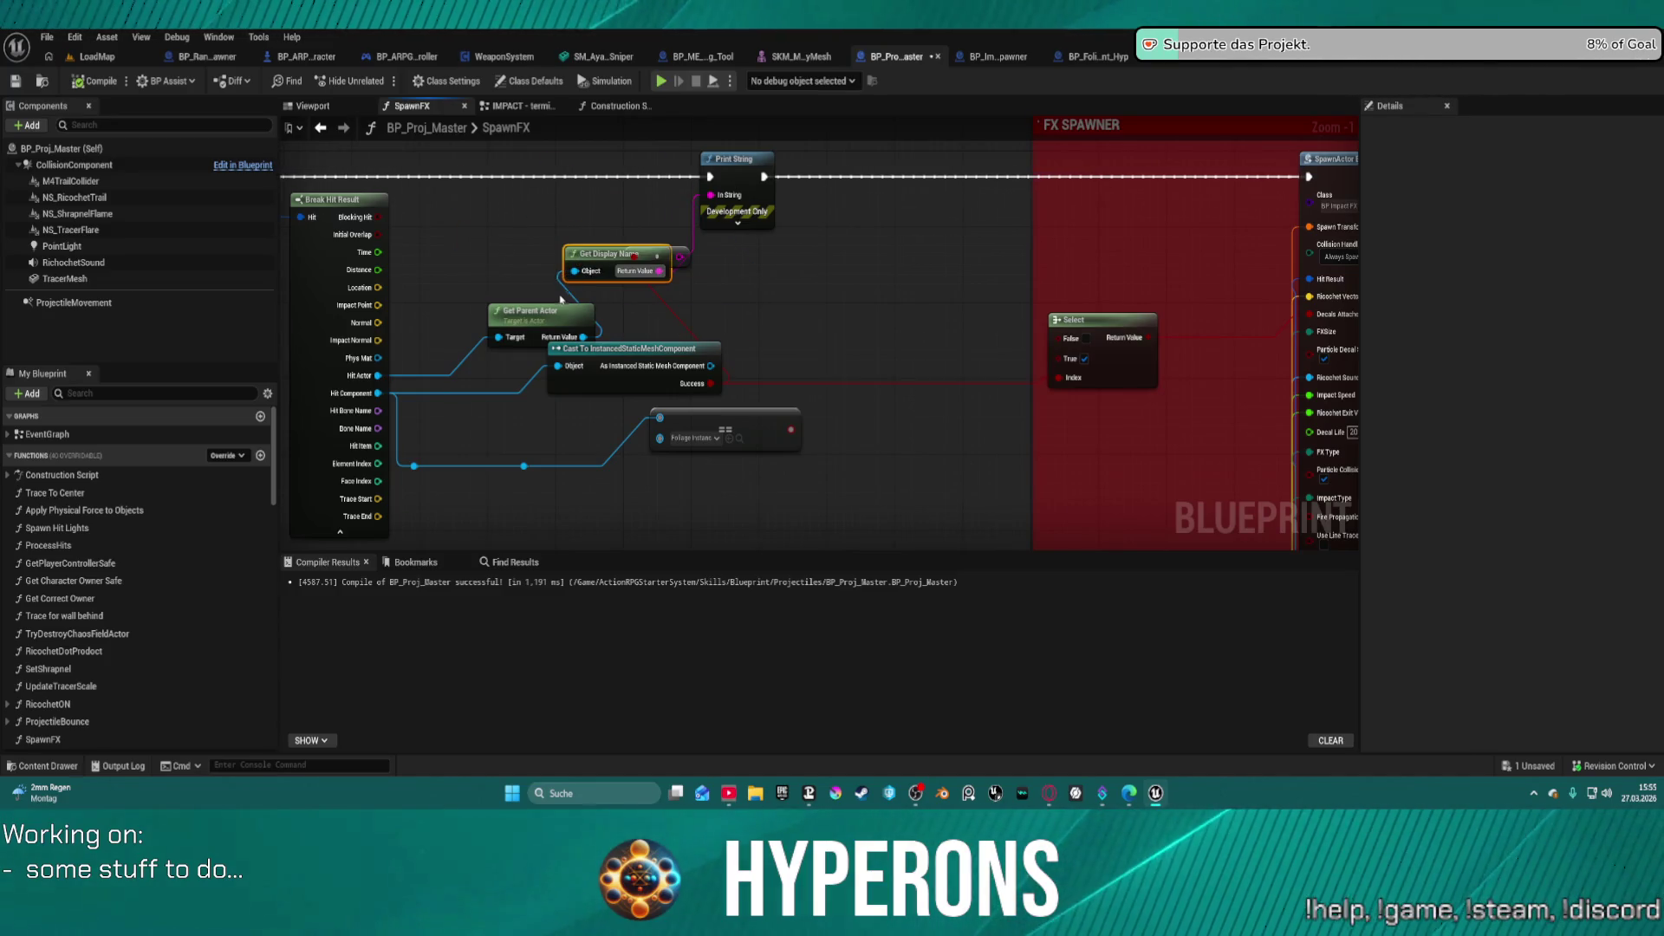
{"action": "left_click_drag", "start_coordinate": [552, 320], "coordinate": [508, 301]}
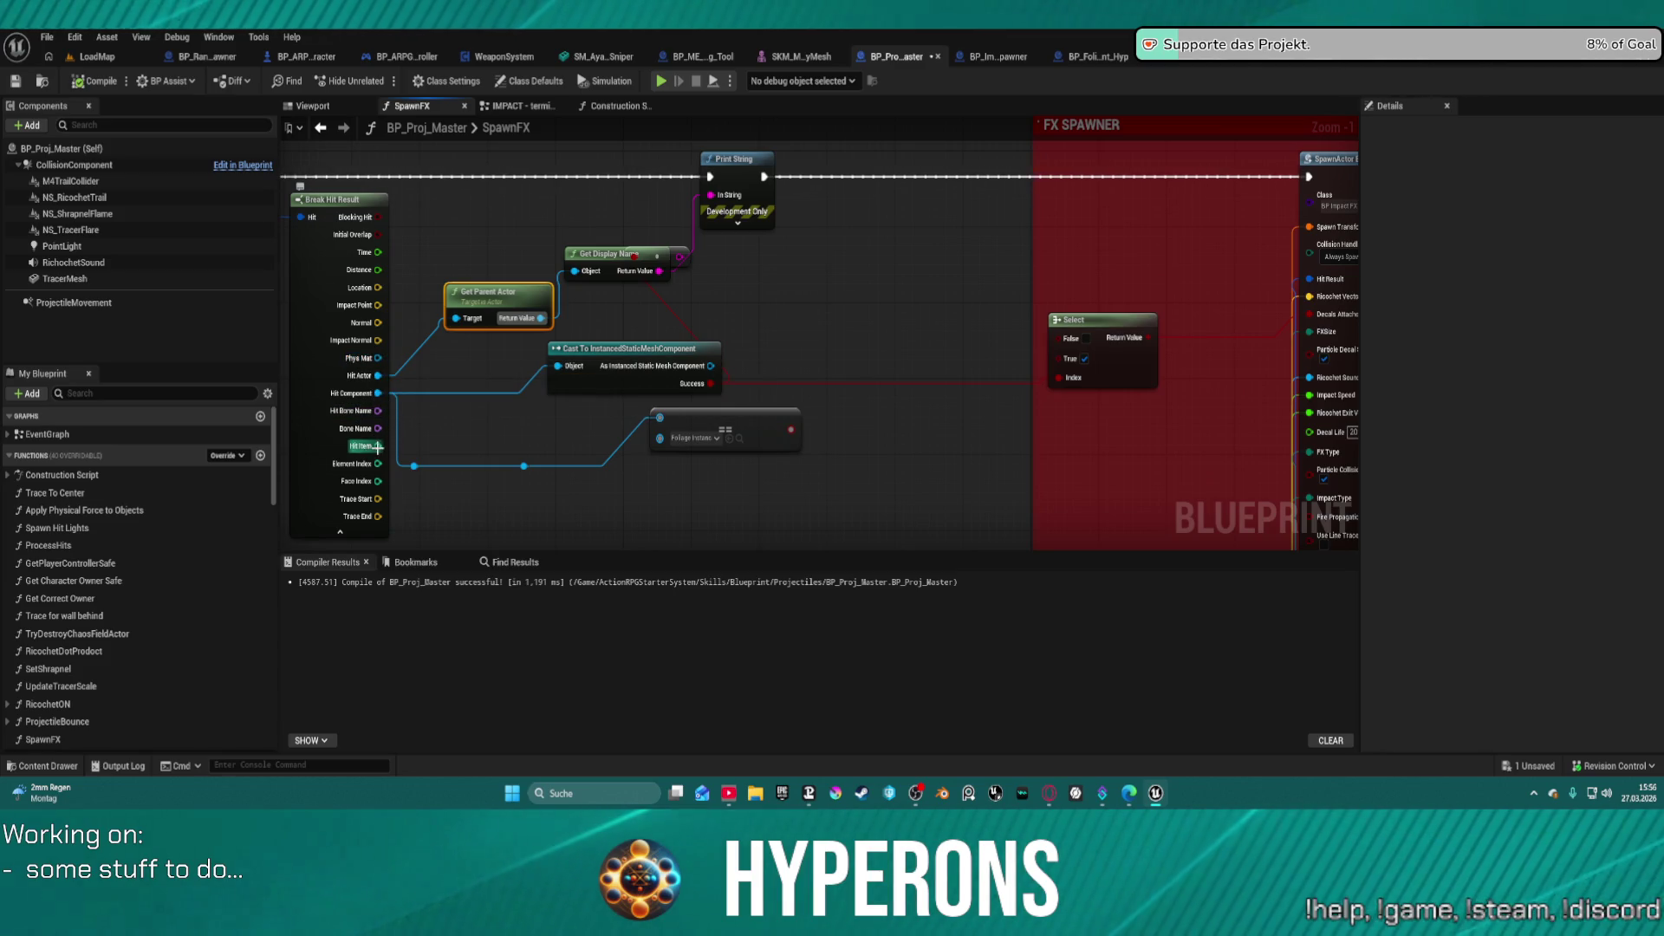
{"action": "mouse_move", "coordinate": [378, 446]}
{"action": "left_mouse_down"}
{"action": "mouse_move", "coordinate": [676, 260]}
{"action": "mouse_move", "coordinate": [560, 275]}
{"action": "mouse_move", "coordinate": [624, 264]}
{"action": "mouse_move", "coordinate": [710, 195]}
{"action": "left_mouse_up"}
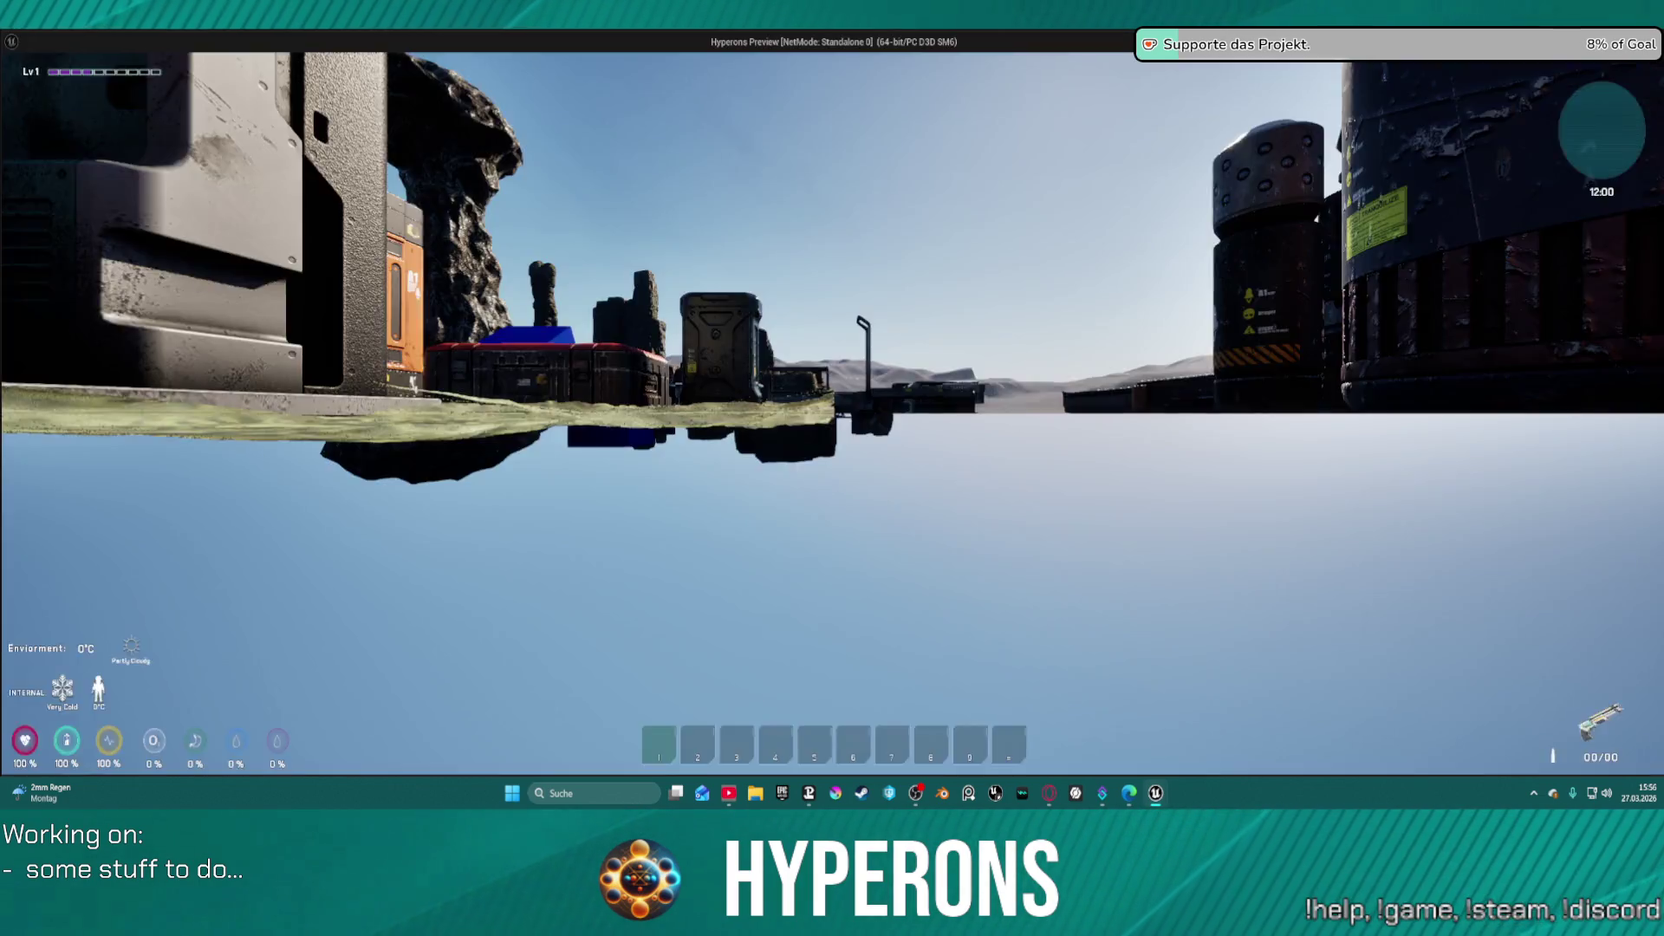
- Equip the MG 01 gun from the inventory in the standalone preview
{"action": "key", "text": "i"}
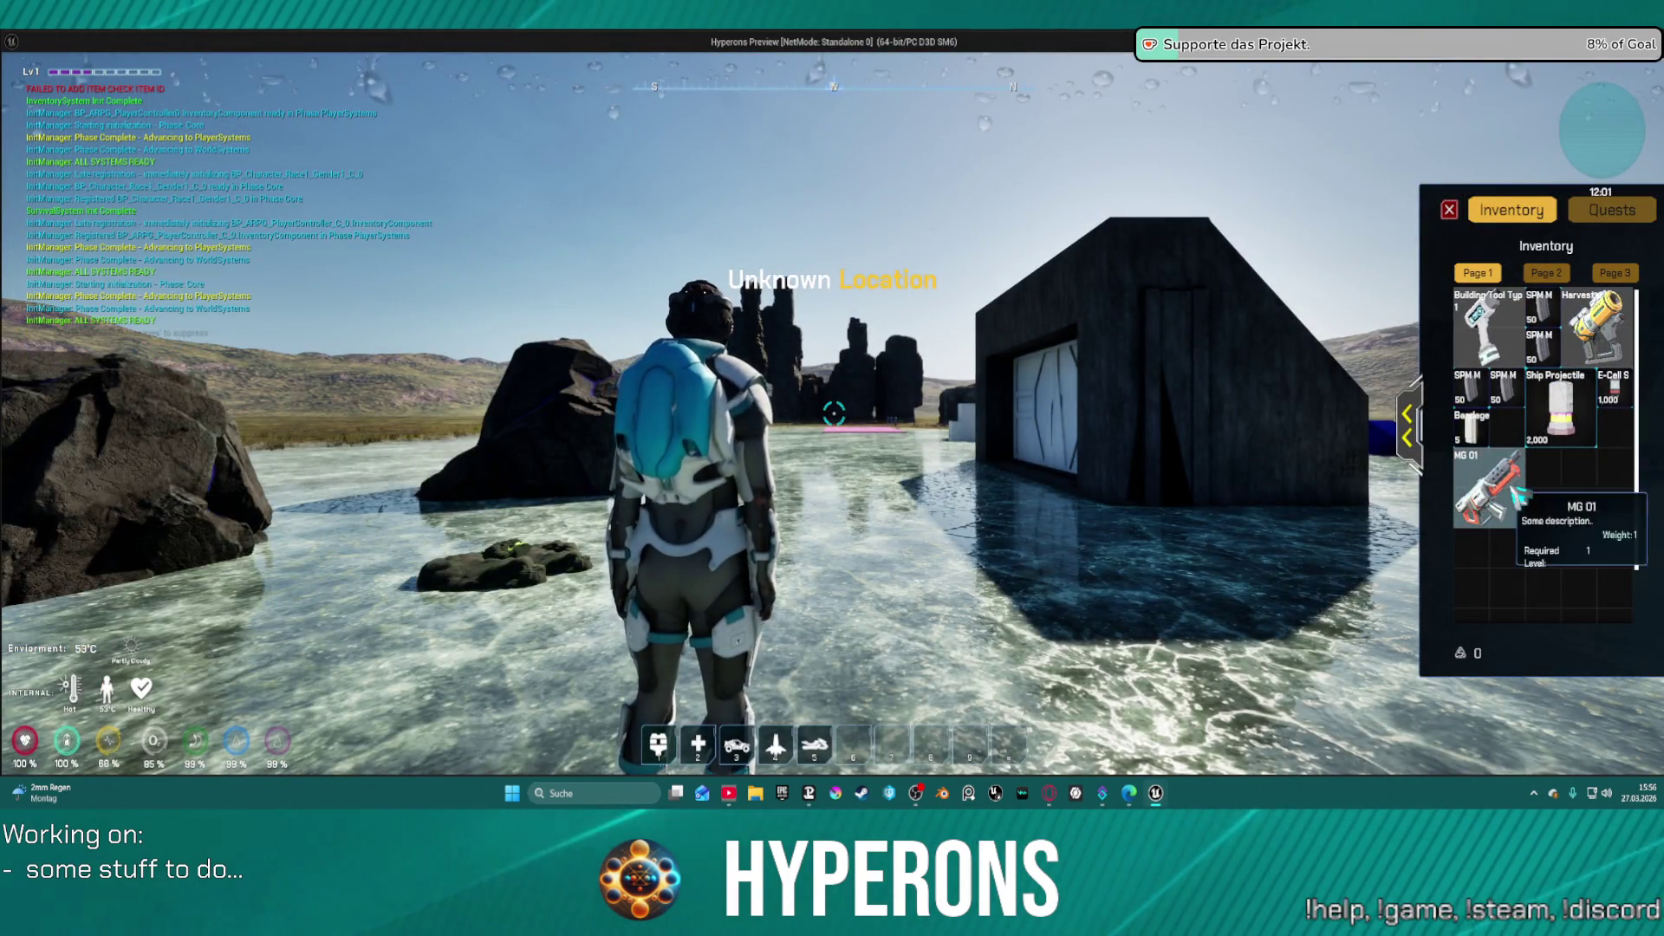
{"action": "double_click", "coordinate": [1489, 490]}
{"action": "key", "text": "i"}
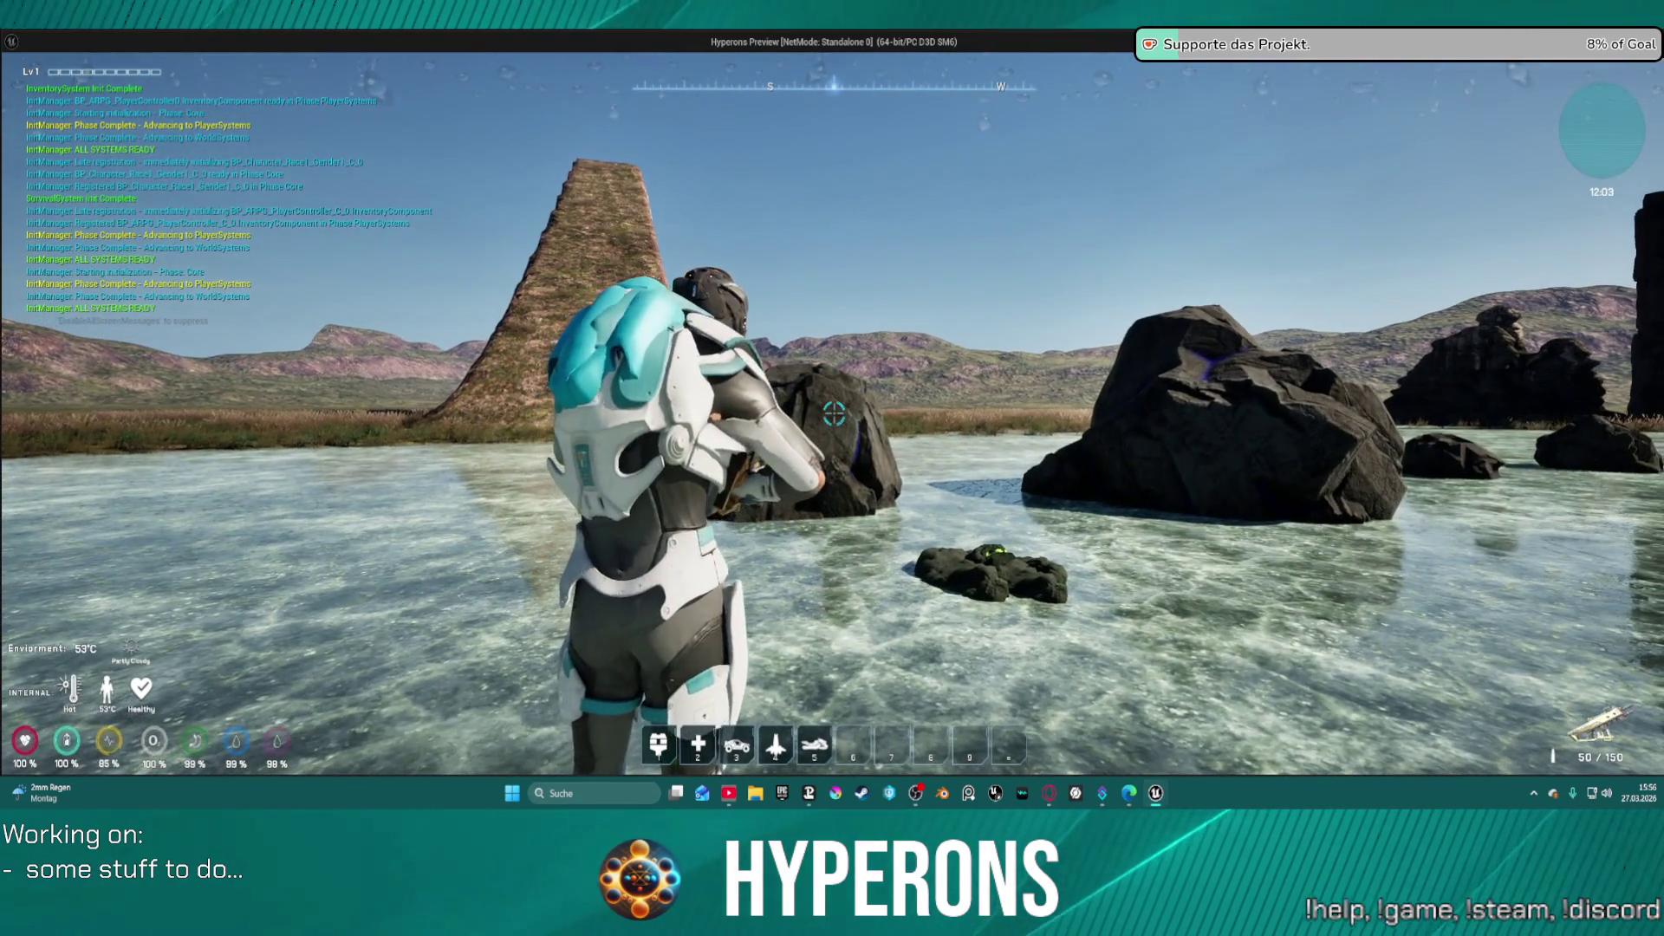
- Fire repeated shots and bursts at the rock to test the impact effects
{"action": "left_click", "coordinate": [834, 414]}
{"action": "left_click", "coordinate": [834, 414]}
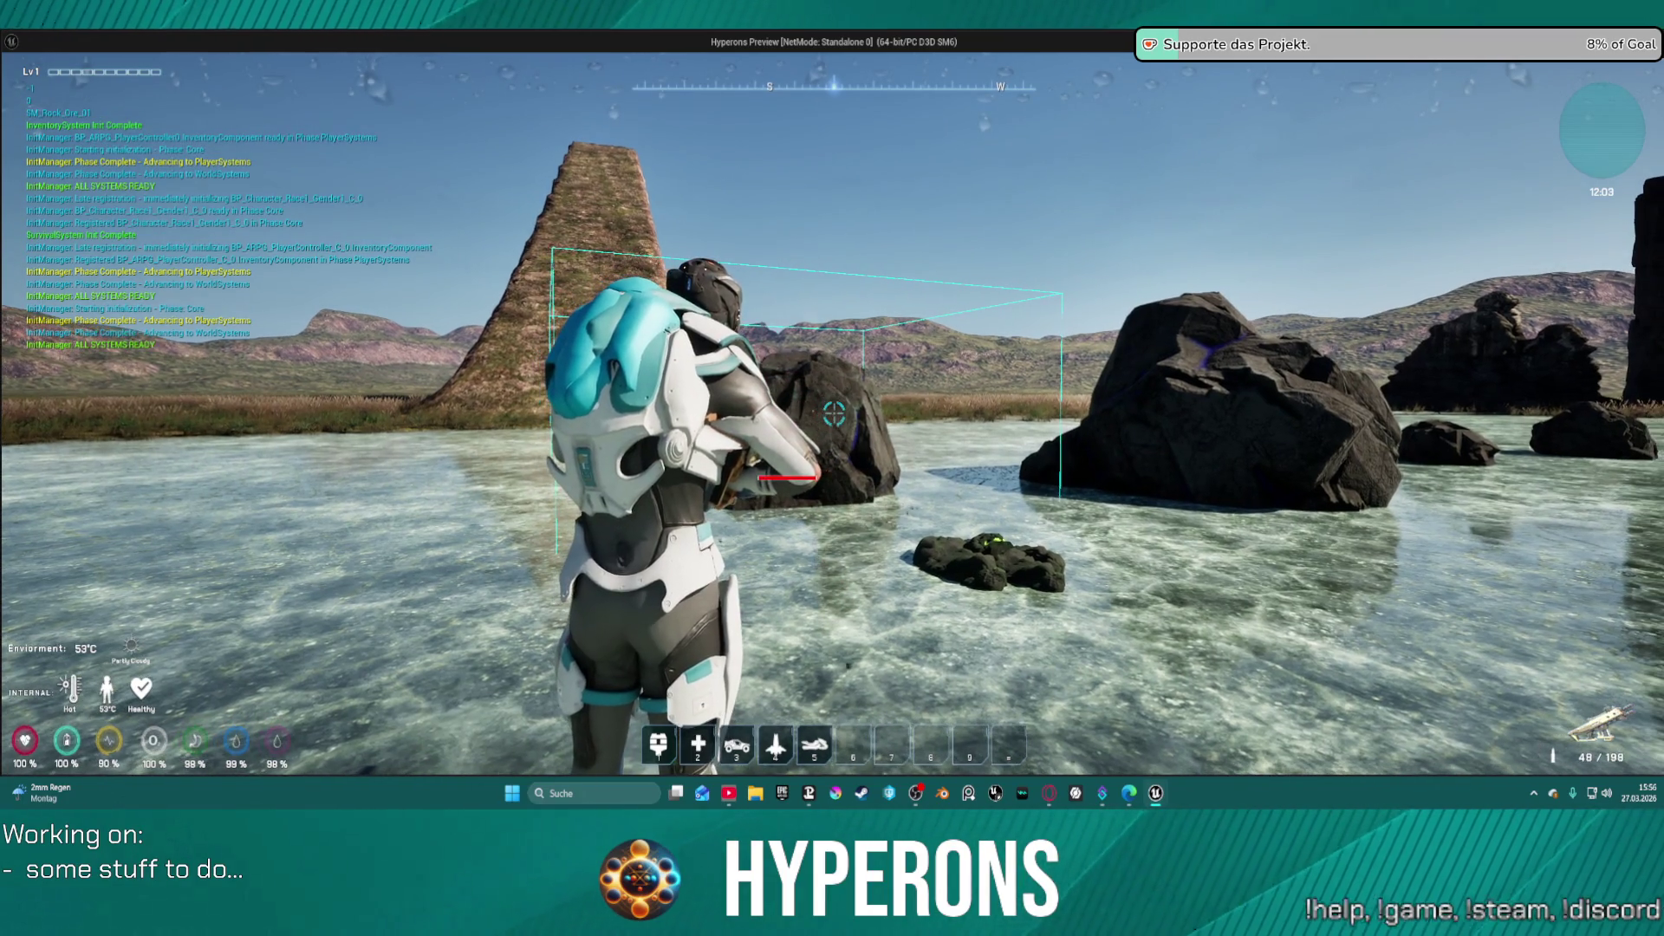
{"action": "left_click", "coordinate": [834, 414]}
{"action": "left_click", "coordinate": [834, 414]}
{"action": "left_click", "coordinate": [834, 414]}
{"action": "left_click", "coordinate": [834, 415]}
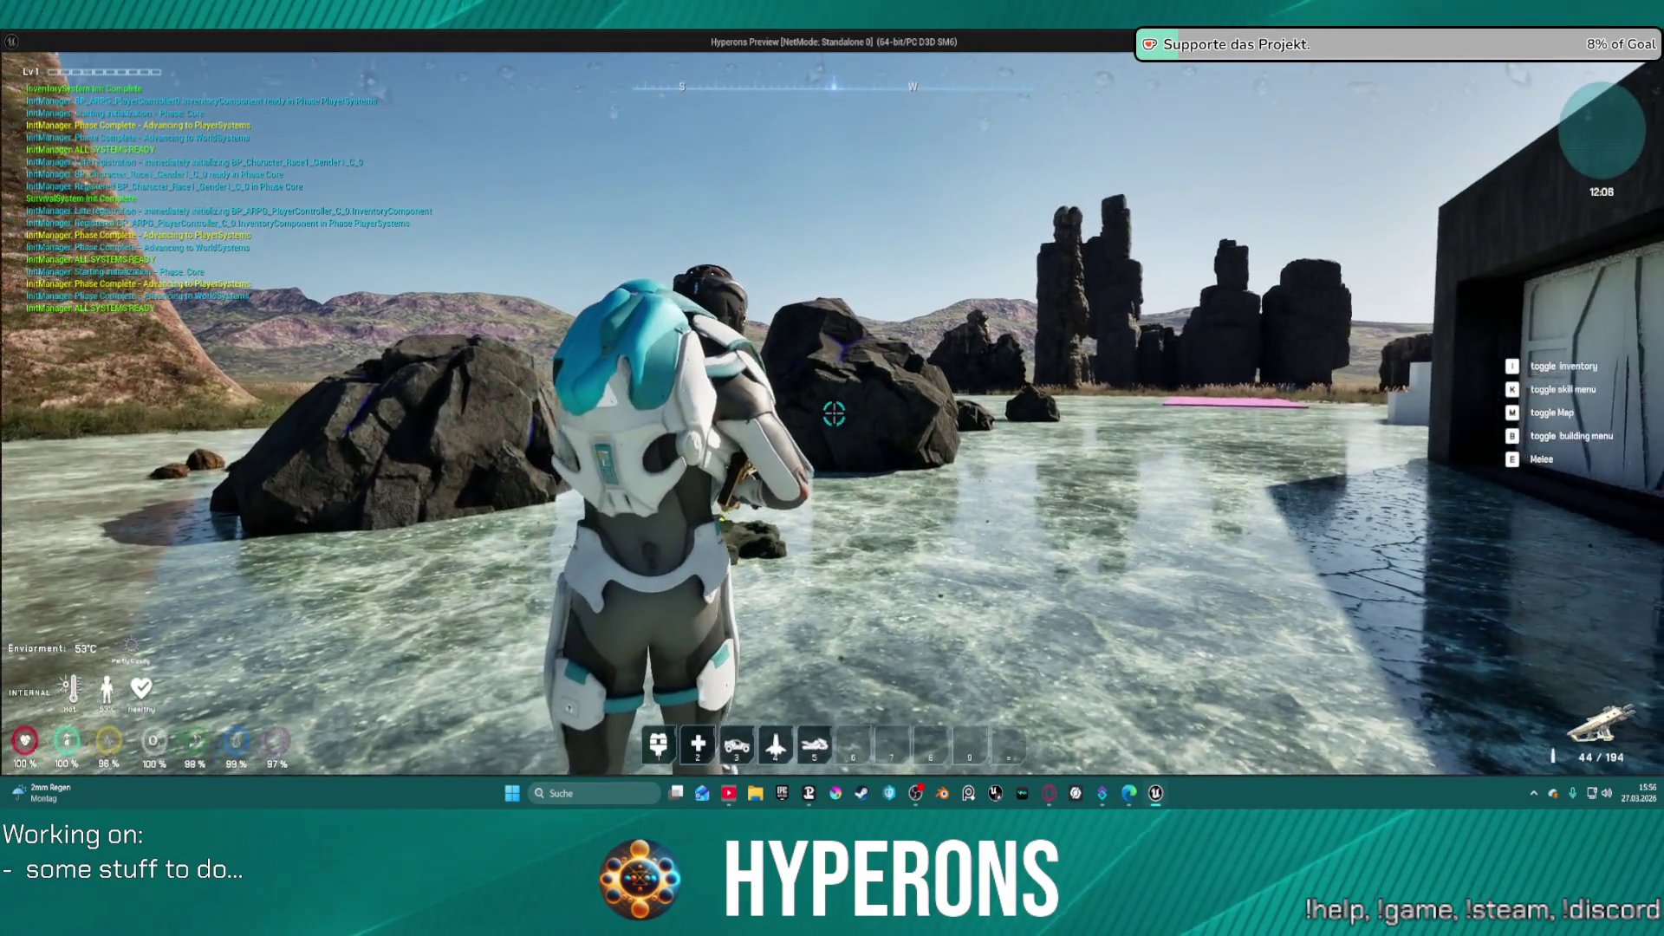
{"action": "left_click", "coordinate": [834, 414]}
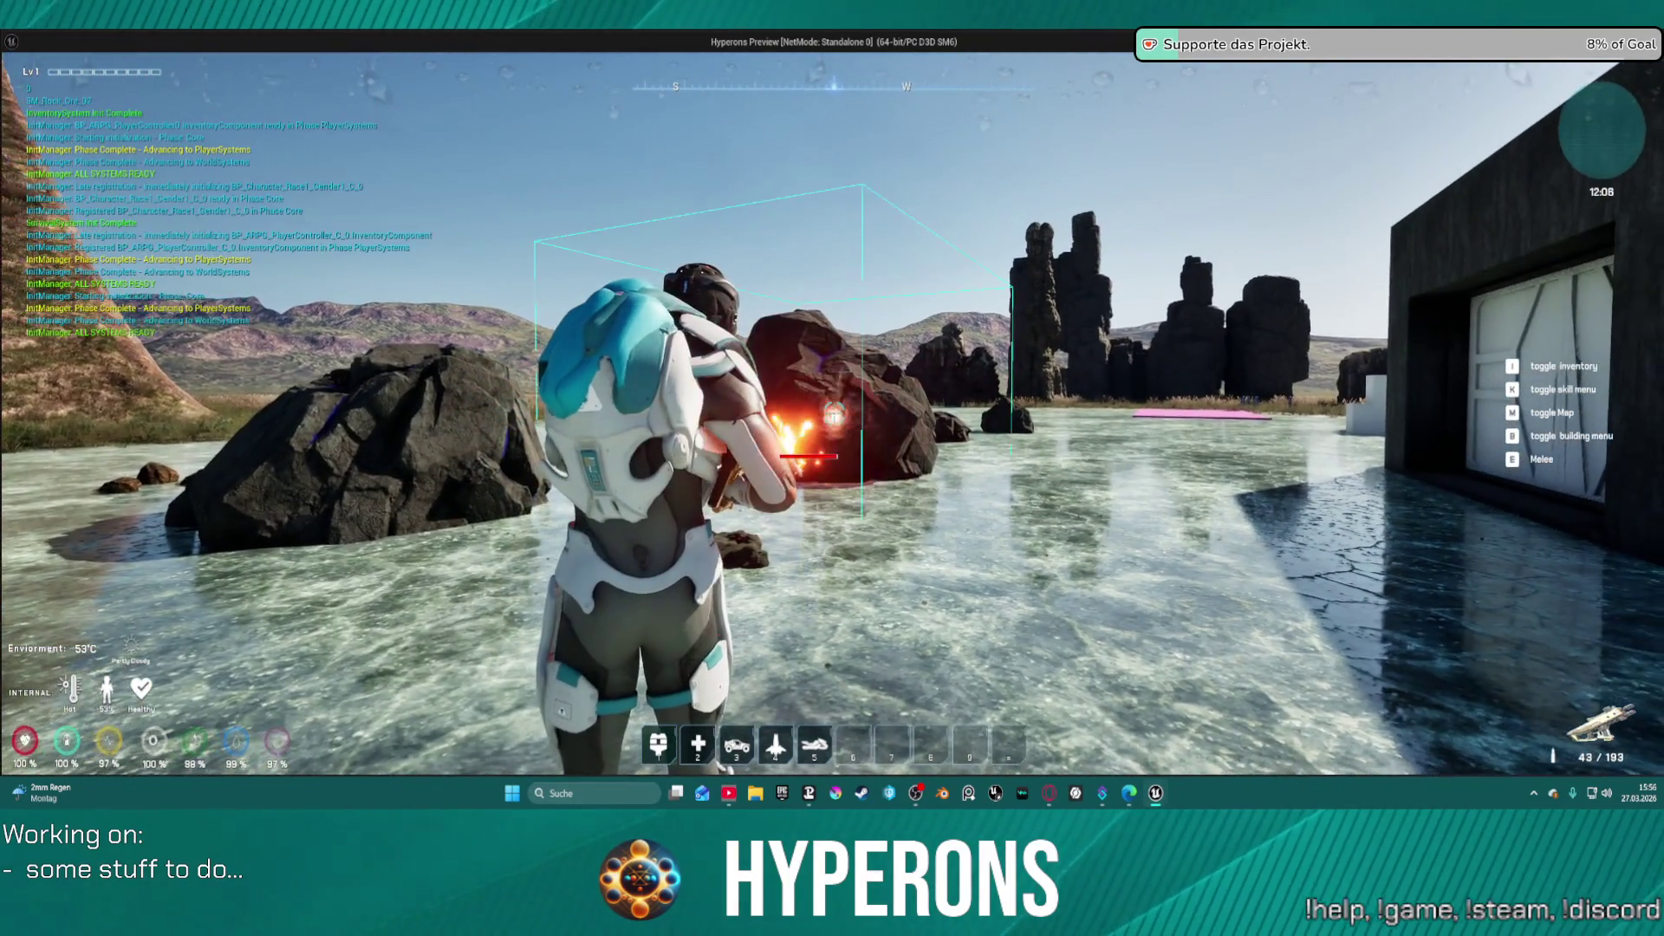
{"action": "left_click", "coordinate": [834, 414]}
{"action": "left_click", "coordinate": [834, 415]}
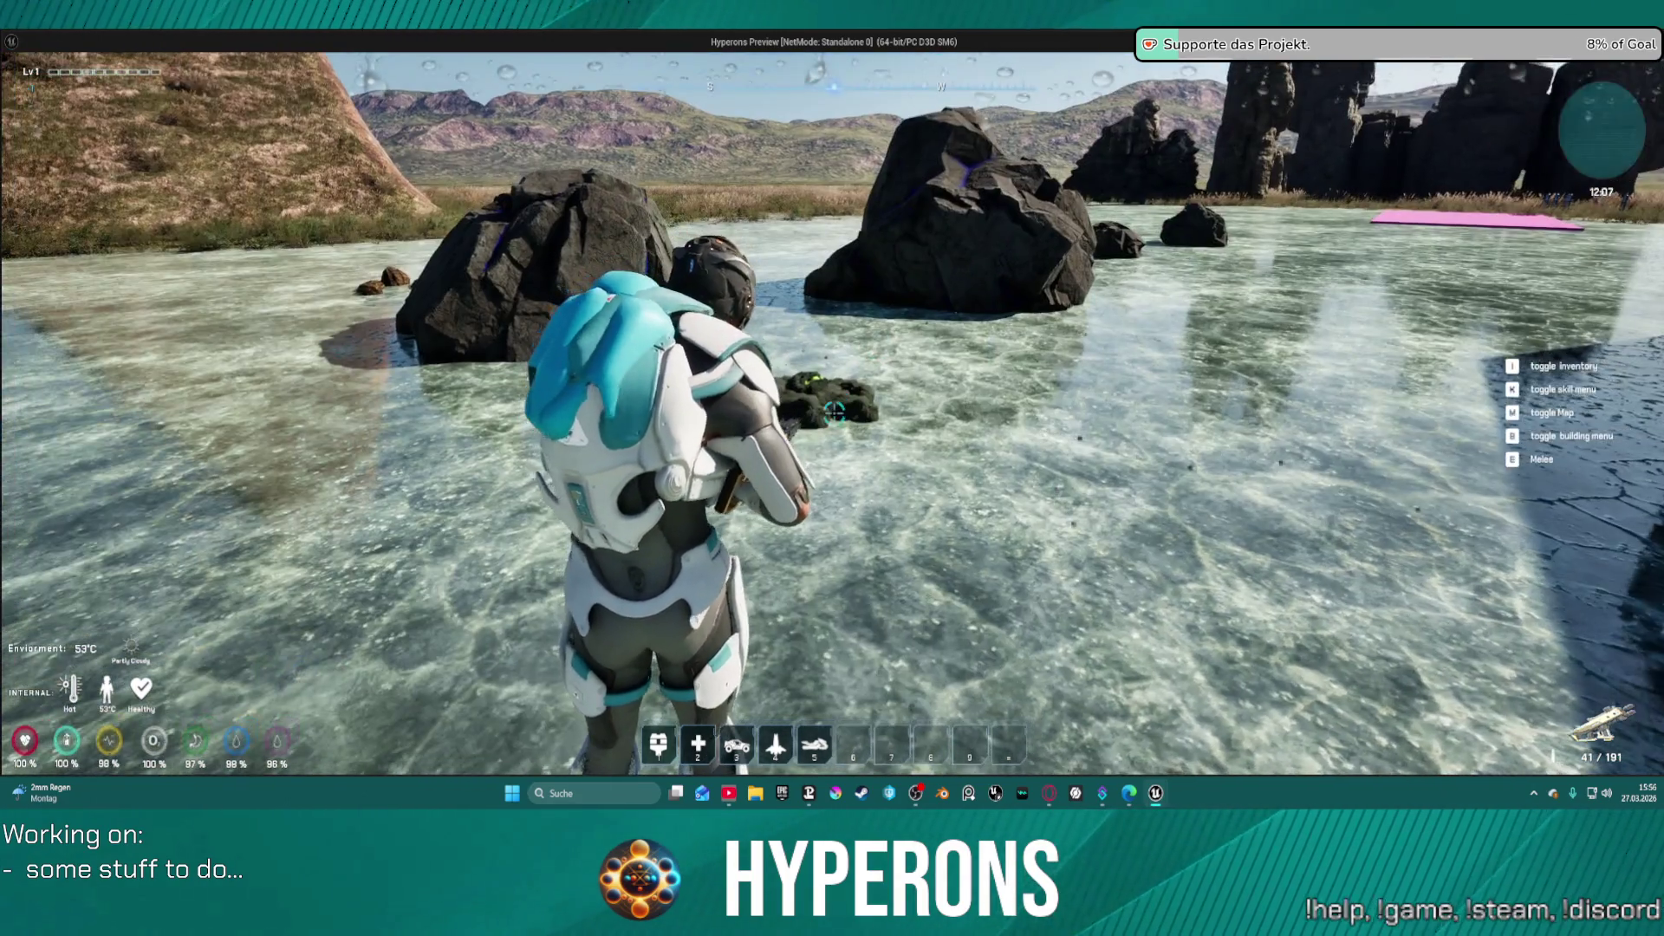
{"action": "left_click", "coordinate": [833, 414]}
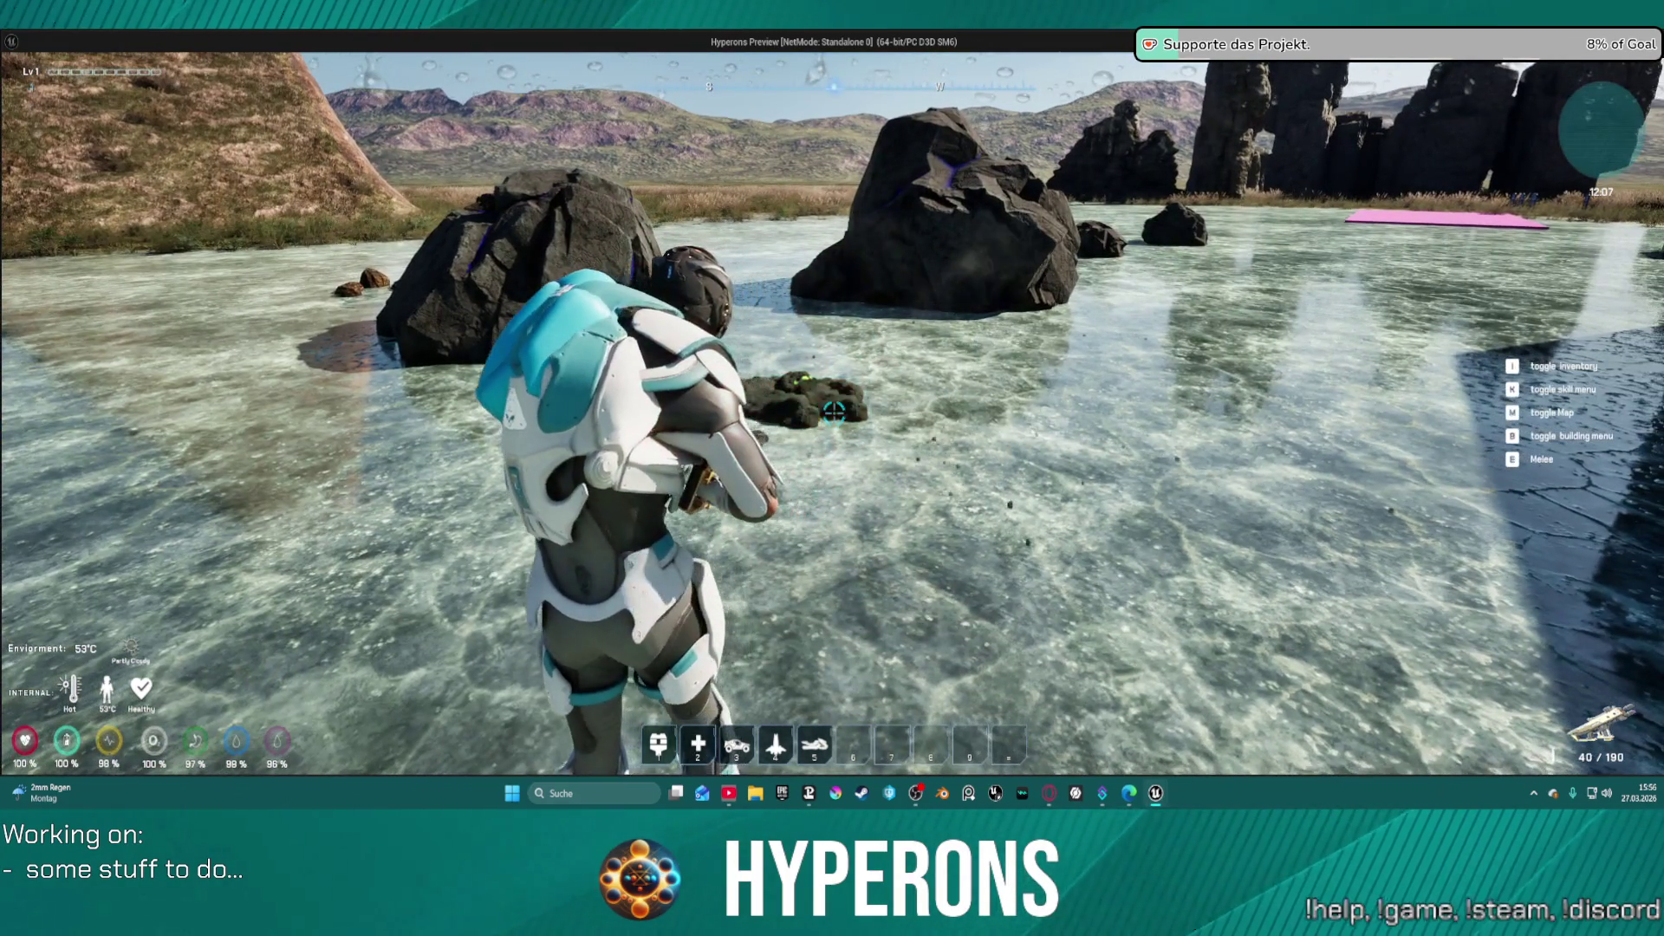
{"action": "left_click", "coordinate": [833, 414]}
{"action": "left_click", "coordinate": [834, 416]}
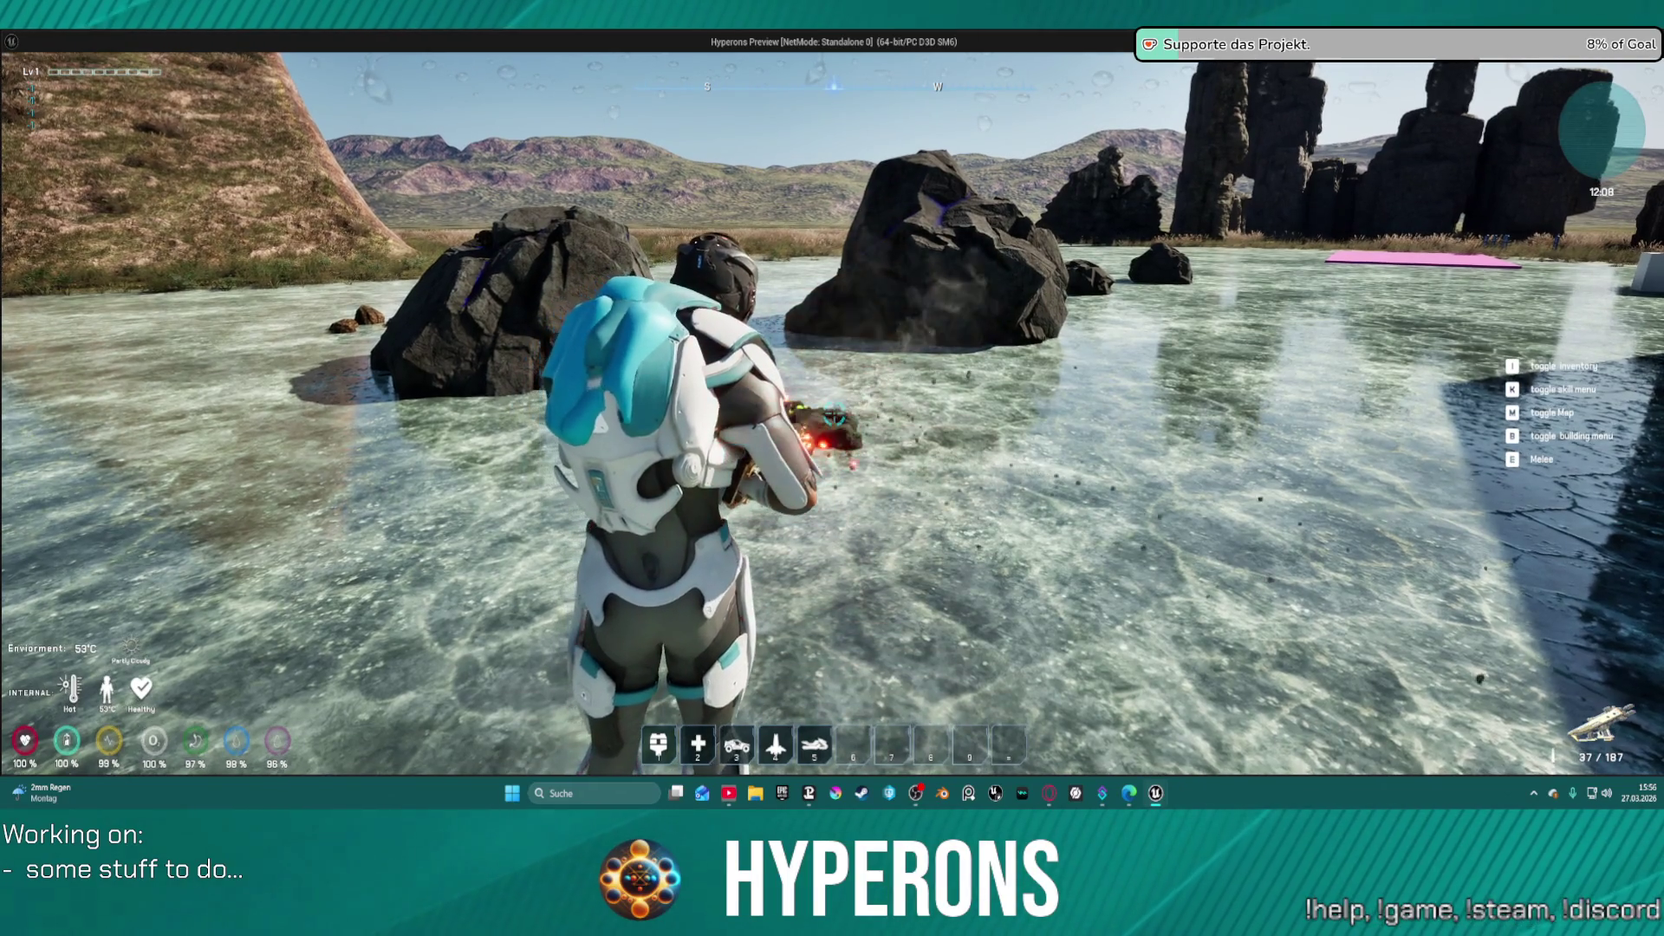
- Walk forward shooting at the rock pillar and an enemy, jump the water, then stop playing
{"action": "key", "text": "w"}
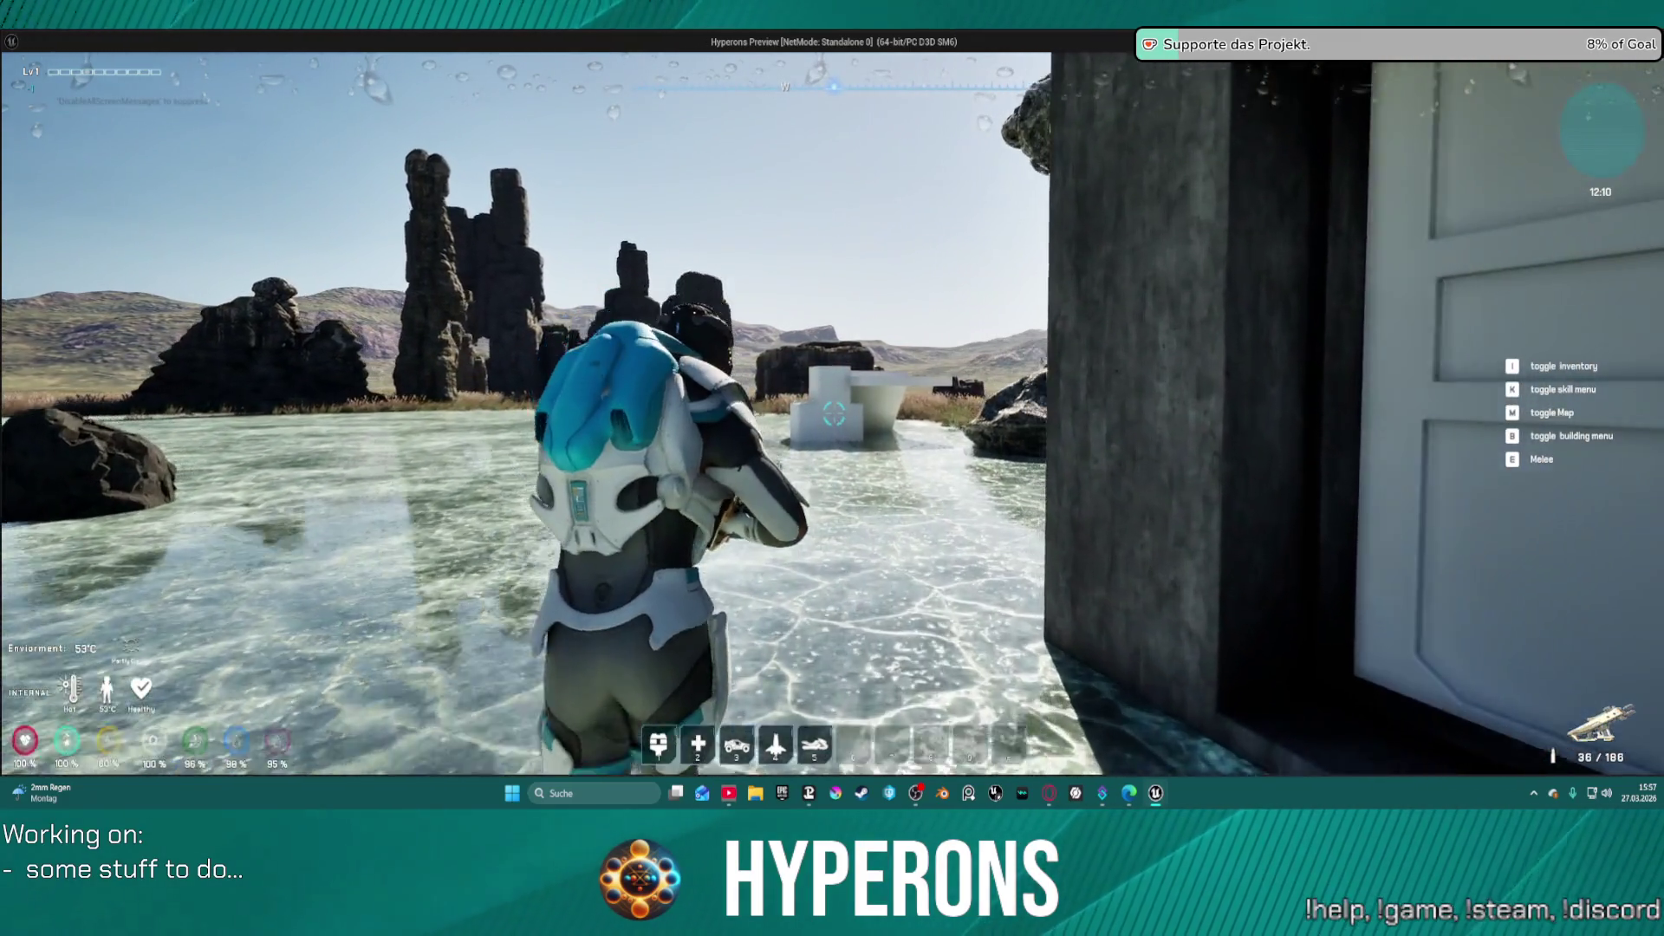
{"action": "left_click", "coordinate": [834, 414]}
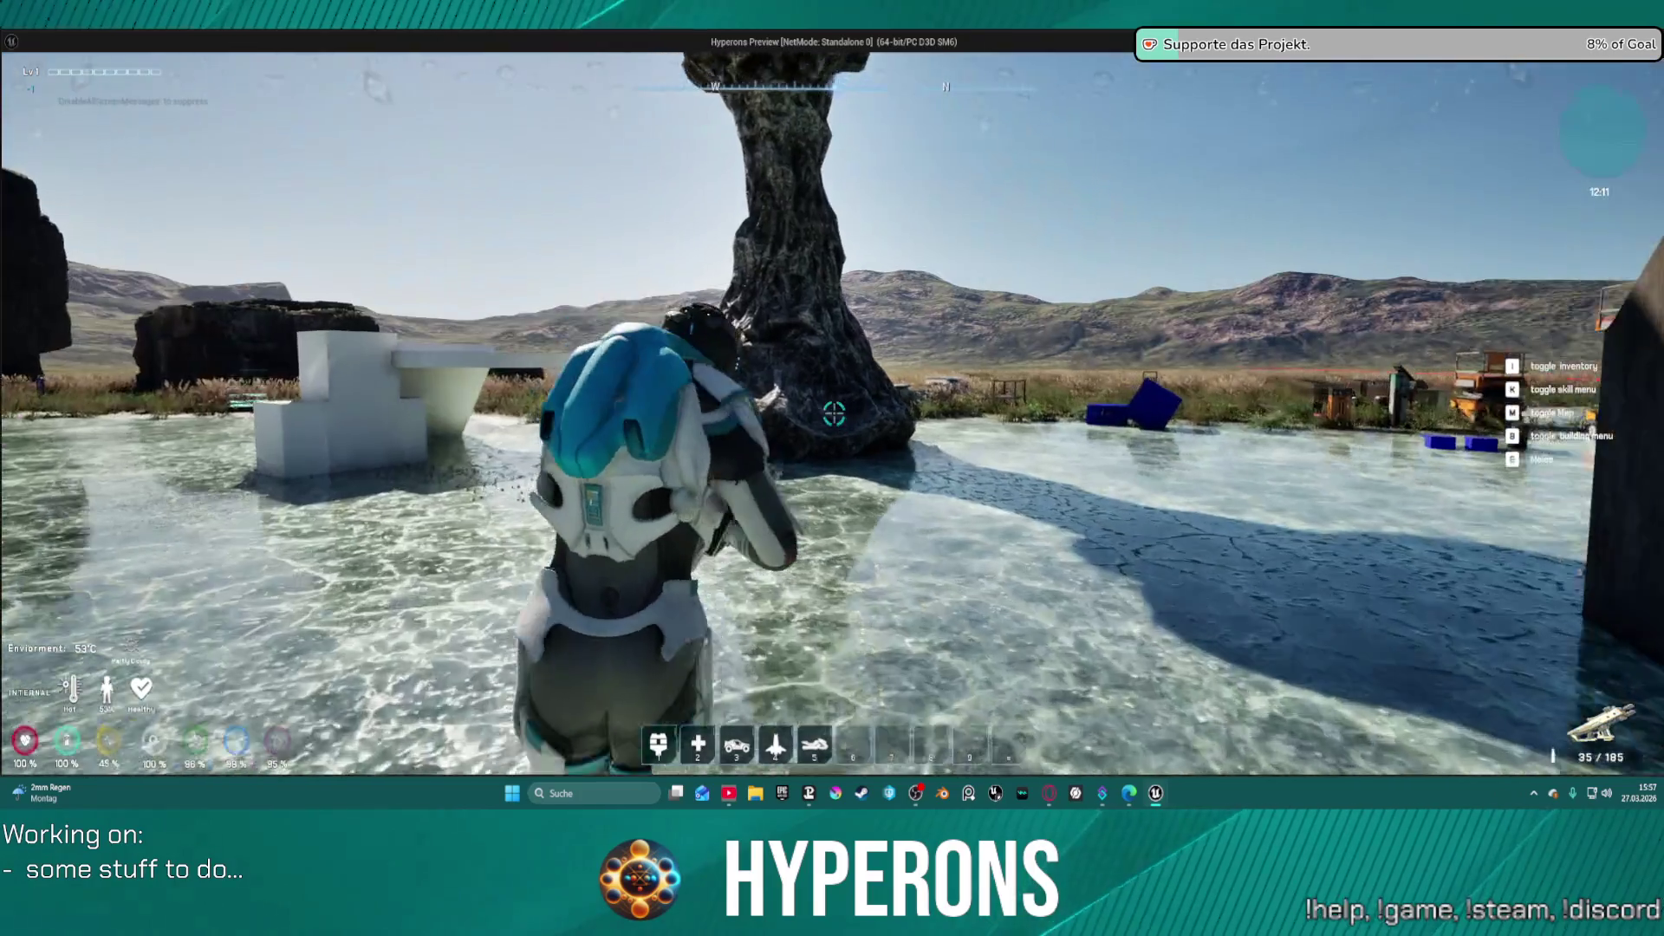
{"action": "left_click", "coordinate": [834, 414]}
{"action": "left_click", "coordinate": [834, 414]}
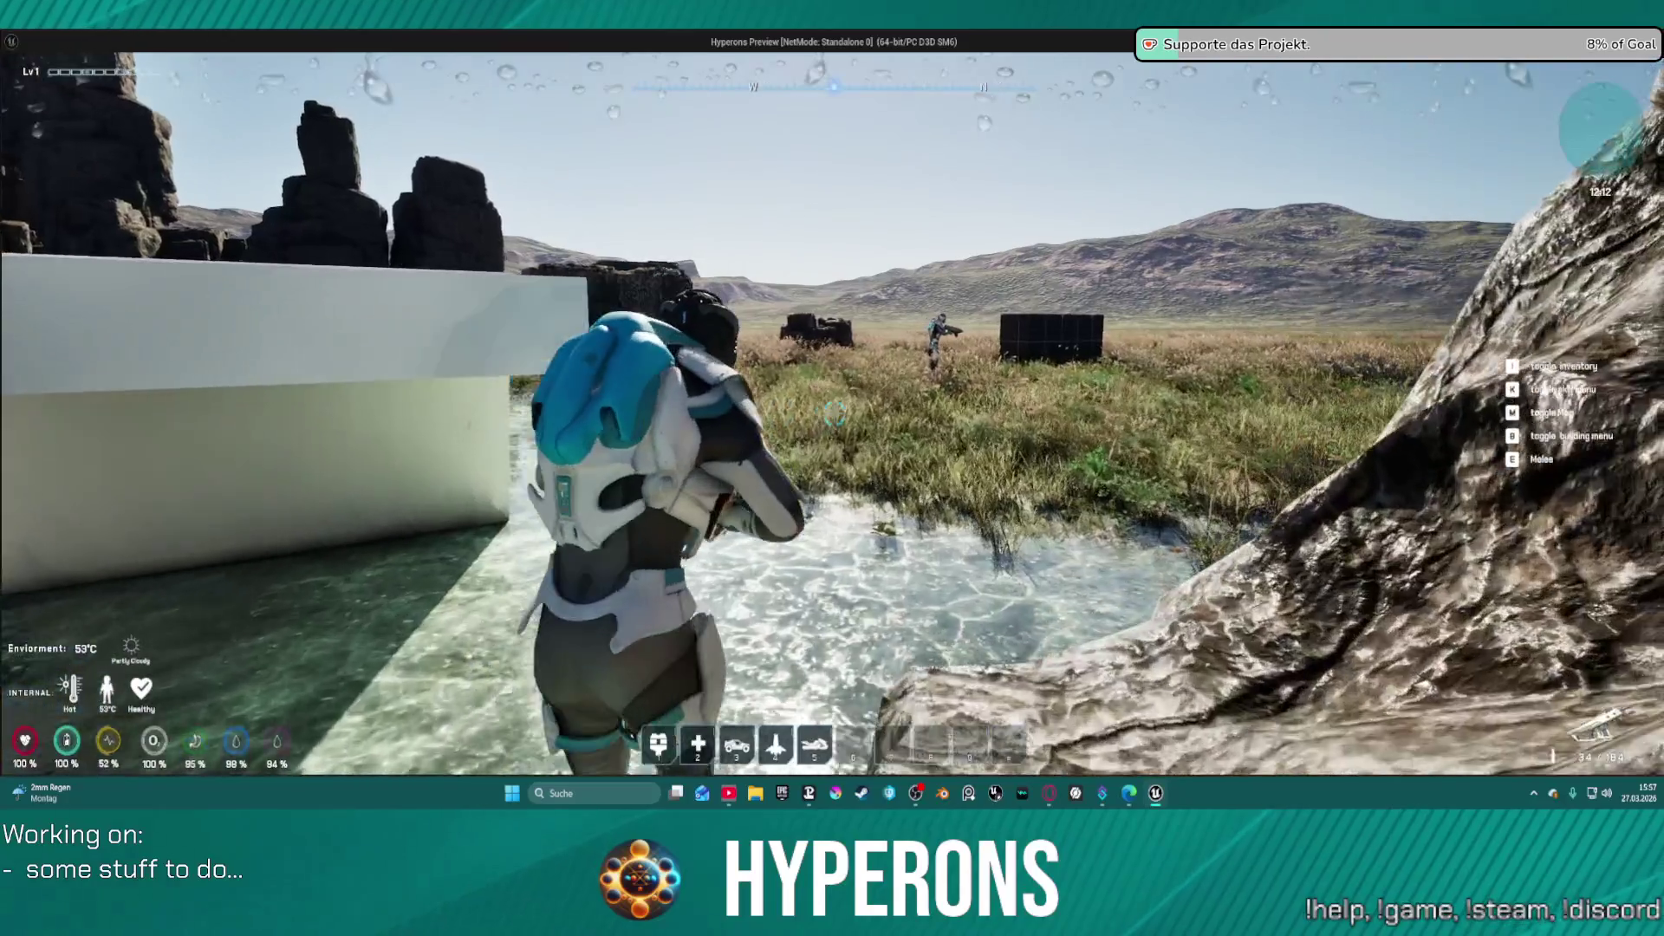
{"action": "key", "text": "w"}
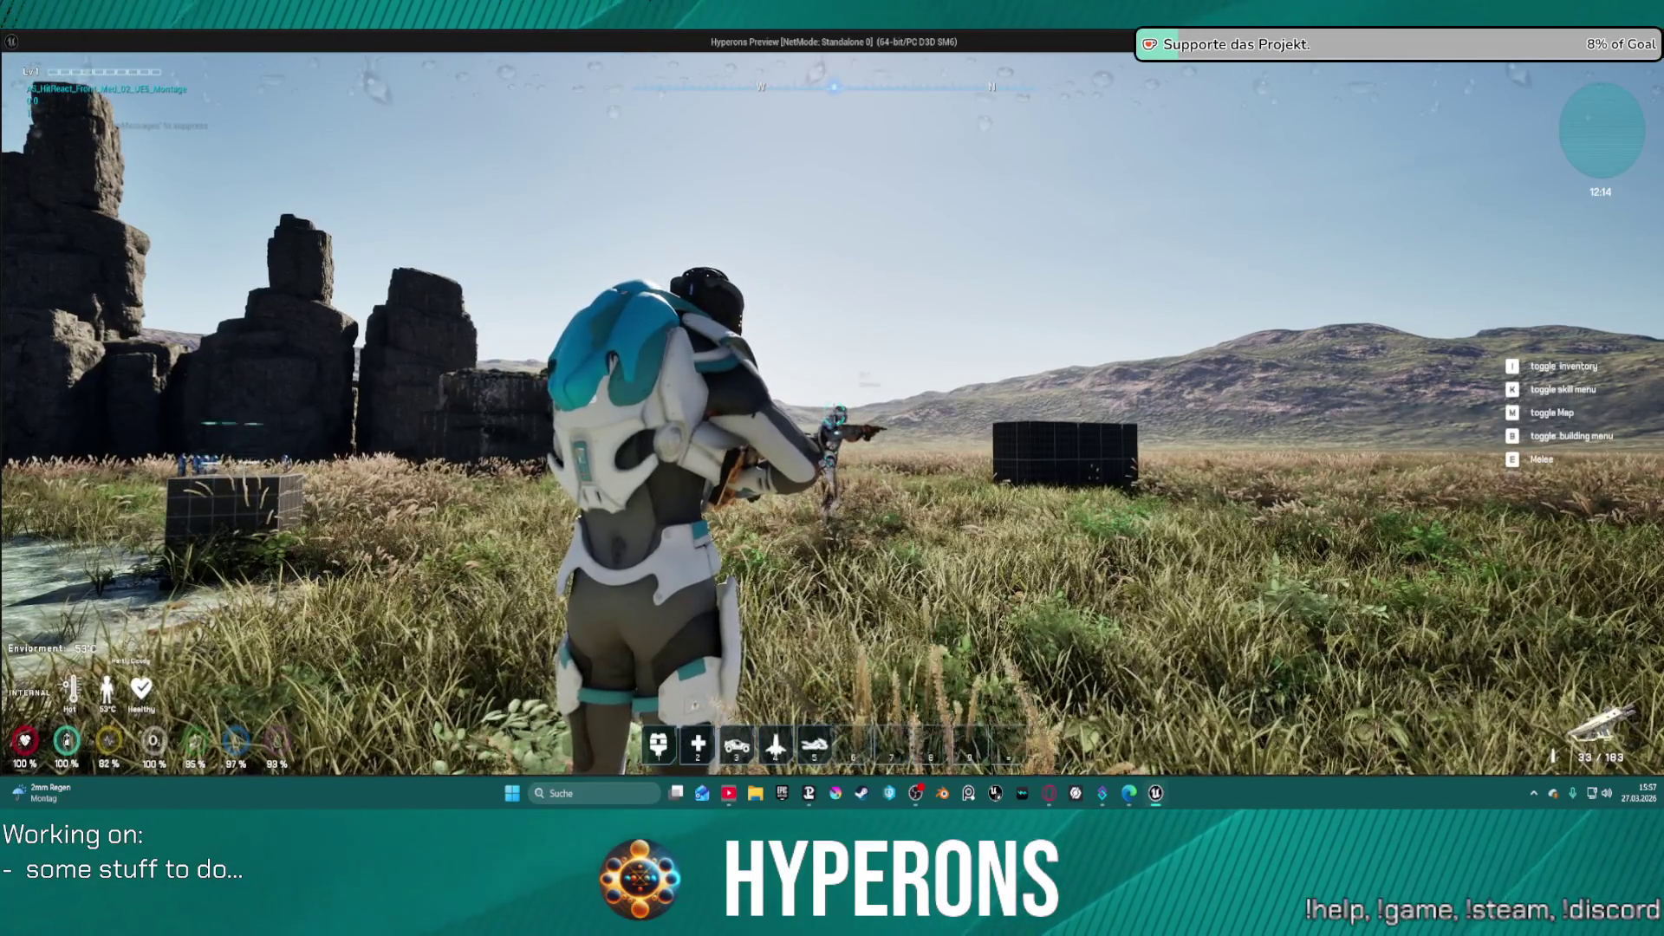
{"action": "left_click", "coordinate": [835, 415]}
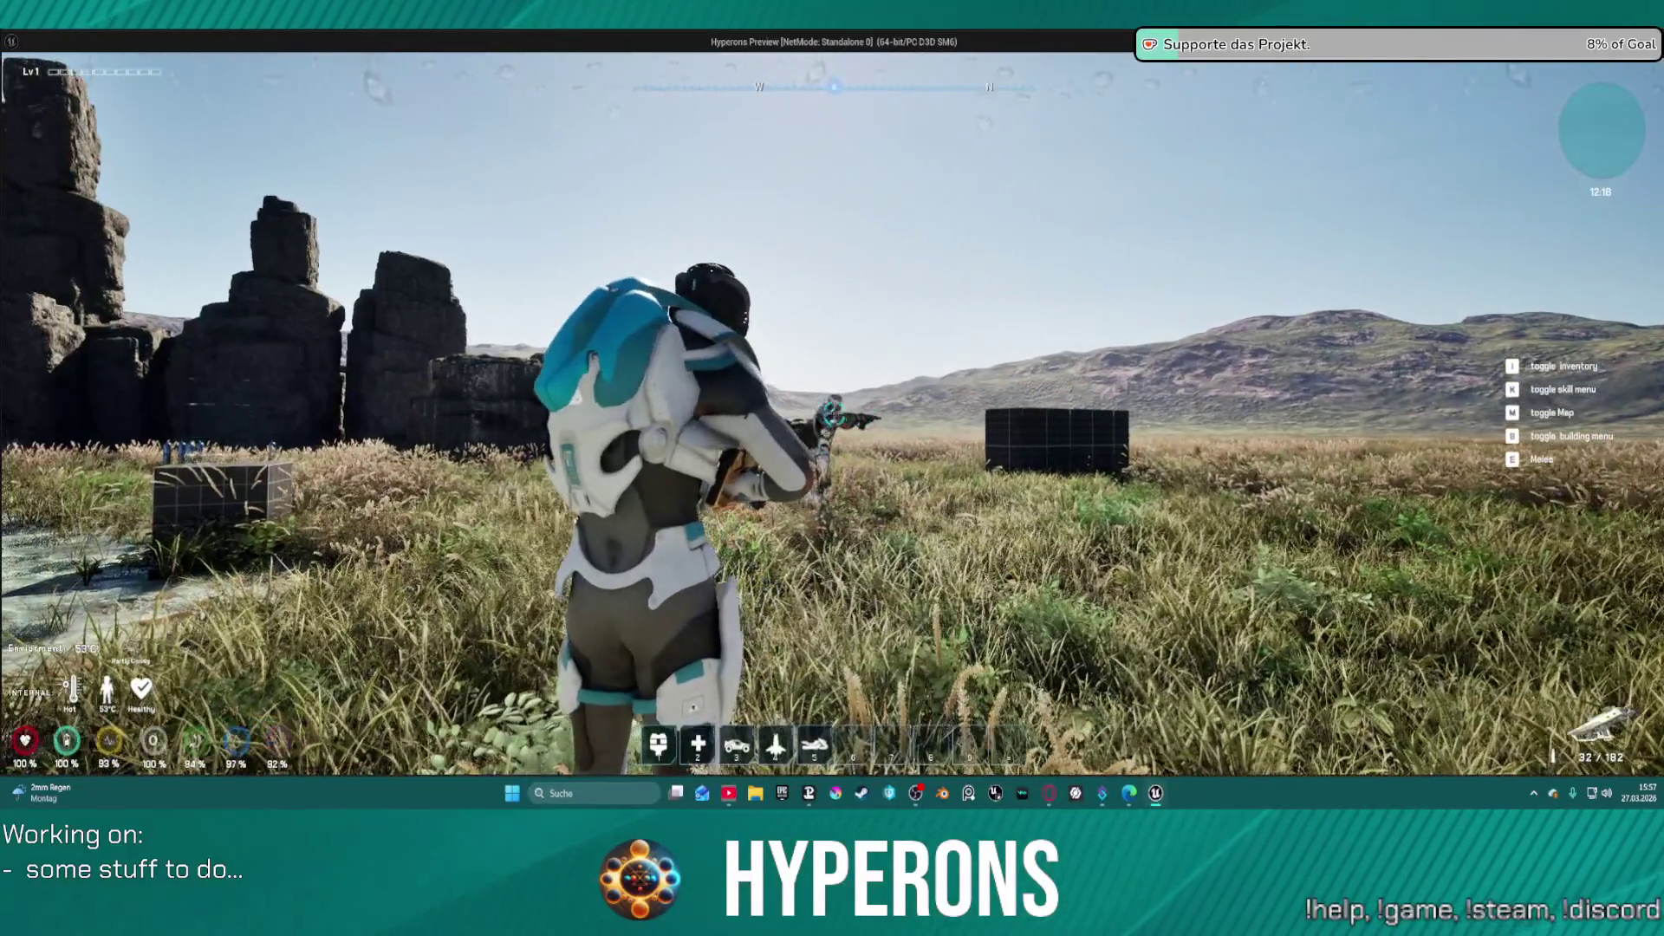
{"action": "left_click", "coordinate": [835, 414]}
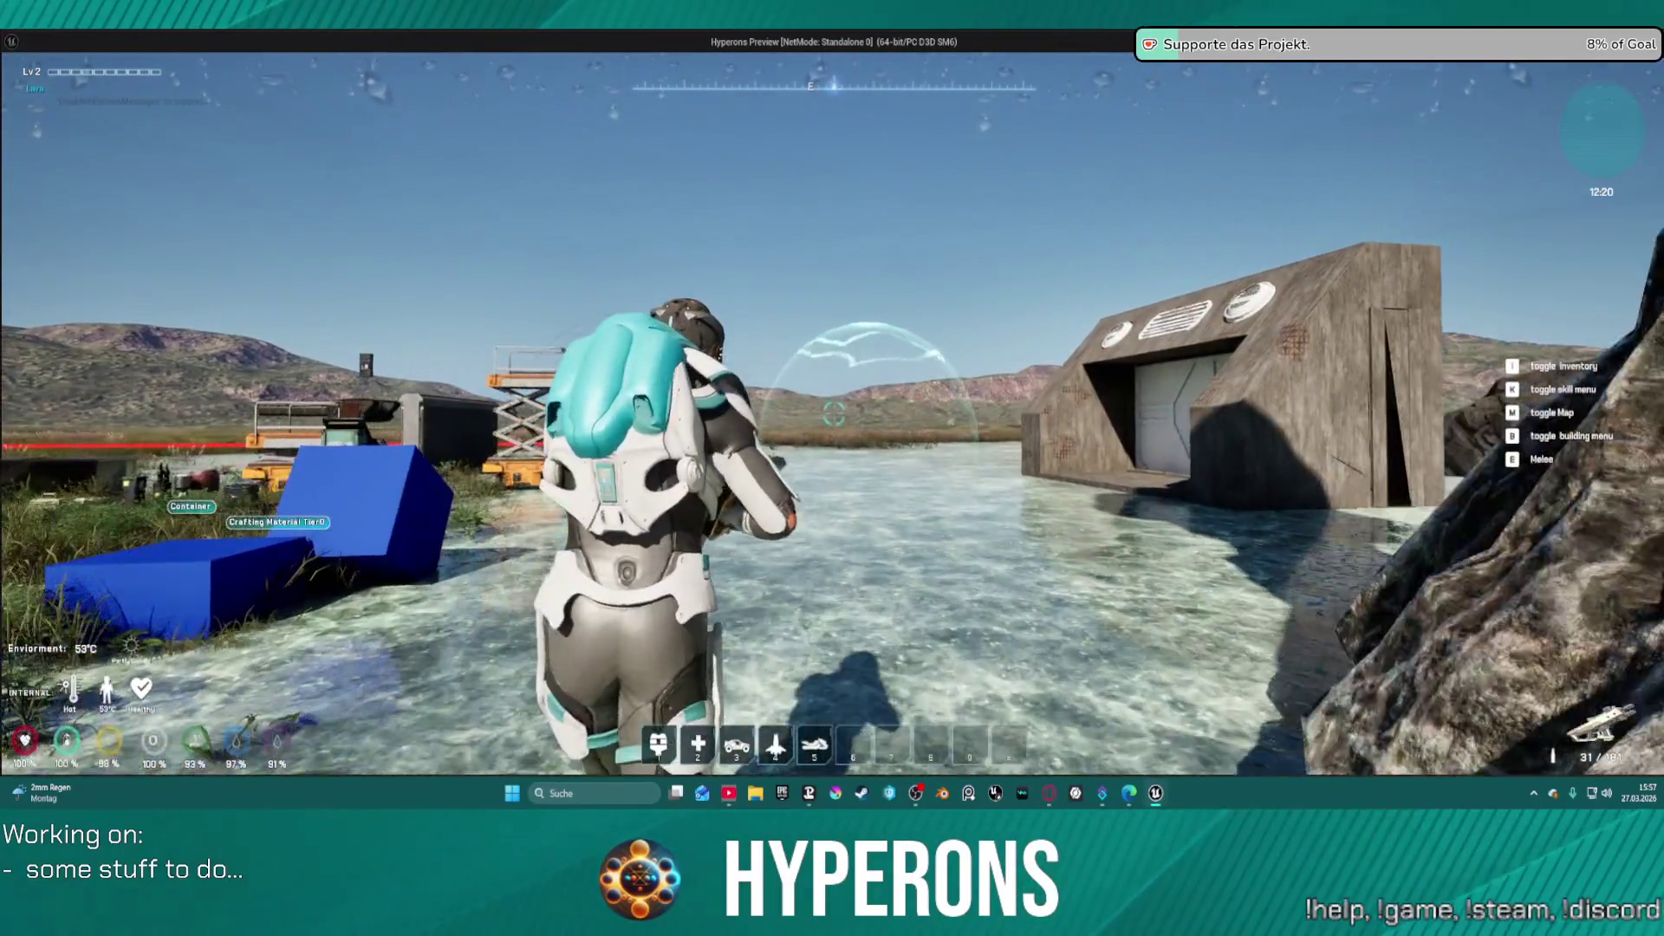
{"action": "left_click", "coordinate": [834, 415]}
{"action": "key", "text": "w"}
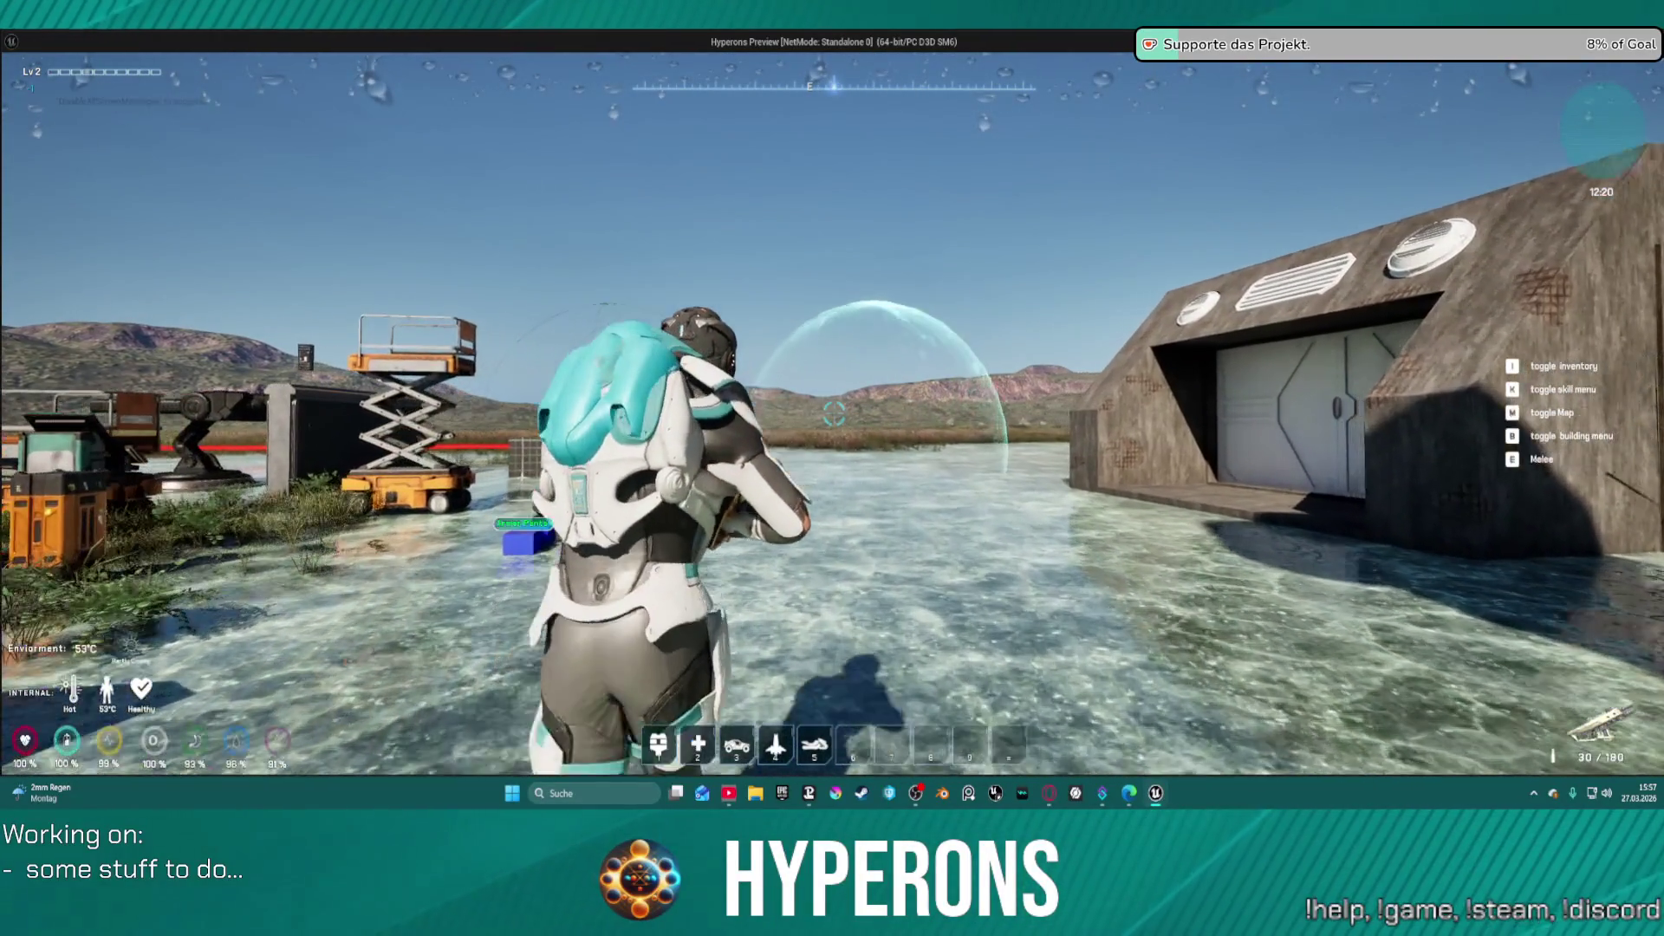
{"action": "key", "text": "space"}
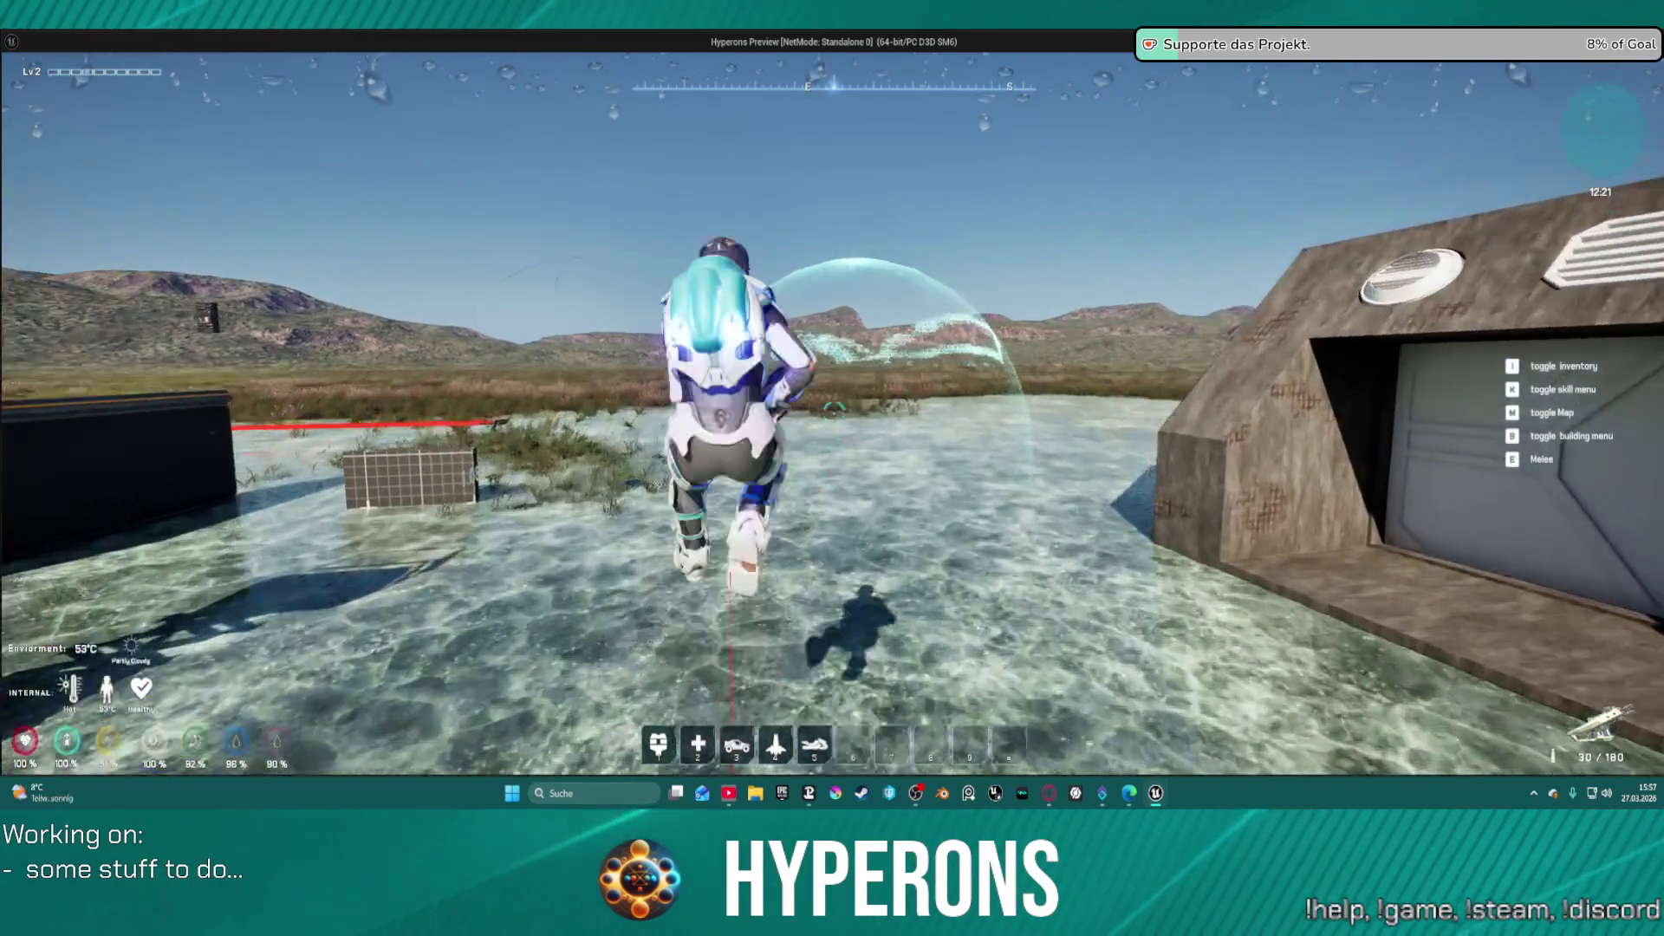
{"action": "key", "text": "Escape"}
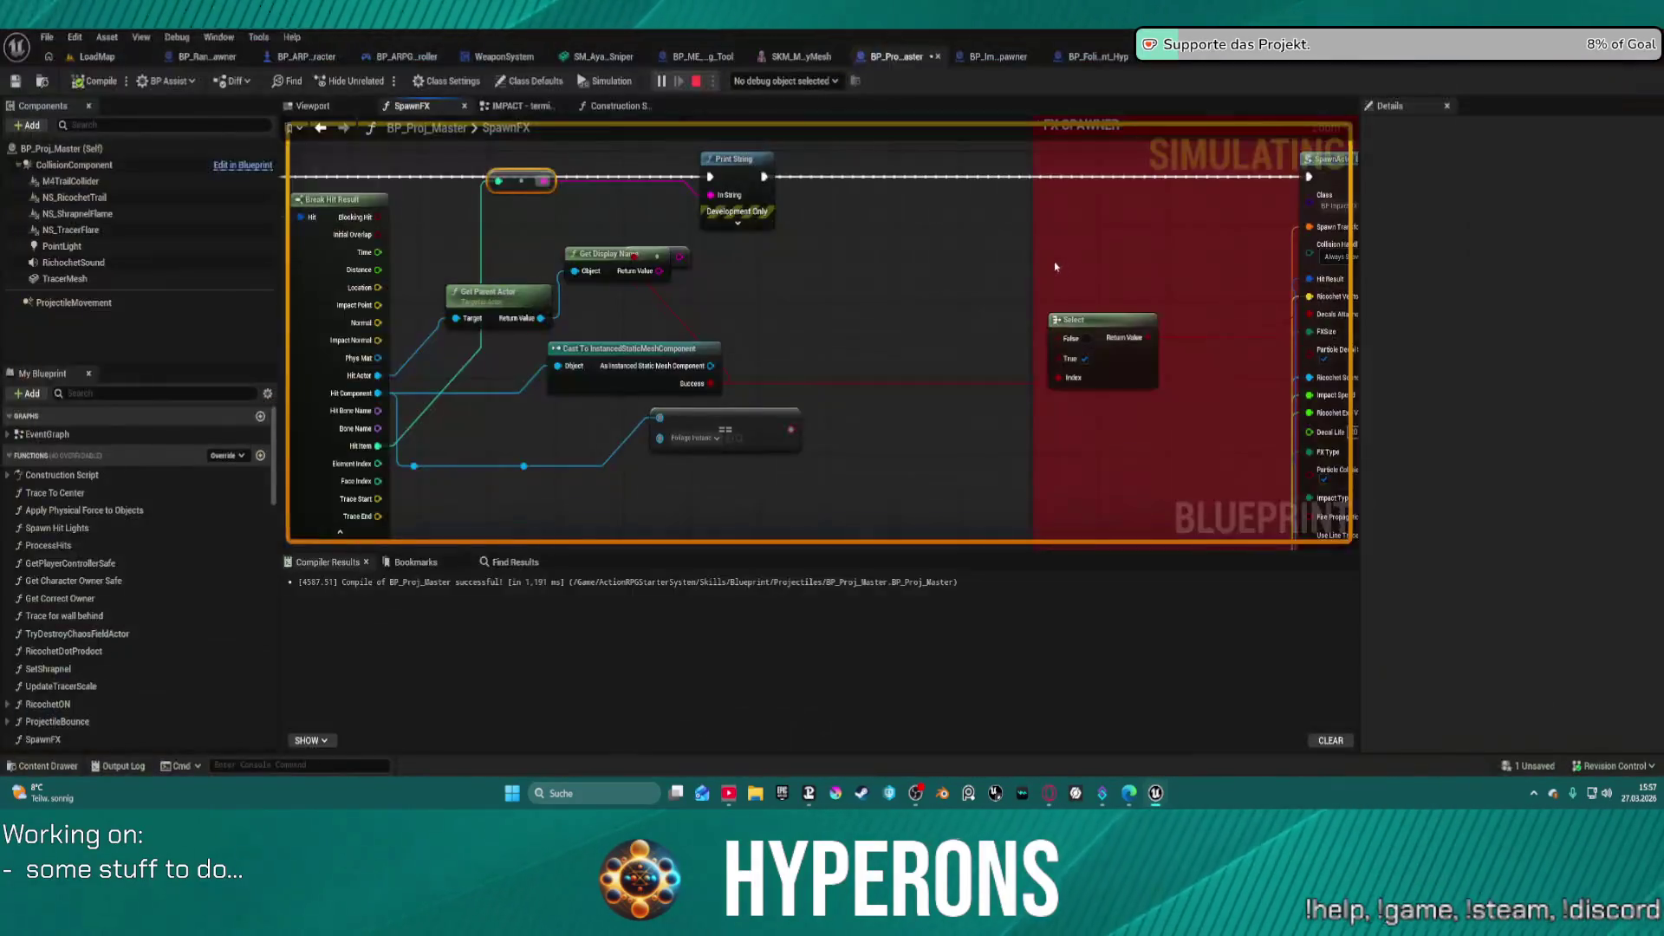
- Show the LoadMap level in Selection Mode instead of Foliage Mode and fly to the pond
{"action": "left_click", "coordinate": [97, 58]}
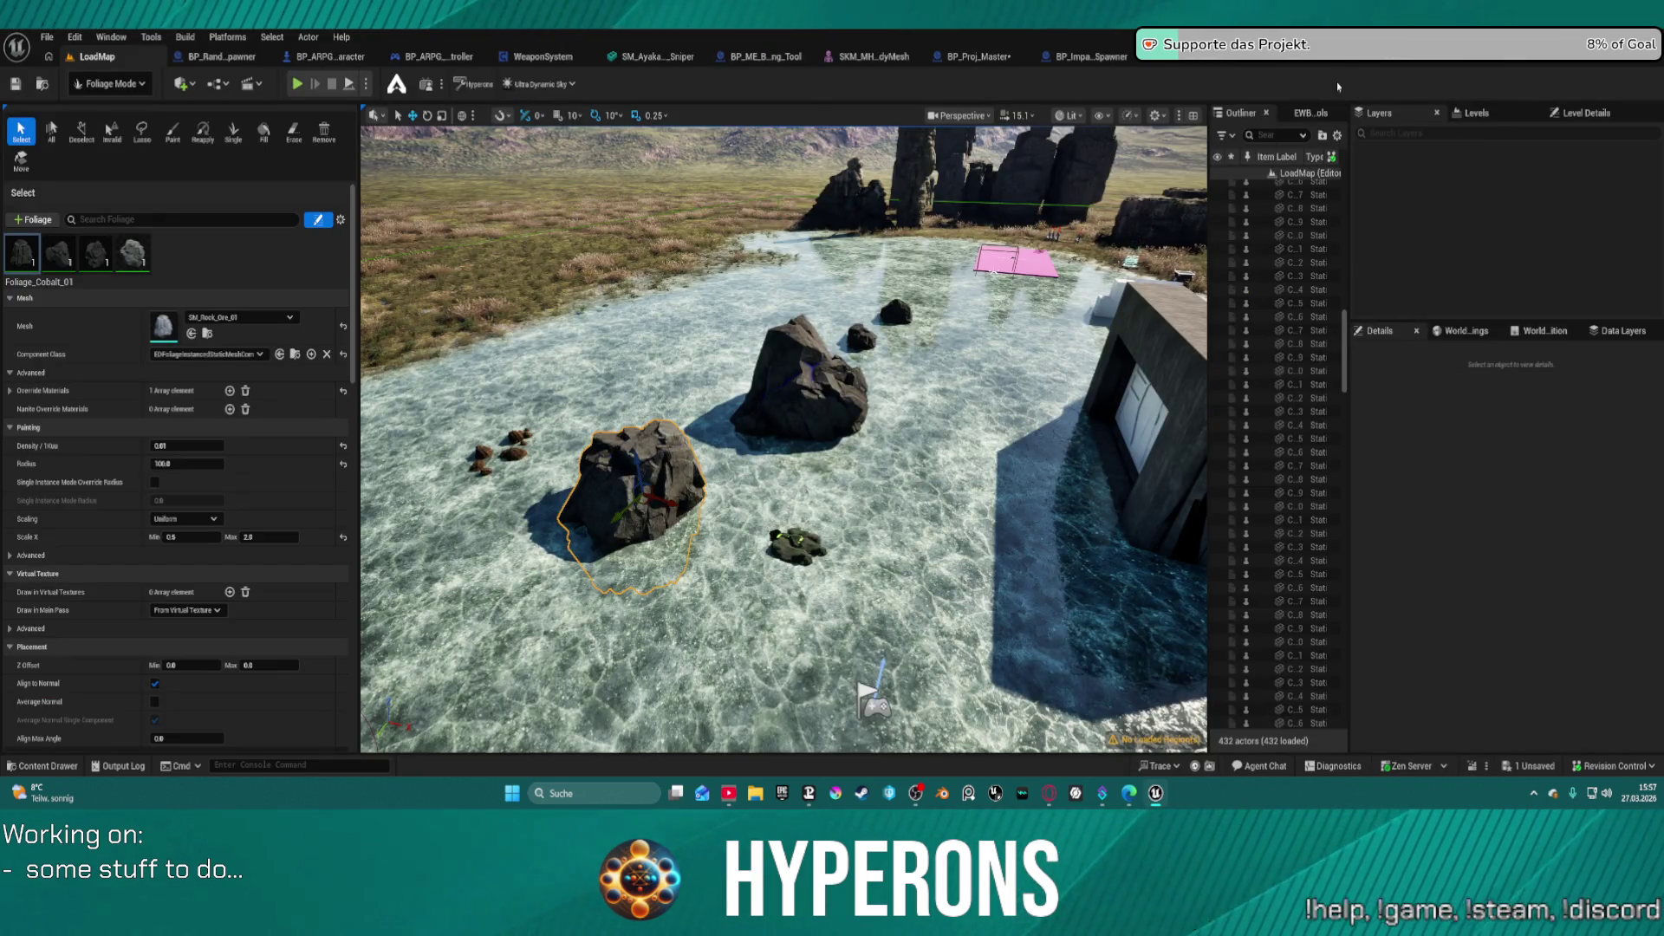
{"action": "left_click", "coordinate": [128, 87]}
{"action": "left_click", "coordinate": [136, 131]}
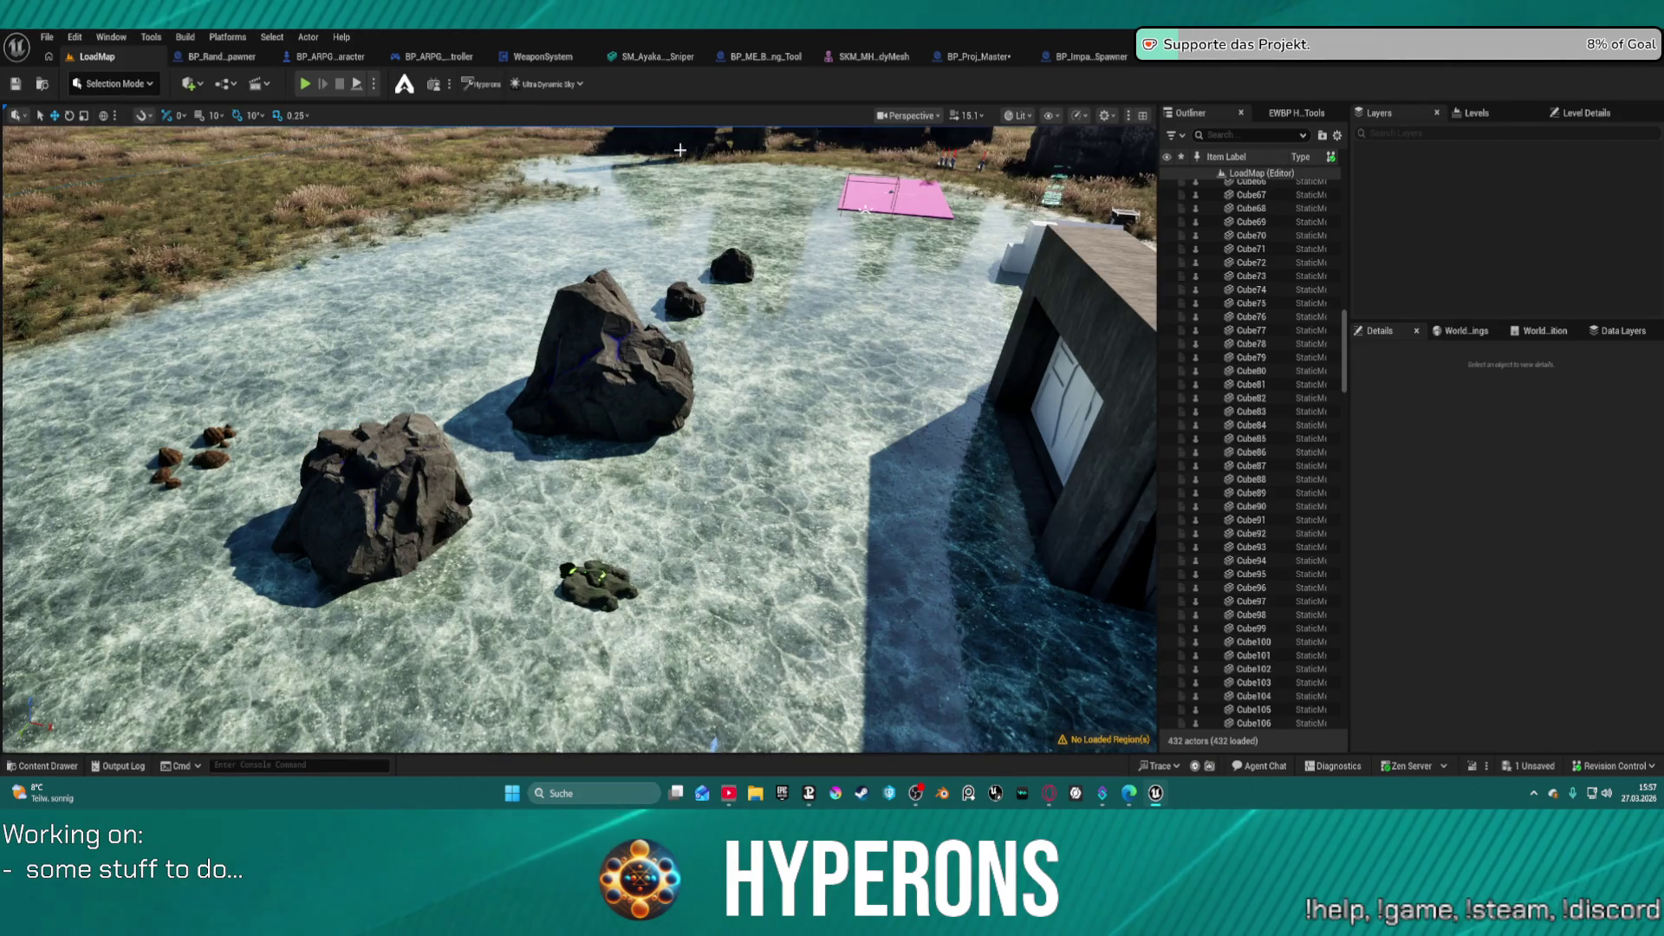
{"action": "scroll", "coordinate": [680, 150], "scroll_direction": "down", "scroll_amount": 10}
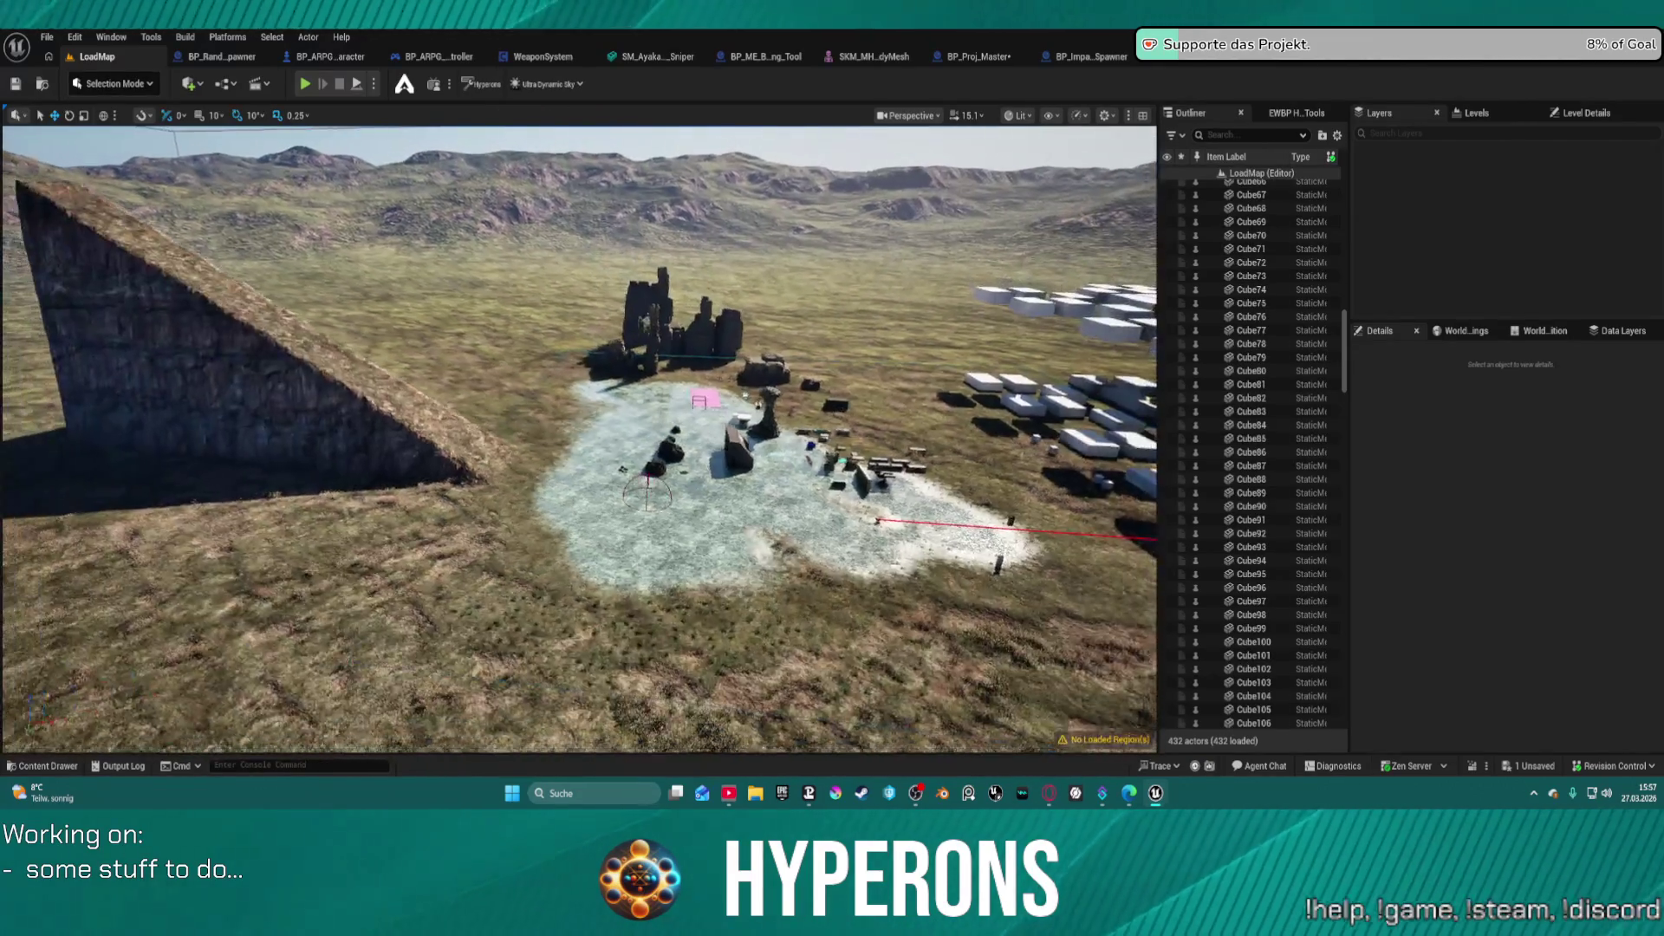
{"action": "scroll", "coordinate": [579, 439], "scroll_direction": "up", "scroll_amount": 10}
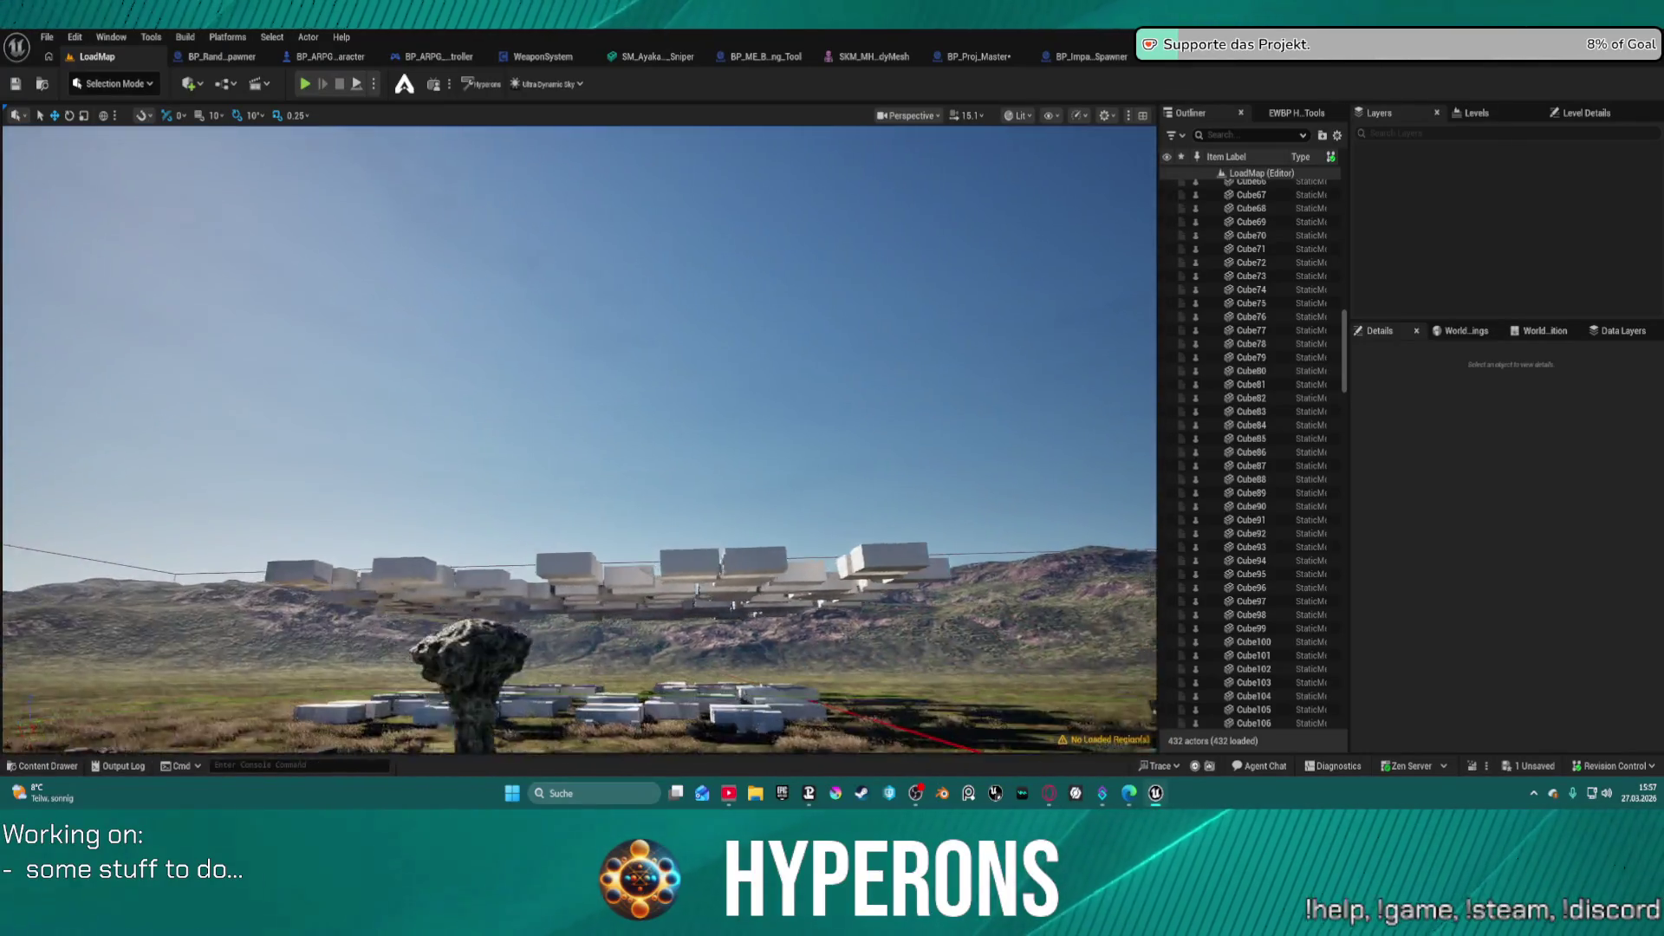
{"action": "left_click_drag", "start_coordinate": [378, 274], "coordinate": [378, 274]}
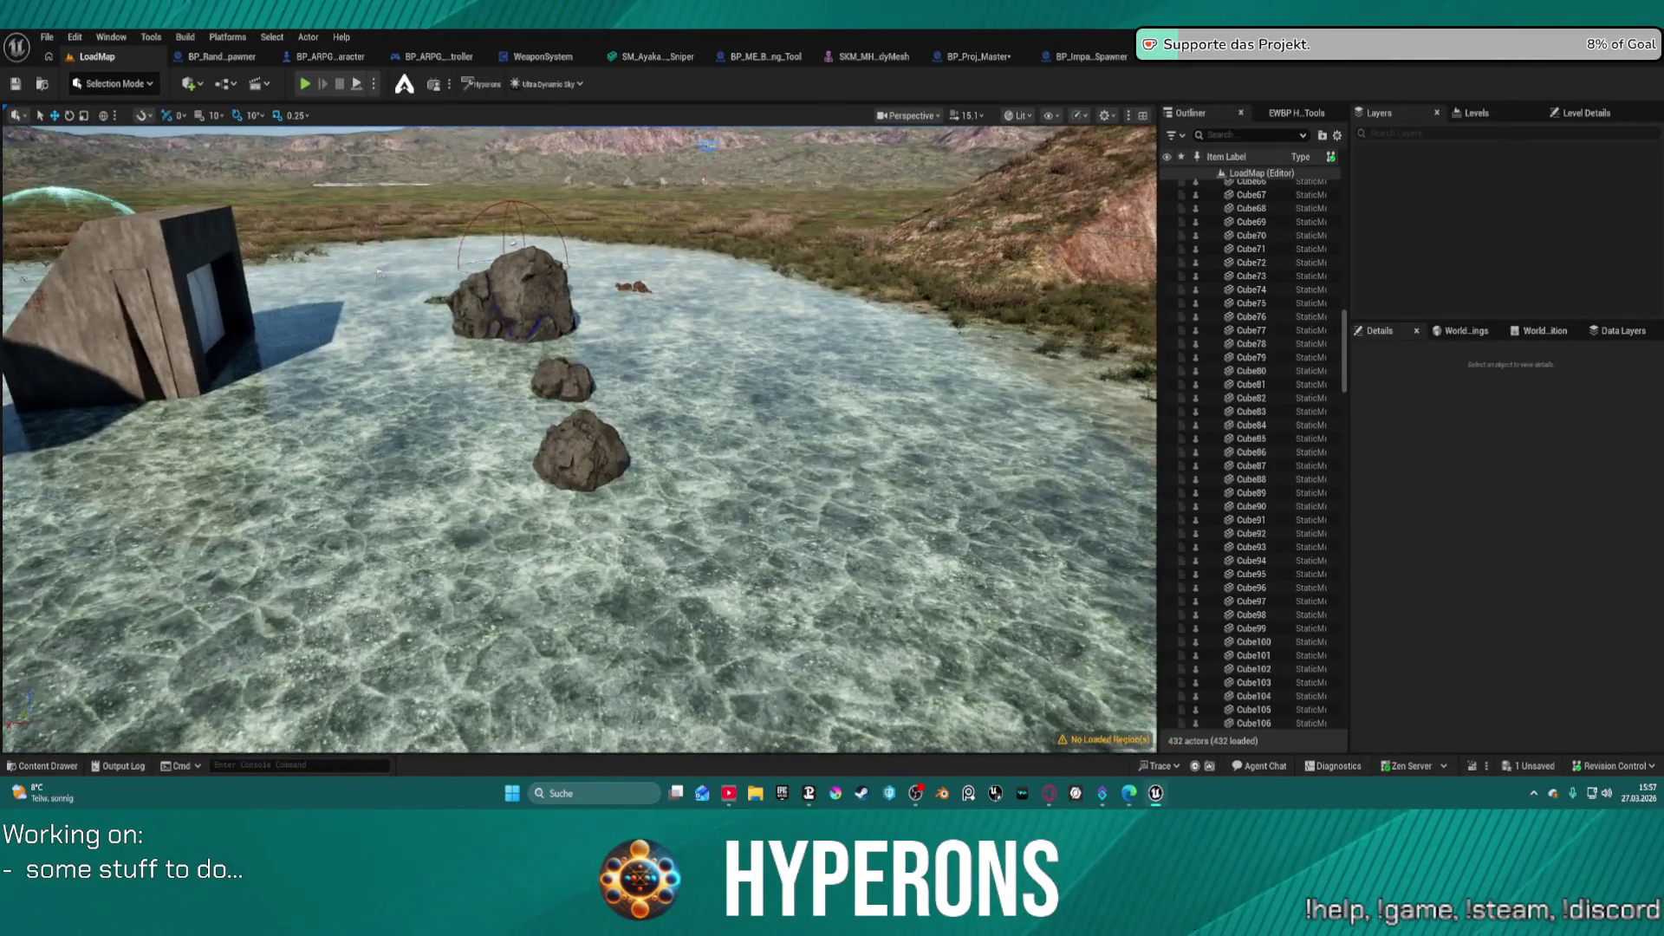
{"action": "left_click_drag", "start_coordinate": [1016, 295], "coordinate": [1015, 295]}
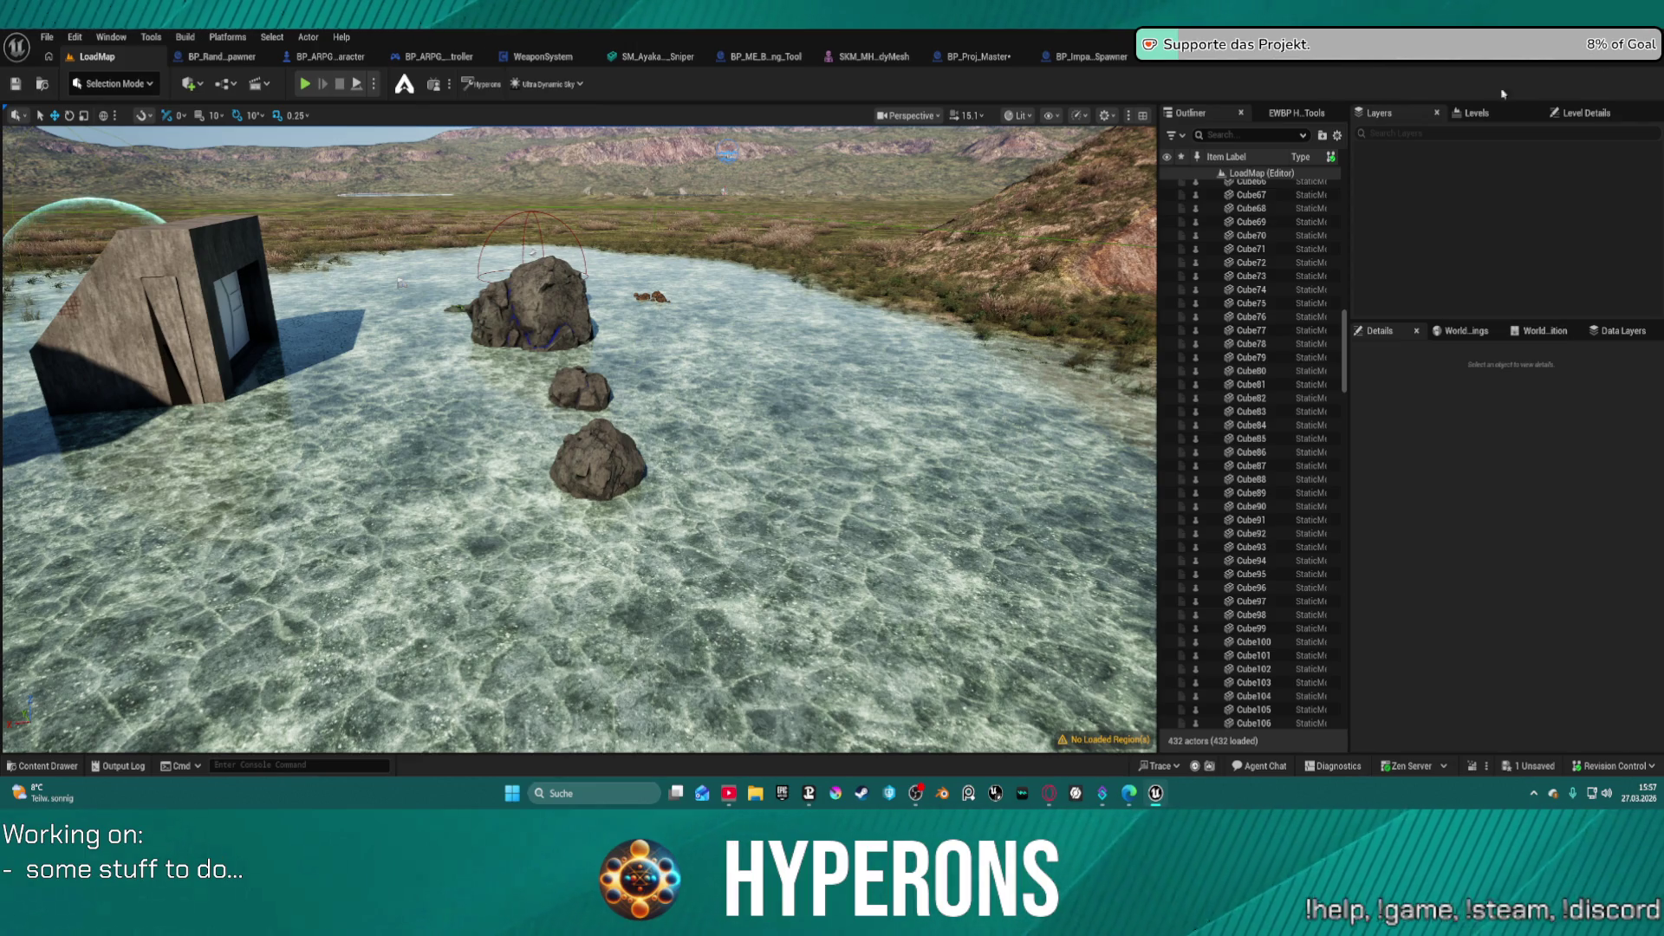
- Save BP_Proj_Master with Save Selected and close the Unreal editor
{"action": "key", "text": "ctrl+shift+s"}
{"action": "left_click", "coordinate": [845, 562]}
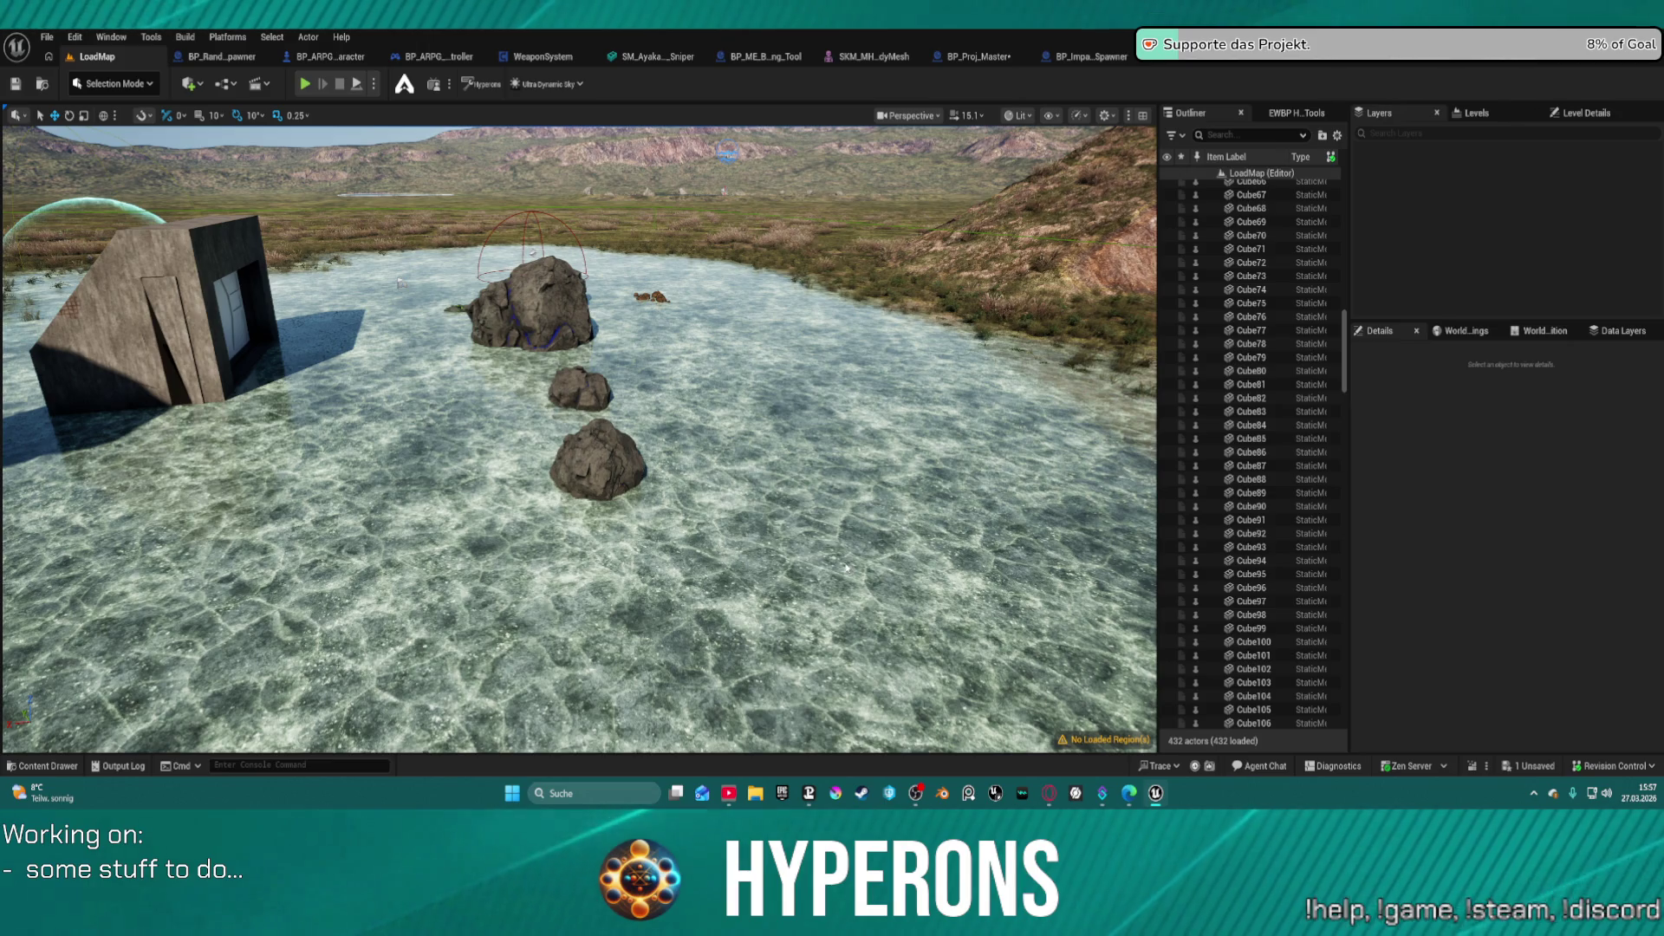
{"action": "key", "text": "alt+F4"}
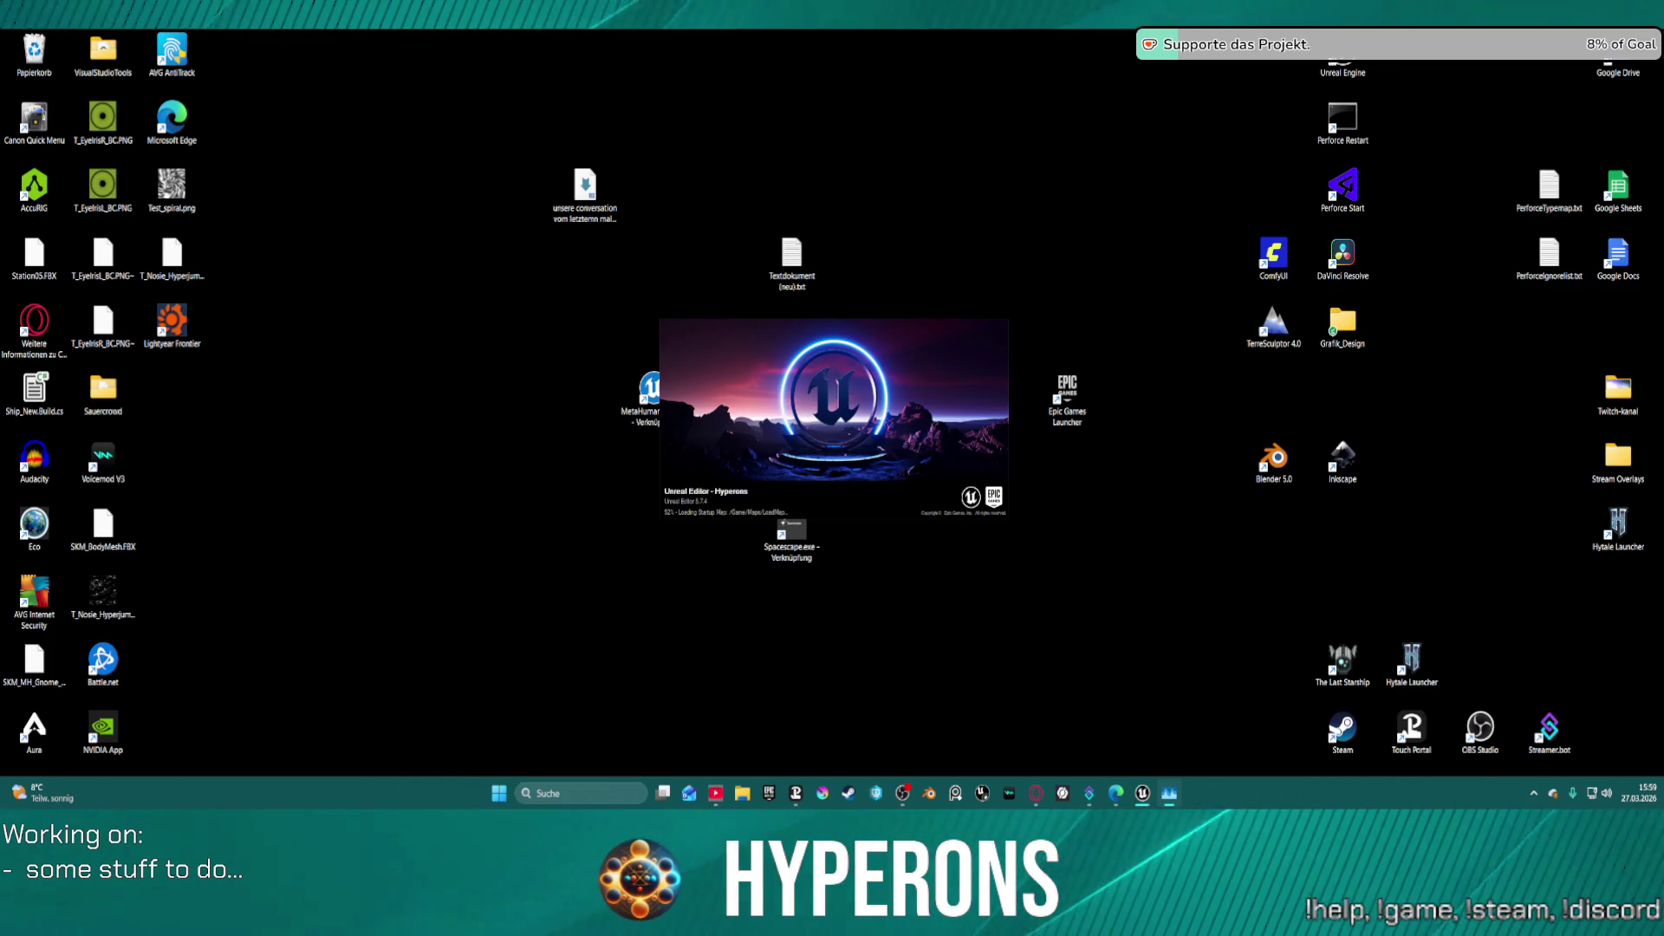
- Open Task Manager and check memory usage on the Leistung (performance) page
{"action": "key", "text": "ctrl+shift+Escape"}
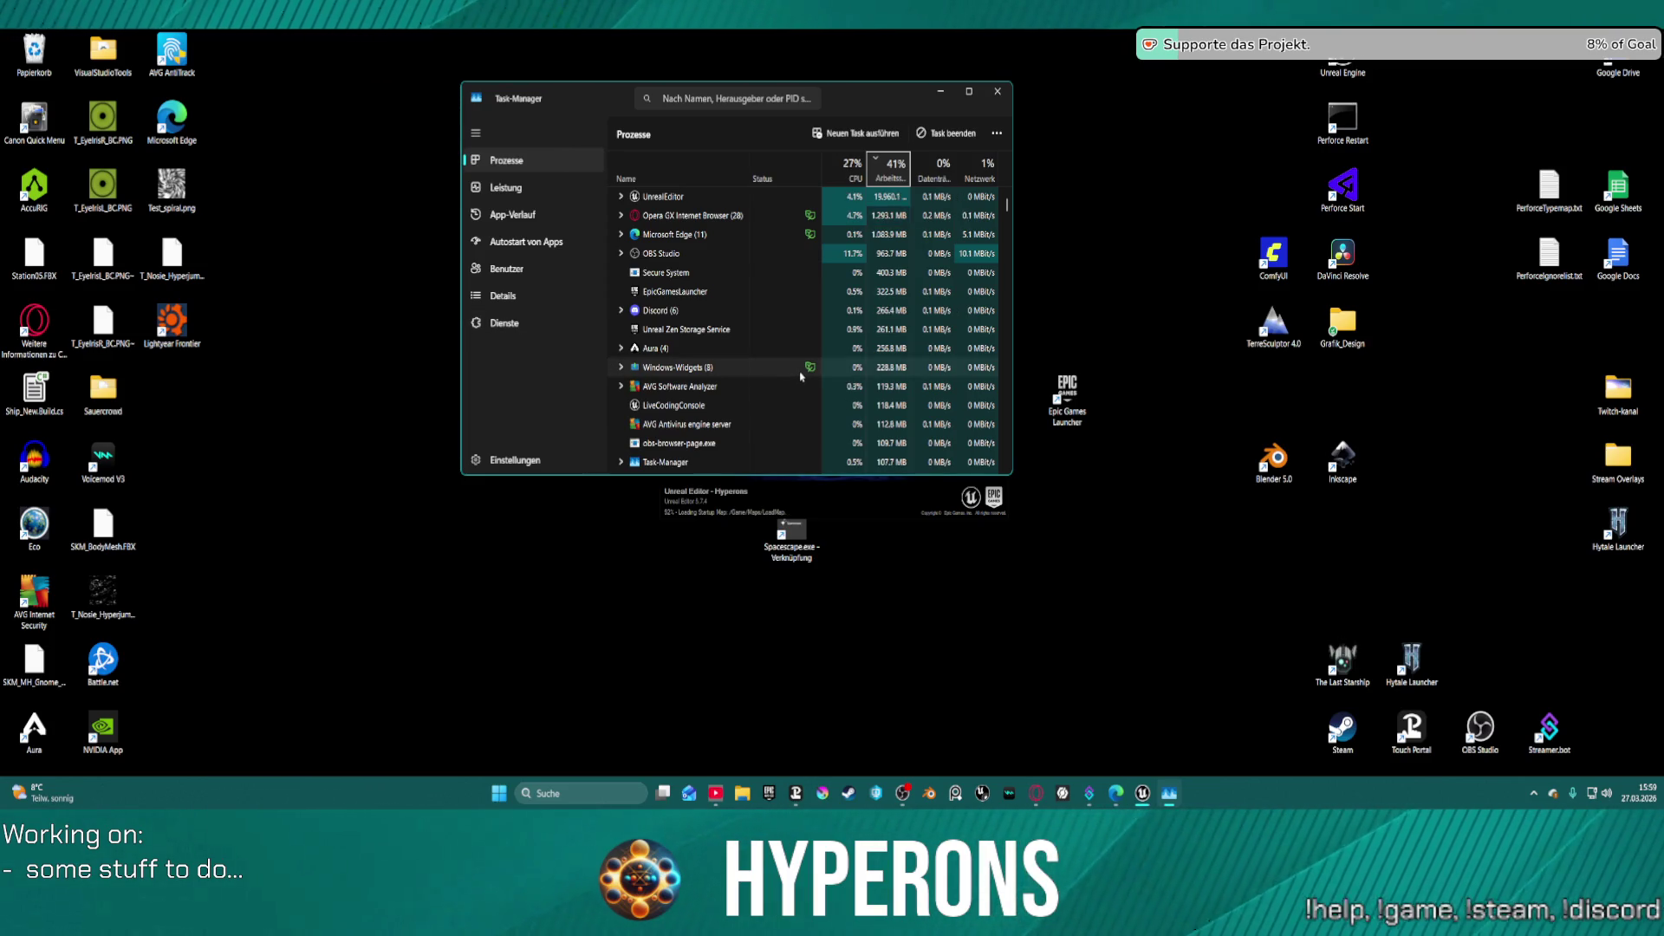
{"action": "scroll", "coordinate": [801, 375], "scroll_direction": "down", "scroll_amount": 15}
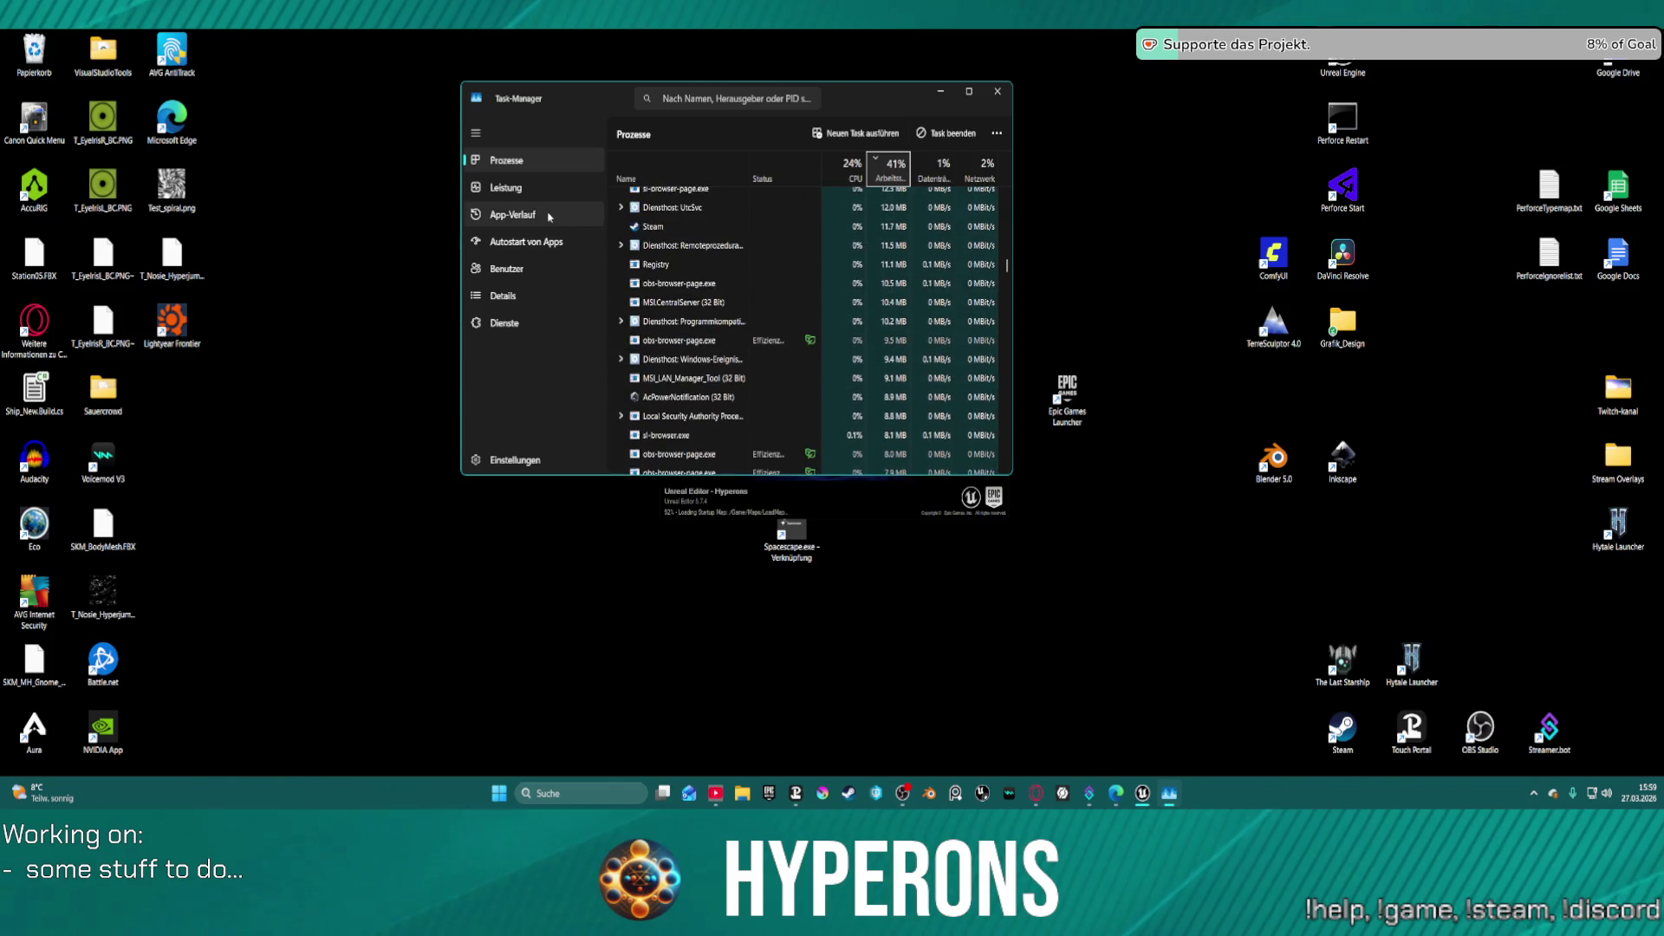
{"action": "left_click", "coordinate": [531, 187]}
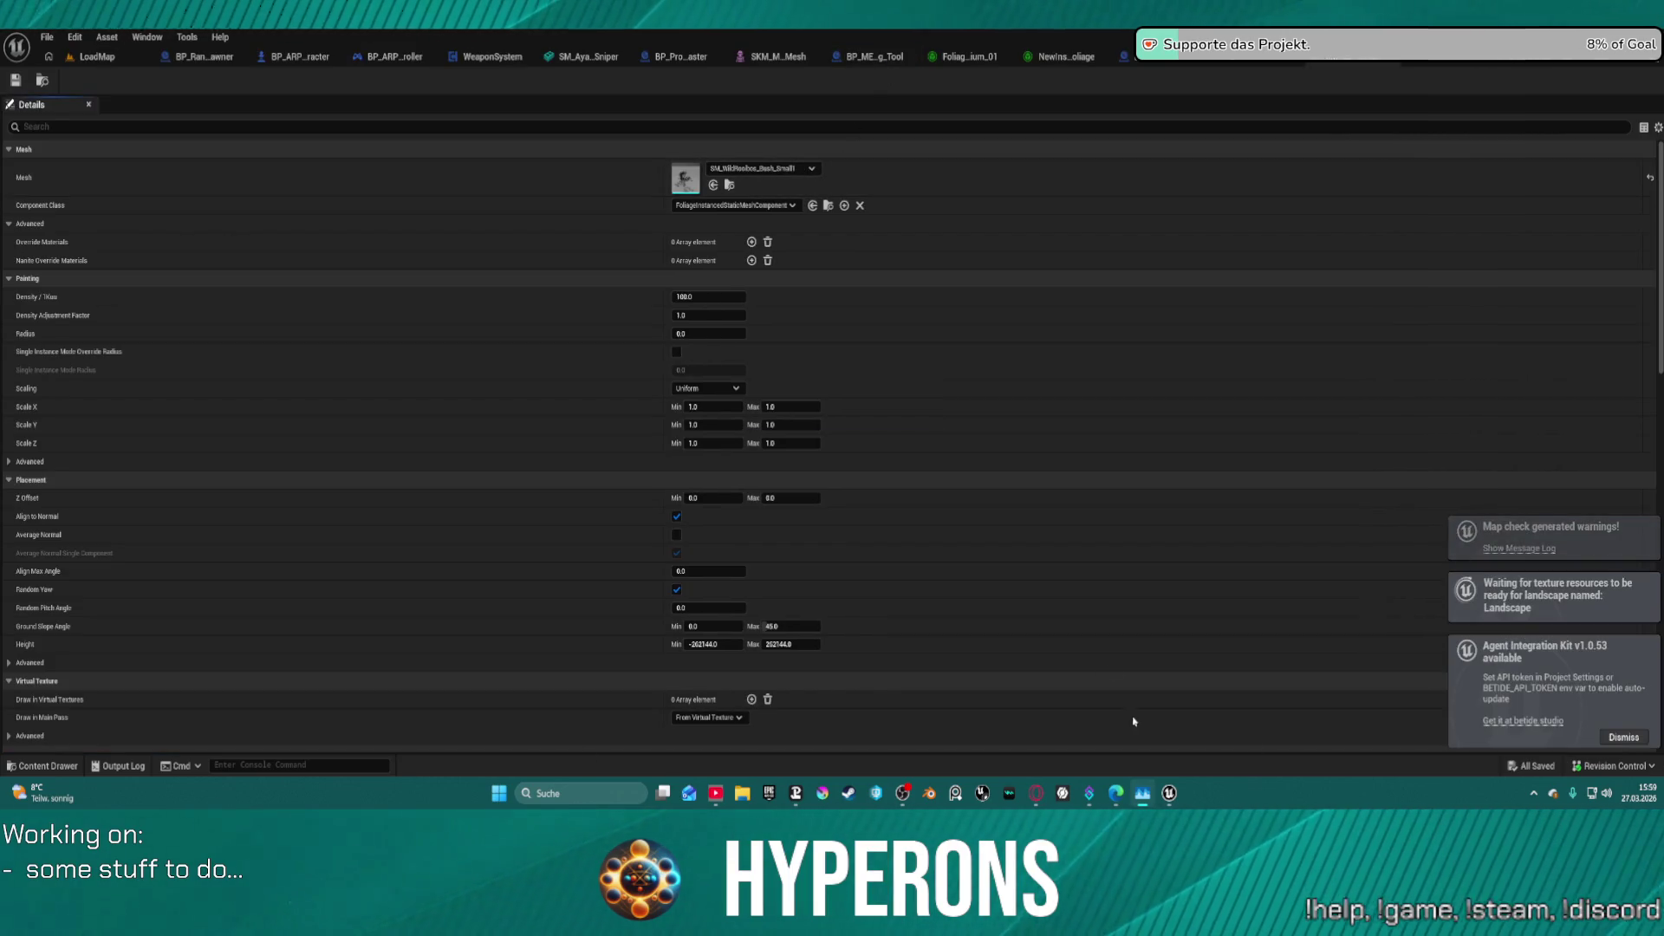
- Dismiss the Agent Integration Kit notification and bring up the BP_FoliageParent_Hyp blueprint
{"action": "left_click", "coordinate": [499, 794]}
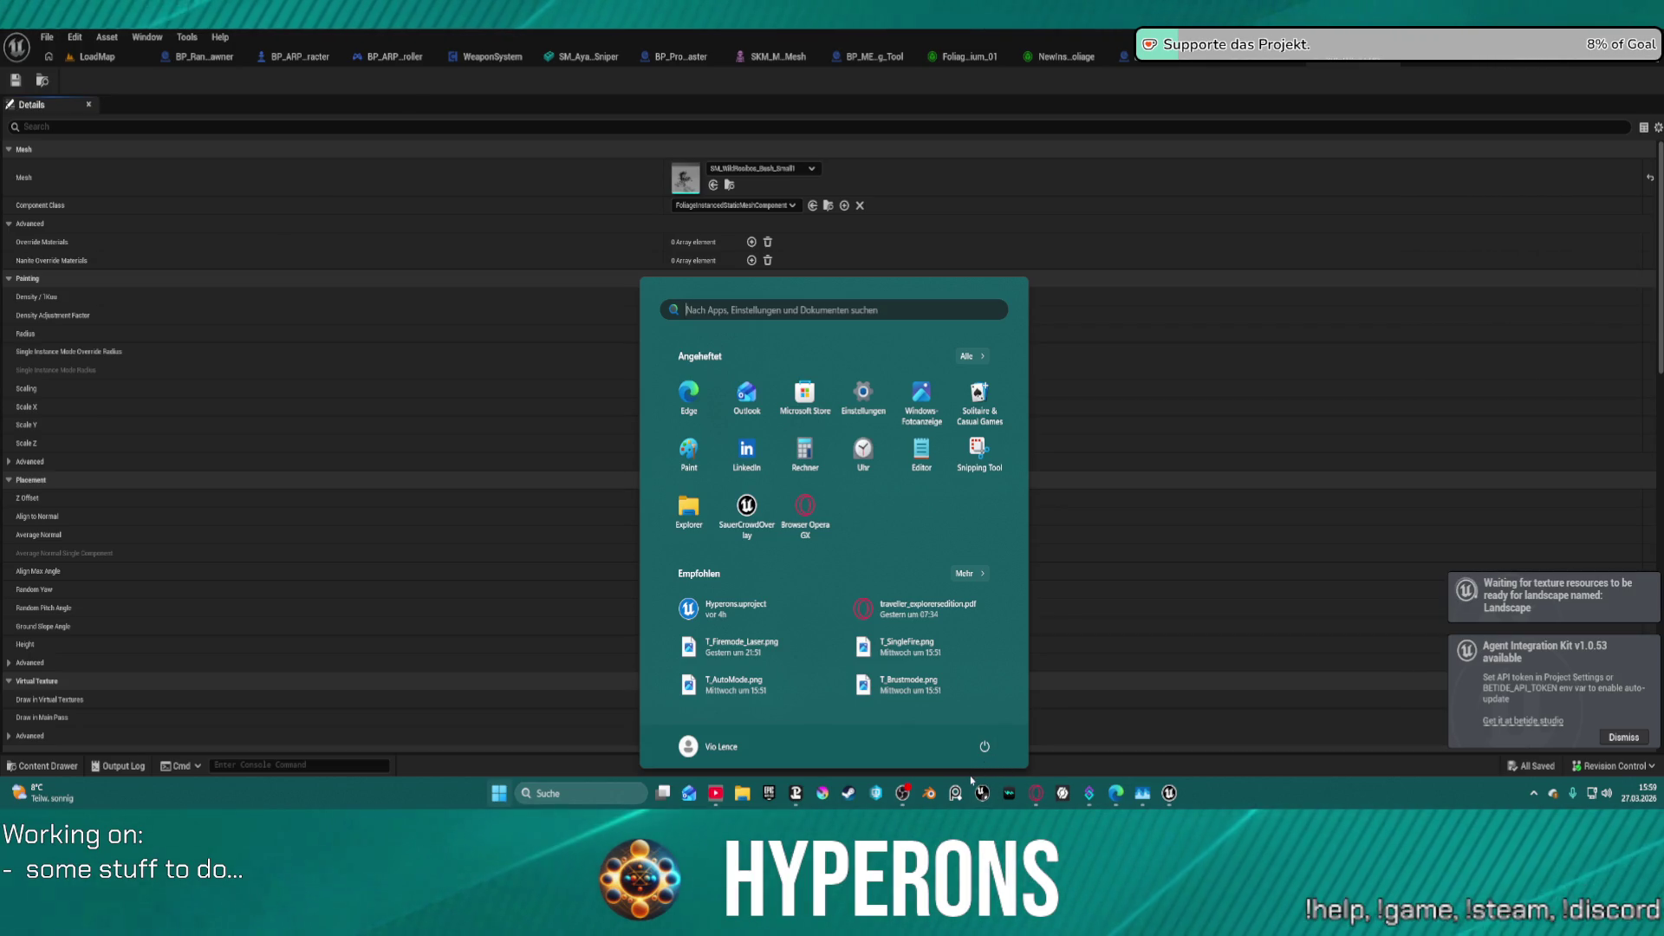
{"action": "left_click", "coordinate": [1109, 405]}
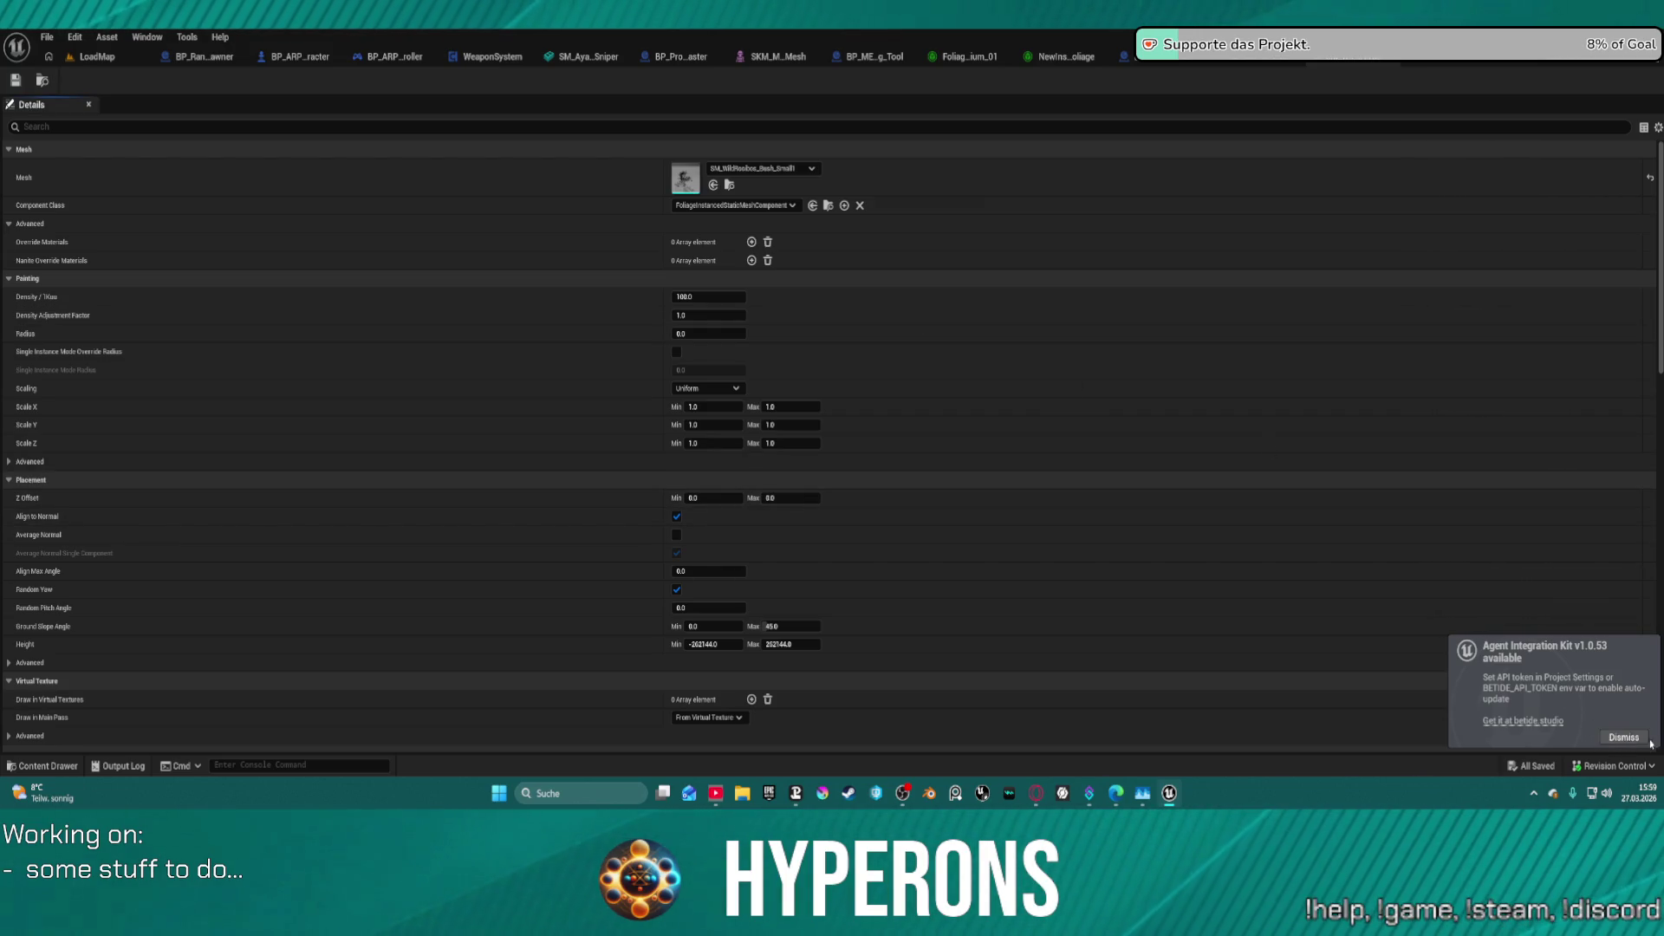
{"action": "left_click", "coordinate": [1623, 739]}
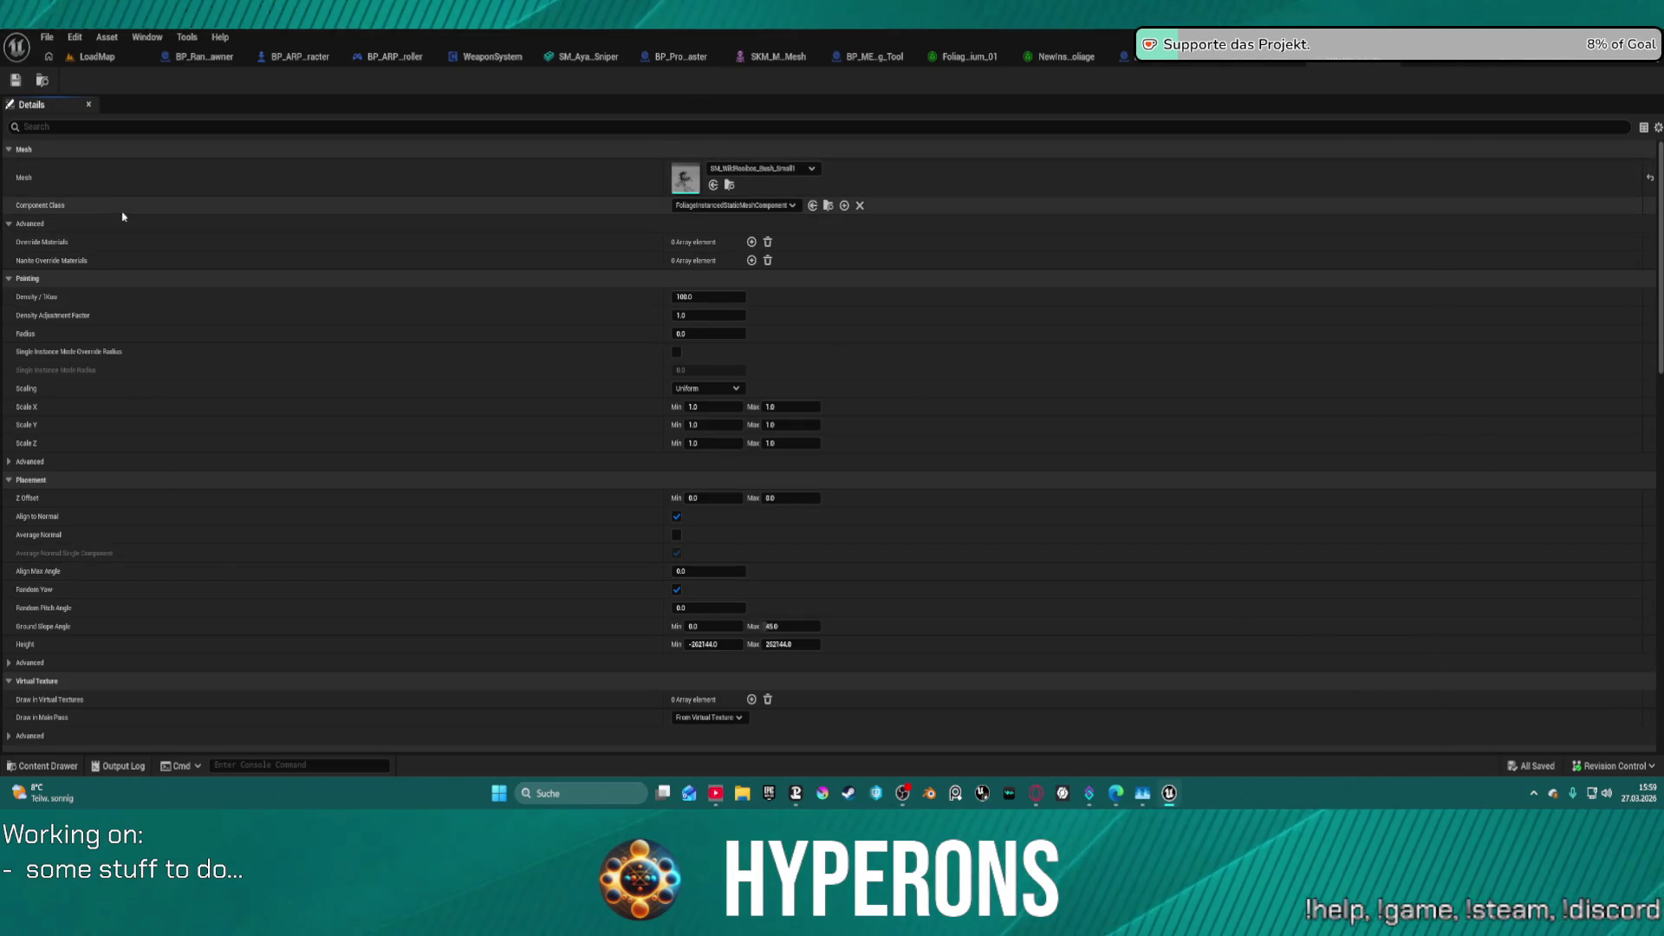
{"action": "left_click", "coordinate": [1376, 63]}
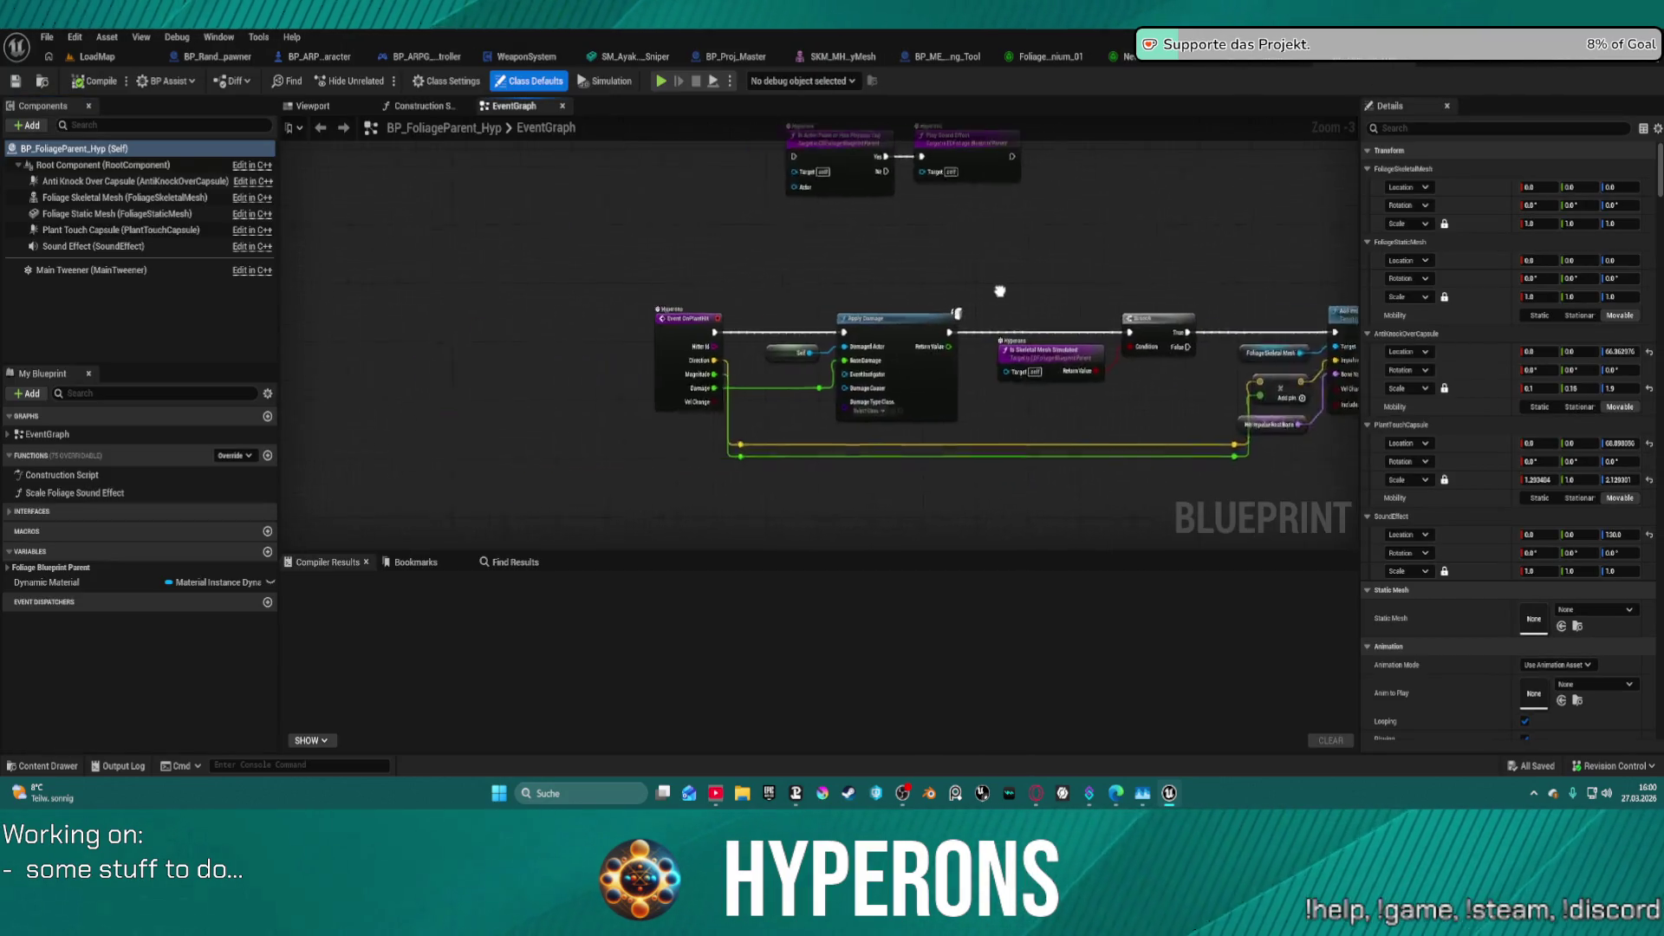
- Review BP_FoliageParent_Hyp's EventGraph and Construction Script, then move to BP_ImpactFX_Spawner's SpawnDecals graph
{"action": "scroll", "coordinate": [859, 334], "scroll_direction": "down", "scroll_amount": 3}
{"action": "scroll", "coordinate": [858, 334], "scroll_direction": "up", "scroll_amount": 7}
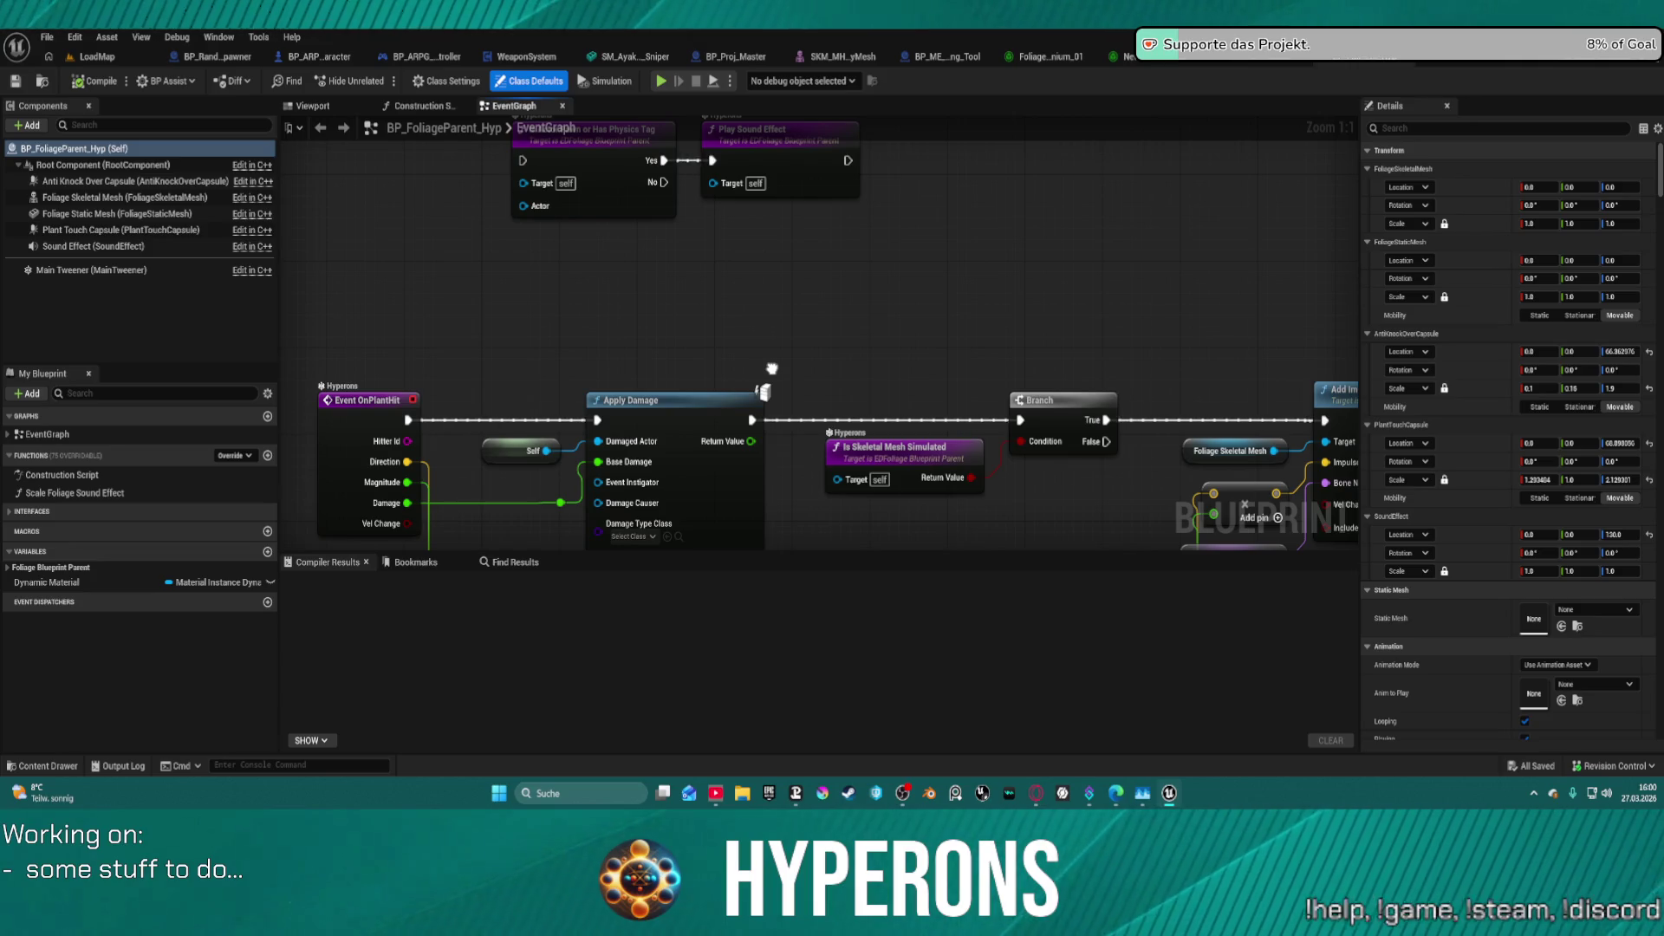
{"action": "mouse_move", "coordinate": [772, 368]}
{"action": "left_mouse_down"}
{"action": "mouse_move", "coordinate": [659, 363]}
{"action": "mouse_move", "coordinate": [660, 282]}
{"action": "mouse_move", "coordinate": [827, 274]}
{"action": "mouse_move", "coordinate": [663, 438]}
{"action": "mouse_move", "coordinate": [673, 471]}
{"action": "mouse_move", "coordinate": [679, 396]}
{"action": "mouse_move", "coordinate": [655, 315]}
{"action": "mouse_move", "coordinate": [819, 309]}
{"action": "mouse_move", "coordinate": [729, 439]}
{"action": "left_mouse_up"}
{"action": "left_click_drag", "start_coordinate": [737, 497], "coordinate": [732, 419]}
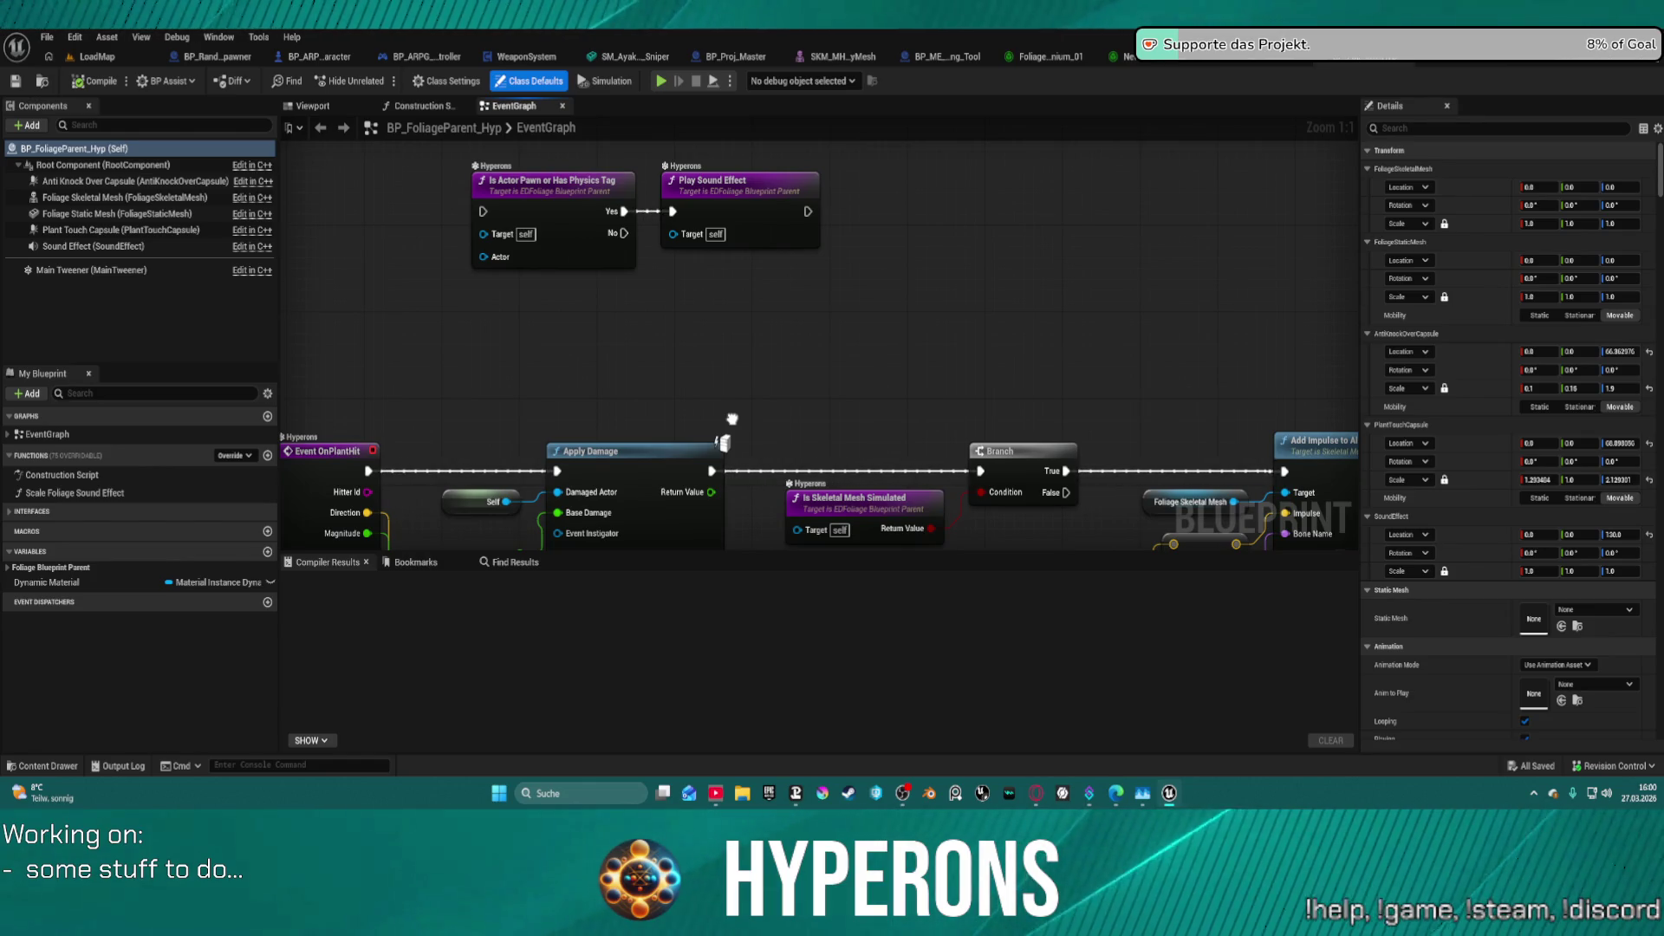
{"action": "mouse_move", "coordinate": [732, 419]}
{"action": "left_mouse_down"}
{"action": "mouse_move", "coordinate": [731, 351]}
{"action": "mouse_move", "coordinate": [680, 270]}
{"action": "left_mouse_up"}
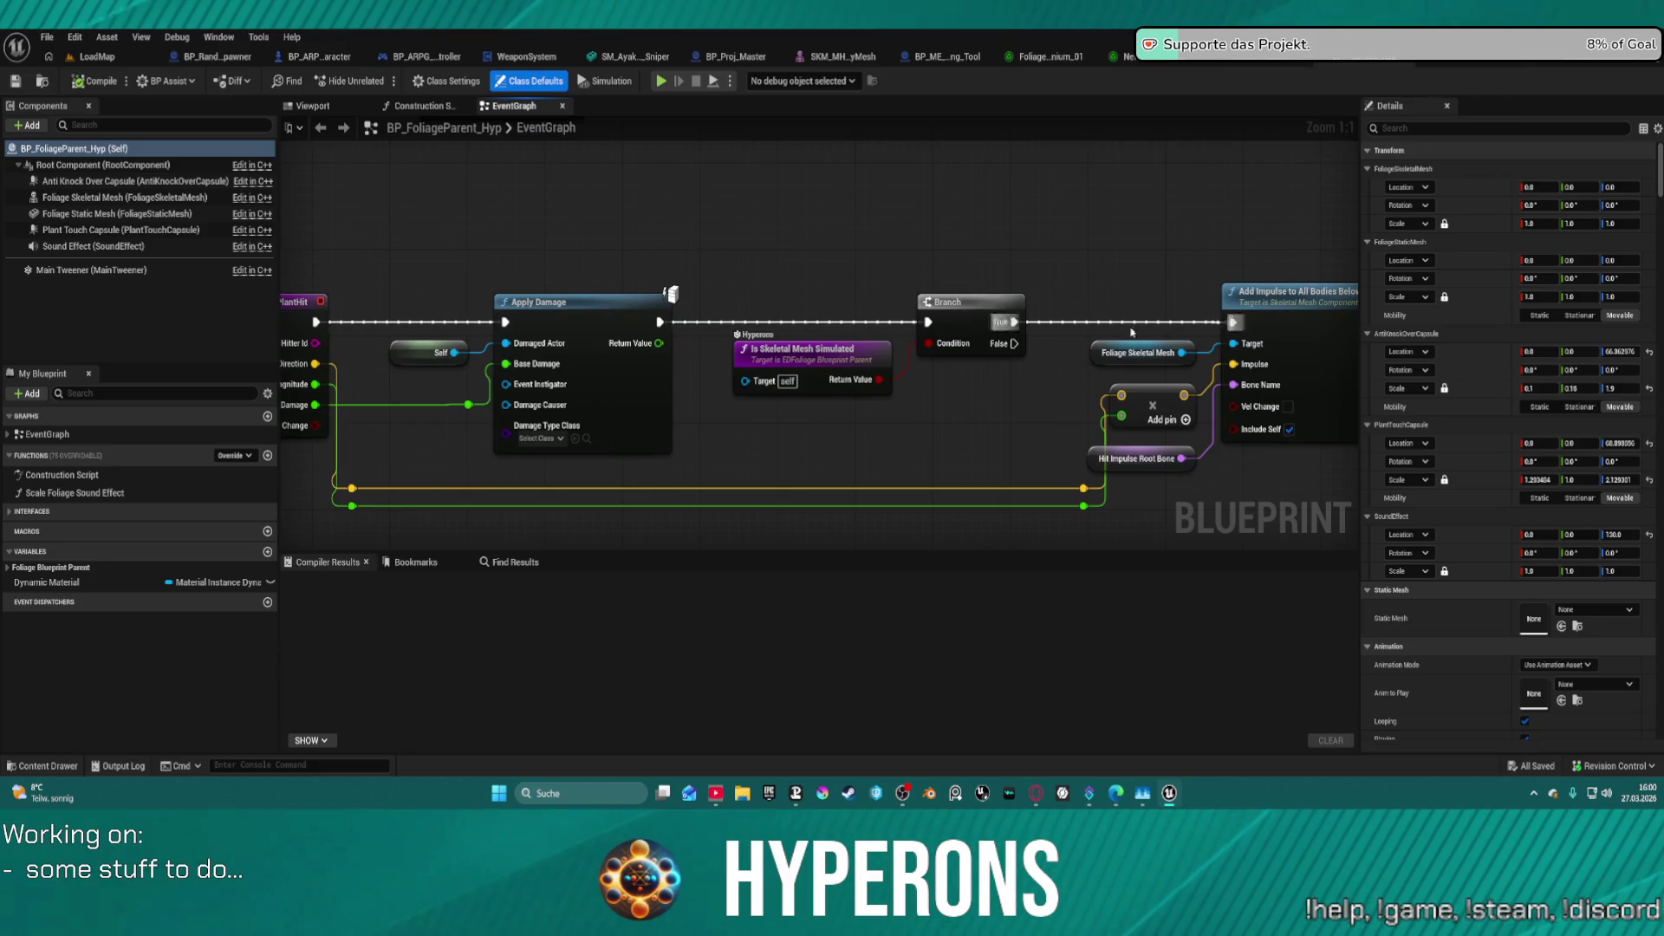
{"action": "left_click", "coordinate": [439, 110]}
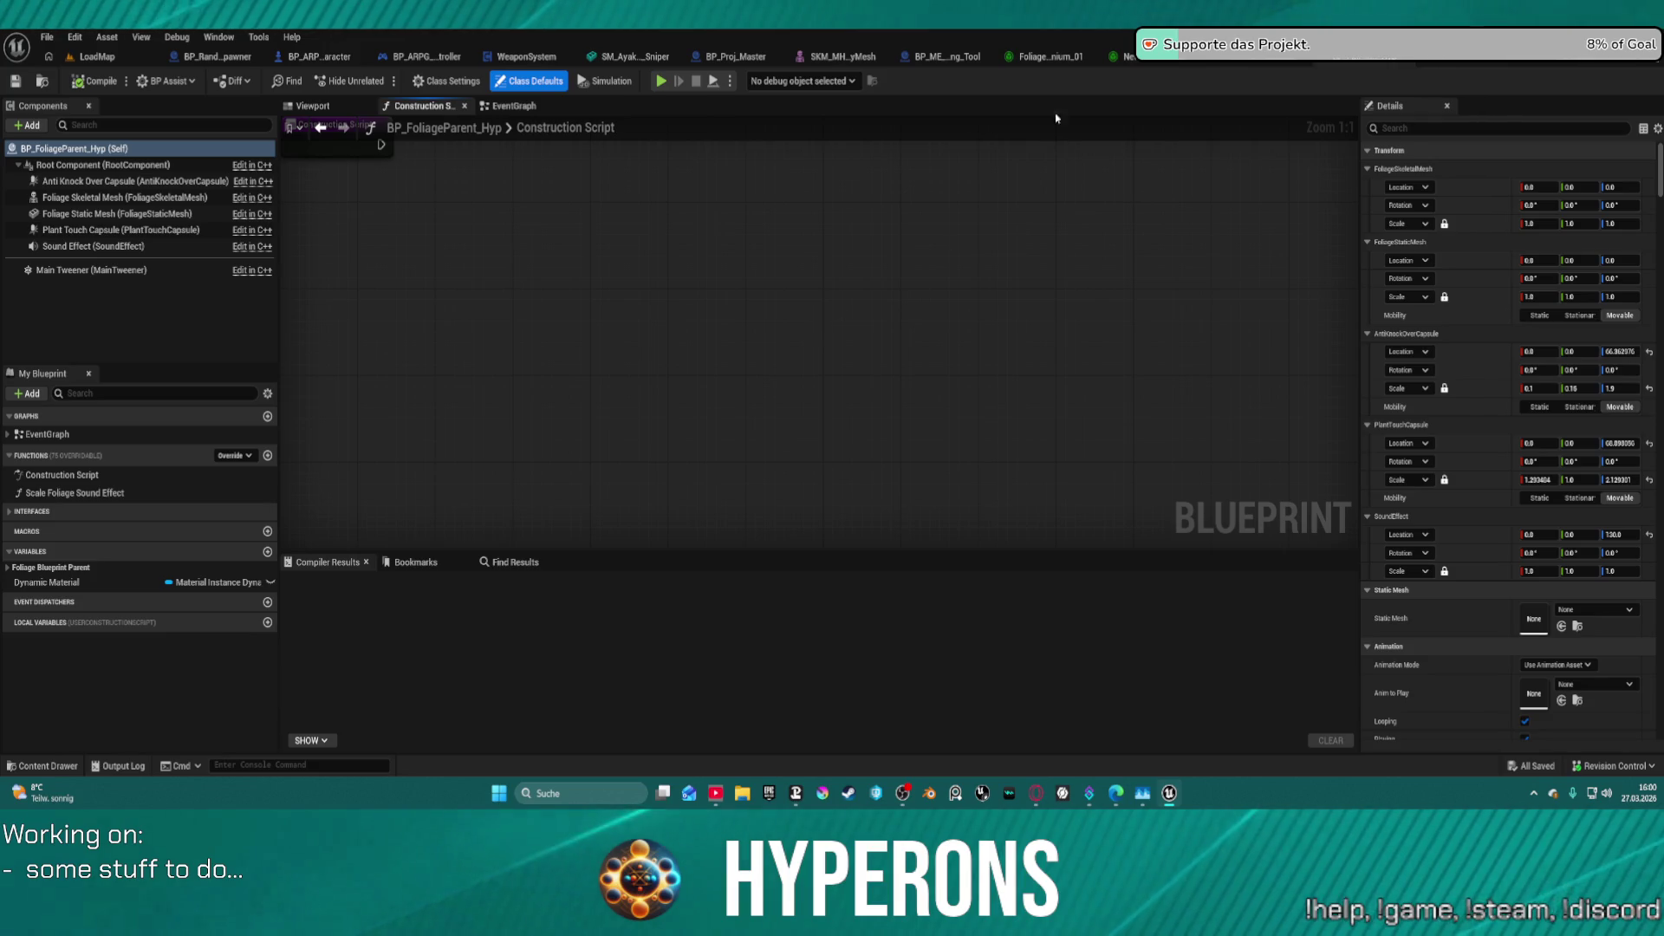
{"action": "left_click", "coordinate": [1262, 67]}
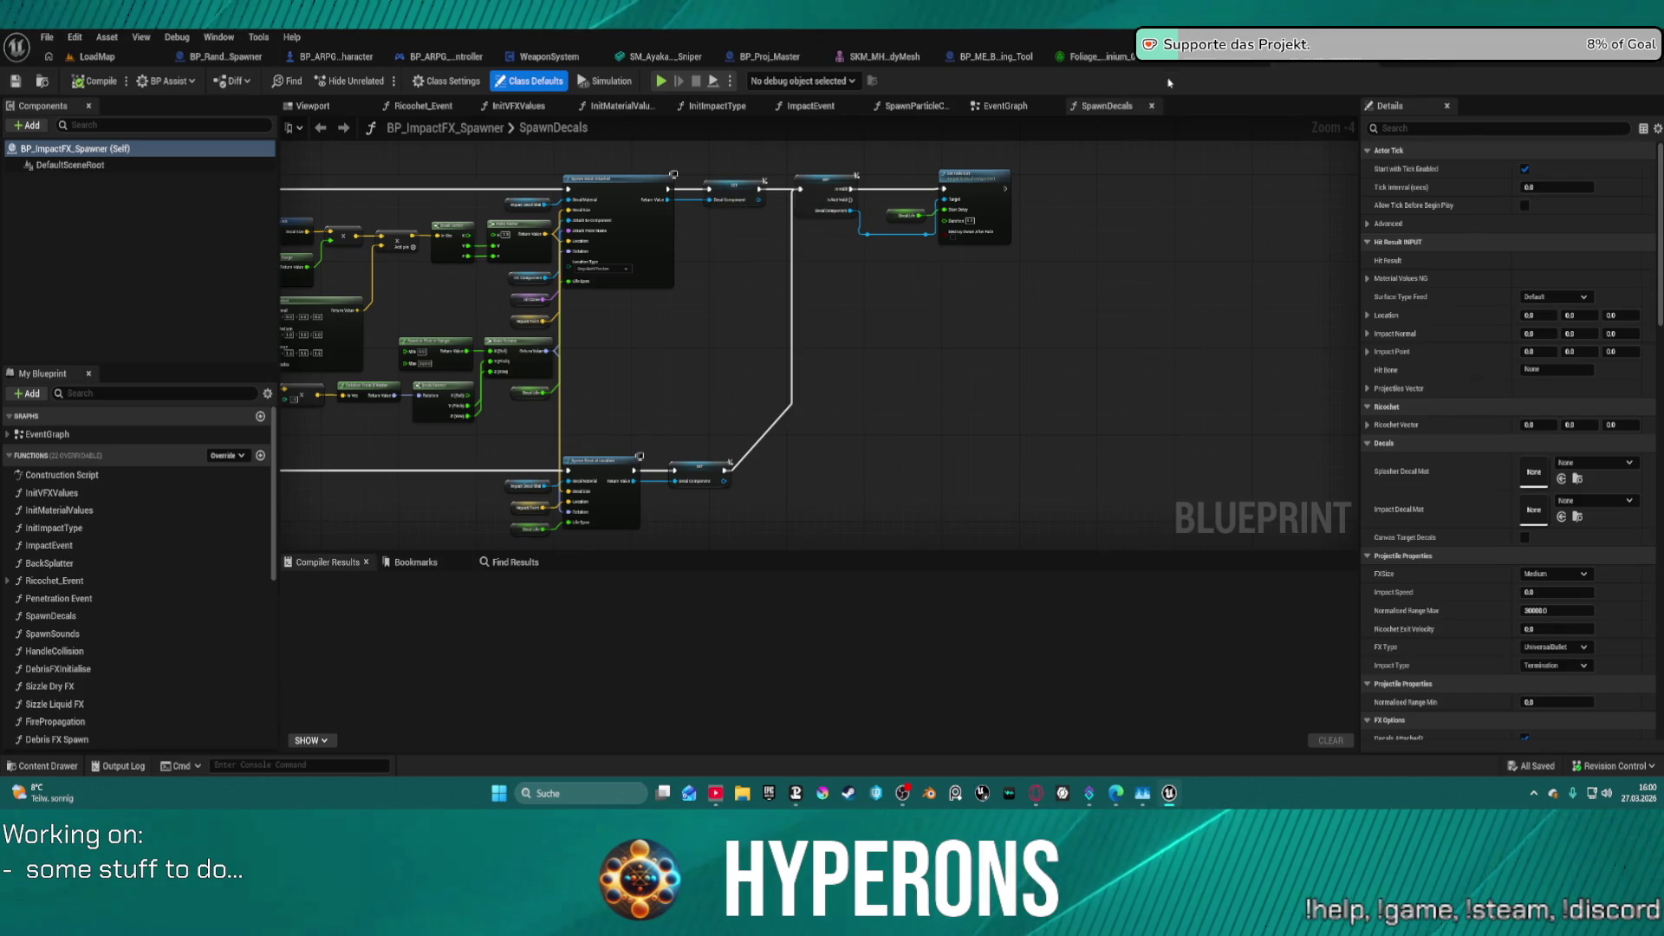
- Open BP_Proj_Master's IMPACT - termination collapsed graph
{"action": "left_click", "coordinate": [772, 57]}
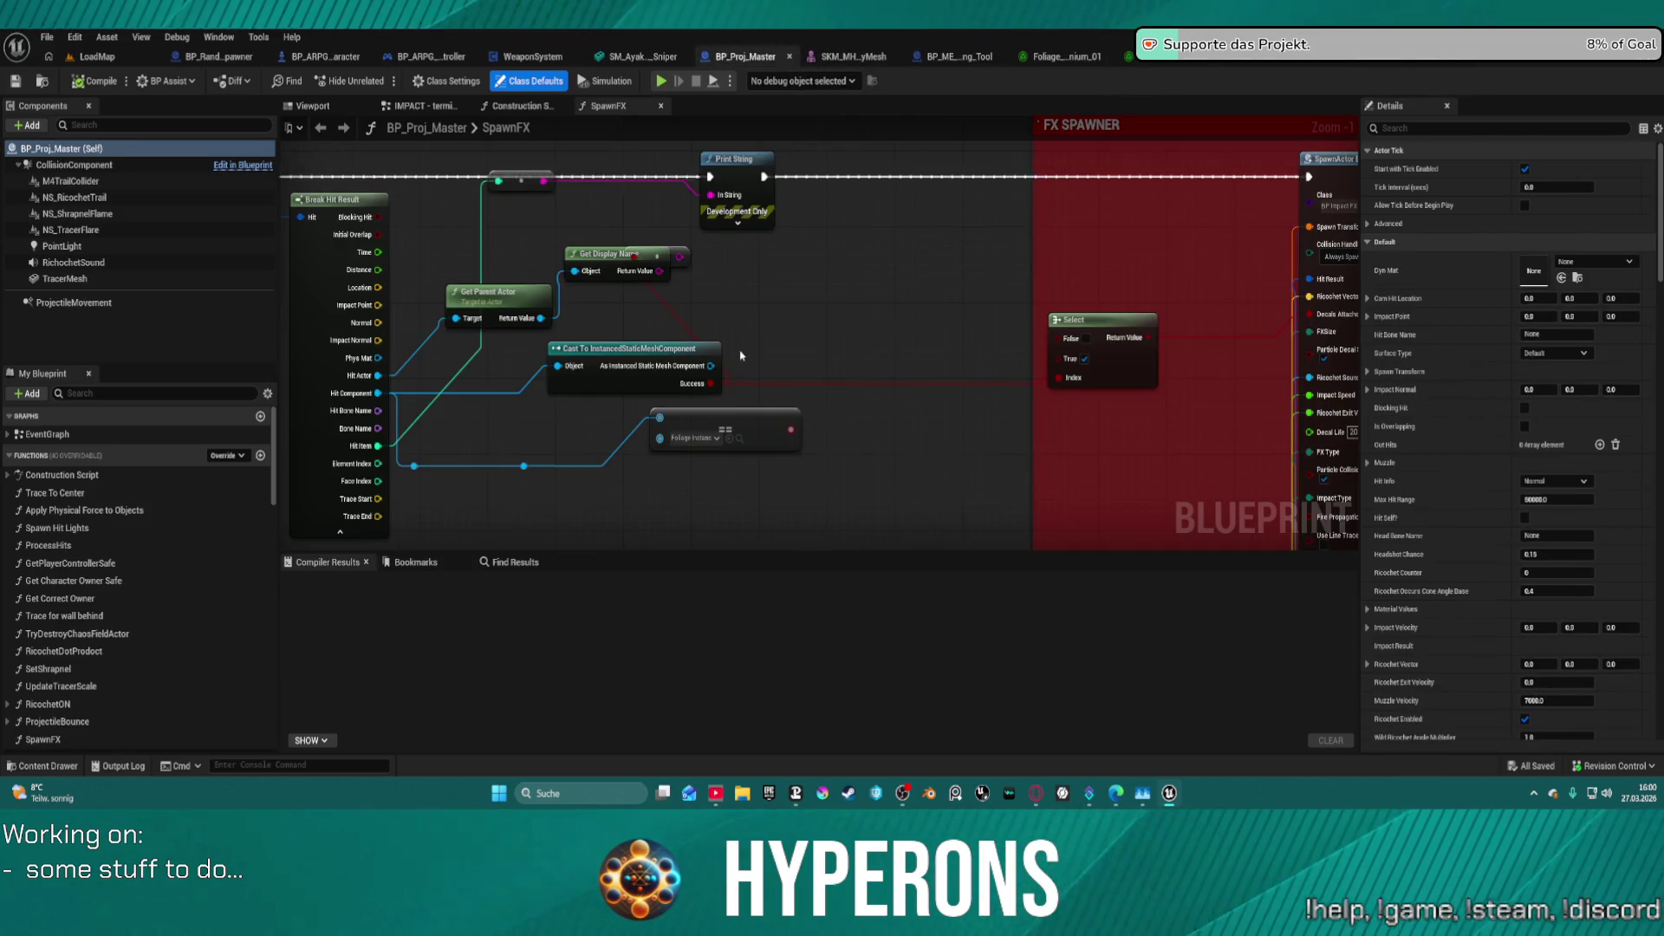
{"action": "scroll", "coordinate": [742, 356], "scroll_direction": "down", "scroll_amount": 5}
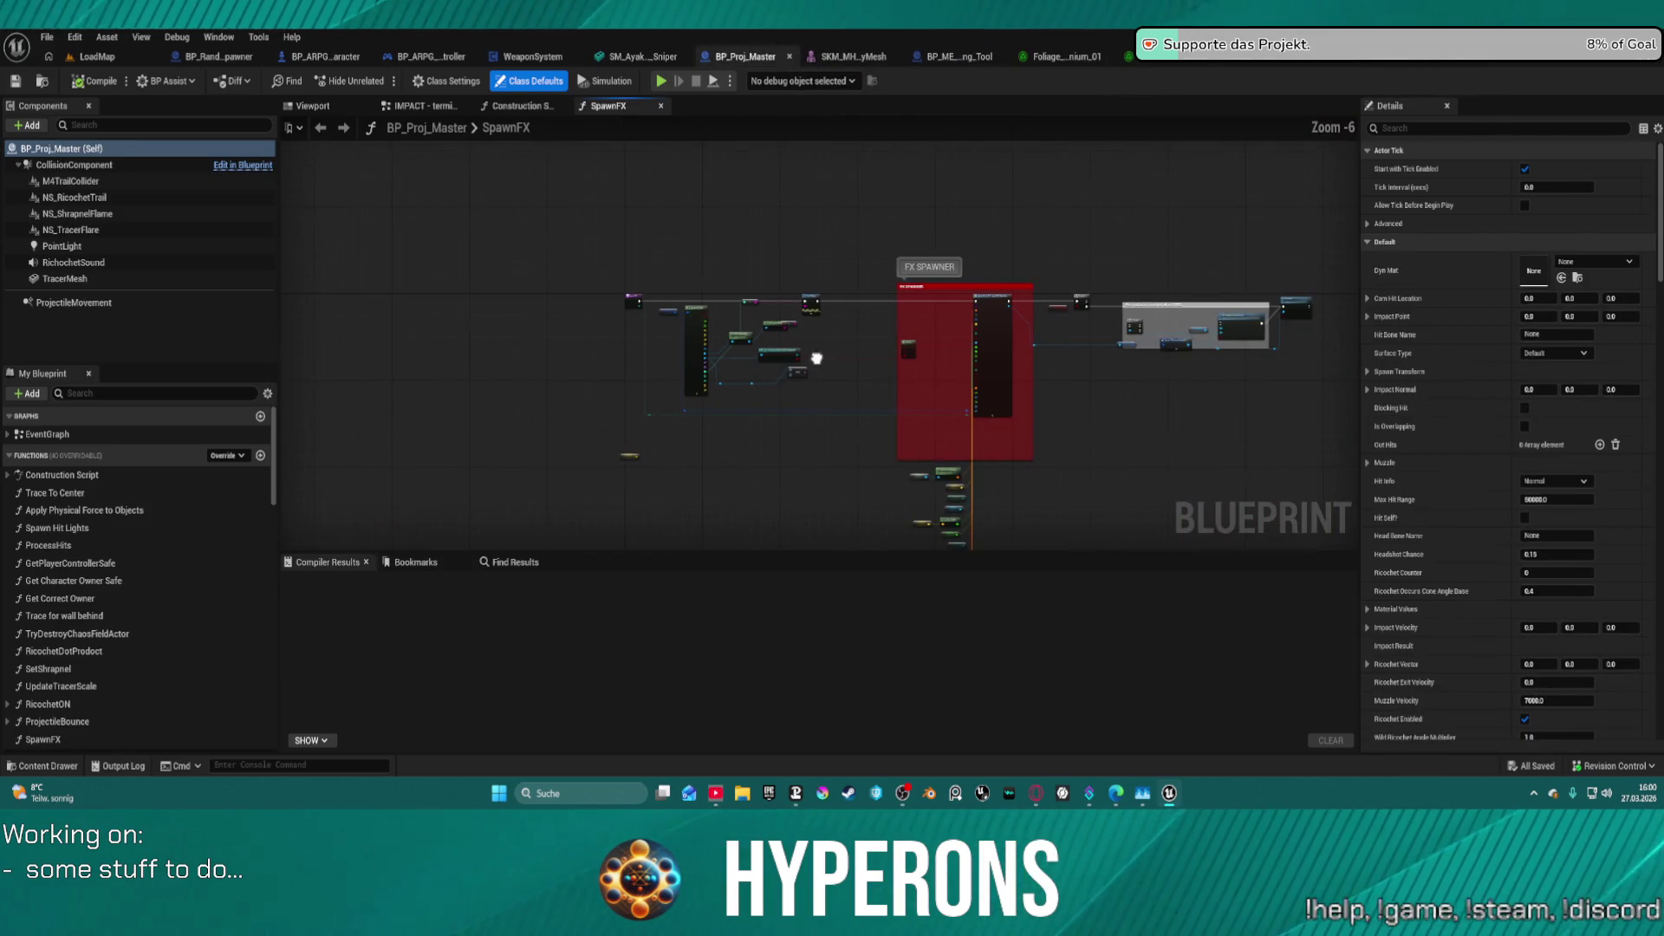
{"action": "left_click", "coordinate": [538, 108]}
{"action": "left_click", "coordinate": [423, 106]}
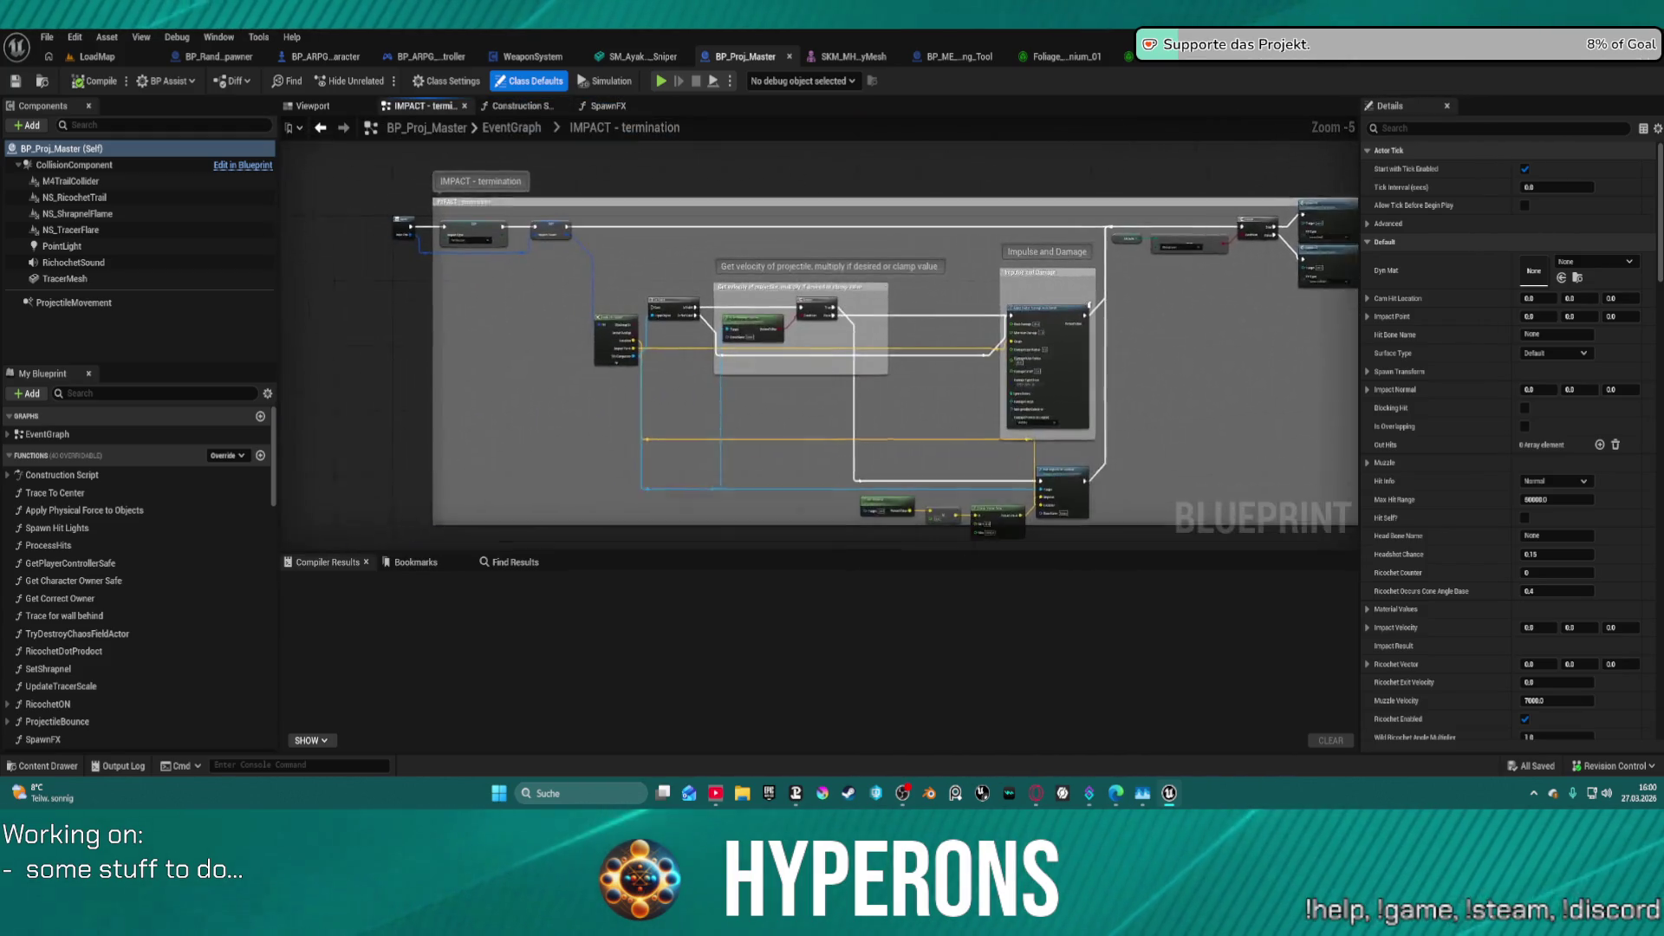
- Return to the EventGraph's Bullet Stop Event area and wire Hit Non Foliage into IMPACT - termination
{"action": "left_click", "coordinate": [512, 128]}
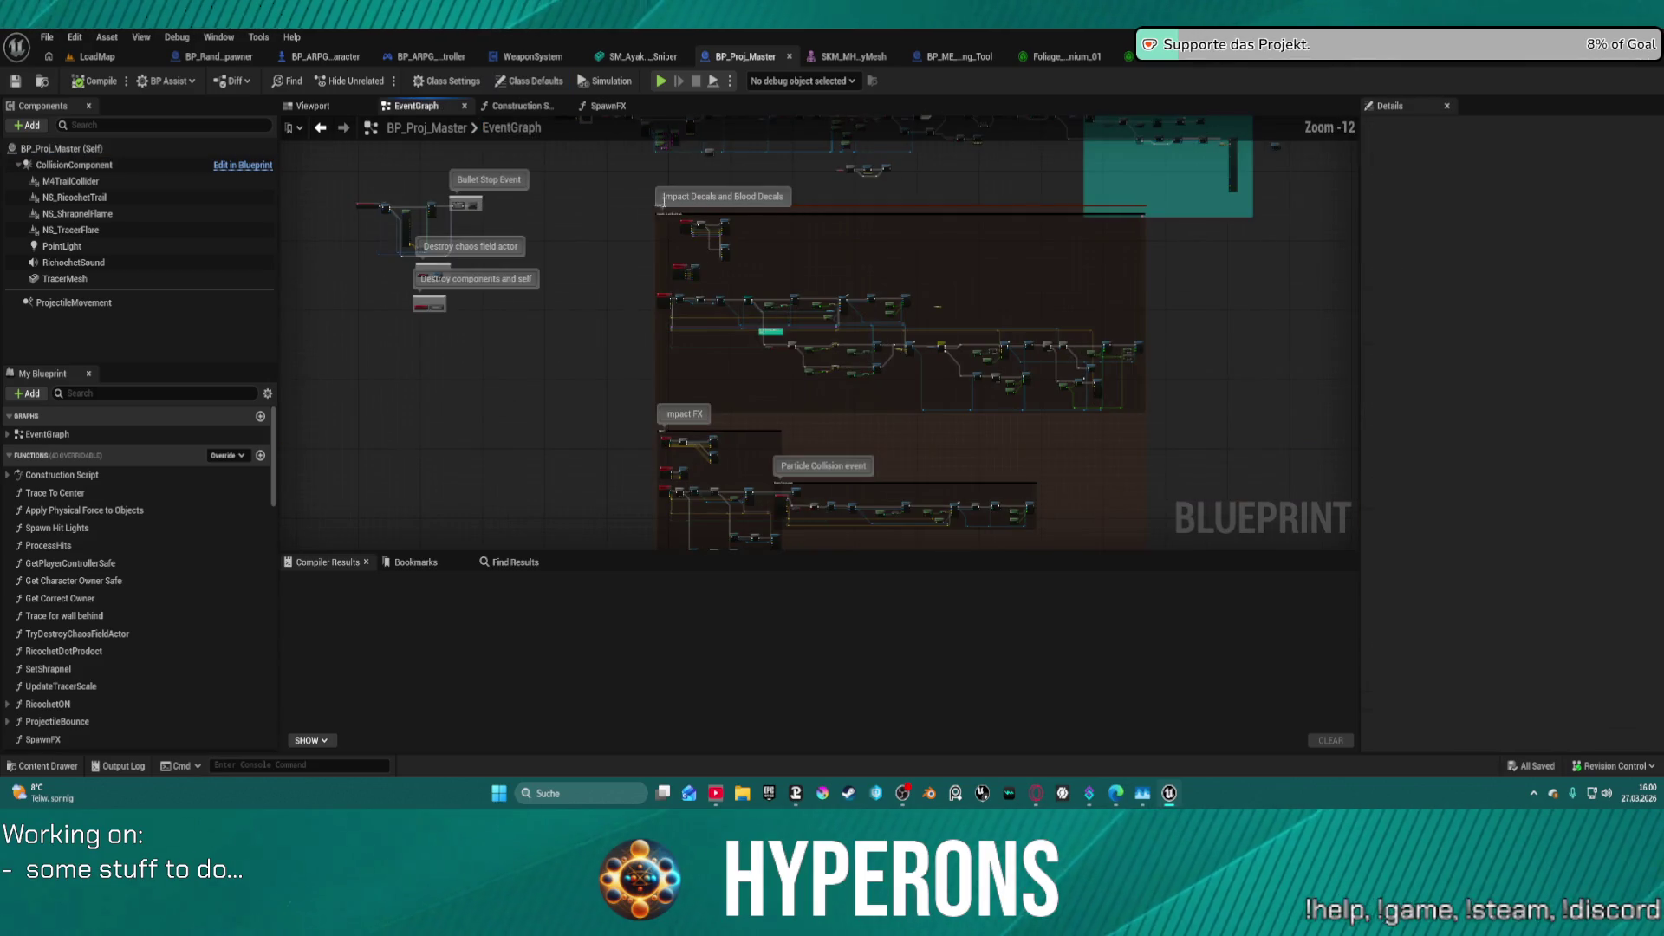
{"action": "scroll", "coordinate": [411, 208], "scroll_direction": "up", "scroll_amount": 13}
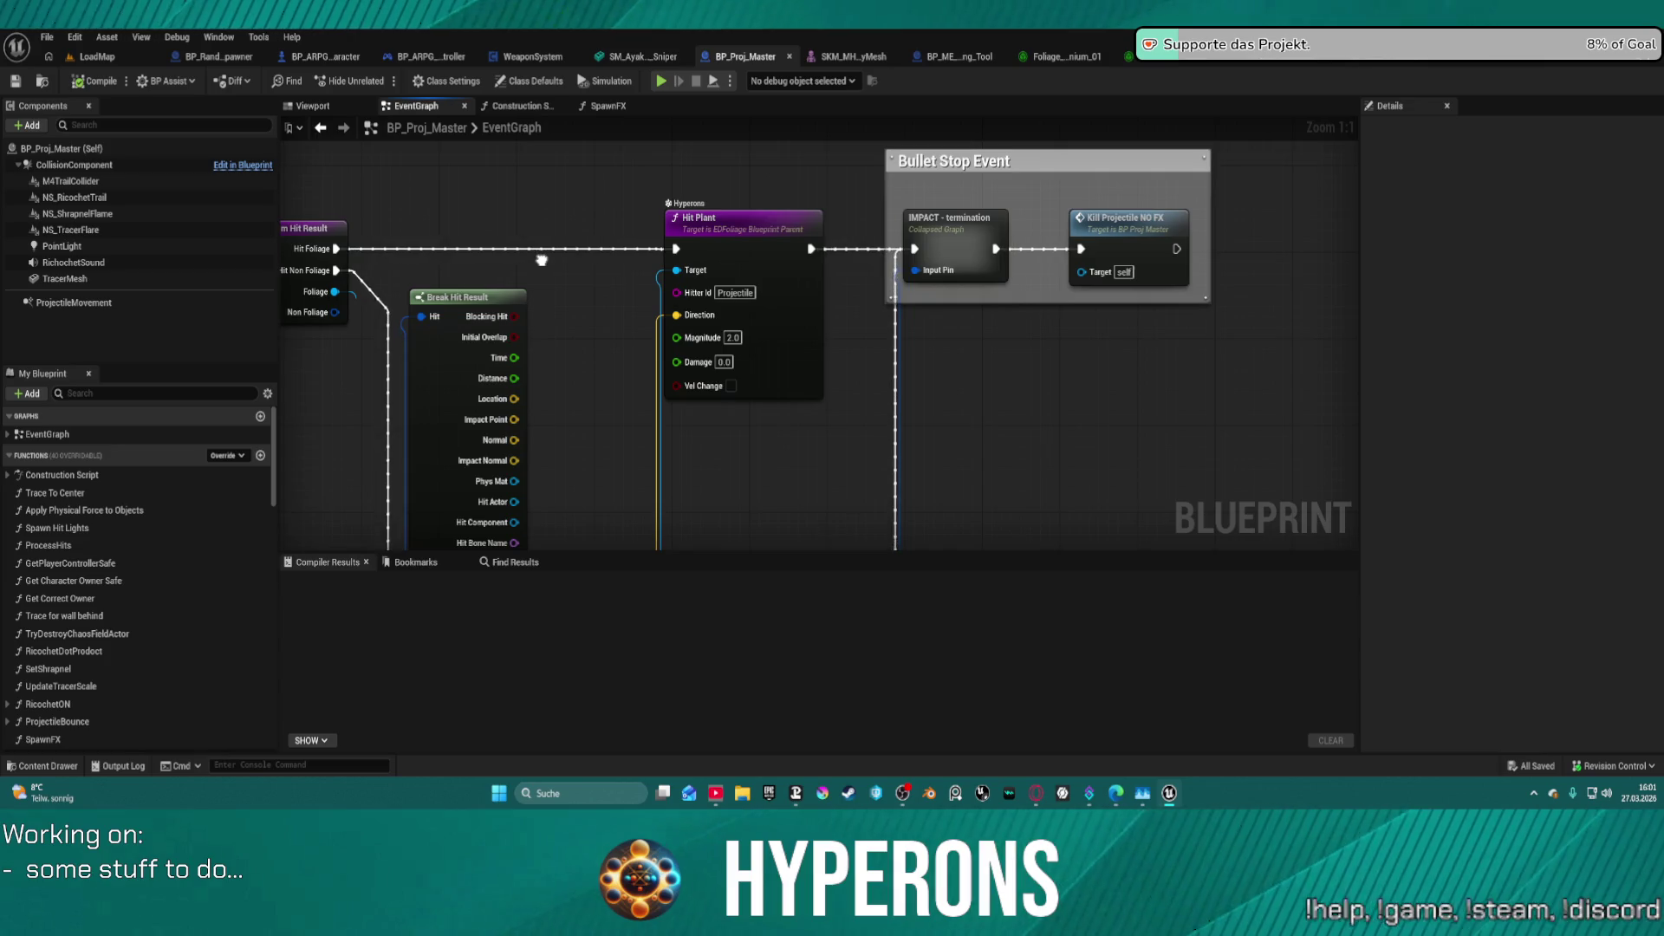
{"action": "mouse_move", "coordinate": [542, 260]}
{"action": "left_mouse_down"}
{"action": "mouse_move", "coordinate": [582, 262]}
{"action": "mouse_move", "coordinate": [529, 189]}
{"action": "mouse_move", "coordinate": [505, 74]}
{"action": "mouse_move", "coordinate": [515, 8]}
{"action": "mouse_move", "coordinate": [549, 170]}
{"action": "mouse_move", "coordinate": [633, 213]}
{"action": "mouse_move", "coordinate": [655, 191]}
{"action": "mouse_move", "coordinate": [620, 66]}
{"action": "mouse_move", "coordinate": [605, 192]}
{"action": "mouse_move", "coordinate": [642, 217]}
{"action": "mouse_move", "coordinate": [628, 182]}
{"action": "left_mouse_up"}
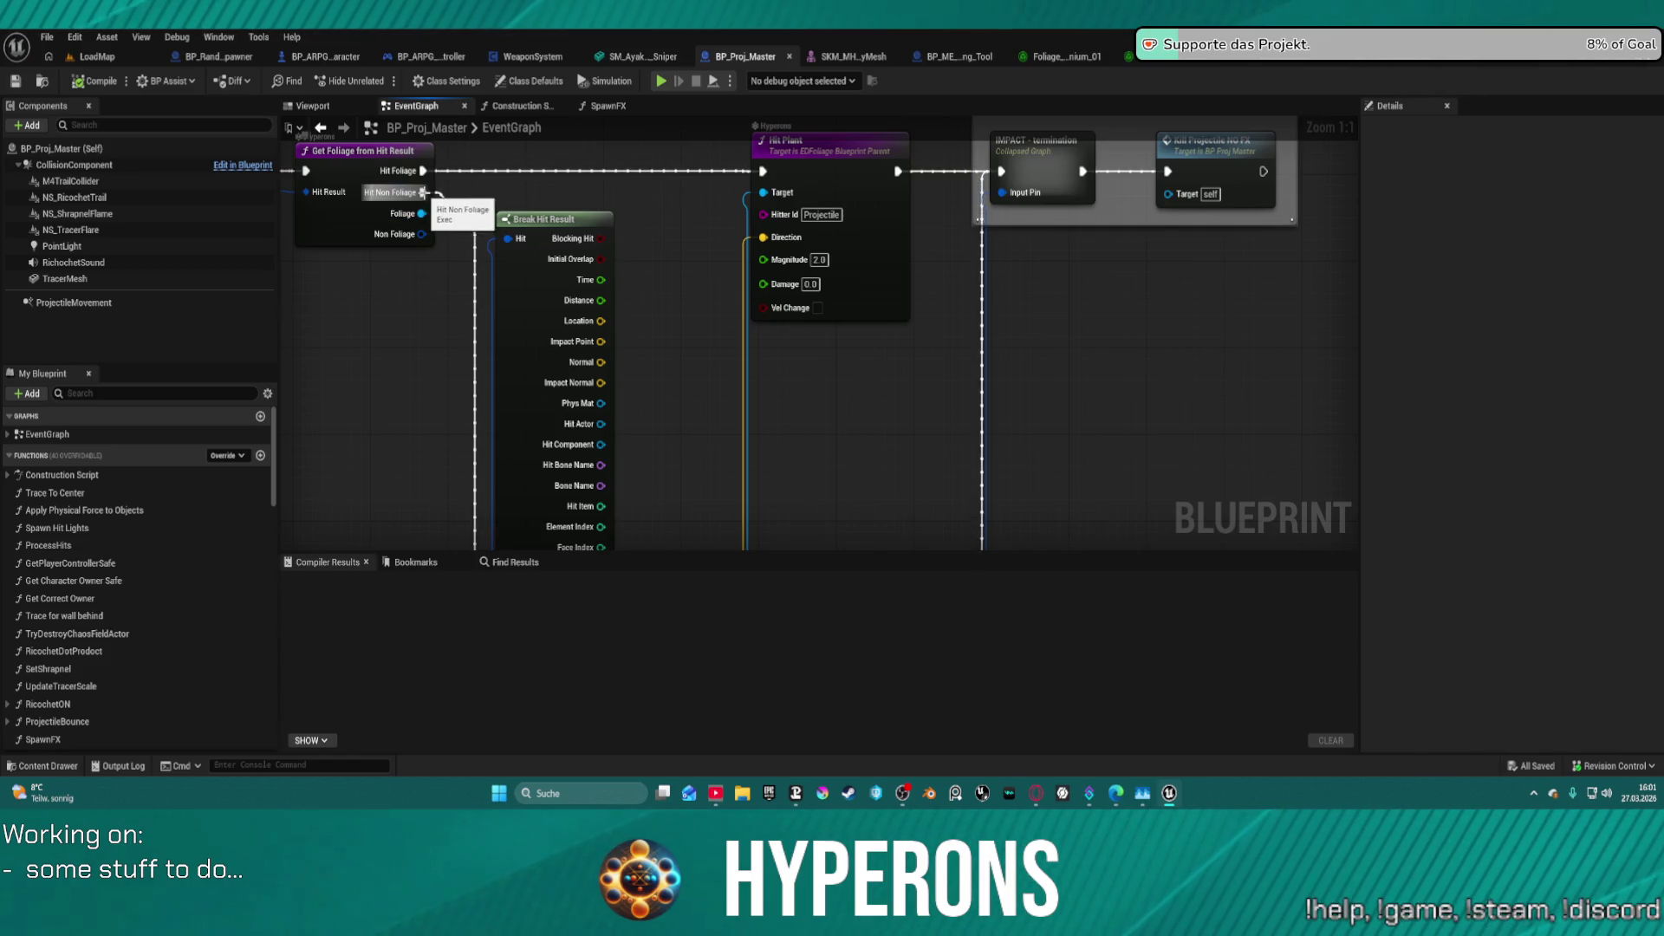
{"action": "mouse_move", "coordinate": [423, 192]}
{"action": "left_mouse_down"}
{"action": "mouse_move", "coordinate": [974, 231]}
{"action": "mouse_move", "coordinate": [1002, 181]}
{"action": "mouse_move", "coordinate": [1045, 219]}
{"action": "left_mouse_up"}
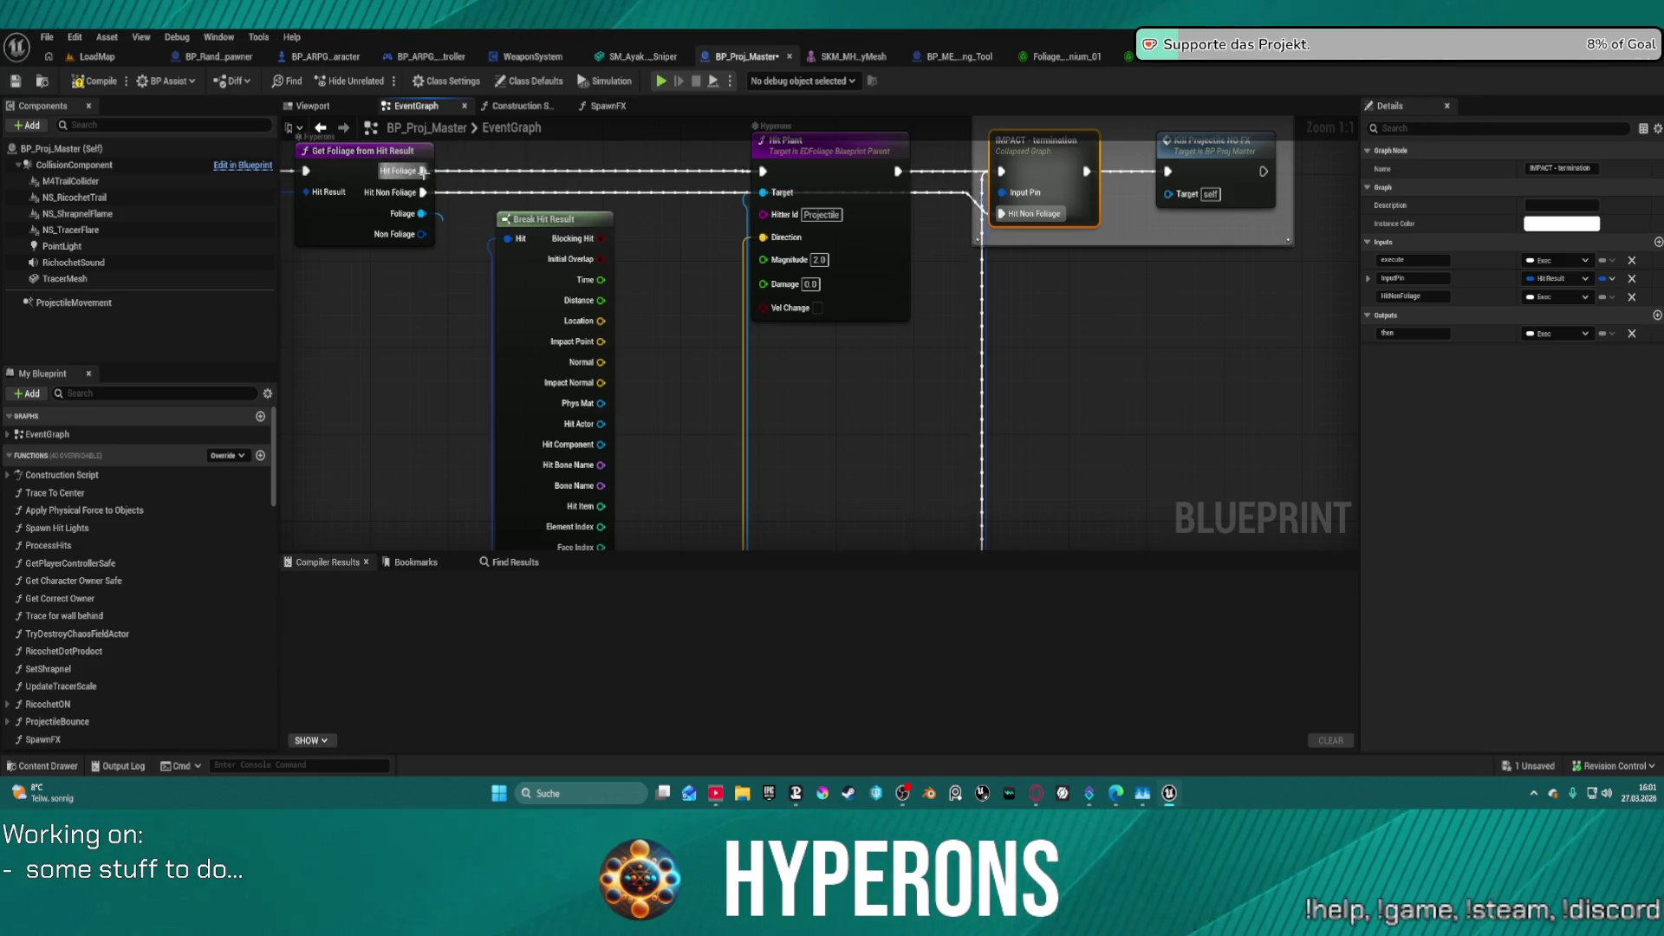
- Try wiring Hit Foliage to Hit Plant's execution input, then detach that link again
{"action": "left_click_drag", "start_coordinate": [423, 170], "coordinate": [1005, 171]}
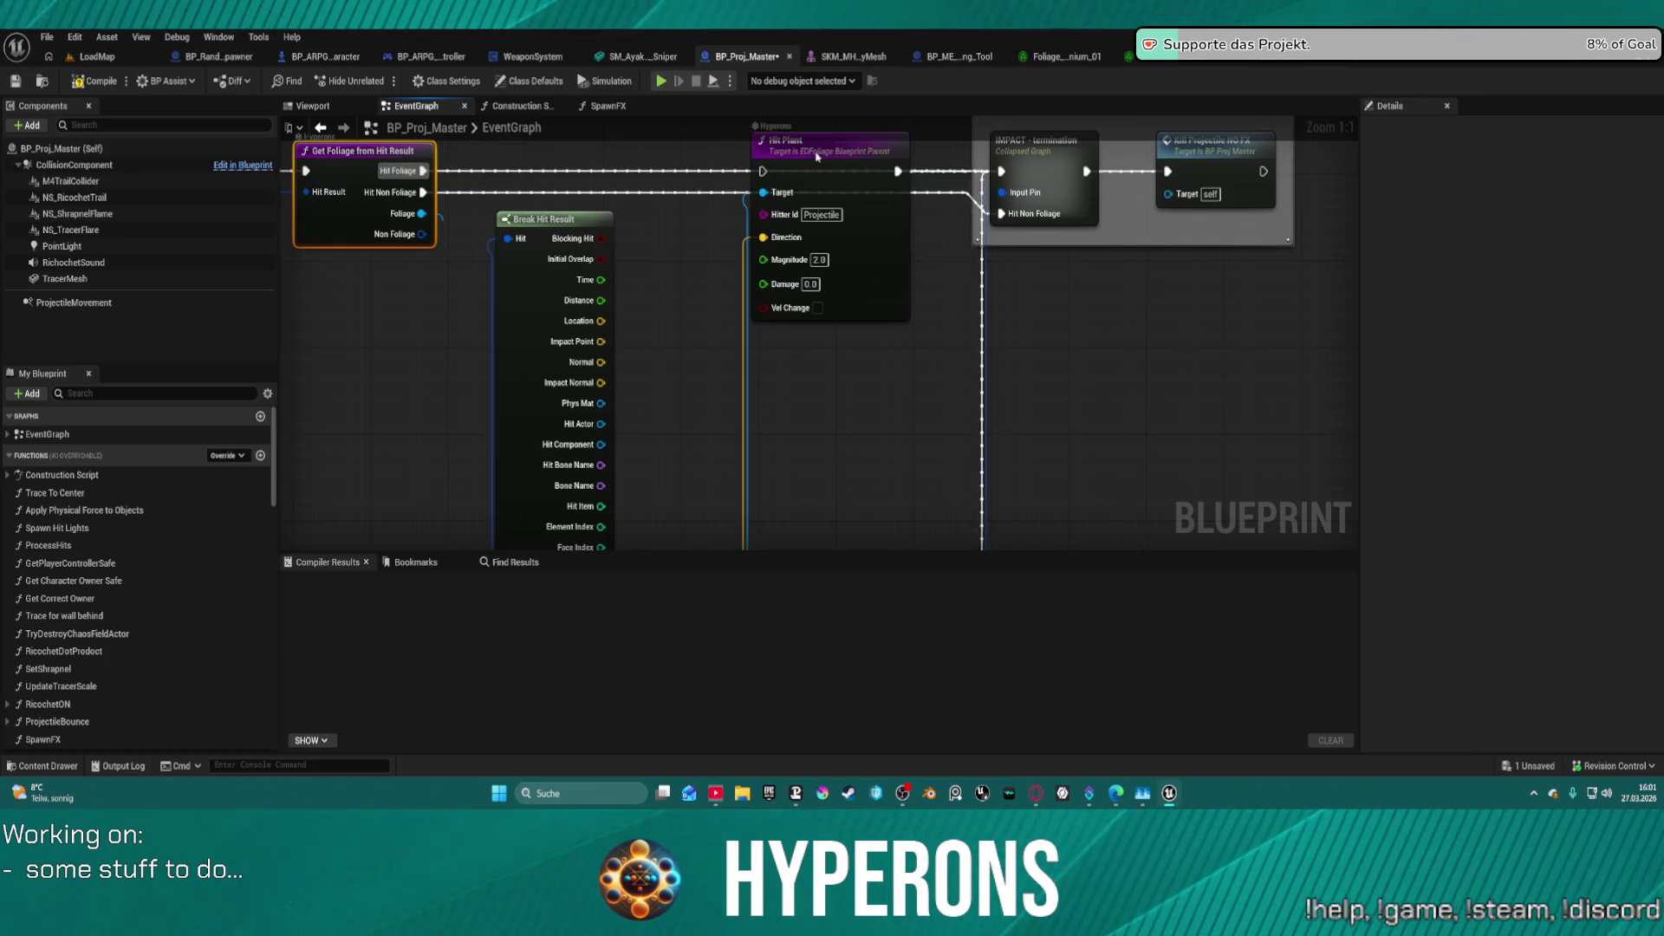
{"action": "mouse_move", "coordinate": [816, 155]}
{"action": "left_mouse_down"}
{"action": "mouse_move", "coordinate": [821, 209]}
{"action": "mouse_move", "coordinate": [844, 209]}
{"action": "left_mouse_up"}
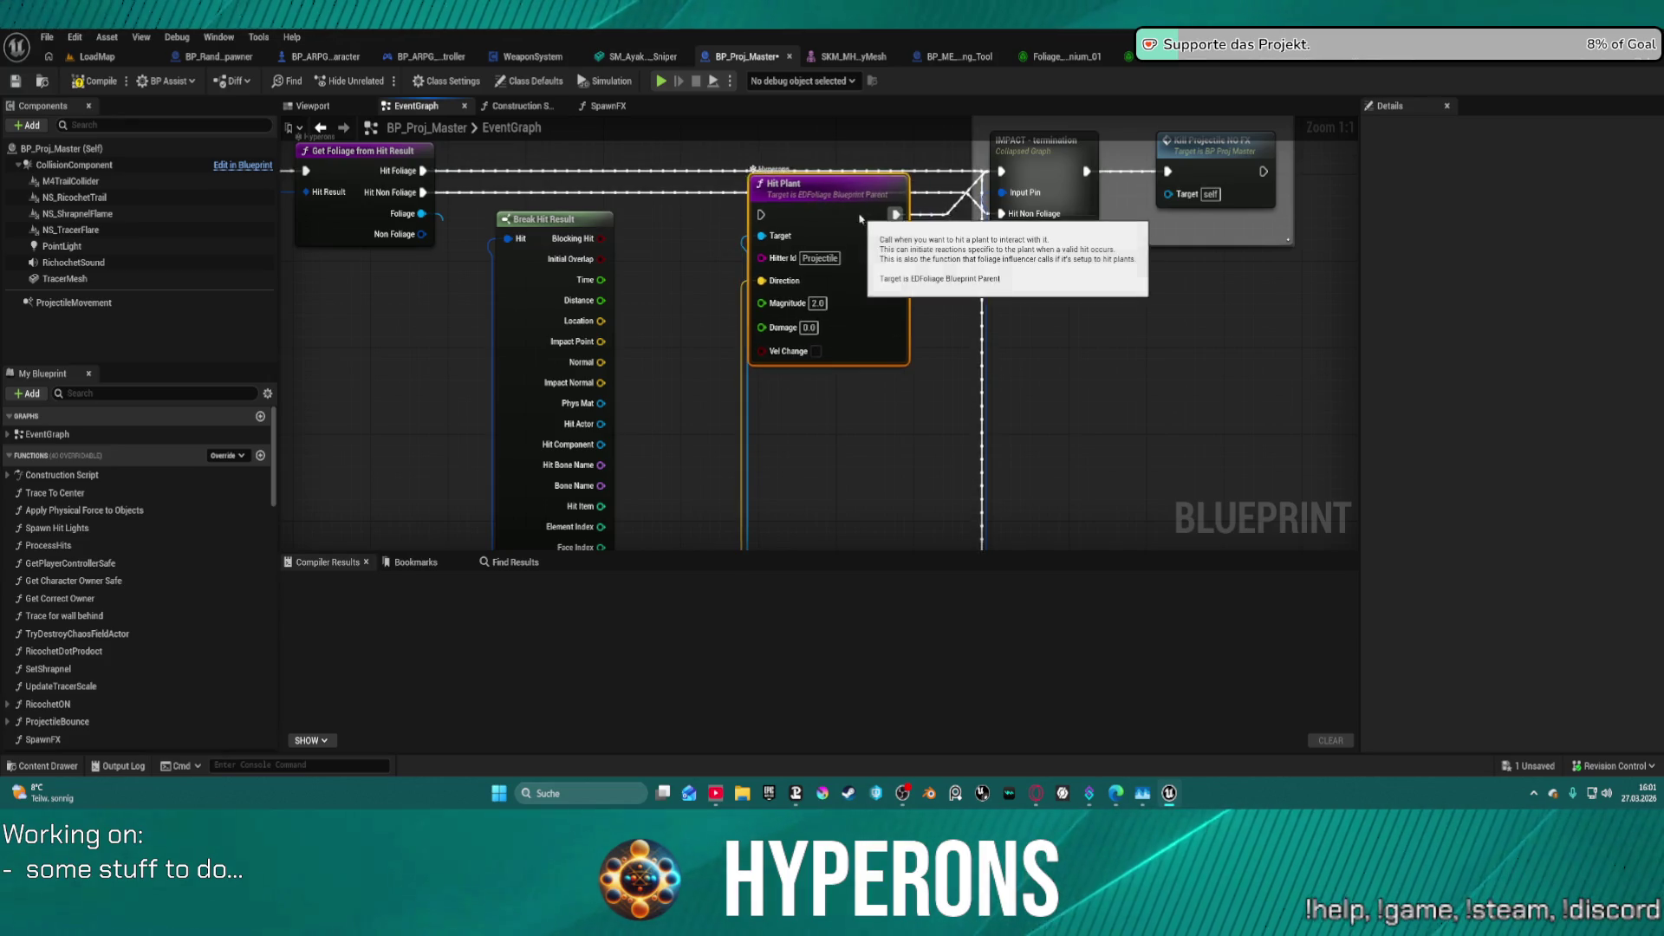
{"action": "key", "text": "ctrl+z"}
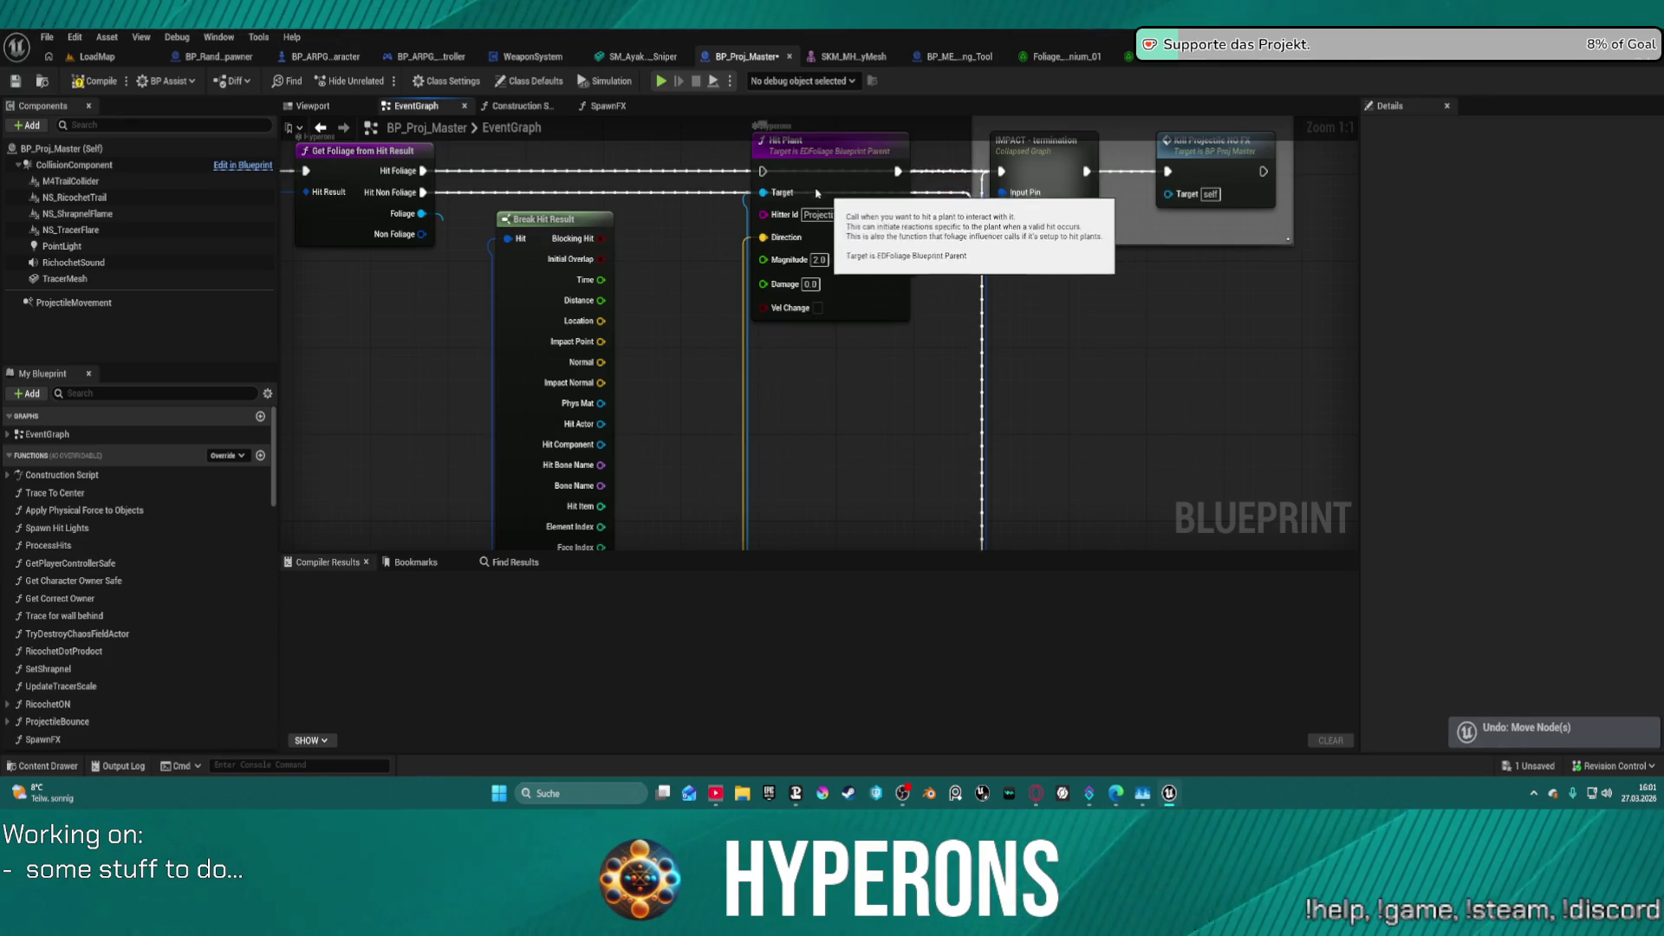
{"action": "left_click_drag", "start_coordinate": [423, 170], "coordinate": [763, 171]}
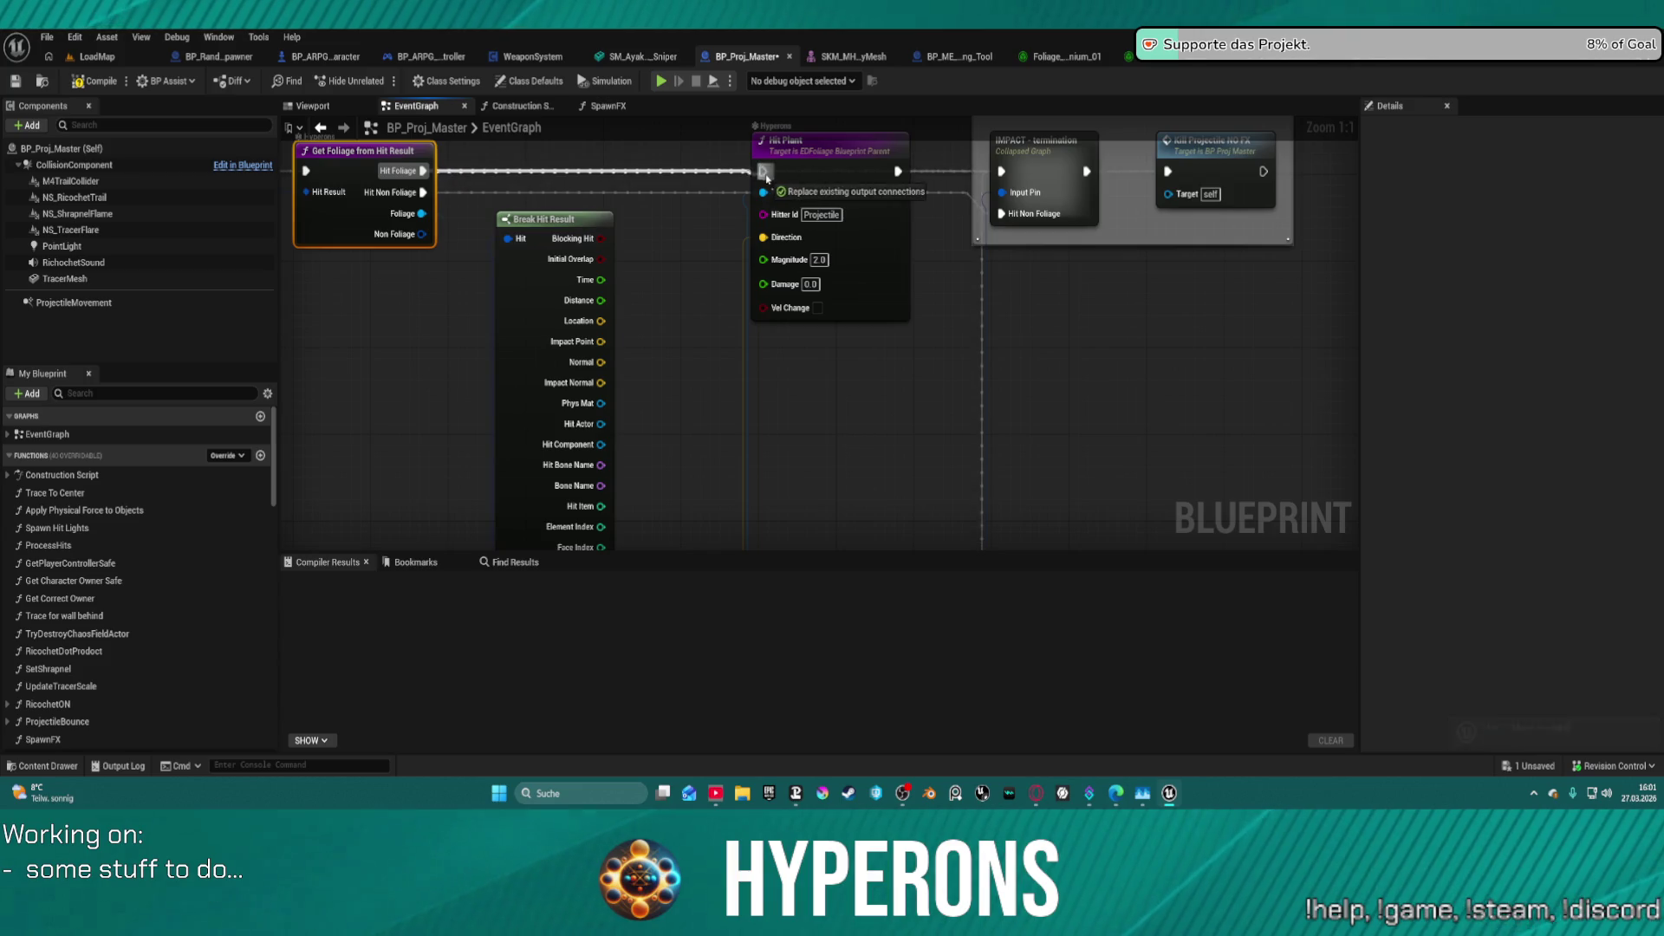
{"action": "left_click_drag", "start_coordinate": [898, 171], "coordinate": [1000, 222]}
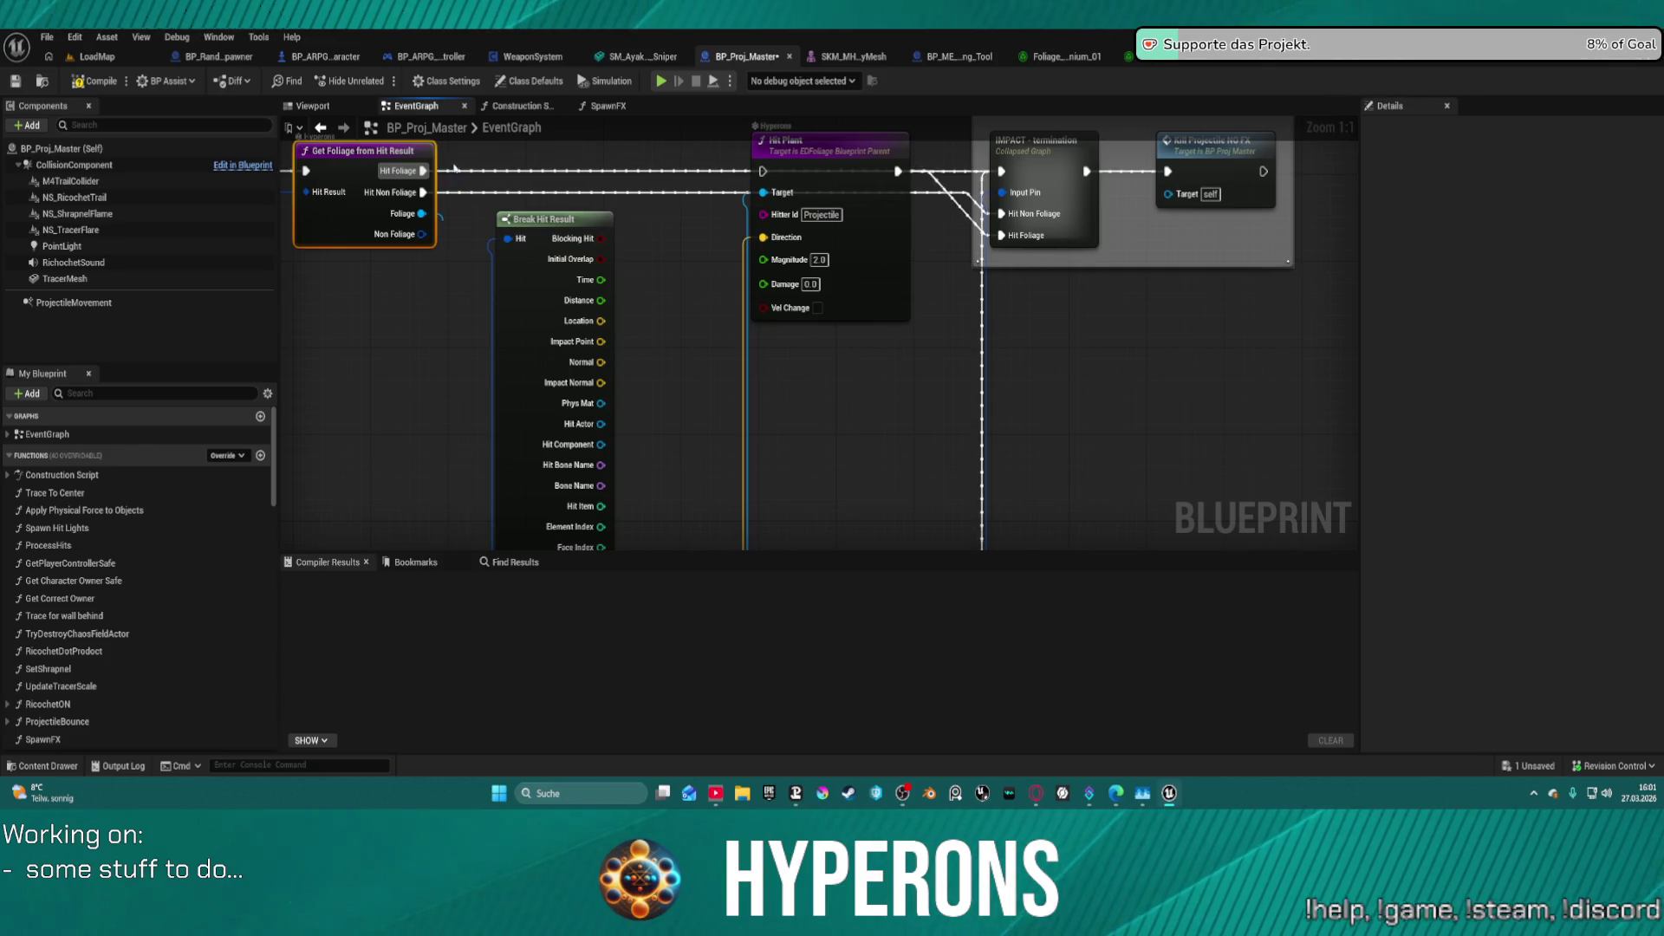
{"action": "left_click_drag", "start_coordinate": [423, 171], "coordinate": [762, 171]}
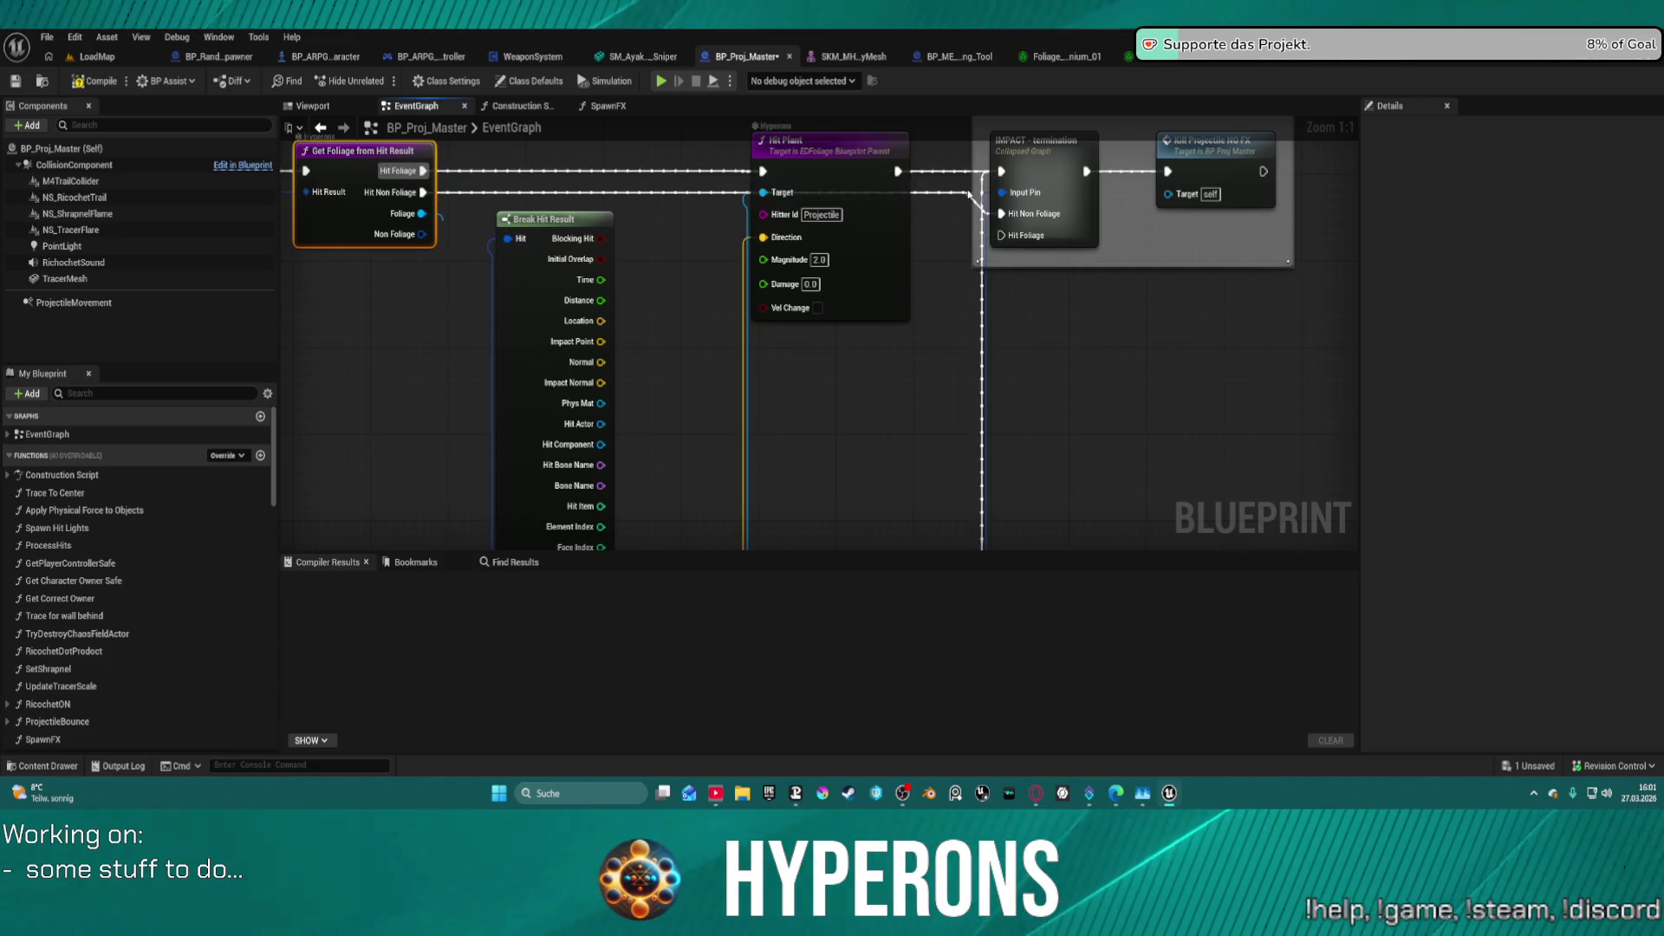
- Reorder IMPACT - termination inputs to Hit Foliage, Hit Non Foliage, Input Pin and wire exec into Hit Foliage
{"action": "left_click", "coordinate": [1058, 177]}
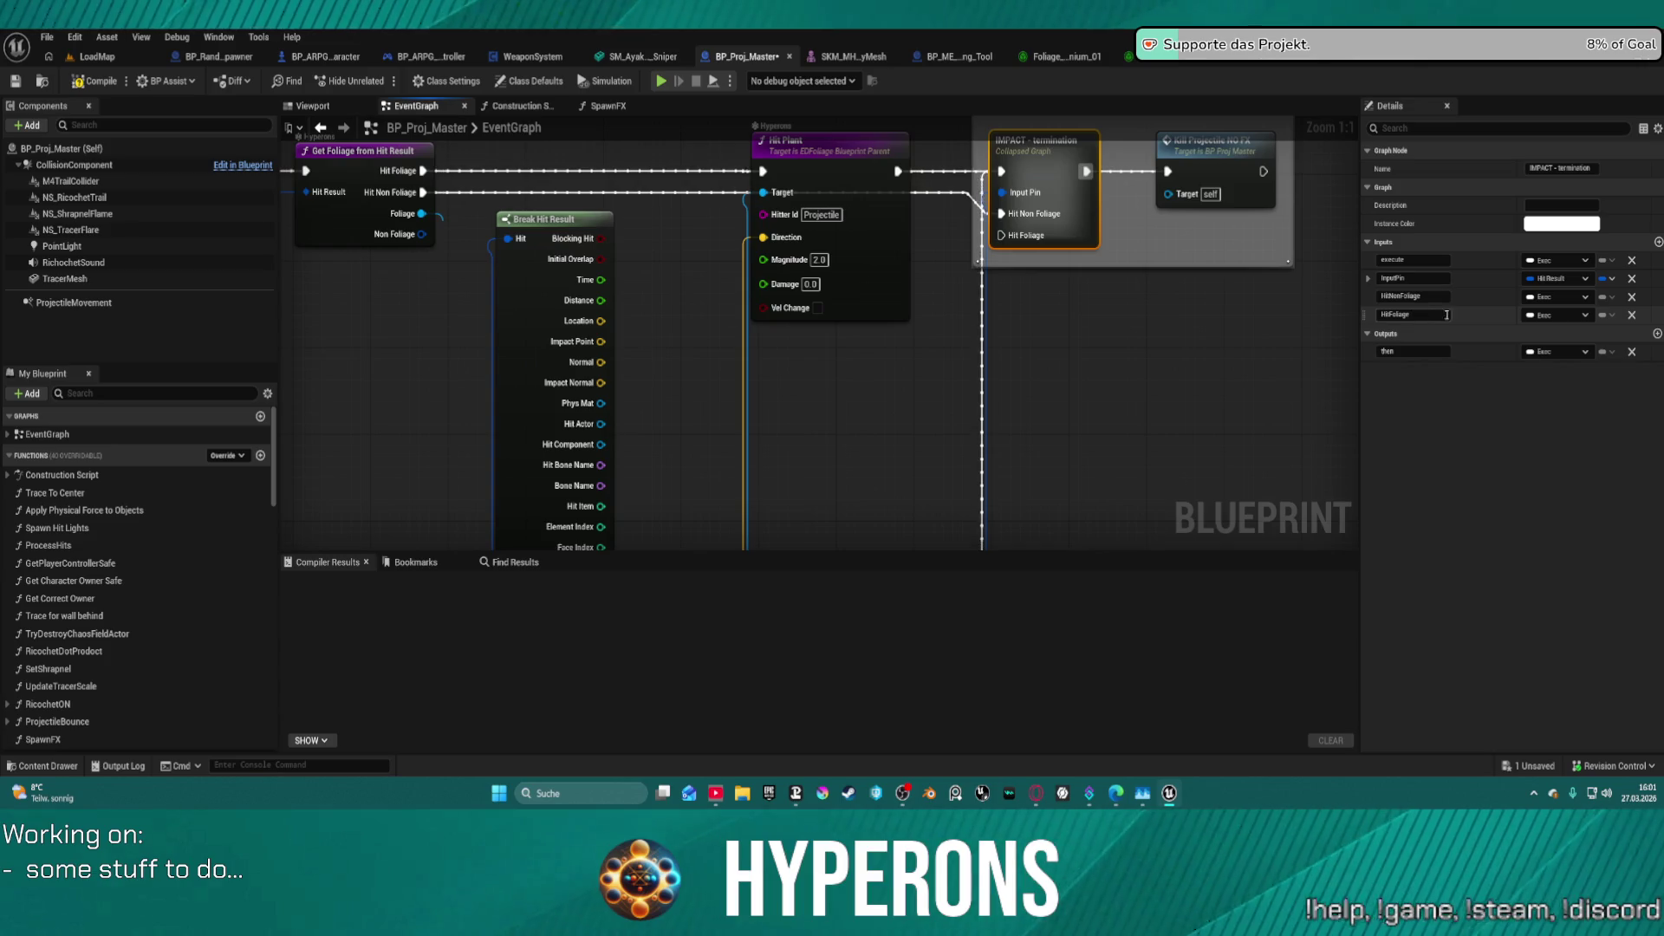
{"action": "left_click_drag", "start_coordinate": [1375, 316], "coordinate": [1362, 276]}
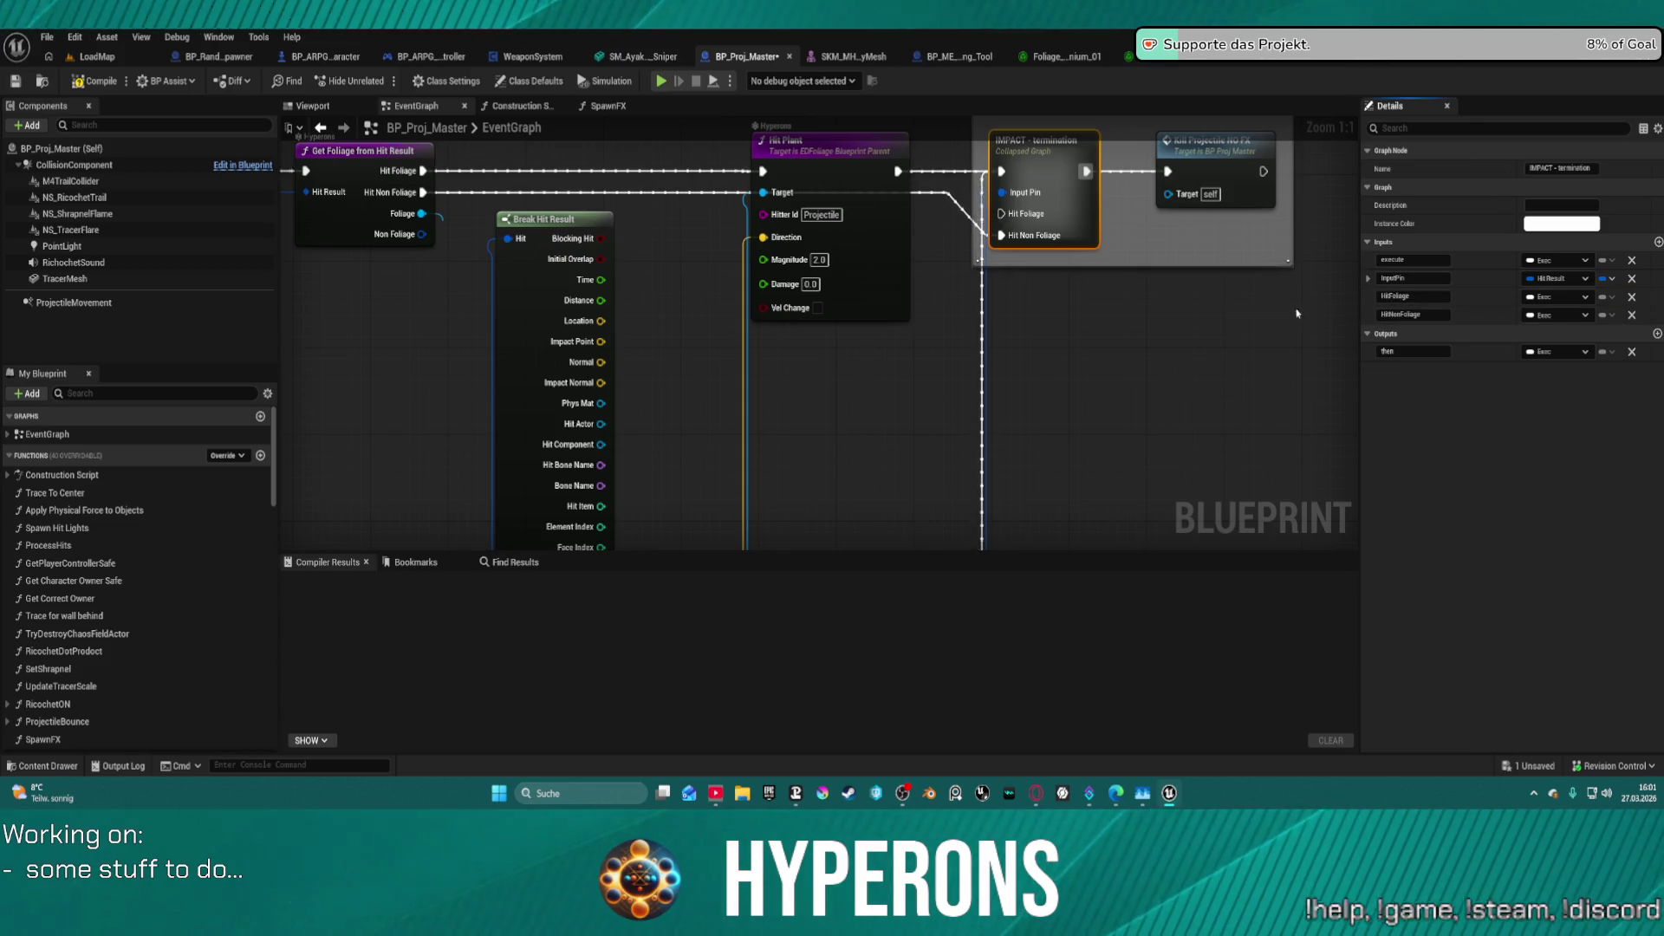
{"action": "left_click_drag", "start_coordinate": [1365, 278], "coordinate": [1367, 327]}
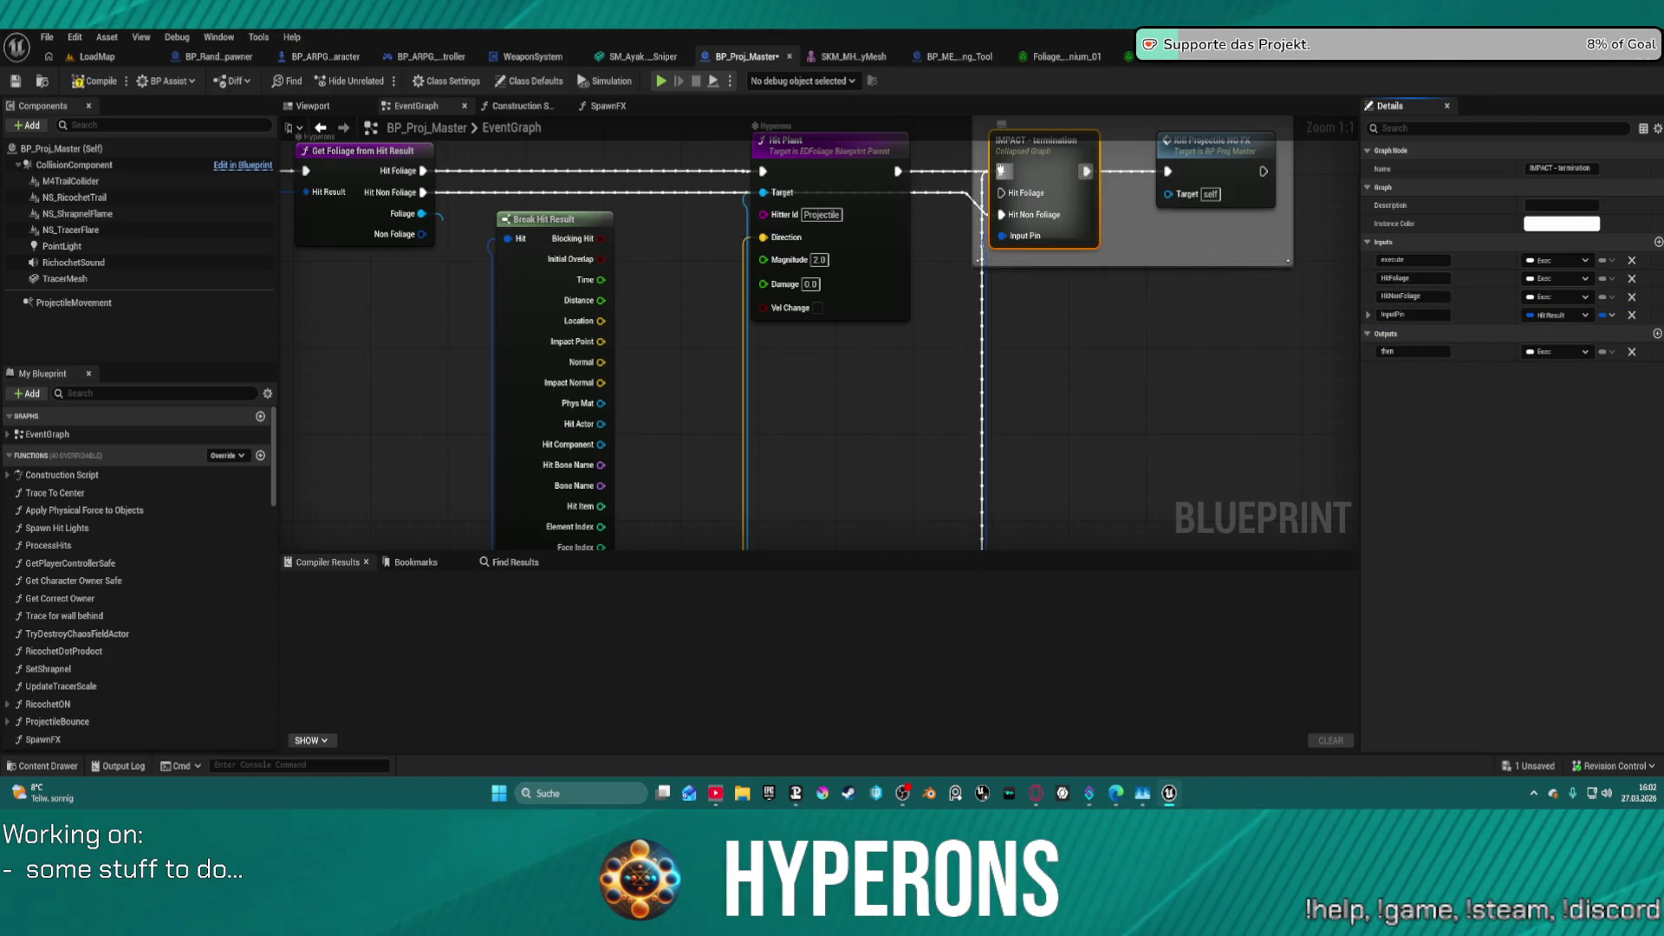
{"action": "left_click_drag", "start_coordinate": [997, 170], "coordinate": [1004, 193]}
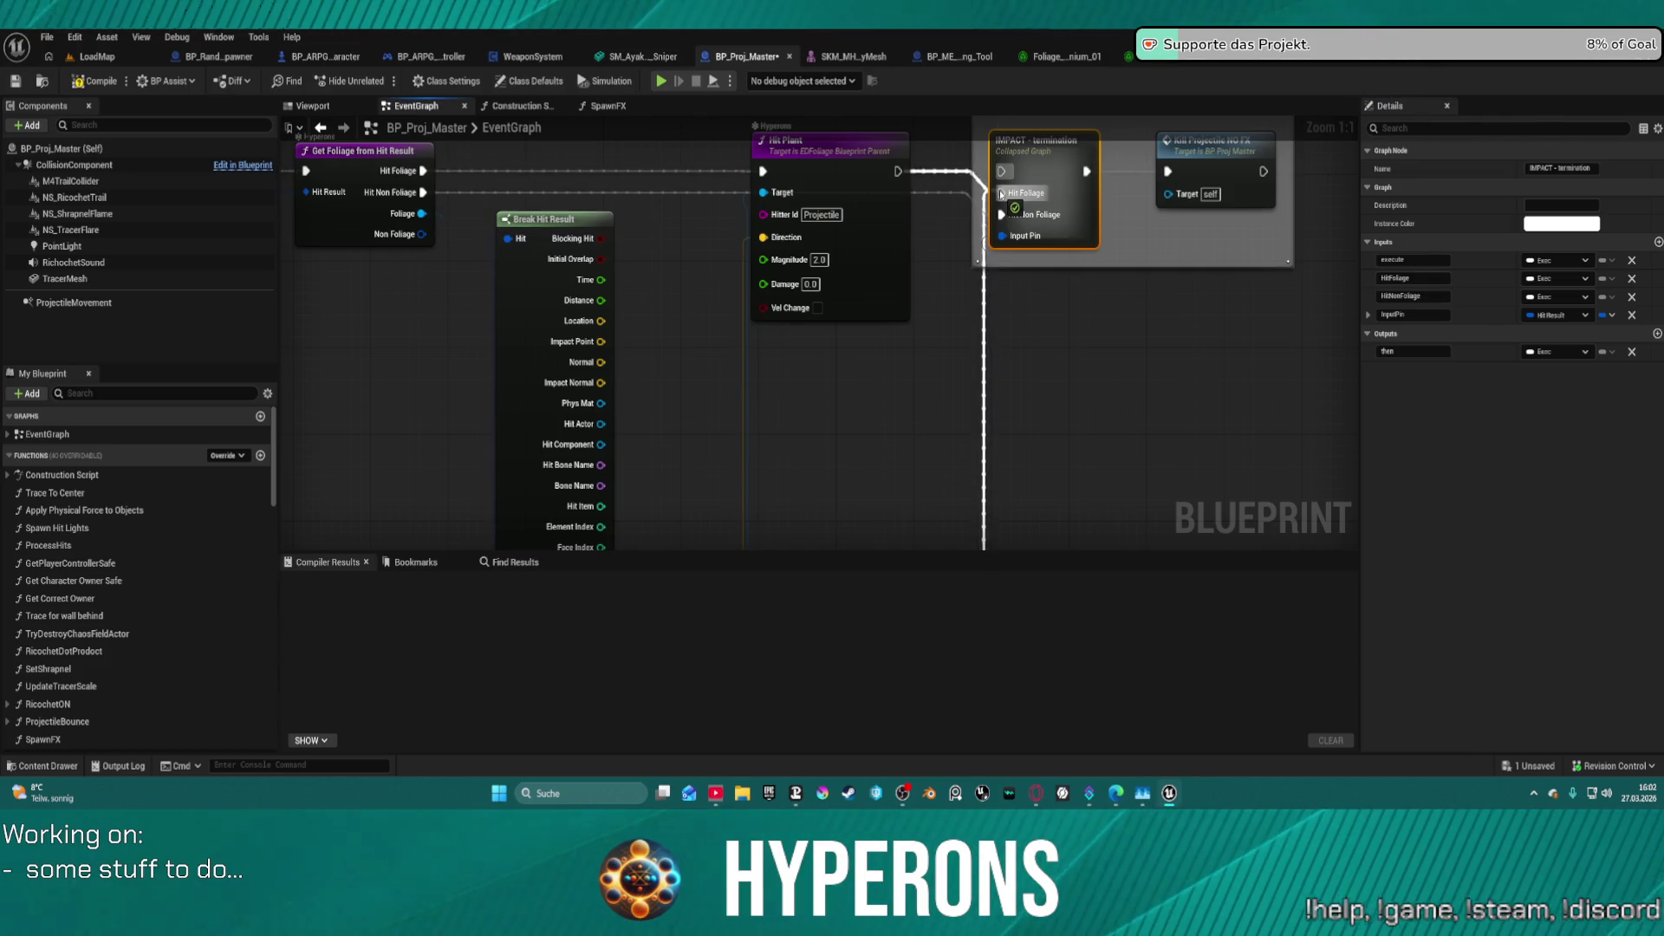
{"action": "left_click_drag", "start_coordinate": [1002, 194], "coordinate": [1003, 194]}
- Delete the leftover reroute nodes and remove IMPACT - termination's execute input
{"action": "scroll", "coordinate": [910, 172], "scroll_direction": "down", "scroll_amount": 3}
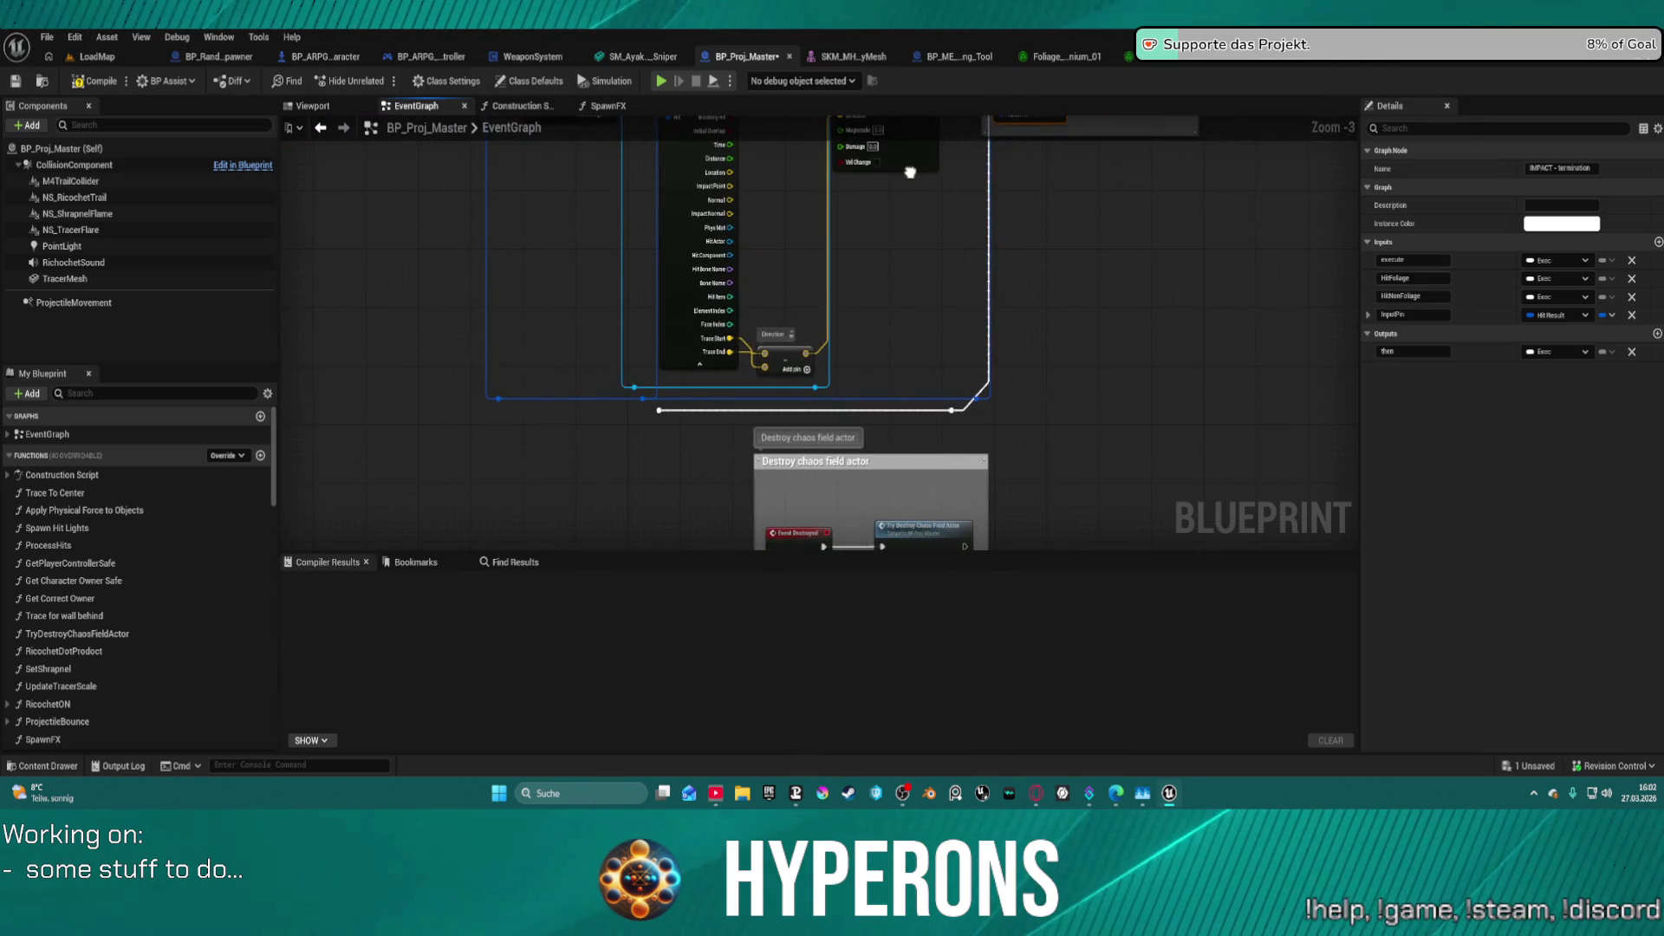
{"action": "scroll", "coordinate": [910, 171], "scroll_direction": "up", "scroll_amount": 2}
{"action": "left_click_drag", "start_coordinate": [856, 487], "coordinate": [579, 463]}
{"action": "key", "text": "Delete"}
{"action": "mouse_move", "coordinate": [1106, 224]}
{"action": "left_mouse_down"}
{"action": "mouse_move", "coordinate": [1023, 416]}
{"action": "mouse_move", "coordinate": [1069, 482]}
{"action": "left_mouse_up"}
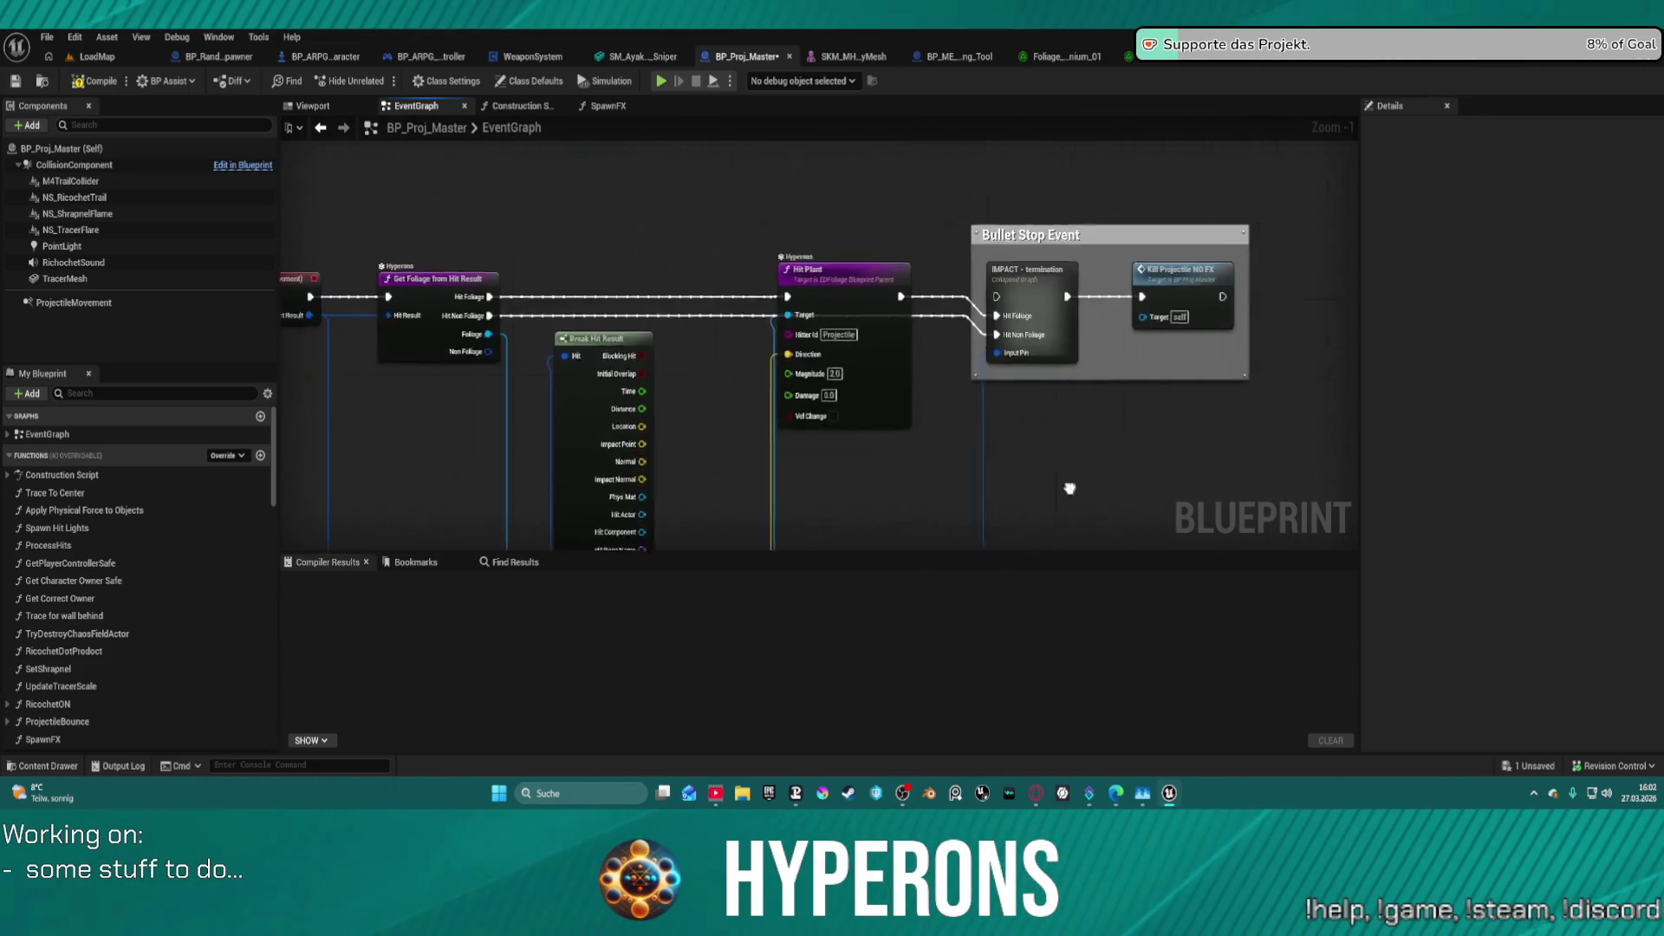
{"action": "scroll", "coordinate": [1069, 483], "scroll_direction": "up", "scroll_amount": 1}
{"action": "left_click", "coordinate": [1027, 265]}
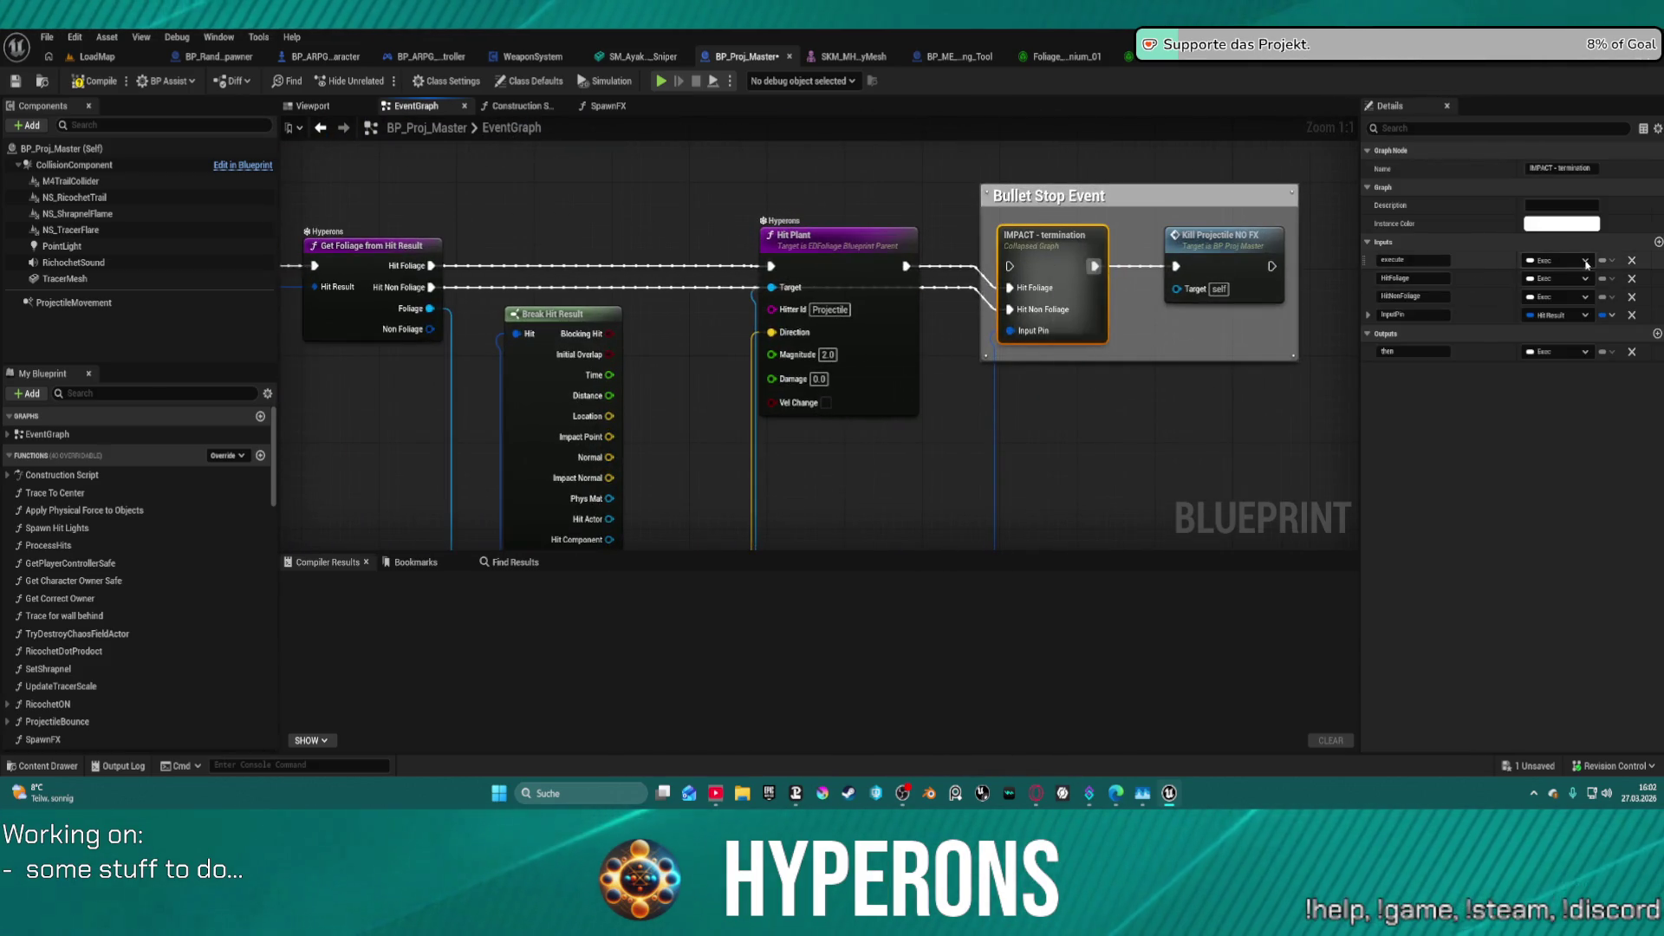
{"action": "left_click", "coordinate": [1631, 262]}
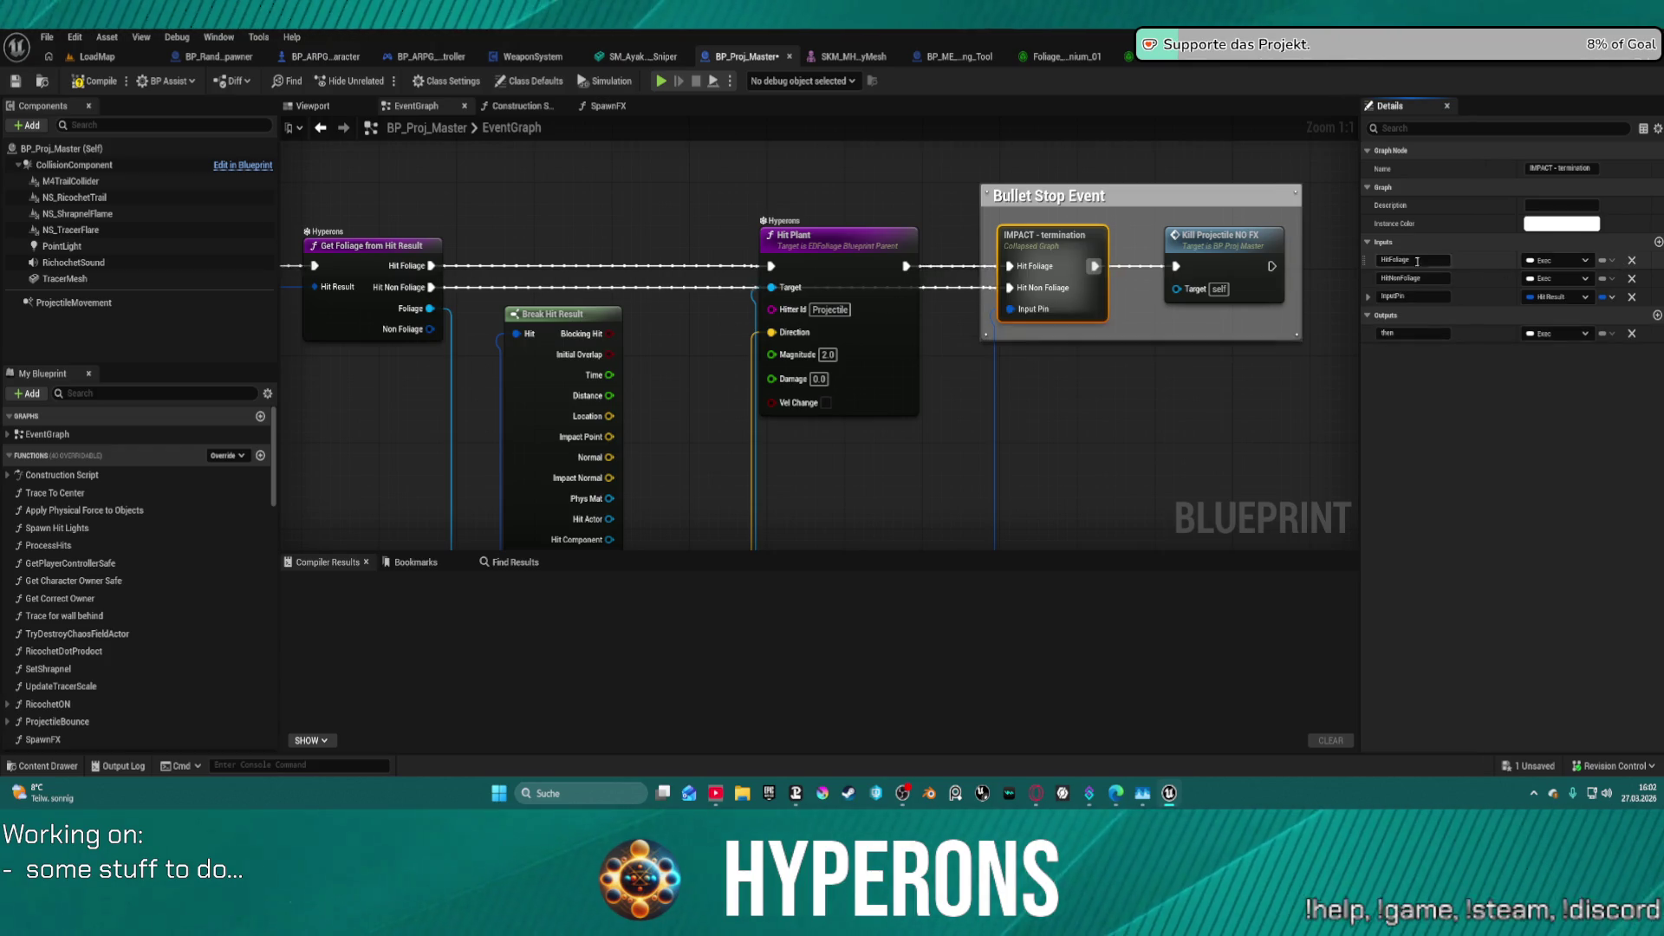
- Look through the IMPACT - termination inner graph and open the SpawnFX function
{"action": "double_click", "coordinate": [1053, 241]}
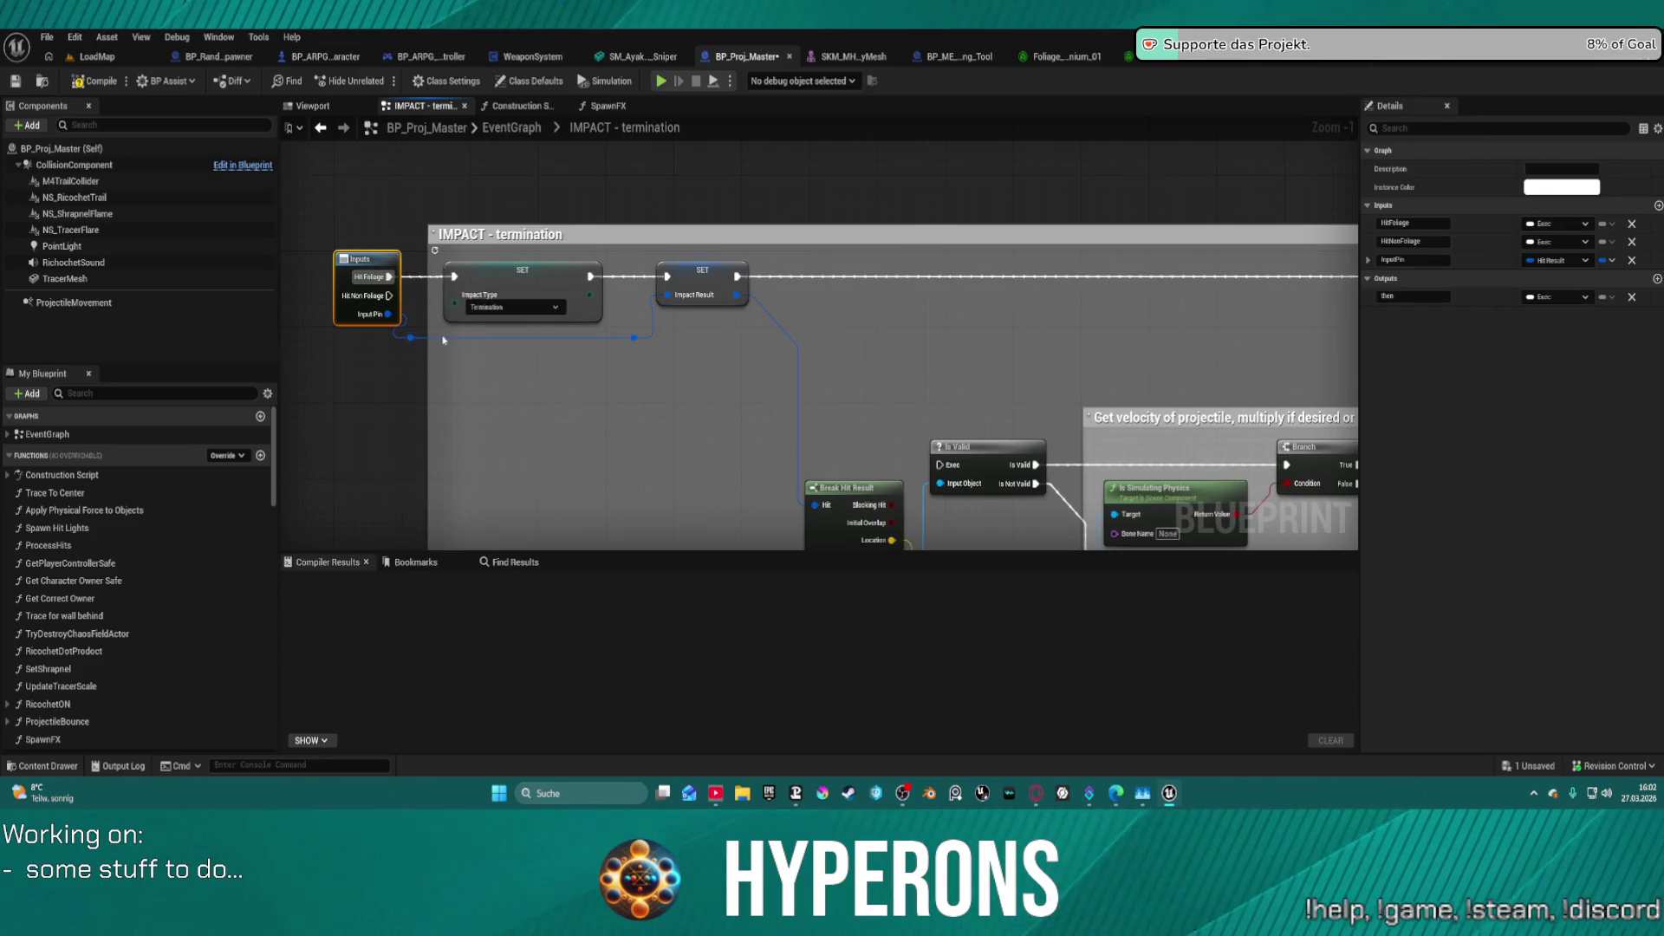
{"action": "scroll", "coordinate": [726, 390], "scroll_direction": "down", "scroll_amount": 1}
{"action": "left_click_drag", "start_coordinate": [725, 390], "coordinate": [564, 375]}
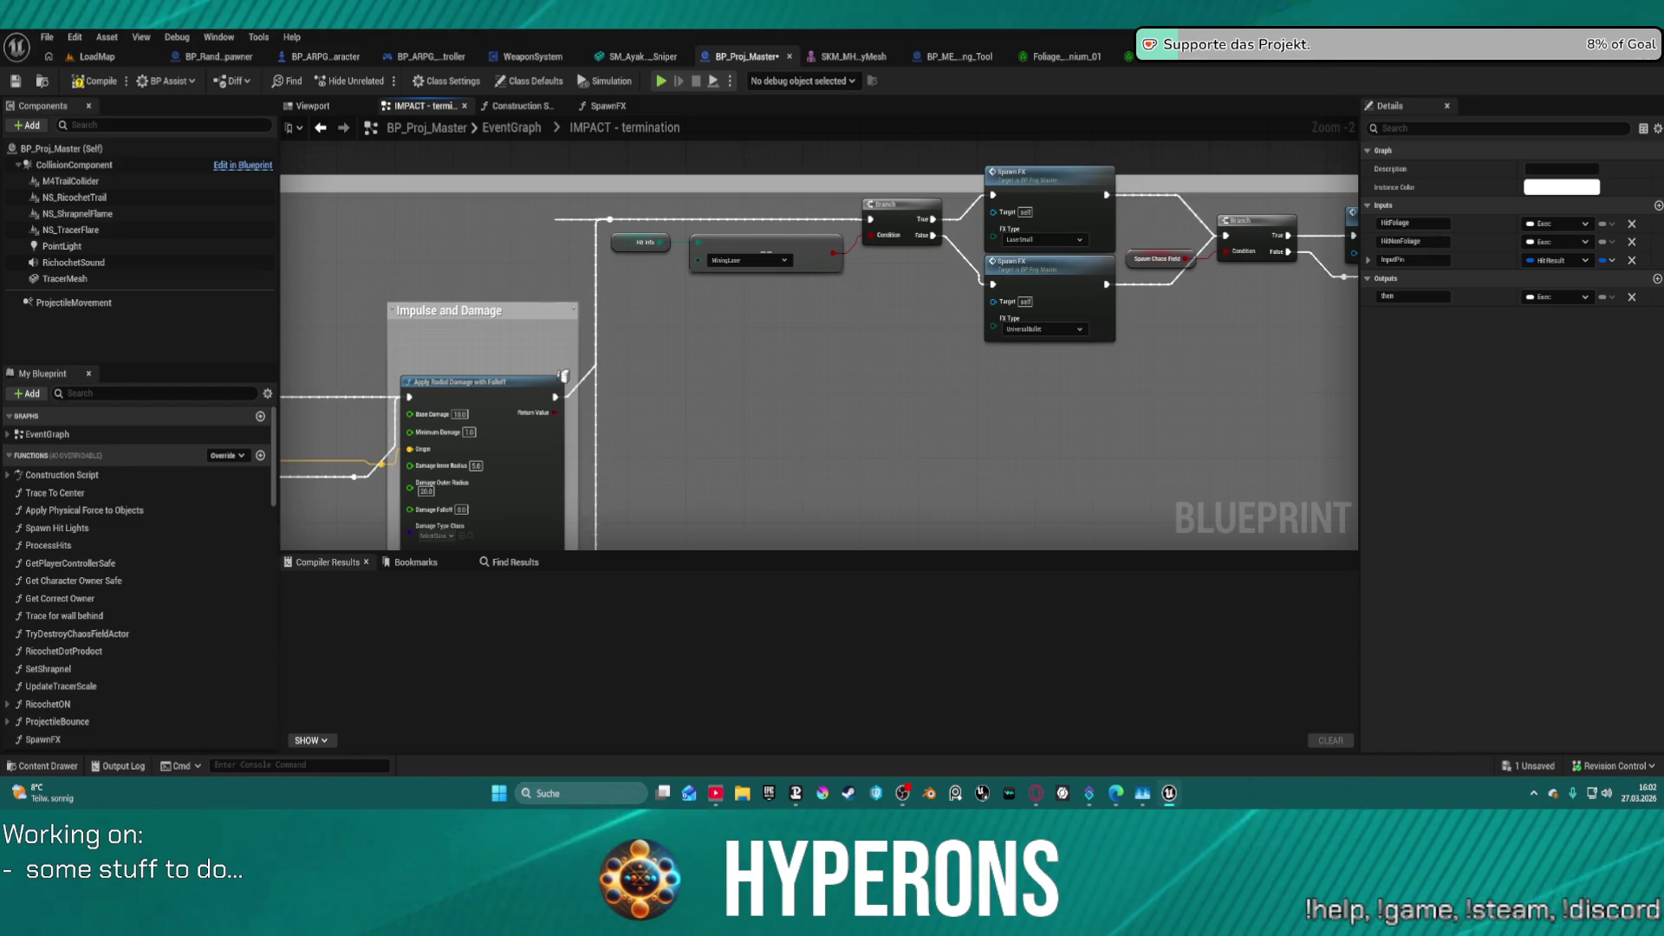
{"action": "left_click_drag", "start_coordinate": [1103, 299], "coordinate": [1108, 297]}
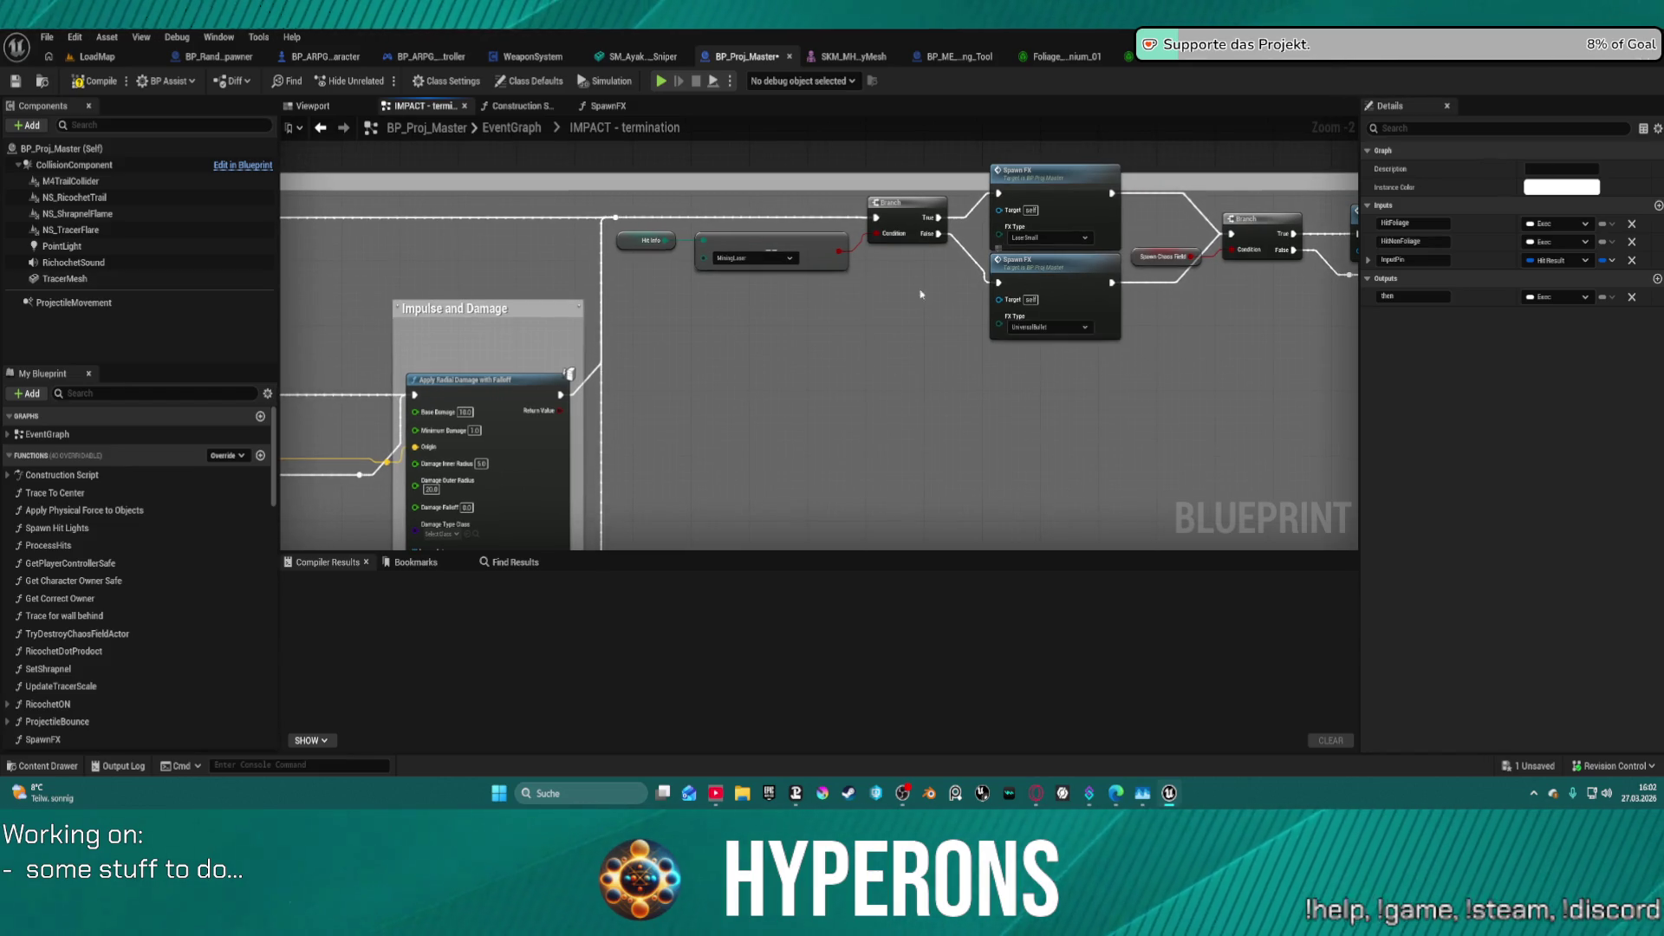
{"action": "left_click_drag", "start_coordinate": [772, 289], "coordinate": [1612, 270]}
{"action": "mouse_move", "coordinate": [1127, 434]}
{"action": "left_mouse_down"}
{"action": "mouse_move", "coordinate": [694, 303]}
{"action": "mouse_move", "coordinate": [434, 191]}
{"action": "mouse_move", "coordinate": [286, 167]}
{"action": "left_mouse_up"}
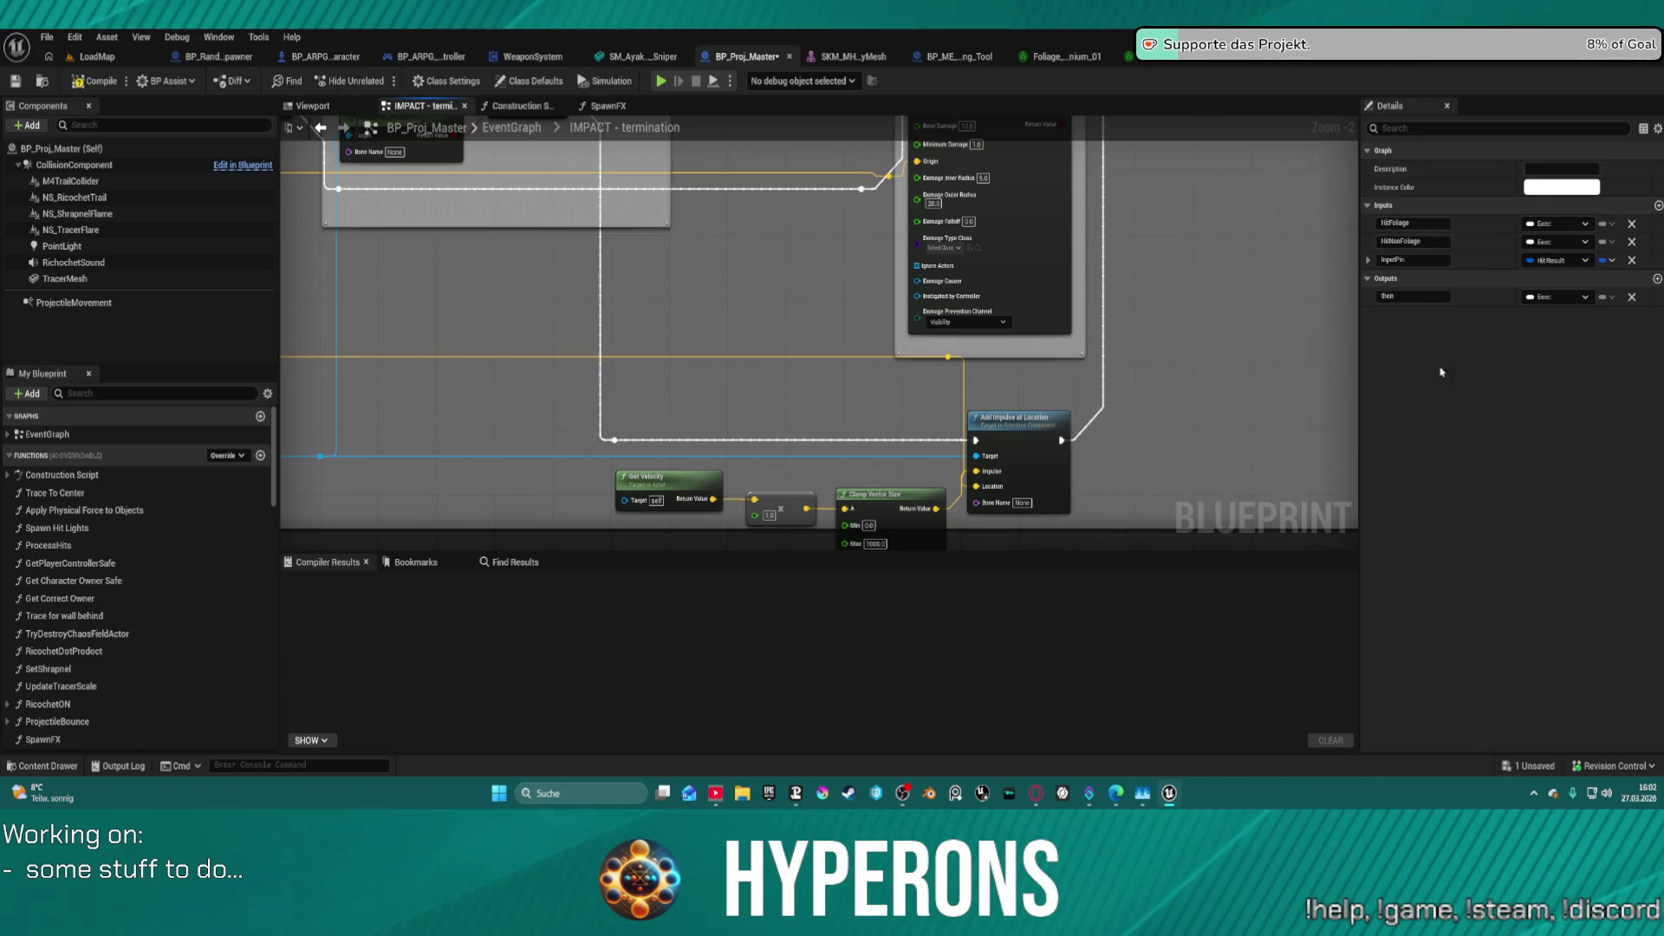
{"action": "scroll", "coordinate": [1084, 427], "scroll_direction": "up", "scroll_amount": 2}
{"action": "mouse_move", "coordinate": [1083, 427]}
{"action": "left_mouse_down"}
{"action": "mouse_move", "coordinate": [1083, 193]}
{"action": "mouse_move", "coordinate": [1084, 372]}
{"action": "mouse_move", "coordinate": [910, 434]}
{"action": "mouse_move", "coordinate": [529, 674]}
{"action": "left_mouse_up"}
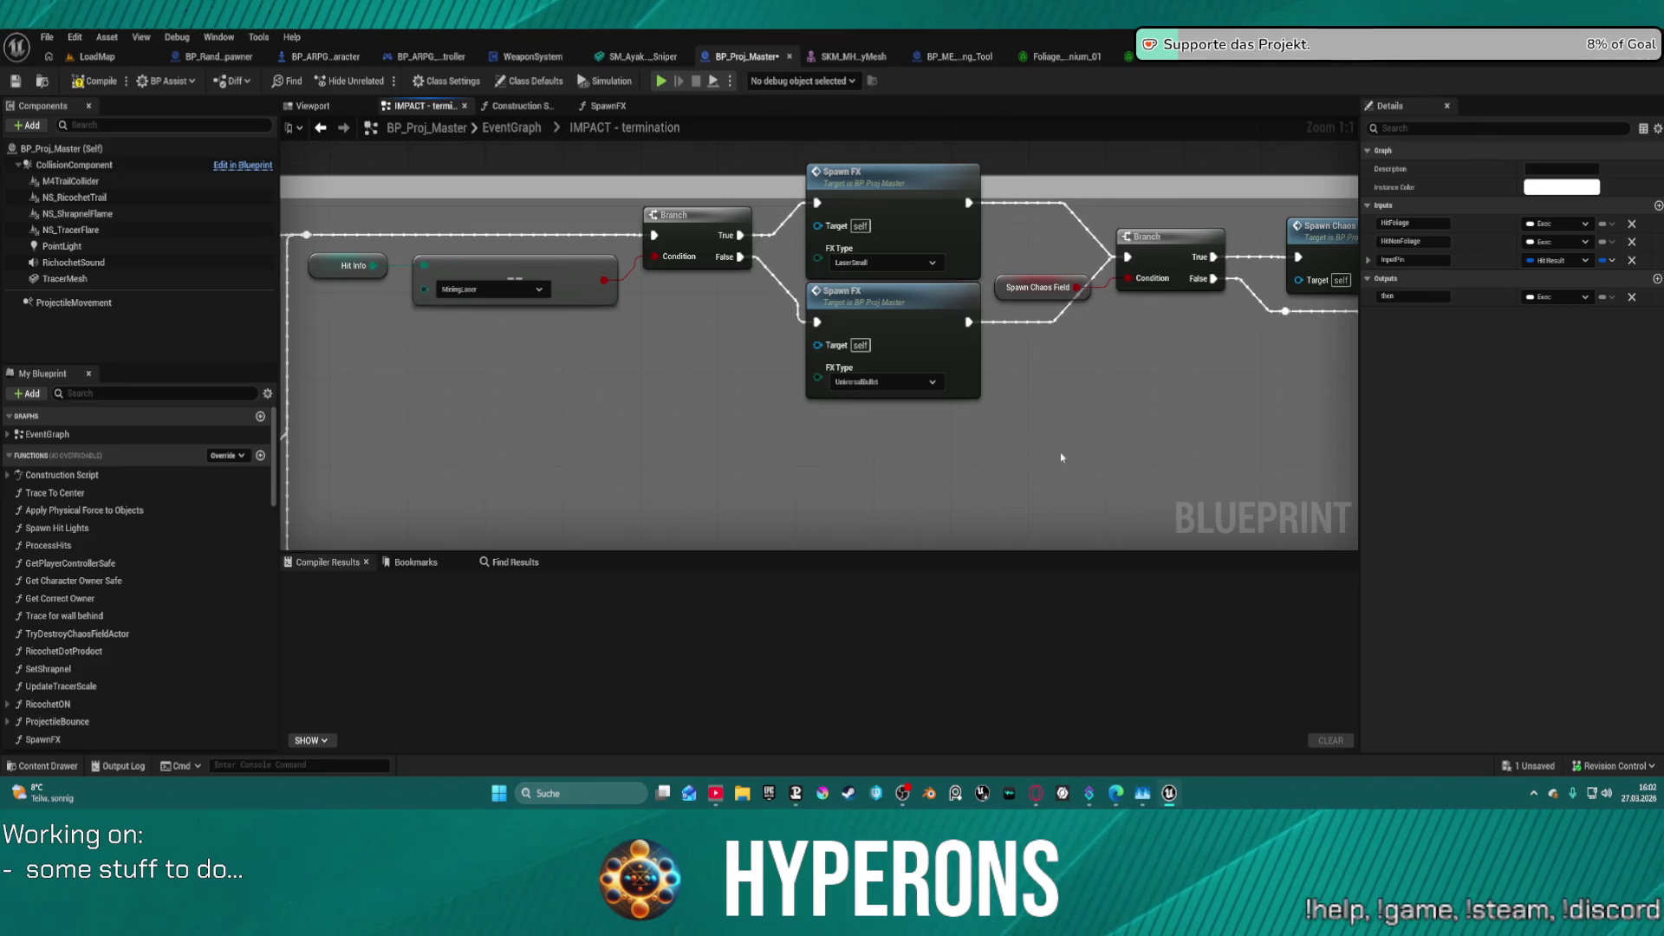
{"action": "mouse_move", "coordinate": [1061, 457]}
{"action": "left_mouse_down"}
{"action": "mouse_move", "coordinate": [894, 428]}
{"action": "mouse_move", "coordinate": [1089, 405]}
{"action": "left_mouse_up"}
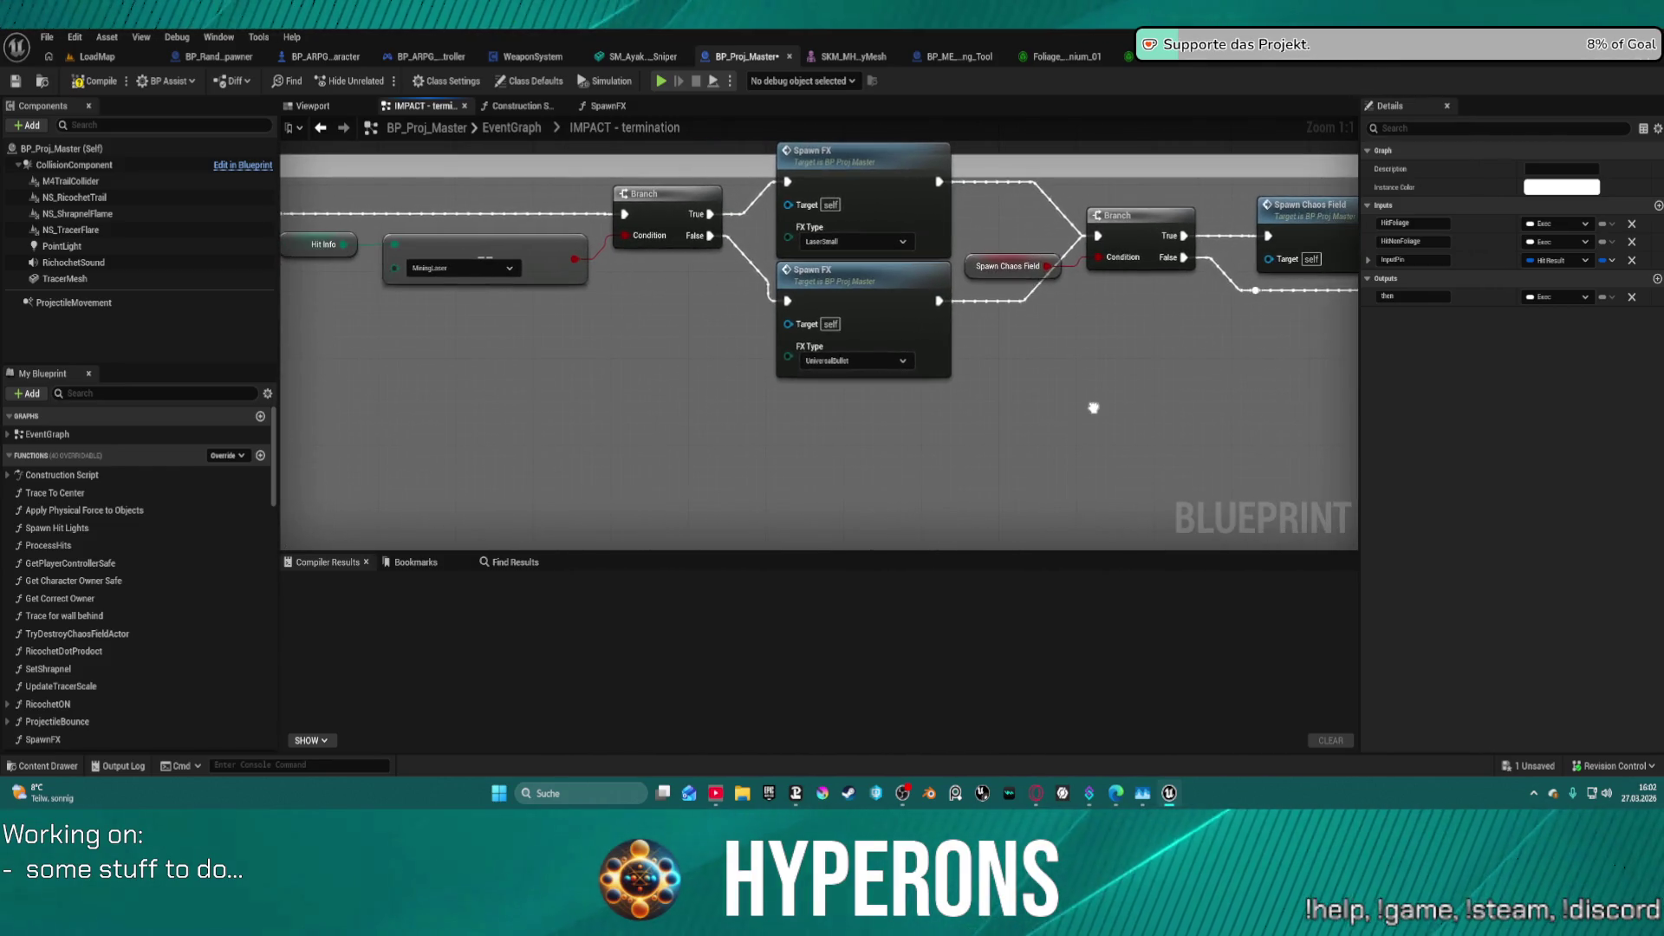
{"action": "double_click", "coordinate": [860, 286]}
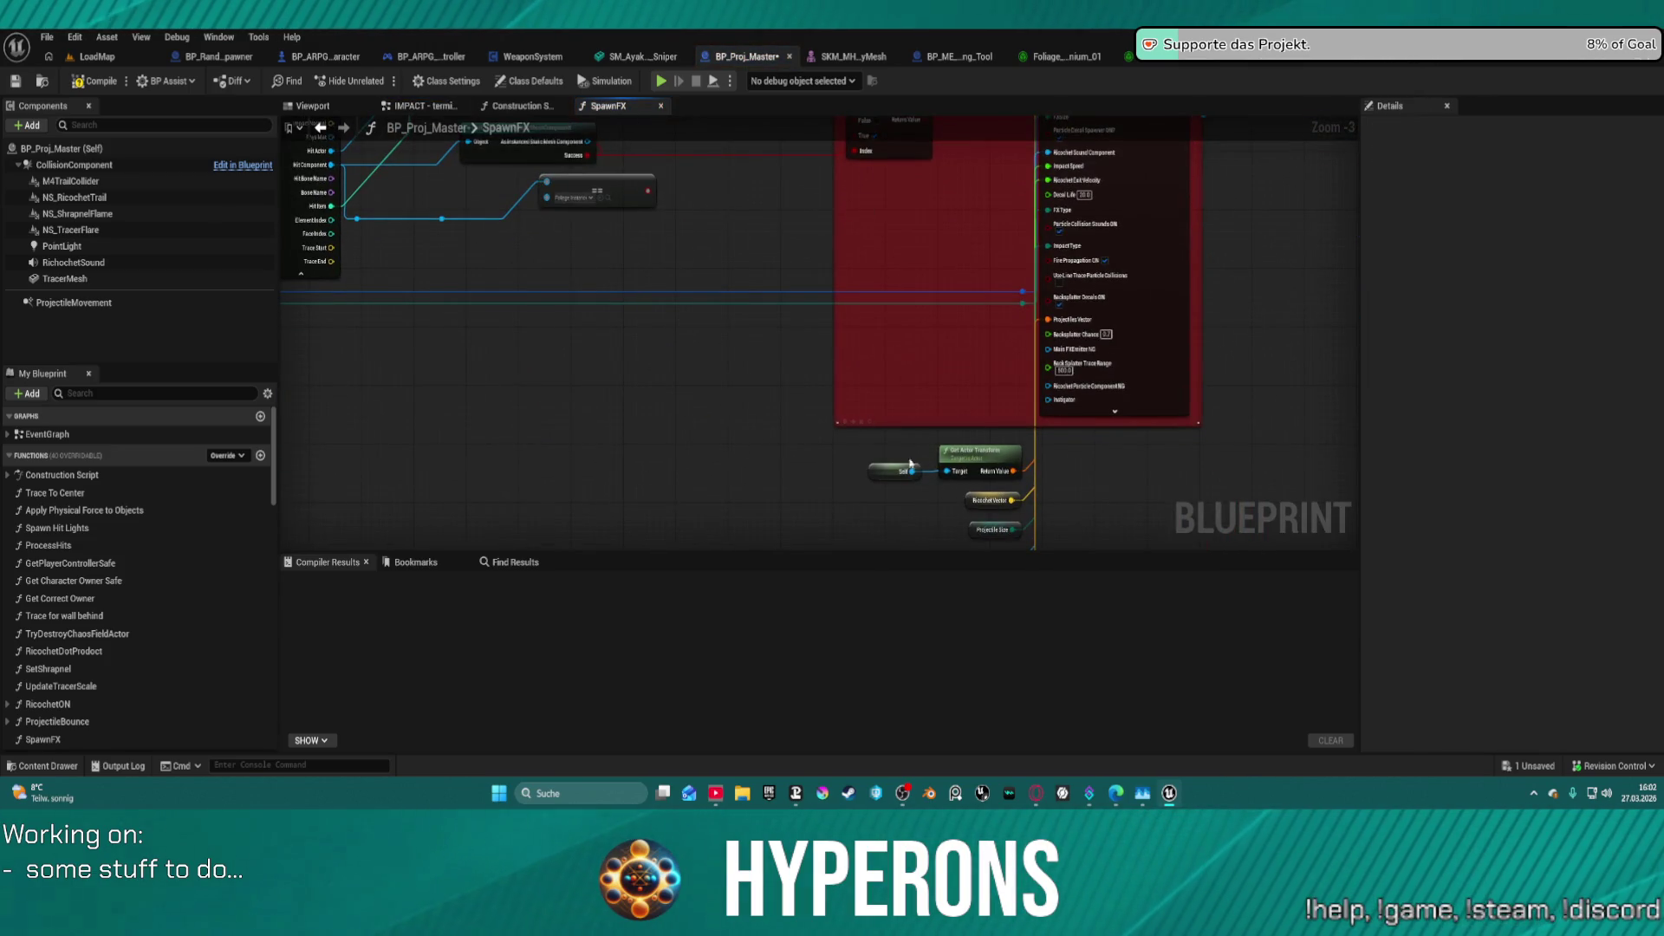
- Delete SpawnFX's Break Hit Result, cast and Print String nodes
{"action": "mouse_move", "coordinate": [910, 465]}
{"action": "left_mouse_down"}
{"action": "mouse_move", "coordinate": [772, 334]}
{"action": "mouse_move", "coordinate": [766, 357]}
{"action": "mouse_move", "coordinate": [839, 442]}
{"action": "mouse_move", "coordinate": [1290, 737]}
{"action": "left_mouse_up"}
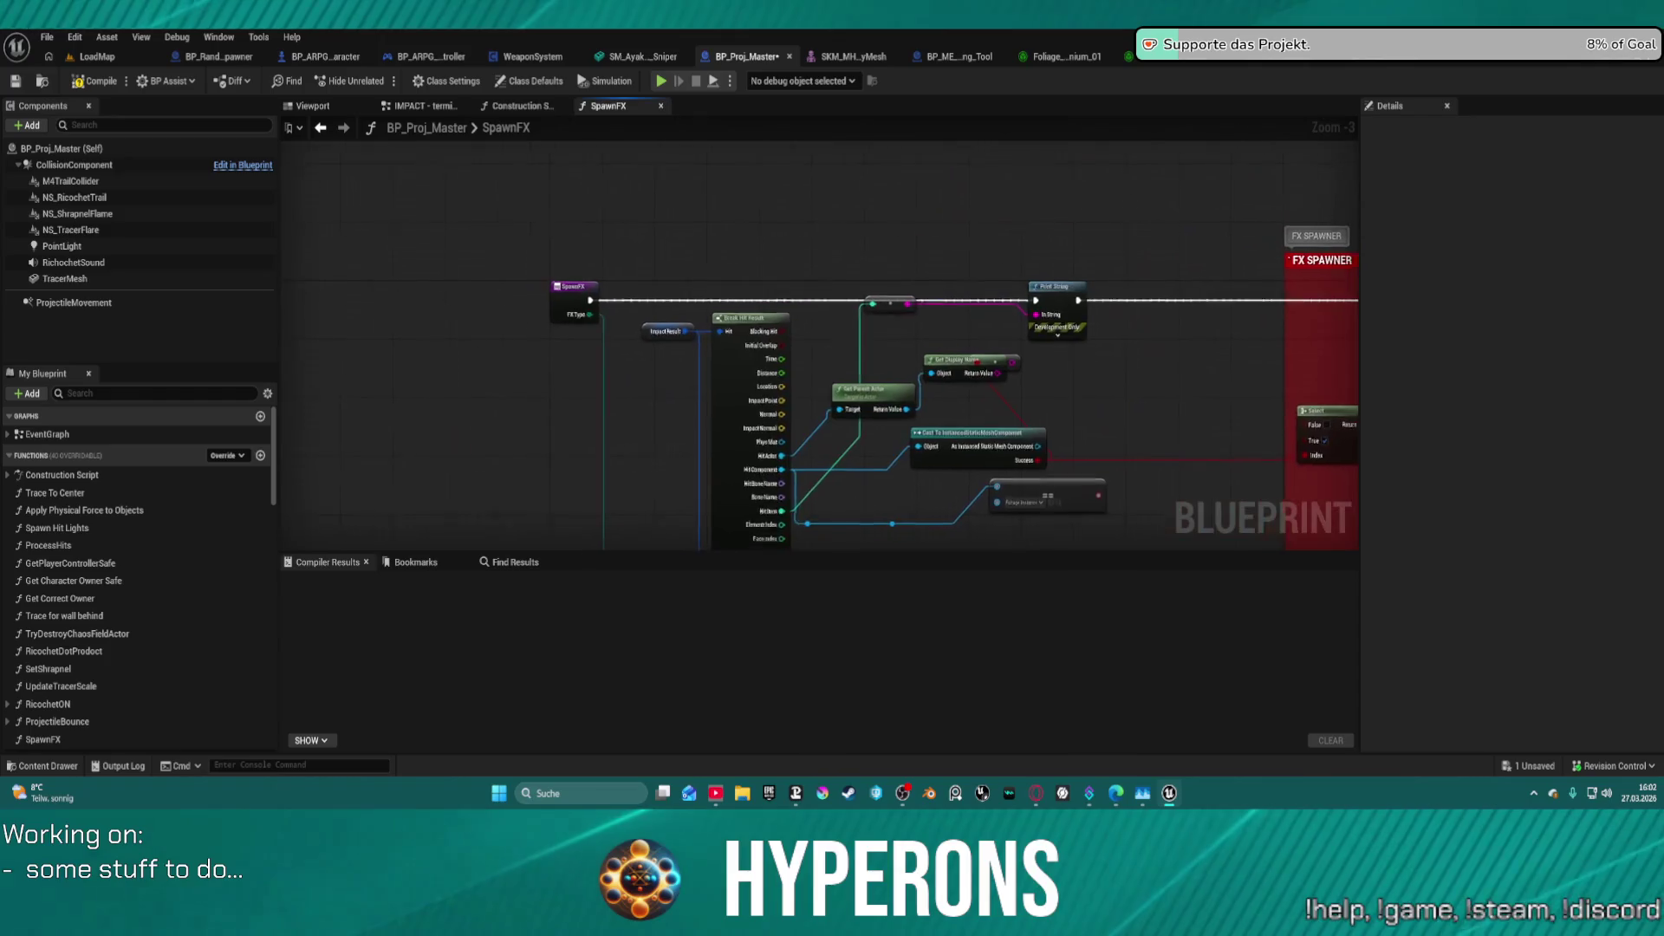
{"action": "left_click_drag", "start_coordinate": [1225, 547], "coordinate": [982, 498]}
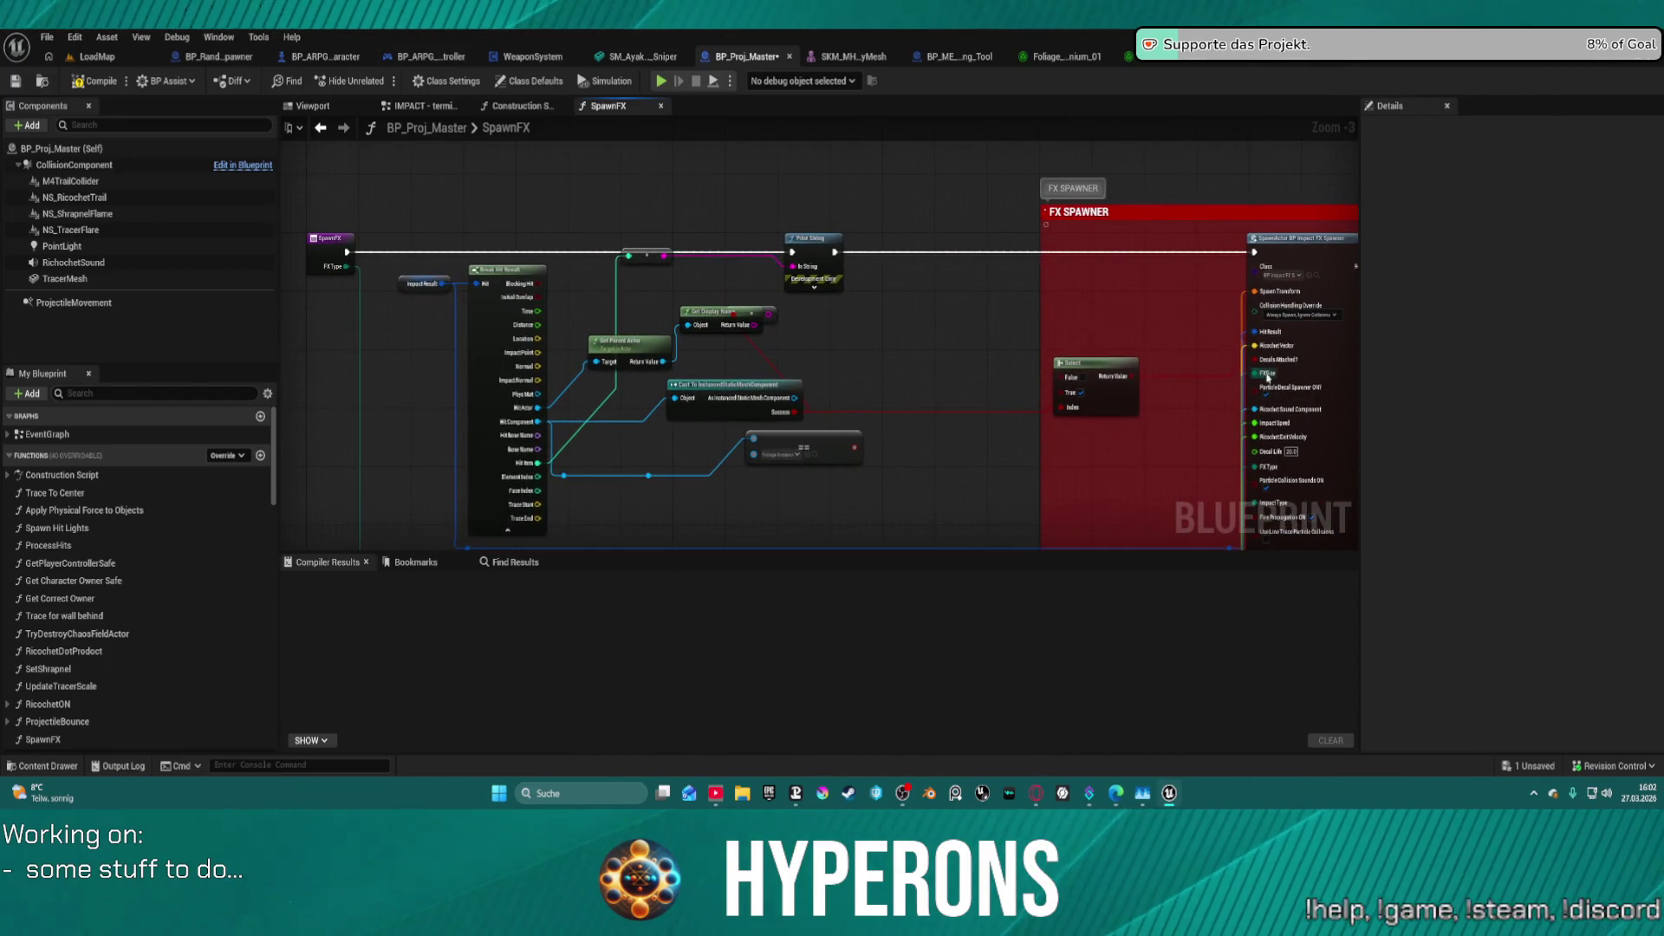
{"action": "scroll", "coordinate": [1268, 377], "scroll_direction": "up", "scroll_amount": 2}
{"action": "left_click_drag", "start_coordinate": [798, 344], "coordinate": [994, 316]}
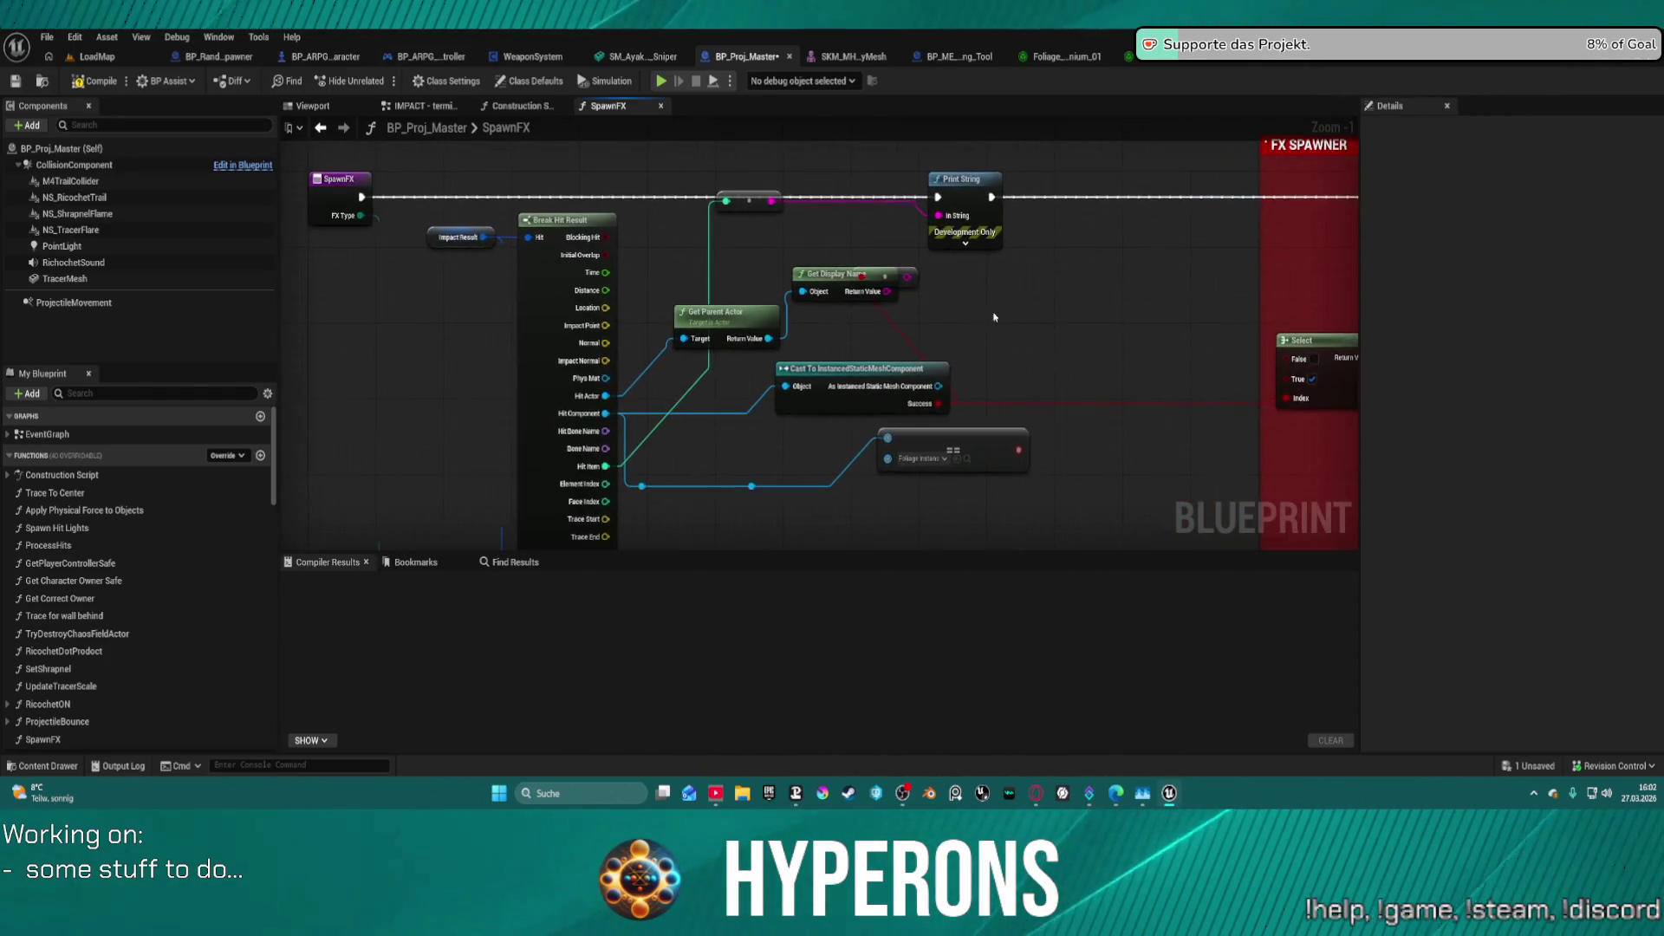
{"action": "left_click_drag", "start_coordinate": [1022, 524], "coordinate": [416, 184]}
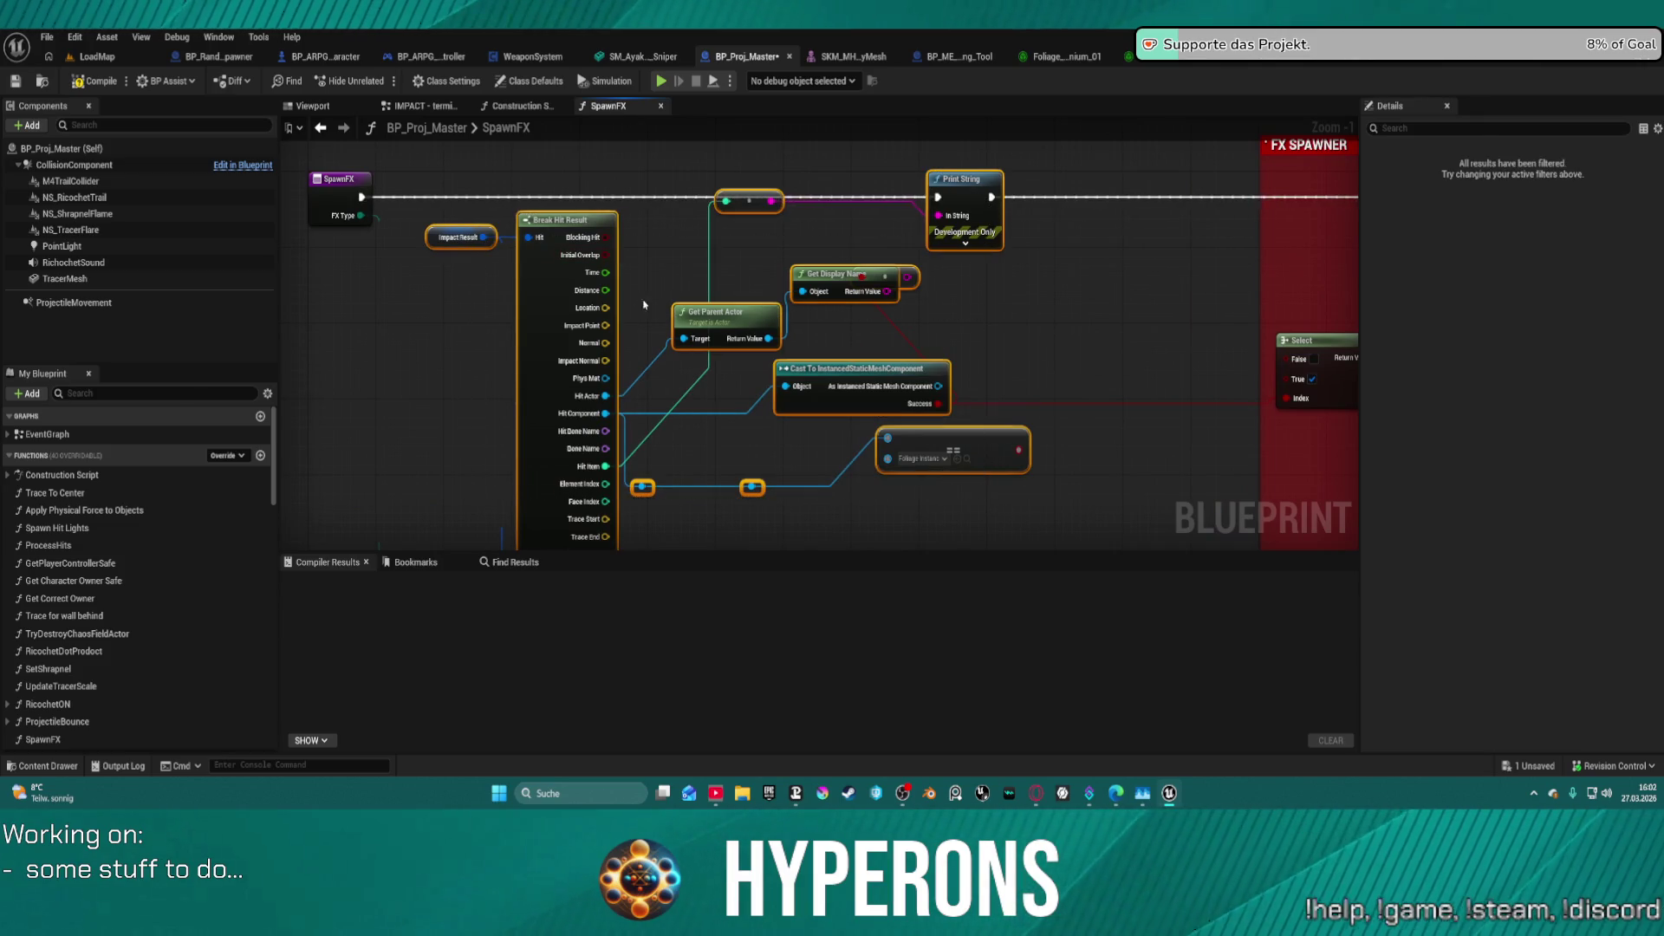
{"action": "right_click", "coordinate": [664, 310]}
{"action": "left_click", "coordinate": [990, 277]}
{"action": "scroll", "coordinate": [904, 221], "scroll_direction": "down", "scroll_amount": 3}
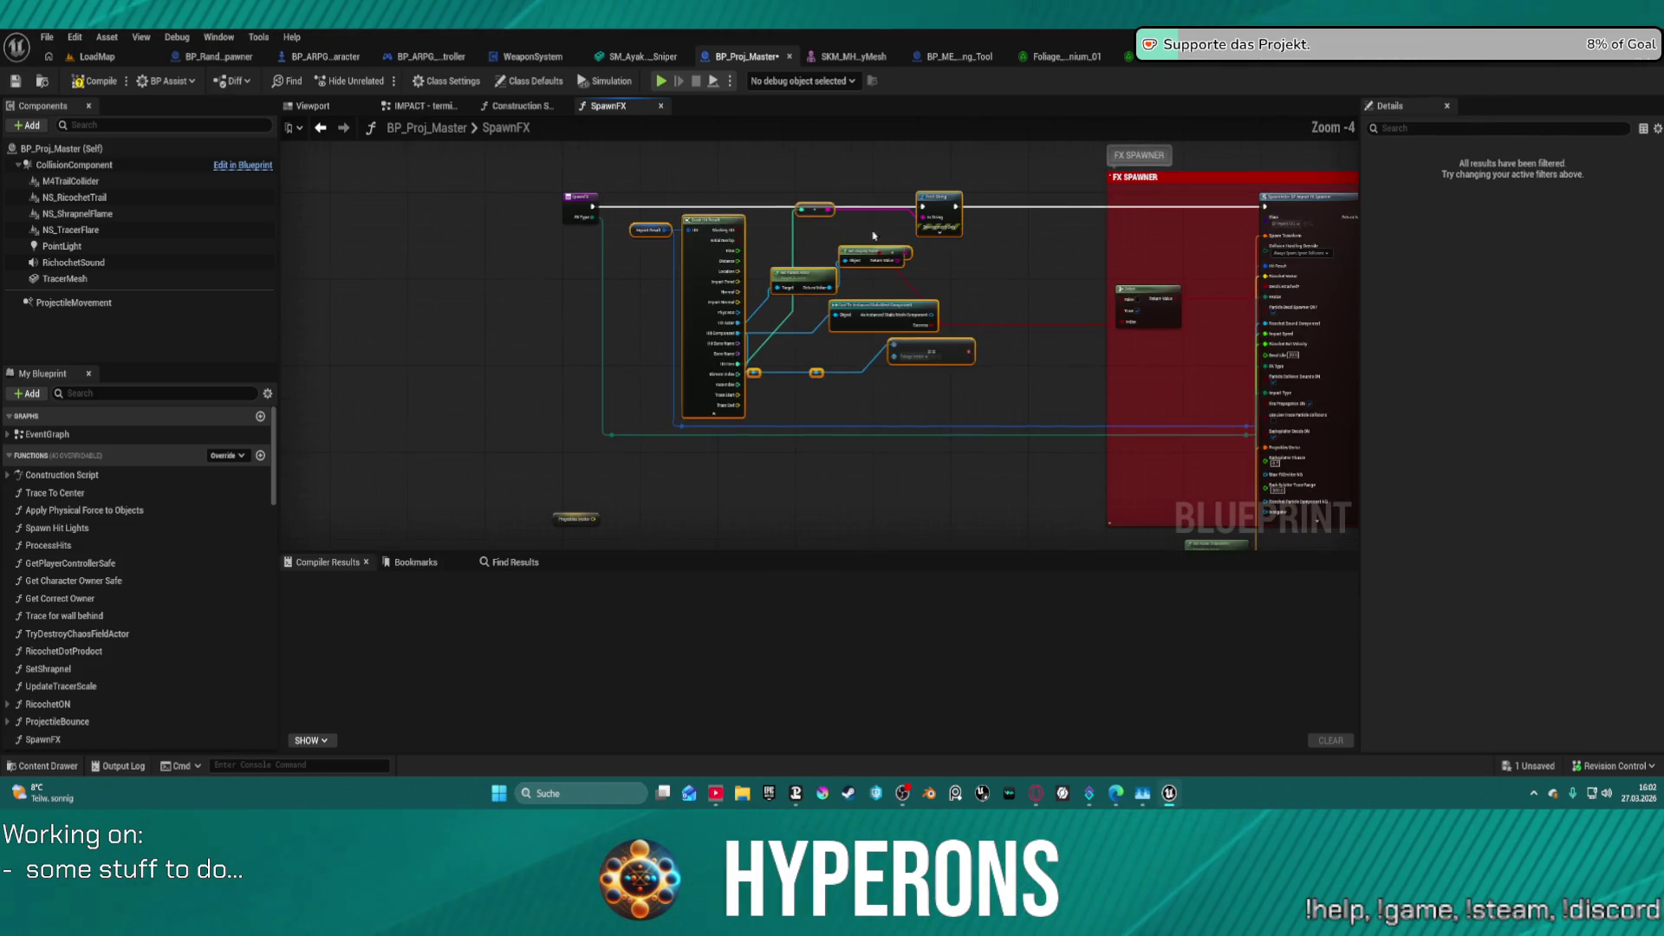
{"action": "mouse_move", "coordinate": [644, 155]}
{"action": "left_mouse_down"}
{"action": "mouse_move", "coordinate": [958, 395]}
{"action": "mouse_move", "coordinate": [1007, 408]}
{"action": "mouse_move", "coordinate": [954, 386]}
{"action": "mouse_move", "coordinate": [797, 180]}
{"action": "mouse_move", "coordinate": [780, 178]}
{"action": "mouse_move", "coordinate": [961, 402]}
{"action": "left_mouse_up"}
{"action": "key", "text": "Delete"}
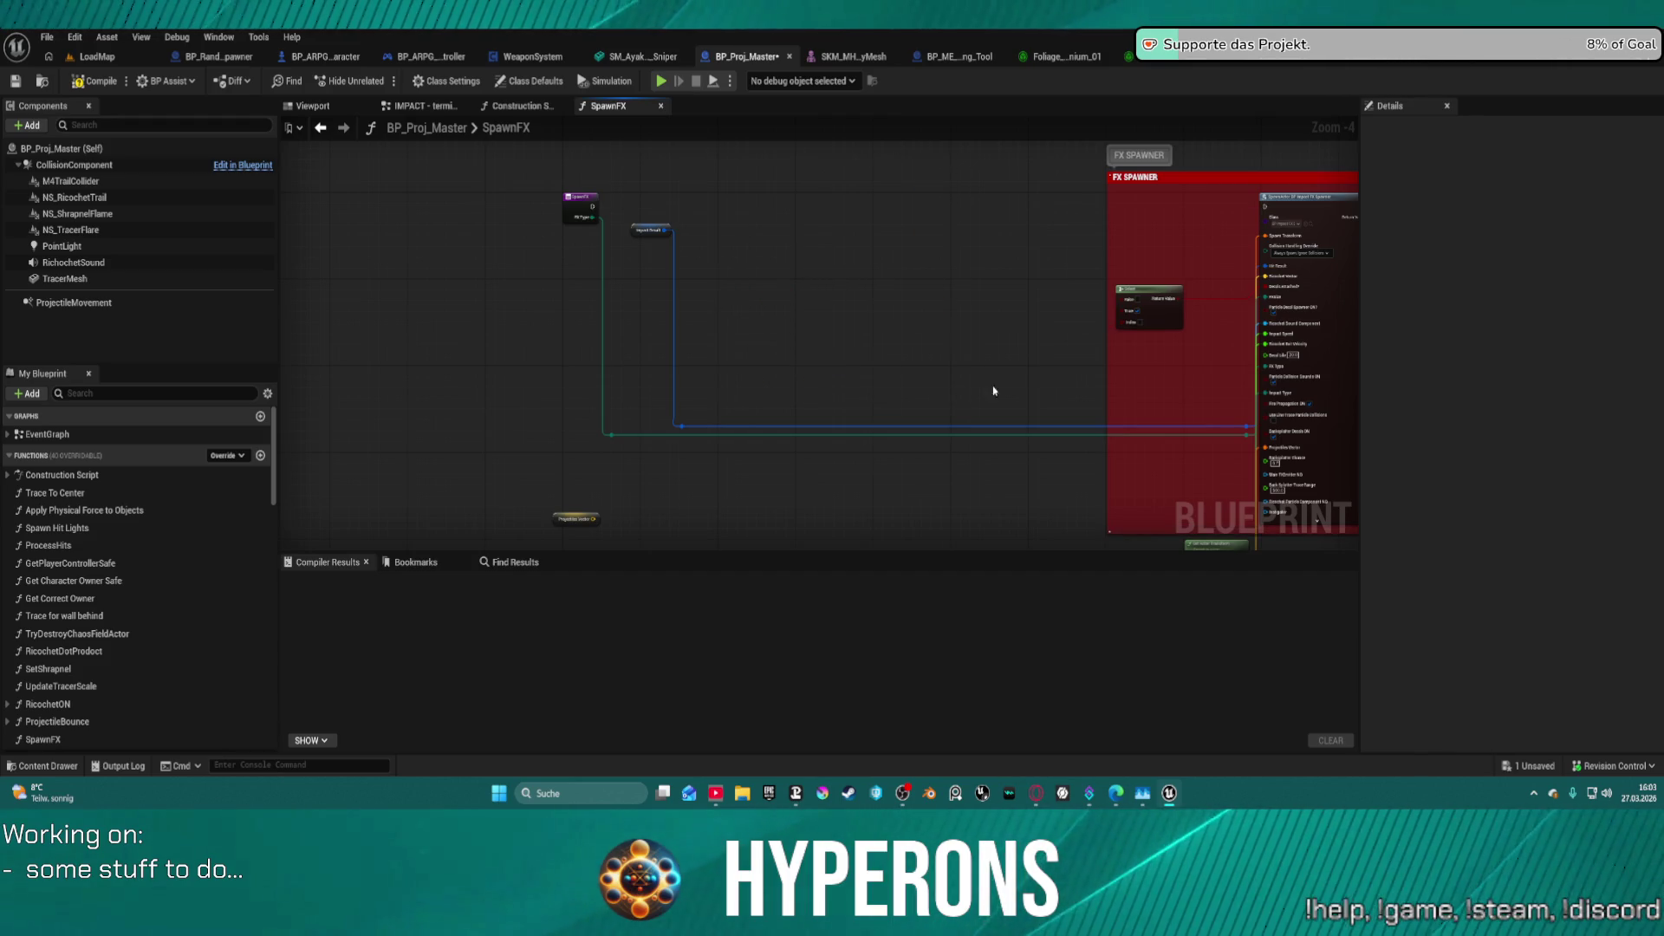
- Wire the SpawnFX entry straight to the FX spawner and make Decals Attached? a function input
{"action": "left_click_drag", "start_coordinate": [593, 208], "coordinate": [1263, 222]}
{"action": "scroll", "coordinate": [902, 240], "scroll_direction": "up", "scroll_amount": 4}
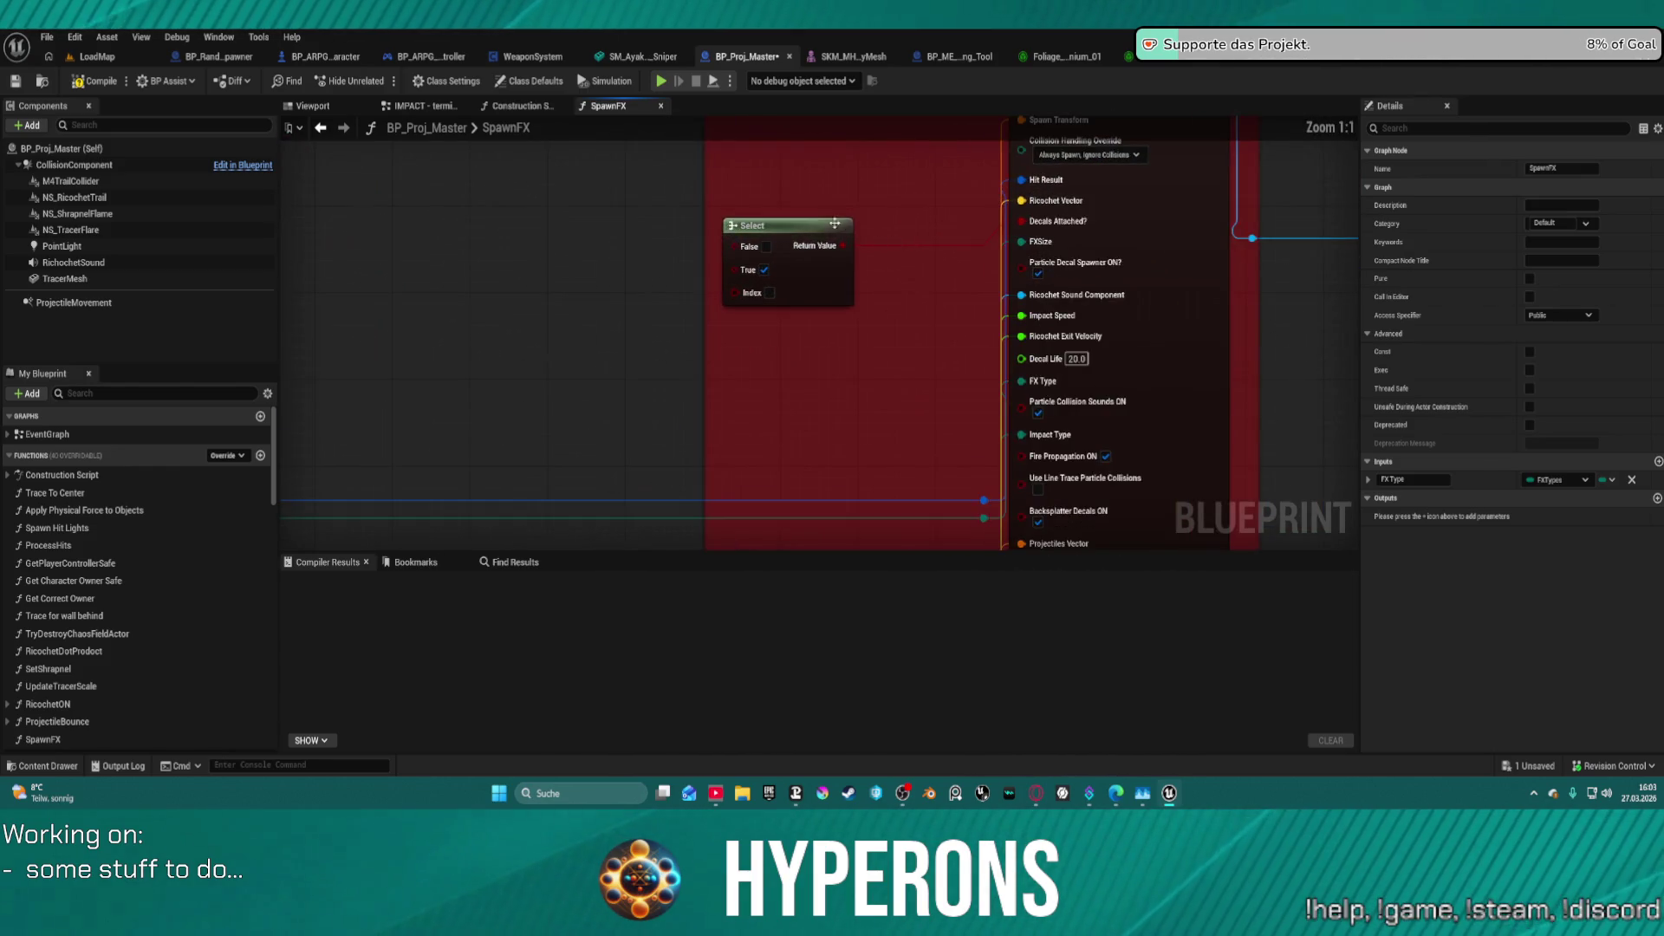
{"action": "left_click", "coordinate": [786, 234]}
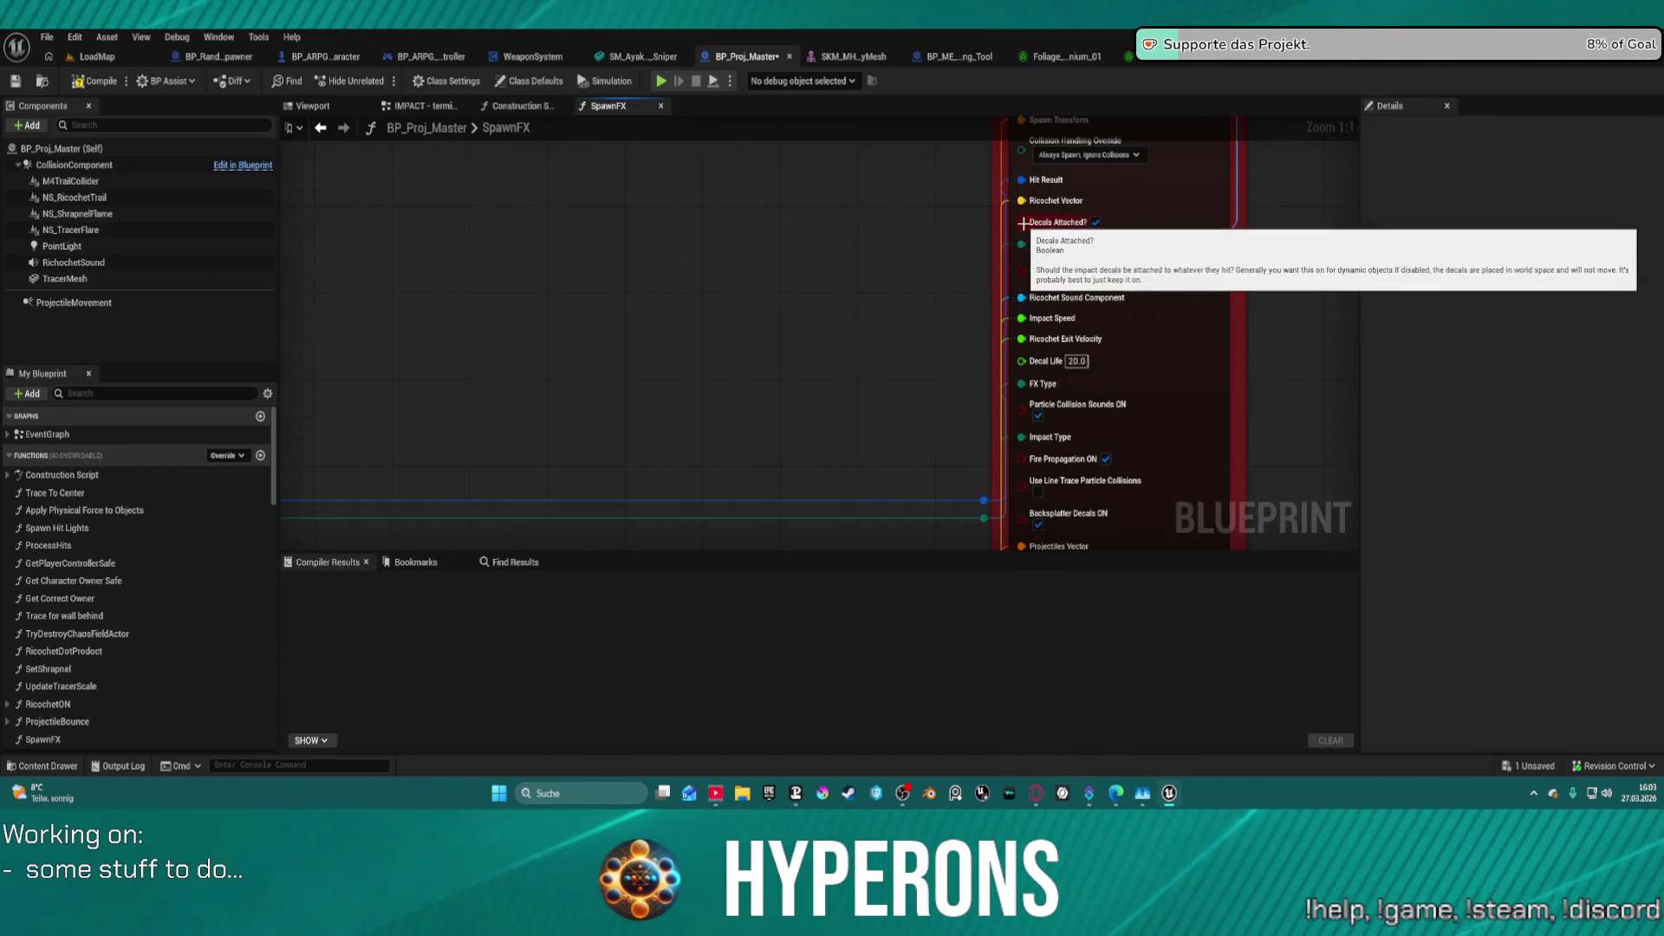
{"action": "mouse_move", "coordinate": [1030, 223]}
{"action": "left_mouse_down"}
{"action": "mouse_move", "coordinate": [903, 231]}
{"action": "mouse_move", "coordinate": [862, 328]}
{"action": "mouse_move", "coordinate": [665, 243]}
{"action": "mouse_move", "coordinate": [1046, 343]}
{"action": "mouse_move", "coordinate": [1183, 434]}
{"action": "mouse_move", "coordinate": [885, 298]}
{"action": "left_mouse_up"}
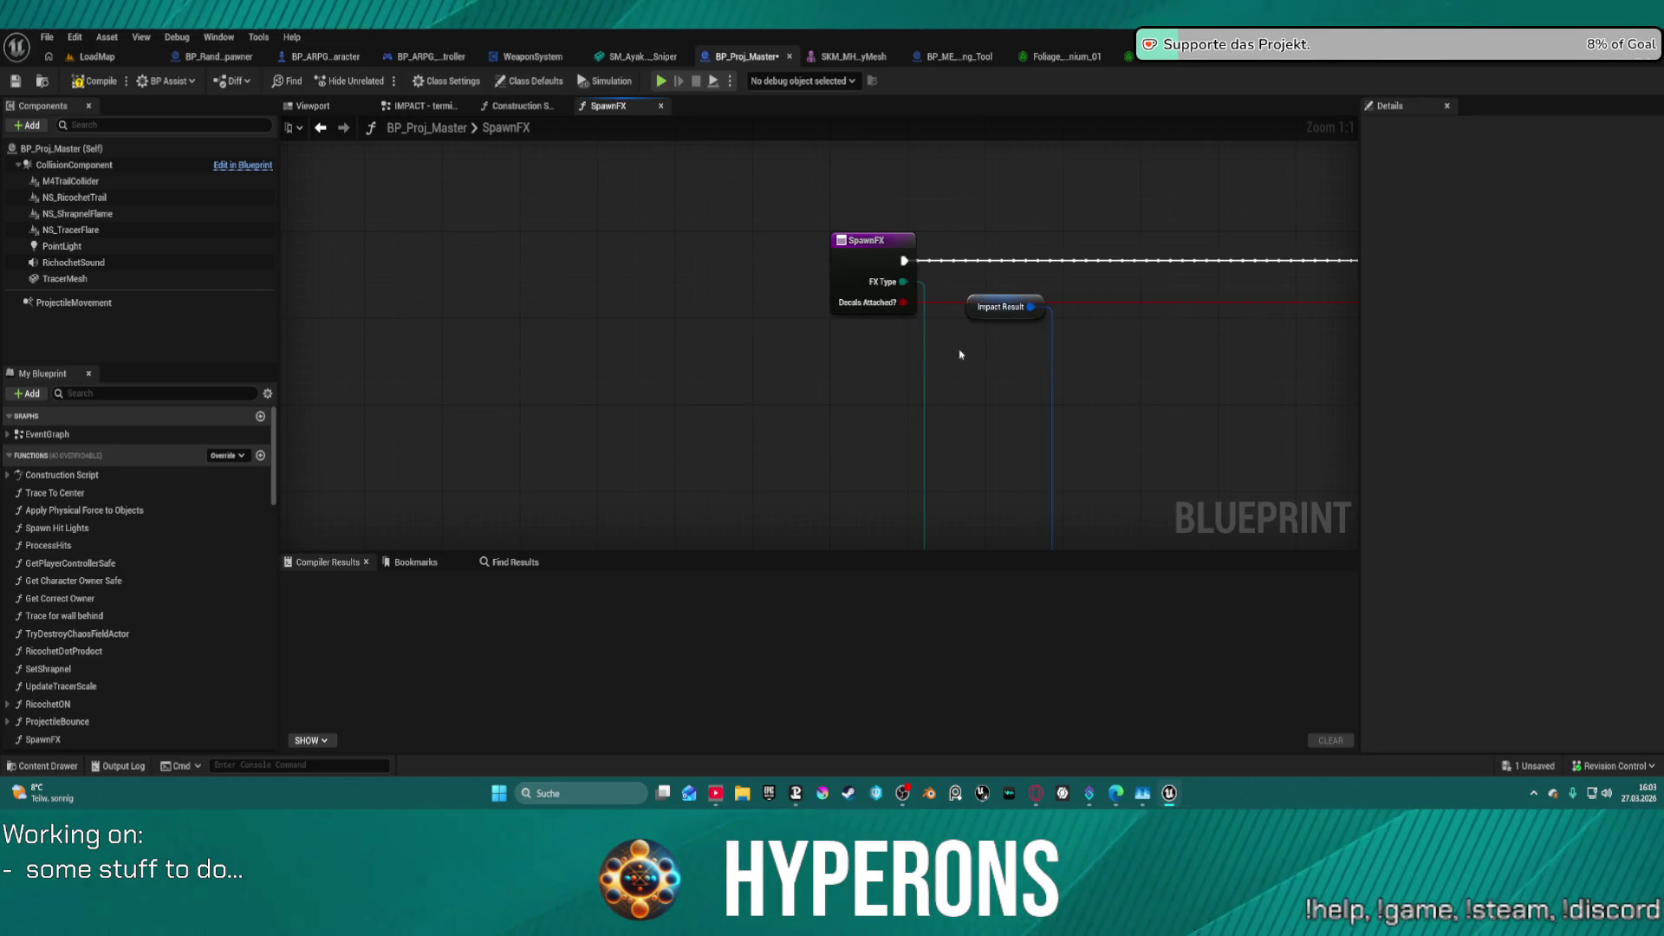
- Move the Projectiles Vector node beside the FX Spawner call in SpawnFX
{"action": "left_click", "coordinate": [865, 251]}
{"action": "scroll", "coordinate": [699, 278], "scroll_direction": "down", "scroll_amount": 6}
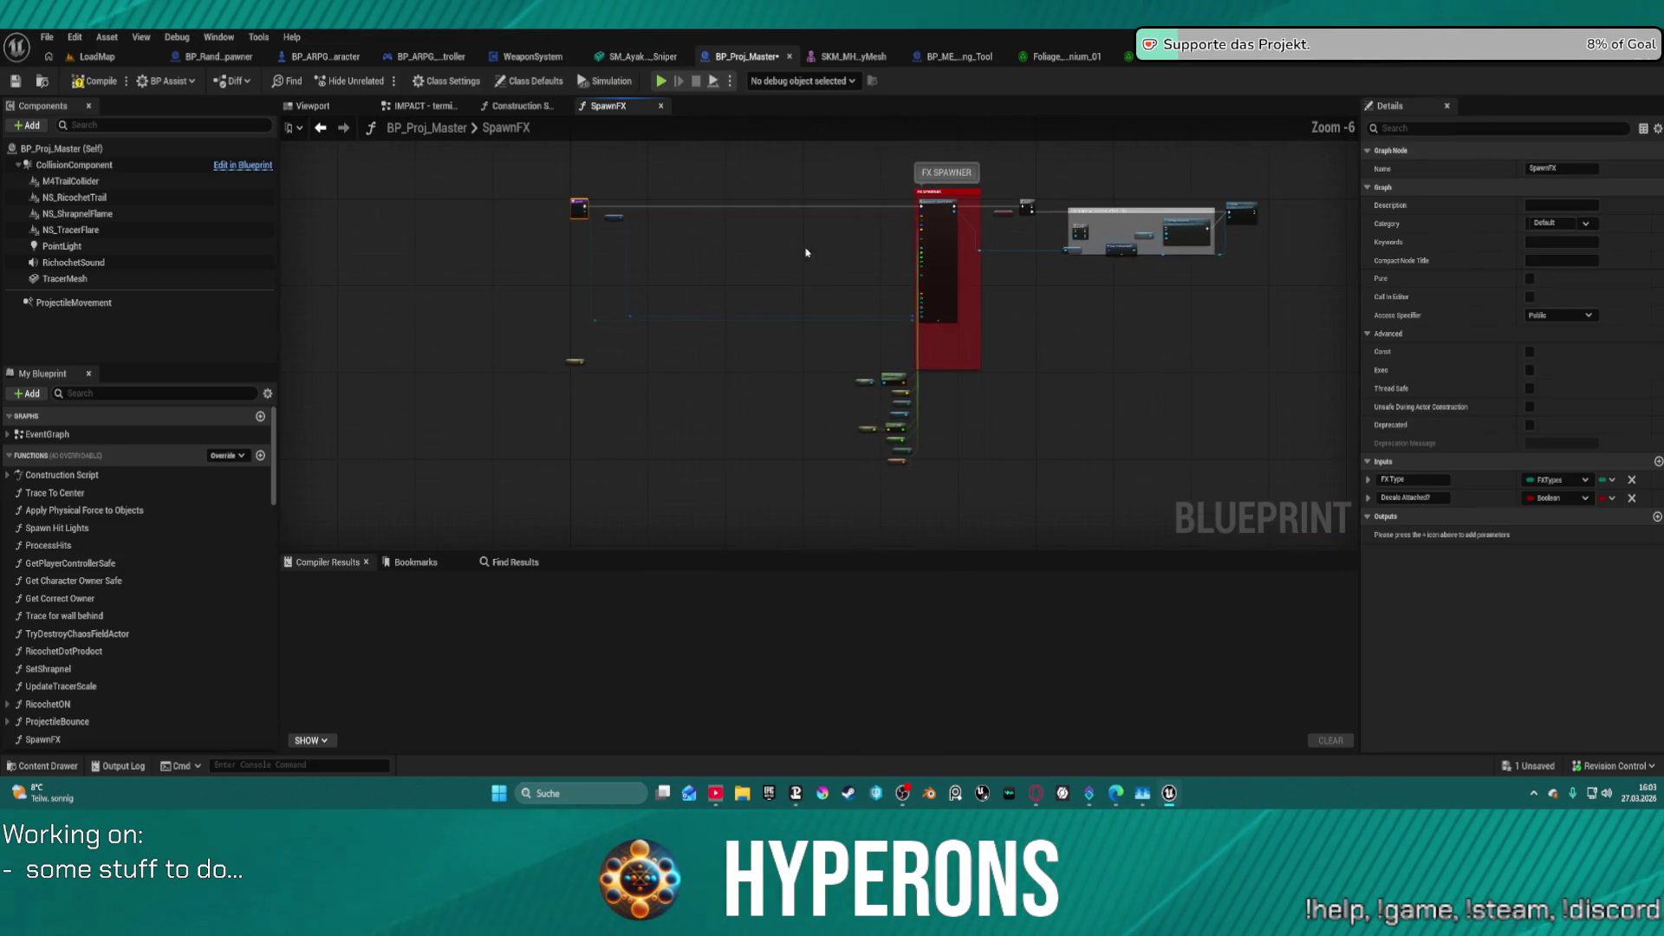
{"action": "key", "text": "f"}
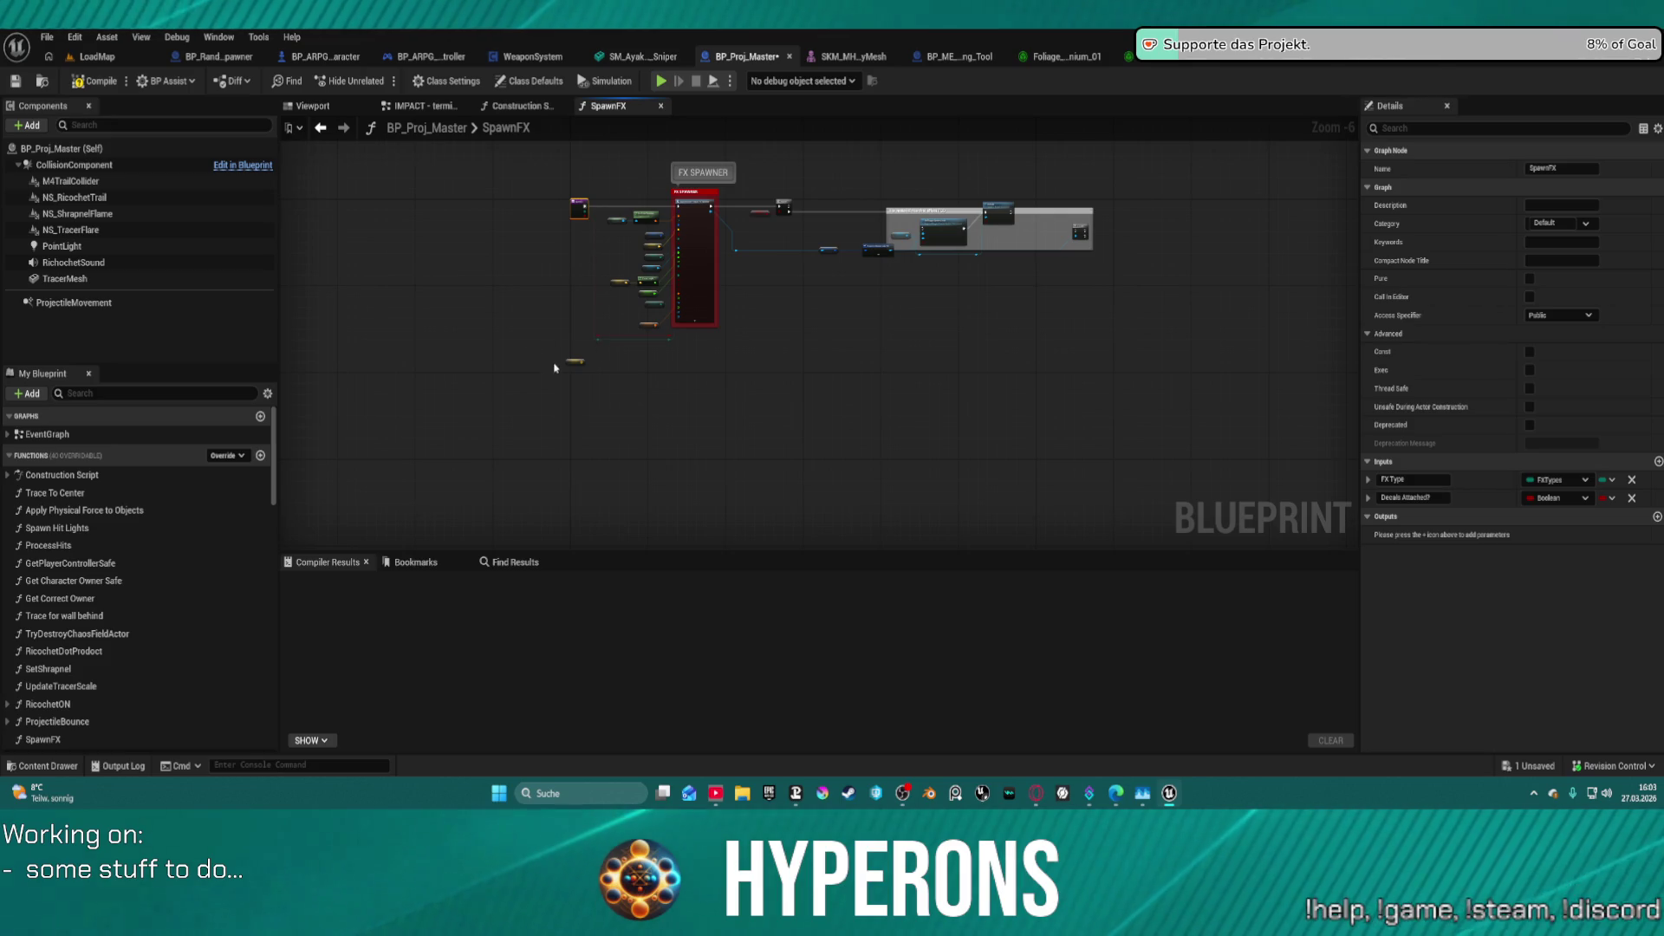
{"action": "scroll", "coordinate": [564, 360], "scroll_direction": "up", "scroll_amount": 6}
{"action": "mouse_move", "coordinate": [554, 338]}
{"action": "left_mouse_down"}
{"action": "mouse_move", "coordinate": [630, 409]}
{"action": "mouse_move", "coordinate": [589, 417]}
{"action": "left_mouse_up"}
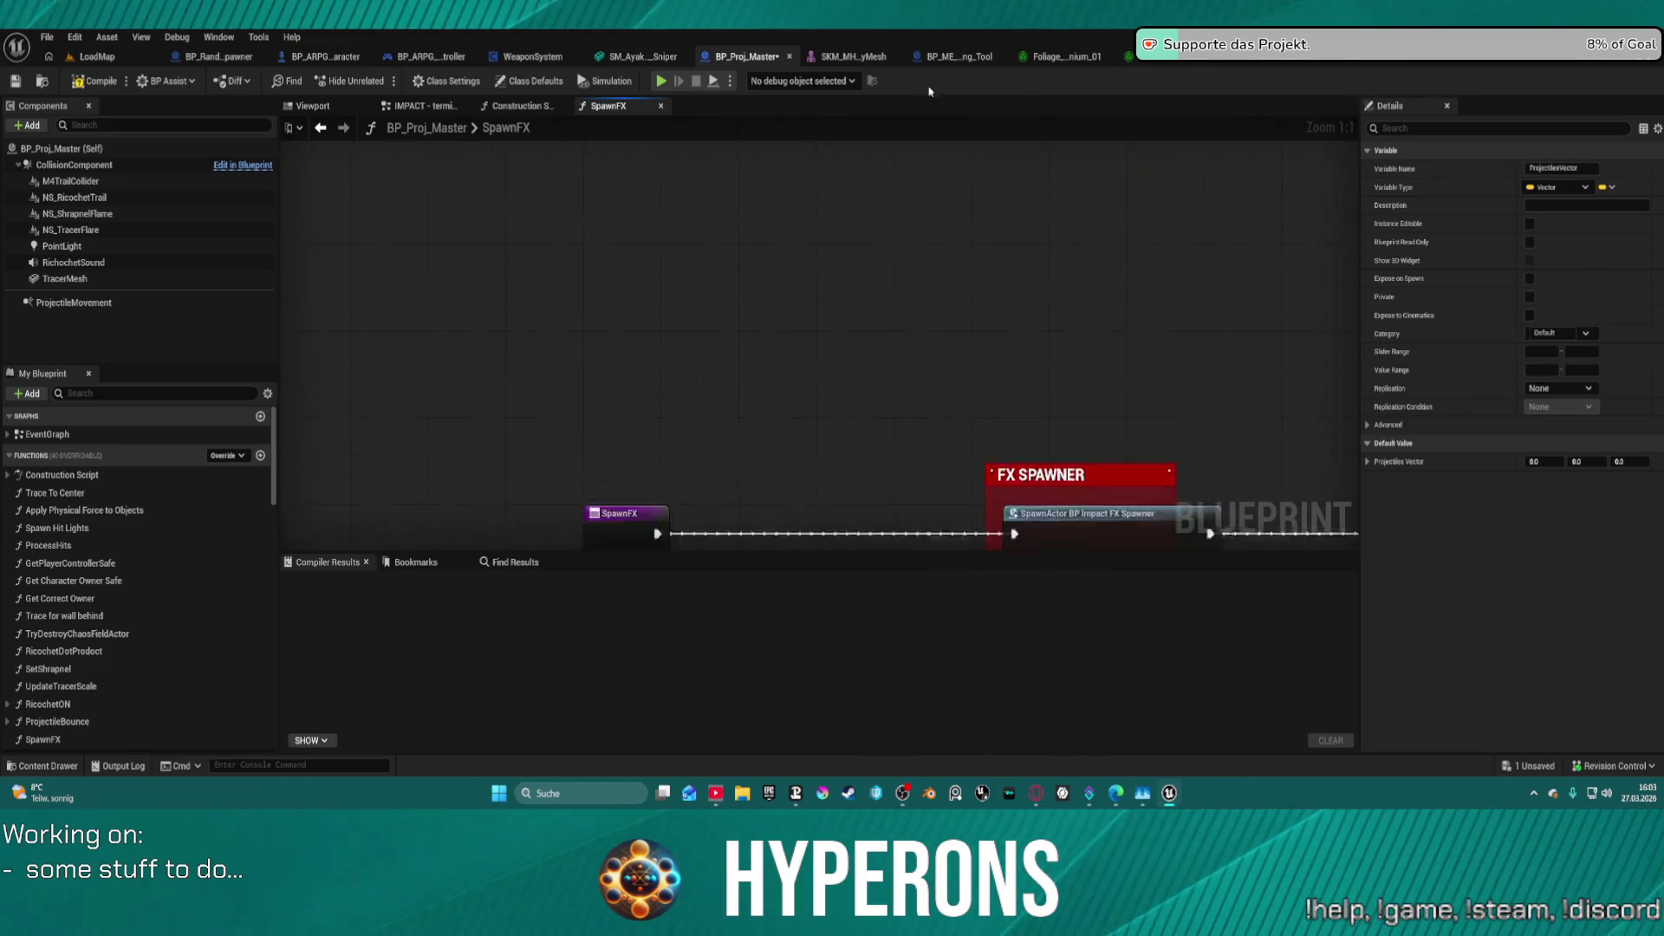
{"action": "left_click_drag", "start_coordinate": [736, 260], "coordinate": [732, 358]}
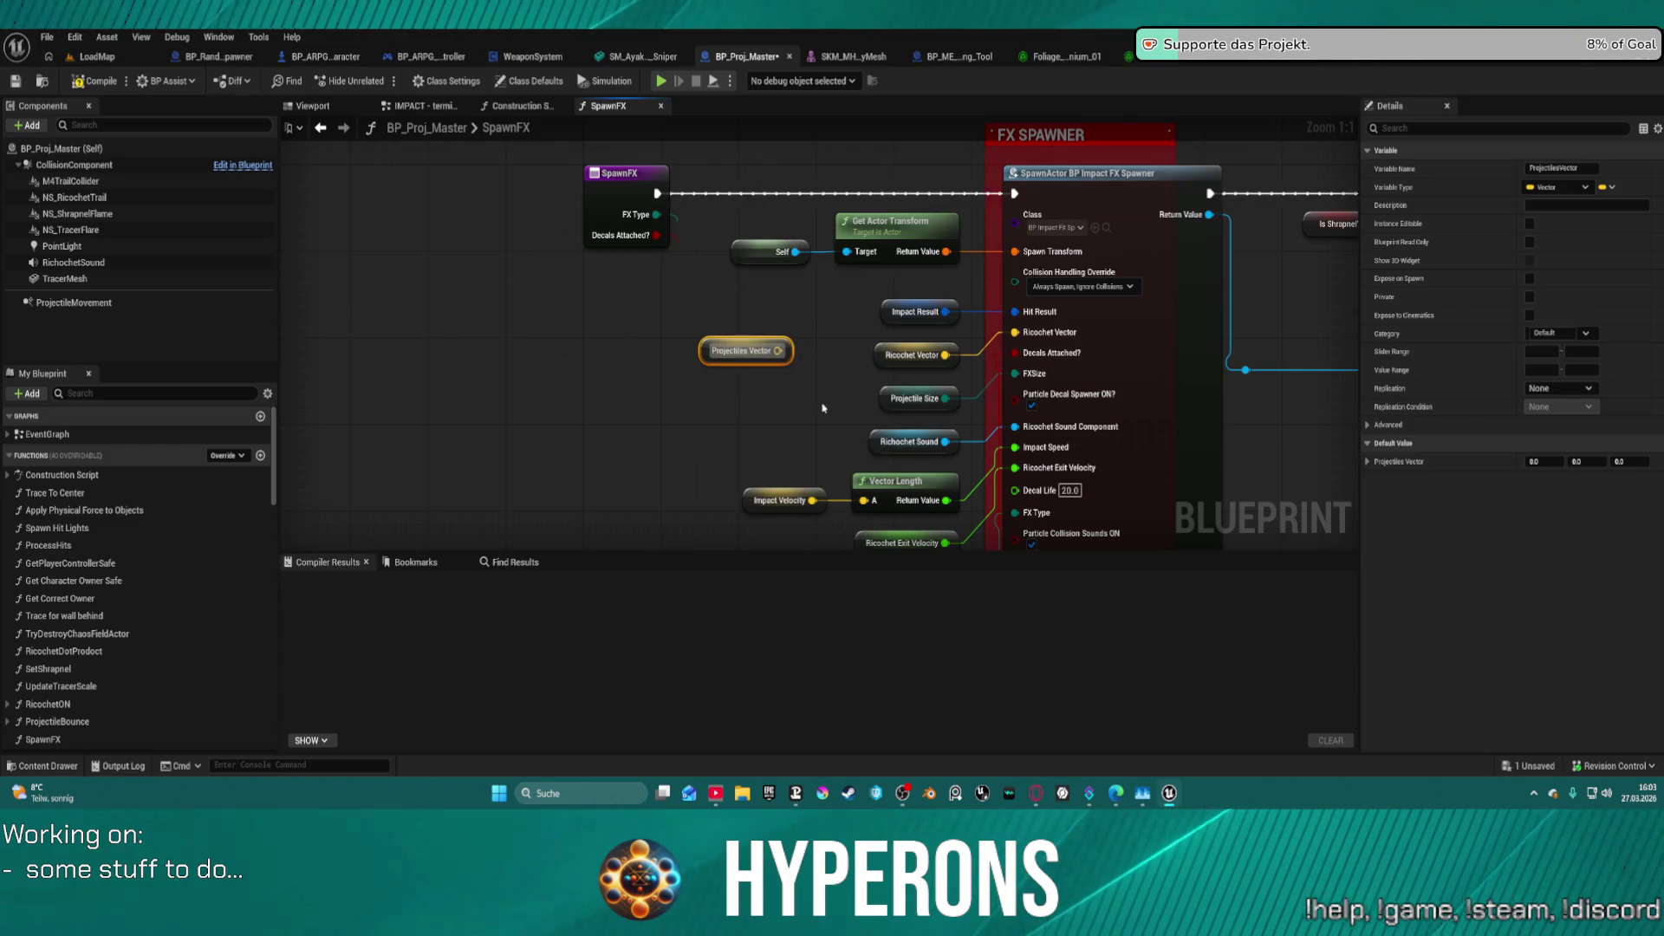
- Nudge the FX SPAWNER comment box slightly to the right
{"action": "scroll", "coordinate": [732, 358], "scroll_direction": "down", "scroll_amount": 2}
{"action": "mouse_move", "coordinate": [583, 275]}
{"action": "left_mouse_down"}
{"action": "mouse_move", "coordinate": [294, 286]}
{"action": "mouse_move", "coordinate": [687, 326]}
{"action": "mouse_move", "coordinate": [668, 223]}
{"action": "left_mouse_up"}
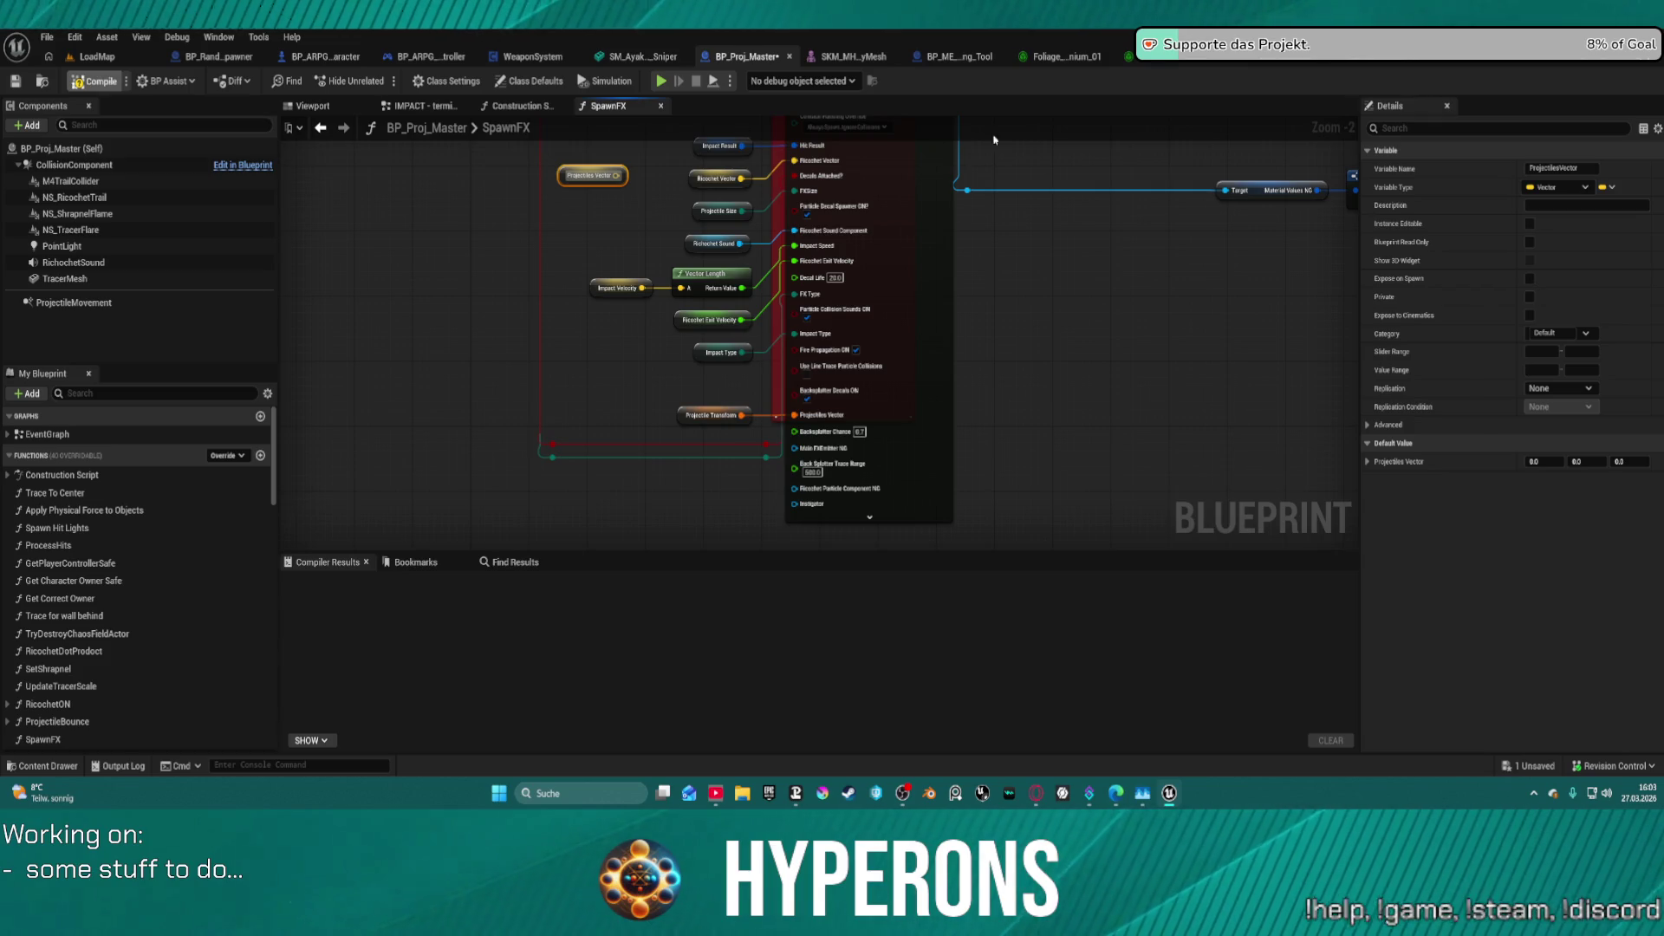
{"action": "left_click_drag", "start_coordinate": [925, 286], "coordinate": [945, 407]}
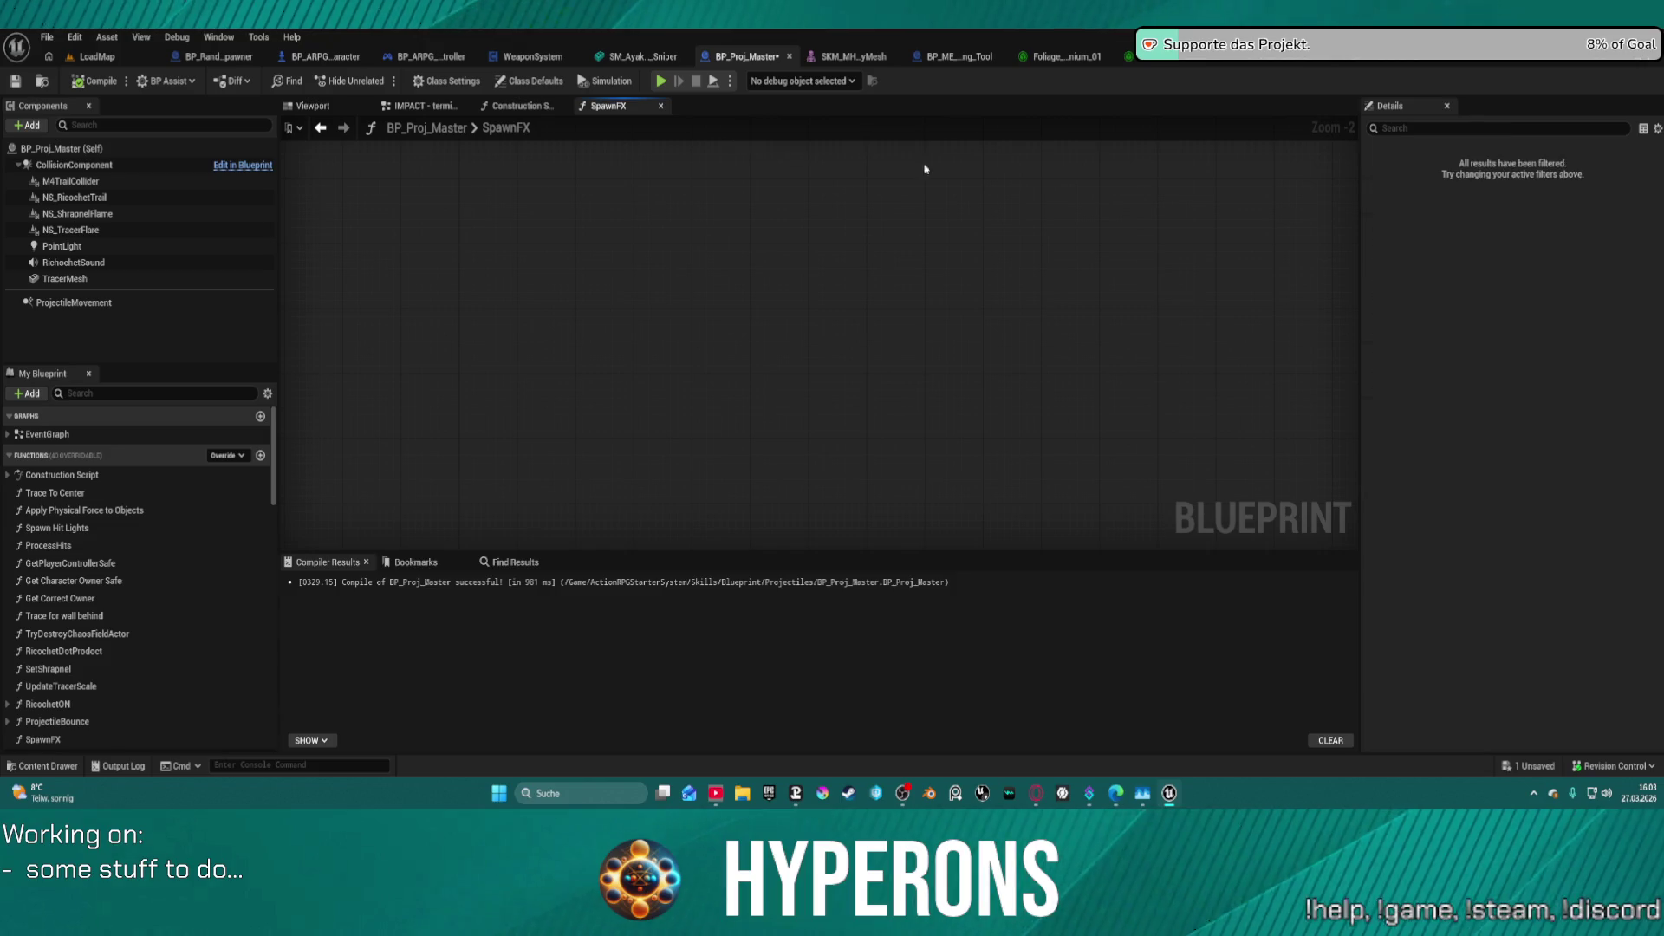
{"action": "left_click_drag", "start_coordinate": [824, 242], "coordinate": [820, 391]}
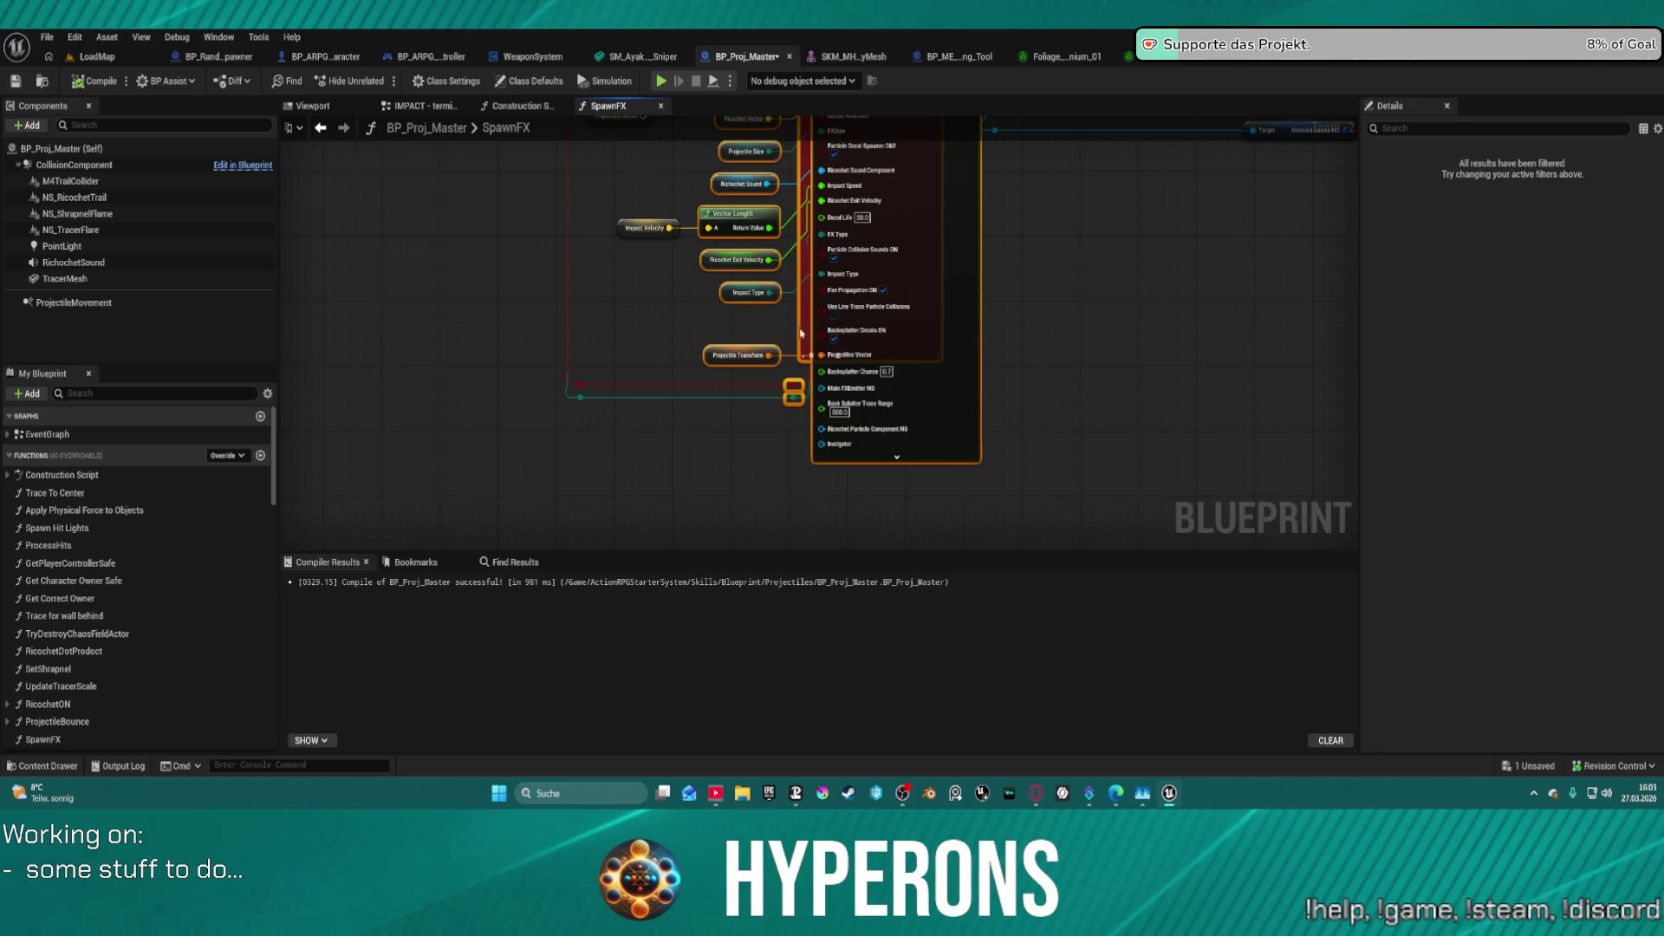
{"action": "left_click", "coordinate": [1037, 366]}
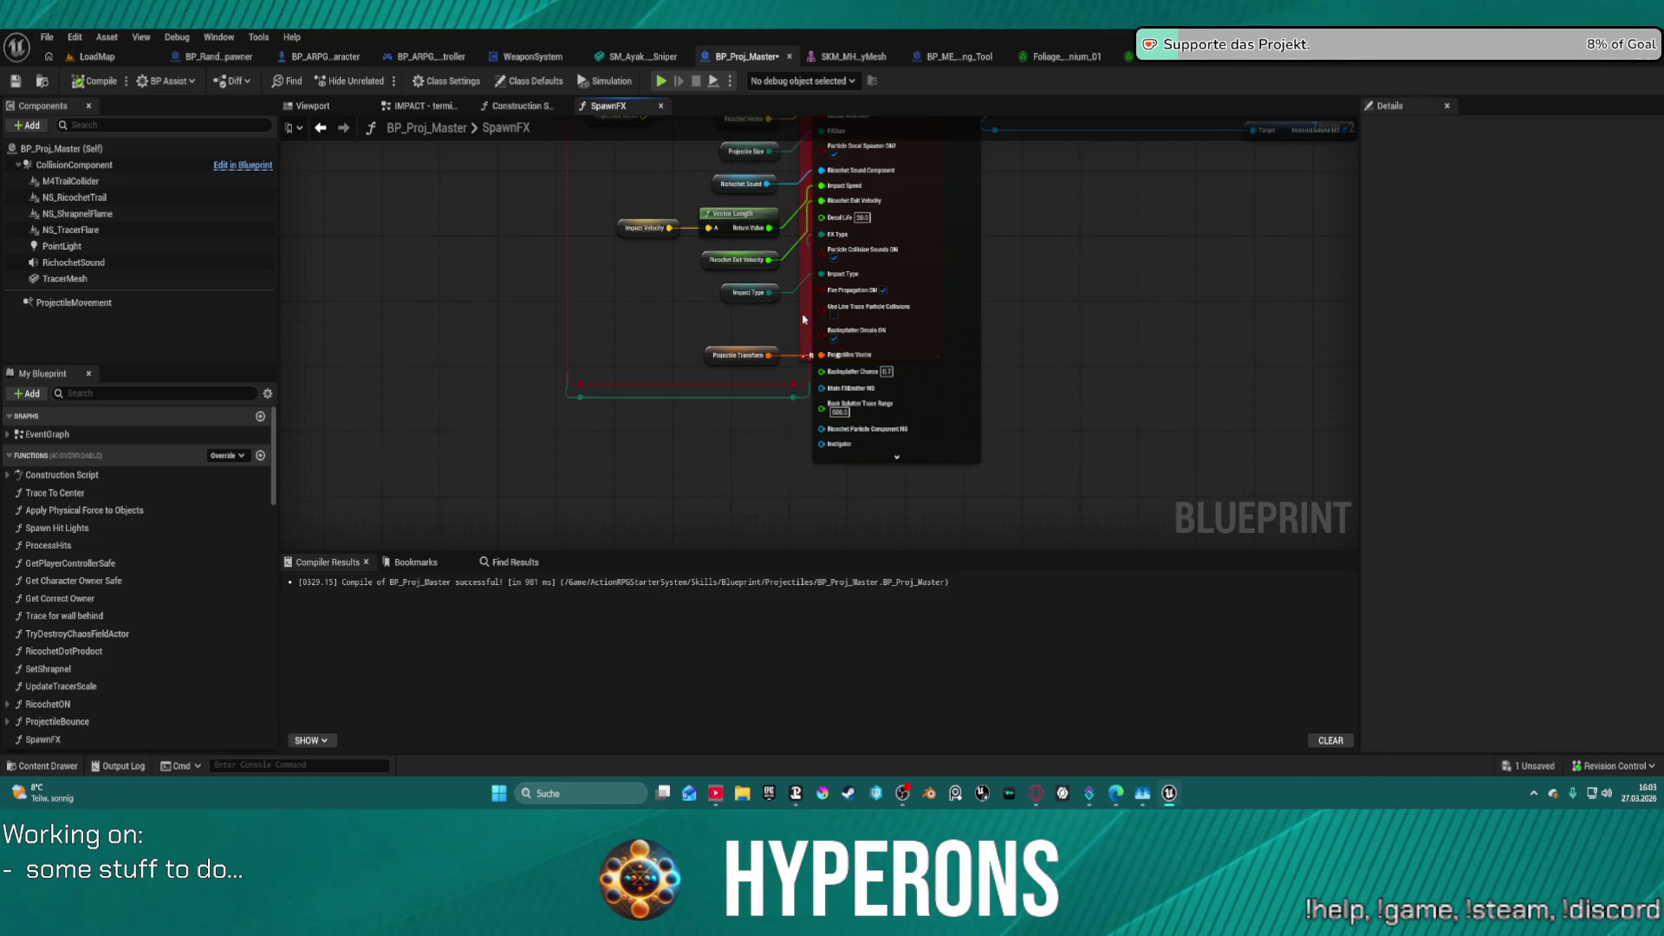
{"action": "left_click_drag", "start_coordinate": [805, 206], "coordinate": [824, 284]}
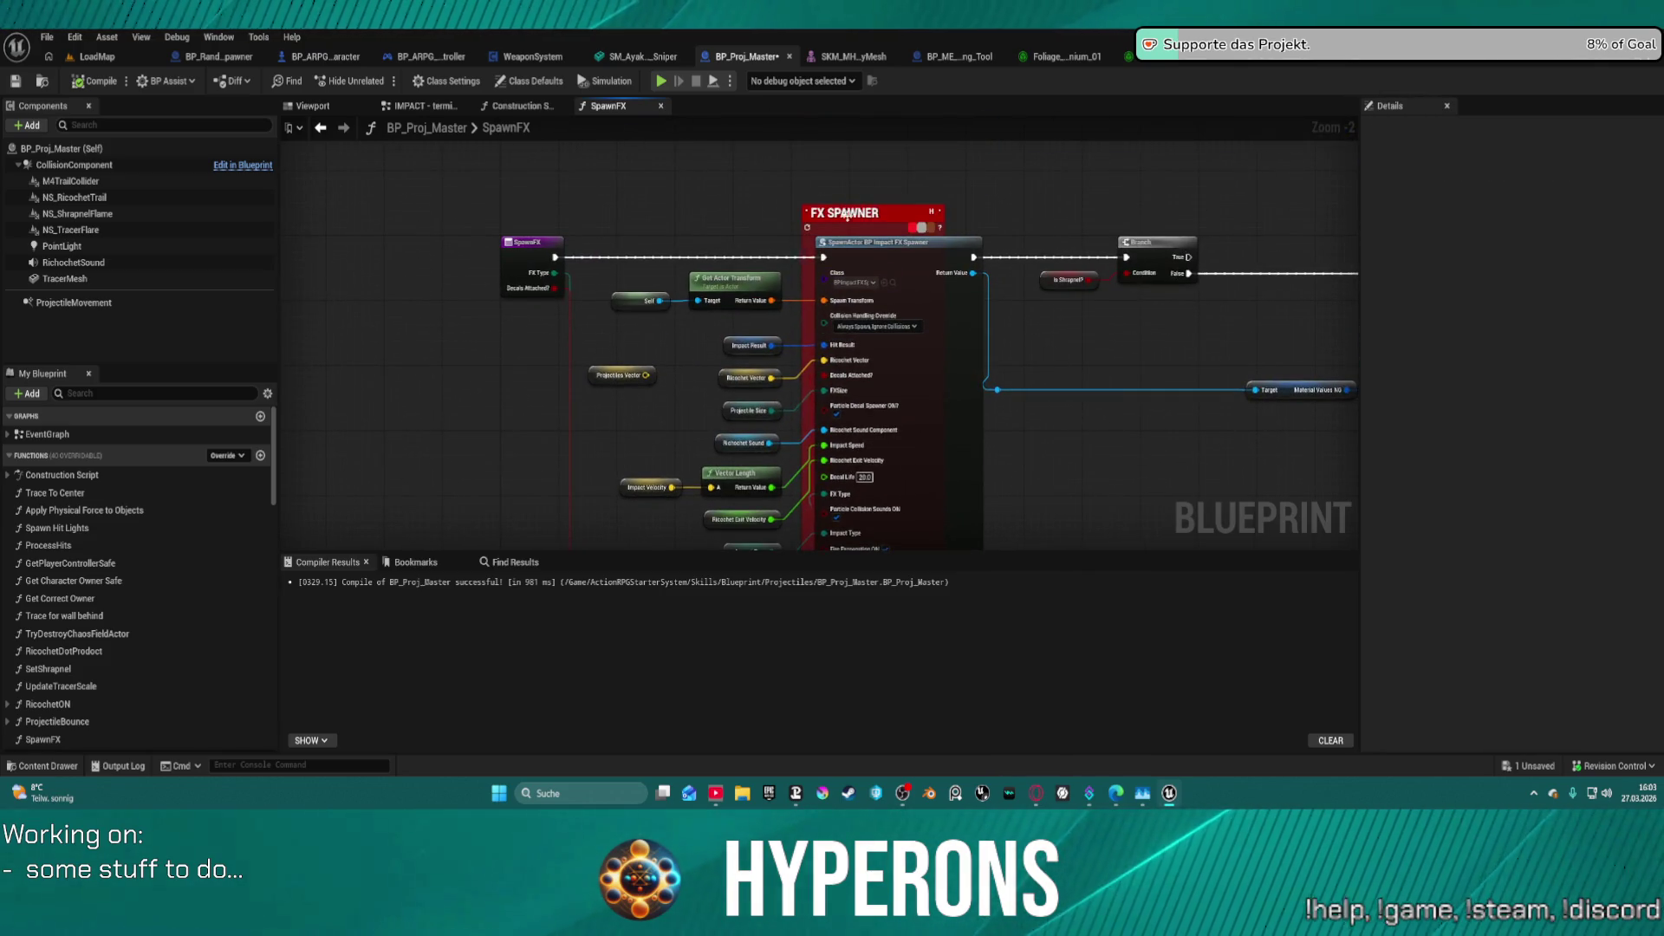
{"action": "mouse_move", "coordinate": [847, 215]}
{"action": "left_mouse_down"}
{"action": "mouse_move", "coordinate": [787, 216]}
{"action": "mouse_move", "coordinate": [905, 214]}
{"action": "left_mouse_up"}
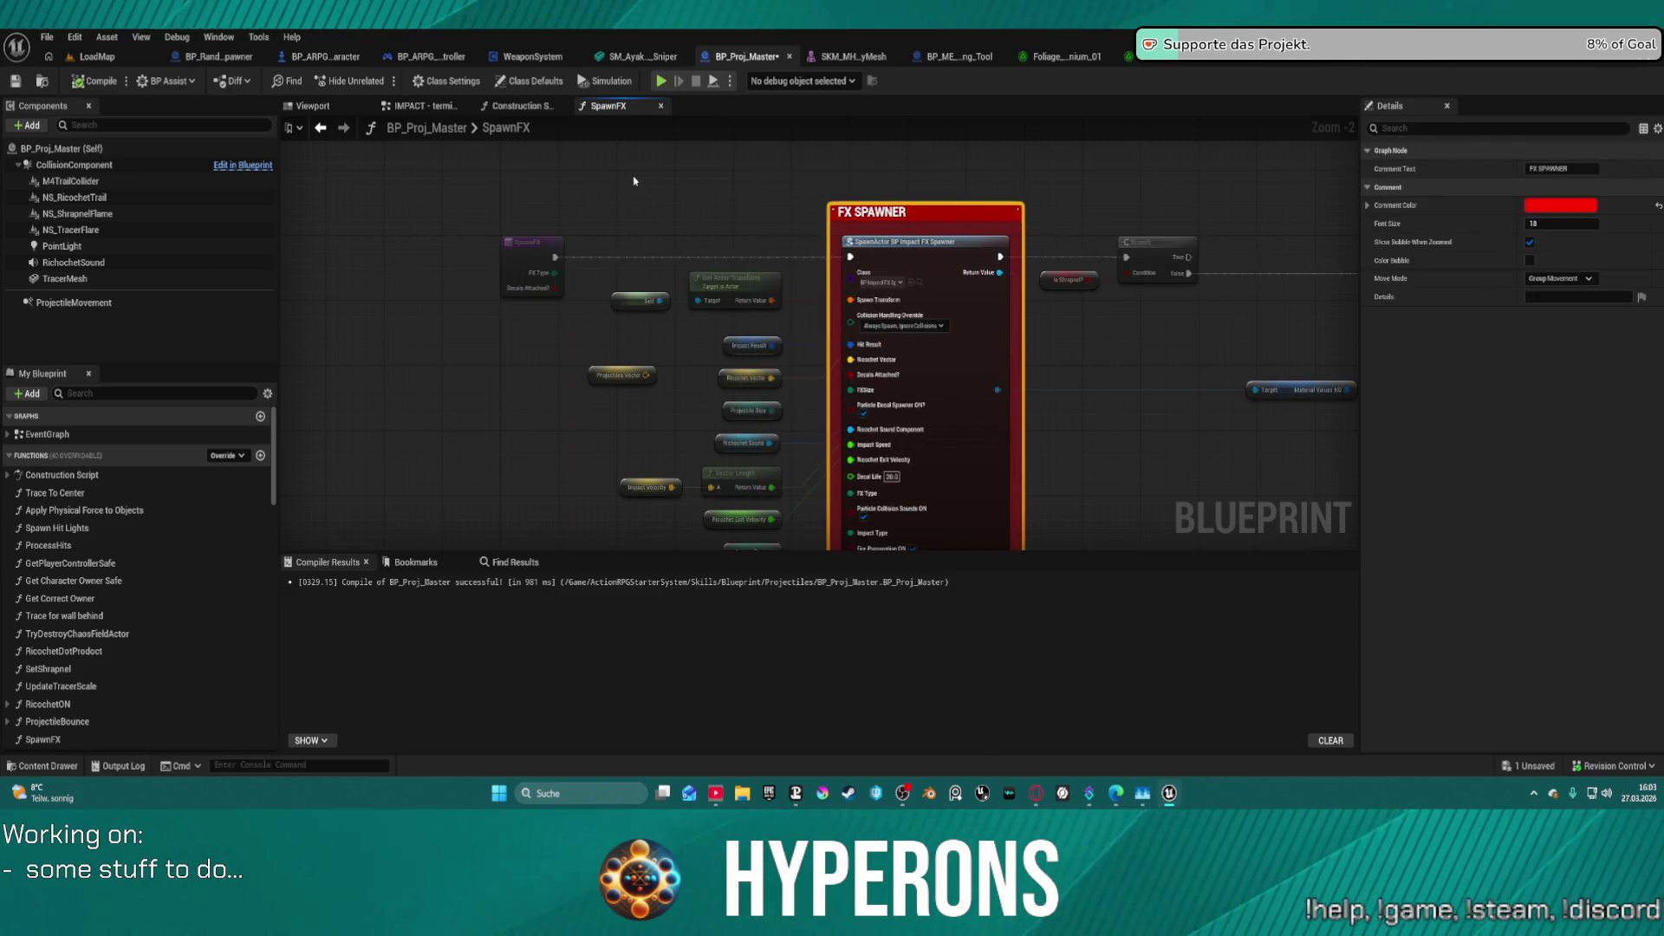
- Select the nodes around the spawner call, then switch to the IMPACT - termination graph
{"action": "scroll", "coordinate": [634, 181], "scroll_direction": "down", "scroll_amount": 1}
{"action": "mouse_move", "coordinate": [634, 181]}
{"action": "left_mouse_down"}
{"action": "mouse_move", "coordinate": [774, 160]}
{"action": "mouse_move", "coordinate": [963, 520]}
{"action": "left_mouse_up"}
{"action": "left_click_drag", "start_coordinate": [1029, 398], "coordinate": [1030, 398]}
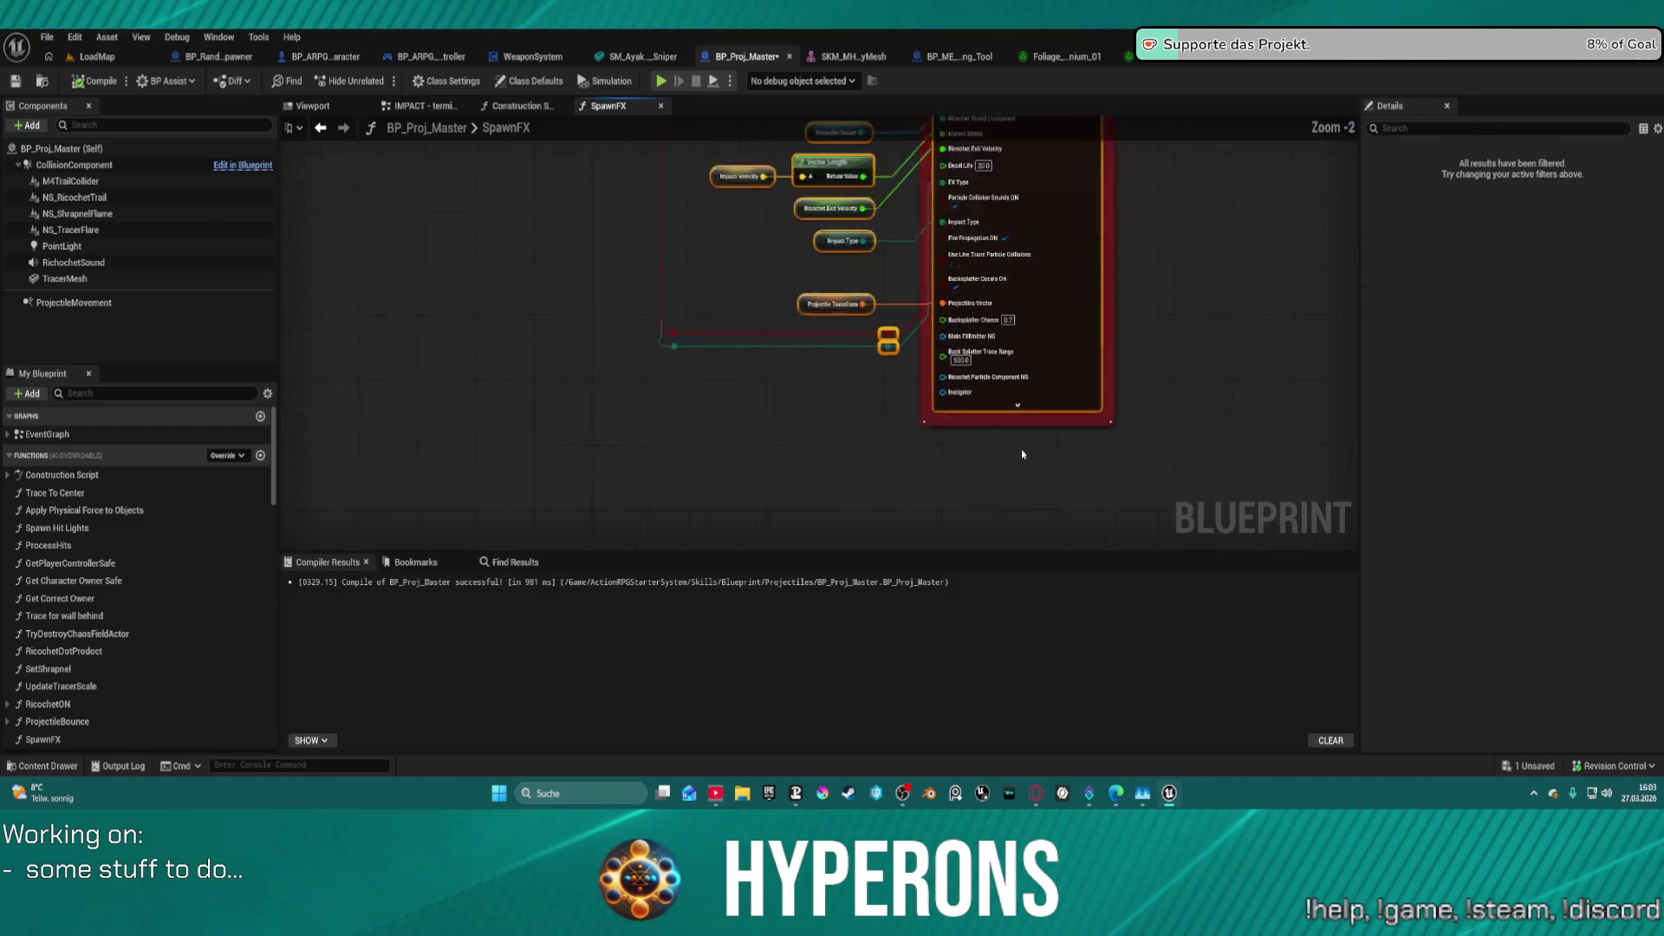
{"action": "scroll", "coordinate": [1021, 449], "scroll_direction": "up", "scroll_amount": 3}
{"action": "left_click_drag", "start_coordinate": [911, 404], "coordinate": [1037, 684]}
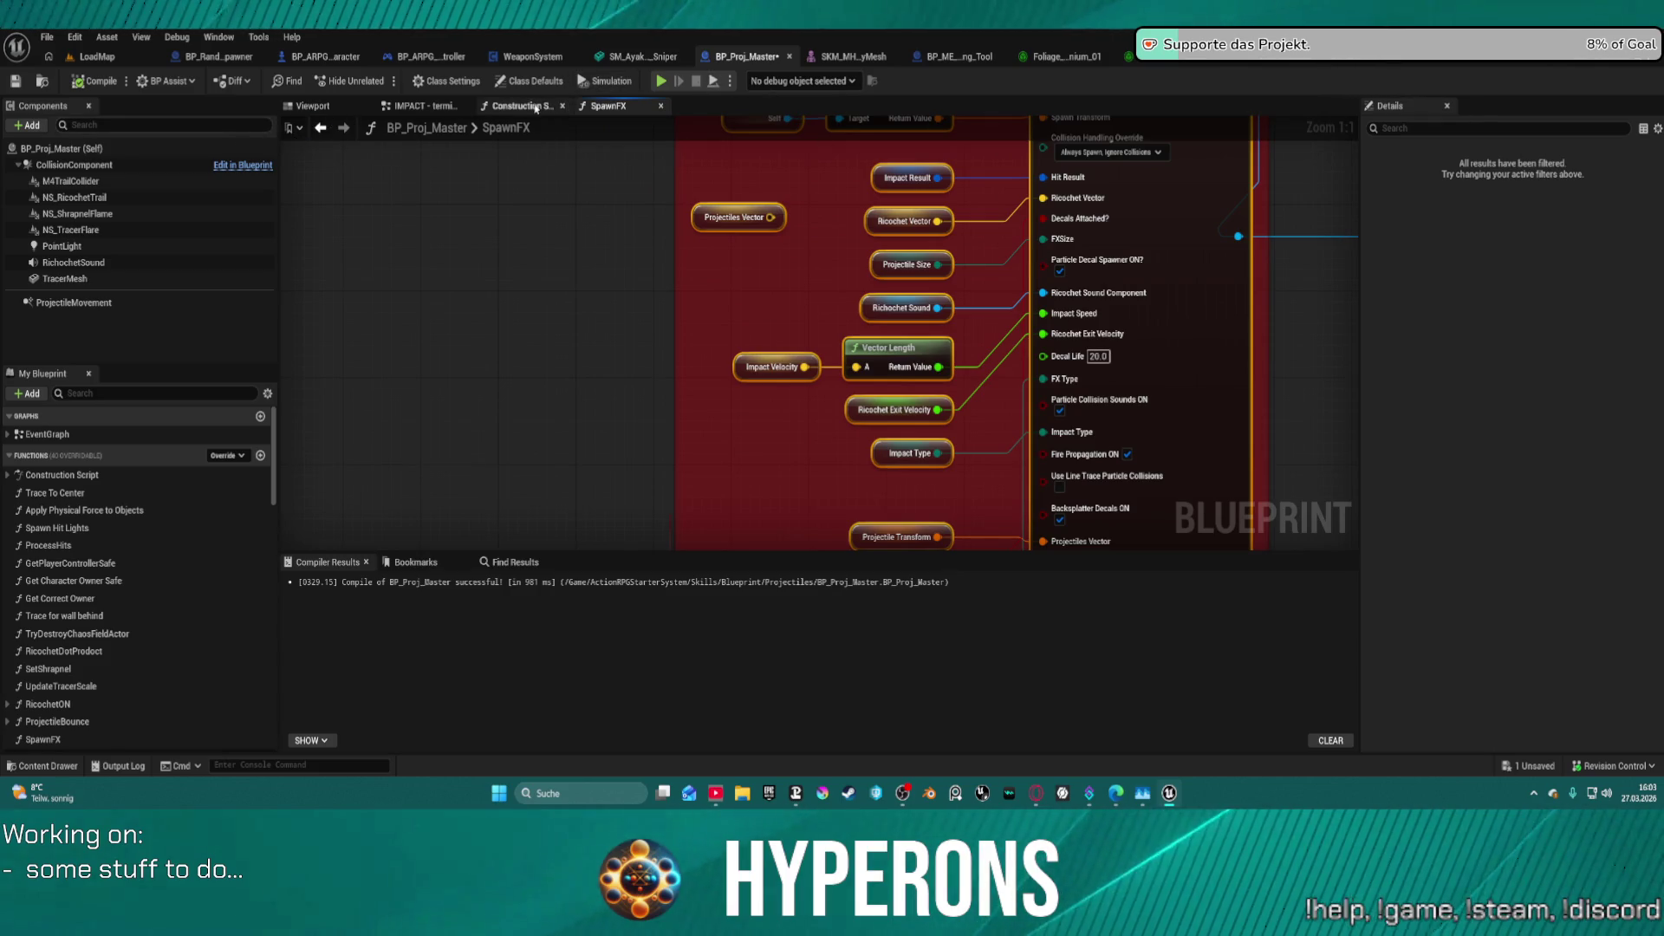
{"action": "left_click", "coordinate": [423, 106]}
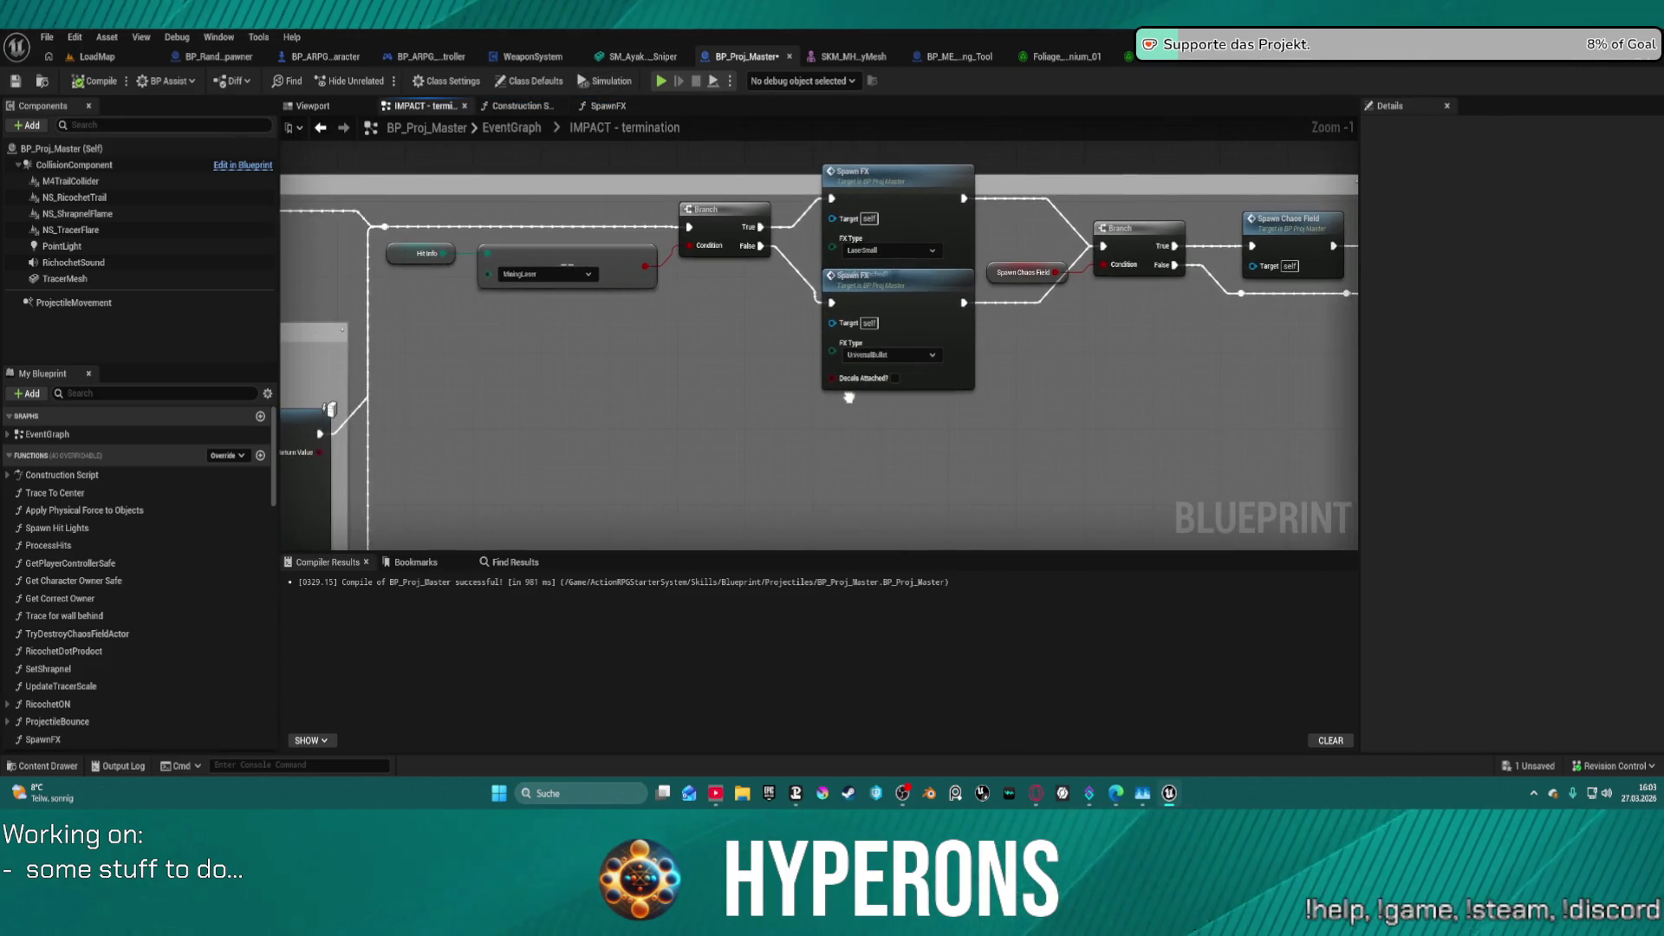
- Move the lower Spawn FX call out of the overlap and tick Decals Attached? on the LaserSmall call
{"action": "left_click_drag", "start_coordinate": [935, 340], "coordinate": [946, 446]}
{"action": "left_click_drag", "start_coordinate": [889, 362], "coordinate": [1077, 315]}
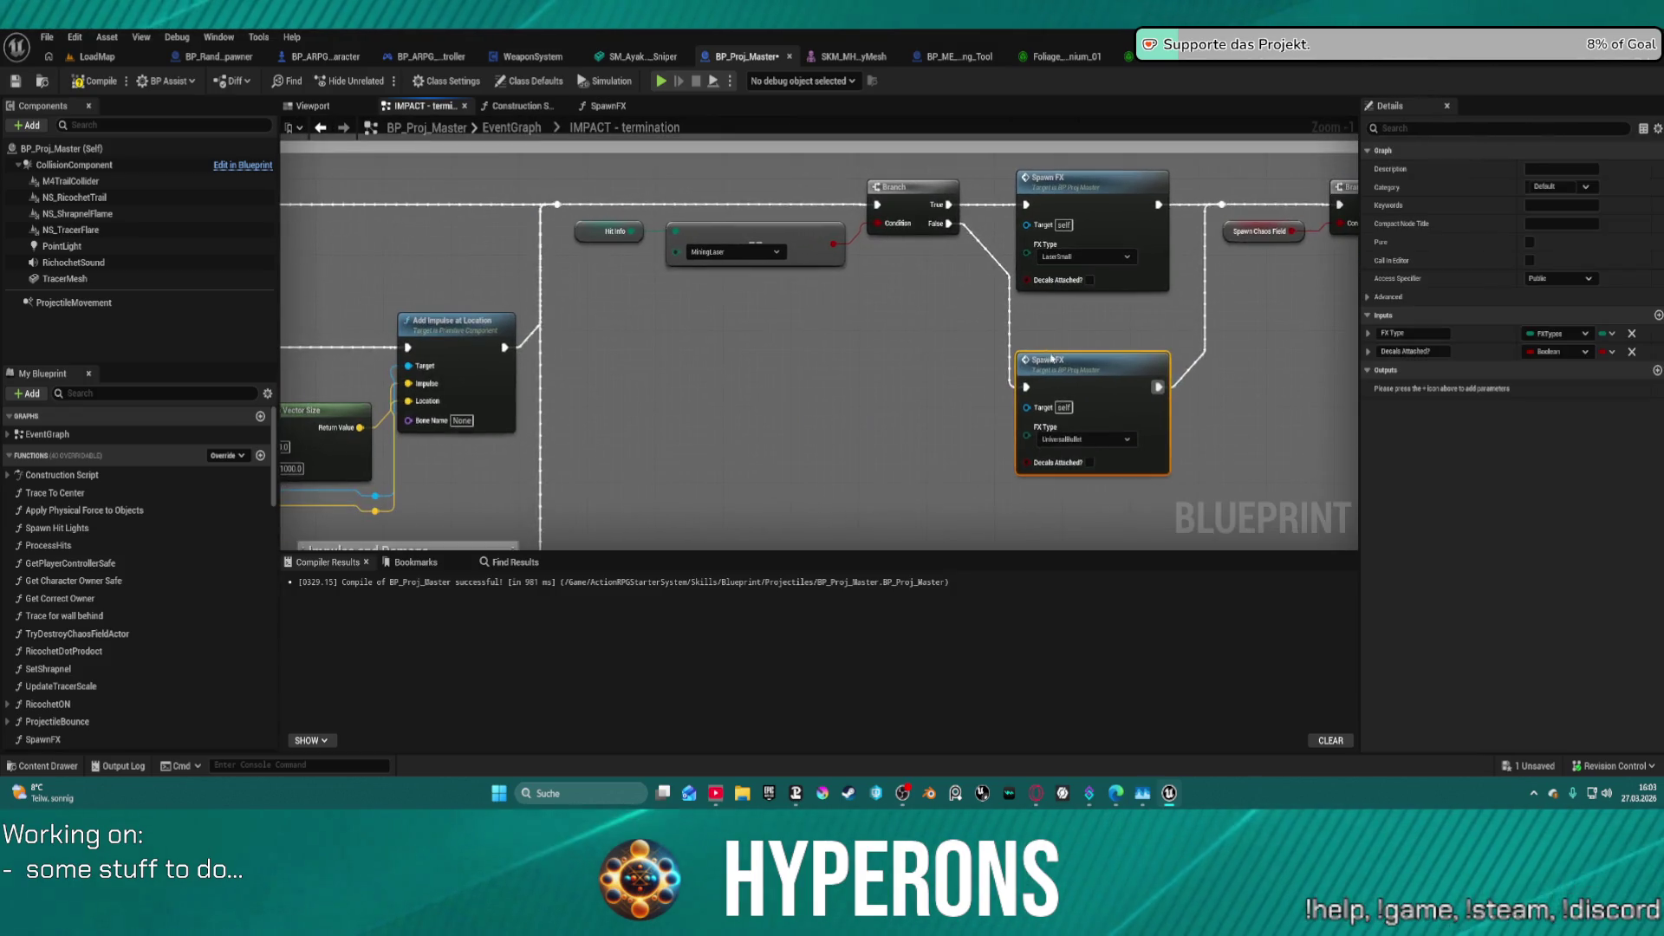
{"action": "left_click", "coordinate": [1096, 282]}
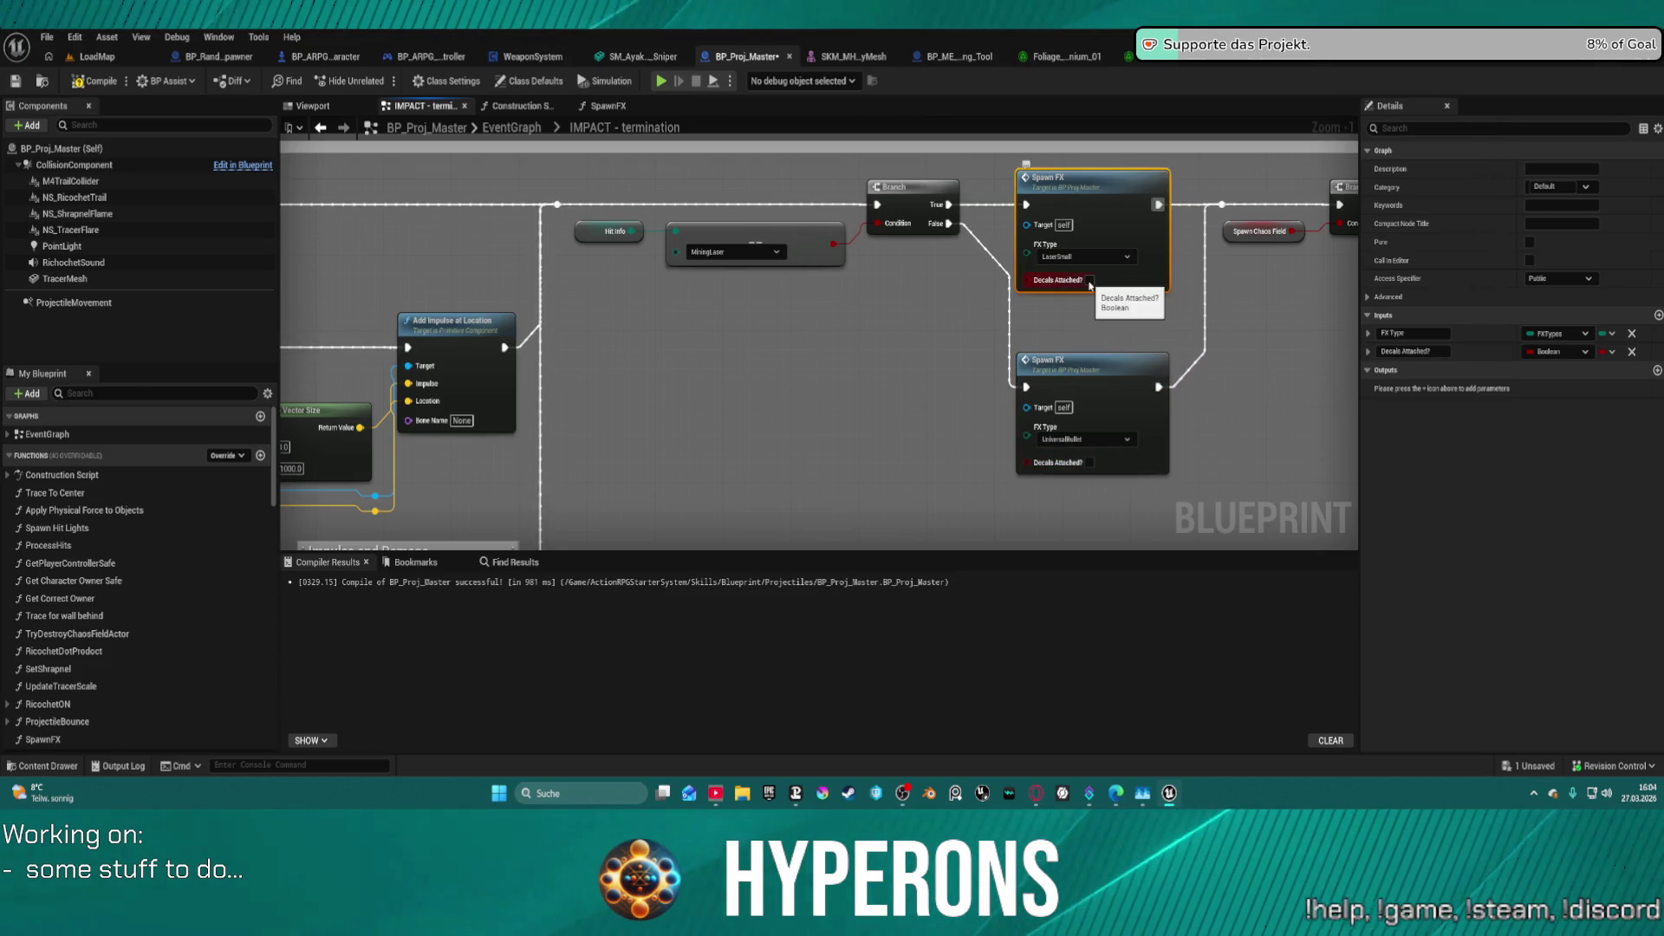
{"action": "left_click", "coordinate": [1090, 280]}
- Pull a new execution wire from the HitFoliage entry node into empty space
{"action": "left_click", "coordinate": [1085, 466]}
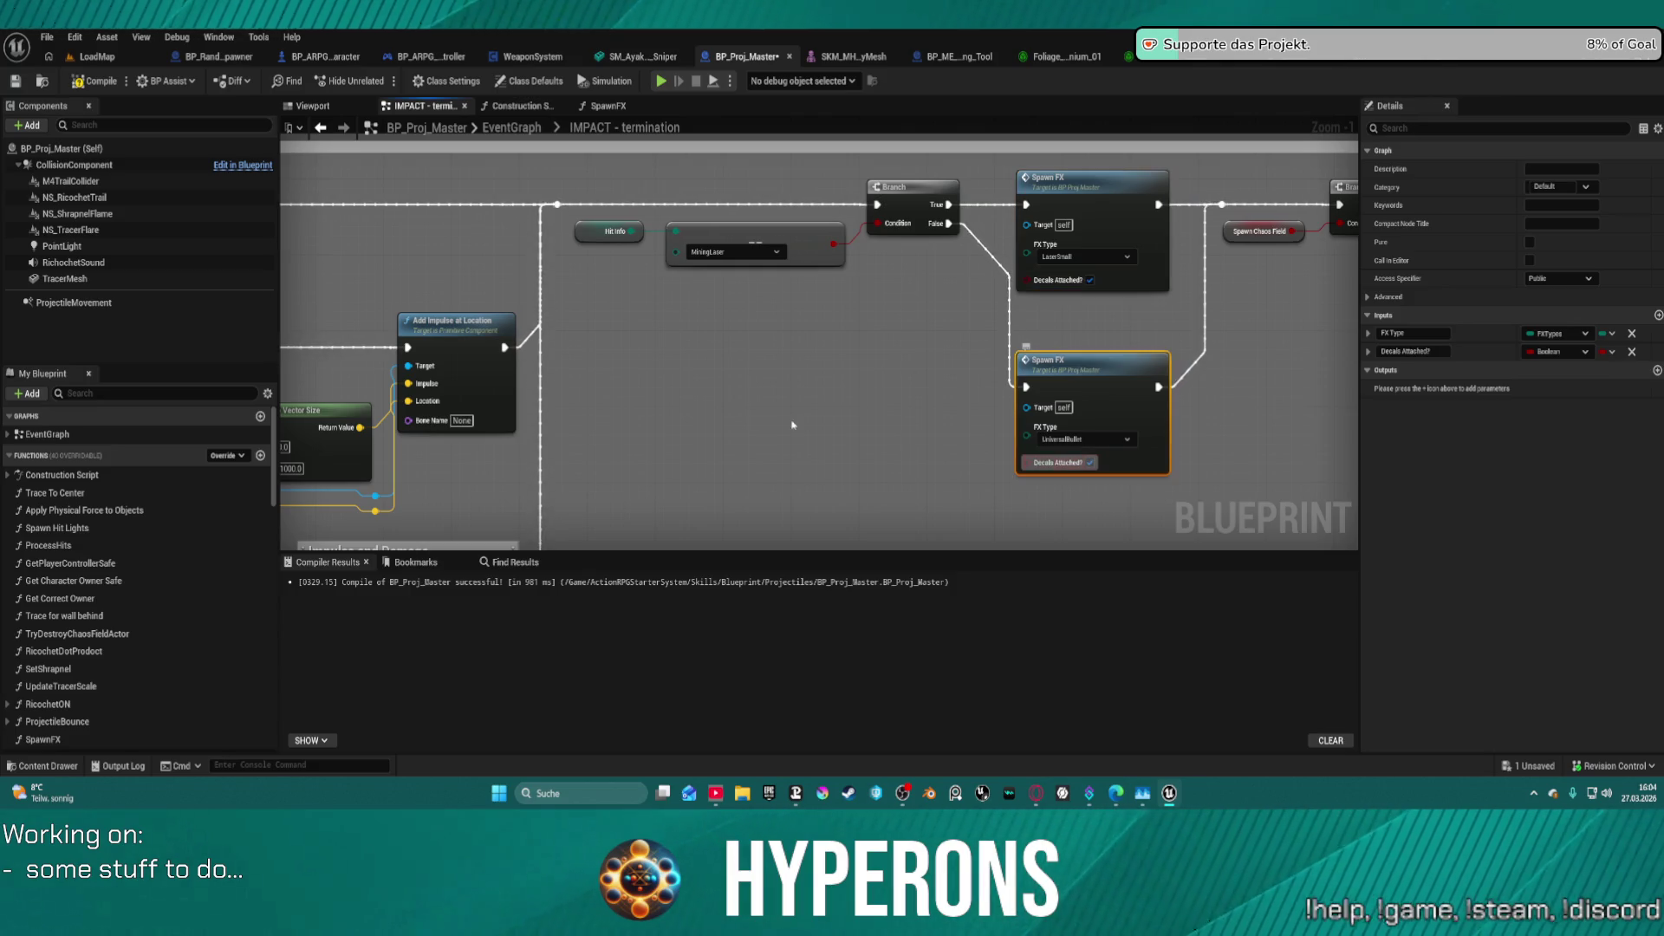
{"action": "scroll", "coordinate": [792, 419], "scroll_direction": "down", "scroll_amount": 4}
{"action": "scroll", "coordinate": [627, 246], "scroll_direction": "up", "scroll_amount": 1}
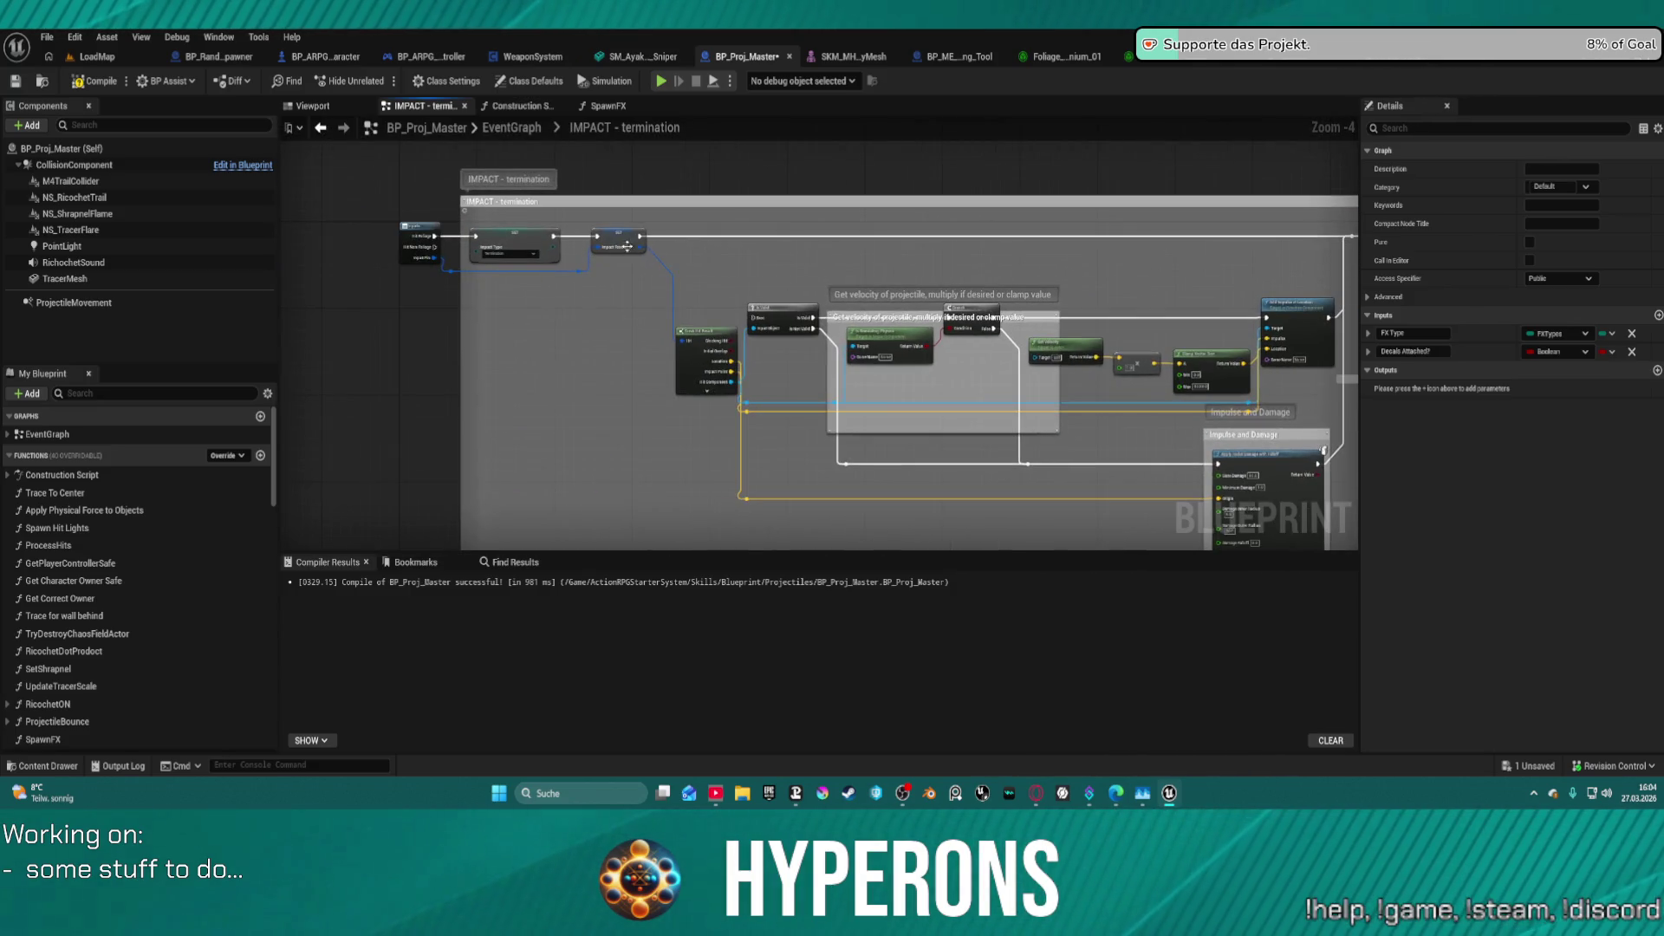
{"action": "left_click", "coordinate": [428, 252]}
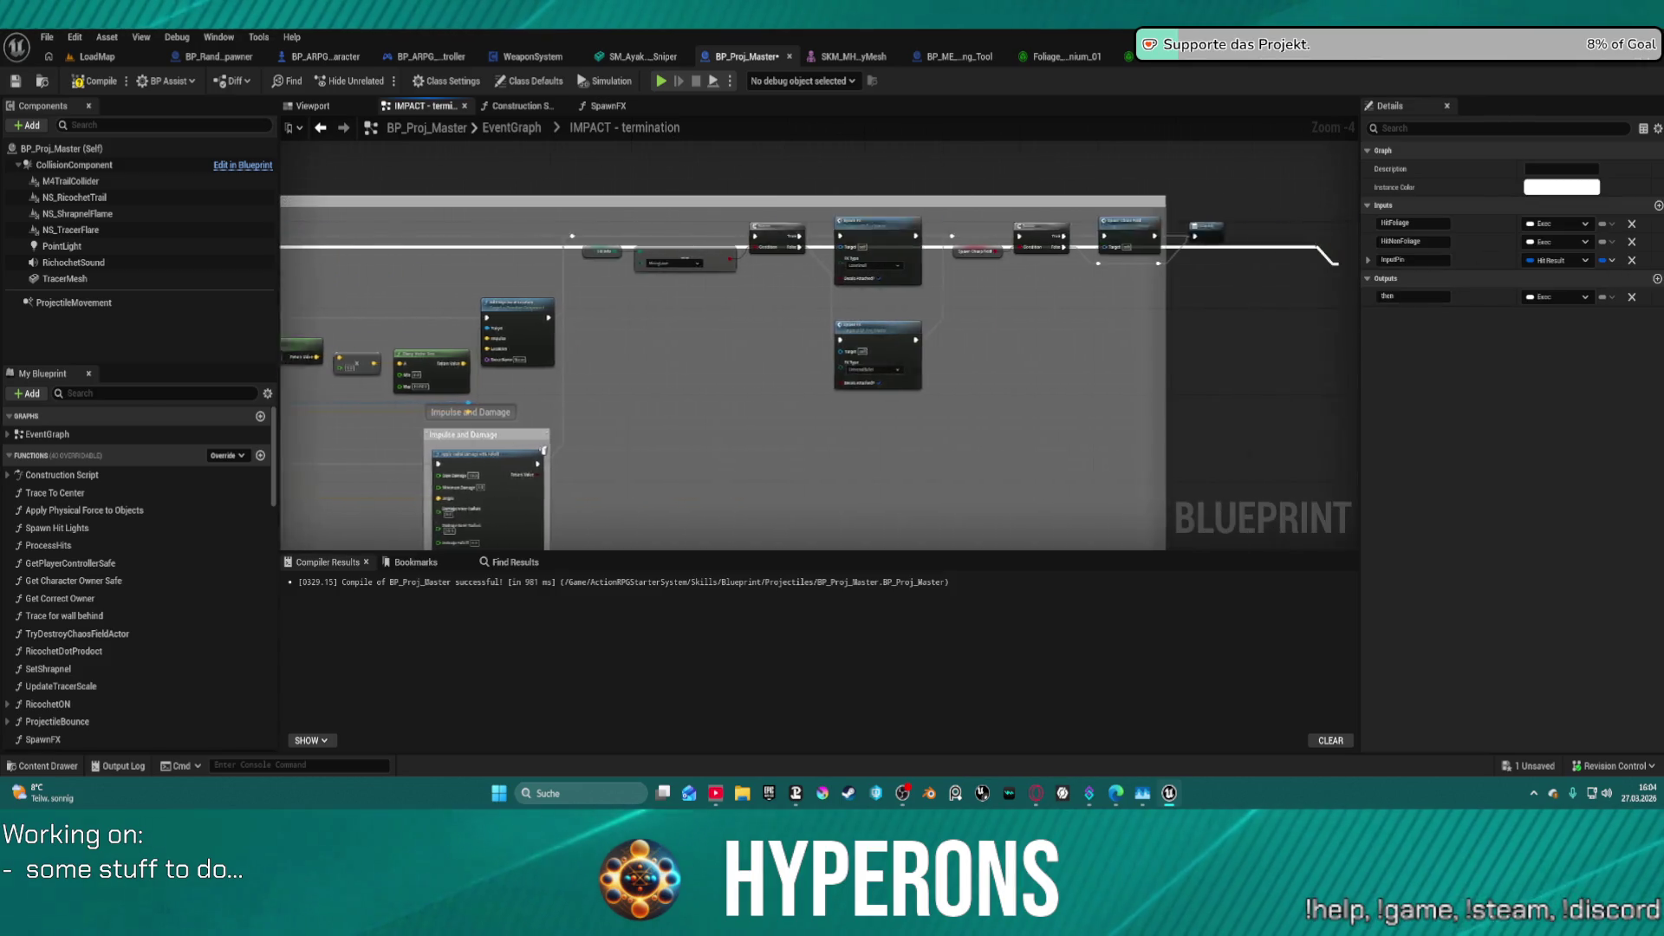
{"action": "mouse_move", "coordinate": [212, 359]}
{"action": "left_mouse_down"}
{"action": "mouse_move", "coordinate": [512, 334]}
{"action": "mouse_move", "coordinate": [773, 353]}
{"action": "mouse_move", "coordinate": [798, 312]}
{"action": "mouse_move", "coordinate": [750, 345]}
{"action": "mouse_move", "coordinate": [1198, 316]}
{"action": "mouse_move", "coordinate": [1075, 314]}
{"action": "mouse_move", "coordinate": [994, 449]}
{"action": "mouse_move", "coordinate": [949, 387]}
{"action": "left_mouse_up"}
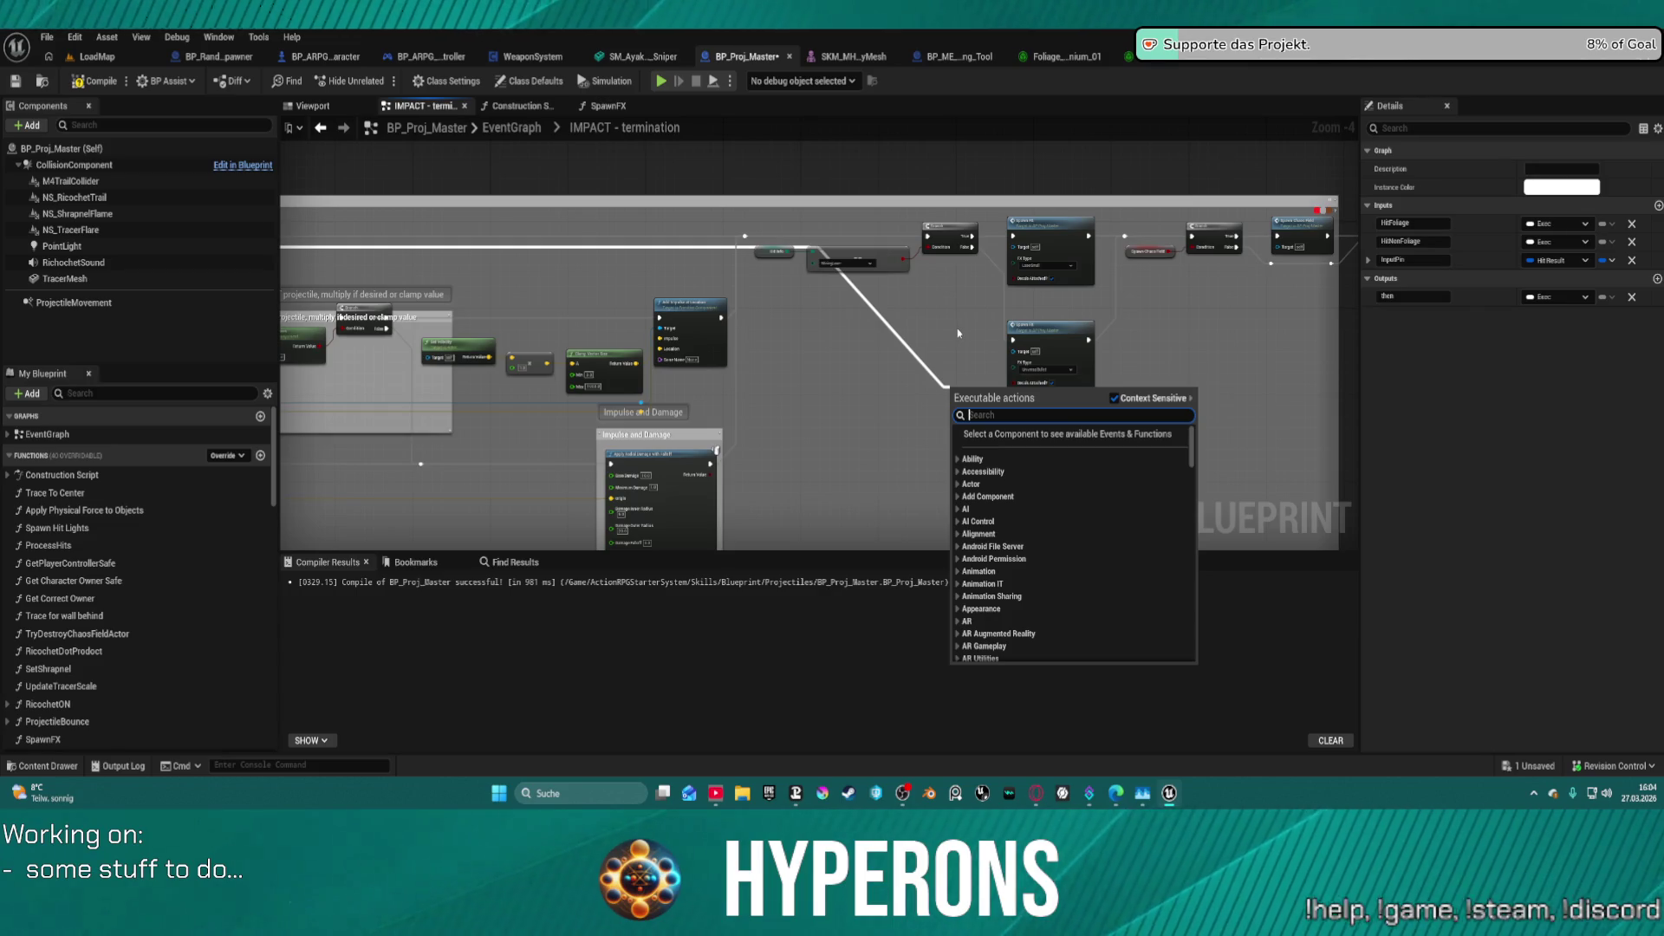
- Add a reroute point, duplicate the Branch and Spawn FX row, and connect the reroute to the copied Branch
{"action": "type", "text": "reroute"}
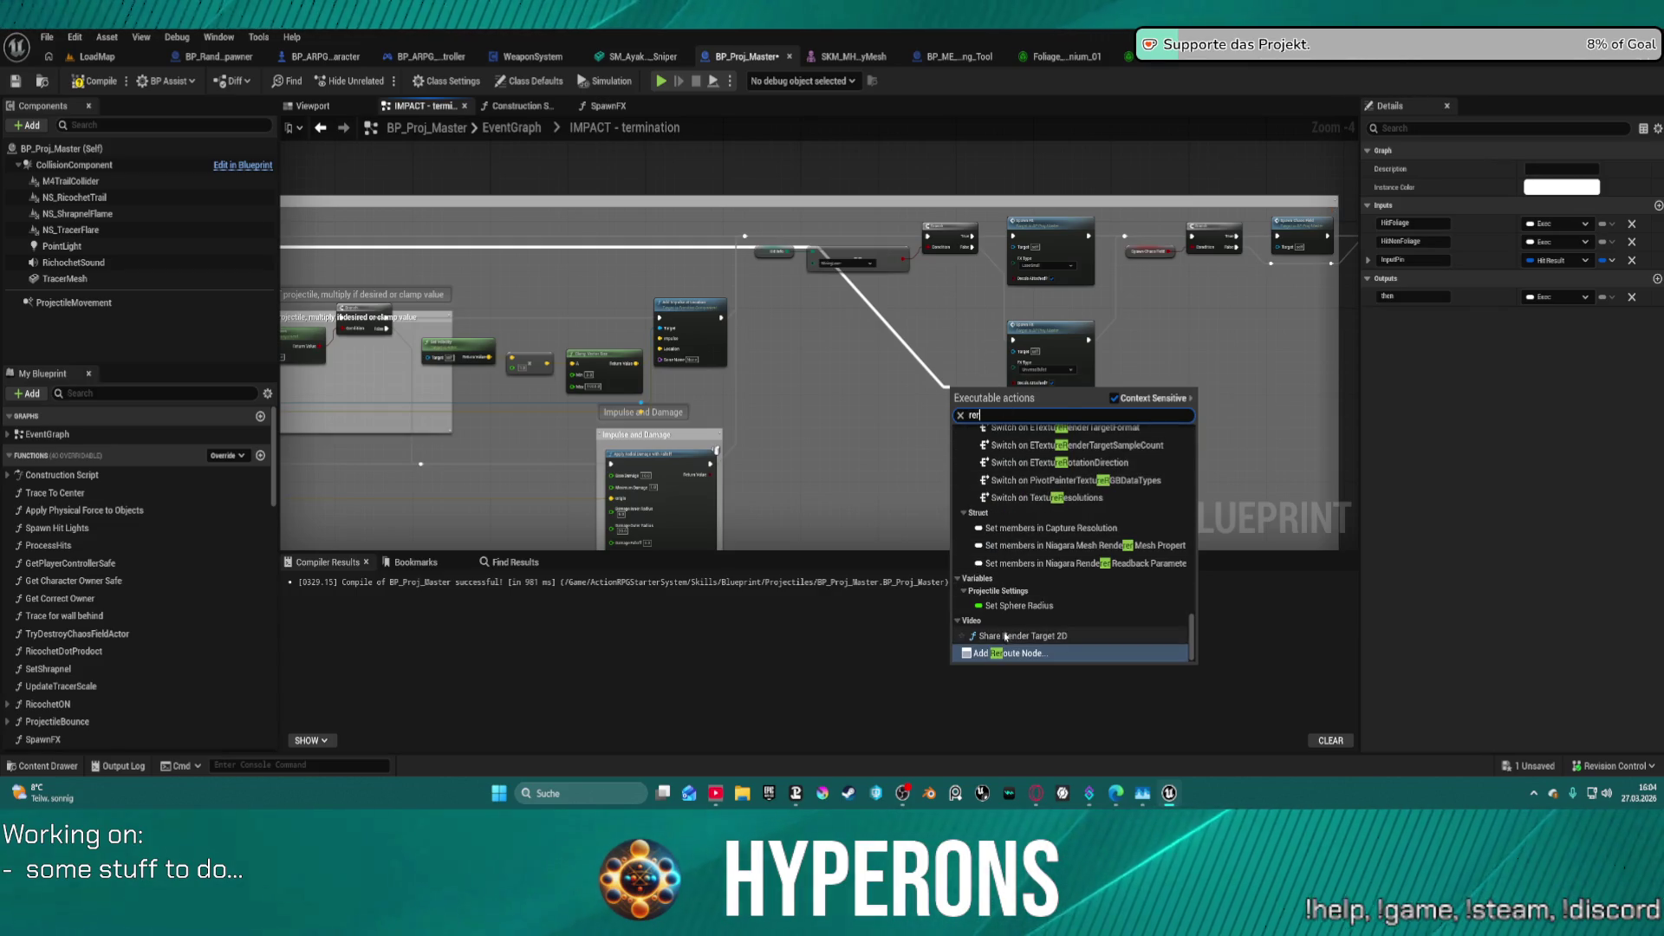
{"action": "left_click", "coordinate": [1008, 658]}
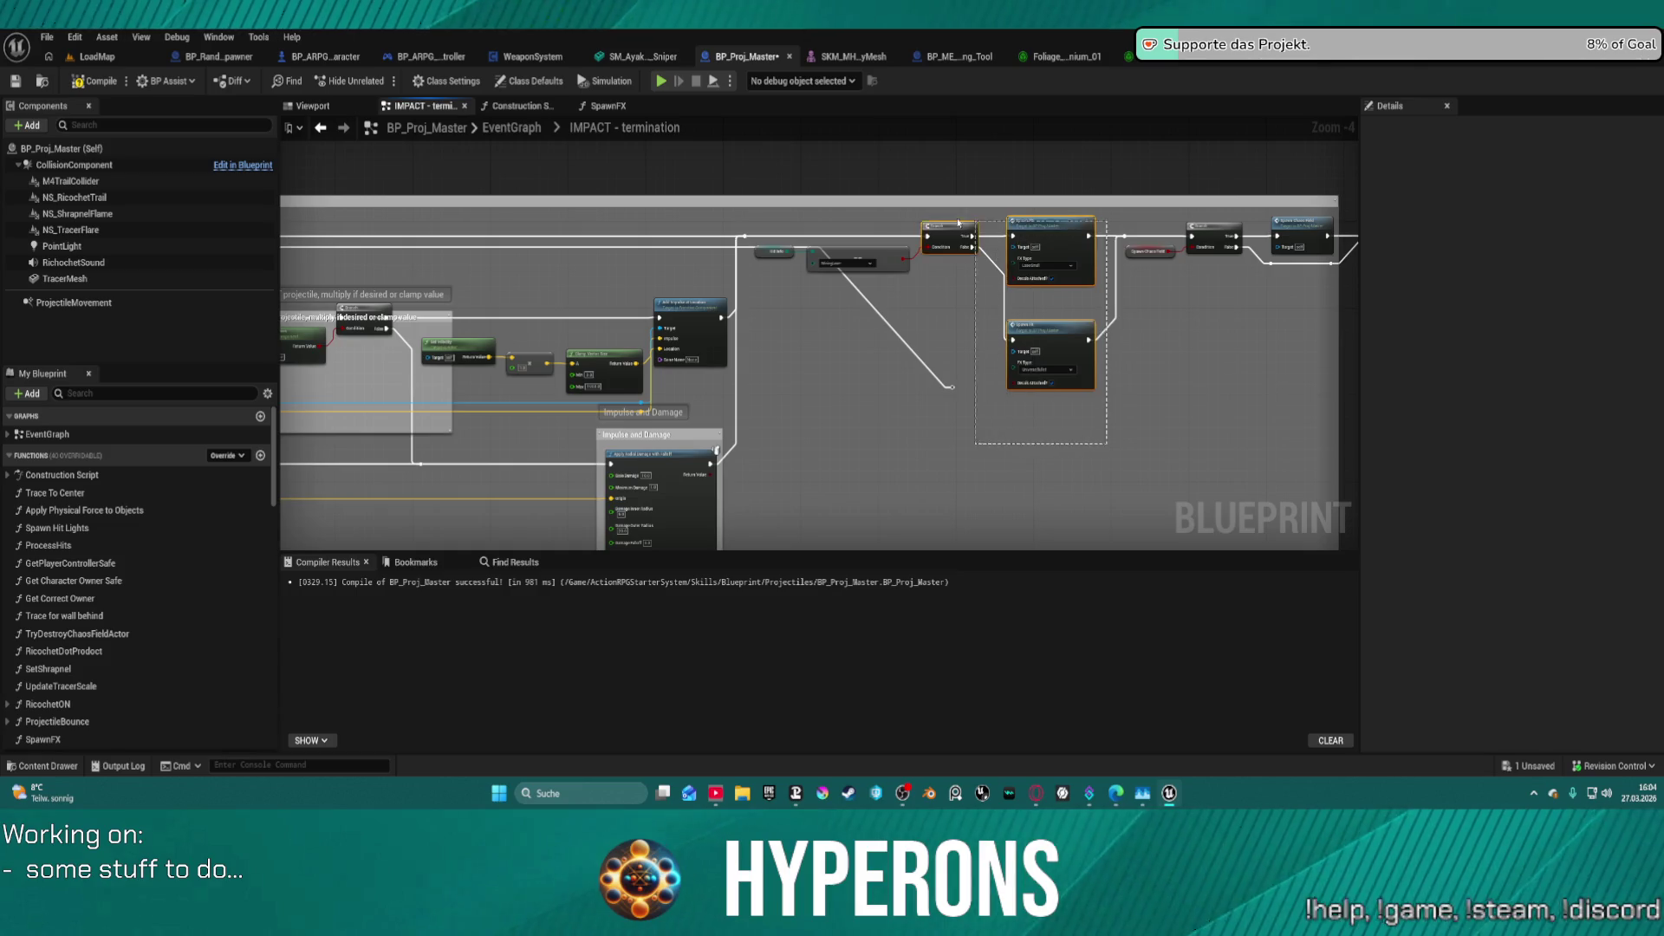
{"action": "left_click_drag", "start_coordinate": [958, 223], "coordinate": [774, 245]}
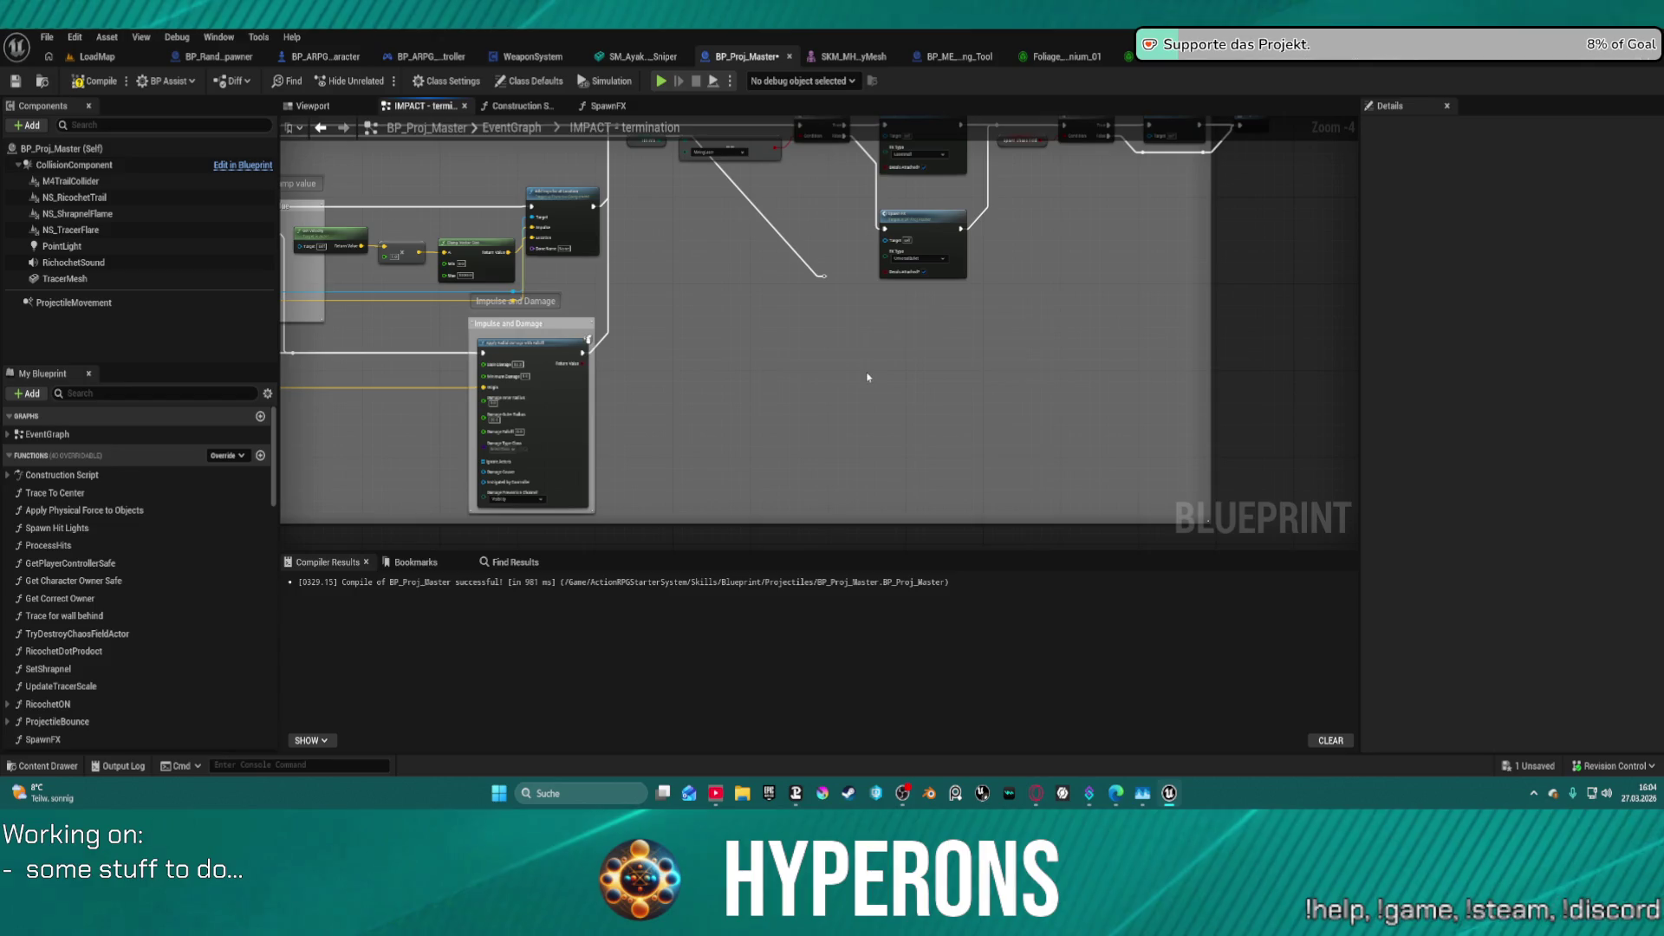
{"action": "key", "text": "ctrl+v"}
{"action": "scroll", "coordinate": [923, 498], "scroll_direction": "up", "scroll_amount": 3}
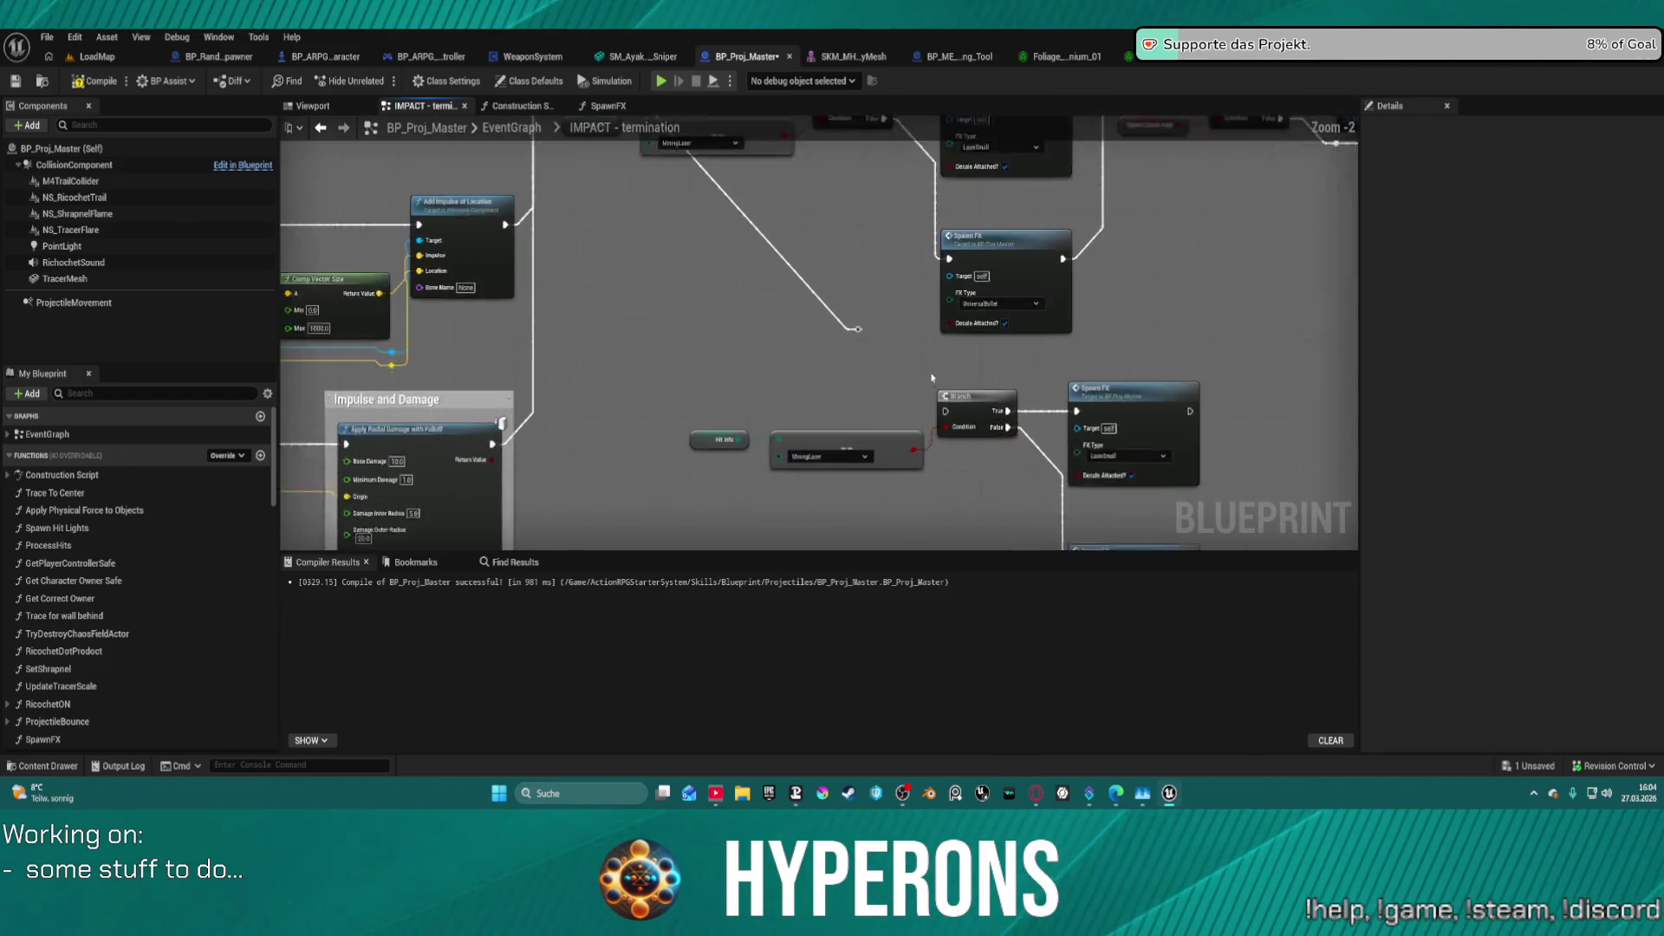
{"action": "left_click", "coordinate": [940, 415]}
{"action": "left_click_drag", "start_coordinate": [845, 321], "coordinate": [931, 399]}
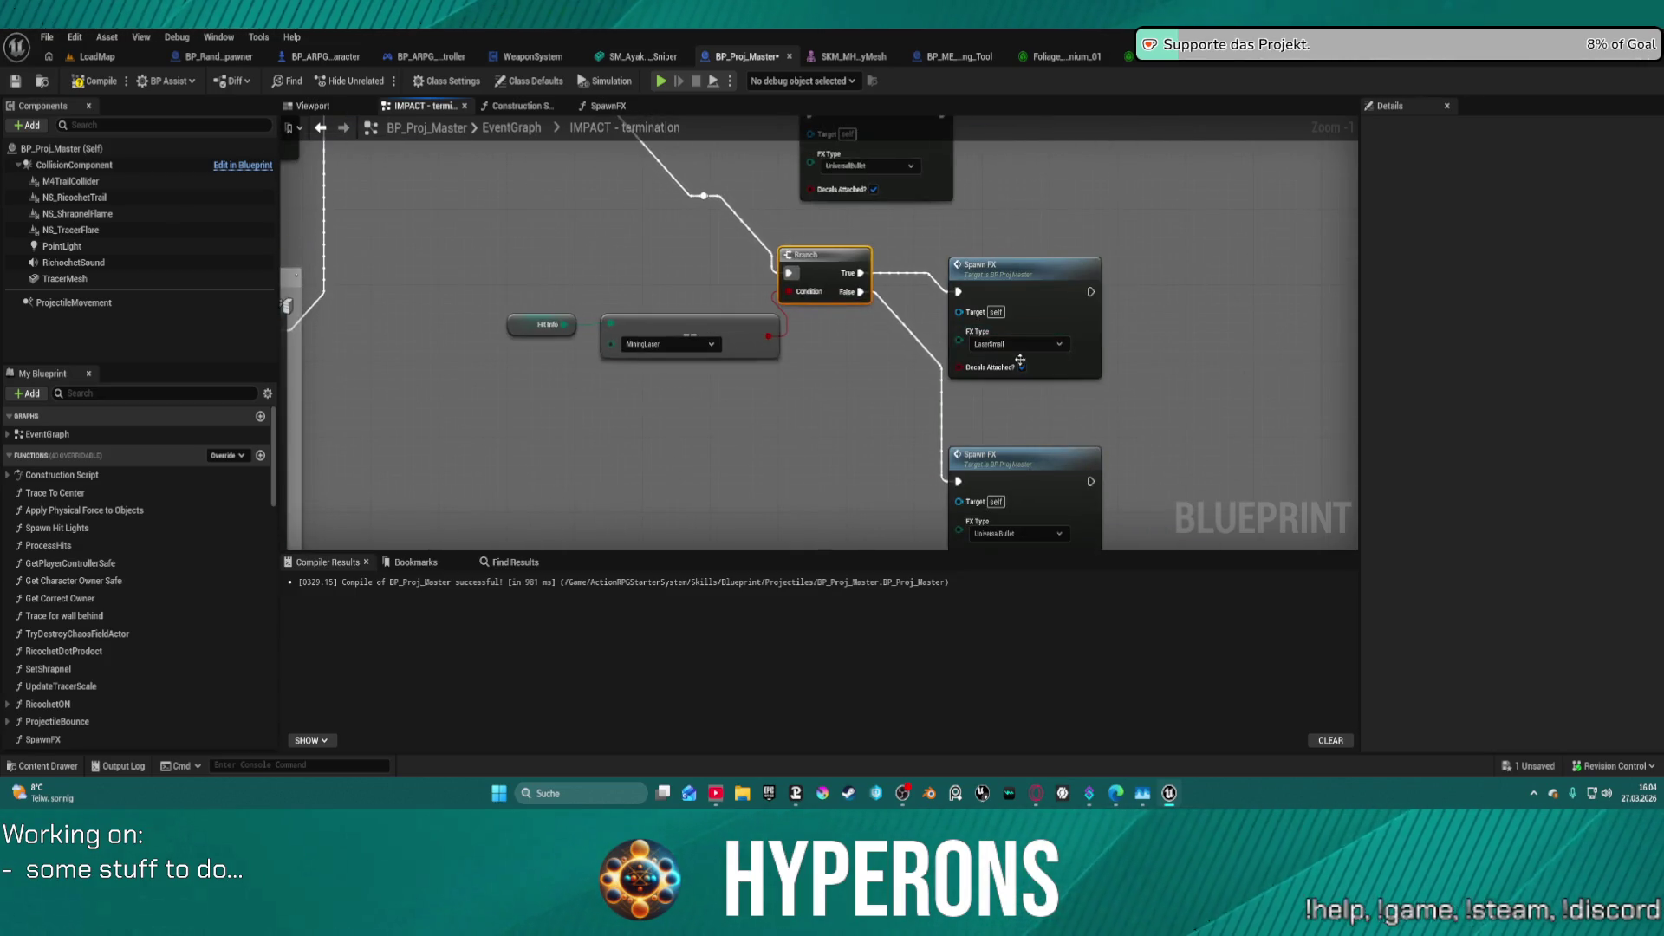
- Wire the copied Spawn FX calls' outputs into Spawn Chaos Field
{"action": "left_click", "coordinate": [1020, 361]}
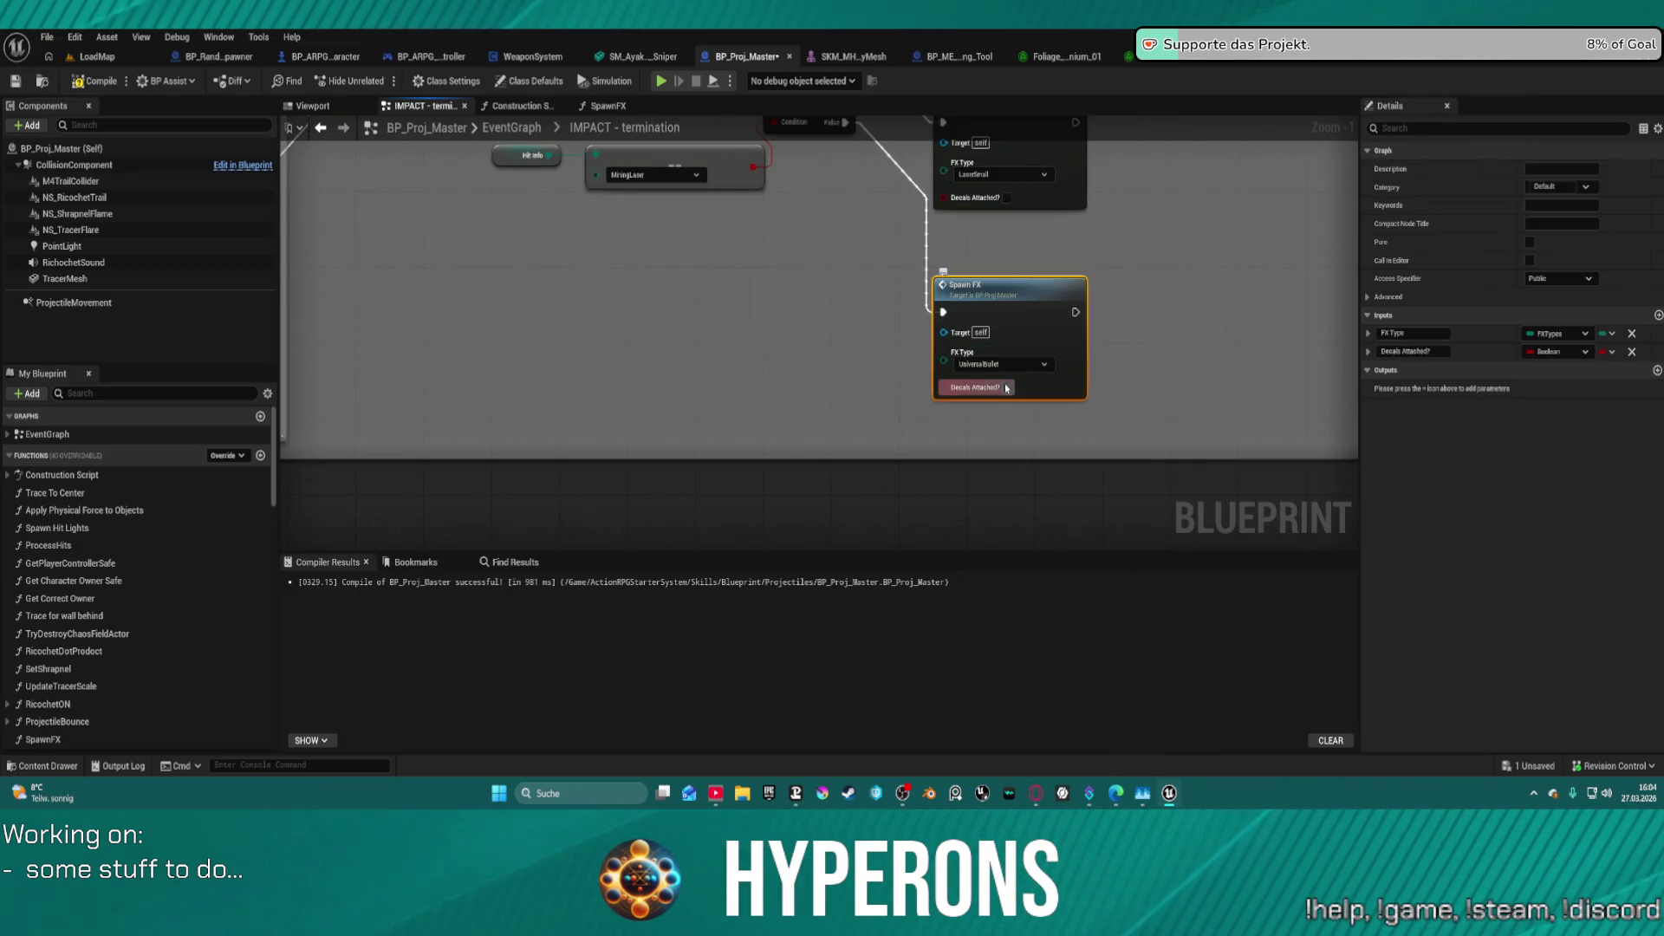
{"action": "left_click", "coordinate": [996, 476]}
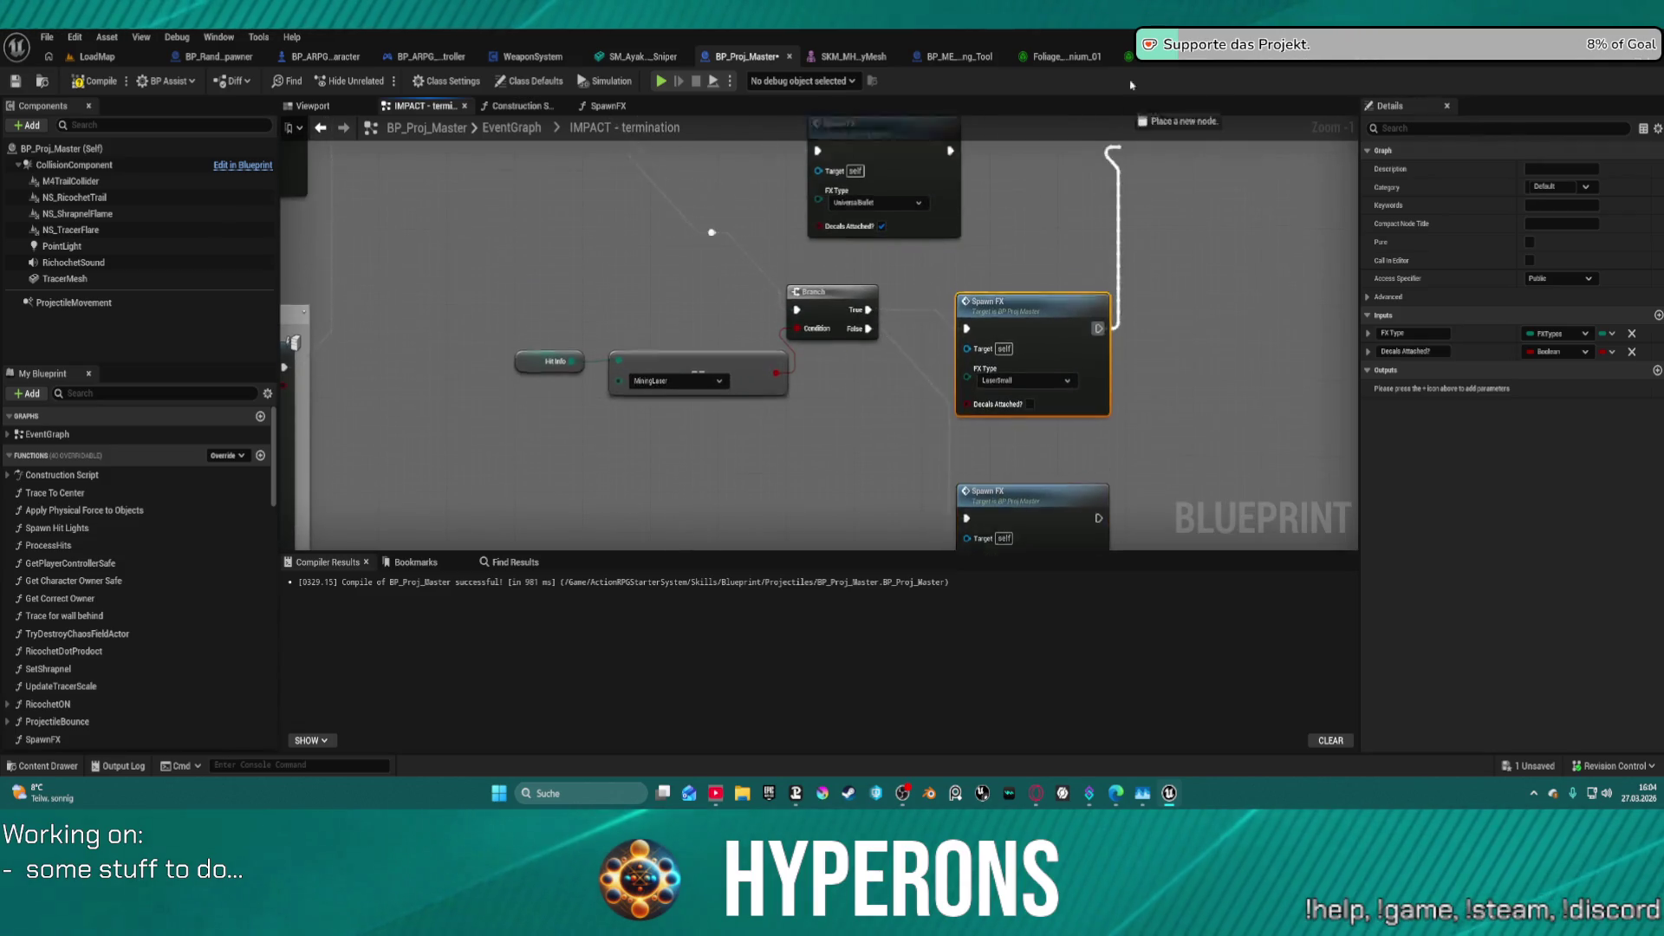
{"action": "mouse_move", "coordinate": [1115, 383]}
{"action": "left_mouse_down"}
{"action": "mouse_move", "coordinate": [1015, 417]}
{"action": "mouse_move", "coordinate": [945, 139]}
{"action": "left_mouse_up"}
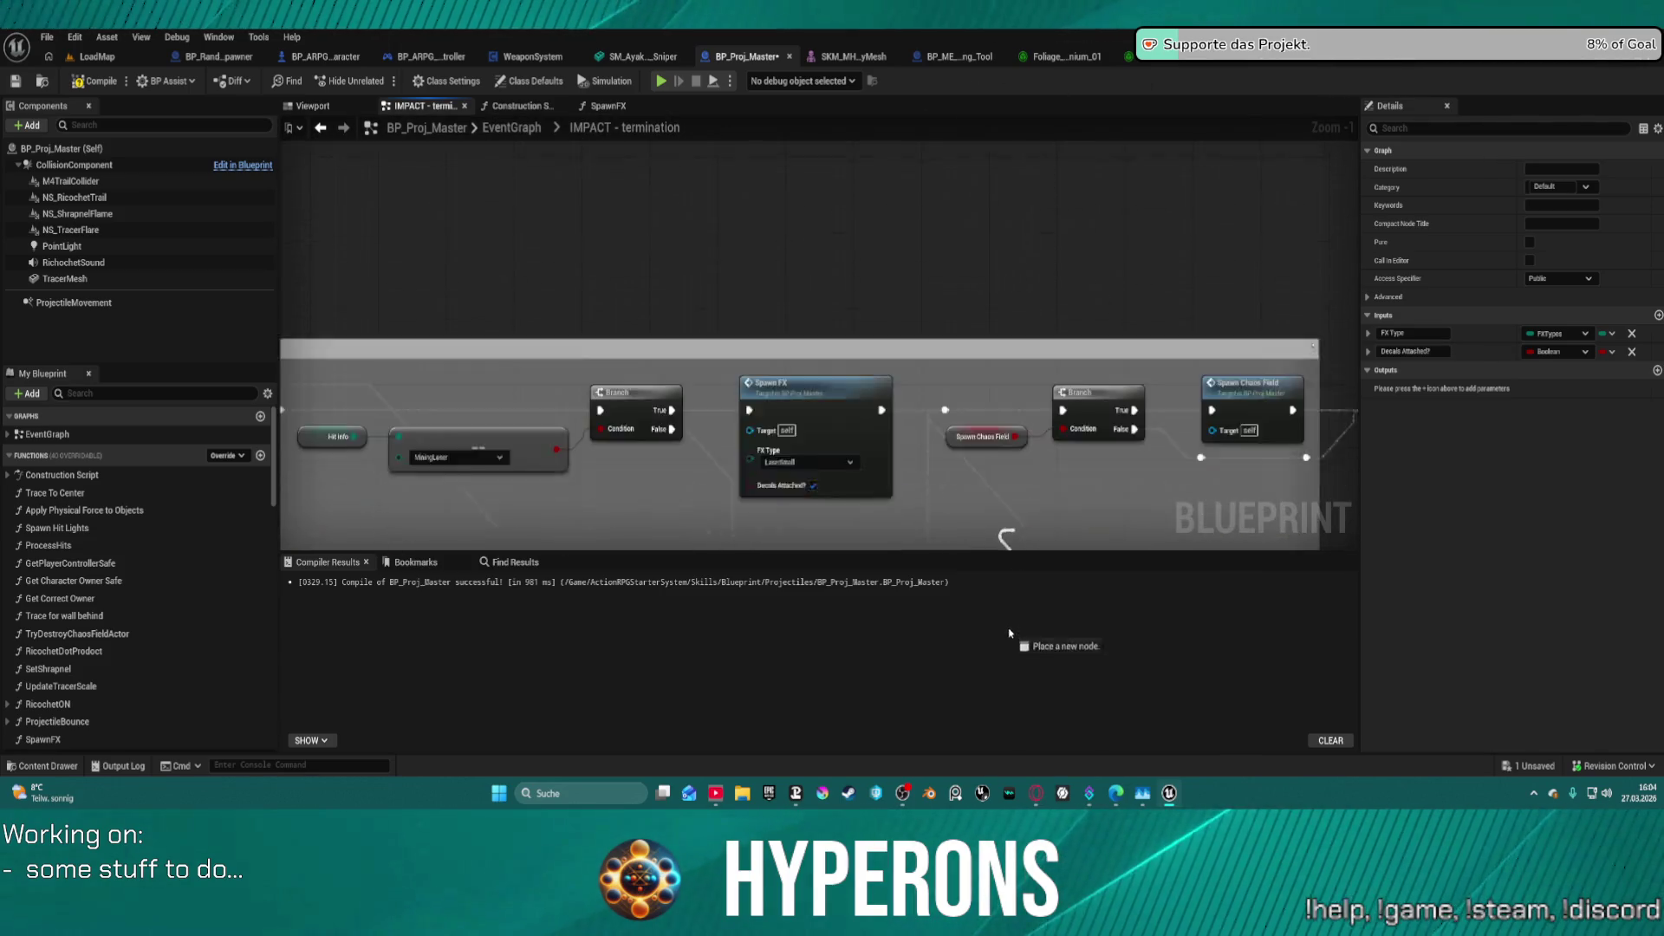
{"action": "left_click", "coordinate": [786, 240]}
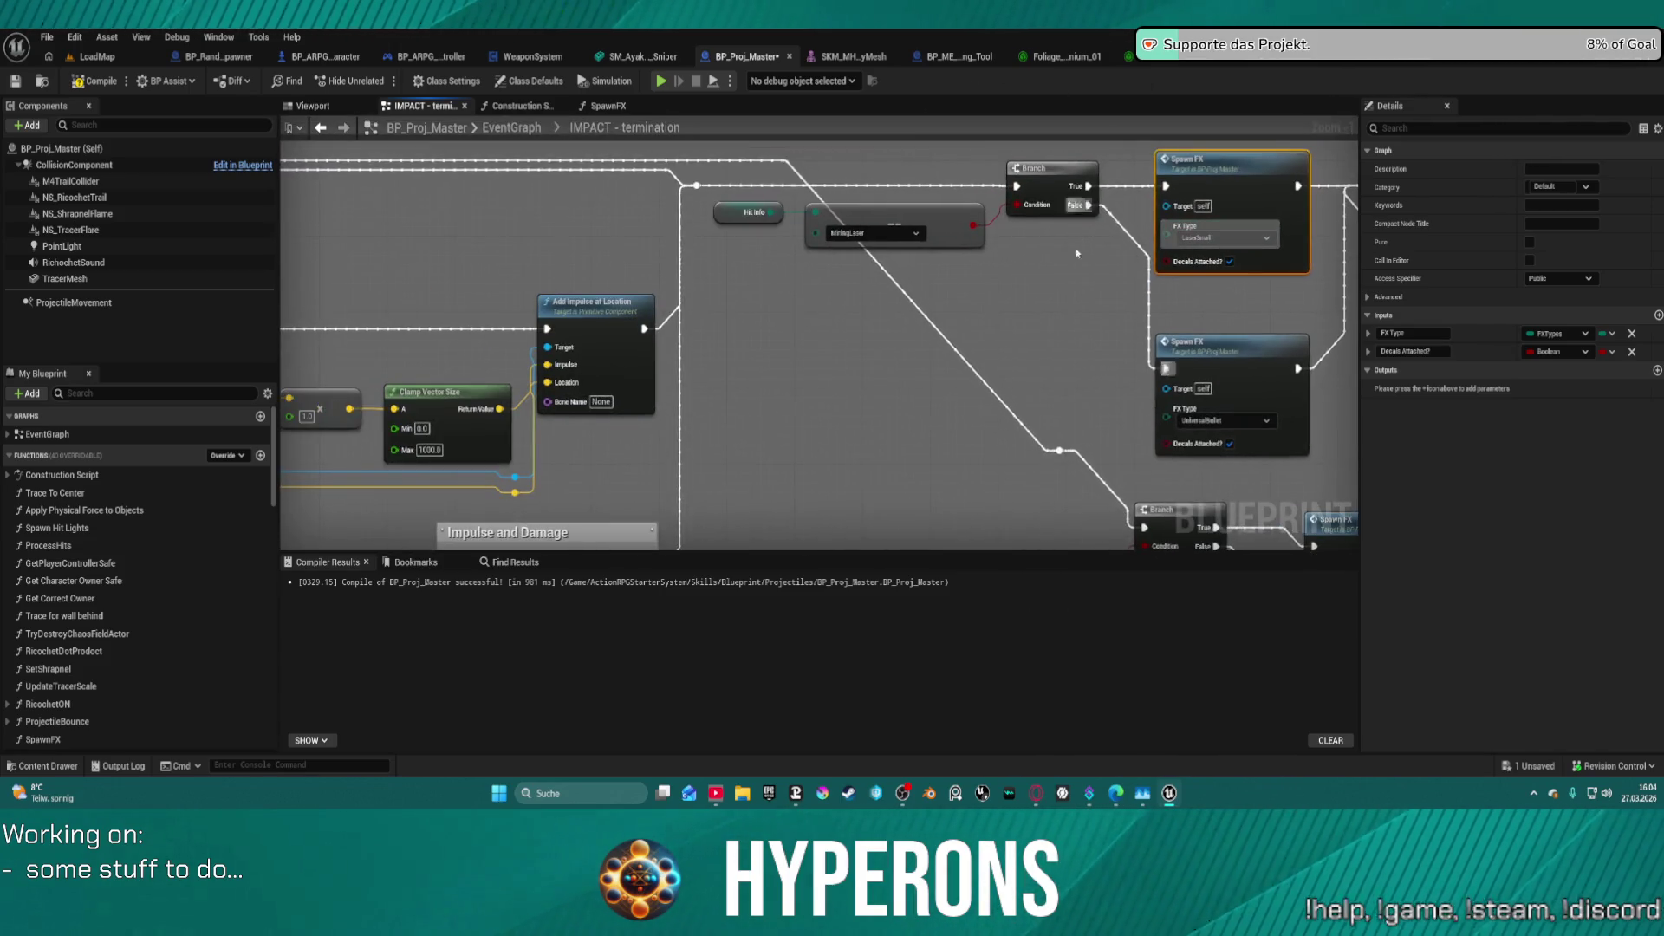
{"action": "scroll", "coordinate": [1249, 189], "scroll_direction": "down", "scroll_amount": 5}
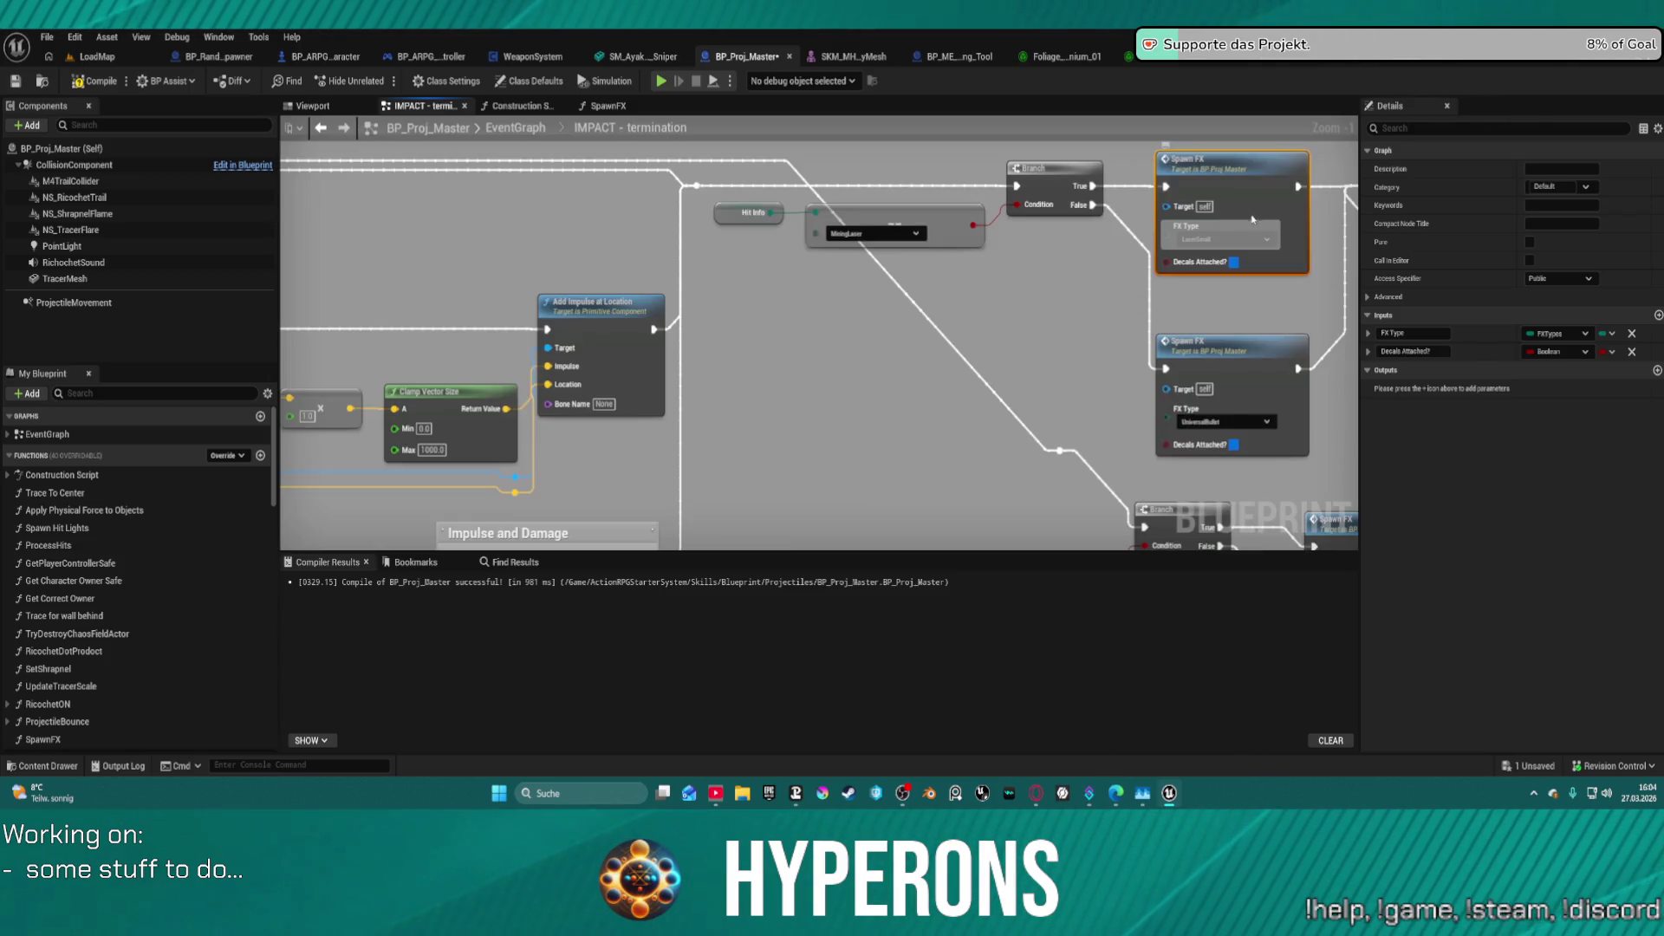
{"action": "mouse_move", "coordinate": [1129, 178]}
{"action": "left_mouse_down"}
{"action": "mouse_move", "coordinate": [917, 273]}
{"action": "mouse_move", "coordinate": [1020, 160]}
{"action": "mouse_move", "coordinate": [1220, 108]}
{"action": "mouse_move", "coordinate": [1321, 208]}
{"action": "mouse_move", "coordinate": [1234, 265]}
{"action": "mouse_move", "coordinate": [1198, 205]}
{"action": "left_mouse_up"}
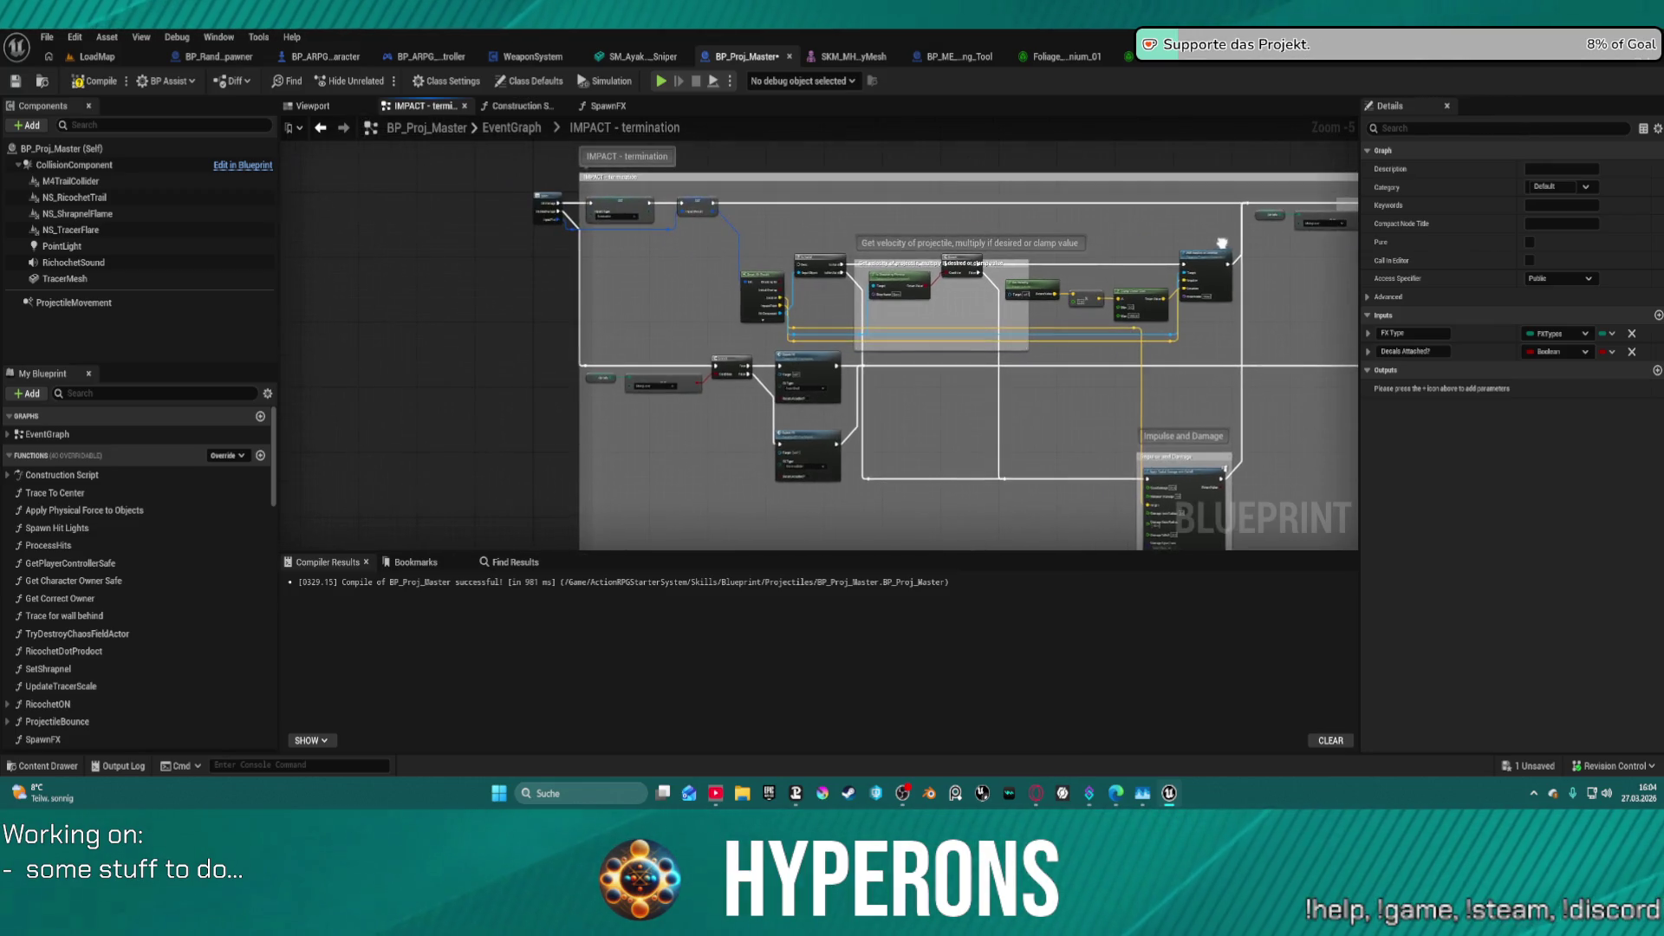
{"action": "scroll", "coordinate": [706, 228], "scroll_direction": "up", "scroll_amount": 2}
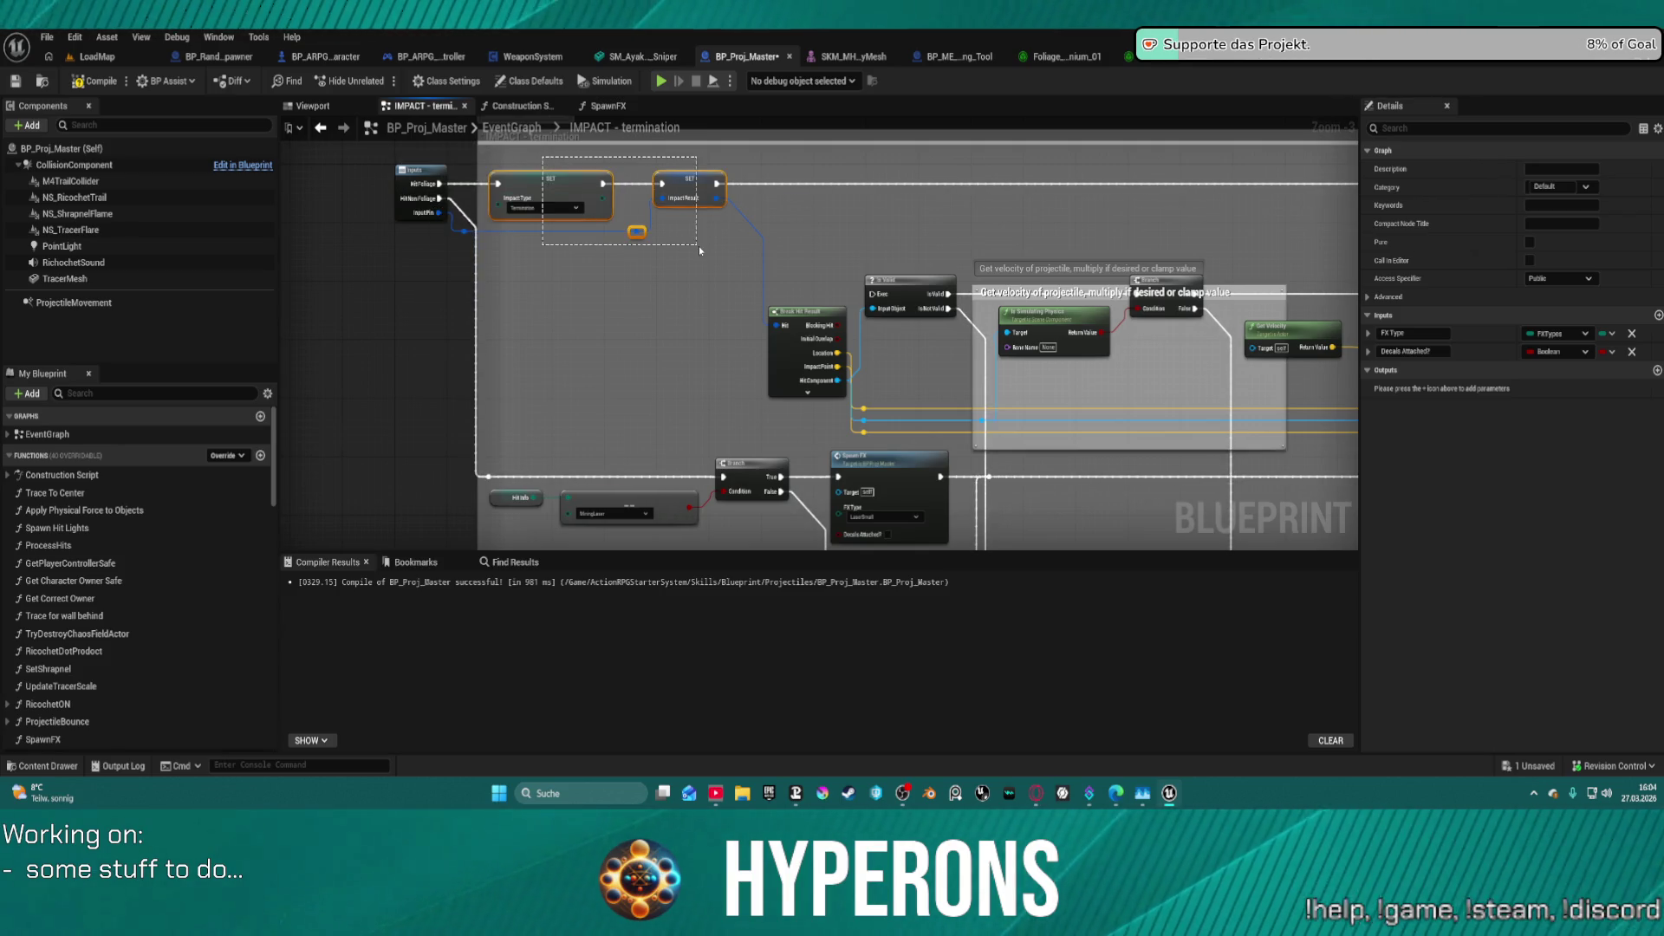
{"action": "left_click_drag", "start_coordinate": [702, 249], "coordinate": [702, 250]}
{"action": "mouse_move", "coordinate": [613, 368]}
{"action": "left_mouse_down"}
{"action": "mouse_move", "coordinate": [622, 314]}
{"action": "mouse_move", "coordinate": [702, 276]}
{"action": "mouse_move", "coordinate": [200, 303]}
{"action": "left_mouse_up"}
{"action": "scroll", "coordinate": [912, 504], "scroll_direction": "down", "scroll_amount": 1}
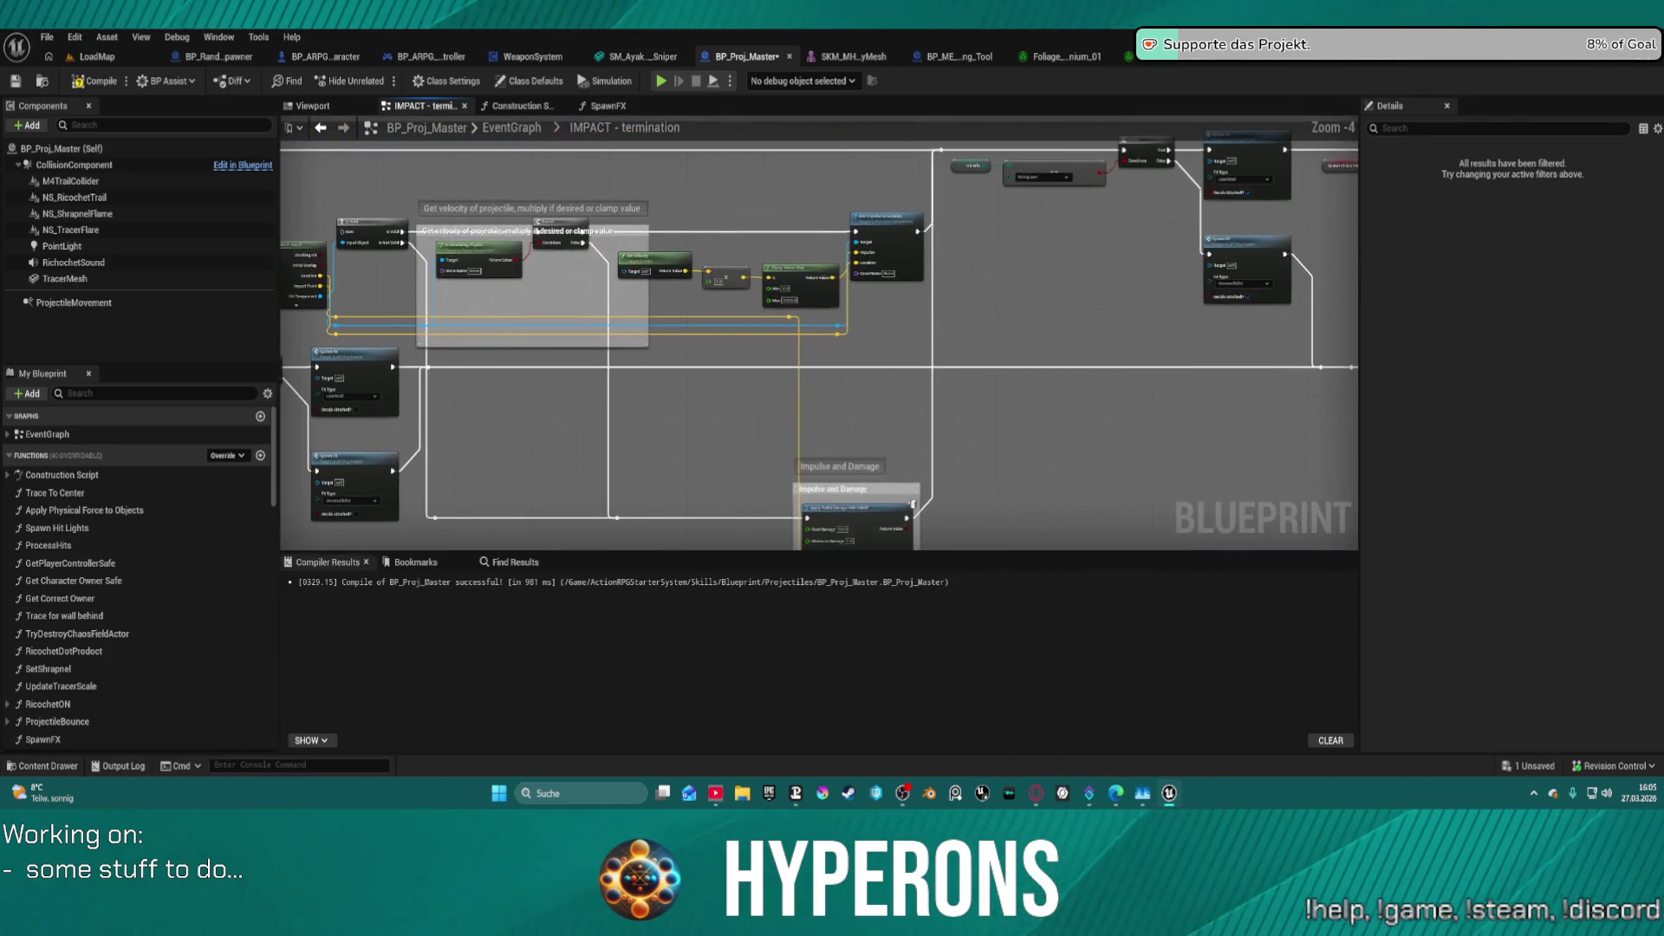
{"action": "mouse_move", "coordinate": [912, 503]}
{"action": "left_mouse_down"}
{"action": "mouse_move", "coordinate": [944, 486]}
{"action": "mouse_move", "coordinate": [992, 503]}
{"action": "mouse_move", "coordinate": [350, 312]}
{"action": "mouse_move", "coordinate": [391, 315]}
{"action": "left_mouse_up"}
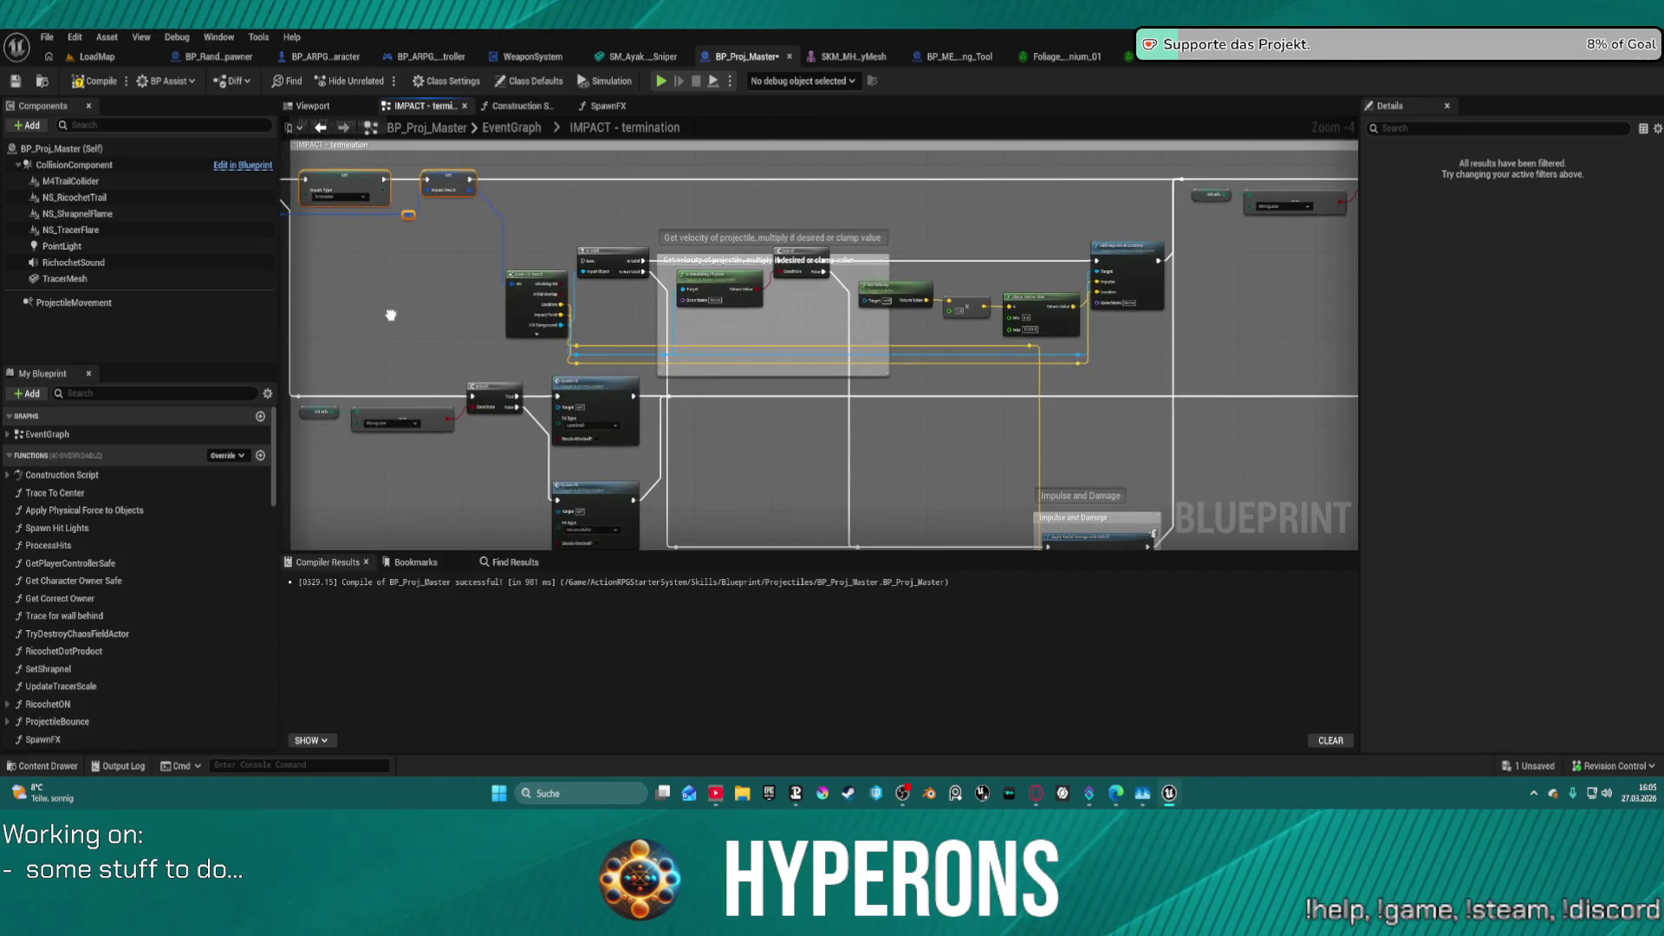
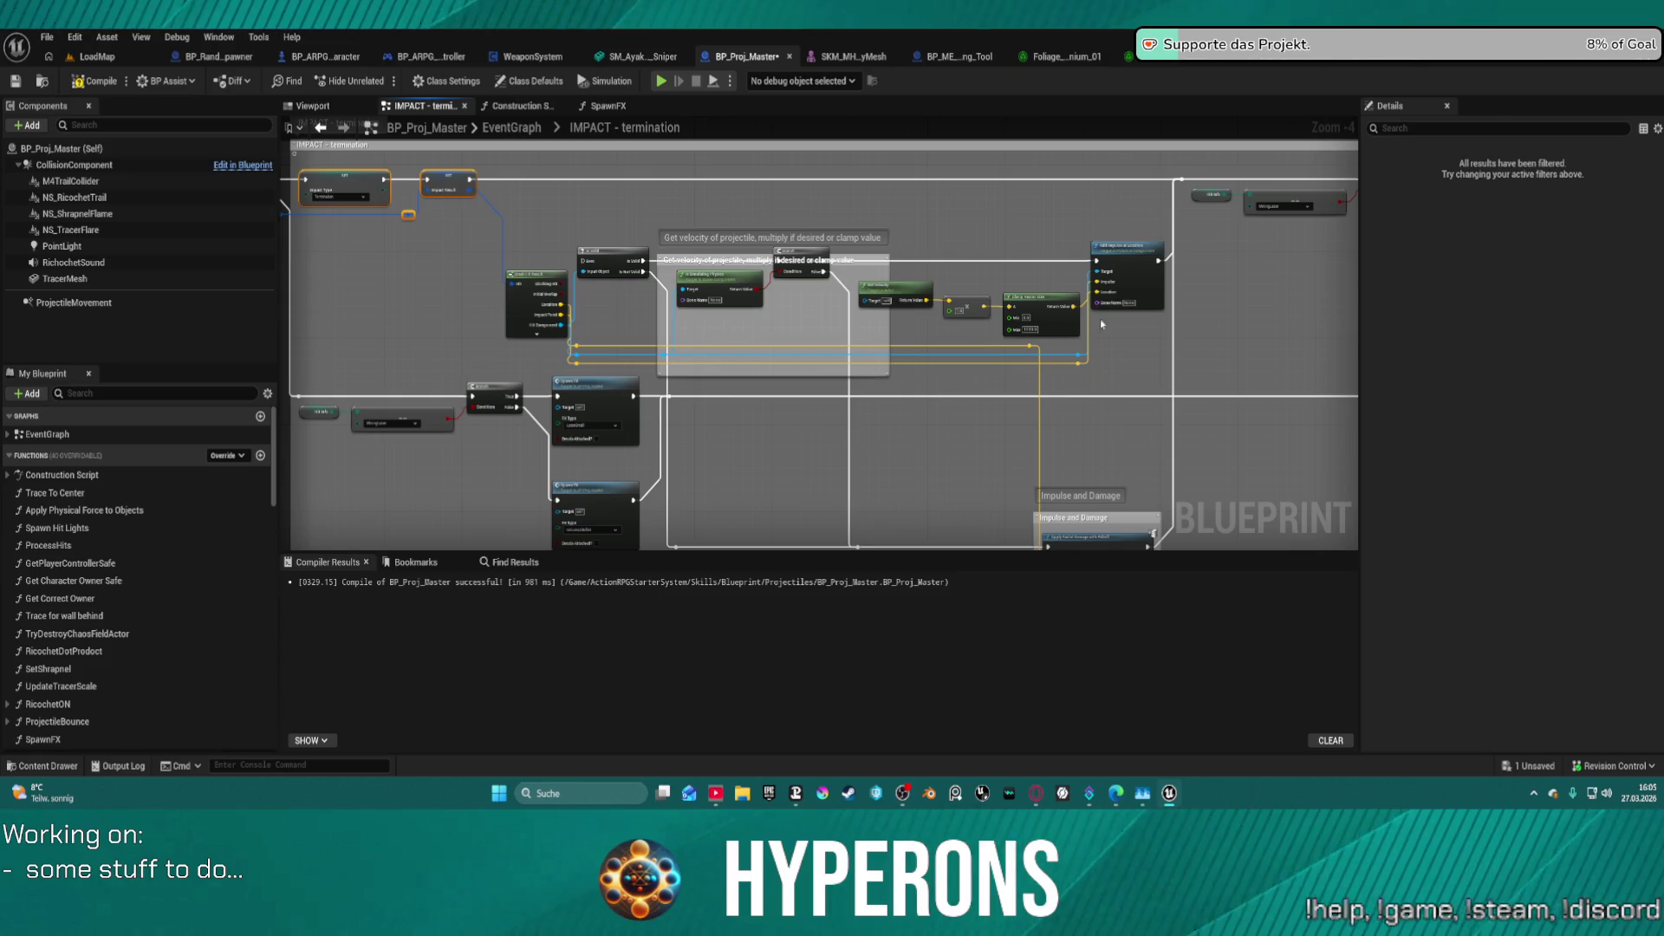
- Undo Format Node and pan around the termination graph to review the Impulse and Damage nodes
{"action": "key", "text": "ctrl+z"}
{"action": "mouse_move", "coordinate": [1250, 334]}
{"action": "left_mouse_down"}
{"action": "mouse_move", "coordinate": [713, 327]}
{"action": "mouse_move", "coordinate": [1200, 334]}
{"action": "mouse_move", "coordinate": [1297, 362]}
{"action": "left_mouse_up"}
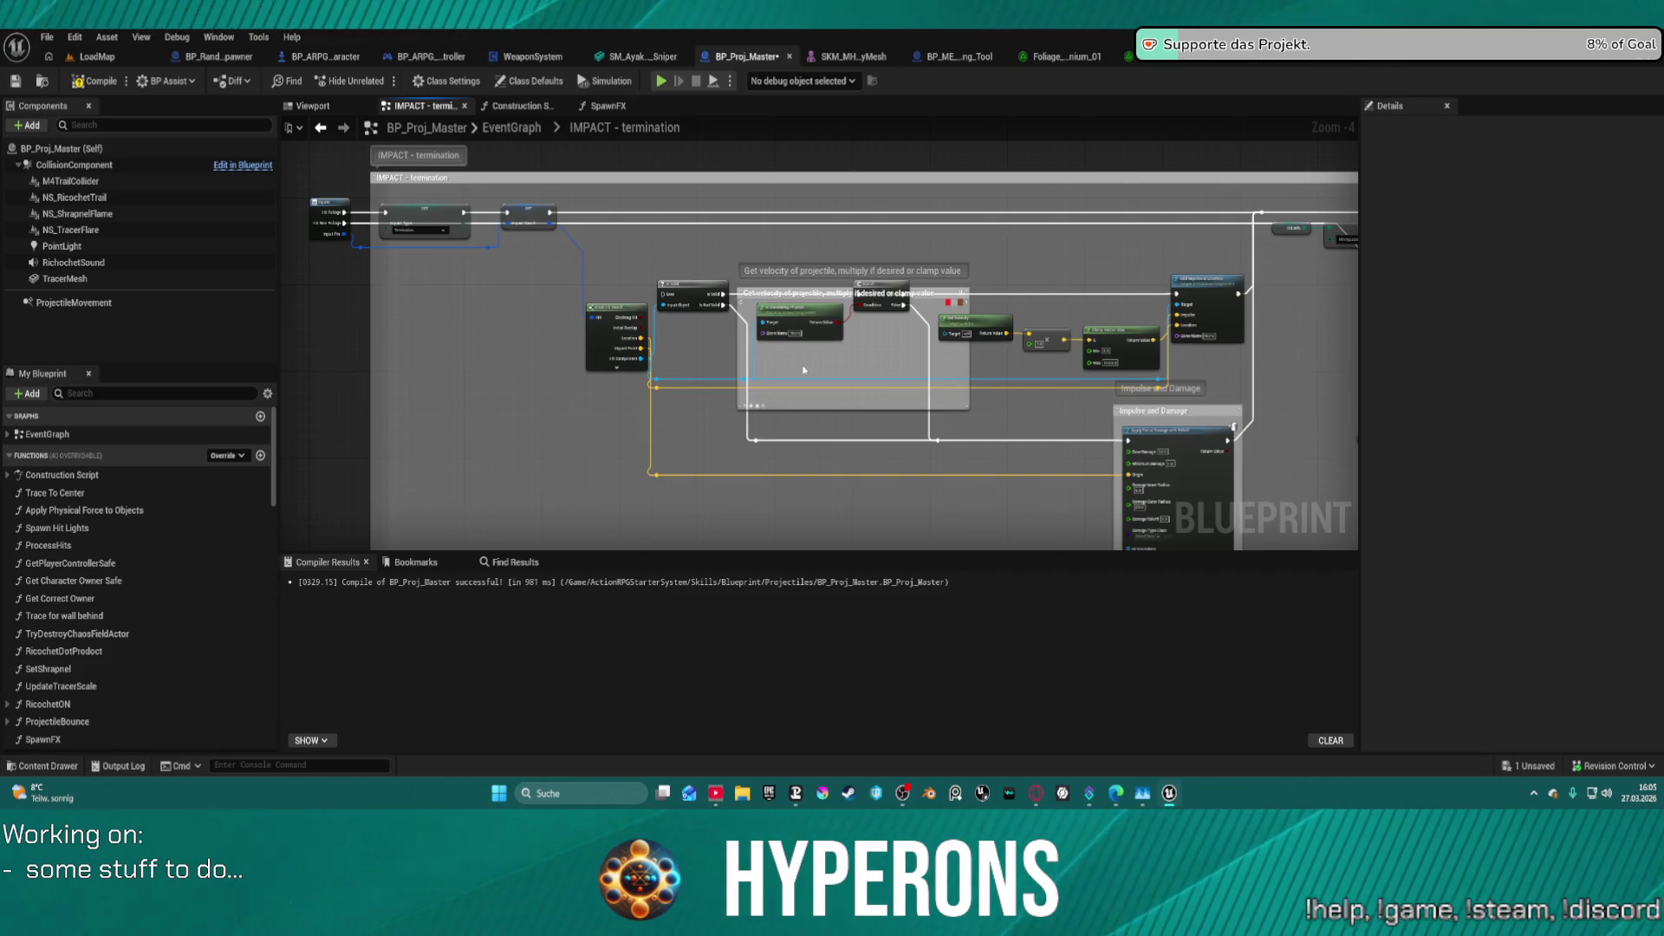
{"action": "scroll", "coordinate": [803, 369], "scroll_direction": "up", "scroll_amount": 4}
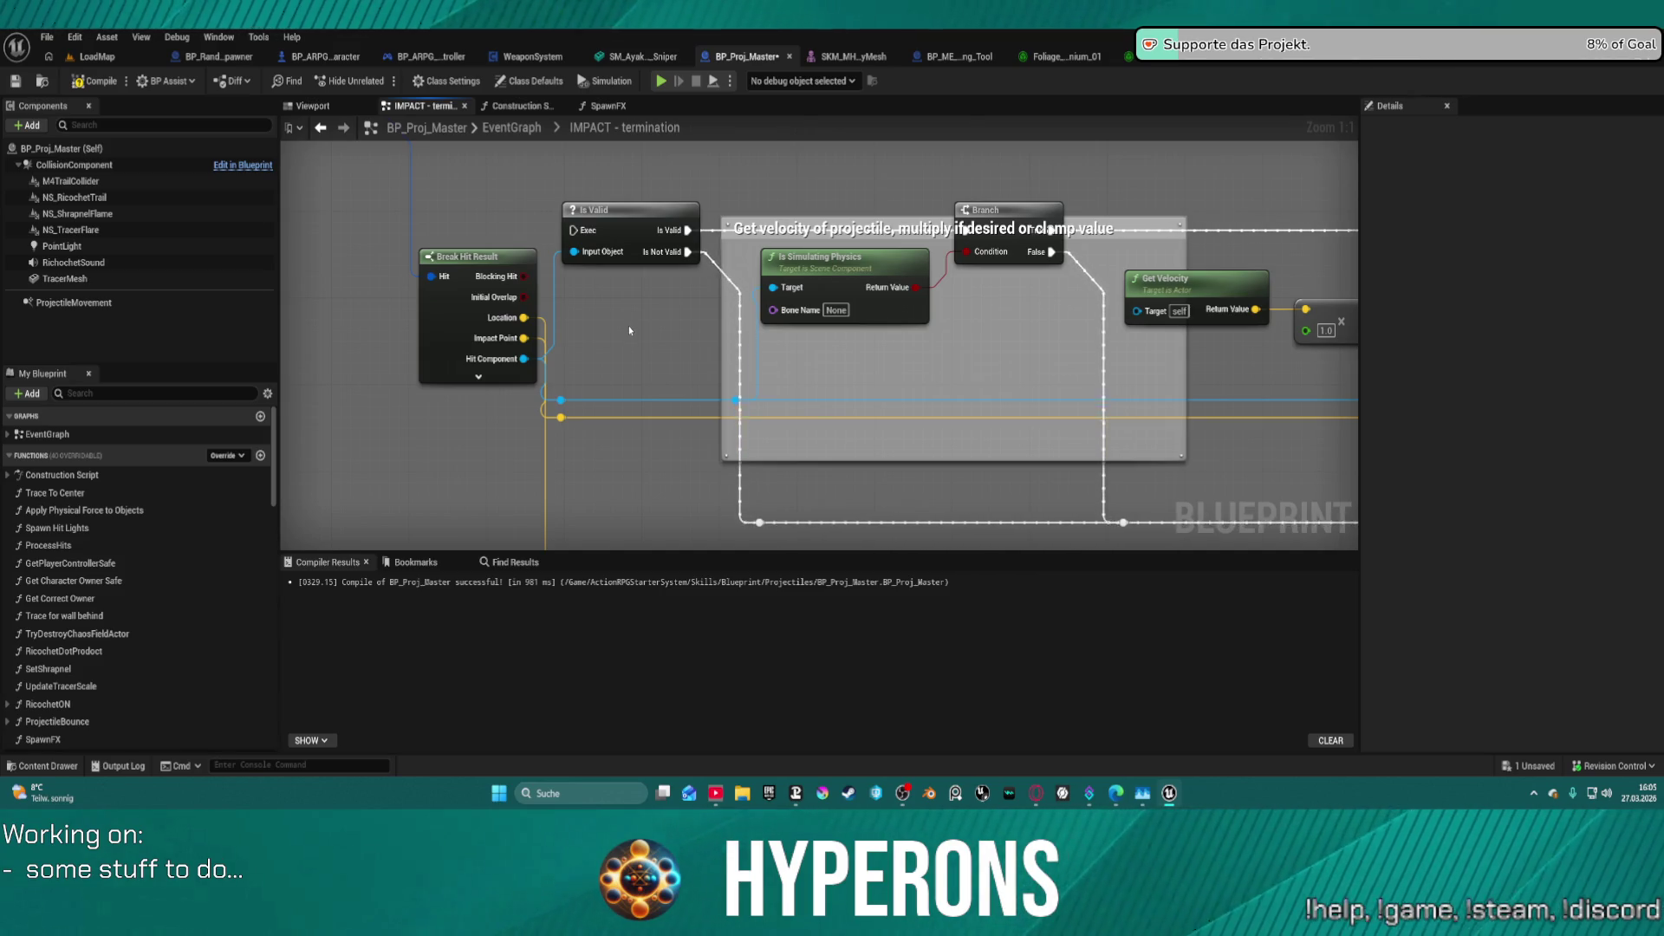
{"action": "scroll", "coordinate": [630, 331], "scroll_direction": "down", "scroll_amount": 4}
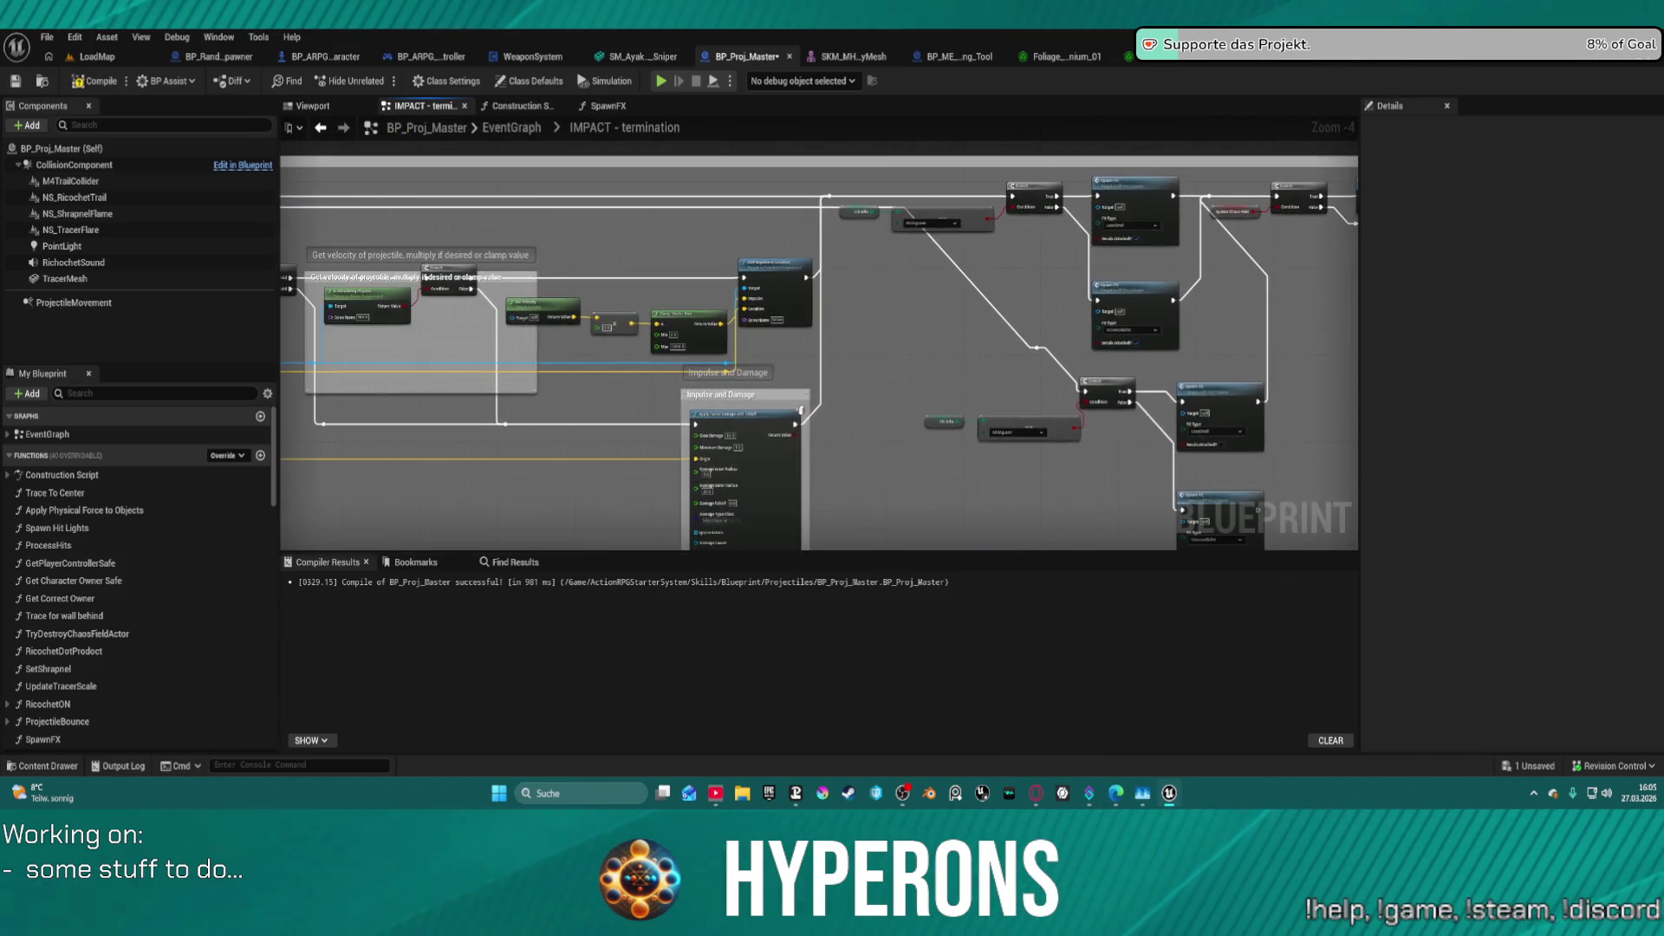
{"action": "left_click_drag", "start_coordinate": [258, 326], "coordinate": [622, 313]}
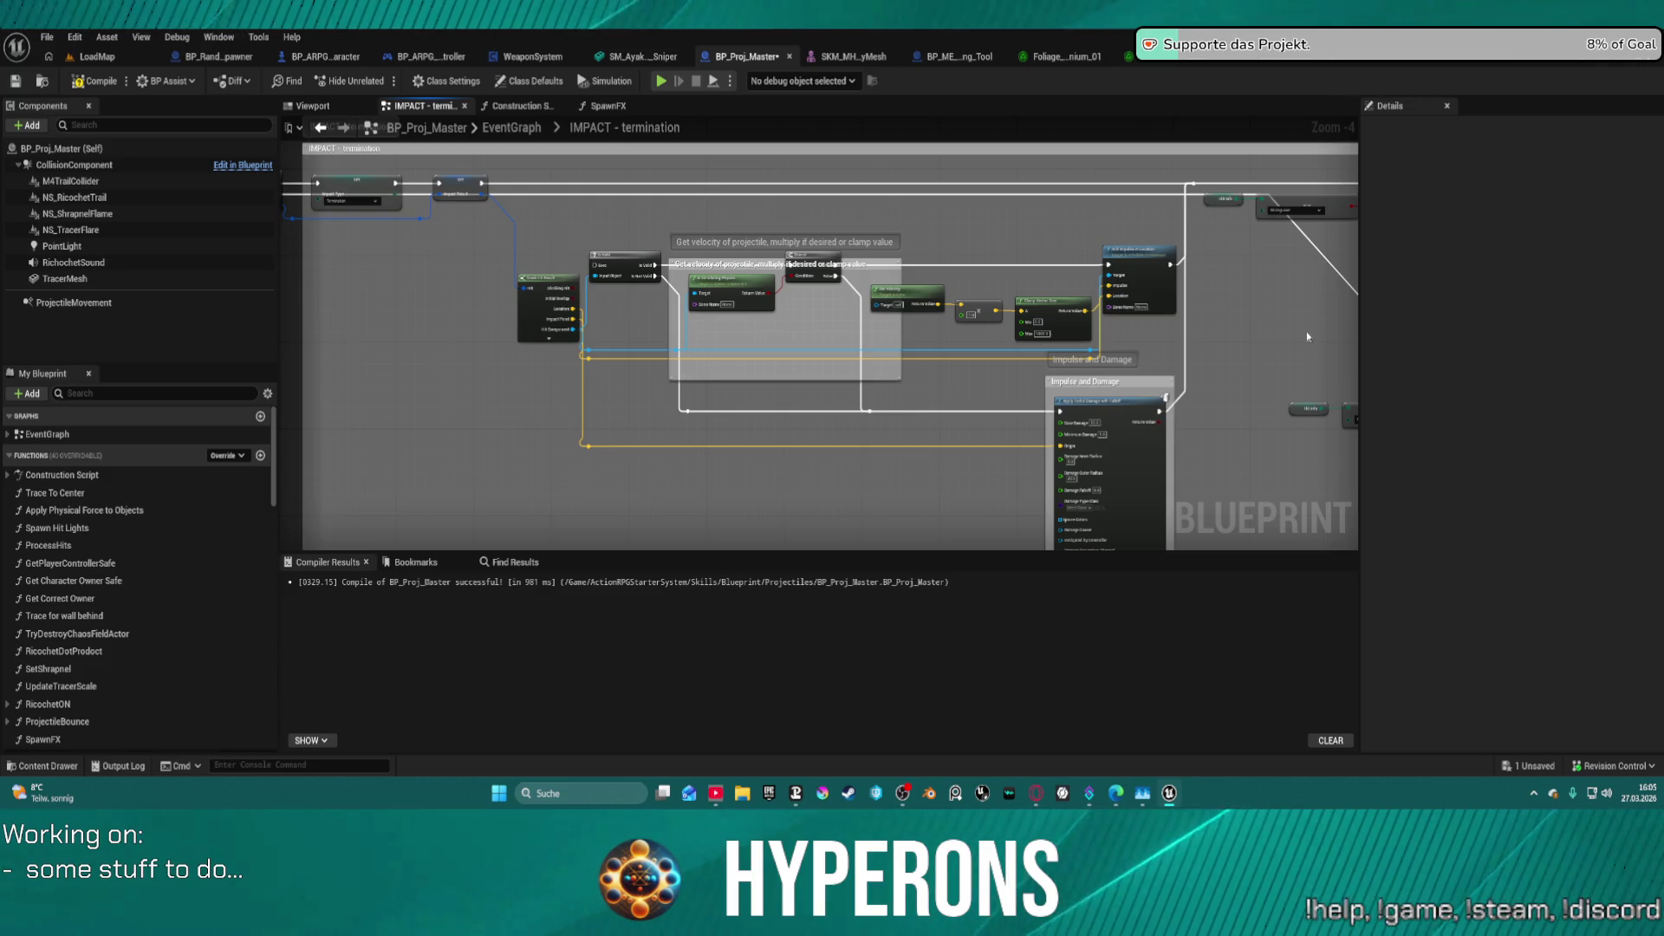
{"action": "scroll", "coordinate": [1307, 336], "scroll_direction": "up", "scroll_amount": 4}
{"action": "left_click_drag", "start_coordinate": [1096, 290], "coordinate": [1097, 143]}
{"action": "scroll", "coordinate": [706, 476], "scroll_direction": "down", "scroll_amount": 2}
{"action": "mouse_move", "coordinate": [705, 476]}
{"action": "left_mouse_down"}
{"action": "mouse_move", "coordinate": [677, 506]}
{"action": "mouse_move", "coordinate": [910, 542]}
{"action": "mouse_move", "coordinate": [888, 547]}
{"action": "mouse_move", "coordinate": [812, 528]}
{"action": "mouse_move", "coordinate": [1330, 530]}
{"action": "left_mouse_up"}
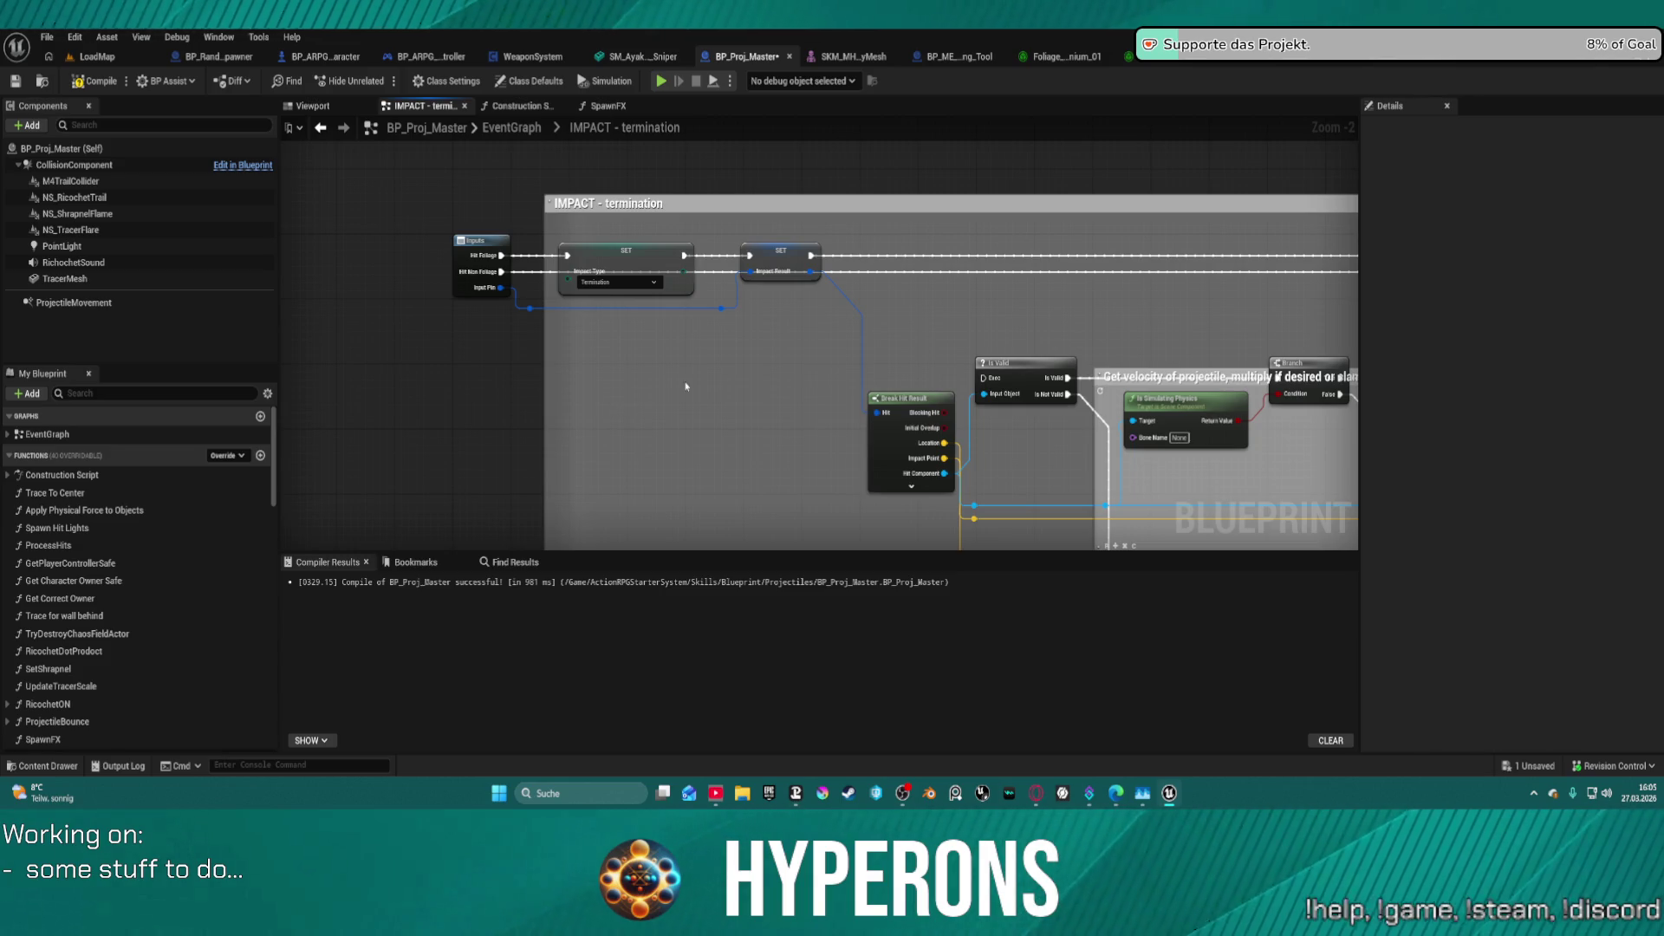
- Undo the boolean pin change and node move, then undock and redock the IMPACT - termination tab
{"action": "key", "text": "ctrl+z"}
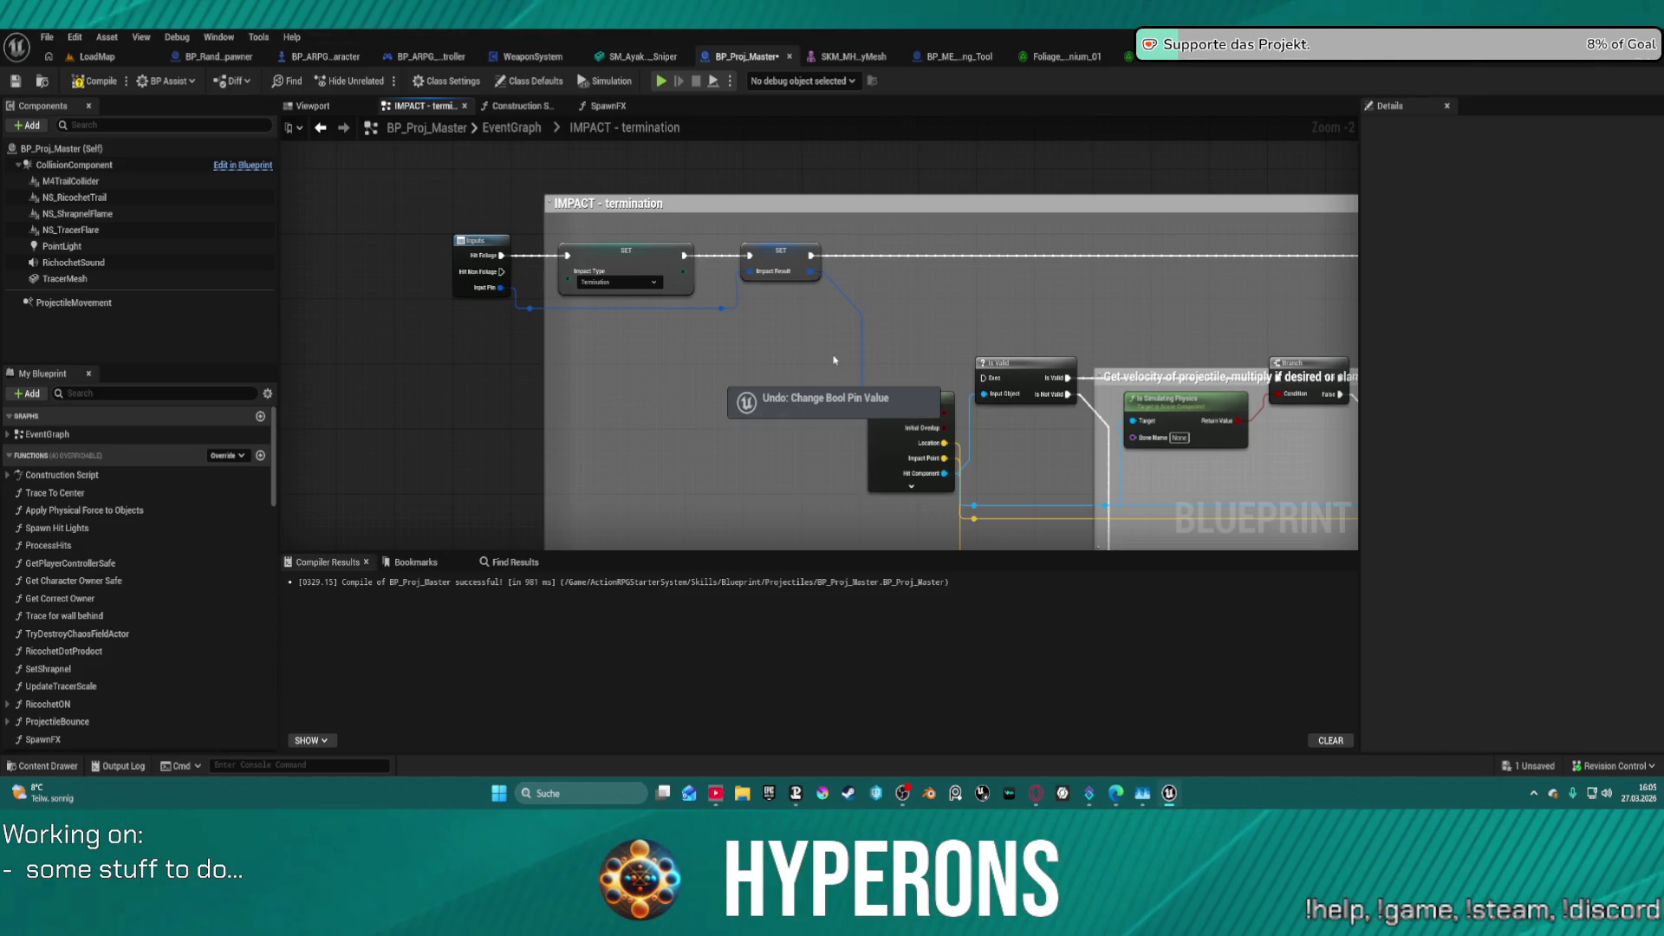
{"action": "key", "text": "ctrl+z"}
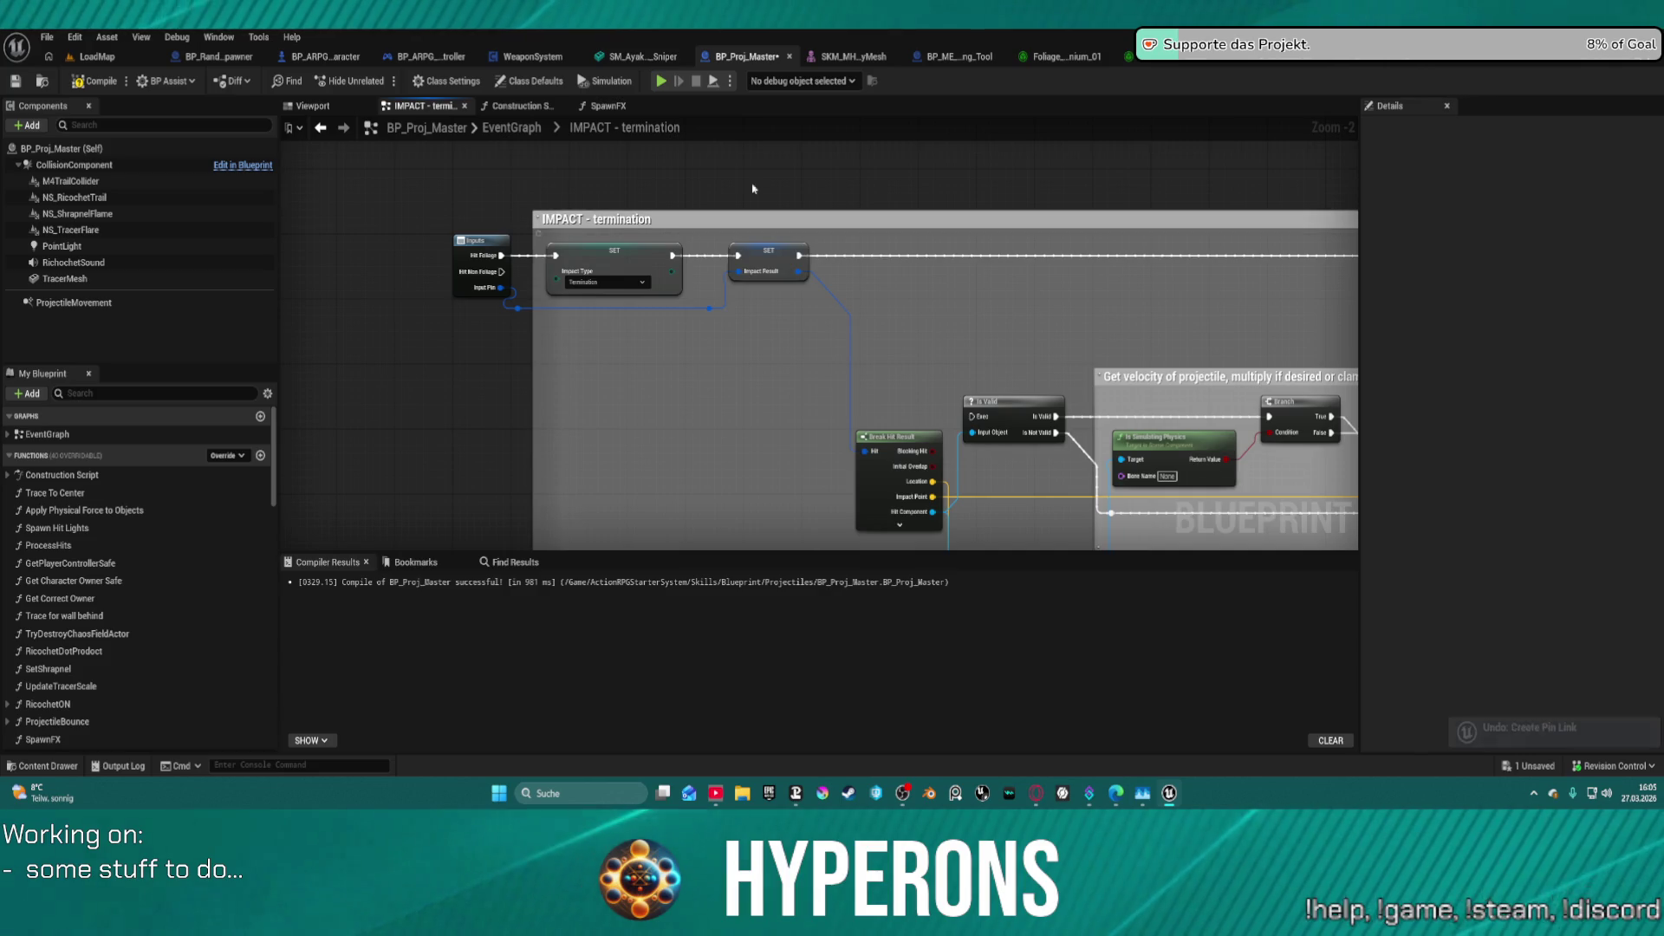
{"action": "left_click", "coordinate": [490, 105]}
{"action": "left_click_drag", "start_coordinate": [467, 105], "coordinate": [578, 133]}
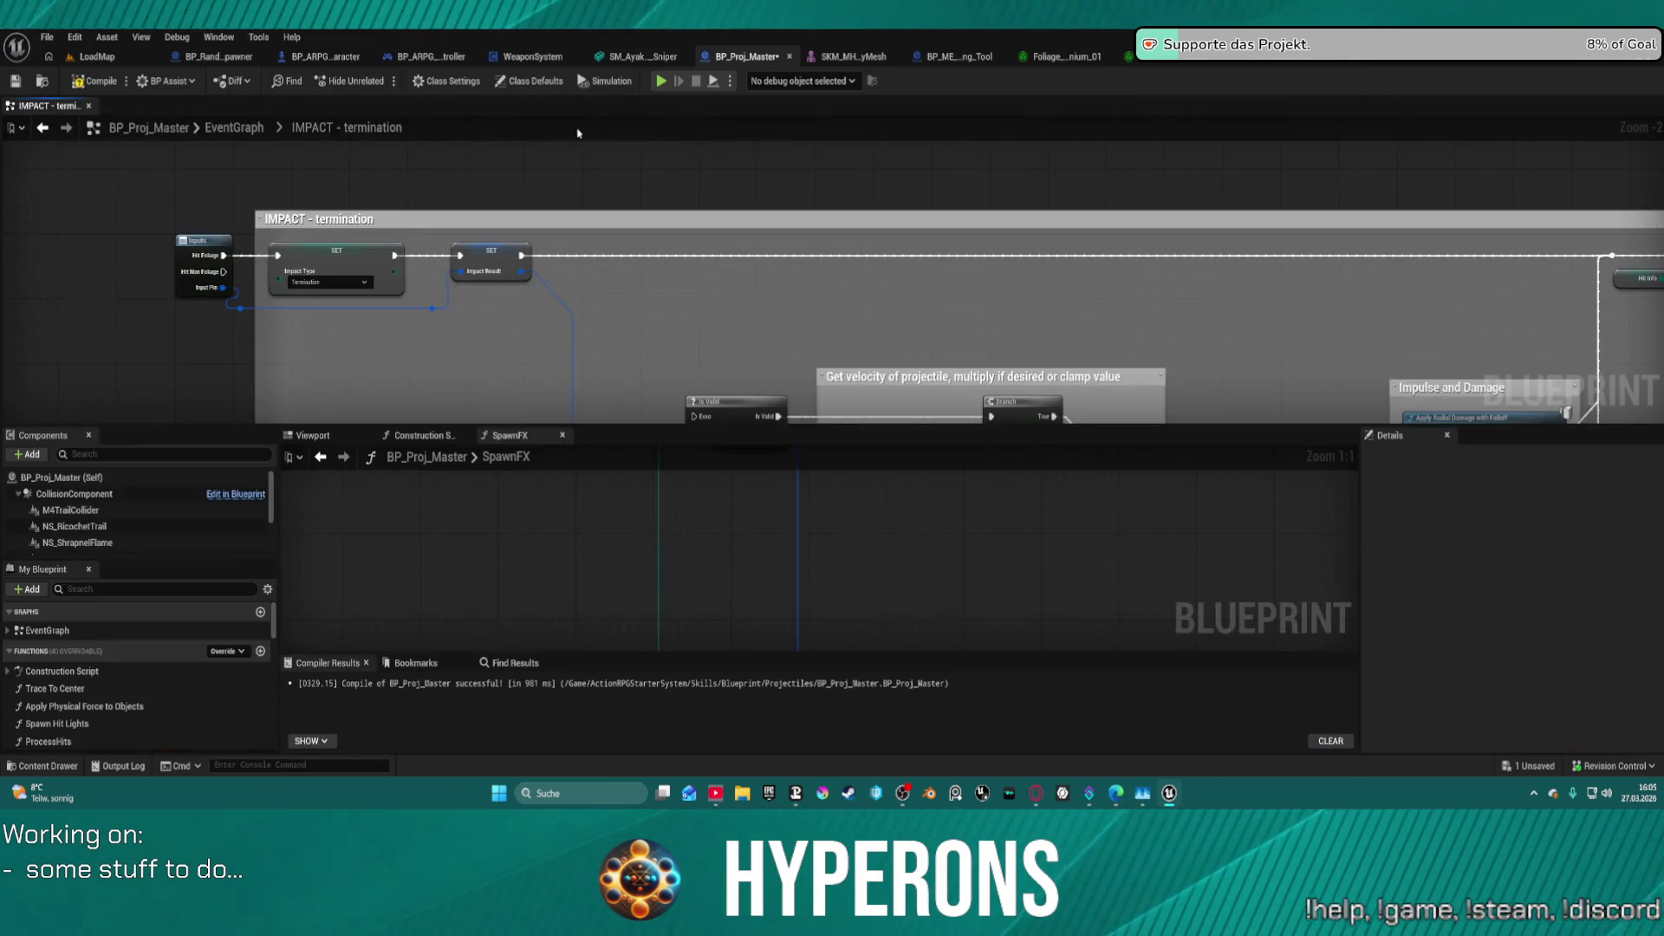
{"action": "mouse_move", "coordinate": [2, 108]}
{"action": "left_mouse_down"}
{"action": "mouse_move", "coordinate": [501, 211]}
{"action": "mouse_move", "coordinate": [499, 106]}
{"action": "left_mouse_up"}
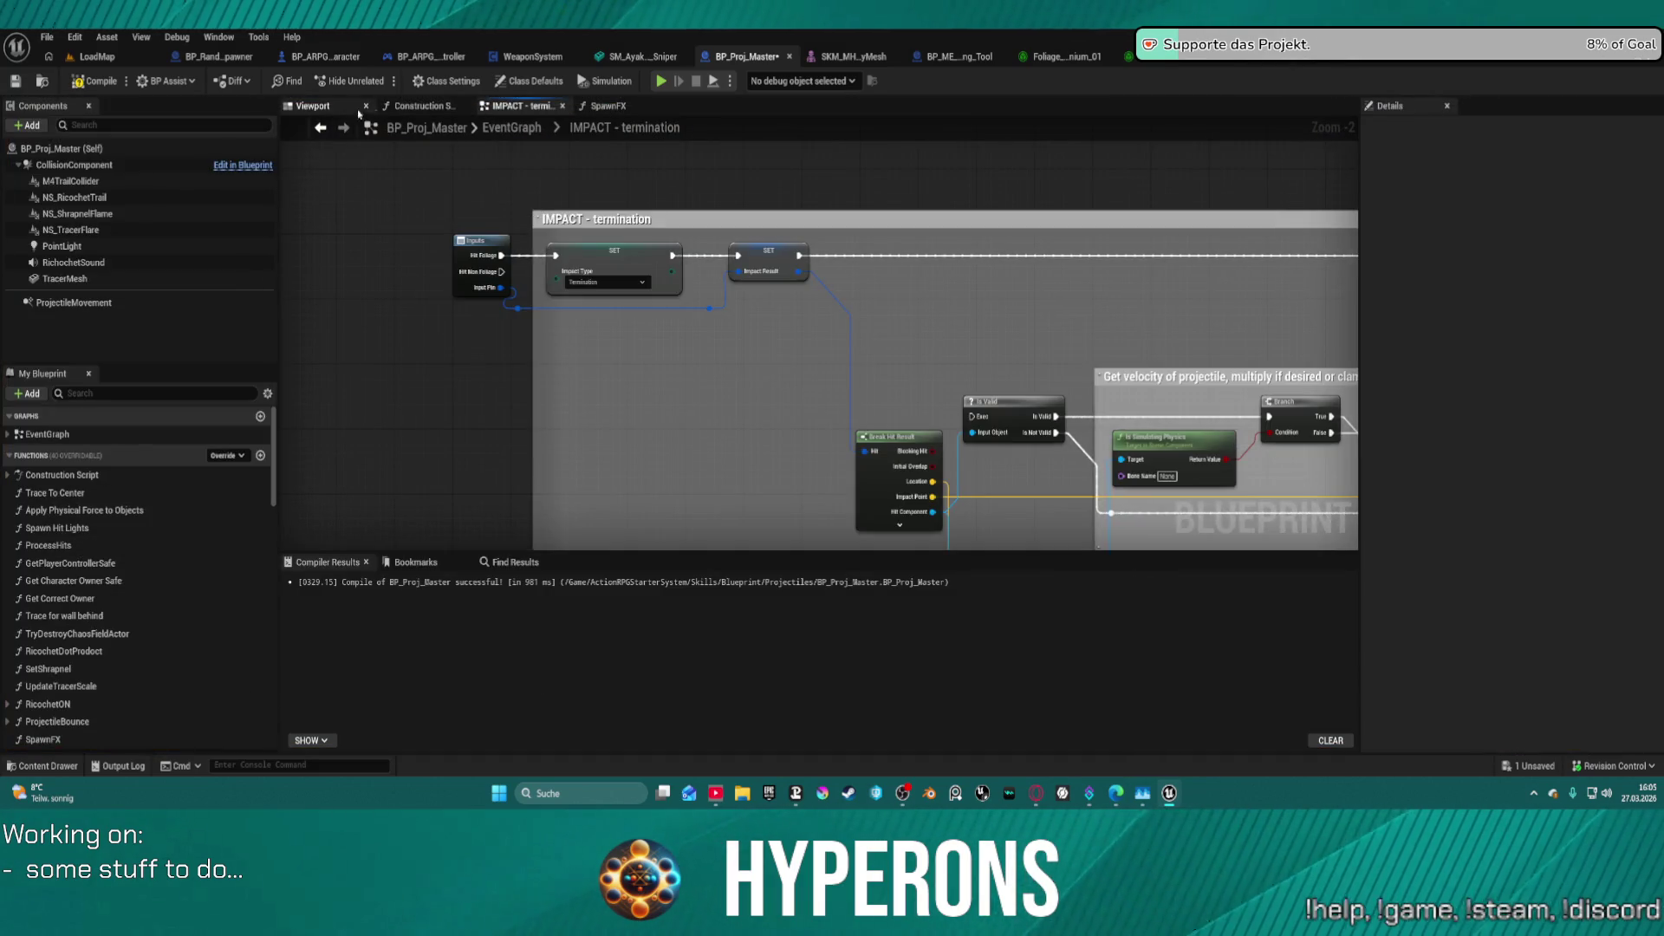
{"action": "left_click", "coordinate": [420, 105]}
{"action": "left_click_drag", "start_coordinate": [793, 394], "coordinate": [792, 501]}
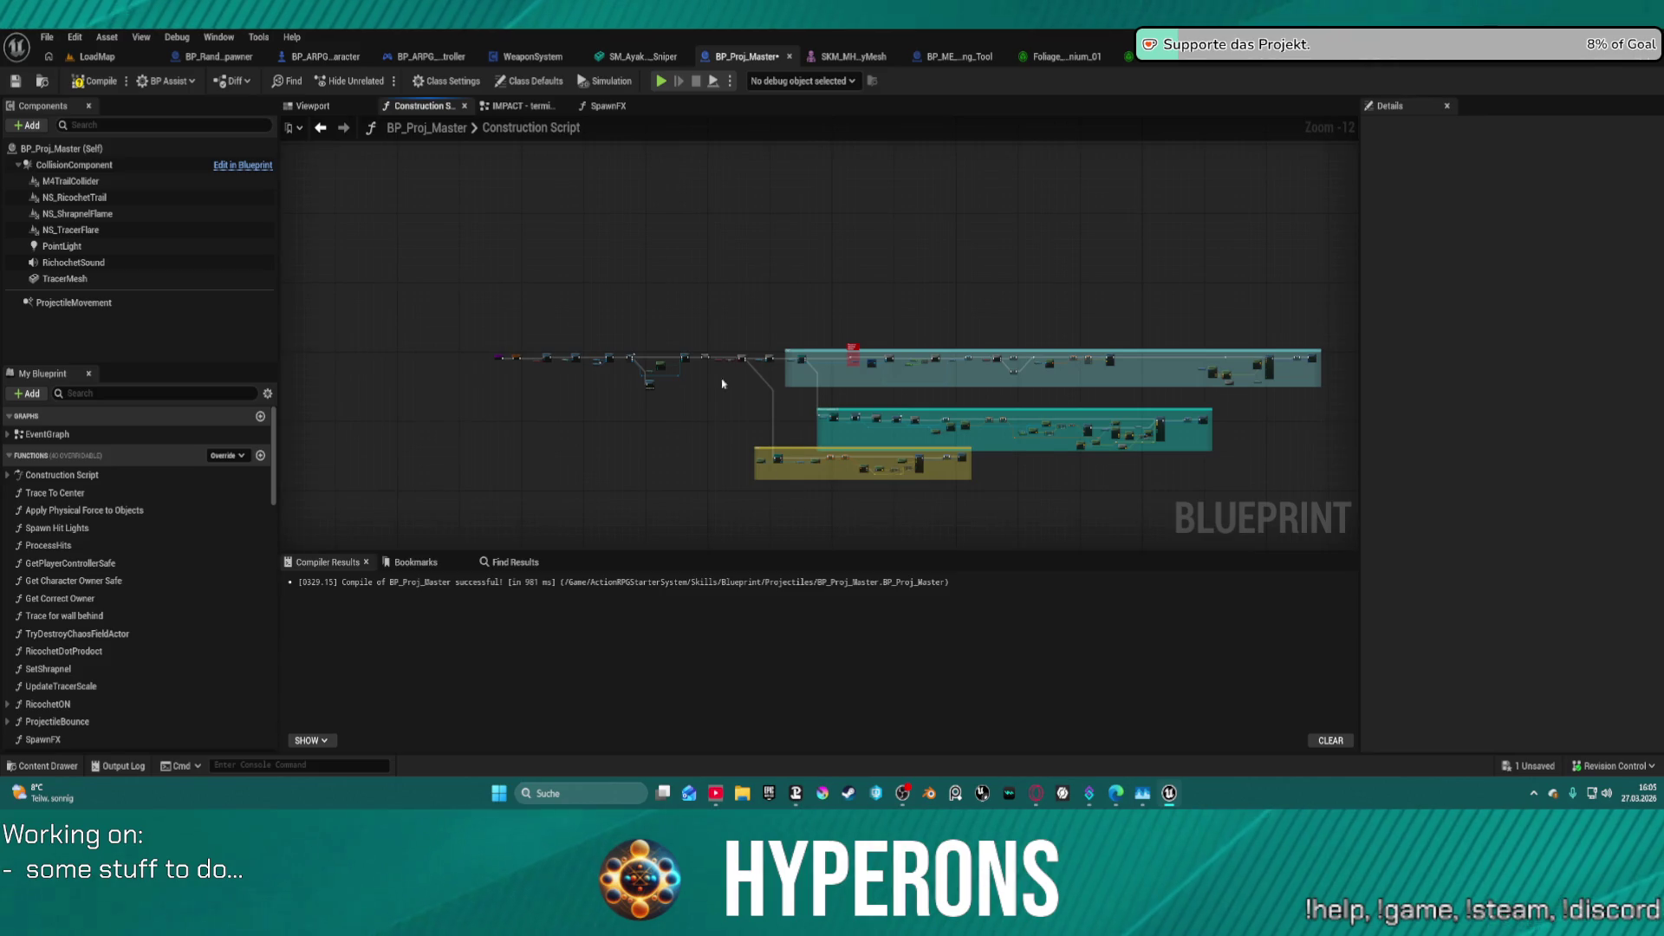
- Step back and forth through recently viewed graphs, ending on the SpawnFX graph
{"action": "left_click", "coordinate": [523, 105]}
{"action": "left_click", "coordinate": [606, 105]}
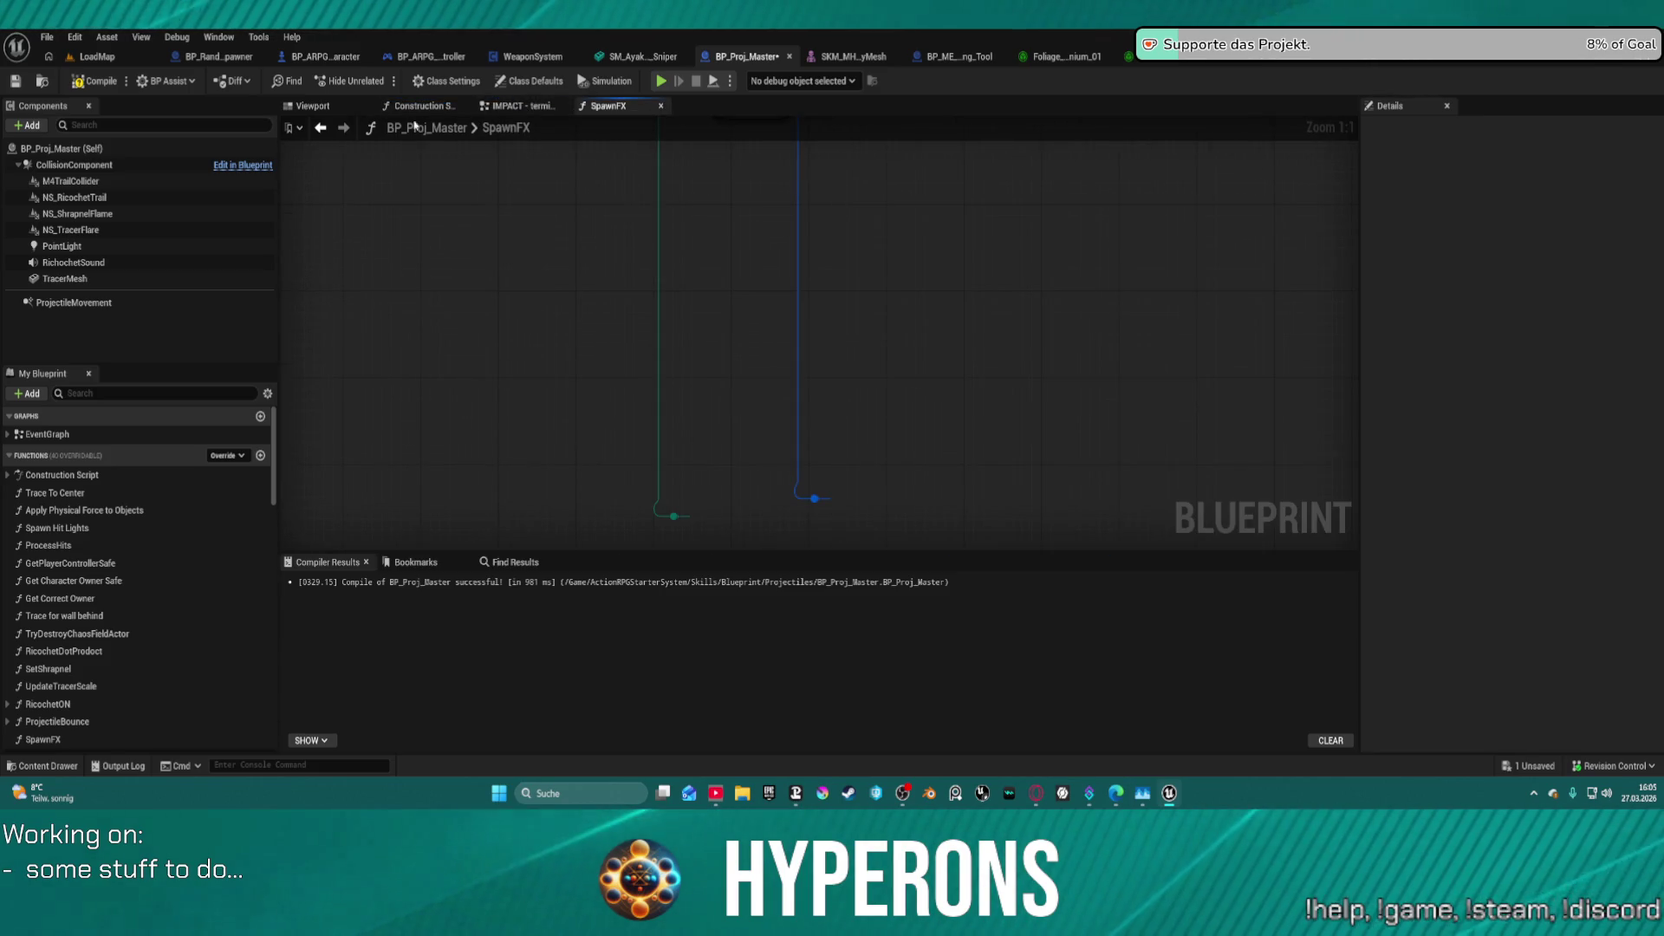
{"action": "left_click", "coordinate": [322, 129]}
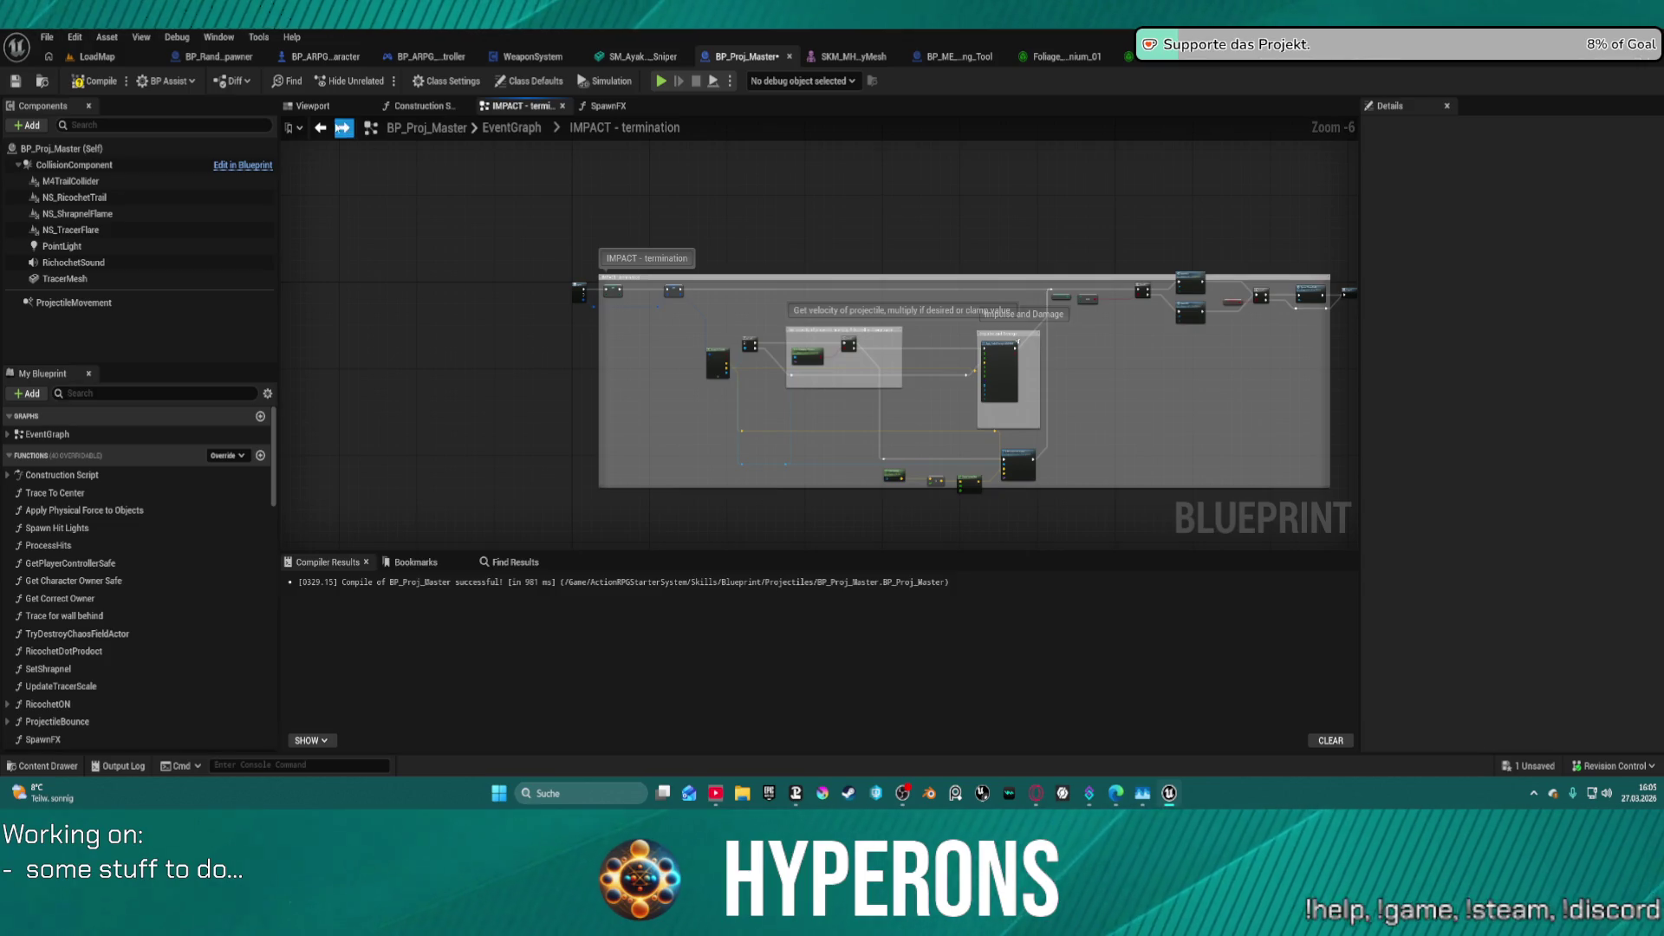
{"action": "left_click", "coordinate": [320, 128]}
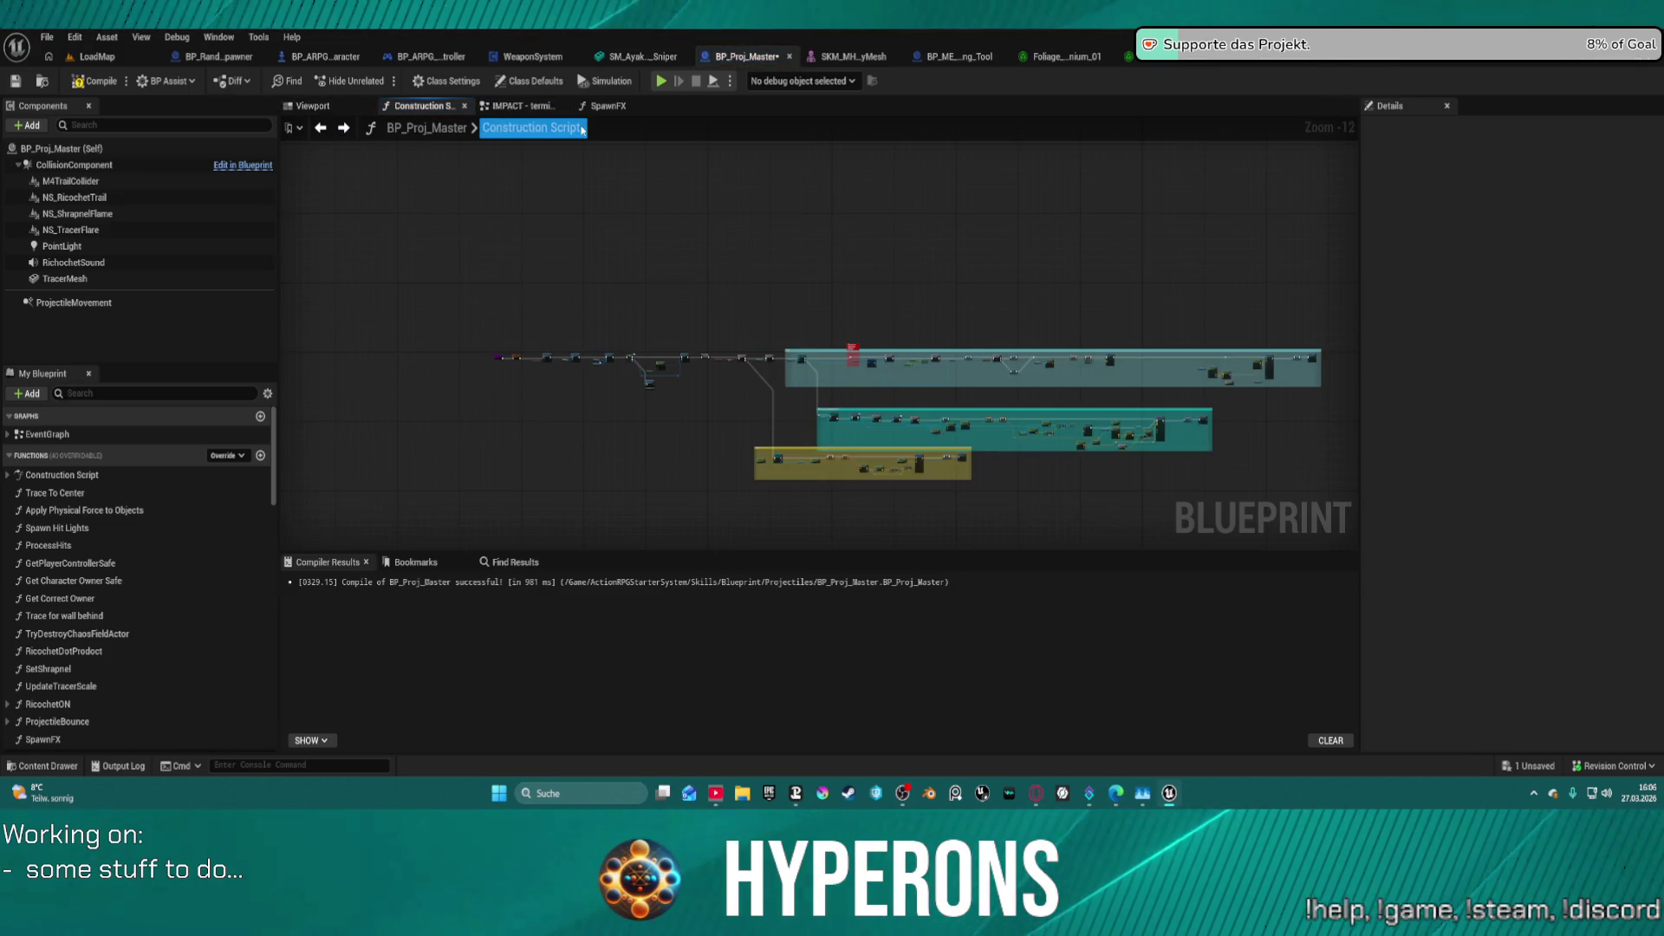
{"action": "left_click", "coordinate": [523, 106]}
{"action": "left_click", "coordinate": [321, 128]}
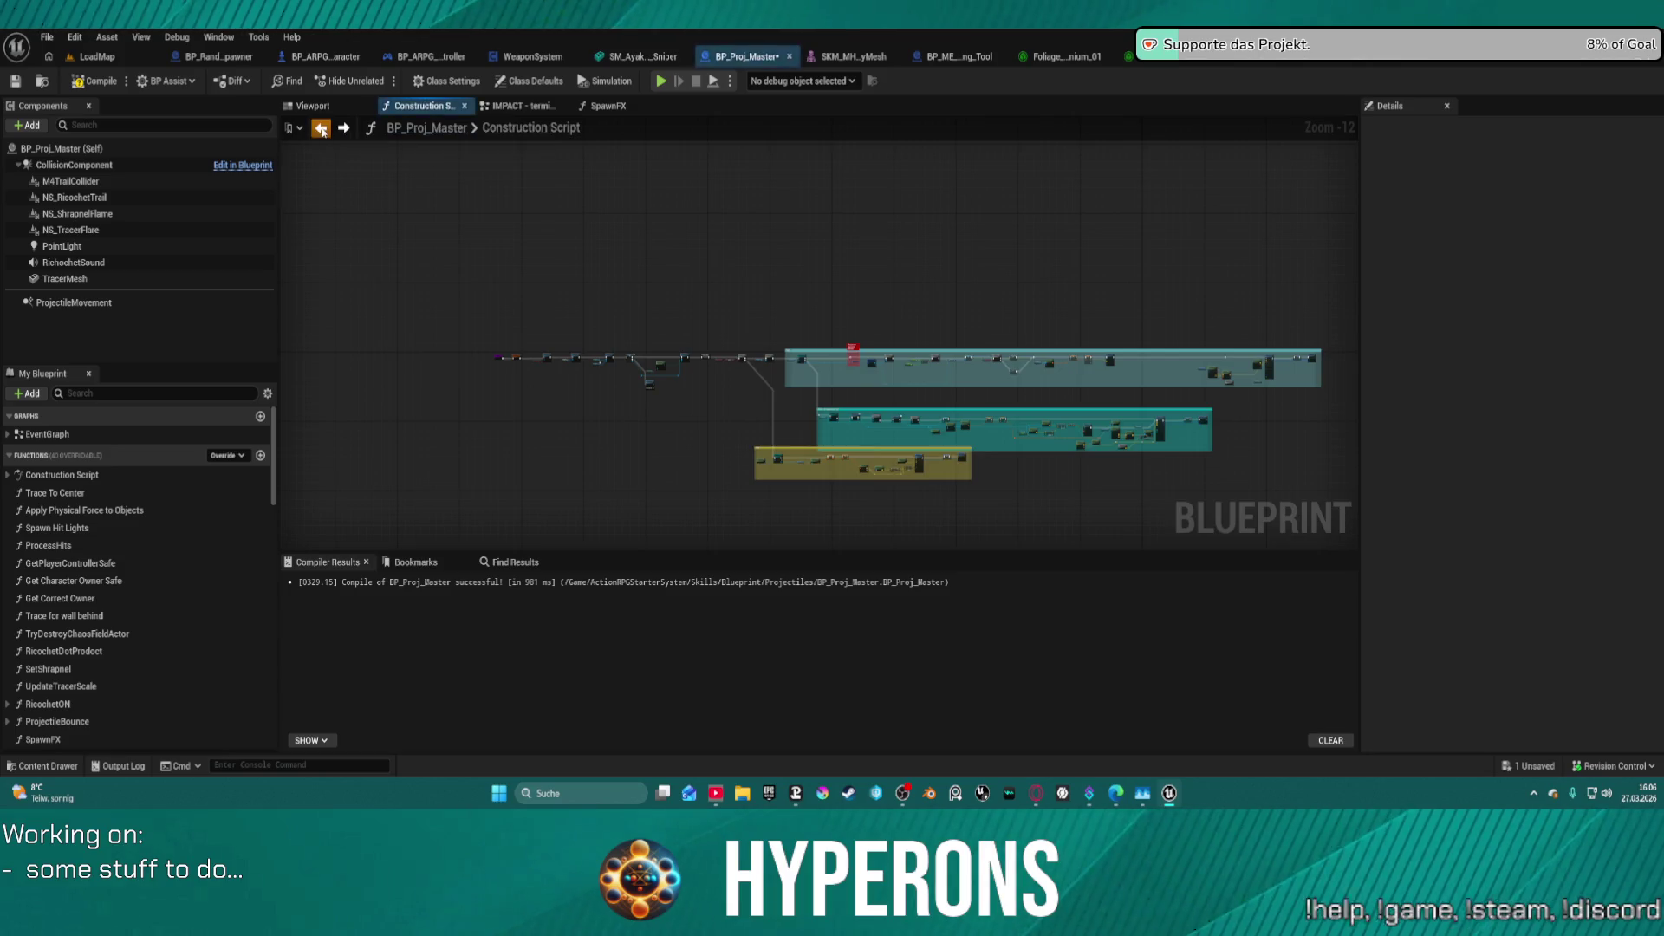
{"action": "left_click", "coordinate": [322, 128]}
{"action": "left_click", "coordinate": [322, 129]}
{"action": "left_click", "coordinate": [321, 129]}
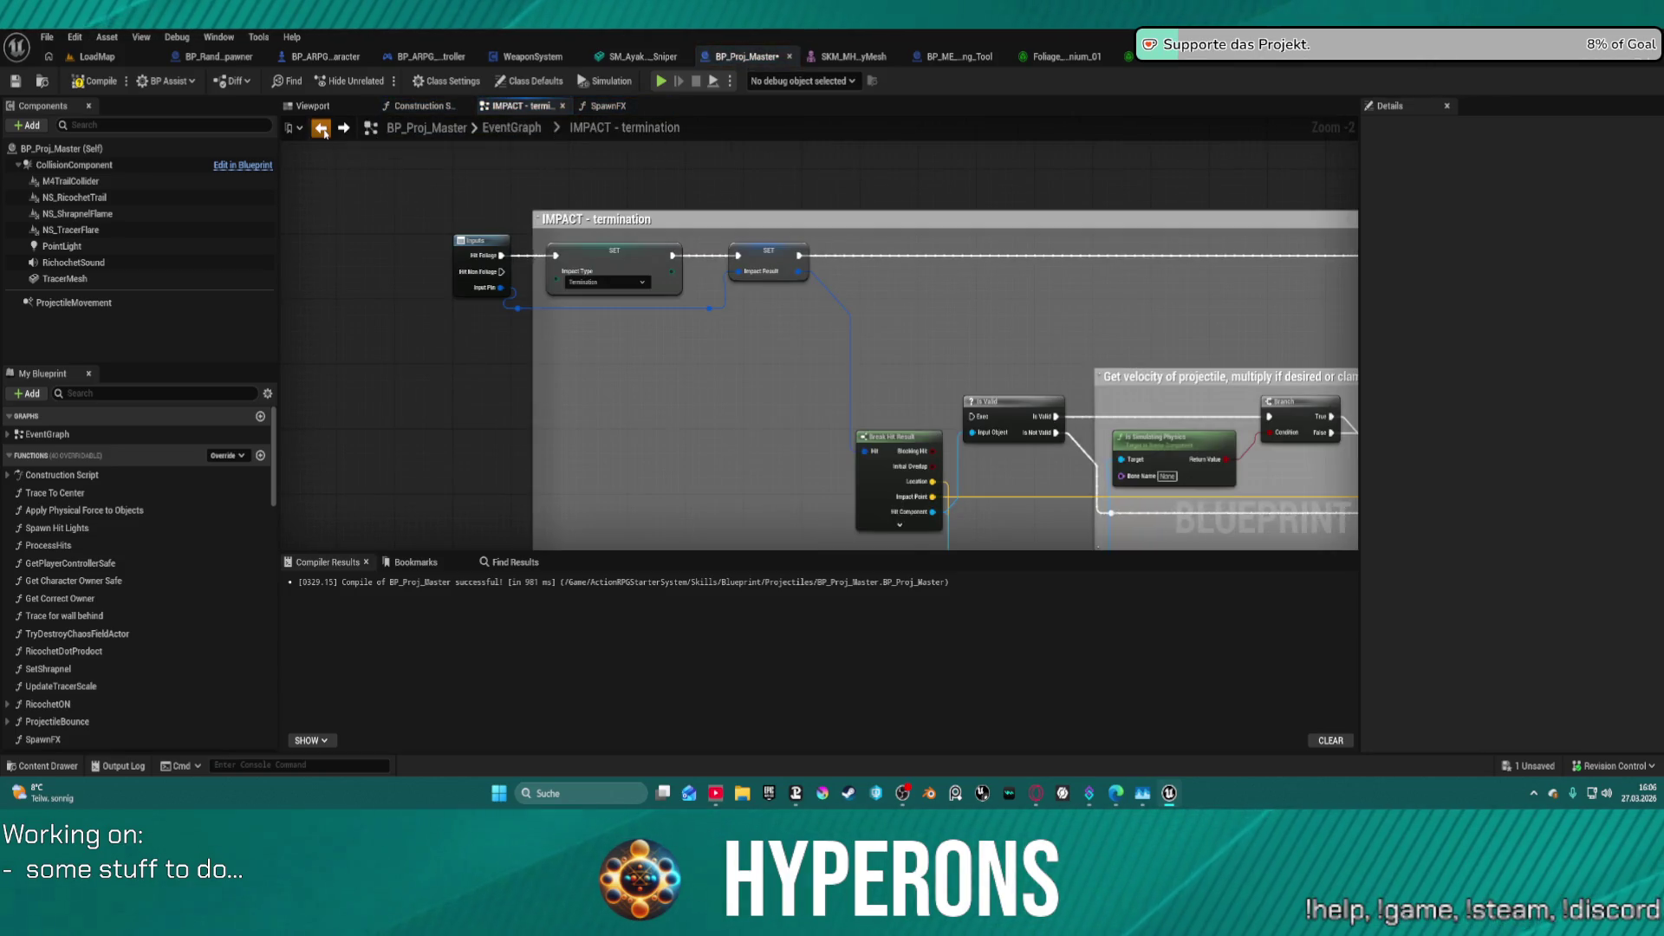
{"action": "left_click", "coordinate": [322, 128]}
{"action": "left_click", "coordinate": [353, 131]}
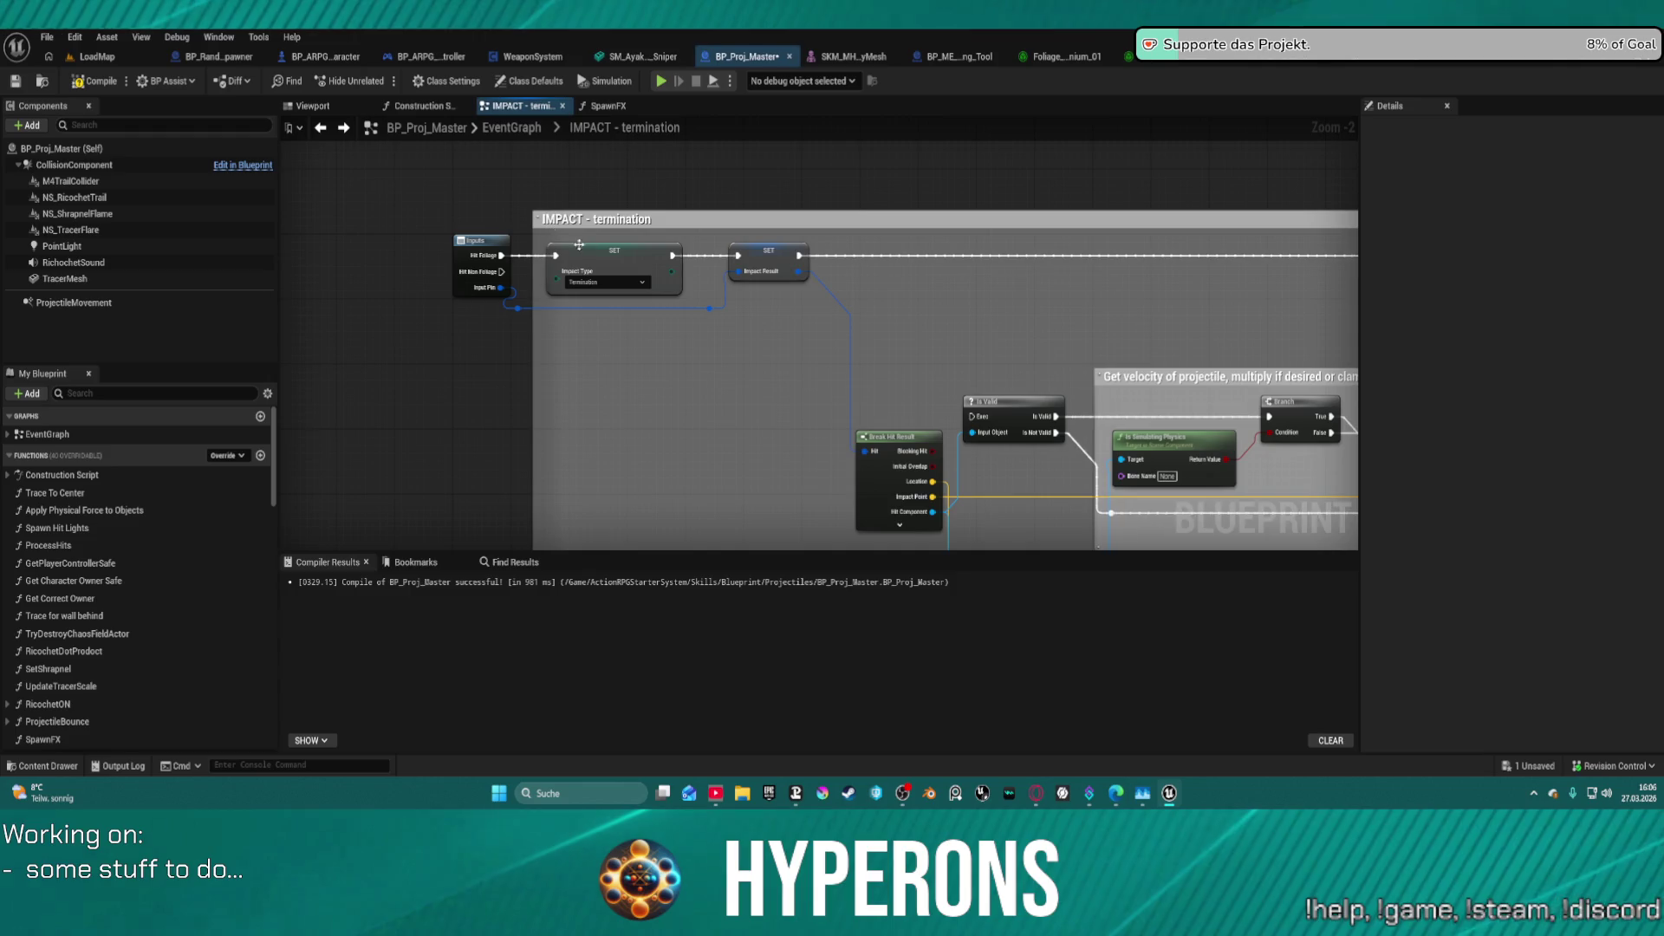
{"action": "left_click", "coordinate": [321, 129]}
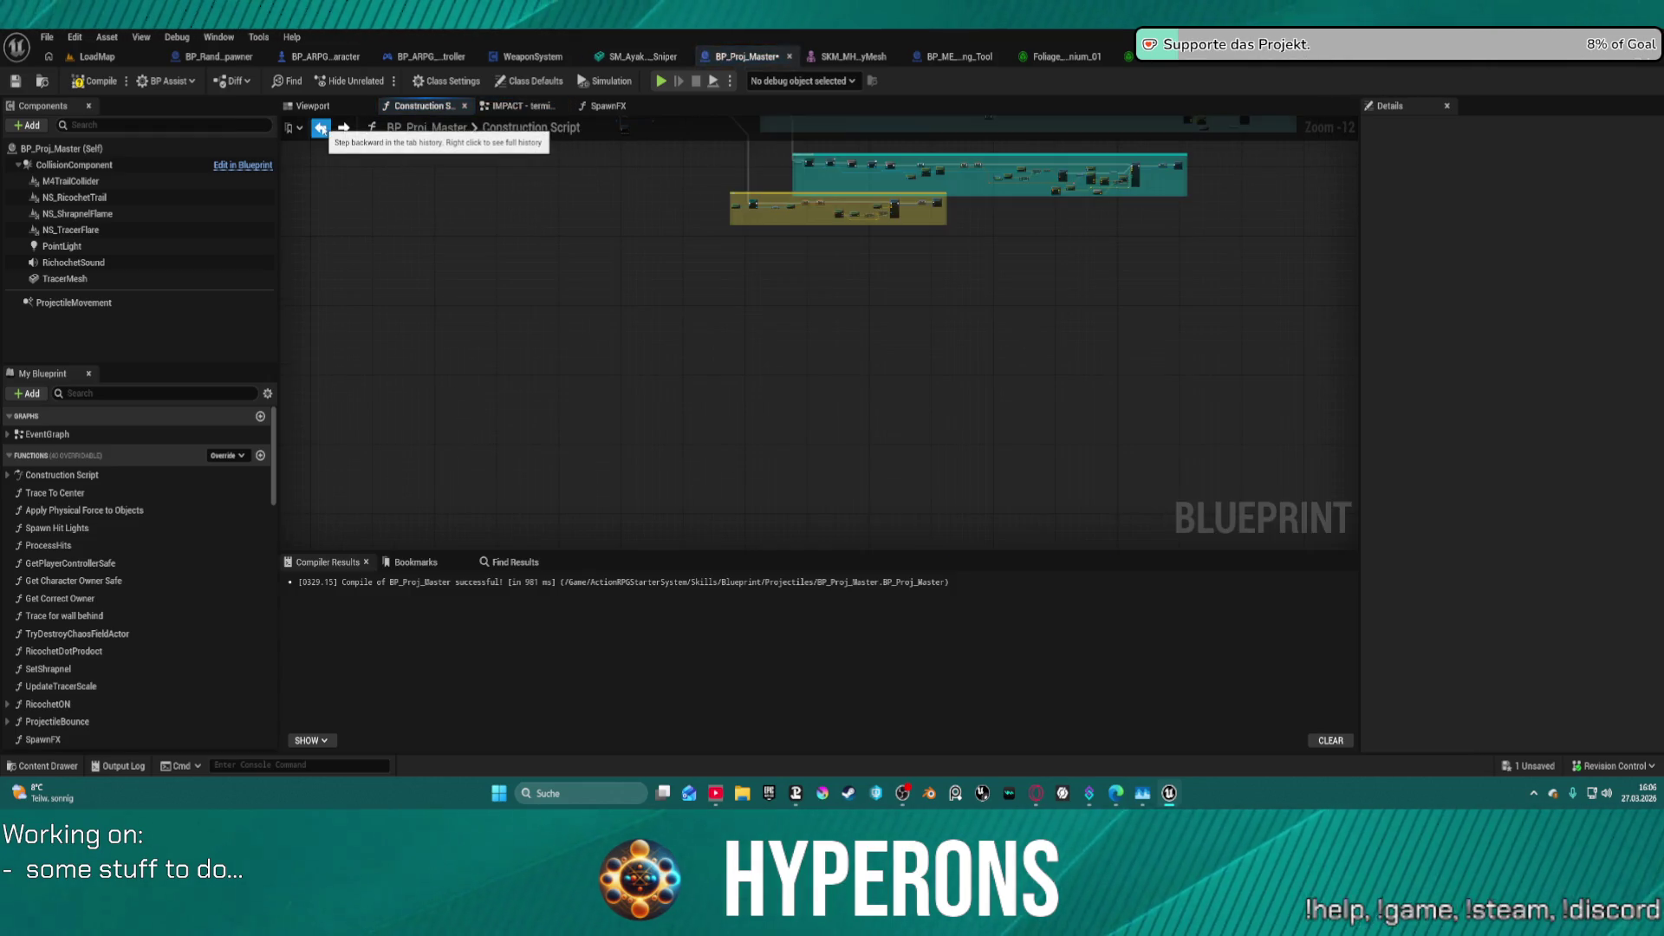
{"action": "left_click", "coordinate": [322, 129]}
{"action": "left_click", "coordinate": [322, 128]}
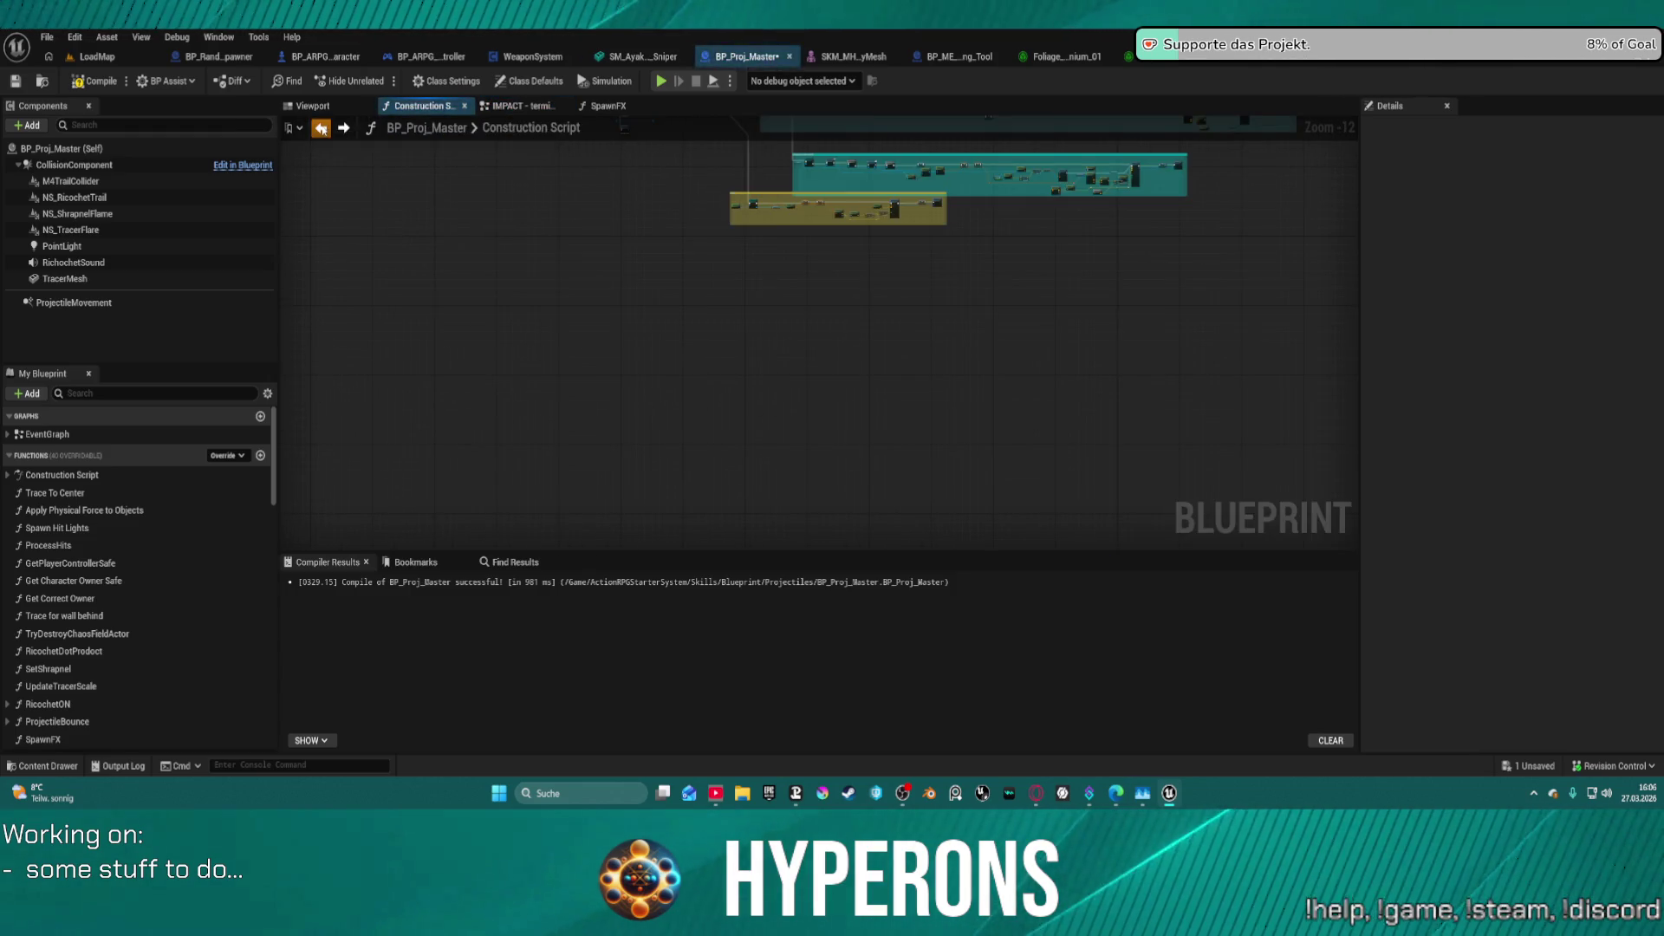
{"action": "left_click", "coordinate": [321, 129]}
{"action": "scroll", "coordinate": [815, 249], "scroll_direction": "down", "scroll_amount": 2}
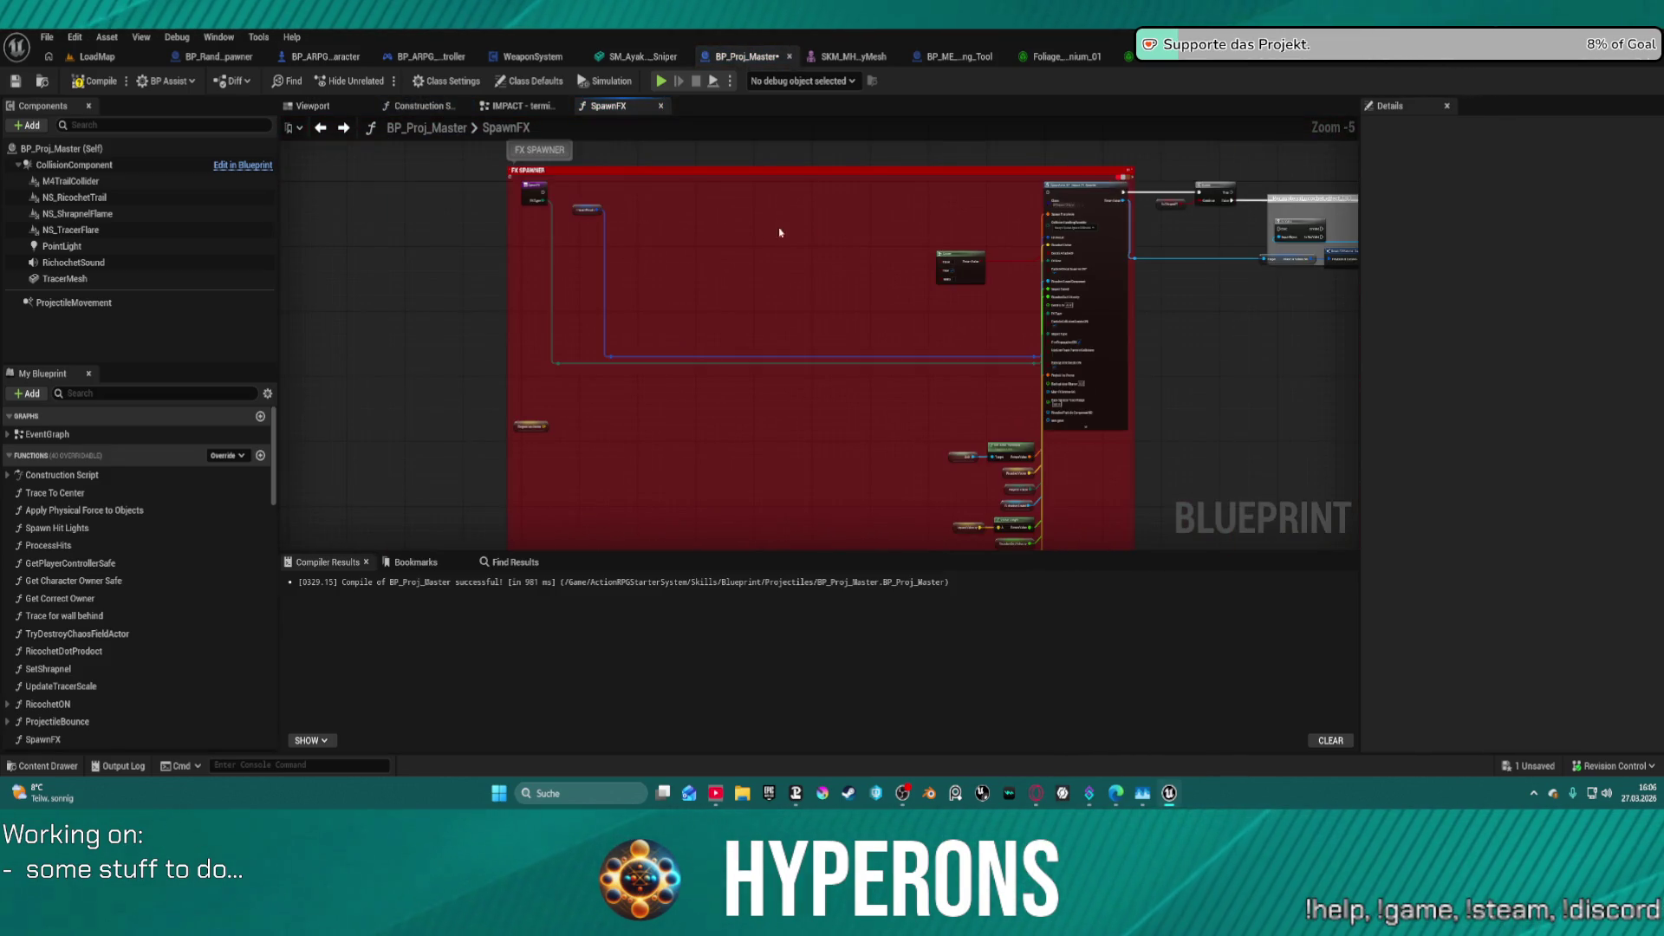
- Undo three SpawnFX edits to restore the deleted nodes, parameter and pin links
{"action": "mouse_move", "coordinate": [779, 232]}
{"action": "left_mouse_down"}
{"action": "mouse_move", "coordinate": [402, 241]}
{"action": "mouse_move", "coordinate": [765, 229]}
{"action": "left_mouse_up"}
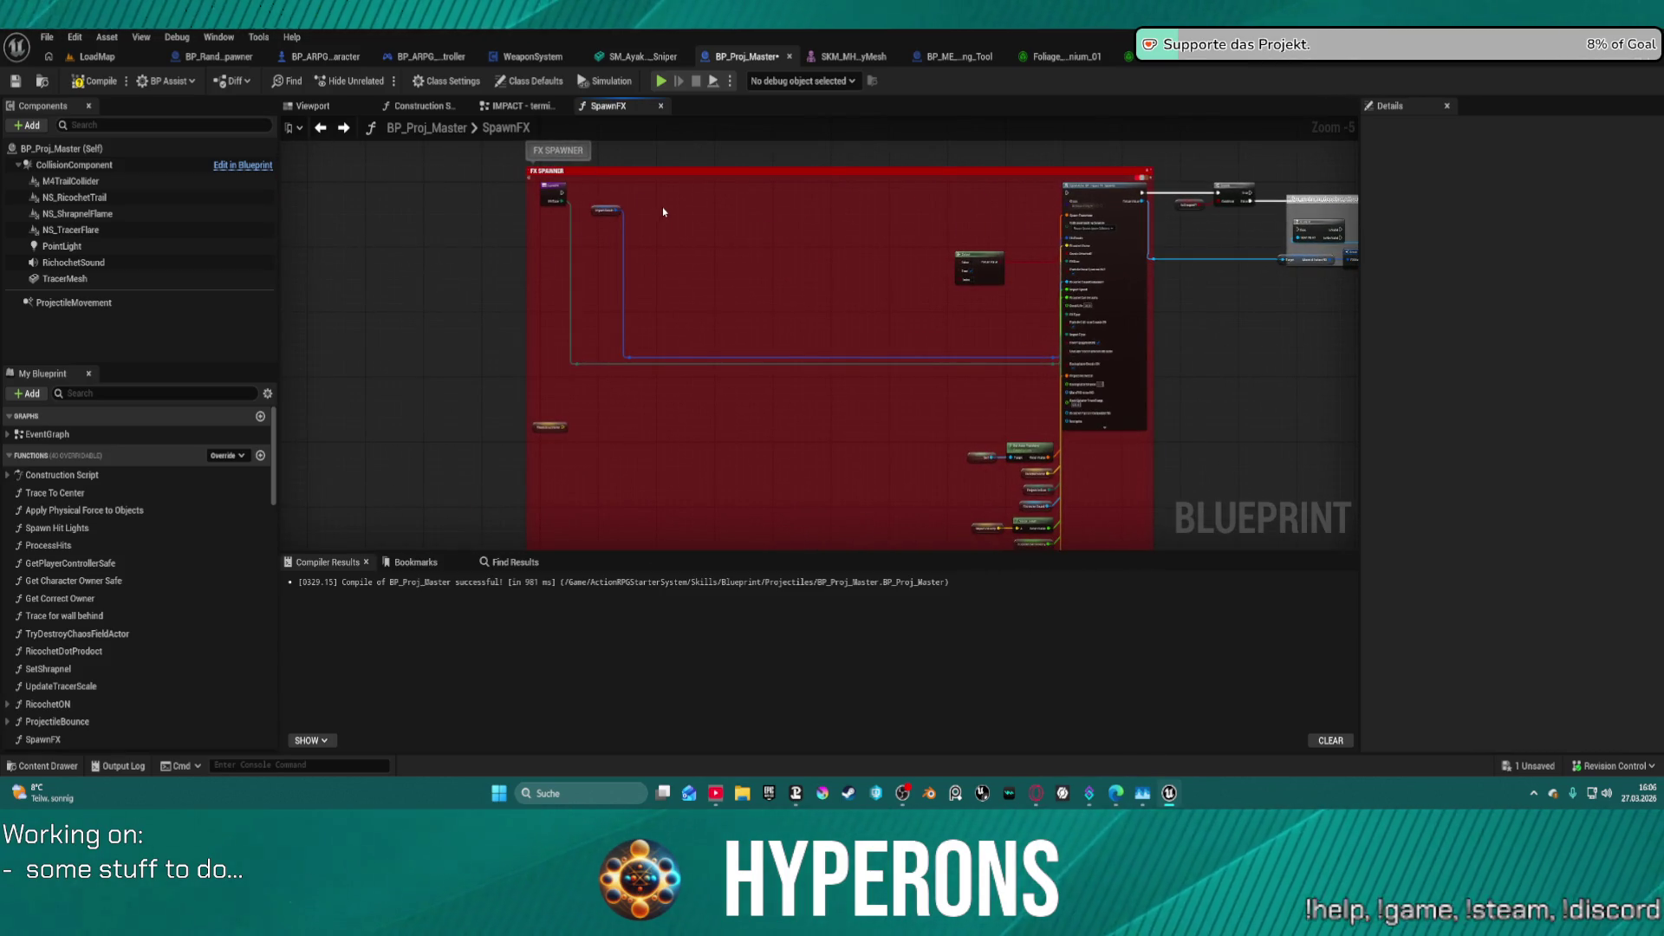
{"action": "key", "text": "ctrl+z"}
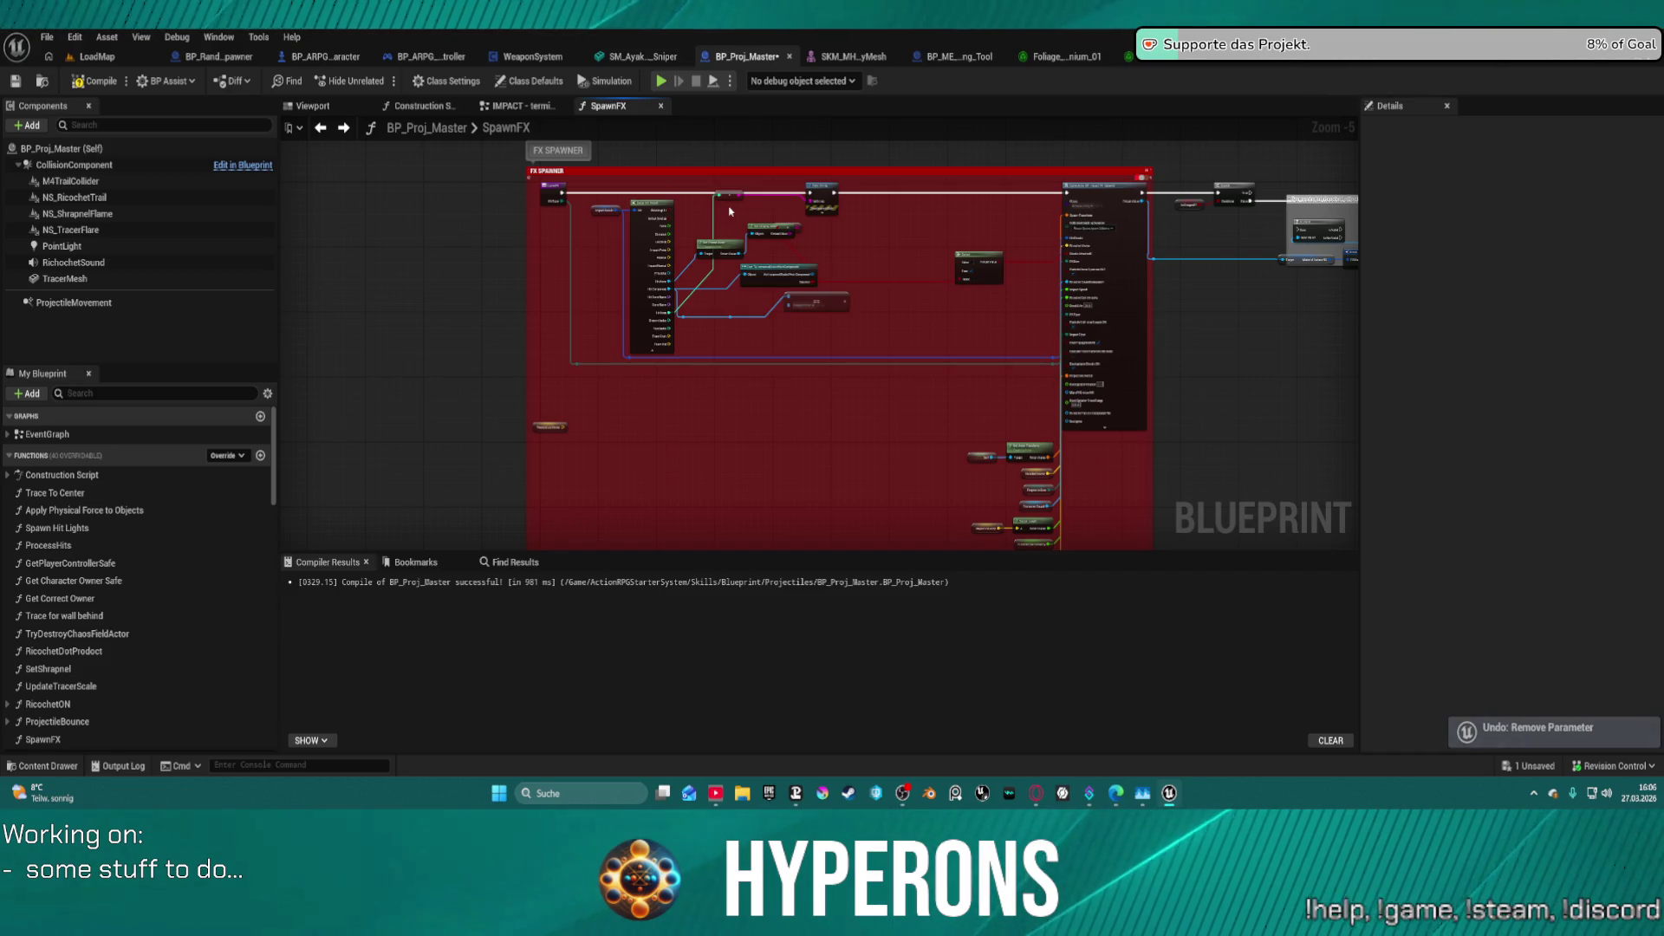
{"action": "key", "text": "ctrl+z"}
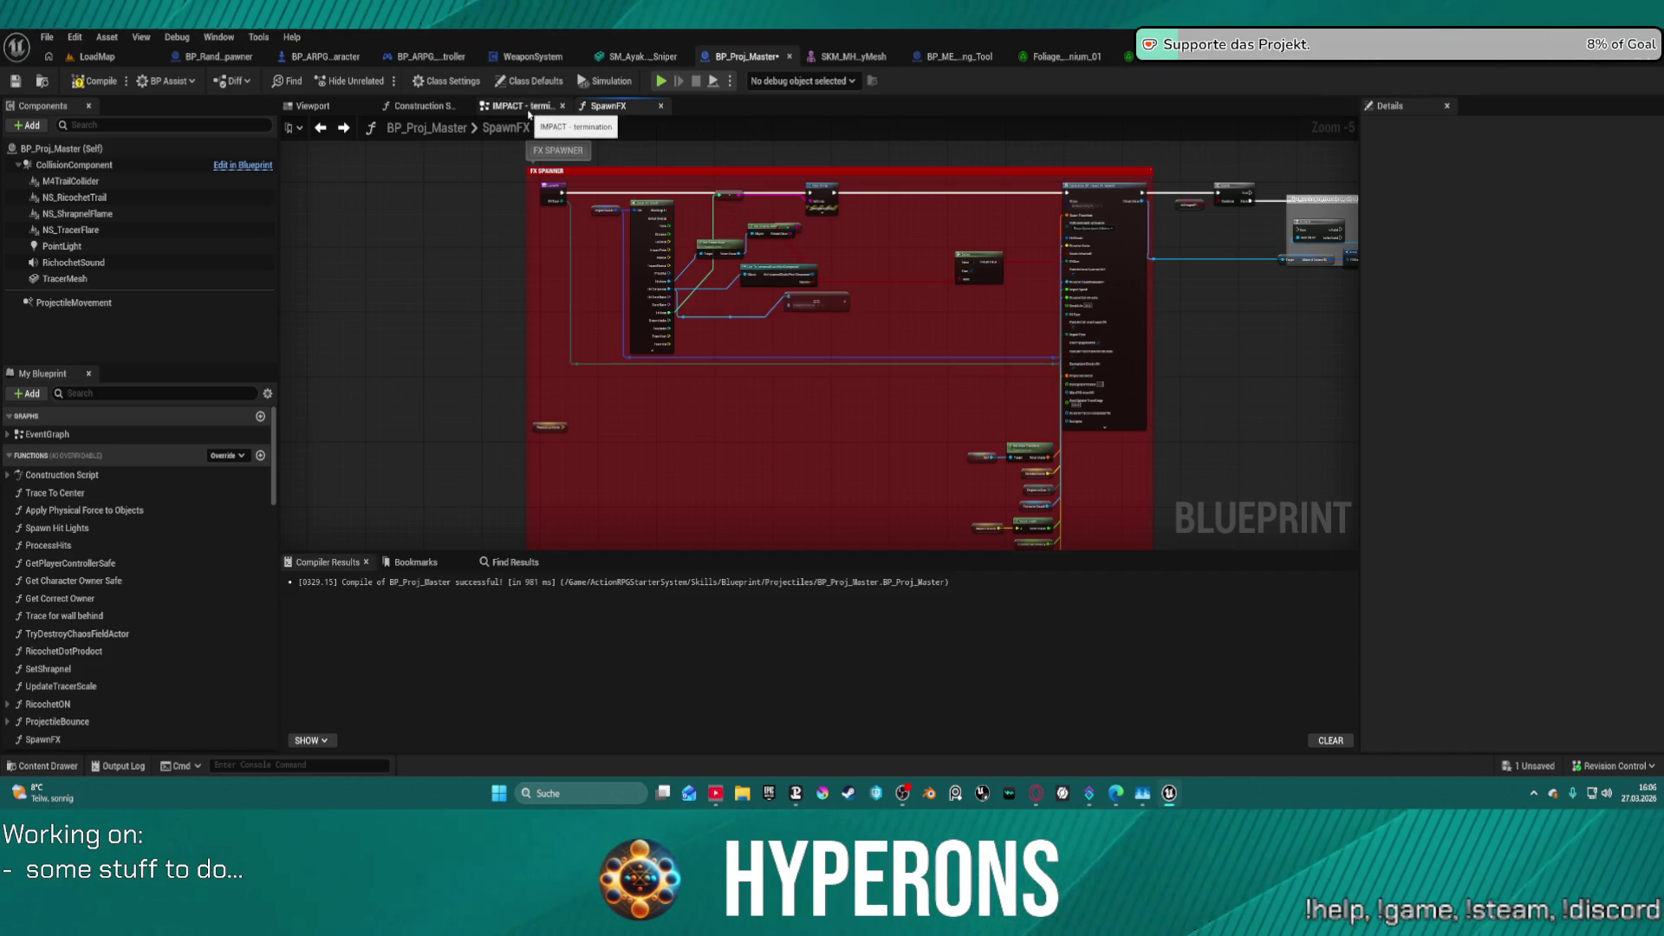
{"action": "key", "text": "ctrl+z"}
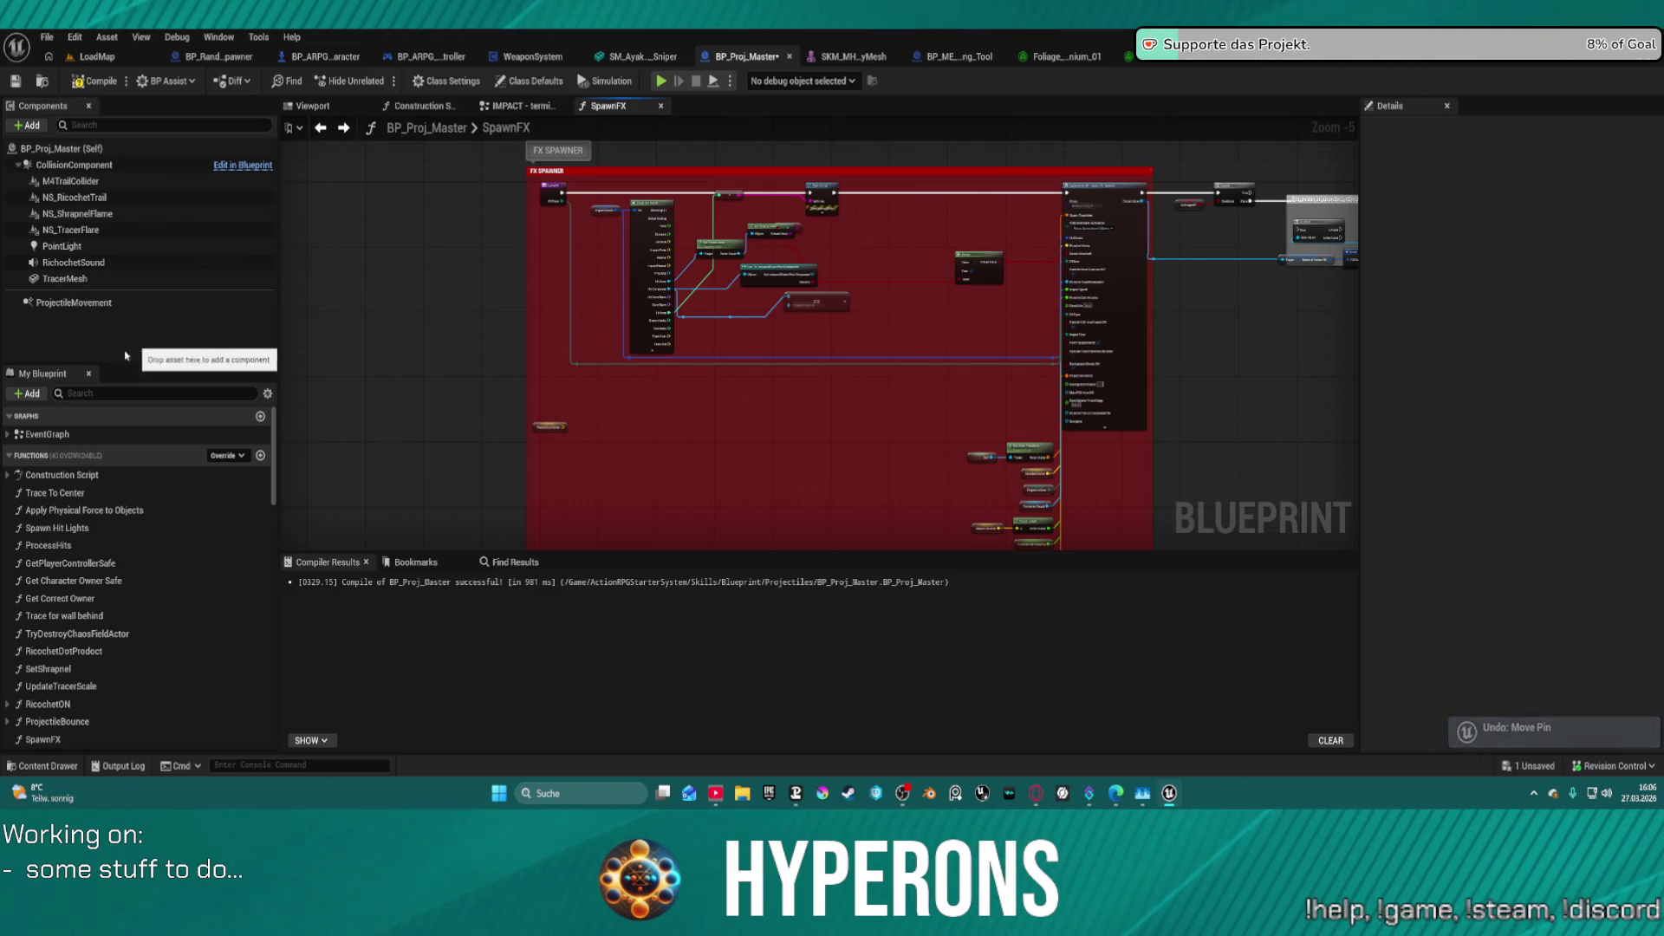
- Collapse and re-expand the graph list in My Blueprint, then open the EventGraph
{"action": "left_click", "coordinate": [47, 419]}
{"action": "left_click", "coordinate": [25, 418]}
{"action": "double_click", "coordinate": [48, 433]}
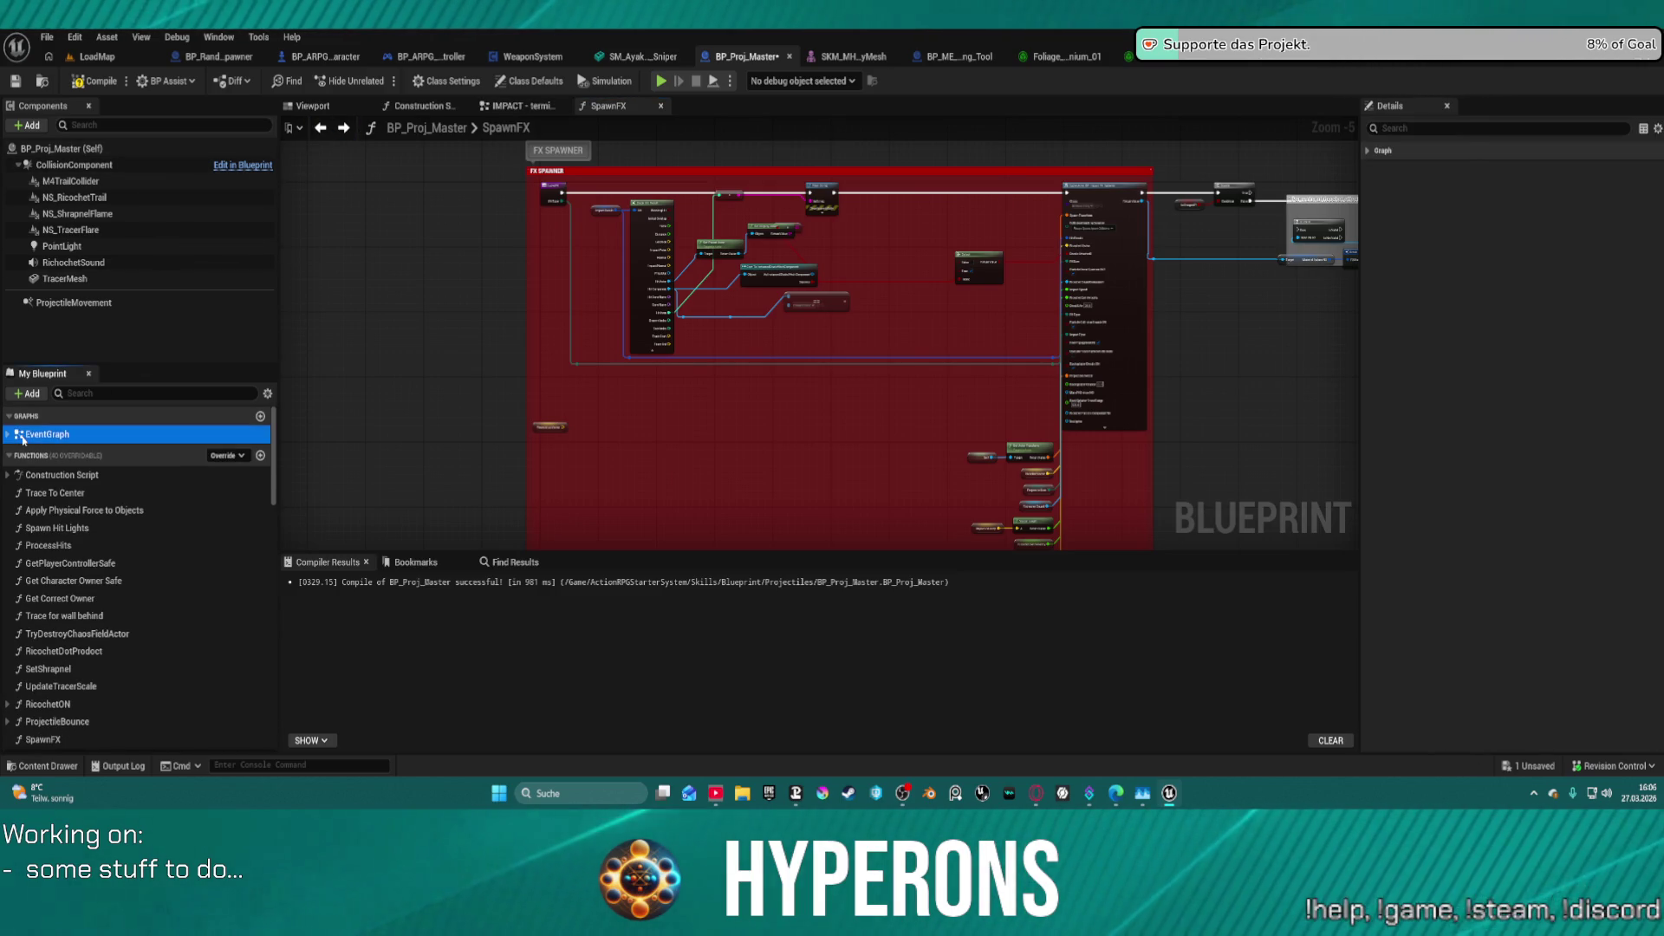
- Remove the Hit Foliage and Hit Non Foliage pins from the Bullet Stop Event's IMPACT - termination node, then open it
{"action": "left_click_drag", "start_coordinate": [742, 210], "coordinate": [944, 262]}
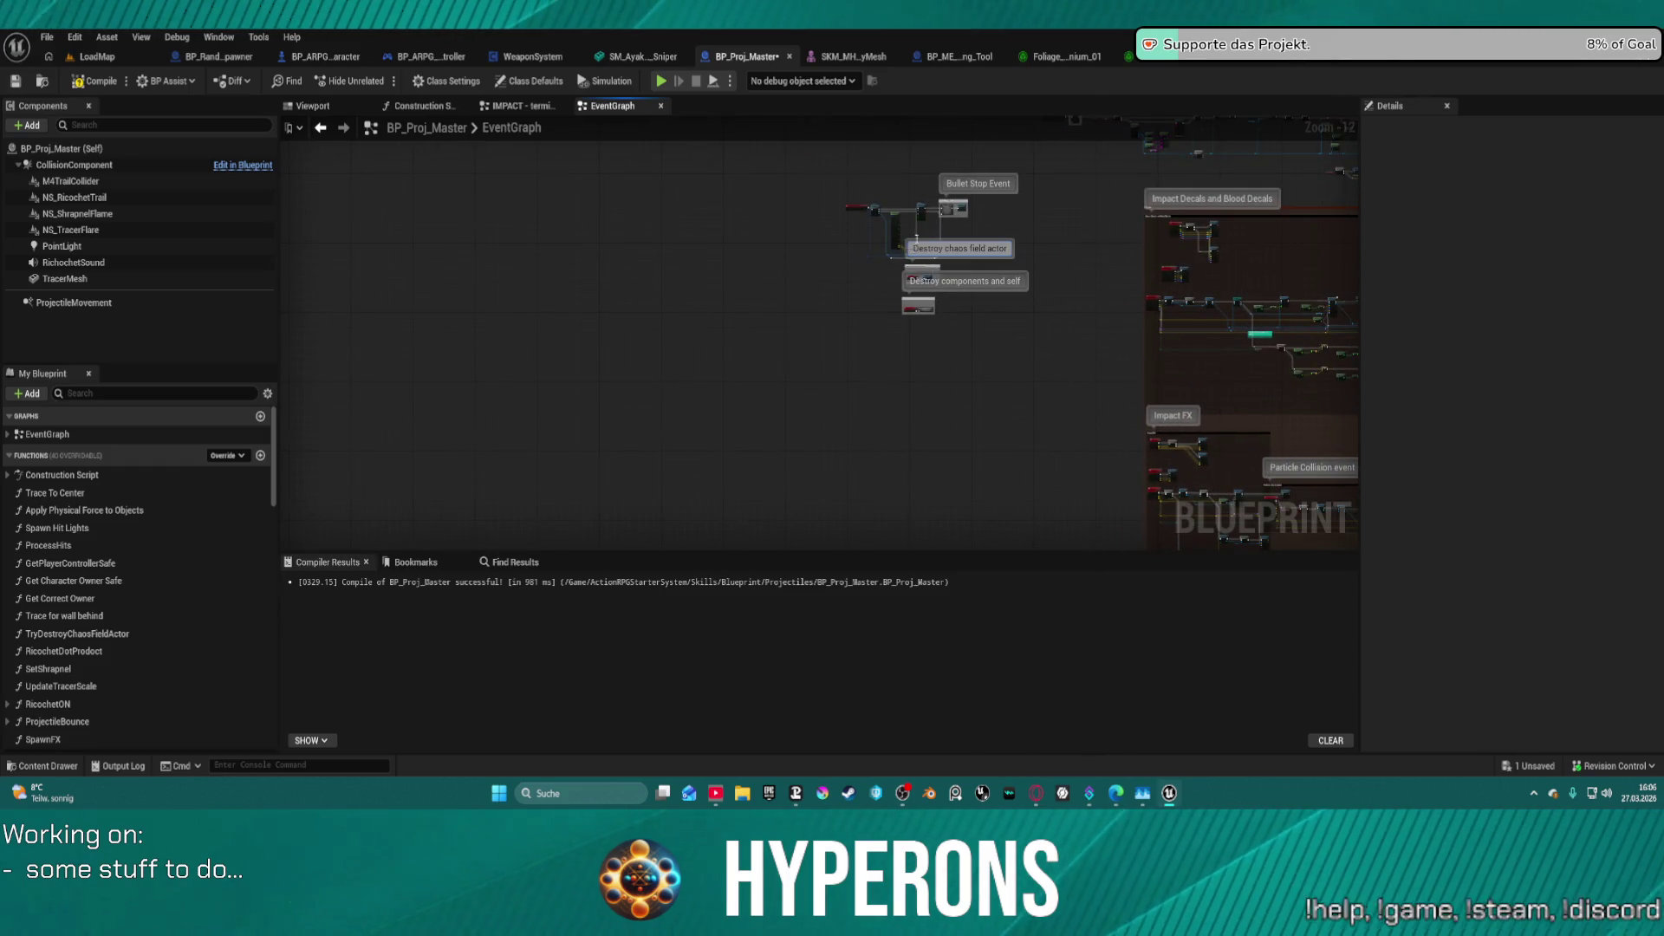
{"action": "scroll", "coordinate": [916, 238], "scroll_direction": "up", "scroll_amount": 10}
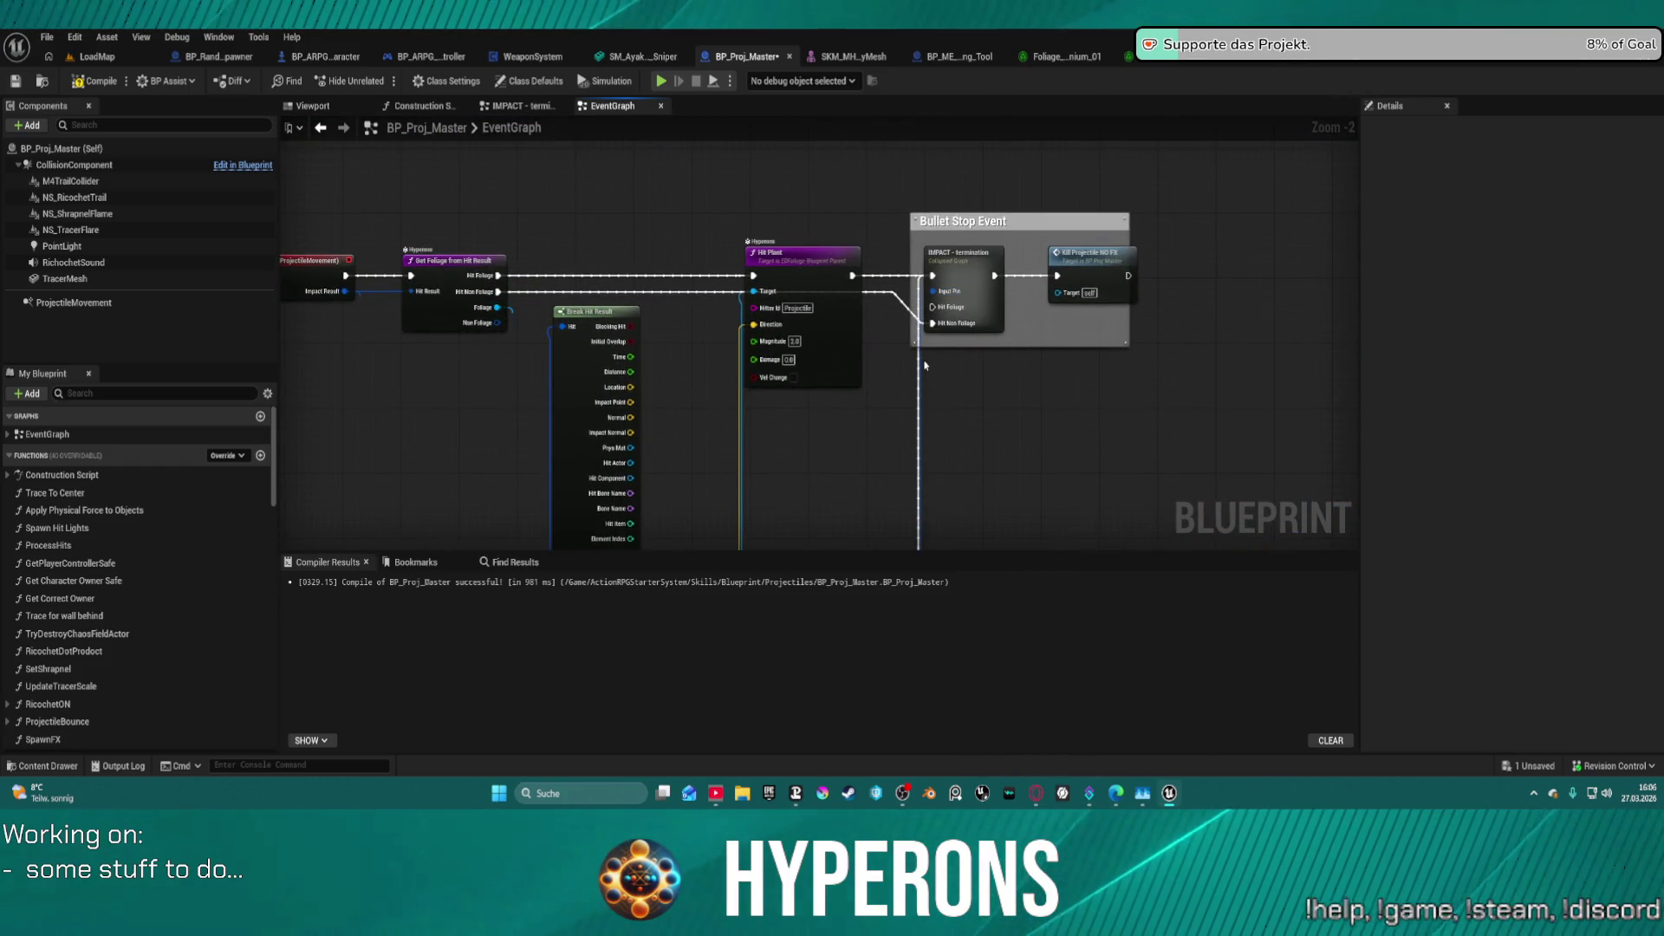
{"action": "key", "text": "ctrl+z"}
{"action": "key", "text": "ctrl+z"}
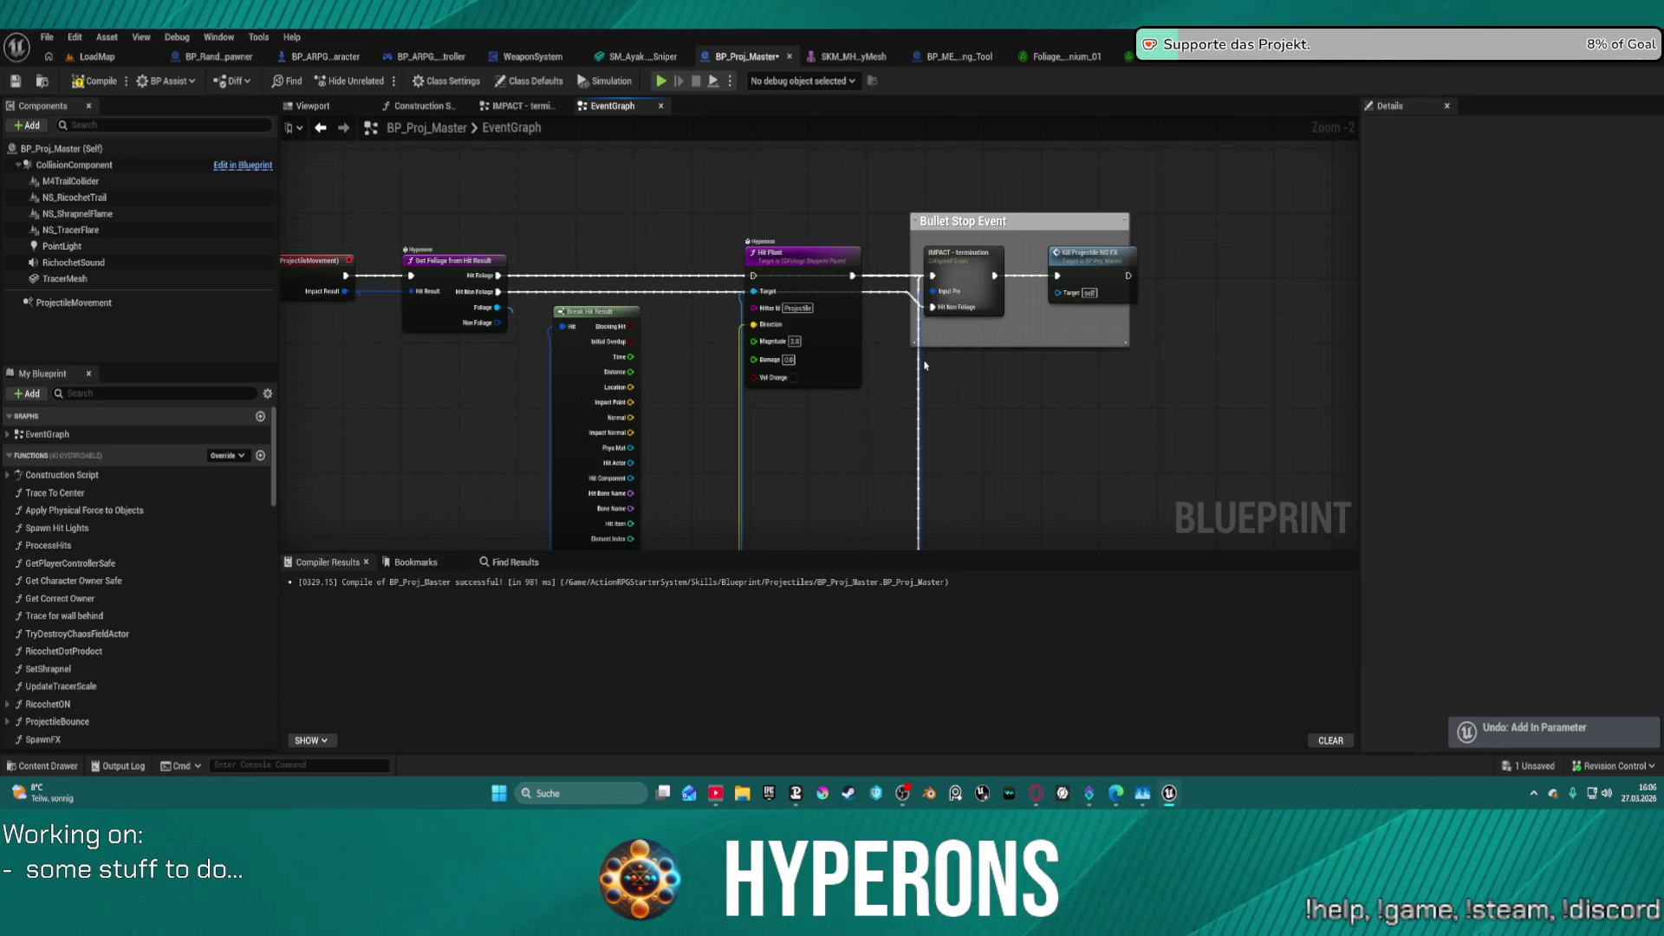
{"action": "key", "text": "ctrl+z"}
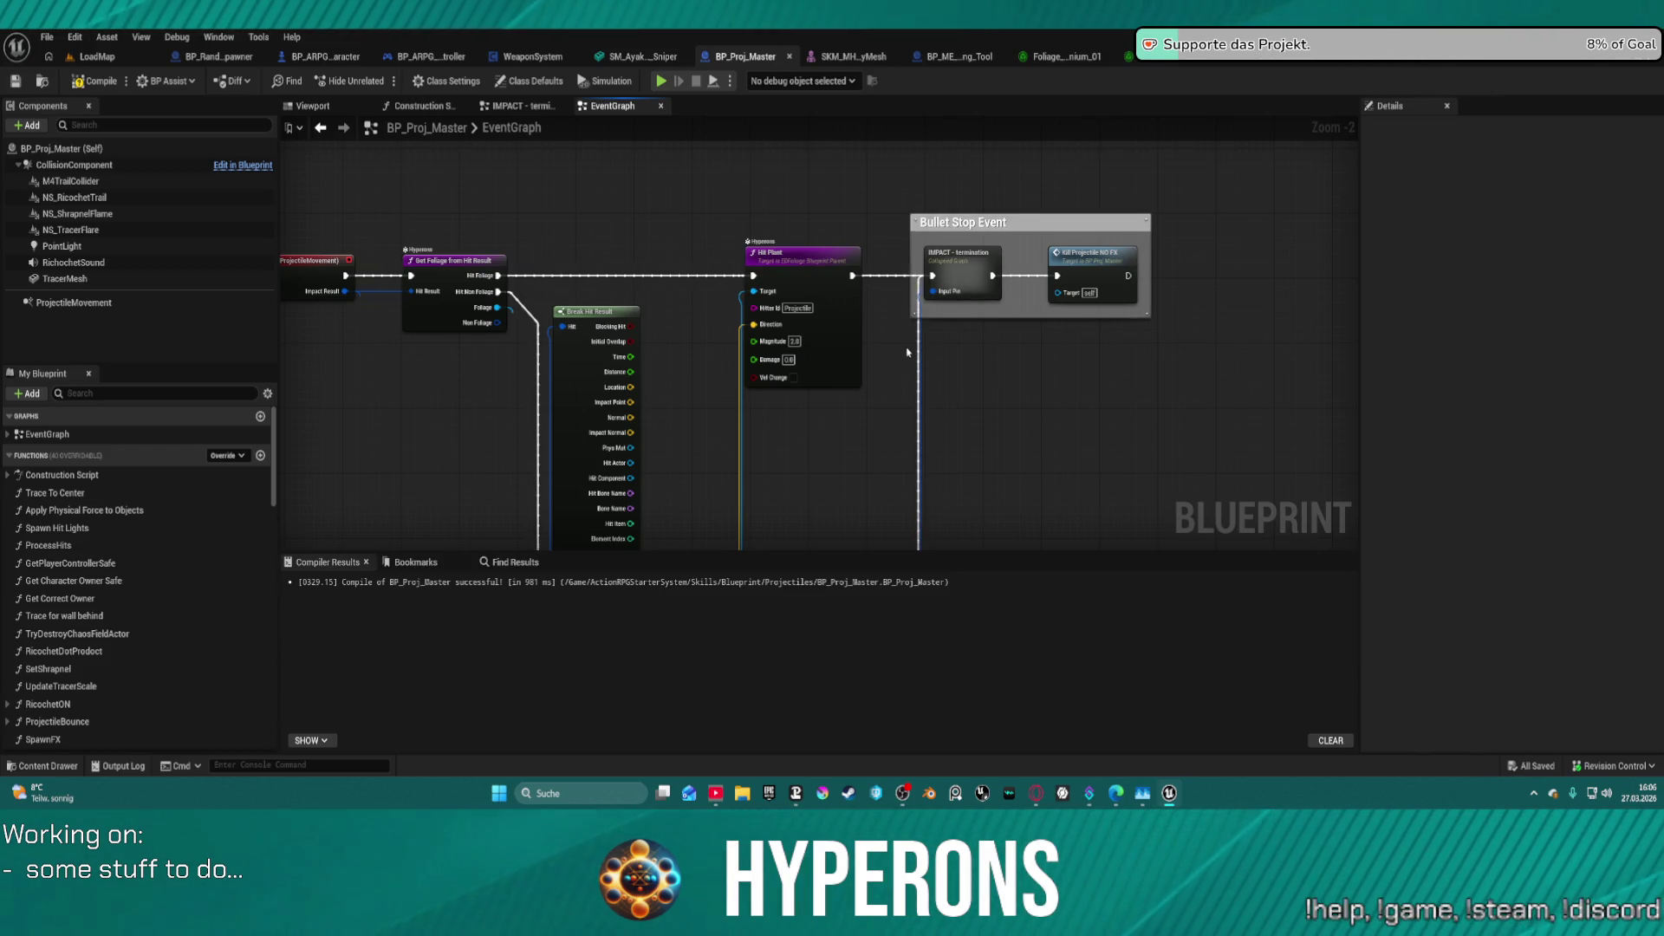
{"action": "key", "text": "ctrl+z"}
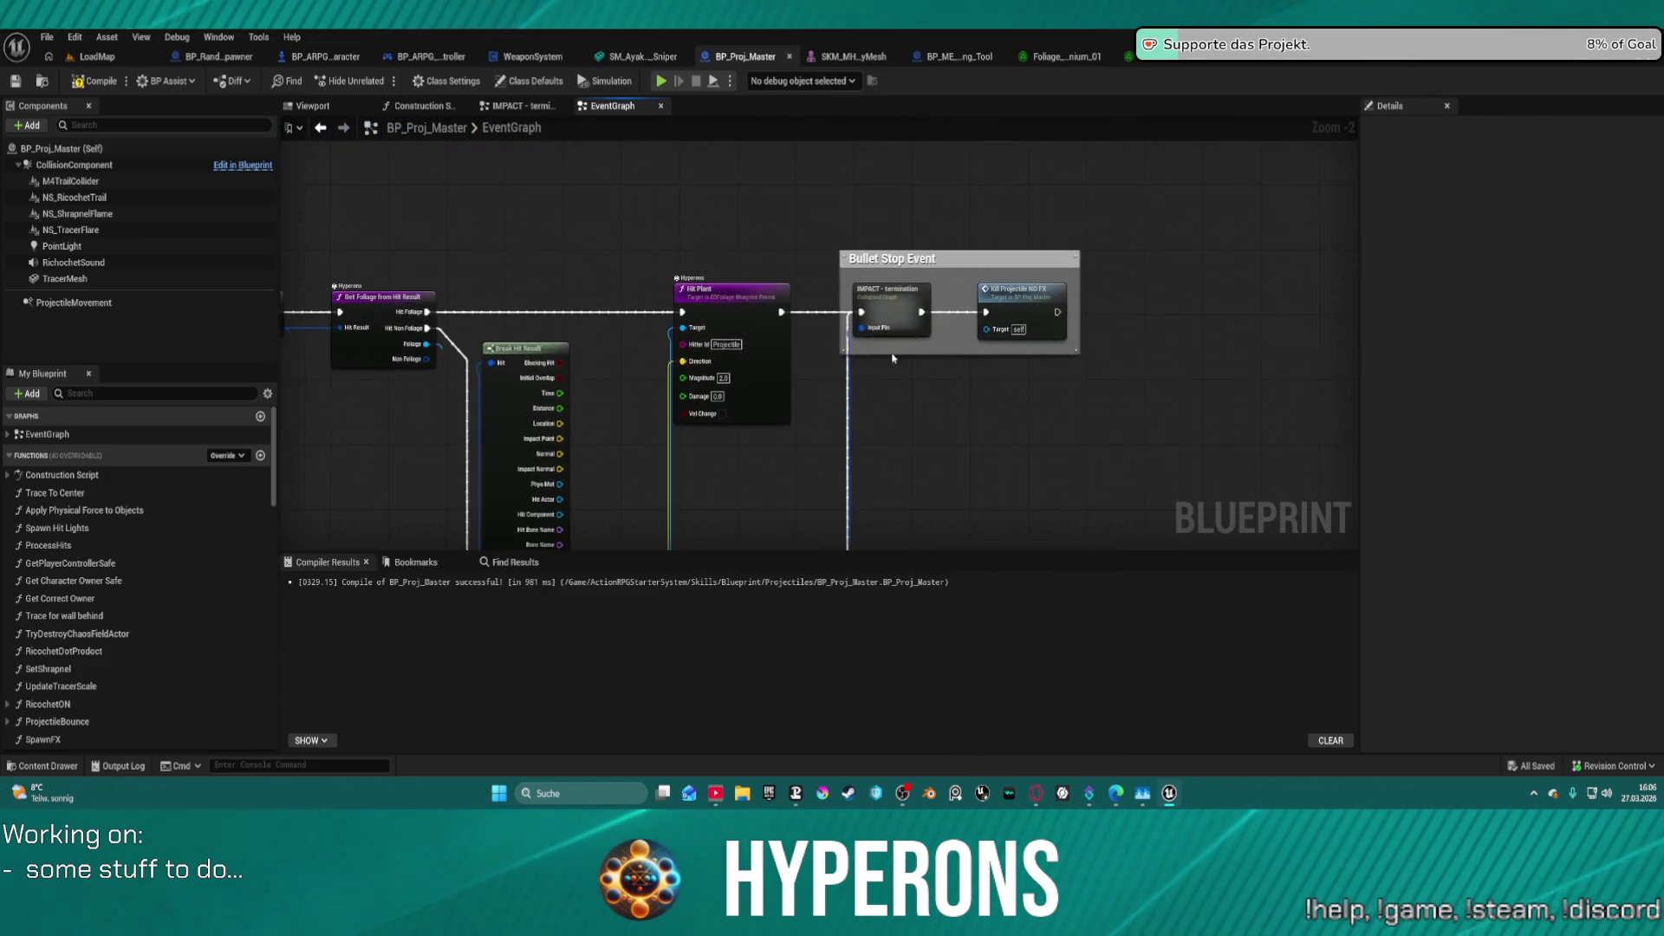
{"action": "double_click", "coordinate": [896, 314]}
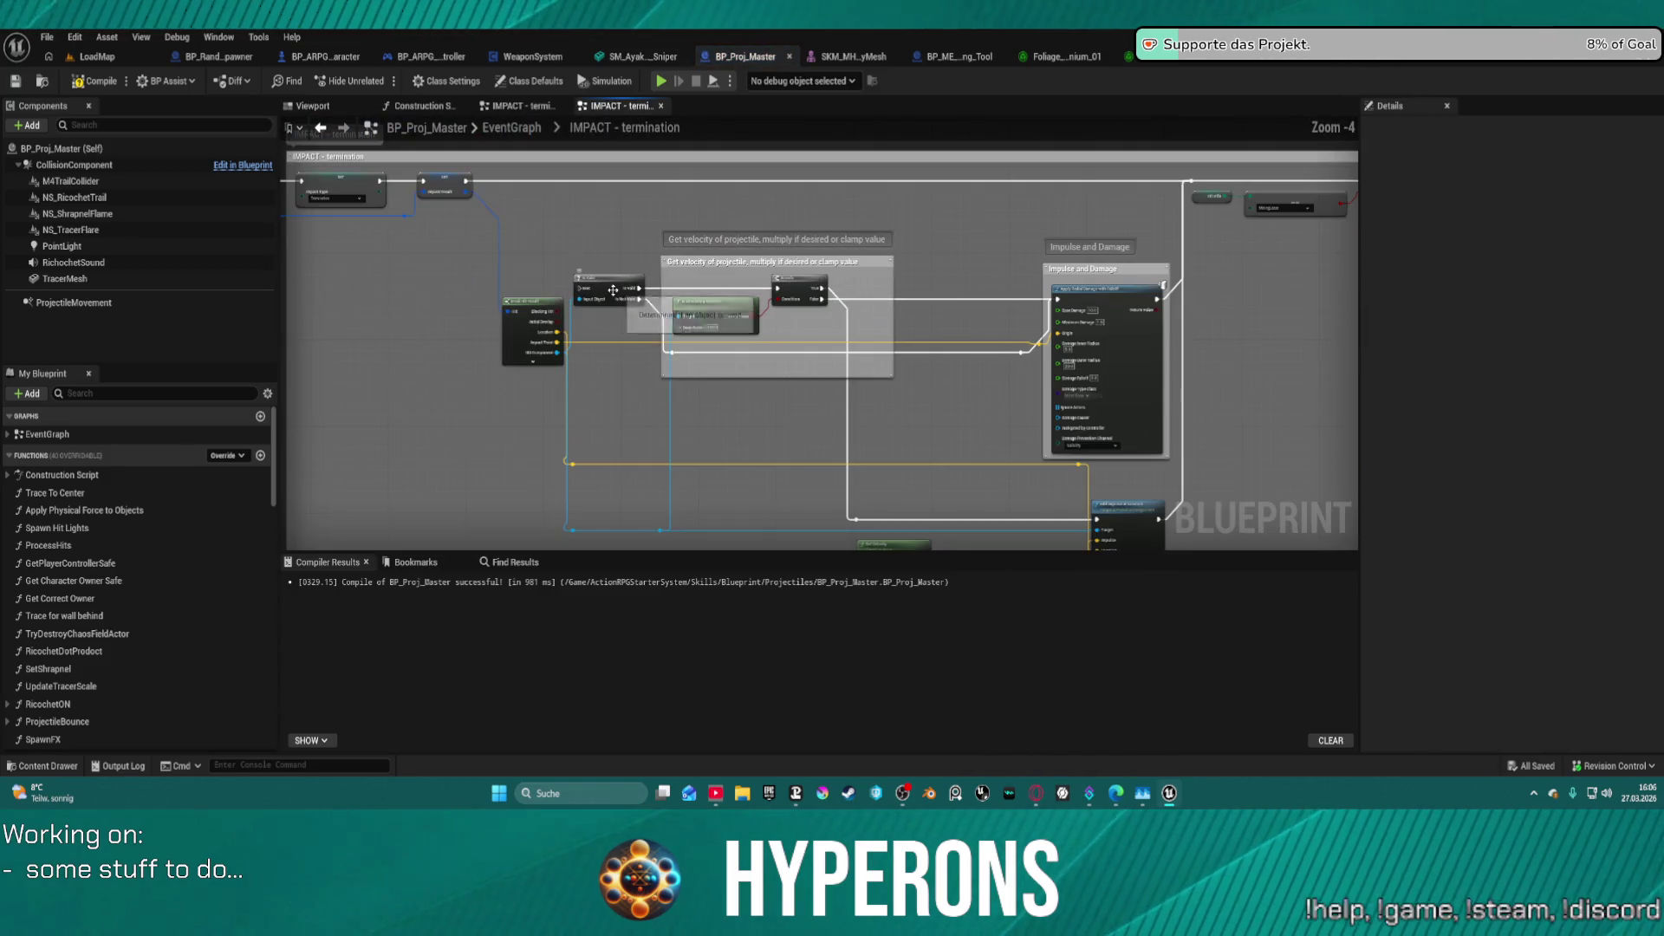
- Redo the node formatting and boolean pin value edits in the termination graph
{"action": "mouse_move", "coordinate": [616, 289]}
{"action": "left_mouse_down"}
{"action": "mouse_move", "coordinate": [708, 392]}
{"action": "mouse_move", "coordinate": [1214, 333]}
{"action": "mouse_move", "coordinate": [1066, 346]}
{"action": "mouse_move", "coordinate": [1196, 352]}
{"action": "mouse_move", "coordinate": [1201, 401]}
{"action": "mouse_move", "coordinate": [1167, 414]}
{"action": "mouse_move", "coordinate": [1152, 398]}
{"action": "mouse_move", "coordinate": [1270, 414]}
{"action": "mouse_move", "coordinate": [1183, 398]}
{"action": "left_mouse_up"}
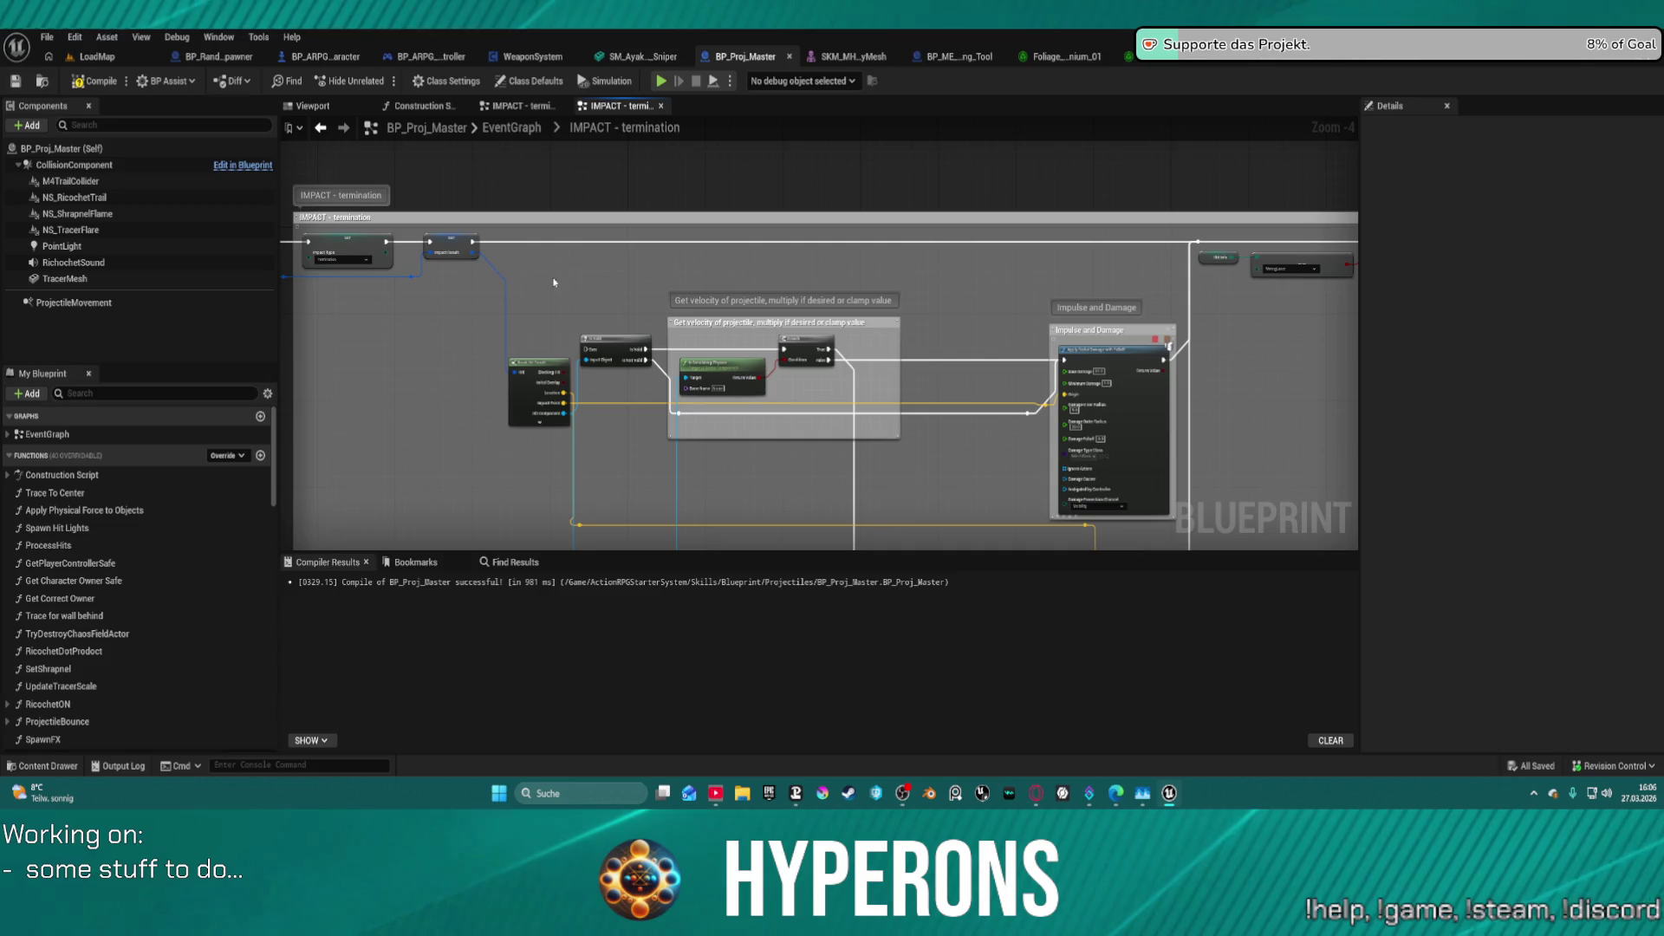
{"action": "key", "text": "ctrl+y"}
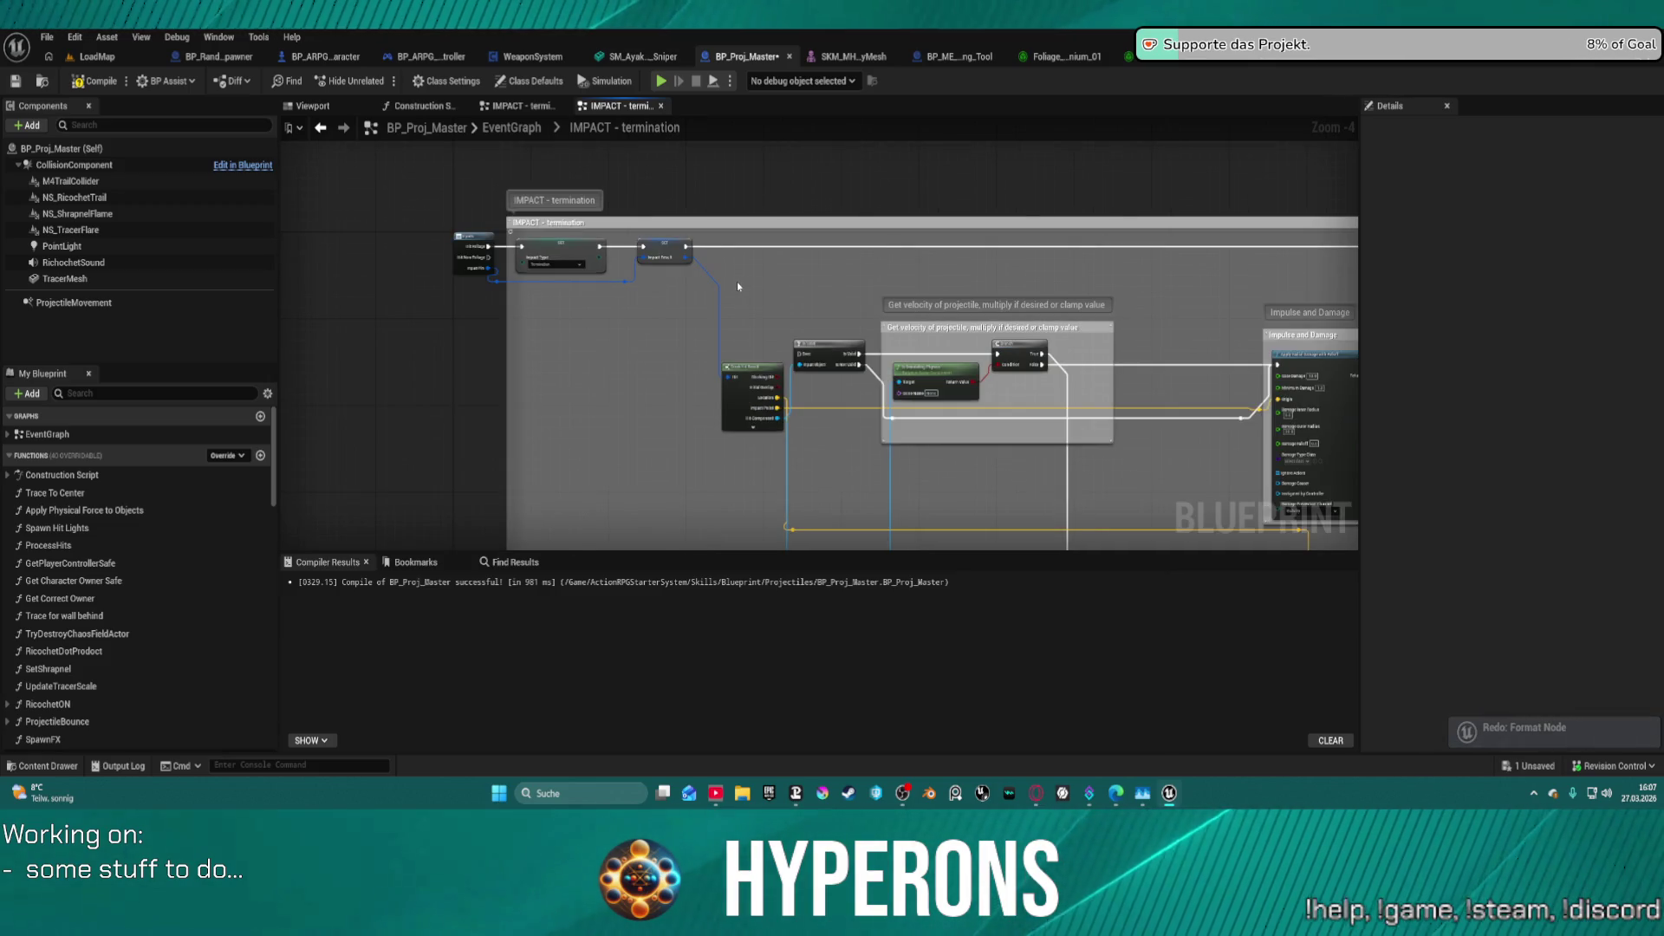
{"action": "key", "text": "ctrl+z"}
{"action": "key", "text": "ctrl+y"}
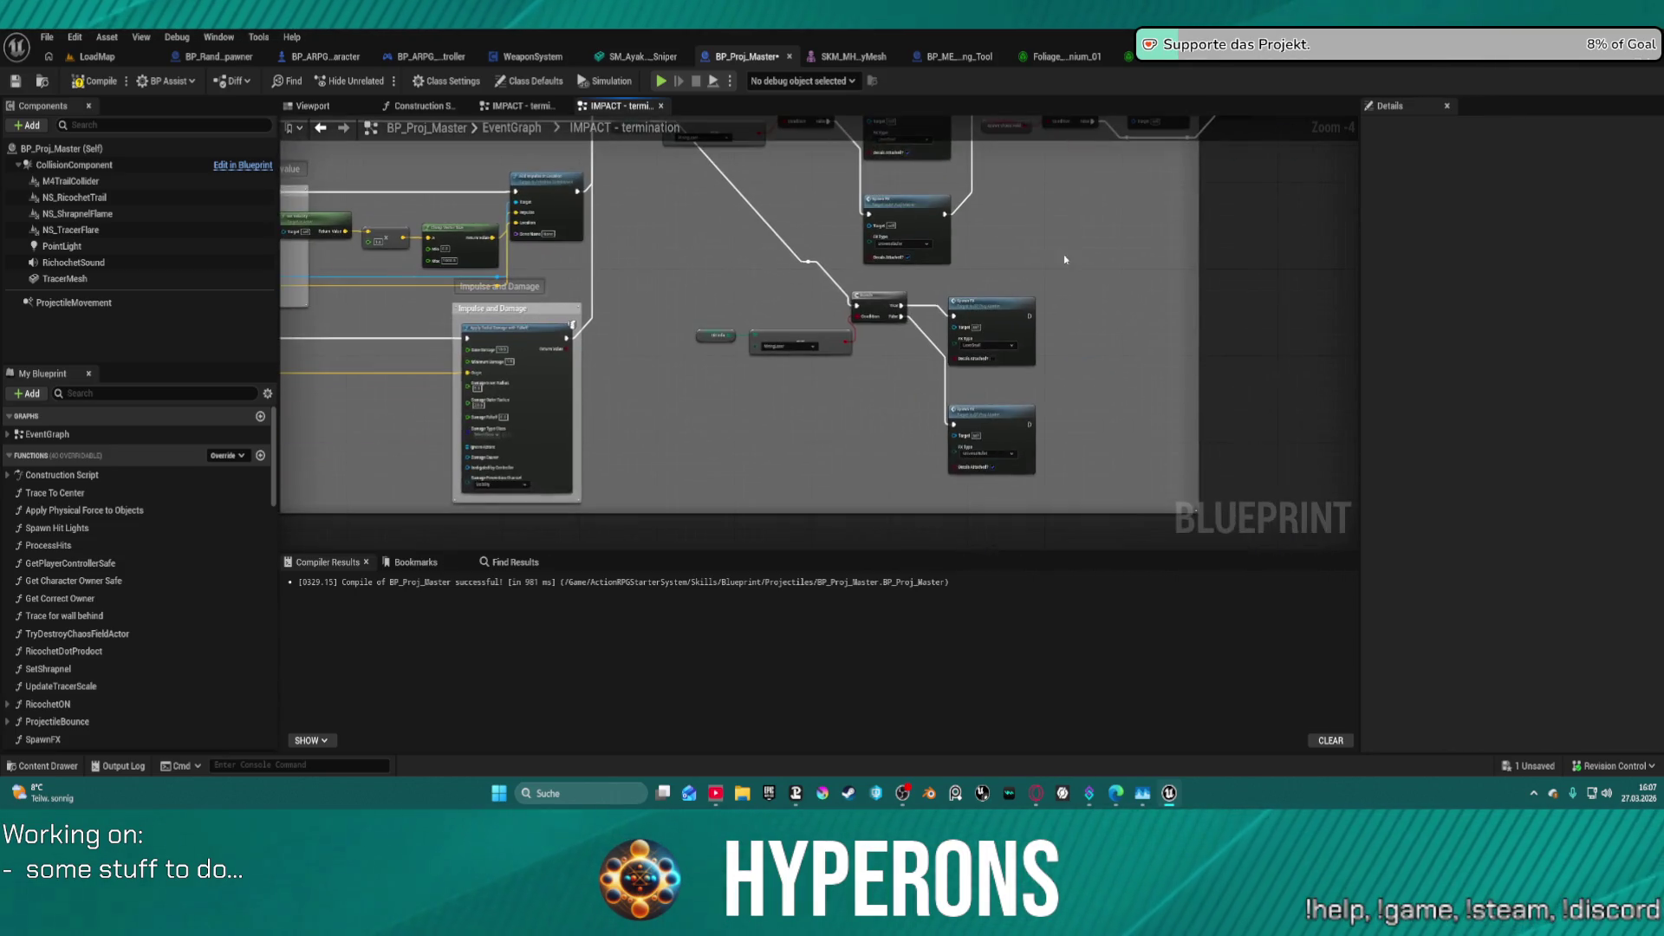
{"action": "key", "text": "ctrl+y"}
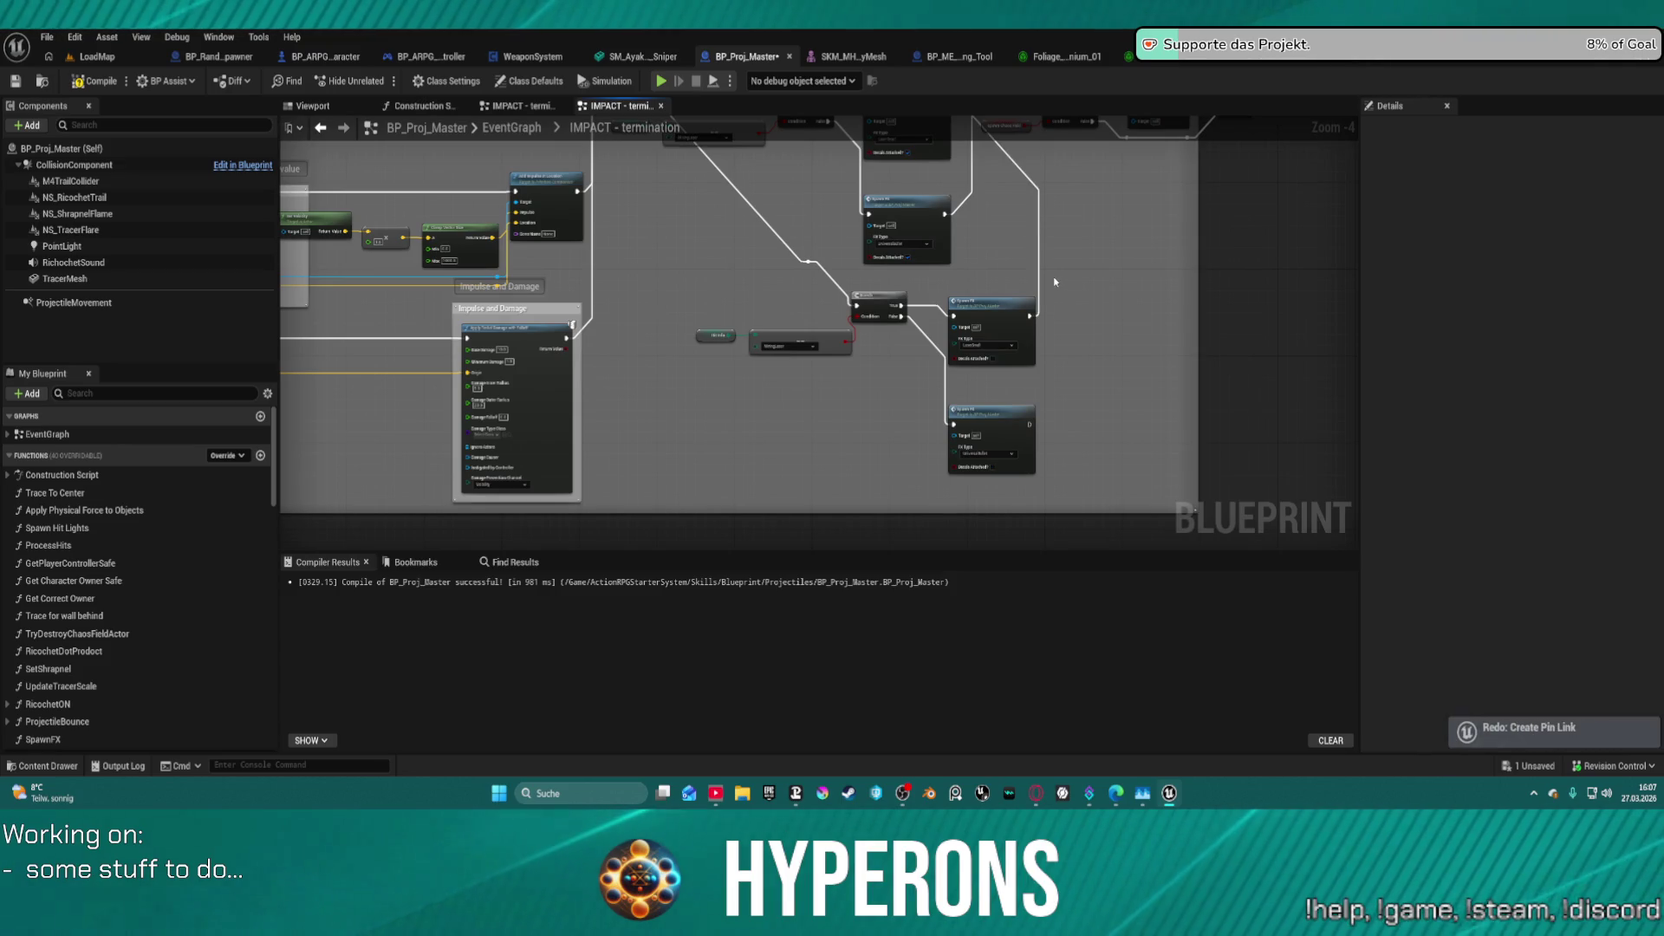
- Bring the Inputs node into view and box-select the two SET nodes after it
{"action": "mouse_move", "coordinate": [1055, 282]}
{"action": "left_mouse_down"}
{"action": "mouse_move", "coordinate": [1337, 392]}
{"action": "mouse_move", "coordinate": [1660, 322]}
{"action": "mouse_move", "coordinate": [1391, 364]}
{"action": "mouse_move", "coordinate": [1231, 357]}
{"action": "left_mouse_up"}
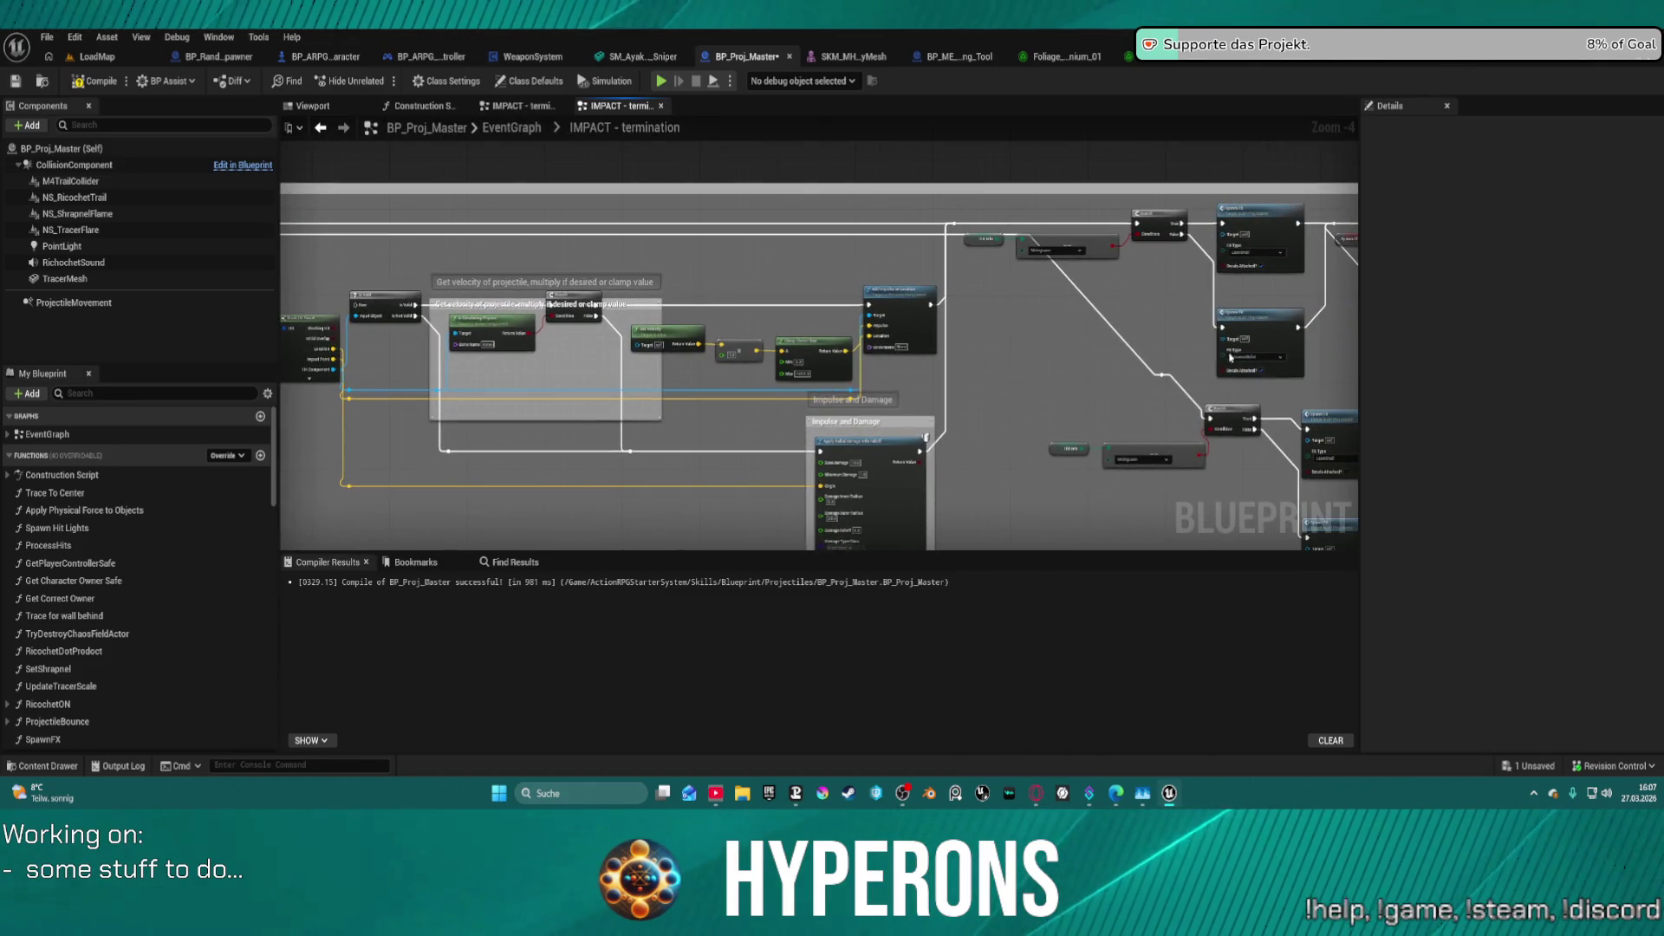
{"action": "left_click", "coordinate": [1106, 329]}
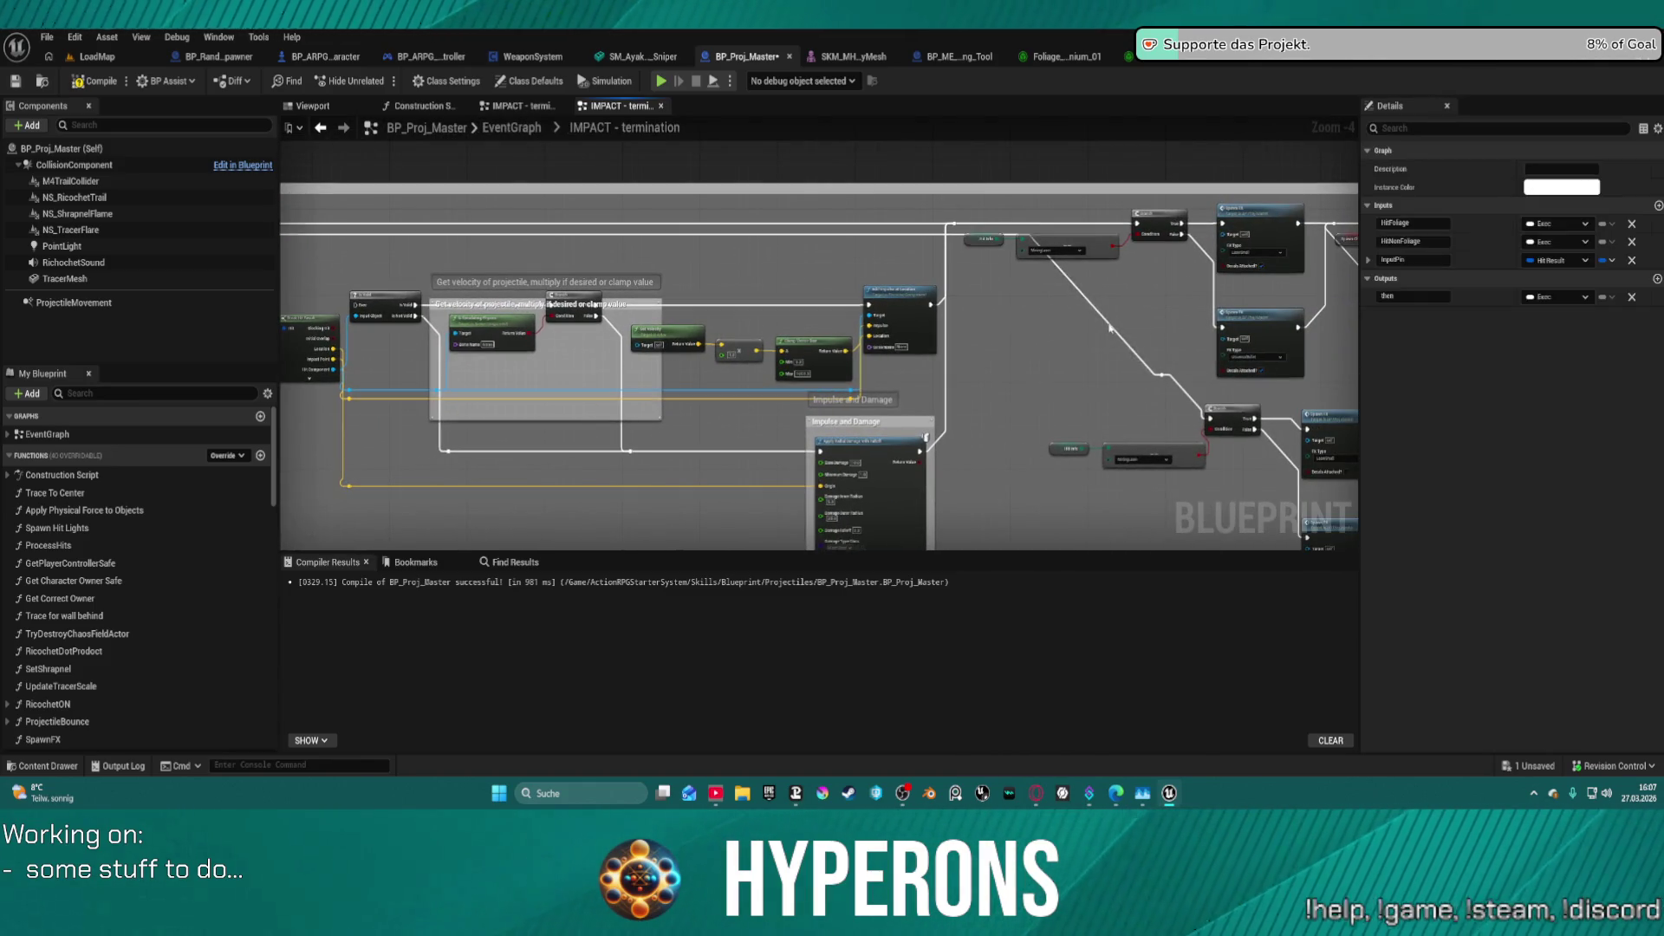
{"action": "left_click_drag", "start_coordinate": [1015, 313], "coordinate": [1257, 323]}
{"action": "left_click_drag", "start_coordinate": [490, 268], "coordinate": [611, 258]}
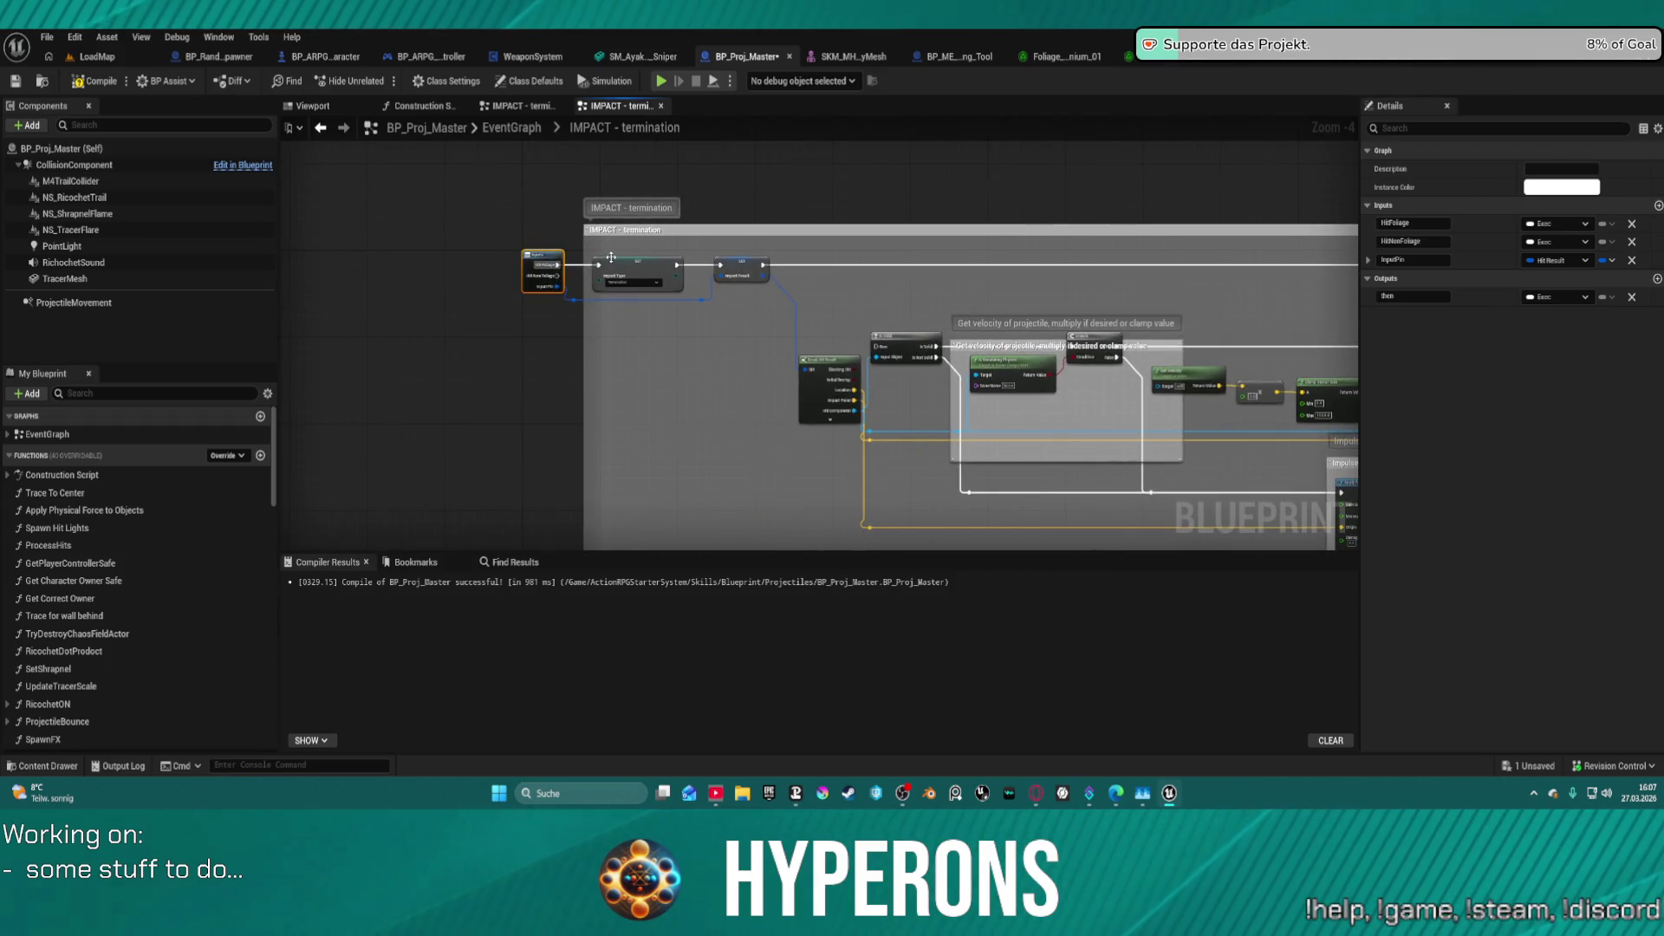
{"action": "mouse_move", "coordinate": [719, 318]}
{"action": "left_mouse_down"}
{"action": "mouse_move", "coordinate": [780, 286]}
{"action": "mouse_move", "coordinate": [1007, 284]}
{"action": "mouse_move", "coordinate": [544, 249]}
{"action": "mouse_move", "coordinate": [780, 291]}
{"action": "mouse_move", "coordinate": [806, 320]}
{"action": "left_mouse_up"}
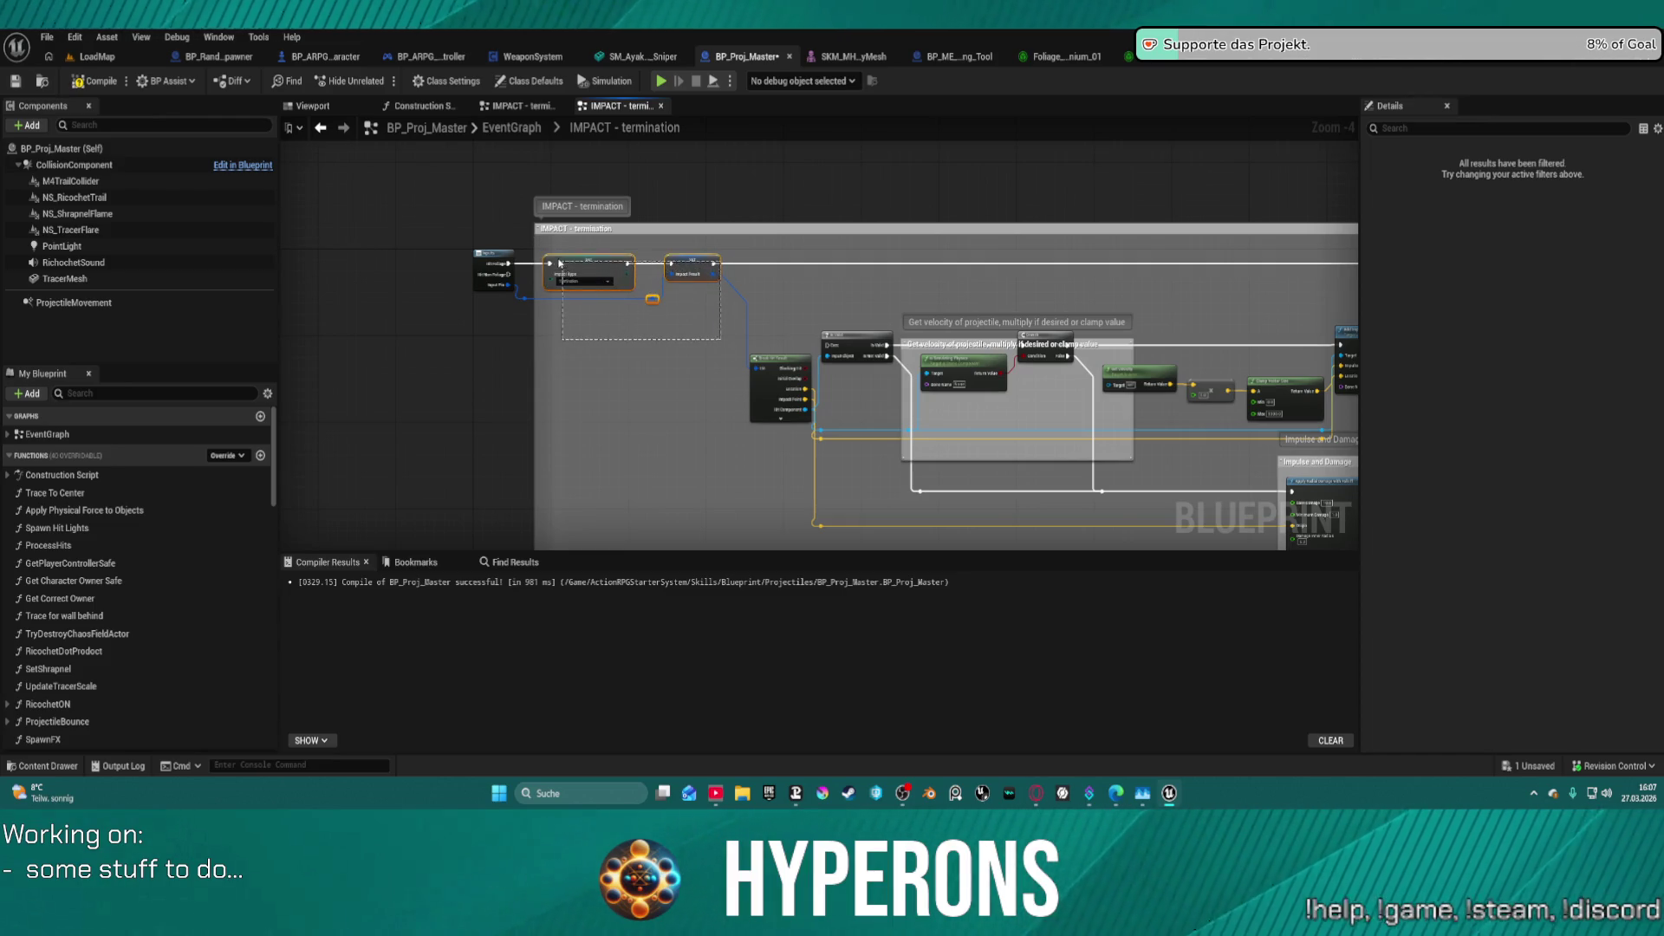
- Duplicate the SET Impact Type and SET Impact Result nodes with copy and paste
{"action": "left_click_drag", "start_coordinate": [560, 263], "coordinate": [553, 260]}
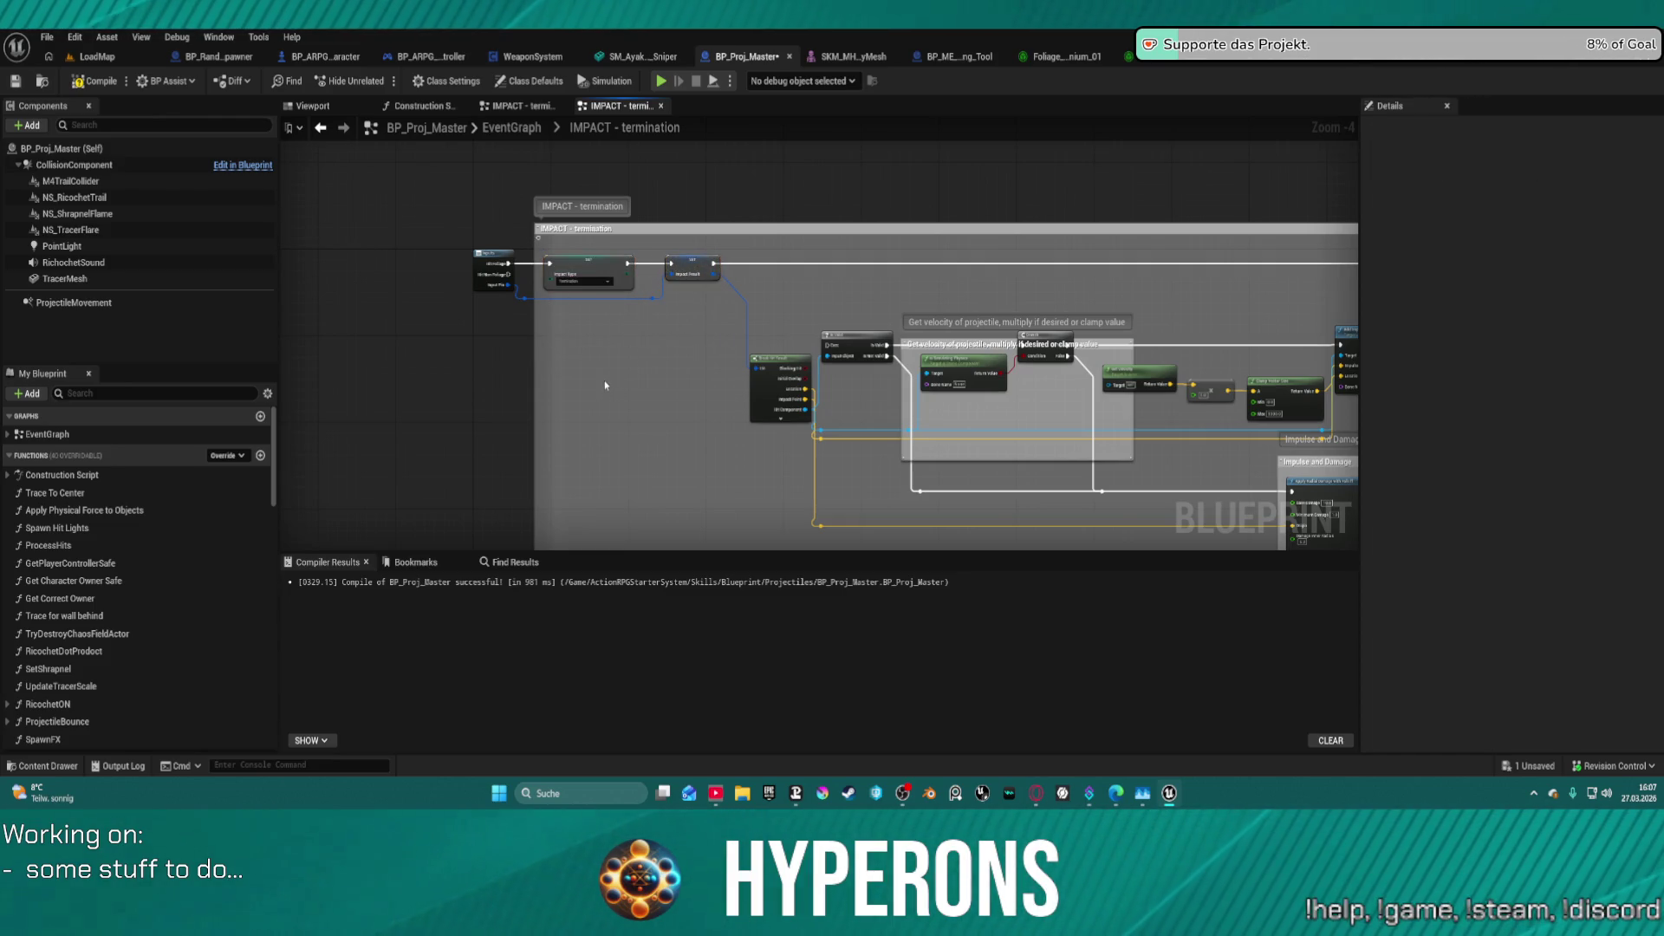
{"action": "key", "text": "ctrl+c"}
{"action": "key", "text": "ctrl+v"}
{"action": "scroll", "coordinate": [629, 372], "scroll_direction": "up", "scroll_amount": 4}
- Wire Hit Non Foliage and the reroute into the pasted SET nodes, then launch Play in Editor
{"action": "left_click", "coordinate": [477, 234]}
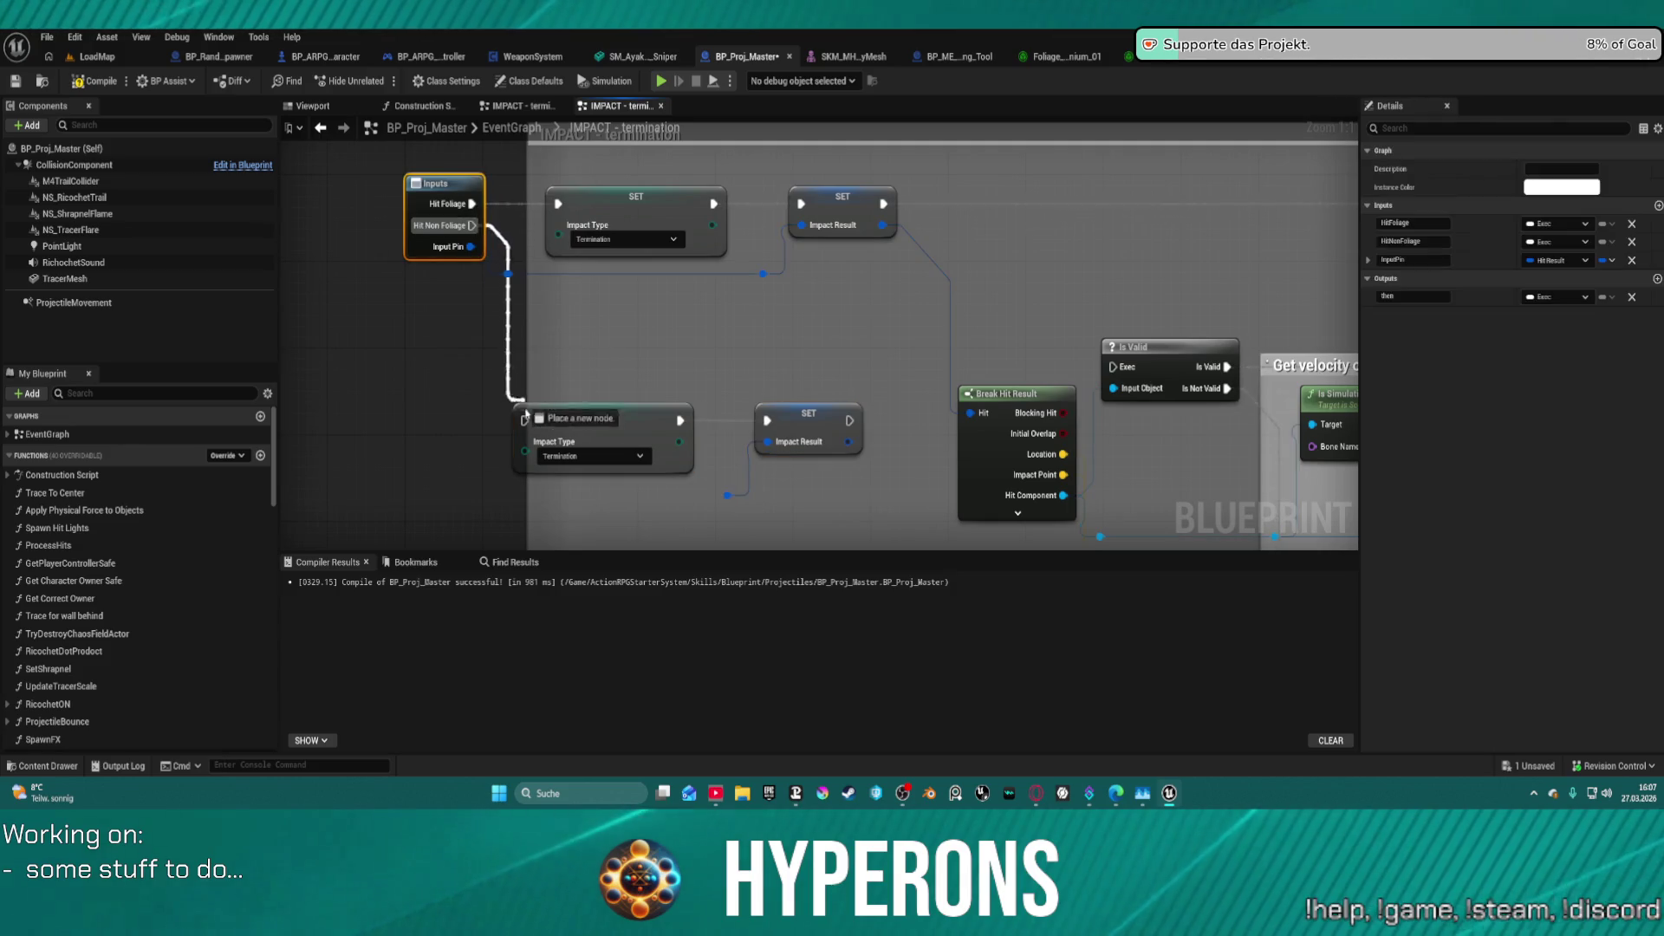
{"action": "left_click_drag", "start_coordinate": [473, 226], "coordinate": [524, 420]}
{"action": "left_click_drag", "start_coordinate": [728, 496], "coordinate": [763, 276]}
{"action": "left_click", "coordinate": [809, 425]}
{"action": "mouse_move", "coordinate": [849, 442]}
{"action": "left_mouse_down"}
{"action": "mouse_move", "coordinate": [1173, 451]}
{"action": "mouse_move", "coordinate": [409, 684]}
{"action": "mouse_move", "coordinate": [473, 339]}
{"action": "mouse_move", "coordinate": [464, 272]}
{"action": "mouse_move", "coordinate": [398, 283]}
{"action": "left_mouse_up"}
{"action": "scroll", "coordinate": [398, 283], "scroll_direction": "down", "scroll_amount": 4}
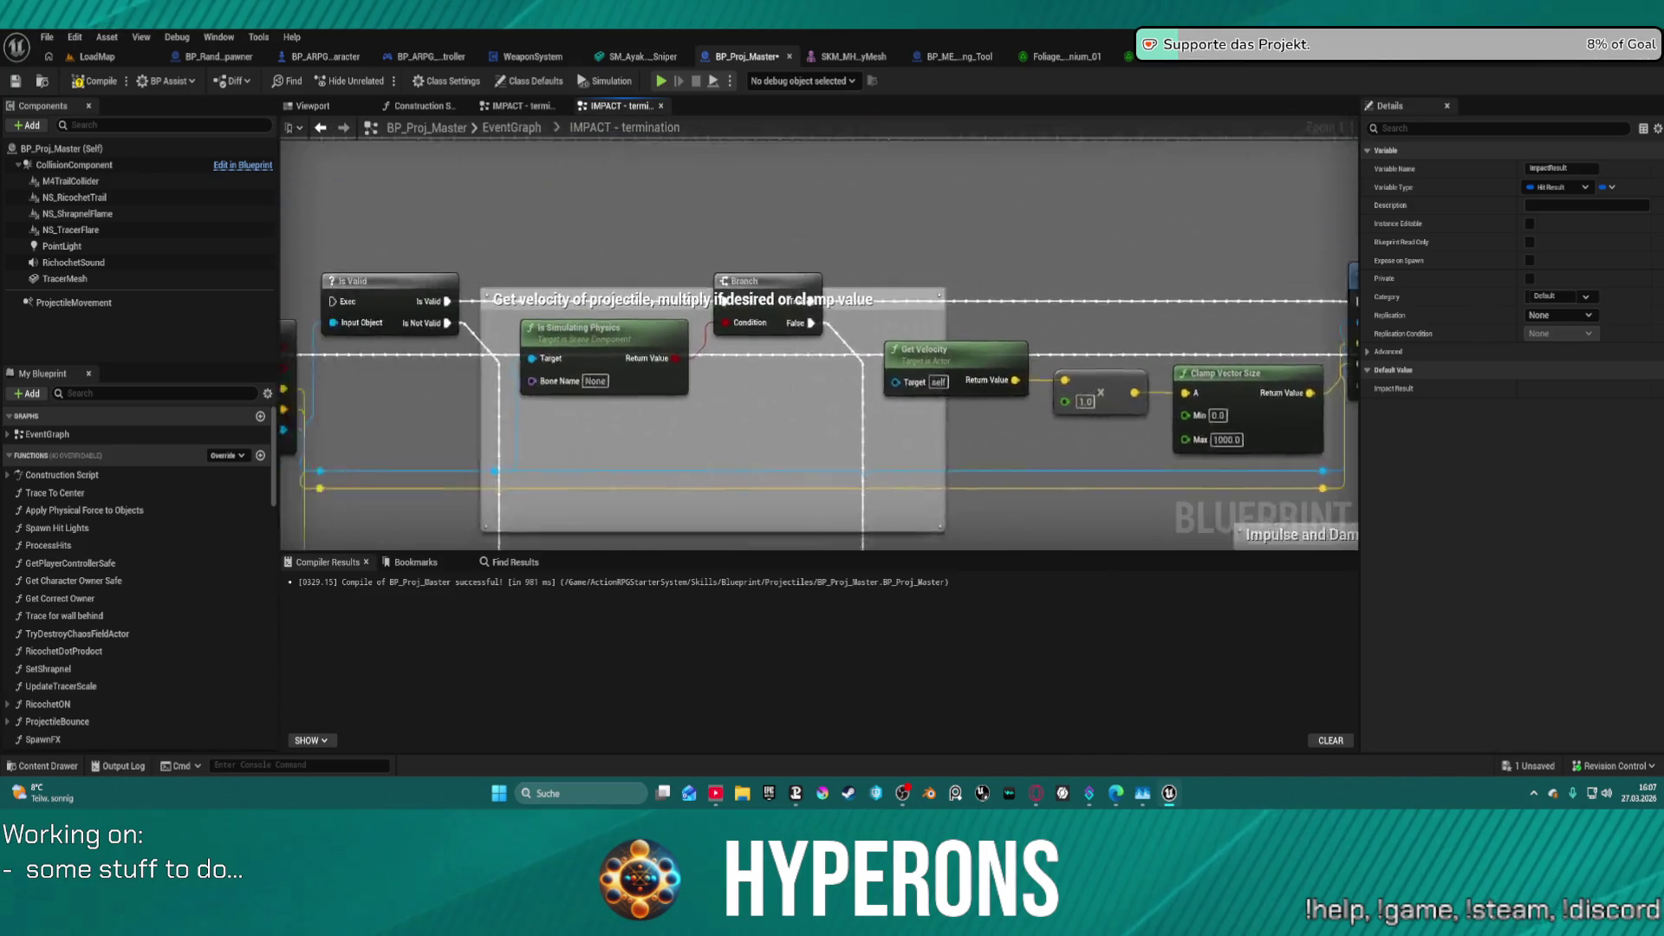
{"action": "scroll", "coordinate": [689, 453], "scroll_direction": "up", "scroll_amount": 4}
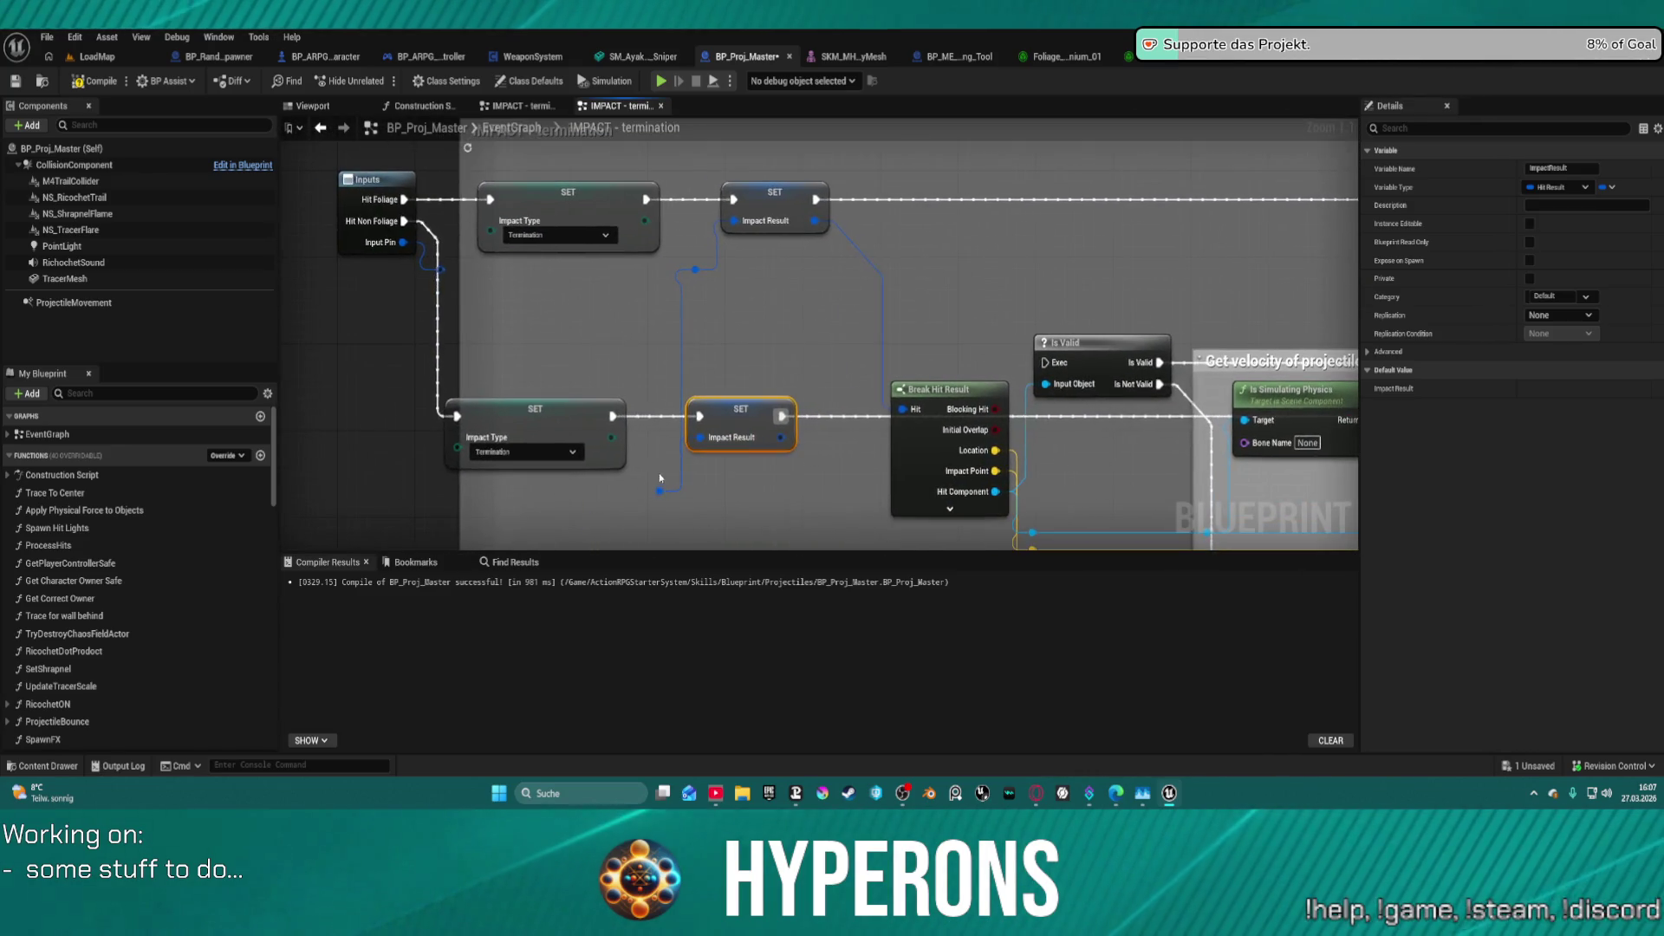
{"action": "left_click", "coordinate": [581, 396]}
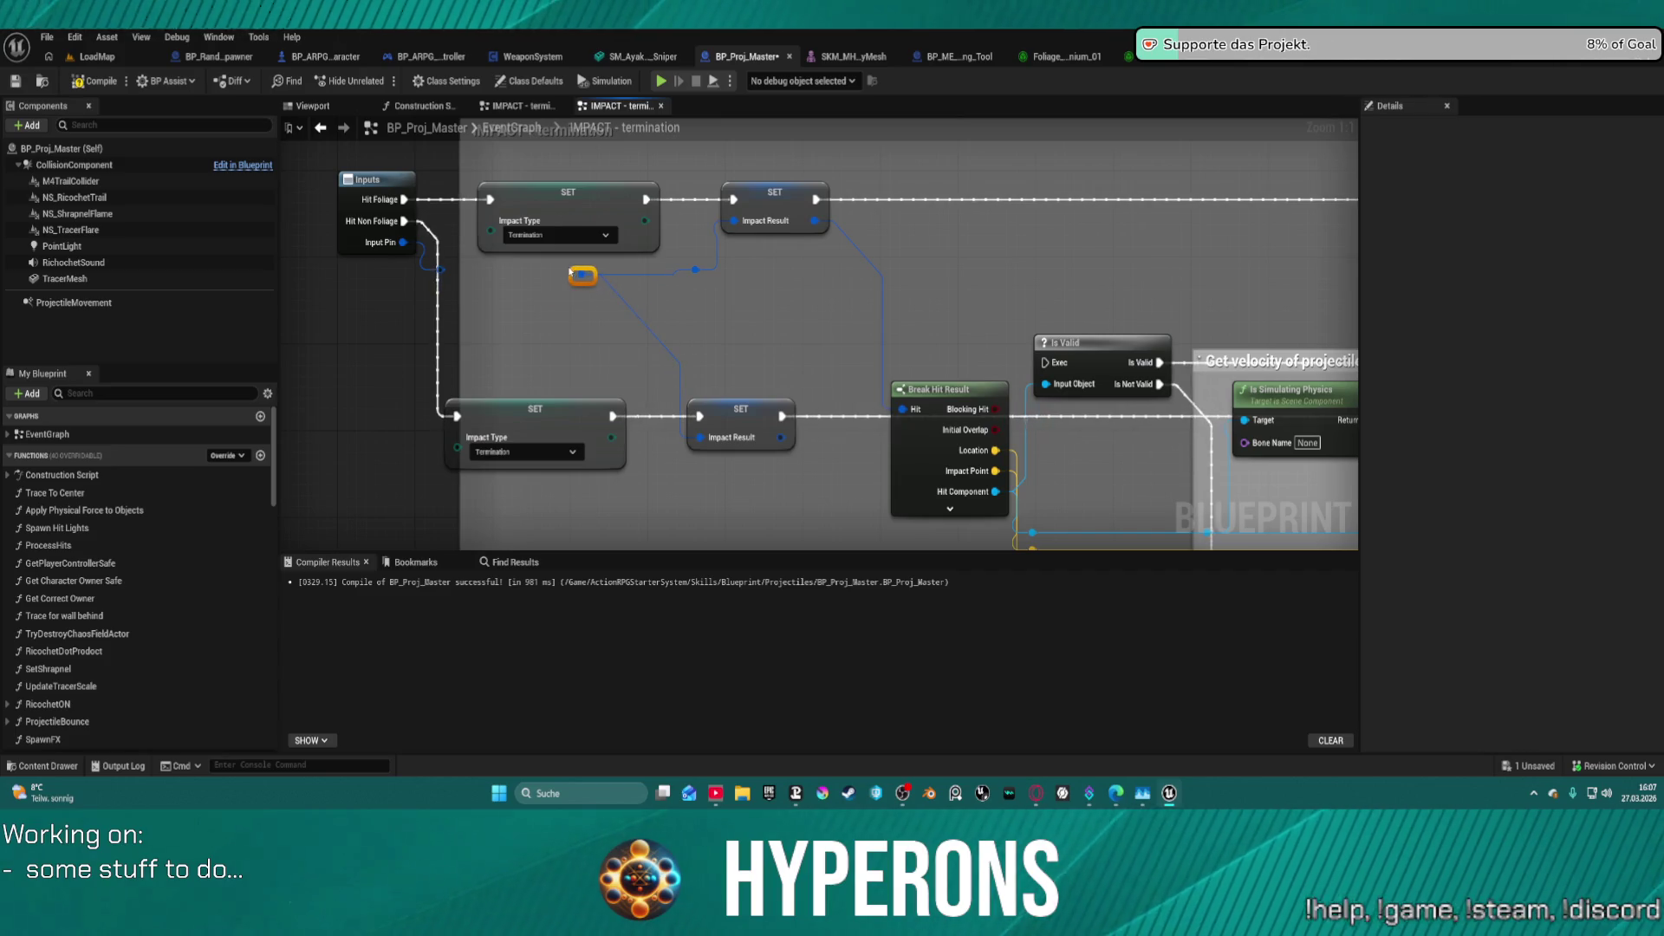
{"action": "left_click_drag", "start_coordinate": [584, 274], "coordinate": [440, 269]}
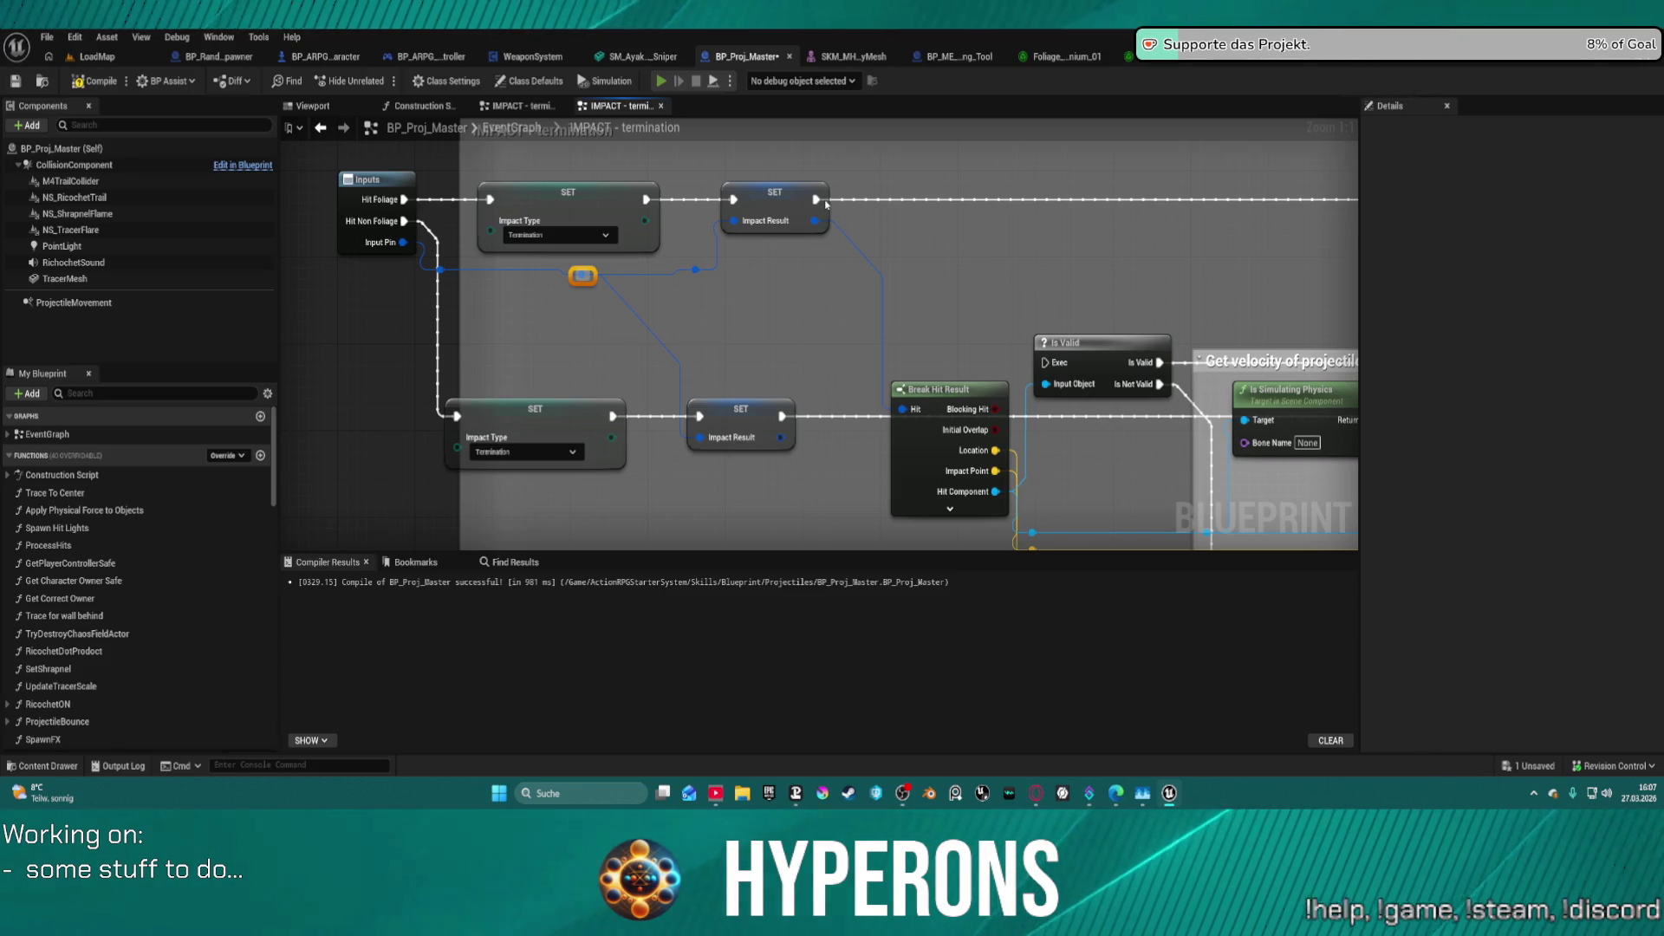
{"action": "key", "text": "alt+p"}
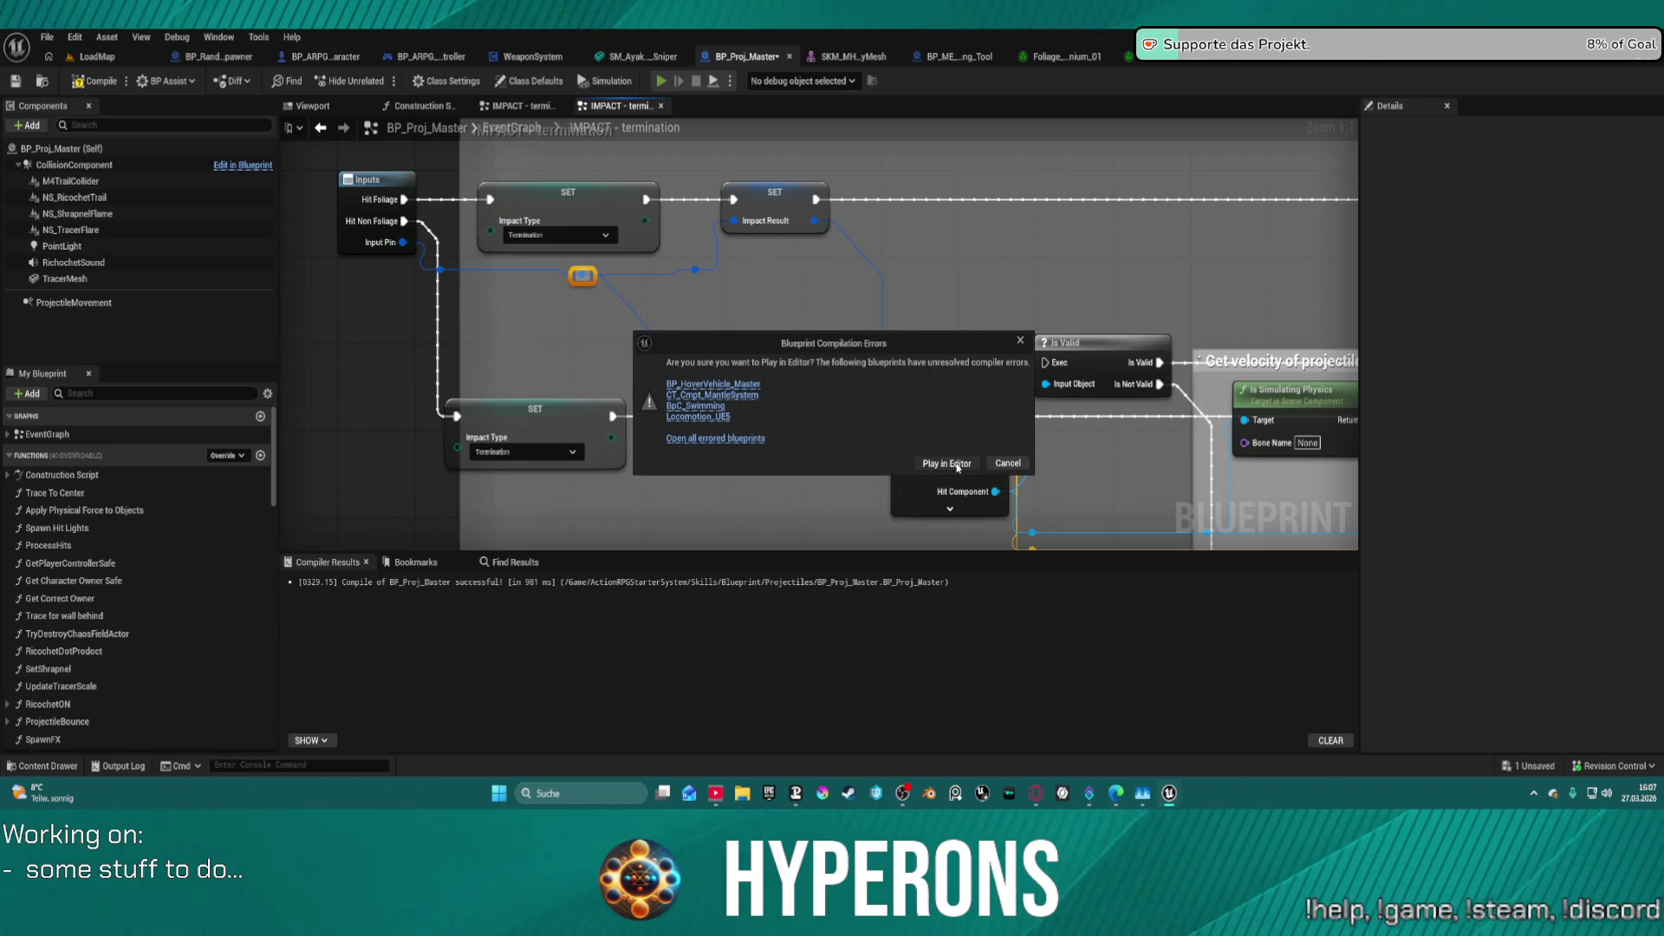
- Play despite compile errors, equip the MG 01 from the inventory, reload and fire a shot
{"action": "left_click", "coordinate": [958, 464]}
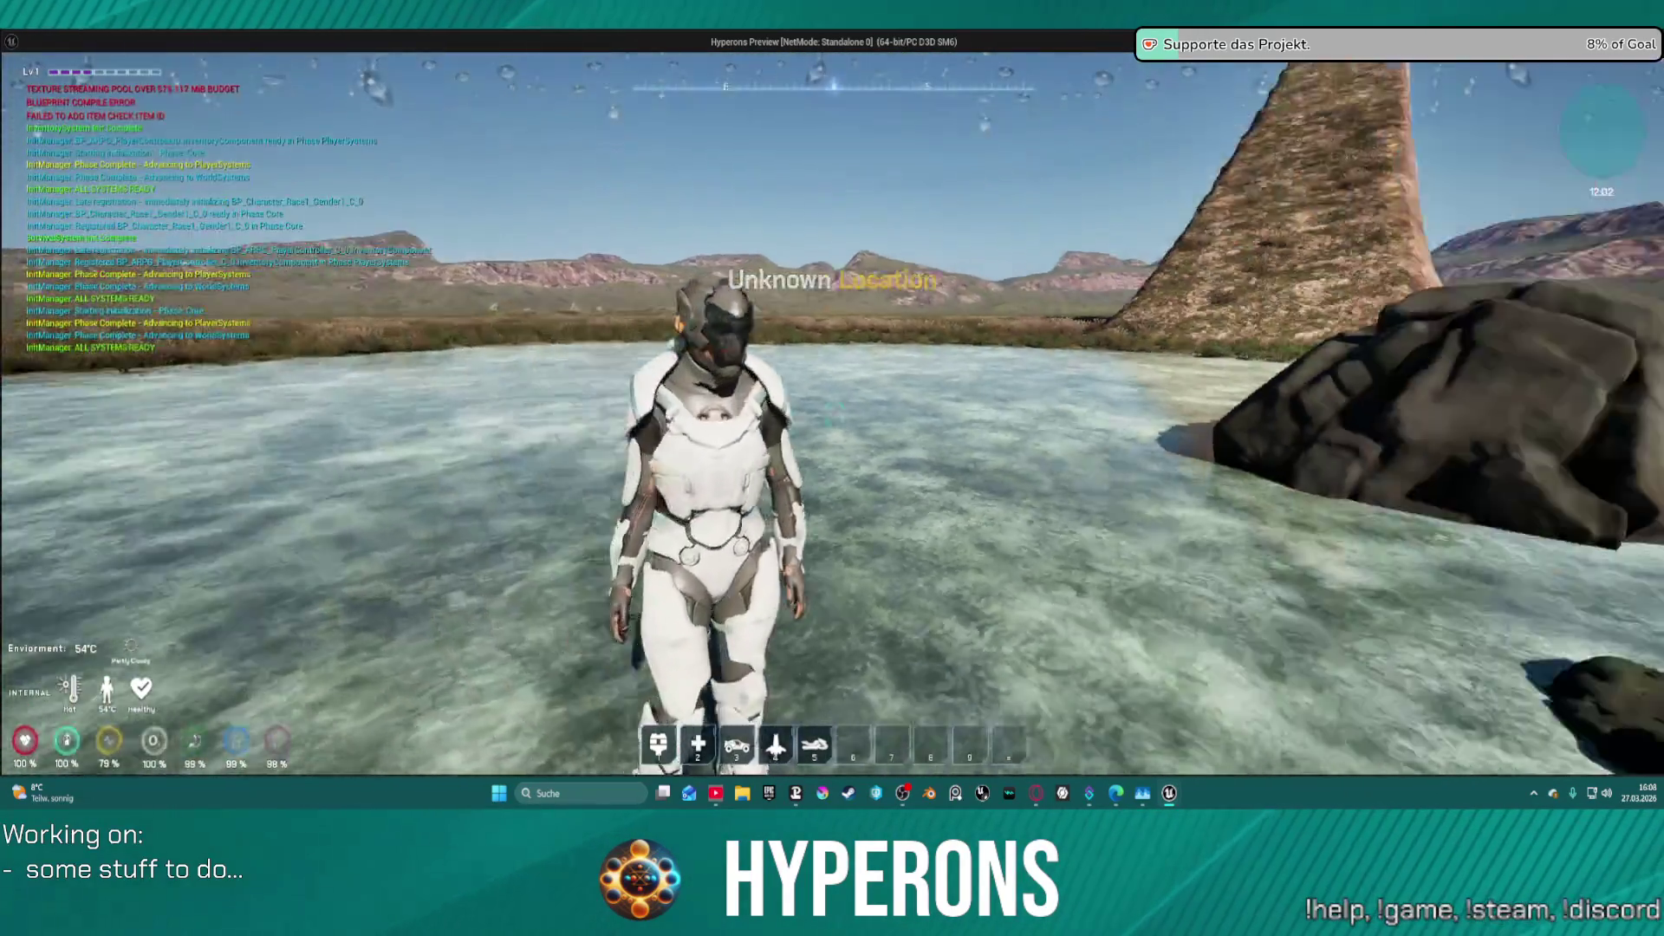
{"action": "key", "text": "i"}
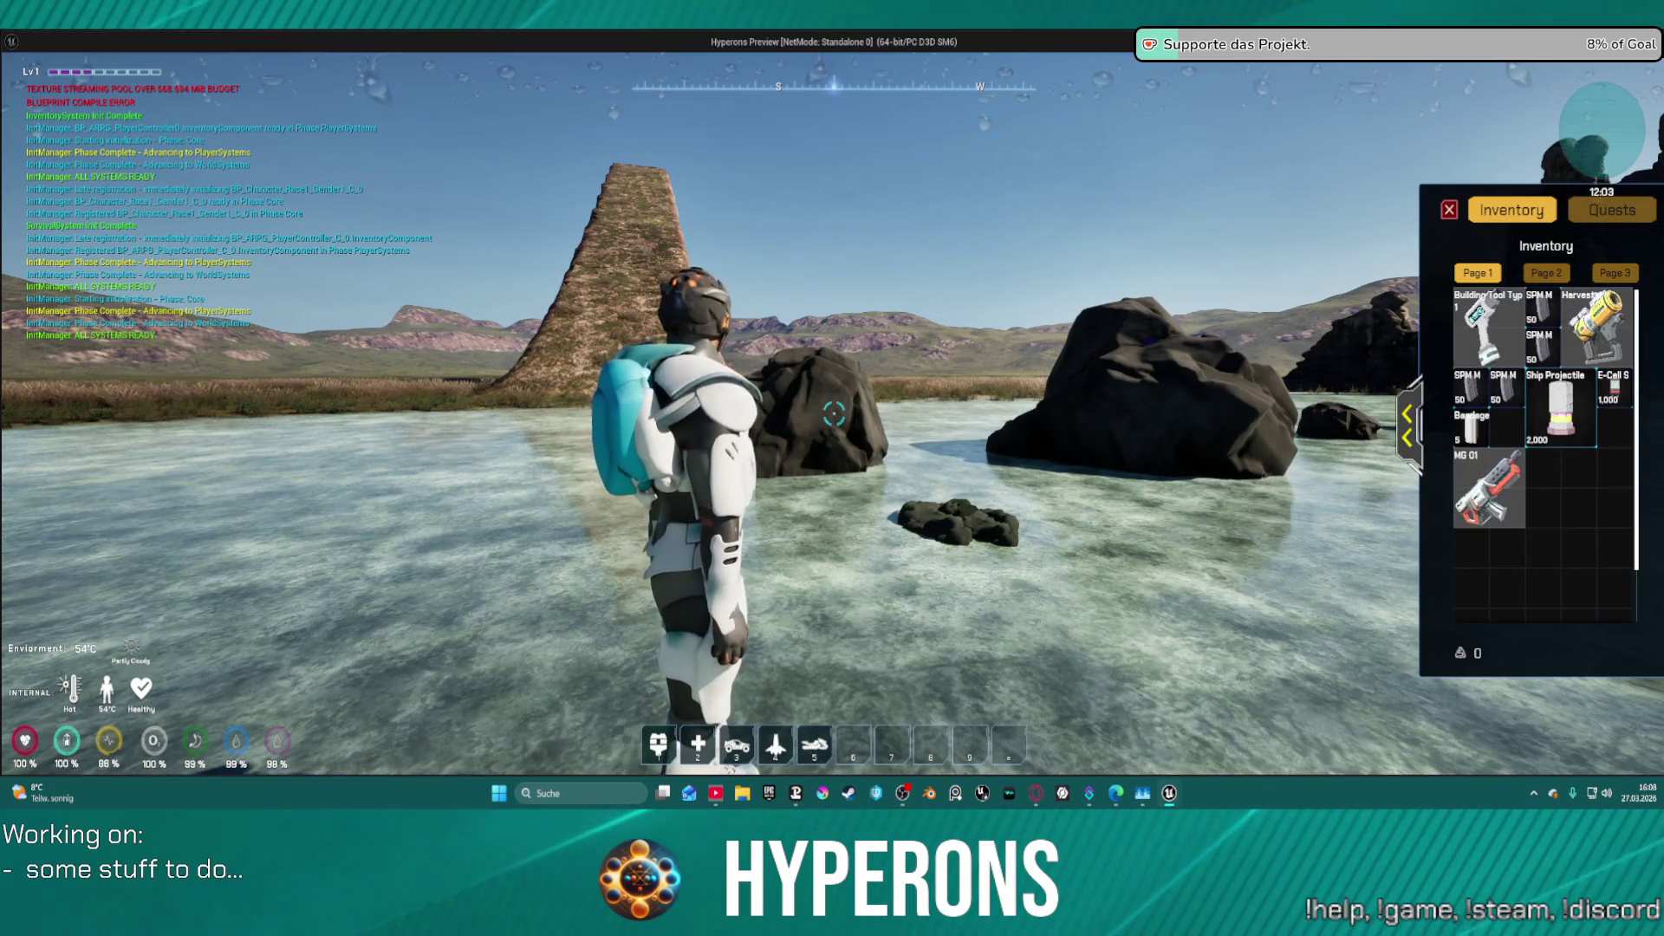
{"action": "double_click", "coordinate": [1488, 489]}
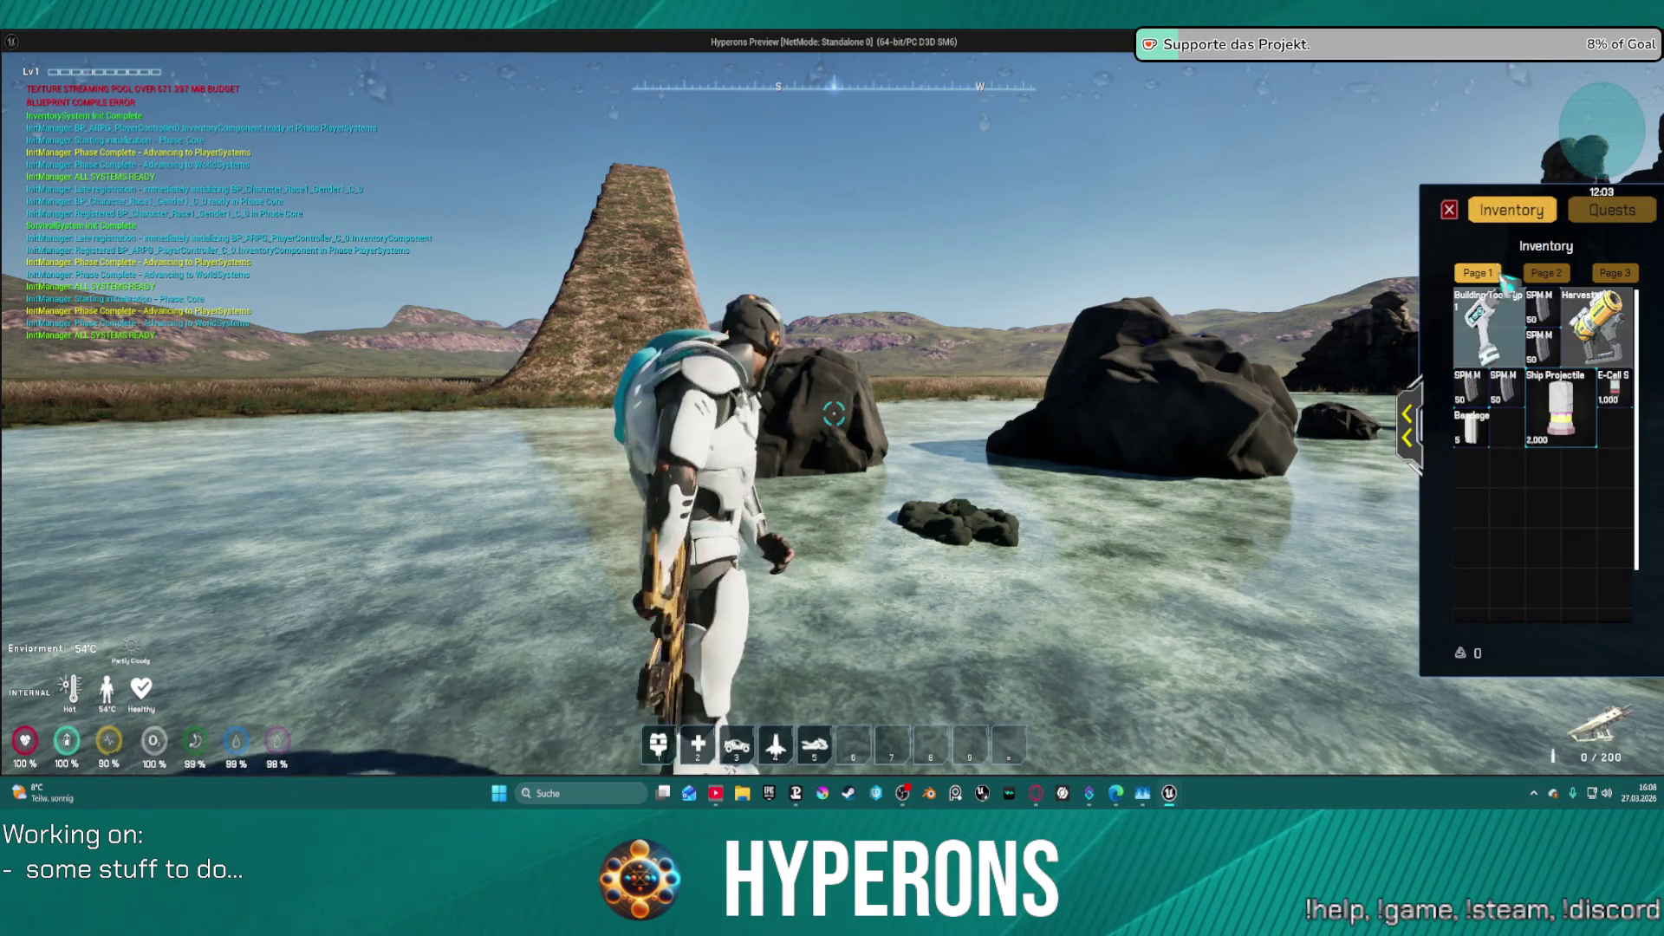
{"action": "left_click", "coordinate": [1453, 212]}
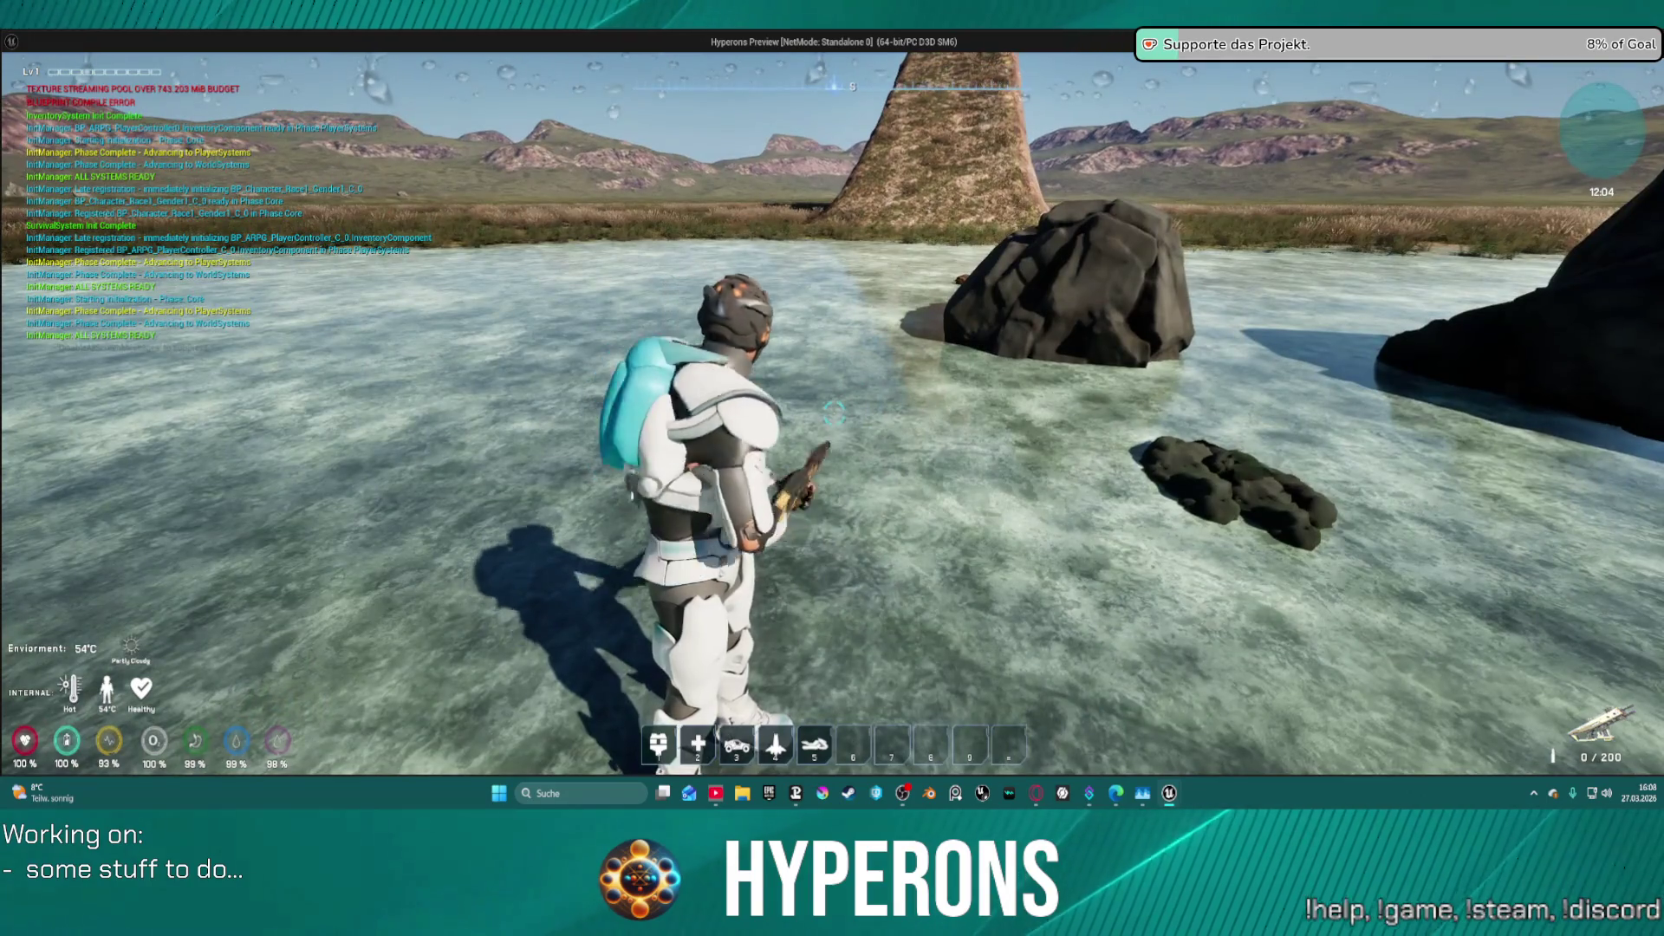
{"action": "key", "text": "r"}
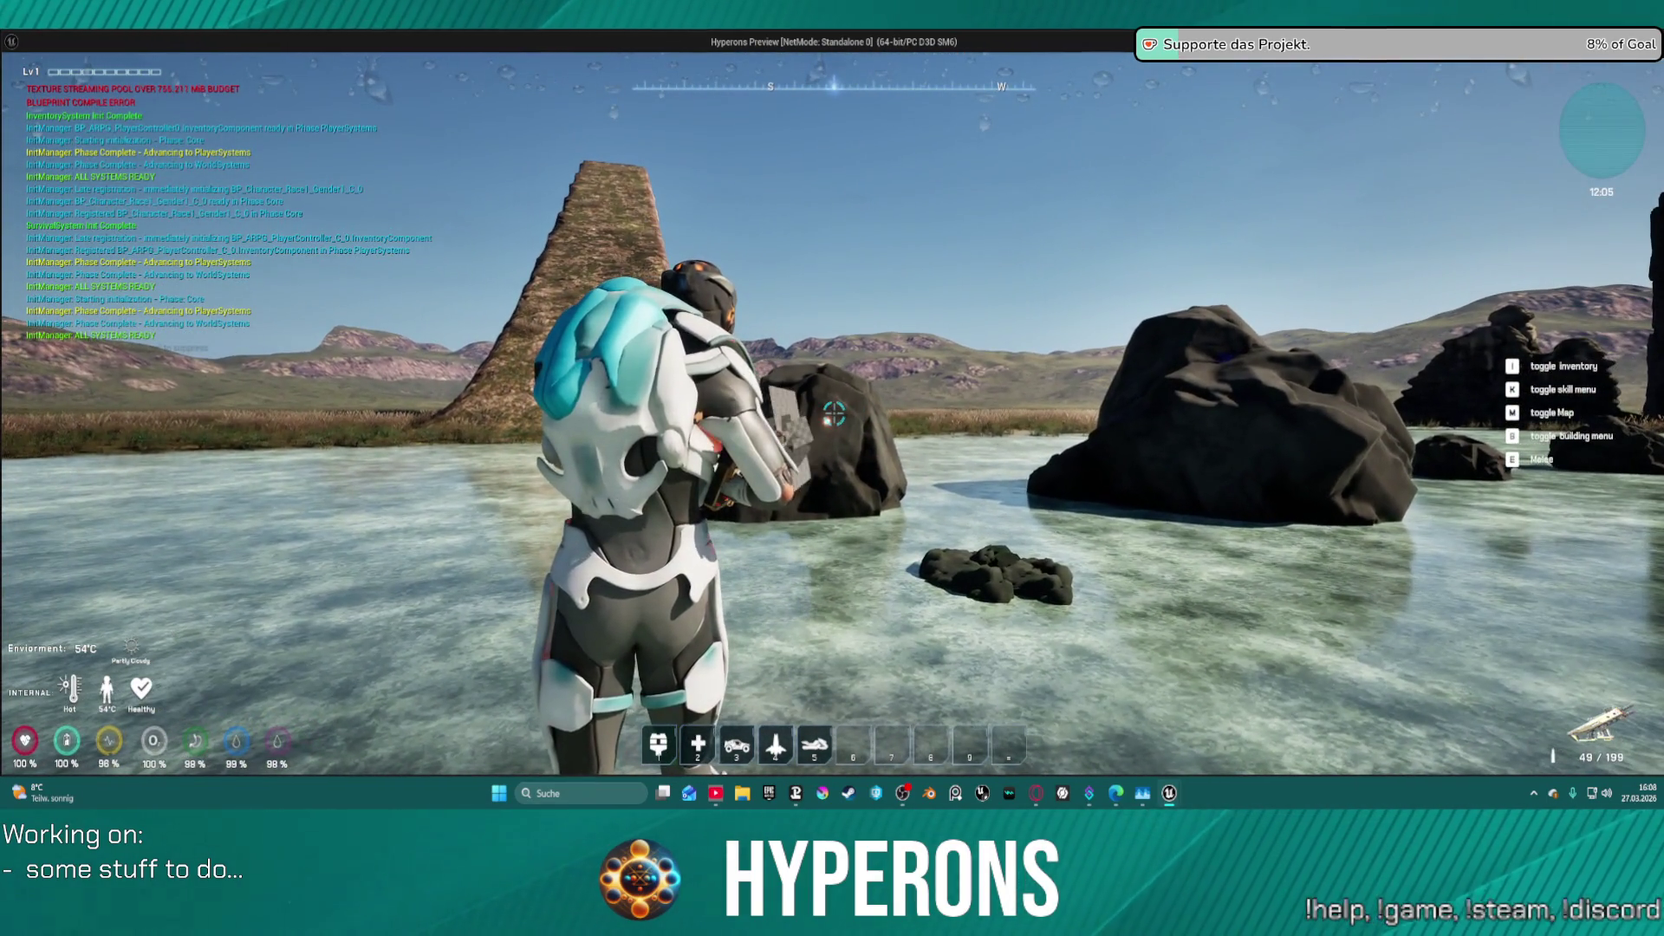
{"action": "left_click", "coordinate": [834, 413]}
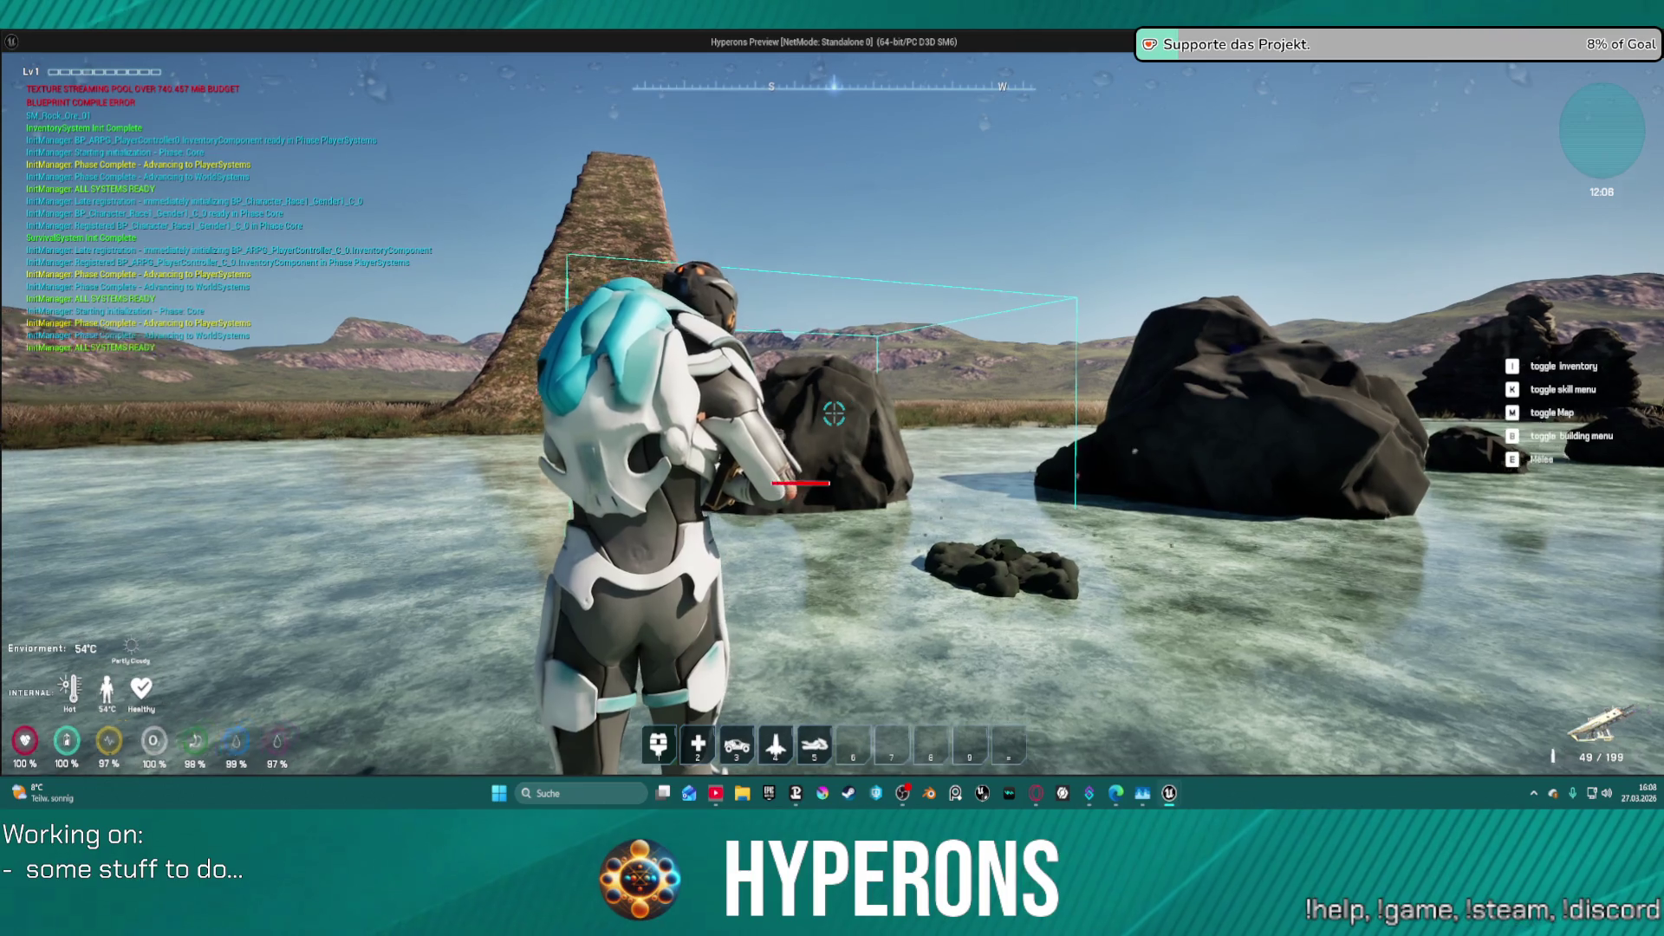
- Release the game window and end the play-test session with Esc
{"action": "key", "text": "super"}
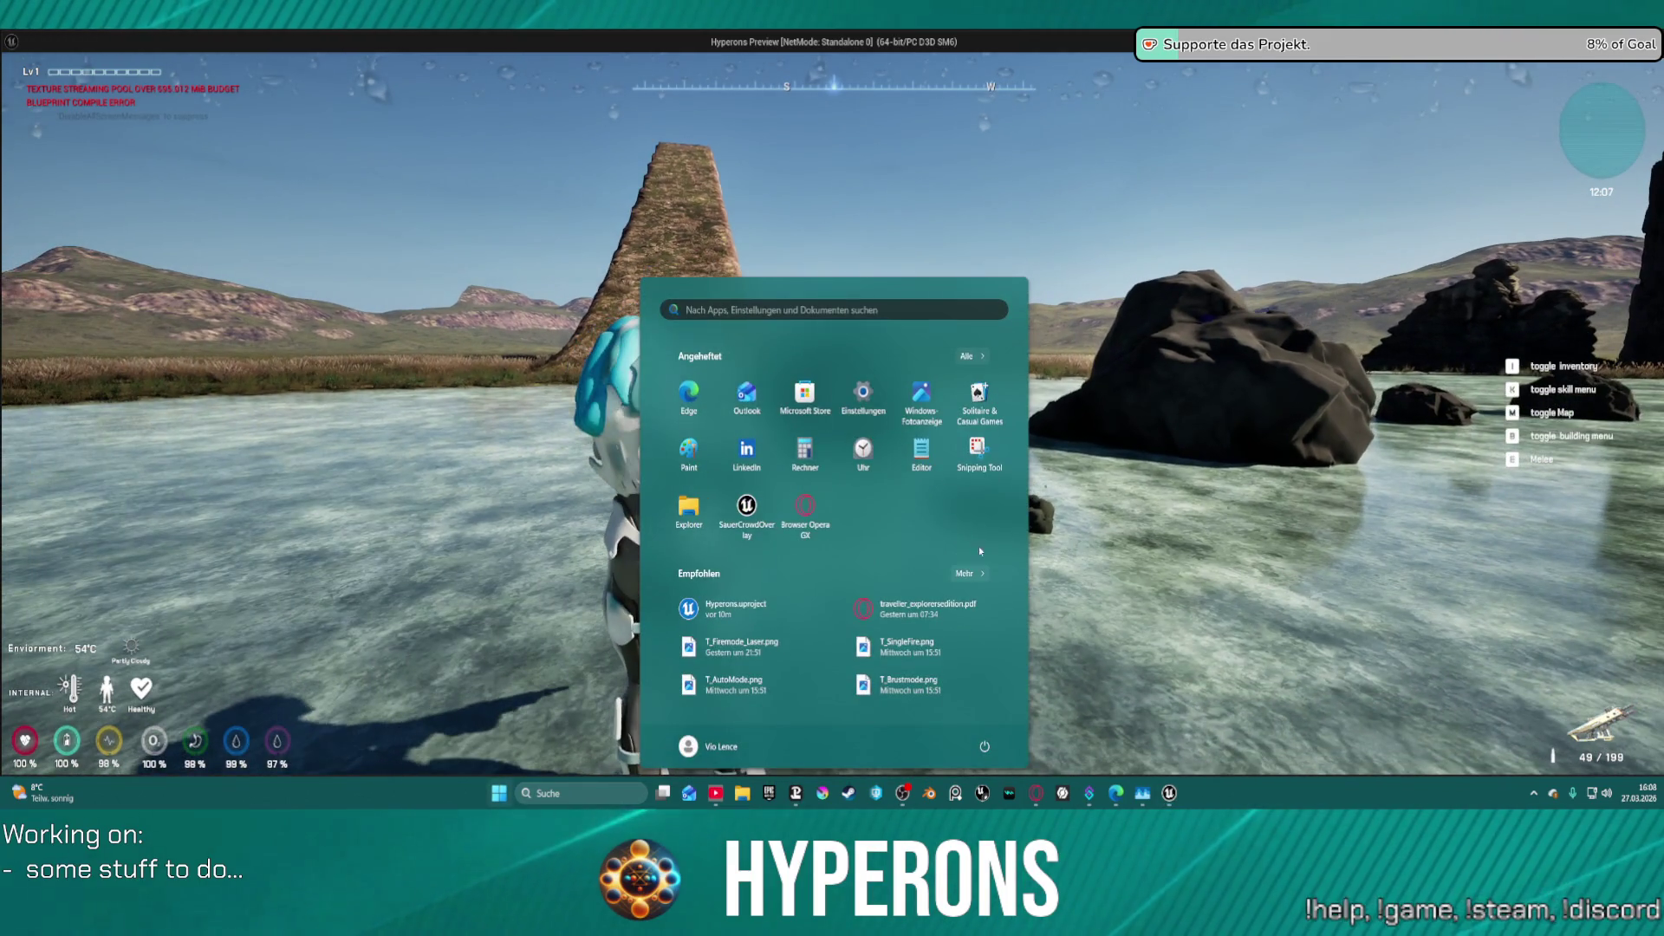
{"action": "left_click", "coordinate": [1079, 550]}
{"action": "key", "text": "Escape"}
{"action": "left_click", "coordinate": [332, 762]}
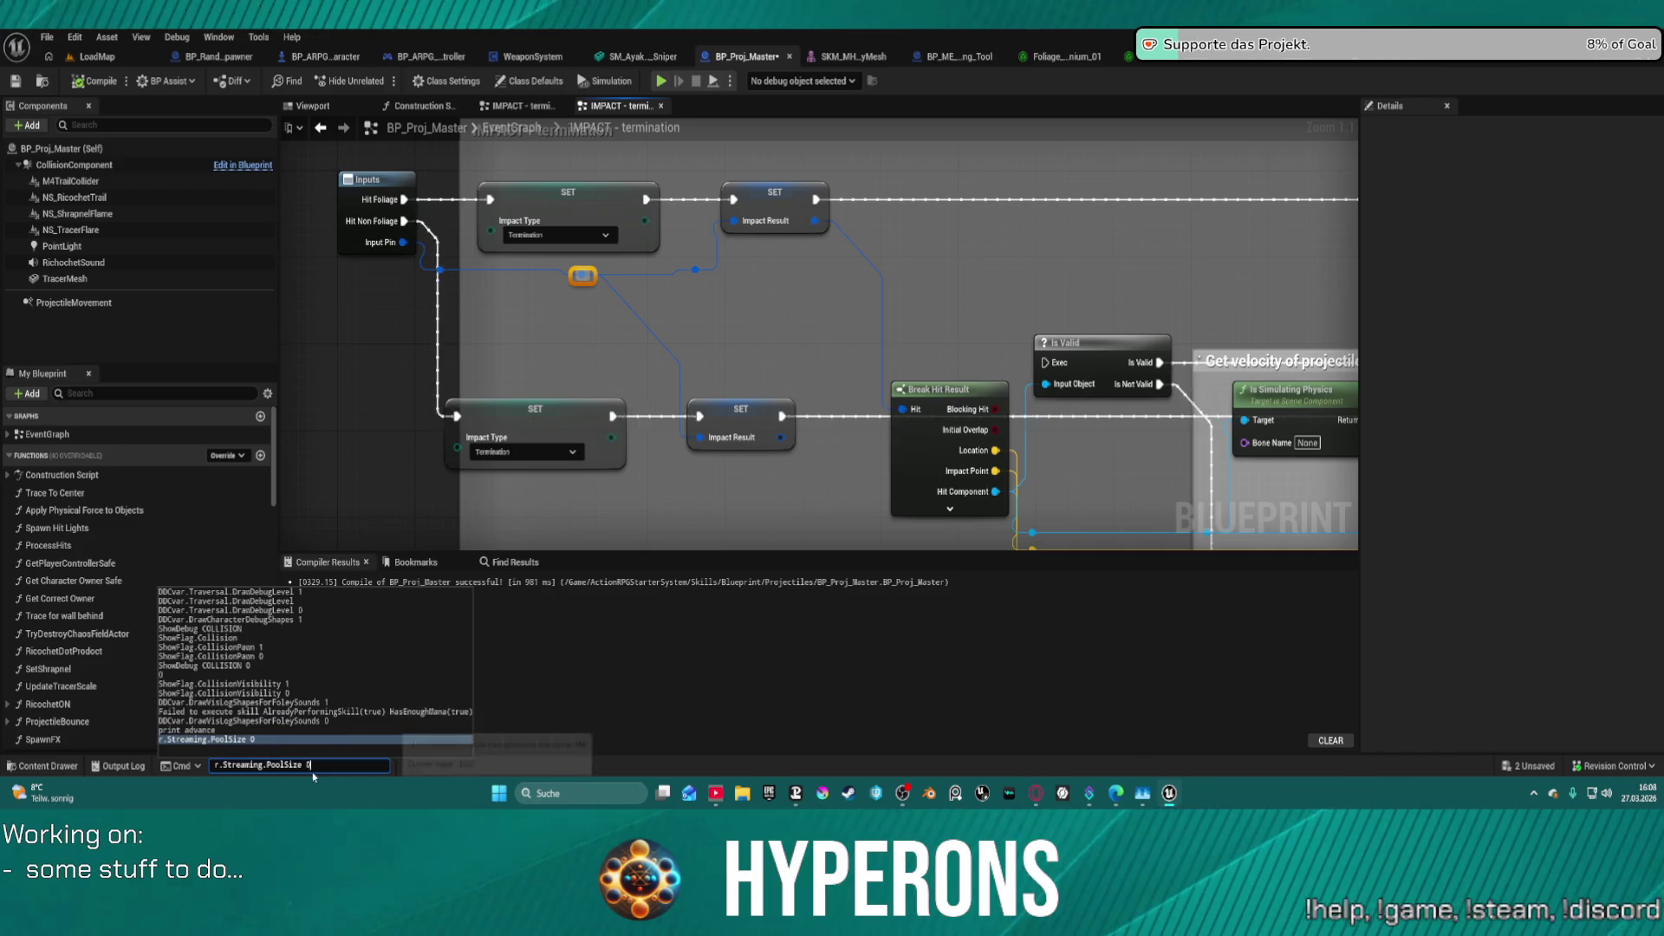